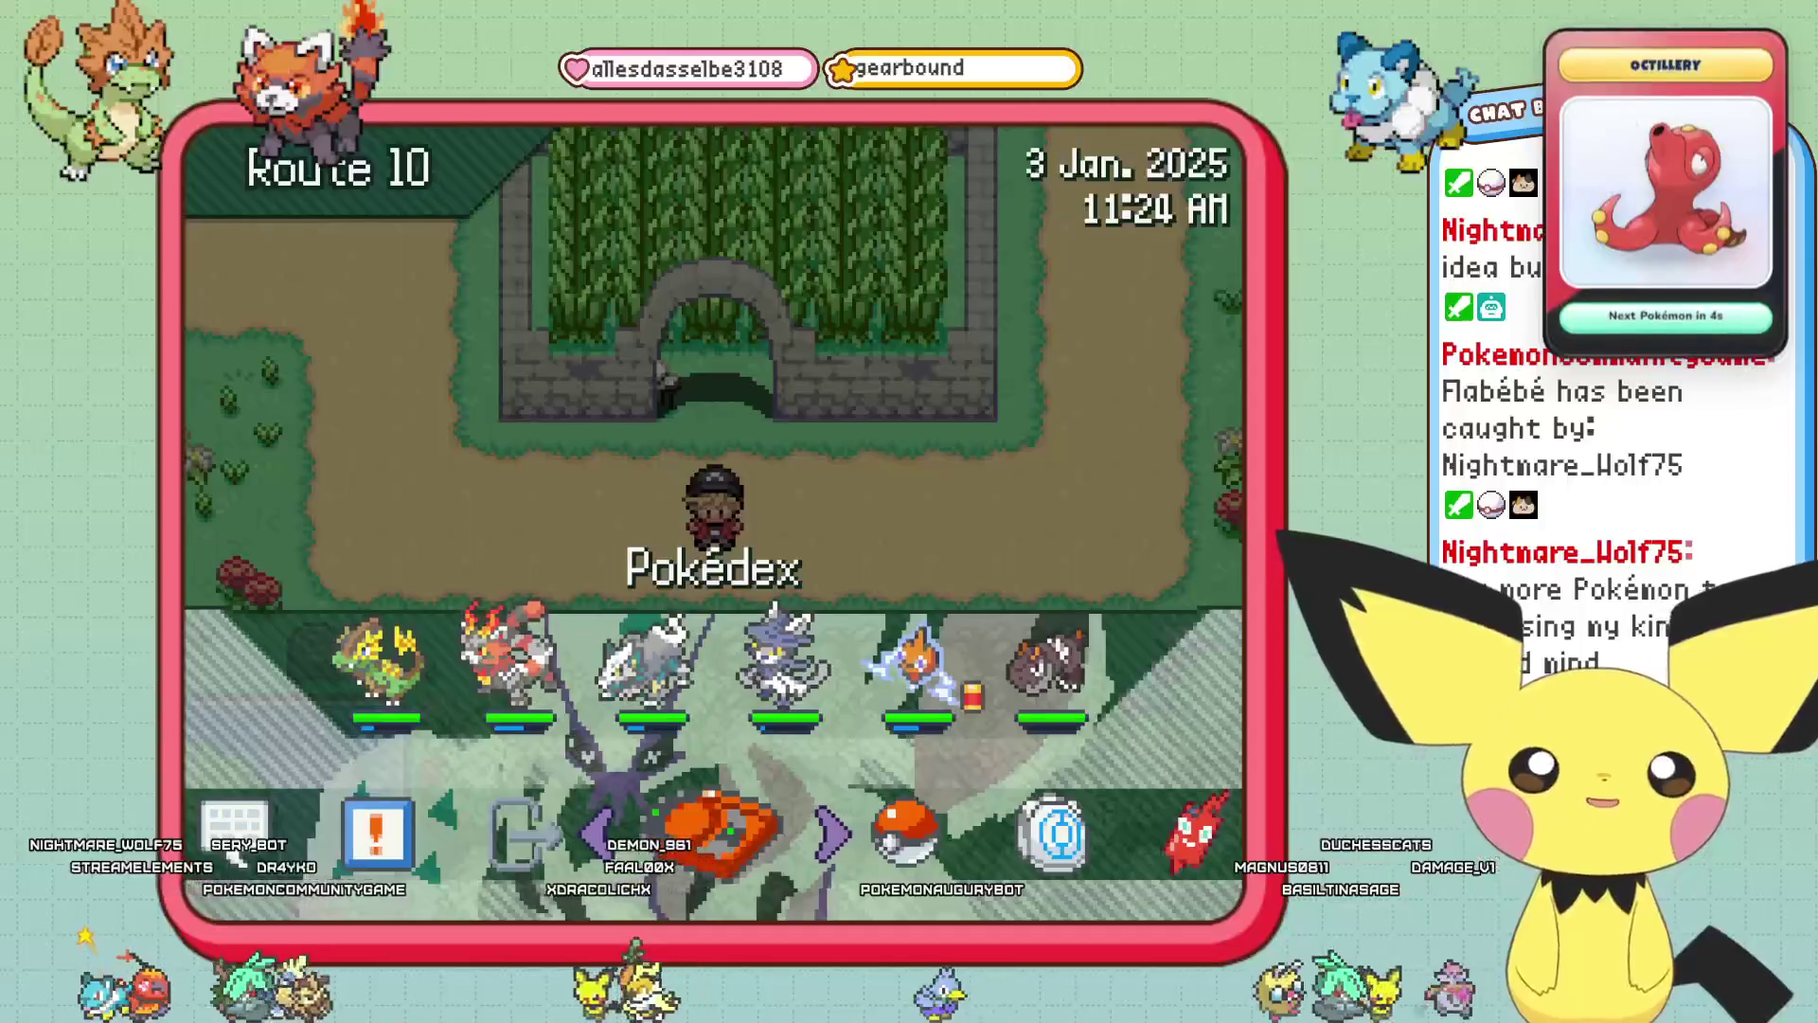
key("Left")
Save Pokémon Augury on Route 10 through the pause menu's Save option, confirming Yes.
key("Return")
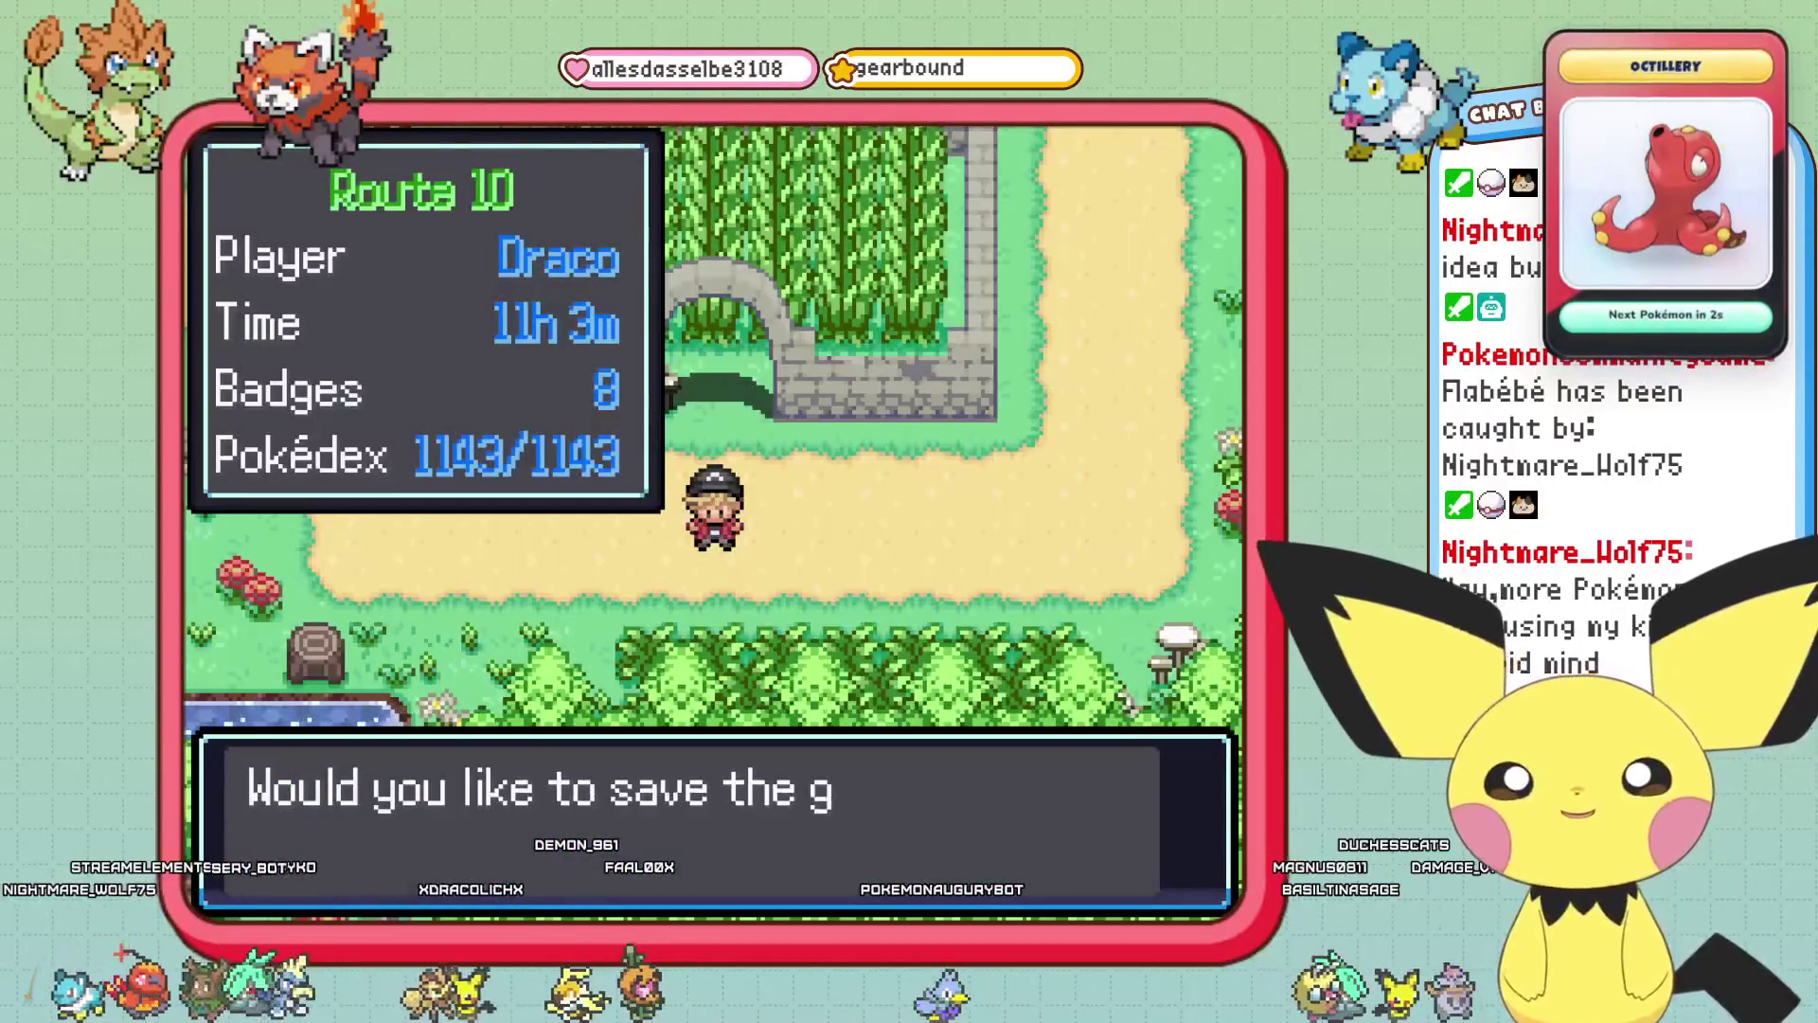
key("Return")
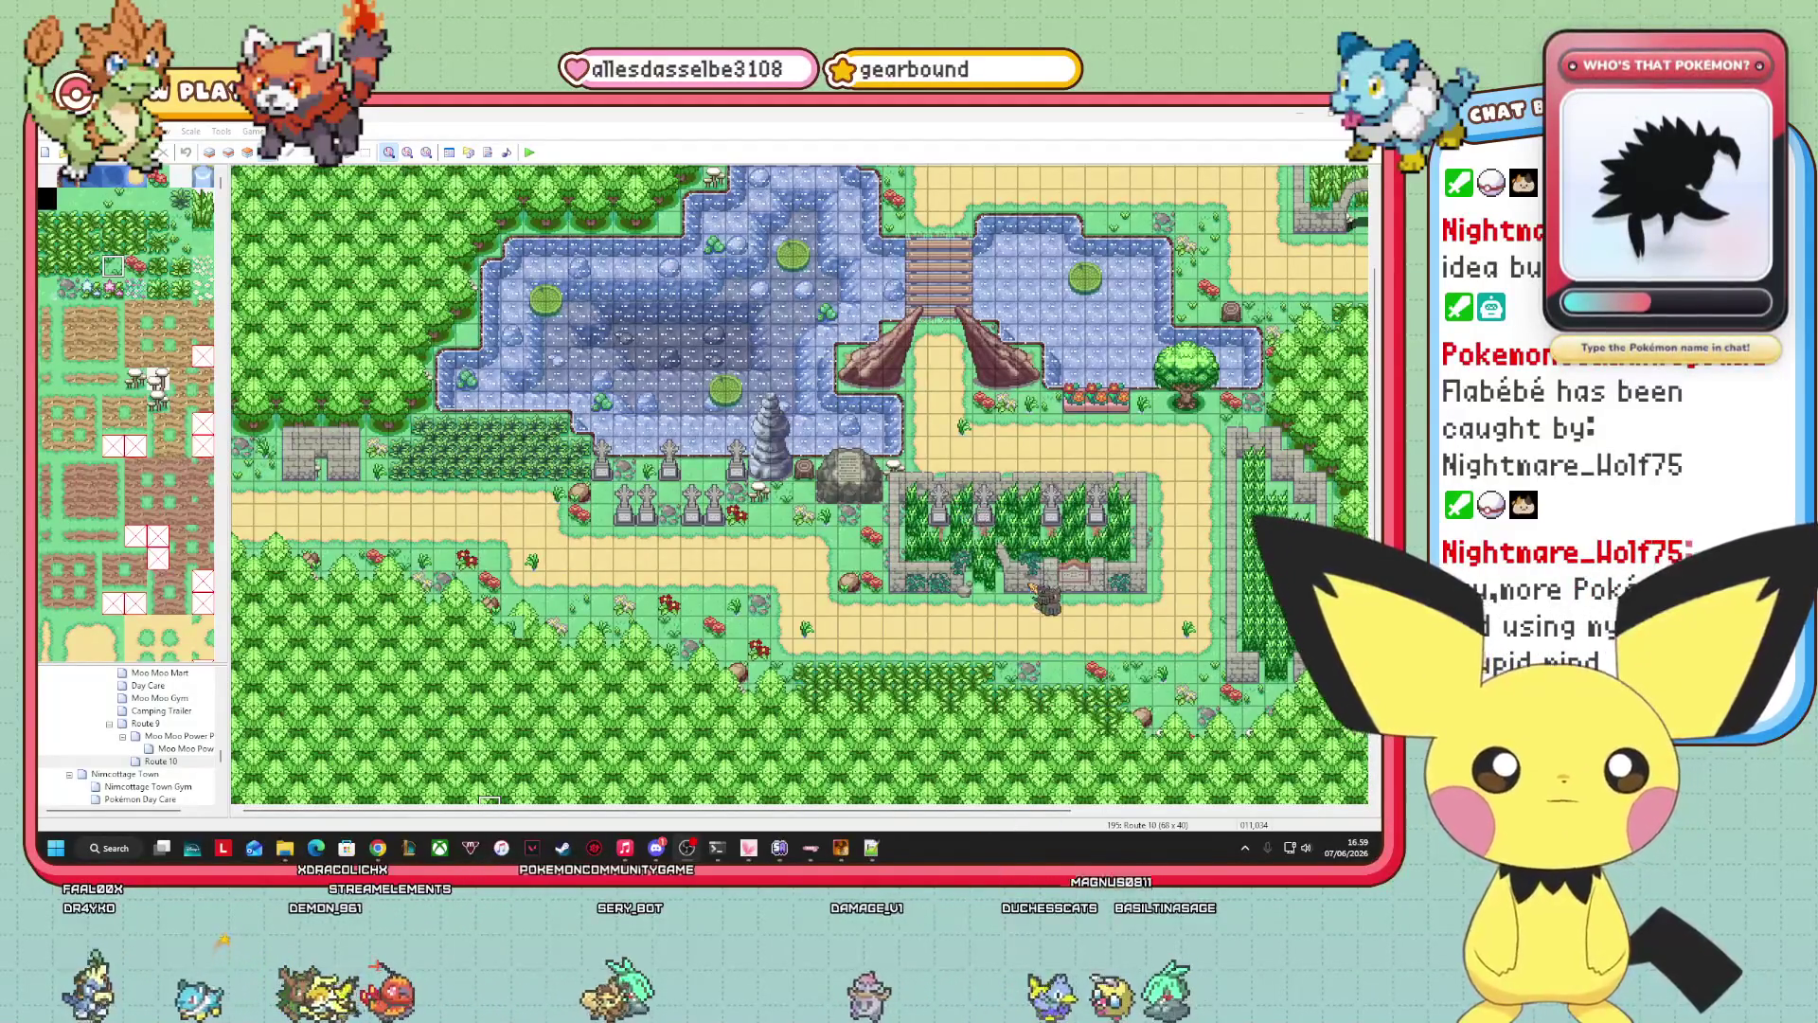
Bring the map editor forward and open the Database to the 001: Outside tileset.
left_click(1009, 583)
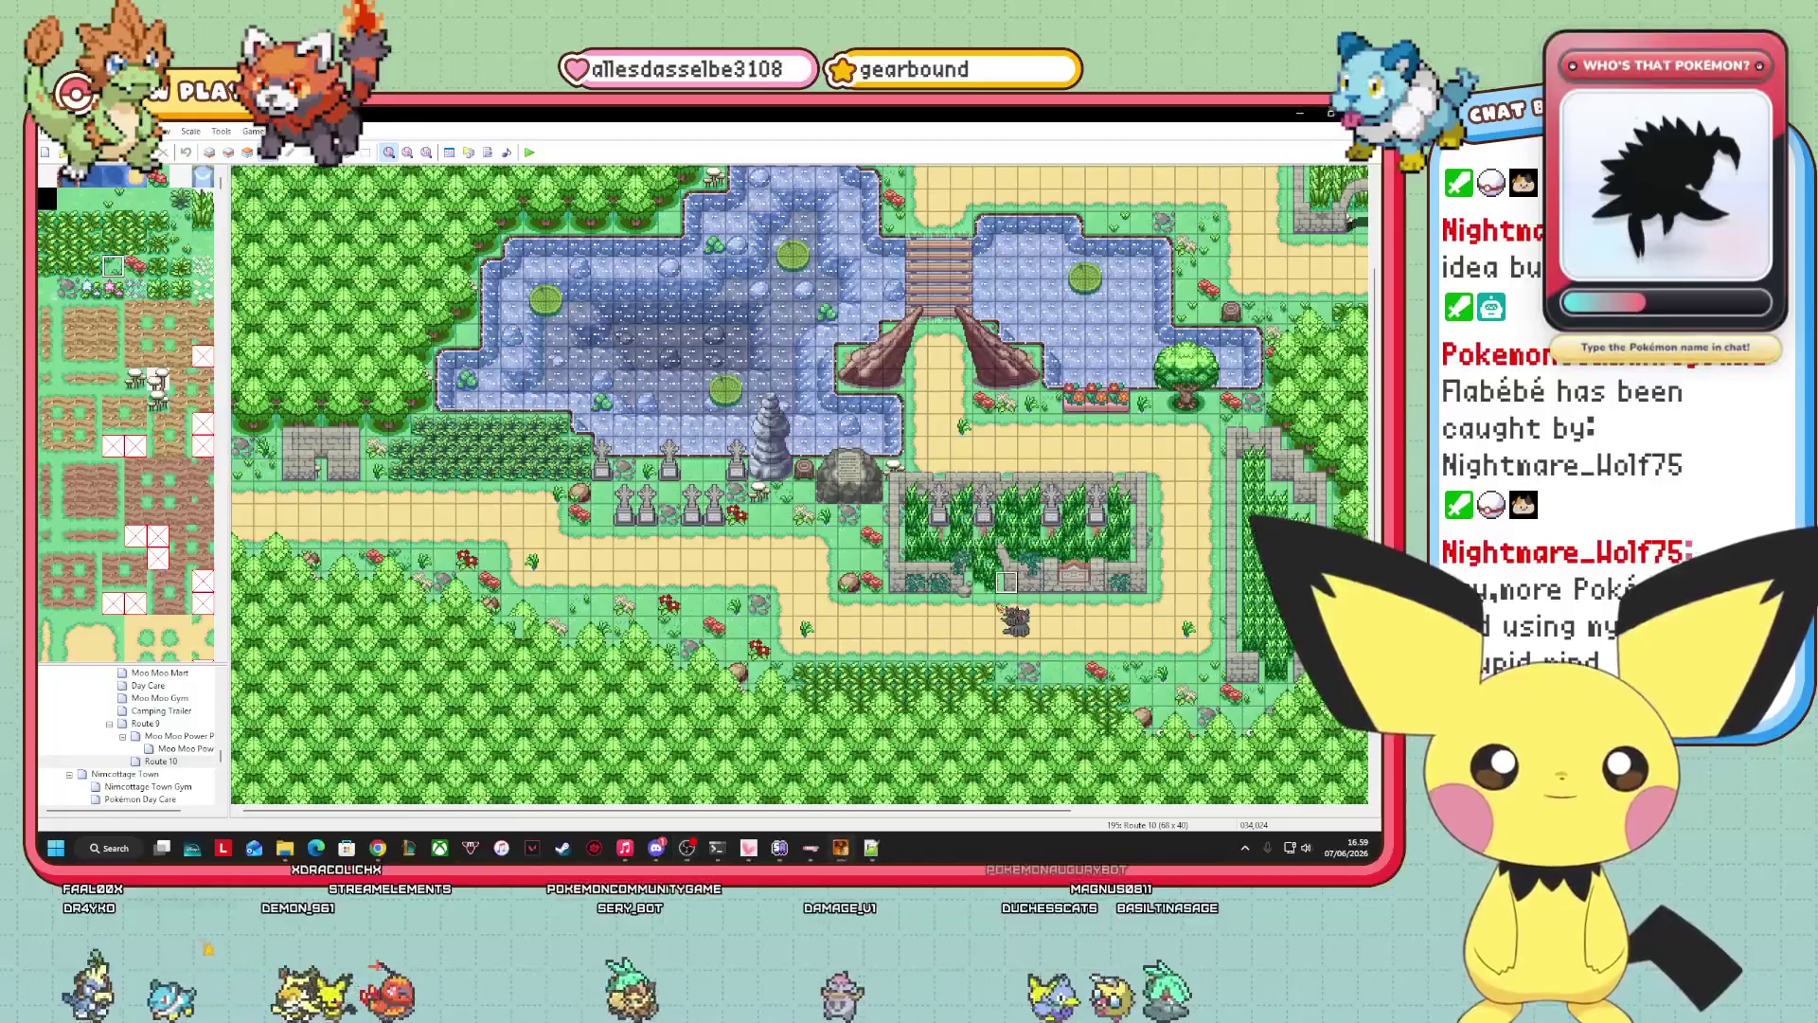
left_click(451, 153)
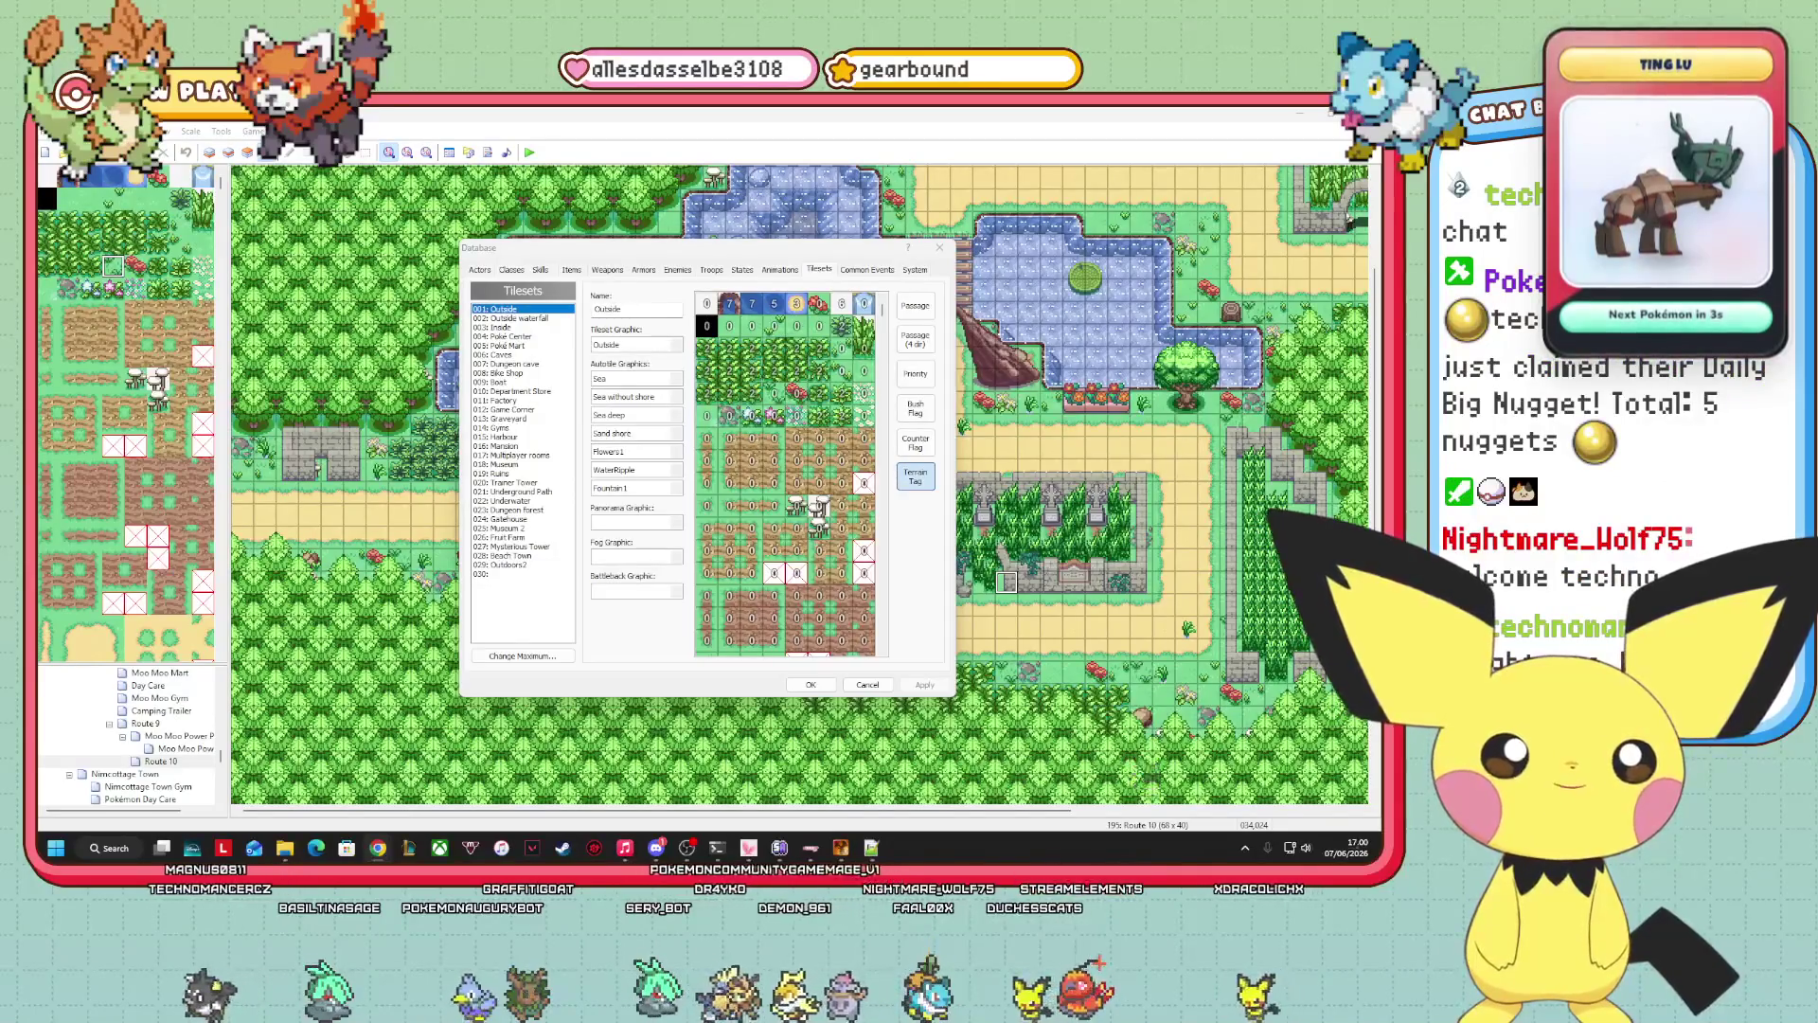
mouse_move(616, 832)
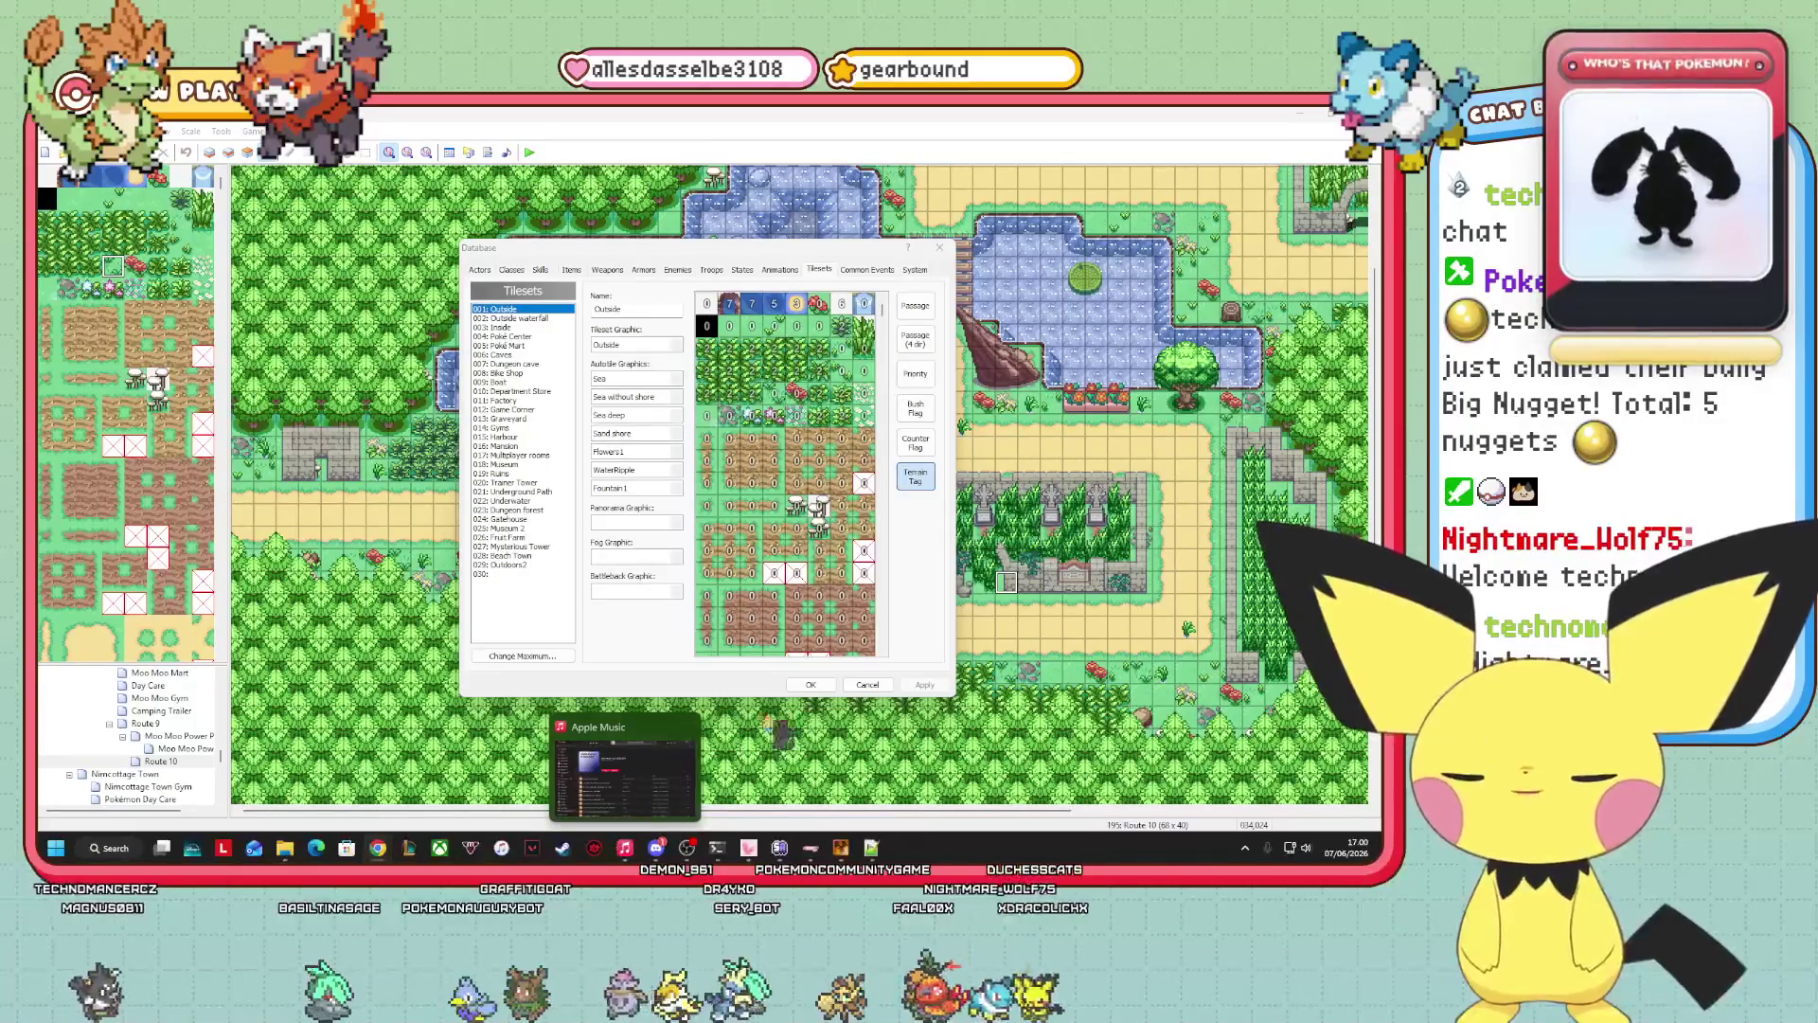
scroll(886, 308, "down", 10)
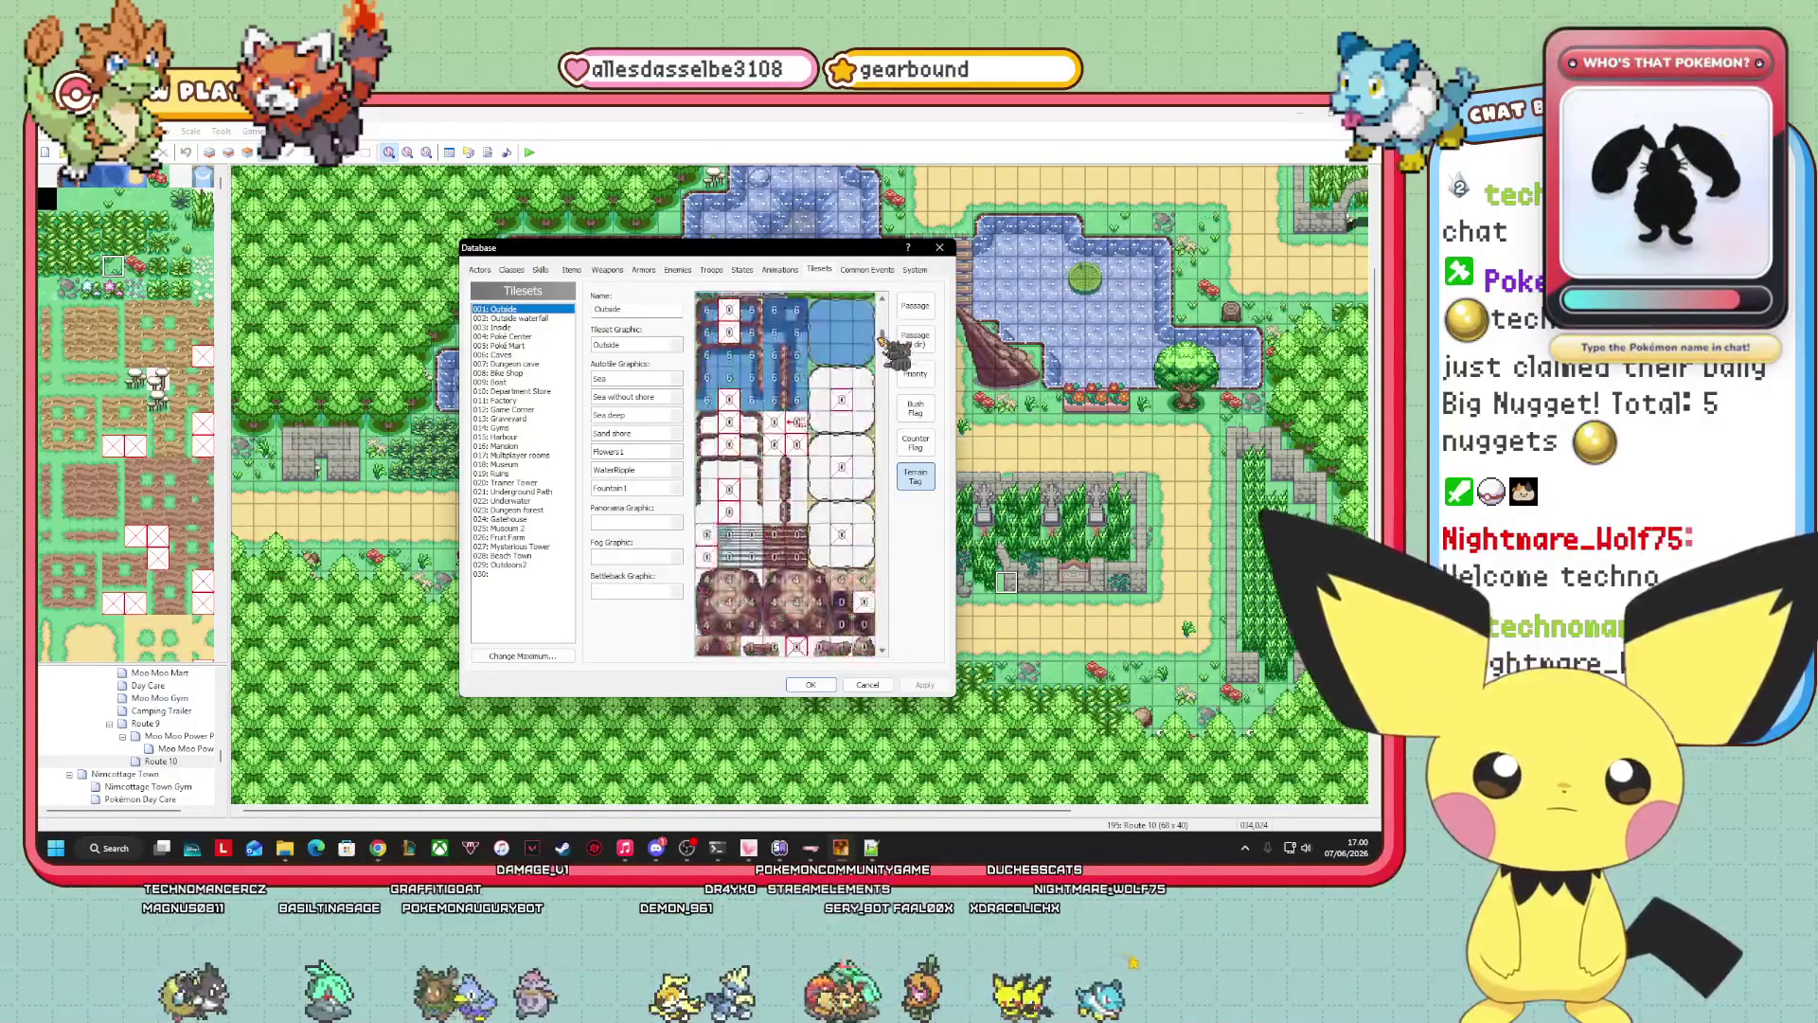
scroll(786, 474, "down", 15)
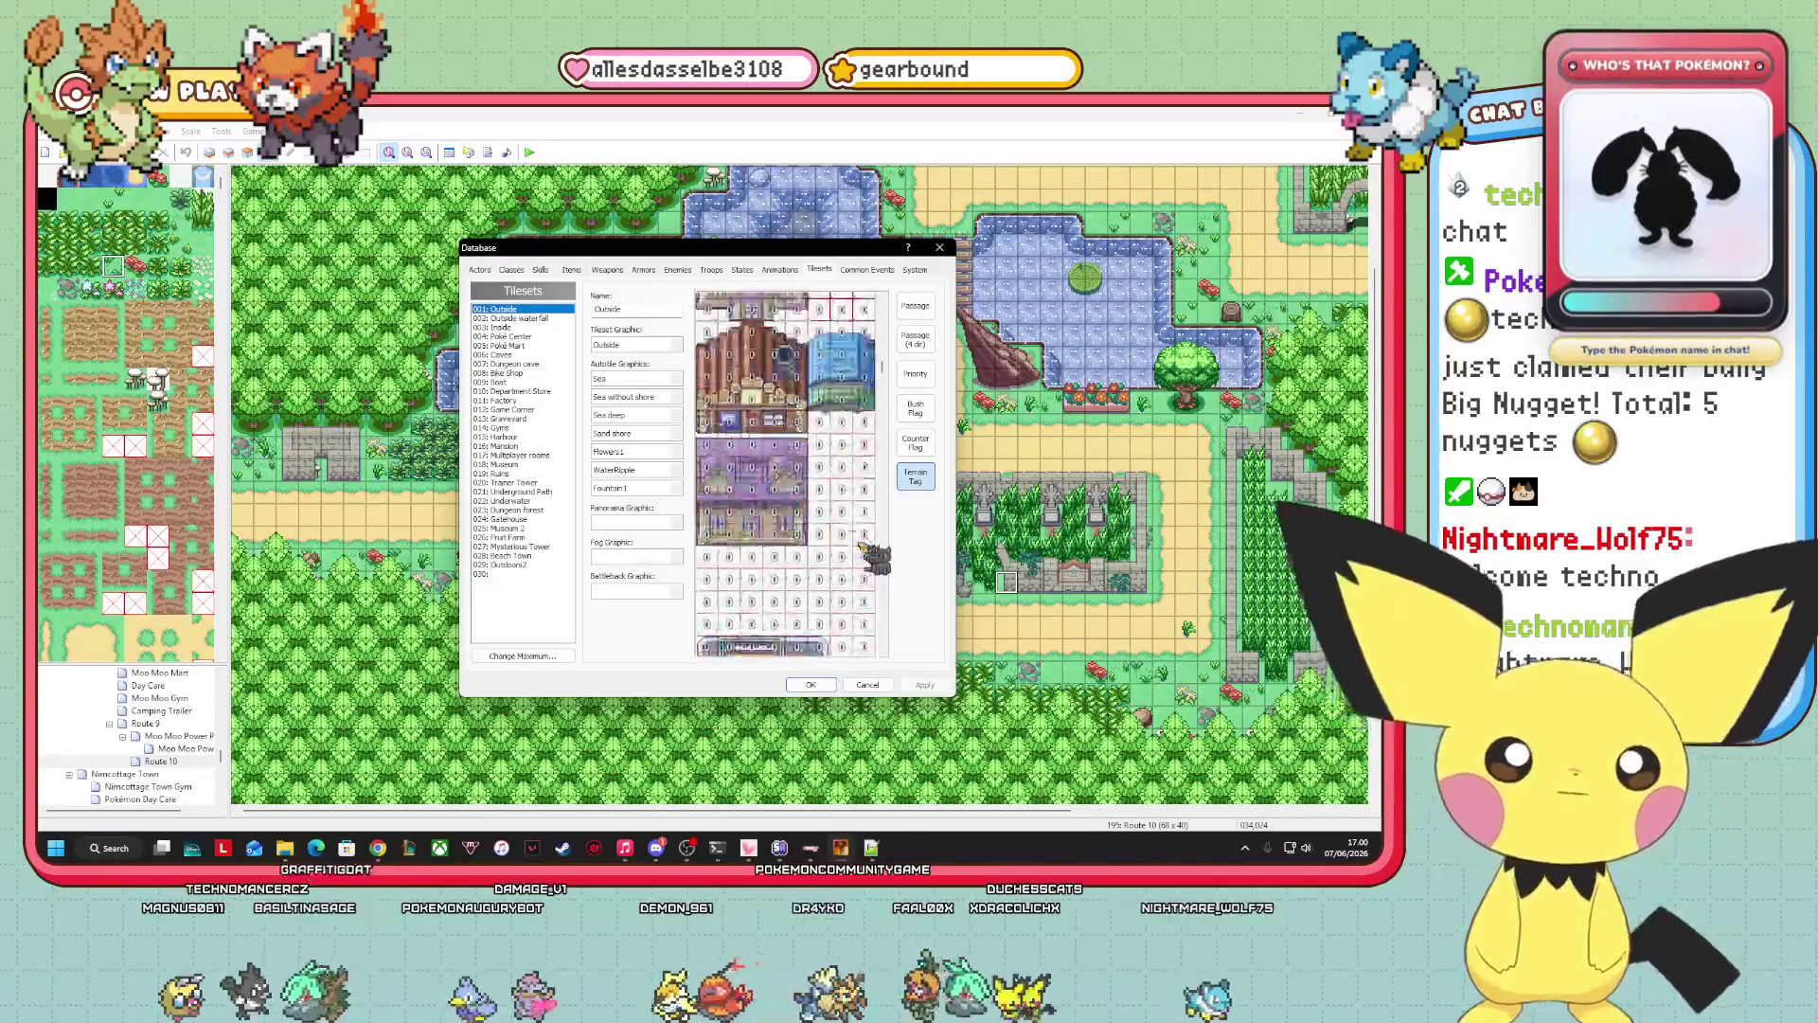
scroll(875, 557, "down", 15)
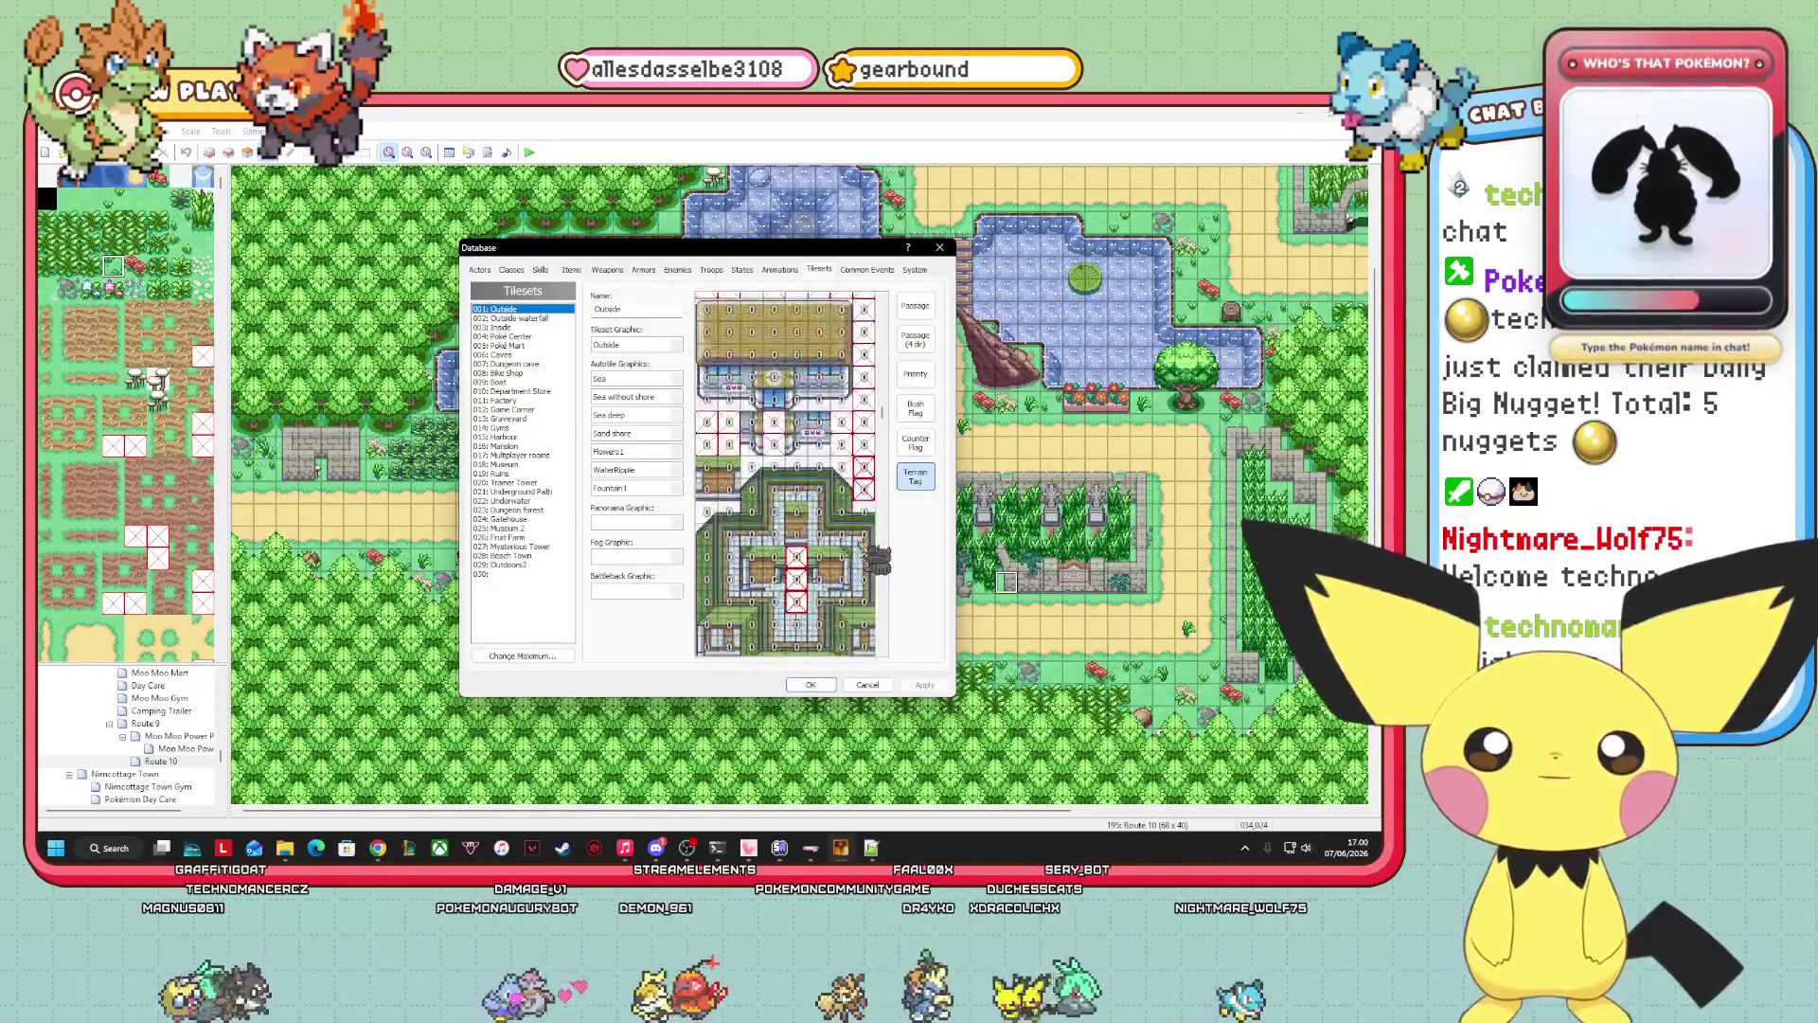
scroll(786, 473, "down", 15)
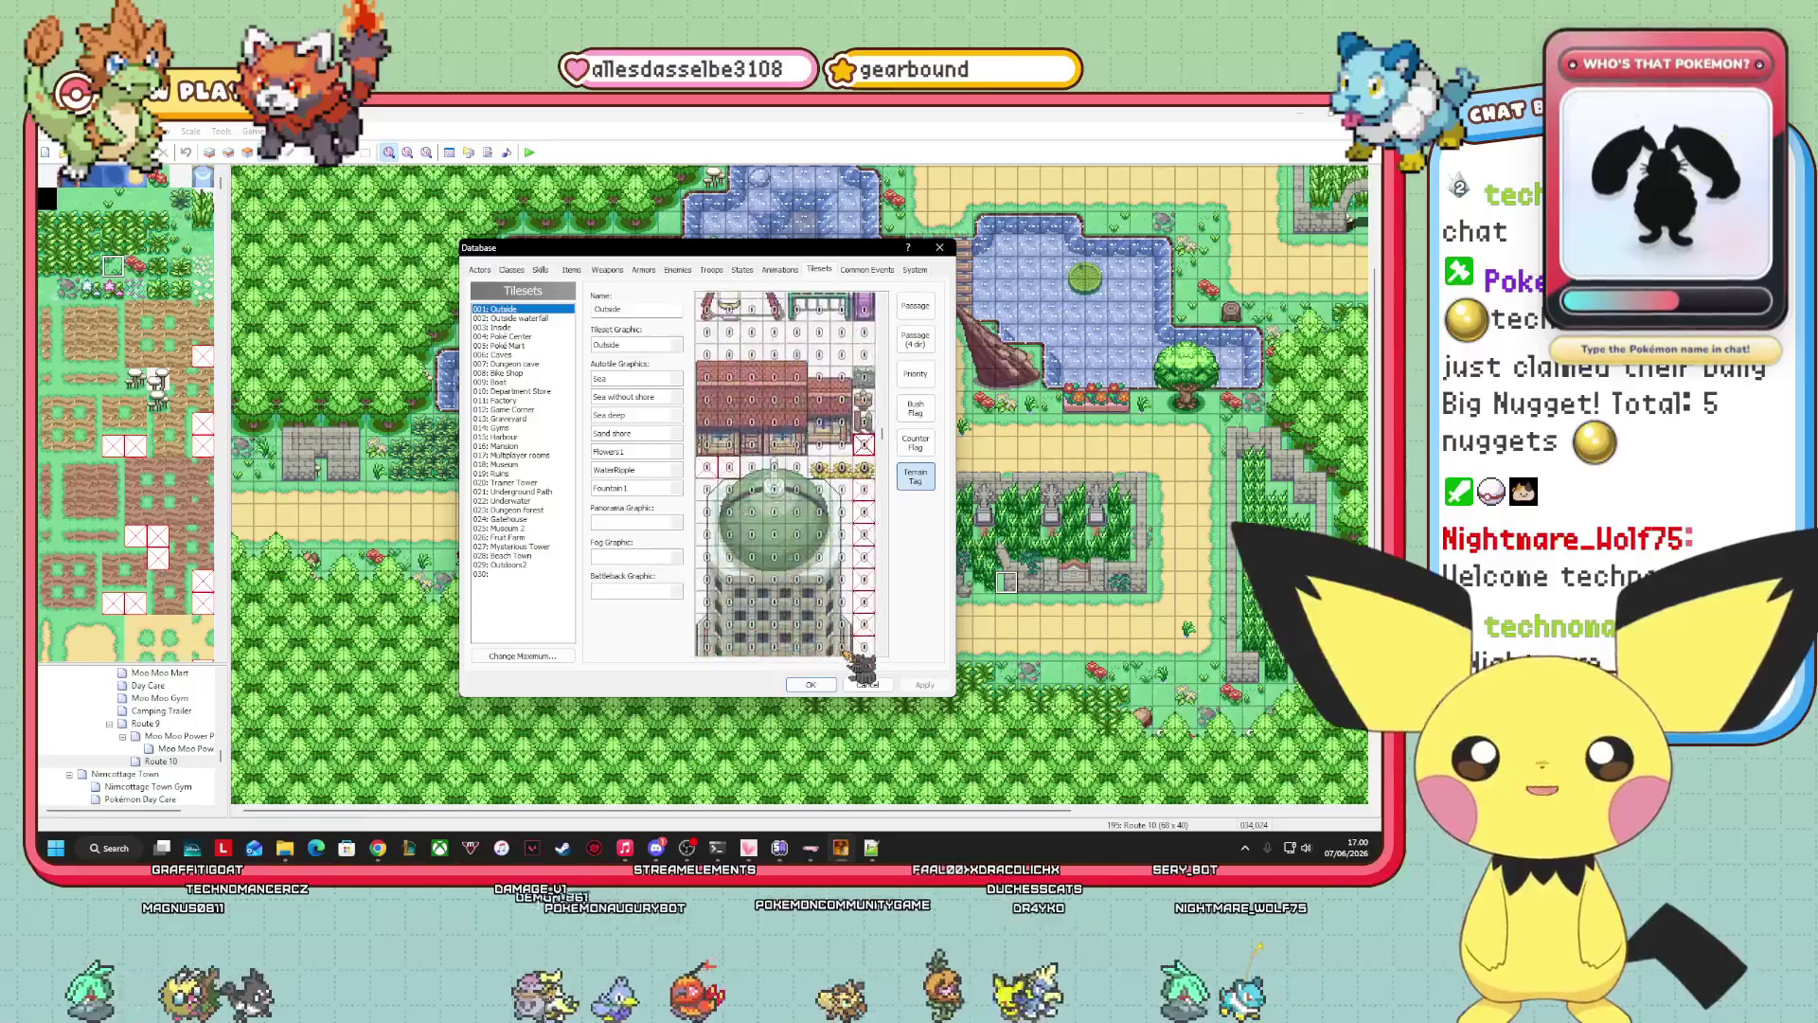
scroll(786, 474, "up", 4)
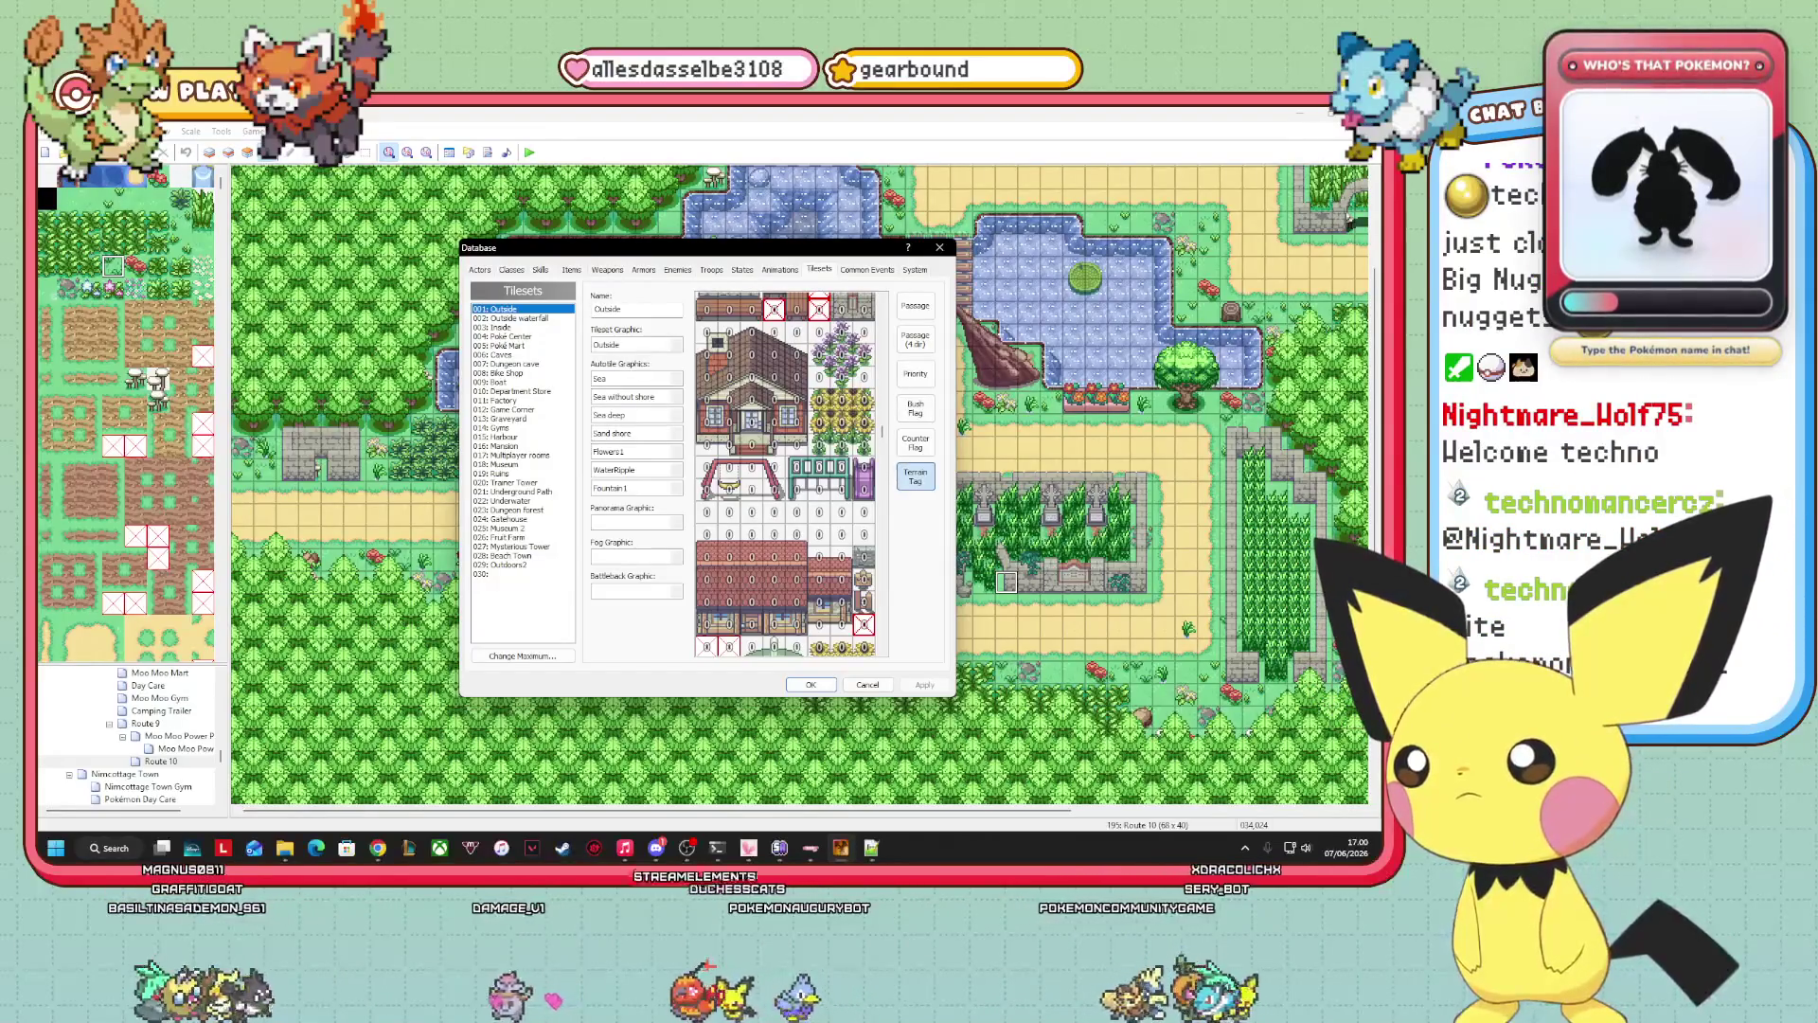
scroll(786, 474, "down", 5)
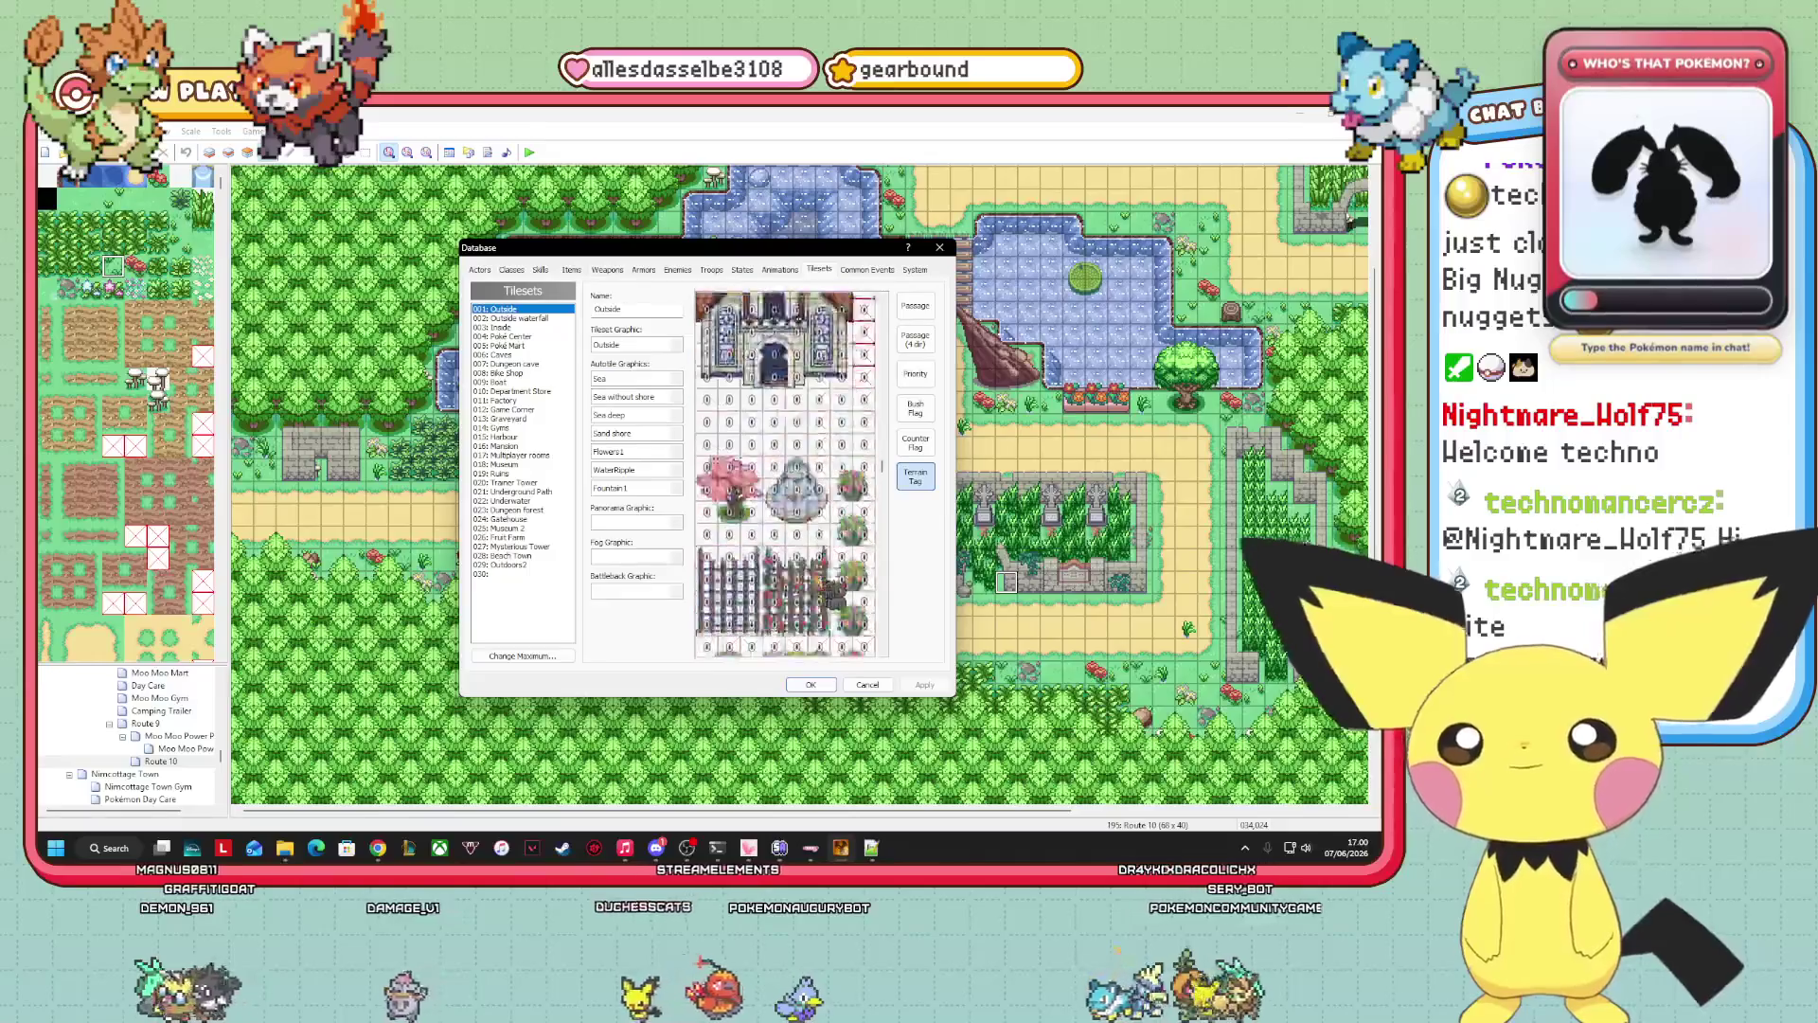
scroll(712, 616, "down", 5)
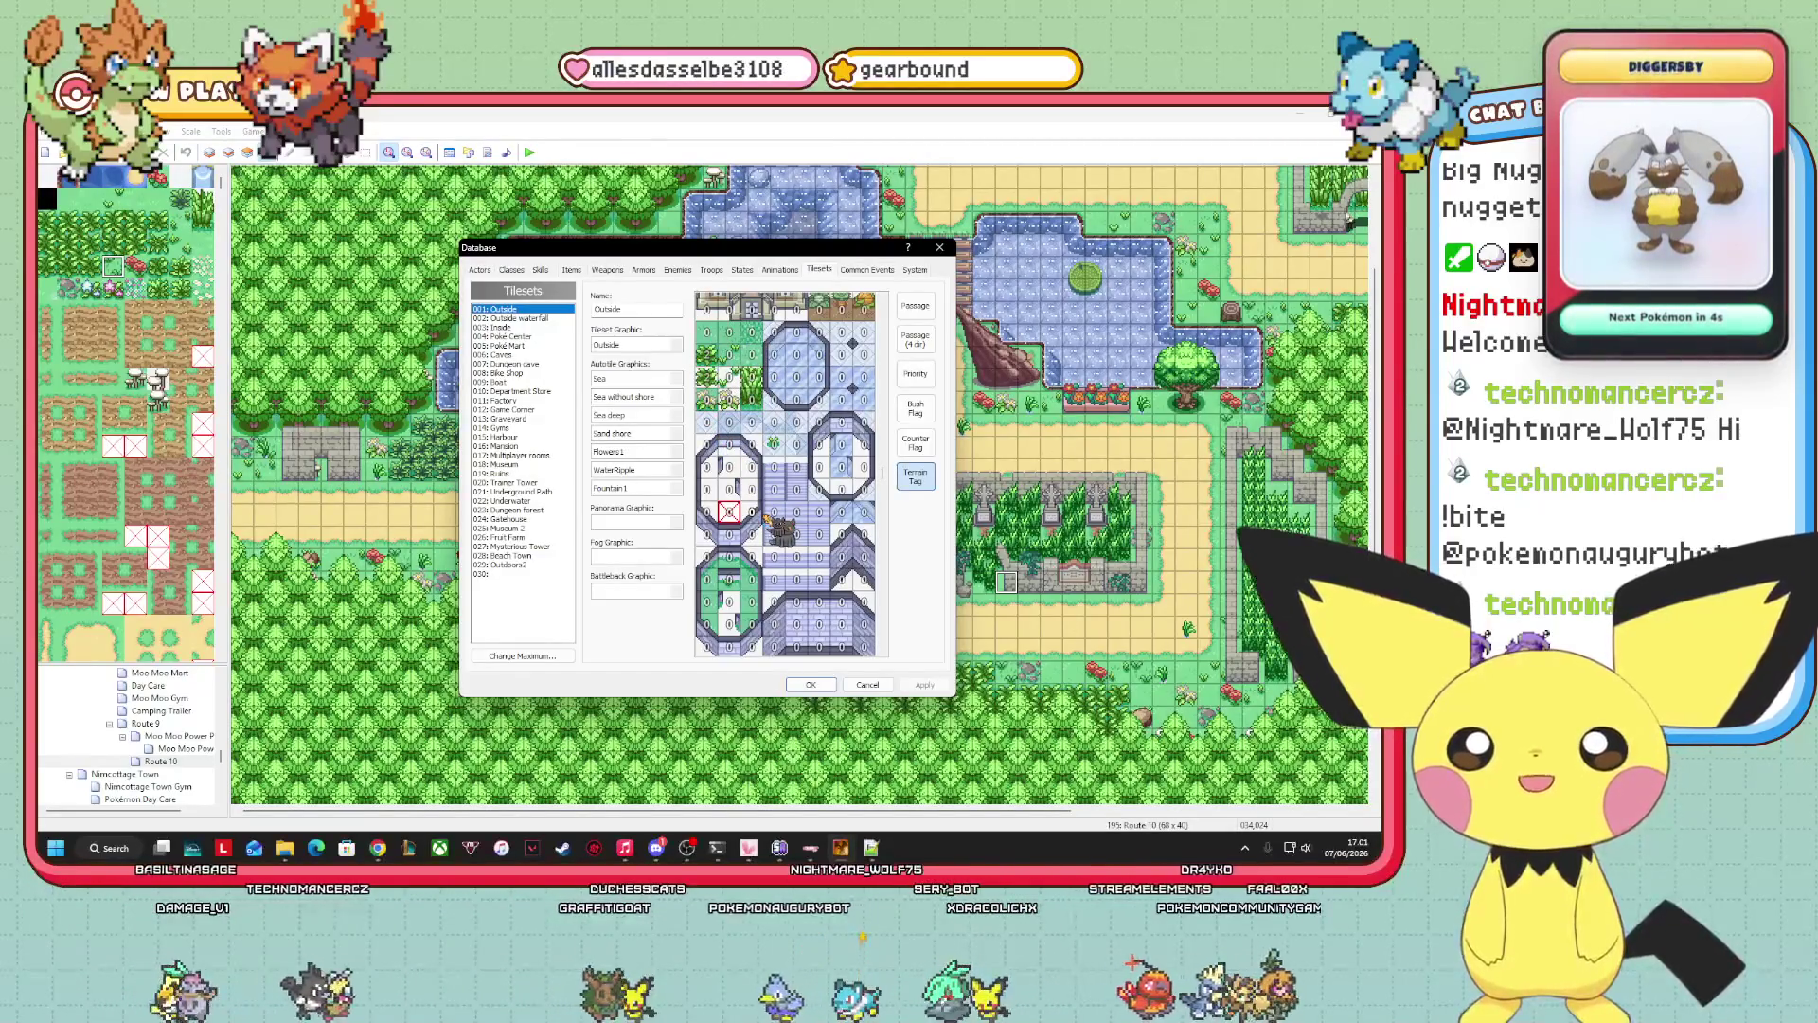
scroll(768, 518, "down", 5)
scroll(786, 536, "down", 5)
scroll(769, 530, "down", 5)
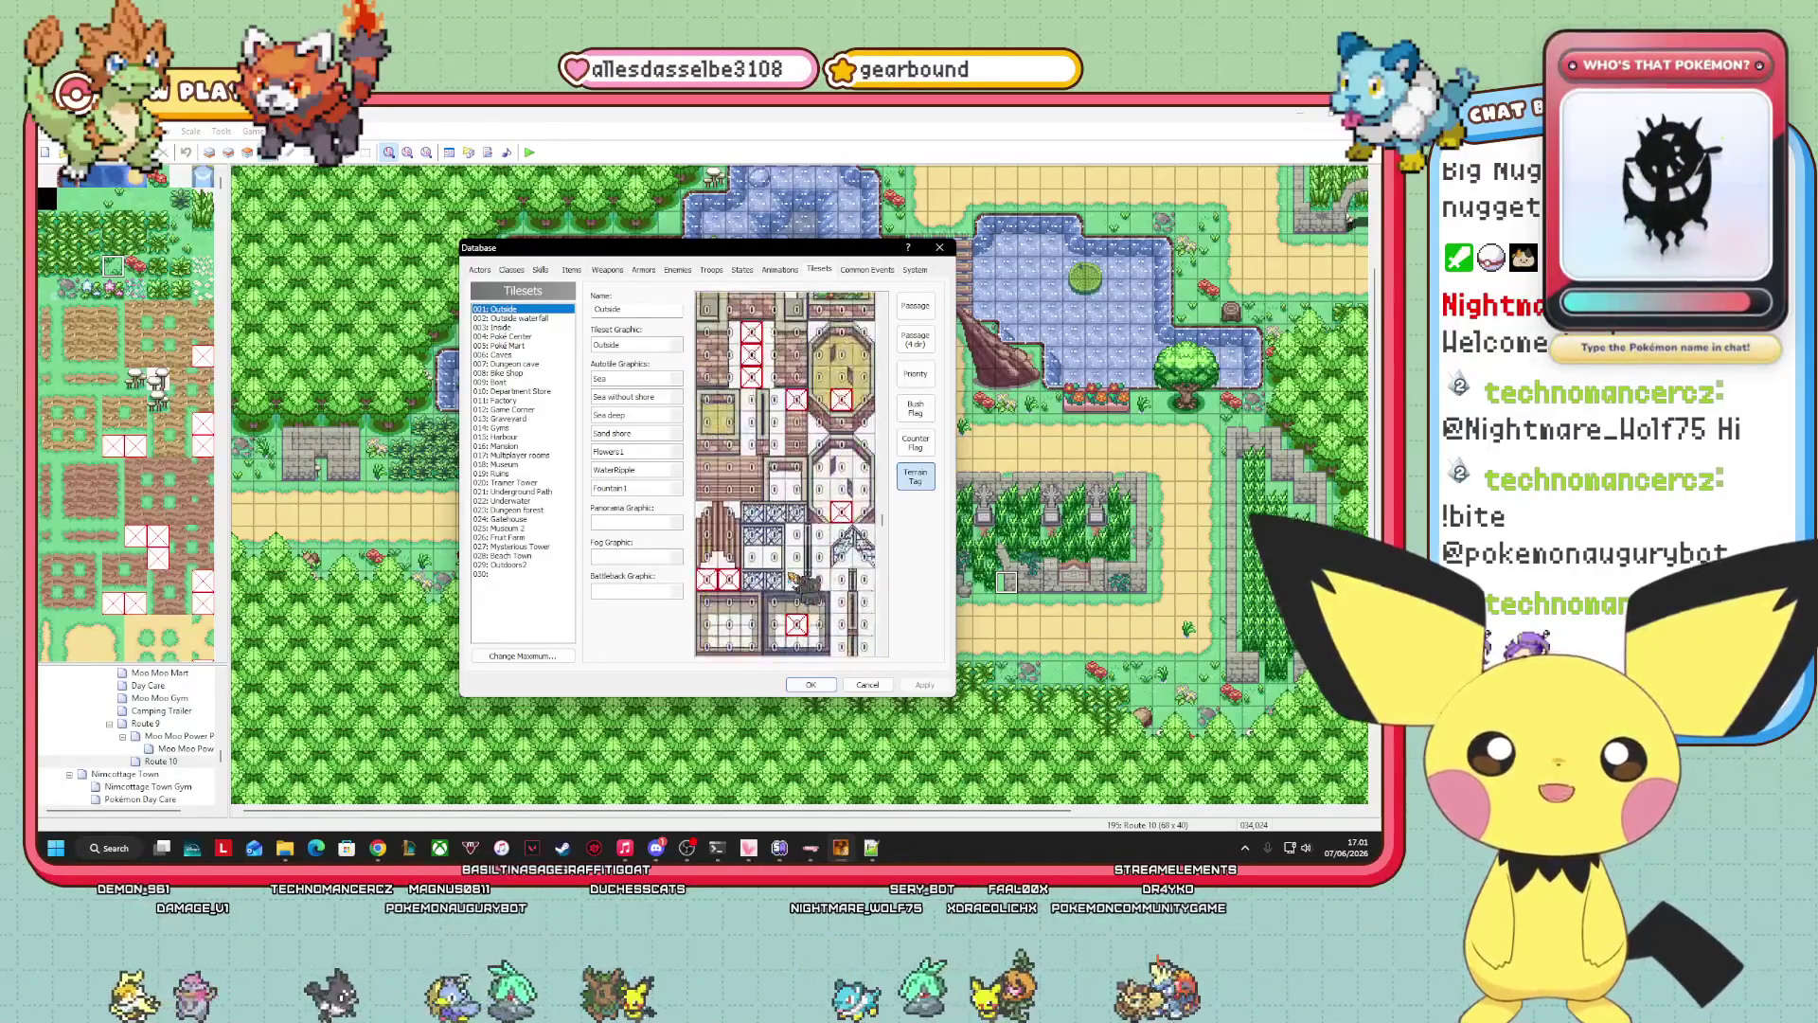
scroll(794, 580, "down", 5)
scroll(805, 589, "up", 3)
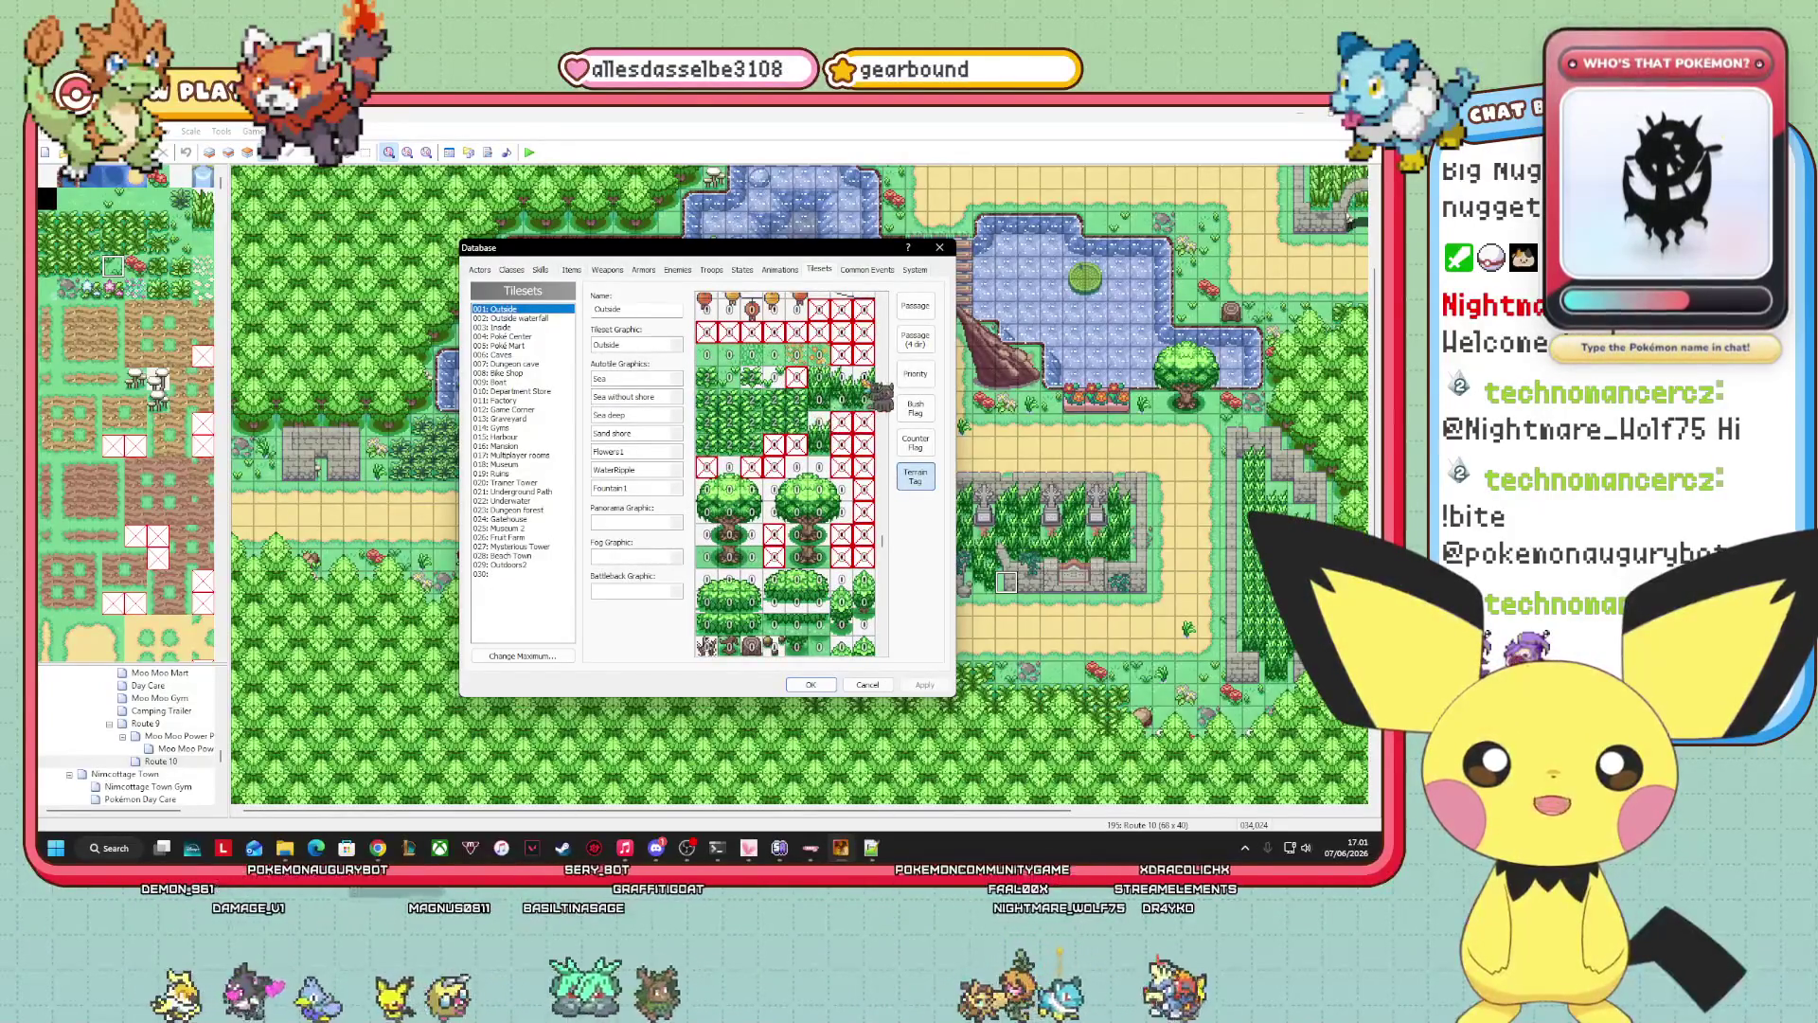
scroll(786, 473, "down", 5)
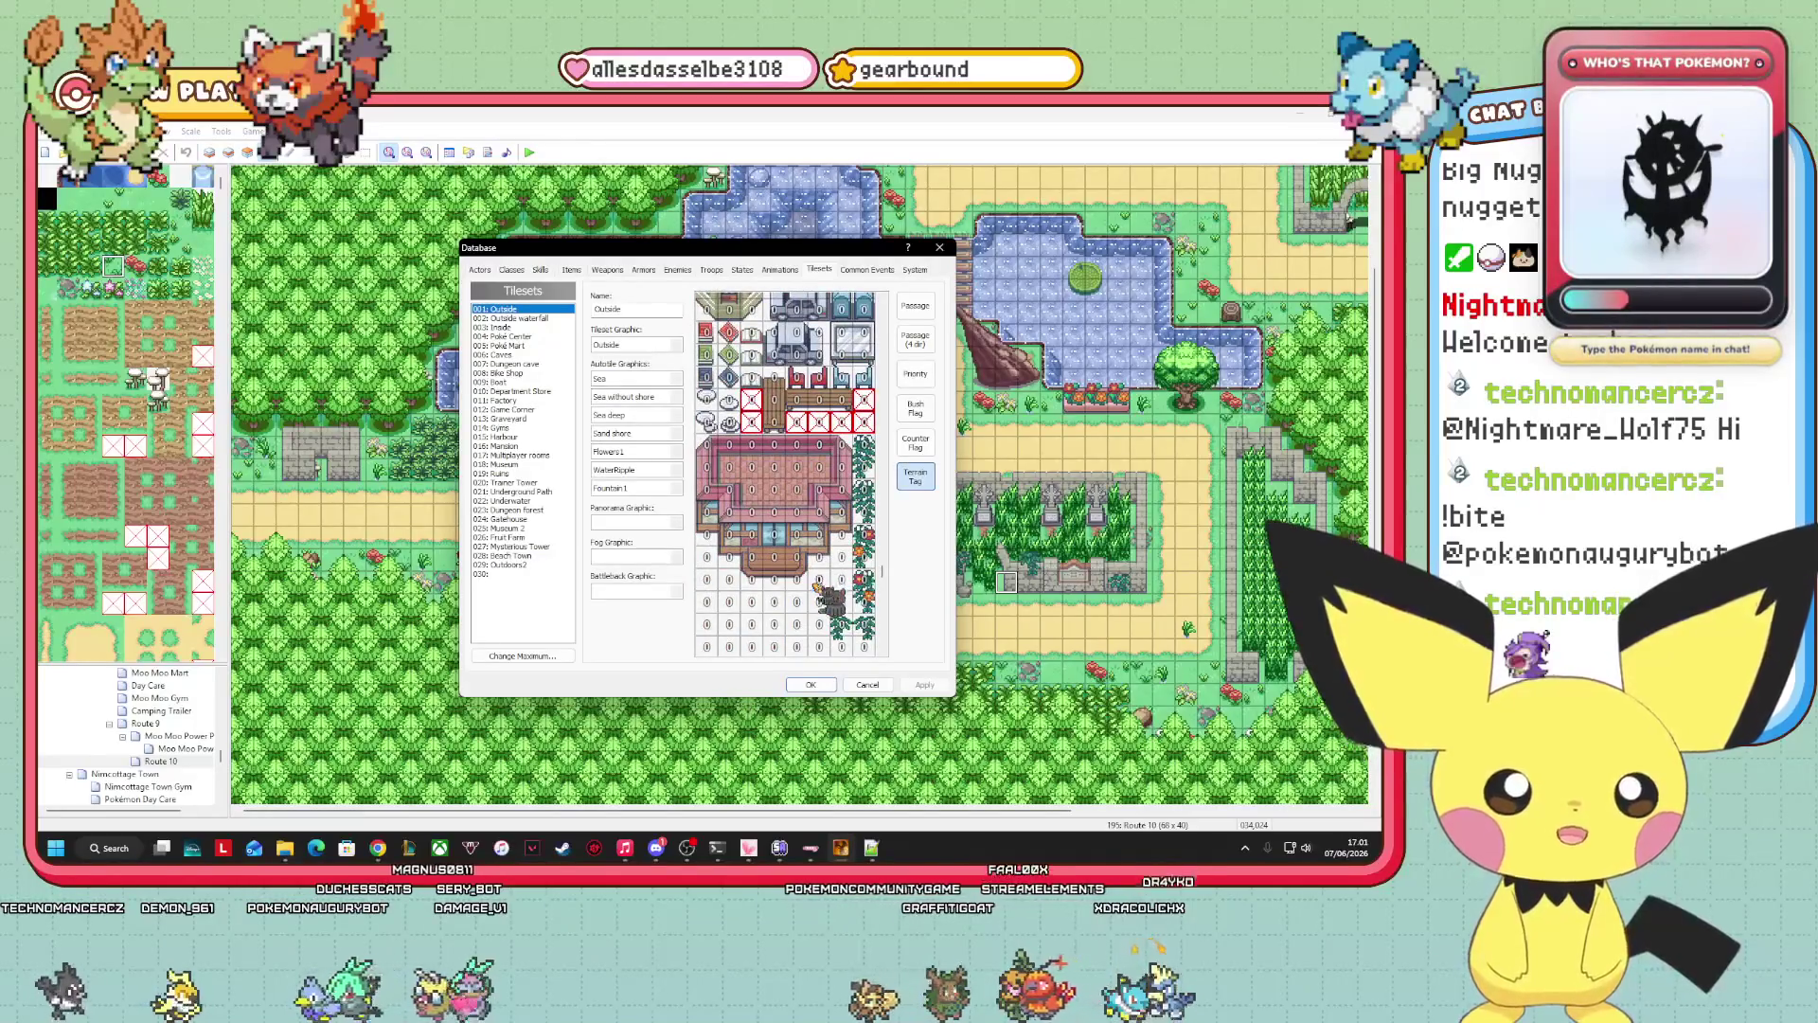
Review the Outside tileset's Passage settings across the grid, then close the Database with OK.
left_click(915, 306)
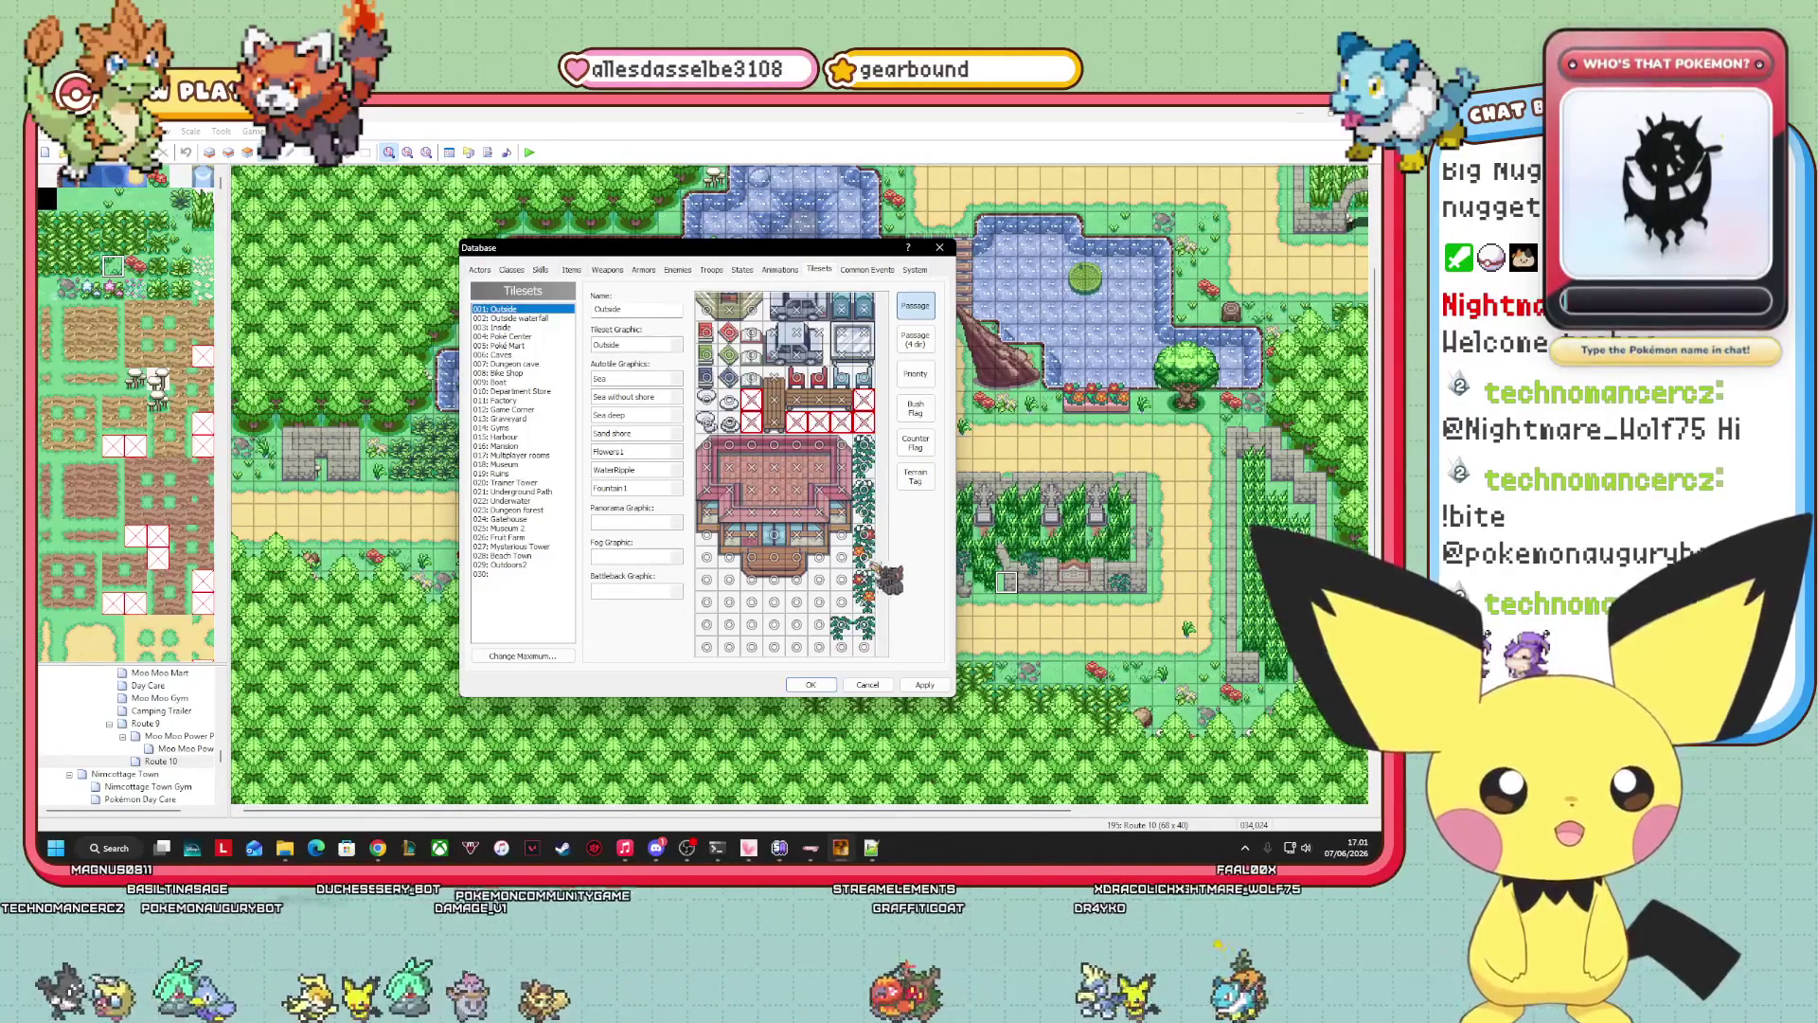
scroll(858, 602, "down", 5)
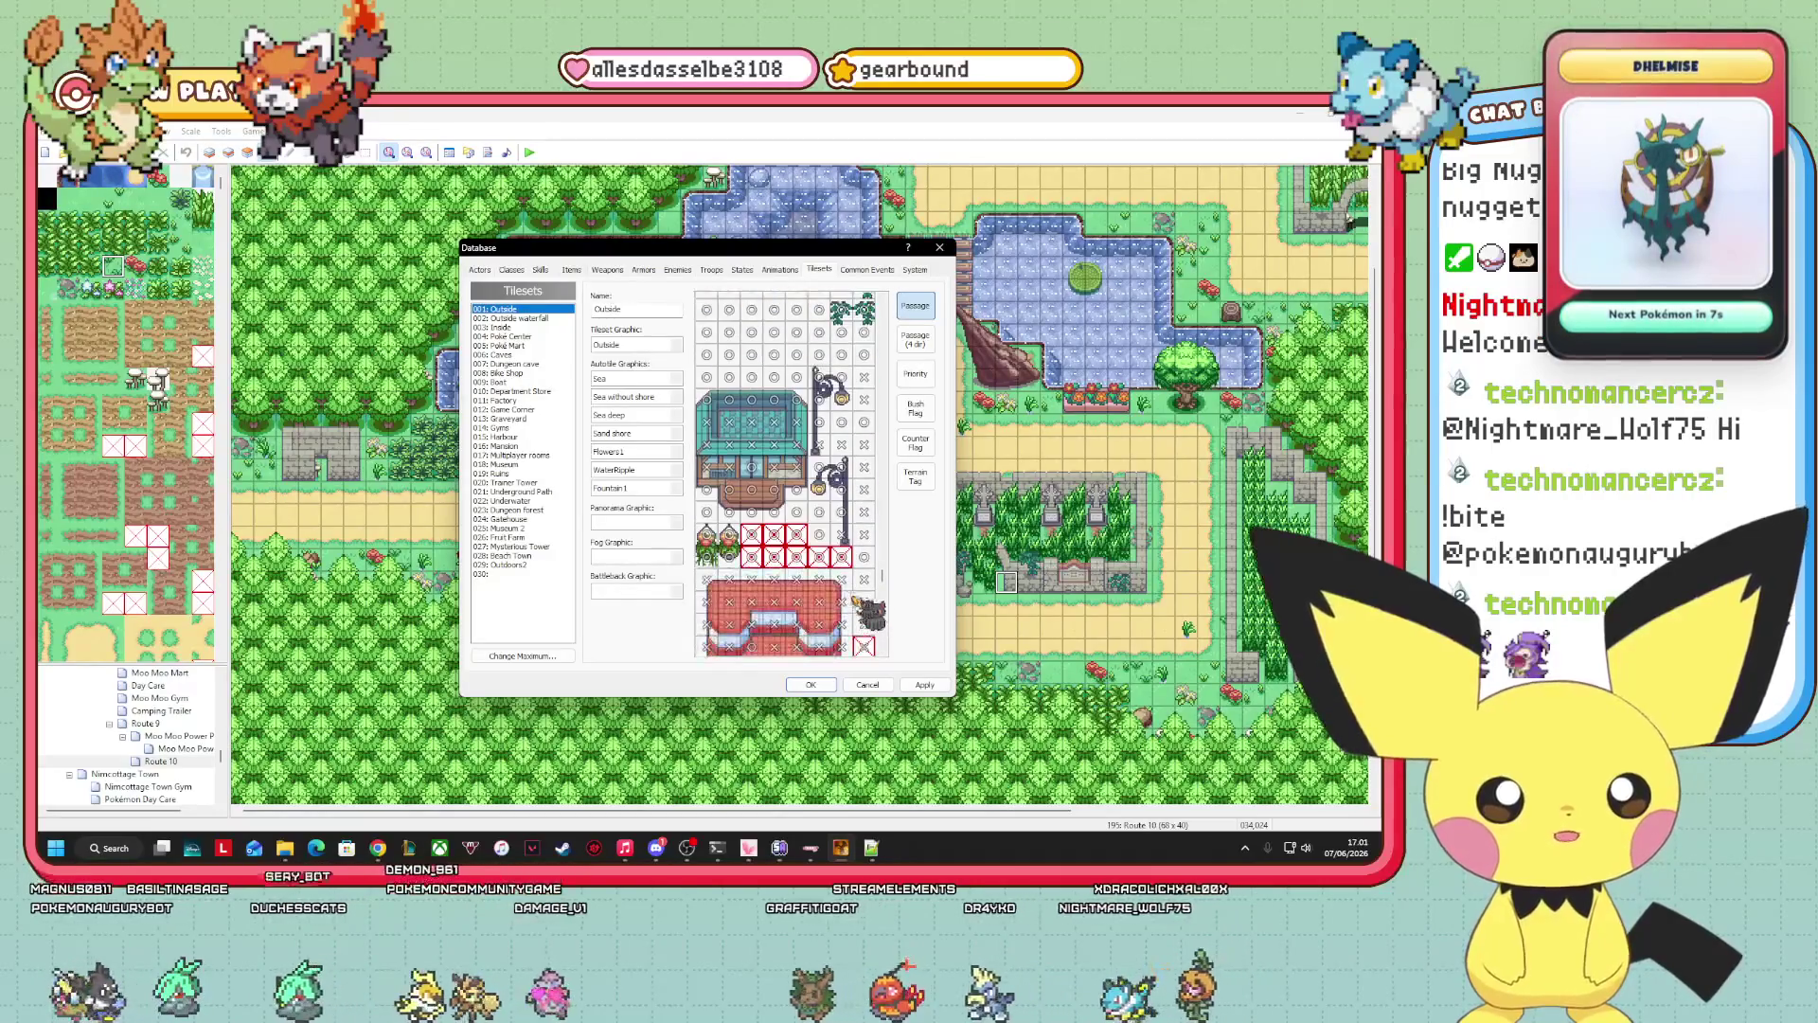
scroll(857, 601, "down", 10)
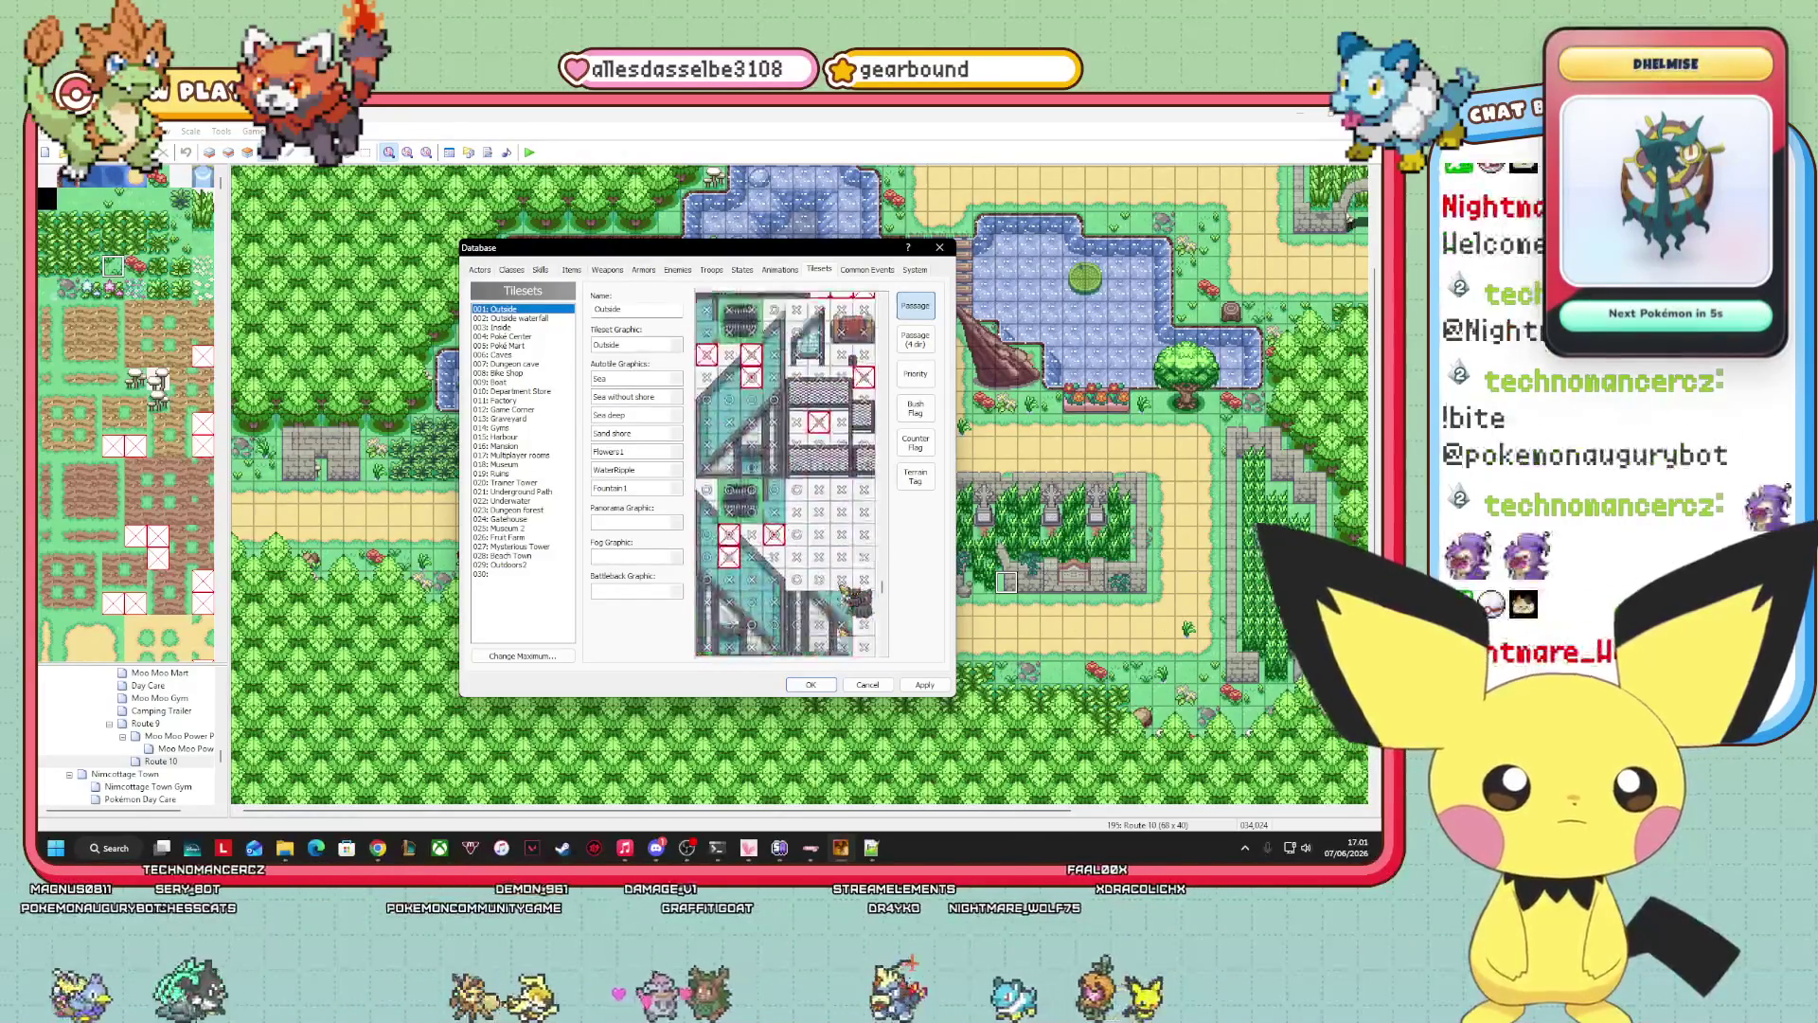
scroll(857, 601, "down", 10)
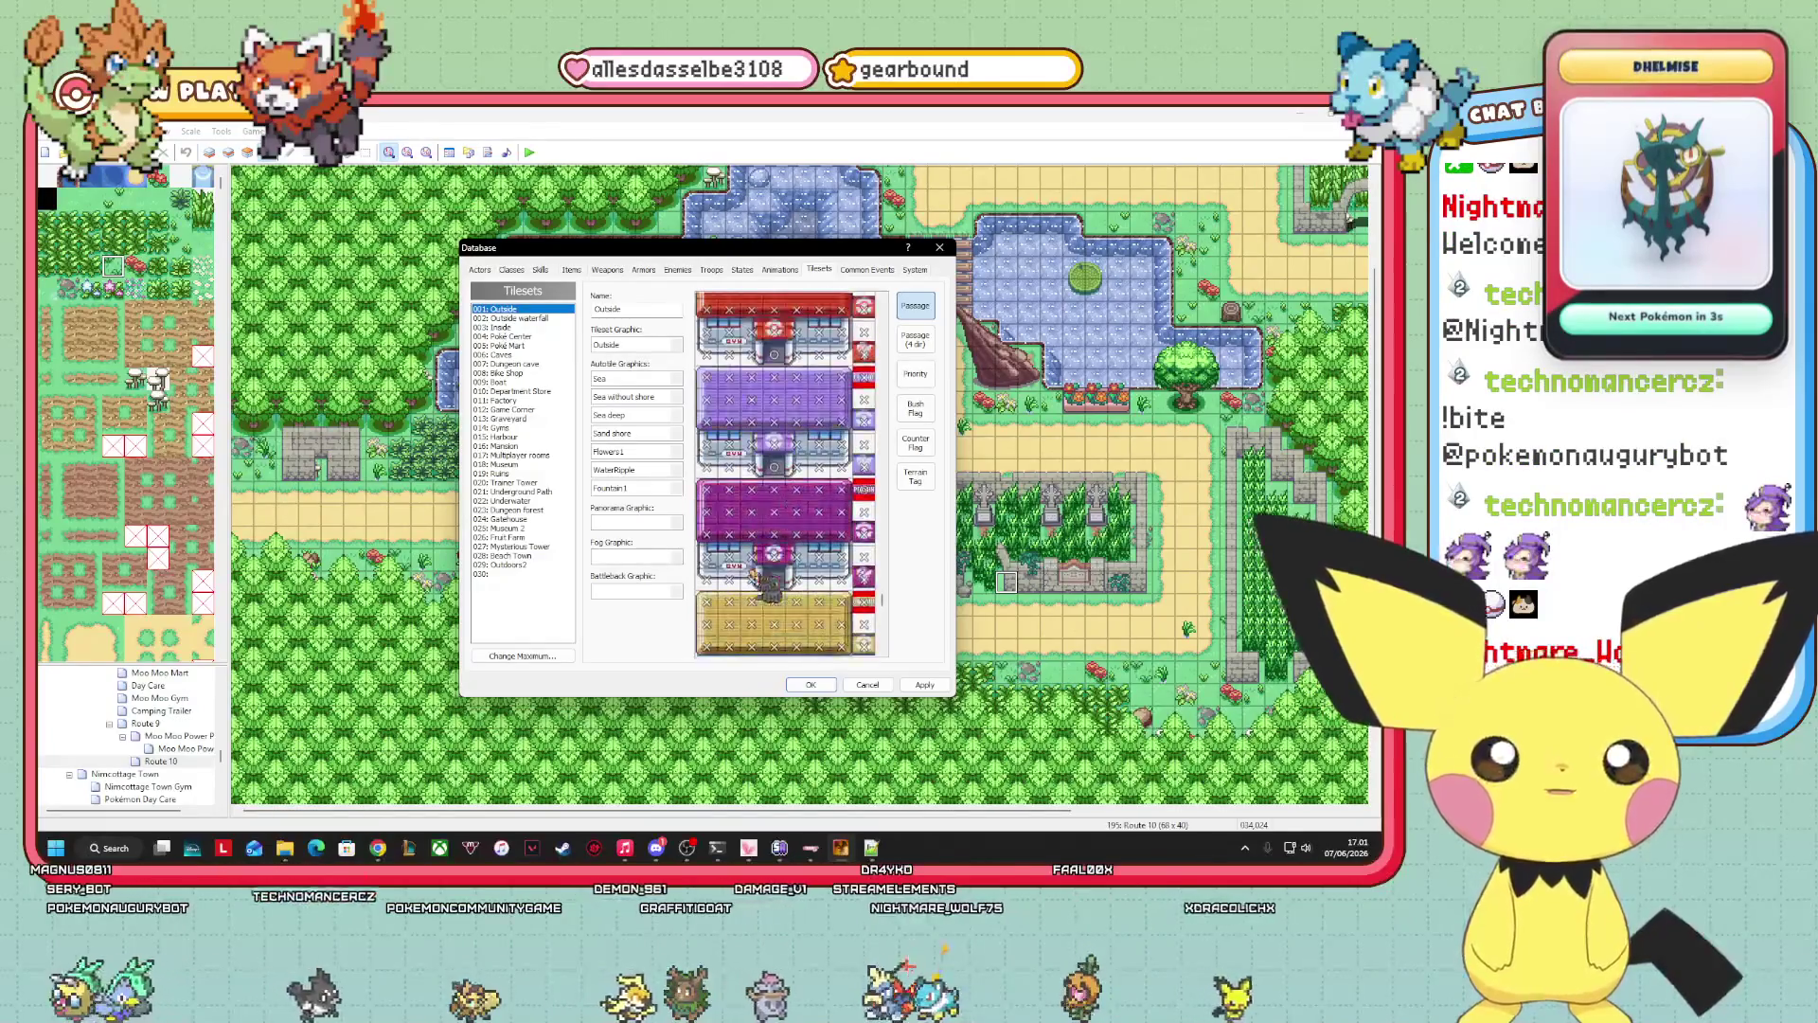
scroll(751, 571, "down", 5)
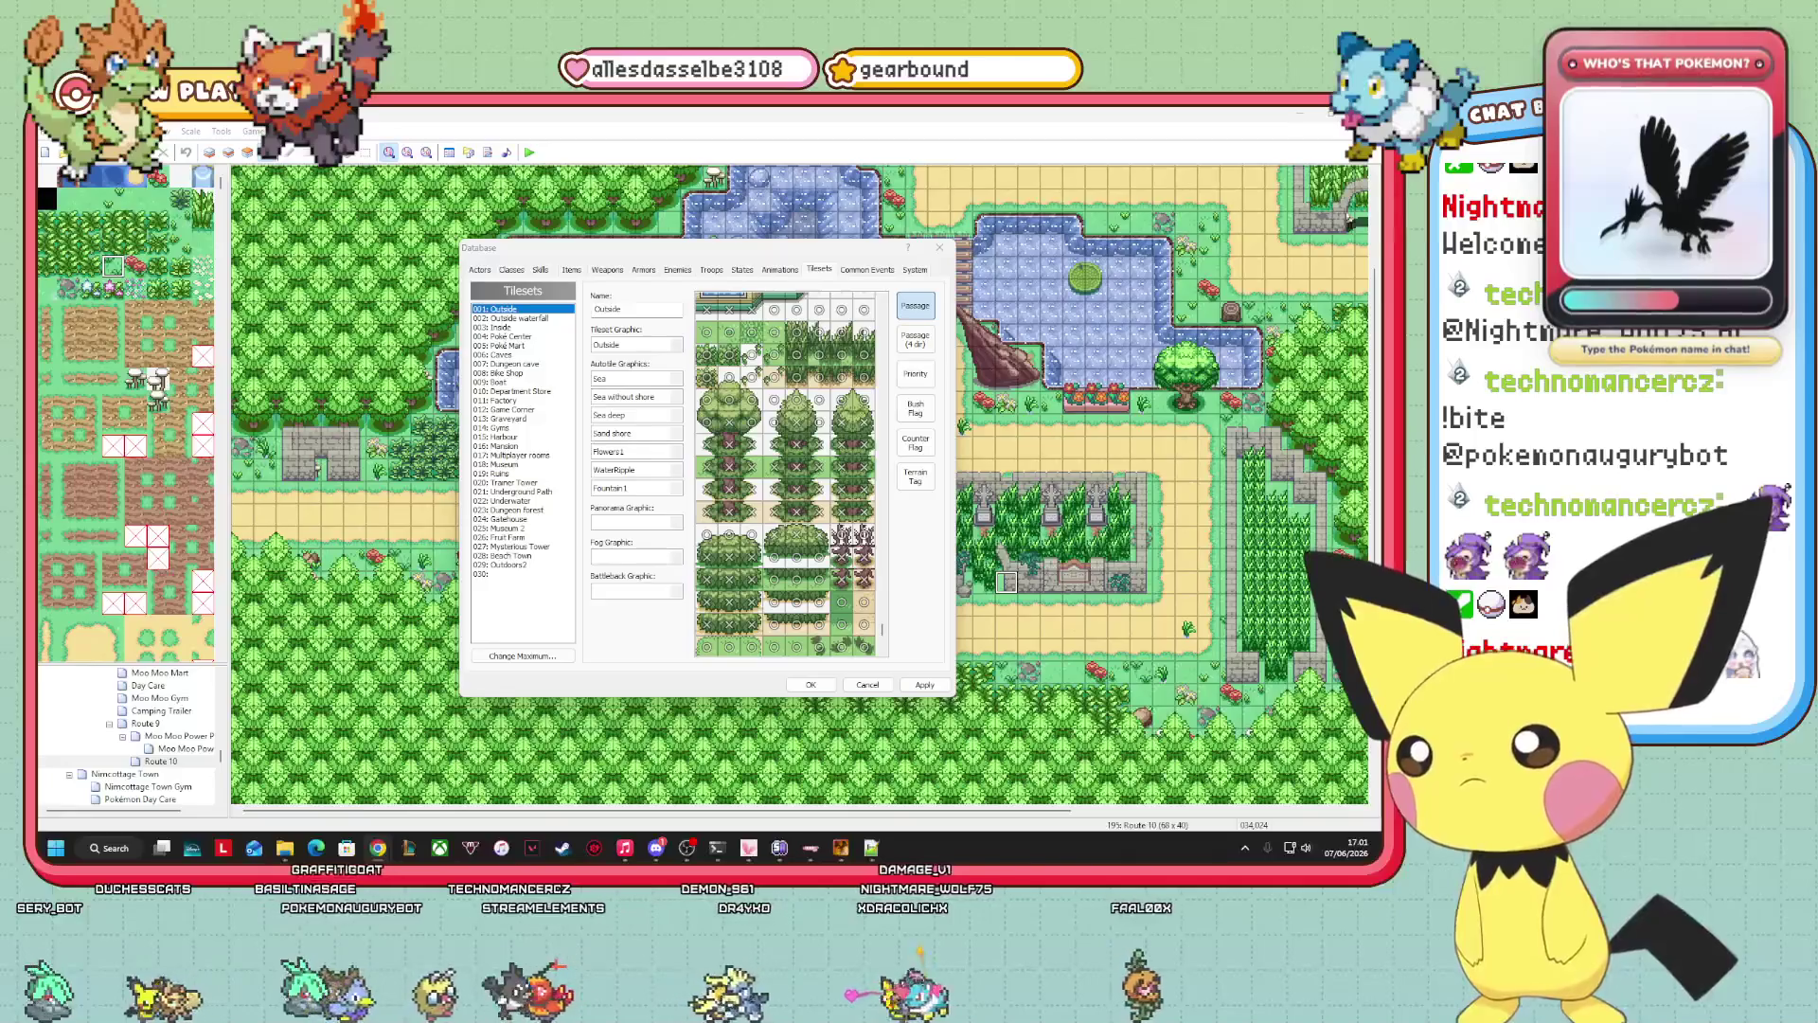
scroll(786, 474, "down", 5)
left_click(810, 685)
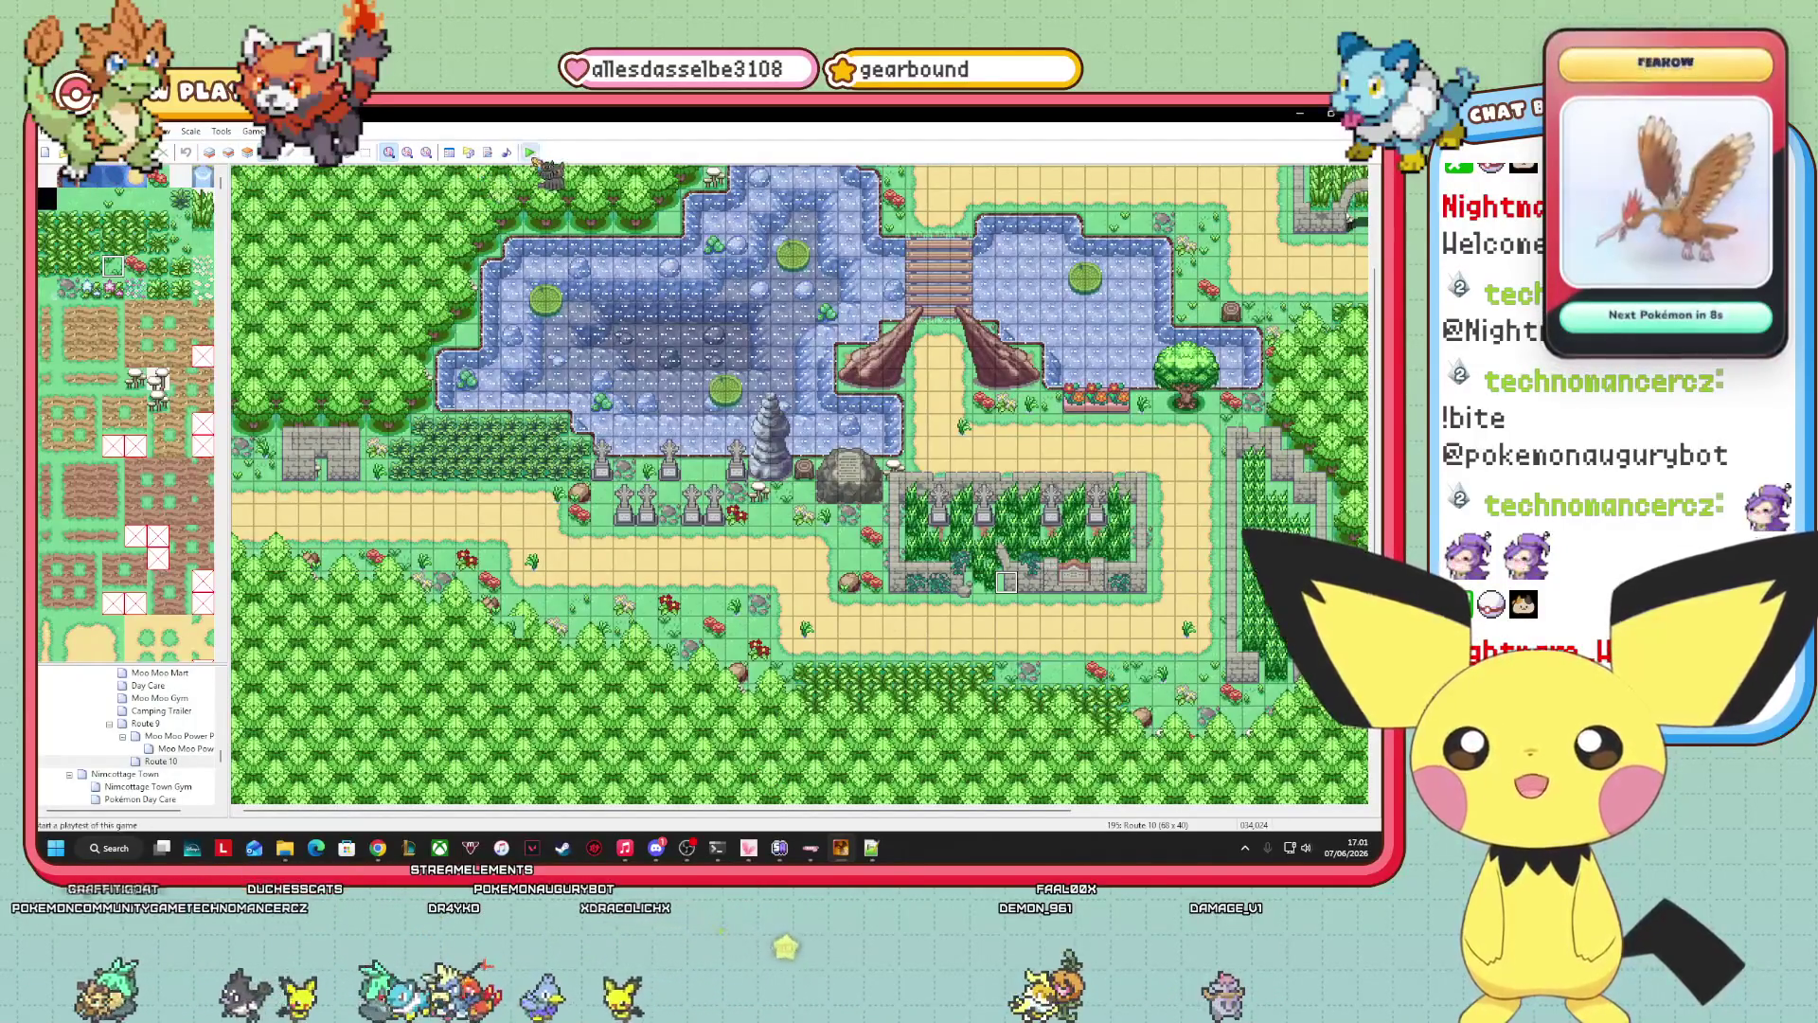
Launch a playtest from the toolbar so the console compiles the game data.
left_click(533, 158)
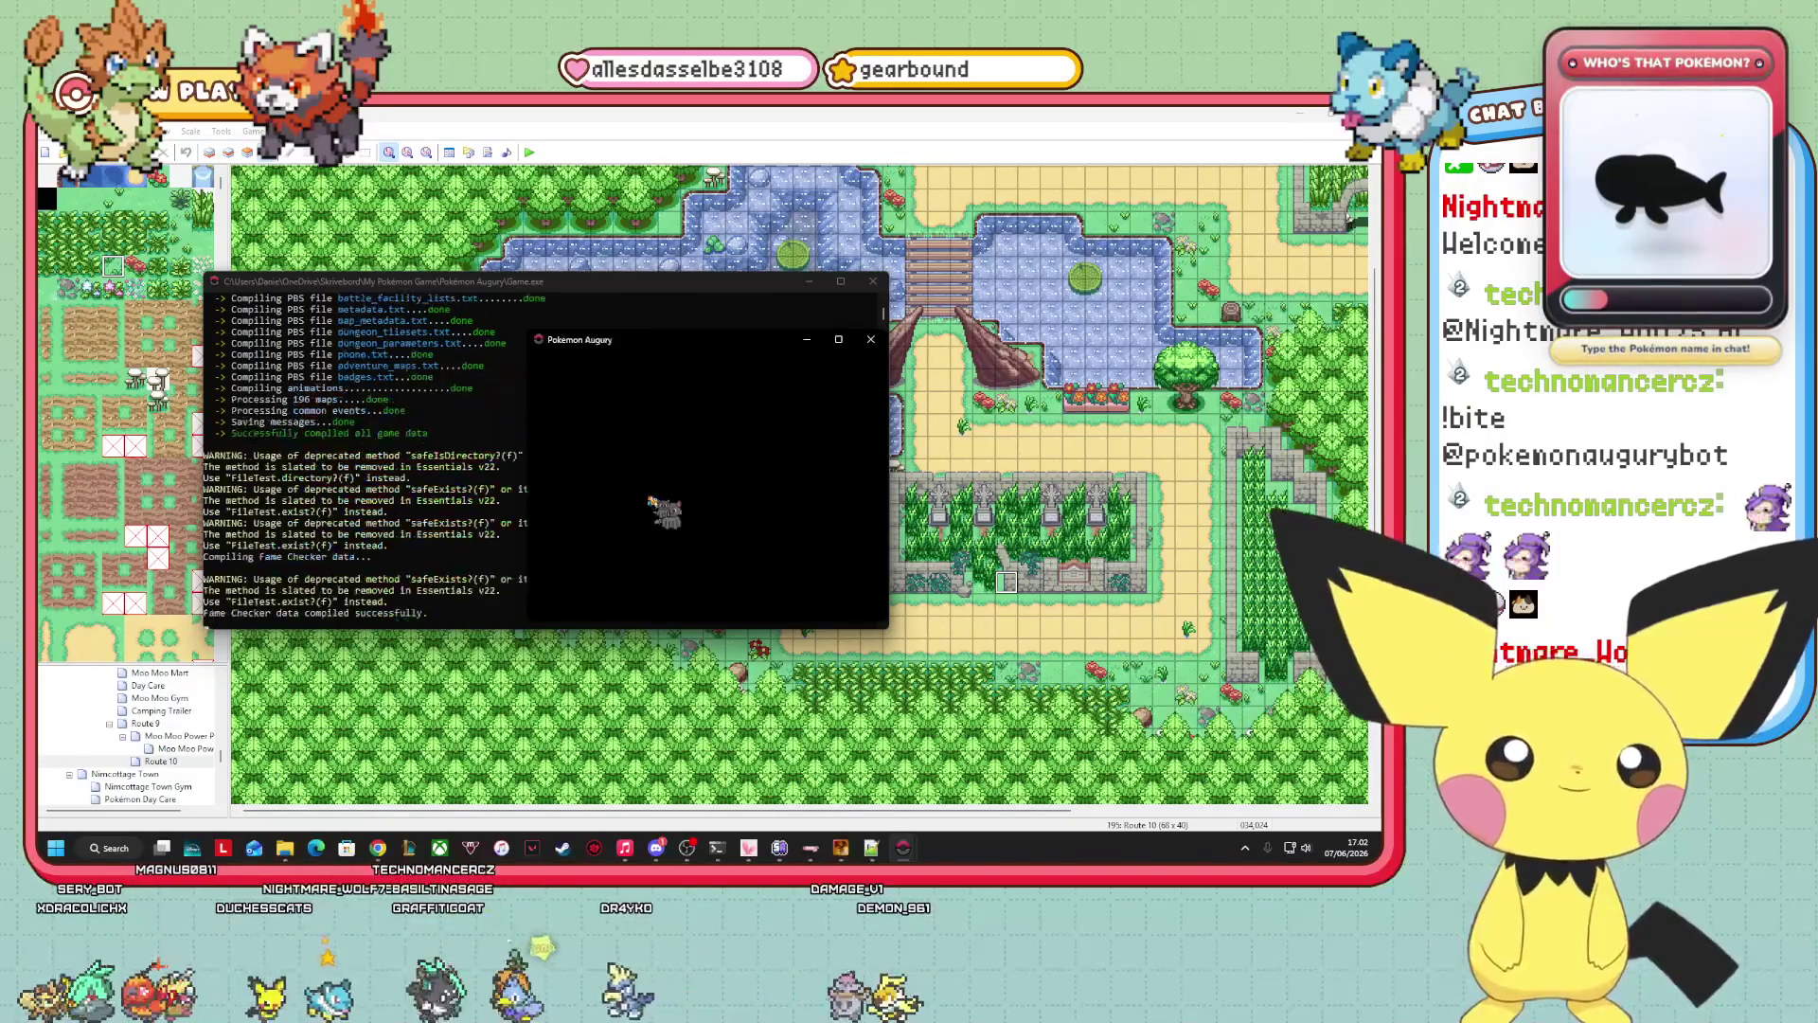
Continue the saved game, walk north toward the stone arch, and move the game window left.
key("Return")
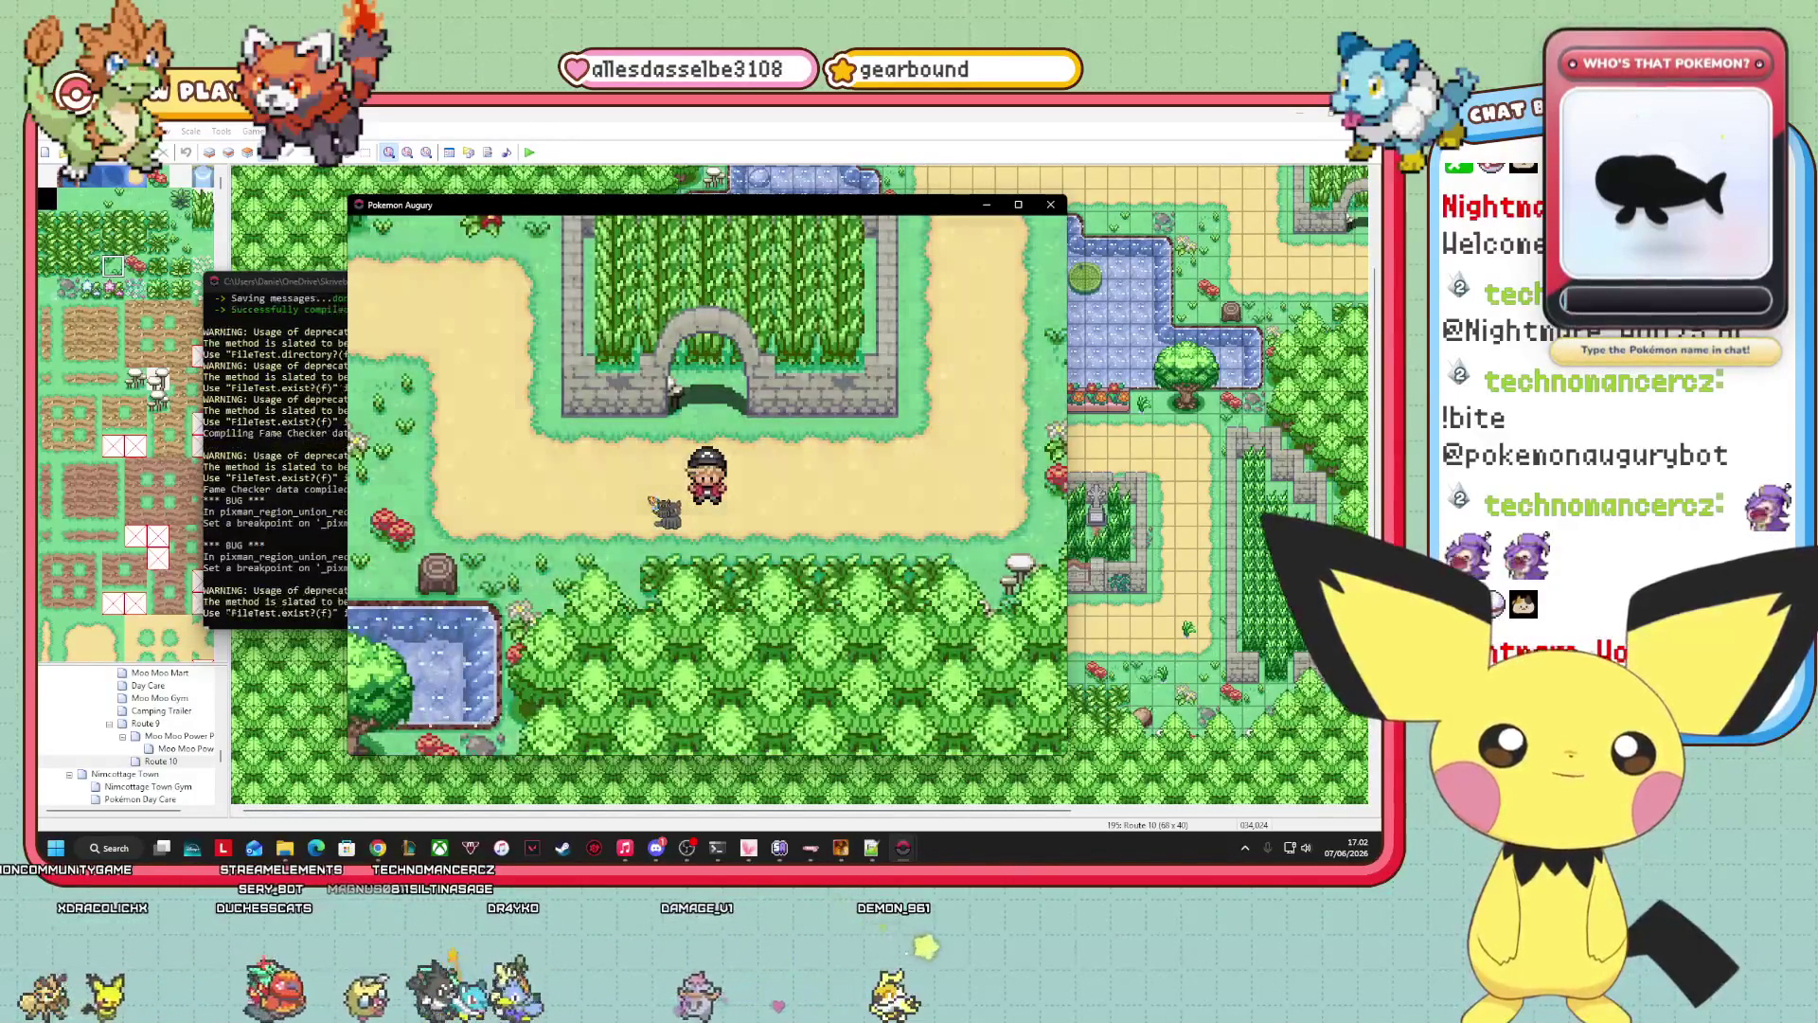
key("Escape")
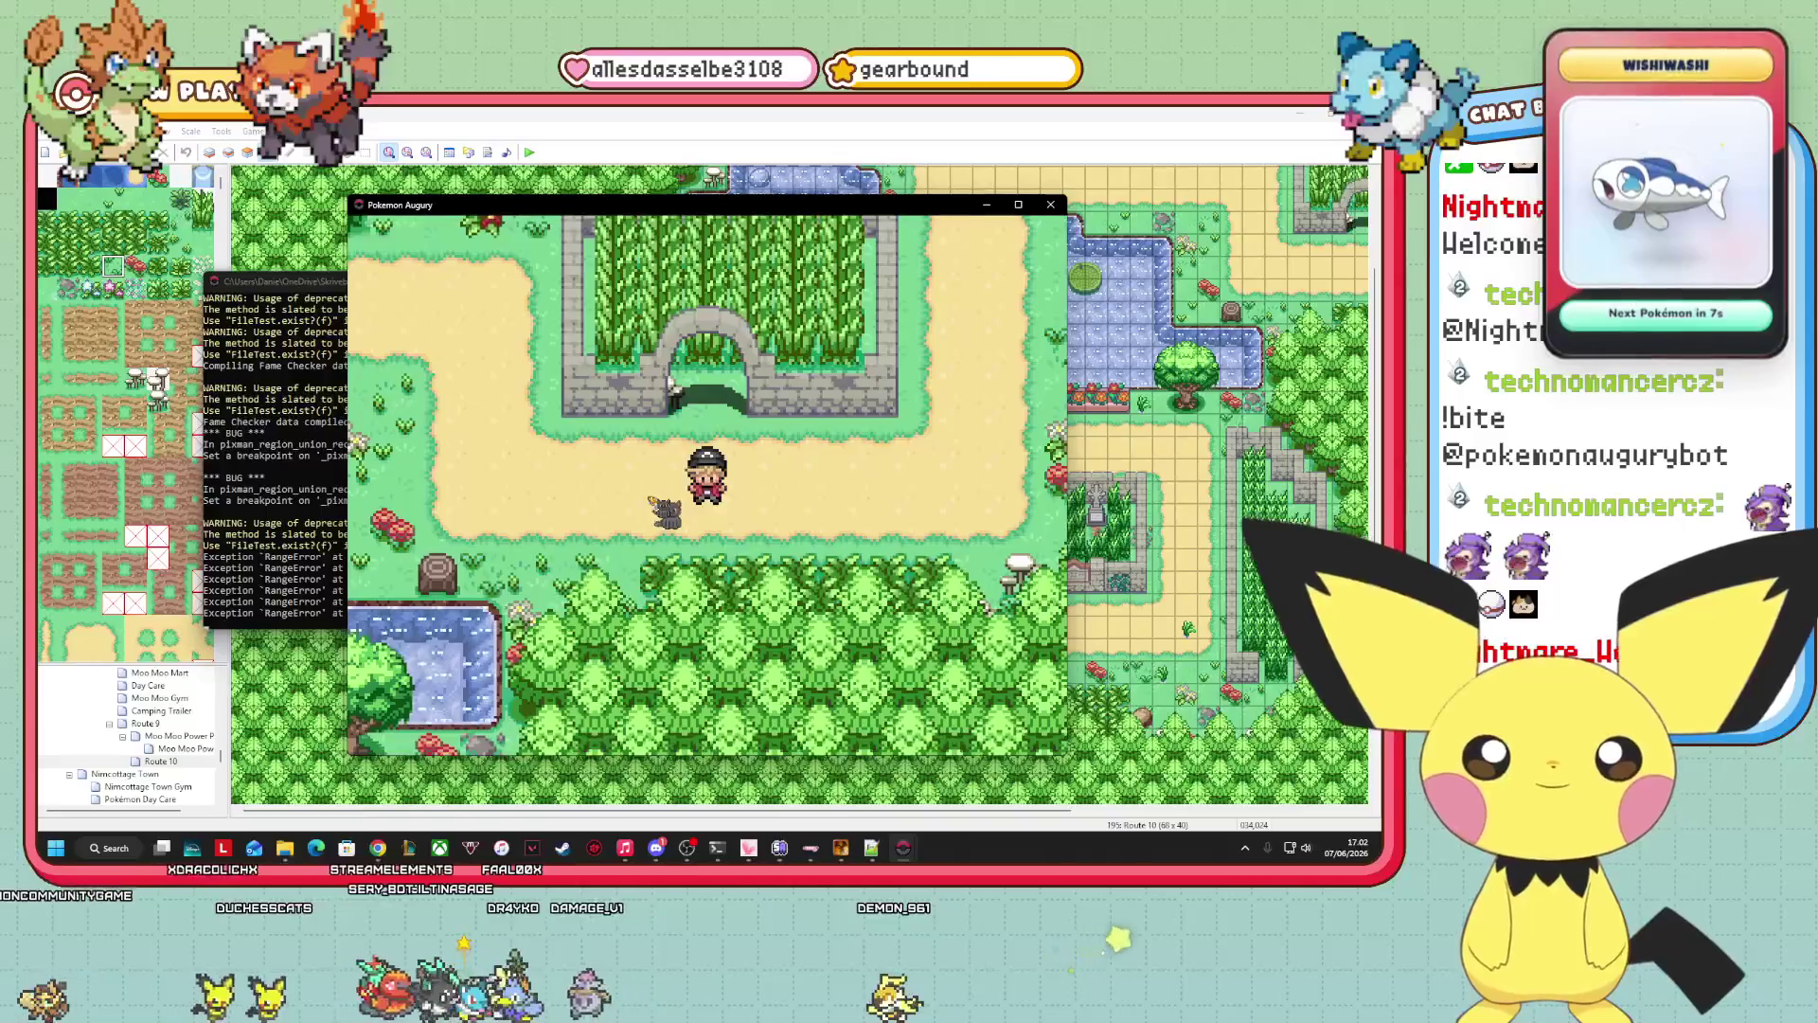
key("Up")
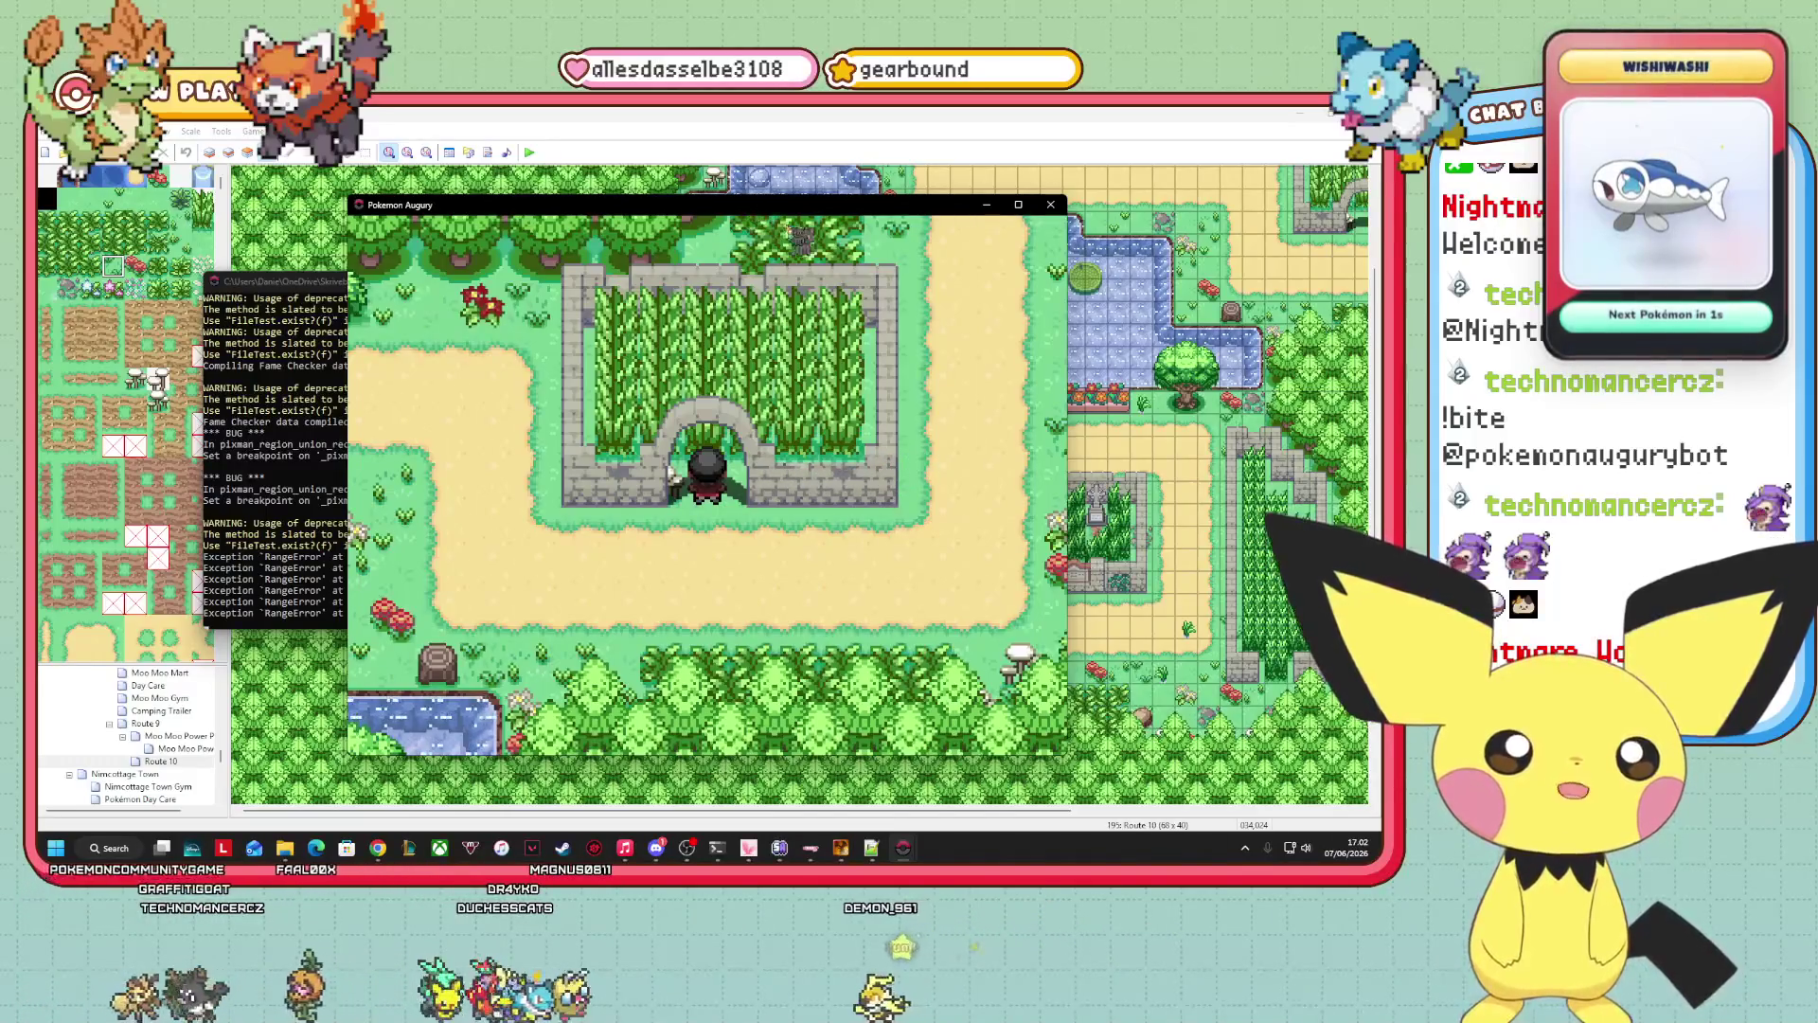
left_click_drag(663, 204, 367, 242)
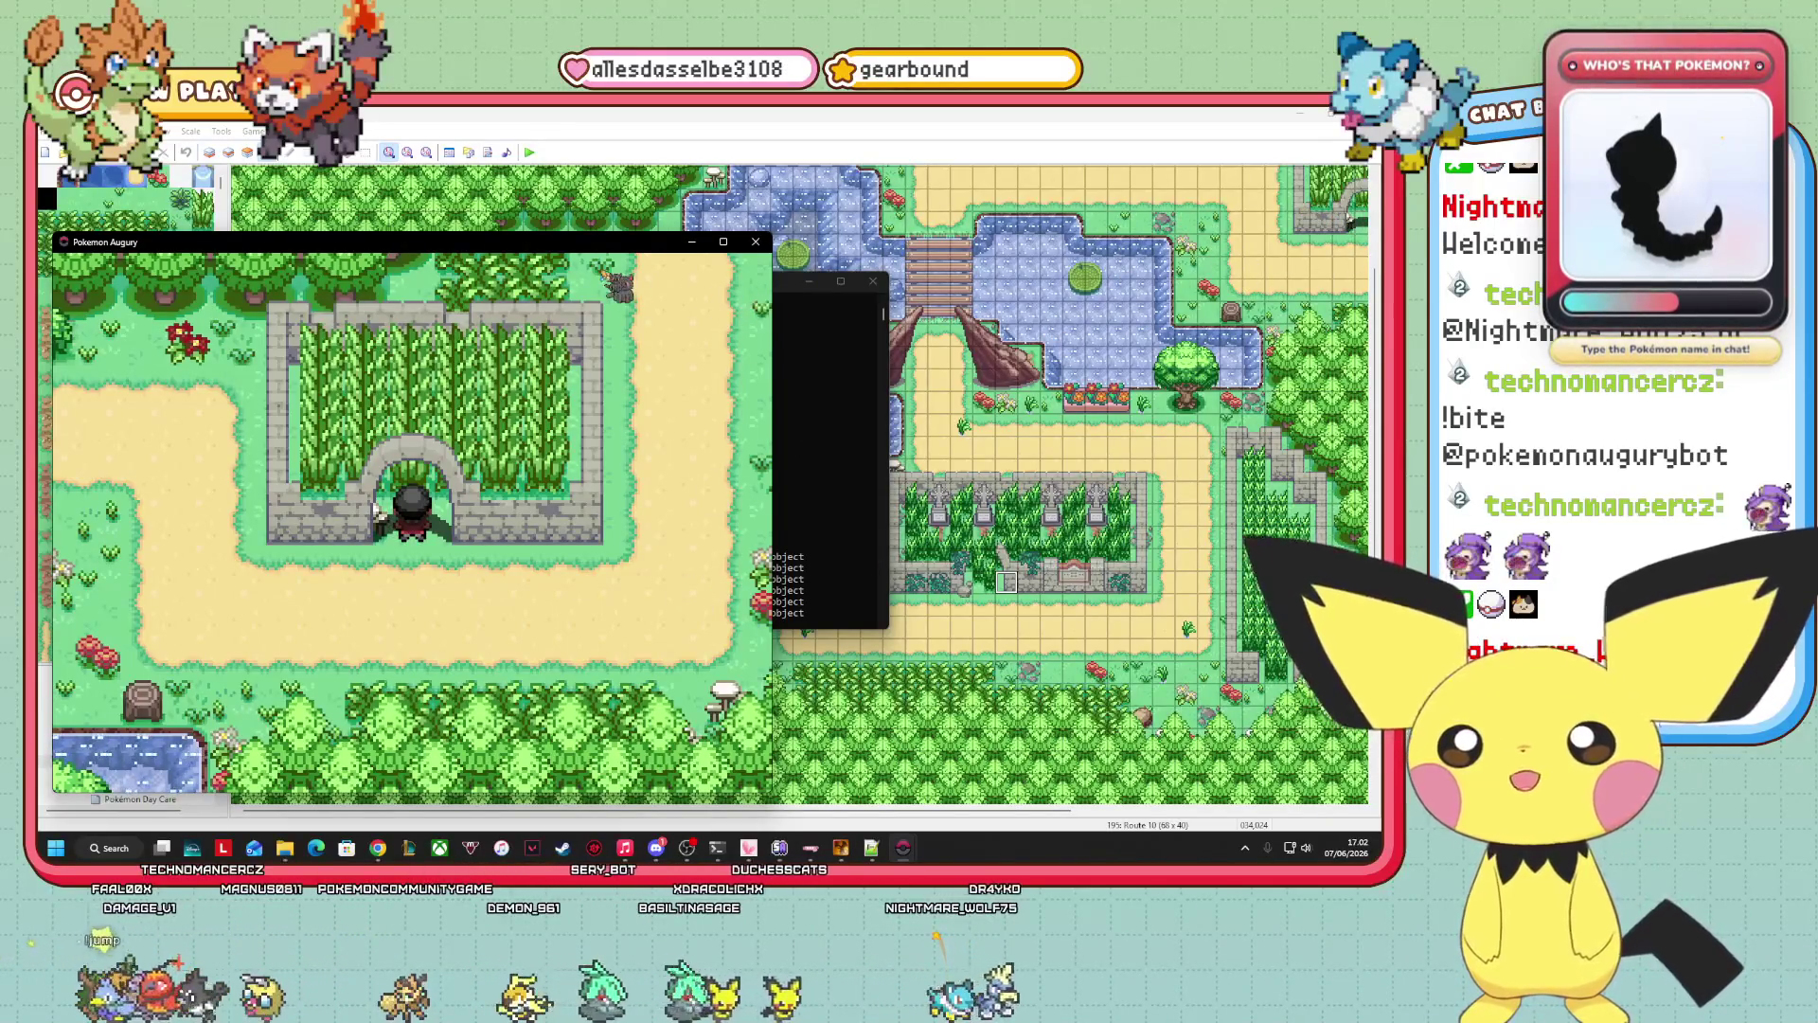
Walk the player from the arch onto Route 10, then open and close the pause menu.
key("Down")
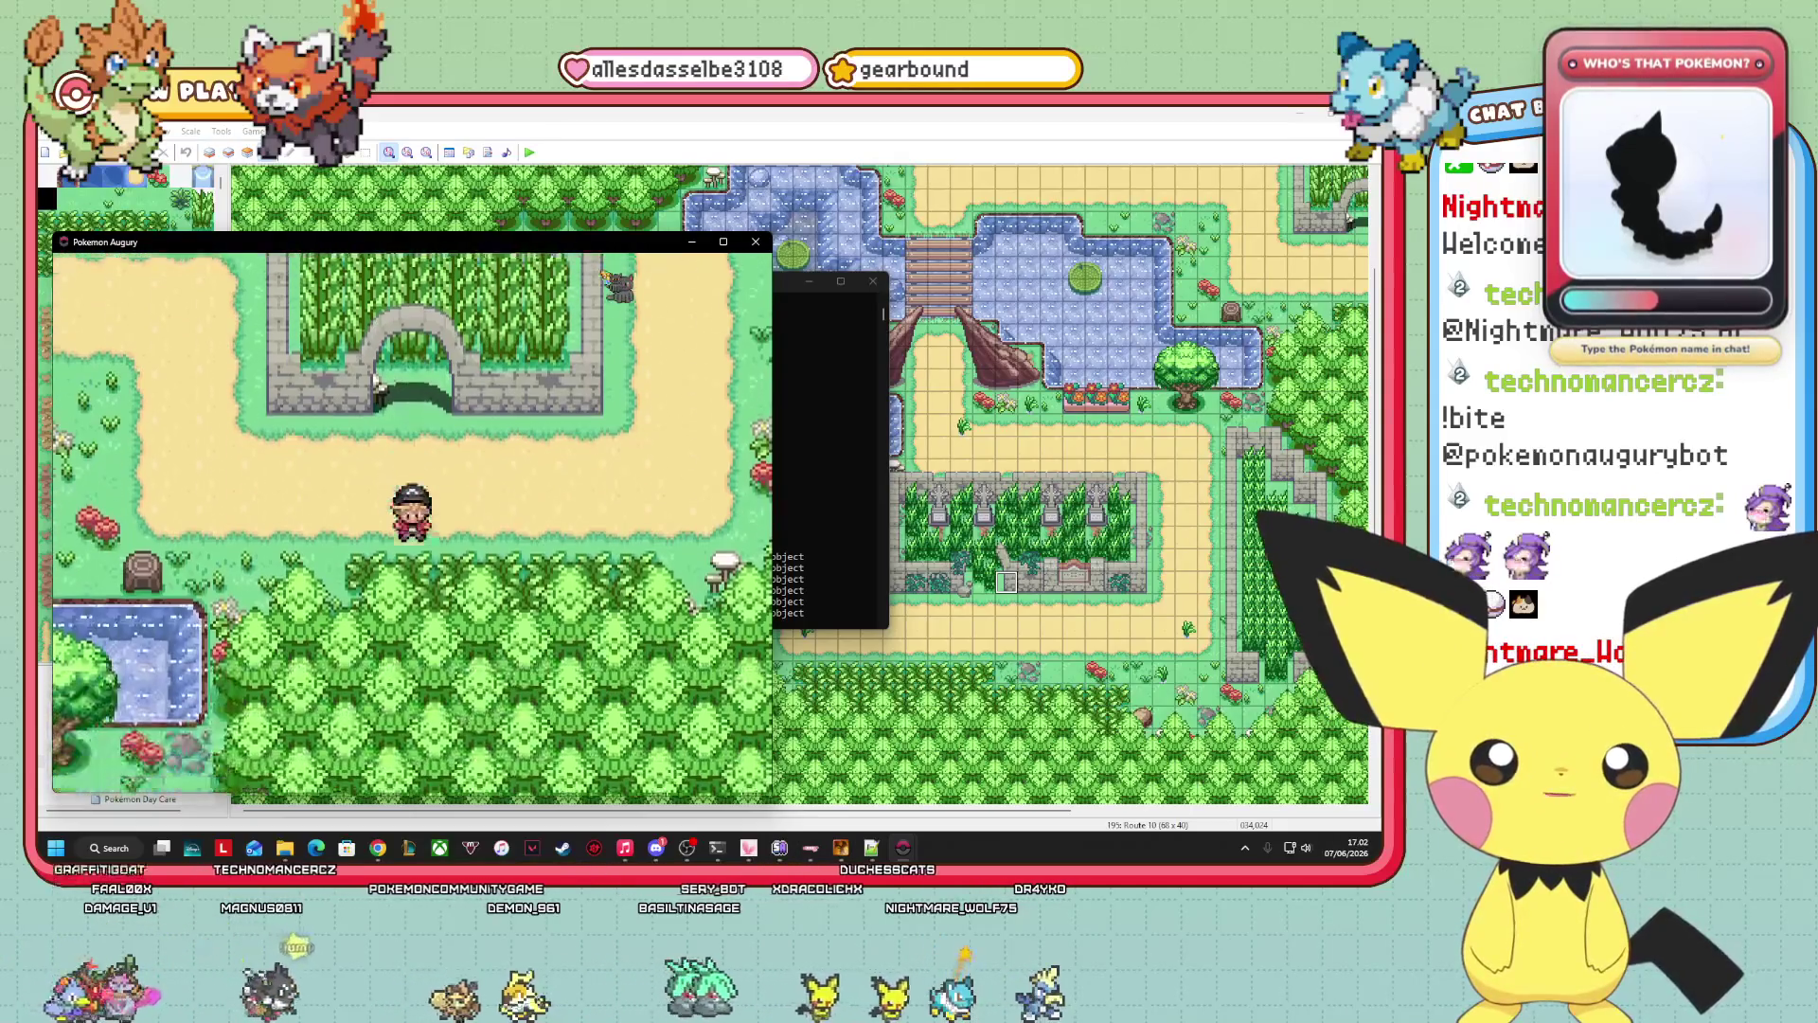
key("Left")
key("Right")
key("Up")
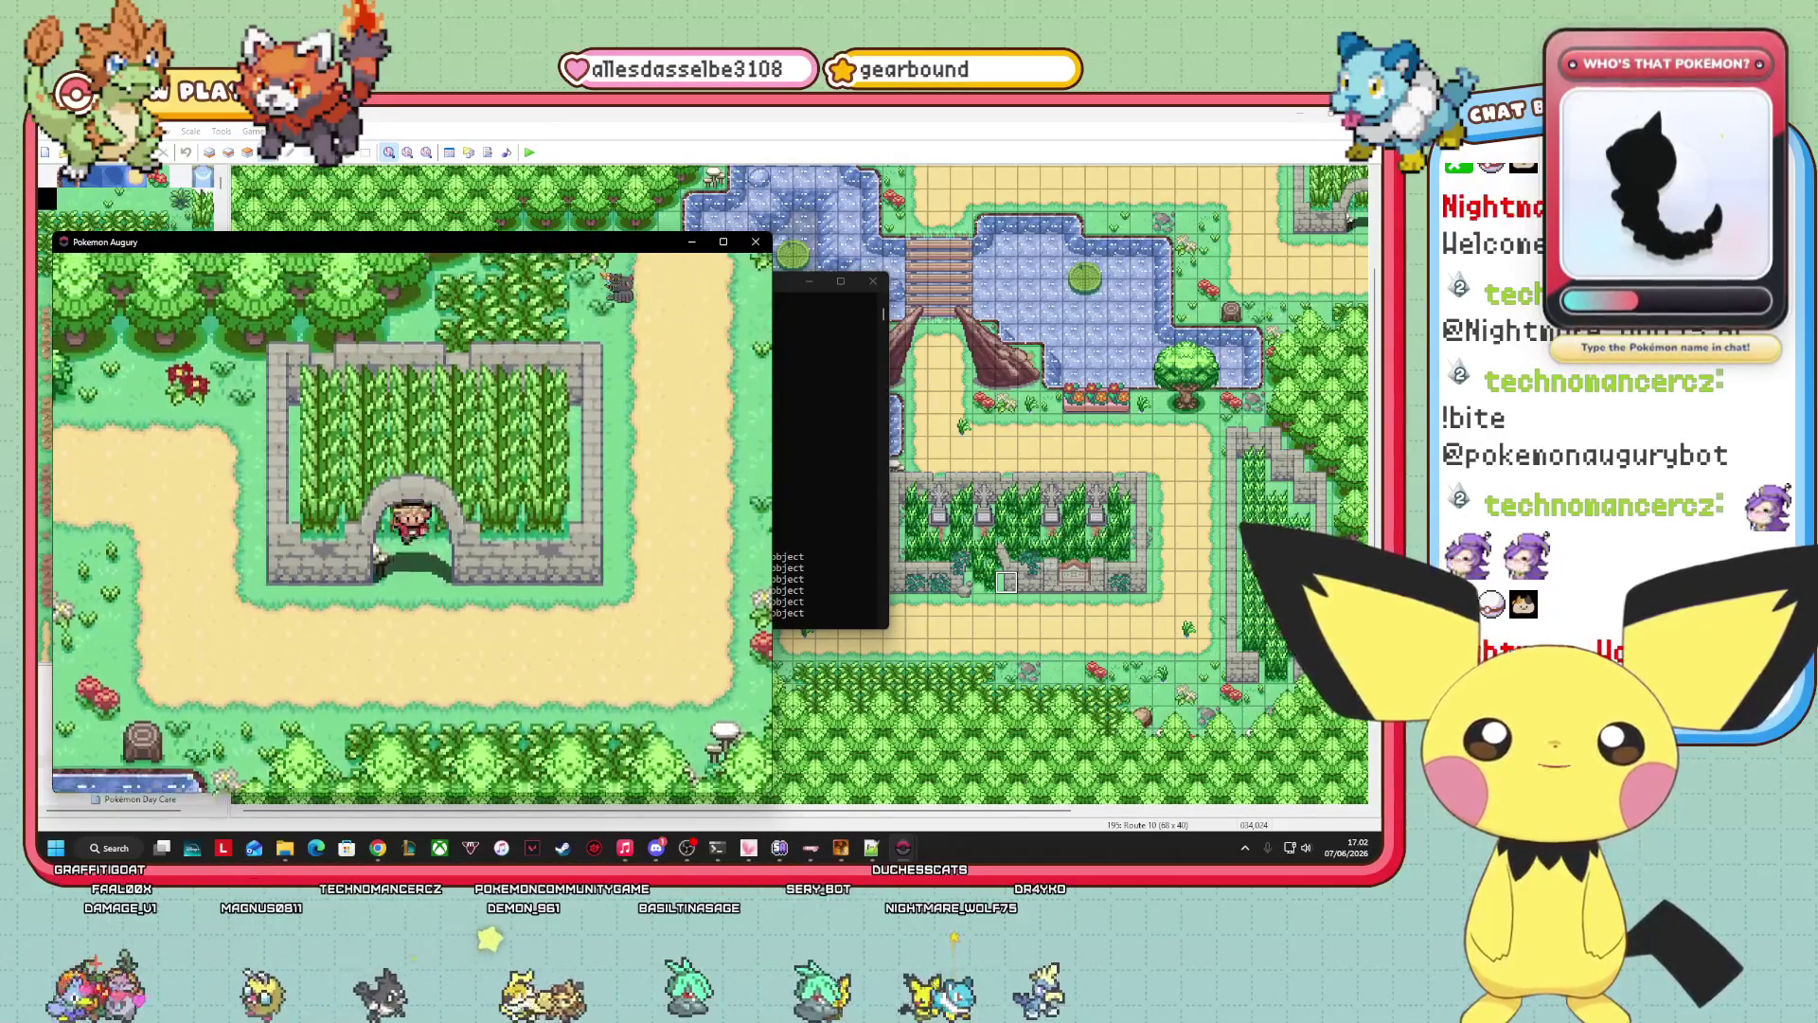
key("Down")
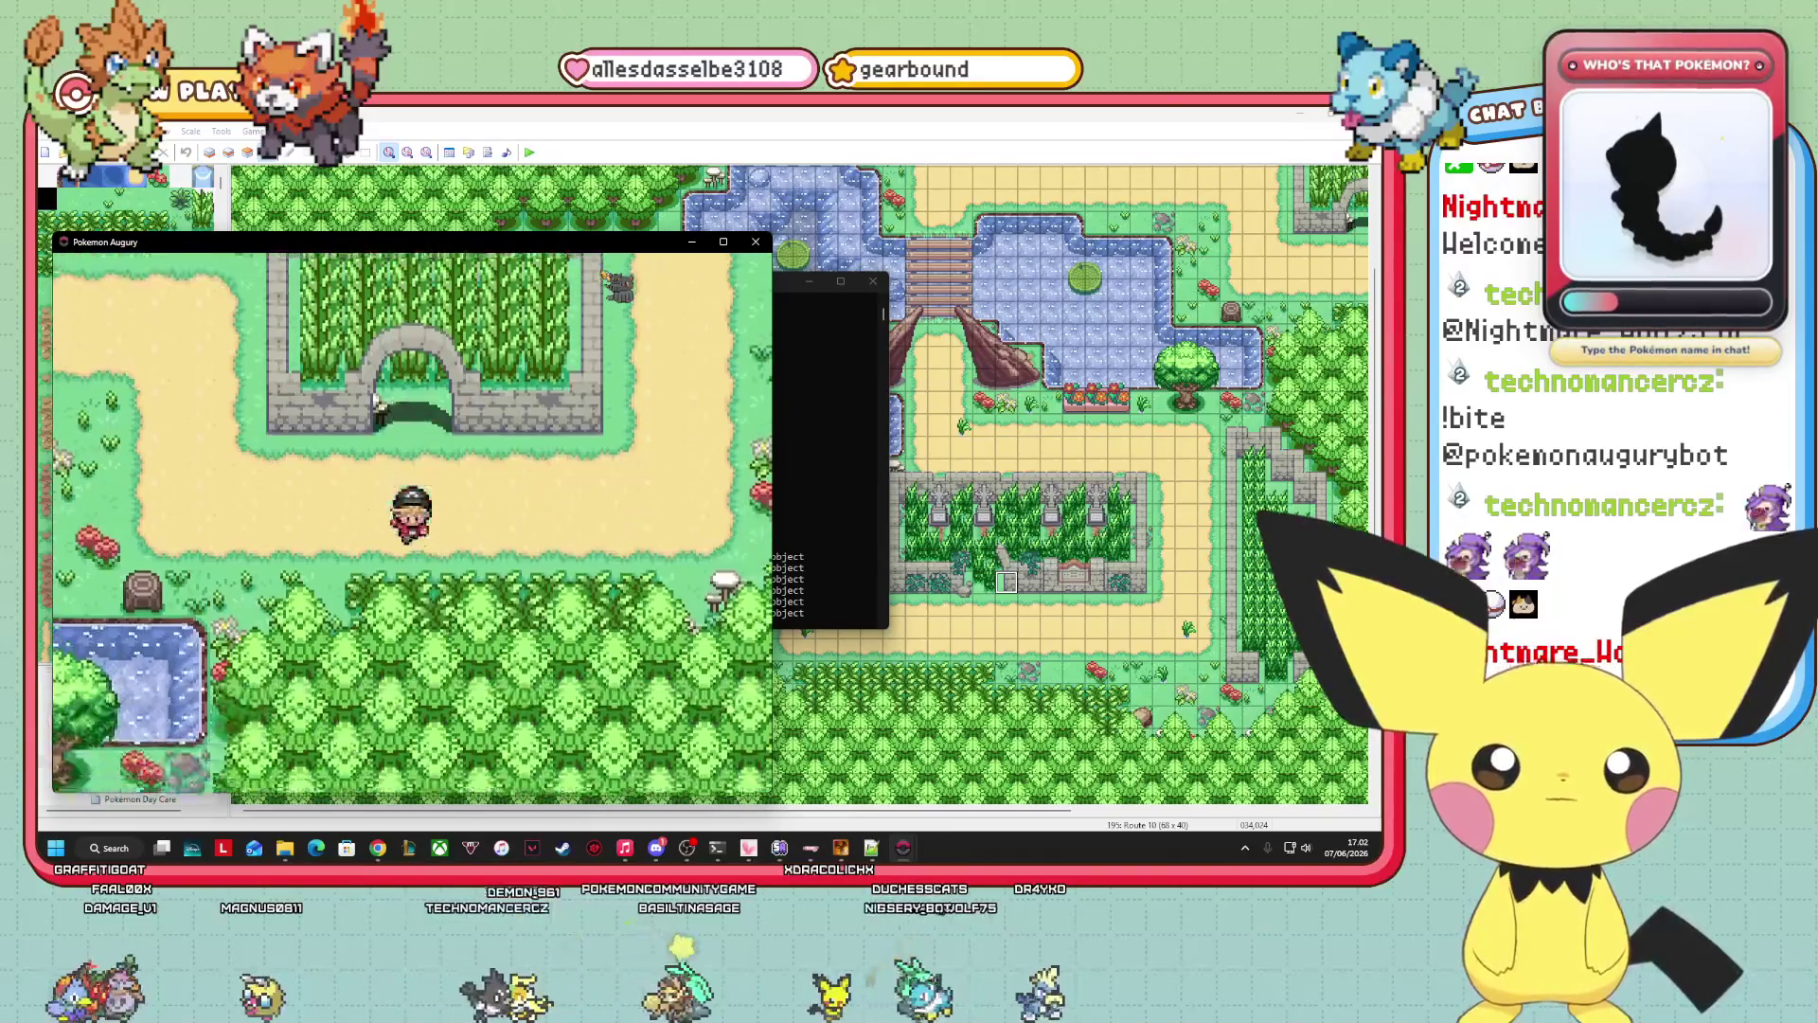
key("Left")
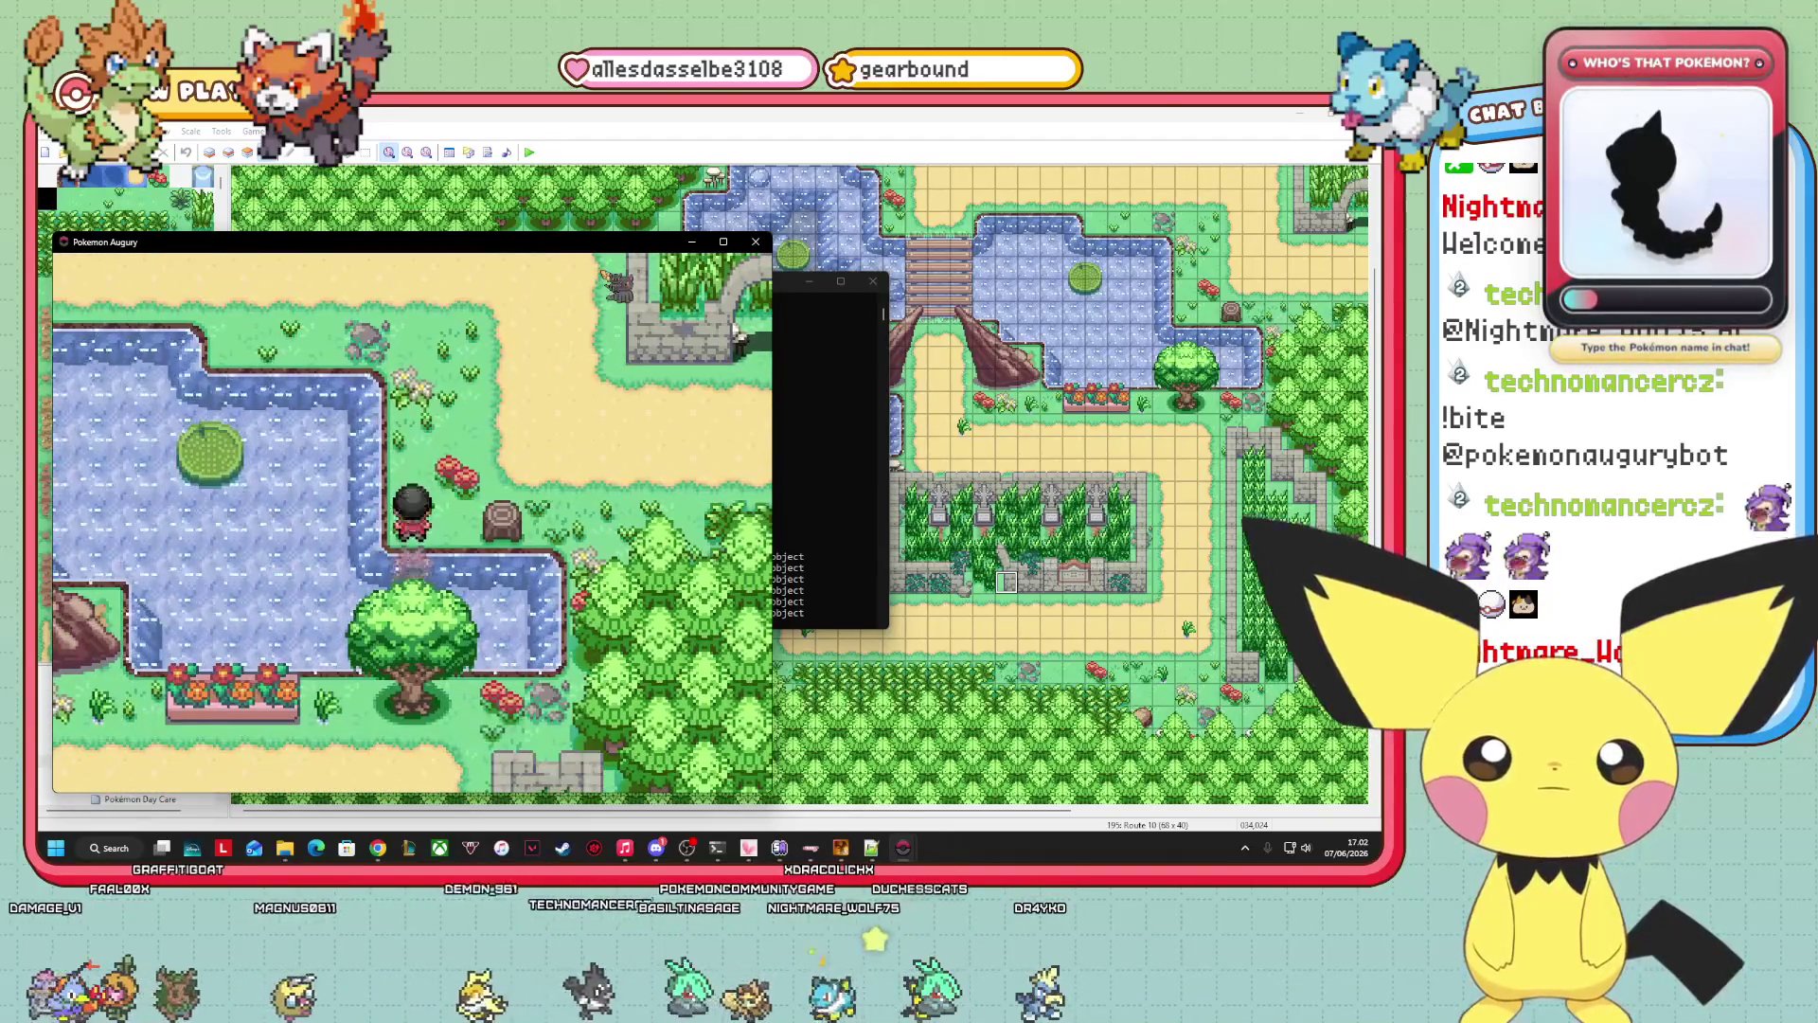
key("Up")
key("Escape")
key("Left")
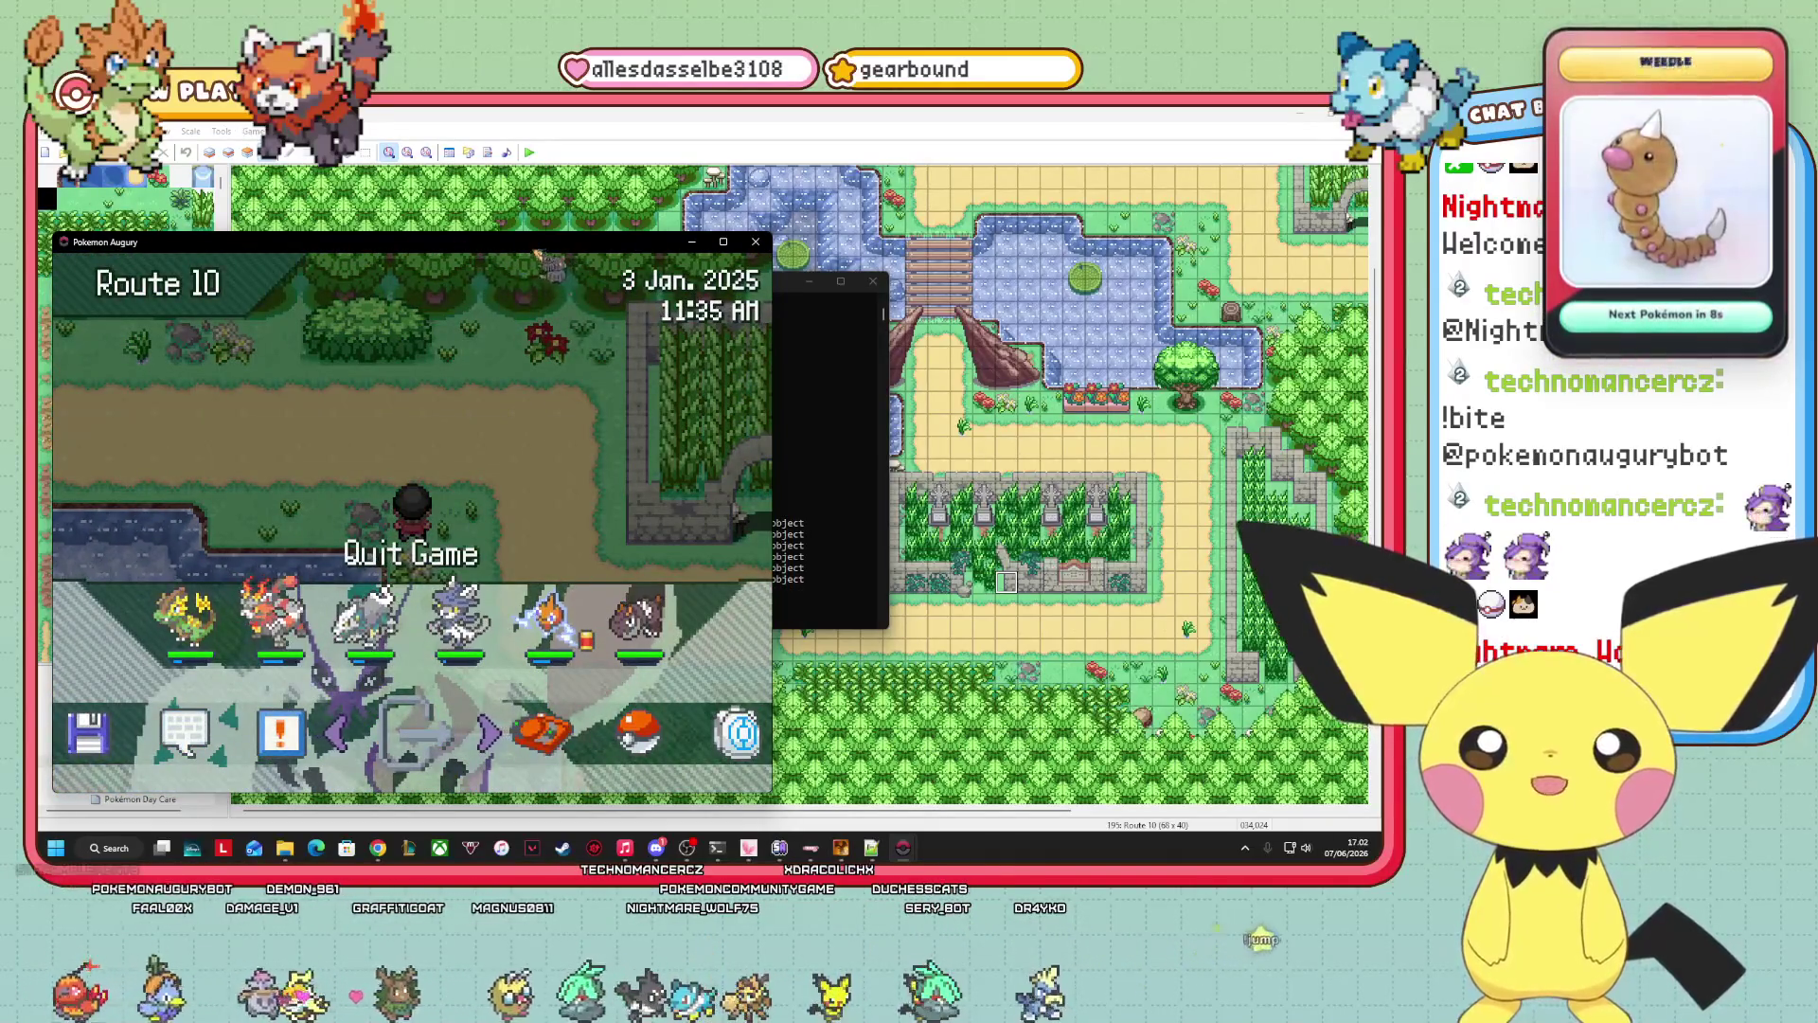
key("Escape")
key("Escape")
Reopen the pause menu, enter Debug's Other editors, and launch Edit terrain tags.
key("Left")
key("Return")
key("Down")
key("Down")
key("Down")
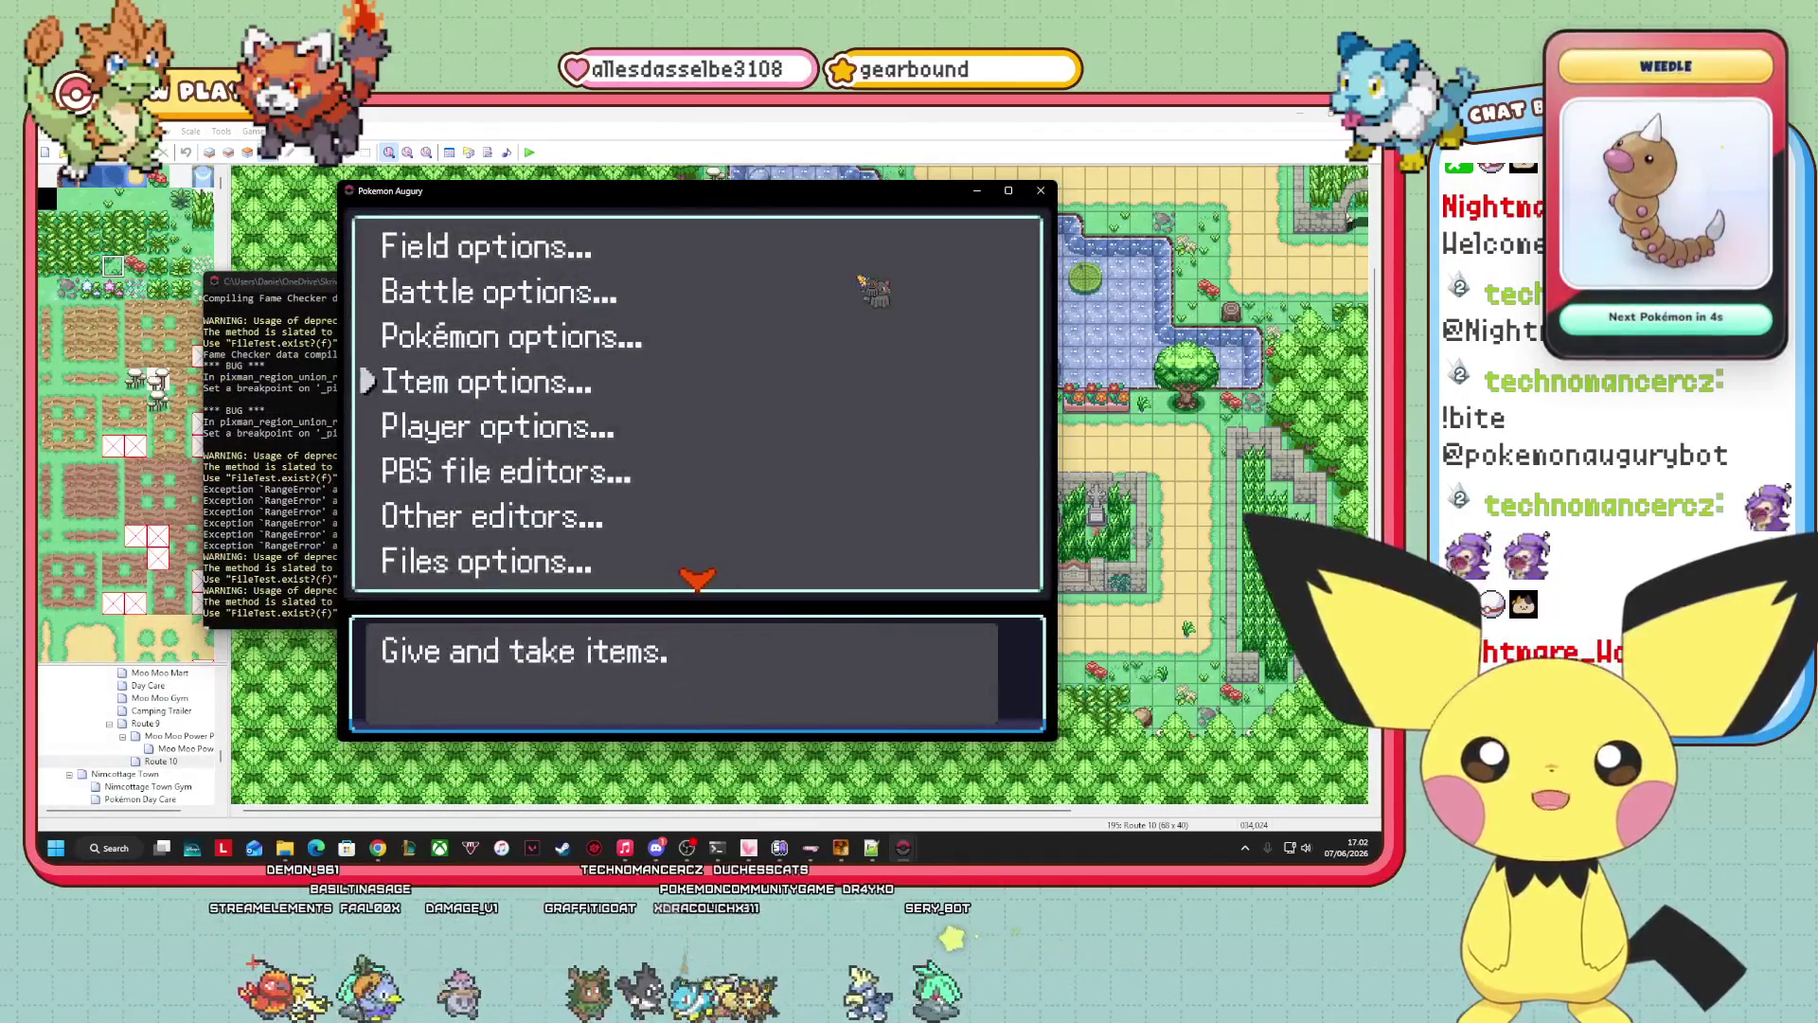
key("Down")
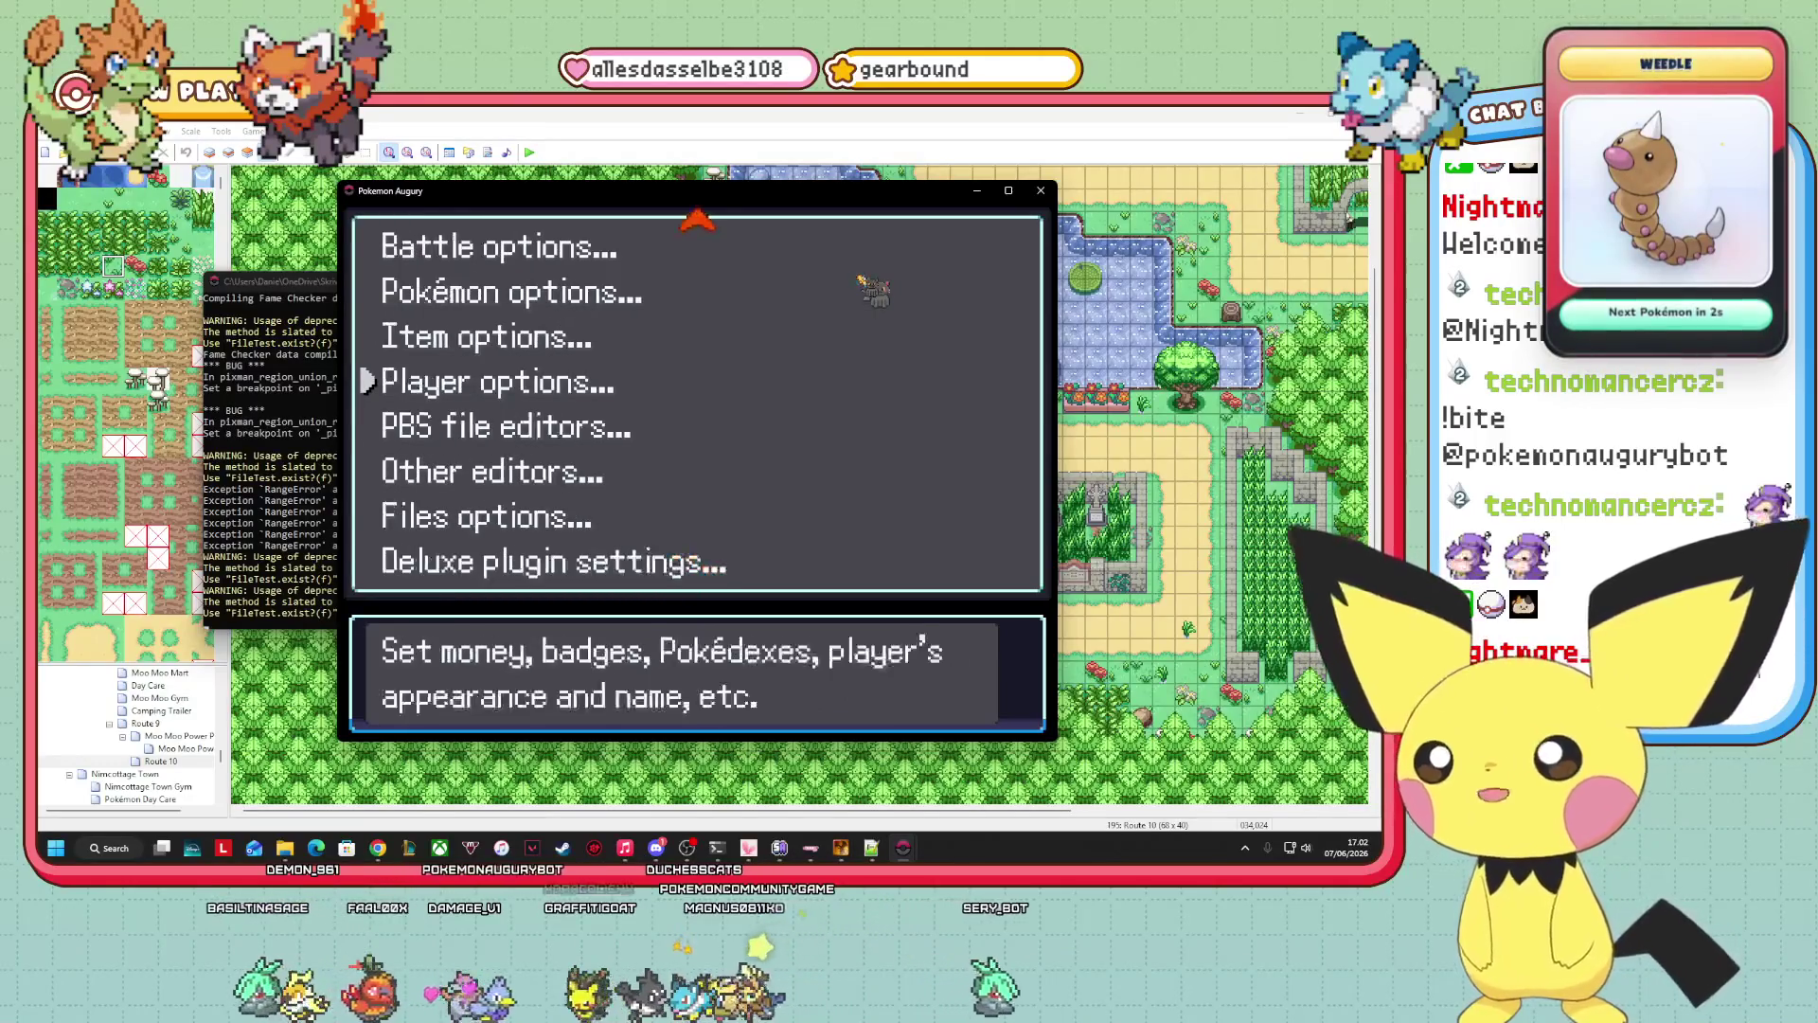
key("Down")
key("Down")
key("Up")
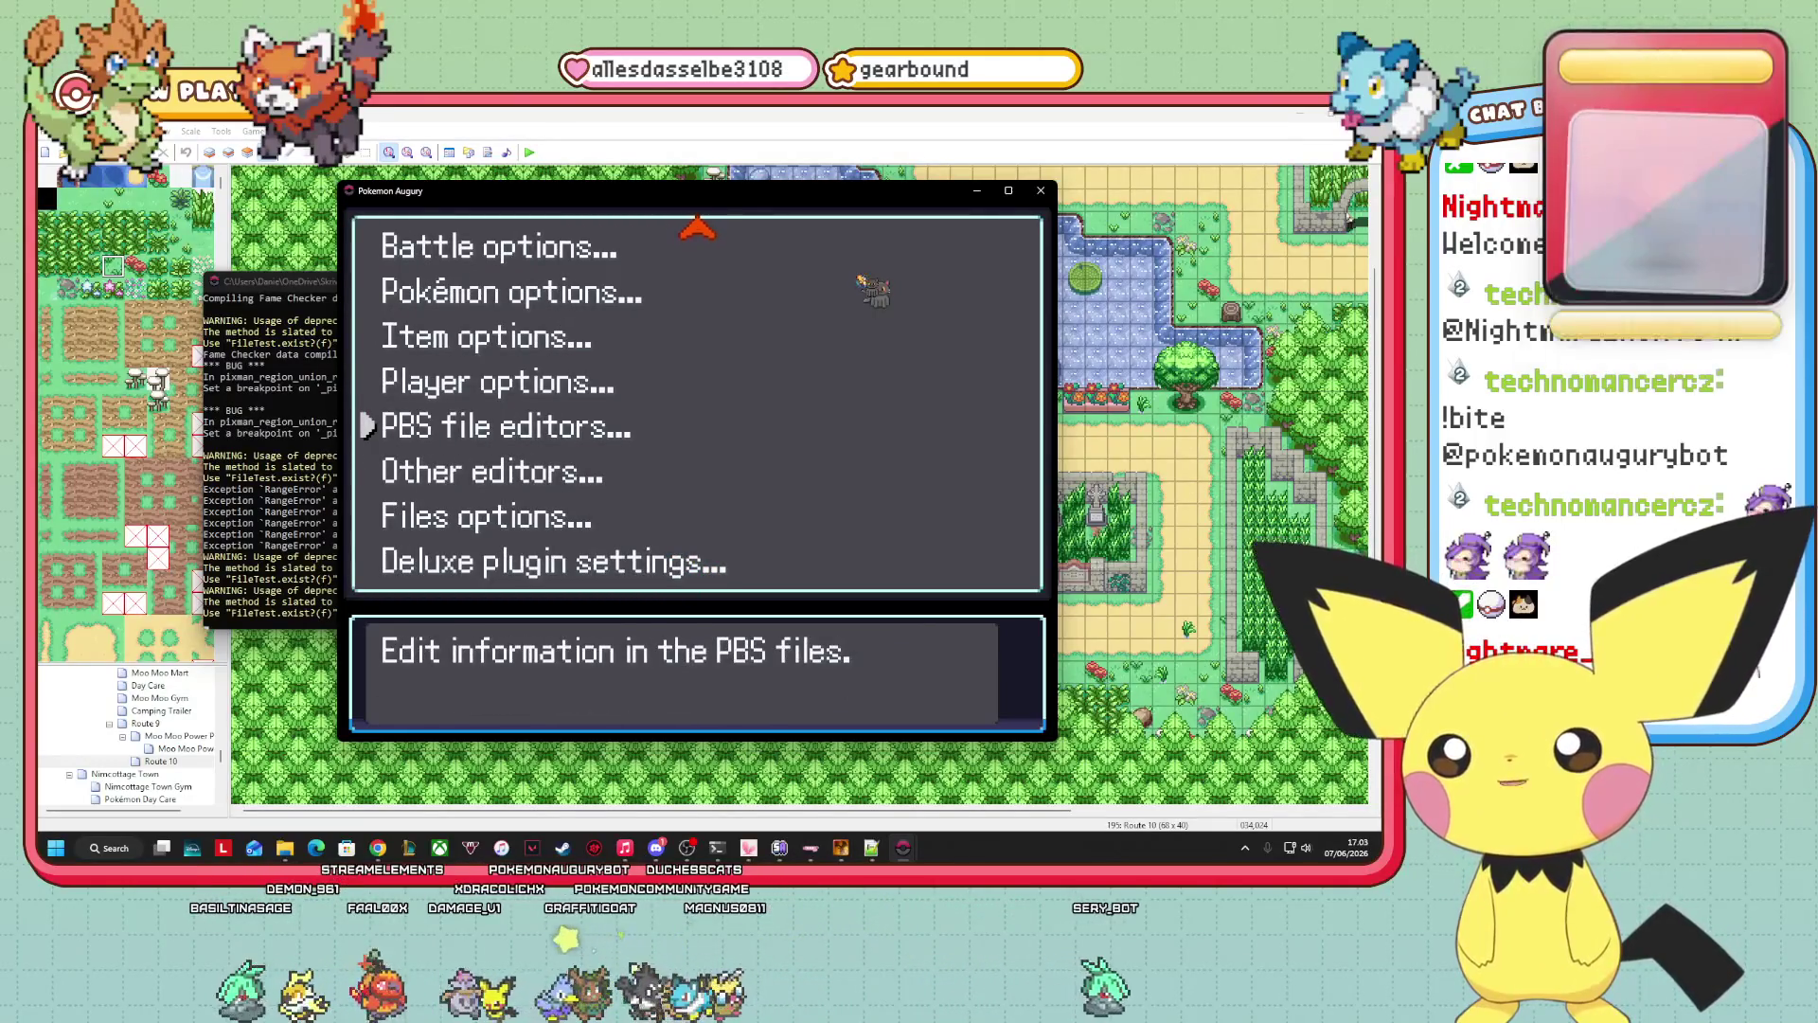
key("Down")
key("Down")
key("Down")
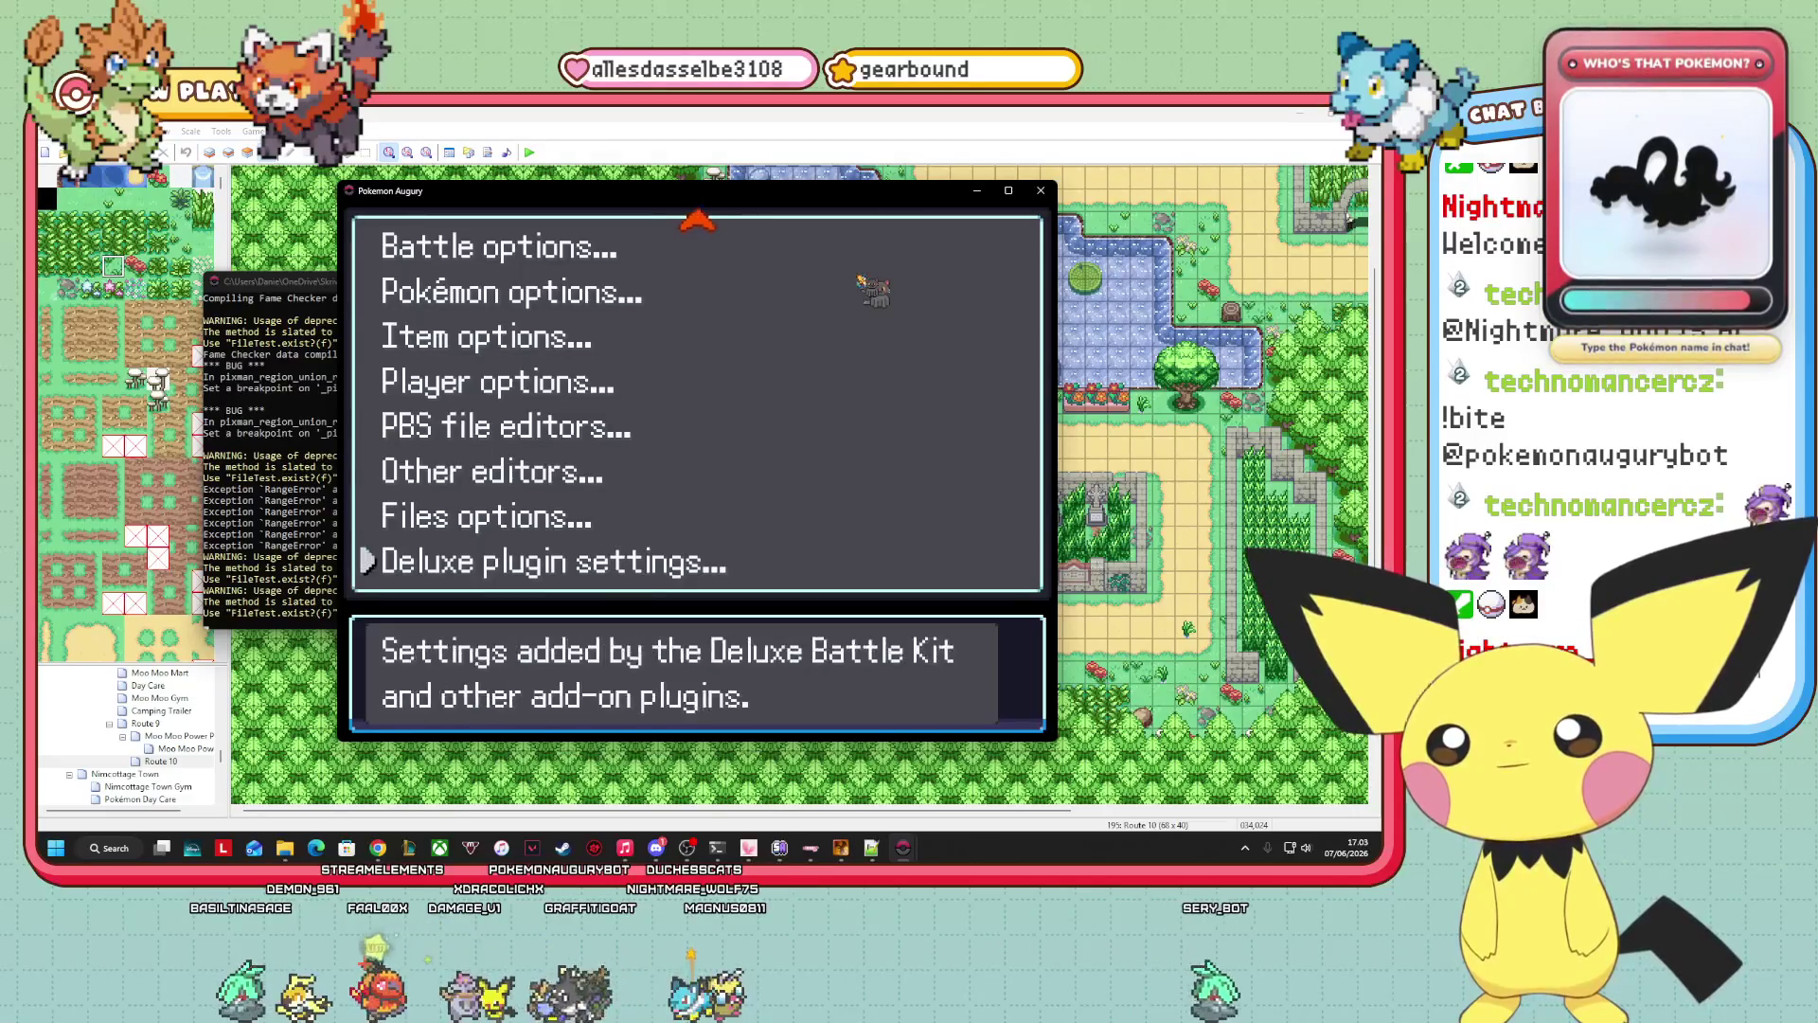
key("Up")
key("Up")
key("Return")
key("Down")
key("Down")
key("Down")
key("Down")
key("Return")
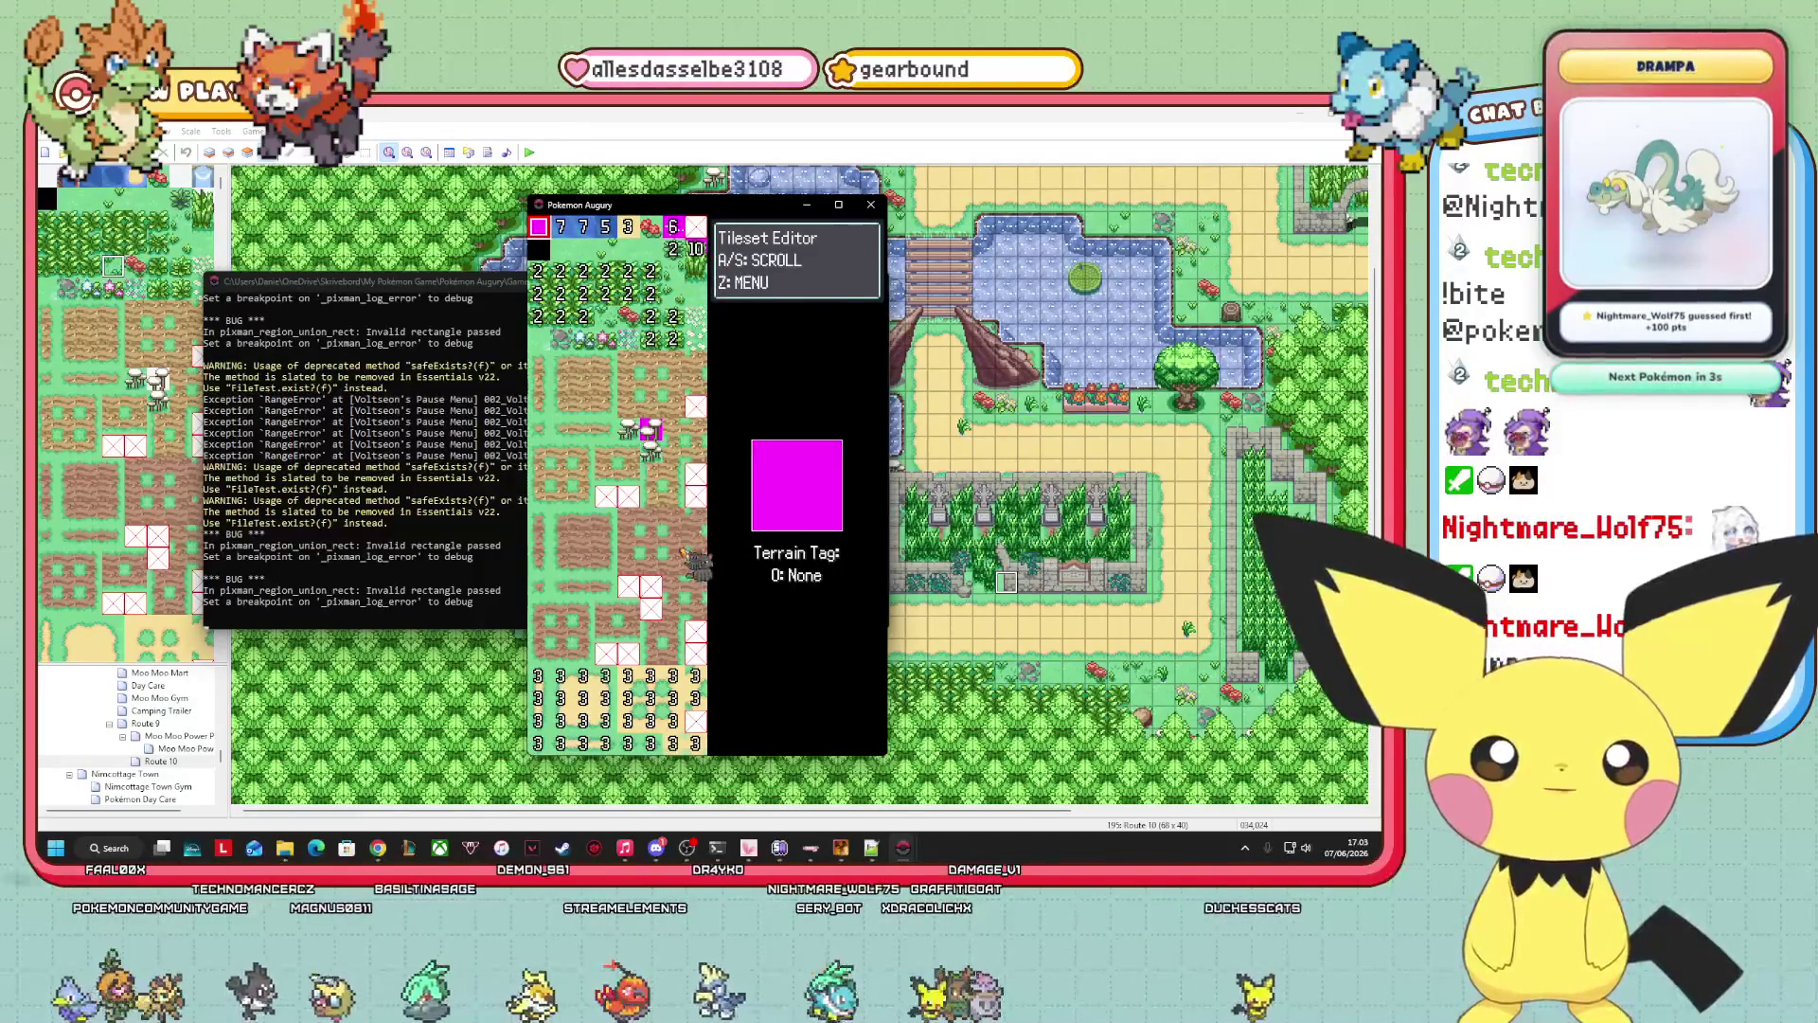
Page down through the tileset's house, town building, Poké Center, Mart and tower tiles.
key("Down")
key("Down")
key("Down")
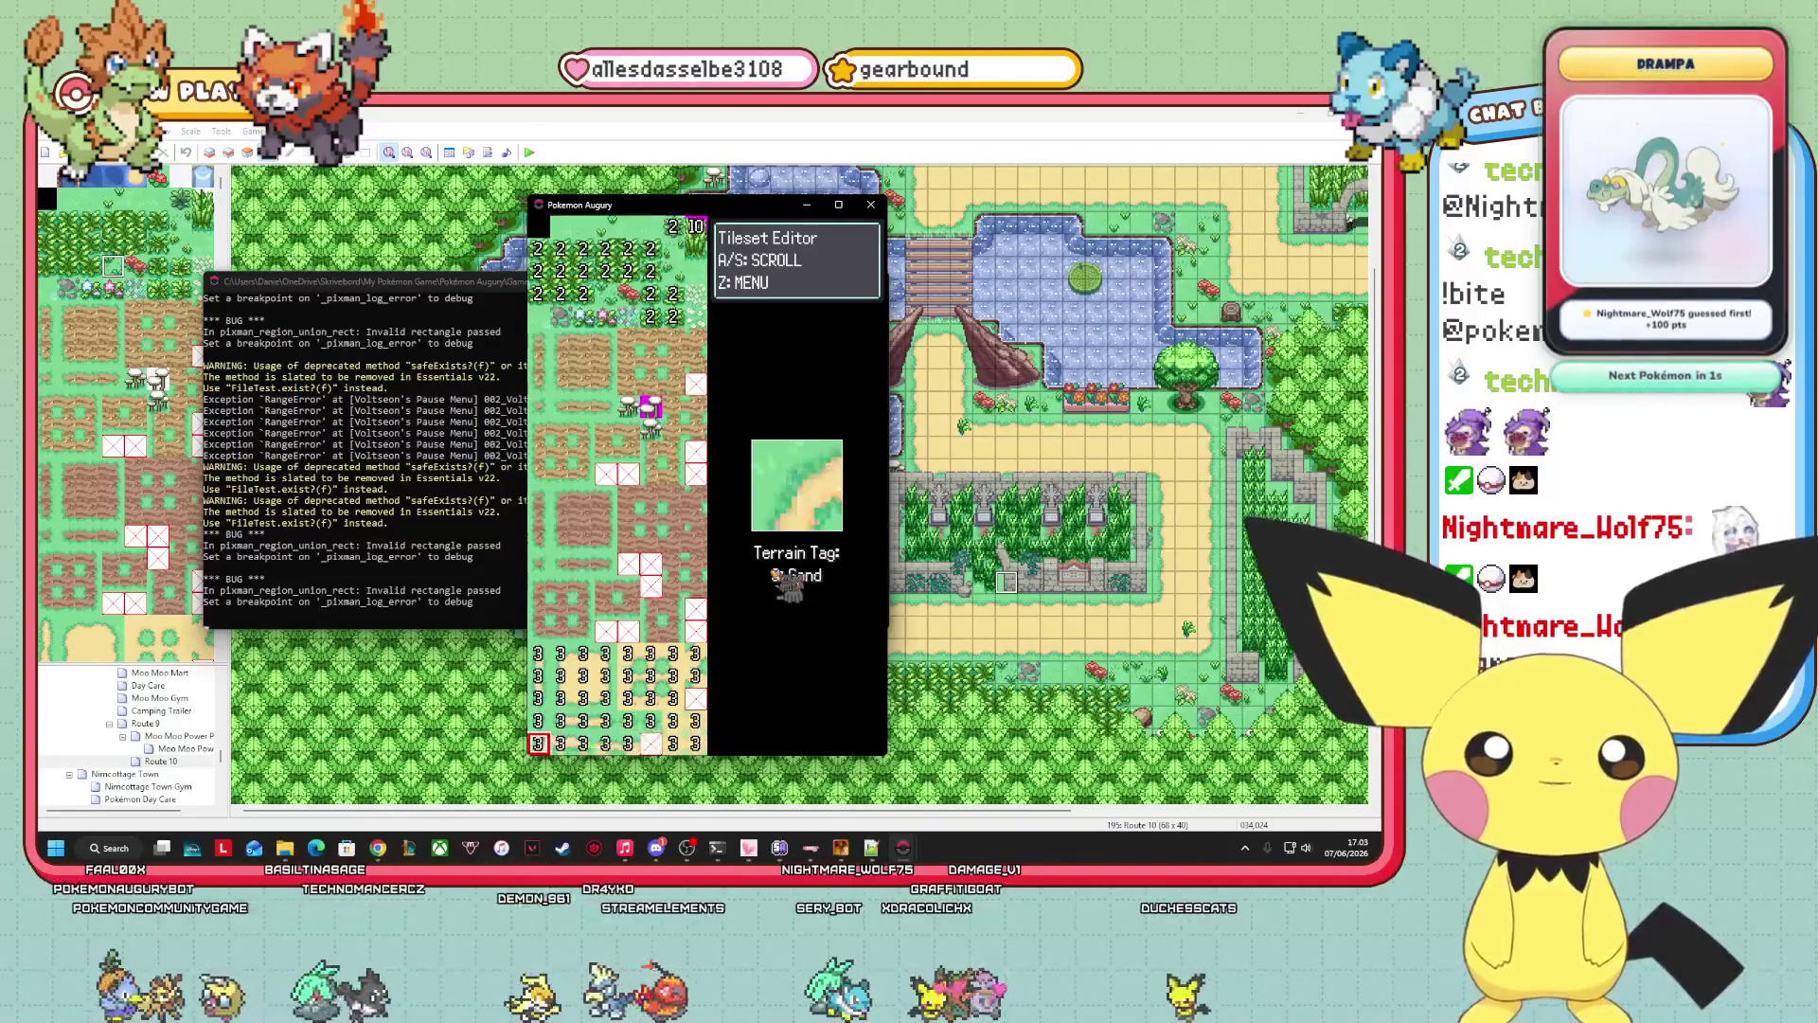
key("Down")
key("Down")
key("Down")
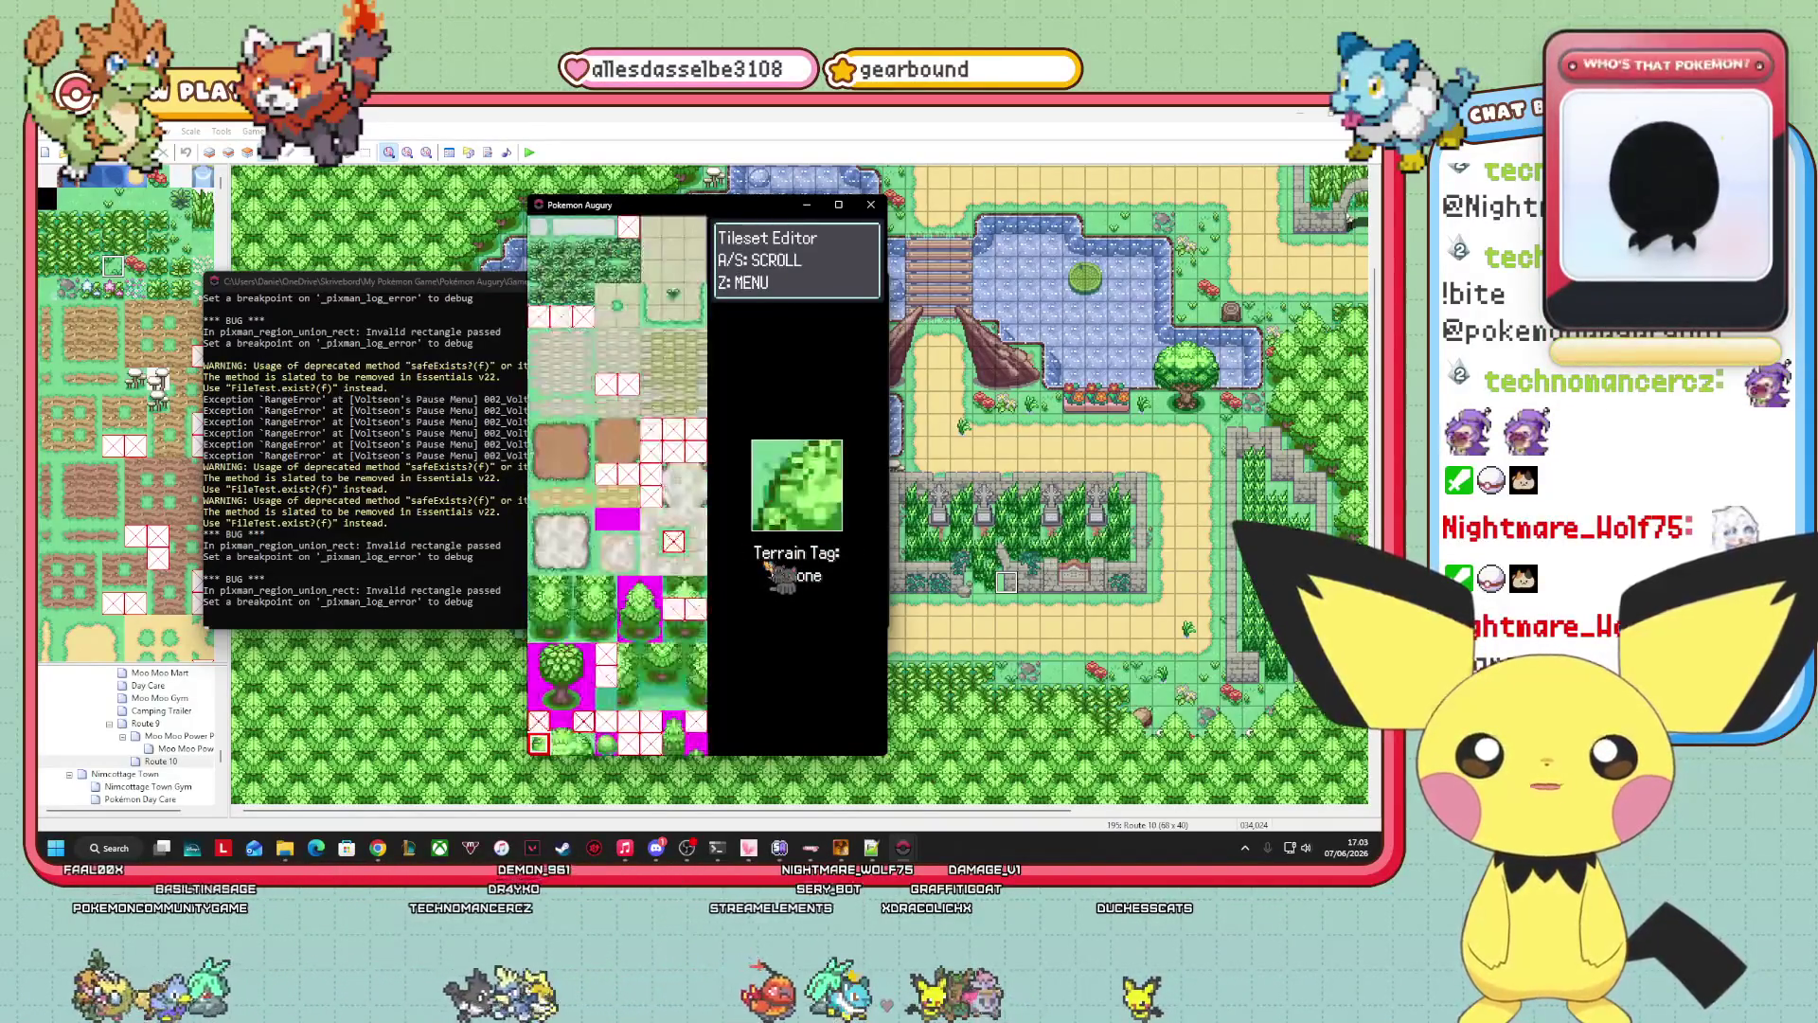
key("Down")
key("Down")
key("Down")
key("Down")
key("Down")
key("Down")
key("Down")
key("Down")
key("Down")
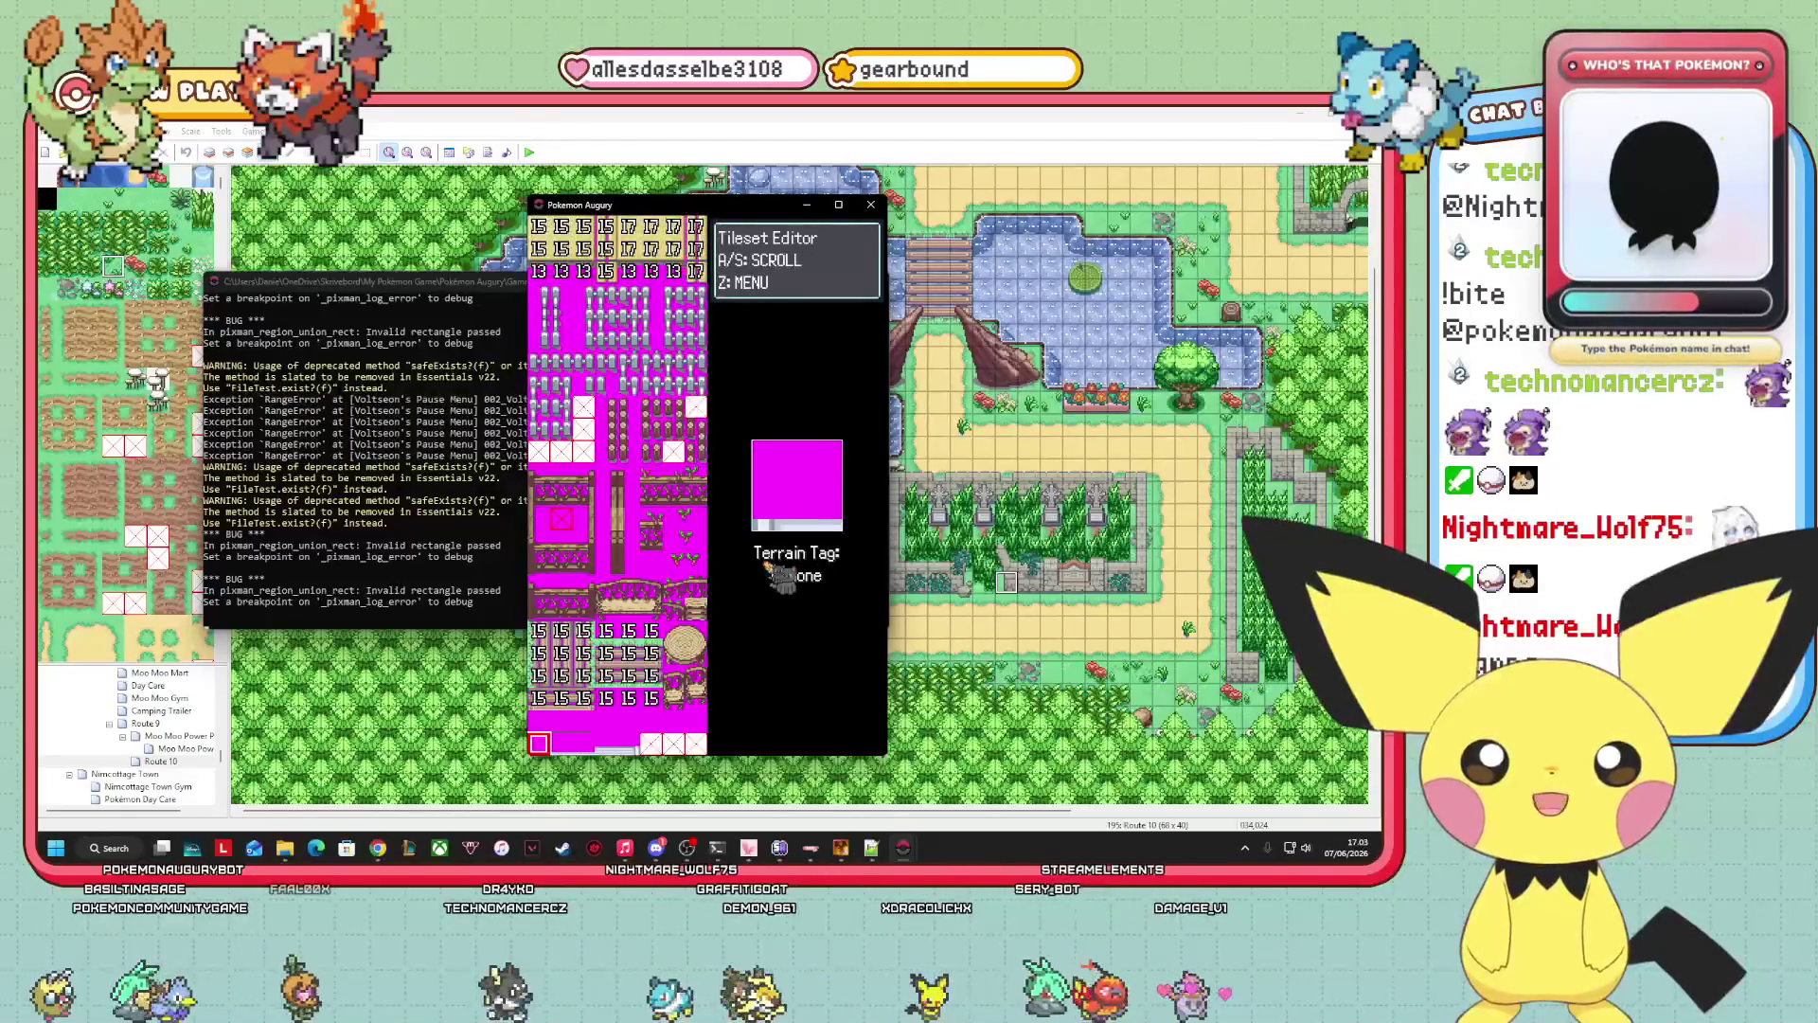
key("Down")
key("Down")
key("Down")
key("Down")
key("Down")
key("Down")
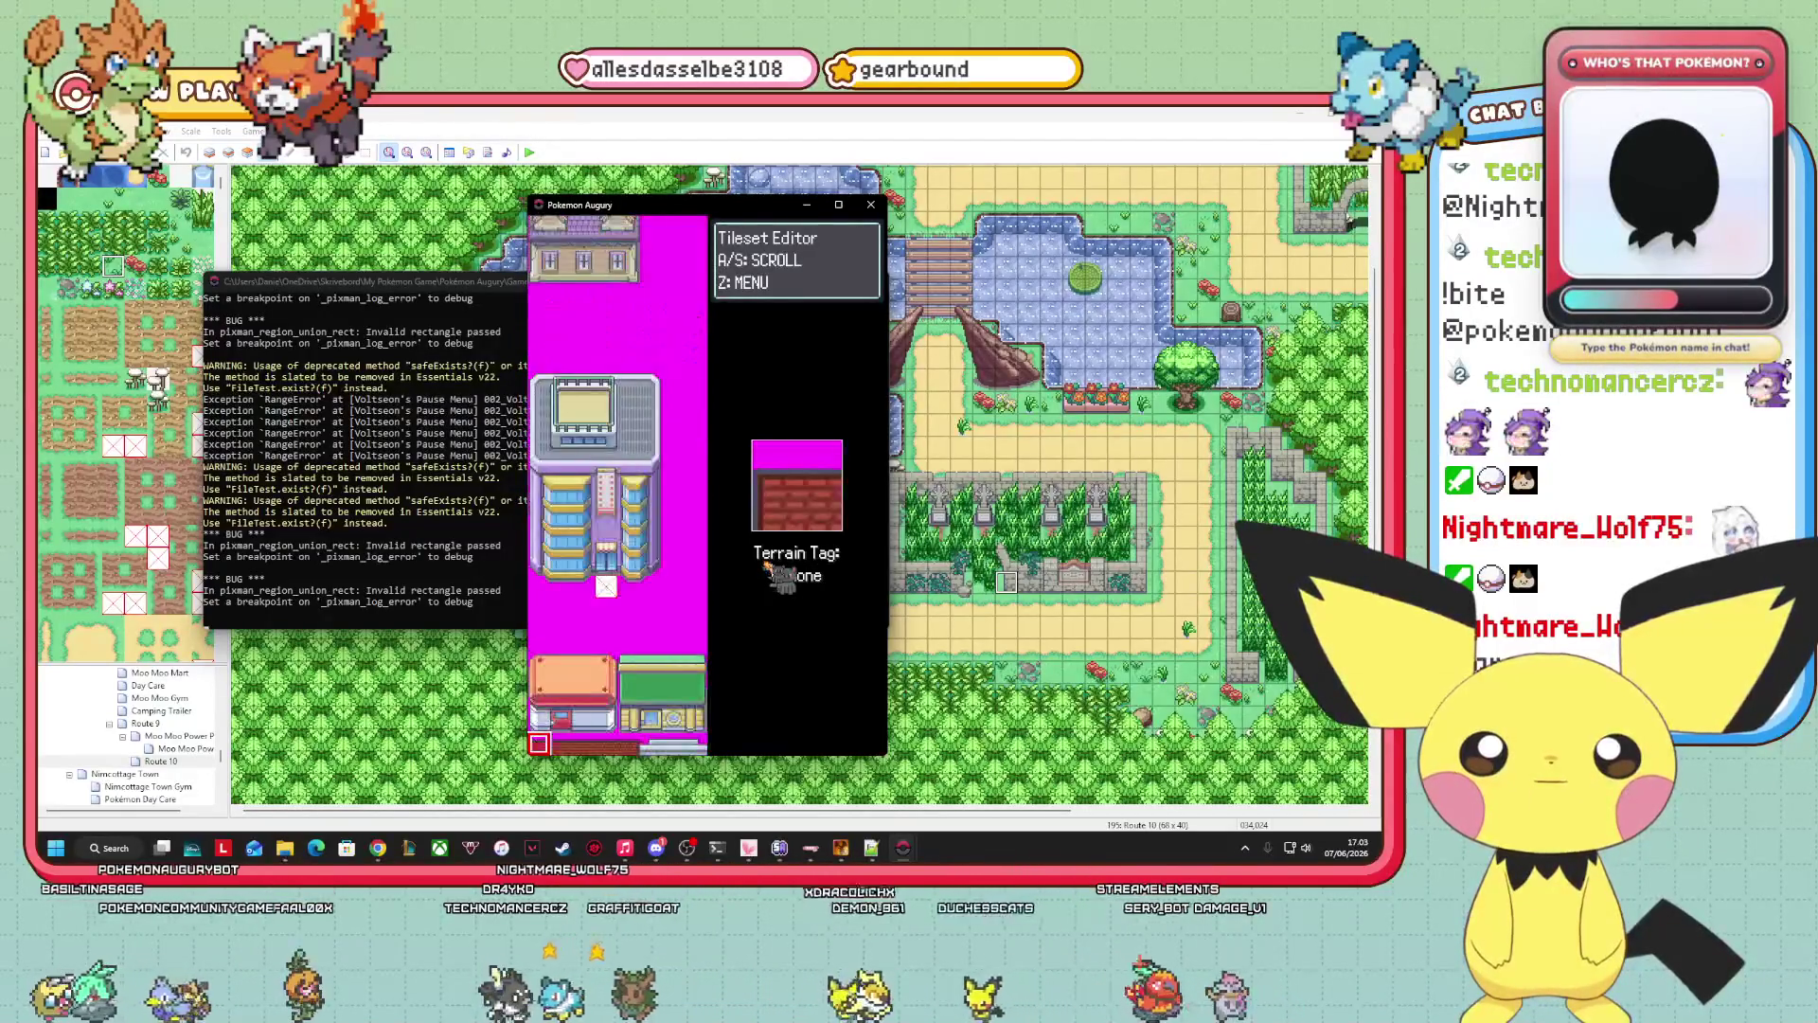
key("Down")
key("Down")
key("Down")
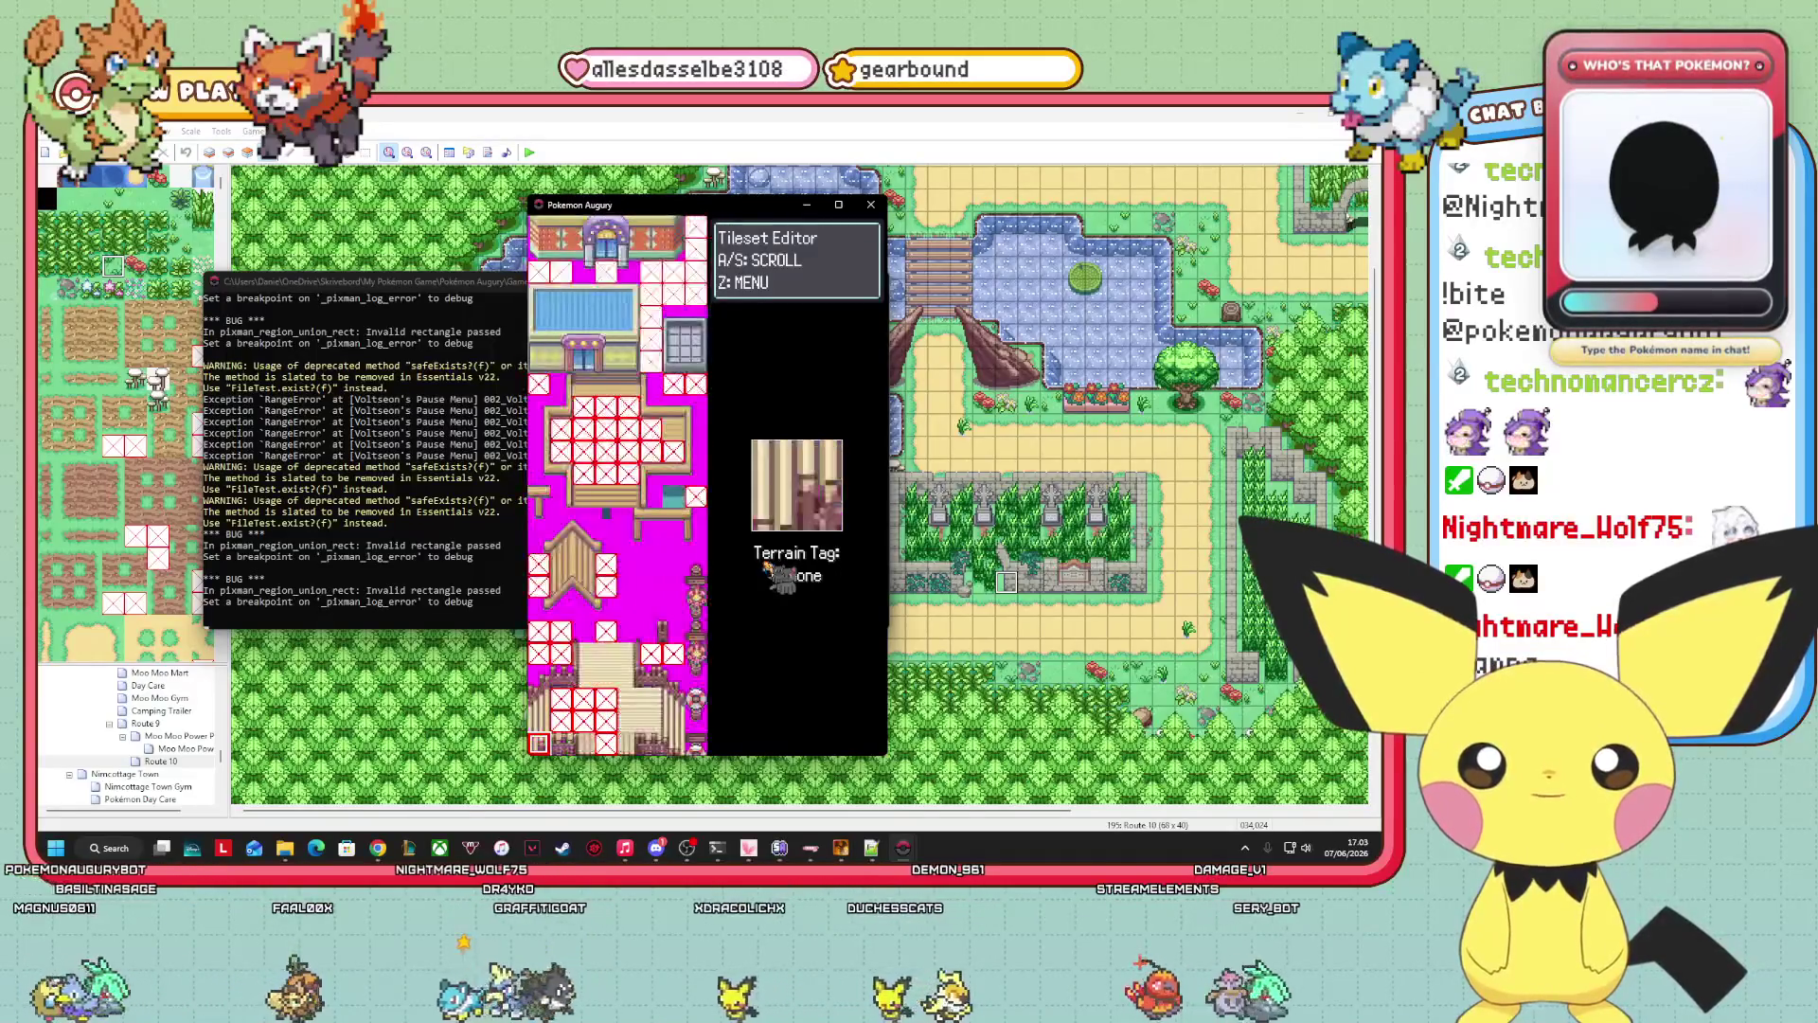
key("Down")
key("Down")
key("Down")
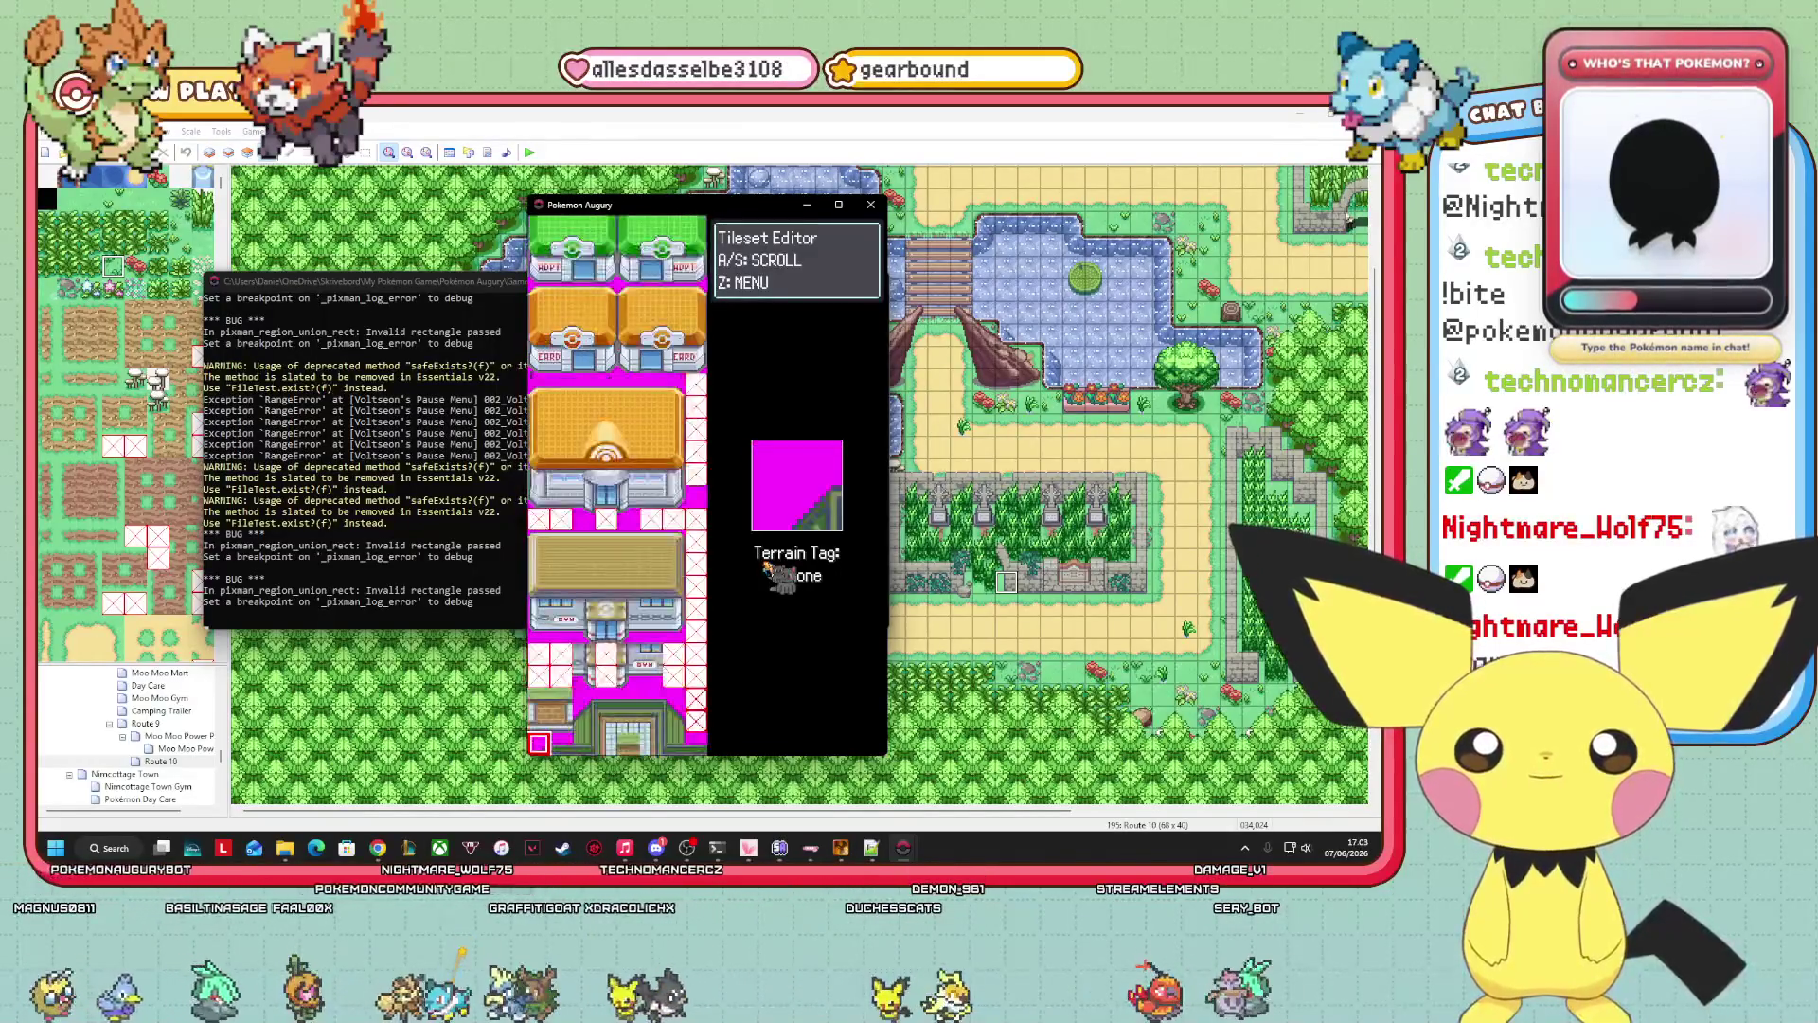
key("Down")
key("Down")
key("Down")
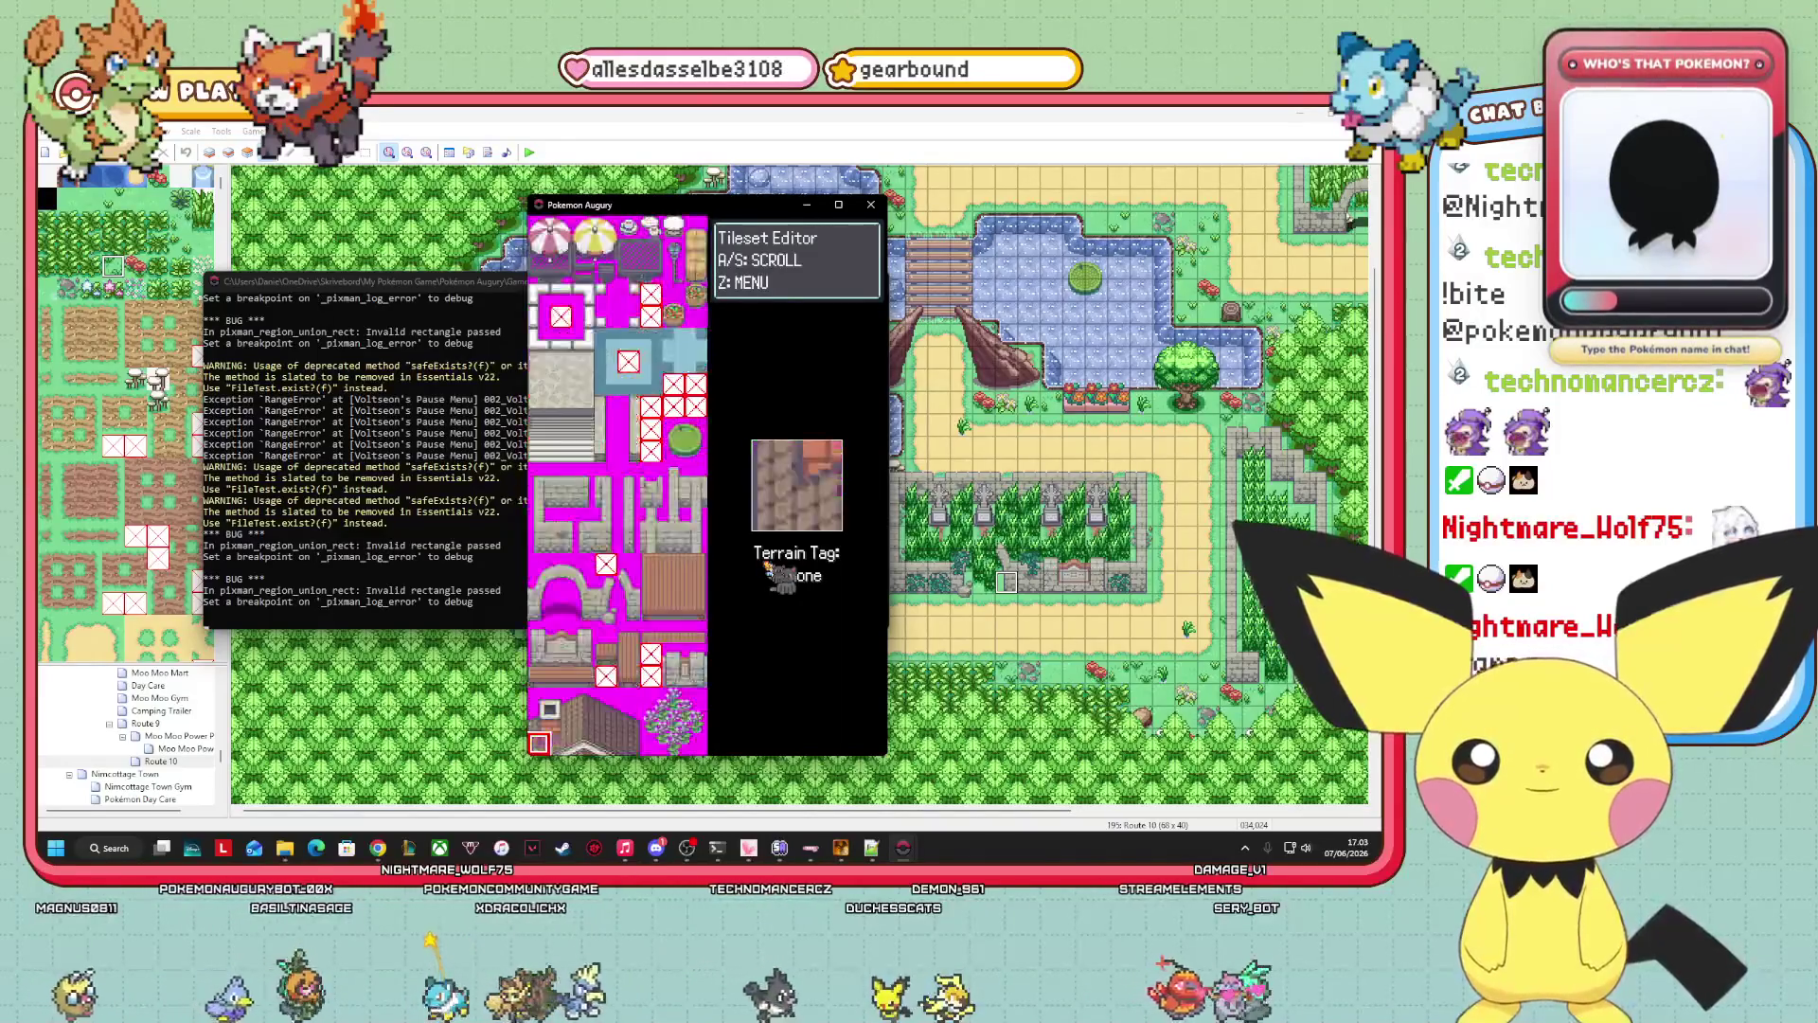
key("Down")
key("Down")
key("Down")
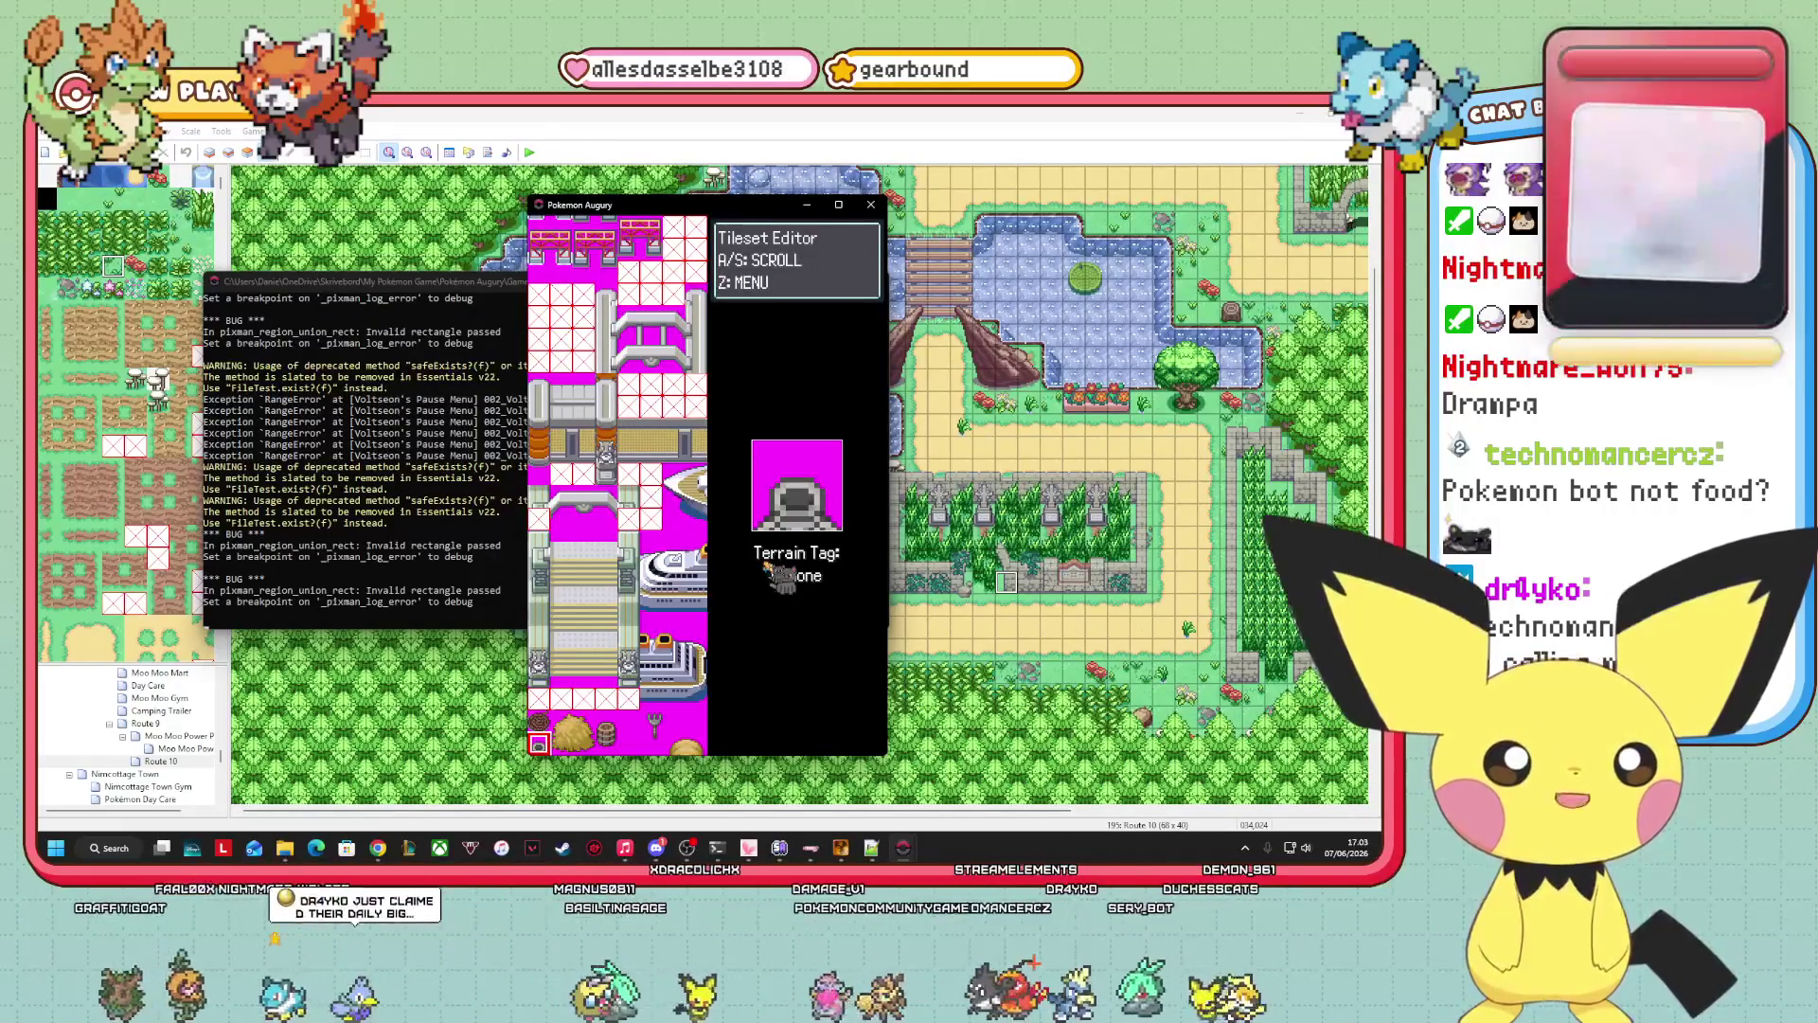
key("s")
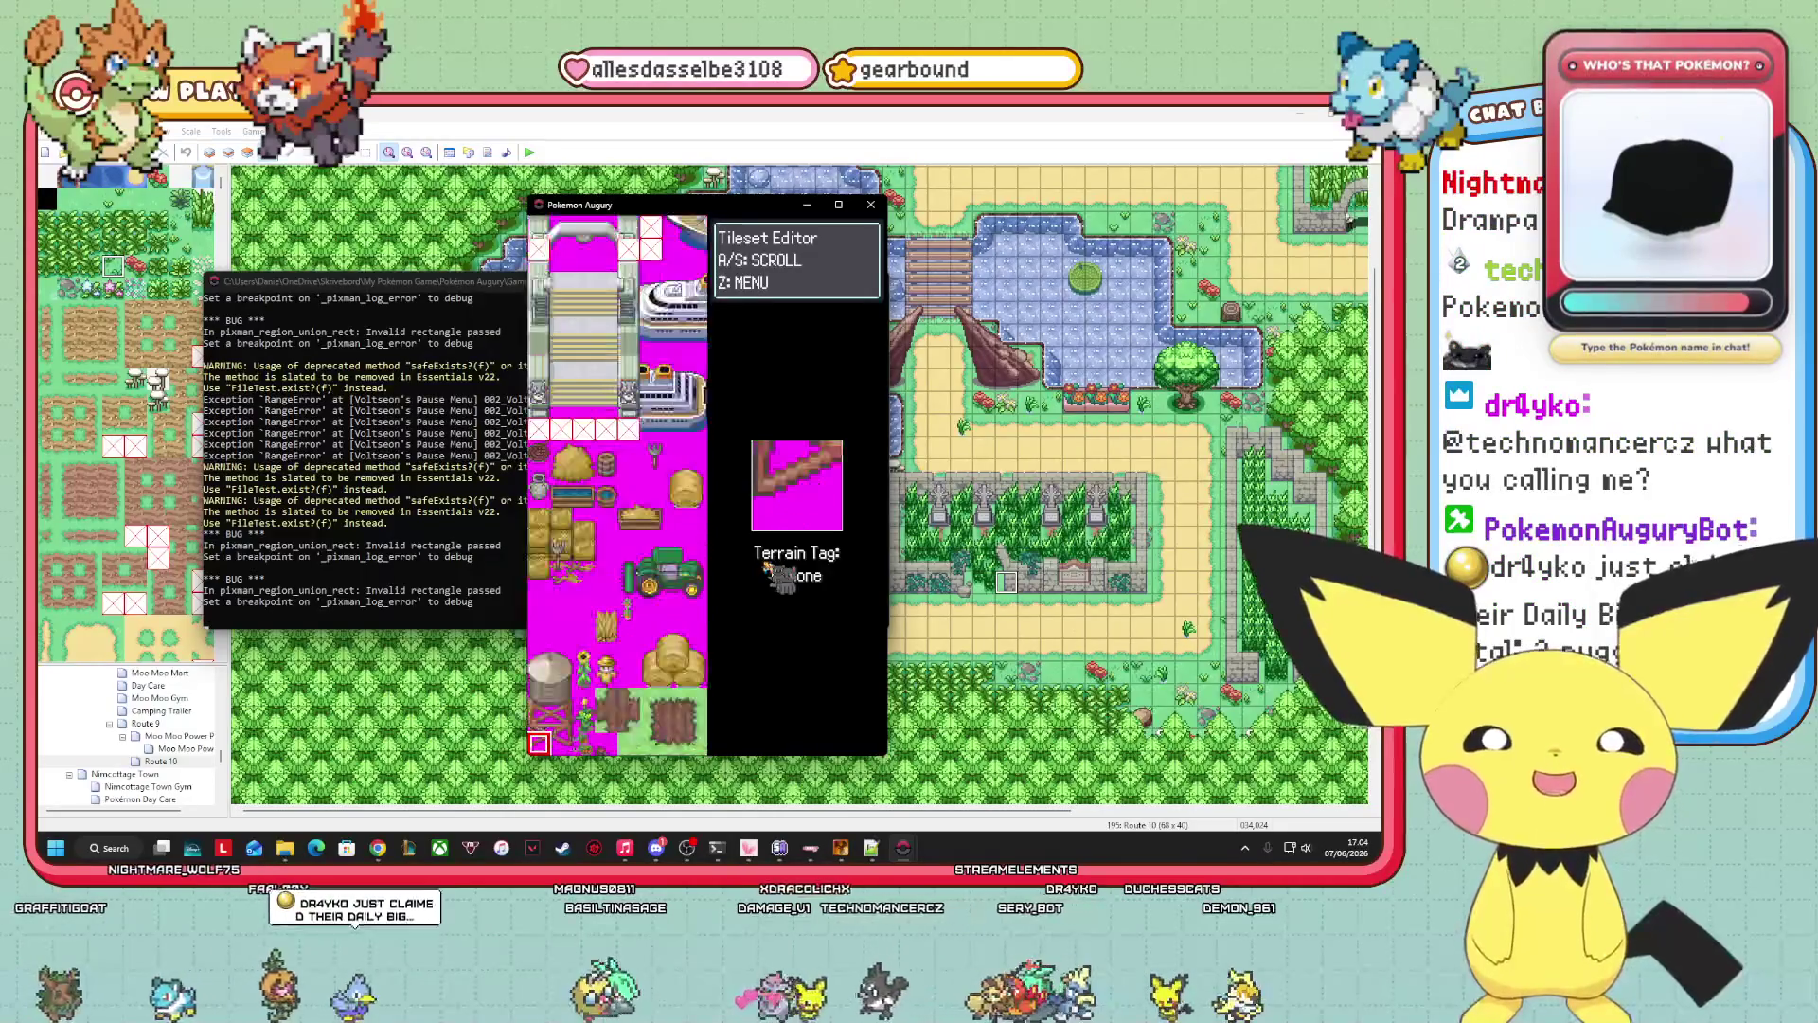
key("s")
key("s")
key("s")
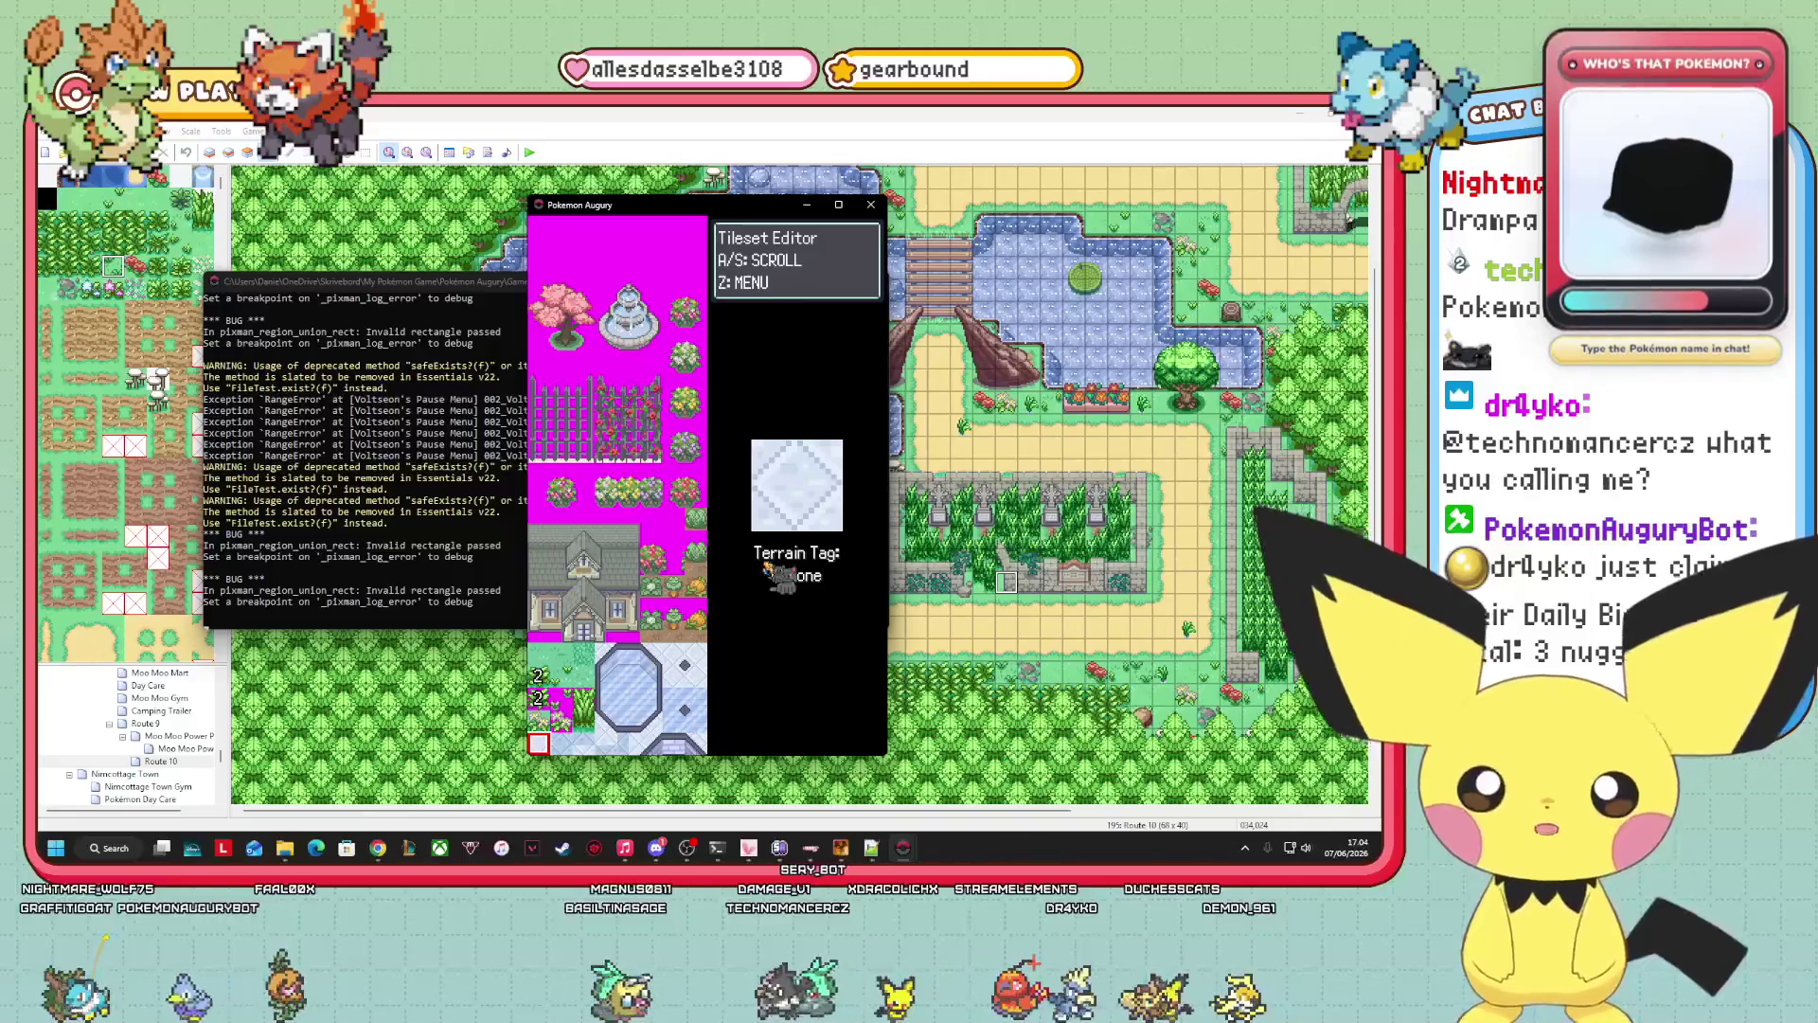
Give a grass tile the 10: TallGrass tag, leave the tile below at None, and select the white-flower tile.
key("Up")
key("Up")
key("Right")
key("Right")
key("Return")
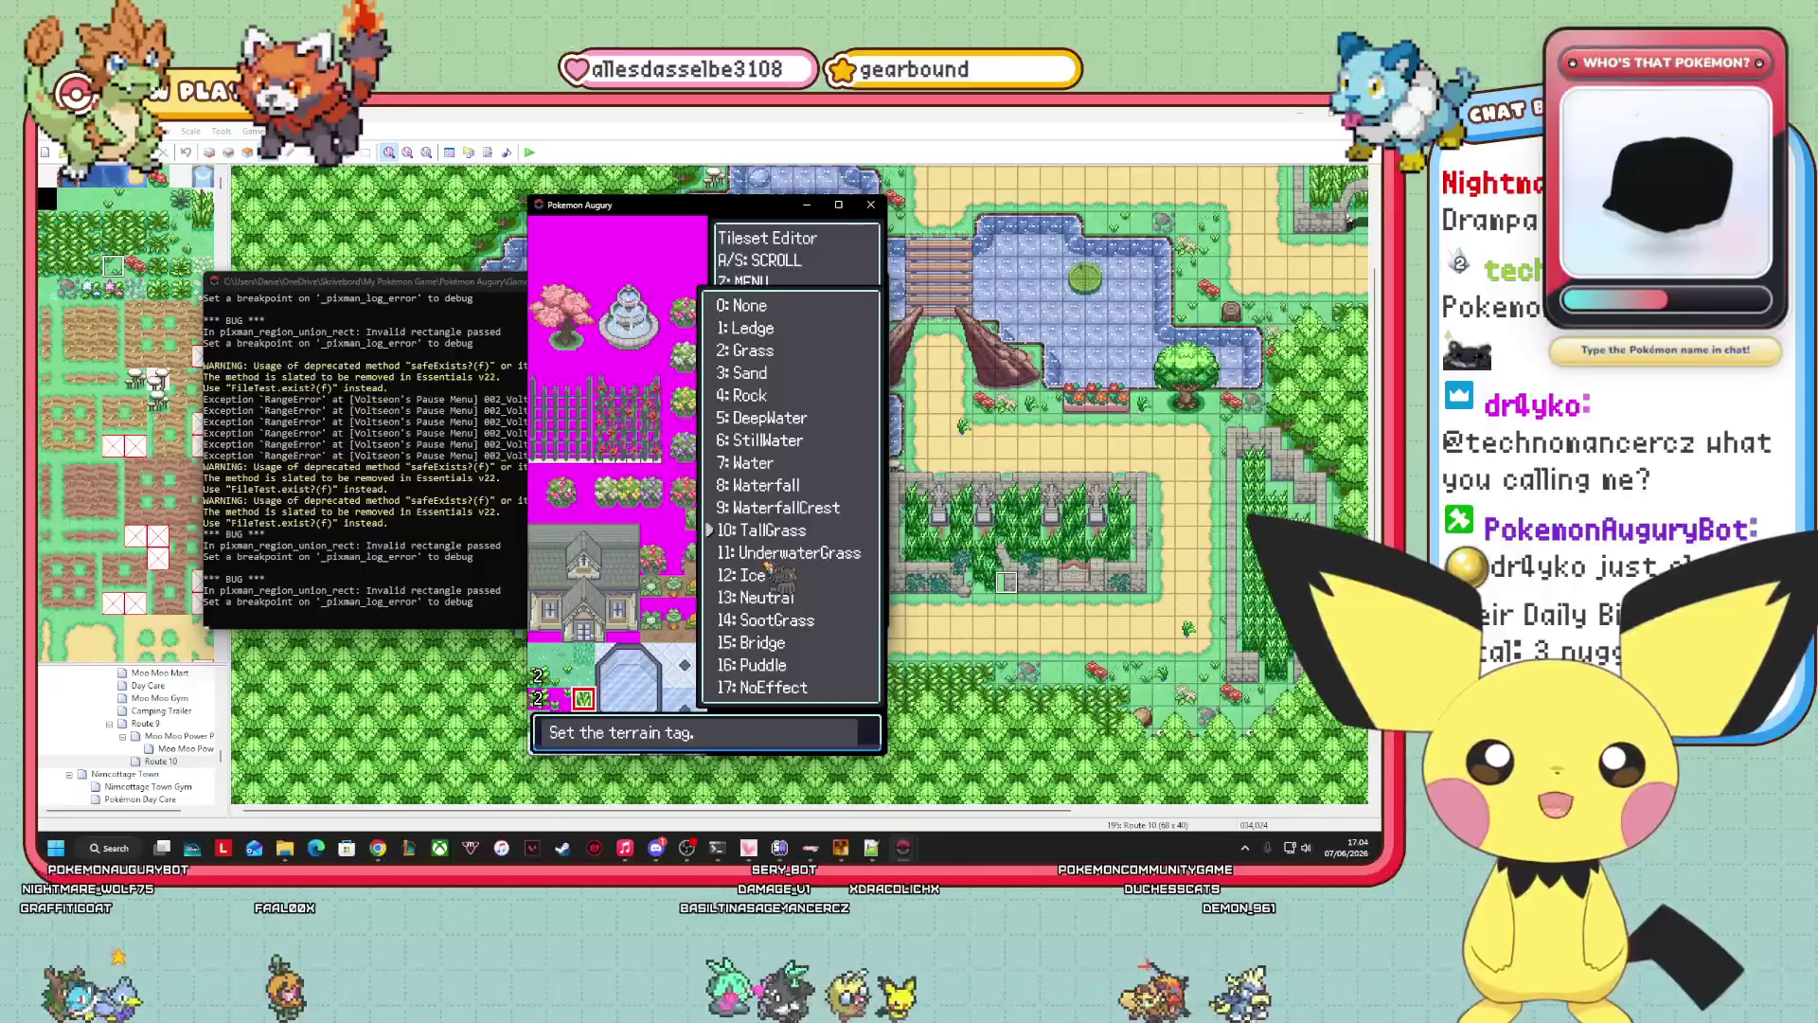
key("Return")
key("Down")
key("Return")
key("Return")
key("Down")
key("Down")
key("Down")
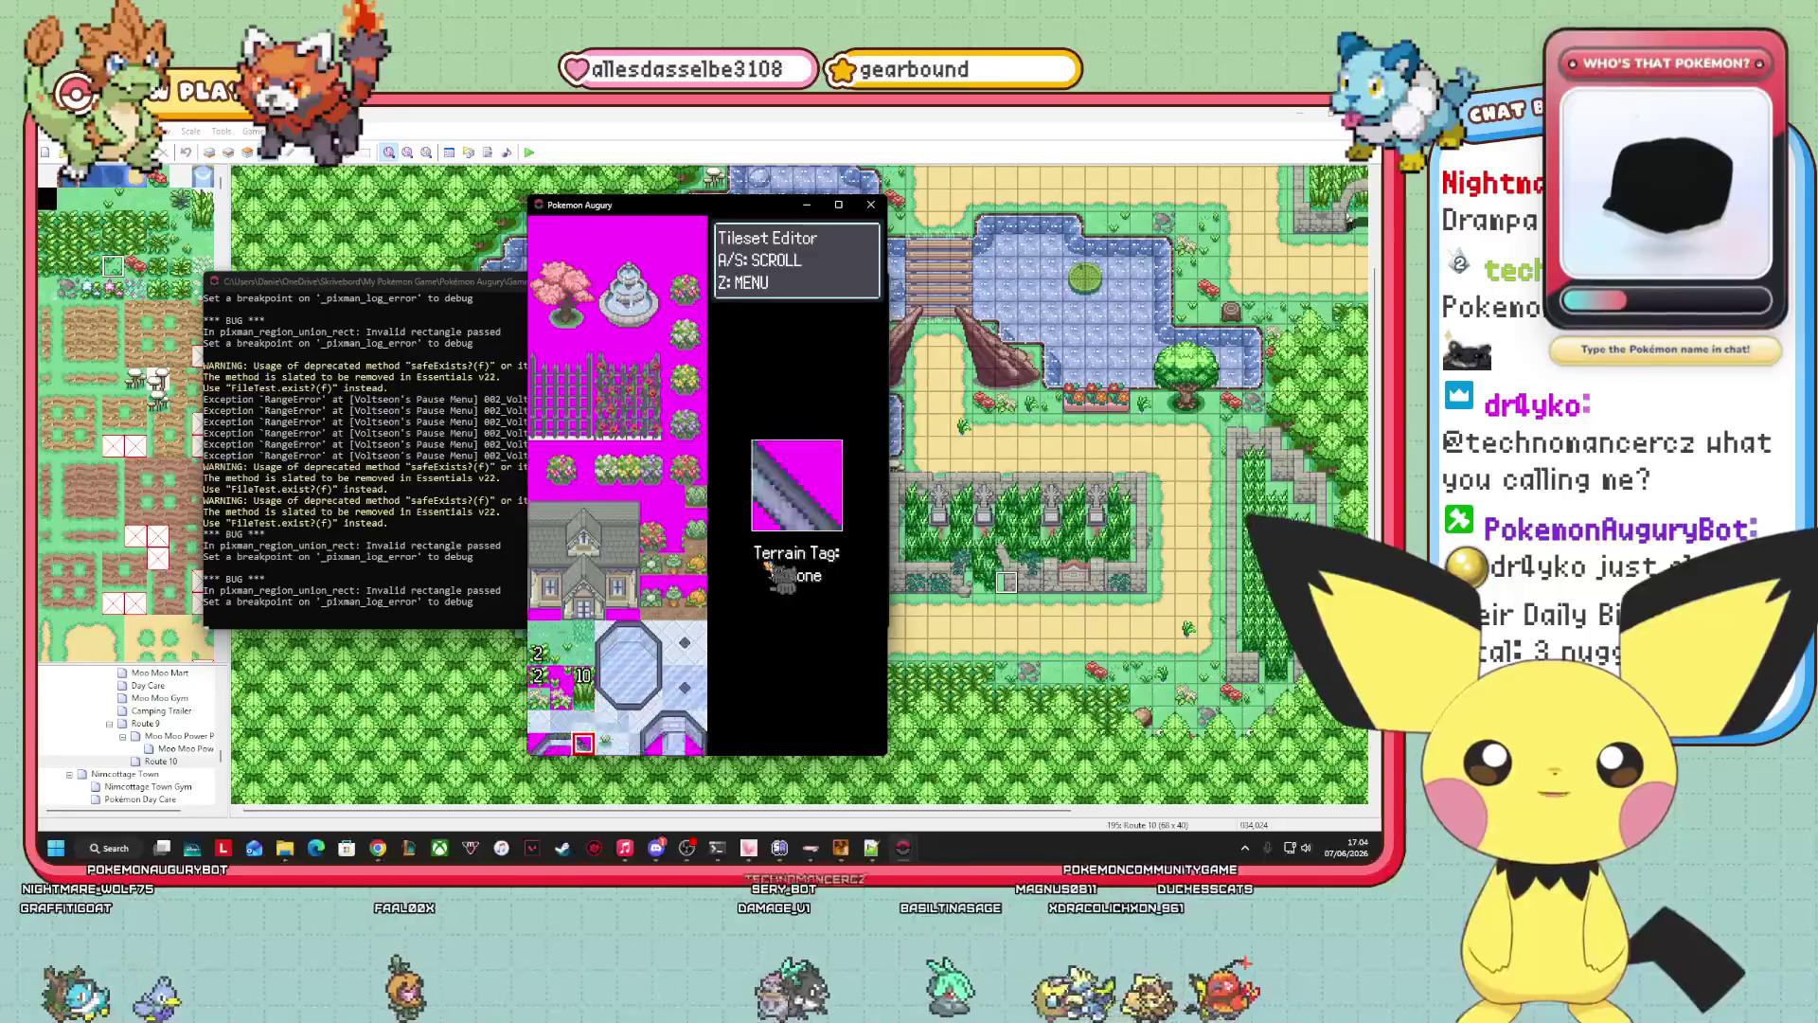
key("Up")
key("Up")
key("Up")
key("Left")
key("Left")
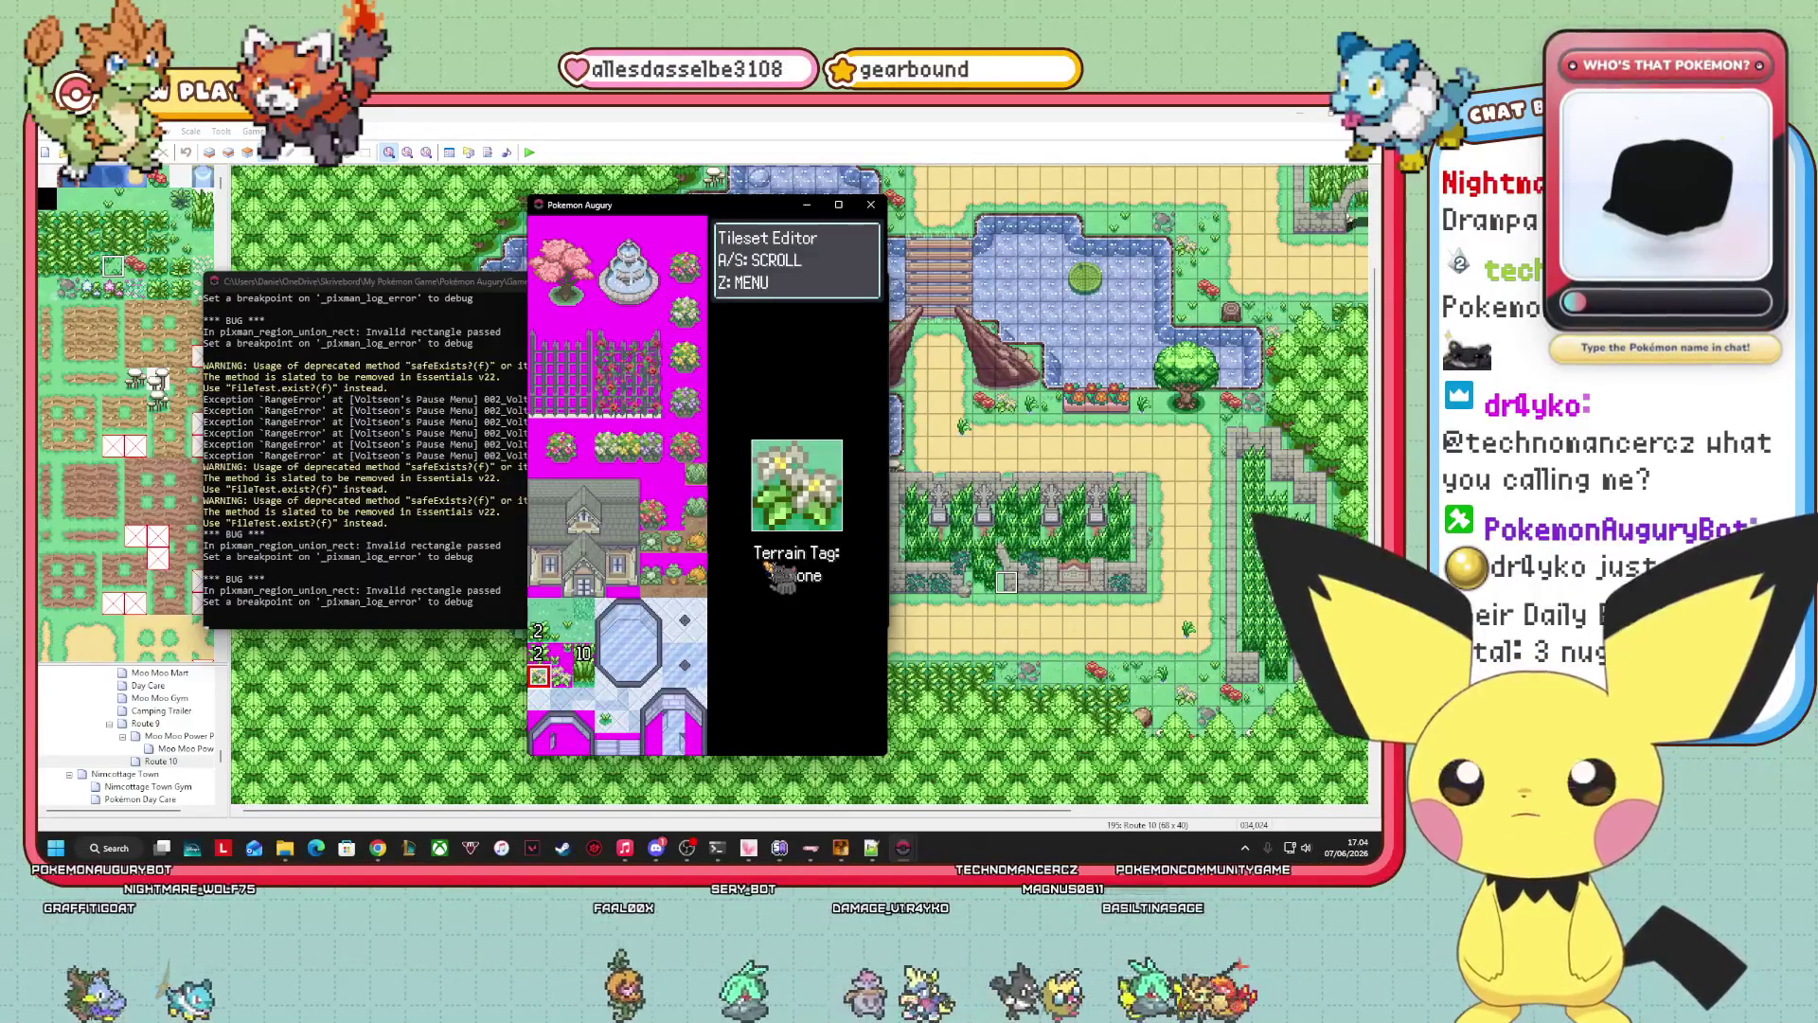
Page through the building, plaza, tree and farm tiles down to the city buildings.
key("s")
key("s")
key("s")
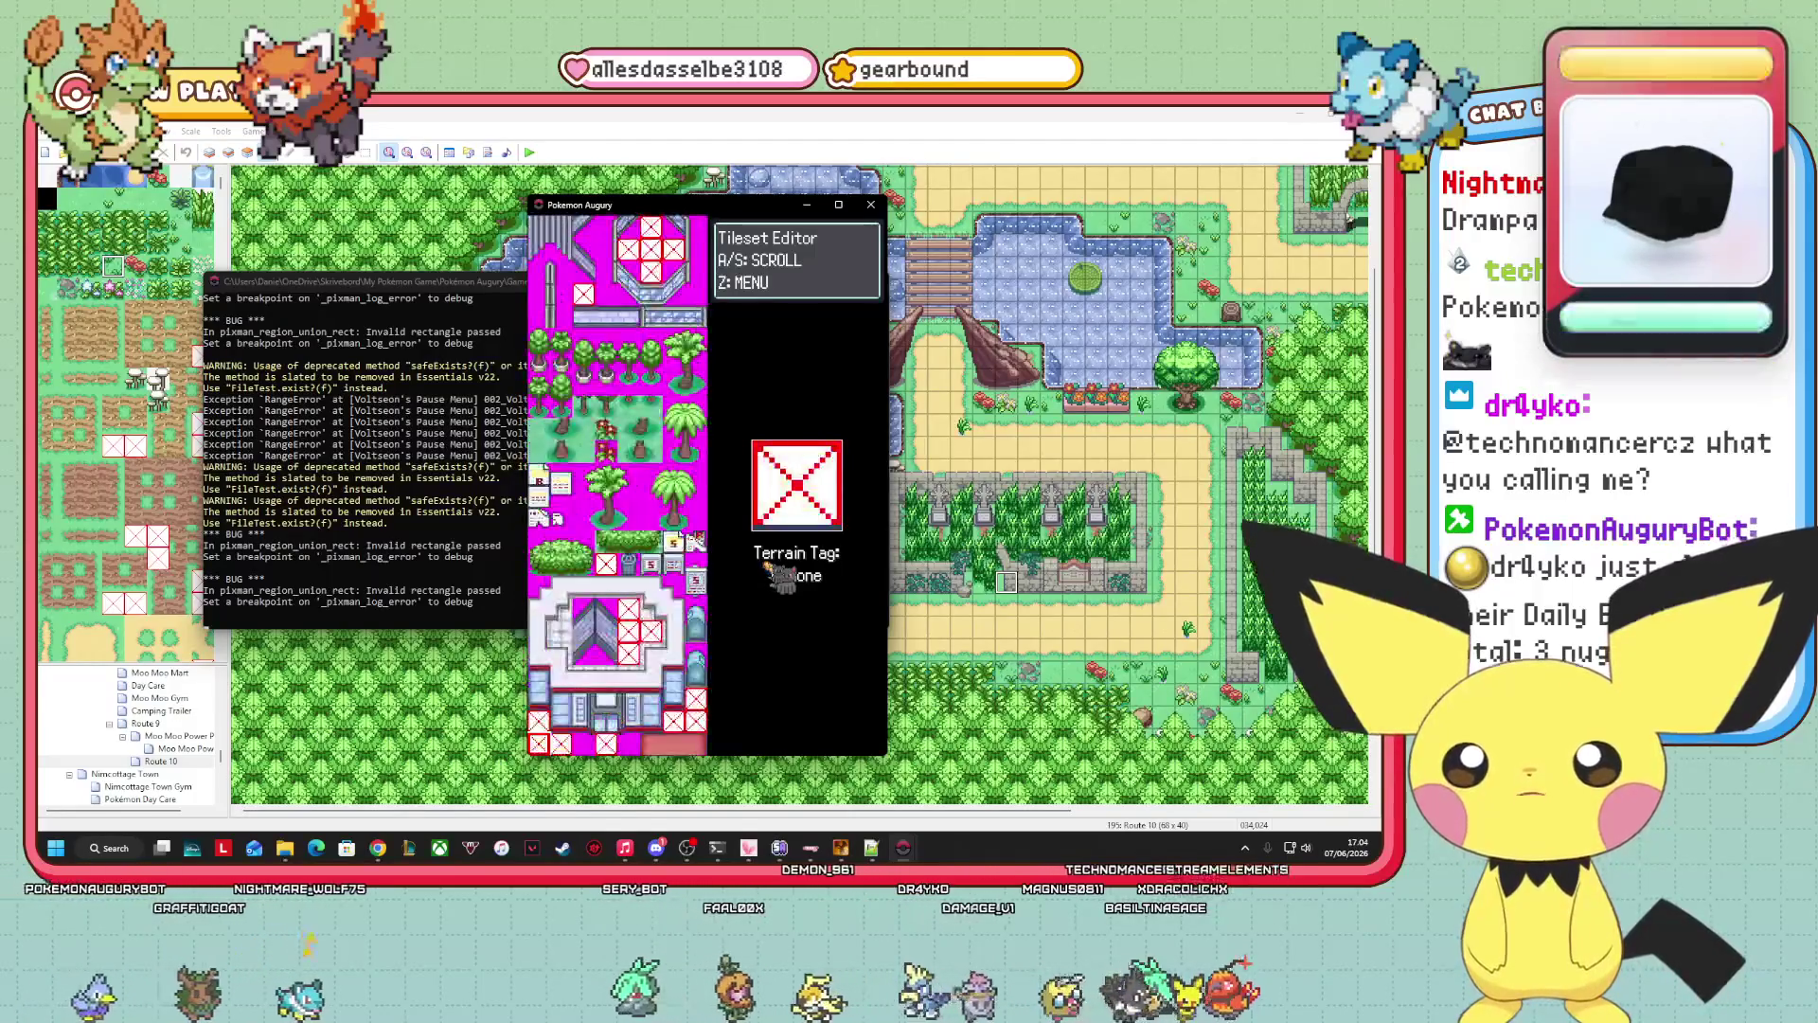
key("s")
key("a")
key("a")
key("a")
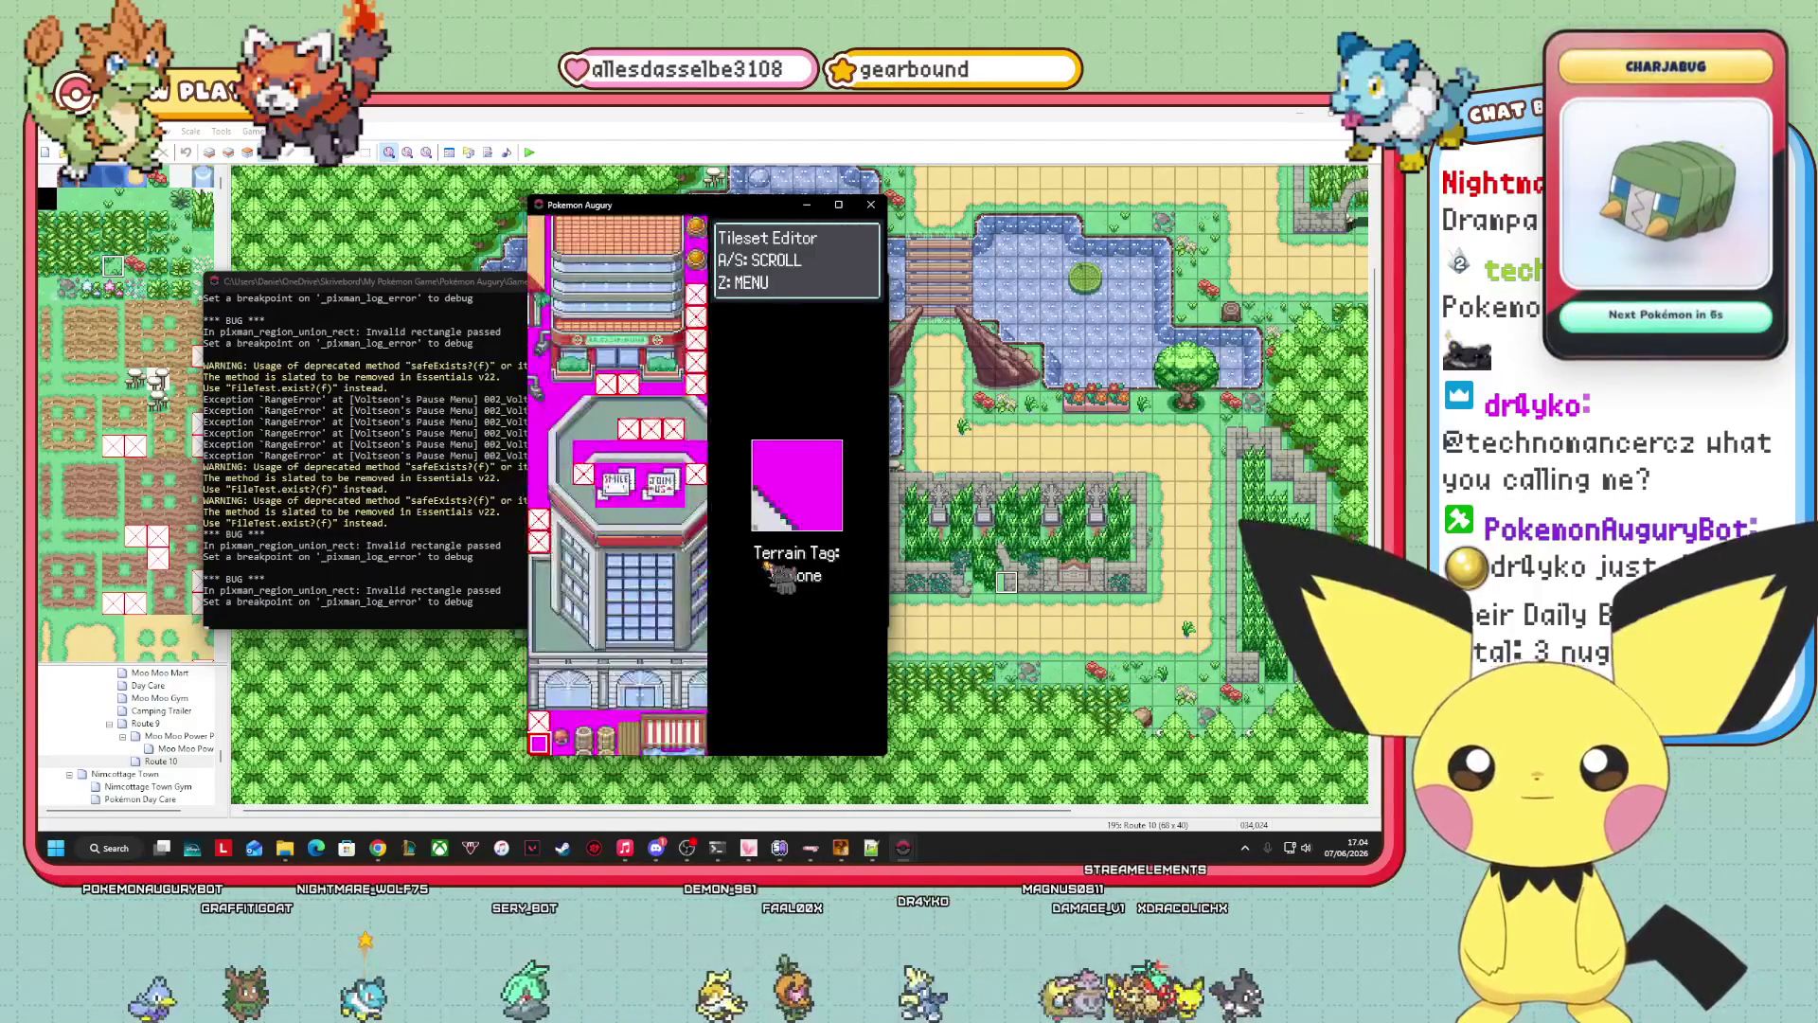
key("a")
key("a")
key("a")
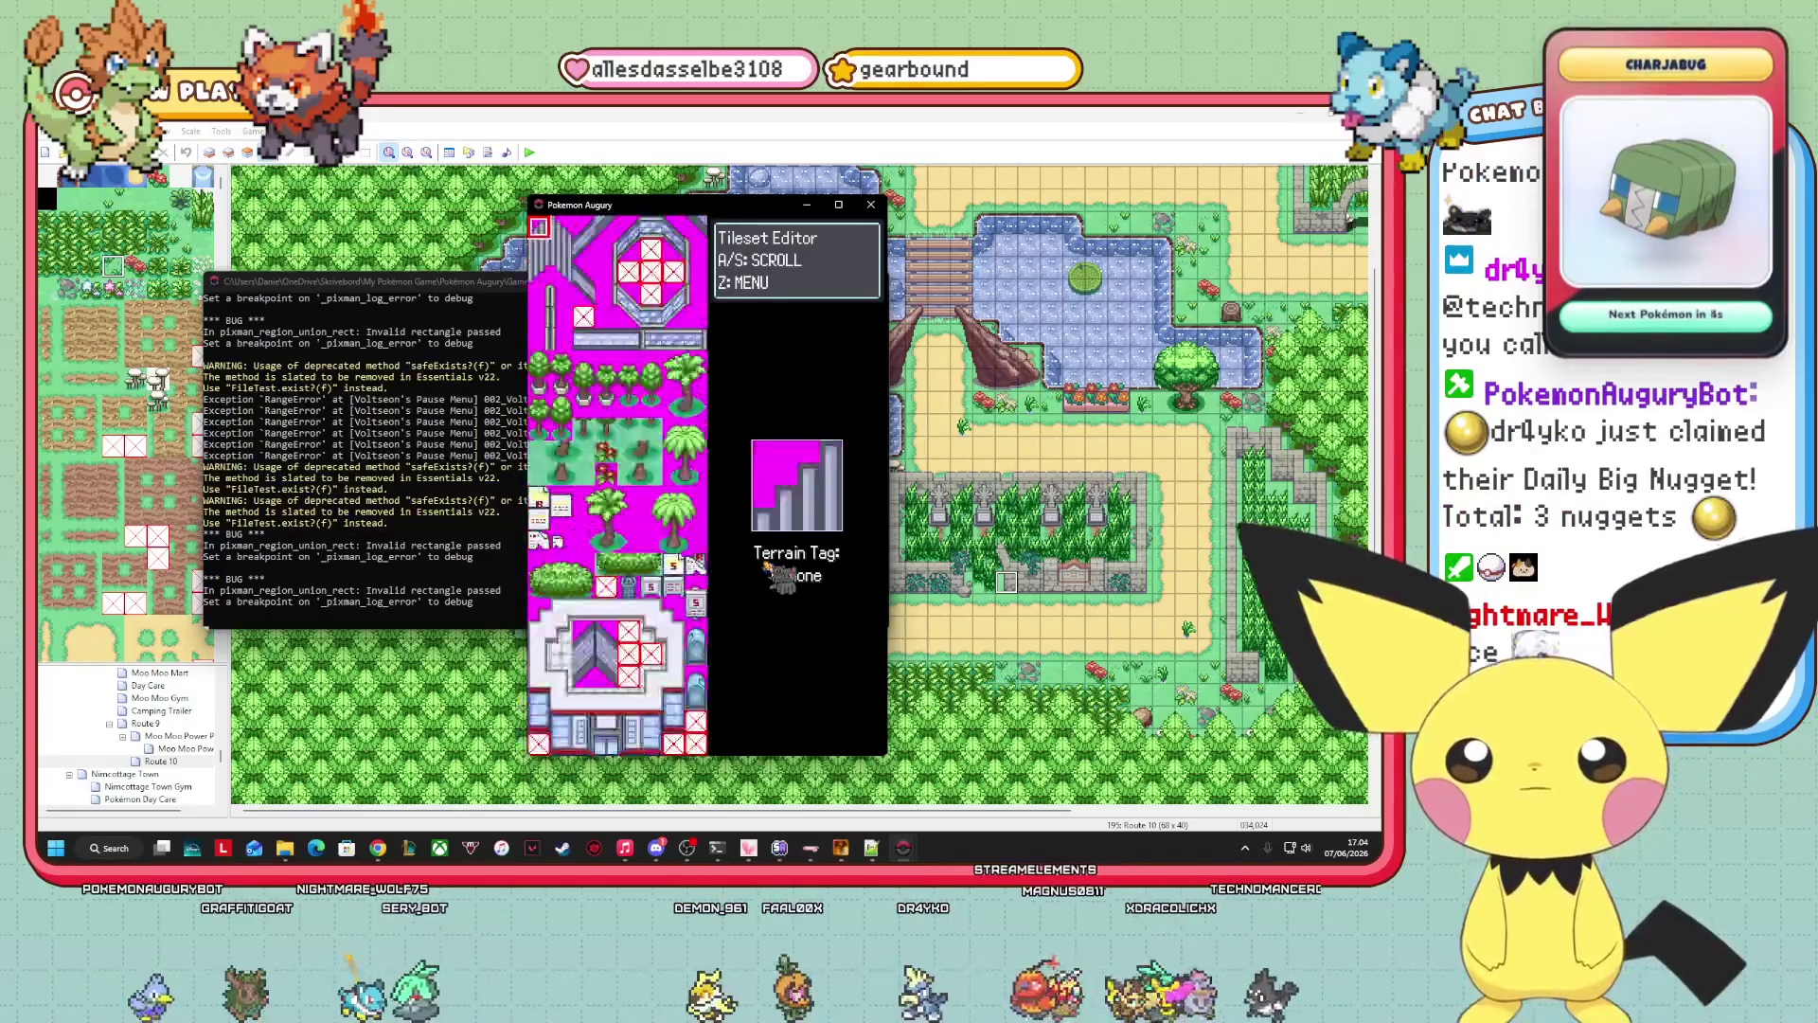
key("a")
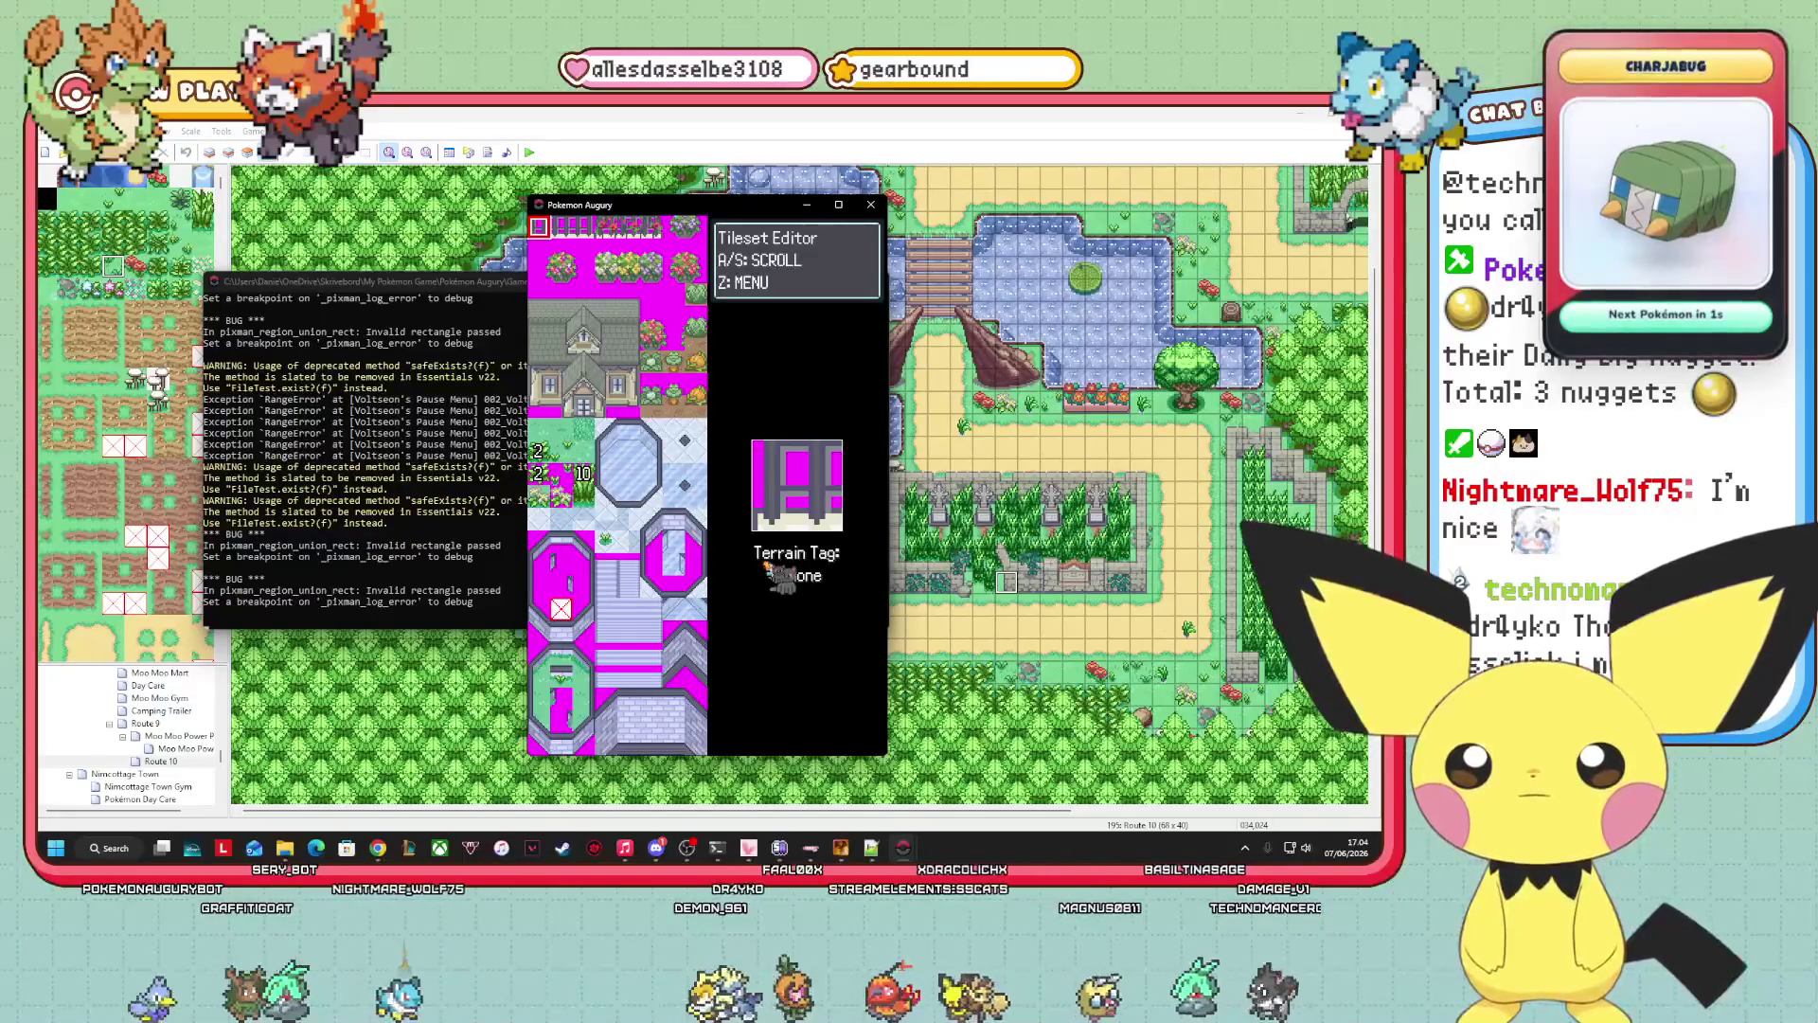
key("a")
key("a")
key("a")
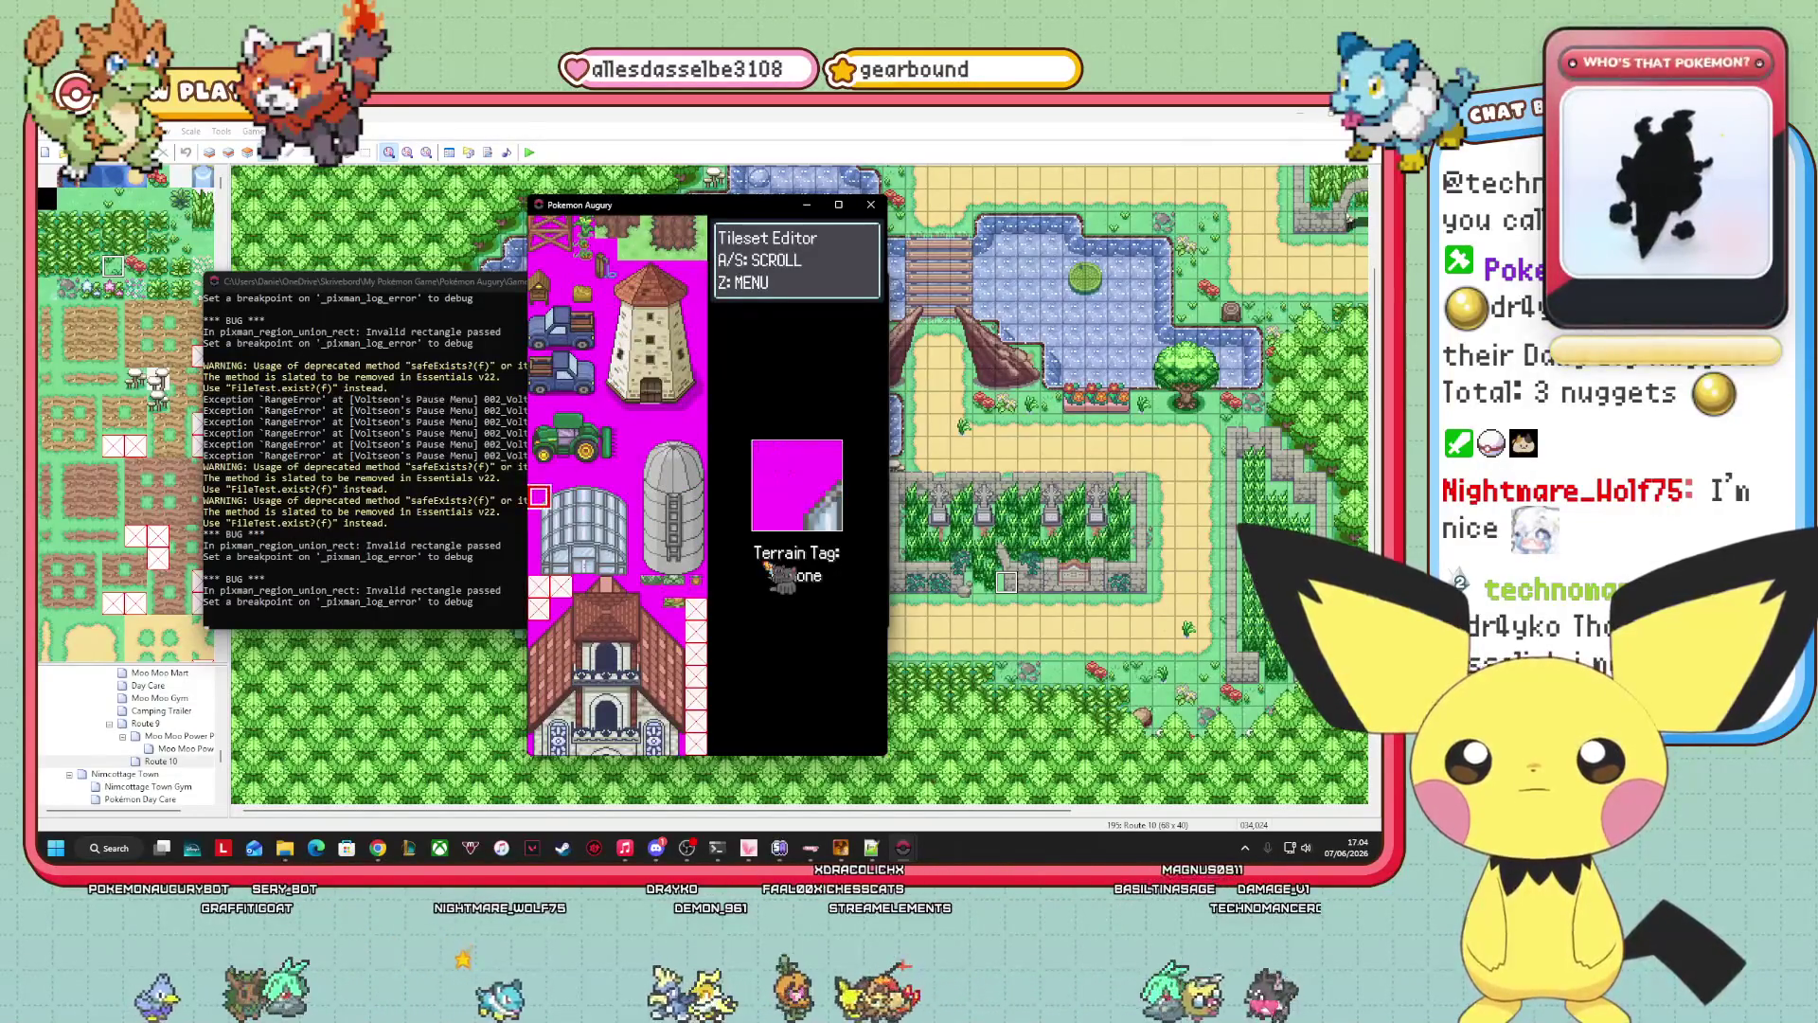
key("a")
key("a")
key("a")
key("a")
key("a")
key("a")
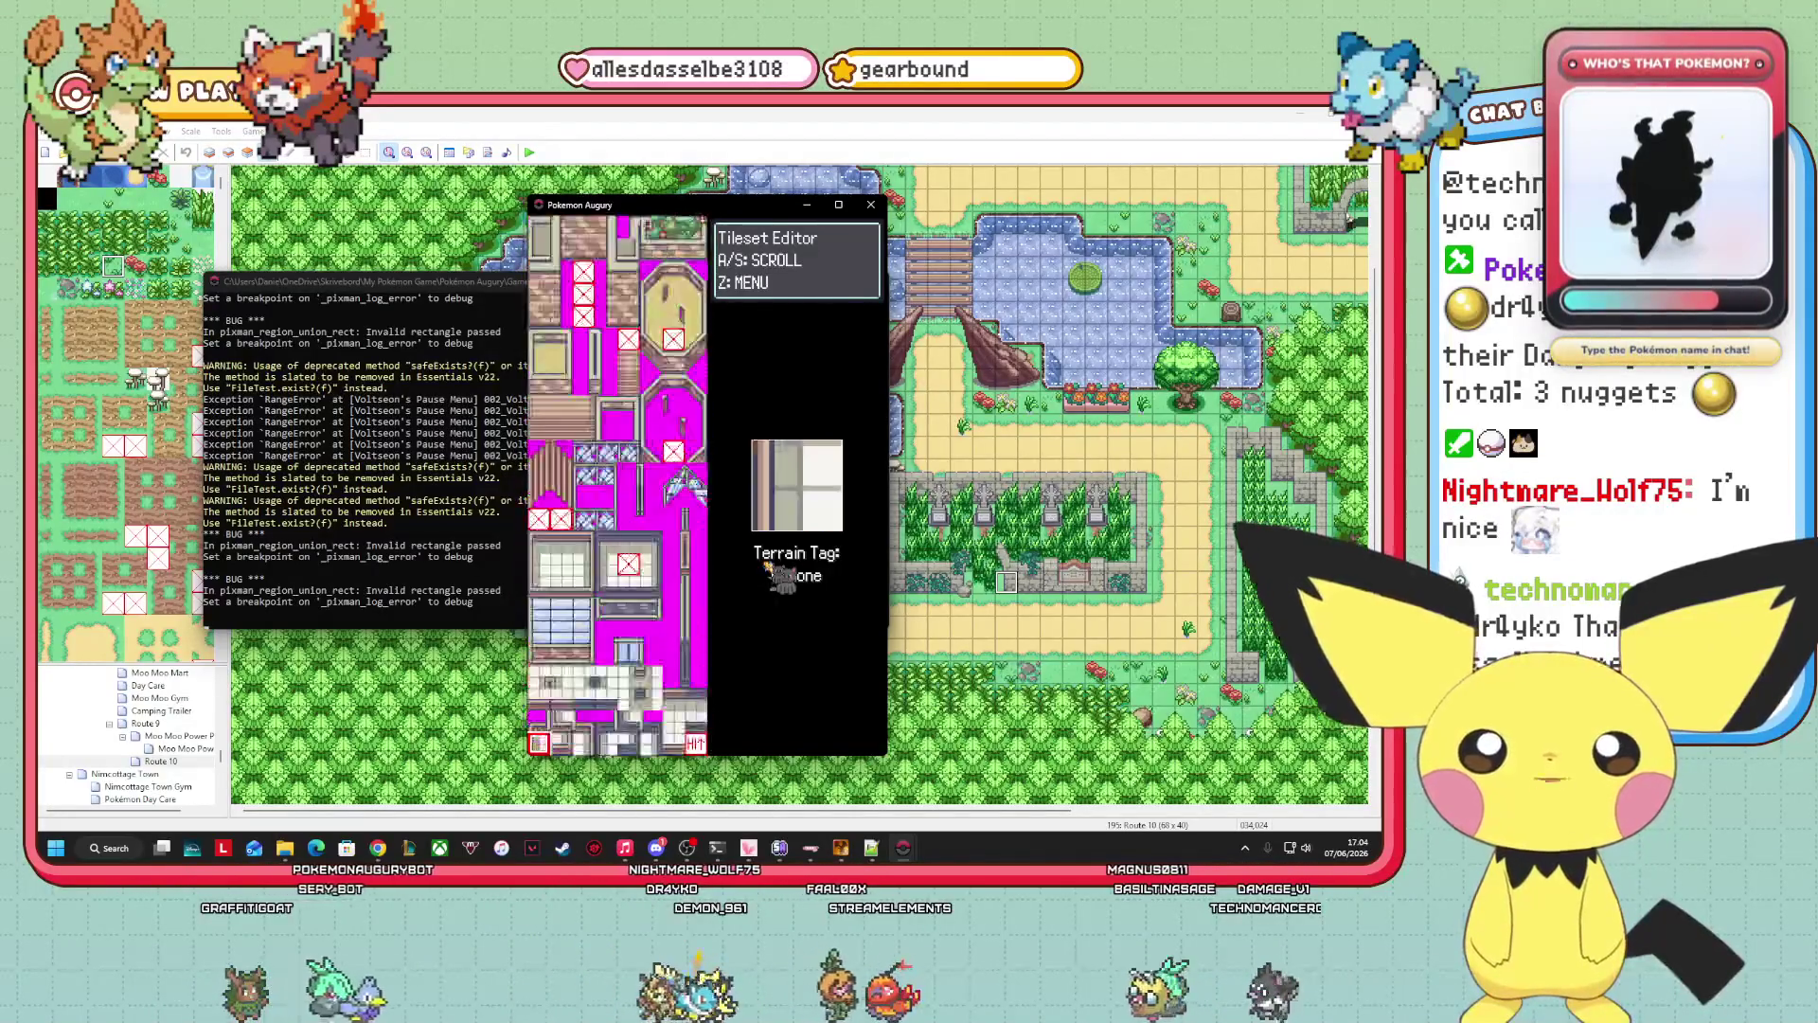
Page to the grass tiles and give a grass tile the 10: TallGrass tag.
key("a")
key("a")
key("a")
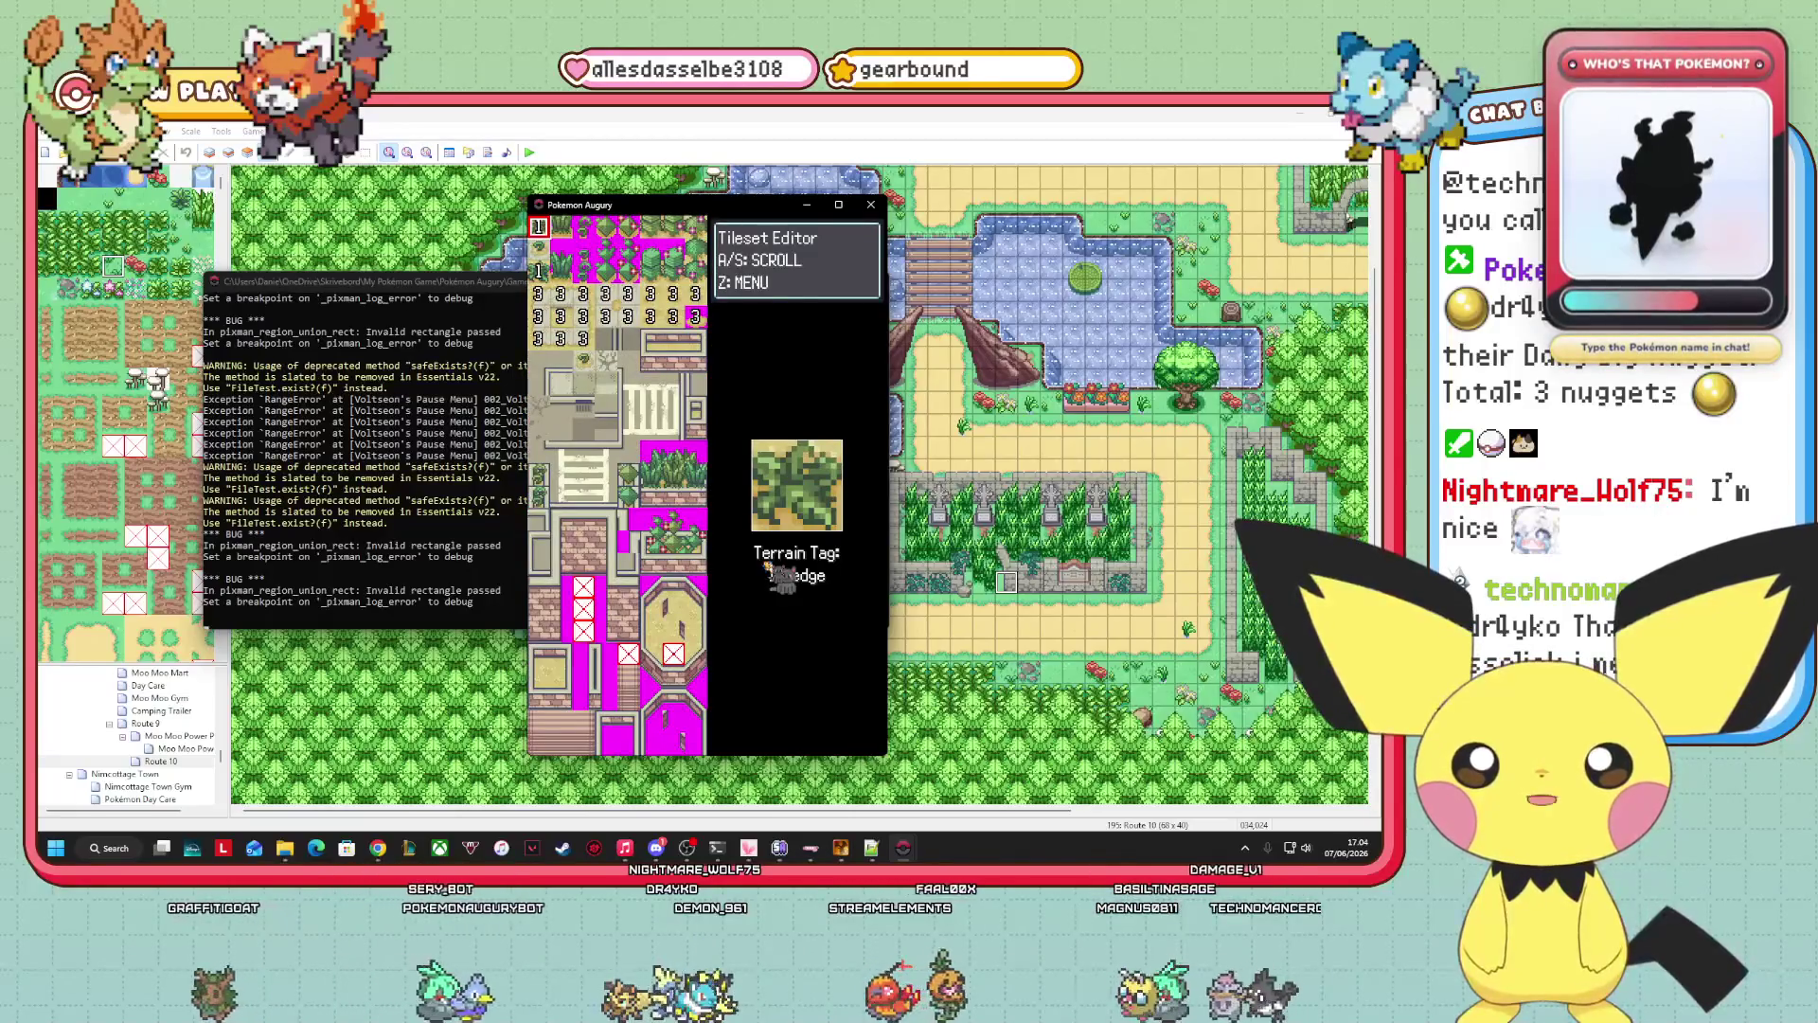
key("a")
key("a")
key("Down")
key("Down")
key("Down")
key("Right")
key("Down")
key("Down")
key("Down")
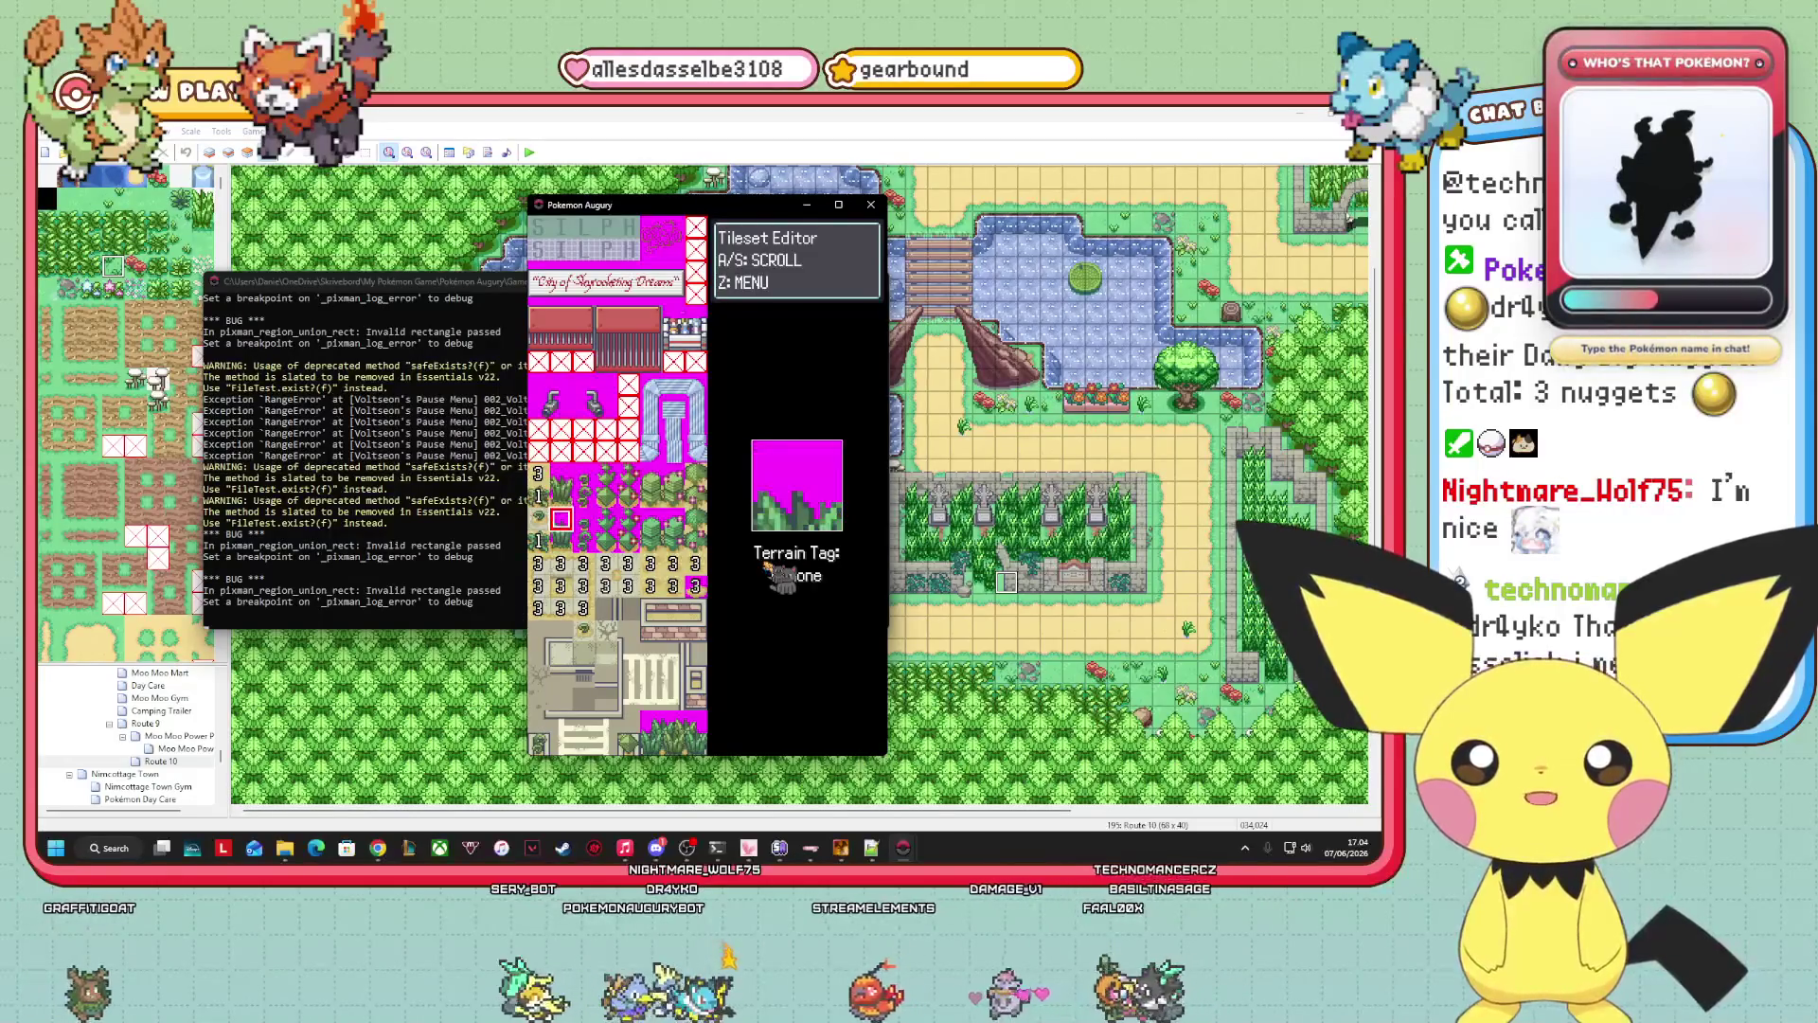
key("Return")
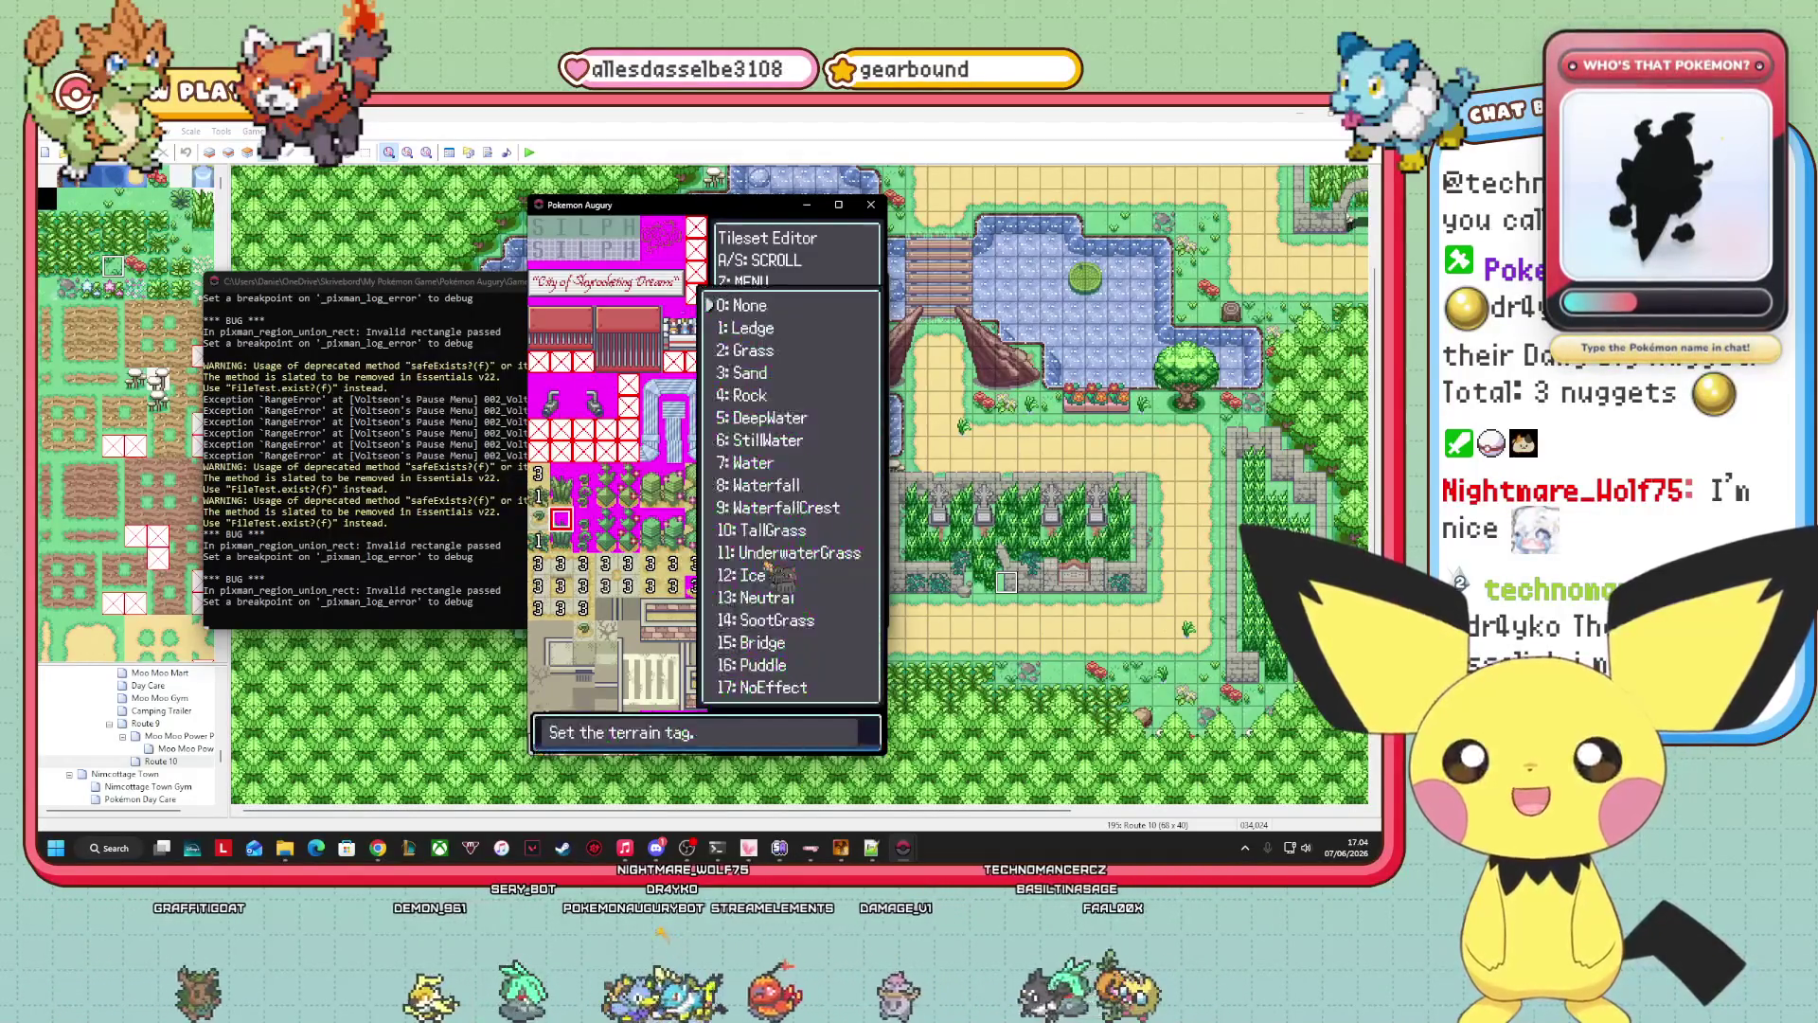
key("Down")
key("Down")
key("Down")
key("Down")
key("Down")
key("Down")
key("Return")
key("Down")
key("Return")
key("Return")
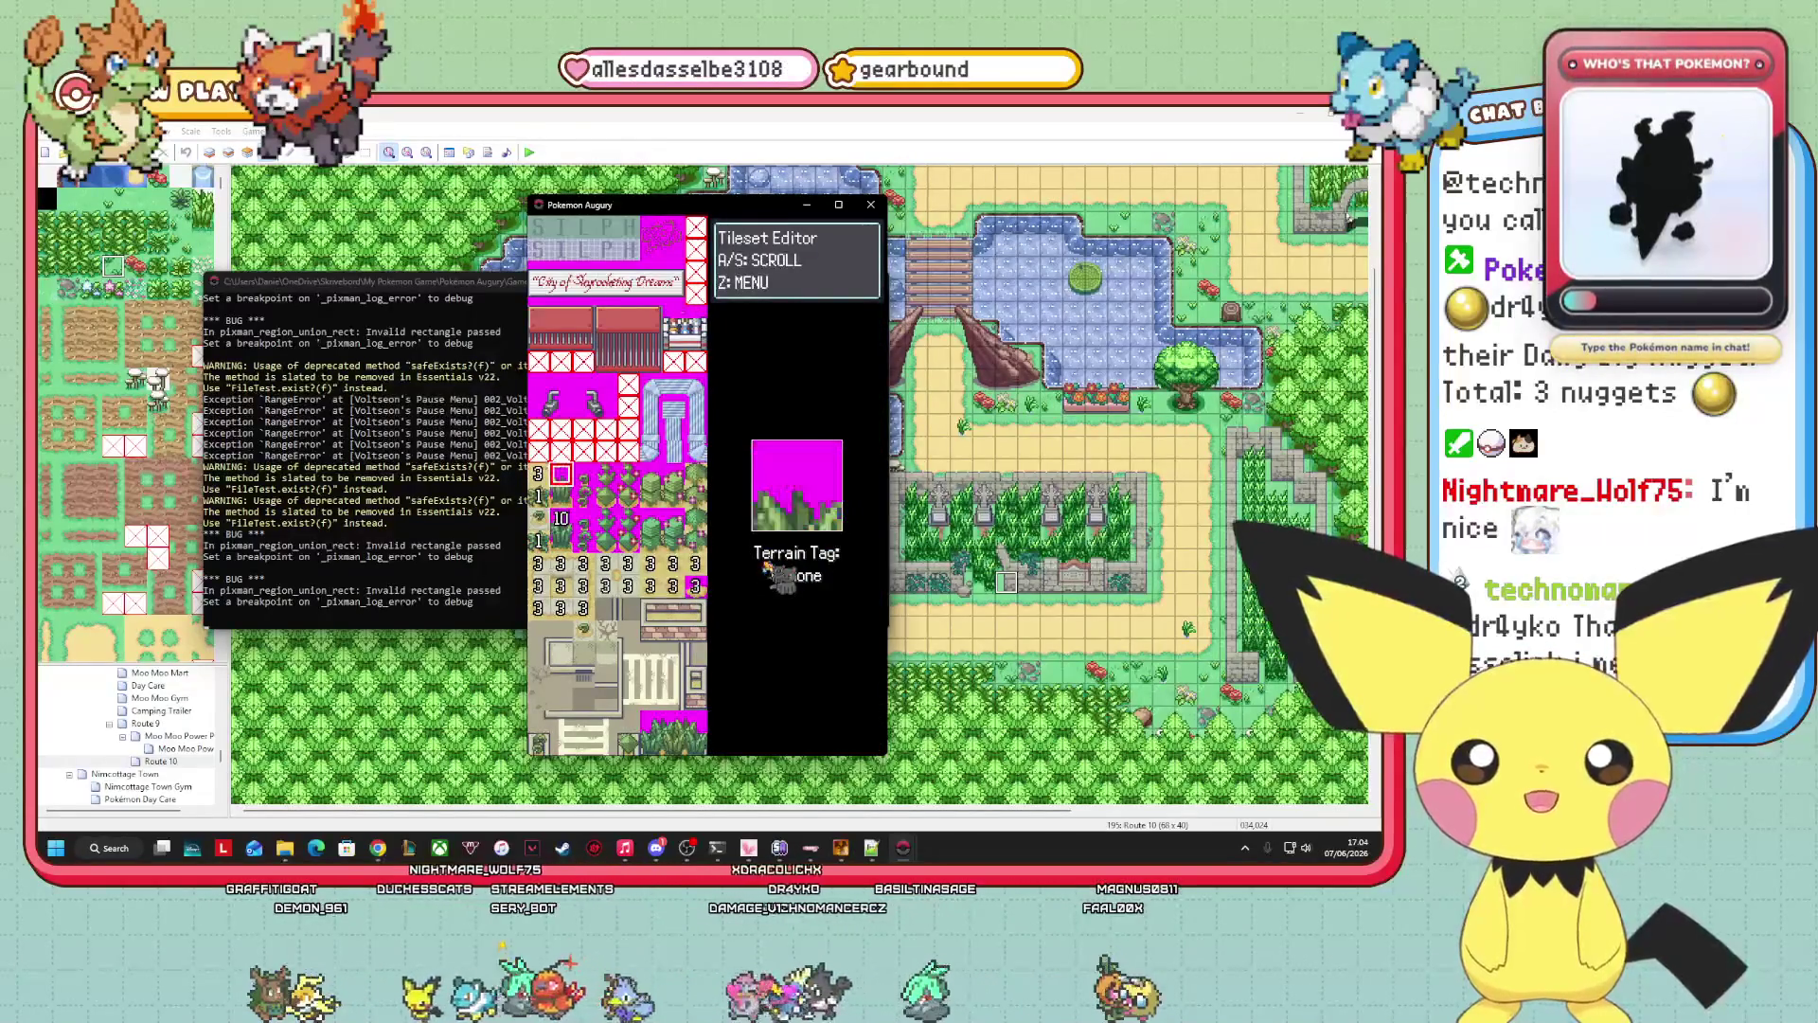
Tag the next grass tile 10: TallGrass as well.
key("Return")
key("Down")
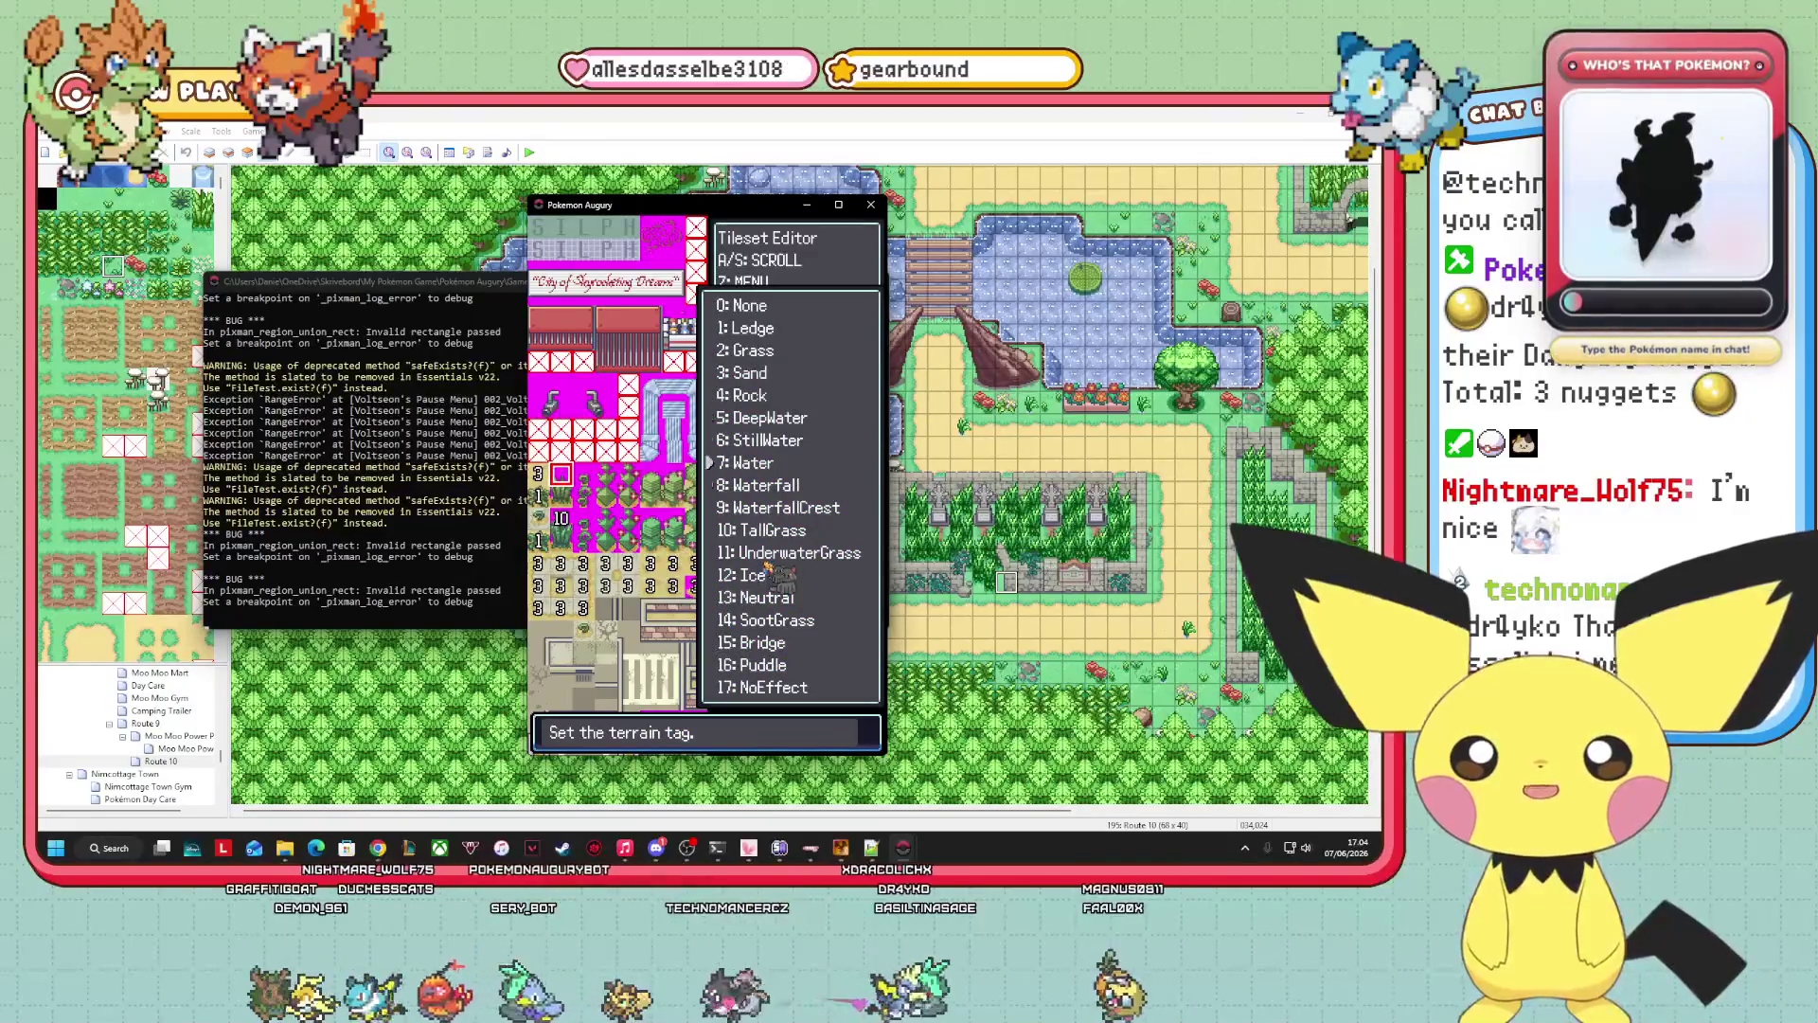
key("Return")
key("Down")
key("Right")
key("Right")
Move through the nearby rows to select a green tile on the bottom row.
key("Down")
key("Down")
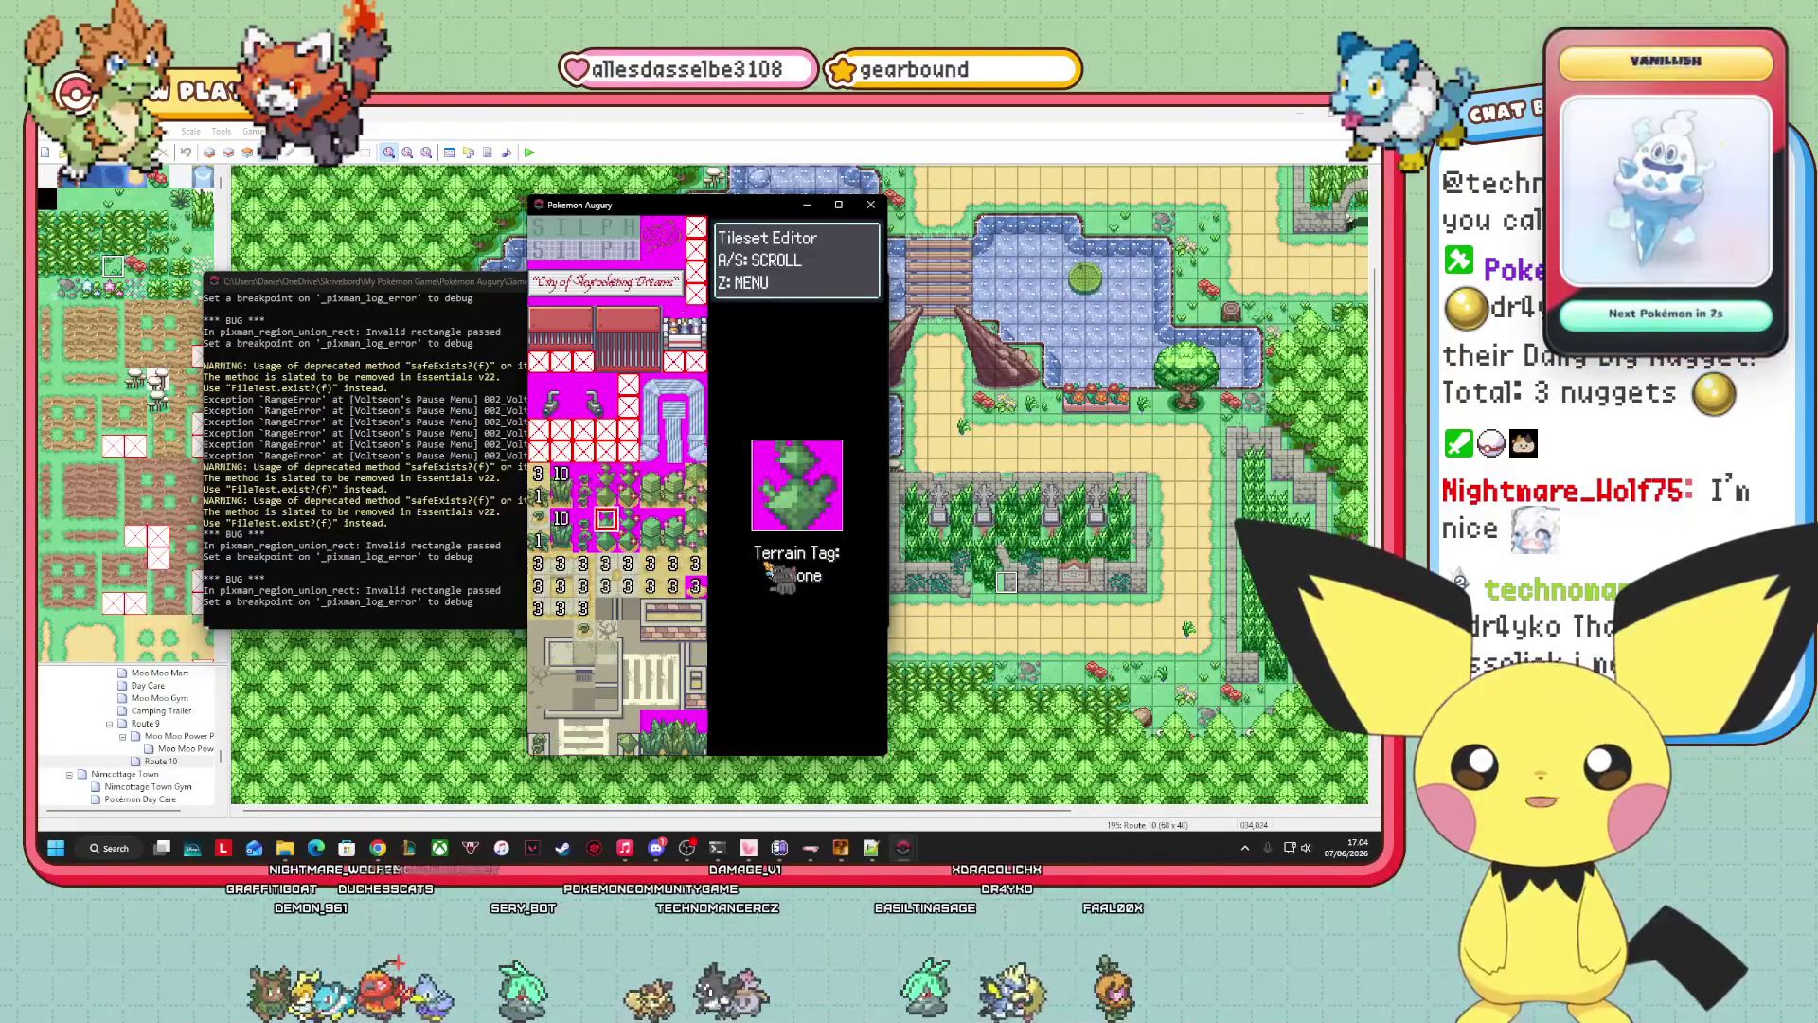
key("Down")
key("Down")
key("Down")
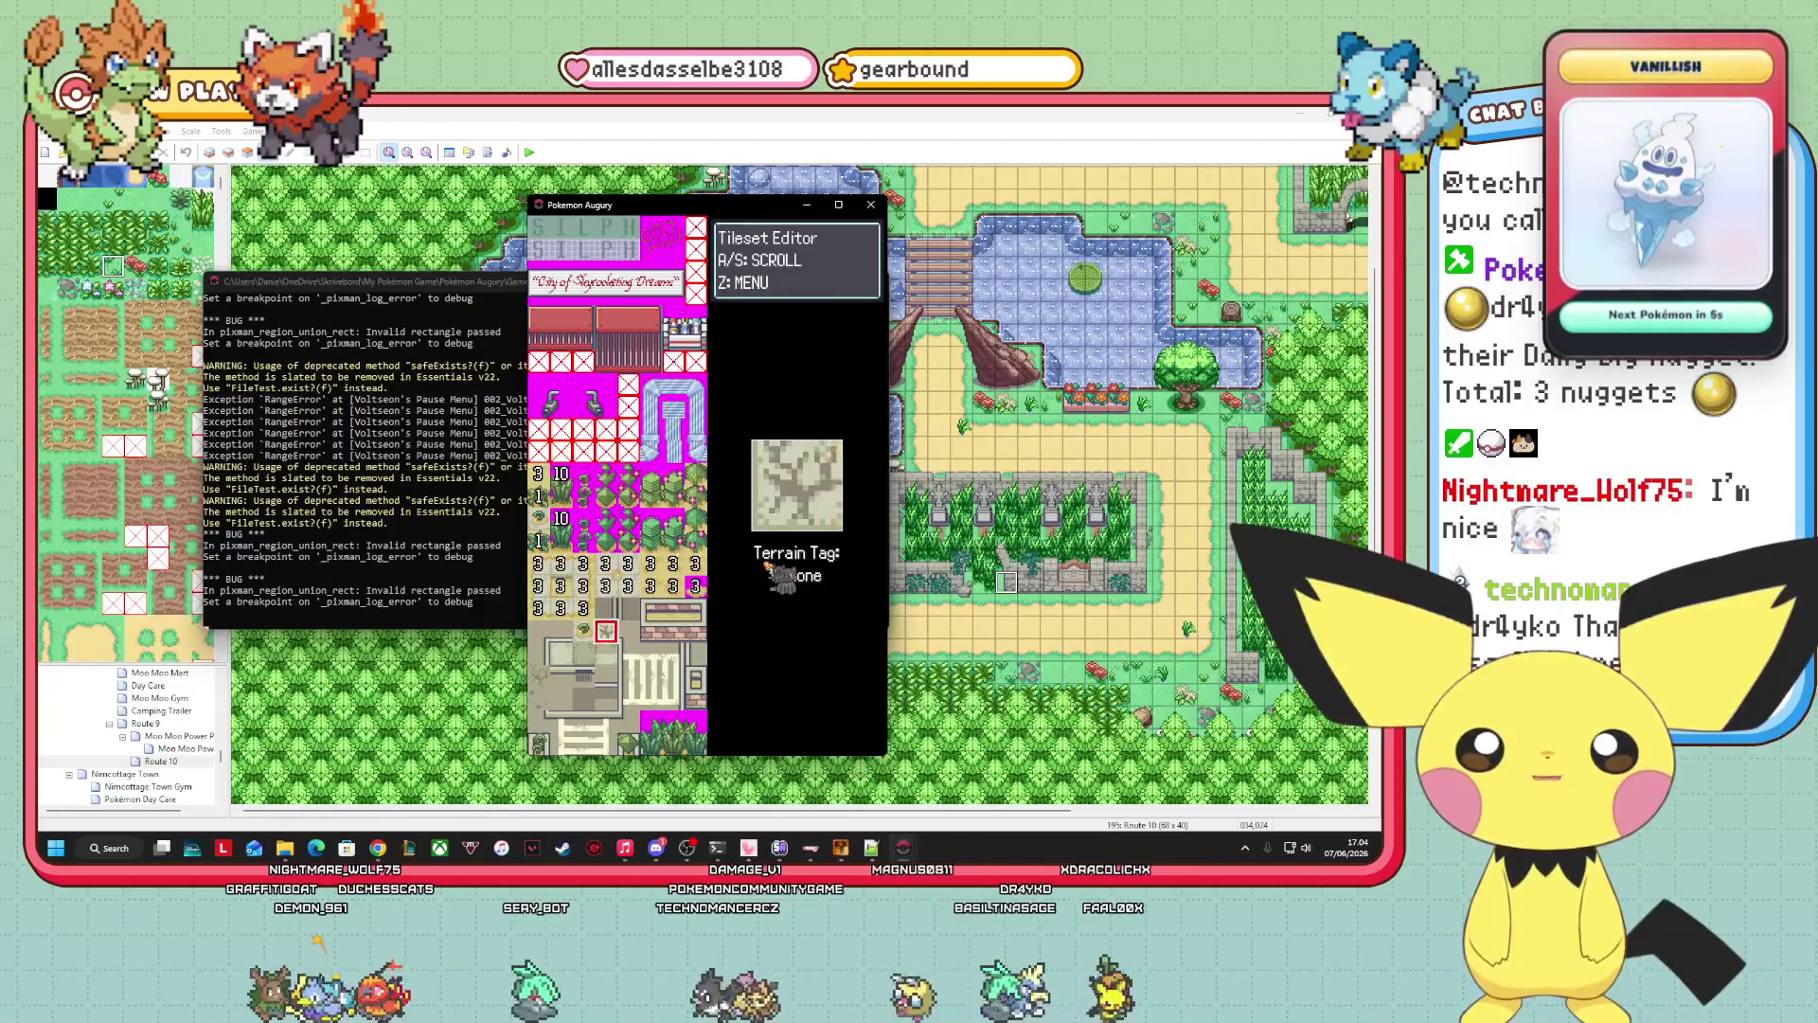
key("Down")
key("Down")
key("Down")
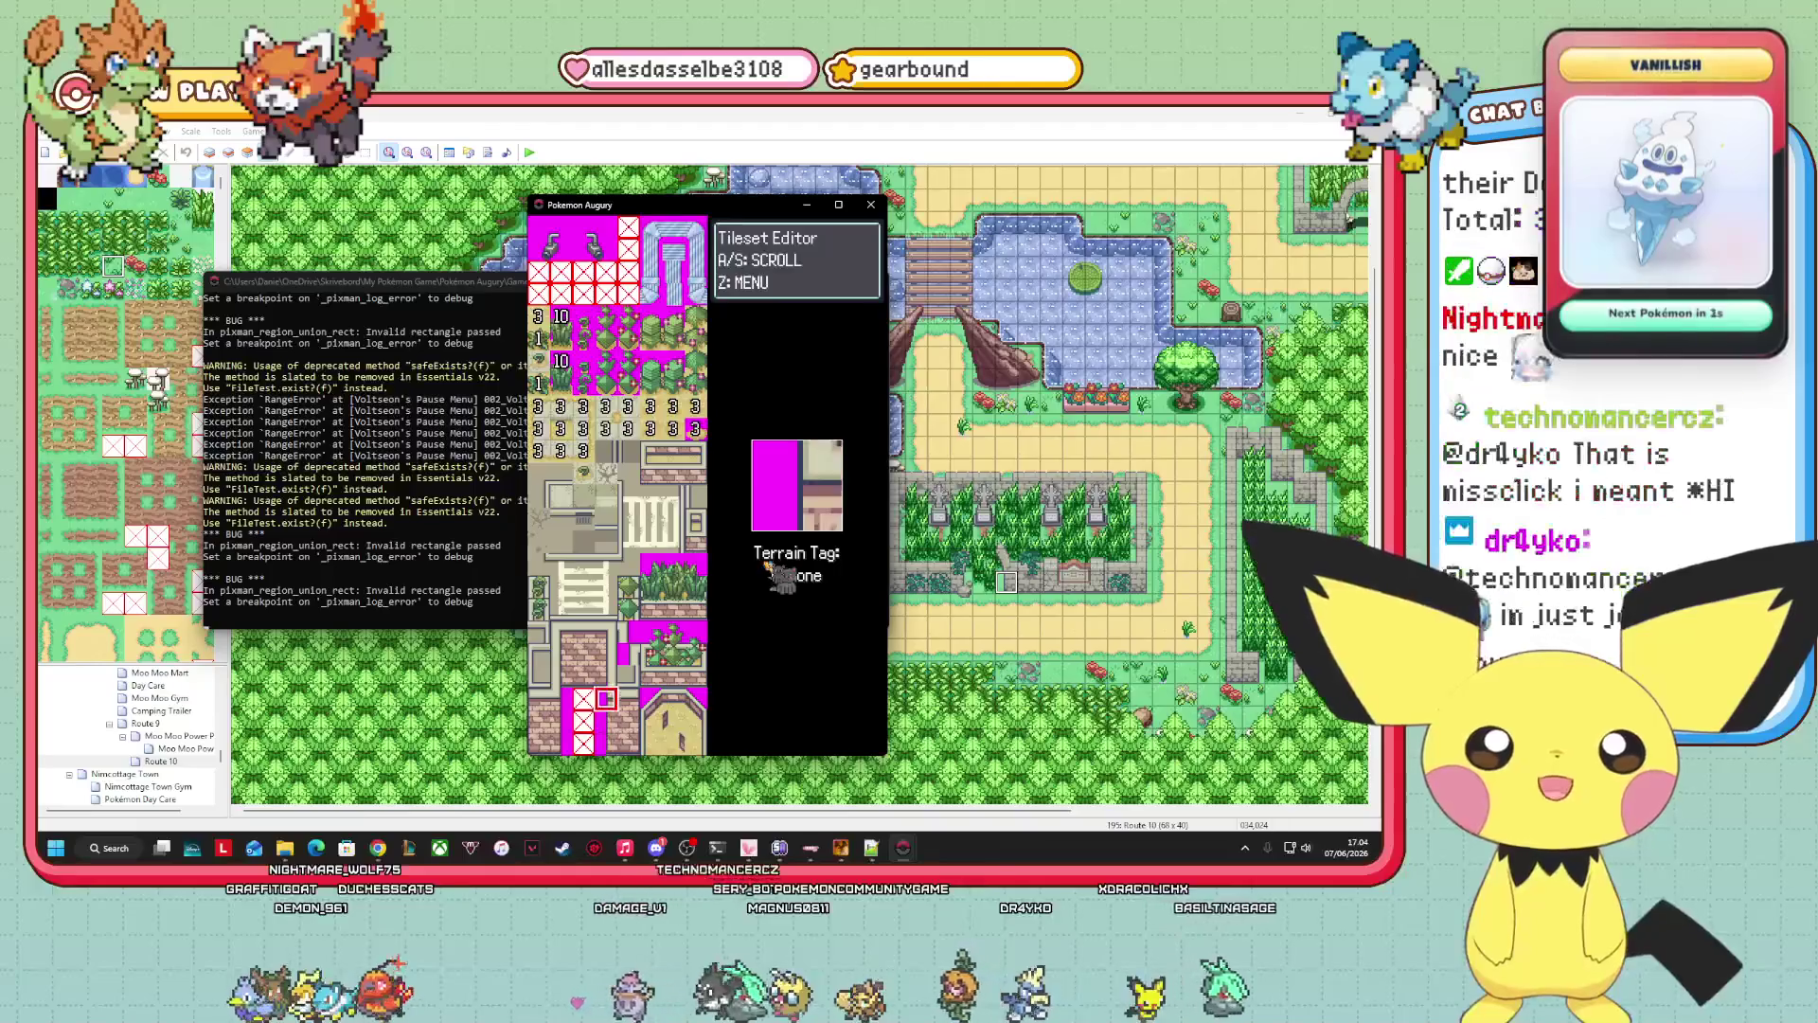
key("Up")
key("Up")
key("Up")
key("Right")
key("Right")
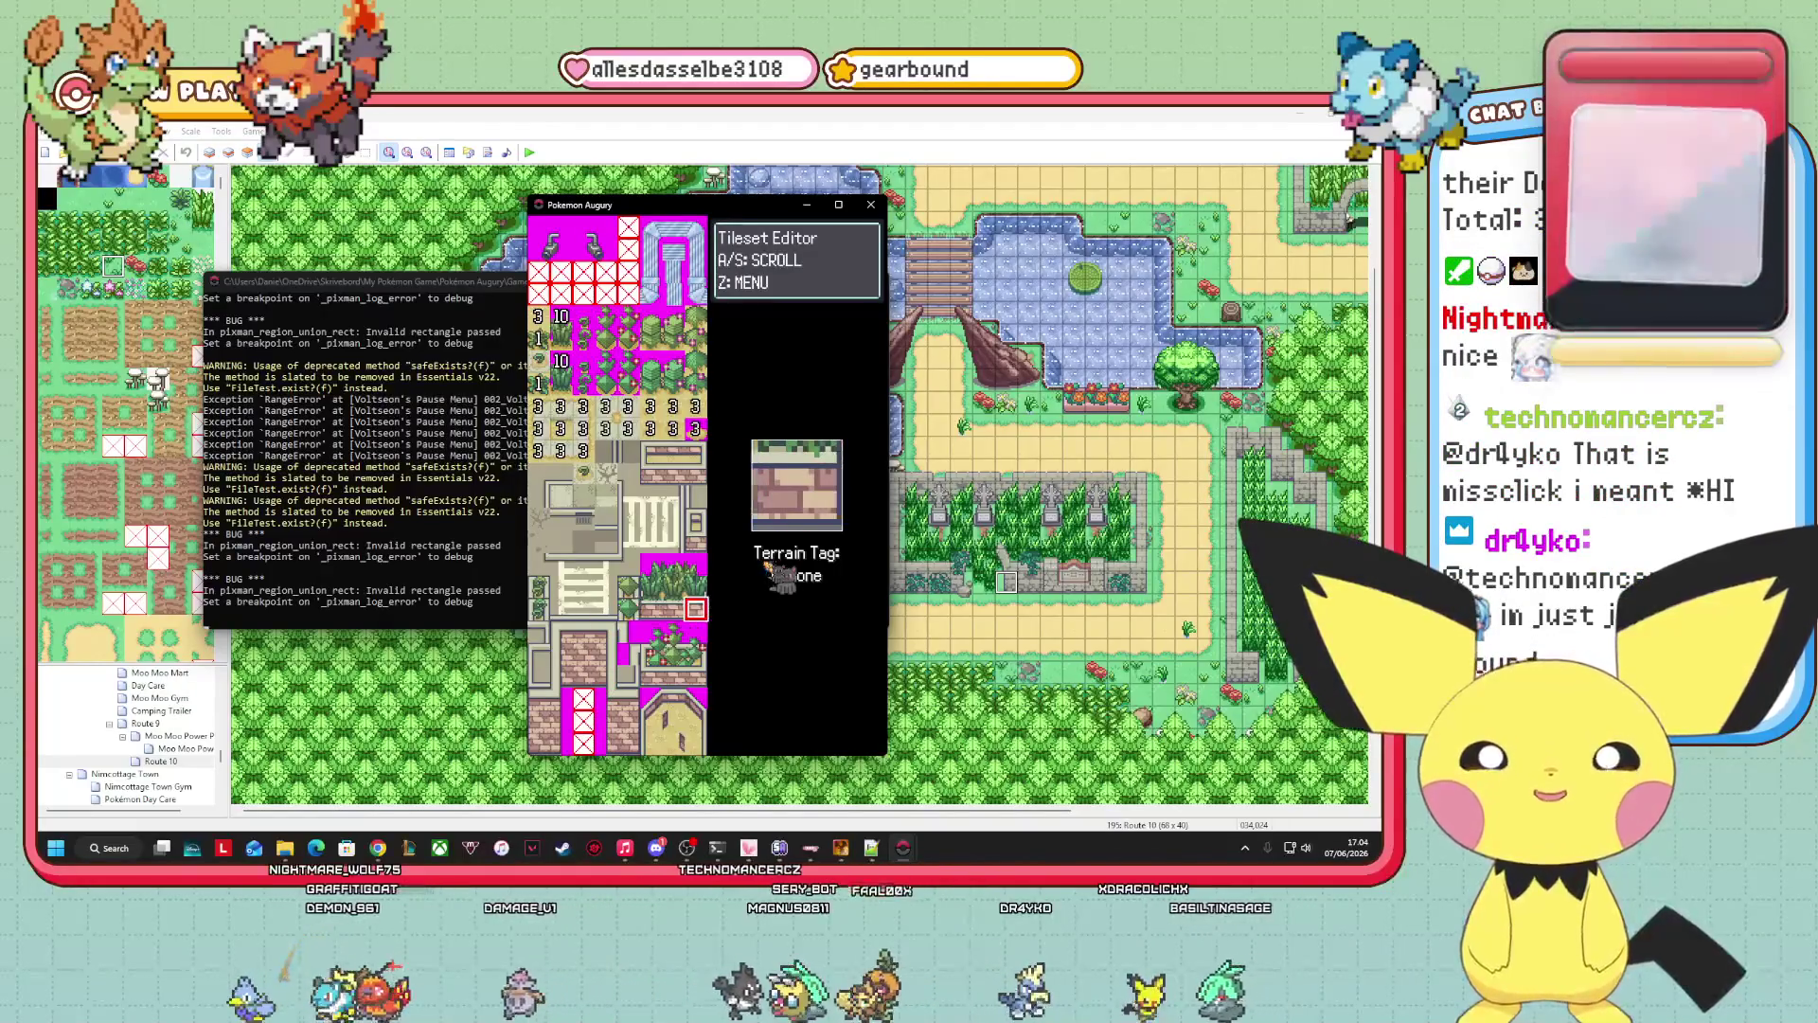
key("Left")
key("Down")
key("Down")
key("Down")
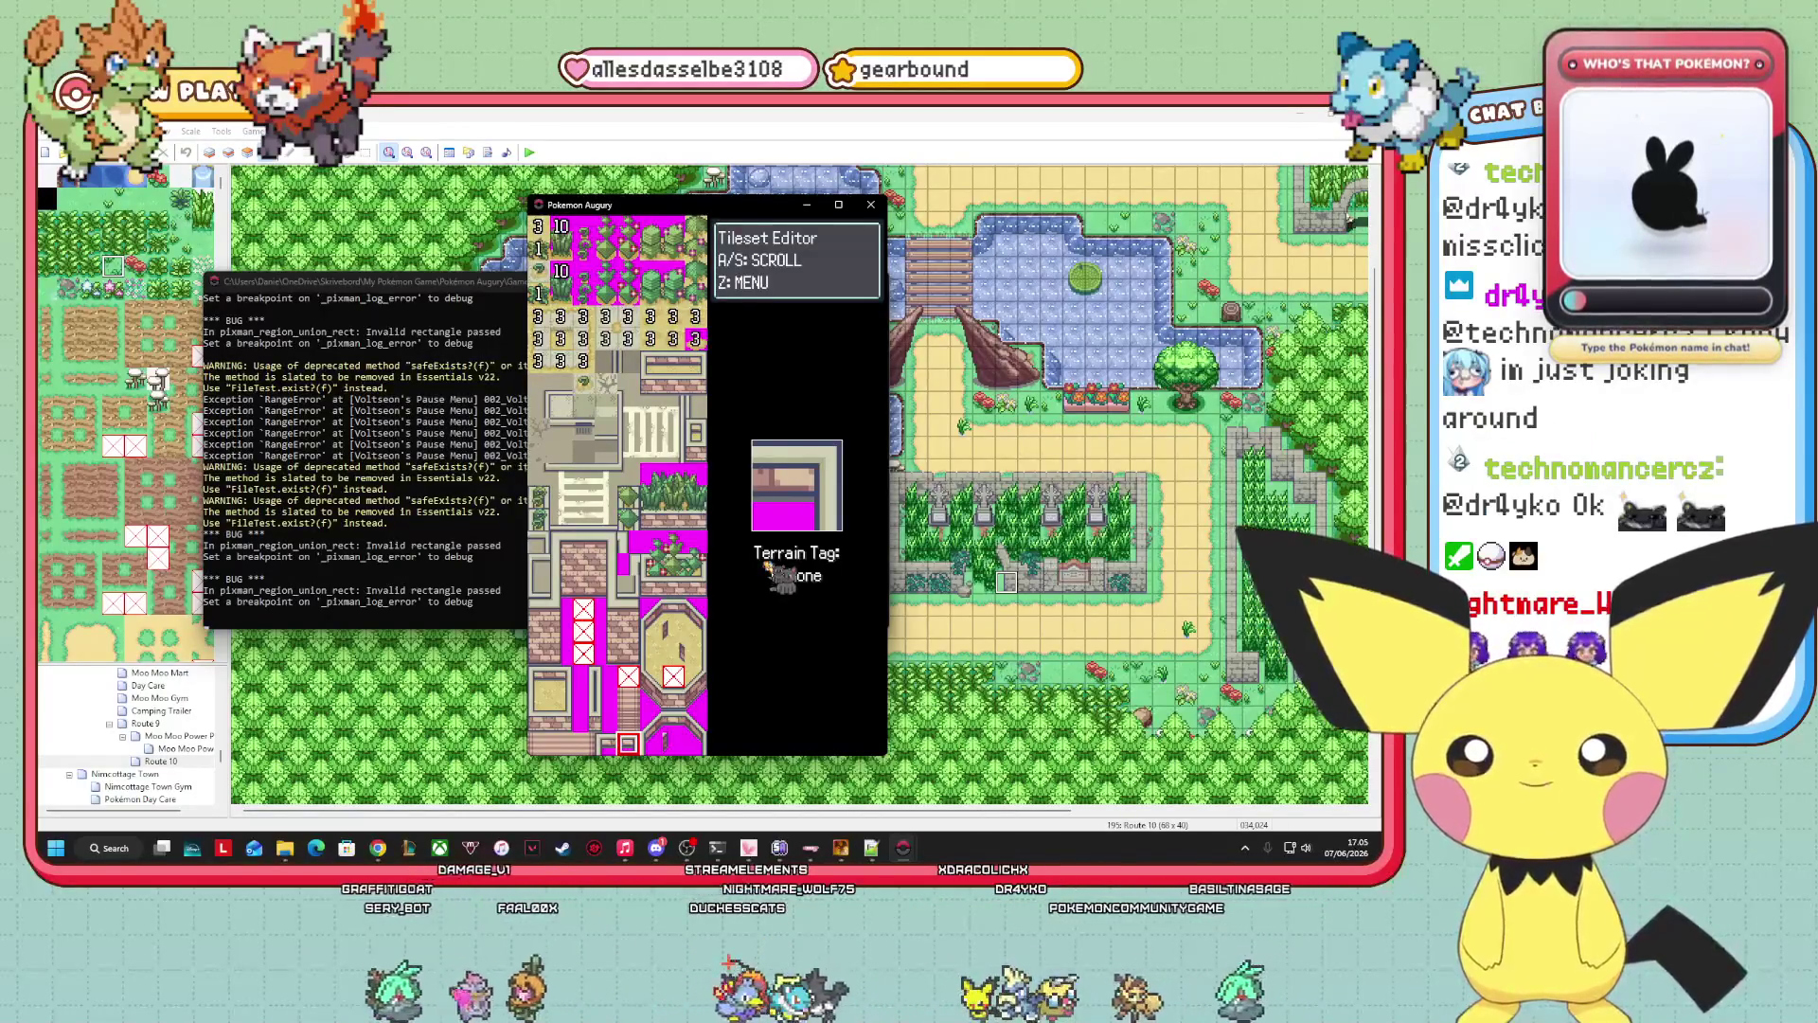
Page down to the tall-grass tile and tag the bottom one 10: TallGrass.
key("s")
key("s")
key("s")
key("s")
key("s")
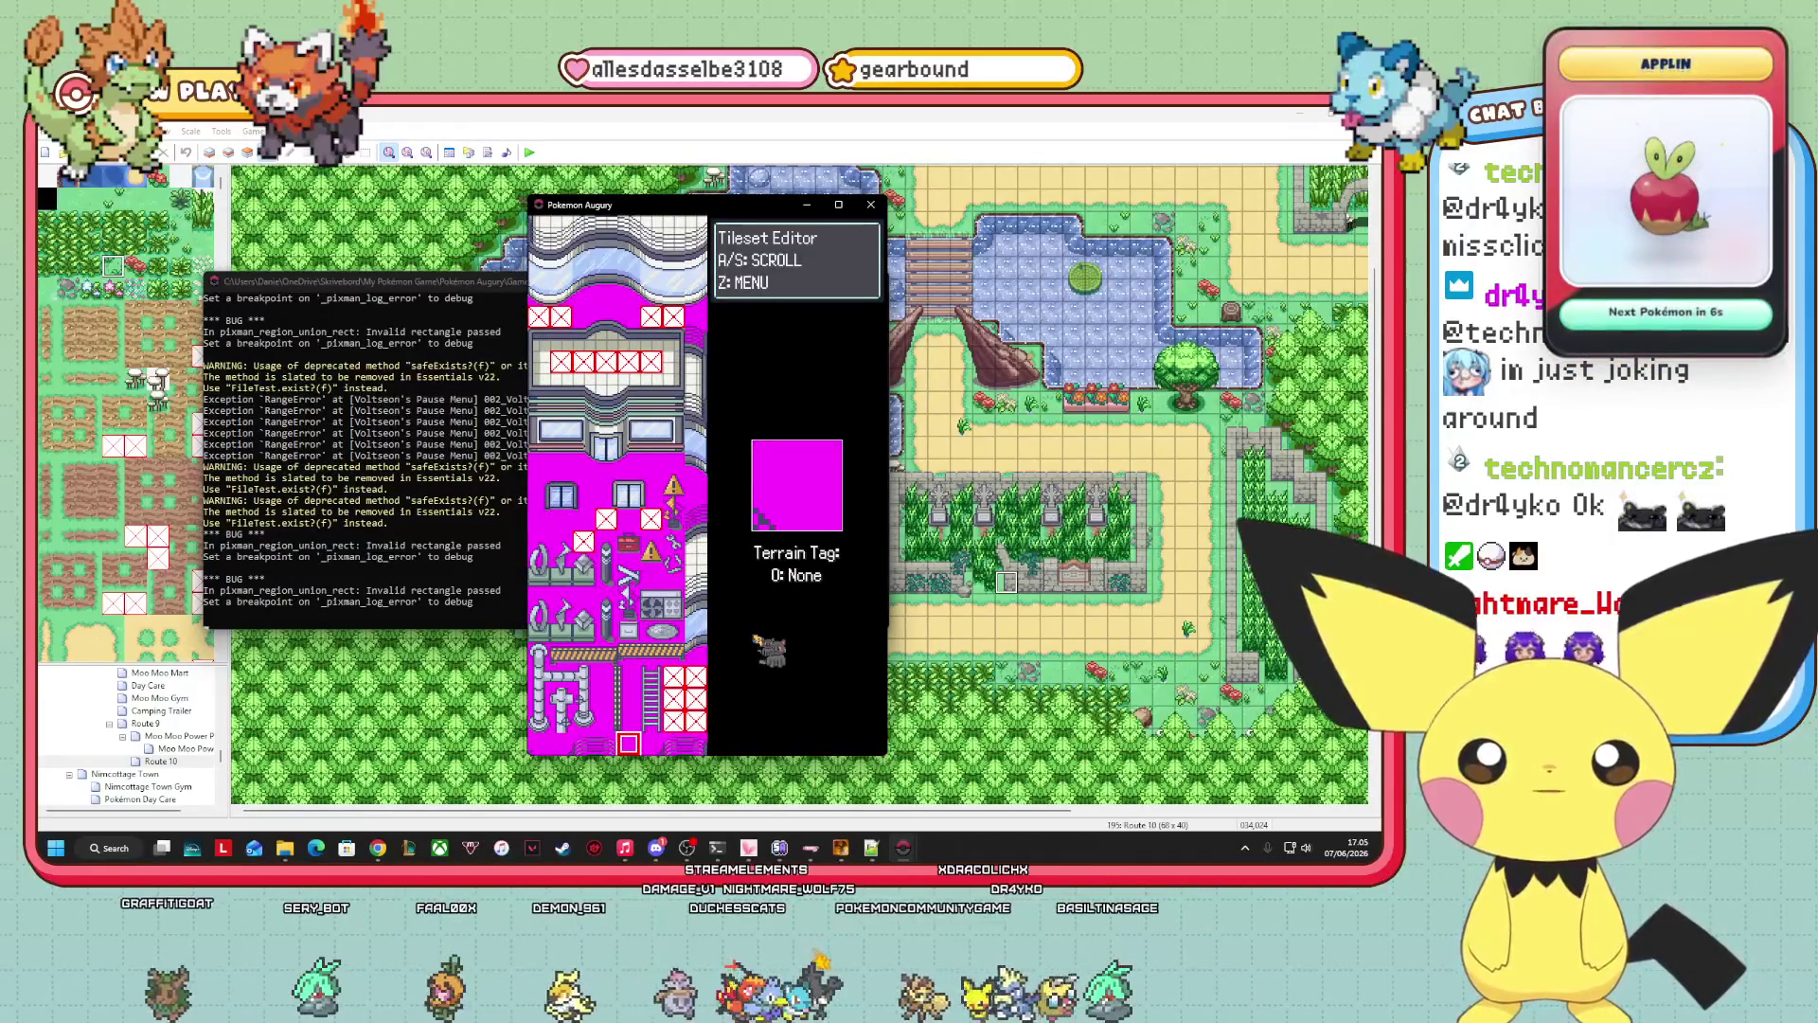
key("s")
key("Up")
key("Right")
key("Up")
key("Return")
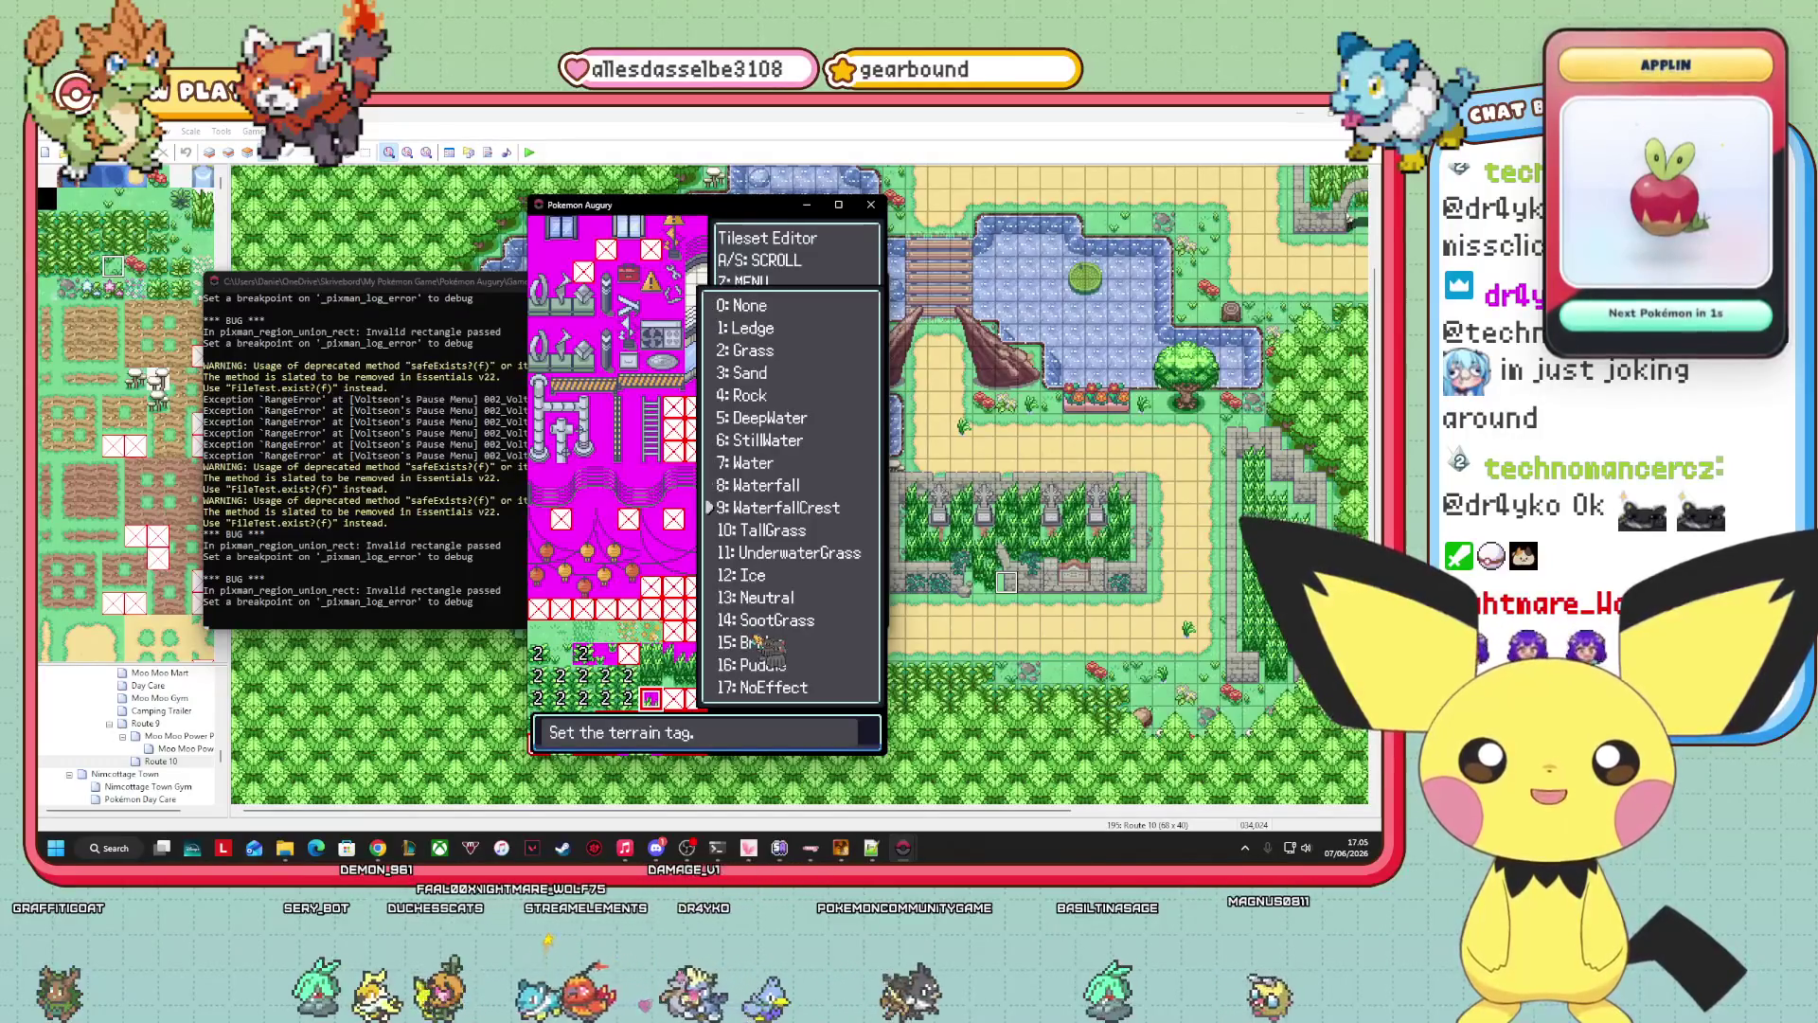
key("Return")
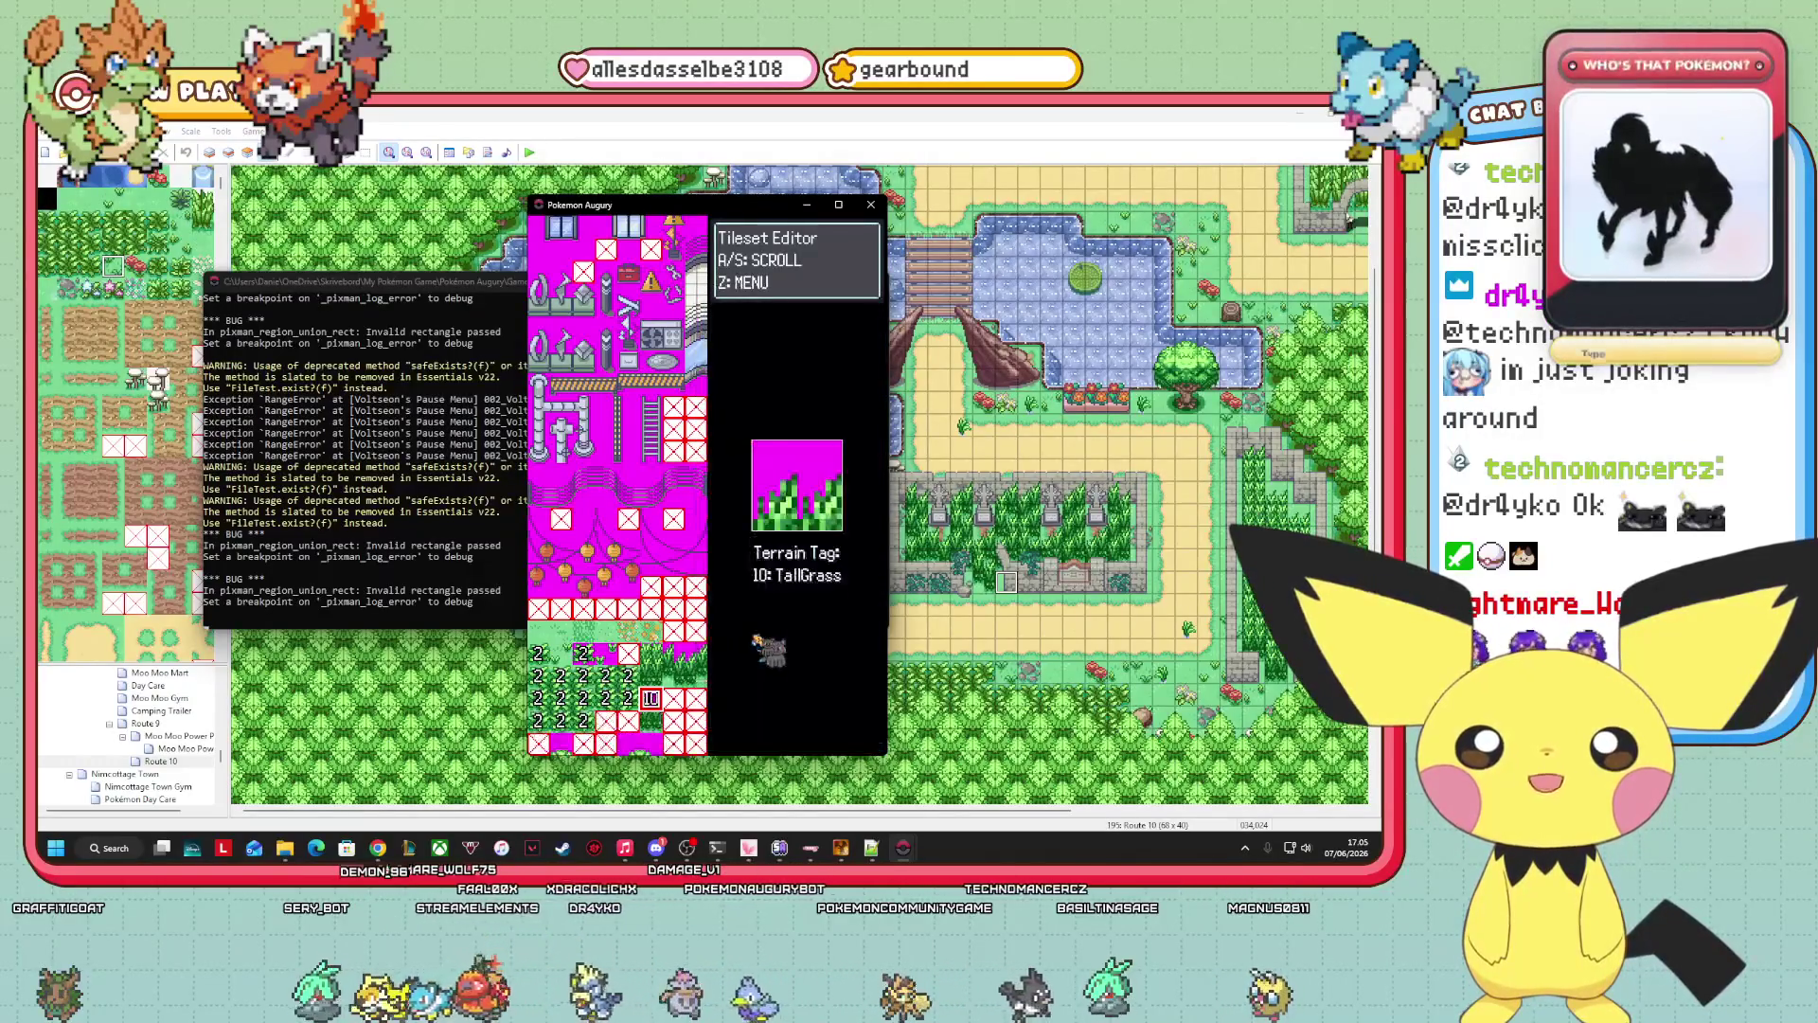
key("Up")
Tag each adjacent grass tile to the right 10: TallGrass.
key("Return")
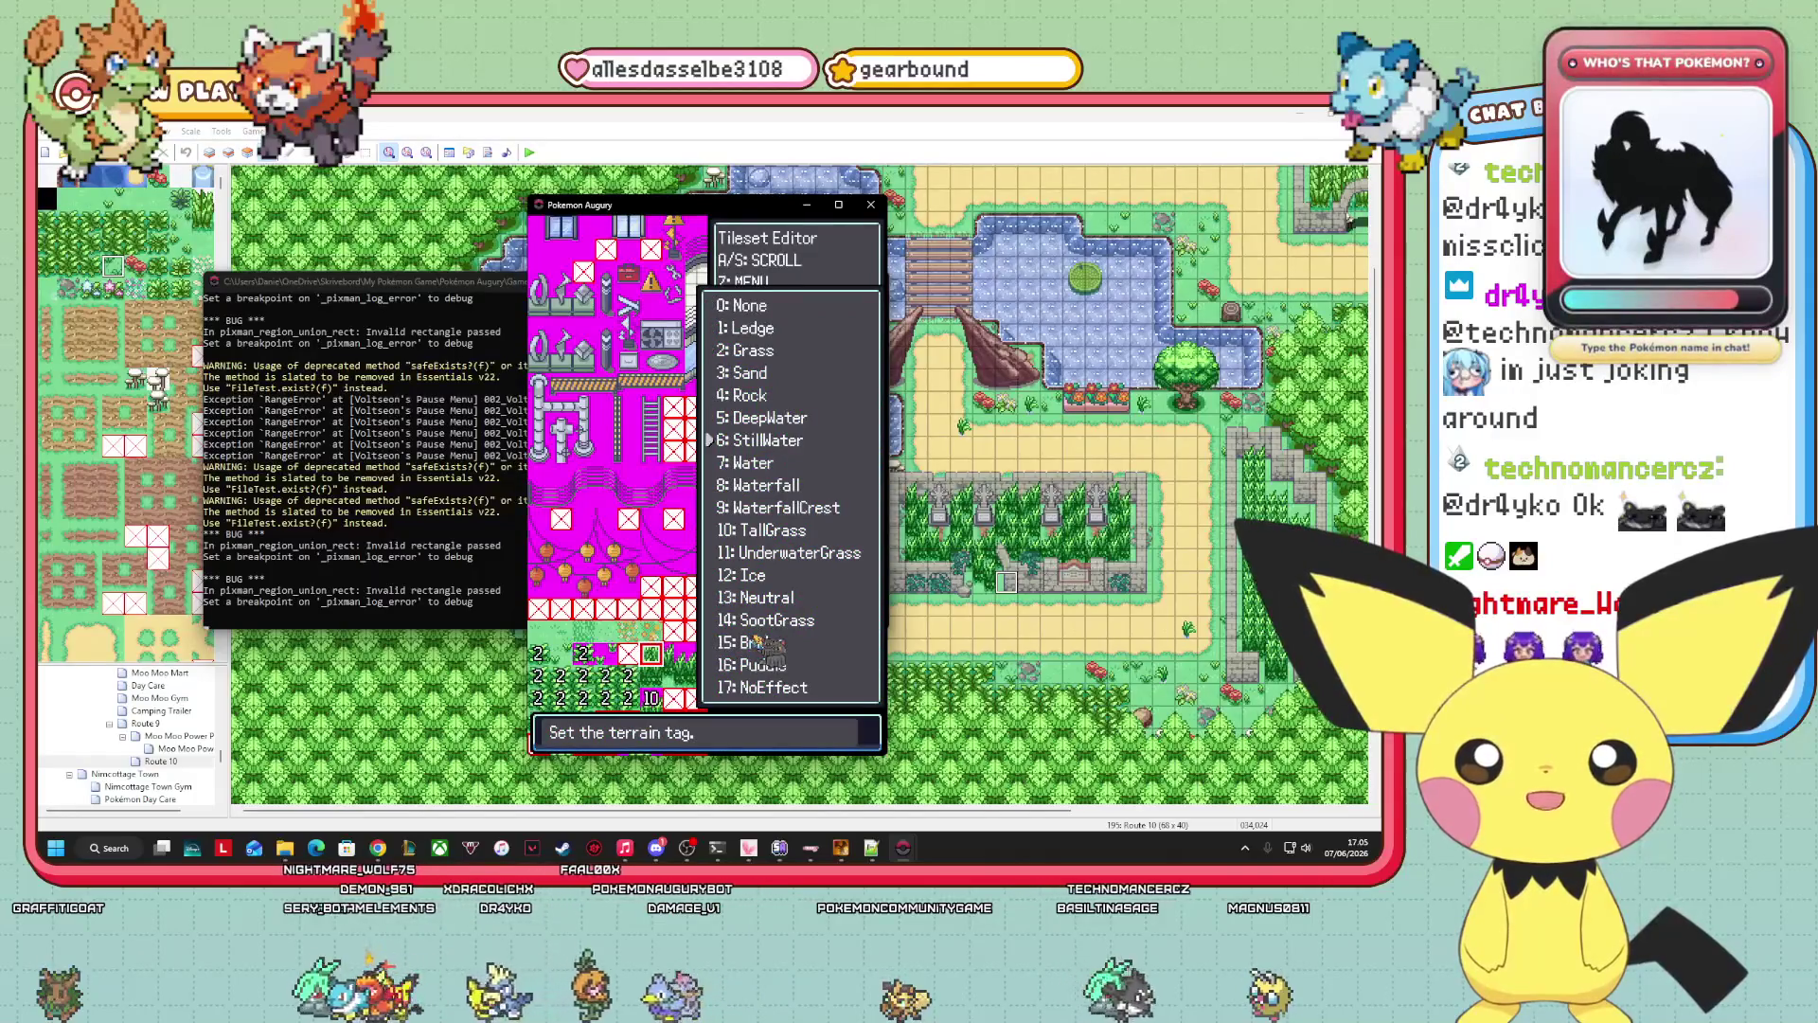
key("Up")
key("Return")
key("Right")
key("Return")
key("Down")
key("Down")
key("Down")
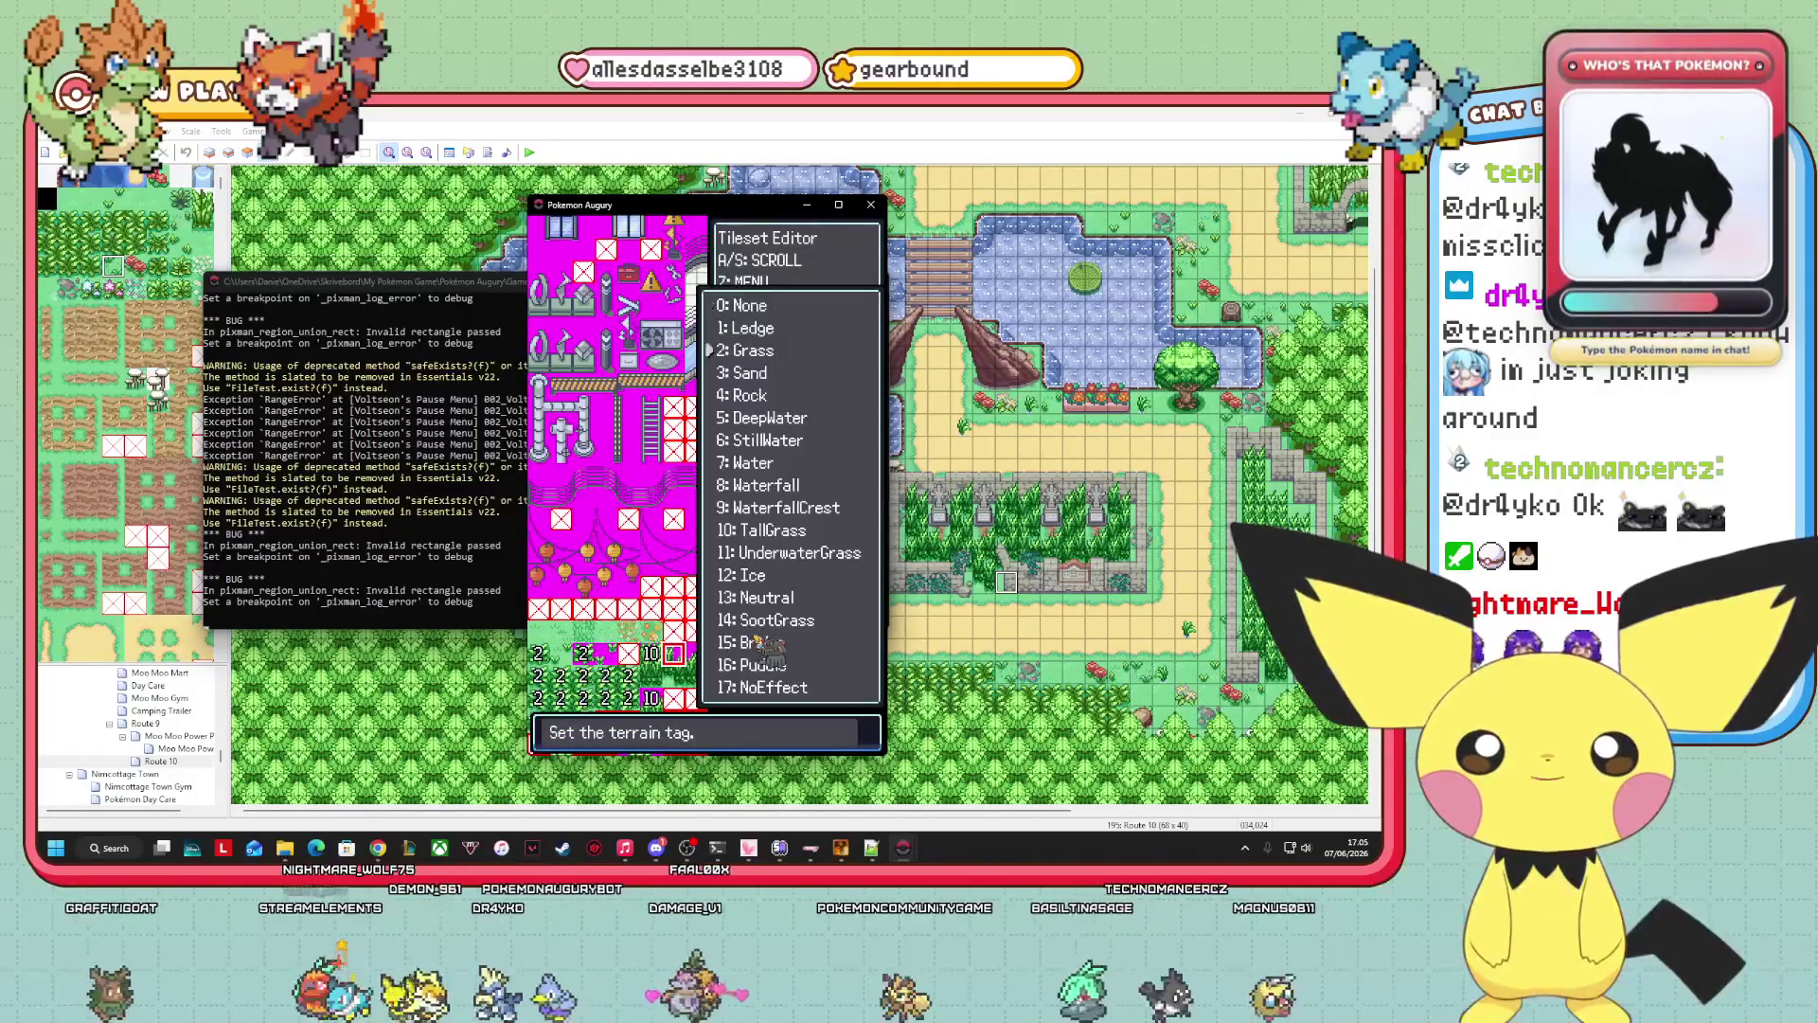
key("Down")
key("Down")
key("Down")
key("Return")
key("Right")
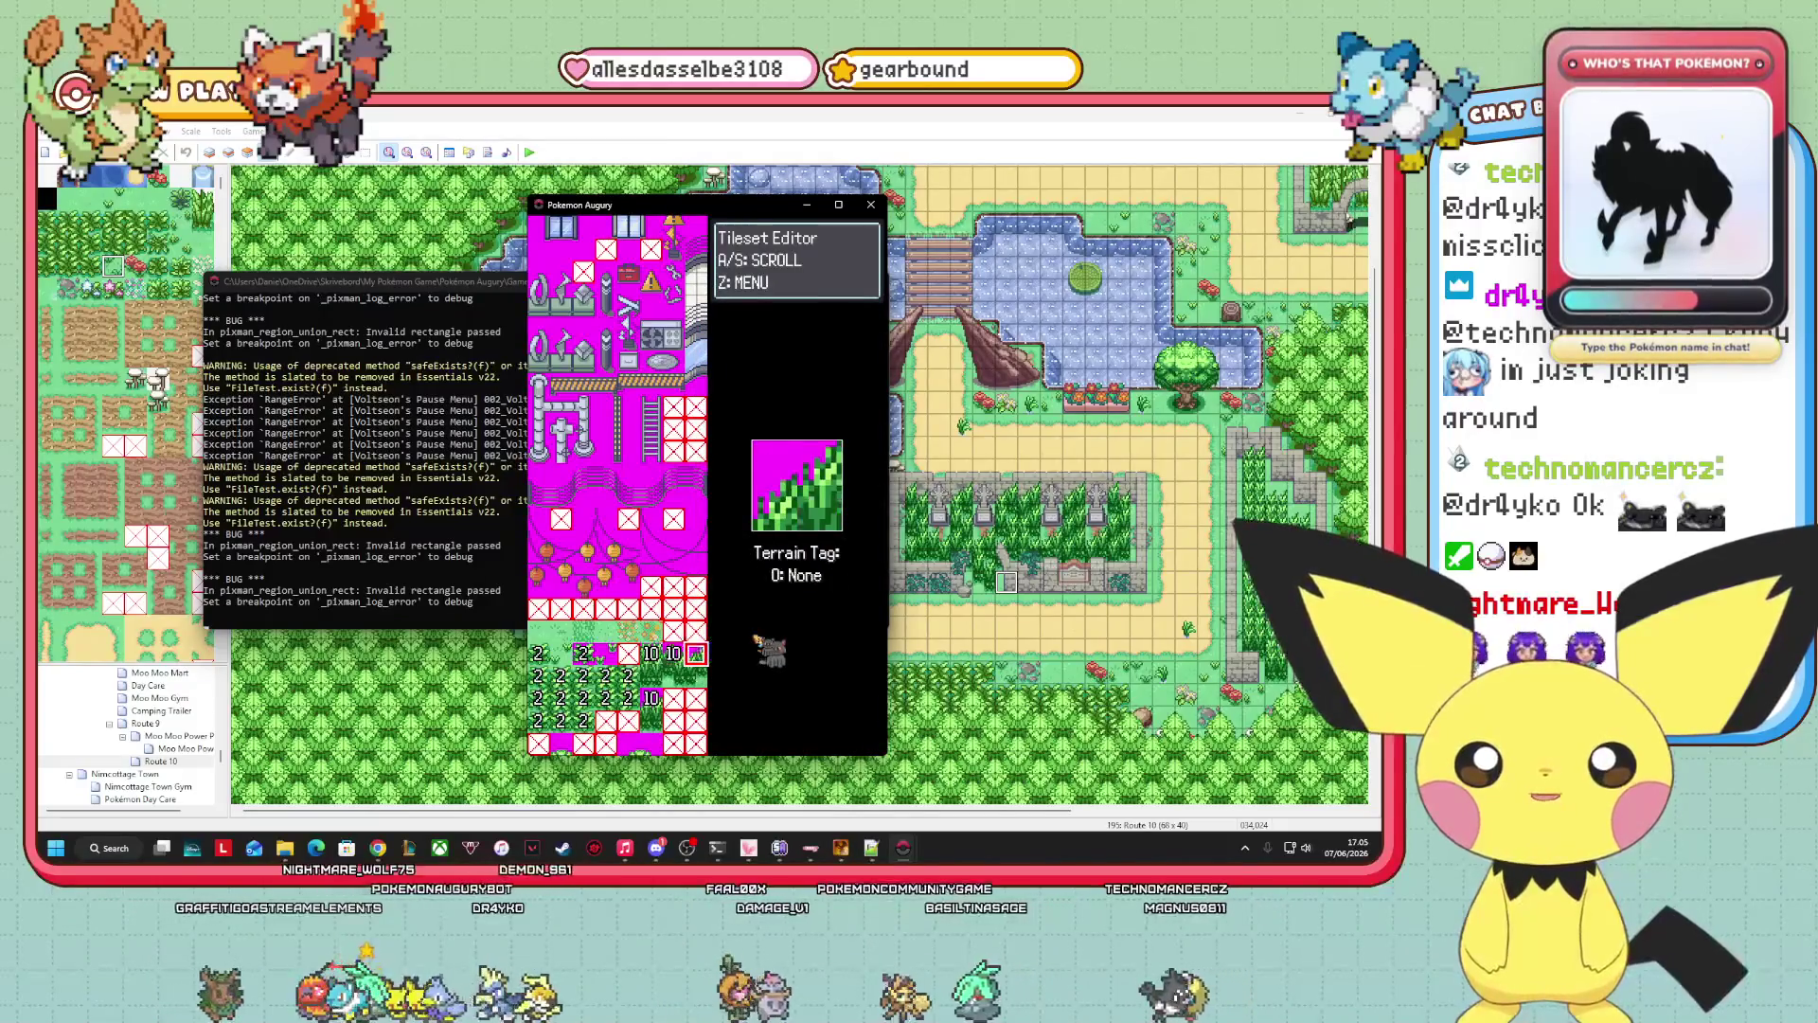
key("Return")
key("Down")
key("Down")
key("Down")
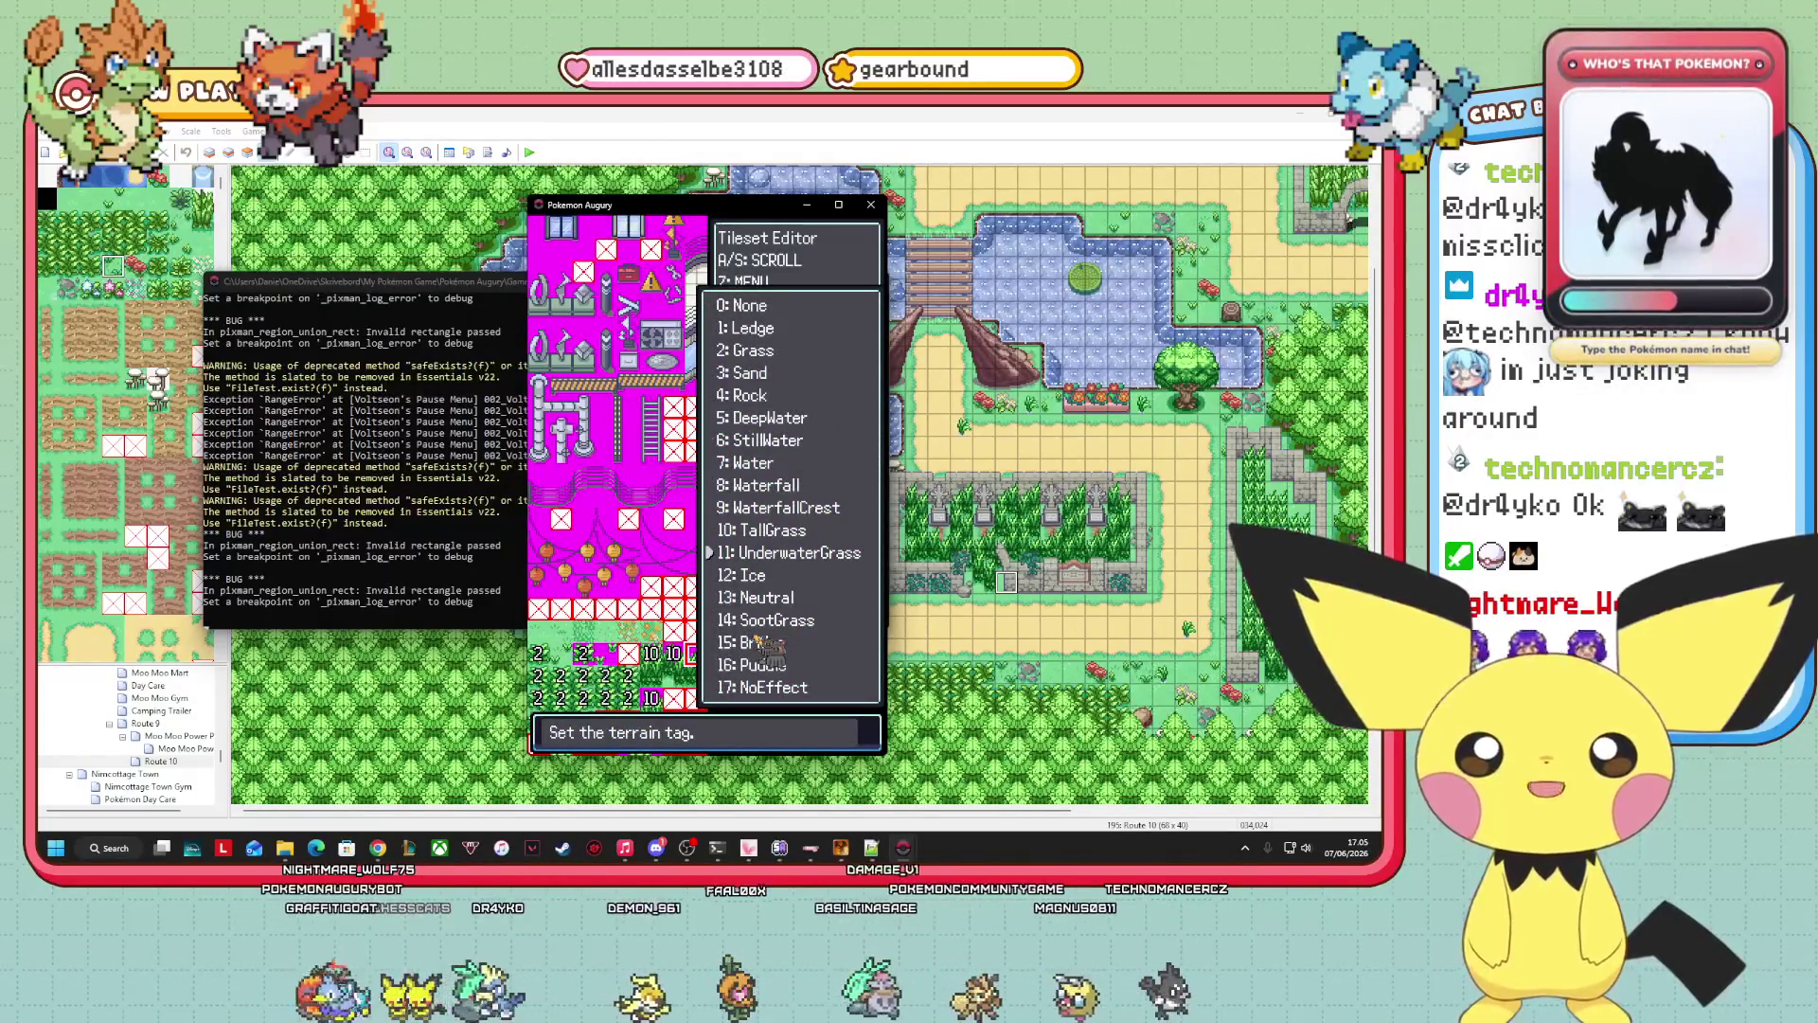
key("Return")
Scroll back to the water and dirt tiles, check a Rock-tagged tile, then jump down a section.
key("Left")
key("Left")
key("Left")
key("Down")
key("Down")
key("Down")
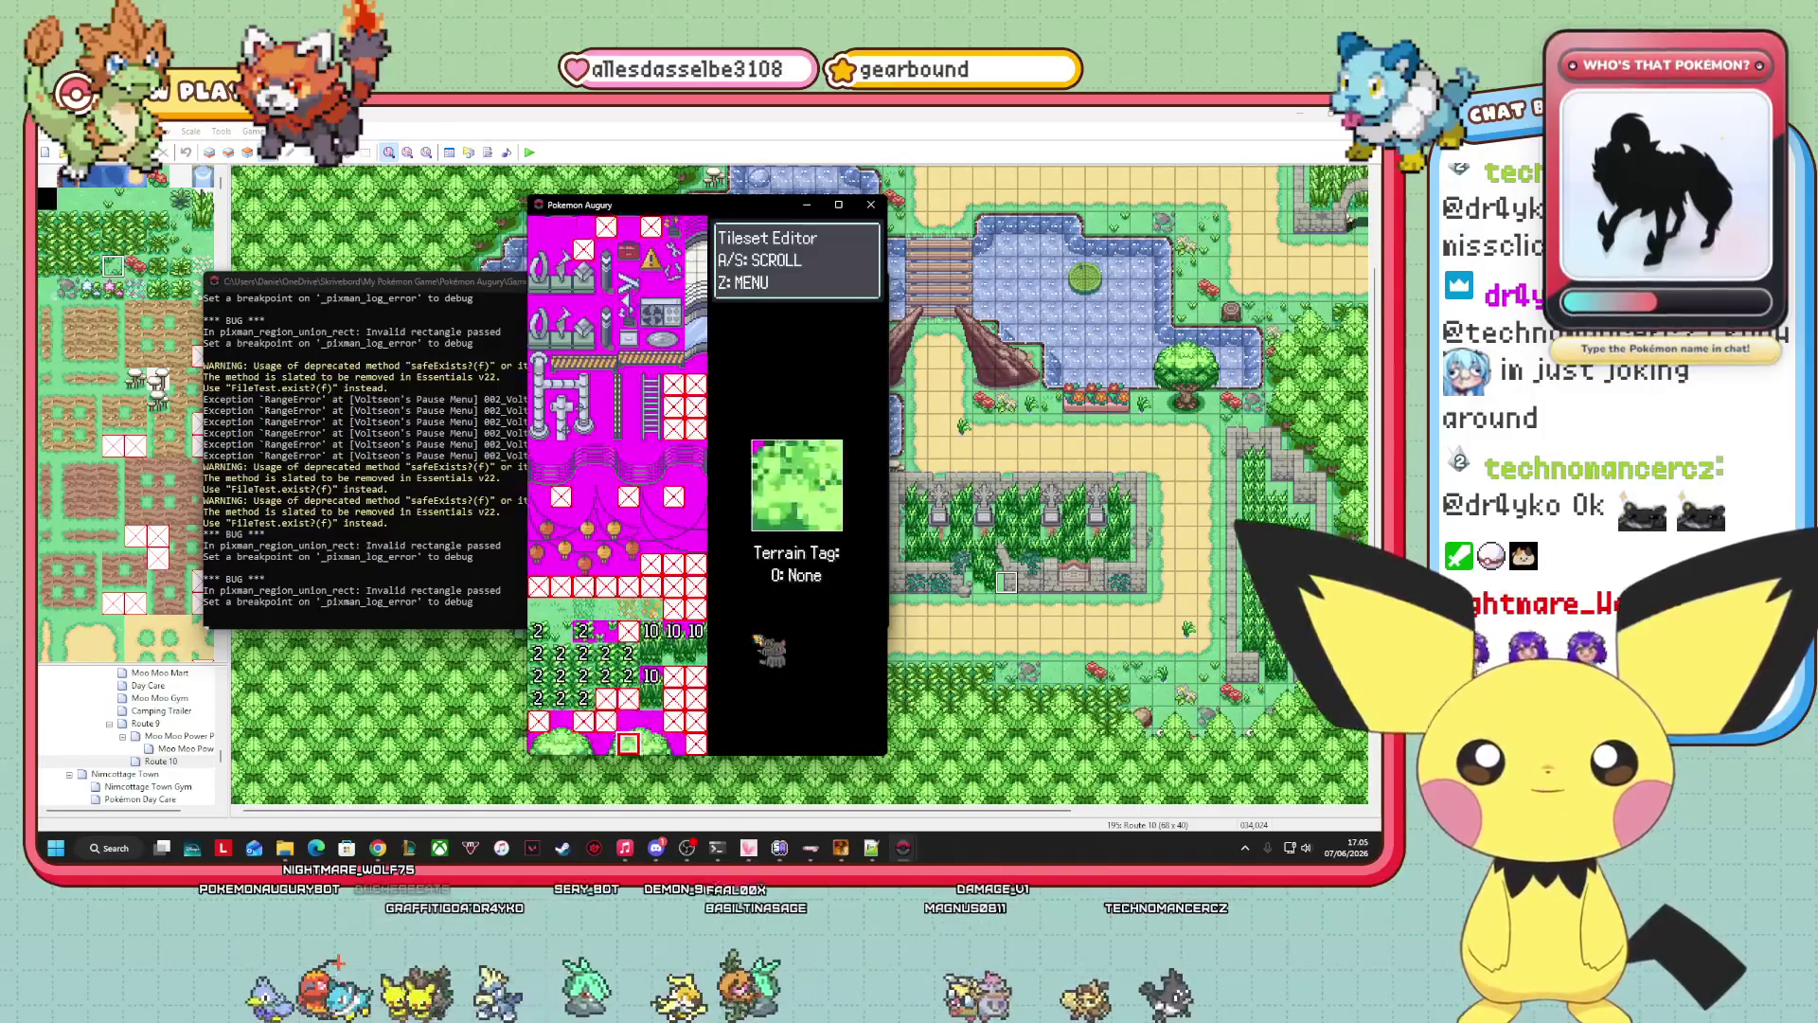
key("Down")
key("Down")
key("Down")
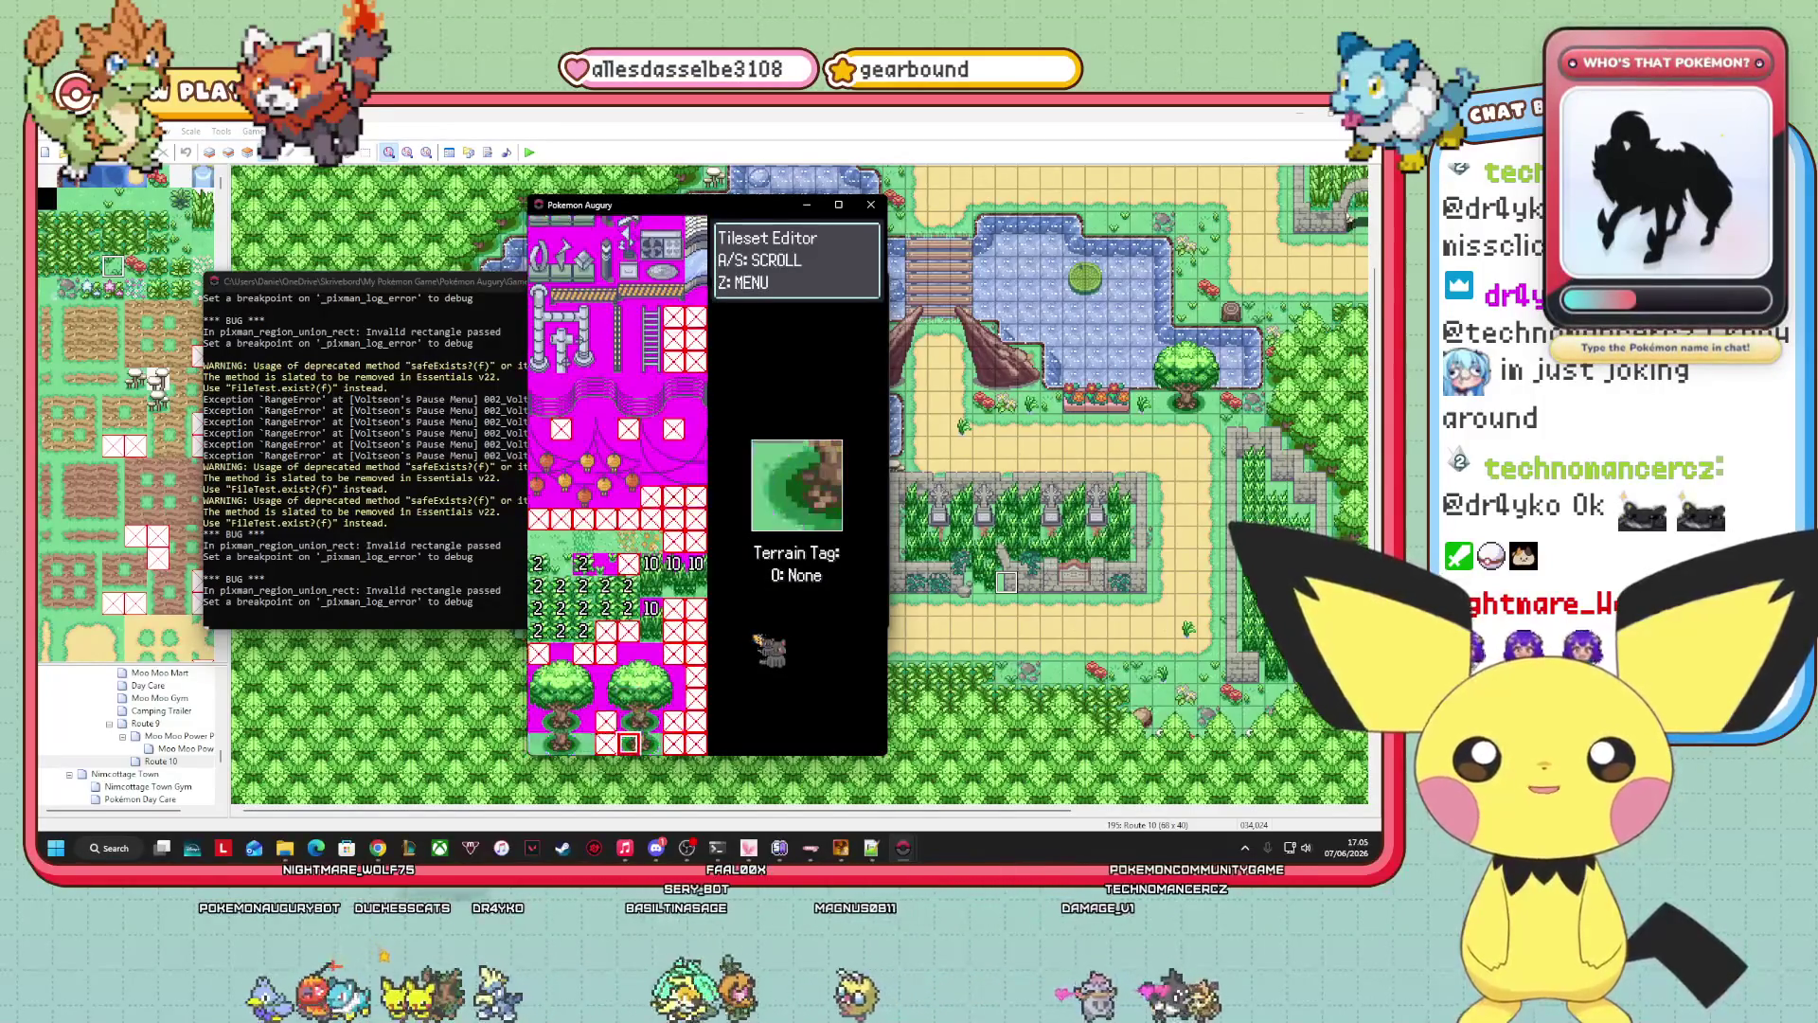
key("Down")
key("Down")
key("Down")
key("Up")
key("Up")
key("Up")
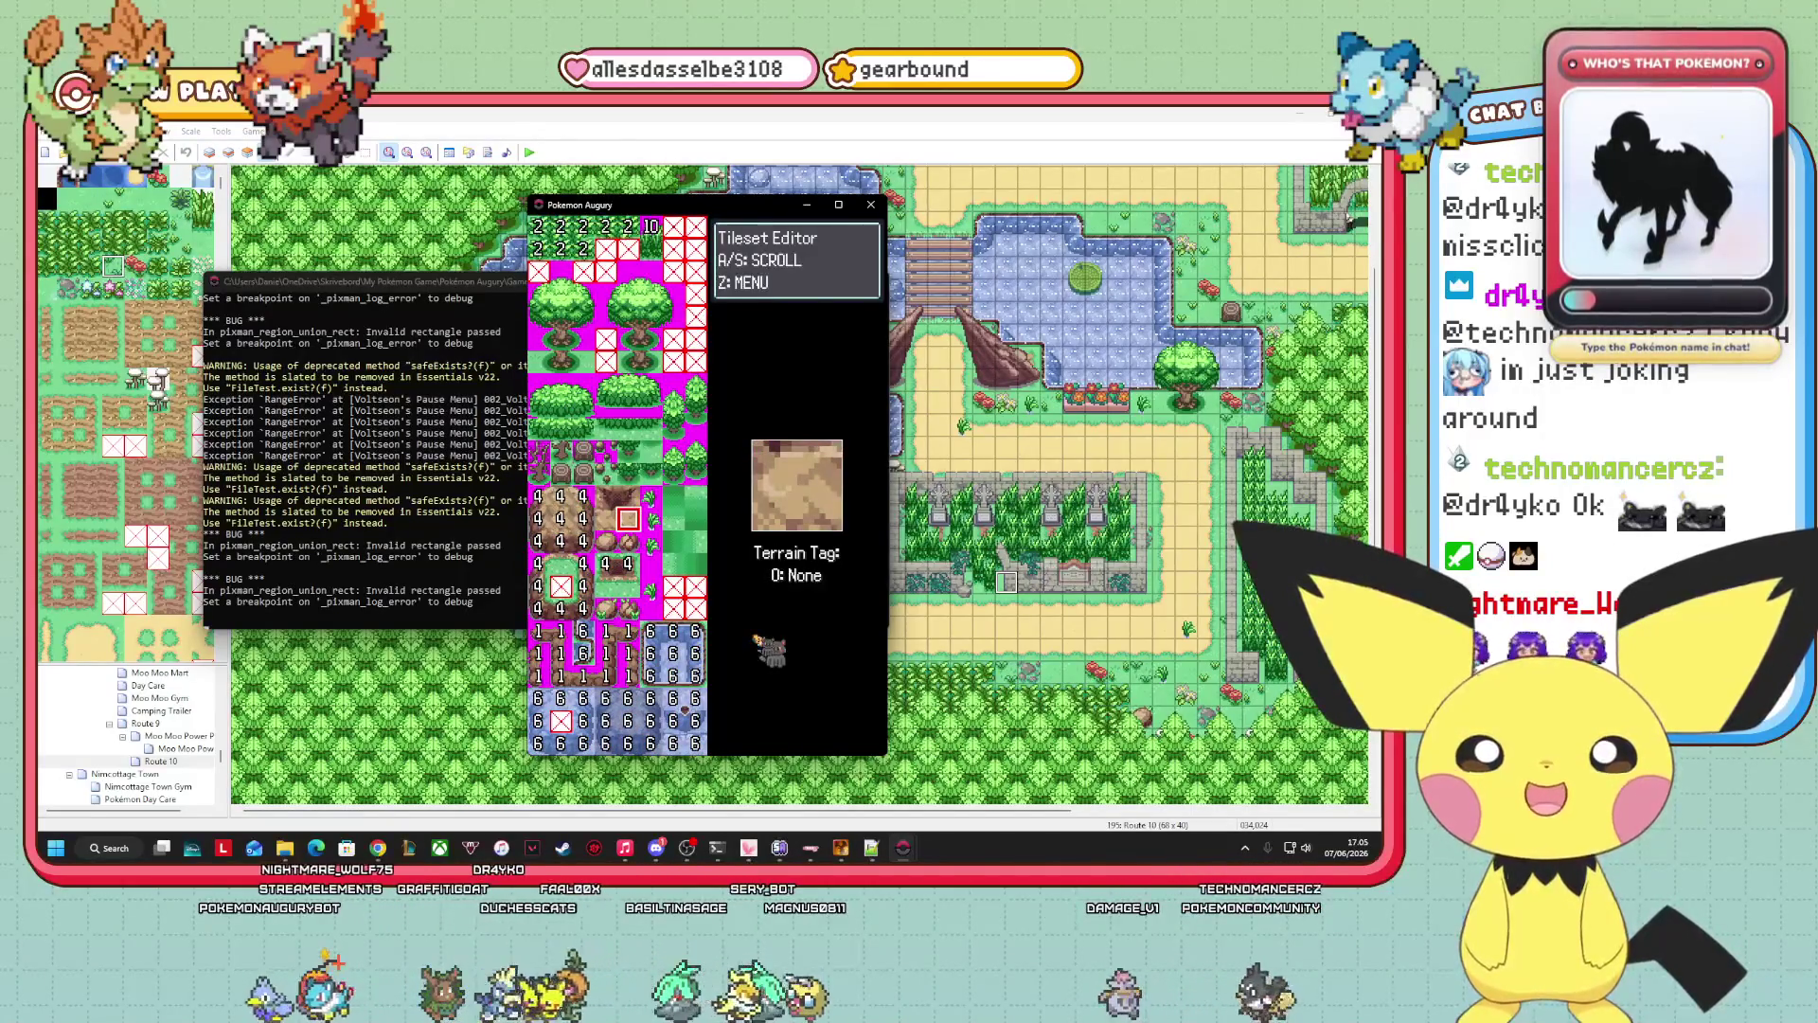
key("Down")
key("Down")
key("Down")
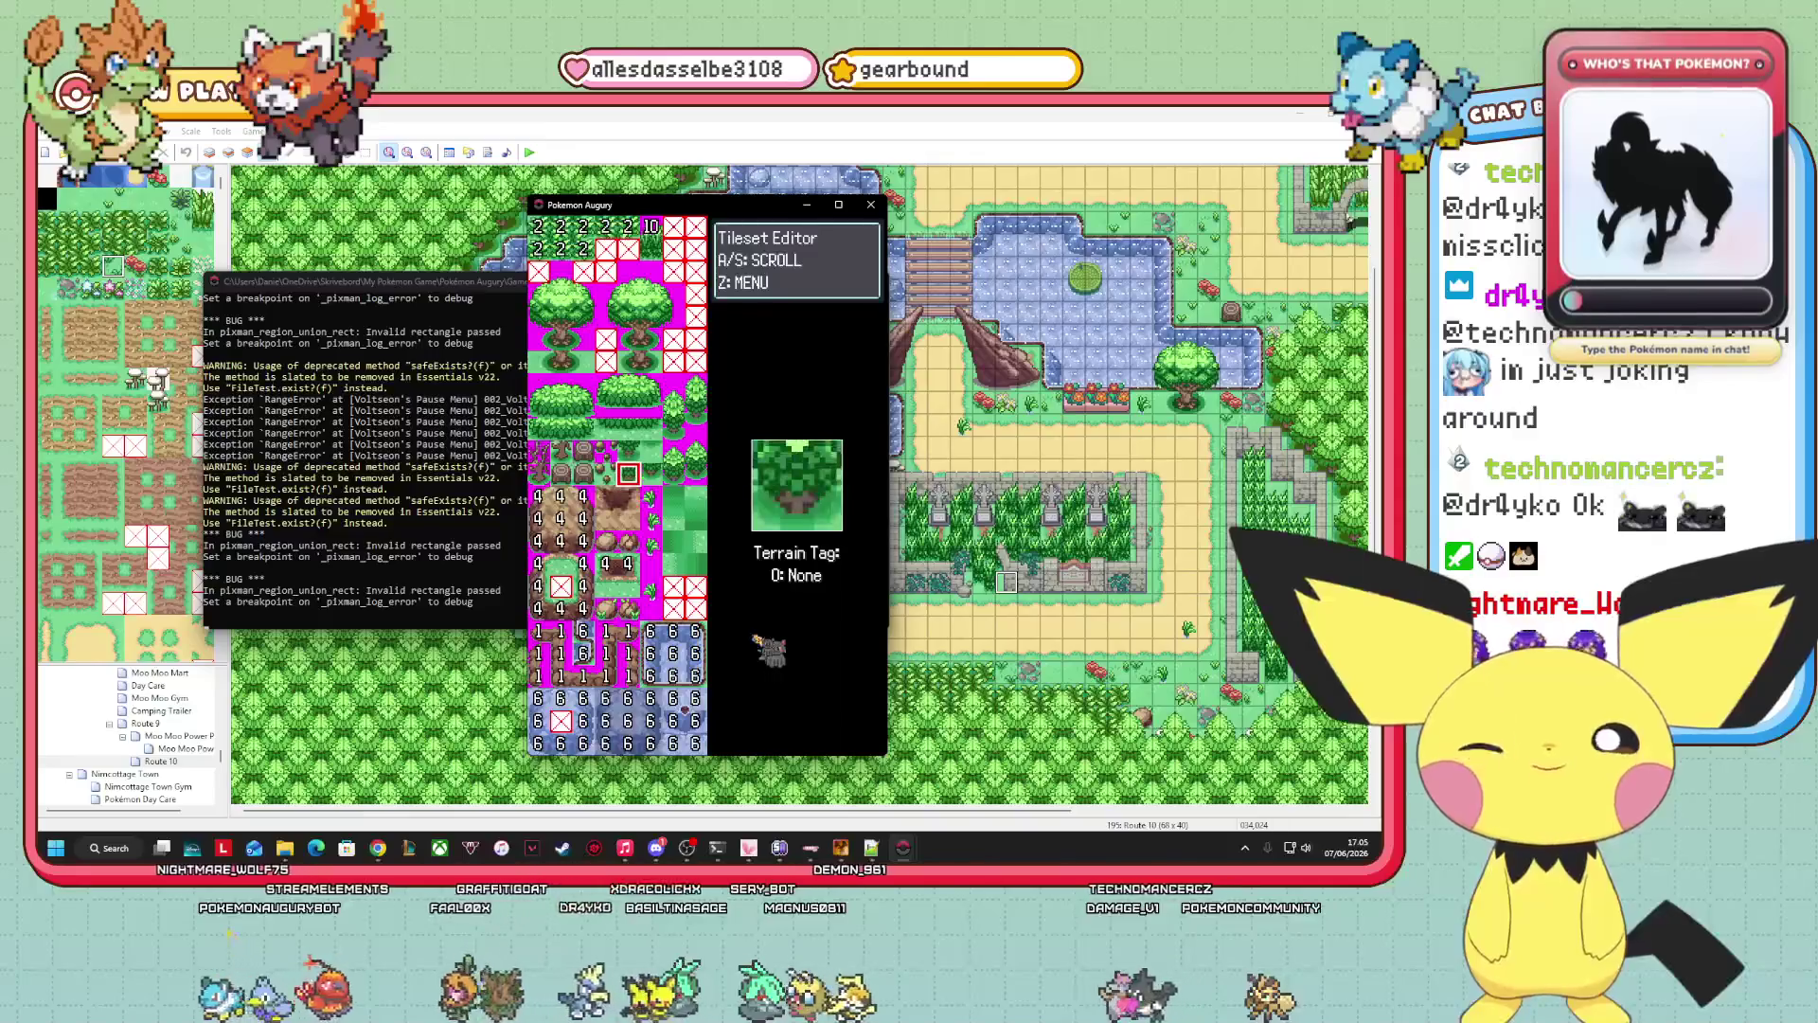
key("s")
key("s")
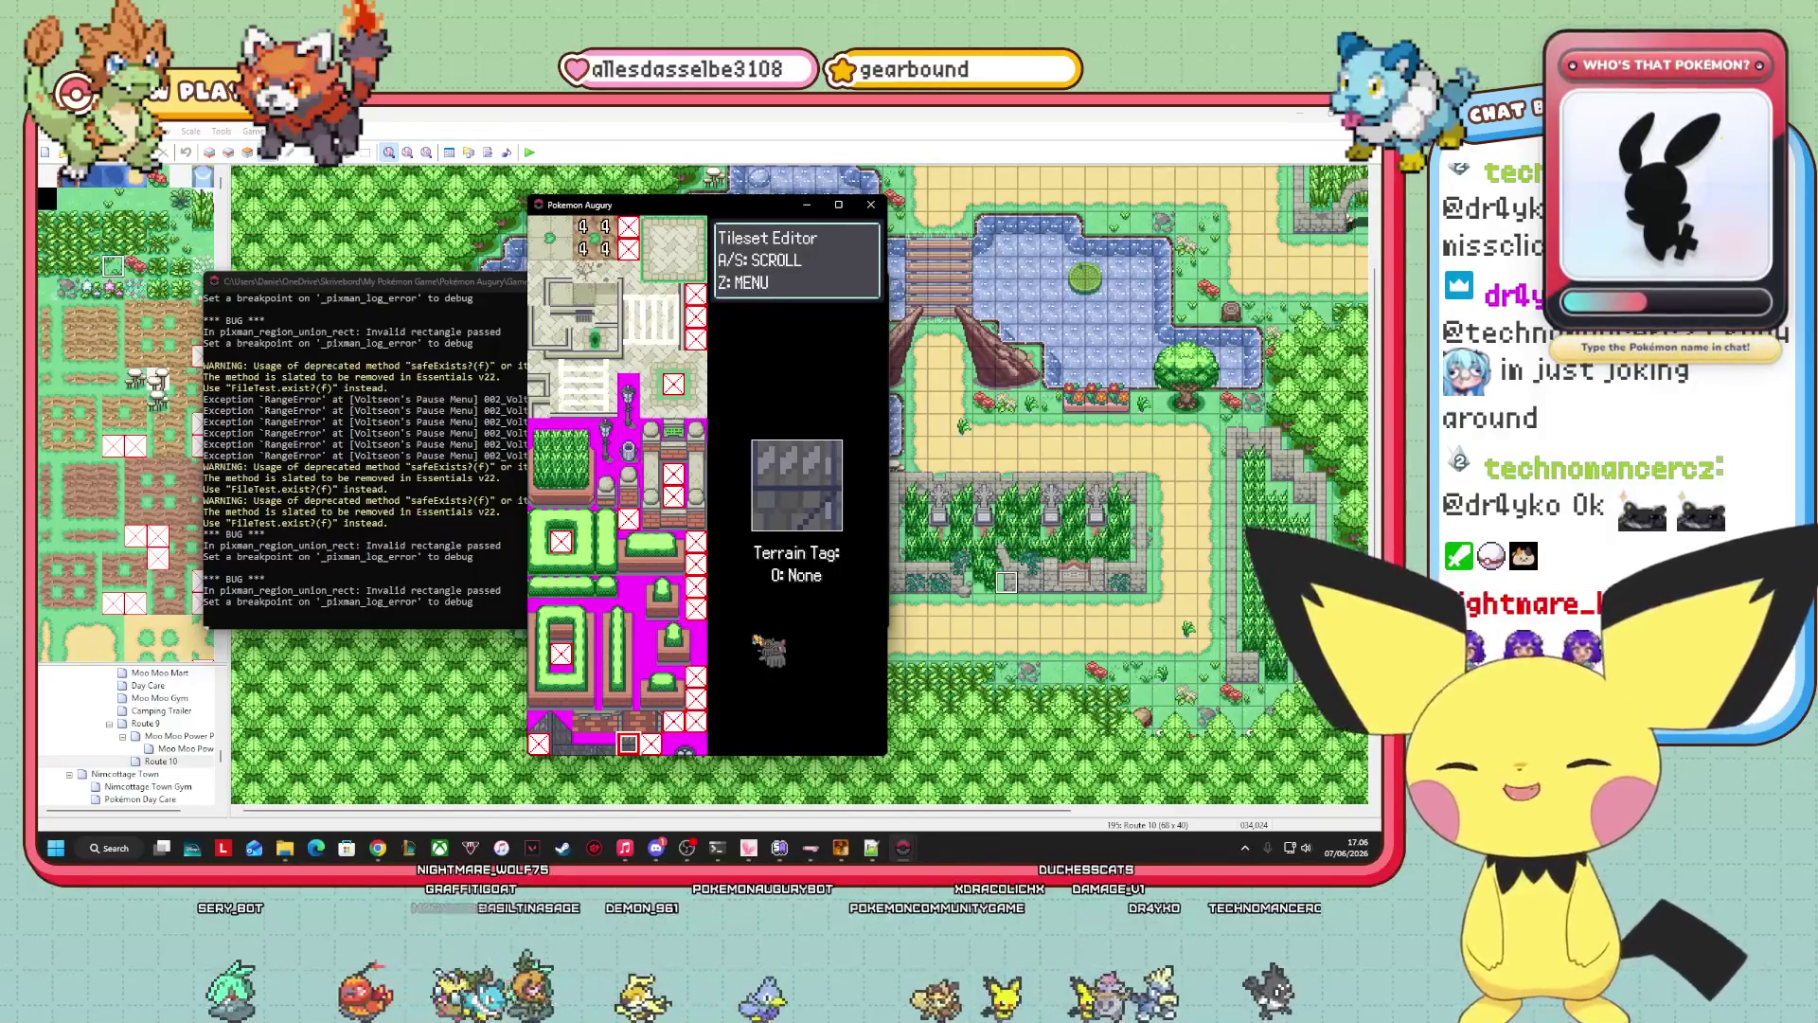
Page through the gym, lab, building and tree tiles to the 3: Sand tiles, selecting one.
key("s")
key("s")
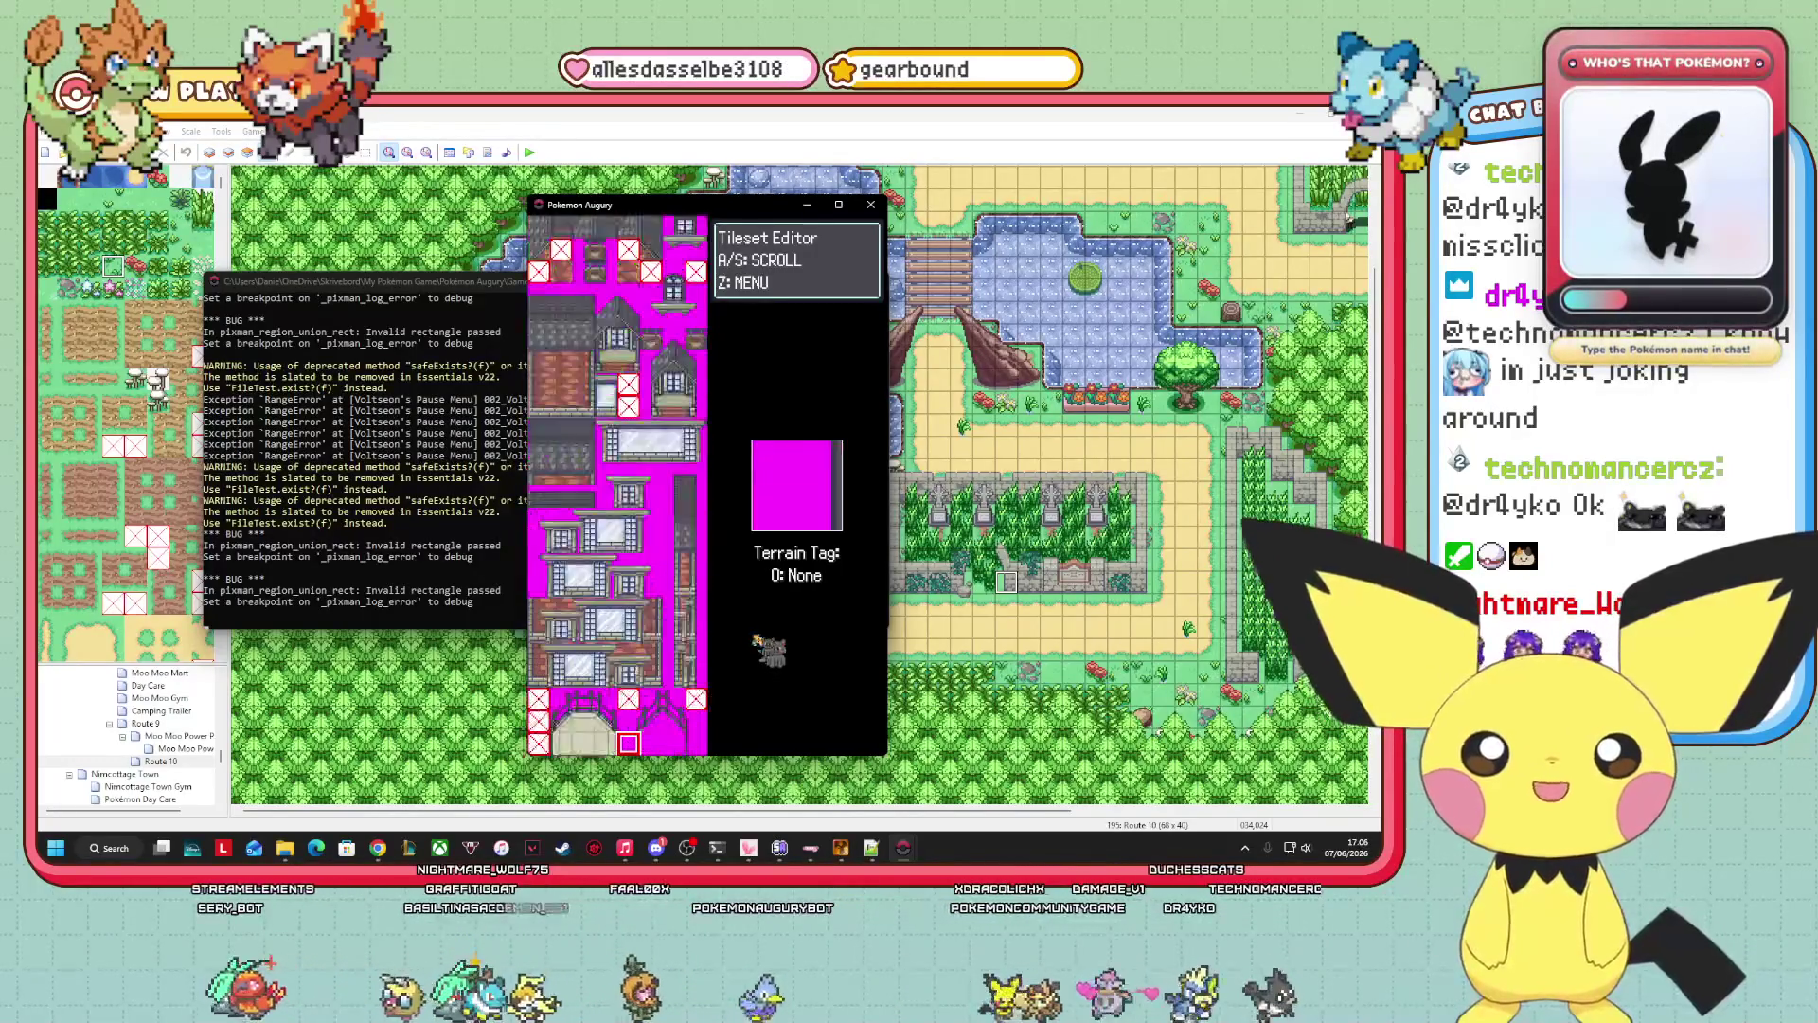
key("s")
key("s")
key("s")
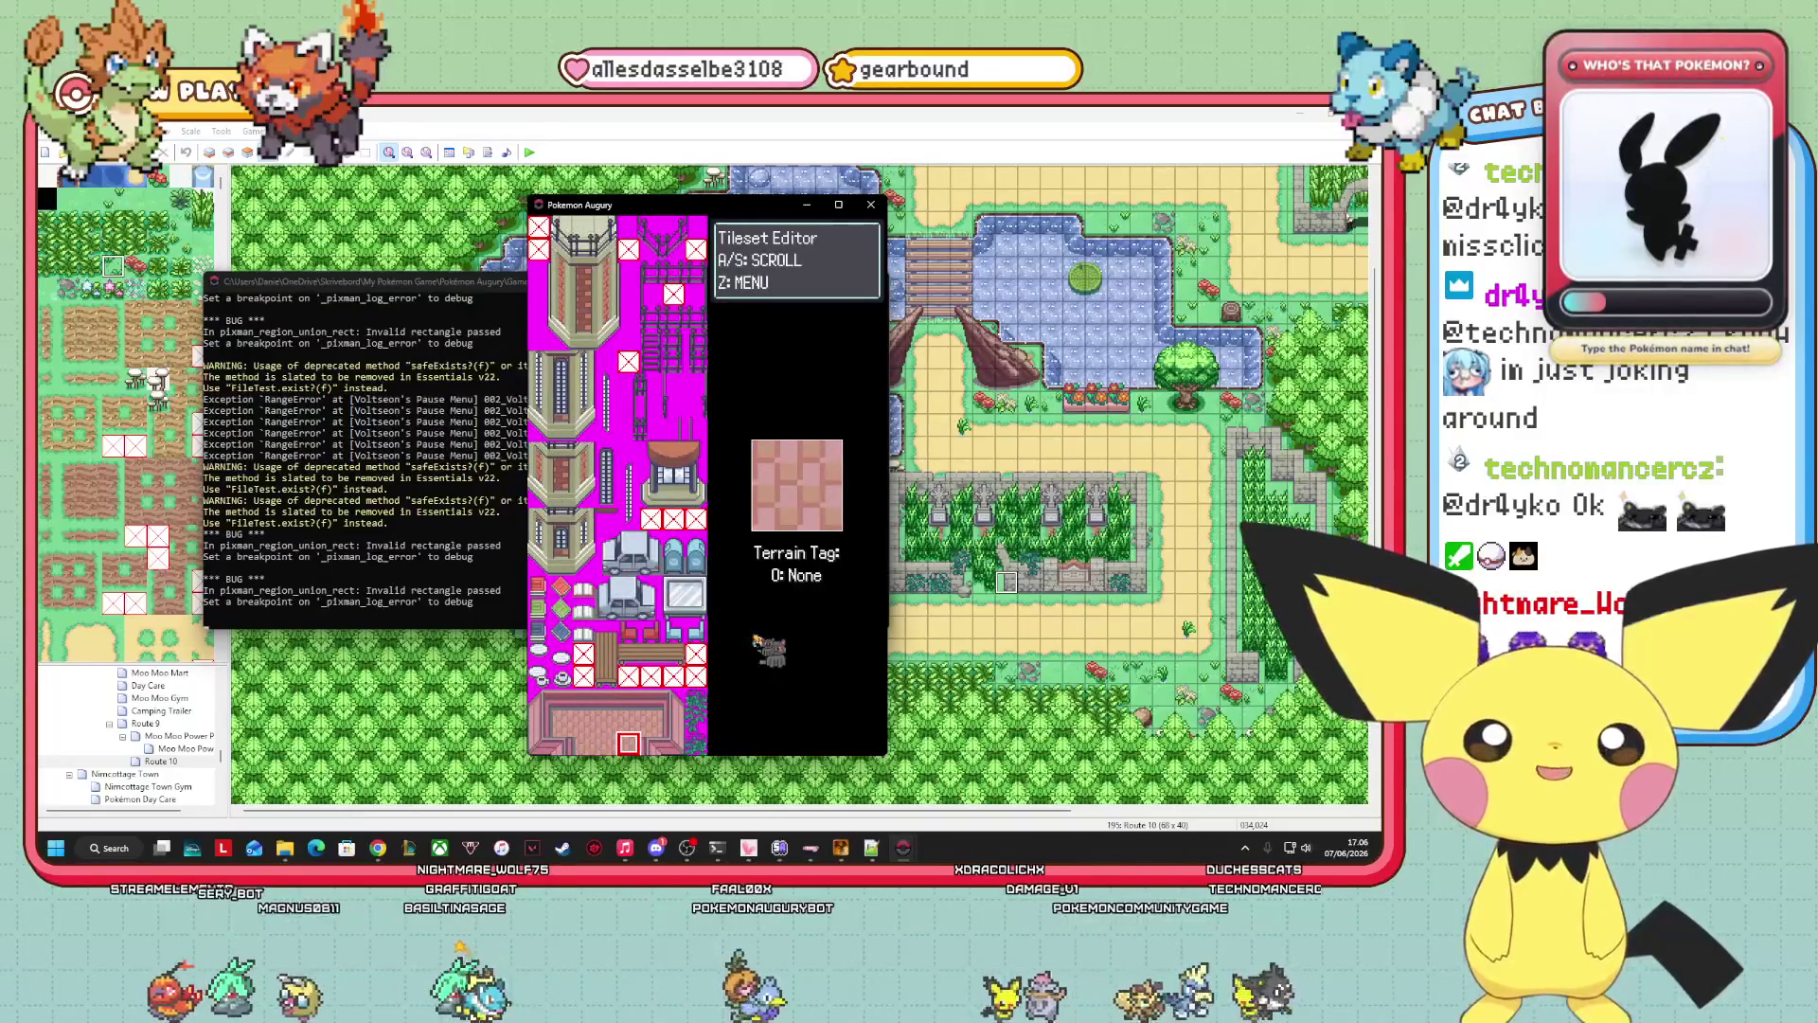
key("s")
key("s")
key("s")
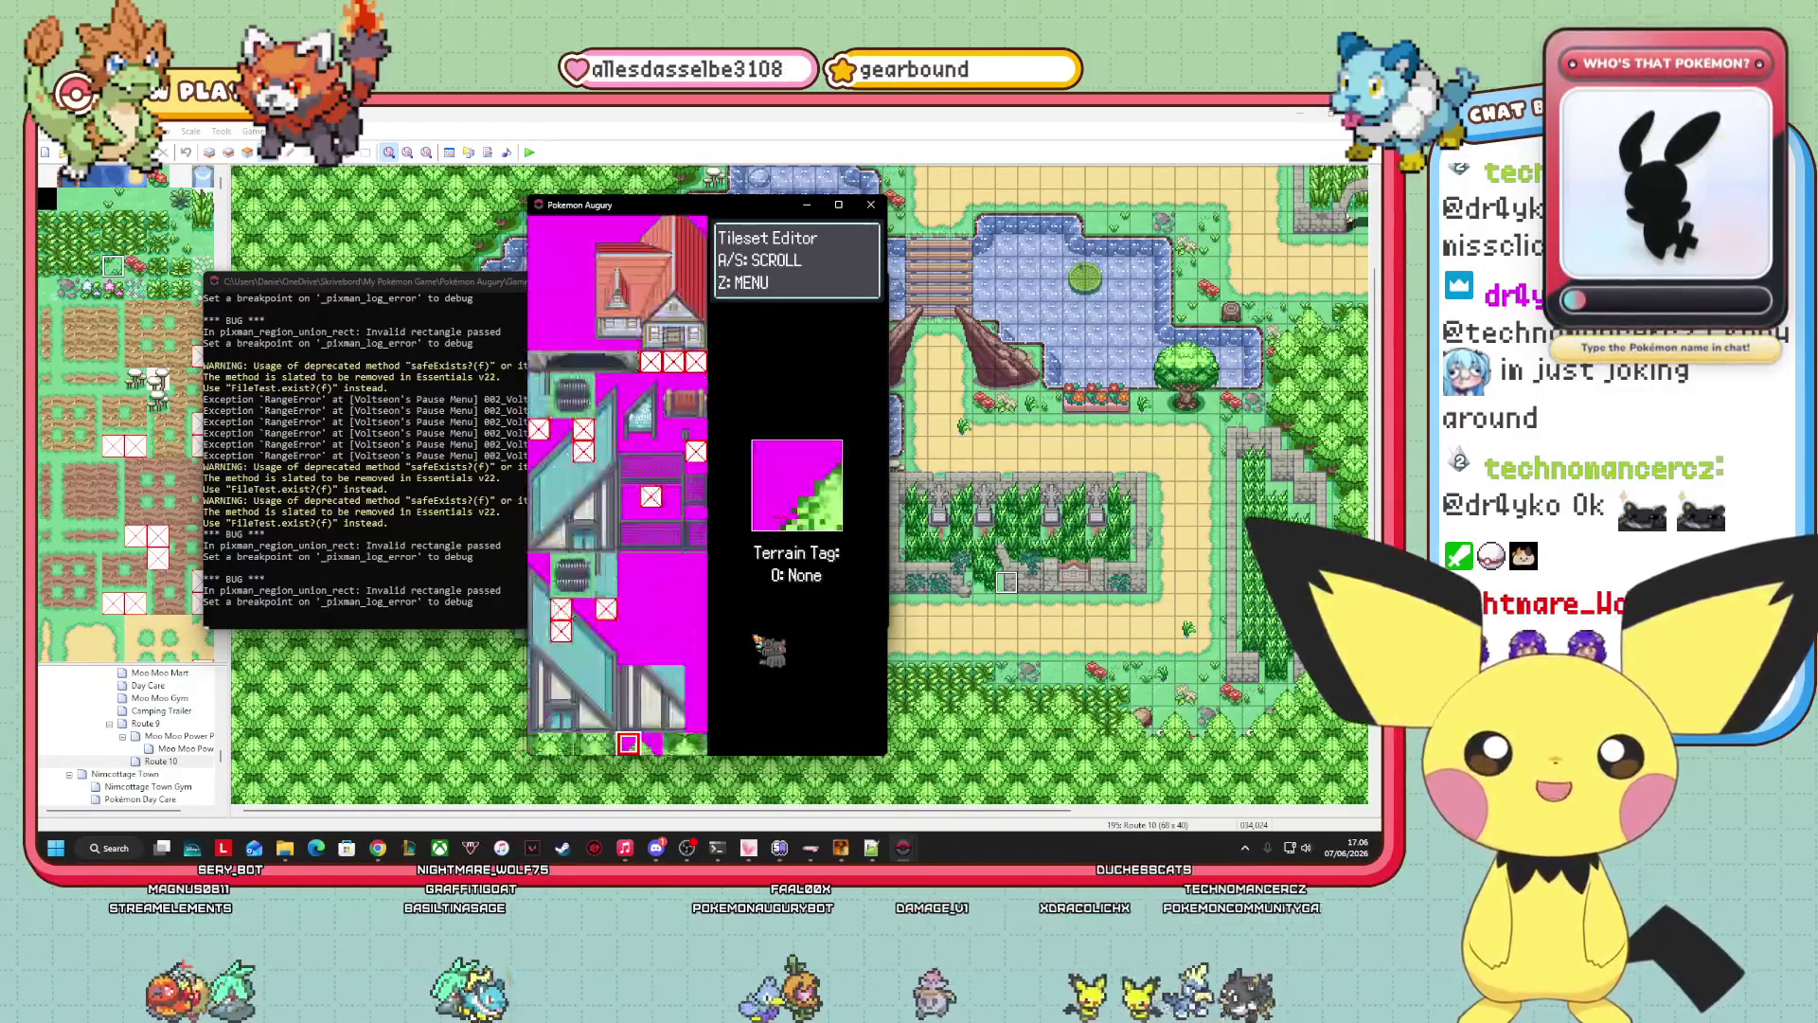
key("s")
key("s")
key("s")
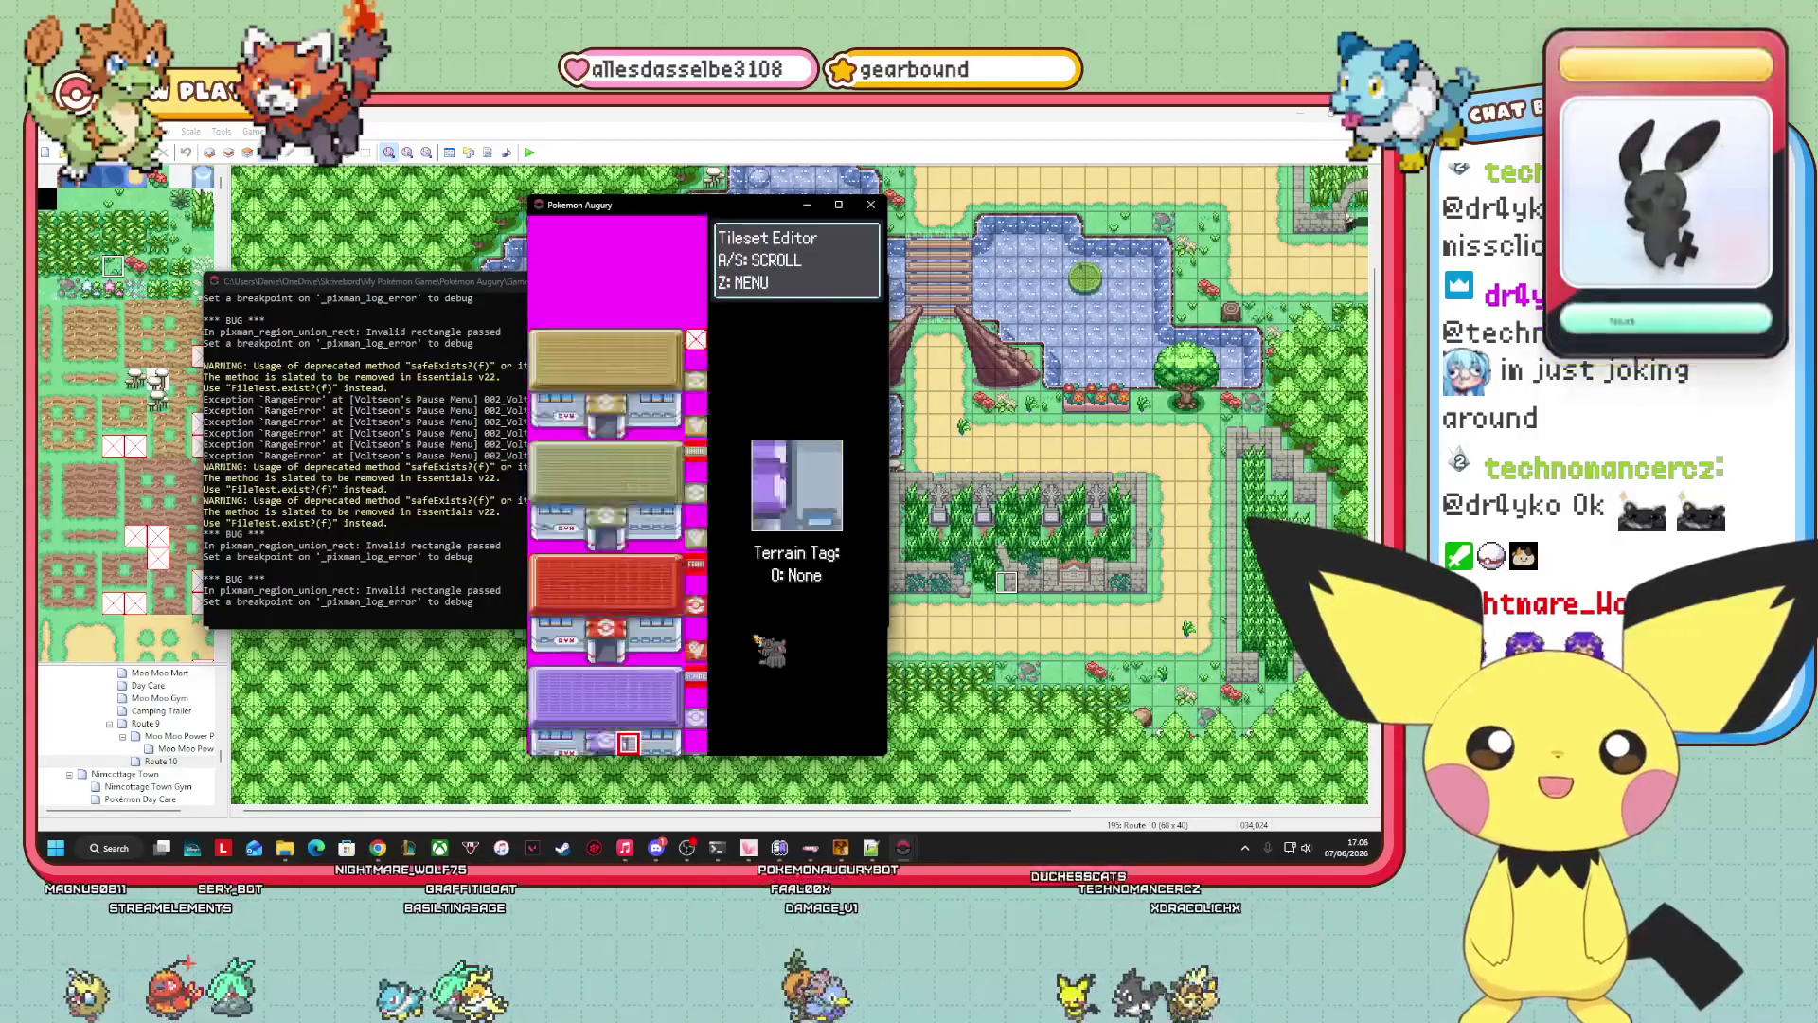
key("s")
key("s")
key("s")
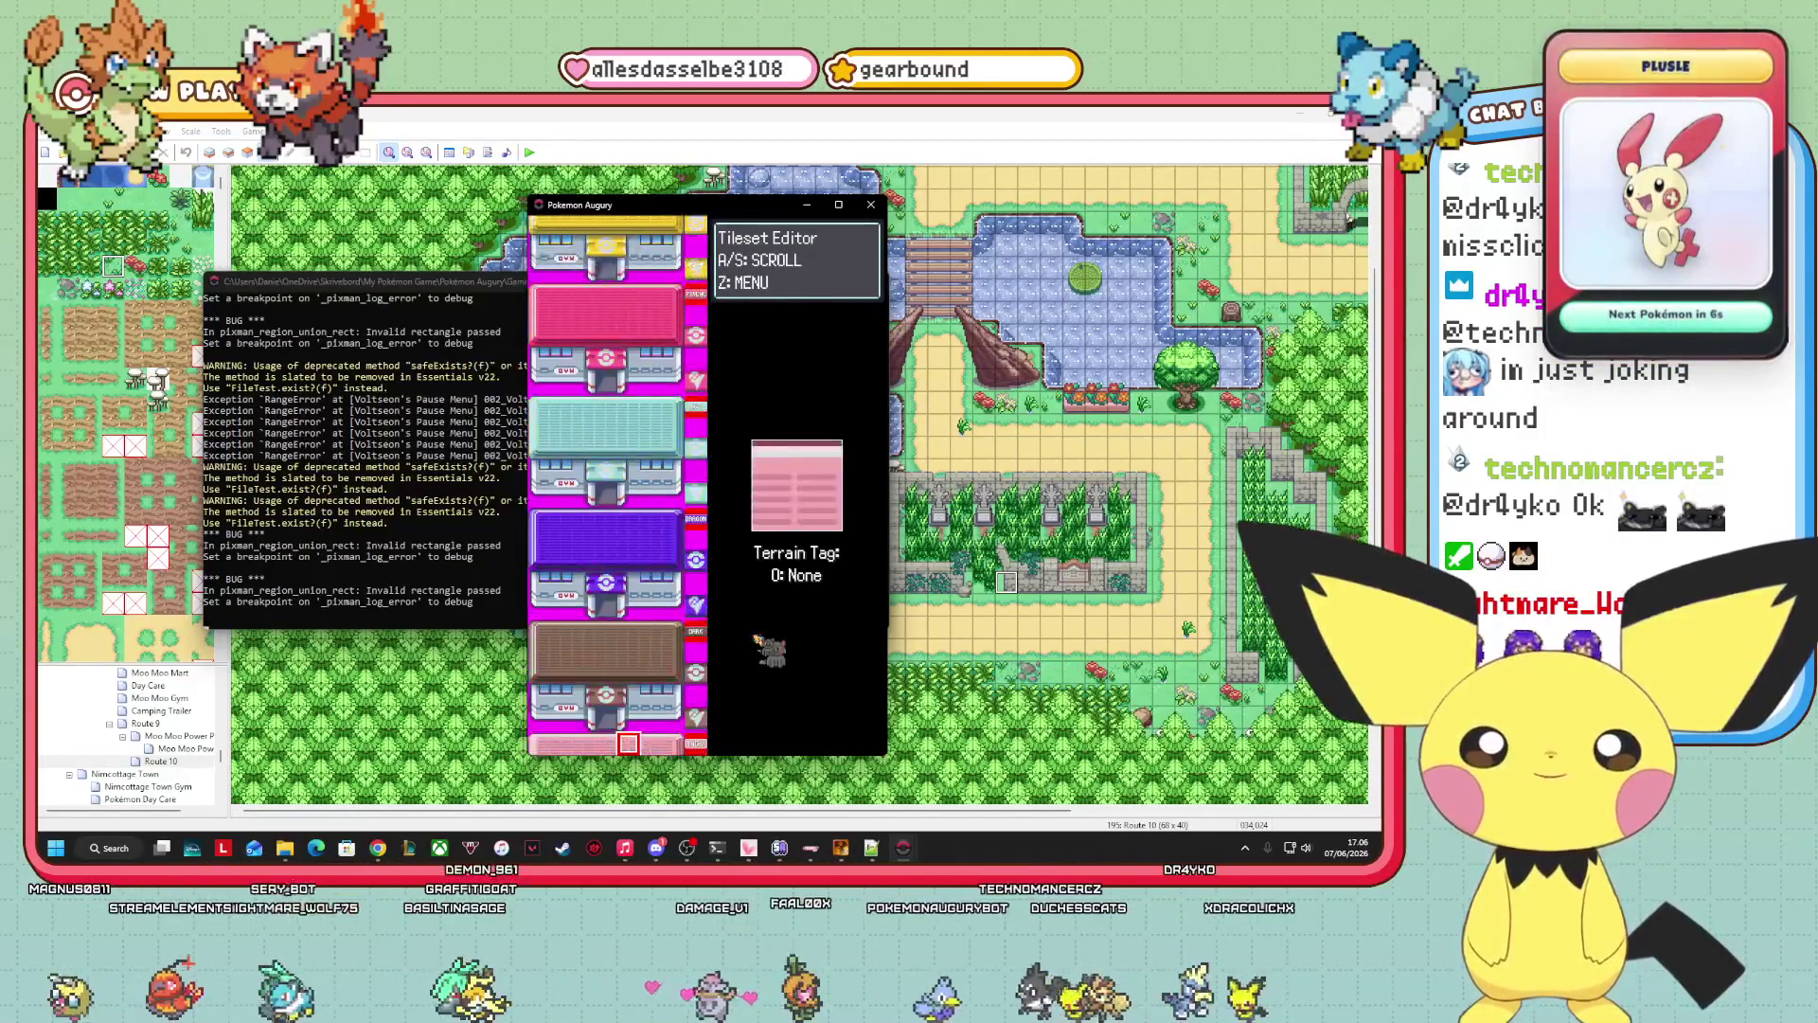
key("s")
key("s")
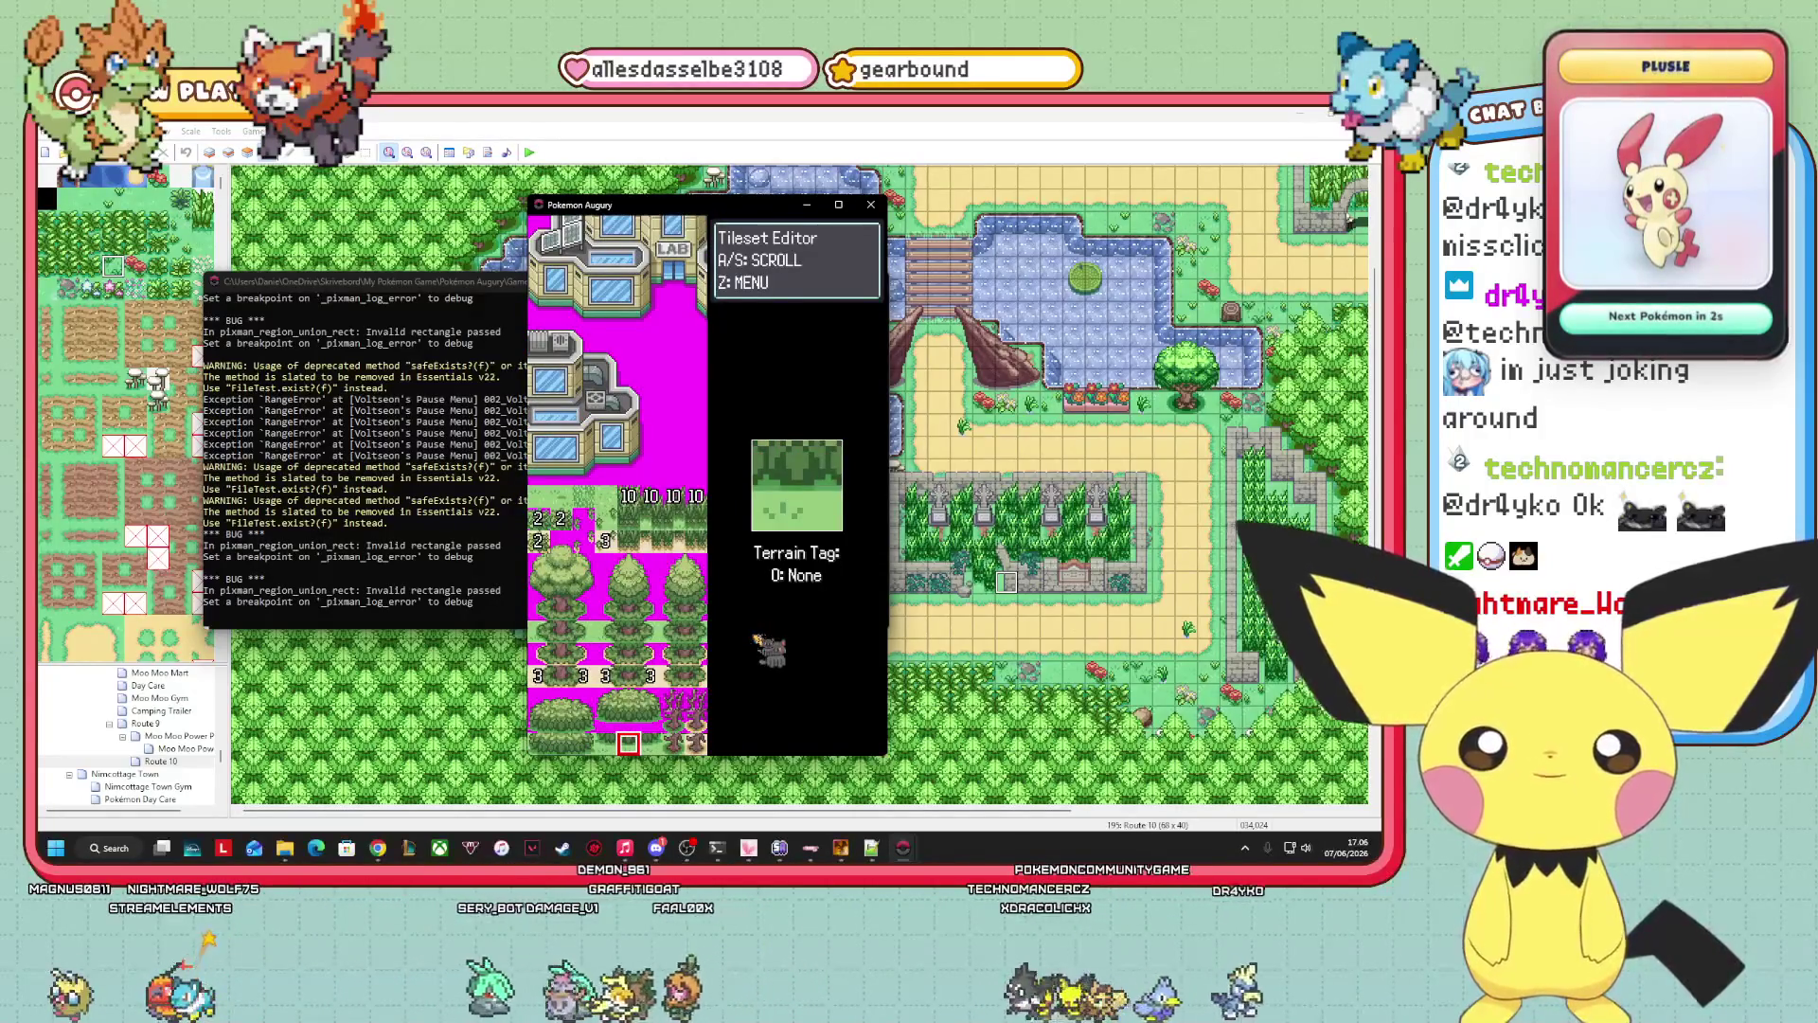
key("s")
key("s")
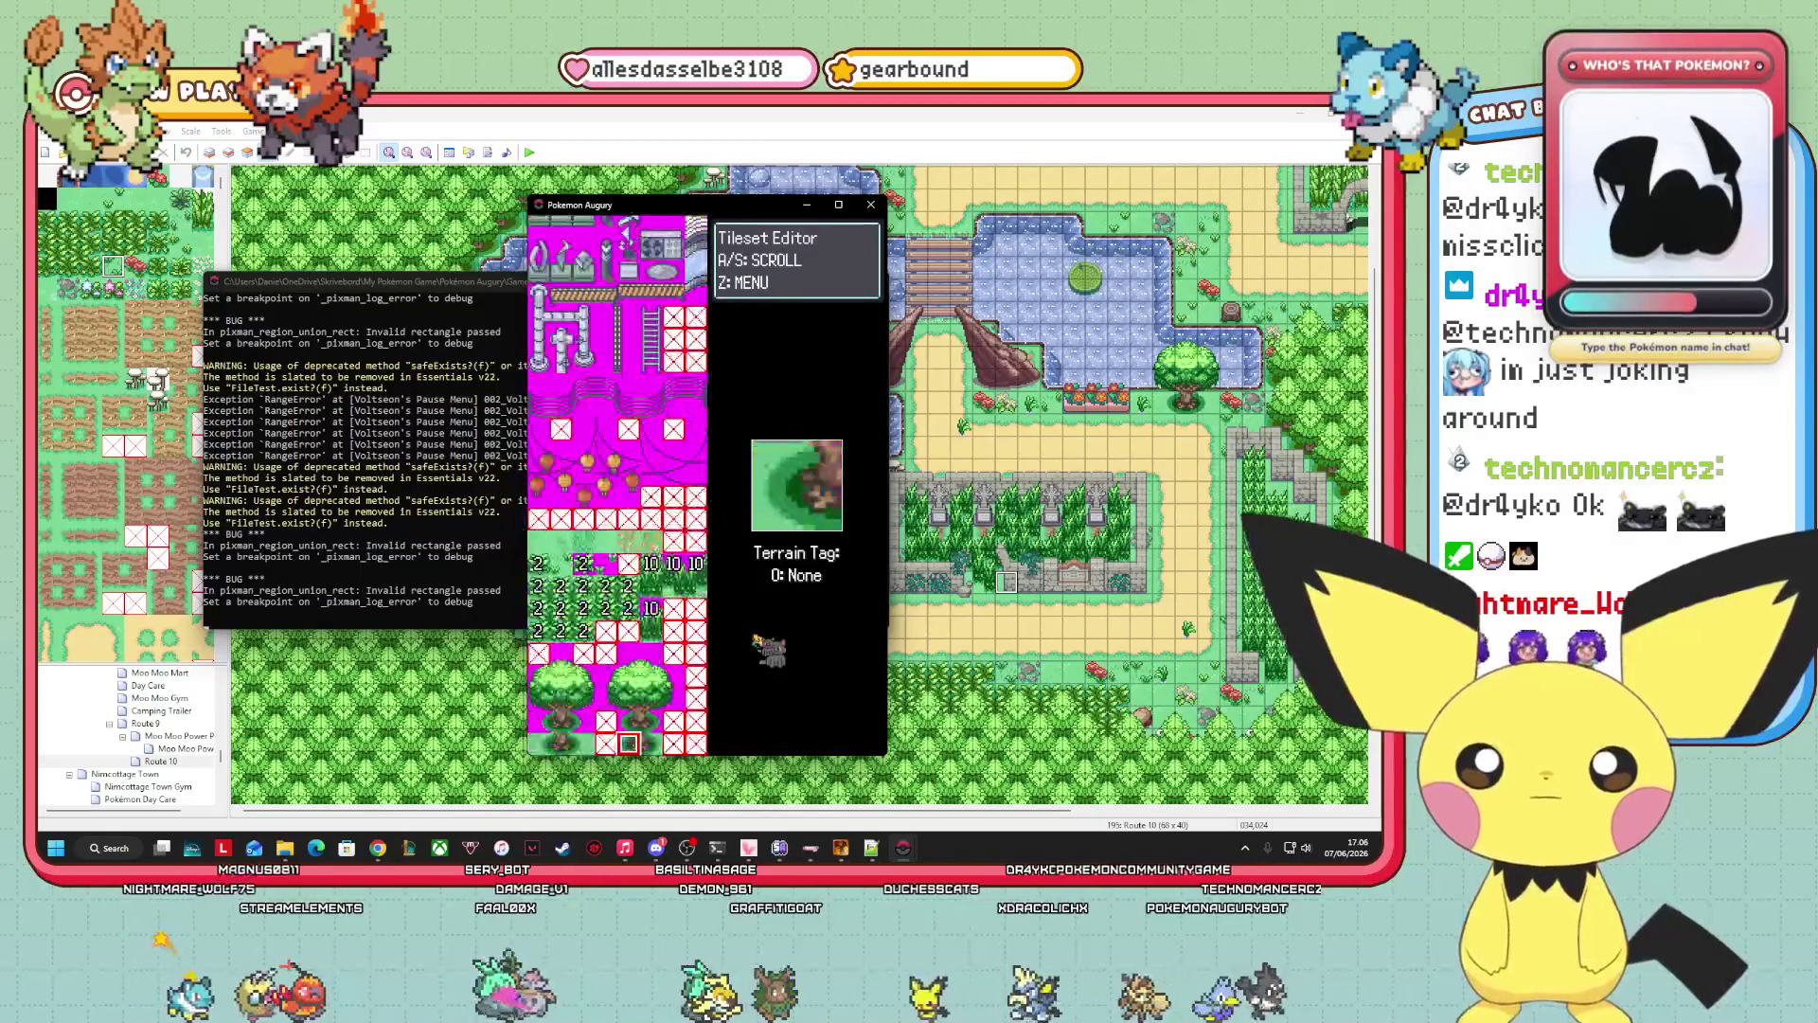
key("s")
key("s")
key("s")
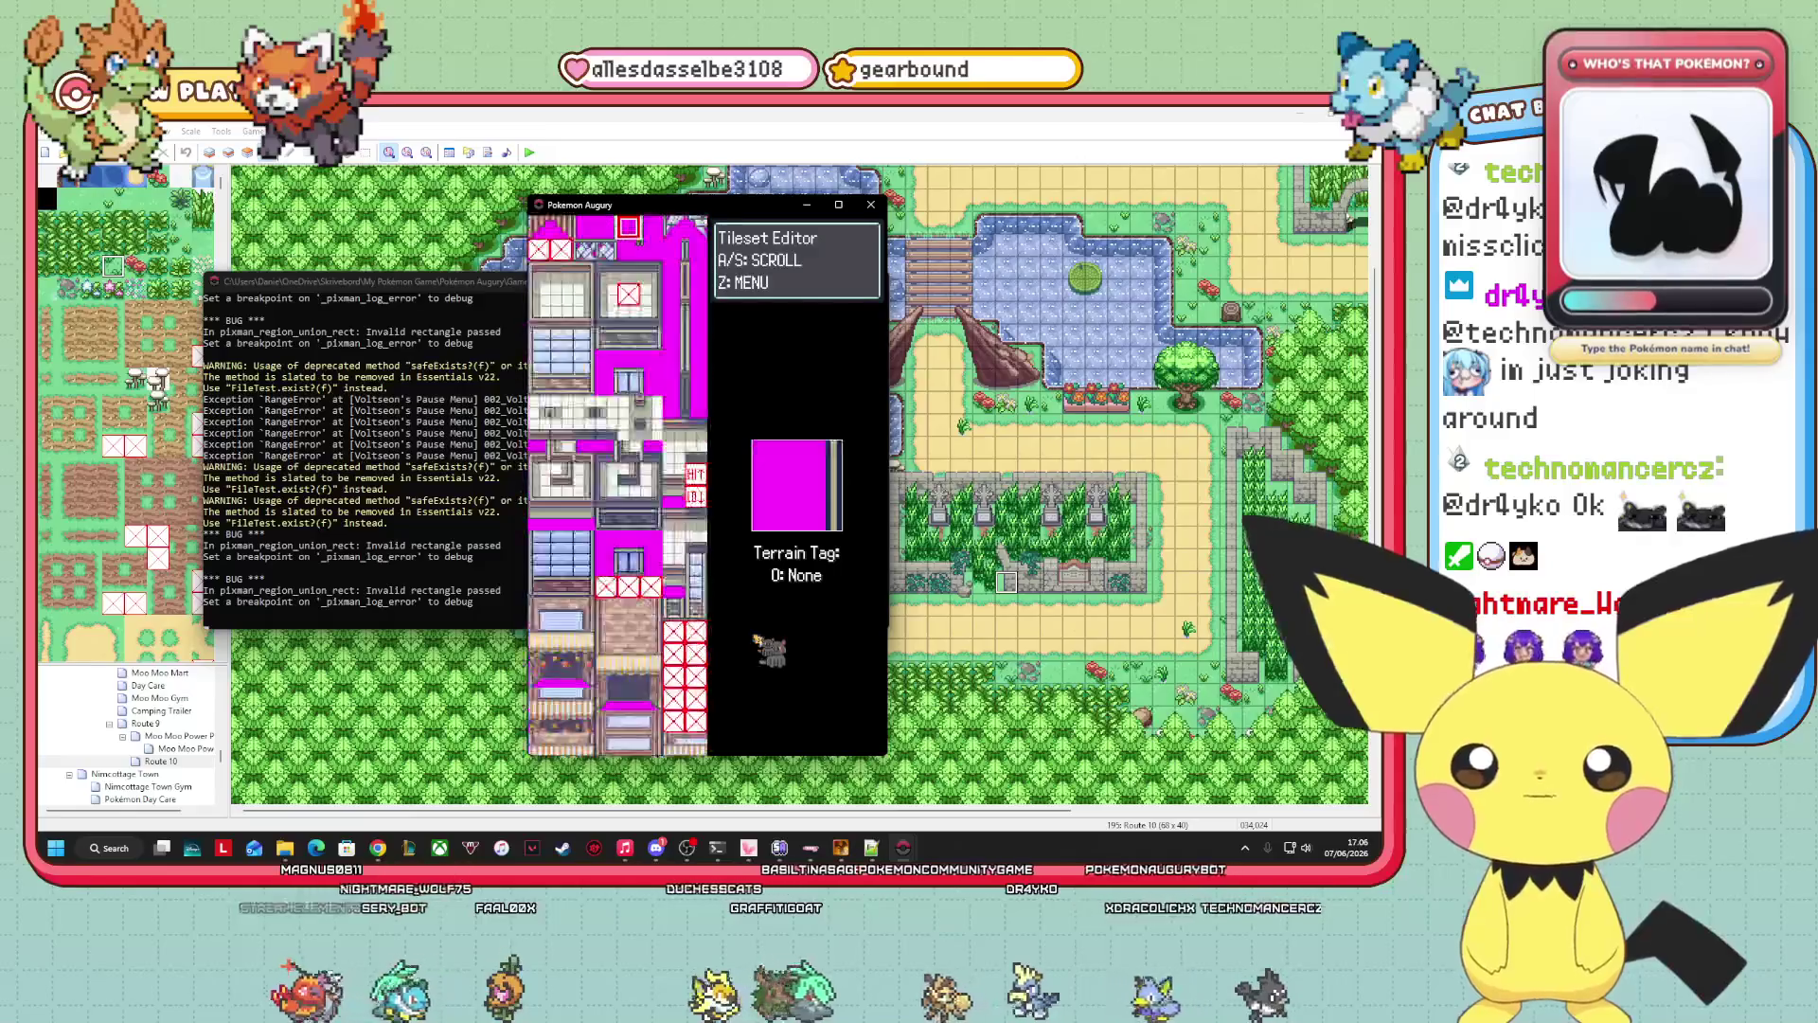
key("s")
key("s")
key("s")
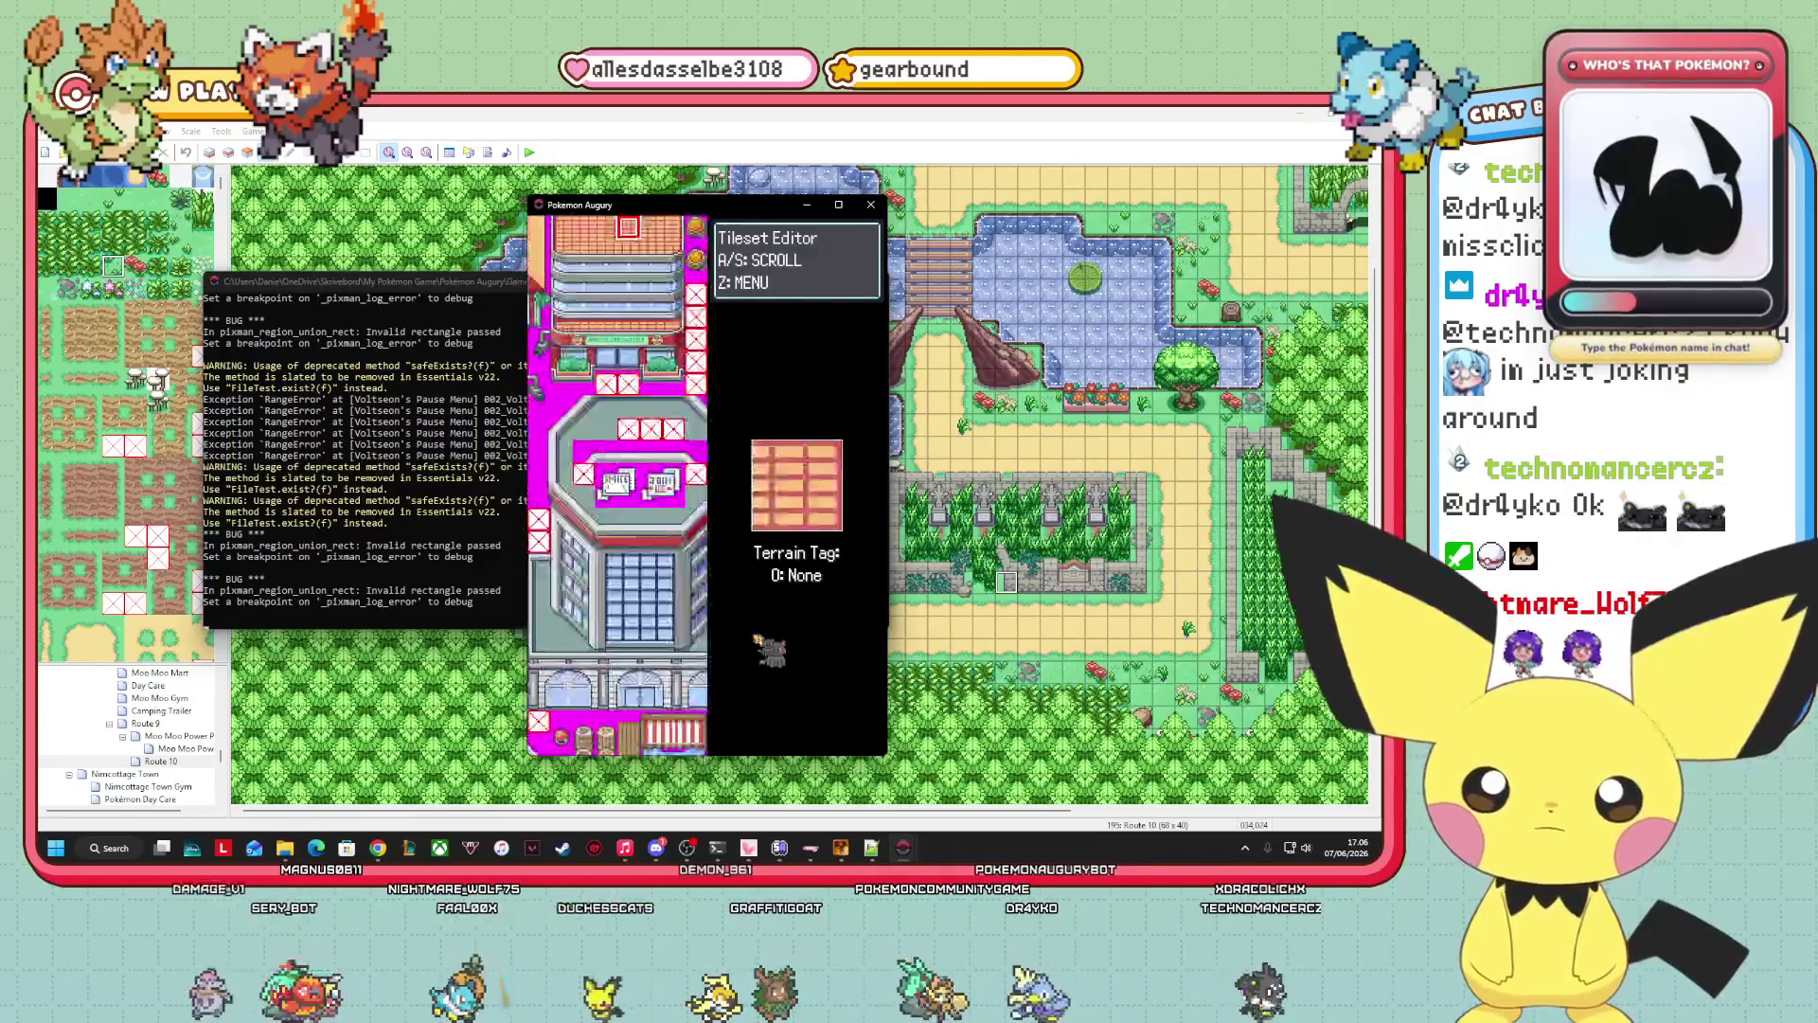
key("s")
key("s")
key("s")
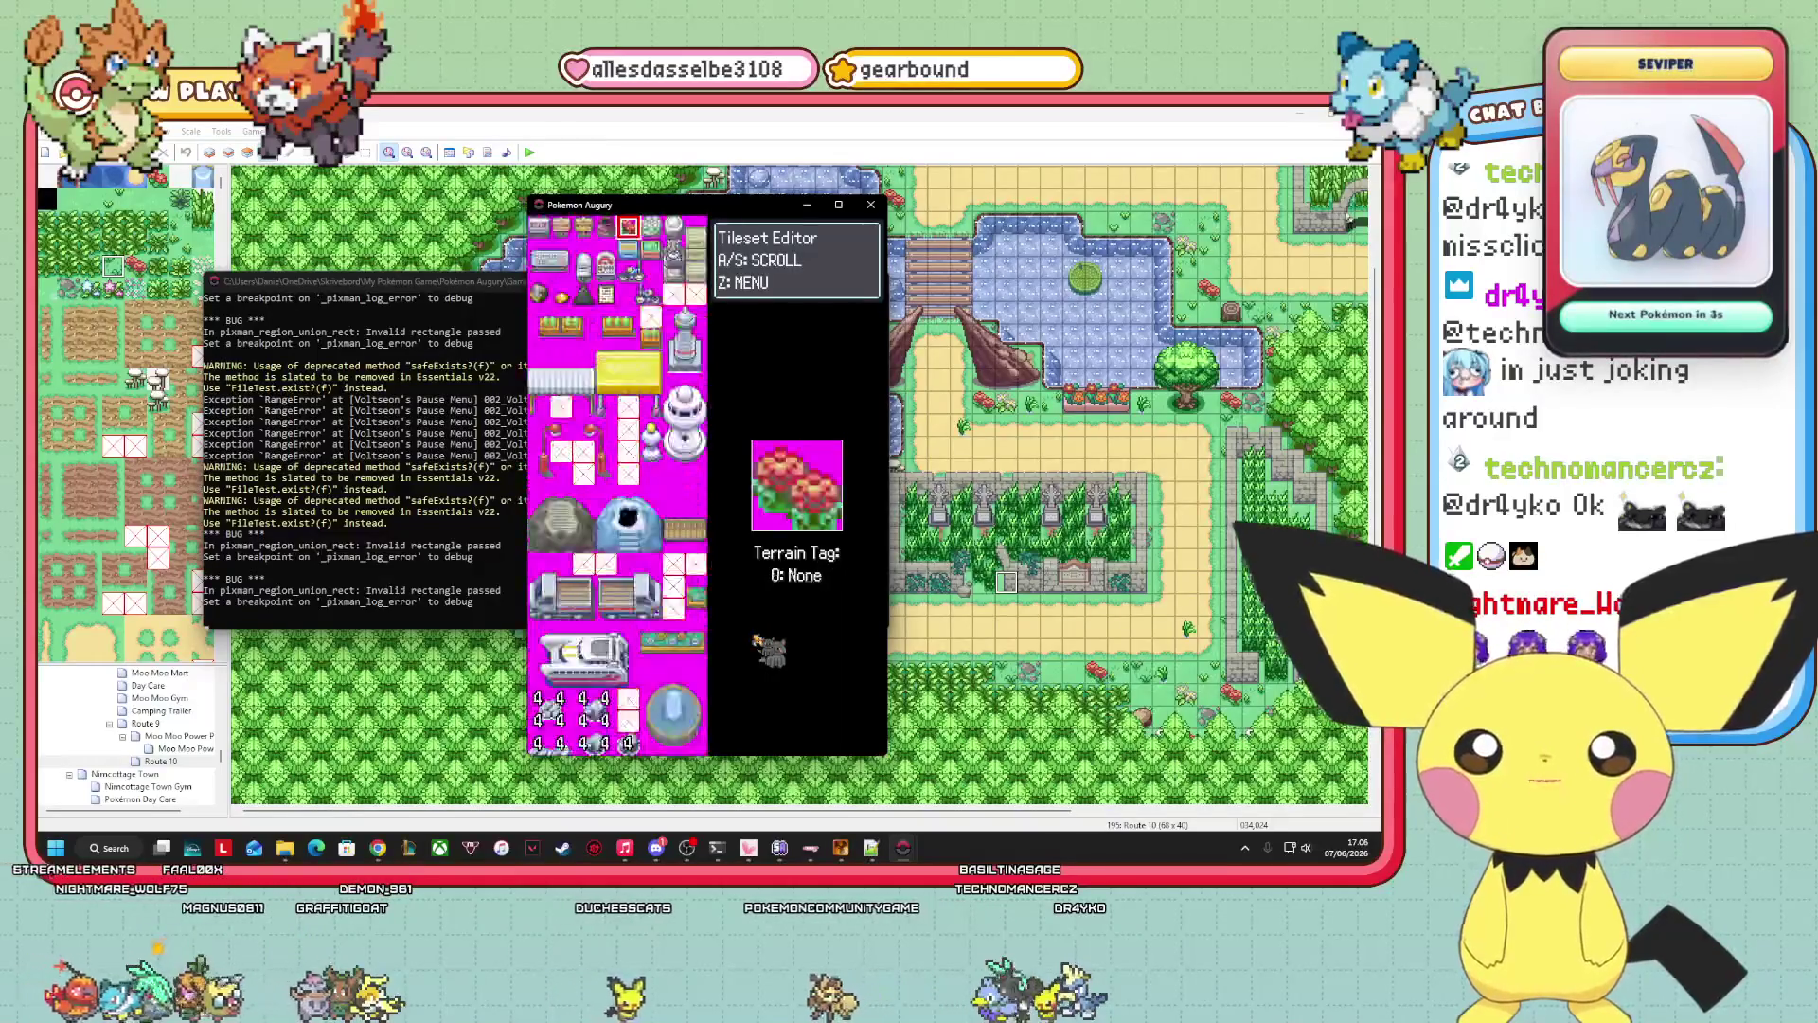
key("s")
key("s")
key("s")
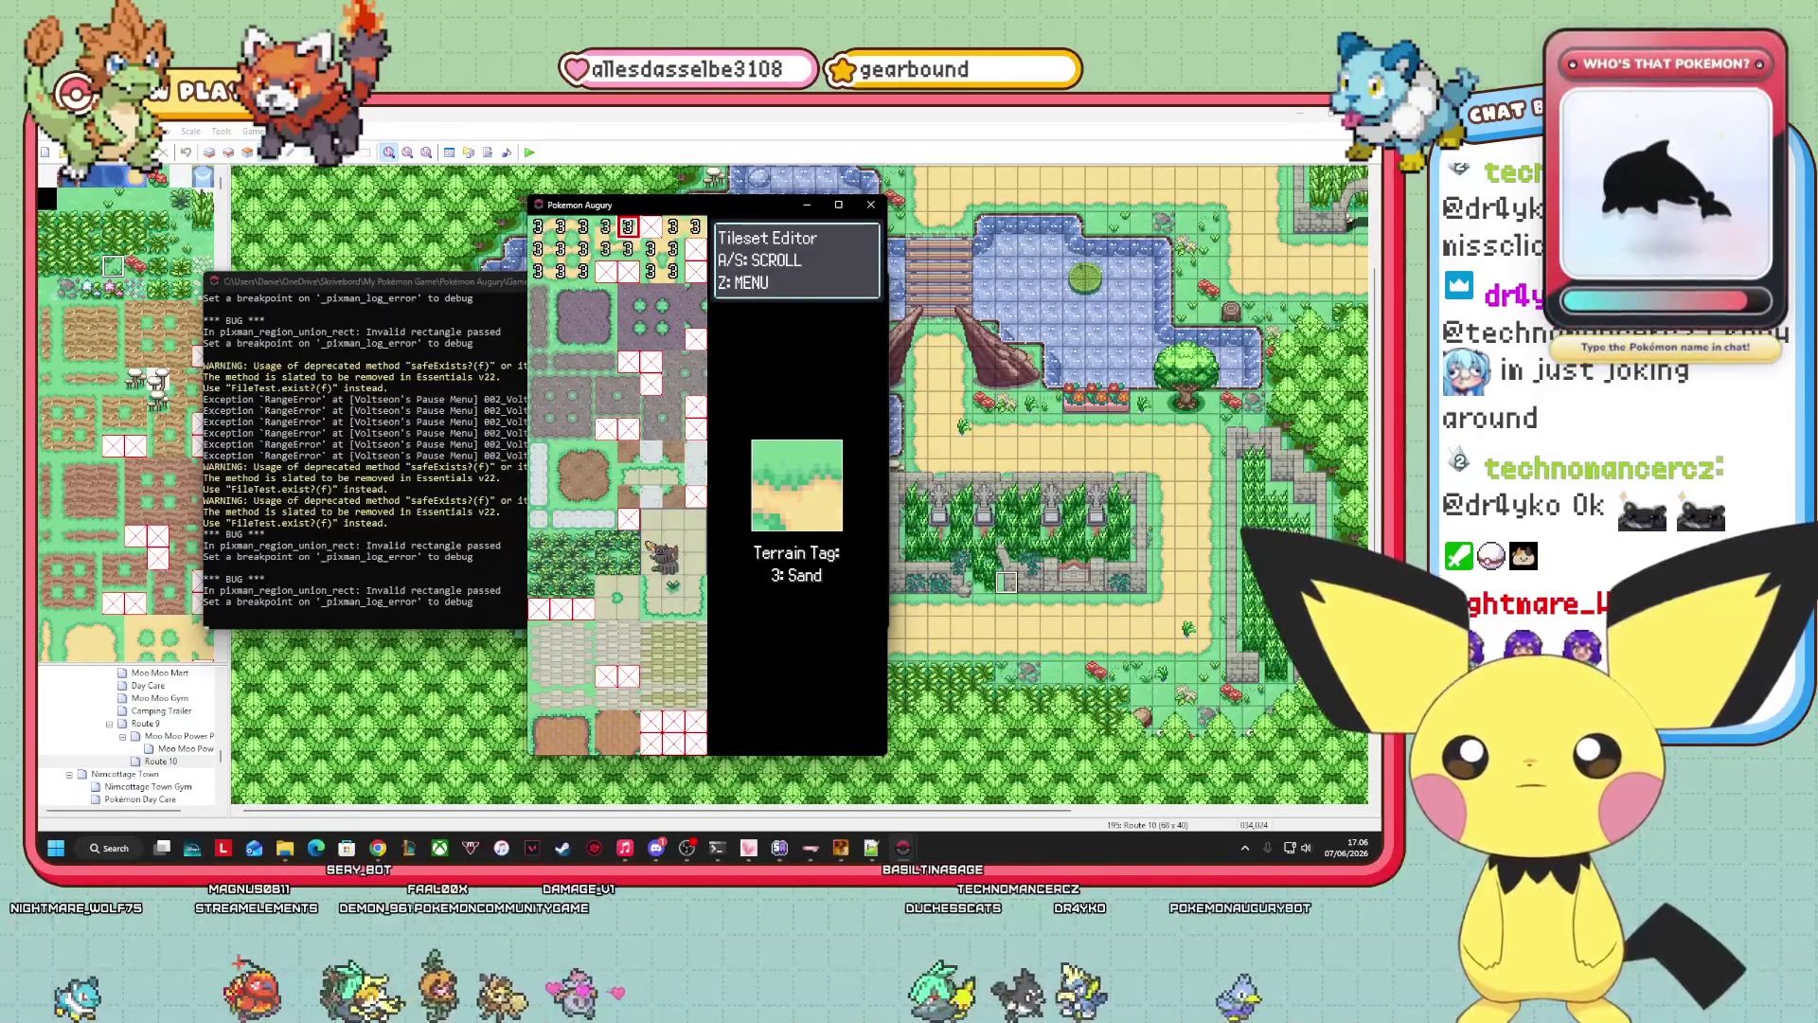
left_click(628, 429)
Give the lower grass tile and its neighbours terrain tag 2: Grass.
left_click(628, 518)
key("Return")
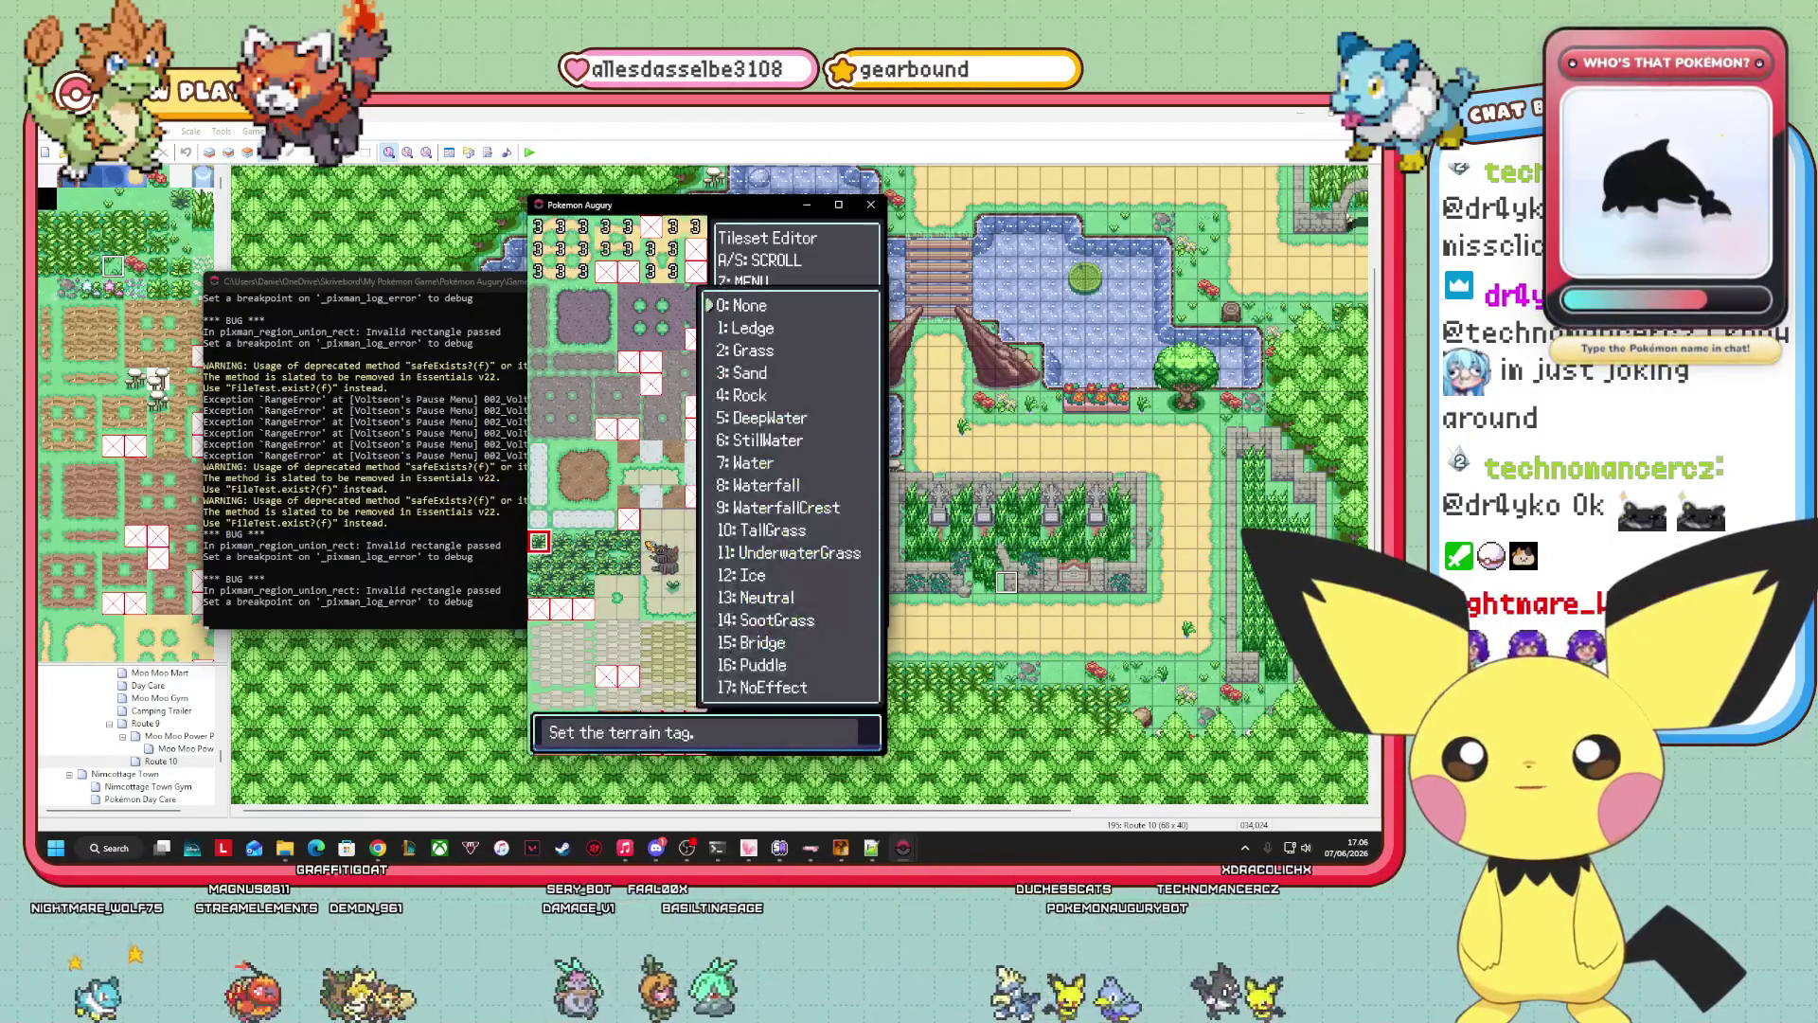
key("Down")
key("Return")
key("Right")
key("Return")
key("Return")
key("Right")
key("Return")
key("Return")
key("Right")
key("Return")
key("Down")
key("Down")
key("Return")
key("Right")
key("Return")
key("Down")
key("Down")
key("Return")
key("Down")
key("Left")
Tag the next run of grass tiles as 2: Grass, working right then left.
key("Return")
key("Down")
key("Down")
key("Return")
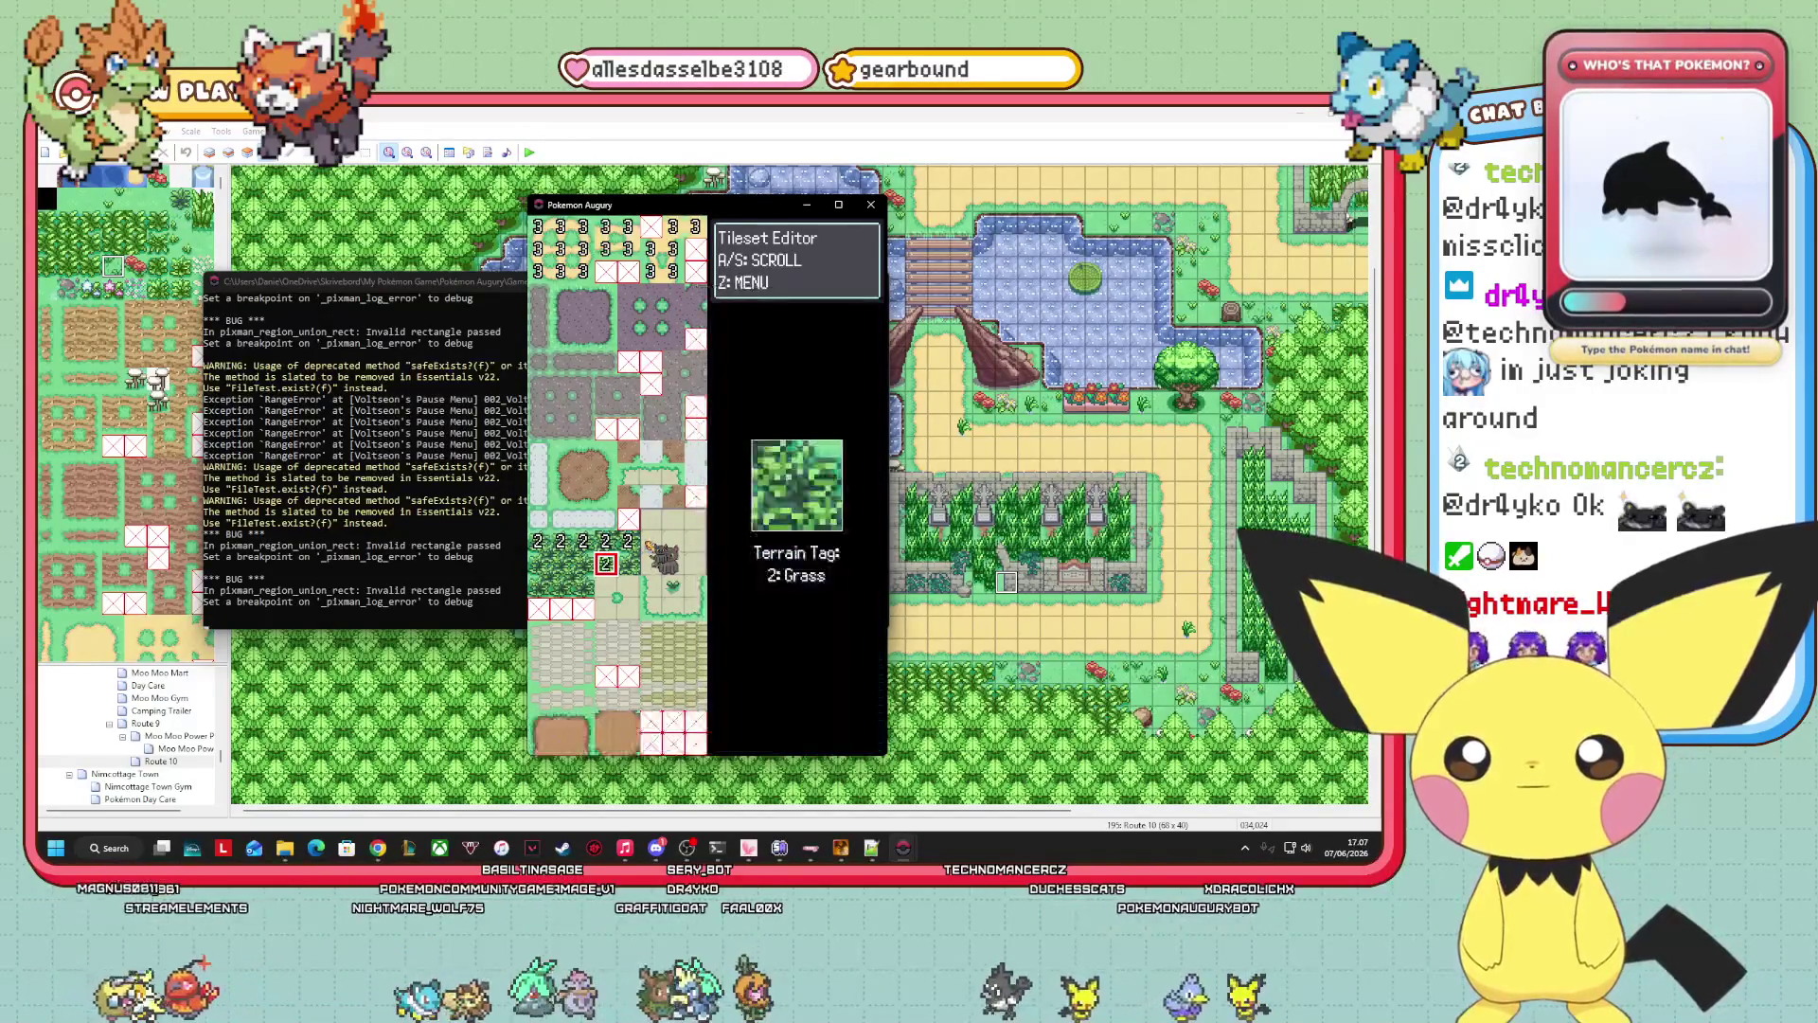
key("Right")
key("Return")
key("Return")
key("Left")
key("Left")
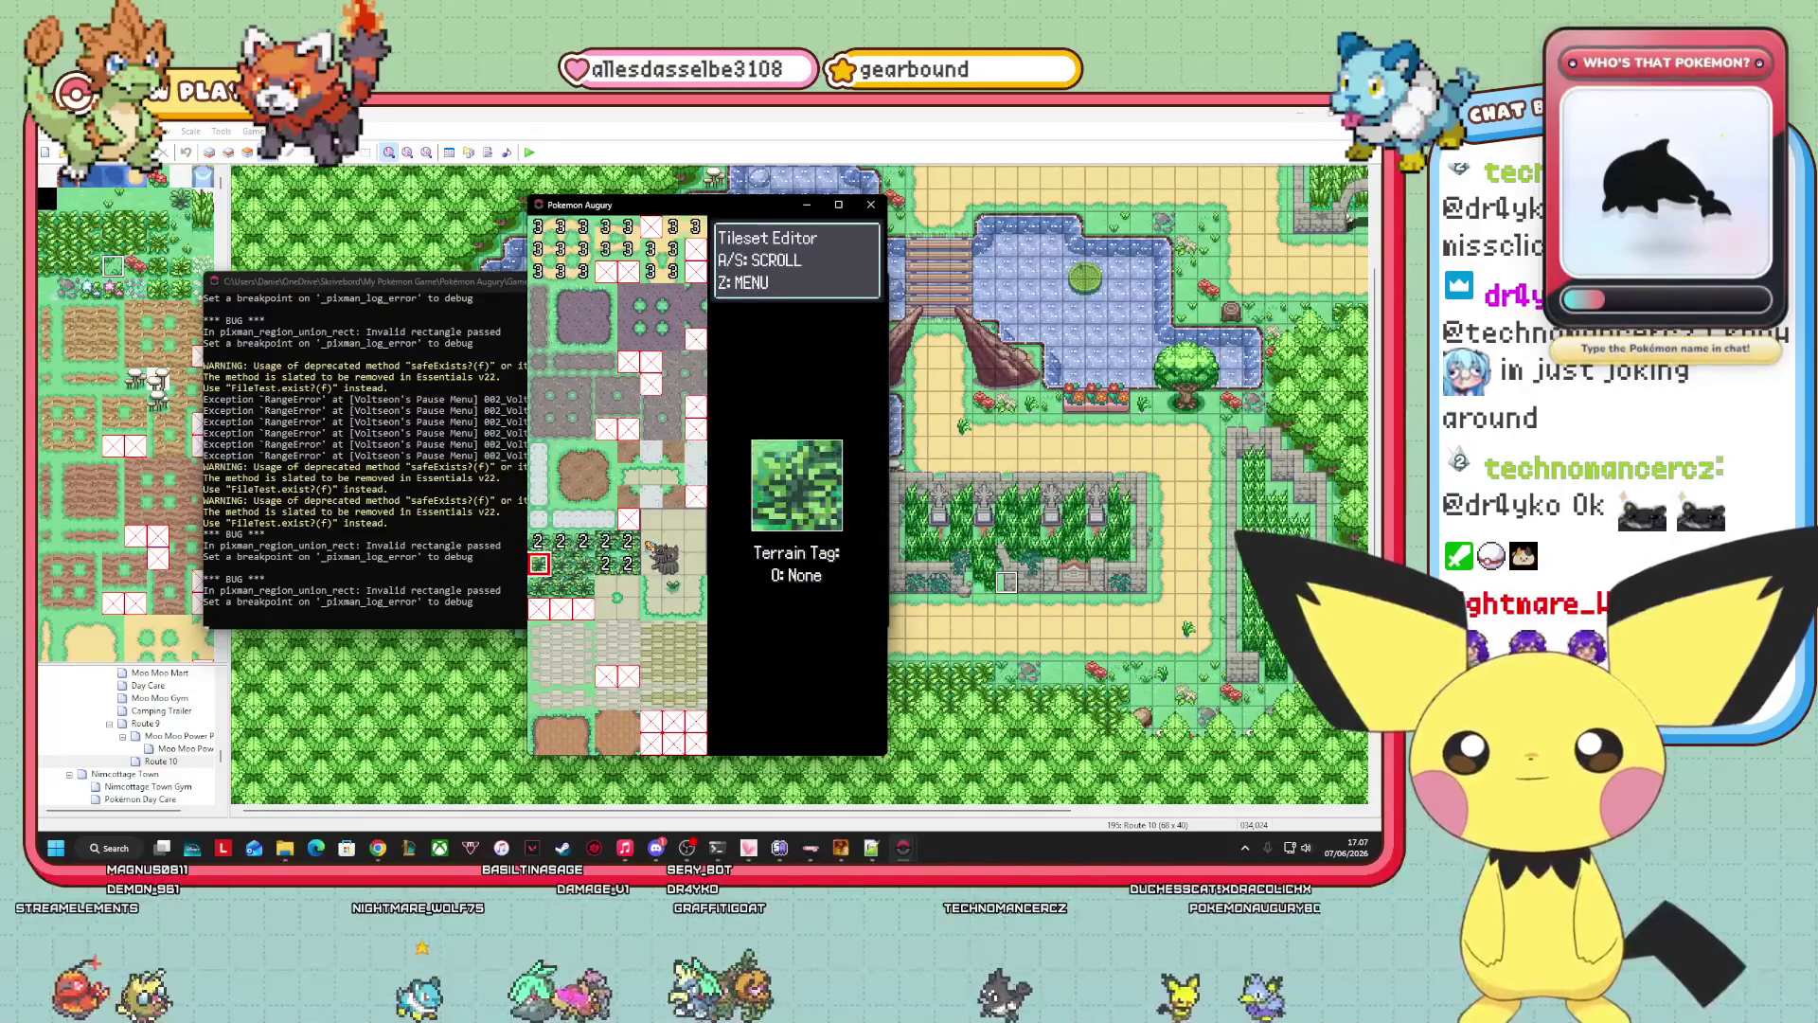
key("Return")
key("Down")
key("Return")
key("Right")
key("Return")
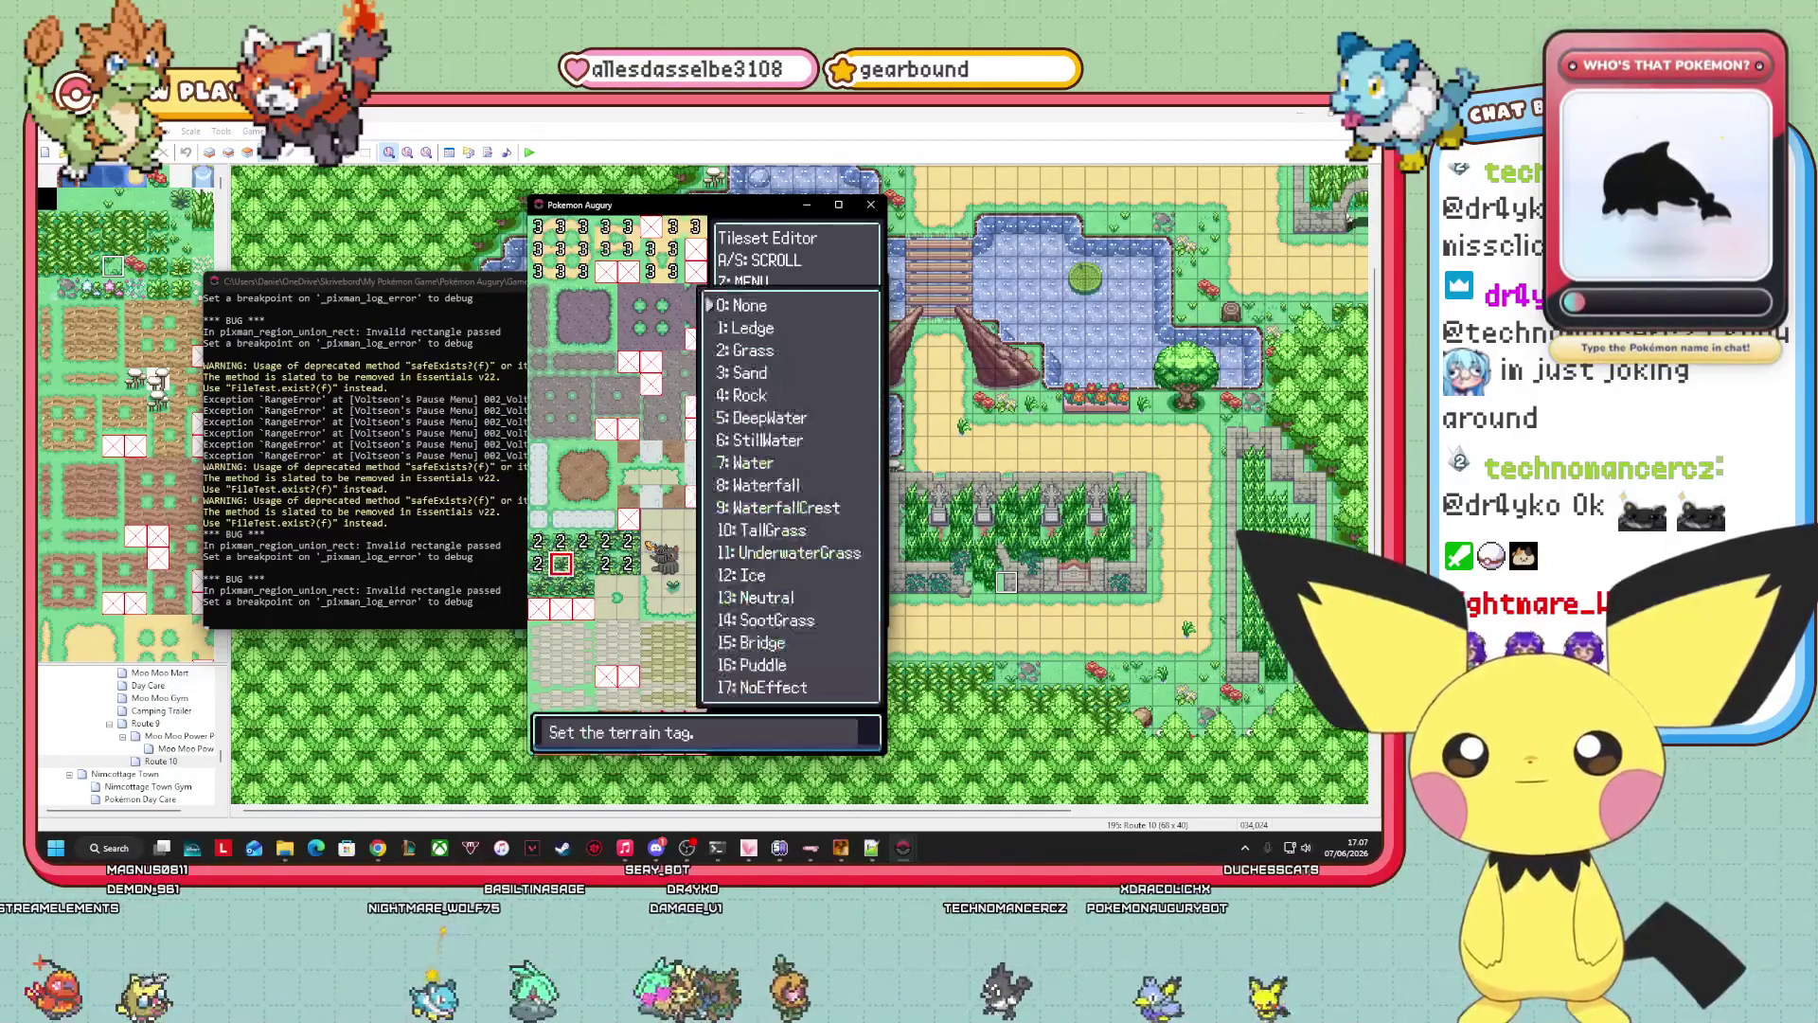
key("Return")
key("Right")
key("Return")
key("Down")
key("Down")
key("Return")
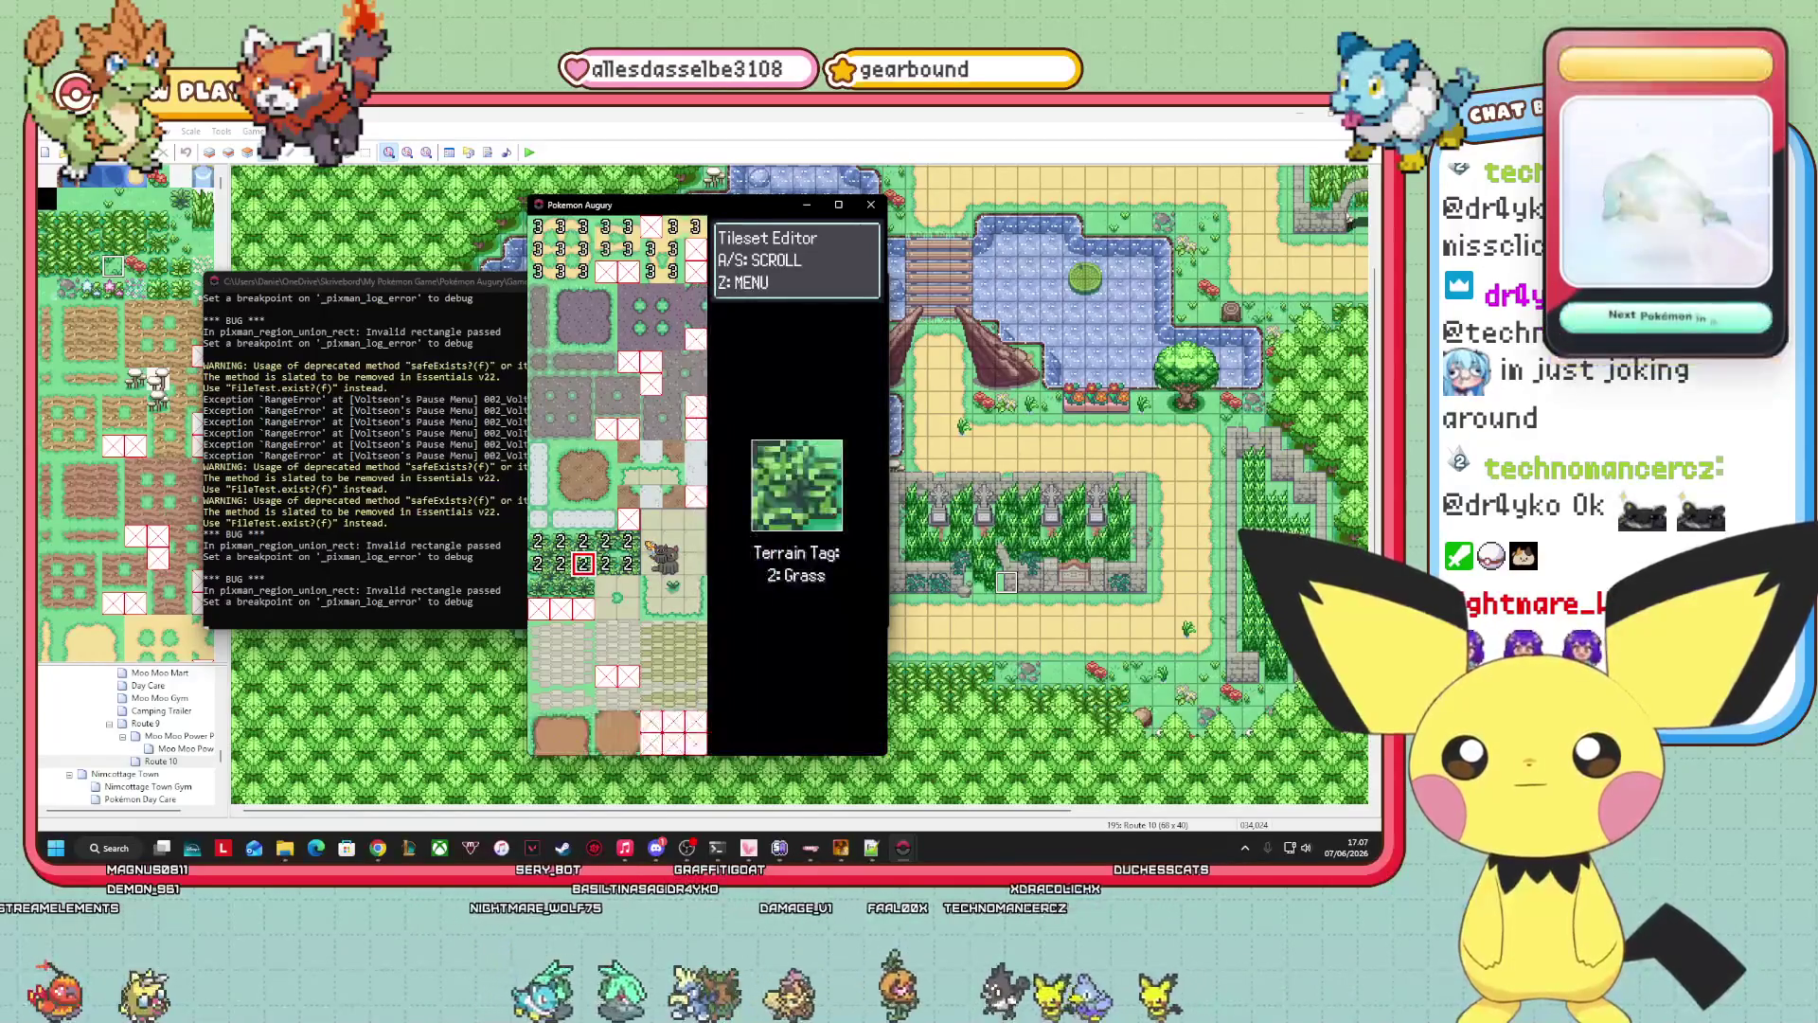
key("Down")
key("Return")
key("Return")
key("Left")
key("Return")
key("Return")
key("Return")
key("Down")
key("Down")
key("Return")
key("Left")
key("Return")
key("Down")
key("Down")
key("Return")
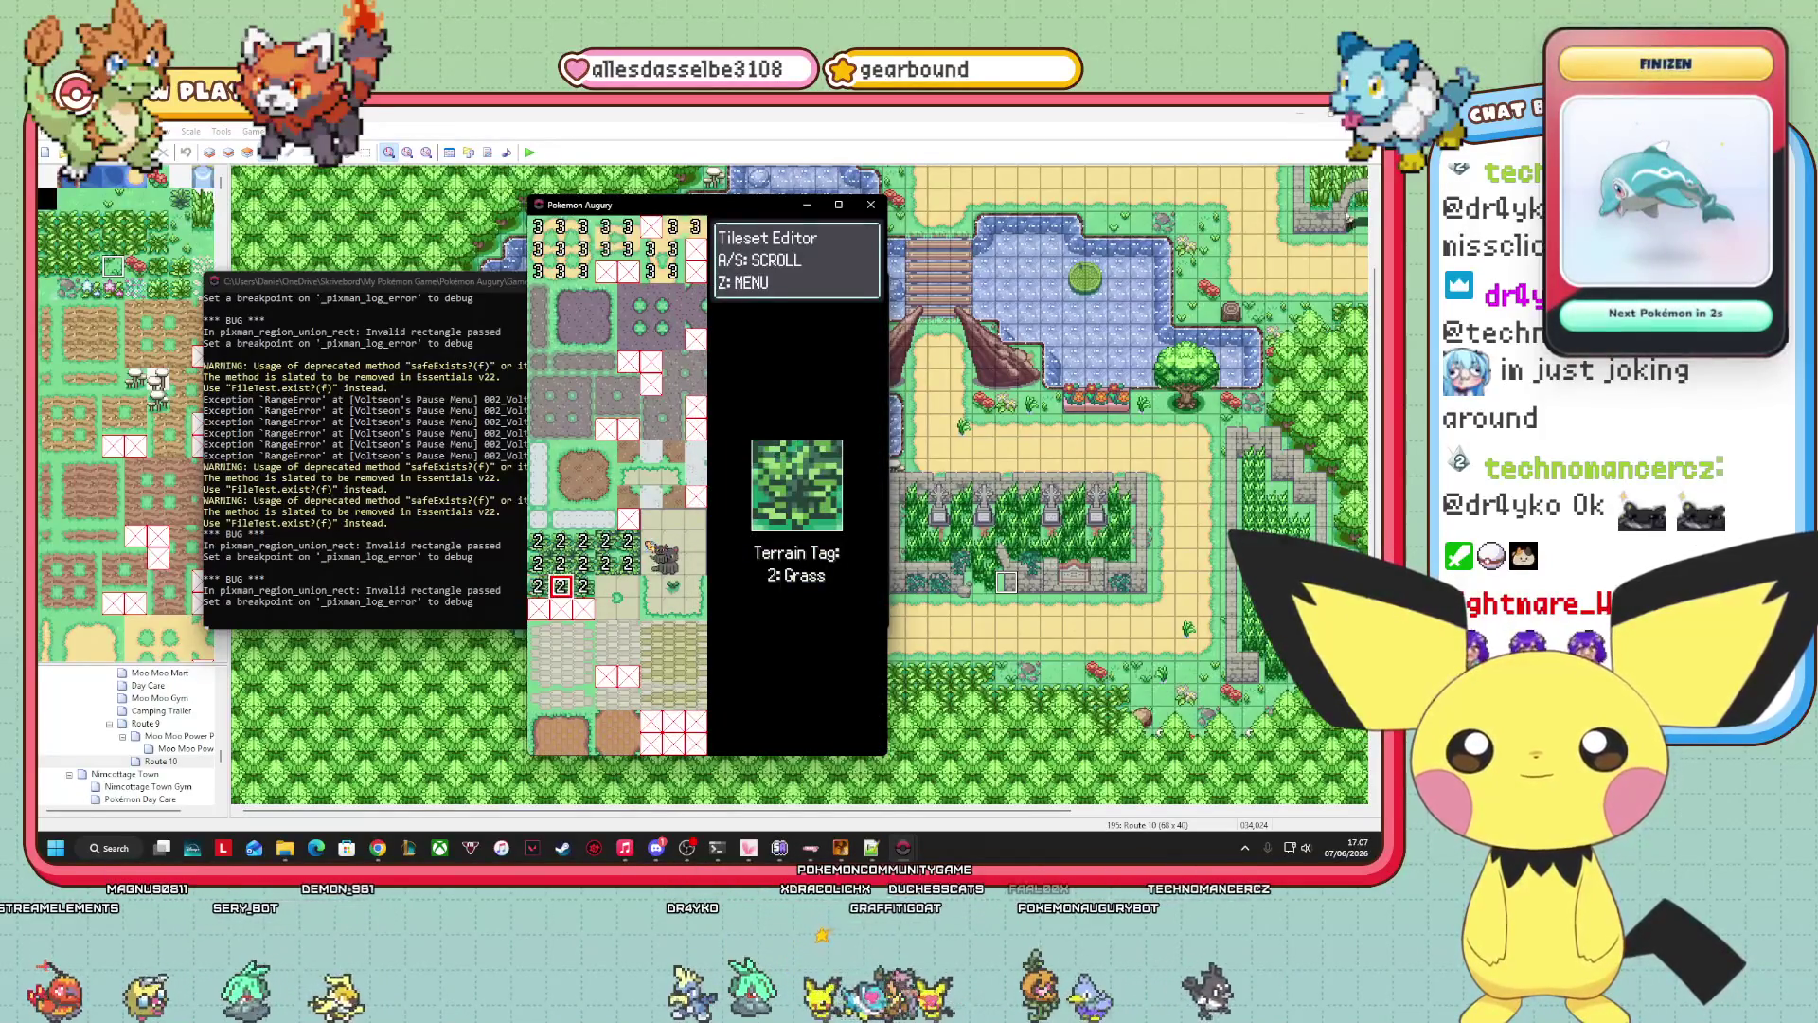
Tag the last grass tile as Grass and leave the Tileset Editor.
key("Up")
key("Up")
key("Right")
key("Escape")
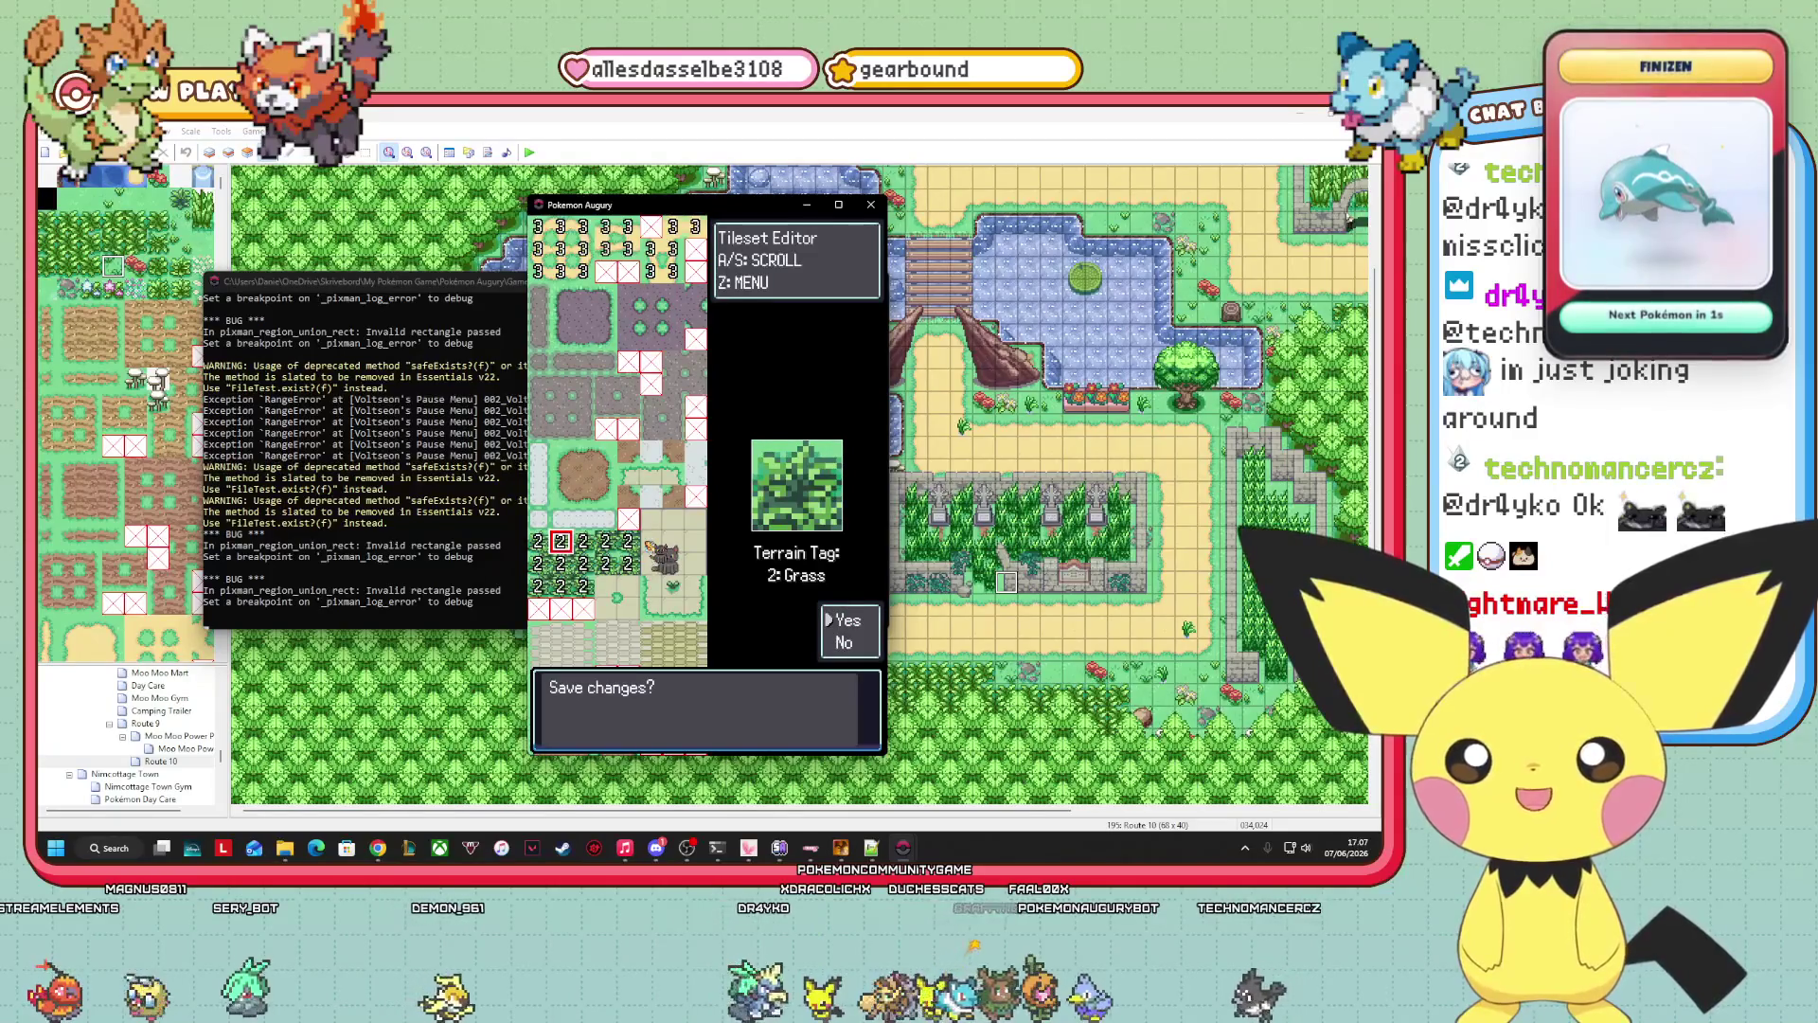
Save the terrain tag changes, exit the Tileset Editor and back out of Debug.
key("Return")
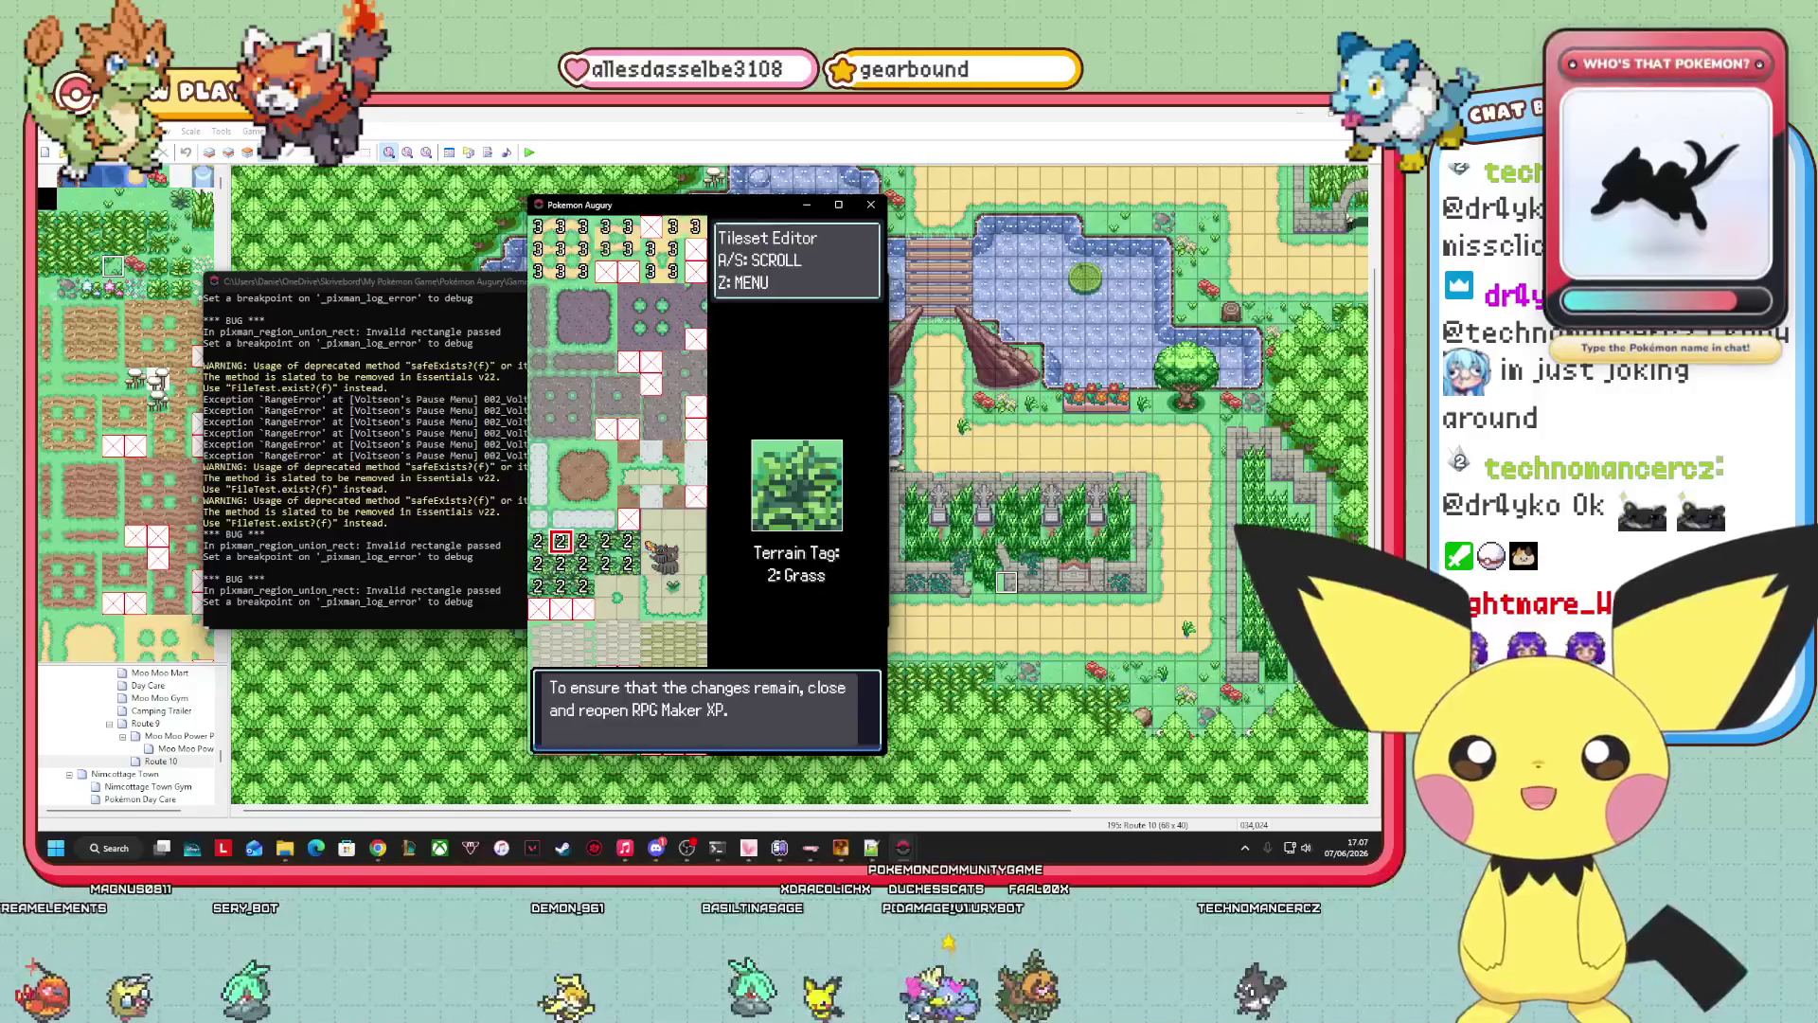
key("Return")
key("Return")
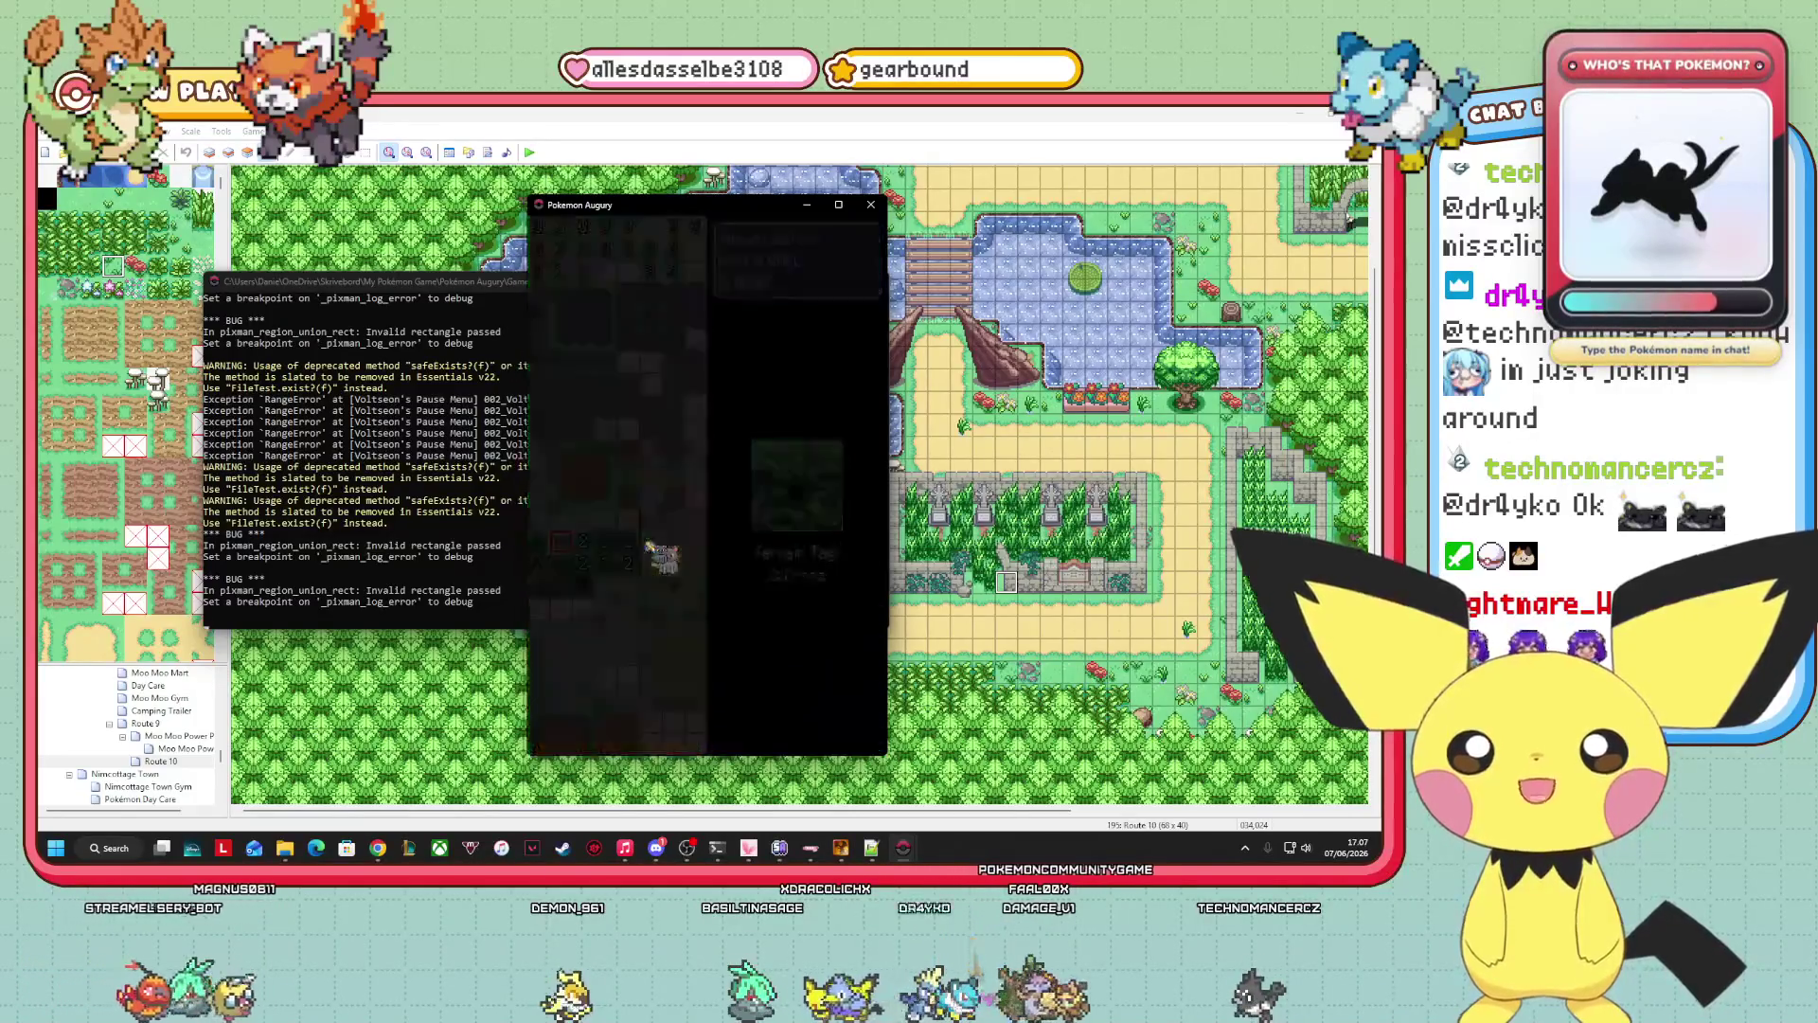
key("Escape")
key("Escape")
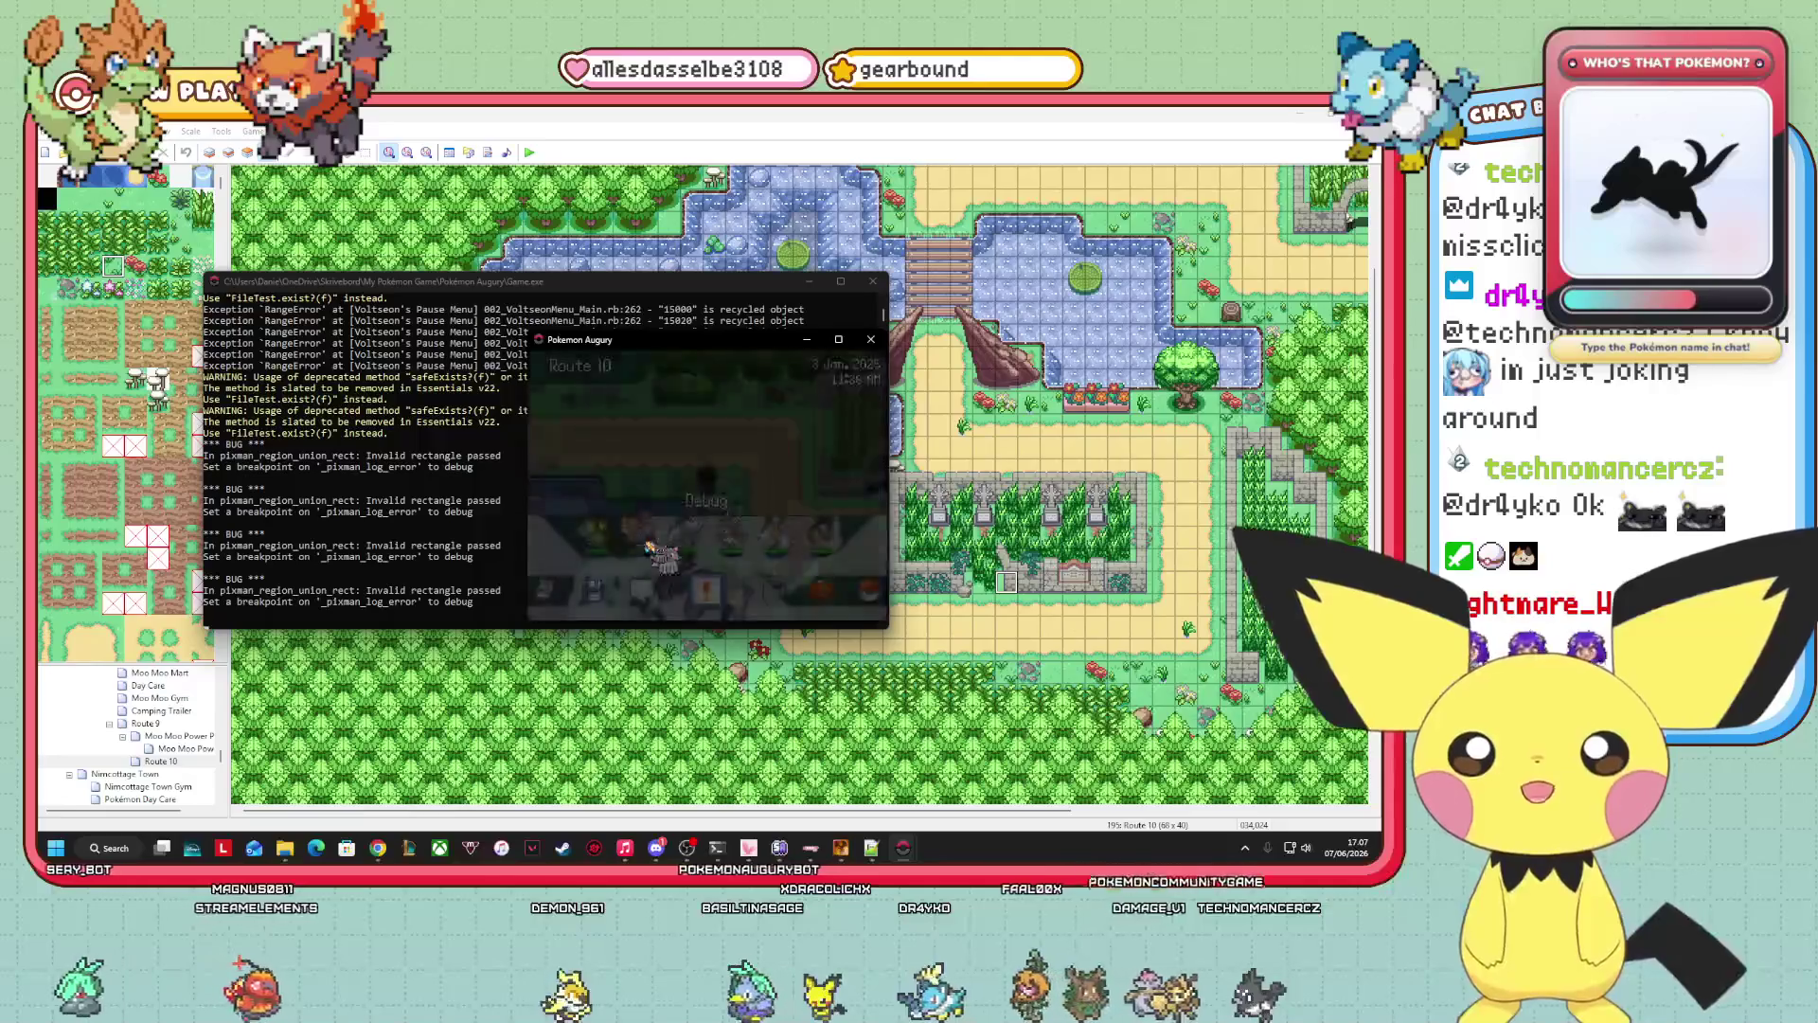
Save the game on Route 10 from the pause menu and close the game windows.
key("Left")
key("Left")
key("Return")
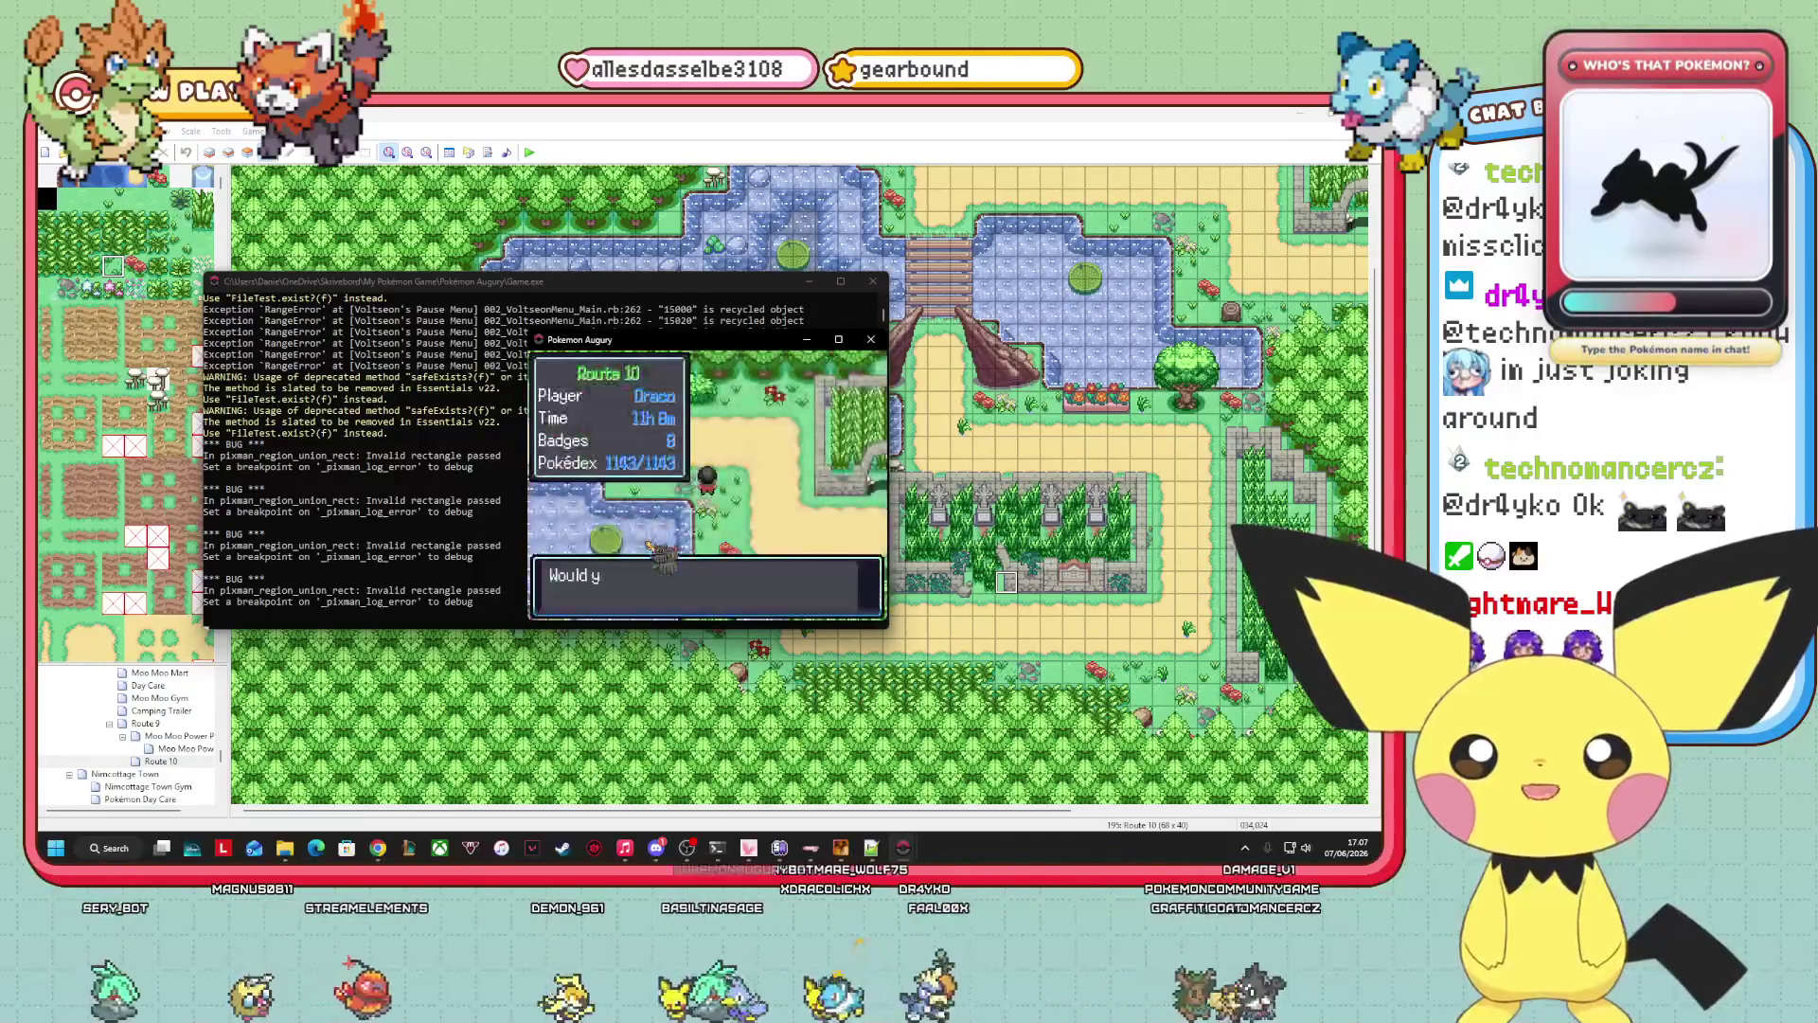
key("Return")
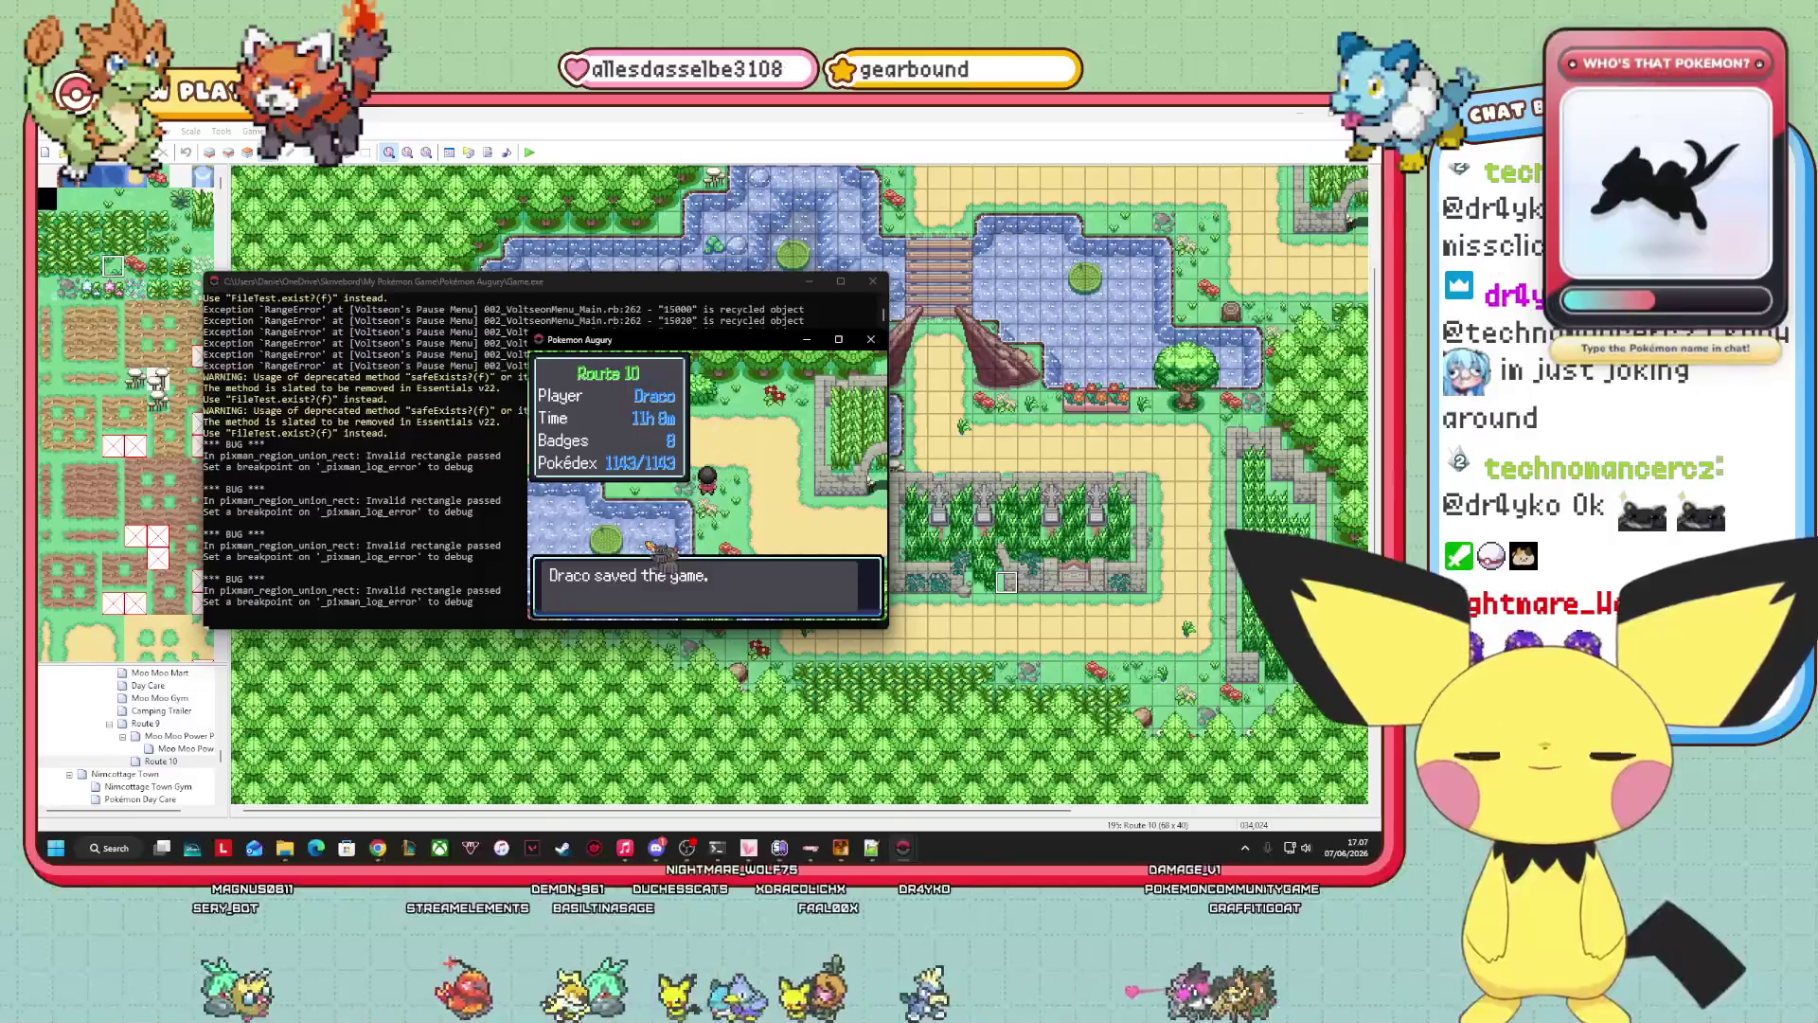
key("alt+F4")
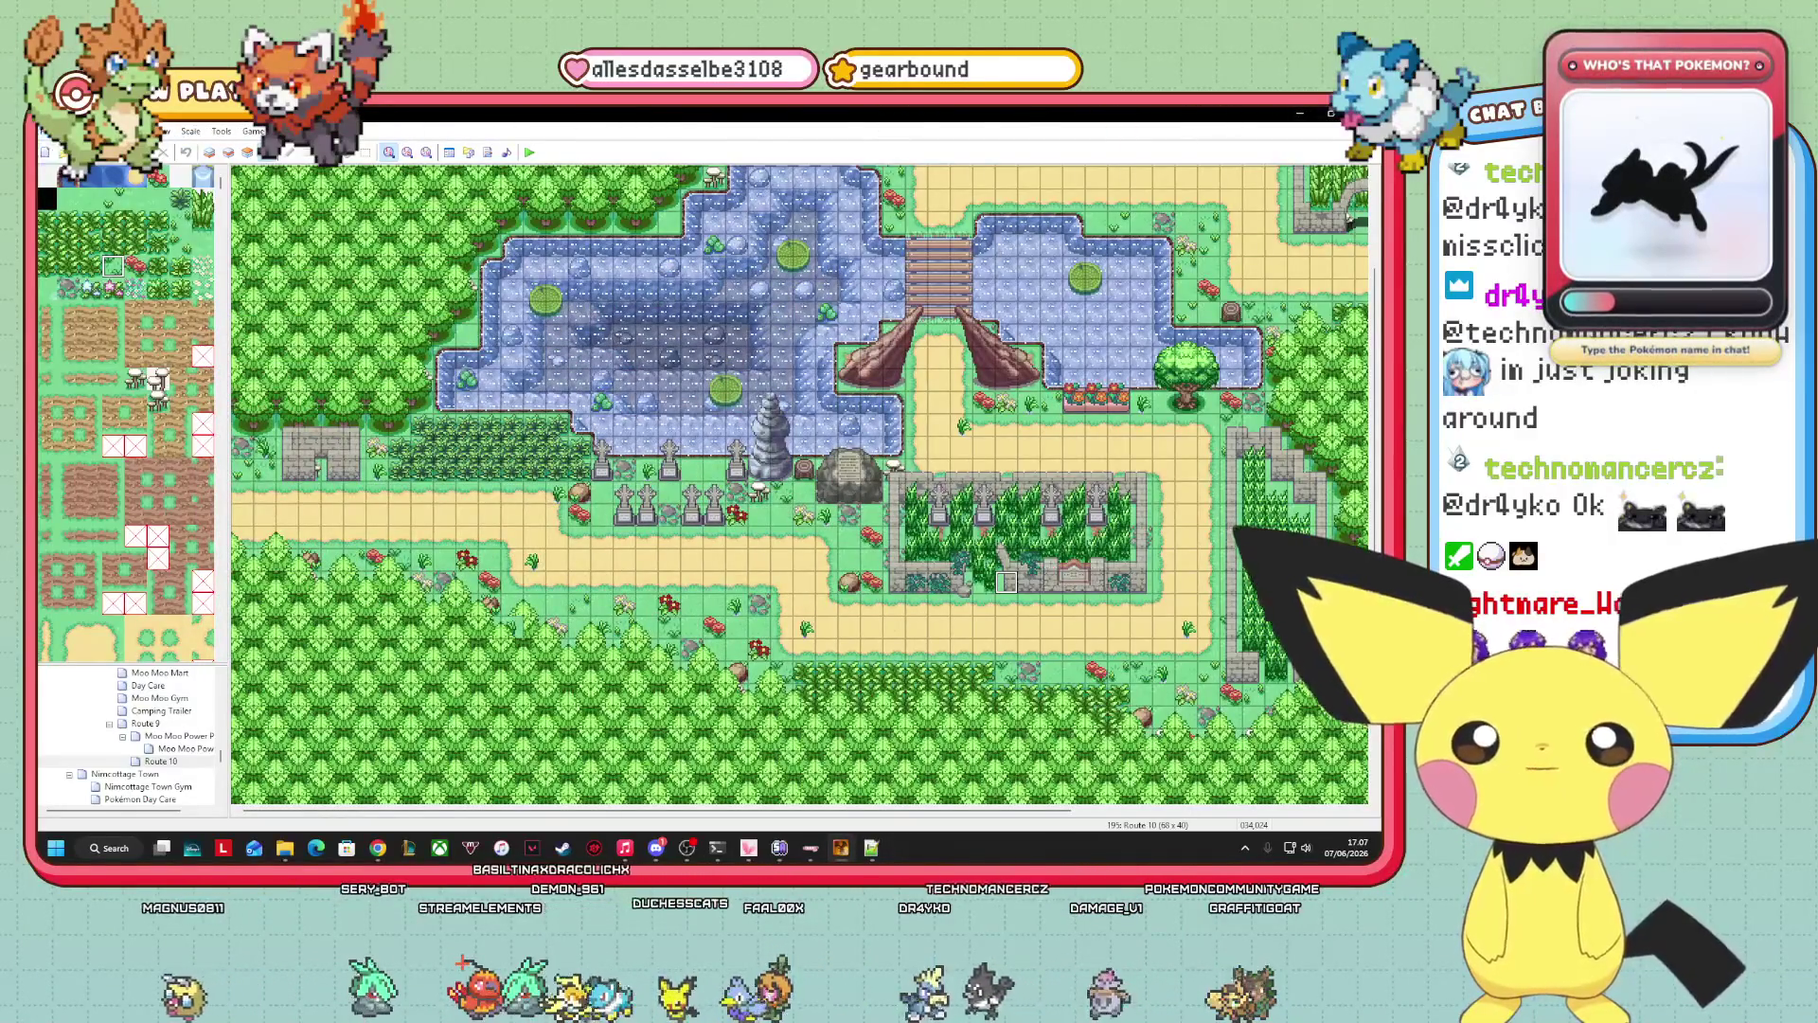
key("alt+F4")
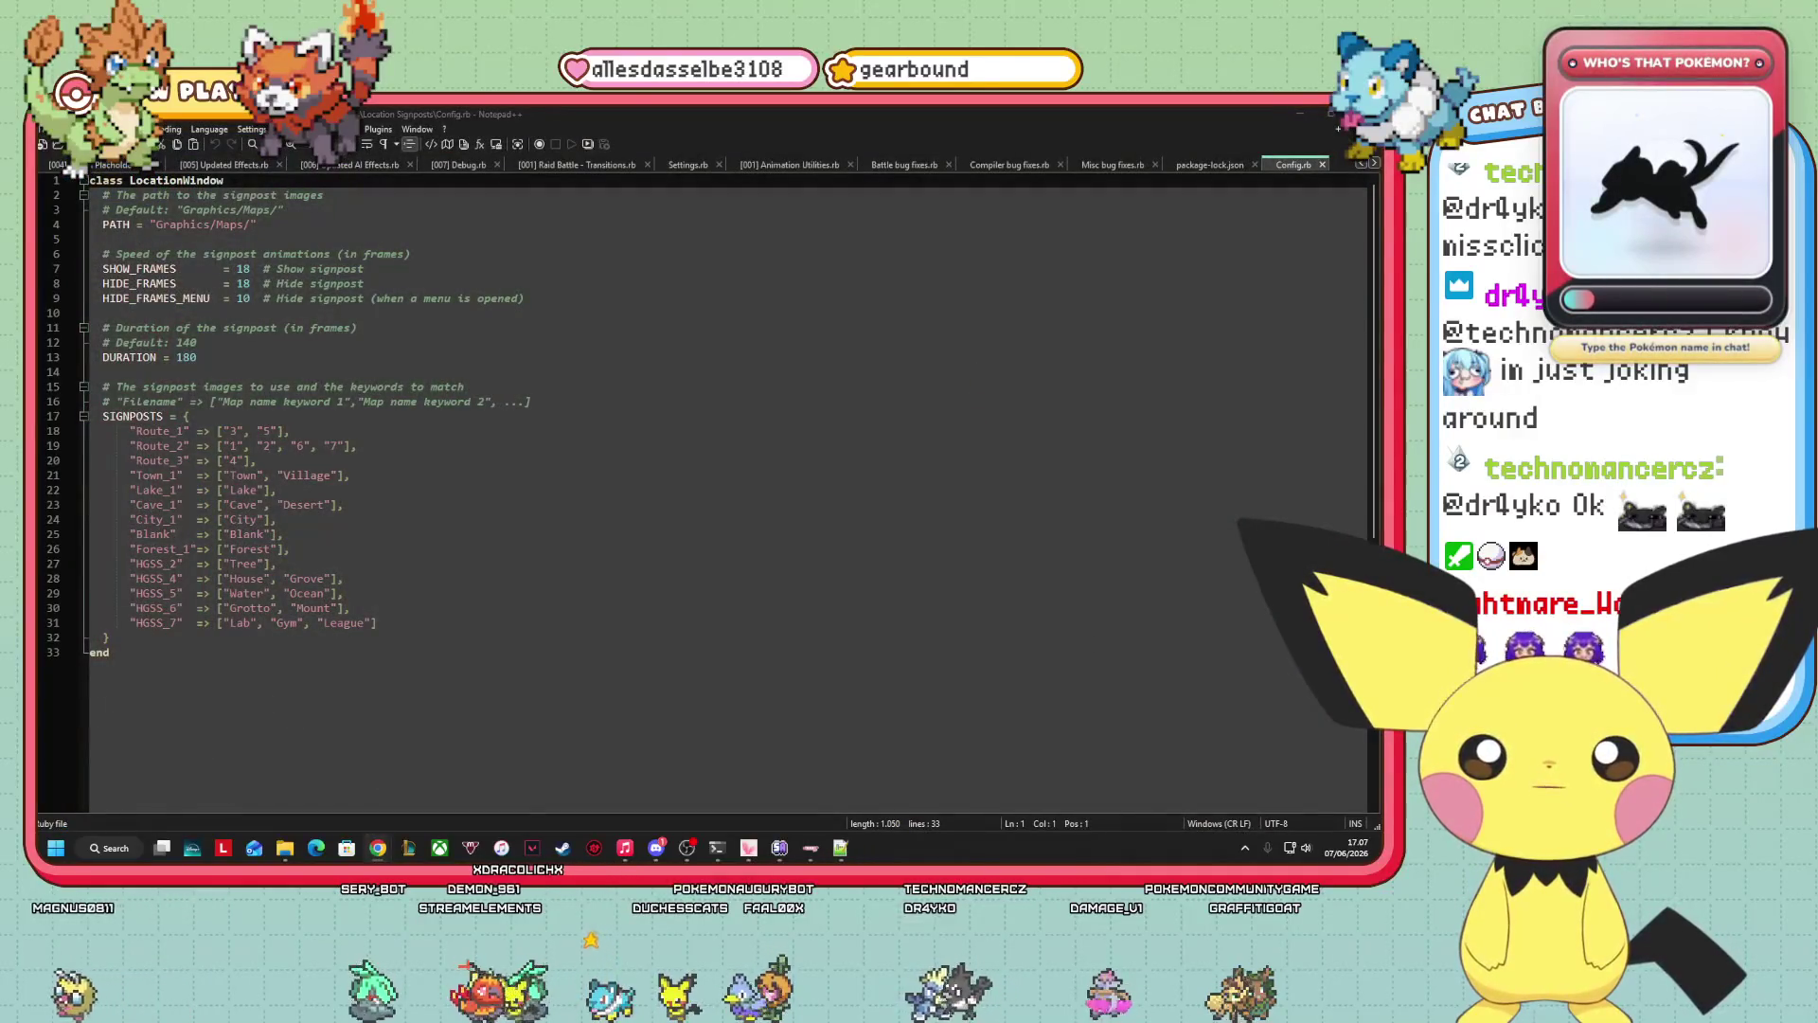
Bring the Location Signposts plugin folder to the front via the File Explorer taskbar thumbnail.
mouse_move(286, 849)
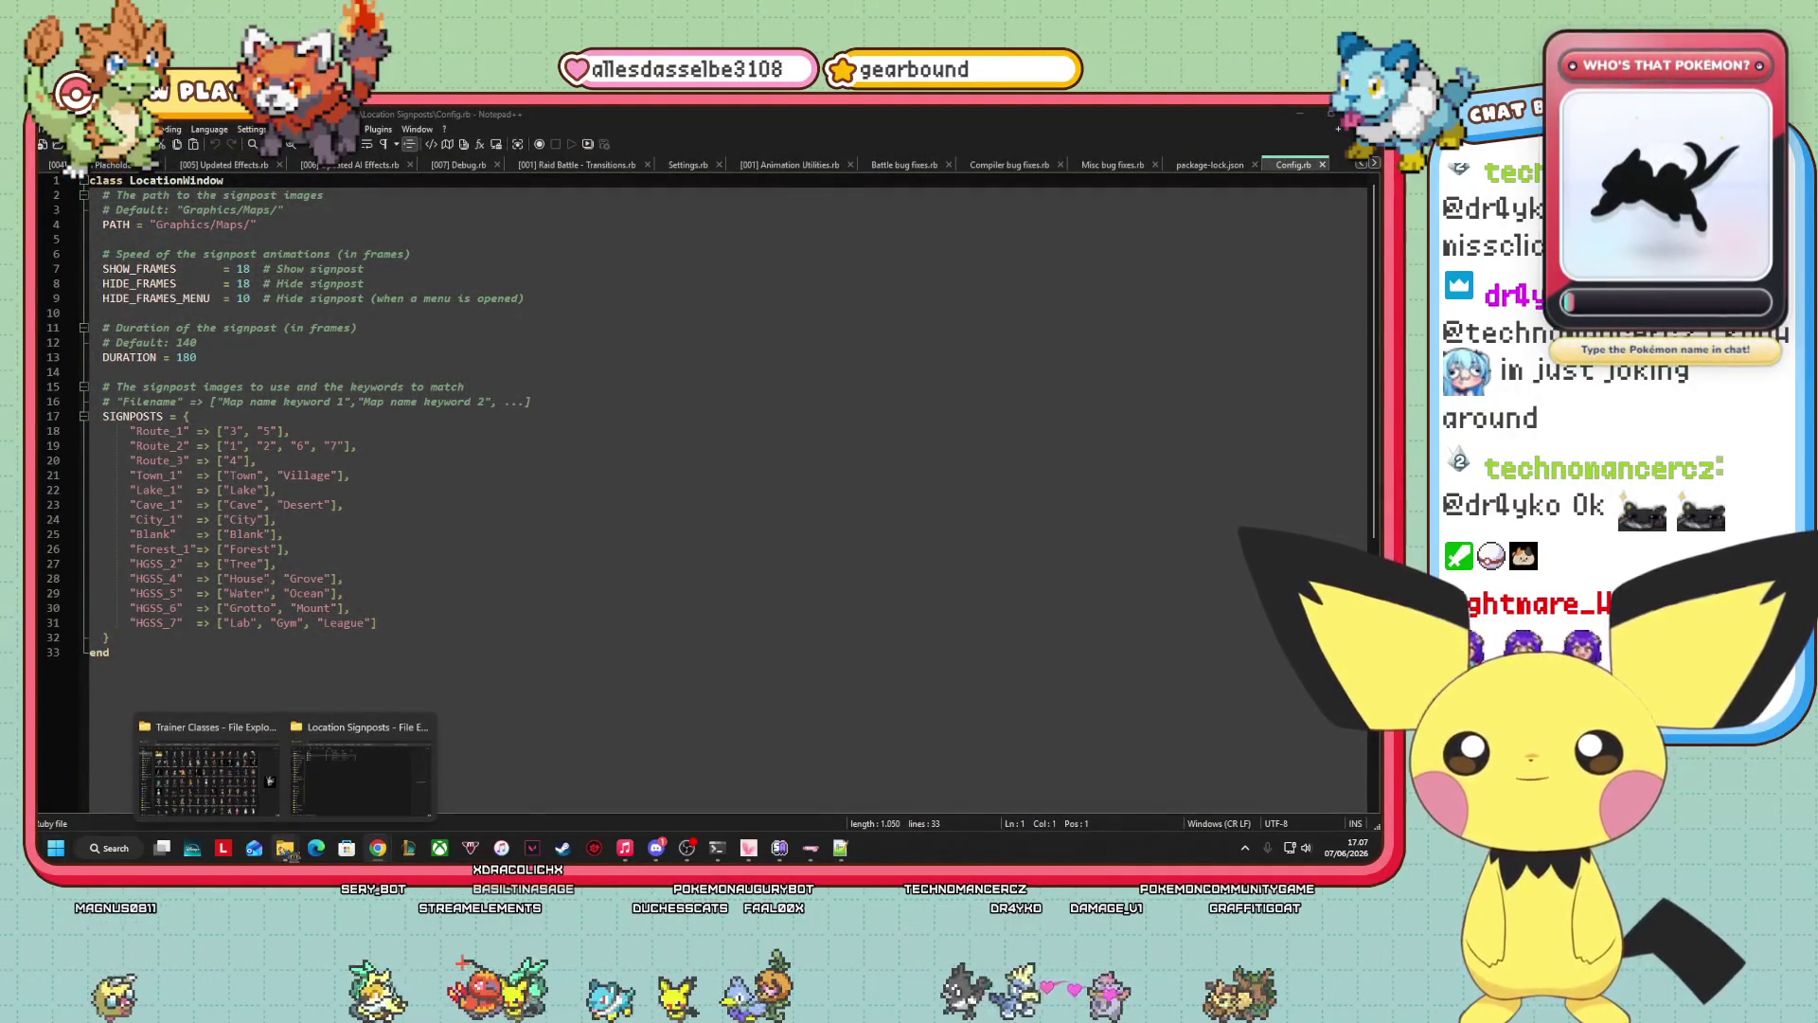
left_click(318, 781)
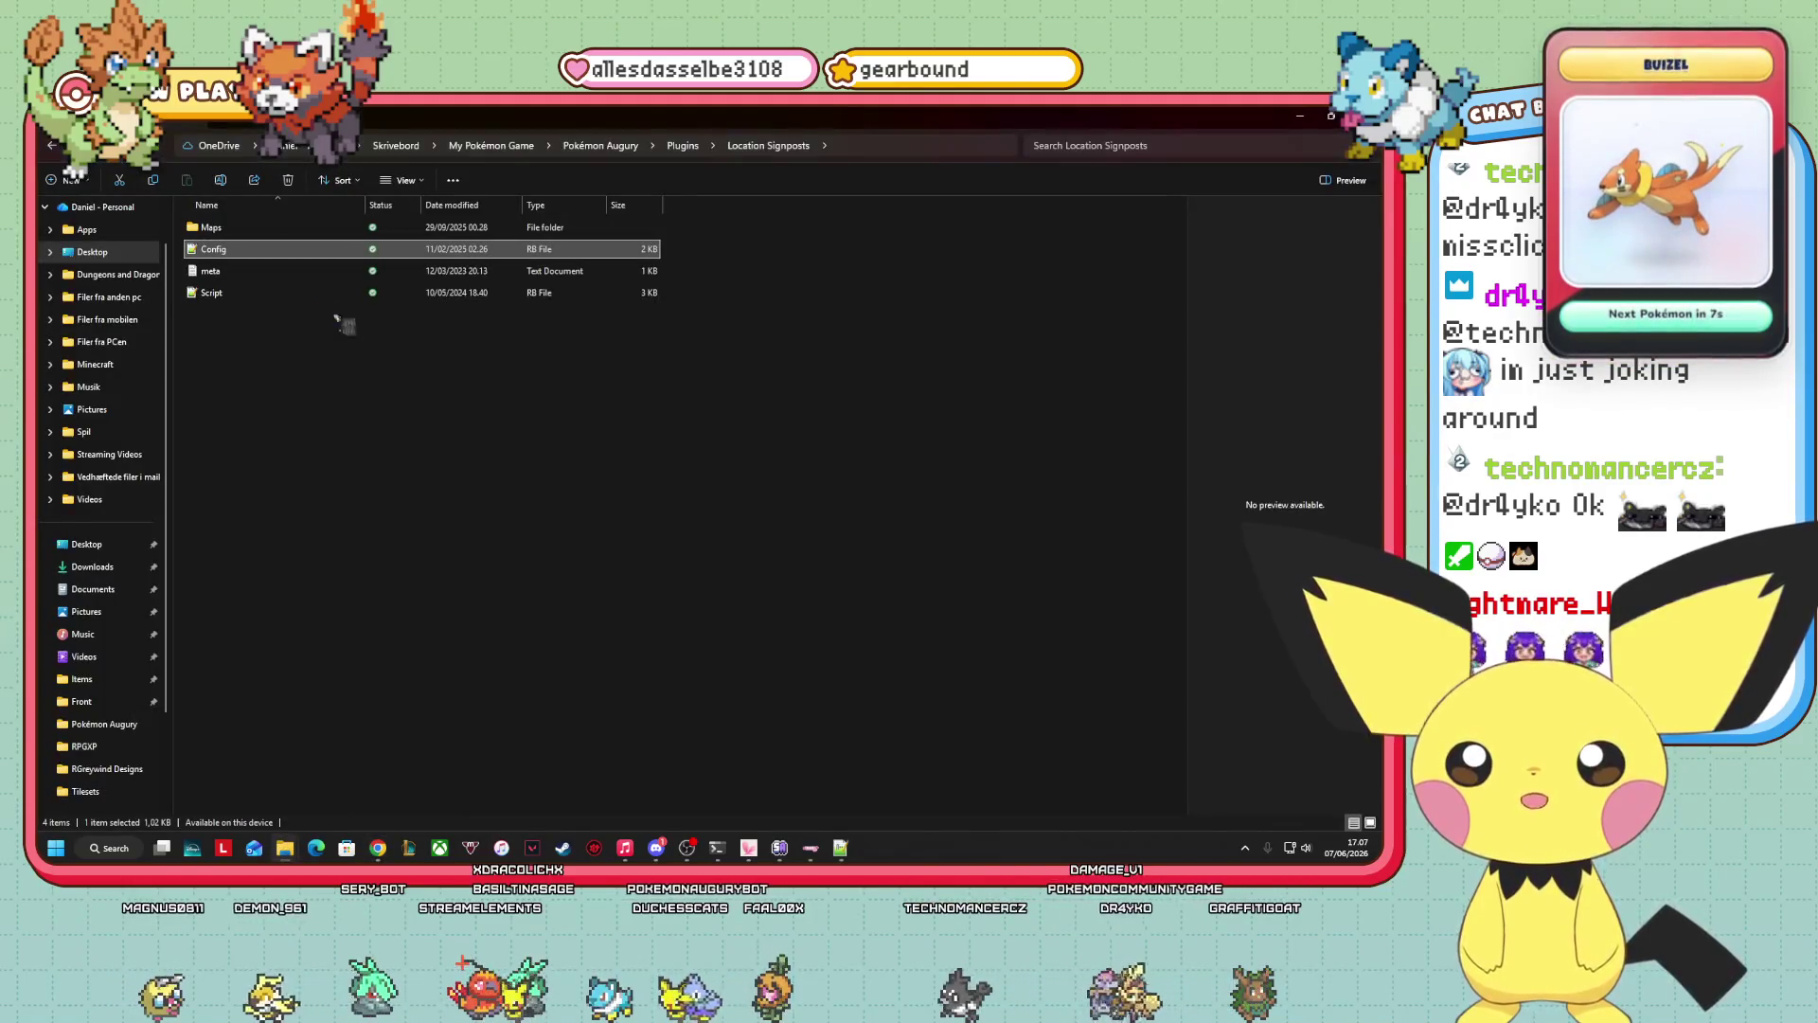
key("Return")
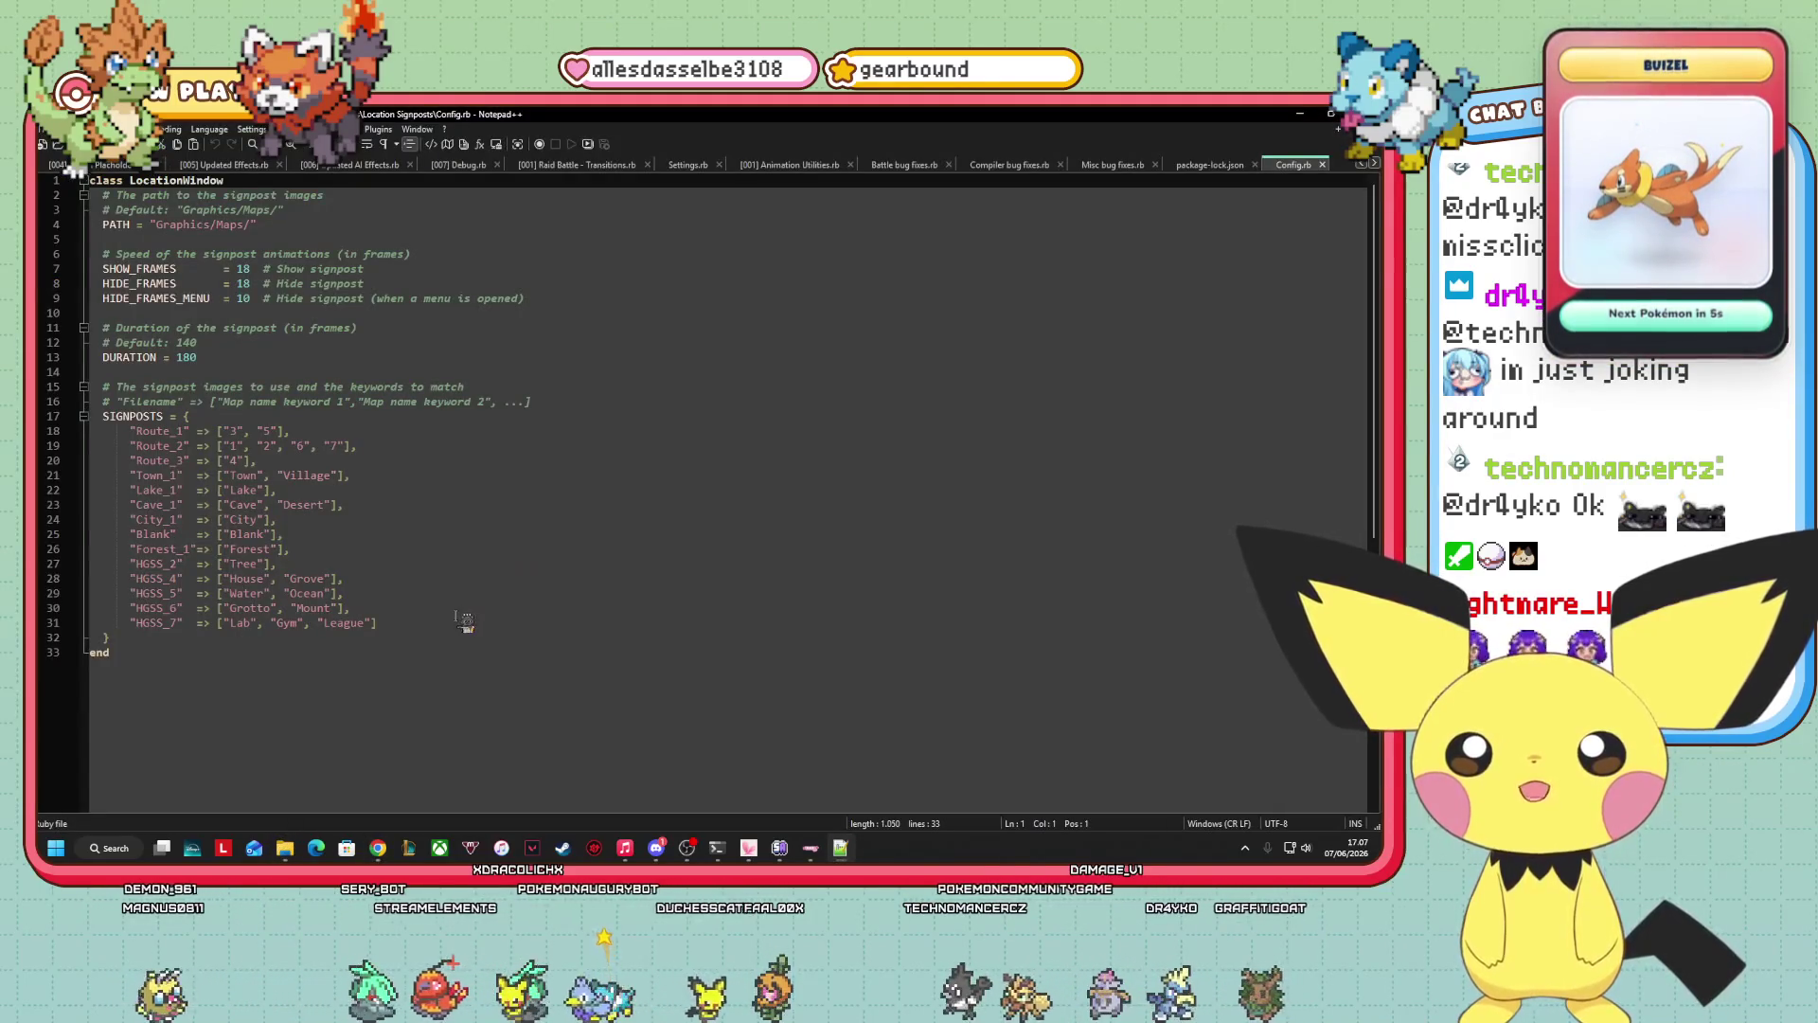
mouse_move(287, 854)
left_click(344, 798)
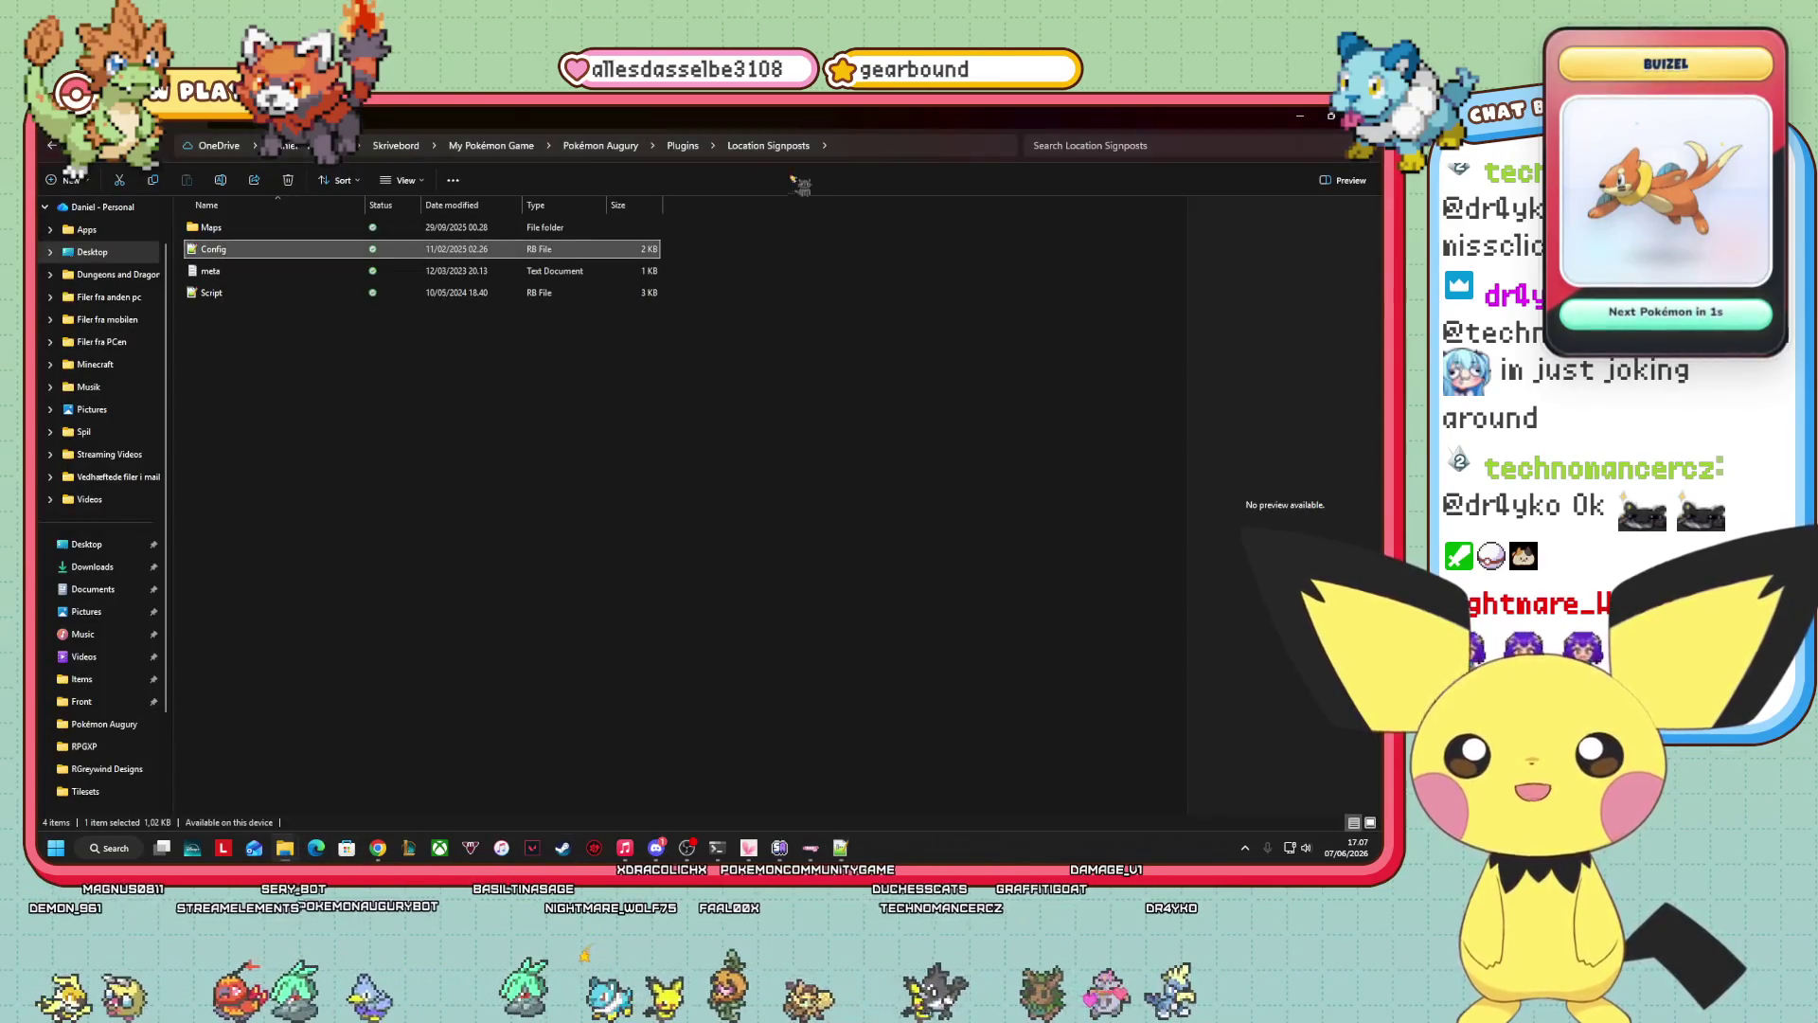
Go up to the Pokémon Augury folder and browse the Graphics UI and Plugins subfolders.
left_click(682, 146)
left_click(600, 146)
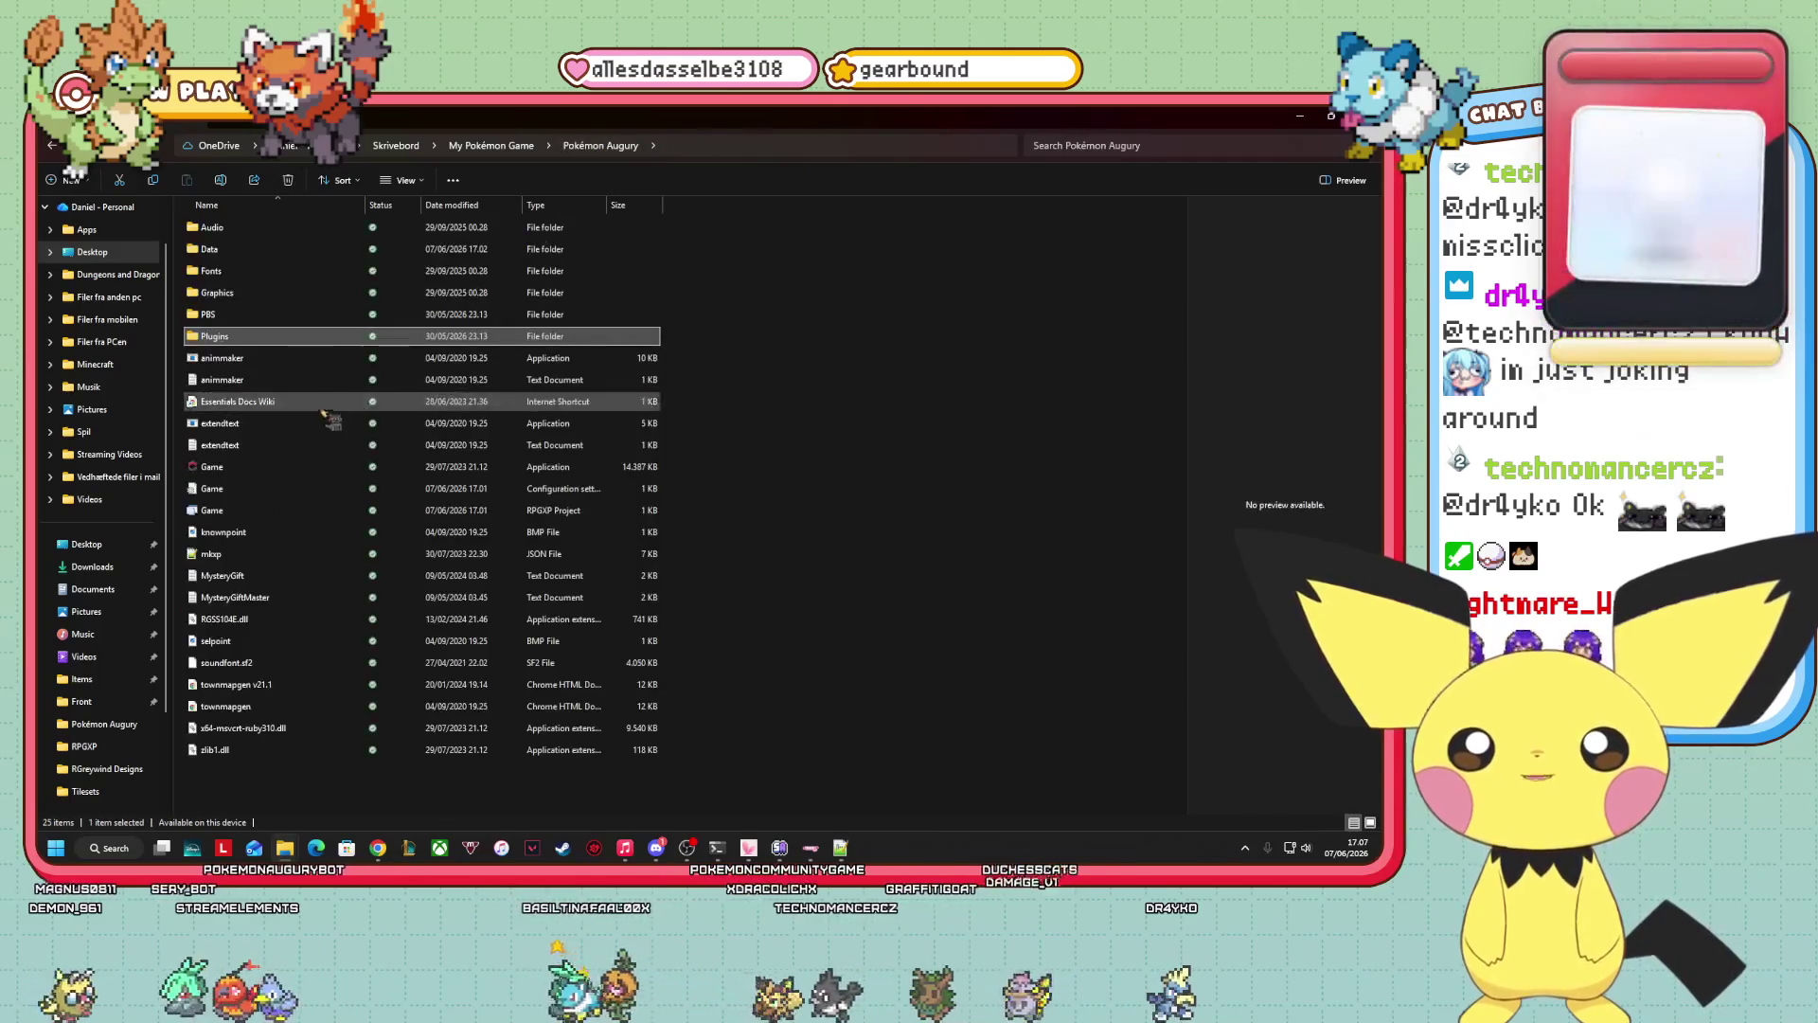
double_click(268, 290)
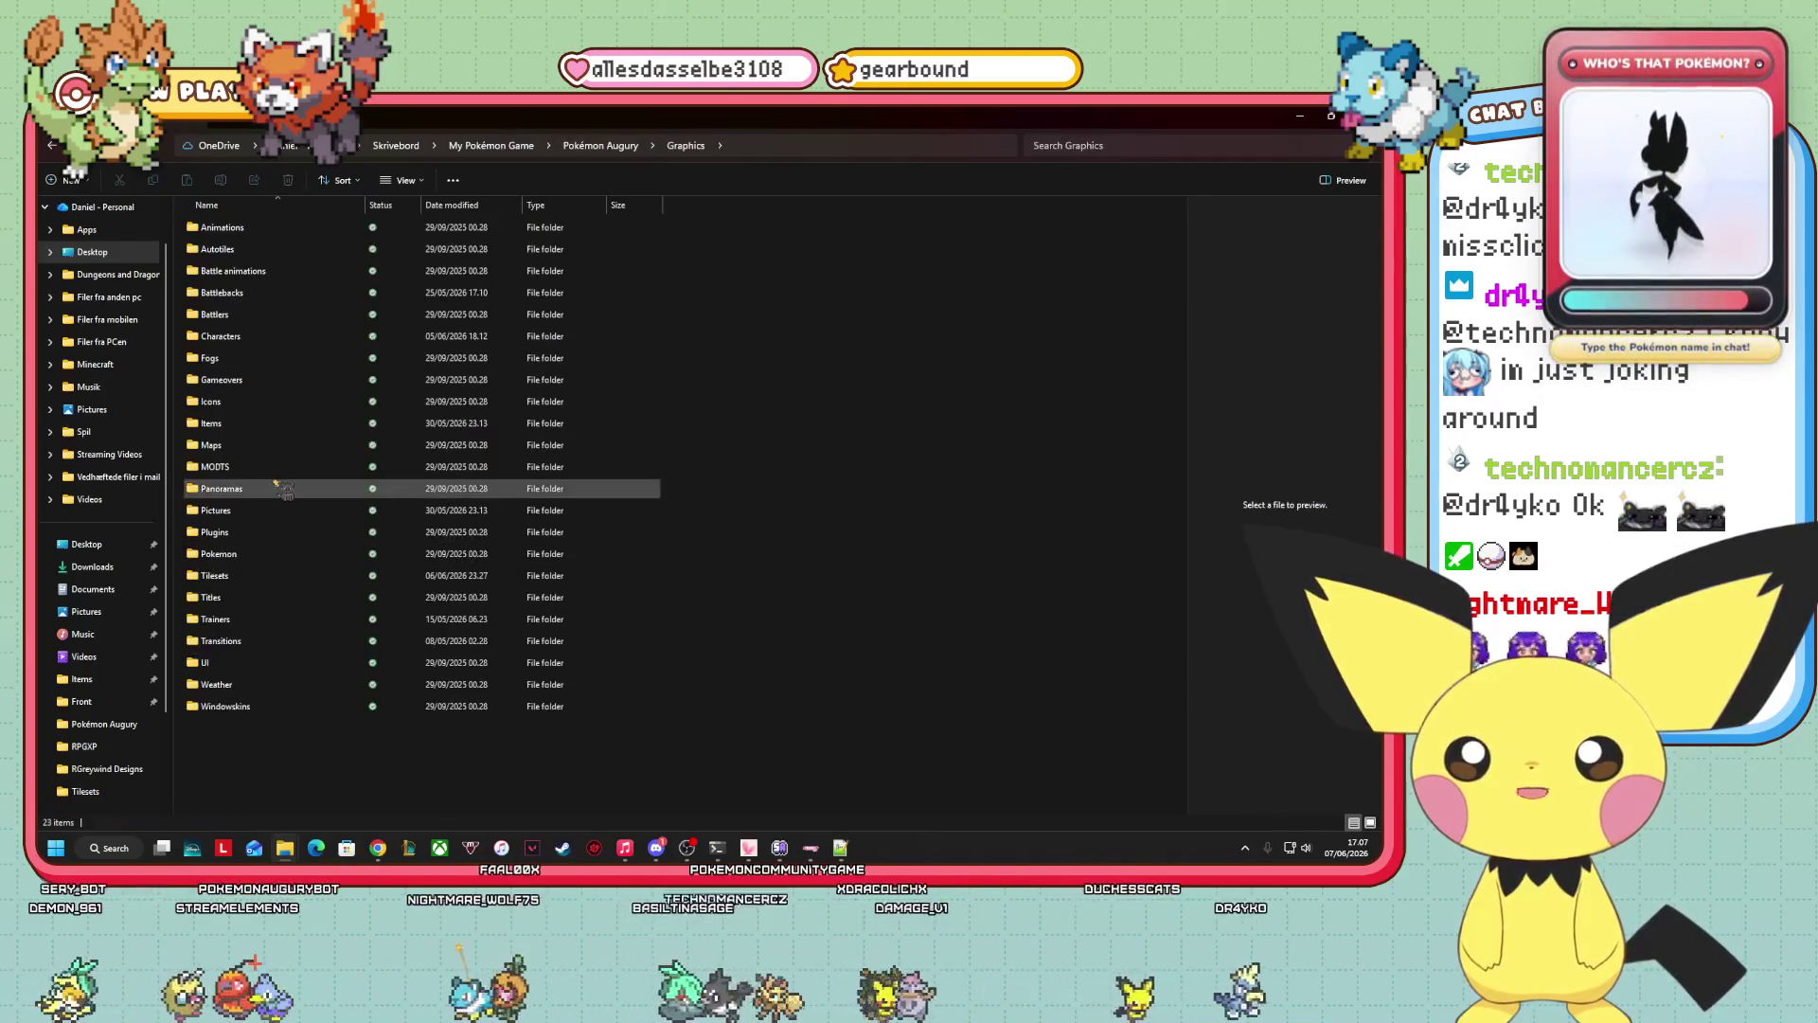
double_click(214, 663)
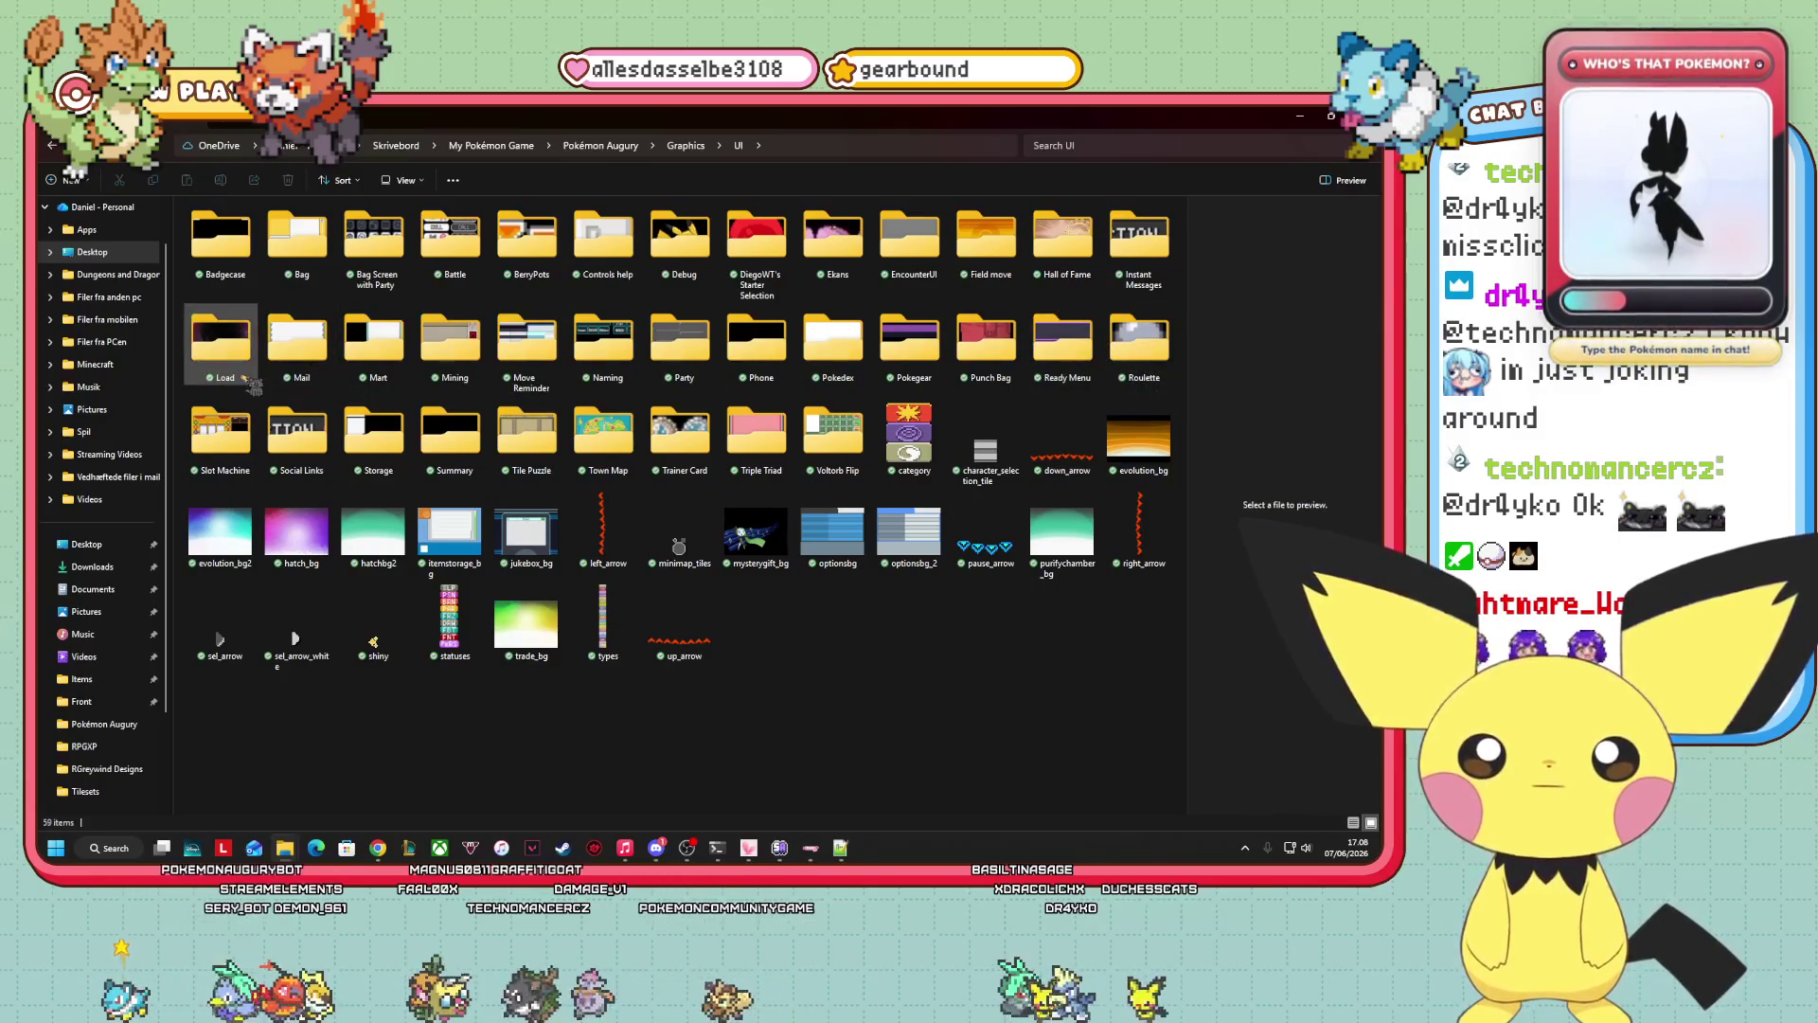
key("alt+Up")
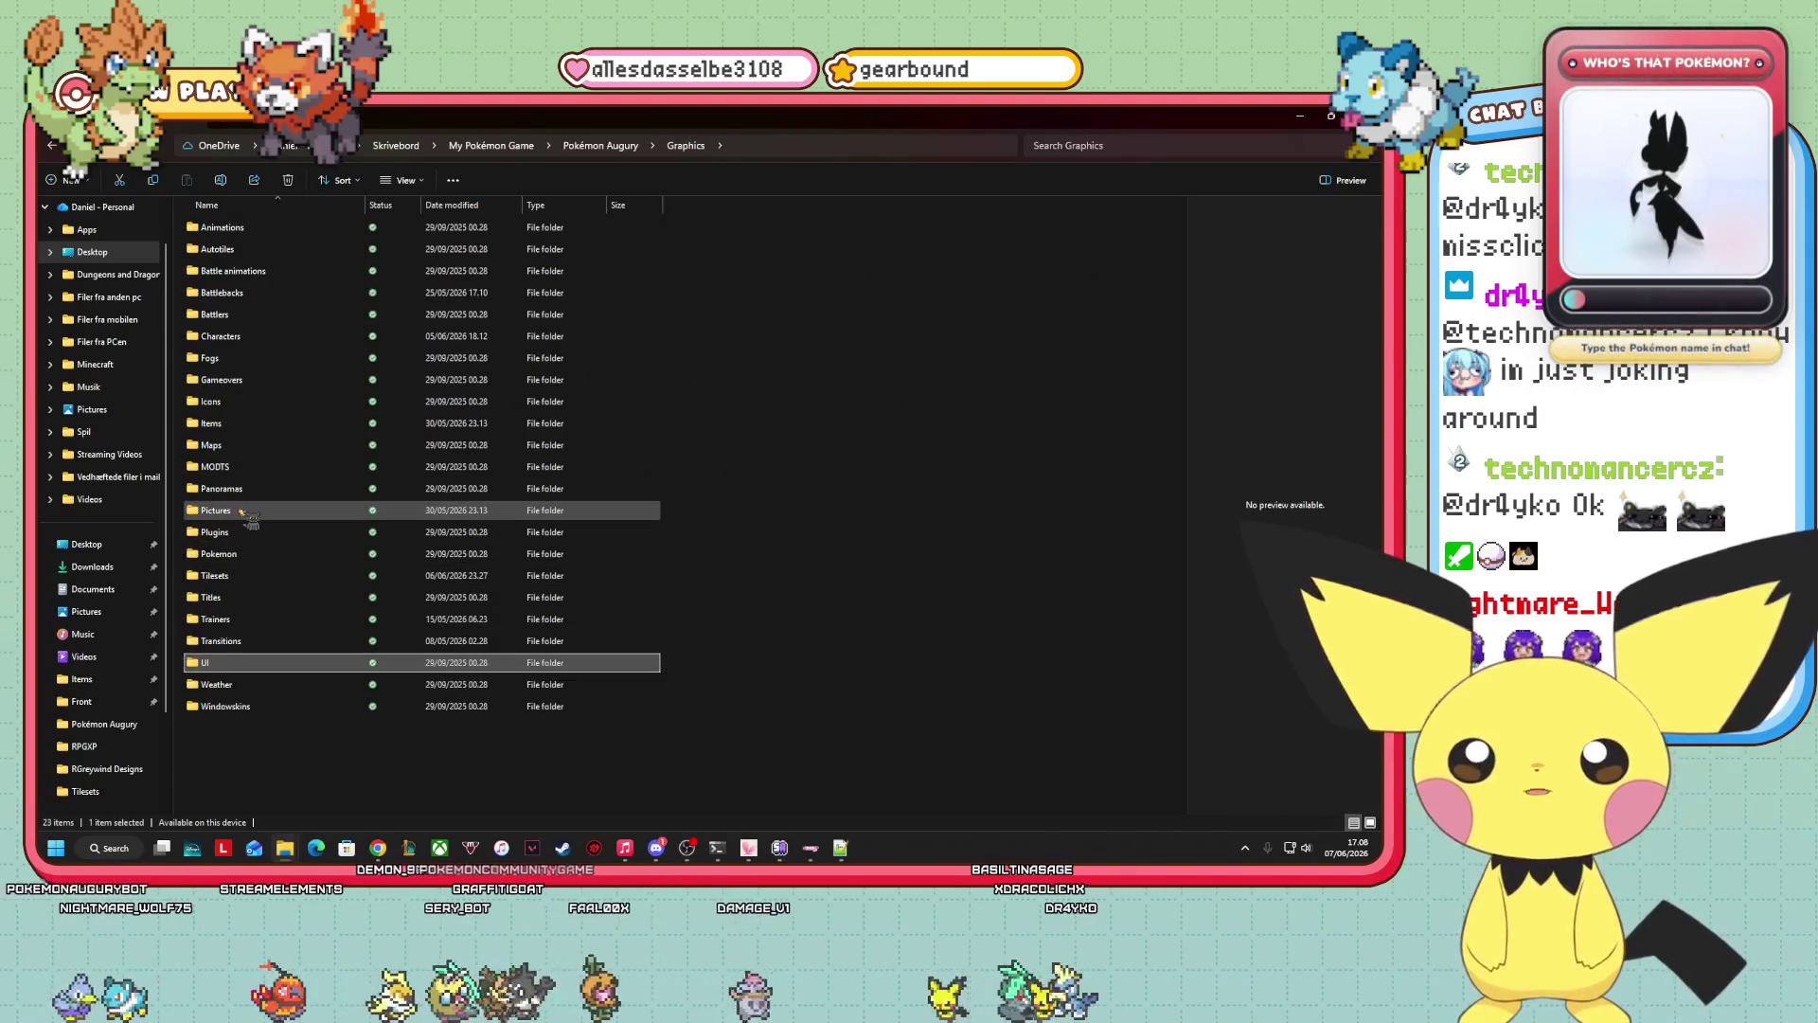
double_click(256, 535)
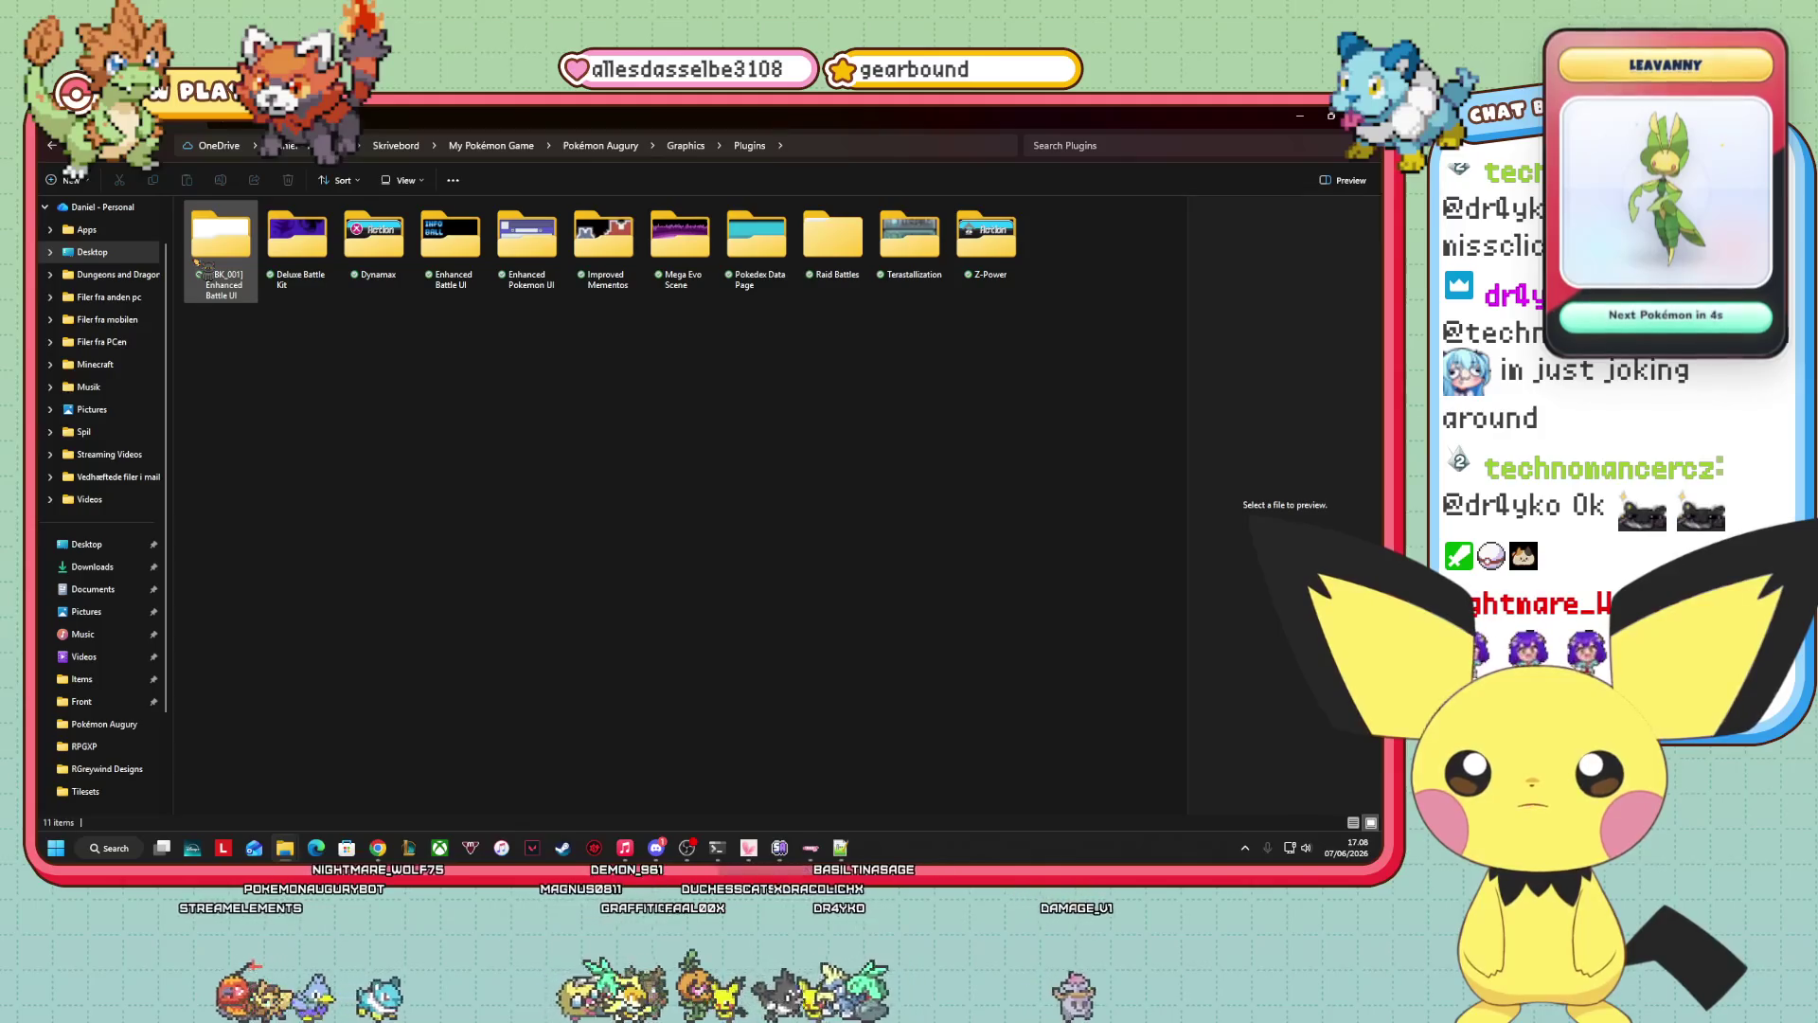
Look through Graphics > Pictures, then open the Graphics > Maps signpost folder.
left_click(682, 148)
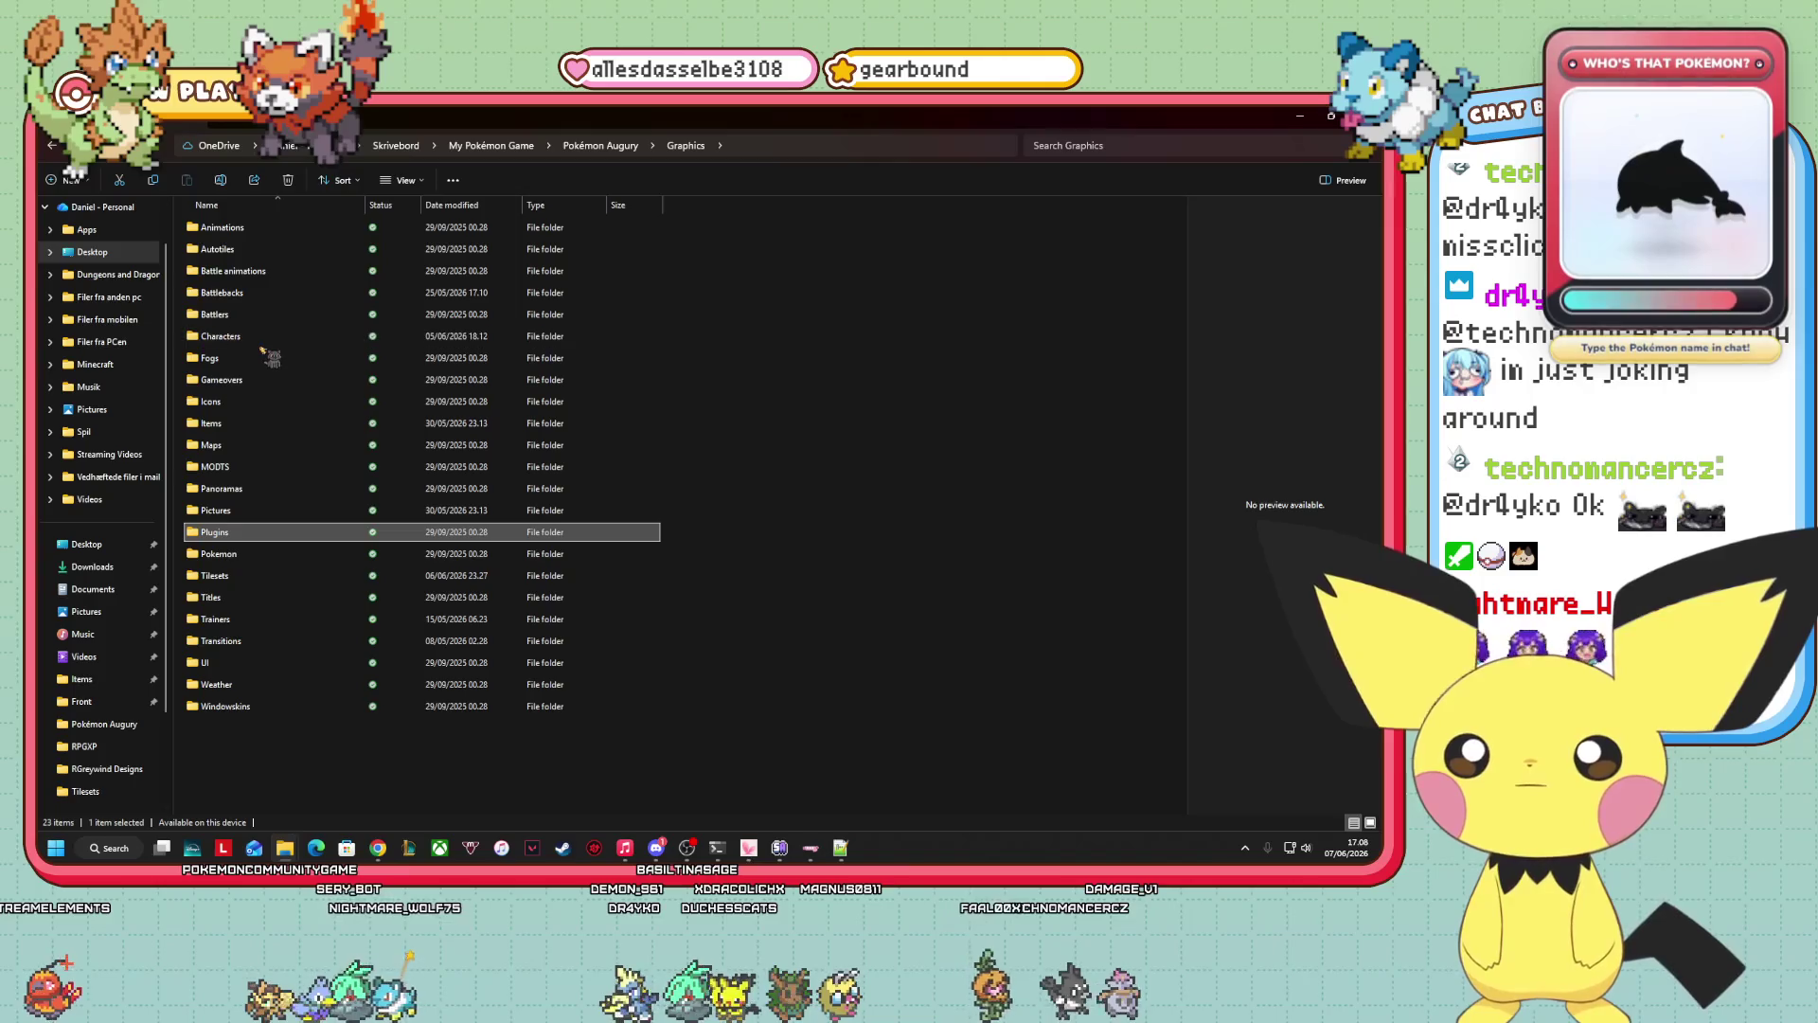
left_click(242, 510)
double_click(243, 510)
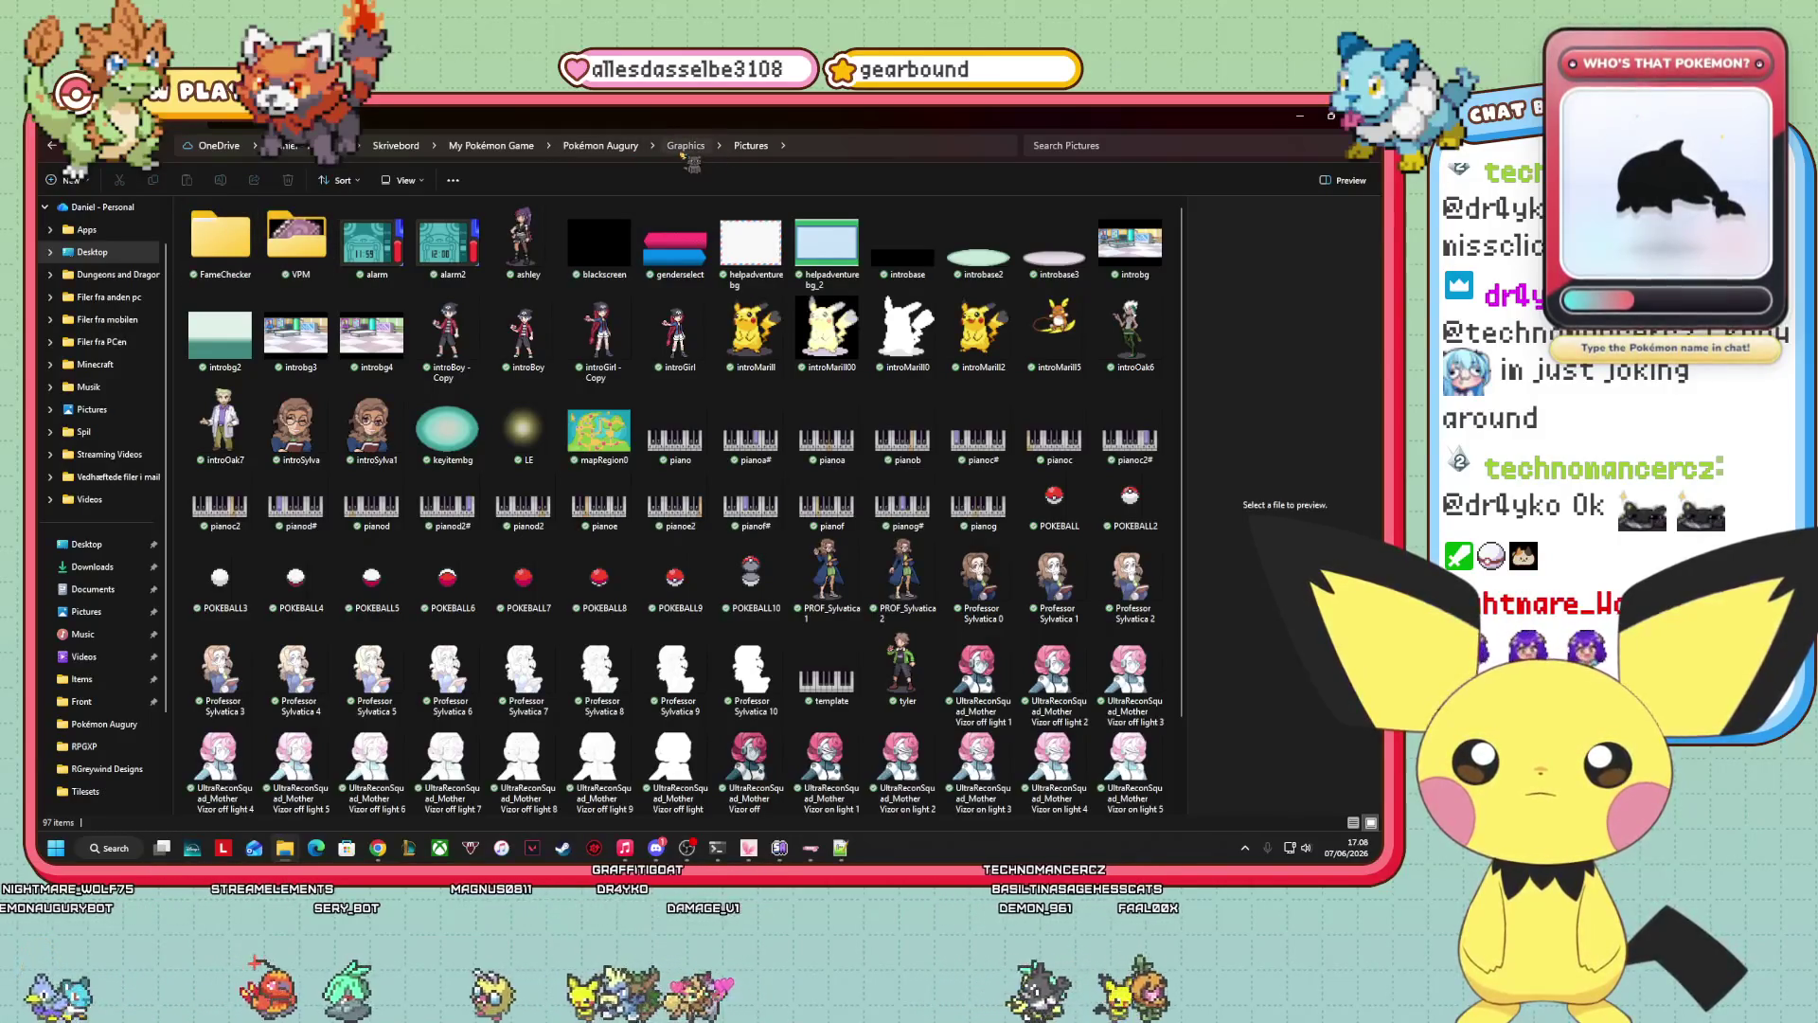
key("alt+Up")
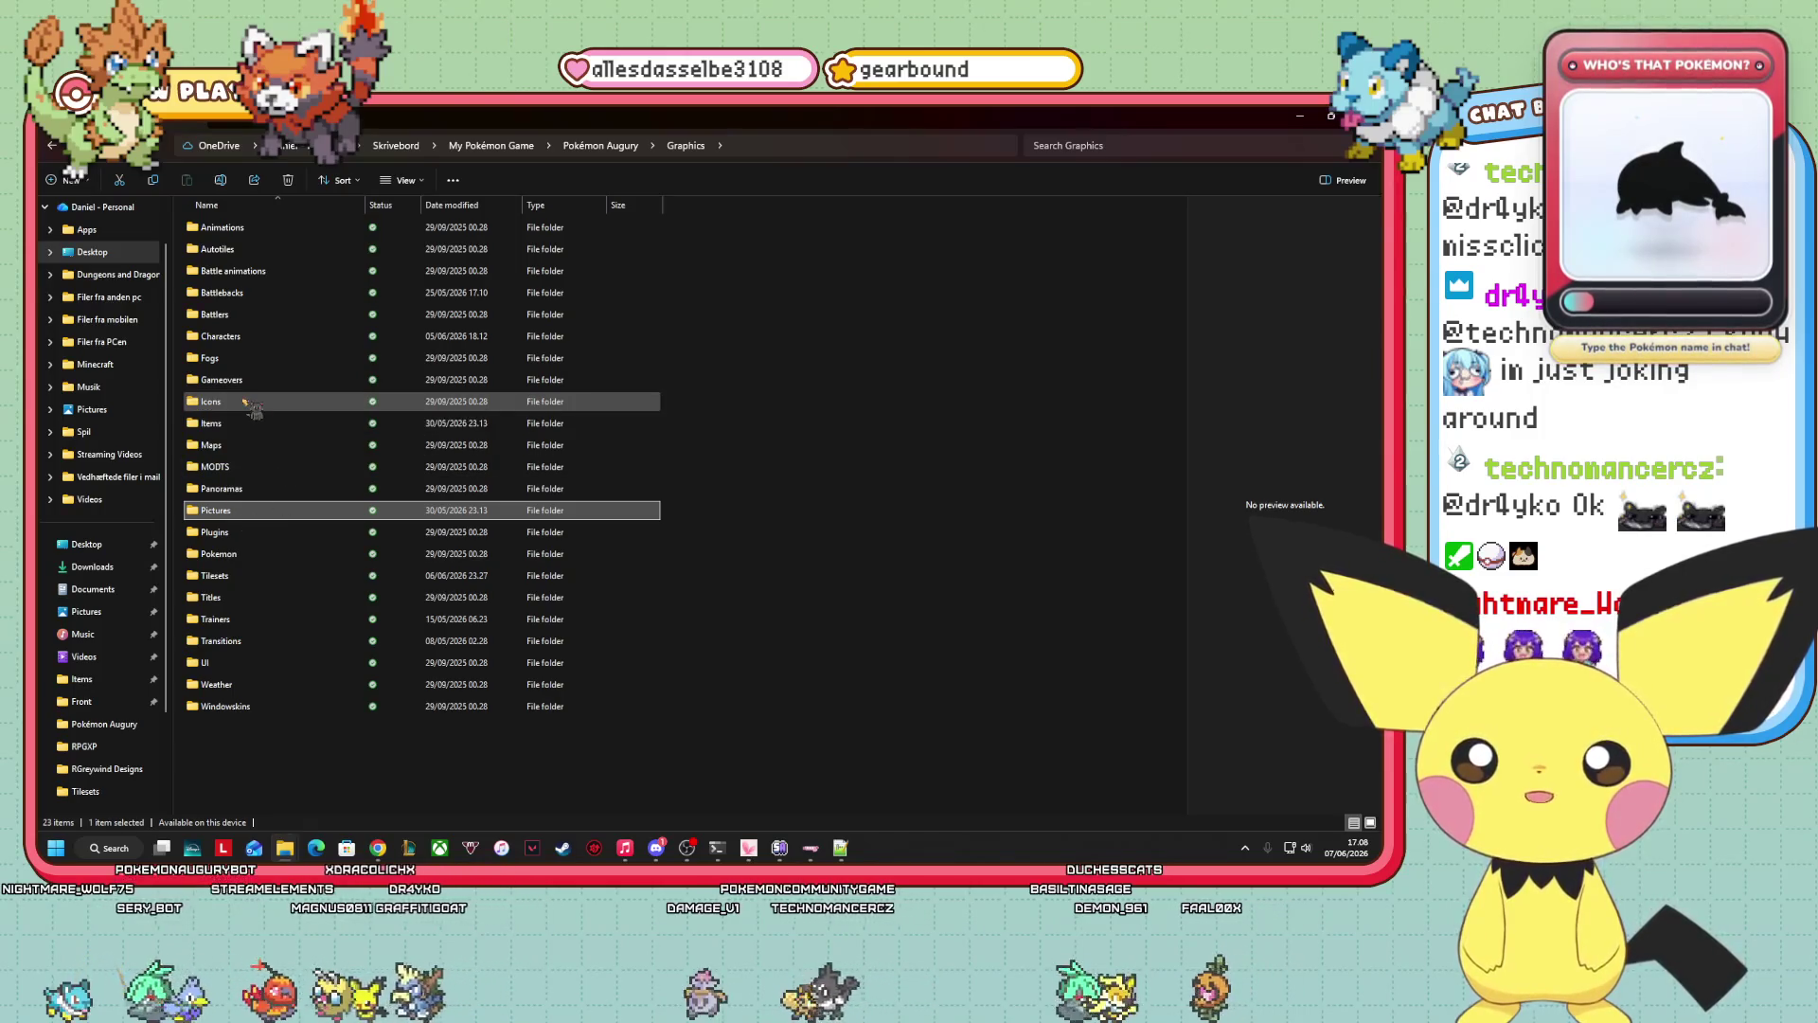
double_click(238, 451)
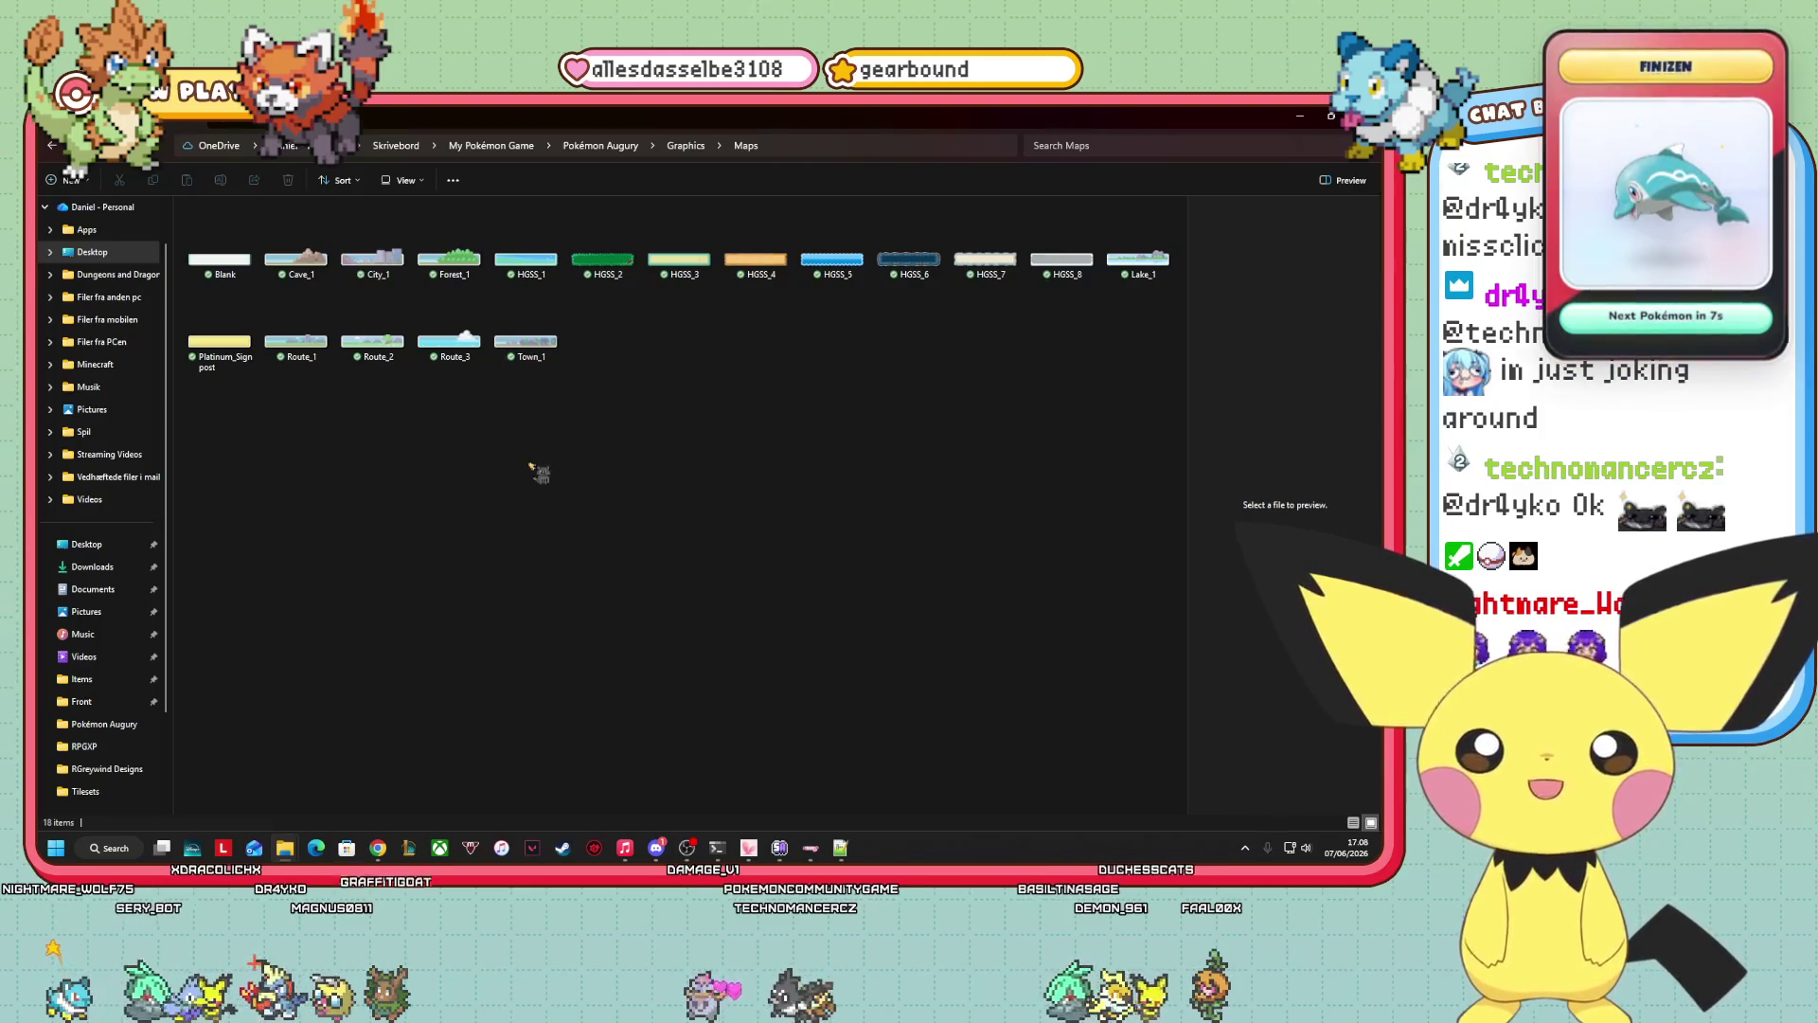
Show the Maps folder images as extra large icons and scroll through them.
left_click(403, 180)
left_click(425, 214)
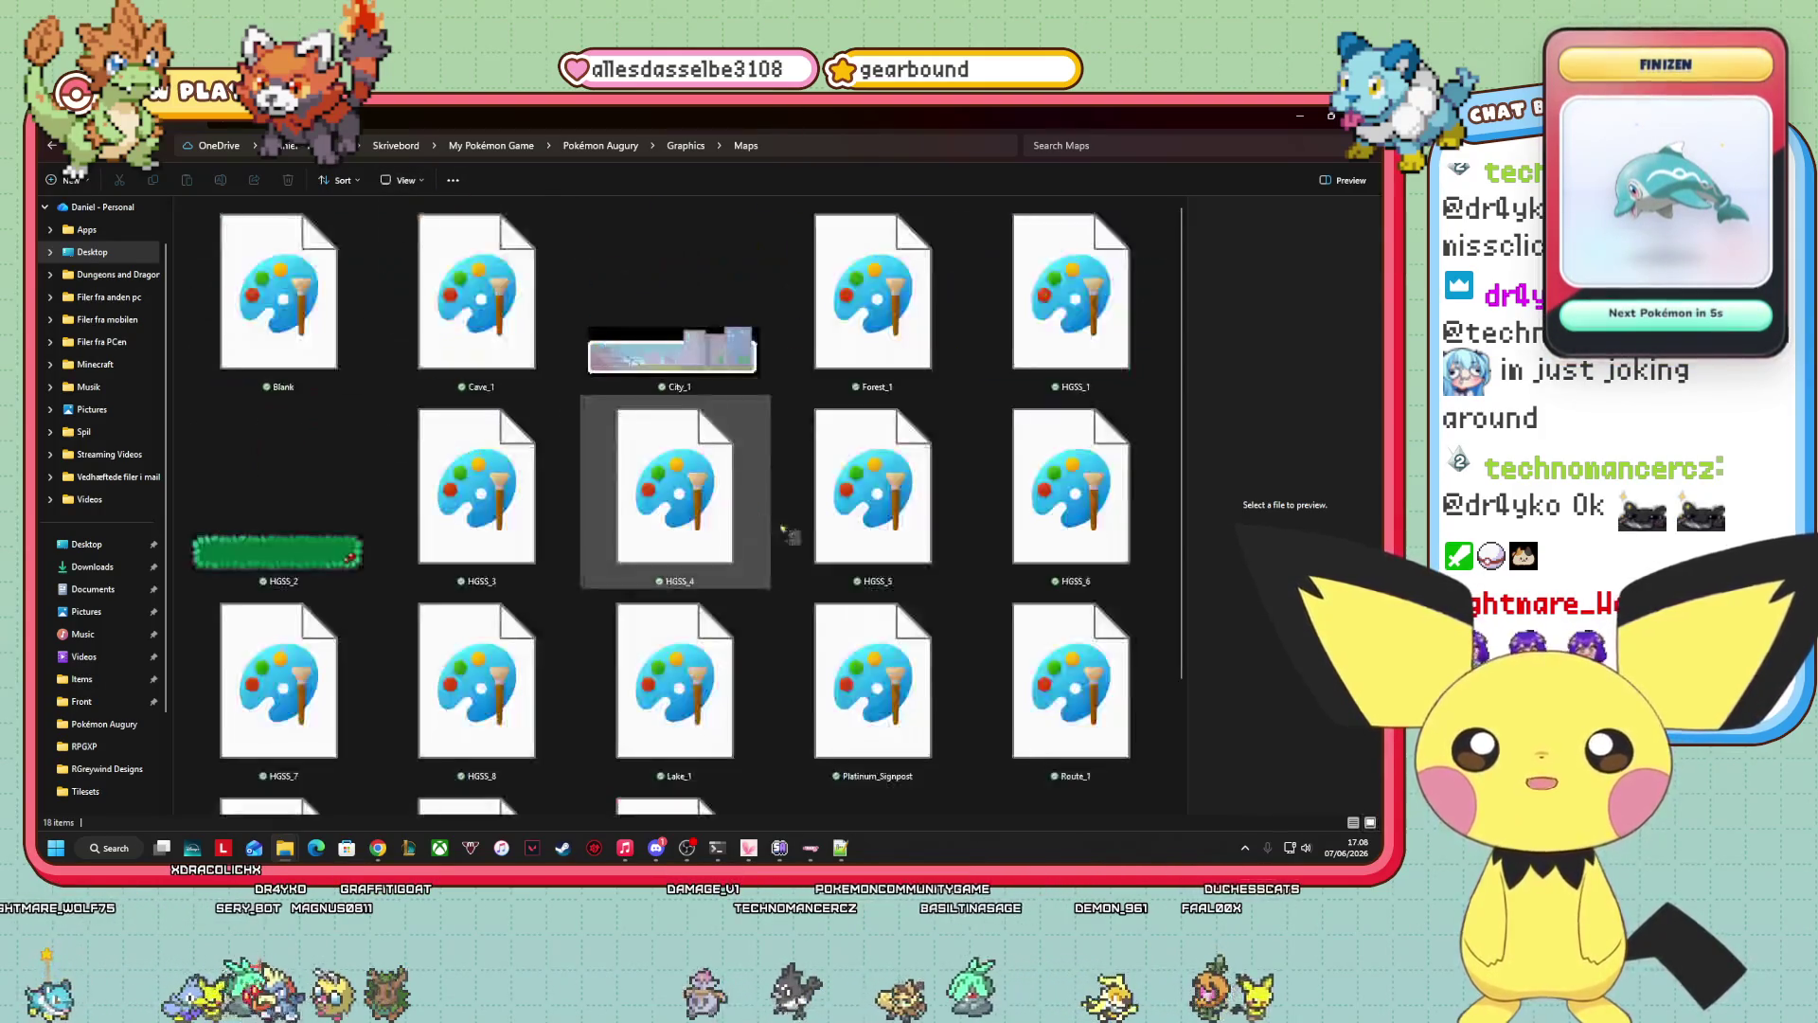
scroll(1041, 512, "down", 2)
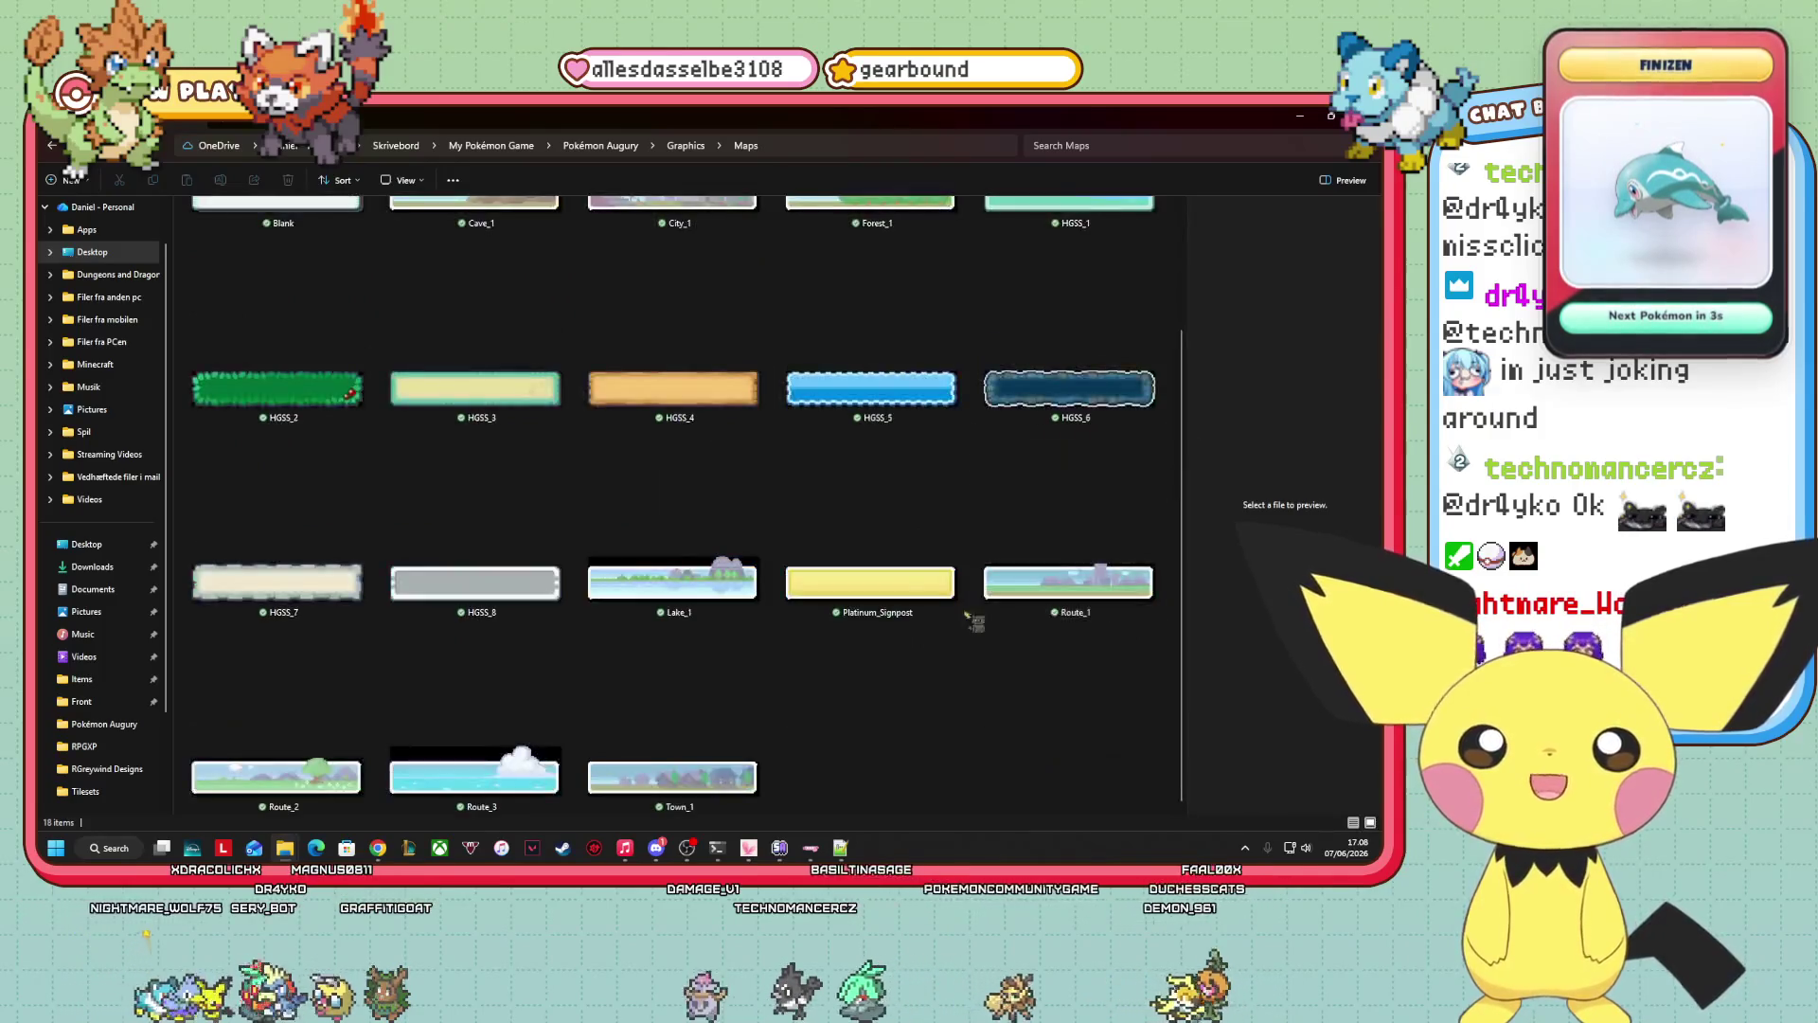
scroll(899, 615, "up", 2)
scroll(899, 568, "down", 2)
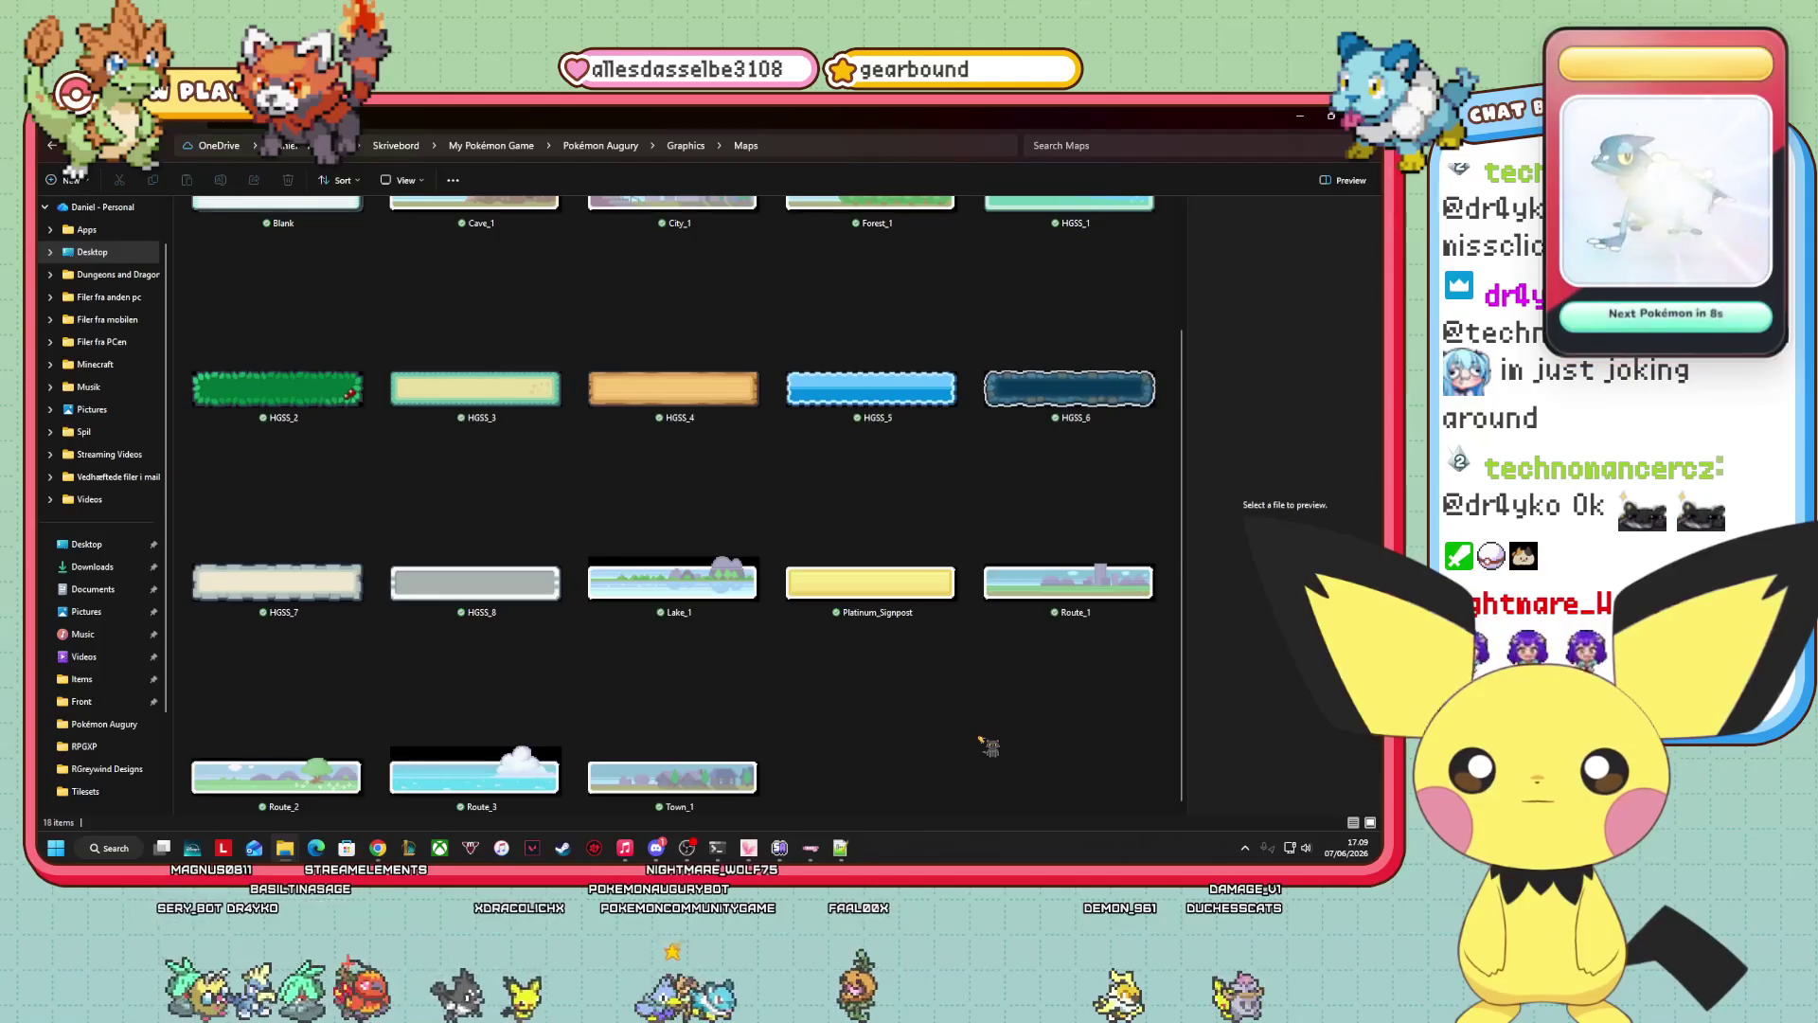
scroll(985, 743, "up", 2)
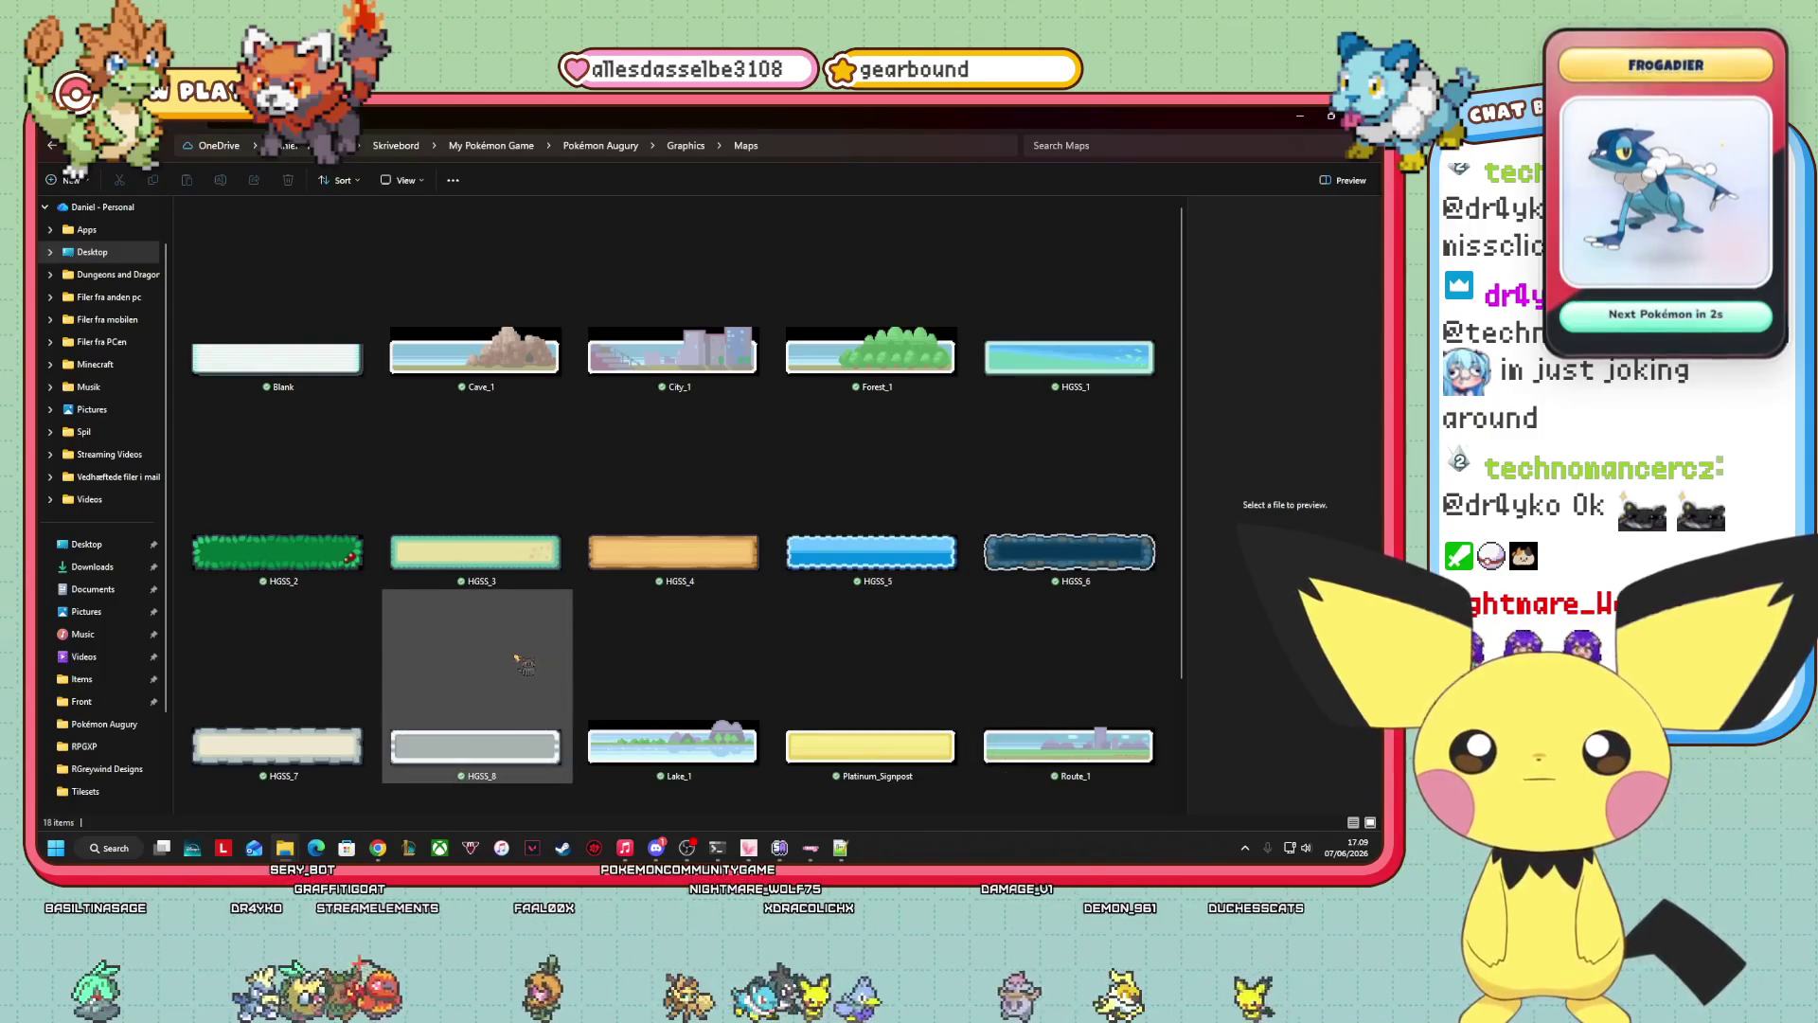
Preview the HGSS_2 and Route_2 signposts, then bring Config.rb forward in a smaller window.
left_click(246, 568)
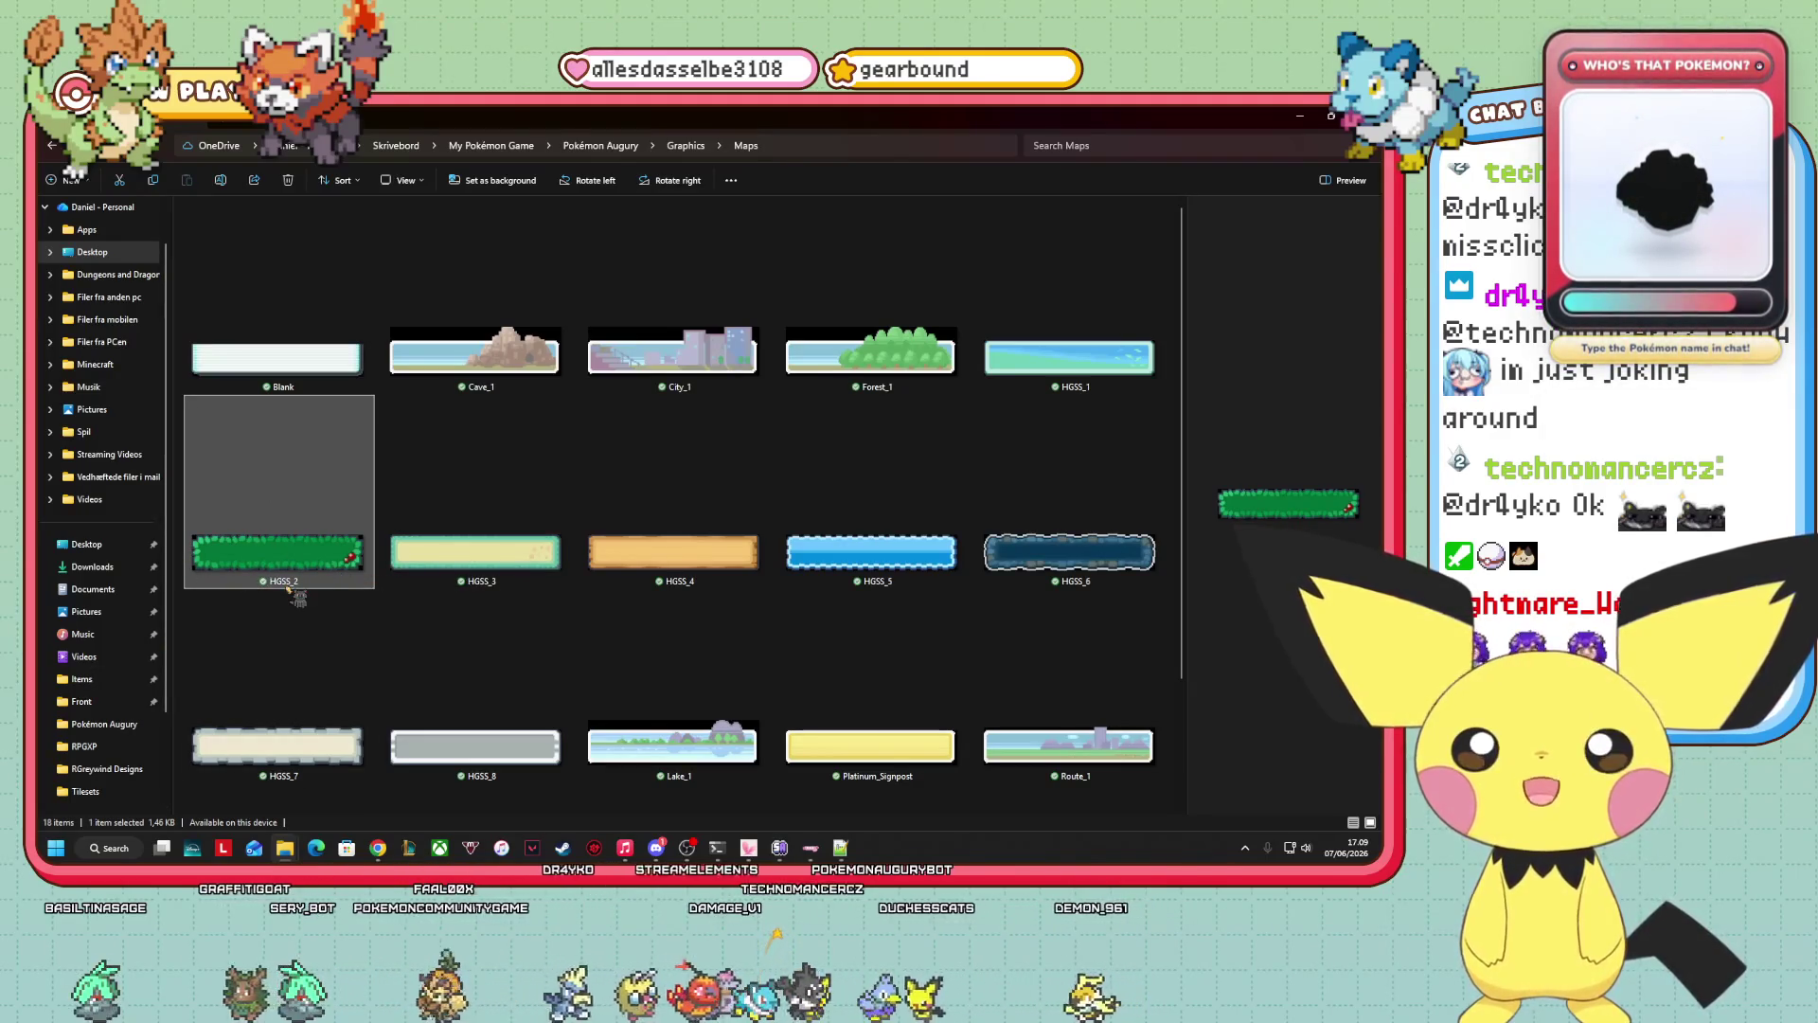
scroll(295, 597, "down", 2)
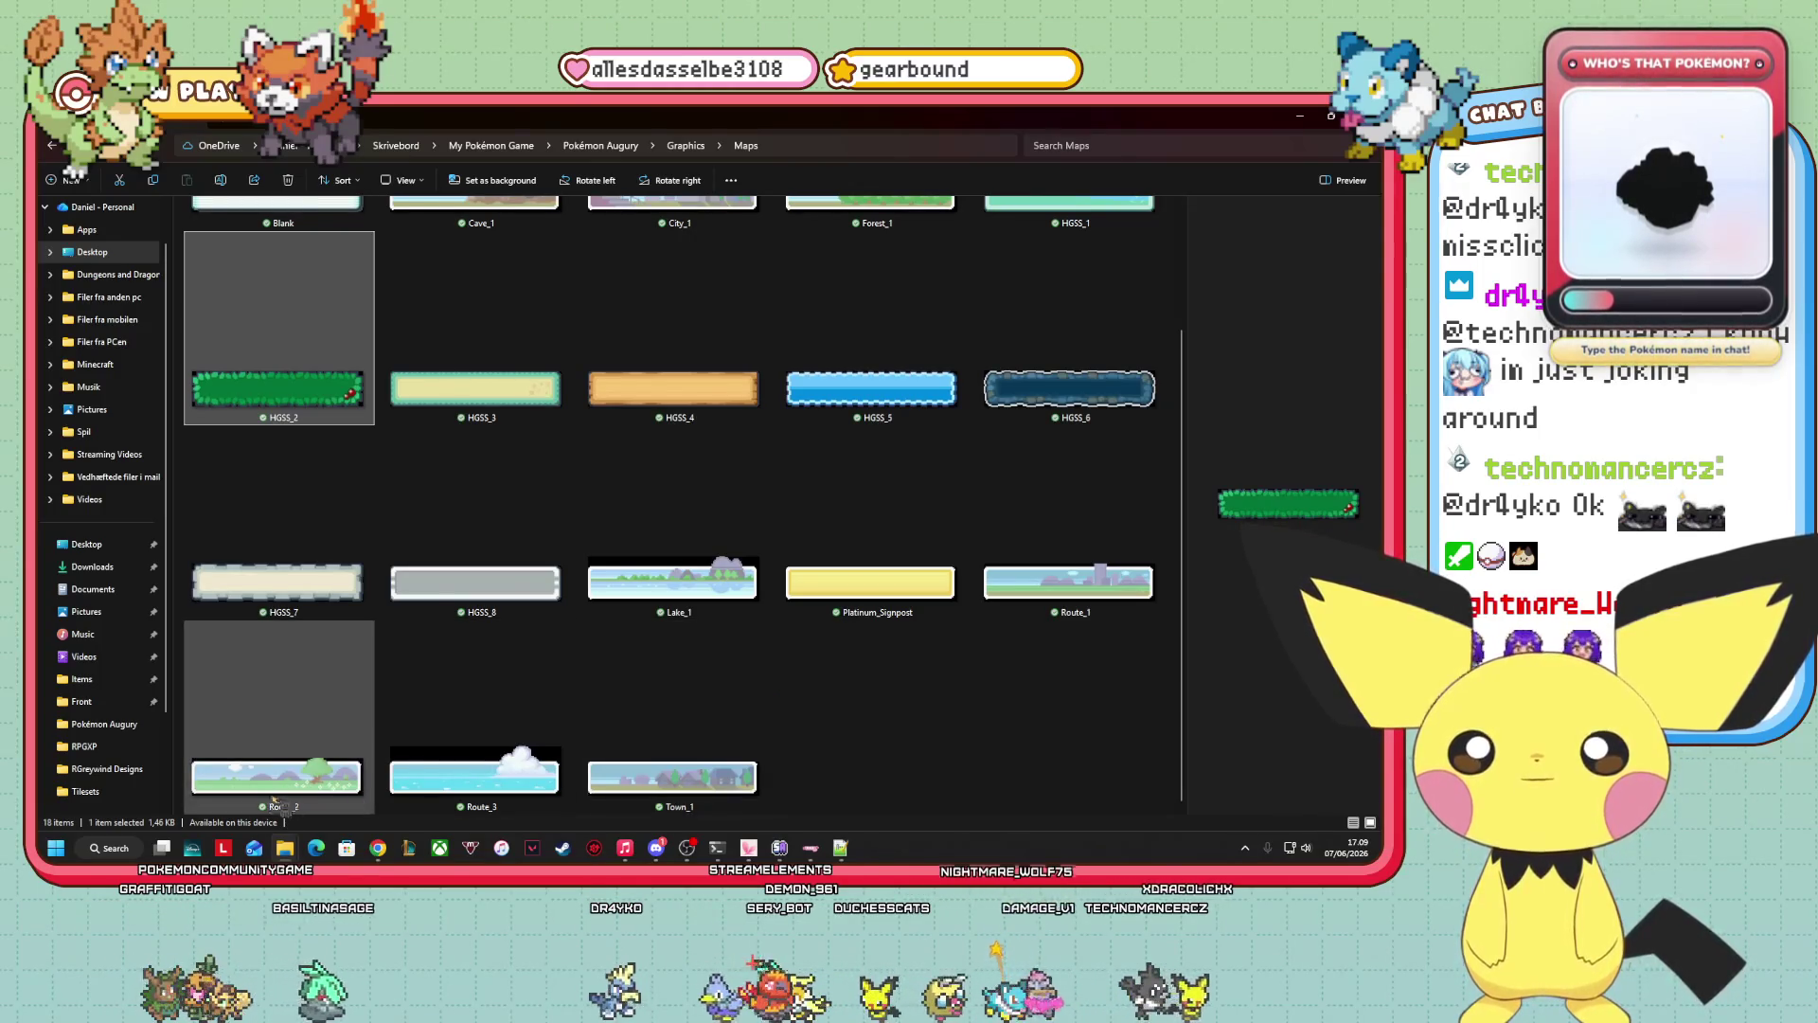
left_click(325, 783)
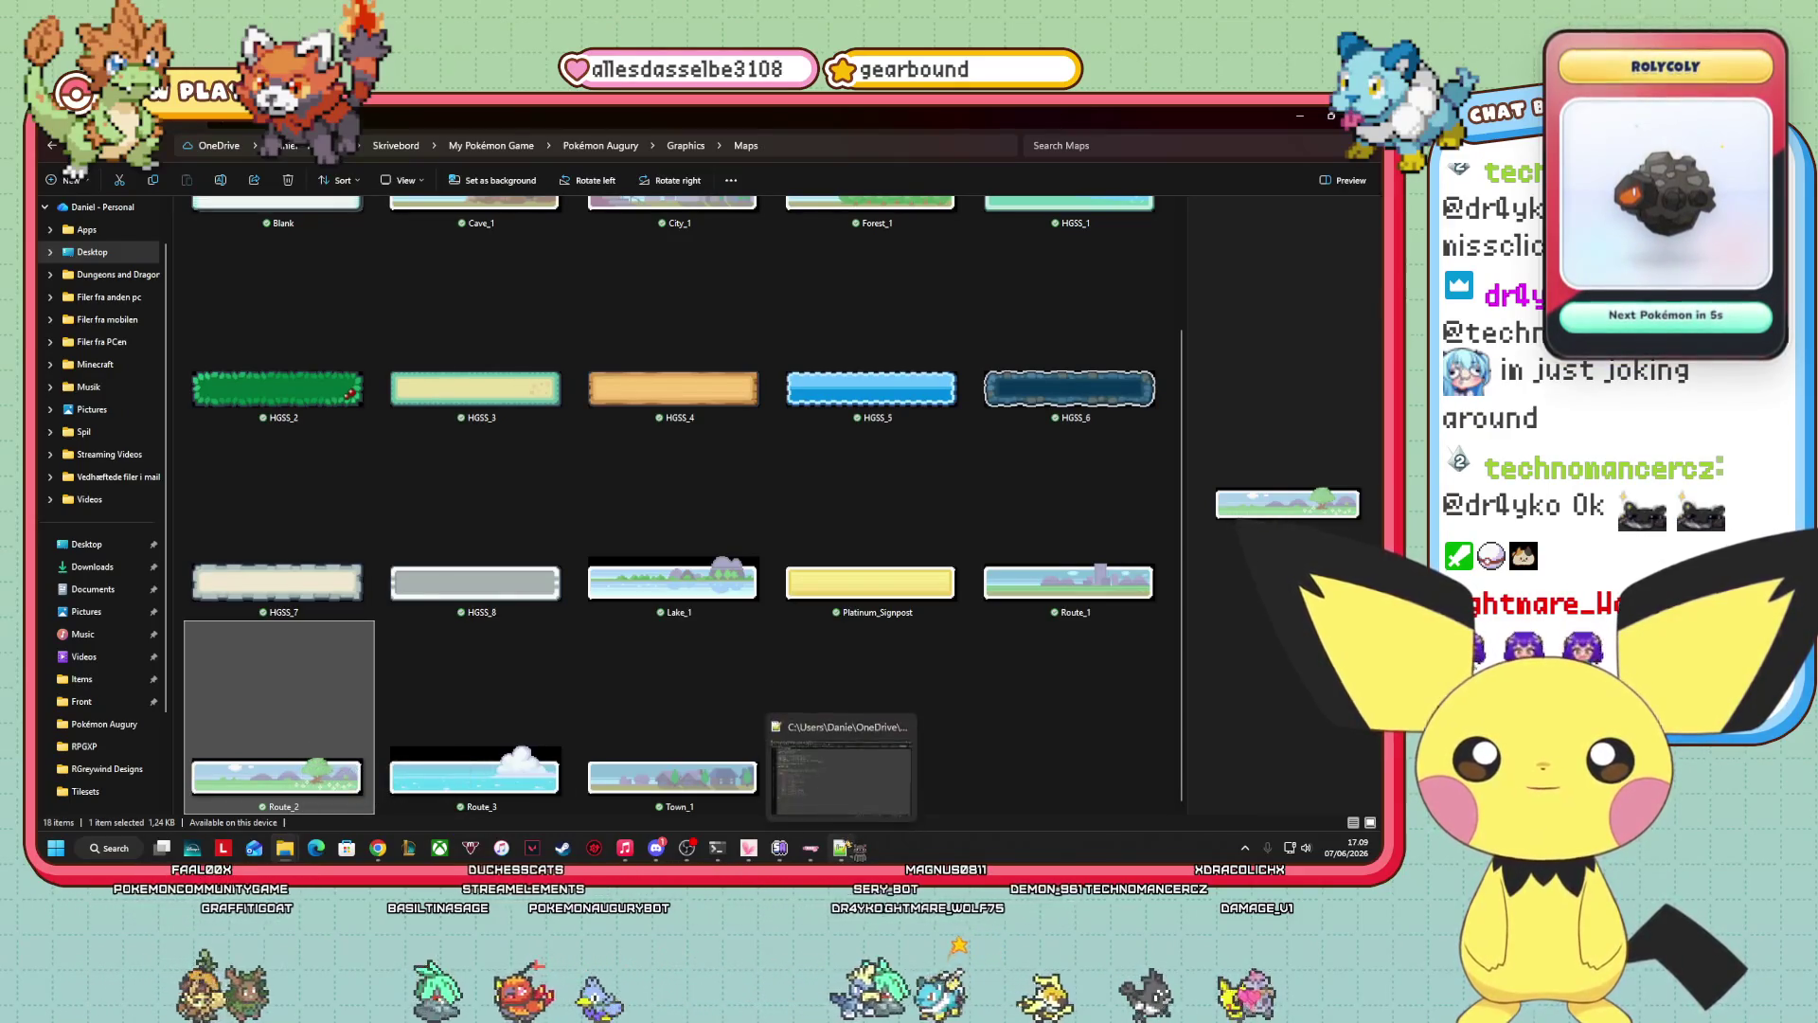
left_click(840, 848)
mouse_move(947, 114)
left_mouse_down()
mouse_move(734, 299)
mouse_move(967, 273)
mouse_move(1049, 126)
mouse_move(1152, 123)
left_mouse_up()
Place the Notepad++ window beside Explorer, narrowing the preview pane to fit more thumbnails.
left_click_drag(670, 332, 980, 317)
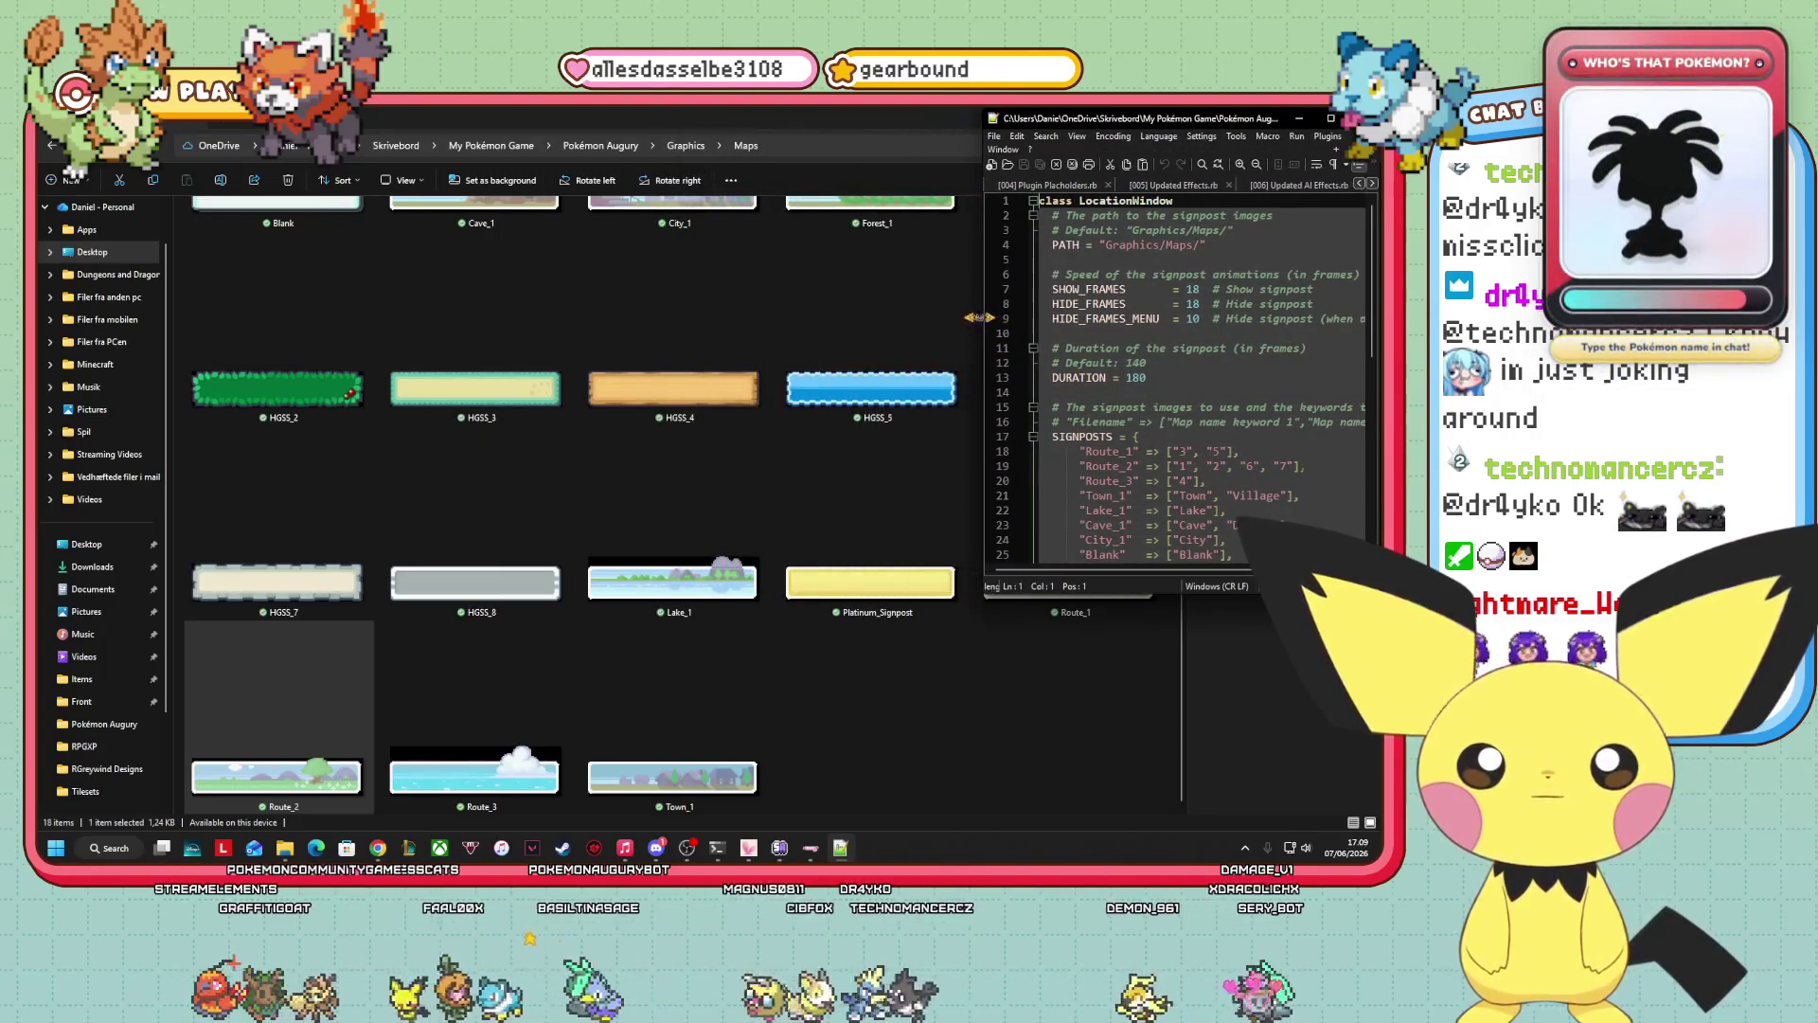
left_click_drag(1183, 698, 973, 689)
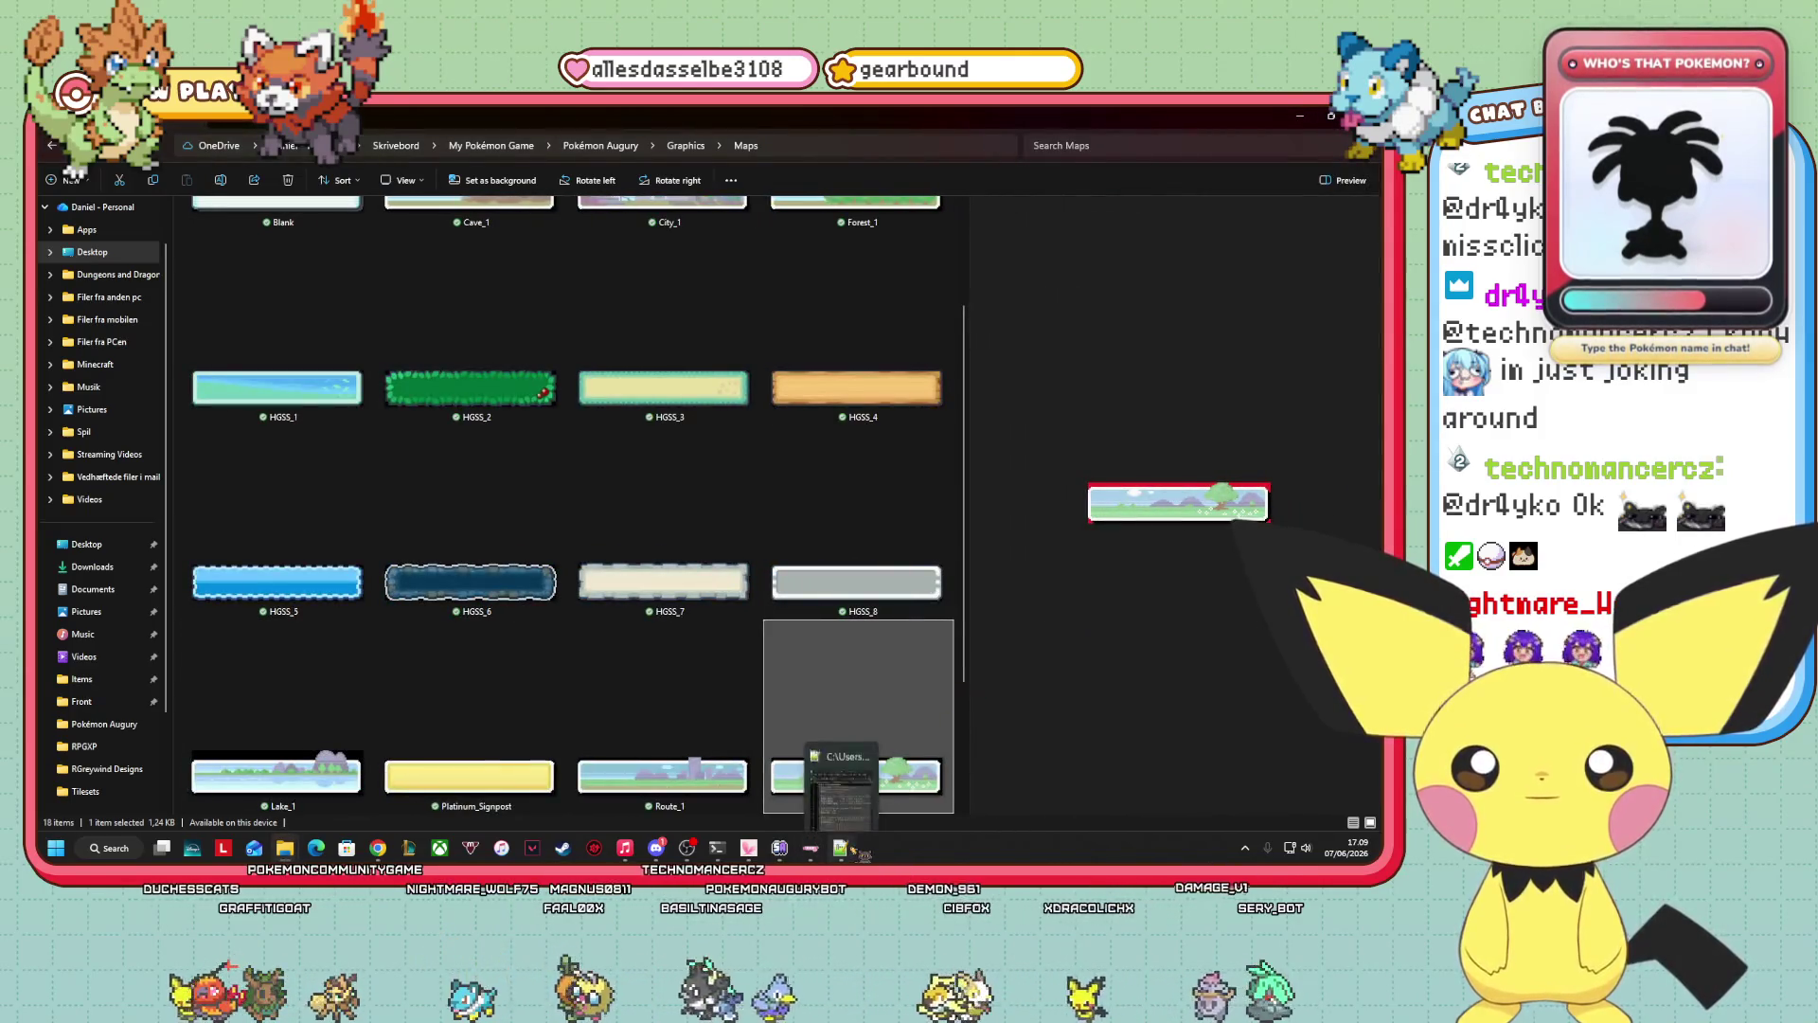
left_click(842, 848)
left_click_drag(1201, 119, 1196, 136)
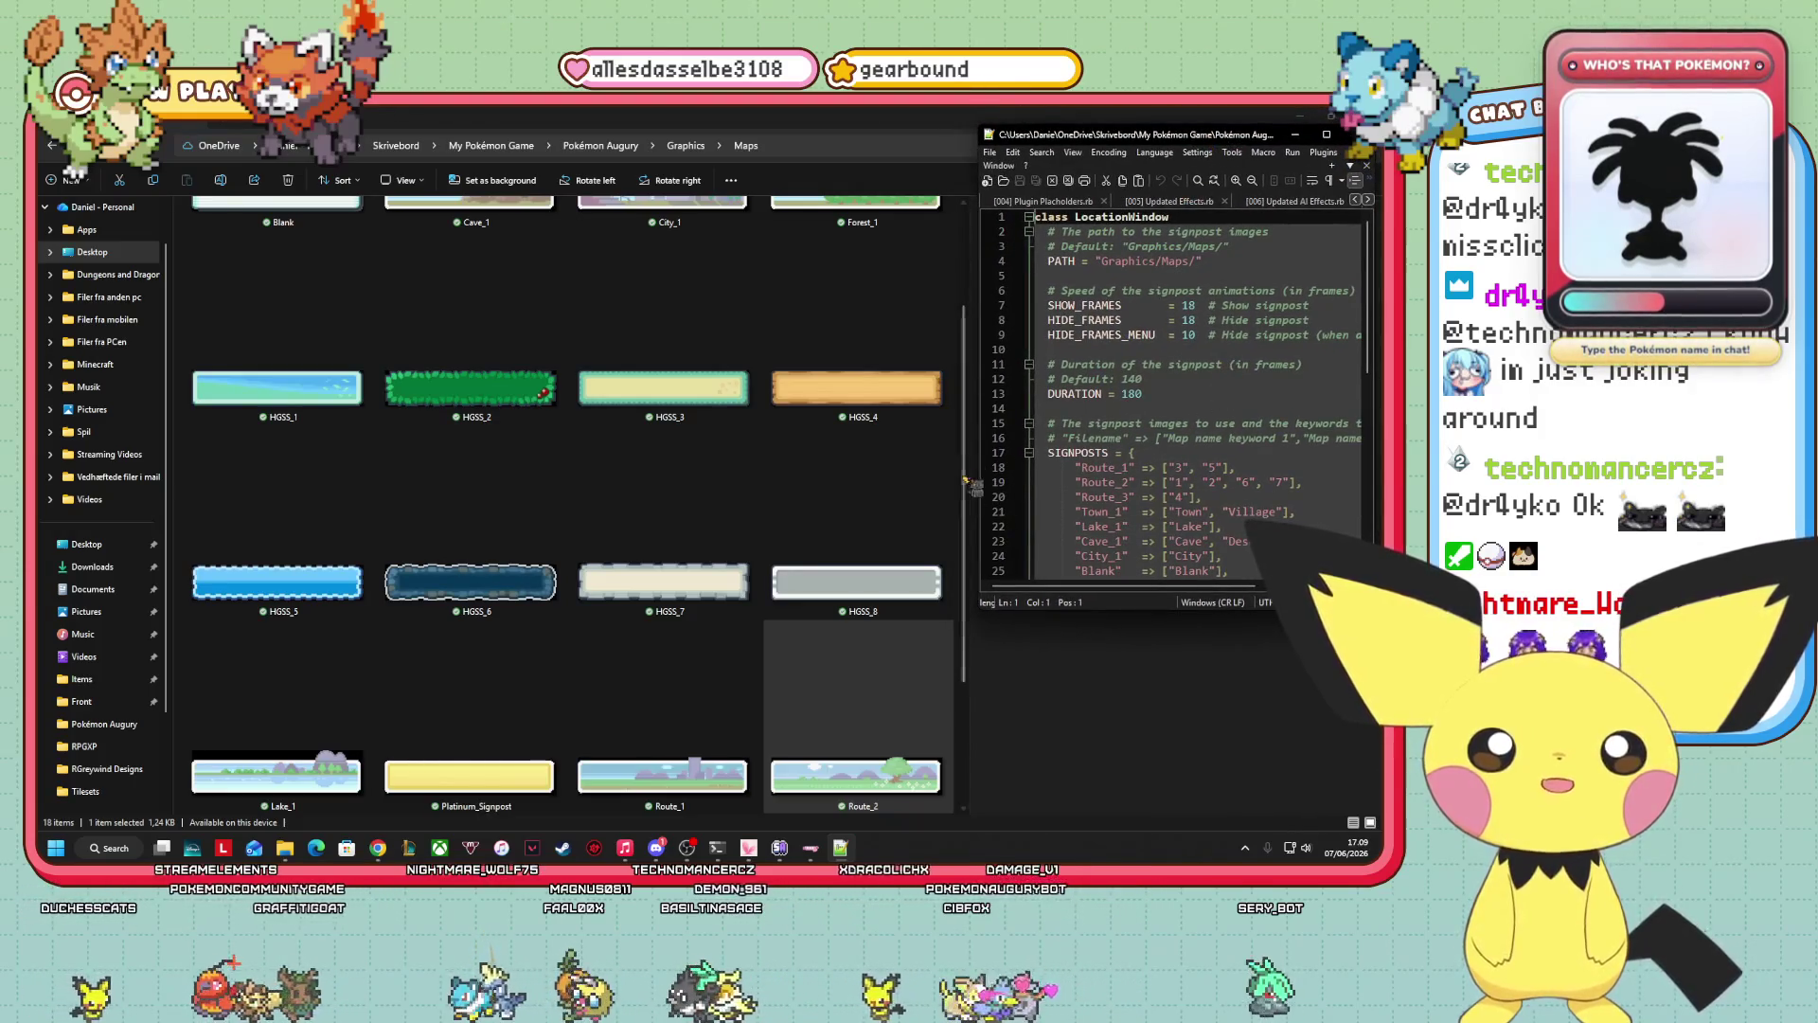
left_click_drag(973, 486, 949, 488)
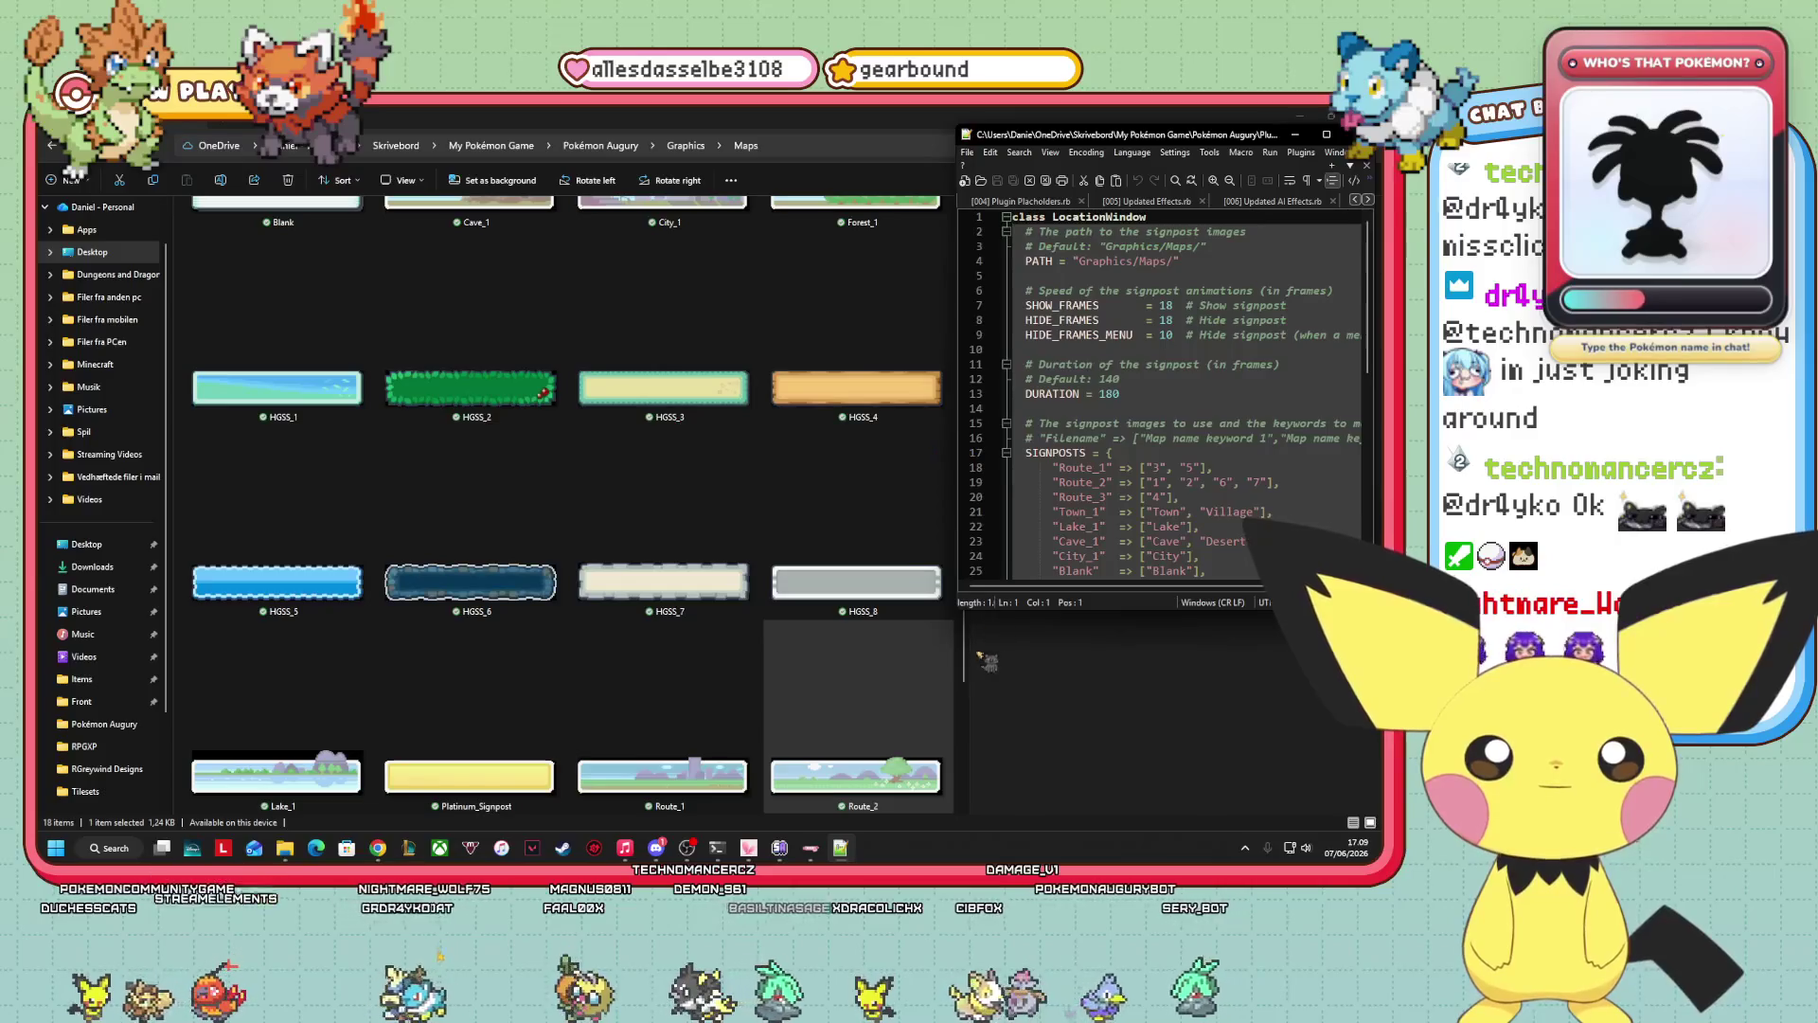
left_click_drag(956, 654, 816, 651)
left_click(840, 848)
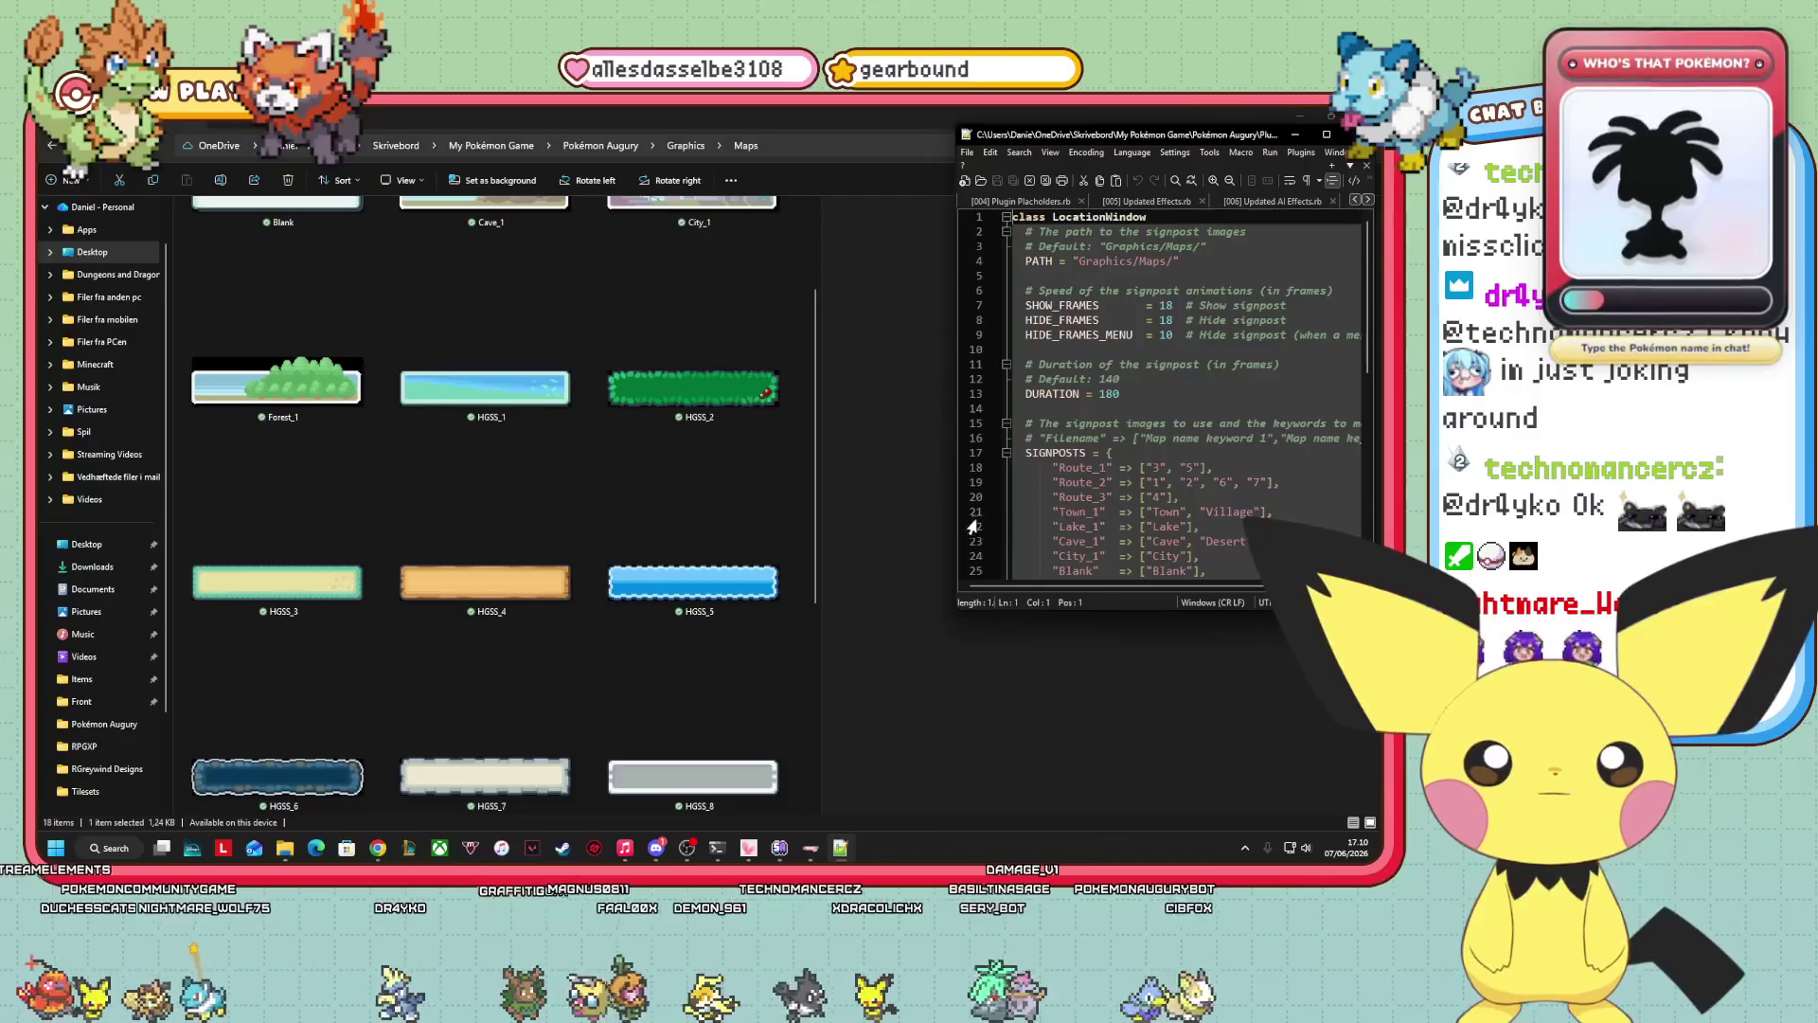
left_click_drag(953, 512, 808, 512)
Lengthen the editor and scroll so the full SIGNPOSTS block is visible.
scroll(1120, 462, "up", 2, "ctrl")
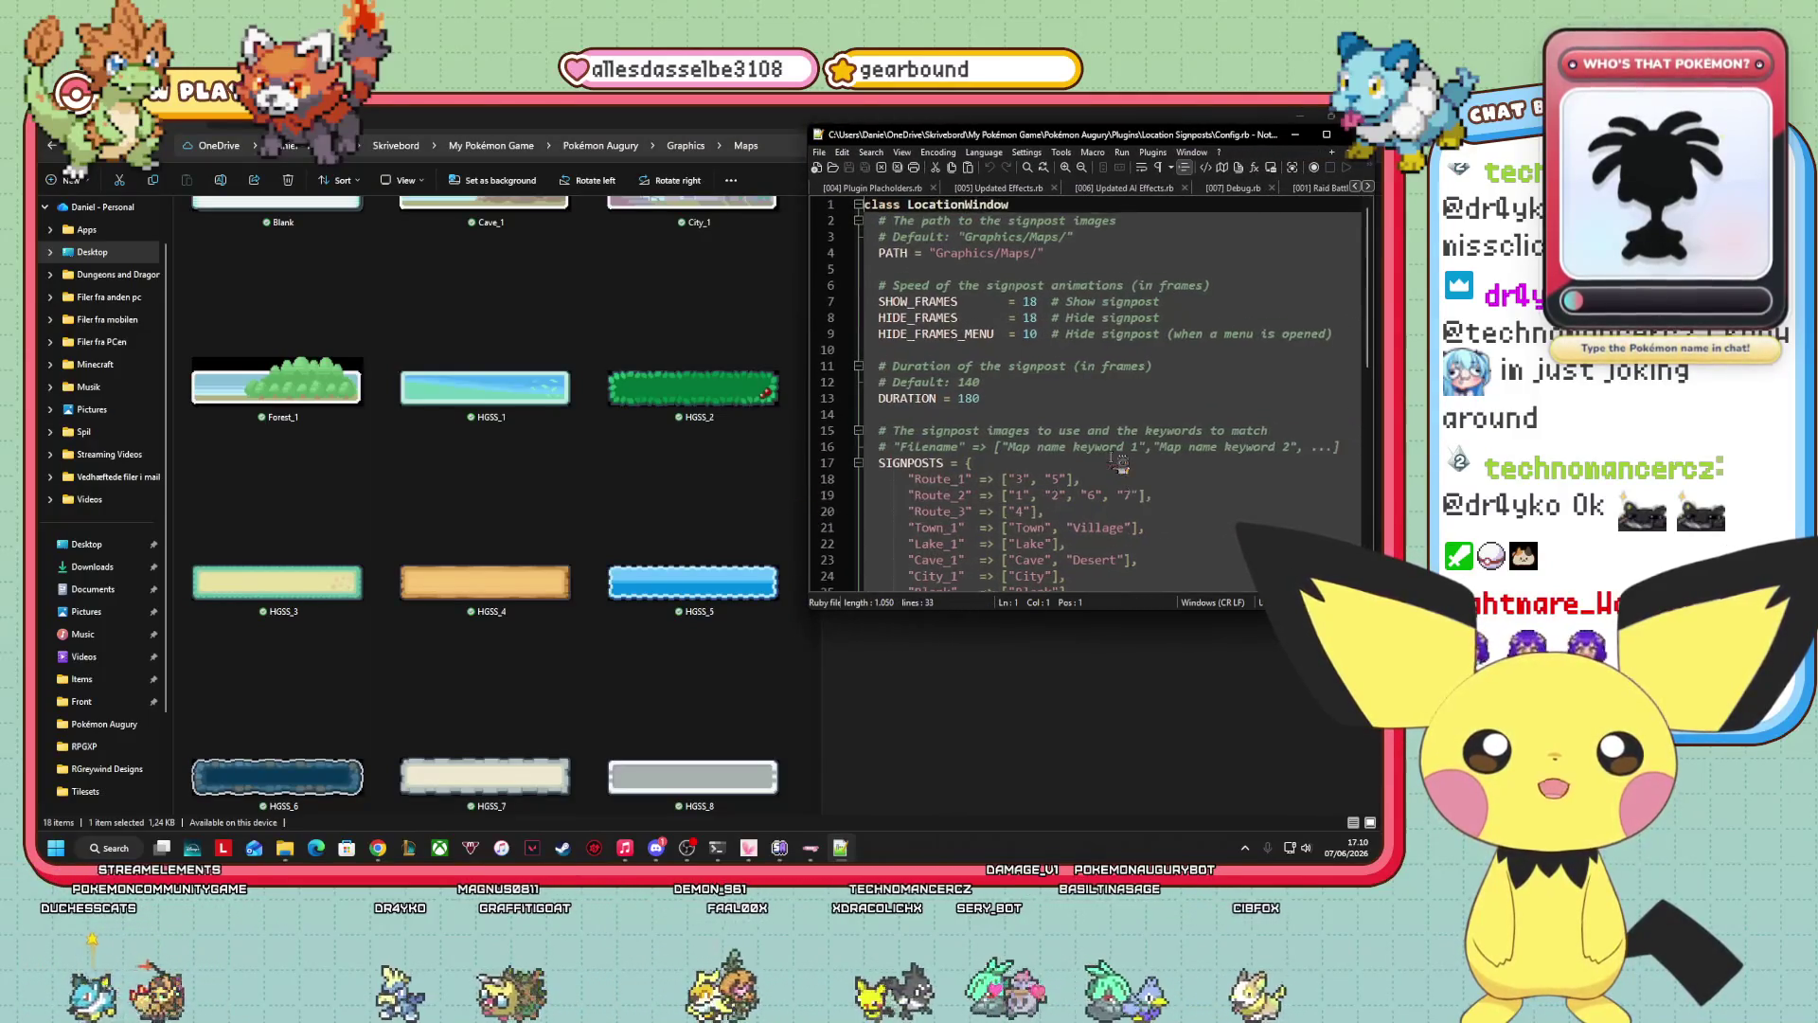
scroll(1120, 464, "up", 1, "ctrl")
scroll(1120, 464, "down", 2)
left_click_drag(1134, 607, 1133, 852)
scroll(1238, 651, "up", 1)
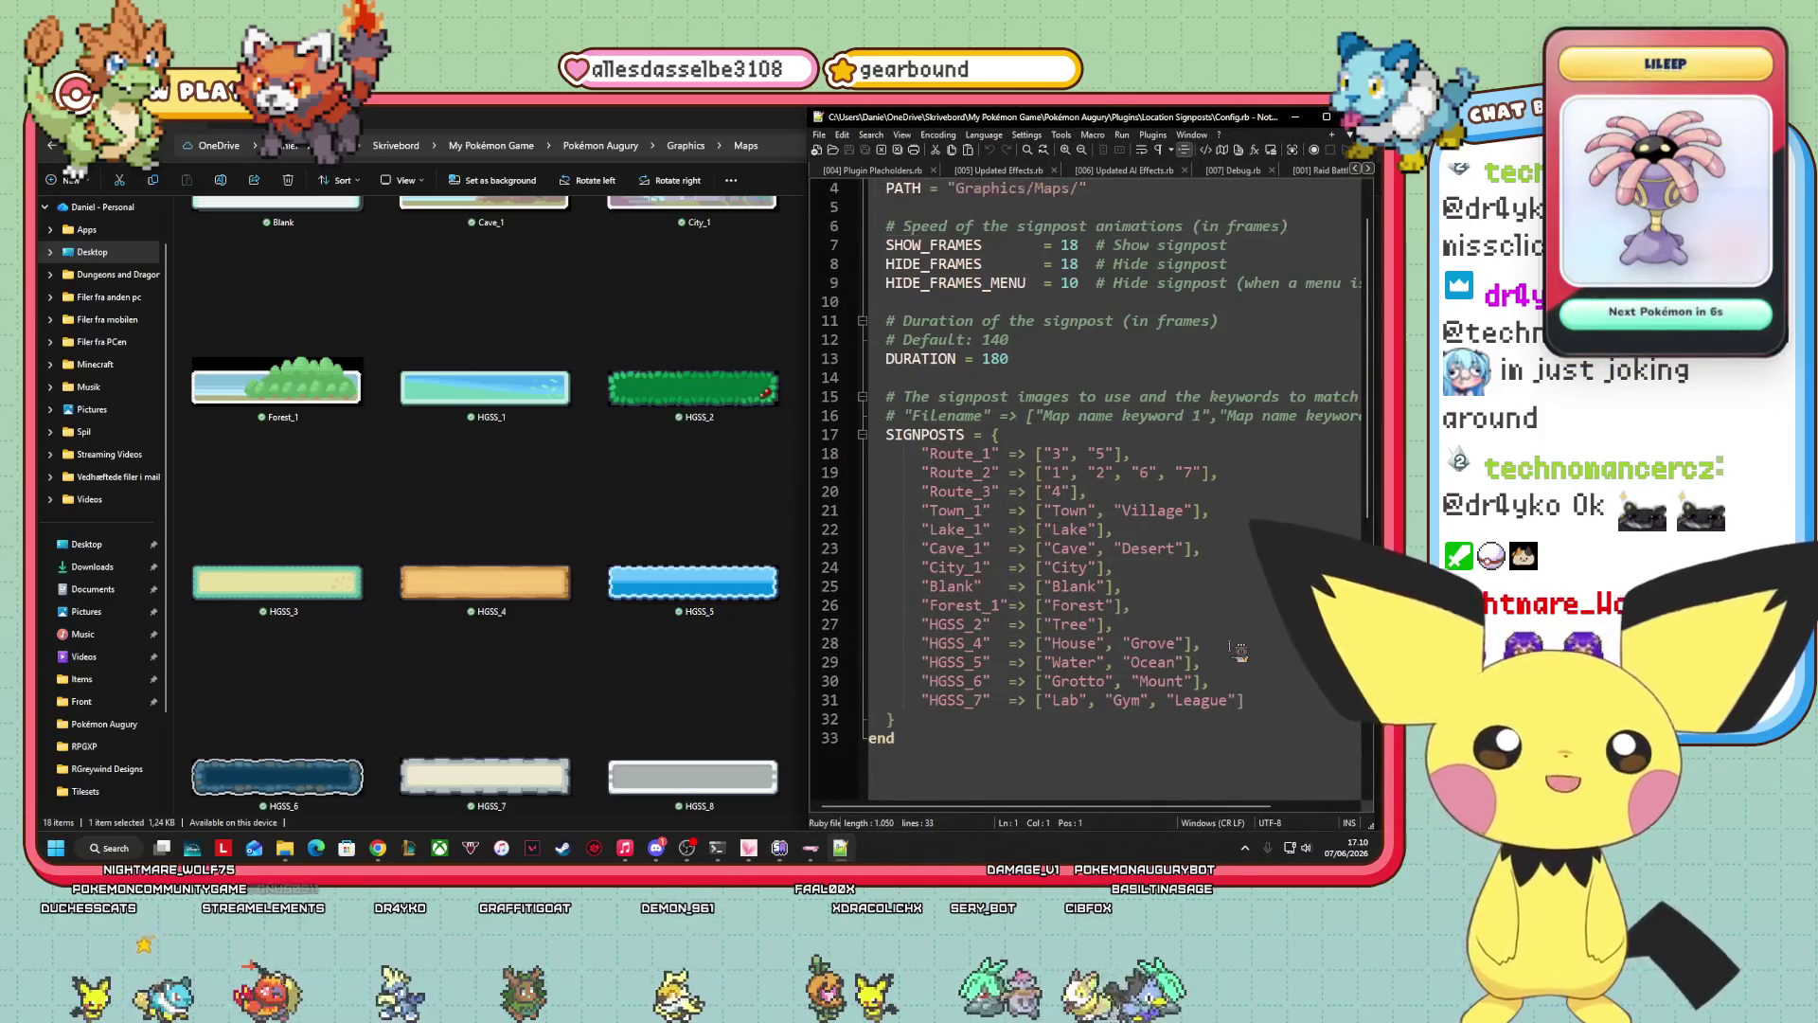
left_click(378, 847)
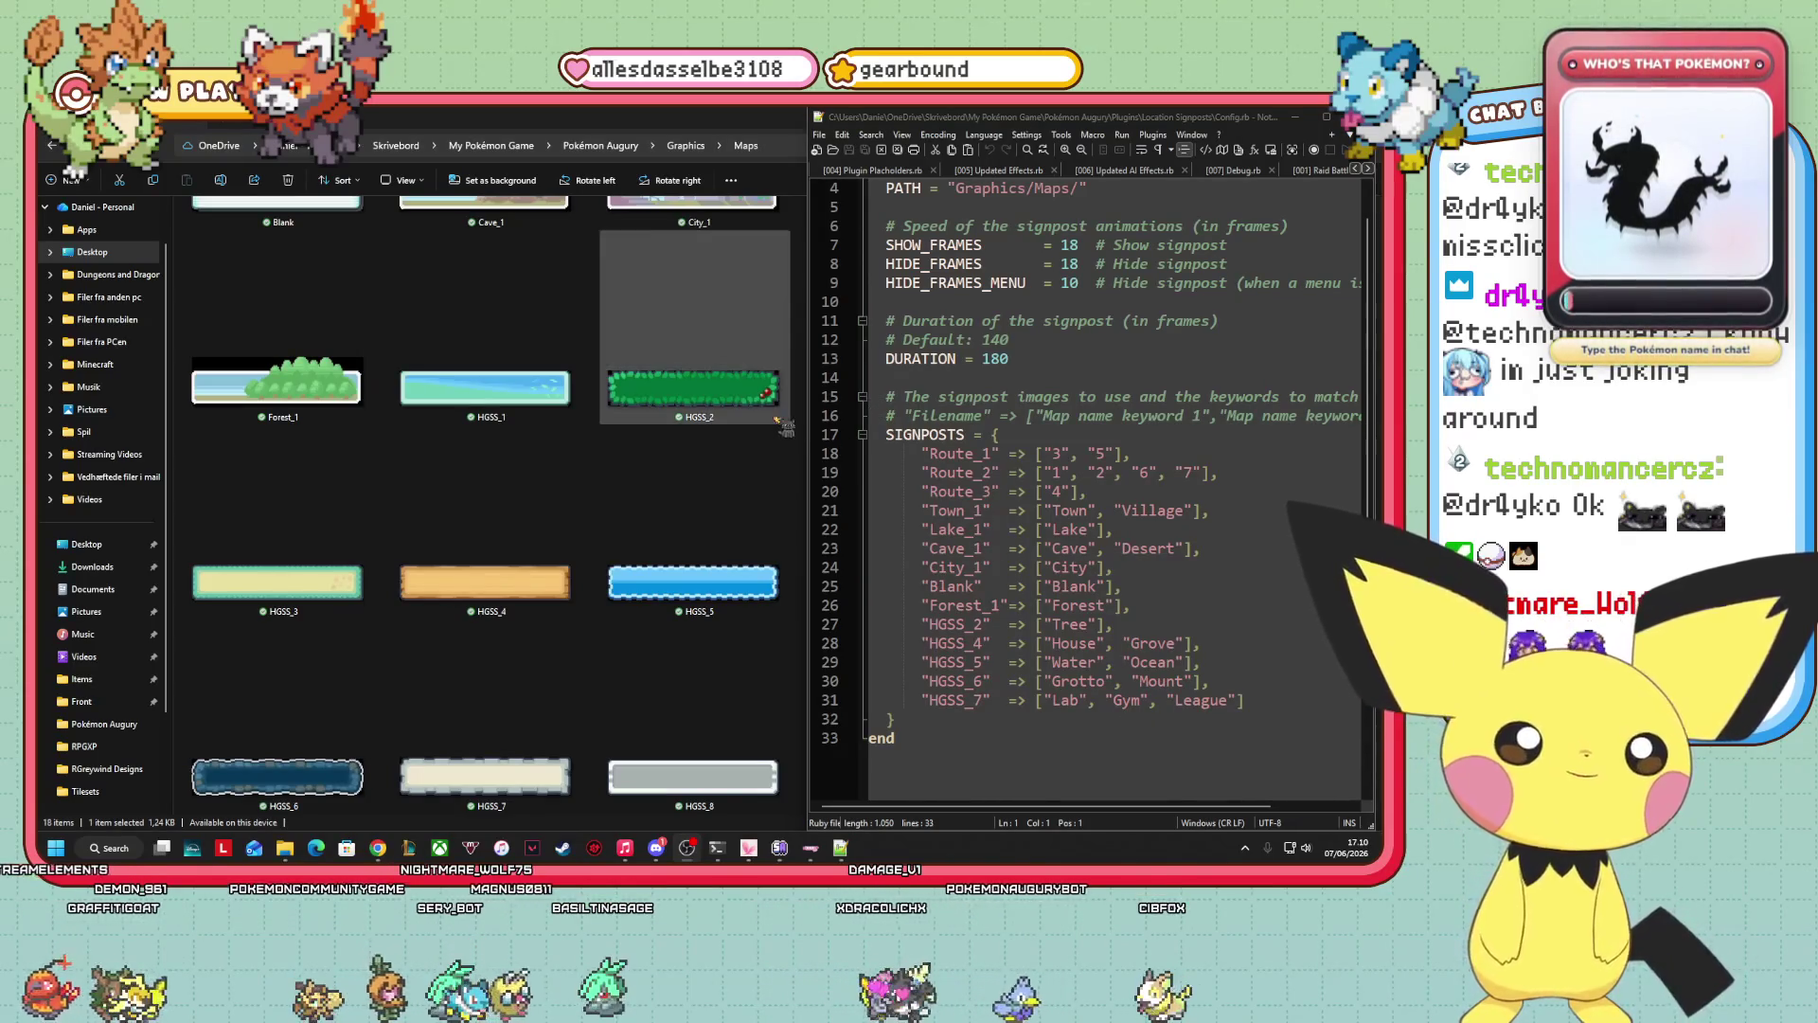
scroll(336, 497, "up", 2)
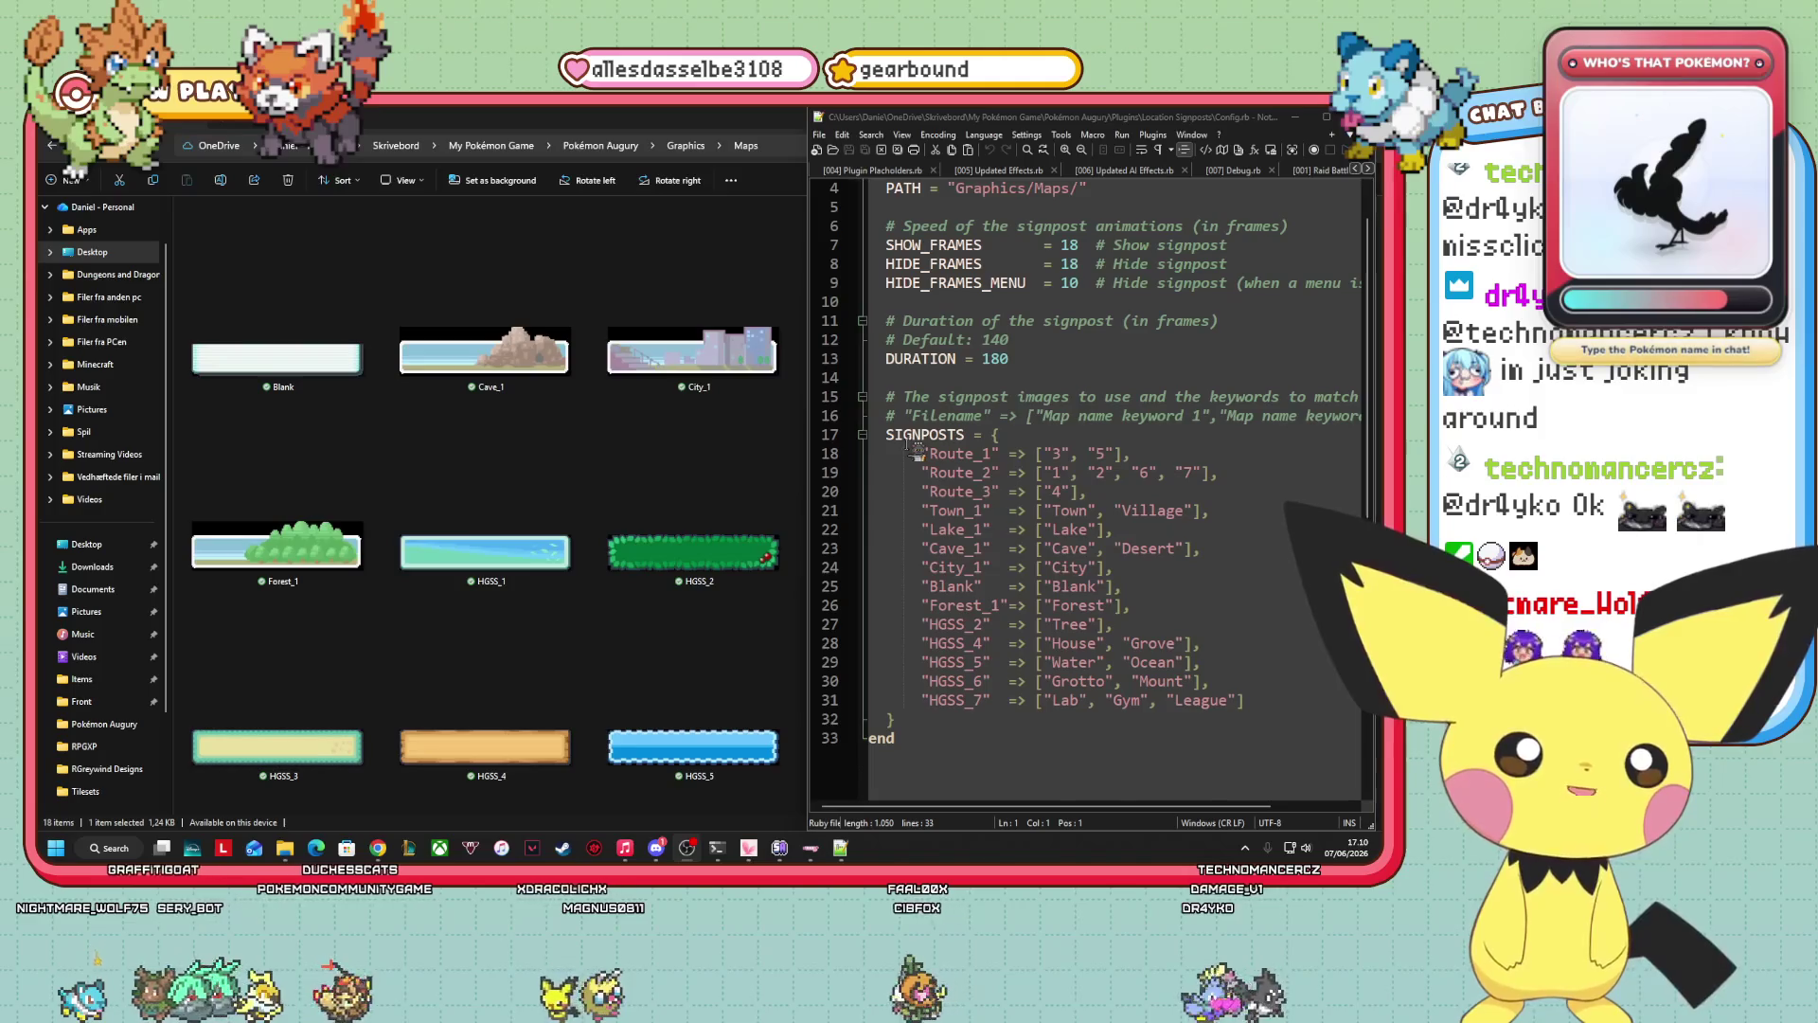
Prefix the keywords 3 and 5 on line 18 and 1 on line 19 with 'Route '.
left_click(1059, 455)
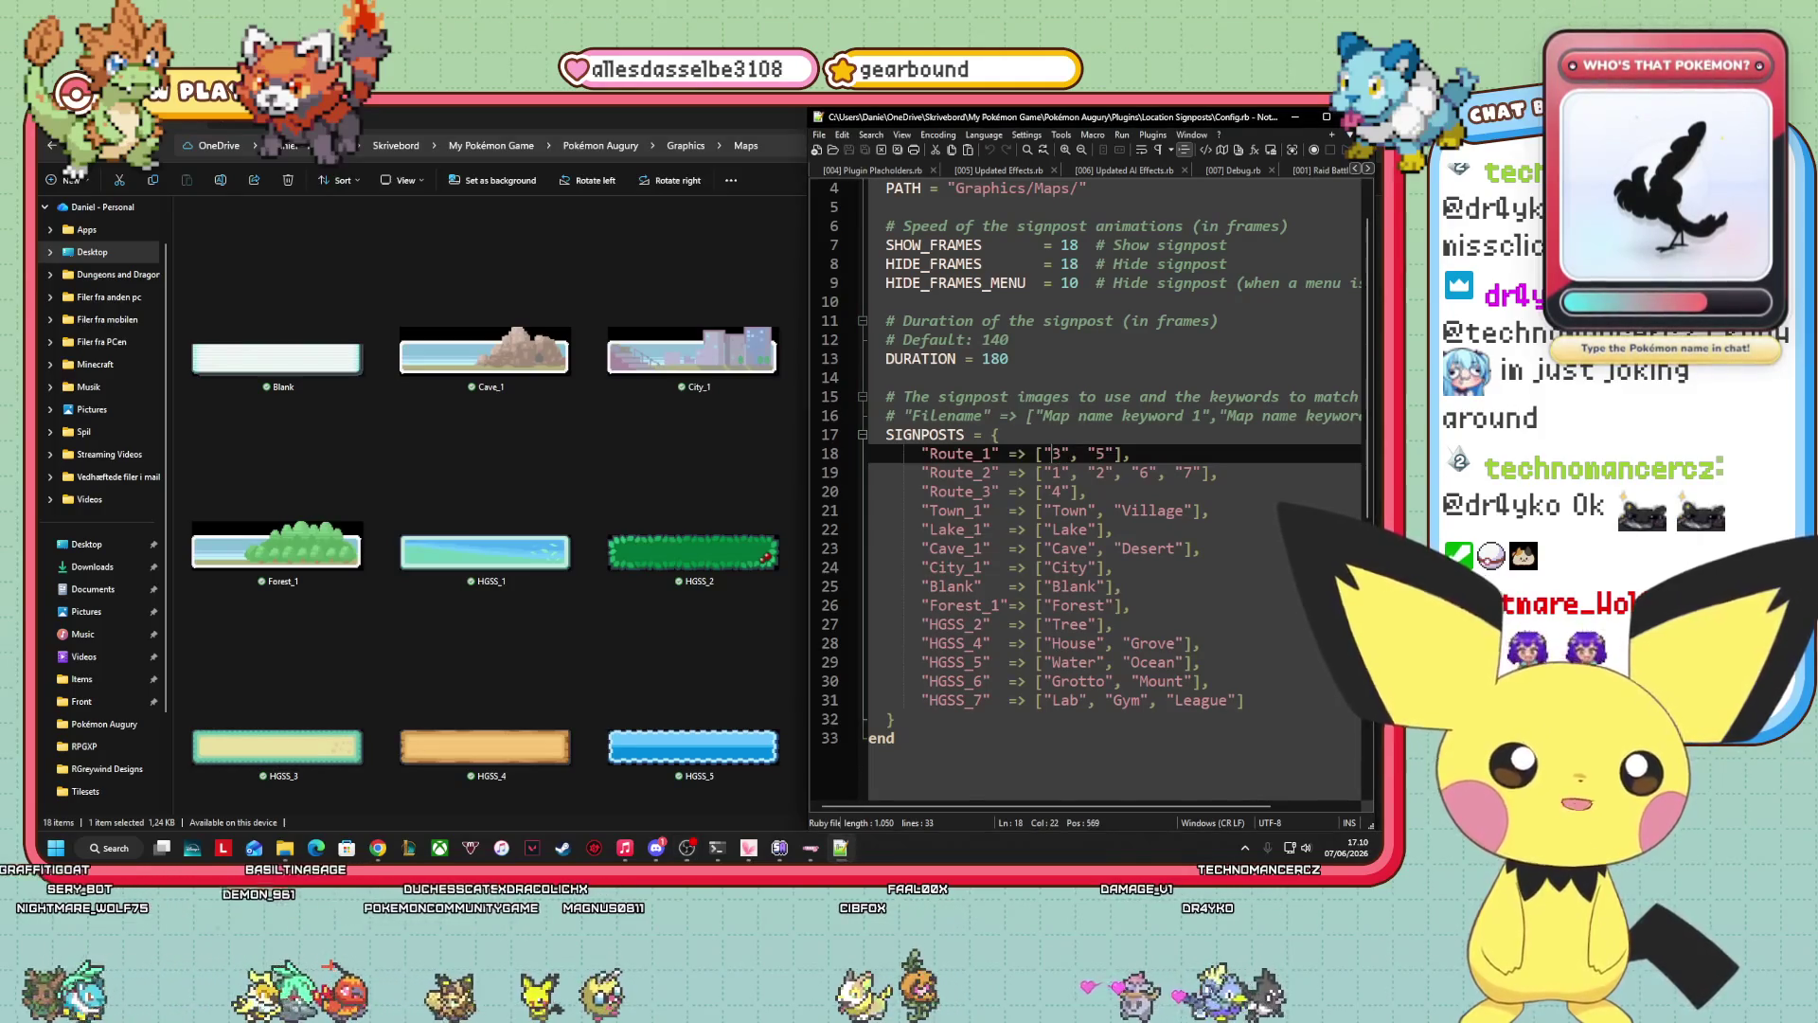
type("Route")
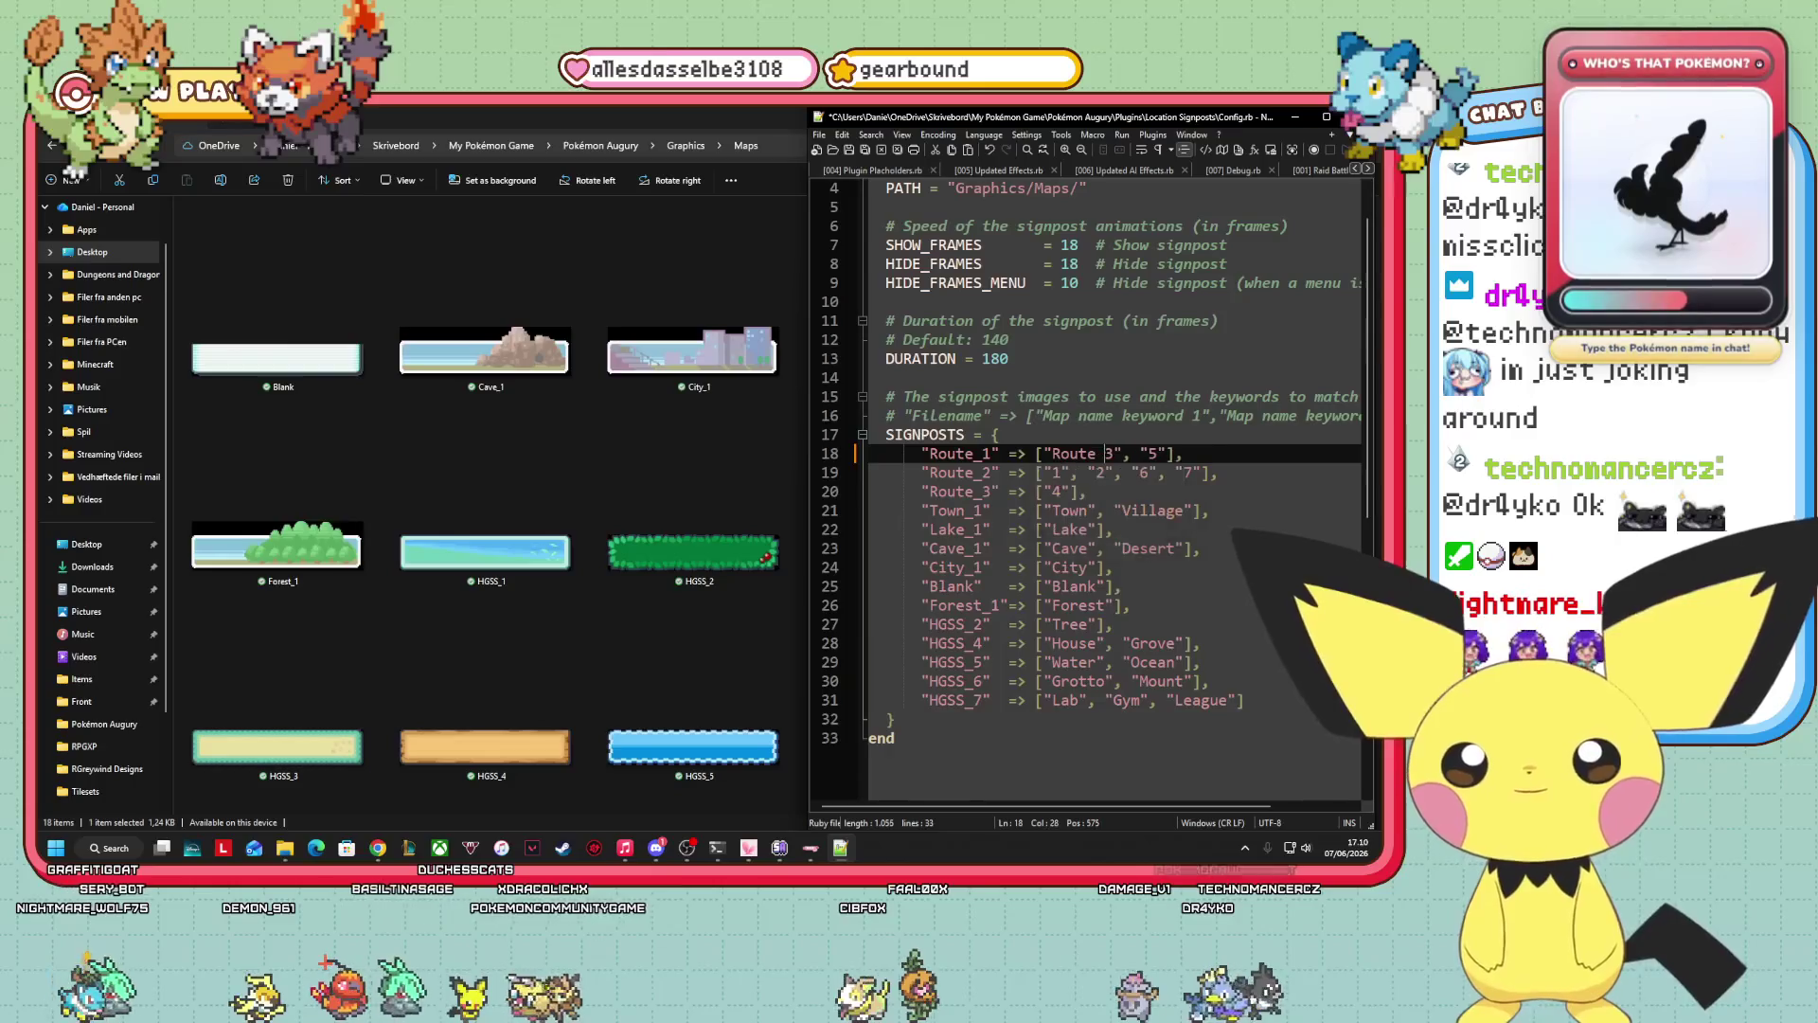
left_click(1149, 456)
type("Ro")
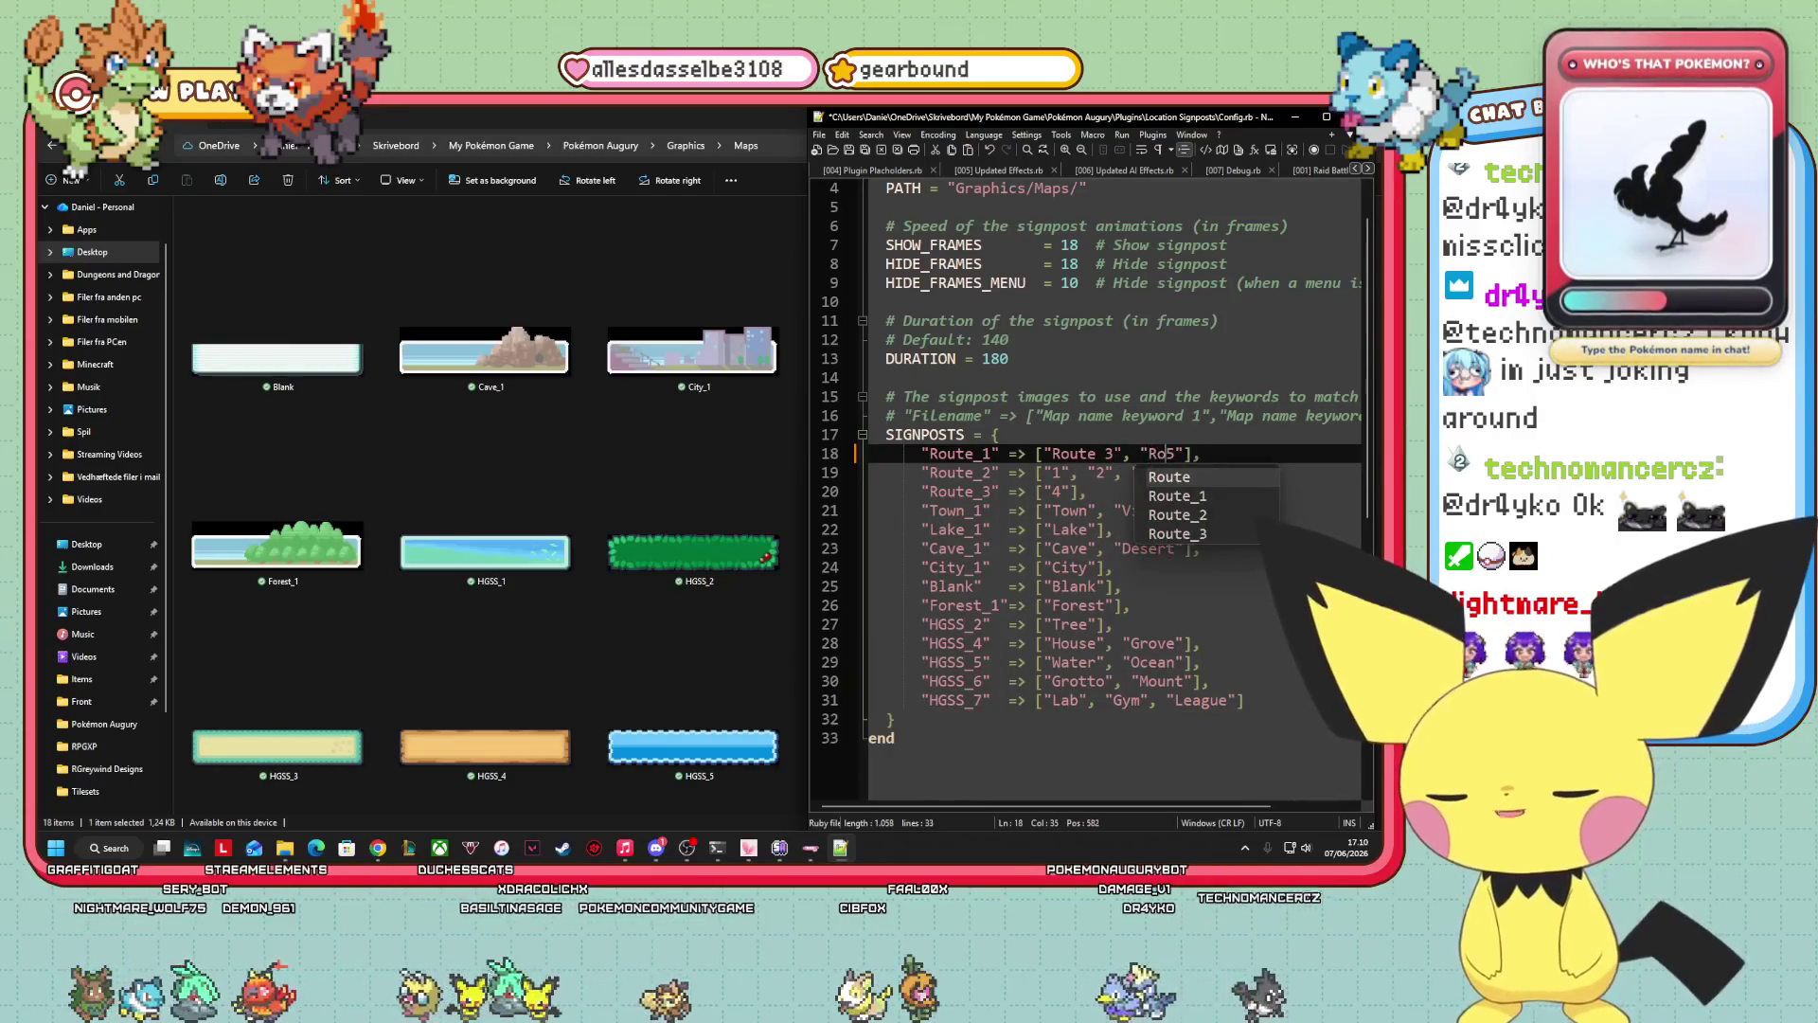
type("ute")
left_click(1124, 473)
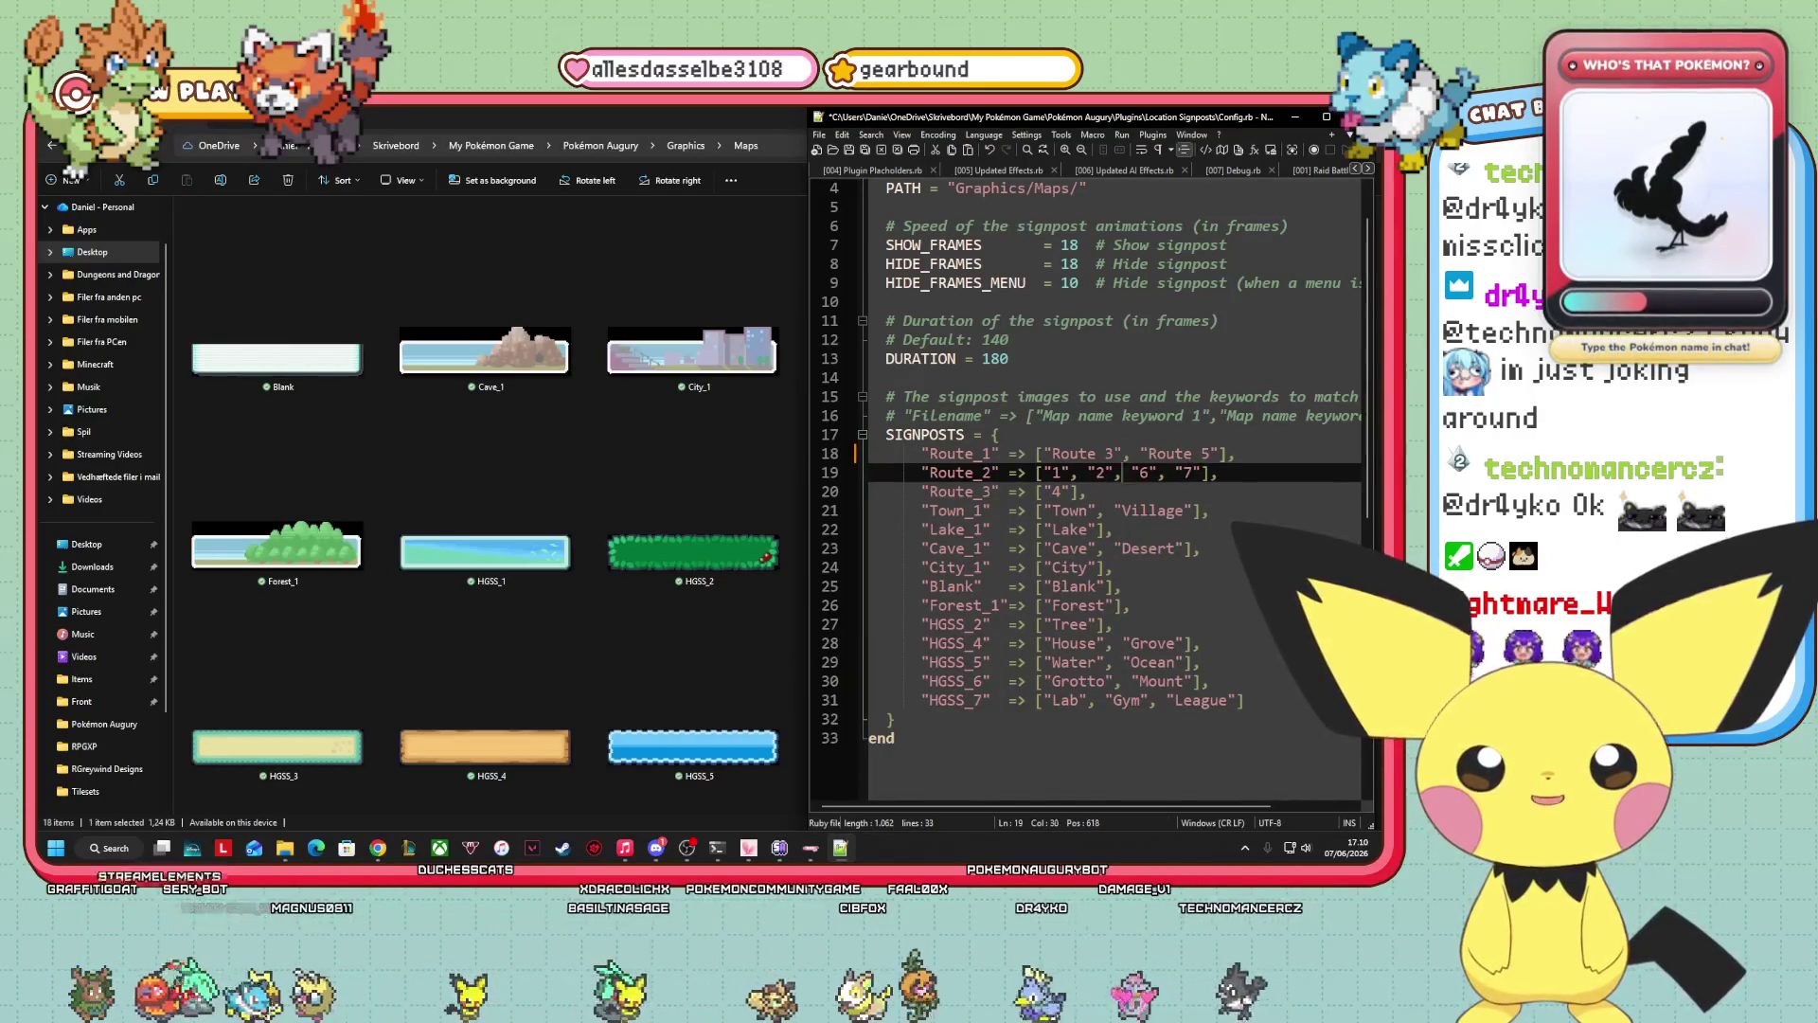
left_click(1051, 472)
type("Ro")
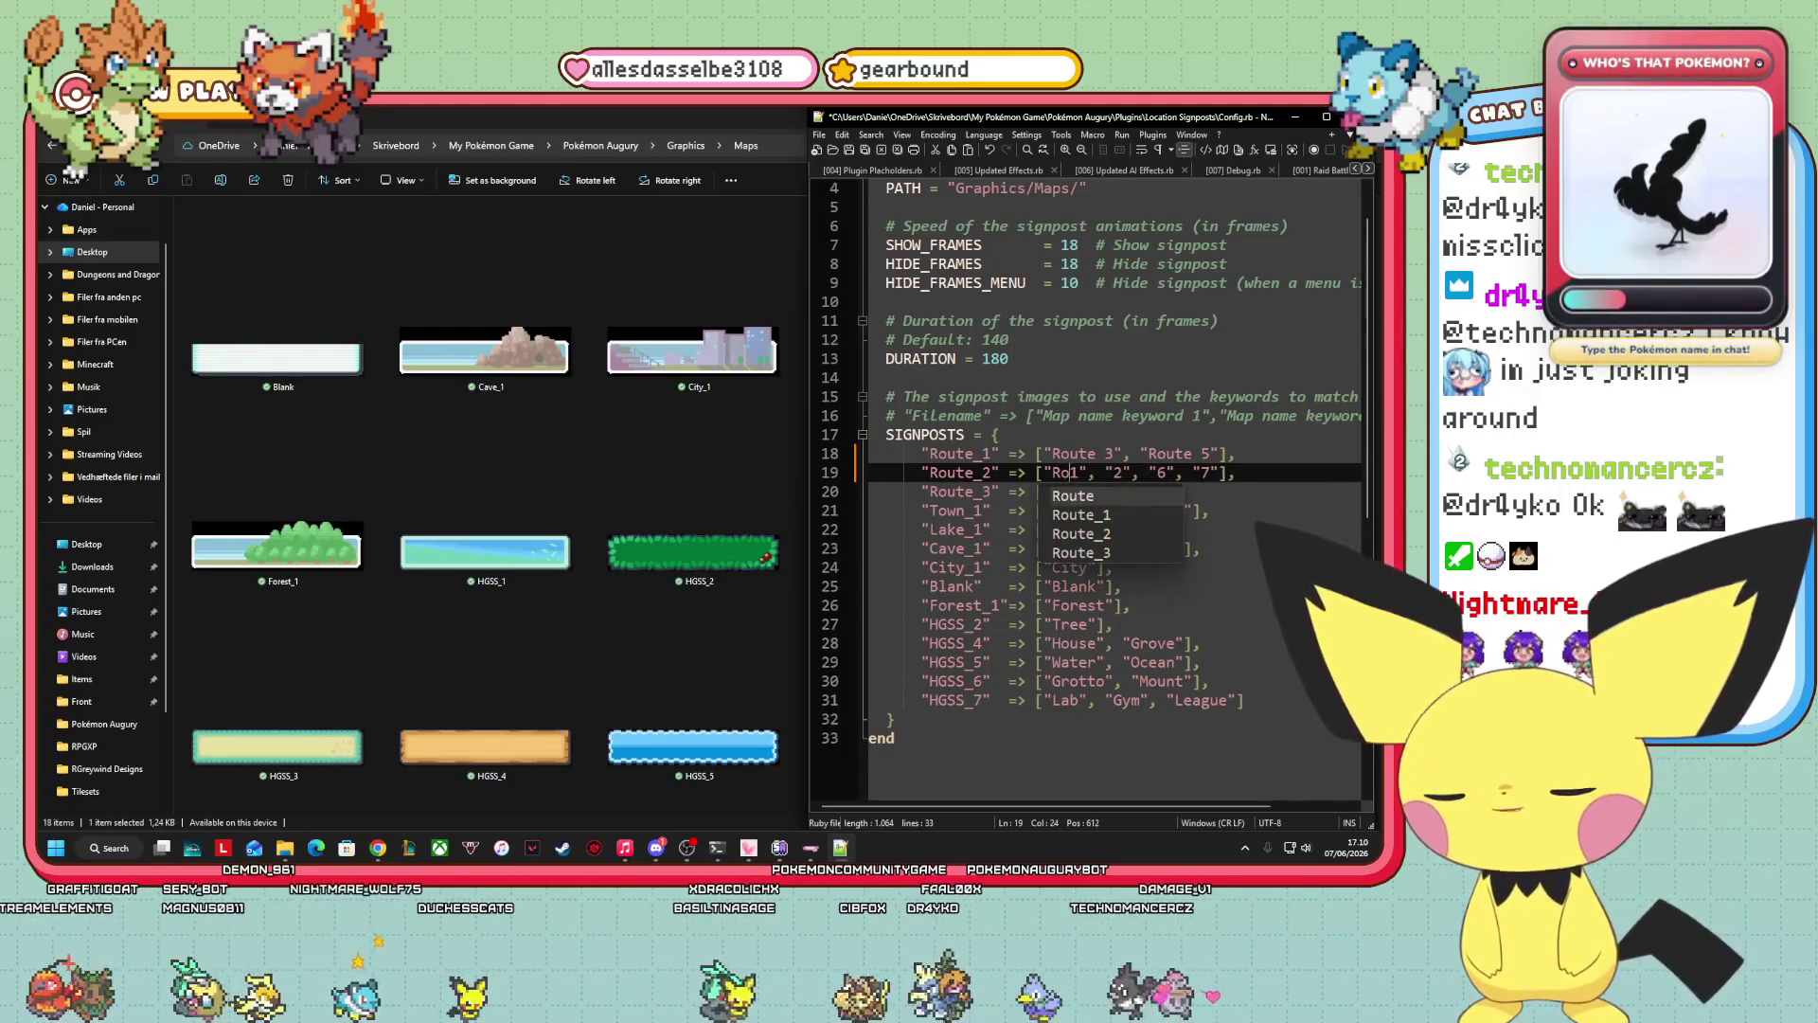
type("ute")
left_click(1130, 473)
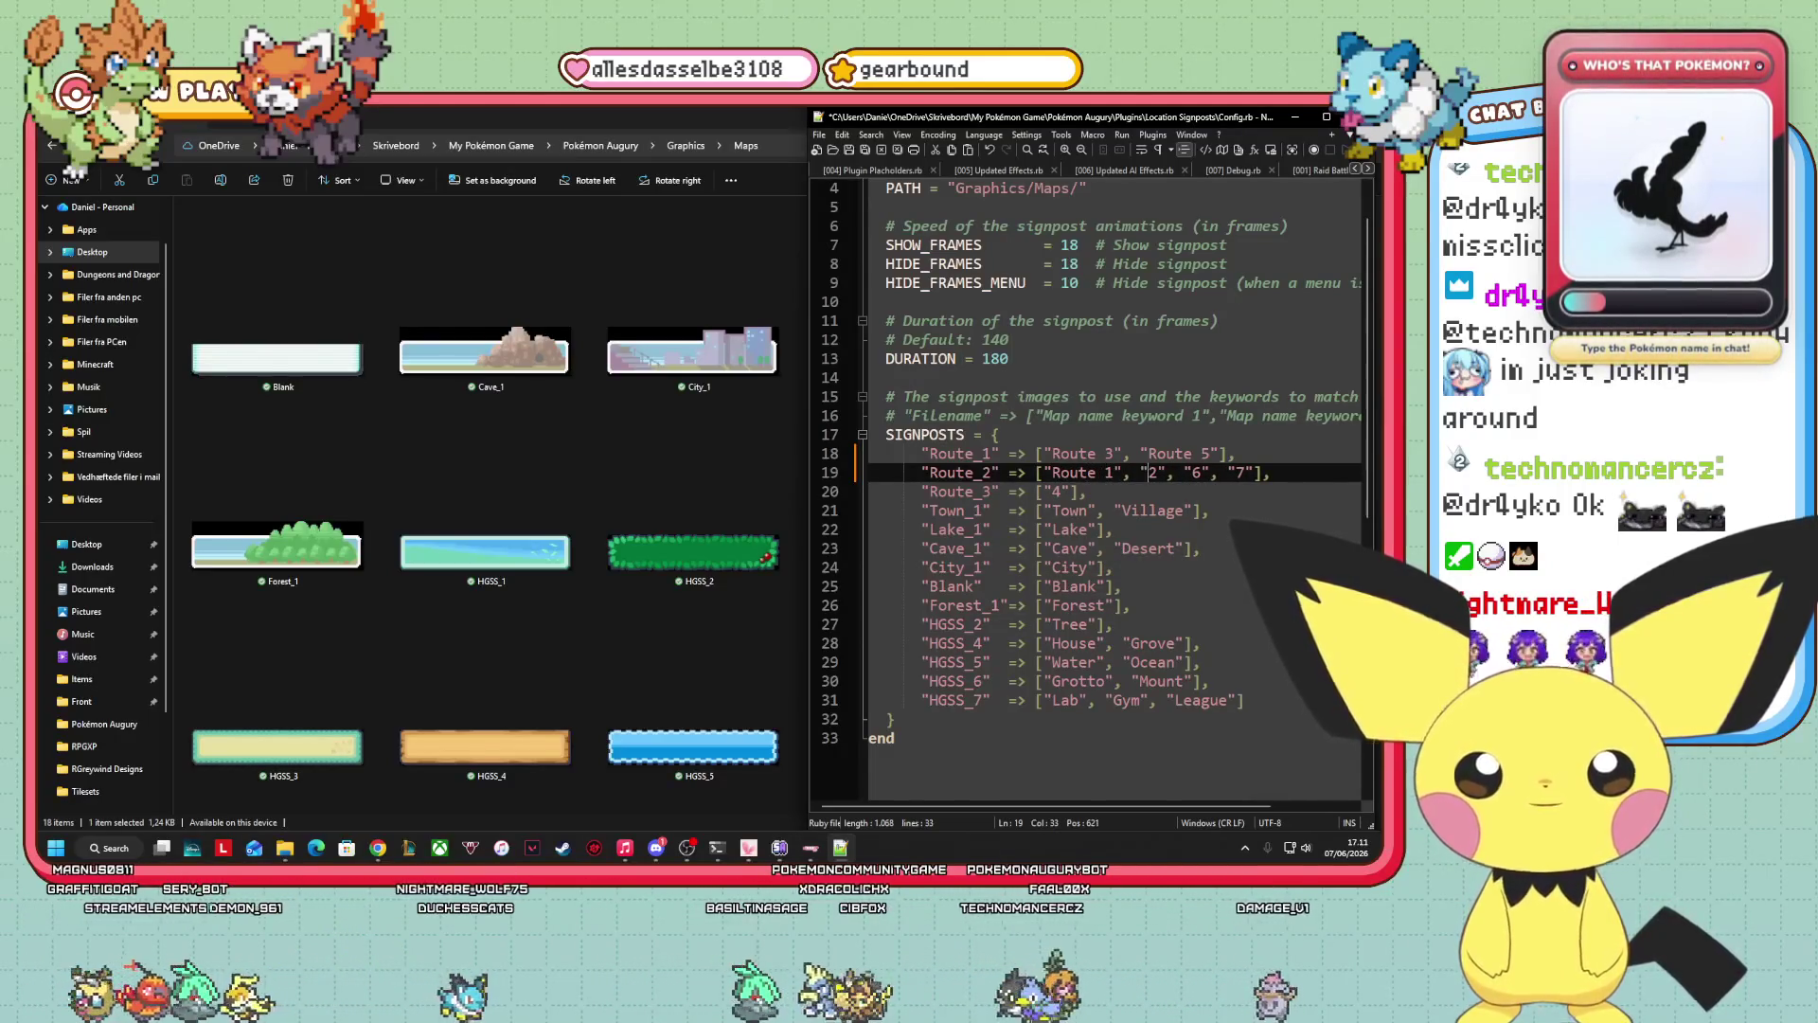
type("Route")
Fix the Route 2 keyword and rename Route_3's keyword to "Route 4".
key("Right")
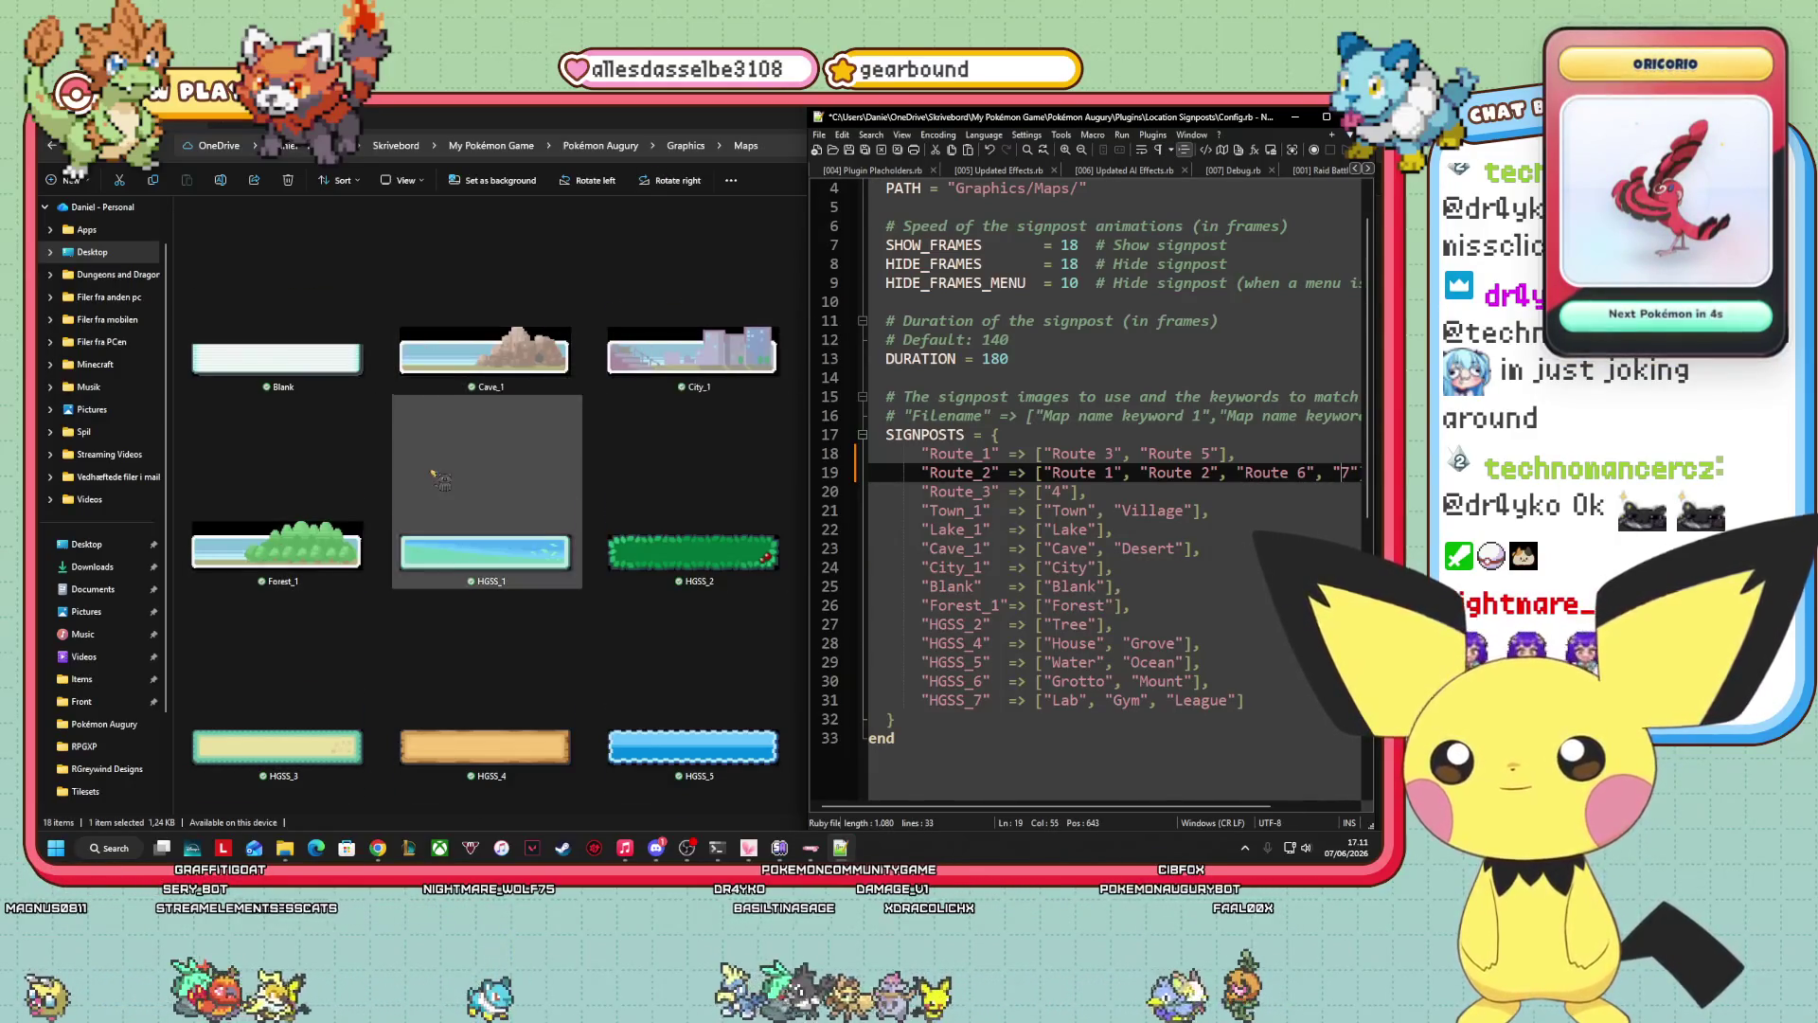
scroll(440, 478, "down", 3)
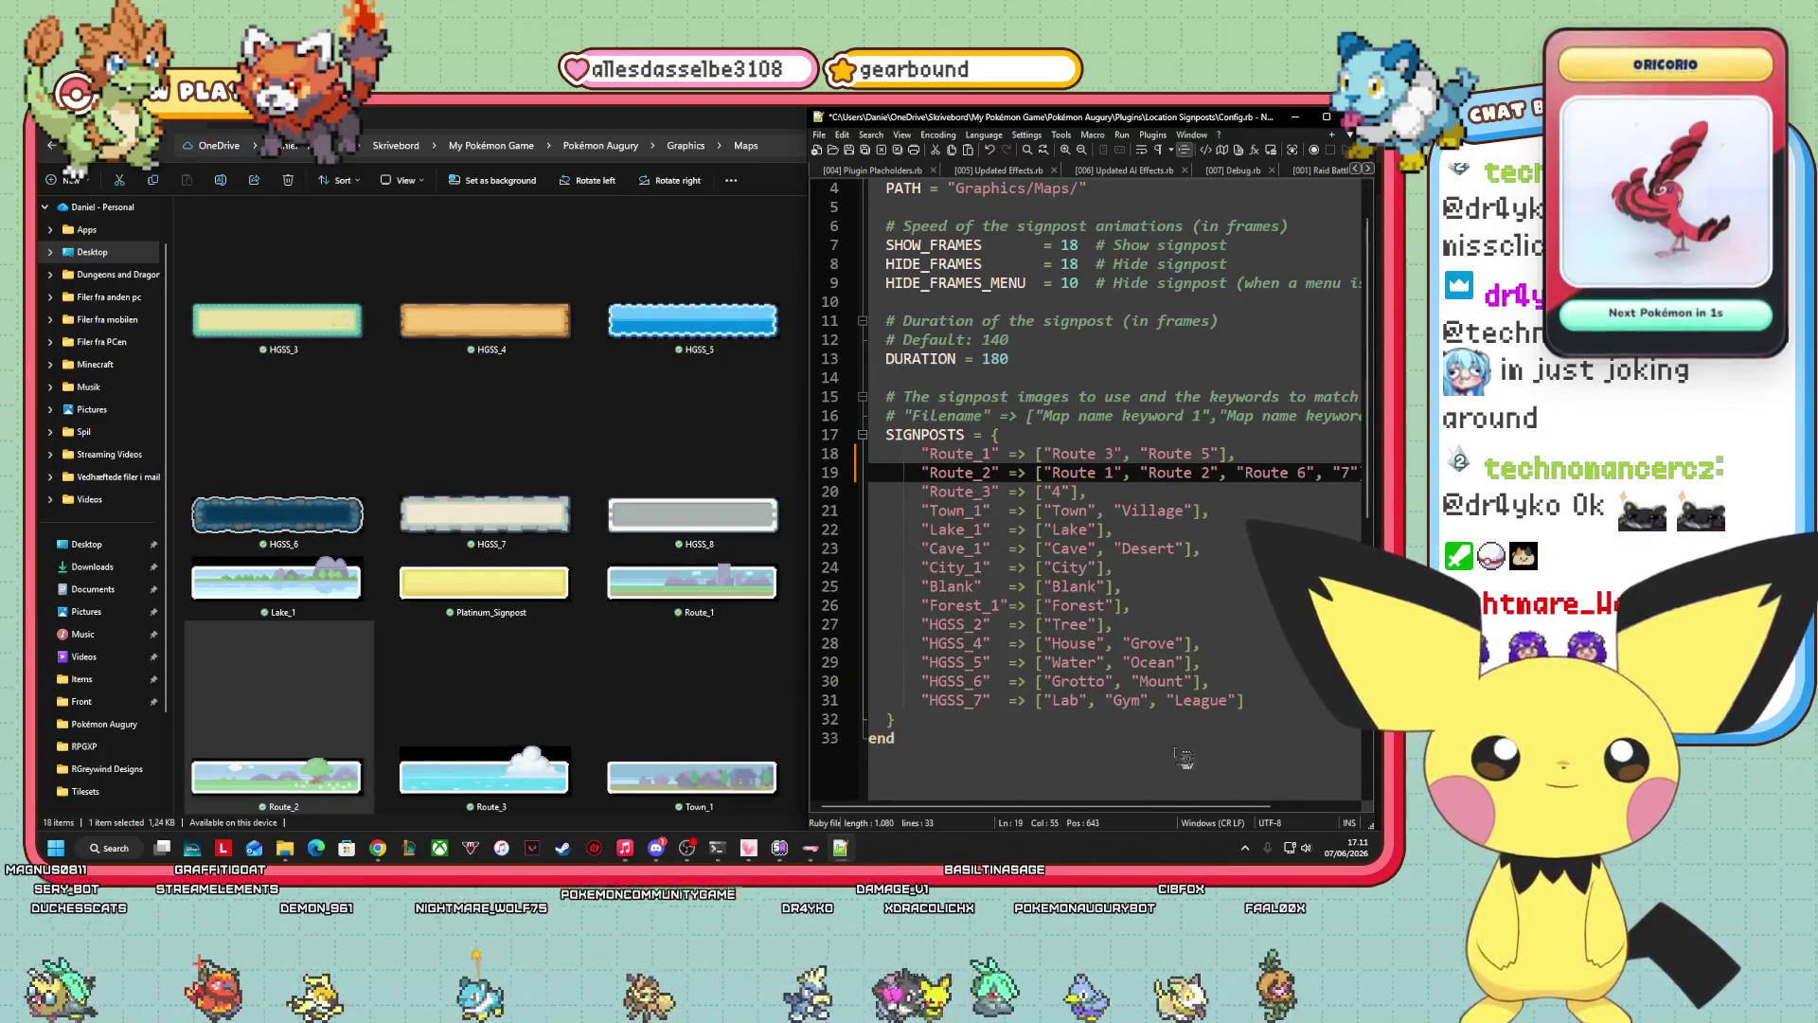
type("R")
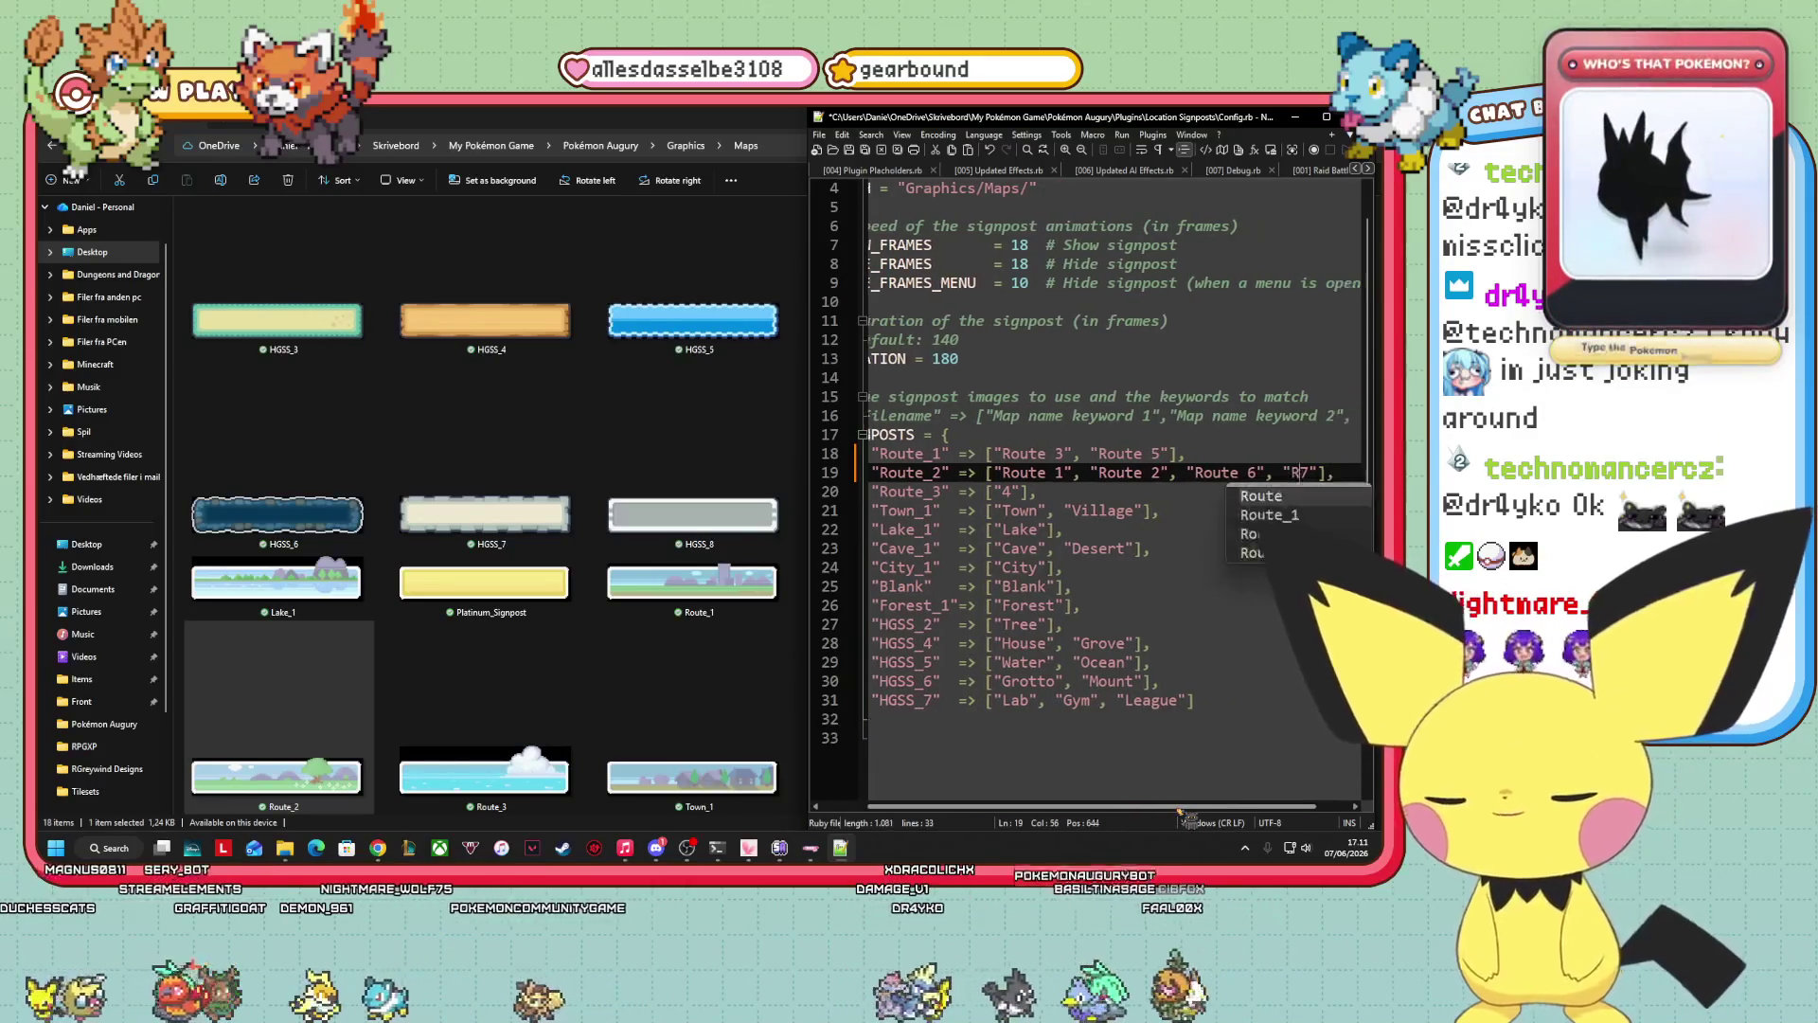
type("oute")
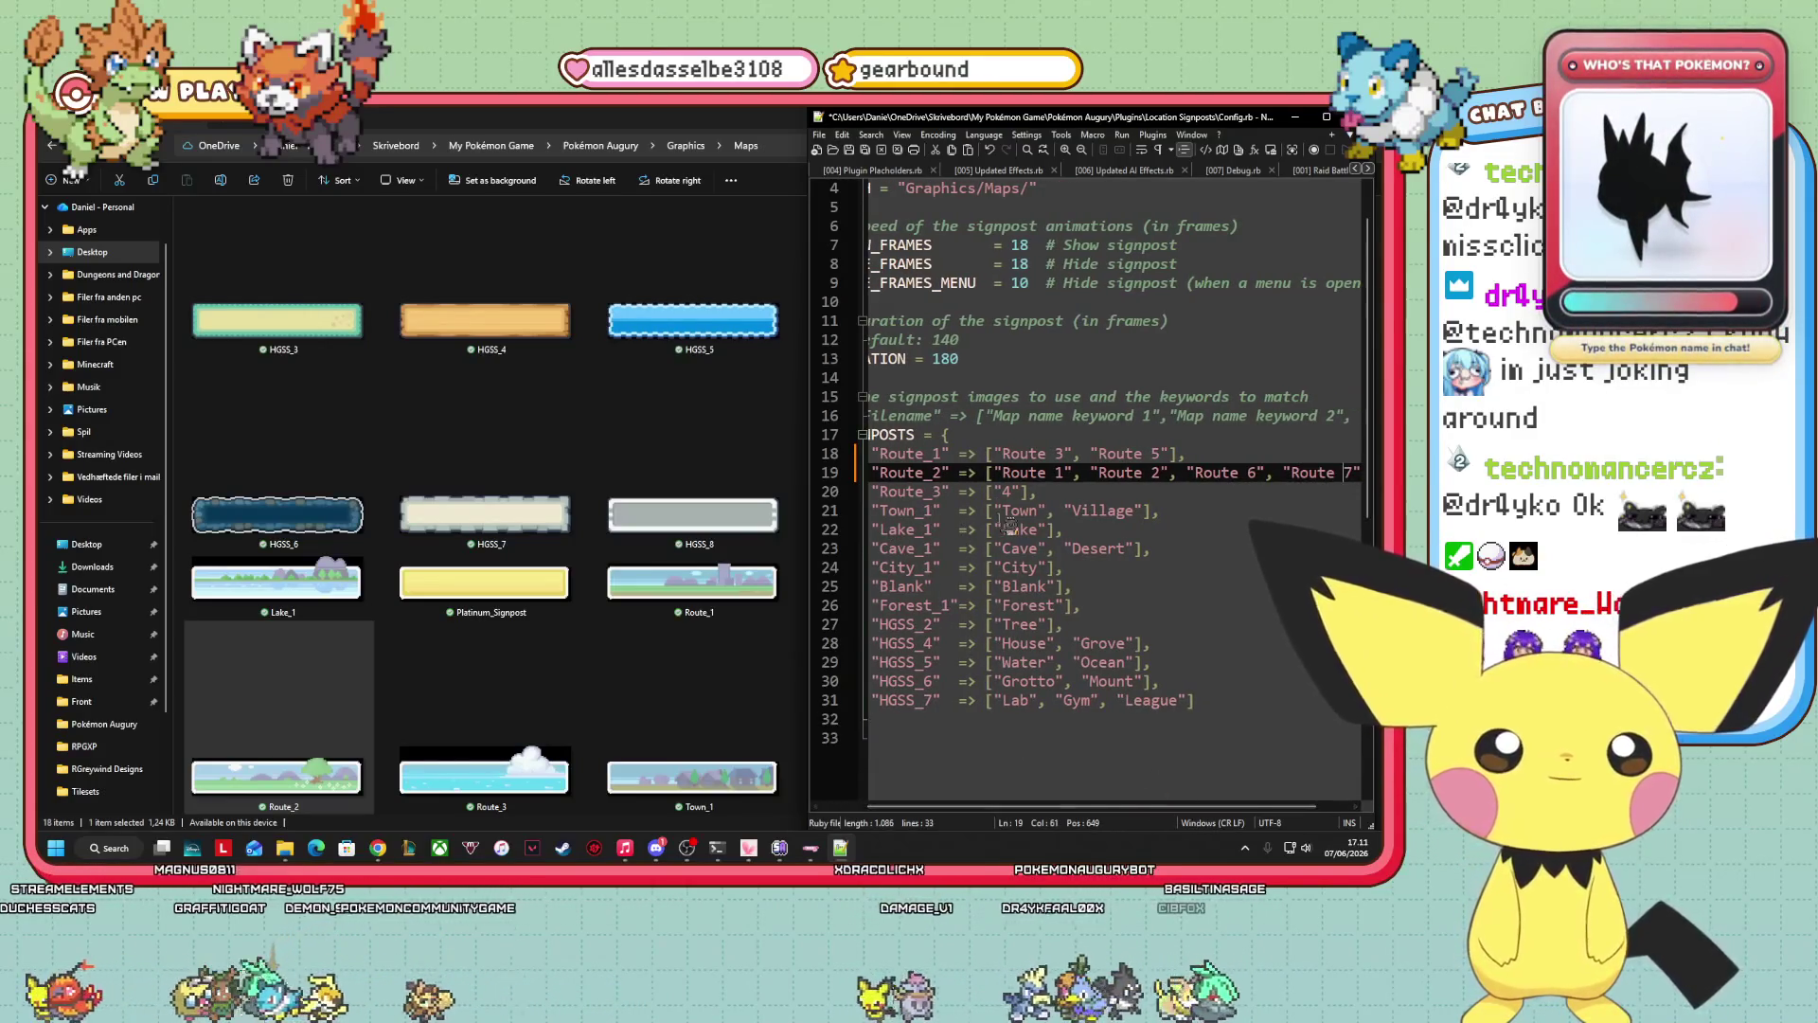
key("Down")
type("Route")
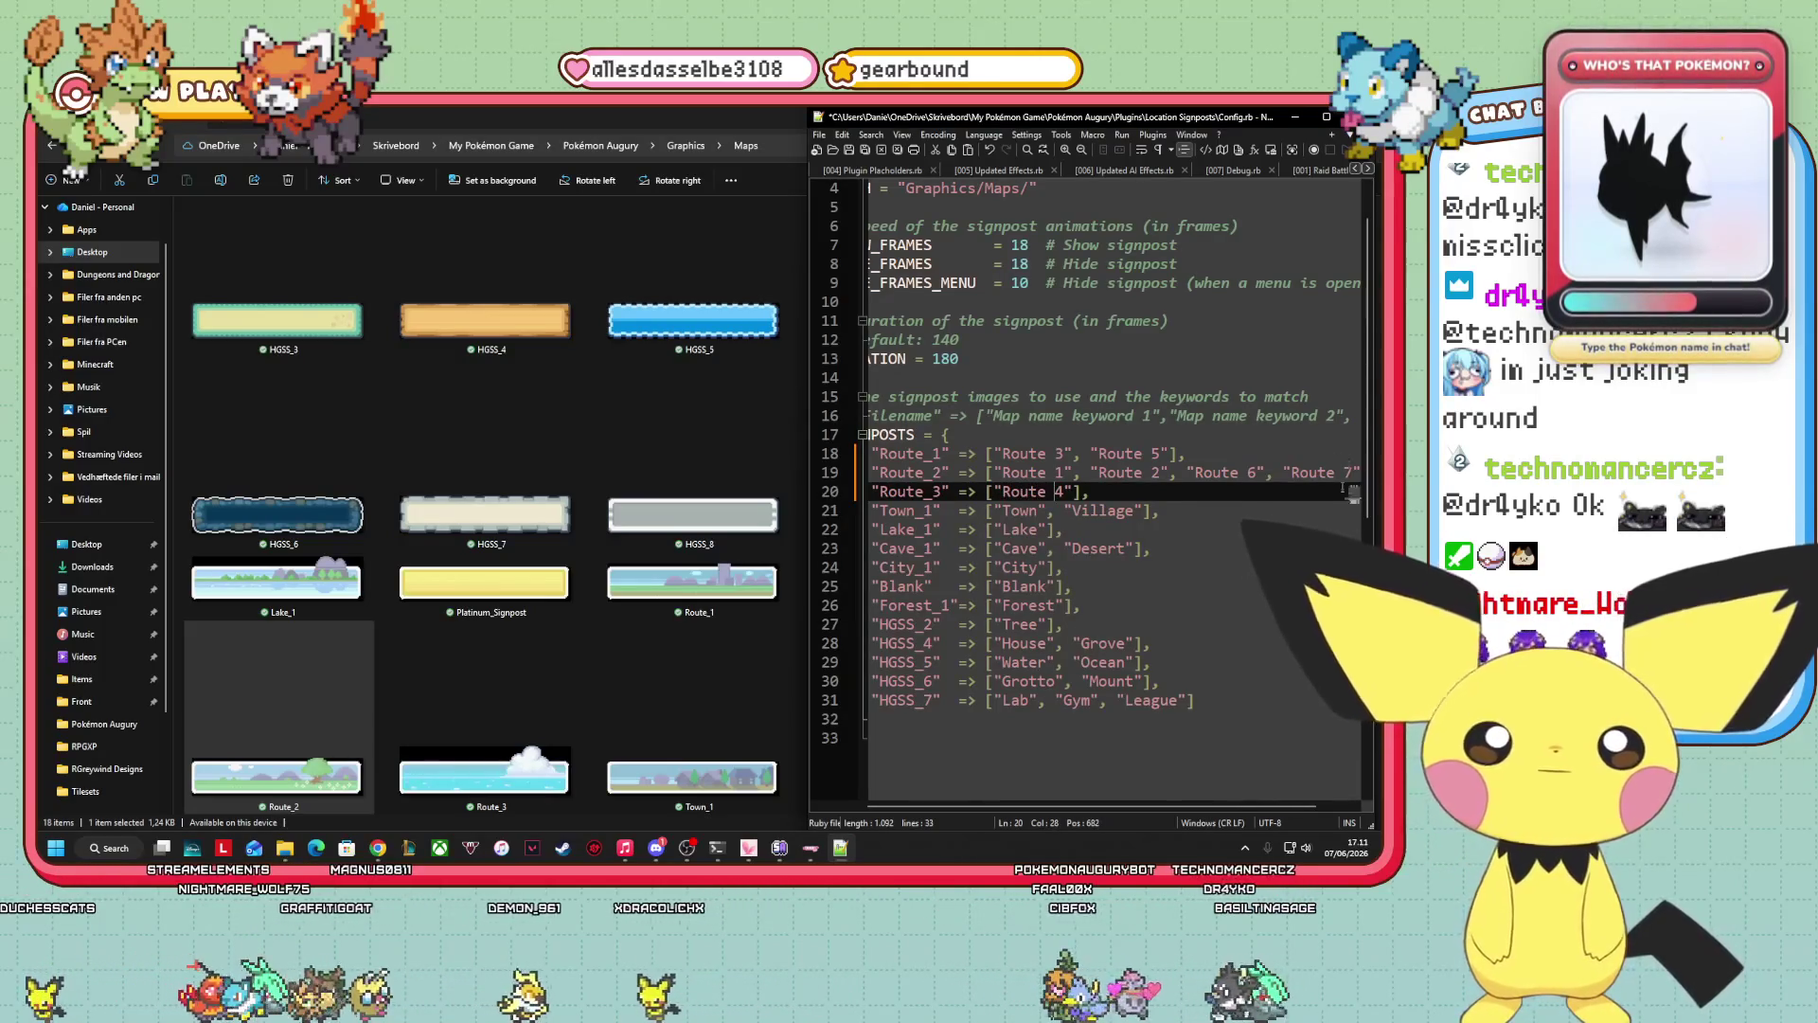
Add "Route 8" as a keyword to the Forest (line 26) and Tree (line 27) signposts.
left_click(1056, 604)
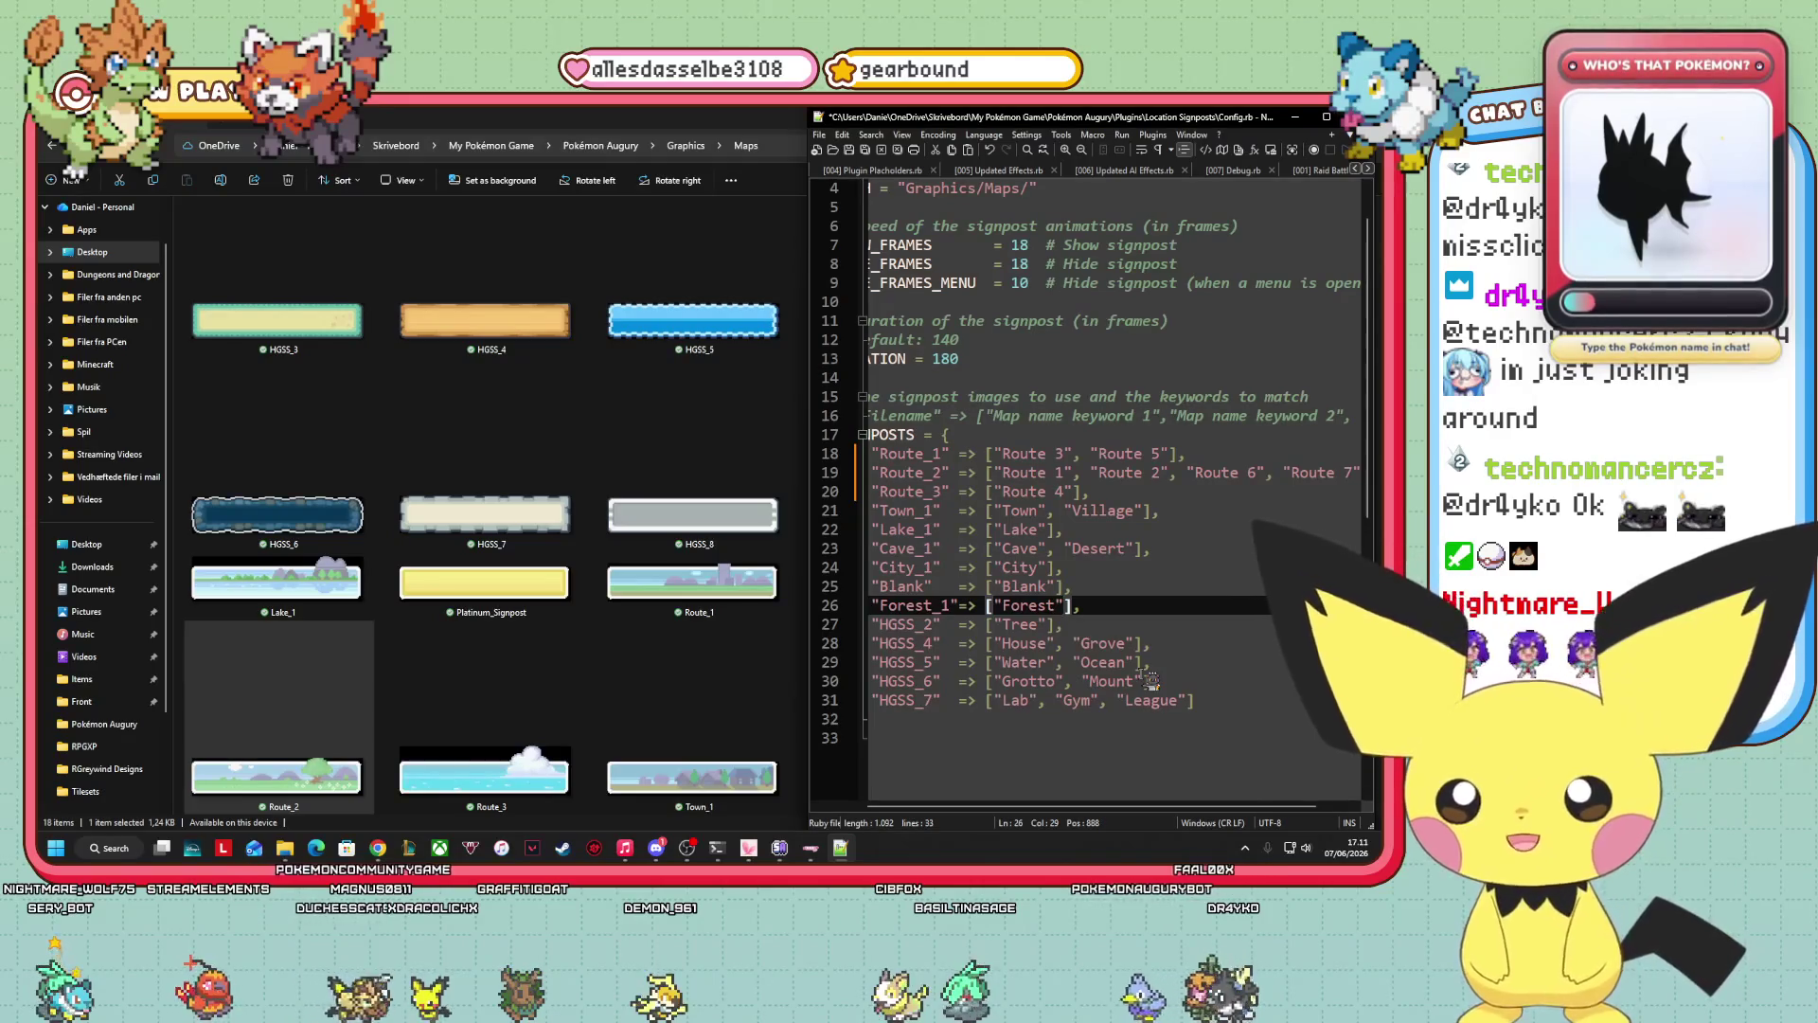
type(", \"Route")
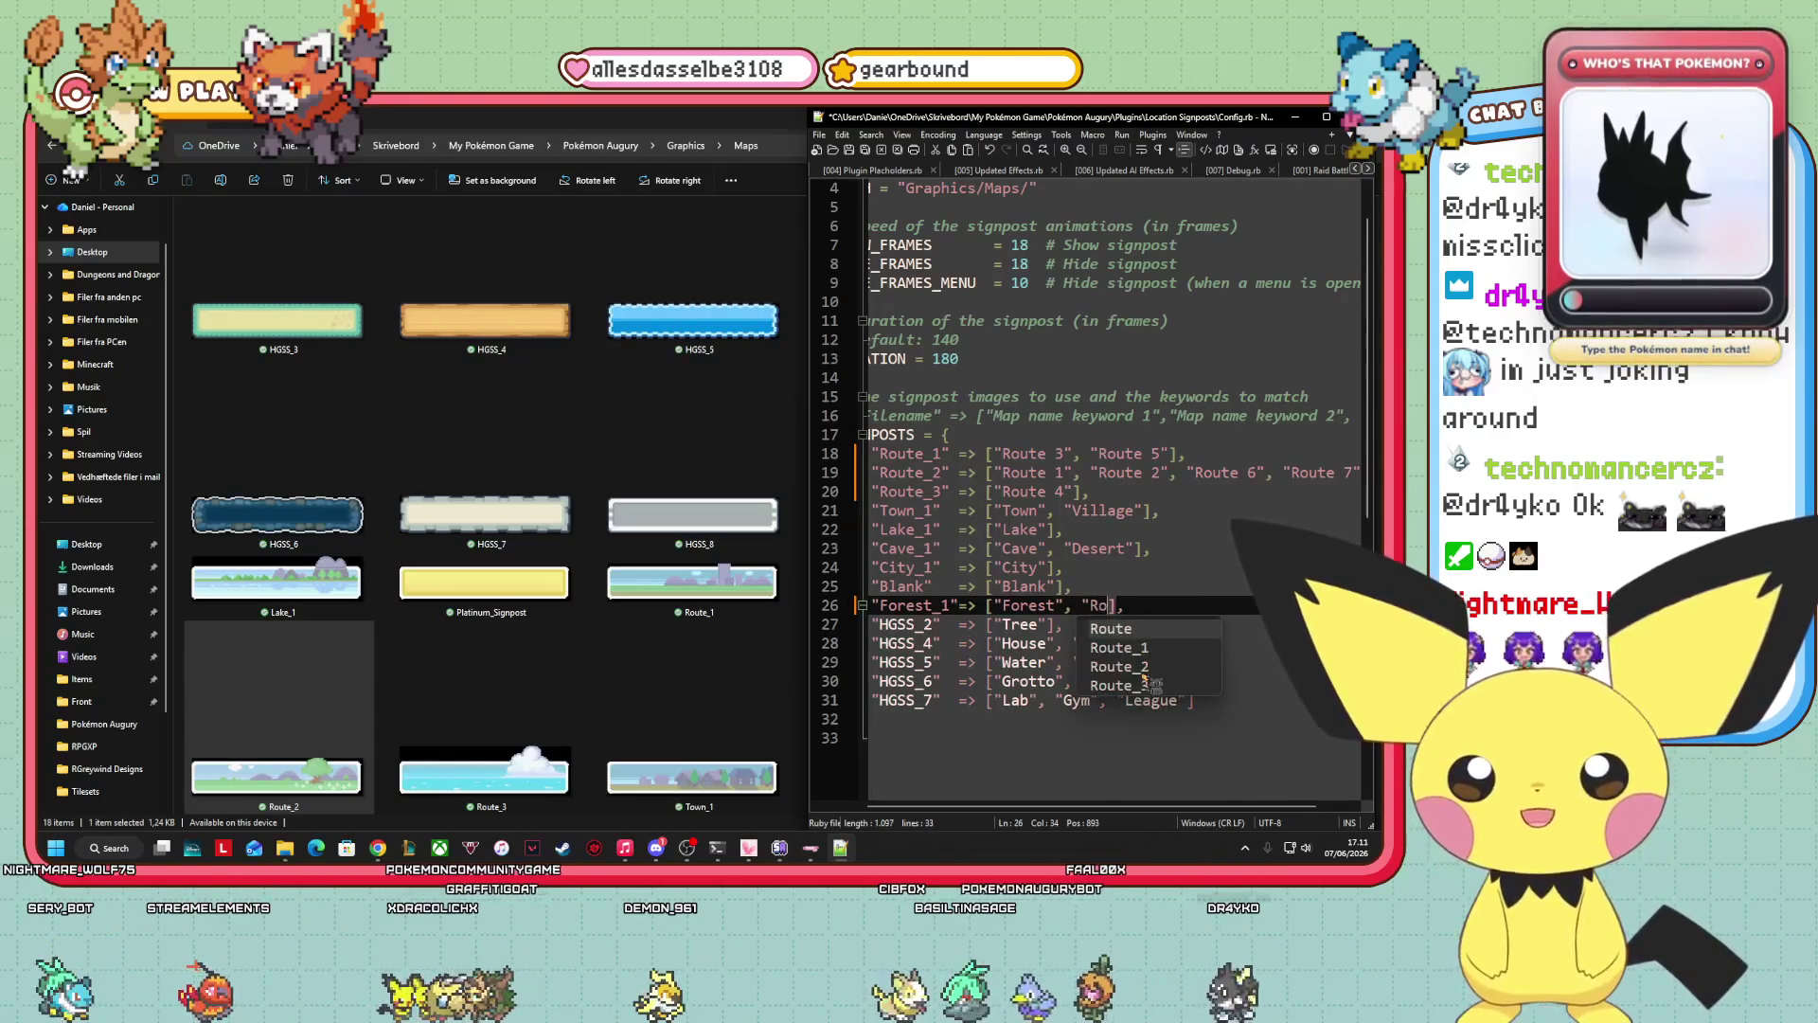
type(" 8\"")
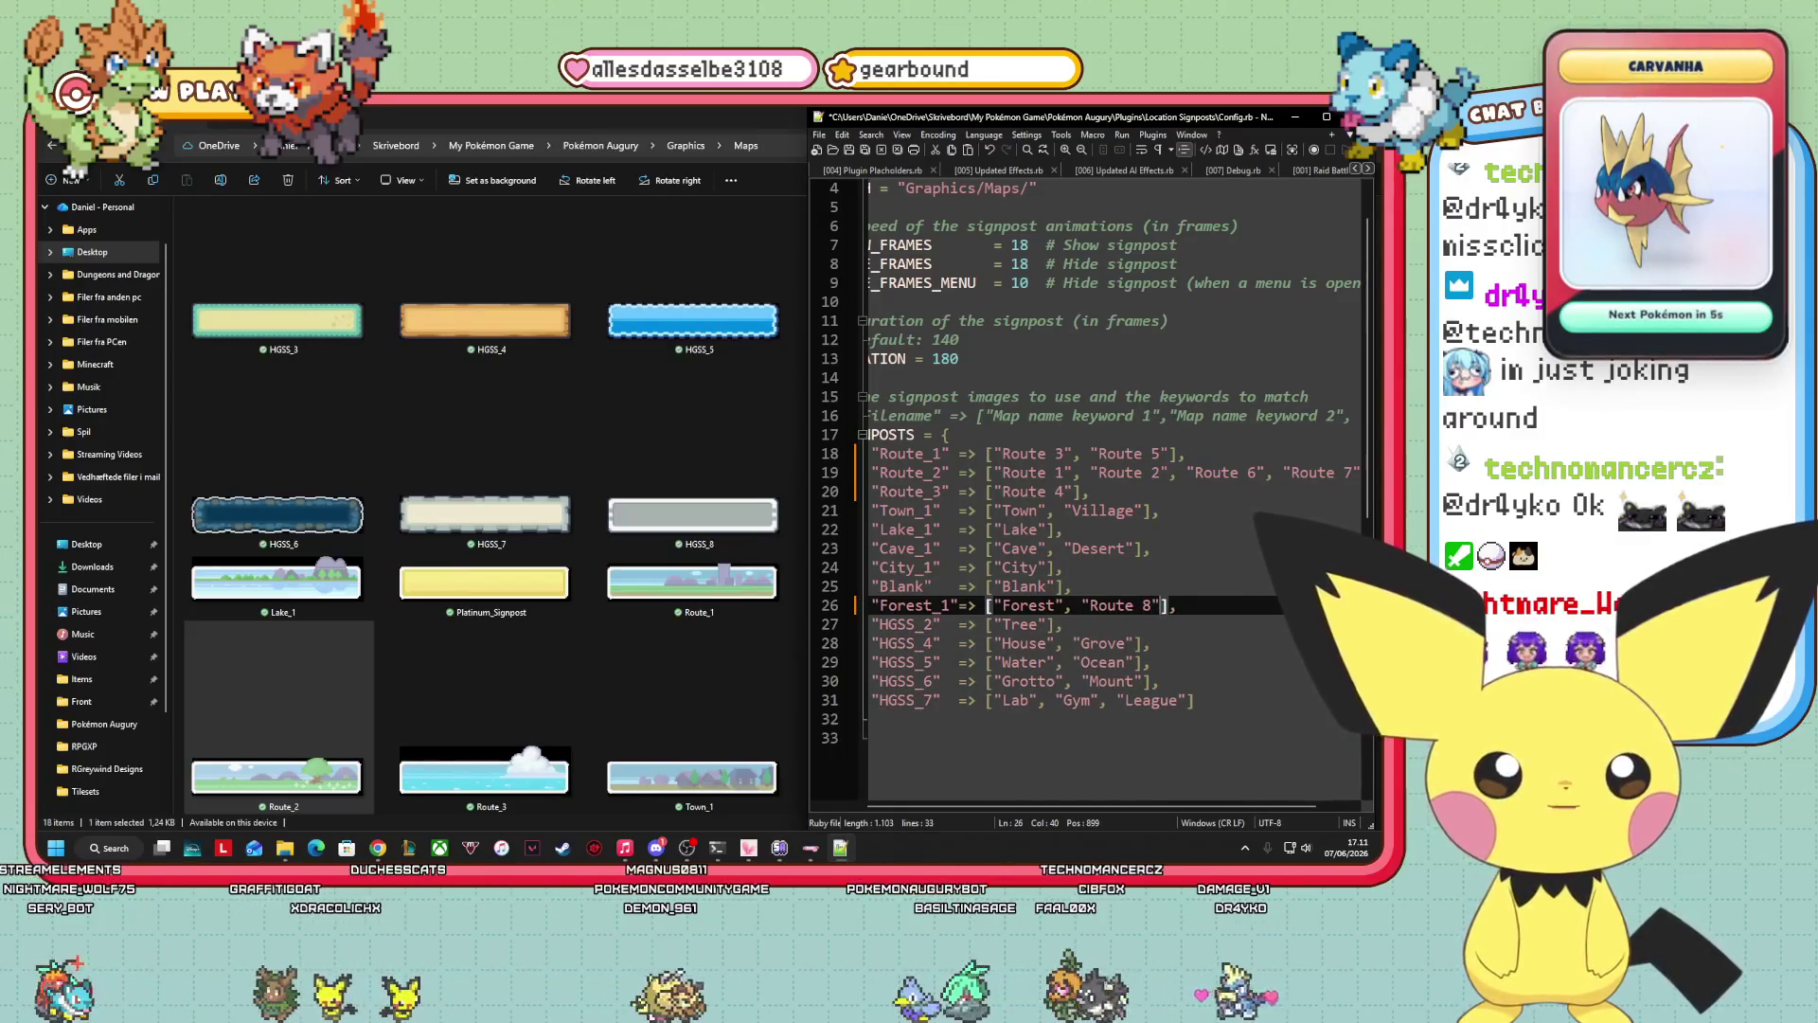
left_click(1089, 606)
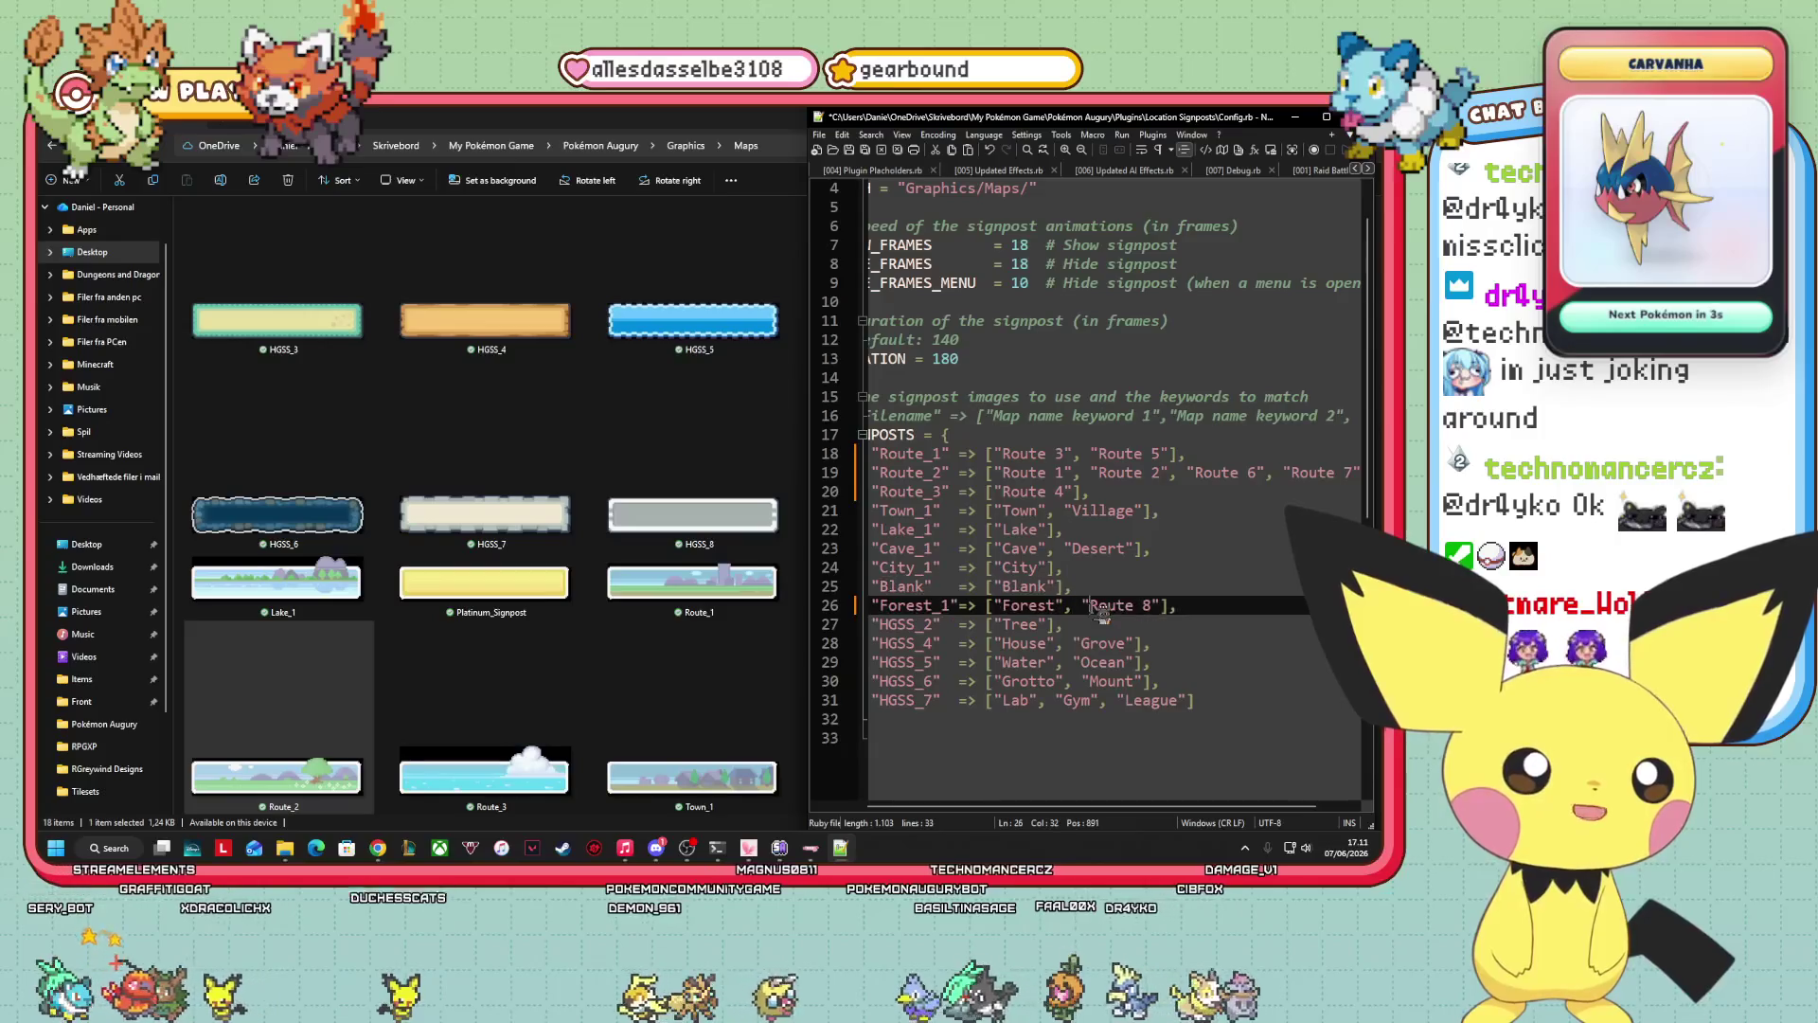
scroll(284, 445, "up", 2)
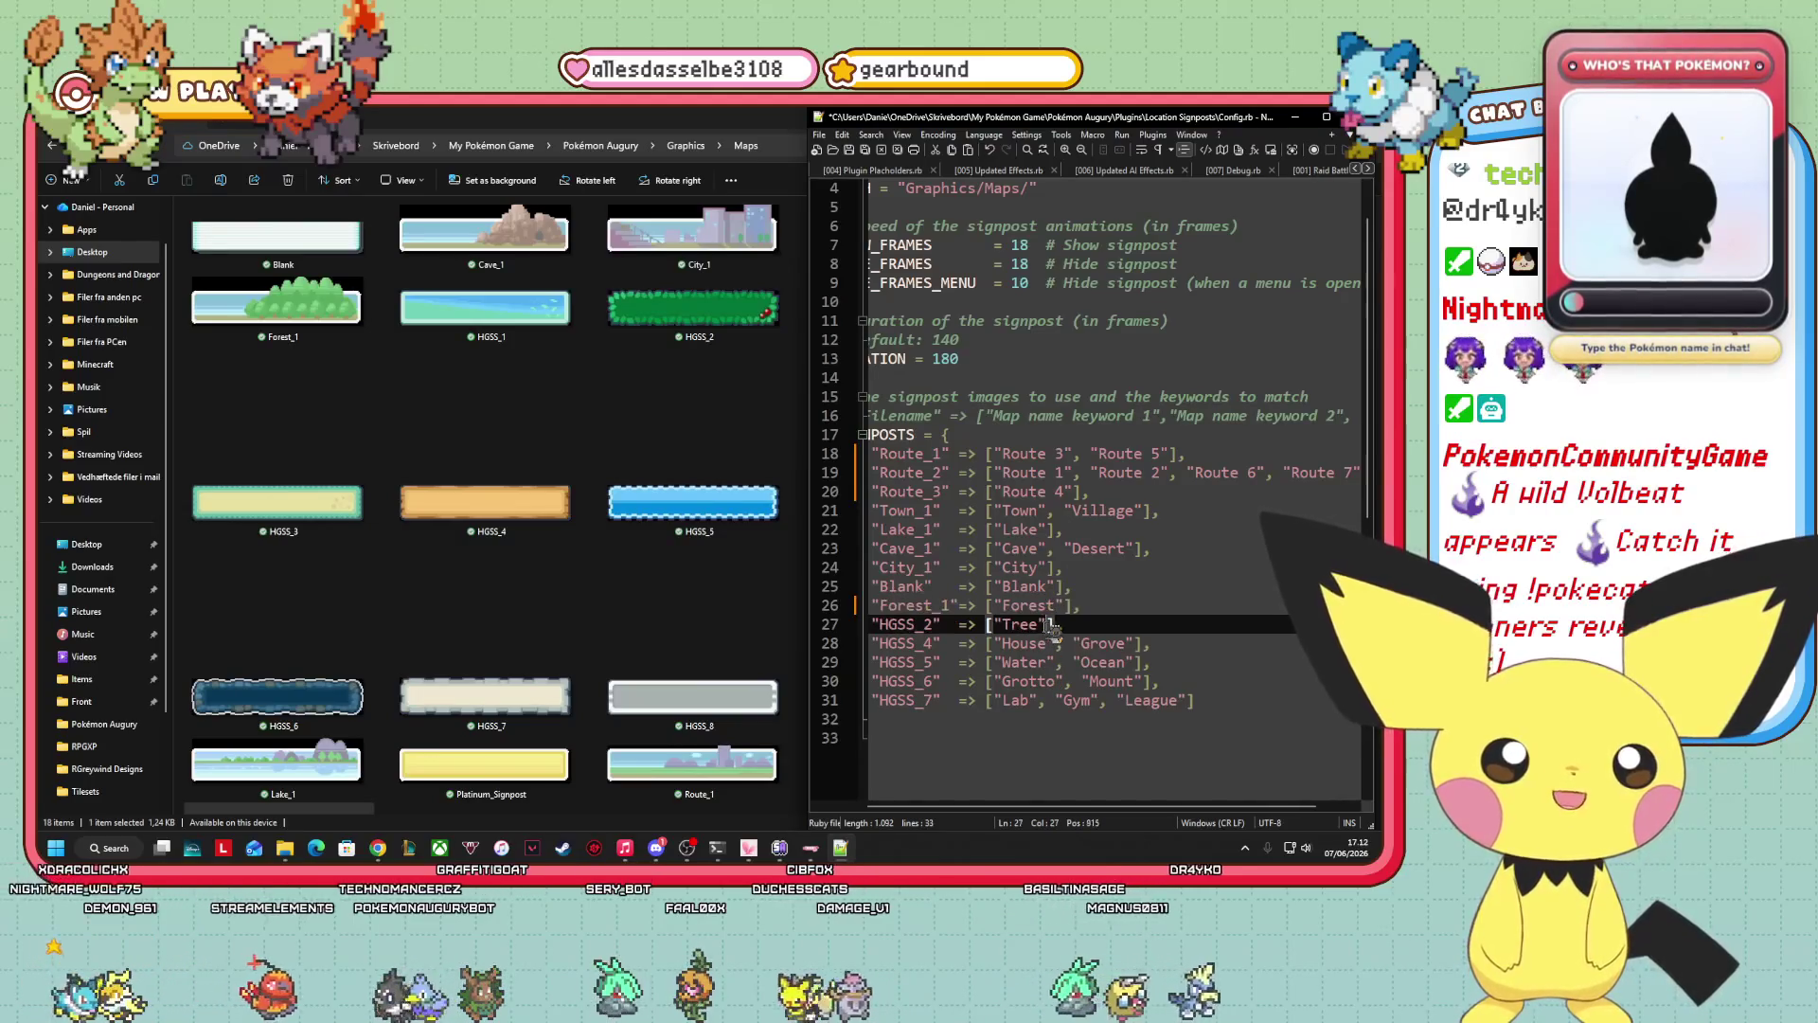
left_click(1047, 625)
type(", \"Route 8\"")
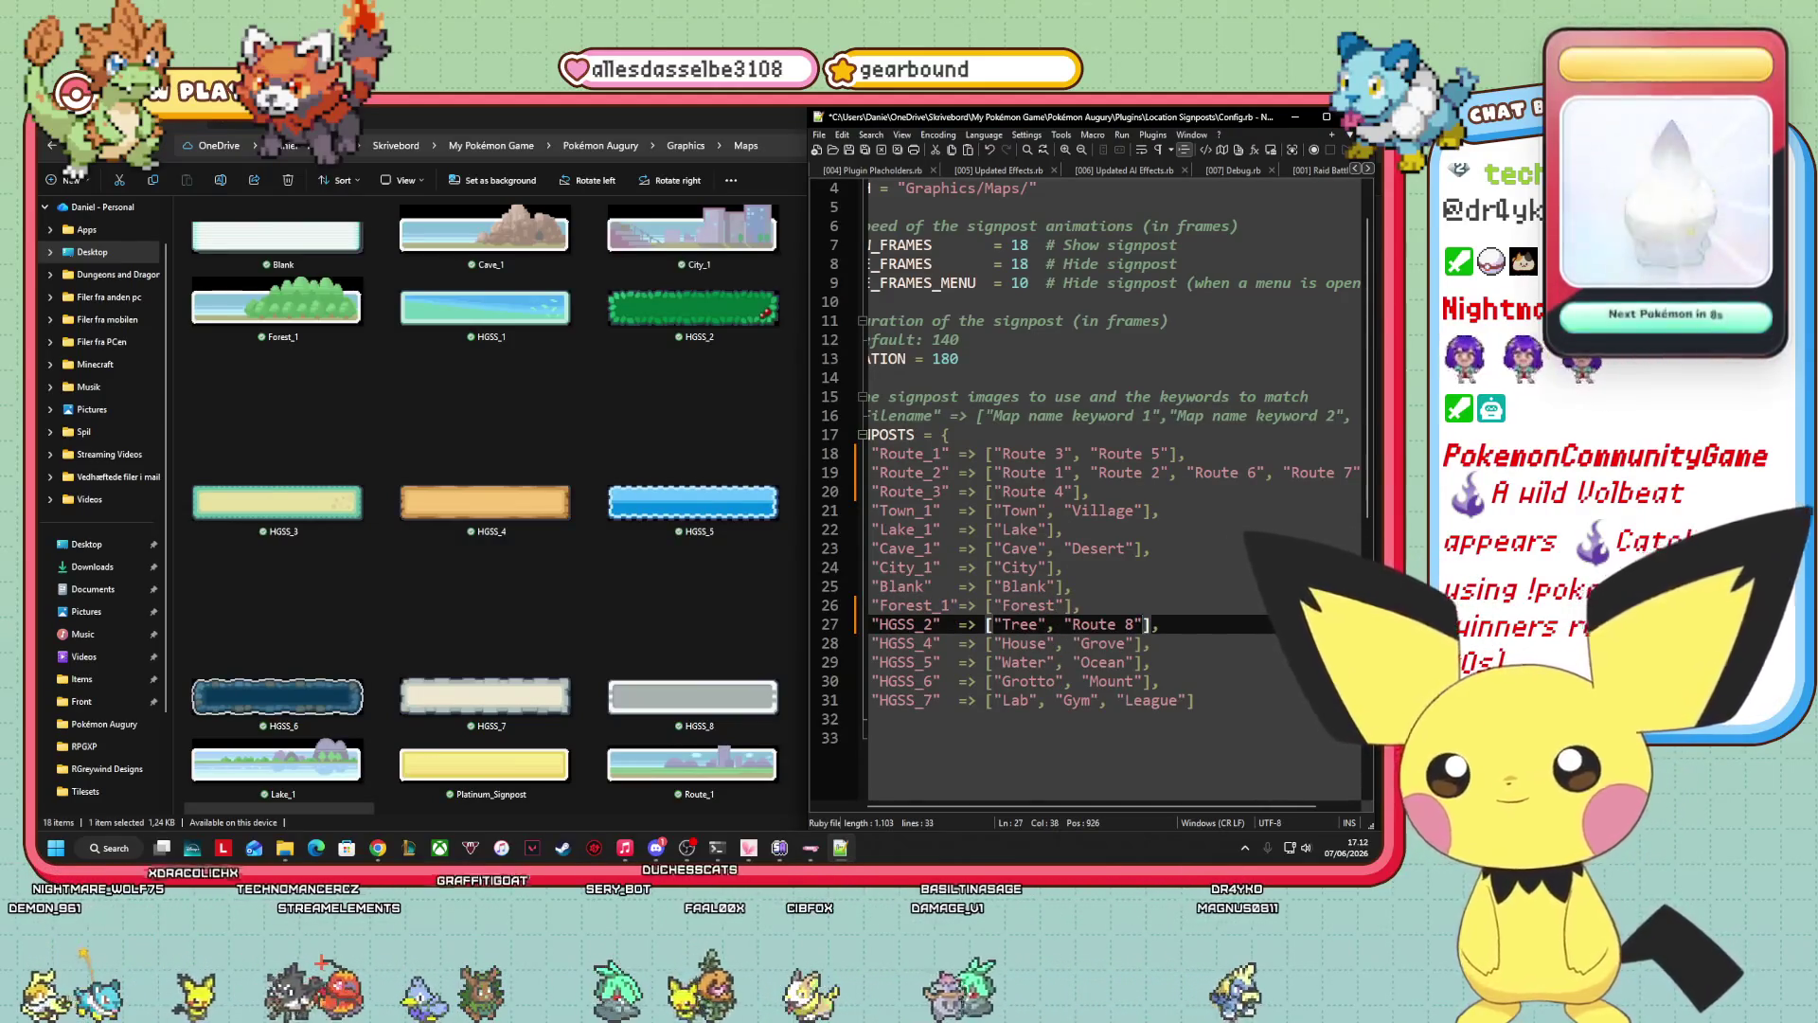
type("4")
Preview the Route_2 signpost image in the Maps folder.
left_click(985, 643)
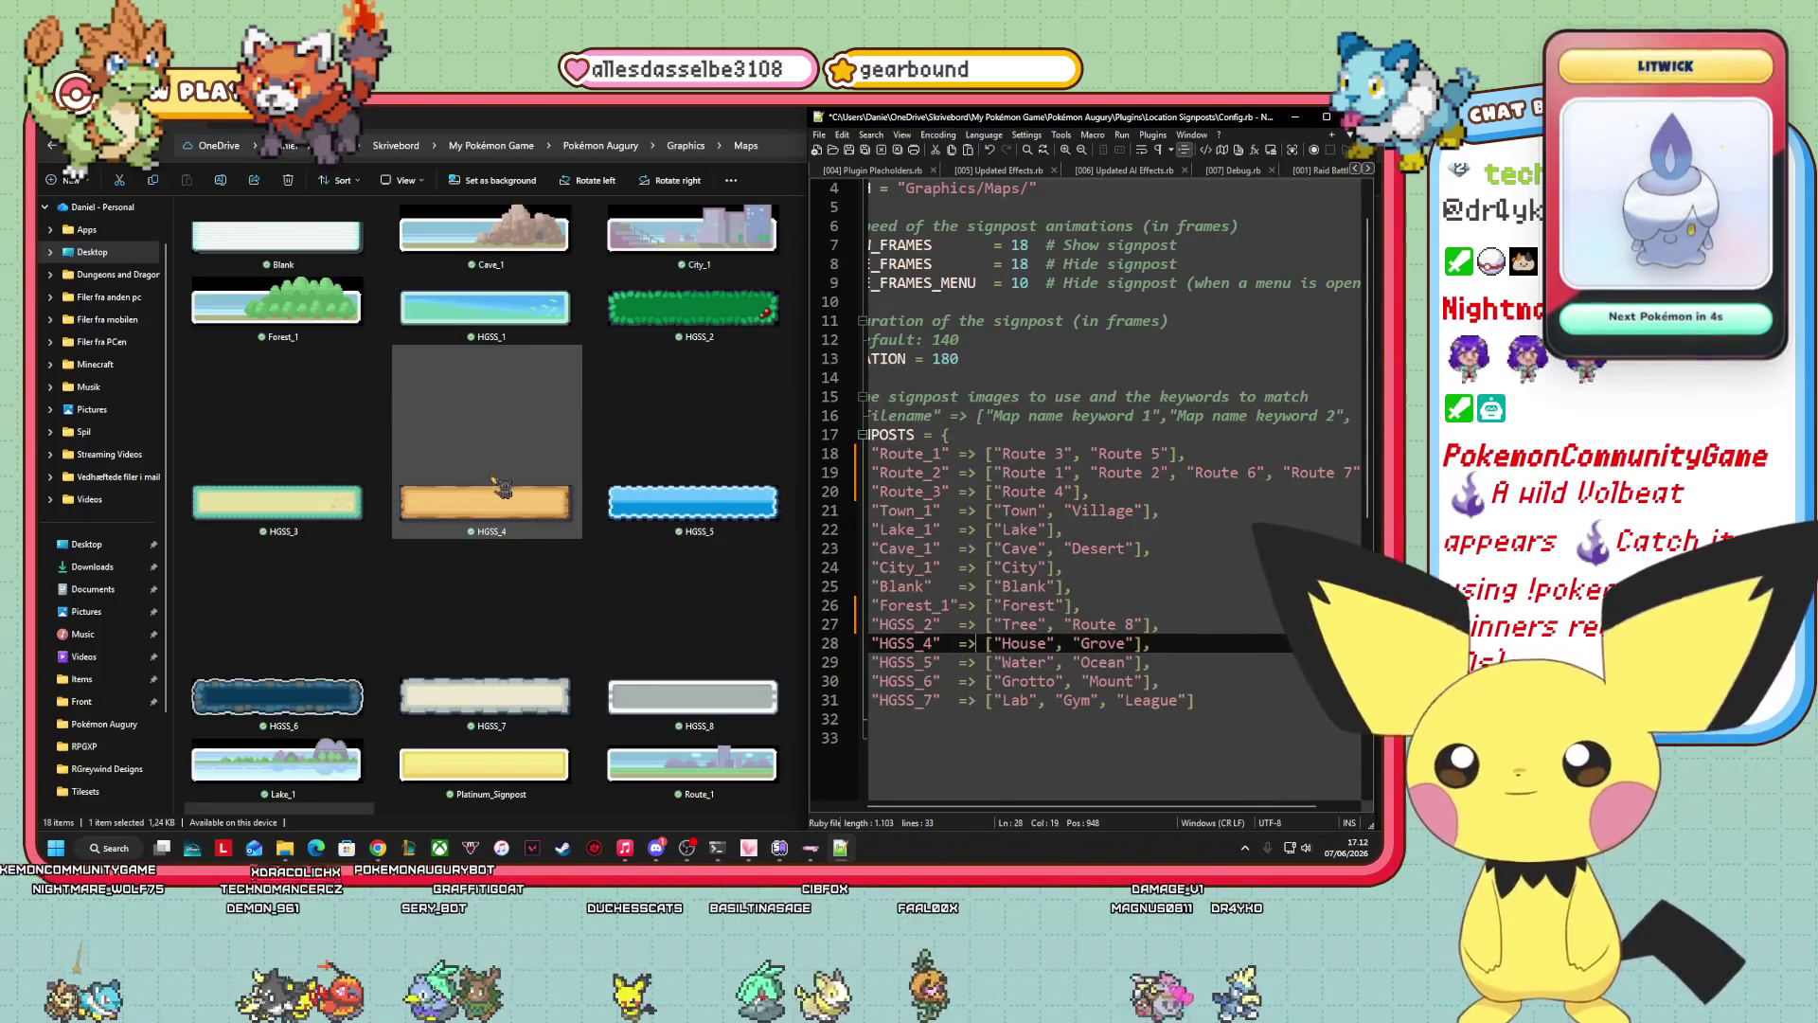
scroll(565, 384, "down", 2)
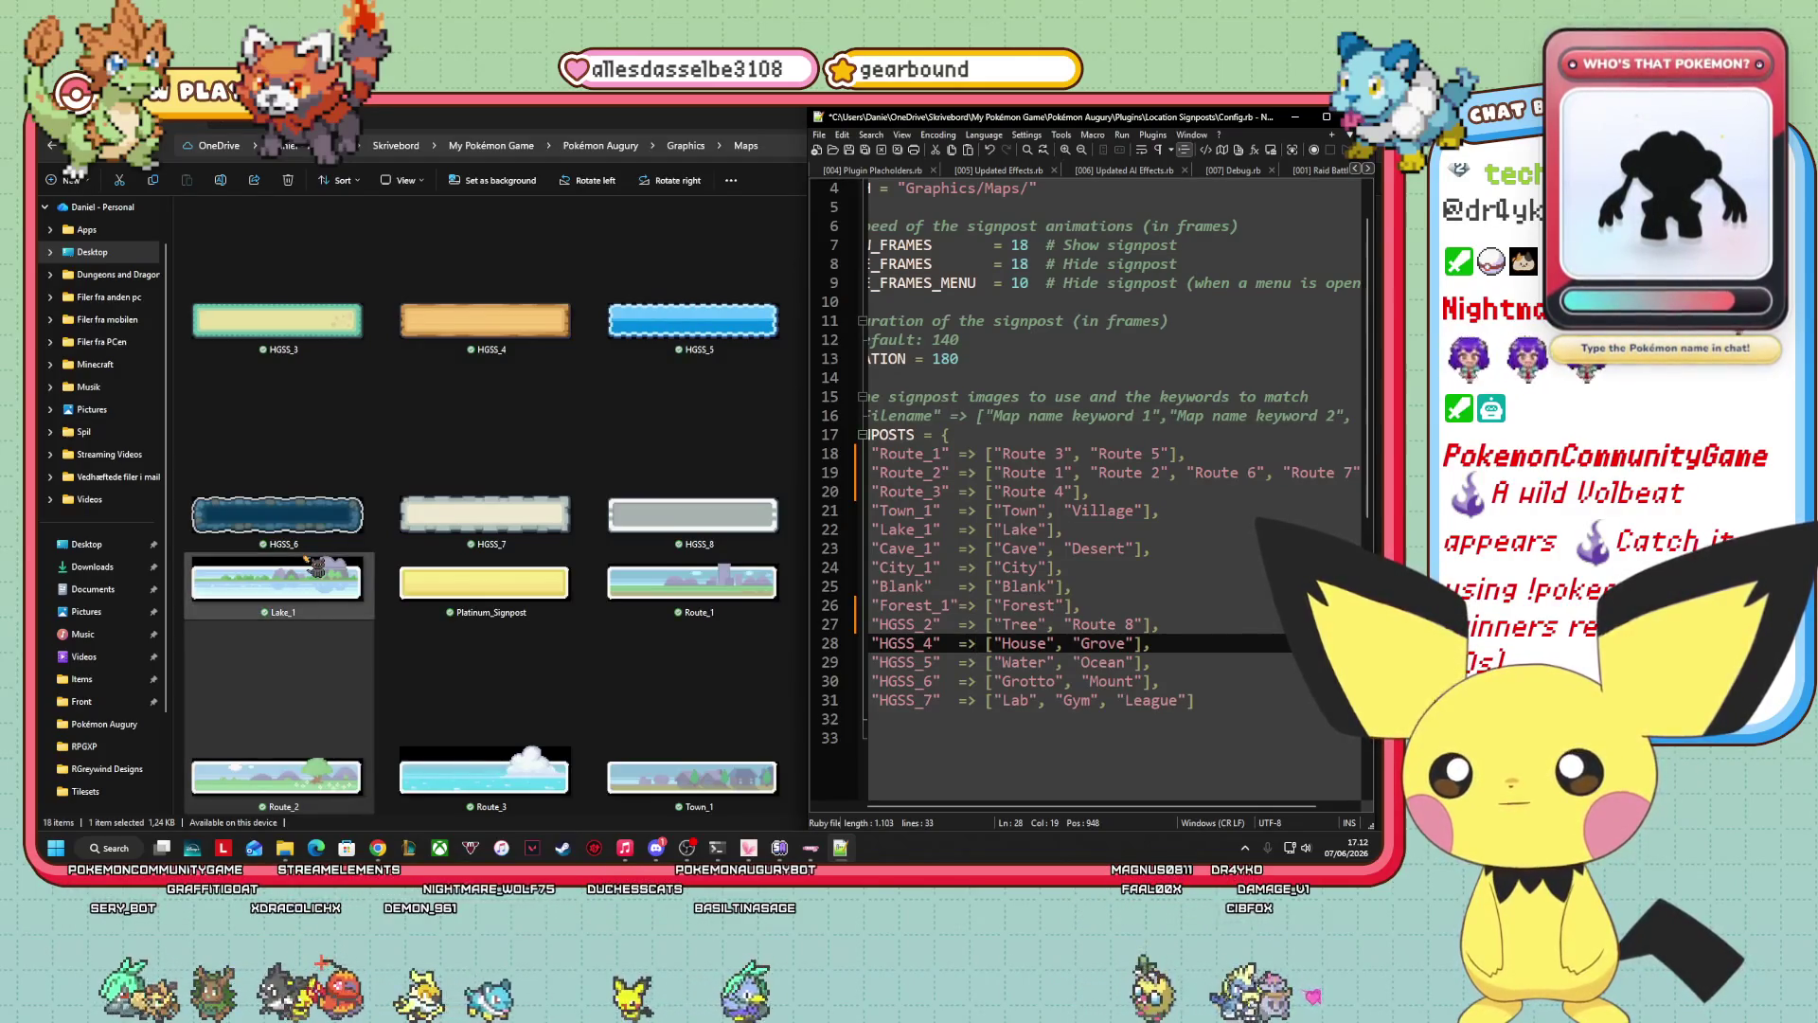
left_click(351, 784)
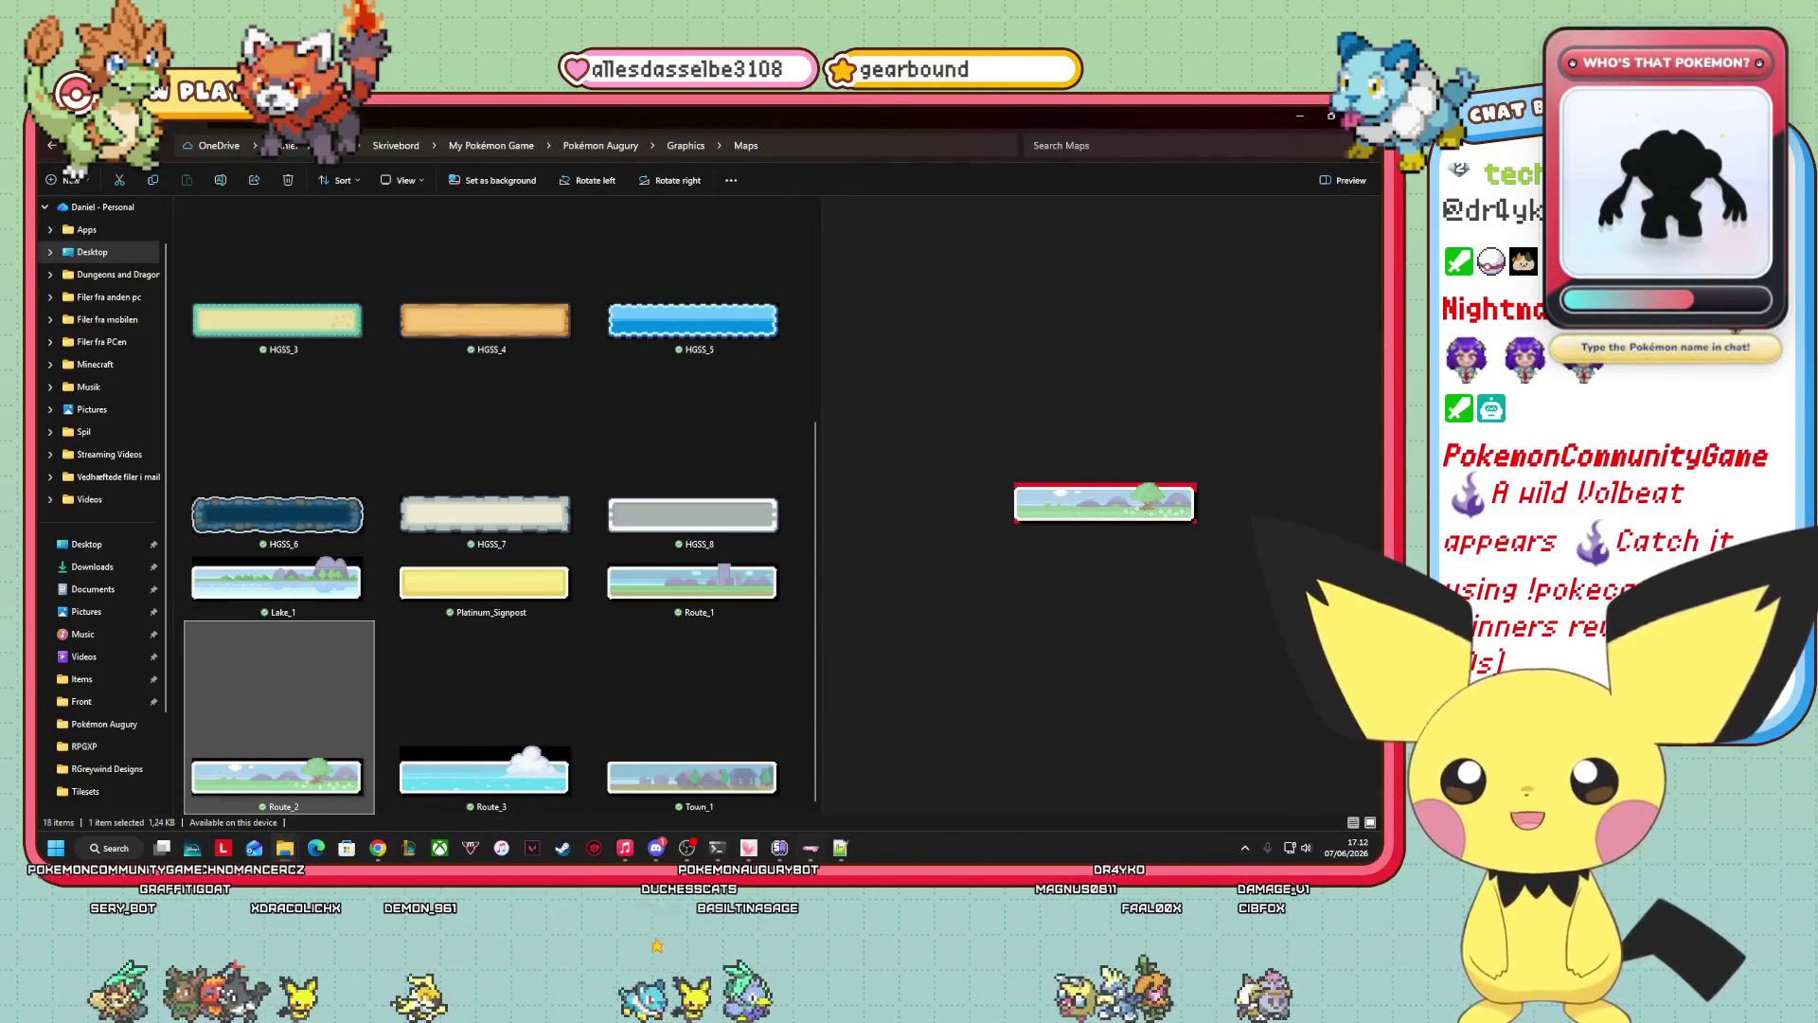
Append "Route 9" after "Route 7" in Route_2's keyword list on line 19 of Config.rb.
left_click(840, 848)
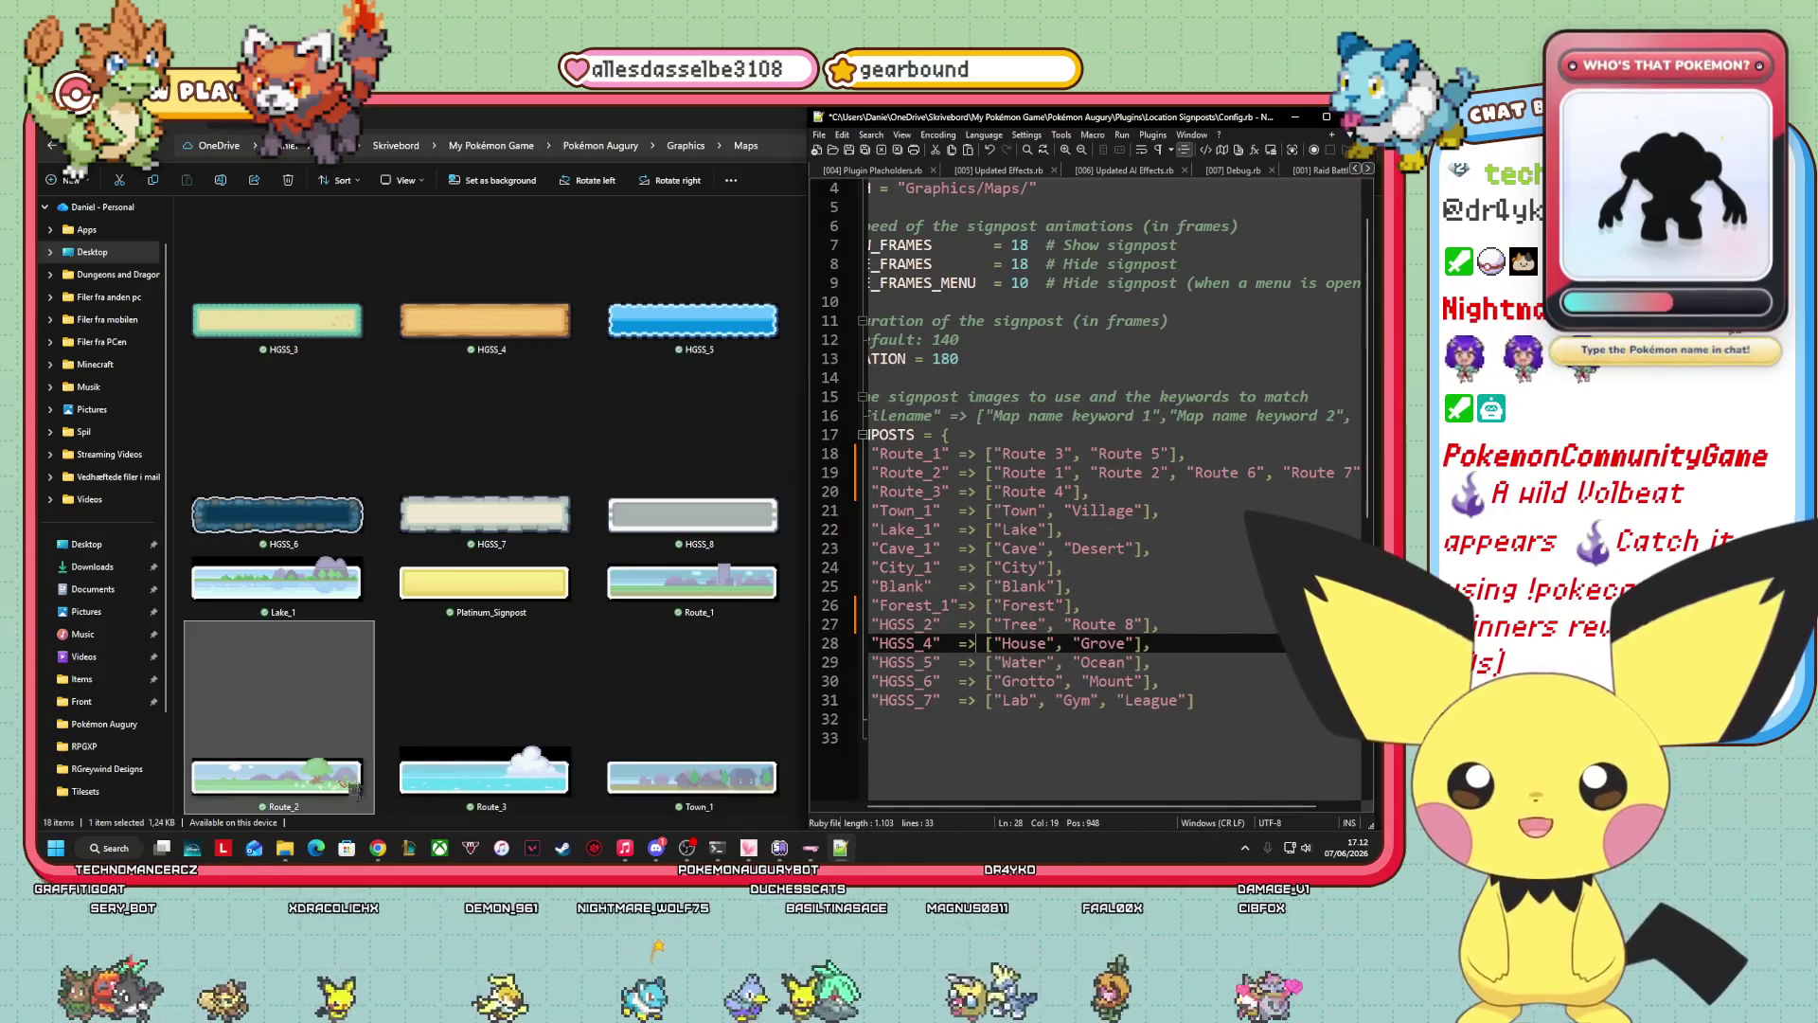
left_click_drag(985, 808, 997, 808)
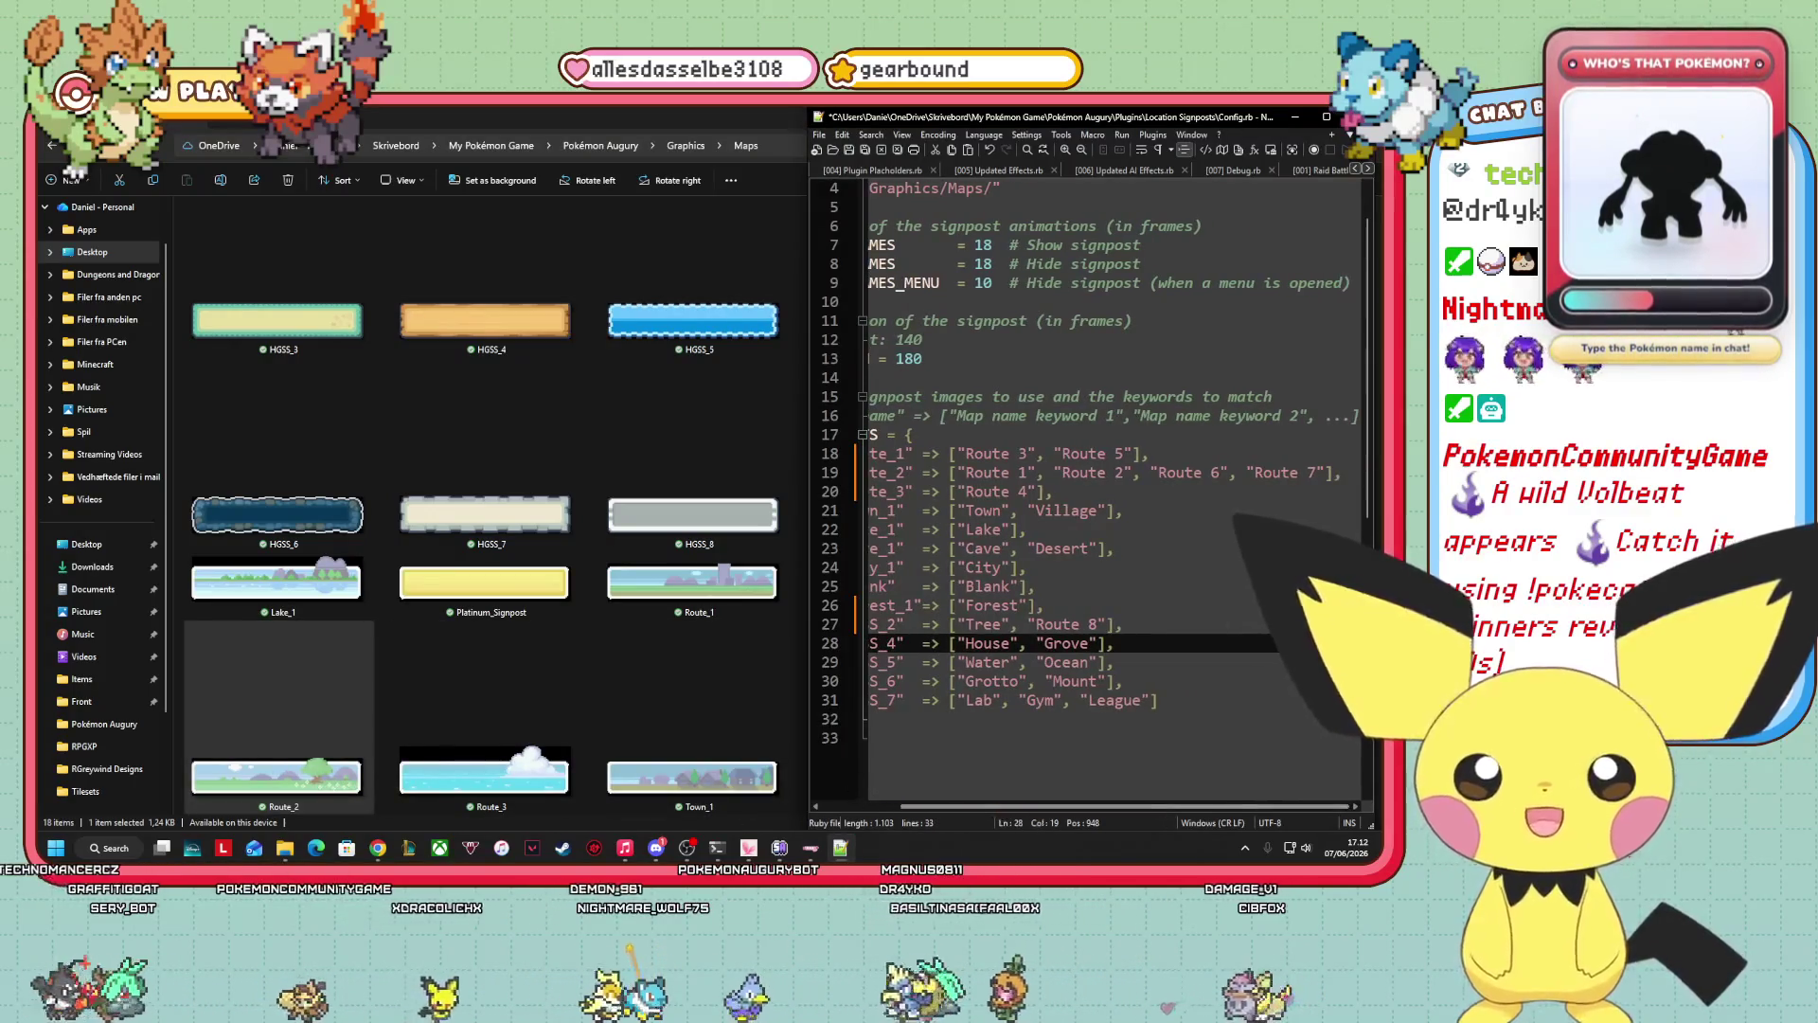
left_click(1326, 472)
type(", \"")
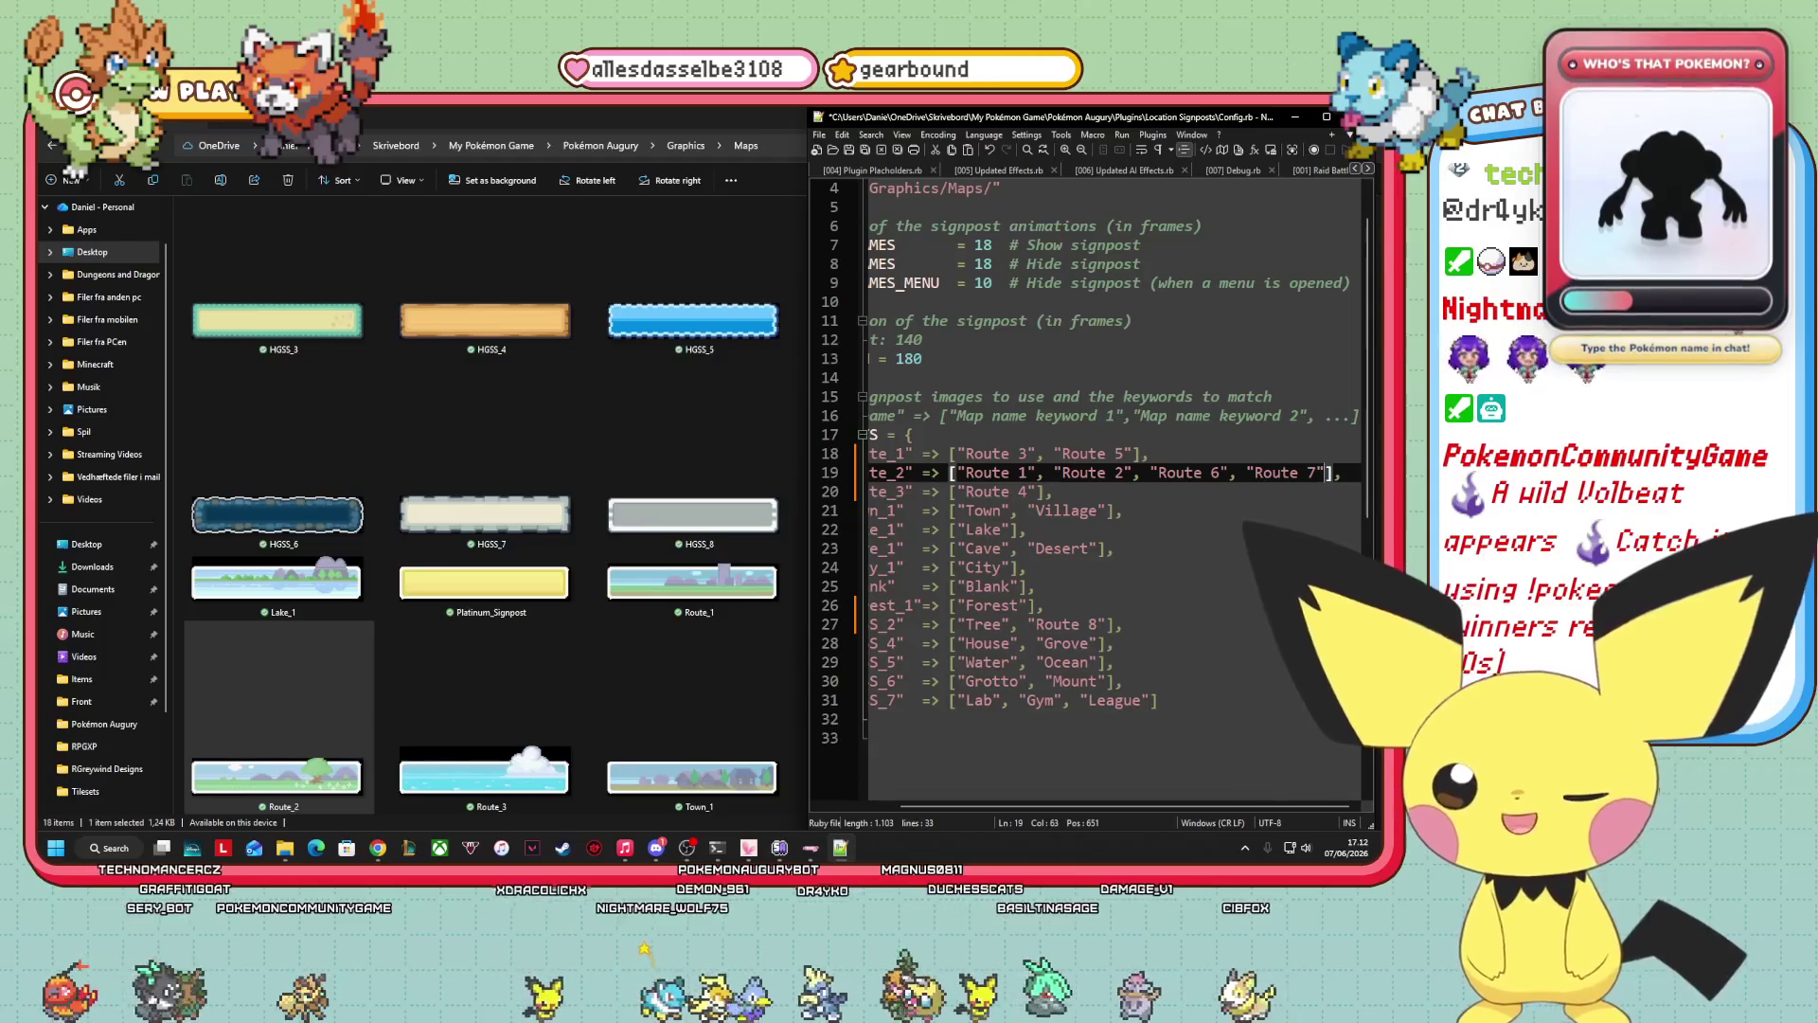
type("Route 2")
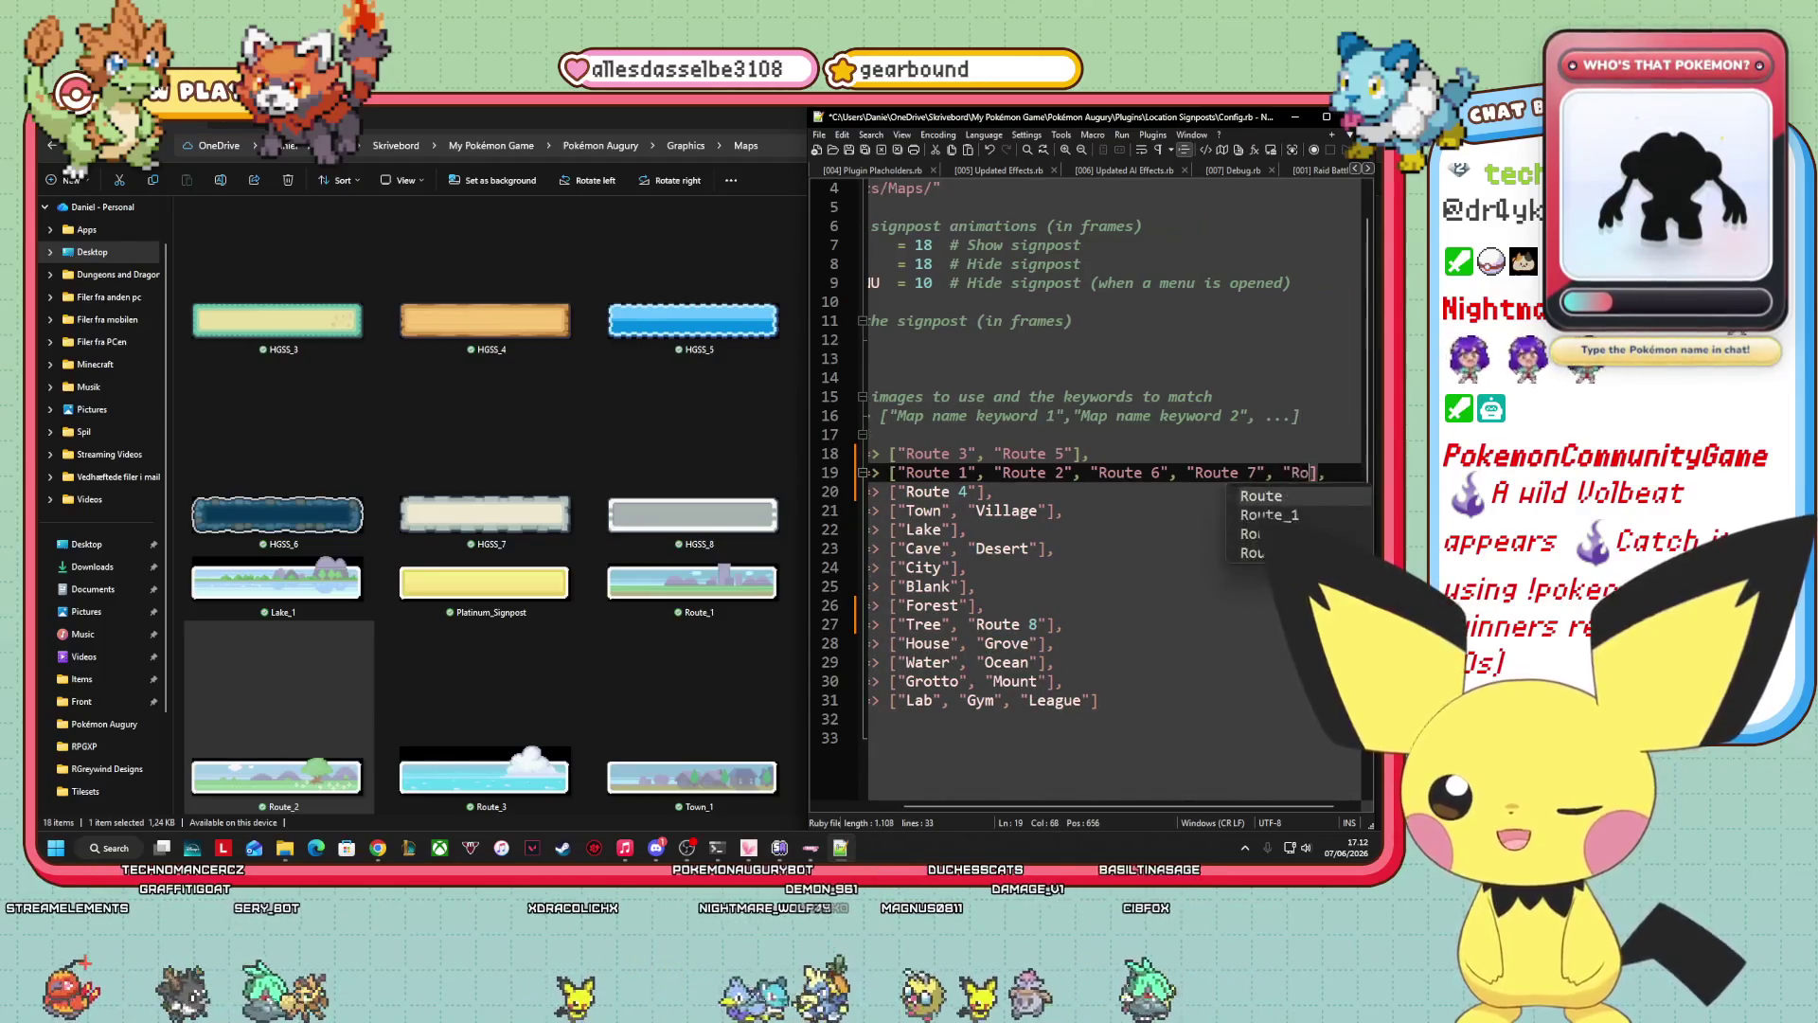
type("\"")
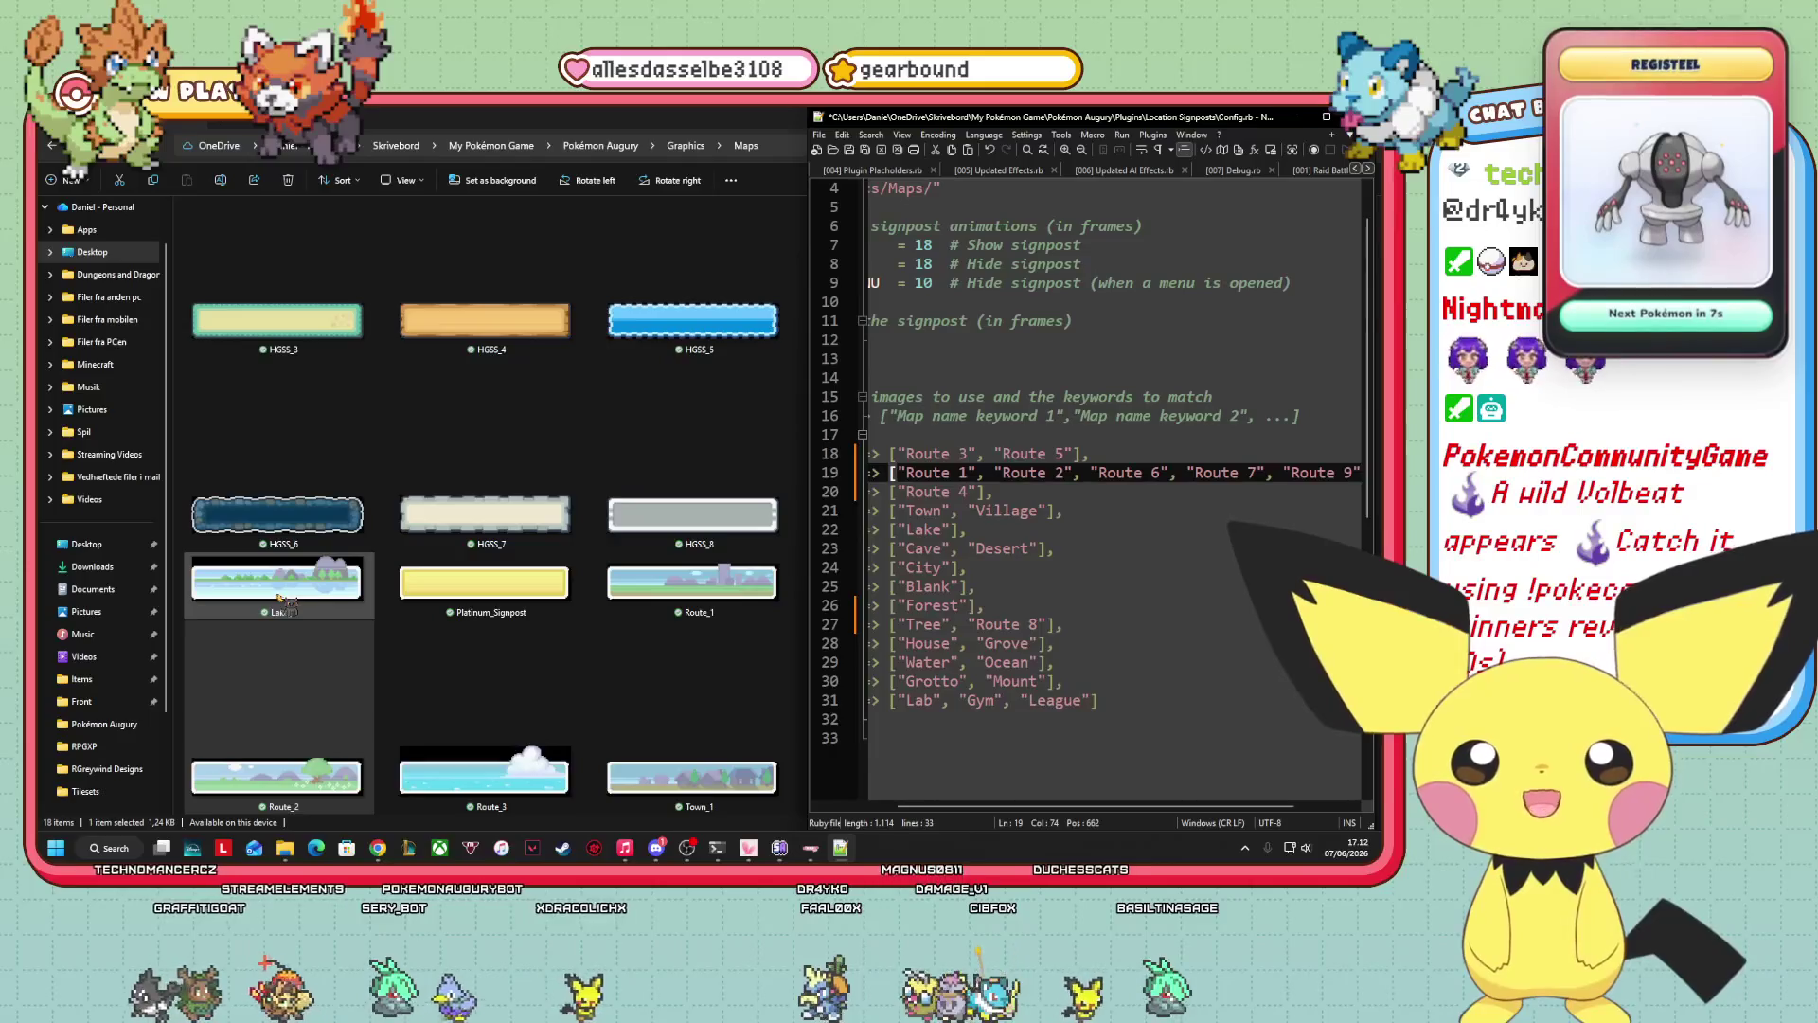
left_click_drag(997, 803, 909, 822)
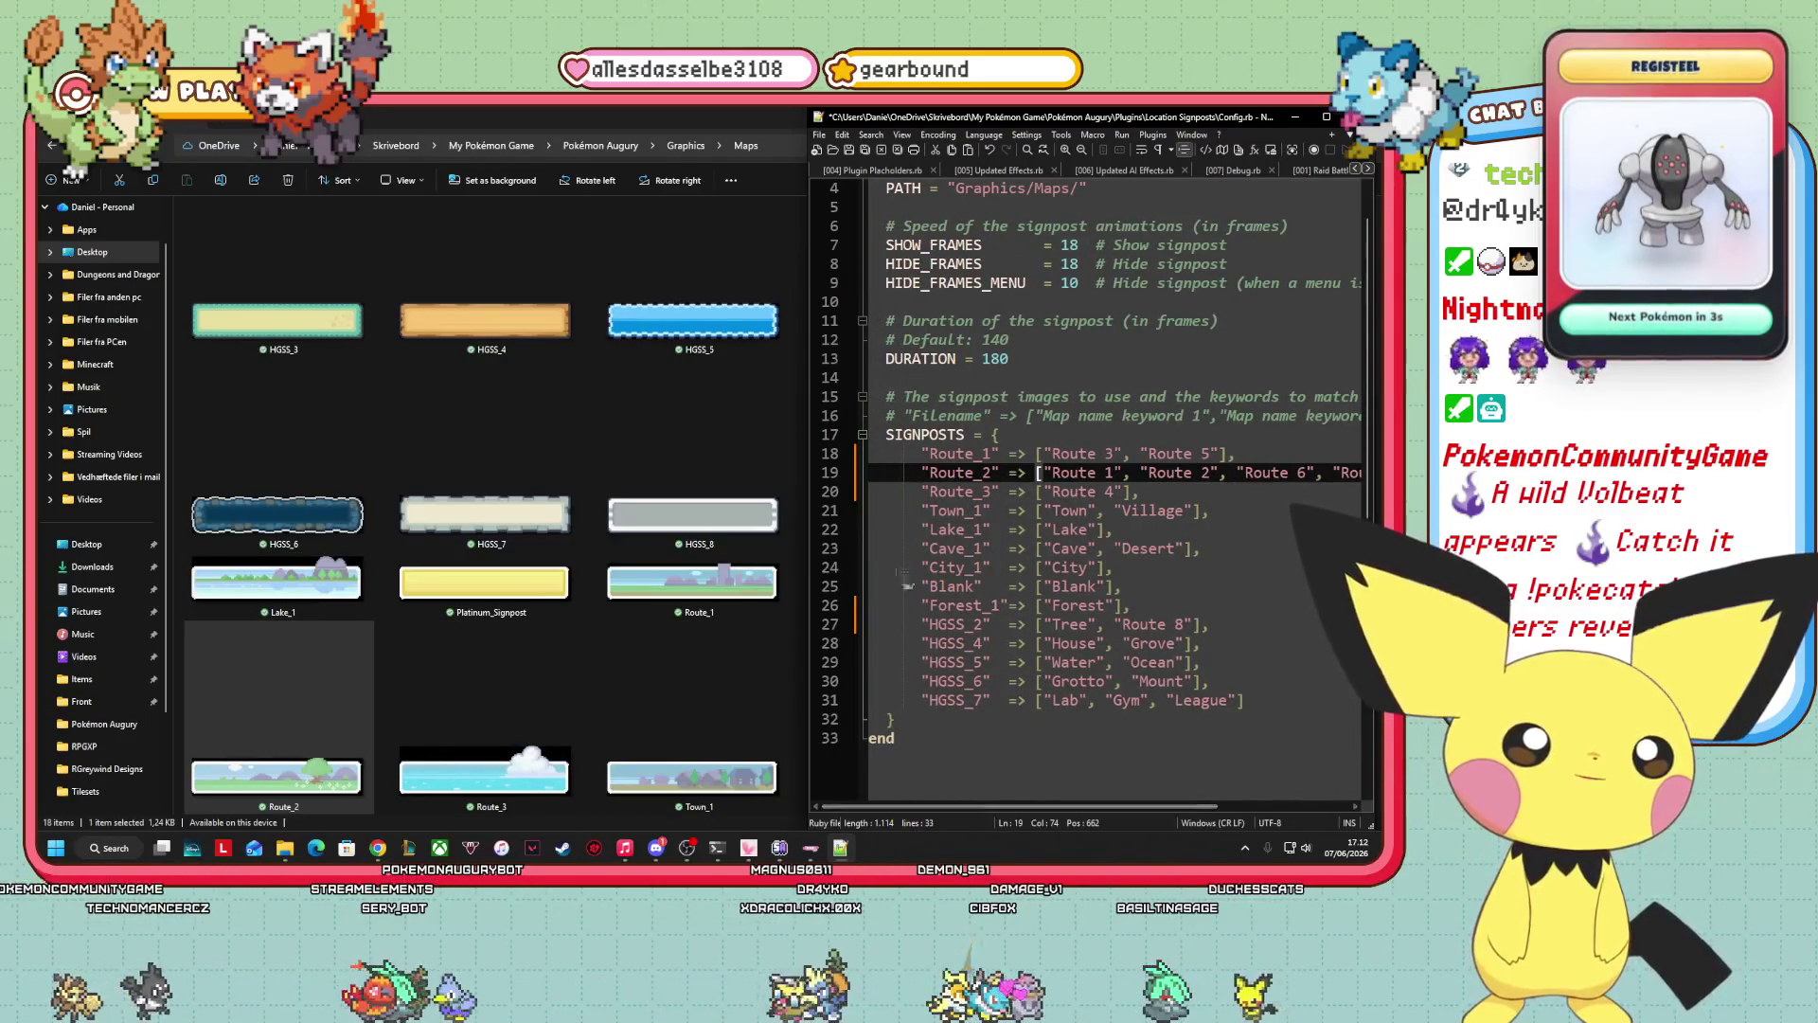
Append "Route 10" after "Lake" in the Lake_1 signpost keywords on line 22.
left_click(1101, 529)
type(", \"Ro")
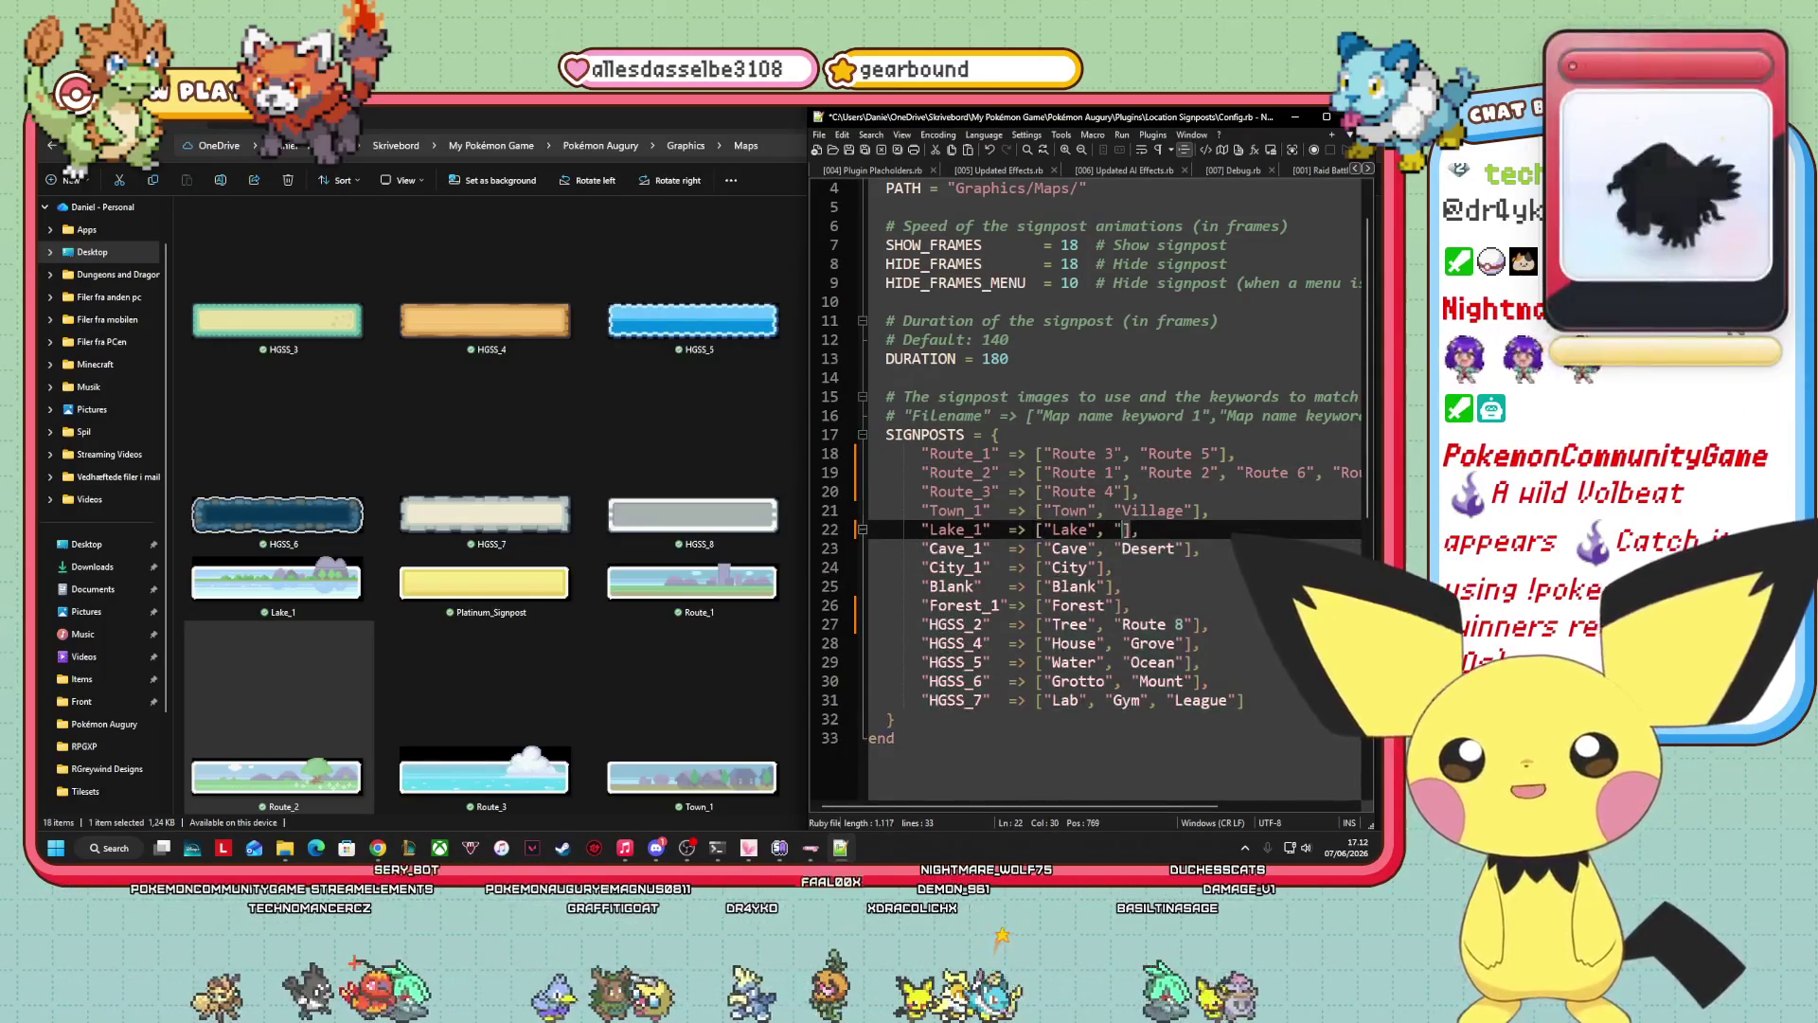
type("ute 10\"")
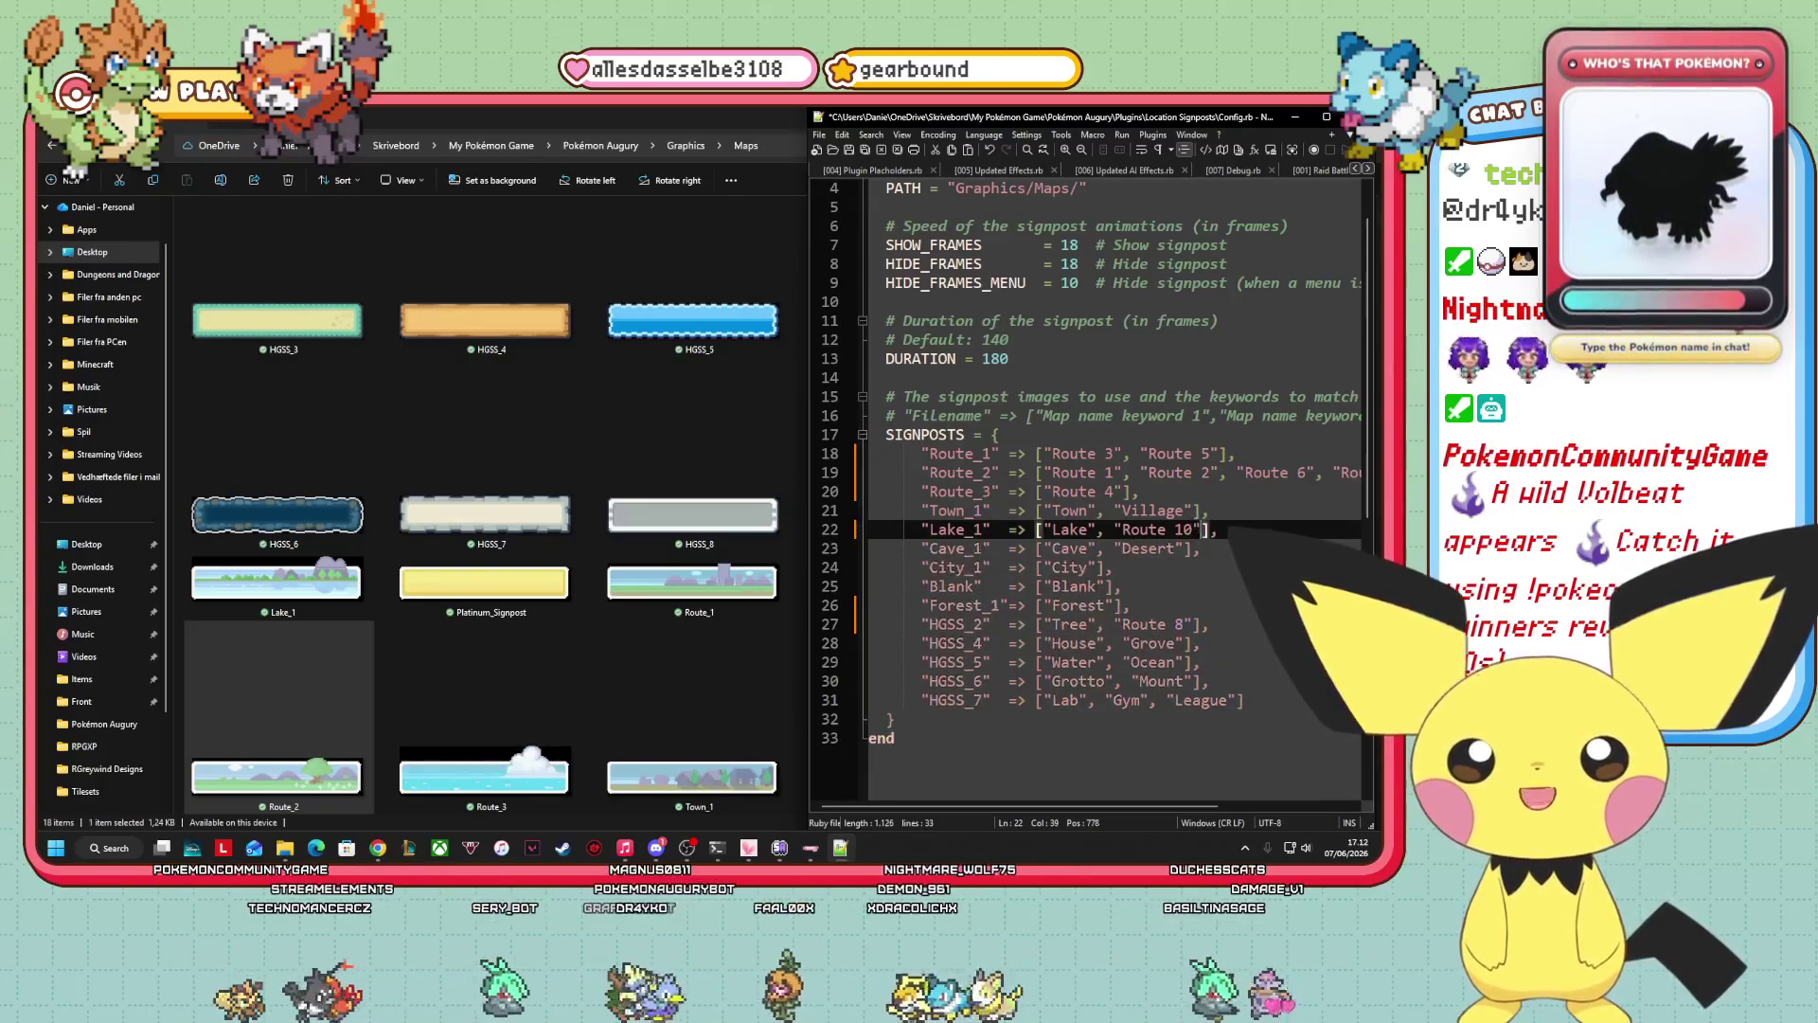
left_click(1127, 567)
left_click(1134, 643)
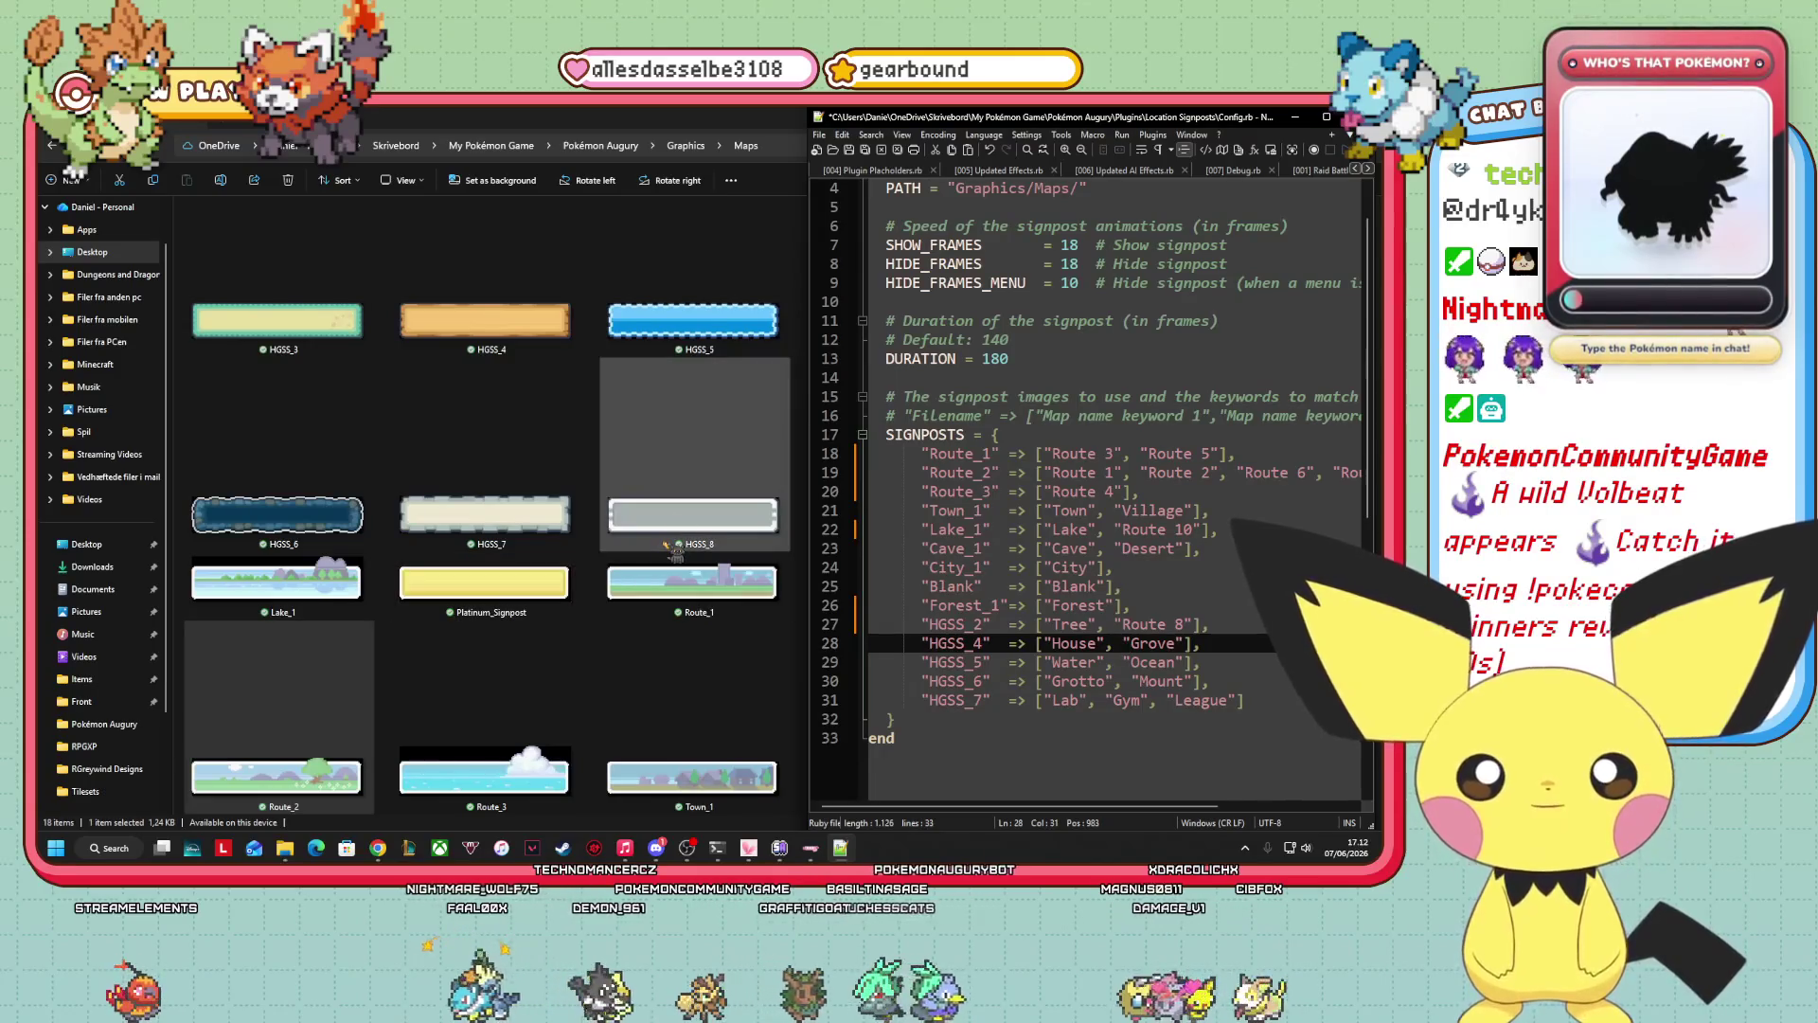
Preview the plain grey HGSS_8 signpost image in the Maps folder.
scroll(675, 551, "up", 2)
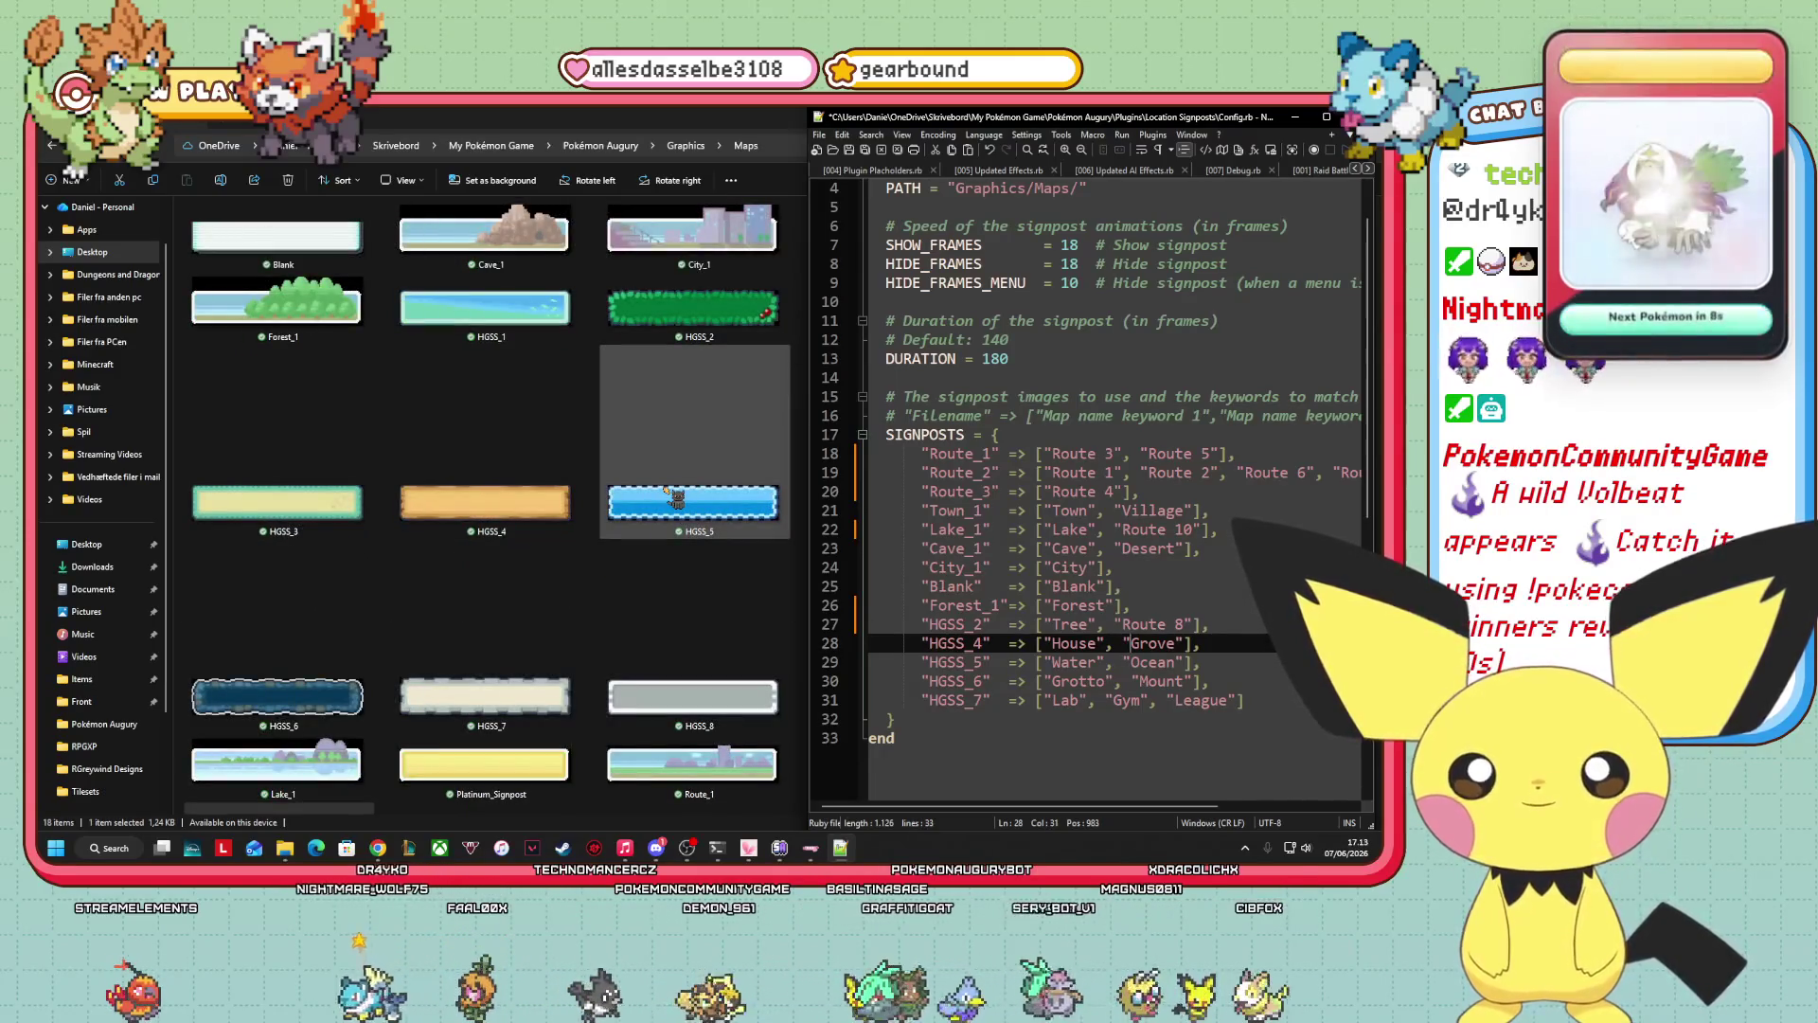
scroll(682, 502, "down", 2)
left_click(684, 504)
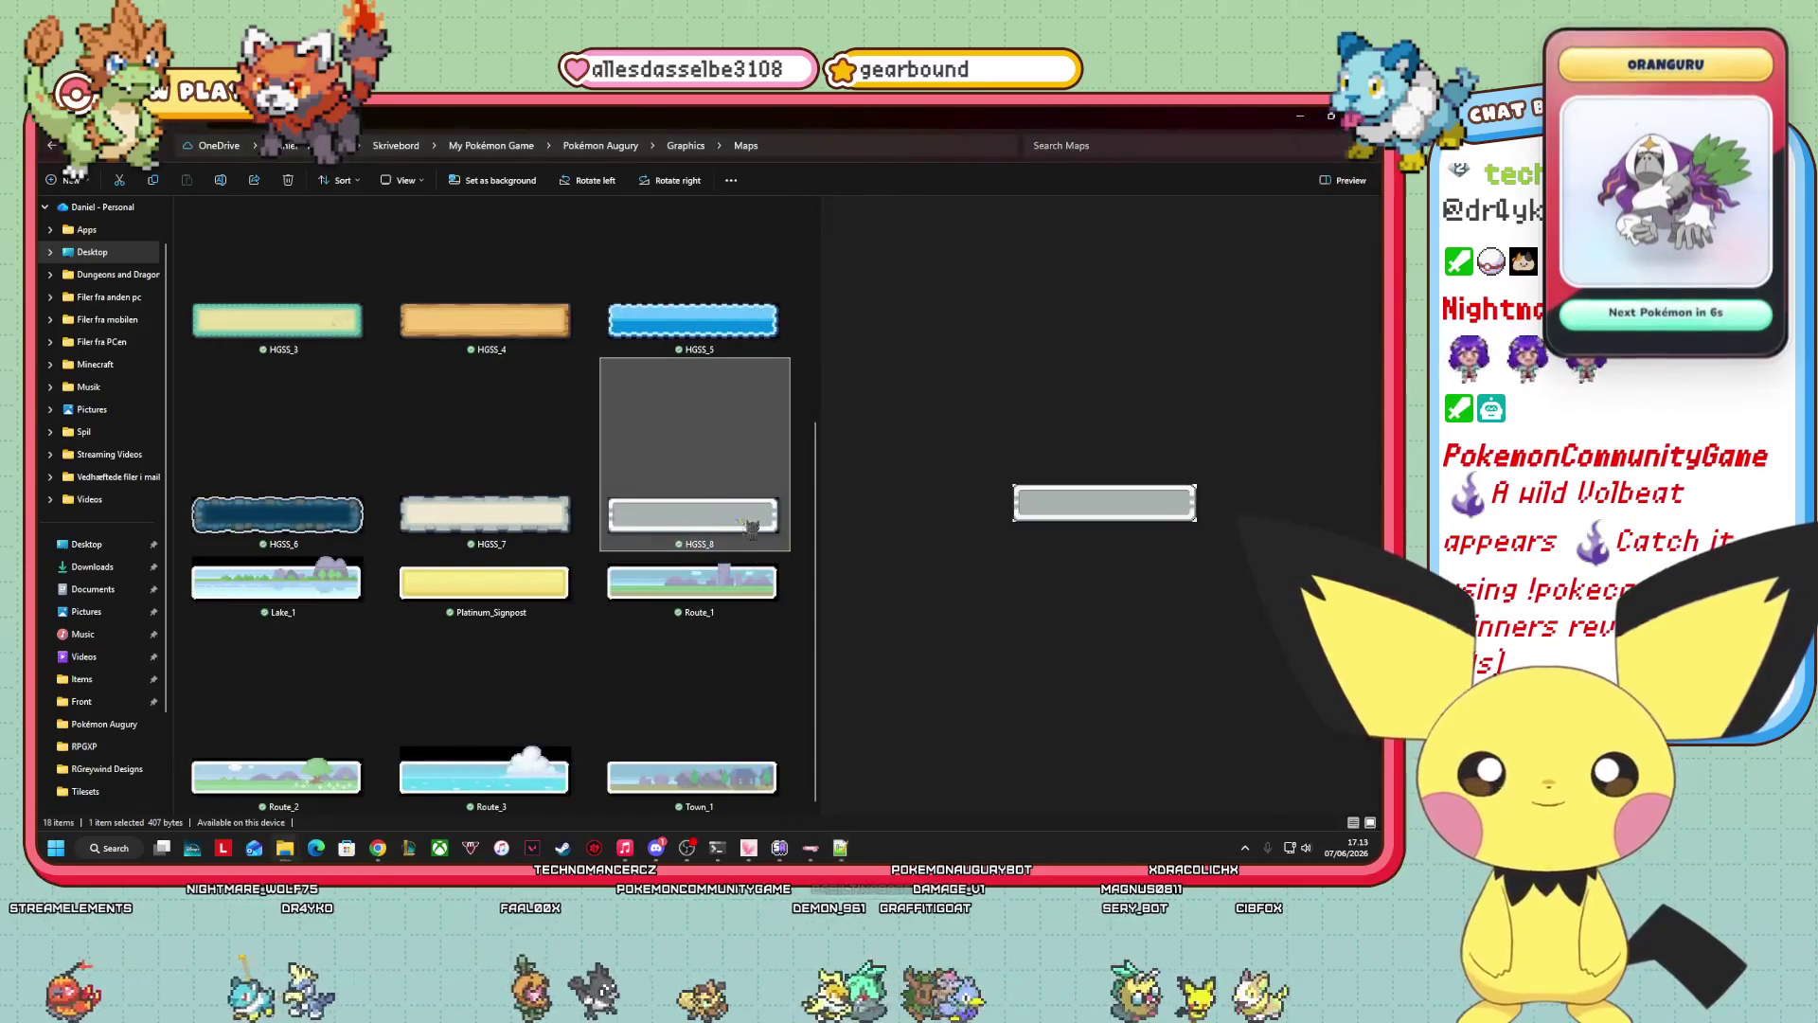
Return to Config.rb in Notepad++ and open a new line 32 below the HGSS_7 entry.
key("alt+Tab")
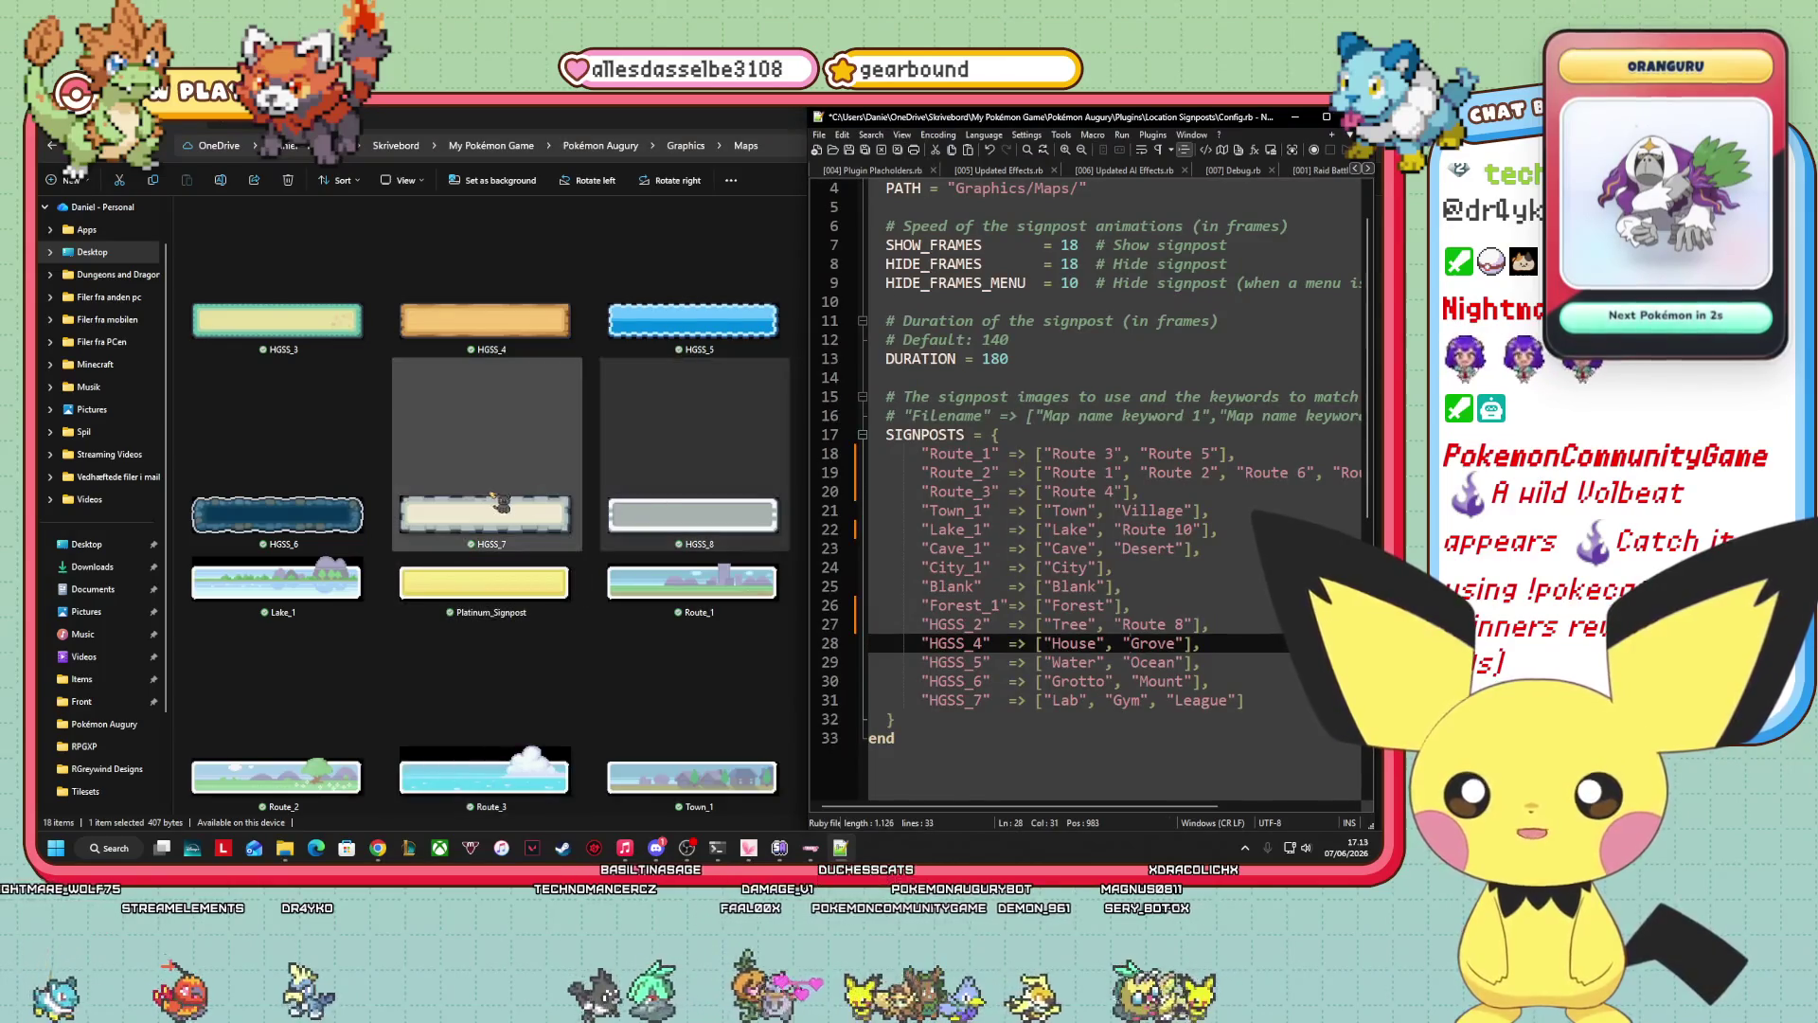
scroll(595, 524, "up", 2)
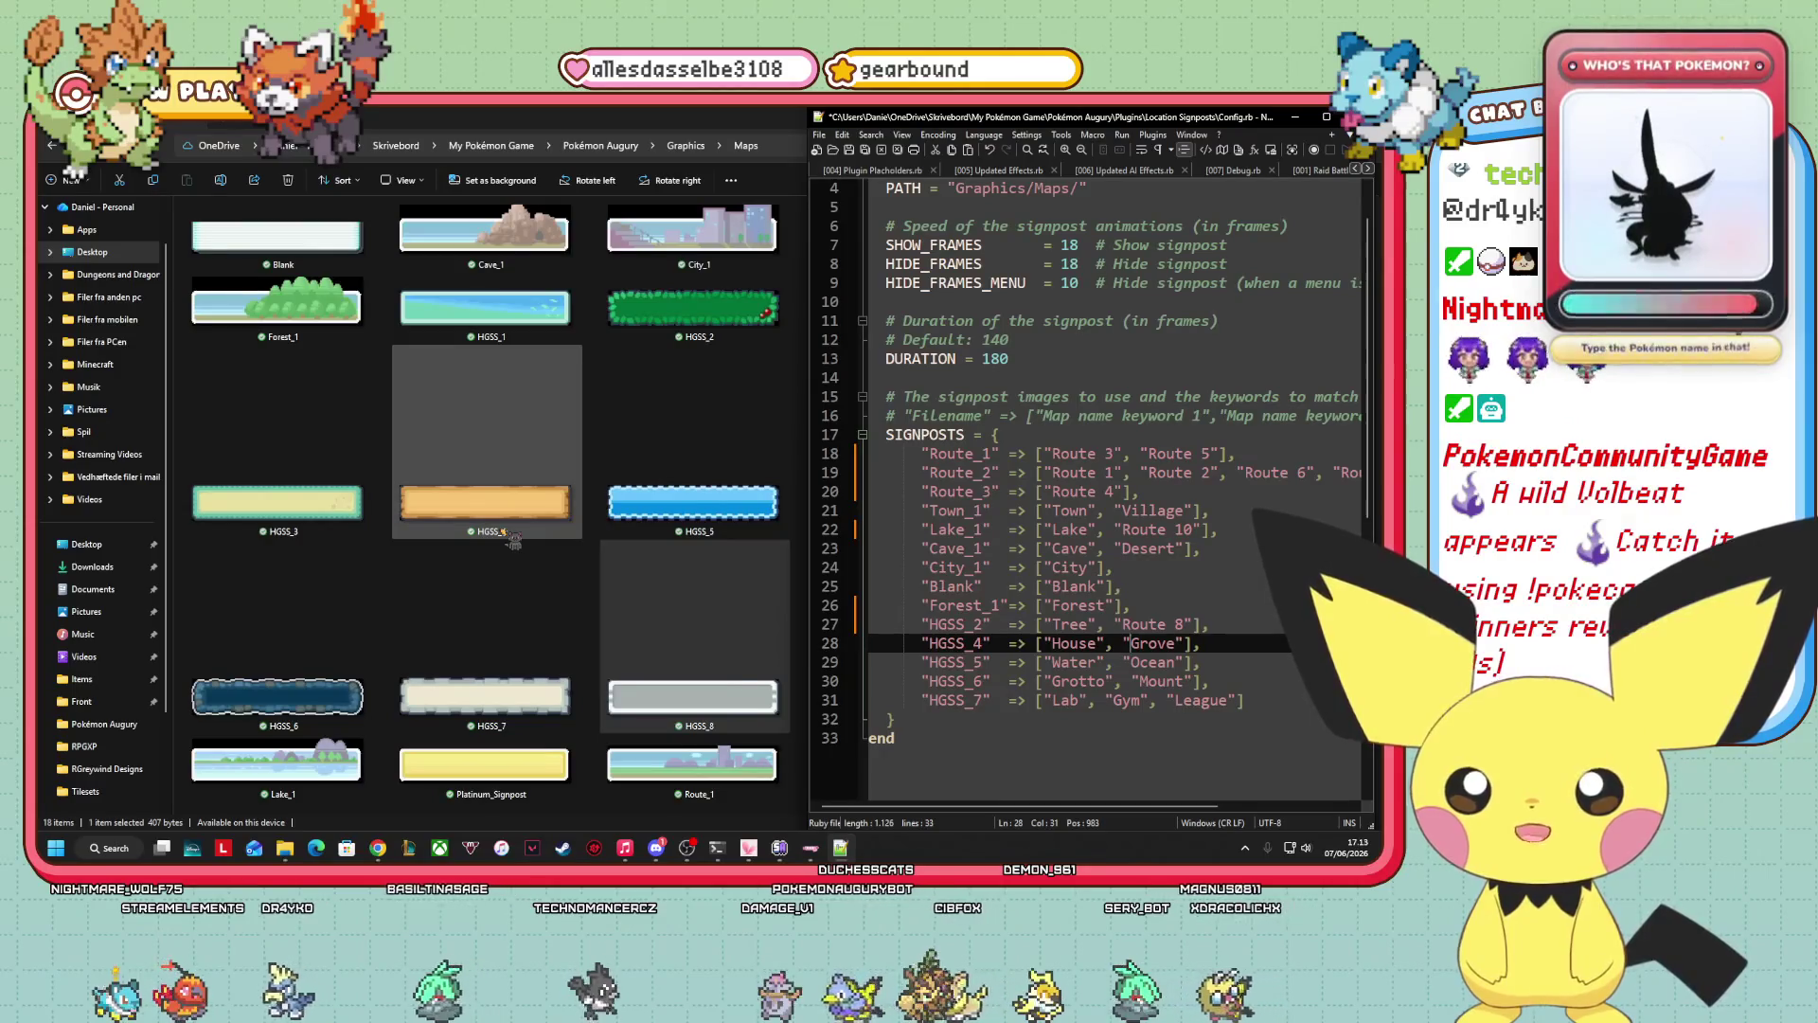
scroll(512, 540, "down", 2)
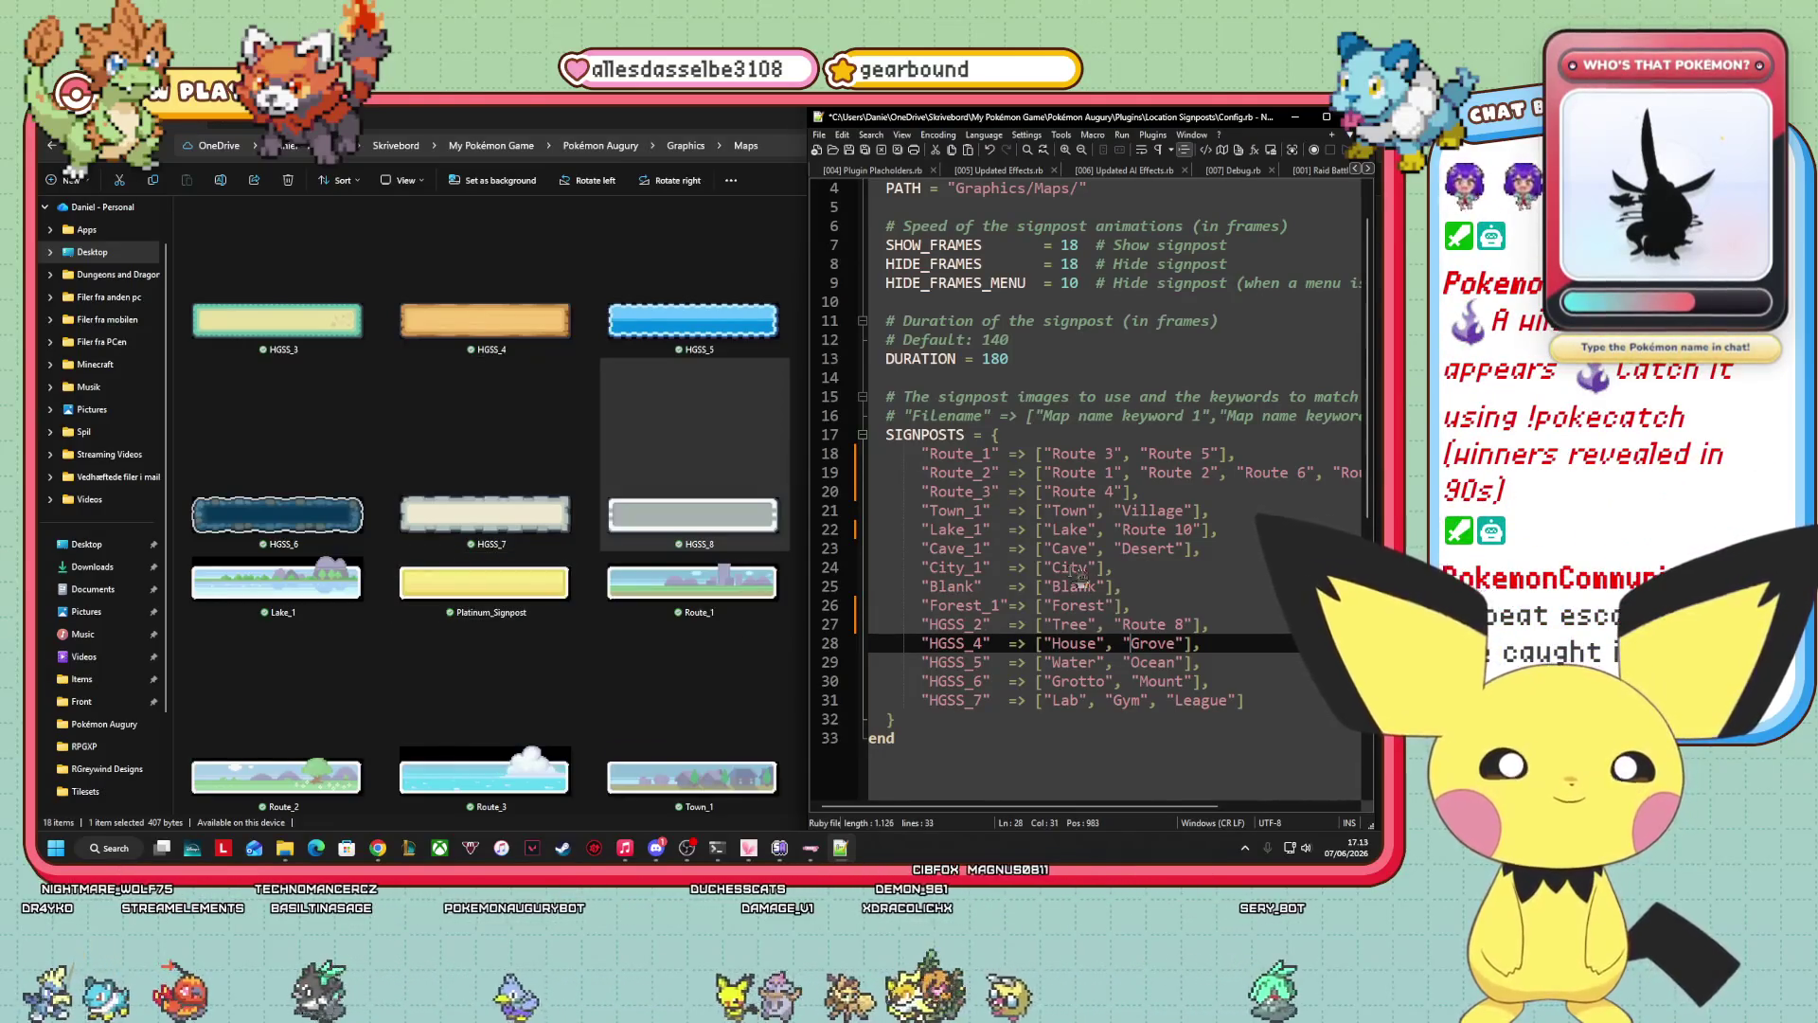
left_click(1246, 701)
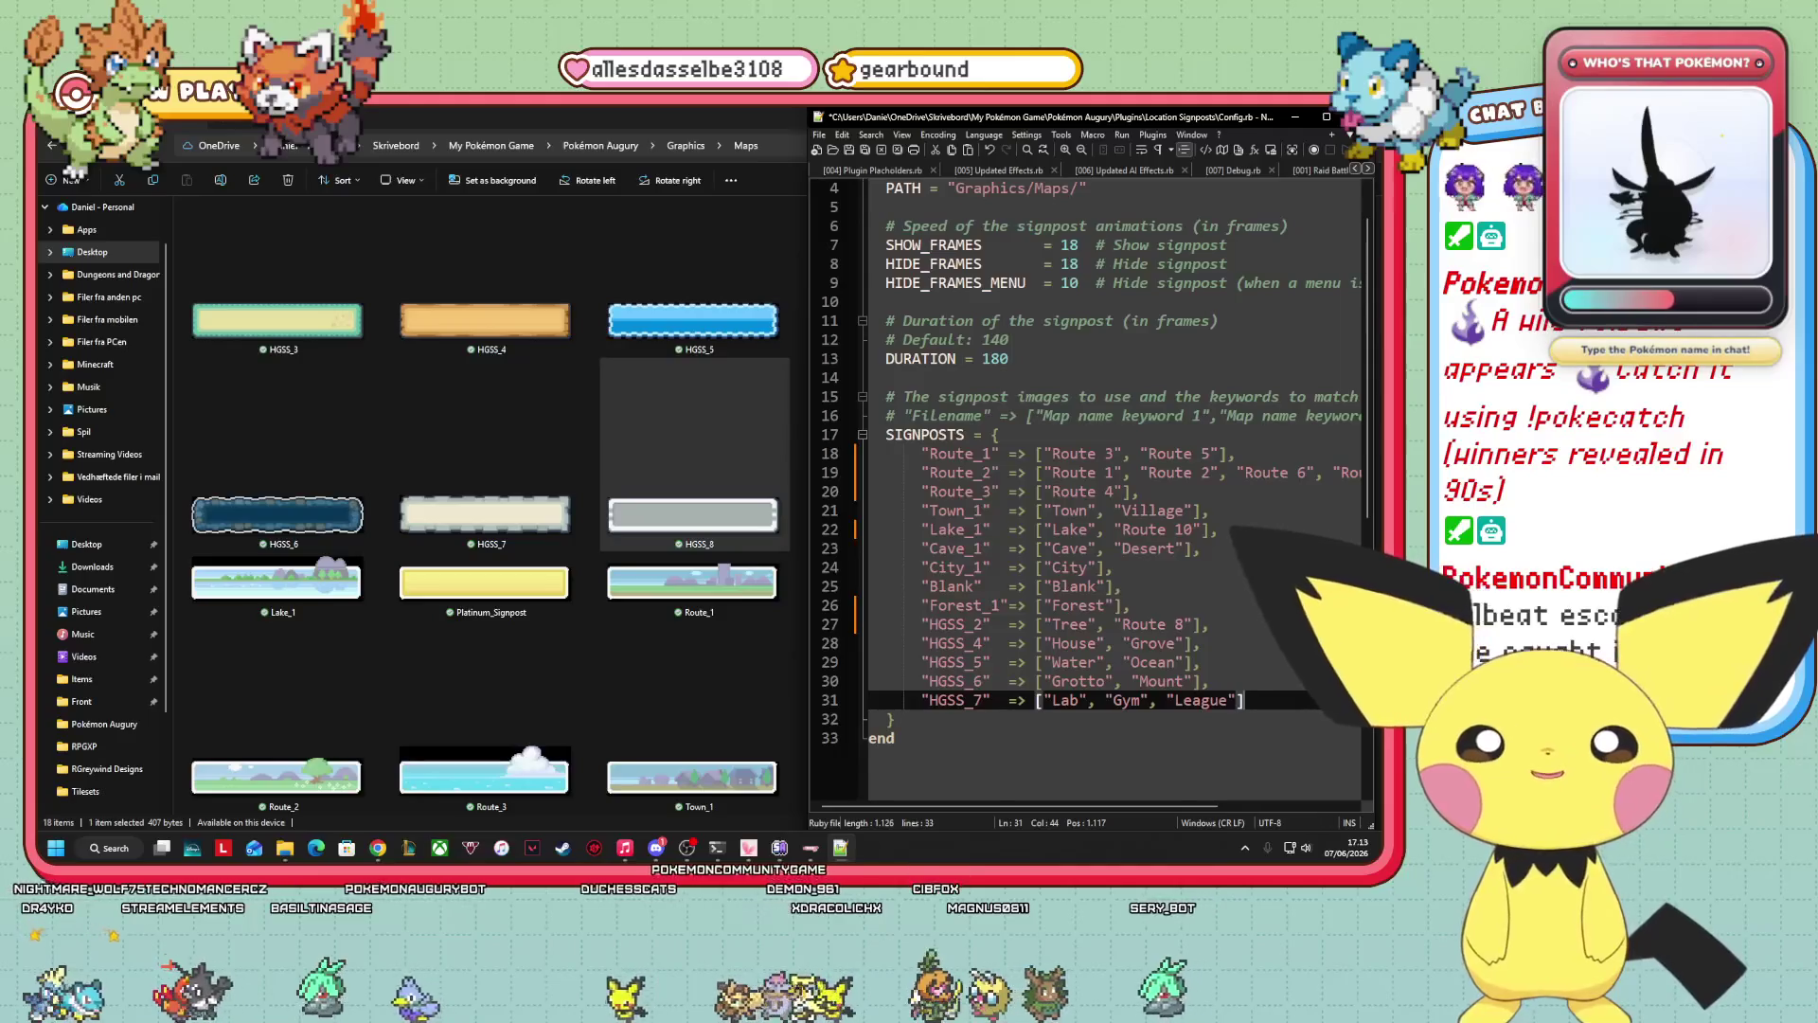
key("Return")
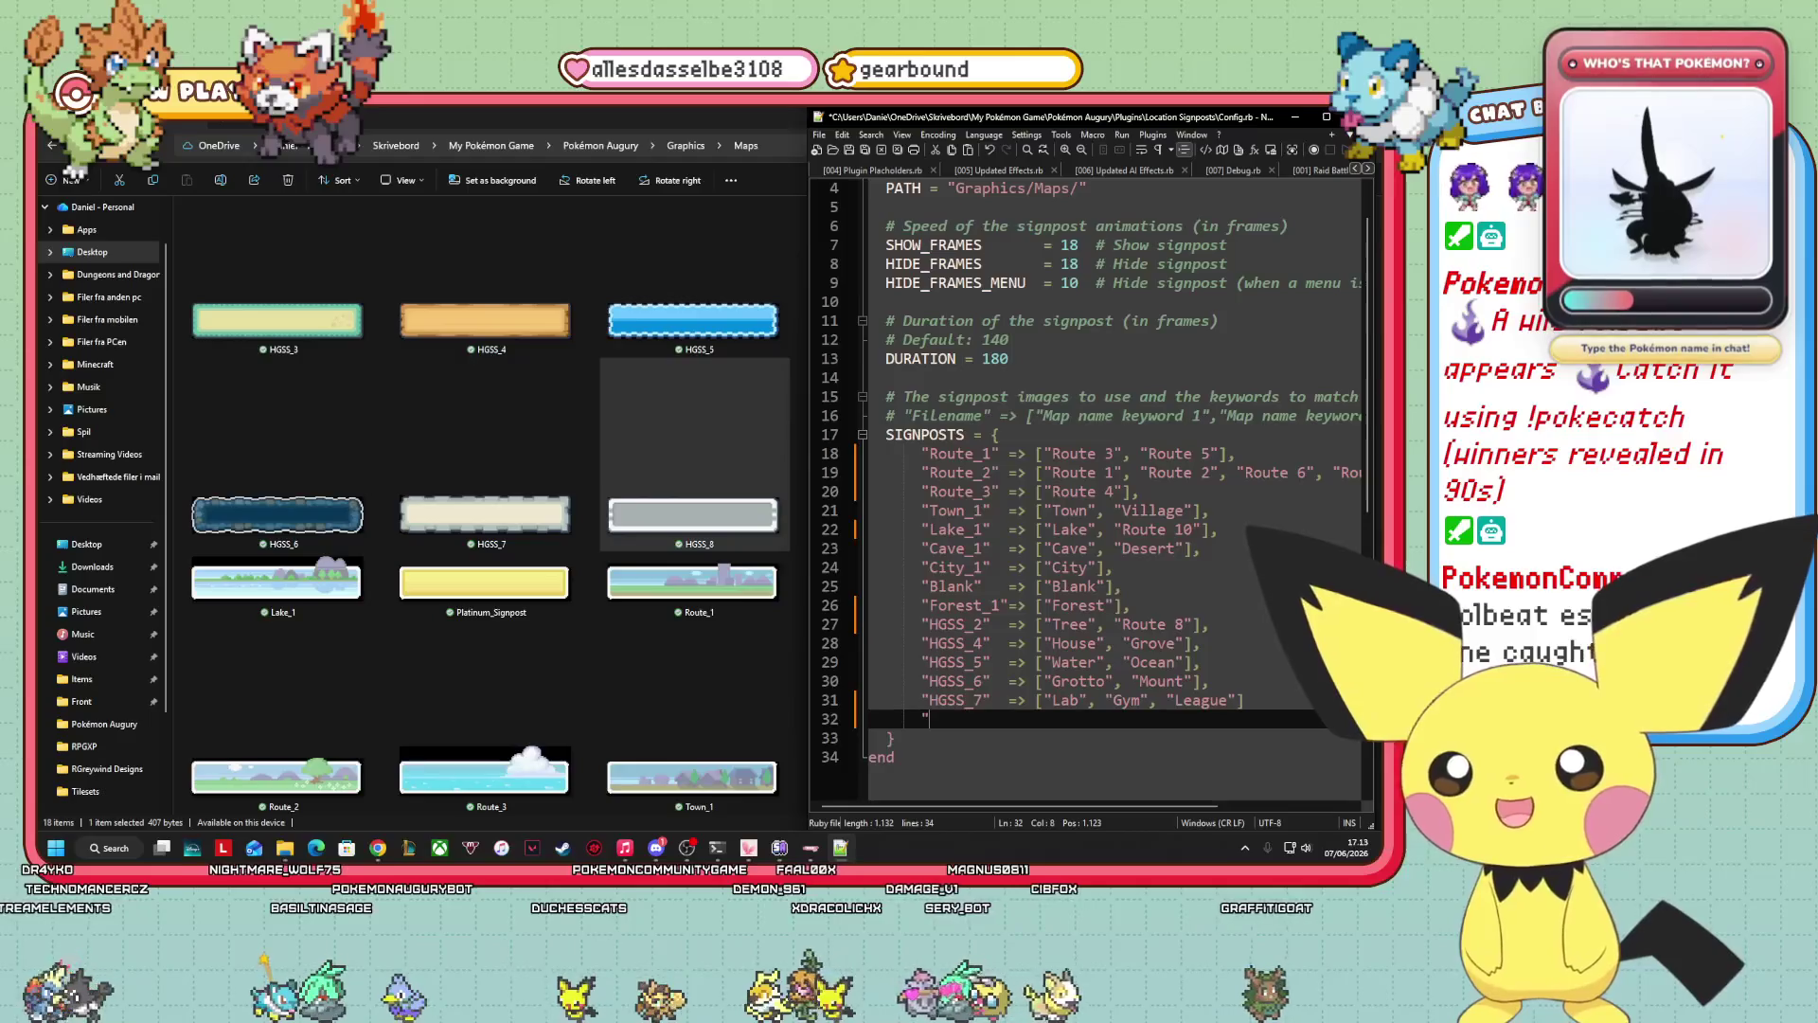
Add the line "HGSS_8" => ["Power Plant"] and put a comma after HGSS_7's list.
type("HGSS")
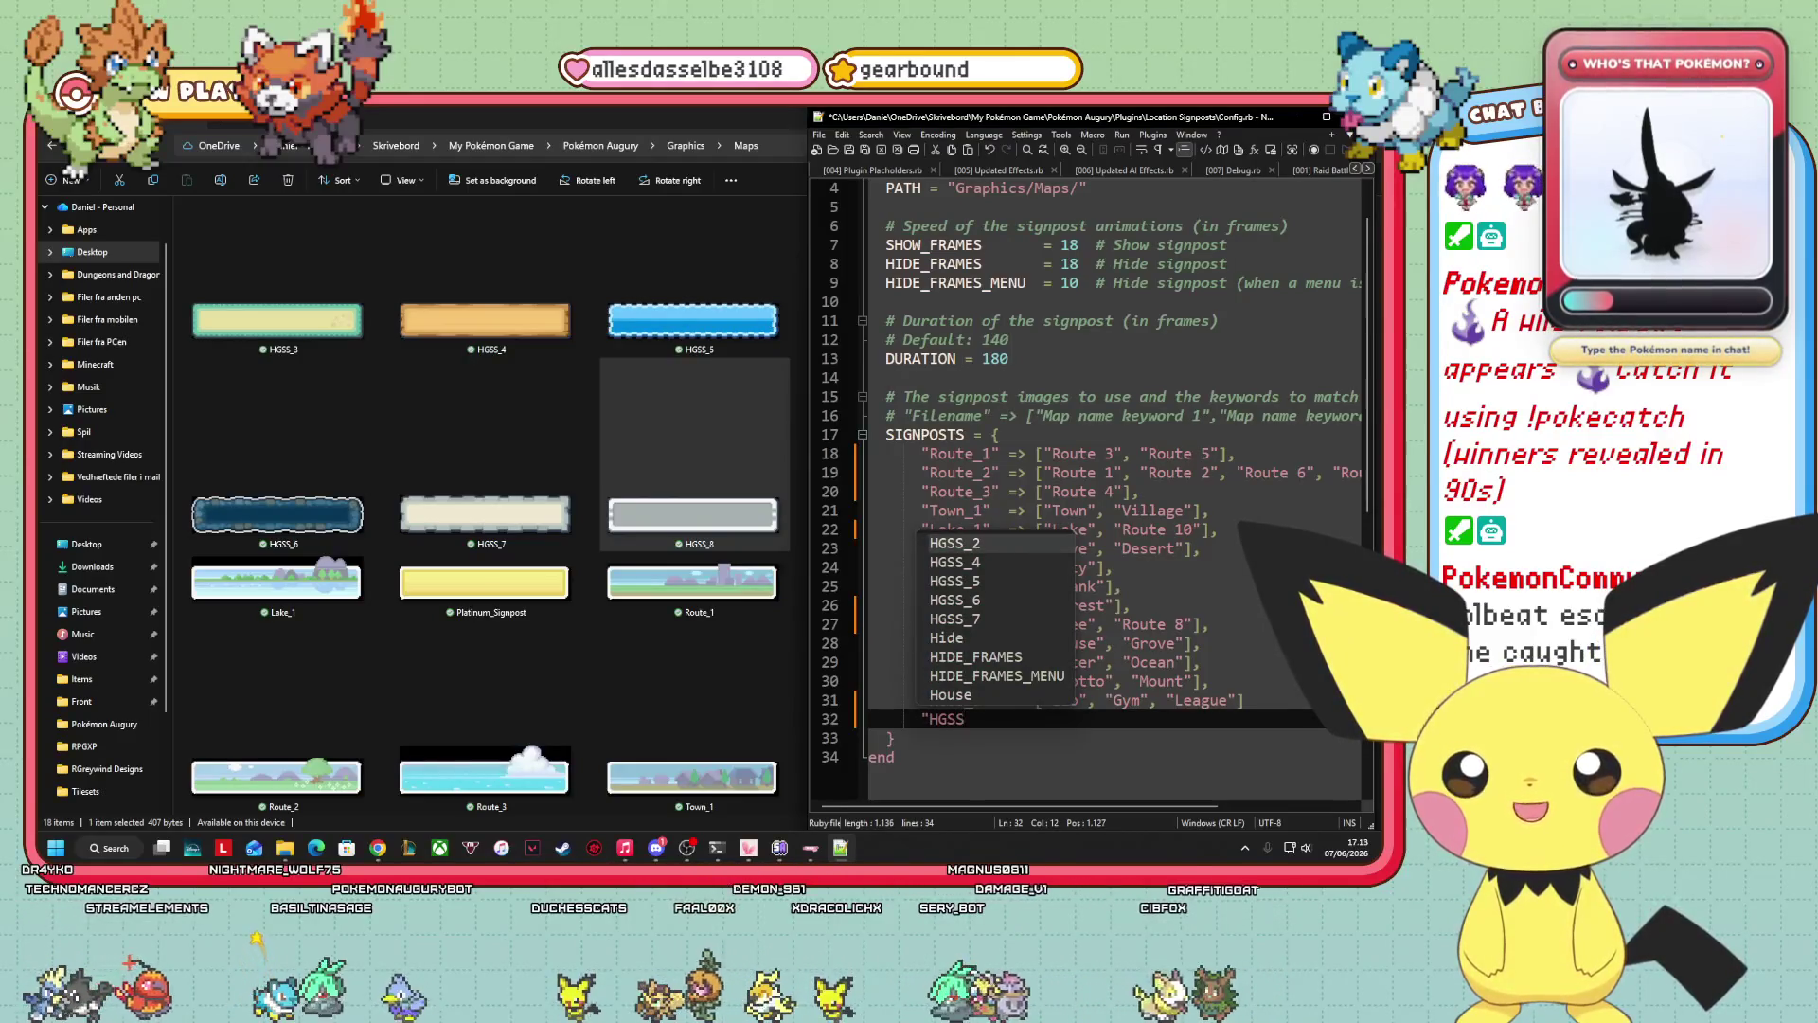
type("_8")
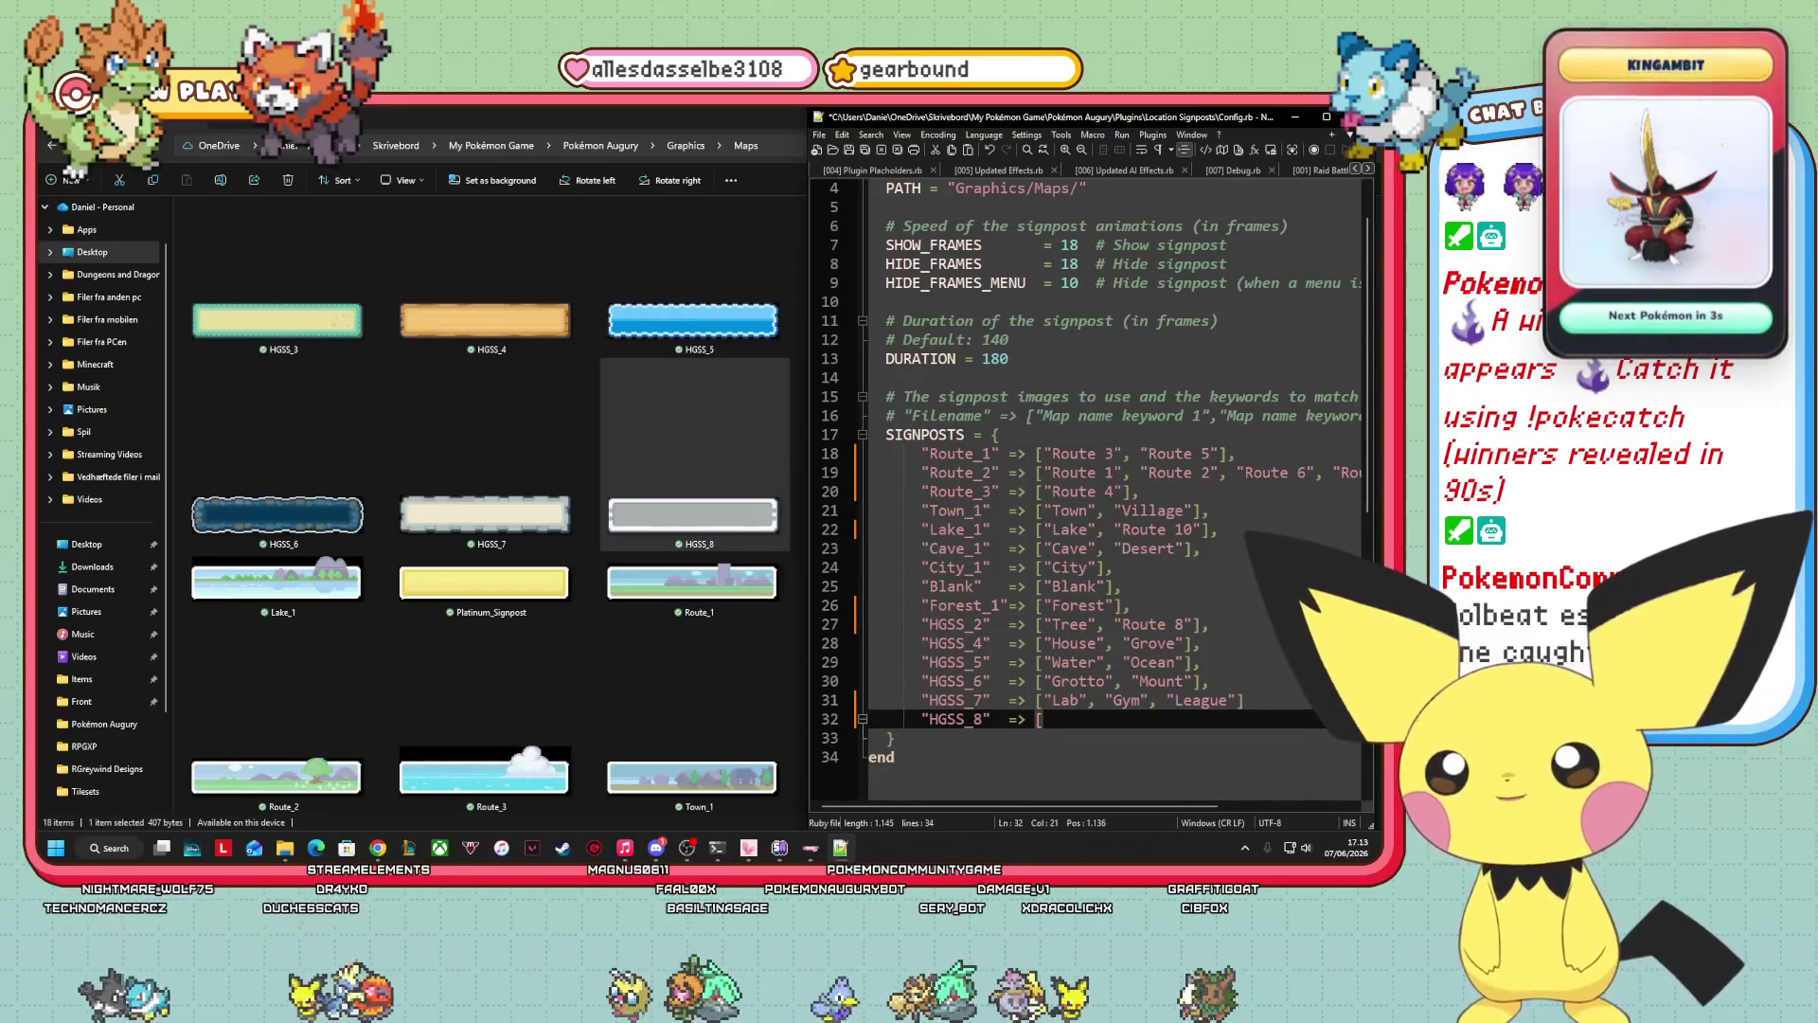
type("\"")
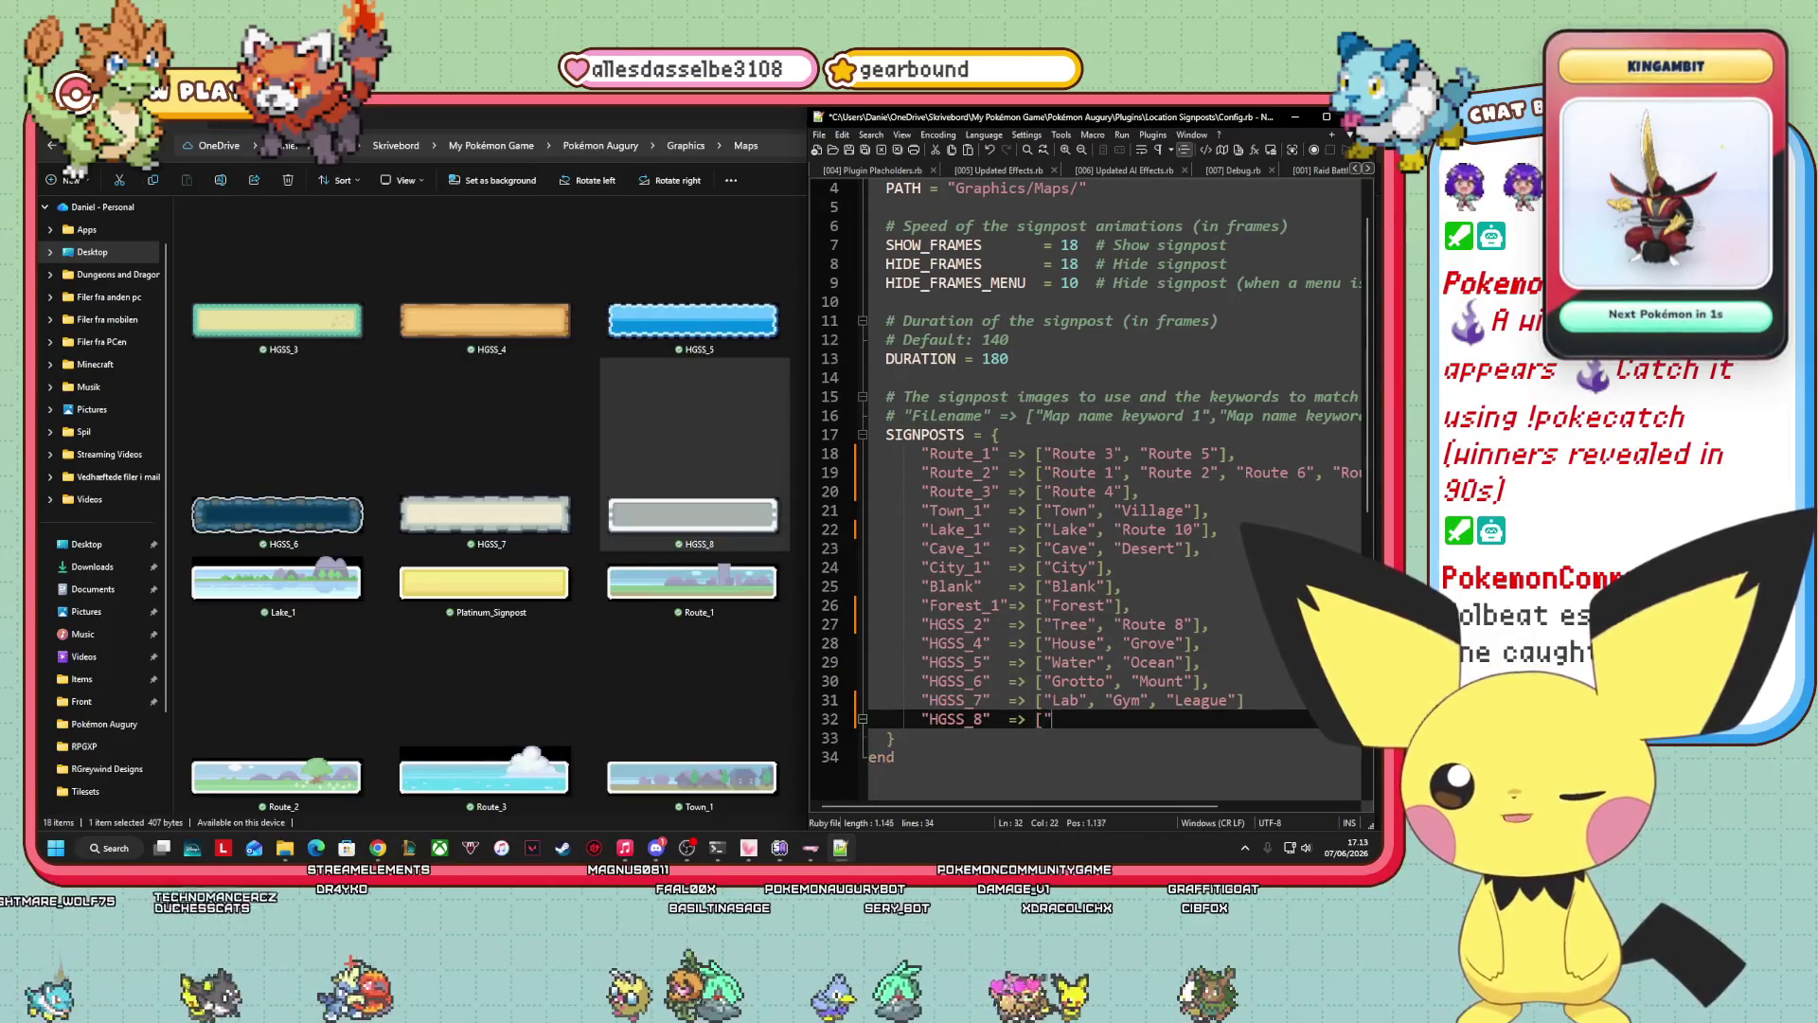
type("pOWP")
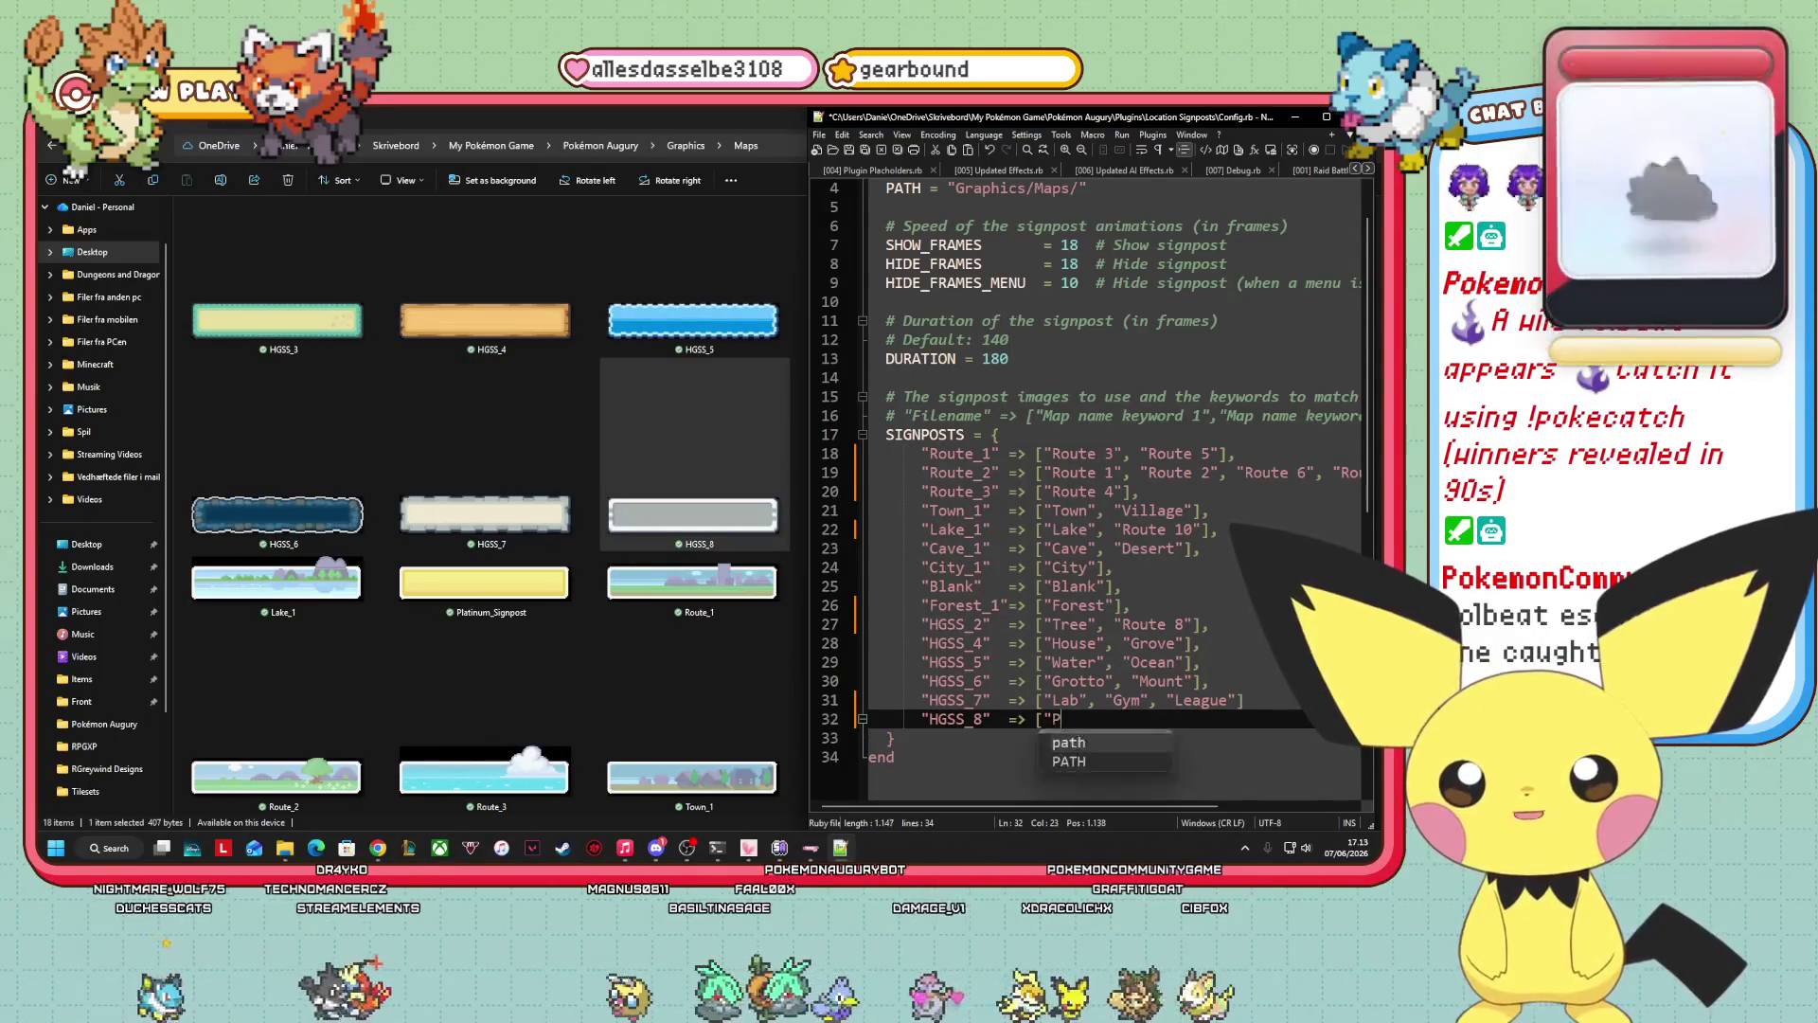
type("owePlant\"")
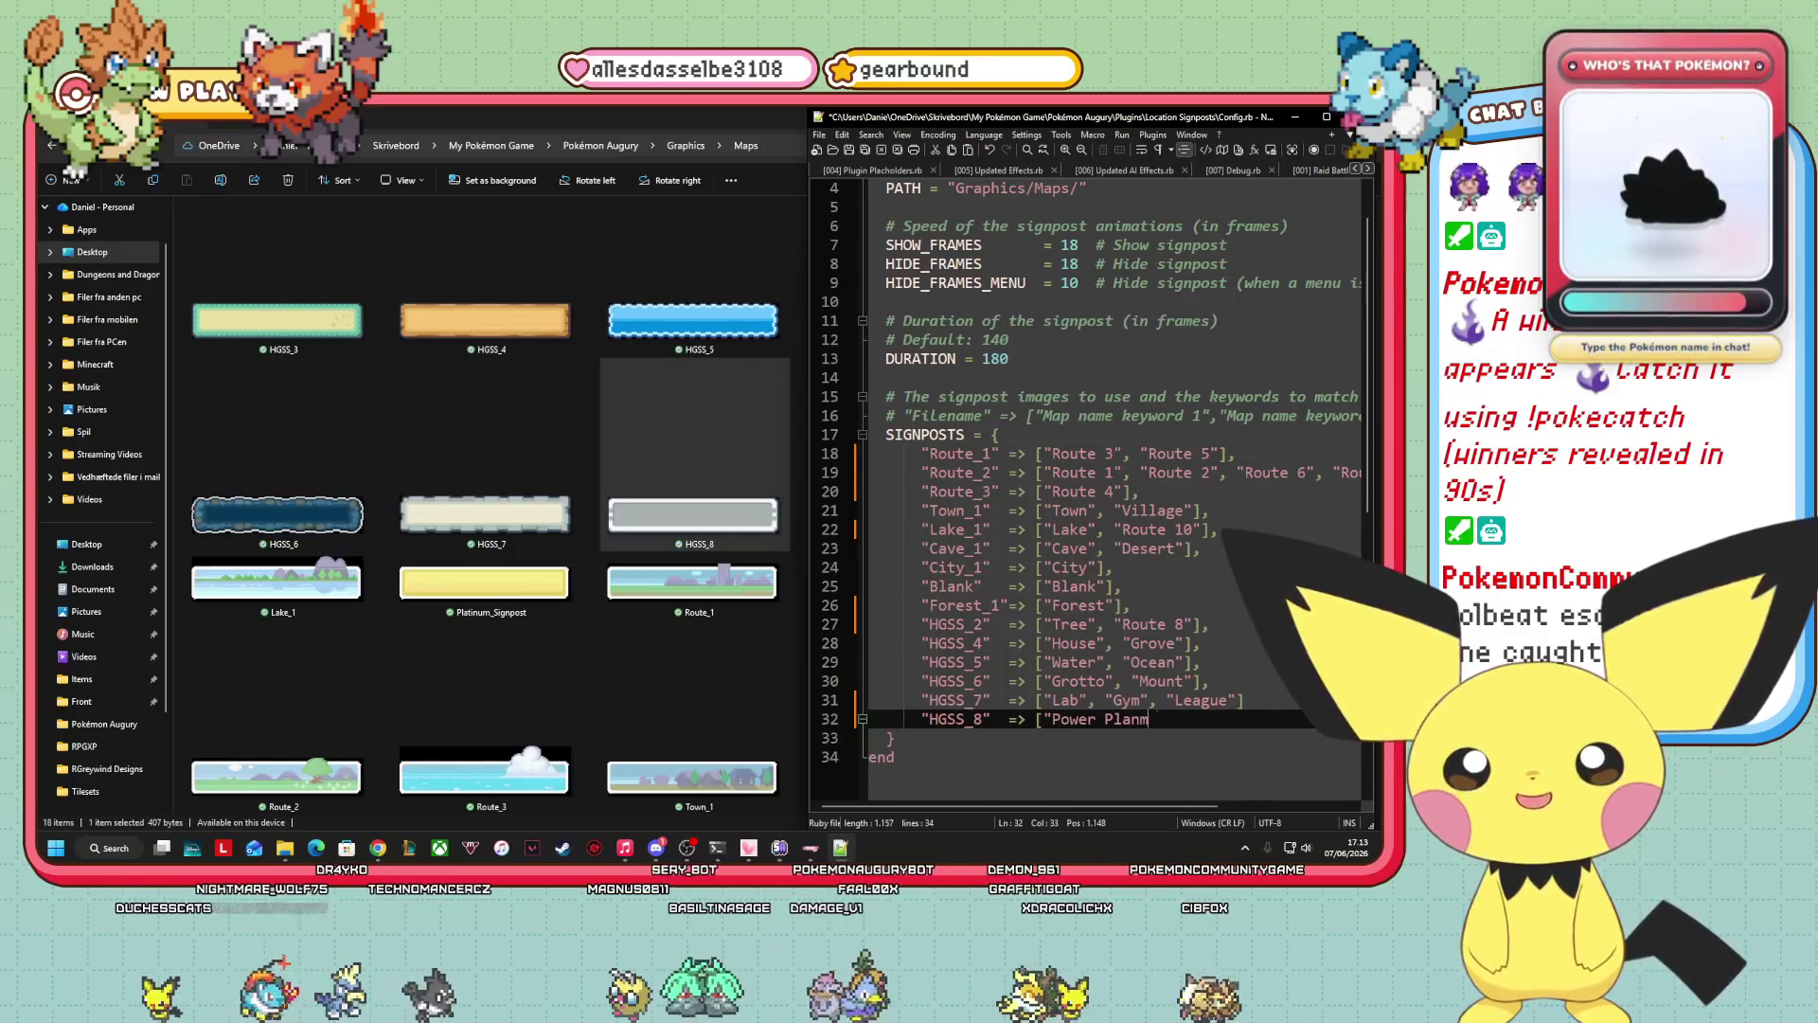
type("]")
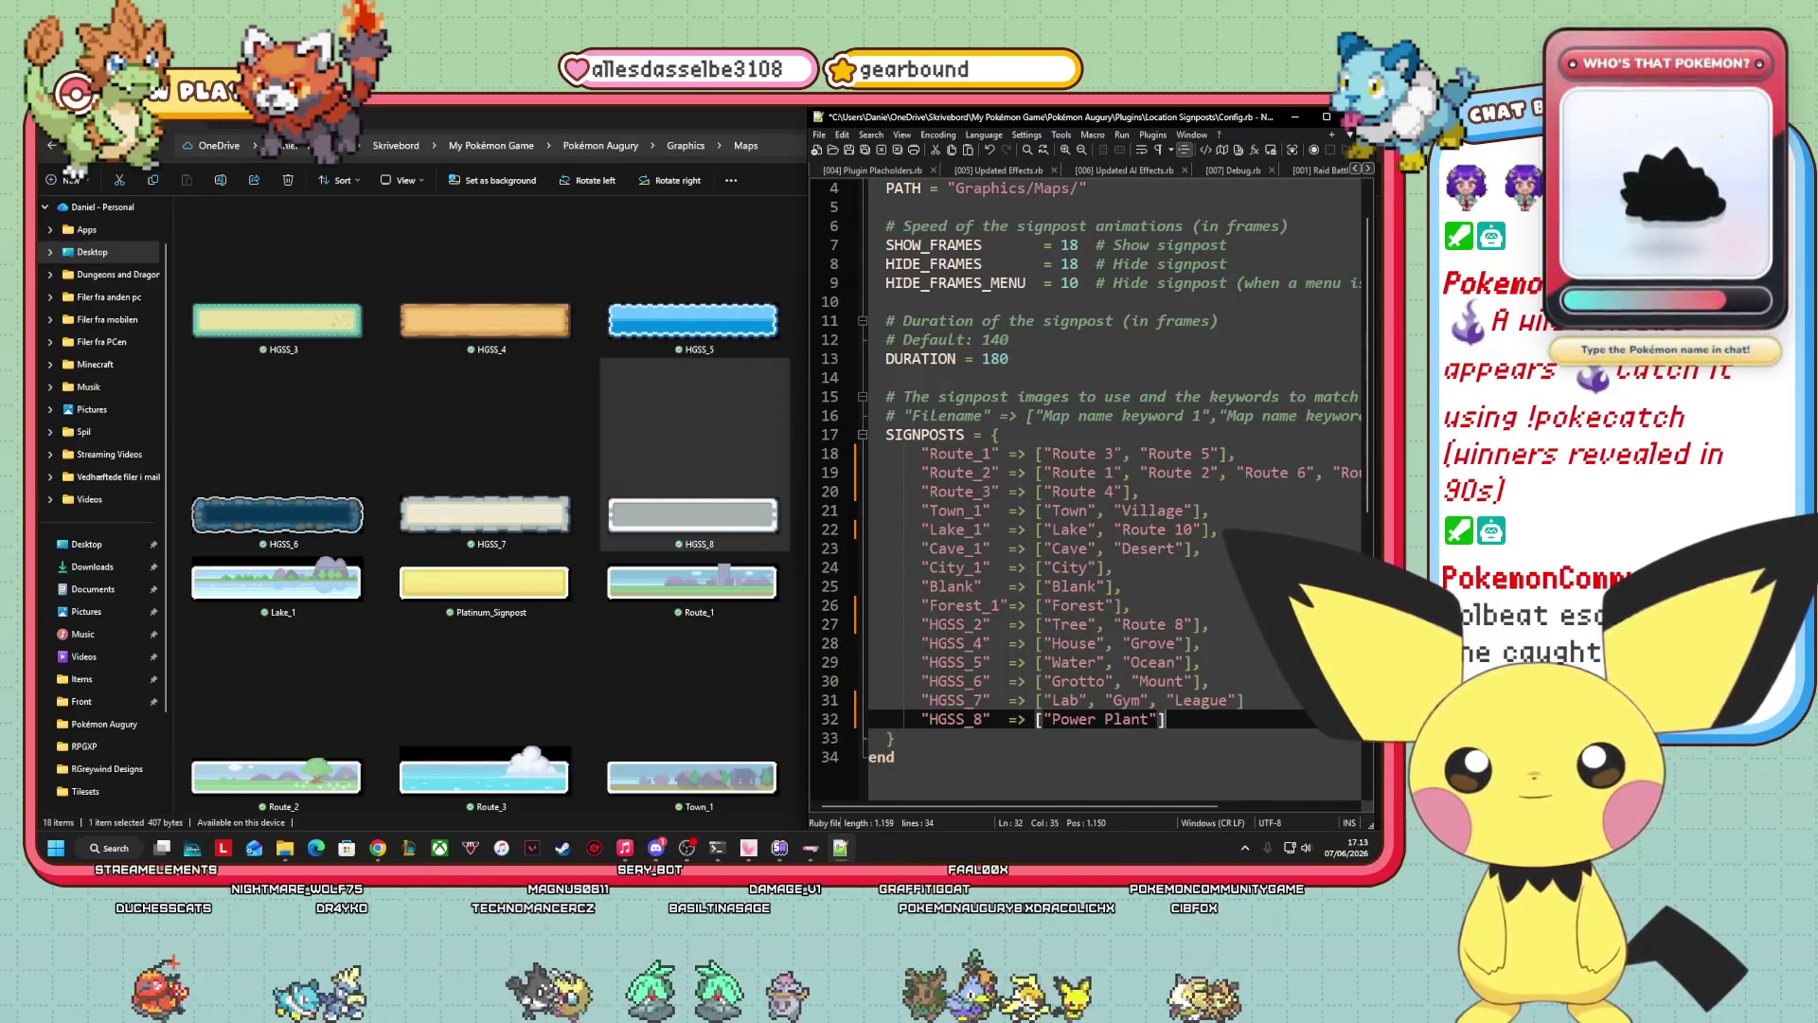
key("BackSpace")
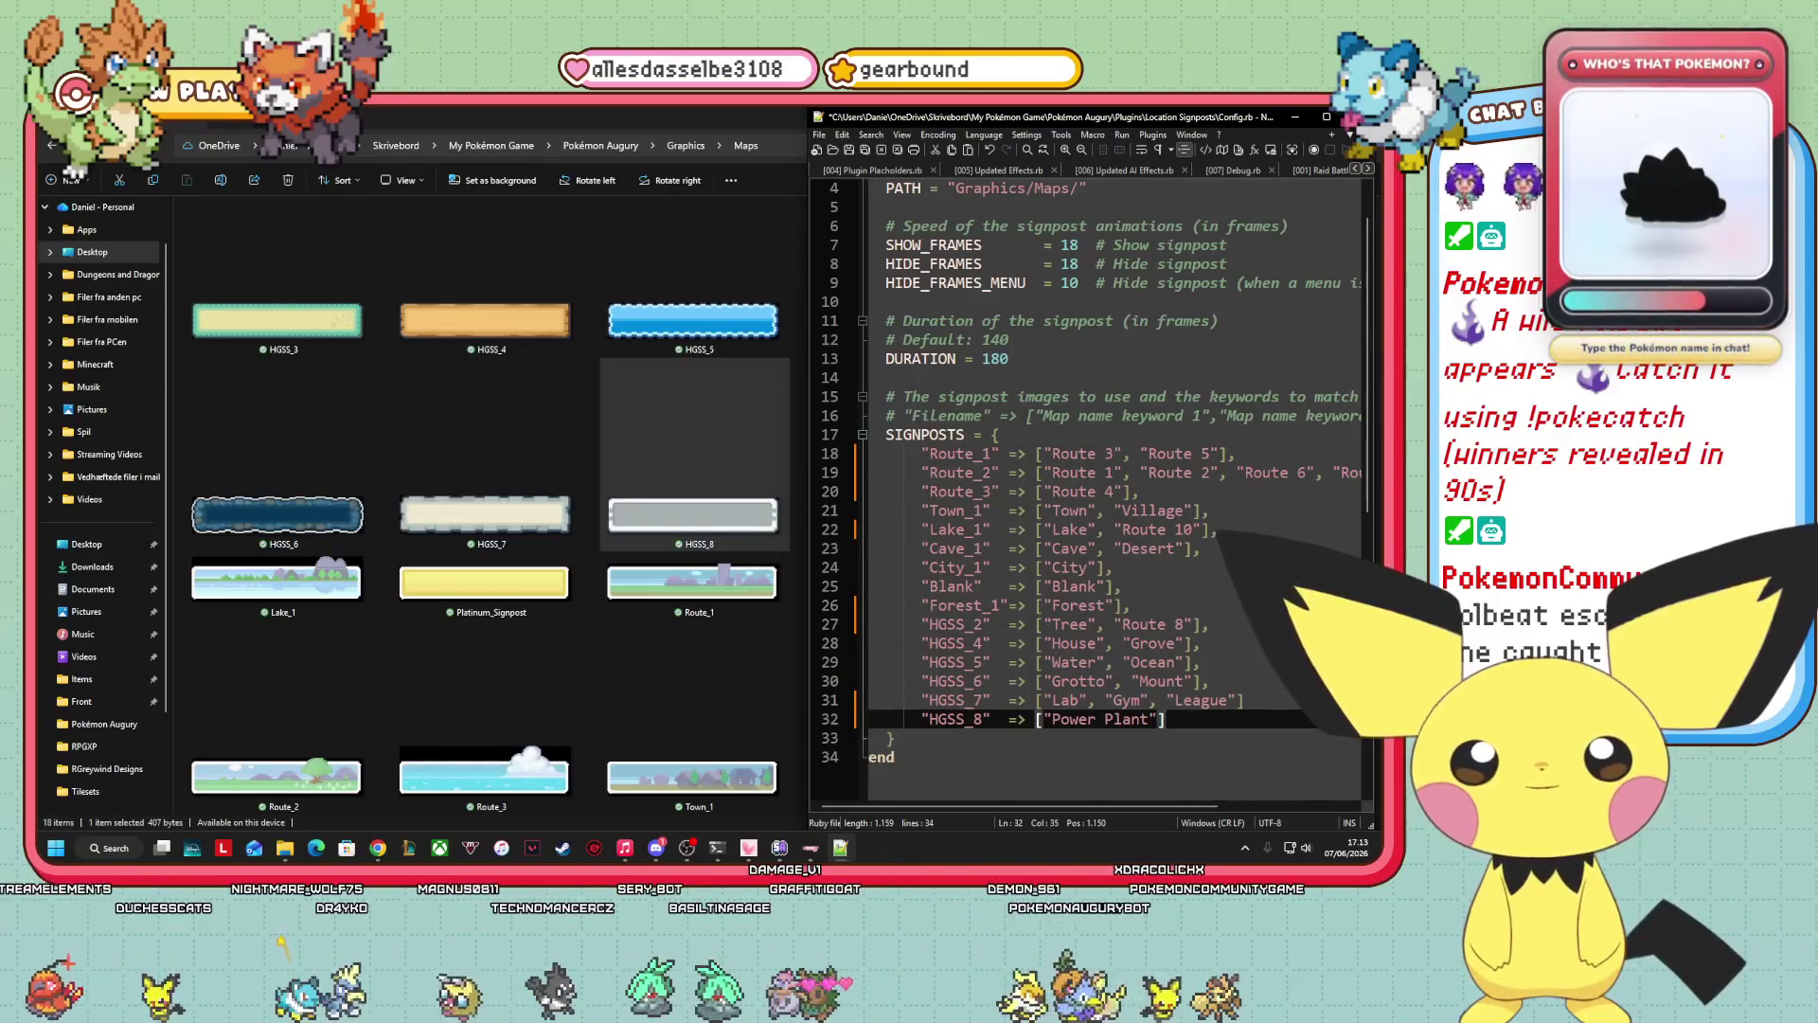
left_click(1252, 703)
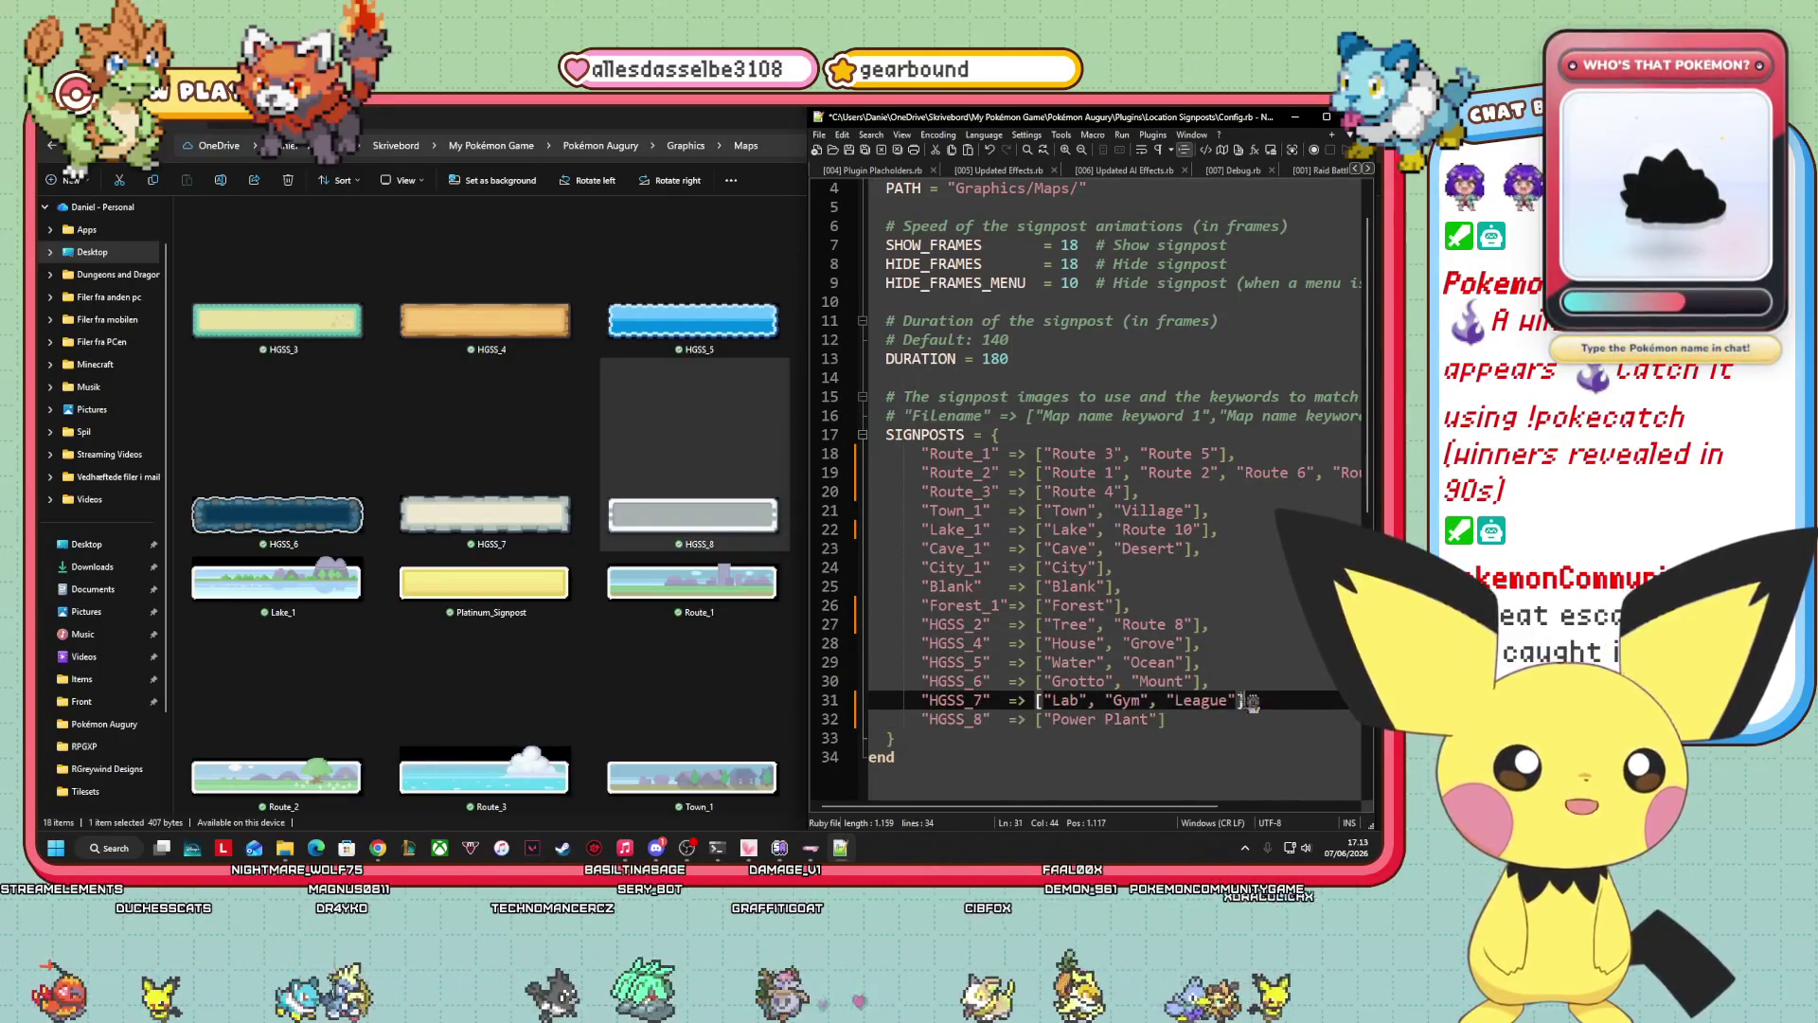
type(",")
key("Down")
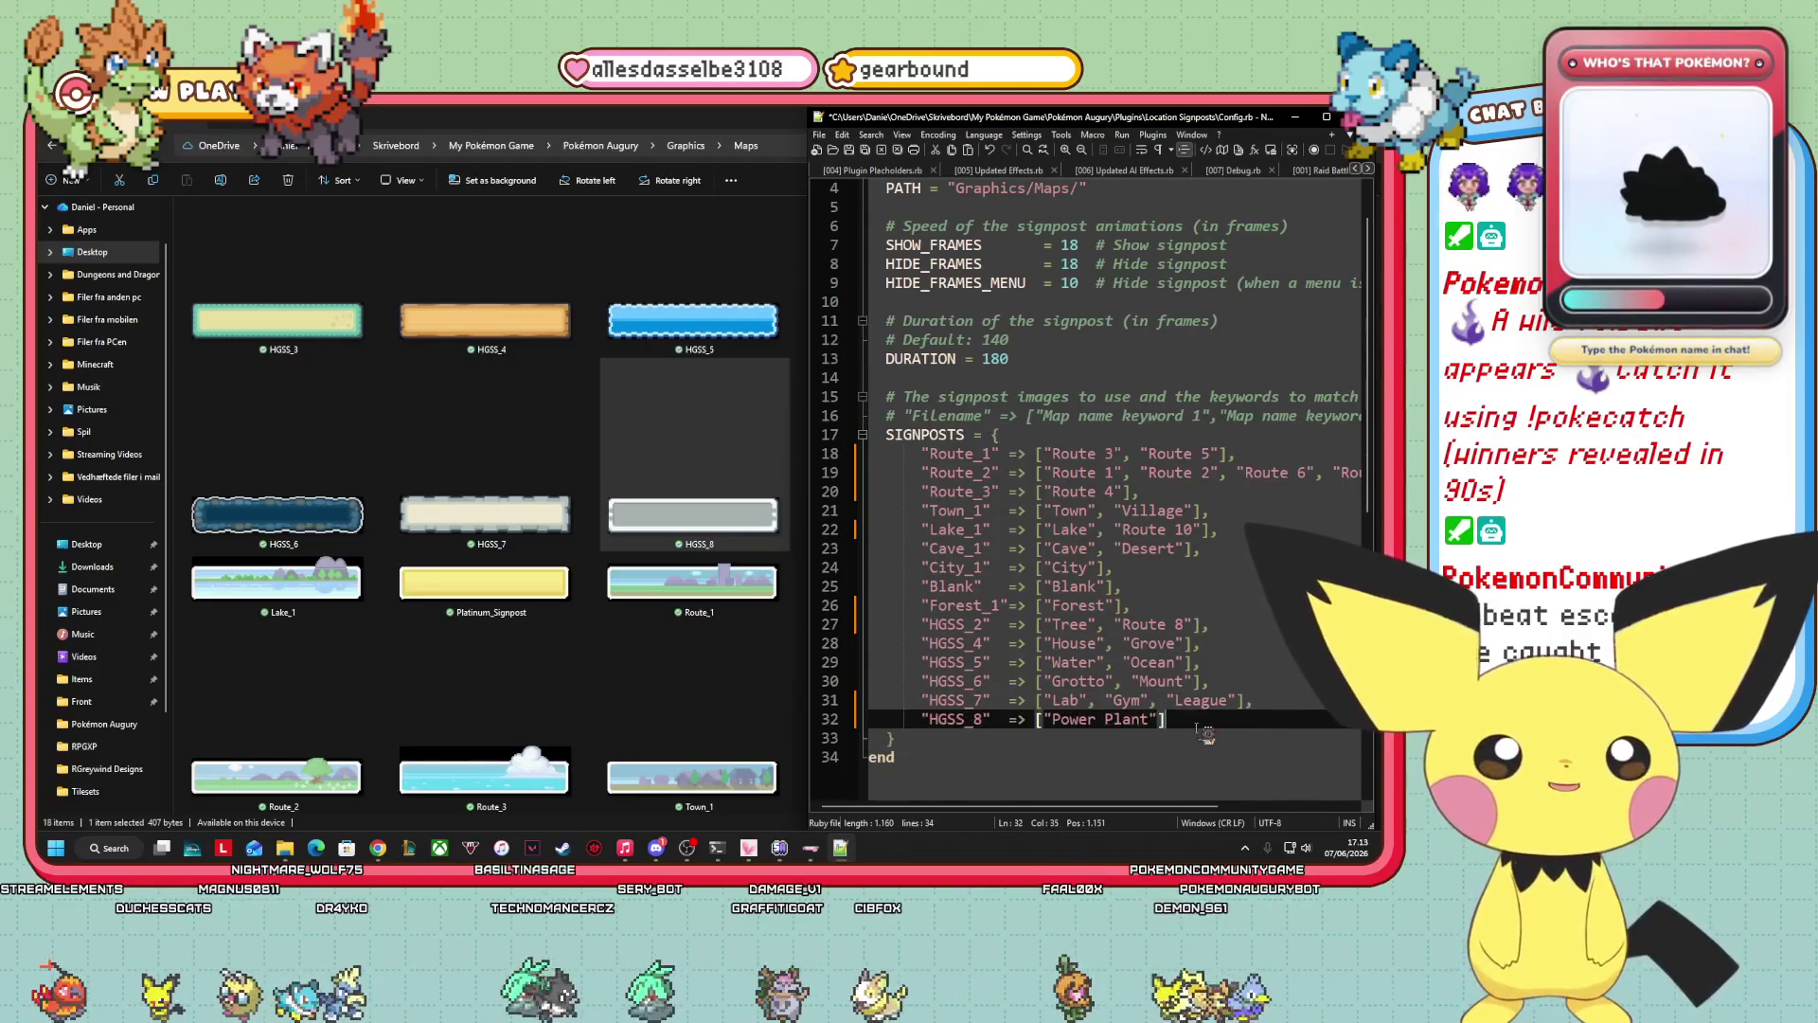
left_click(1134, 748)
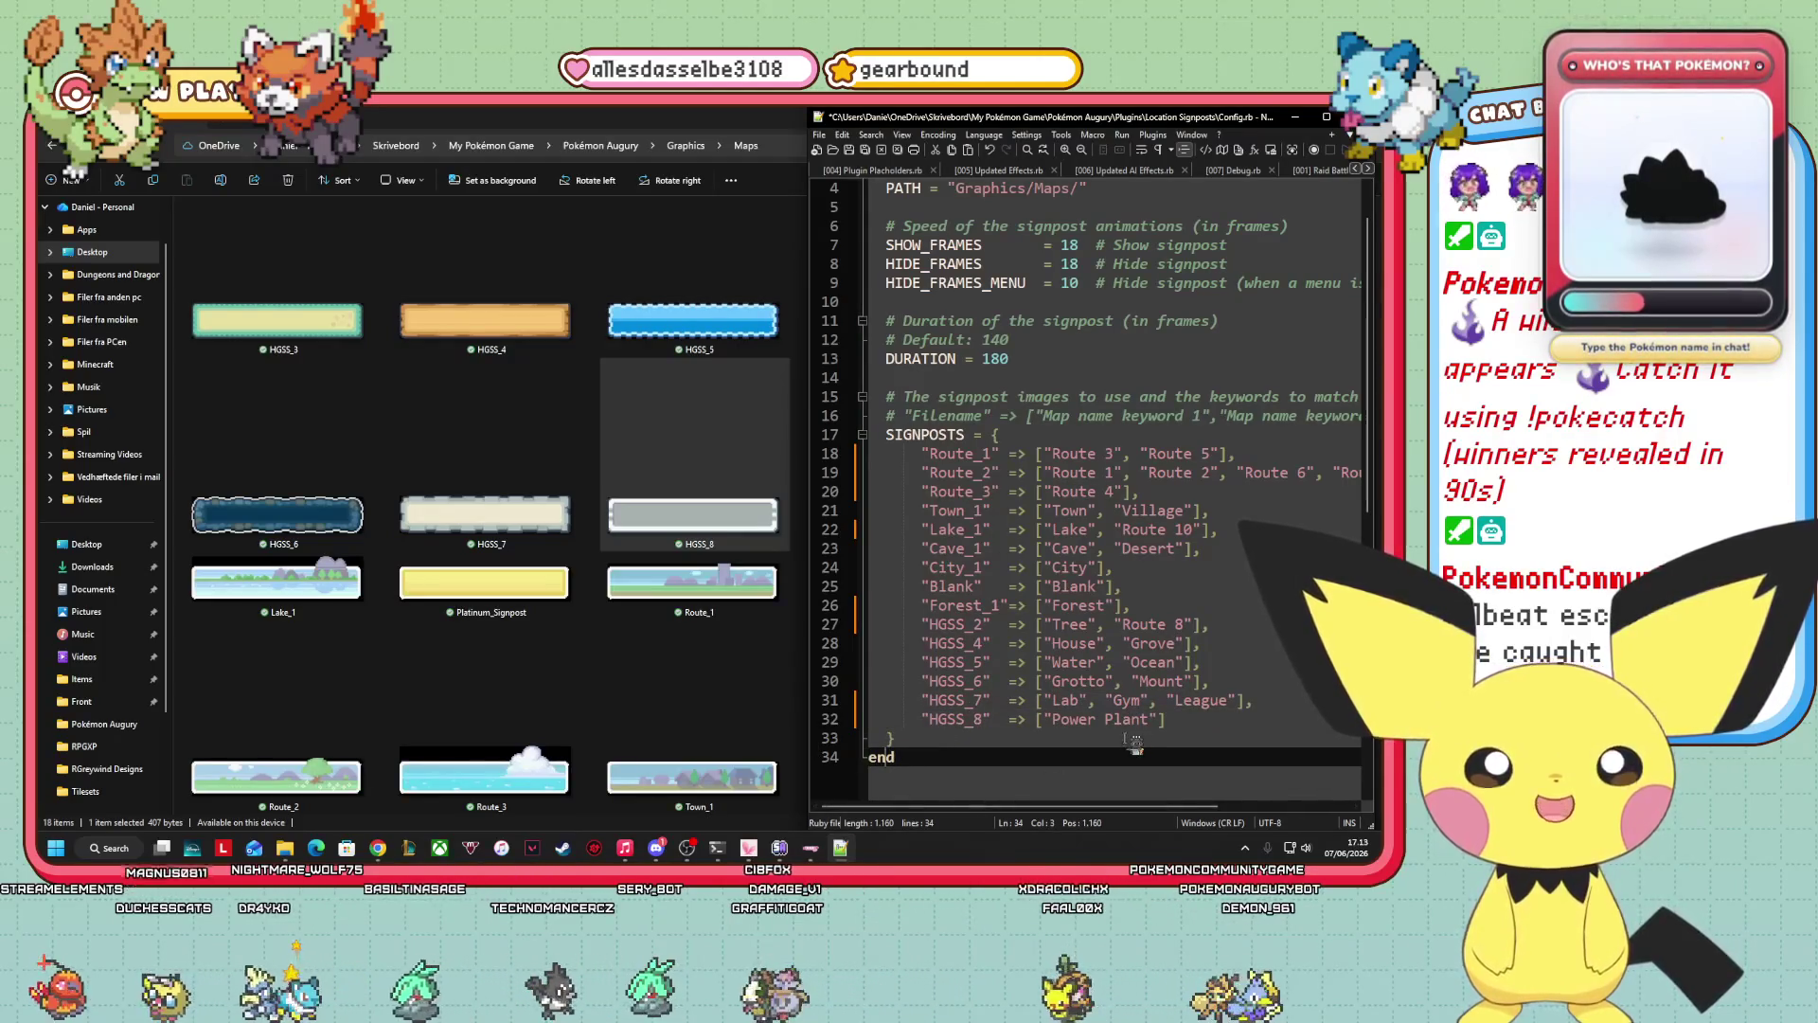
scroll(559, 512, "up", 2)
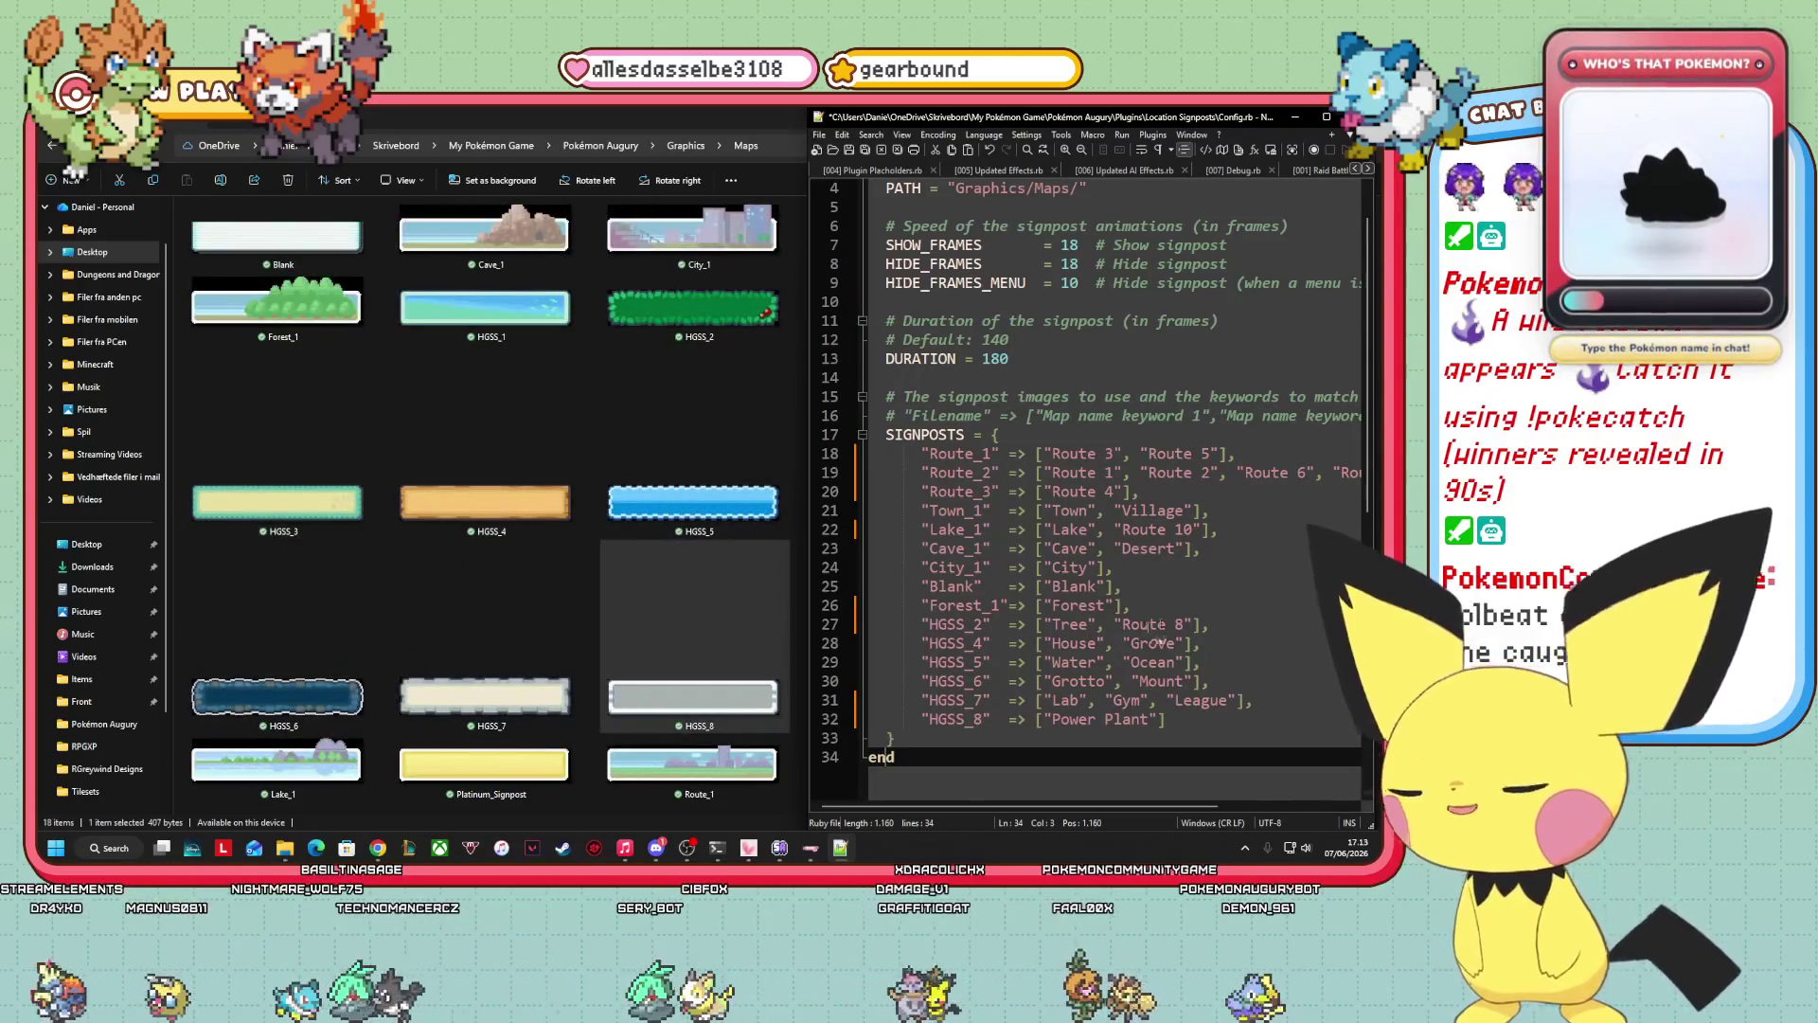
Save the Config.rb edits and close Notepad++.
key("Up")
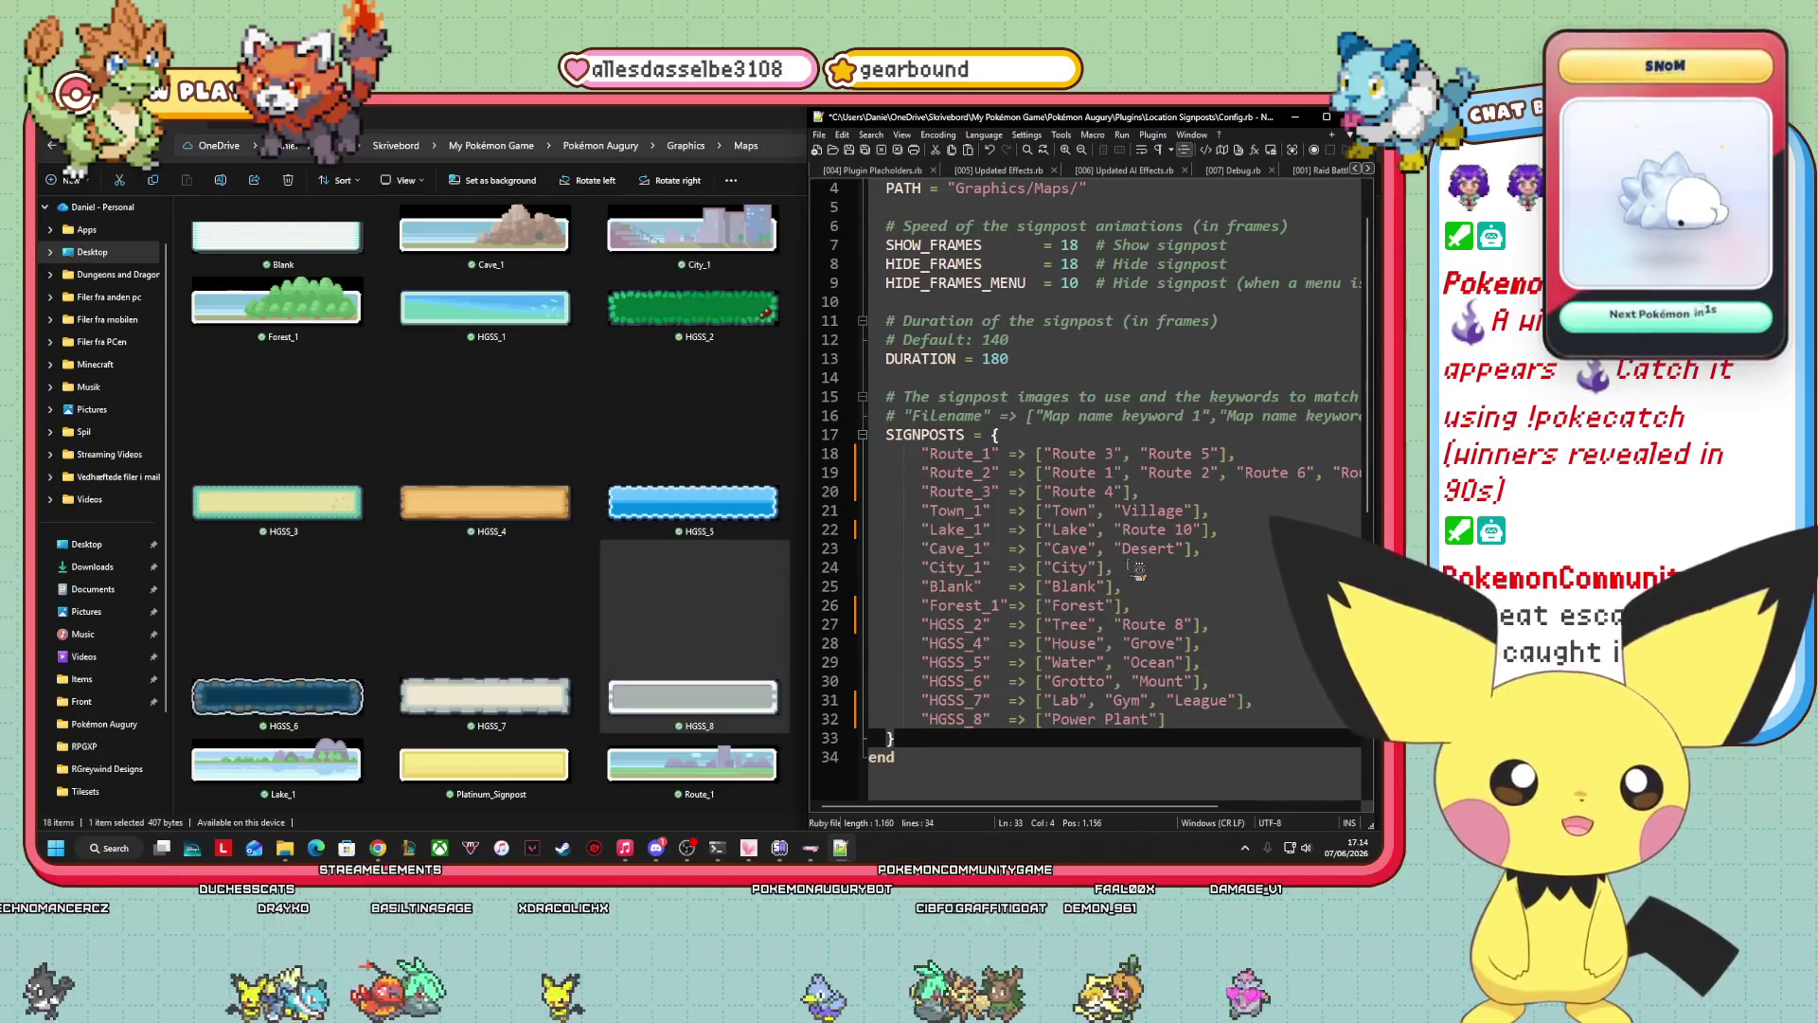
scroll(1098, 573, "up", 1)
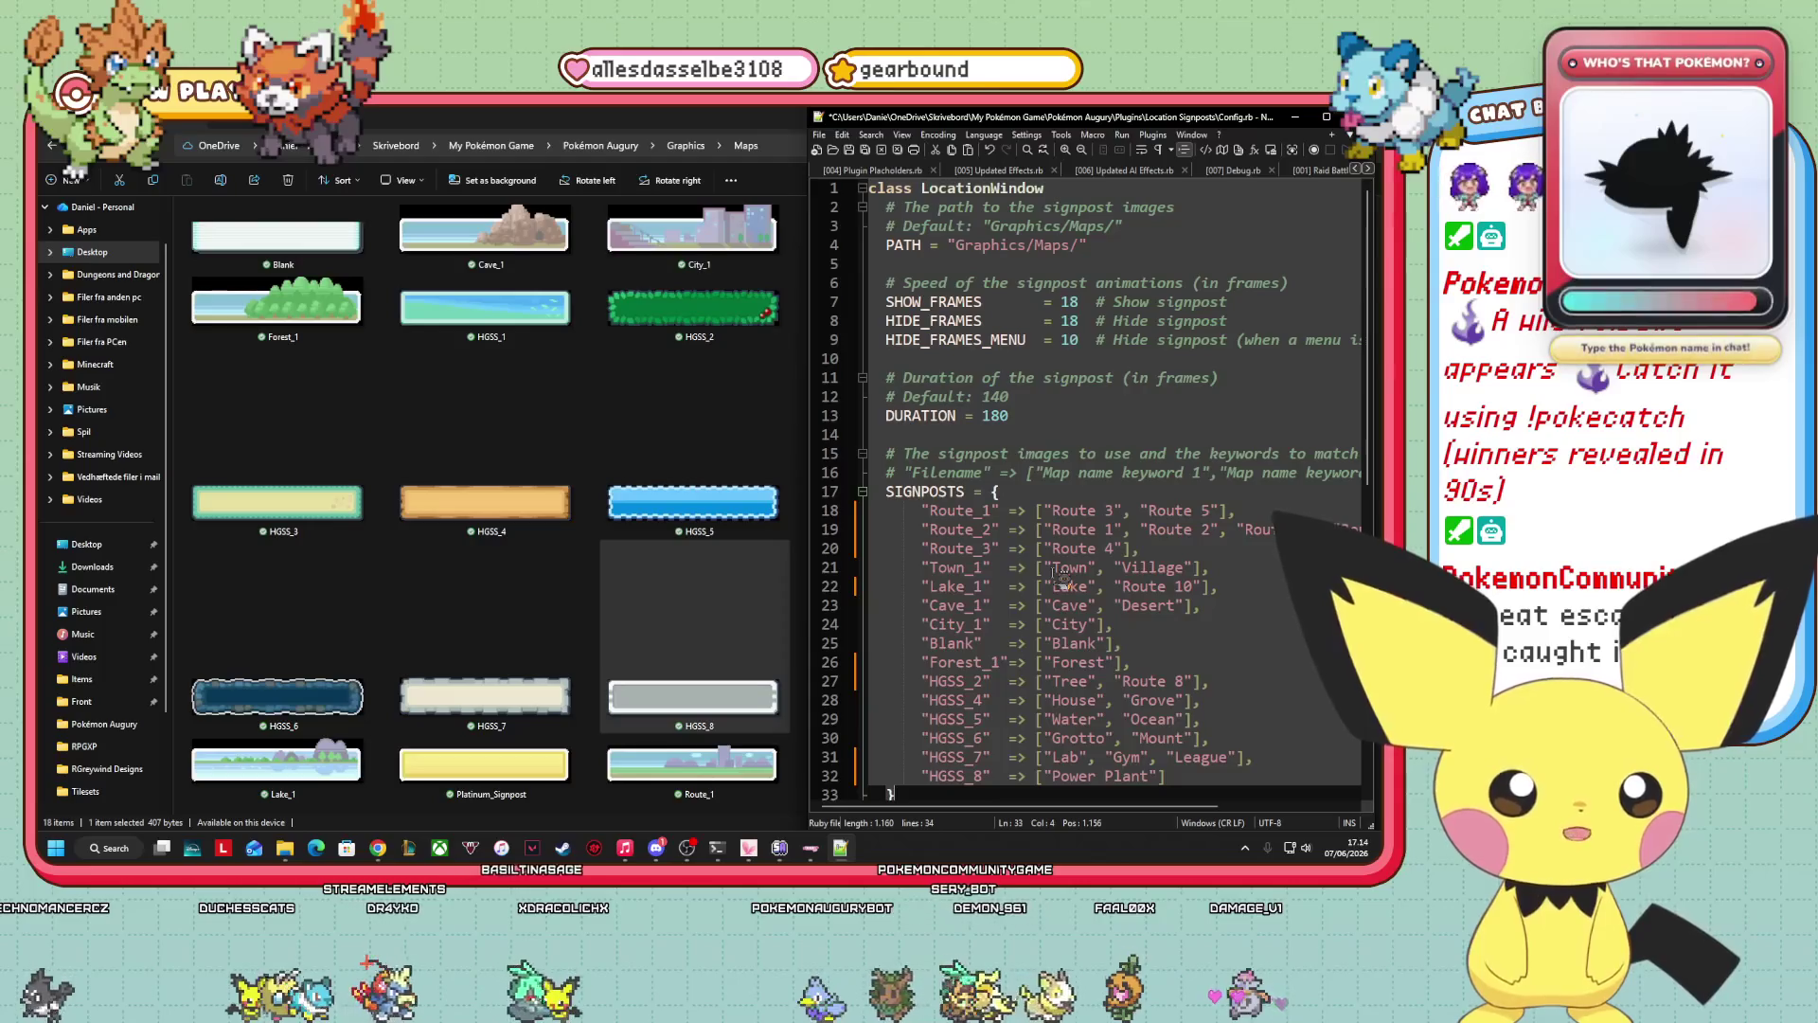
scroll(1051, 573, "down", 6)
scroll(1037, 568, "up", 5)
scroll(1035, 567, "up", 1)
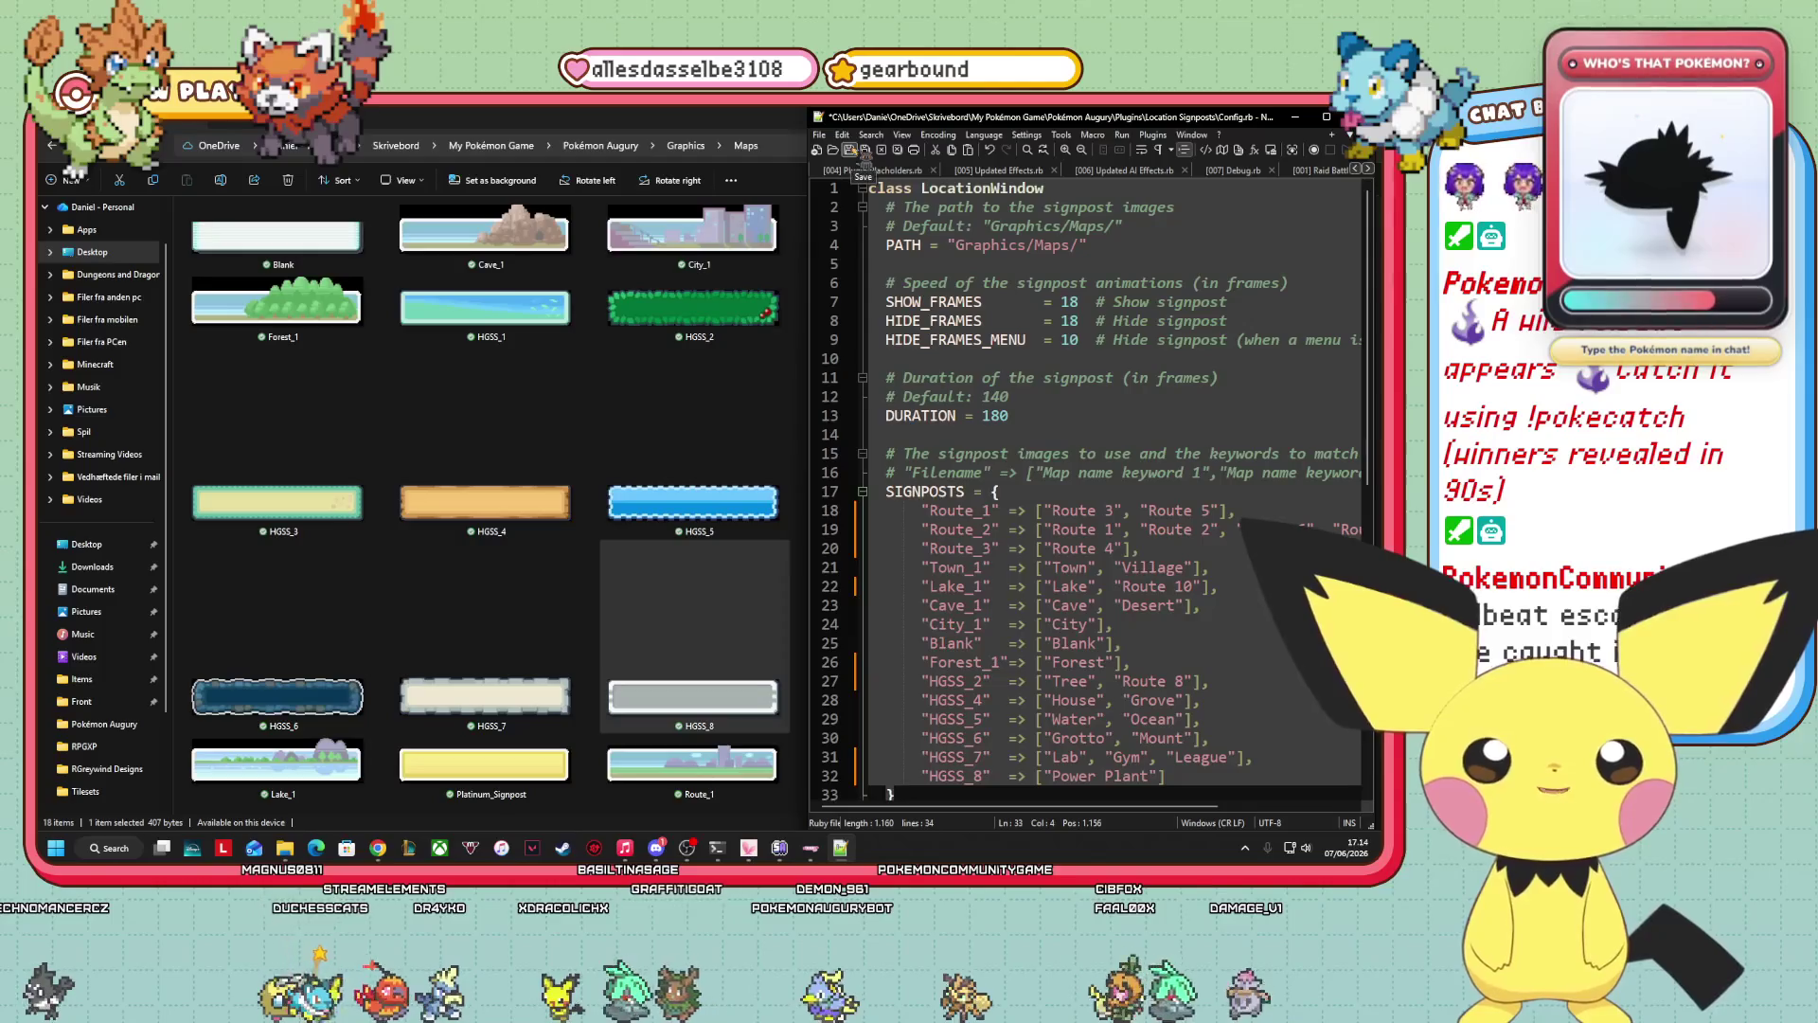
left_click(846, 150)
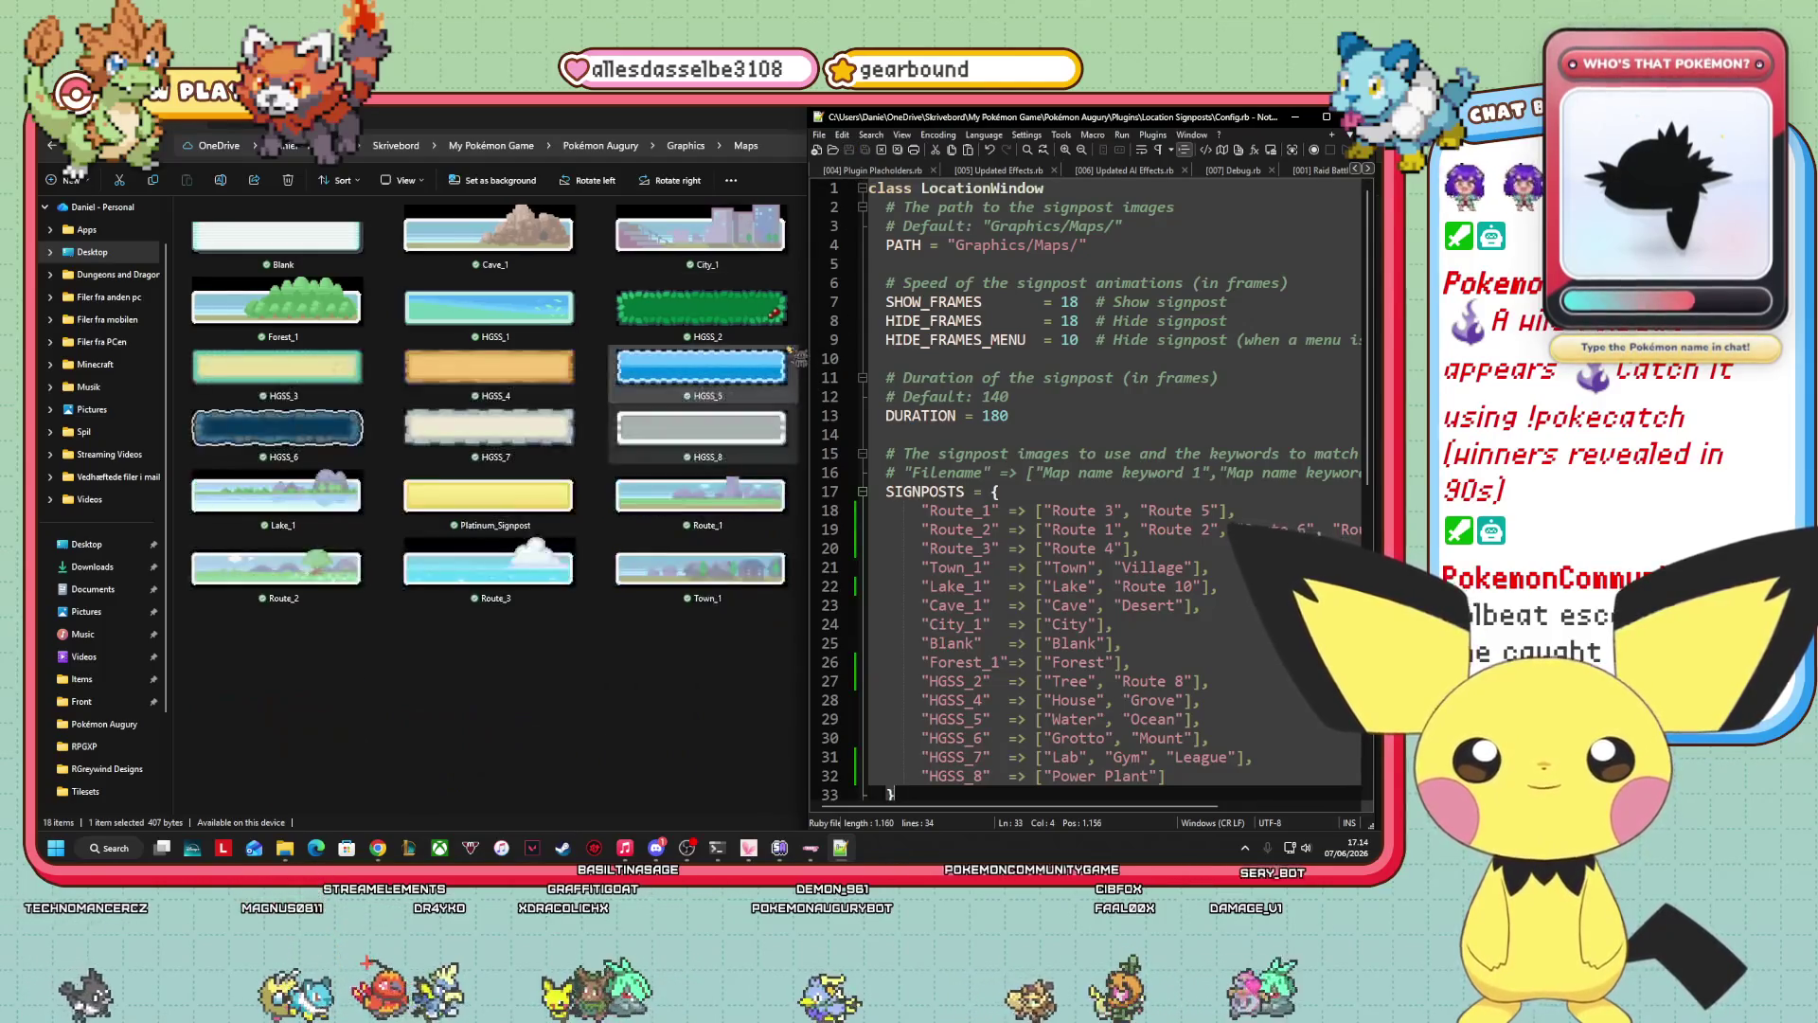
key("alt+F4")
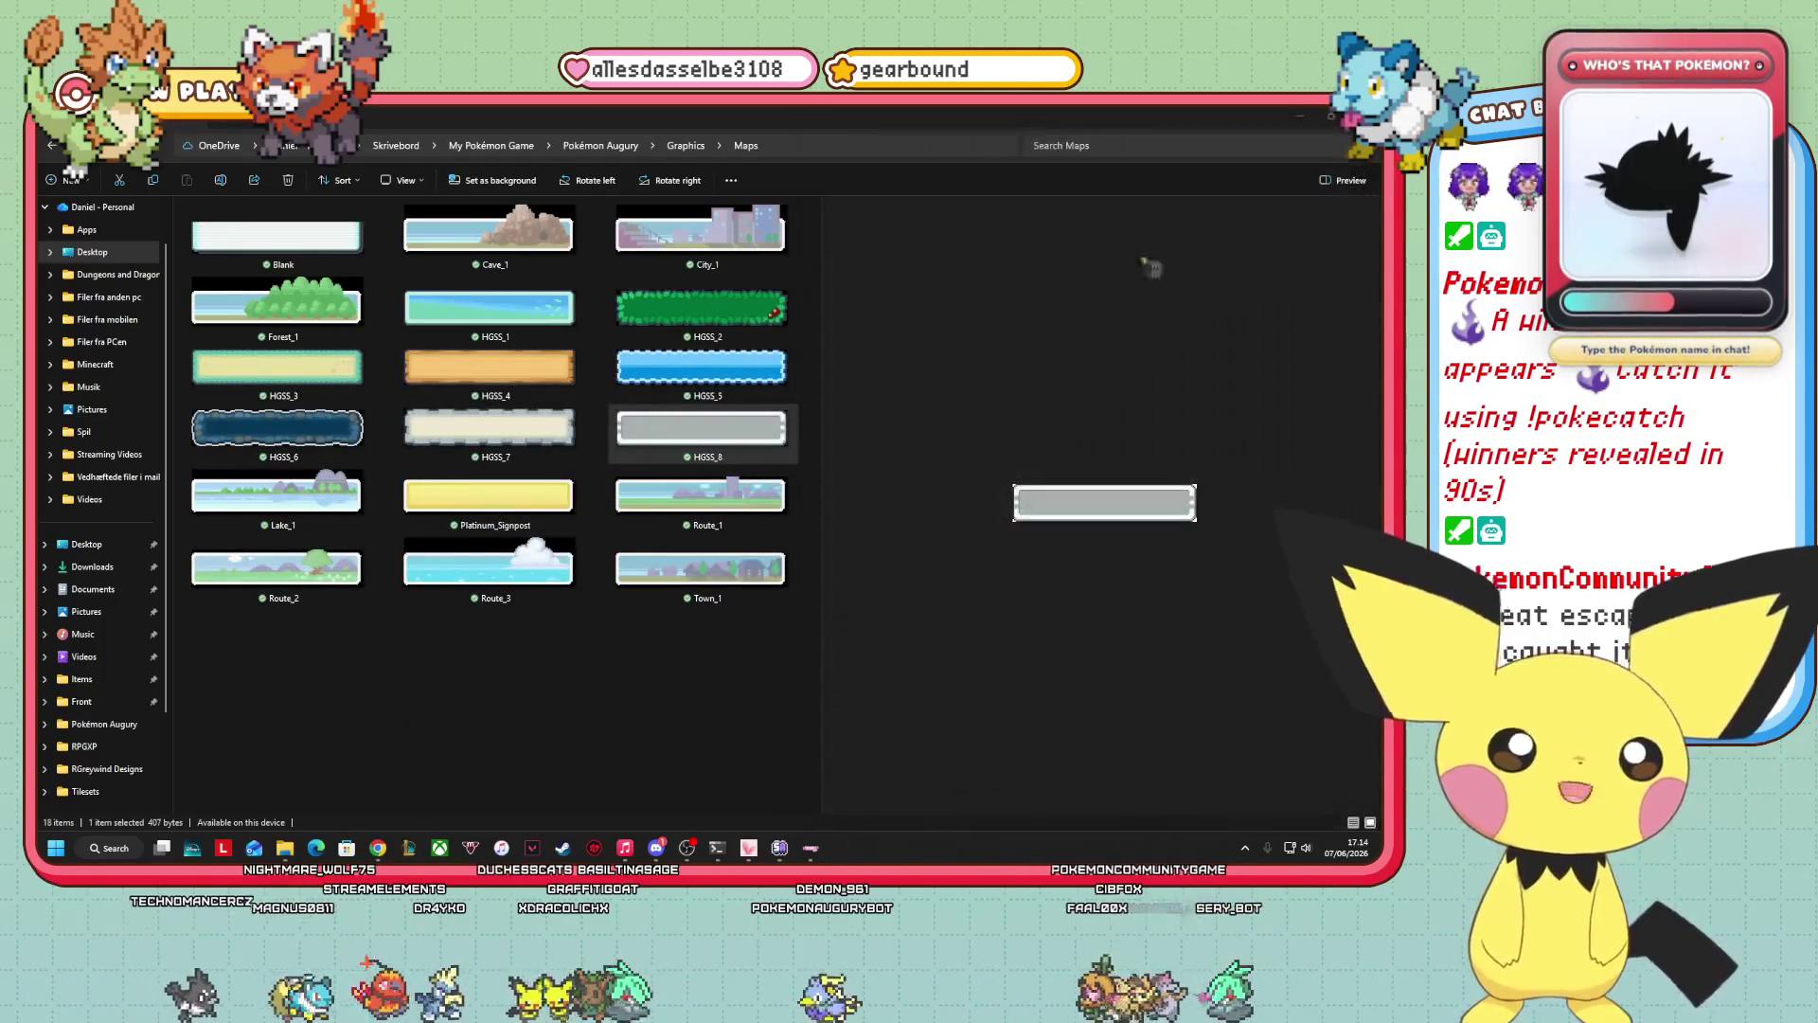
Go up from Maps to the Pokémon Augury folder and open Game.rxproj.
left_click_drag(823, 476, 1258, 470)
left_click(683, 146)
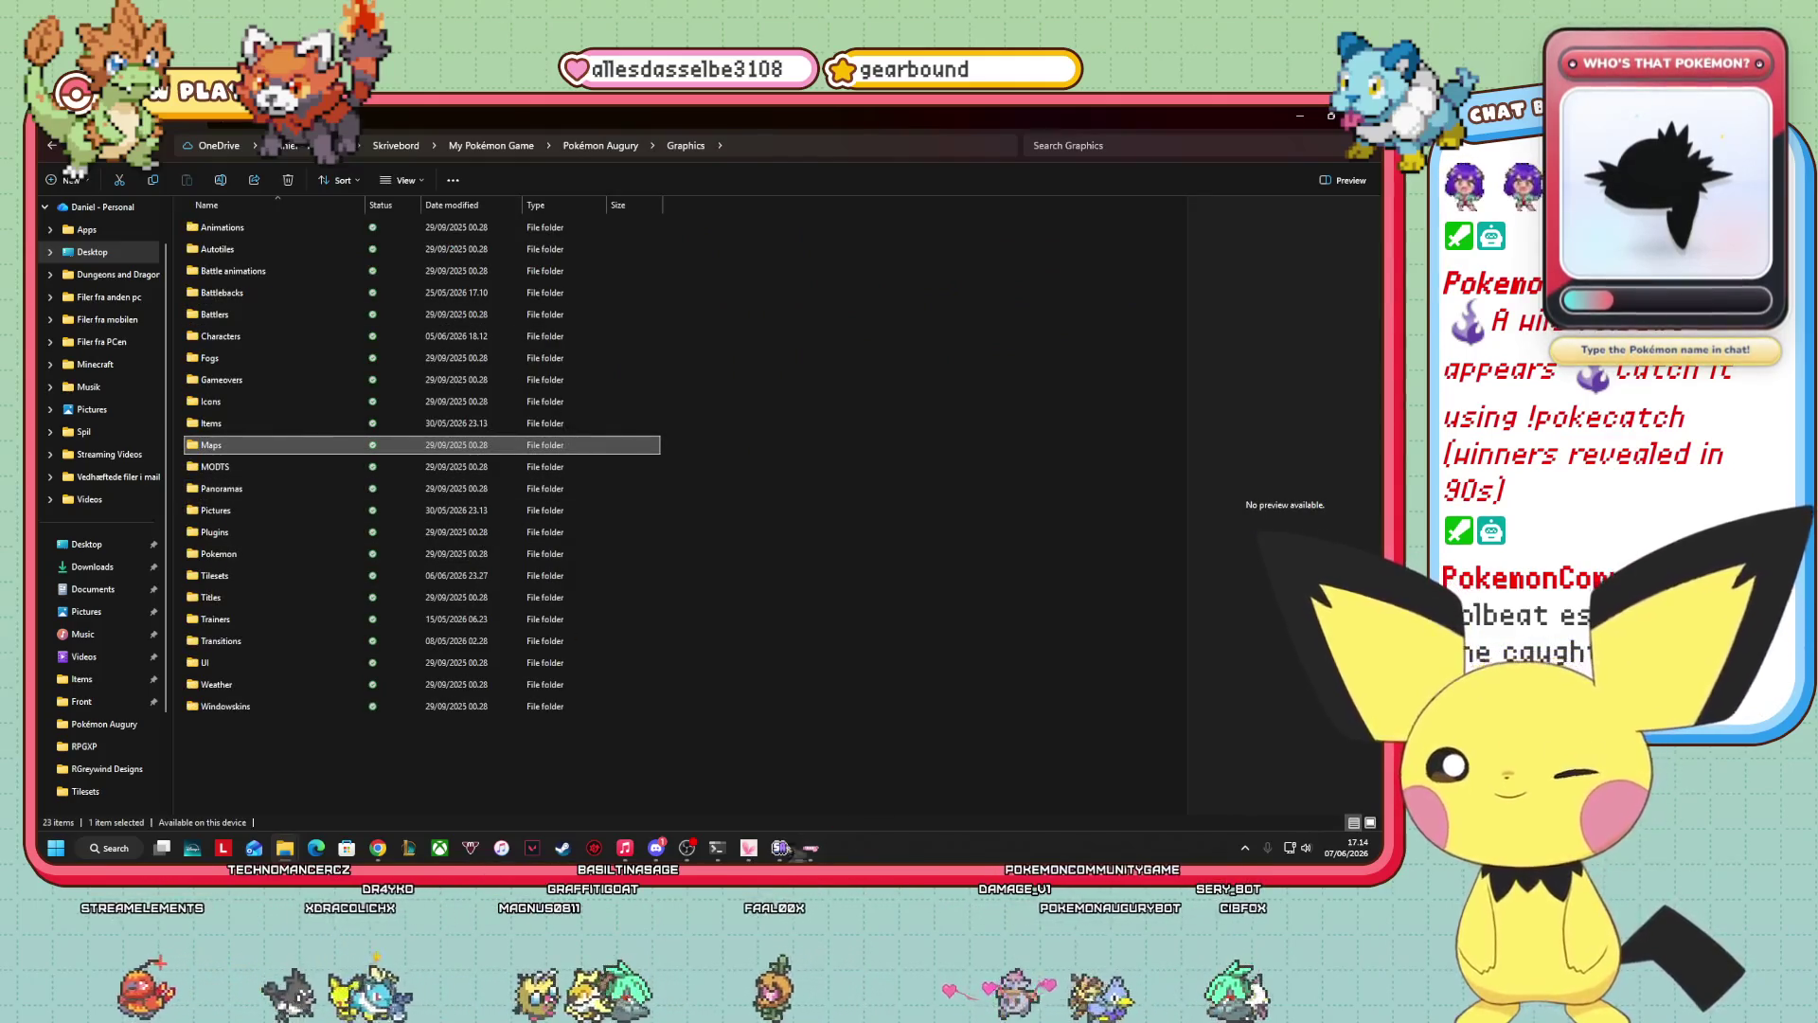
key("F5")
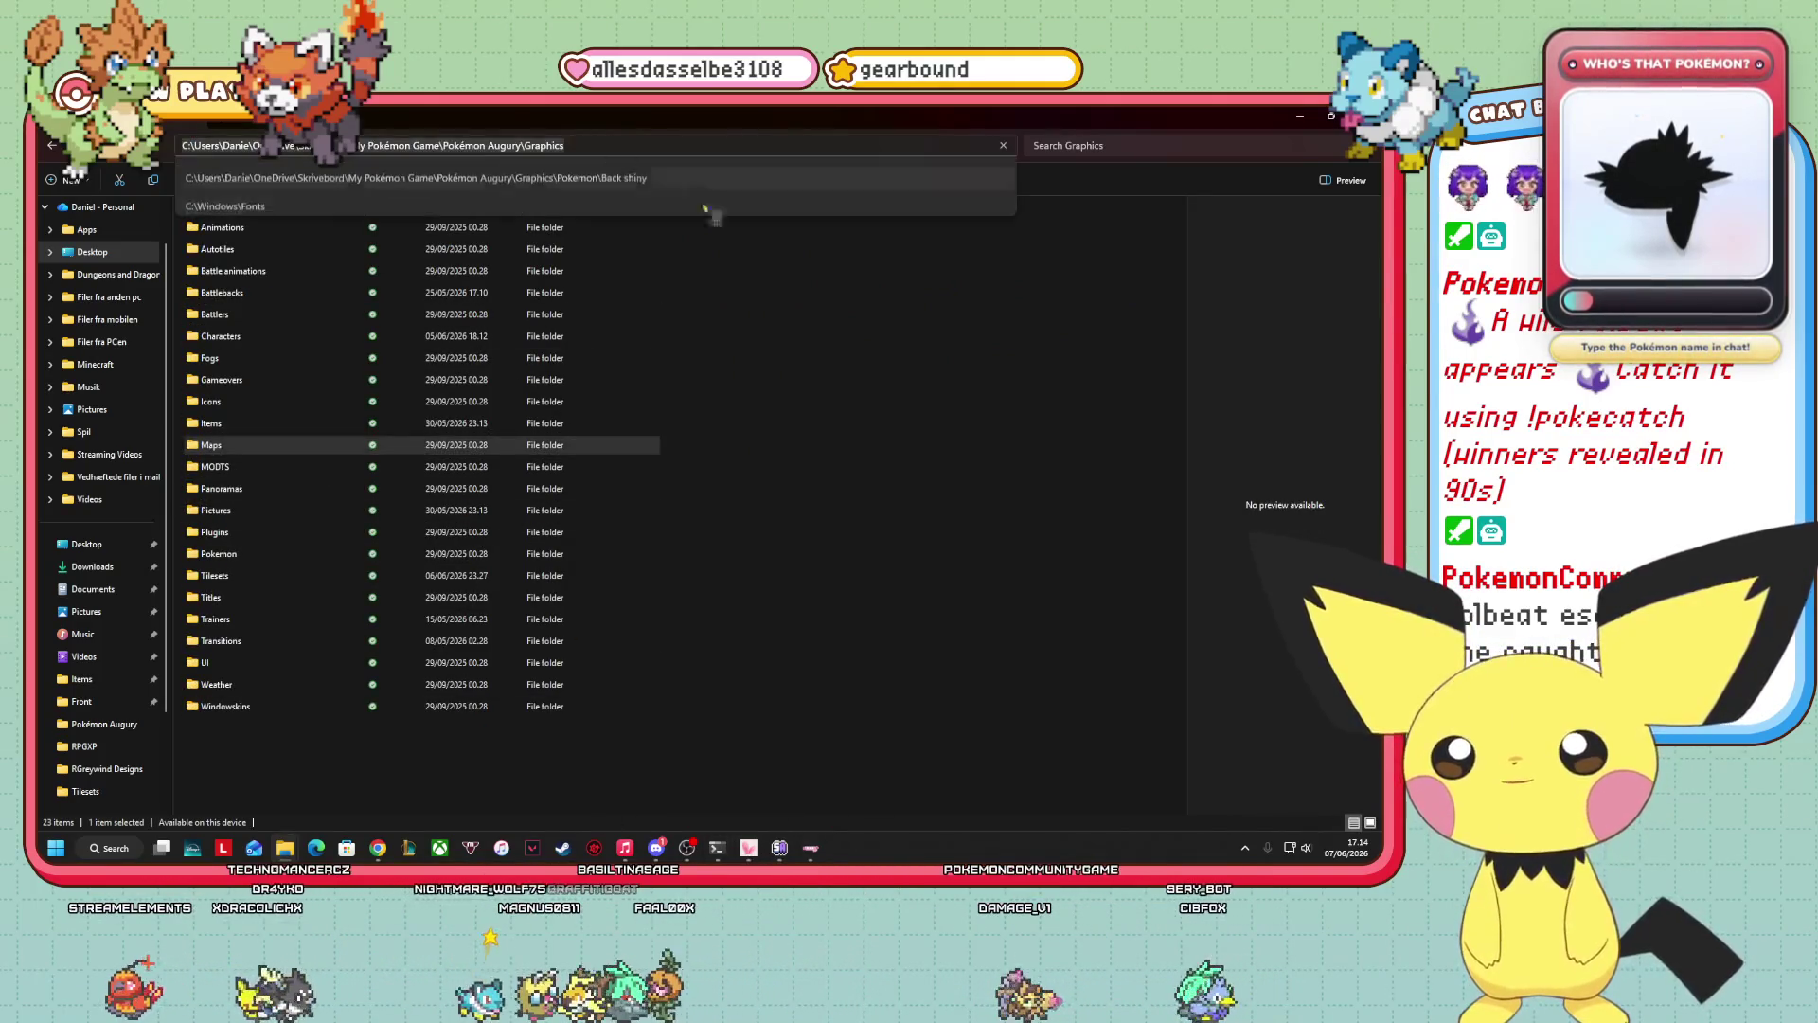
key("alt+Up")
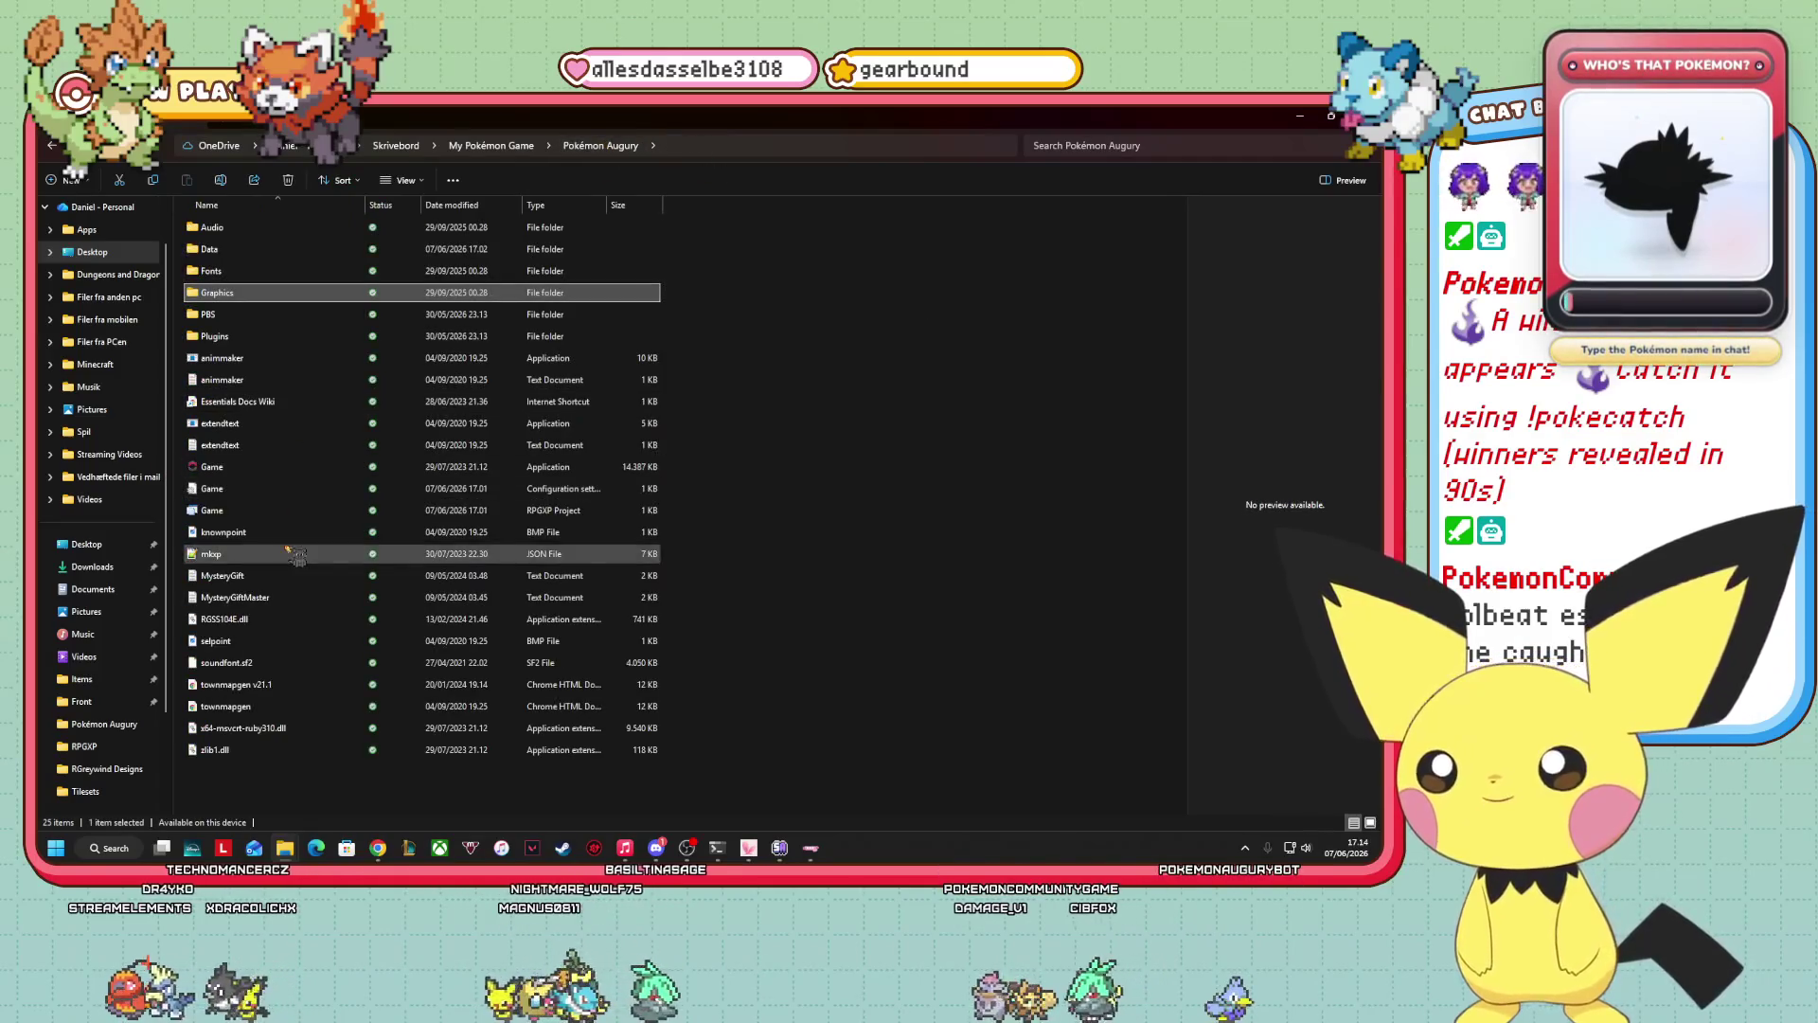
double_click(253, 512)
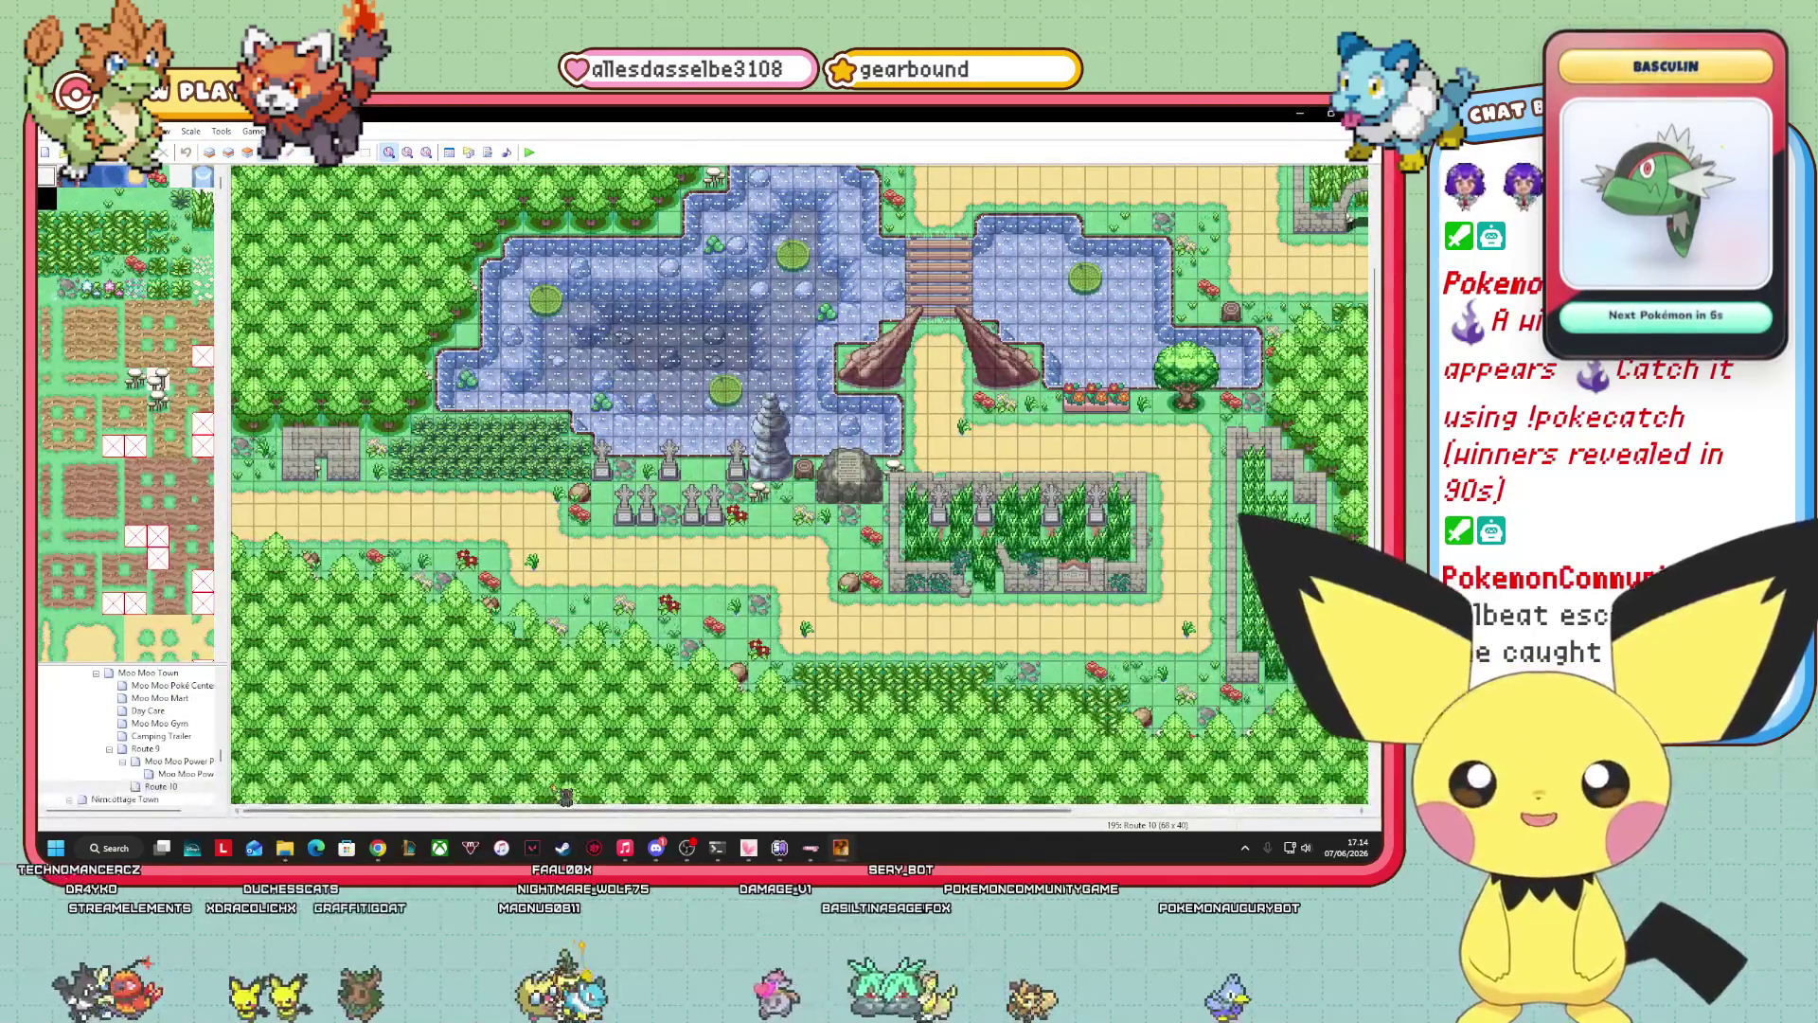
Show Route 10's Layer 3 and pick two building tiles from the tileset.
left_click_drag(587, 811, 1307, 786)
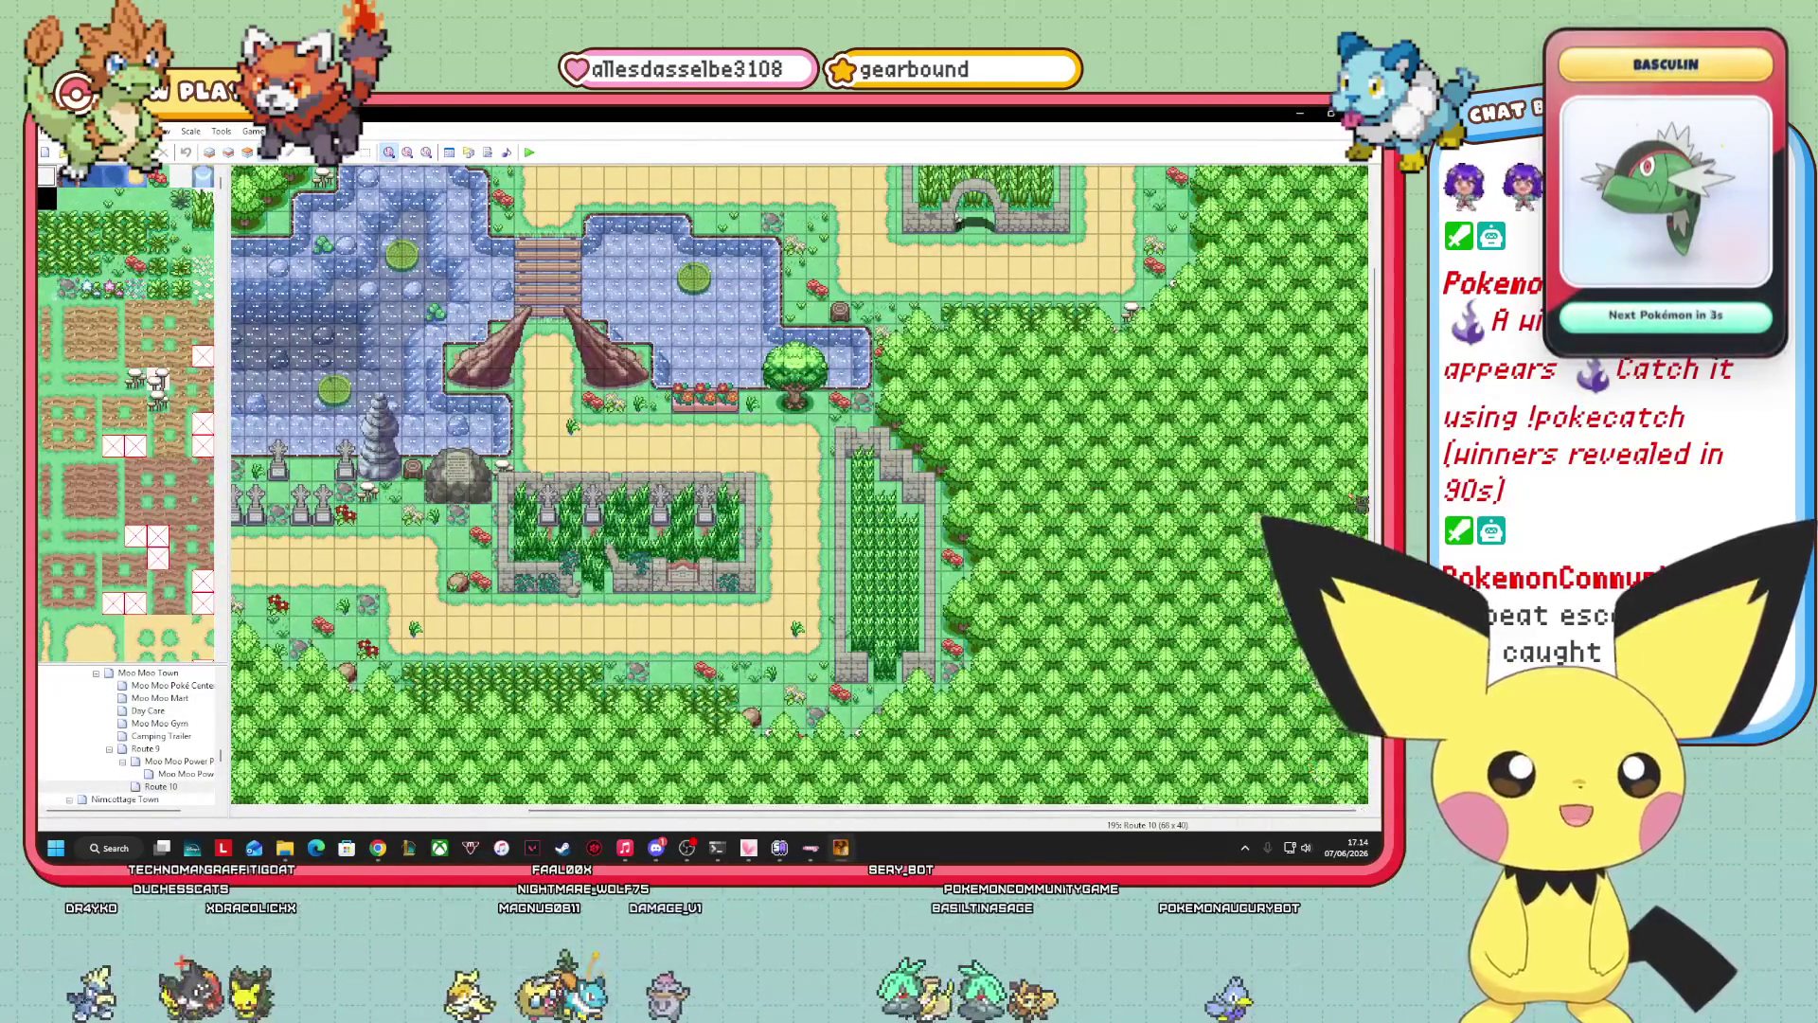
scroll(1378, 507, "up", 3)
left_click(248, 151)
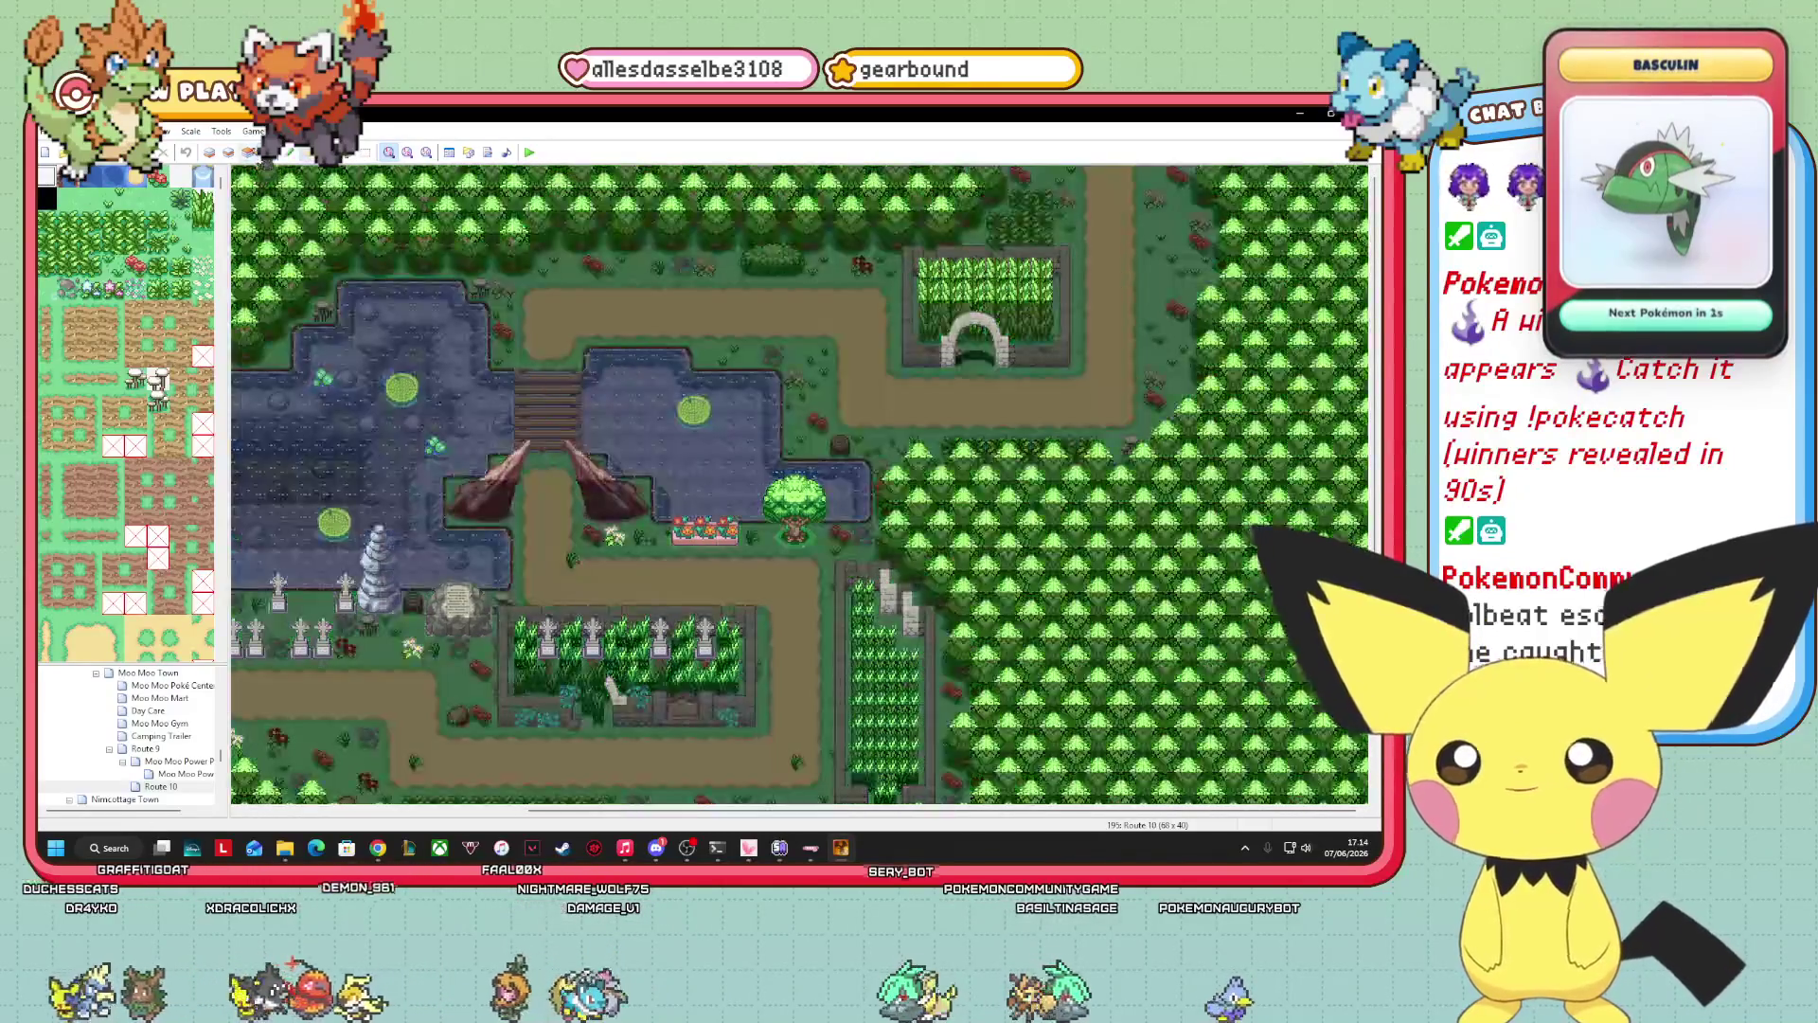
scroll(139, 608, "down", 20)
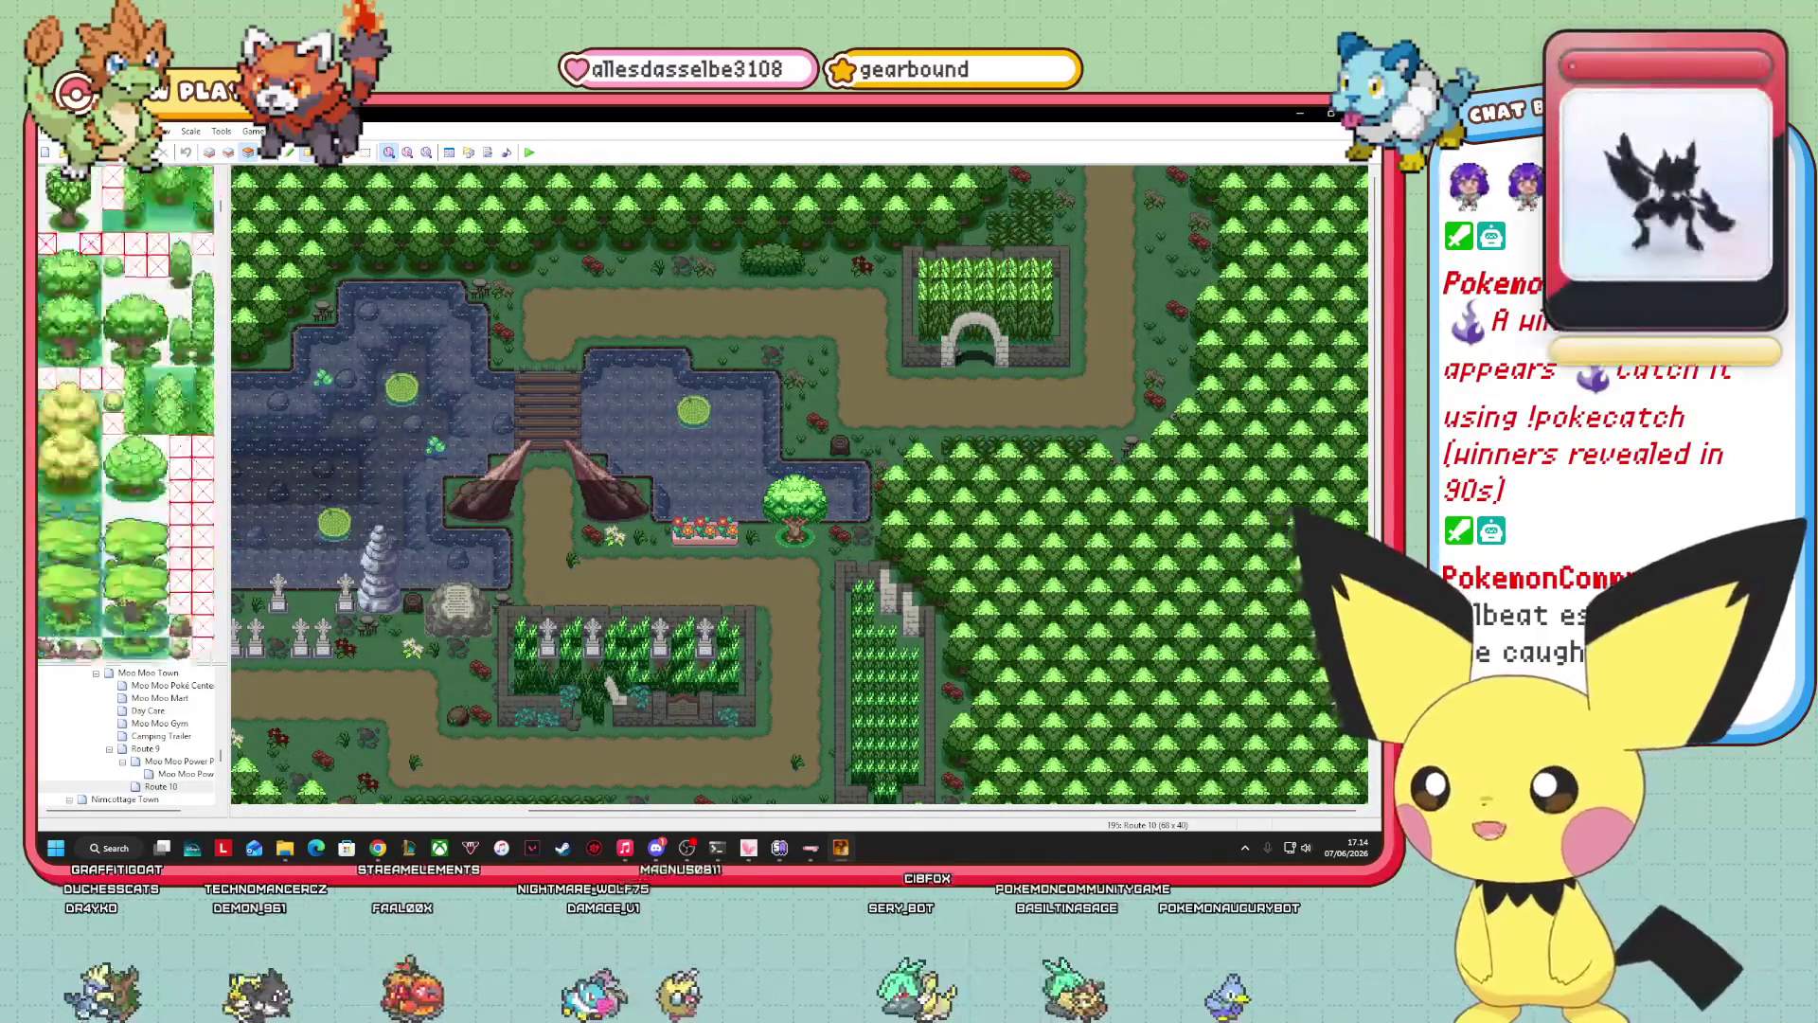
scroll(128, 611, "down", 20)
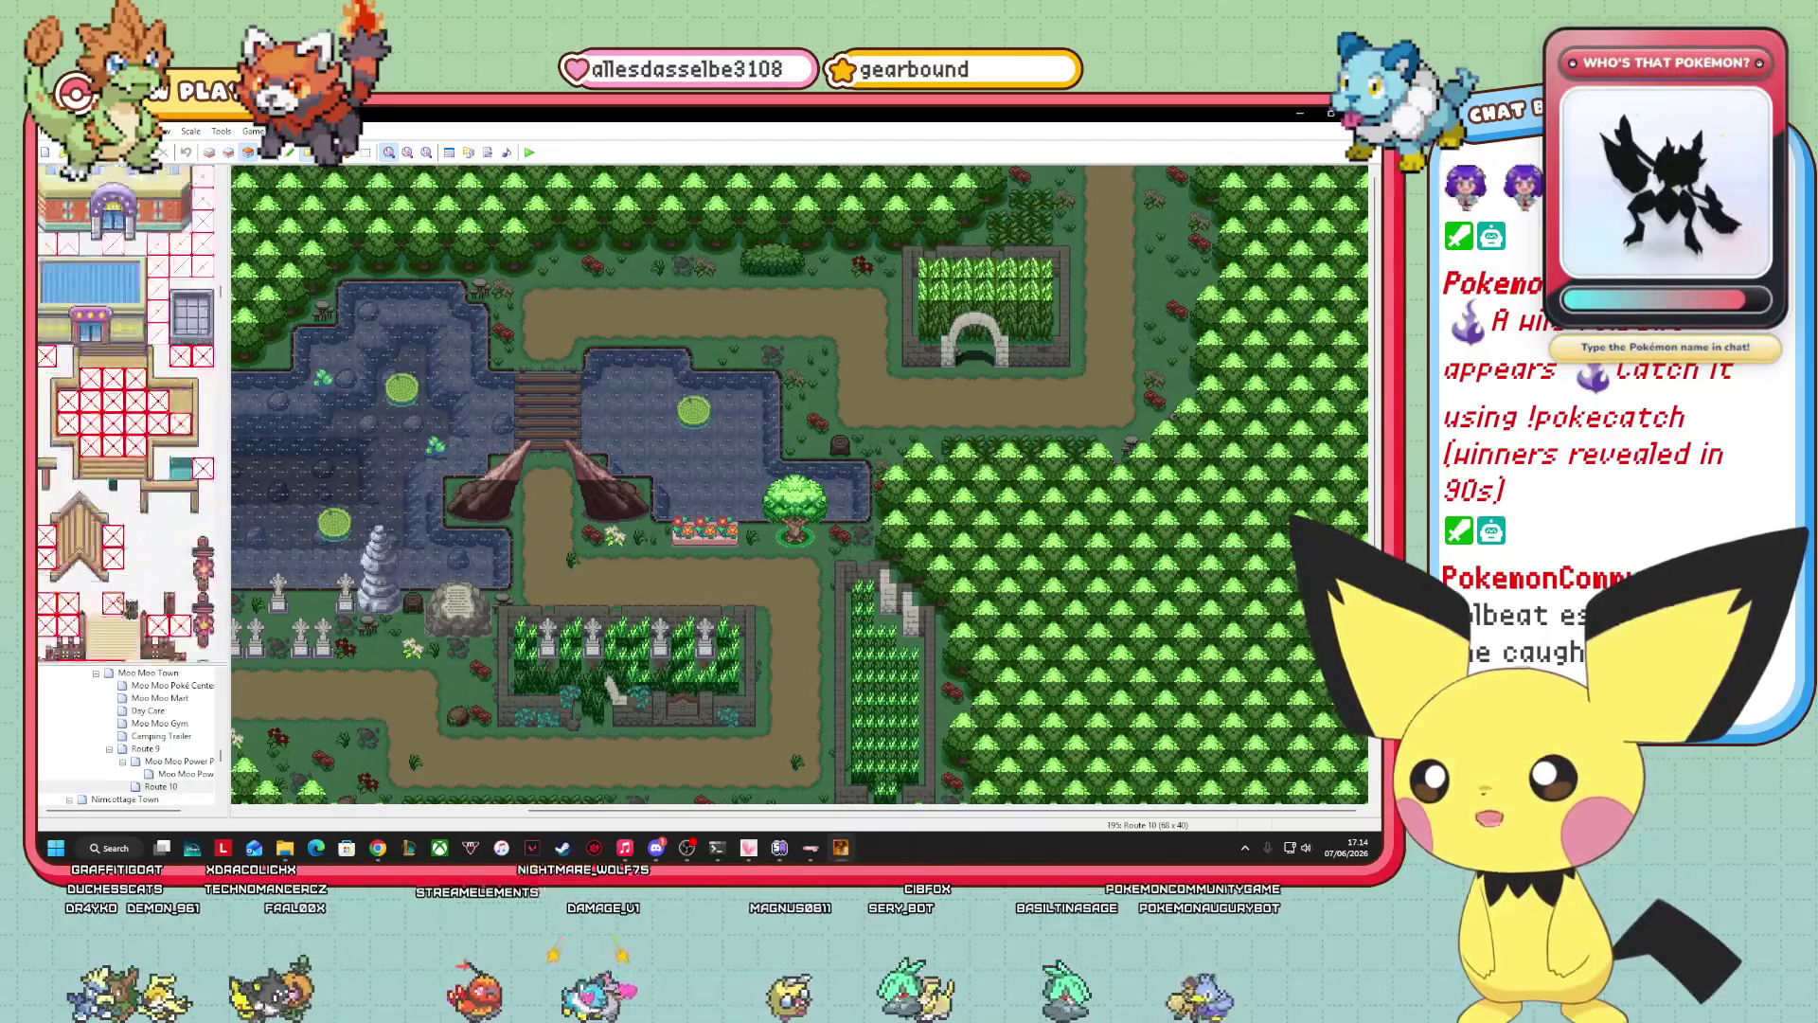
scroll(124, 608, "down", 20)
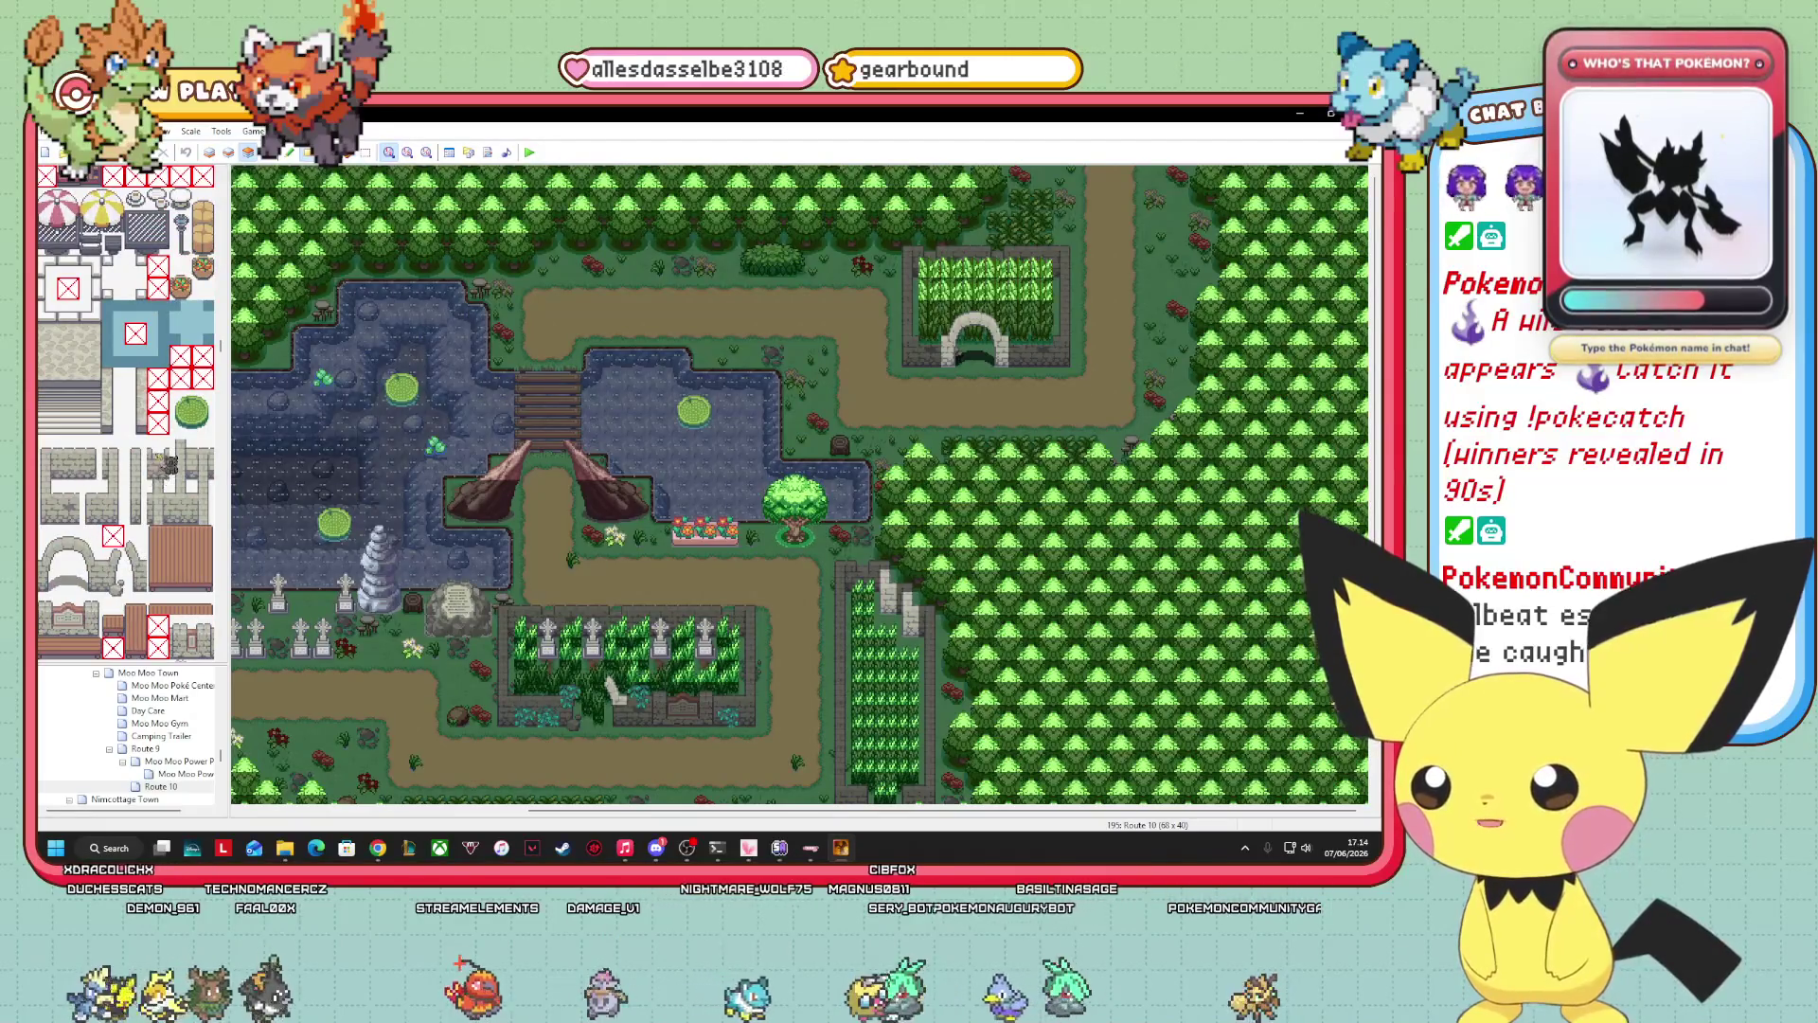
left_click(158, 446)
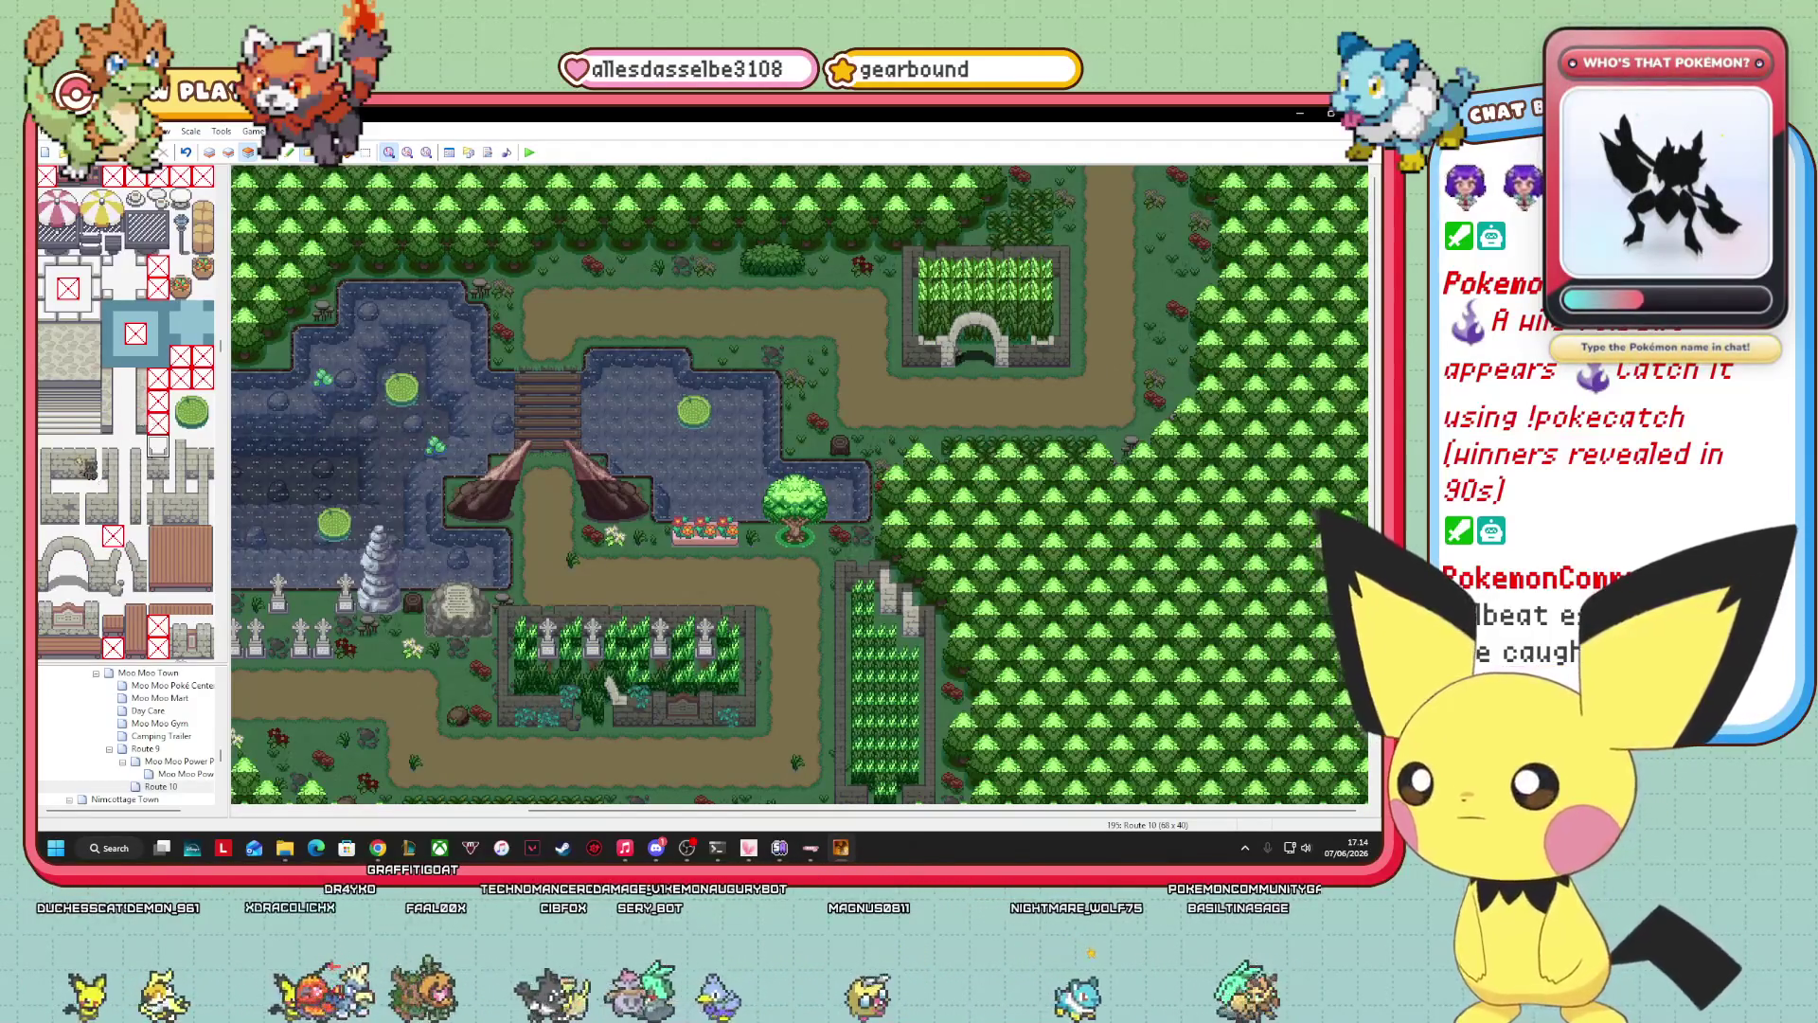
left_click(68, 491)
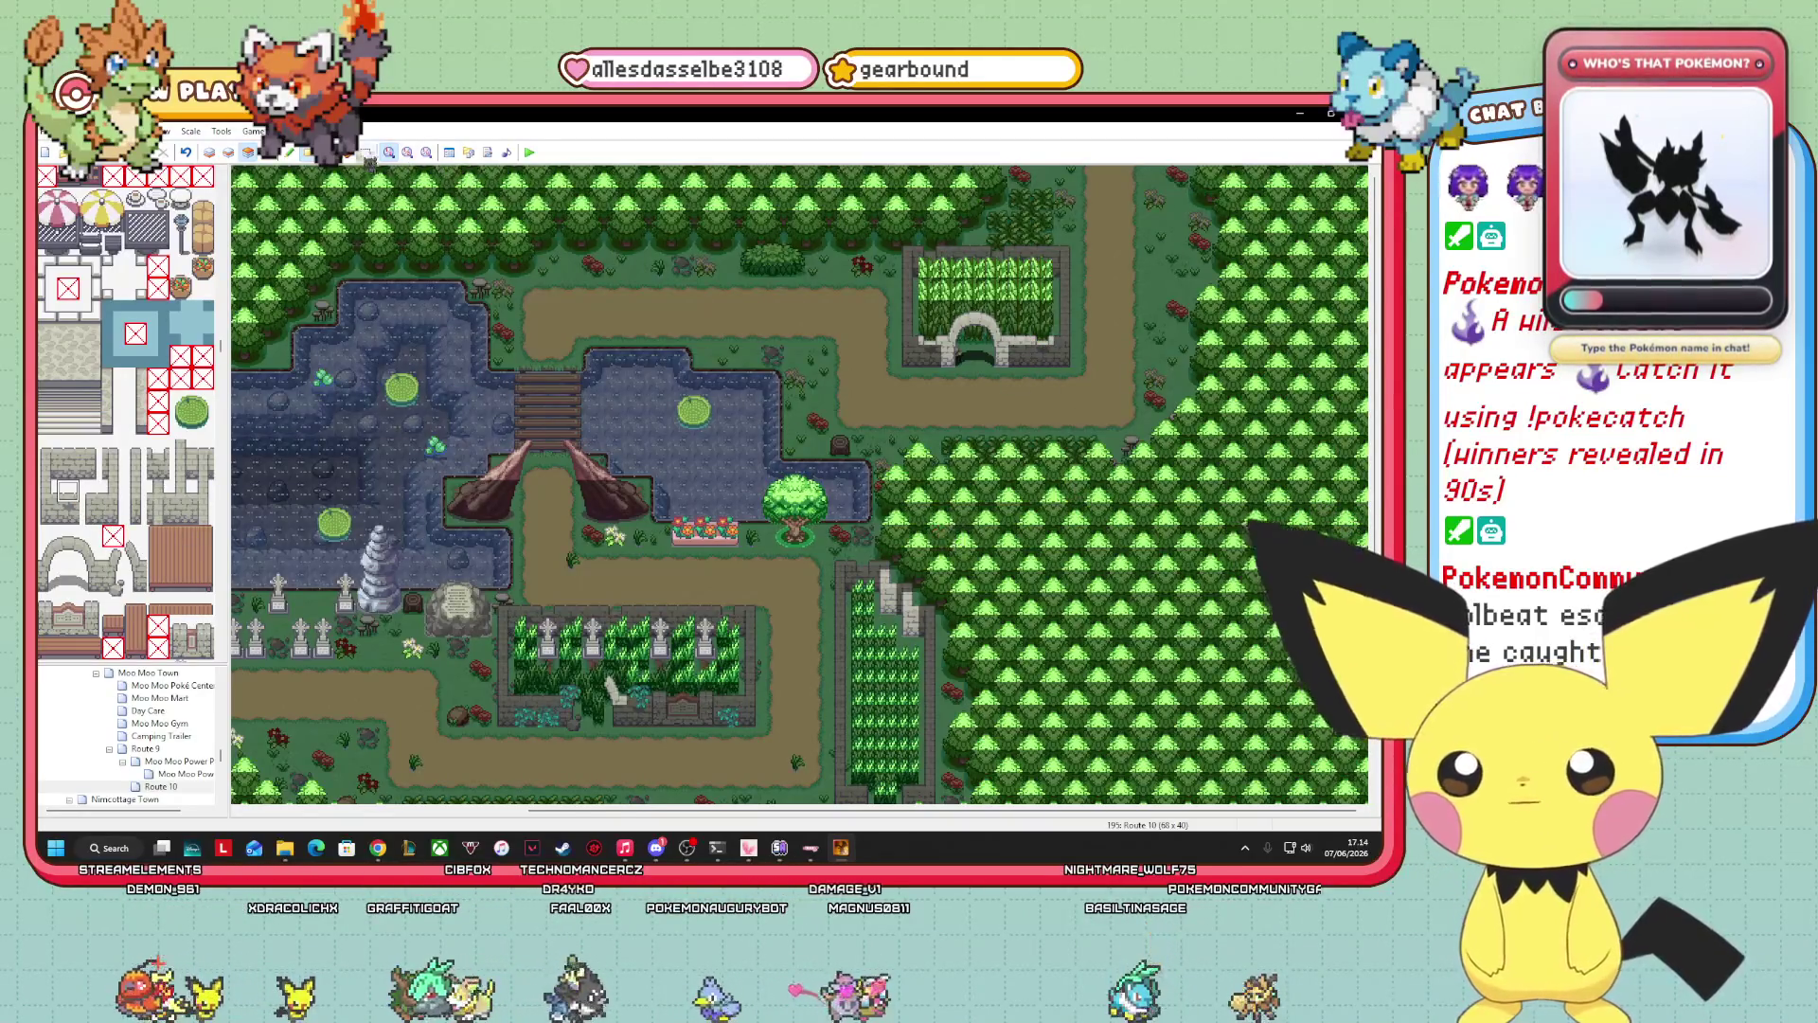
Switch the Route 10 map to event editing, then back to a lower tile layer.
left_click(281, 154)
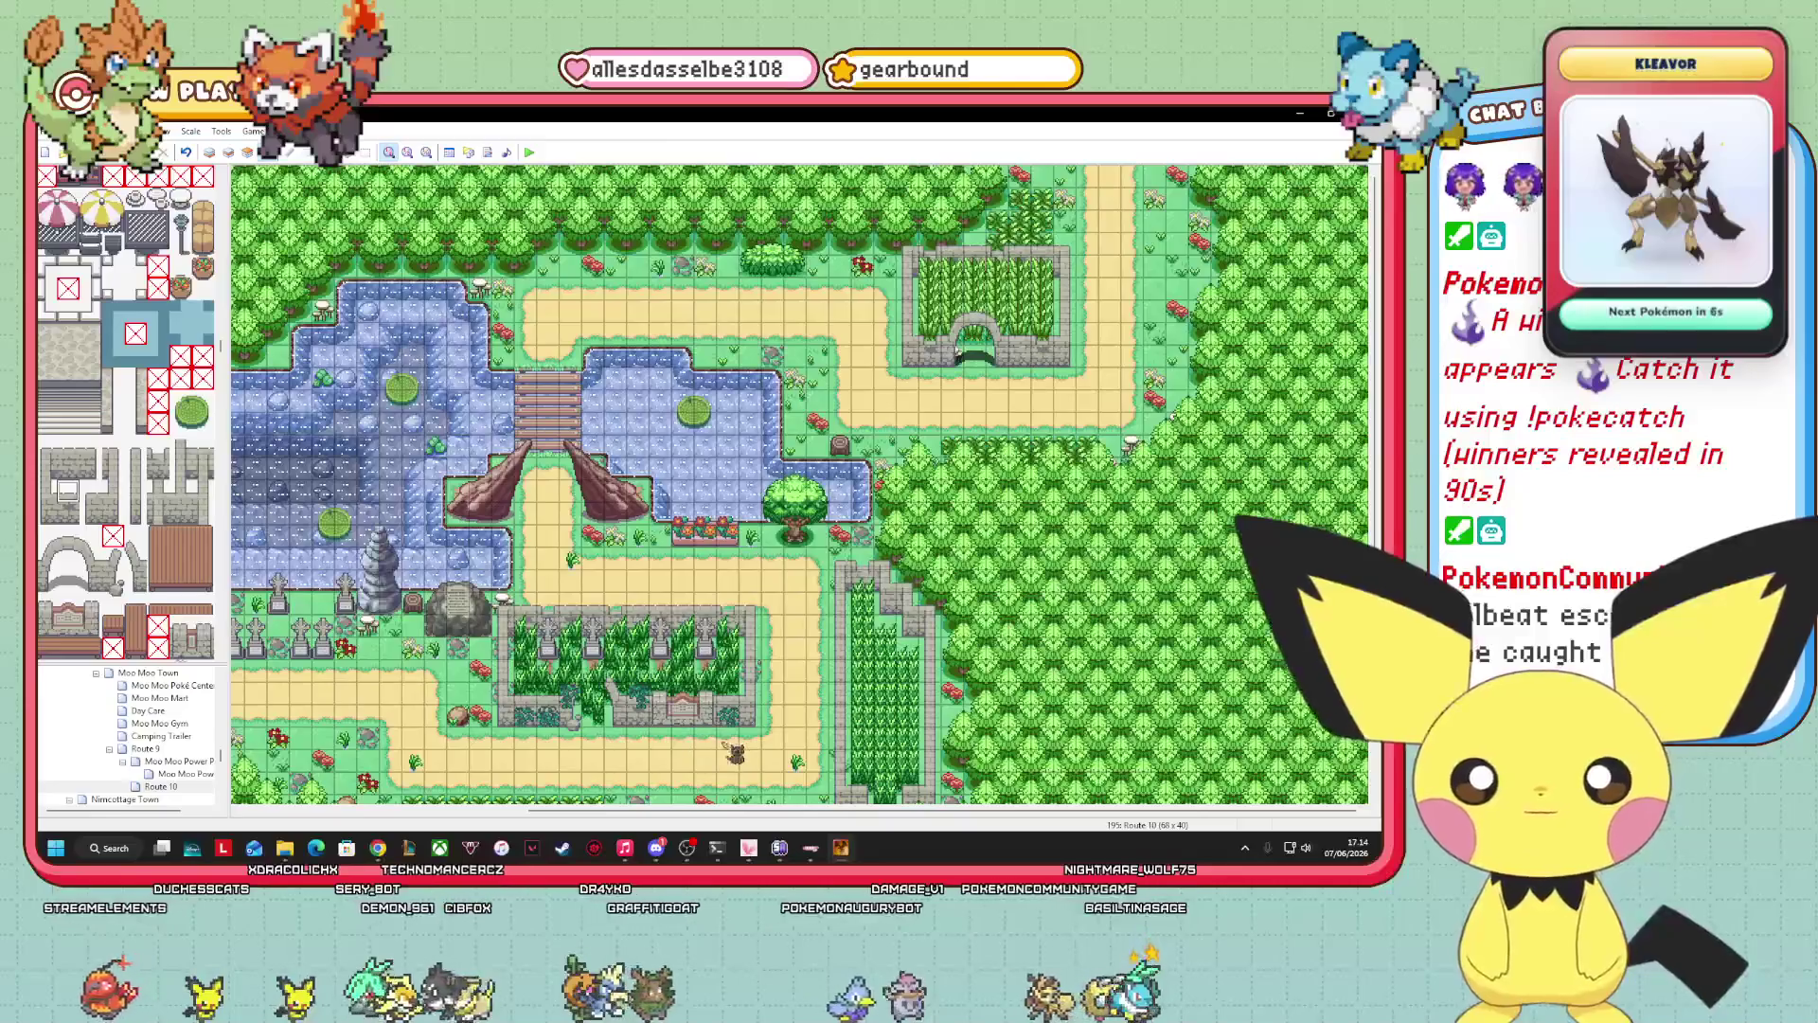
left_click_drag(1193, 813, 901, 811)
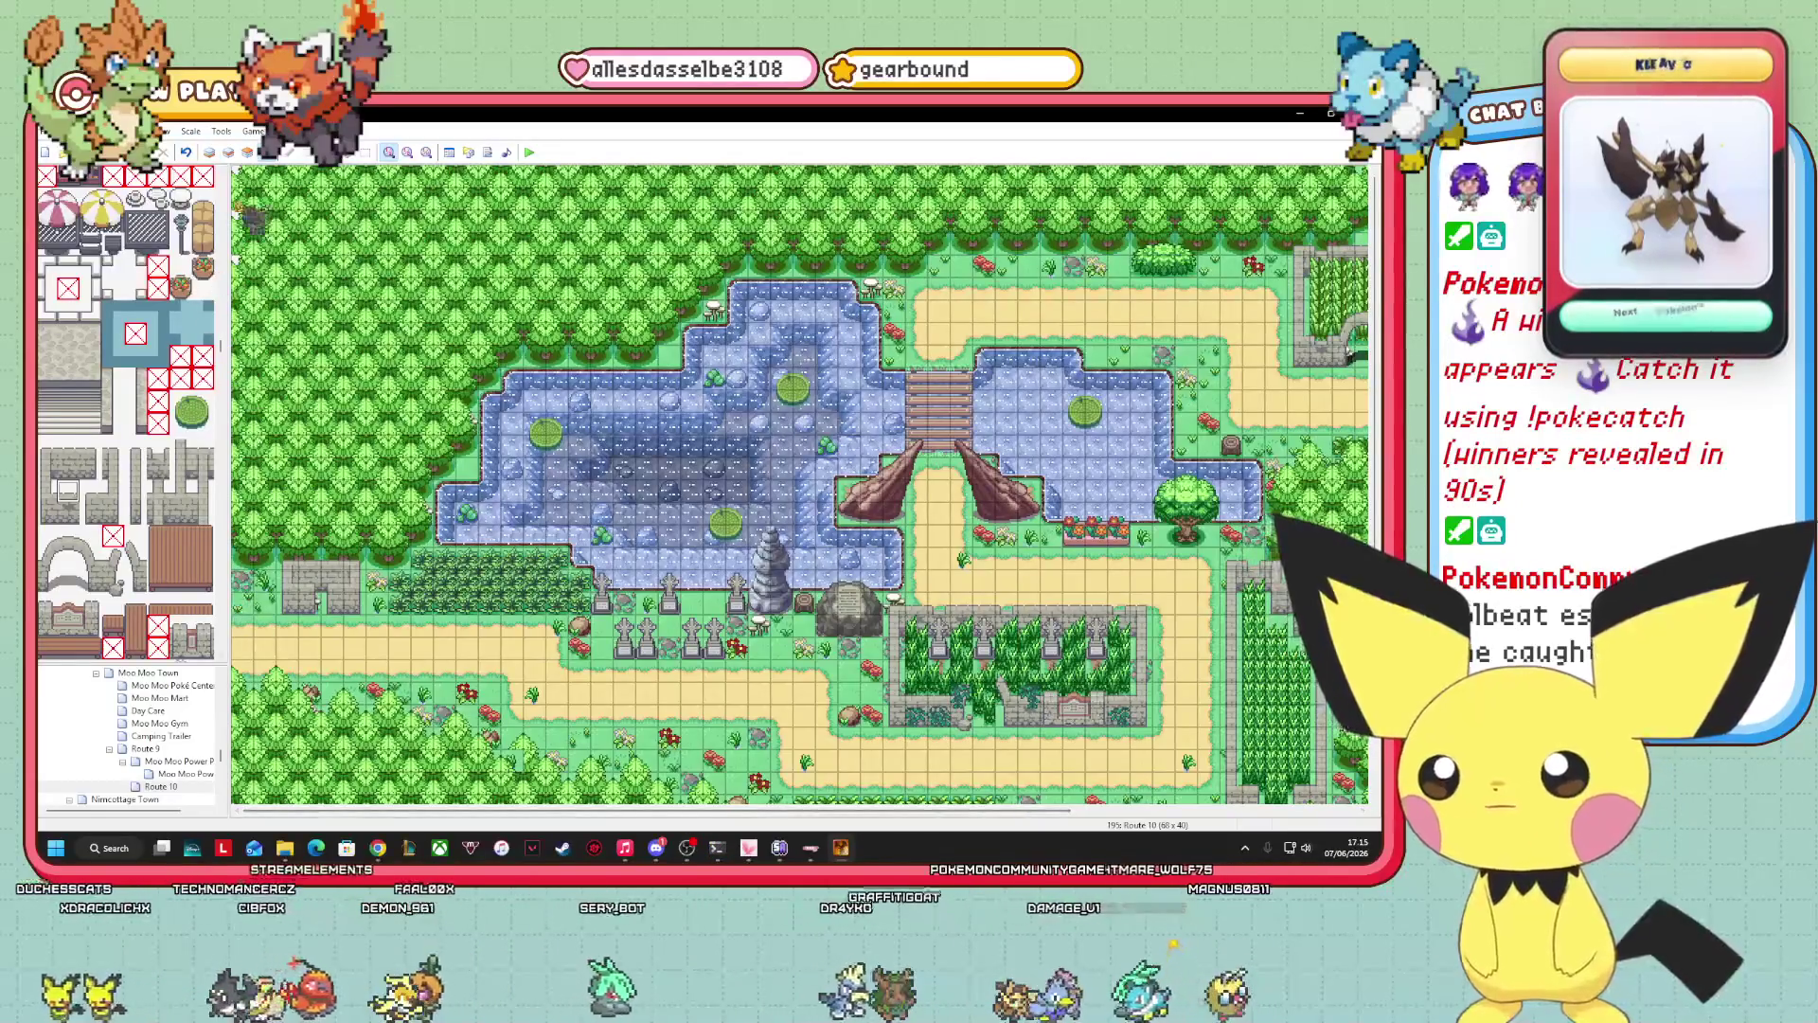
left_click(229, 154)
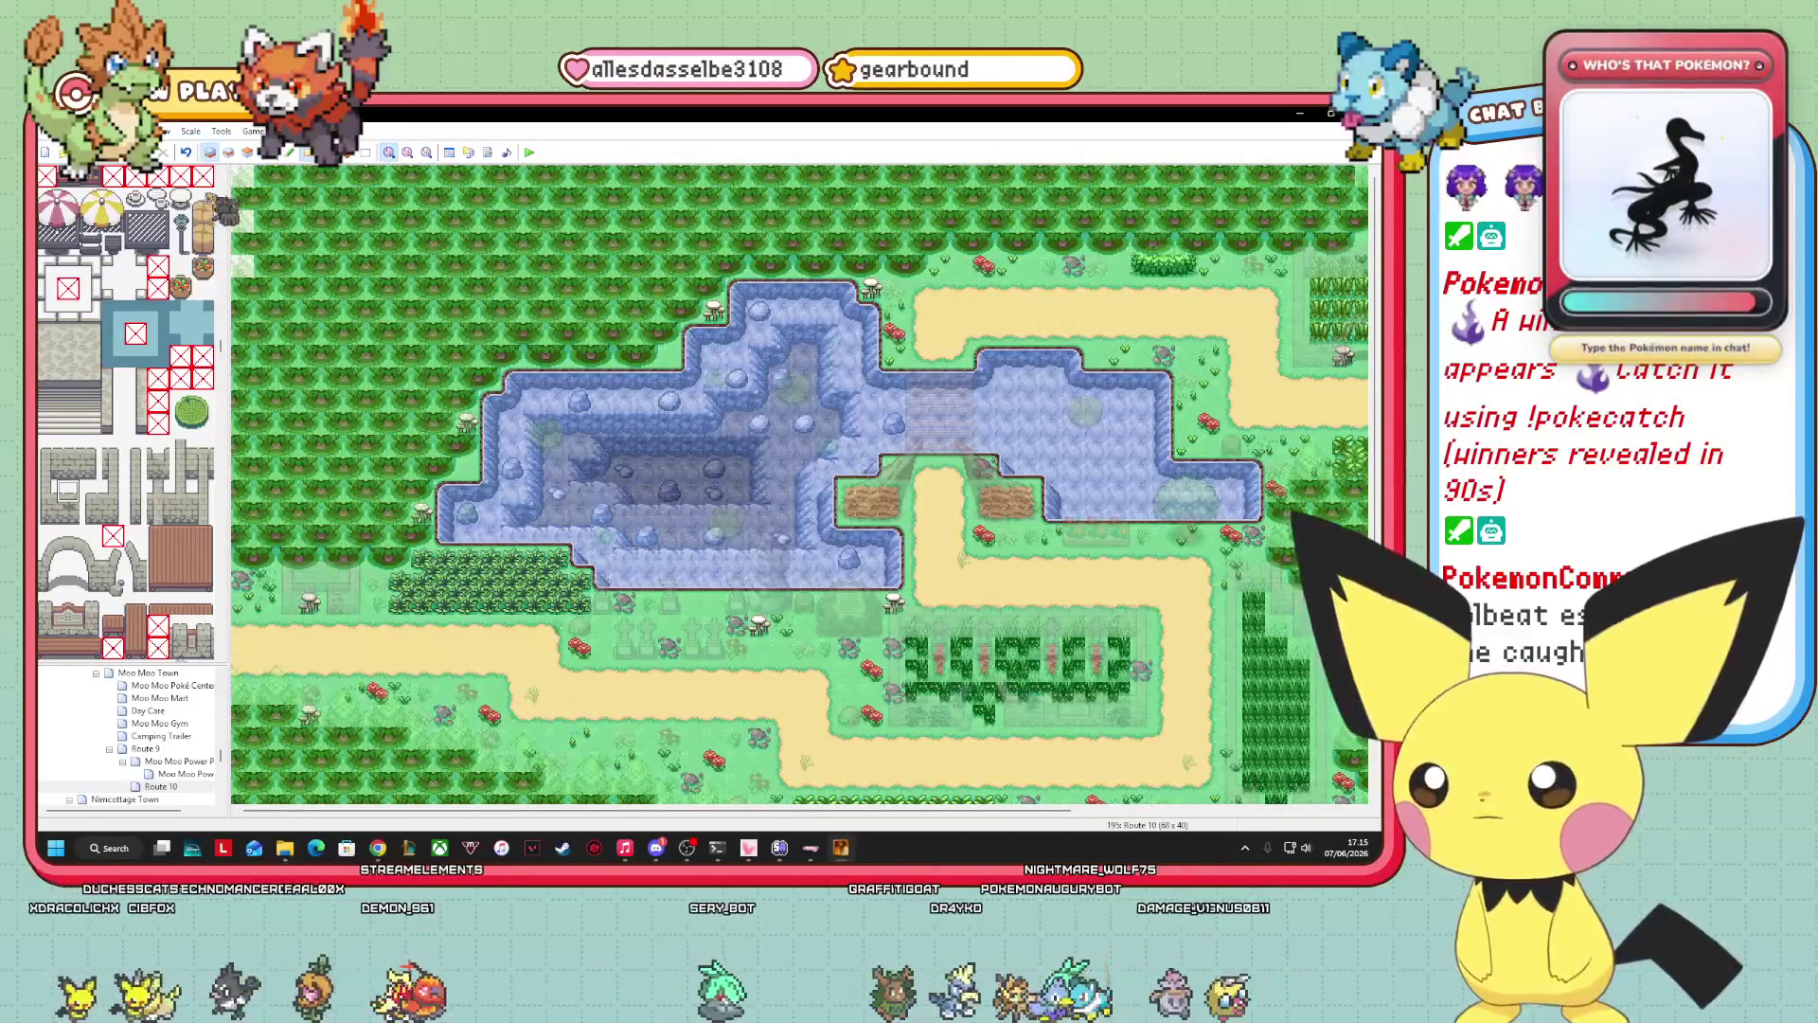
Switch to another tile layer, then return to Event mode before playtesting.
left_click(247, 153)
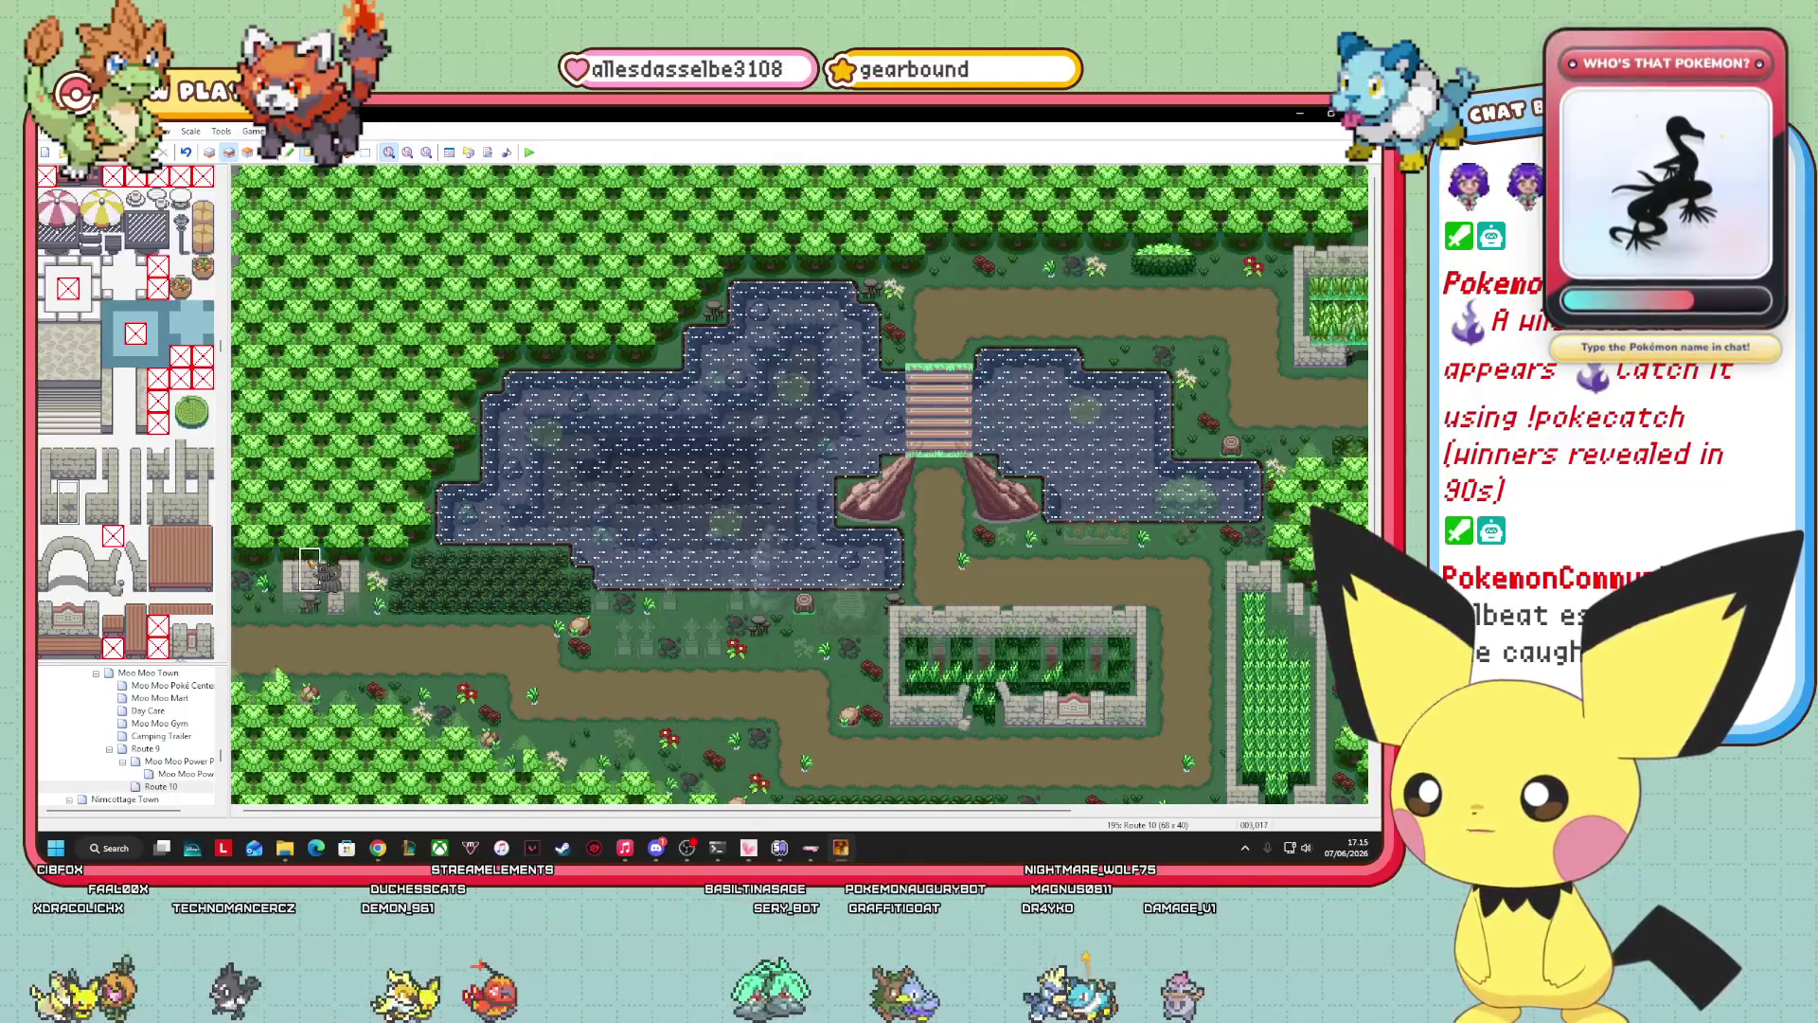
left_click(266, 152)
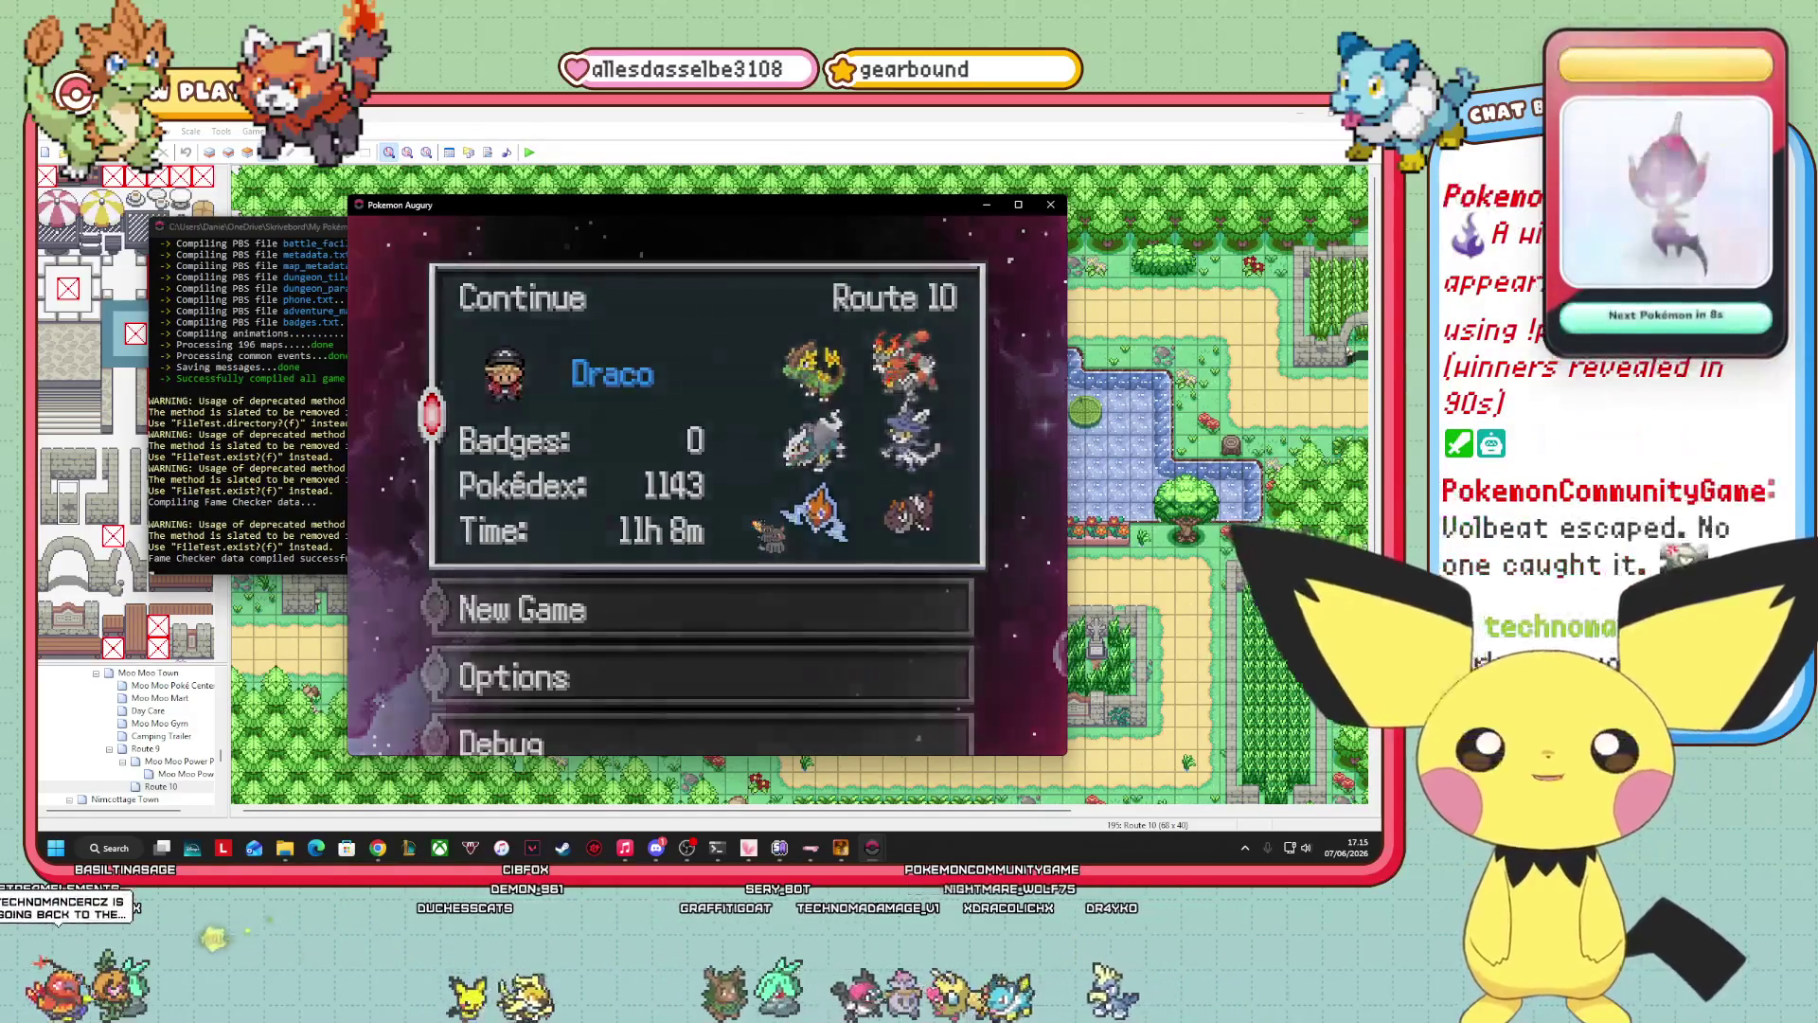
Continue the Route 10 save and walk left along the sandy path past the pond.
key("Return")
key("Down")
key("Right")
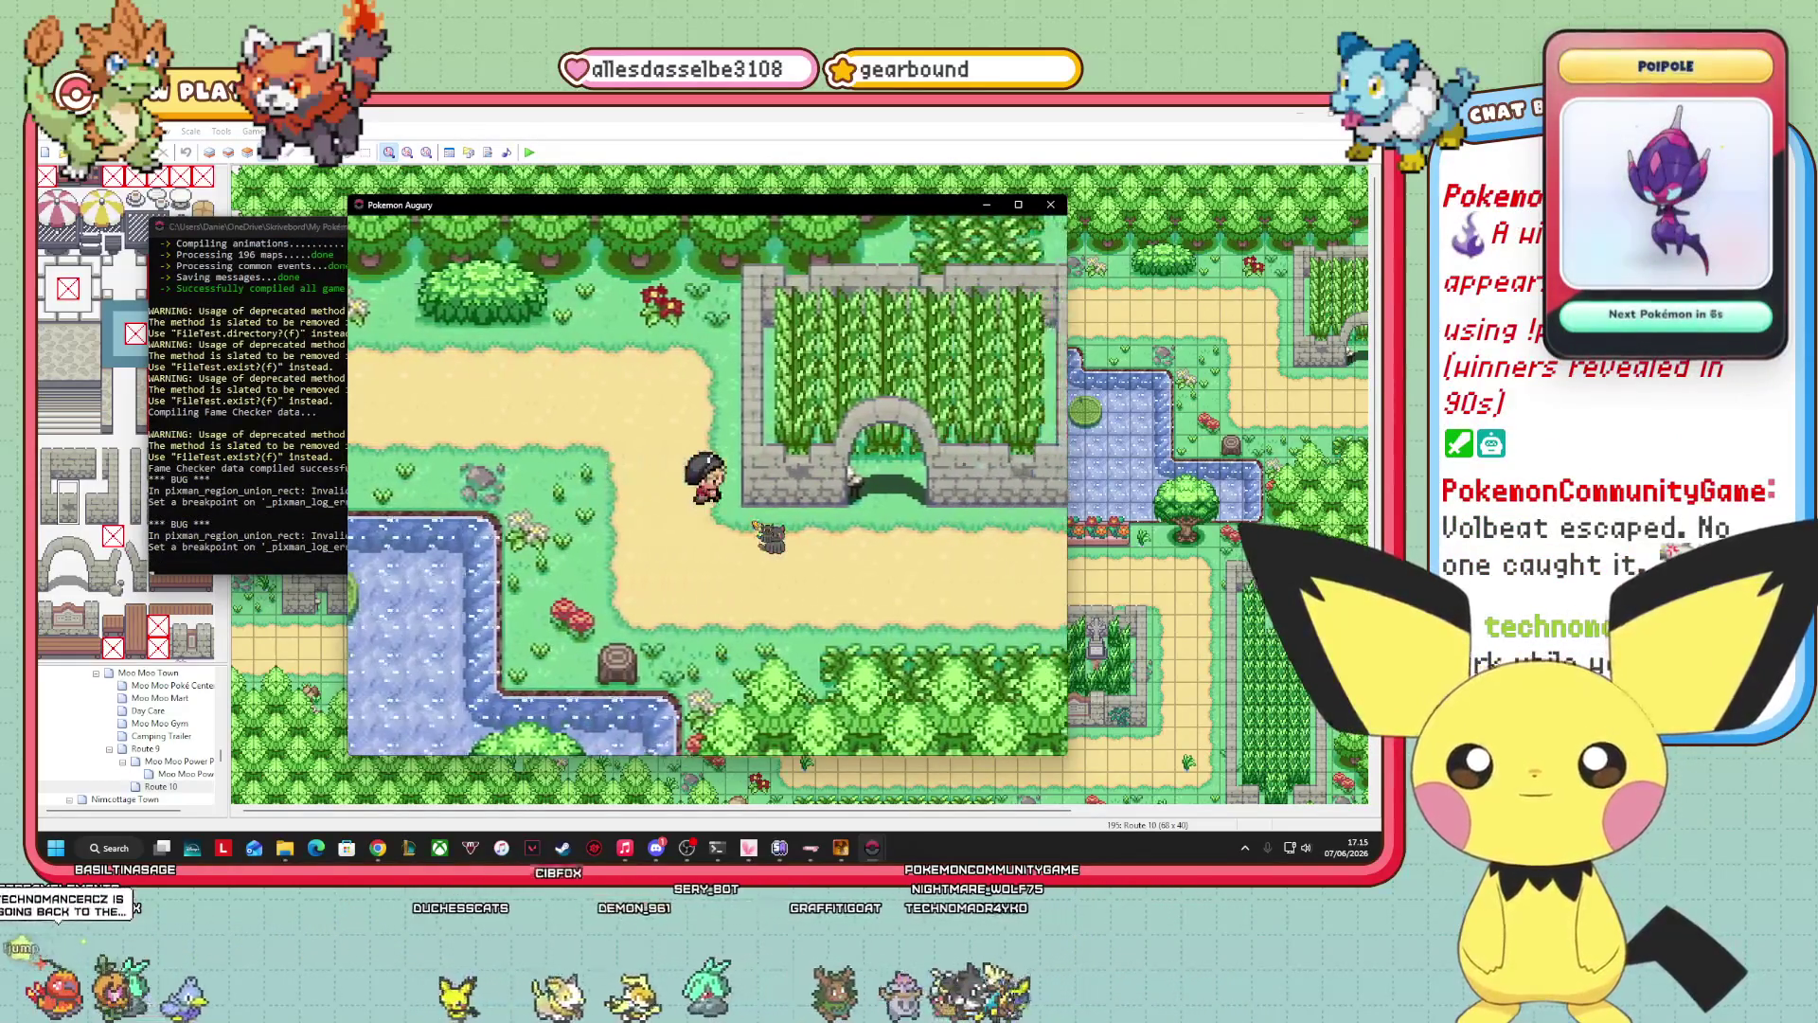
key("Up")
key("Down")
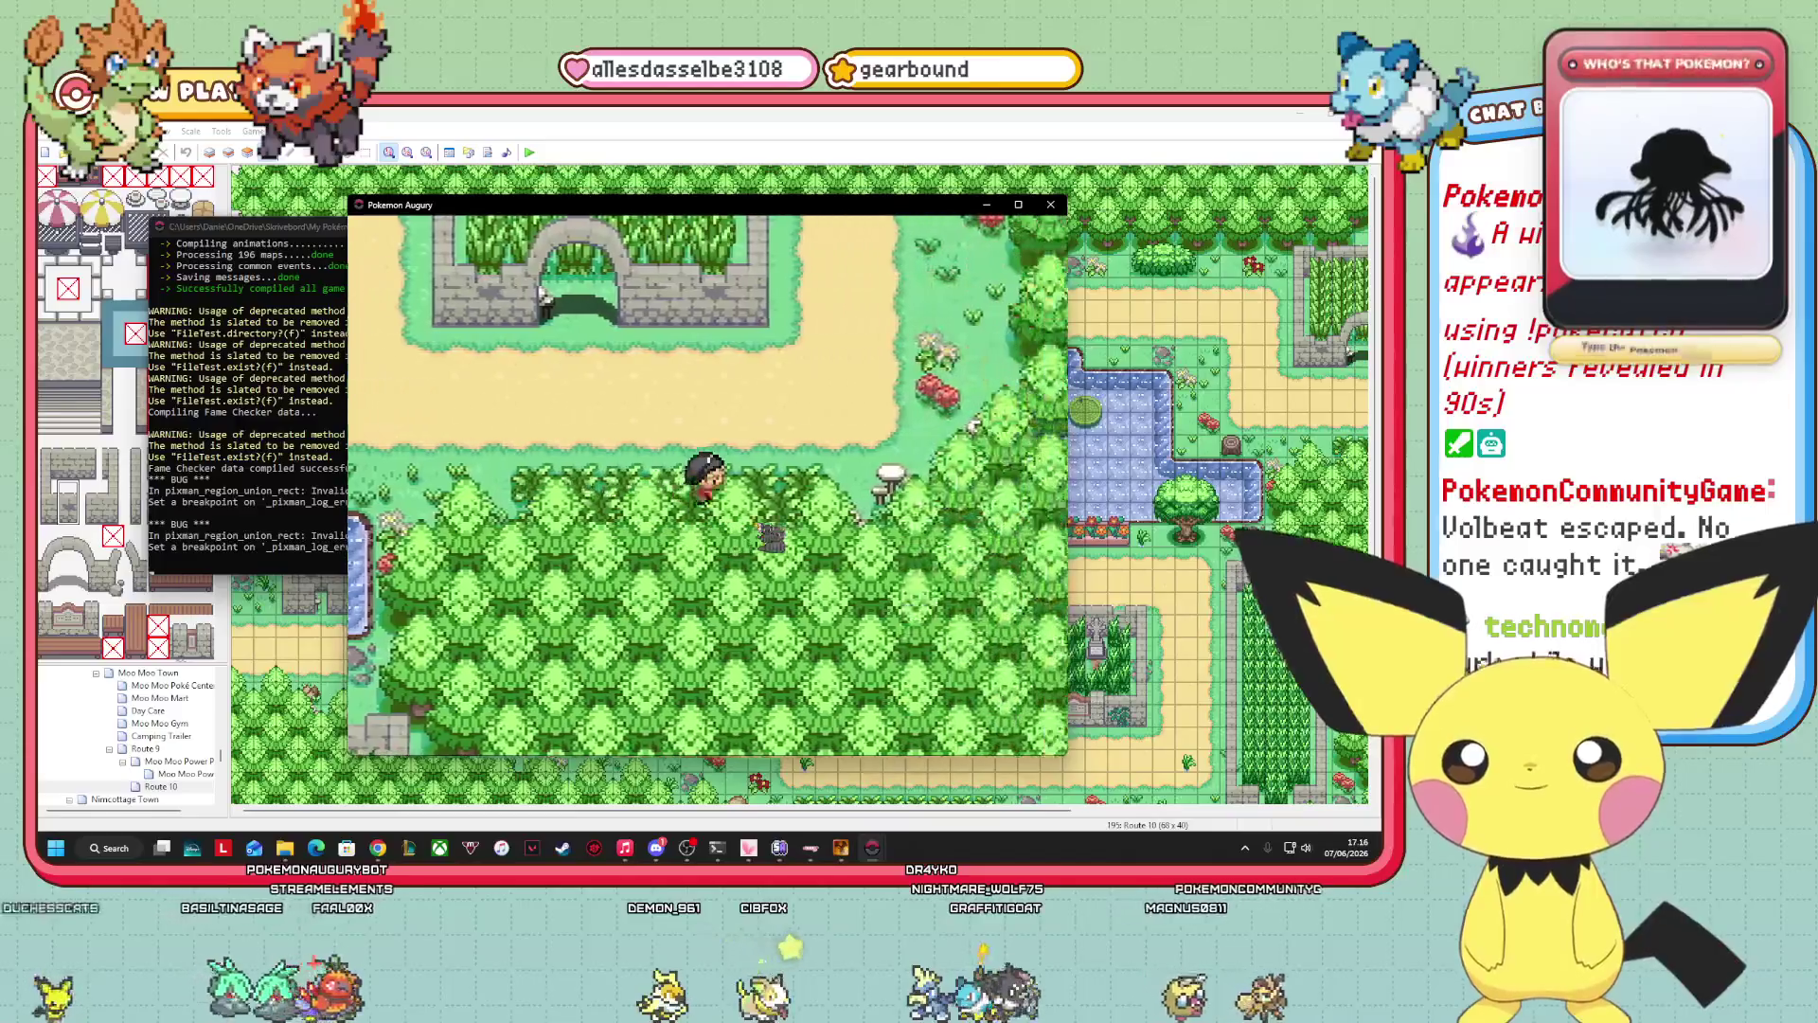
key("Left")
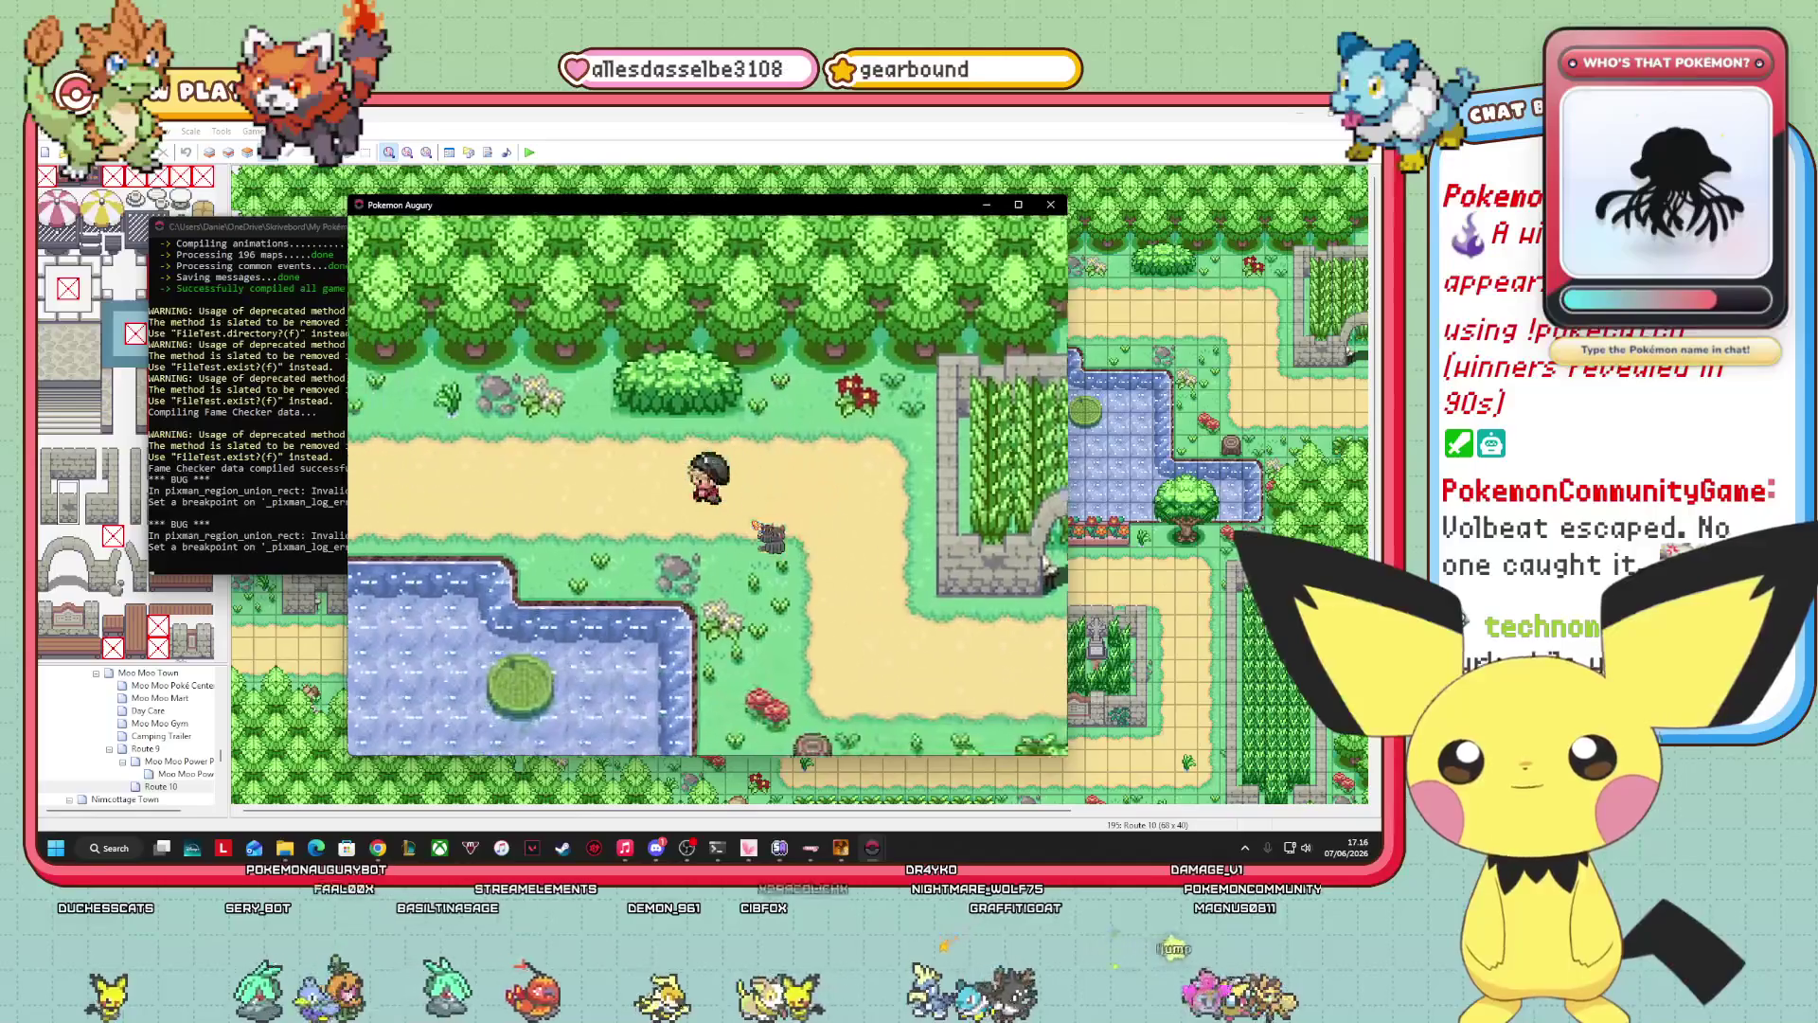
key("Left")
key("Left")
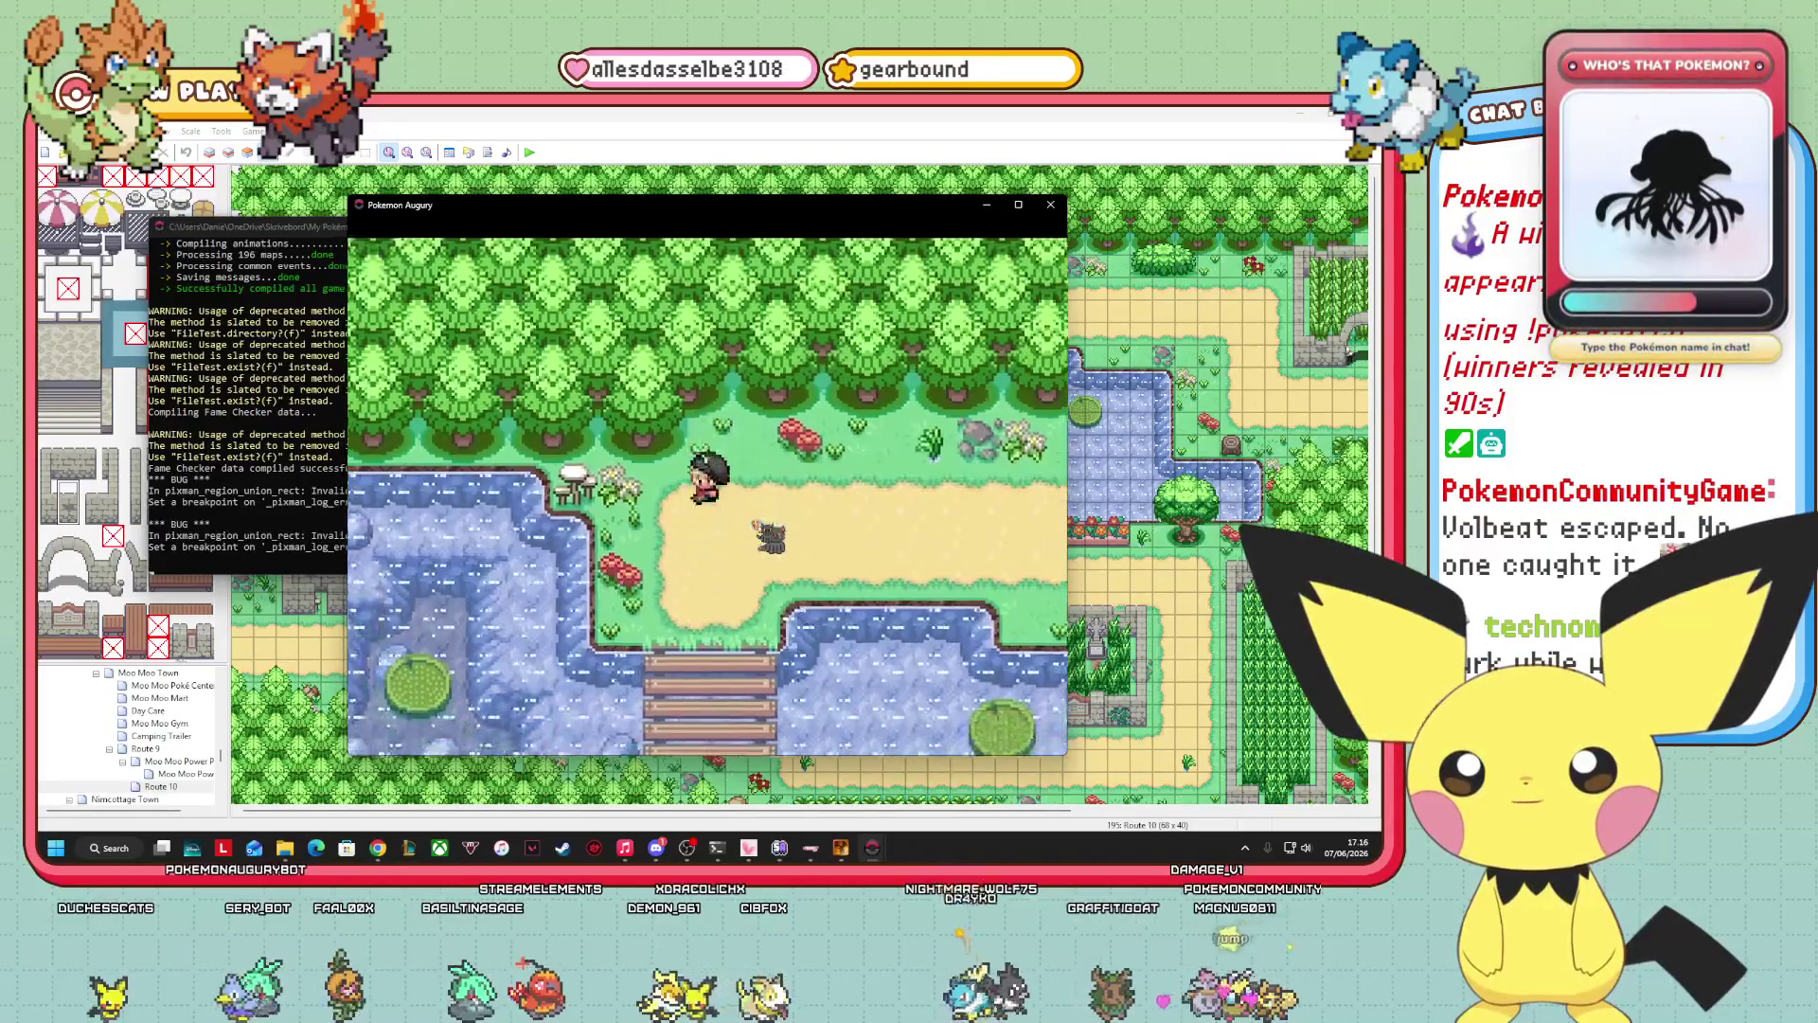
key("Left")
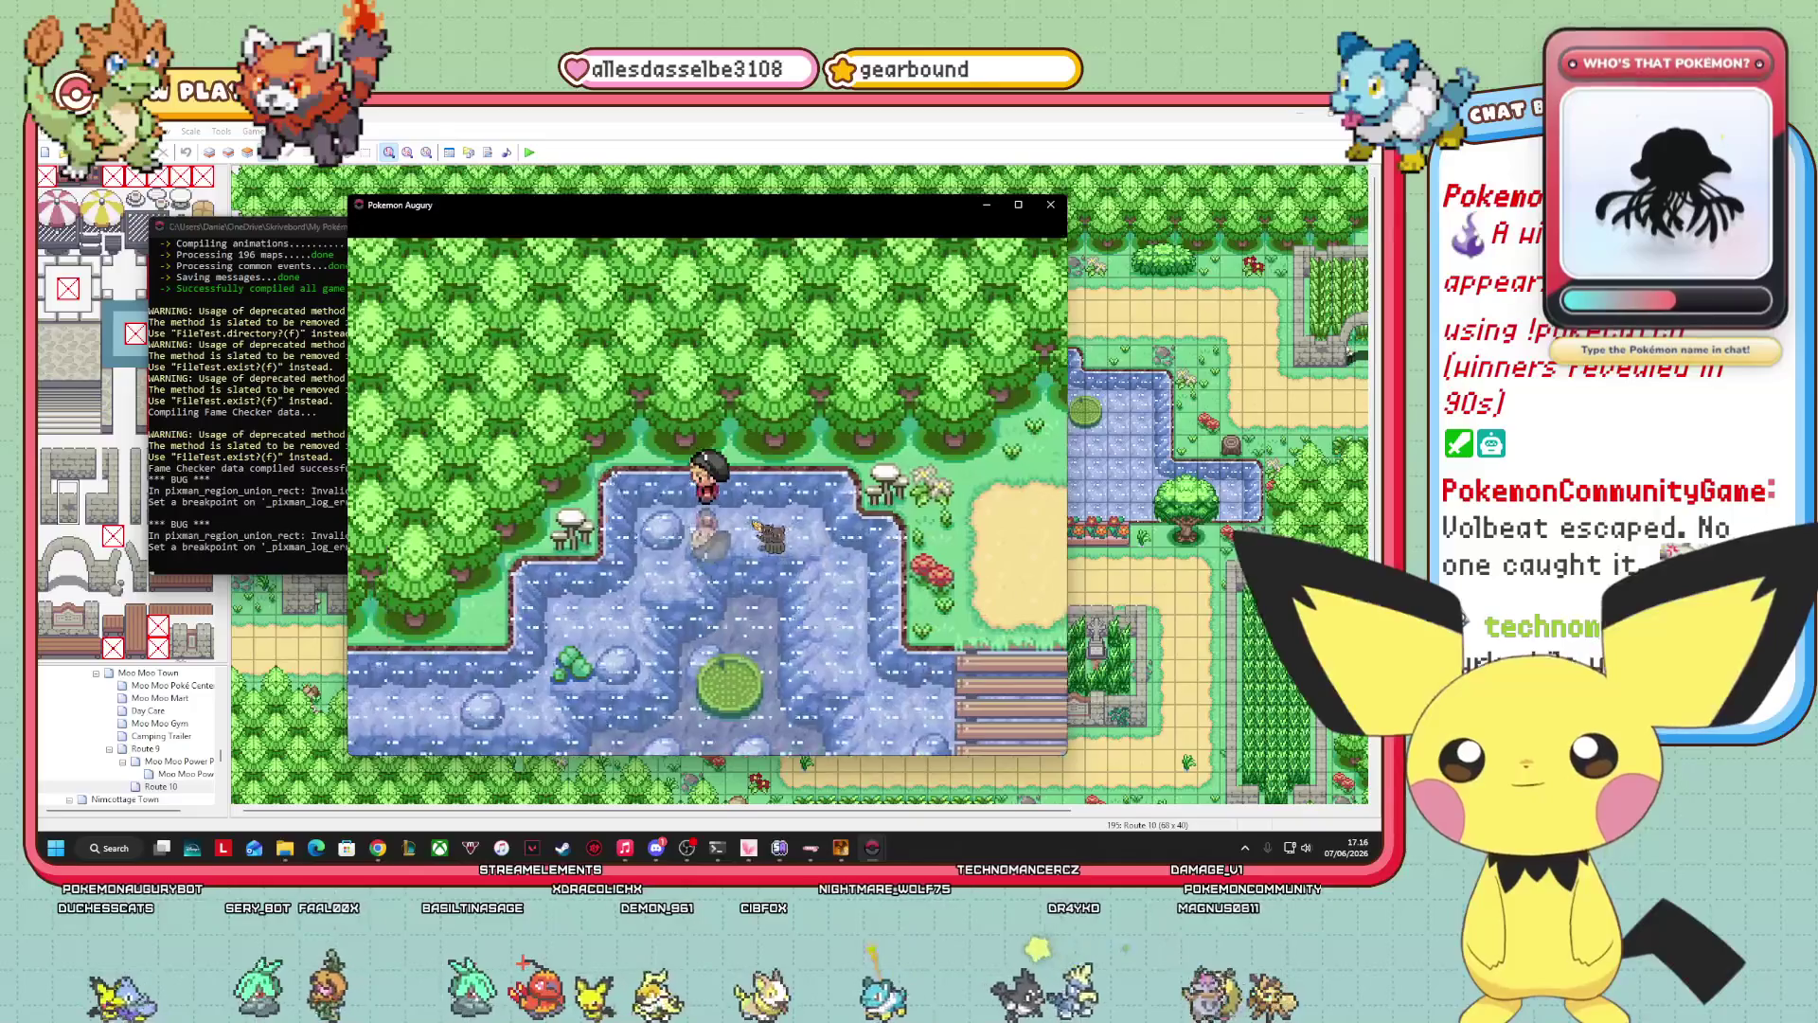
key("Left")
key("Left")
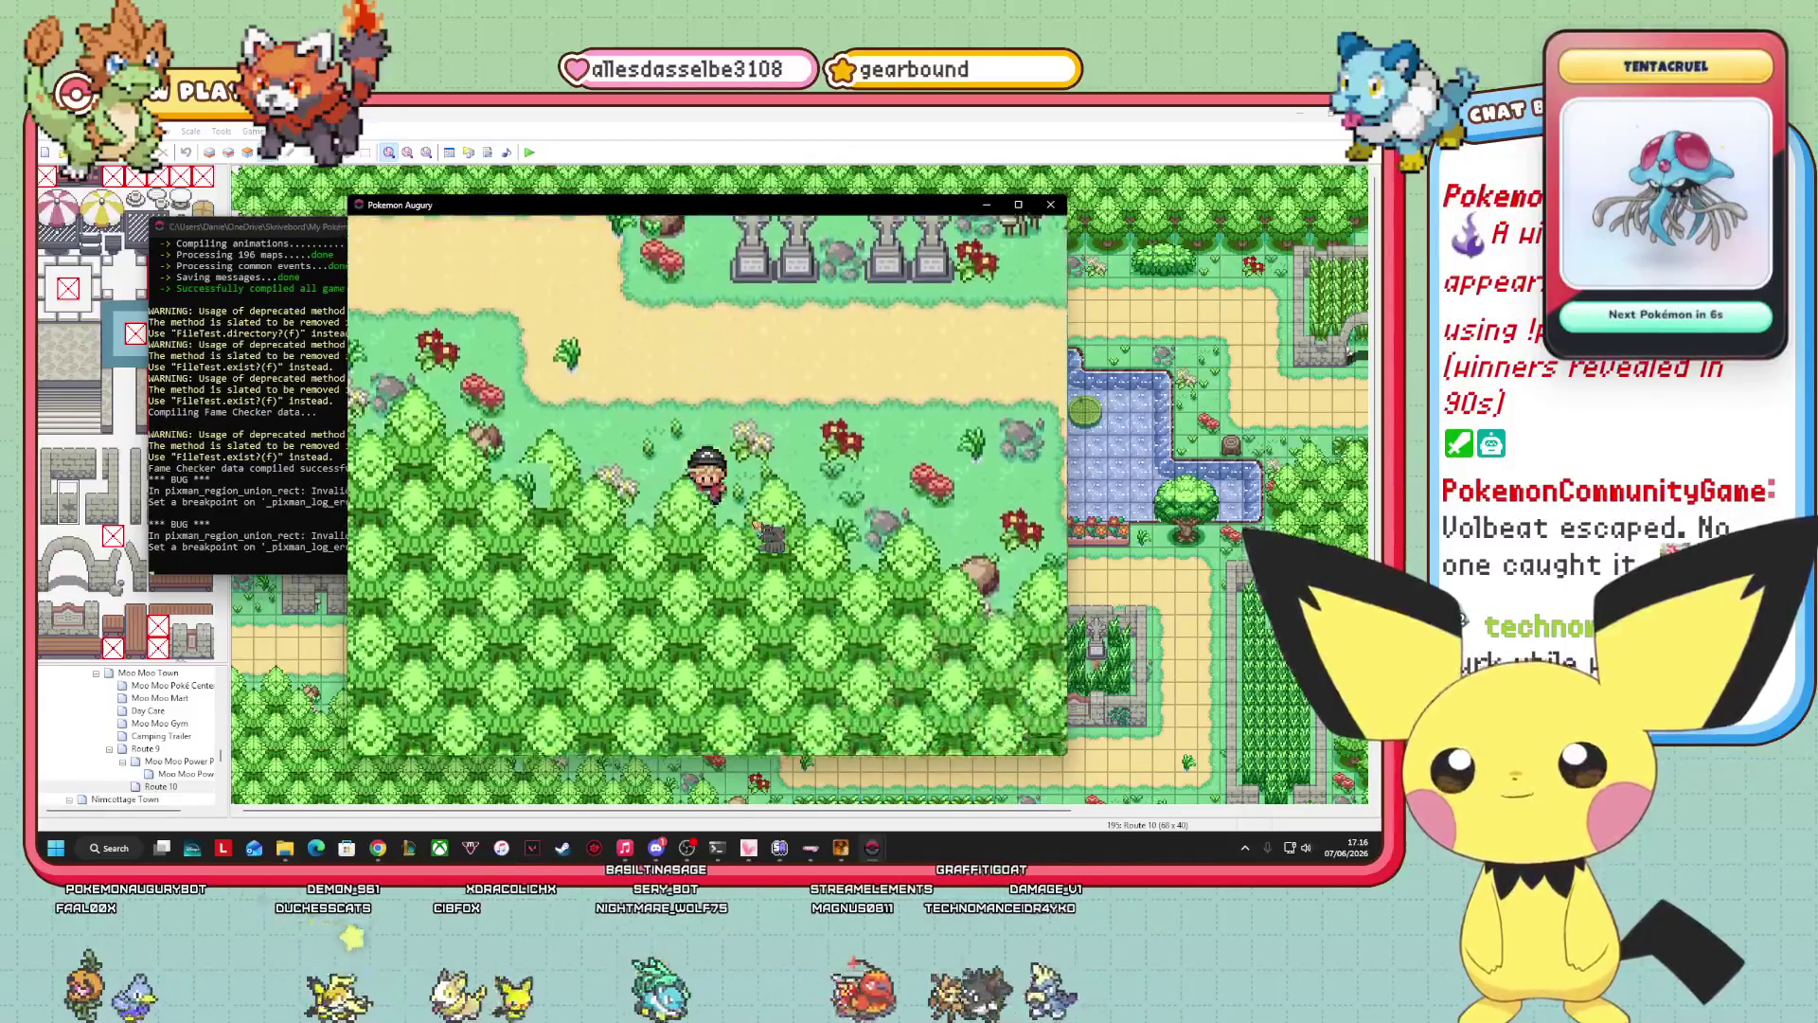
Walk back right and up past the pond, then cross the wooden bridge and return.
key("Right")
key("Right")
key("Right")
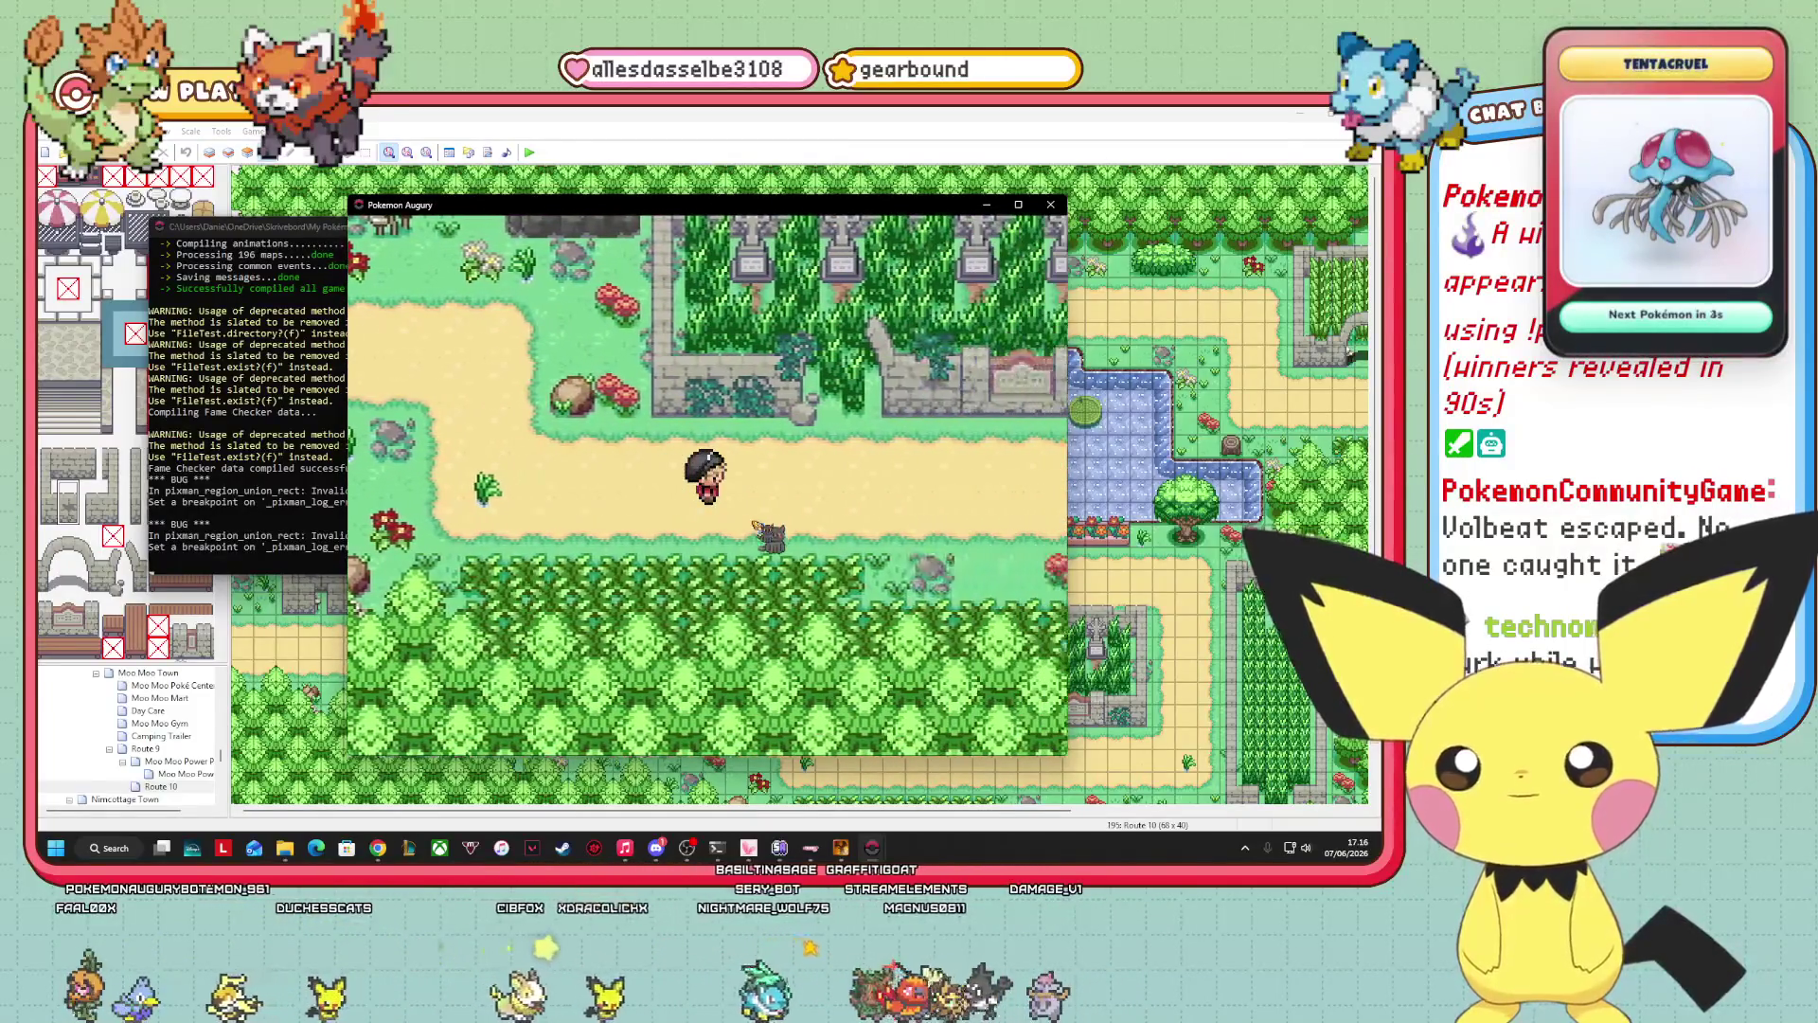
key("Right")
key("Right")
key("Right")
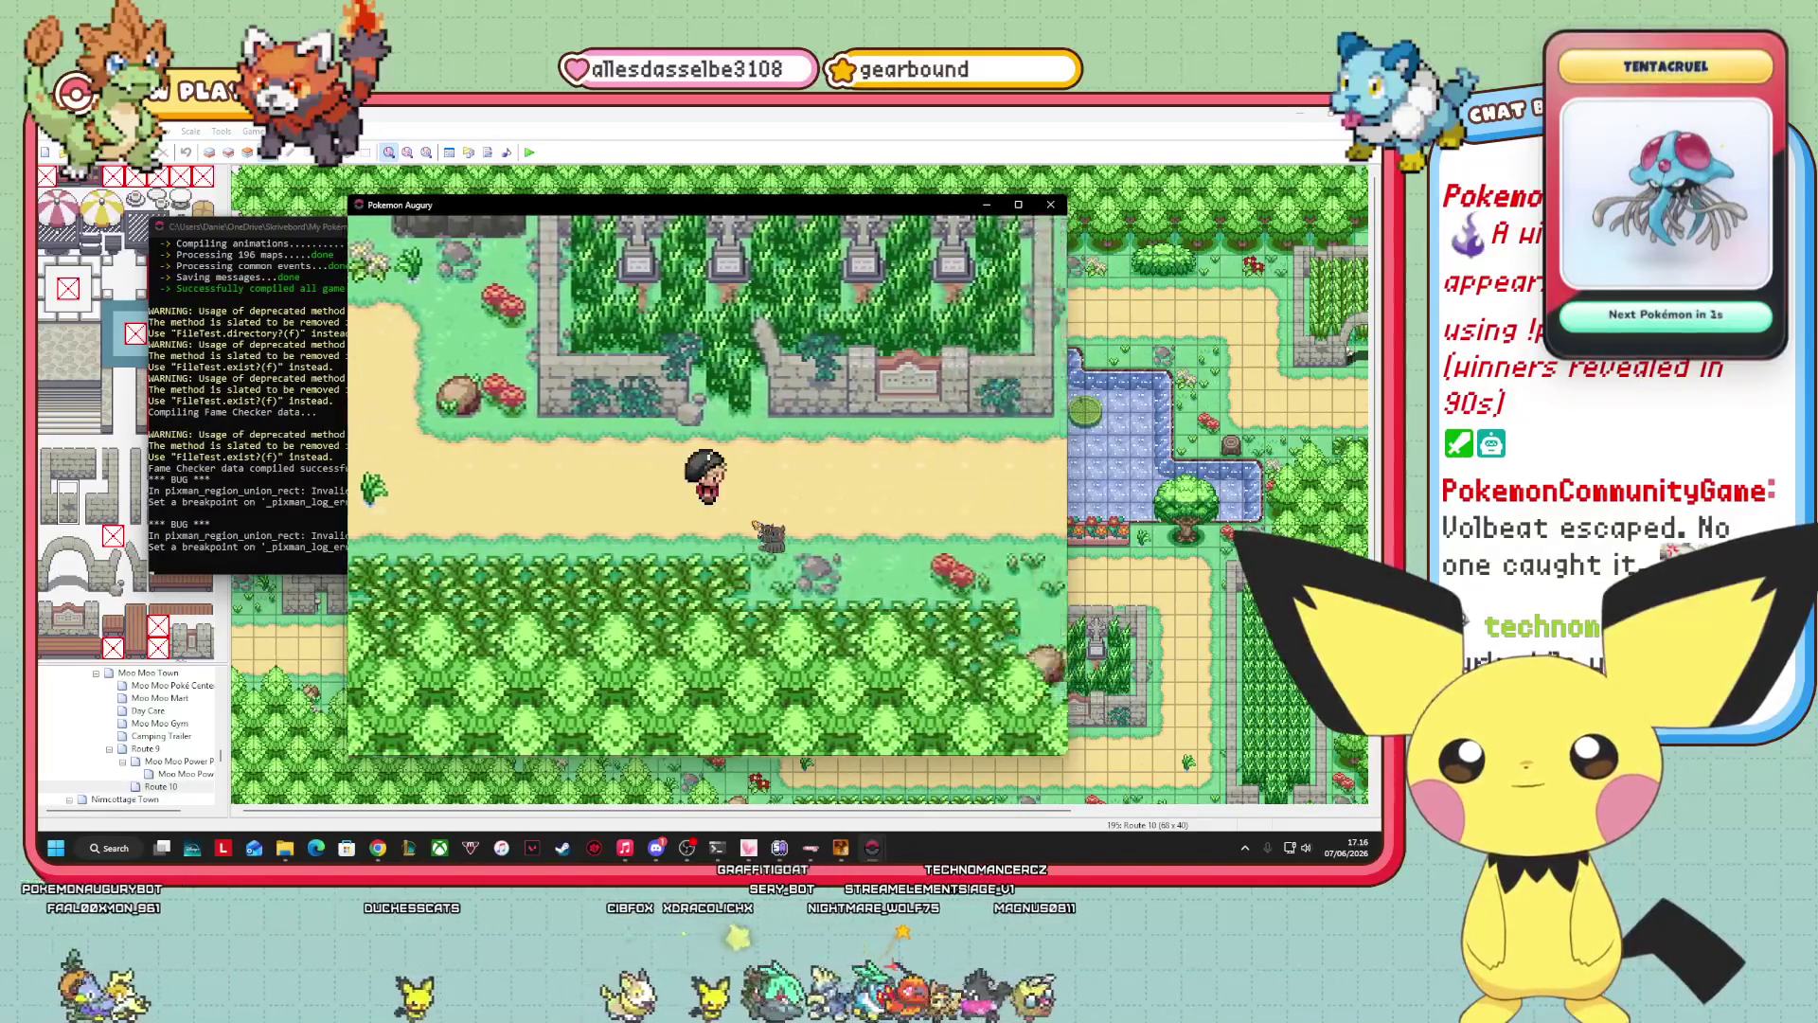
key("Right")
key("Right")
key("Up")
key("Up")
key("Up")
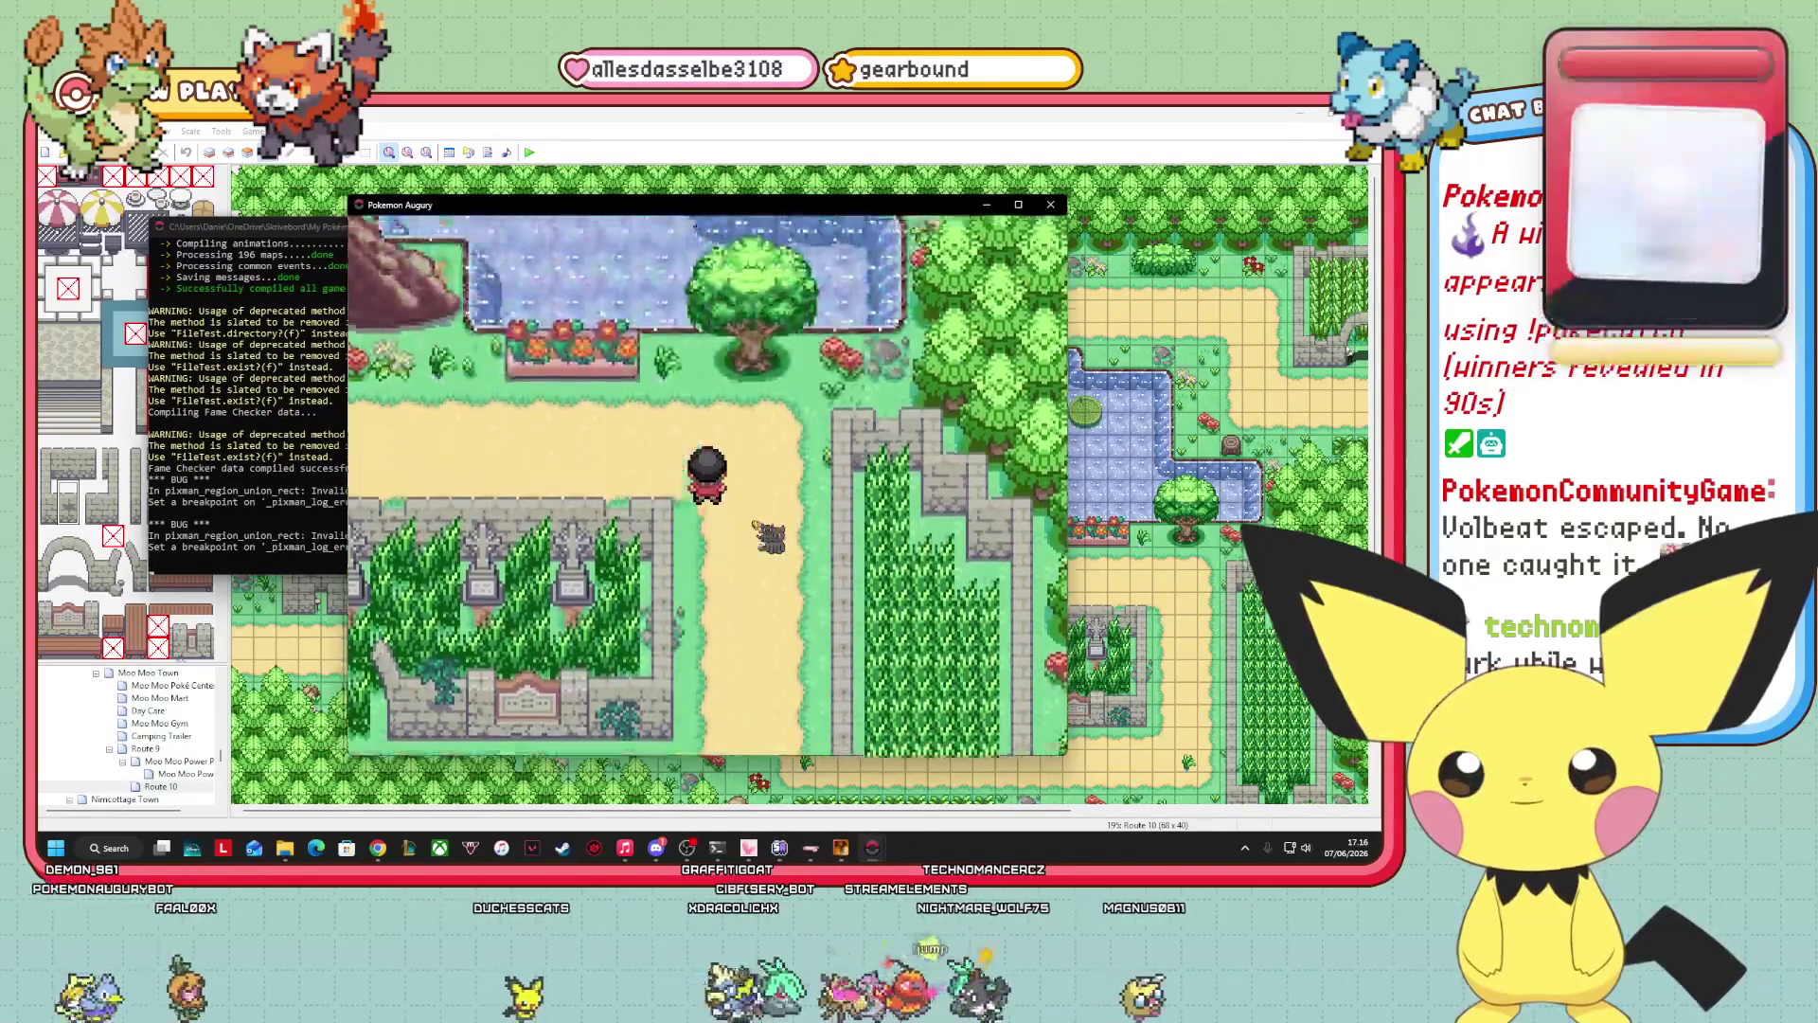
key("Up")
key("Up")
key("Up")
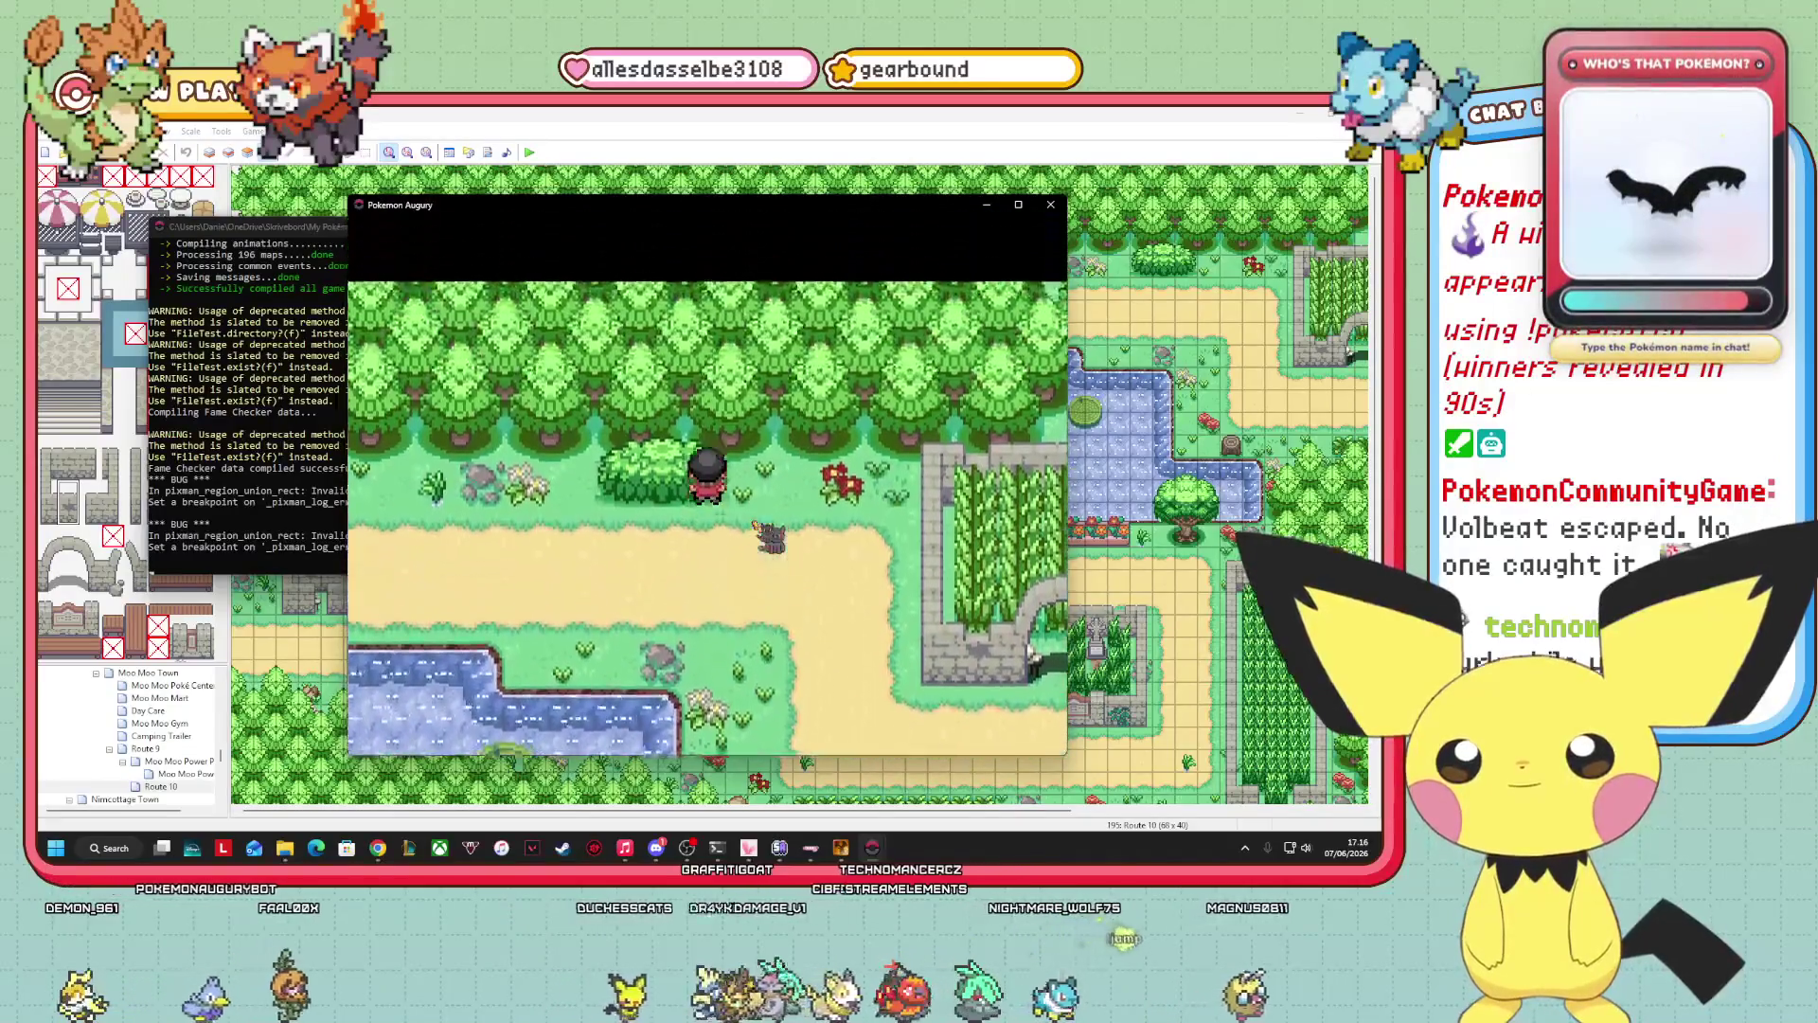
key("Down")
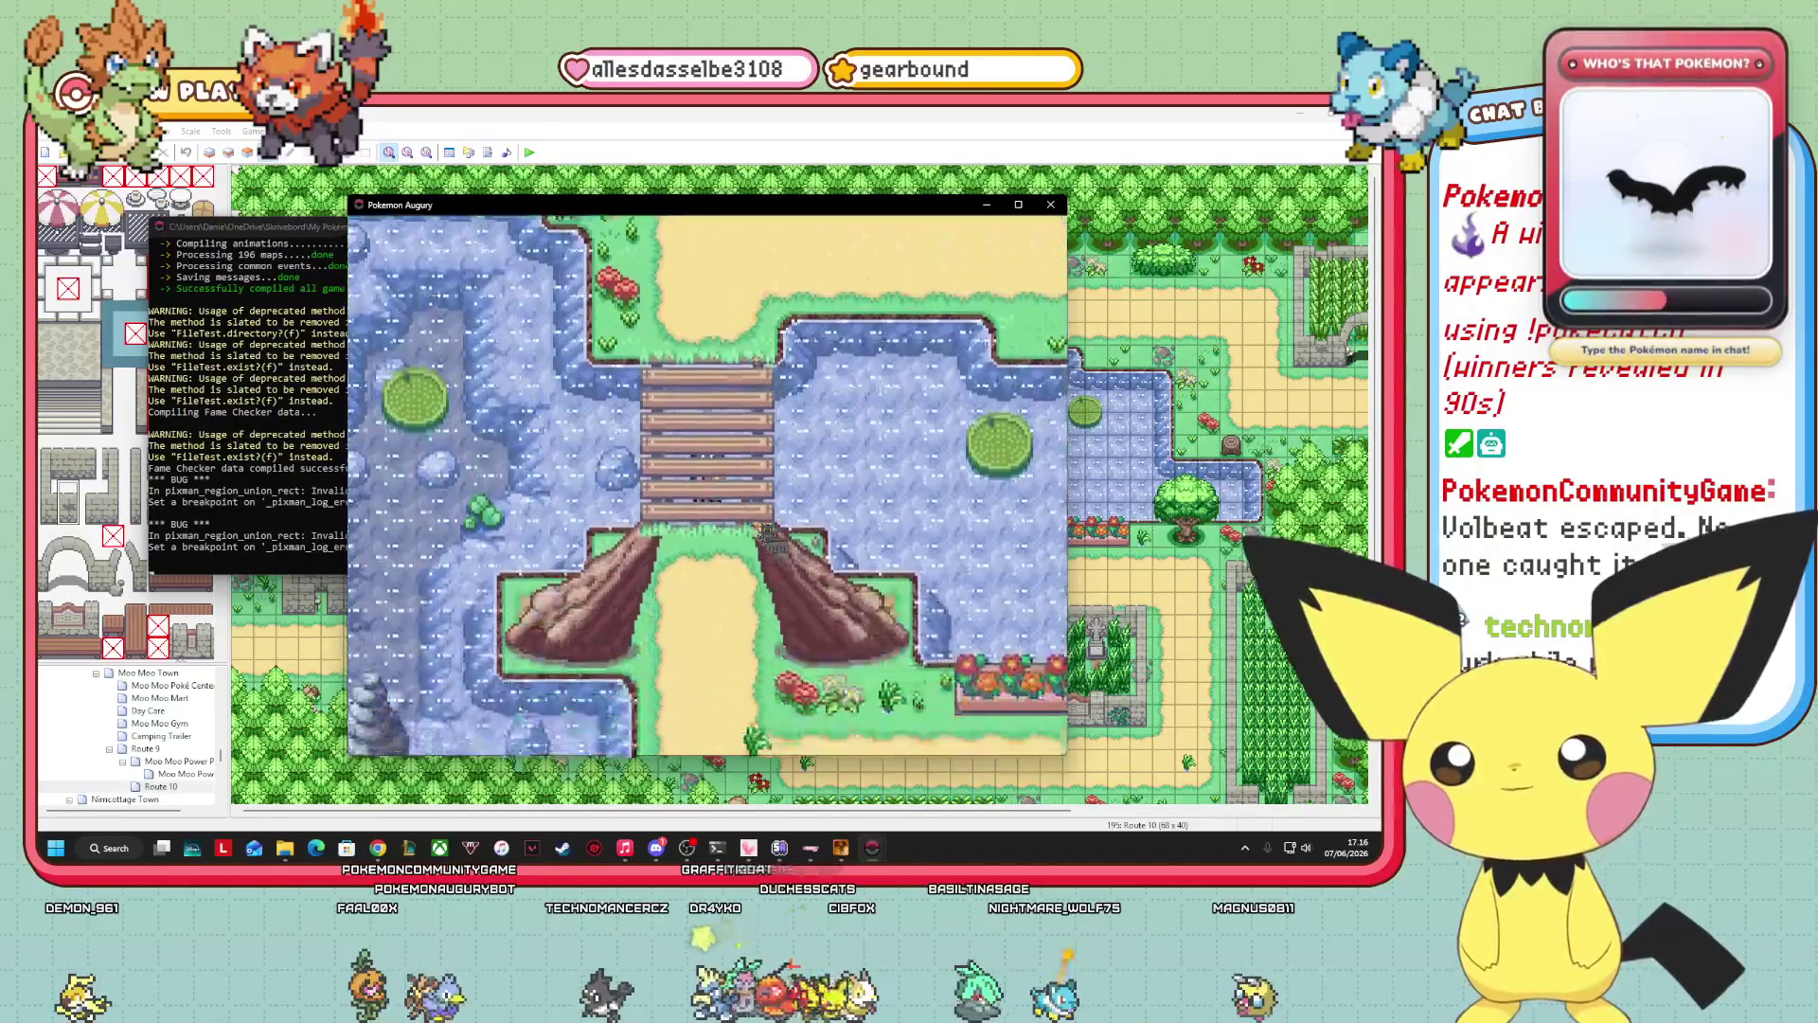
key("Up")
key("Up")
key("Up")
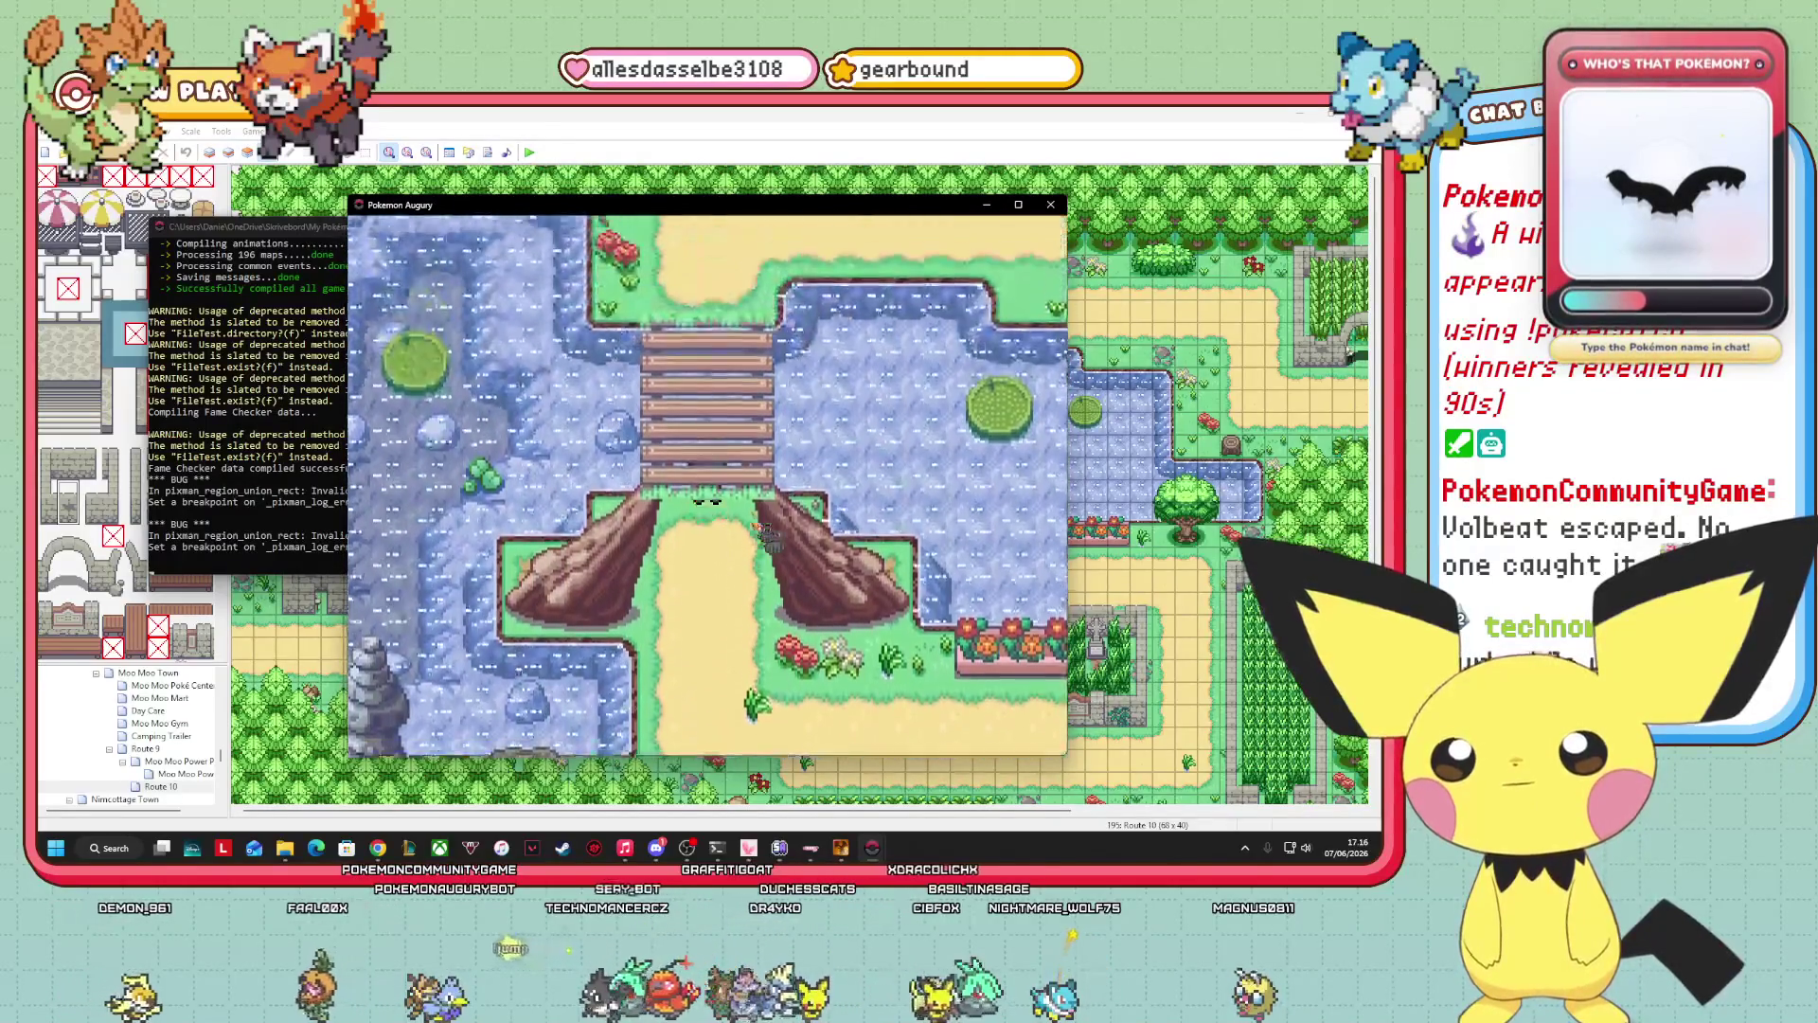
key("Down")
key("Down")
key("Down")
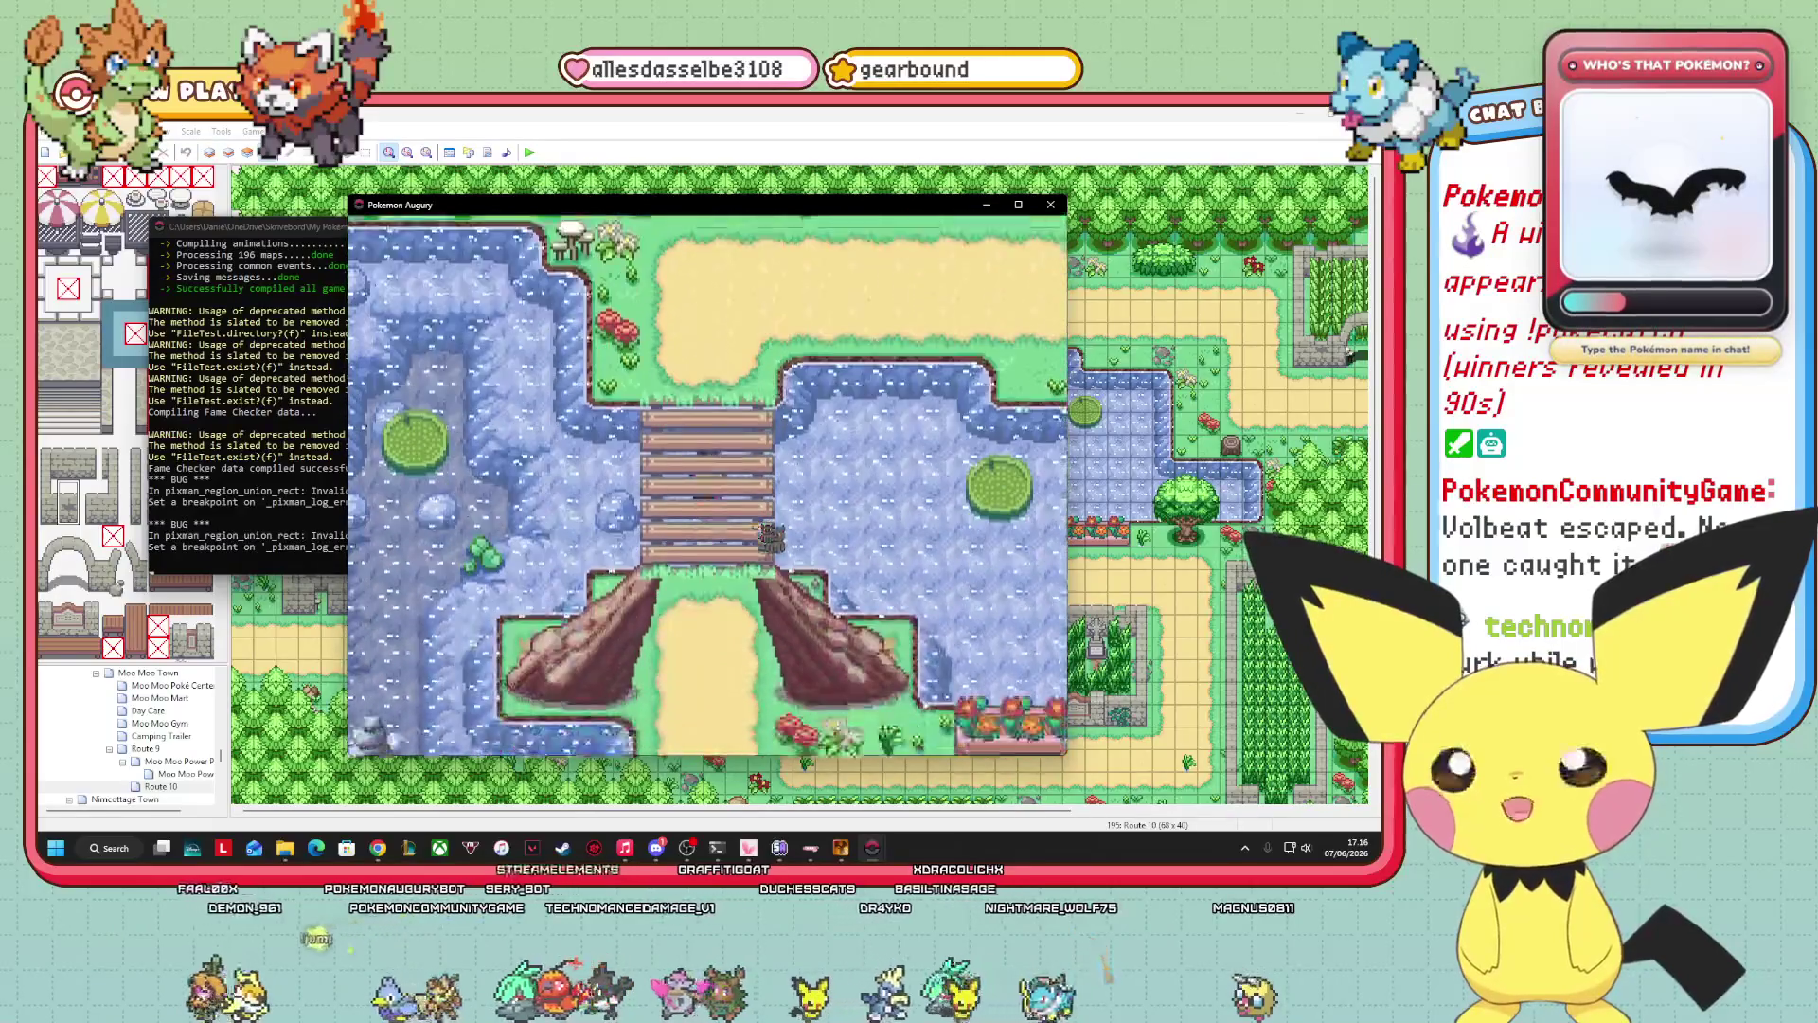
key("Down")
key("Down")
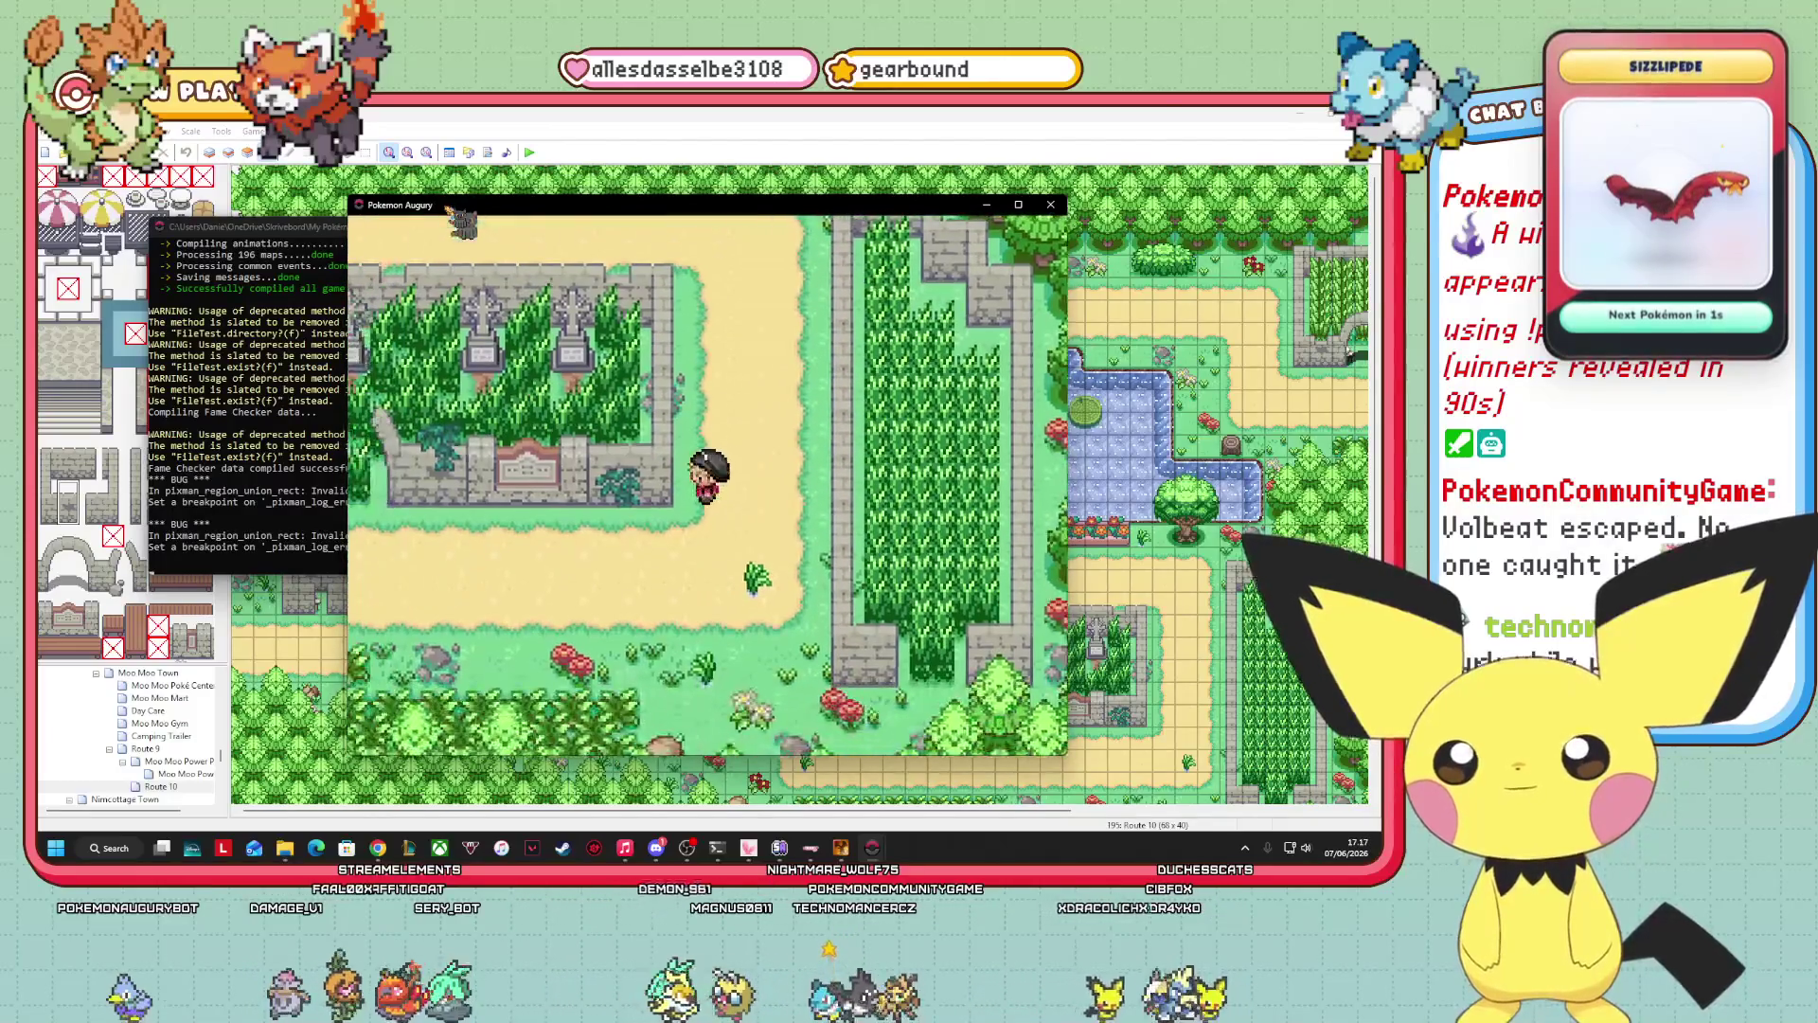
Walk left and up beside the graveyard into the grass.
key("Left")
key("Up")
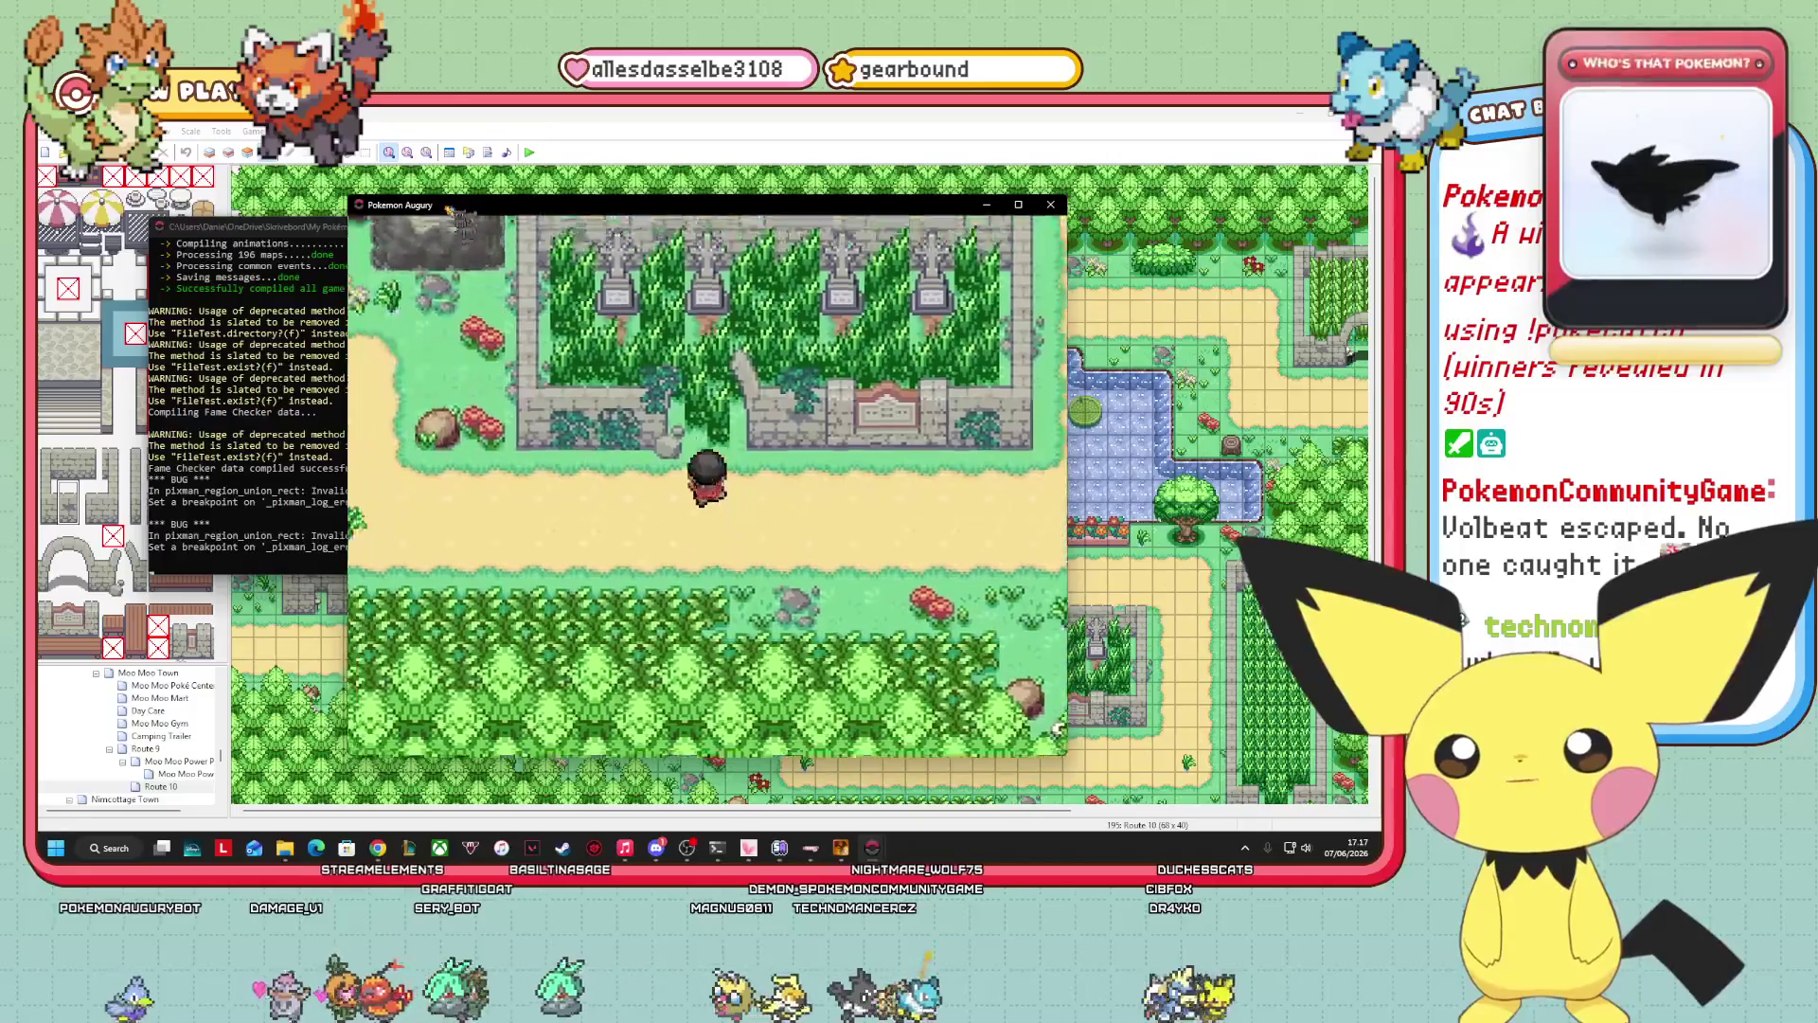
key("Left")
key("Left")
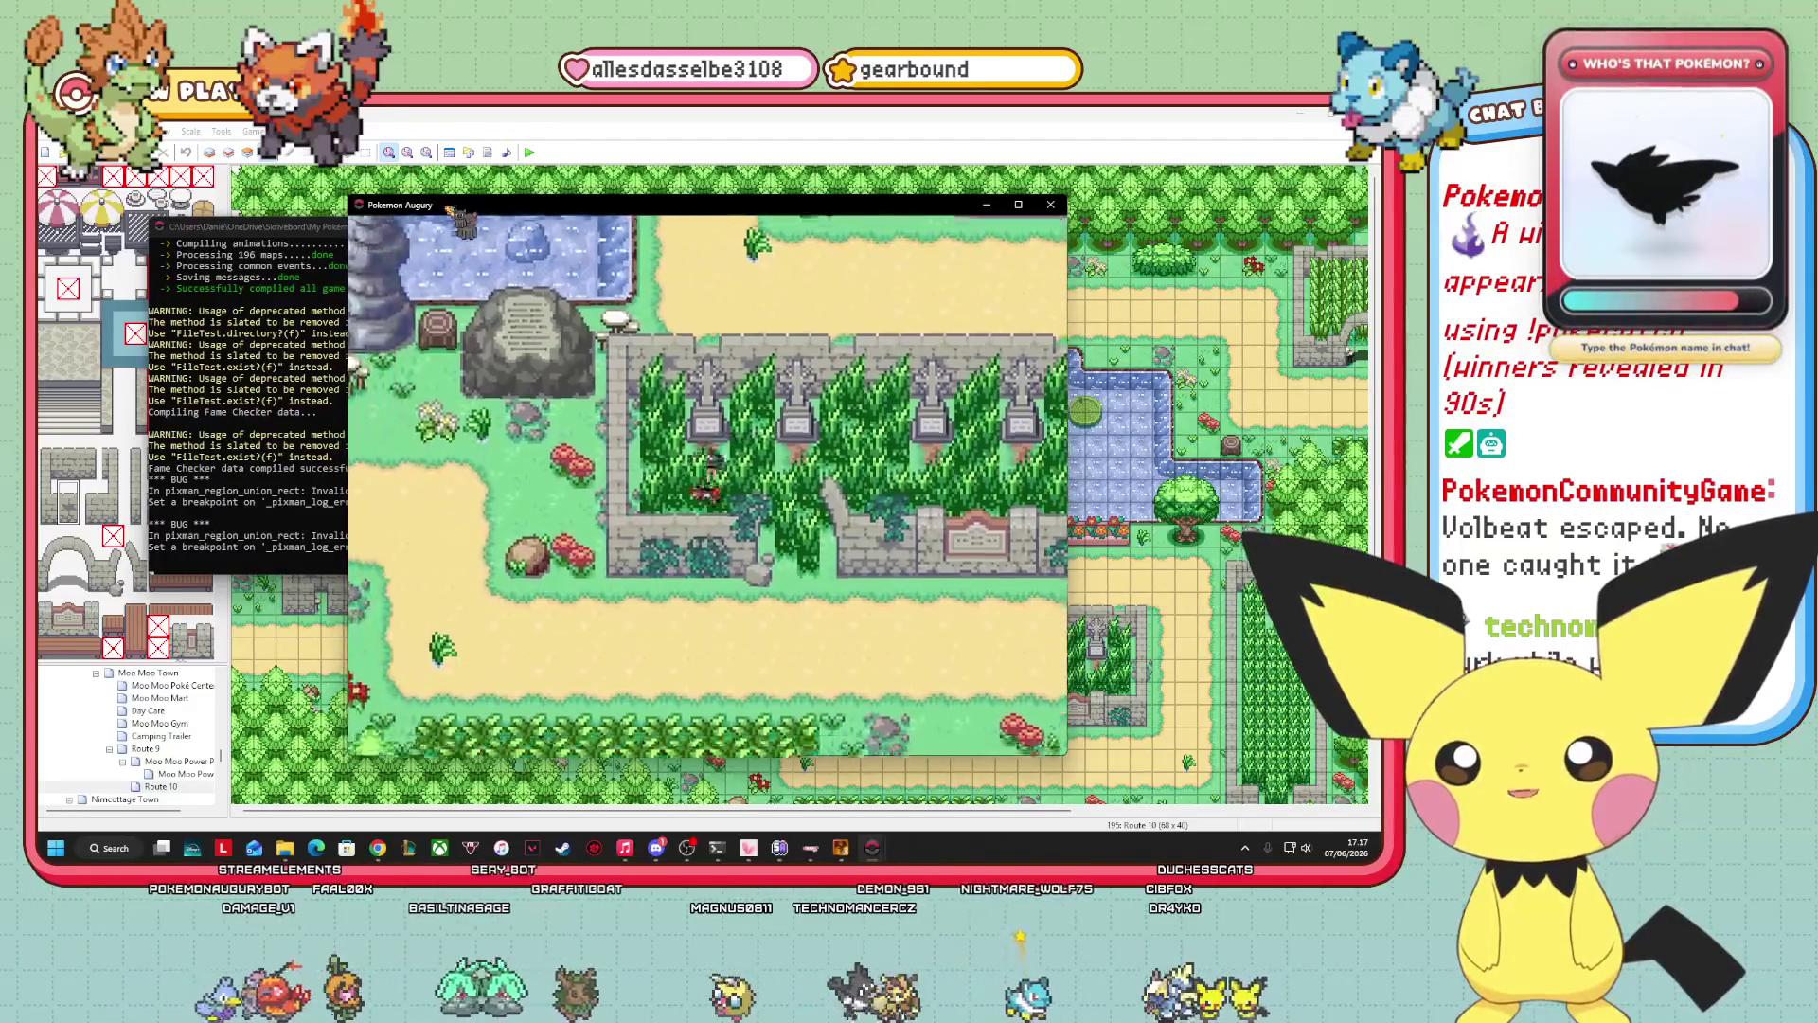
key("Up")
key("Left")
key("Left")
key("Up")
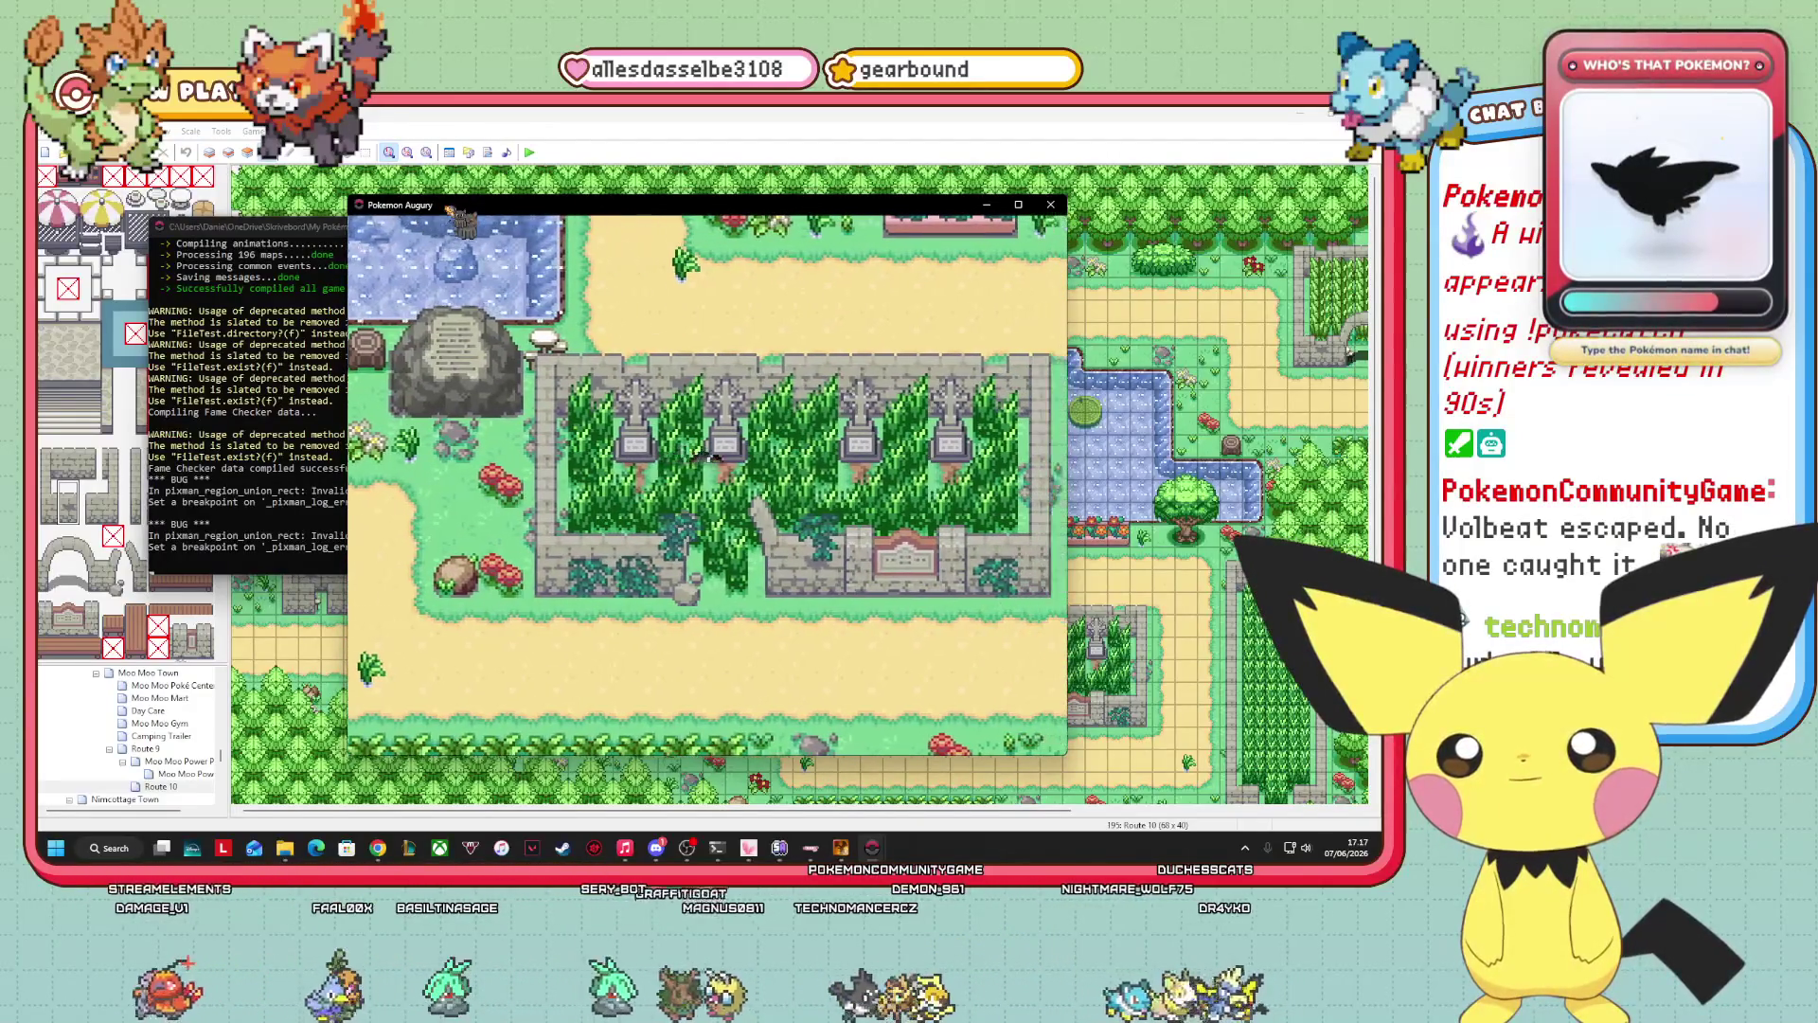
key("Left")
key("Left")
key("Left")
key("Up")
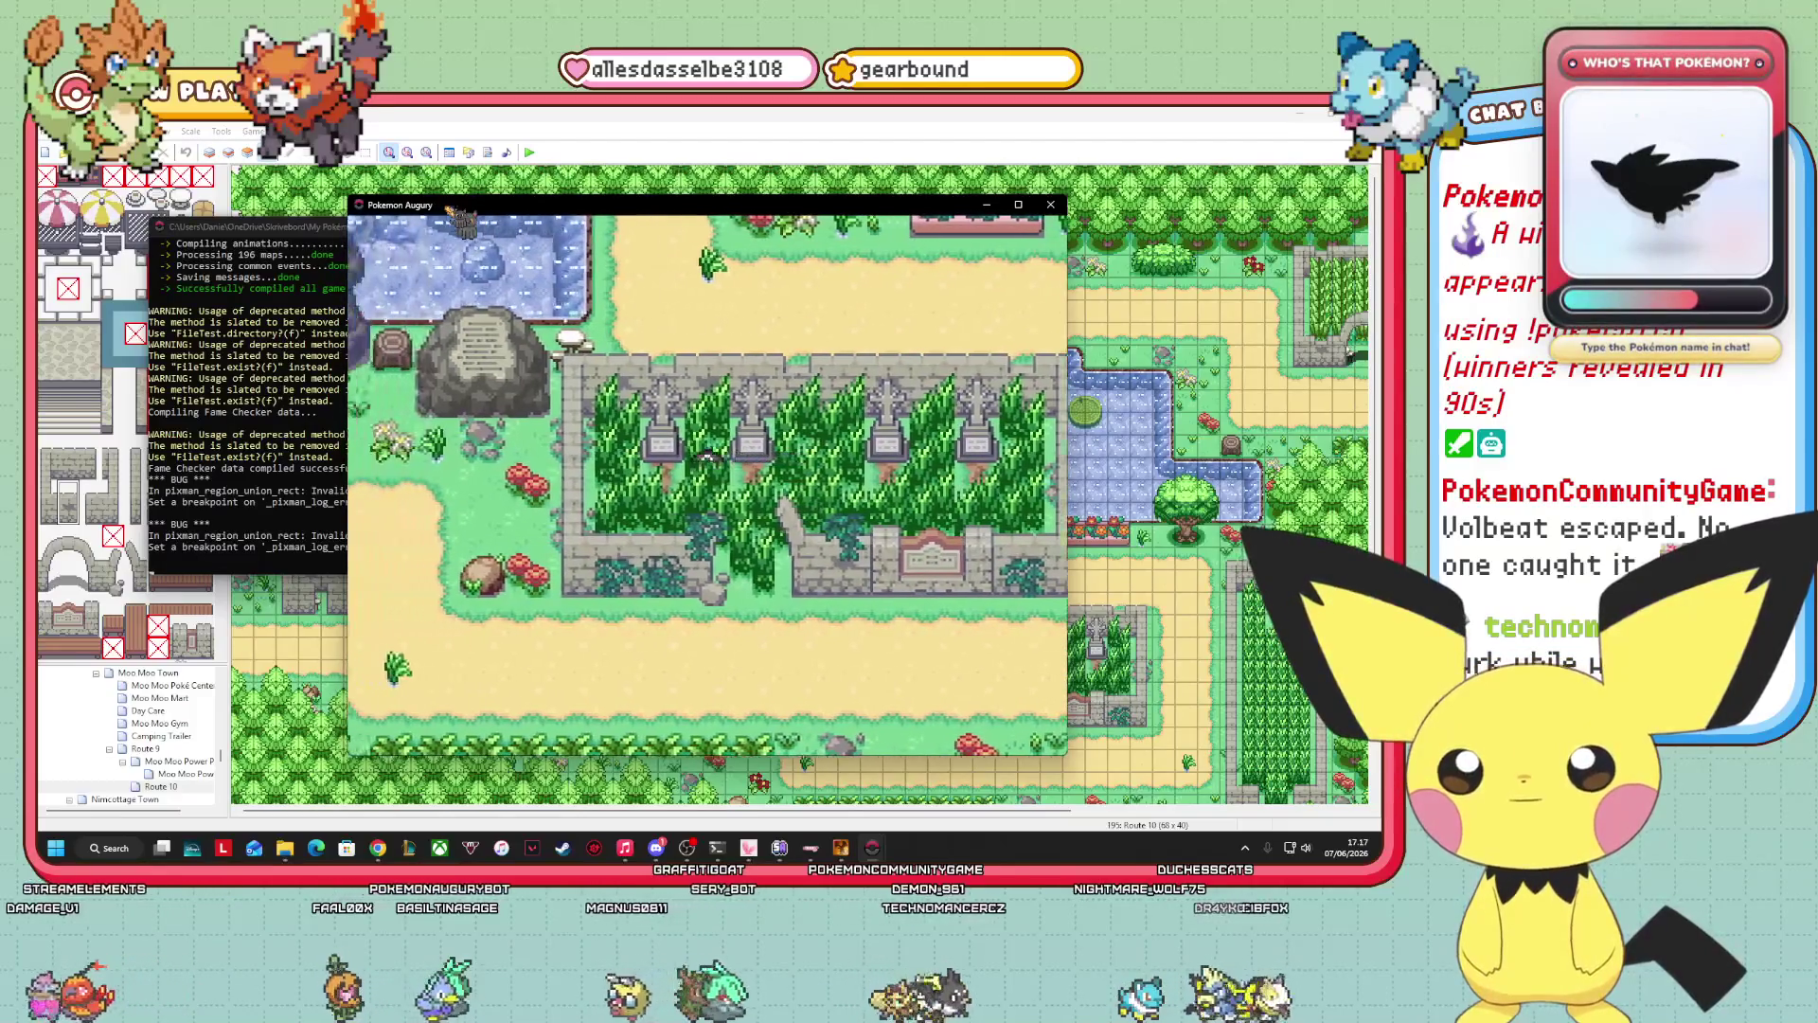
key("Right")
key("Down")
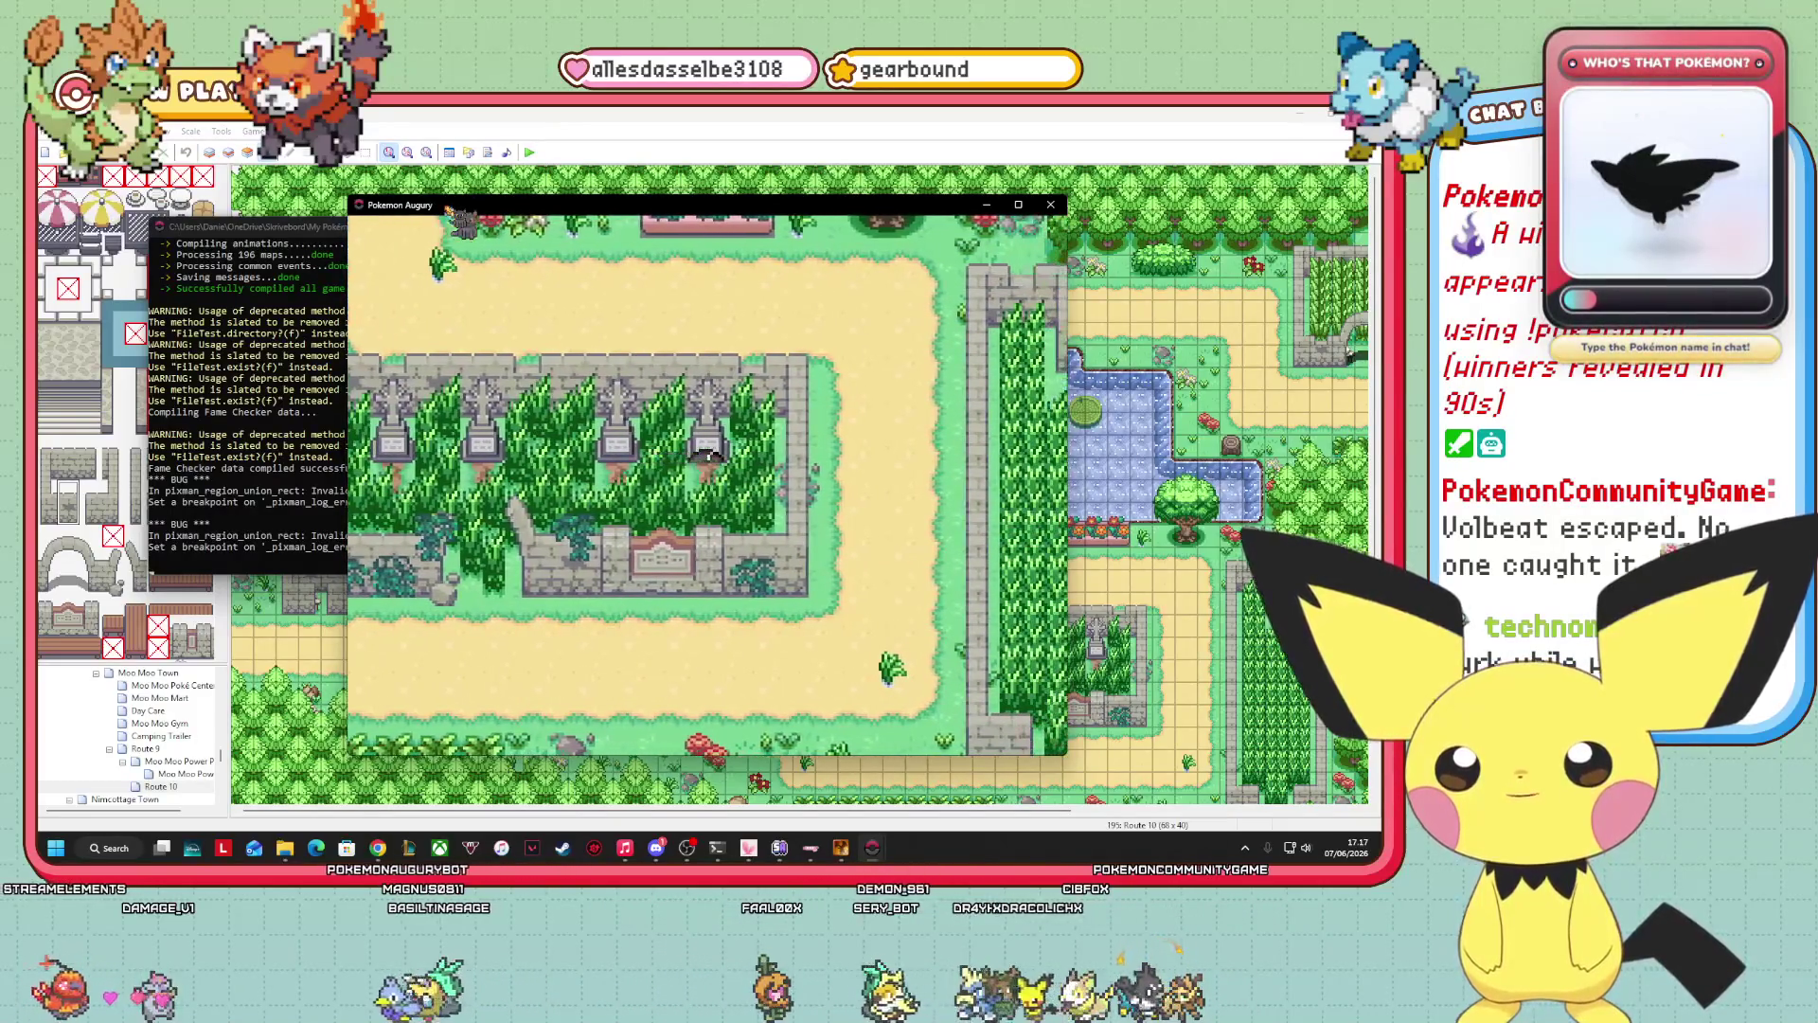
Loop past the graveyard and forest edge through the tall-grass corridor to the sandy path.
key("Up")
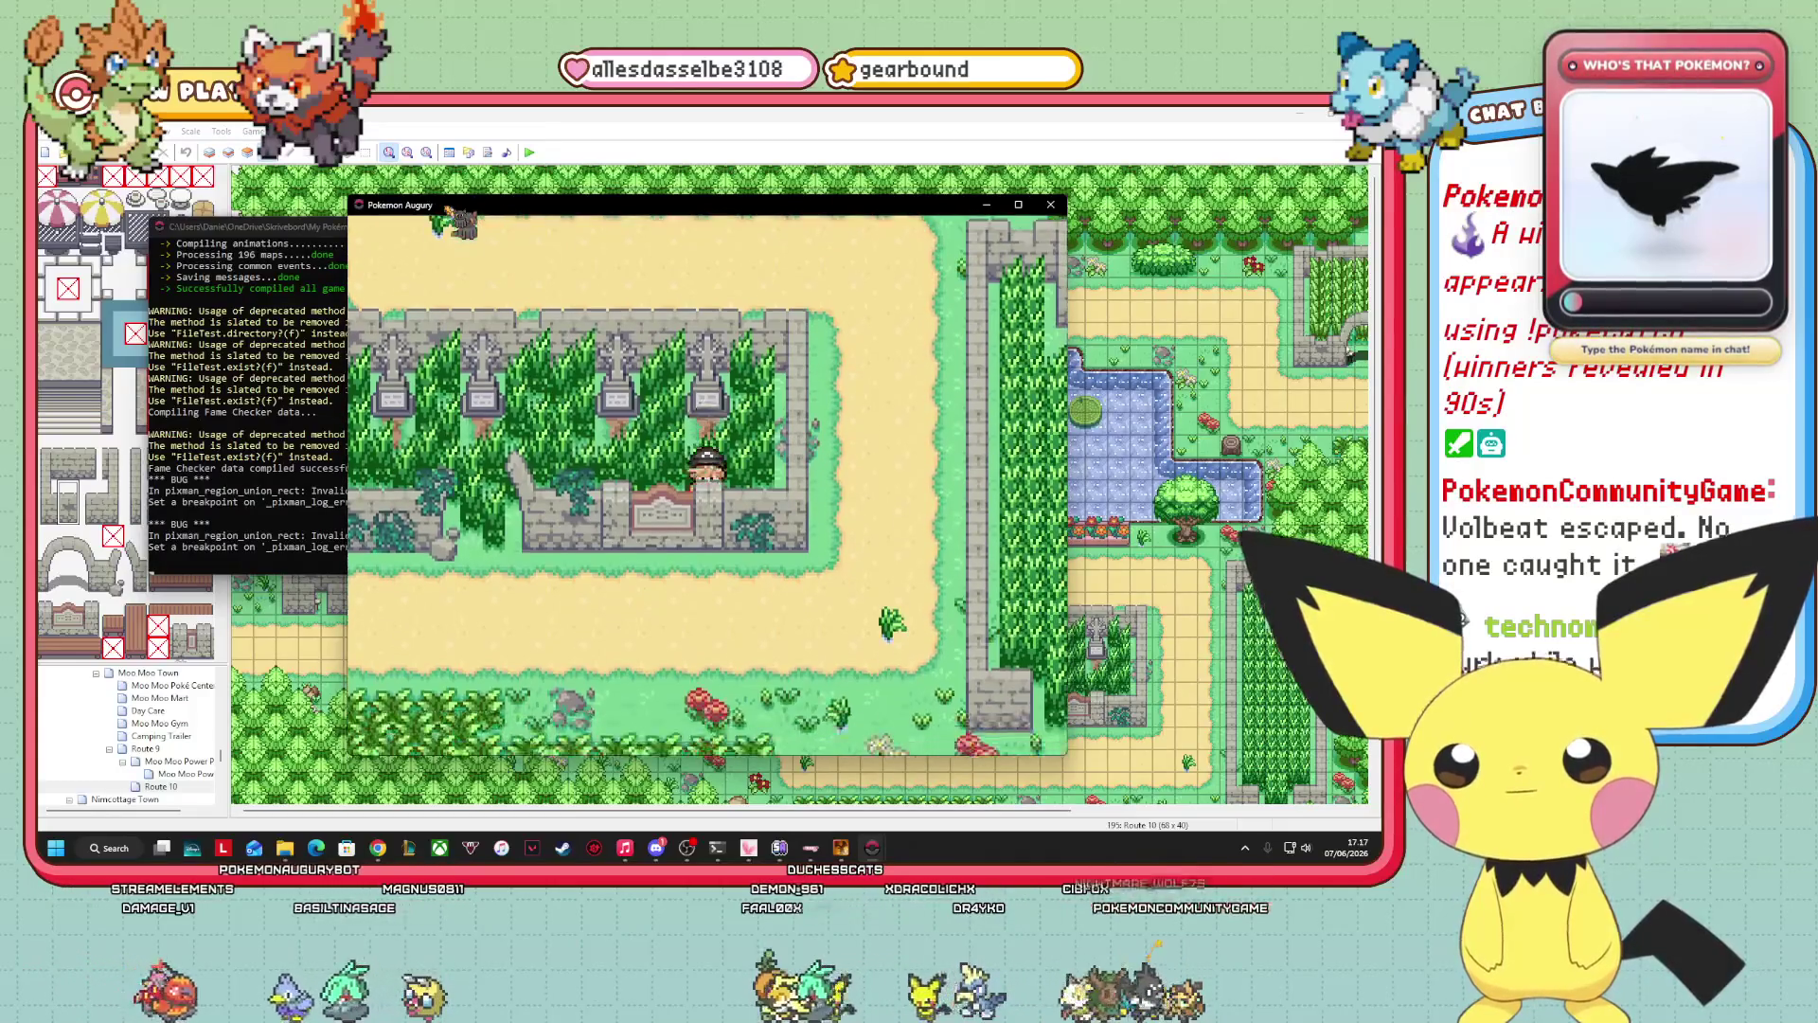
key("Left")
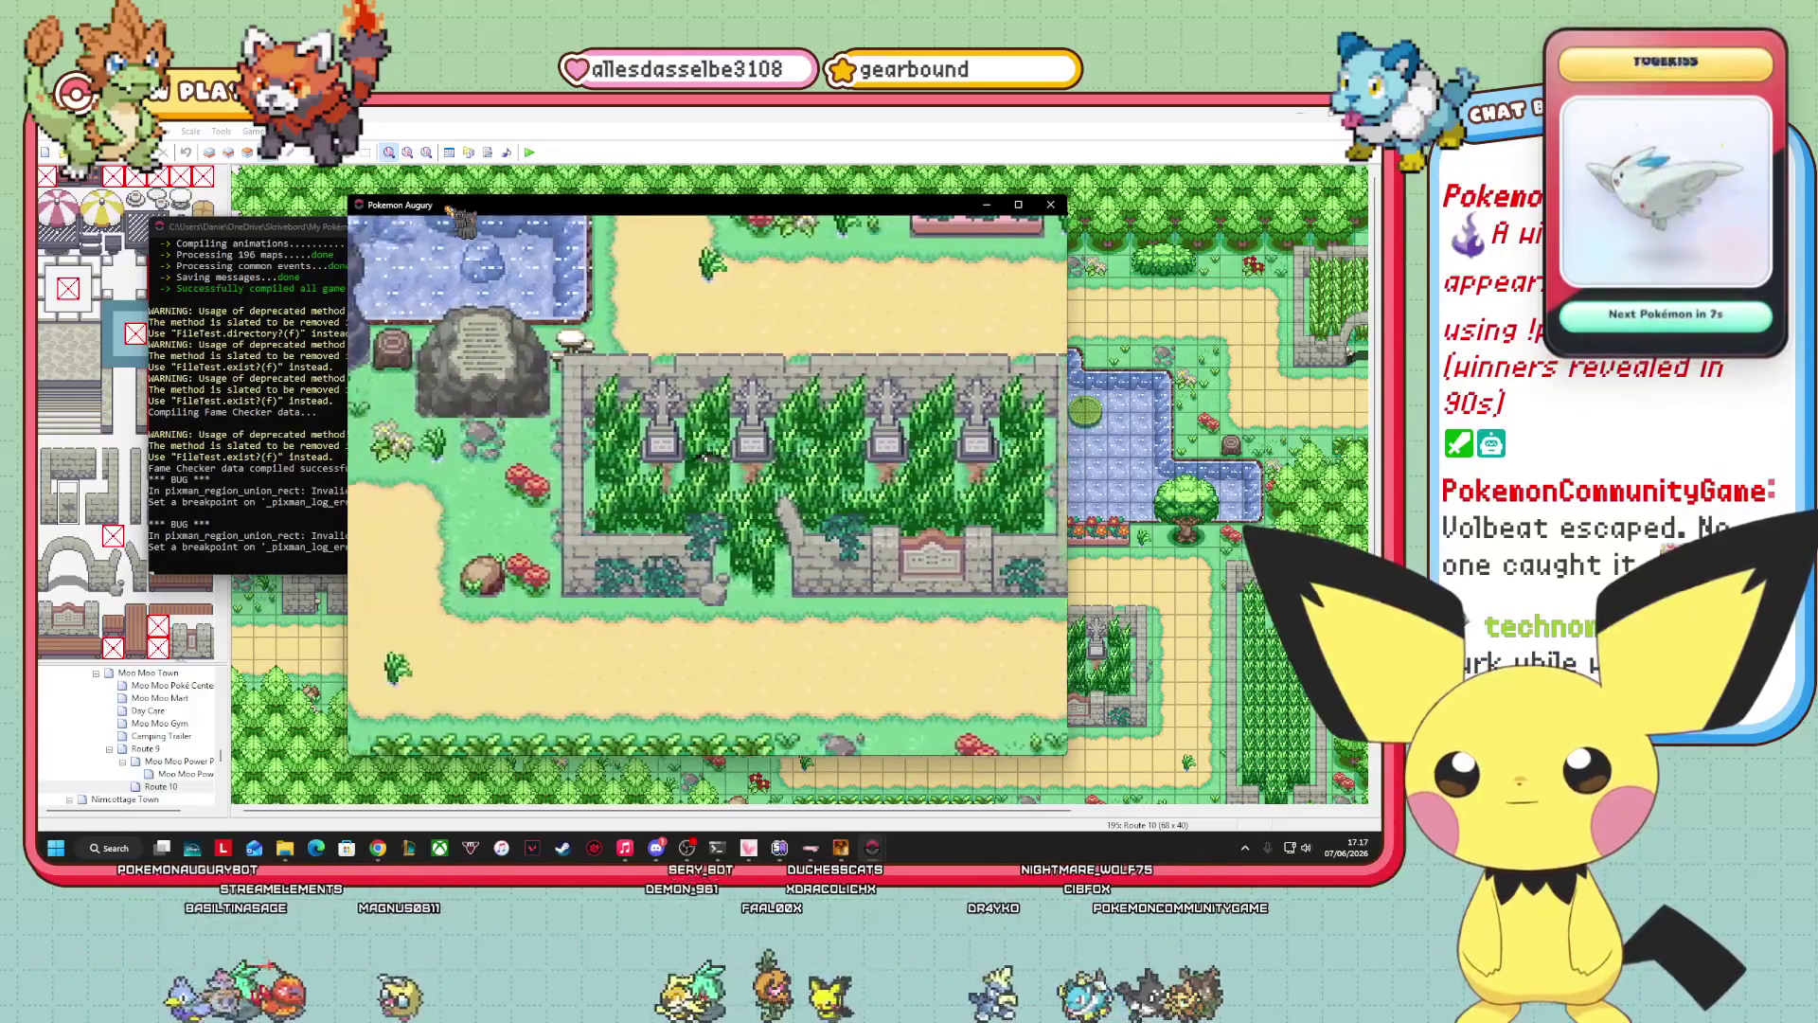
key("Down")
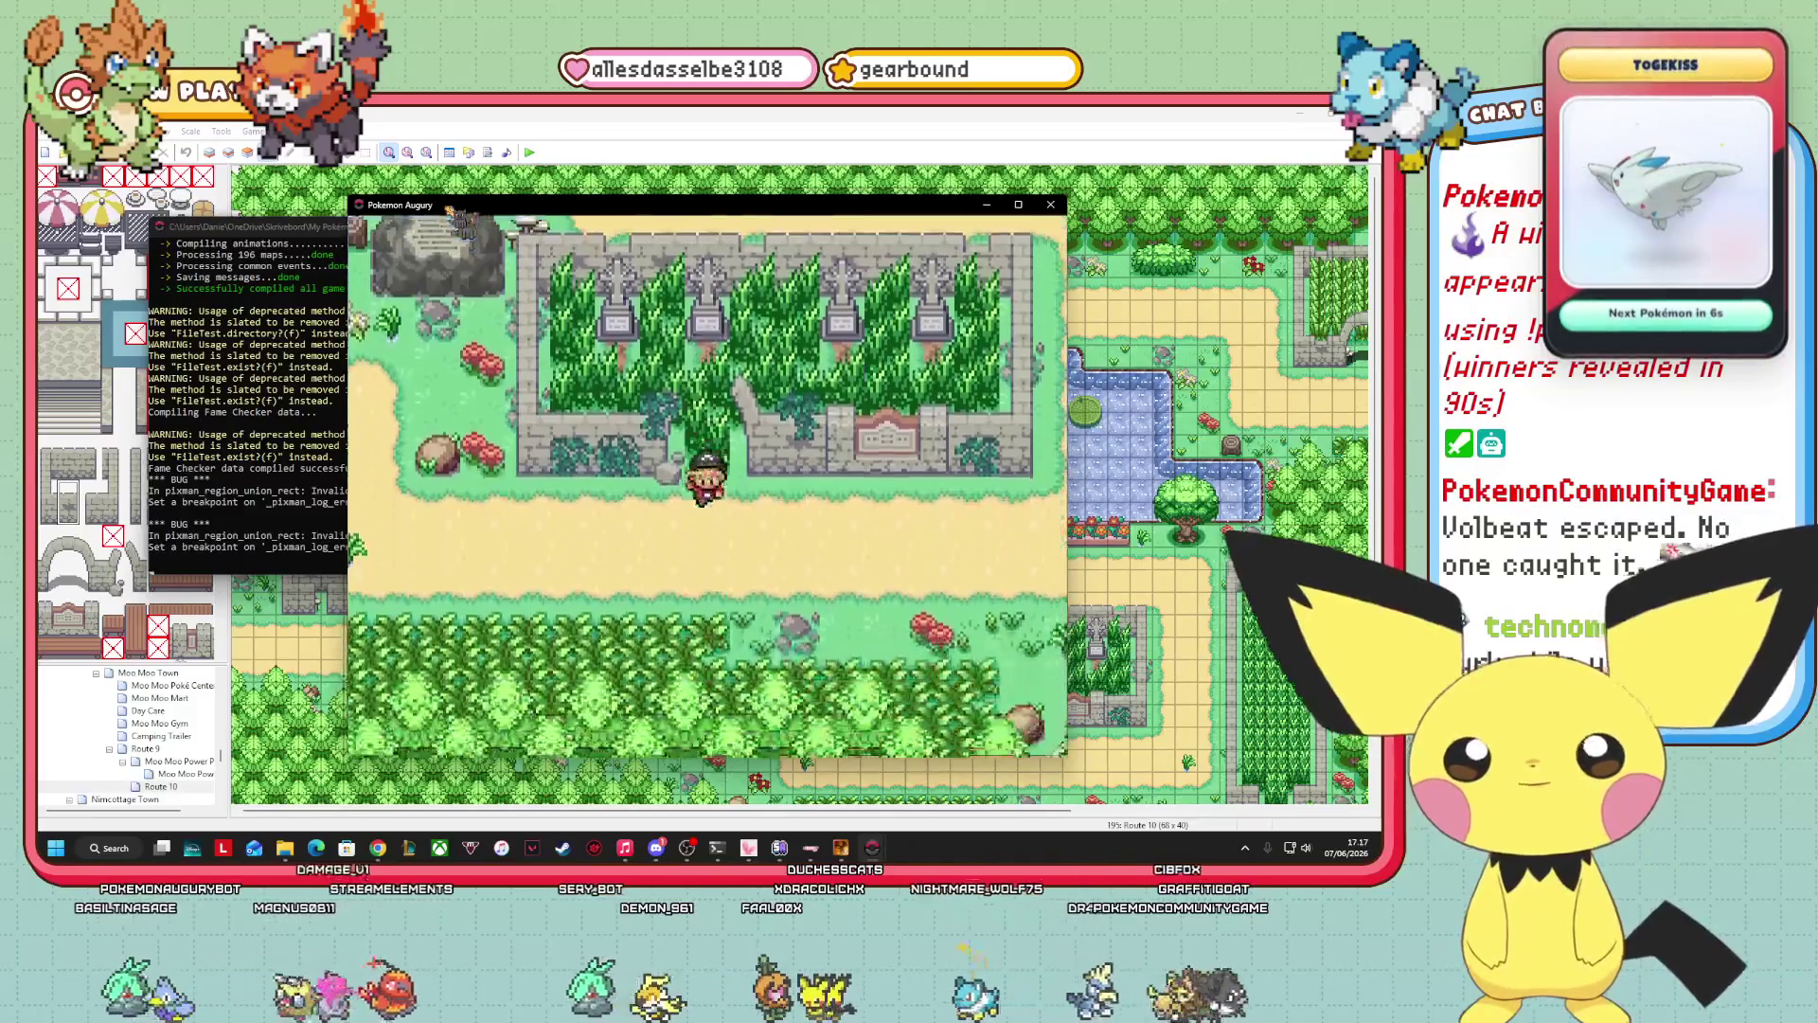
key("Right")
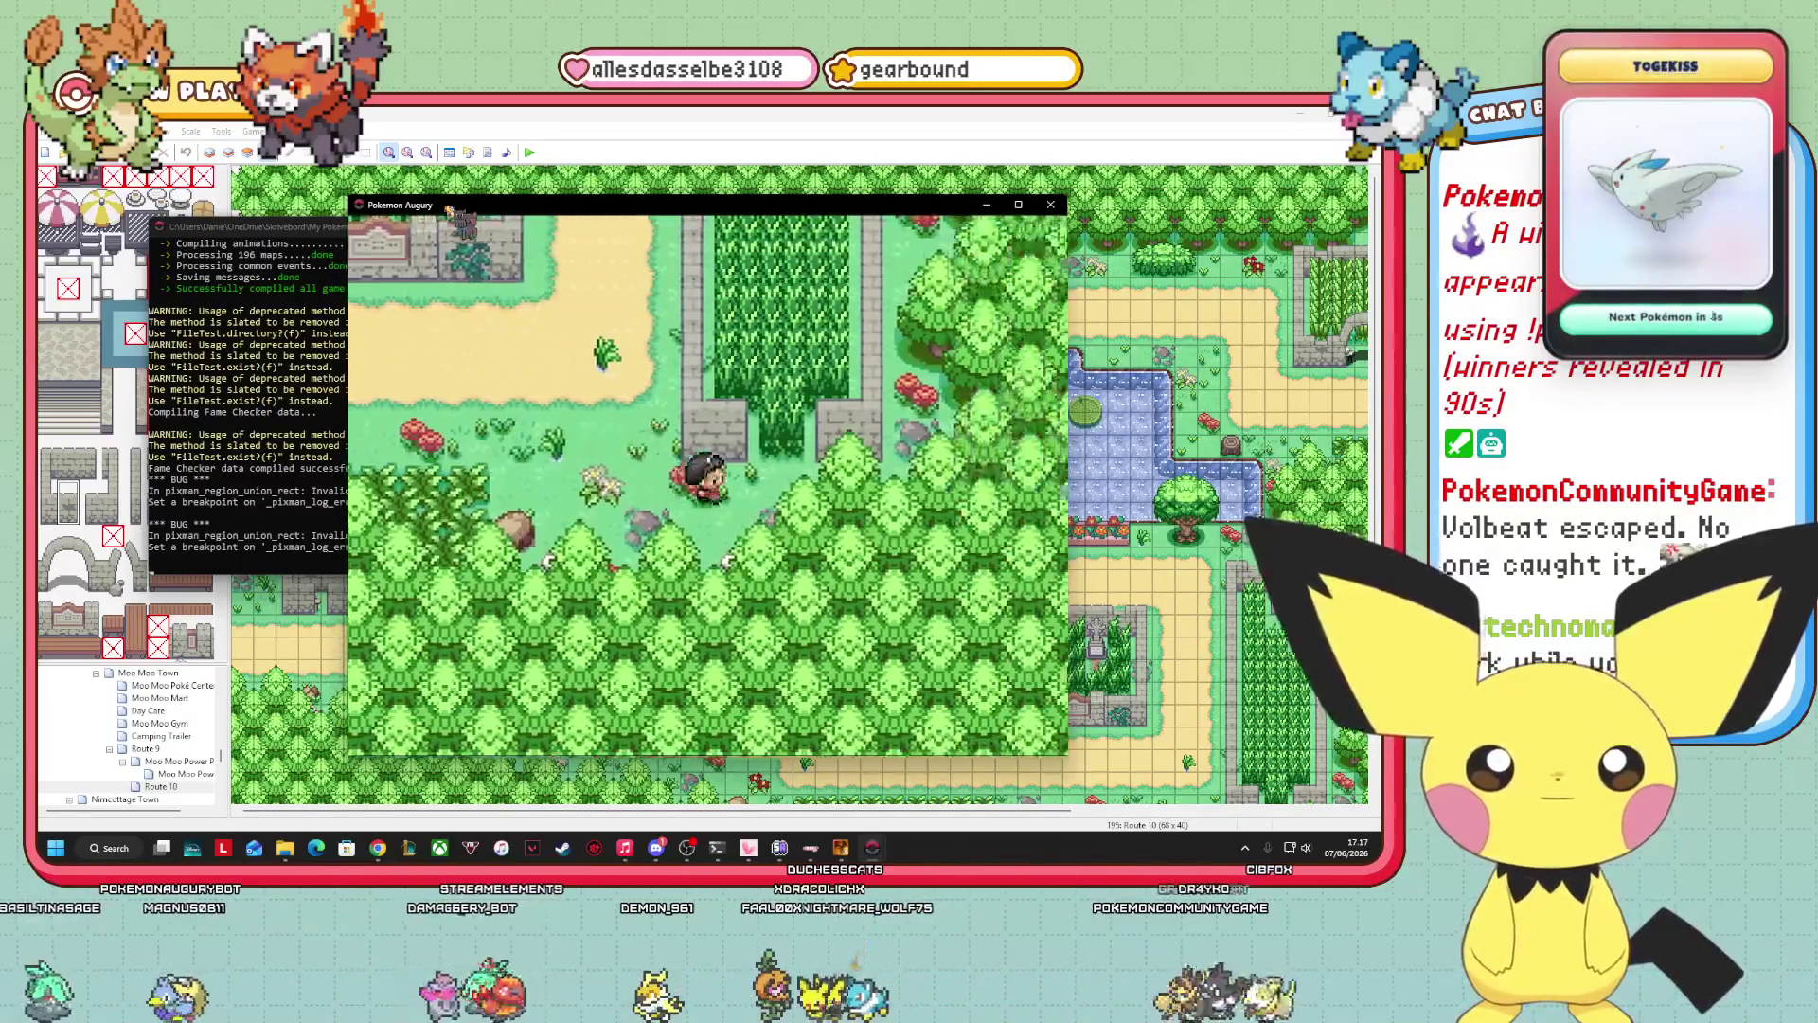
key("Up")
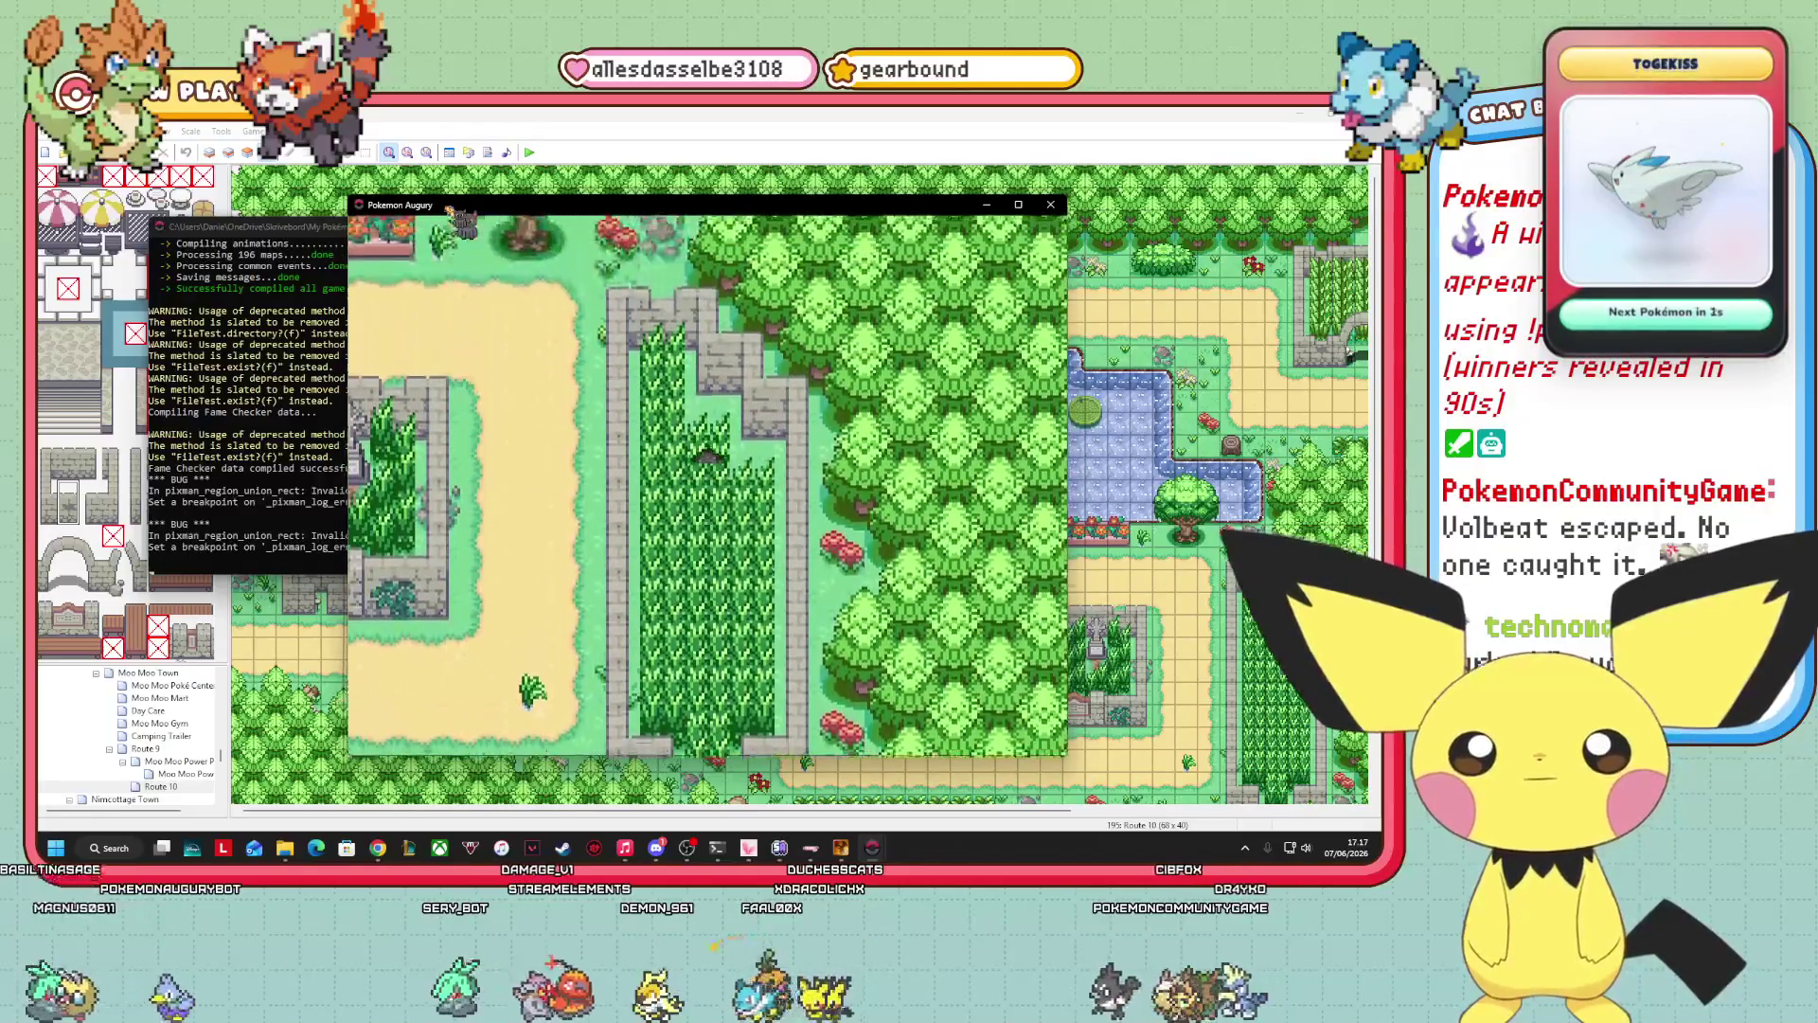
key("Down")
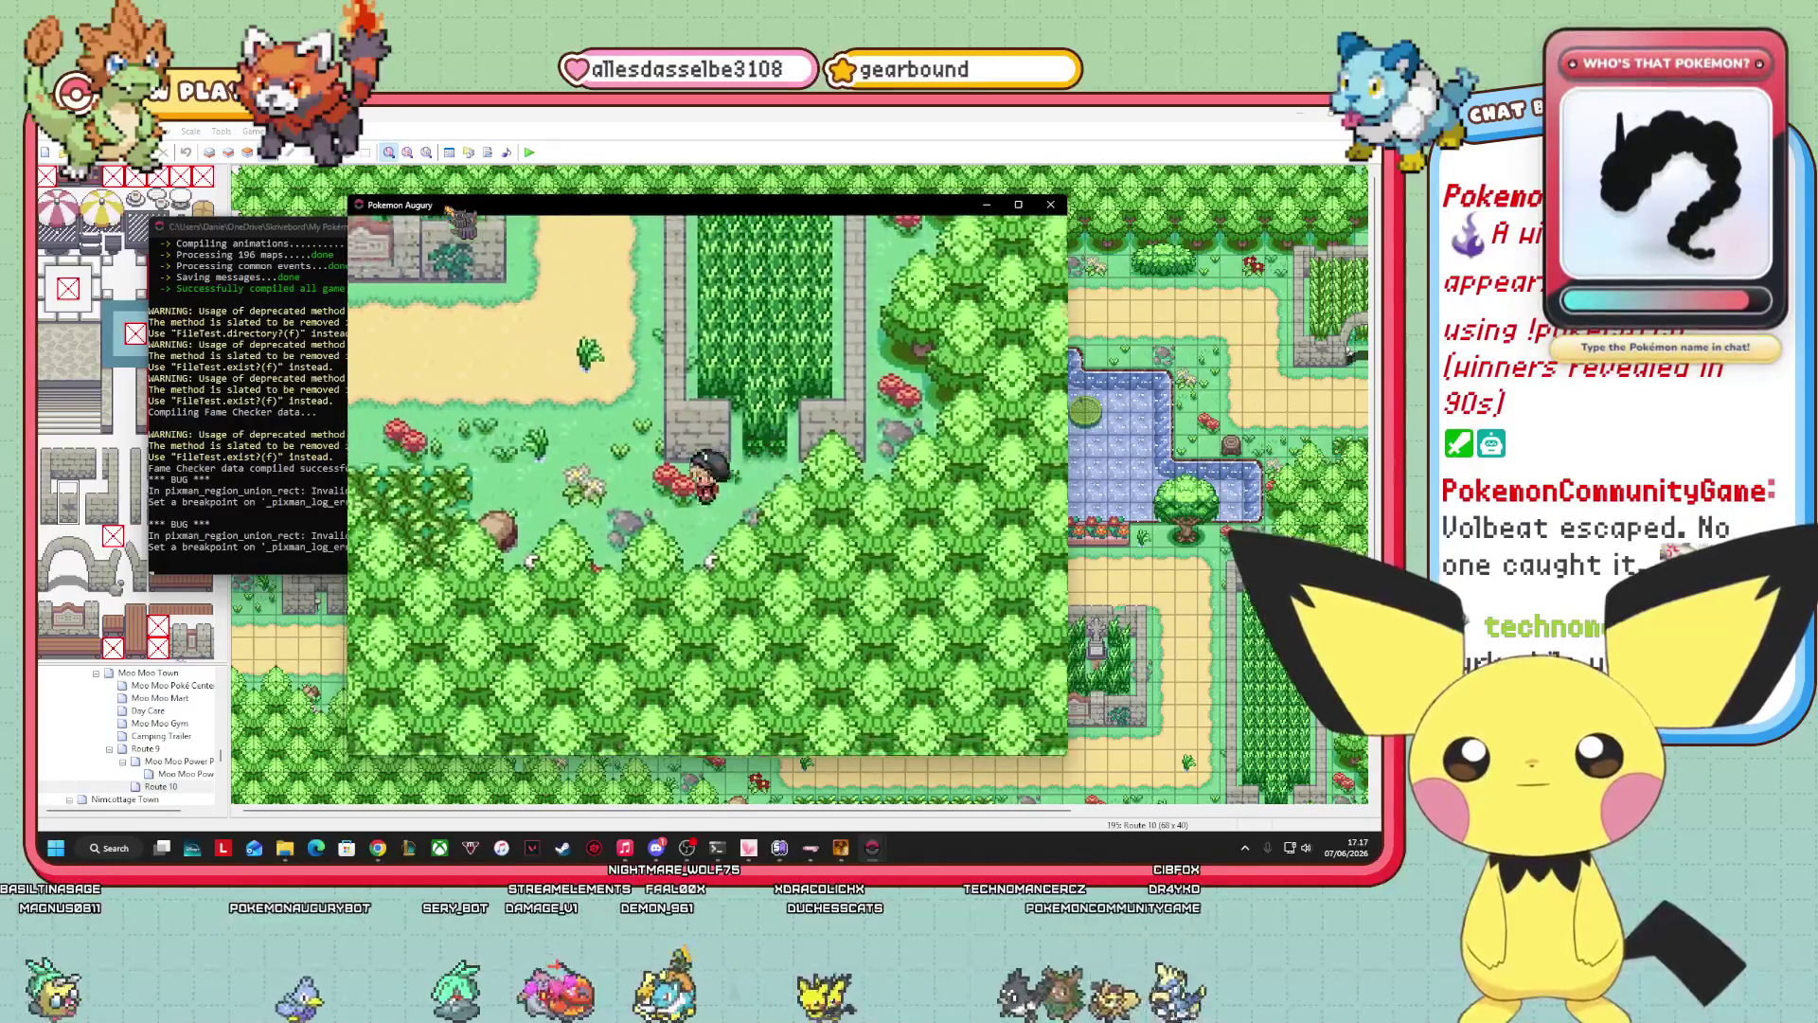
key("Up")
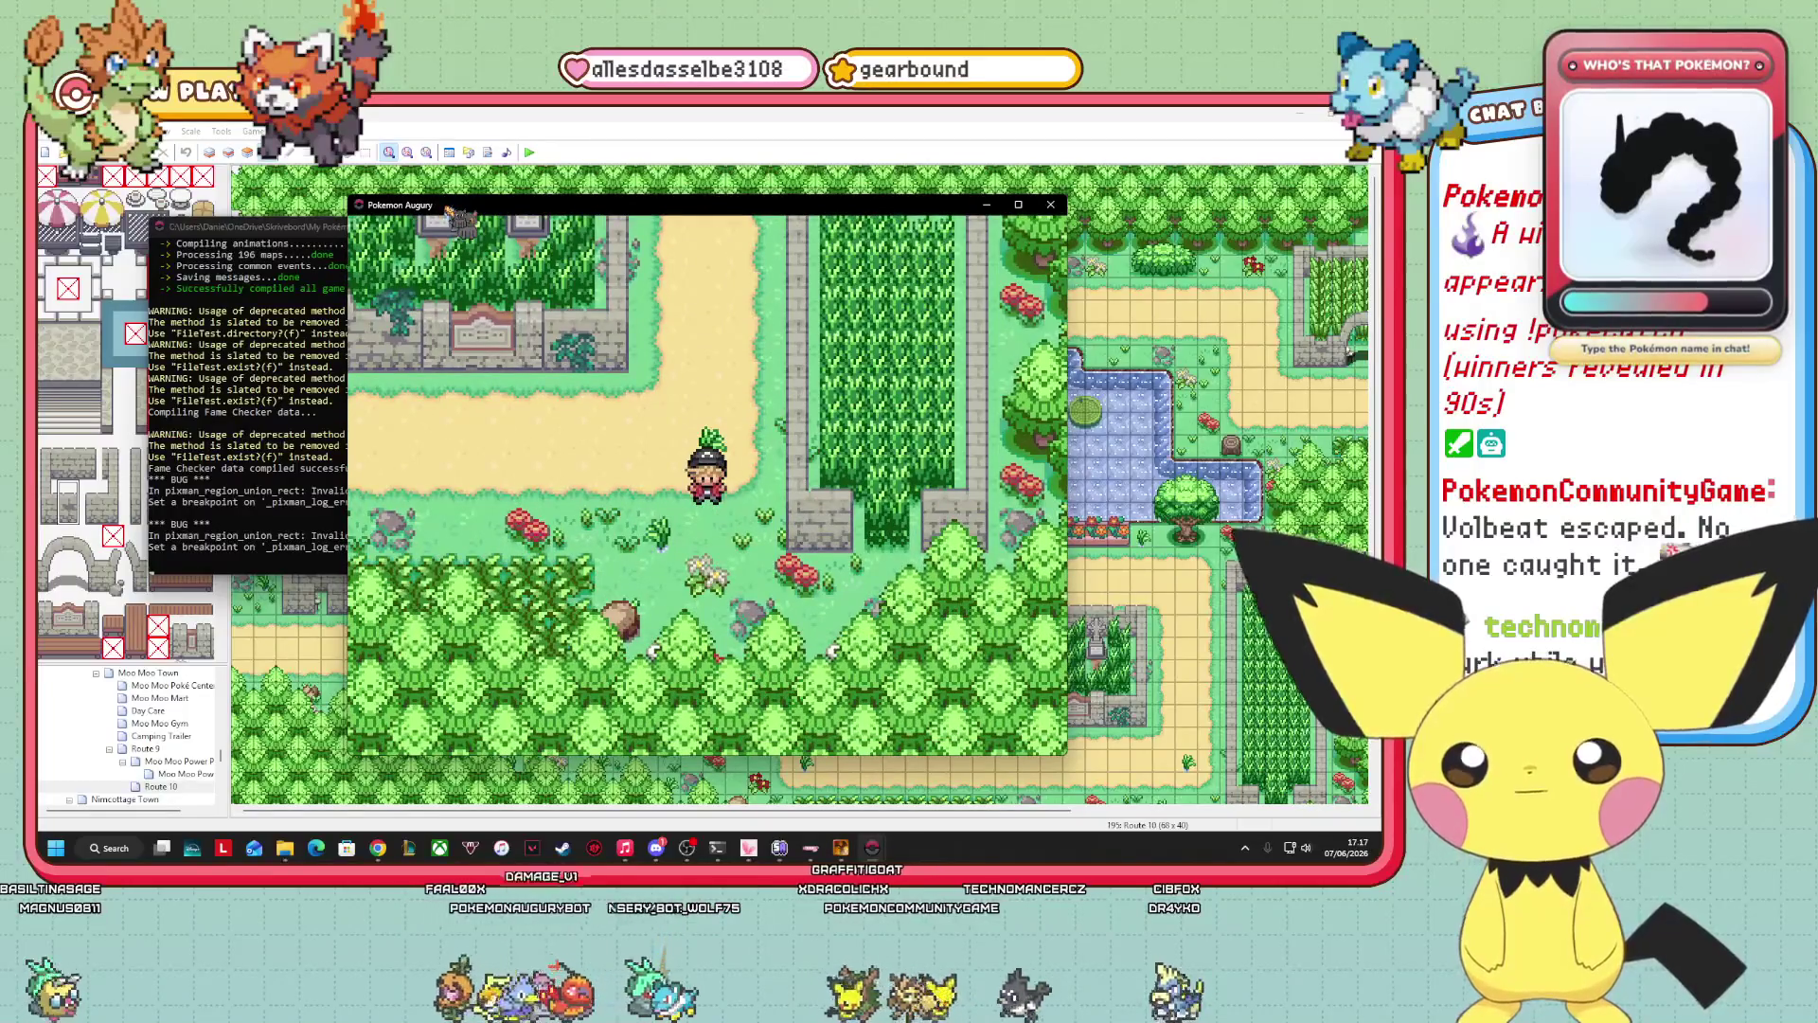
Save the game on Route 10 from the pause menu.
key("x")
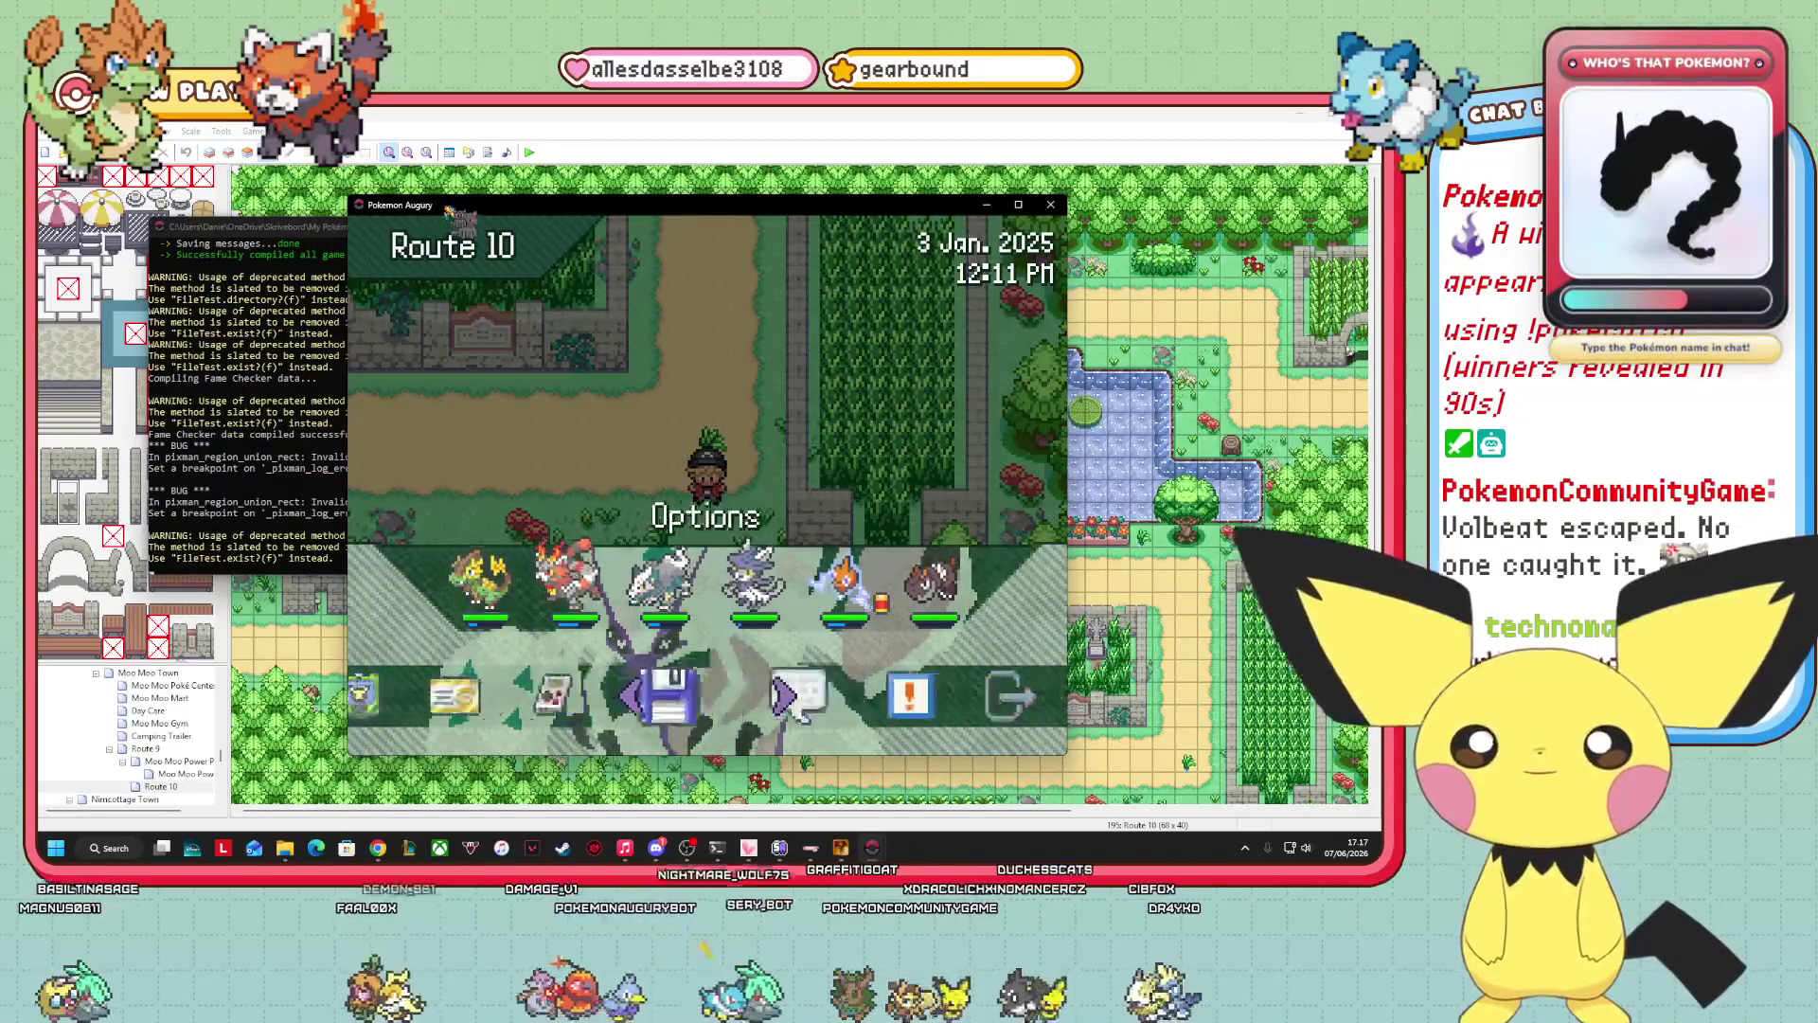
key("c")
key("c")
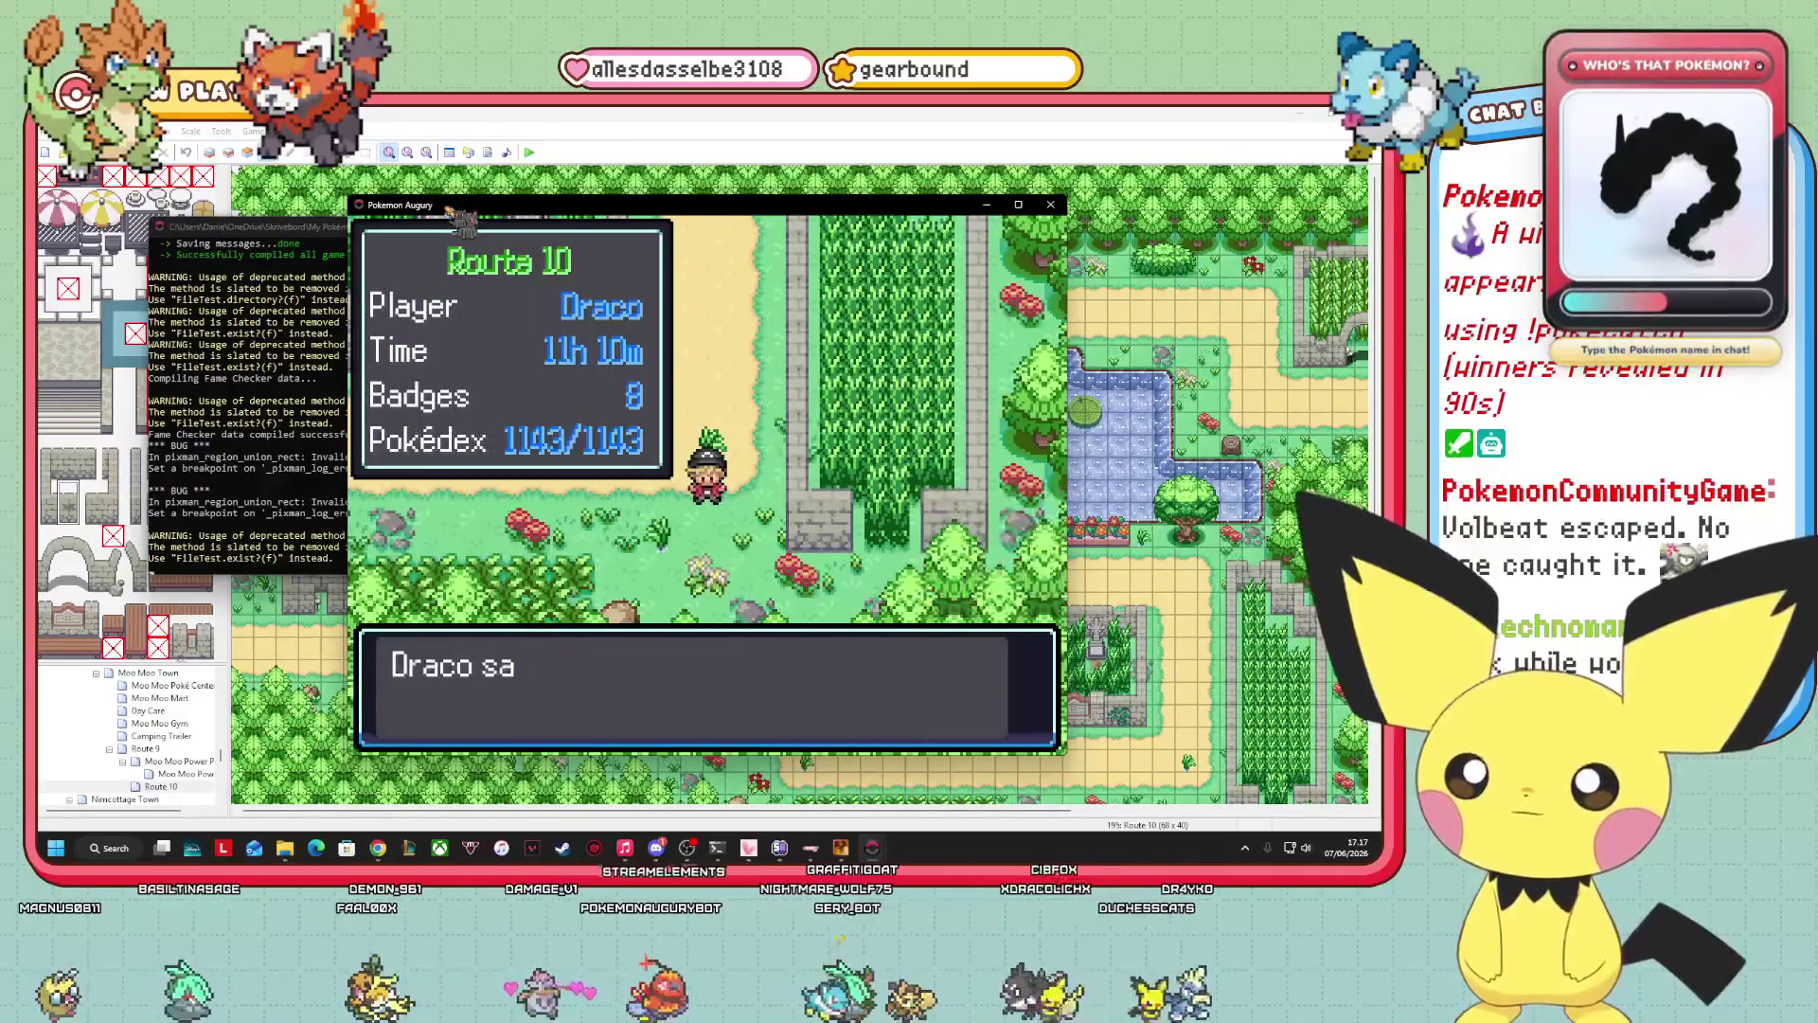
key("c")
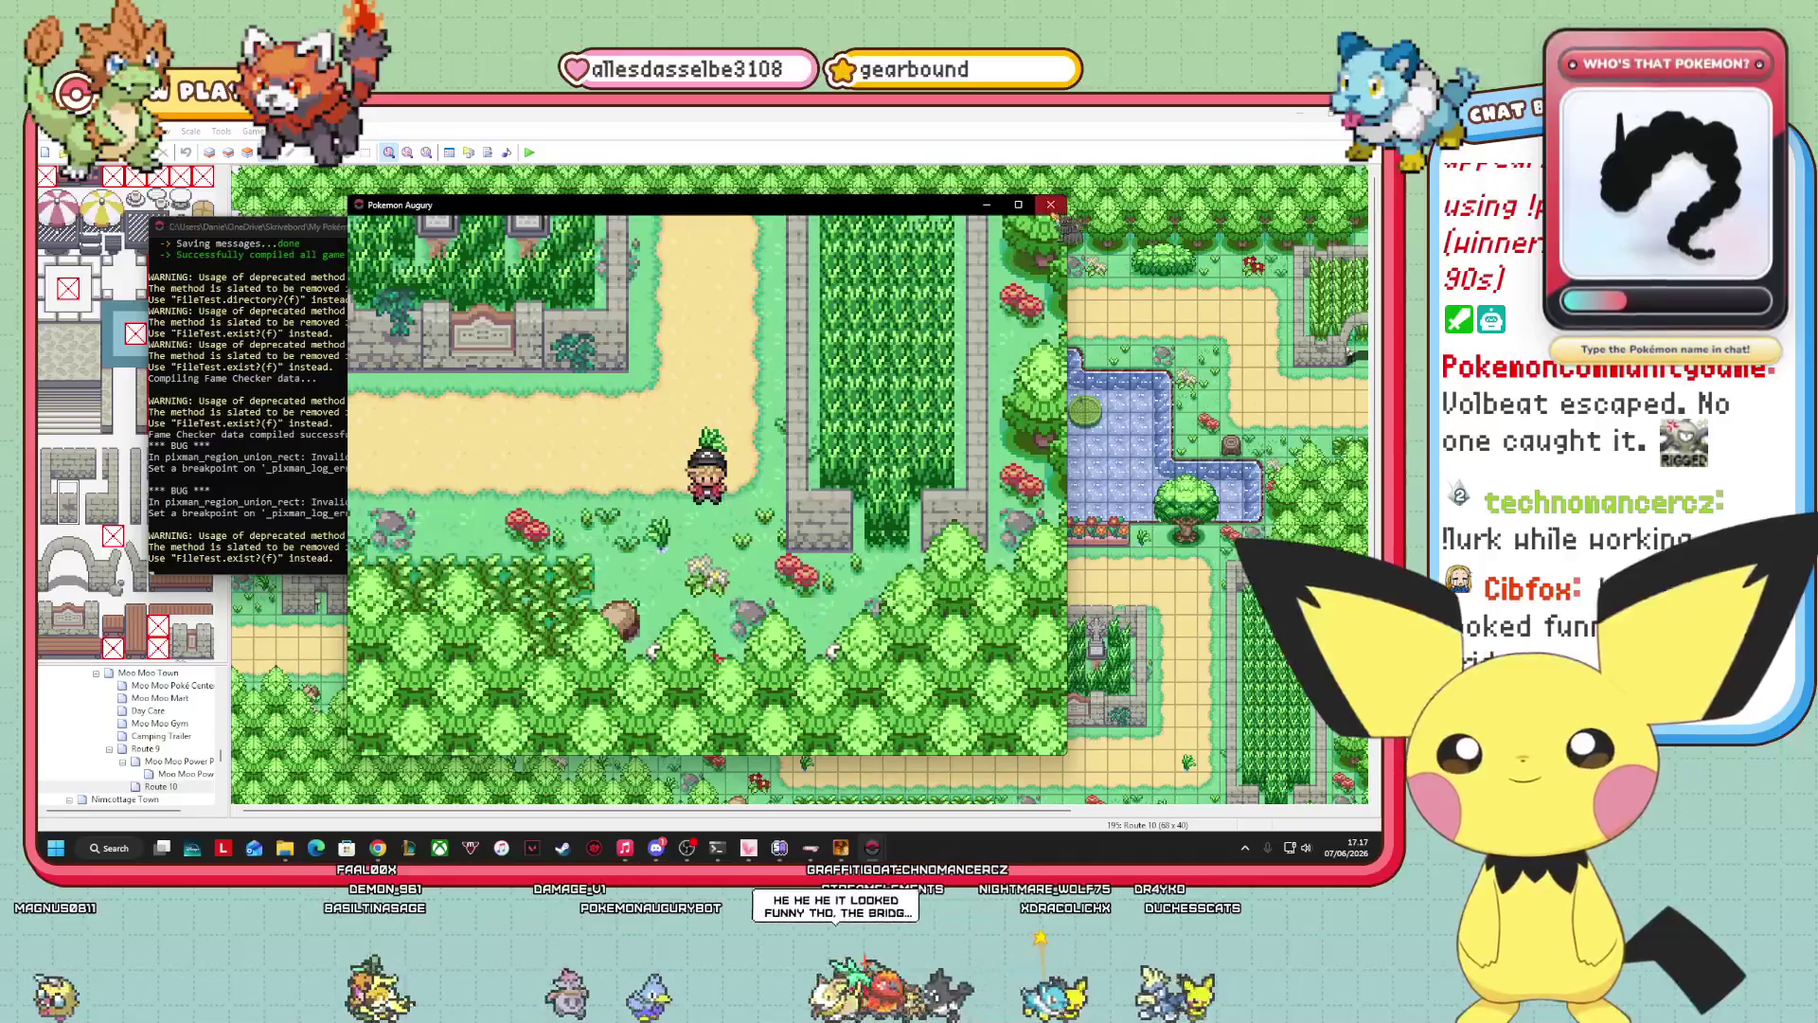
Open Debug > Other editors > Edit terrain tags from the pause menu.
key("x")
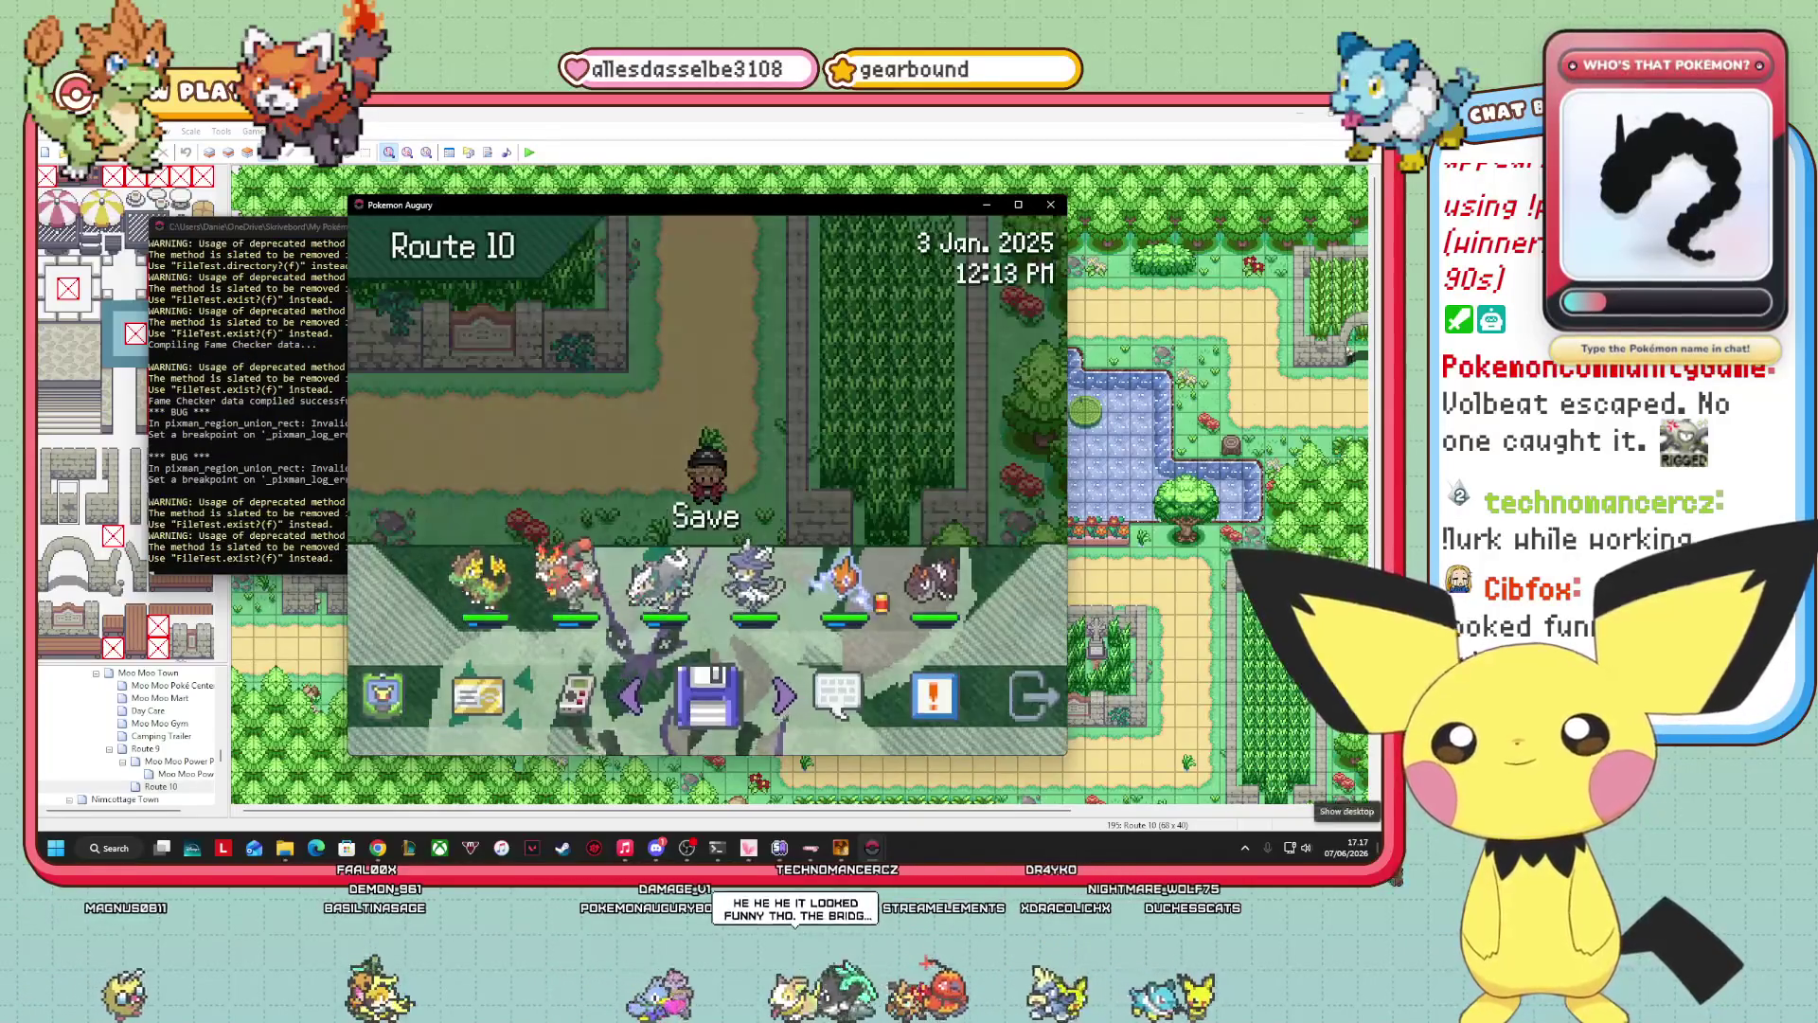
key("Left")
key("Left")
key("Left")
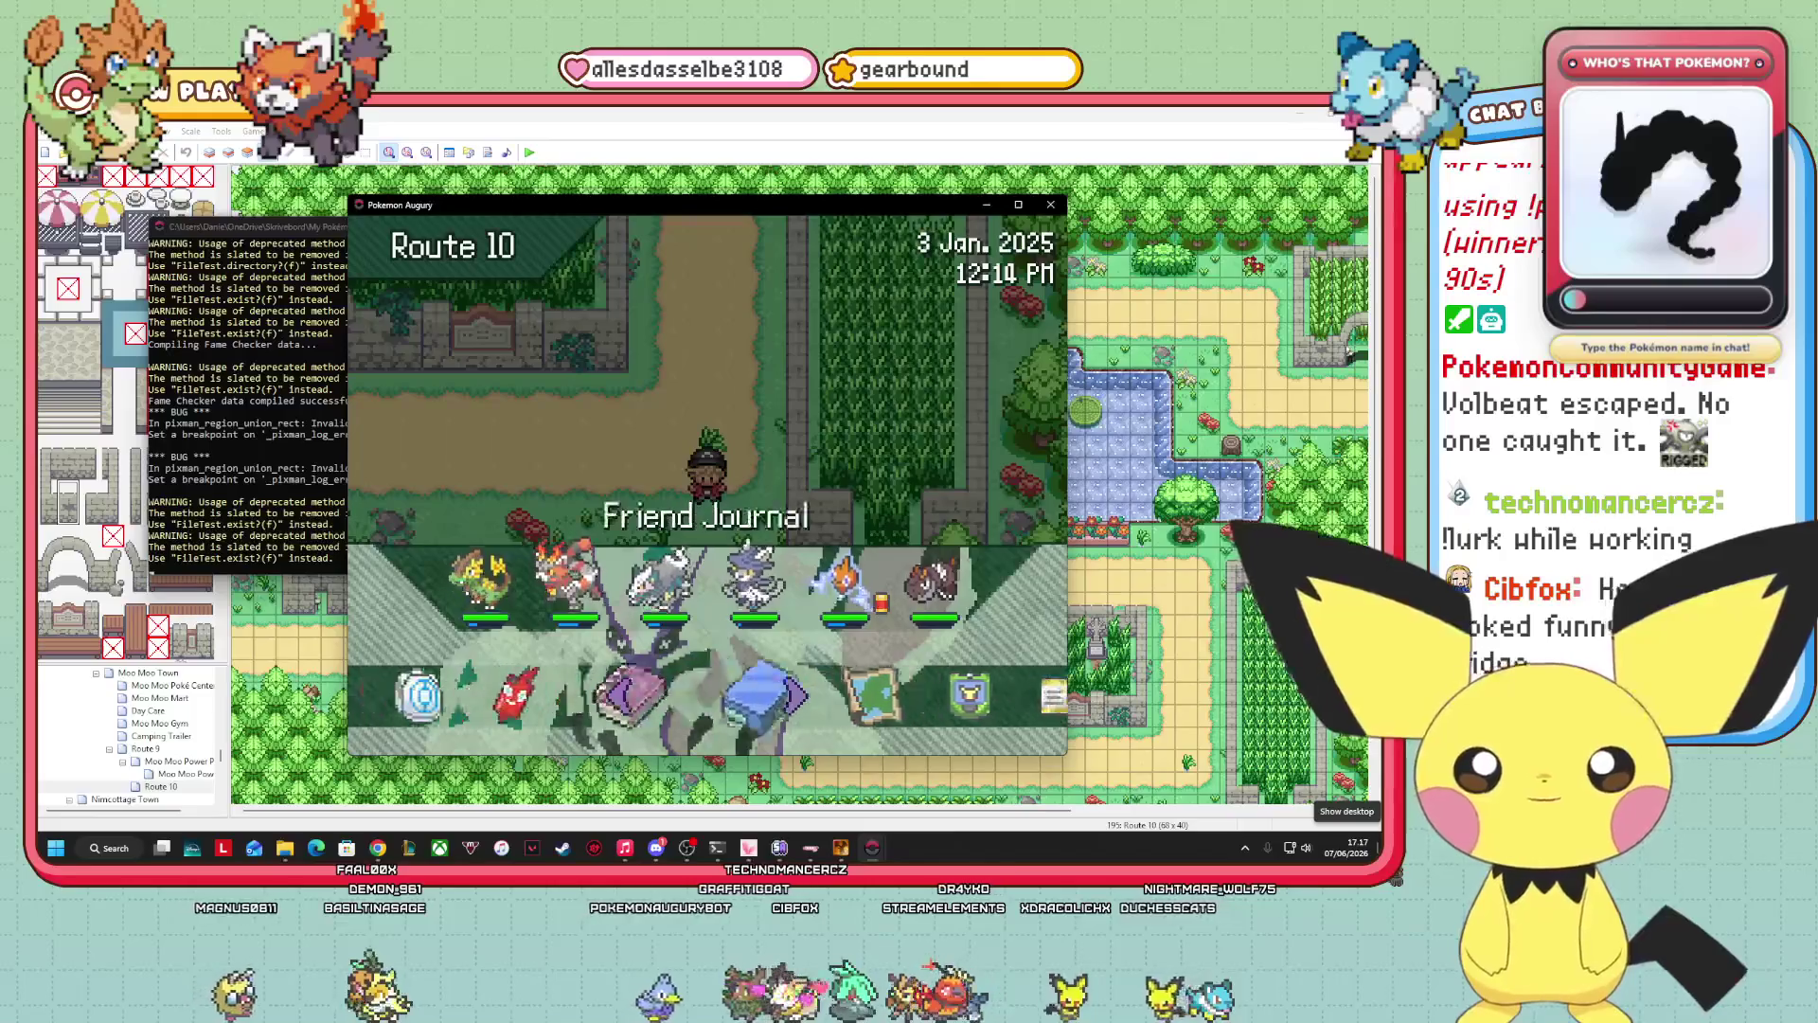
key("Right")
key("Right")
key("Right")
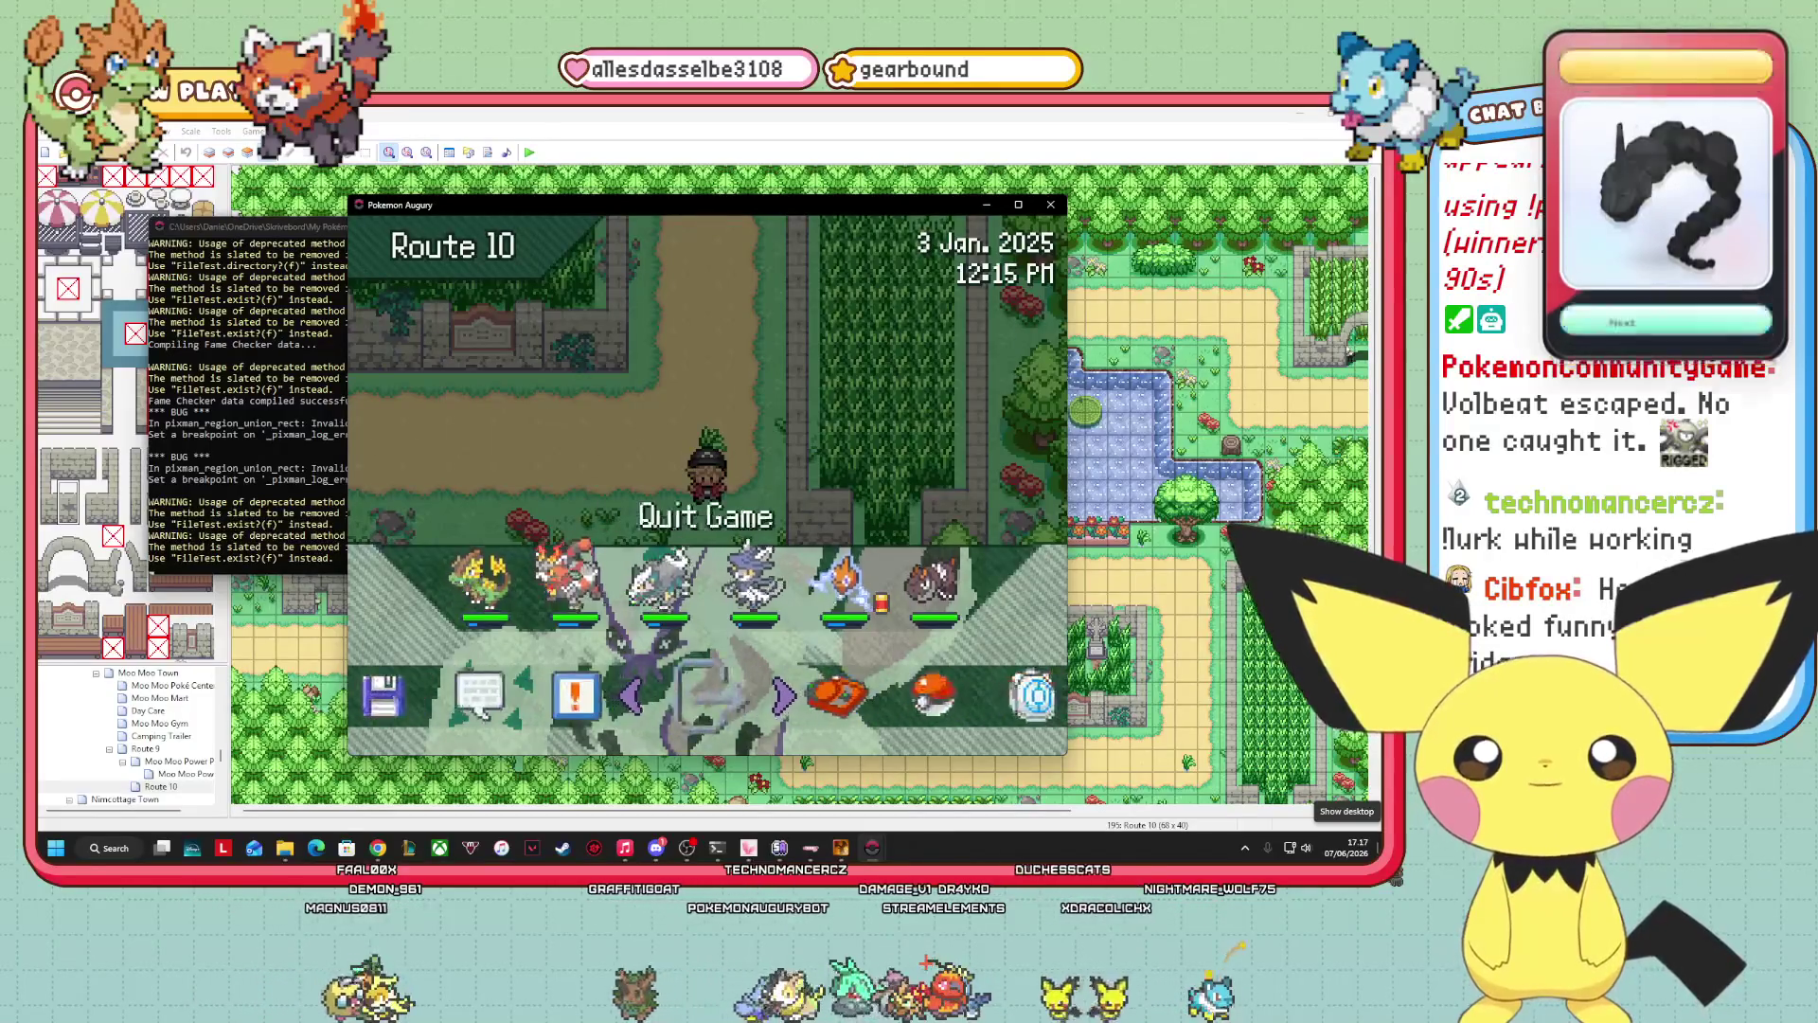
key("Return")
key("Down")
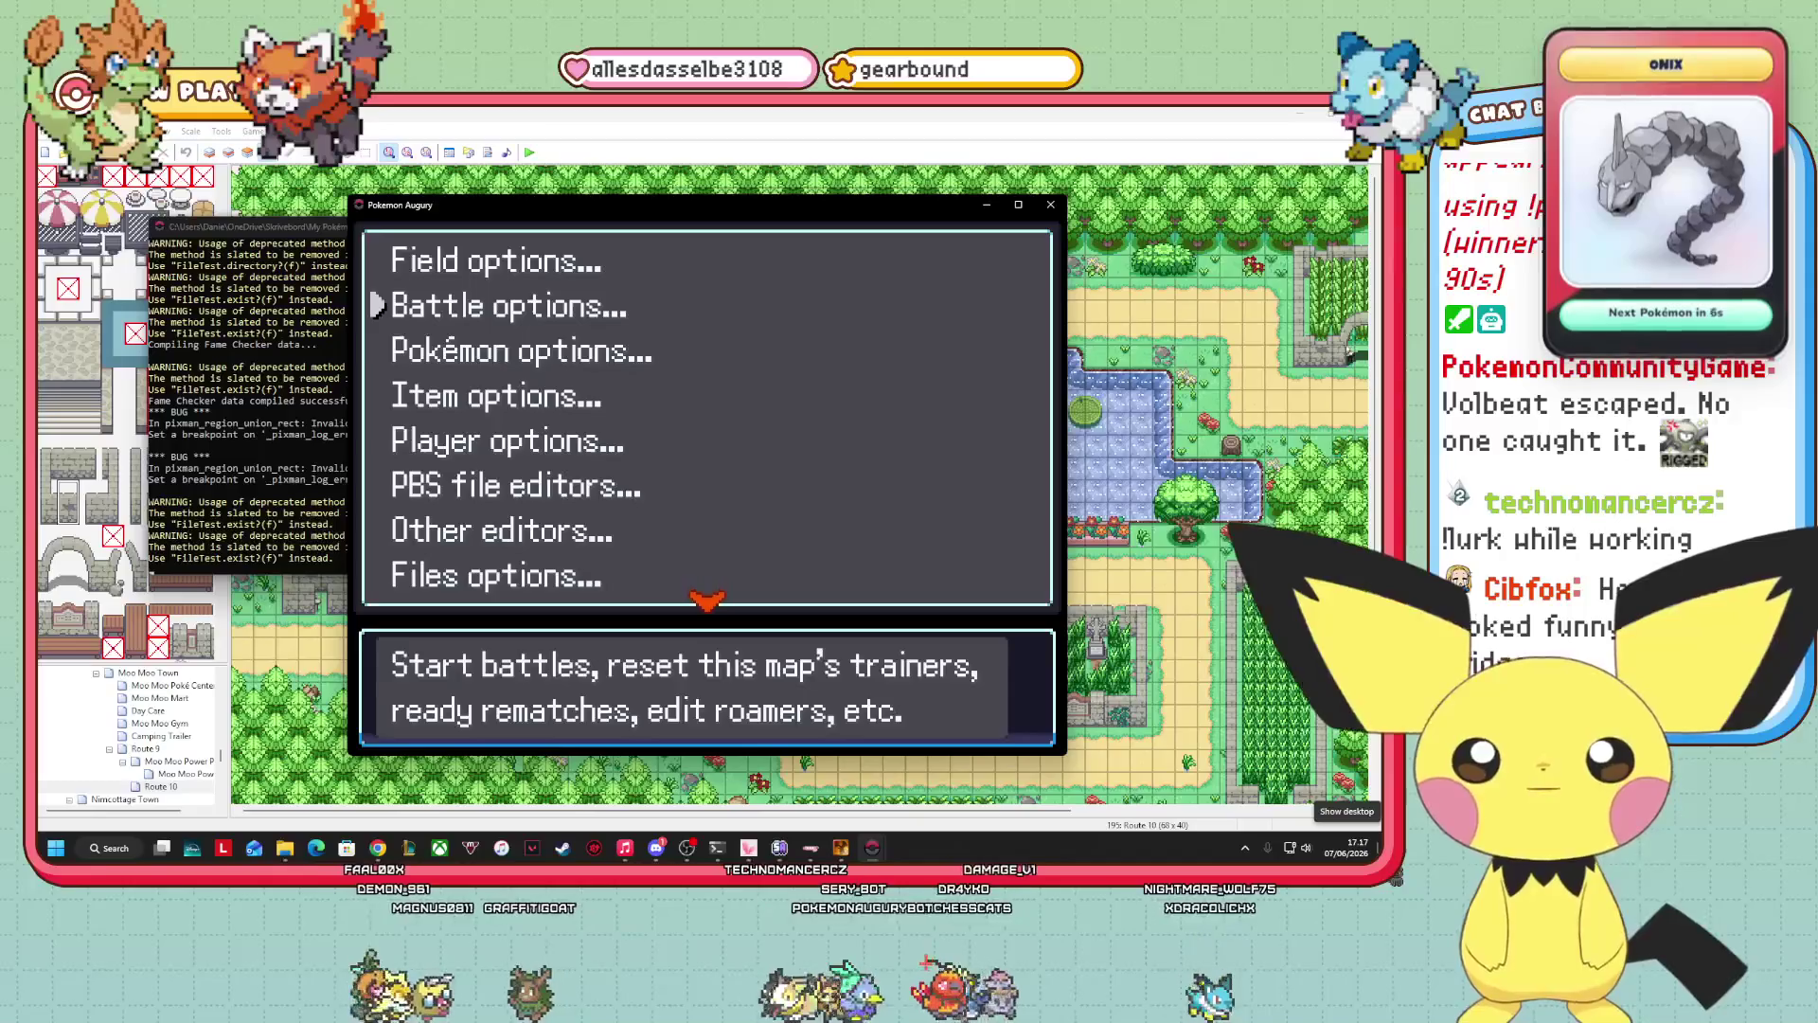
key("Down")
key("Down")
key("Down")
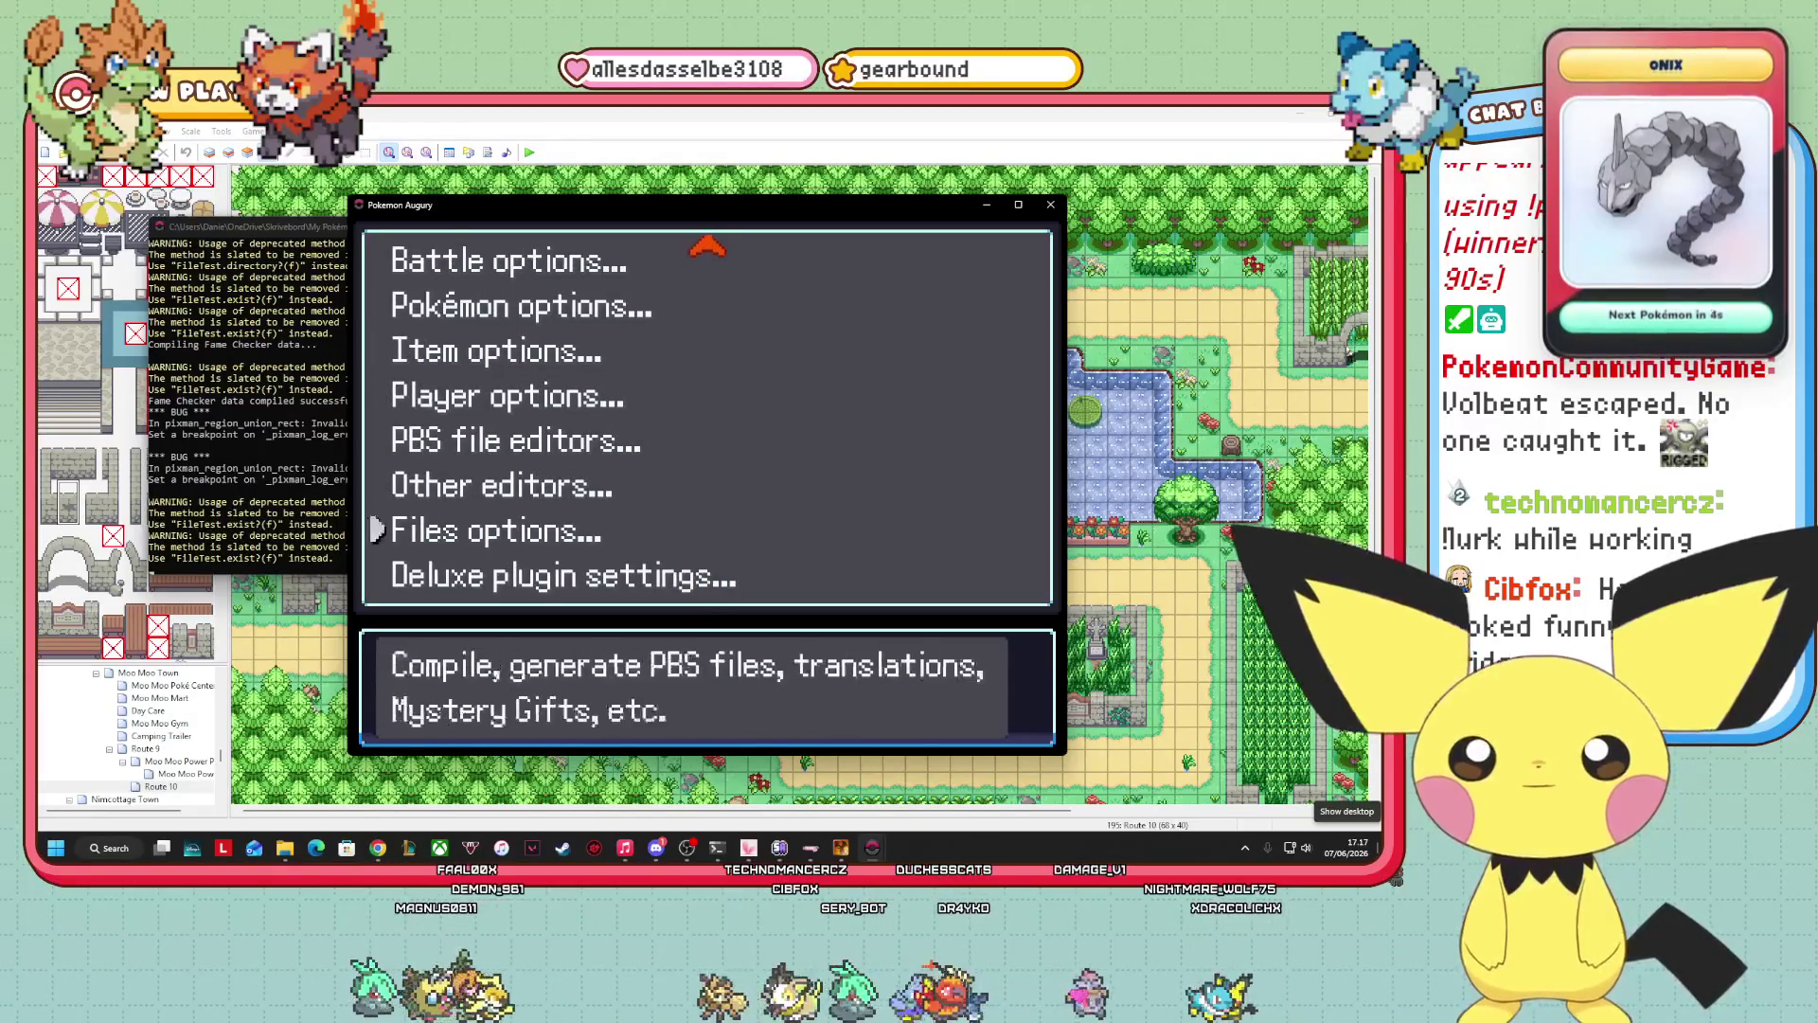
key("Up")
key("Up")
key("Down")
key("Return")
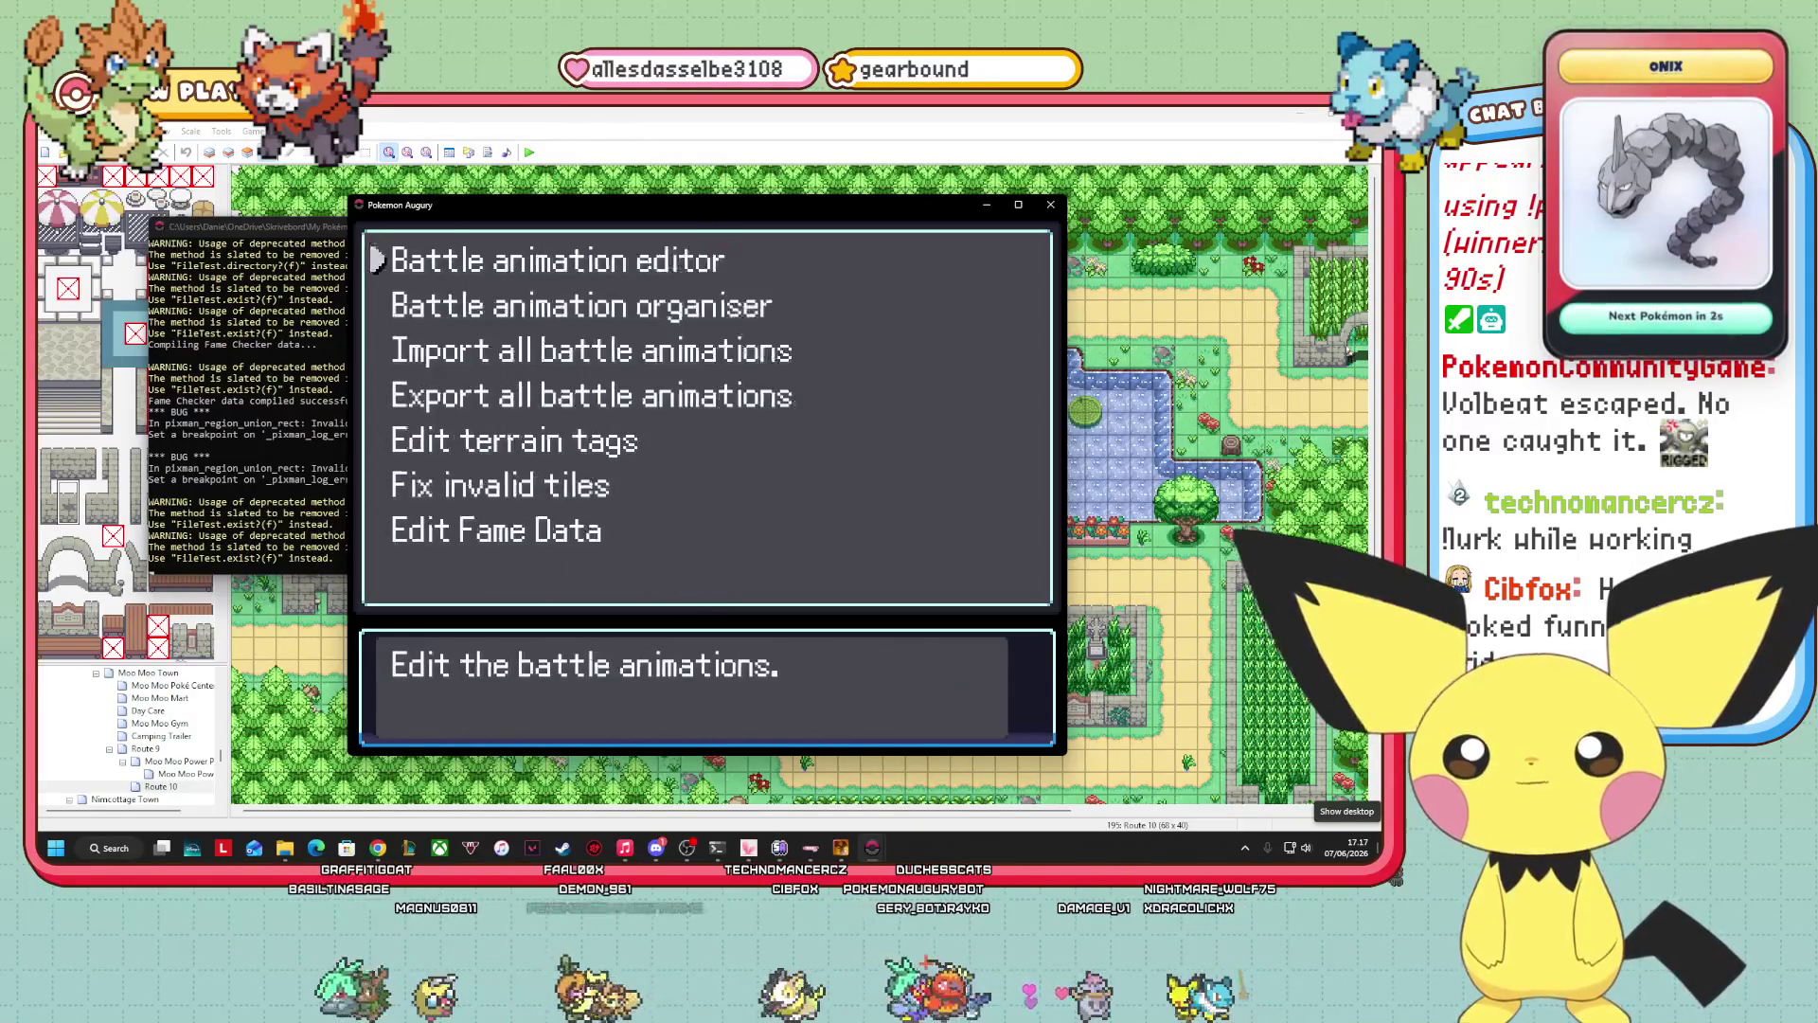
key("Down")
key("Down")
key("Down")
key("Down")
key("Return")
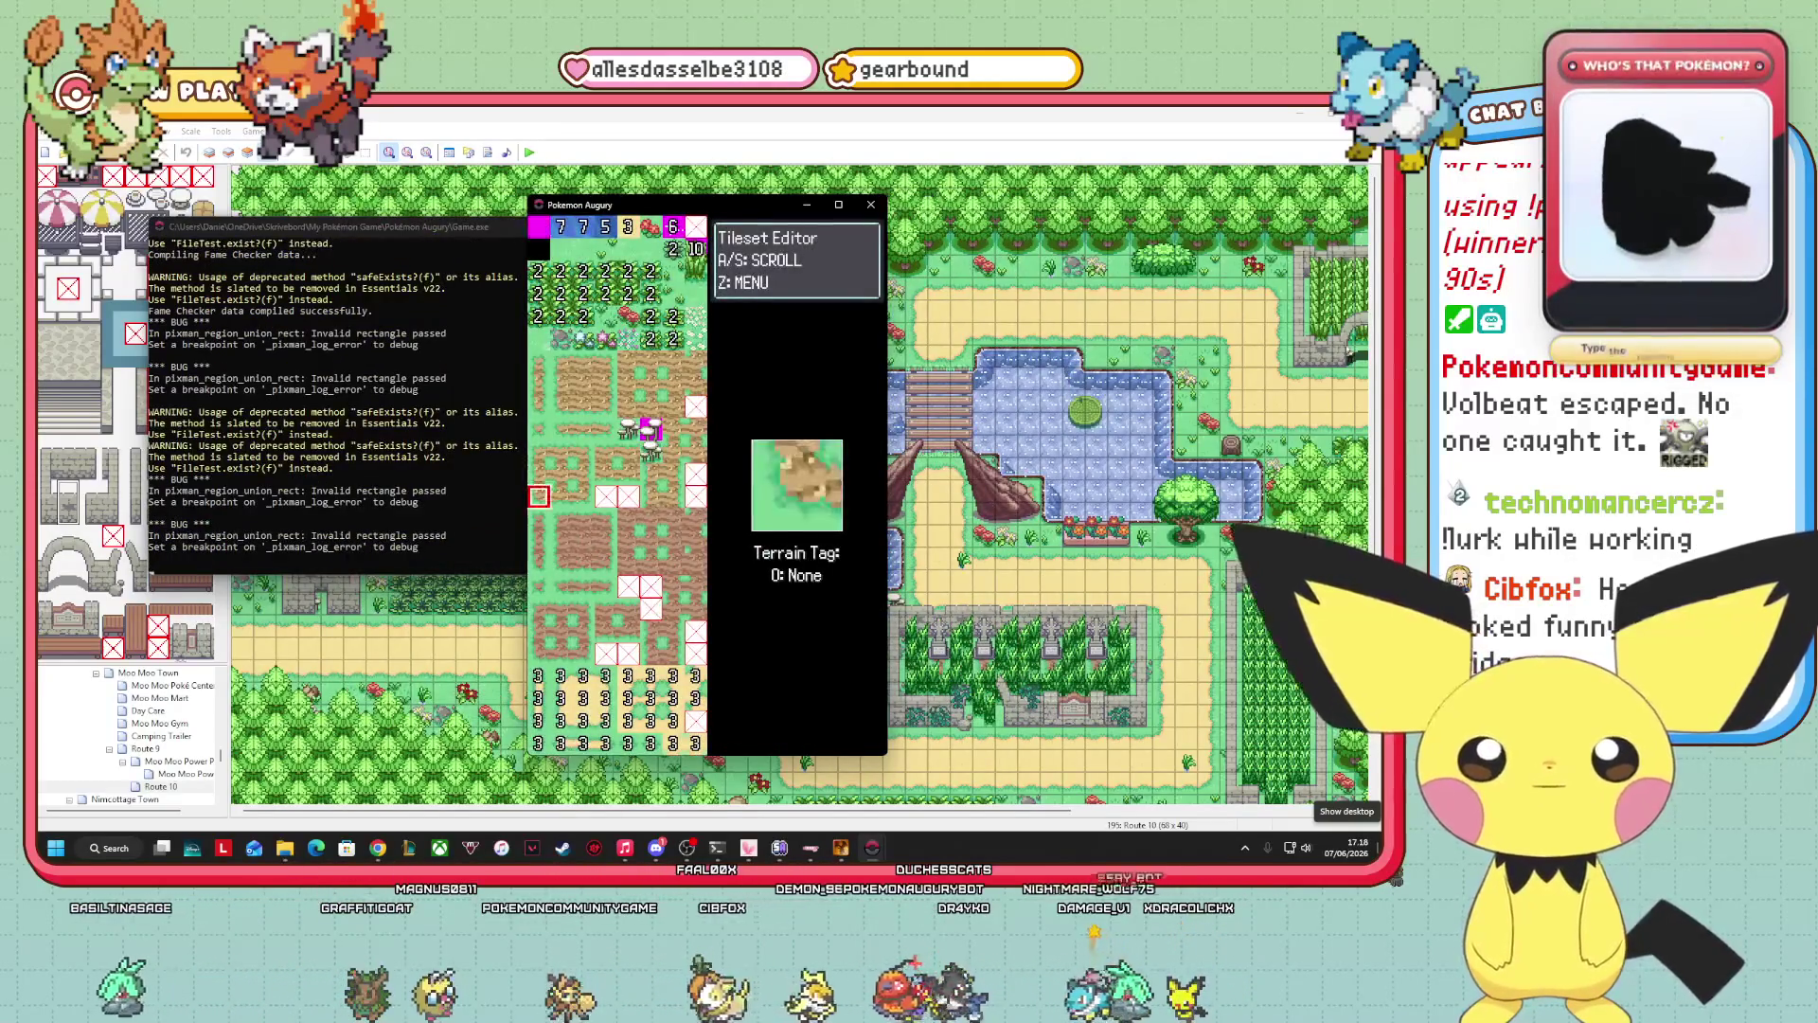
Page down through the tileset checking building, tree, sign and grass tiles' terrain tags.
key("s")
key("s")
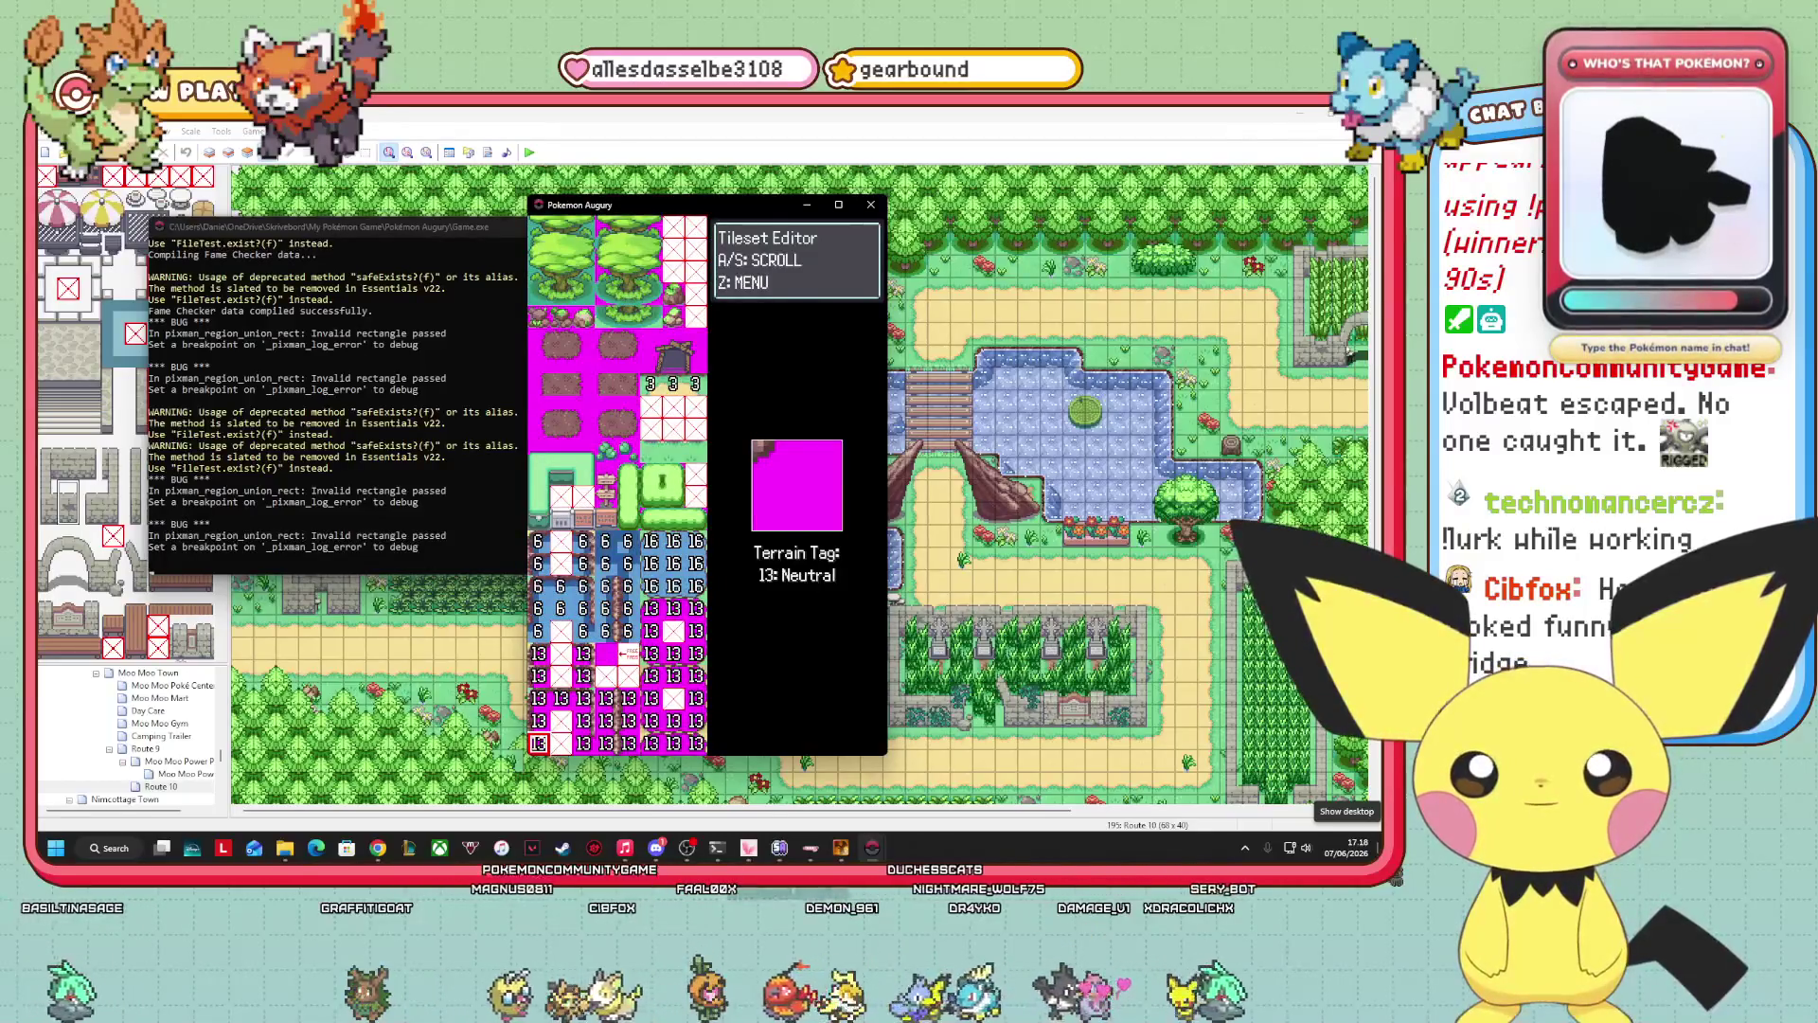
key("s")
key("s")
key("s")
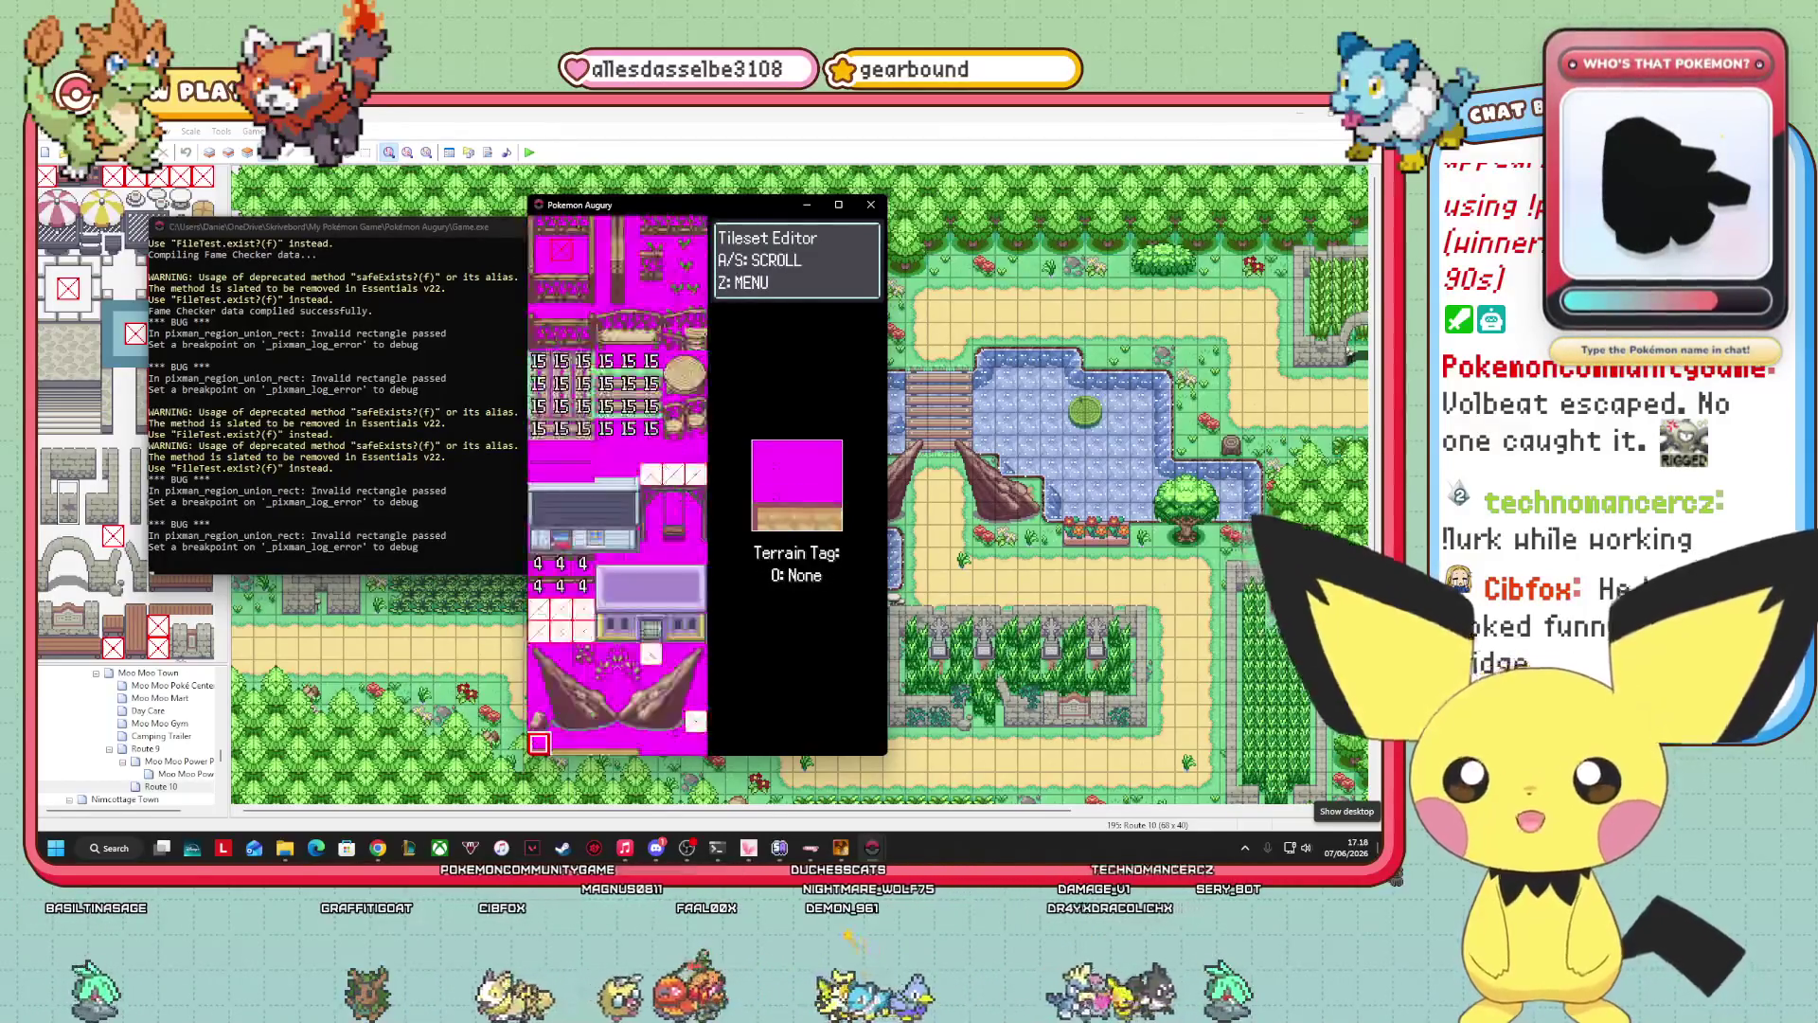
key("s")
key("s")
key("s")
key("s")
key("s")
key("s")
key("s")
key("s")
key("s")
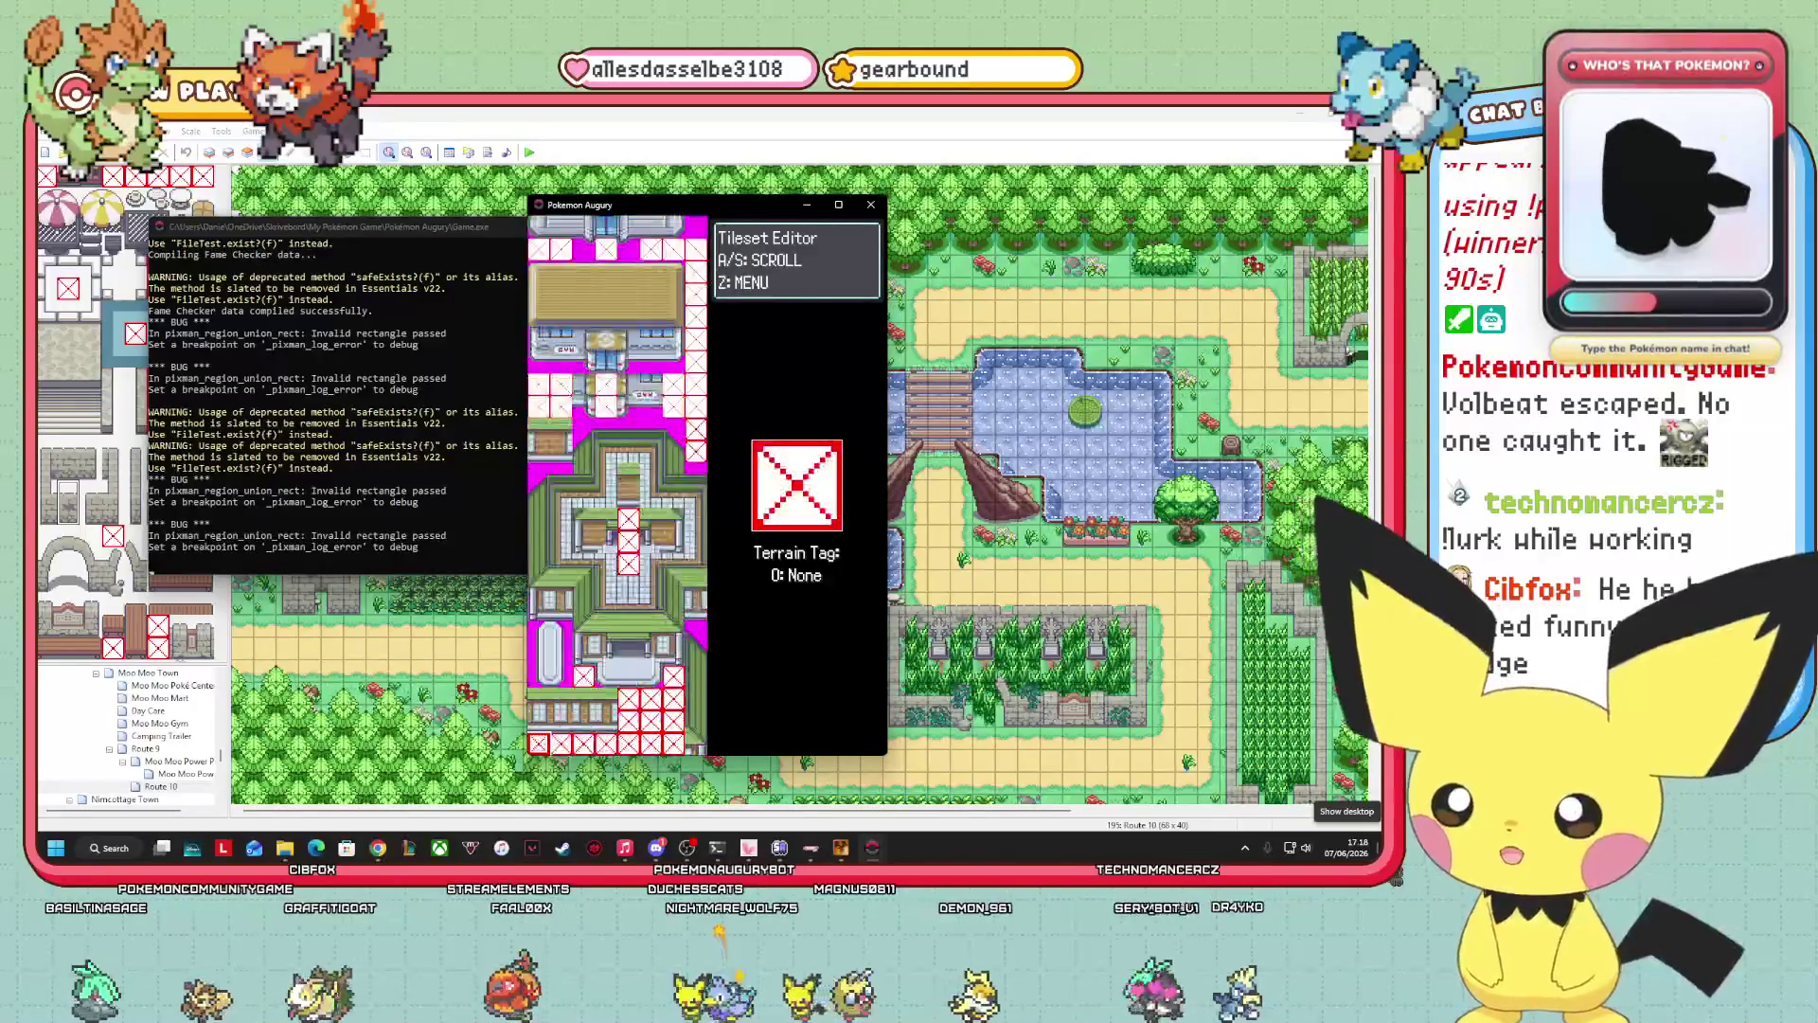
key("s")
key("s")
key("s")
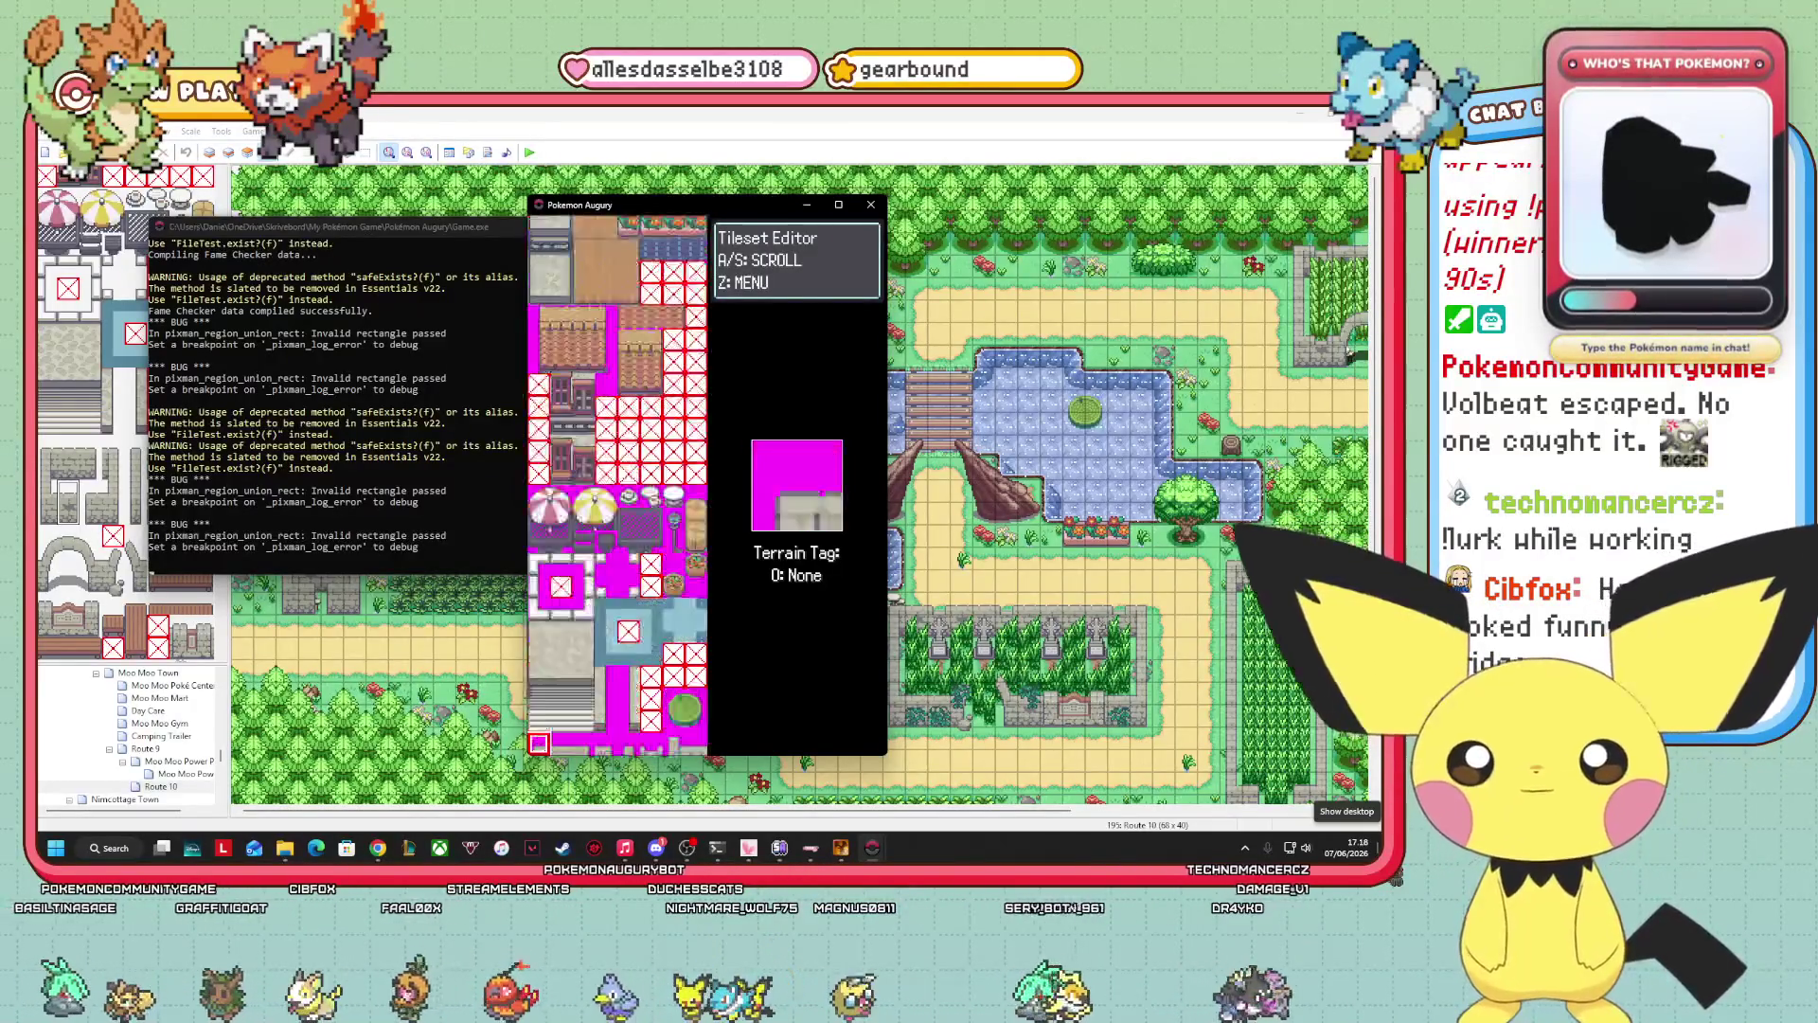
key("s")
key("s")
key("s")
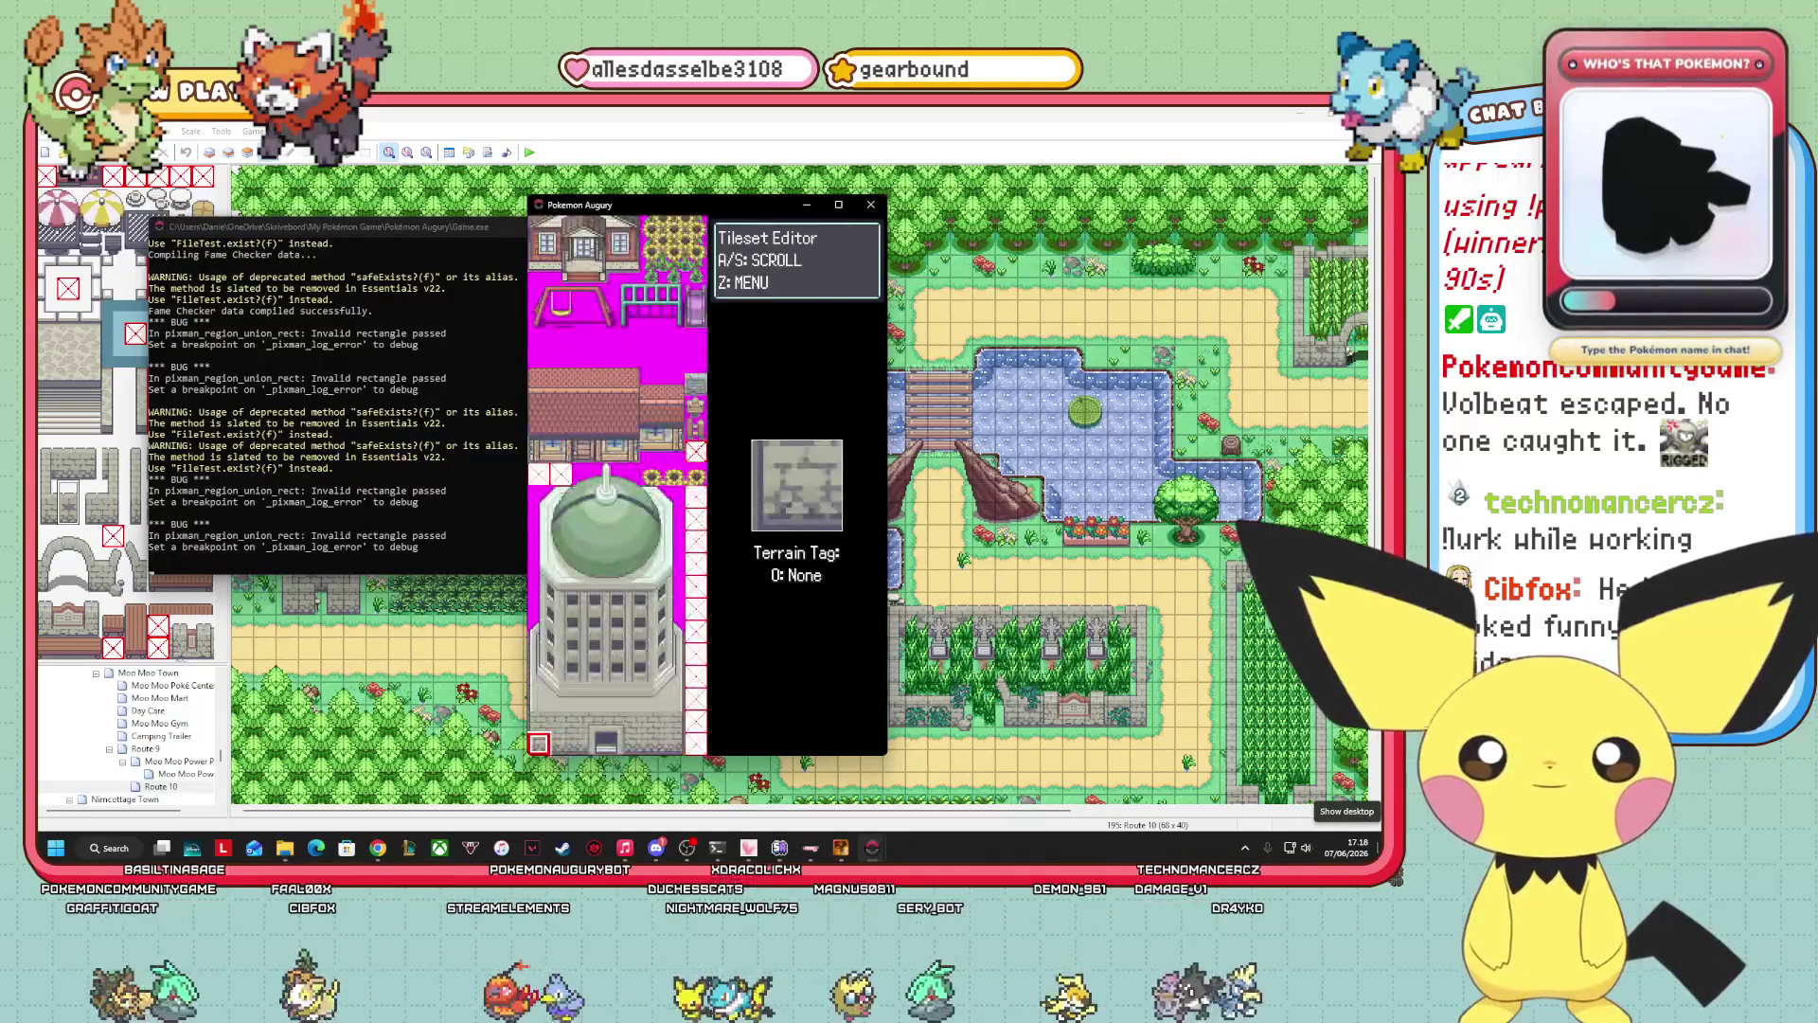
key("s")
key("s")
key("s")
key("s")
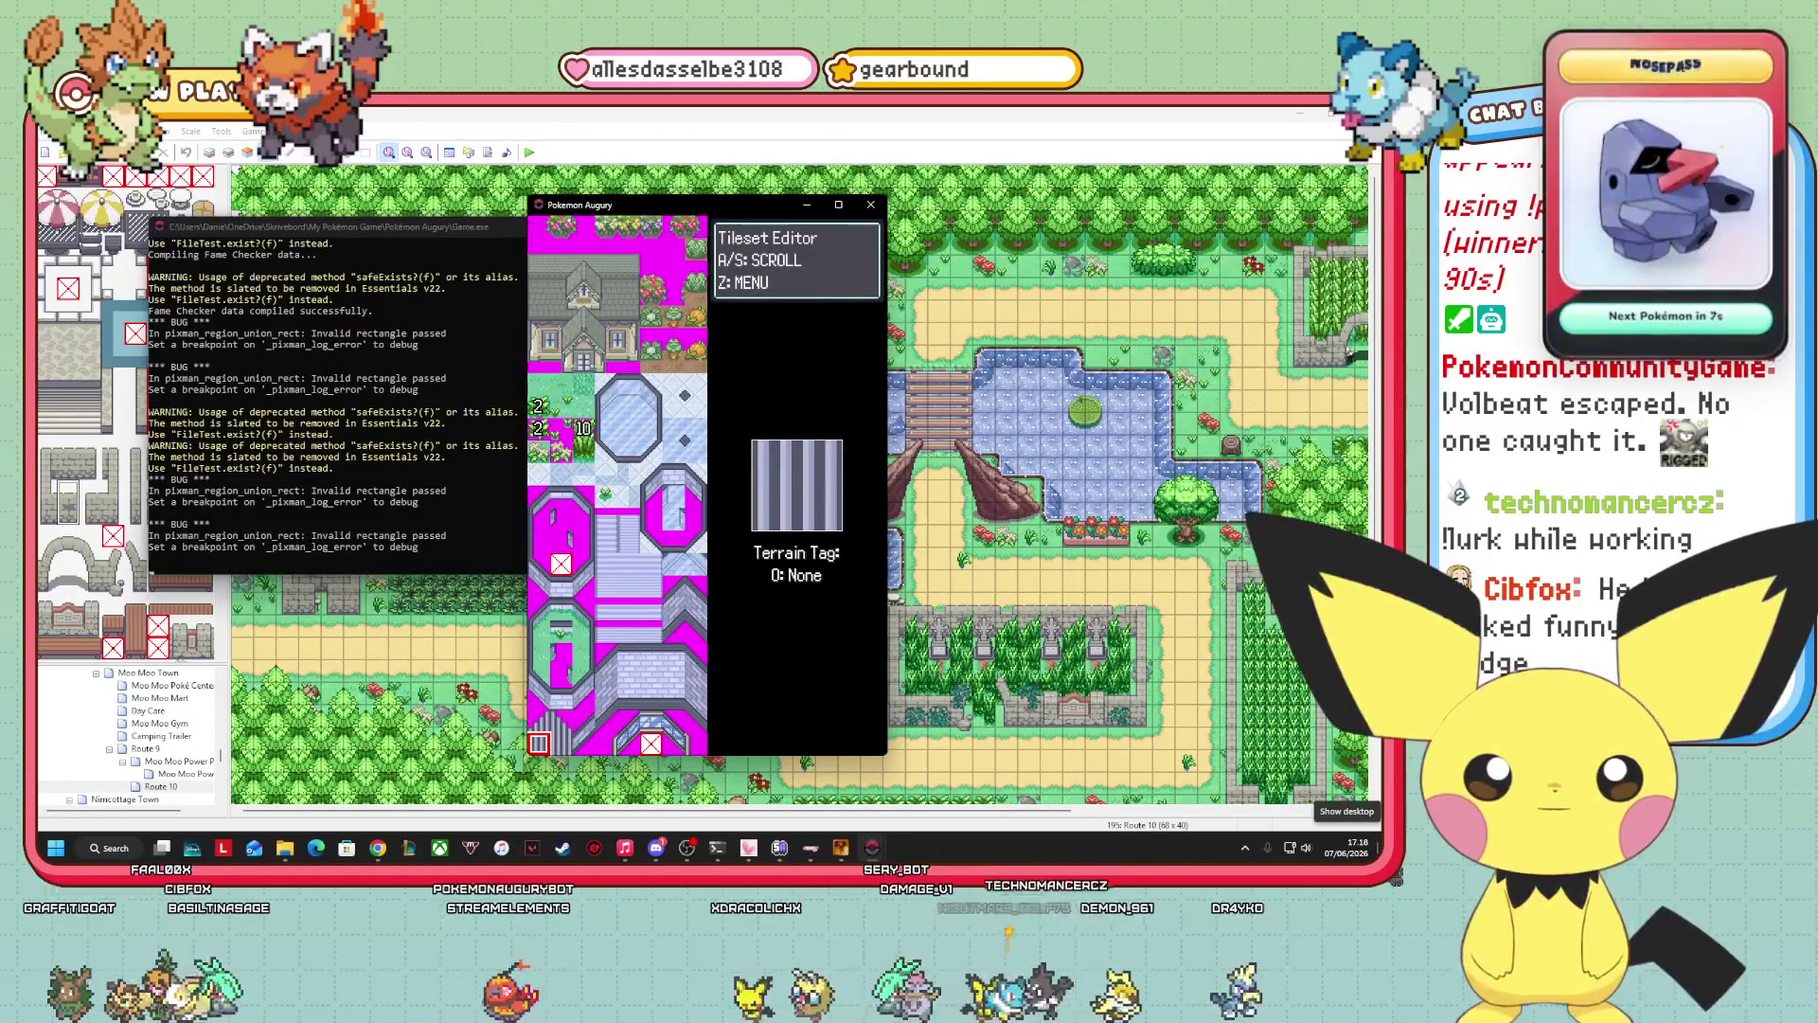
key("s")
key("s")
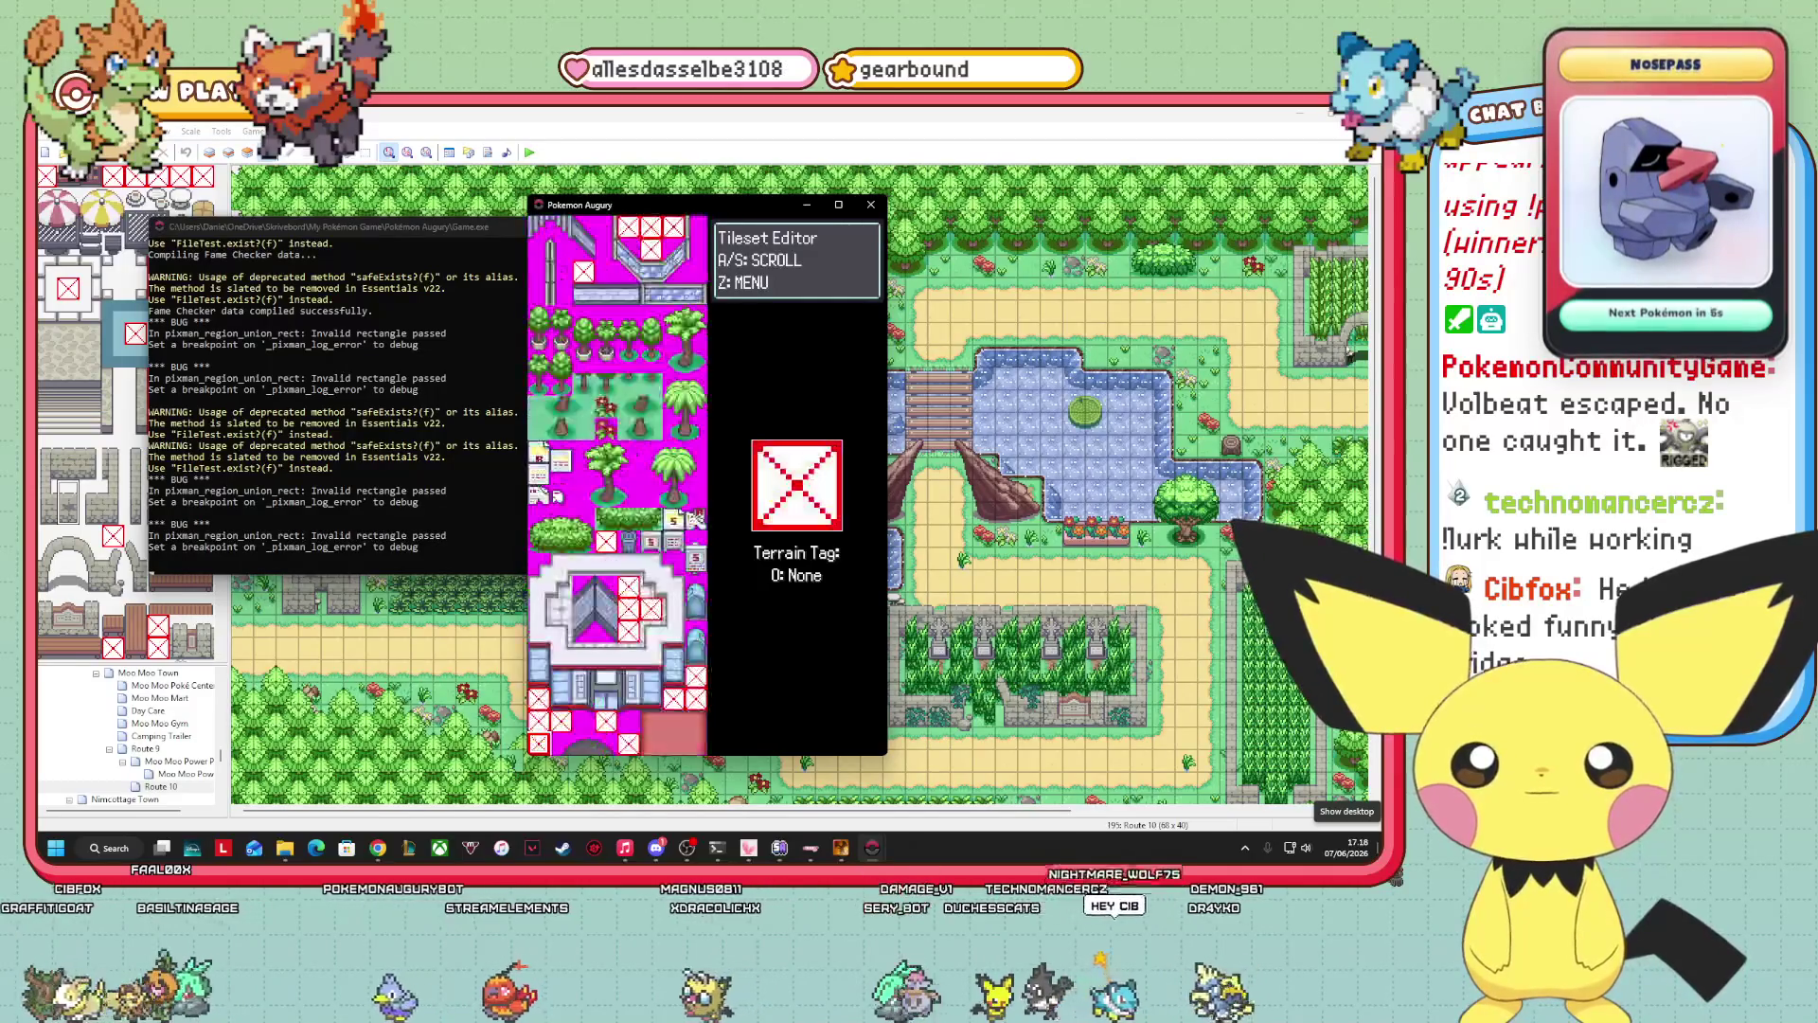
key("s")
key("s")
key("s")
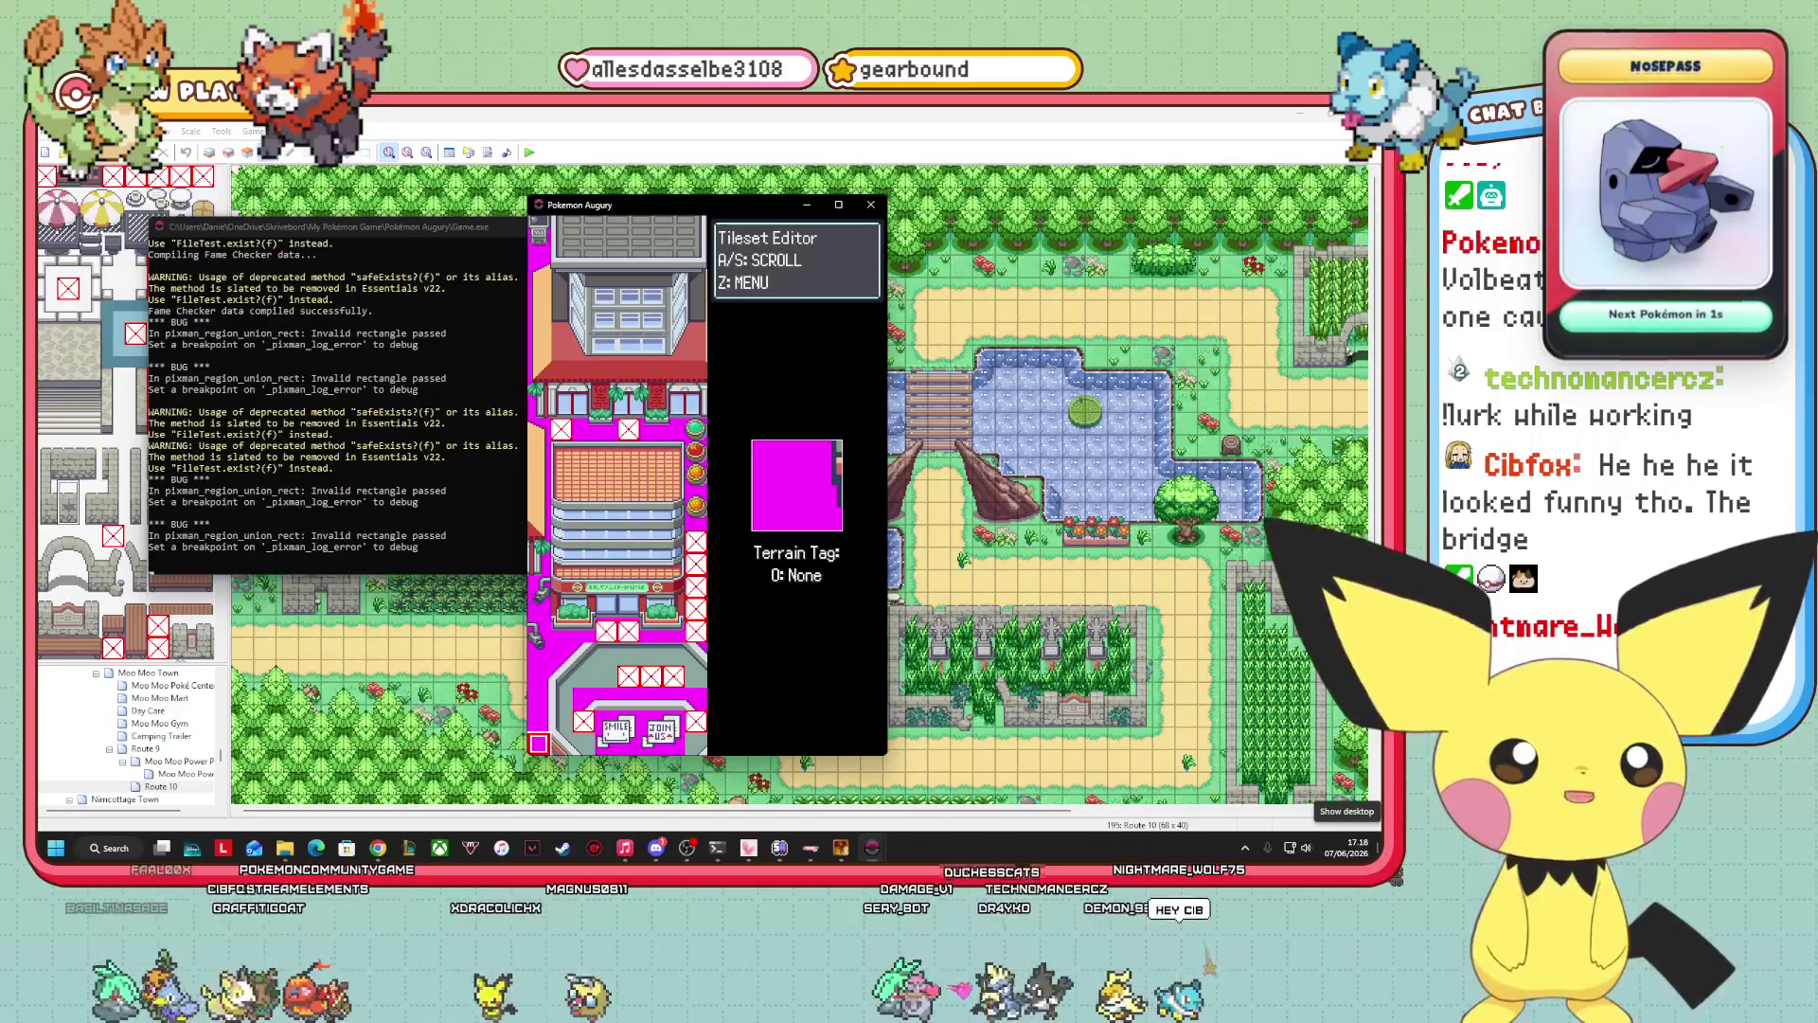
key("s")
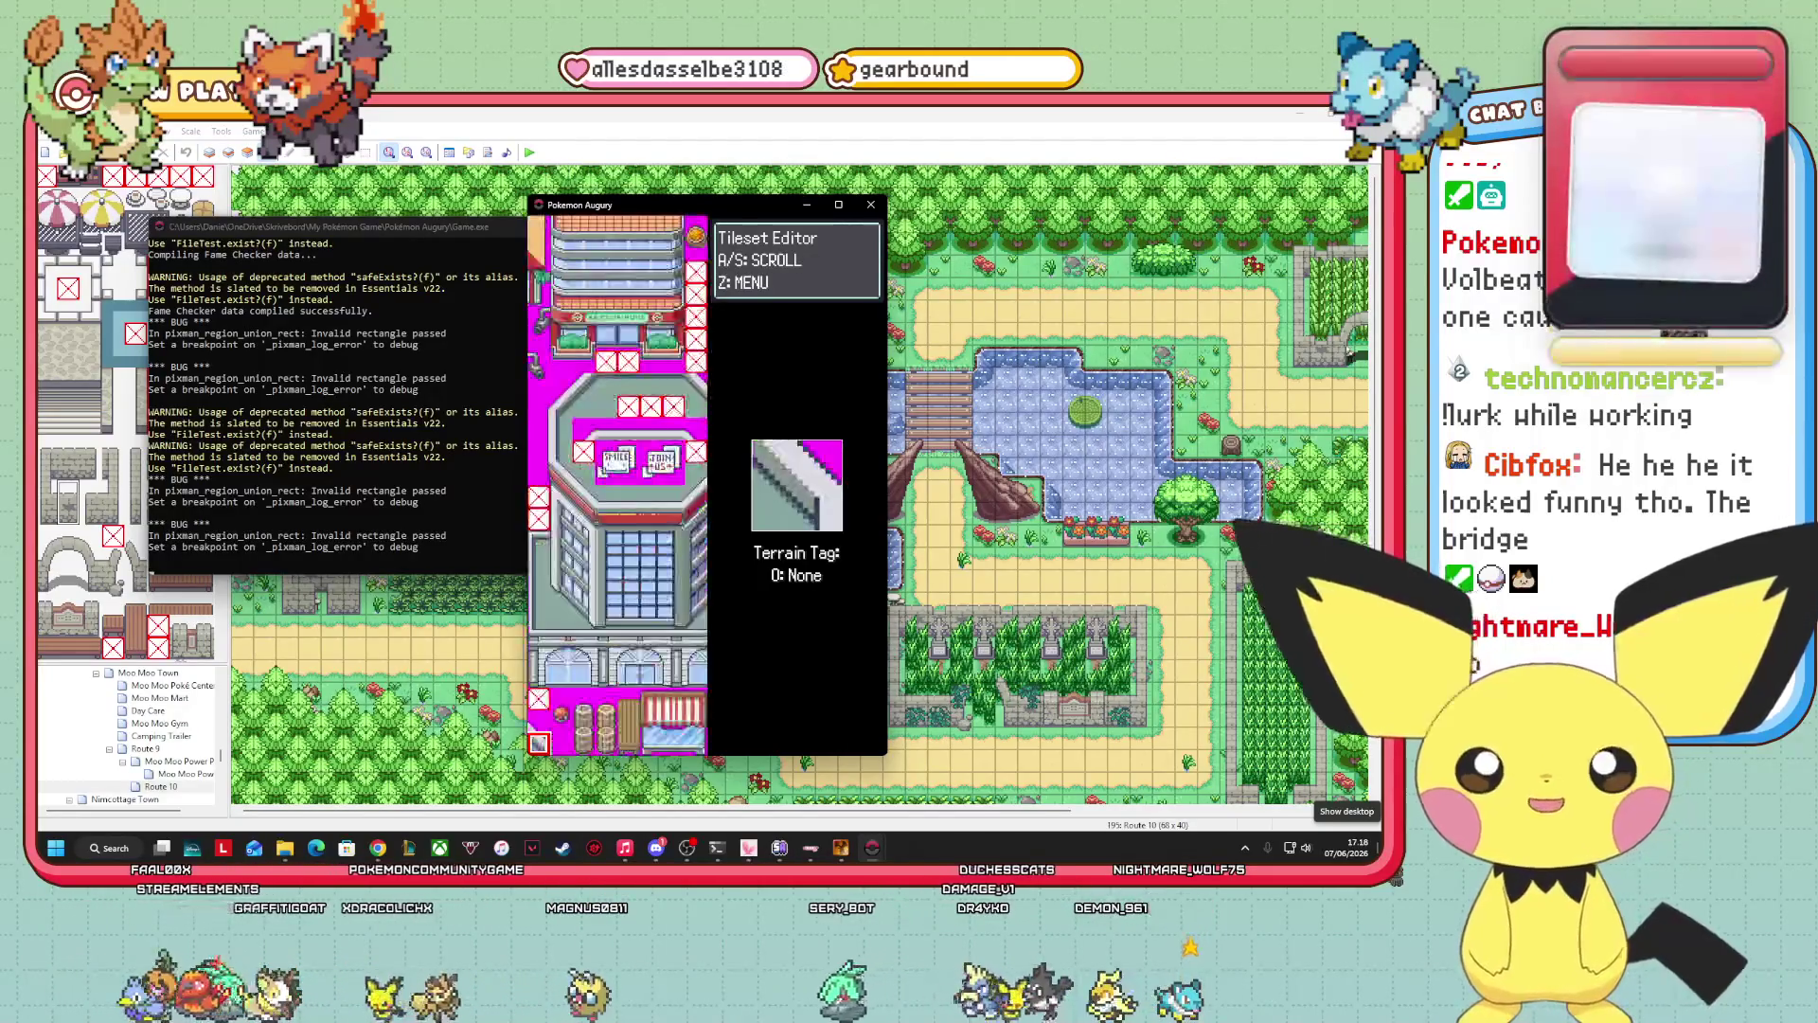
key("s")
key("s")
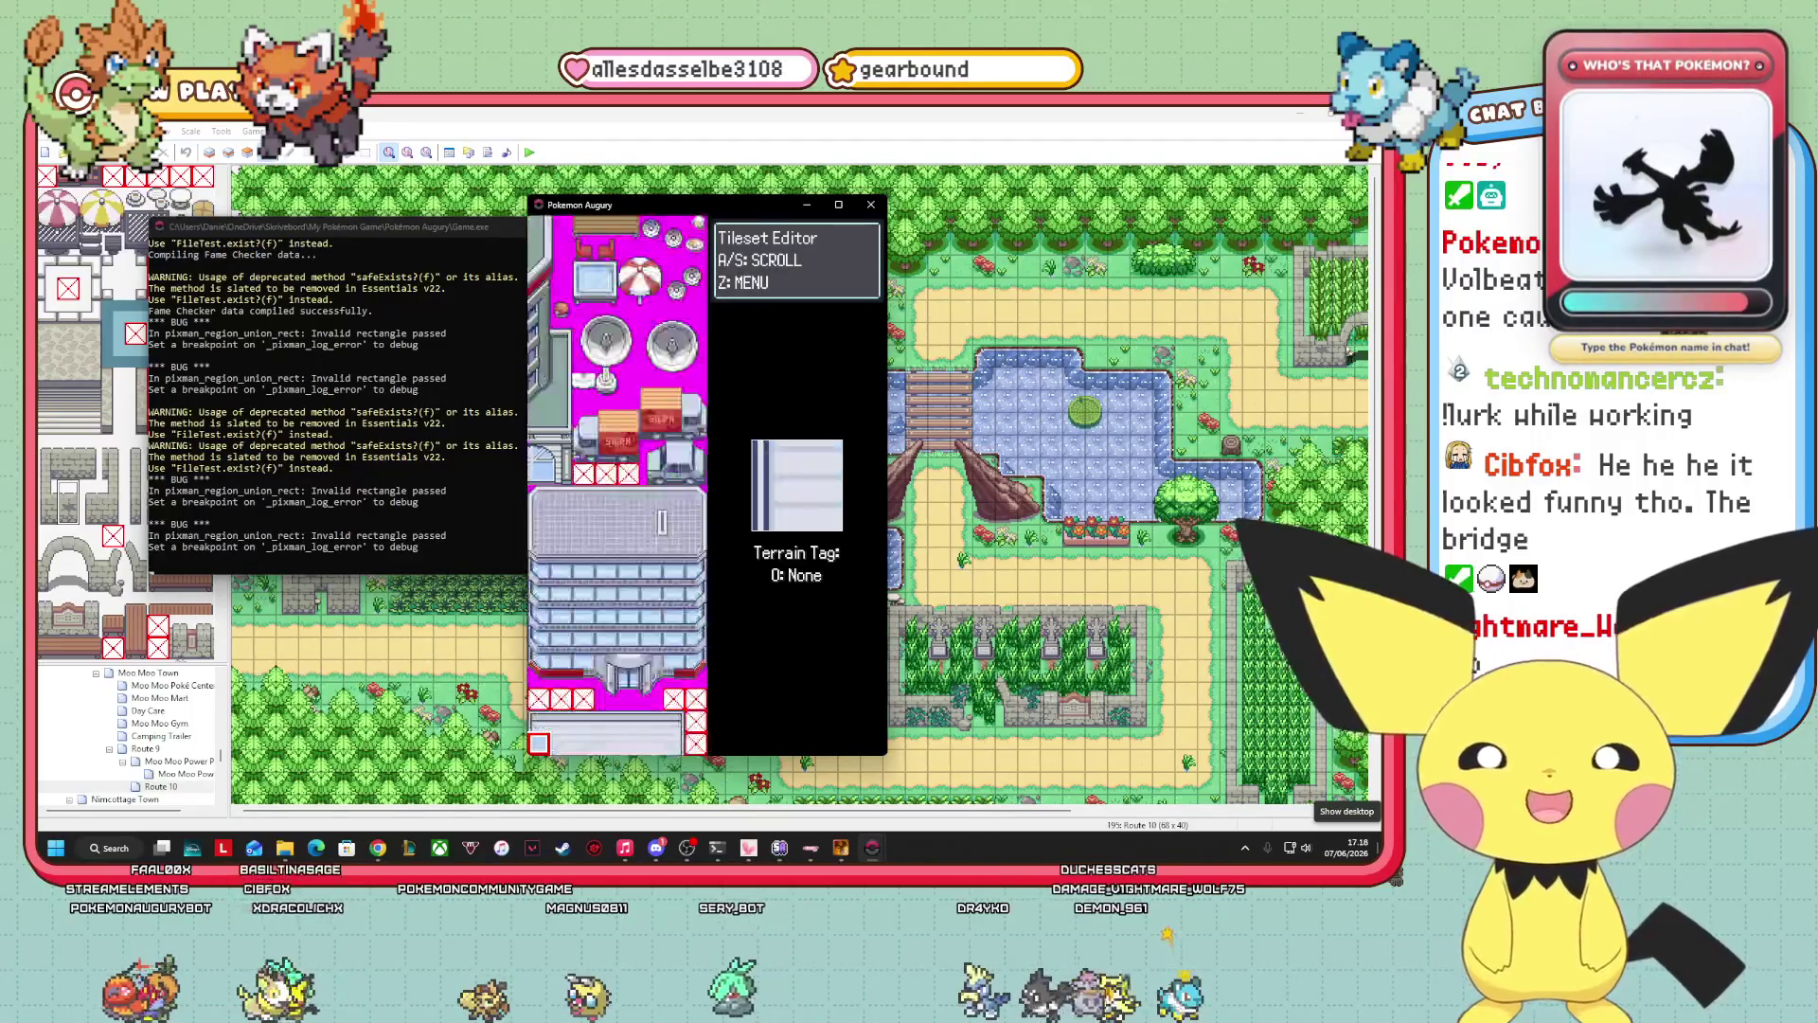
key("s")
key("s")
key("s")
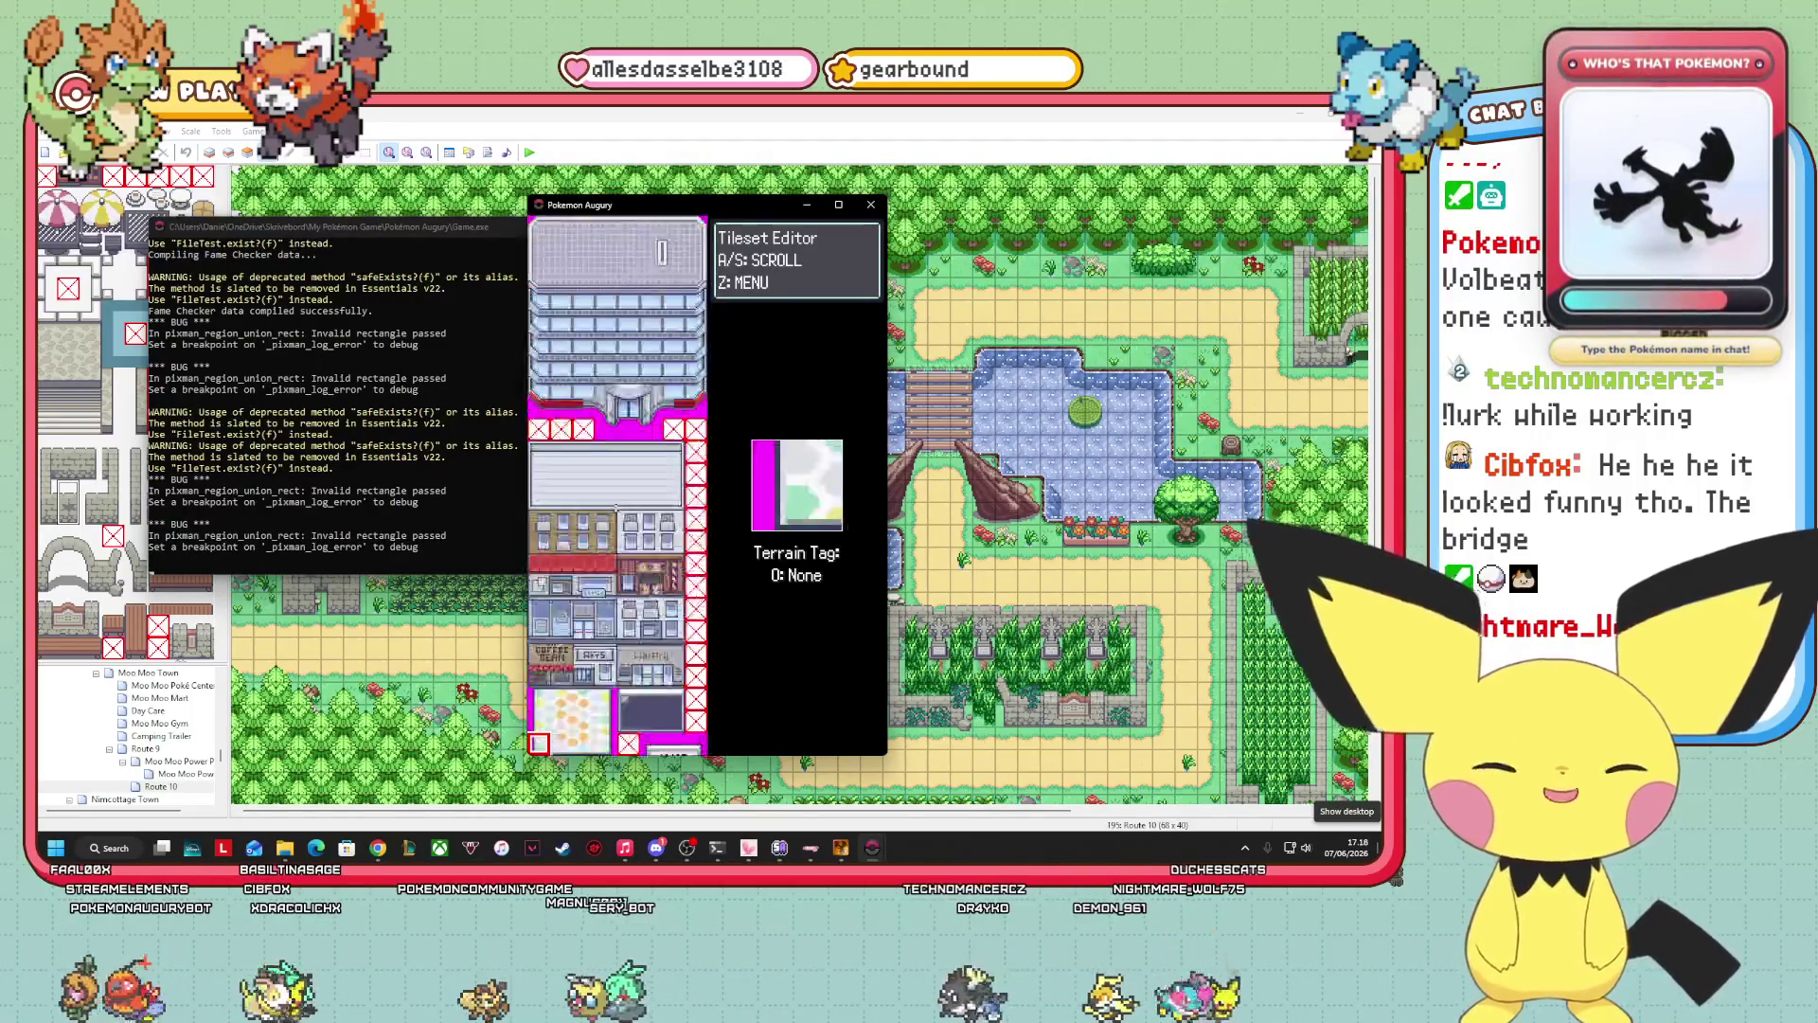
key("s")
key("s")
key("s")
key("s")
key("s")
key("s")
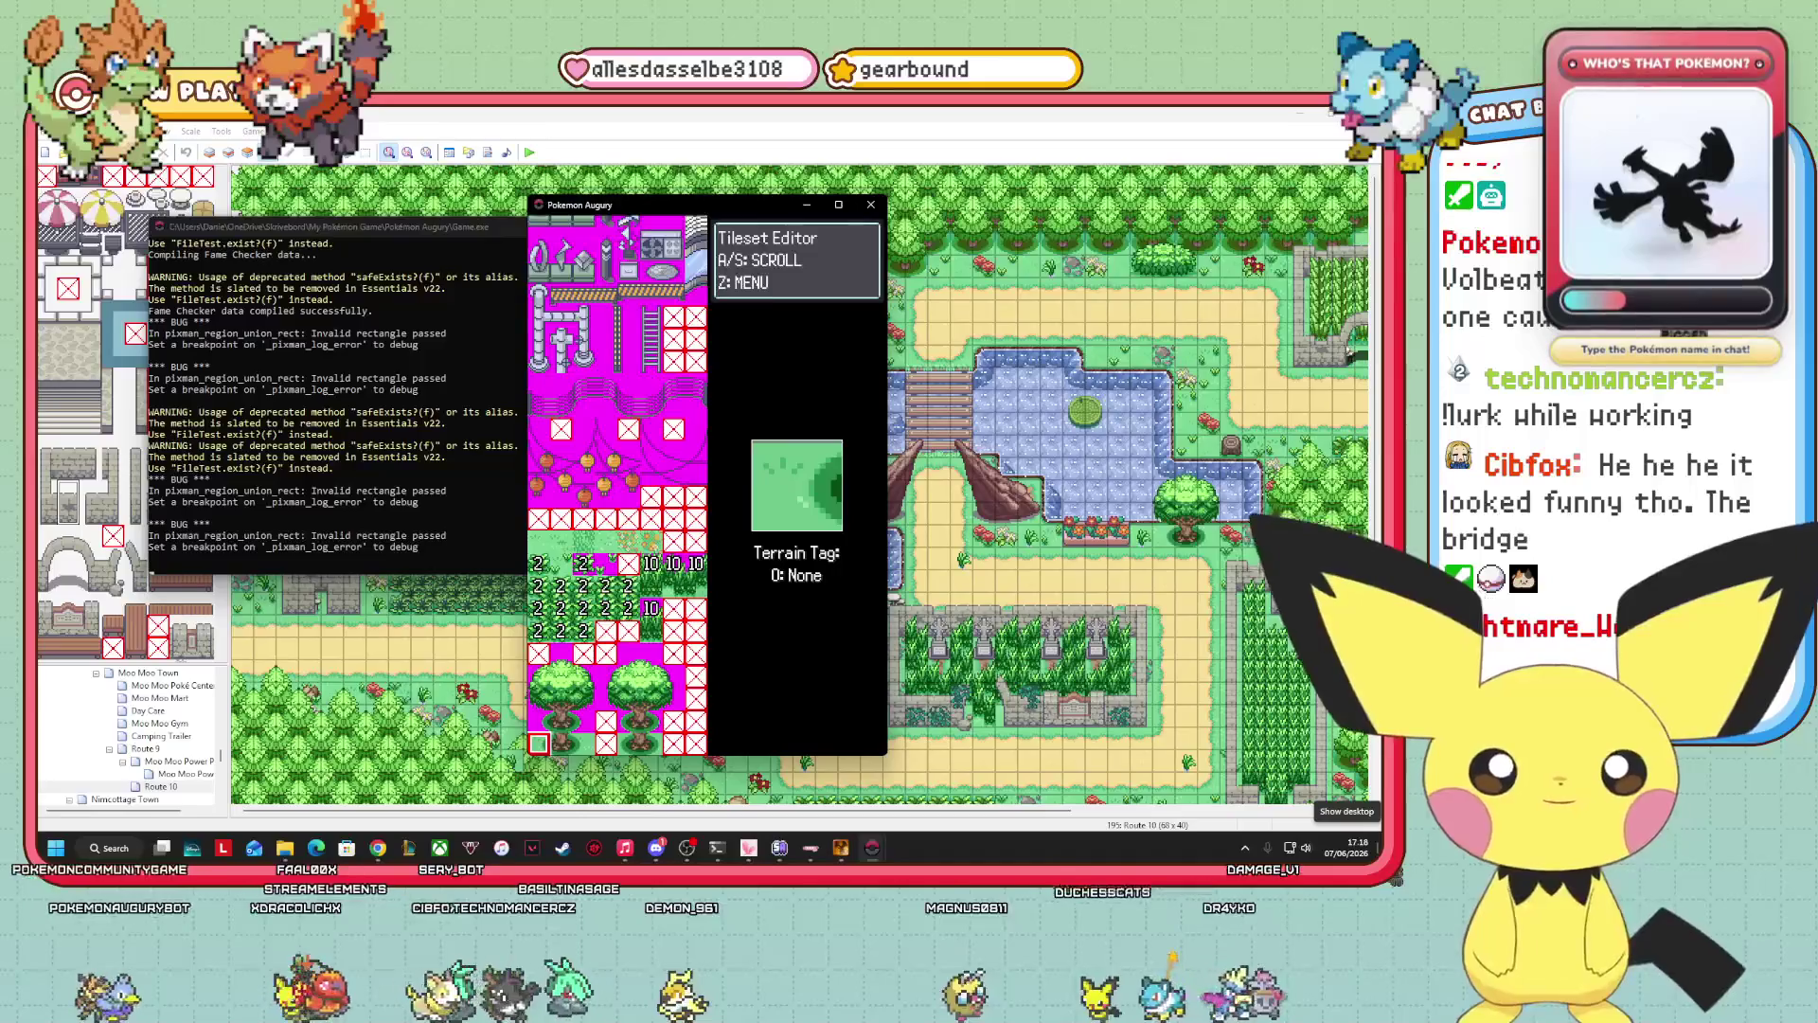
Move the selection around the grass tiles to read their terrain tags.
key("Up")
key("Up")
key("Up")
key("Right")
key("Right")
key("Up")
key("Right")
key("Right")
key("Right")
key("Right")
key("Down")
key("Down")
key("Down")
key("Down")
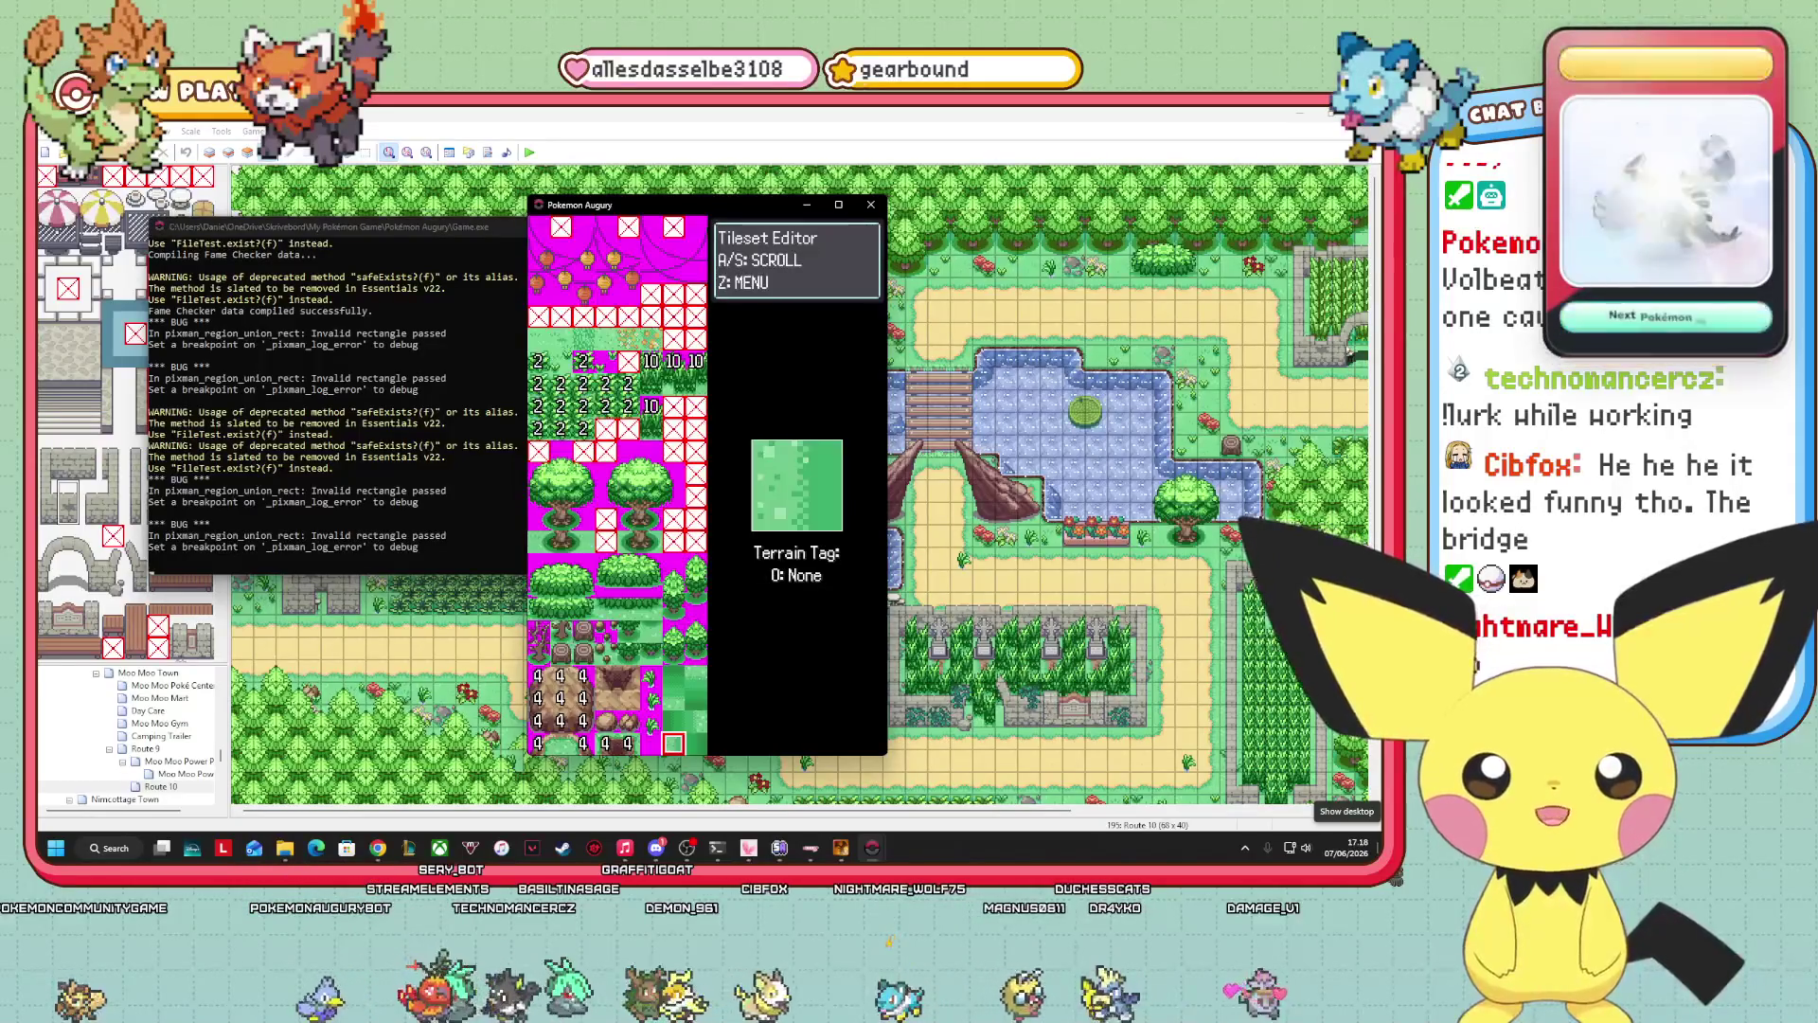
key("Up")
key("Up")
key("Left")
Jump down past the buildings to the sand, umbrella and barrel tiles, then back from the empty end.
key("s")
key("s")
key("s")
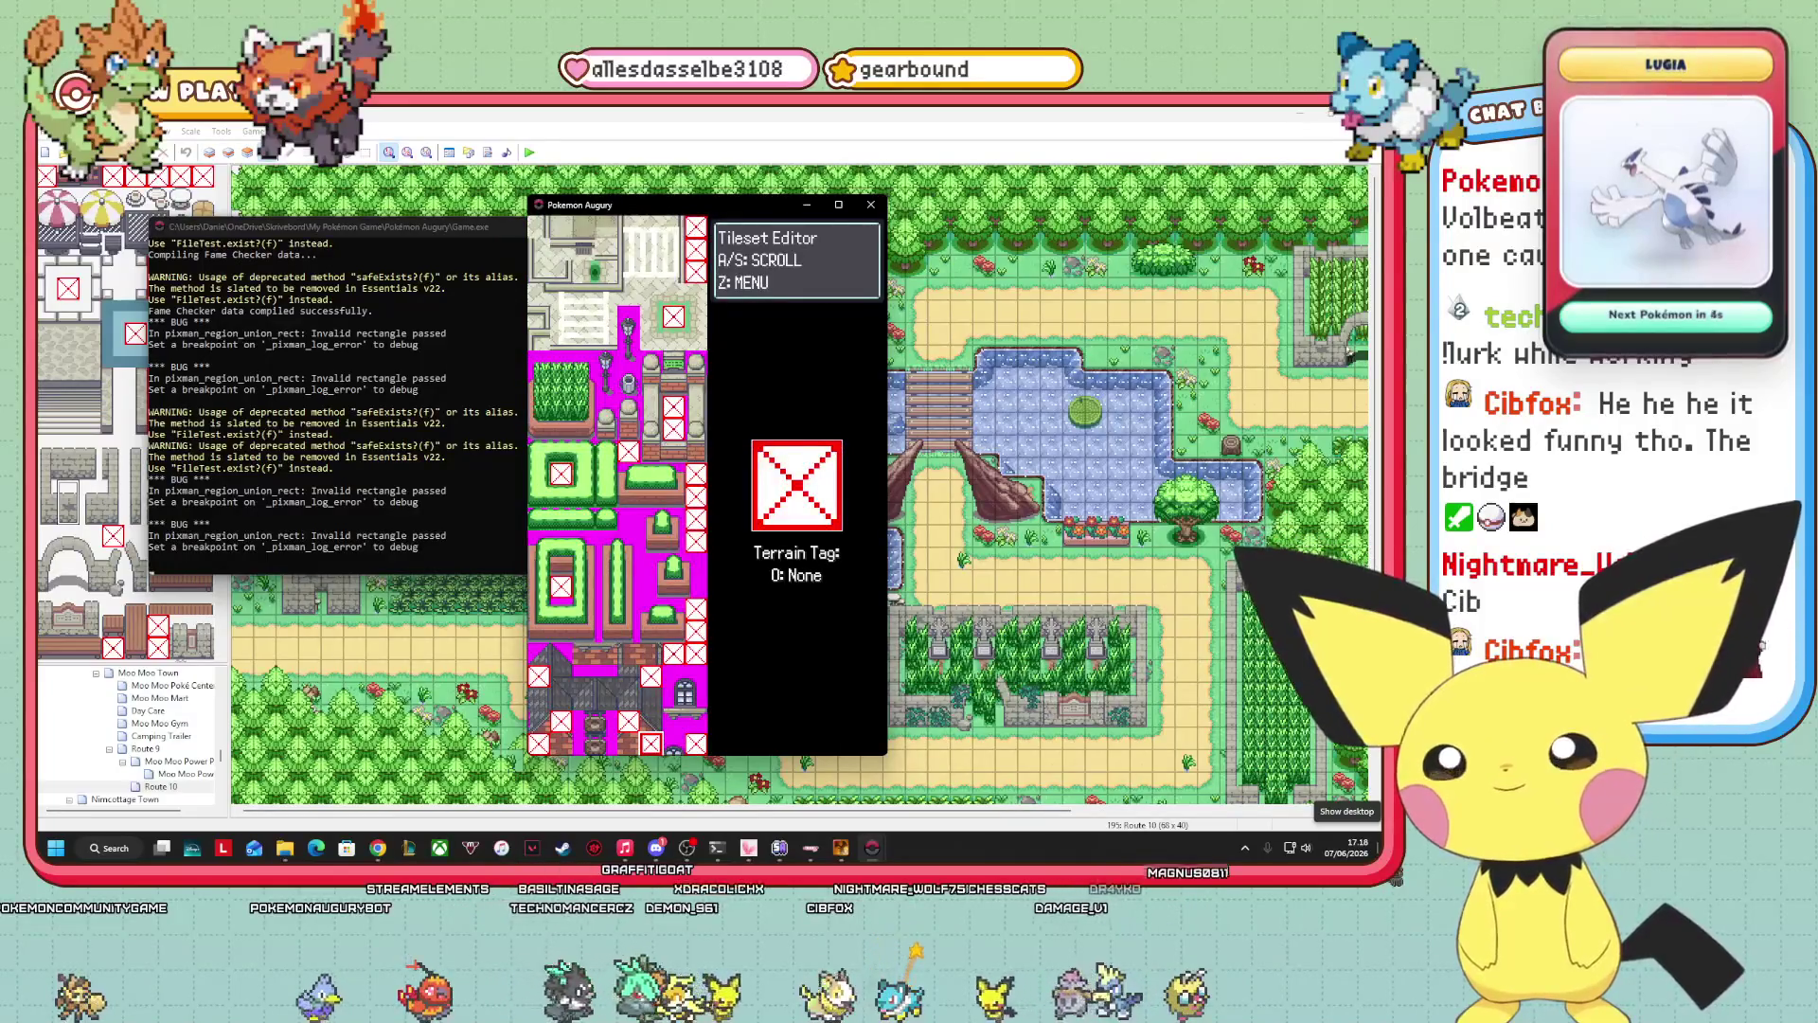
key("s")
key("s")
key("s")
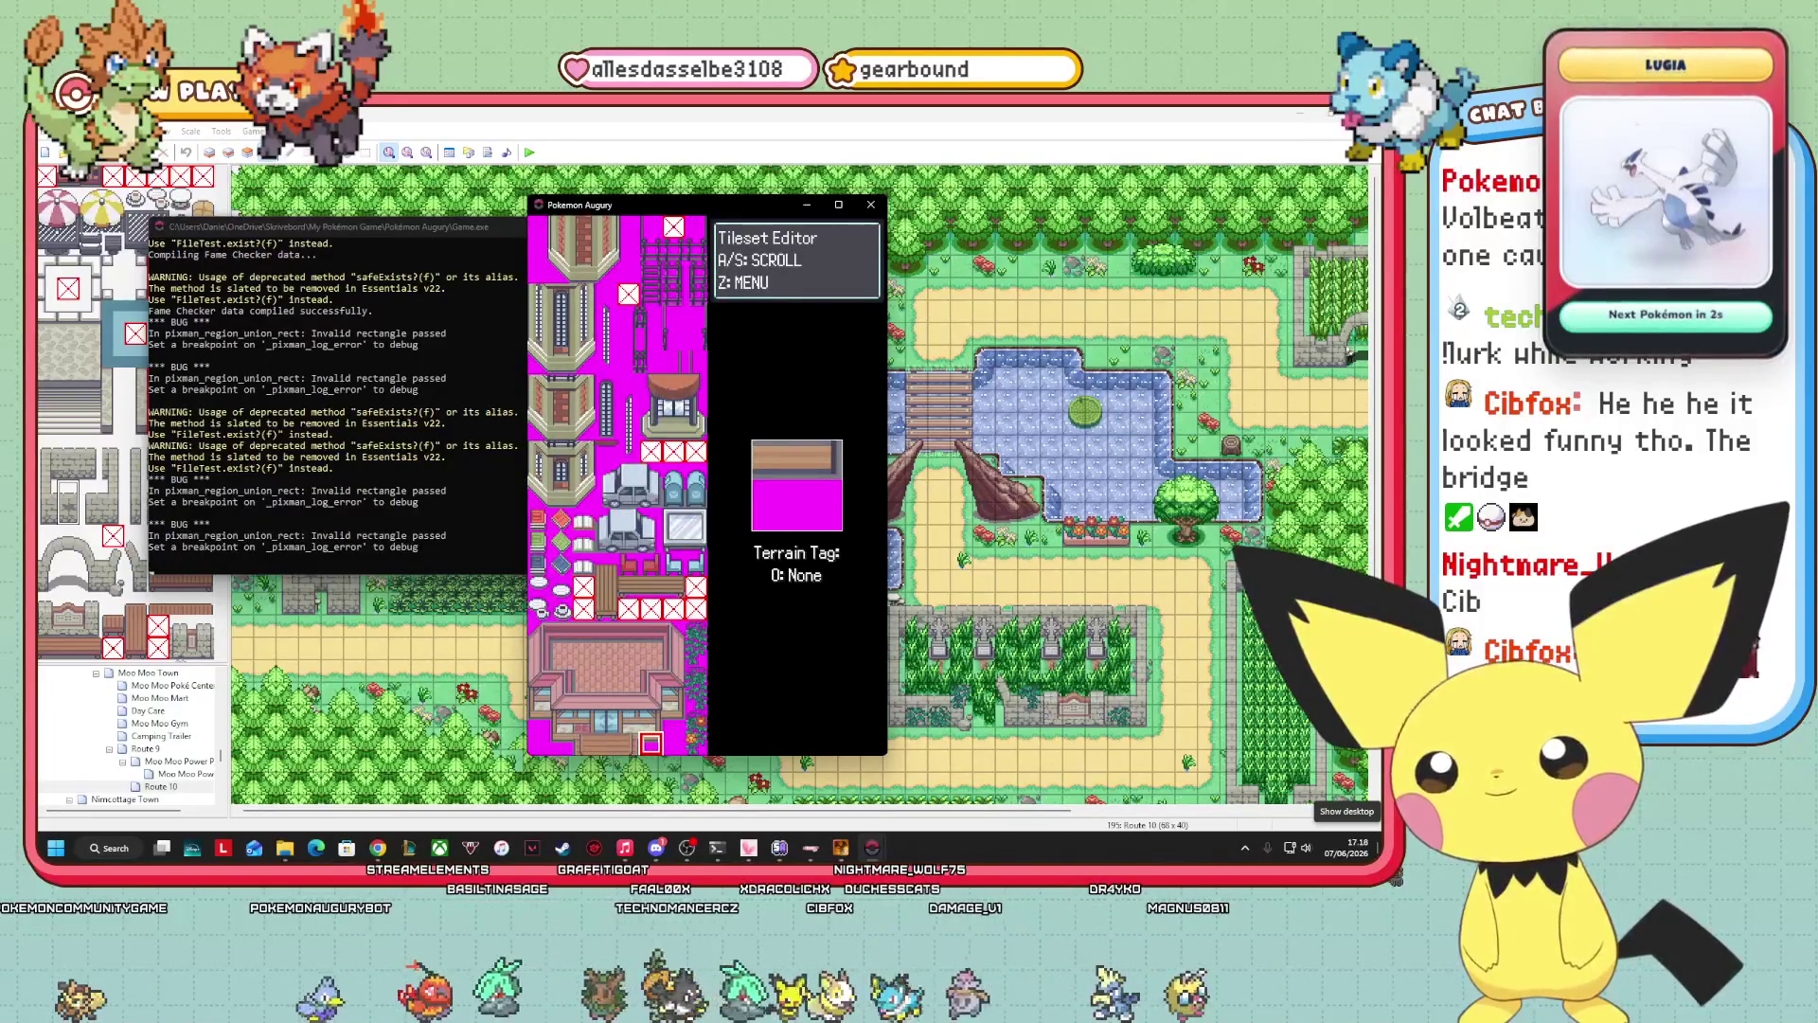
key("s")
key("s")
key("s")
key("s")
key("s")
key("s")
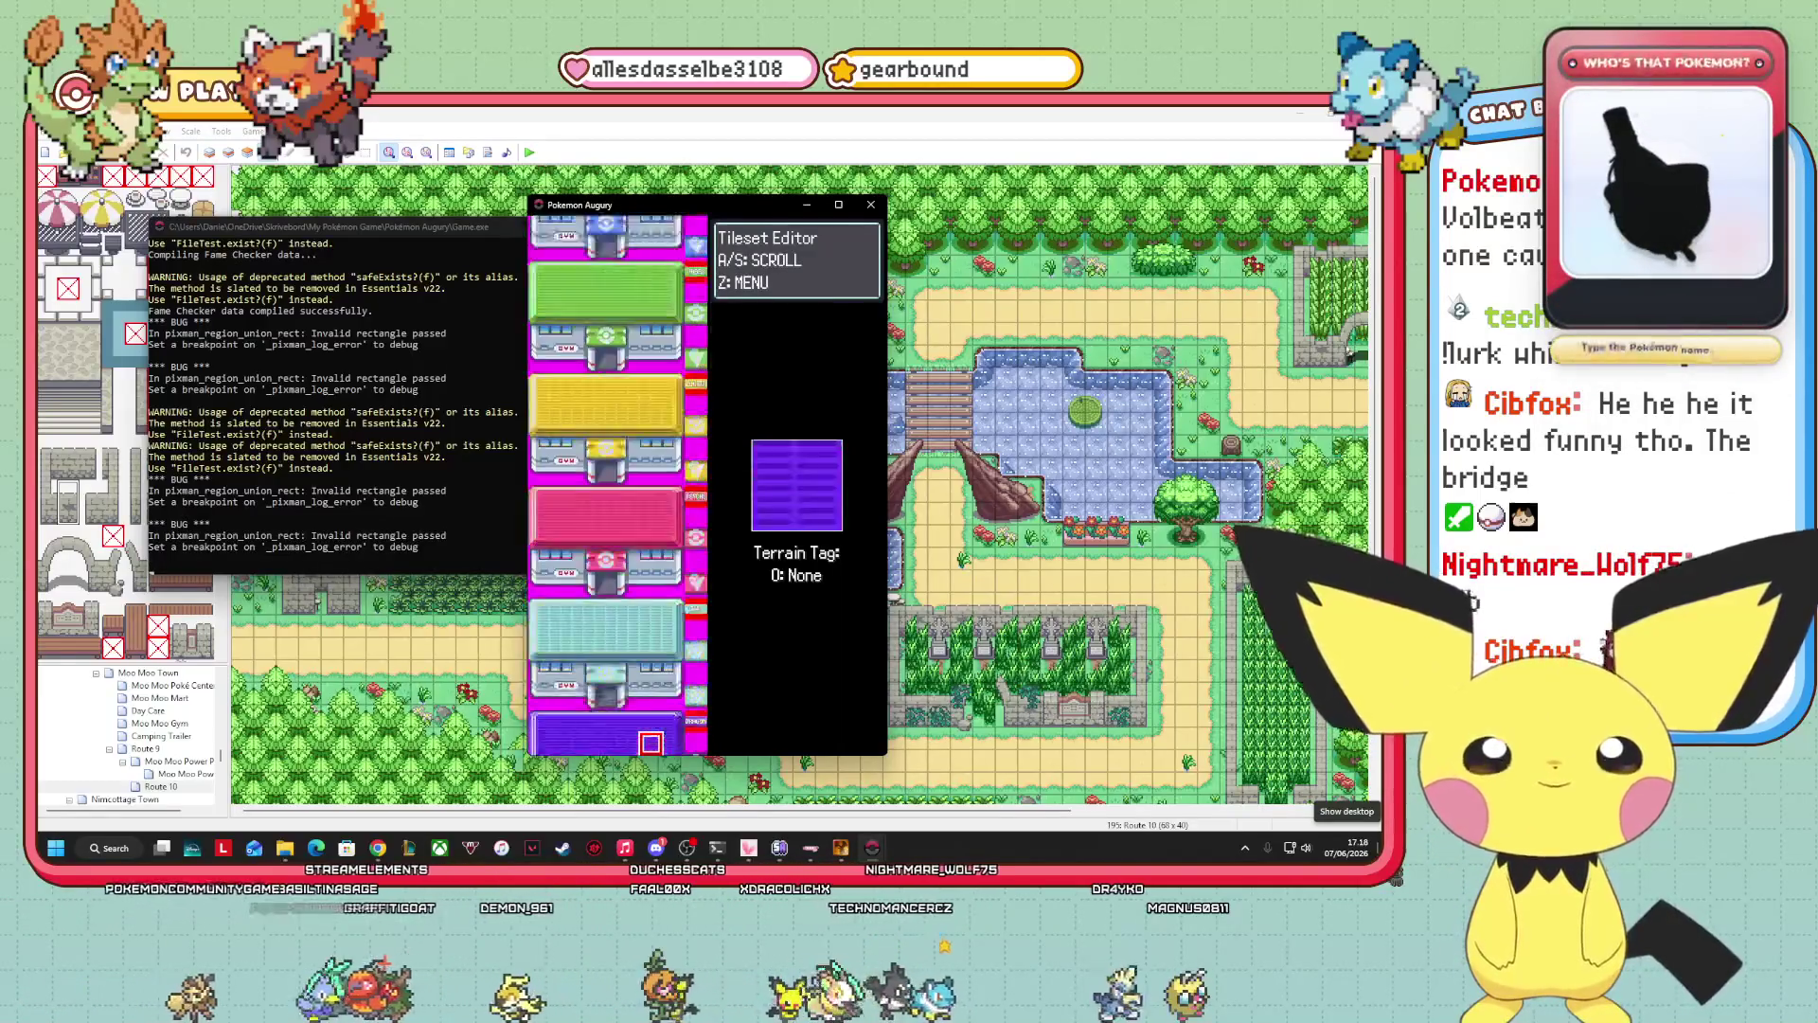
key("s")
key("s")
key("s")
key("s")
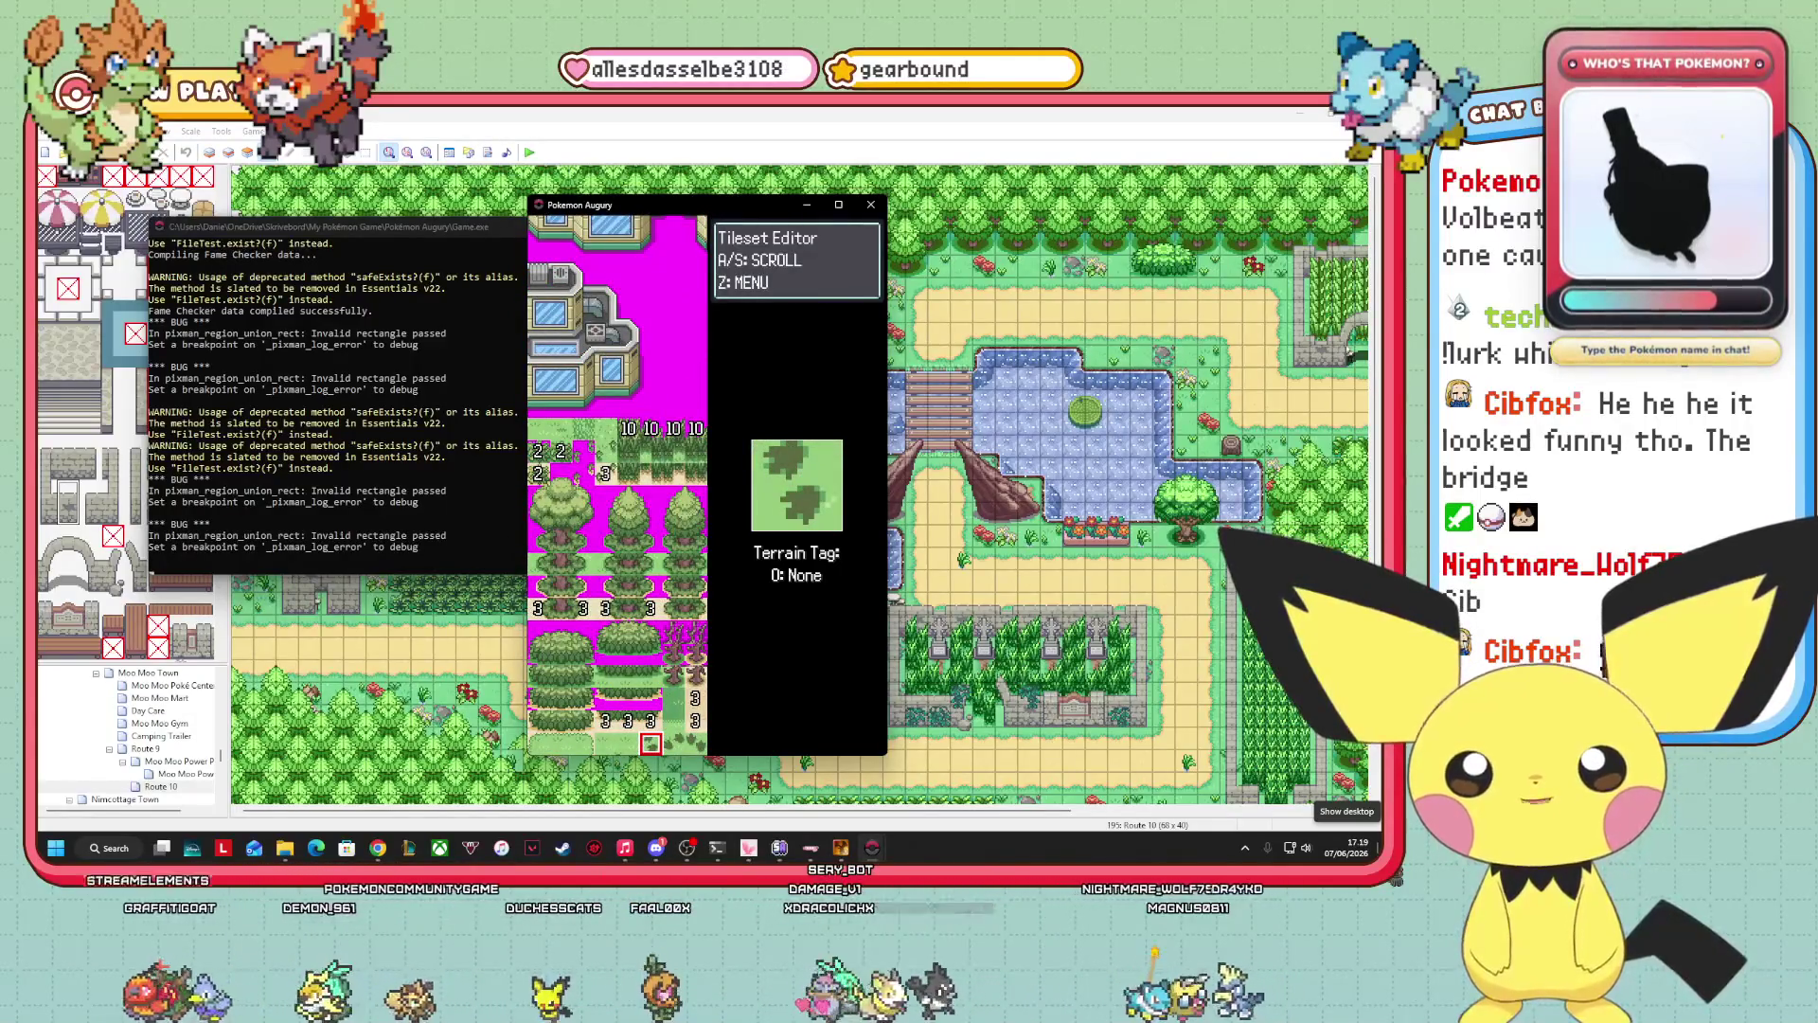
key("s")
key("s")
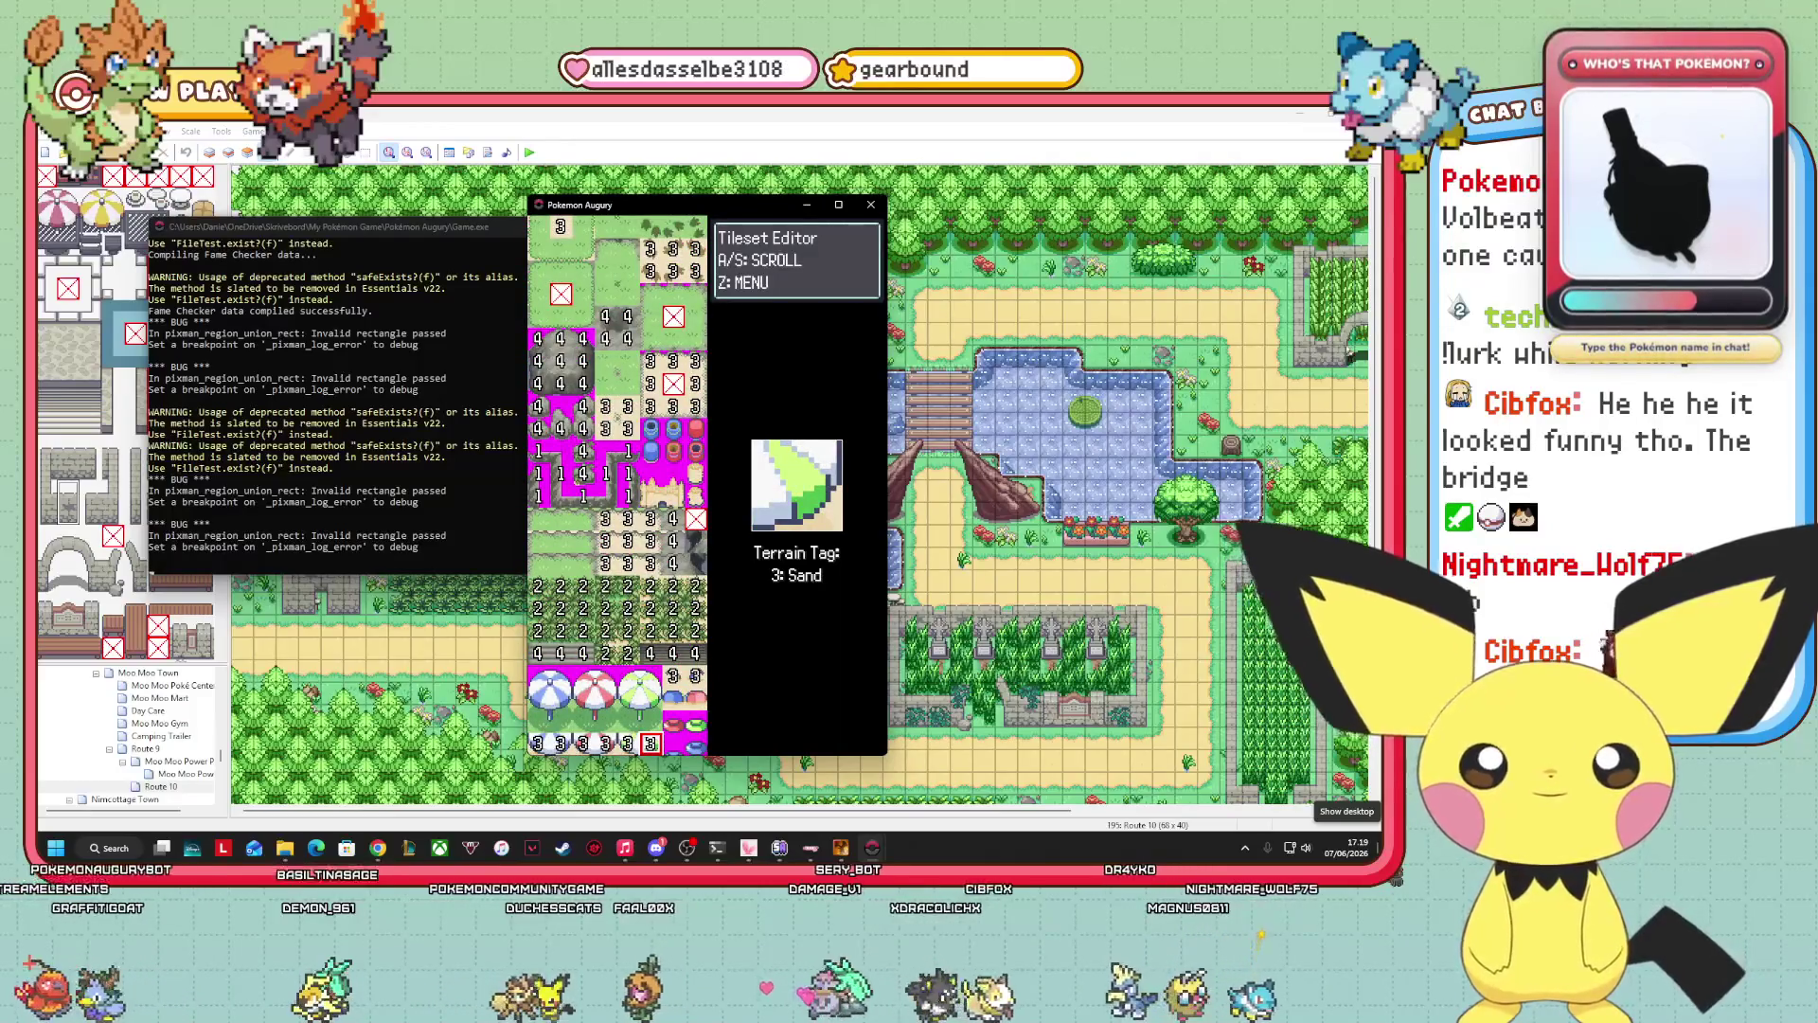
key("s")
key("s")
key("s")
key("s")
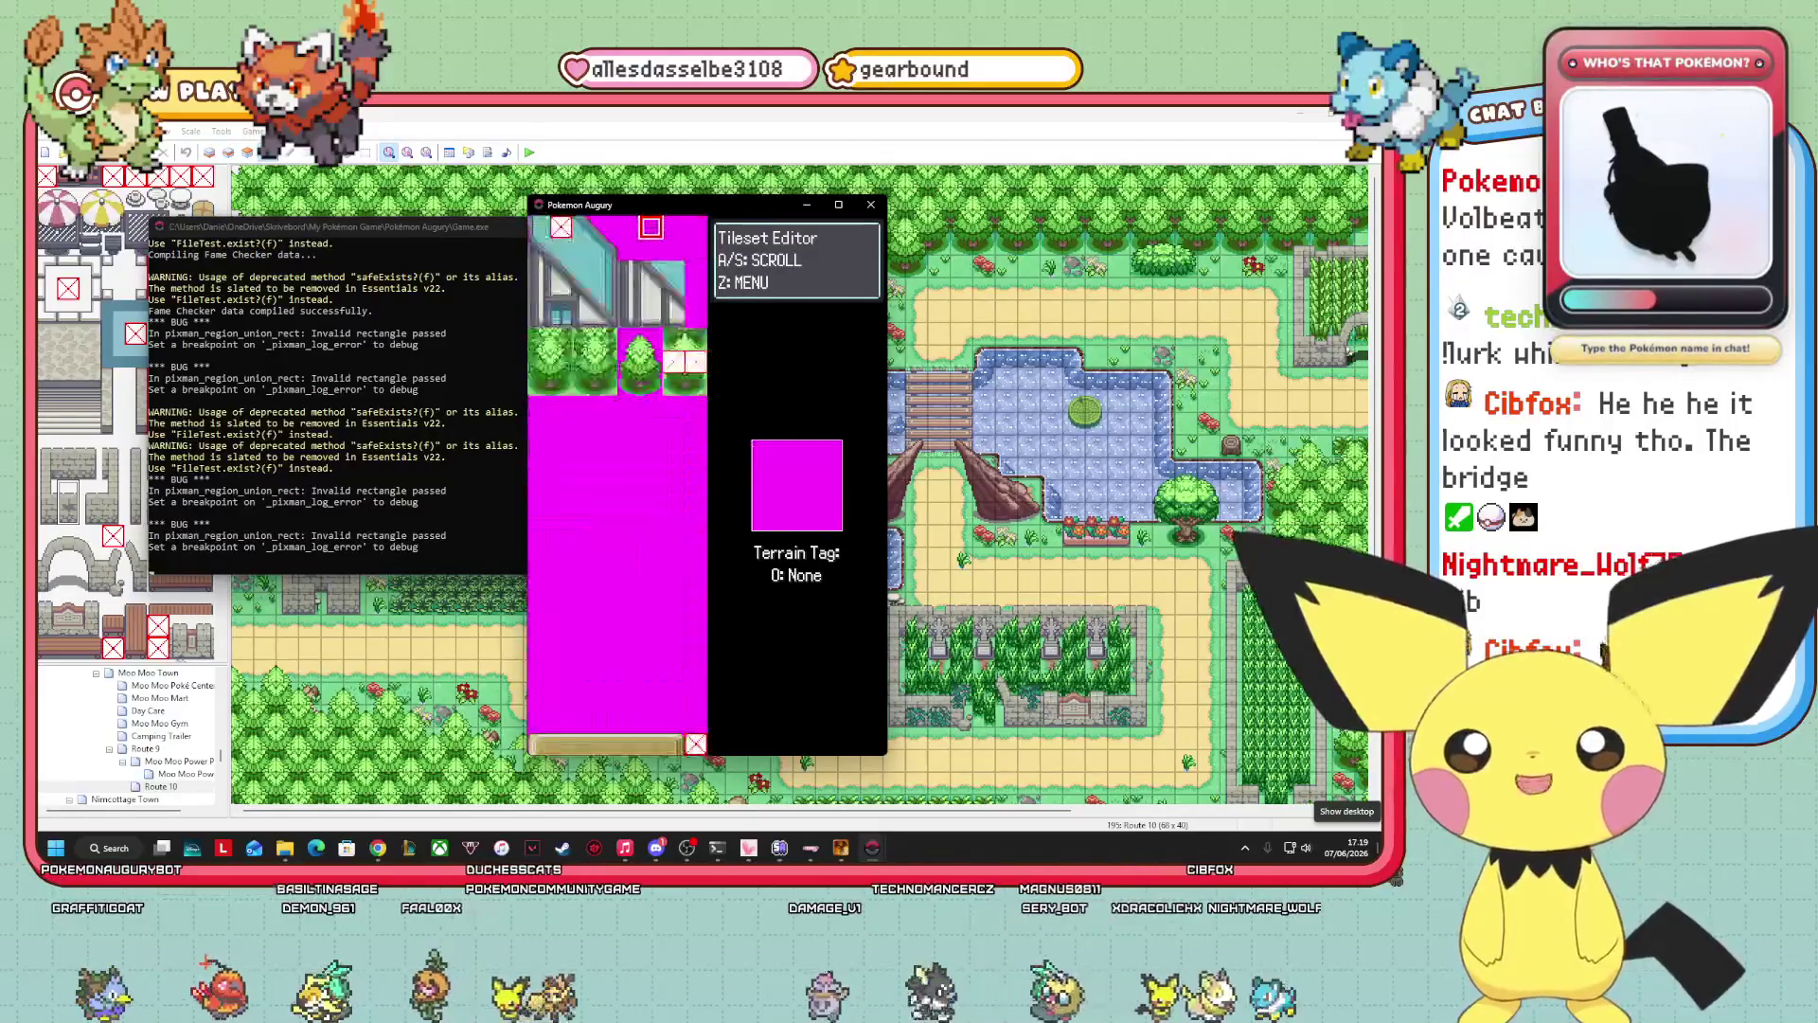
key("a")
Move the selection through the tileset up to the Poké Center, house and tree tiles.
key("Down")
key("Down")
key("Down")
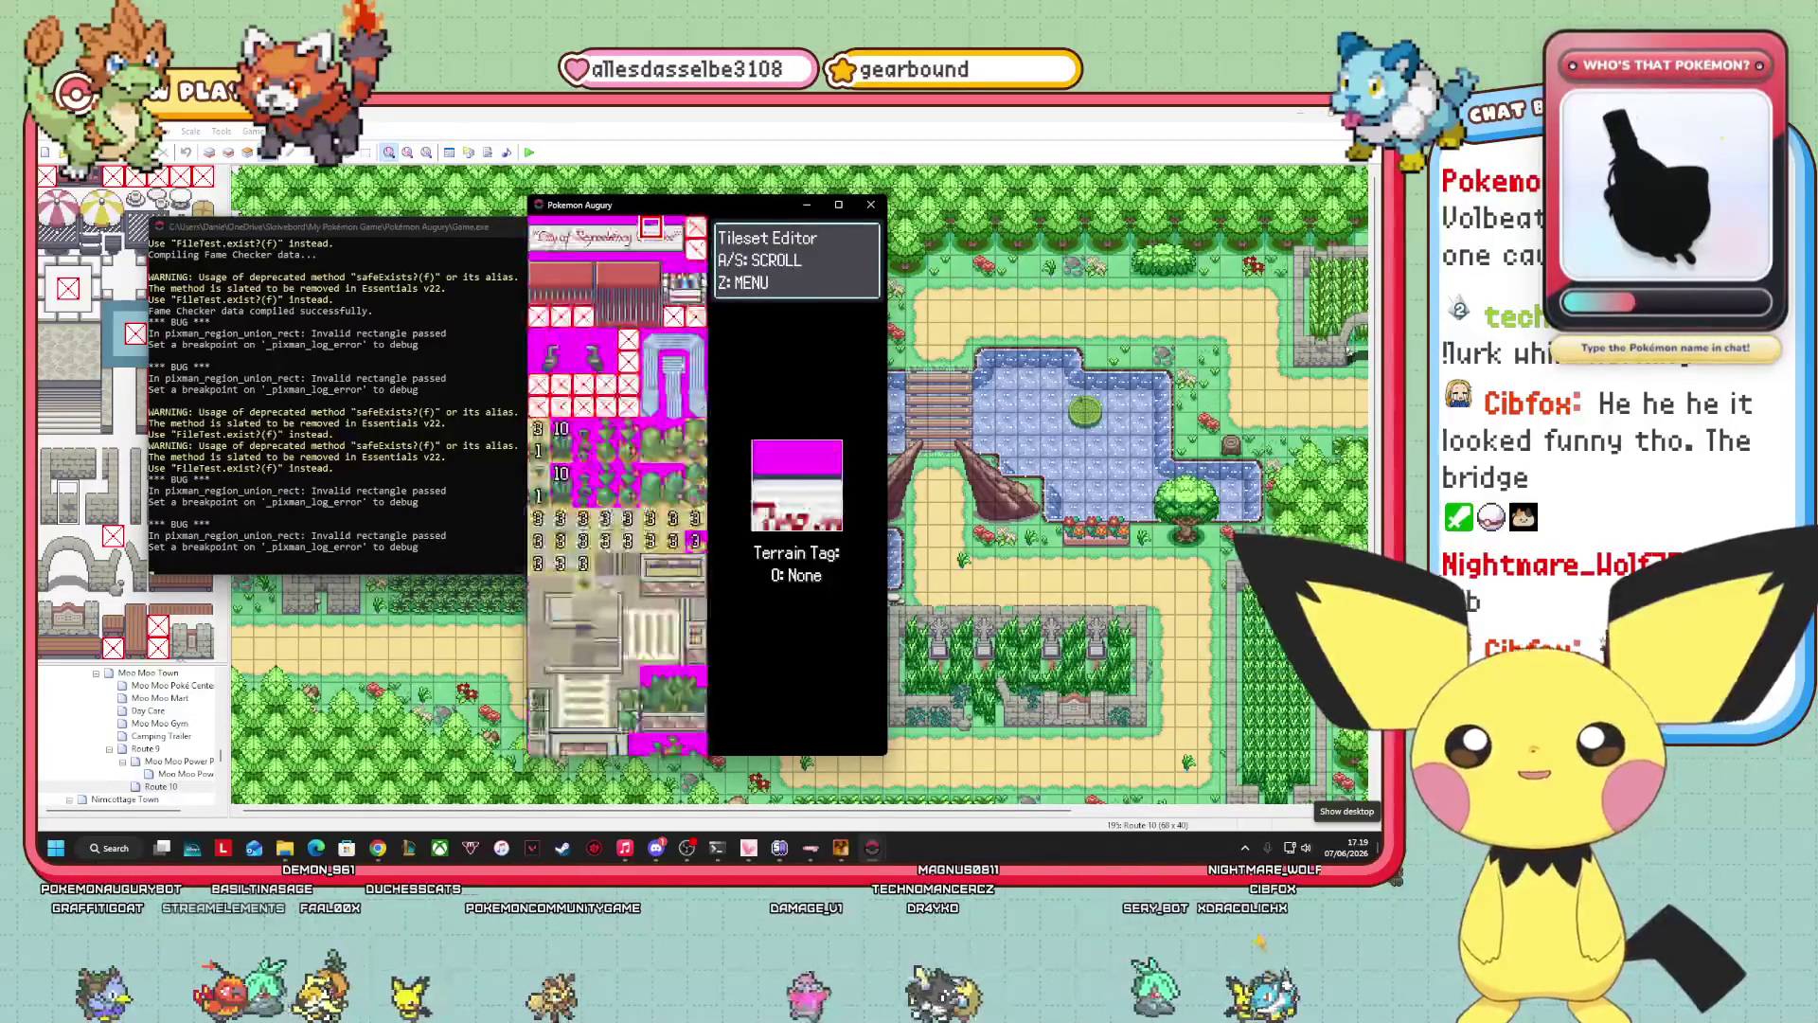
key("Down")
key("Down")
key("Down")
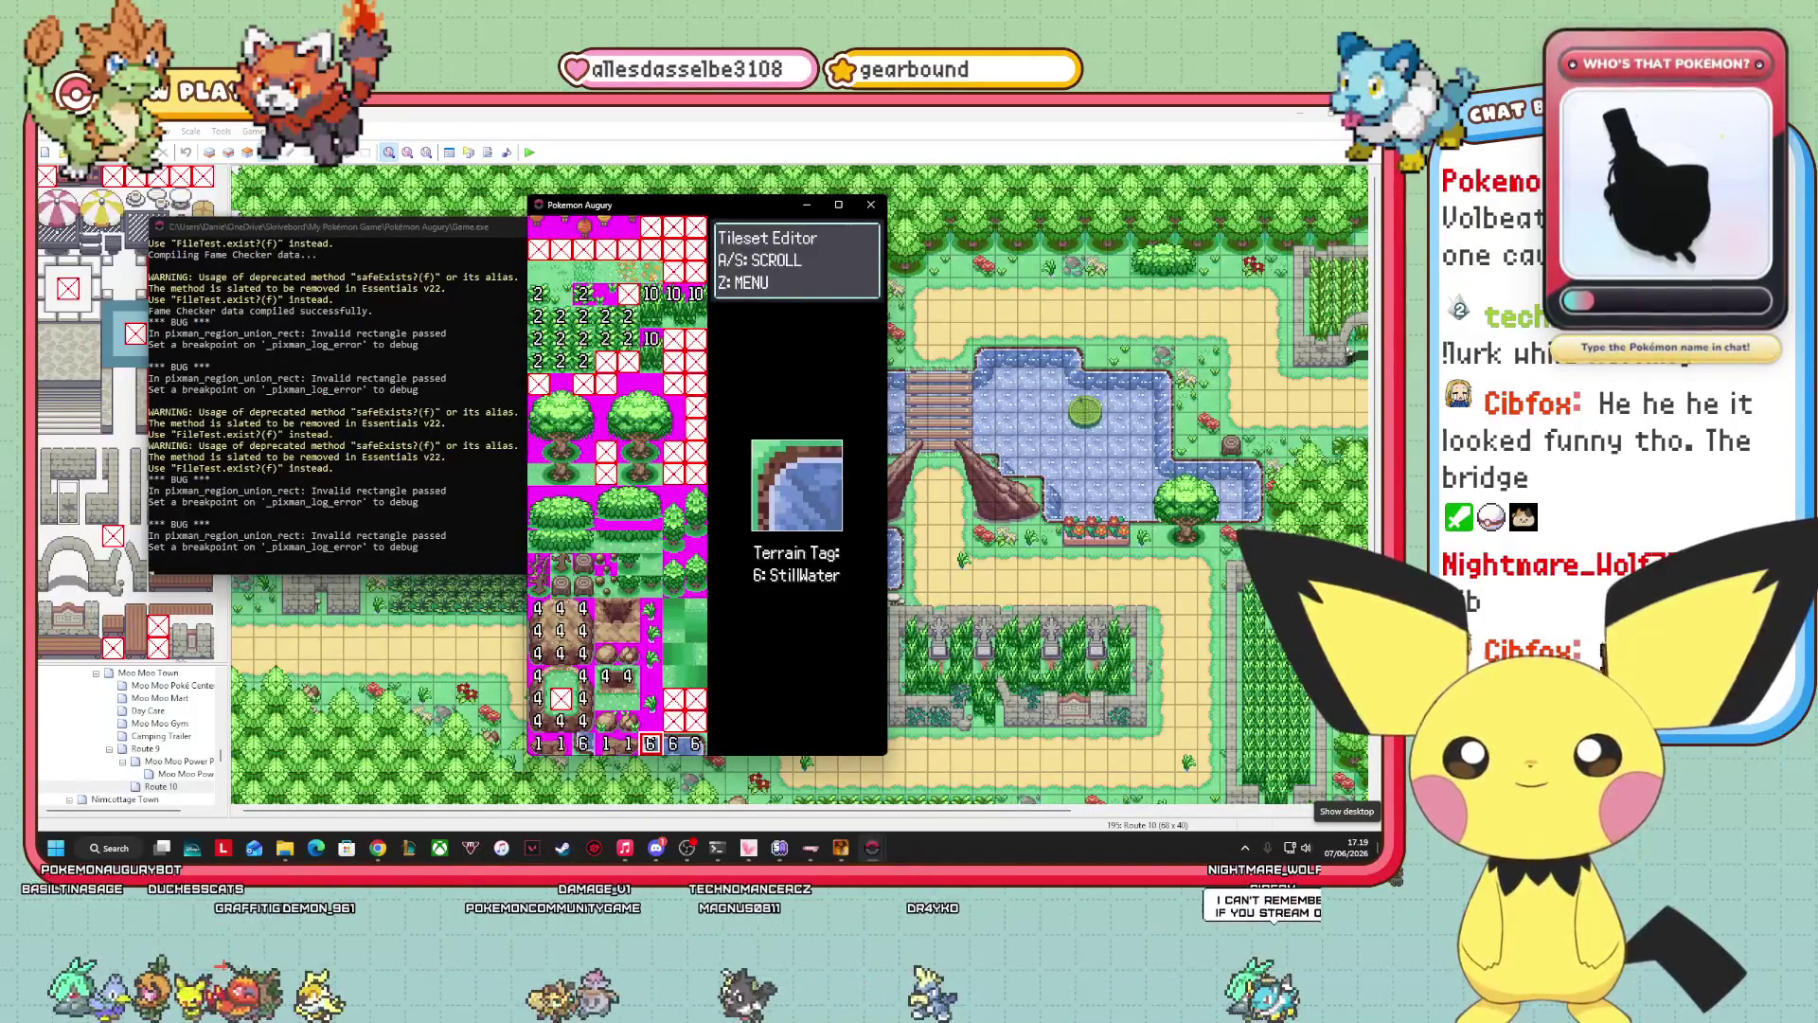
key("Up")
key("Up")
key("Up")
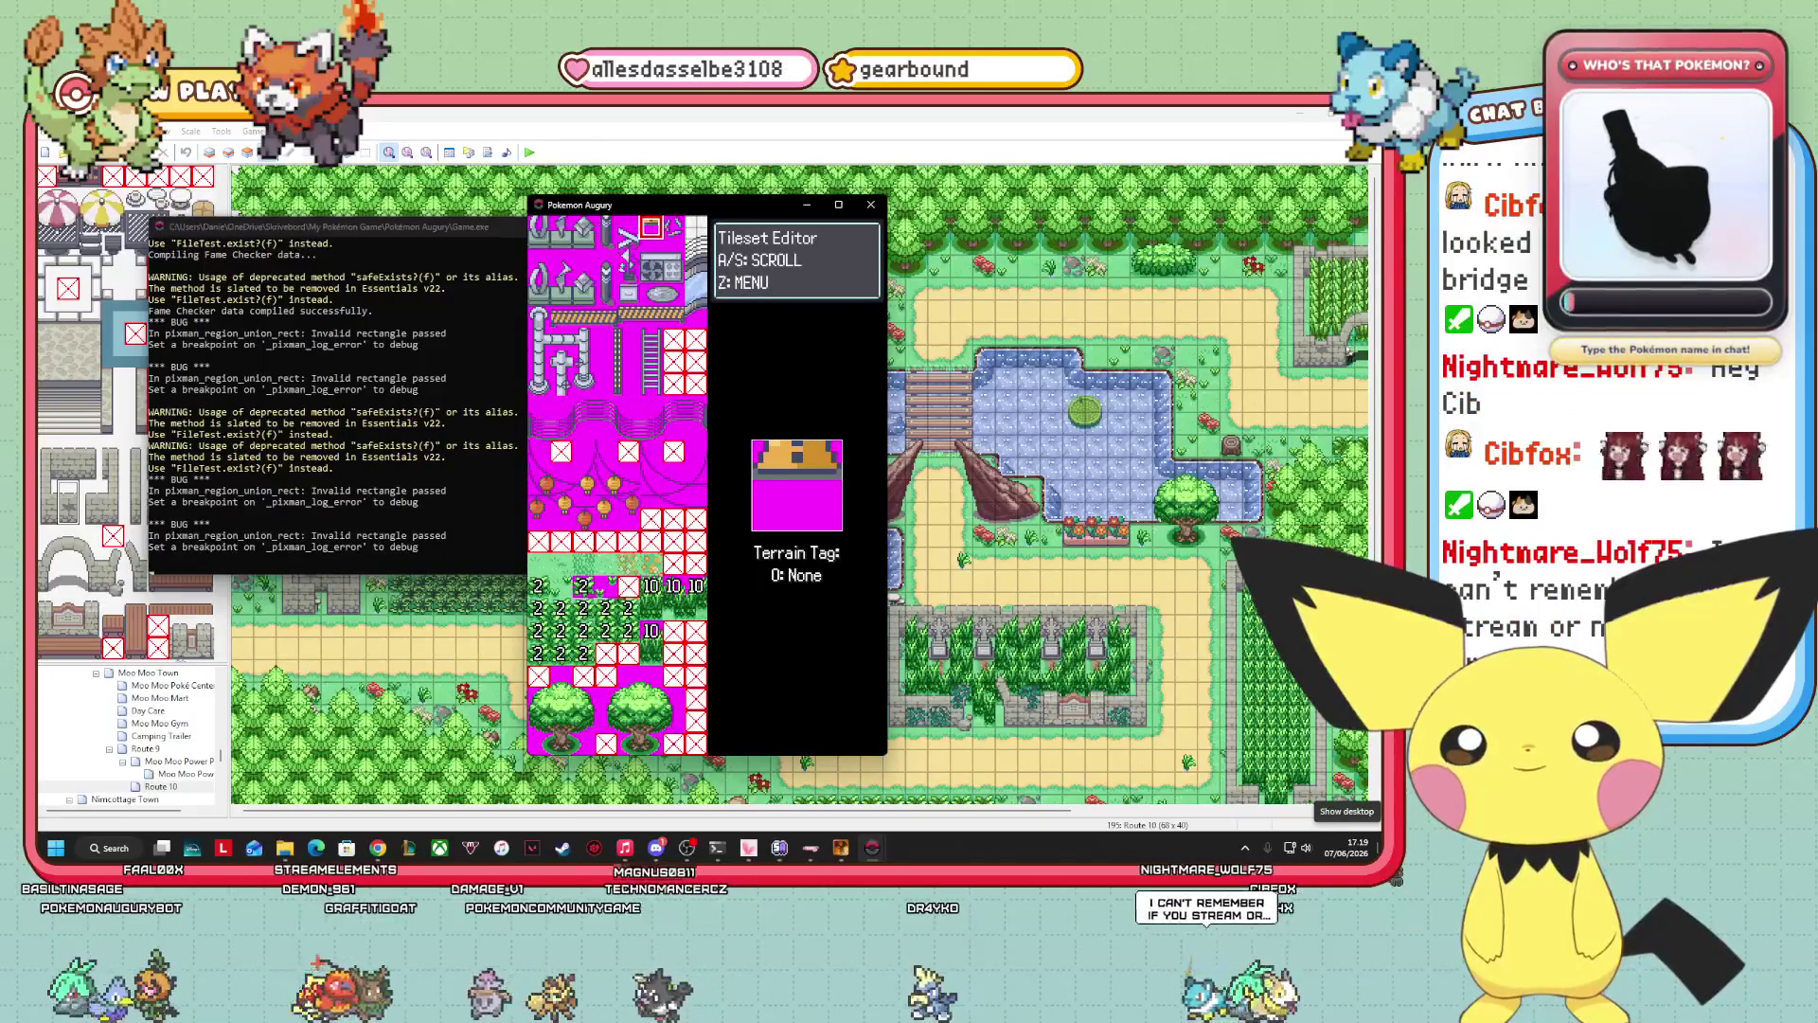
key("Up")
key("Up")
key("Up")
key("Up")
key("Up")
key("Up")
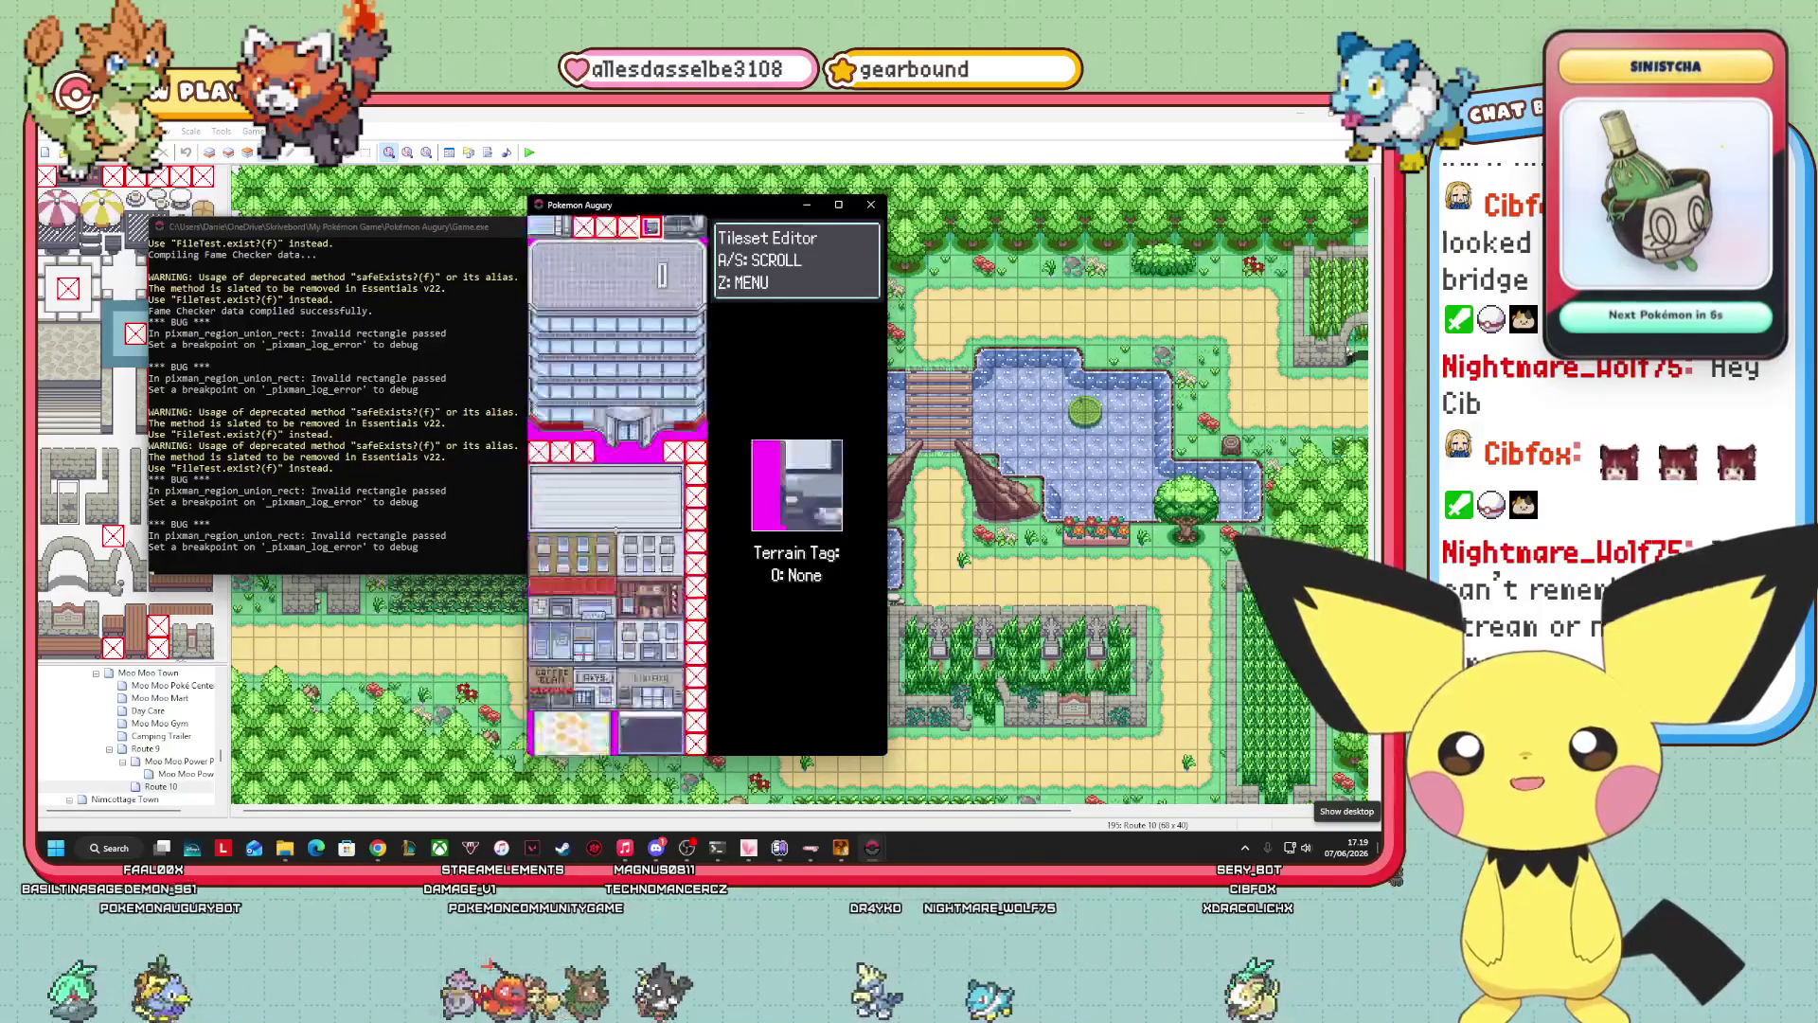
key("Up")
key("Up")
key("Up")
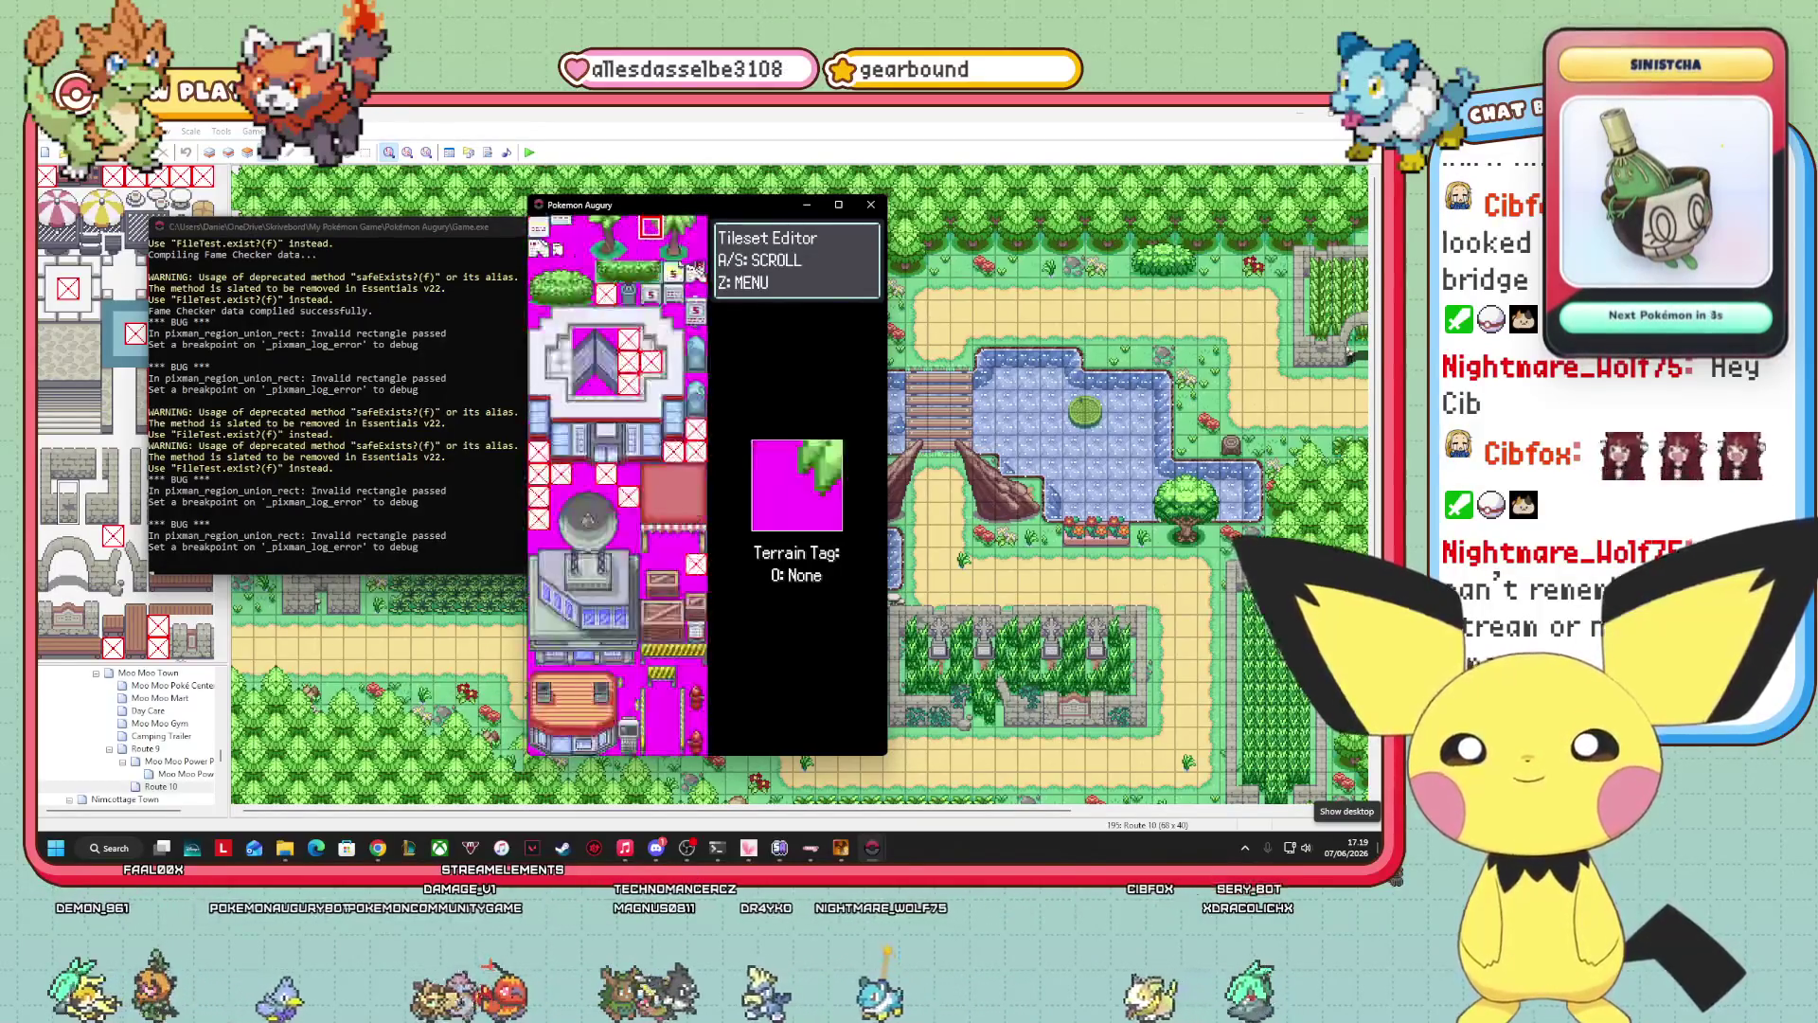
key("Up")
key("Up")
key("Up")
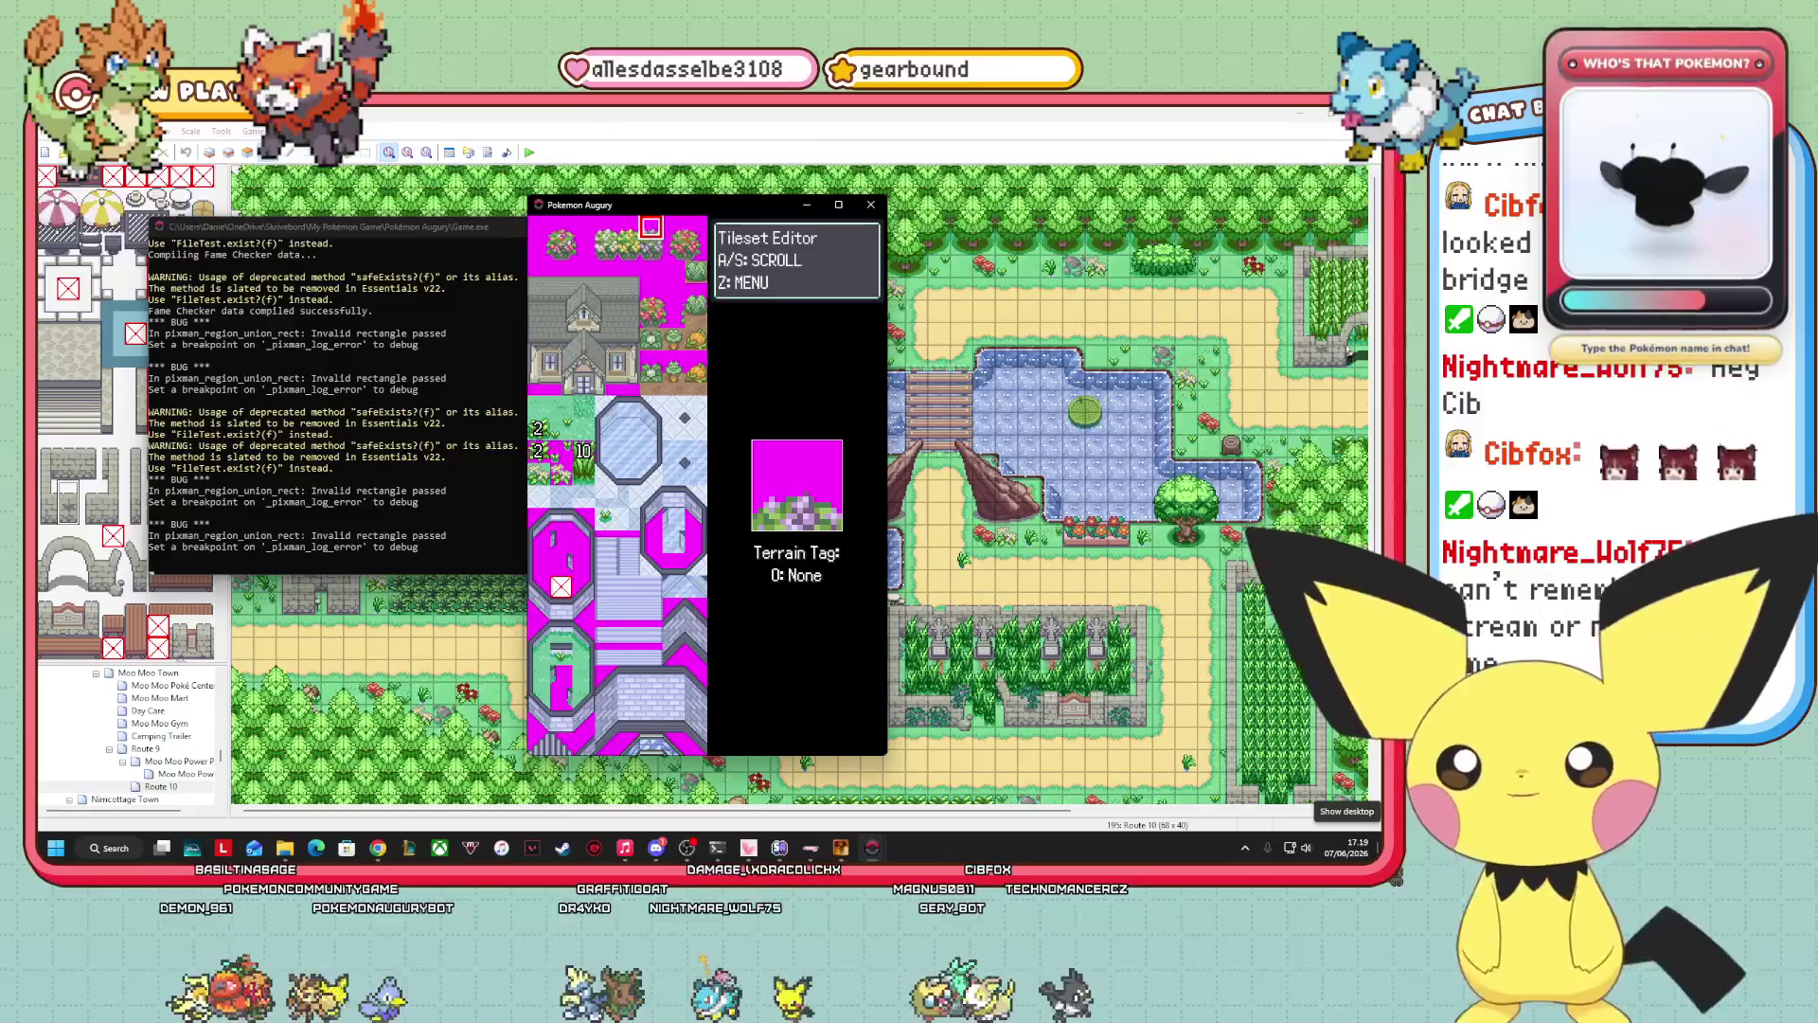
Page down past farm and house tiles to the ground, fence, rock and cliff terrain tags.
key("s")
key("s")
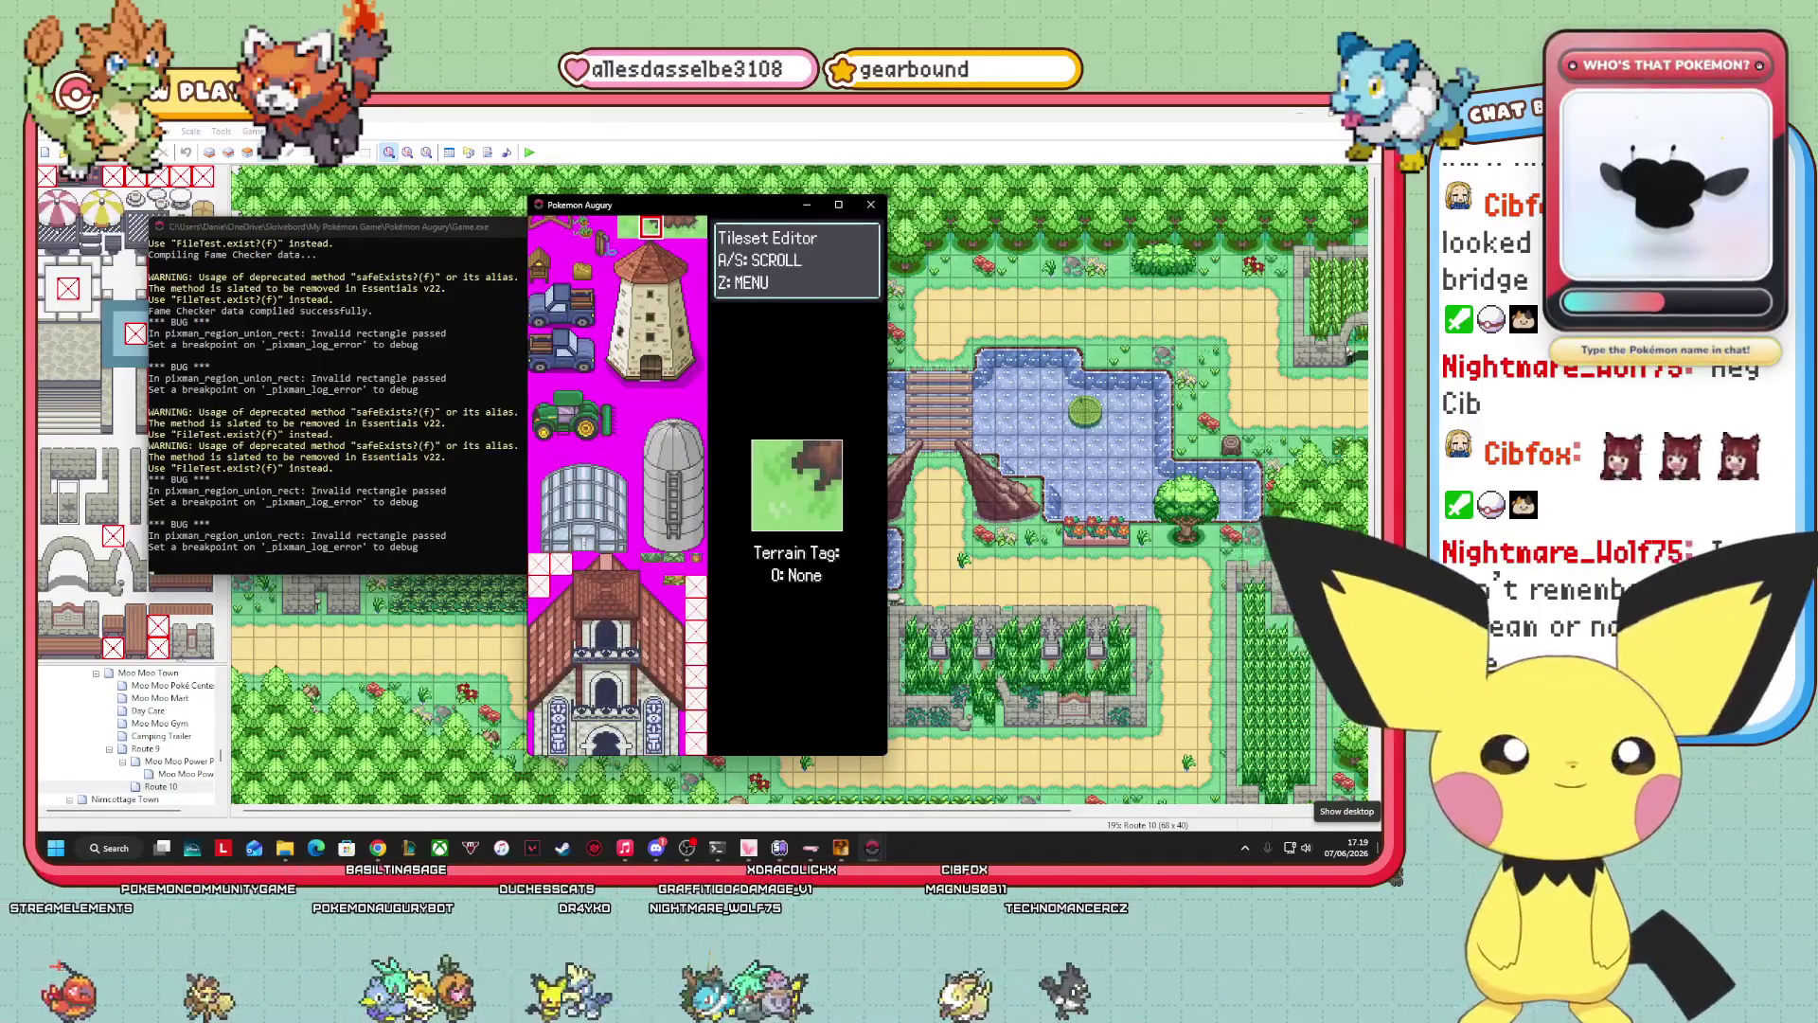
key("s")
key("s")
key("s")
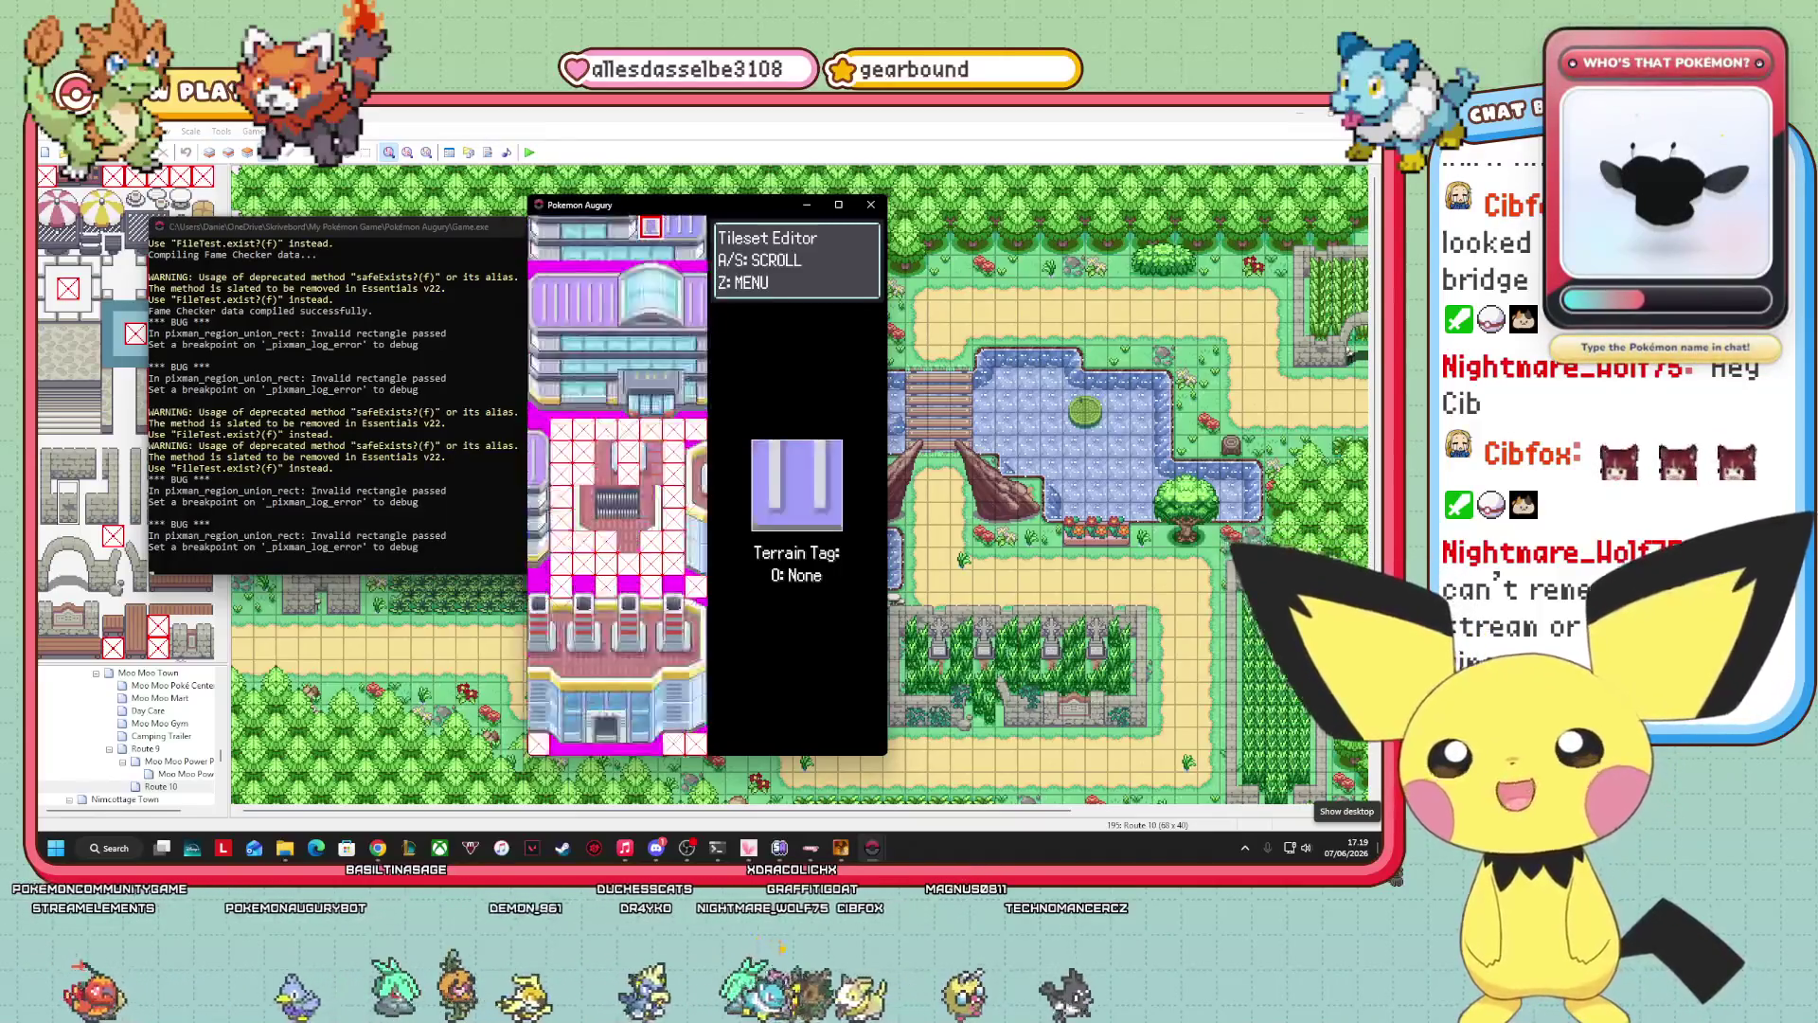
key("s")
key("s")
key("s")
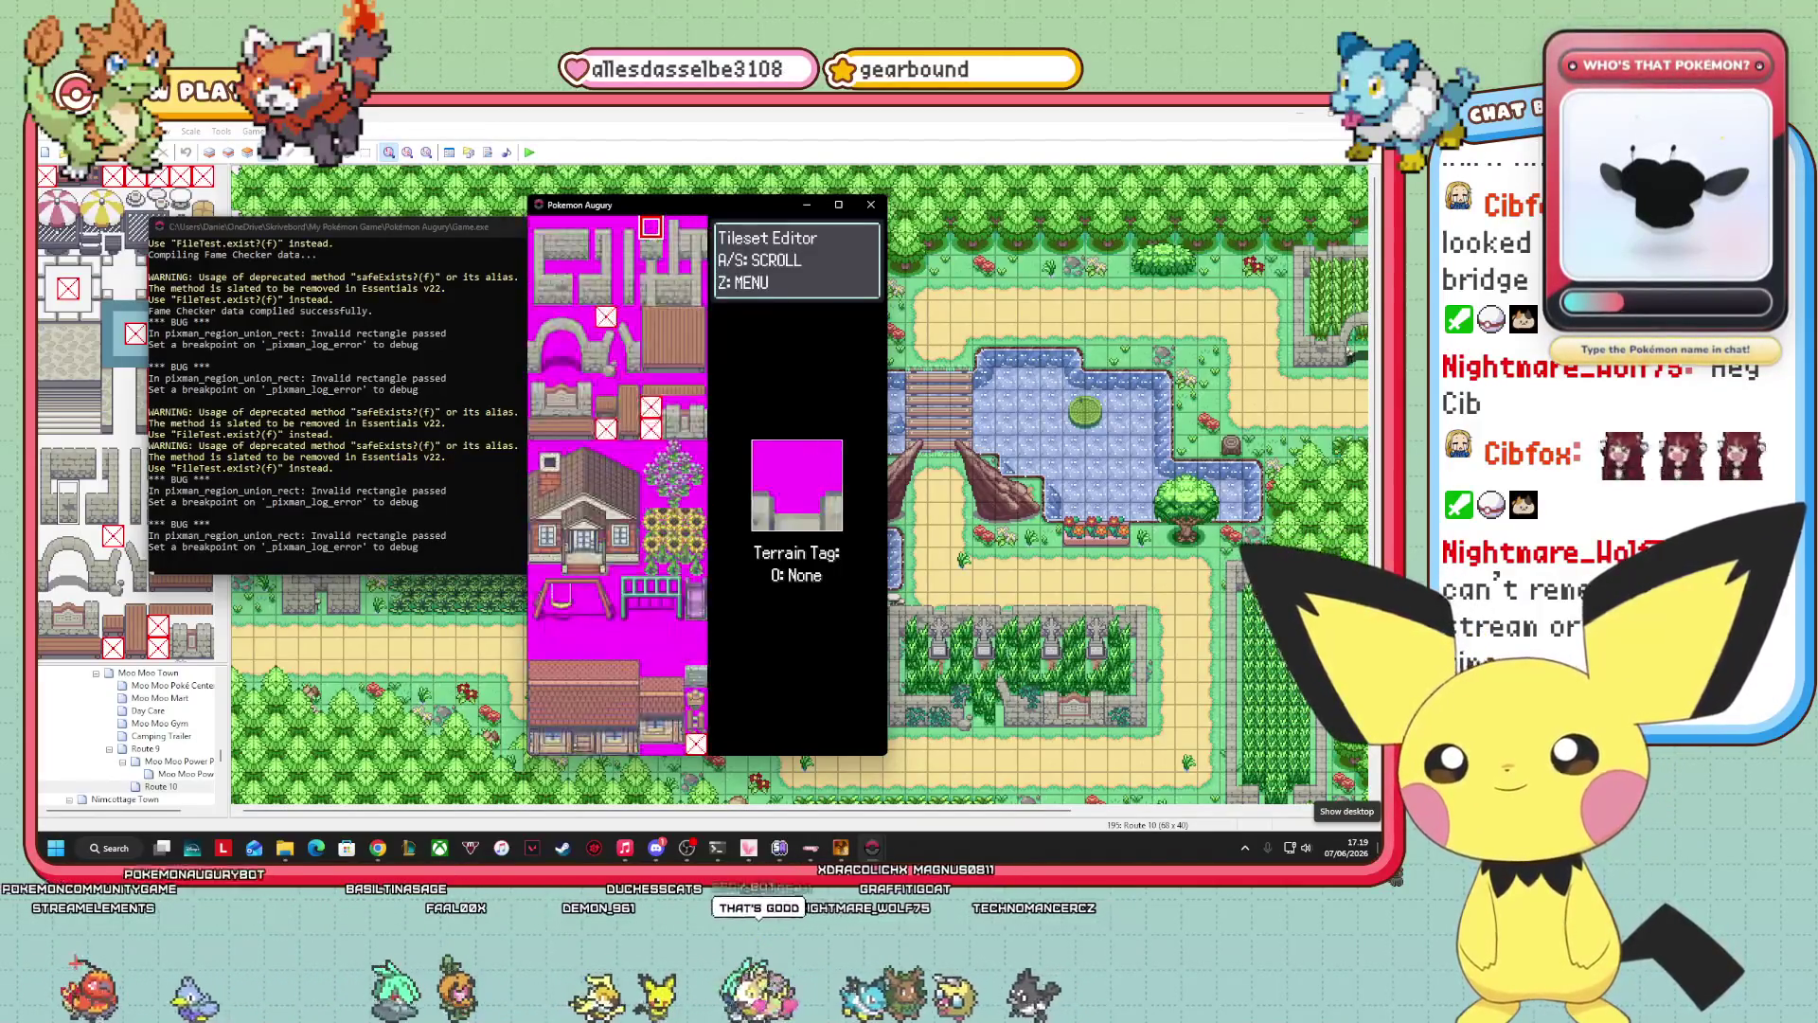
key("s")
key("s")
key("s")
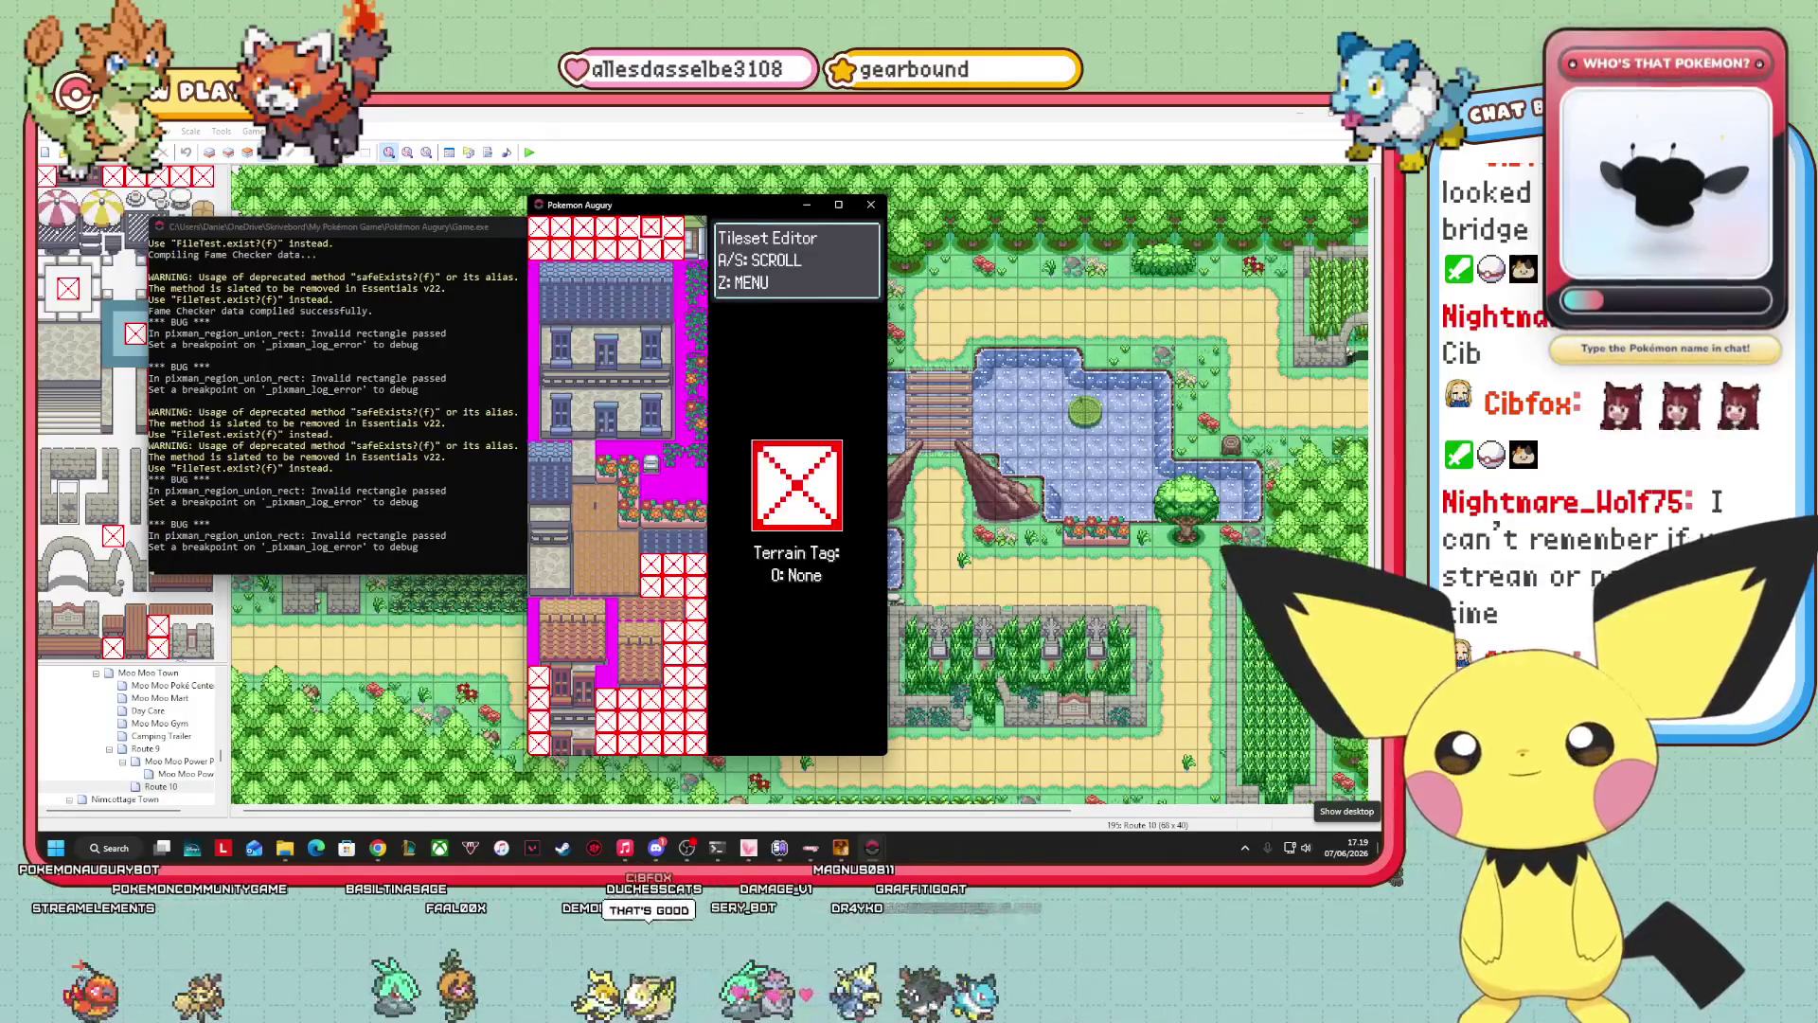
key("s")
key("s")
key("s")
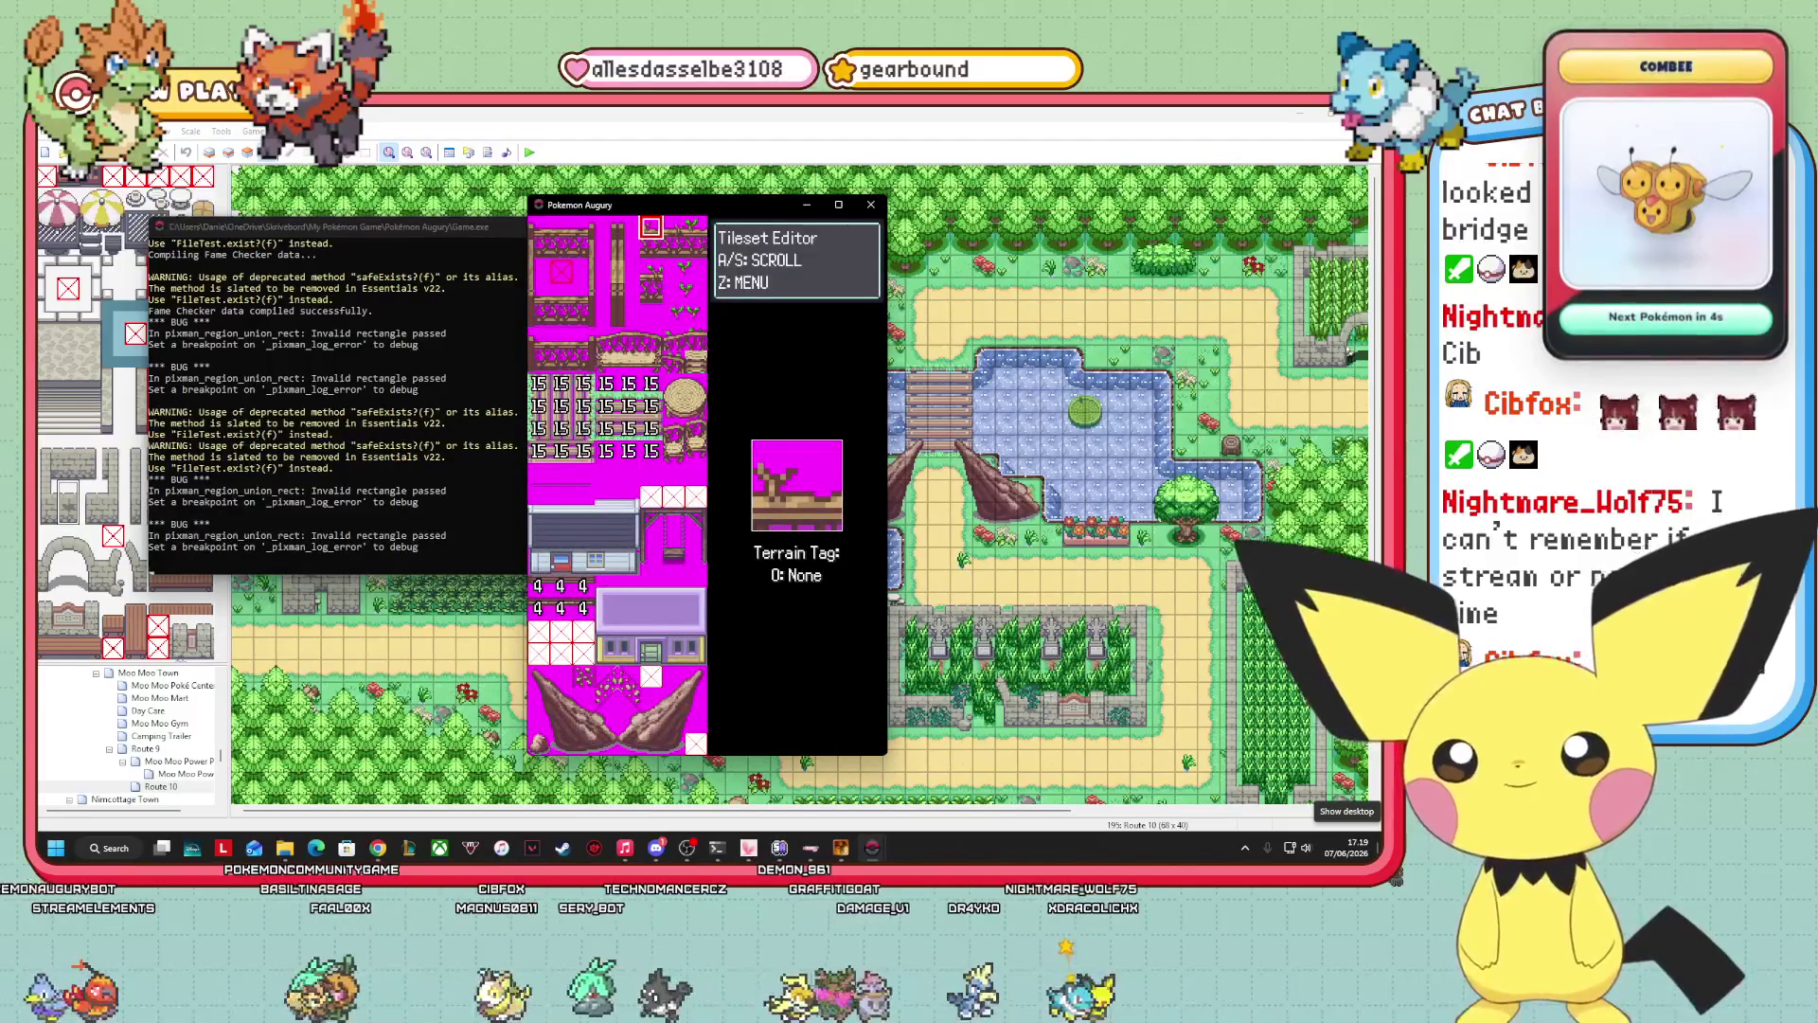
key("s")
key("s")
key("s")
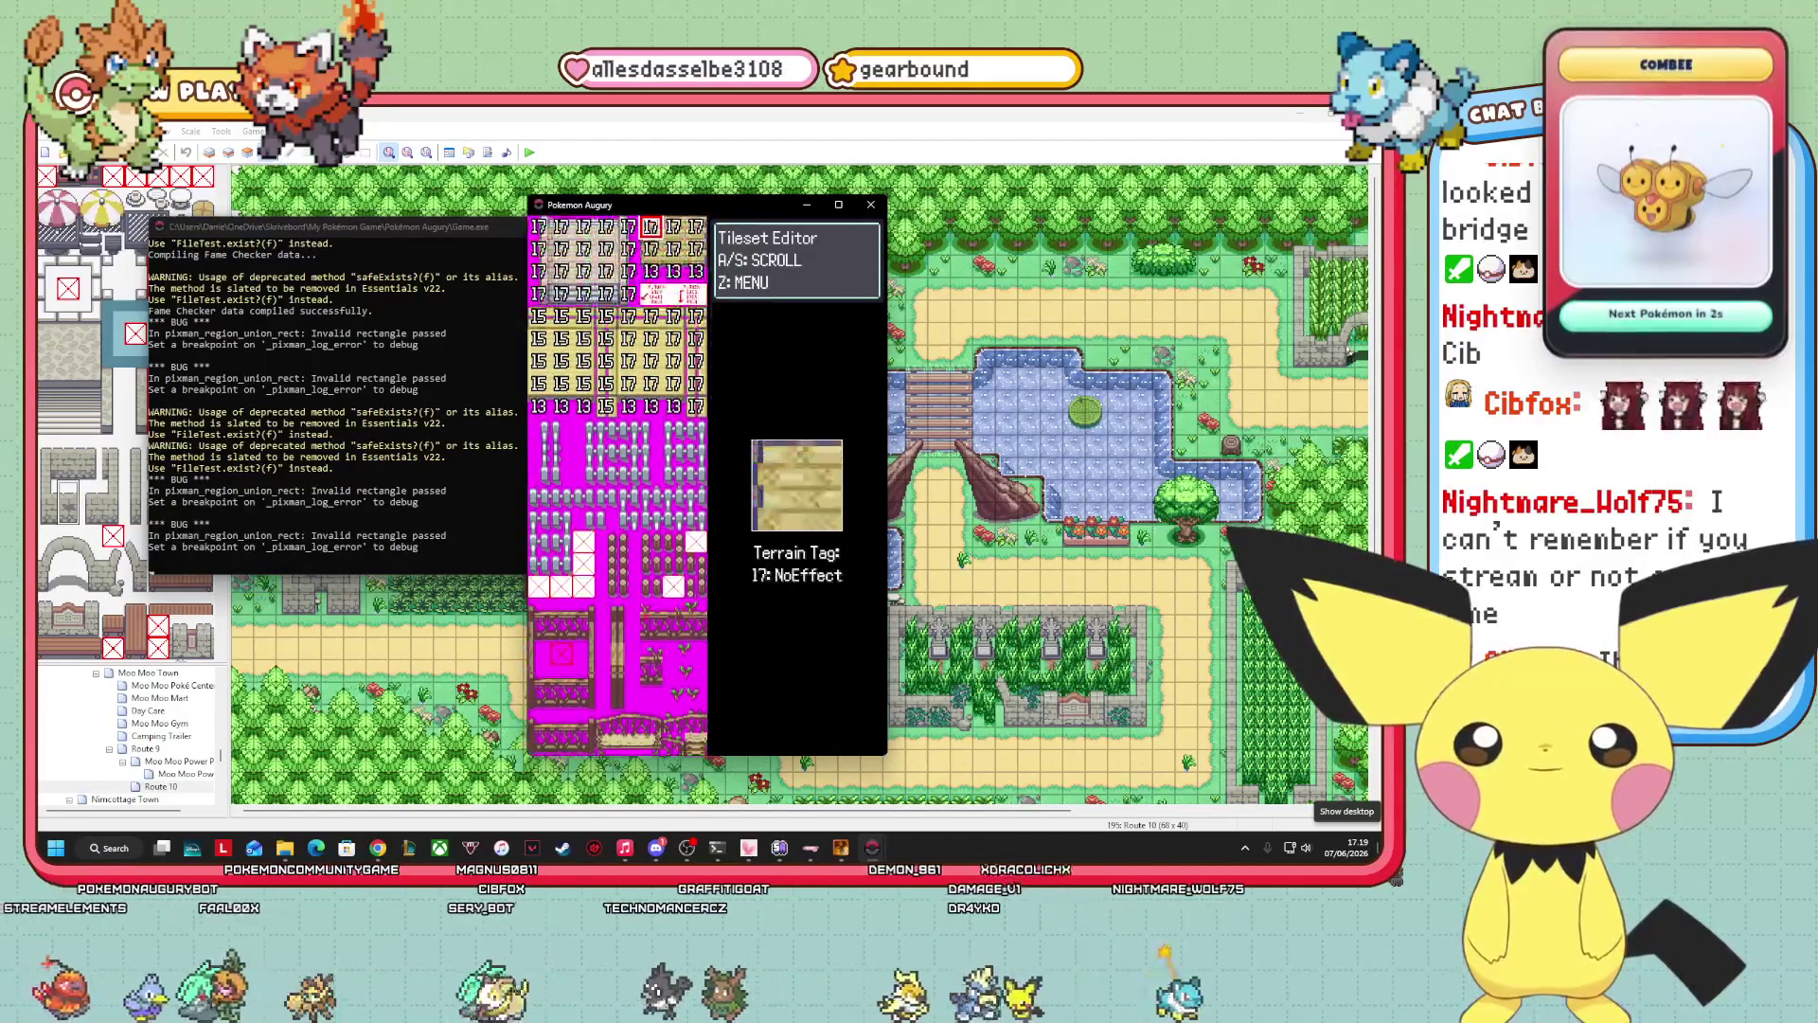
key("s")
key("s")
key("s")
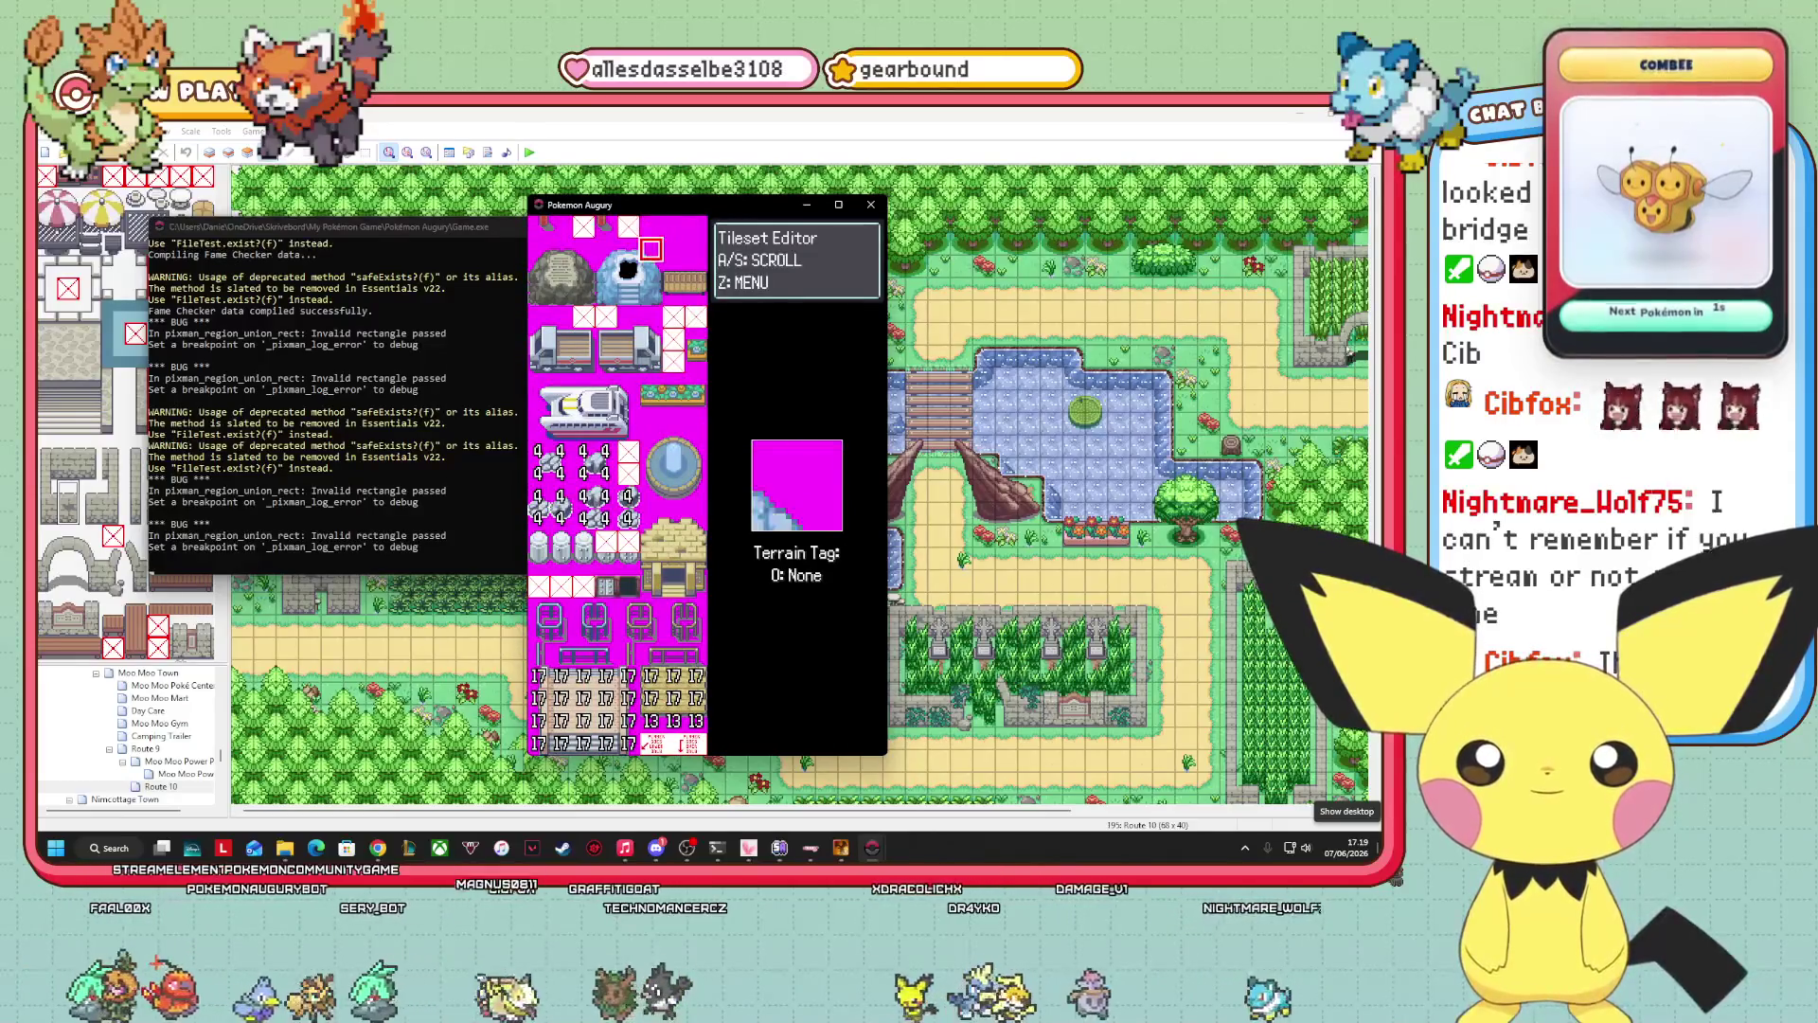
key("s")
key("s")
key("s")
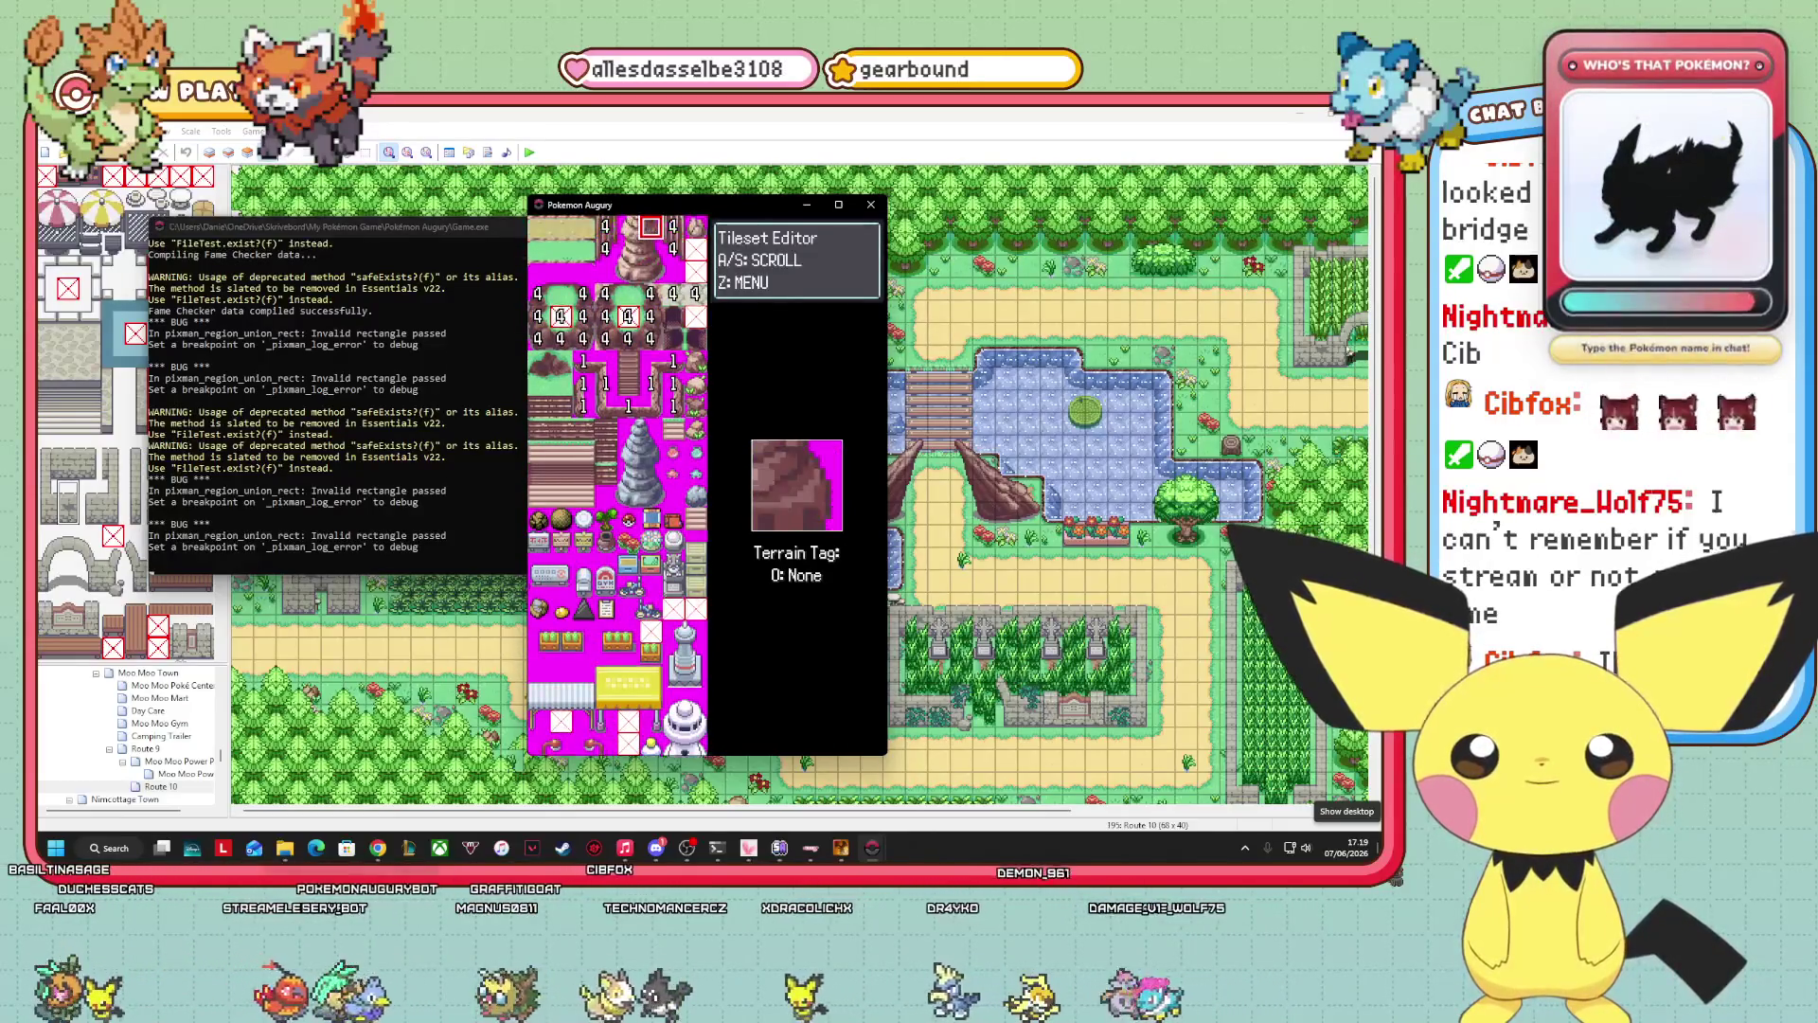
Page back up to the sand and grass tiles and read nearby tiles' terrain tags.
key("a")
key("a")
key("a")
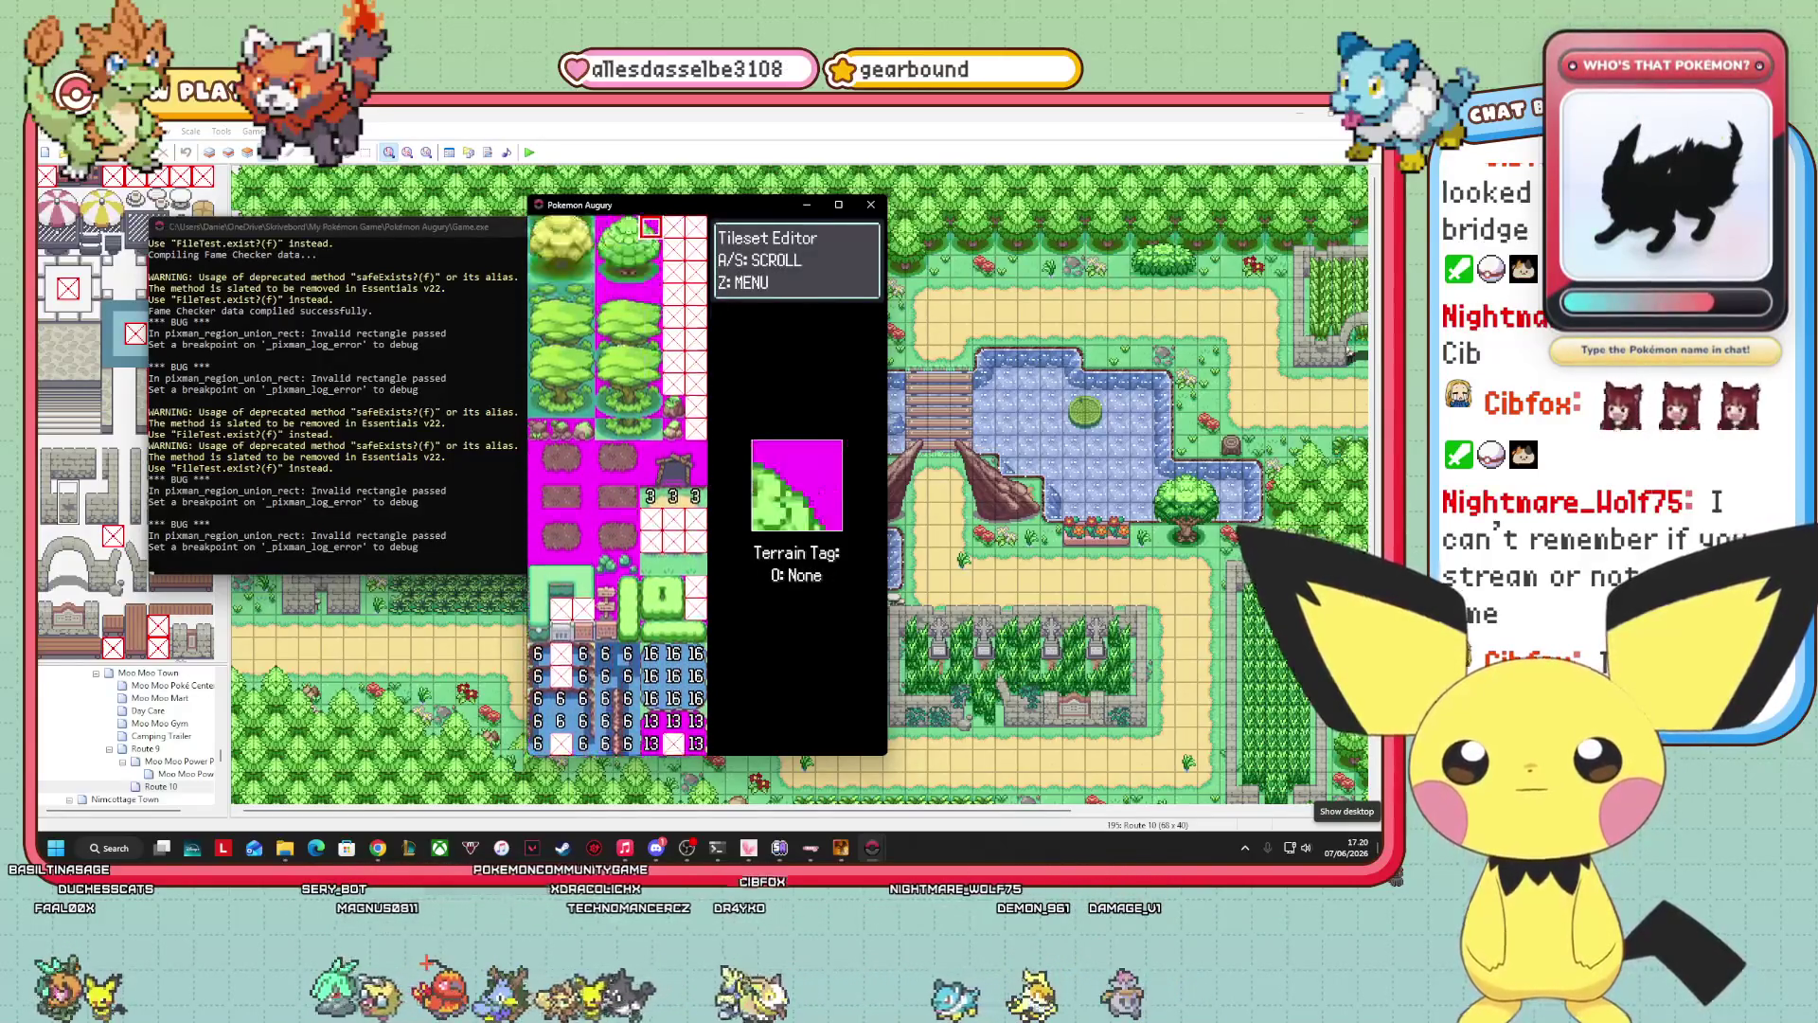
key("a")
key("a")
key("a")
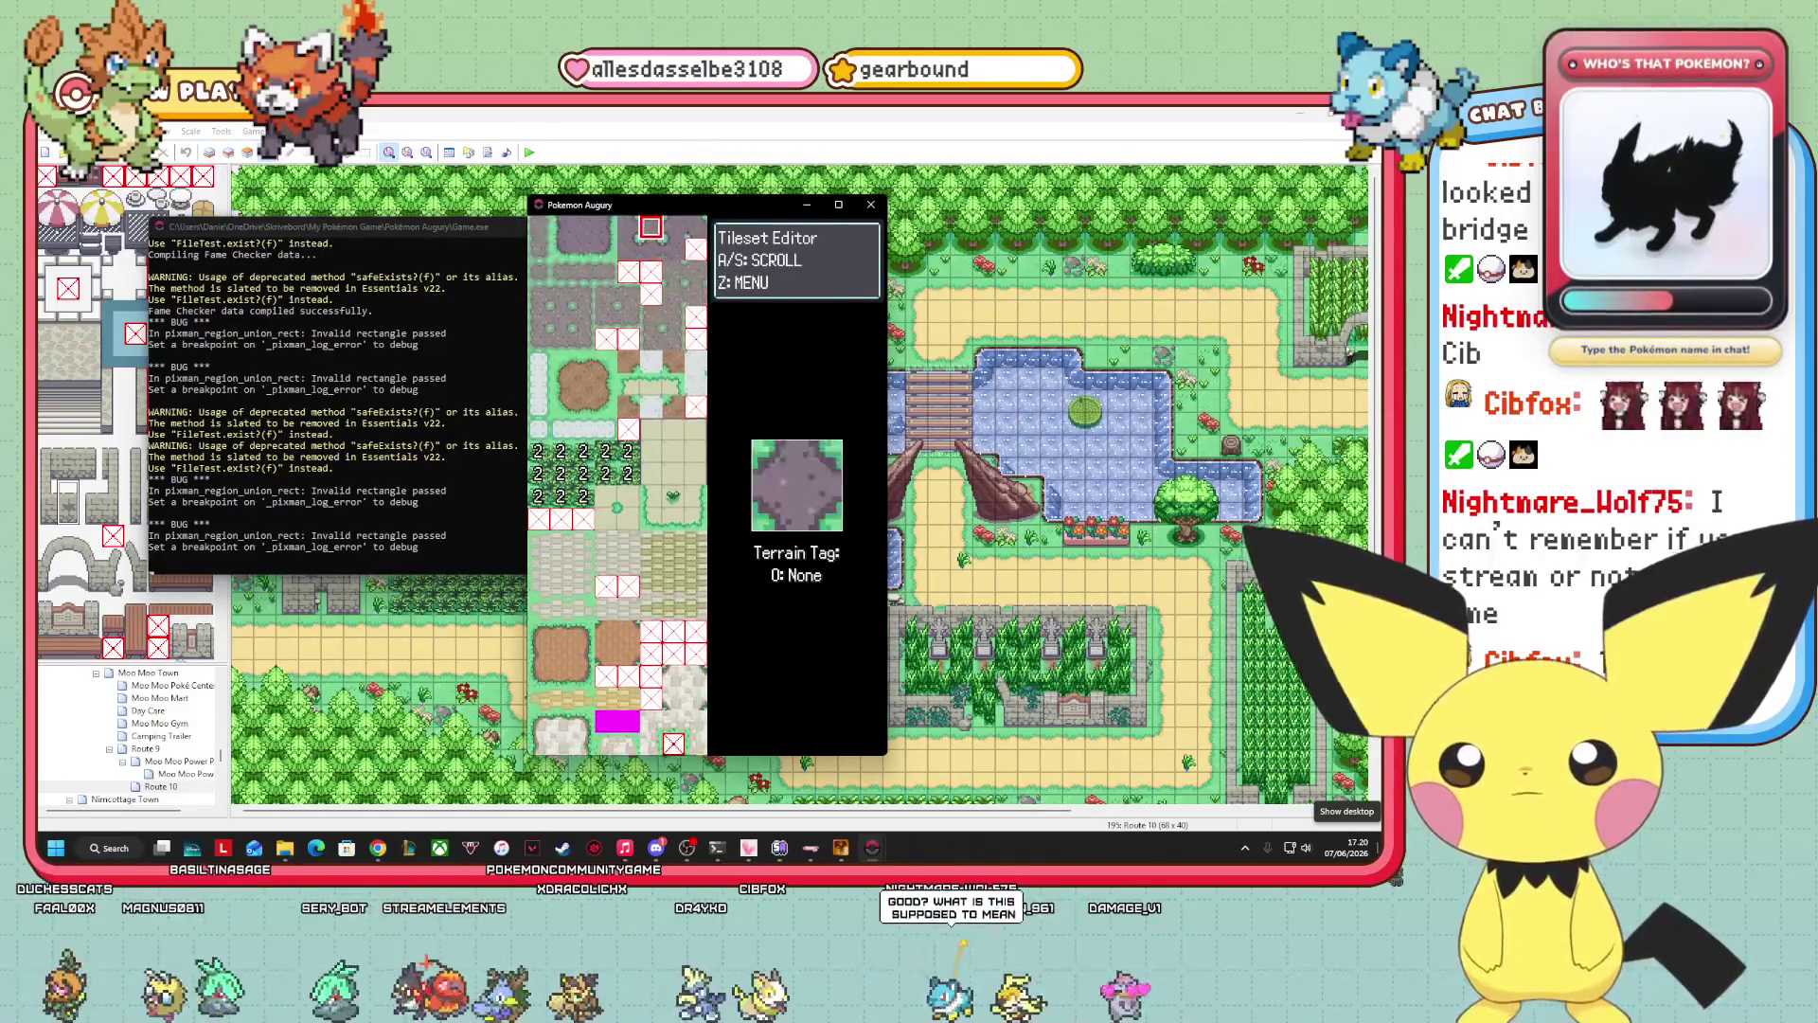
key("a")
key("a")
key("a")
key("a")
key("a")
key("a")
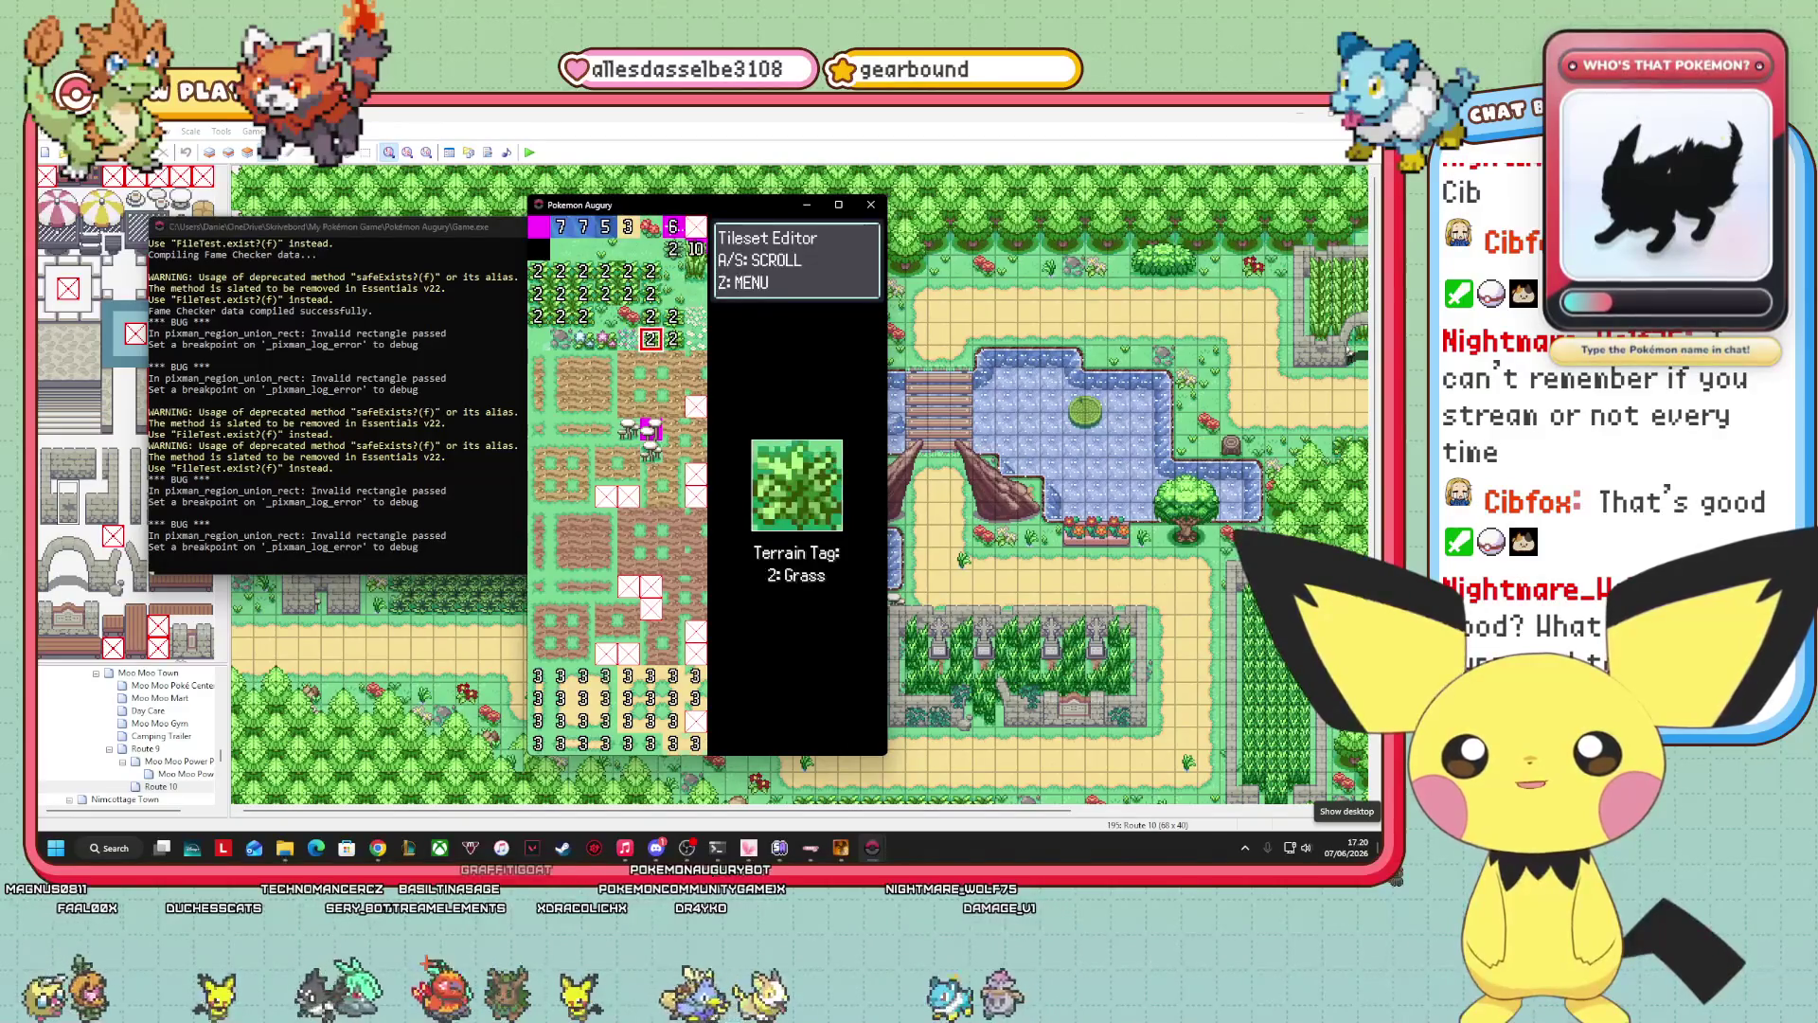
key("Right")
key("Down")
key("Down")
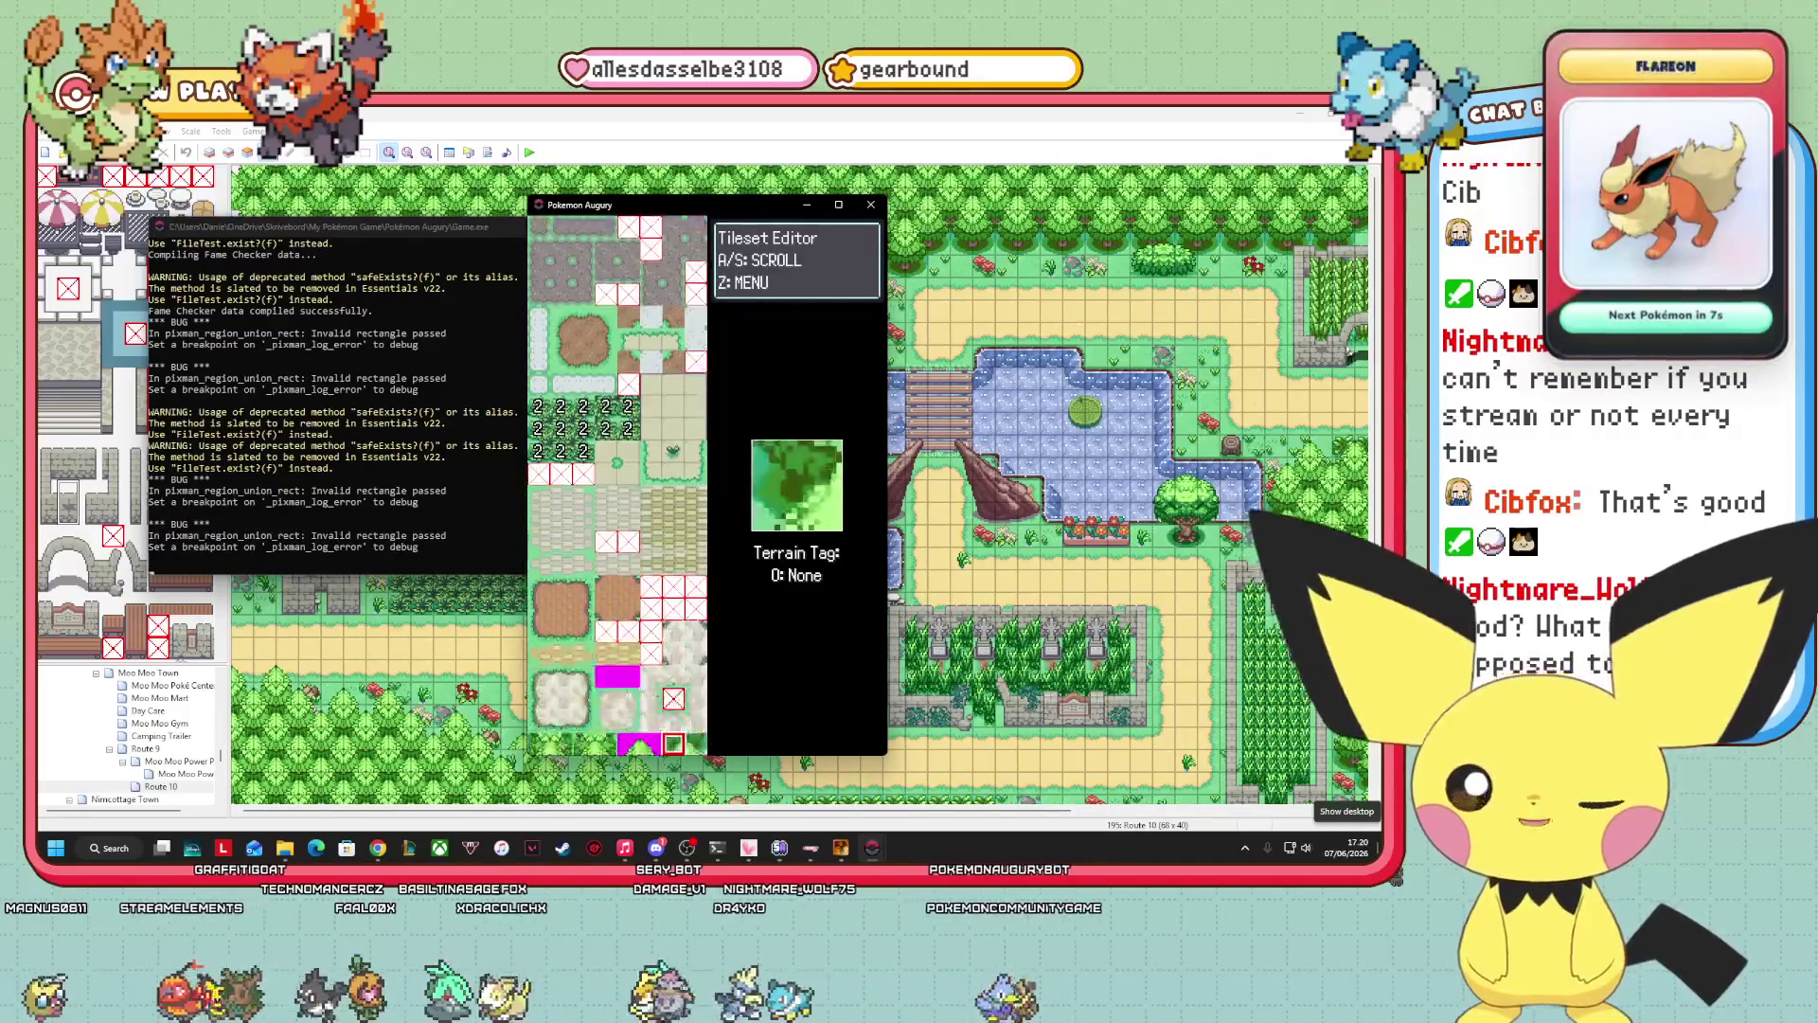
Page up from the trees past the 4: Rock, ledge and 15/17-tagged tiles to the tall buildings.
key("Down")
key("Down")
key("Down")
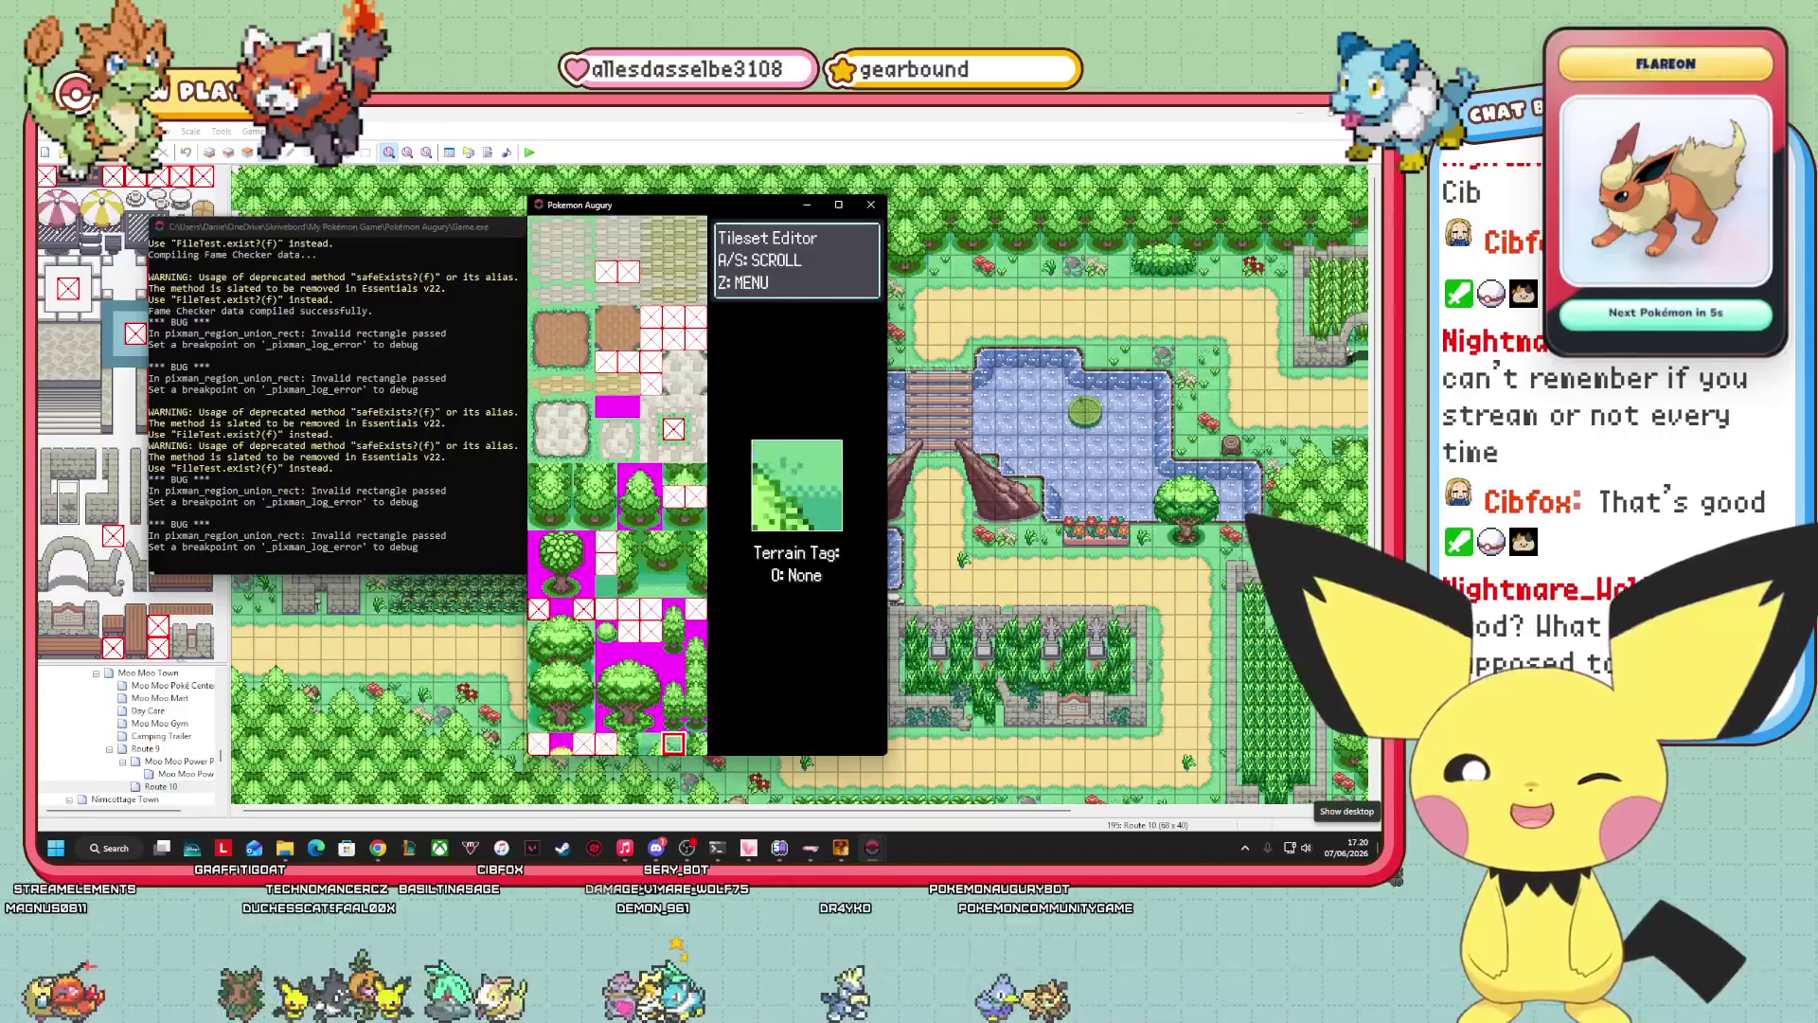
key("Down")
key("Down")
key("Down")
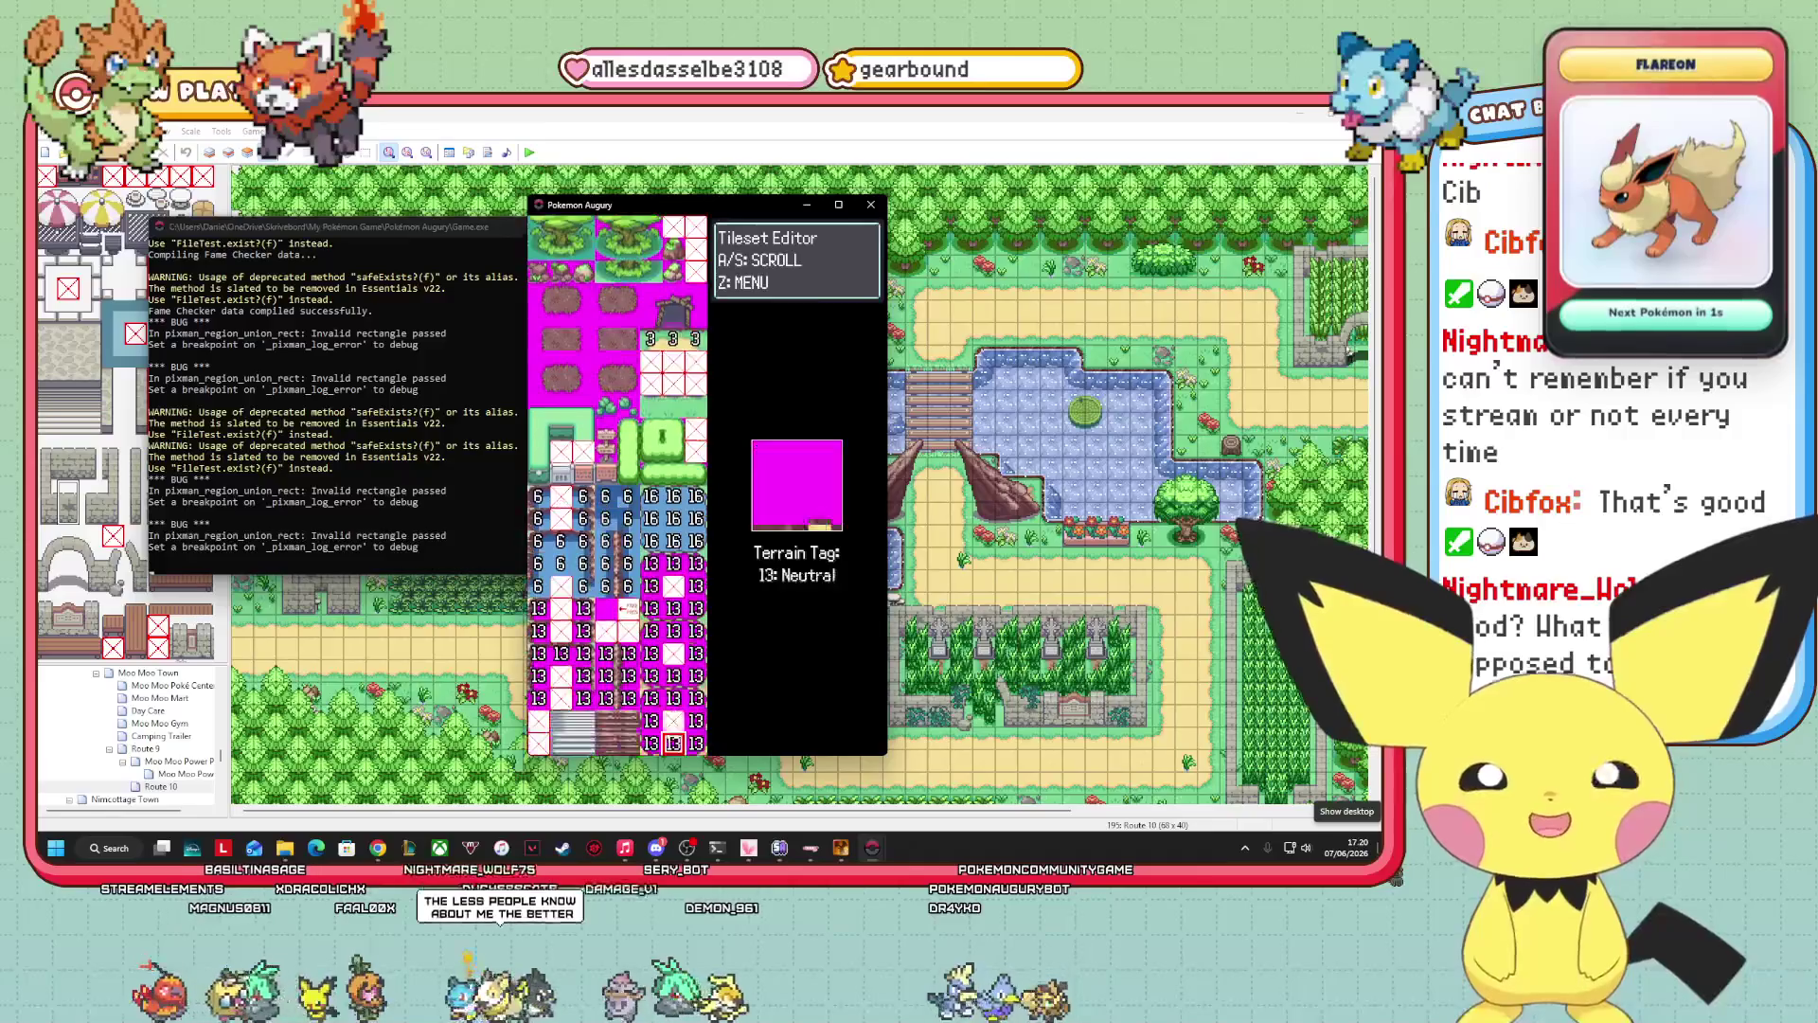
key("Down")
key("Down")
key("Down")
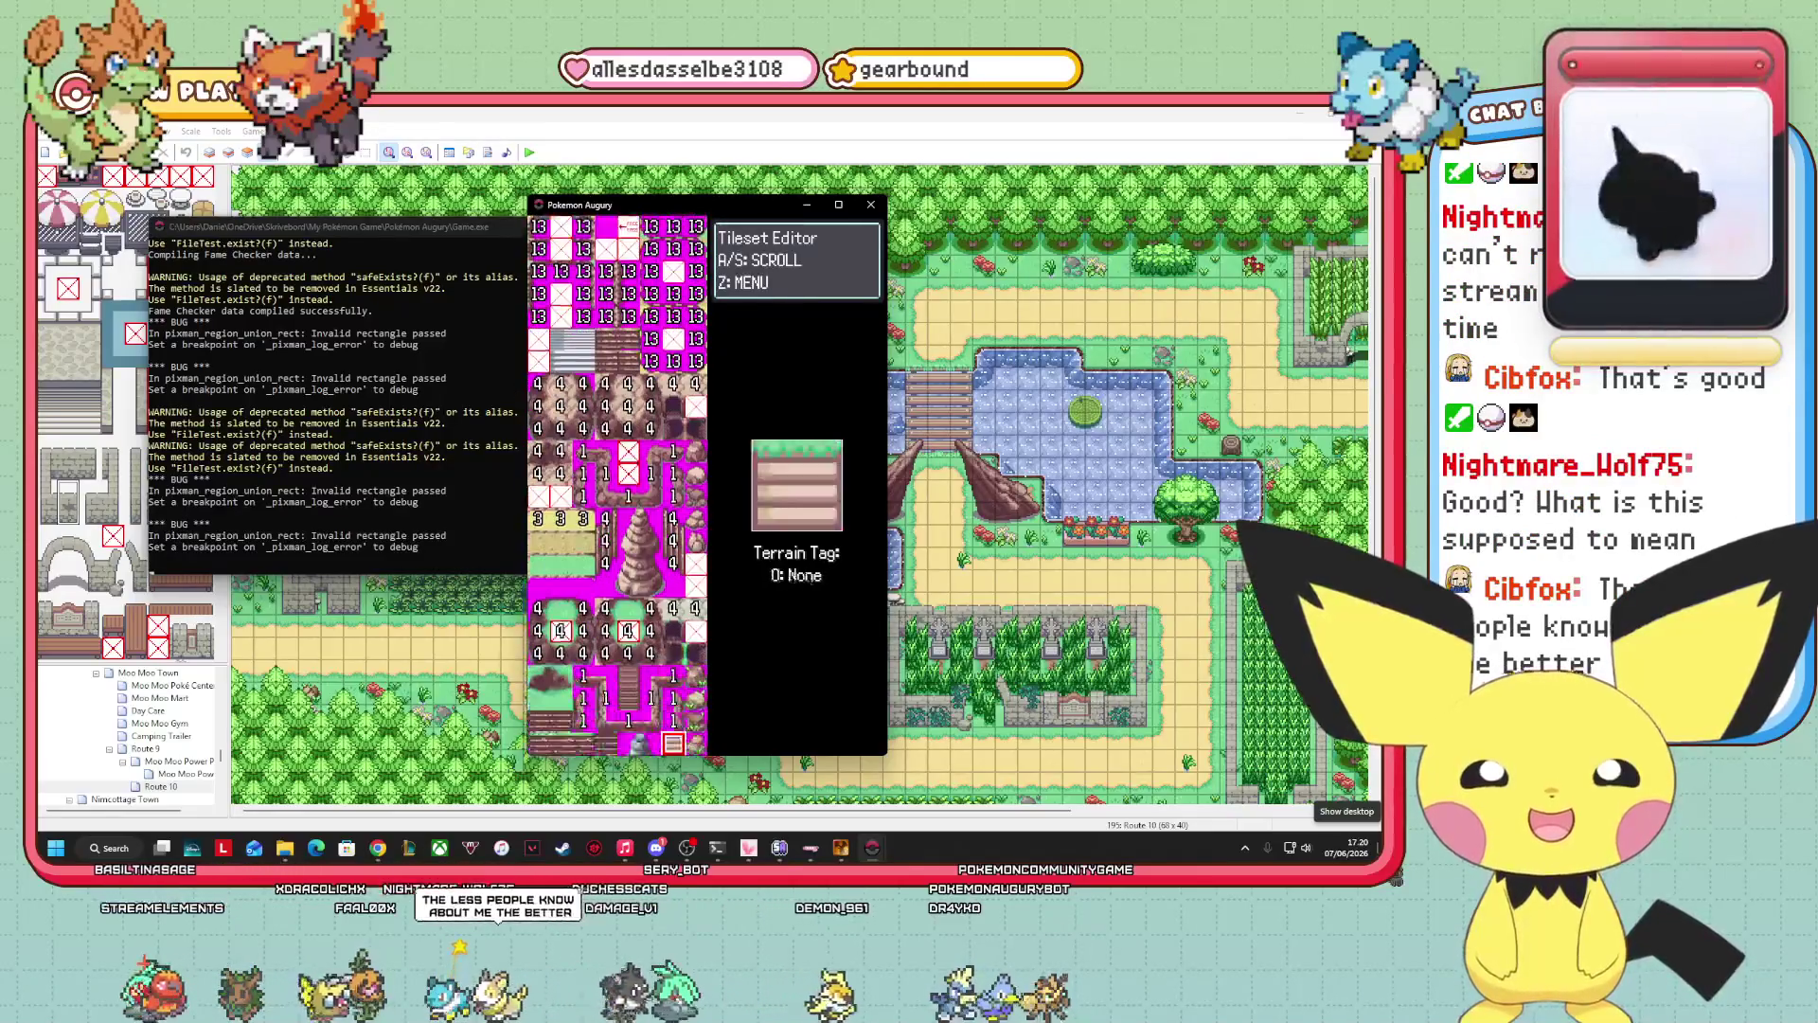
key("Down")
key("Down")
key("Down")
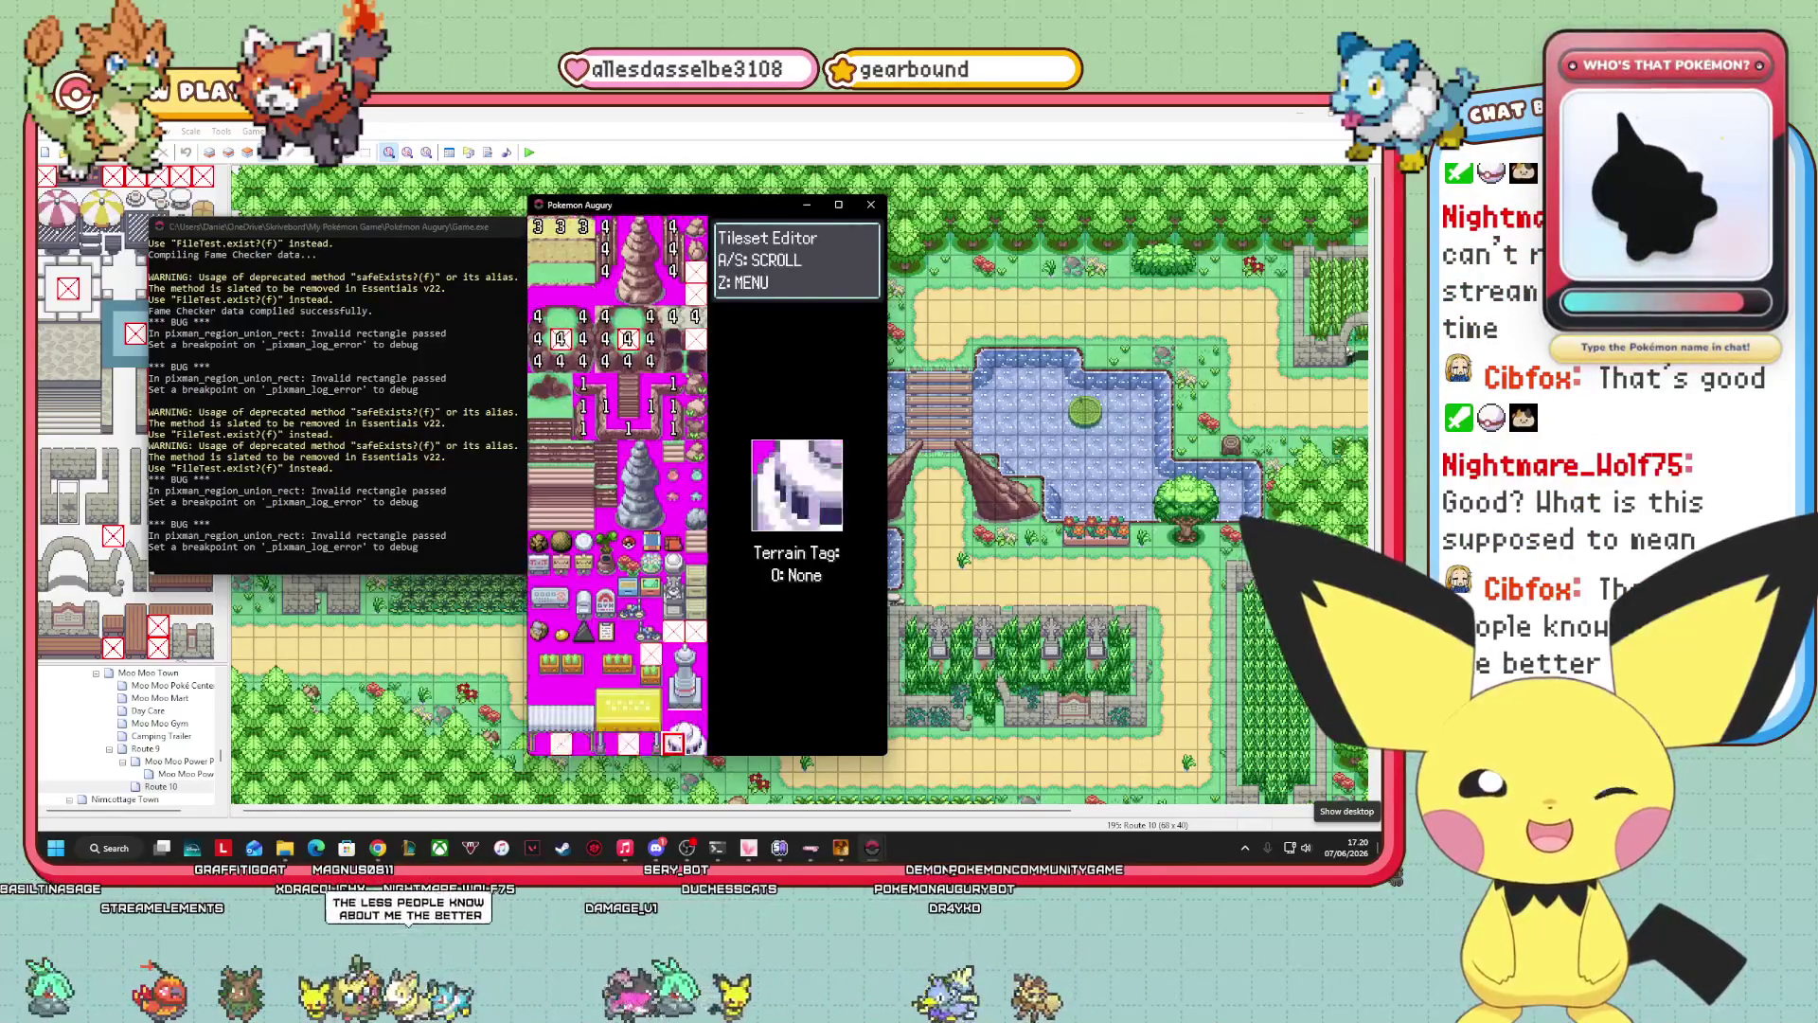
key("Down")
key("Down")
key("Down")
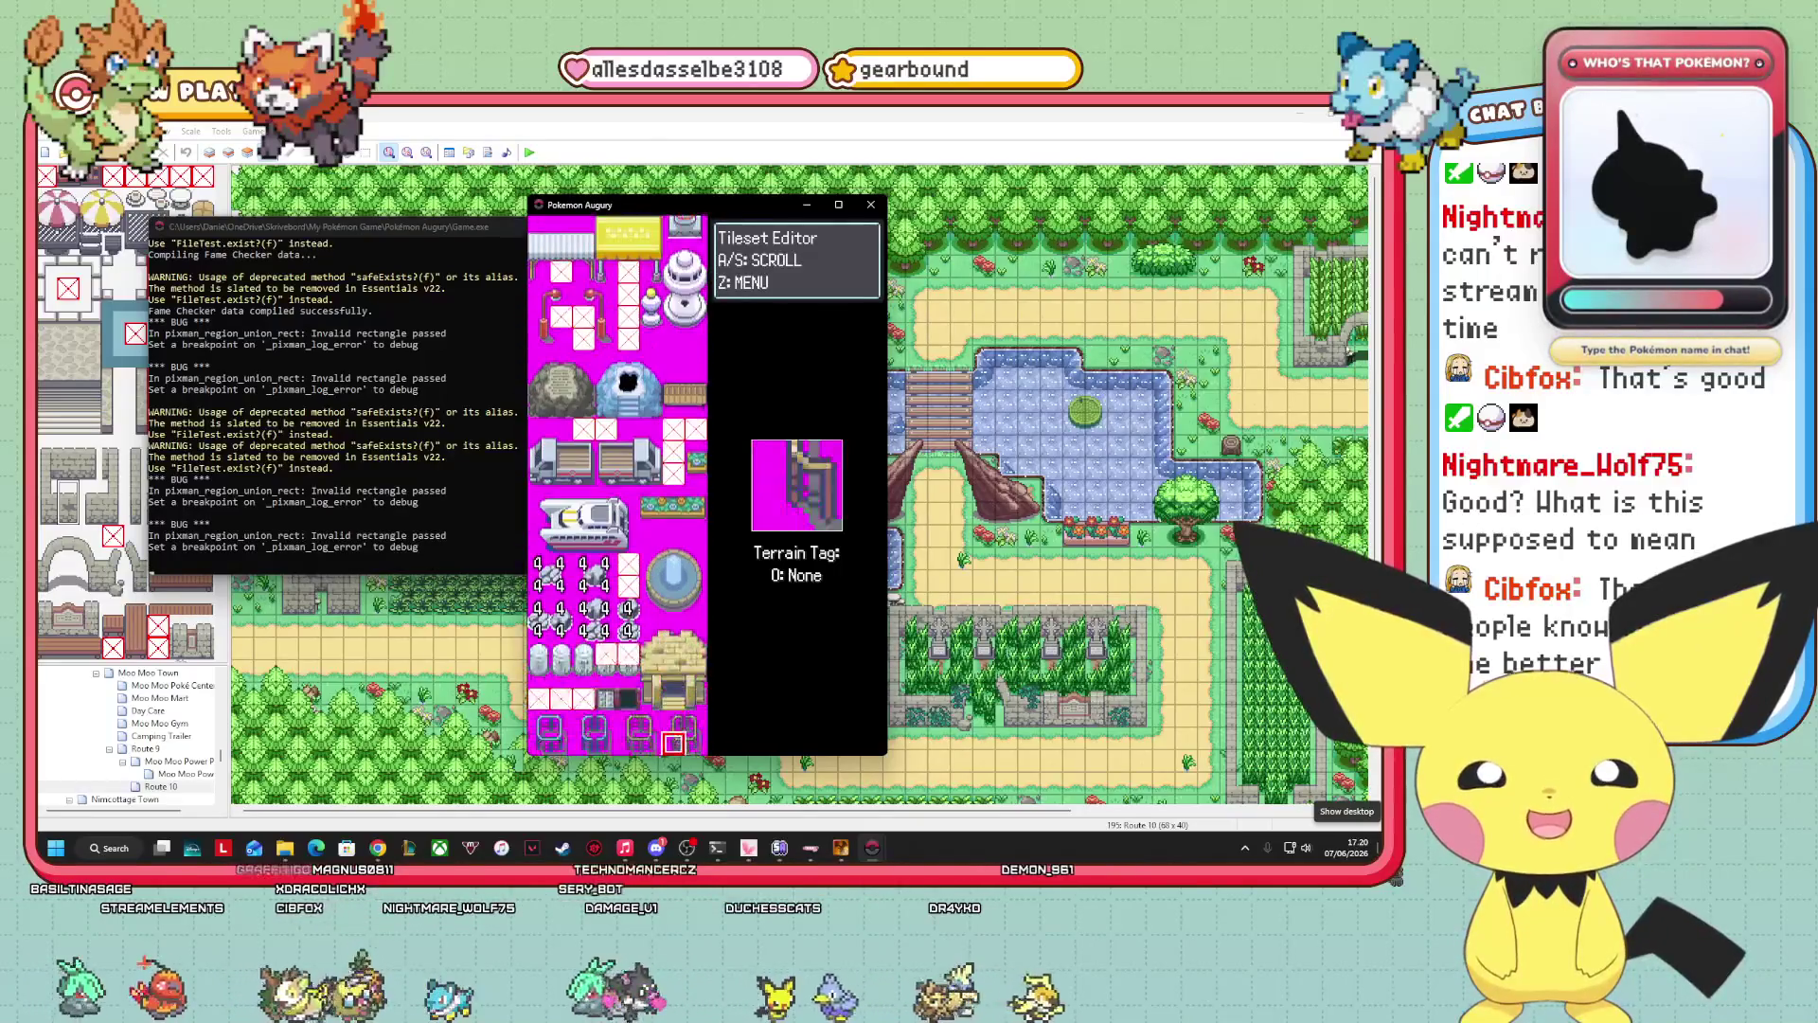
key("Down")
key("Down")
key("Down")
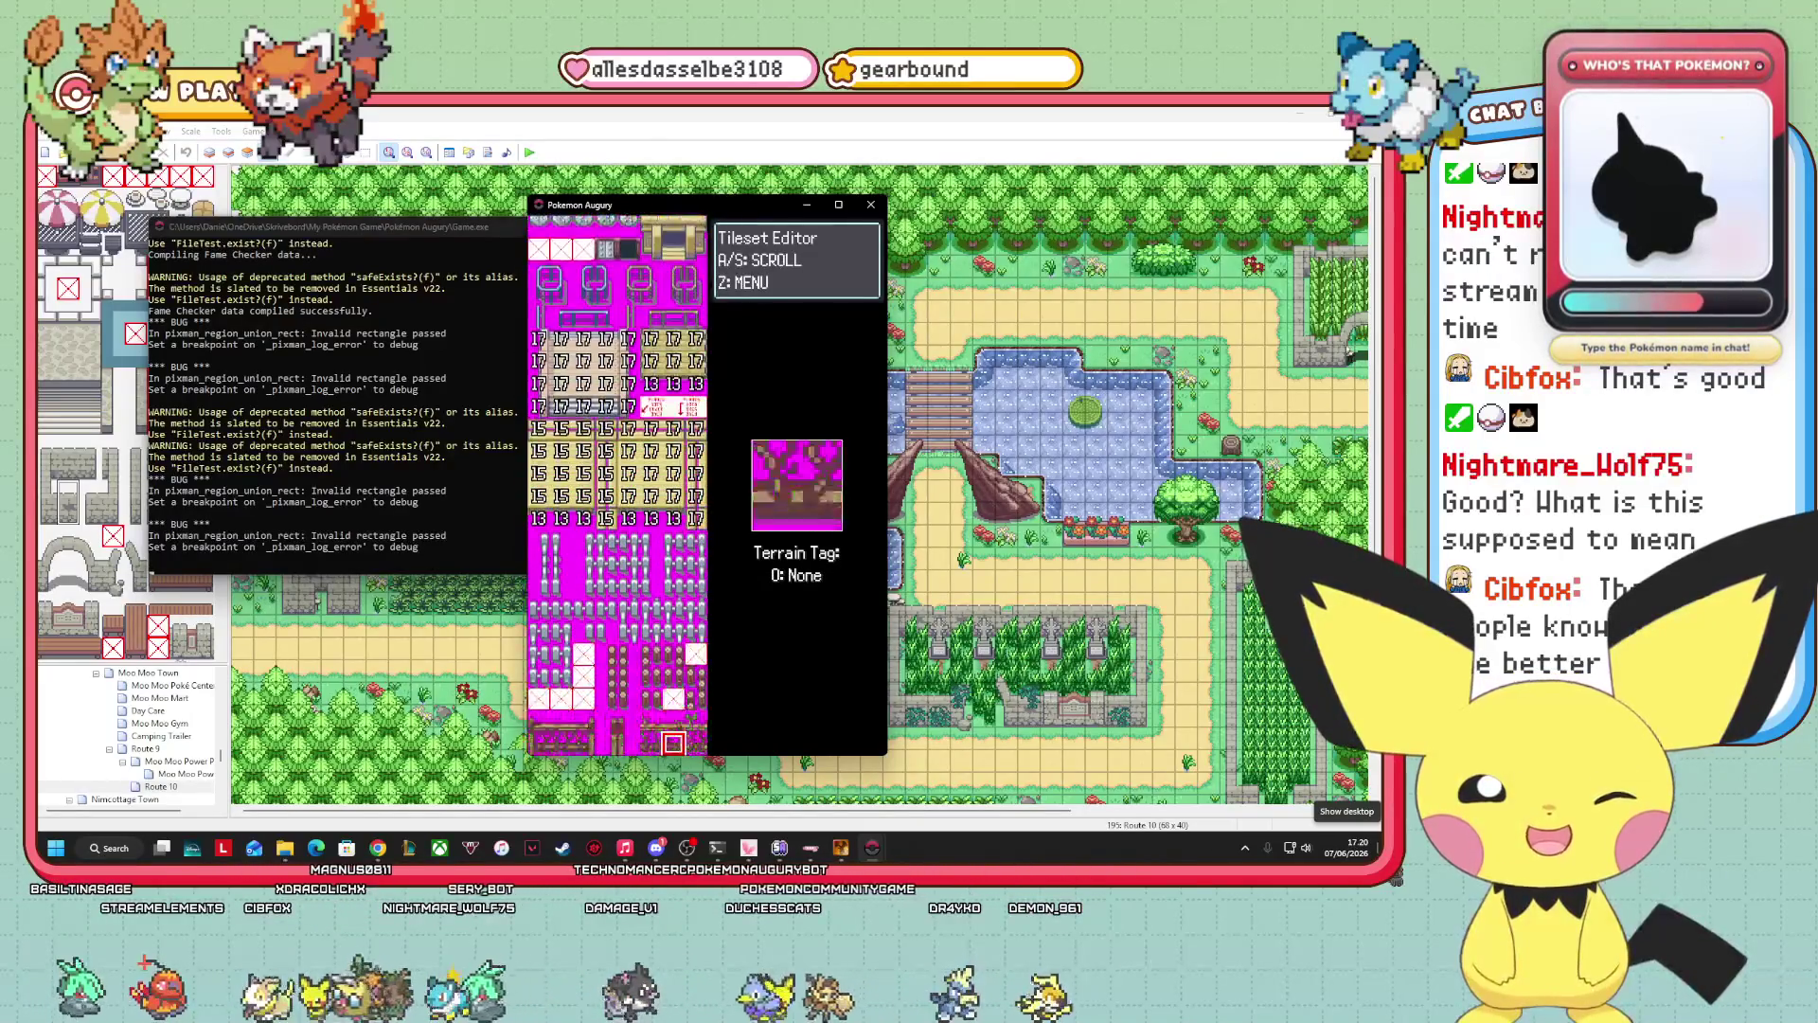
key("Down")
key("Down")
key("Down")
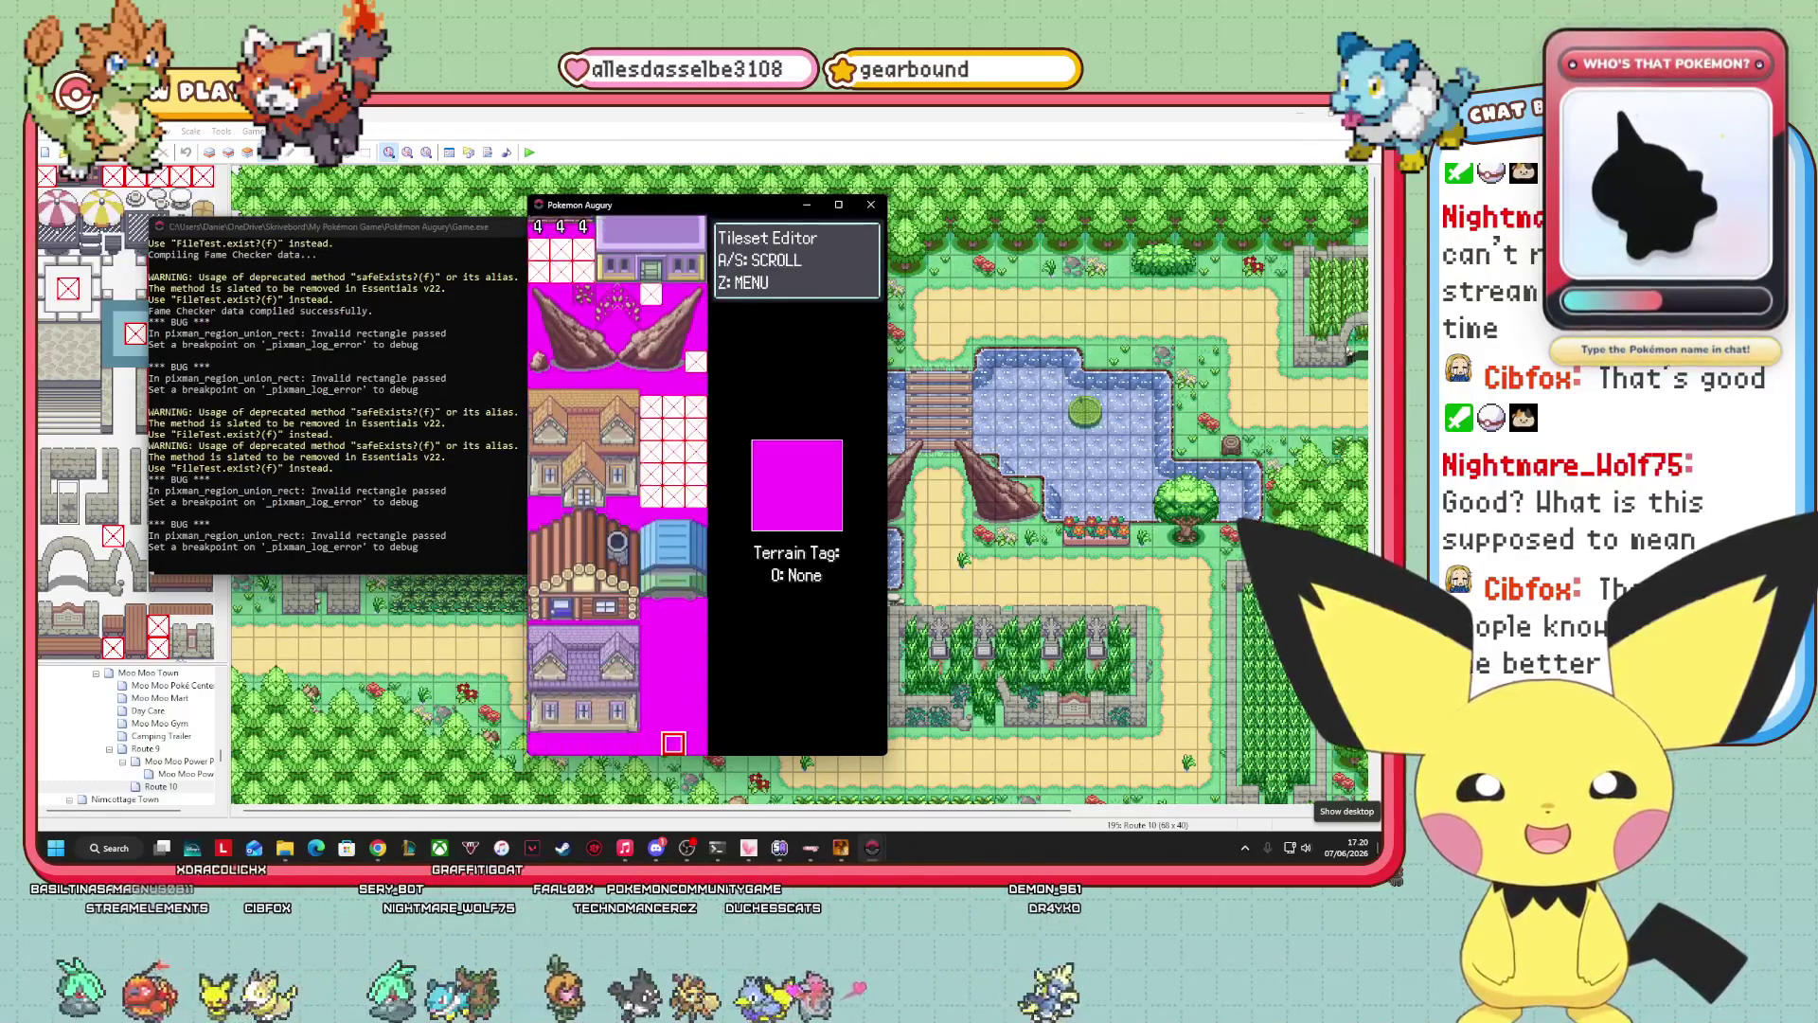
key("Down")
key("Down")
key("Down")
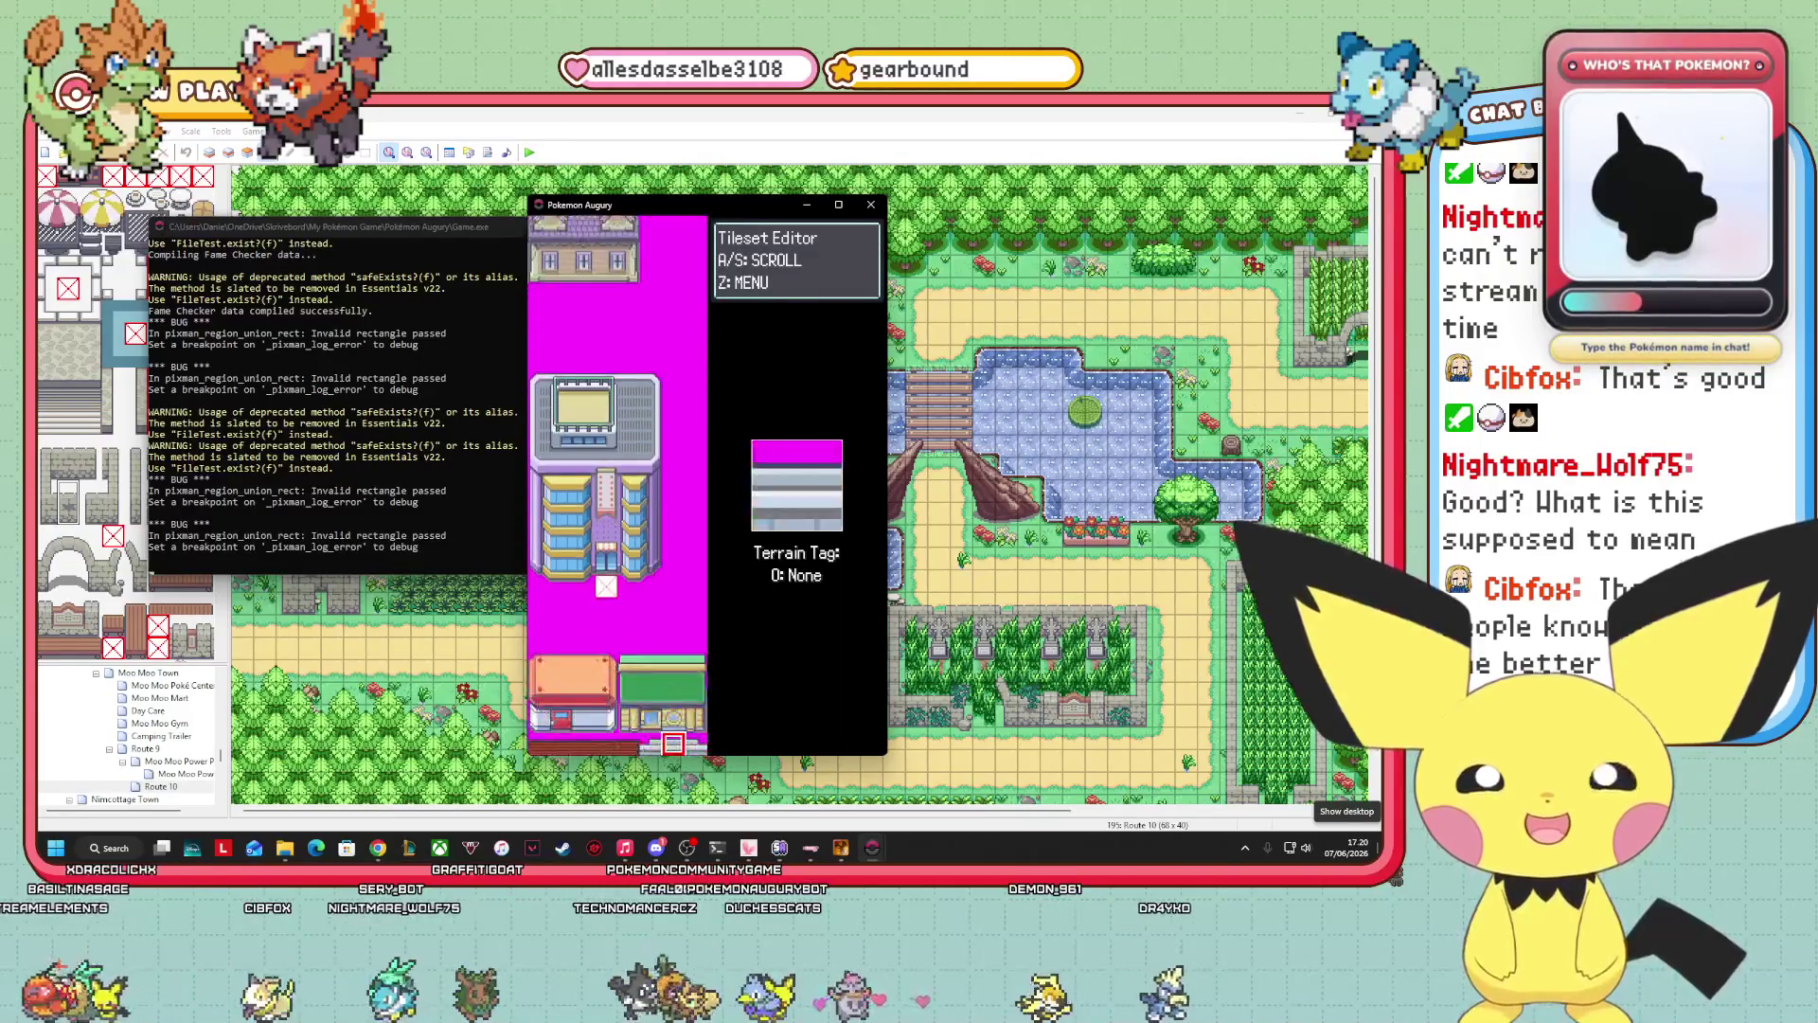
key("Down")
key("Down")
key("Down")
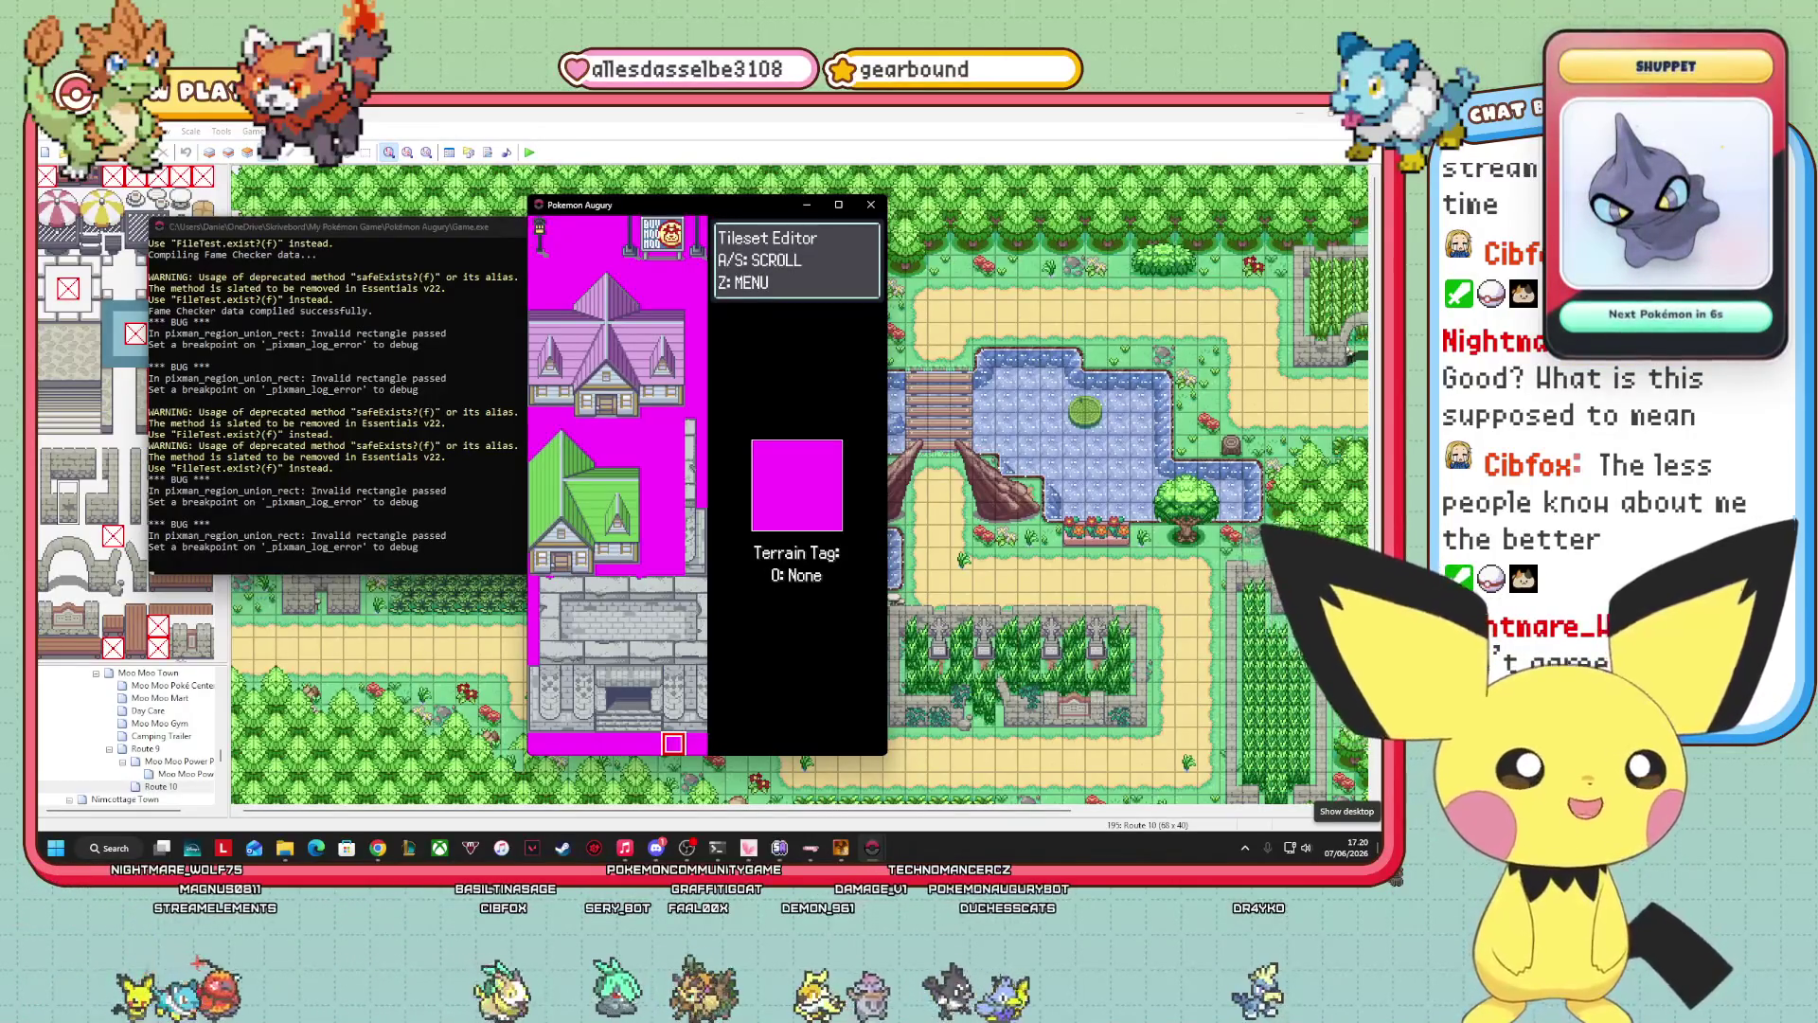
Page back down through the house, Poké Mart, centre and gym tiles, reading their terrain tags.
key("Down")
key("Down")
key("Down")
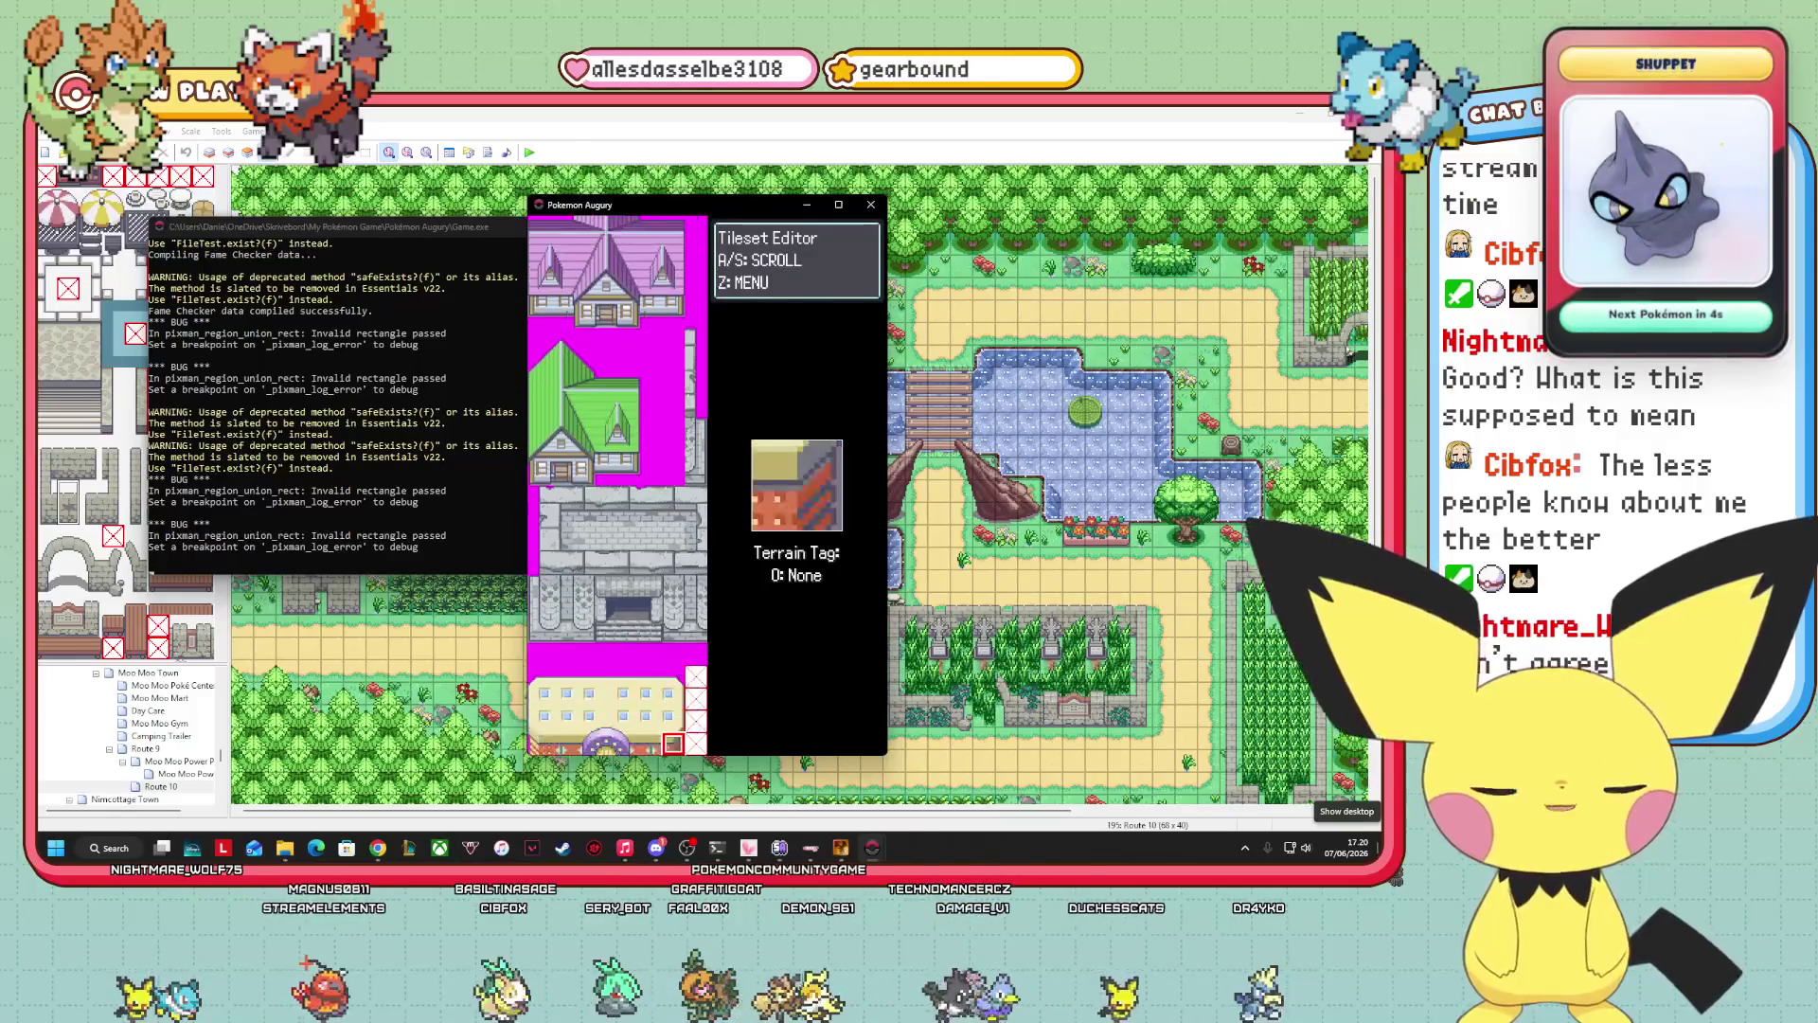
key("Down")
key("Down")
key("Down")
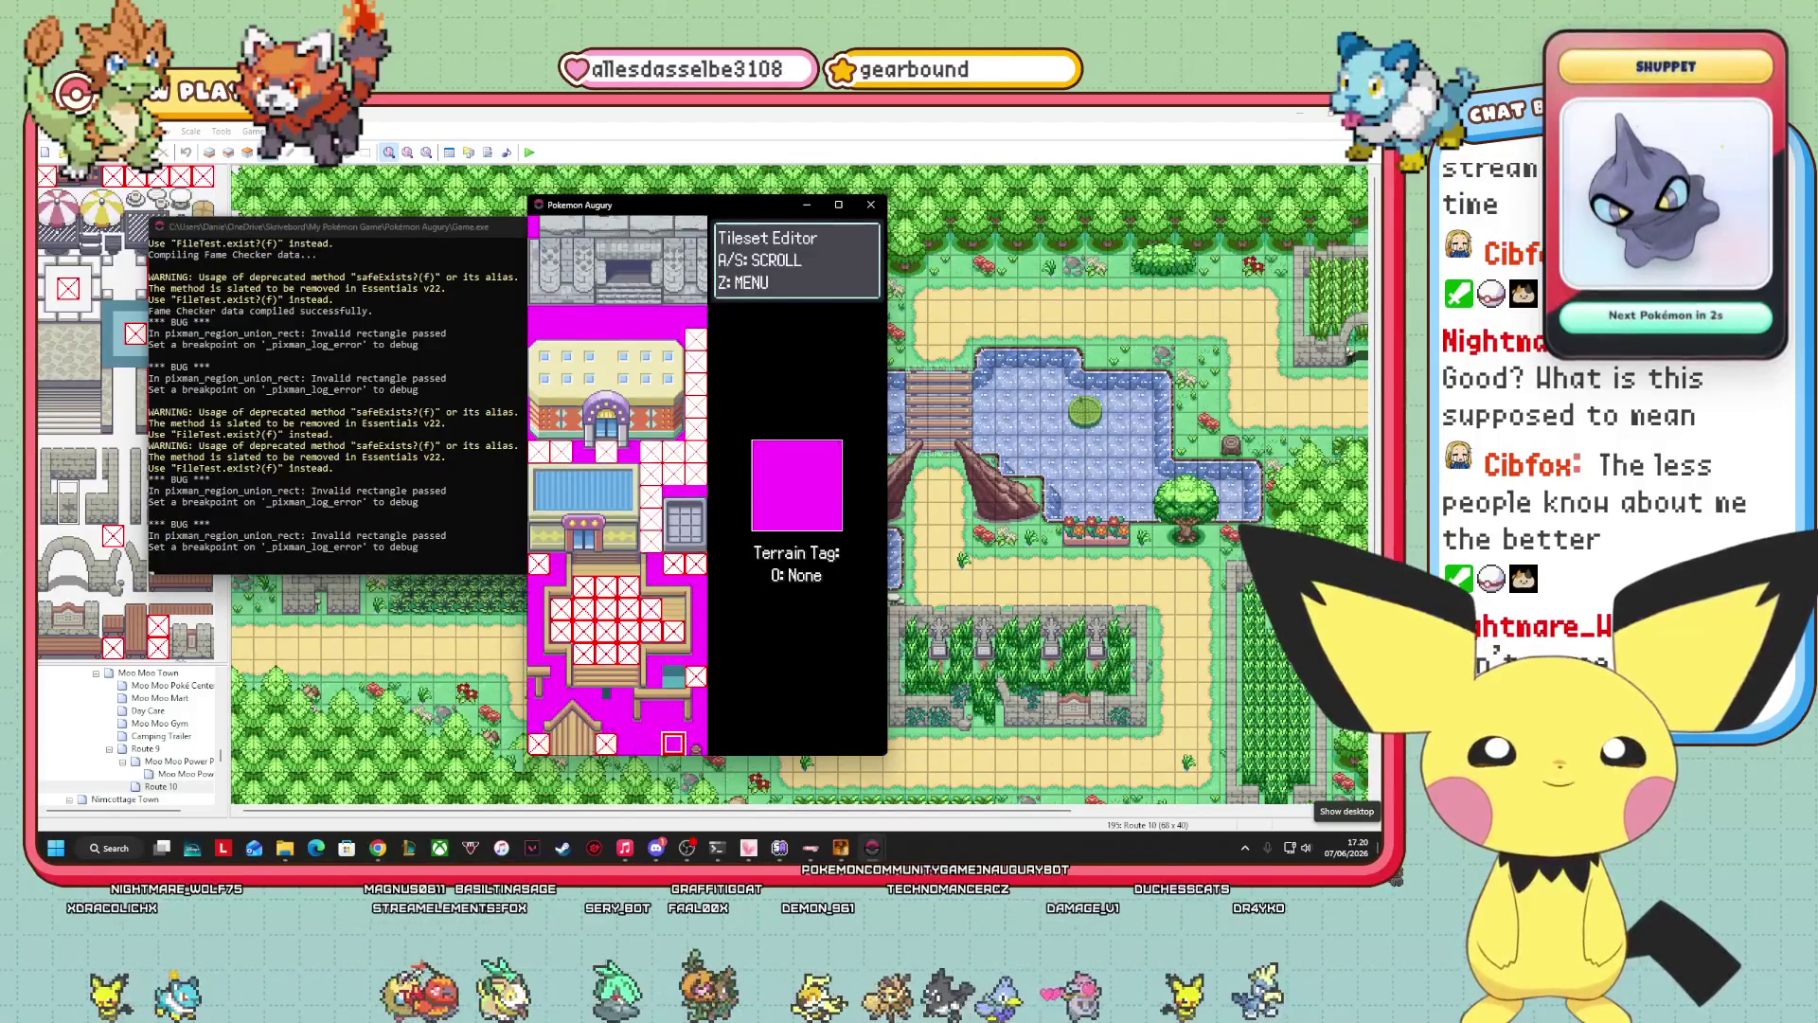
key("Down")
key("Down")
key("Down")
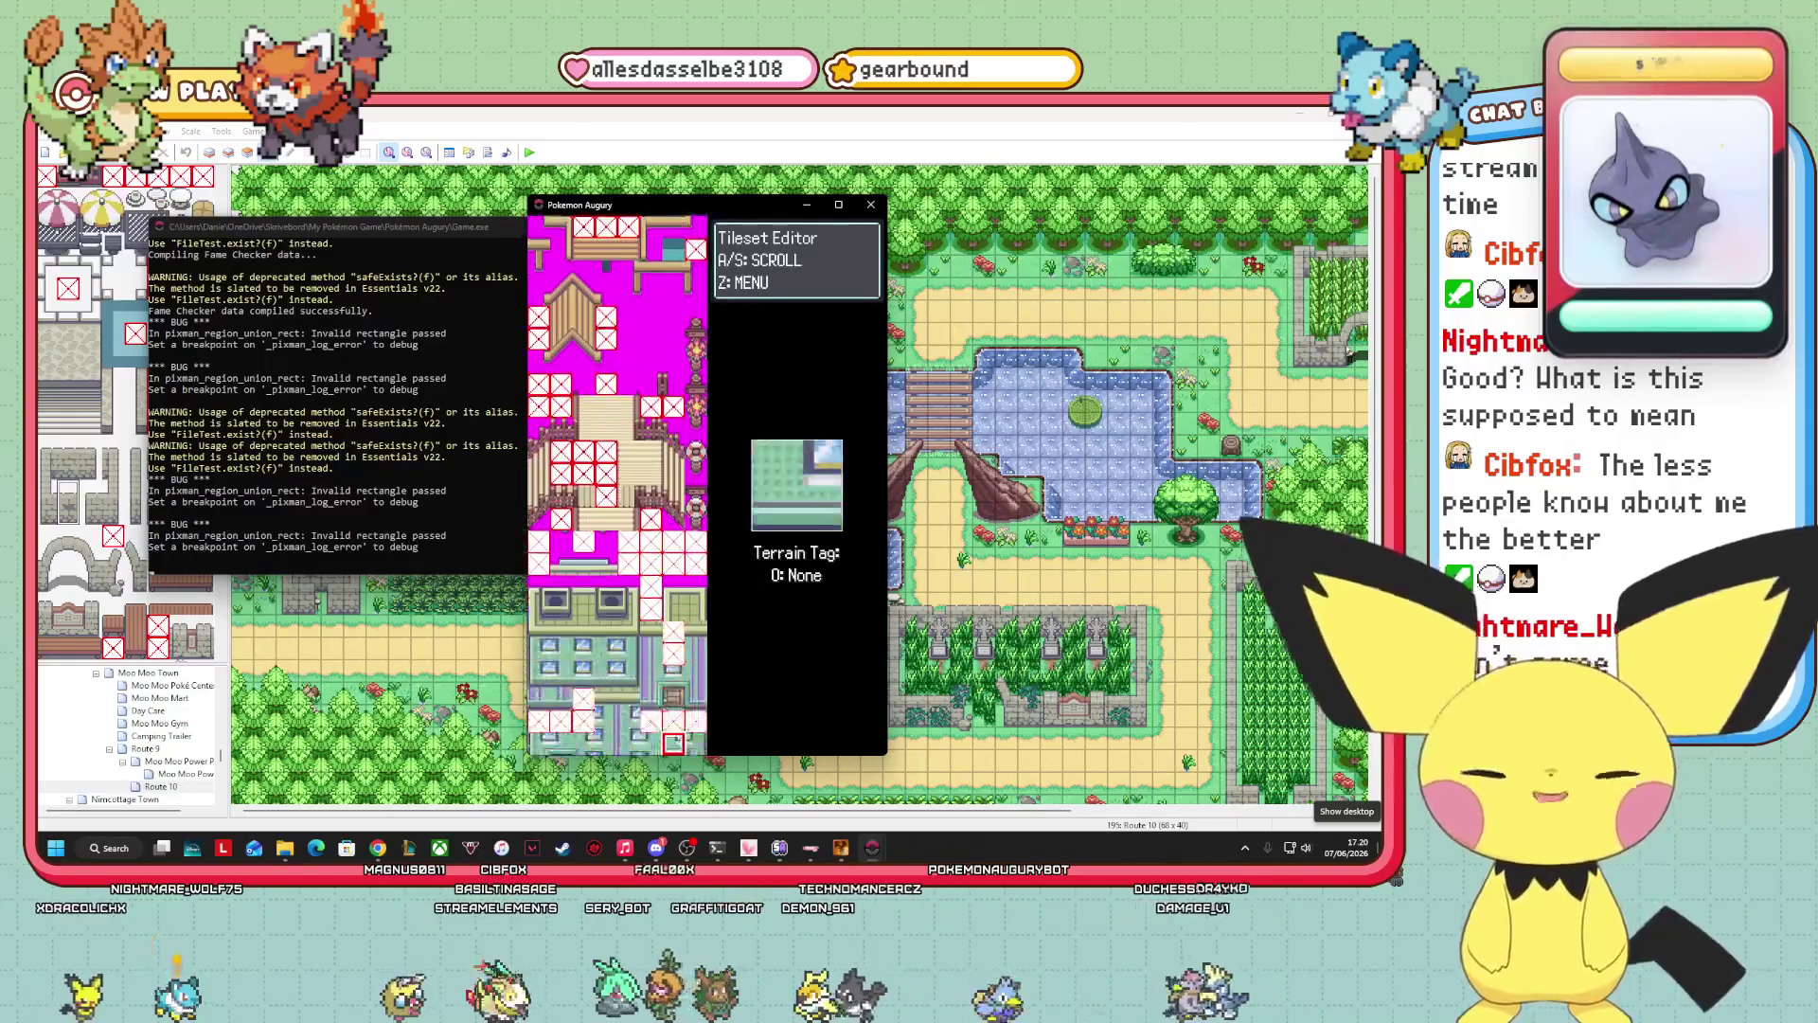
key("Down")
key("Down")
key("Down")
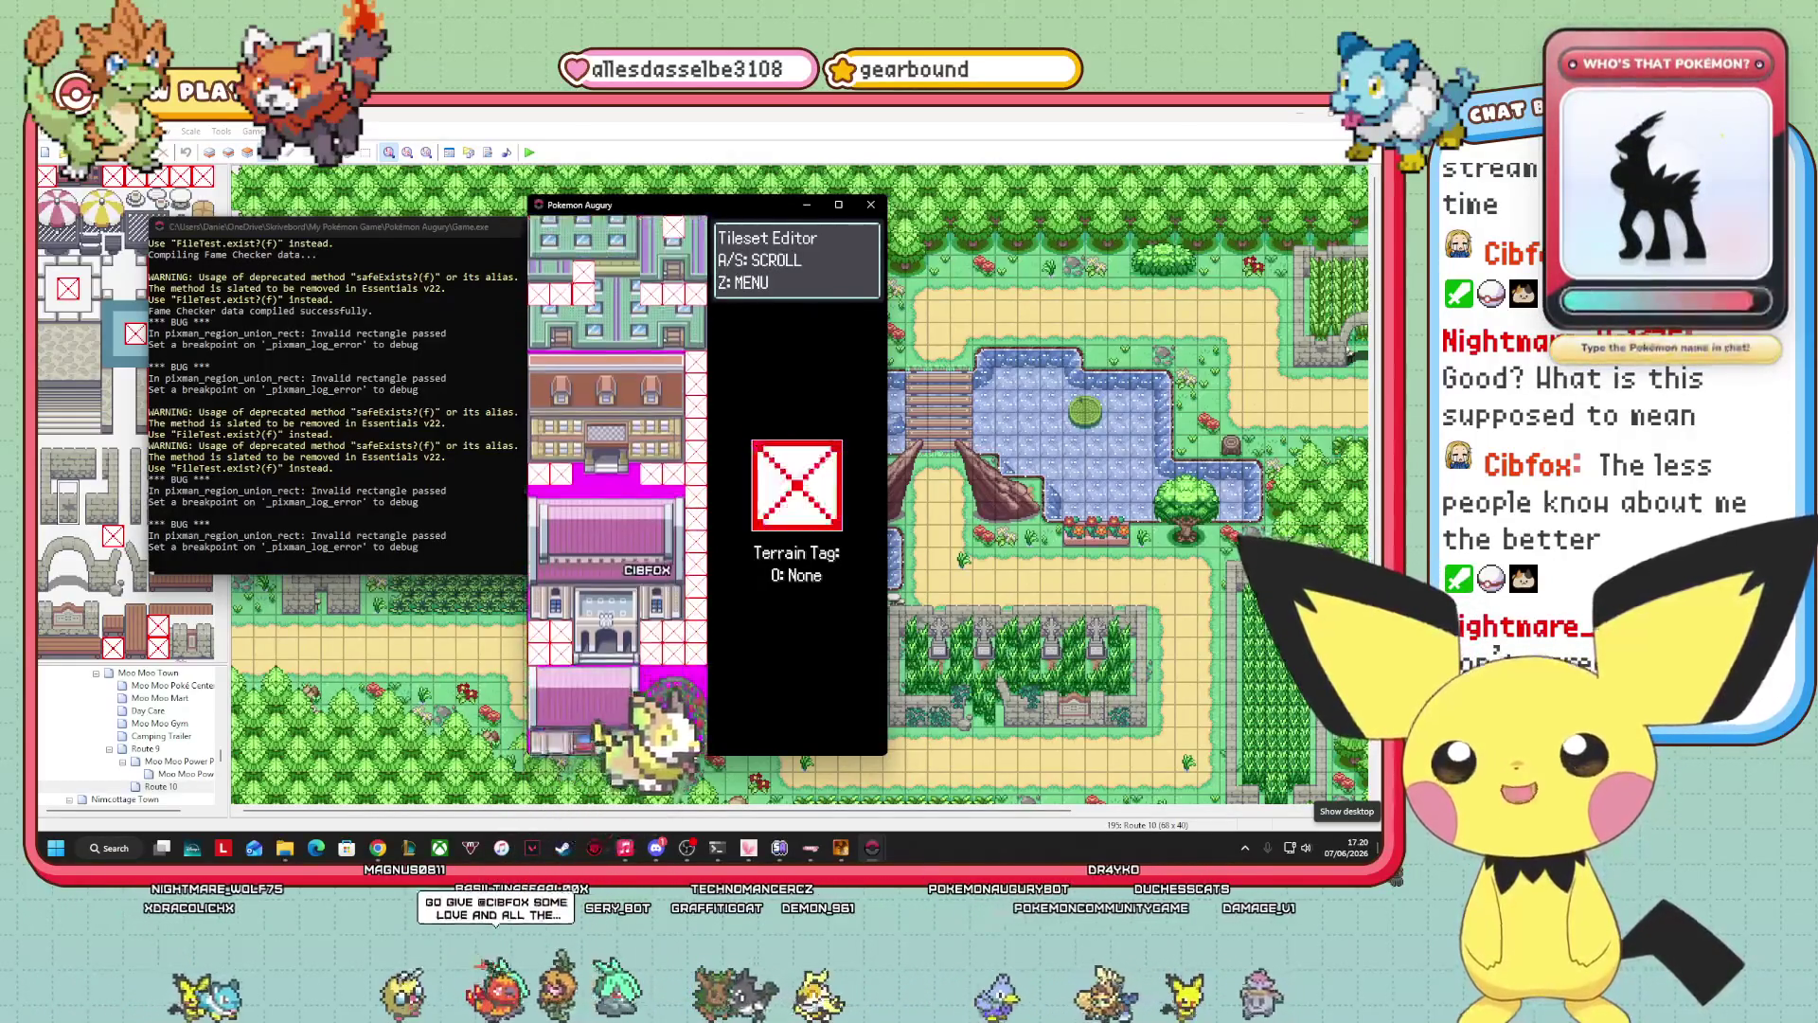
key("Down")
key("Down")
key("Down")
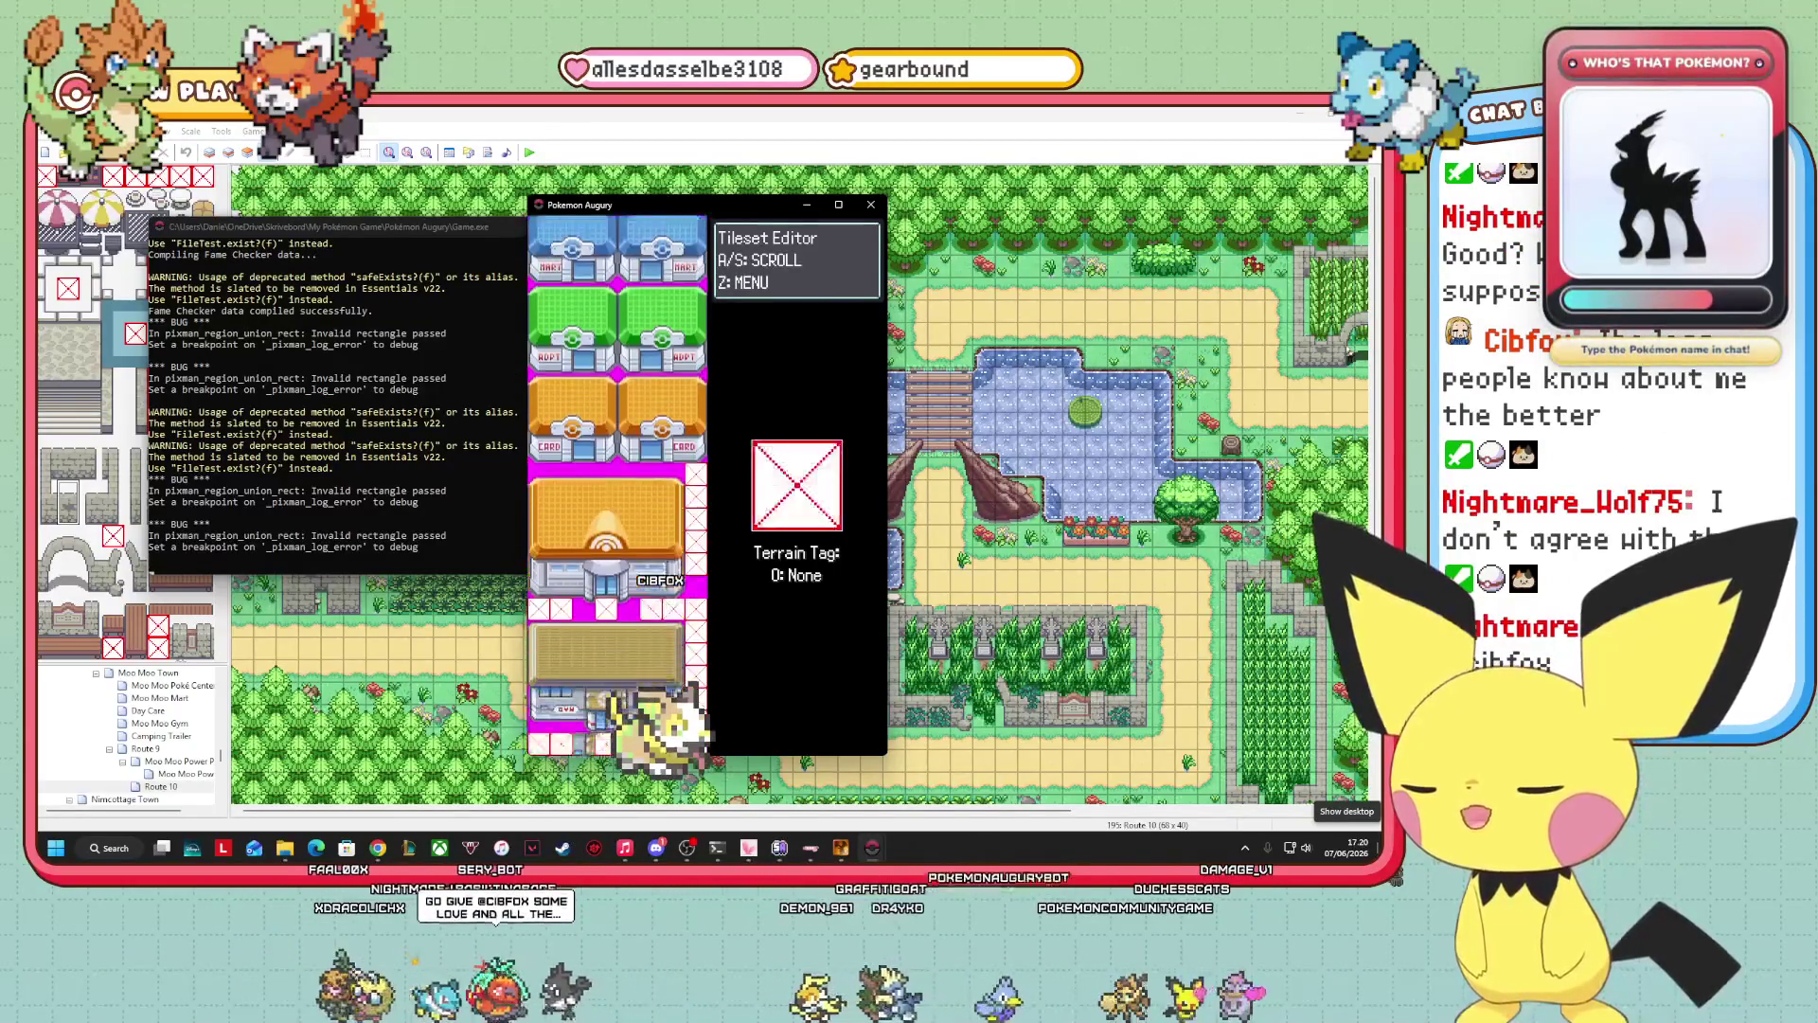
key("Down")
key("Down")
key("Down")
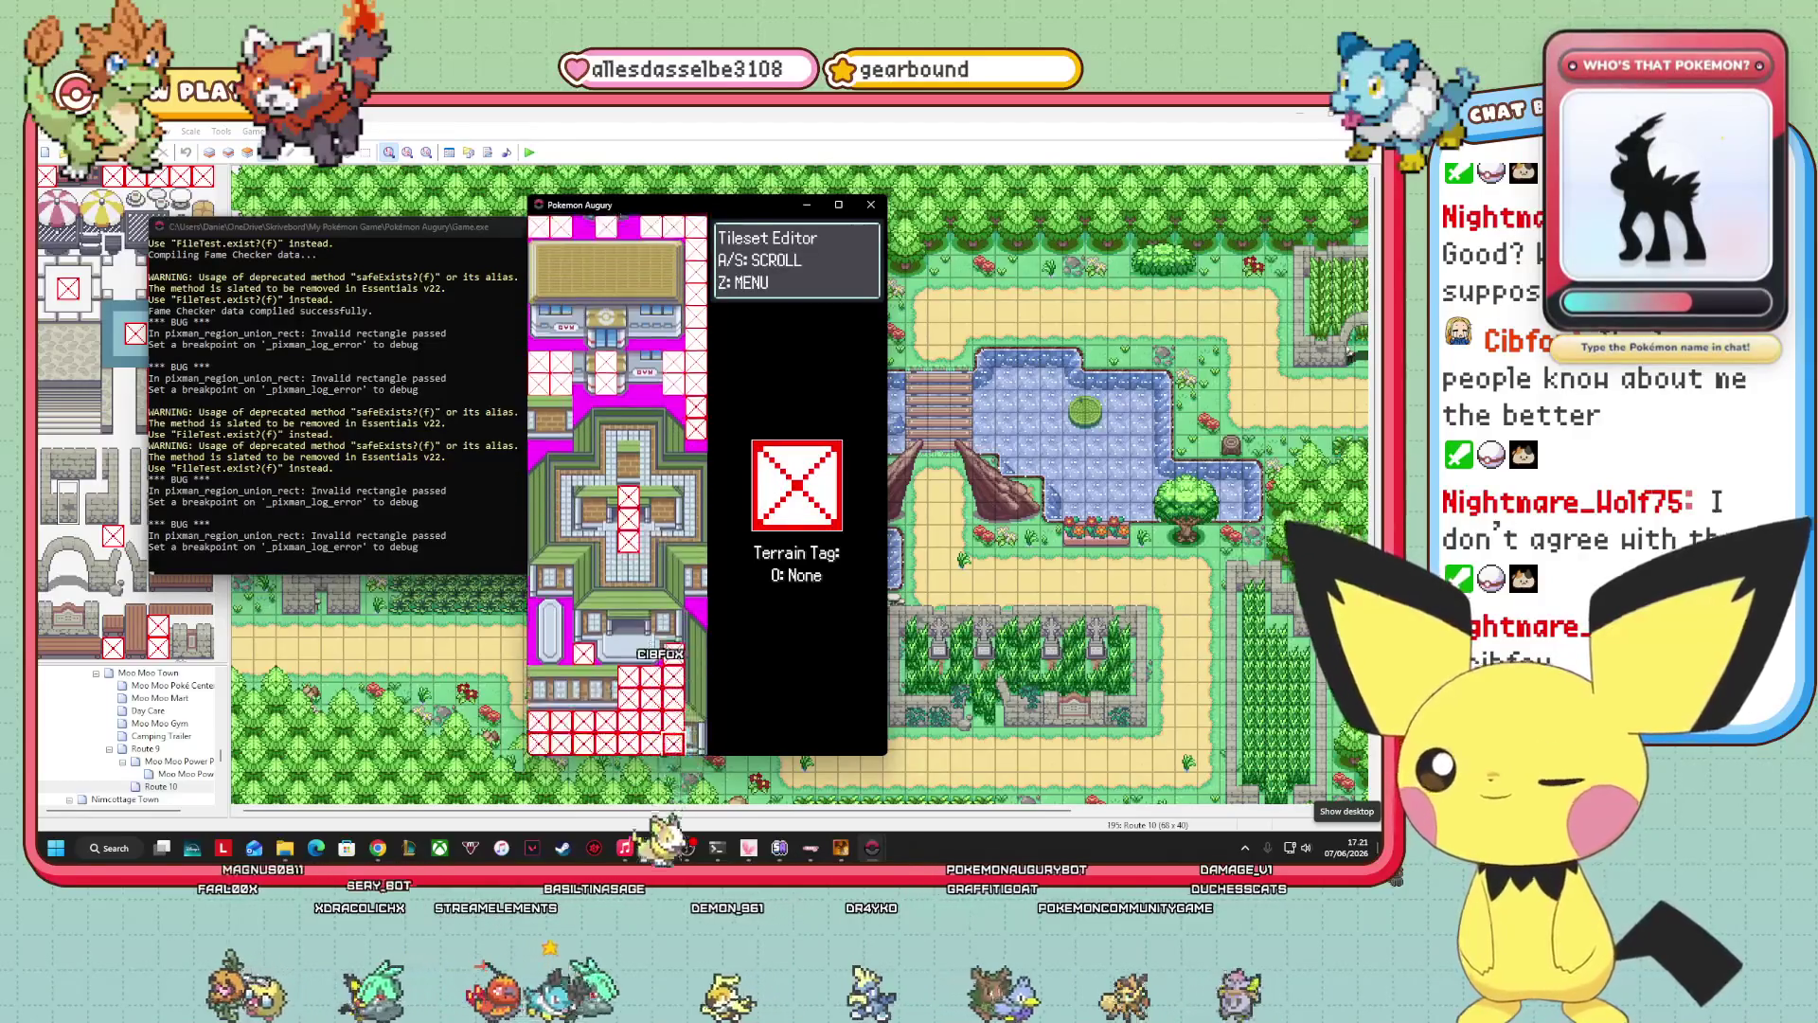
key("Down")
key("Down")
key("Down")
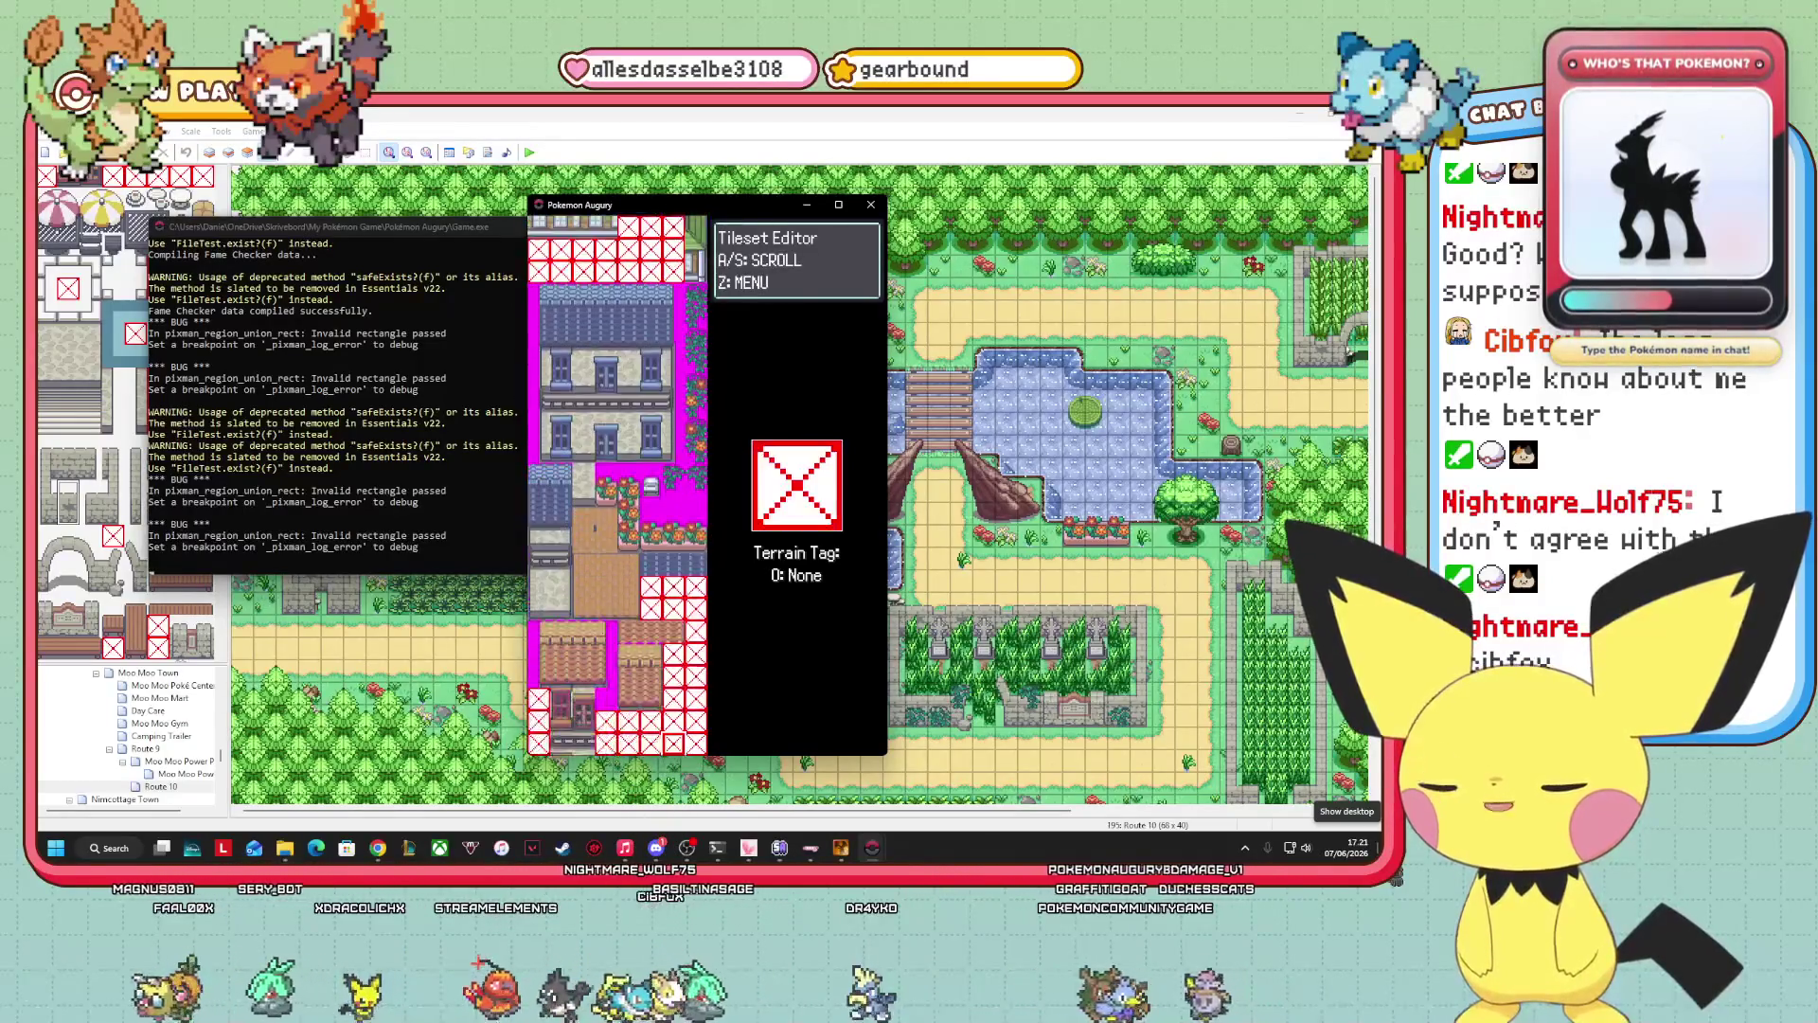
Continue down past the umbrella, stone arch, domed building and fountain tiles to the palm trees.
key("Down")
key("Down")
key("Down")
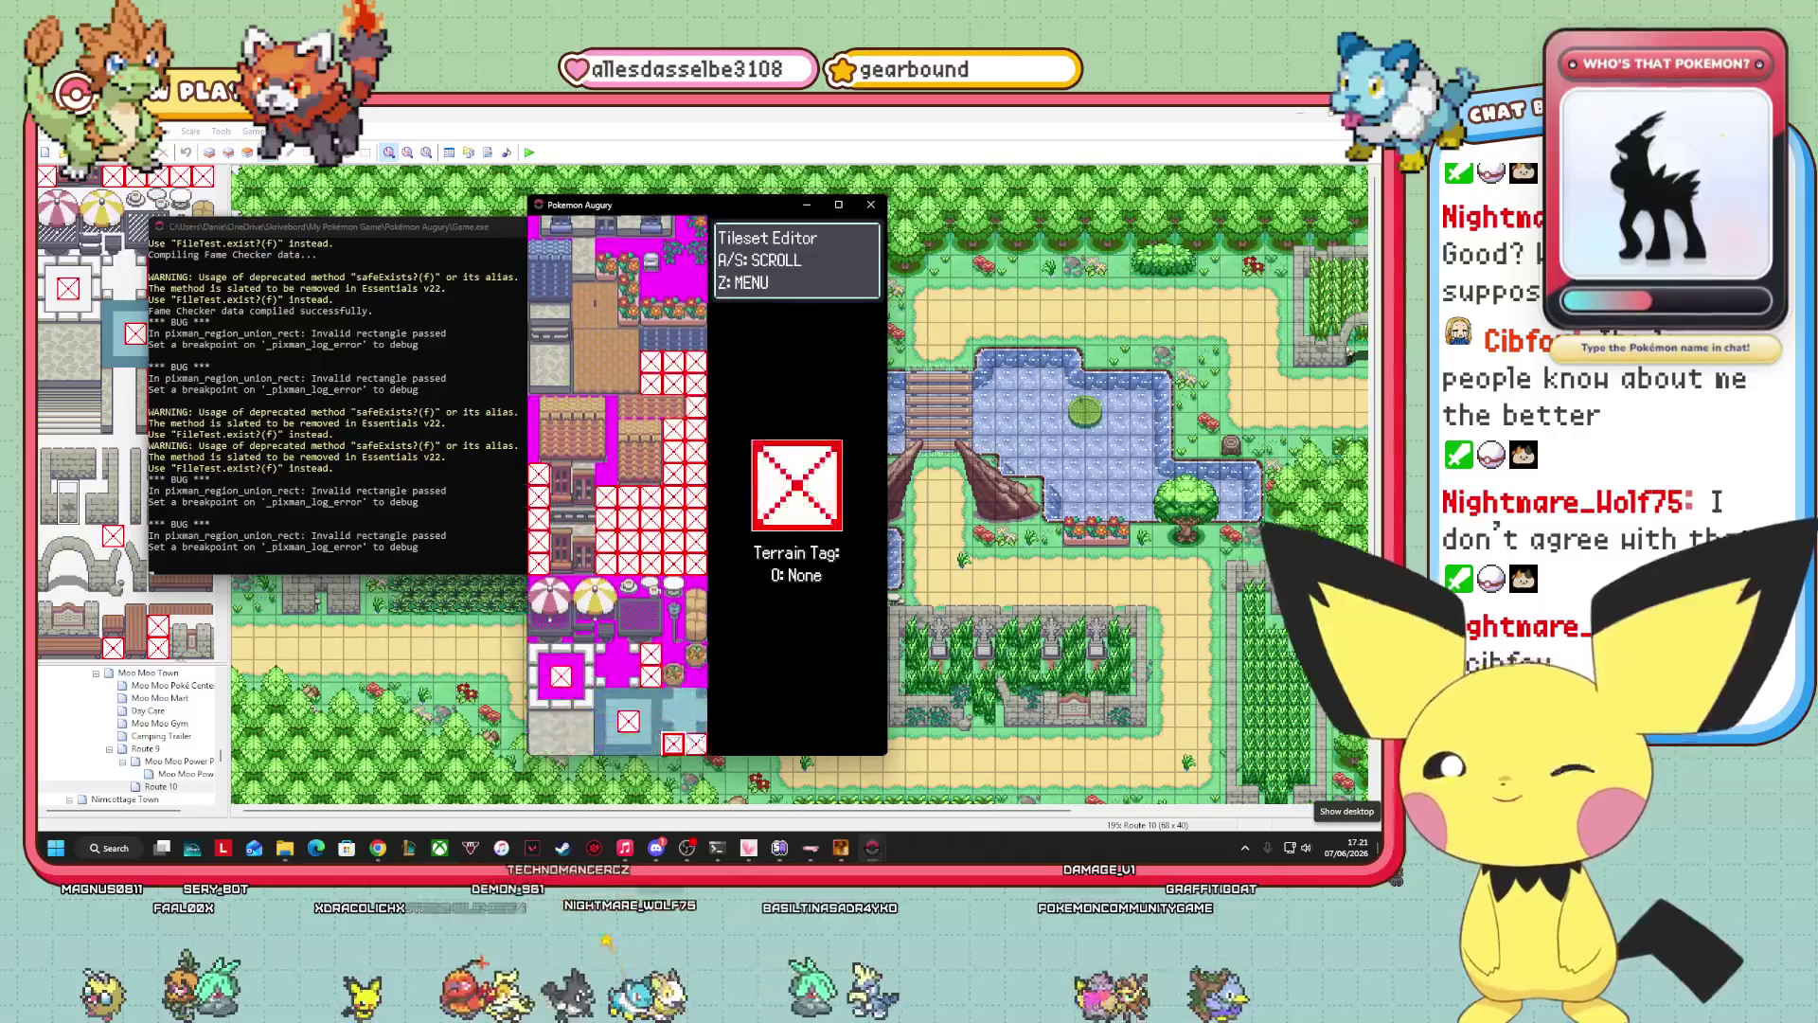
key("Down")
key("Down")
key("Down")
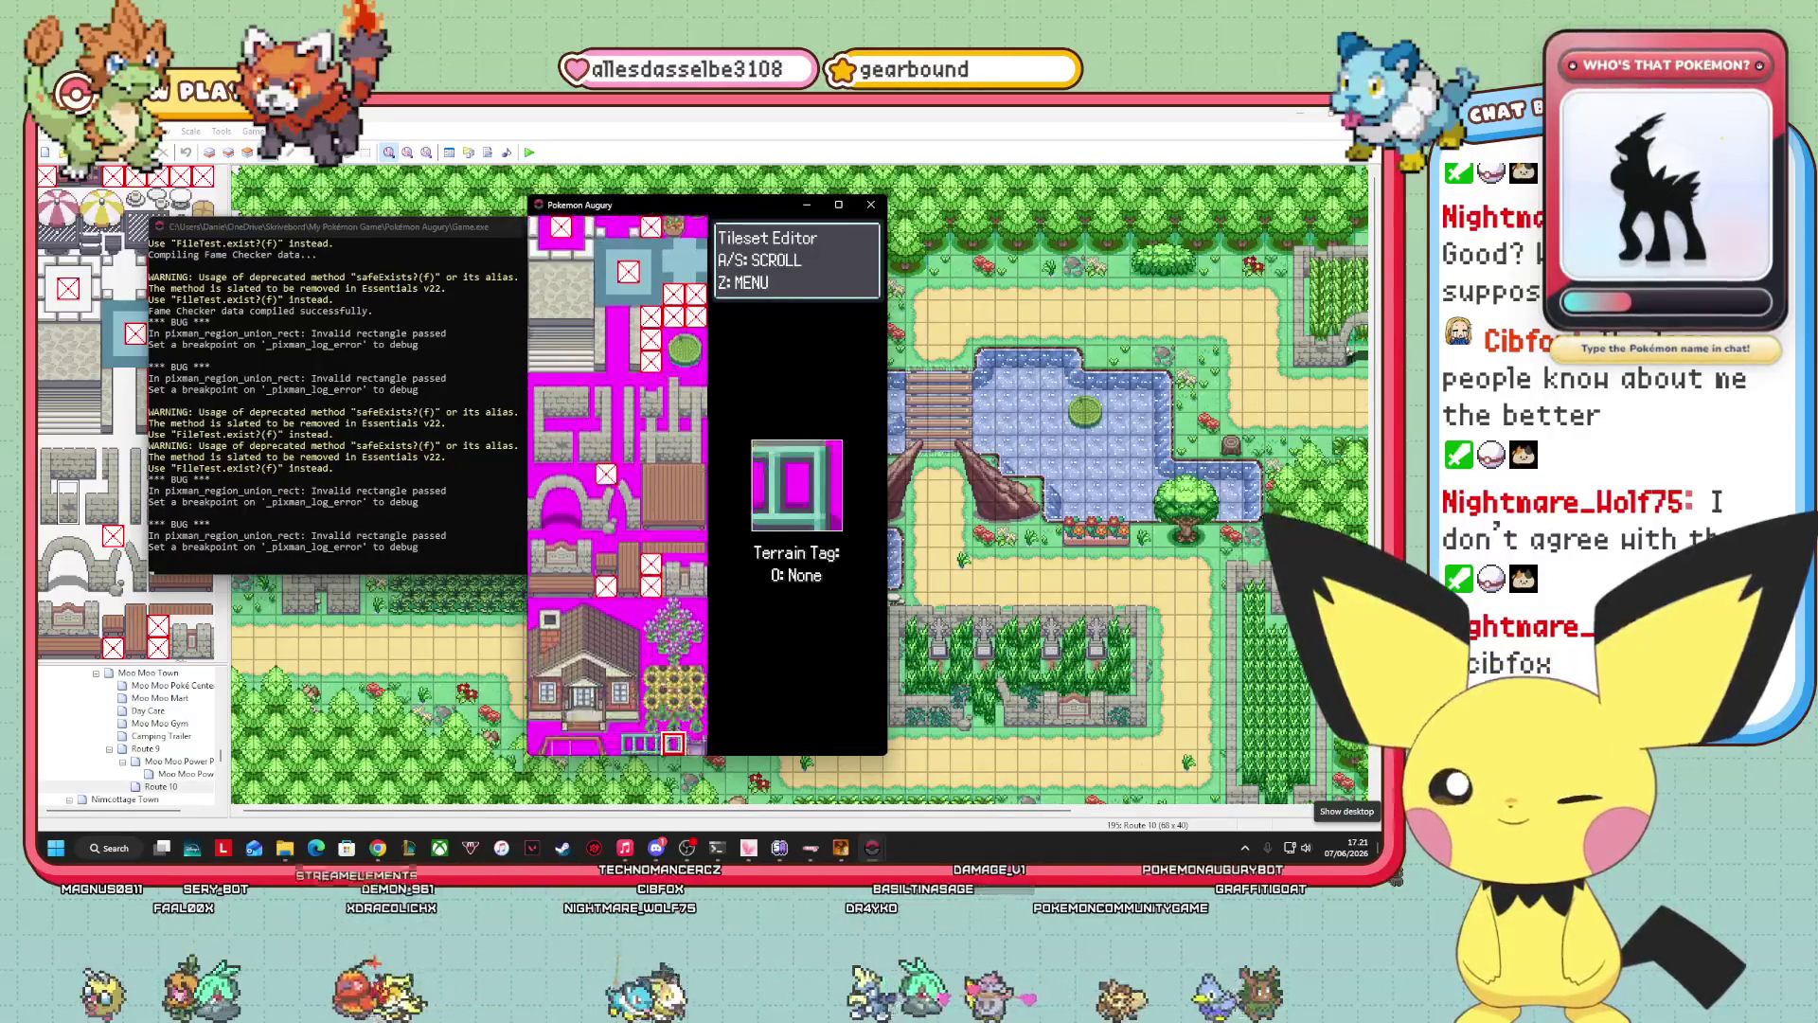
key("Down")
key("Down")
key("Down")
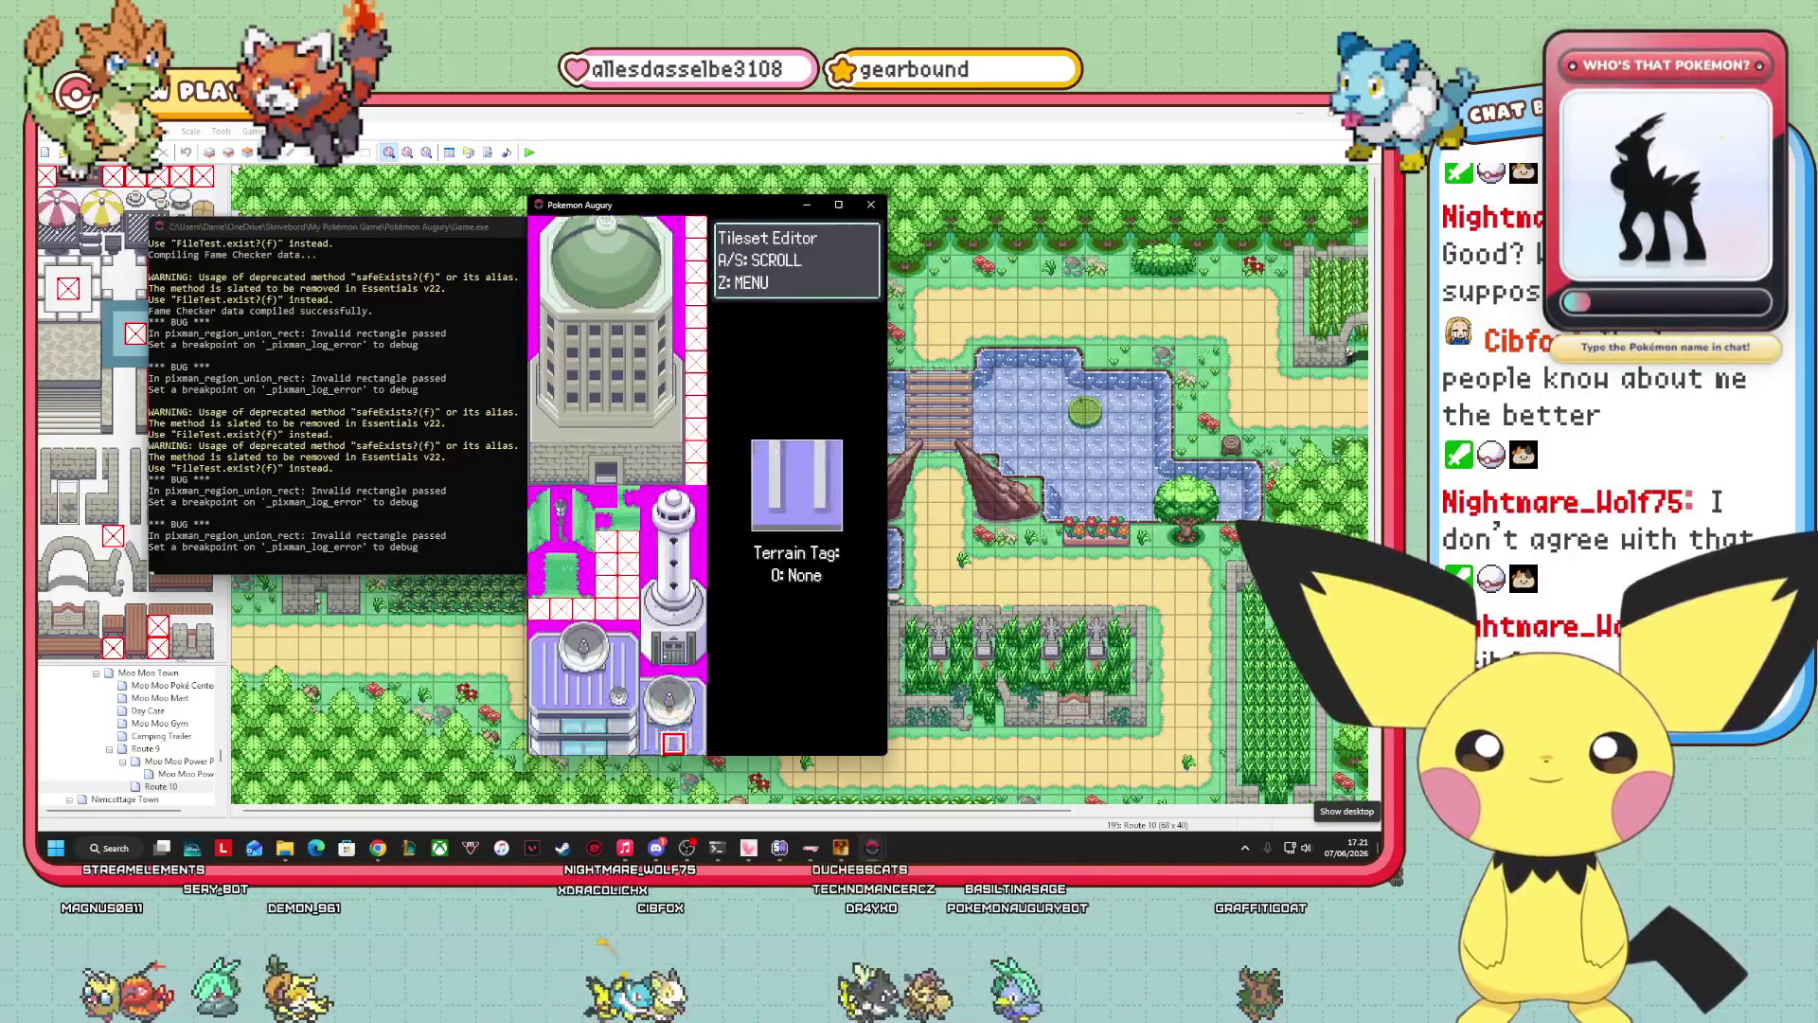
key("Down")
key("Down")
key("Down")
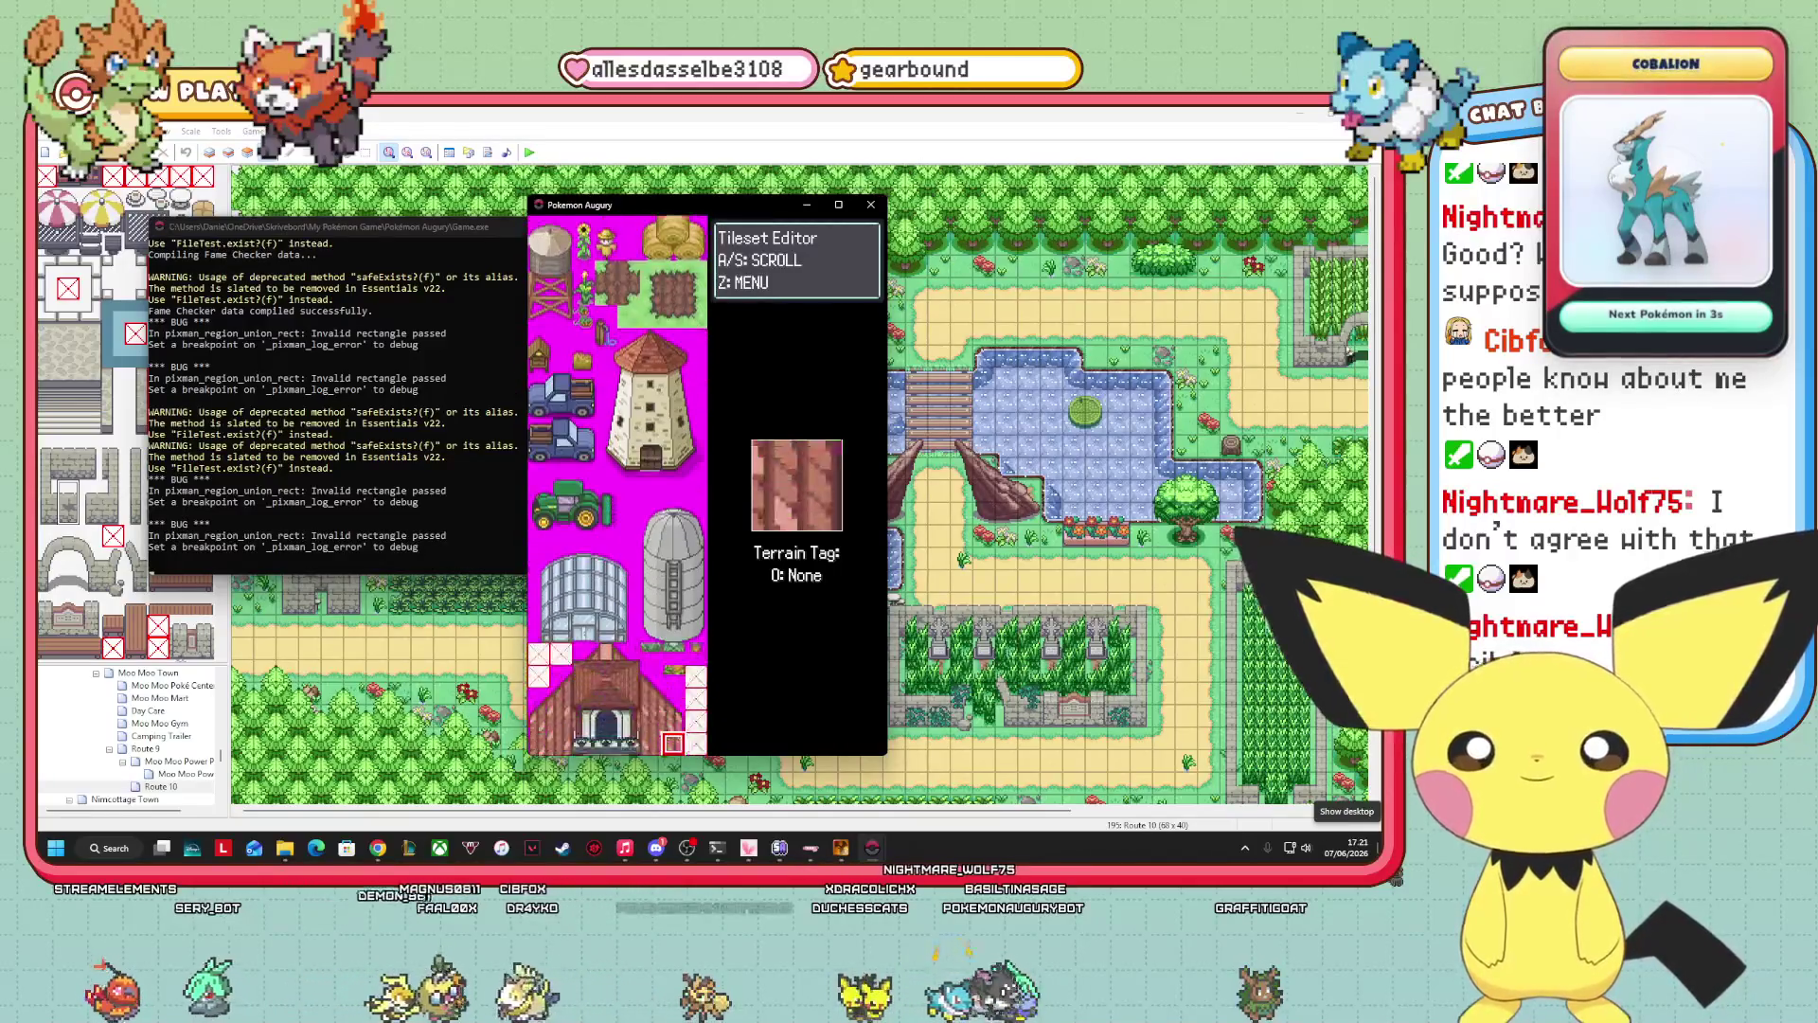
key("Down")
key("Down")
key("Down")
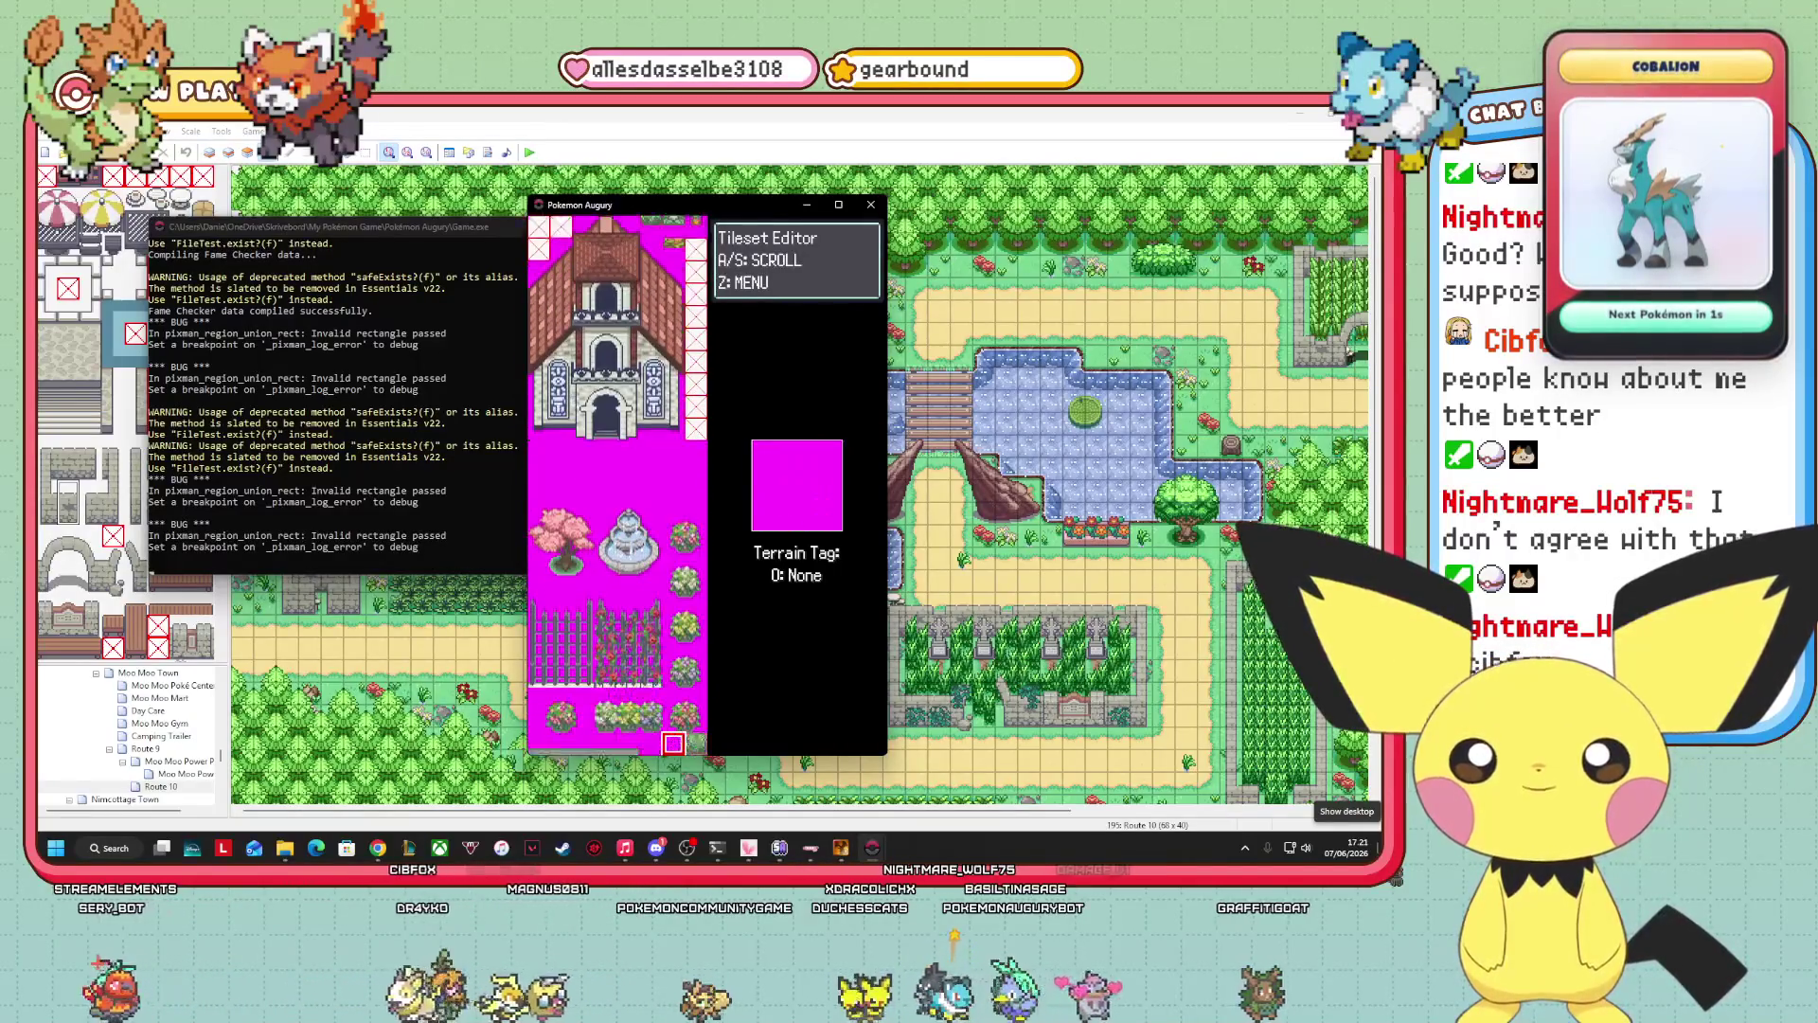
key("Down")
key("Down")
key("Down")
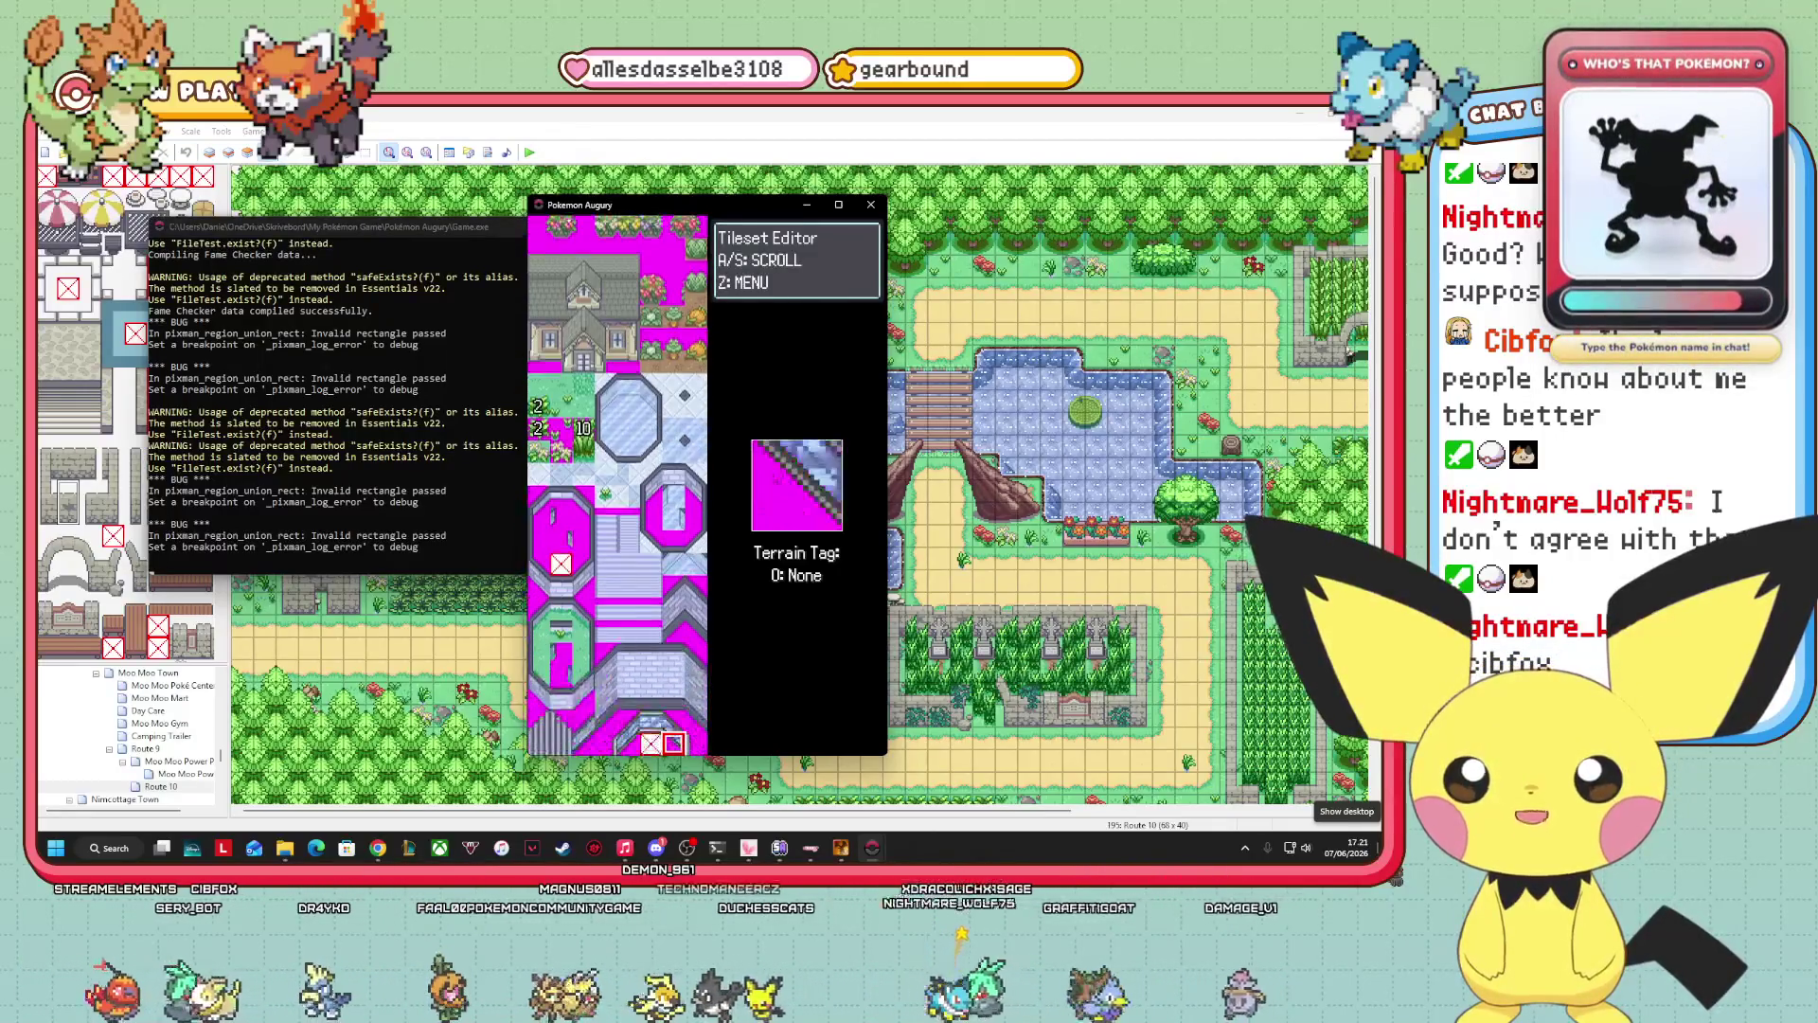
key("Down")
key("Down")
key("Down")
key("Down")
key("Down")
key("Down")
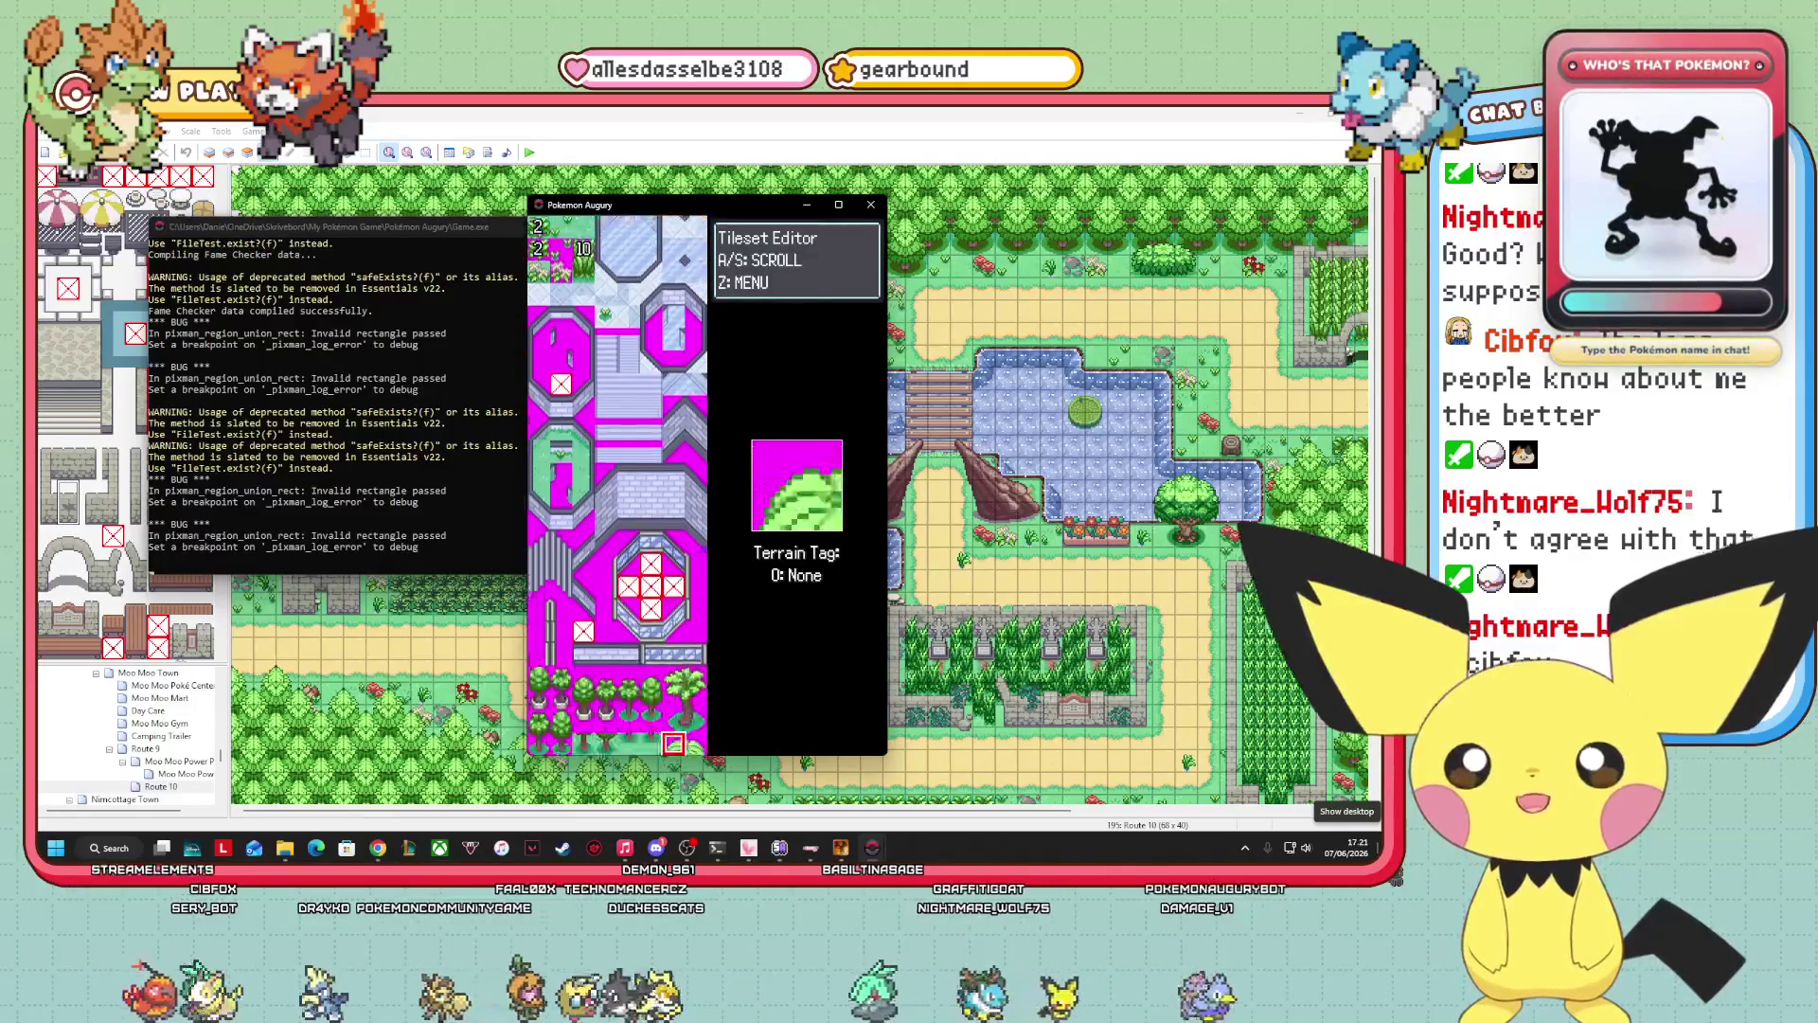
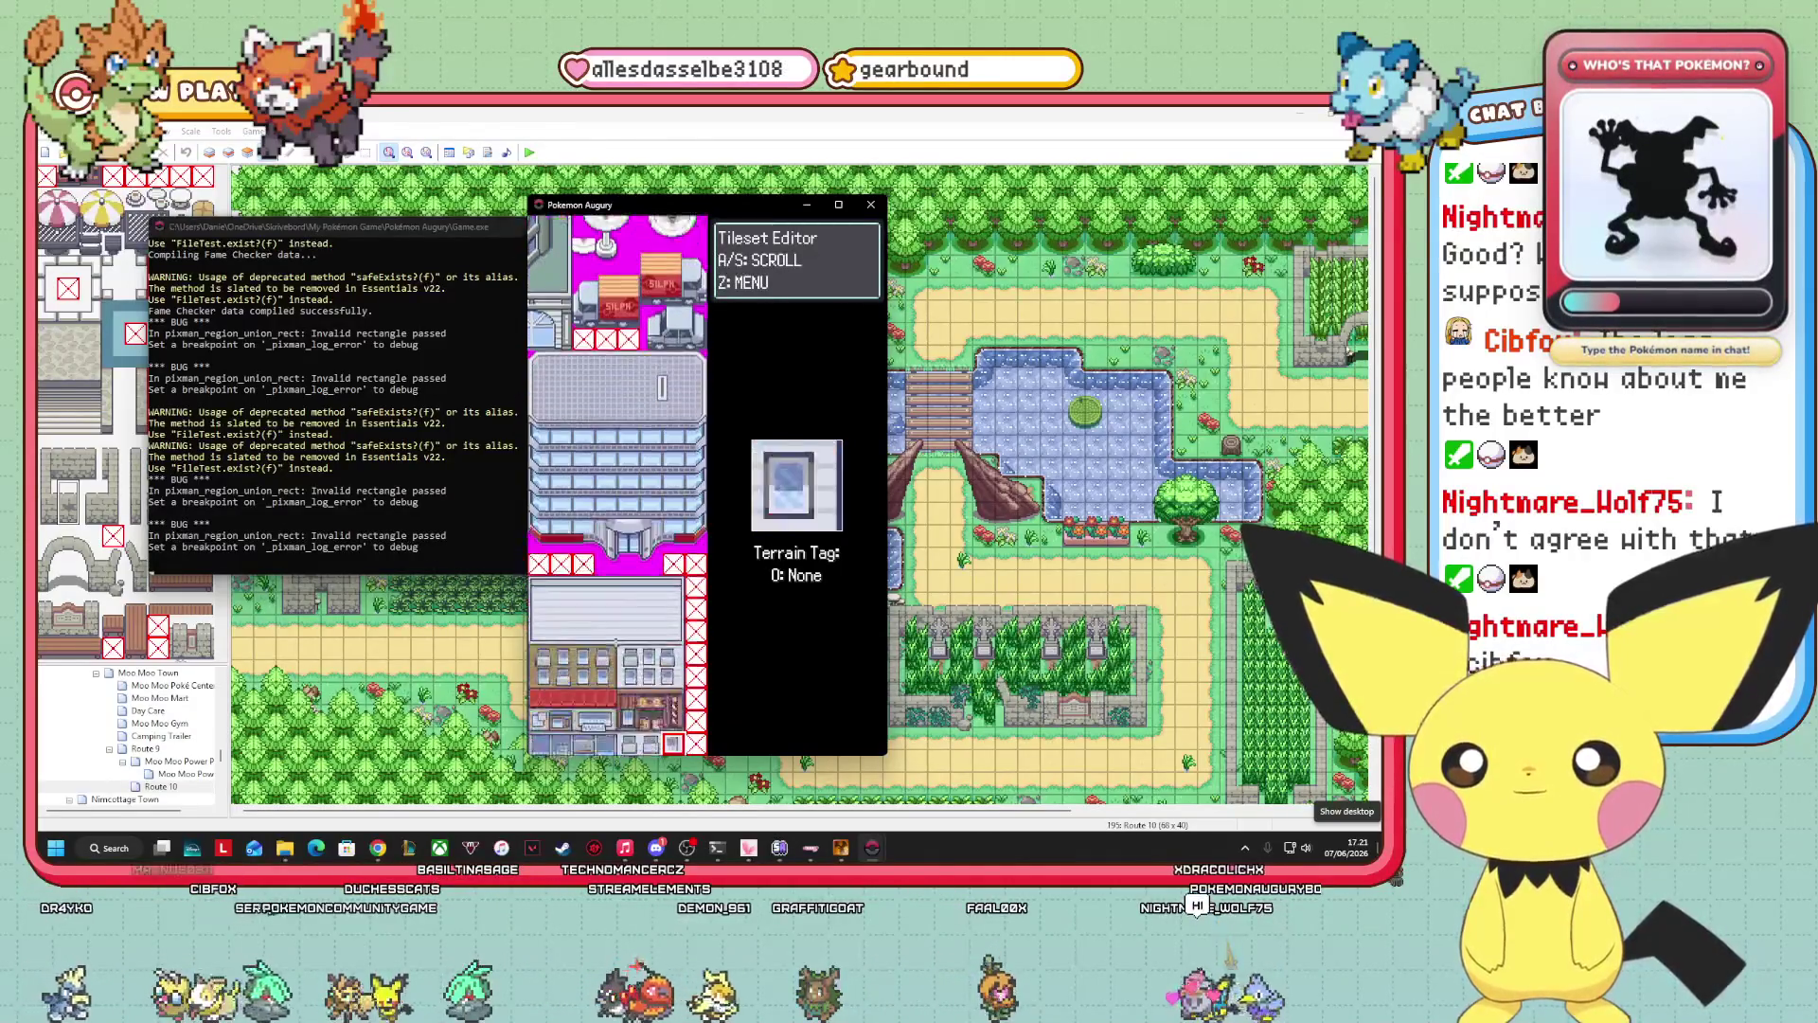
Page through the debug Tileset Editor to the tall grass tiles tagged 10: TallGrass and select one.
key("Down")
key("Down")
key("Down")
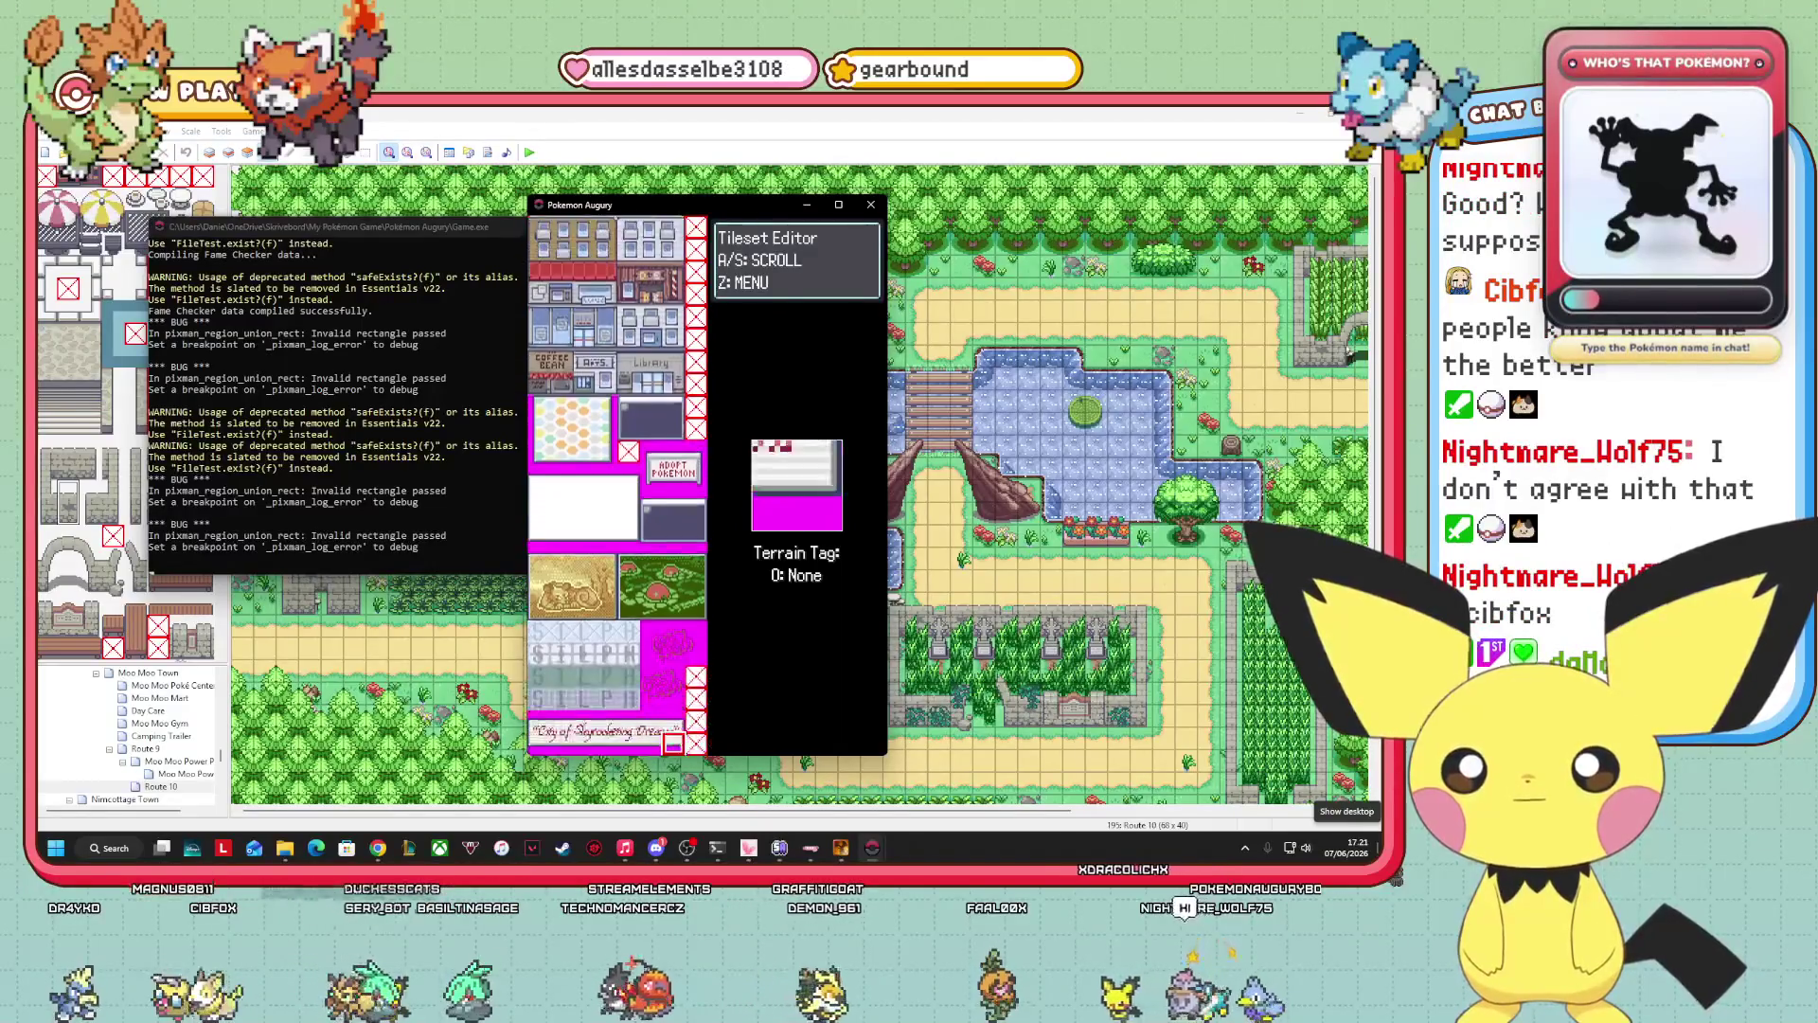
key("Down")
key("Down")
key("Down")
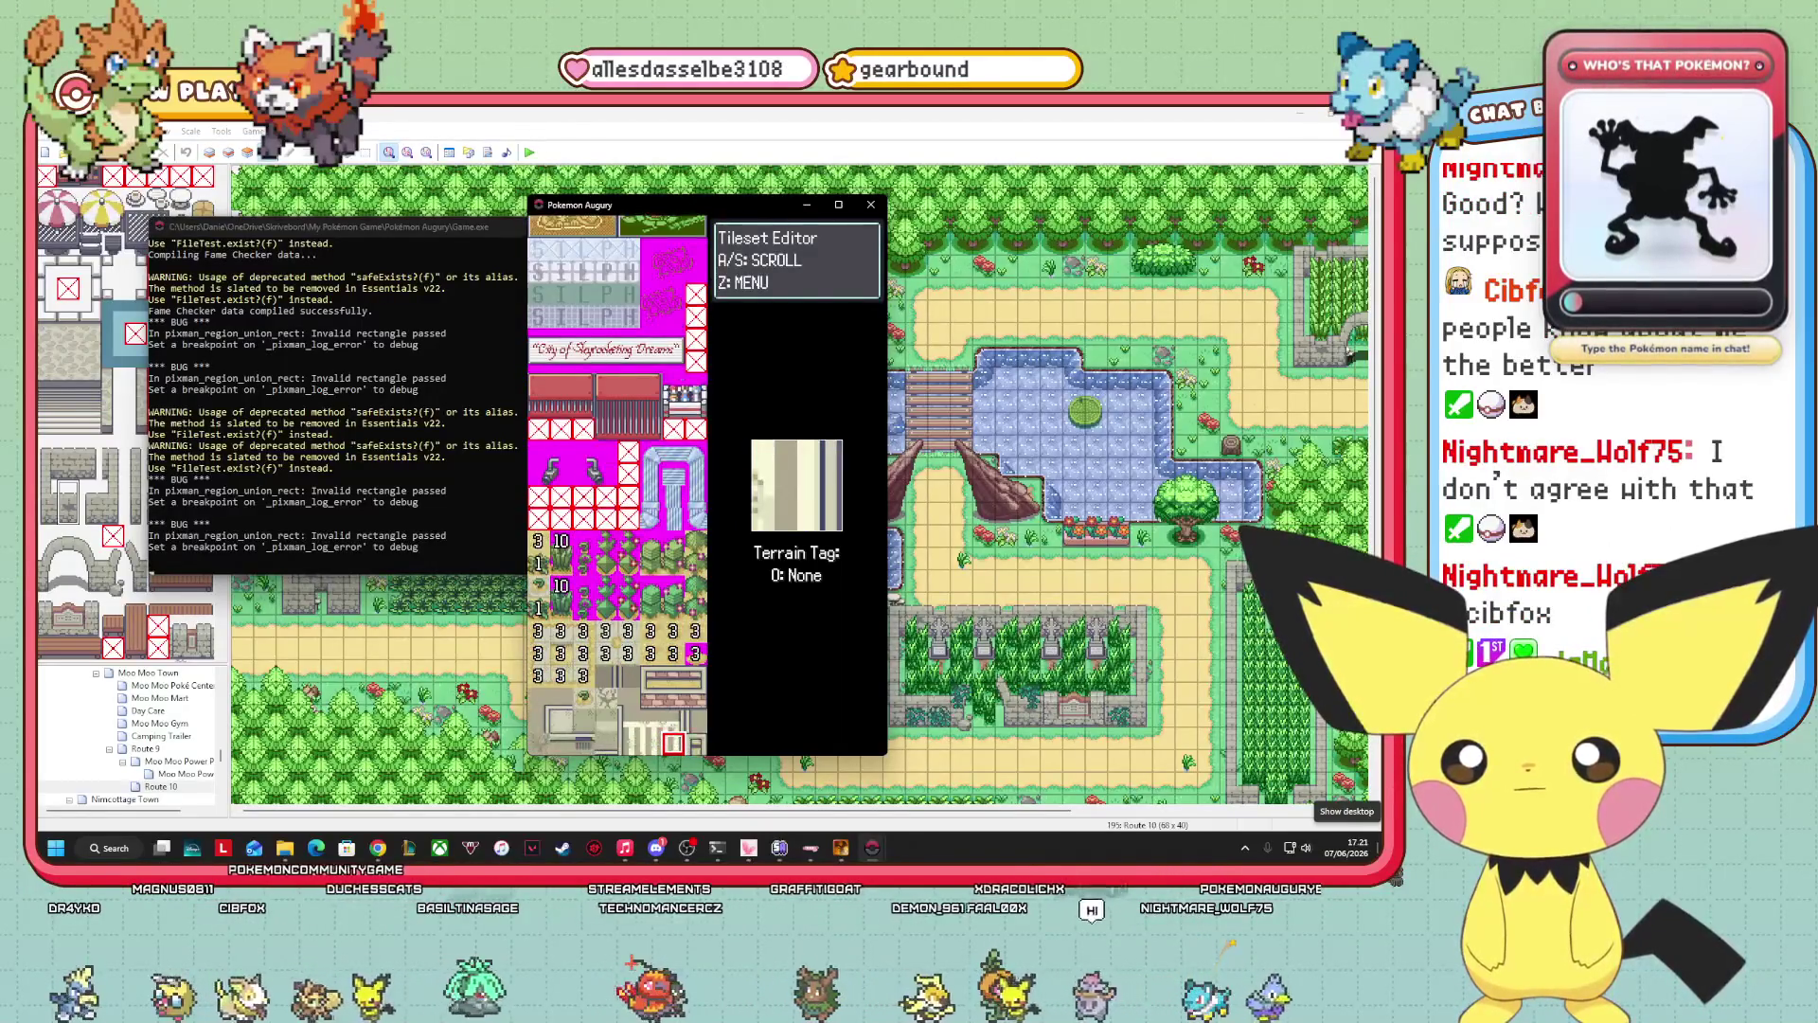
key("Down")
key("Down")
key("Down")
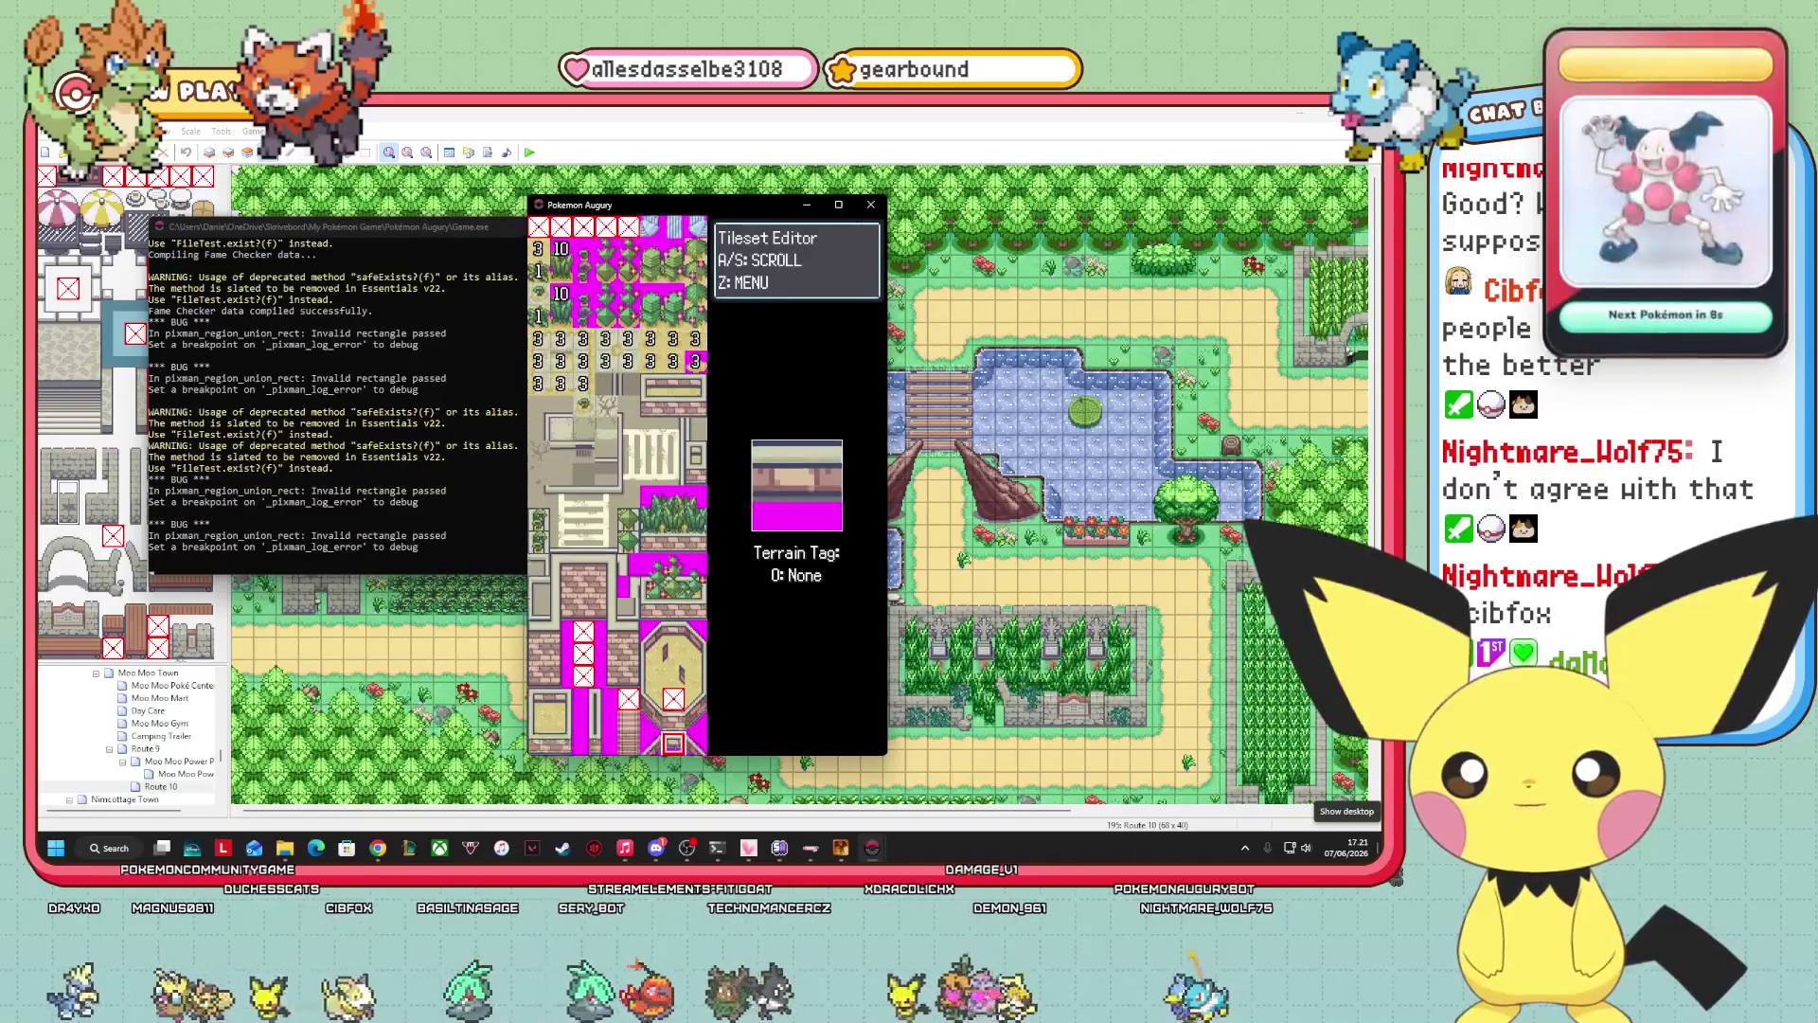
key("Down")
key("Down")
key("Down")
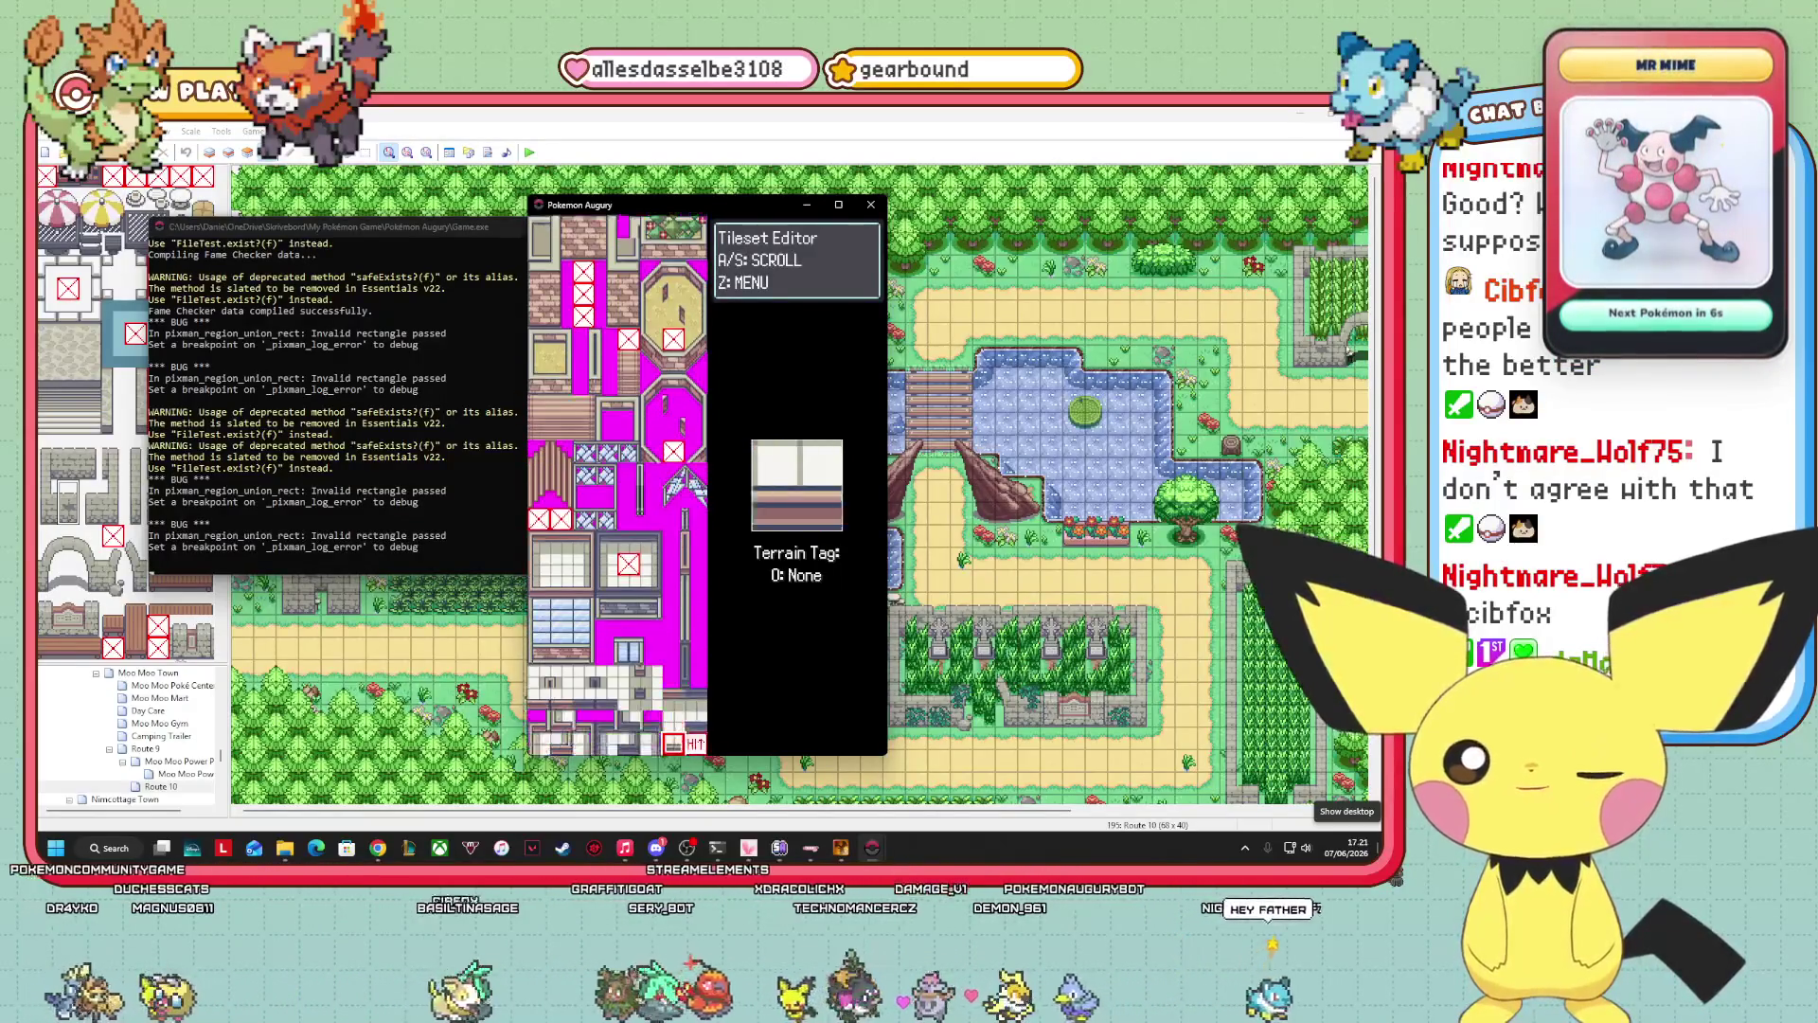
key("Down")
key("Down")
key("Down")
key("Down")
key("Down")
key("Down")
key("Down")
key("Down")
key("Down")
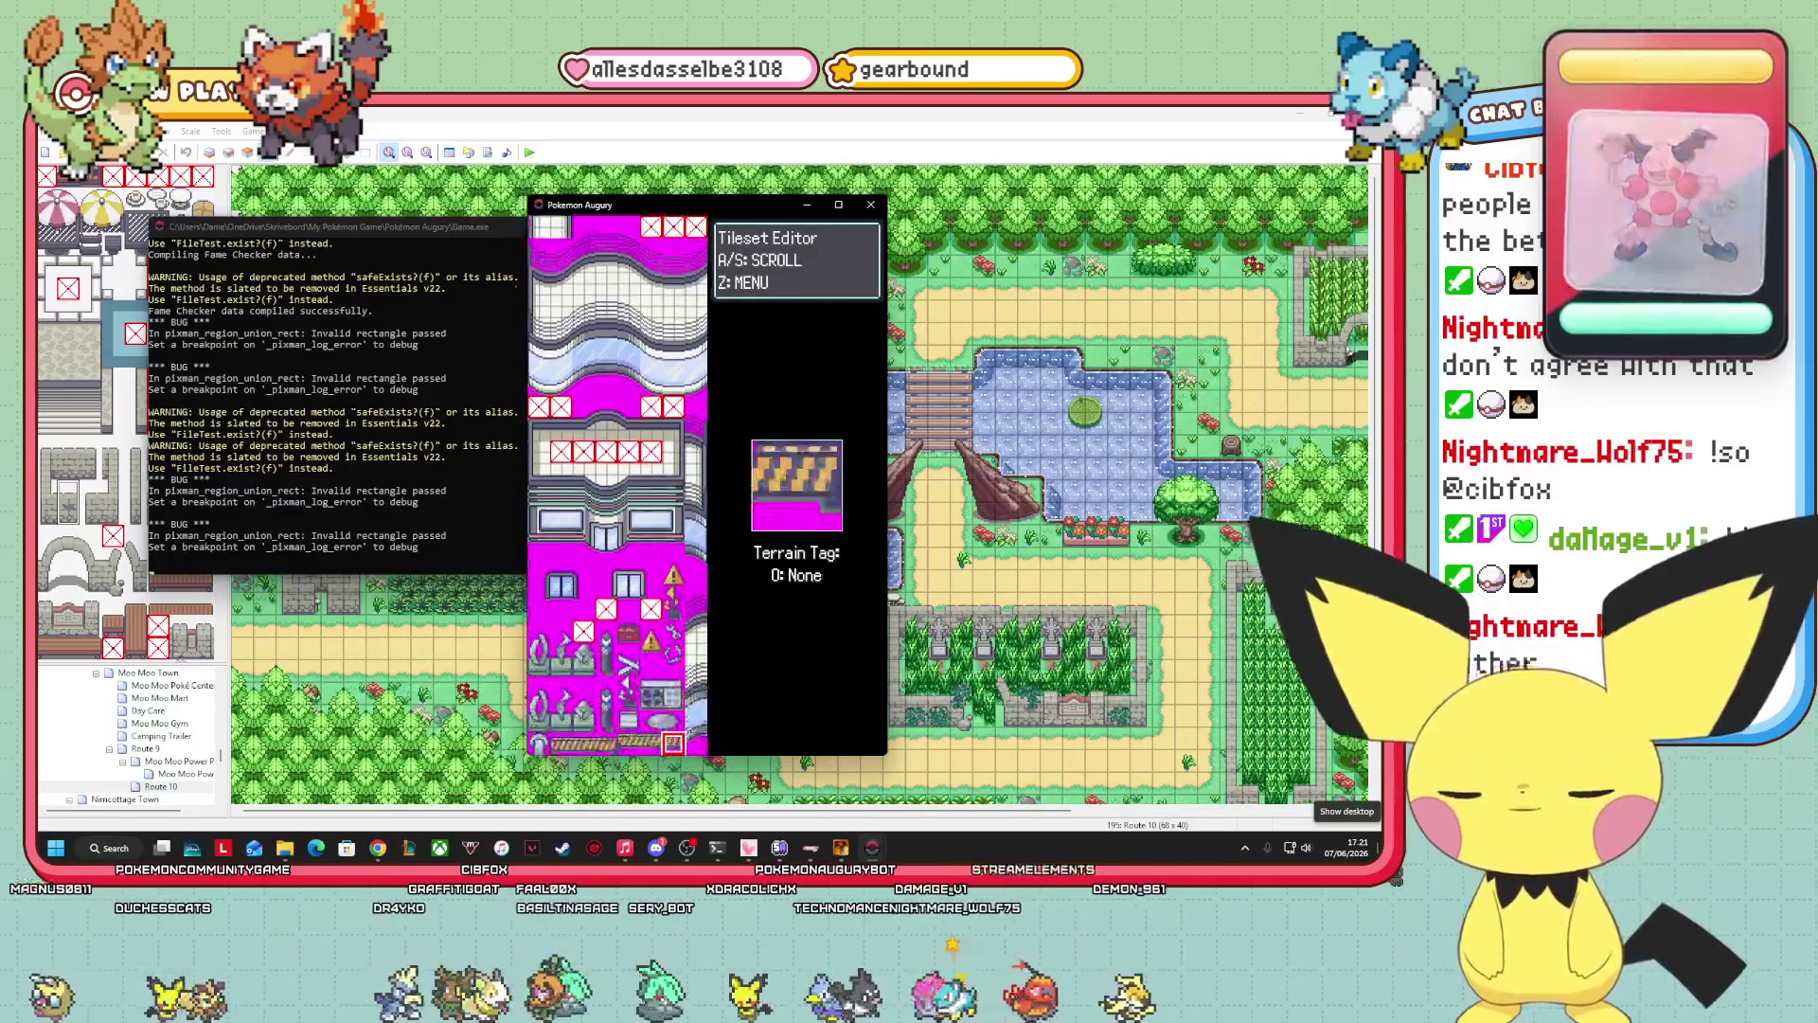
key("Down")
key("Down")
key("Down")
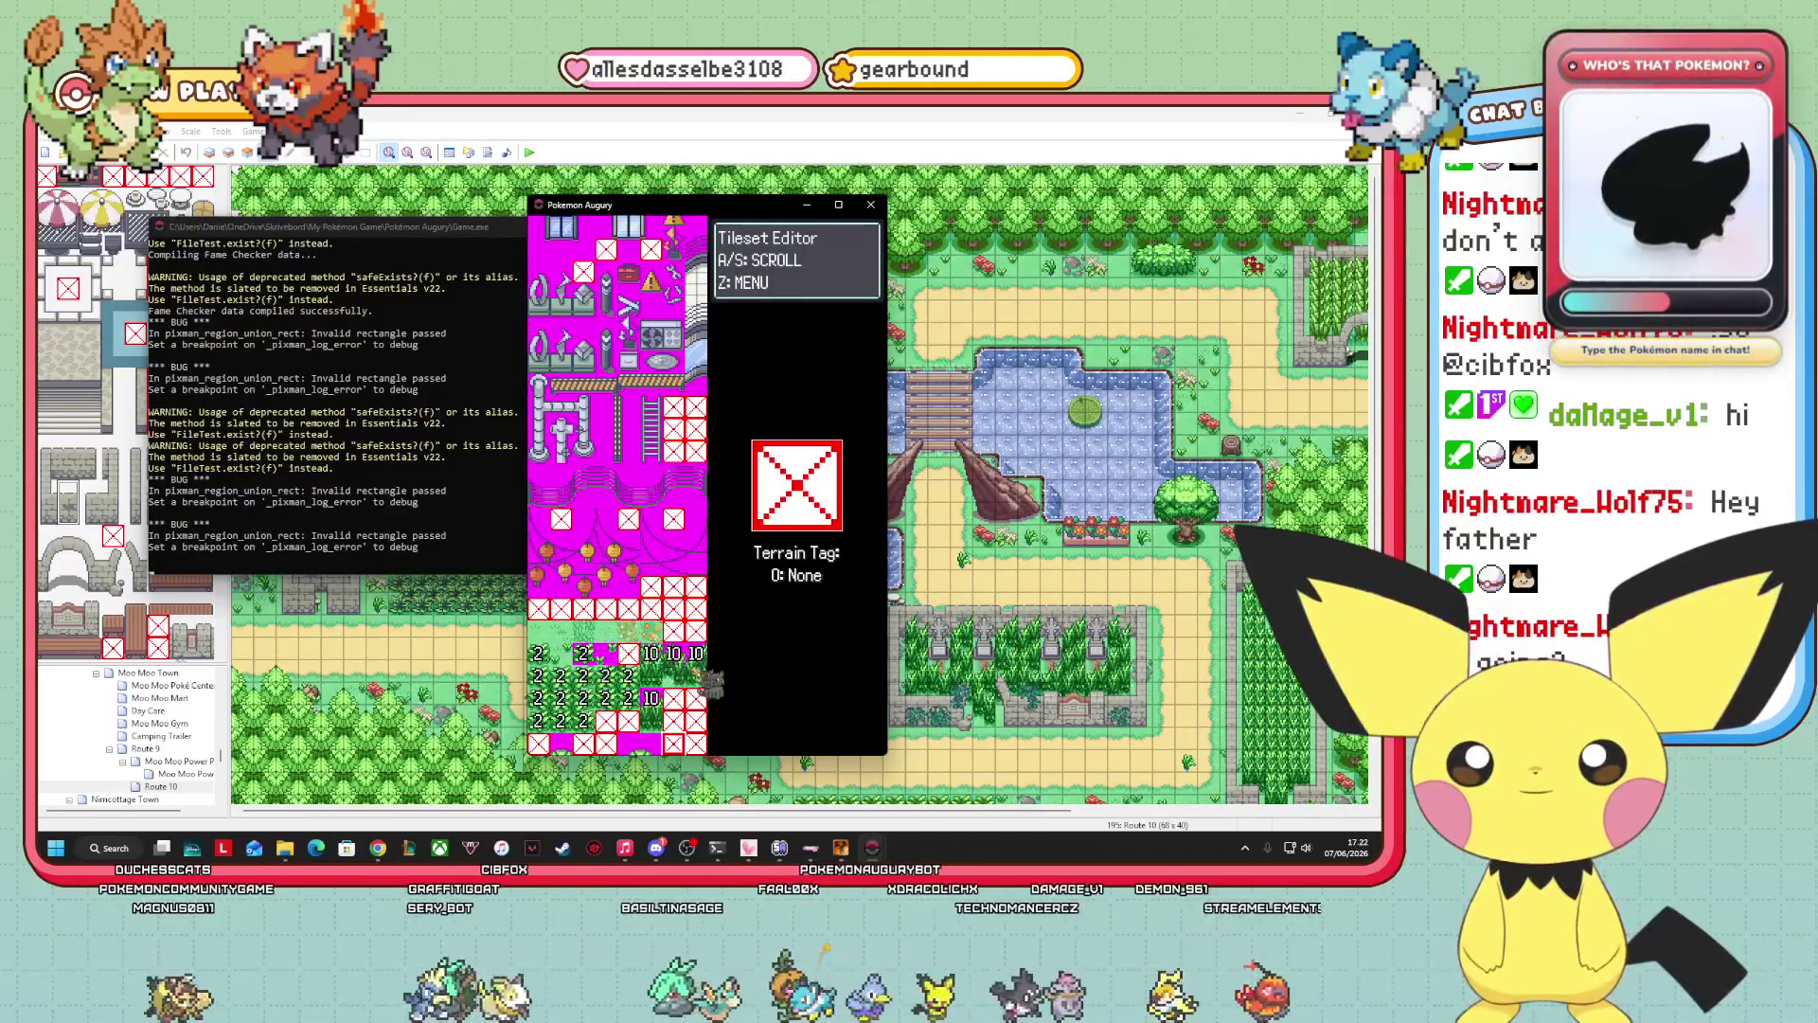
key("Up")
key("Up")
key("Up")
key("Up")
key("Left")
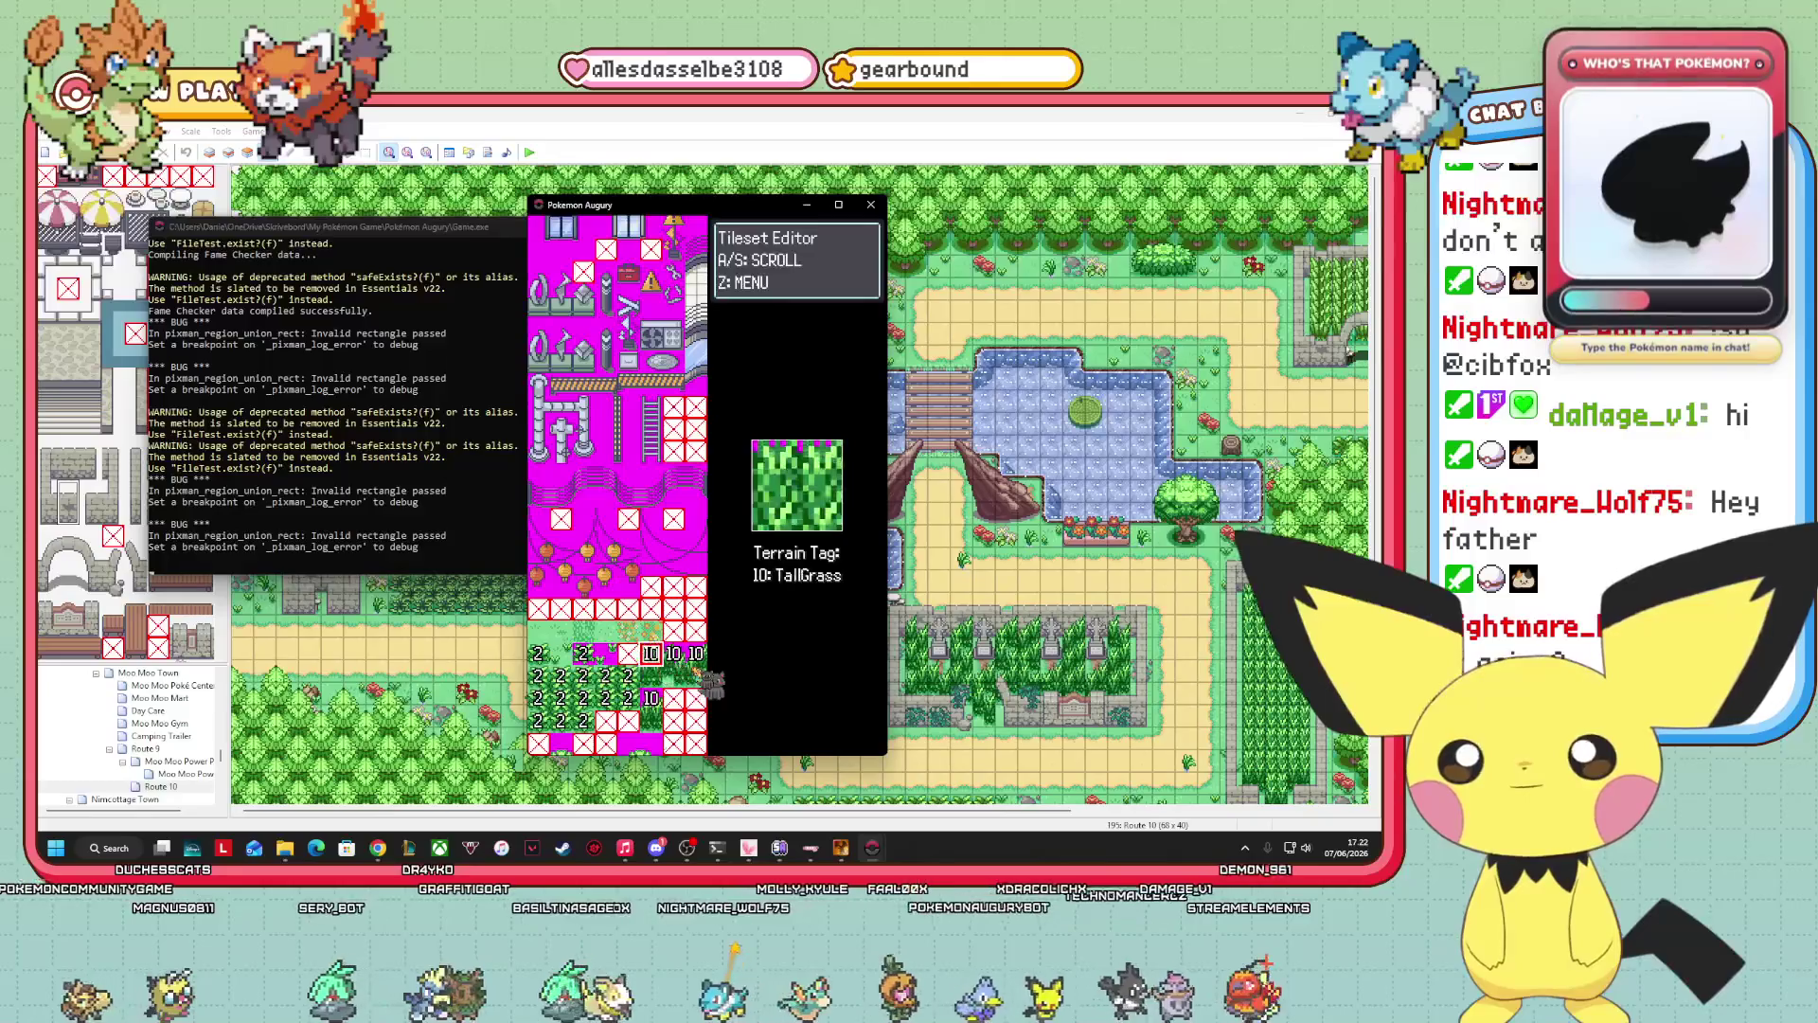
Change the tall grass tile's terrain tag to 0: None and check the neighbouring tiles.
key("Return")
key("Up")
key("Up")
key("Up")
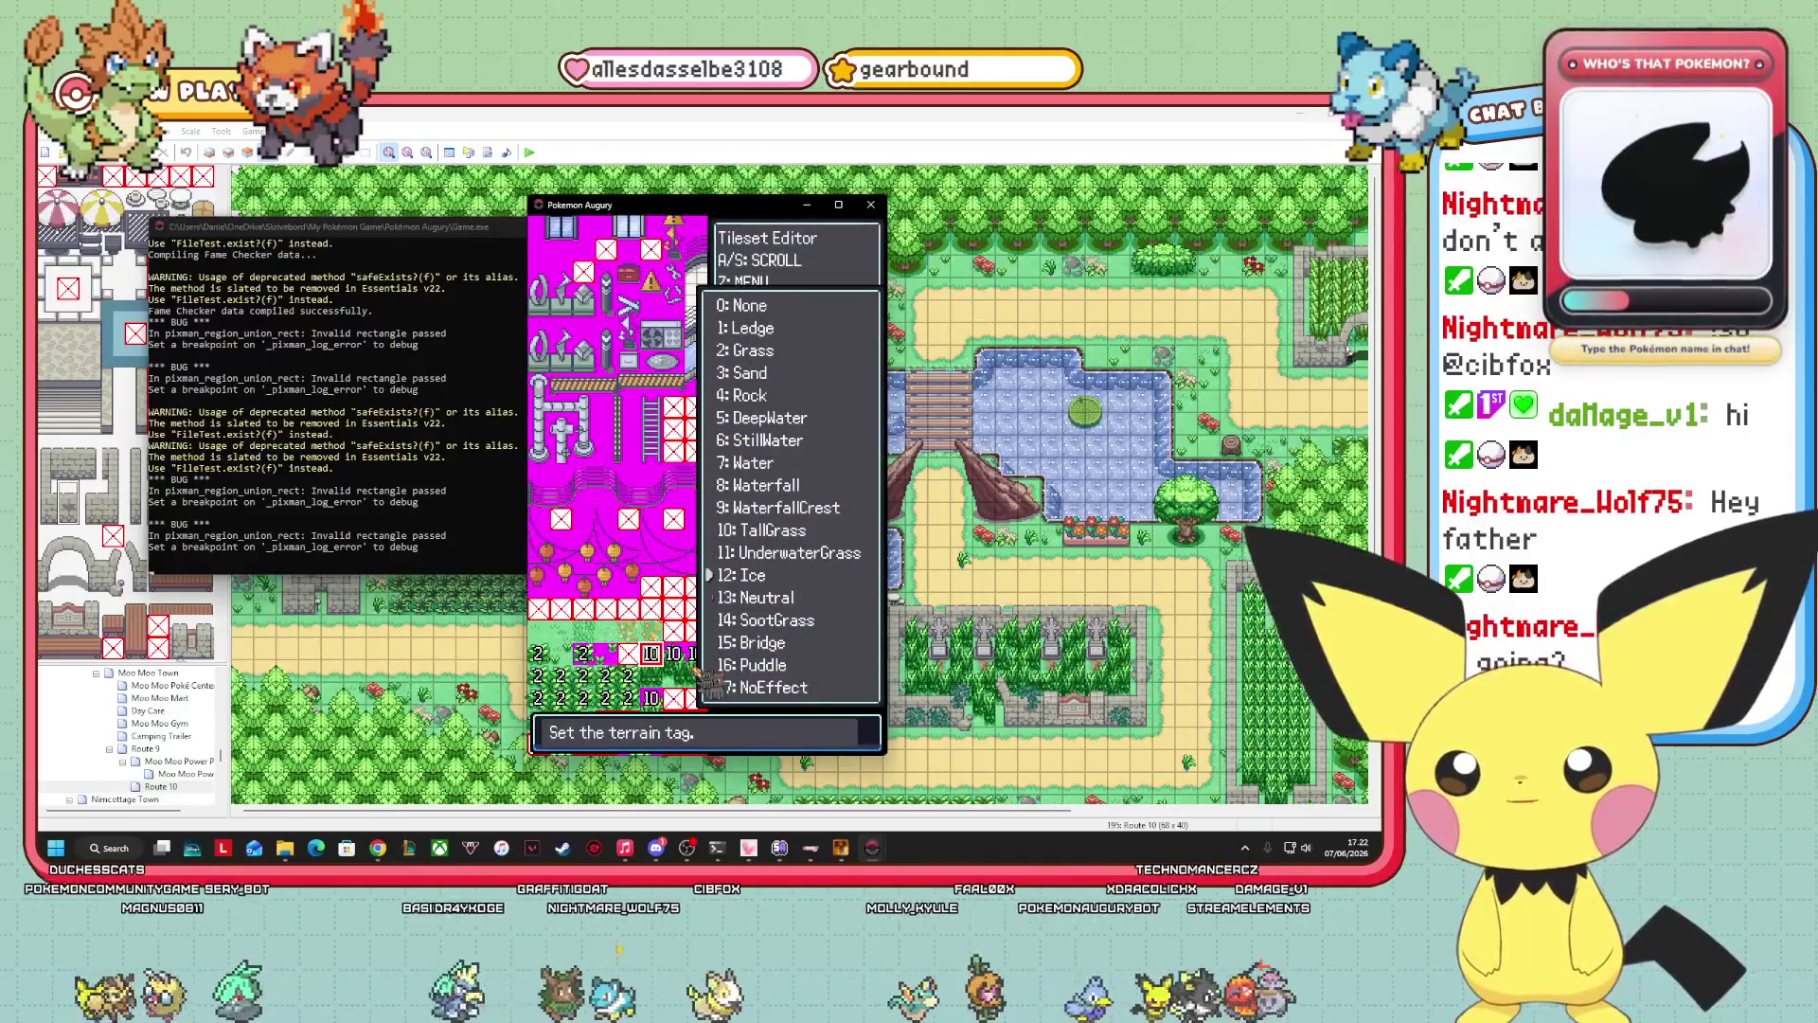
key("Up")
key("Up")
key("Return")
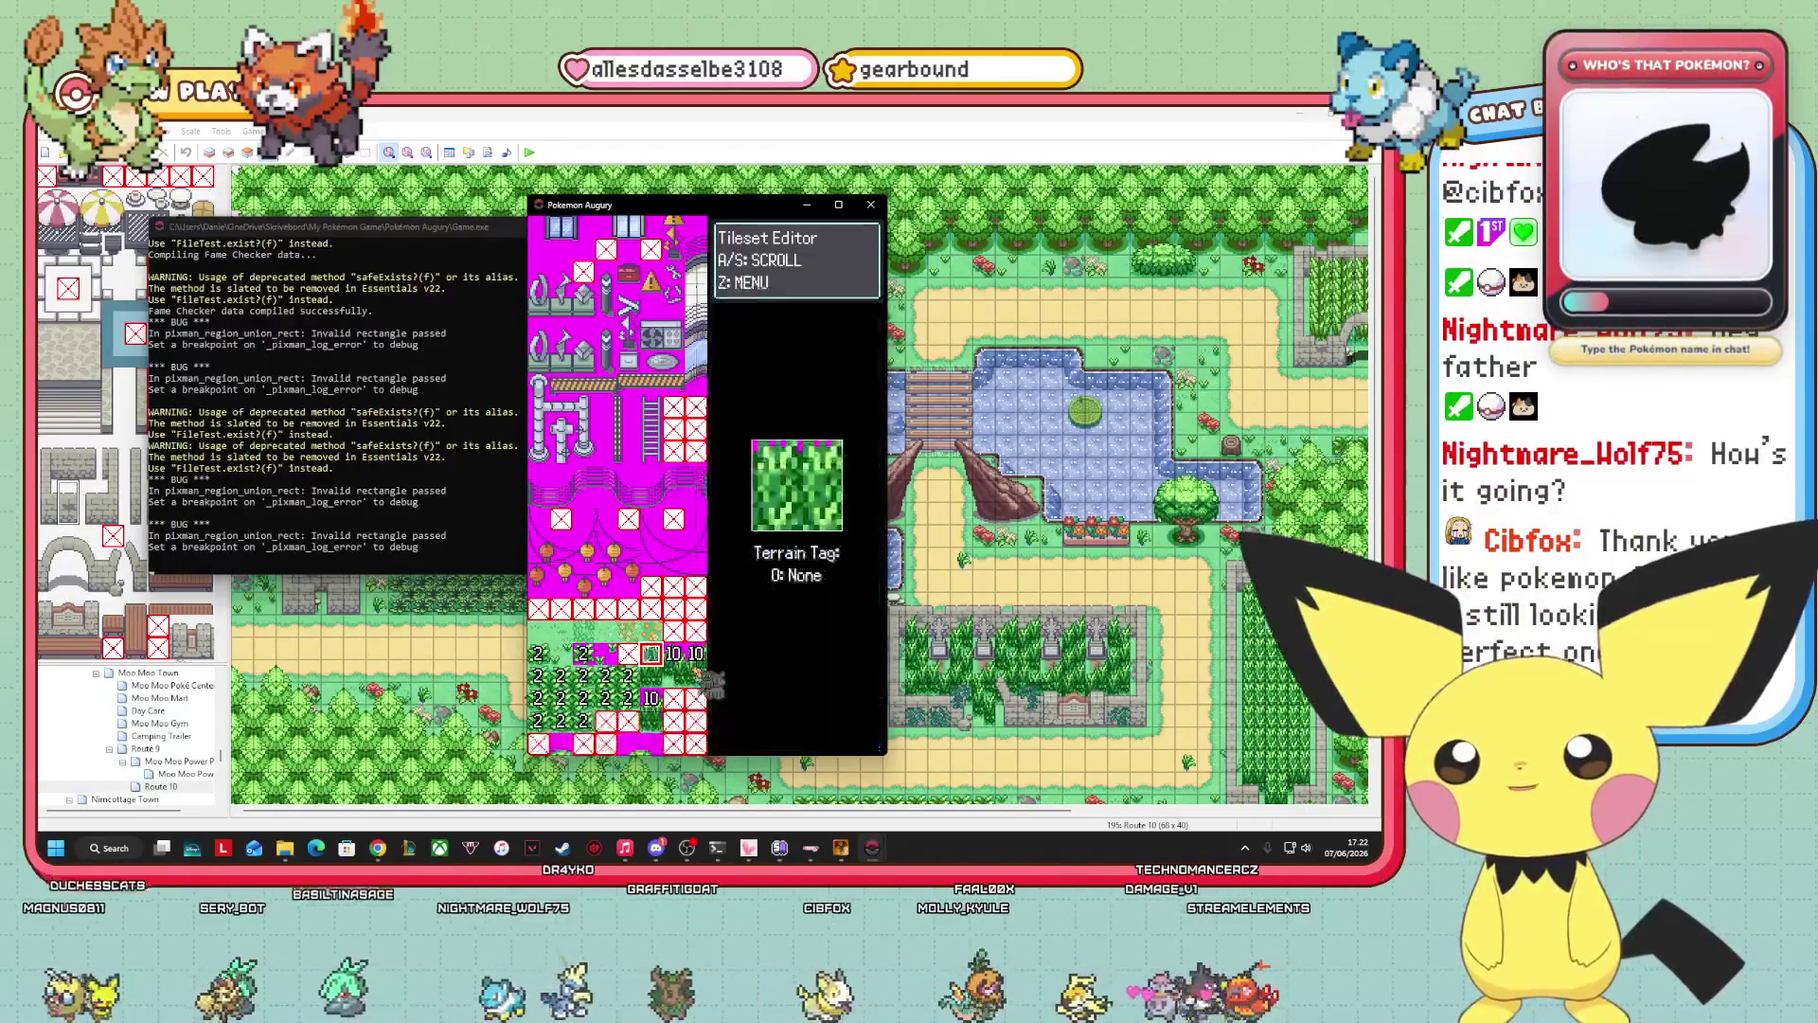
key("Right")
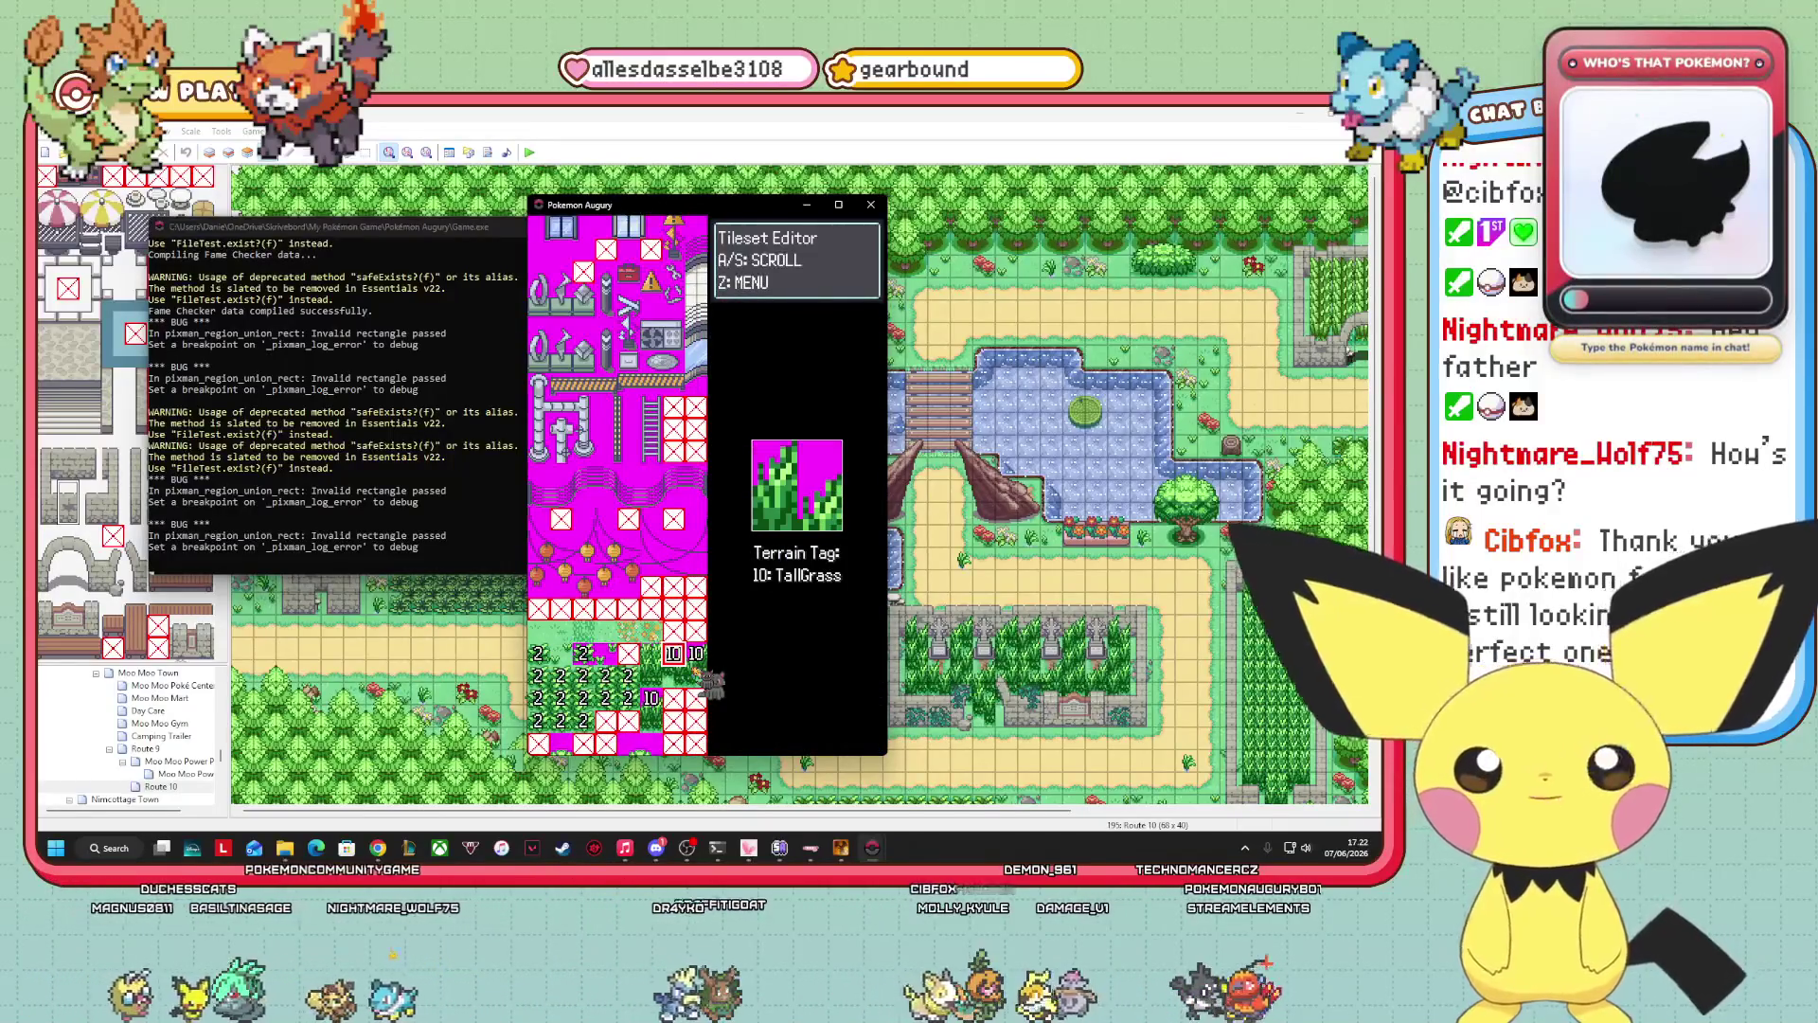
key("Left")
key("Right")
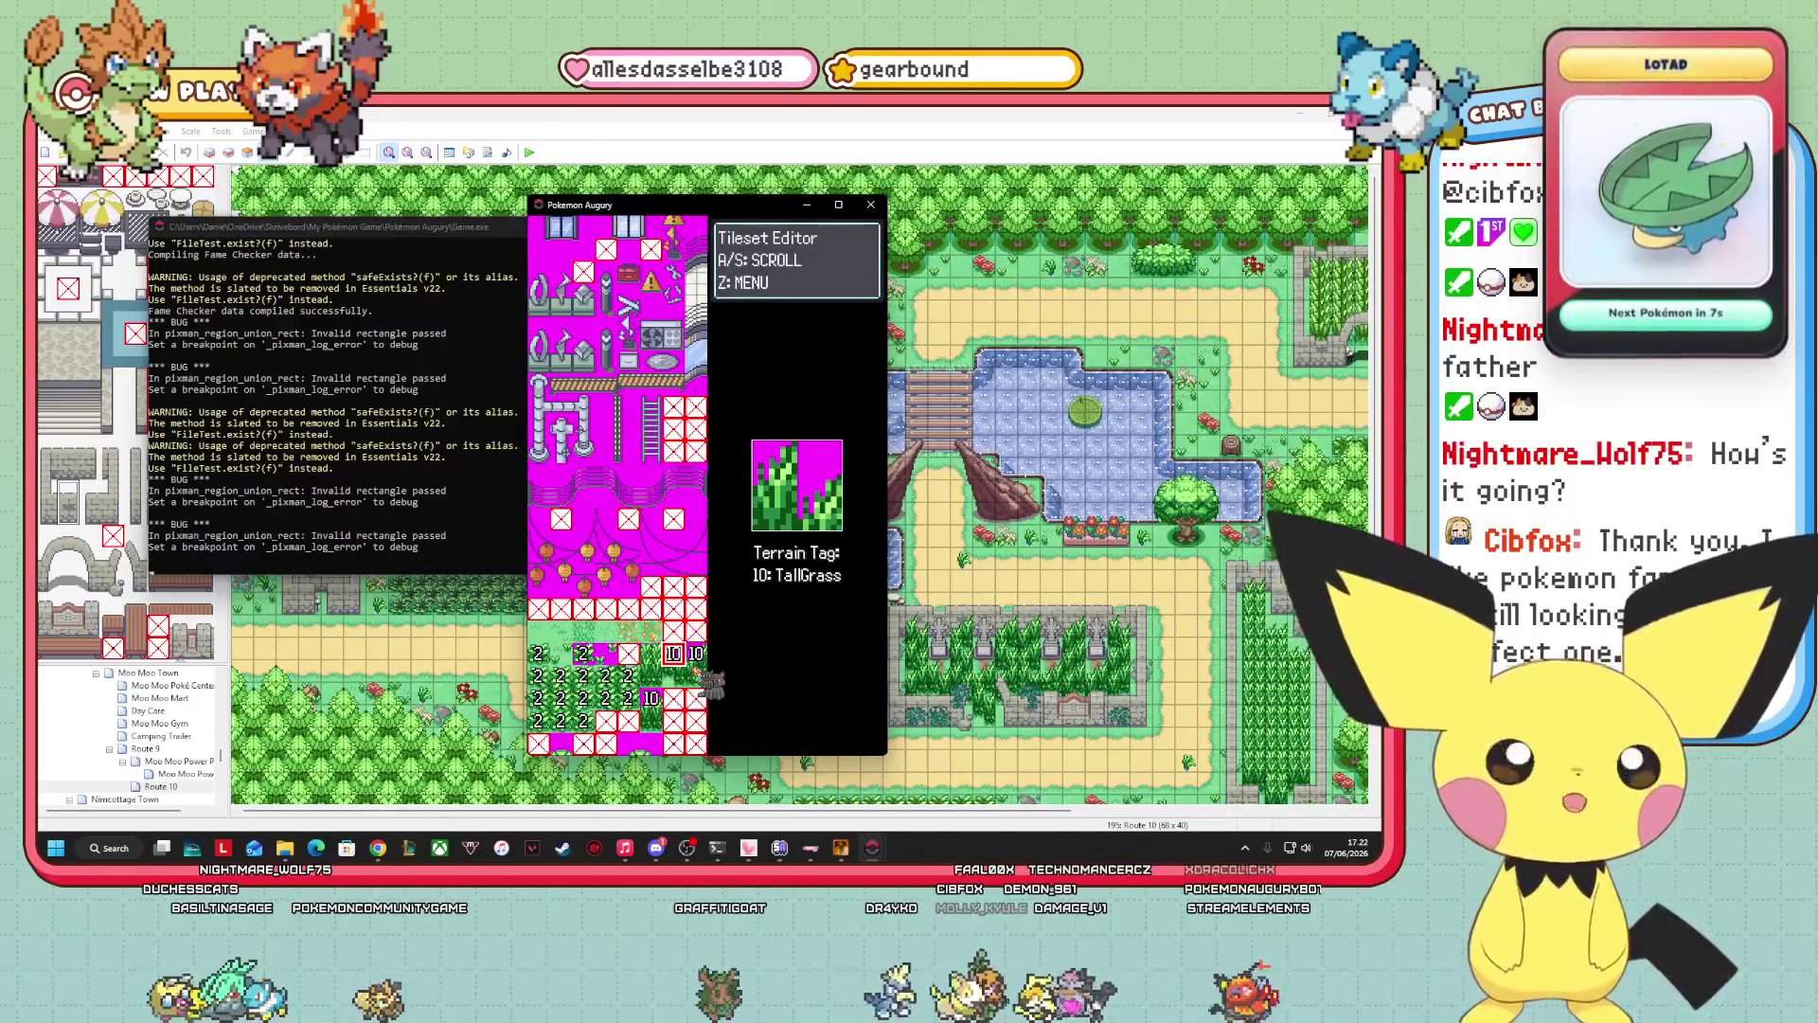
Look over the flower tiles, then save the tileset changes and exit the editor.
key("Left")
key("Left")
key("Left")
key("Up")
key("Right")
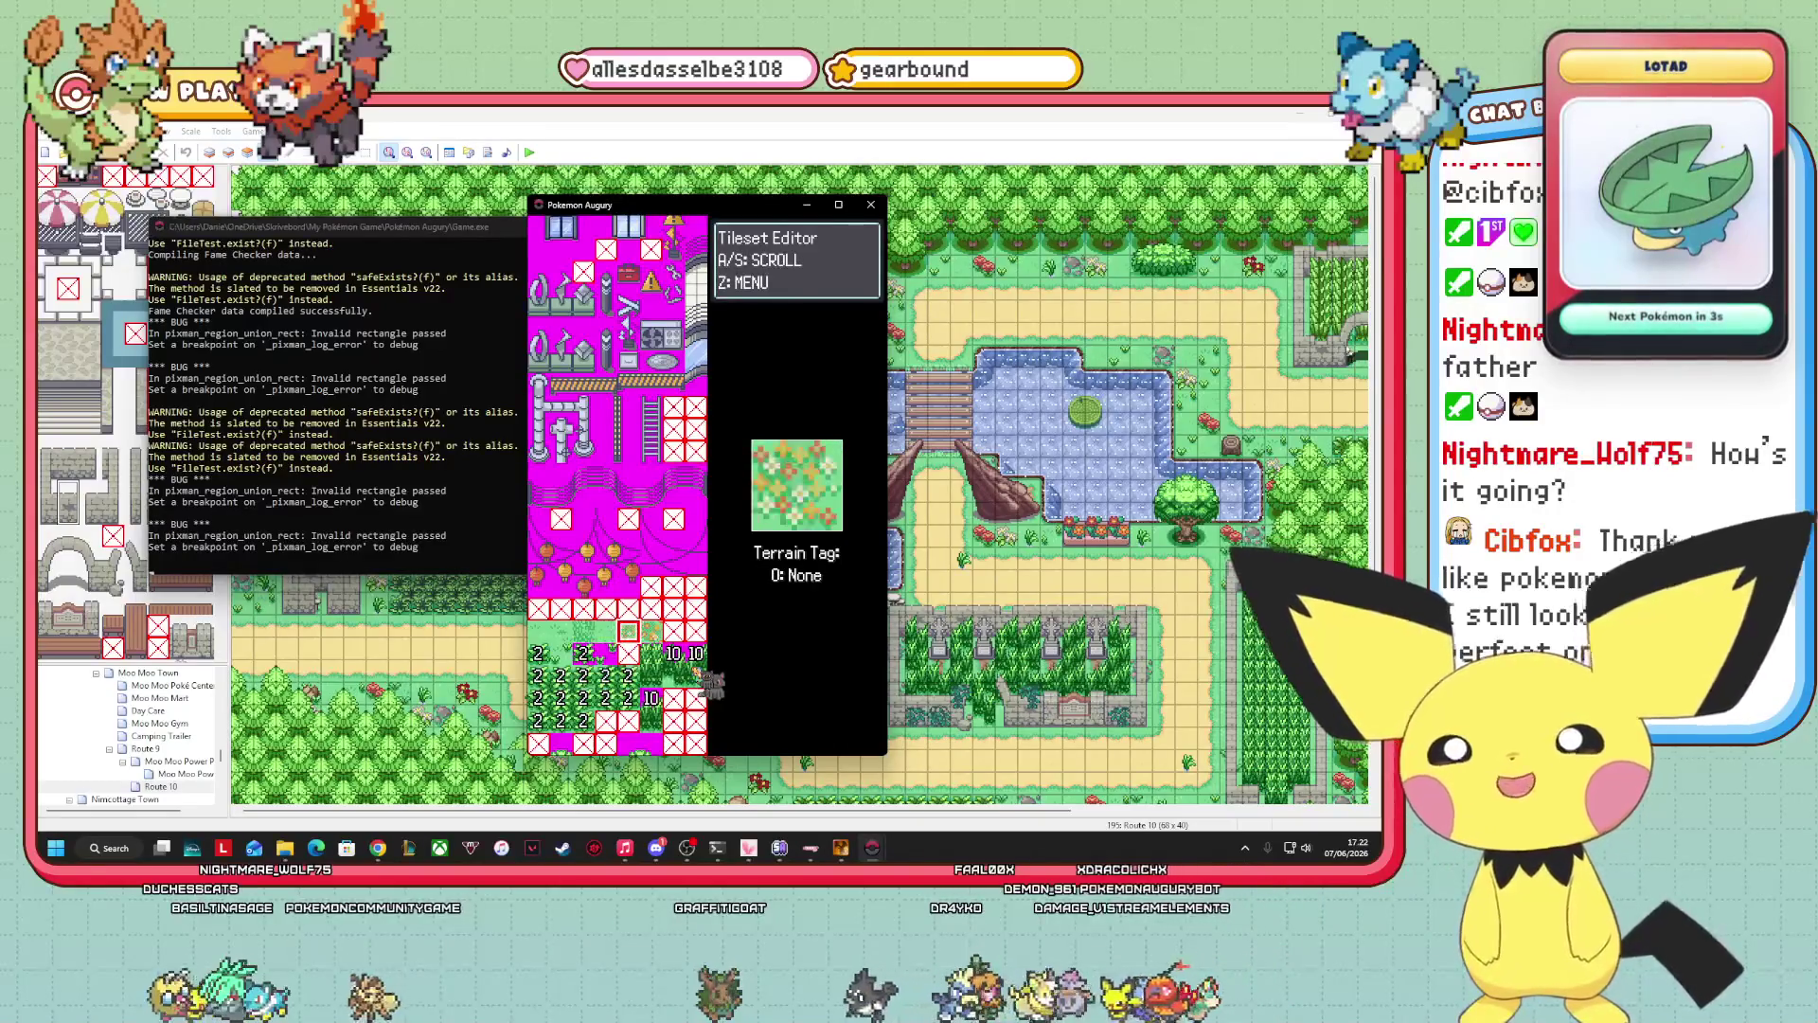
key("Right")
key("Escape")
key("Return")
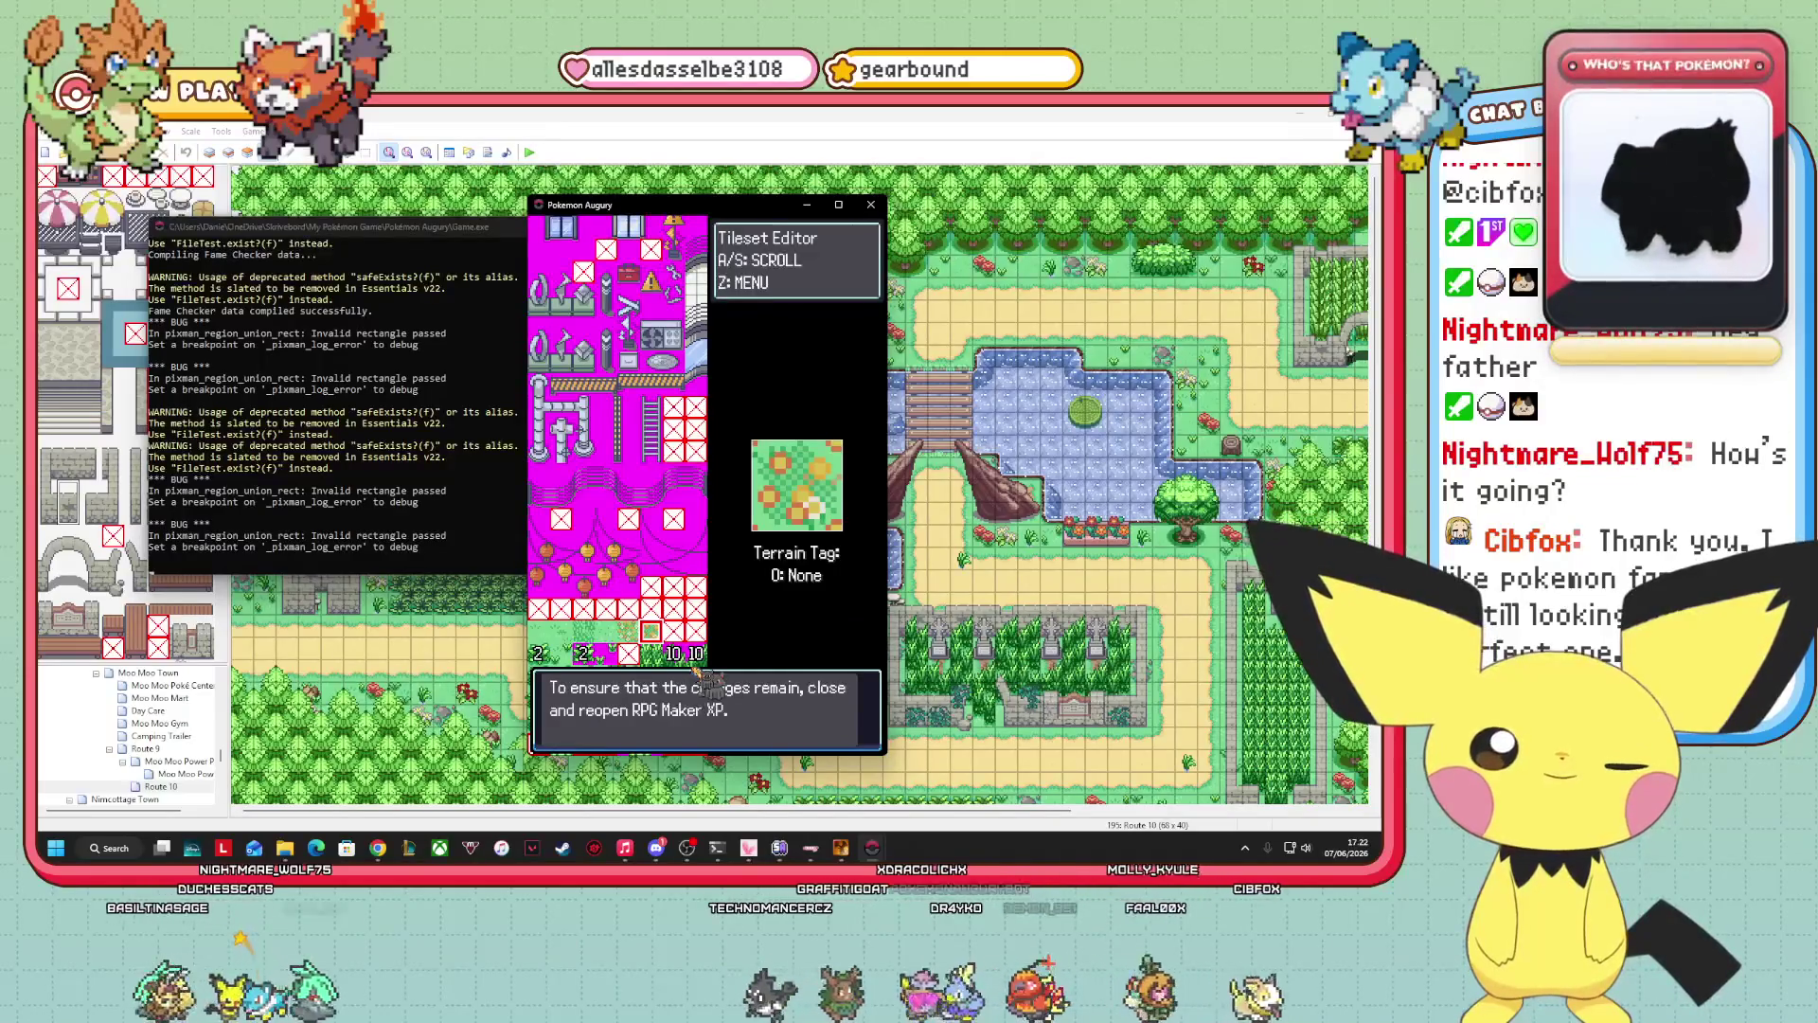
key("Return")
key("Return")
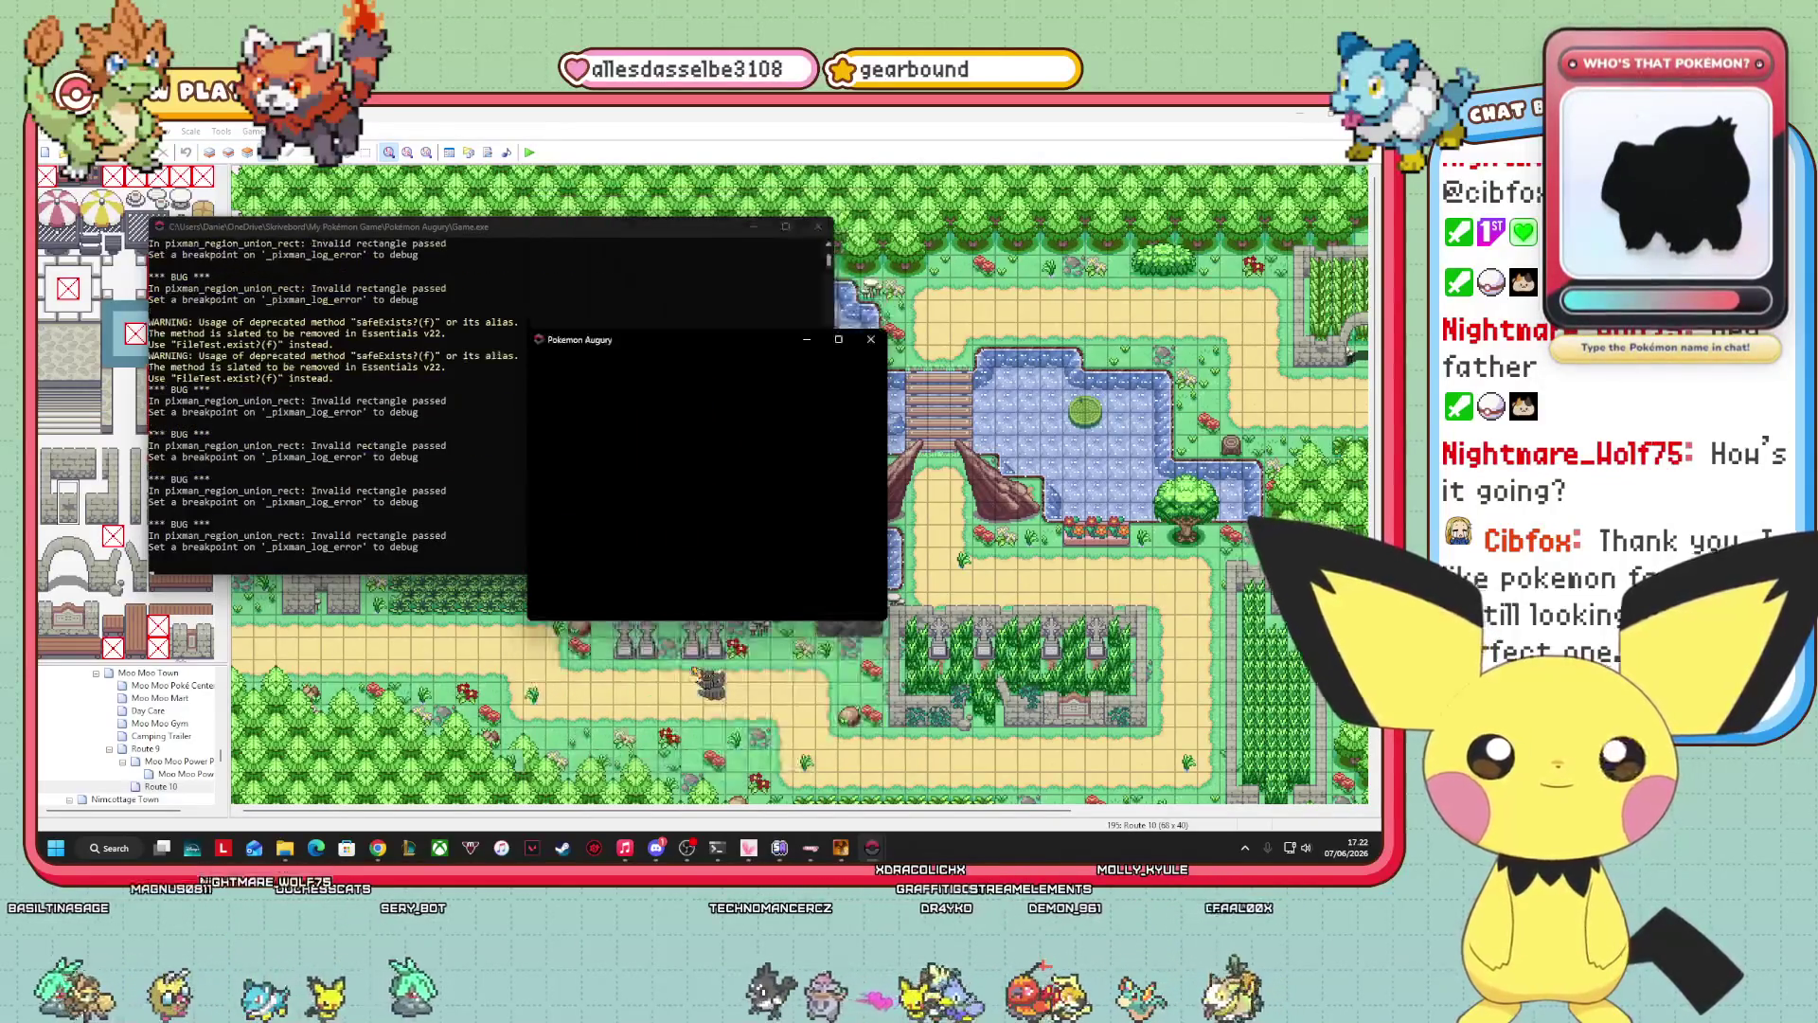
Leave the Debug menu and save the game on Route 10.
key("Escape")
key("Escape")
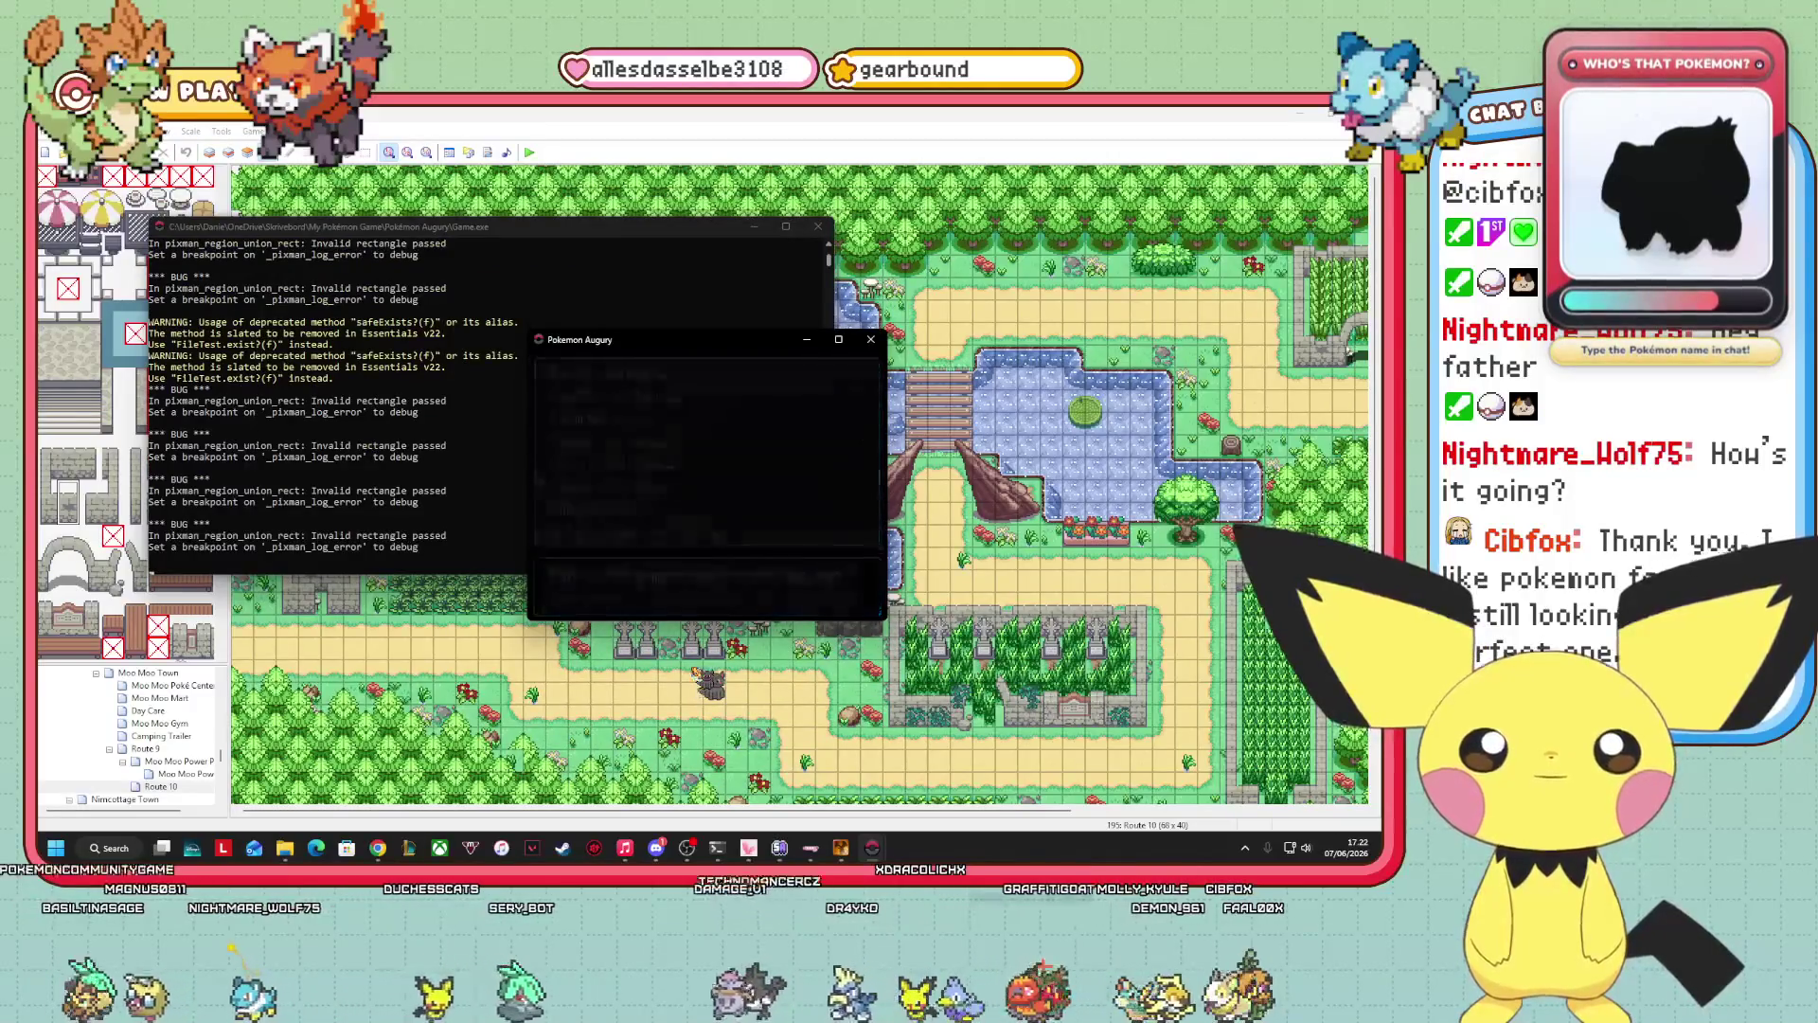
key("Left")
key("Left")
key("Return")
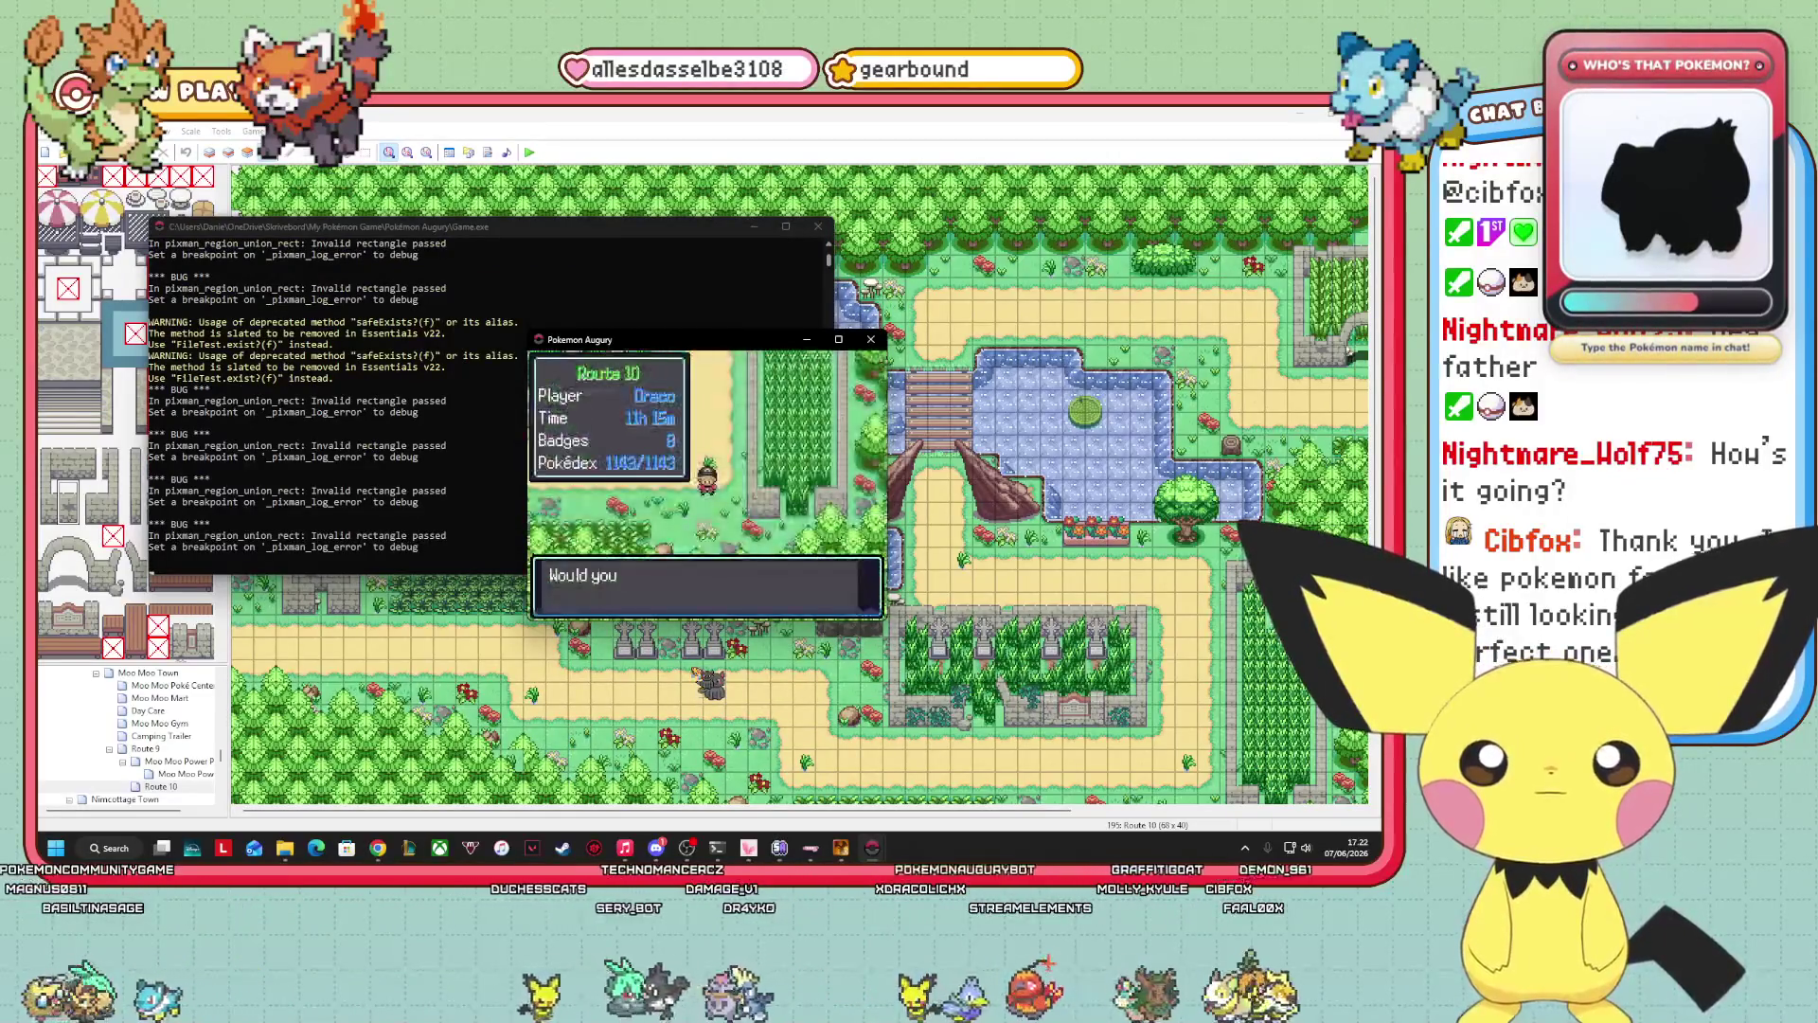
key("Return")
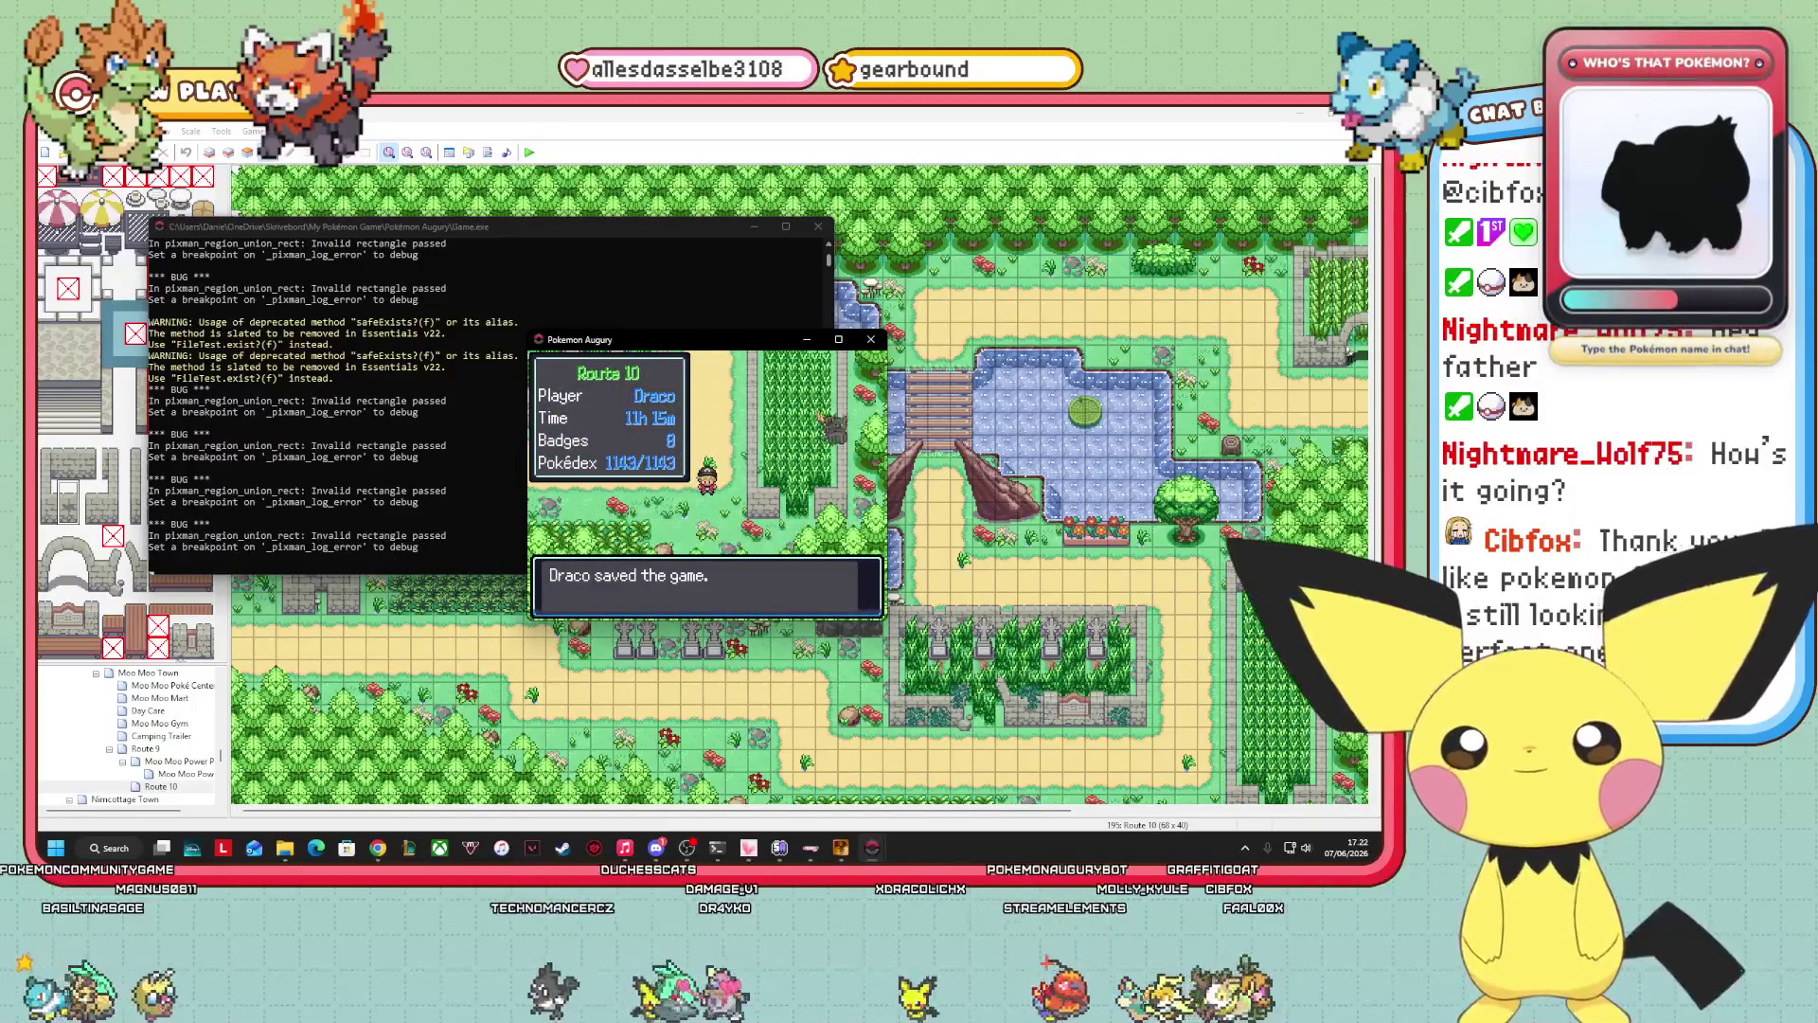
Close the game window and RPG Maker XP, returning to the project folder.
left_click(871, 339)
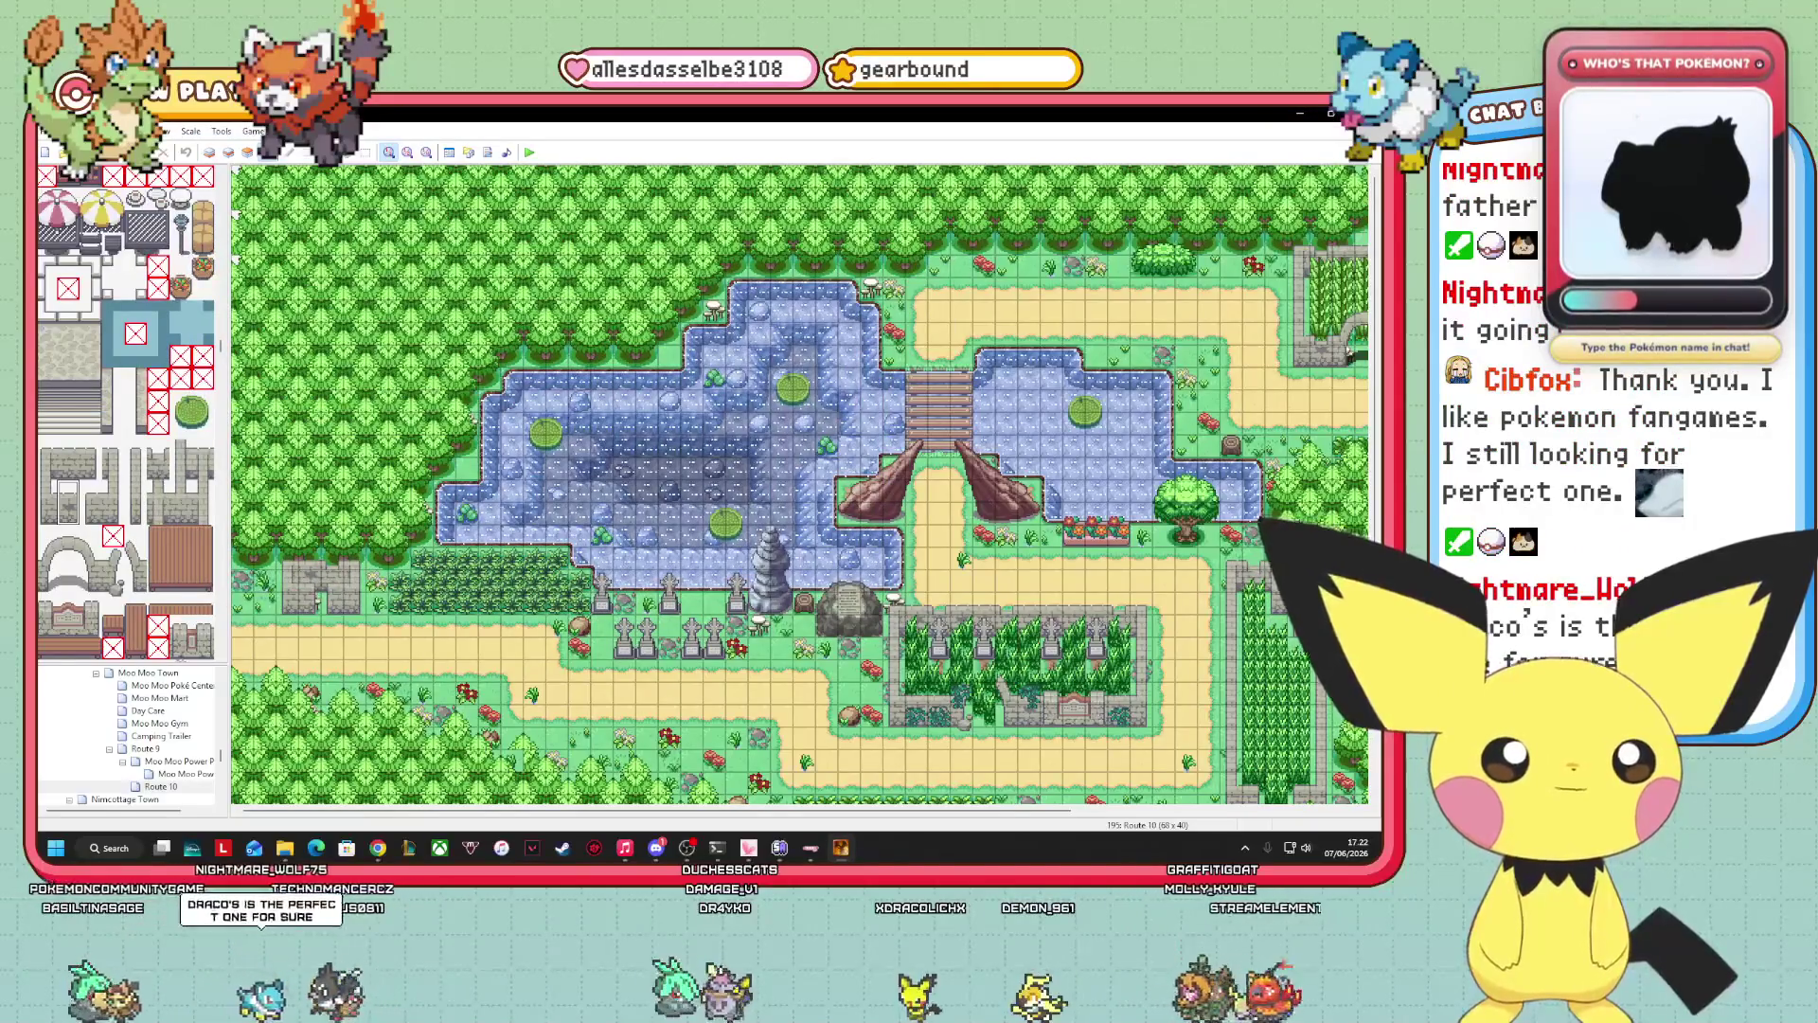
key("alt+F4")
left_click(837, 696)
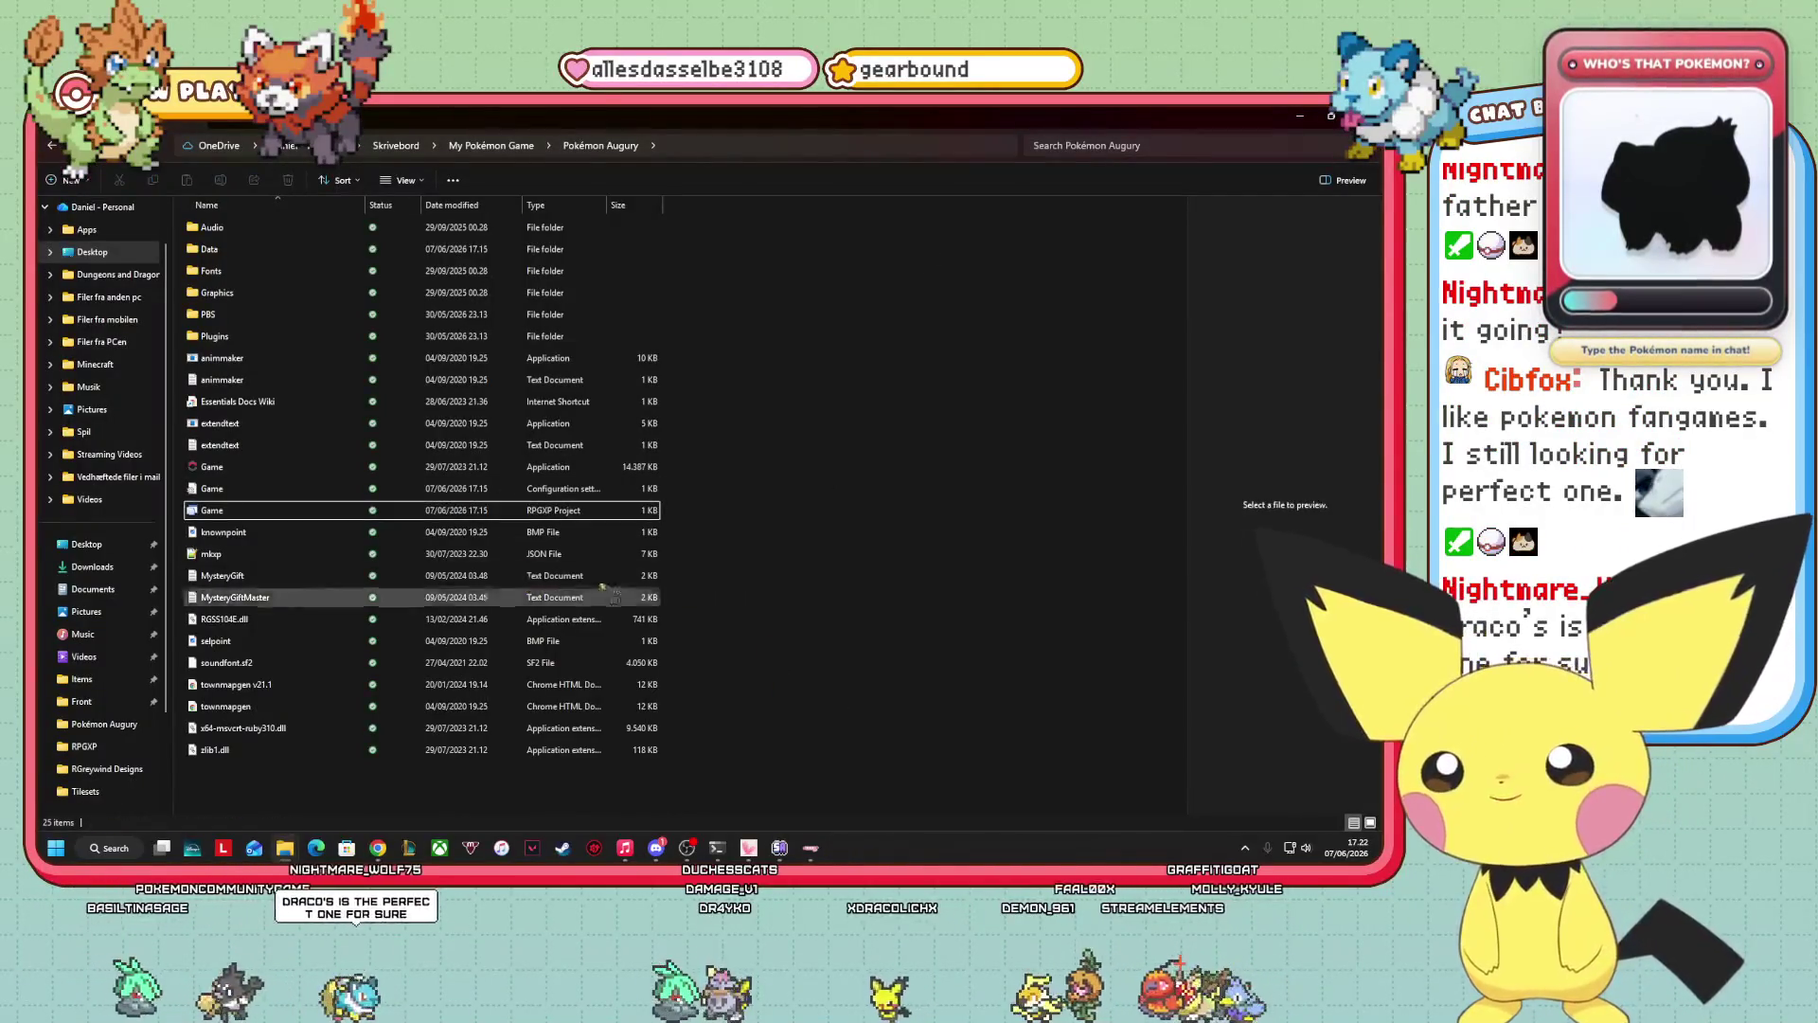
Launch the Game RPGXP project file to reopen Pokémon Augury in RPG Maker XP.
double_click(268, 512)
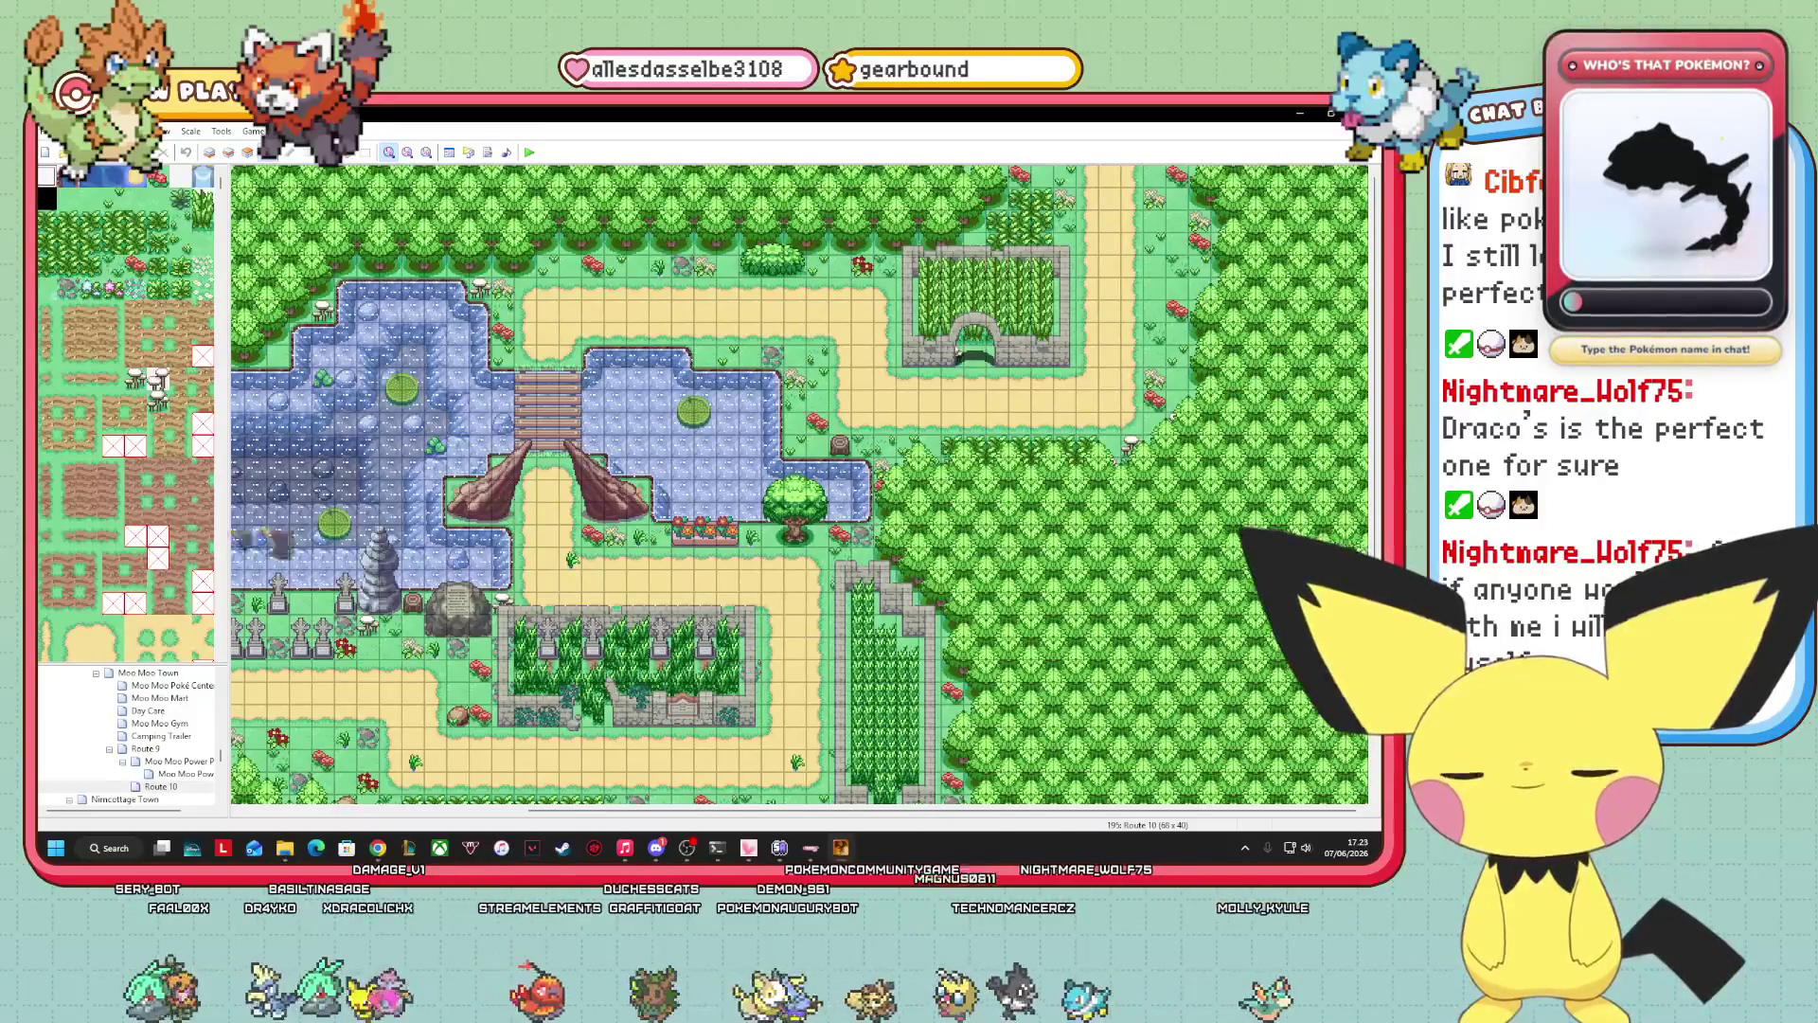
Find Route 7 in the map tree and open it.
scroll(126, 412, "down", 5)
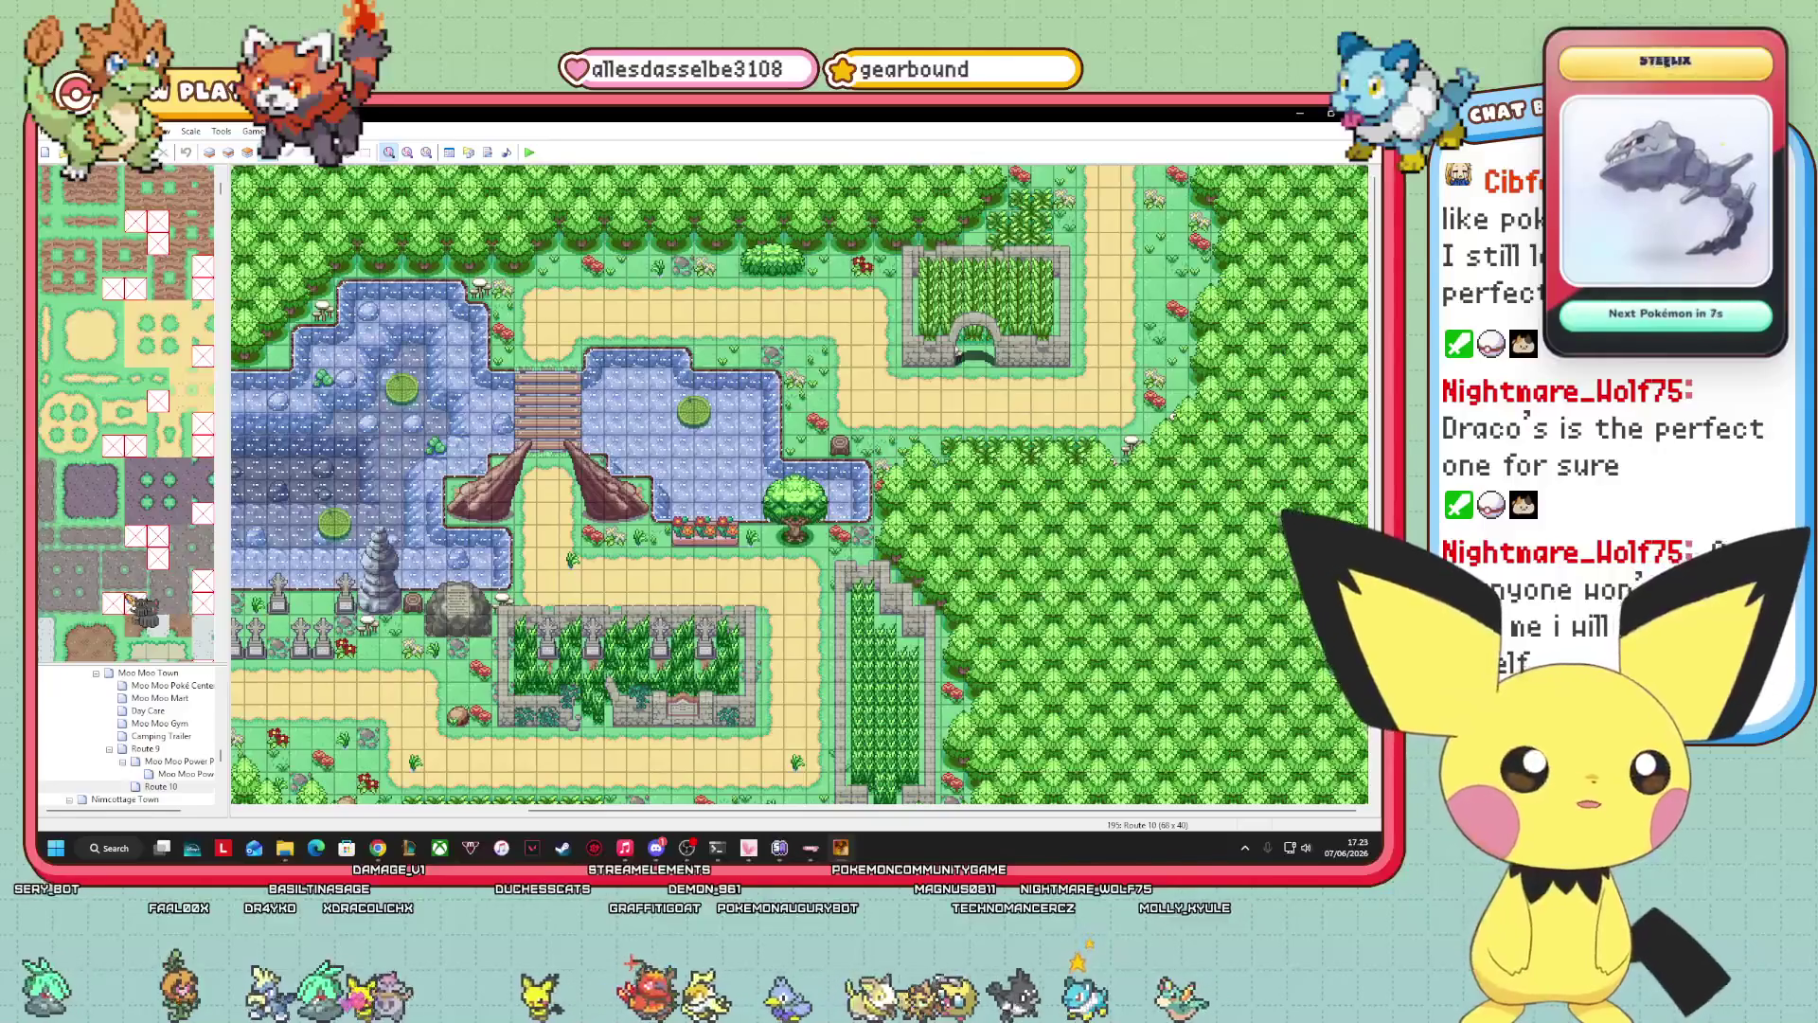
scroll(126, 412, "down", 5)
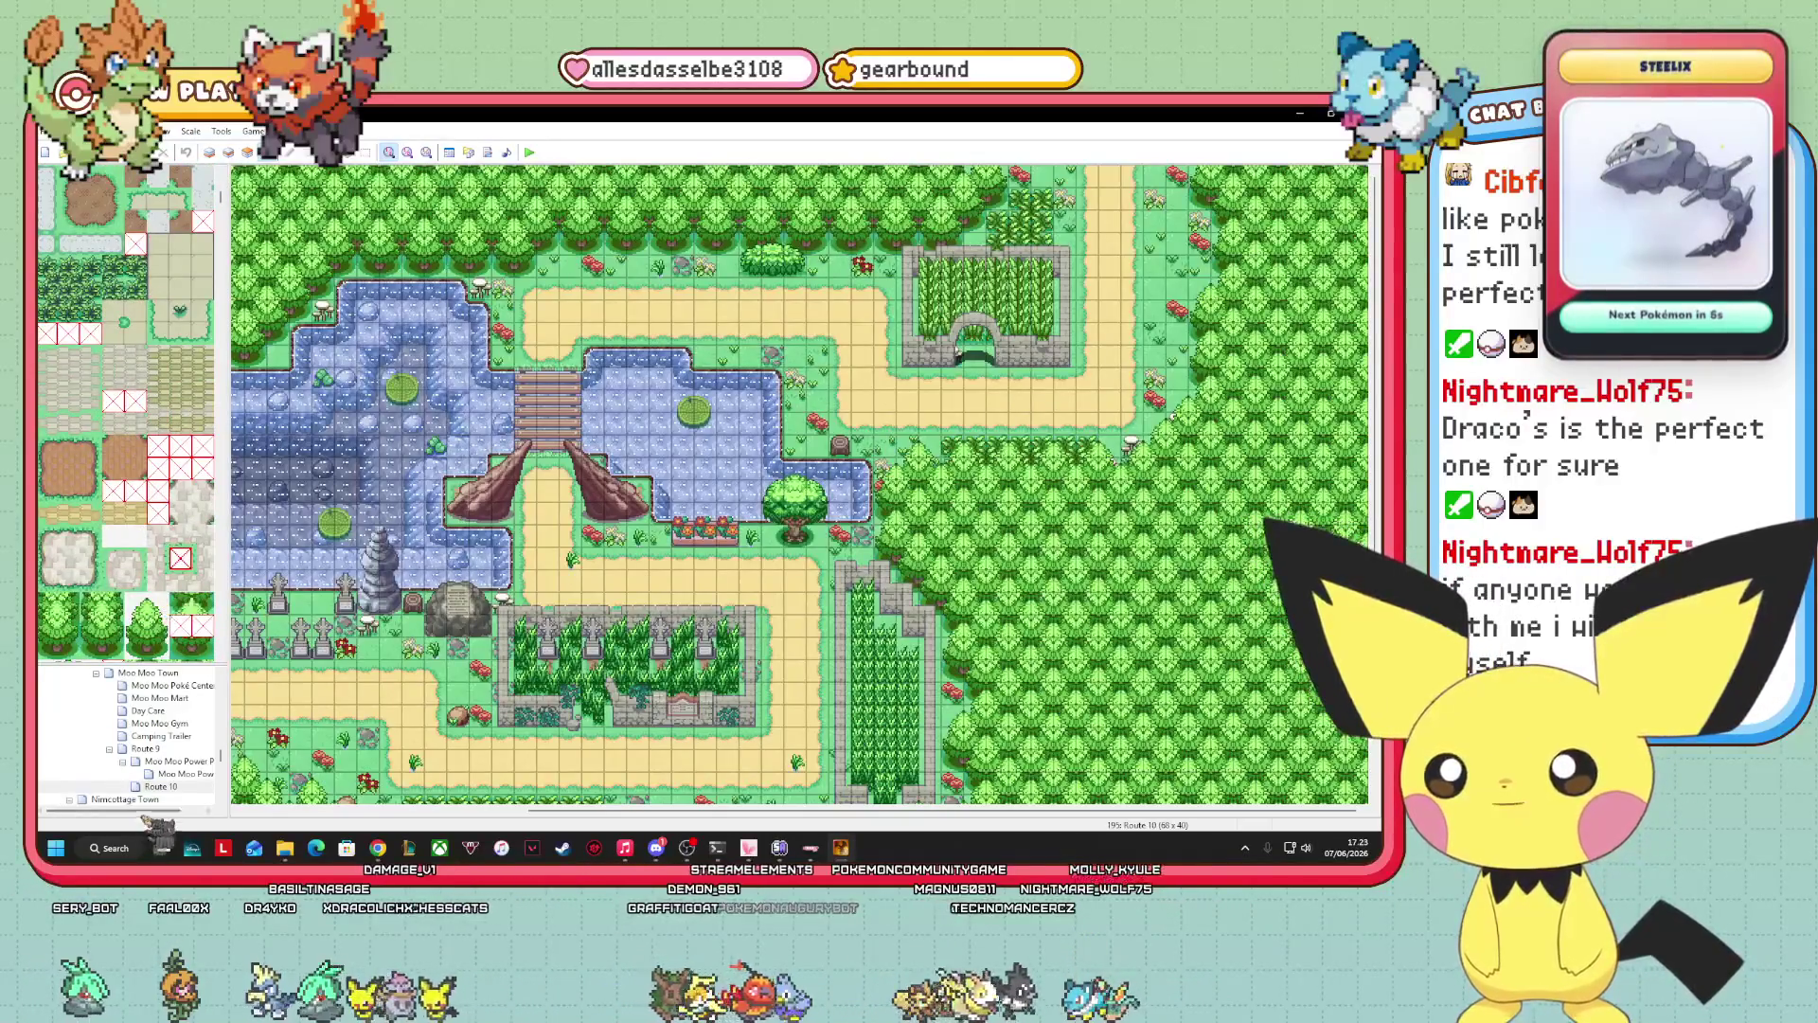
scroll(180, 784, "up", 10)
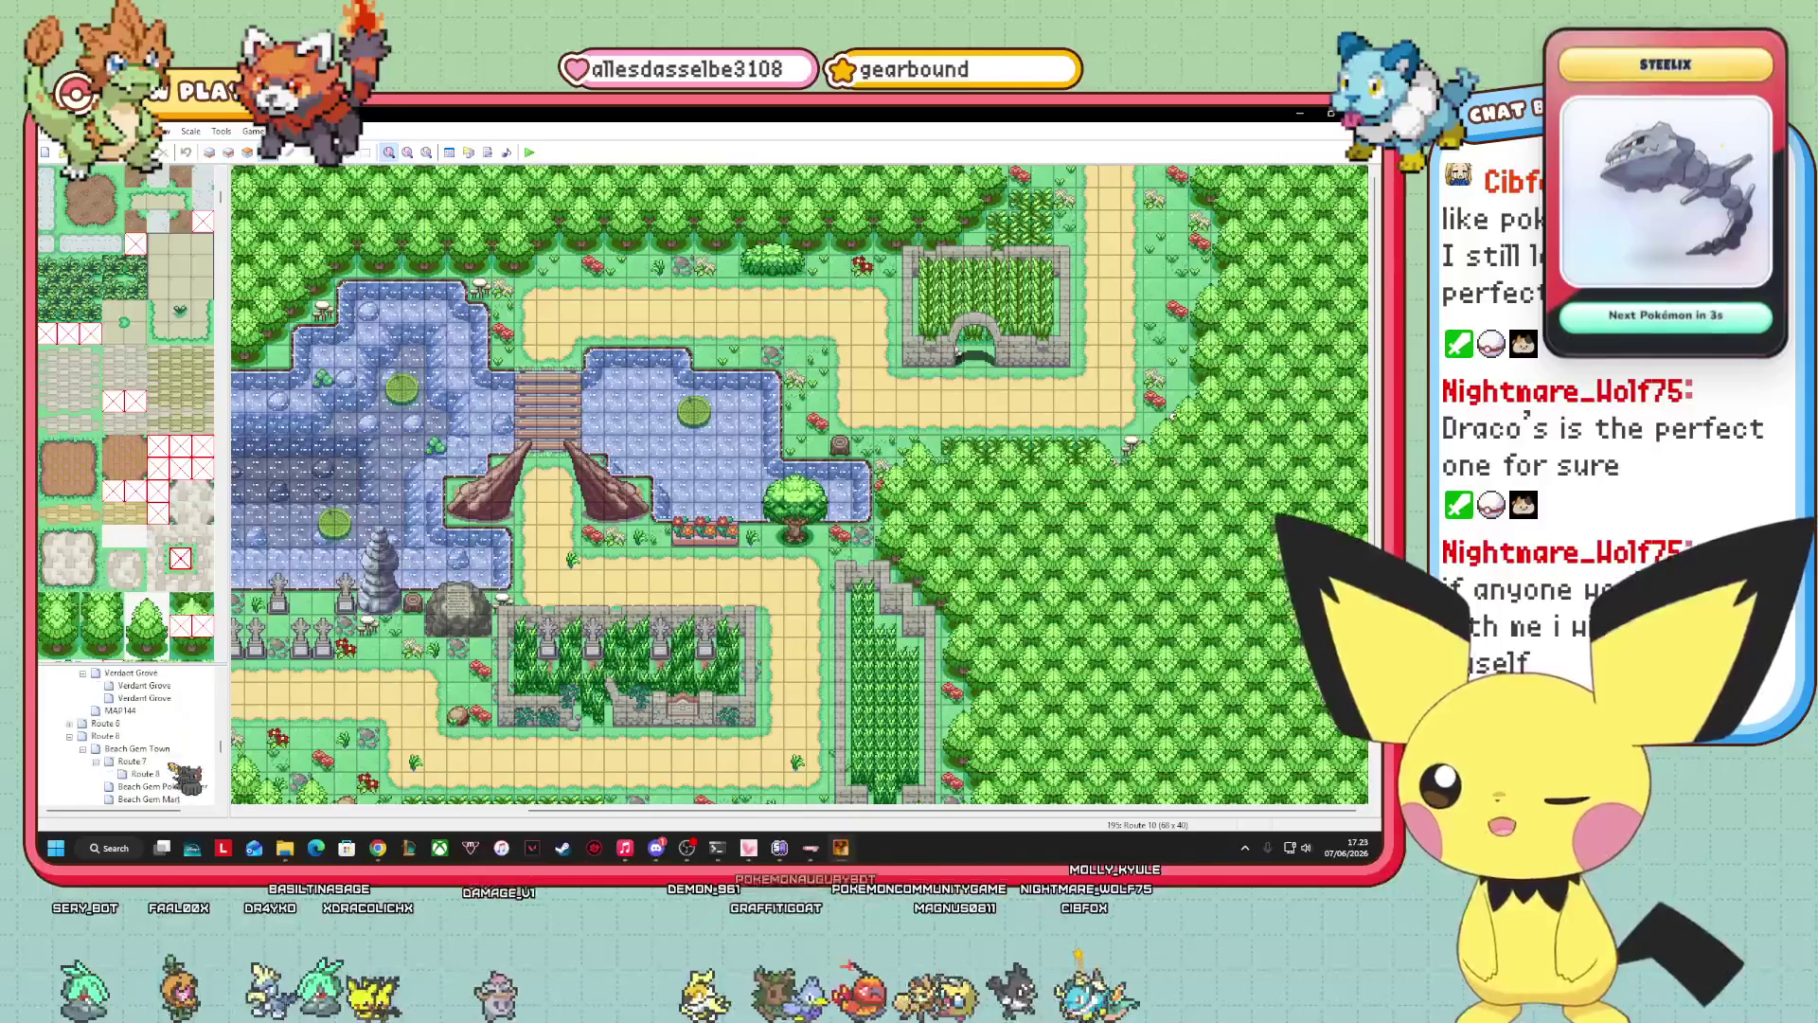
scroll(174, 763, "up", 3)
scroll(176, 753, "down", 3)
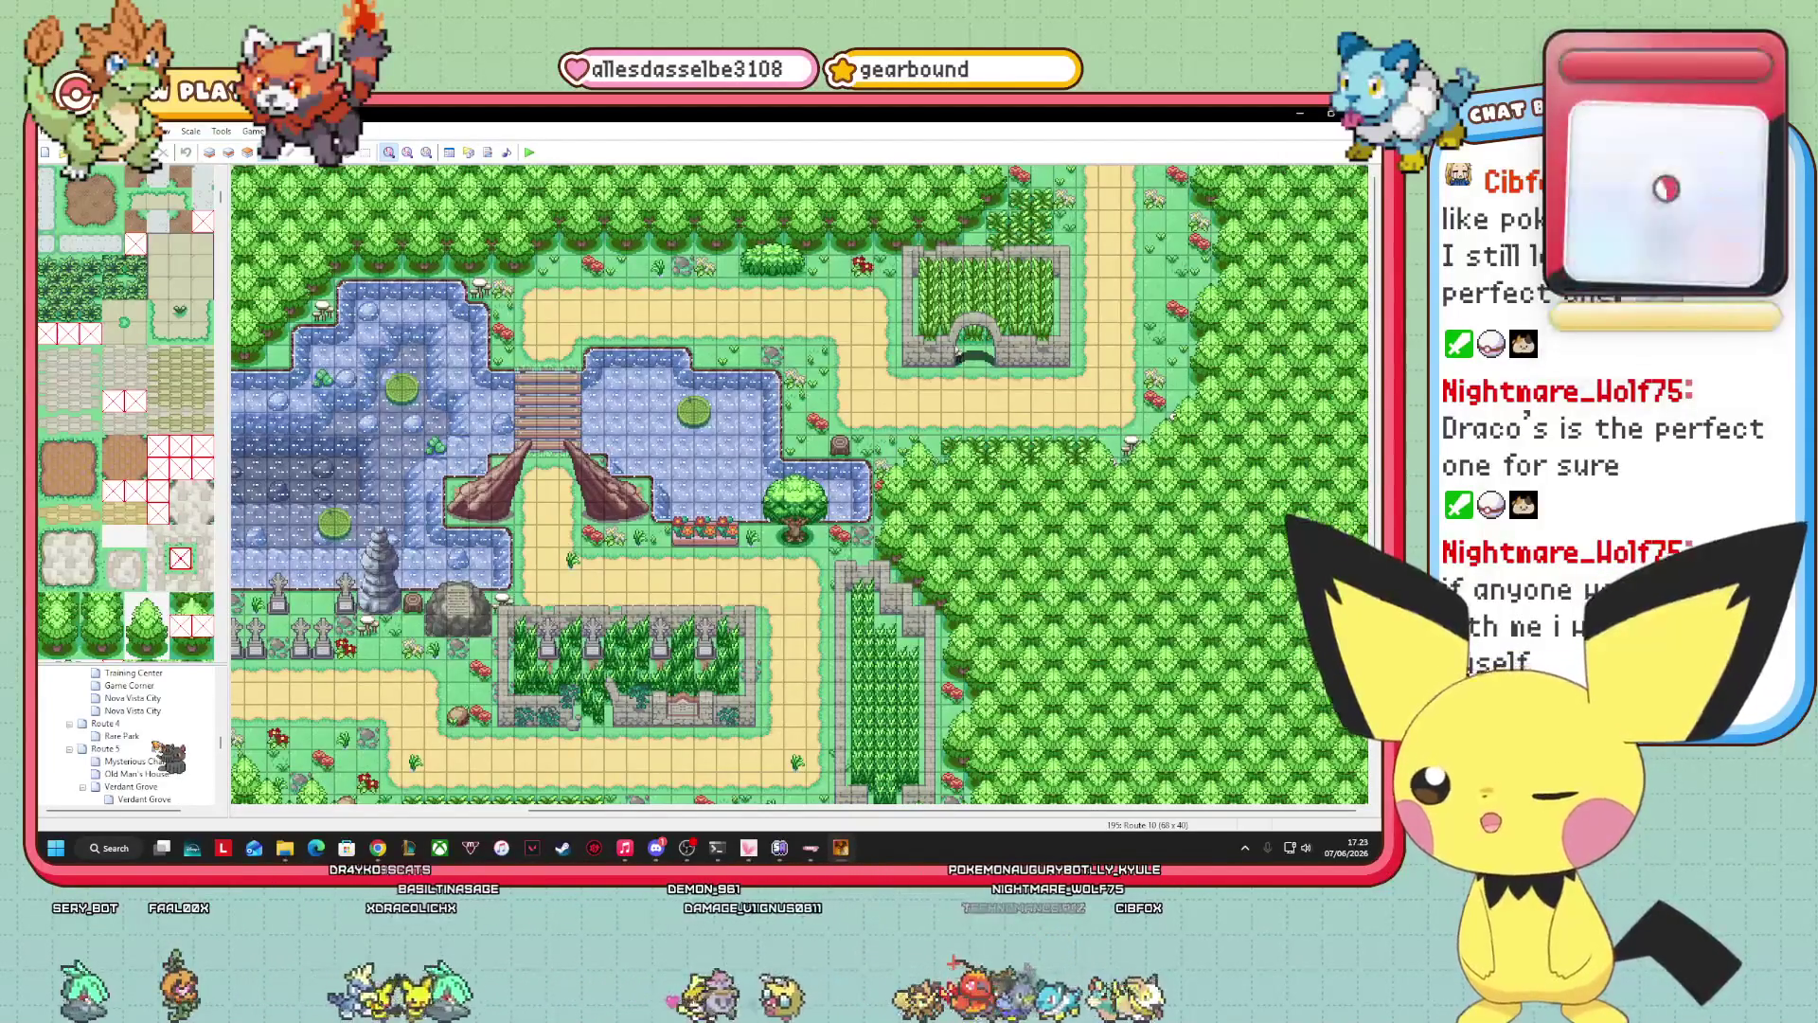
scroll(170, 758, "down", 10)
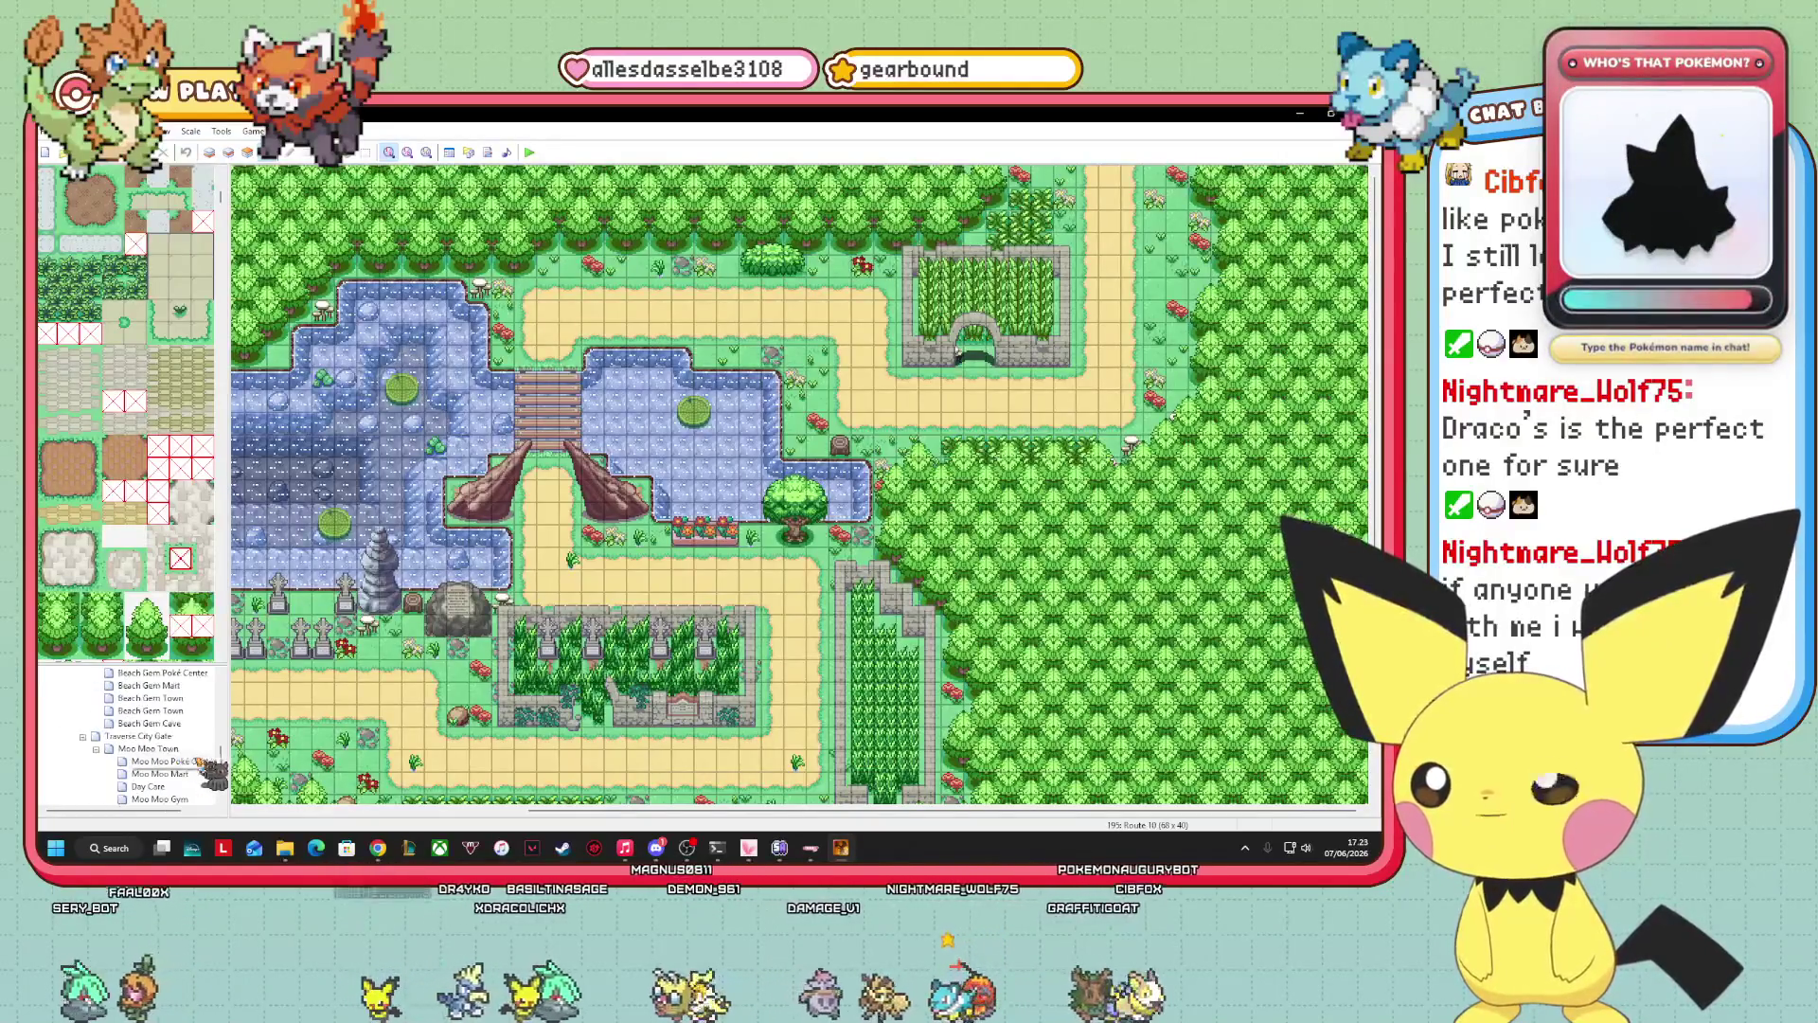
scroll(189, 763, "up", 5)
left_click(157, 799)
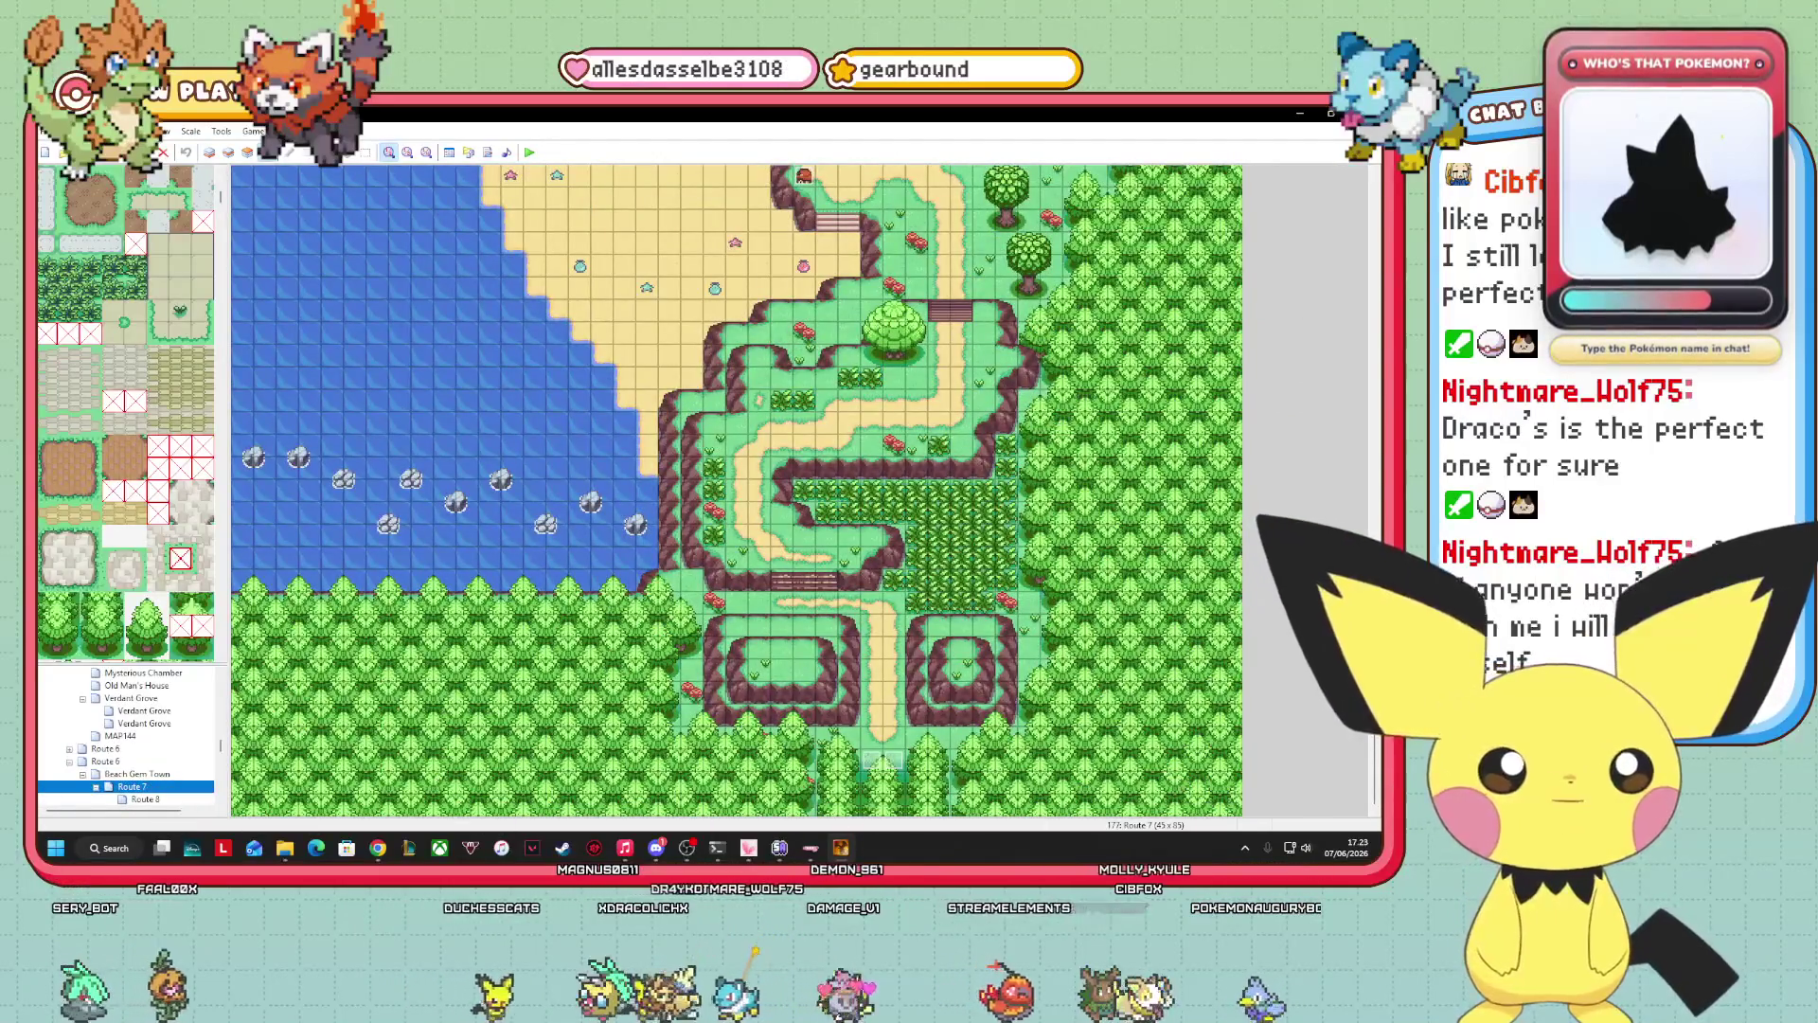
Copy the event beside the bridge on Route 7 without changing it.
scroll(737, 489, "up", 5)
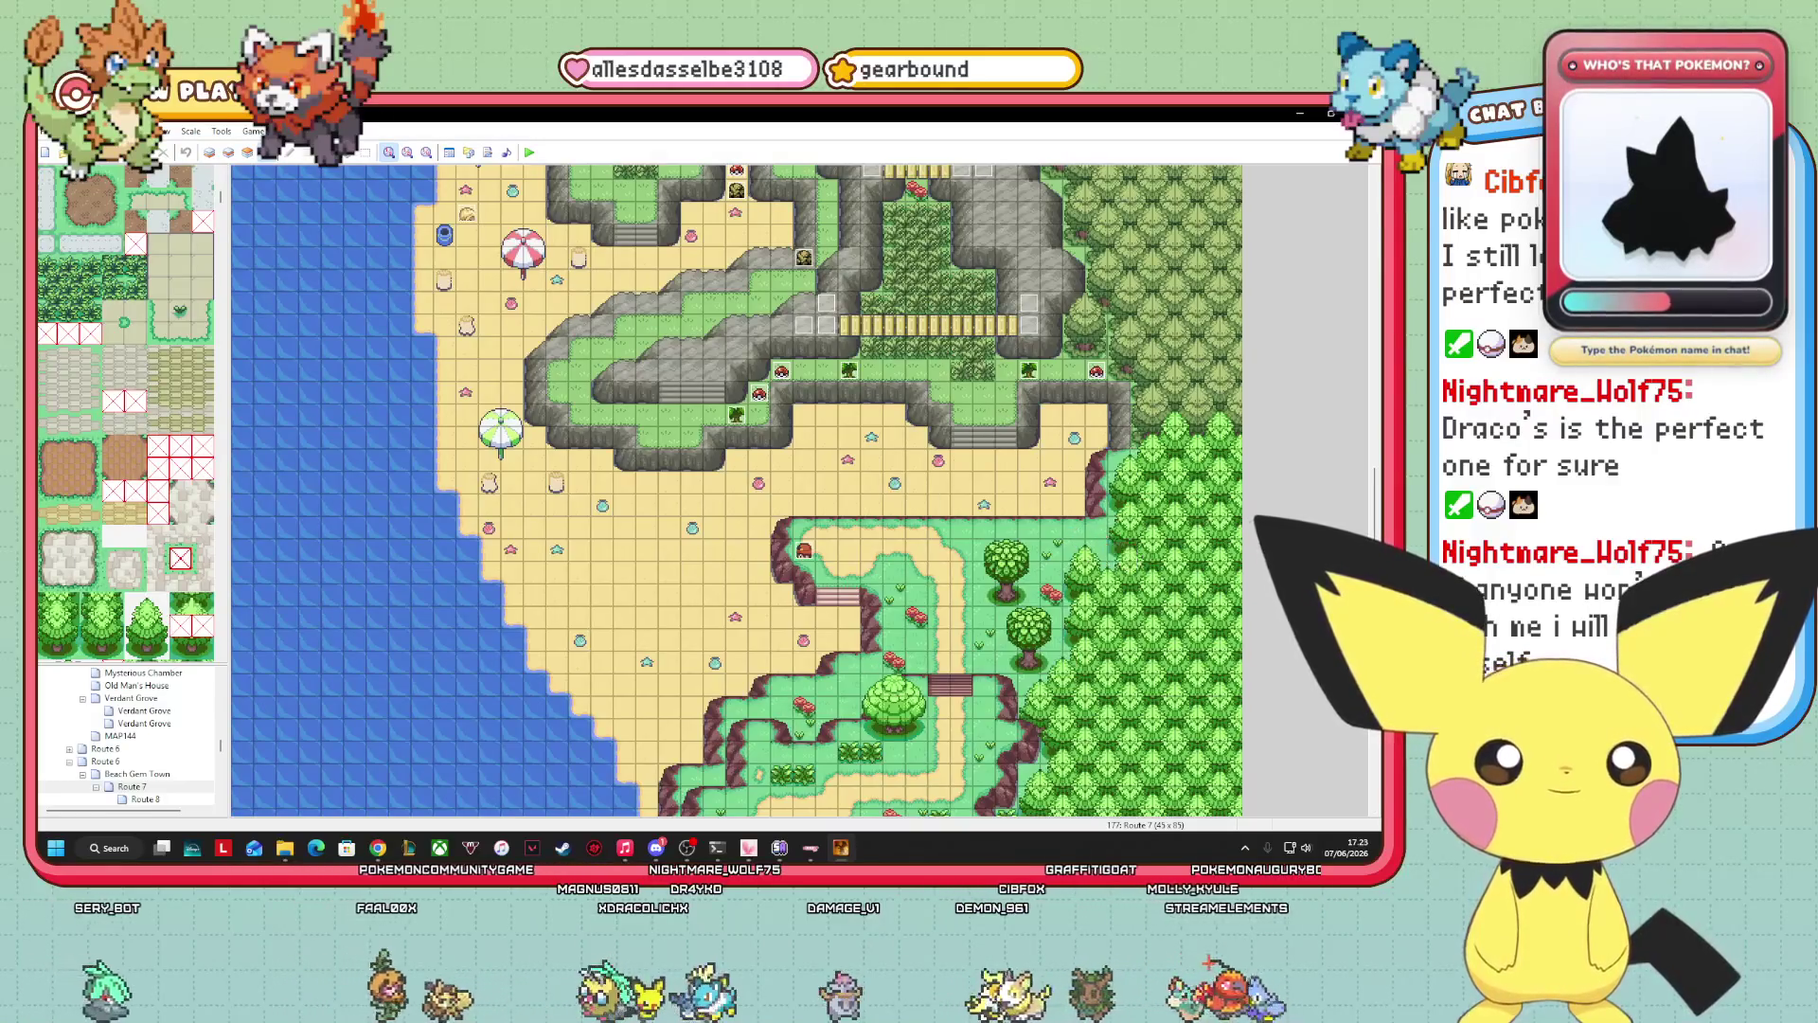
scroll(736, 489, "up", 3)
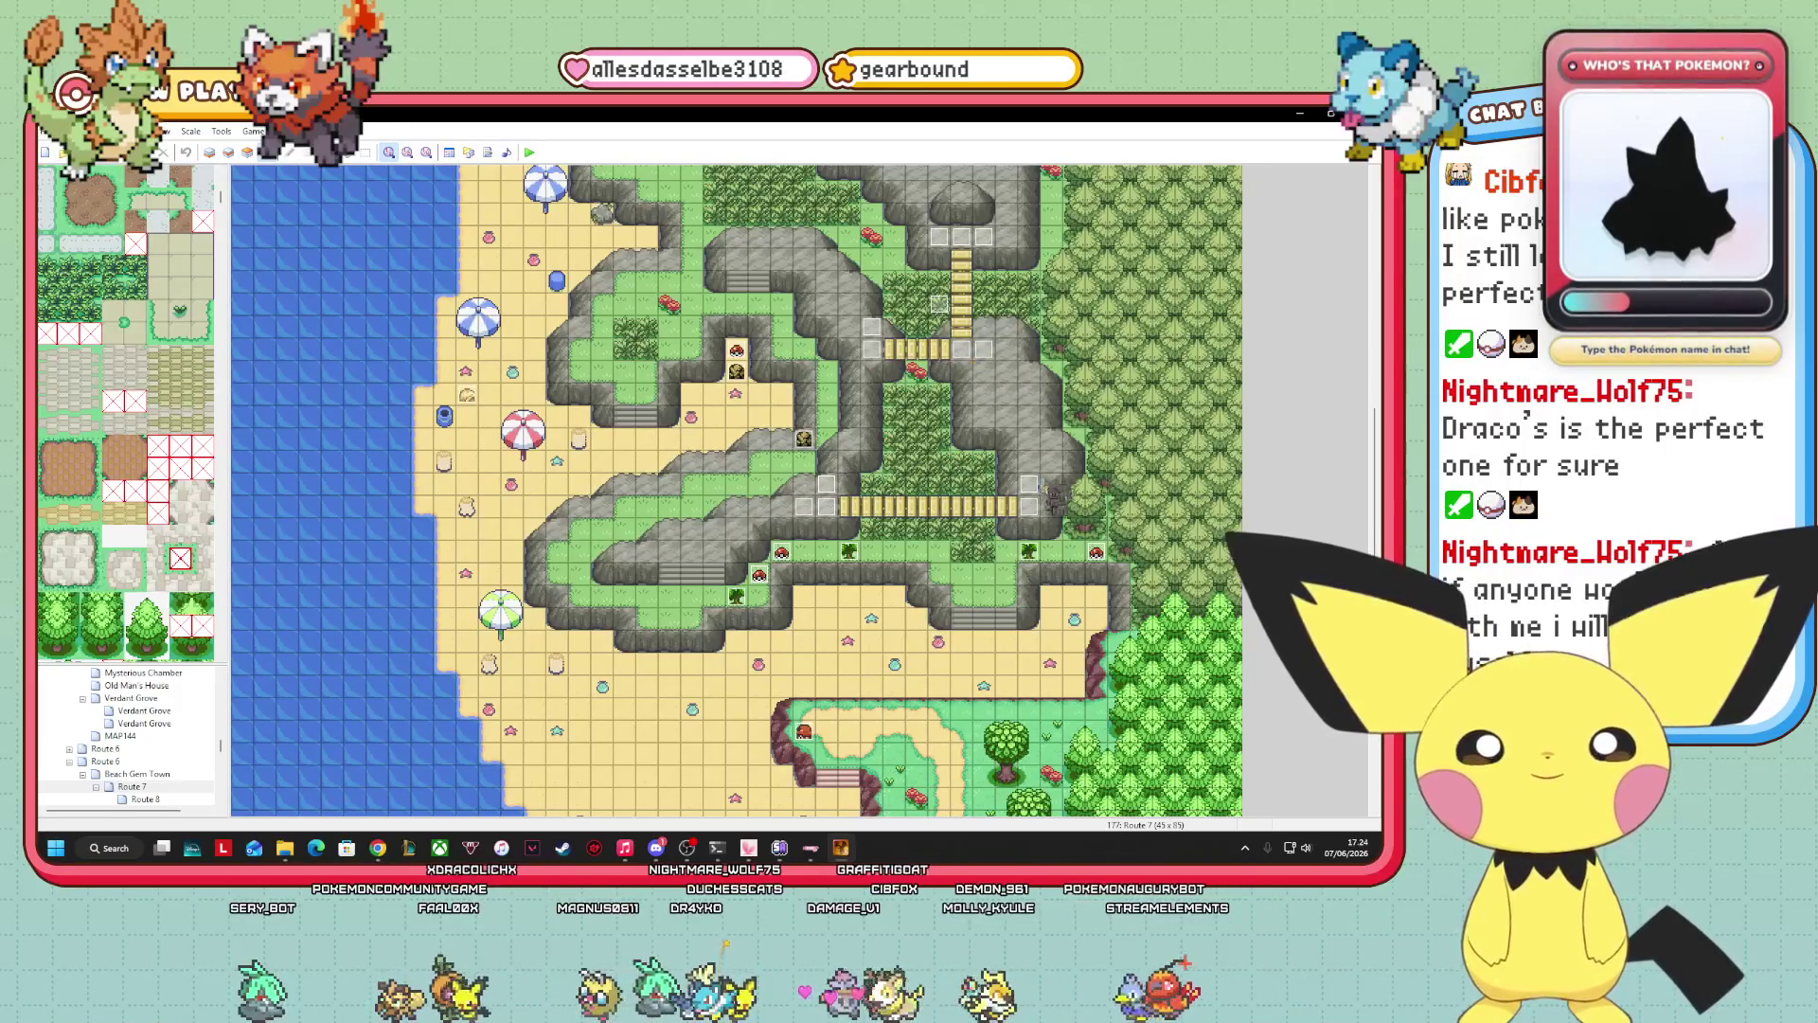
right_click(1031, 508)
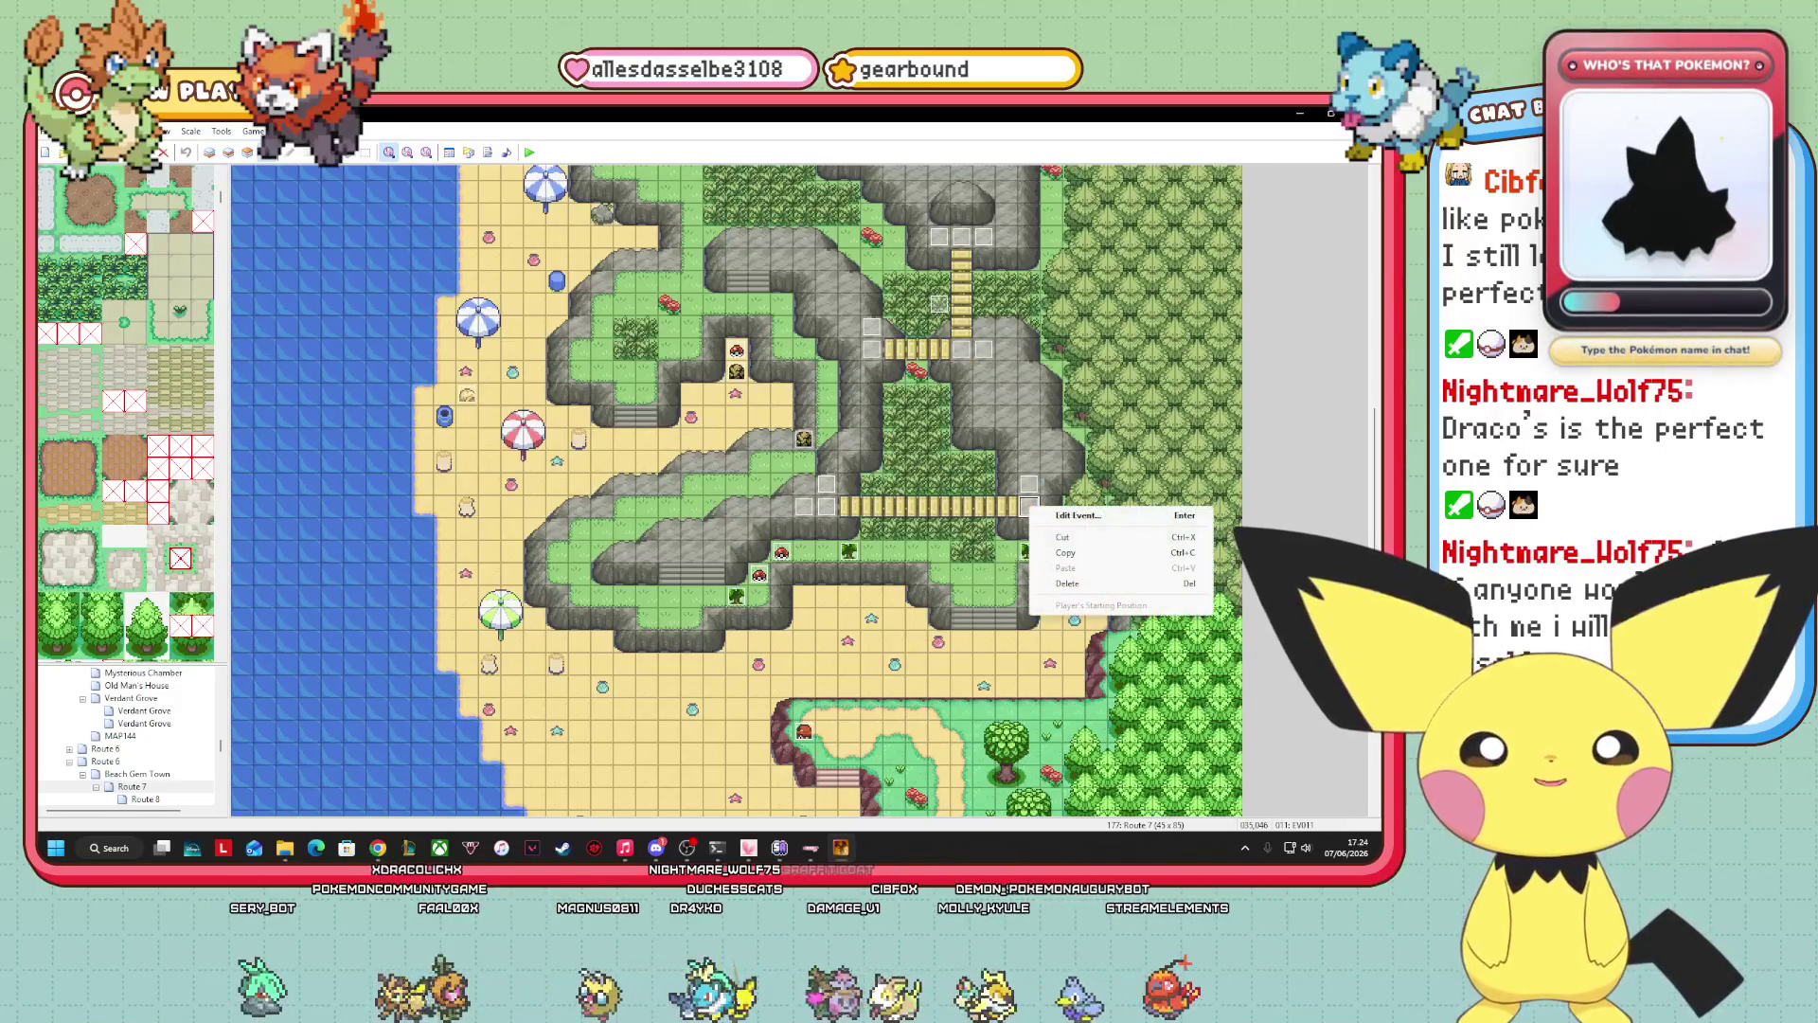
left_click(1089, 517)
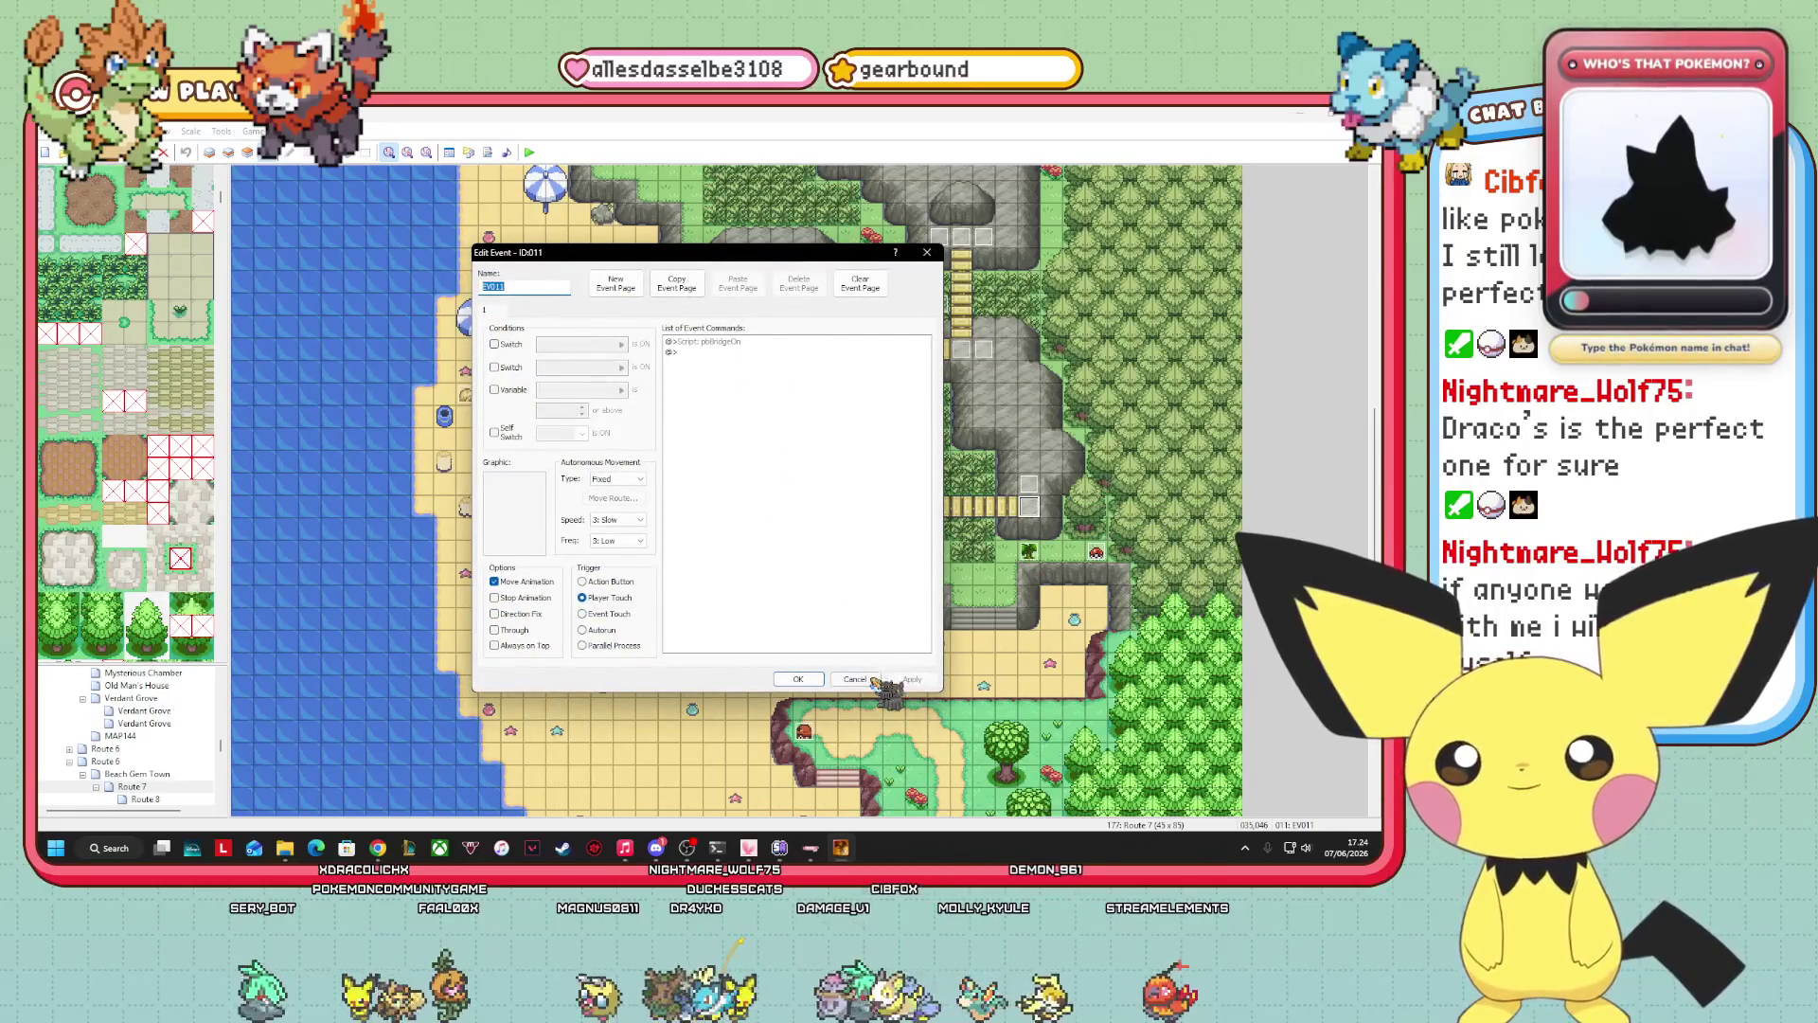
left_click(864, 679)
right_click(1032, 516)
key("Escape")
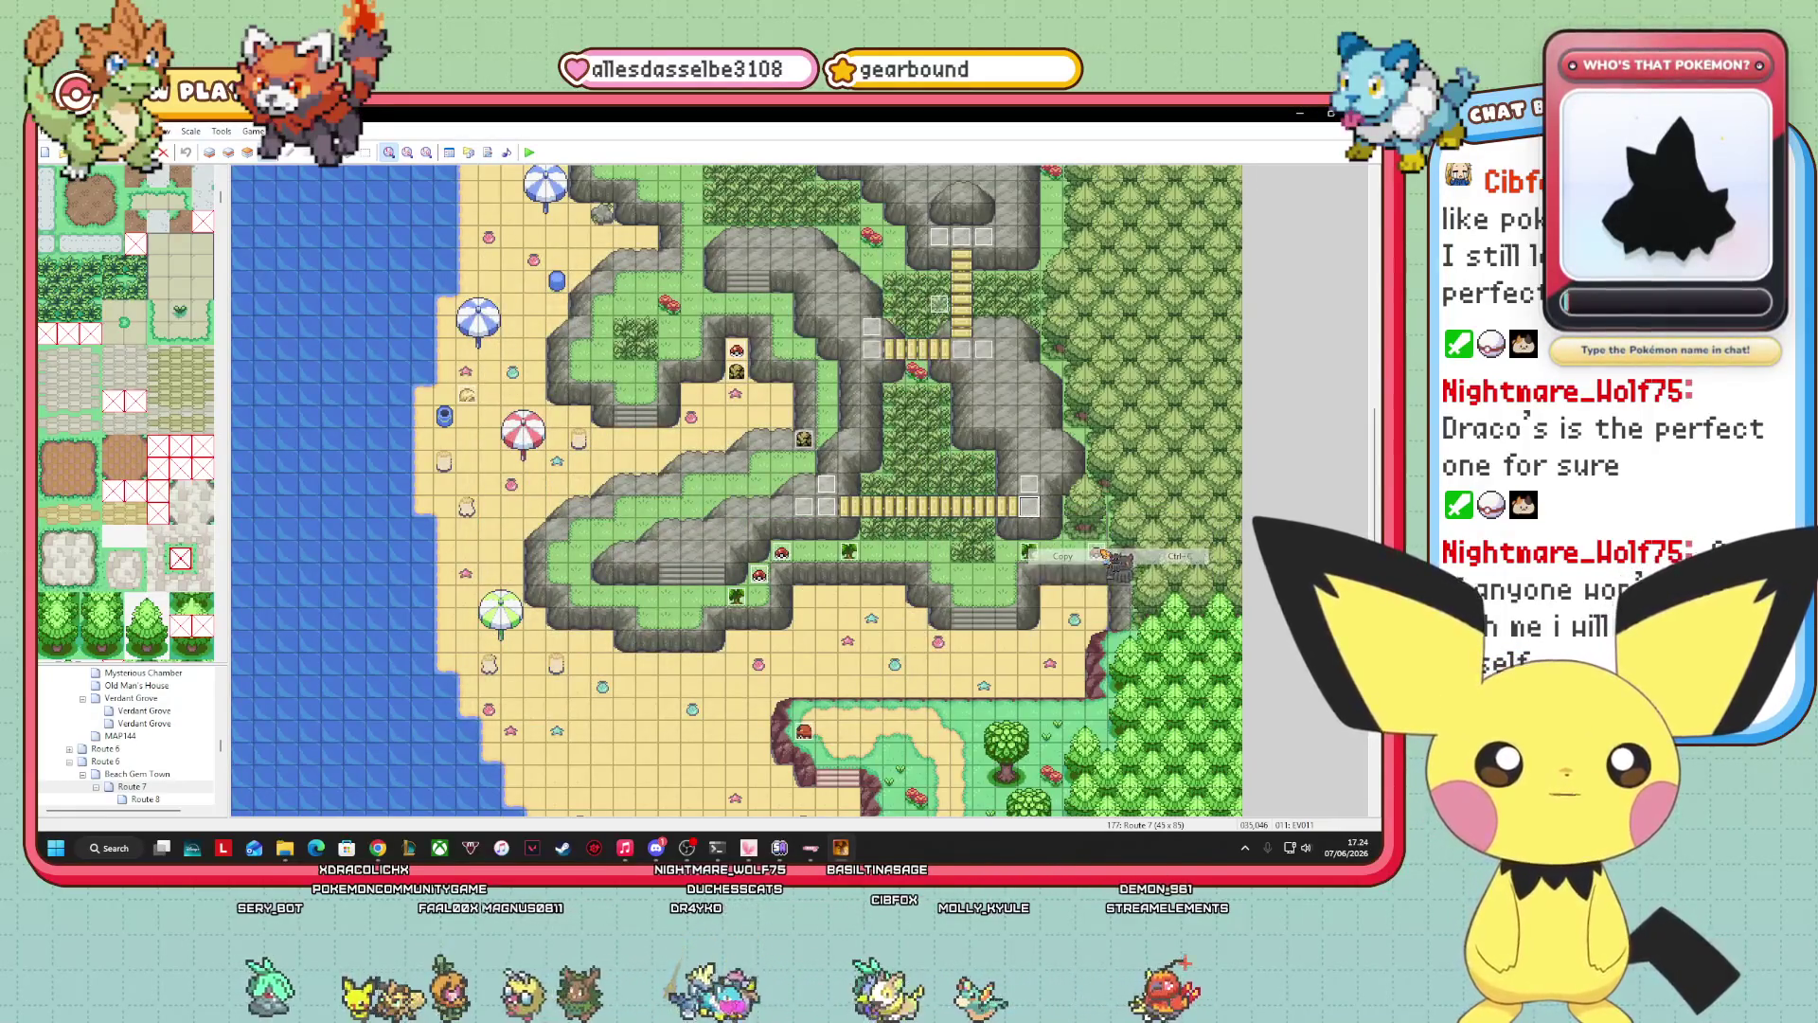
Open the Route 10 map from the map tree.
scroll(199, 753, "down", 3)
scroll(187, 740, "down", 3)
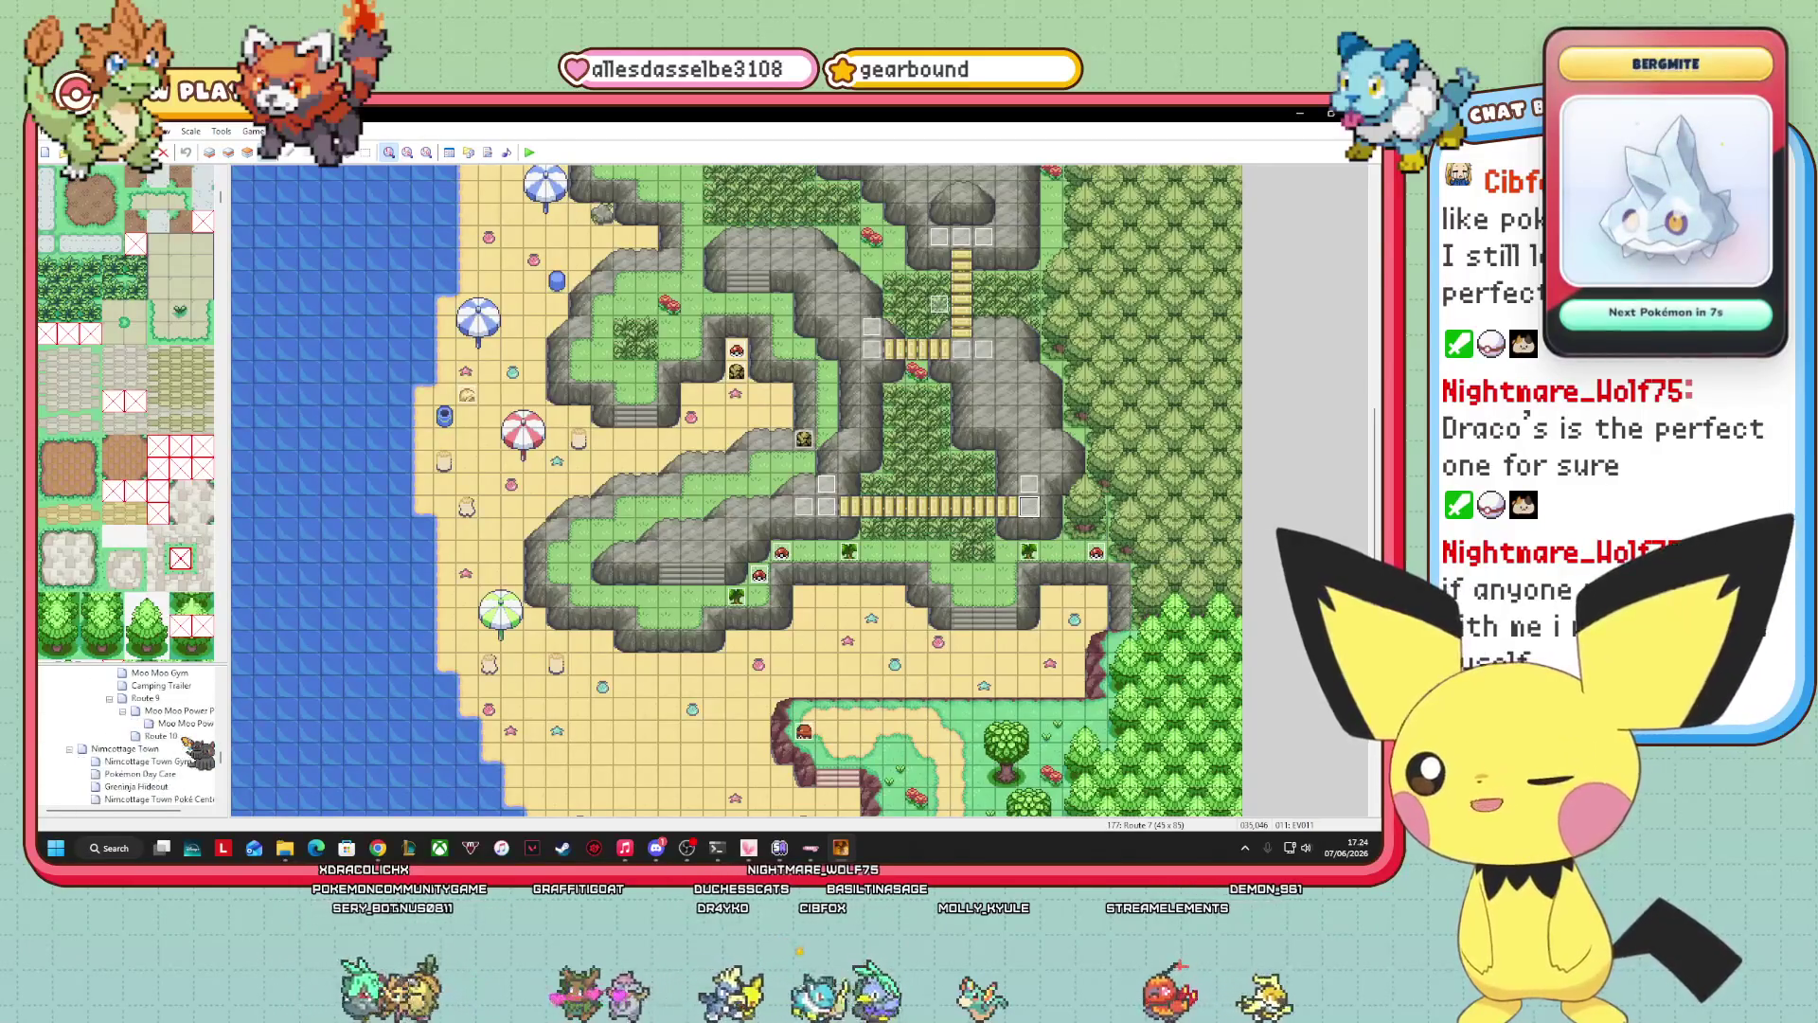
left_click(186, 737)
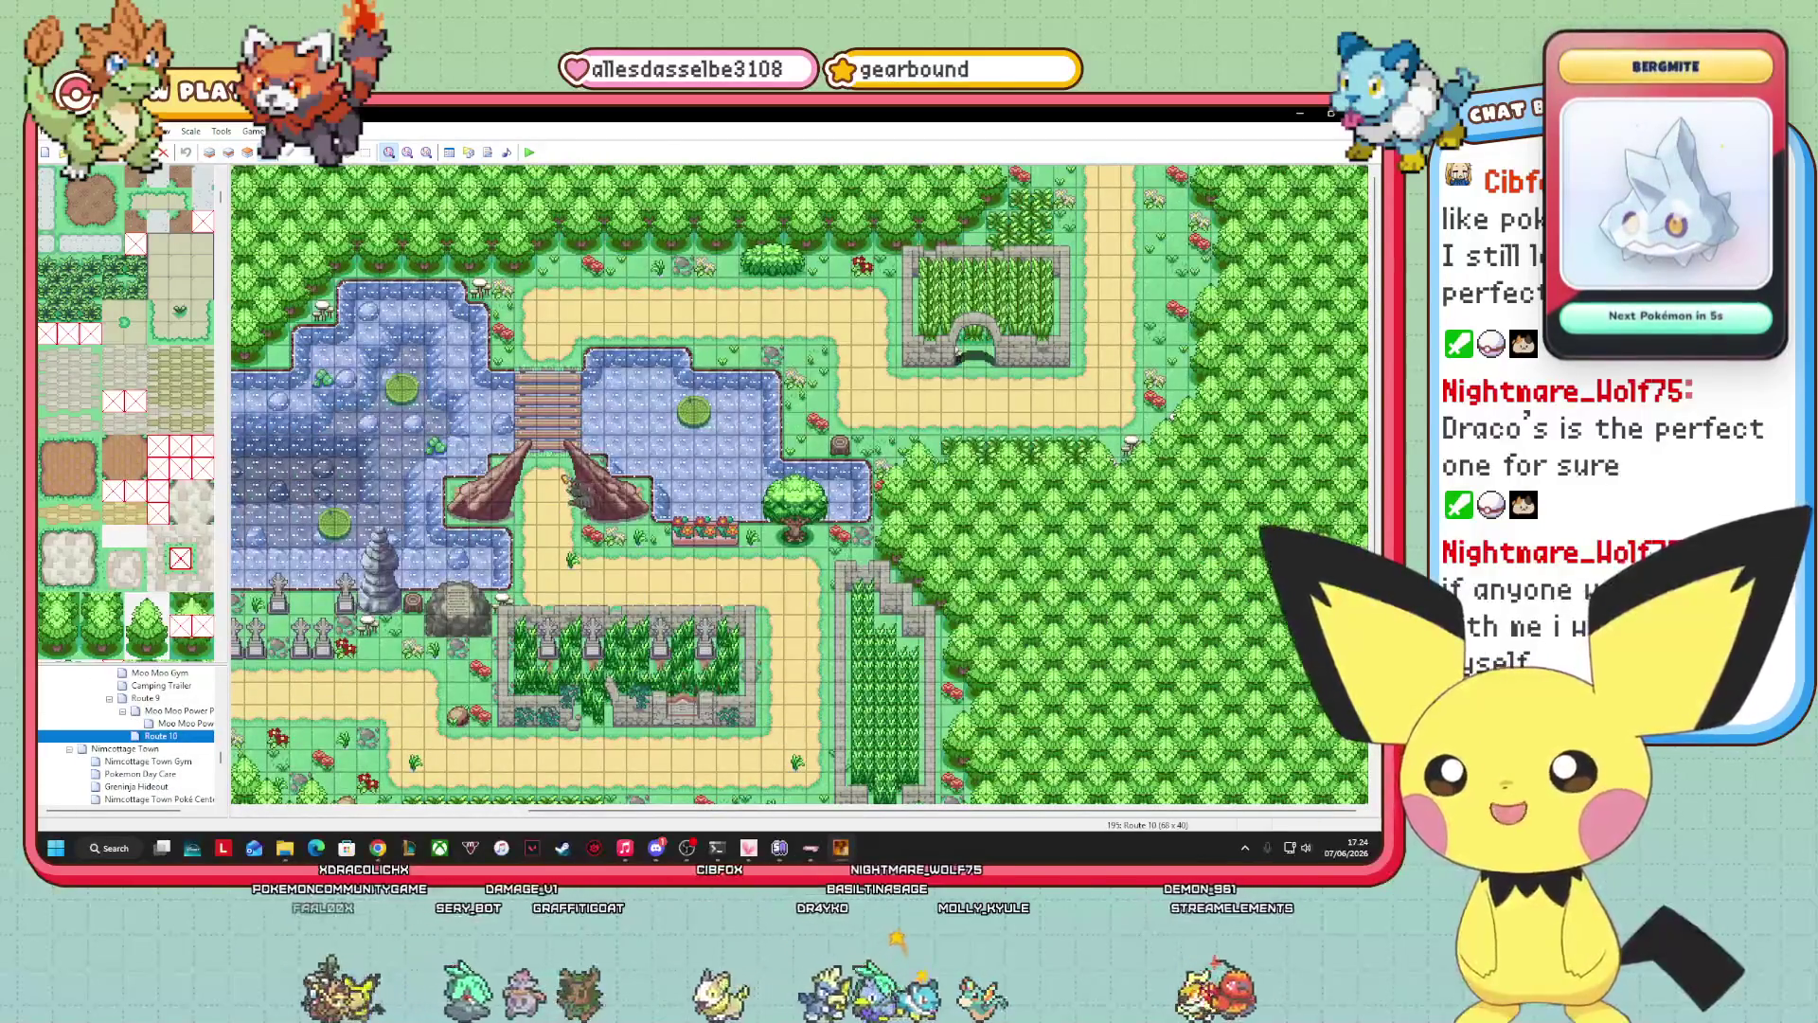
Try placing the copied event at the bridge end on Route 10, then remove it.
left_click(548, 469)
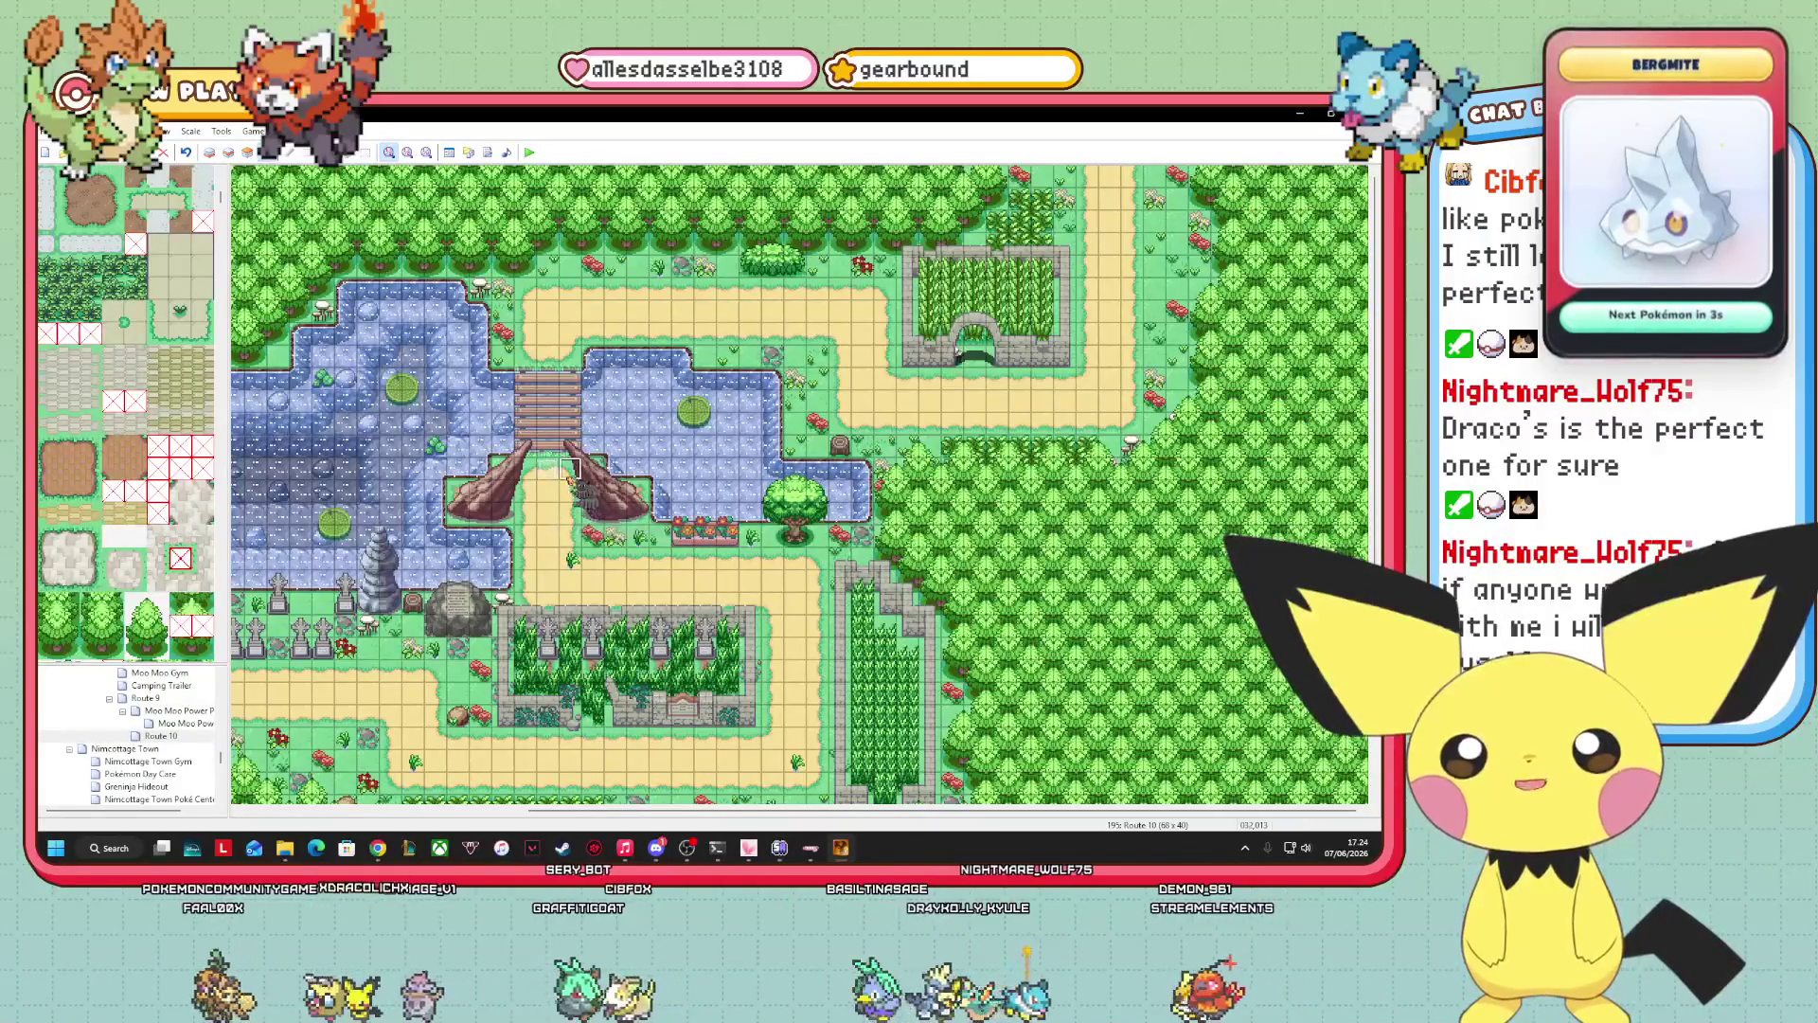
right_click(538, 485)
left_click(606, 573)
right_click(521, 471)
left_click(568, 511)
right_click(521, 347)
left_click(573, 411)
Paste the copied bridge event onto a tile along the bridge stretch.
right_click(549, 358)
left_click(566, 352)
right_click(568, 352)
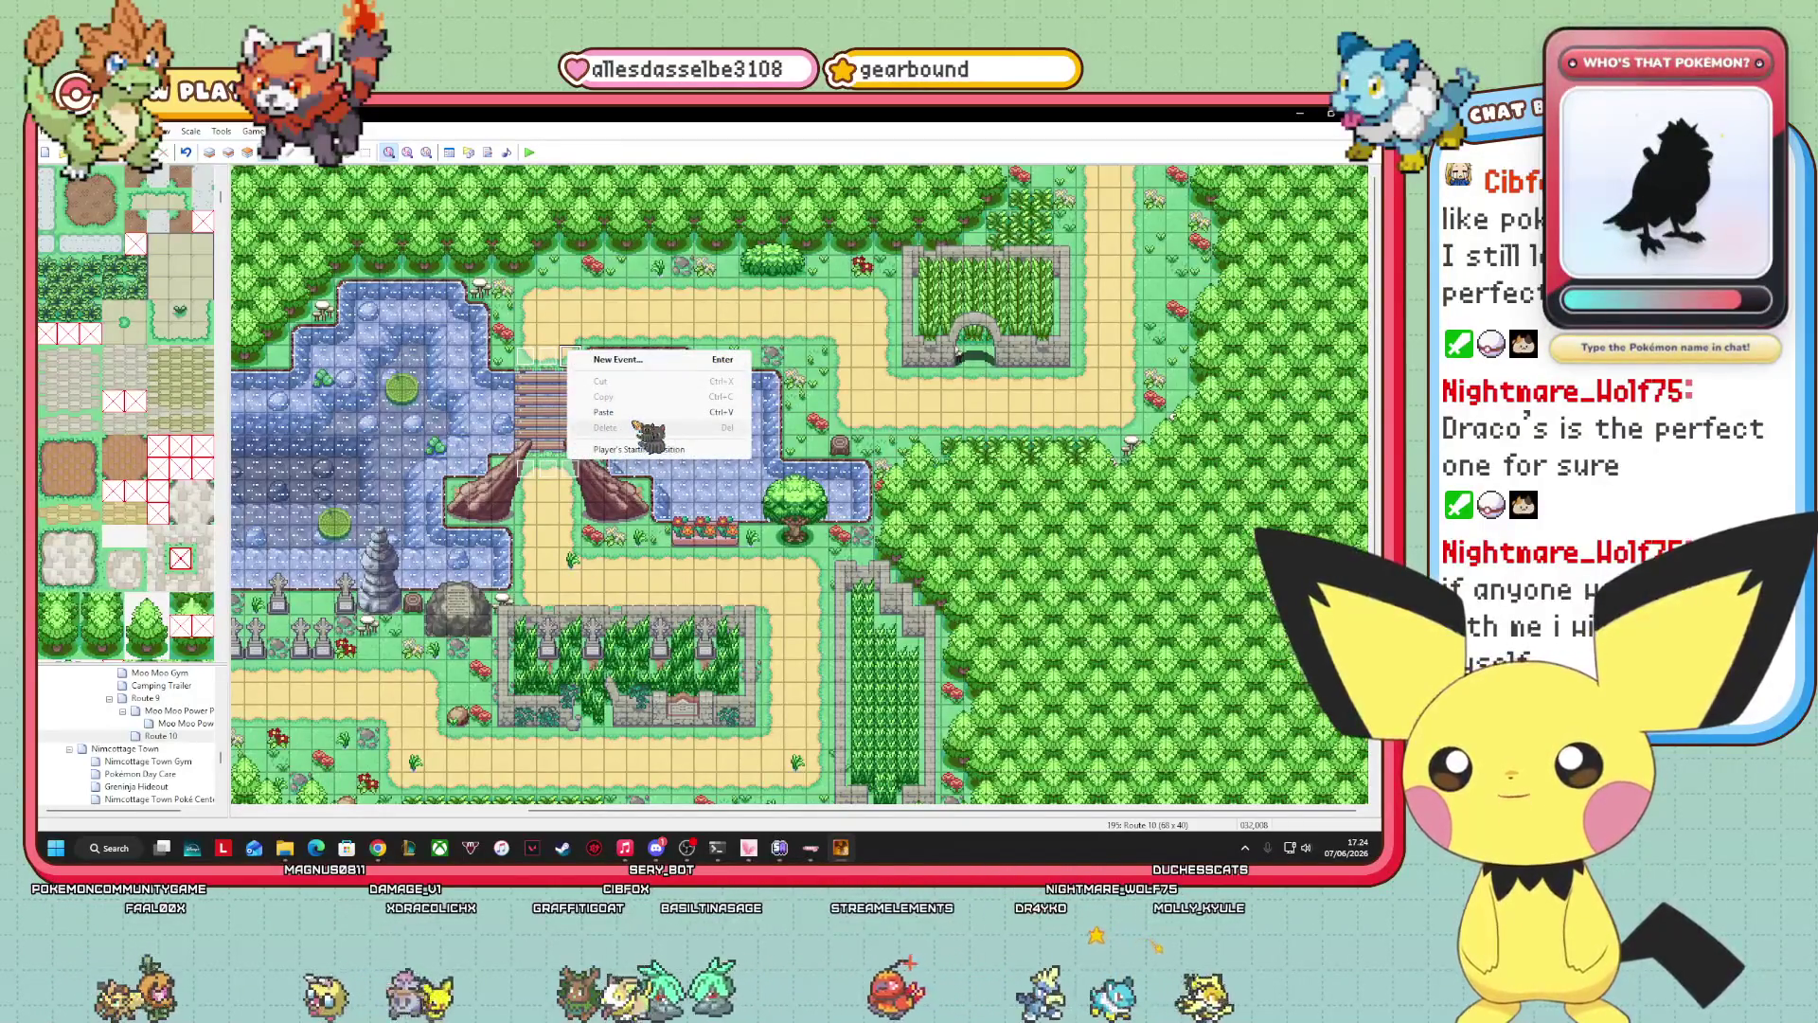
left_click(607, 412)
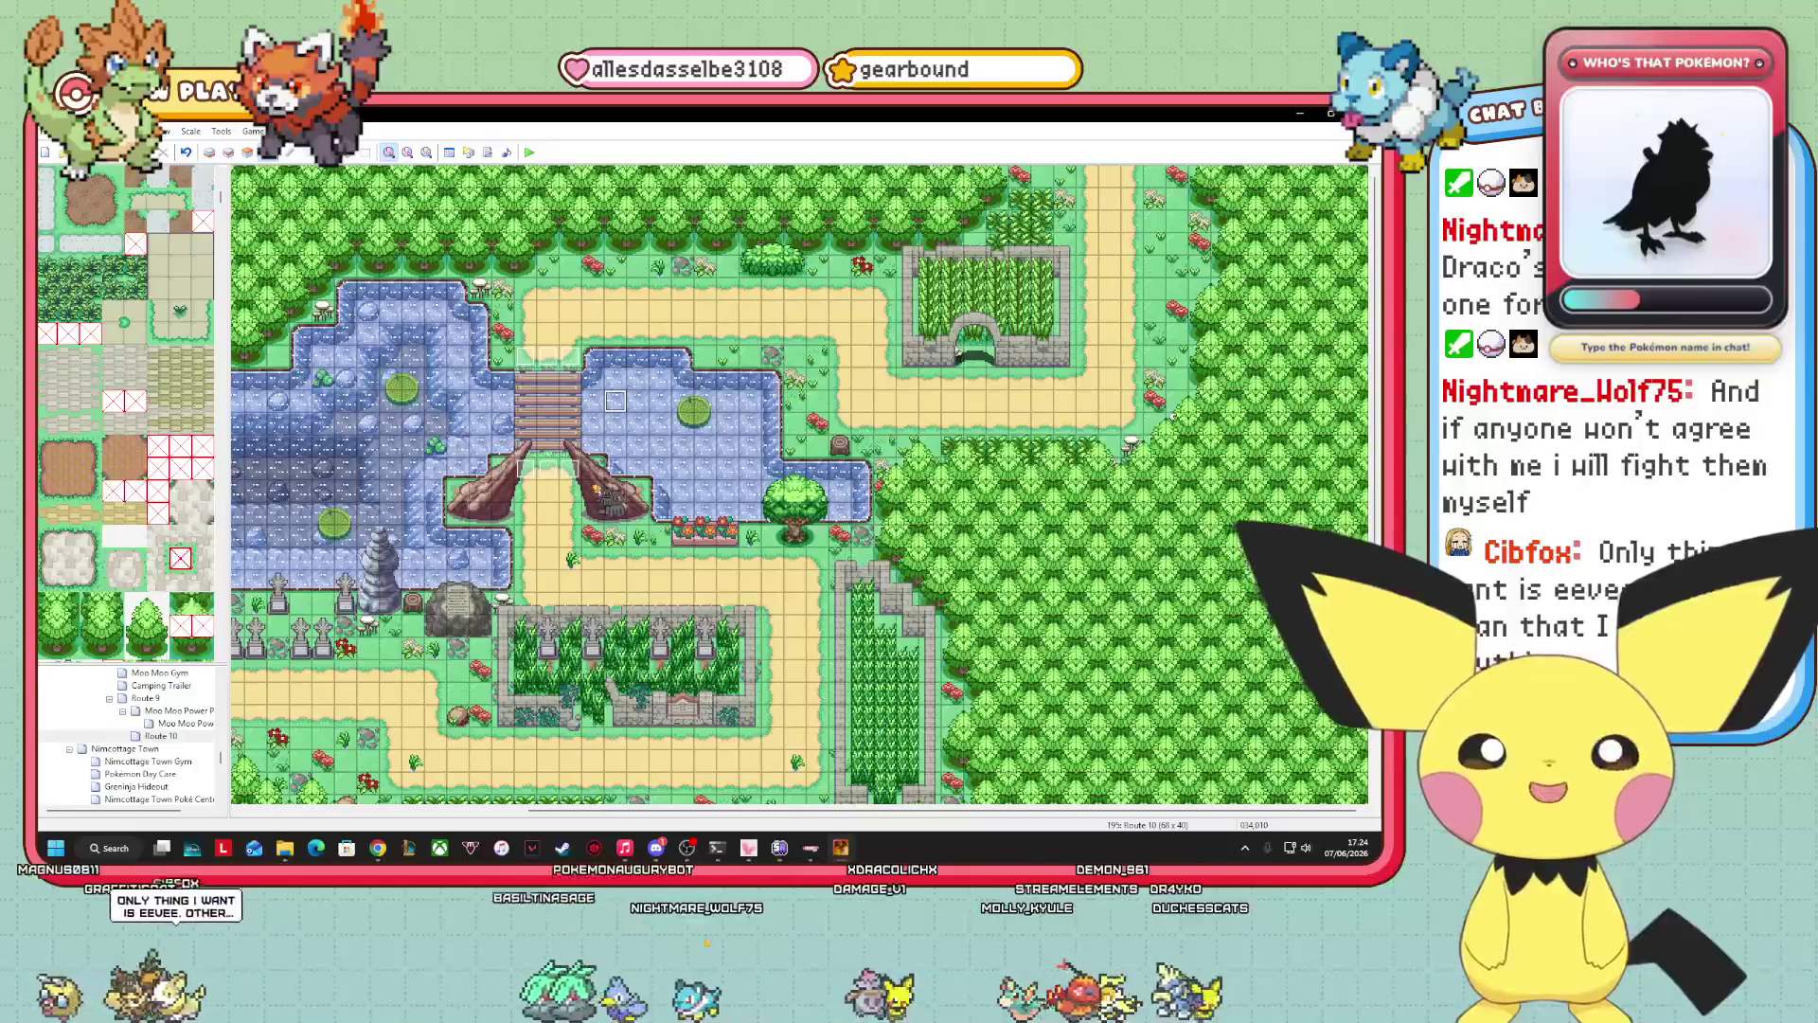
scroll(128, 734, "up", 10)
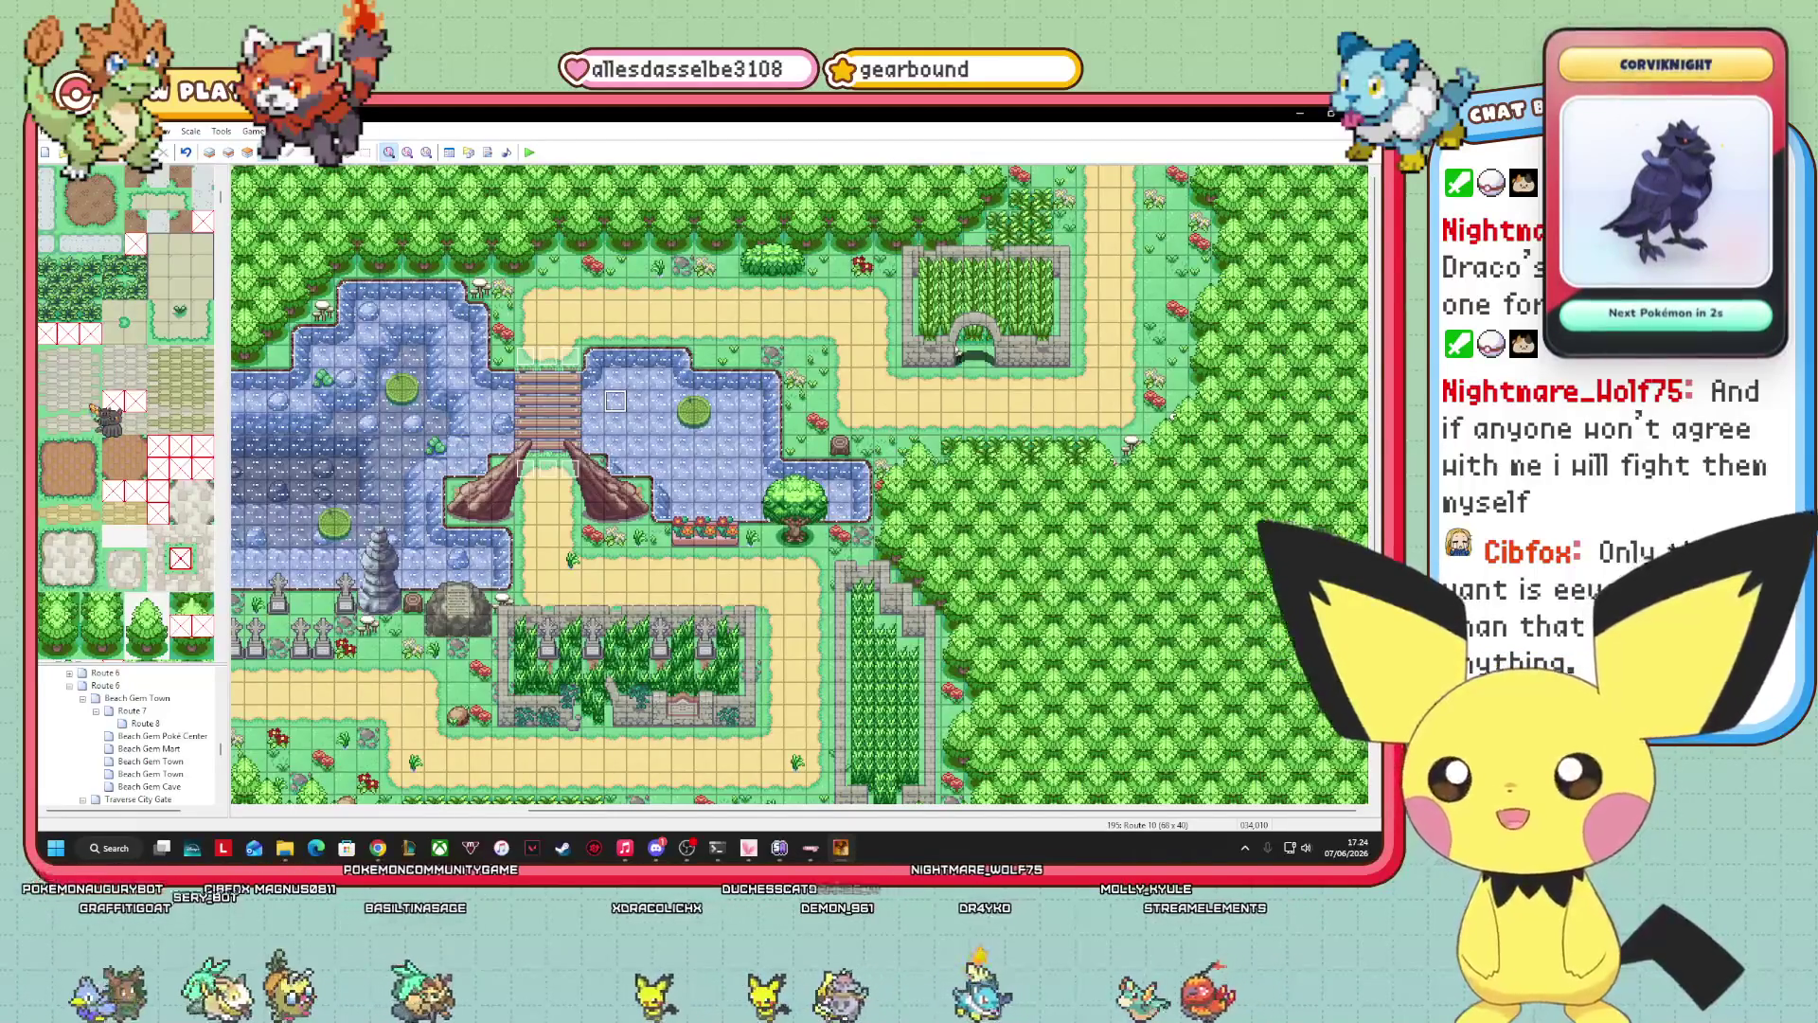
scroll(128, 412, "down", 5)
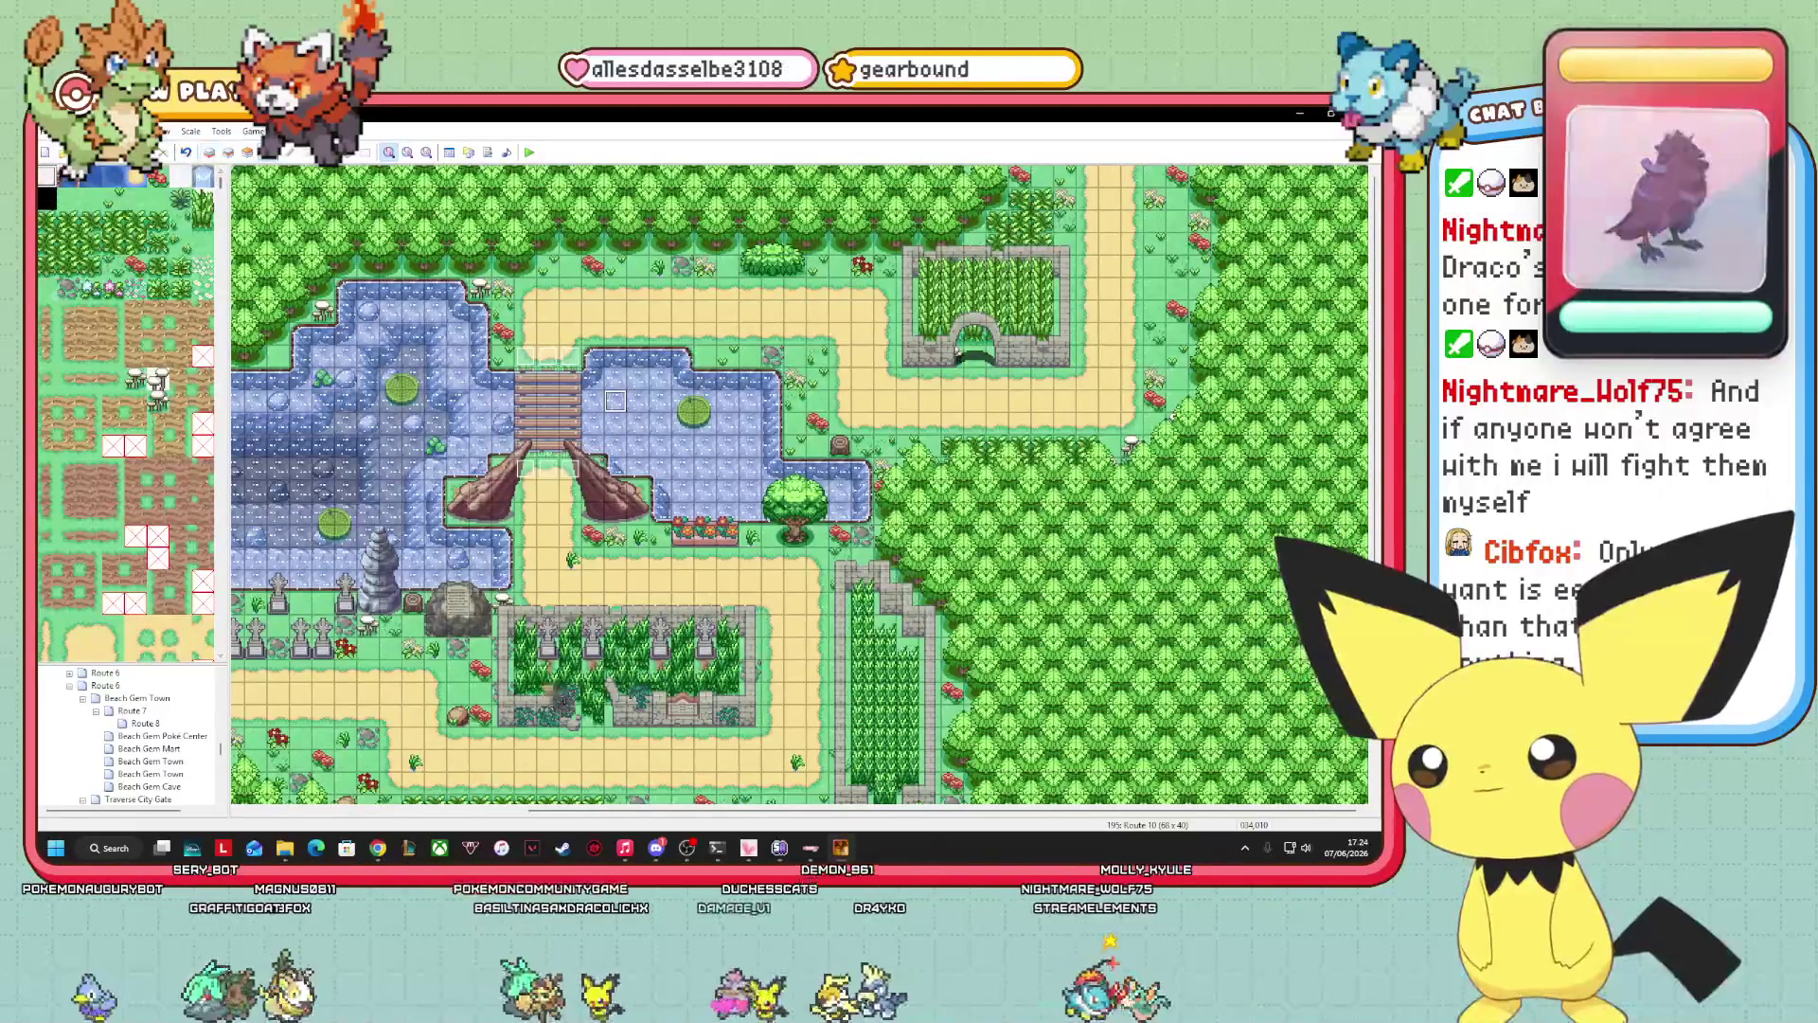
Cycle Route 10 through the Layer 3, Events and Layer 1 views.
key("F7")
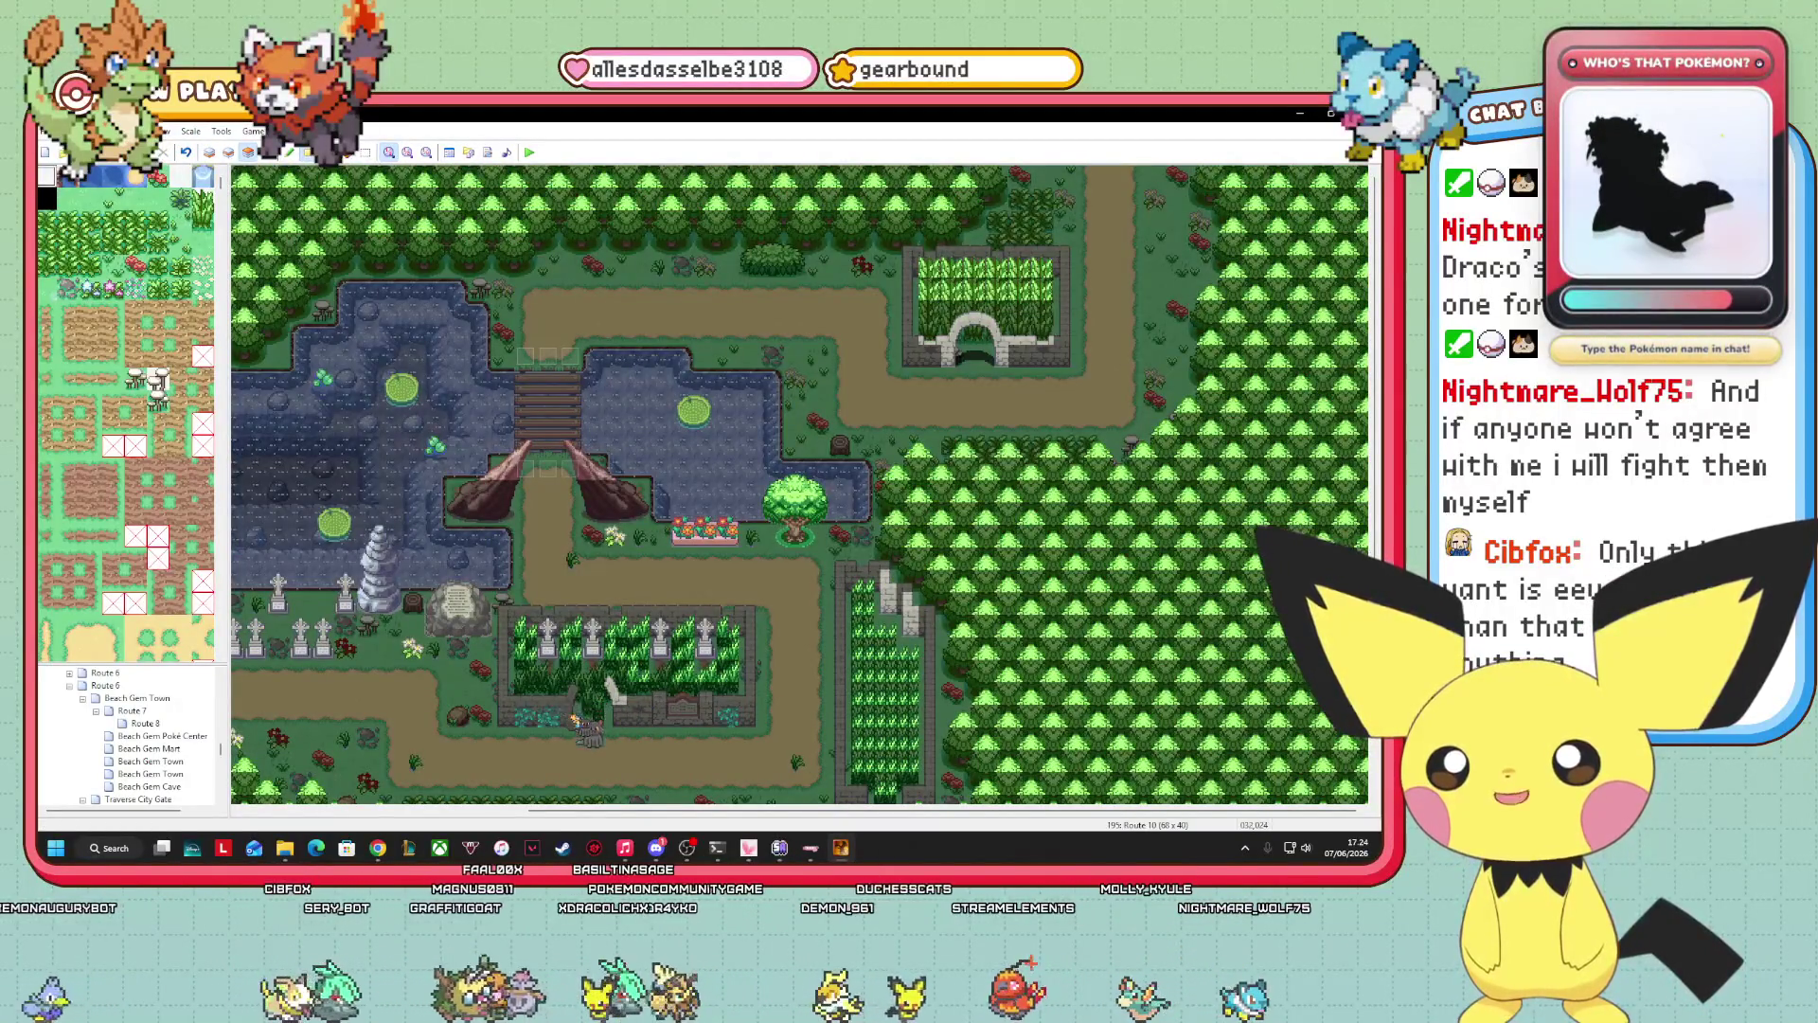
mouse_move(285, 847)
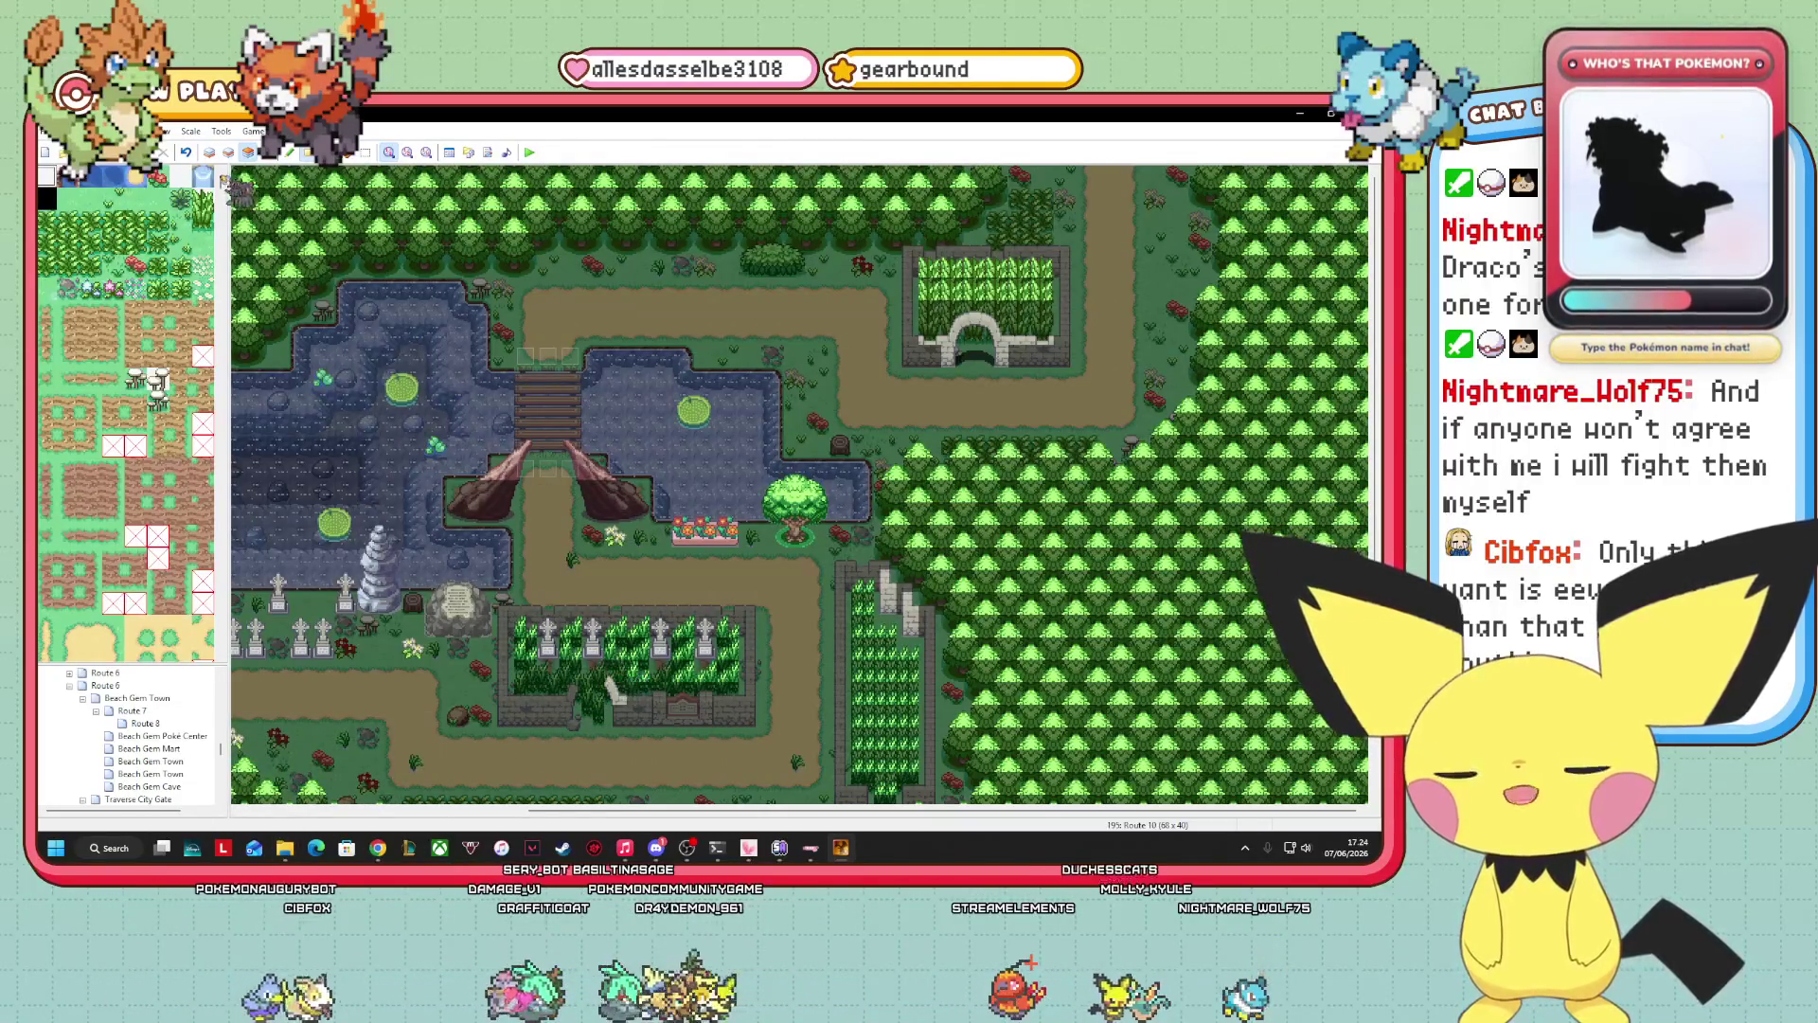
left_click(268, 152)
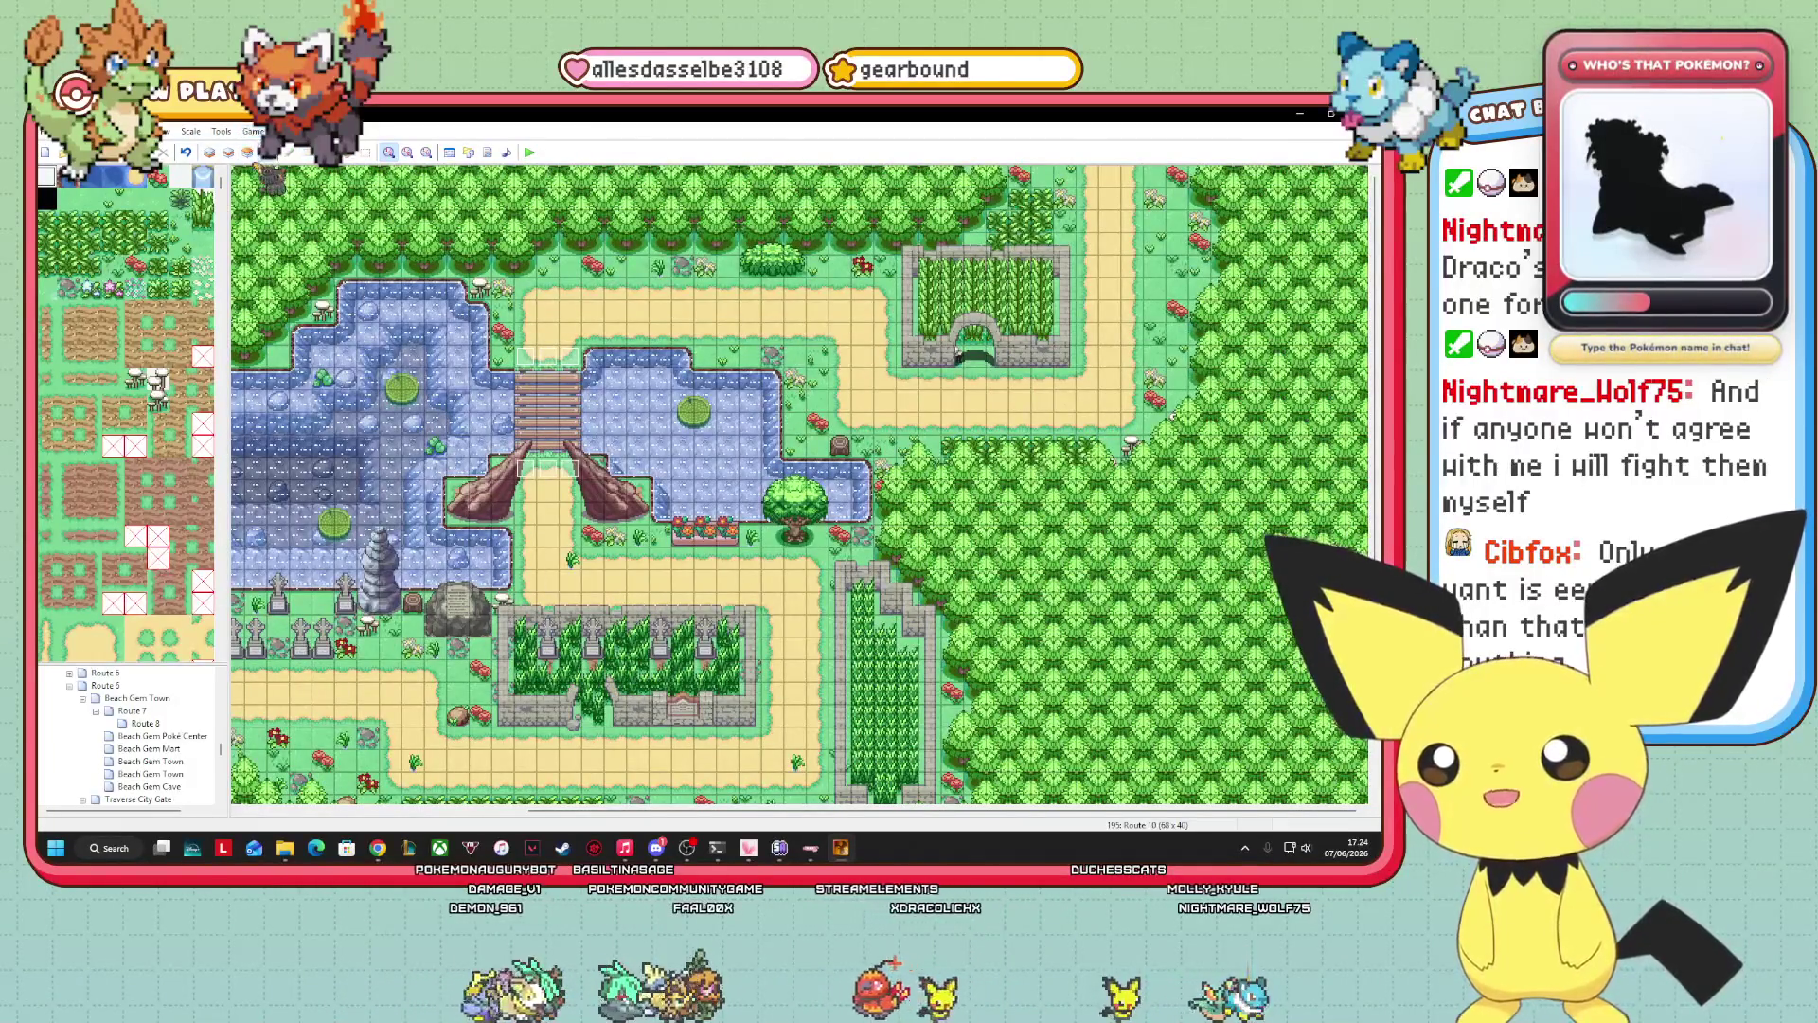
left_click(248, 152)
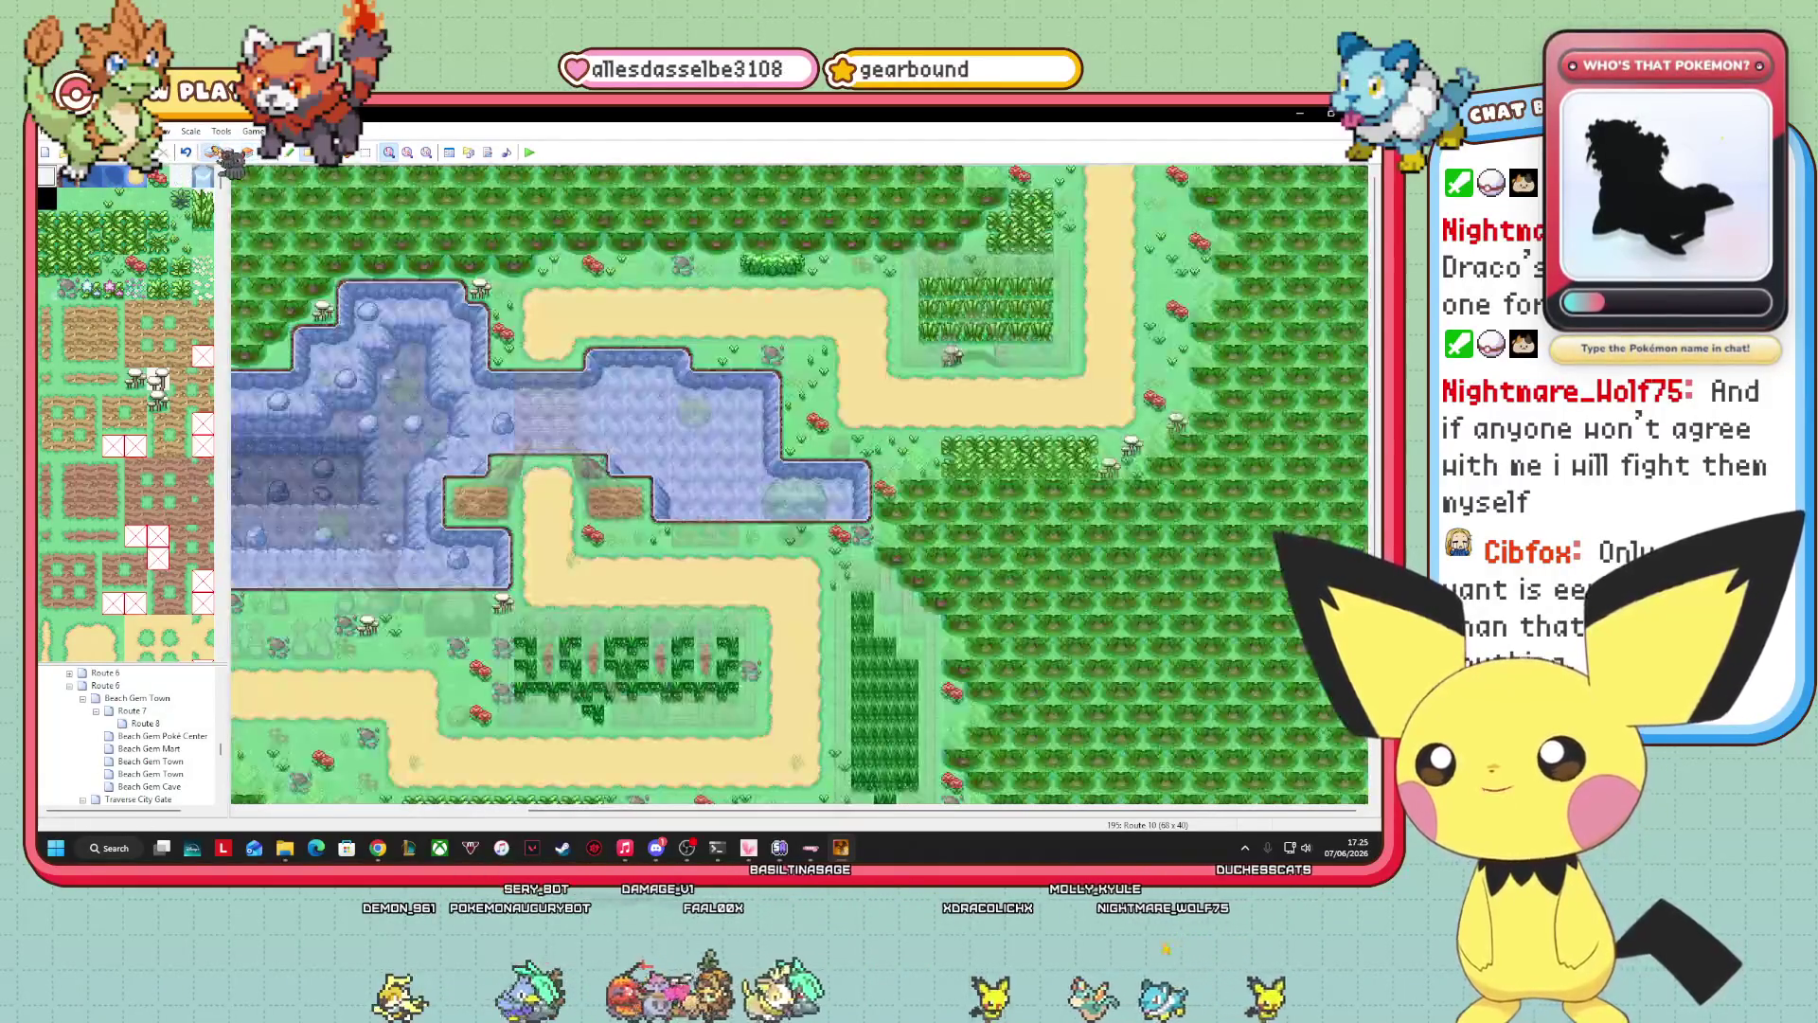
left_click(209, 152)
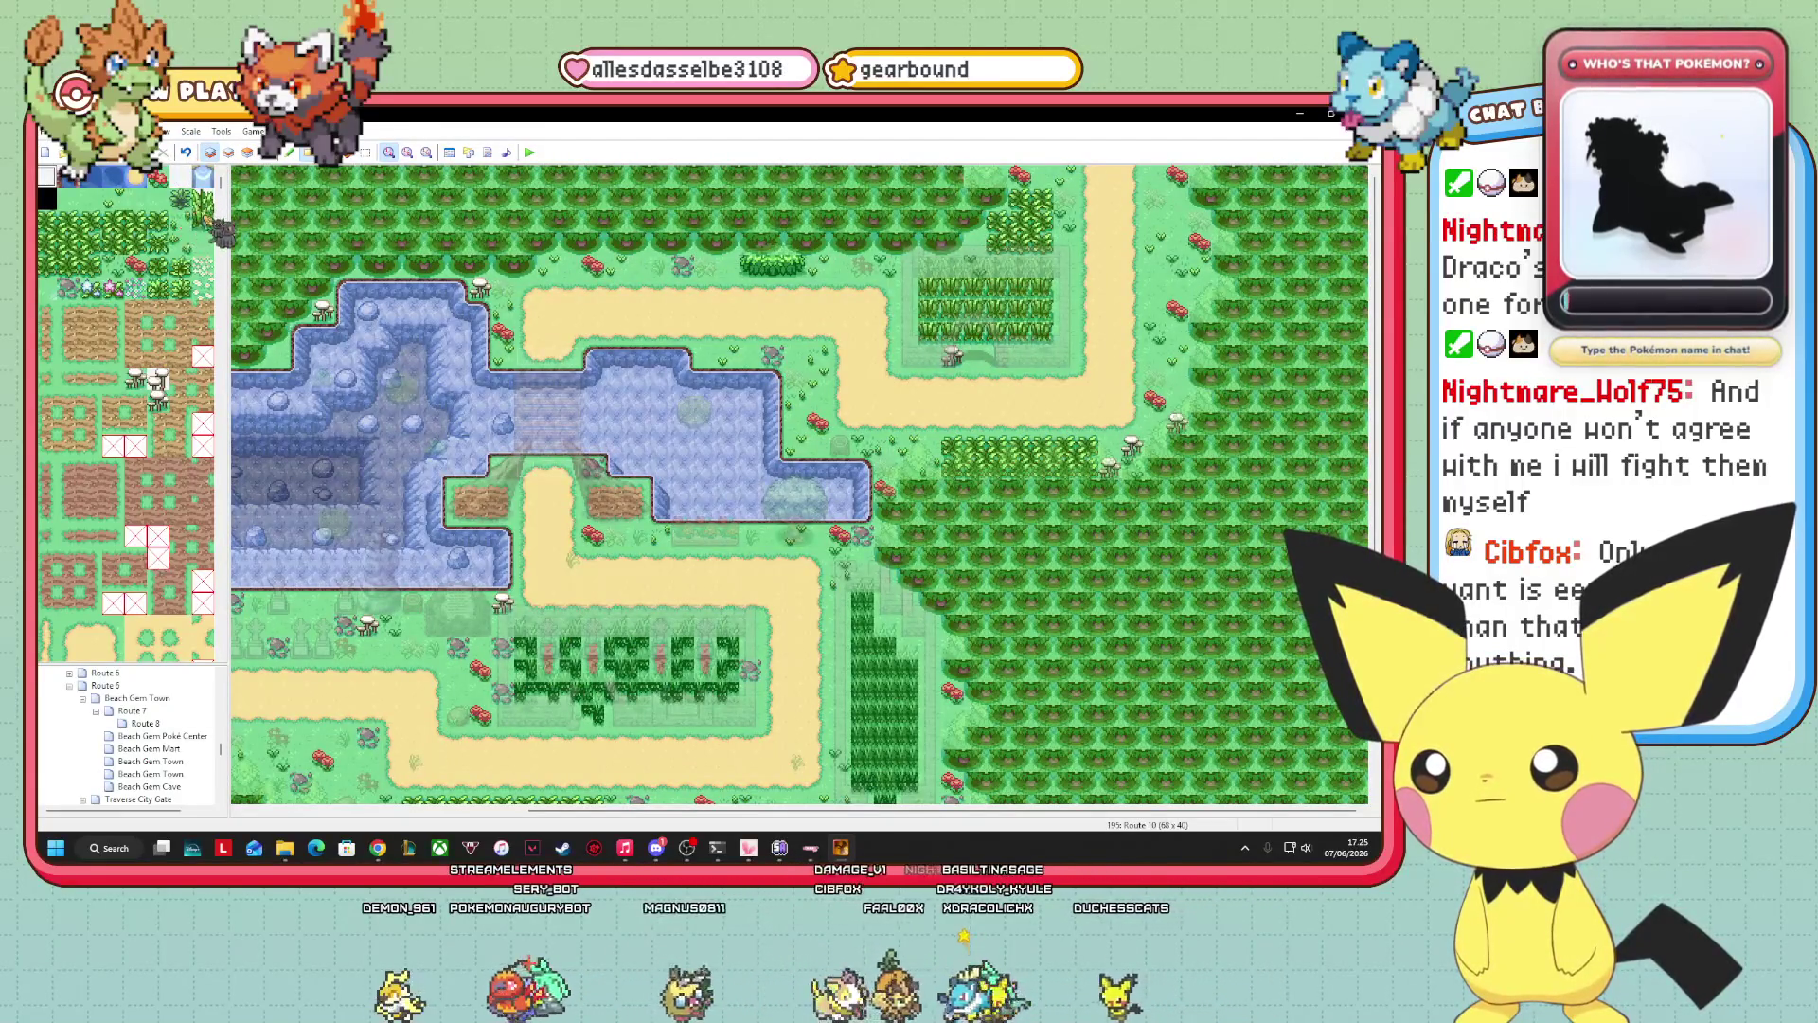
Pick a tall-grass tile and paint it across the graveyard garden row on Layer 3.
left_click(204, 221)
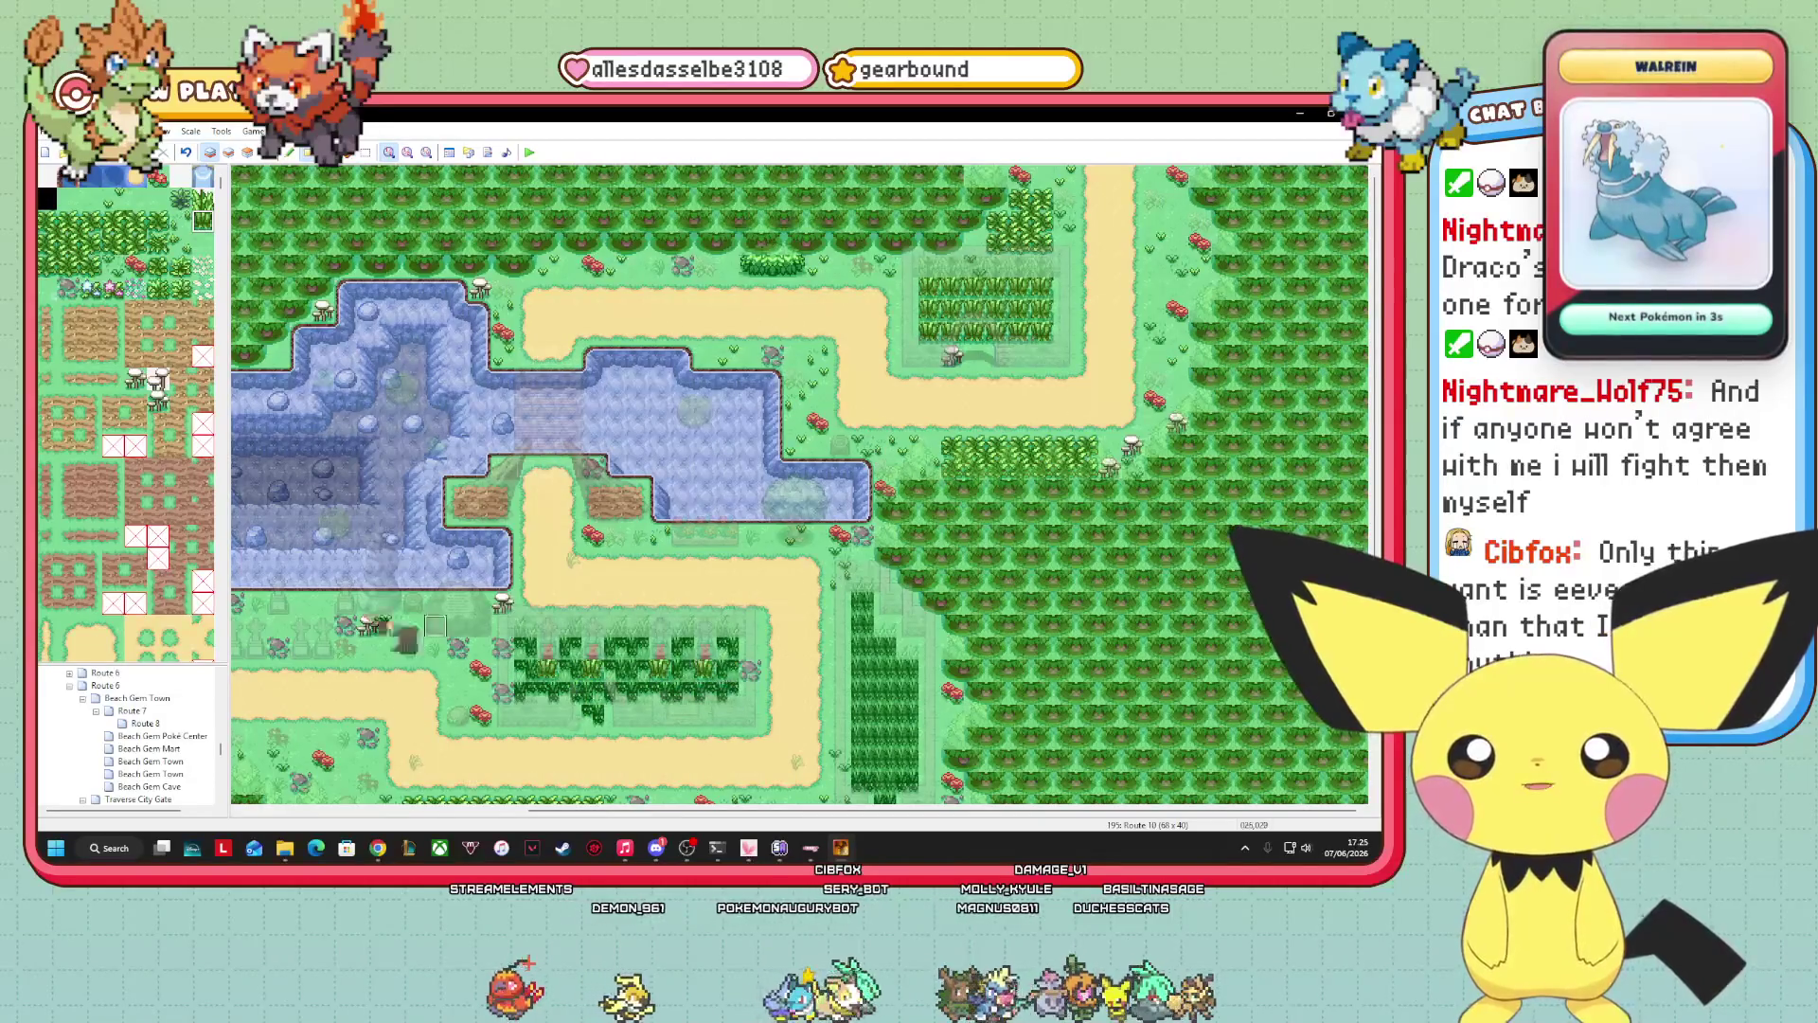
left_click(247, 151)
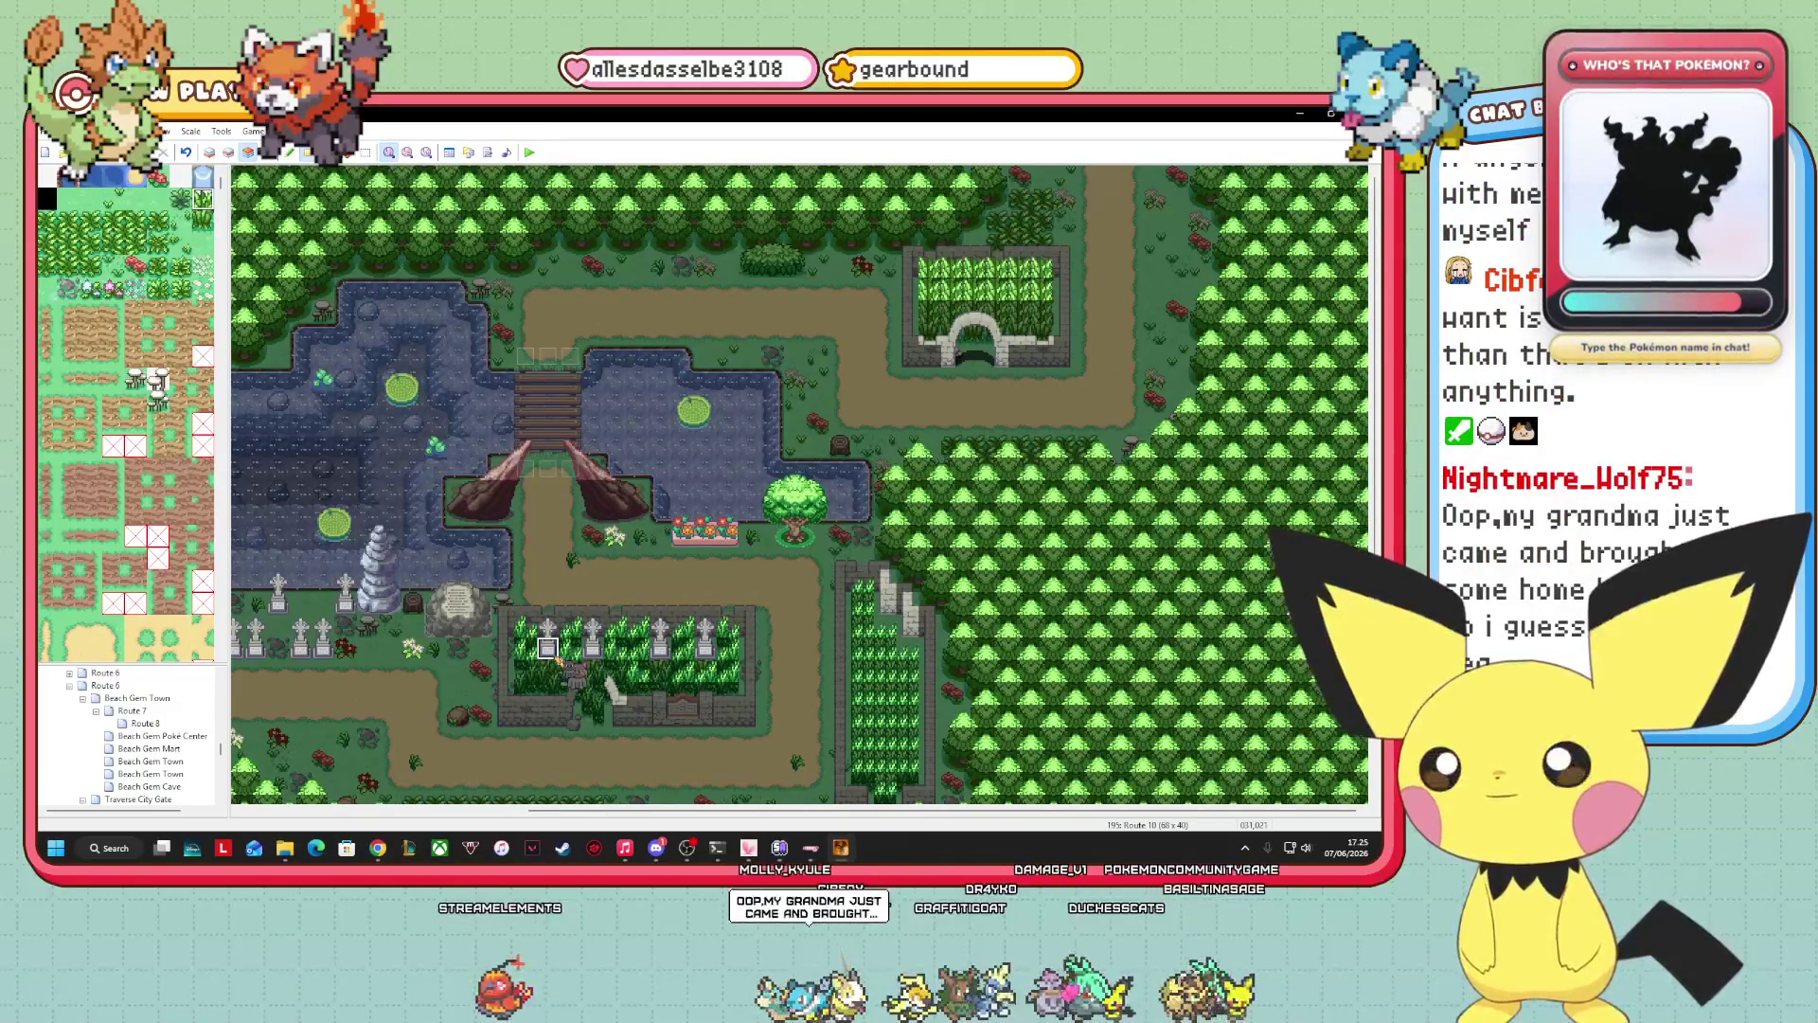
left_click_drag(554, 656, 727, 656)
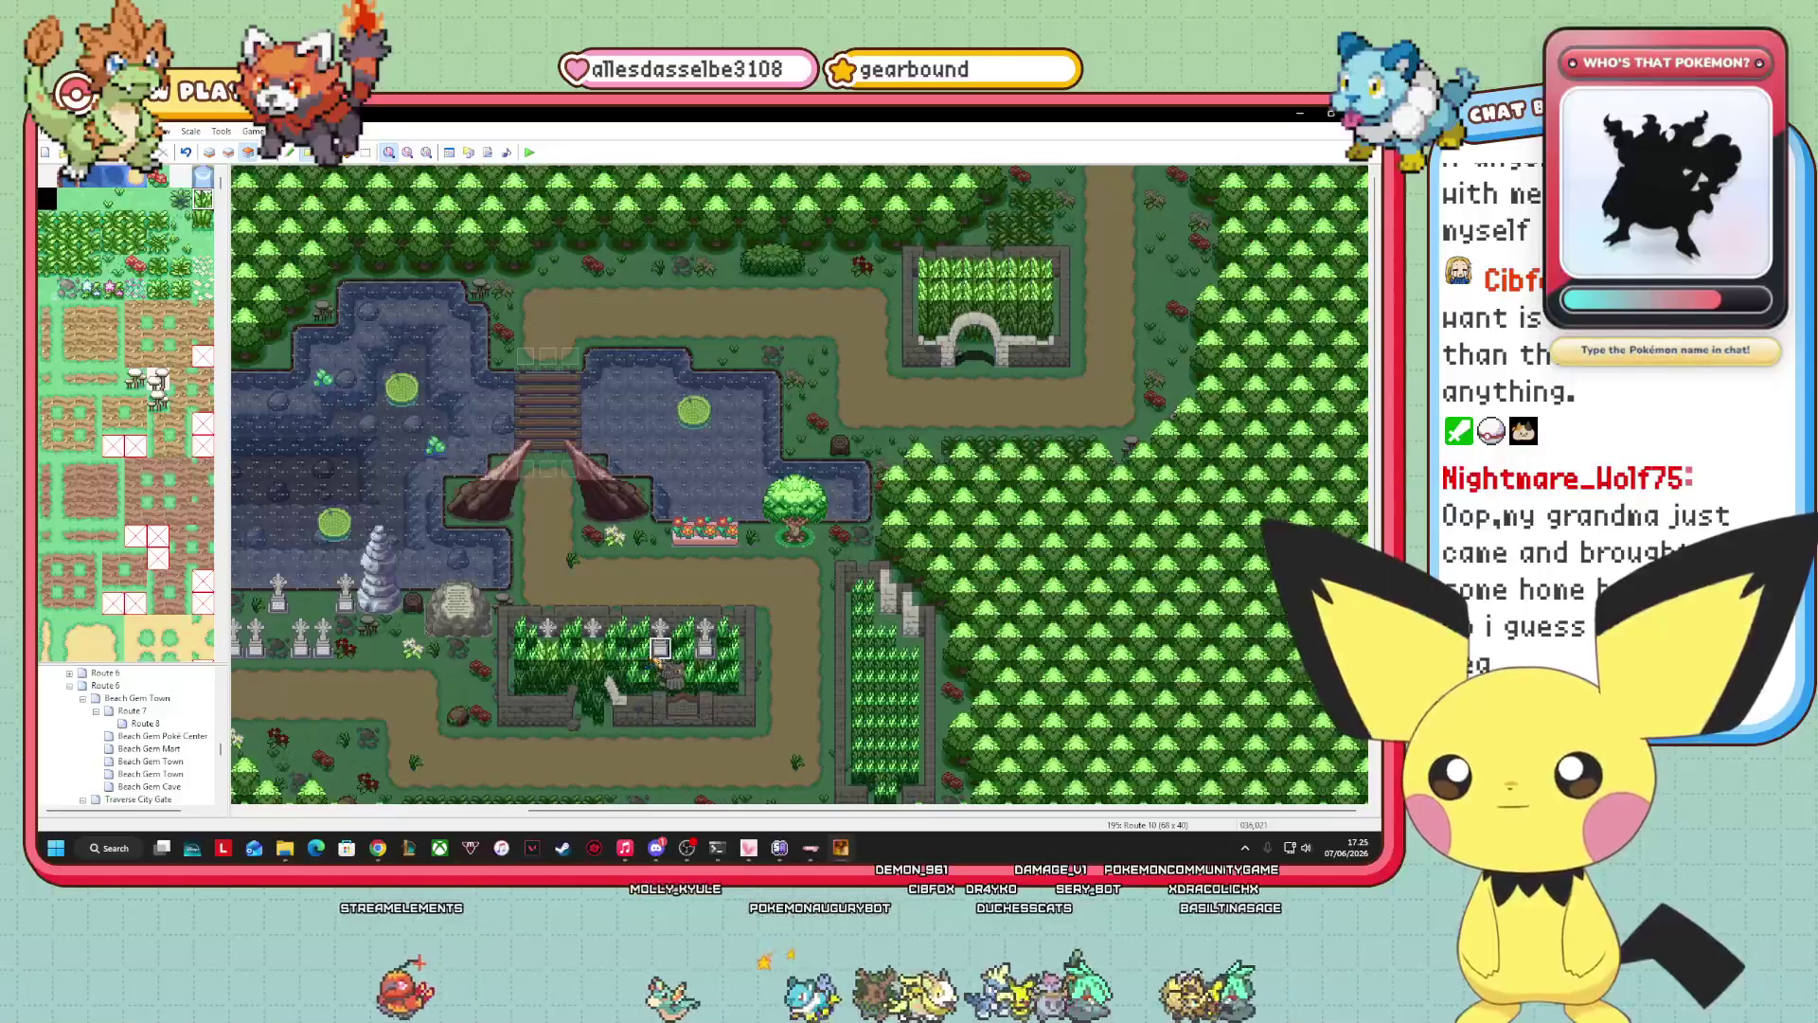
left_click(230, 152)
On Layer 2, find a tile in the tileset and paint it across the garden's top row.
scroll(180, 417, "down", 10)
scroll(180, 417, "down", 5)
scroll(127, 413, "down", 10)
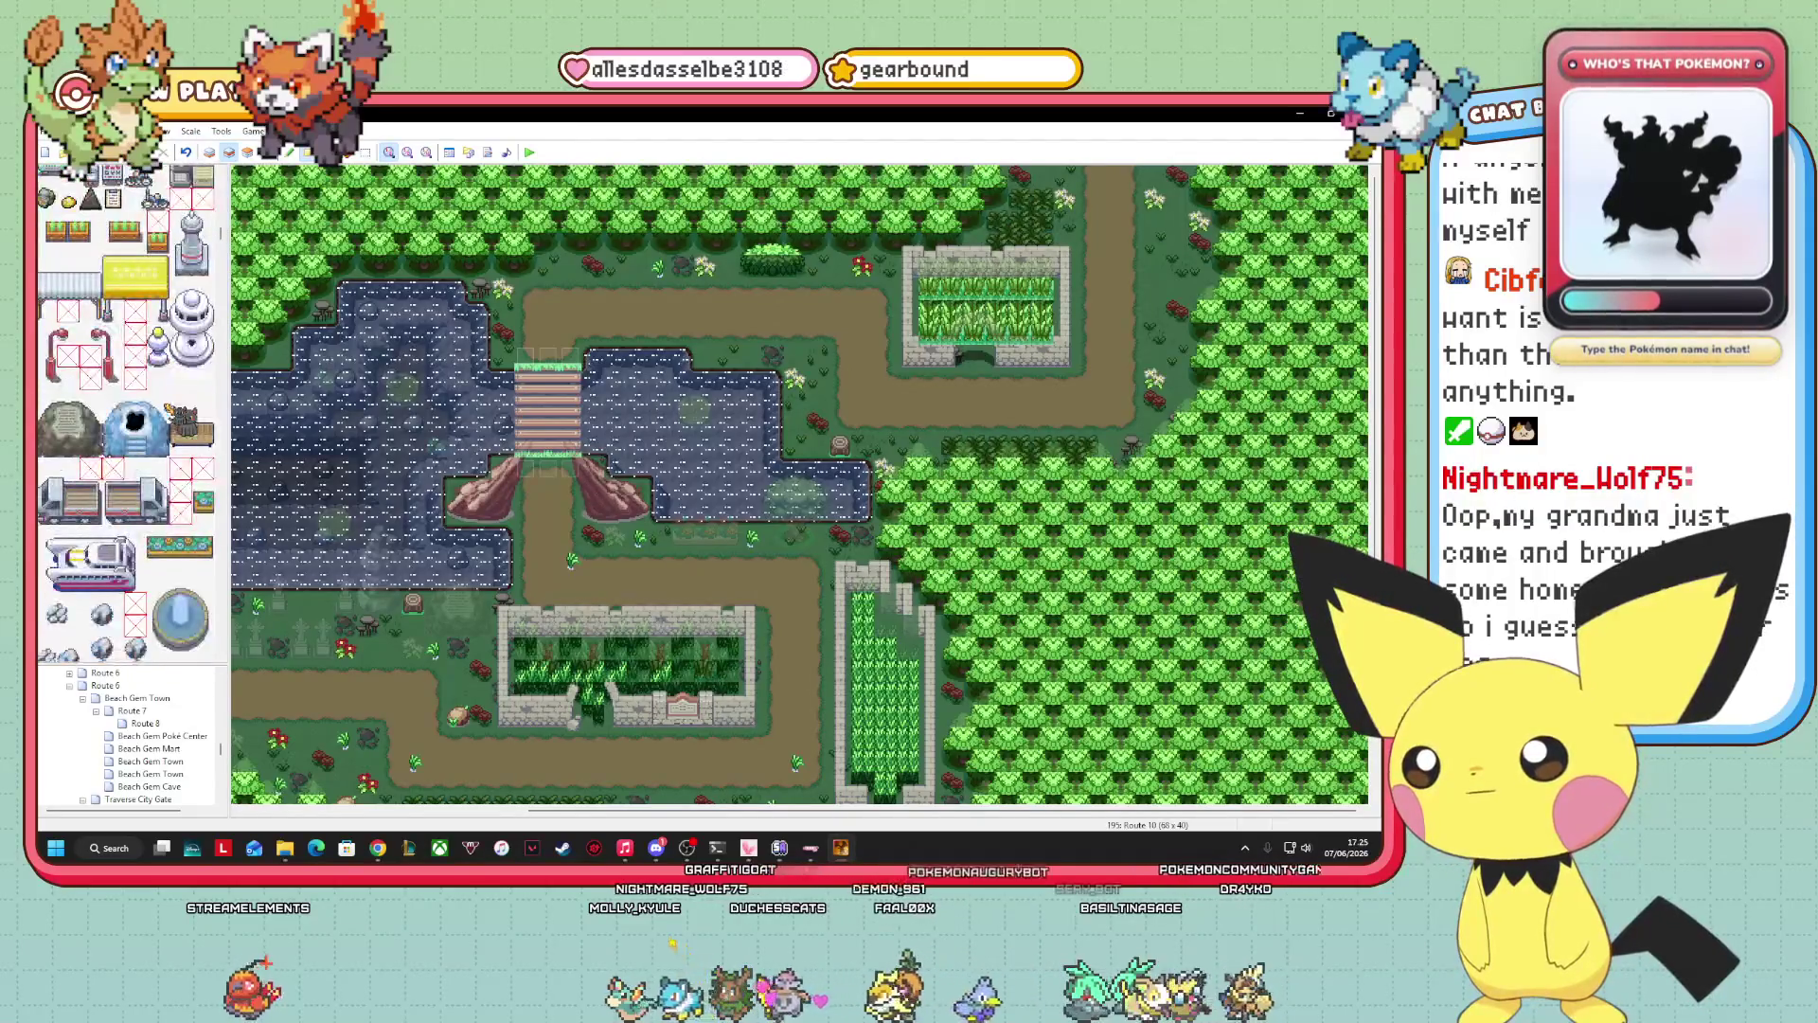
scroll(127, 413, "down", 15)
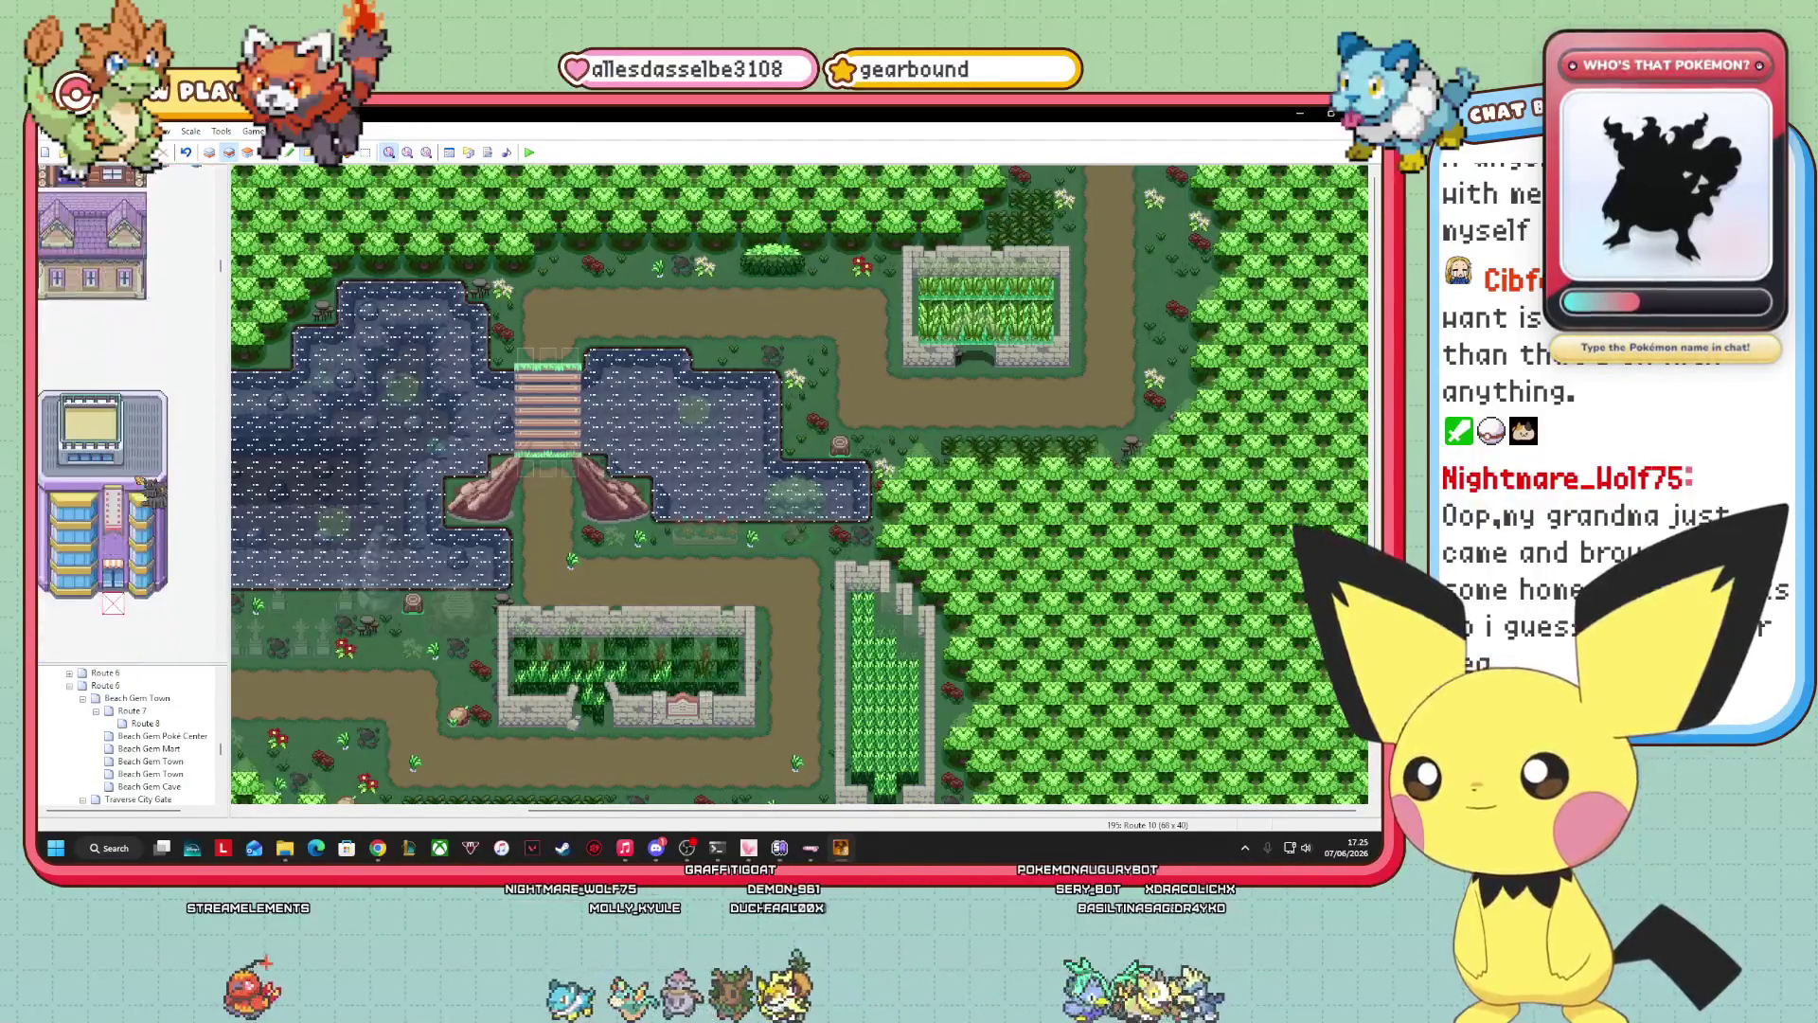
scroll(126, 417, "down", 2)
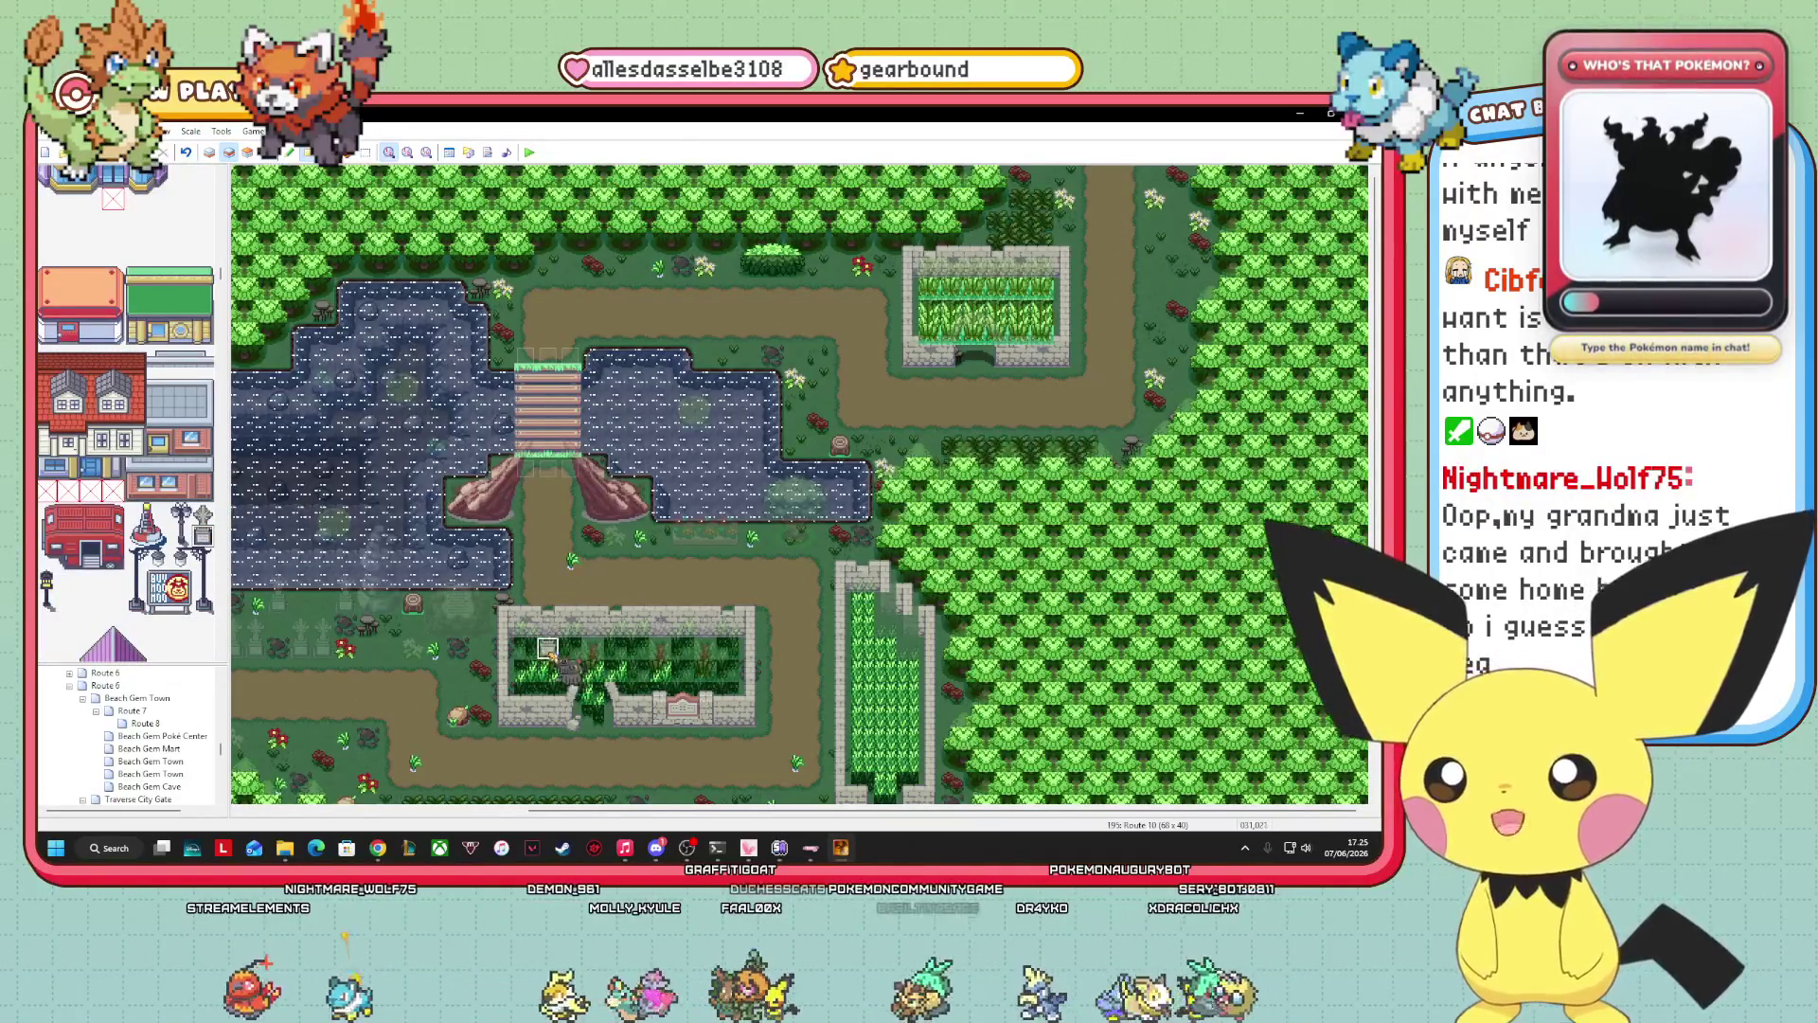
left_click_drag(547, 647, 704, 648)
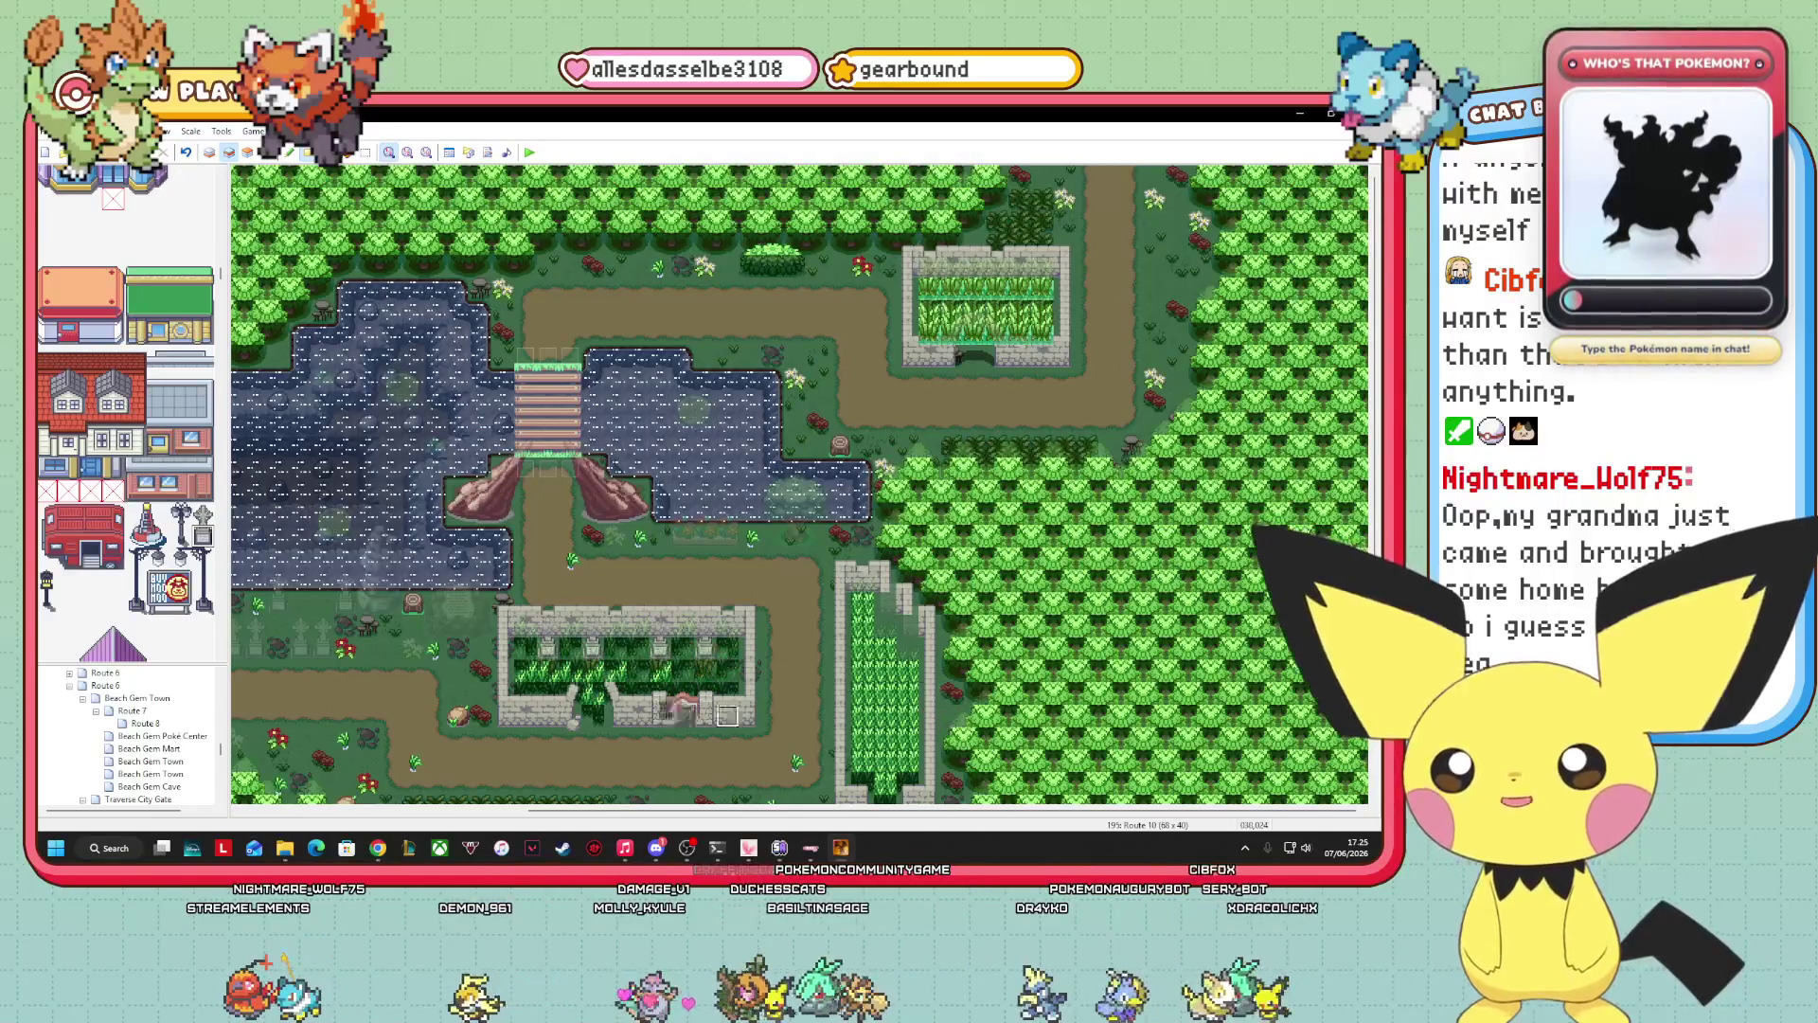
Browse the tileset in Events mode, then switch to Layer 1.
left_click(268, 152)
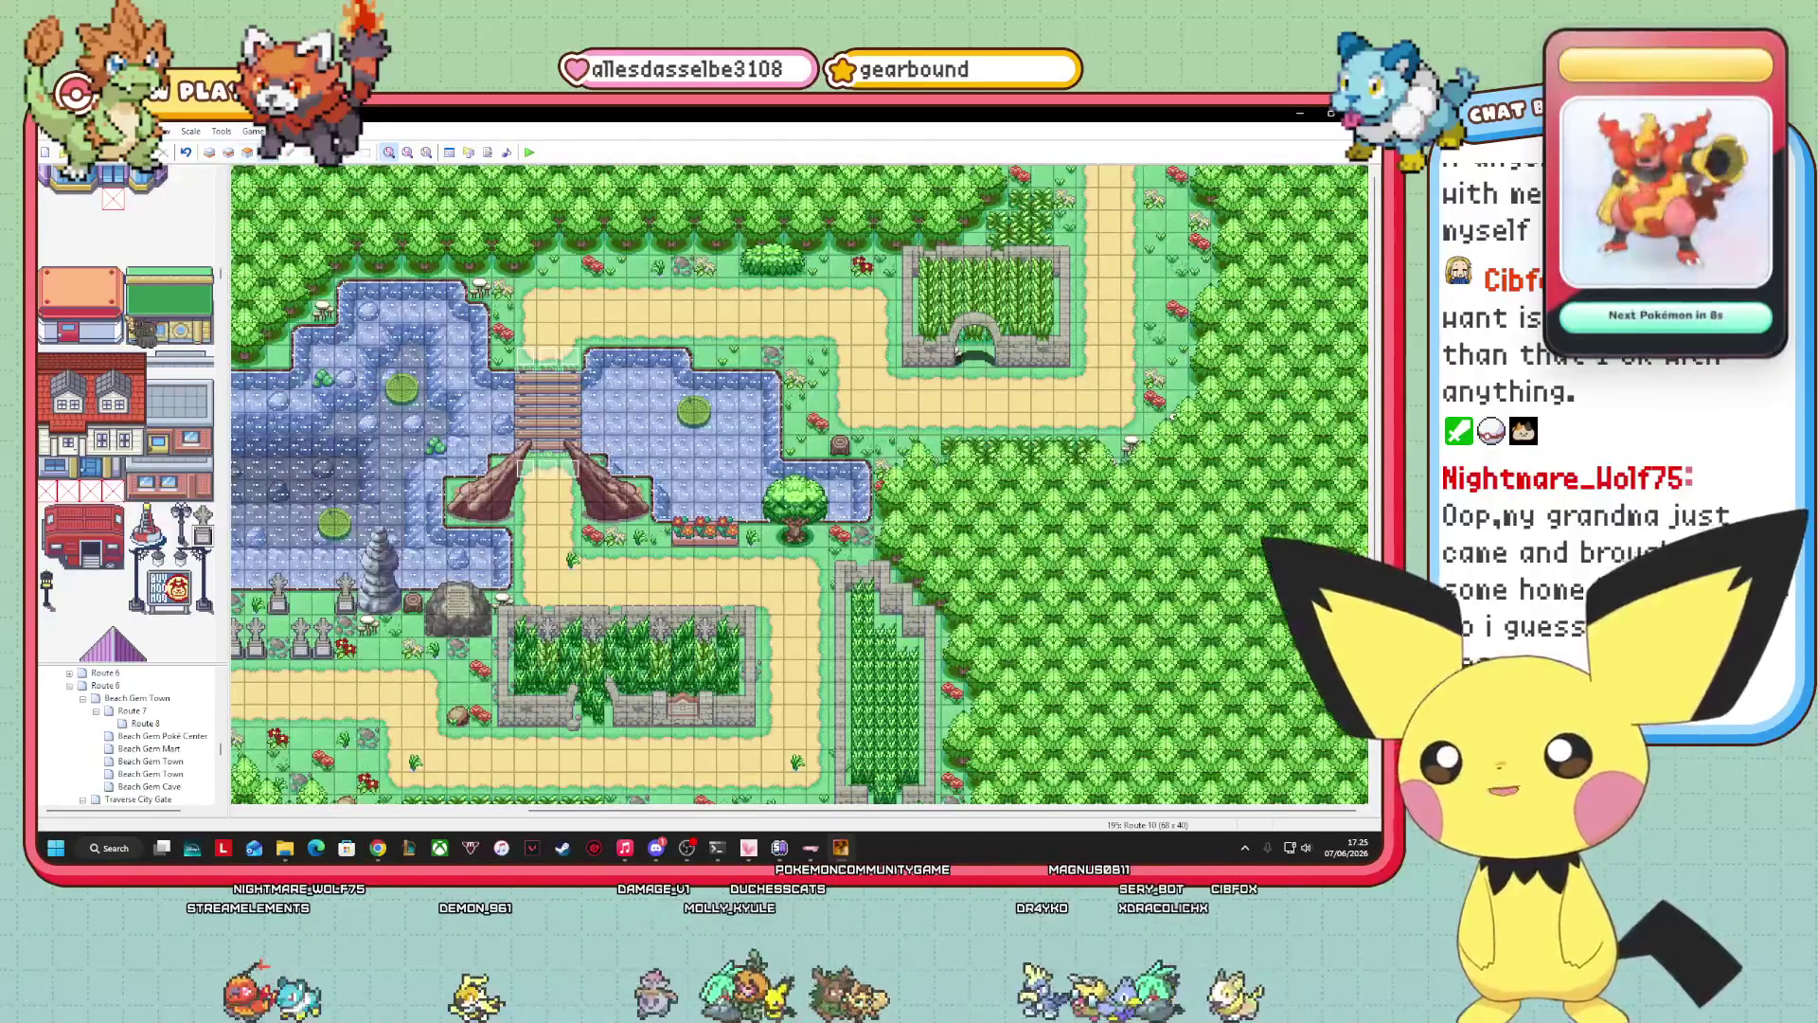
scroll(142, 603, "down", 15)
scroll(126, 414, "up", 10)
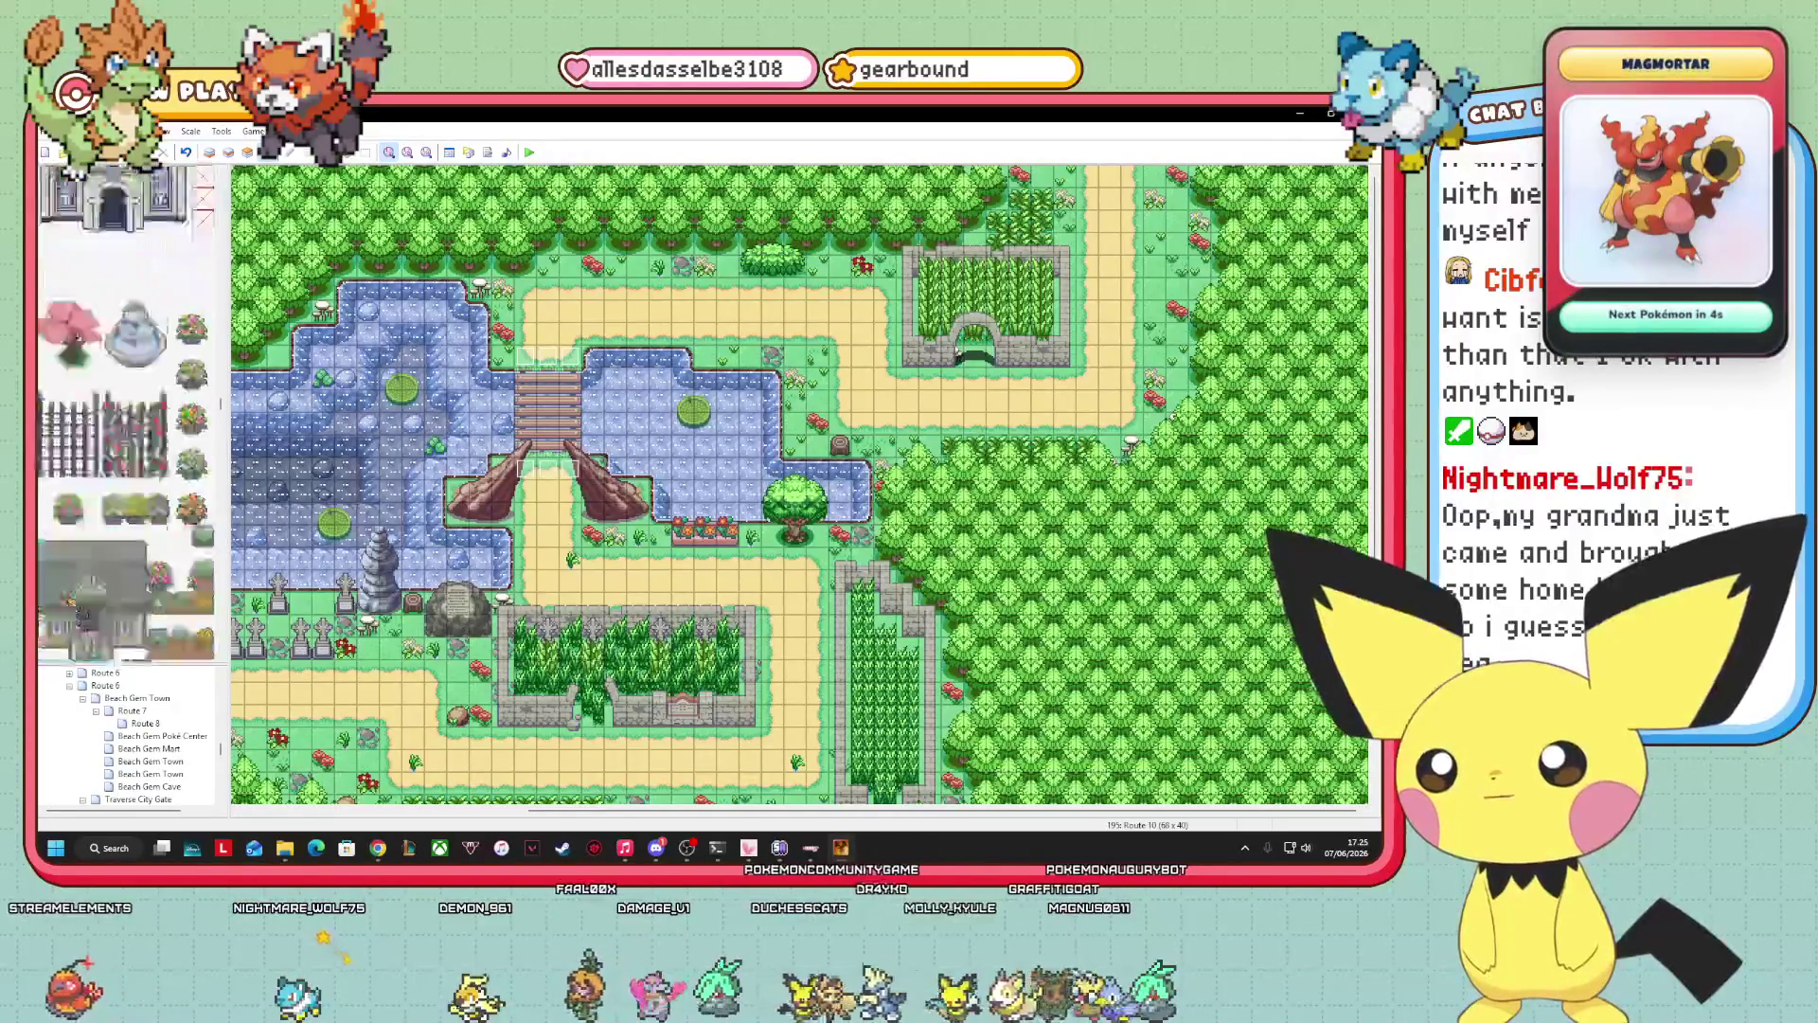
scroll(126, 414, "down", 5)
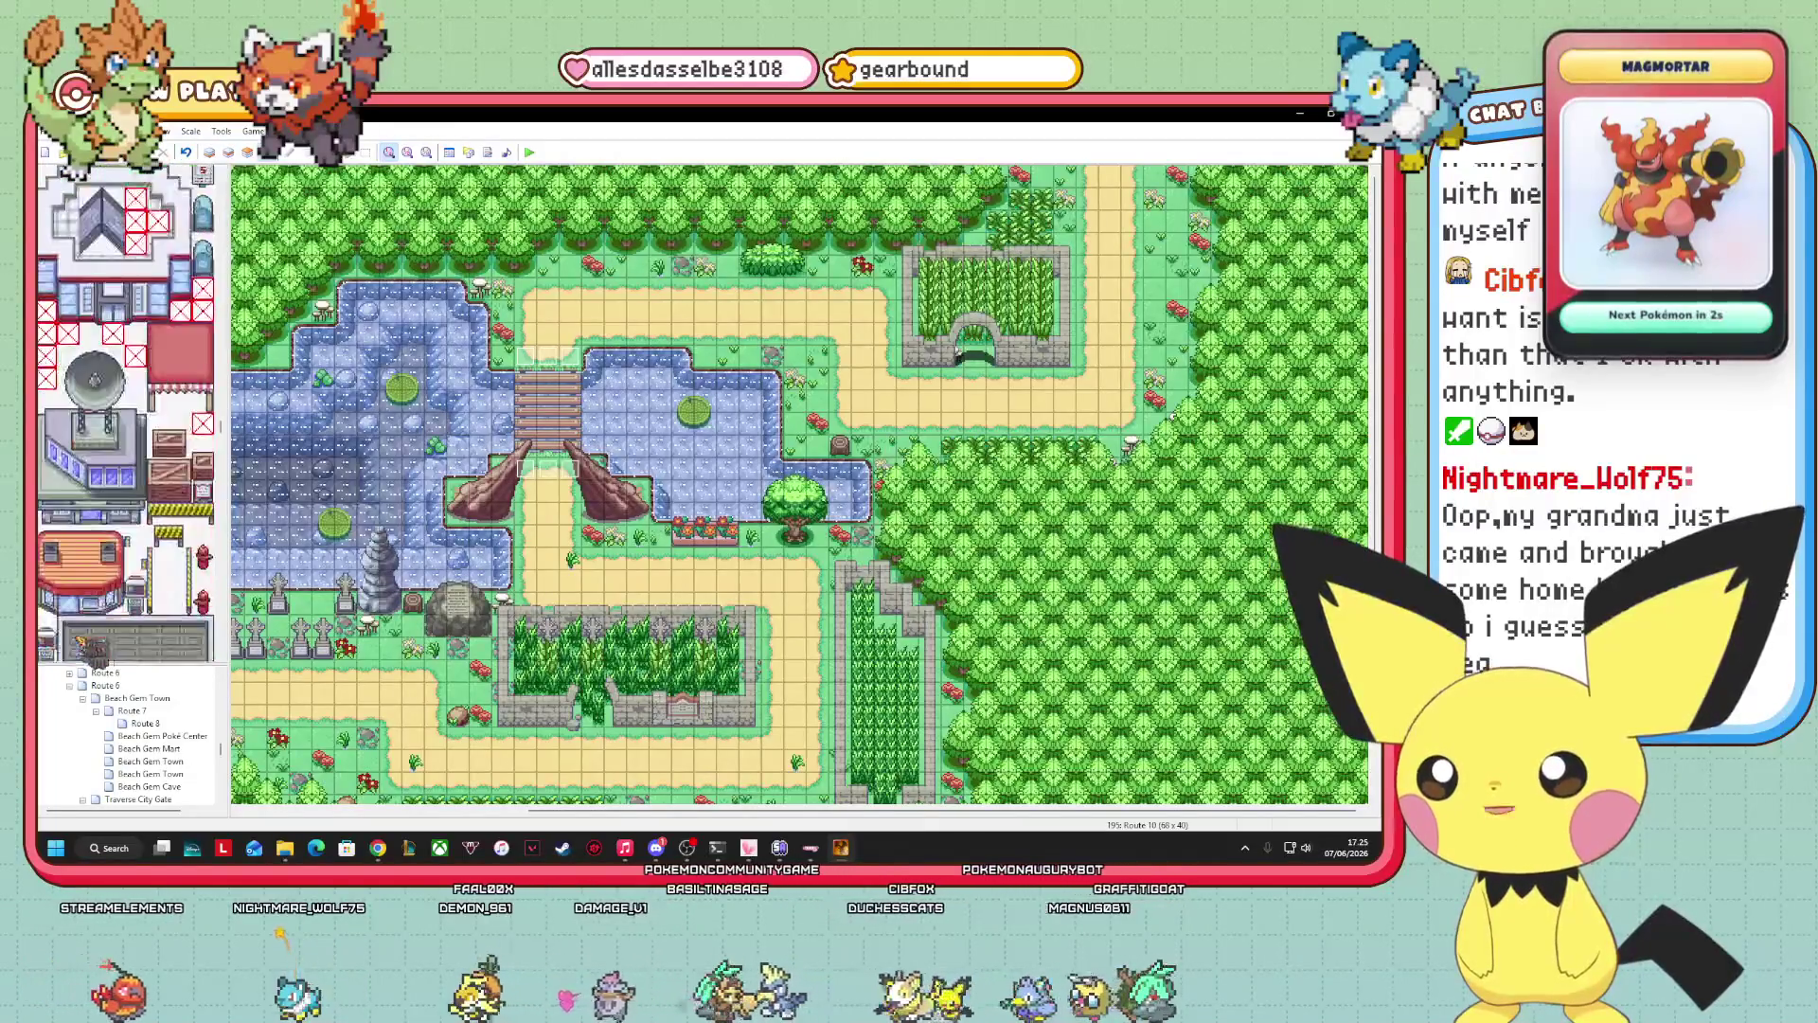
scroll(138, 580, "down", 3)
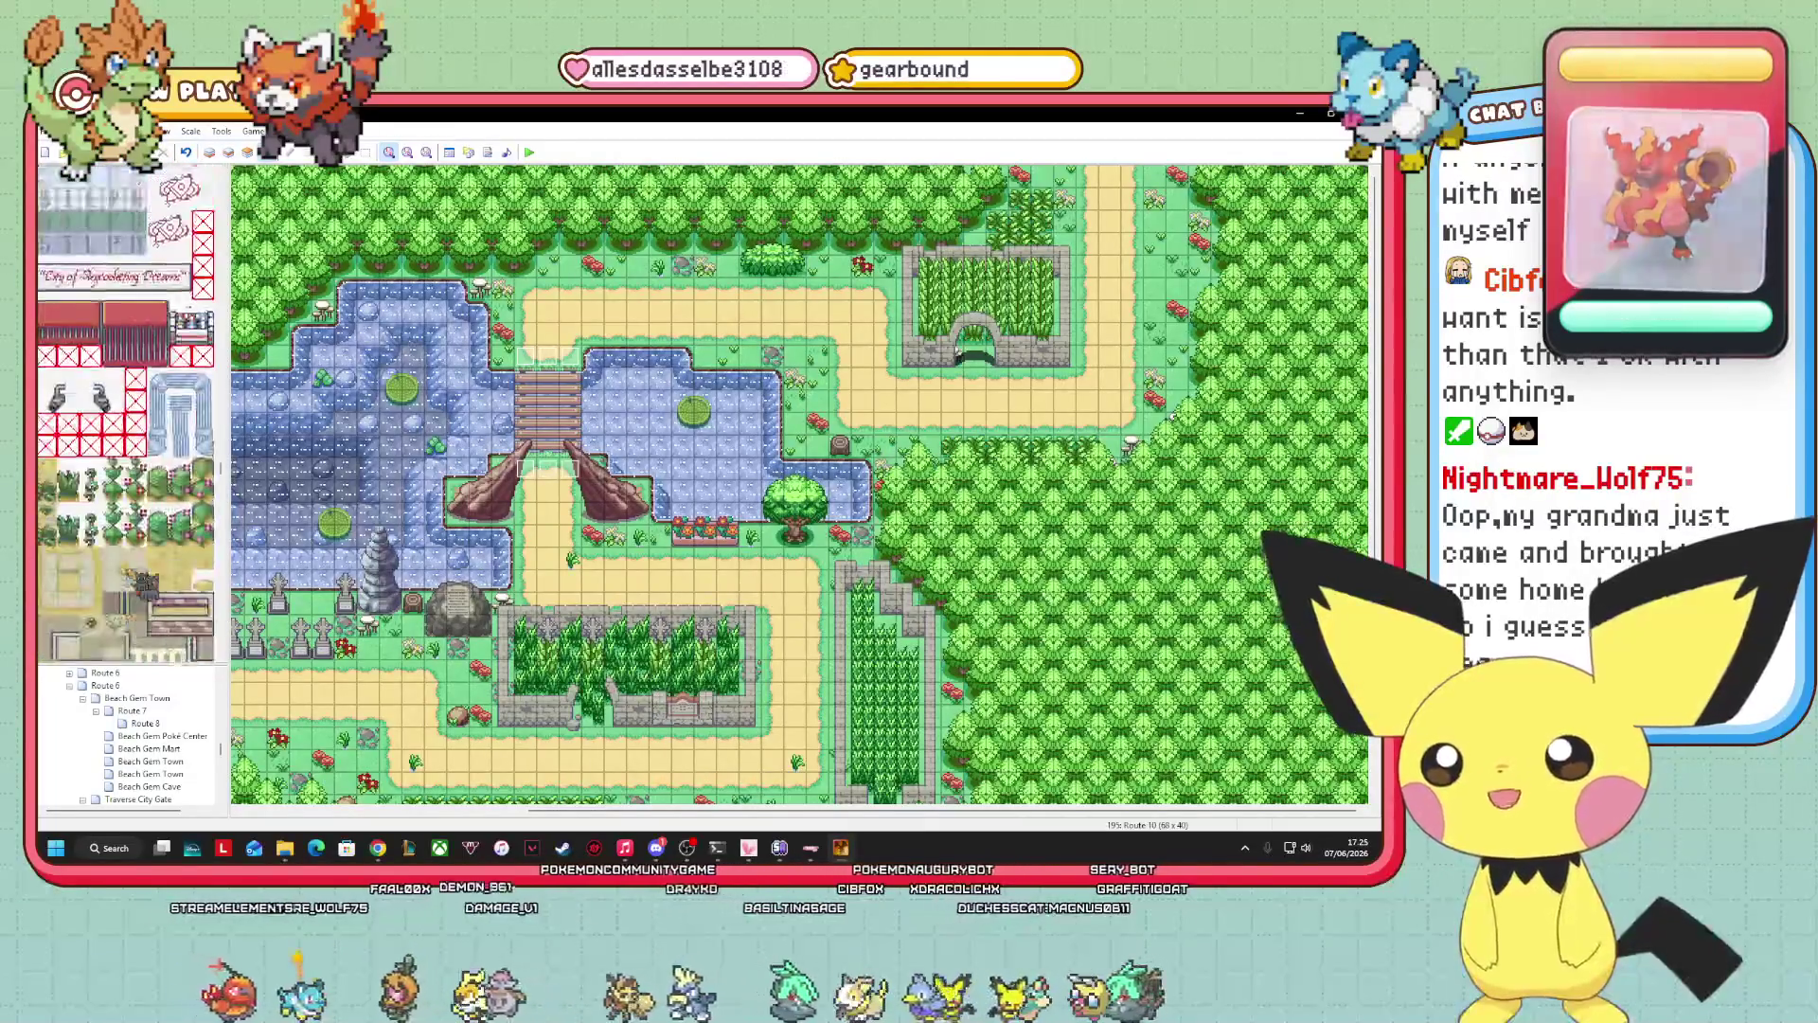
scroll(126, 413, "down", 5)
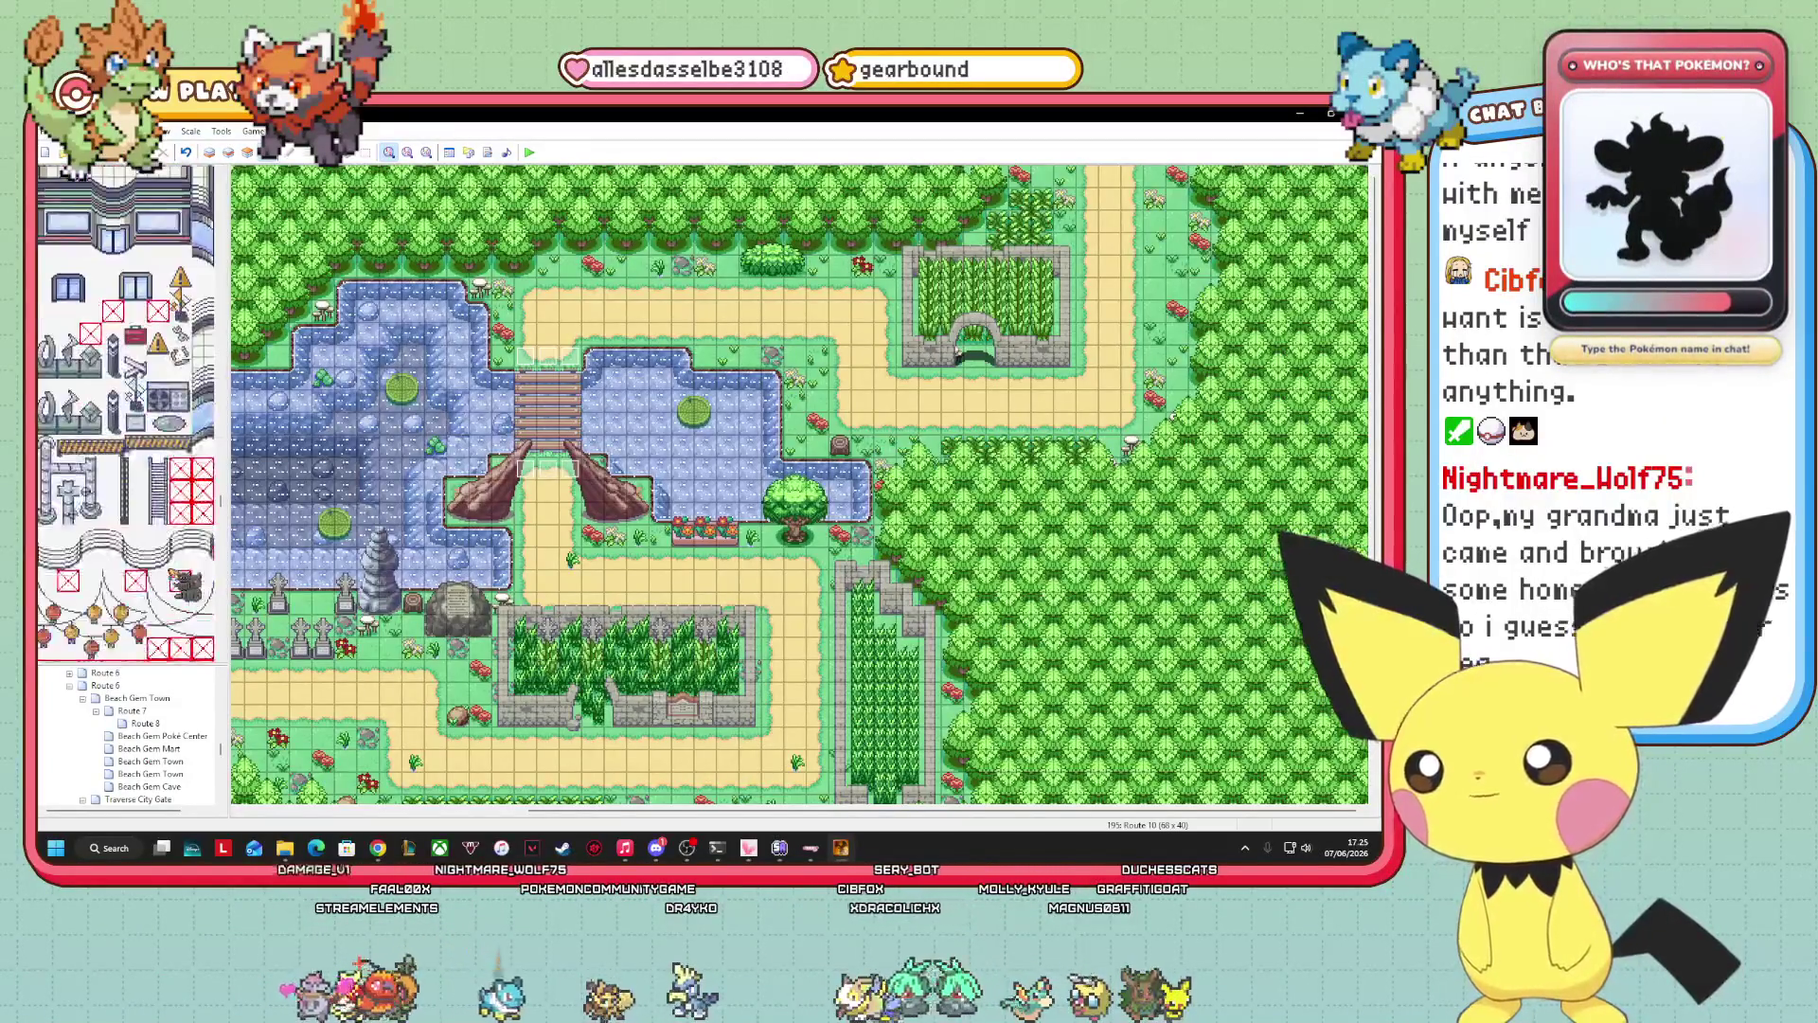
scroll(126, 413, "up", 3)
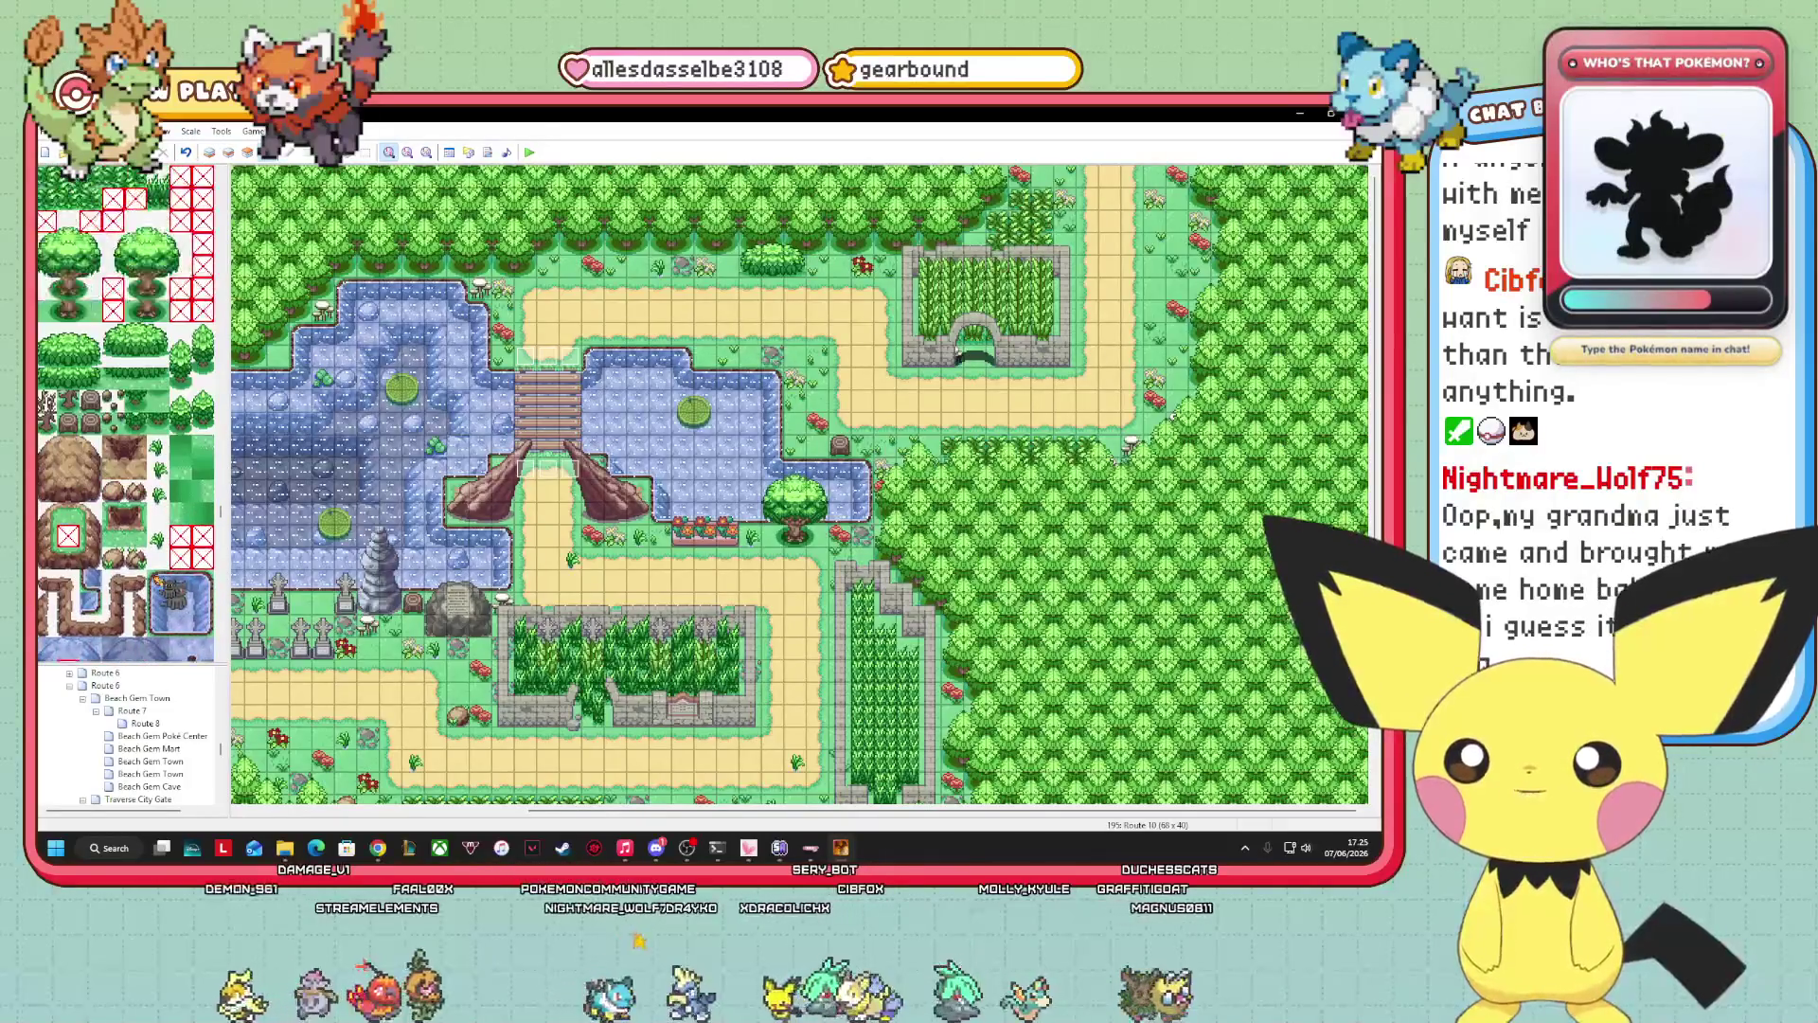
scroll(126, 414, "up", 2)
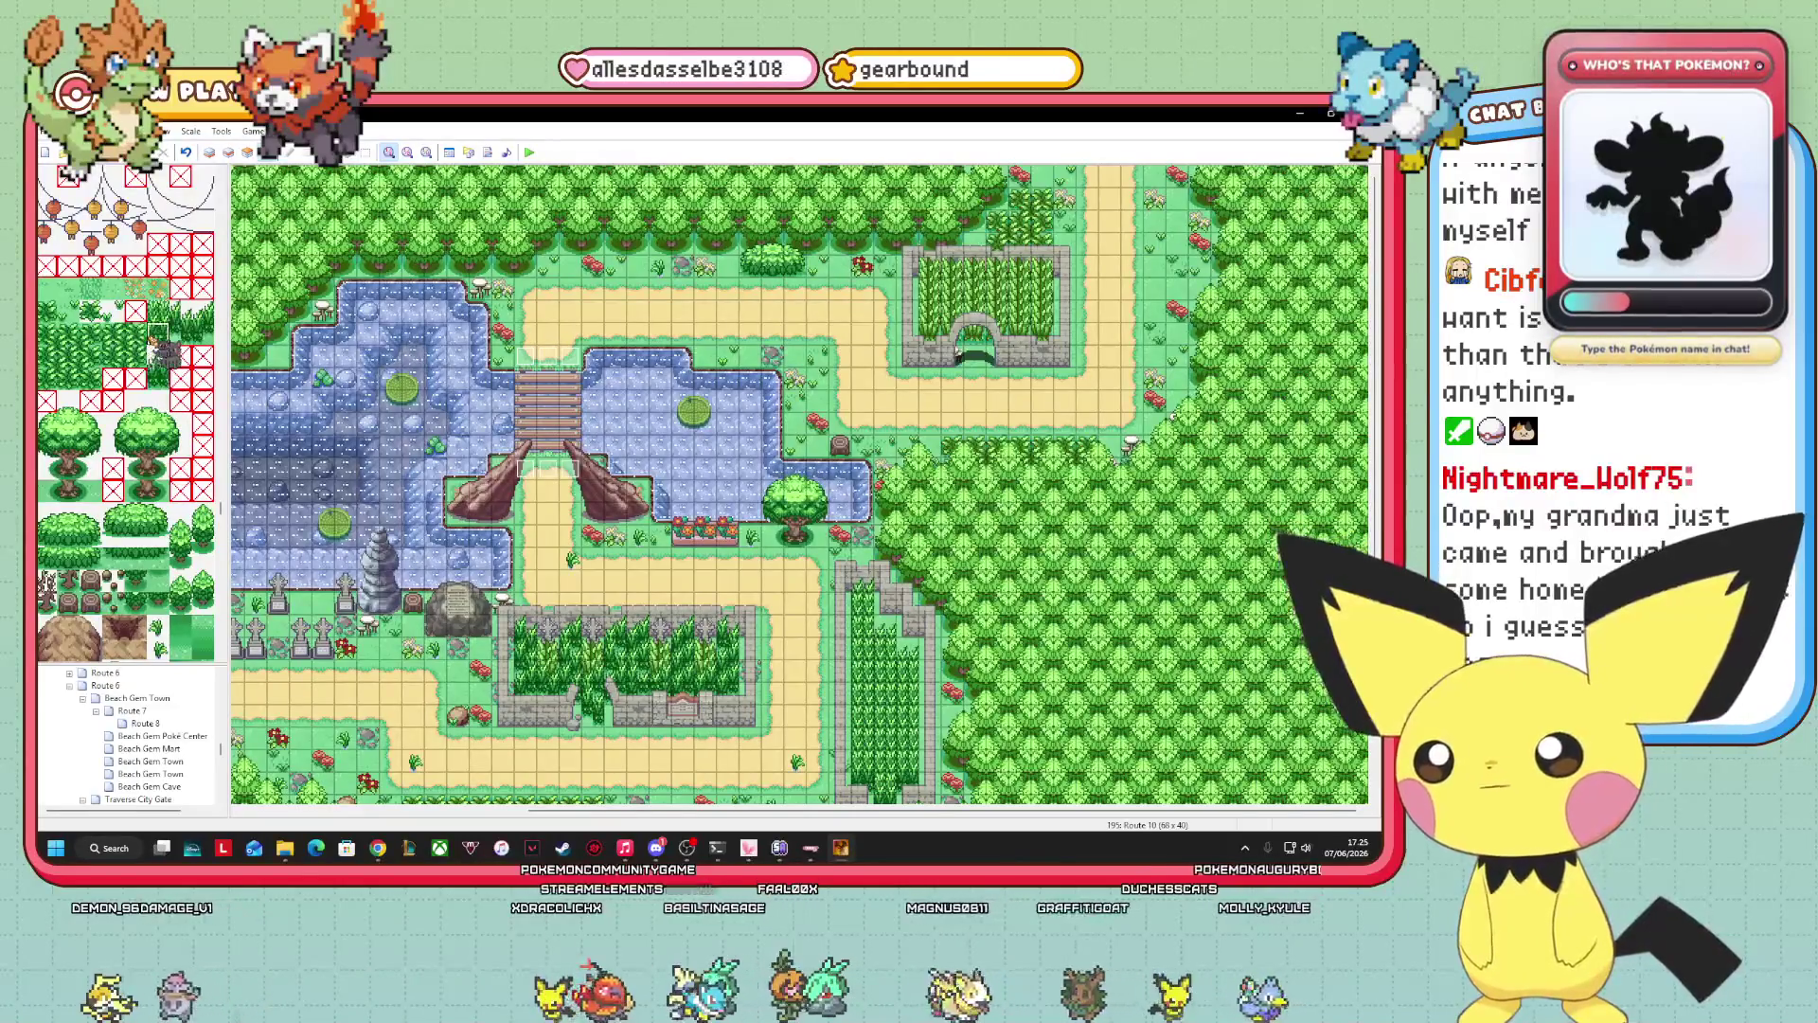
left_click(210, 152)
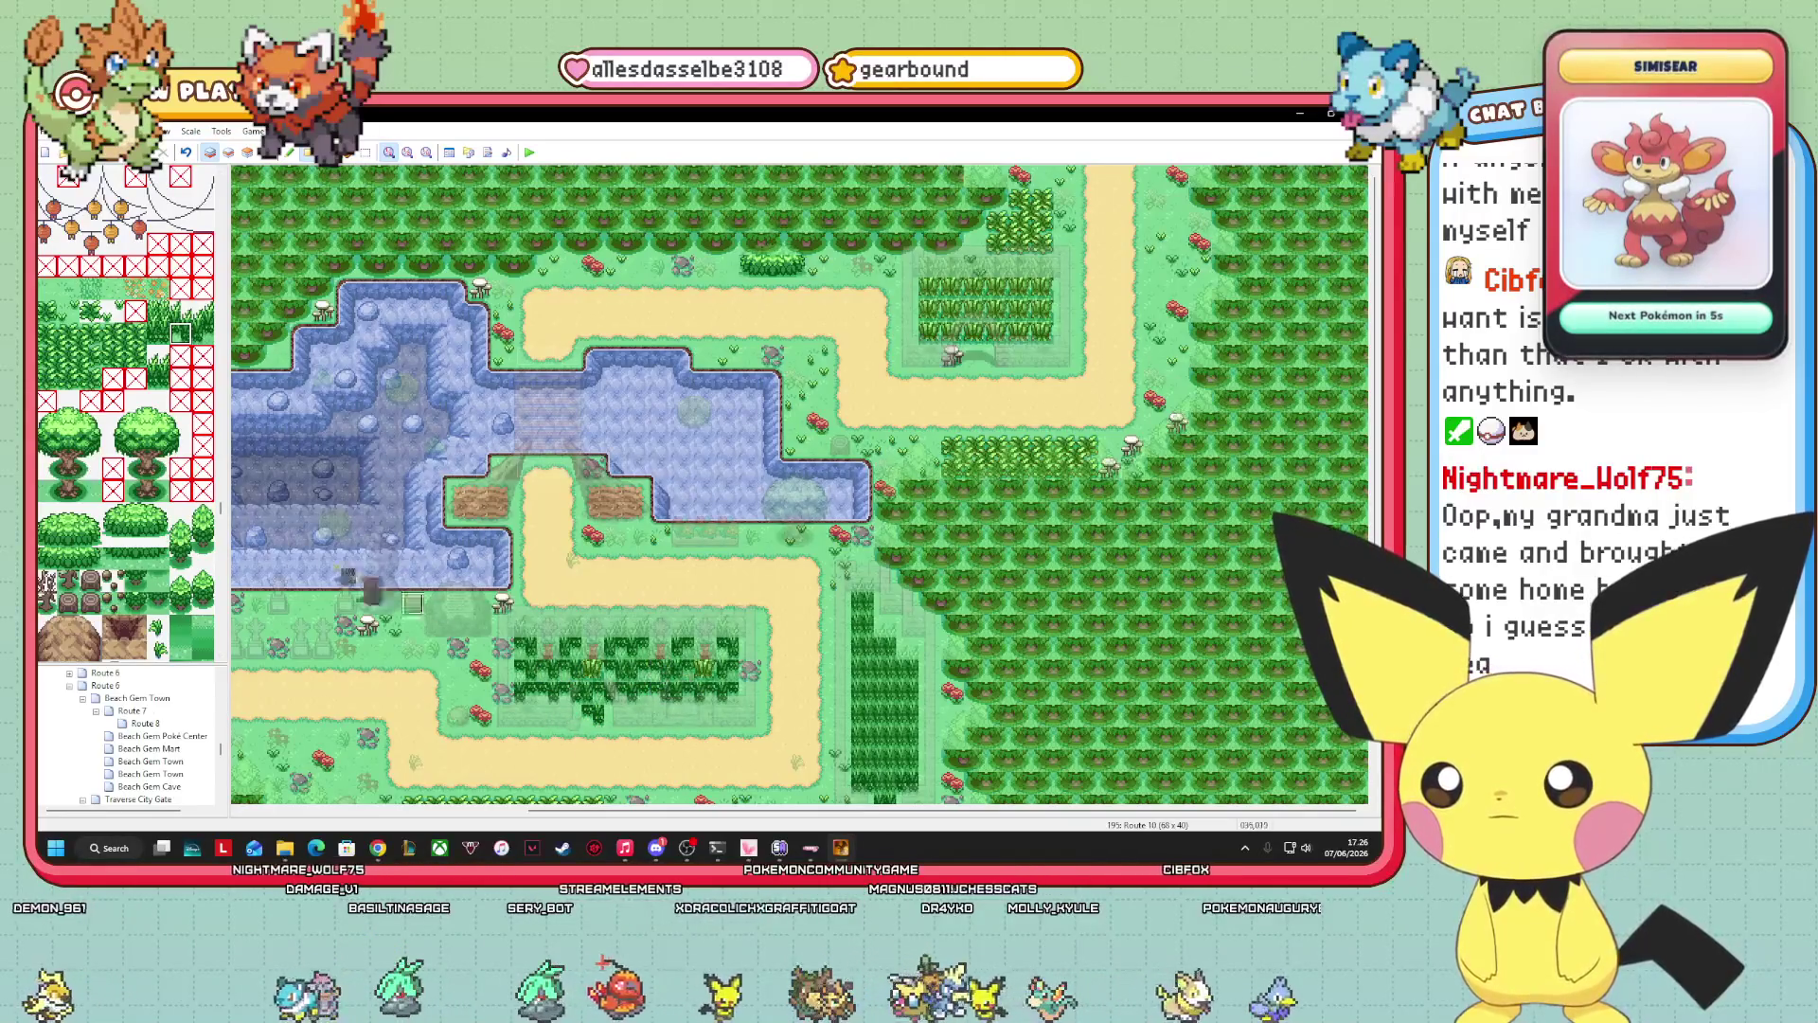
Pick up a garden tile, then compare Layers 2, 3 and 1, ending in Events mode.
right_click(625, 705)
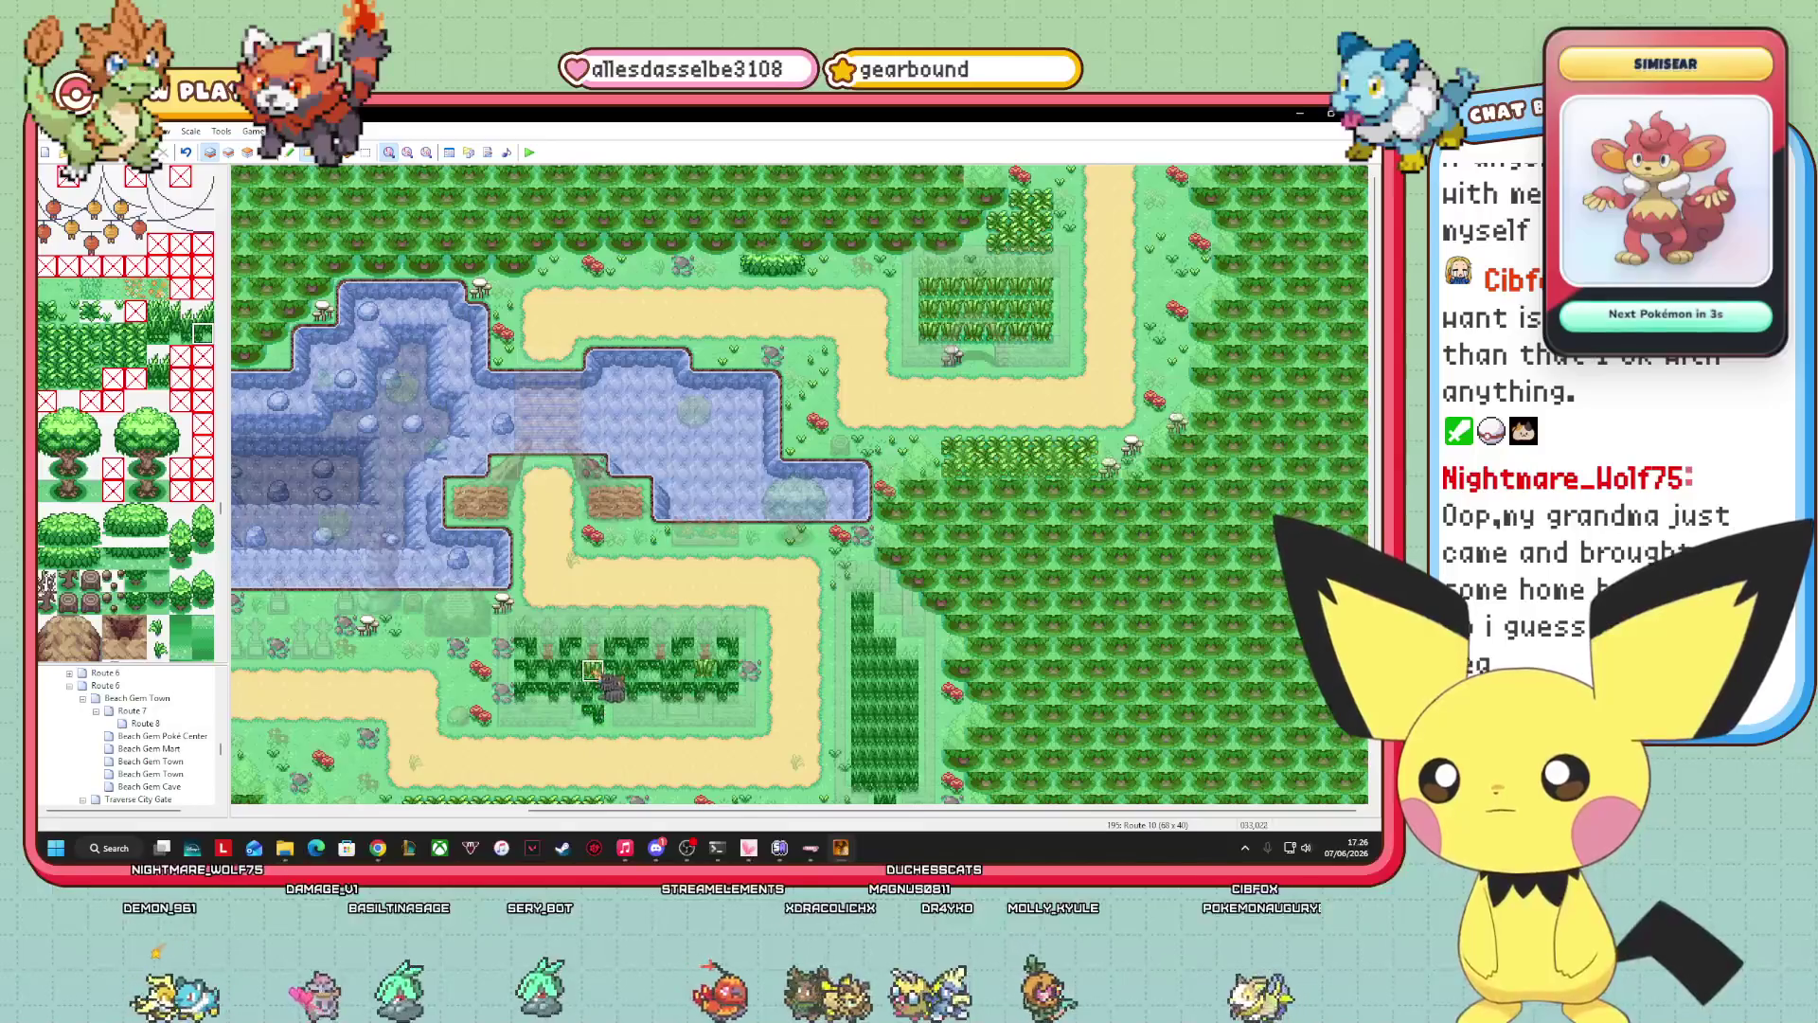
left_click(229, 152)
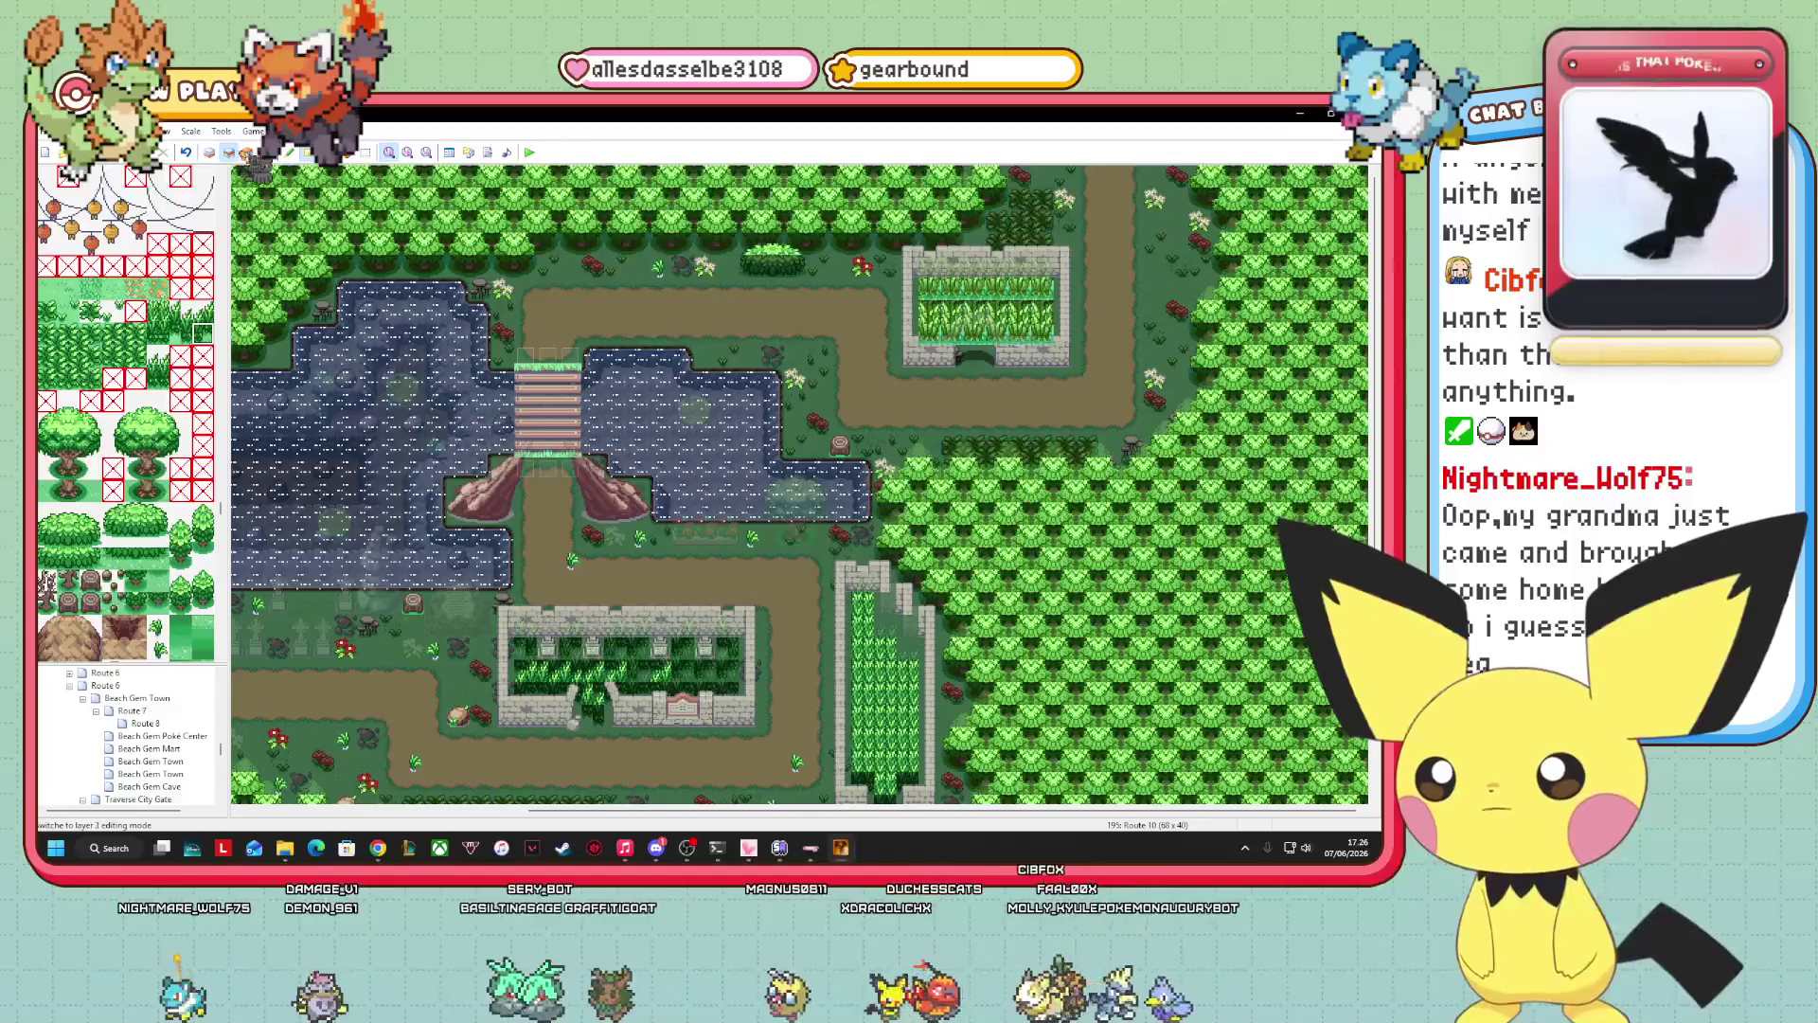
left_click(248, 153)
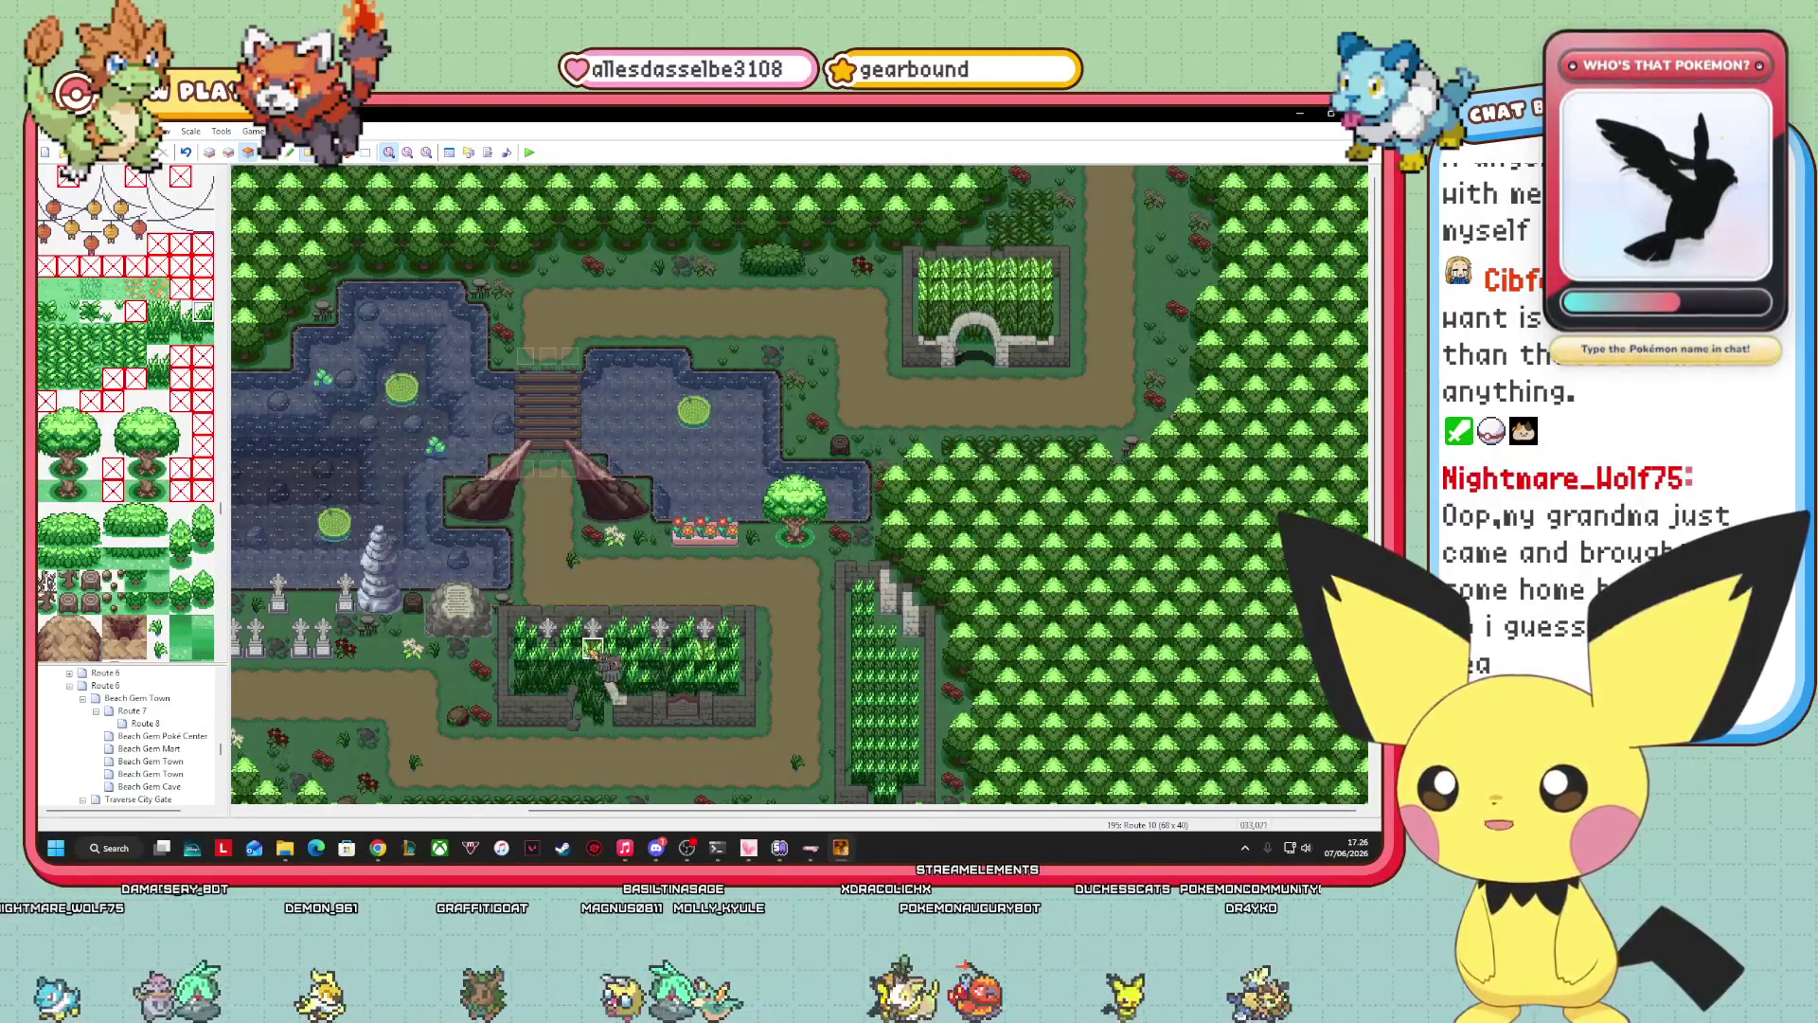
left_click(268, 152)
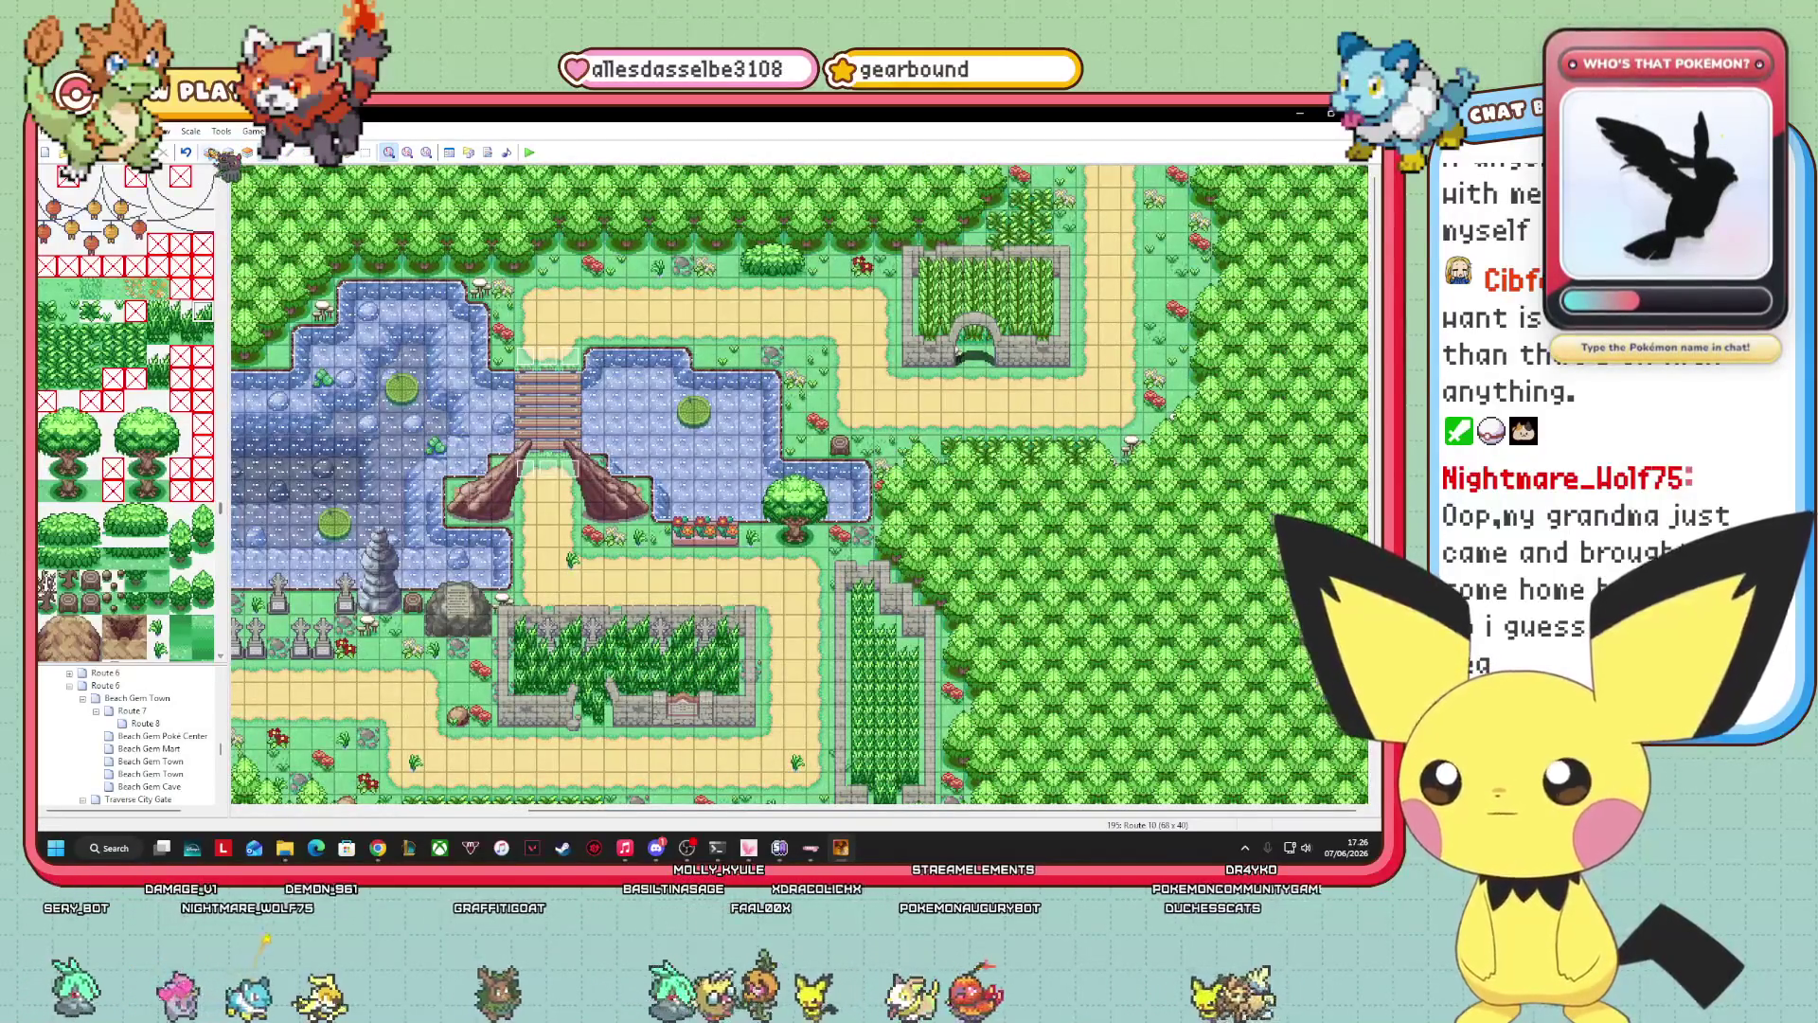
left_click(227, 154)
left_click(210, 153)
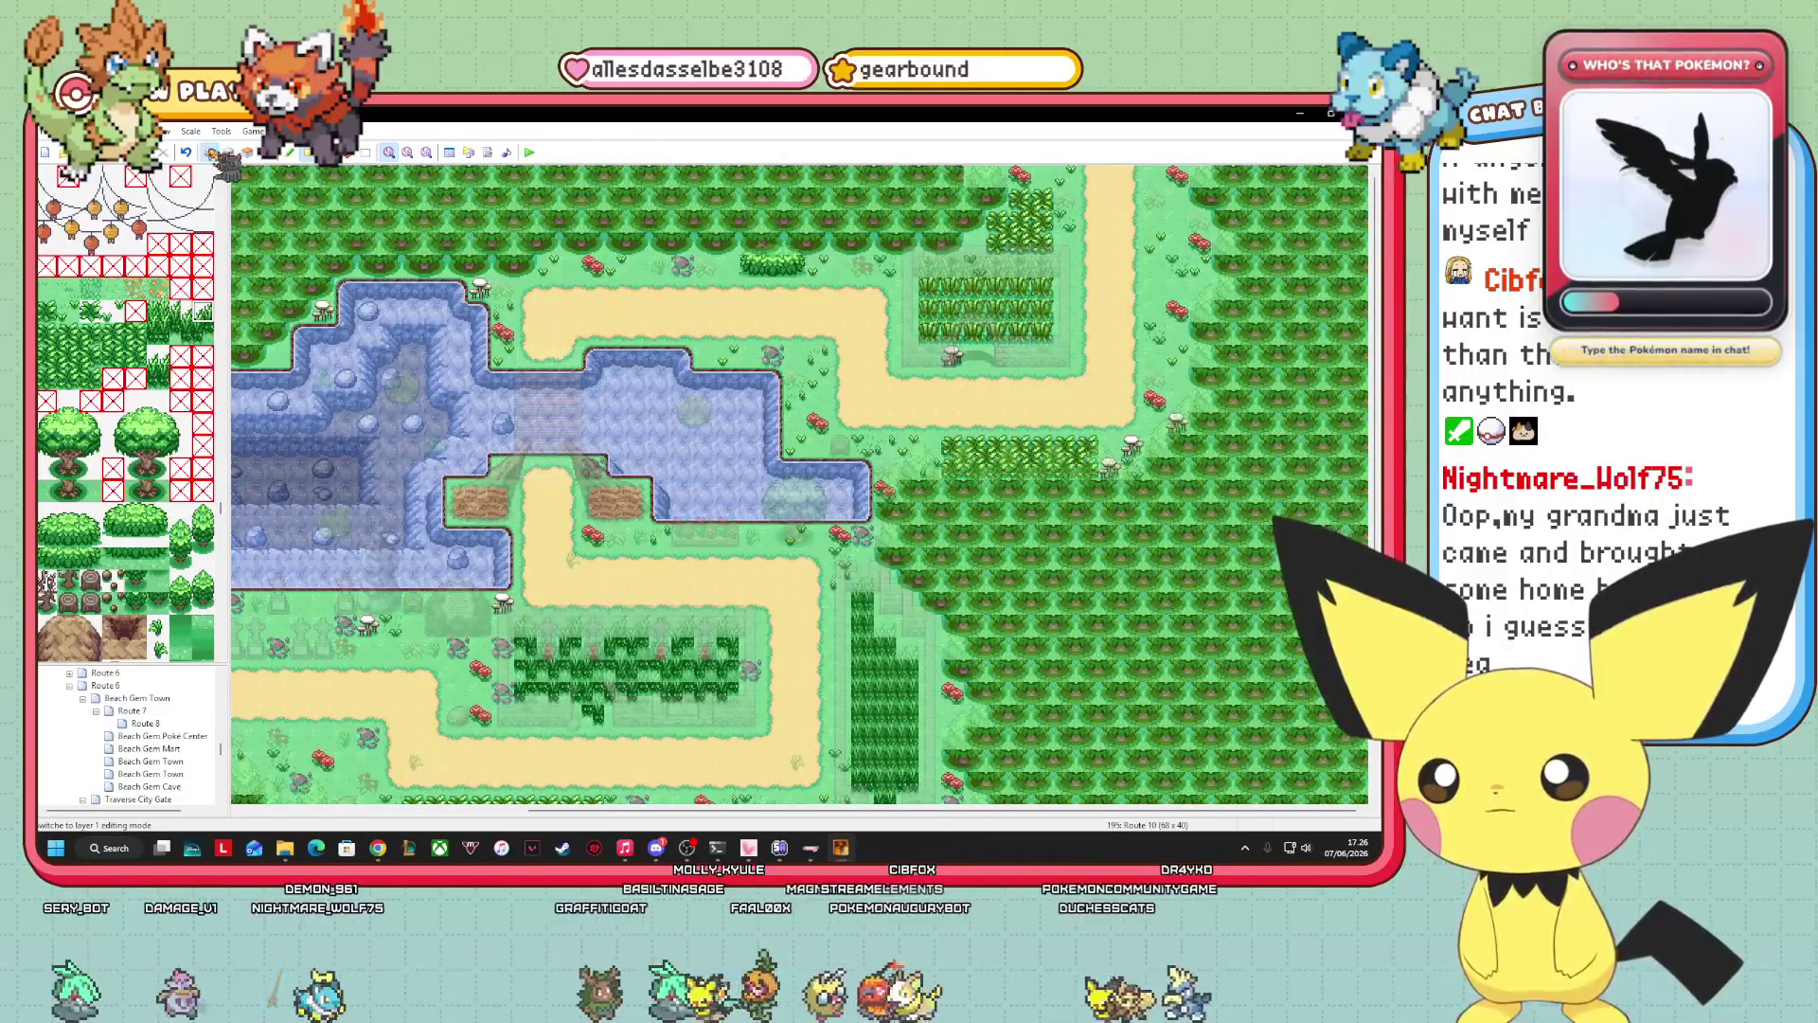
left_click(268, 151)
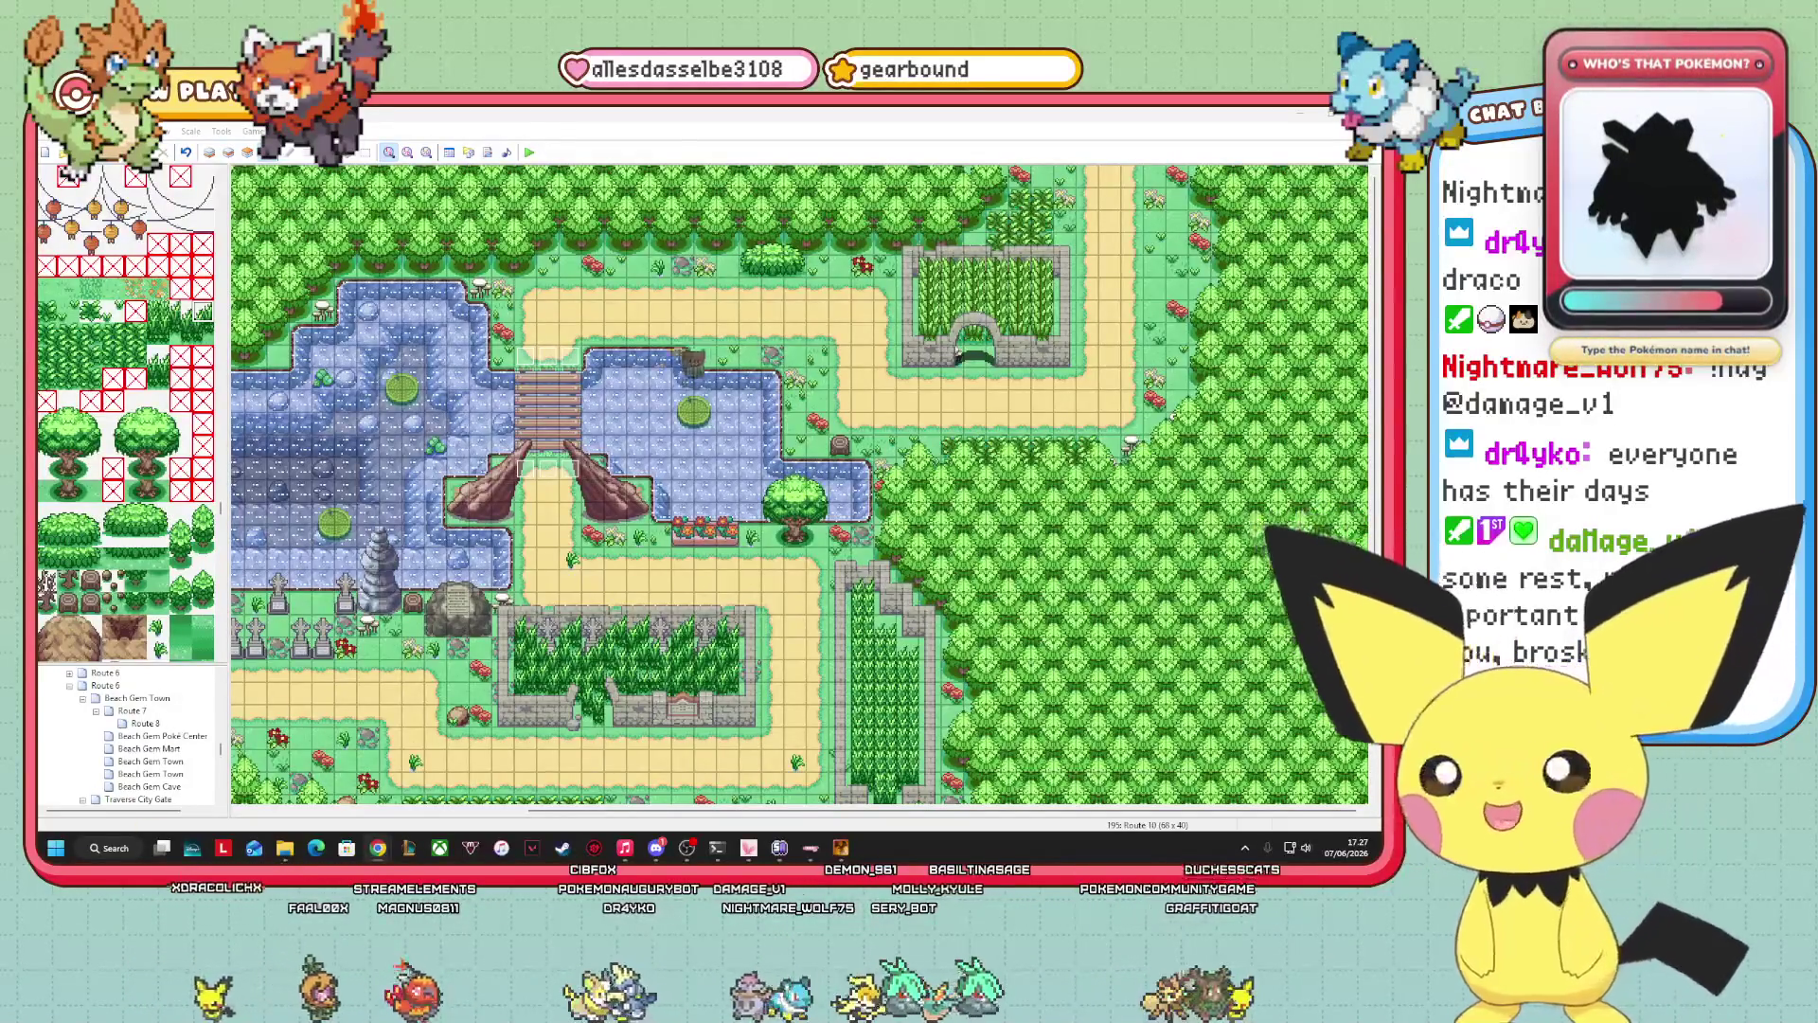
left_click_drag(558, 812, 541, 812)
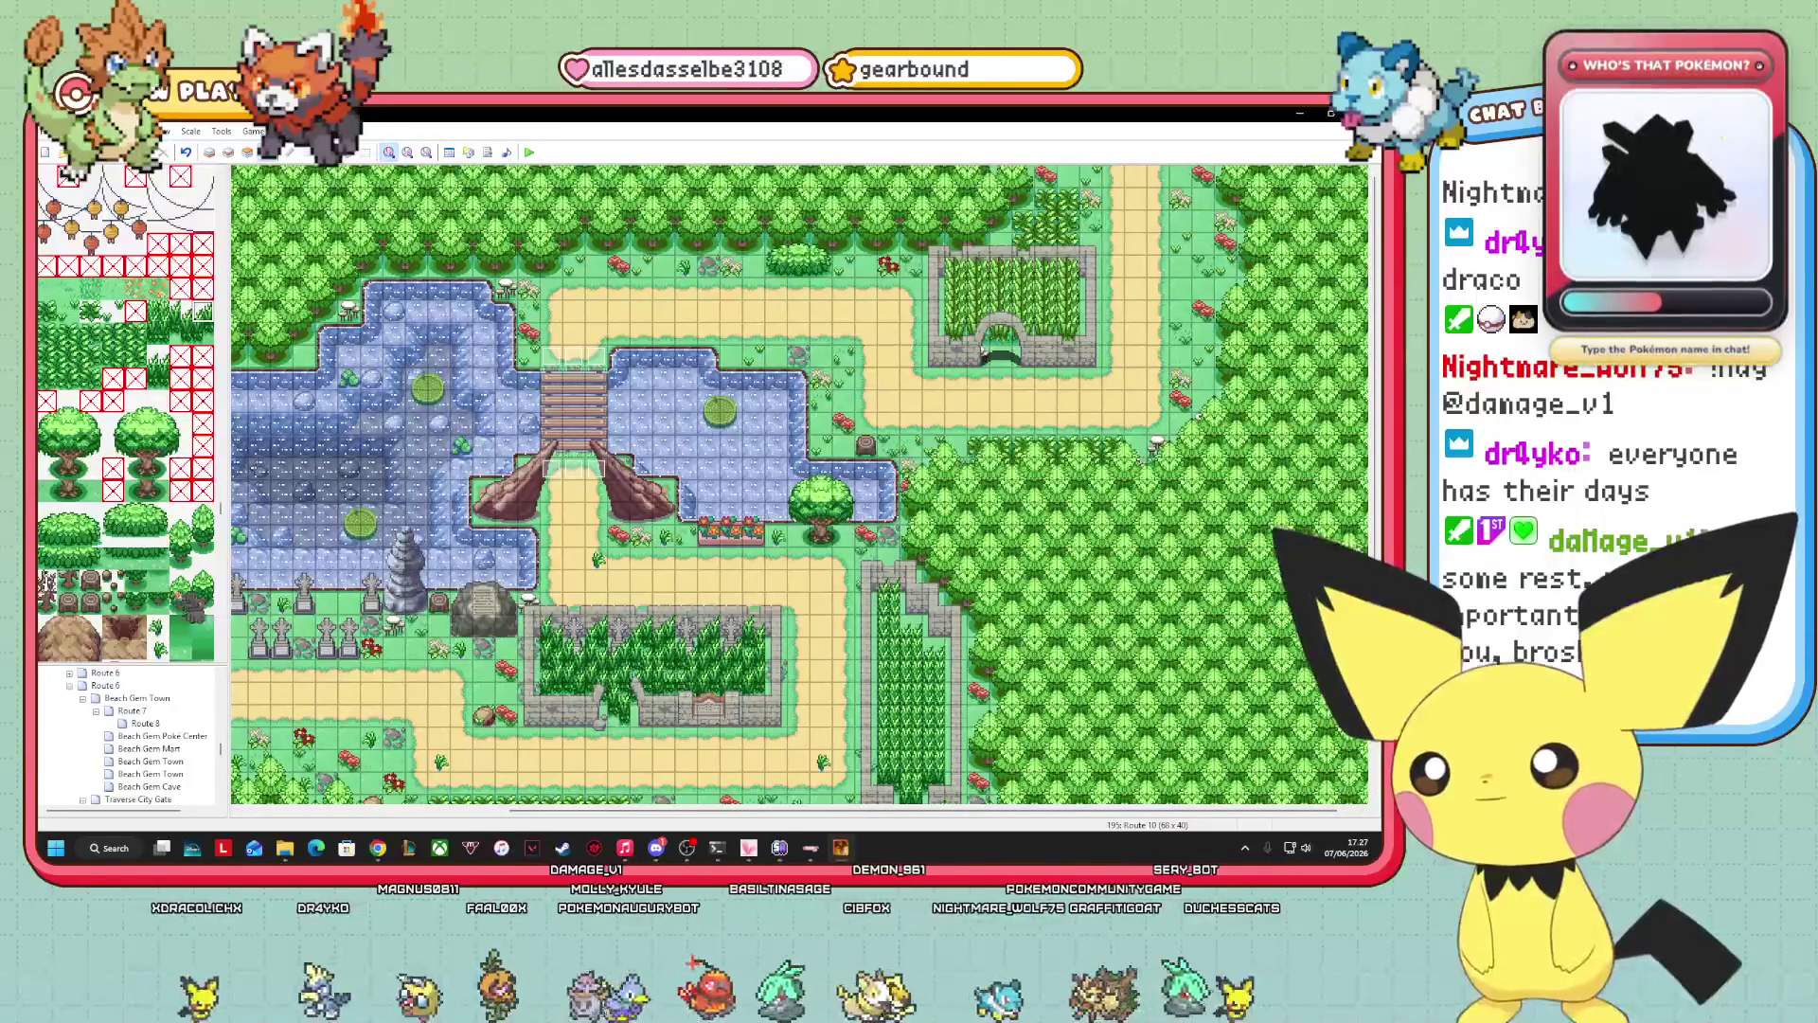
left_click(180, 559)
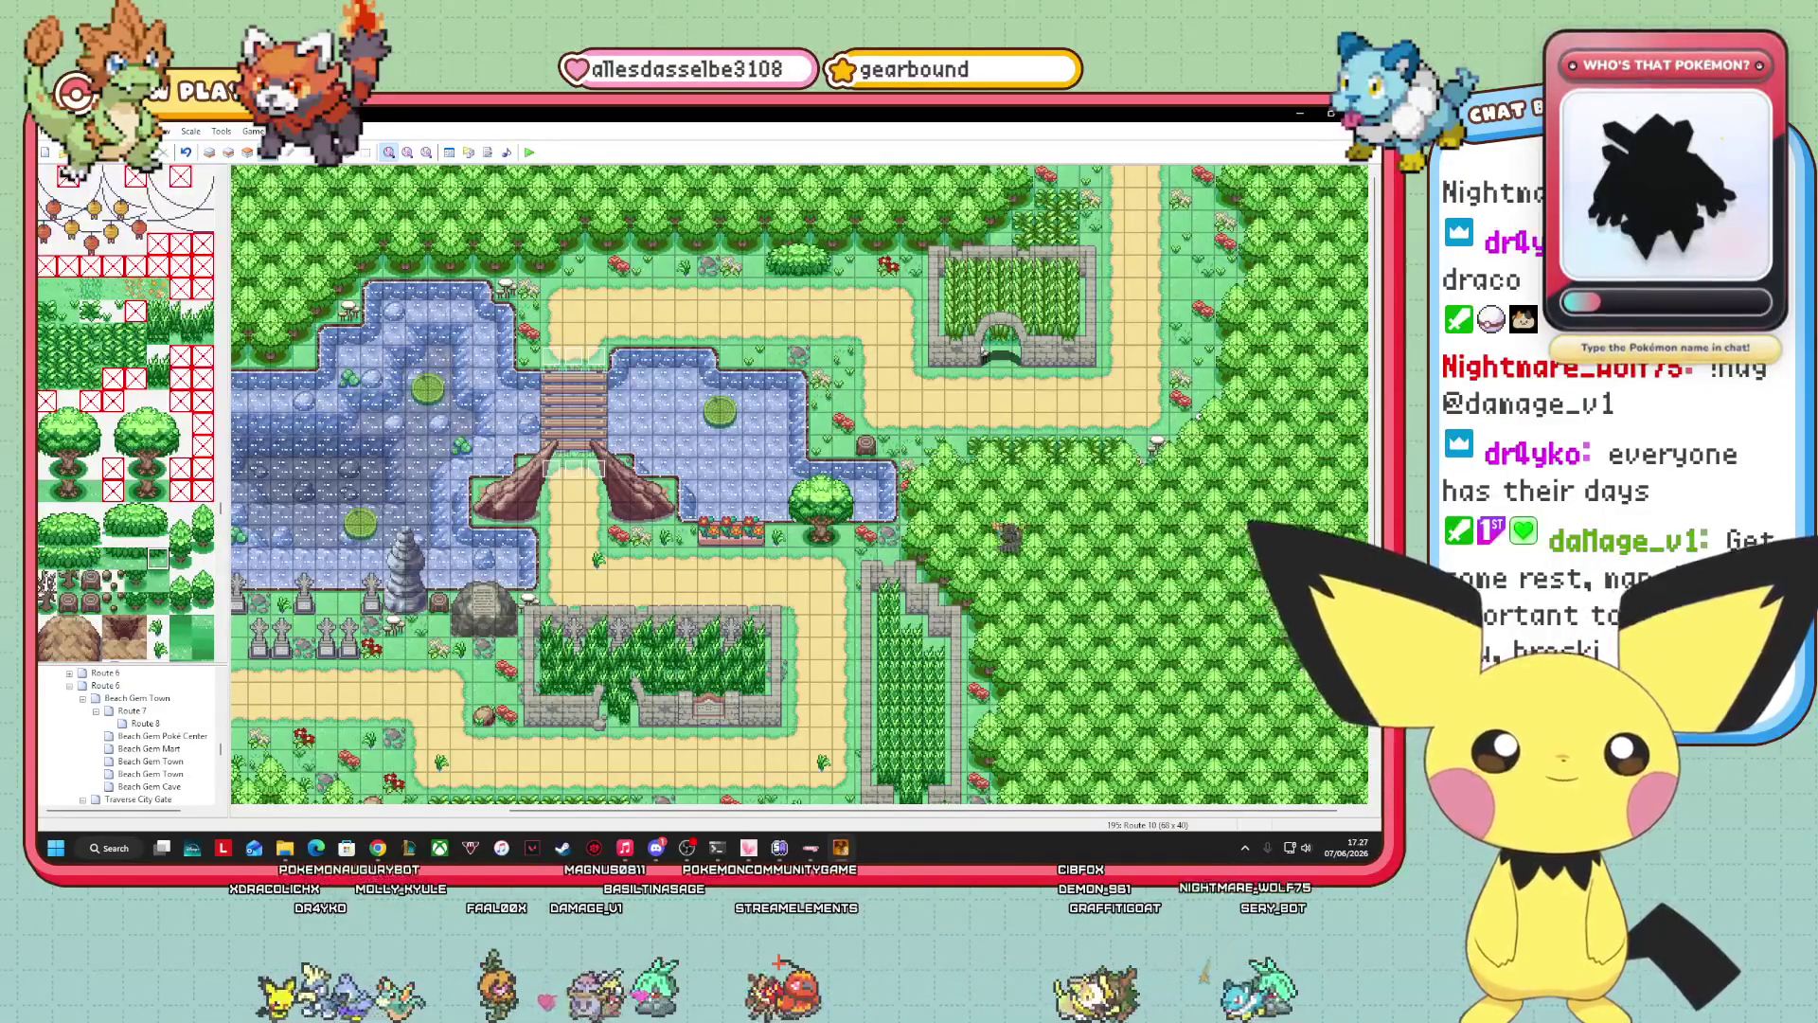
scroll(800, 483, "down", 5)
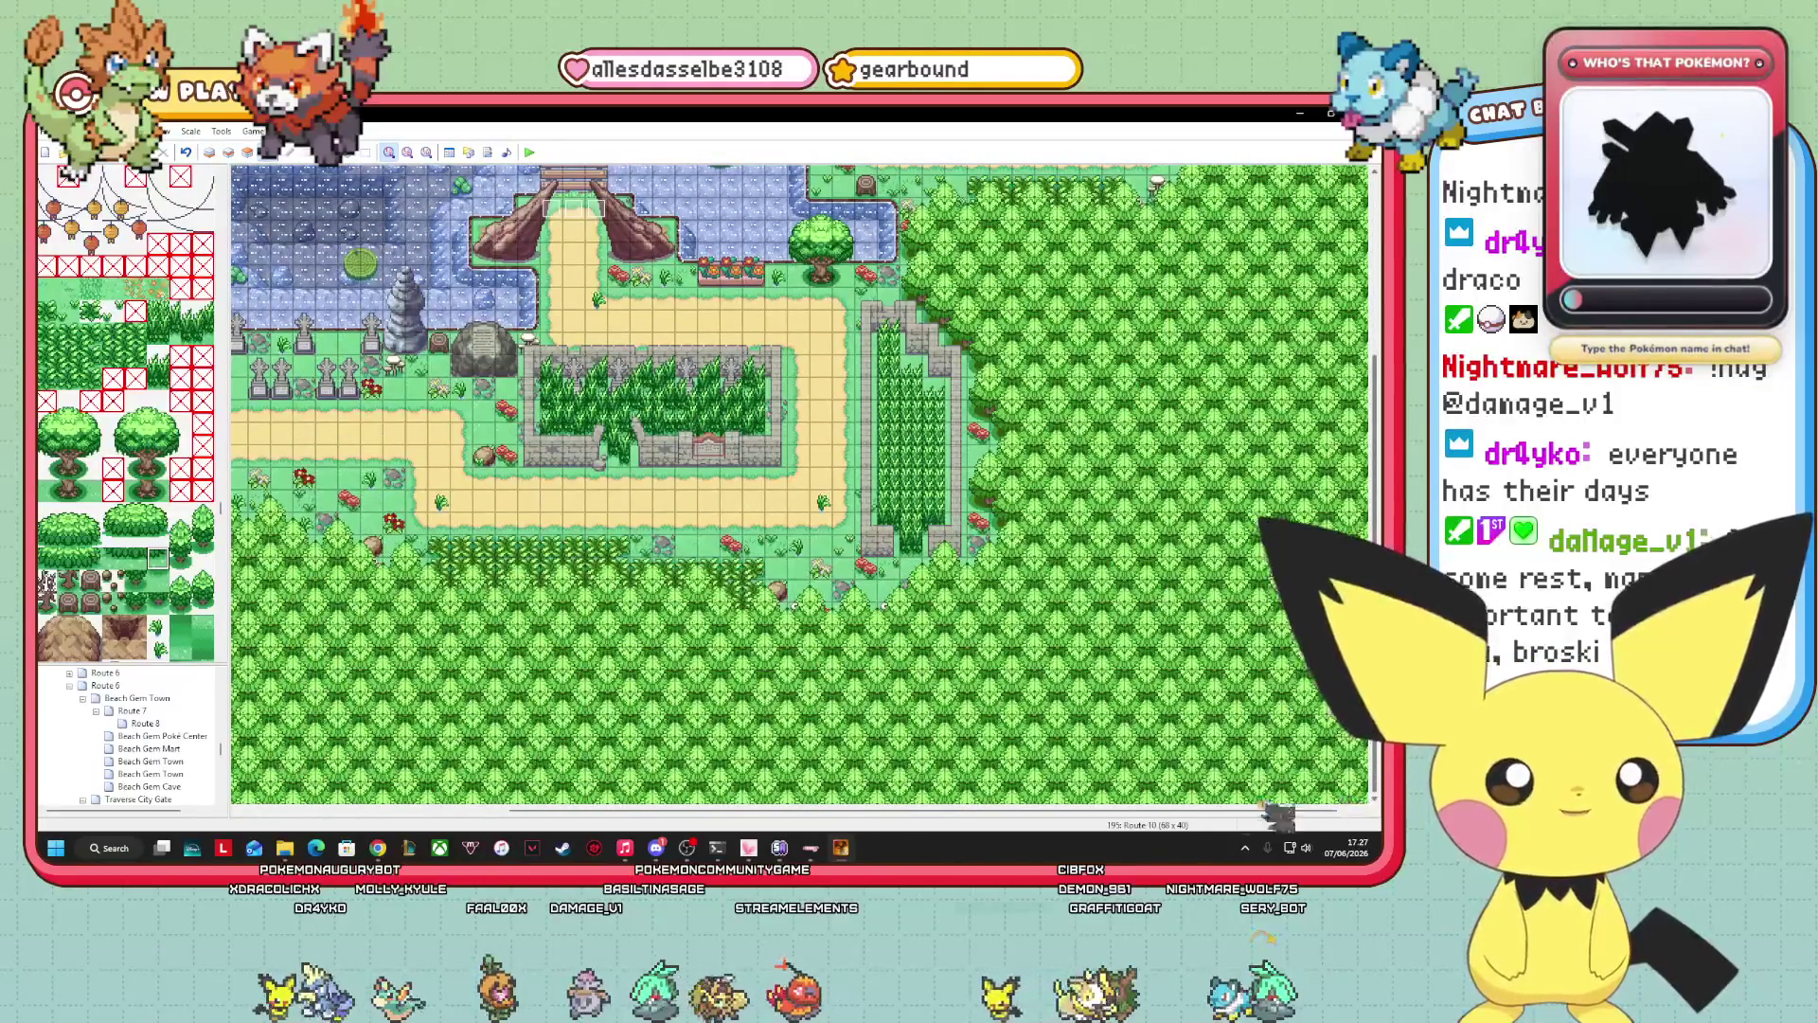
scroll(800, 483, "left", 1)
scroll(800, 483, "up", 5)
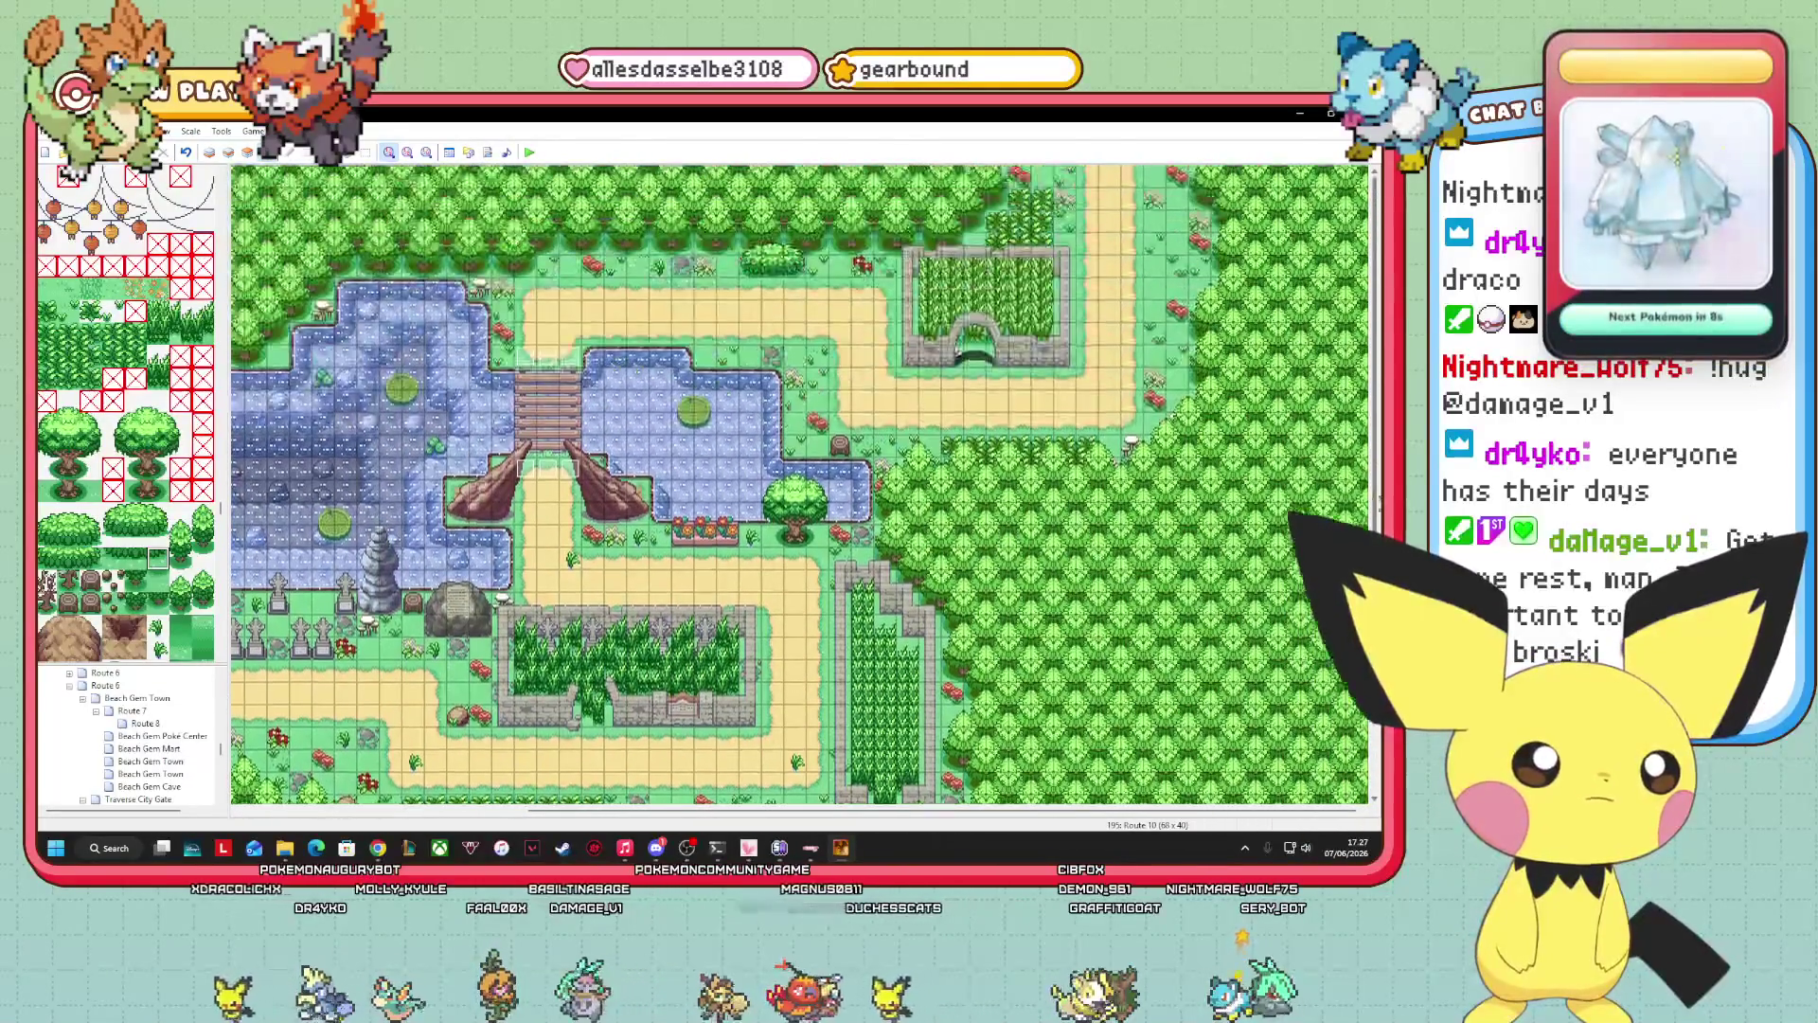
scroll(182, 763, "down", 5)
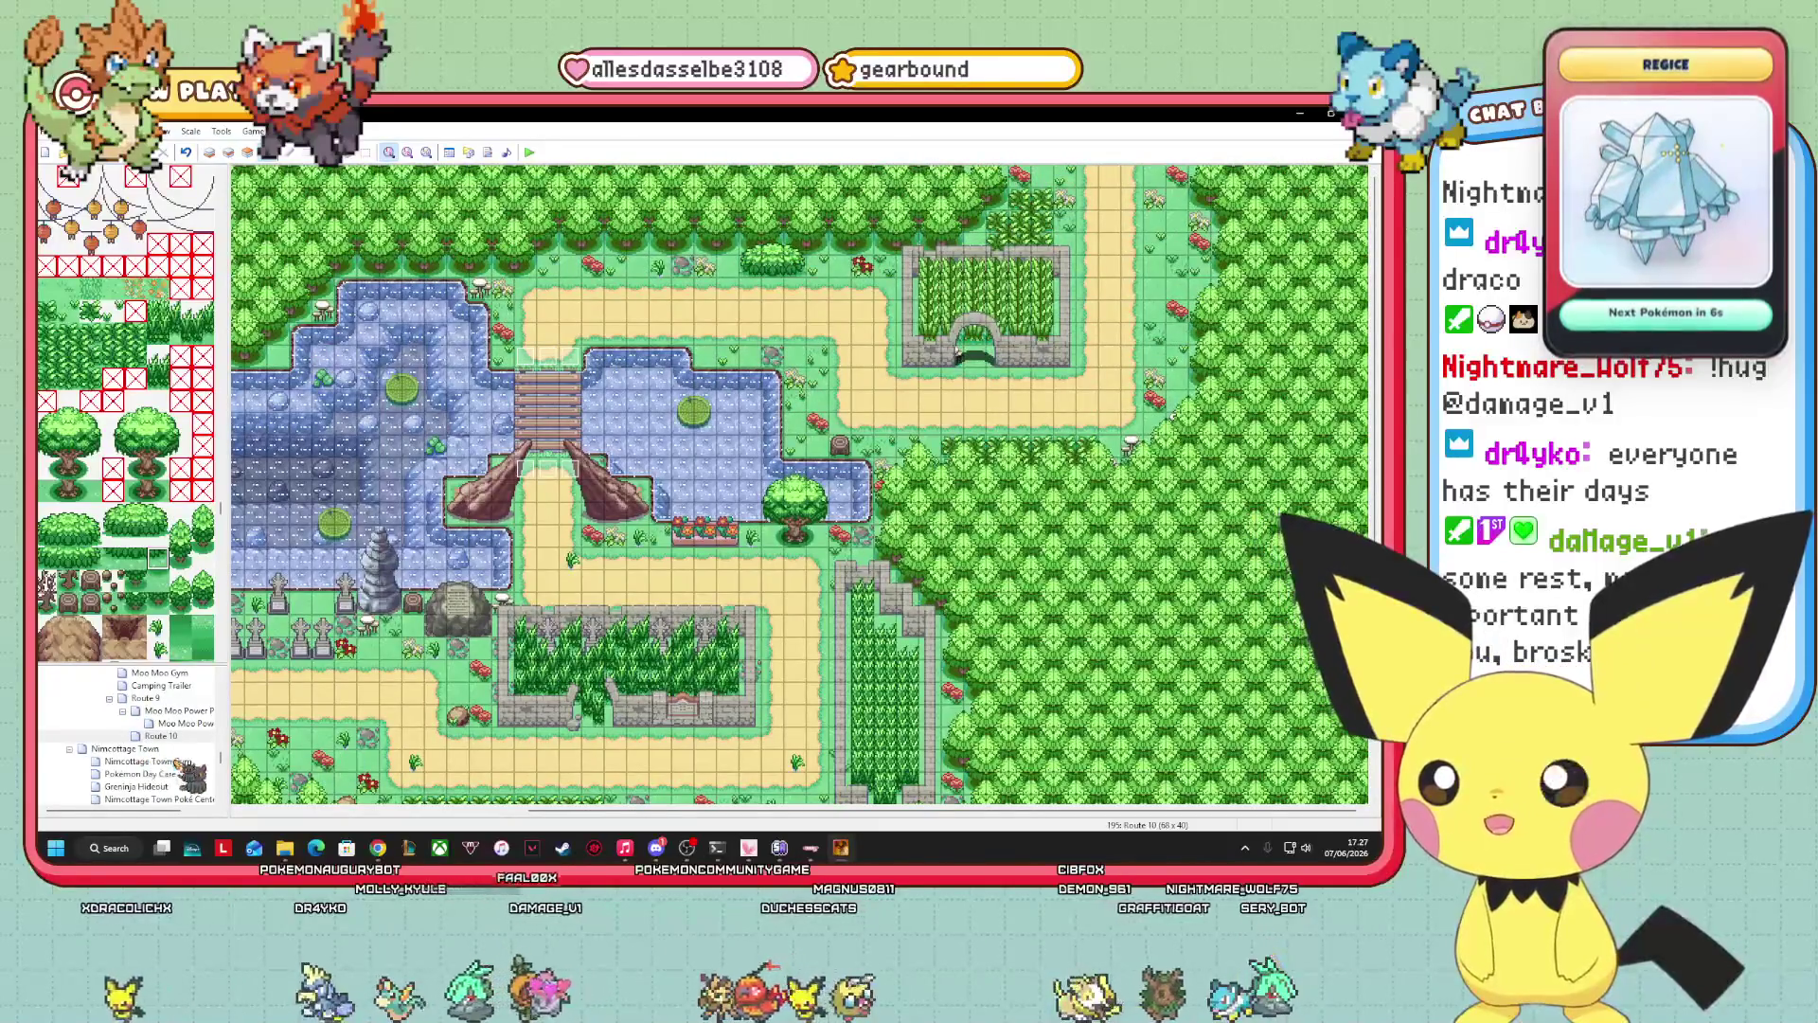
left_click_drag(556, 810, 241, 812)
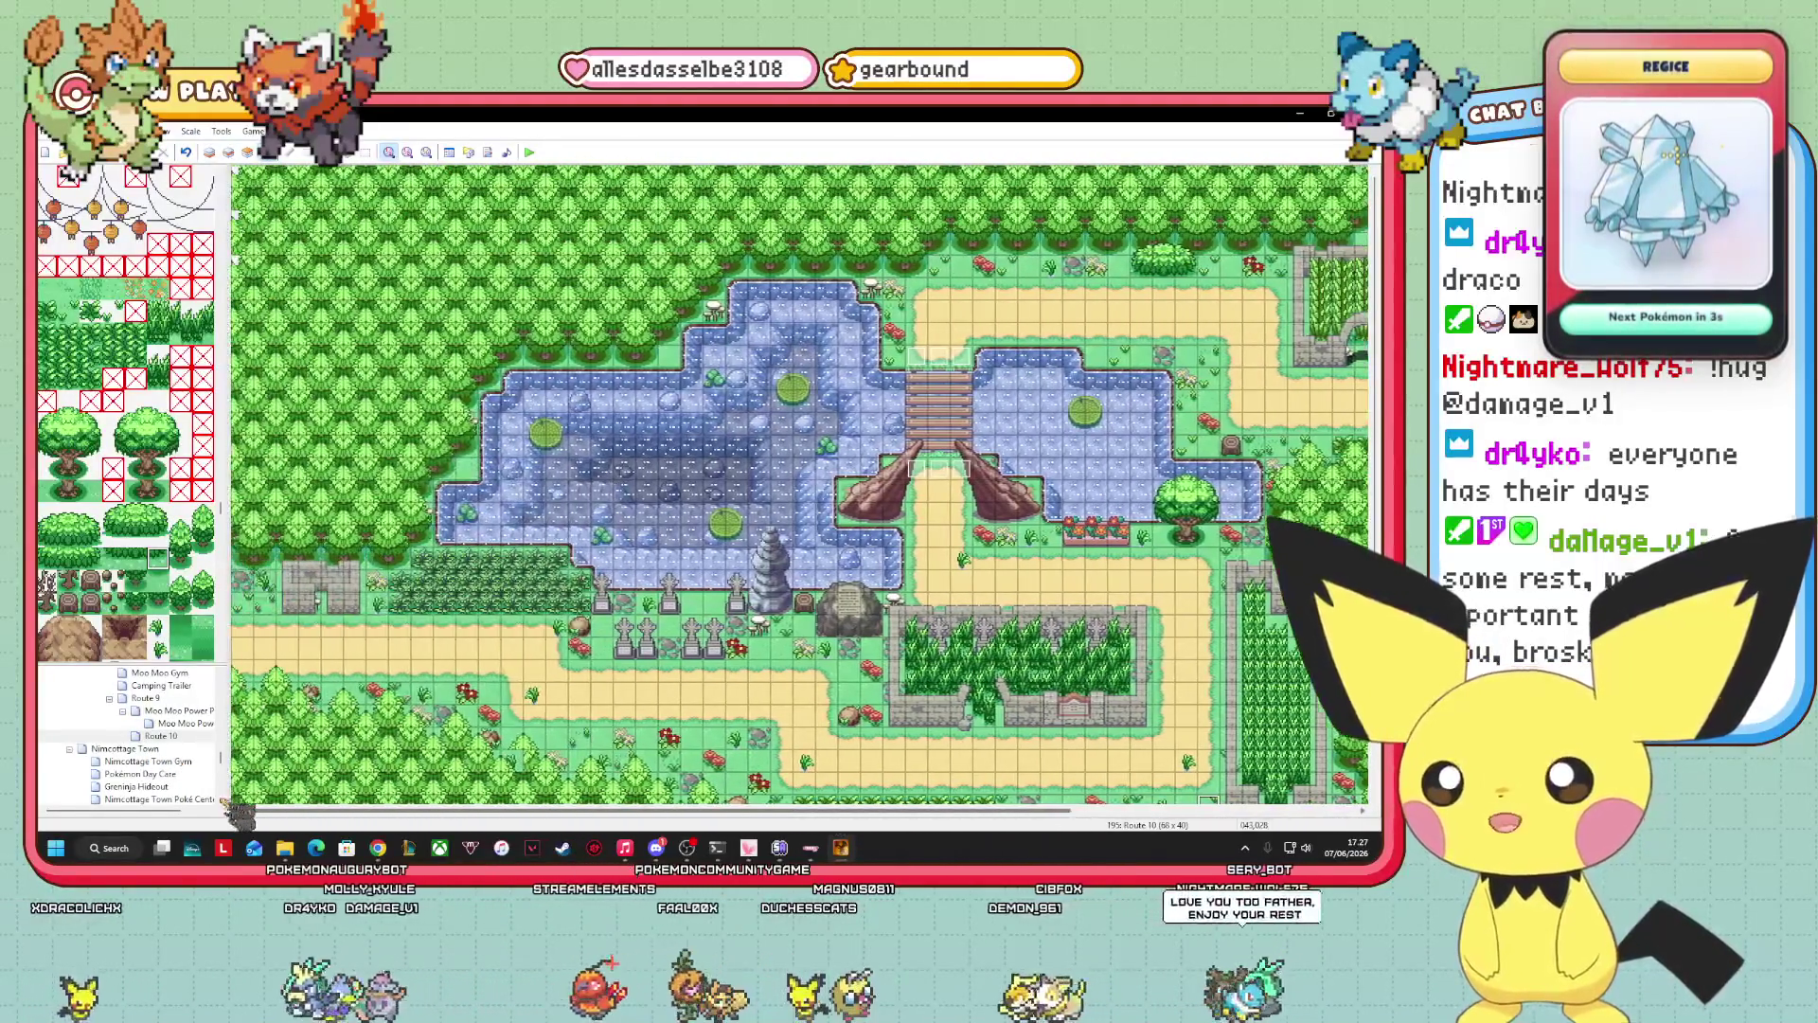
Resize Route 10 to 68 by 48 tiles in Map Properties, then select Layer 1.
right_click(182, 735)
left_click(253, 628)
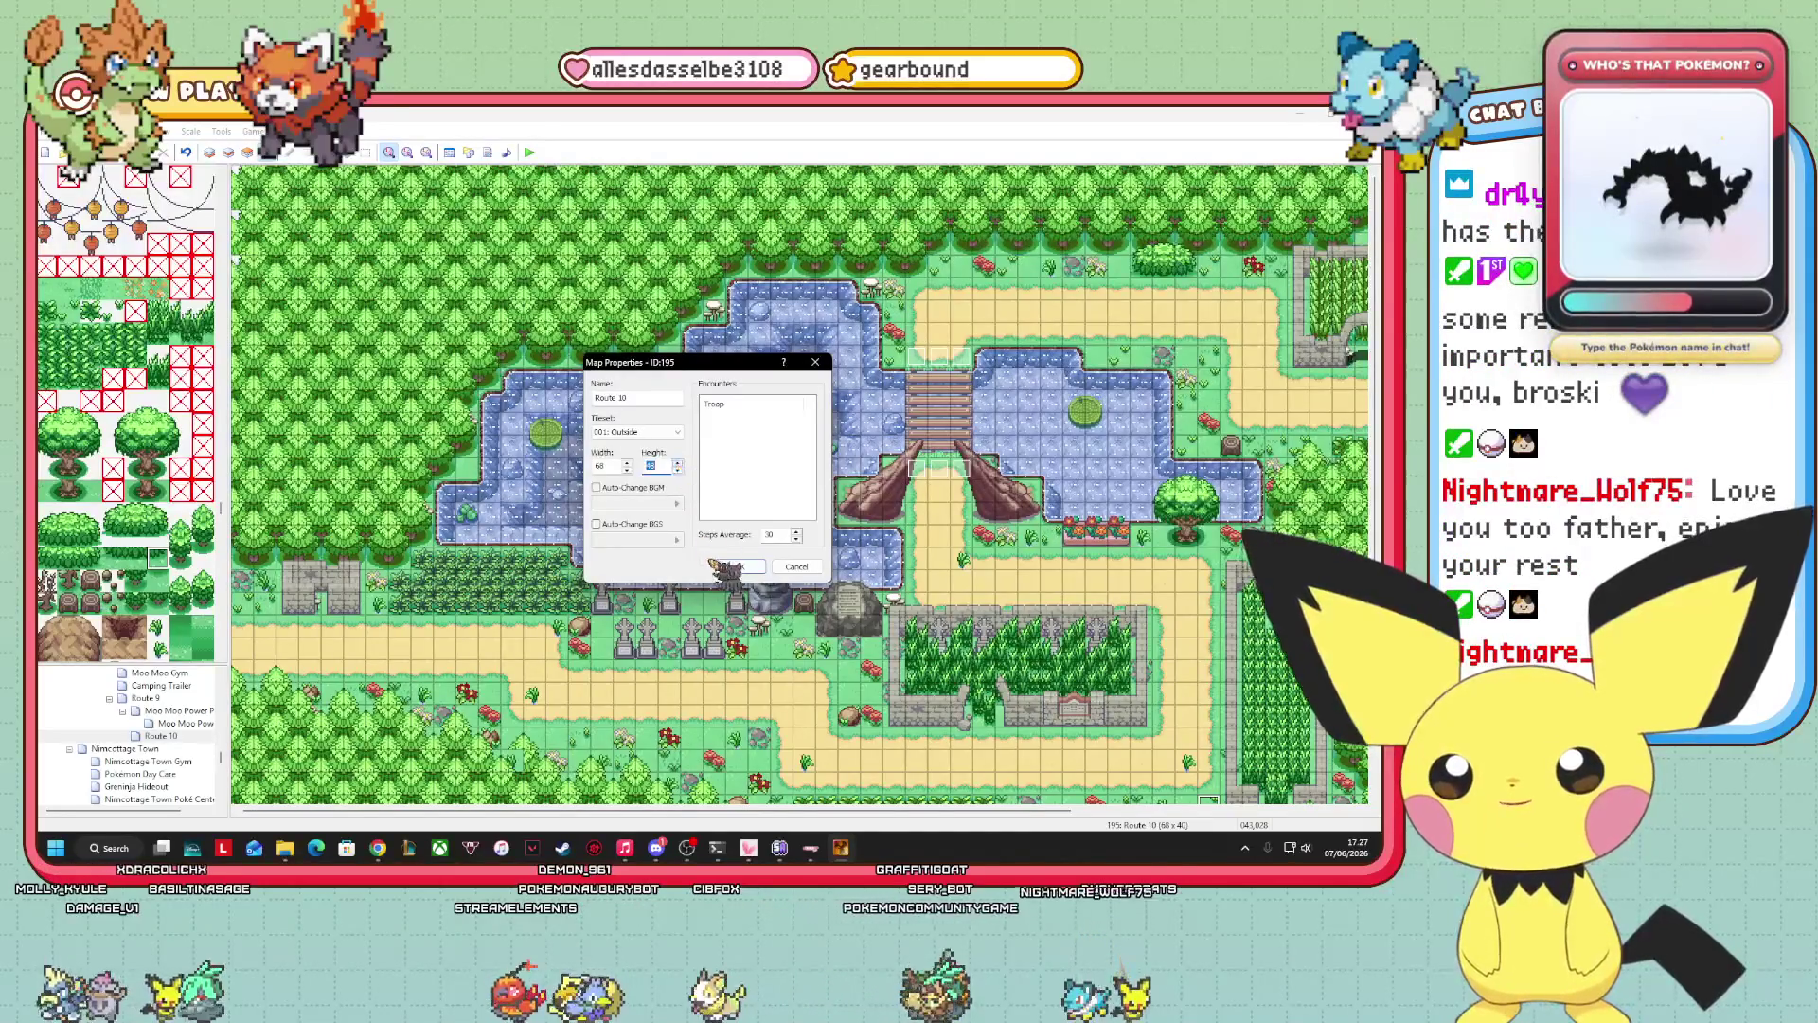
left_click(737, 566)
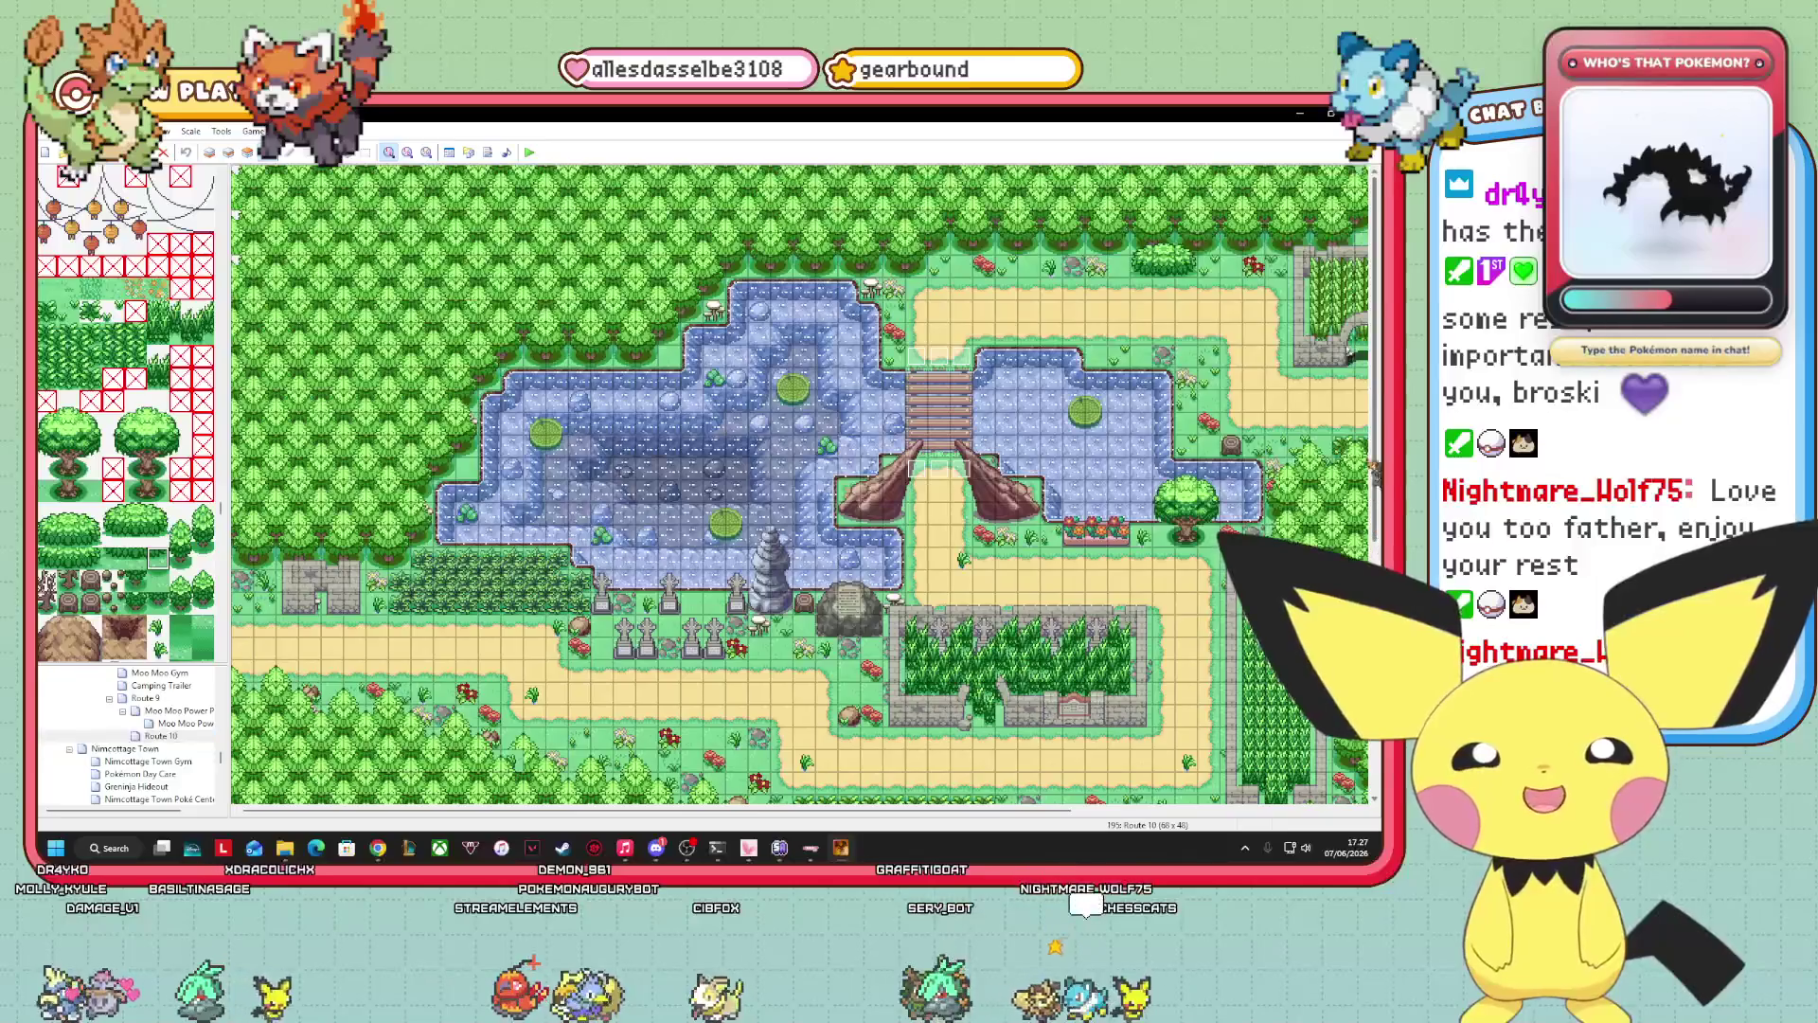
scroll(800, 483, "down", 5)
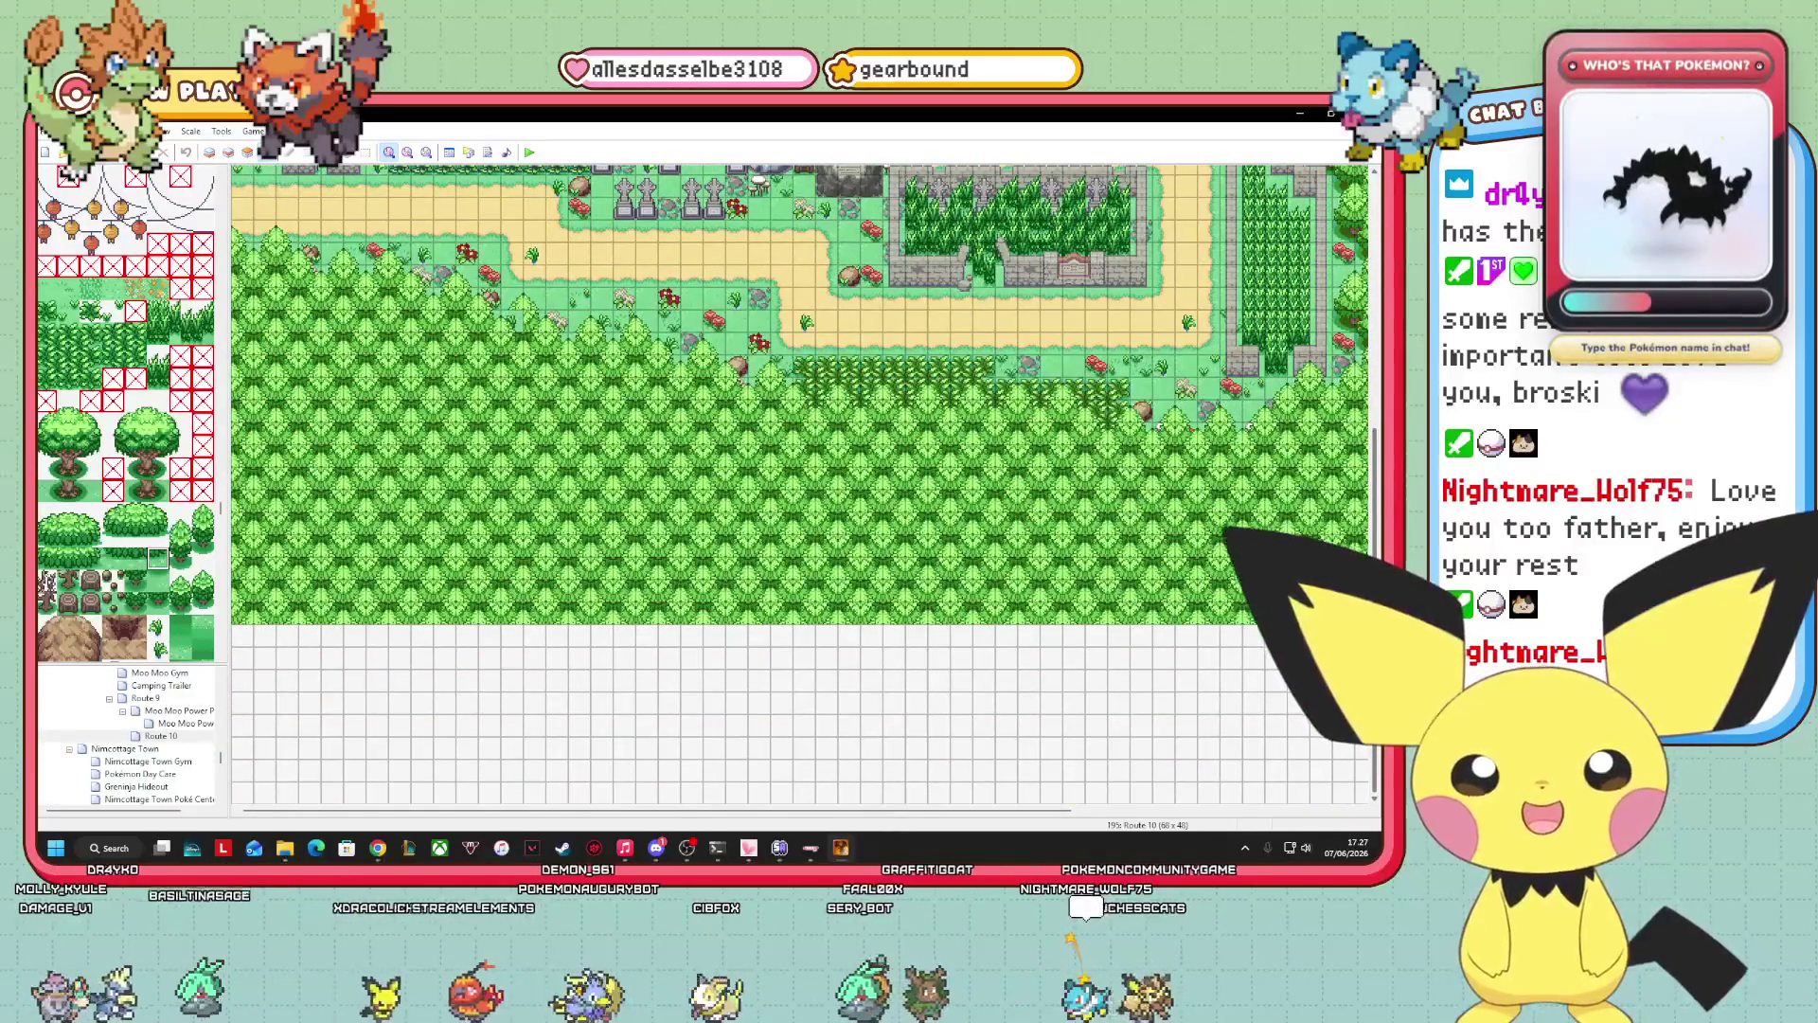
scroll(800, 483, "up", 5)
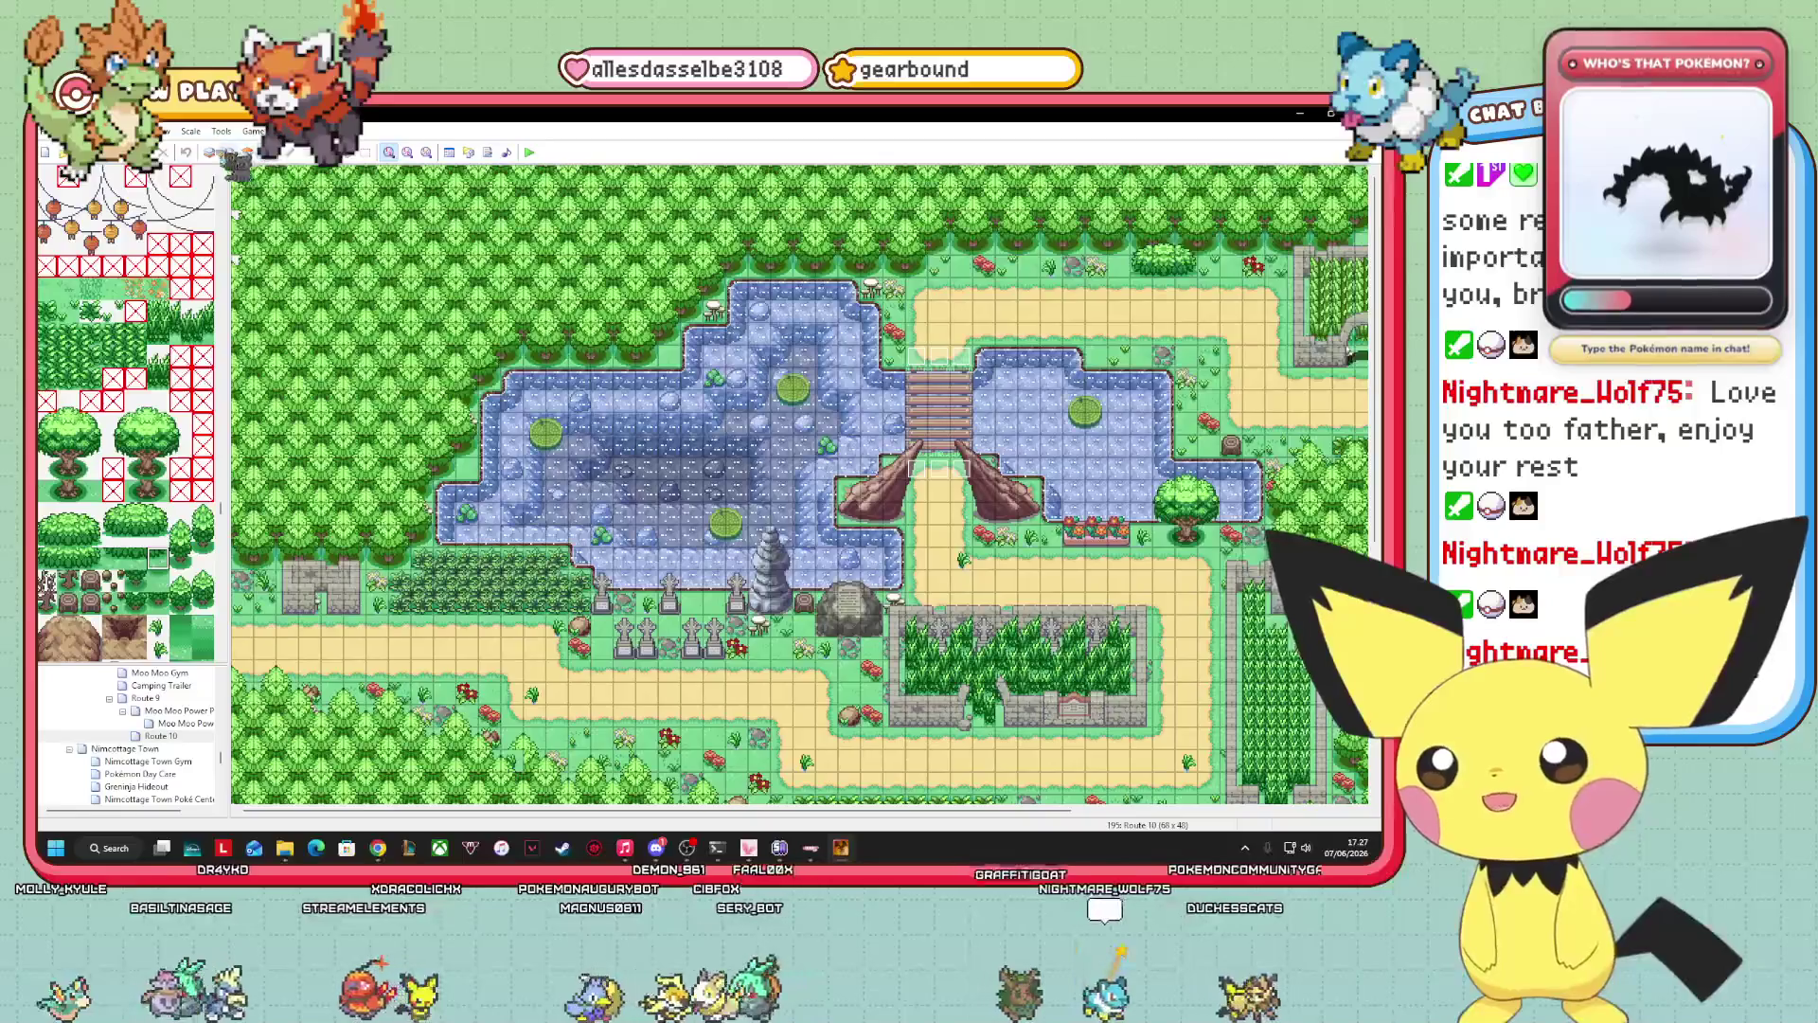
left_click(209, 152)
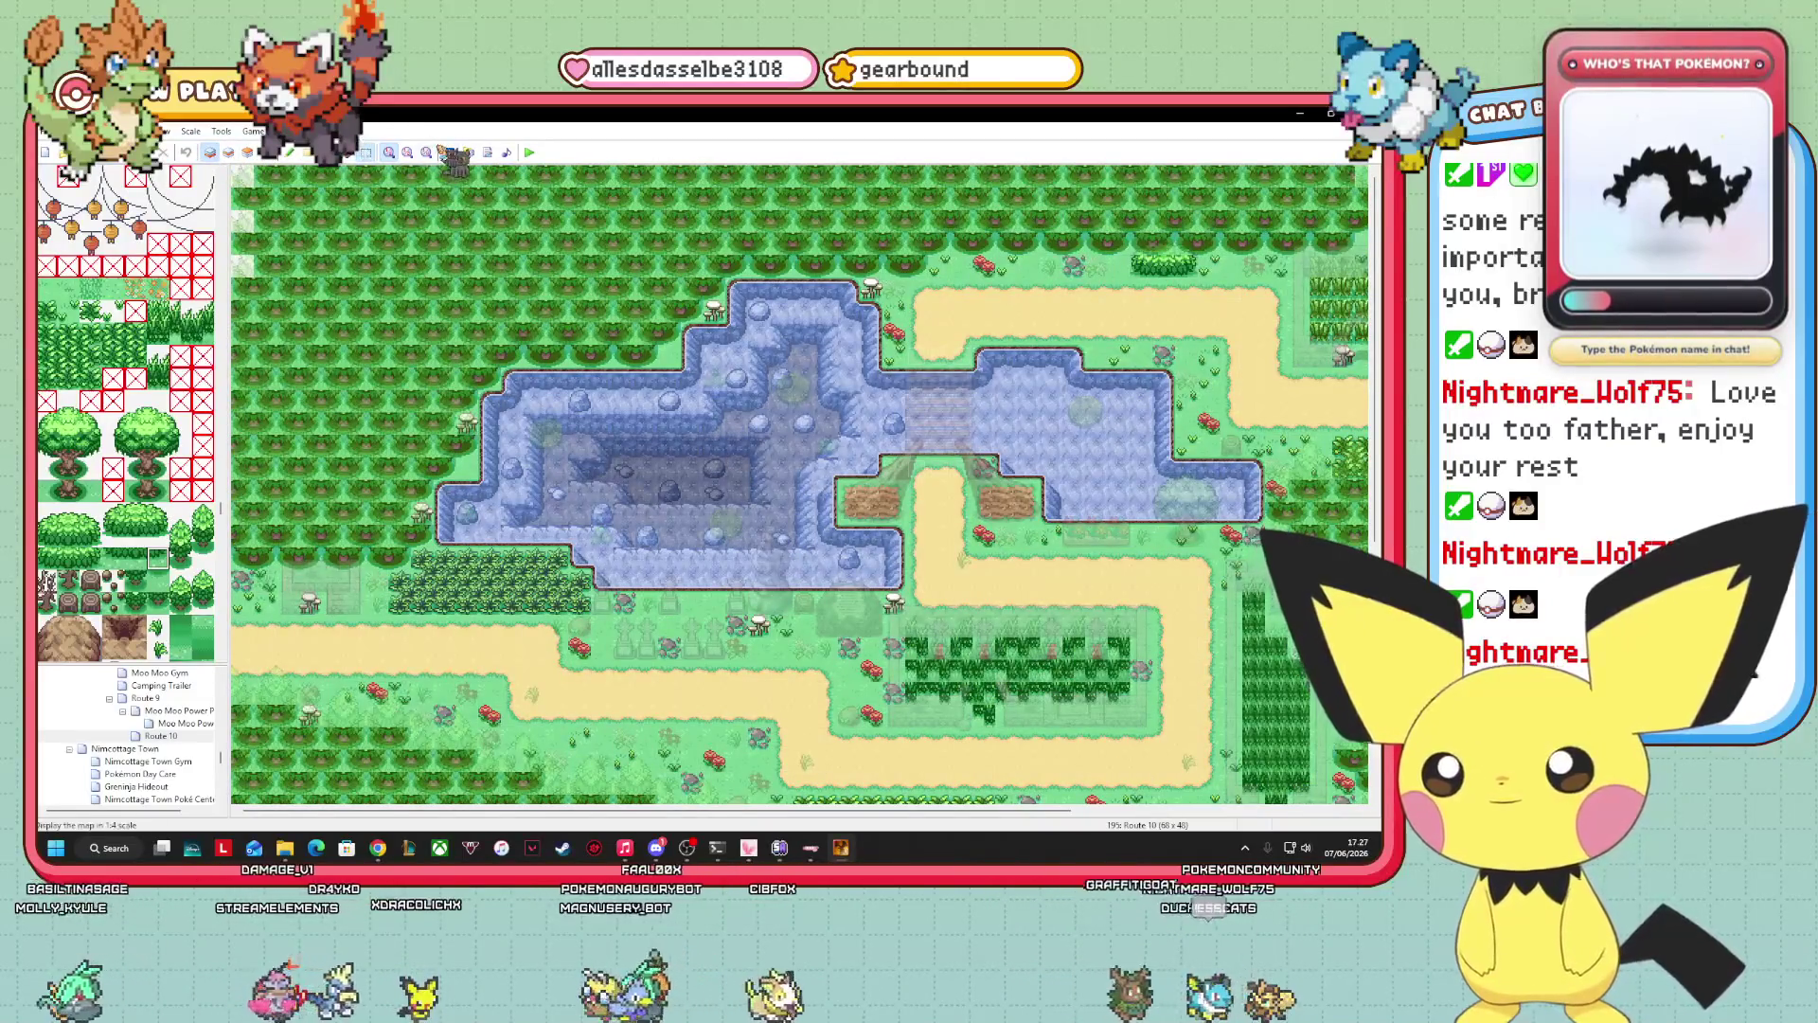
View the whole Route 10 map at 1:4 zoom, scrolling across it.
left_click(428, 152)
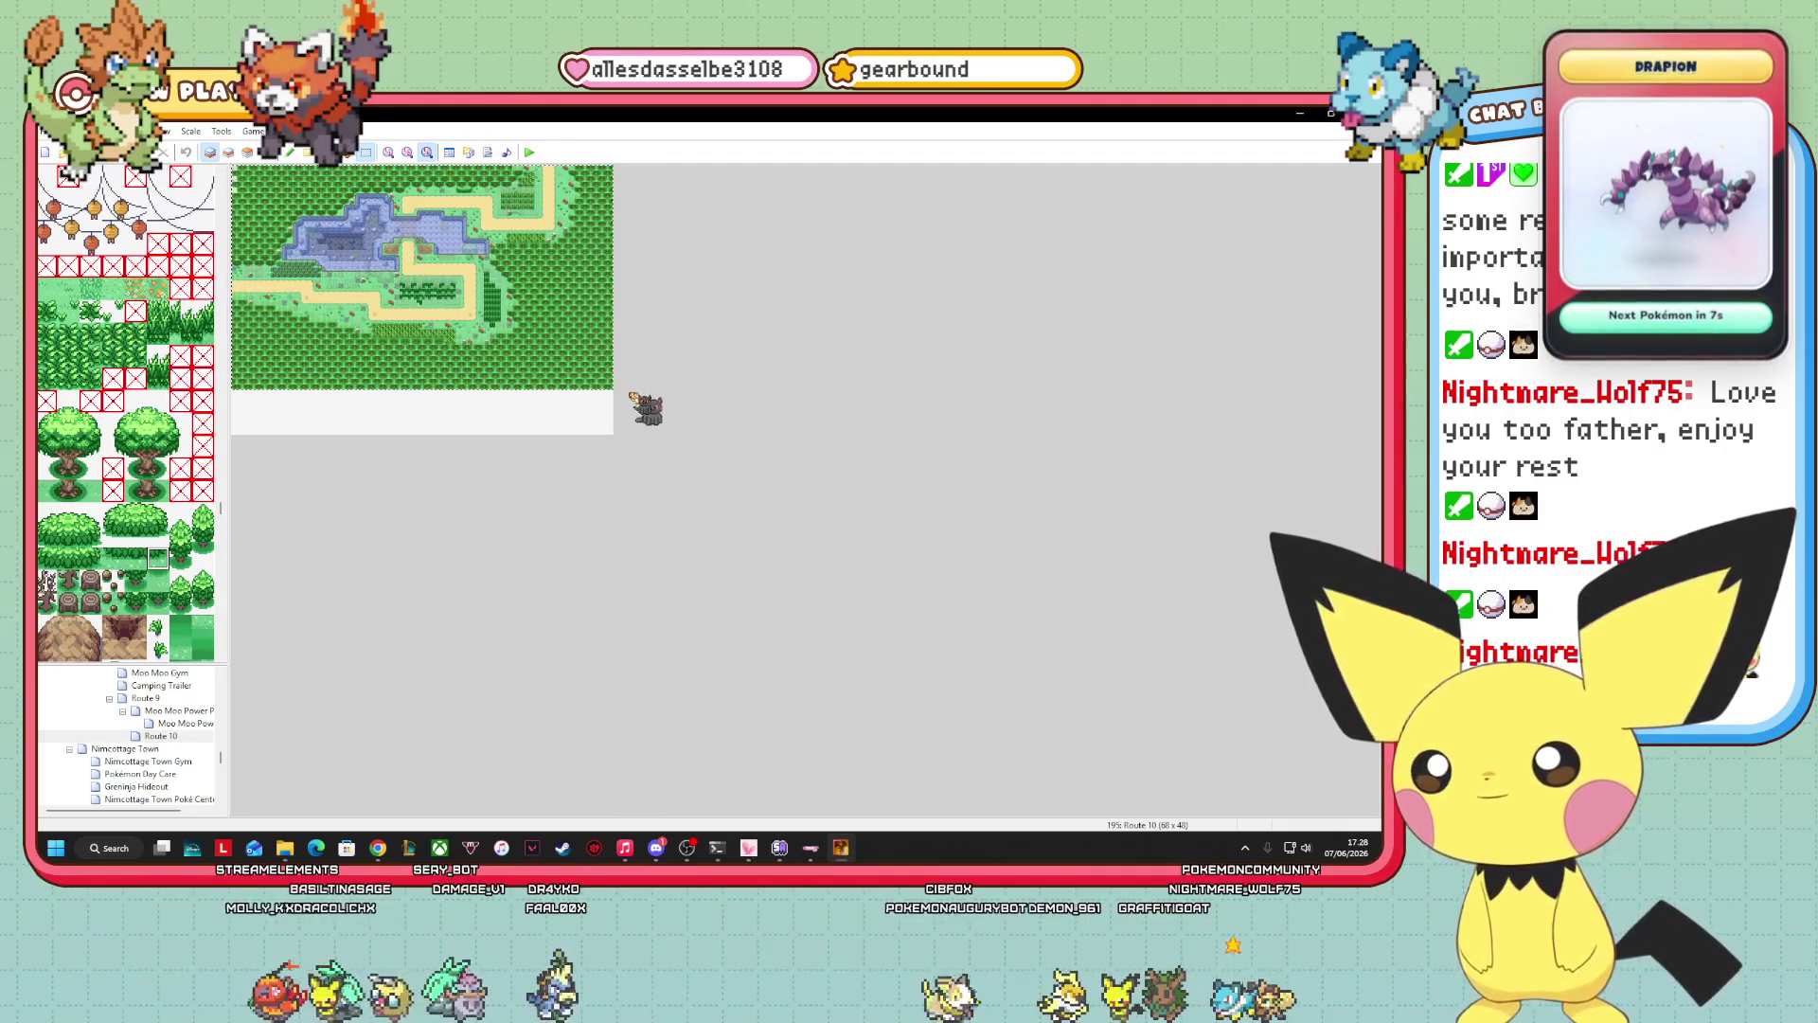
scroll(421, 298, "up", 2)
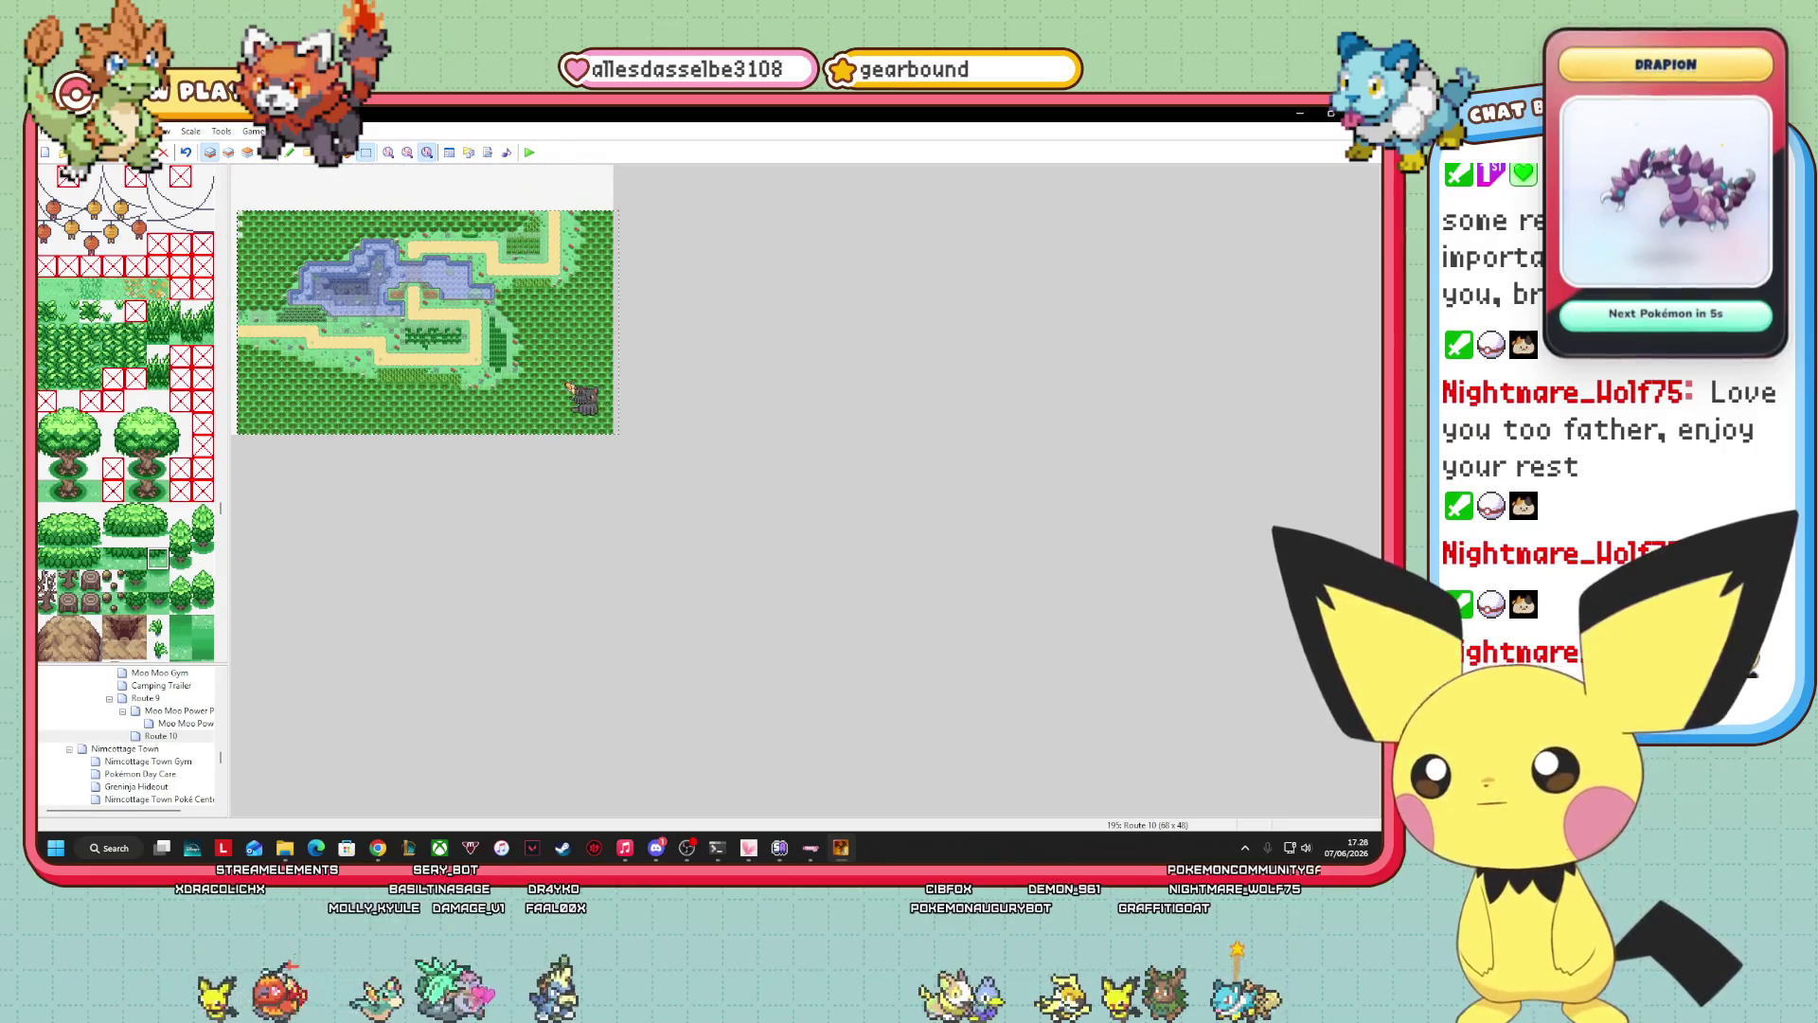
scroll(422, 322, "right", 1)
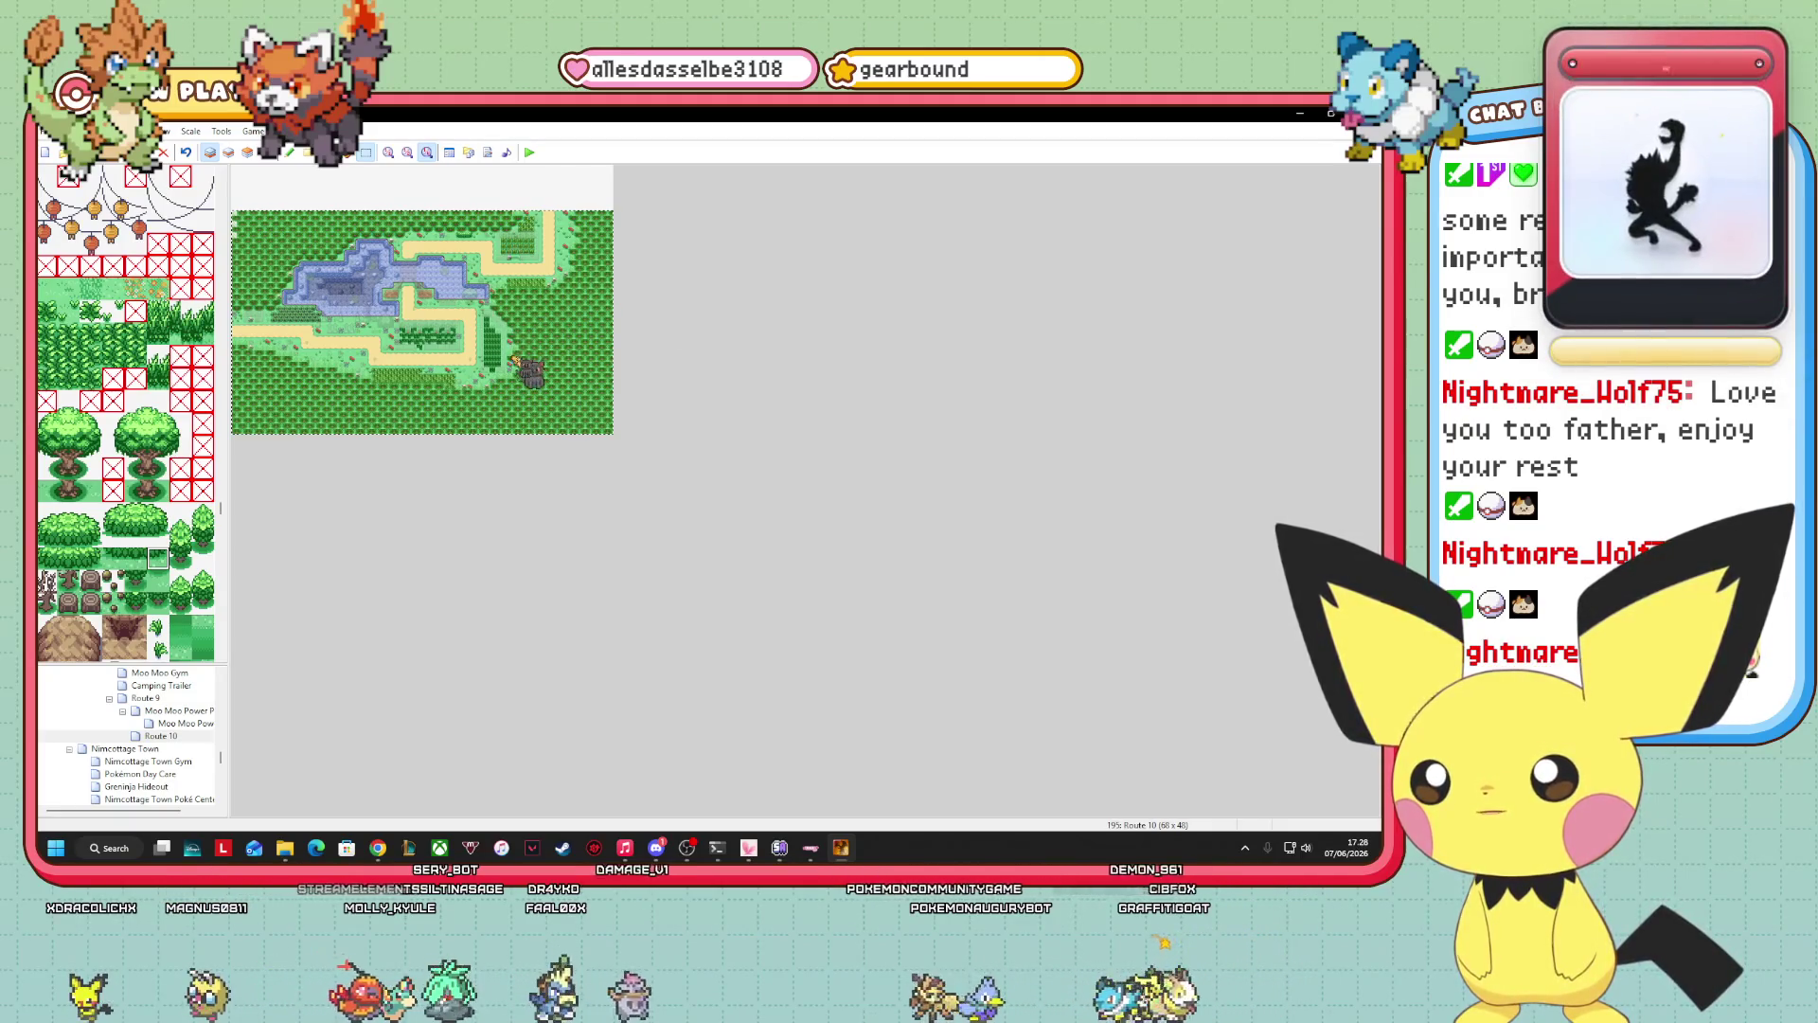
scroll(516, 333, "down", 1)
scroll(516, 334, "up", 1)
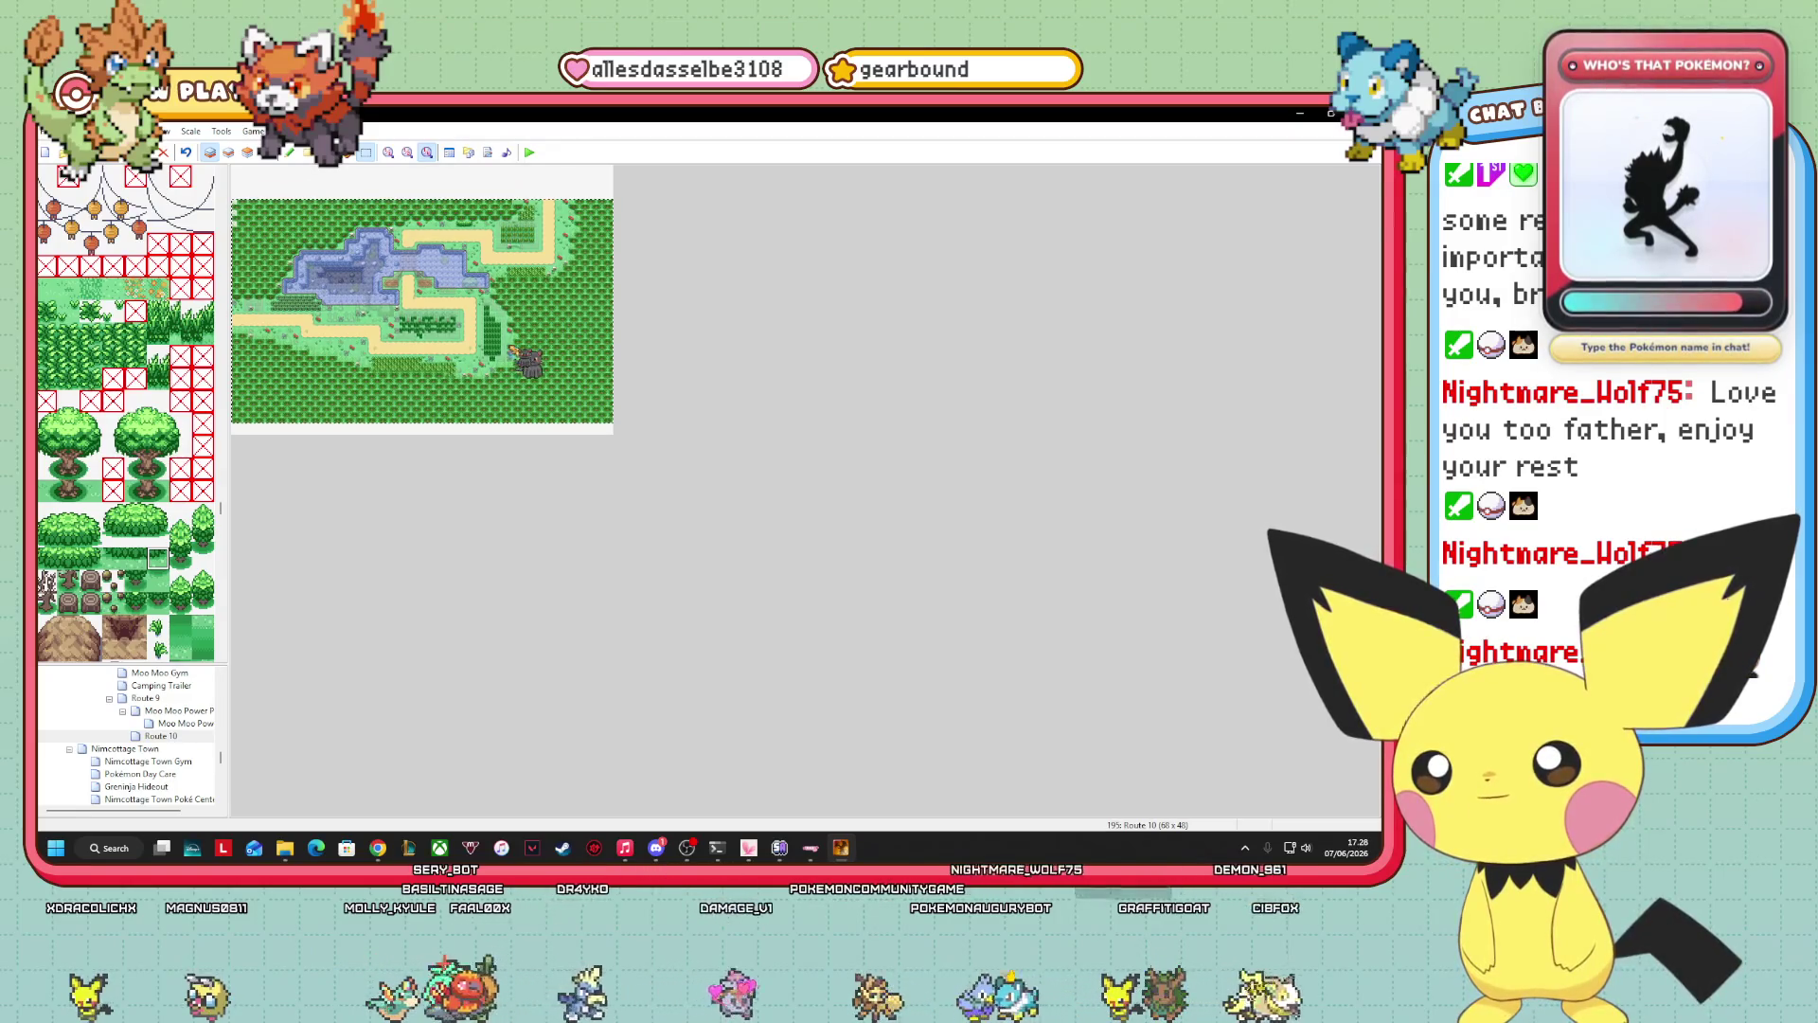
scroll(516, 327, "down", 2)
scroll(518, 324, "down", 3)
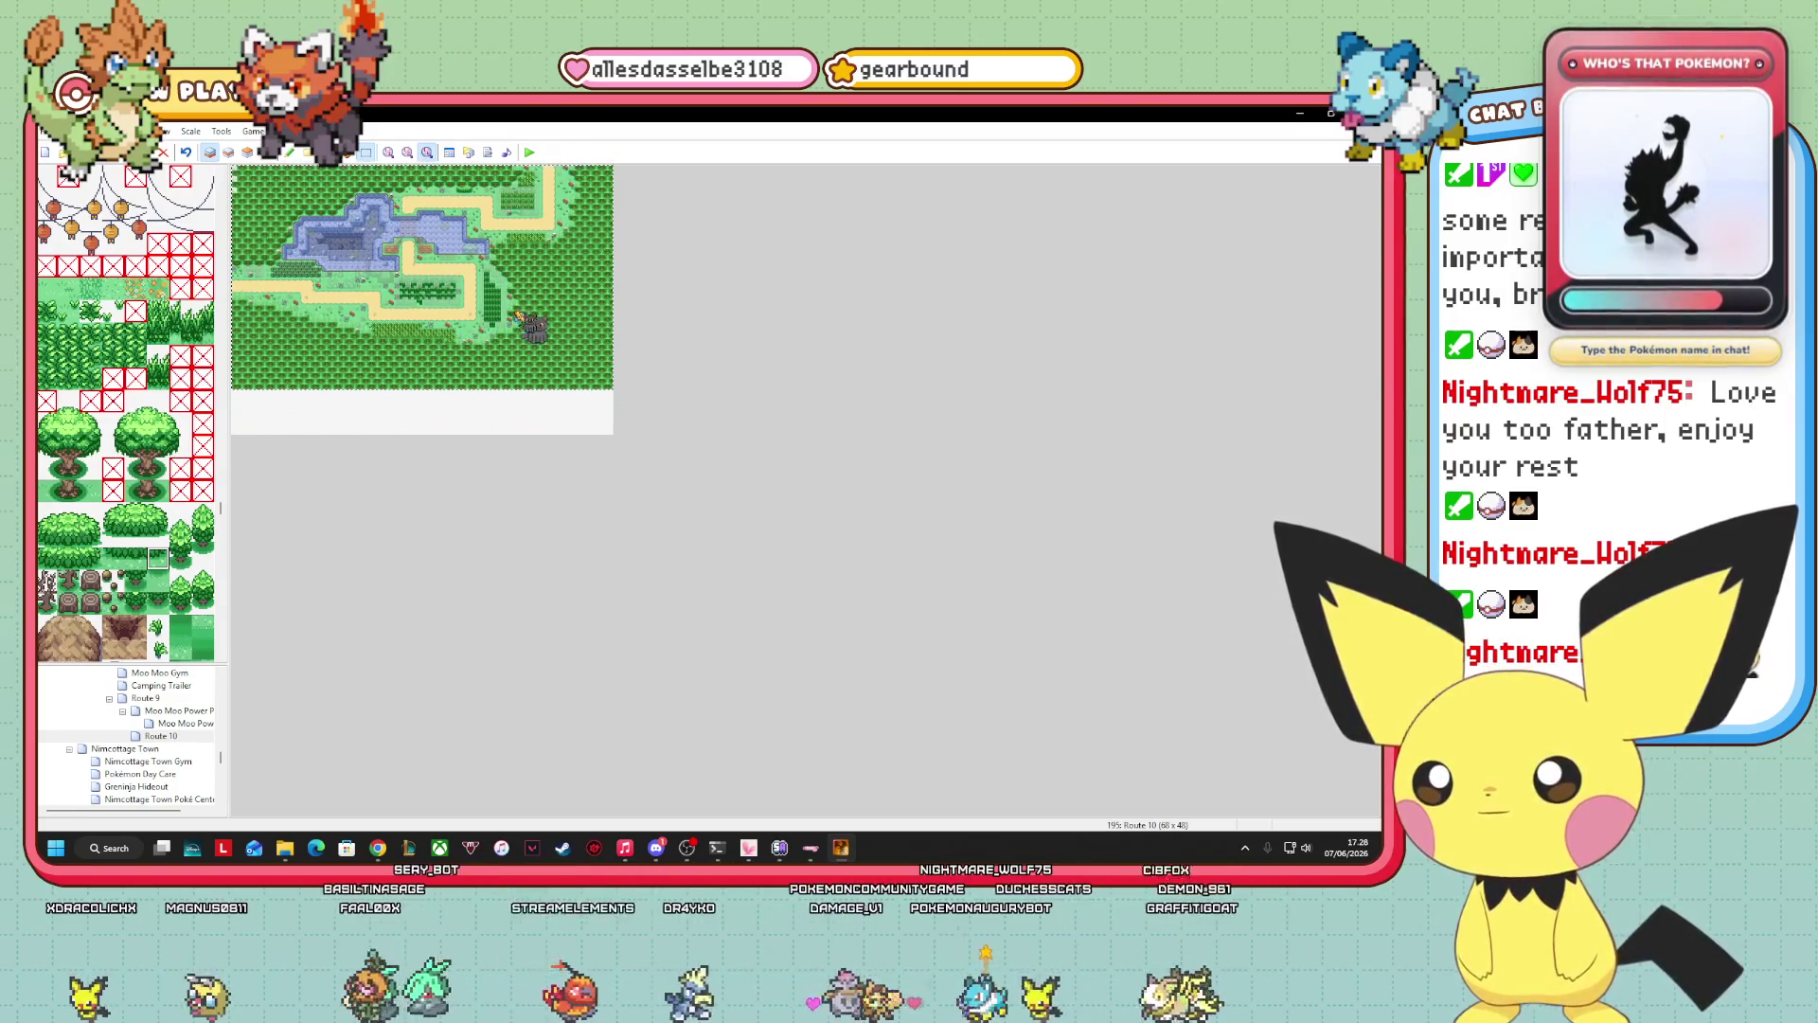
scroll(516, 327, "up", 2)
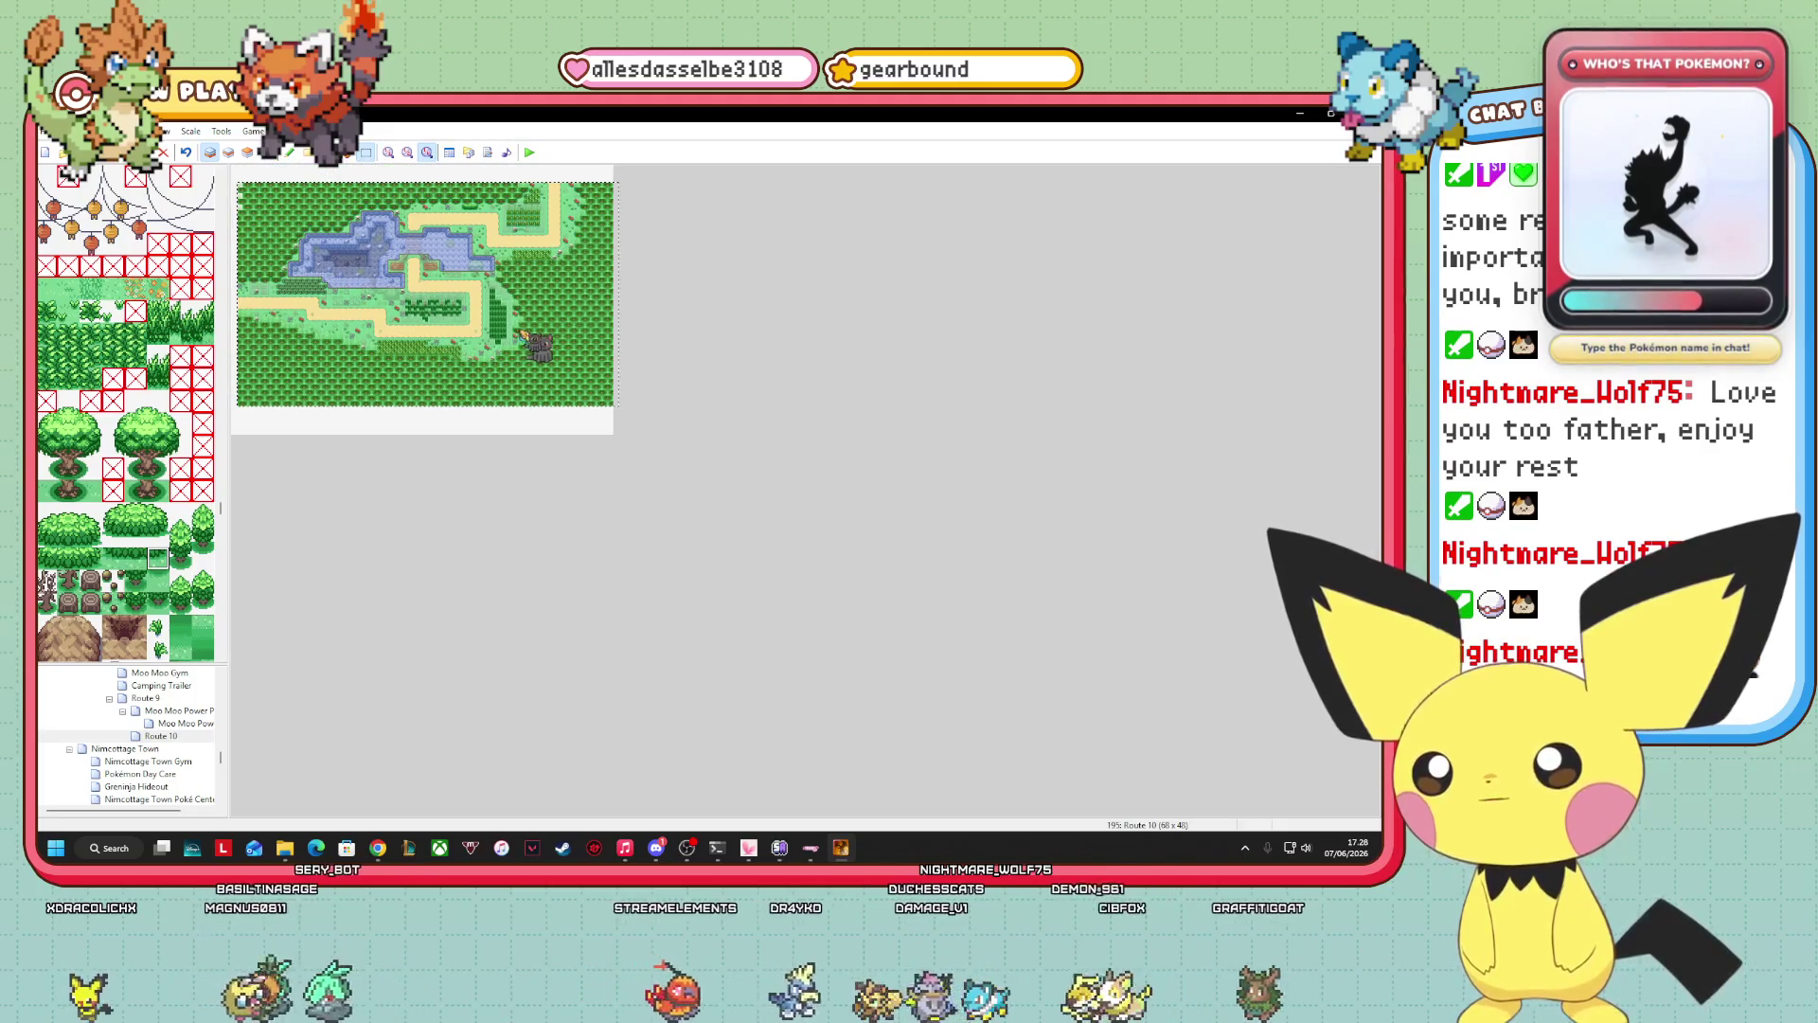
scroll(514, 329, "down", 1)
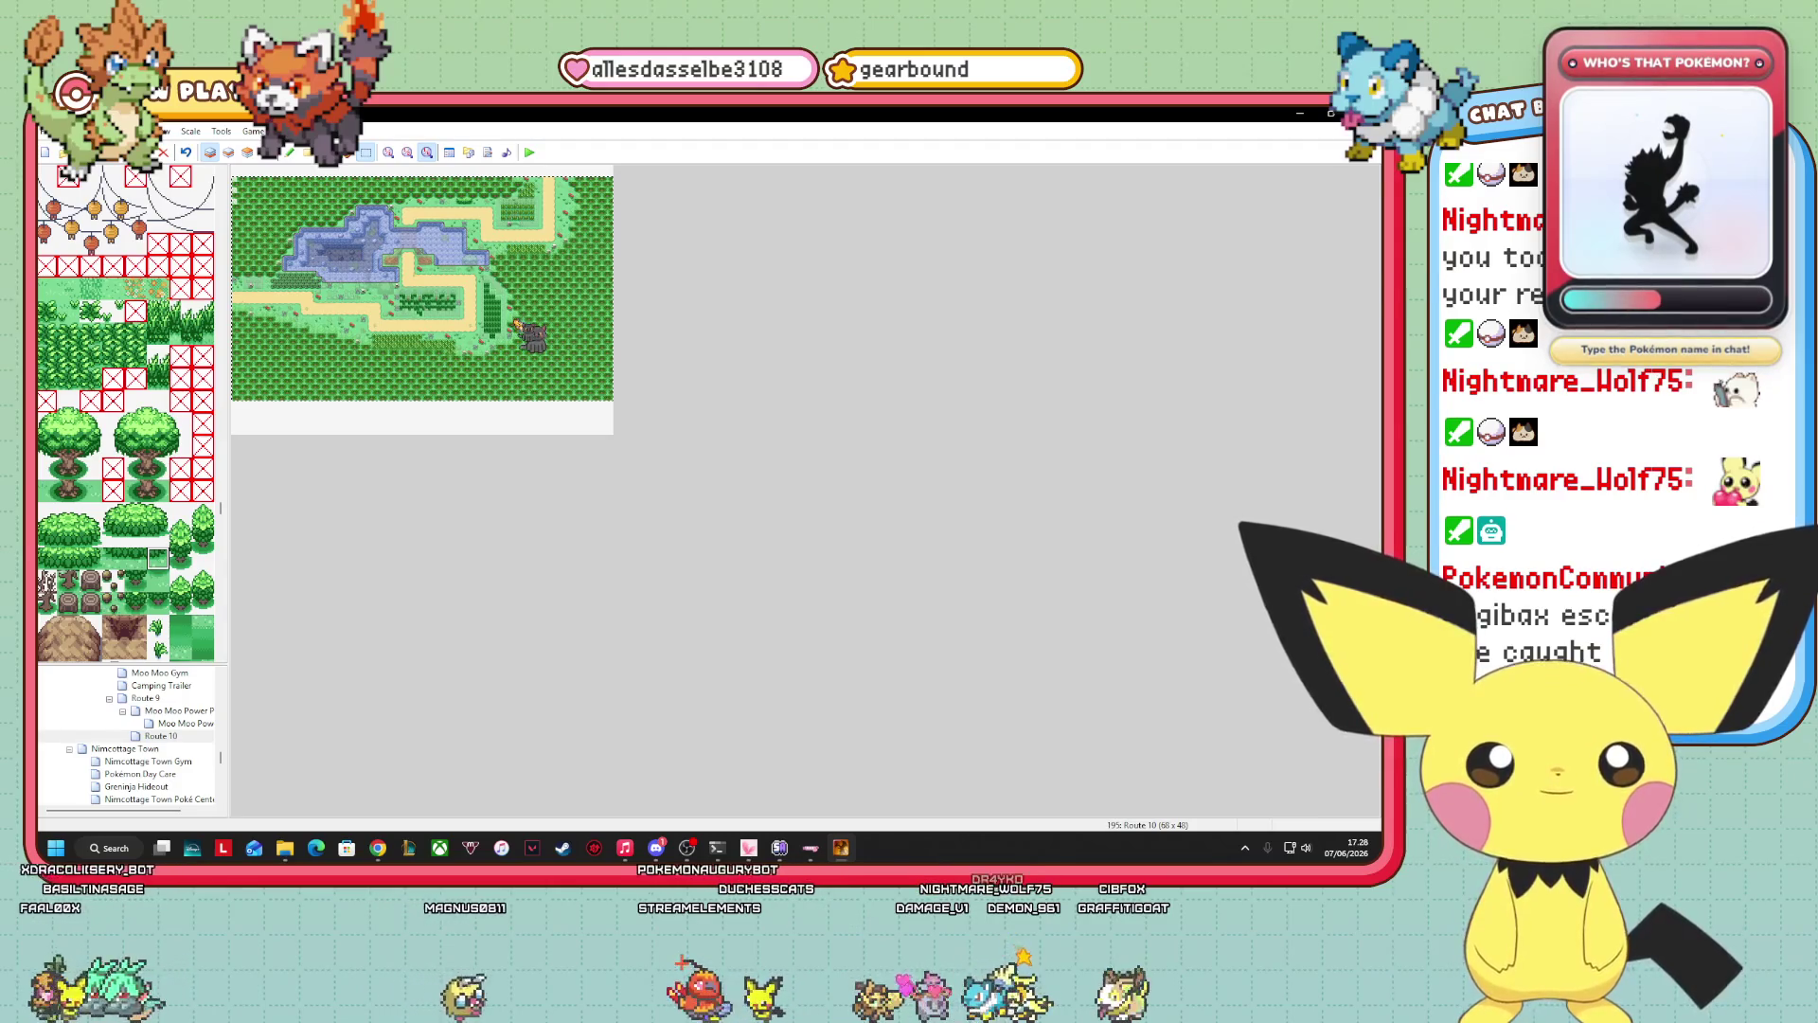
scroll(516, 327, "up", 1)
scroll(518, 334, "up", 1)
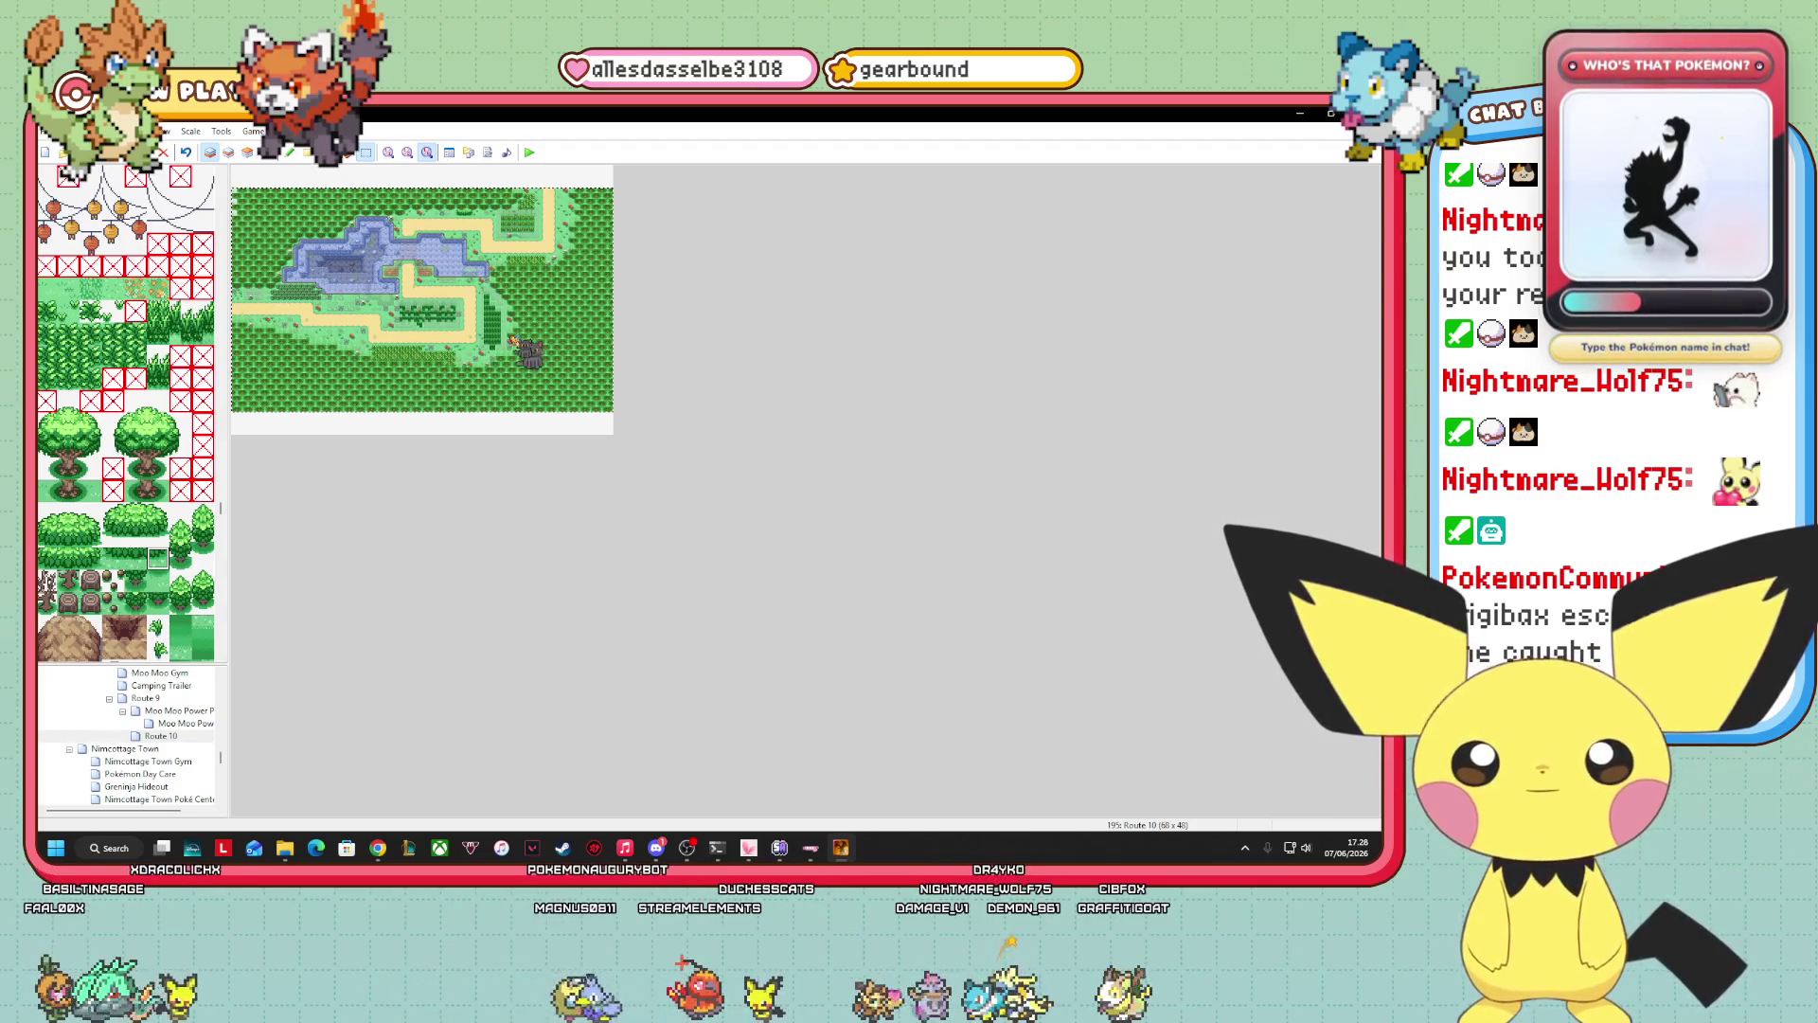
Bring up Route 10's Map Properties from the map tree.
right_click(171, 736)
left_click(603, 524)
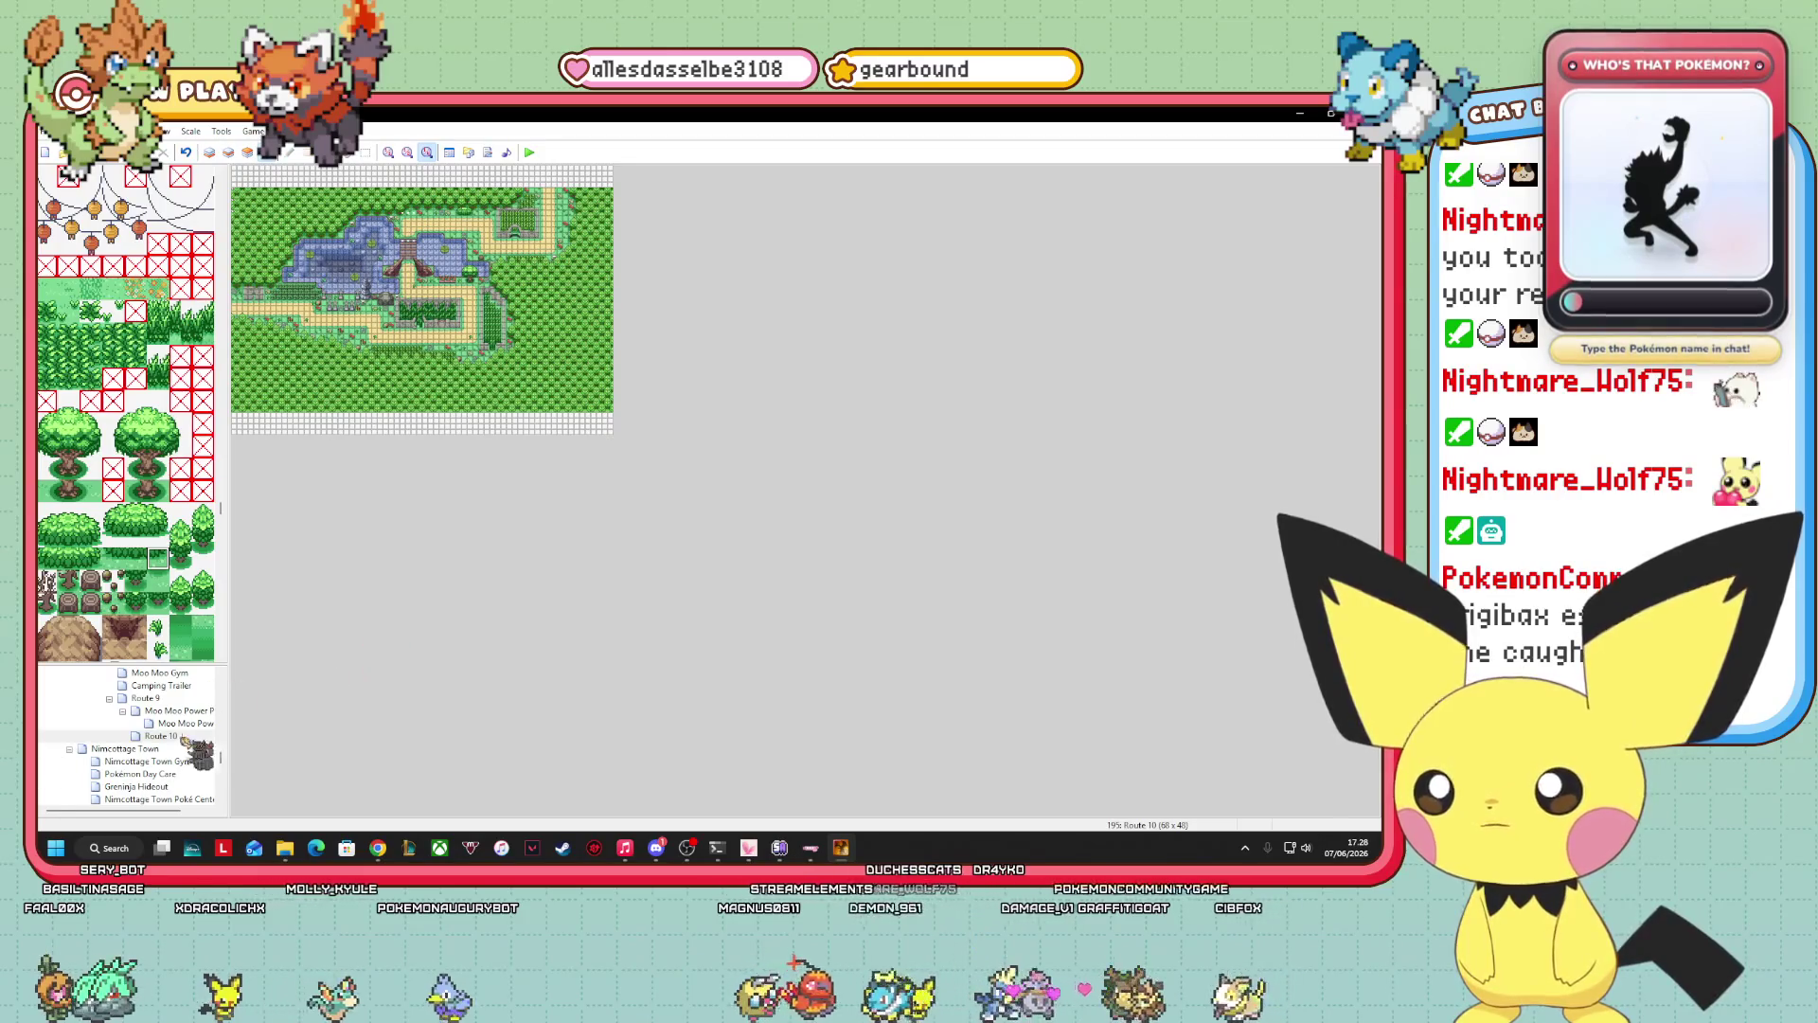
right_click(189, 736)
left_click(244, 632)
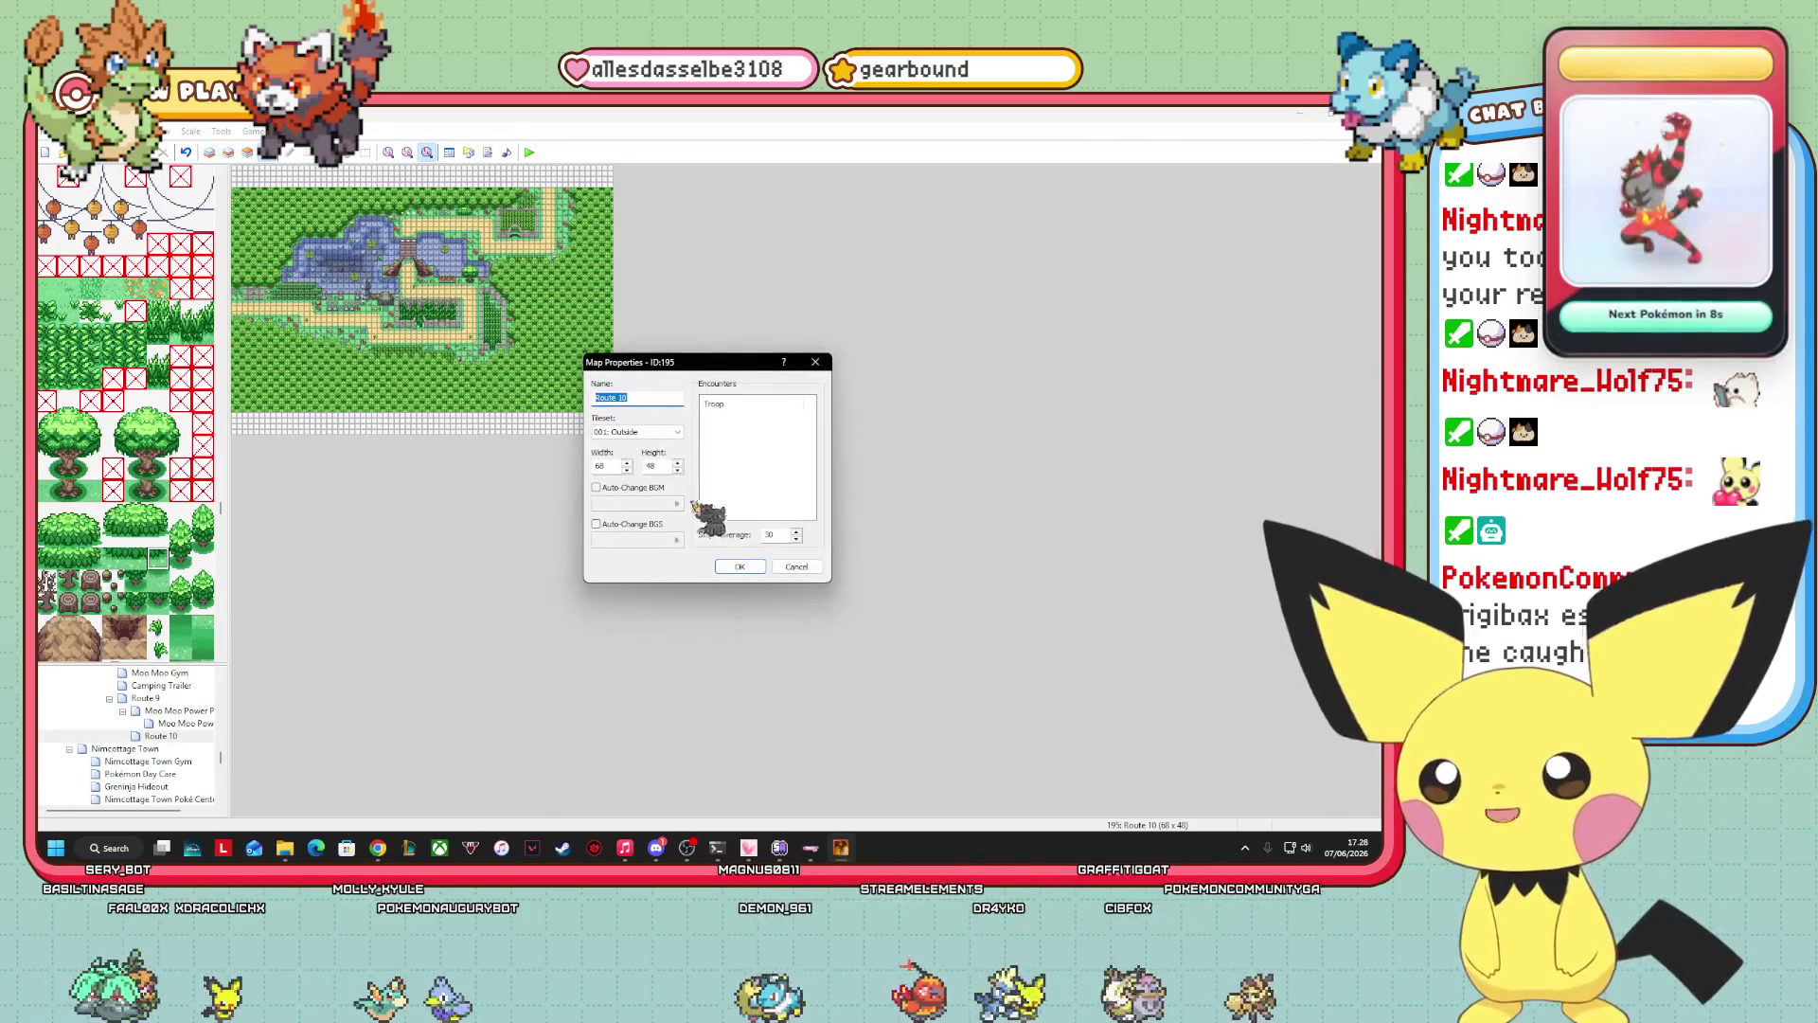
Shrink Route 10 to 68 by 44 tiles, then view the ground layer at half zoom.
left_click(678, 469)
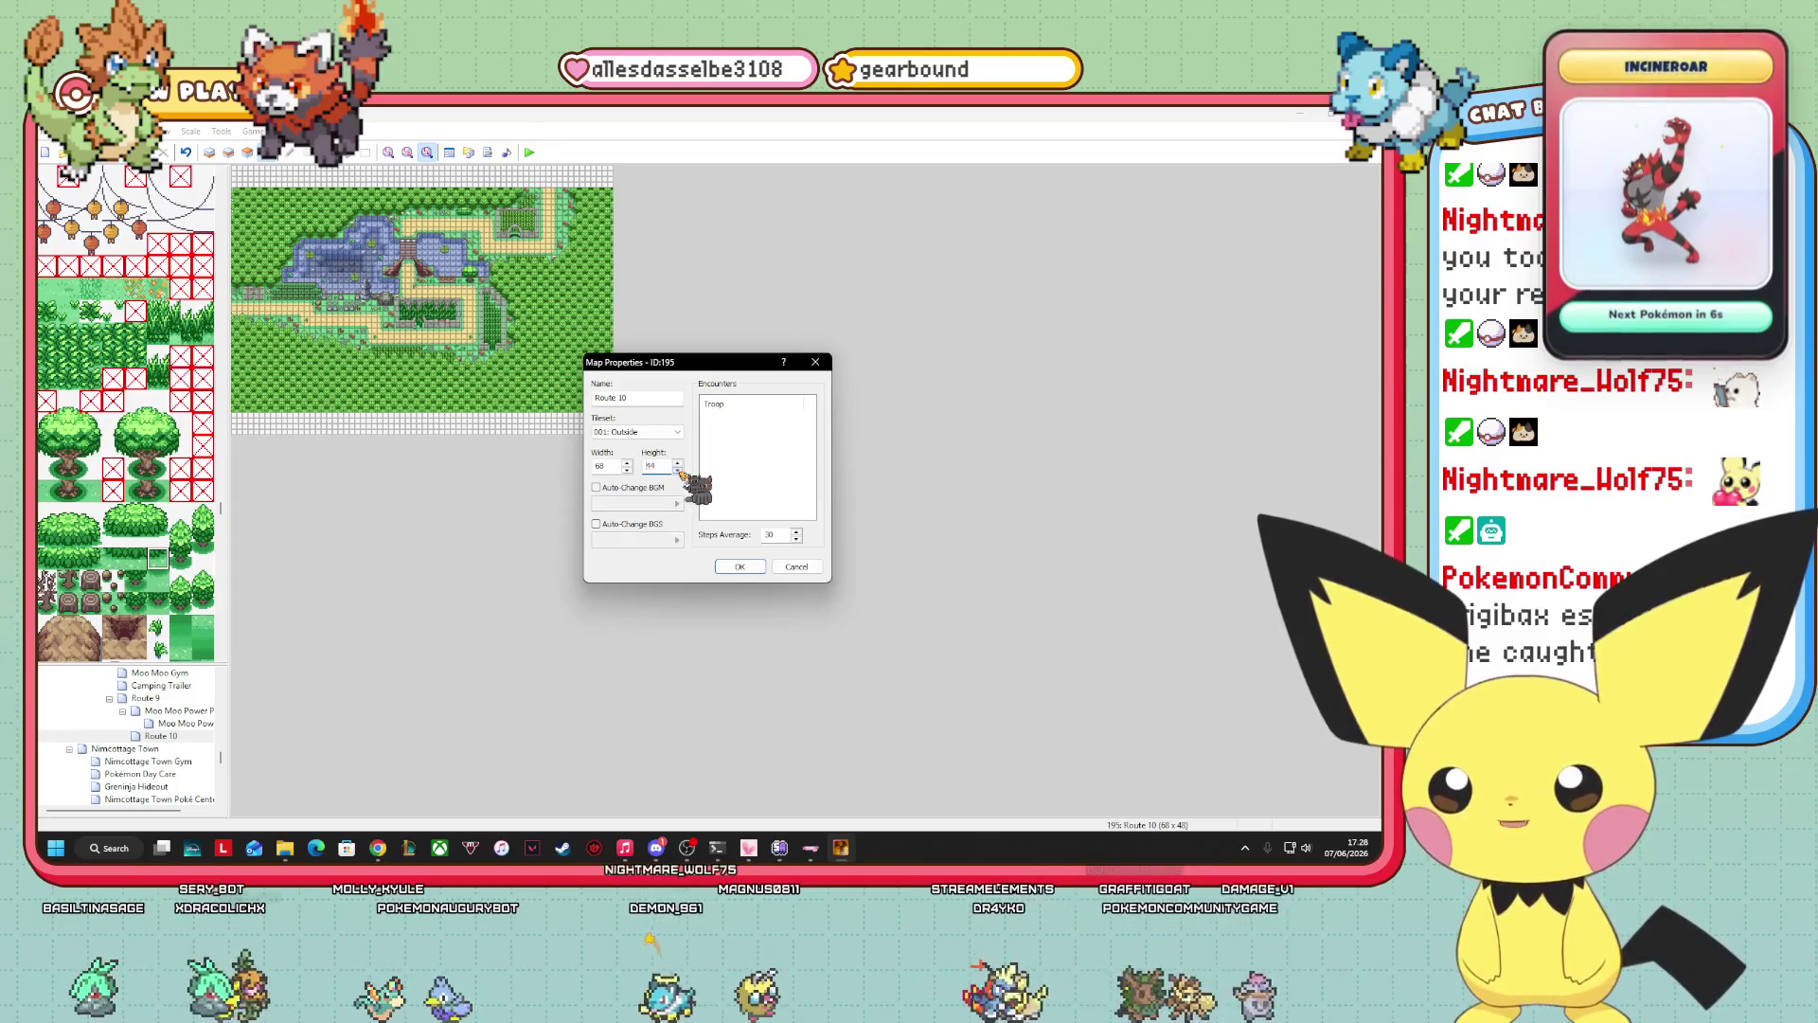
left_click(743, 571)
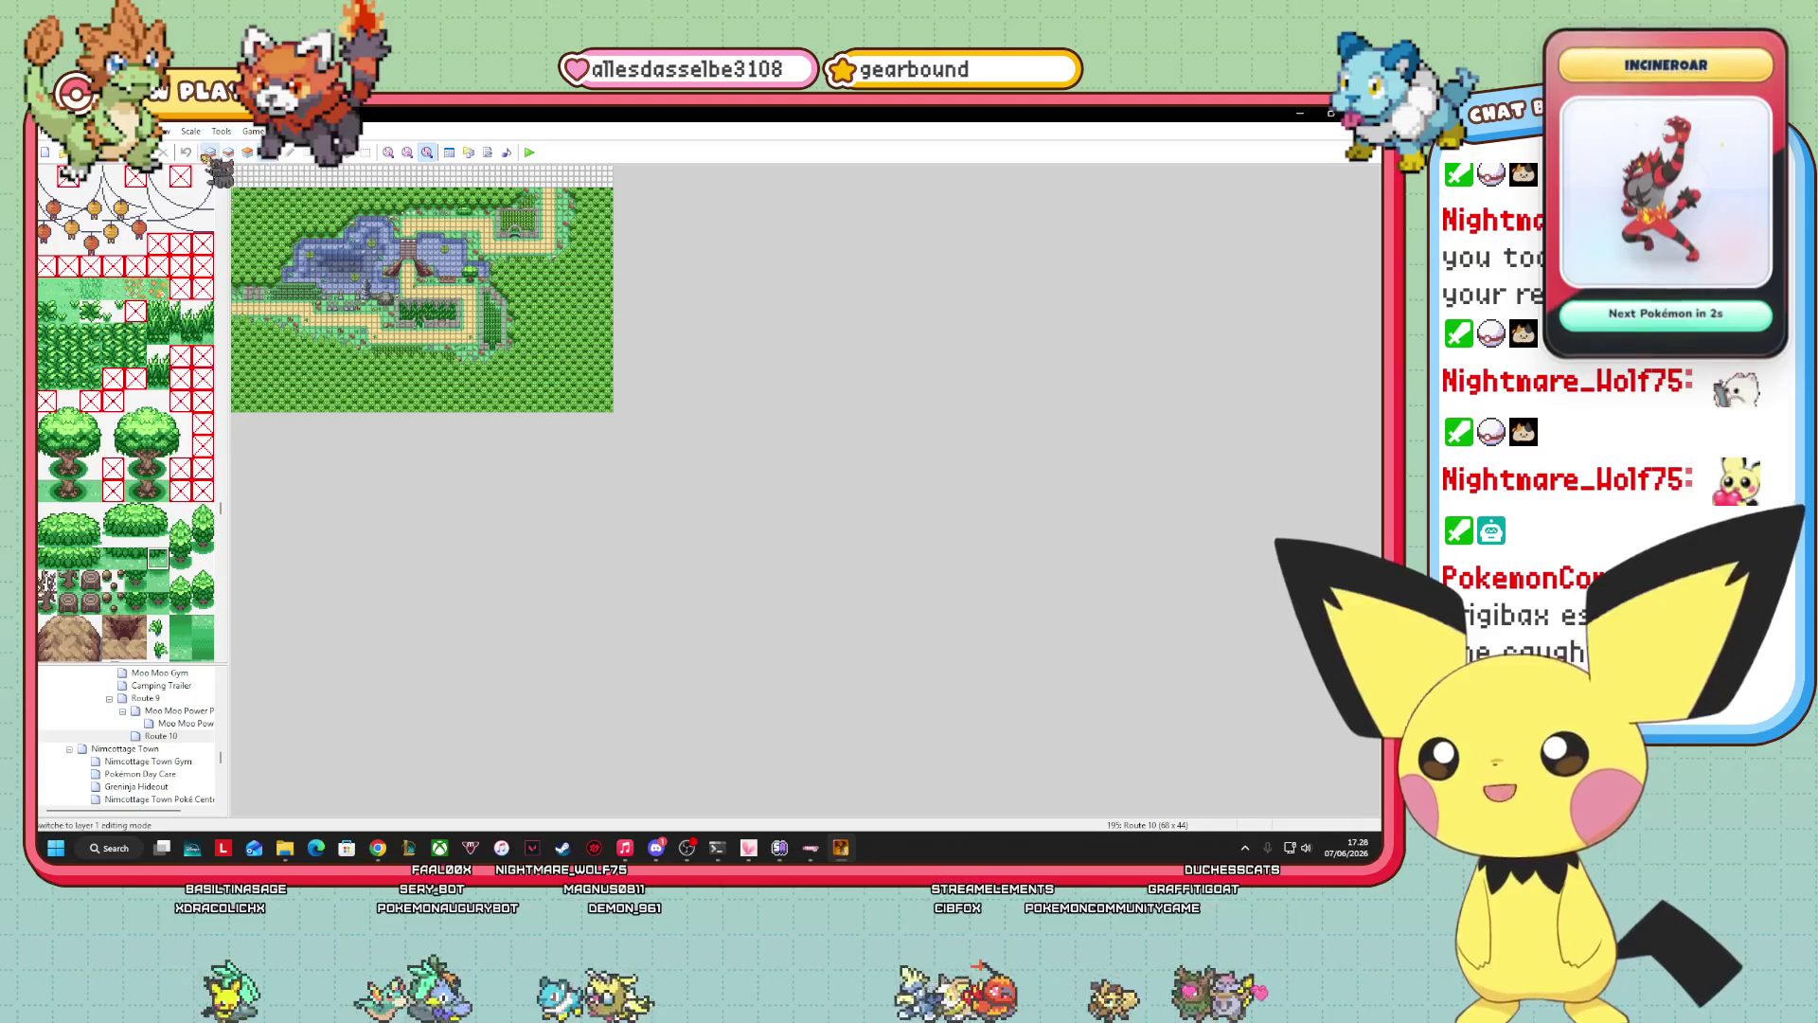
left_click(209, 153)
left_click(389, 153)
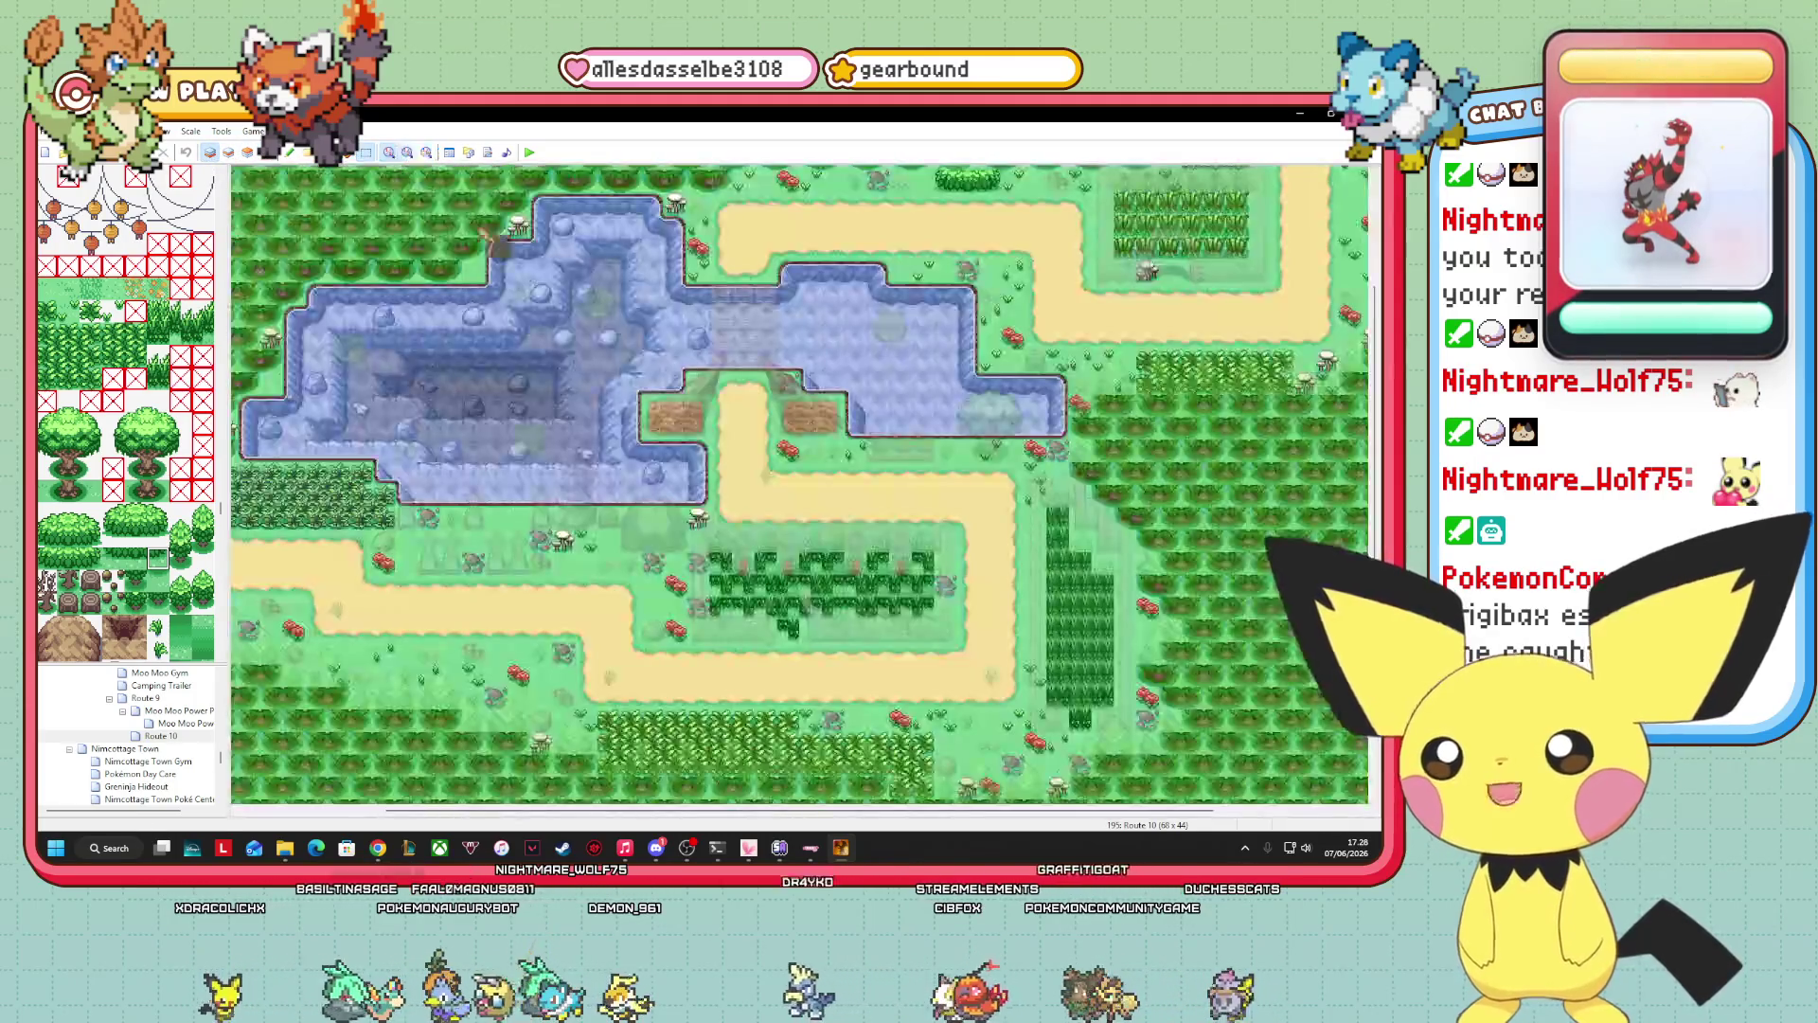
scroll(799, 483, "up", 3)
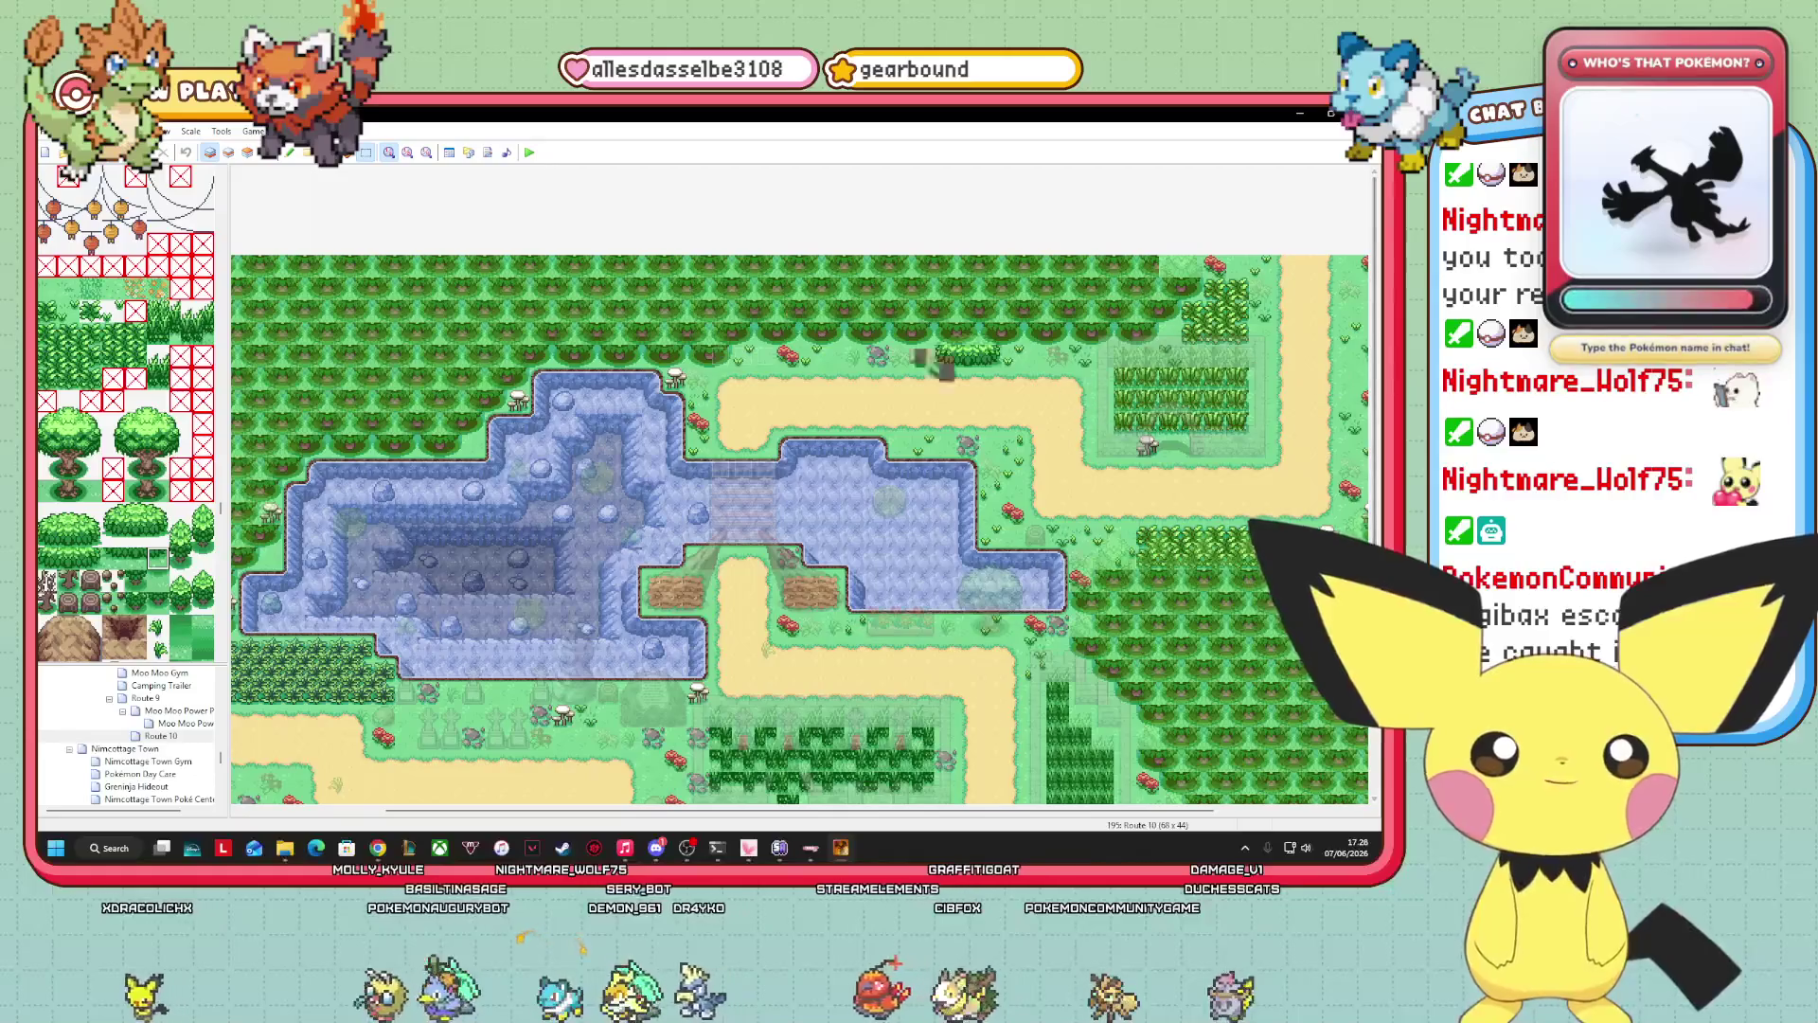
left_click(407, 153)
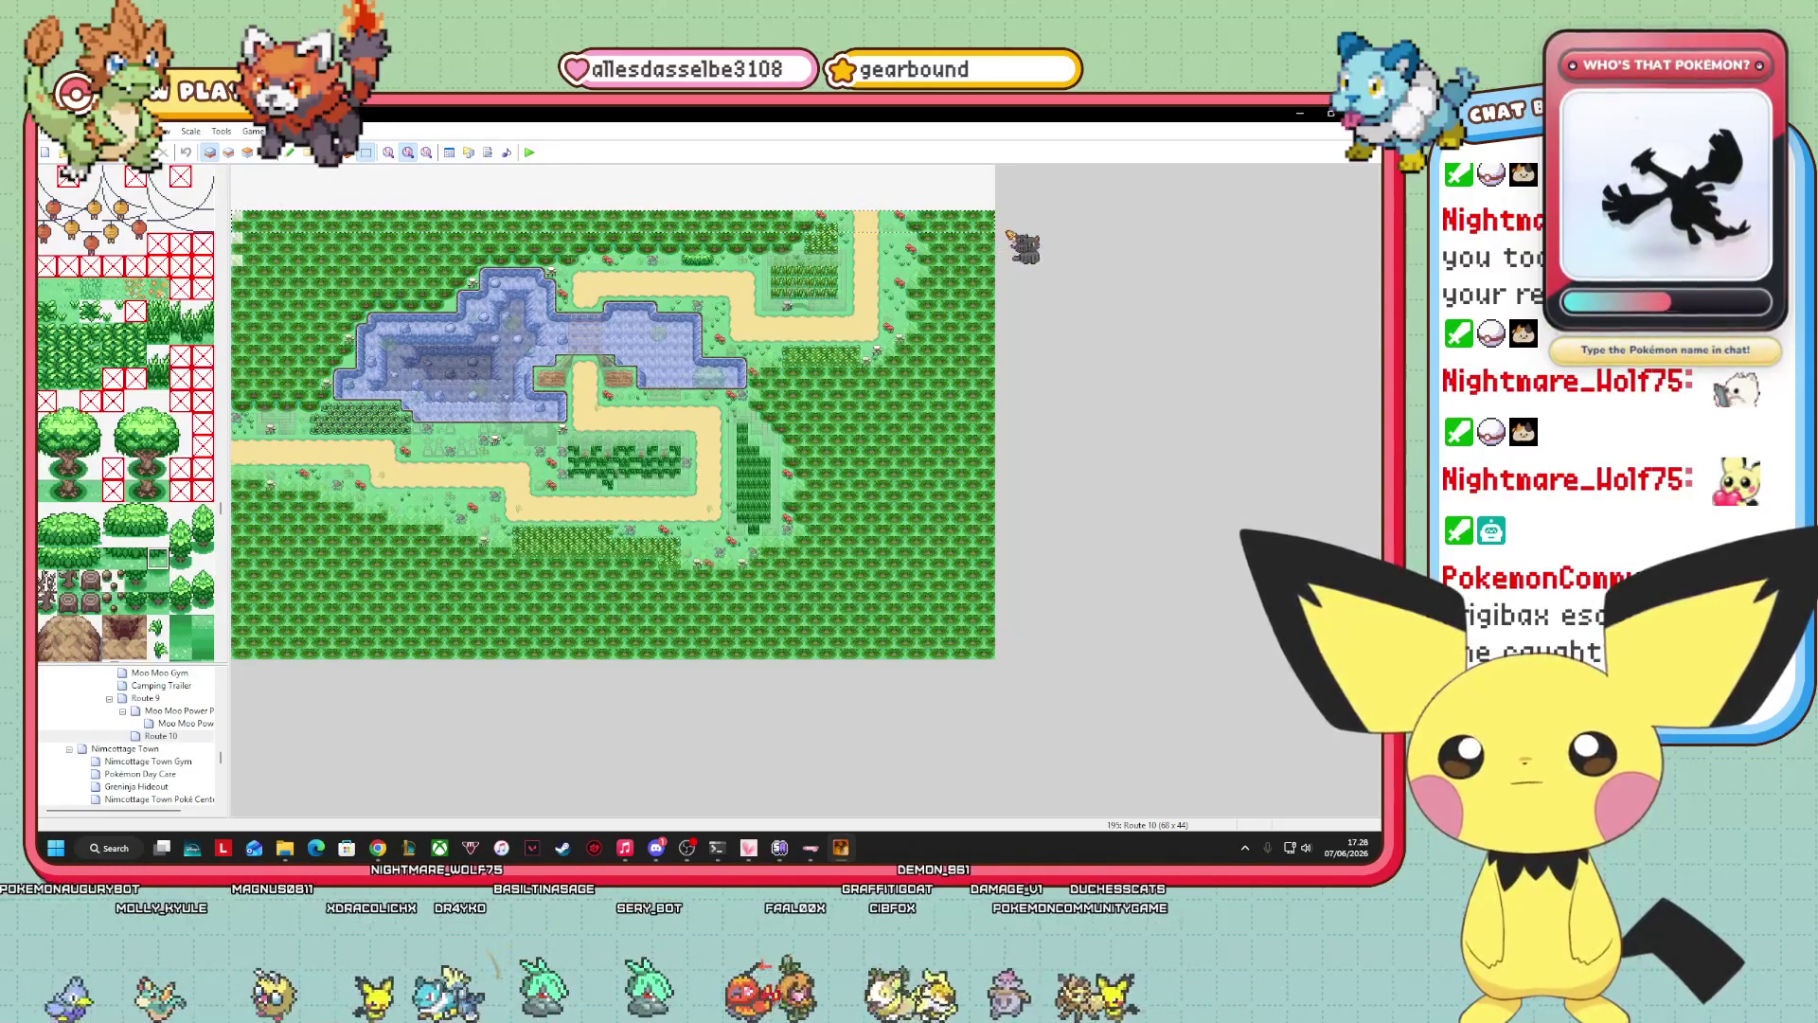
Paste copied forest tiles along the empty strip at the top of the map.
right_click(662, 212)
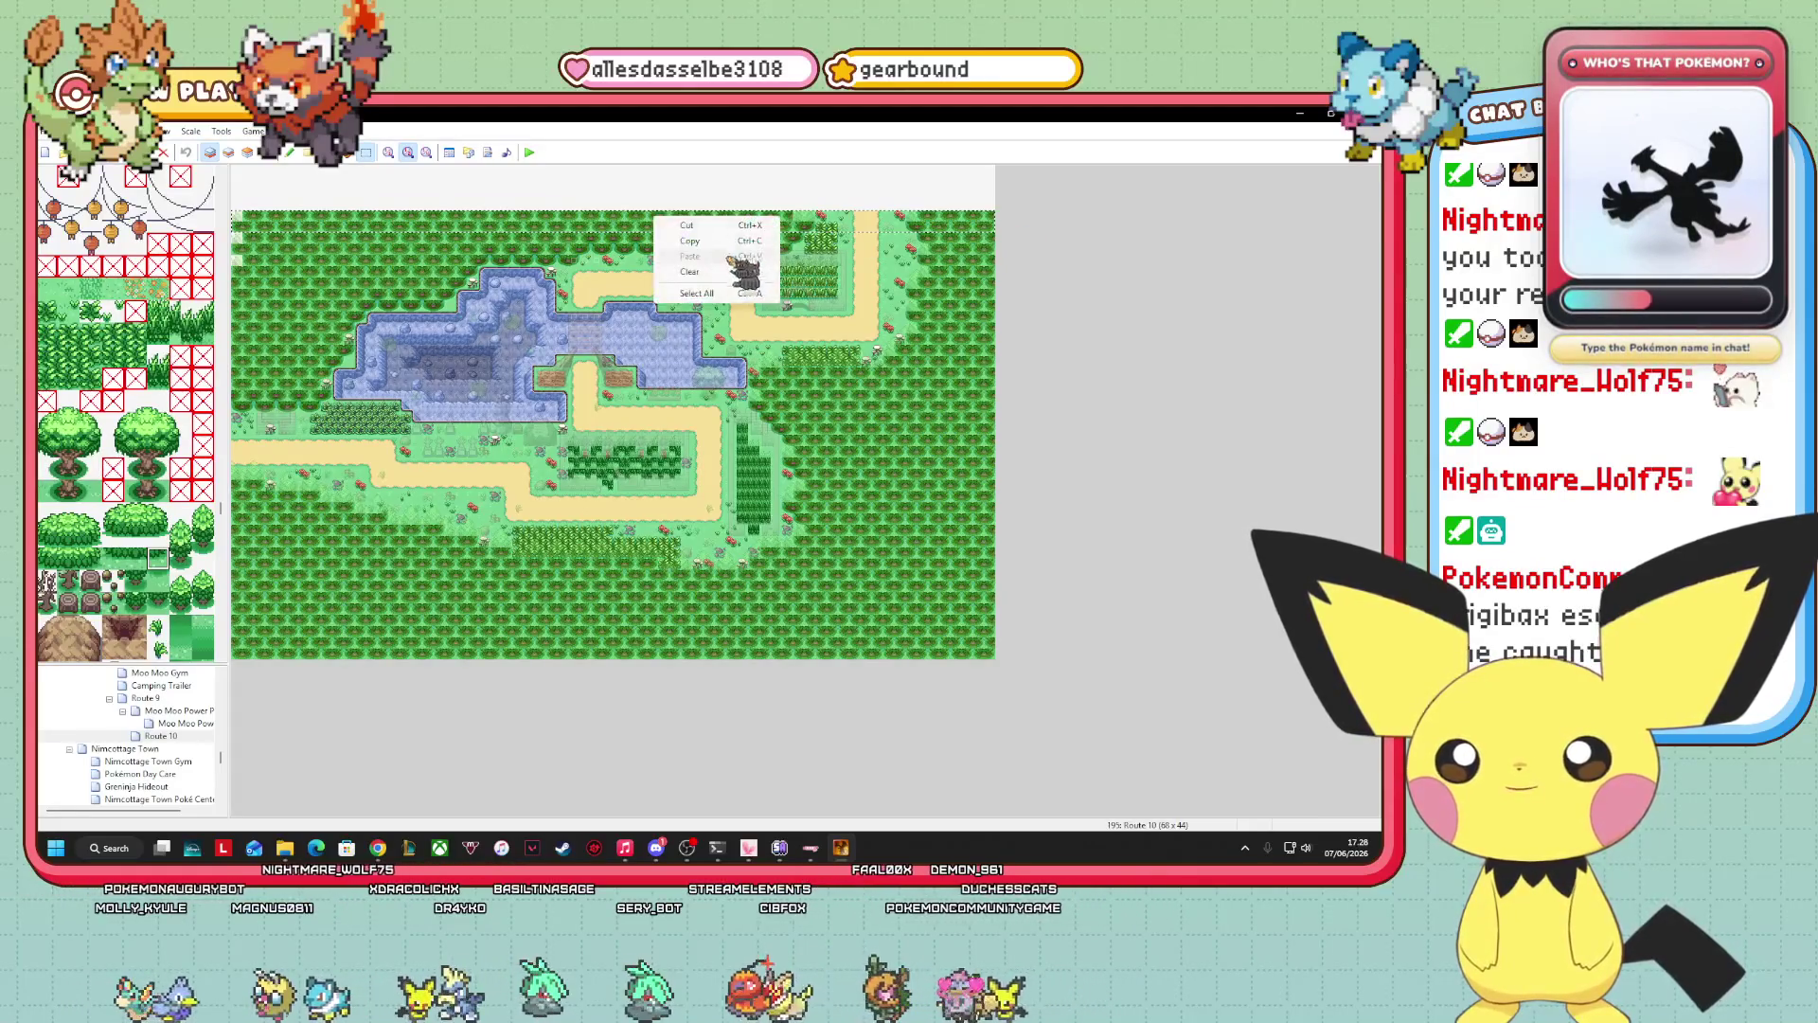
key("Escape")
right_click(616, 186)
left_click(676, 225)
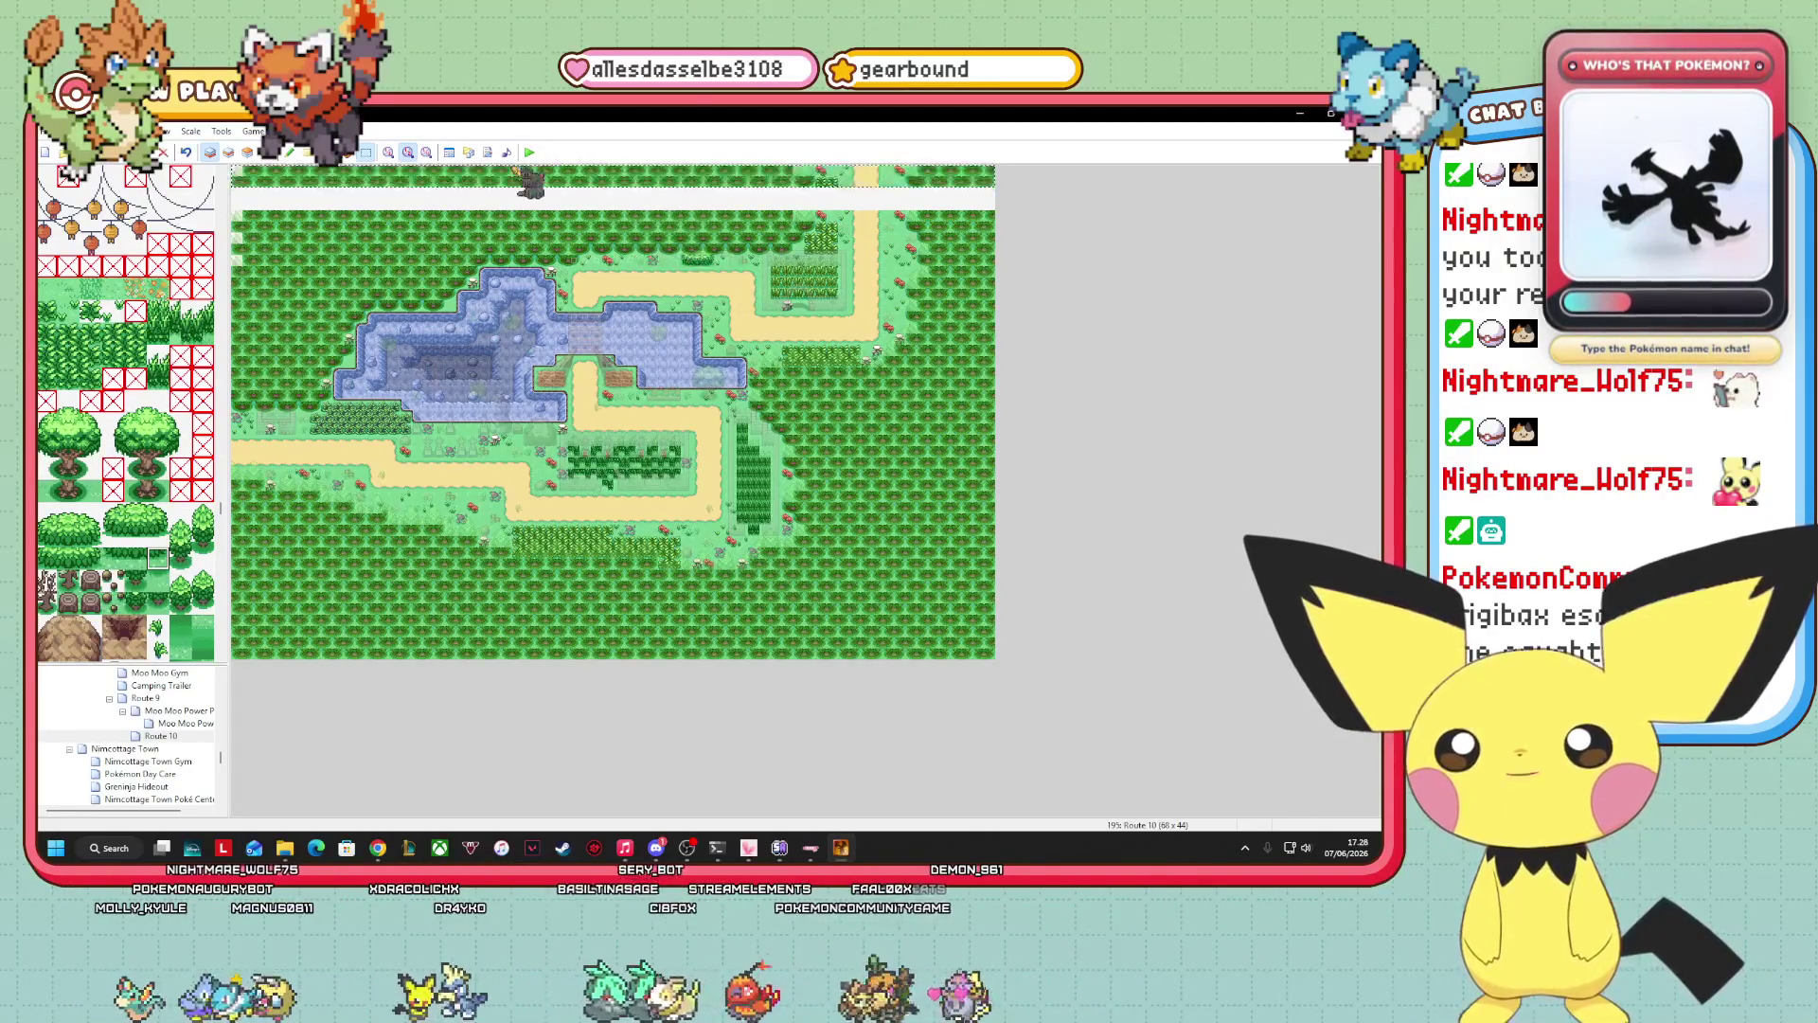
right_click(699, 248)
left_click(763, 288)
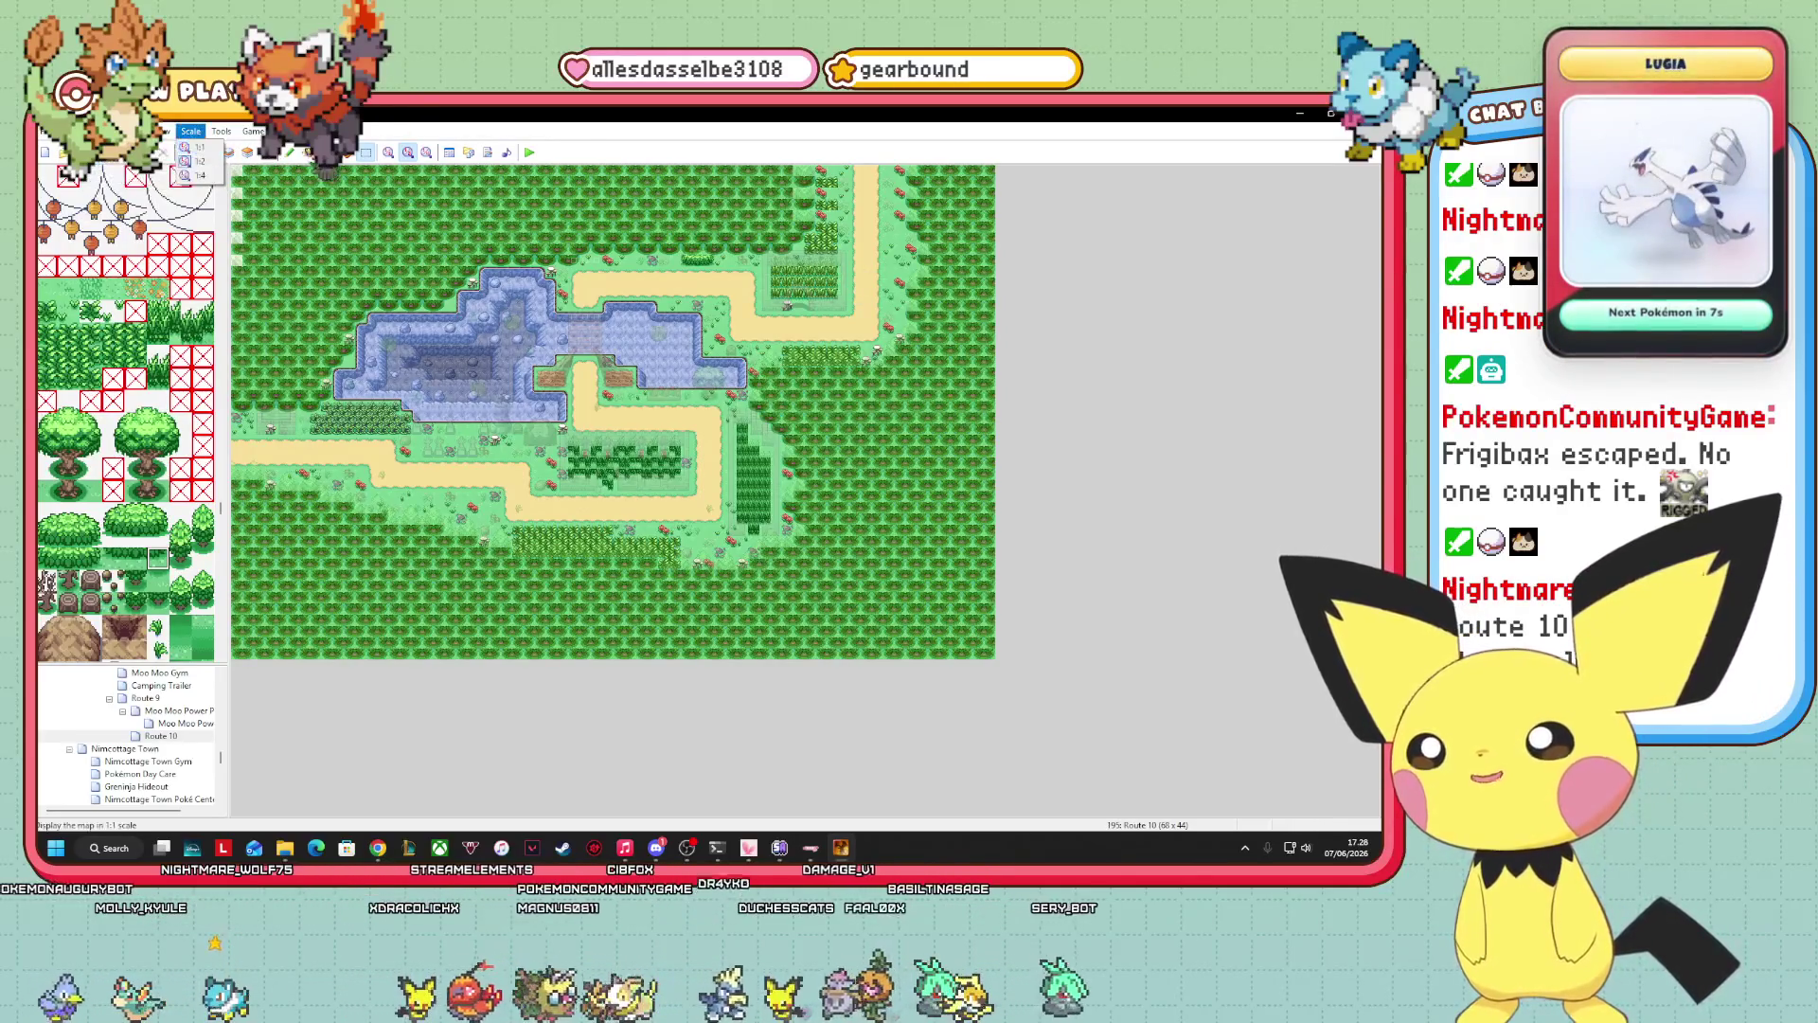
Show Route 10 at 1:1 scale, pick a tileset tile, and return to the ground layer.
key("F8")
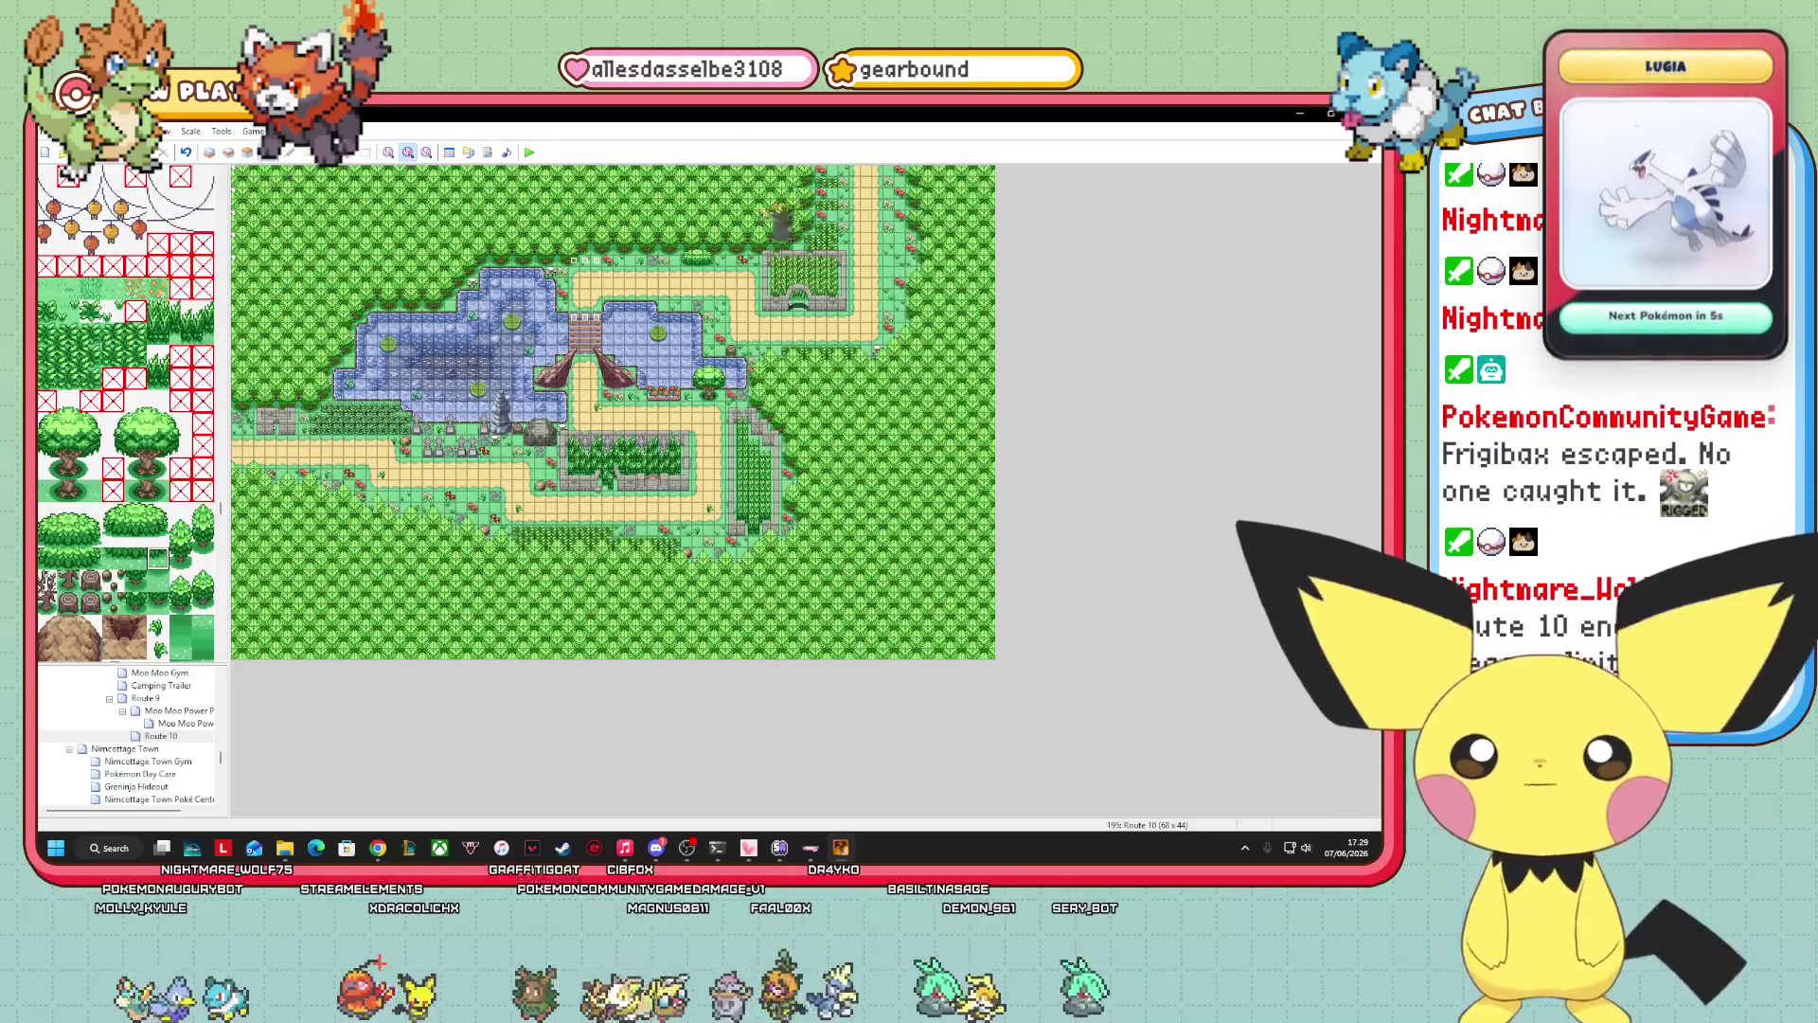
left_click(248, 152)
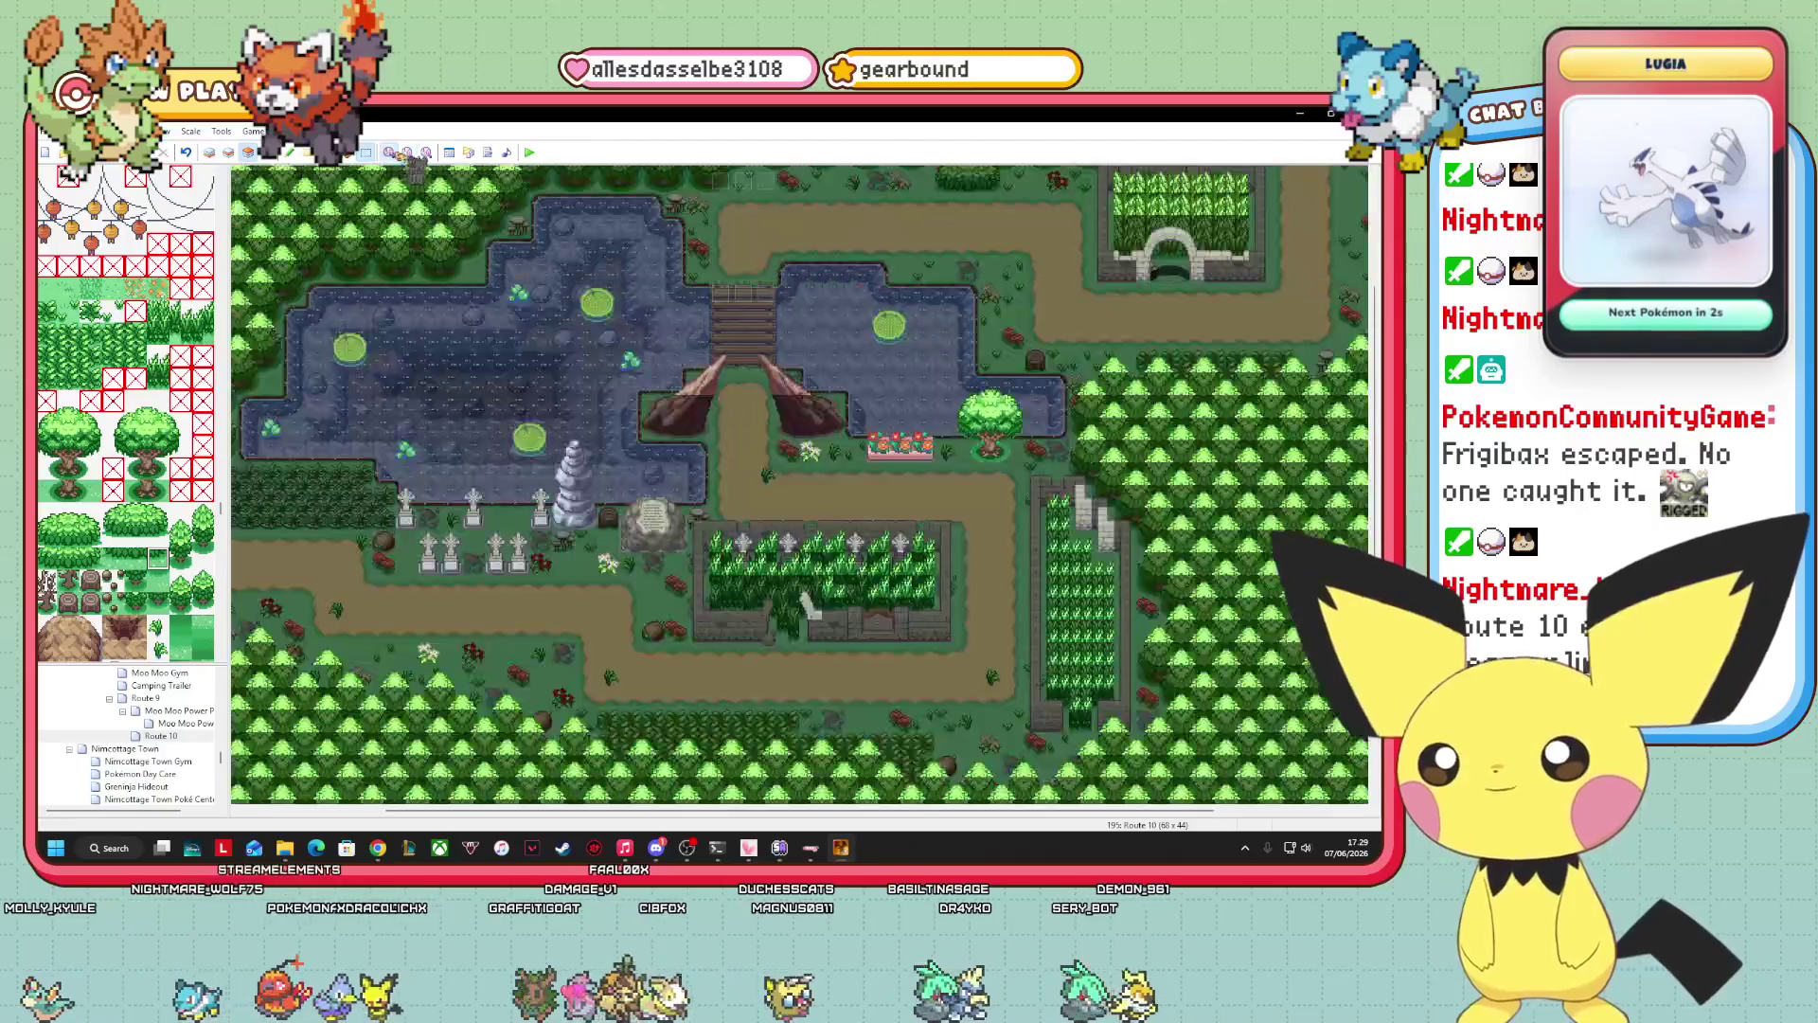
left_click(388, 152)
scroll(799, 483, "up", 5)
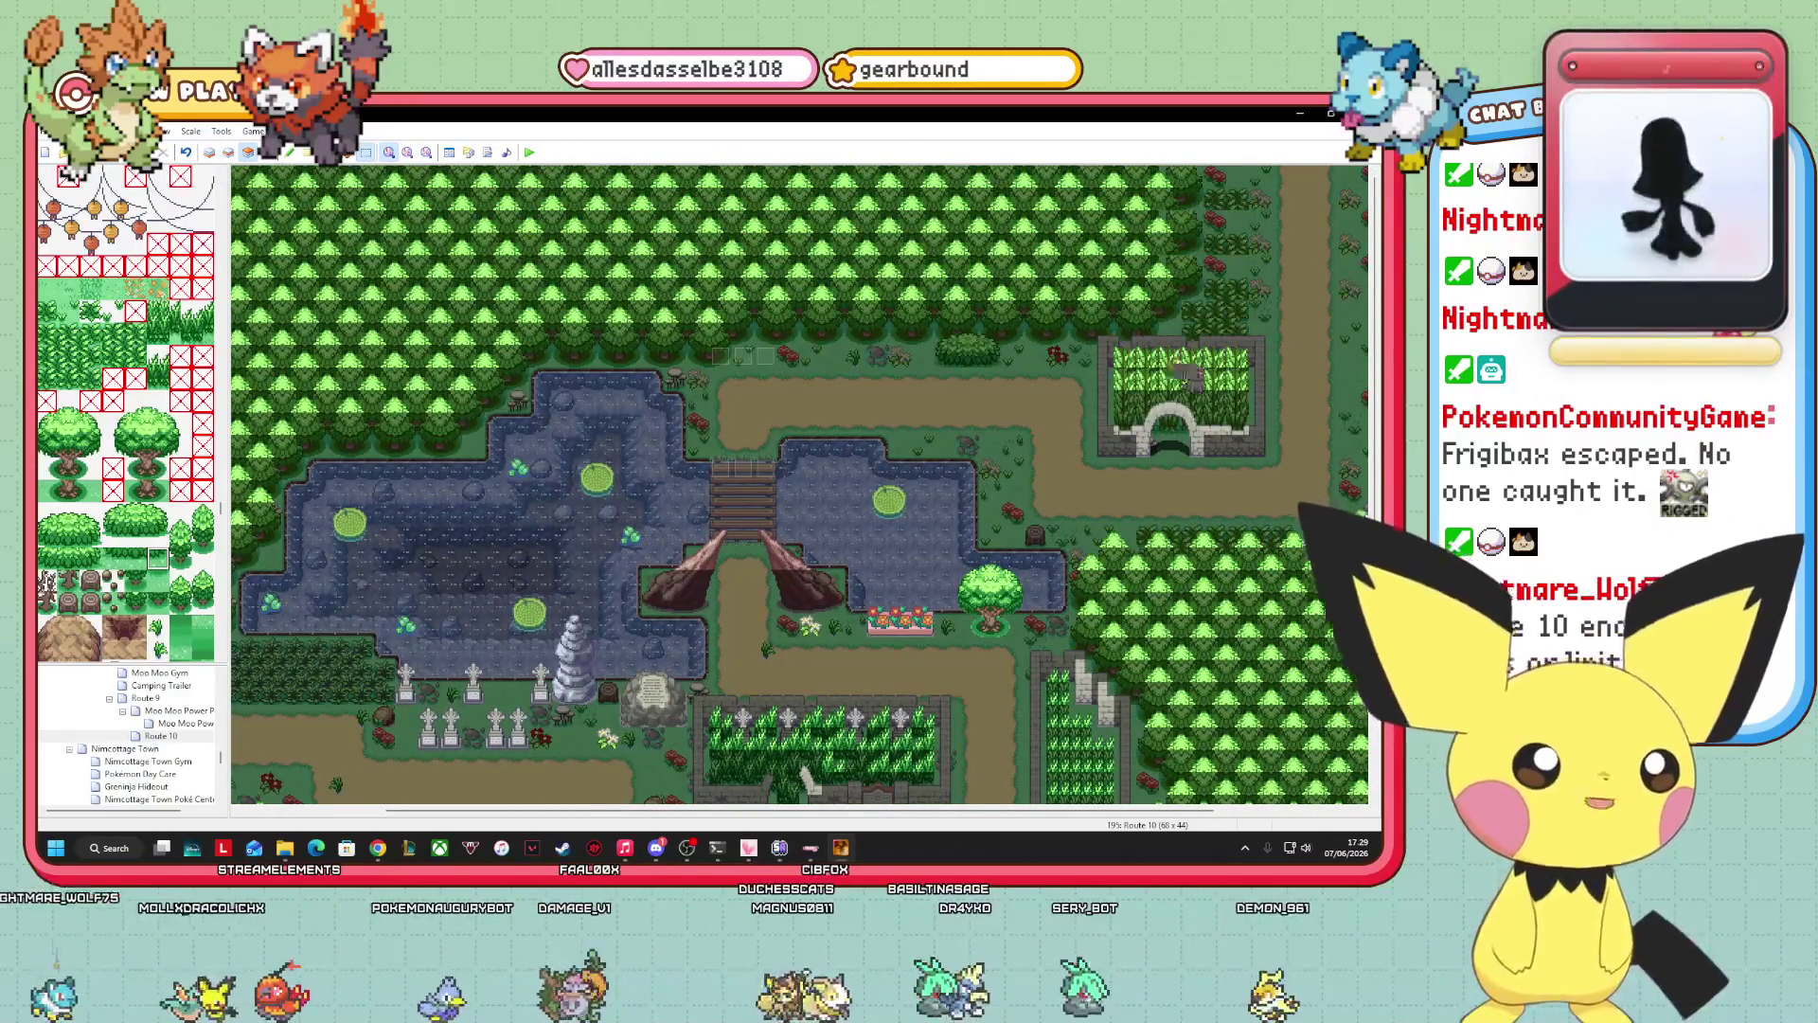
scroll(184, 502, "up", 10)
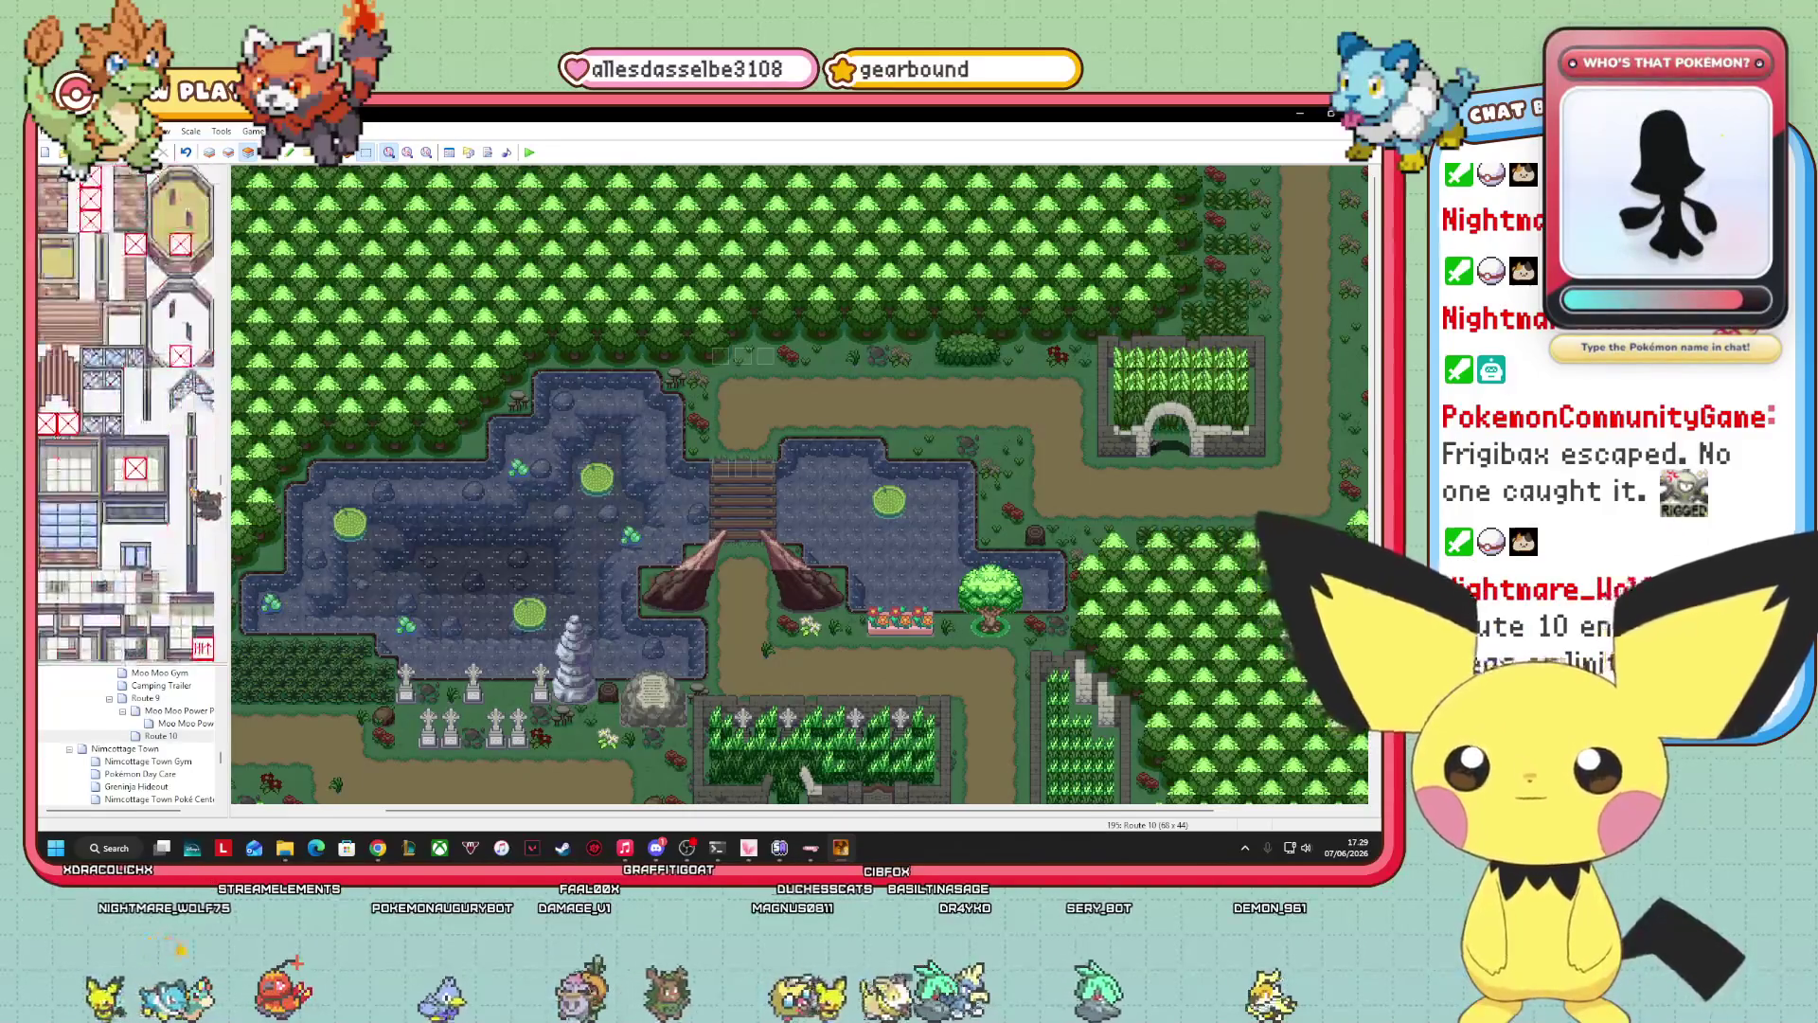
left_click_drag(221, 500, 223, 190)
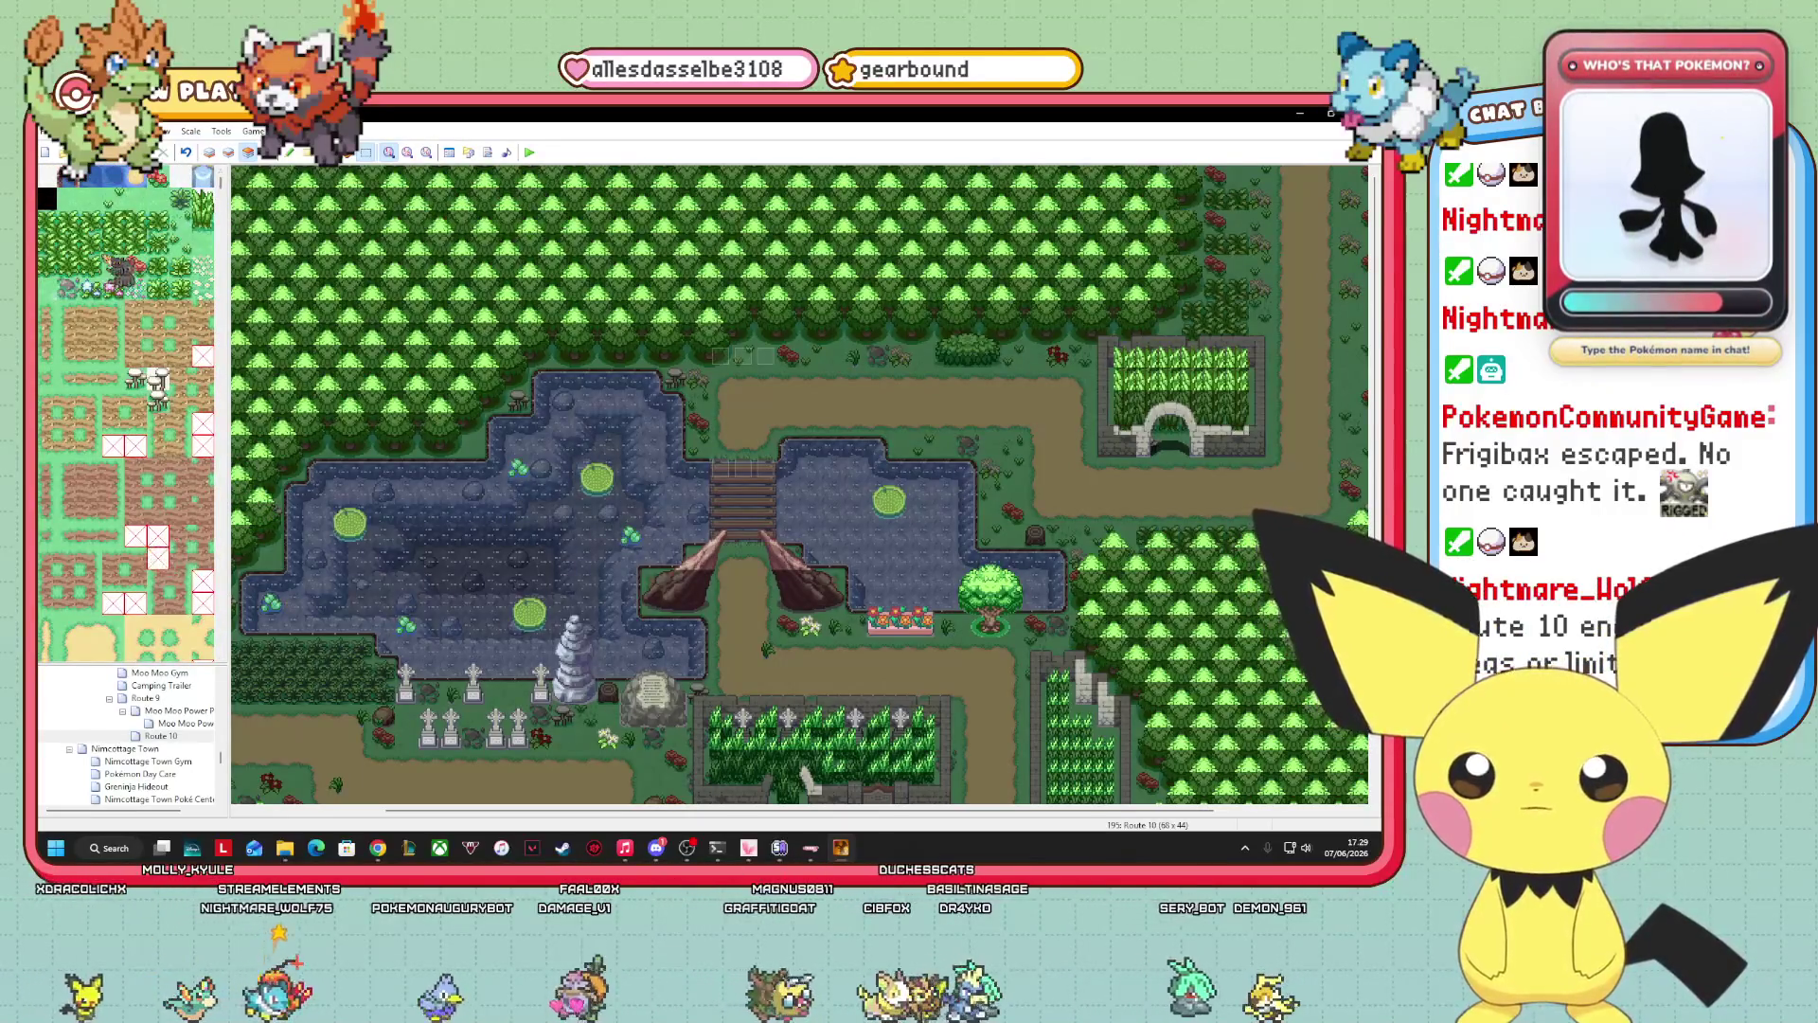
scroll(138, 537, "down", 10)
left_click(135, 423)
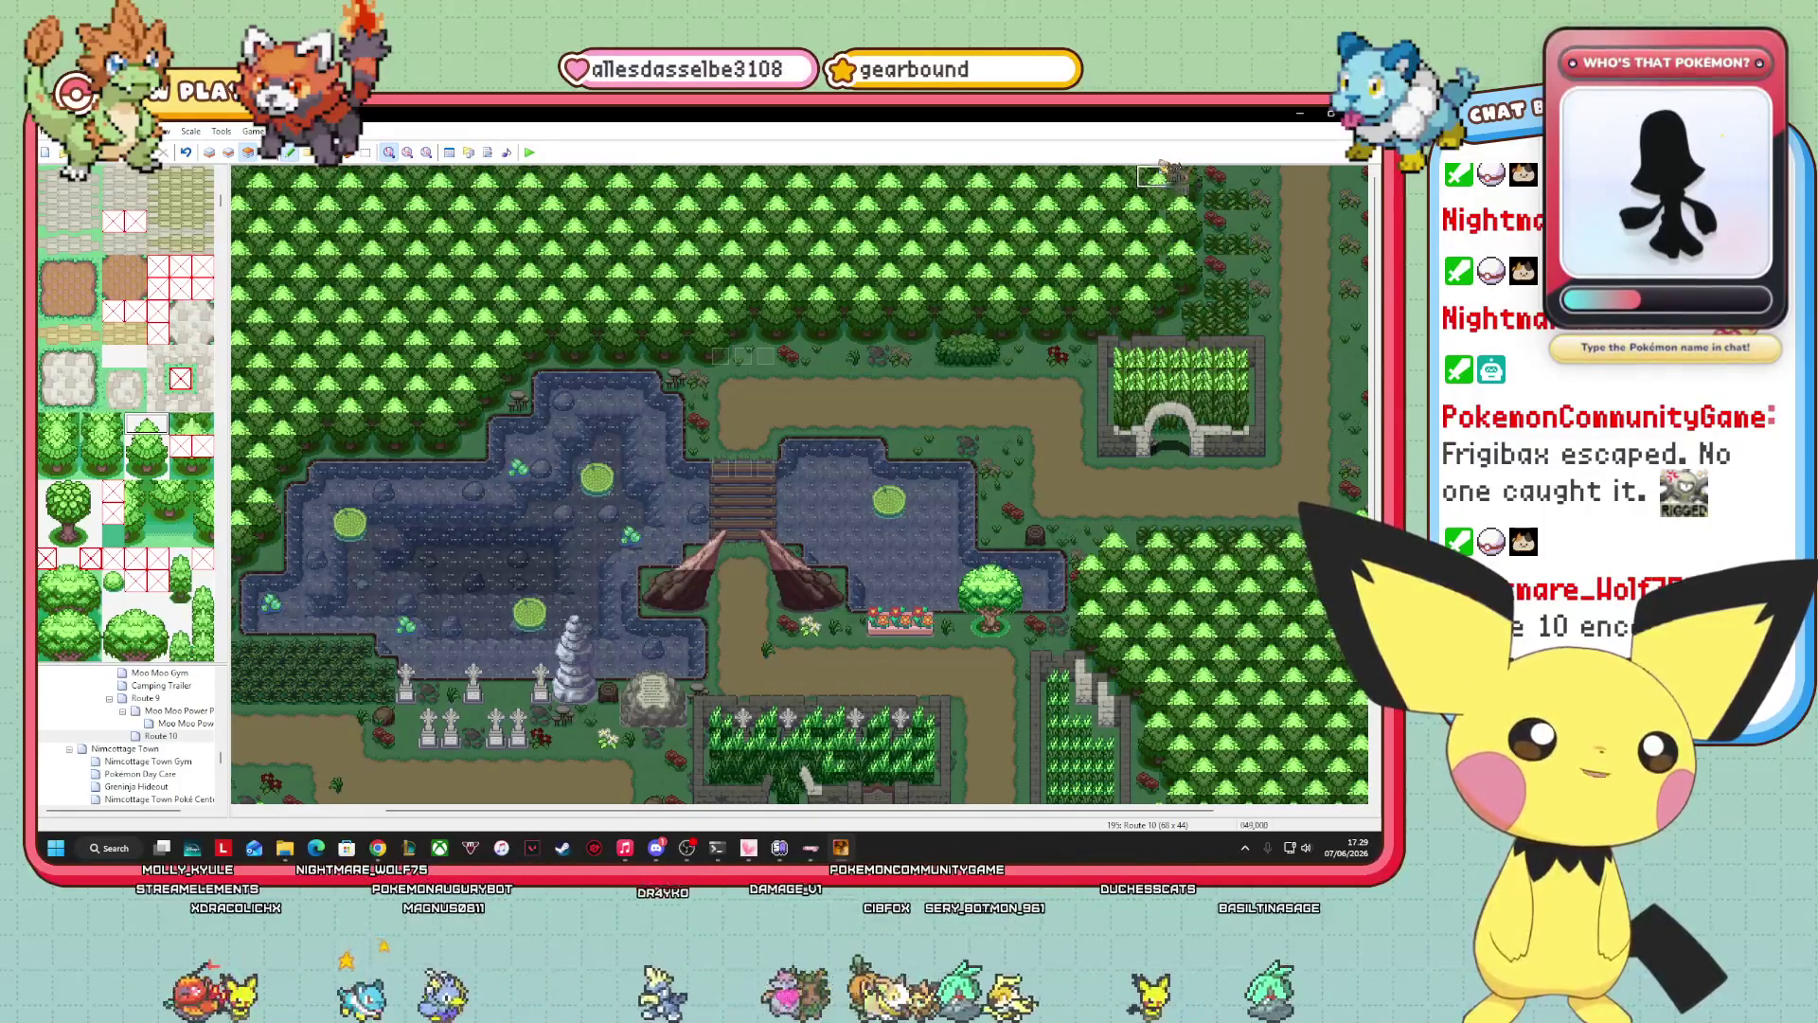
left_click(228, 152)
left_click(209, 153)
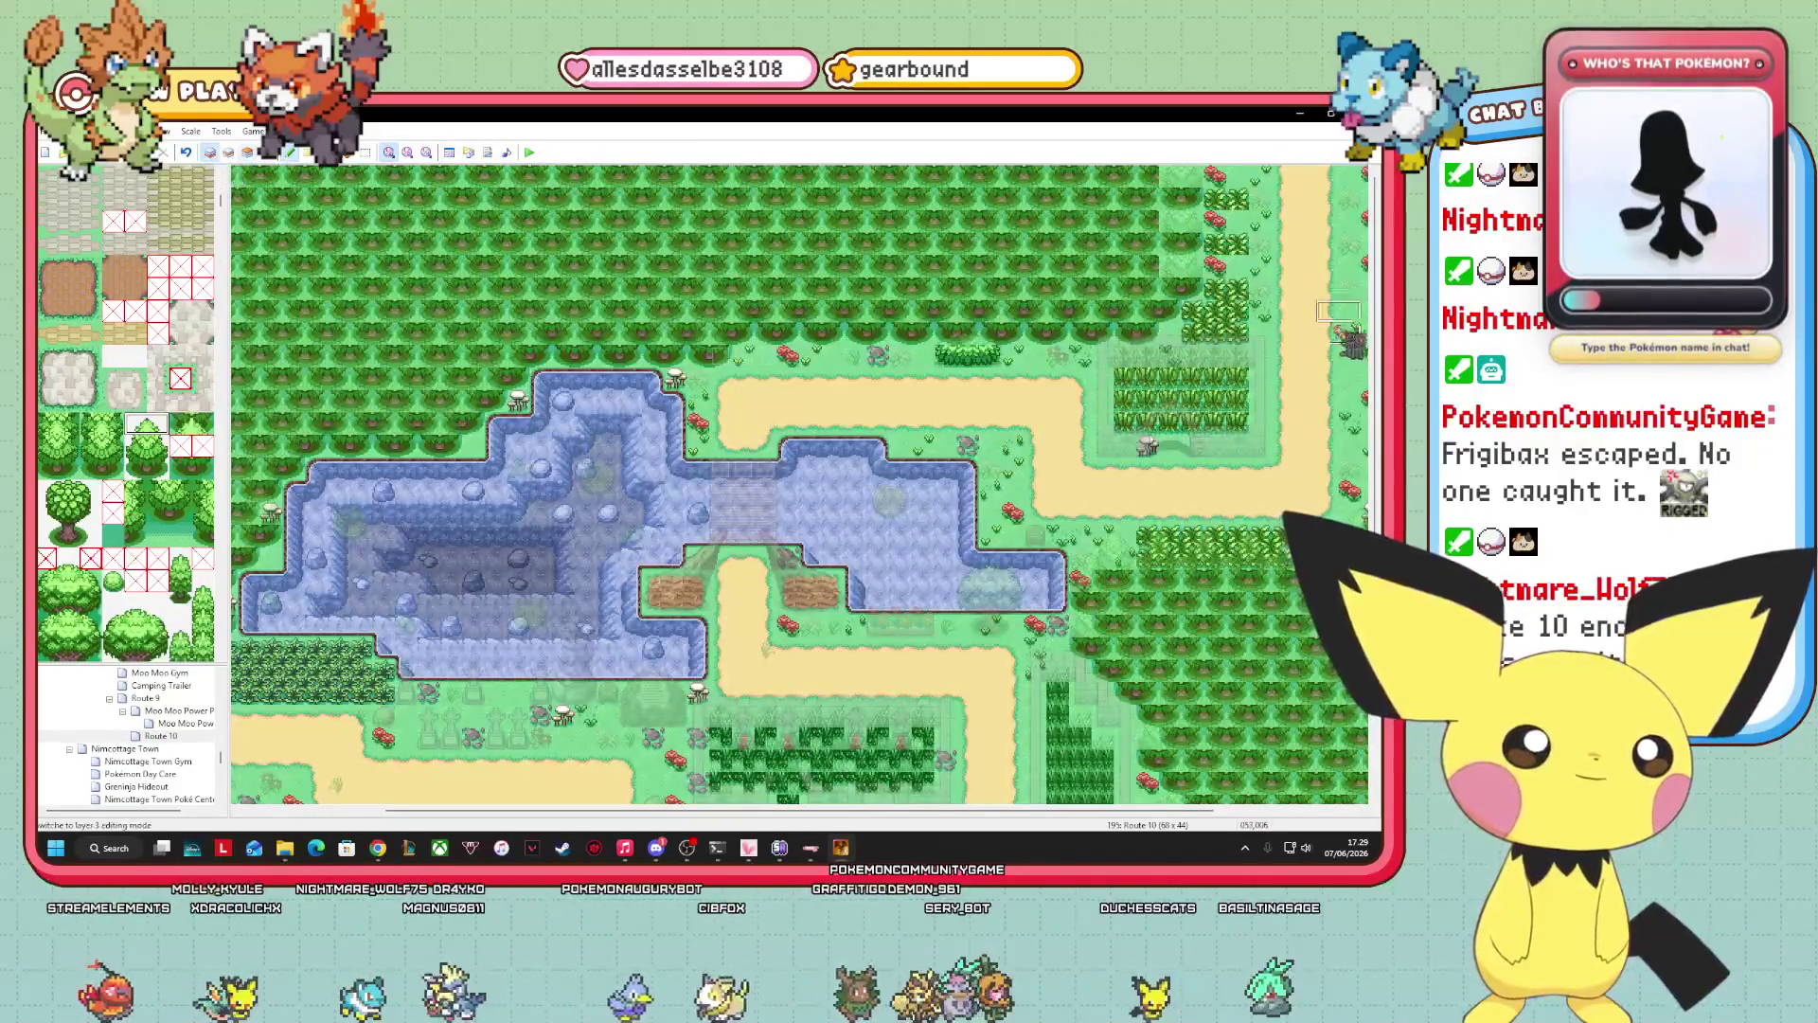
Pick a single tile, switch to the events layer, and pan horizontally across Route 10.
left_click(158, 446)
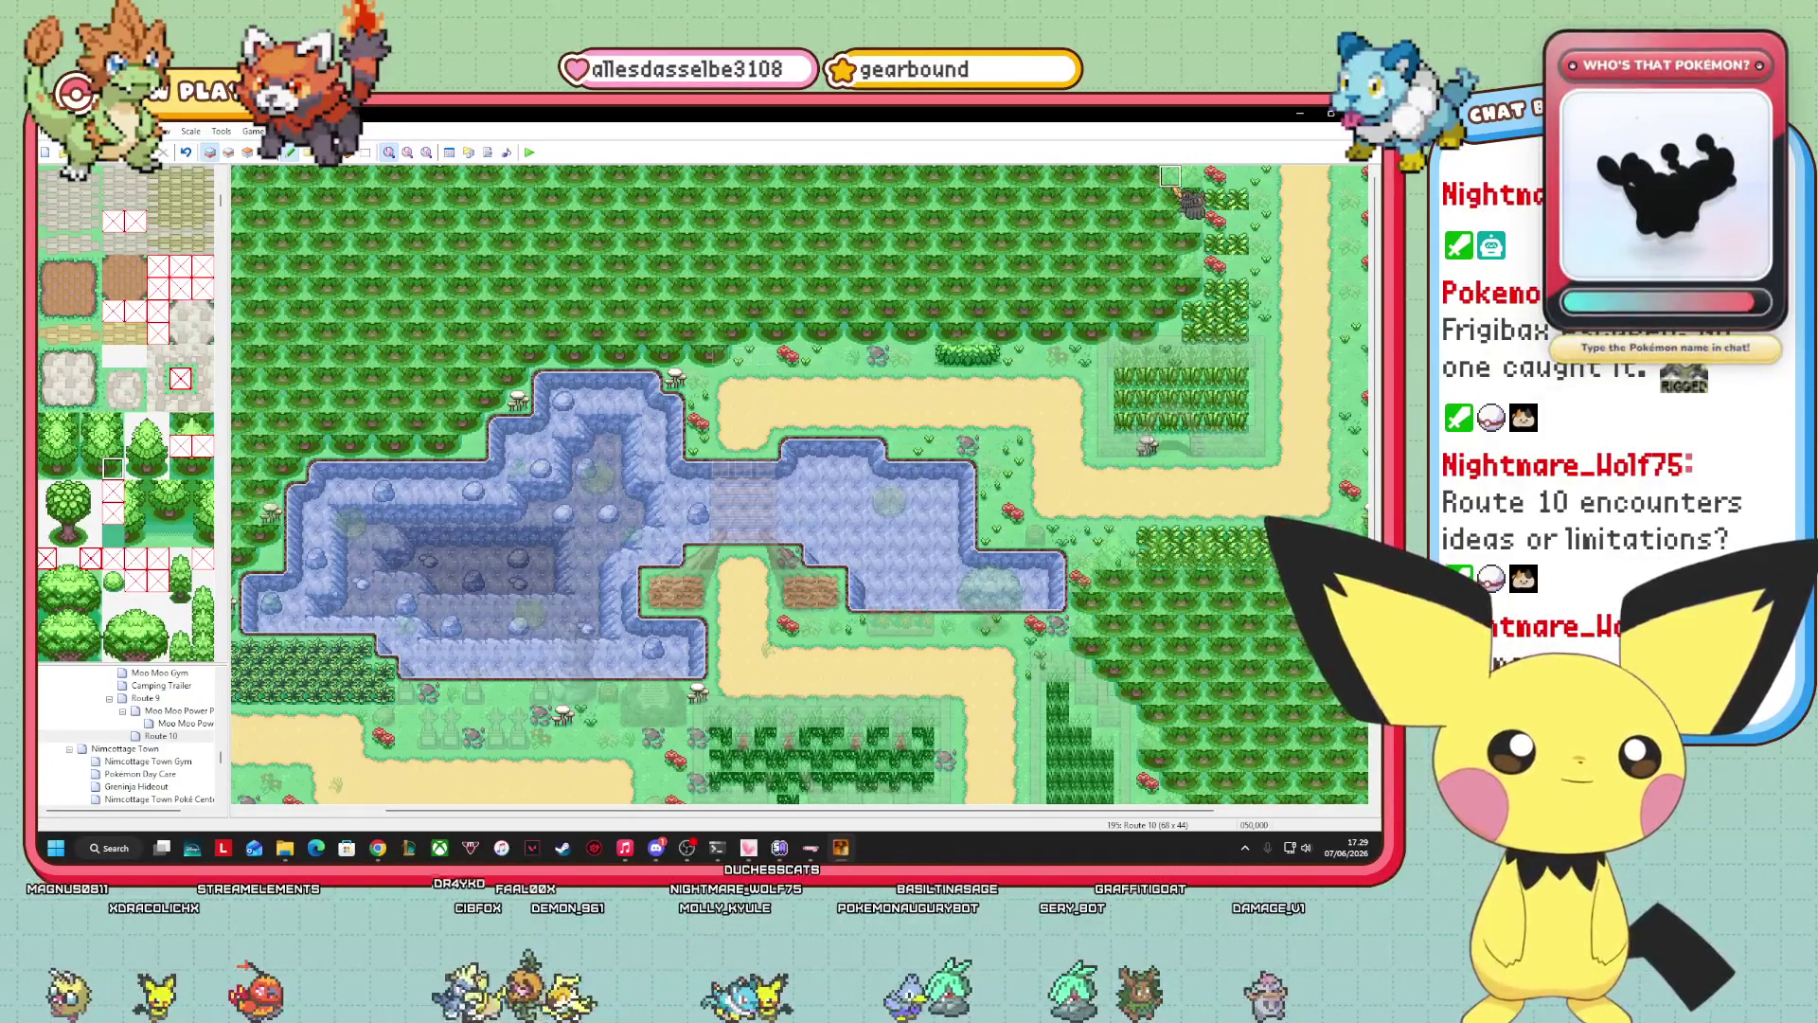
left_click(248, 154)
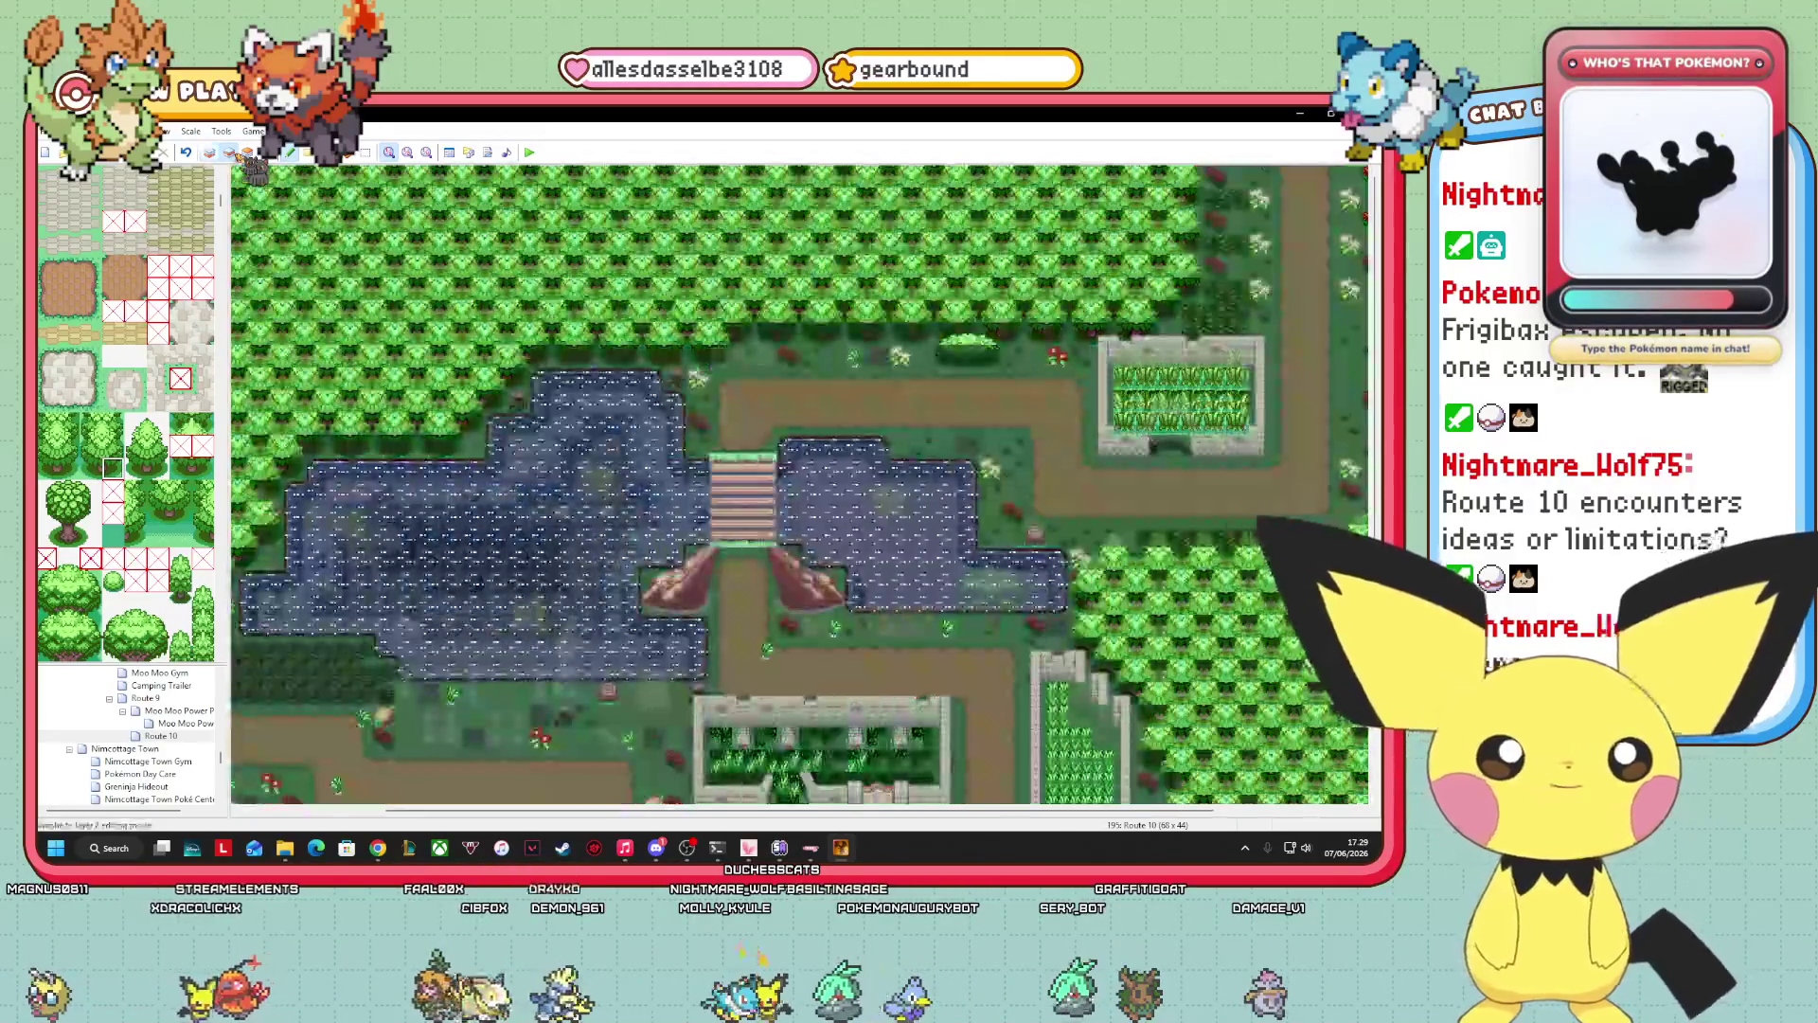
left_click(248, 152)
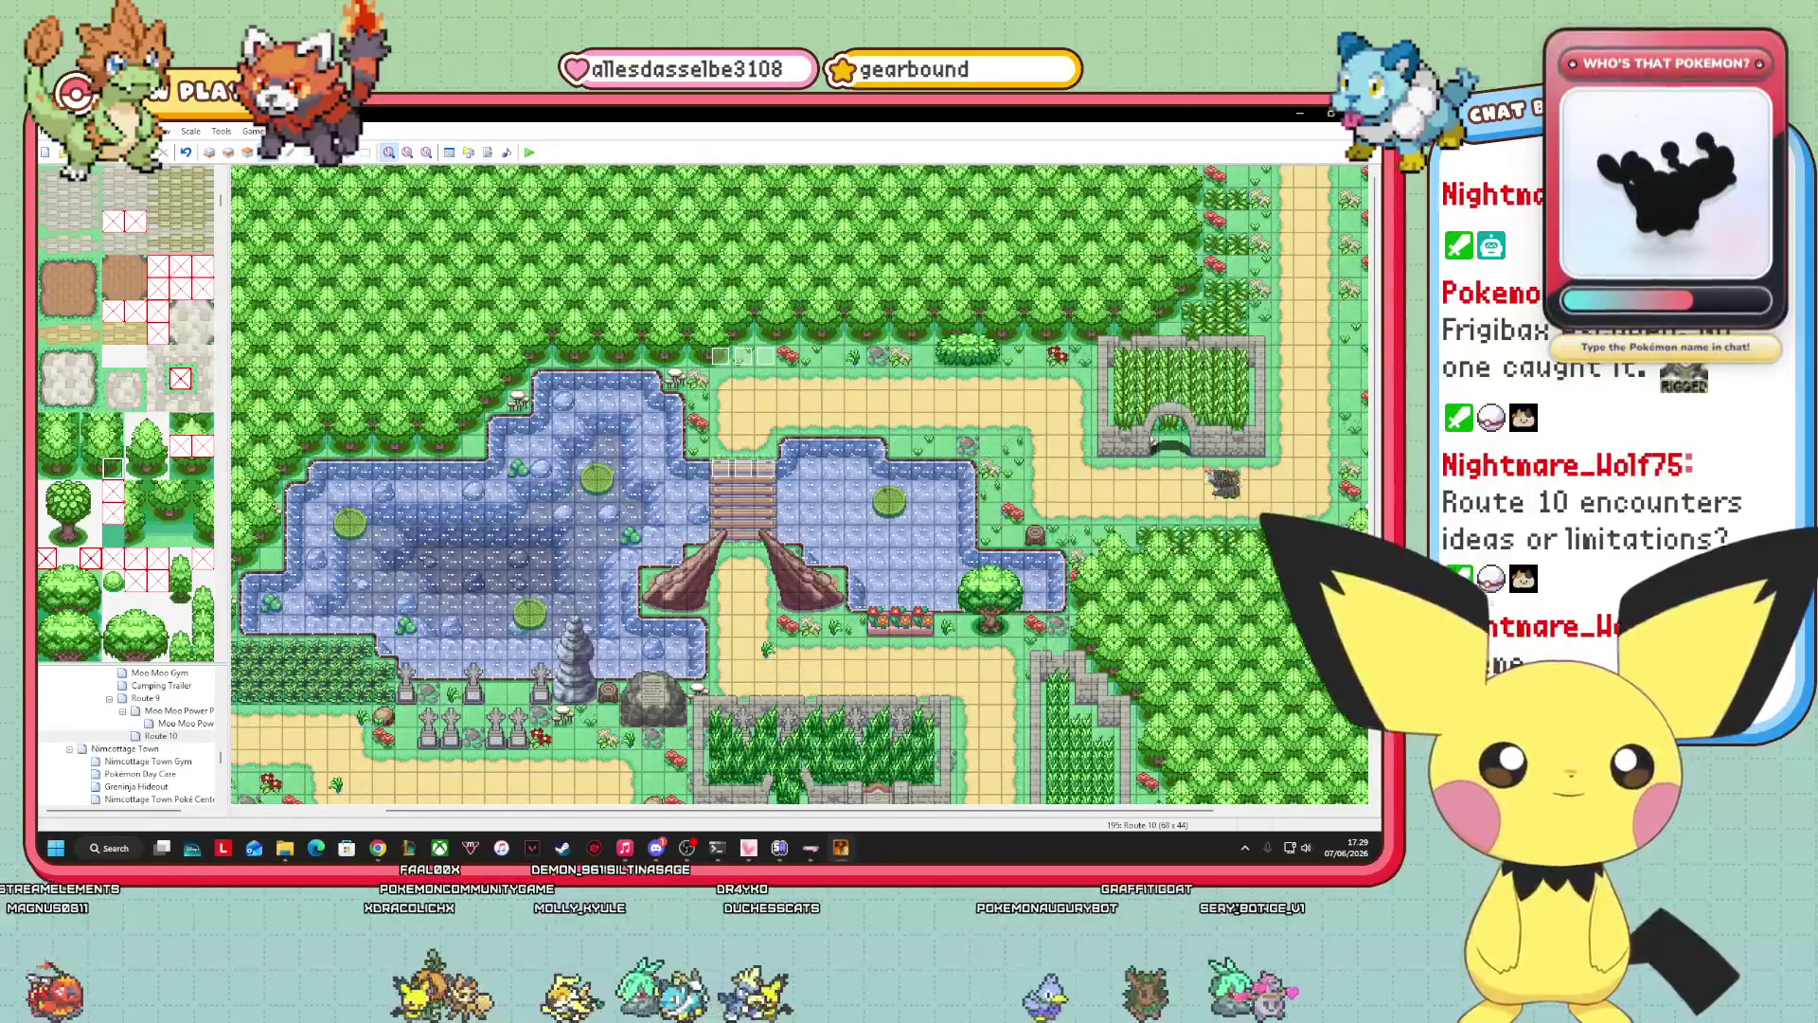
left_click_drag(924, 809, 1068, 809)
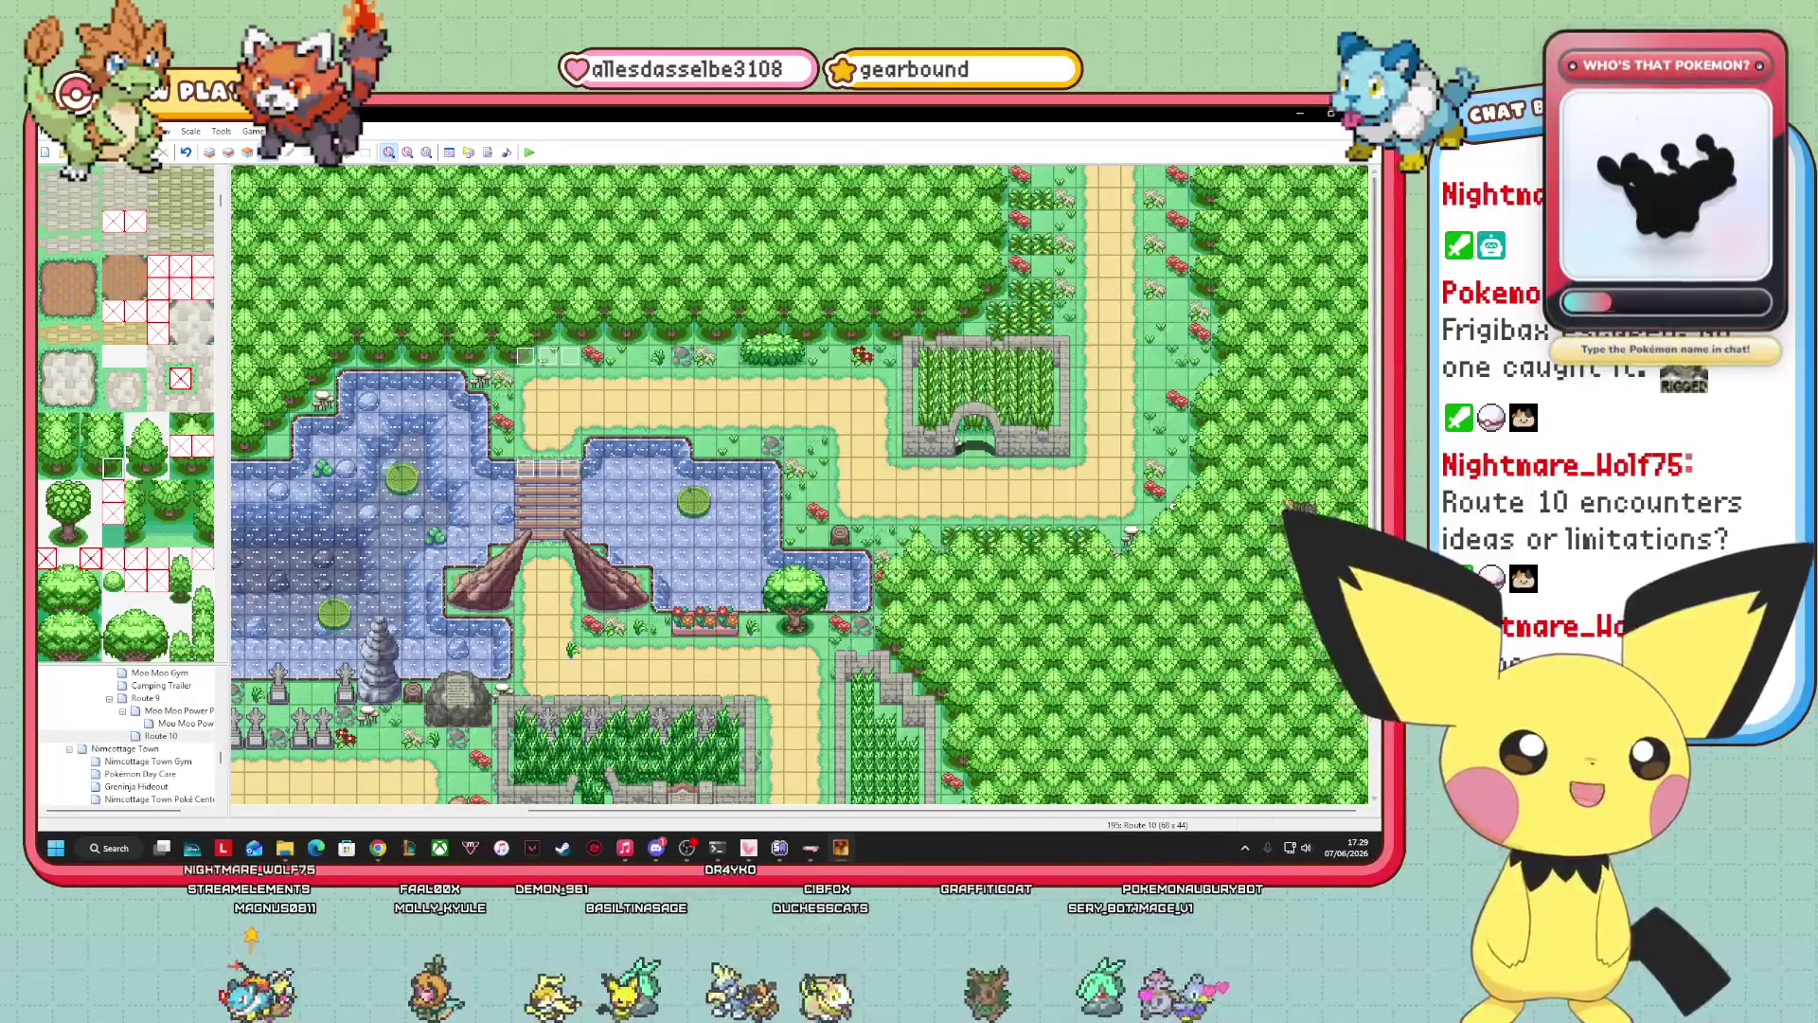
mouse_move(687, 848)
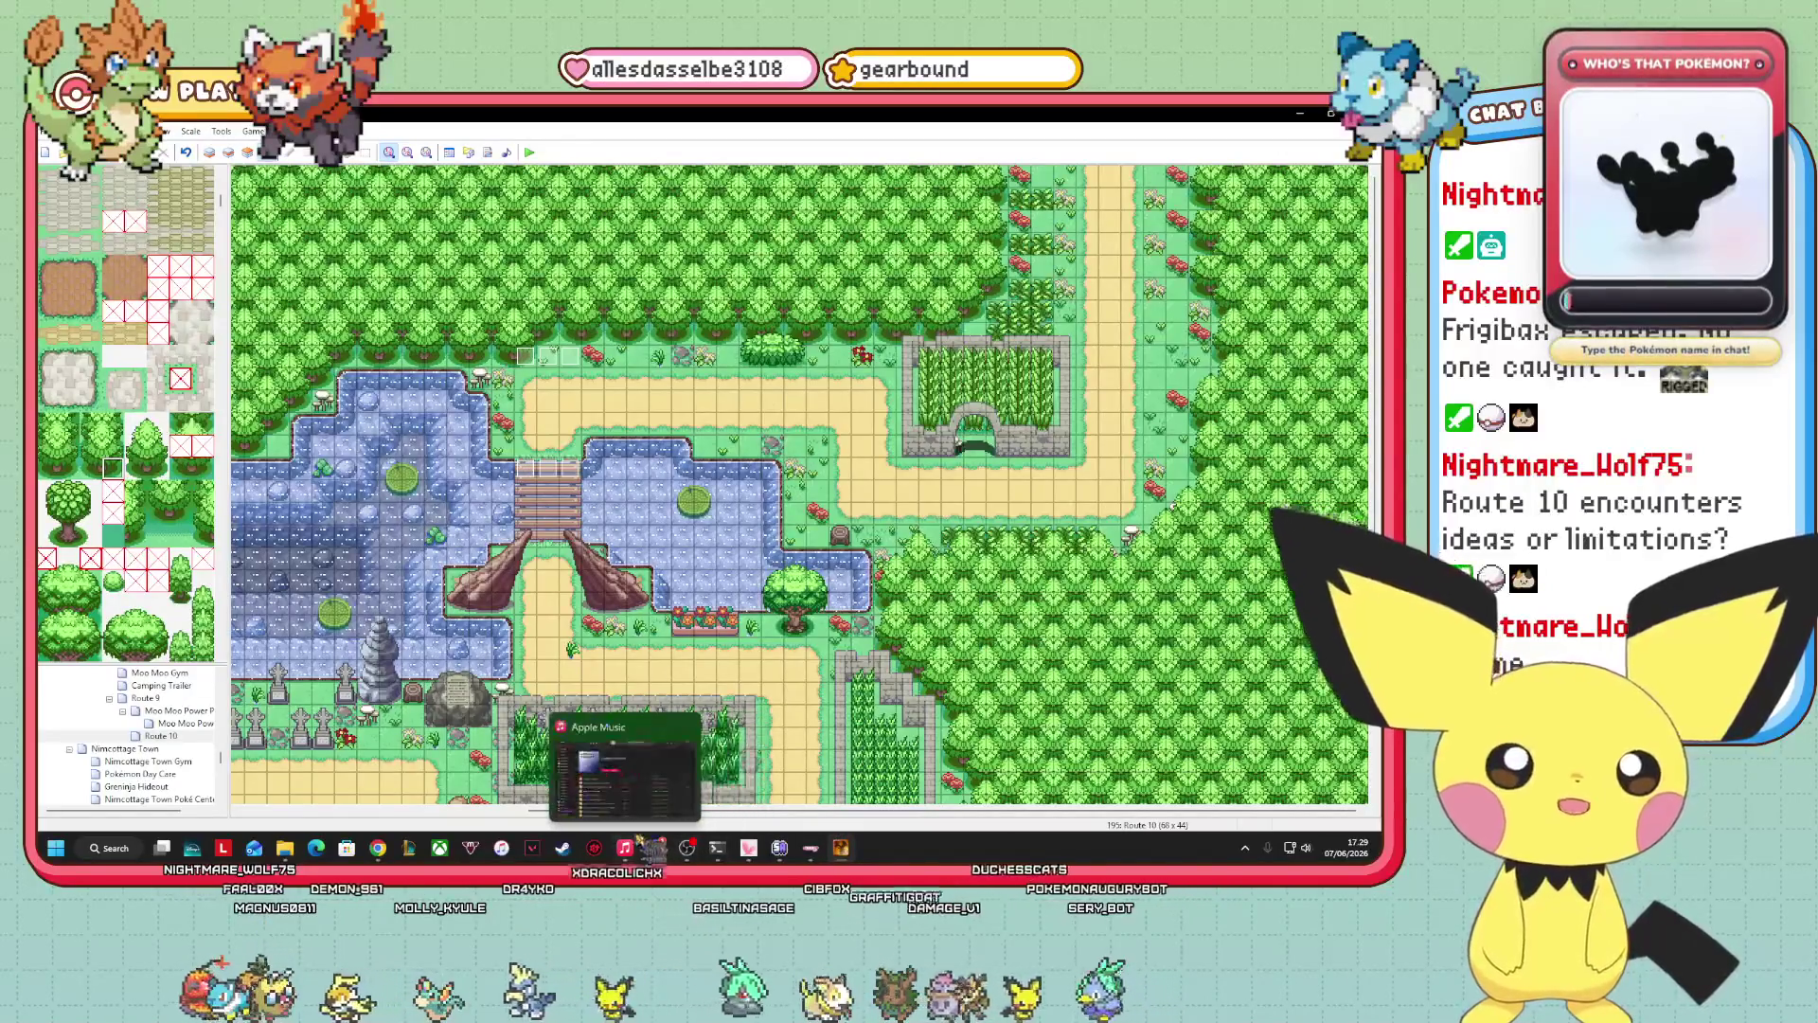
left_click_drag(862, 810, 579, 824)
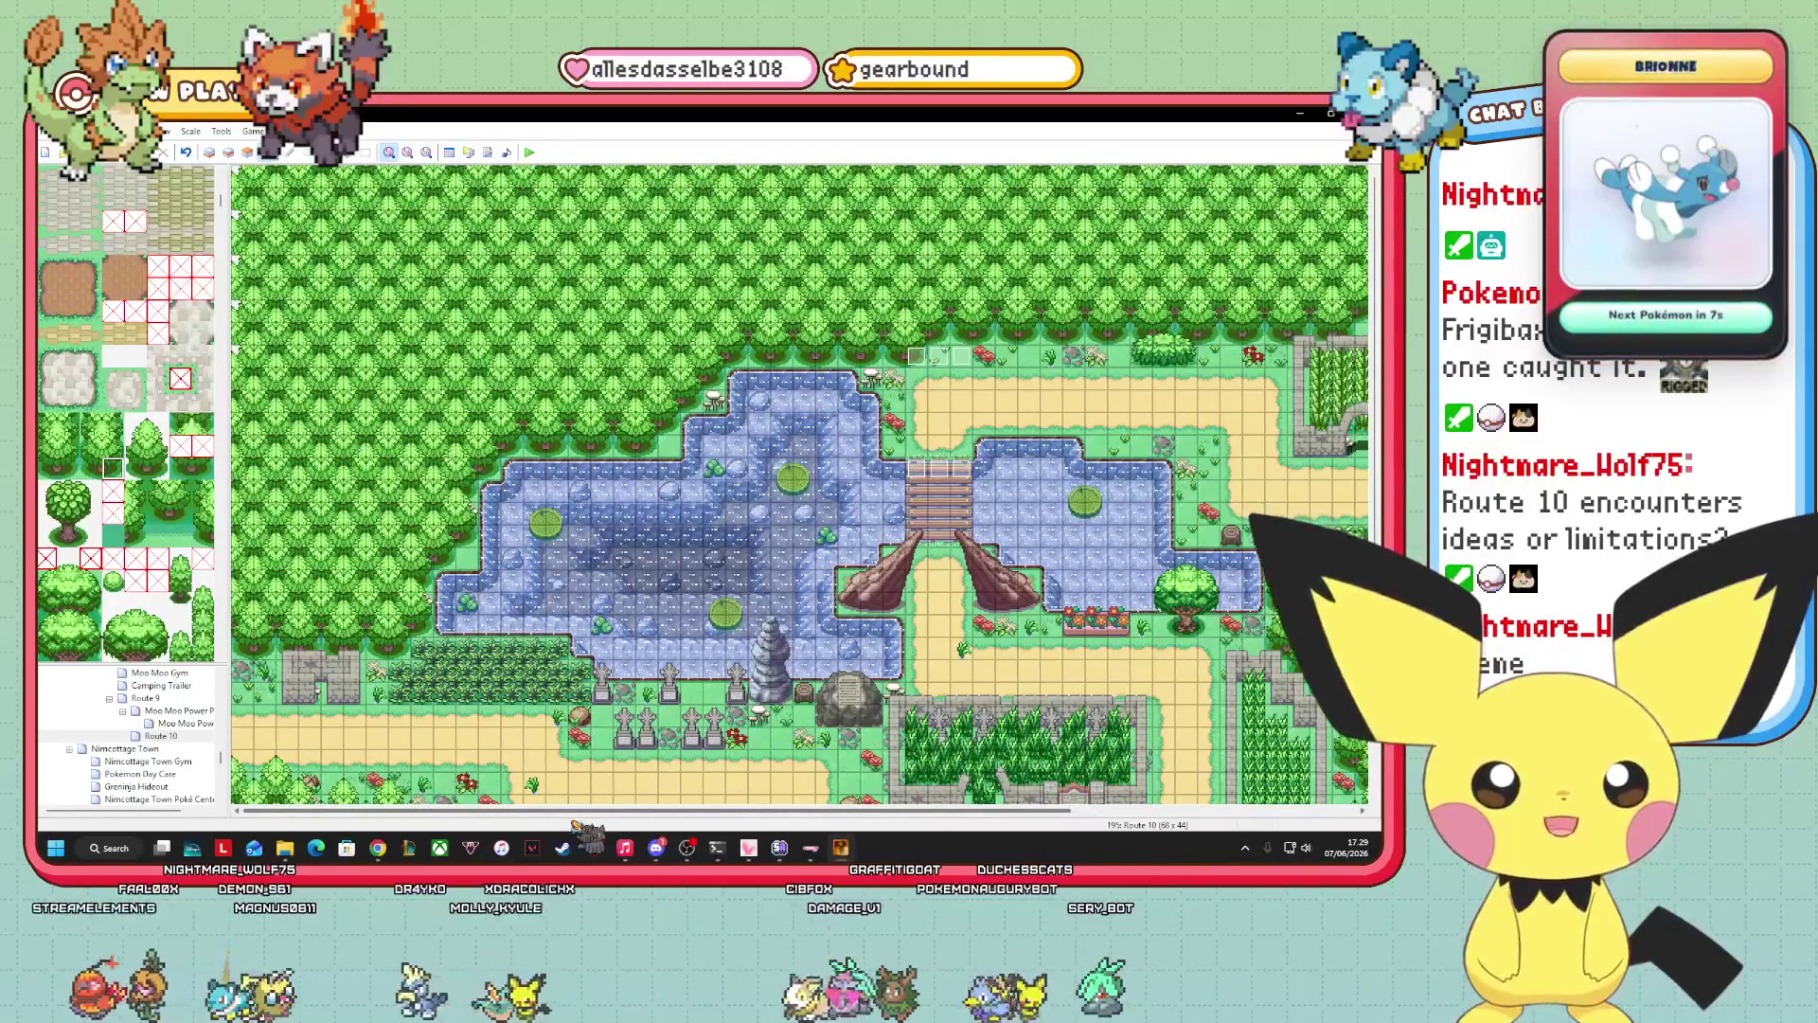
mouse_move(579, 826)
left_mouse_down()
mouse_move(871, 851)
mouse_move(743, 811)
mouse_move(655, 810)
left_mouse_up()
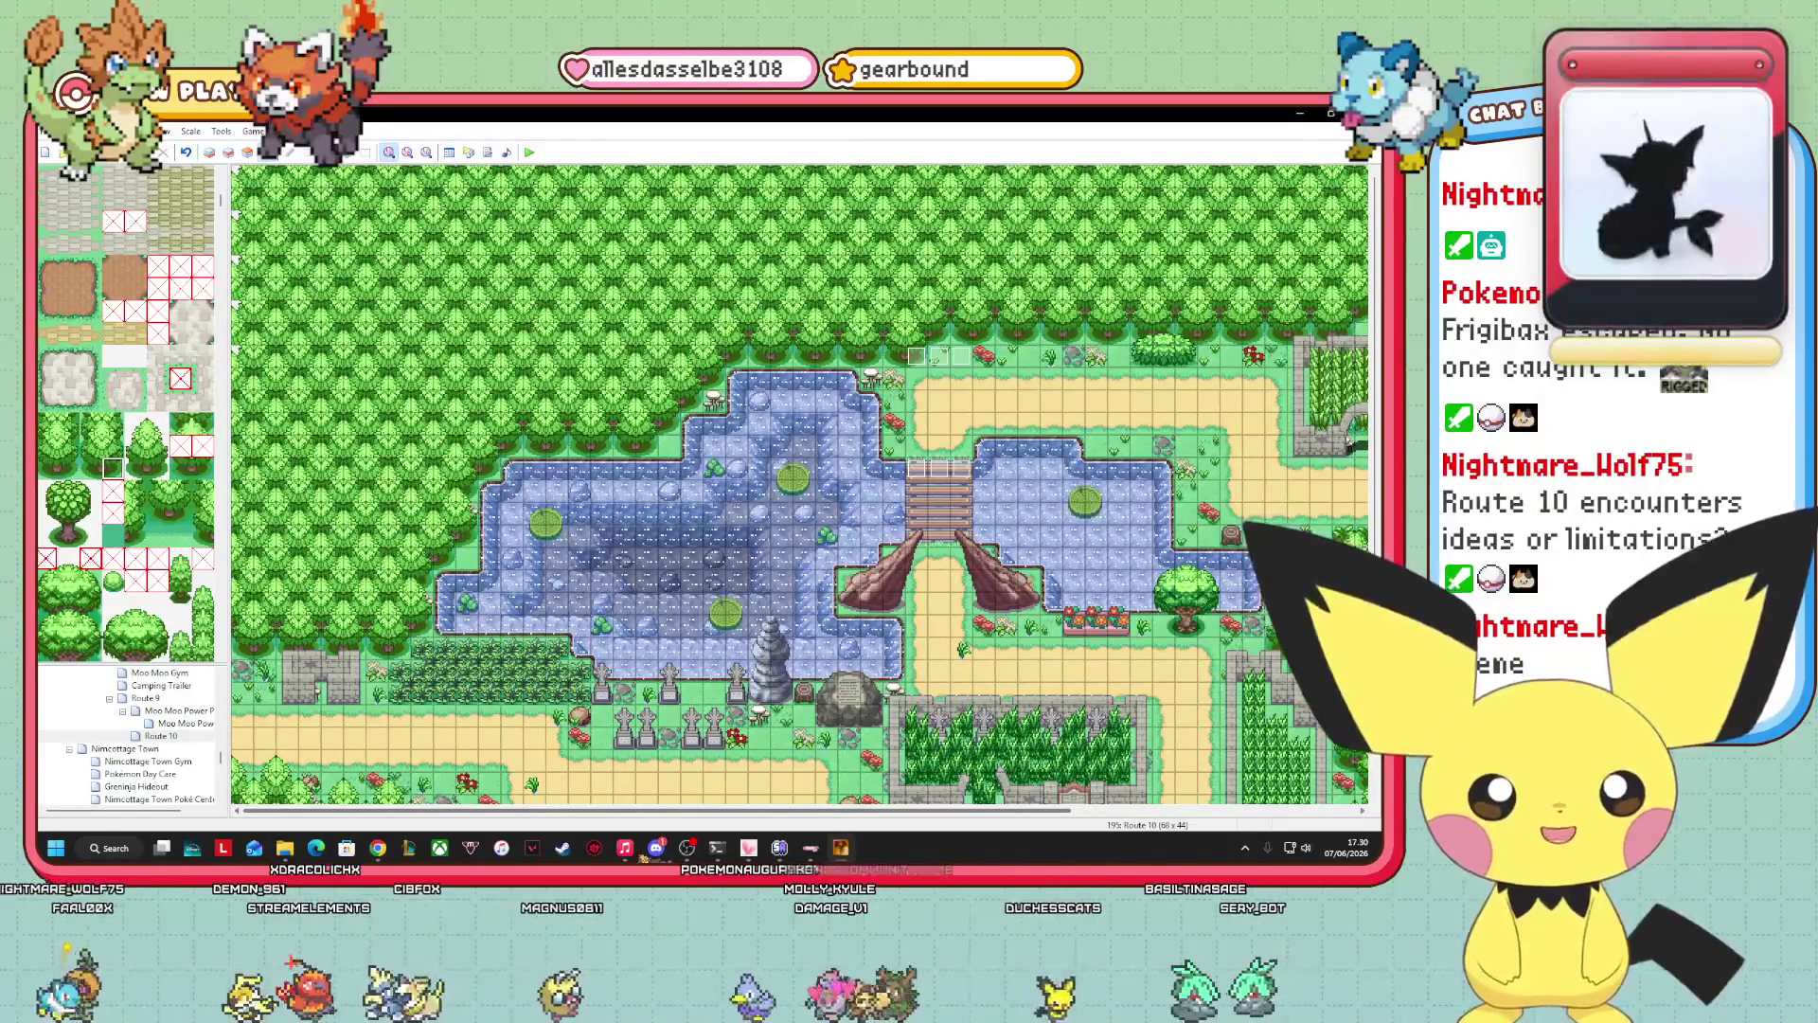
left_click_drag(655, 810, 947, 811)
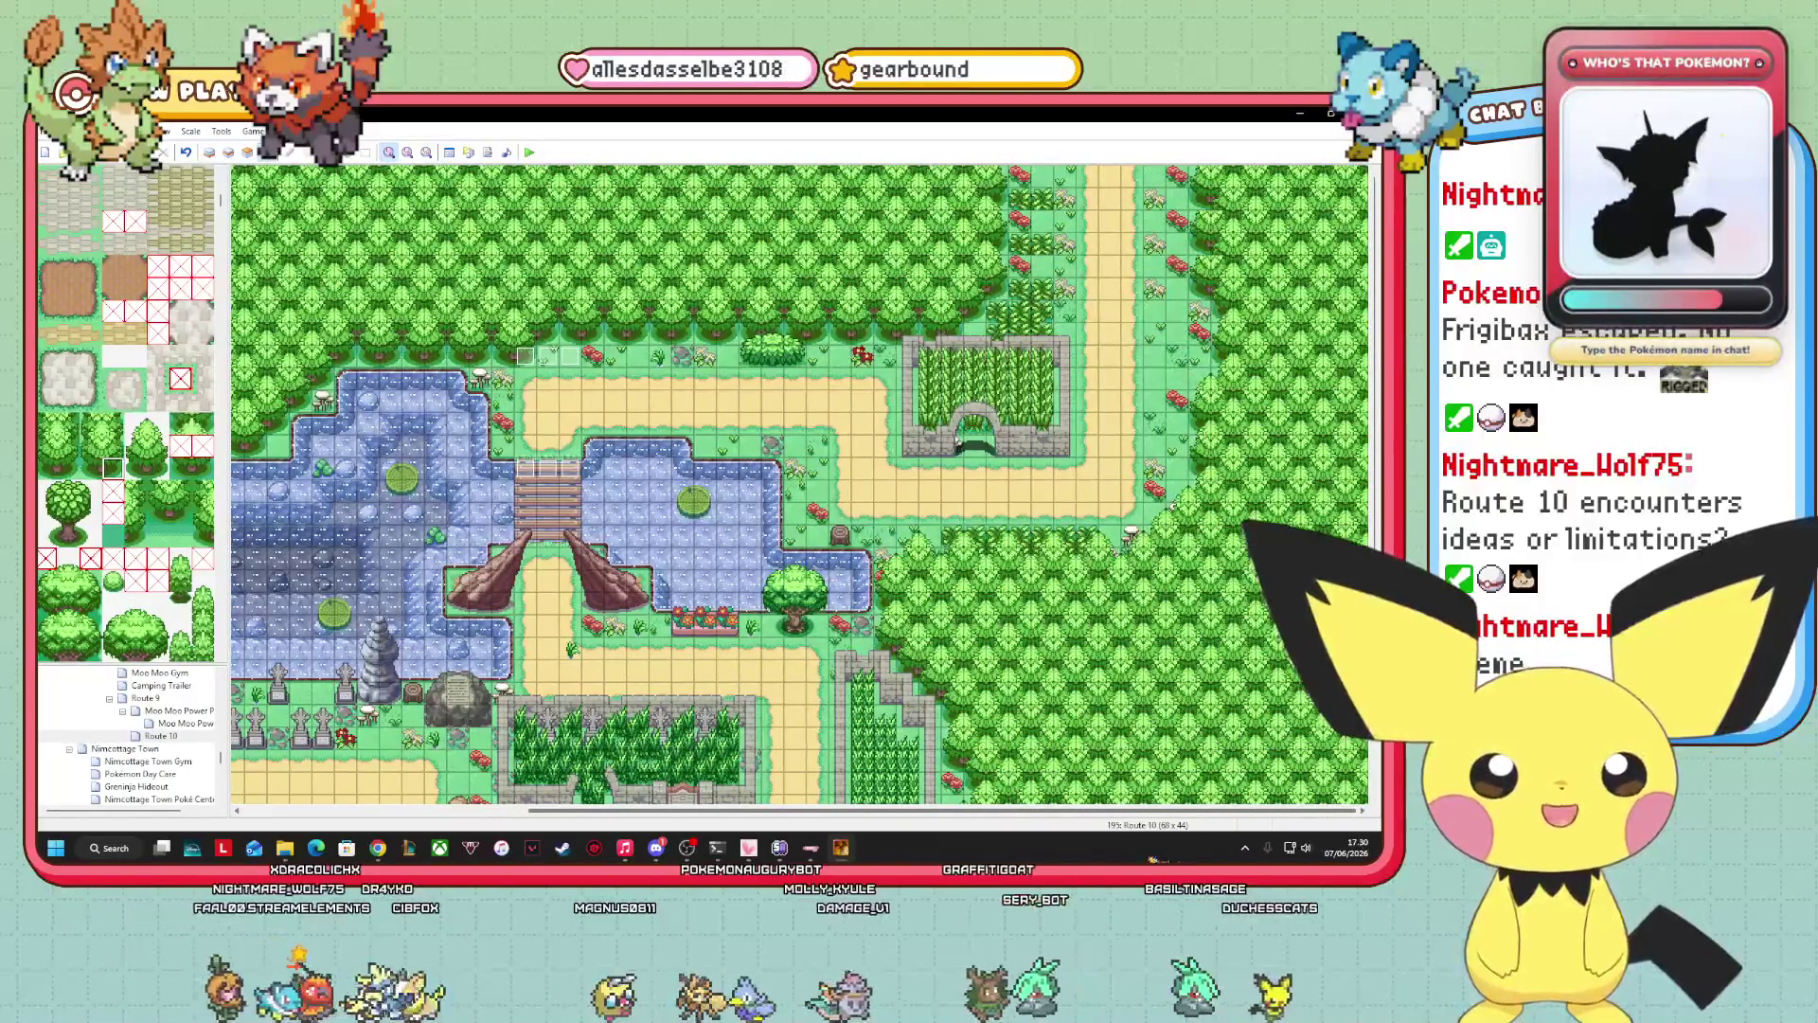
mouse_move(947, 811)
left_mouse_down()
mouse_move(660, 811)
mouse_move(963, 811)
mouse_move(698, 811)
left_mouse_up()
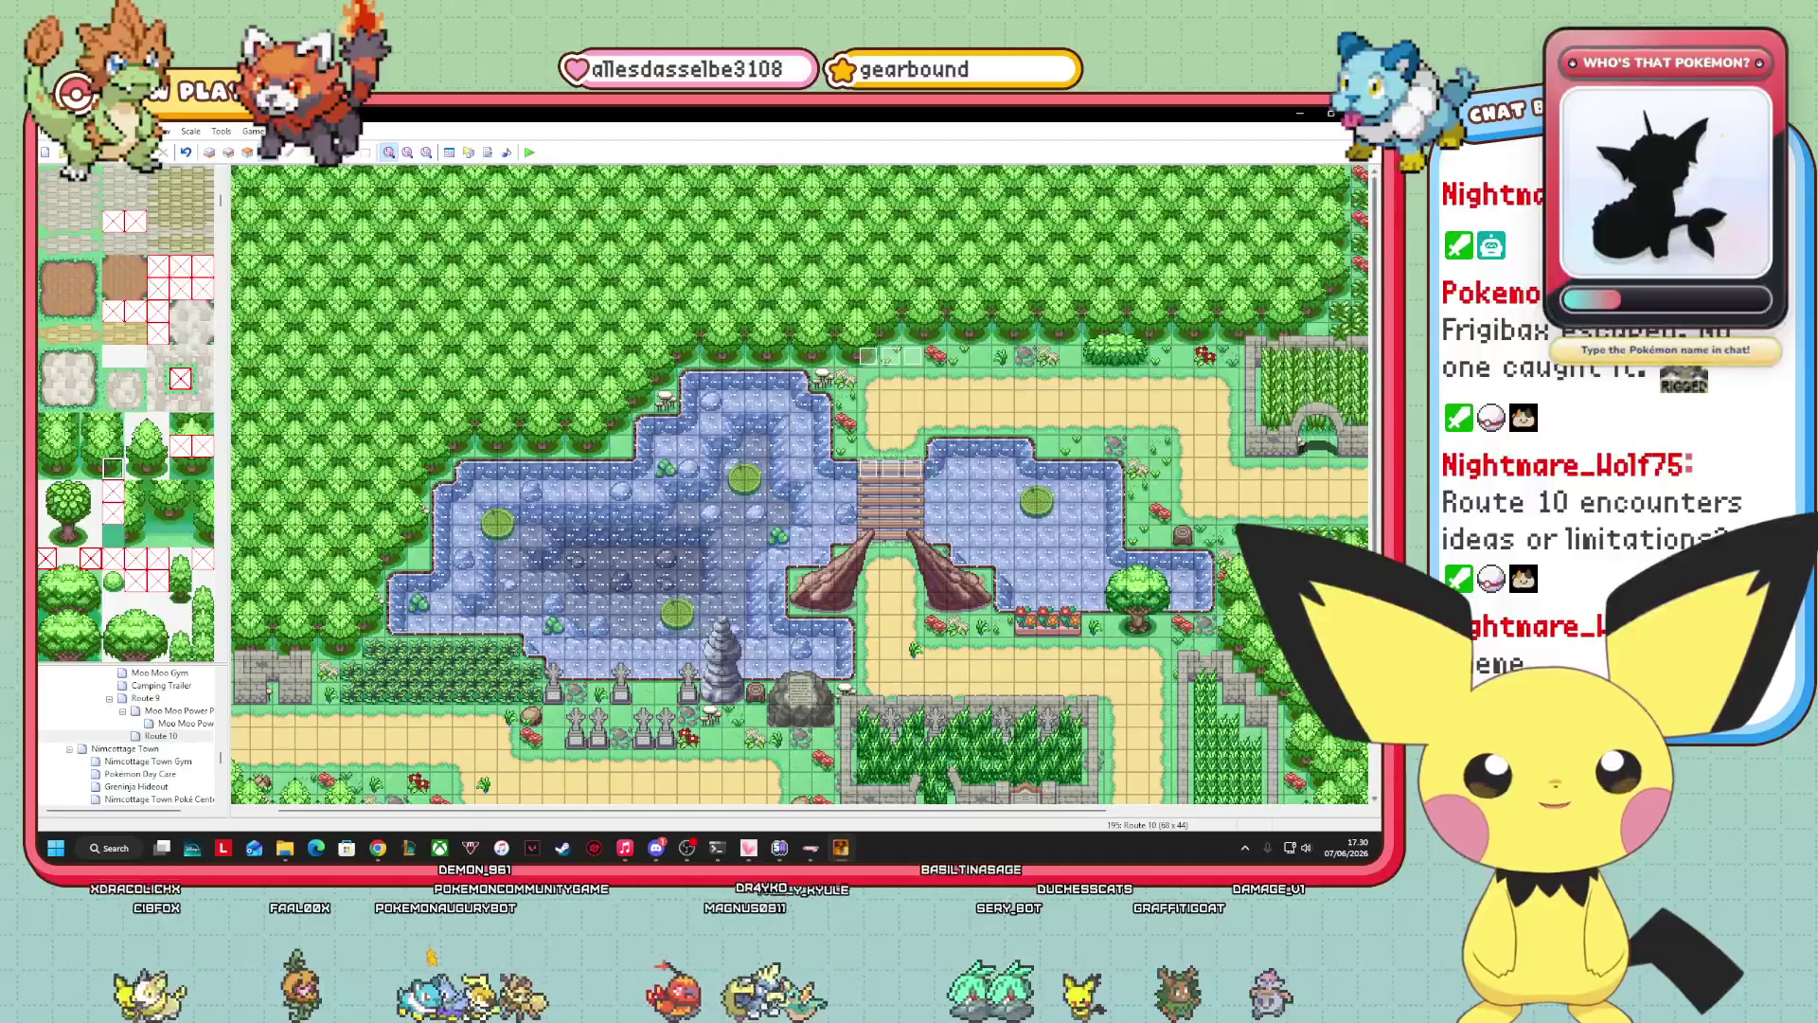
scroll(801, 483, "down", 5)
scroll(800, 483, "up", 5)
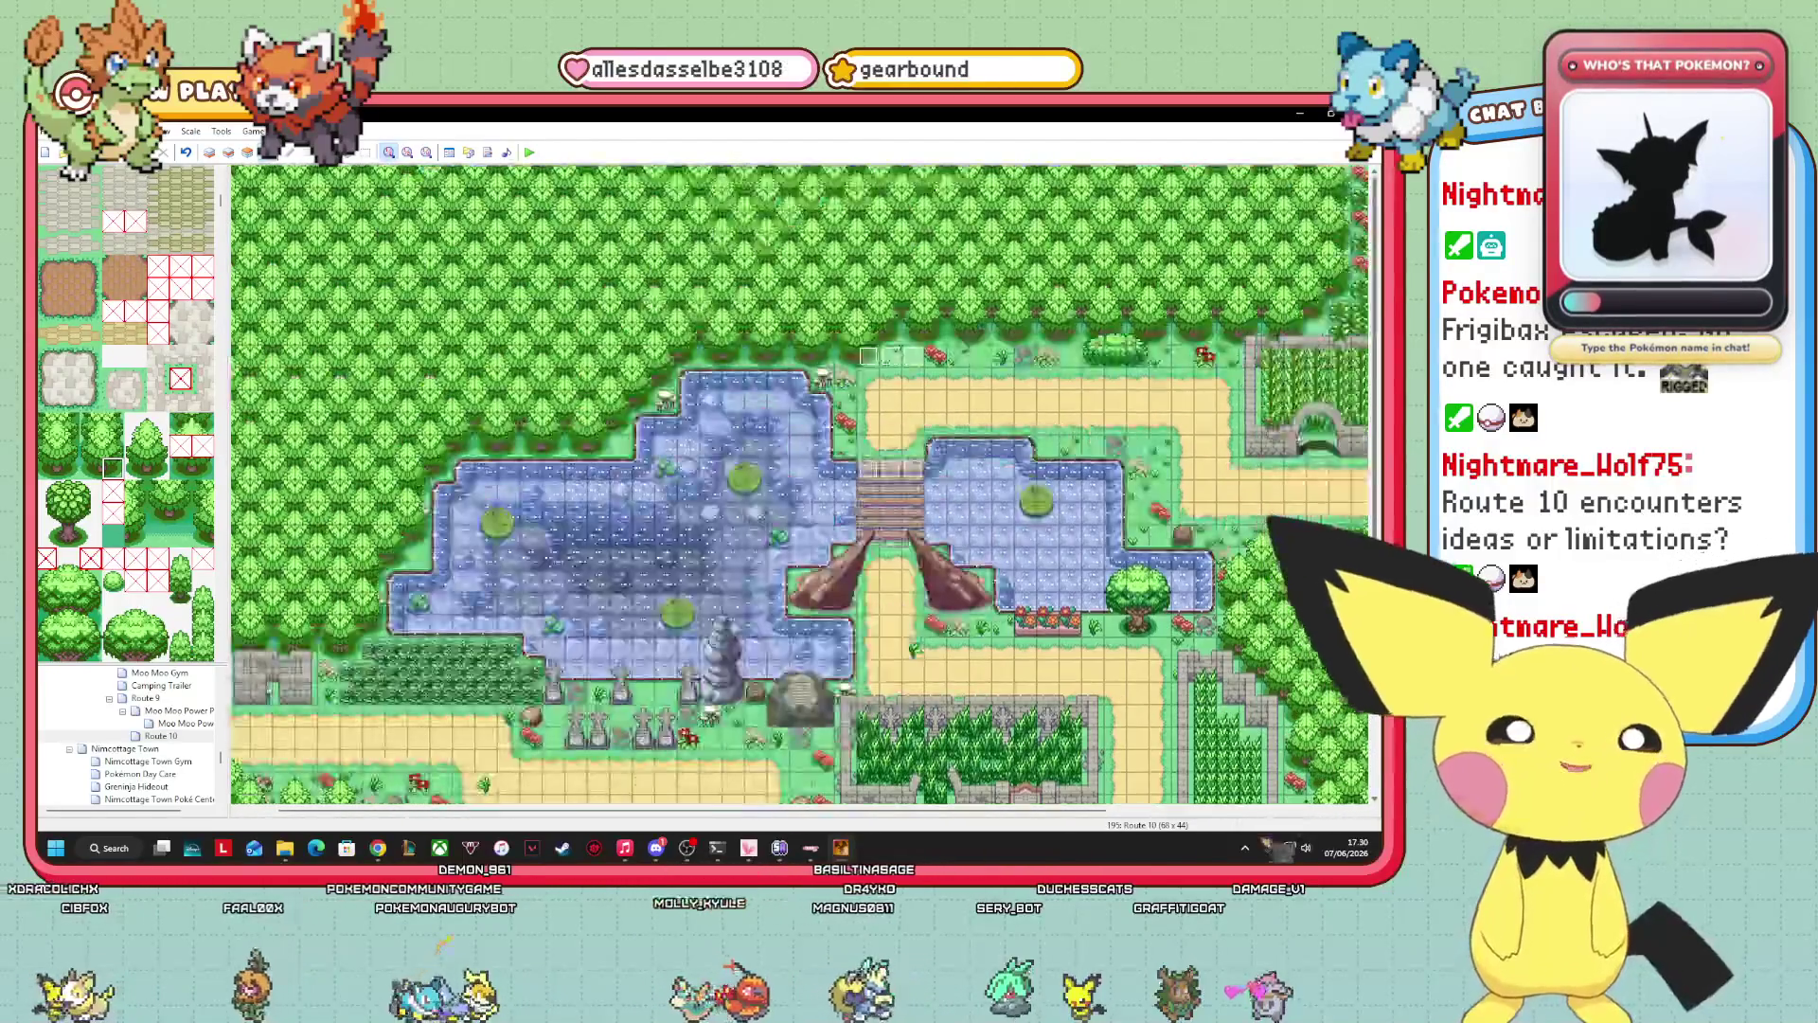
scroll(800, 483, "down", 5)
scroll(800, 483, "up", 5)
scroll(800, 483, "down", 5)
scroll(1324, 784, "down", 1)
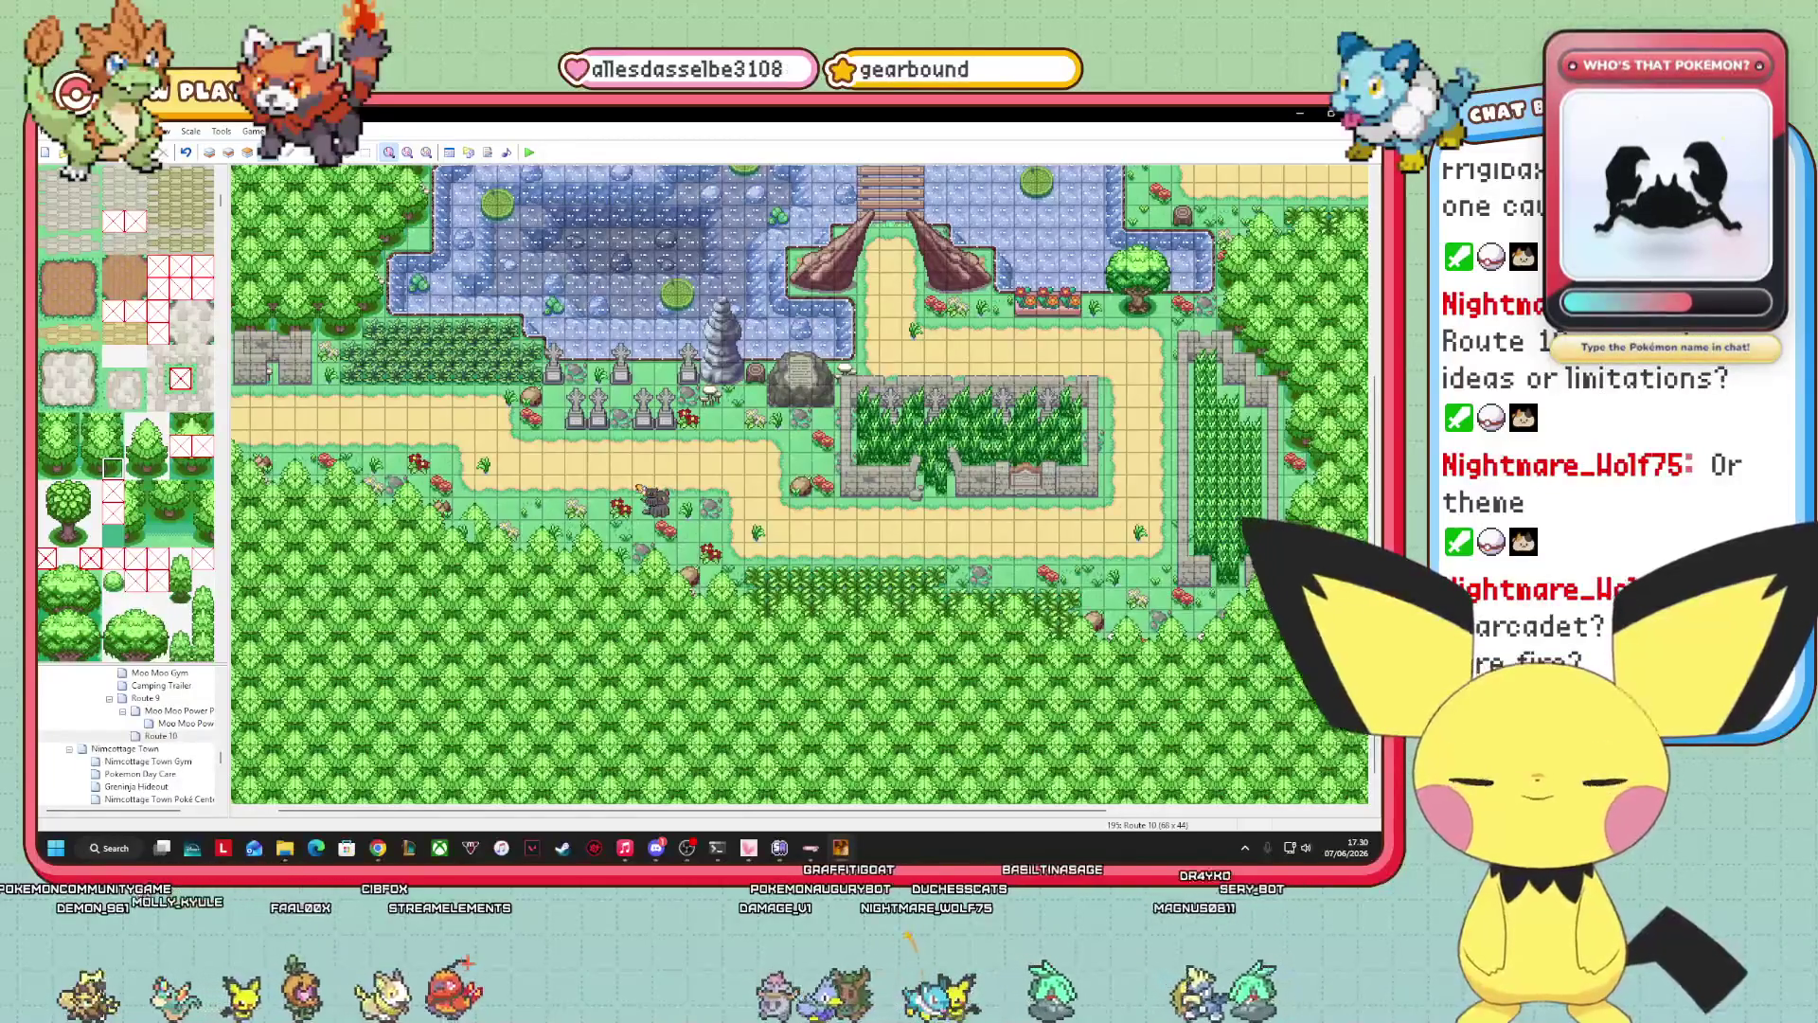
scroll(800, 482, "up", 5)
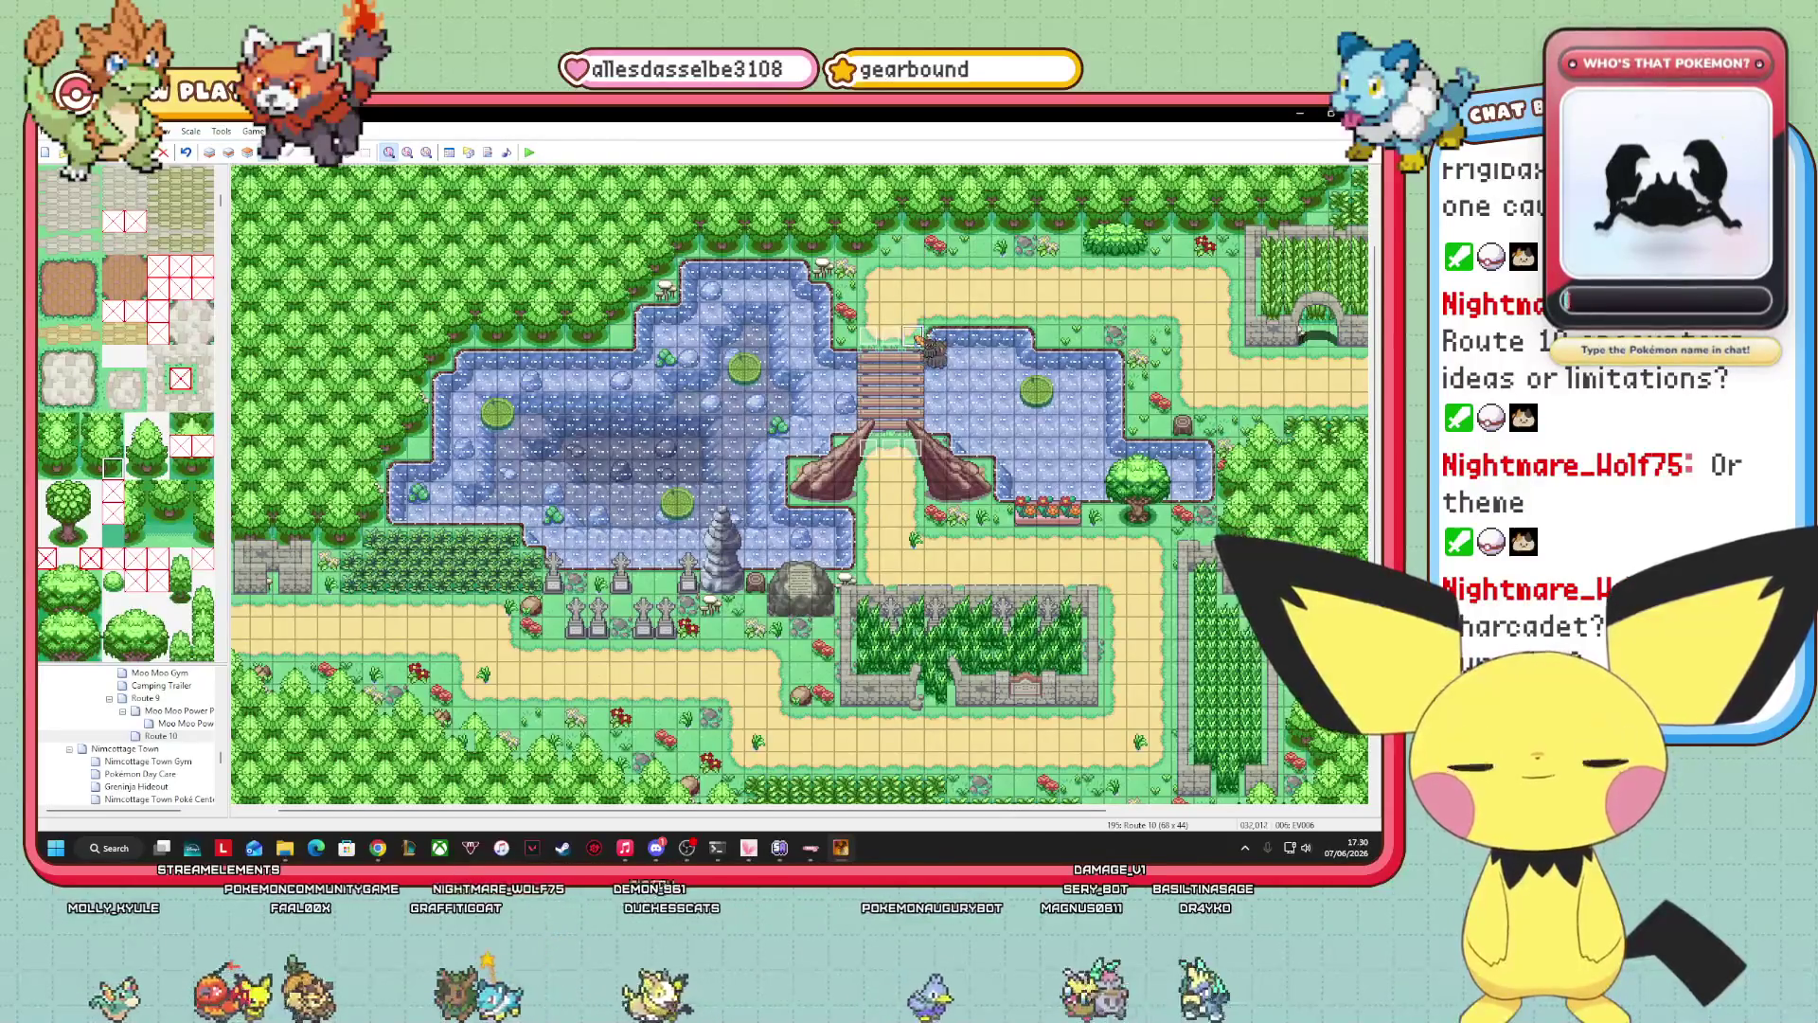
scroll(180, 740, "up", 5)
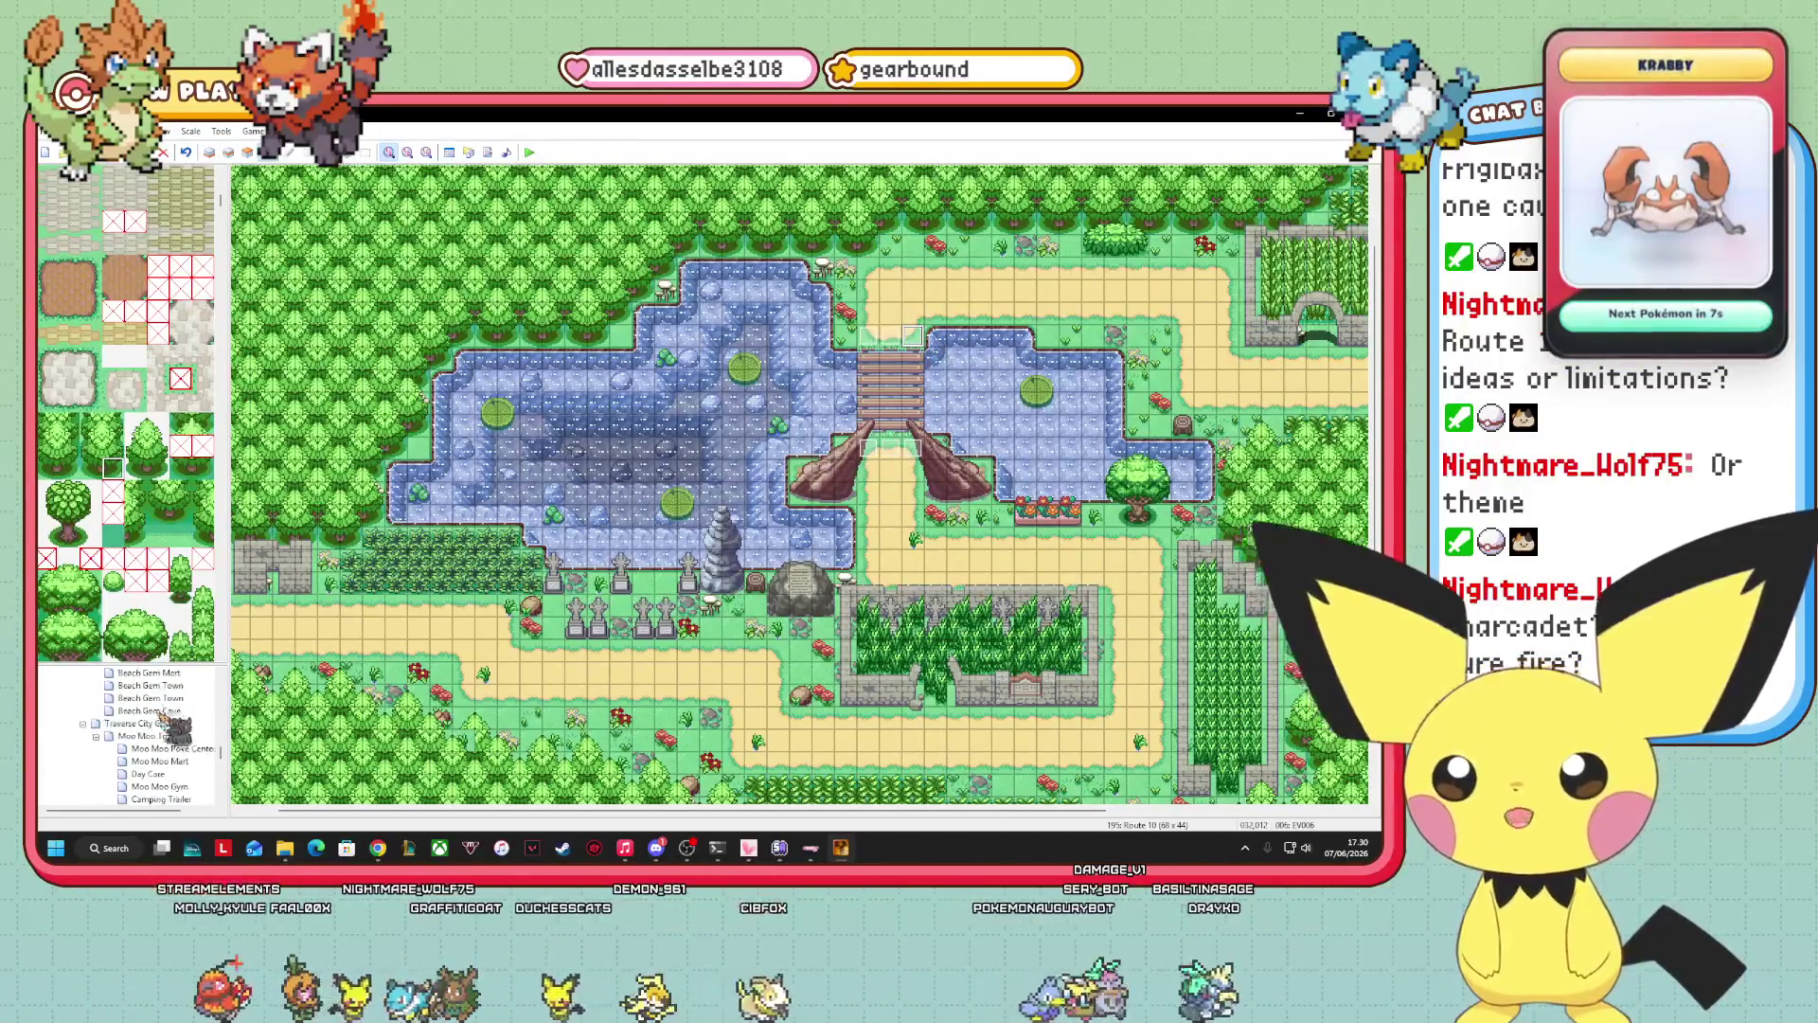
left_click(161, 673)
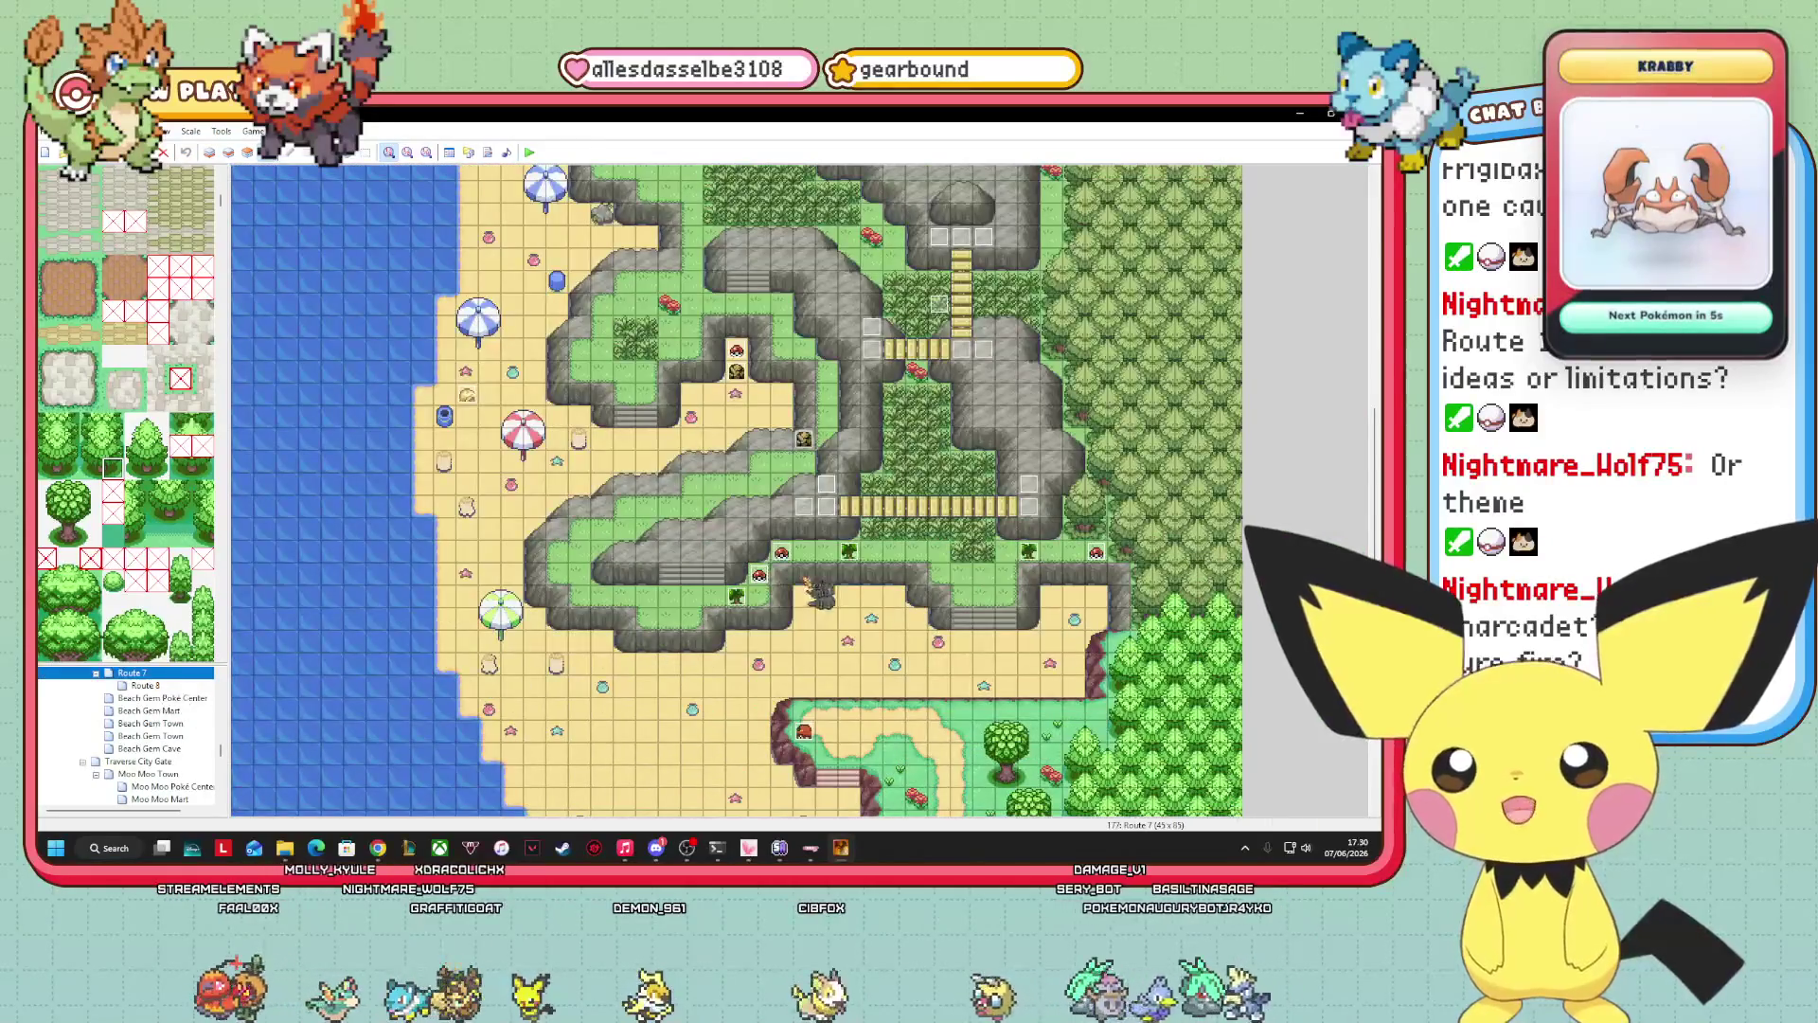
right_click(808, 581)
left_click(853, 531)
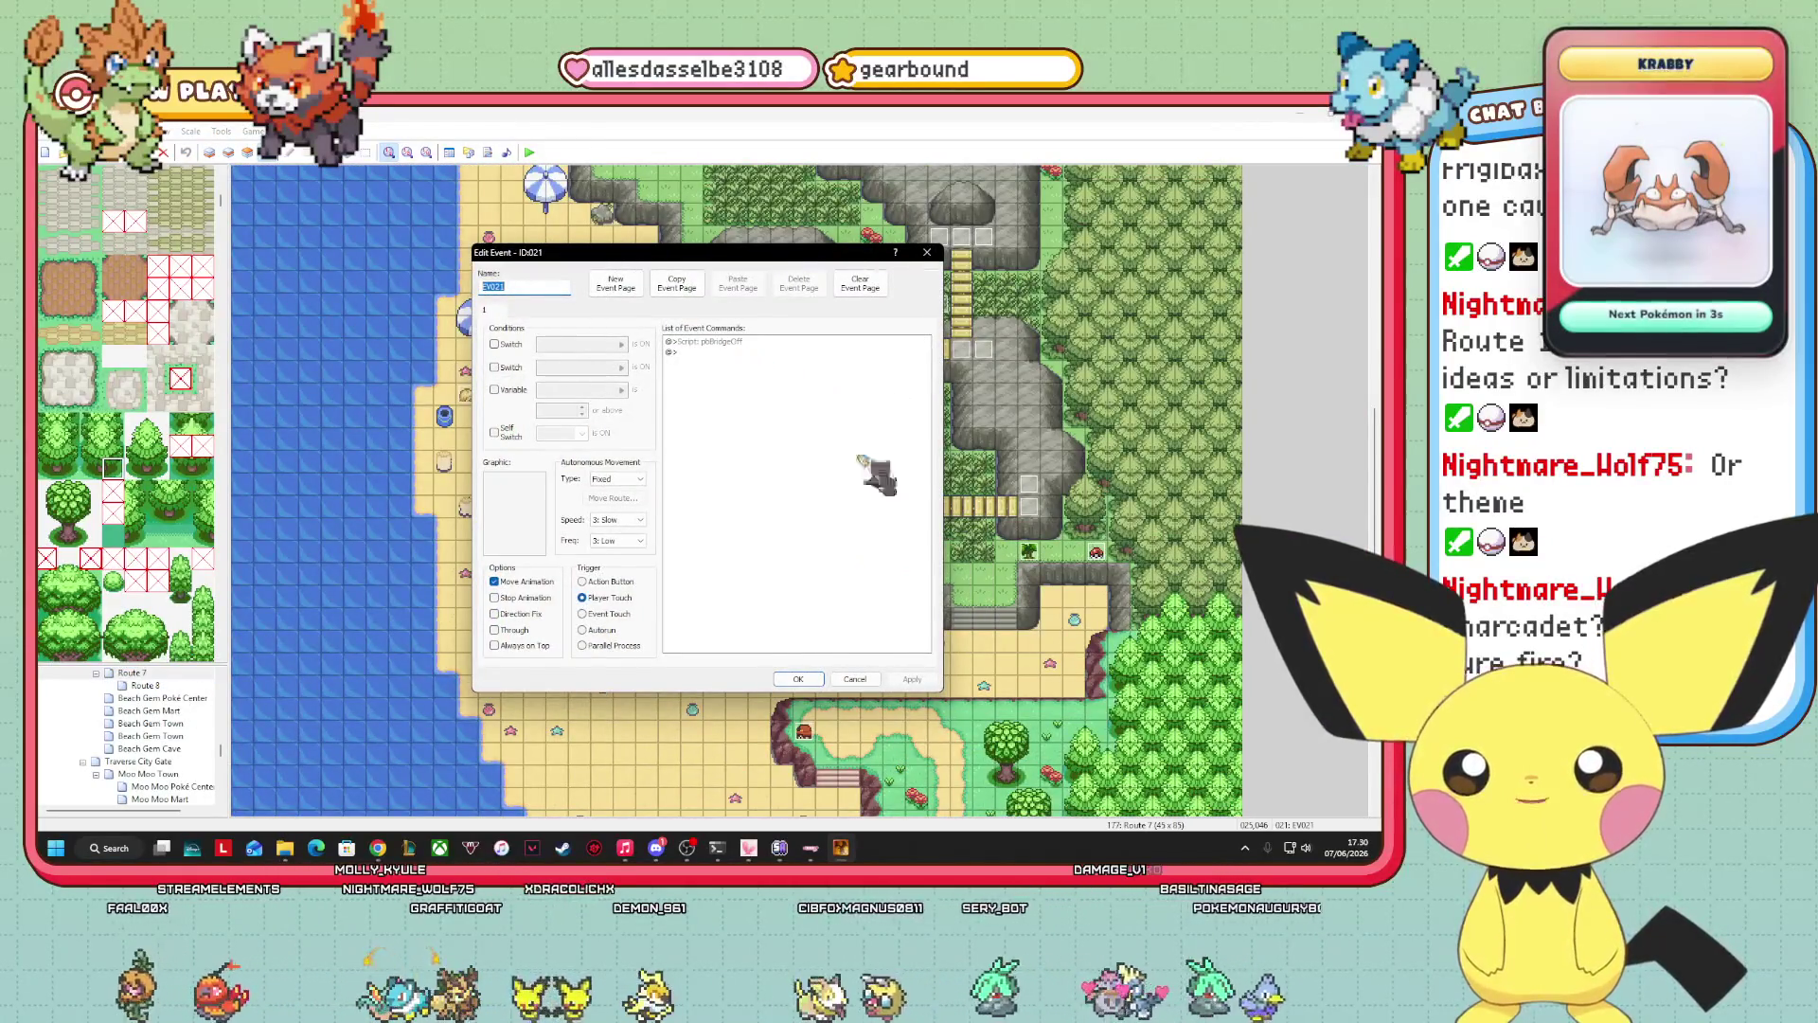
key("Escape")
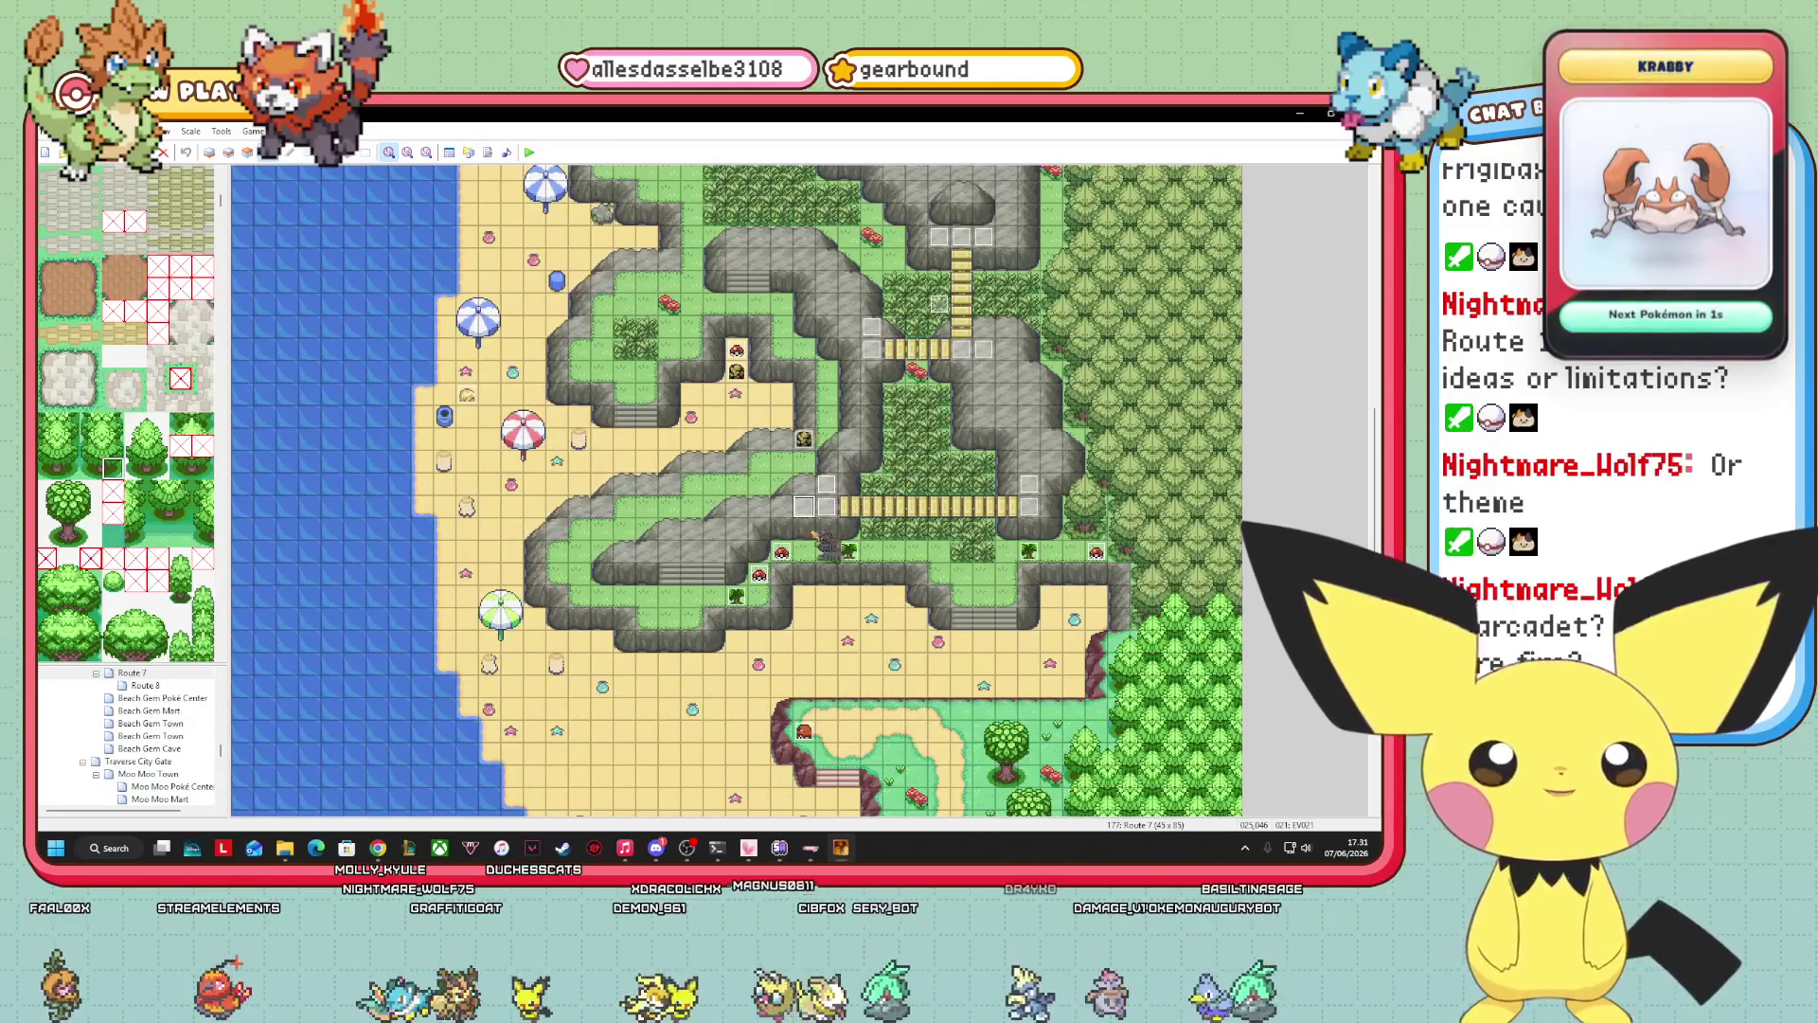
right_click(803, 506)
key("Escape")
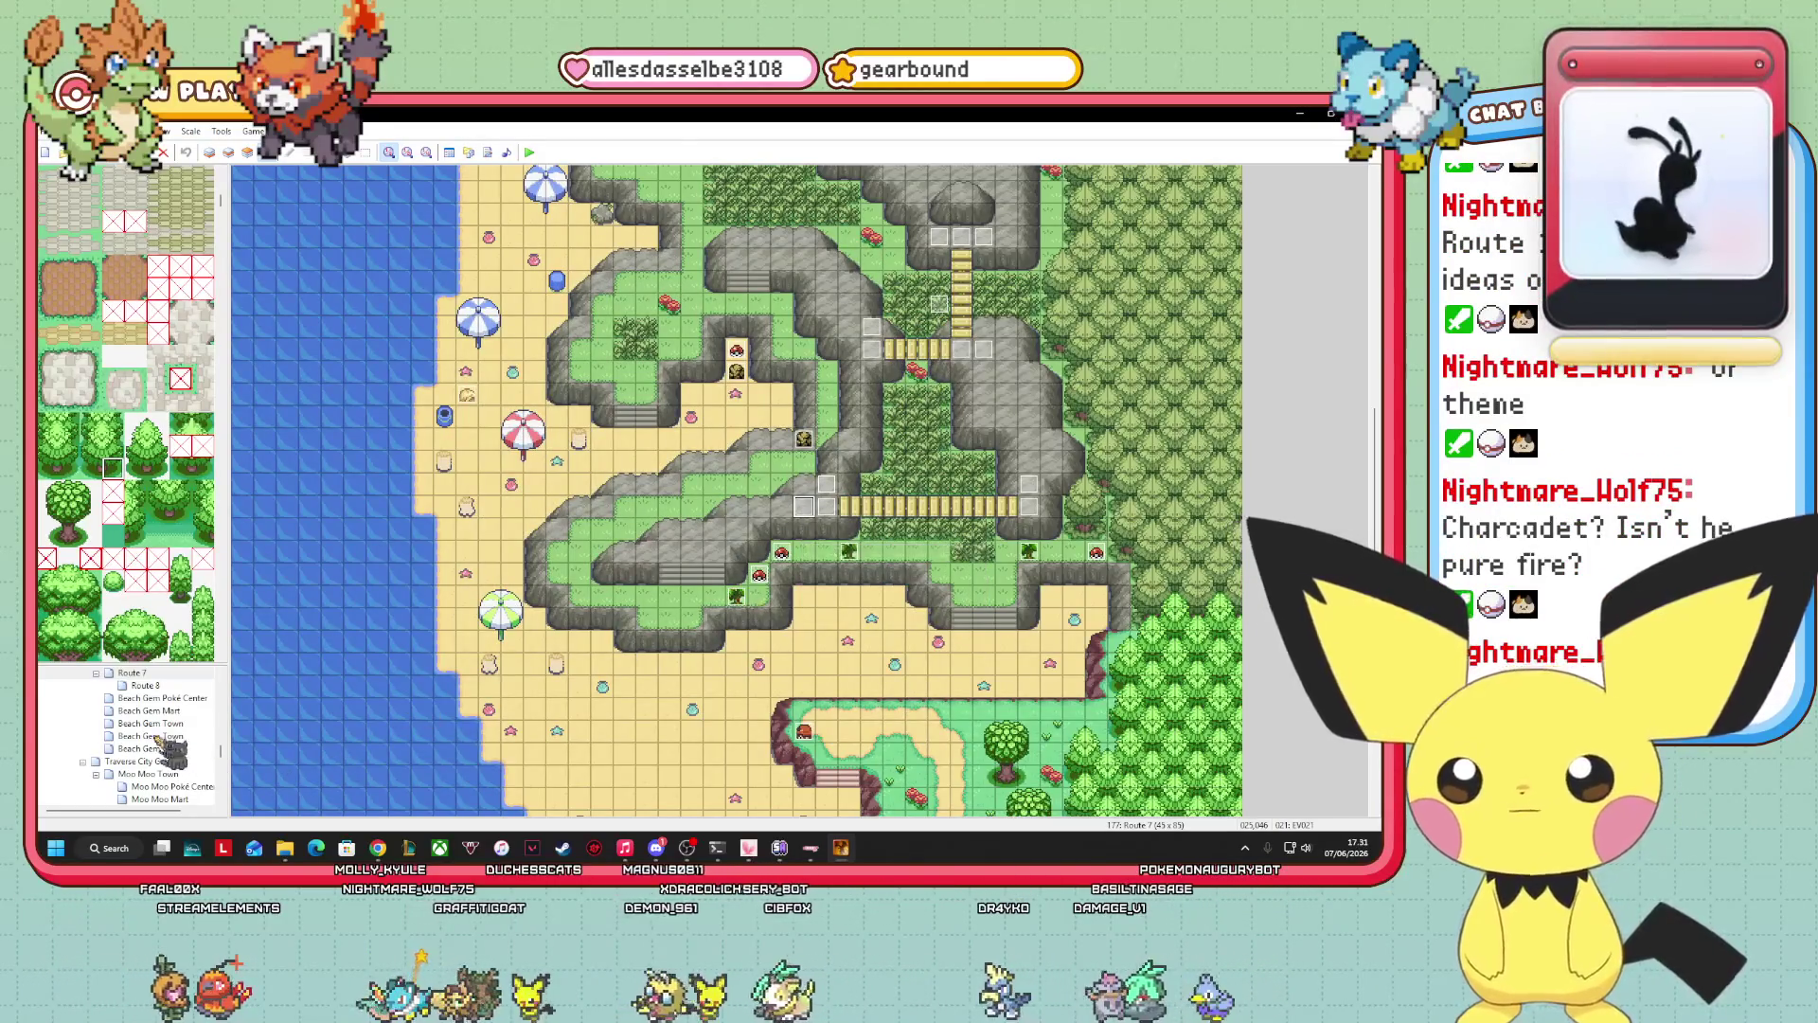
scroll(170, 753, "down", 3)
left_click(159, 774)
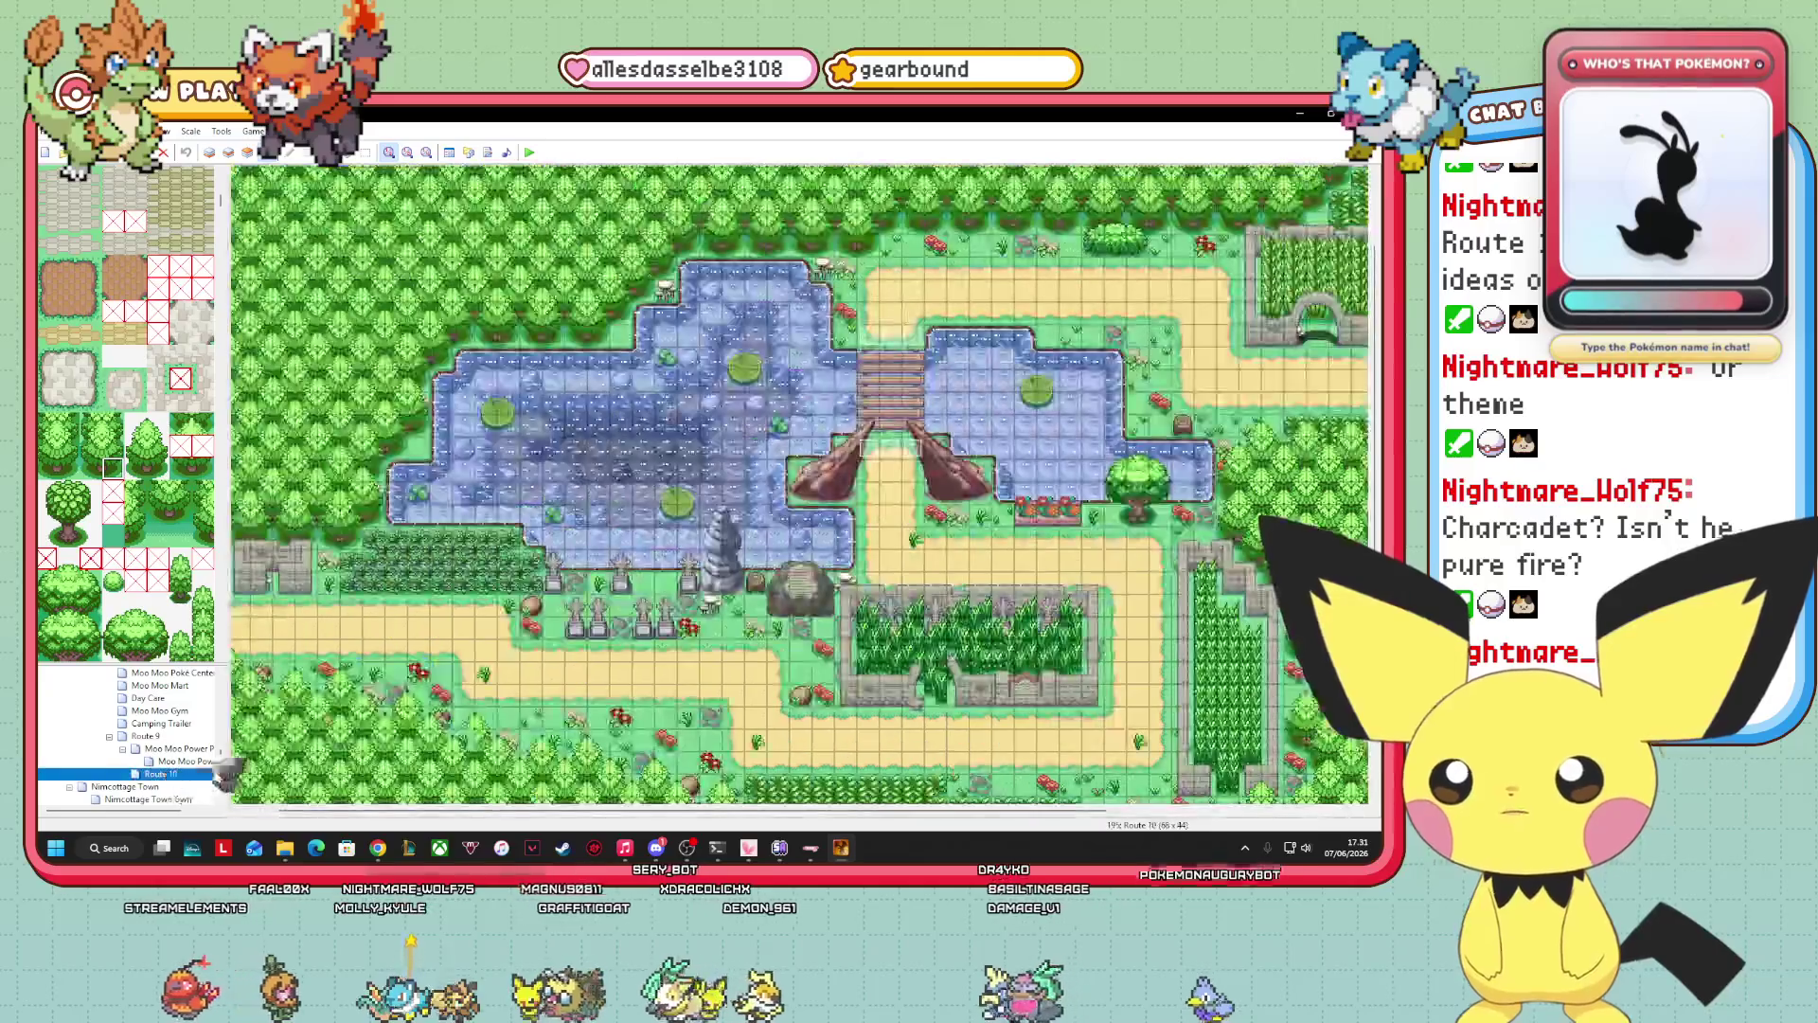
right_click(864, 472)
key("Escape")
right_click(878, 469)
key("Escape")
right_click(912, 468)
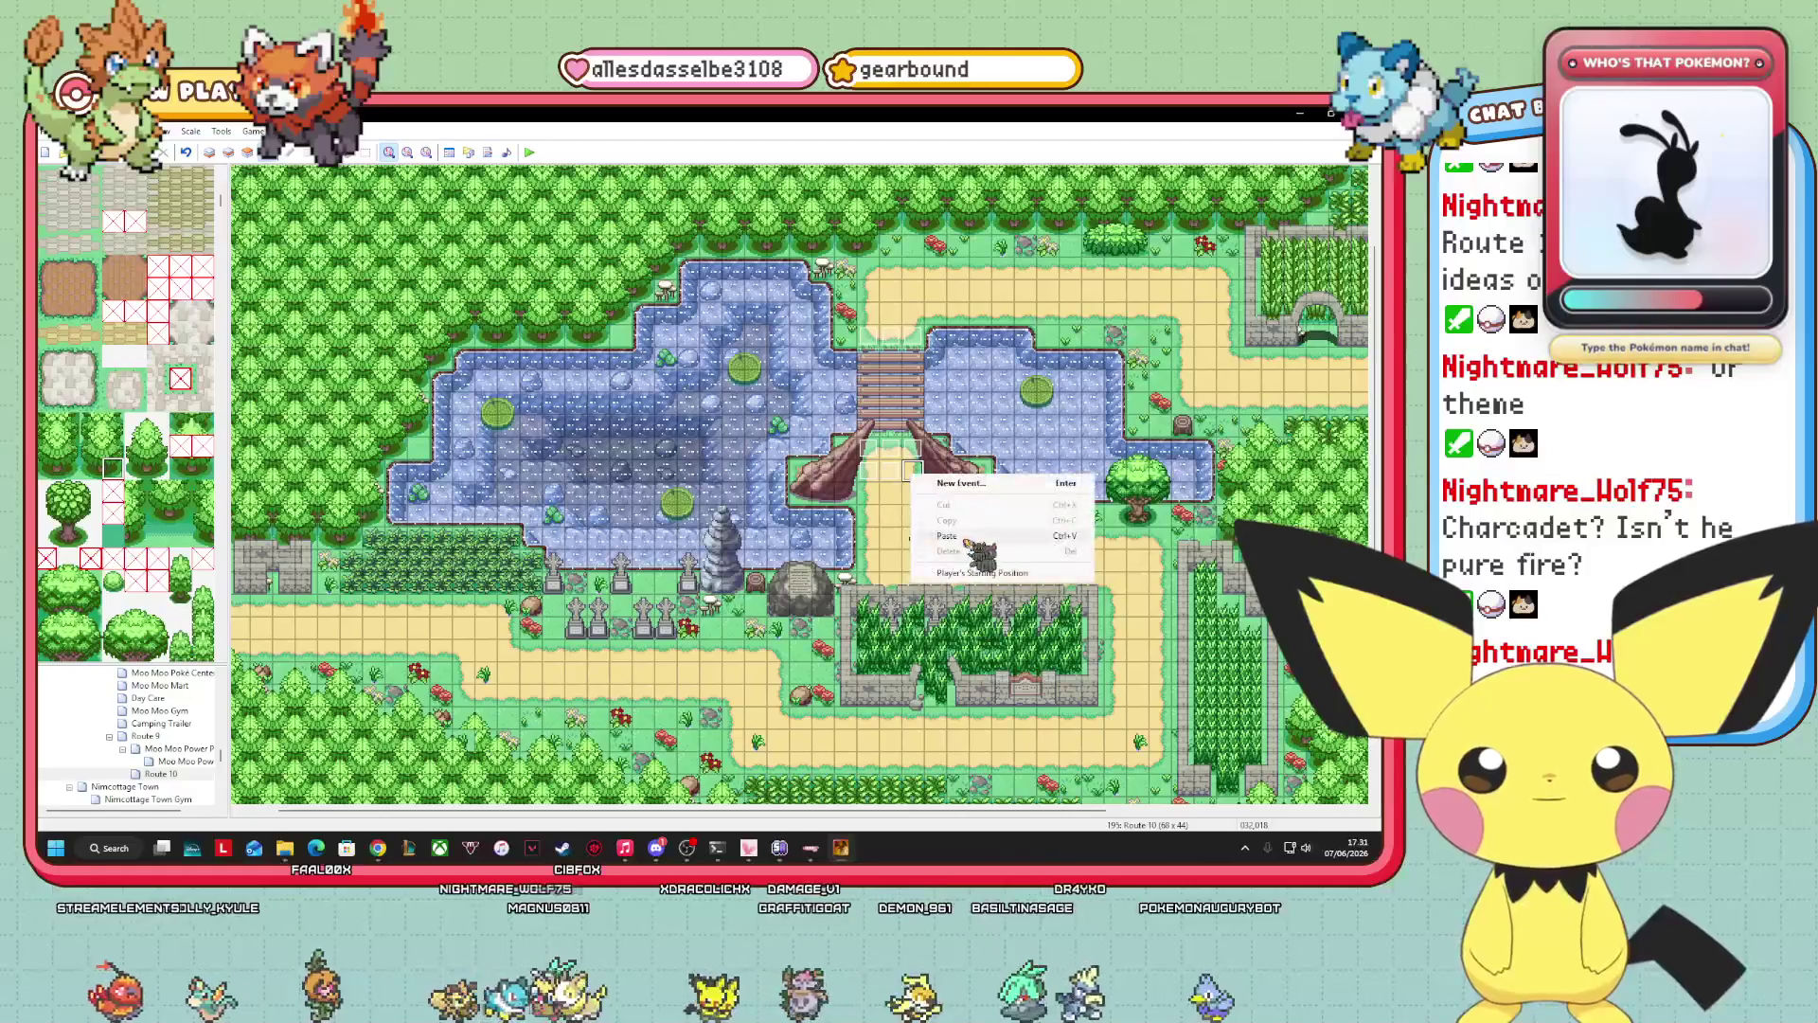
key("Escape")
right_click(942, 448)
key("Escape")
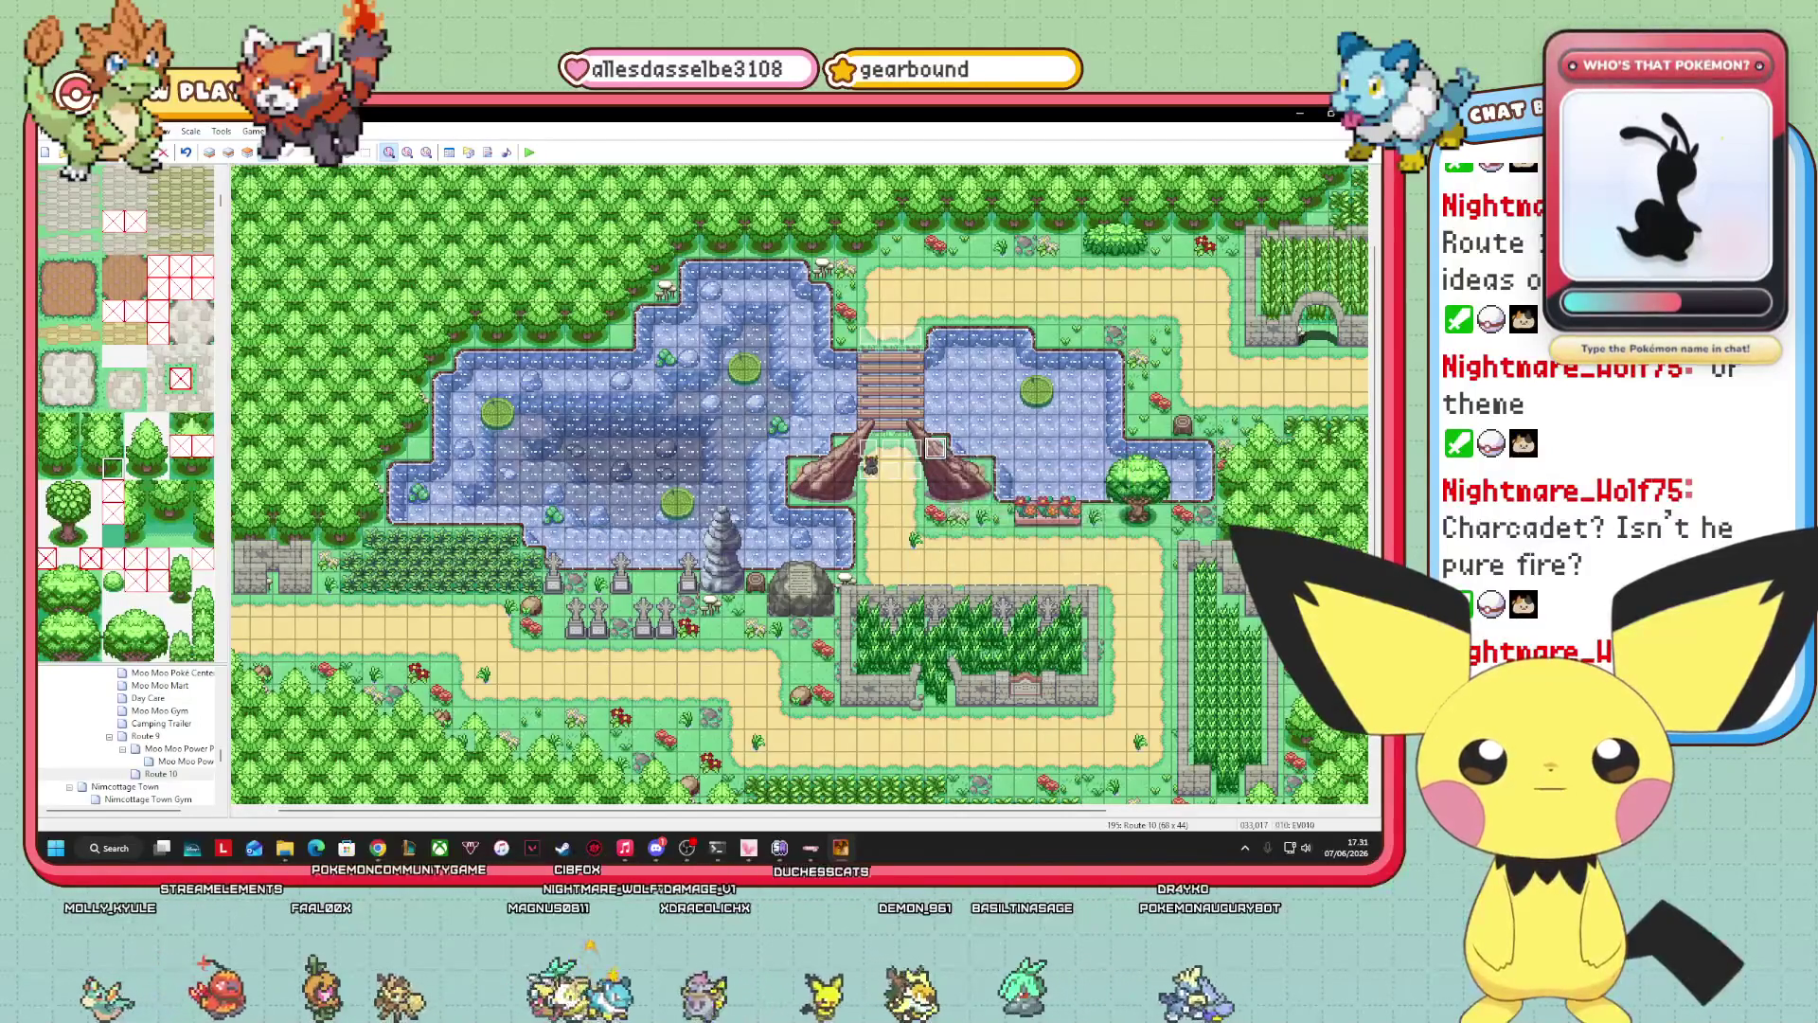
right_click(847, 447)
key("Escape")
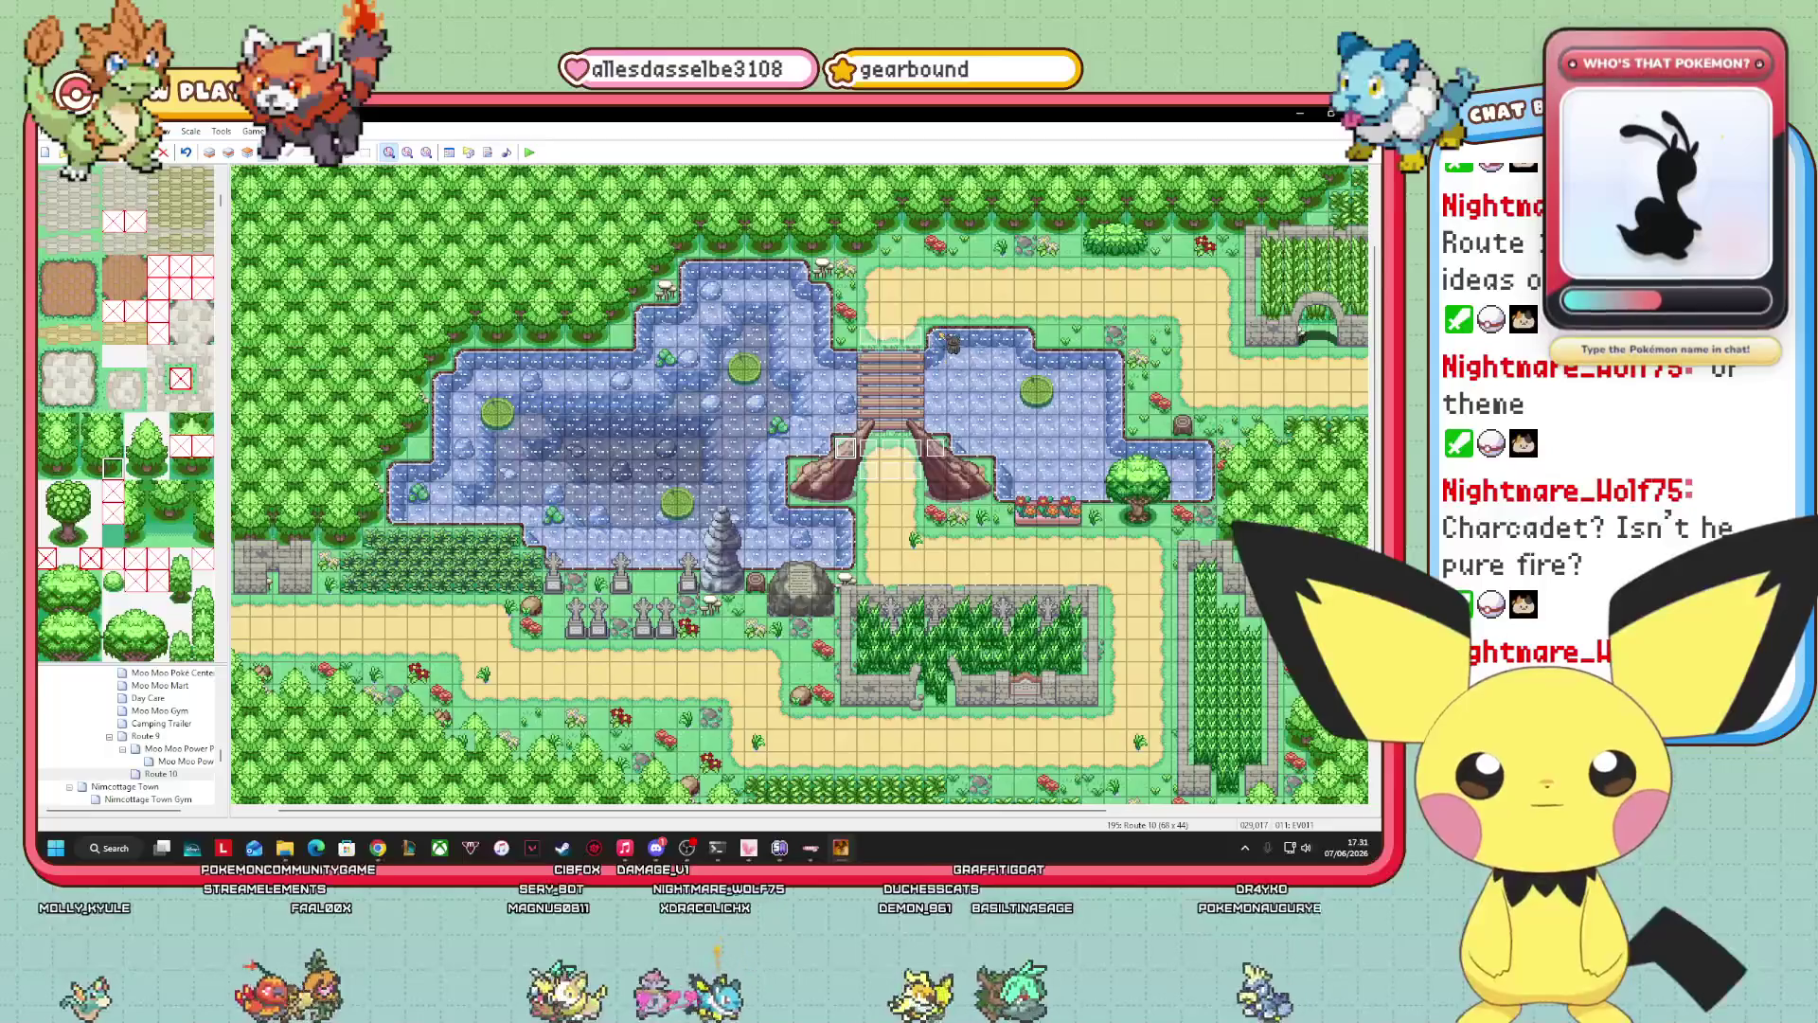
right_click(934, 332)
key("Escape")
right_click(848, 334)
key("Escape")
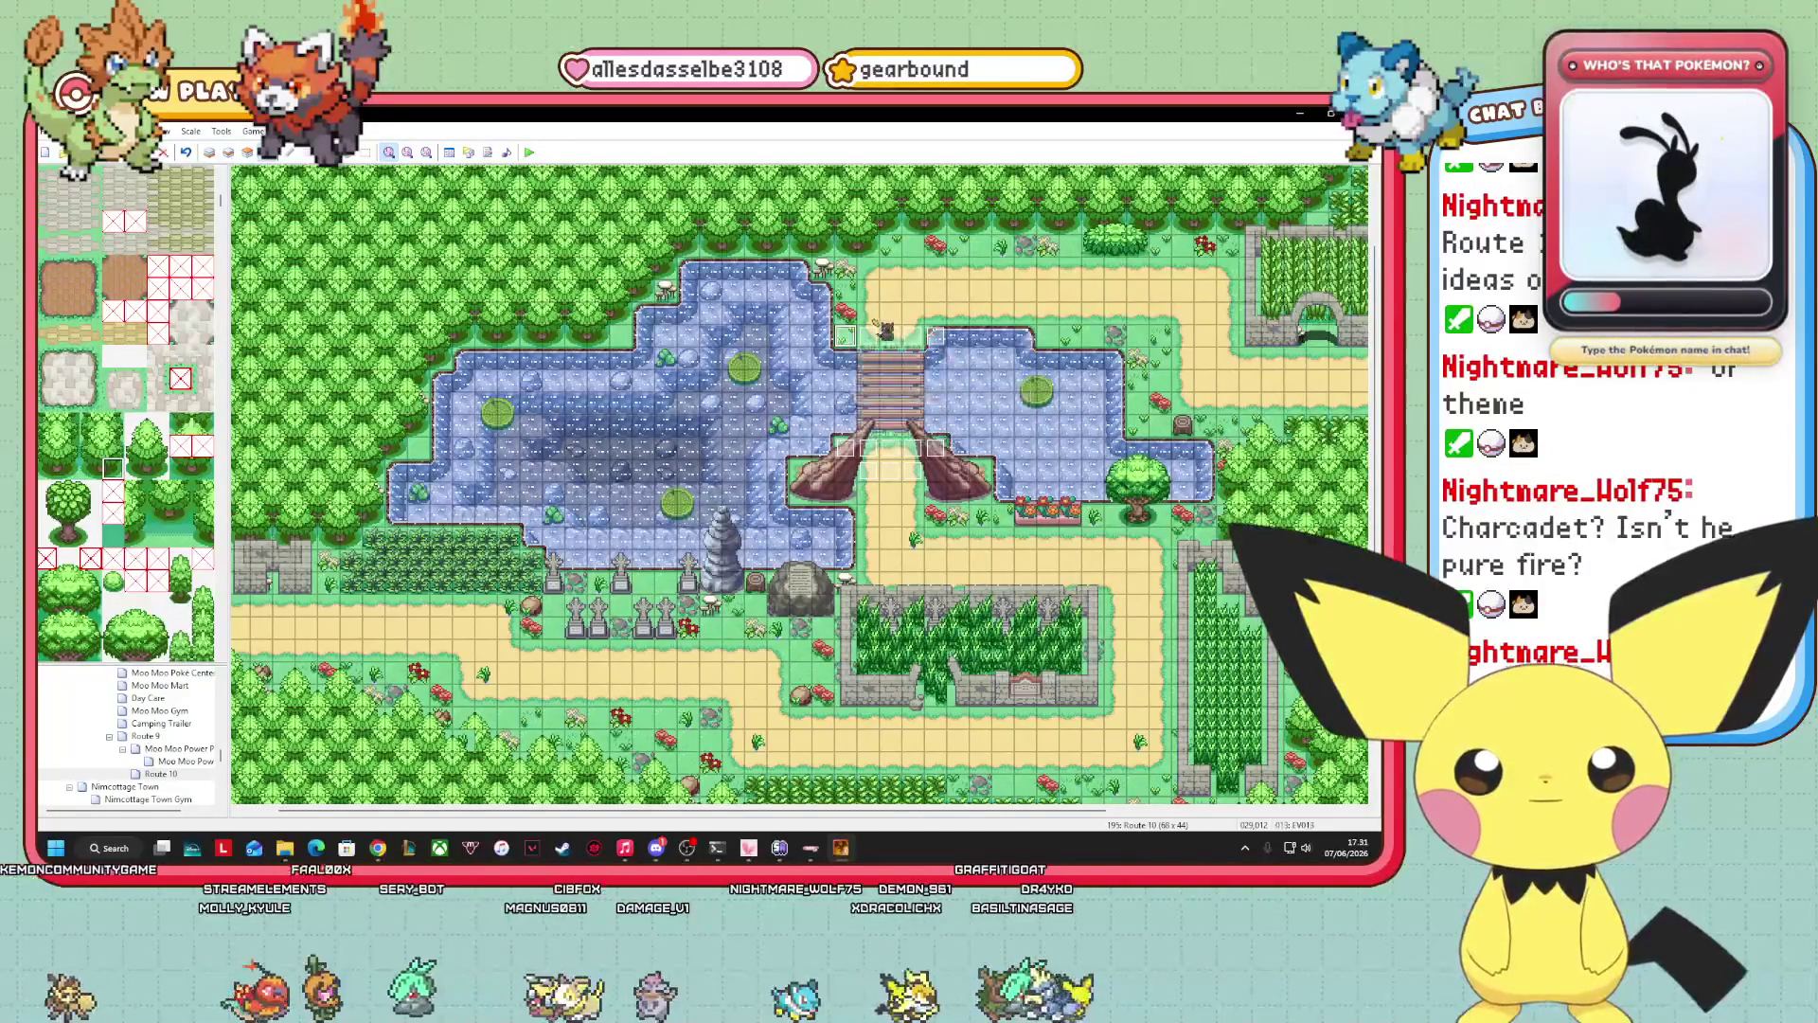
right_click(871, 320)
key("Escape")
right_click(895, 320)
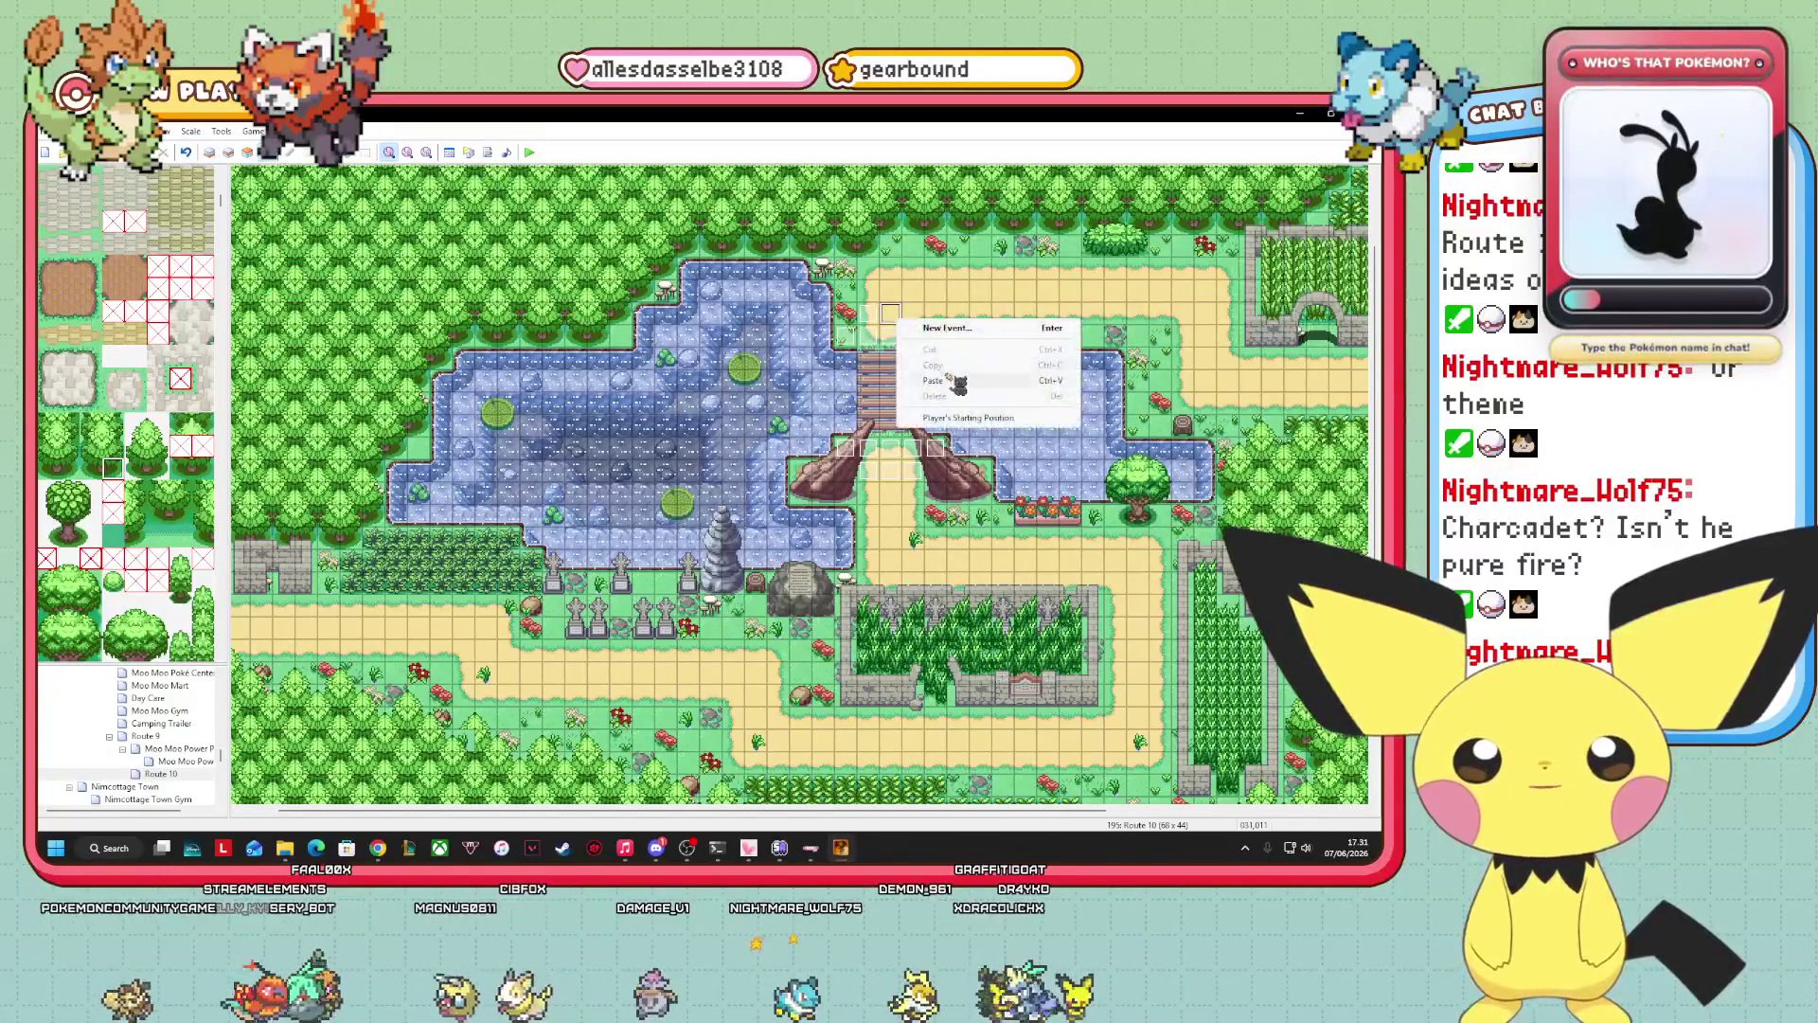
key("Escape")
right_click(910, 316)
key("Escape")
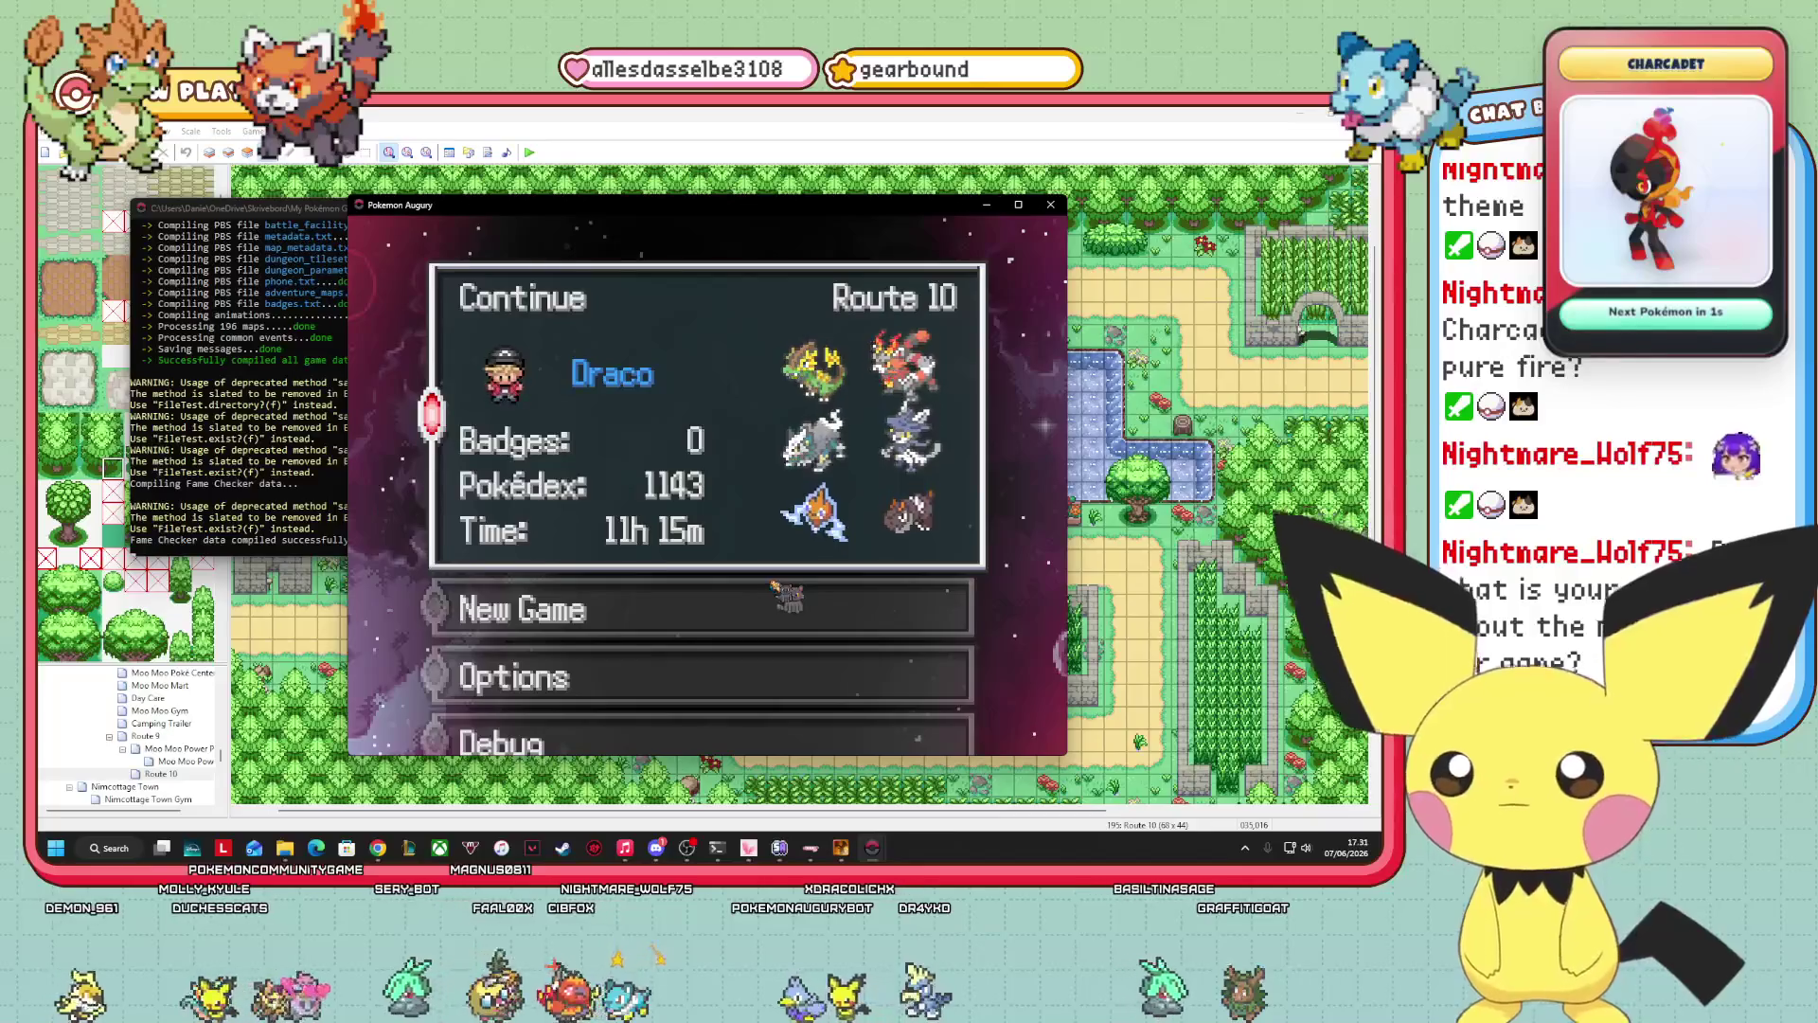
Continue the saved game and walk the player down Route 10's path.
key("Return")
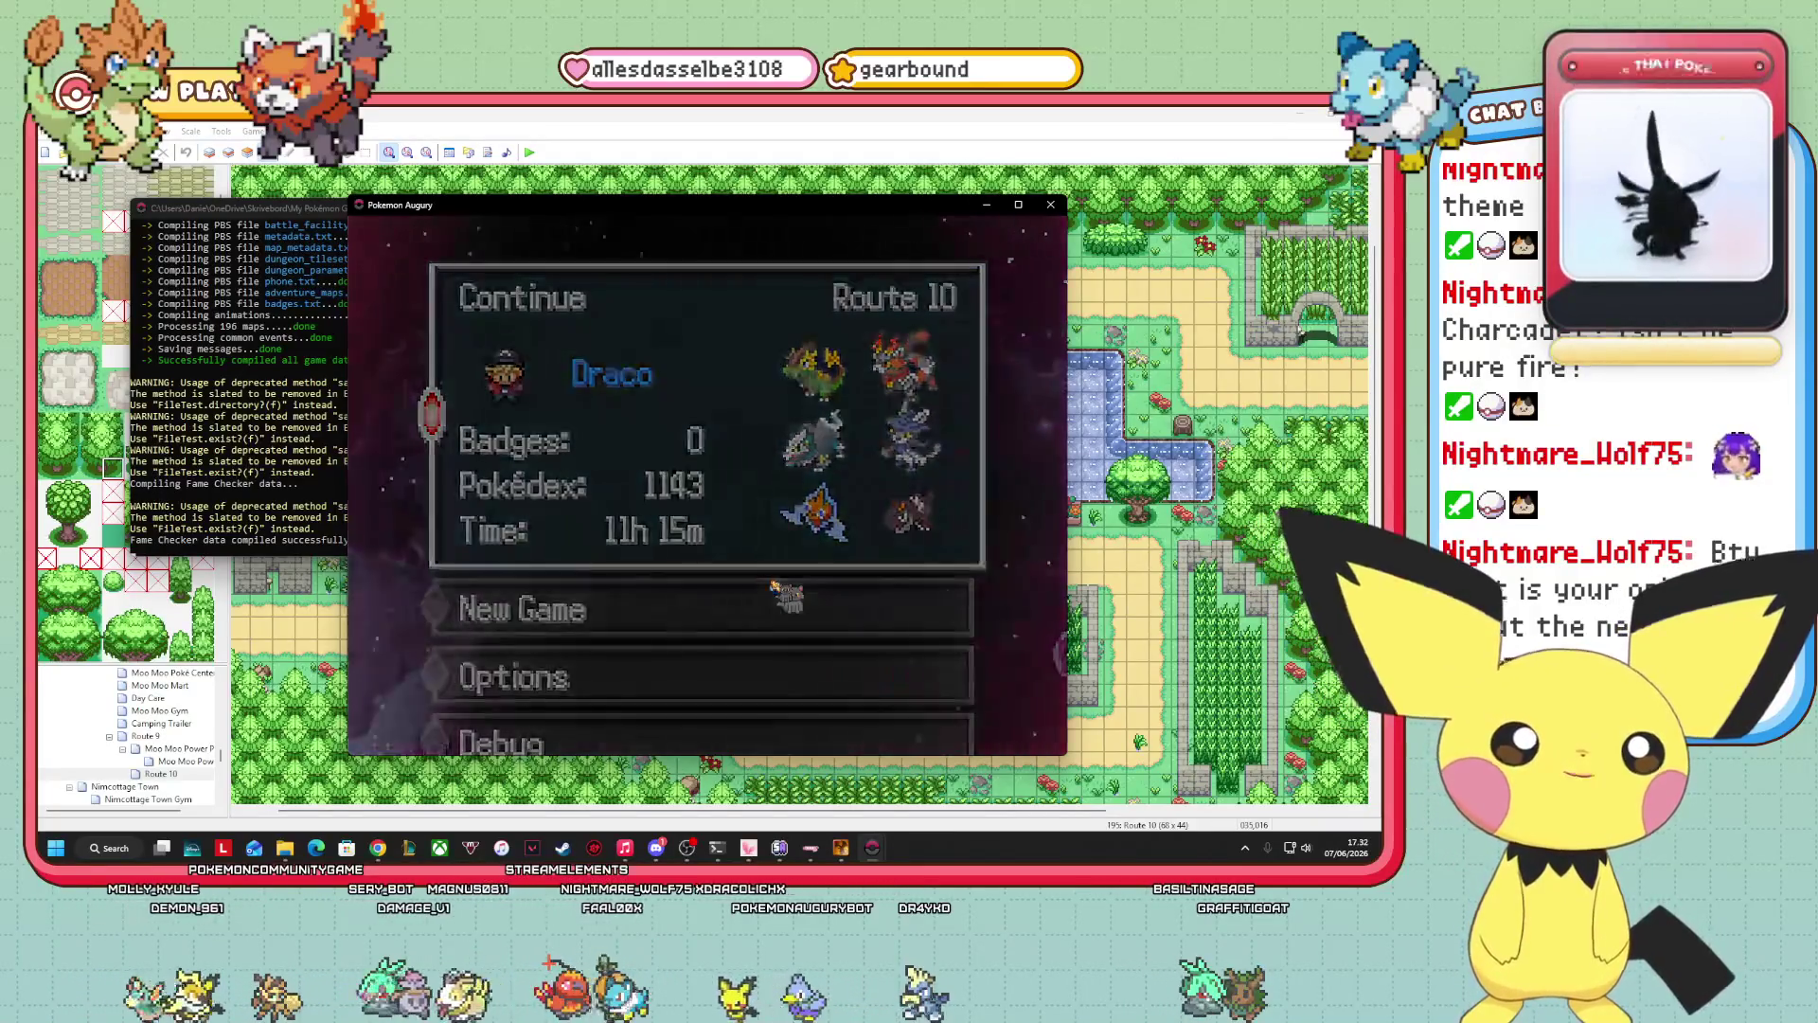
key("Down")
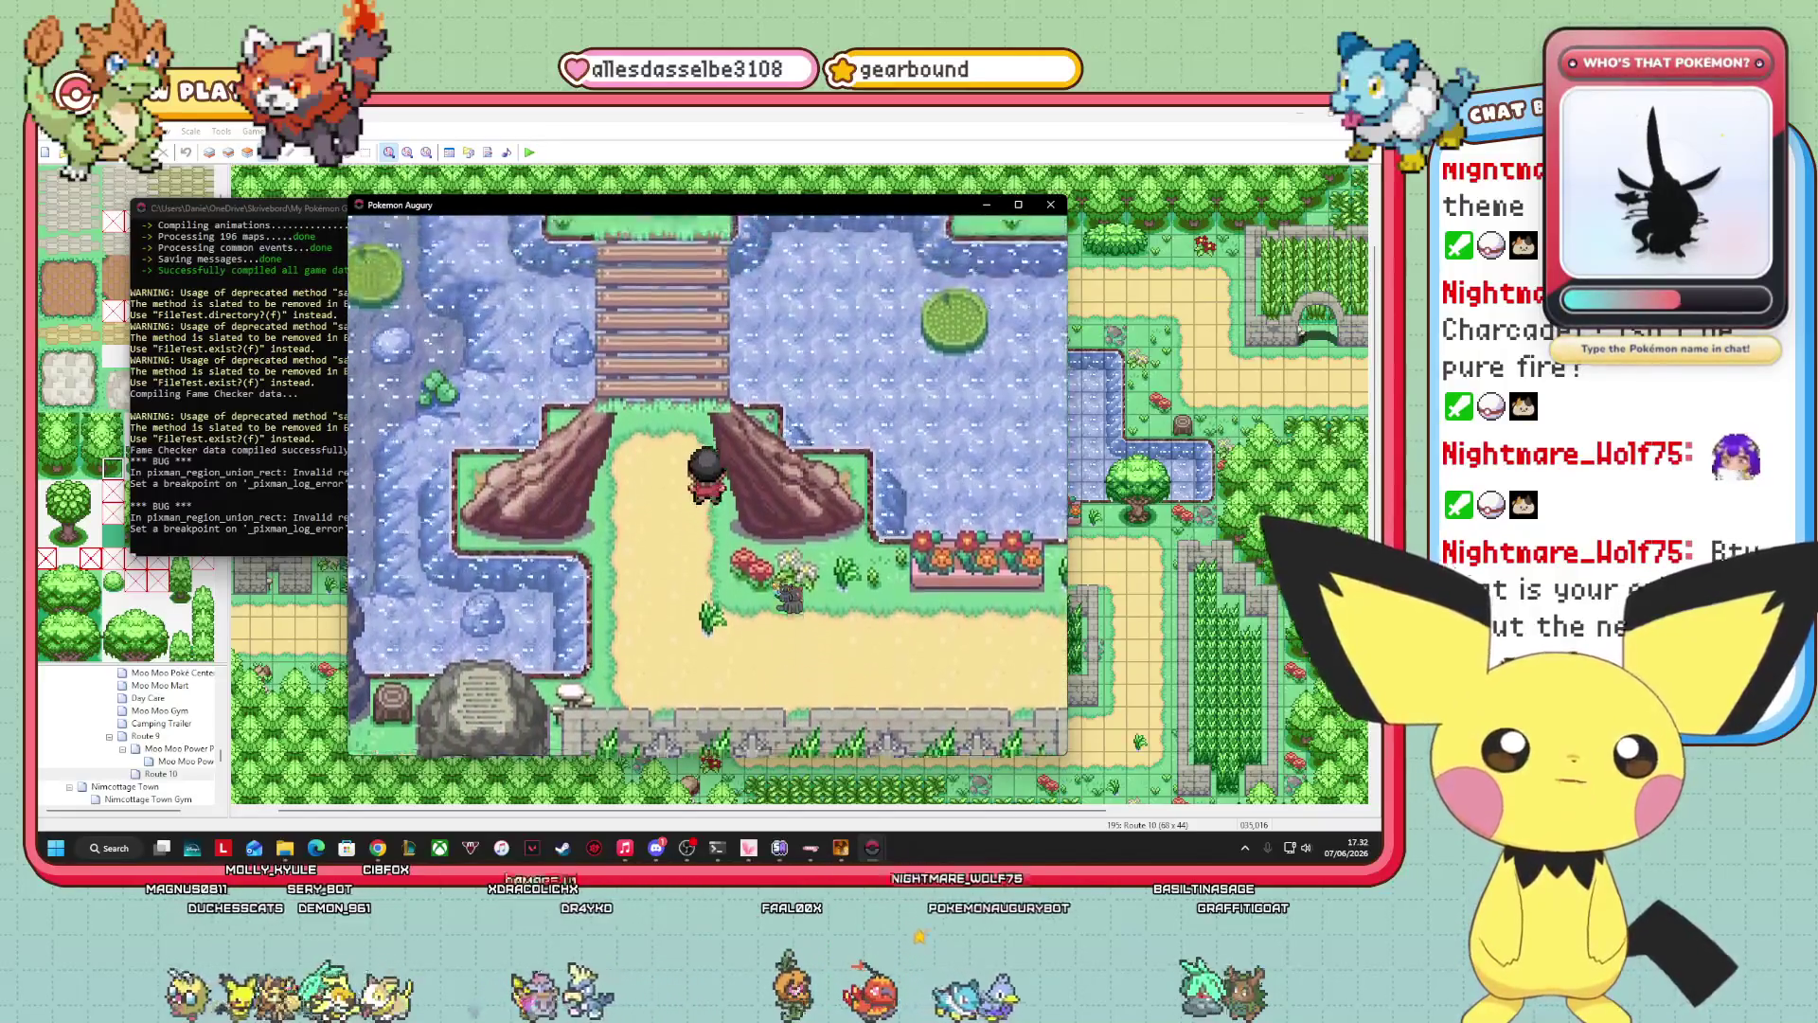
Walk from the bridge down the sandy path, along the stone fence, into the fenced tall grass.
key("Up")
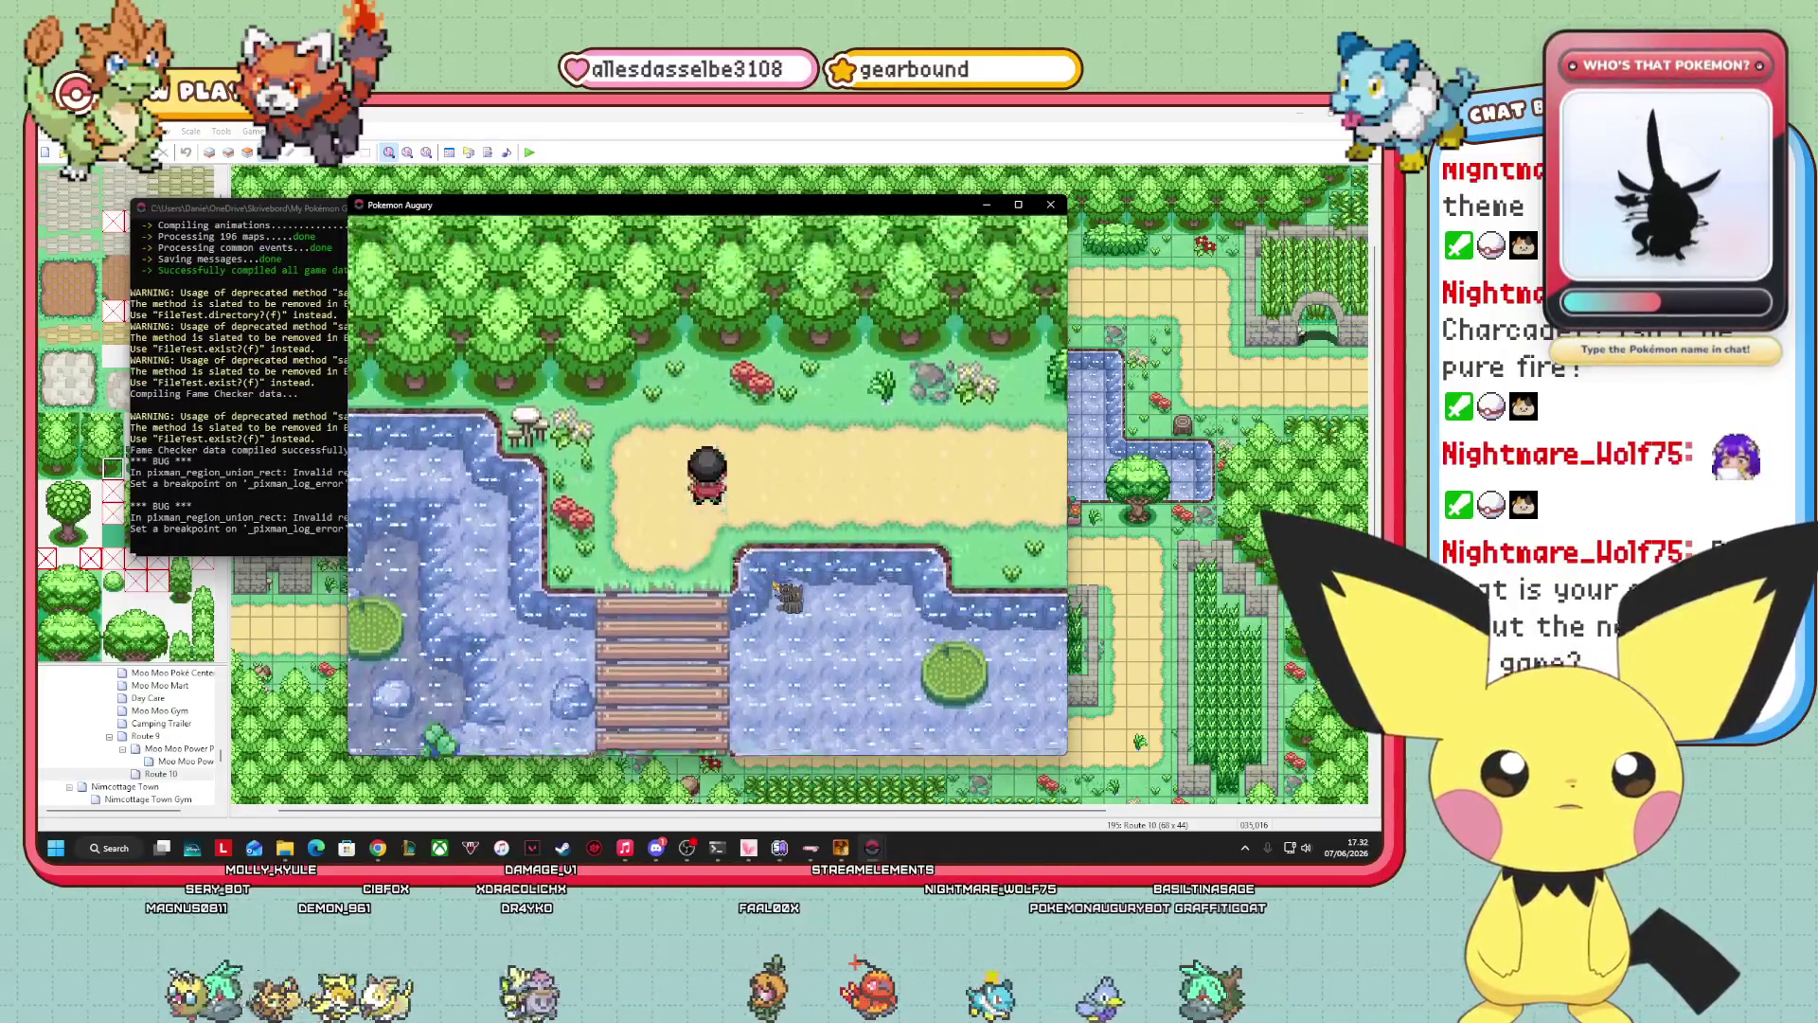
key("Down")
key("Down")
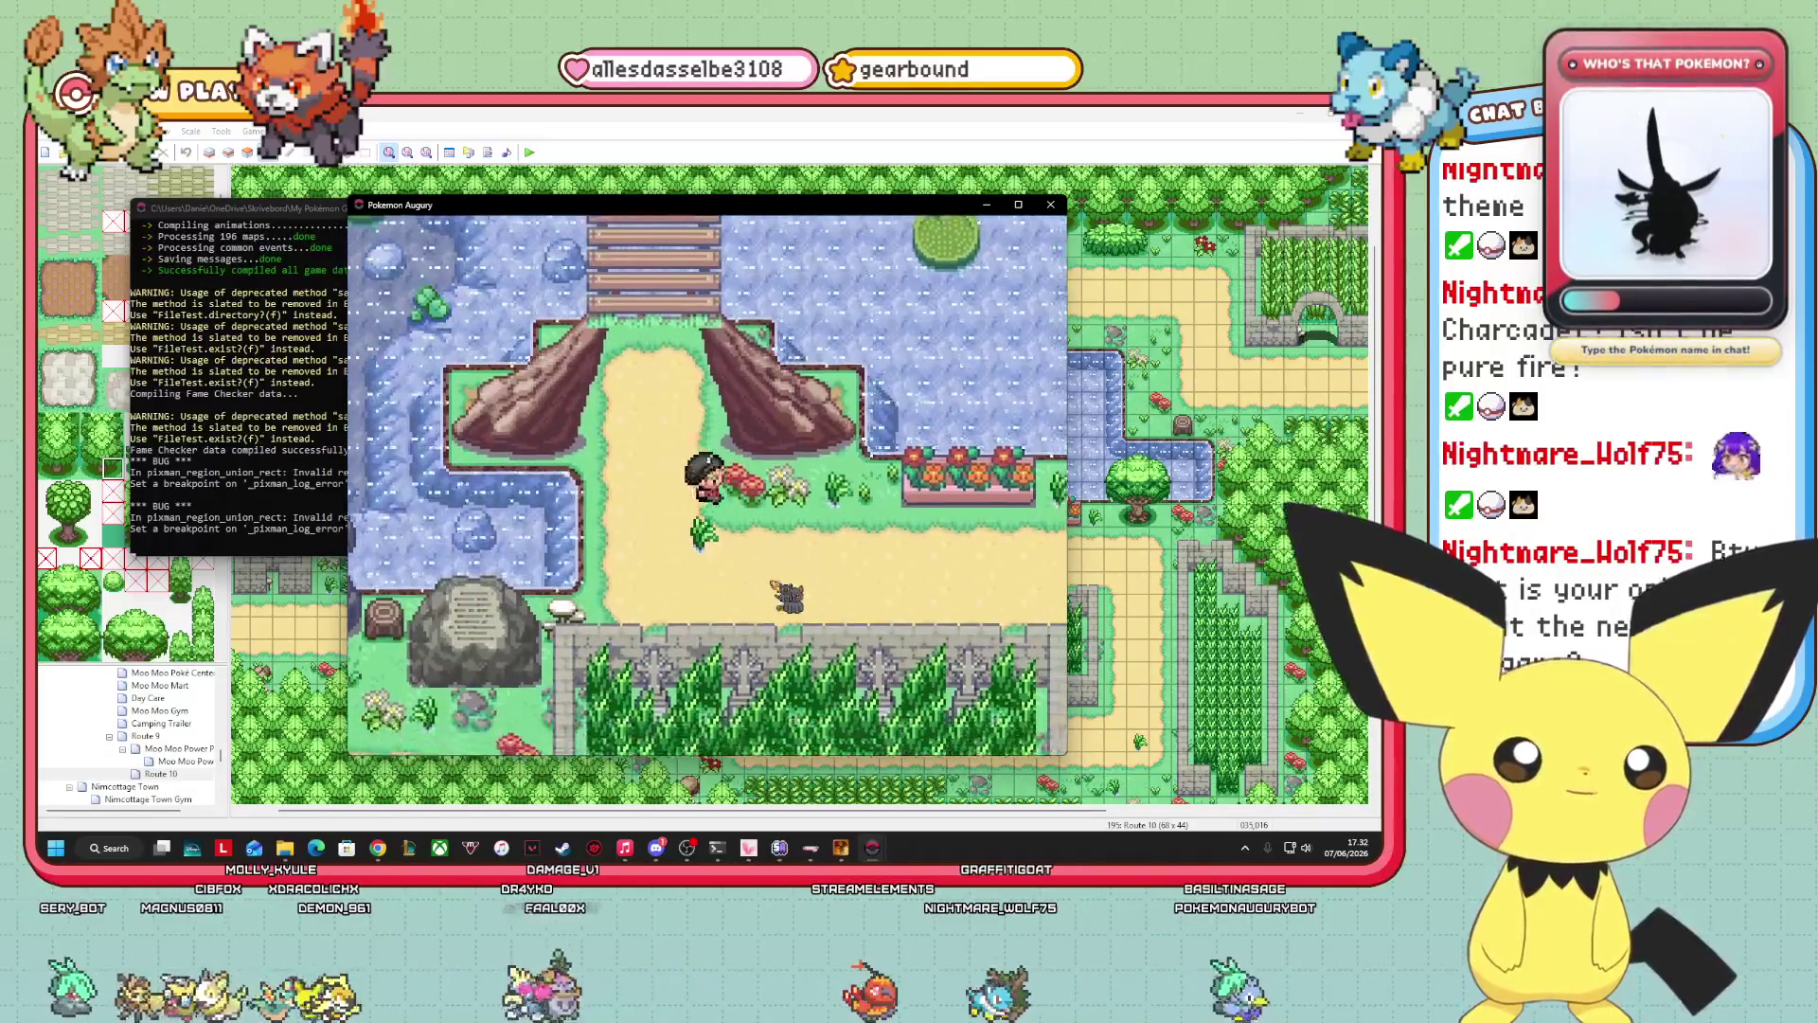
key("Down")
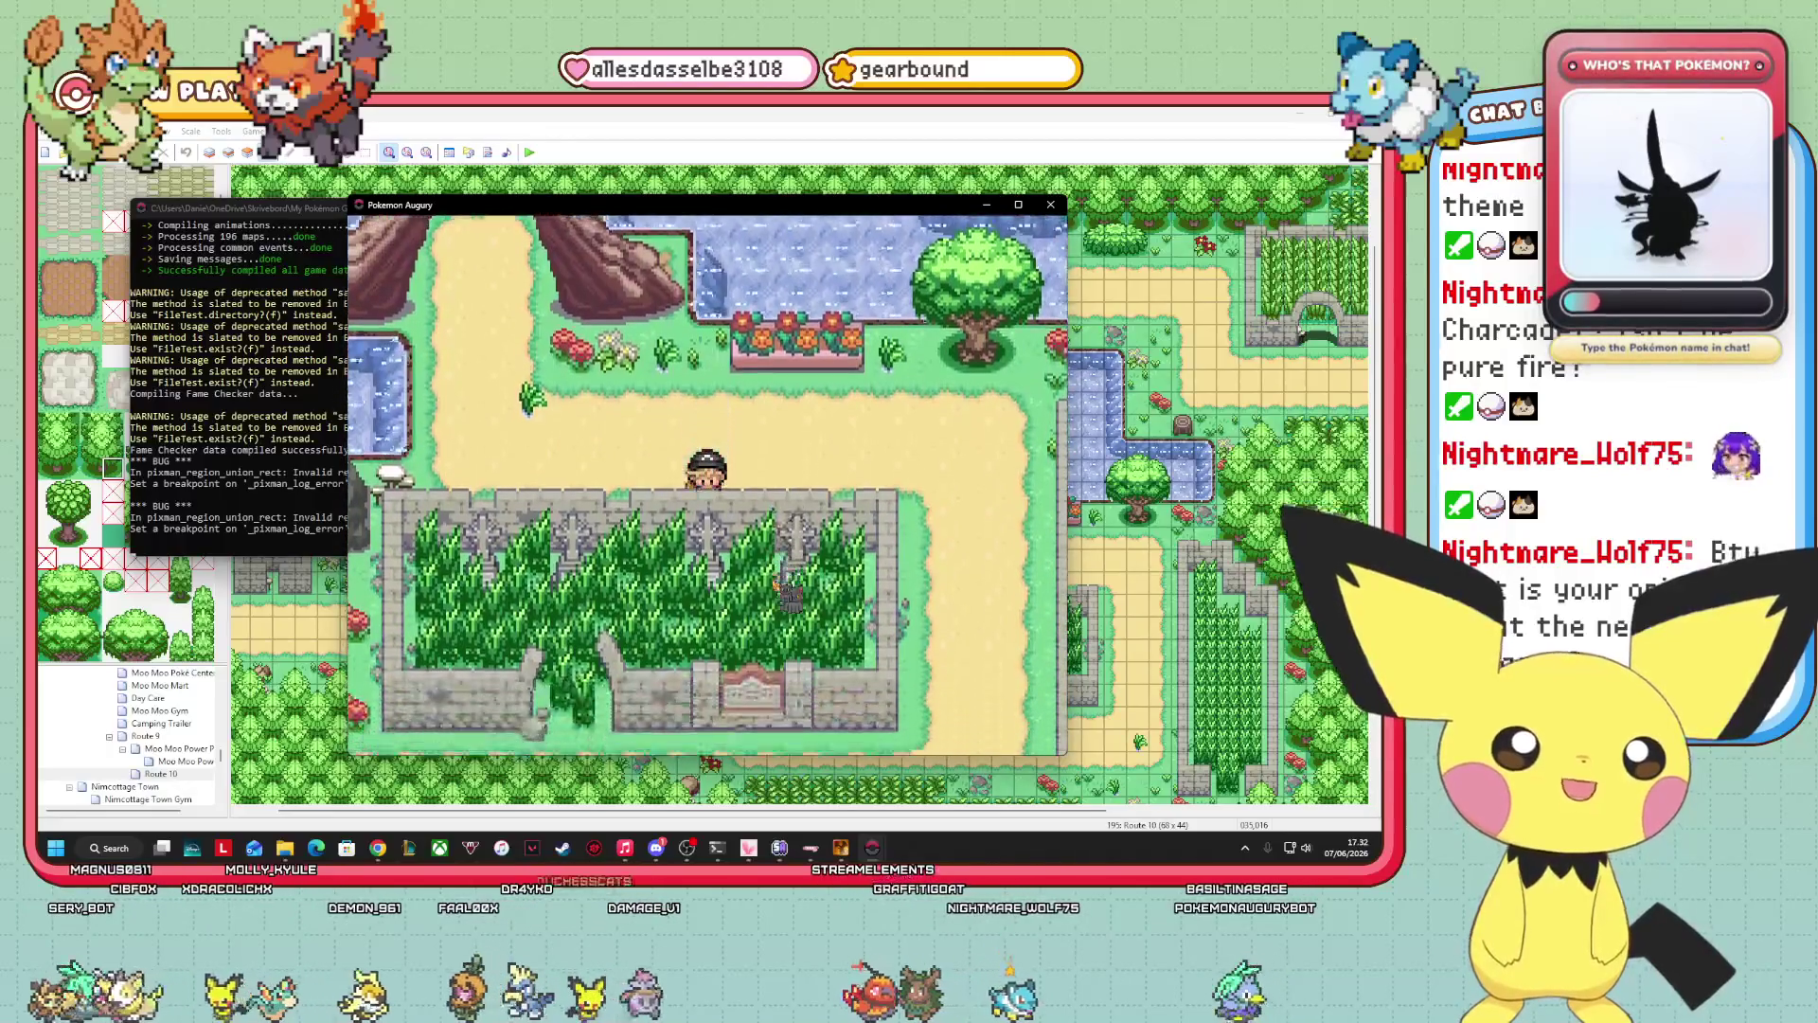
key("Right")
key("Down")
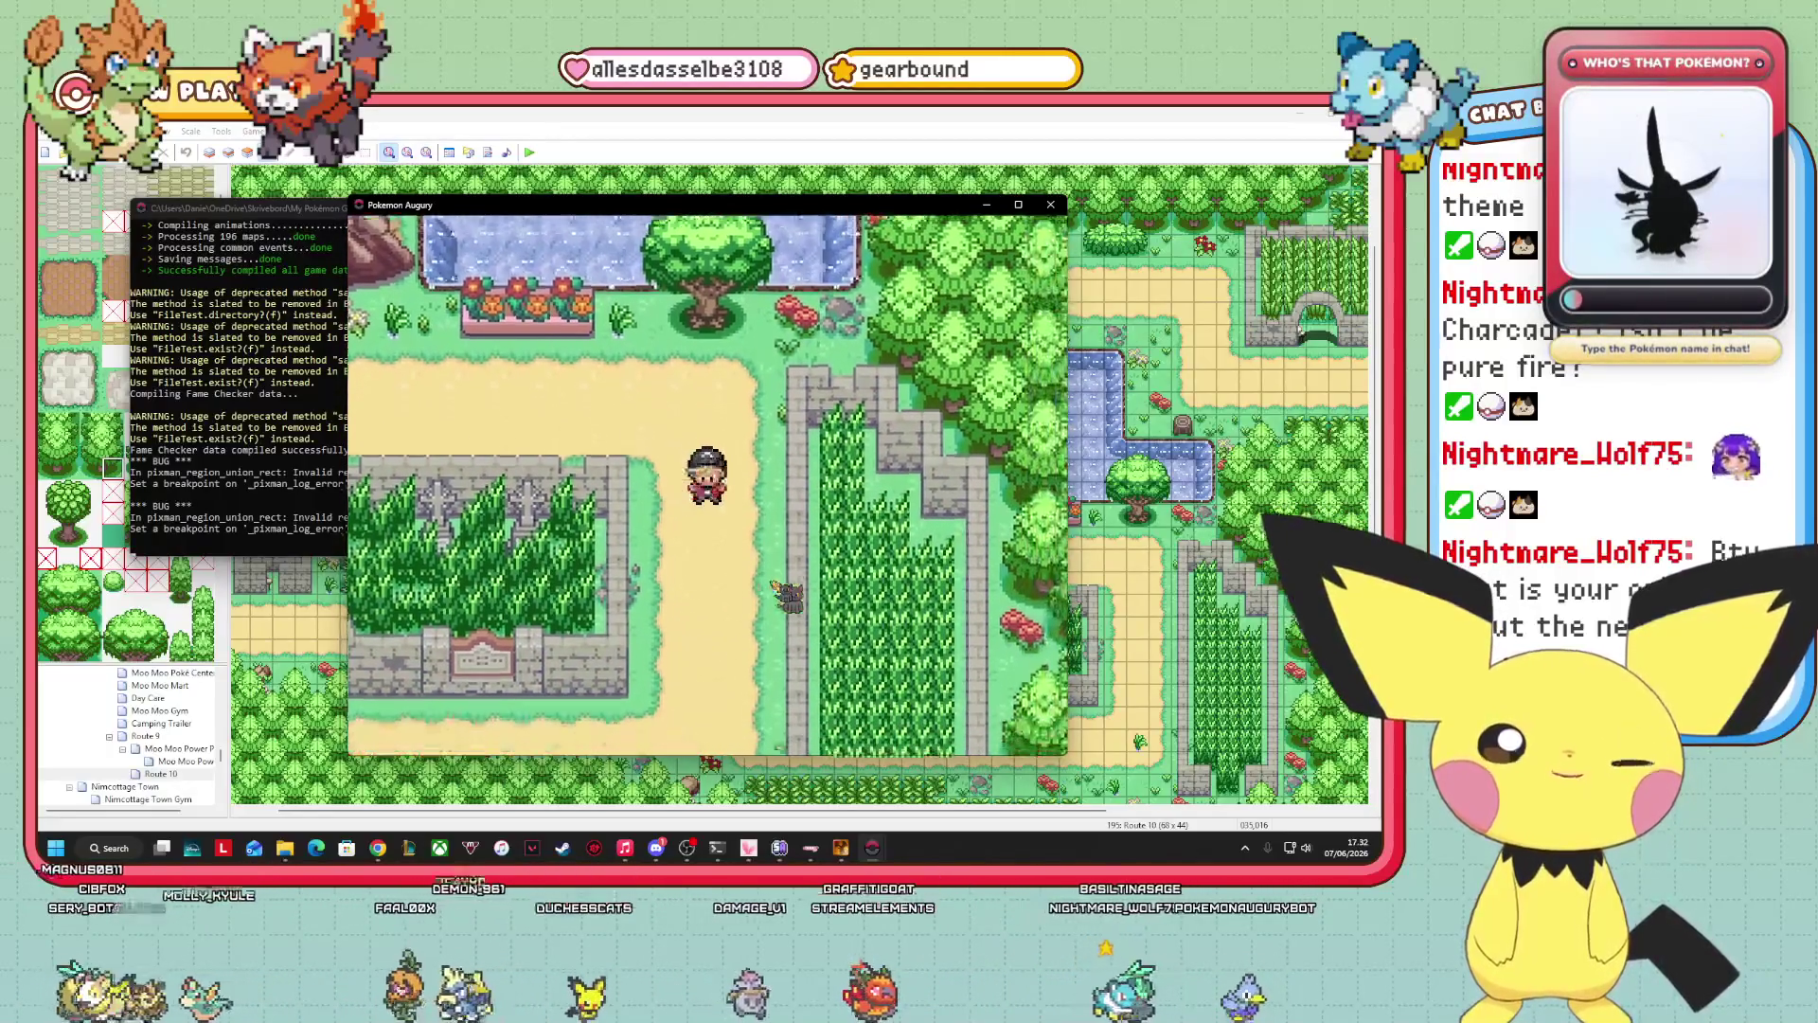
key("Down")
key("Left")
key("Left")
key("Up")
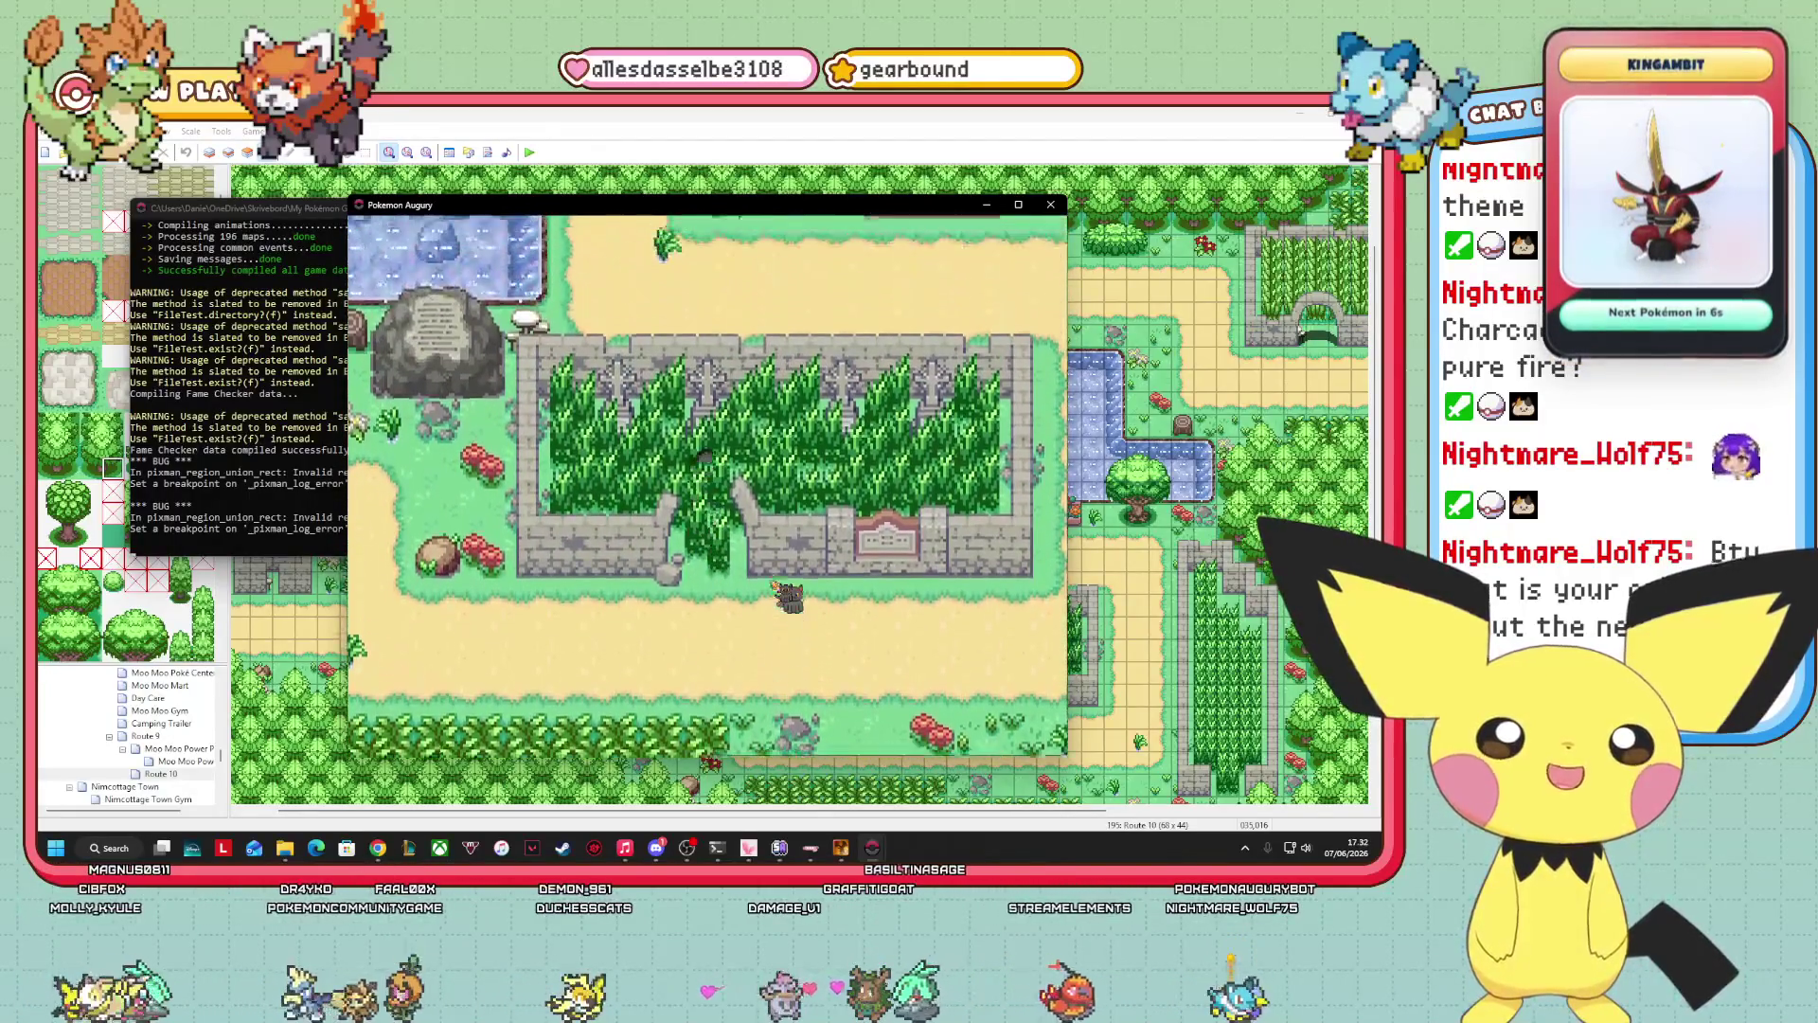
key("Left")
key("Up")
key("Right")
key("Up")
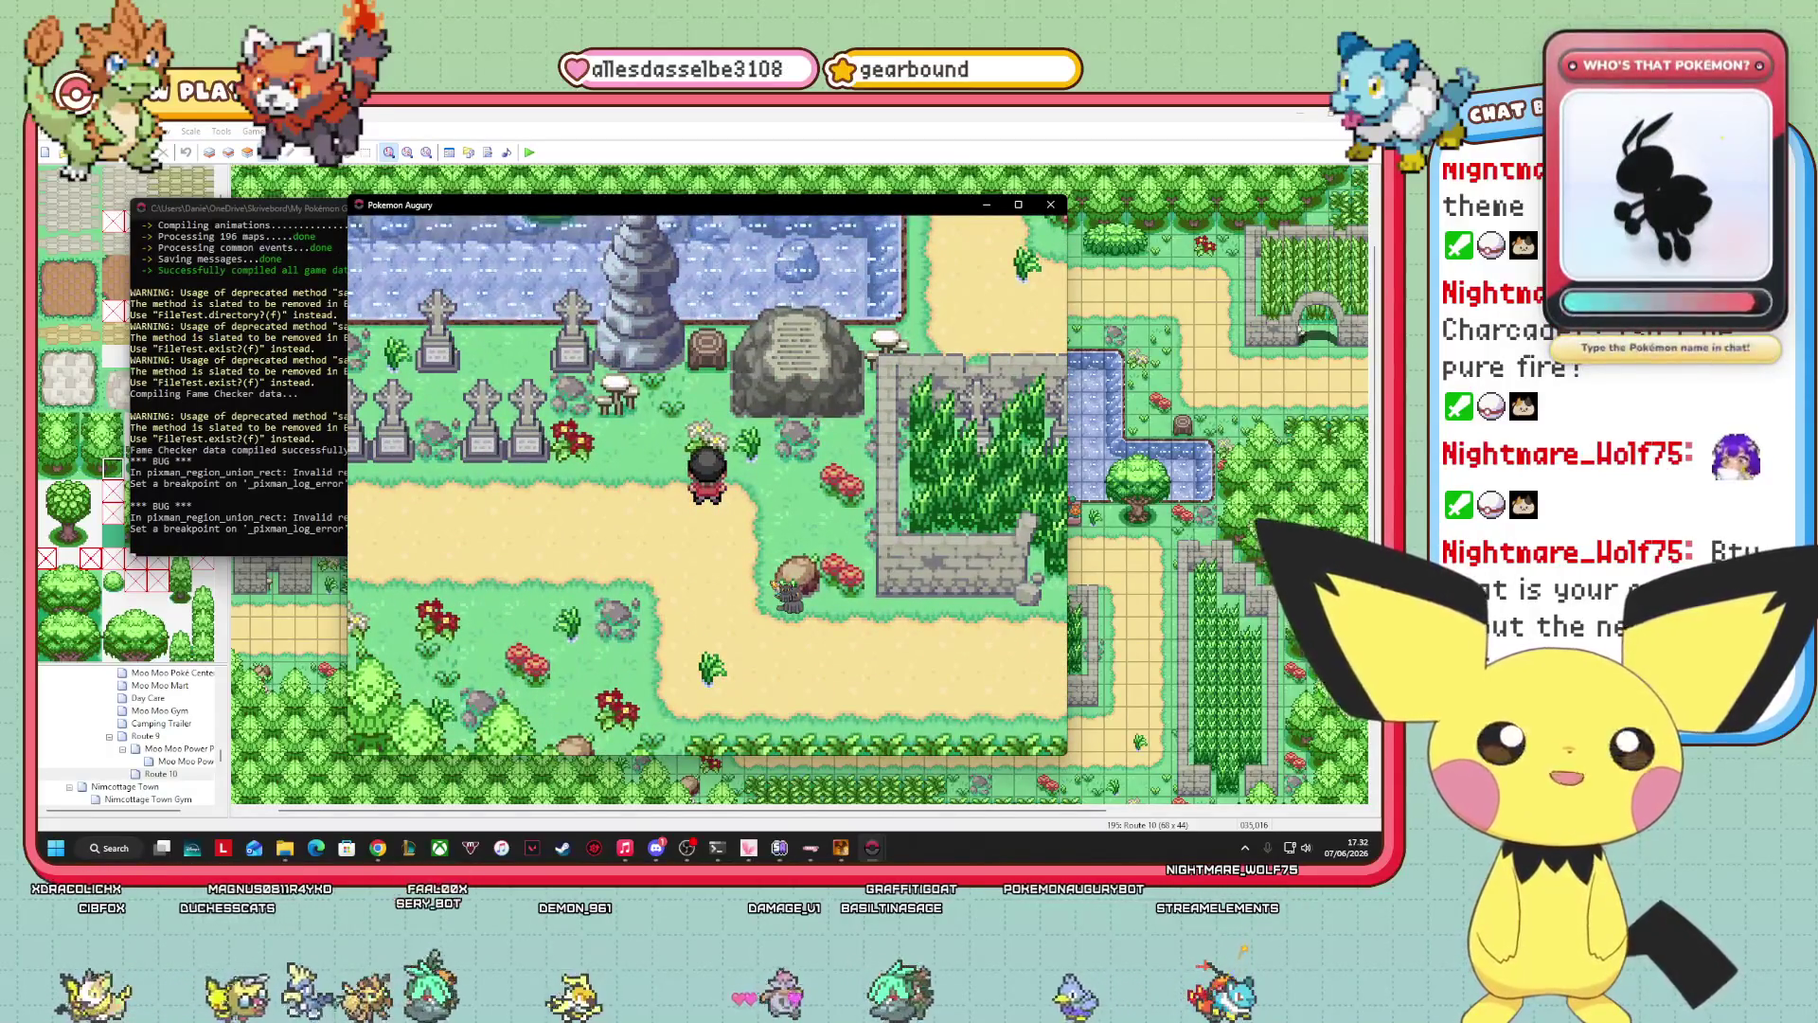
Walk north from the graveyard past the bridge, then east and south around the pond.
key("Left")
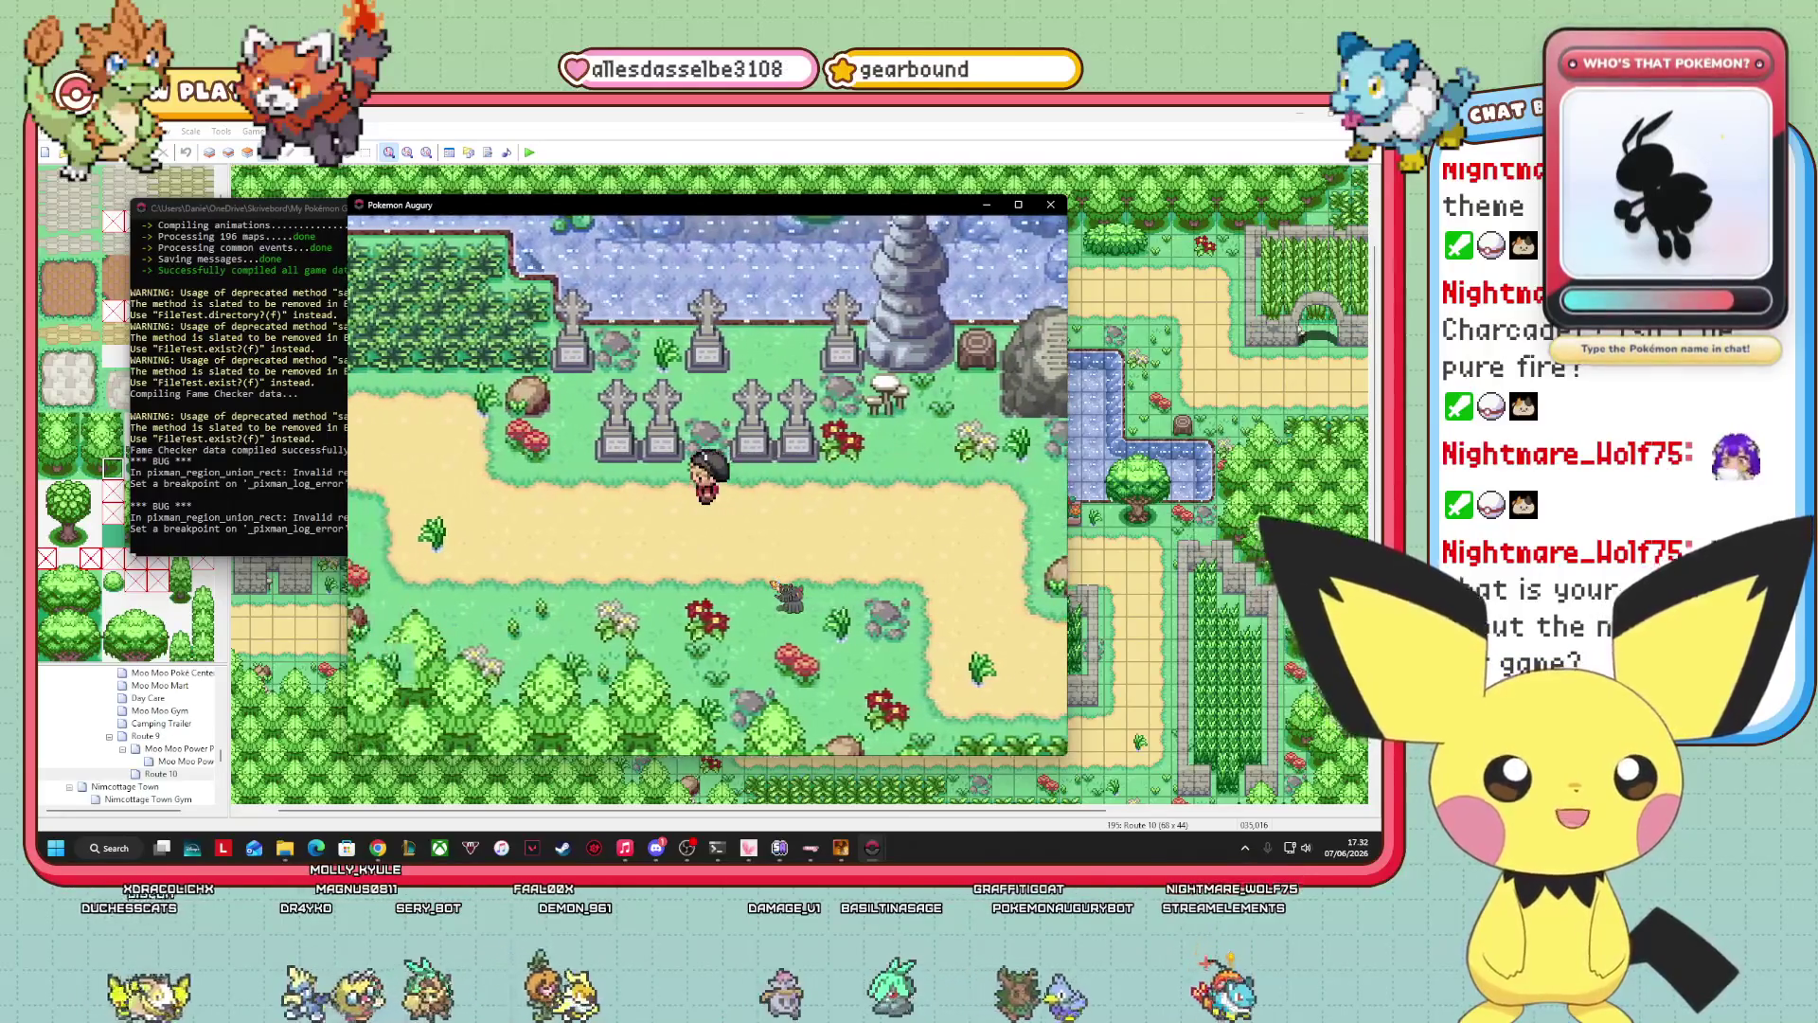
key("Up")
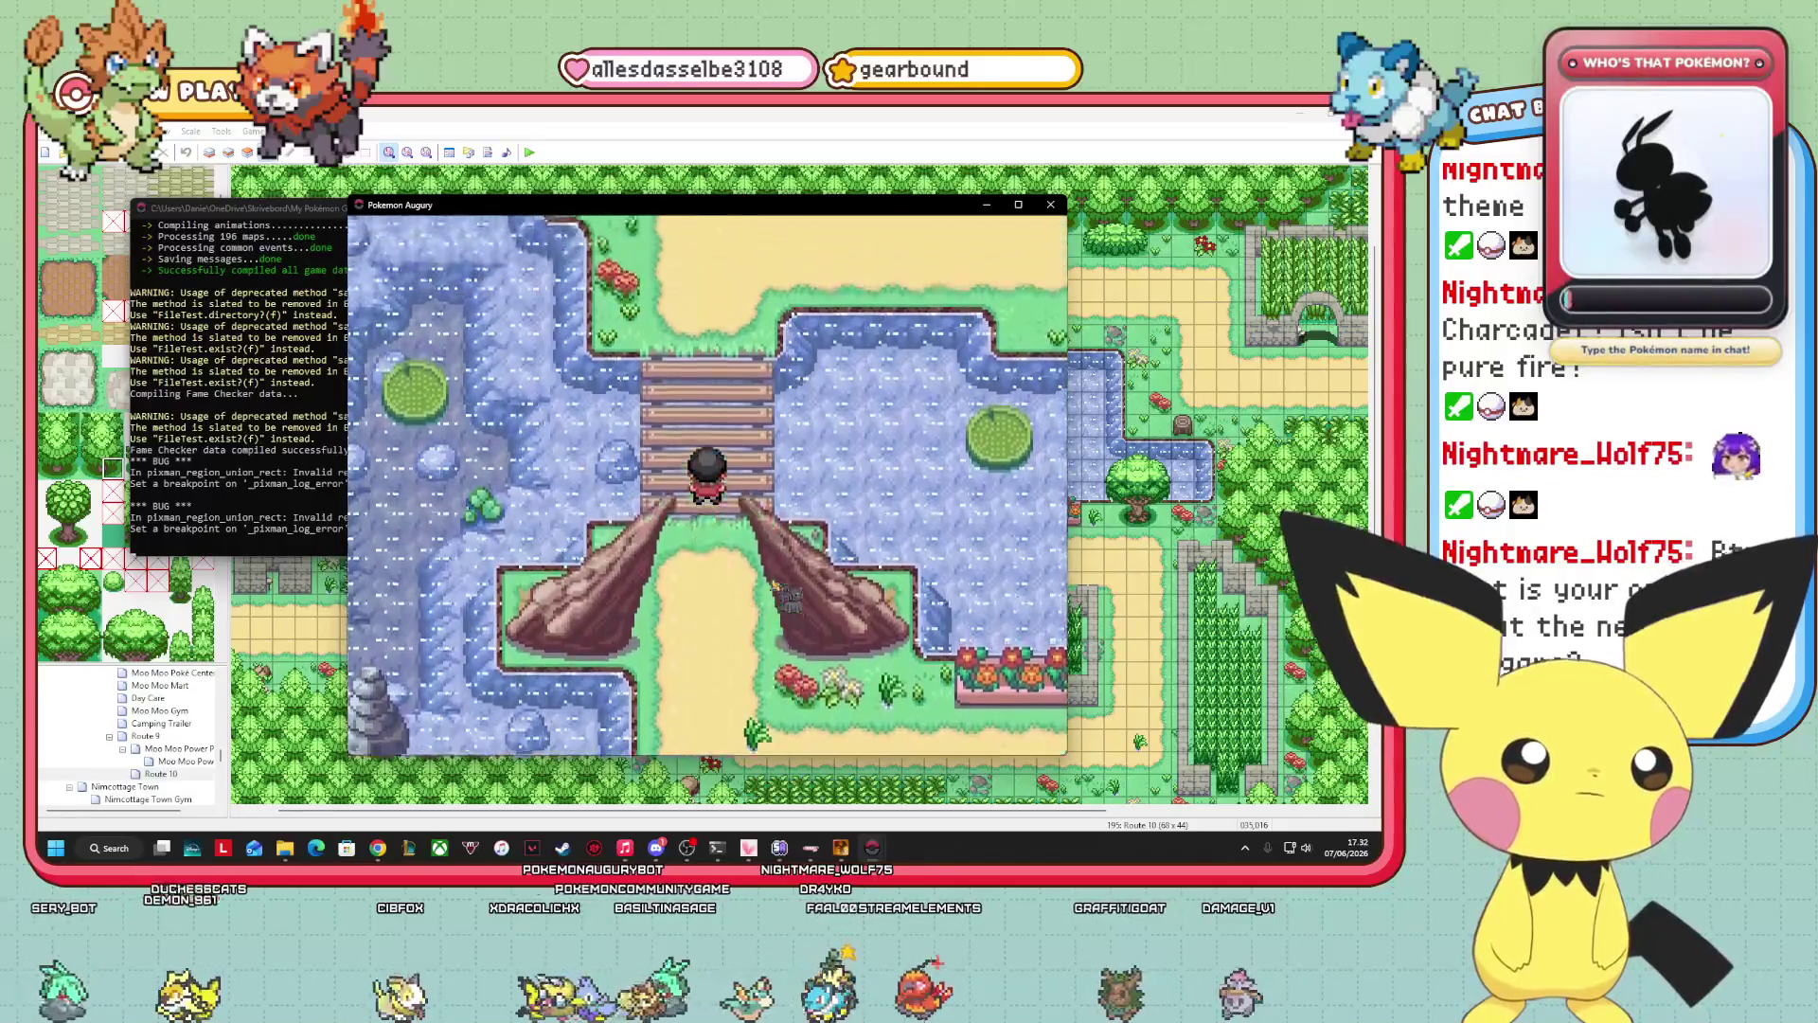
key("Up")
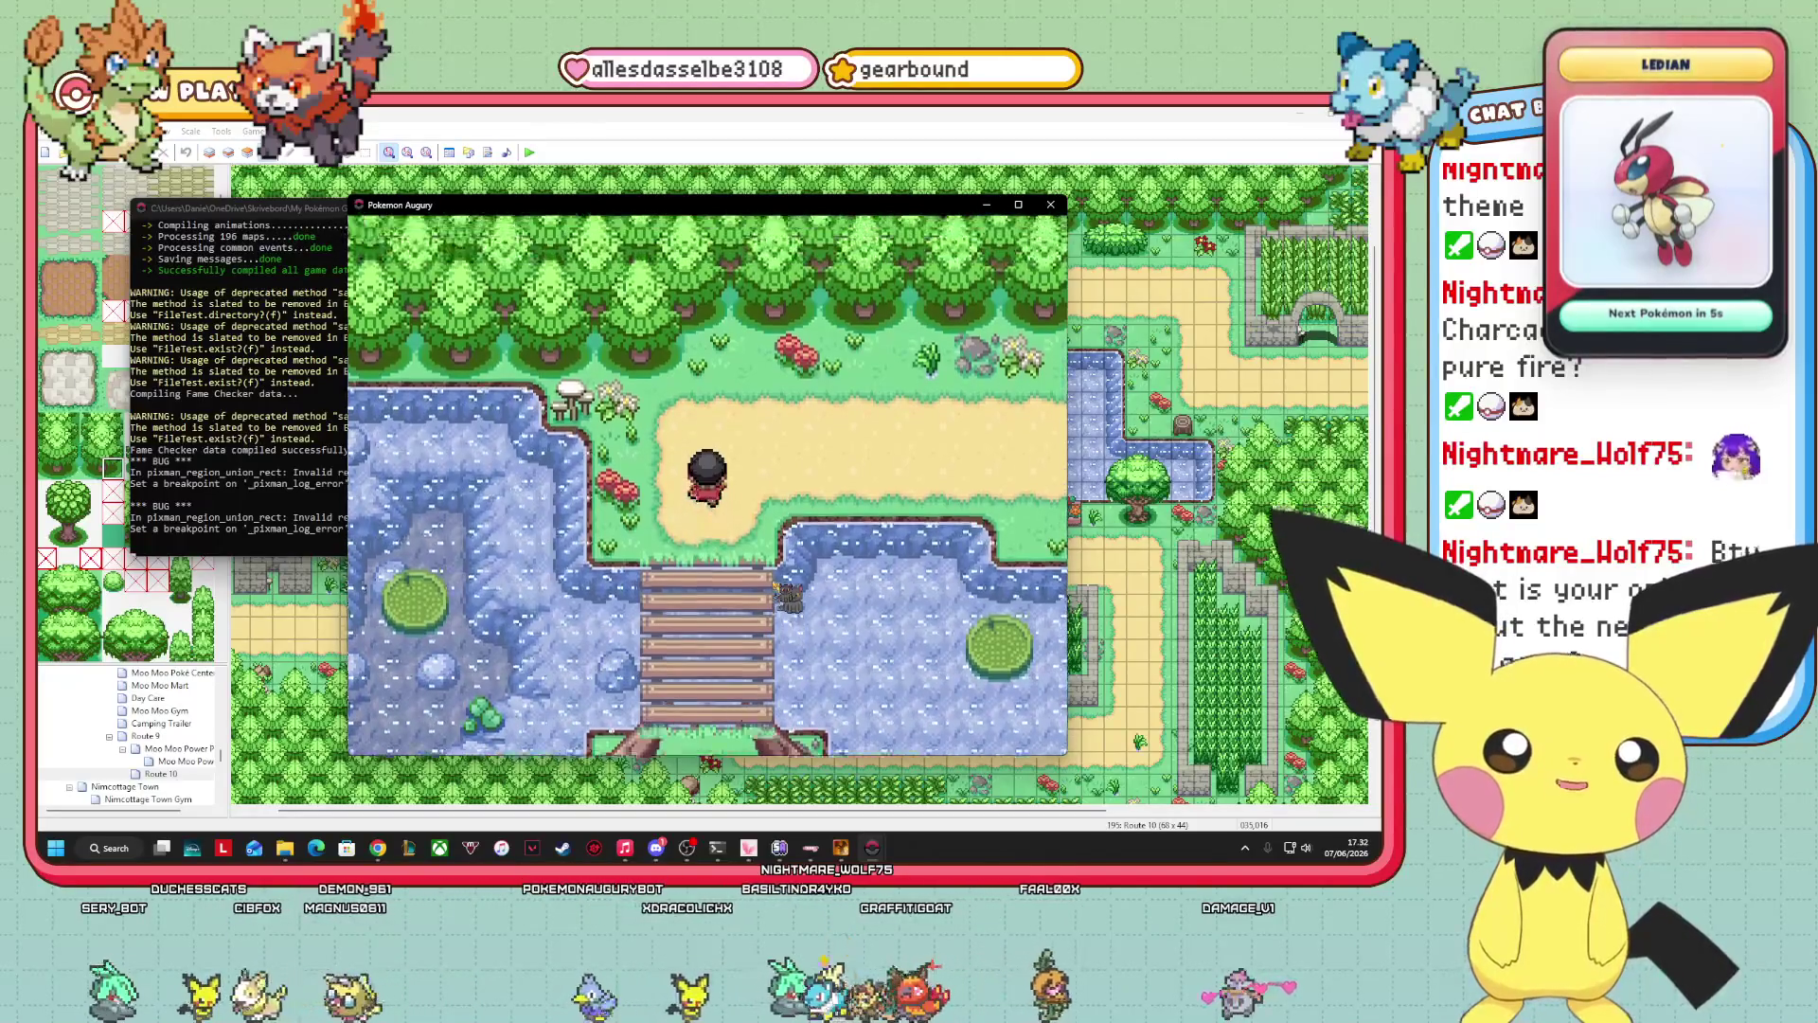
key("Right")
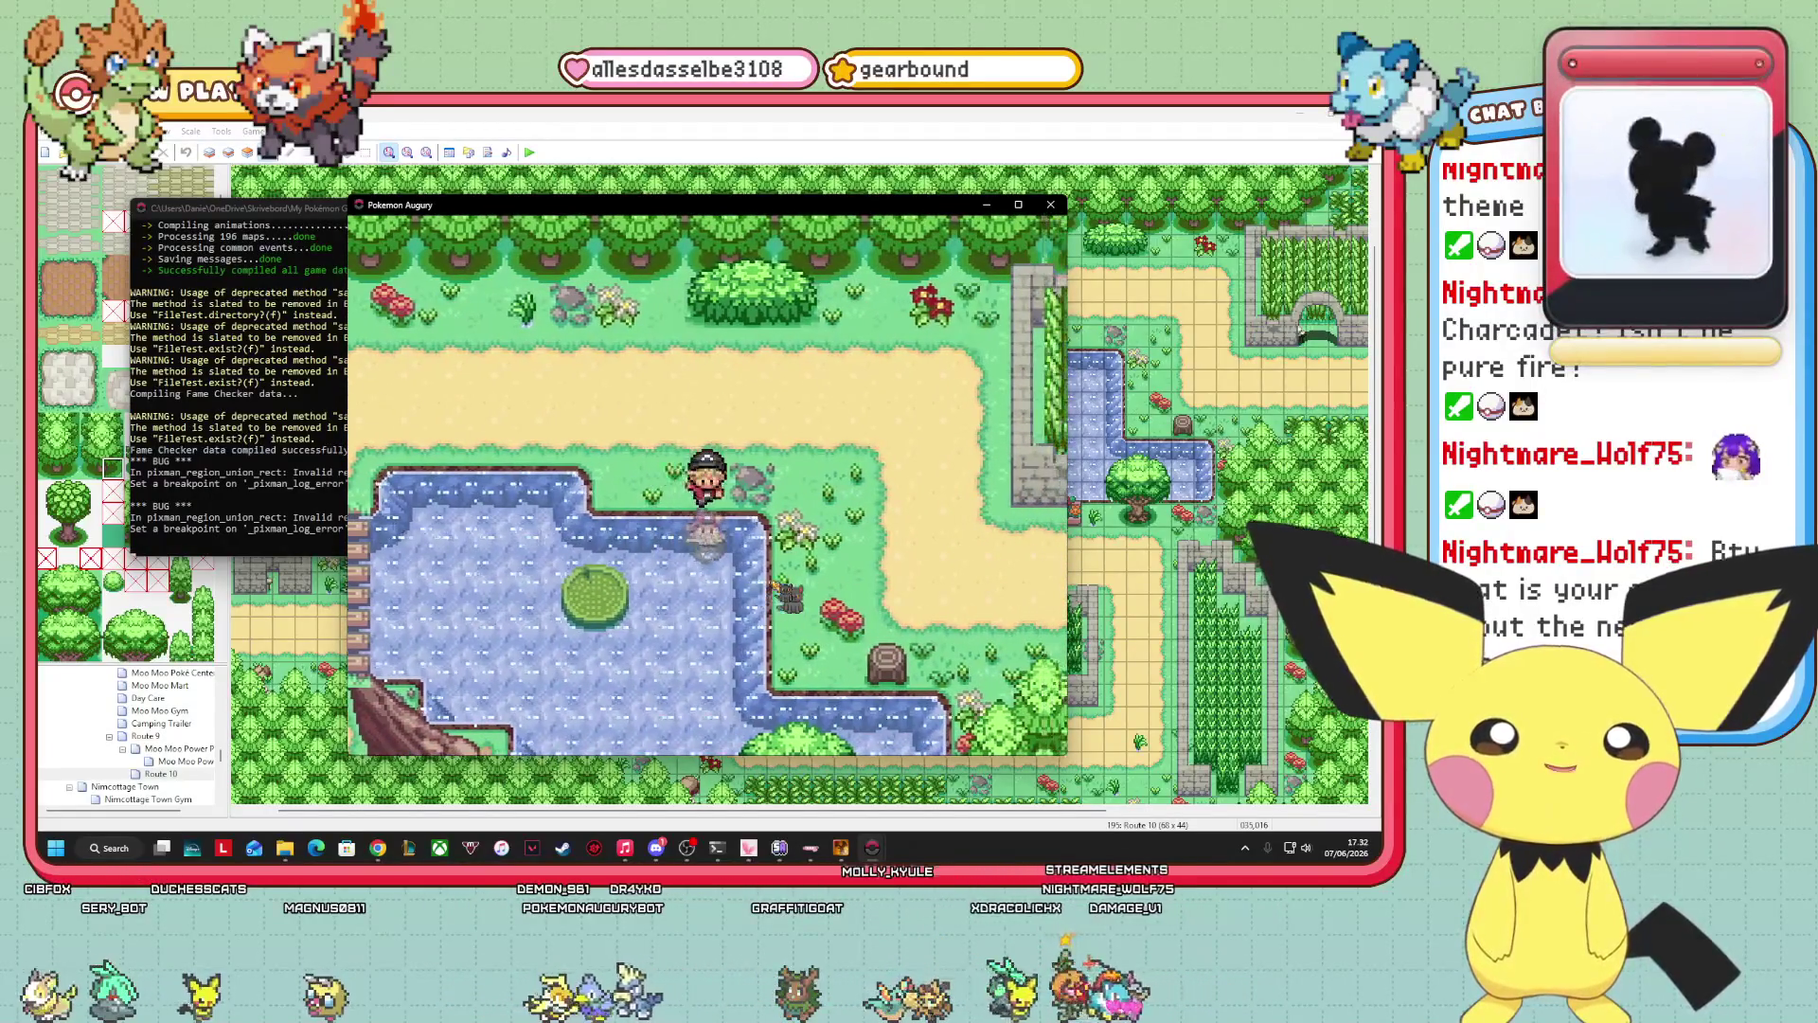
key("Right")
key("Down")
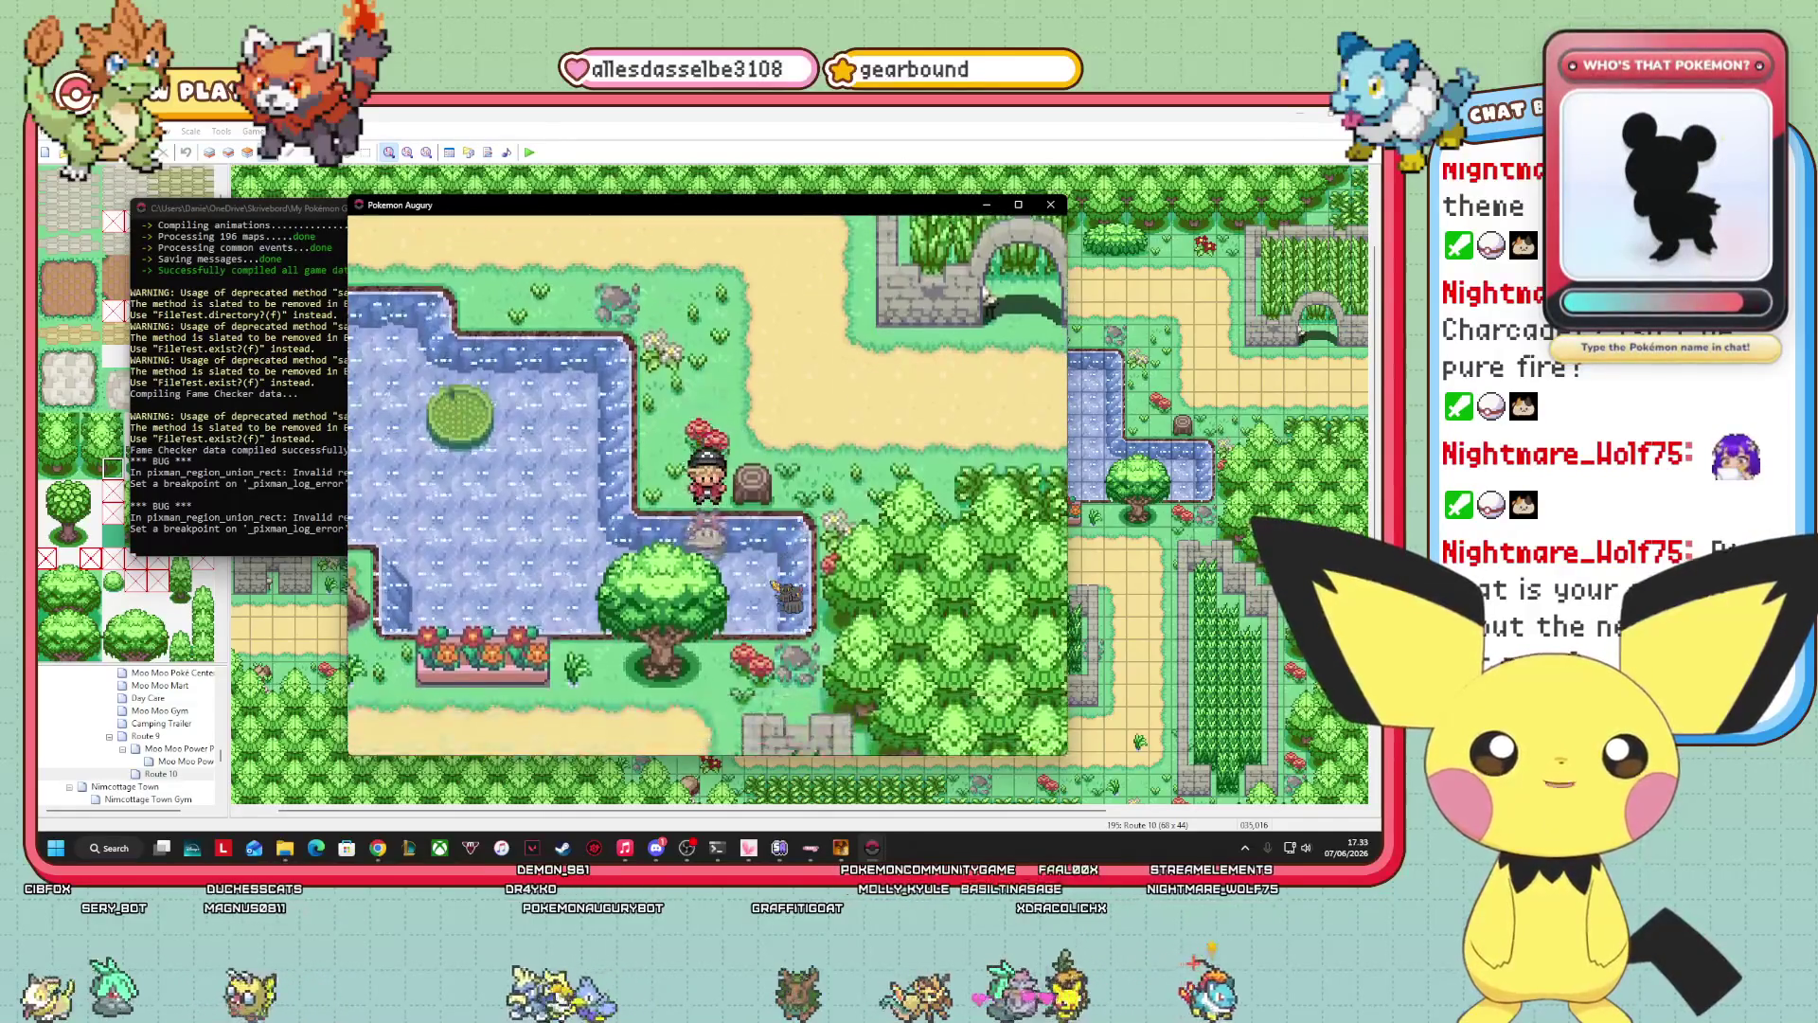
key("Down")
key("Down")
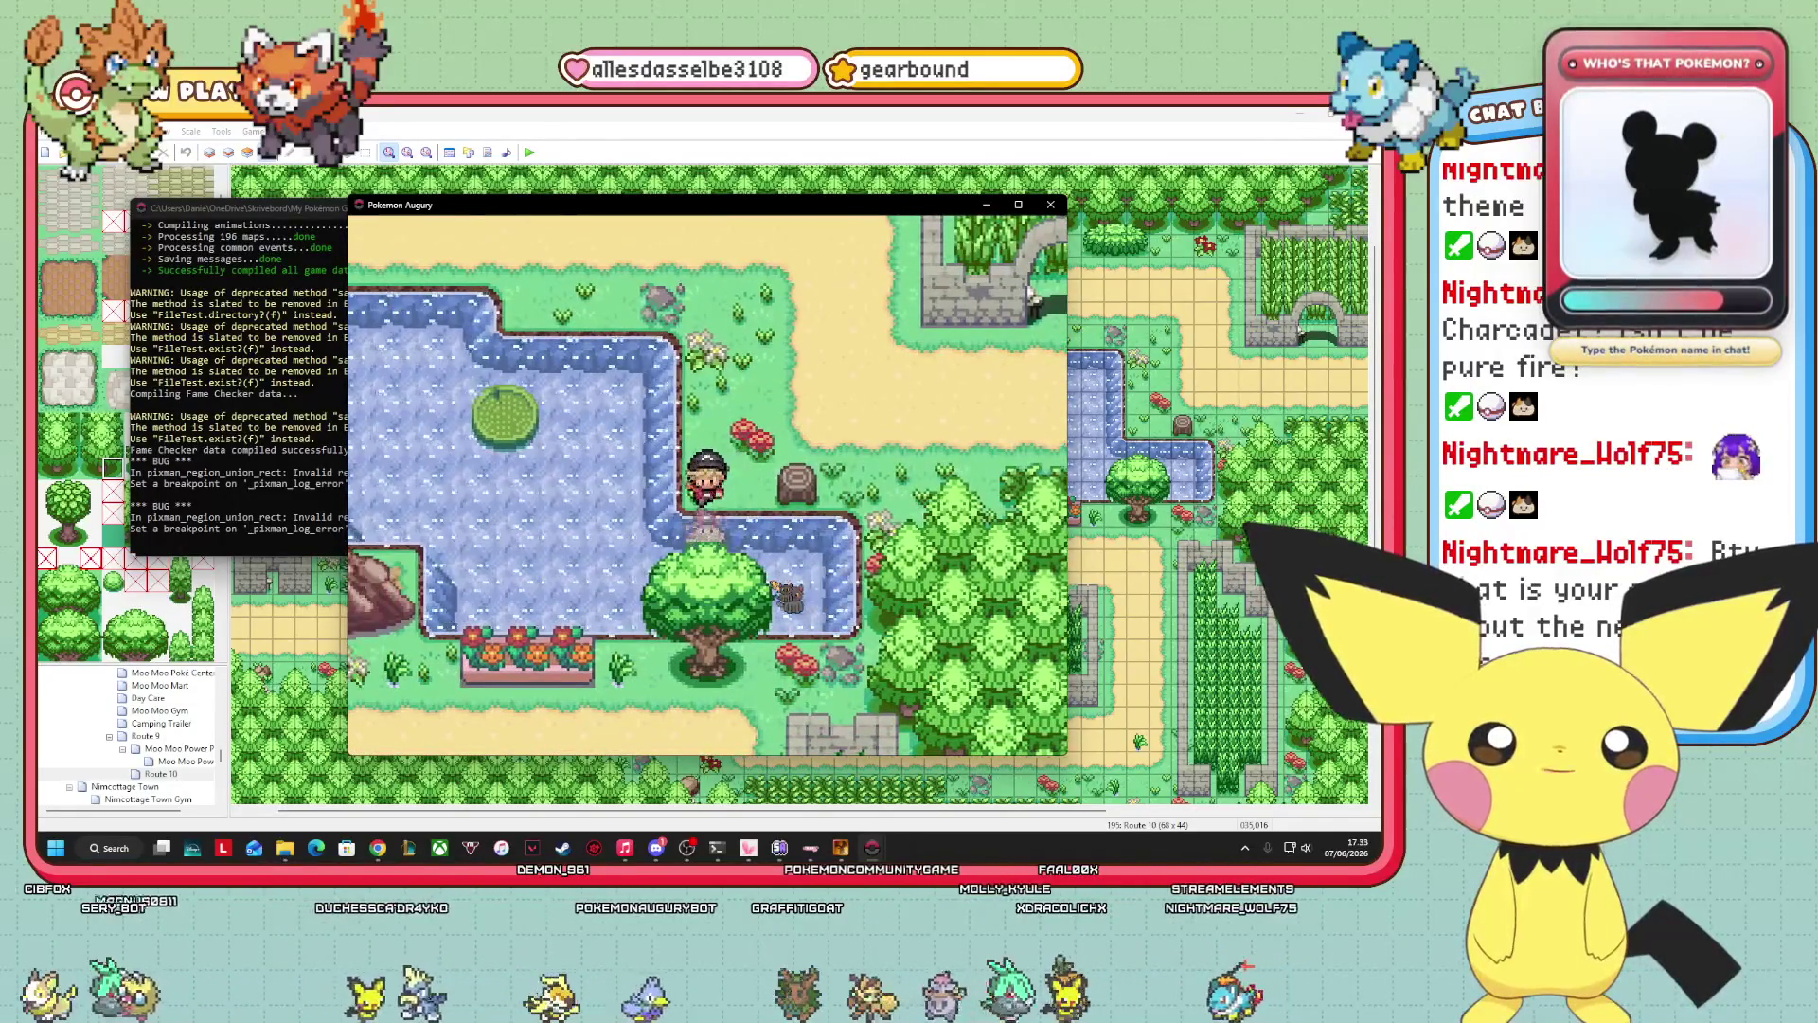
key("Up")
key("Up")
key("Up")
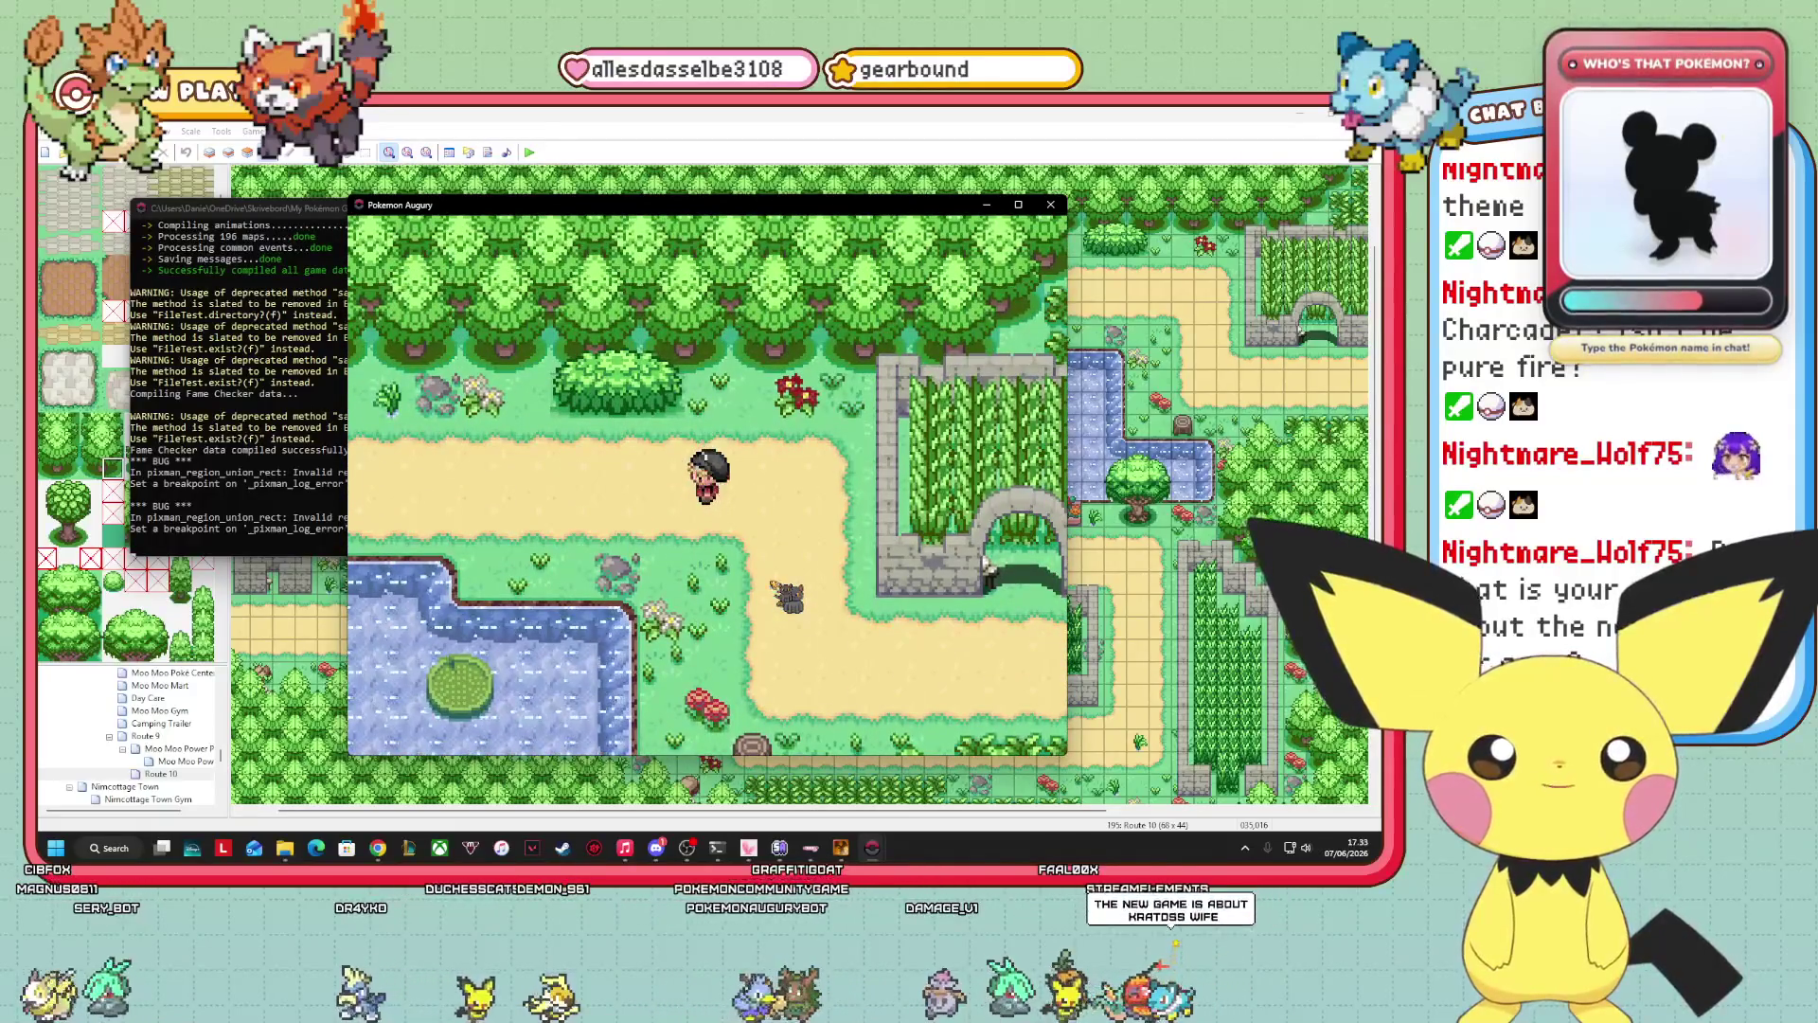
key("Left")
key("Left")
key("Left")
key("Left")
key("Down")
key("Down")
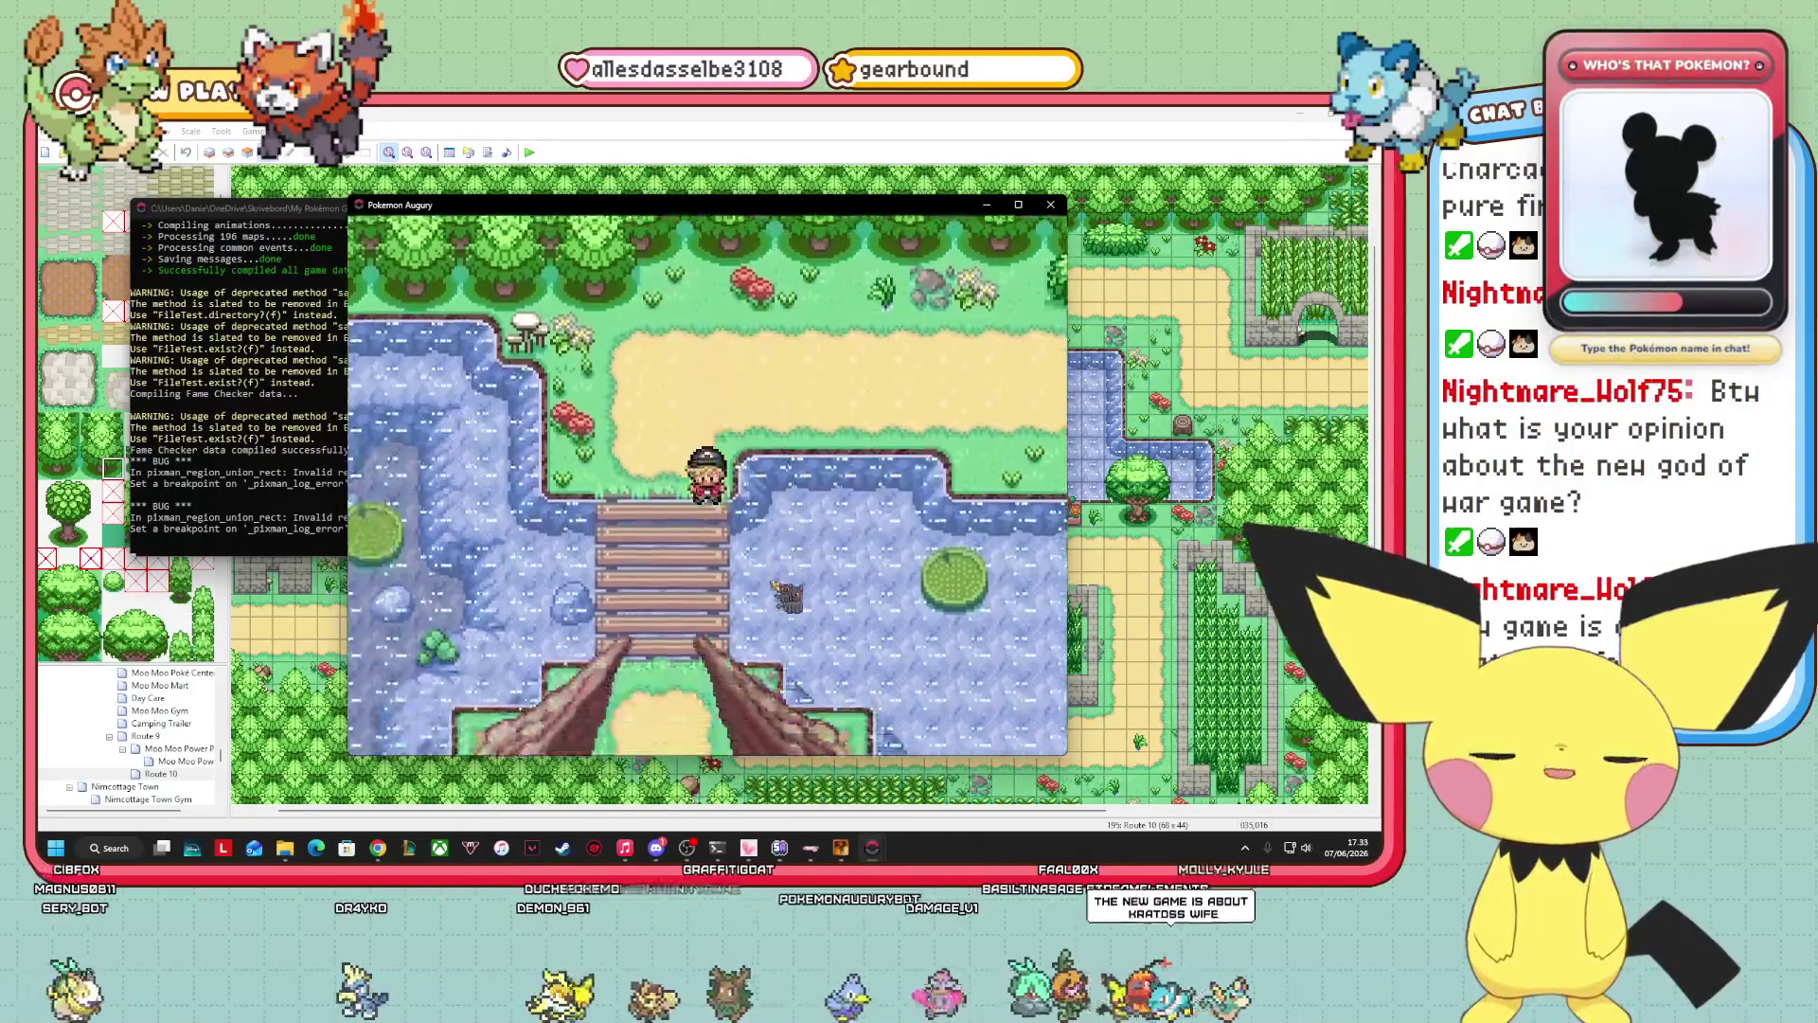
key("Right")
key("Right")
key("Right")
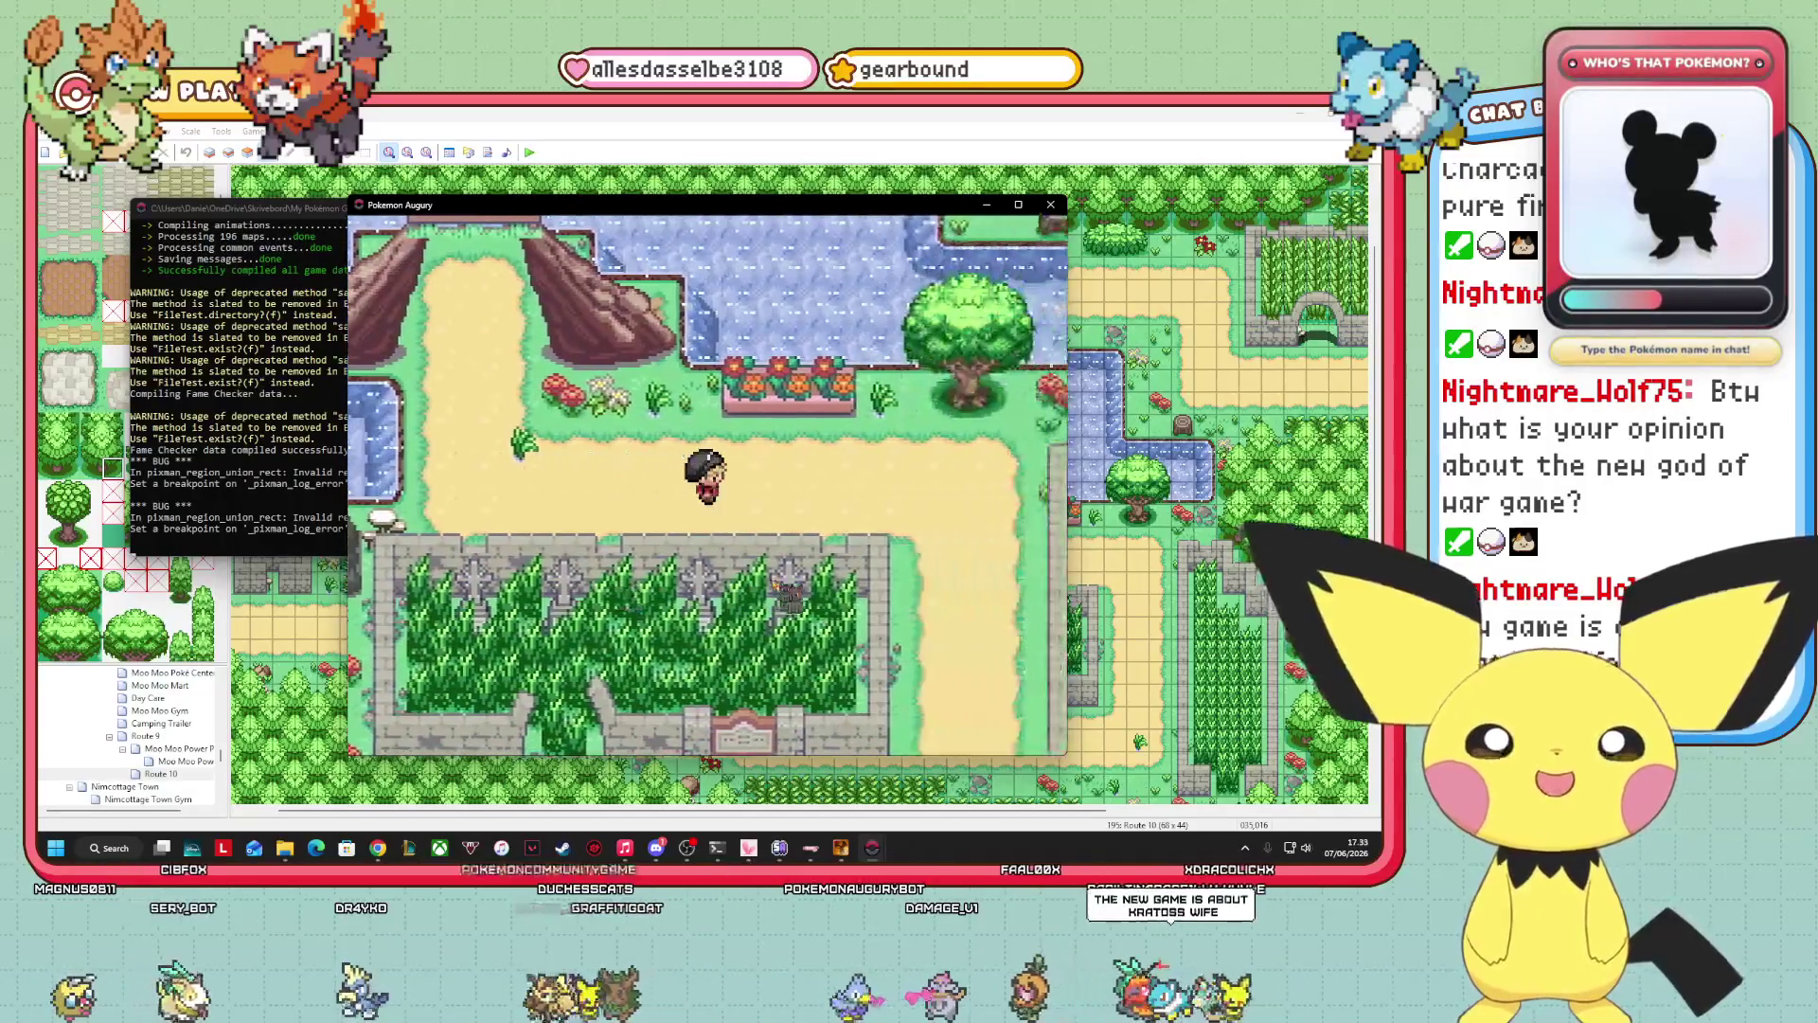
key("Down")
key("Down")
key("Down")
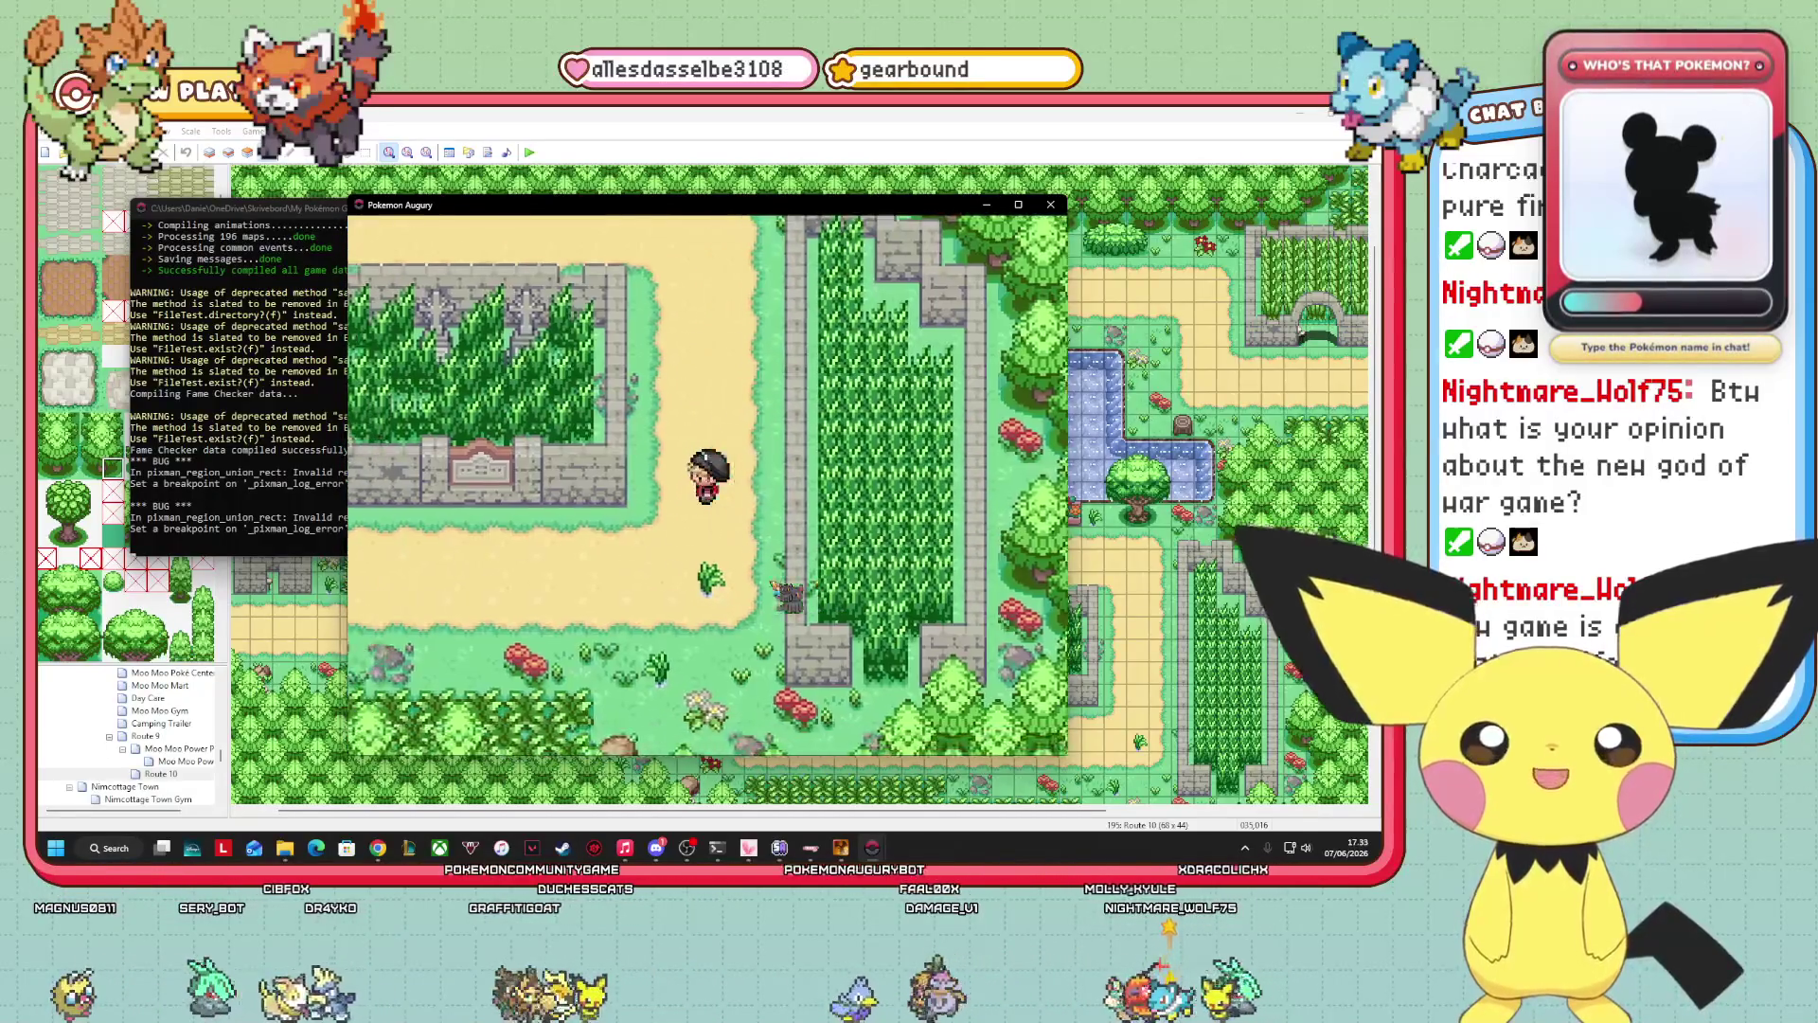
Walk west past the graveyard, among the graves, then east toward the ruins and tall grass.
key("Left")
key("Left")
key("Left")
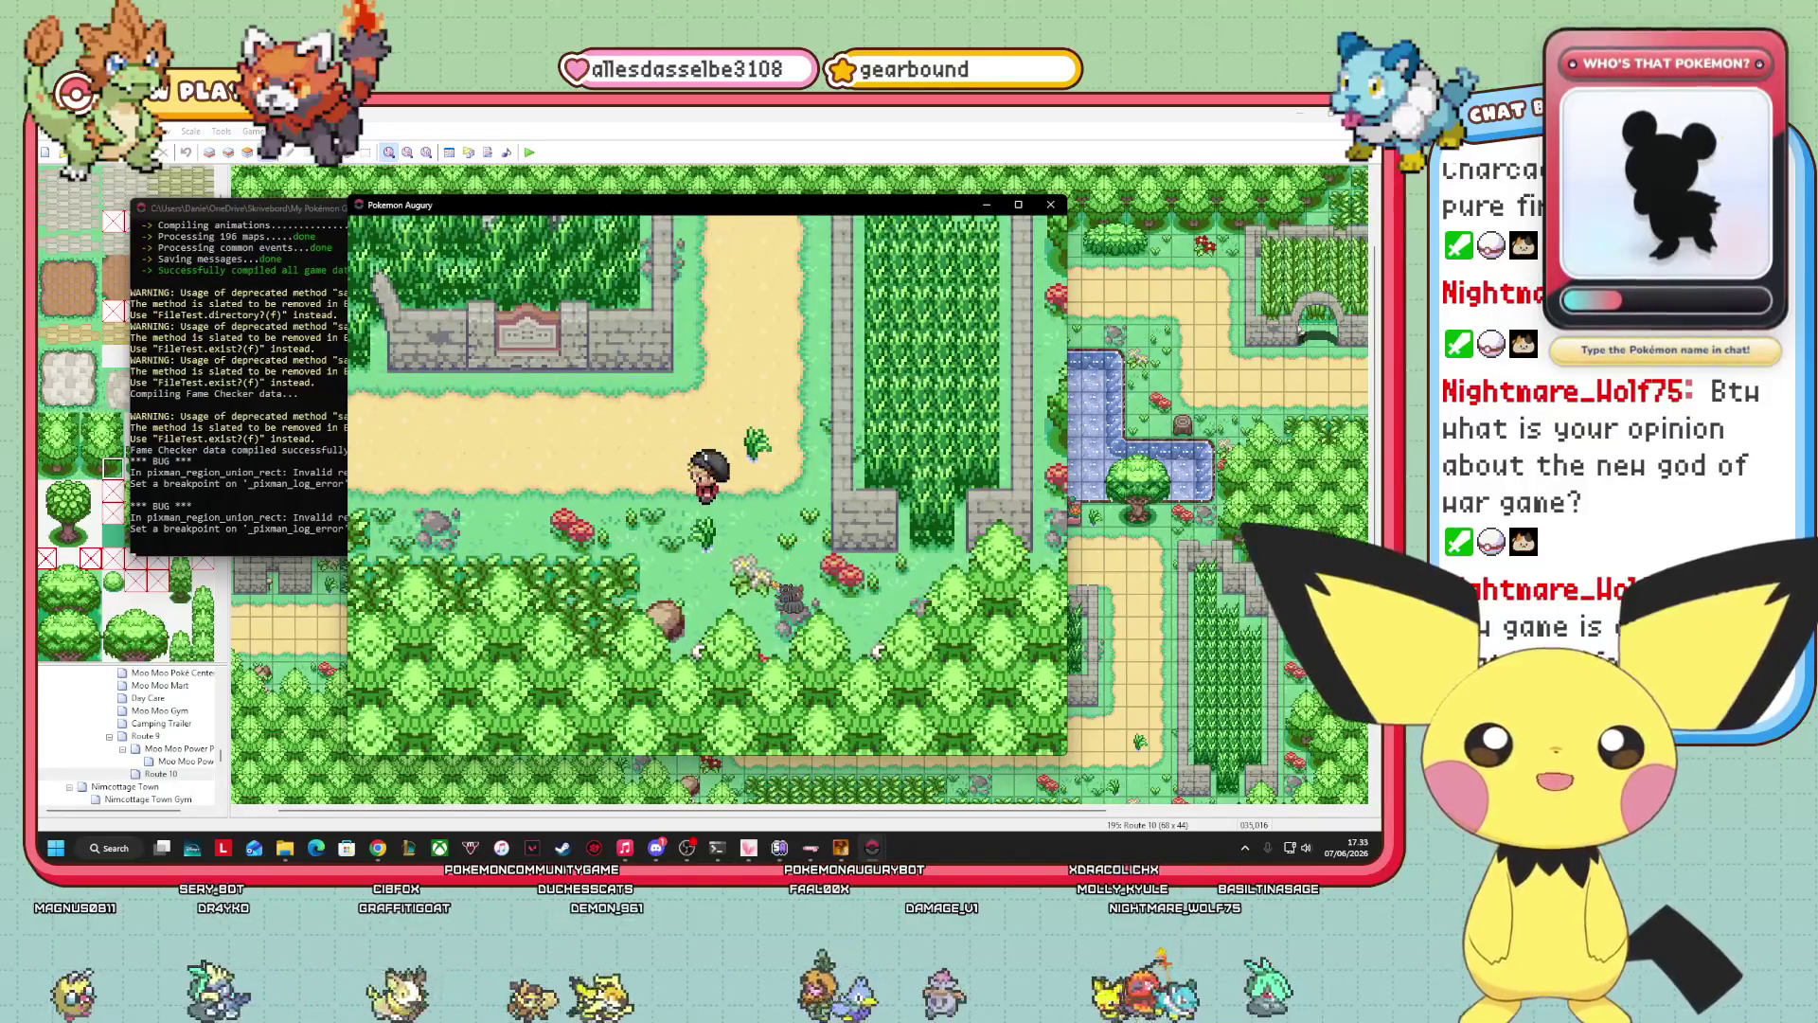
key("Left")
key("Left")
key("Left")
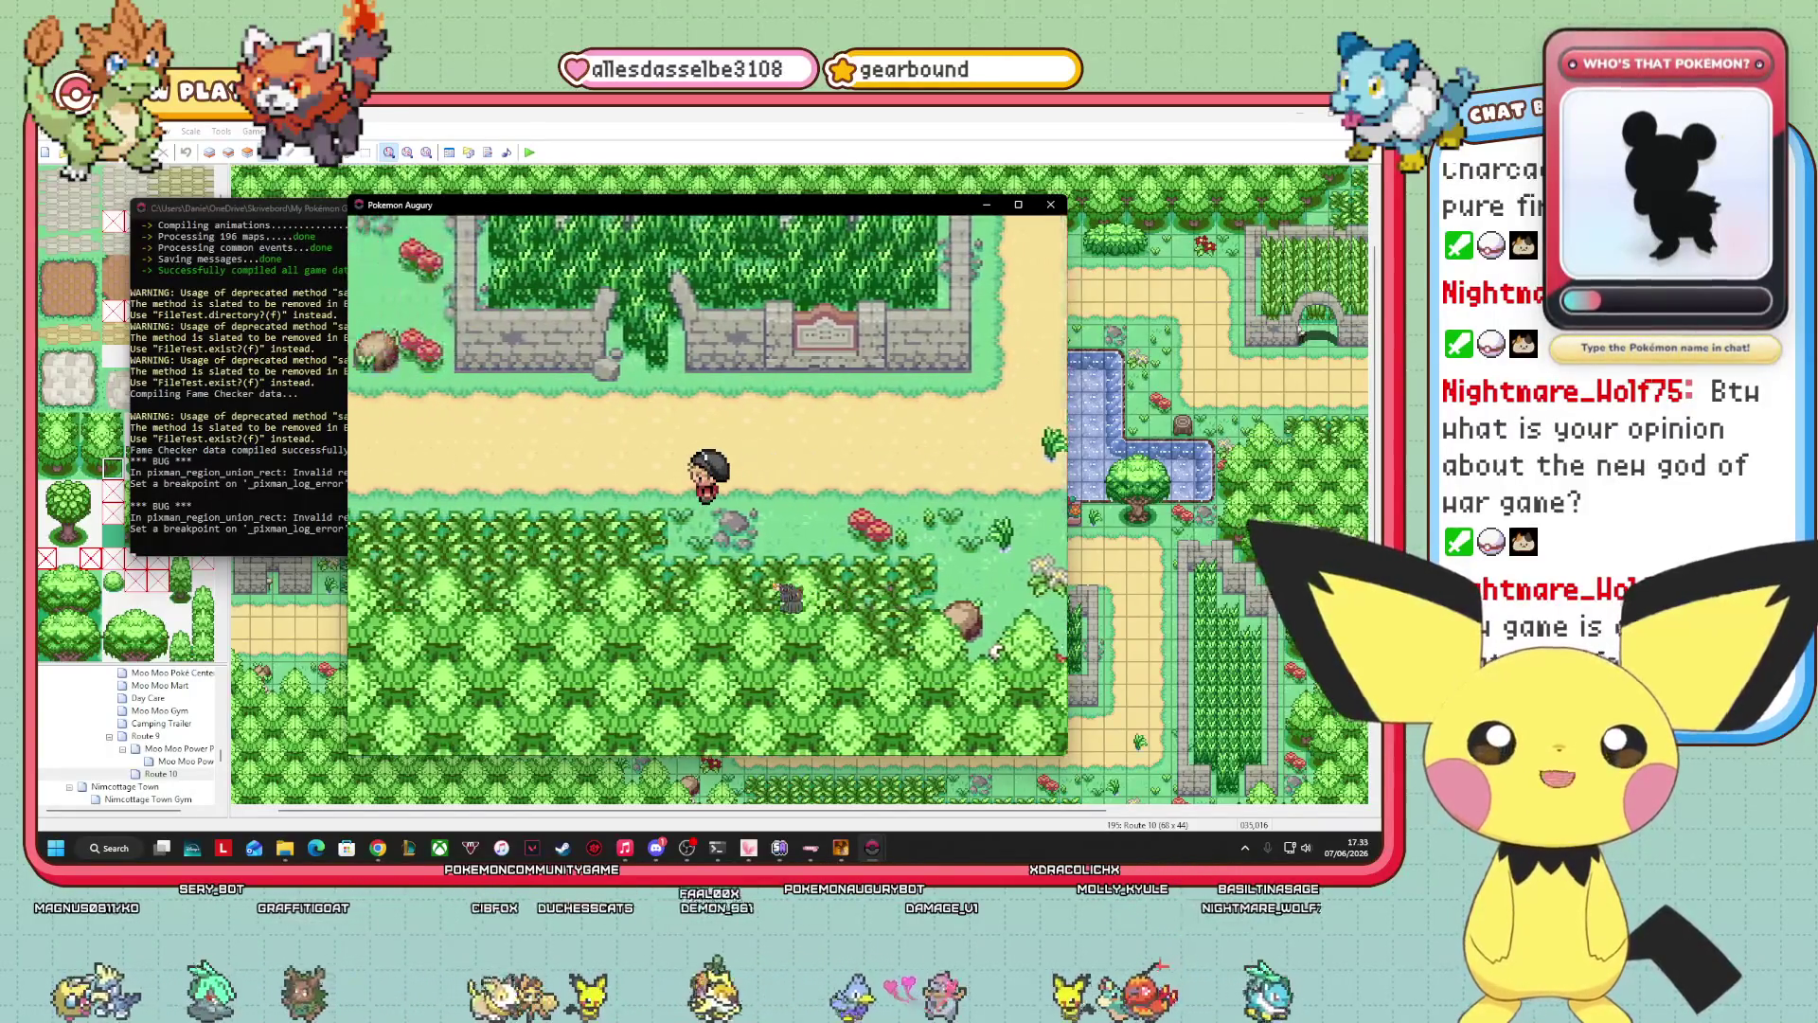
key("Left")
key("Left")
key("Left")
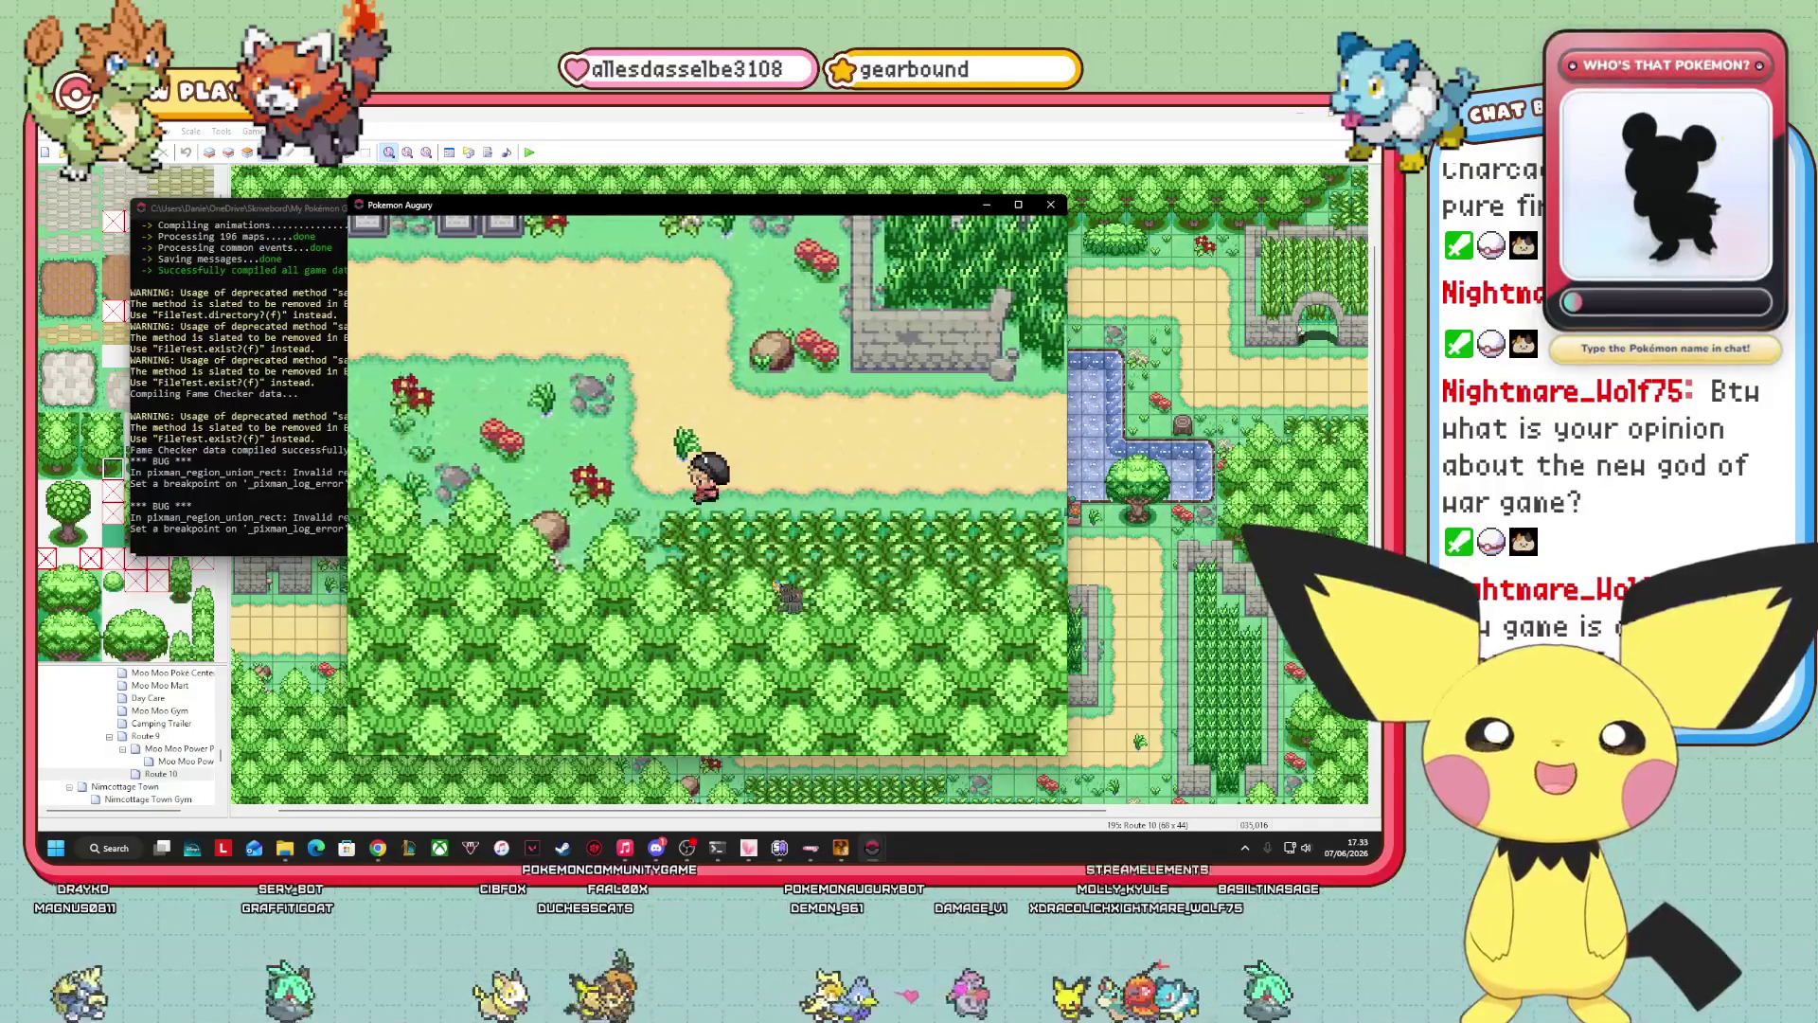
key("Up")
key("Up")
key("Up")
key("Left")
key("Left")
key("Left")
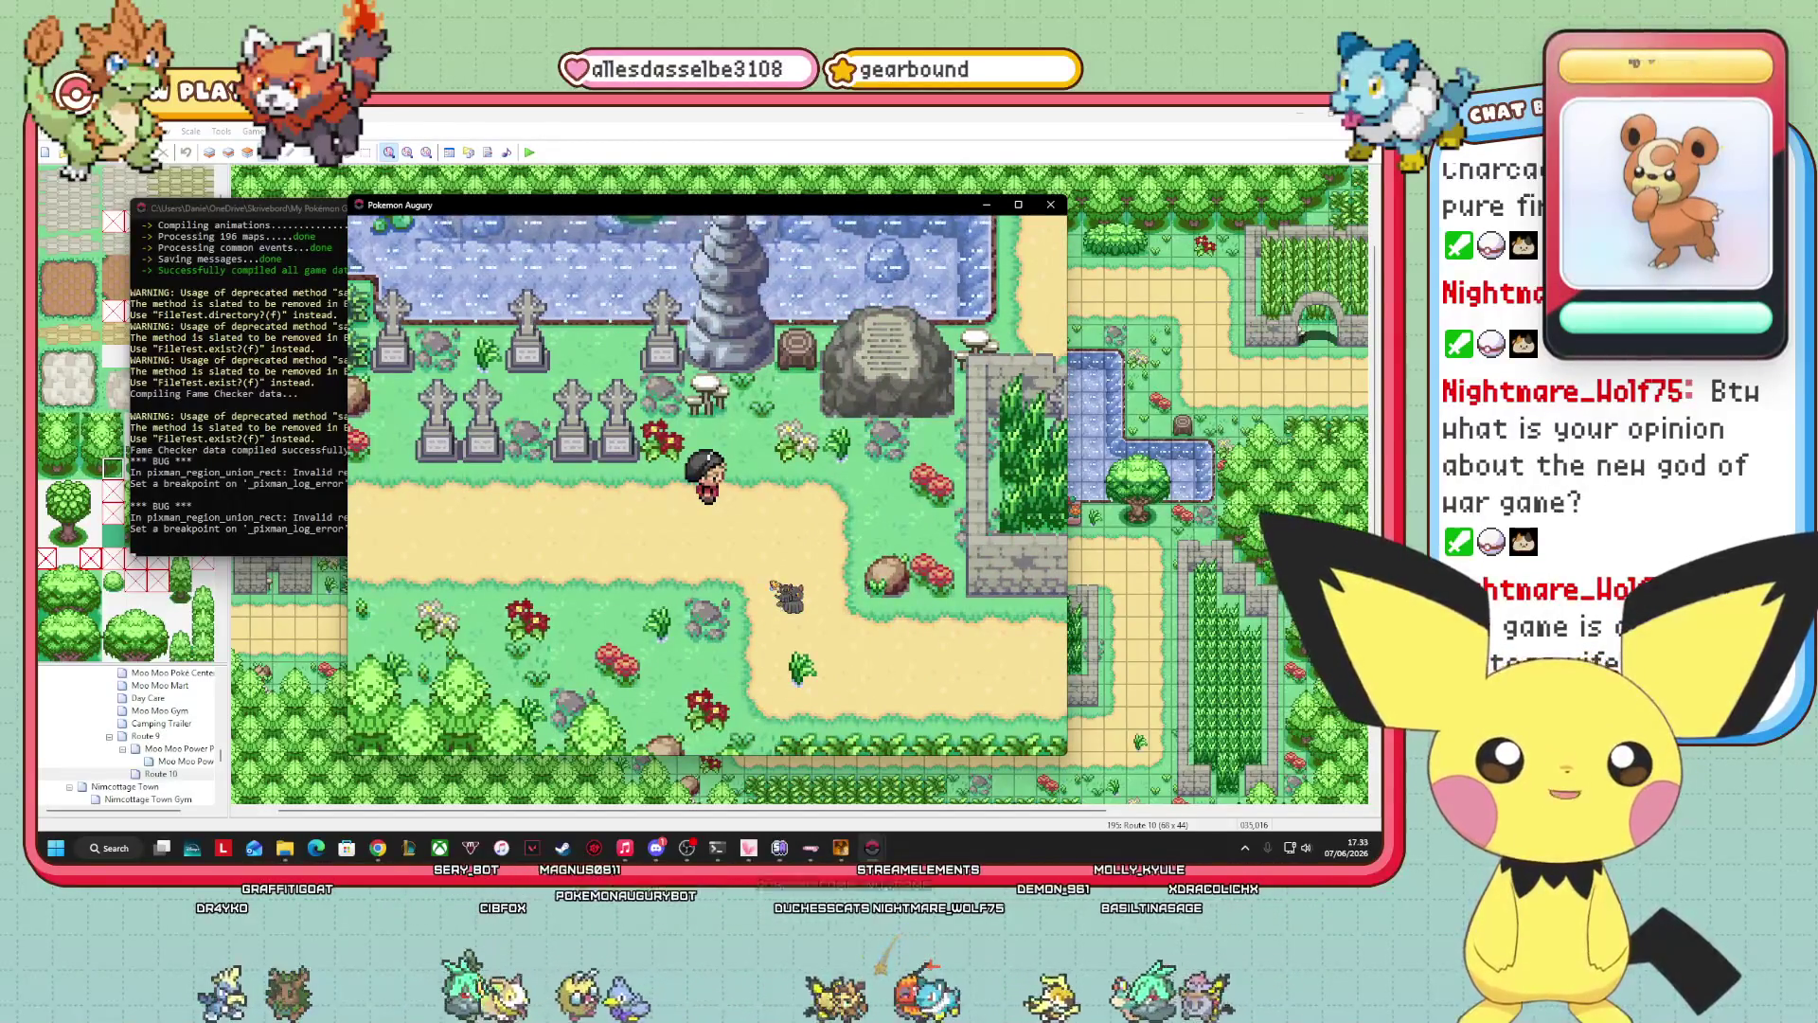
key("Left")
key("Left")
key("Left")
key("Up")
key("Up")
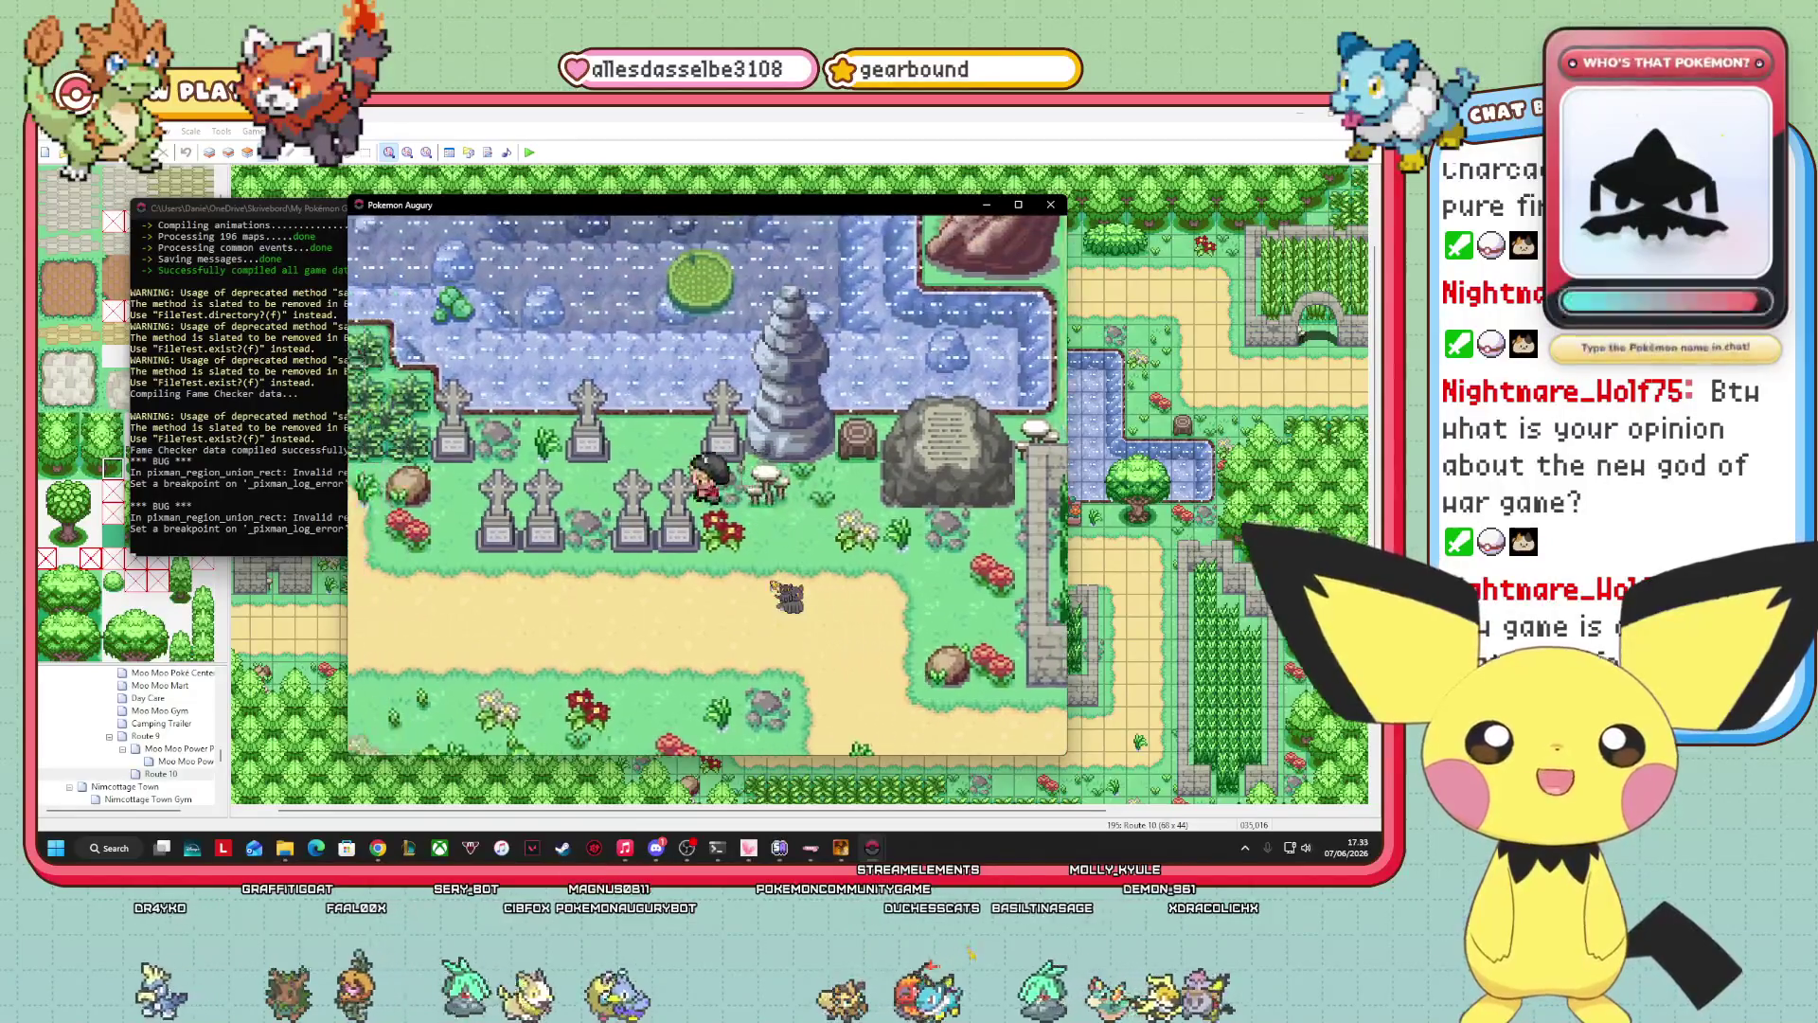
key("Down")
key("Down")
key("Down")
key("Right")
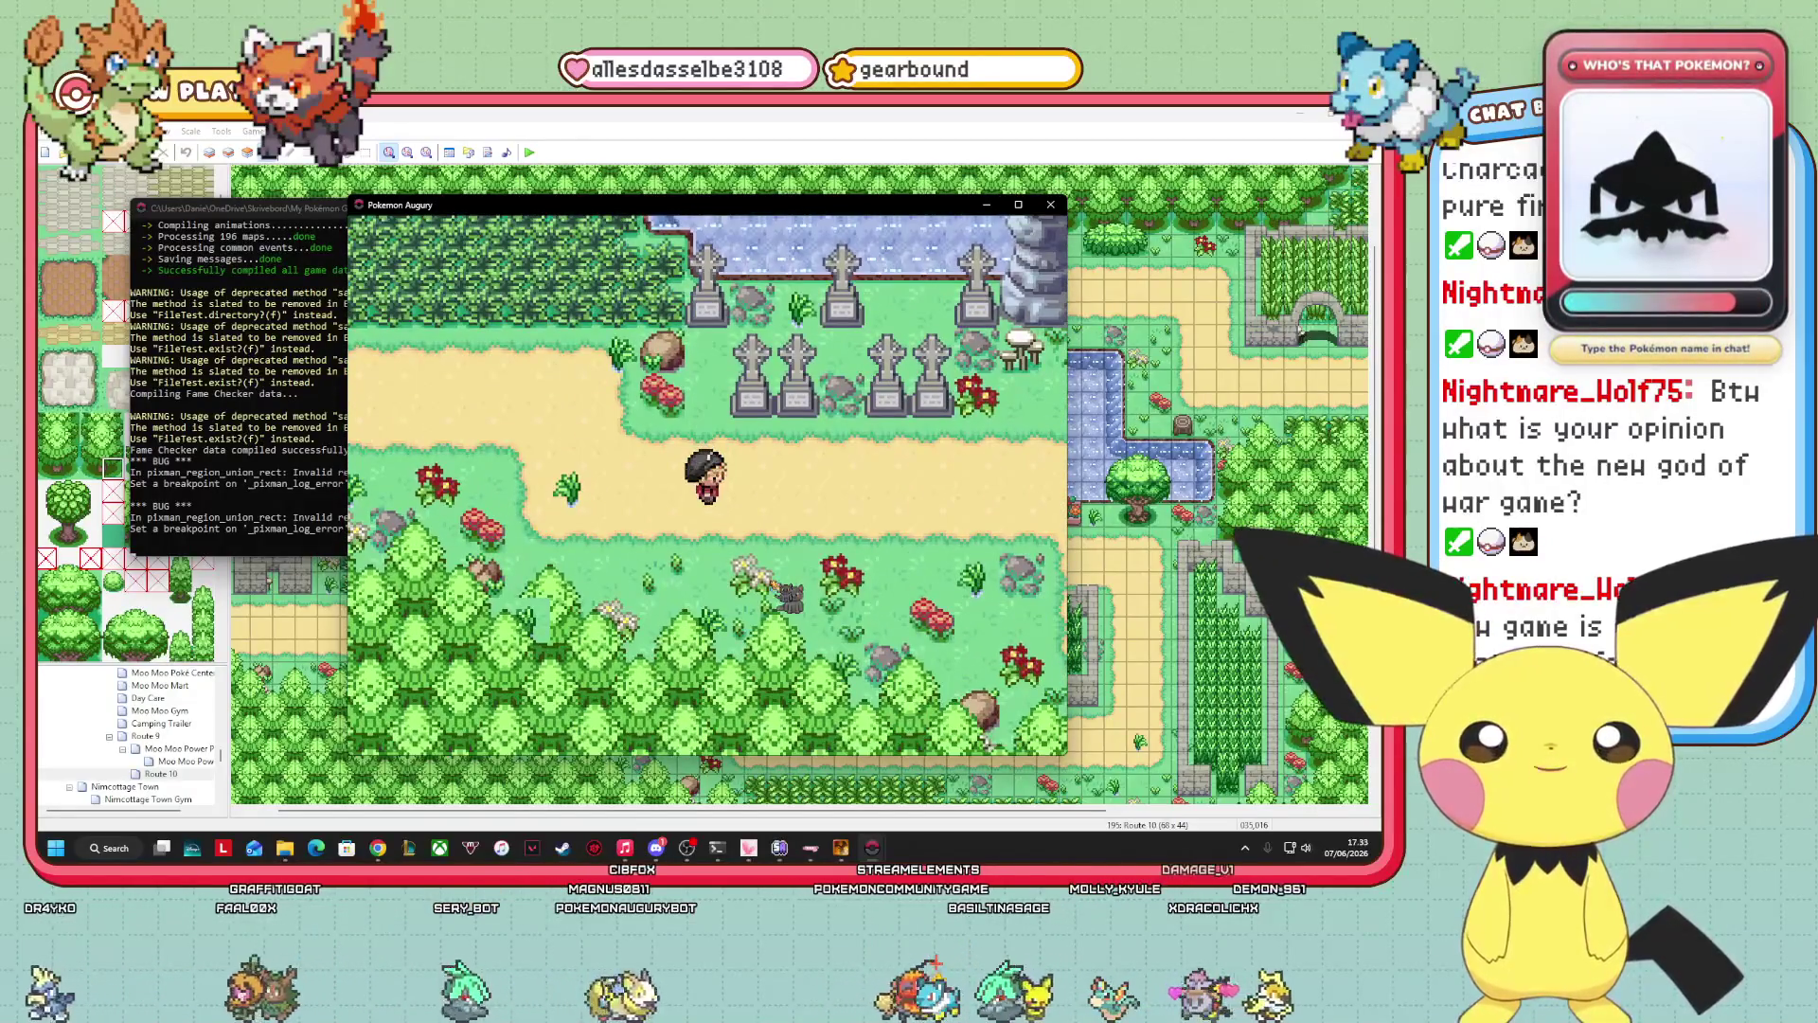
key("Right")
key("Right")
key("Right")
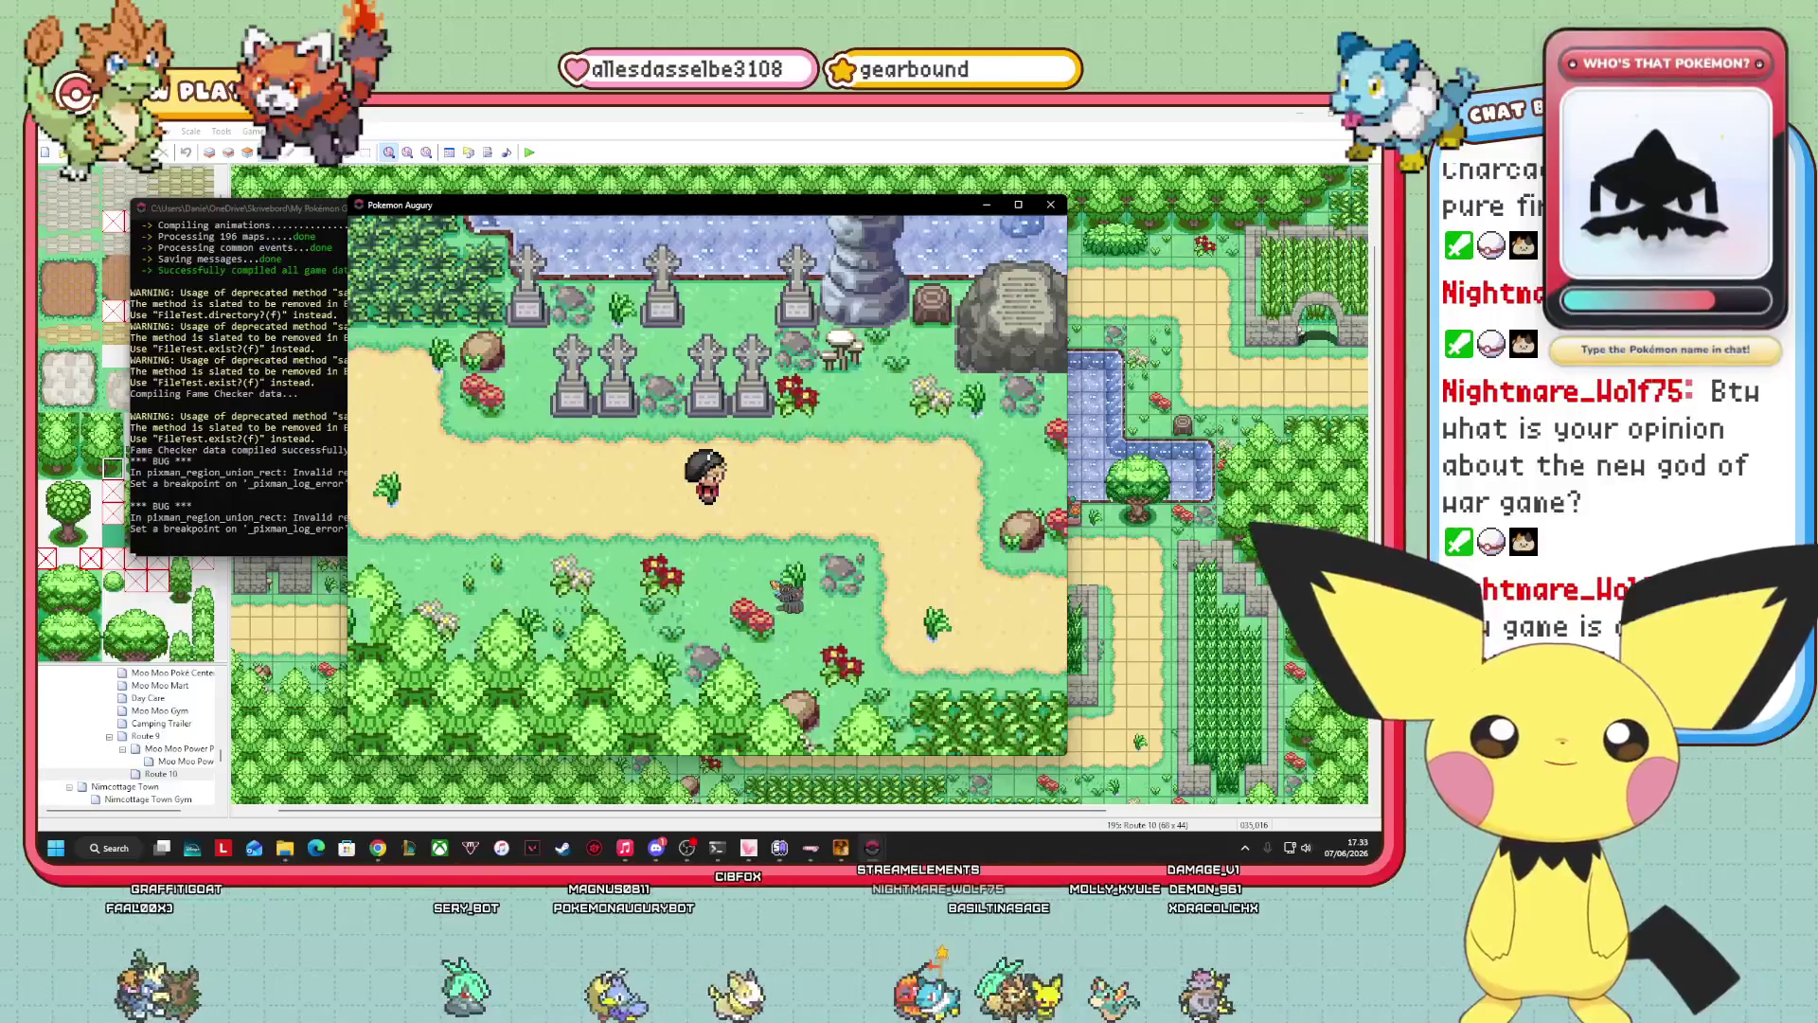
key("Right")
key("Right")
key("Right")
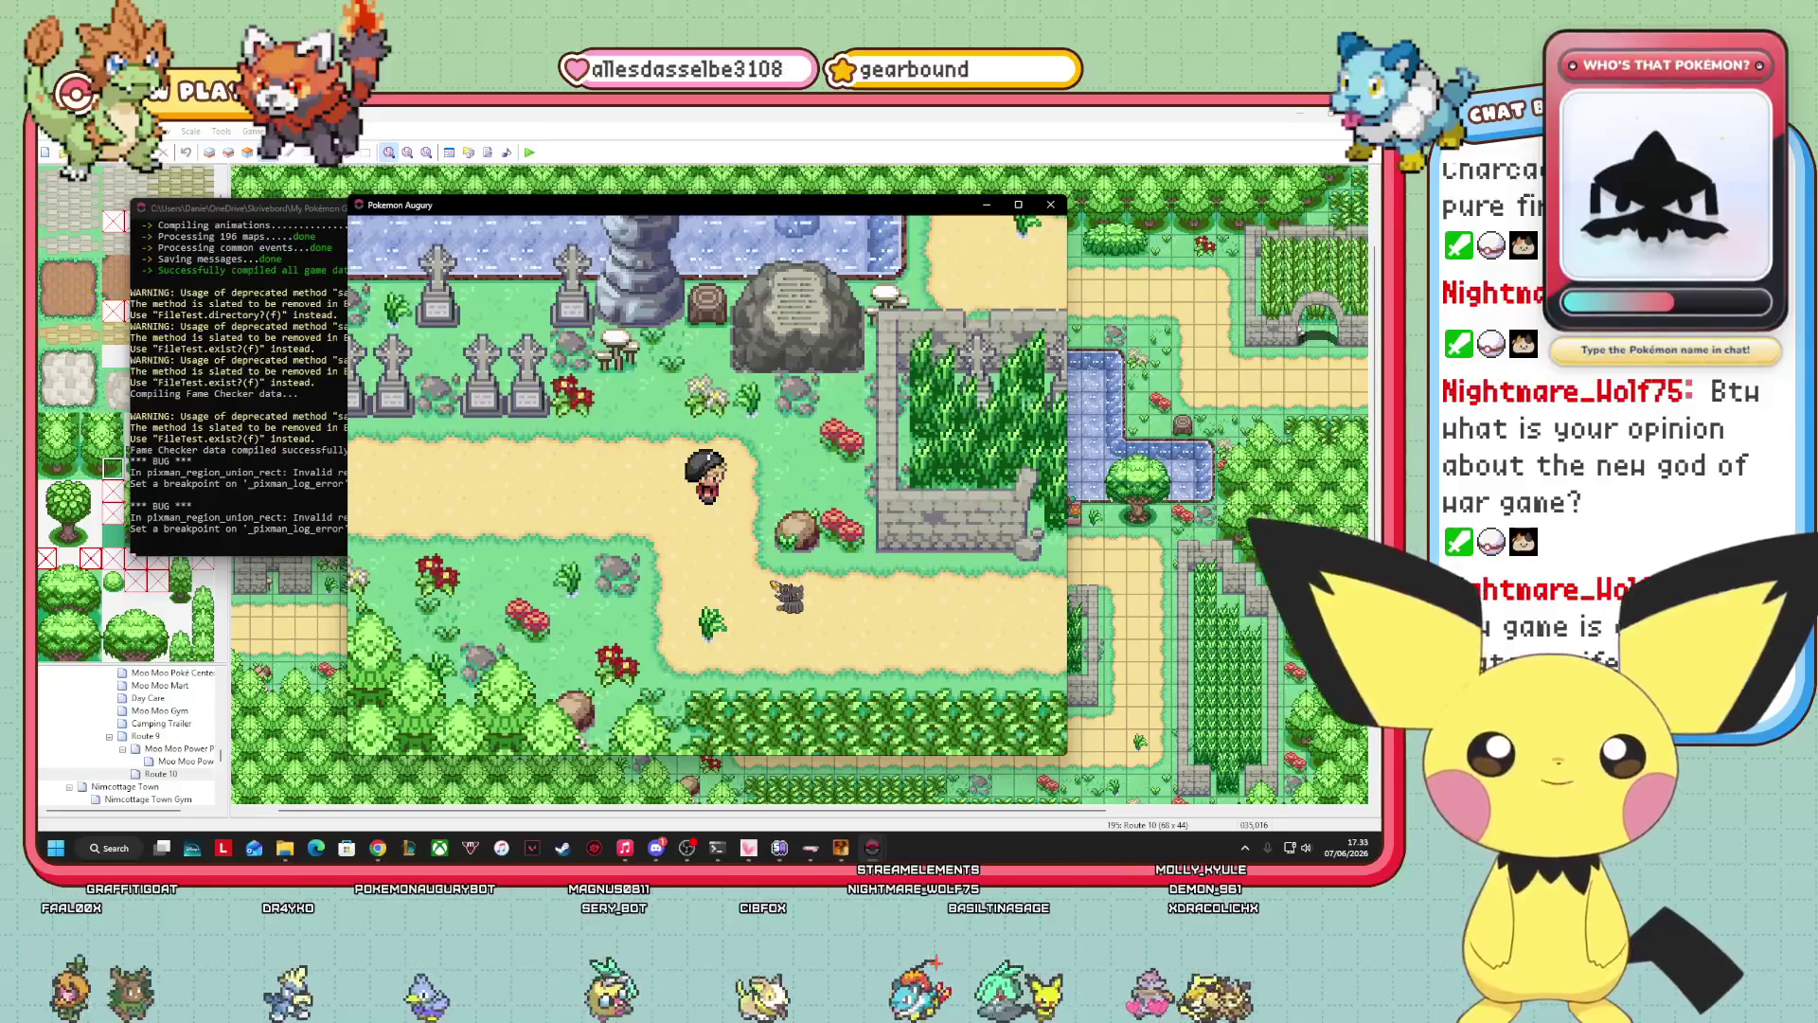
key("Down")
key("Down")
key("Down")
key("Up")
key("Up")
key("Up")
Walk past the fenced grass, west along the path, then past the gravestones toward the walled grass.
key("Right")
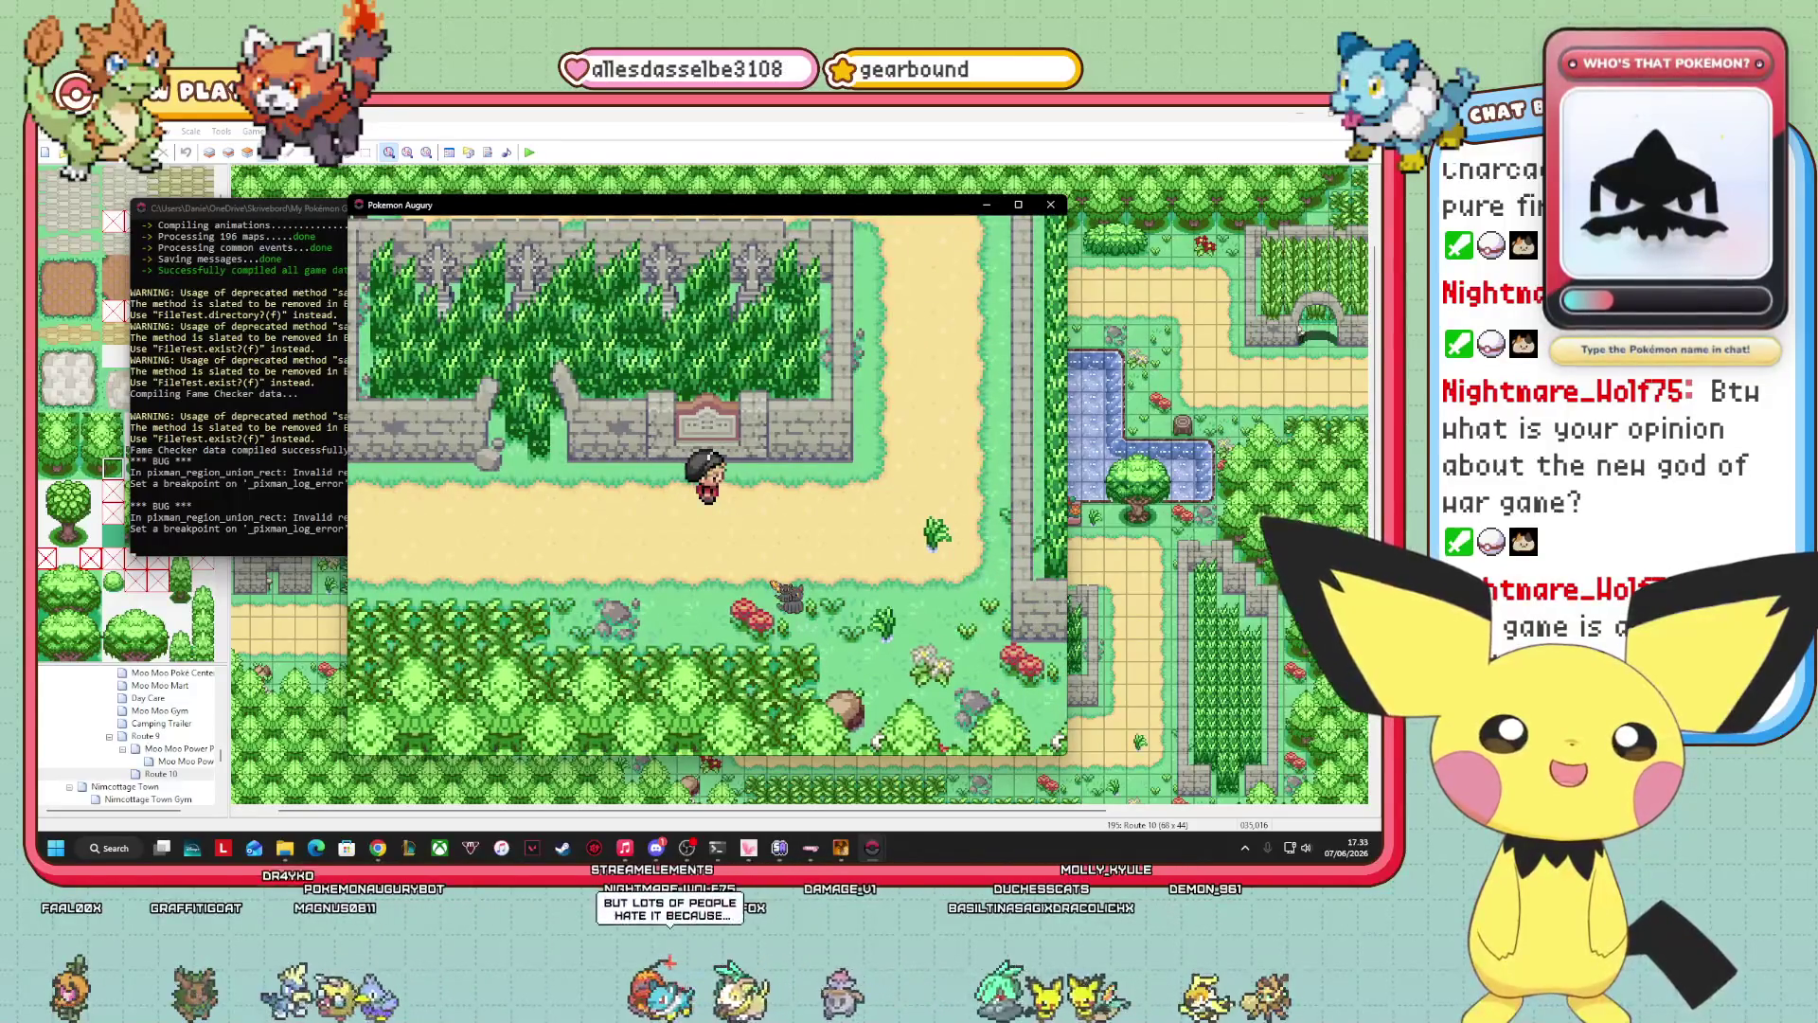
key("Right")
key("Right")
key("Right")
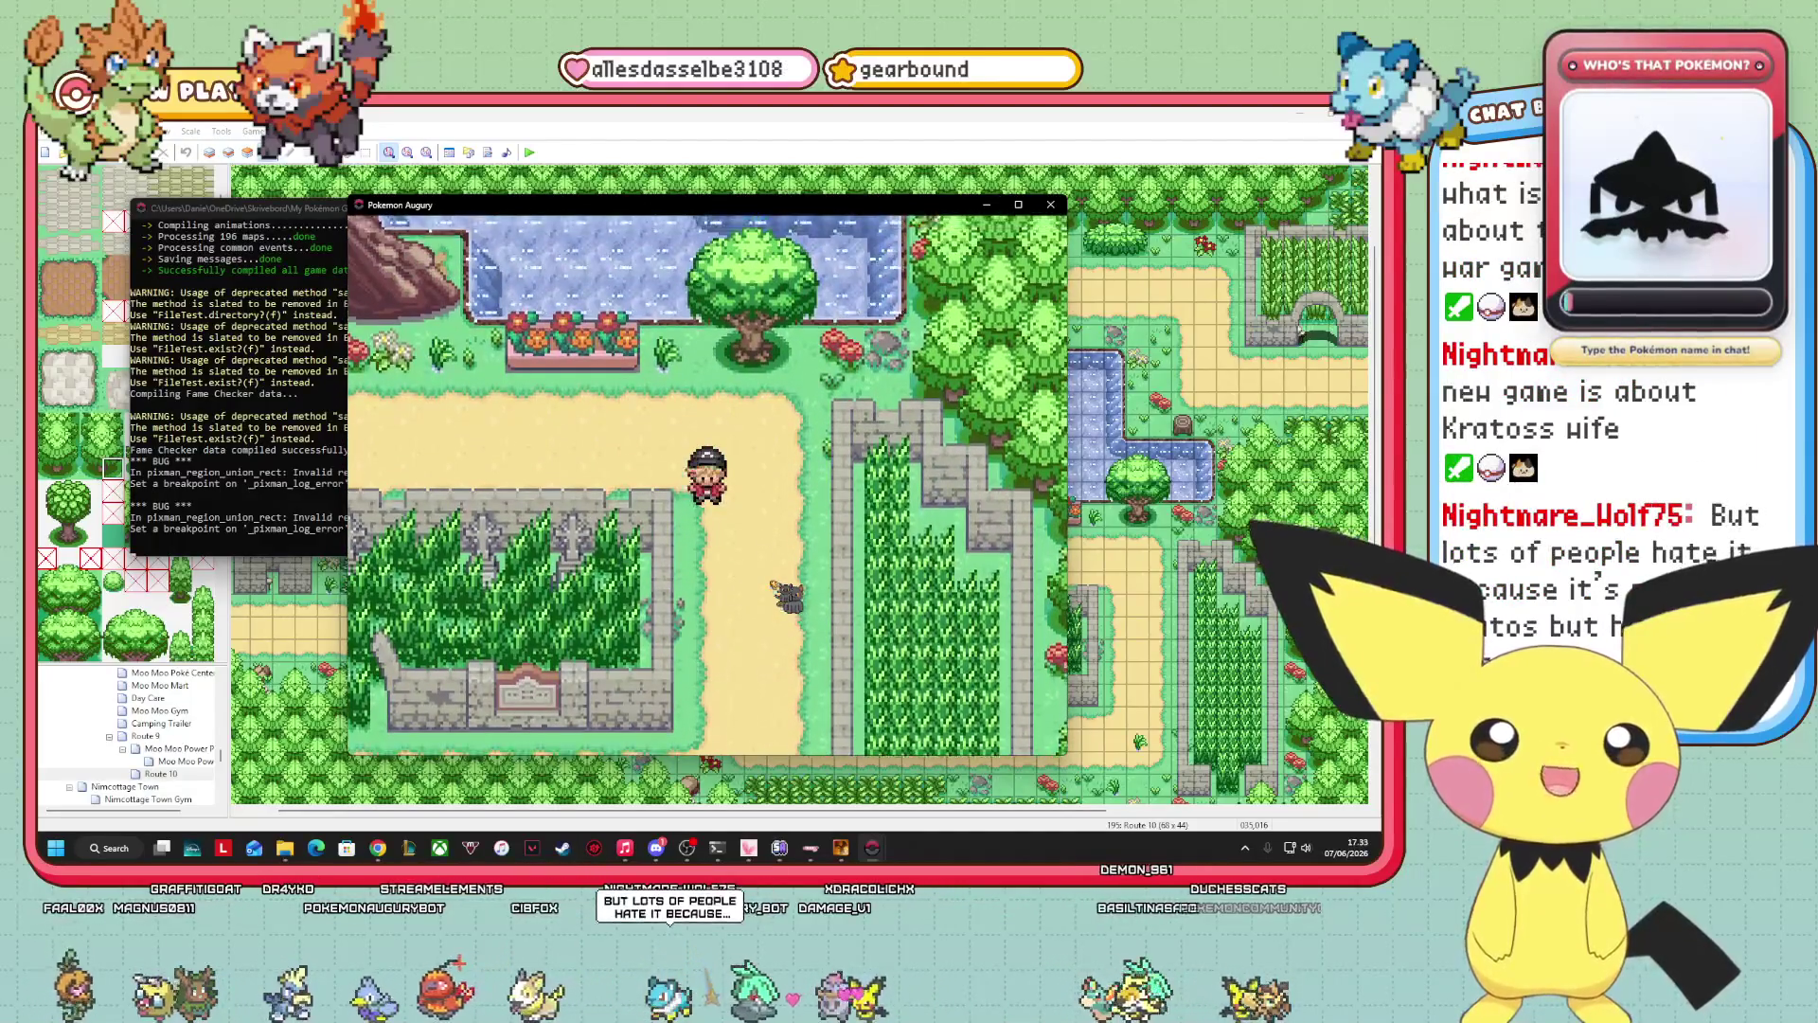
key("Left")
key("Left")
key("Left")
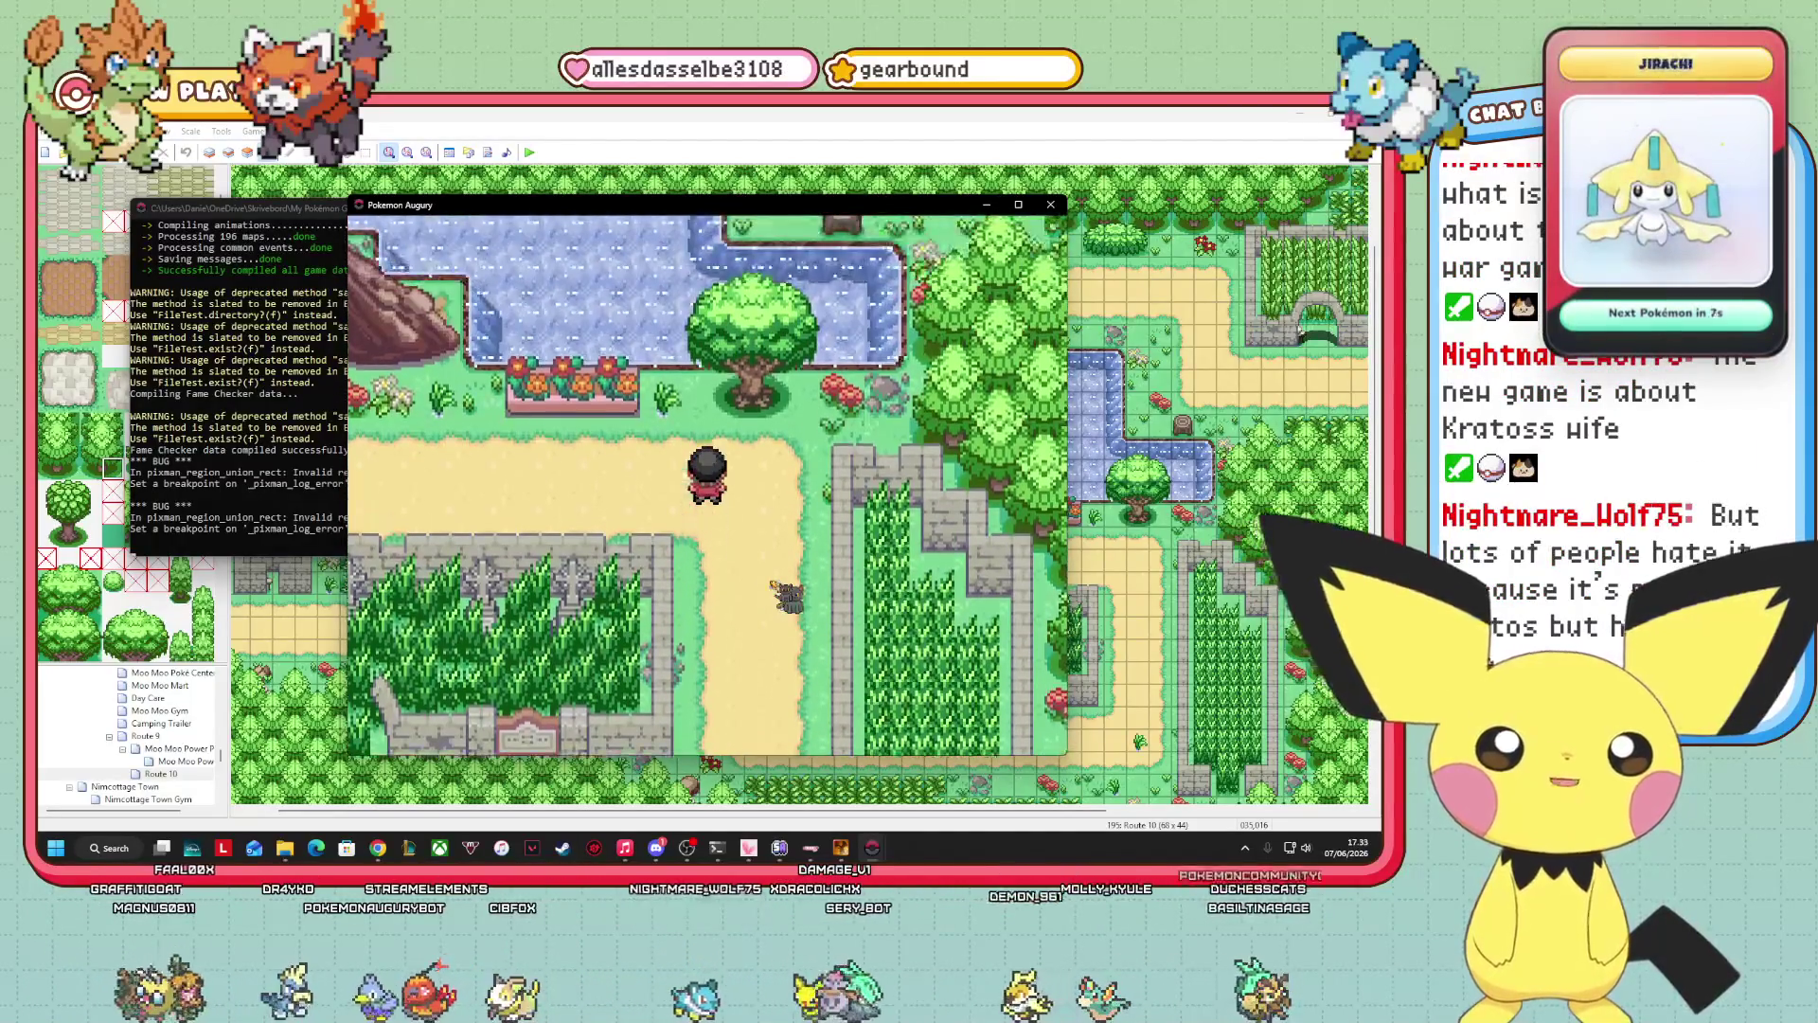
key("Up")
key("Left")
key("Left")
key("Left")
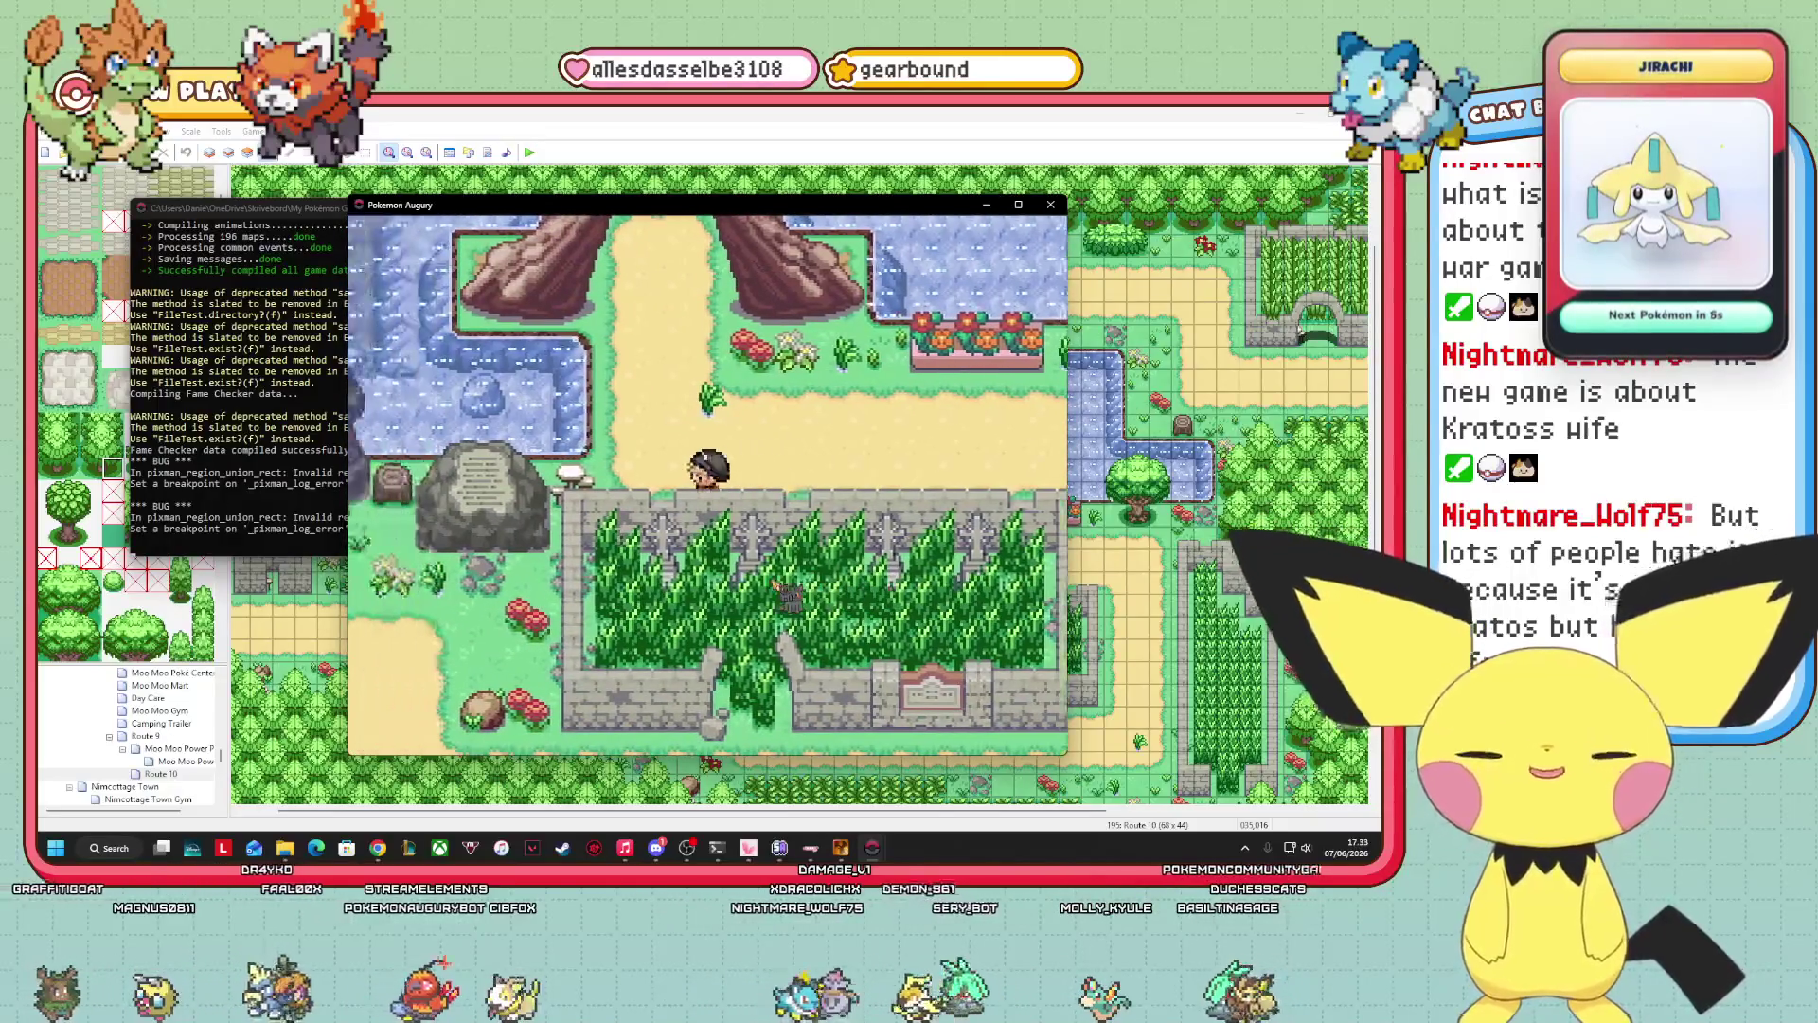
key("Right")
key("Right")
key("Right")
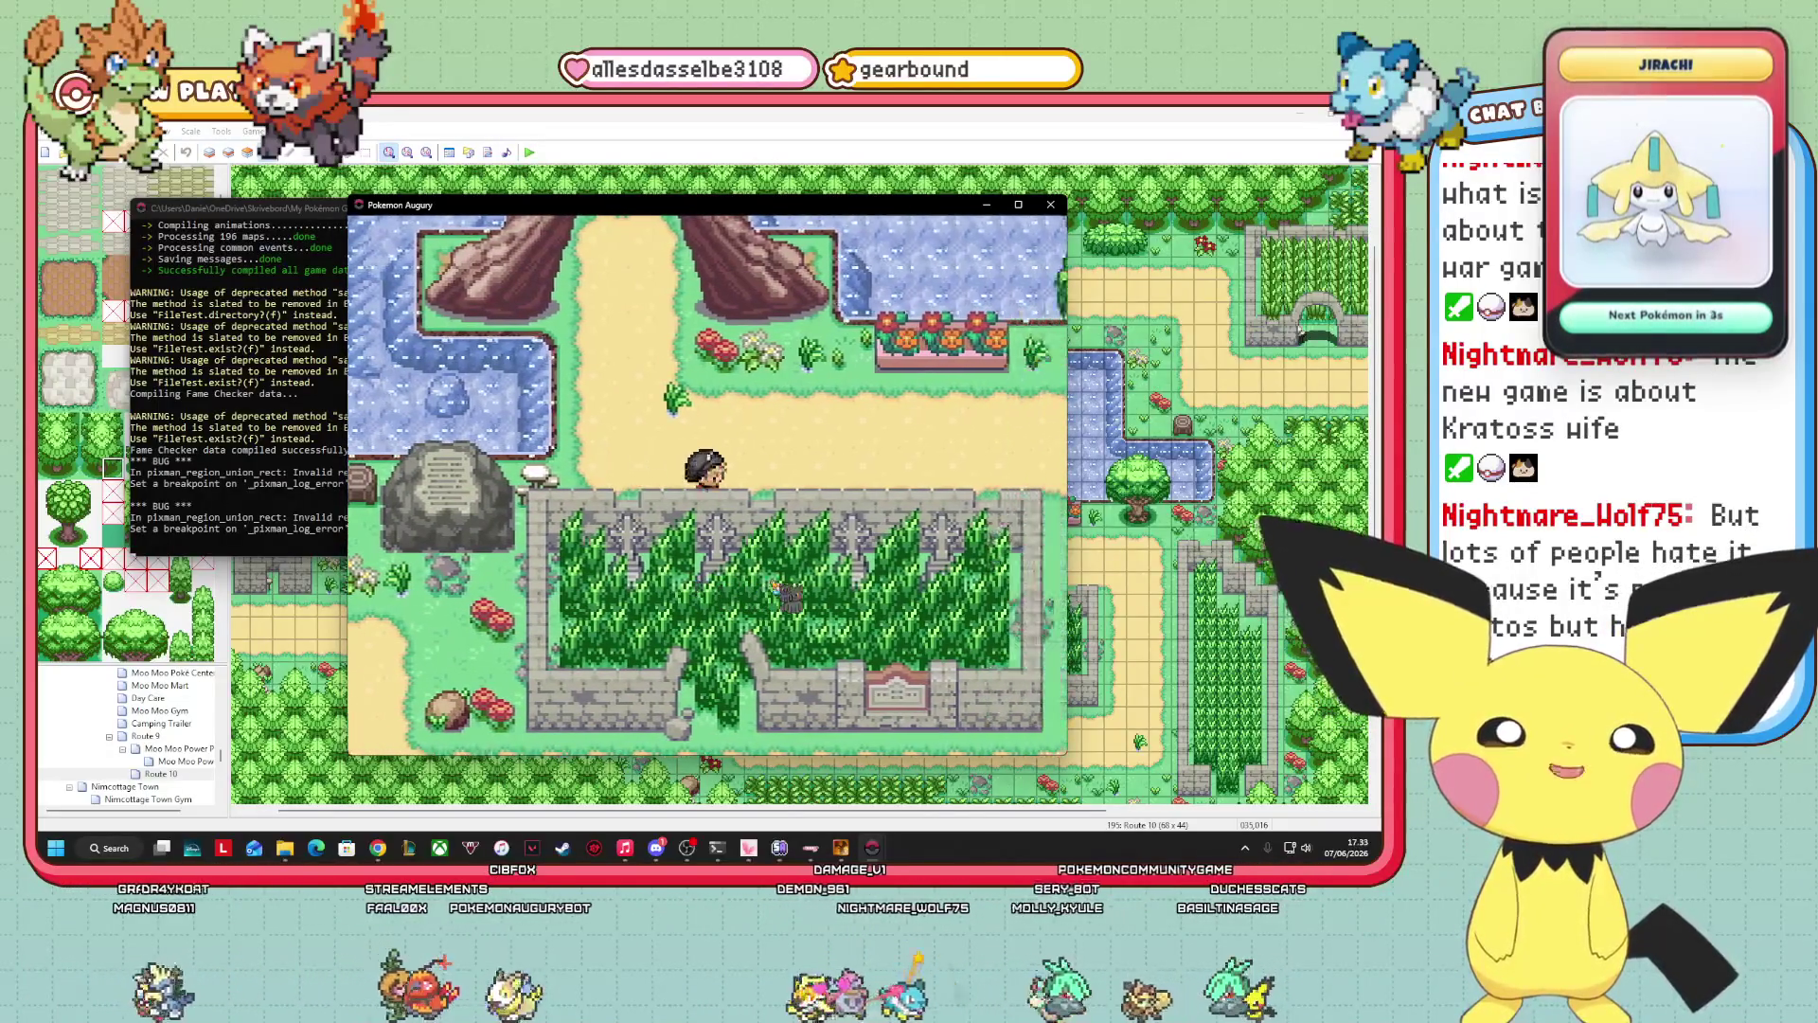
key("Down")
key("Down")
key("Down")
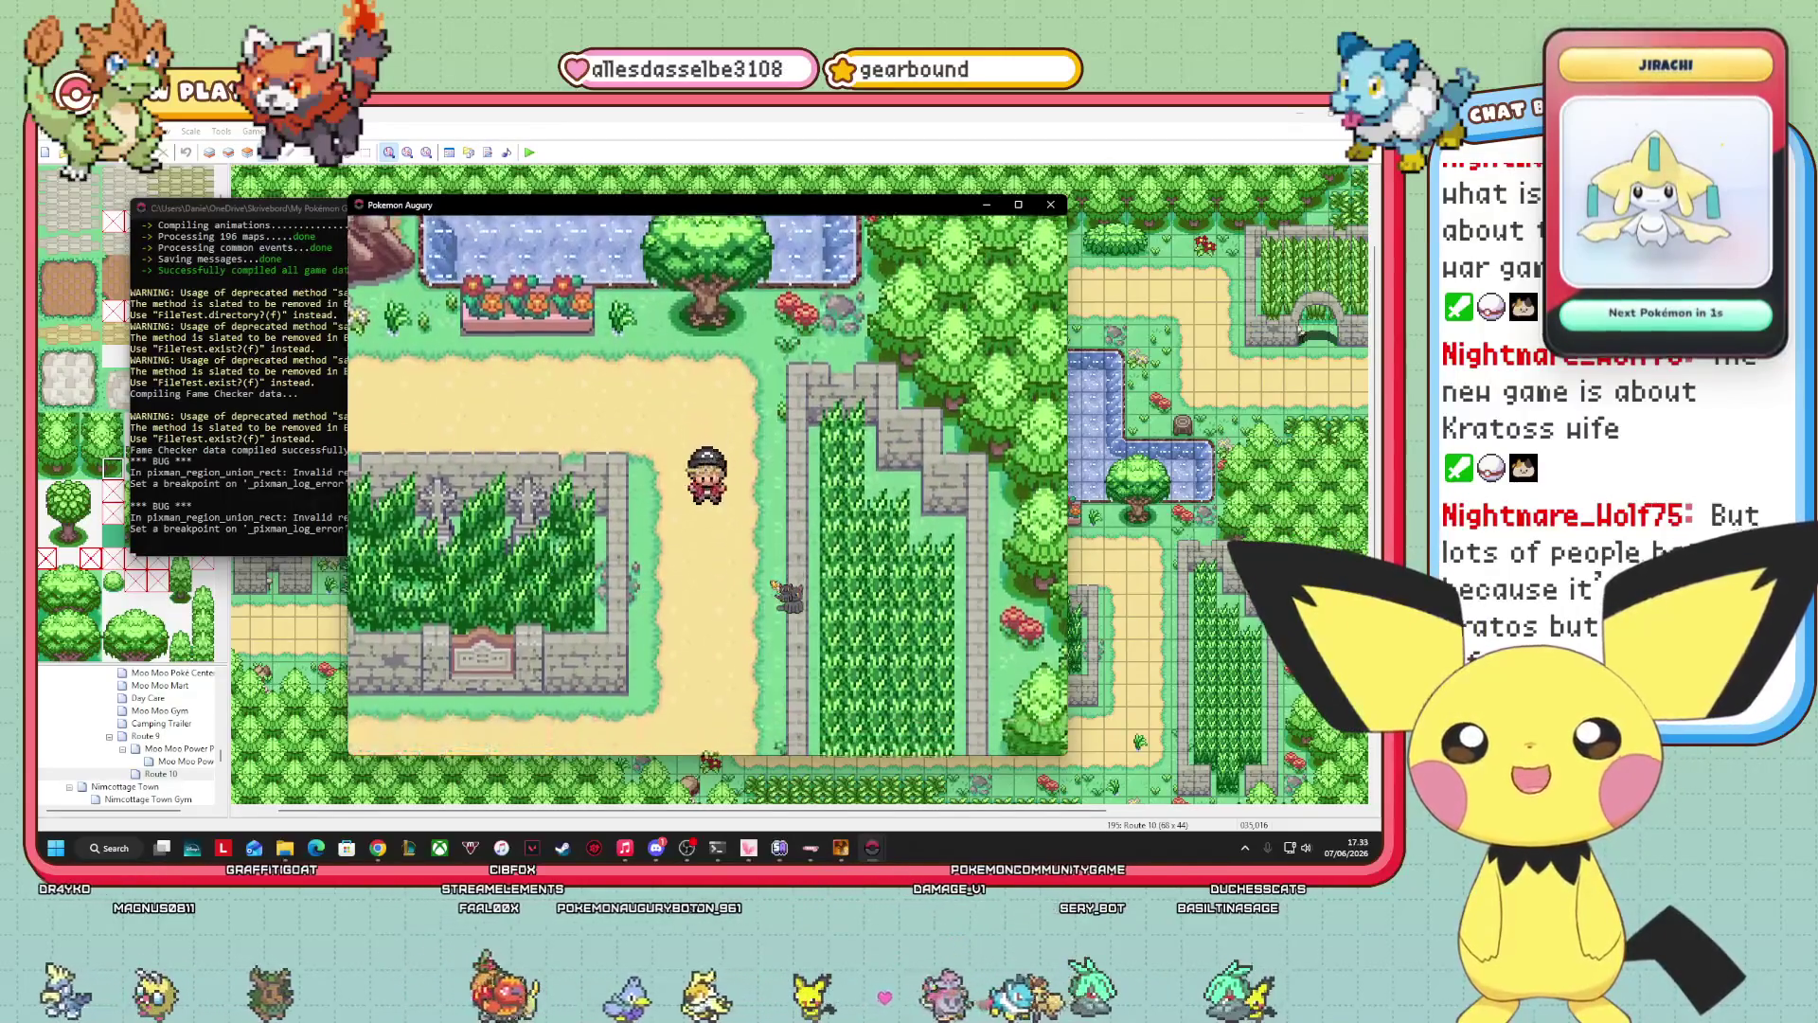
key("Left")
key("Left")
key("Left")
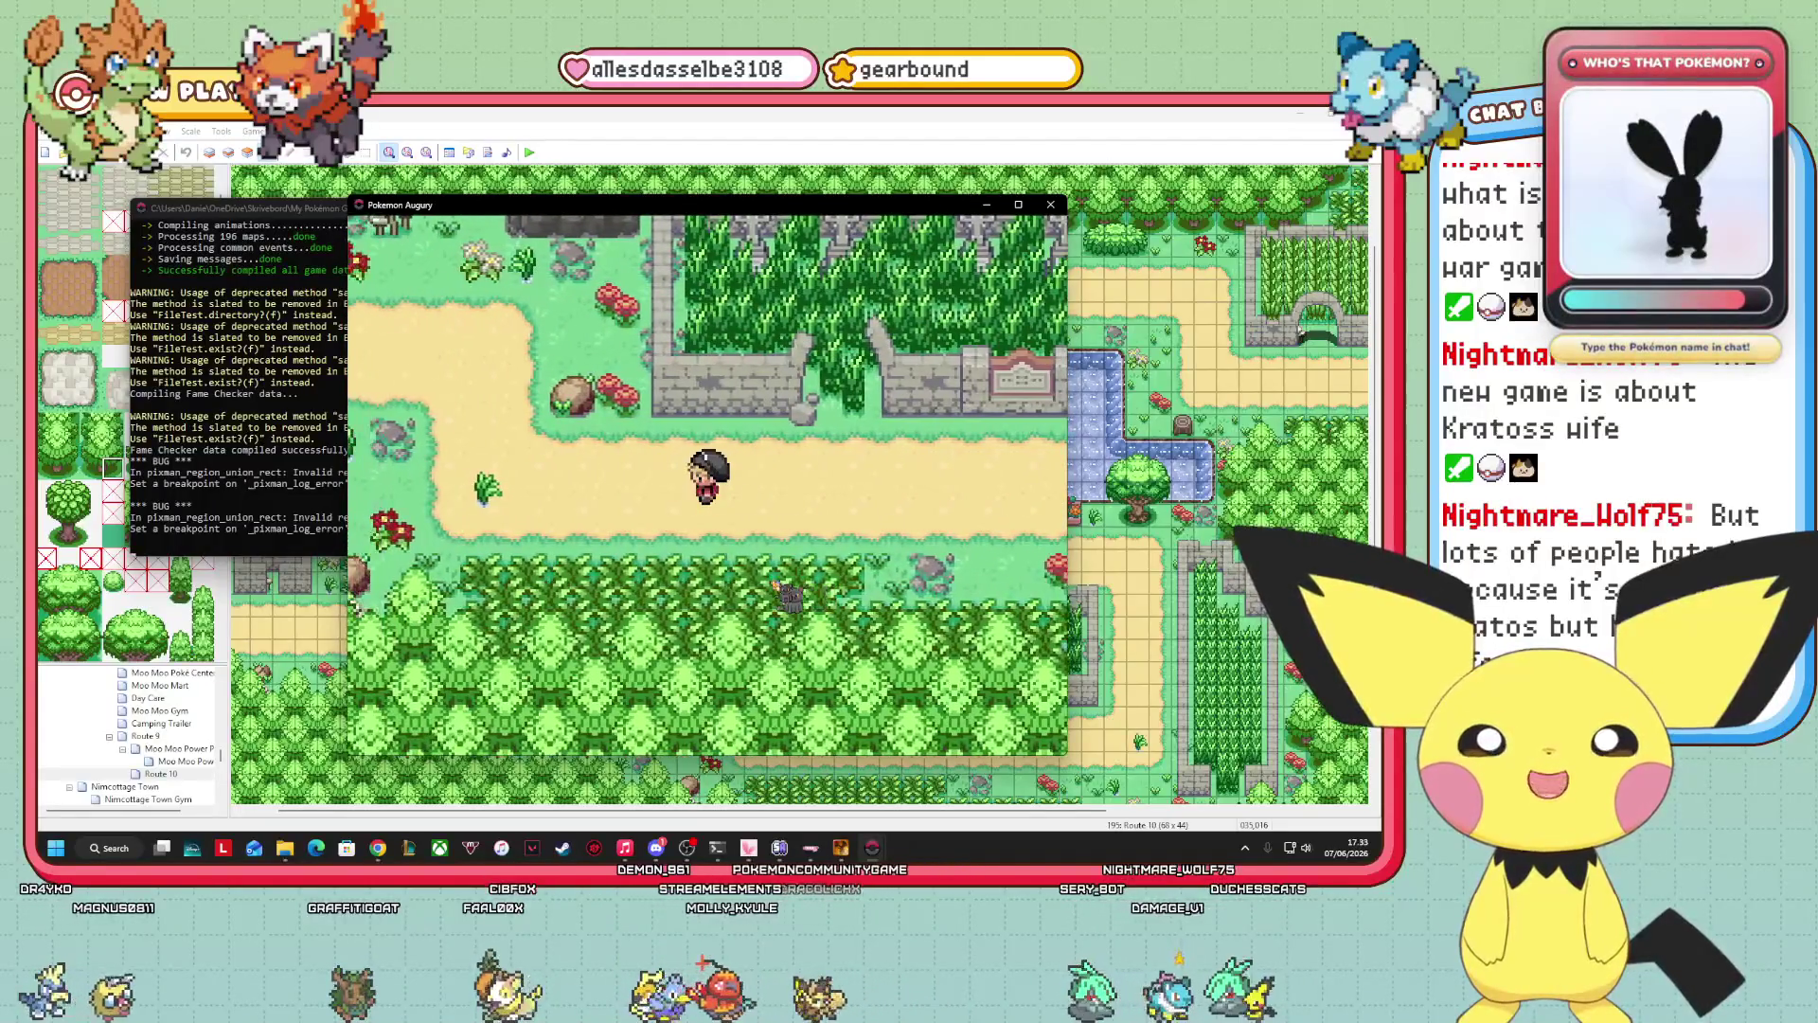
key("Left")
key("Left")
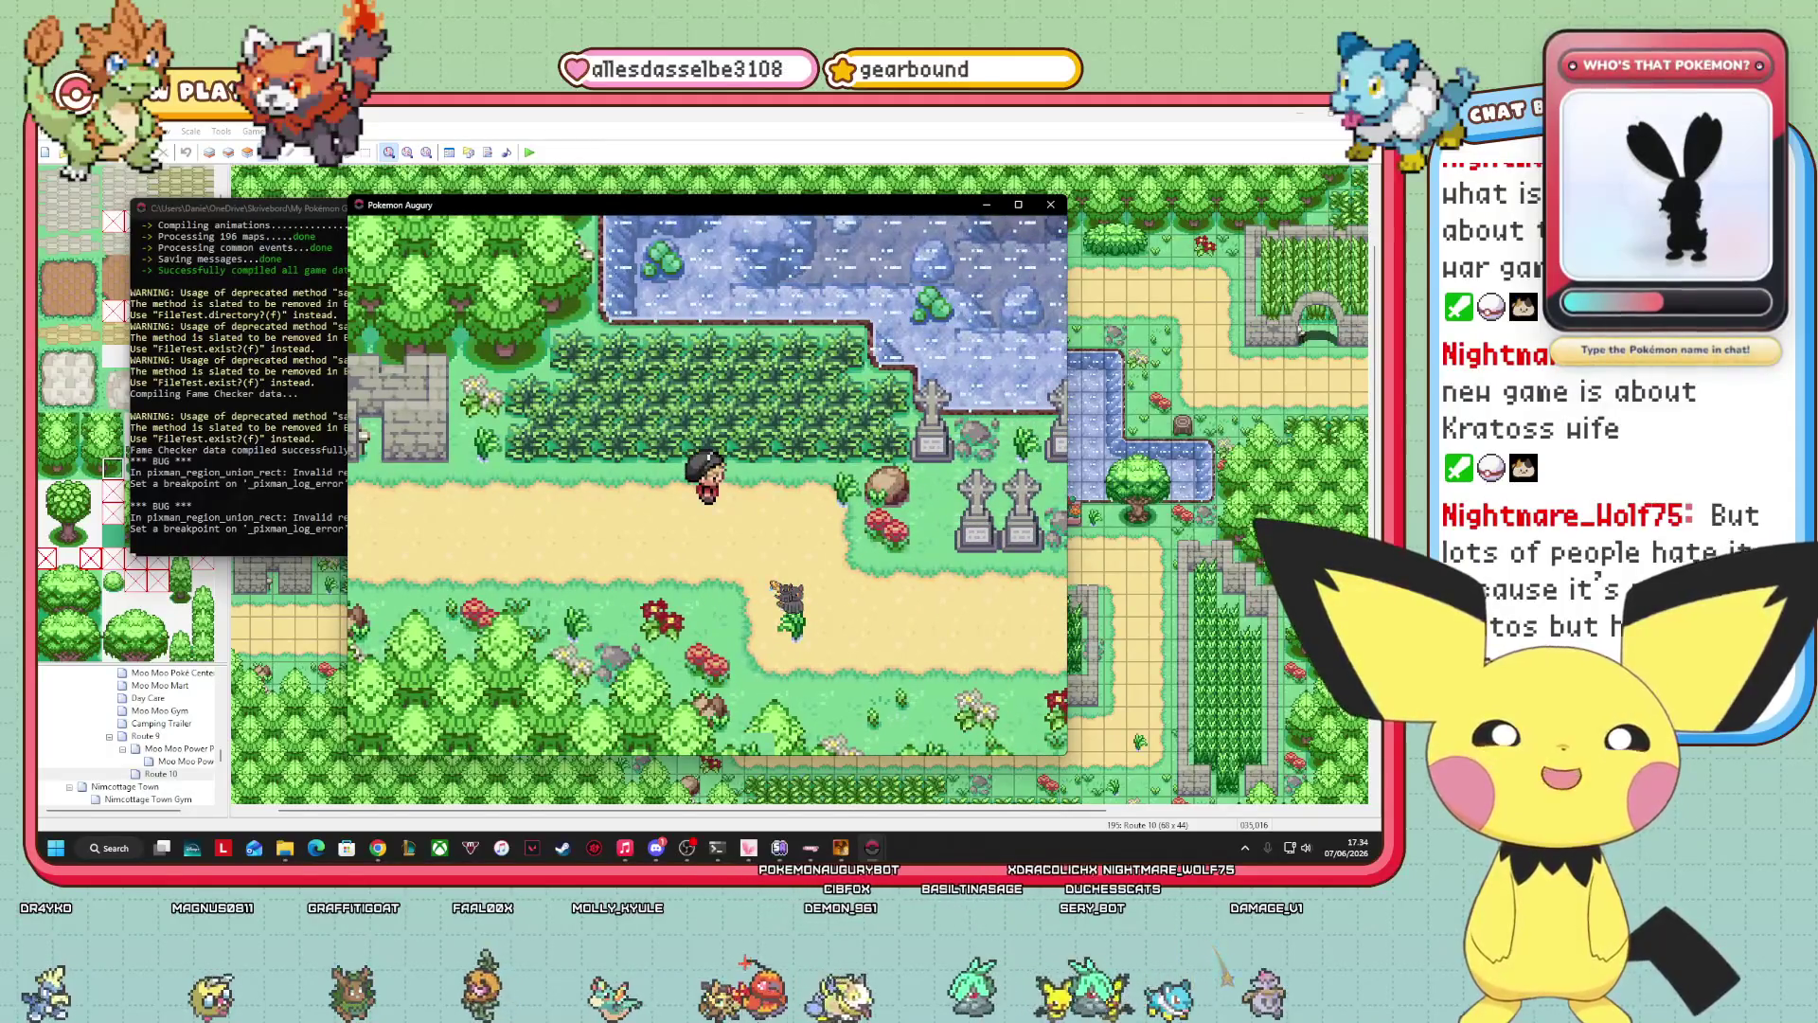
key("Right")
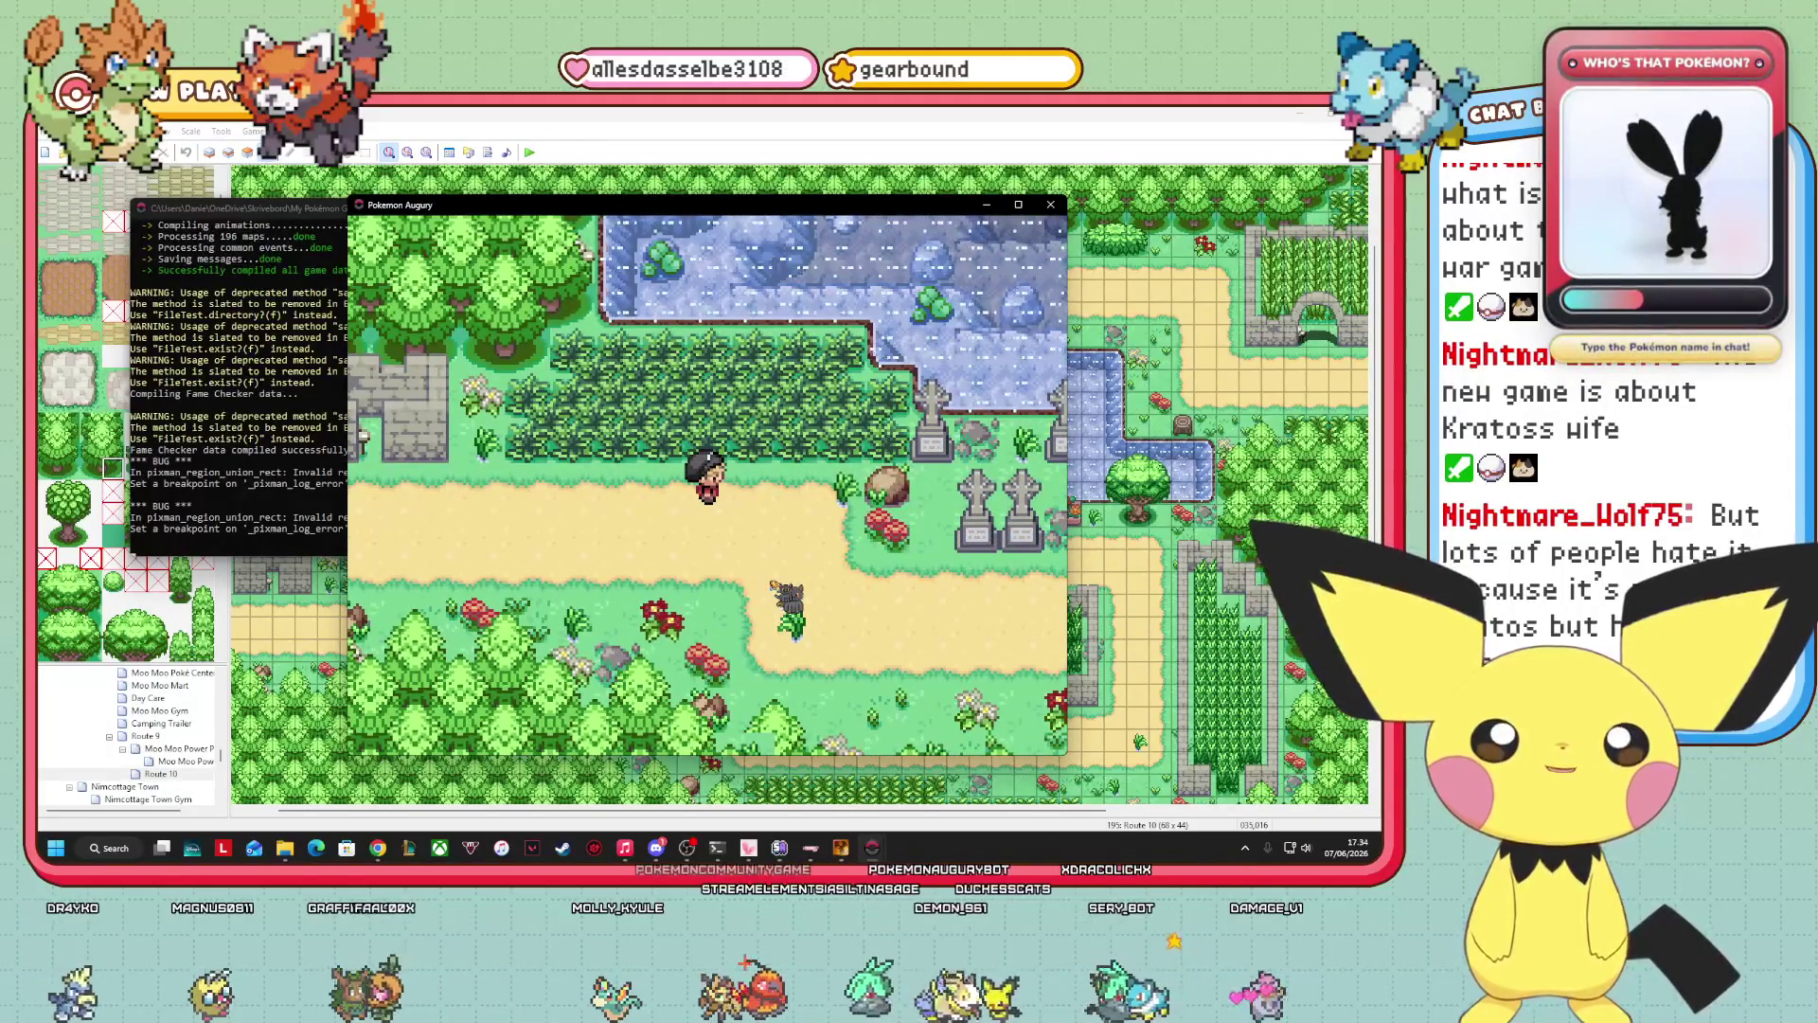
key("Down")
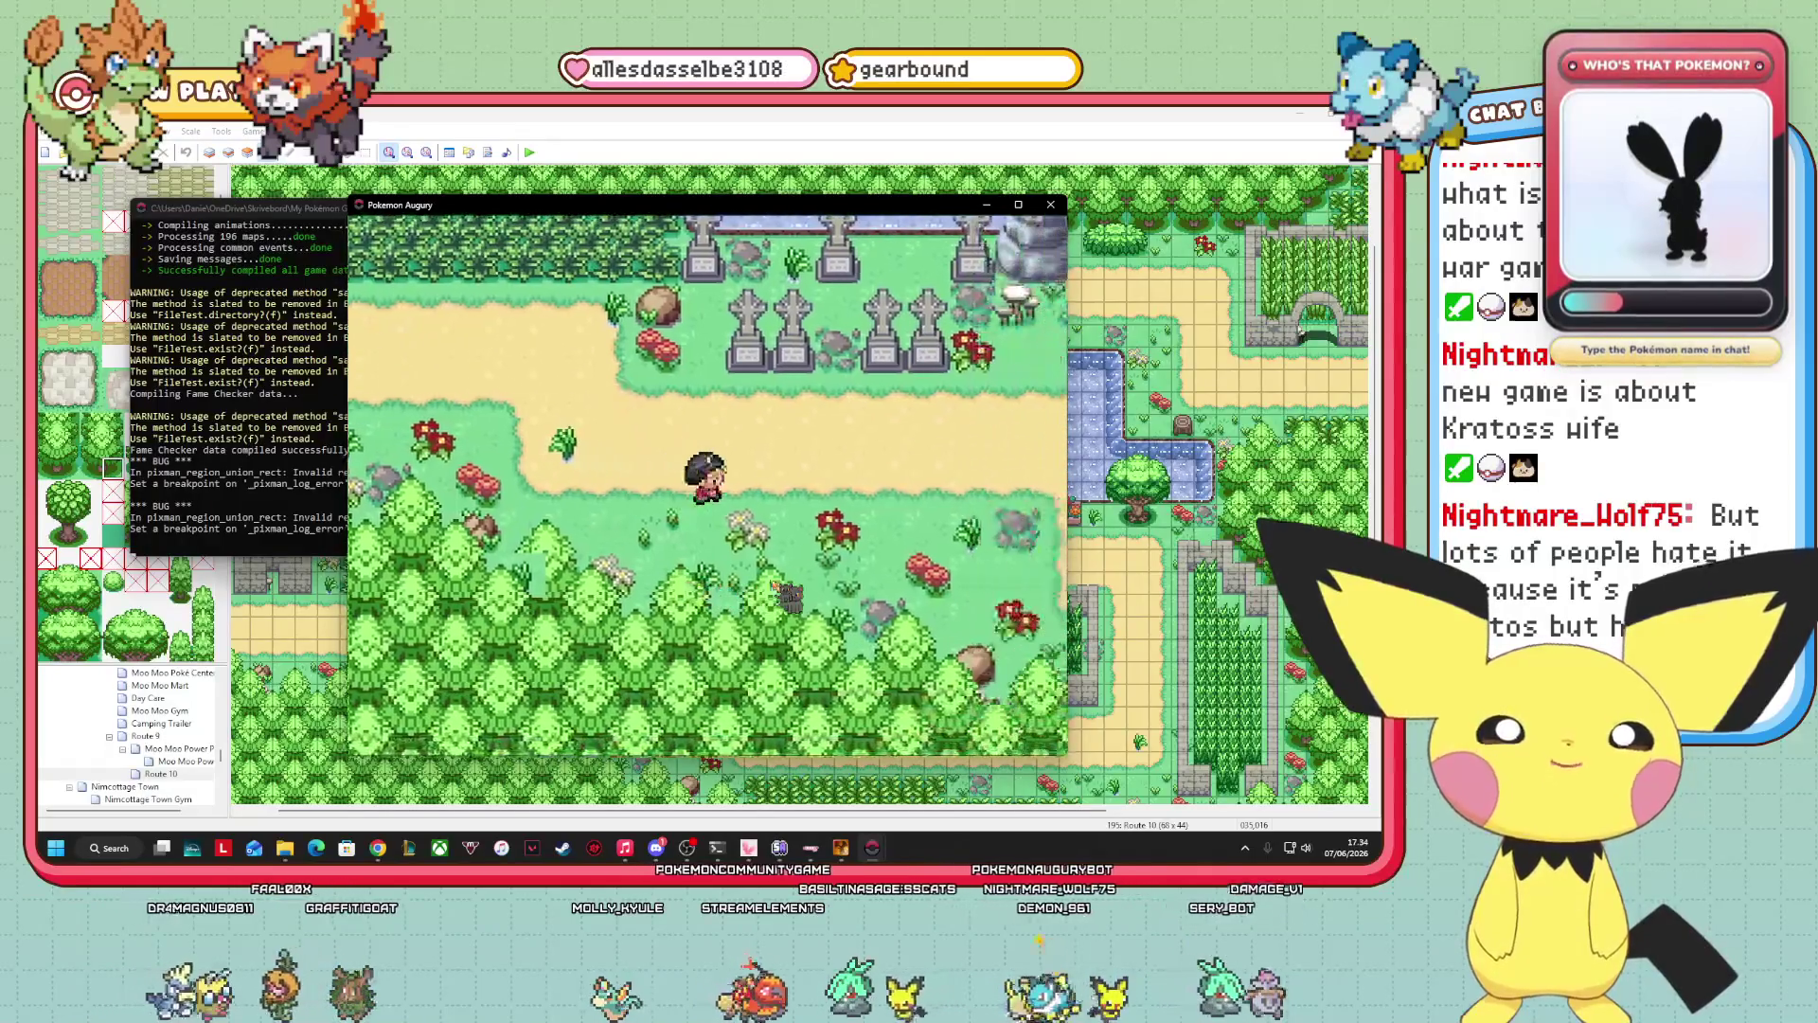
key("Right")
key("Right")
key("Down")
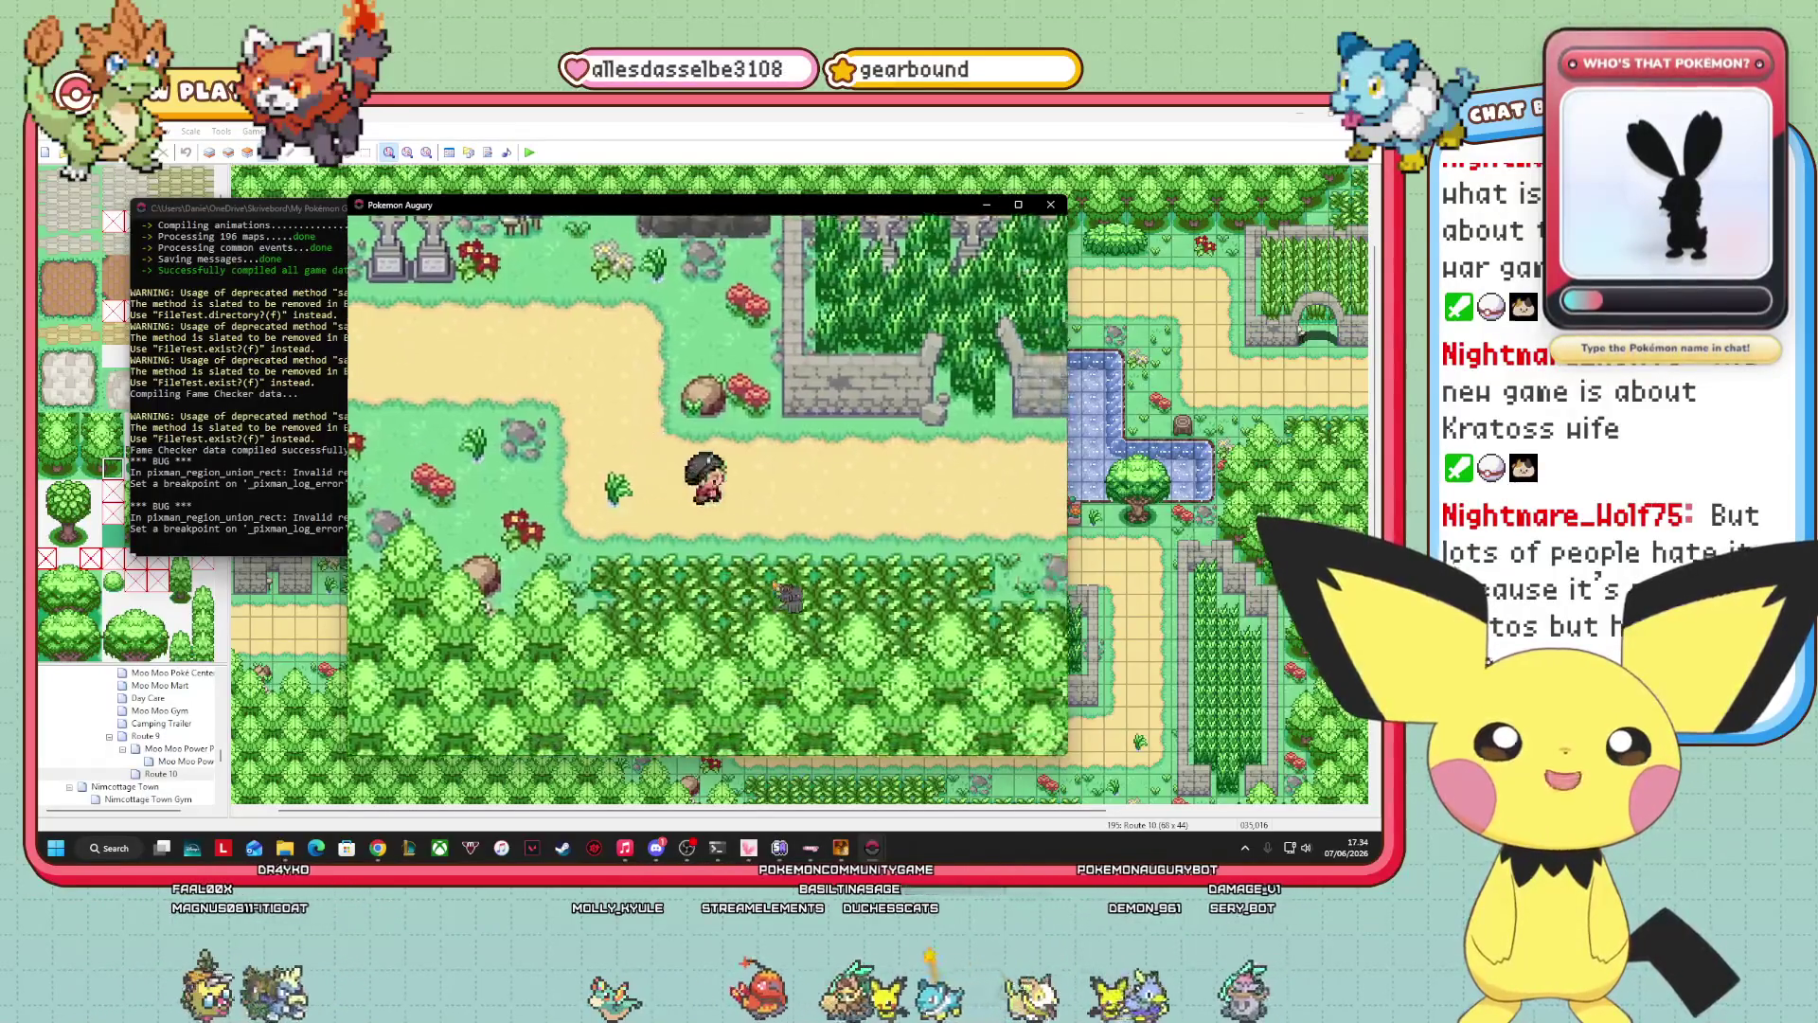
key("Right")
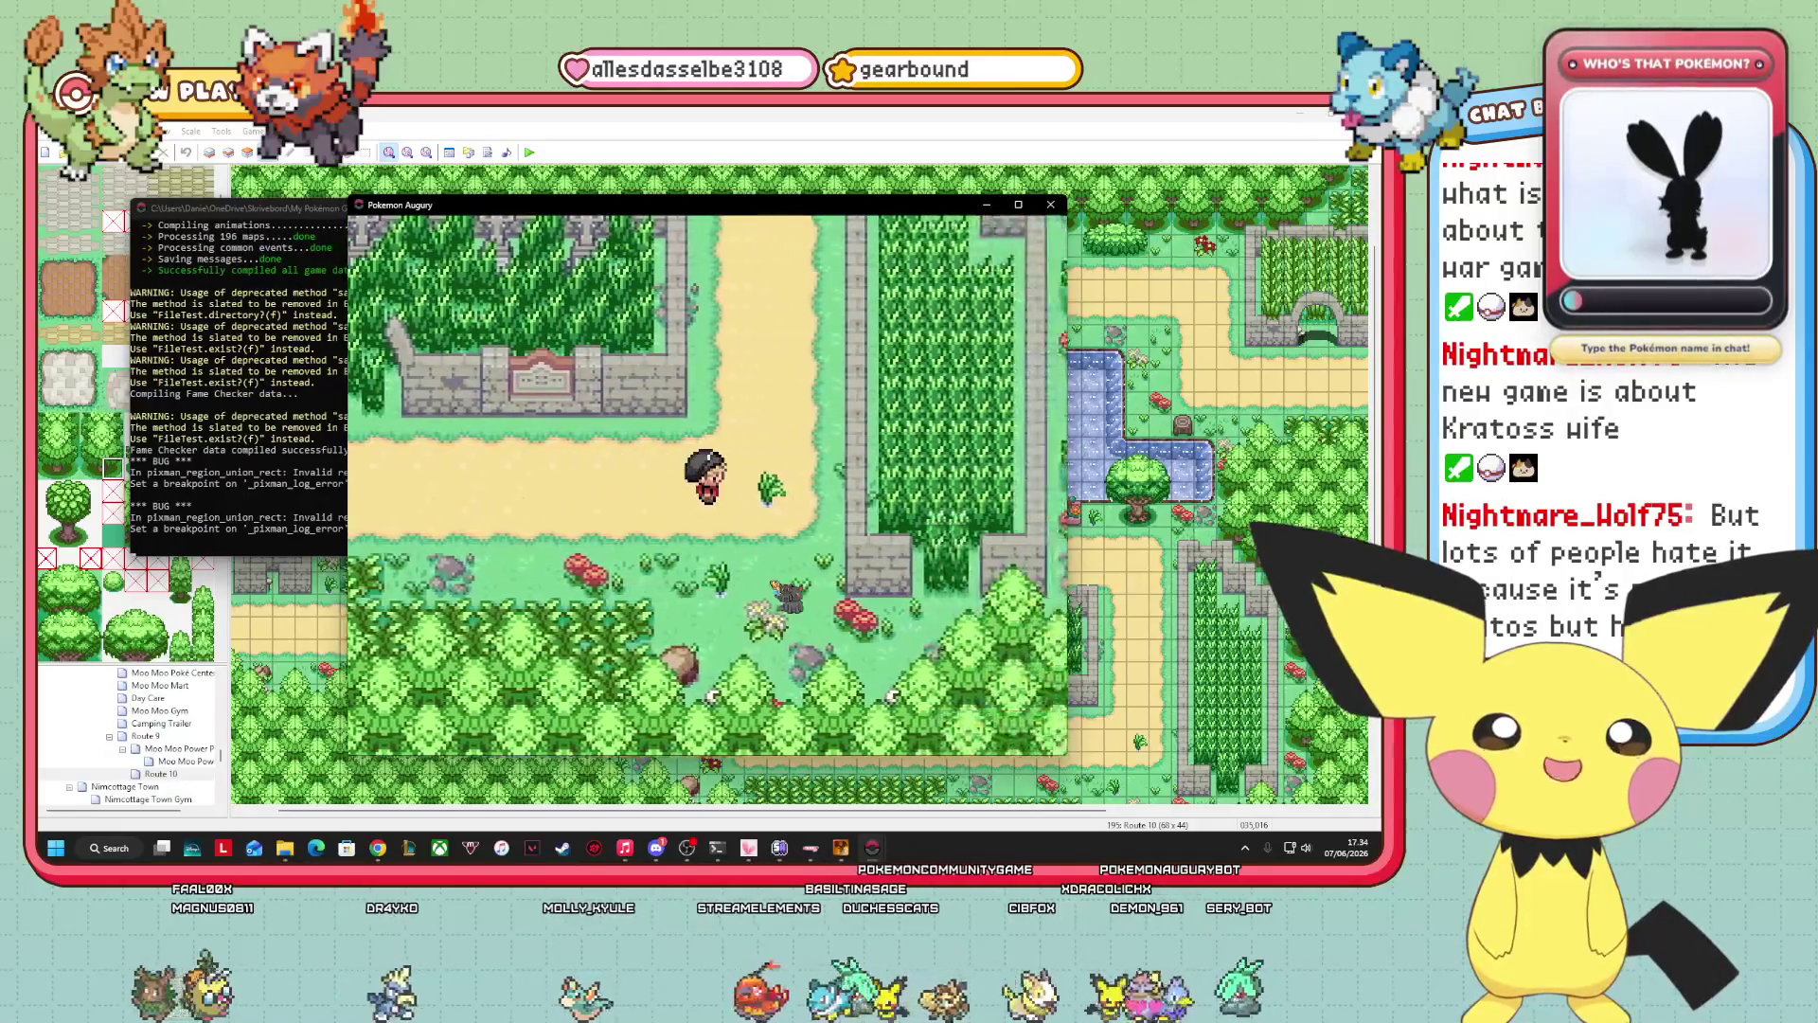
Walk up through the cliff gap onto the bridge, then east above the ruins wall.
key("Up")
key("Up")
key("Left")
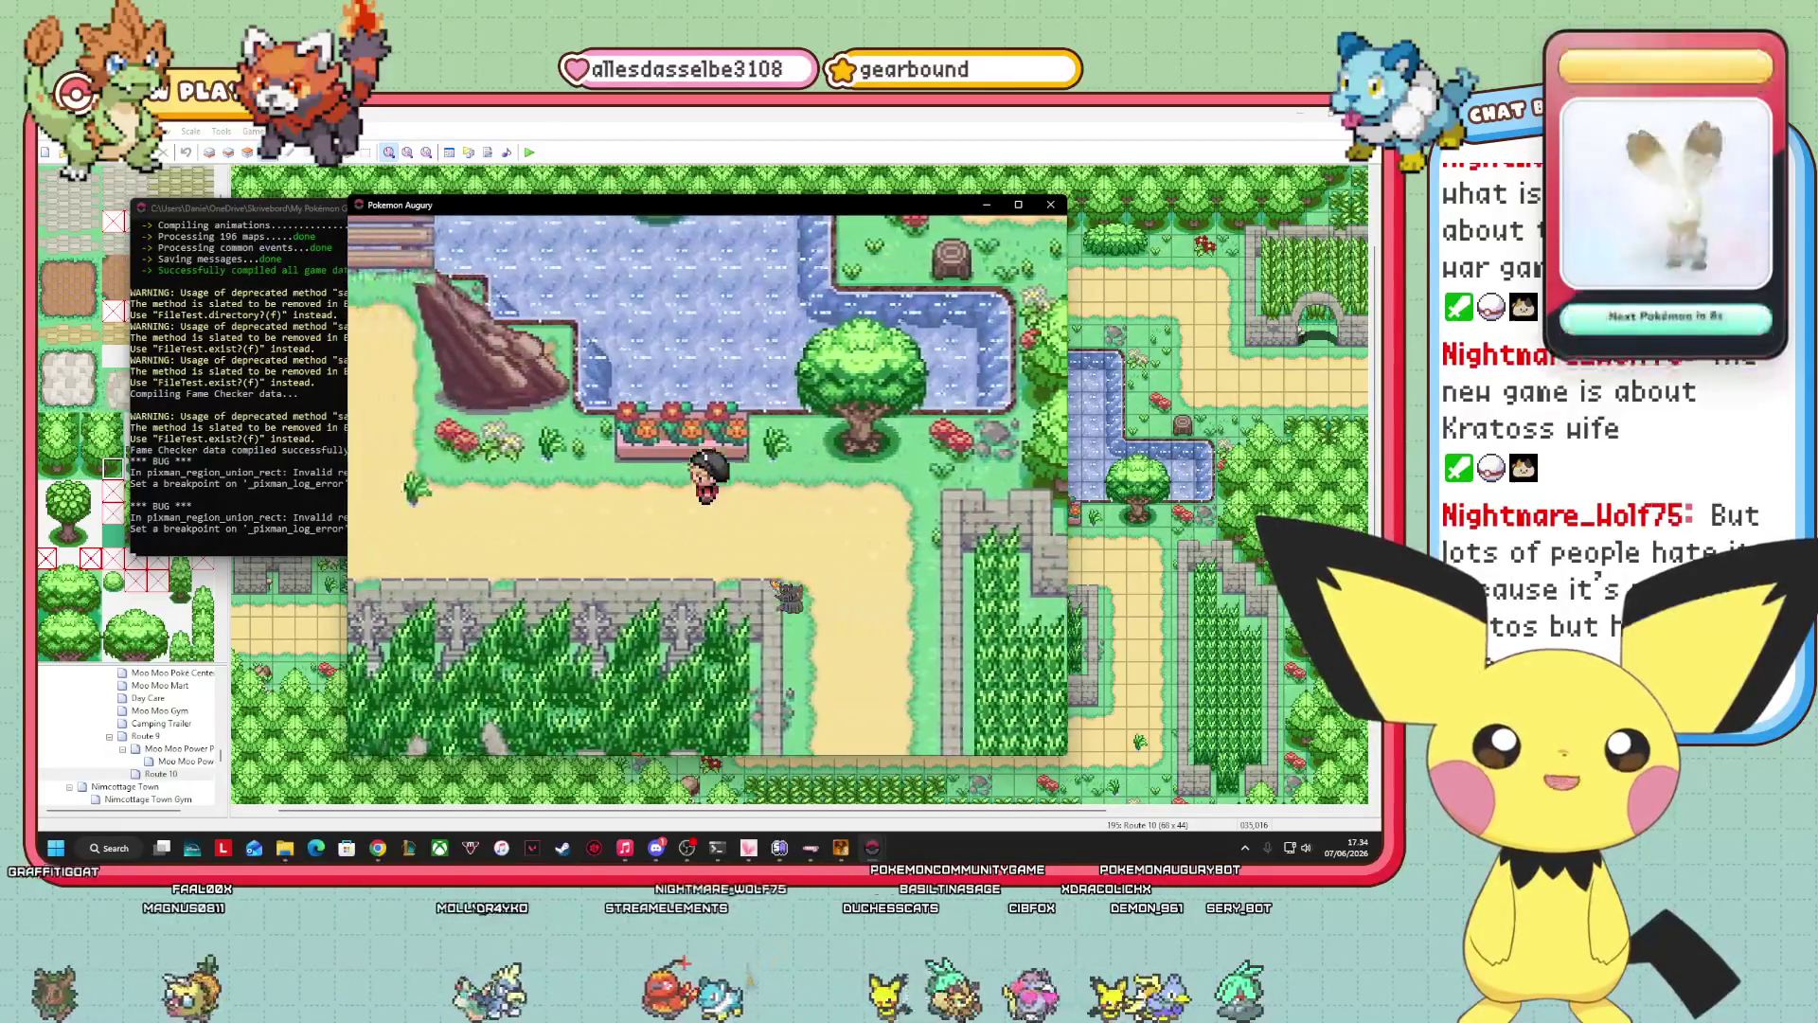
key("Left")
key("Up")
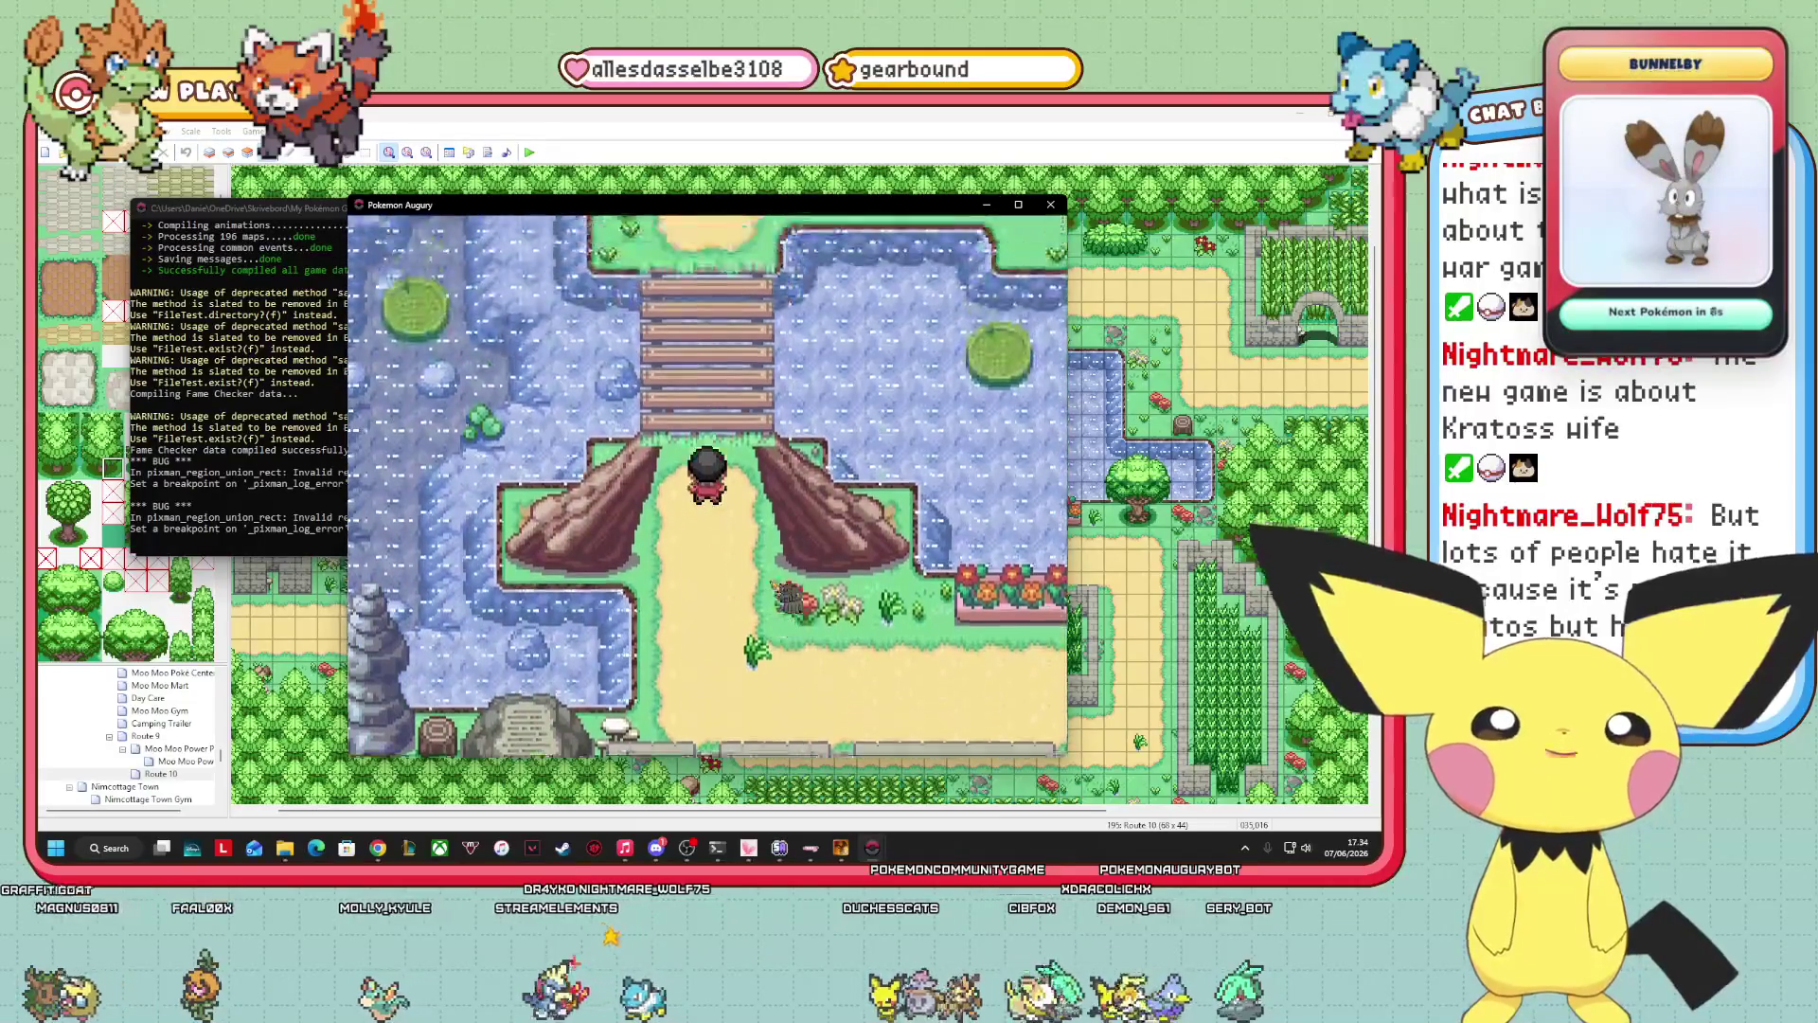
key("Down")
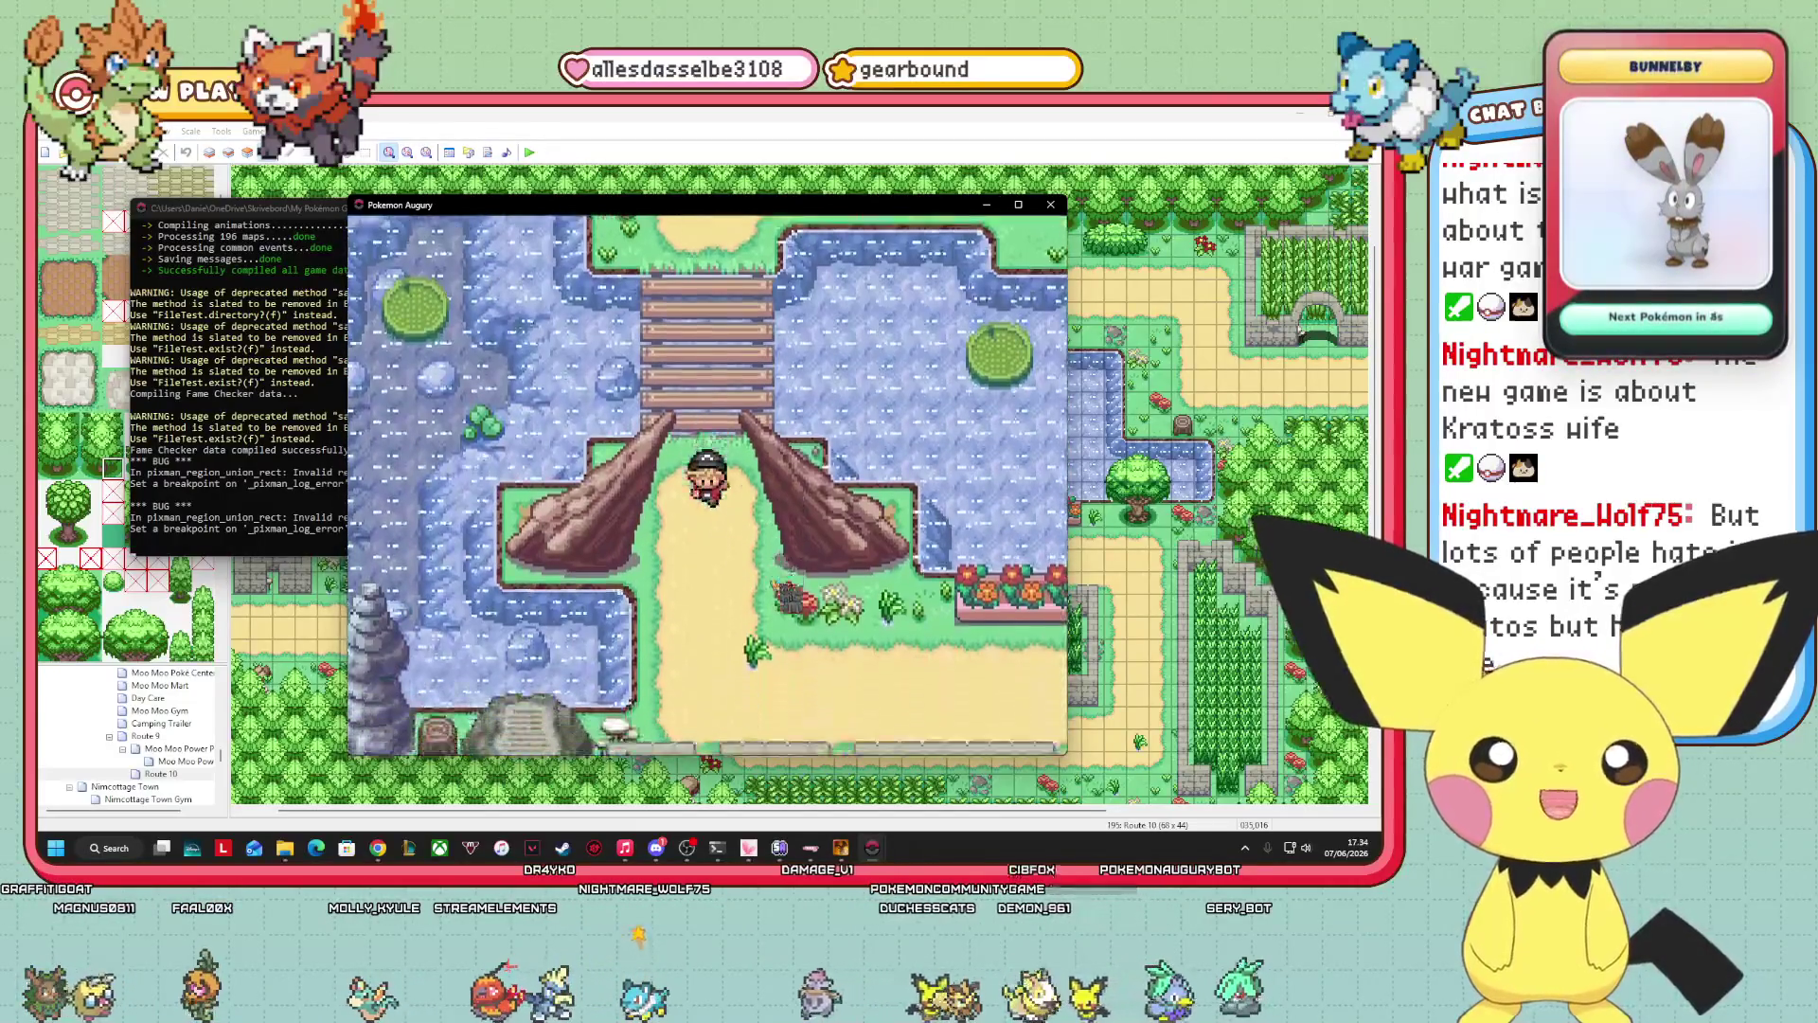
key("Right")
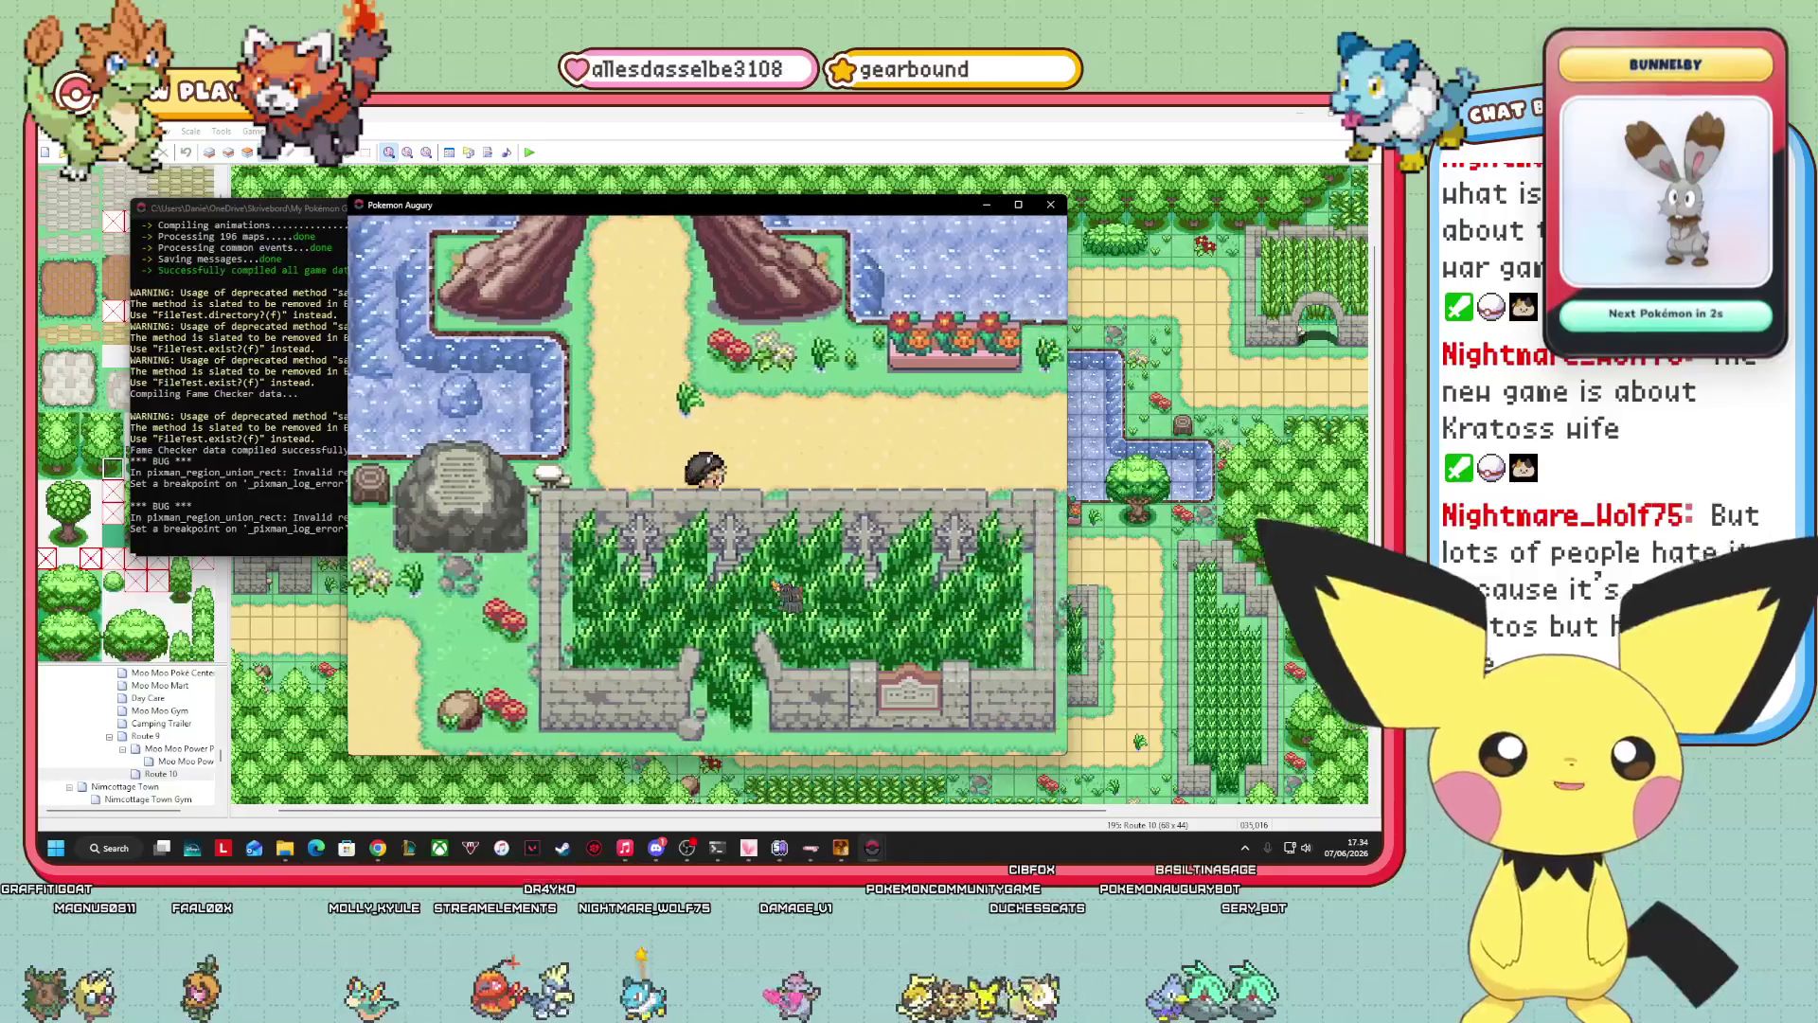
key("Return")
key("Right")
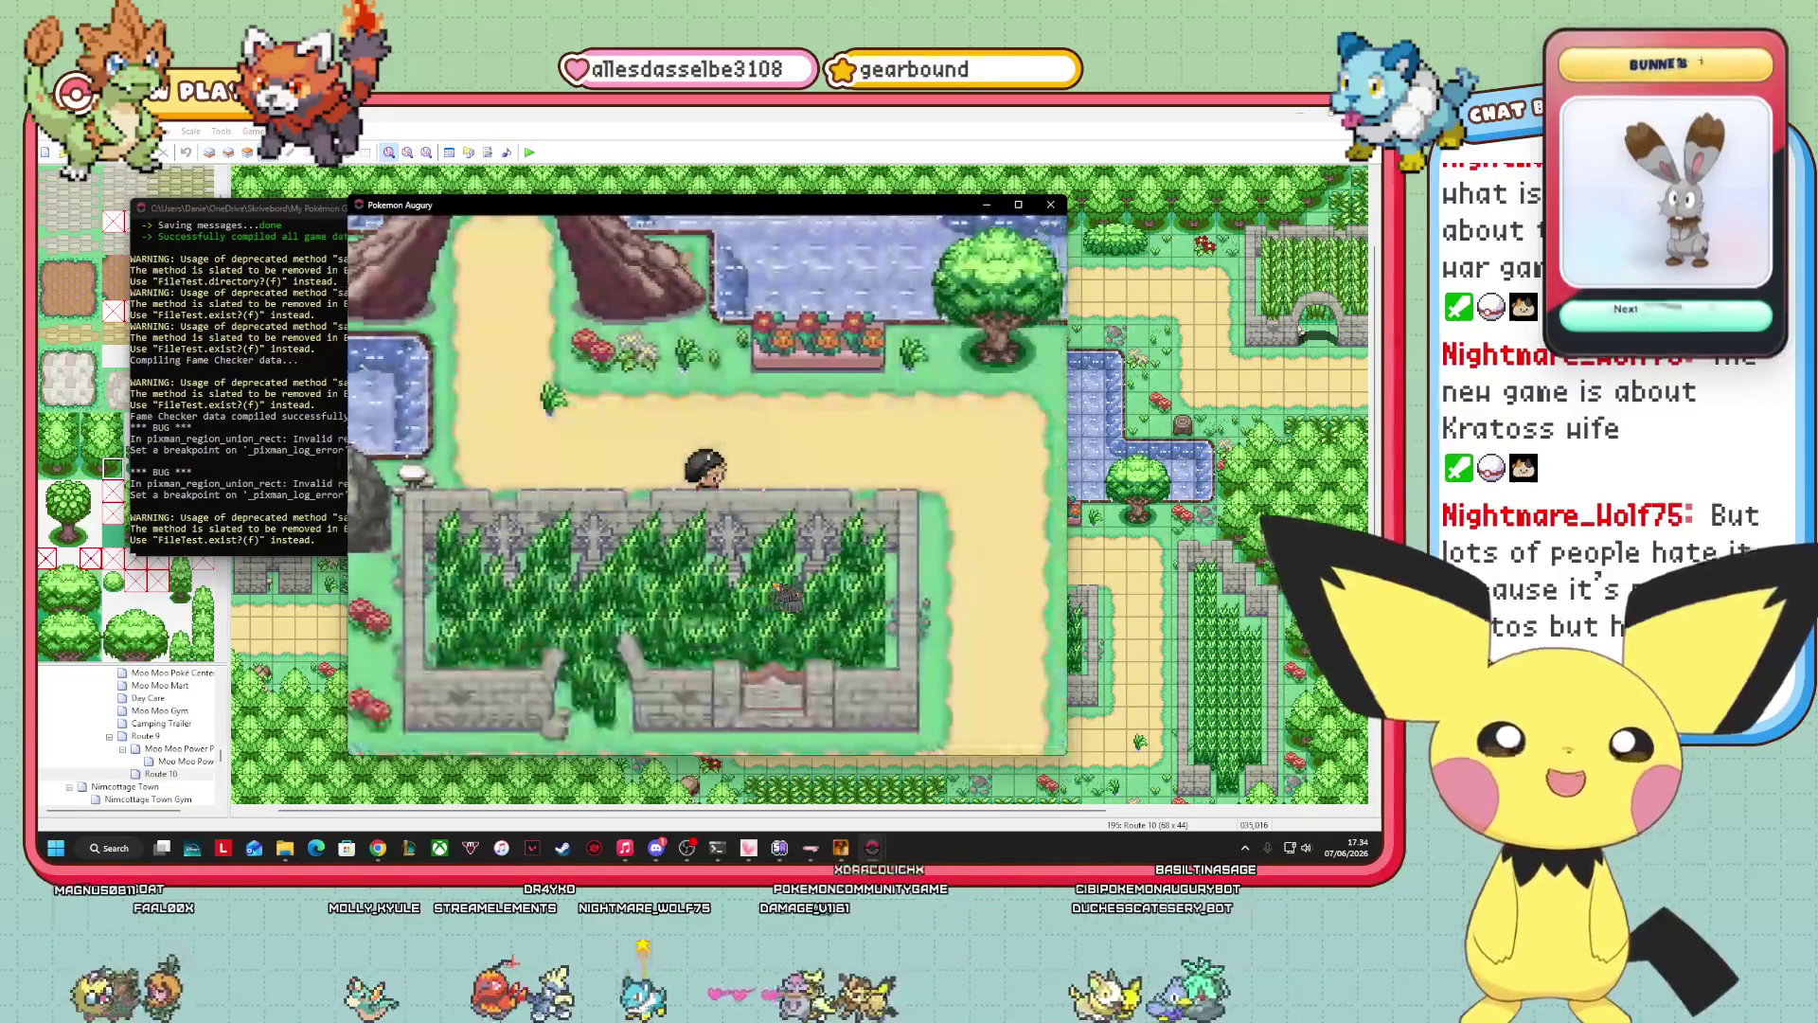
key("Right")
key("Down")
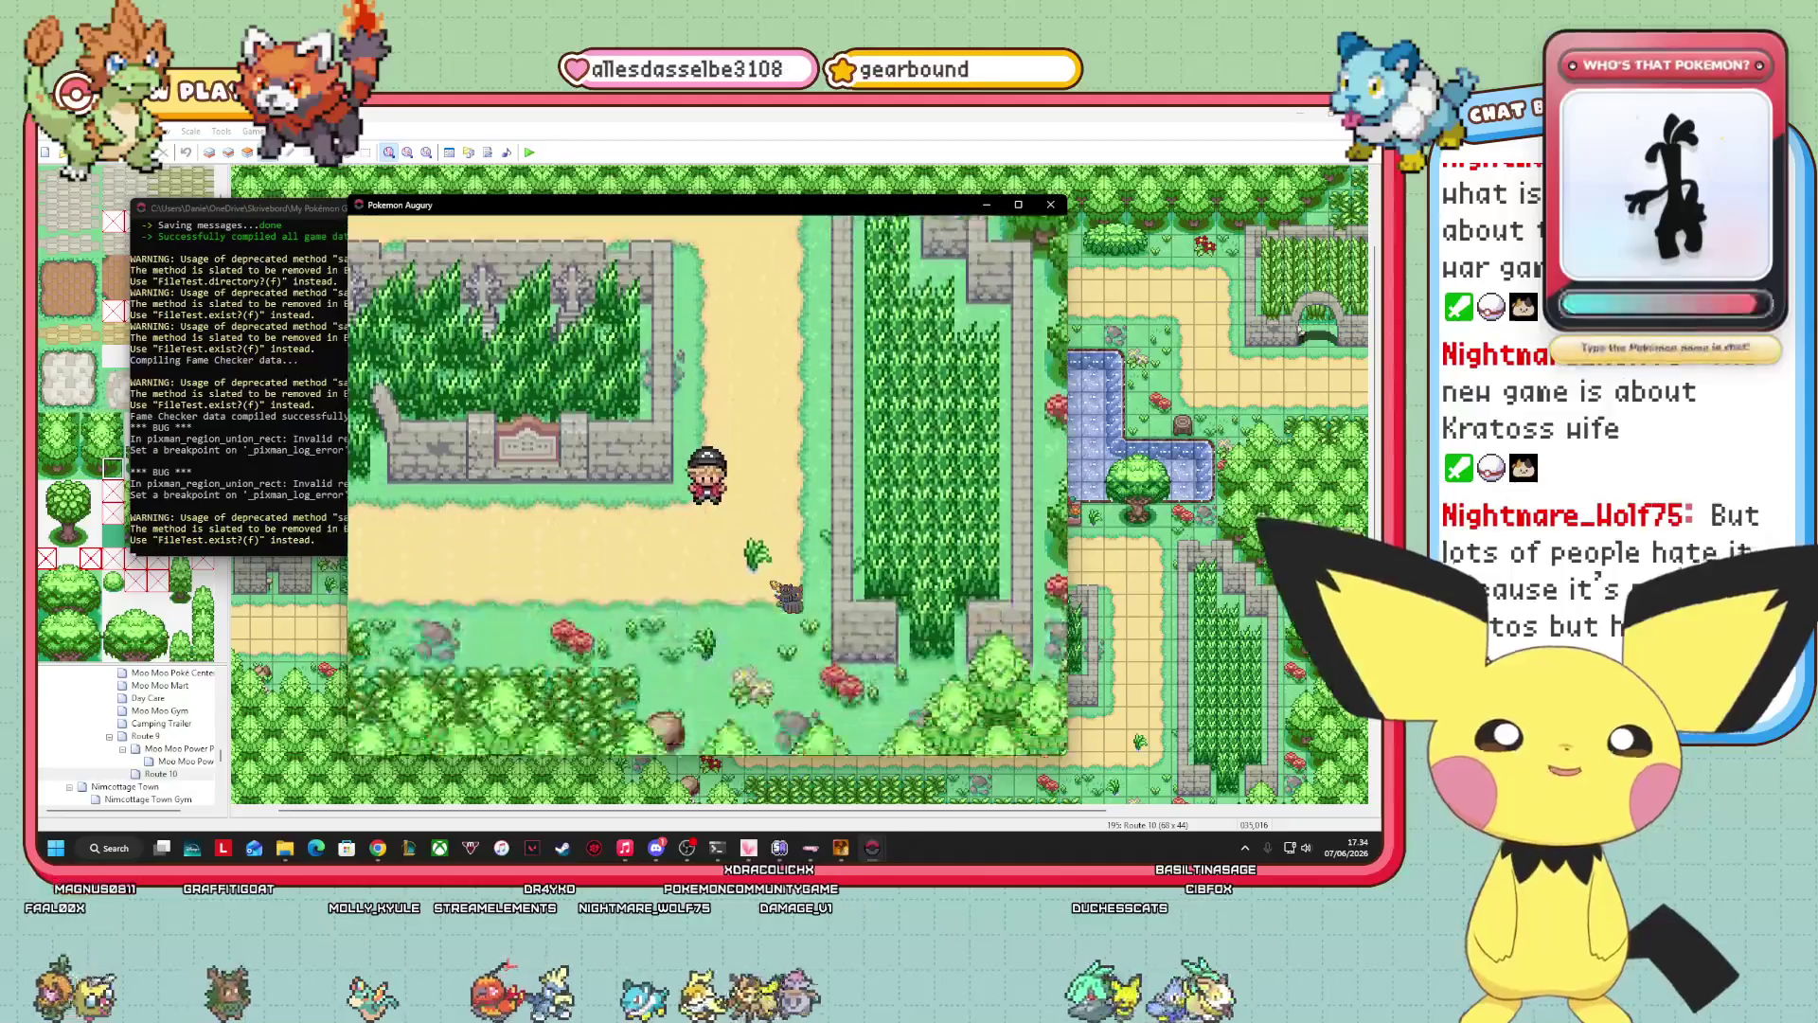
key("Left")
key("Left")
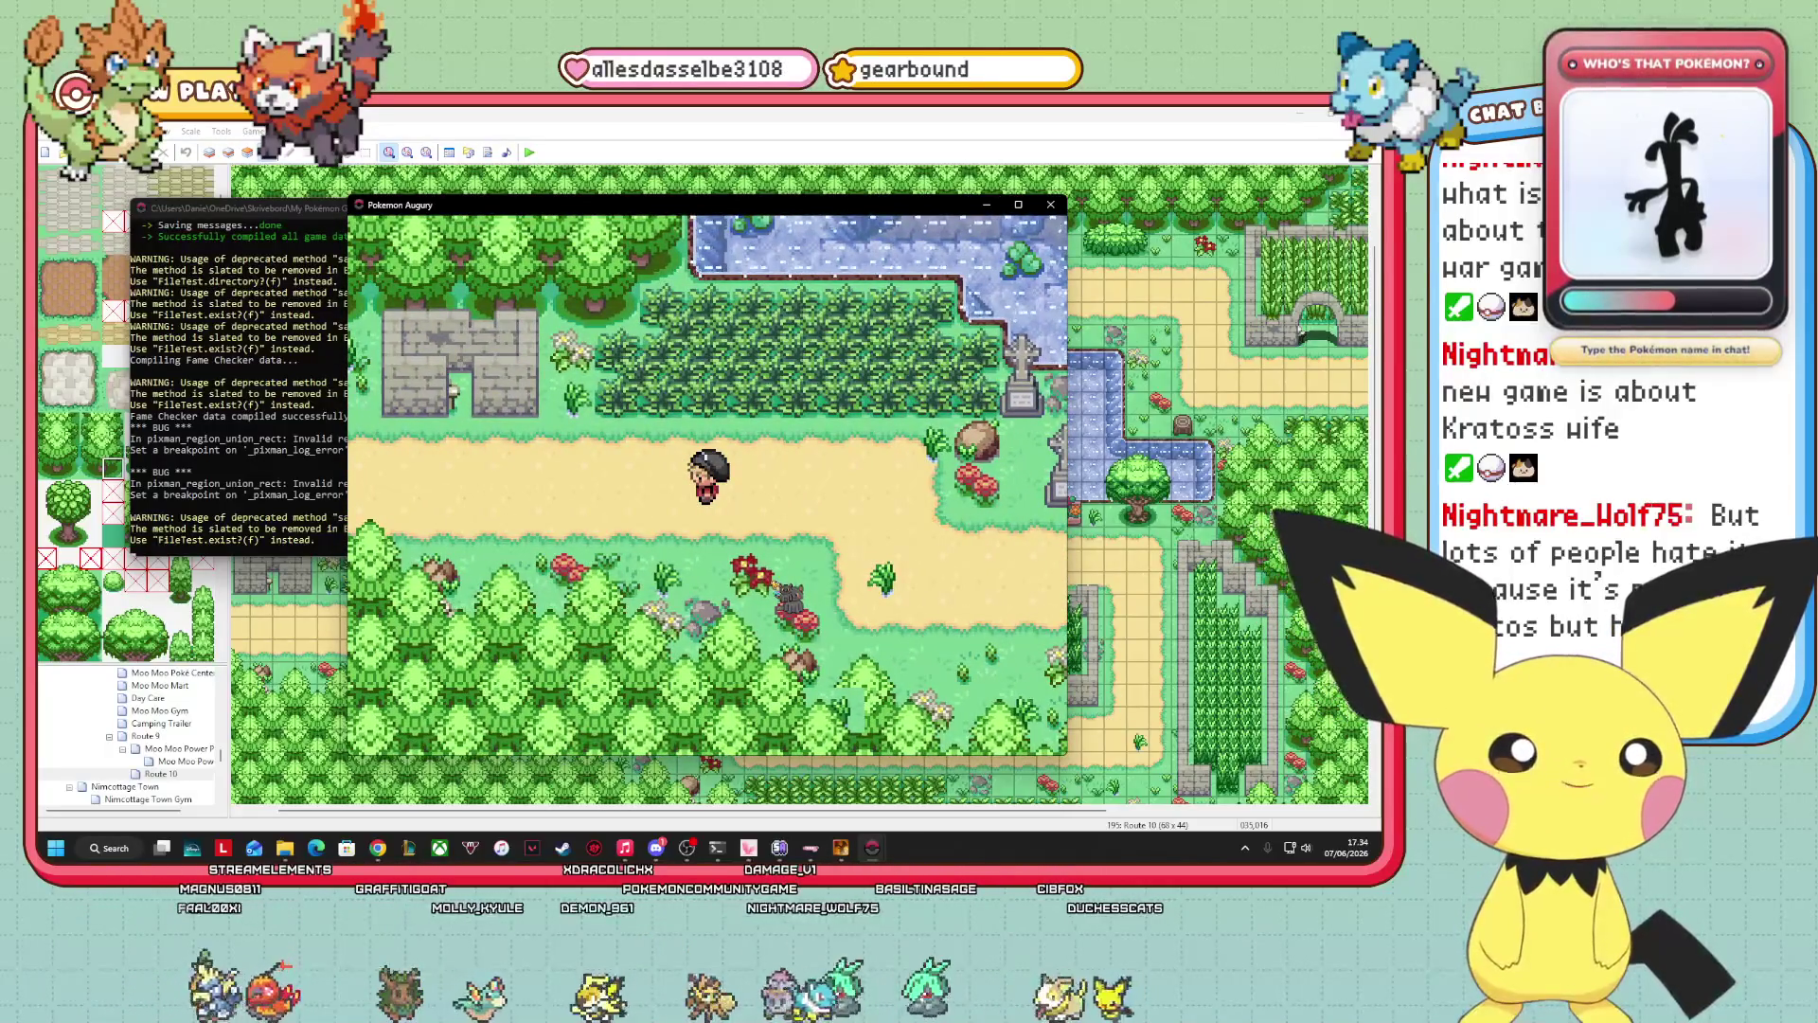
From the pause menu, choose Debug > PBS file editors > Edit map_connections.txt.
key("Left")
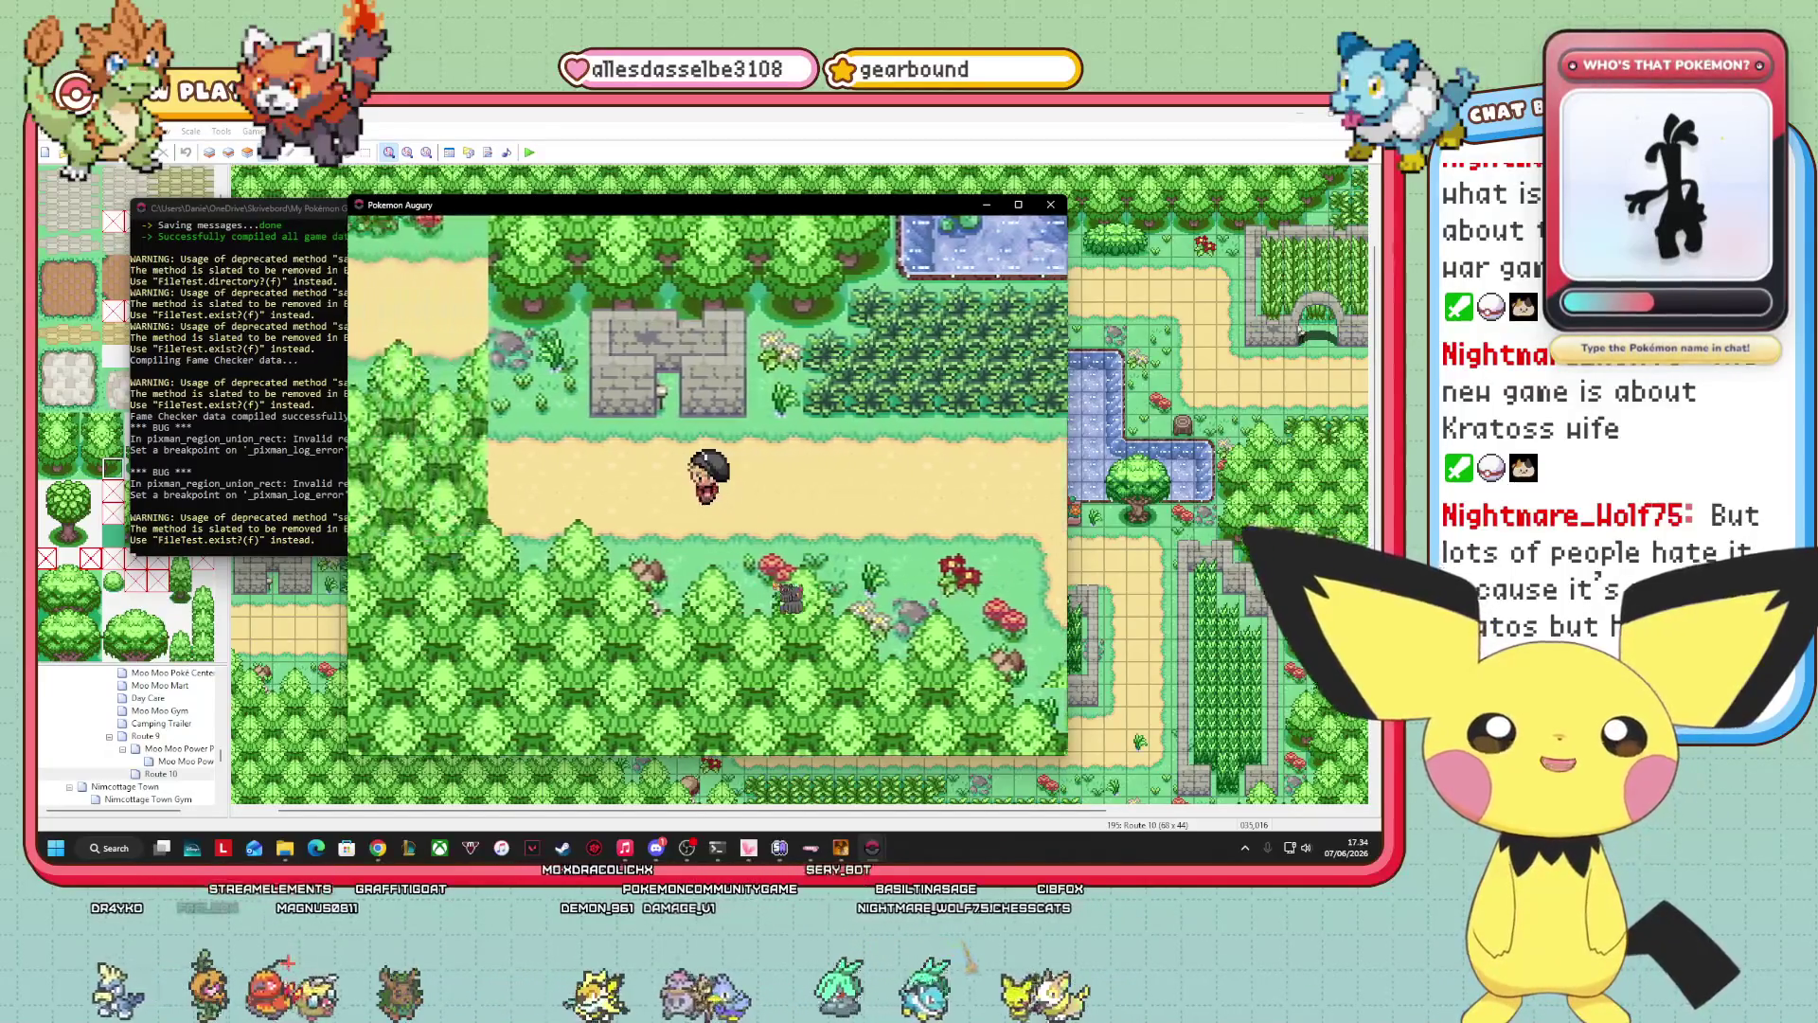
key("Escape")
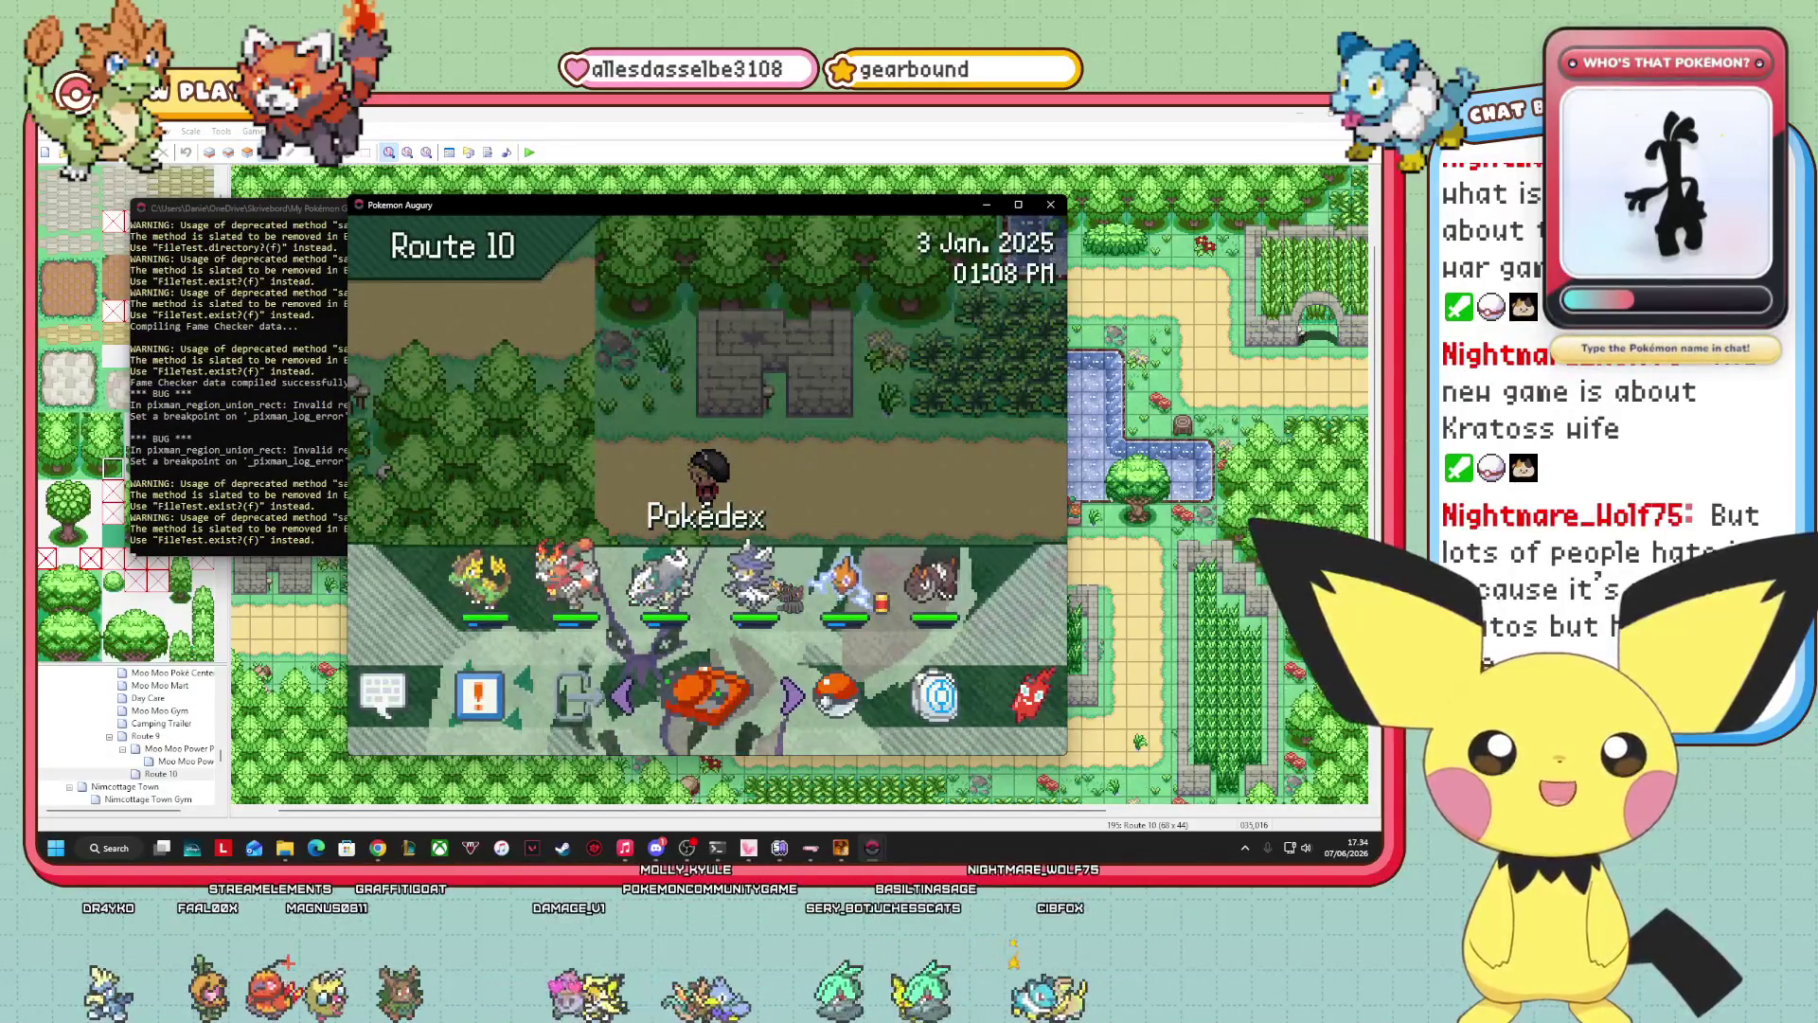
key("Left")
key("Return")
key("Down")
key("Down")
key("Down")
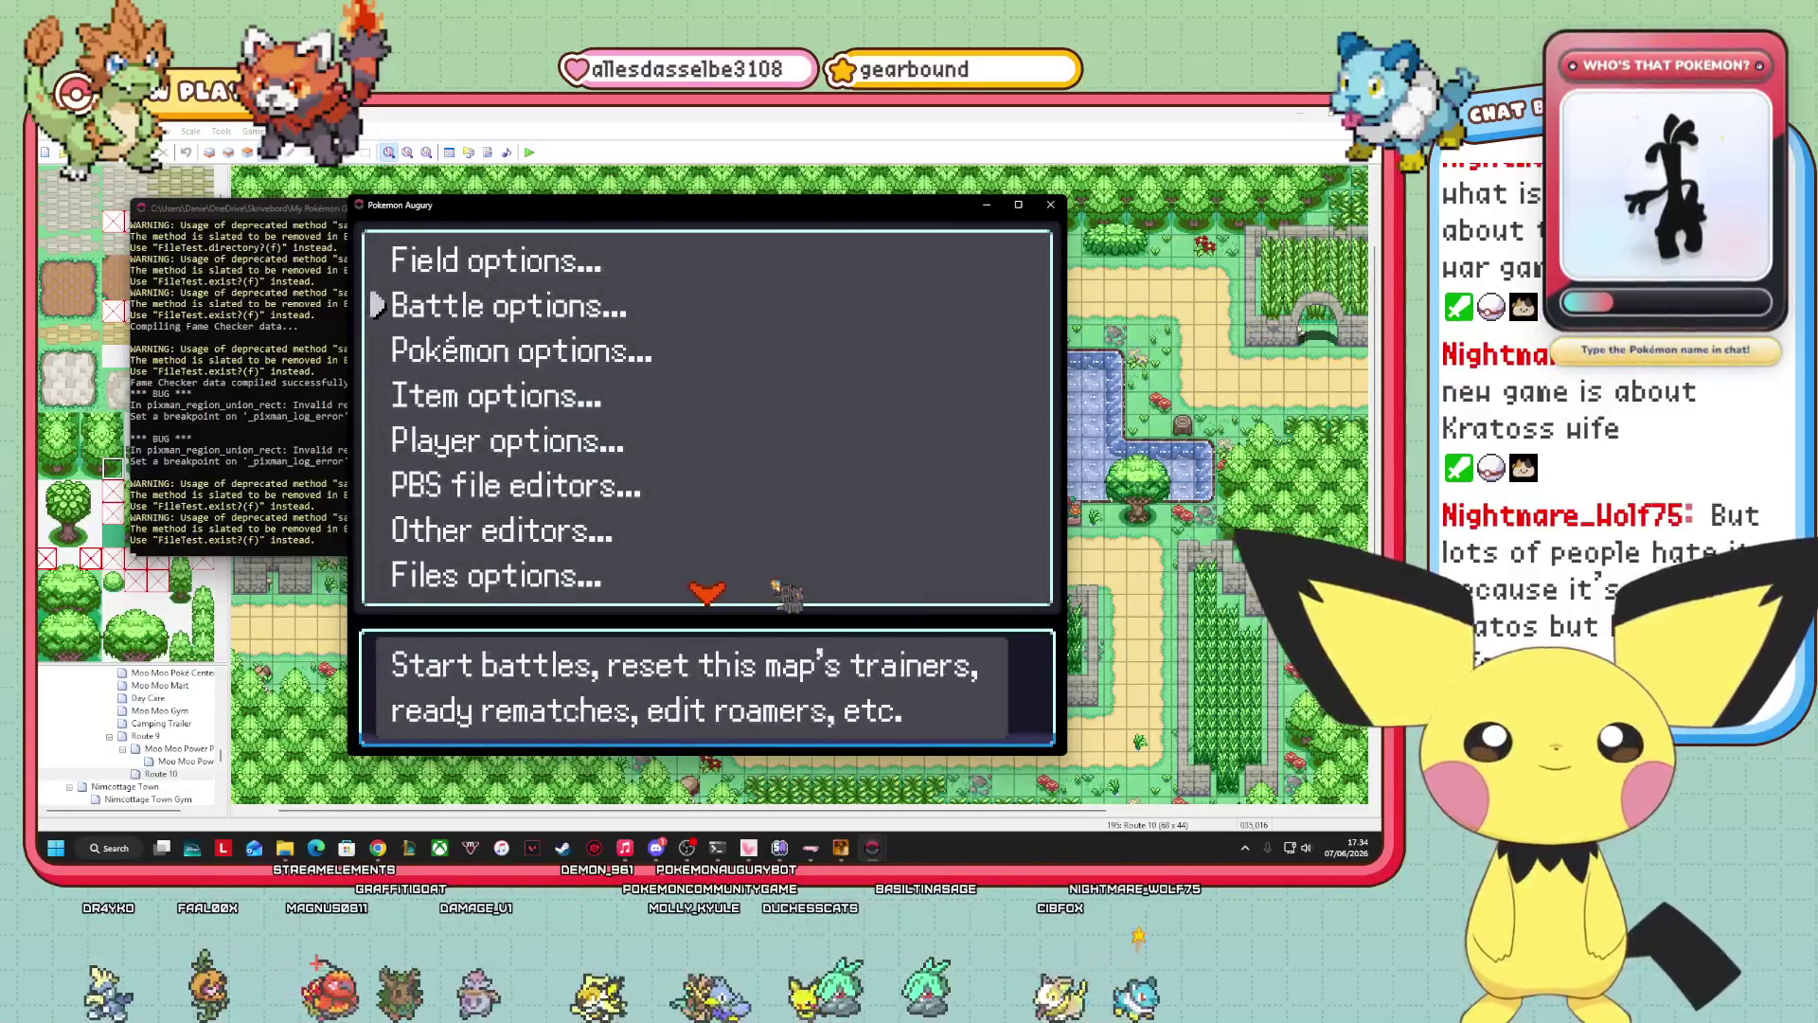
key("Down")
key("Return")
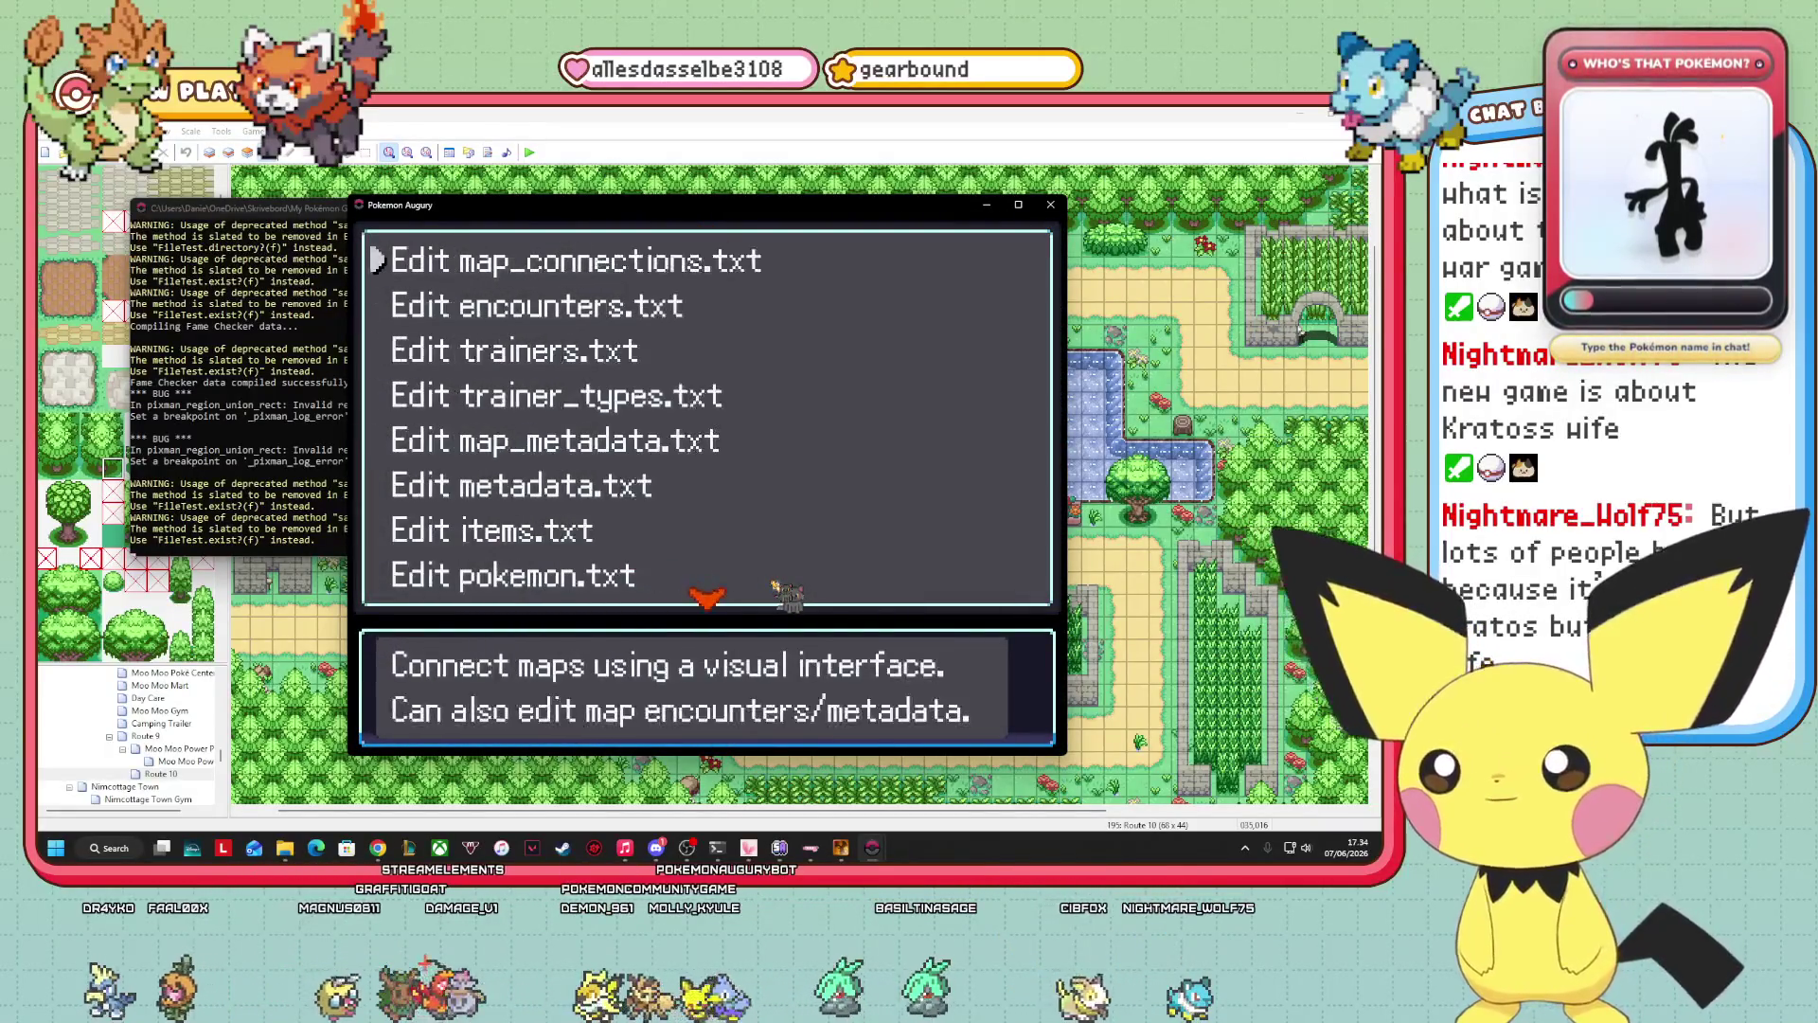
key("Return")
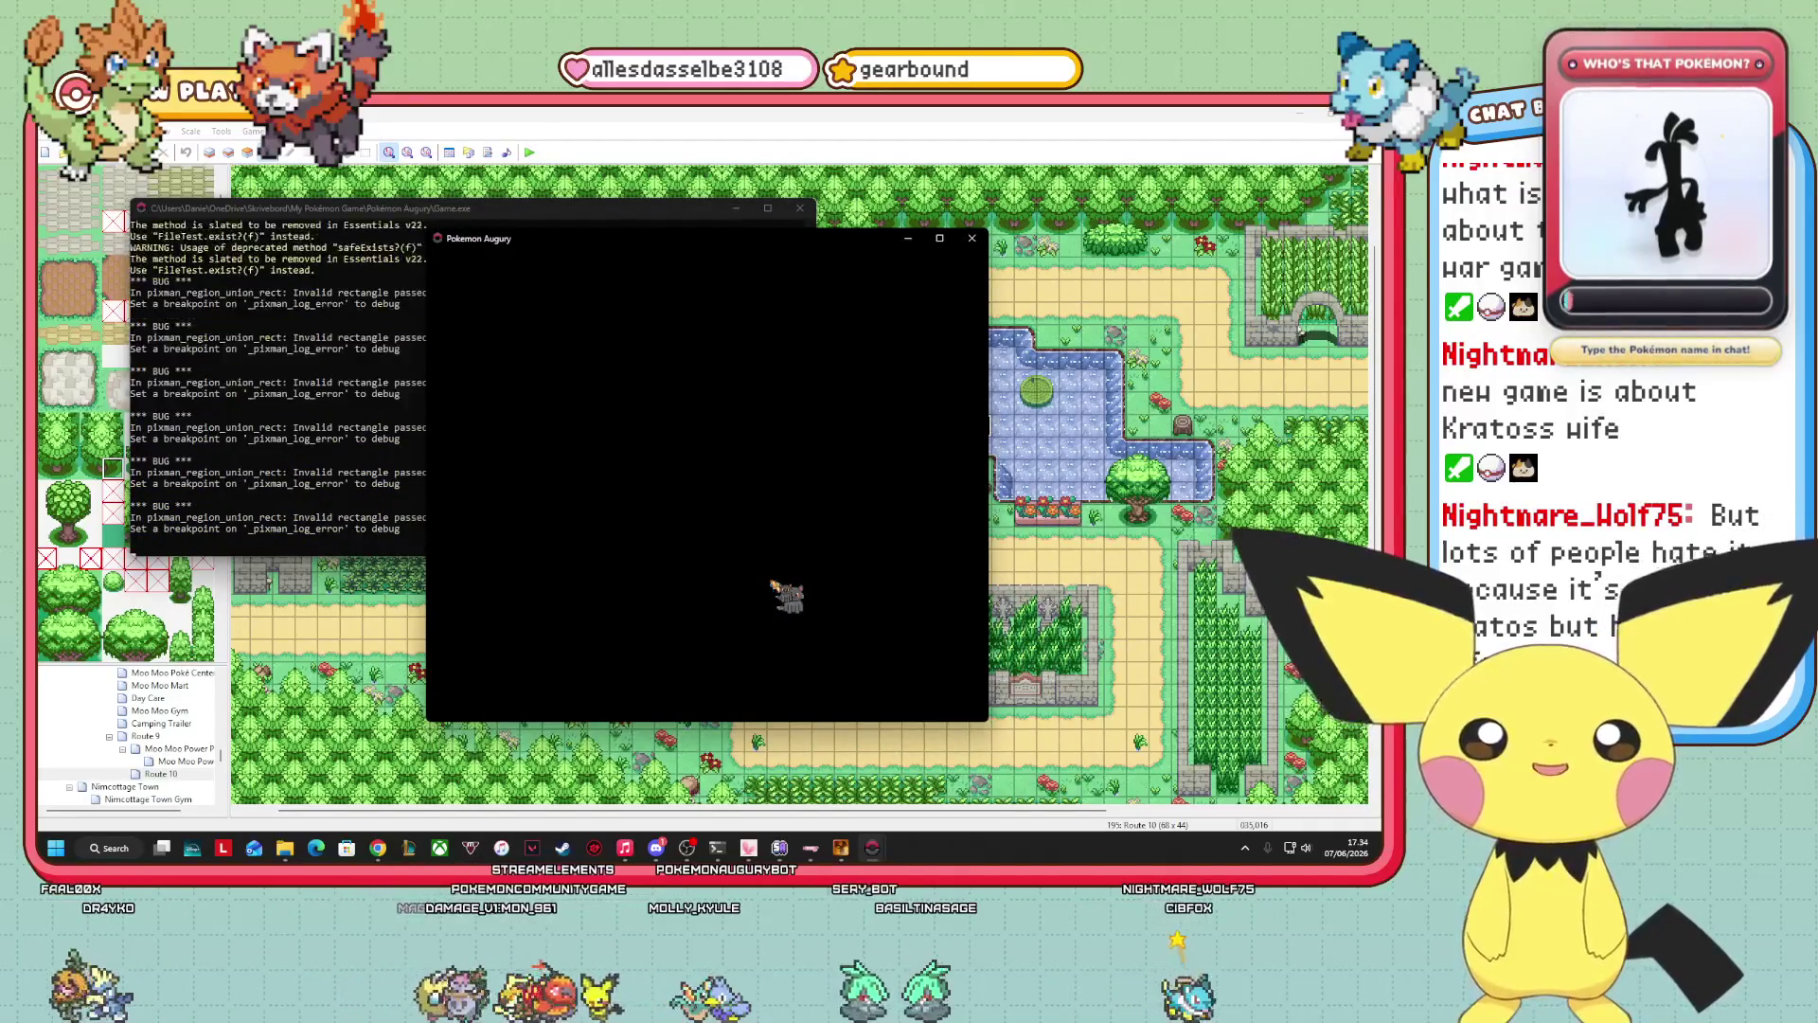
Nudge Route 10 up to align with Route 9, save map_connections.txt, and return to the overworld.
left_click_drag(748, 512, 743, 497)
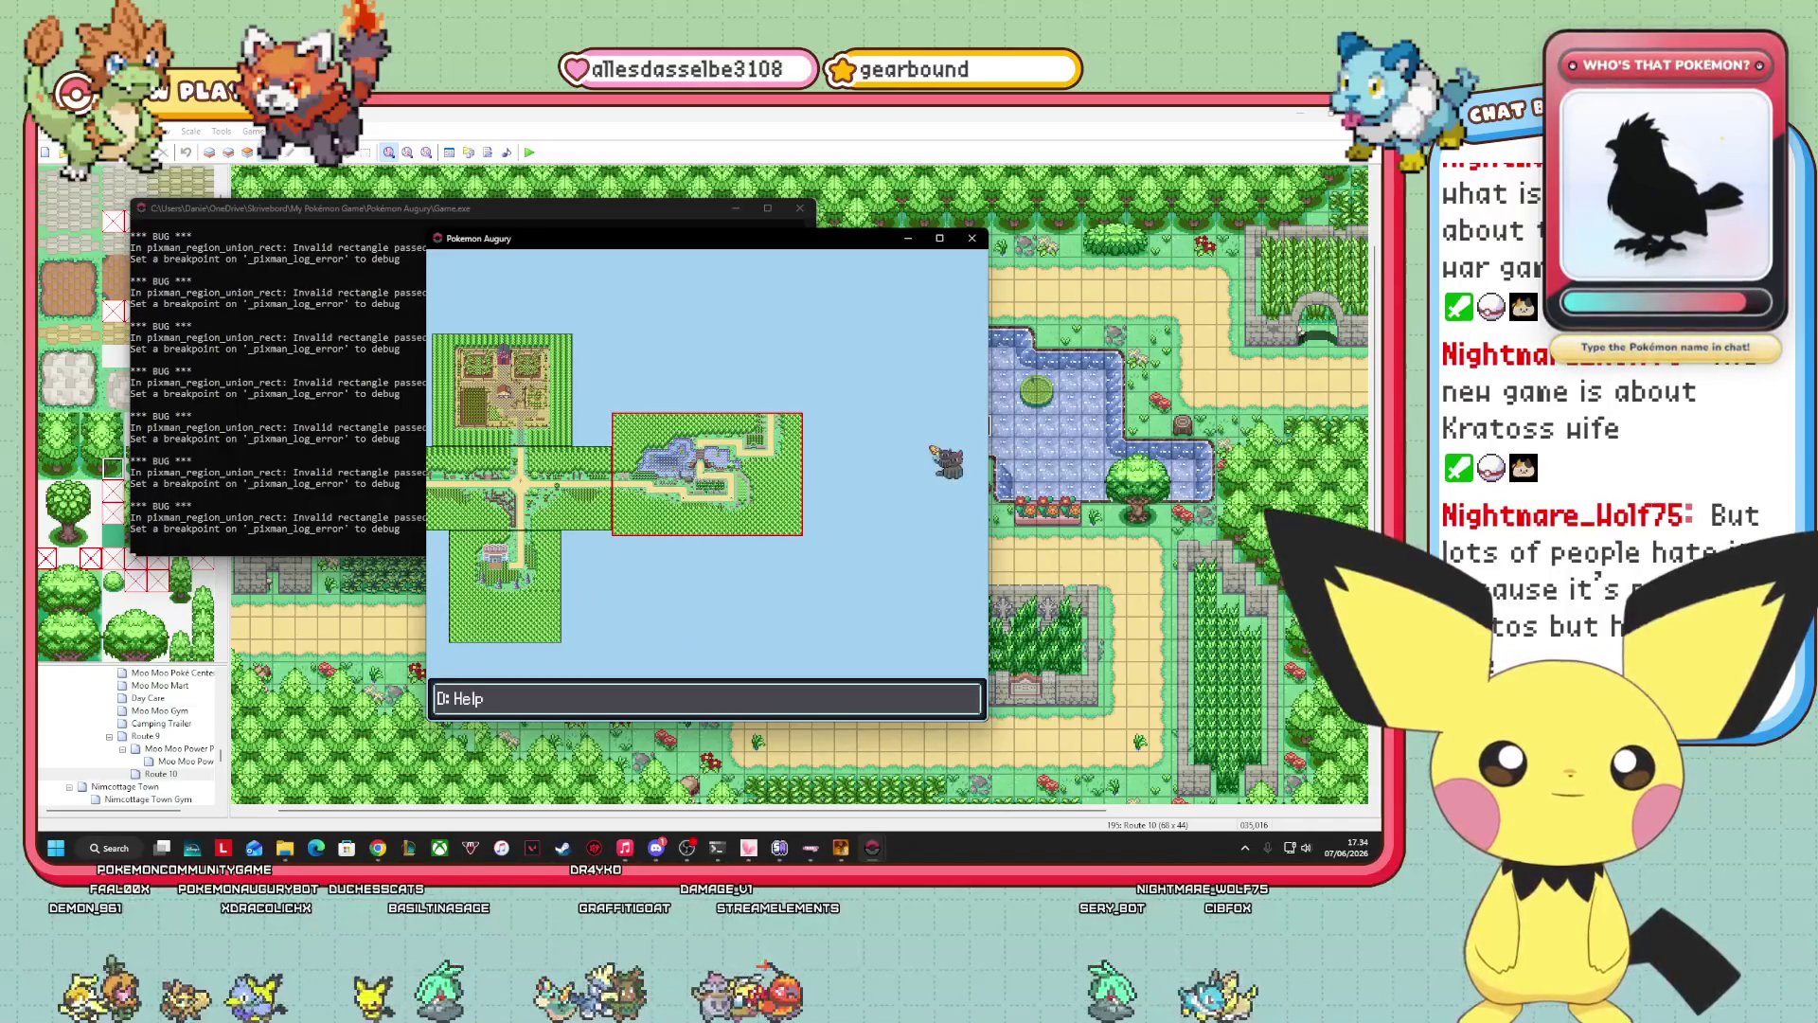
key("Escape")
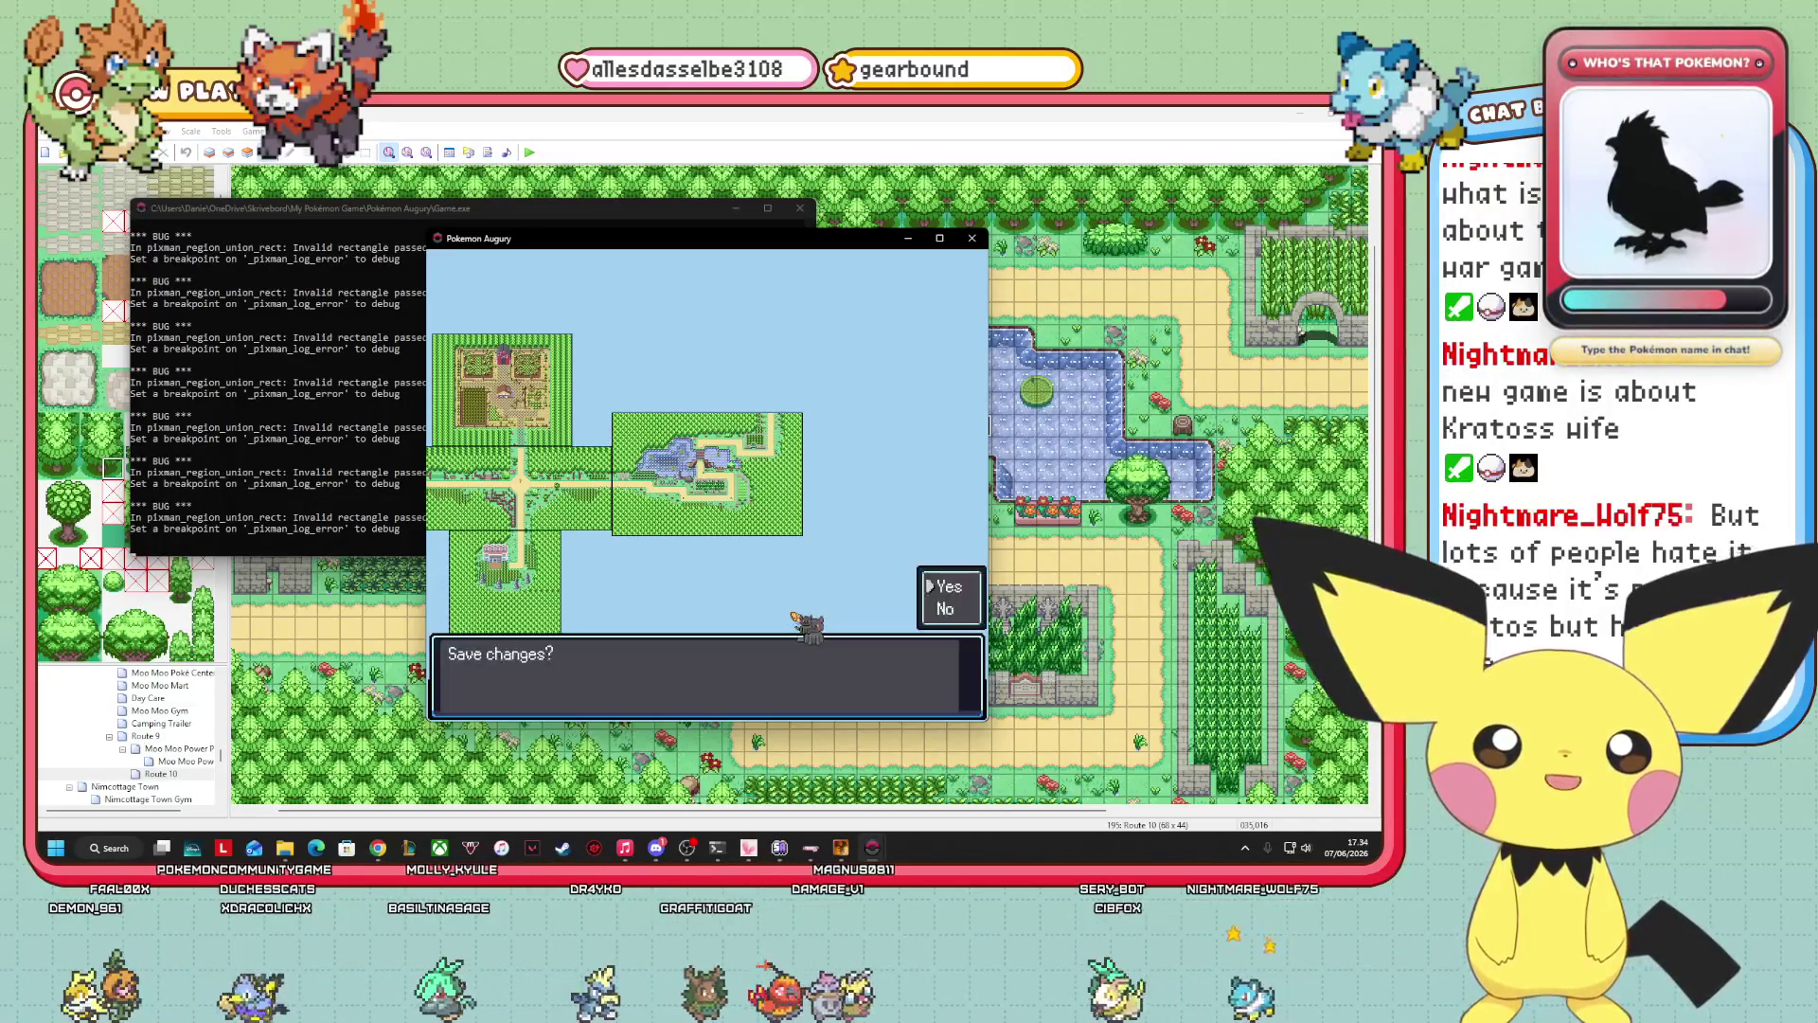
key("Return")
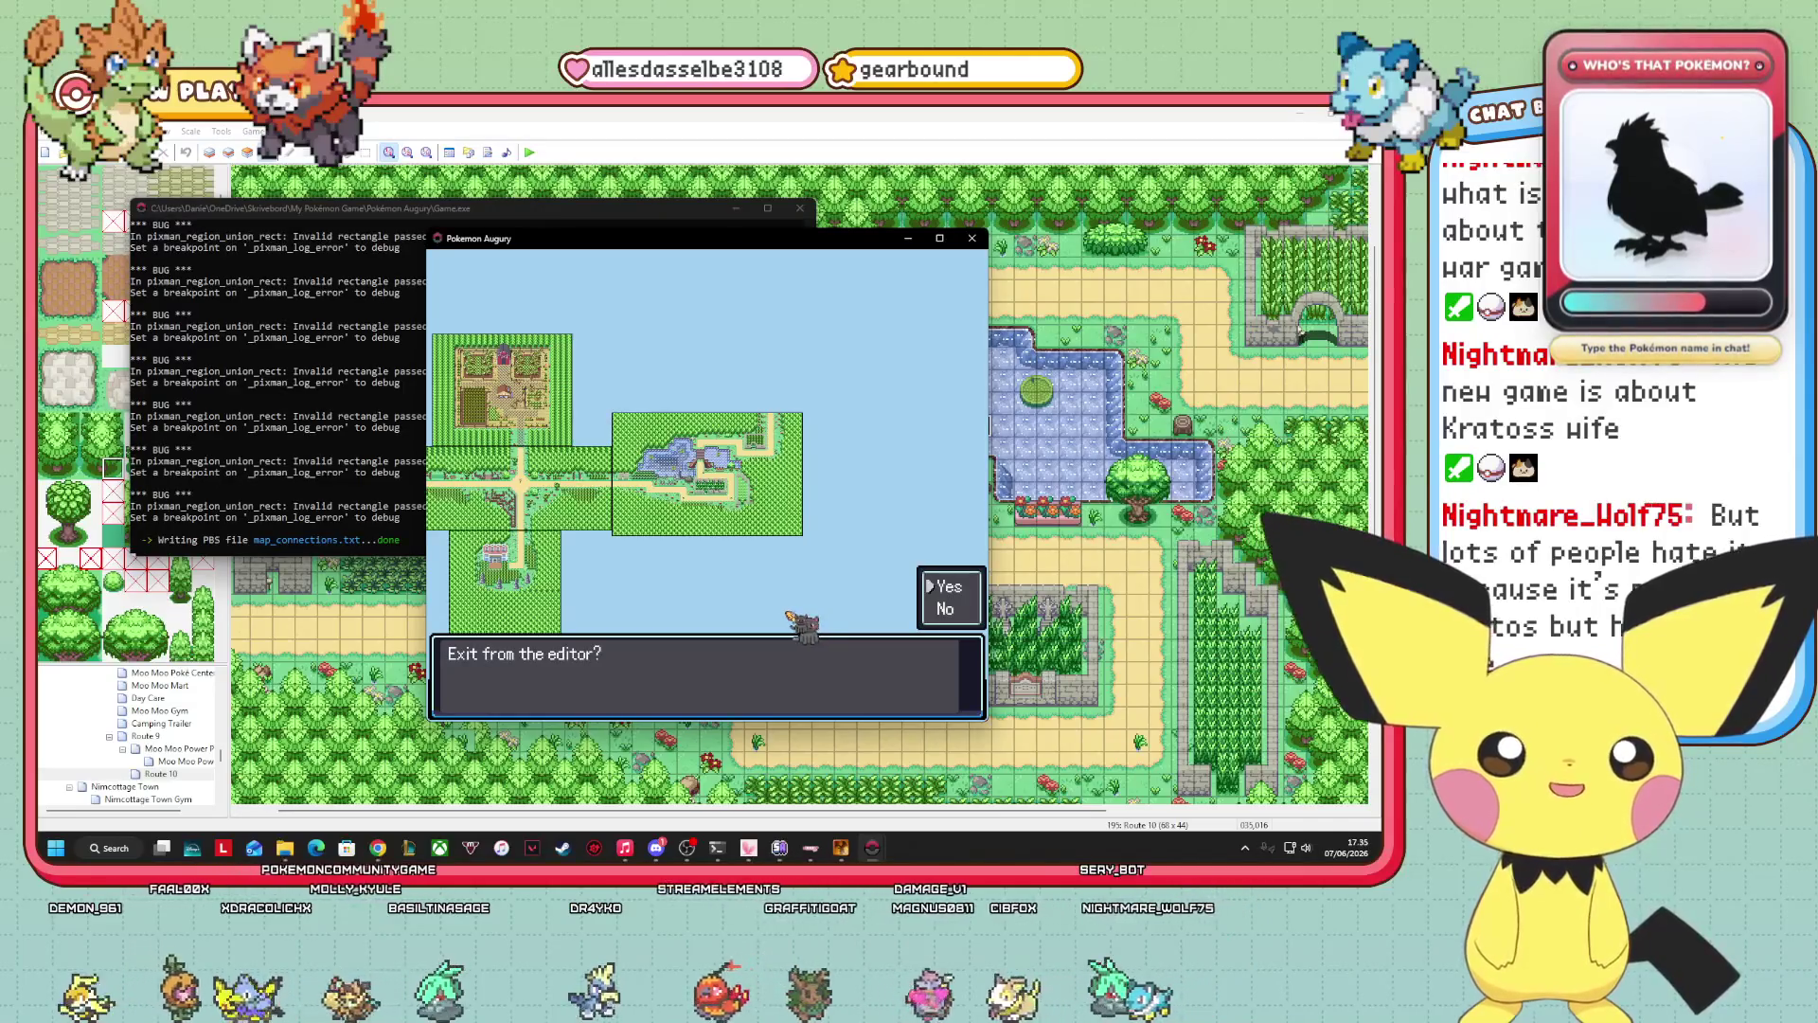
key("Return")
key("Escape")
key("Escape")
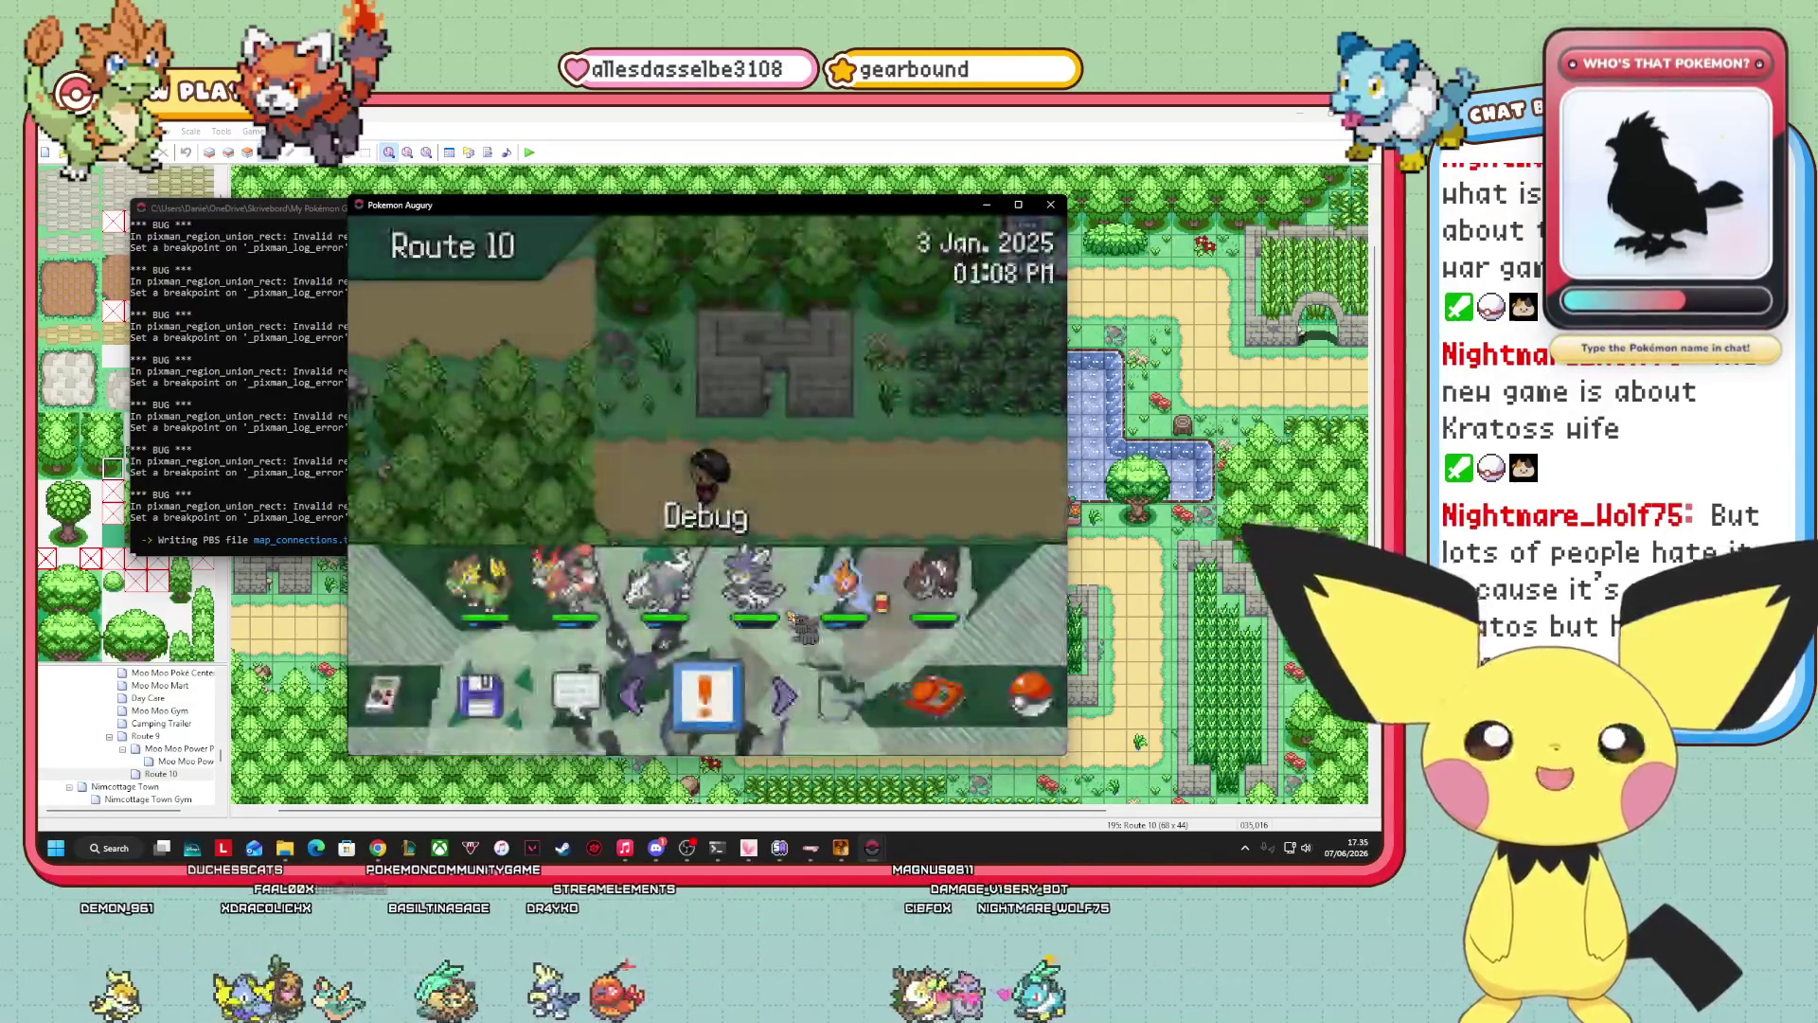
key("Escape")
Walk west into Route 9 and back, then north across the pond's wooden bridge.
key("Left")
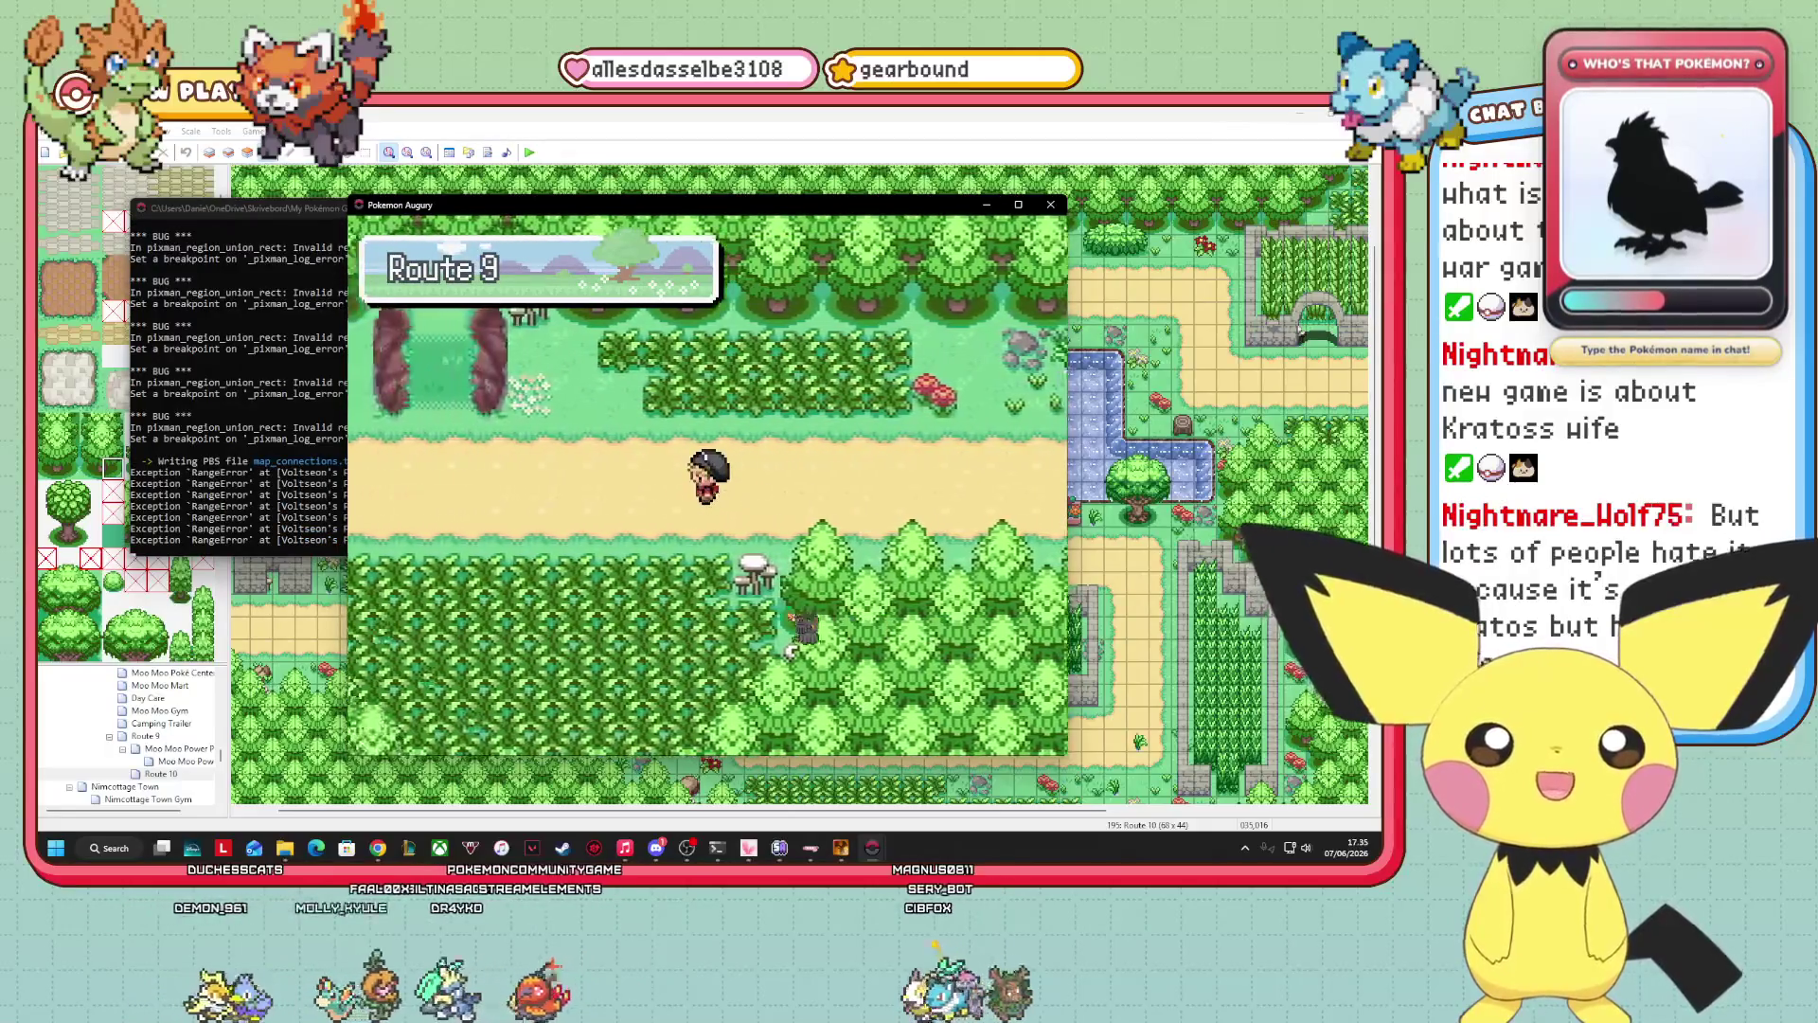
key("Left")
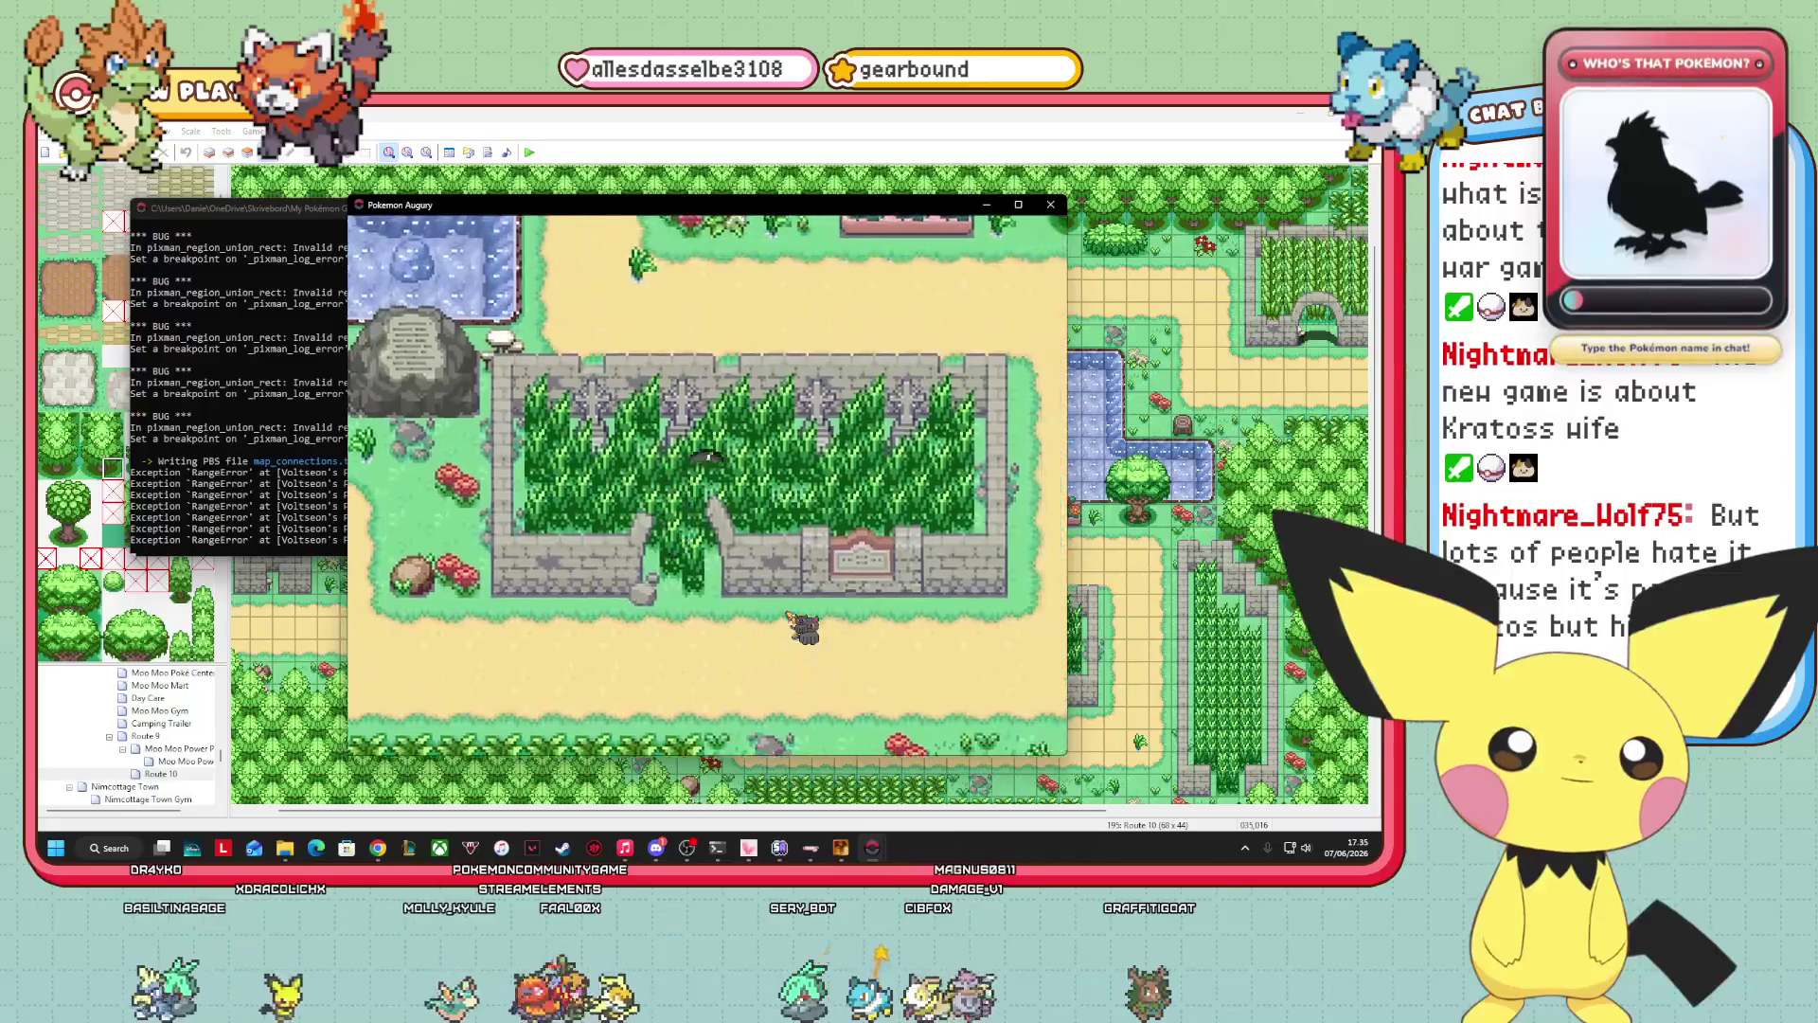
key("Down")
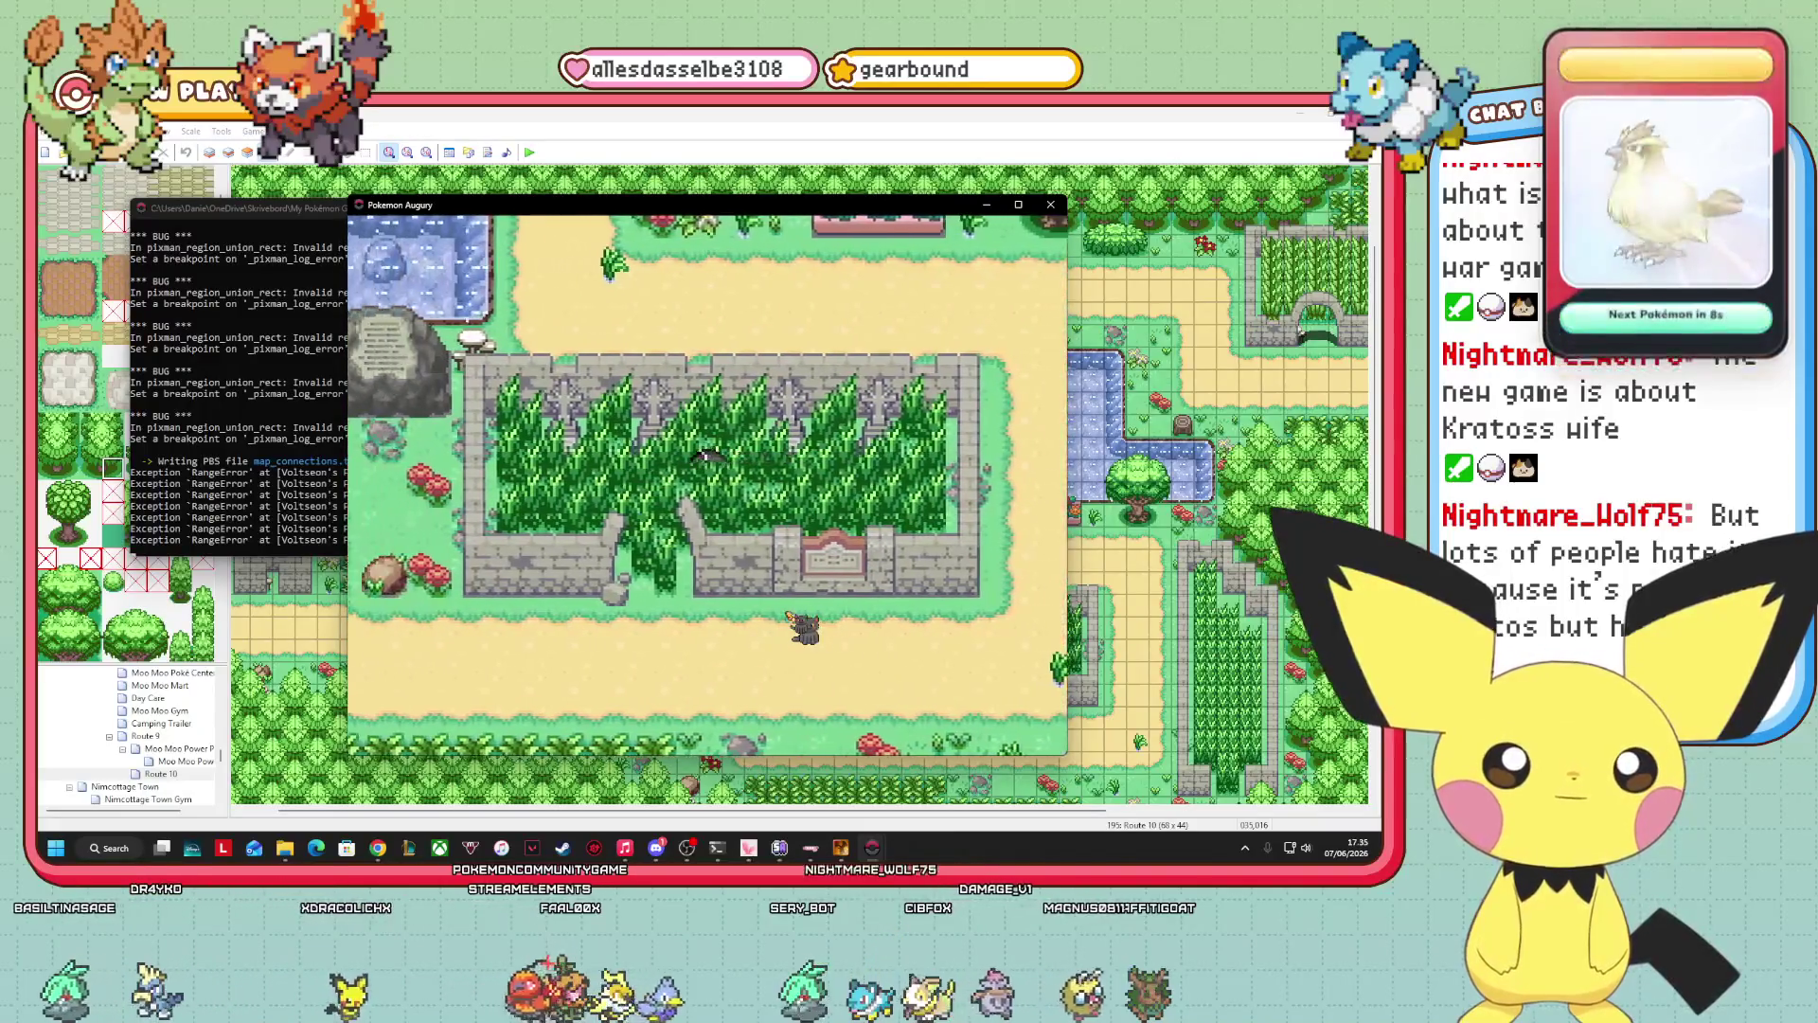
key("Right")
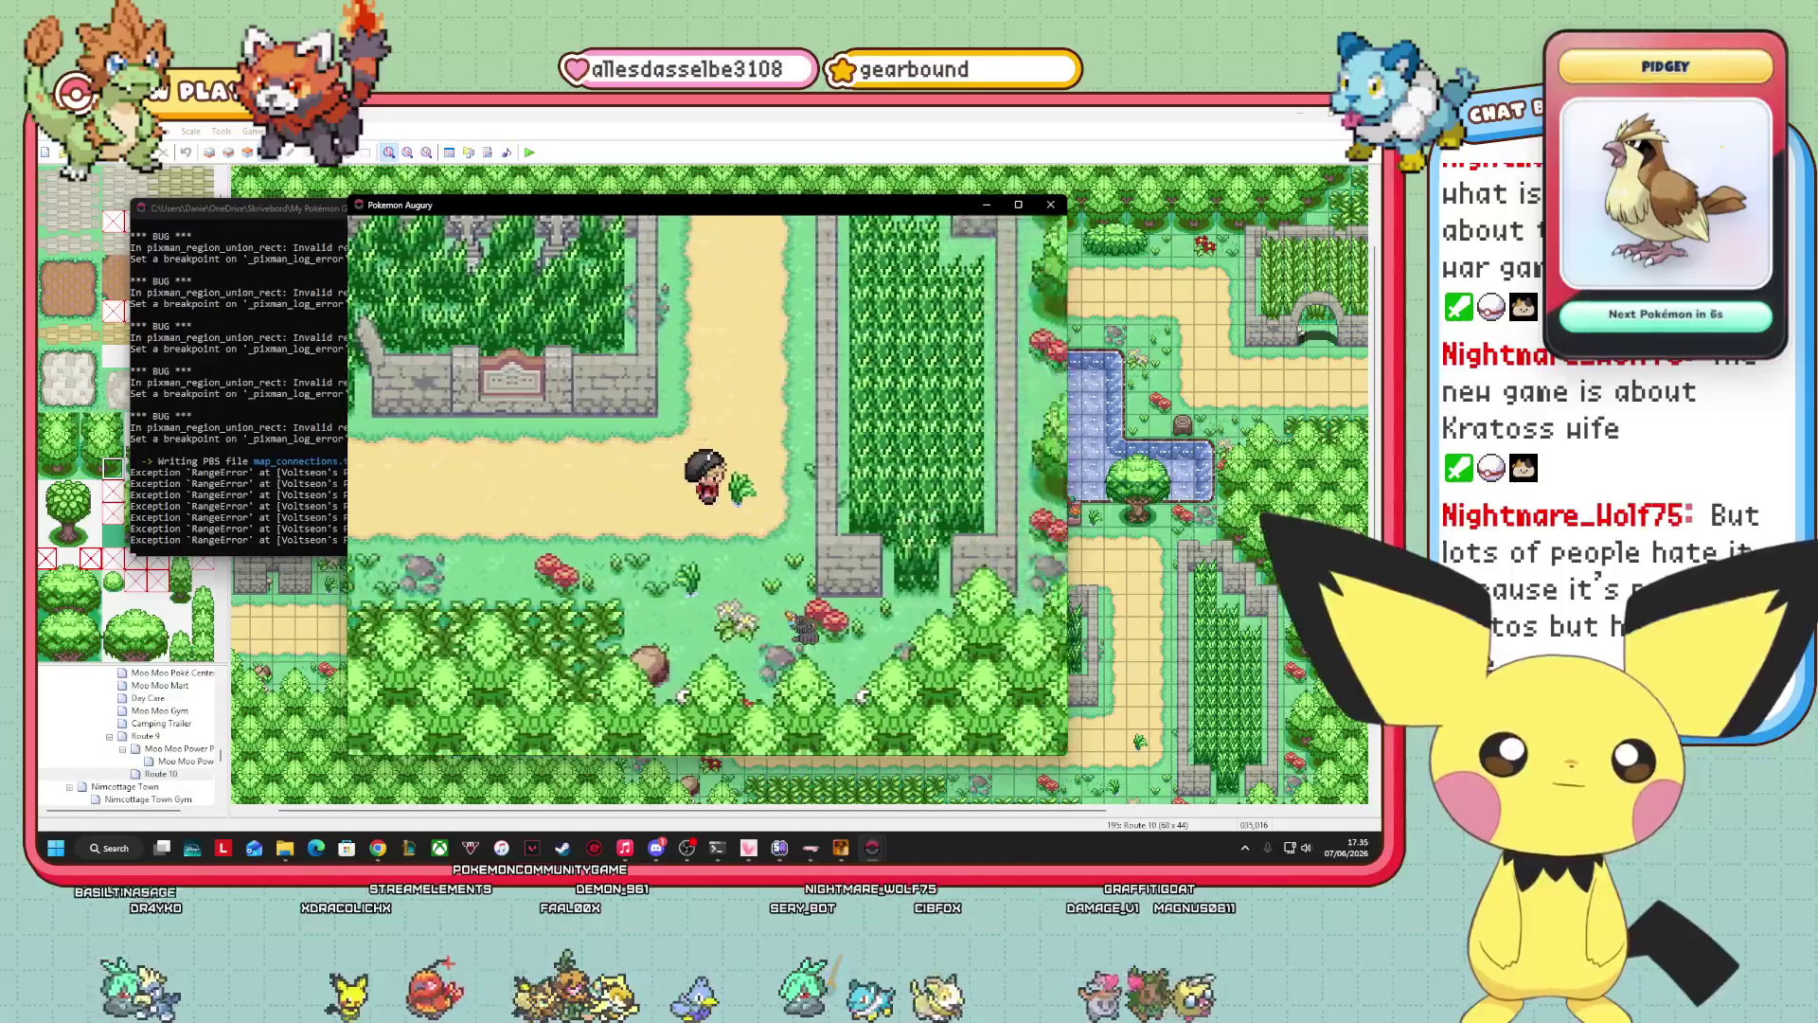
key("Up")
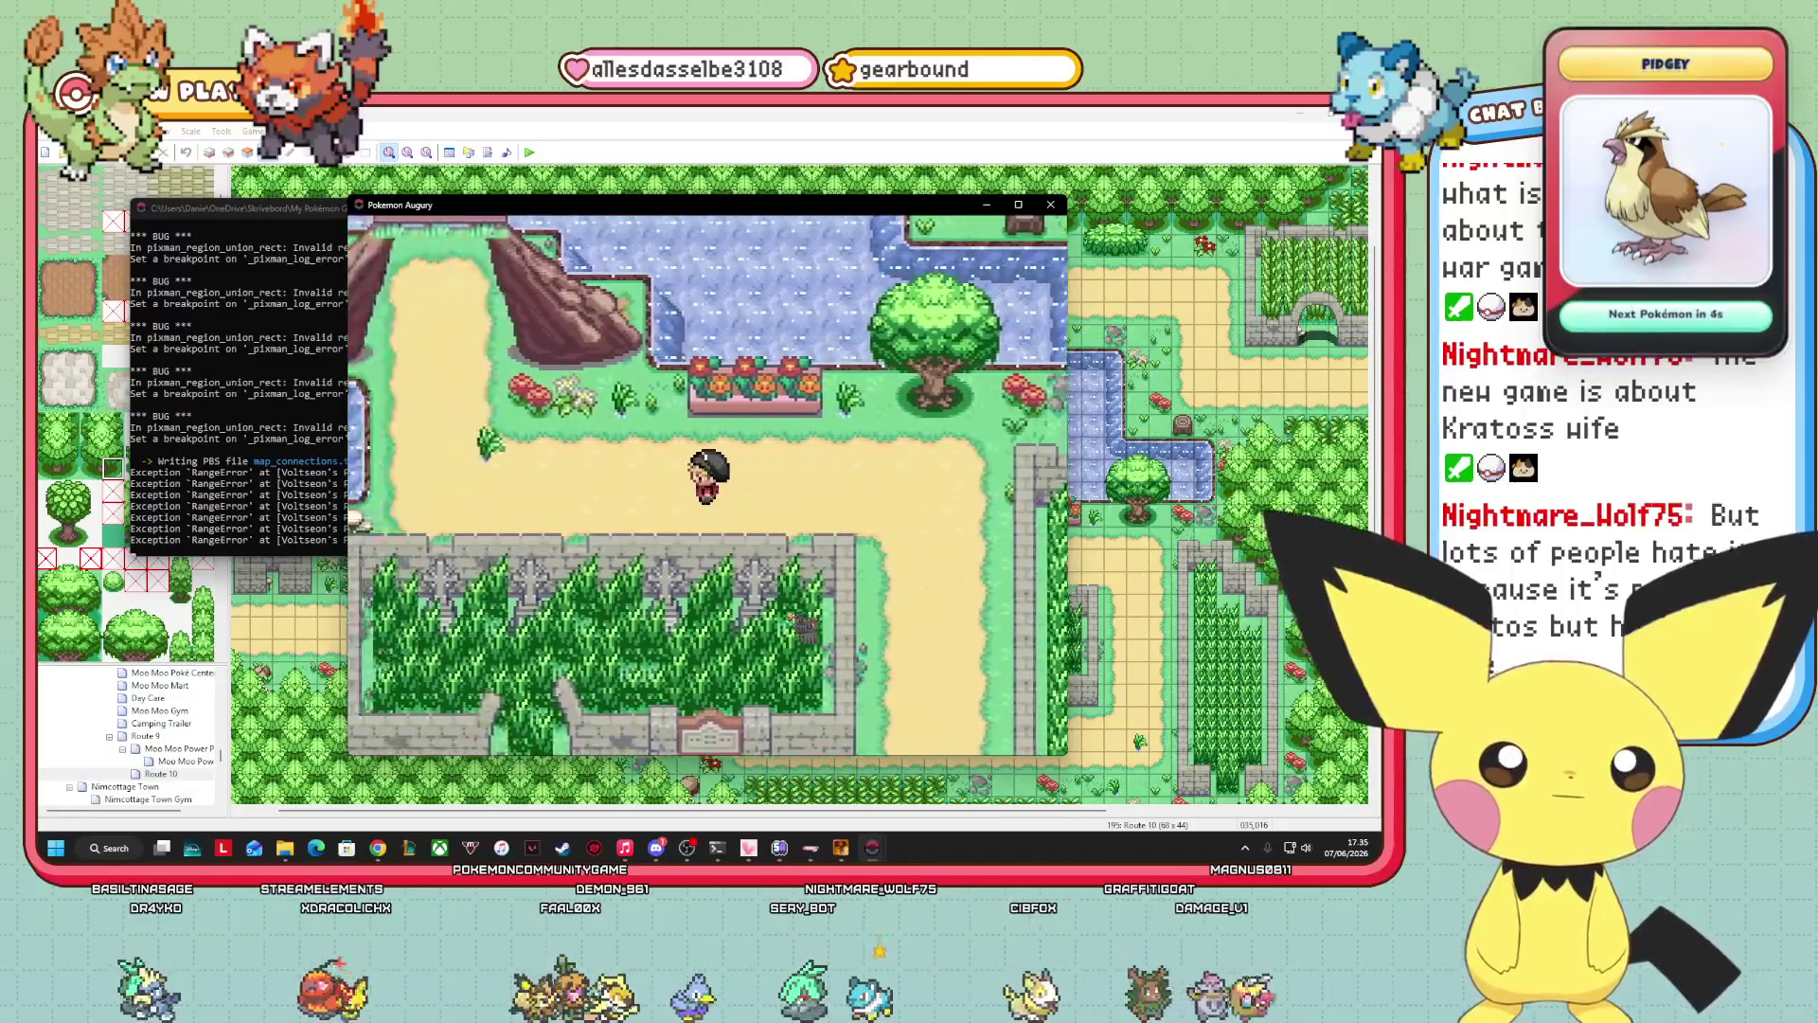
key("Up")
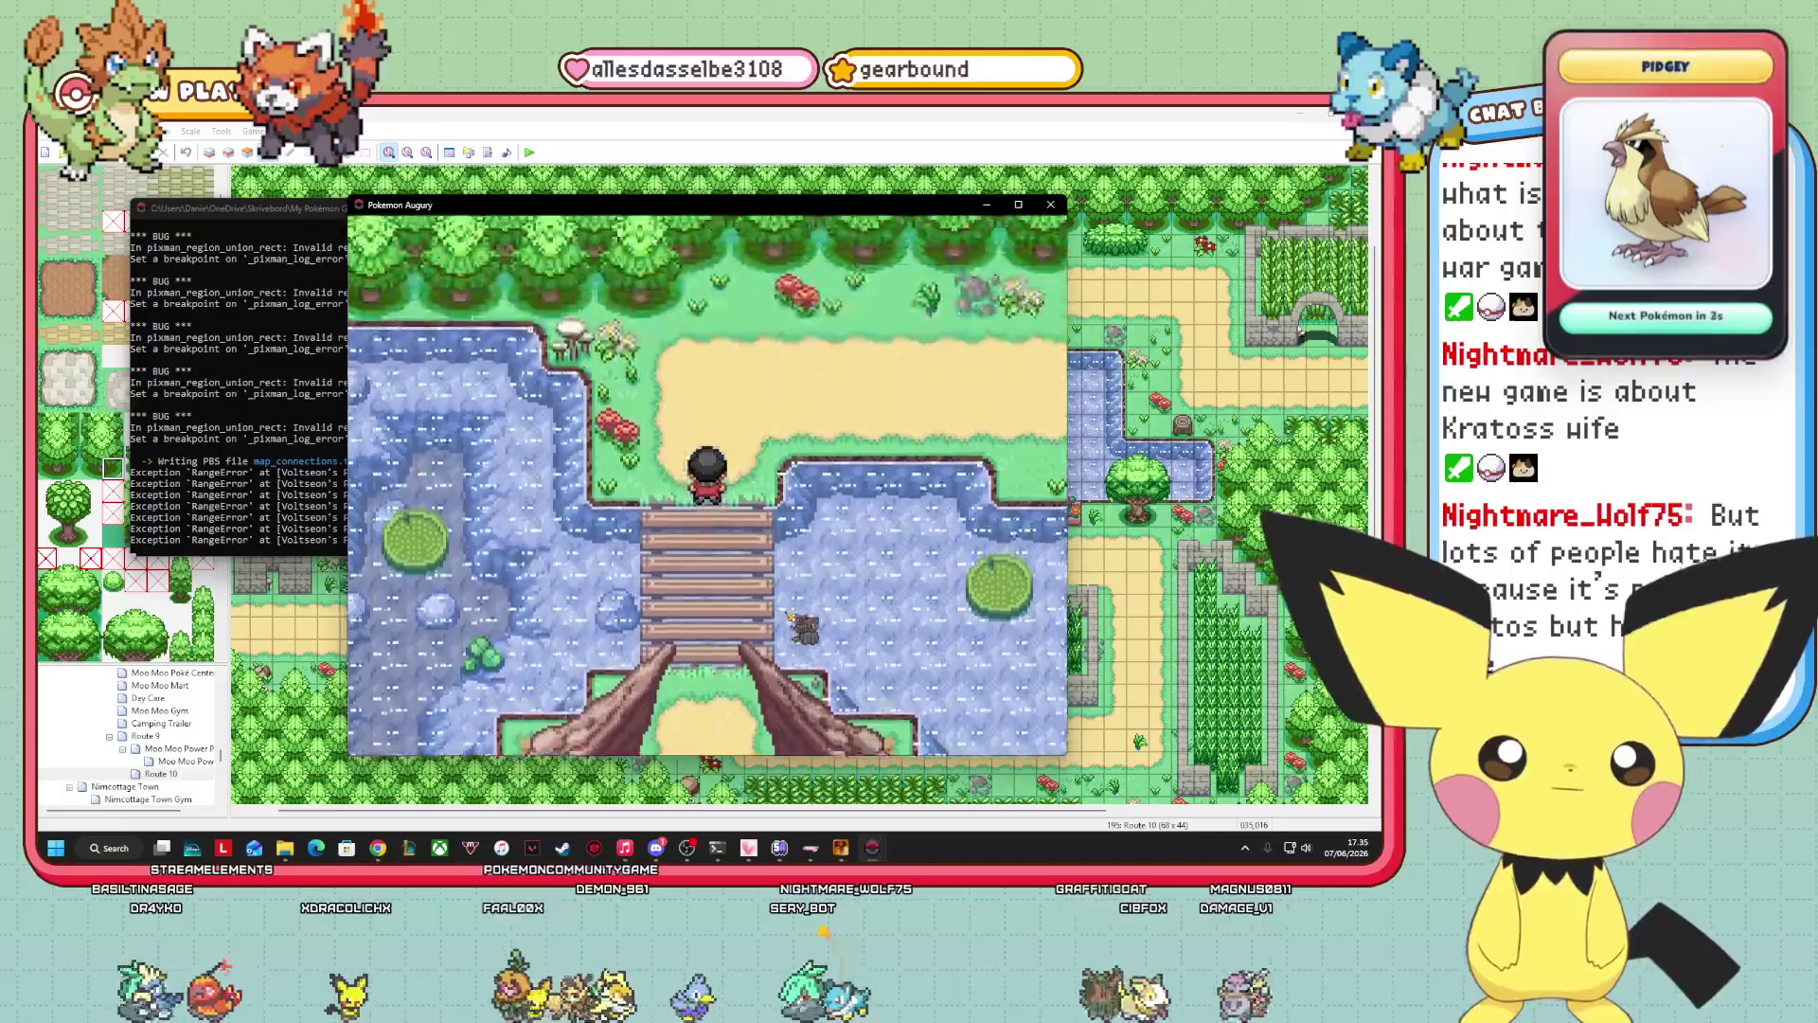
key("Up")
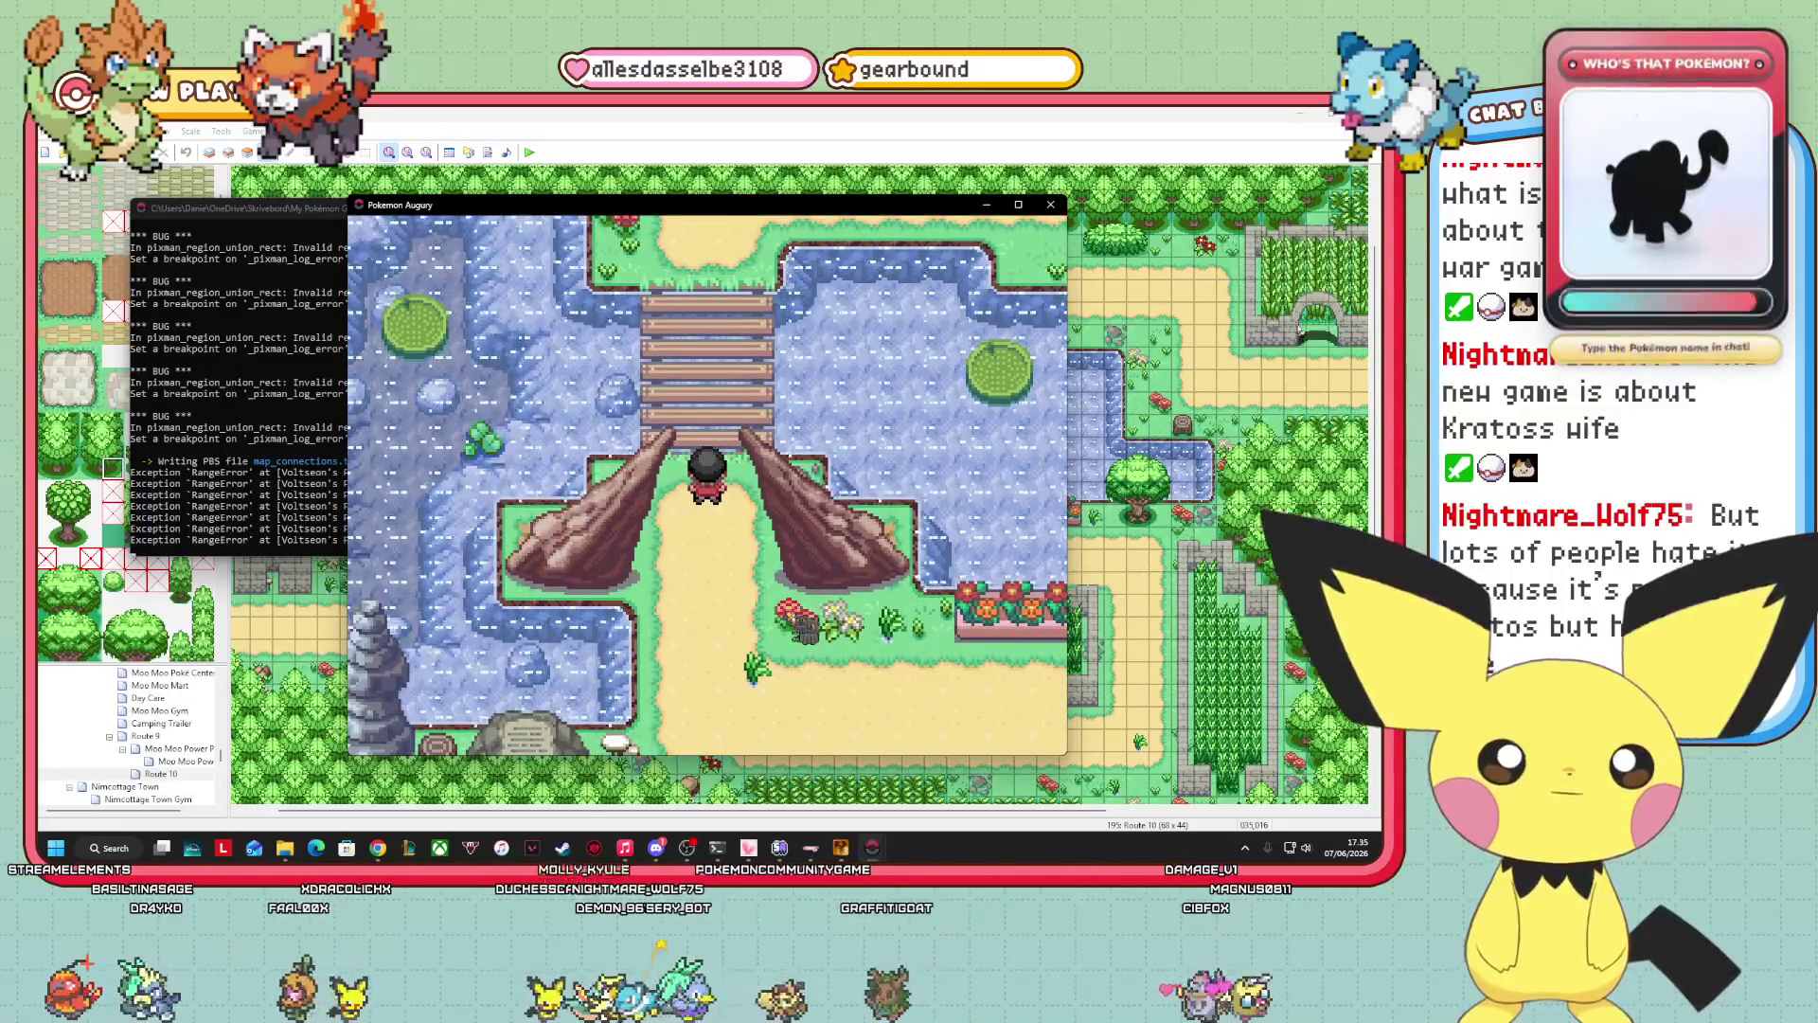
Walk the sandy paths west and then east to test them.
key("Down")
key("Up")
key("Down")
key("Down")
key("Left")
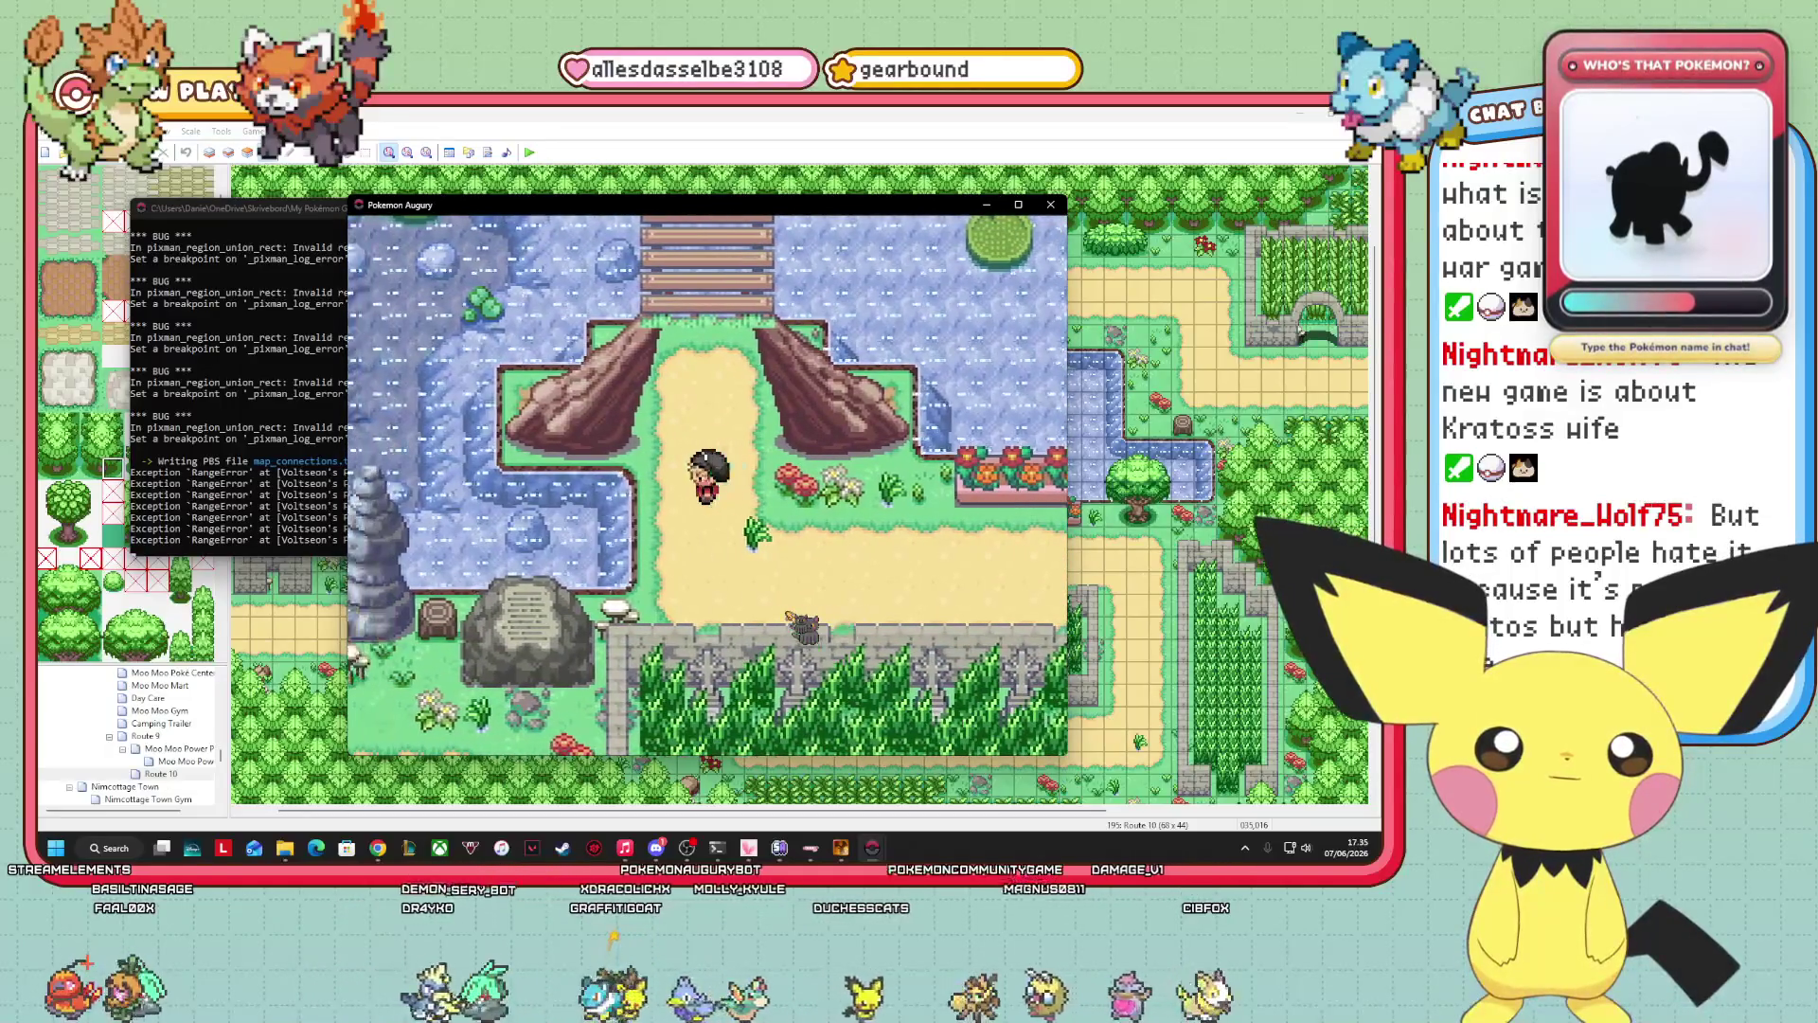
key("Up")
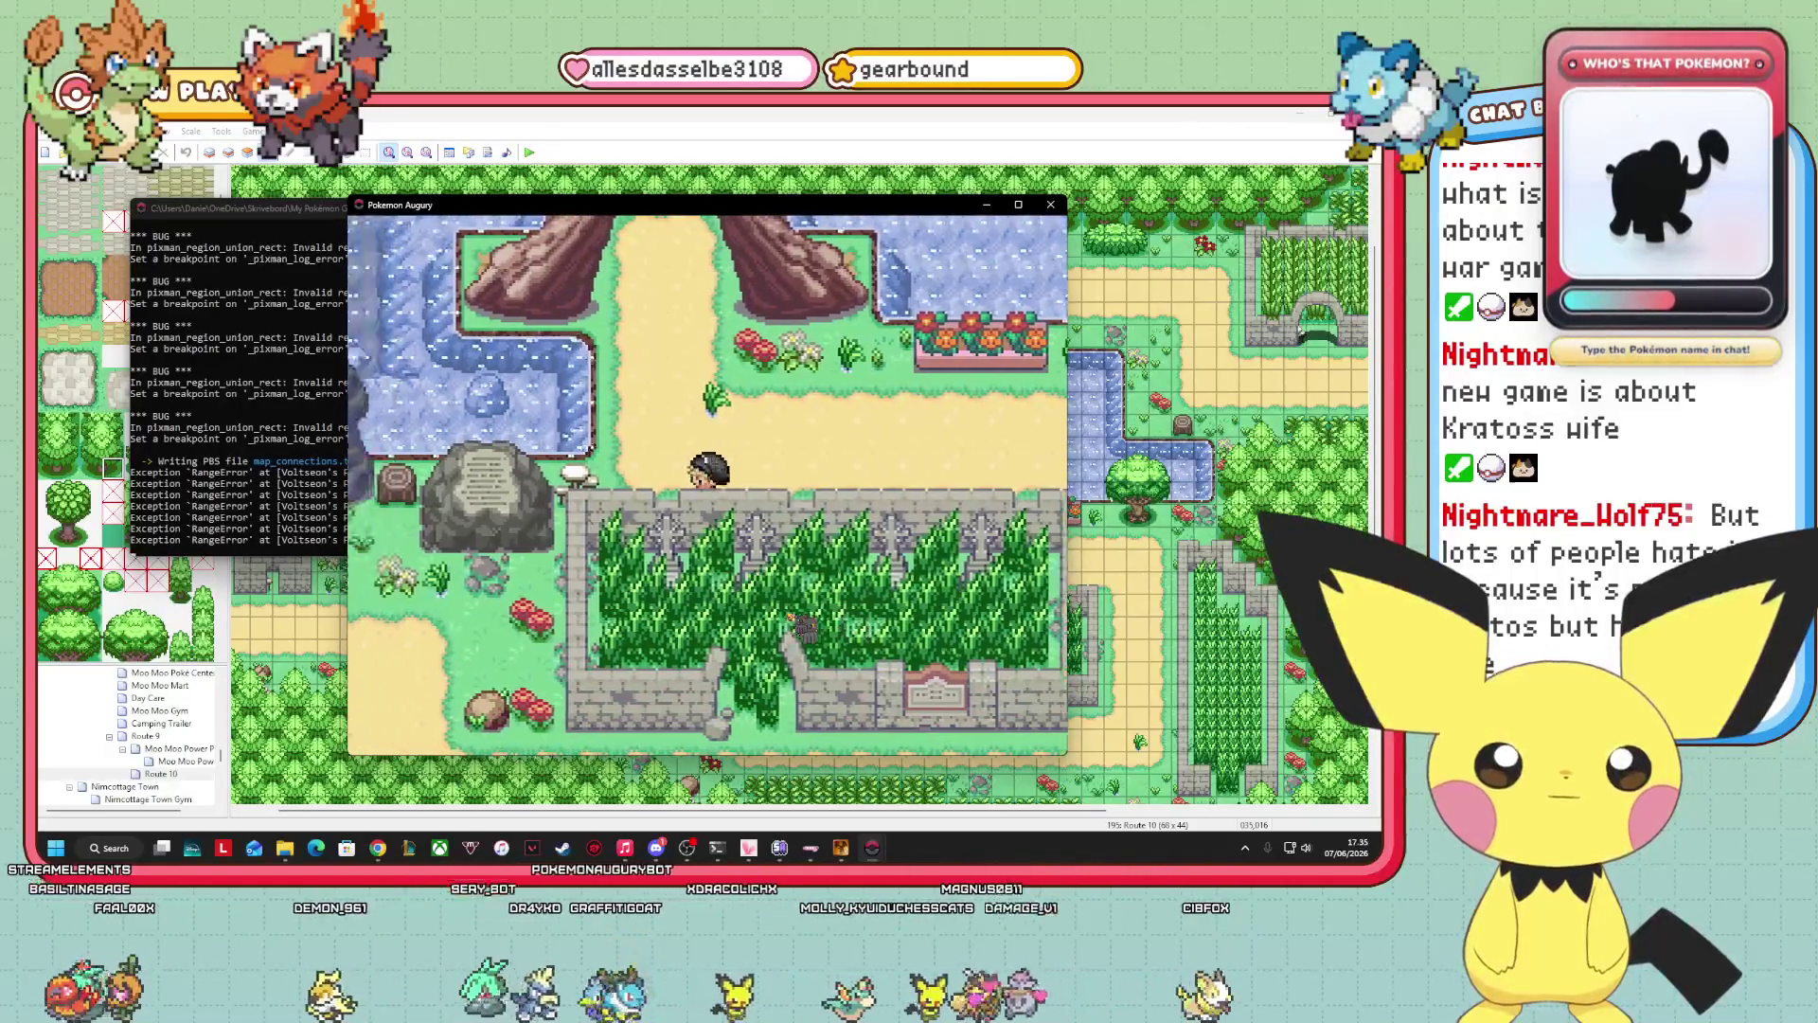
key("Left")
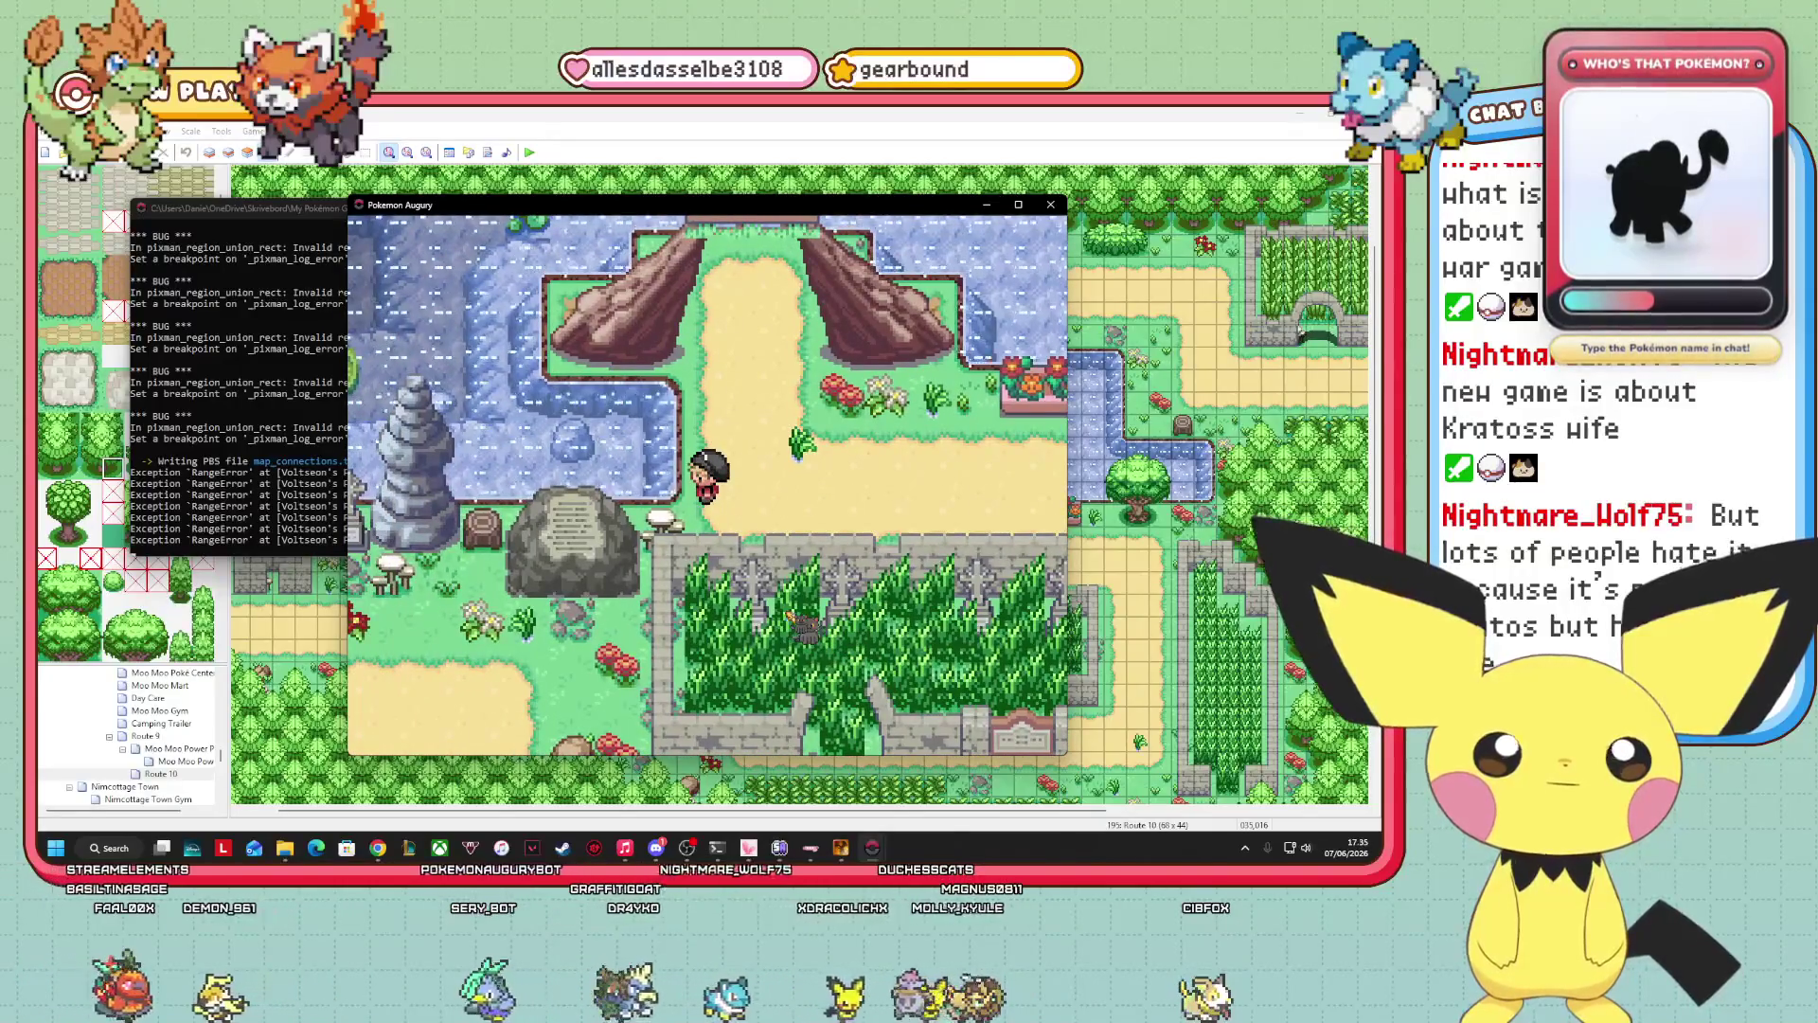
key("Up")
key("Right")
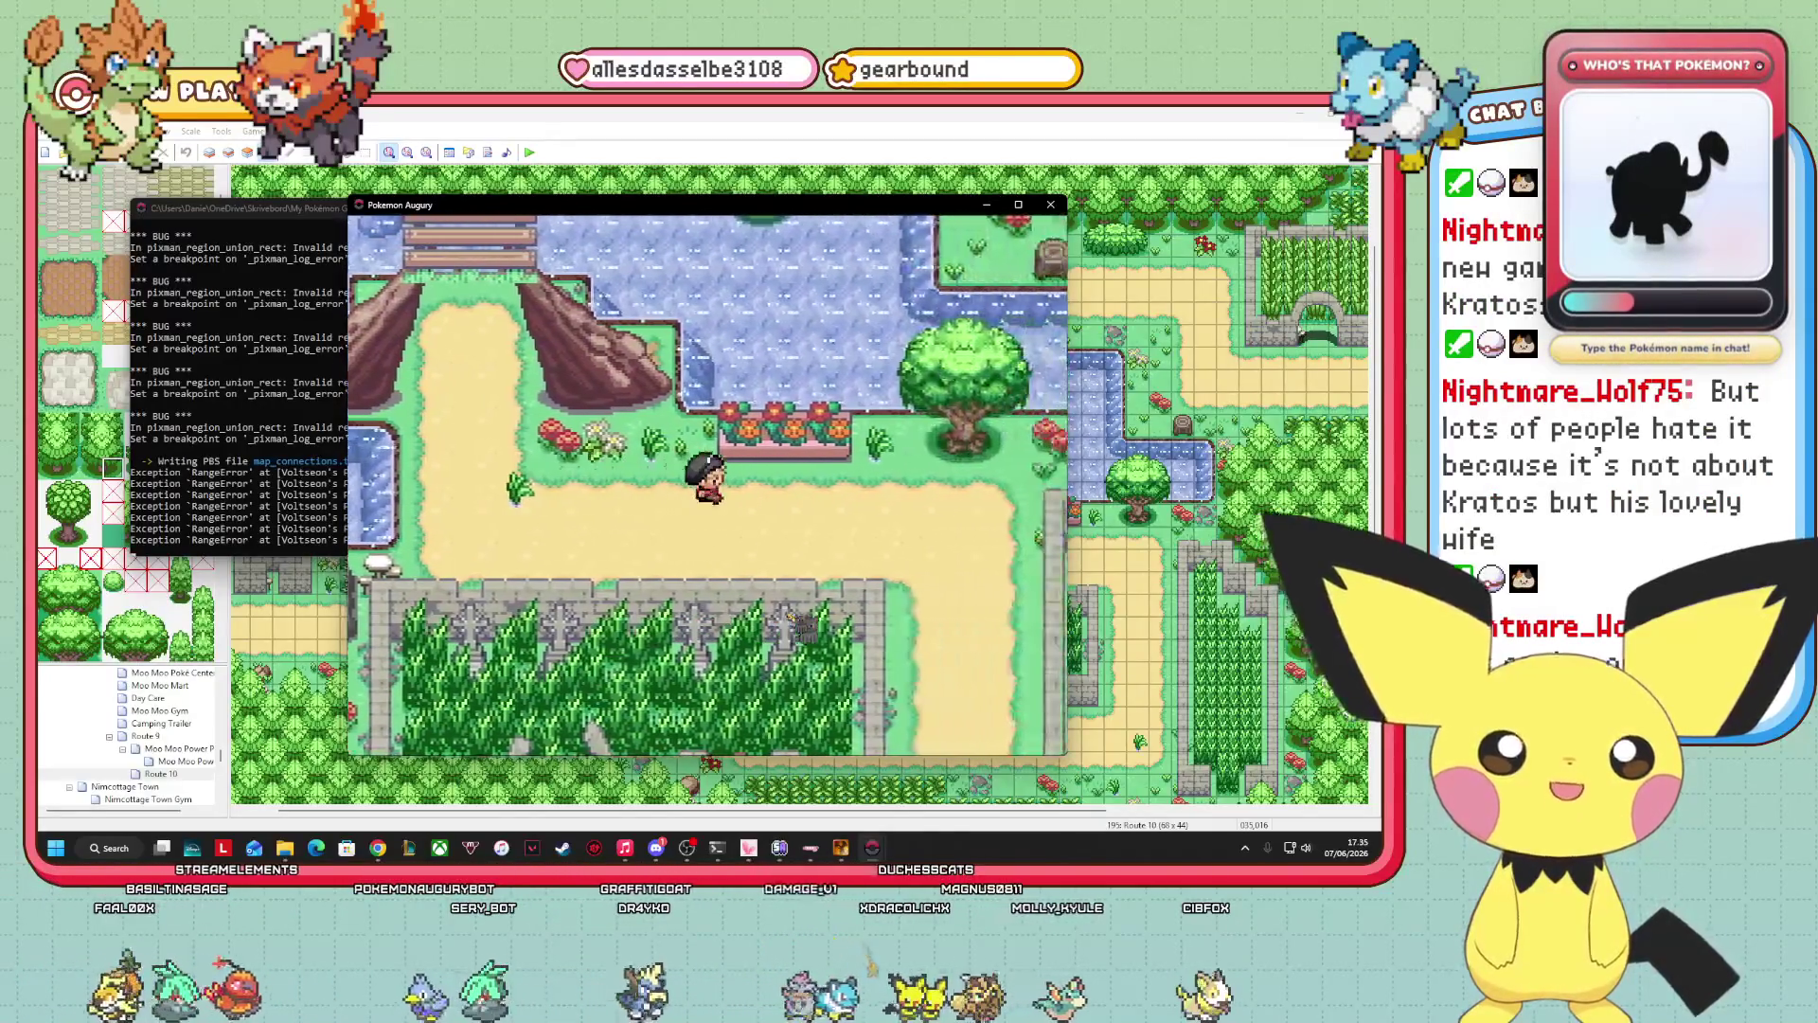
key("Right")
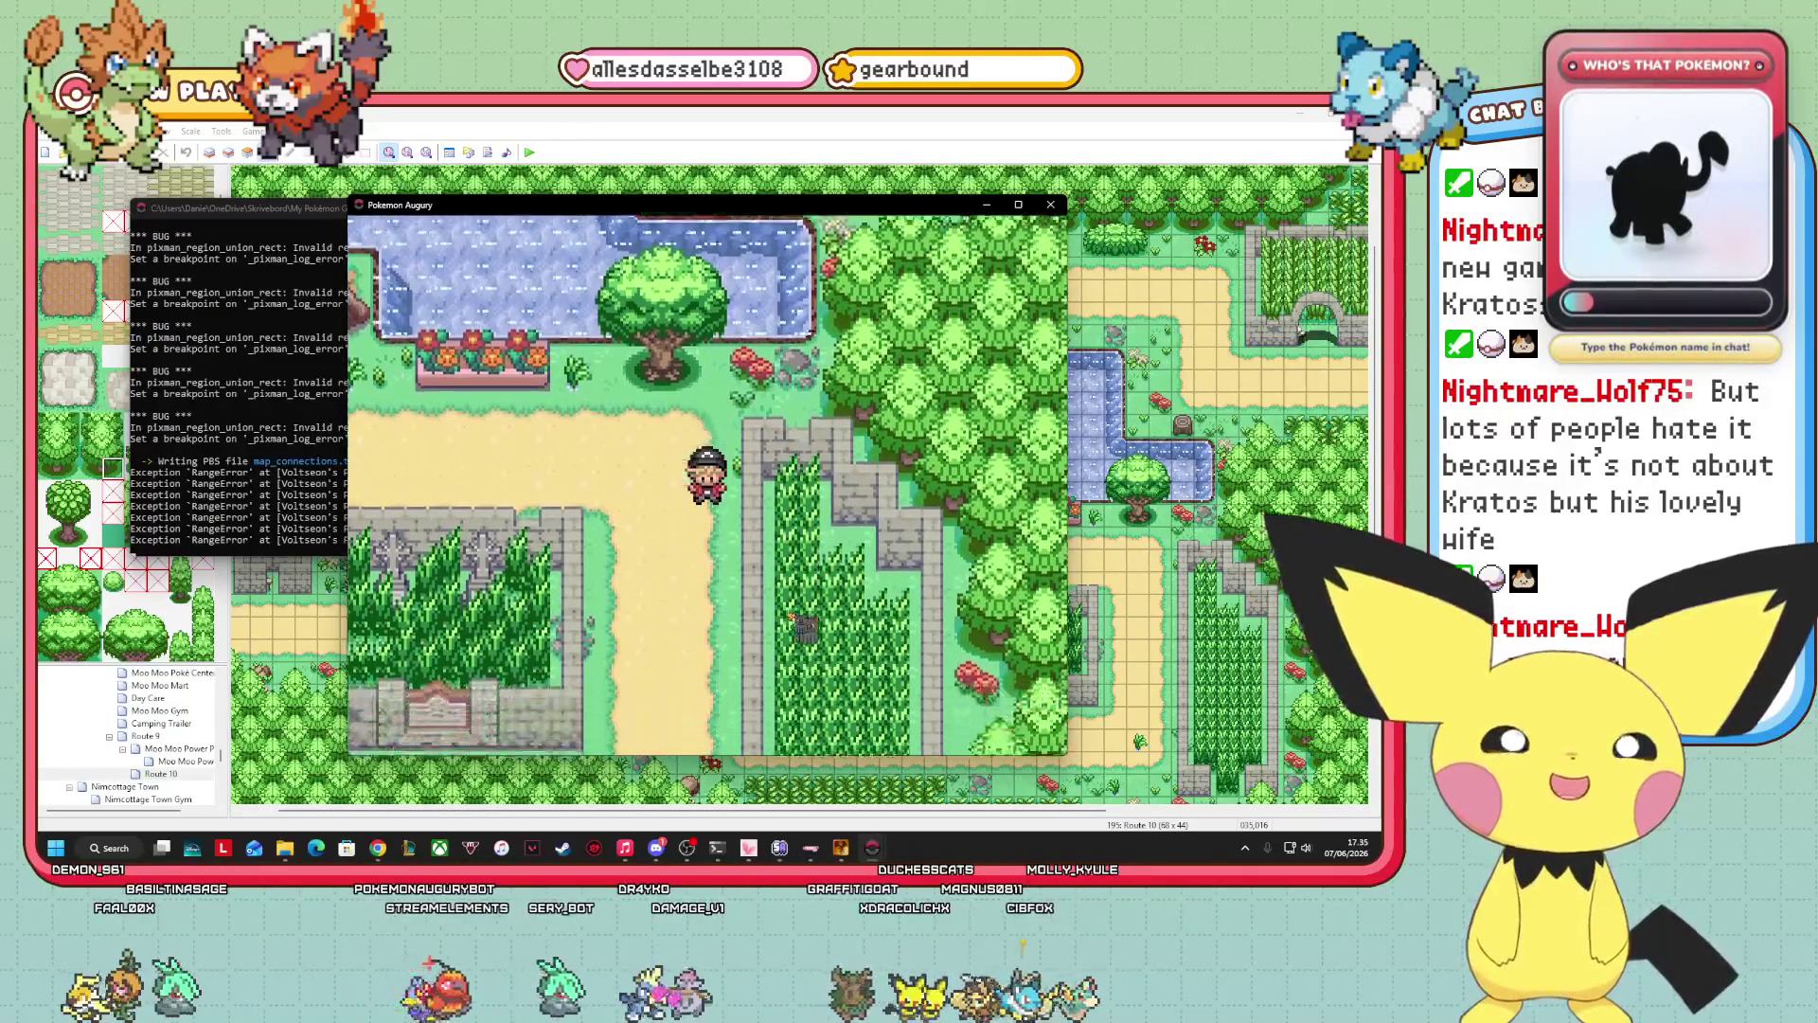
Walk south through the grass into the forest and back onto the sand path.
key("Down")
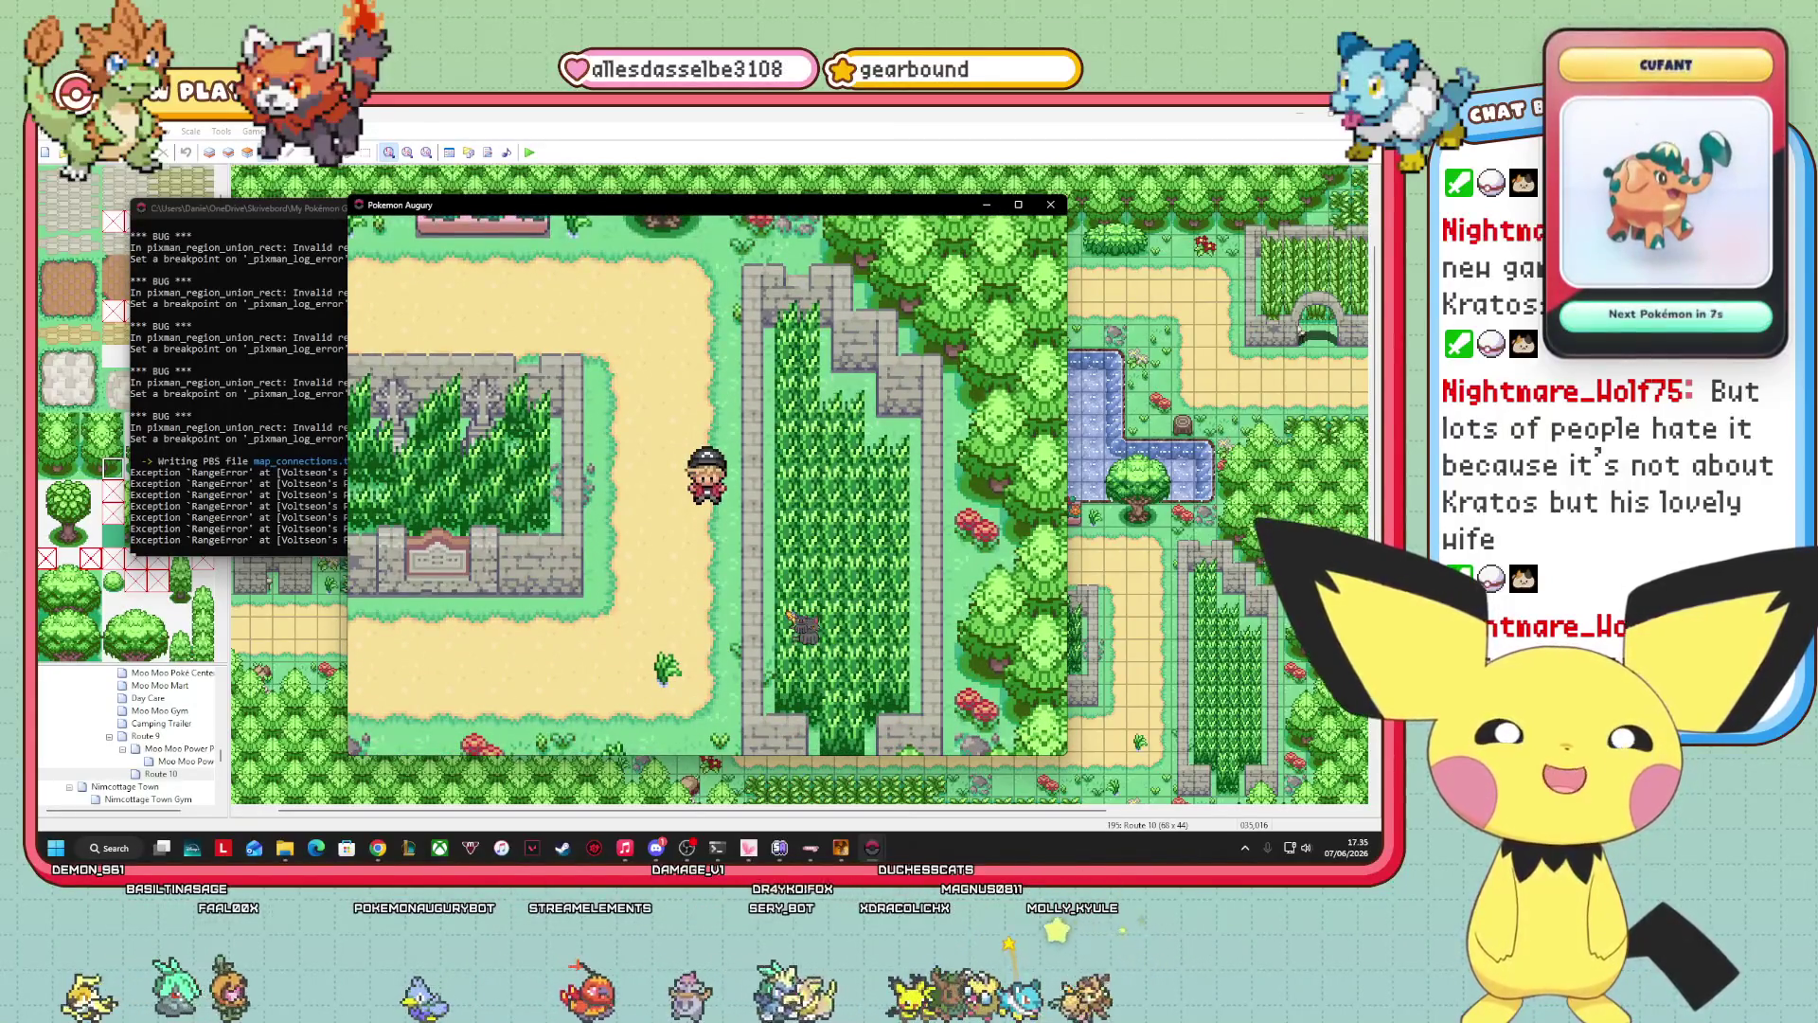
key("Down")
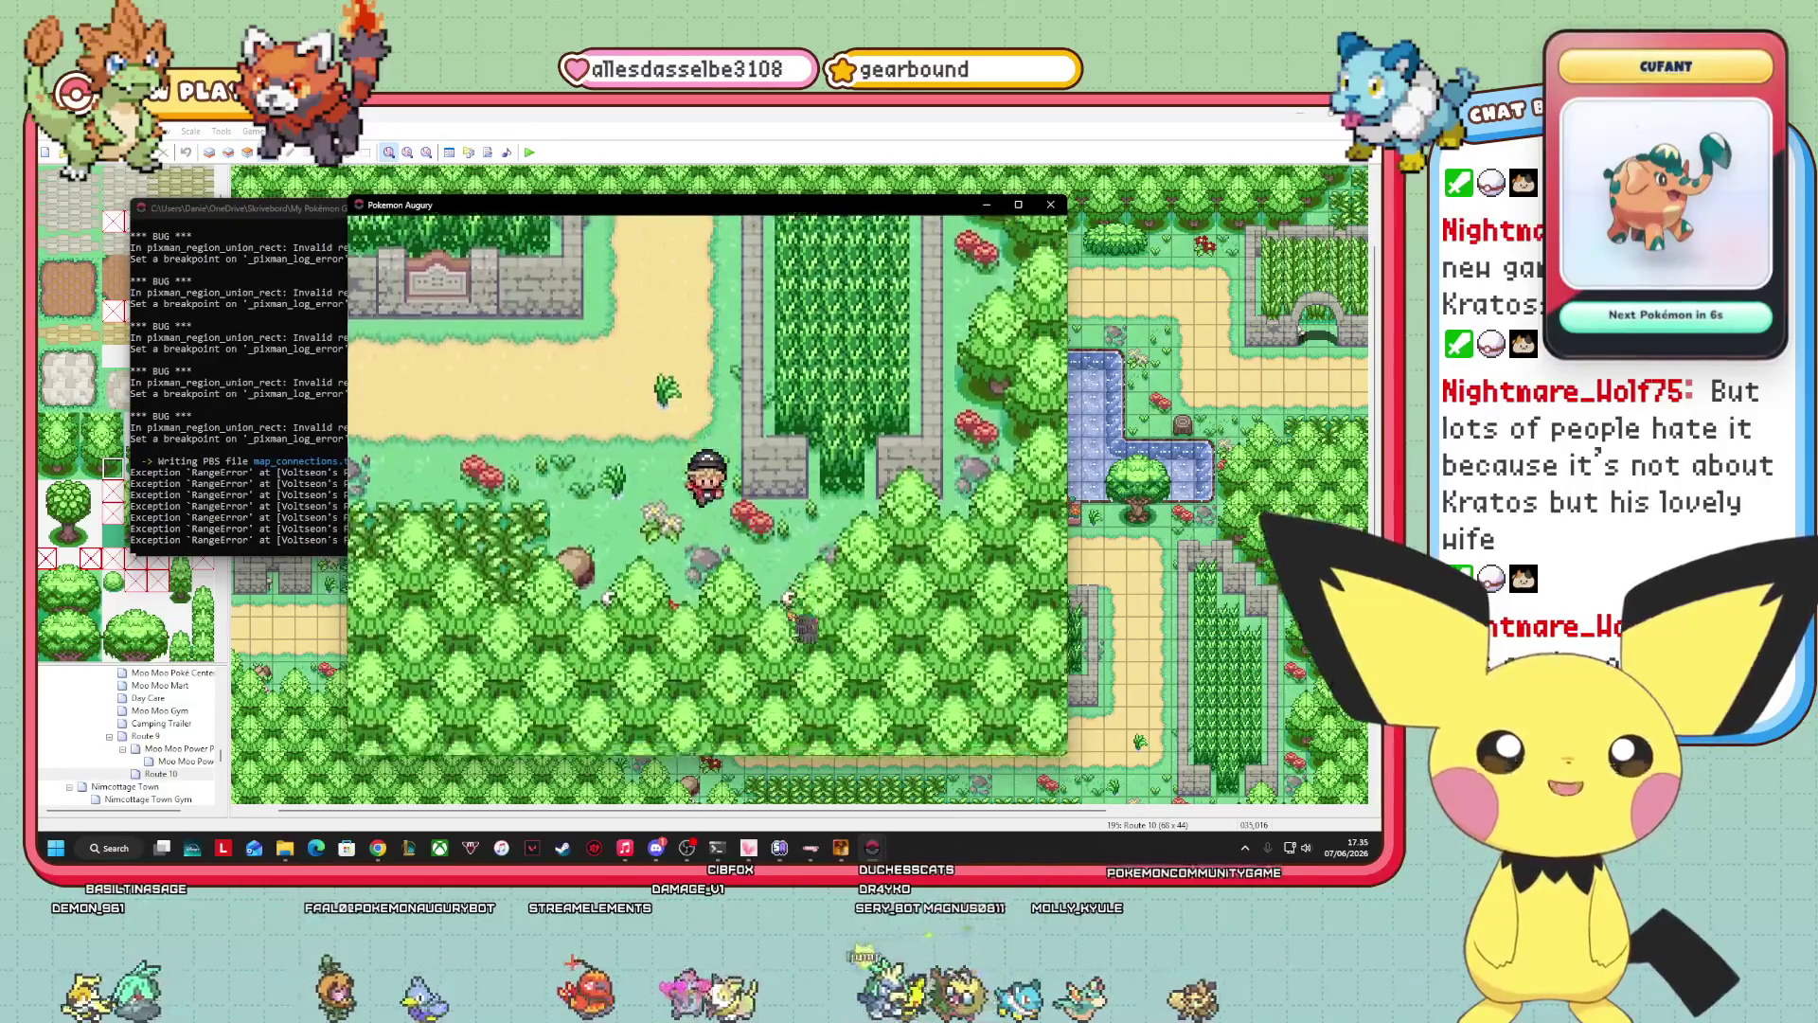
key("Right")
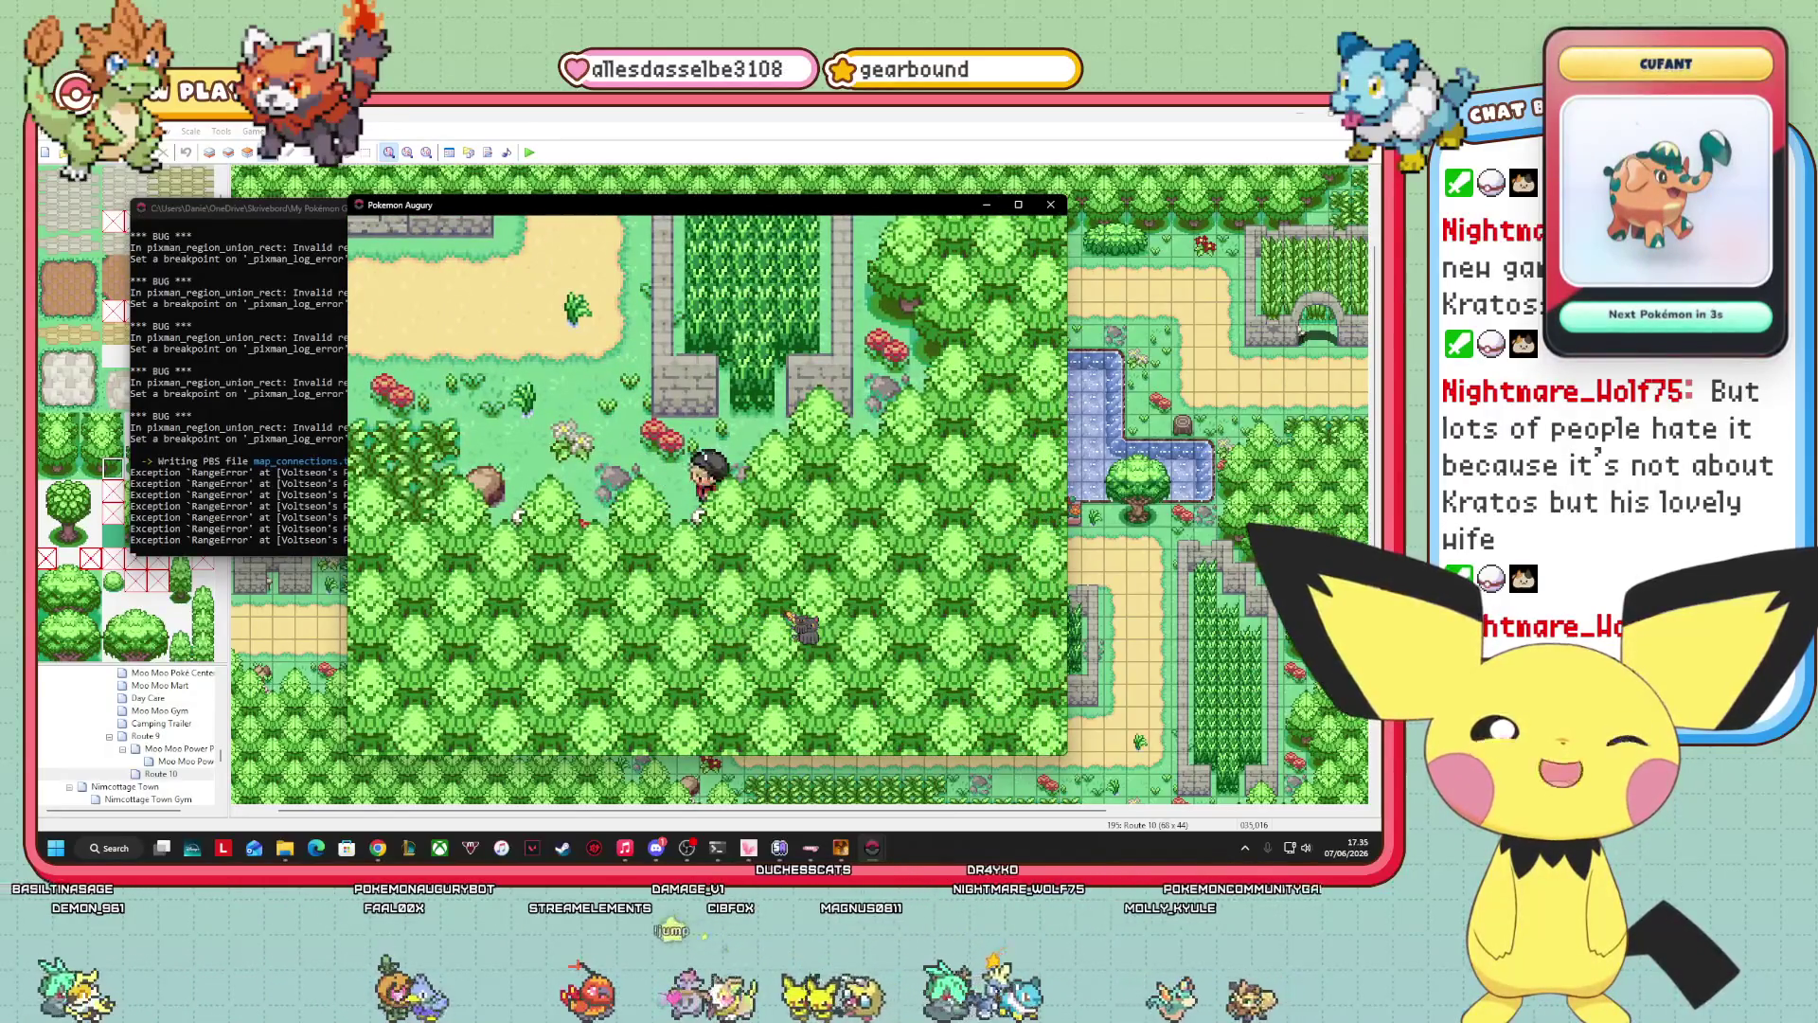
key("Left")
key("Up")
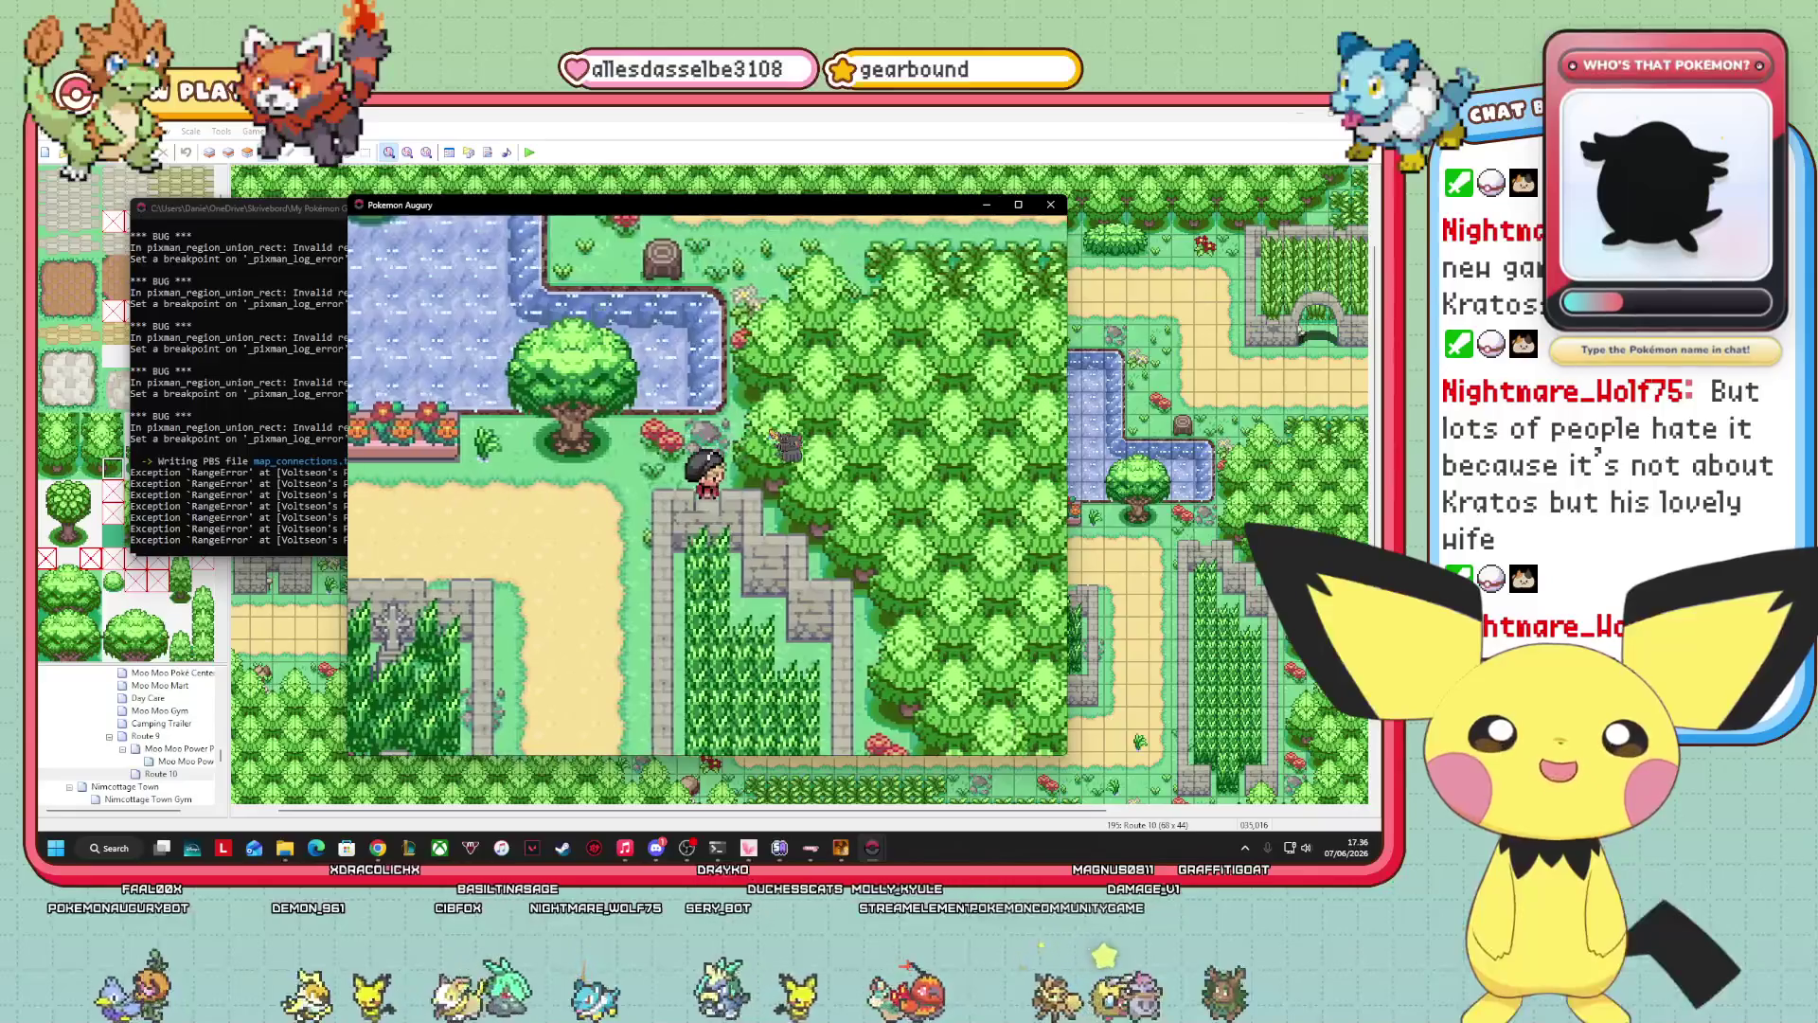
Walk along the path below the forest and into the connected map section.
key("Left")
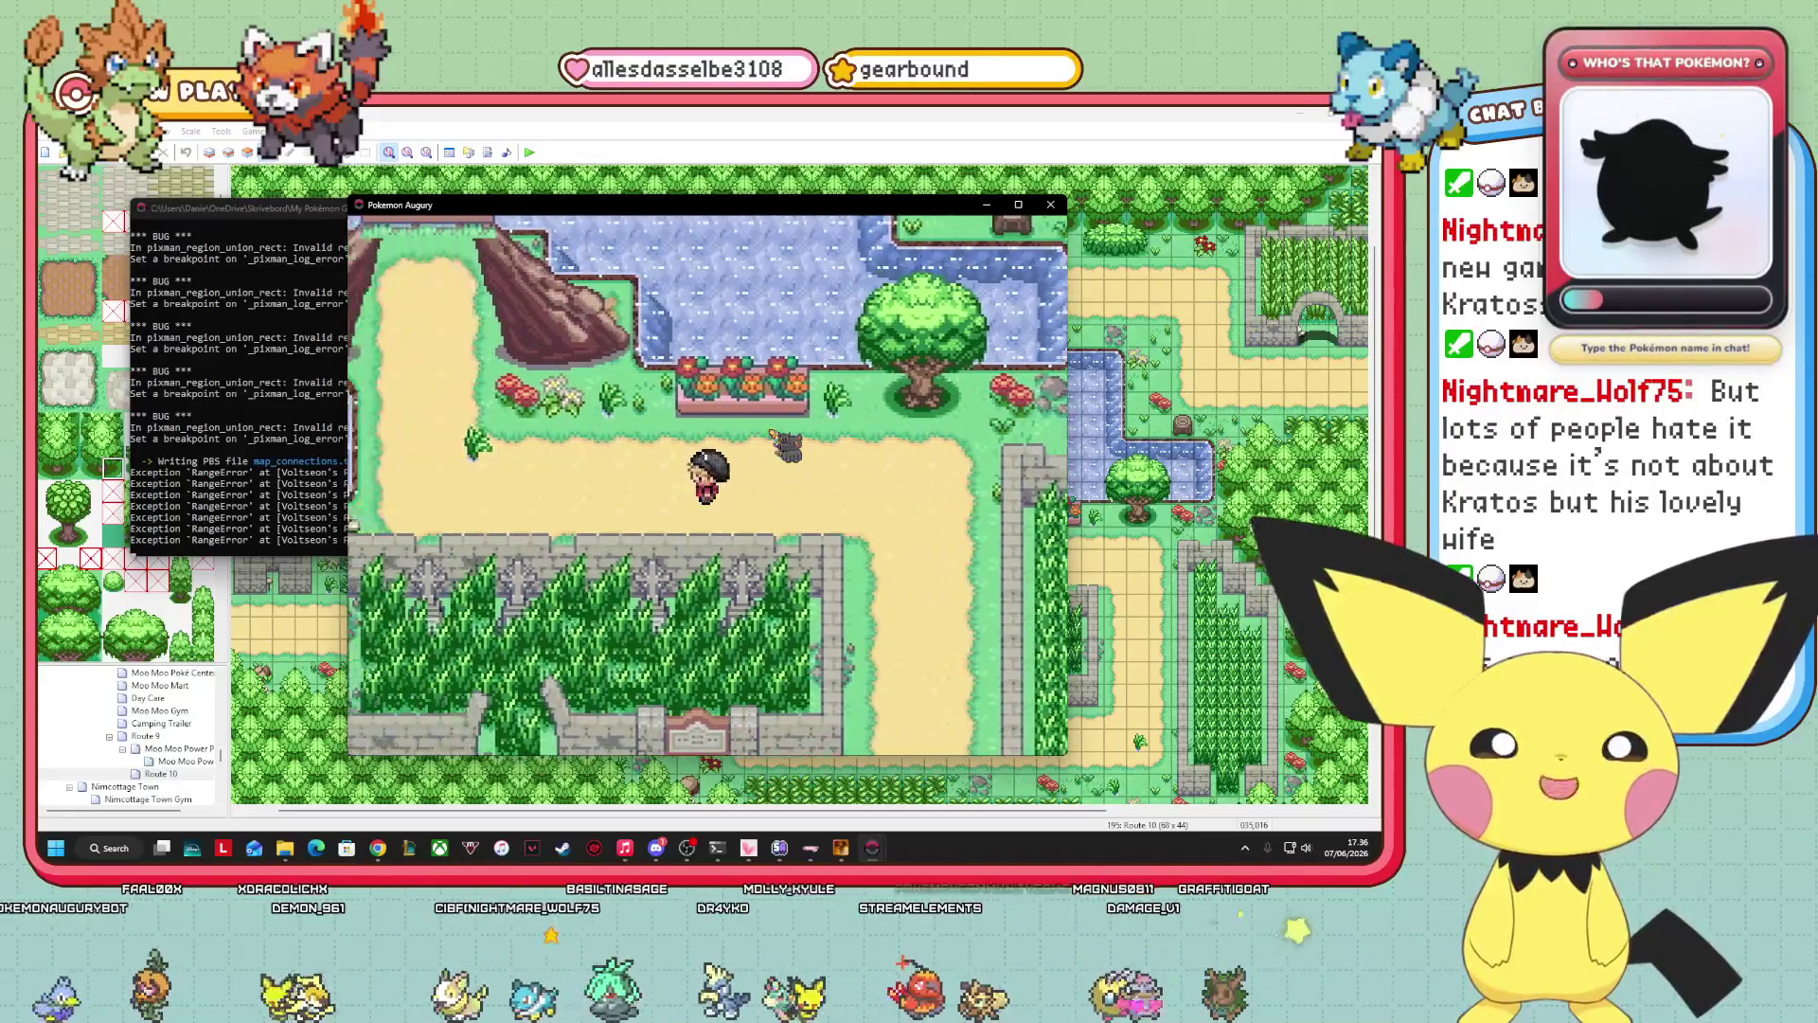
key("Down")
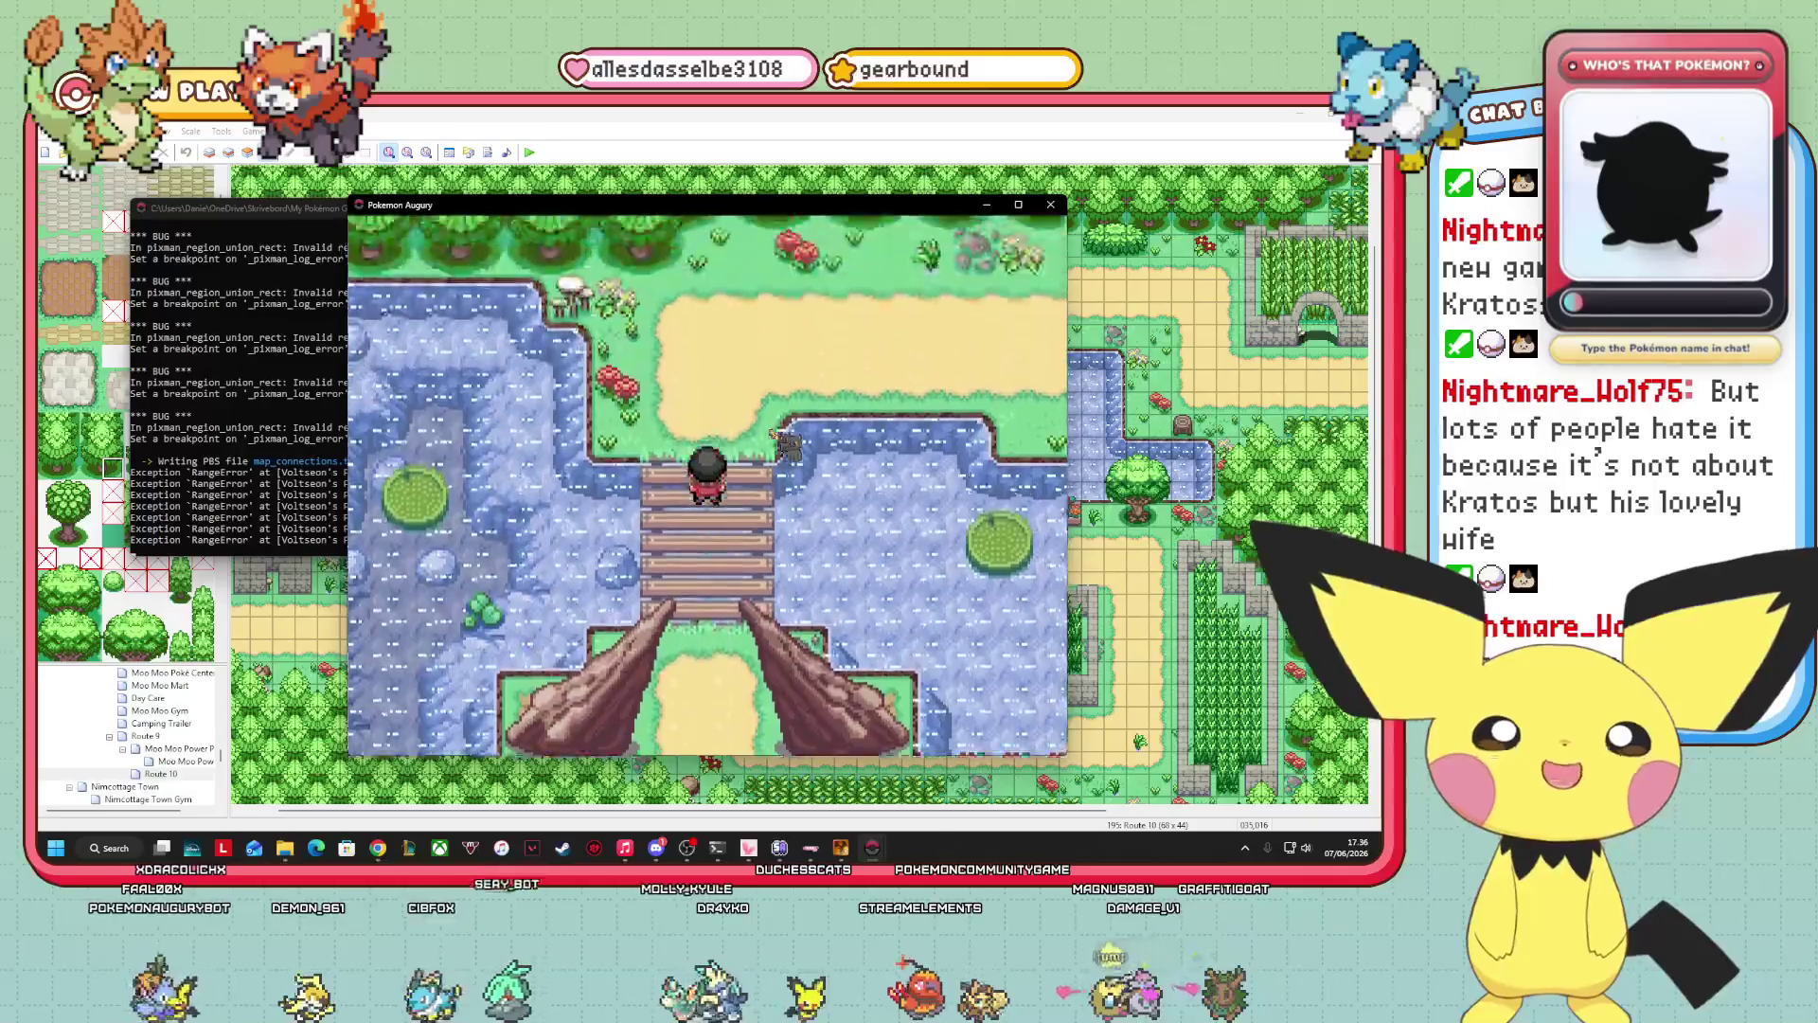
key("Up")
key("Up")
key("Up")
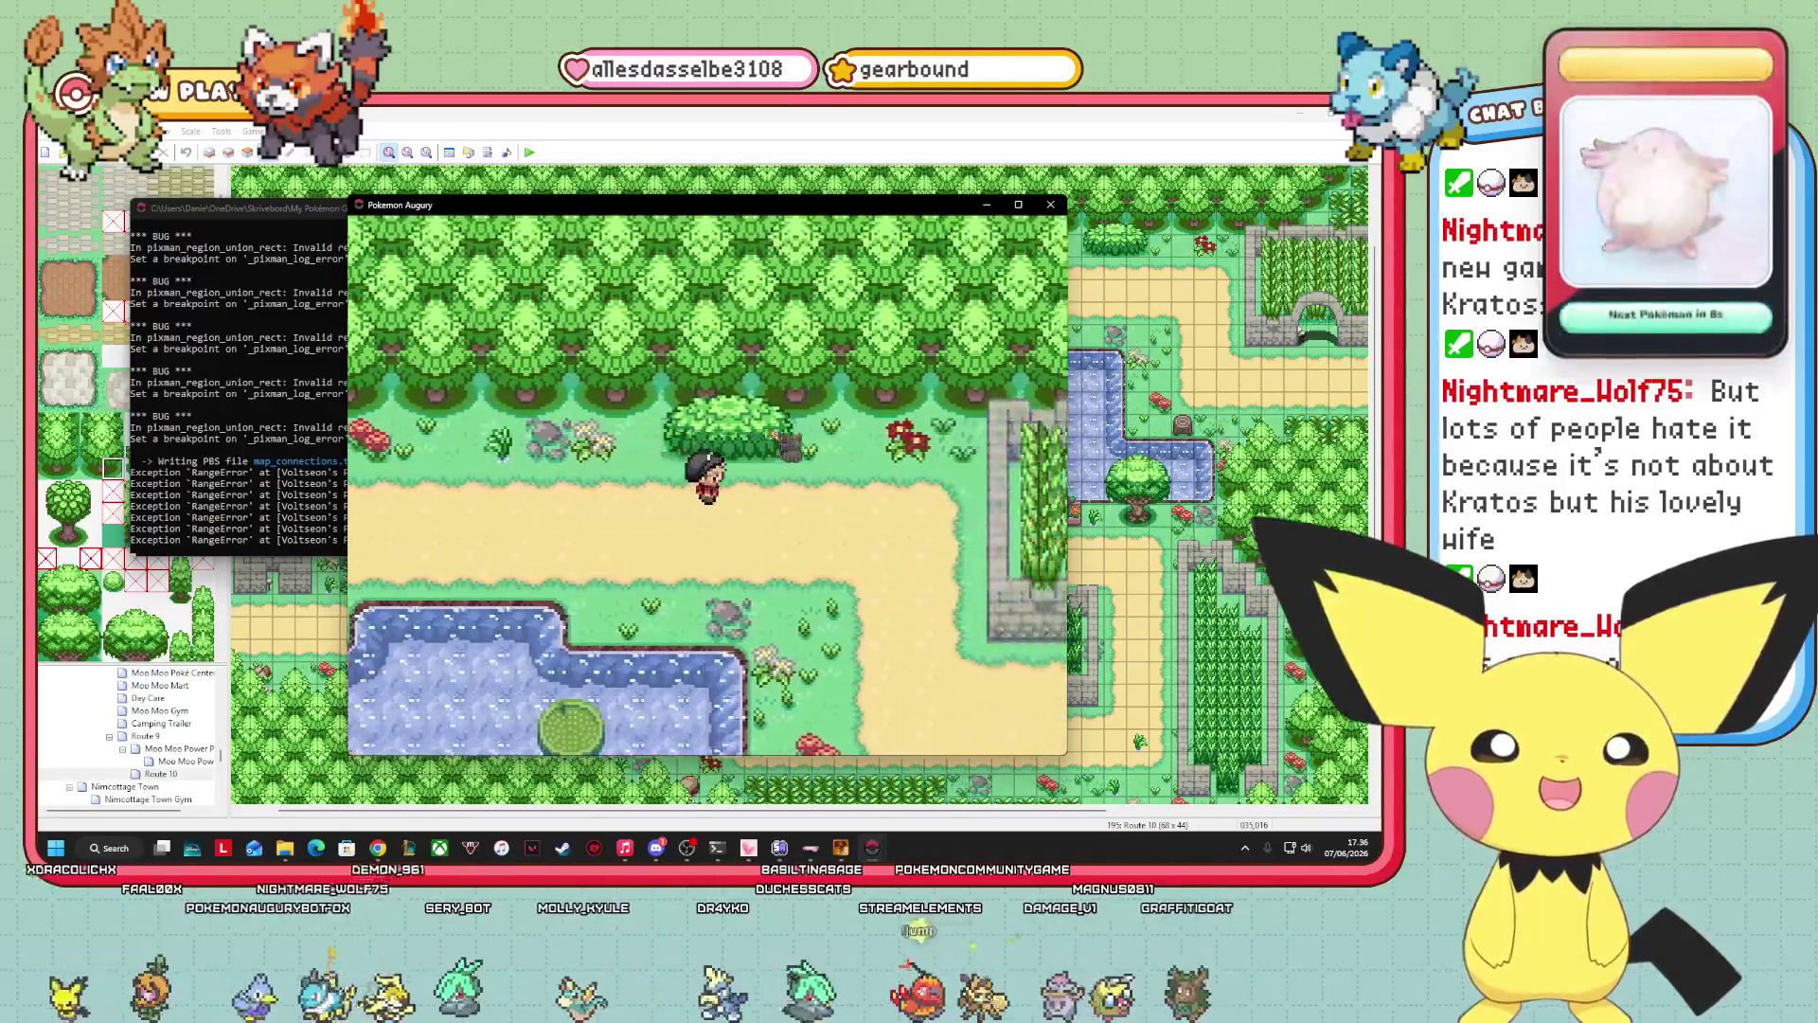
key("Right")
key("Right")
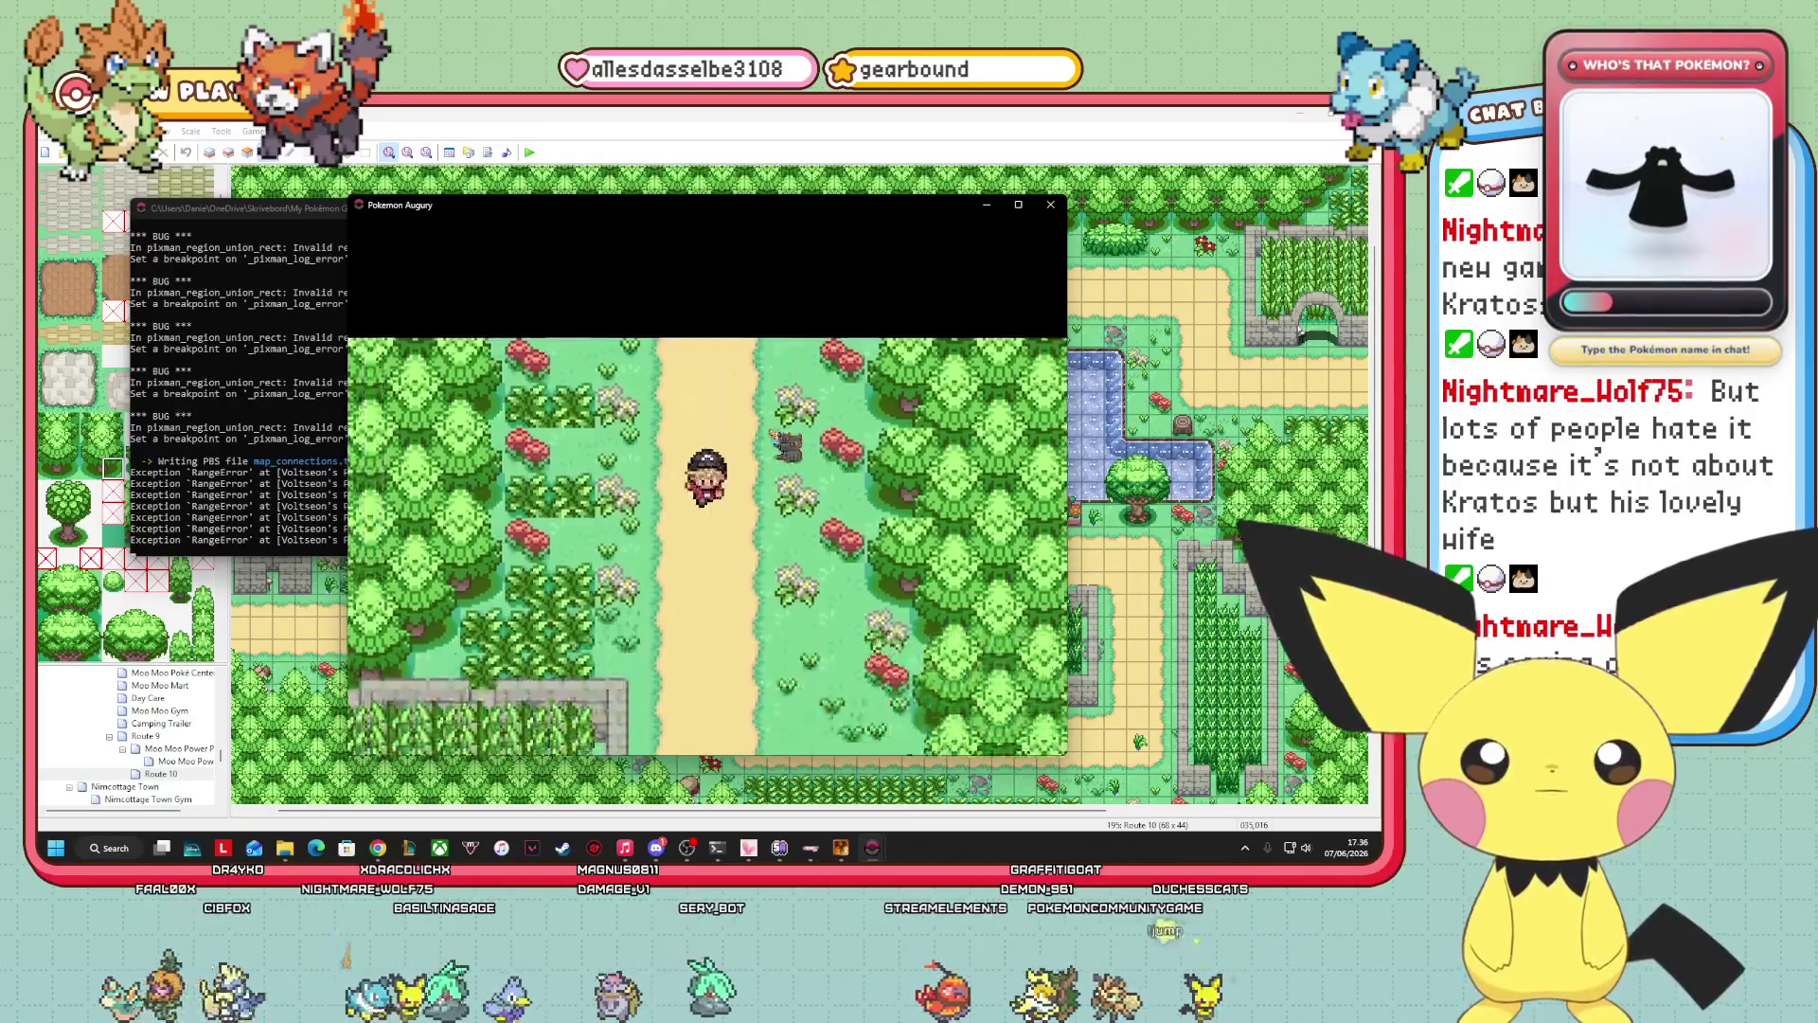
key("Down")
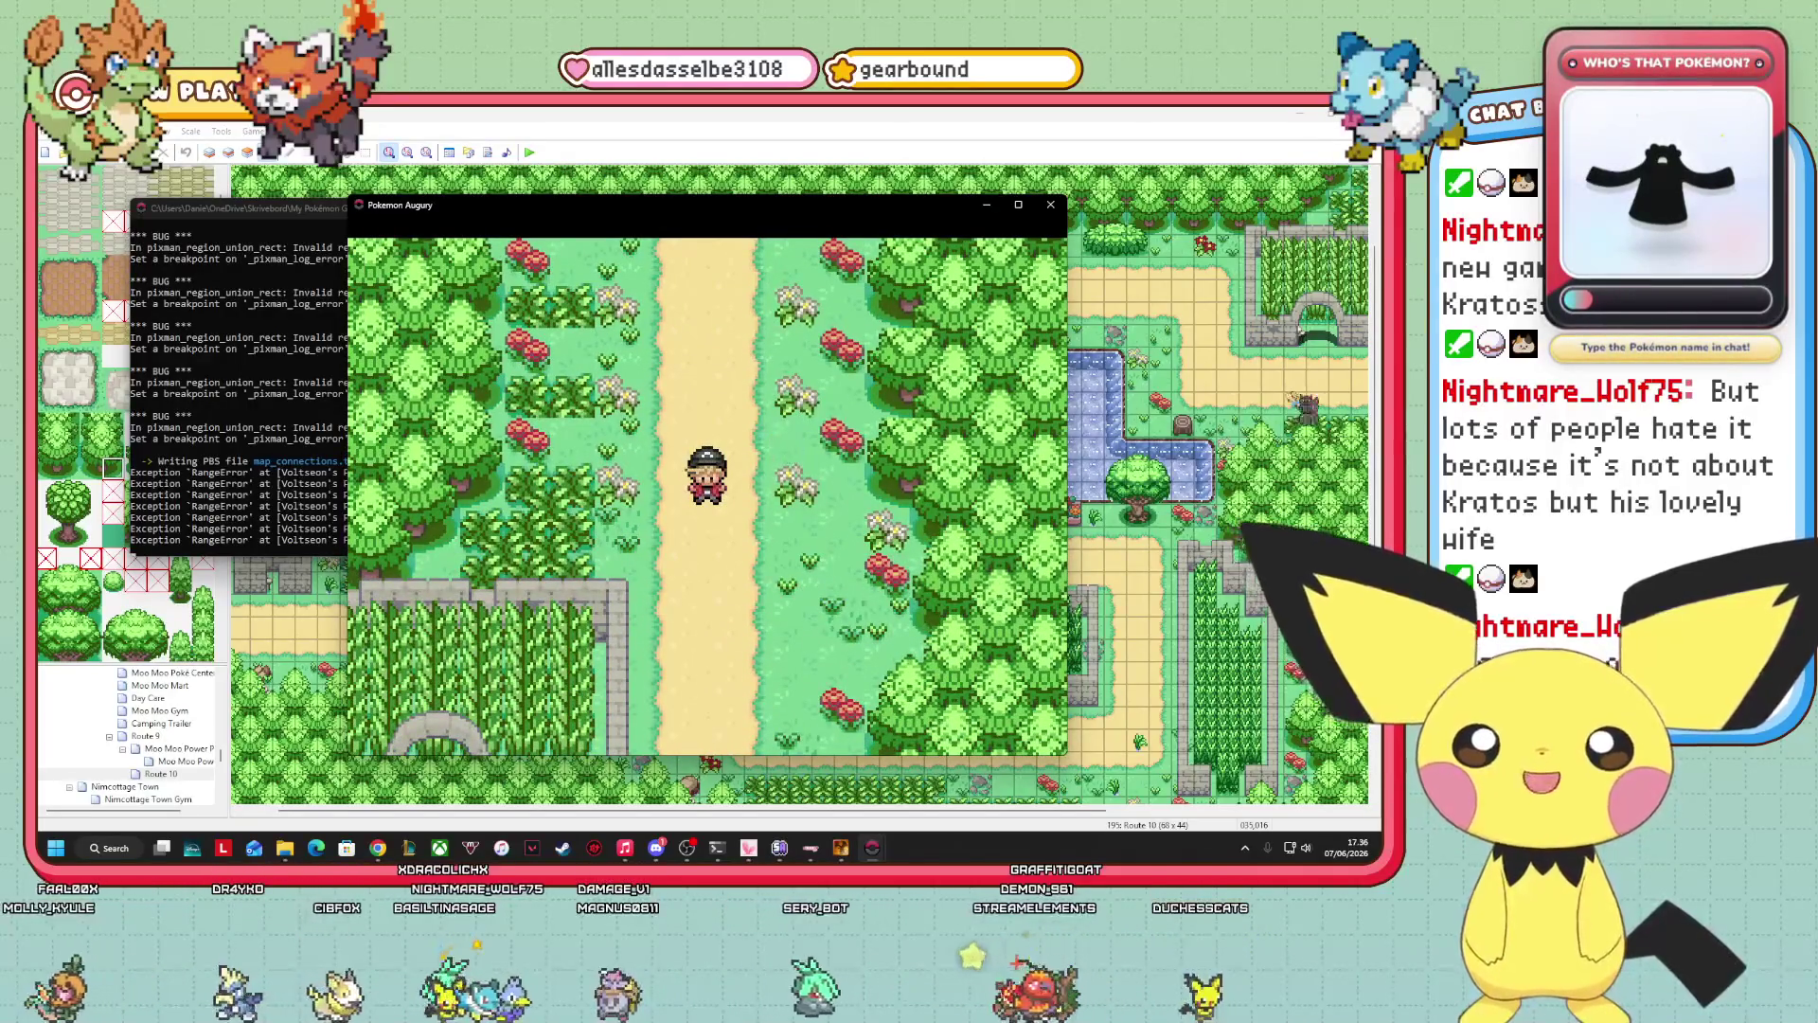
Save the game from the pause menu and close the playtest window.
key("Escape")
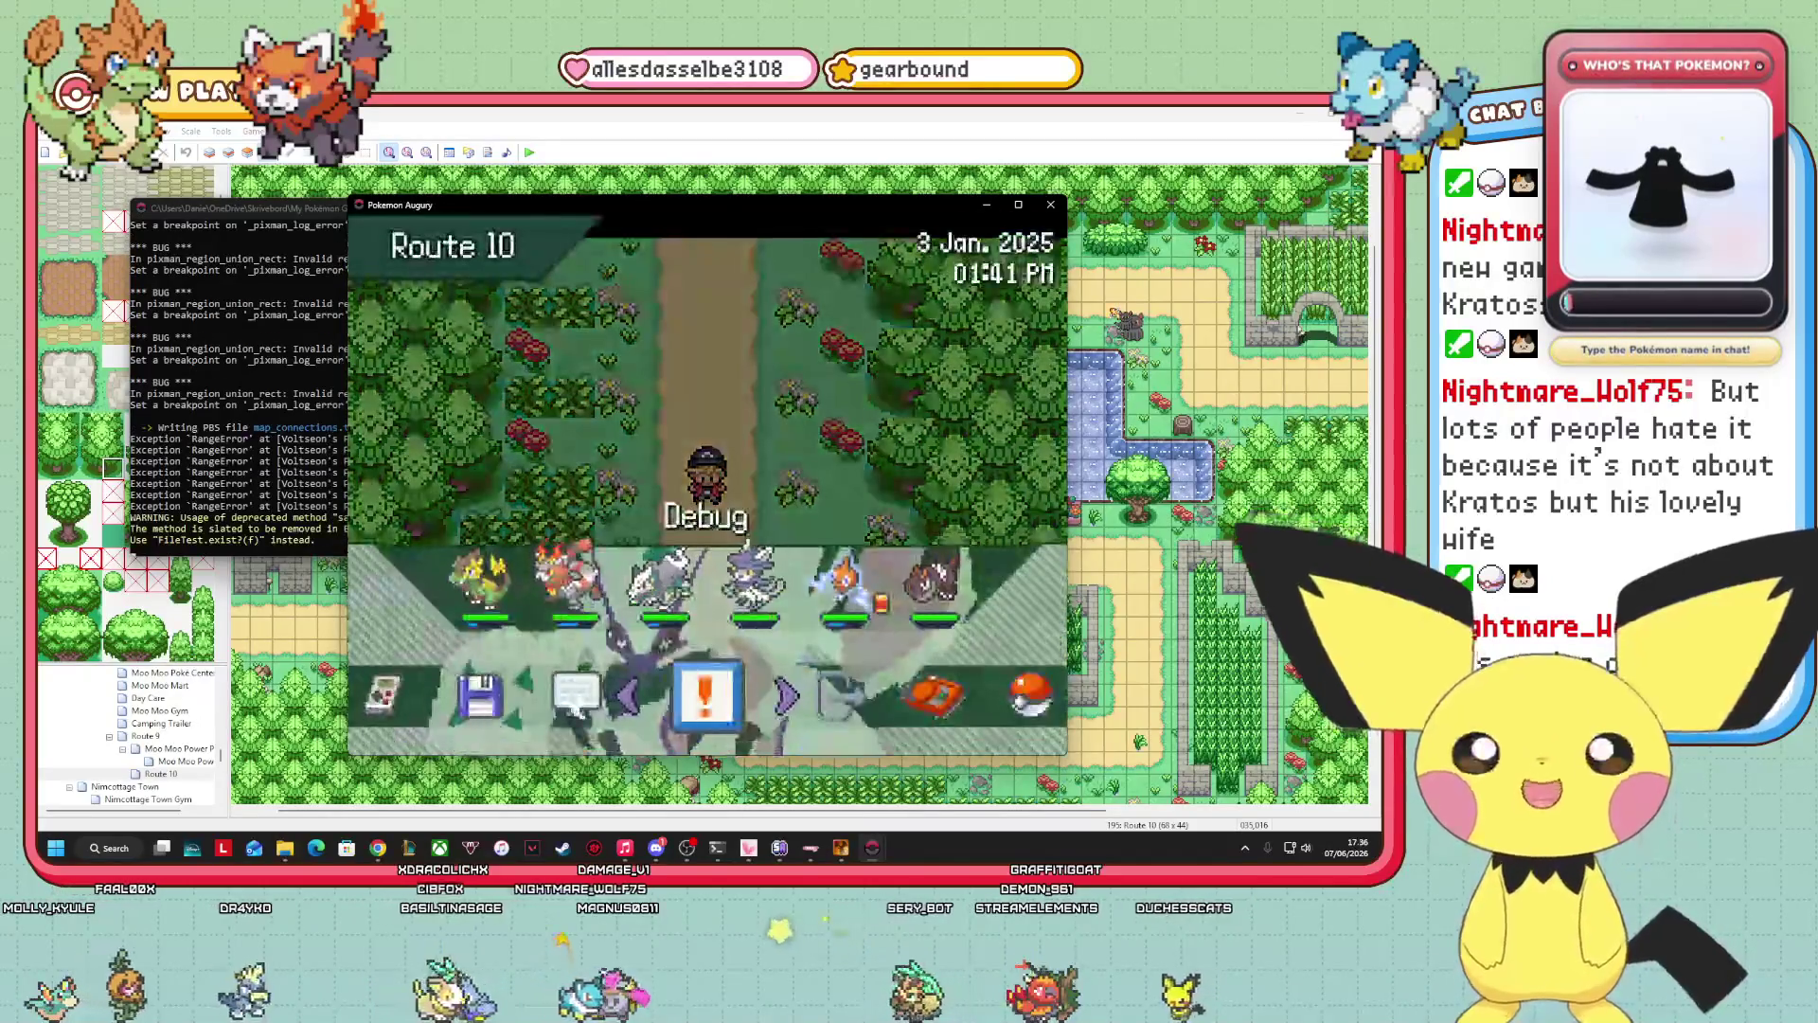
key("Return")
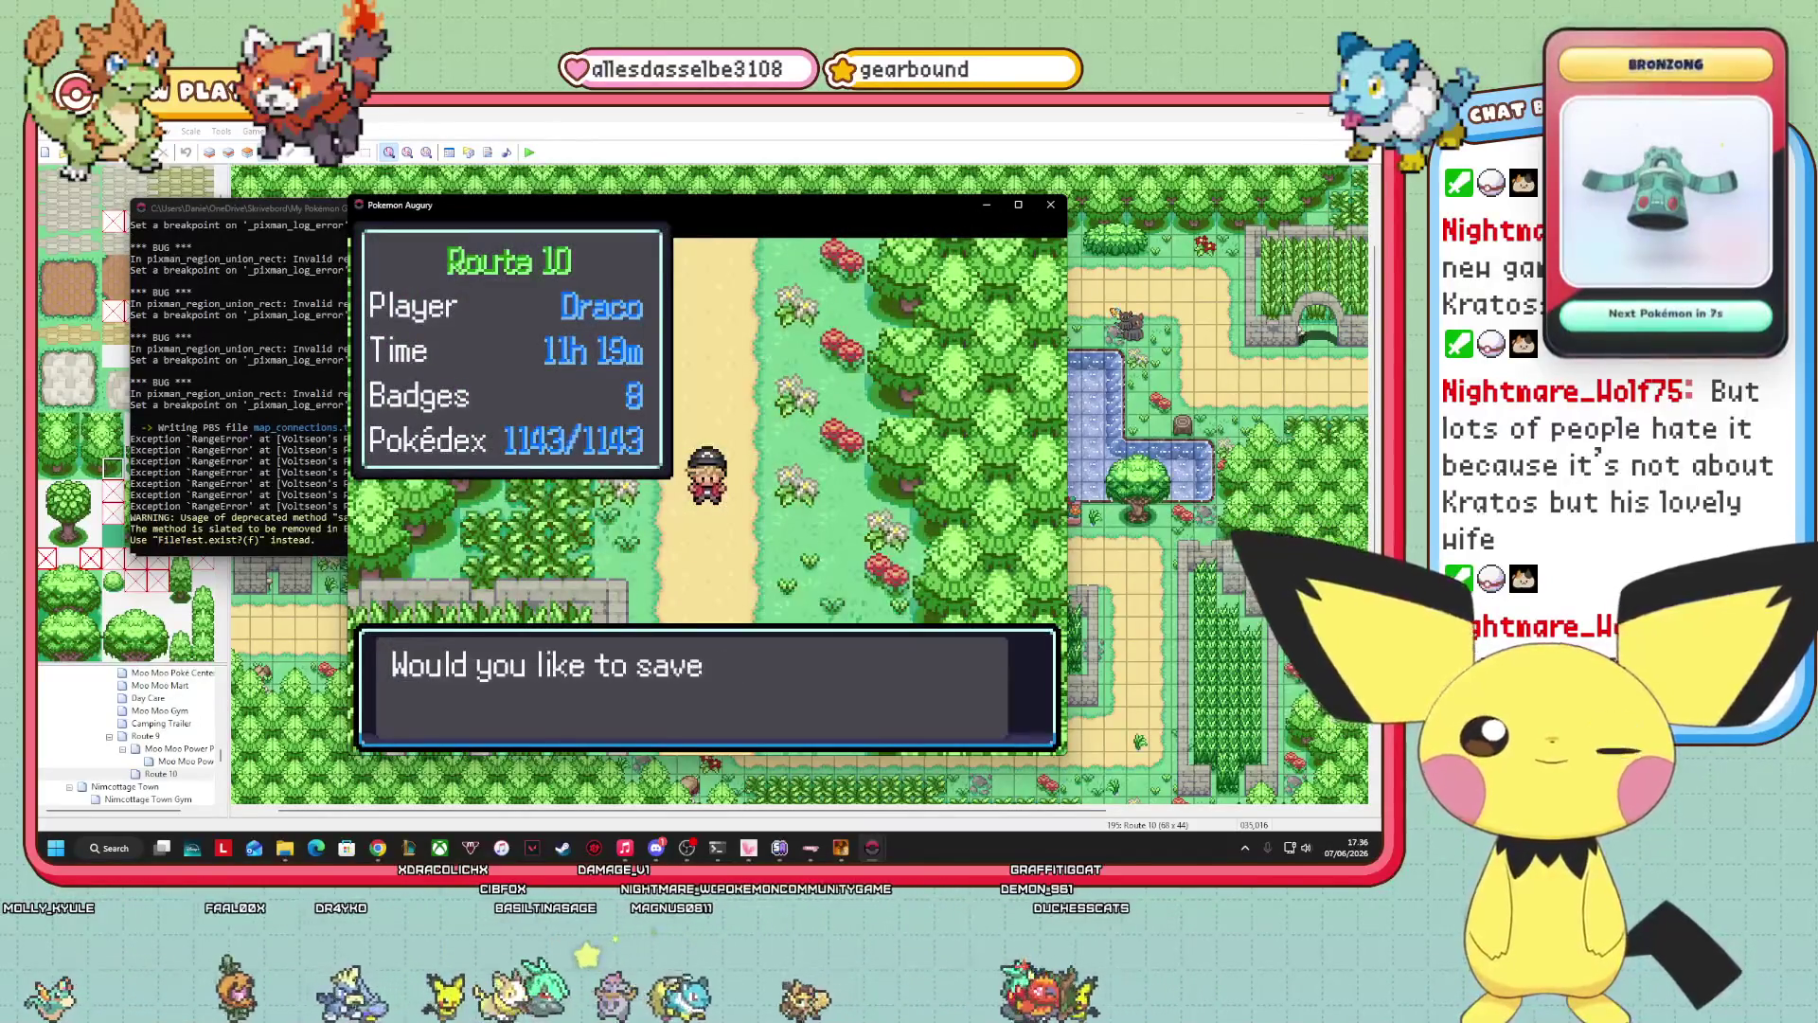
key("Return")
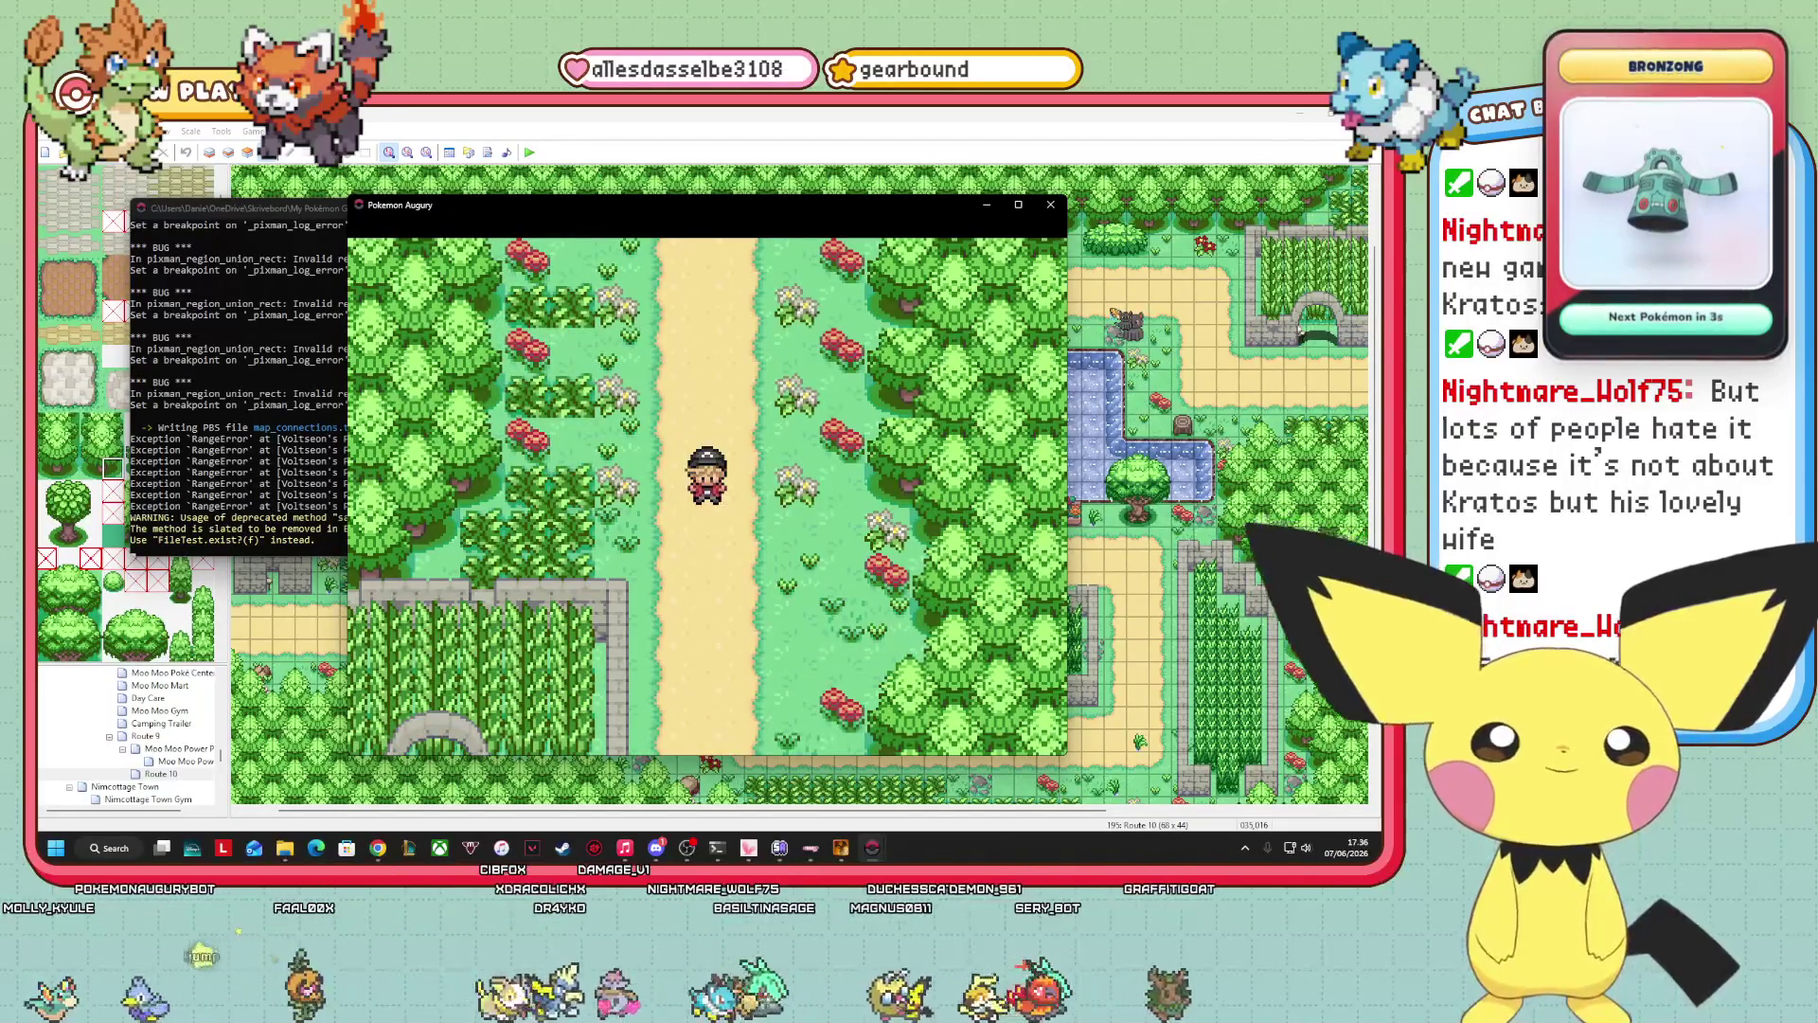
left_click(1050, 205)
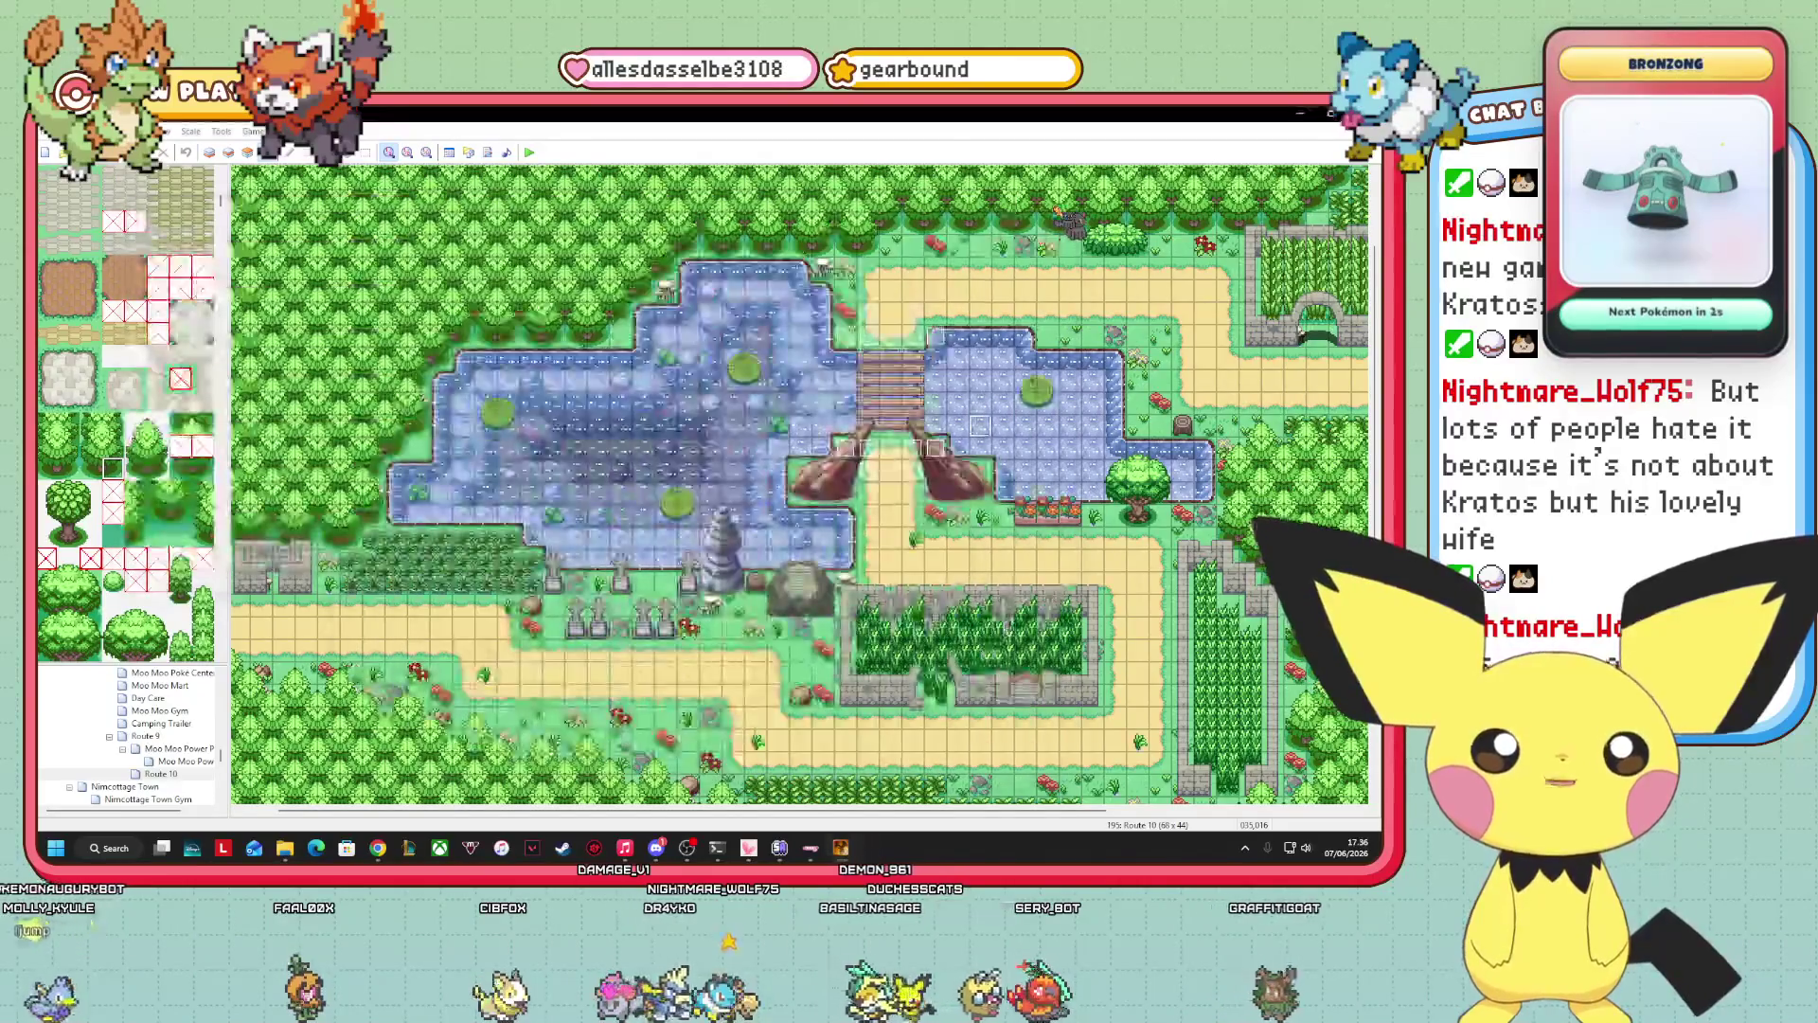
On Layer 1, paint plain grass over the flowers and bushes near the upper-right path.
left_click_drag(705, 812, 1217, 812)
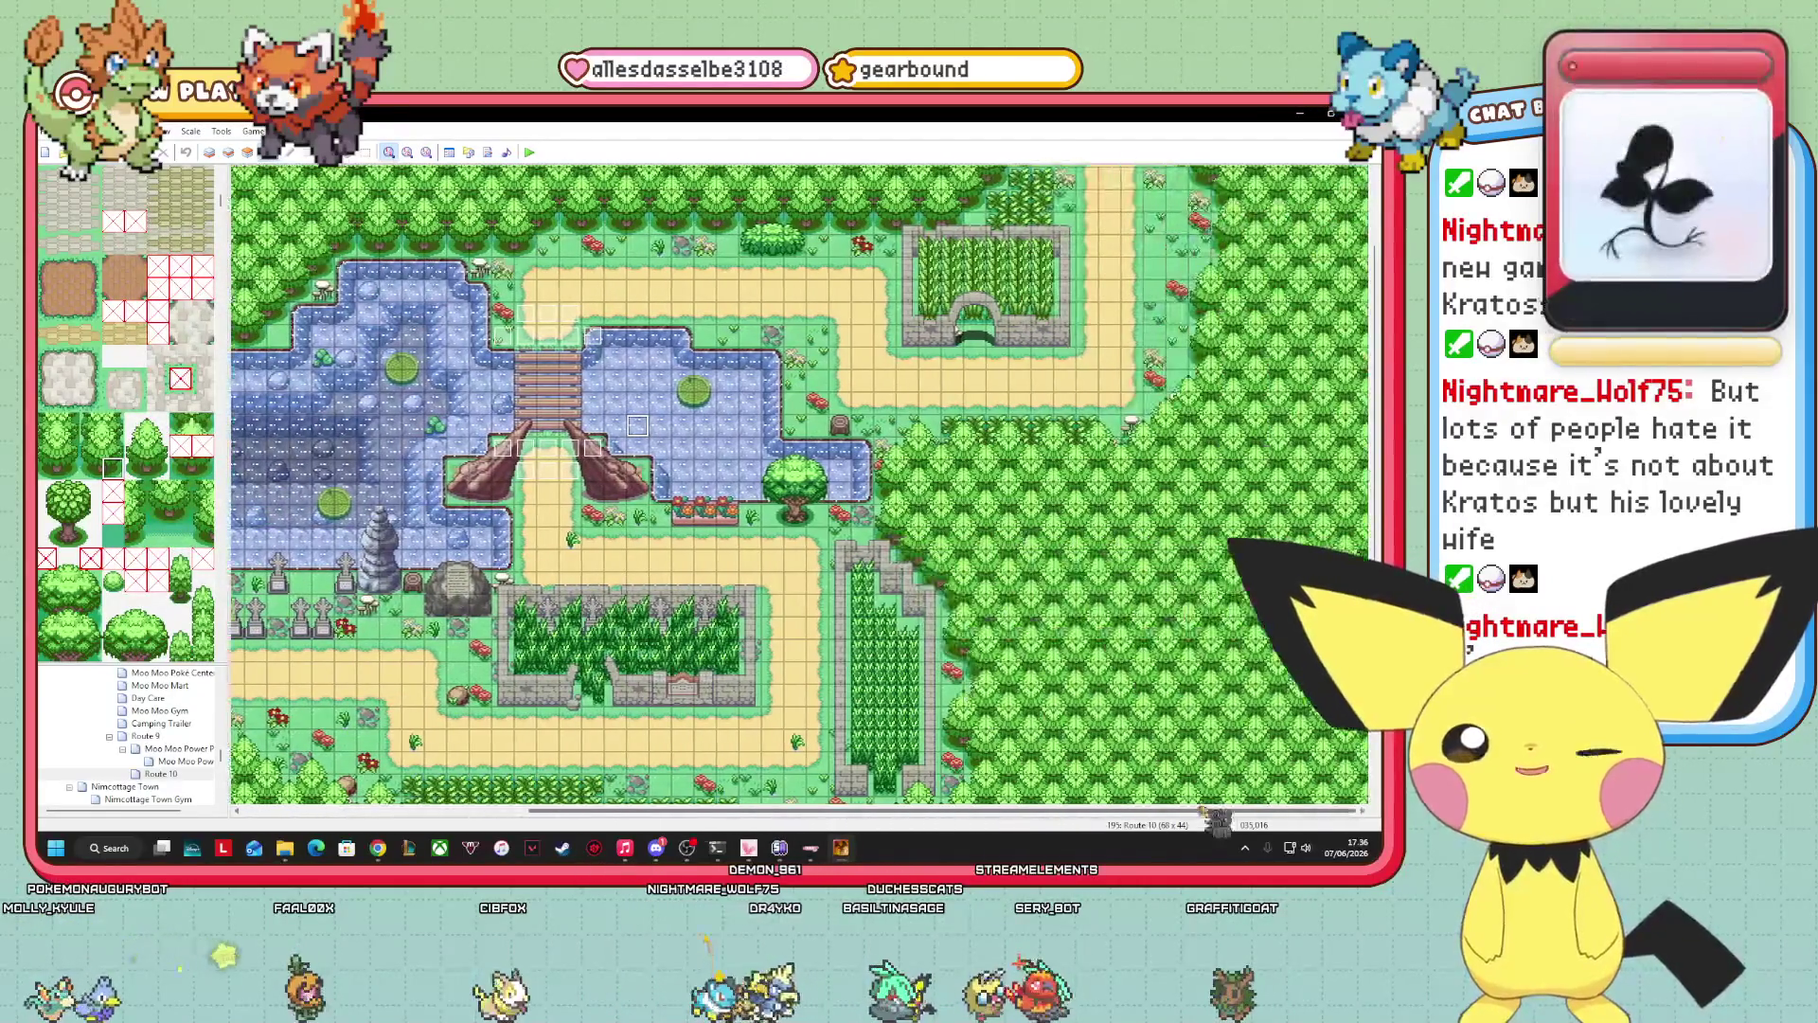
scroll(1370, 438, "up", 3)
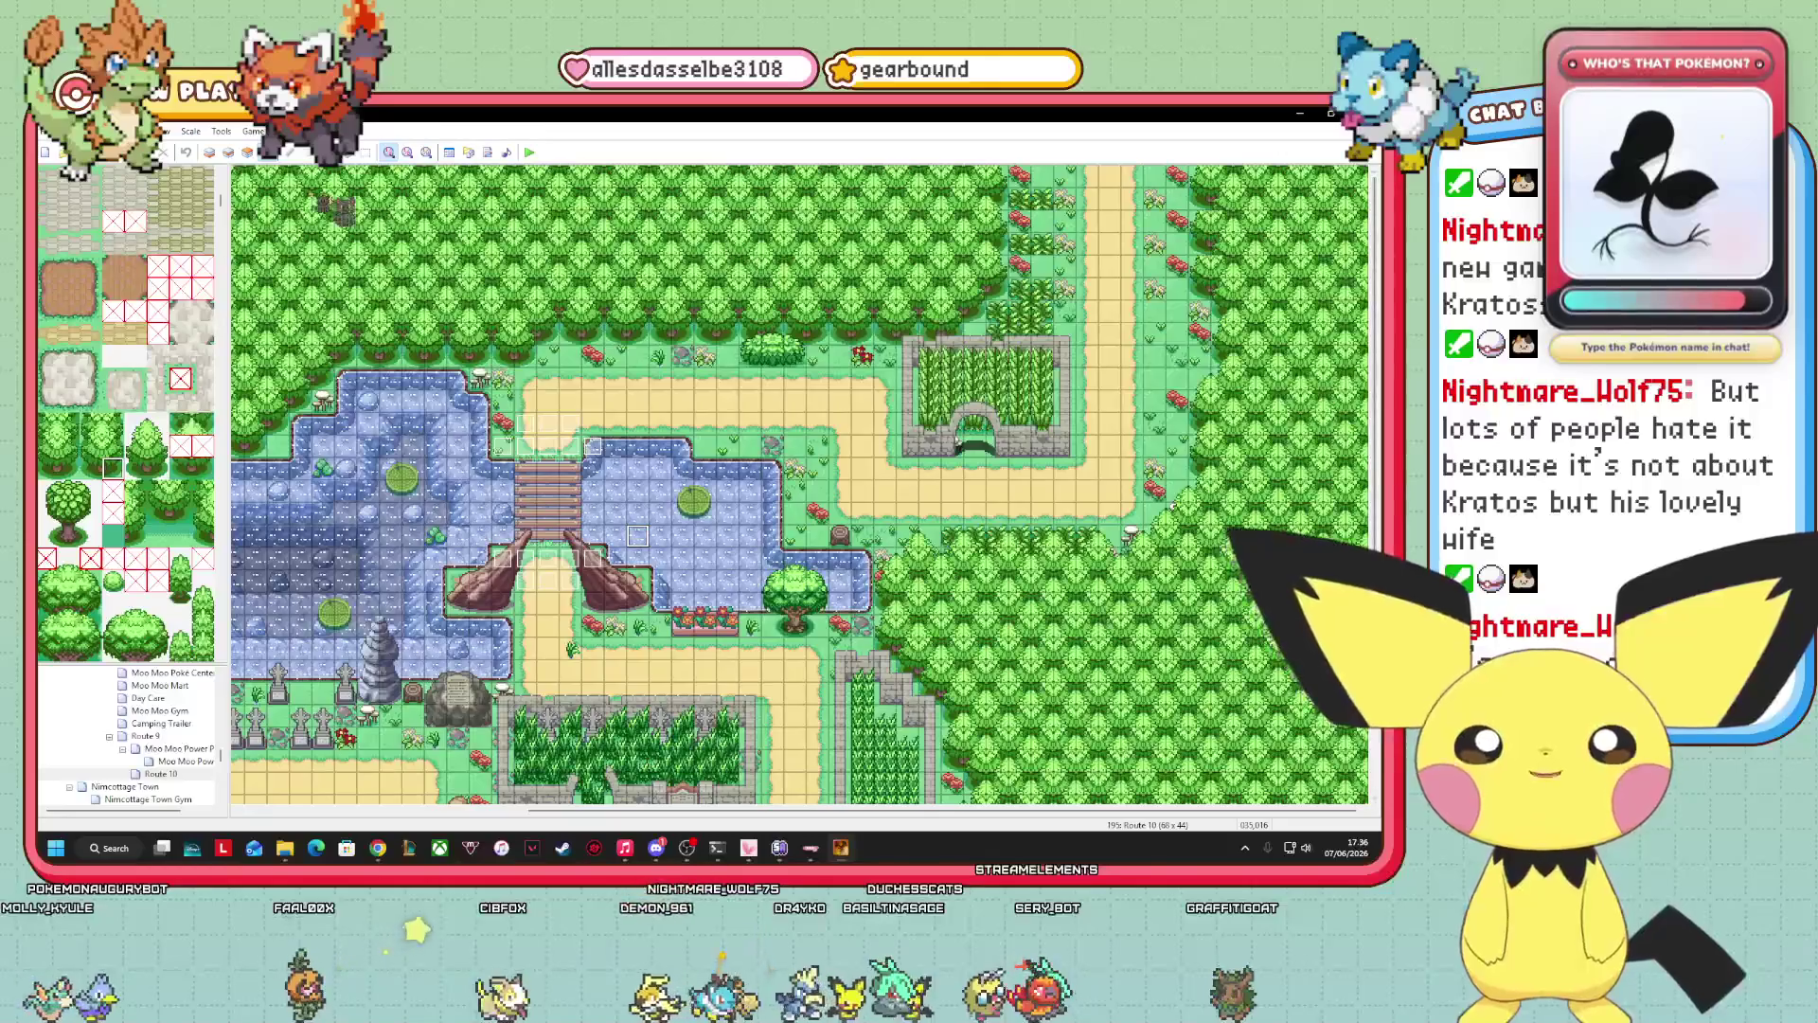
left_click(211, 153)
left_click(229, 152)
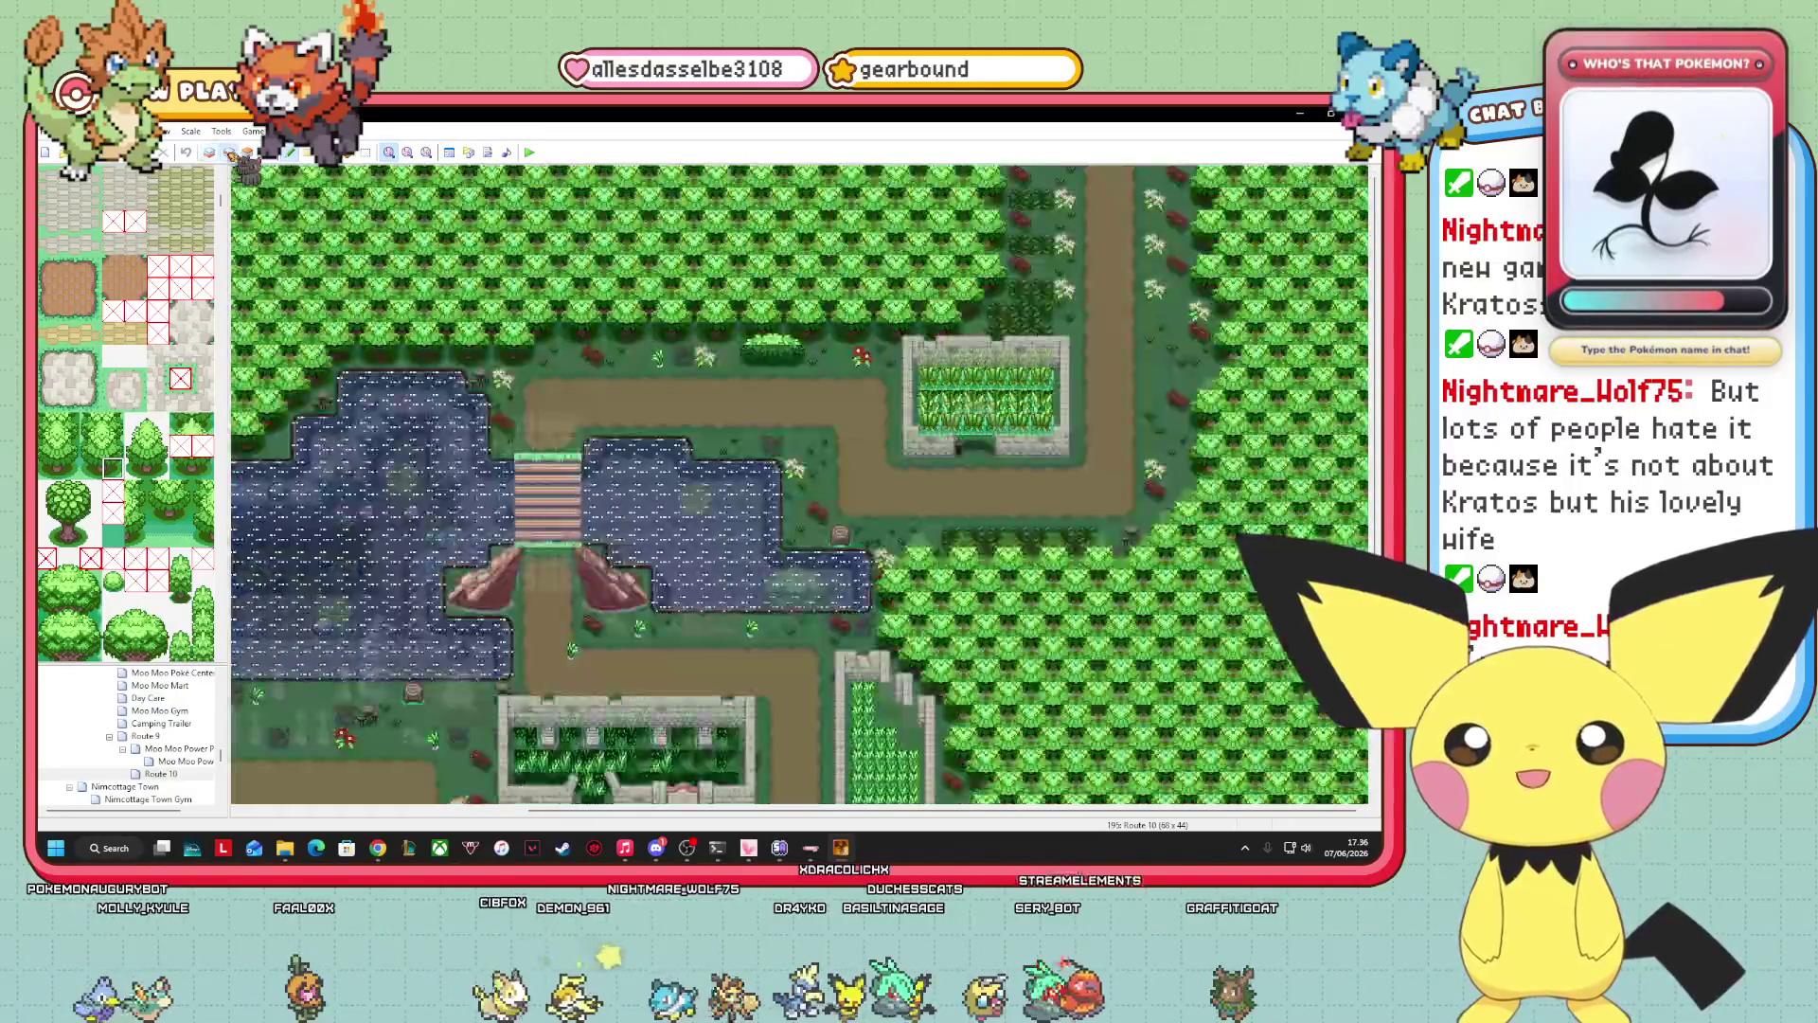
left_click(210, 152)
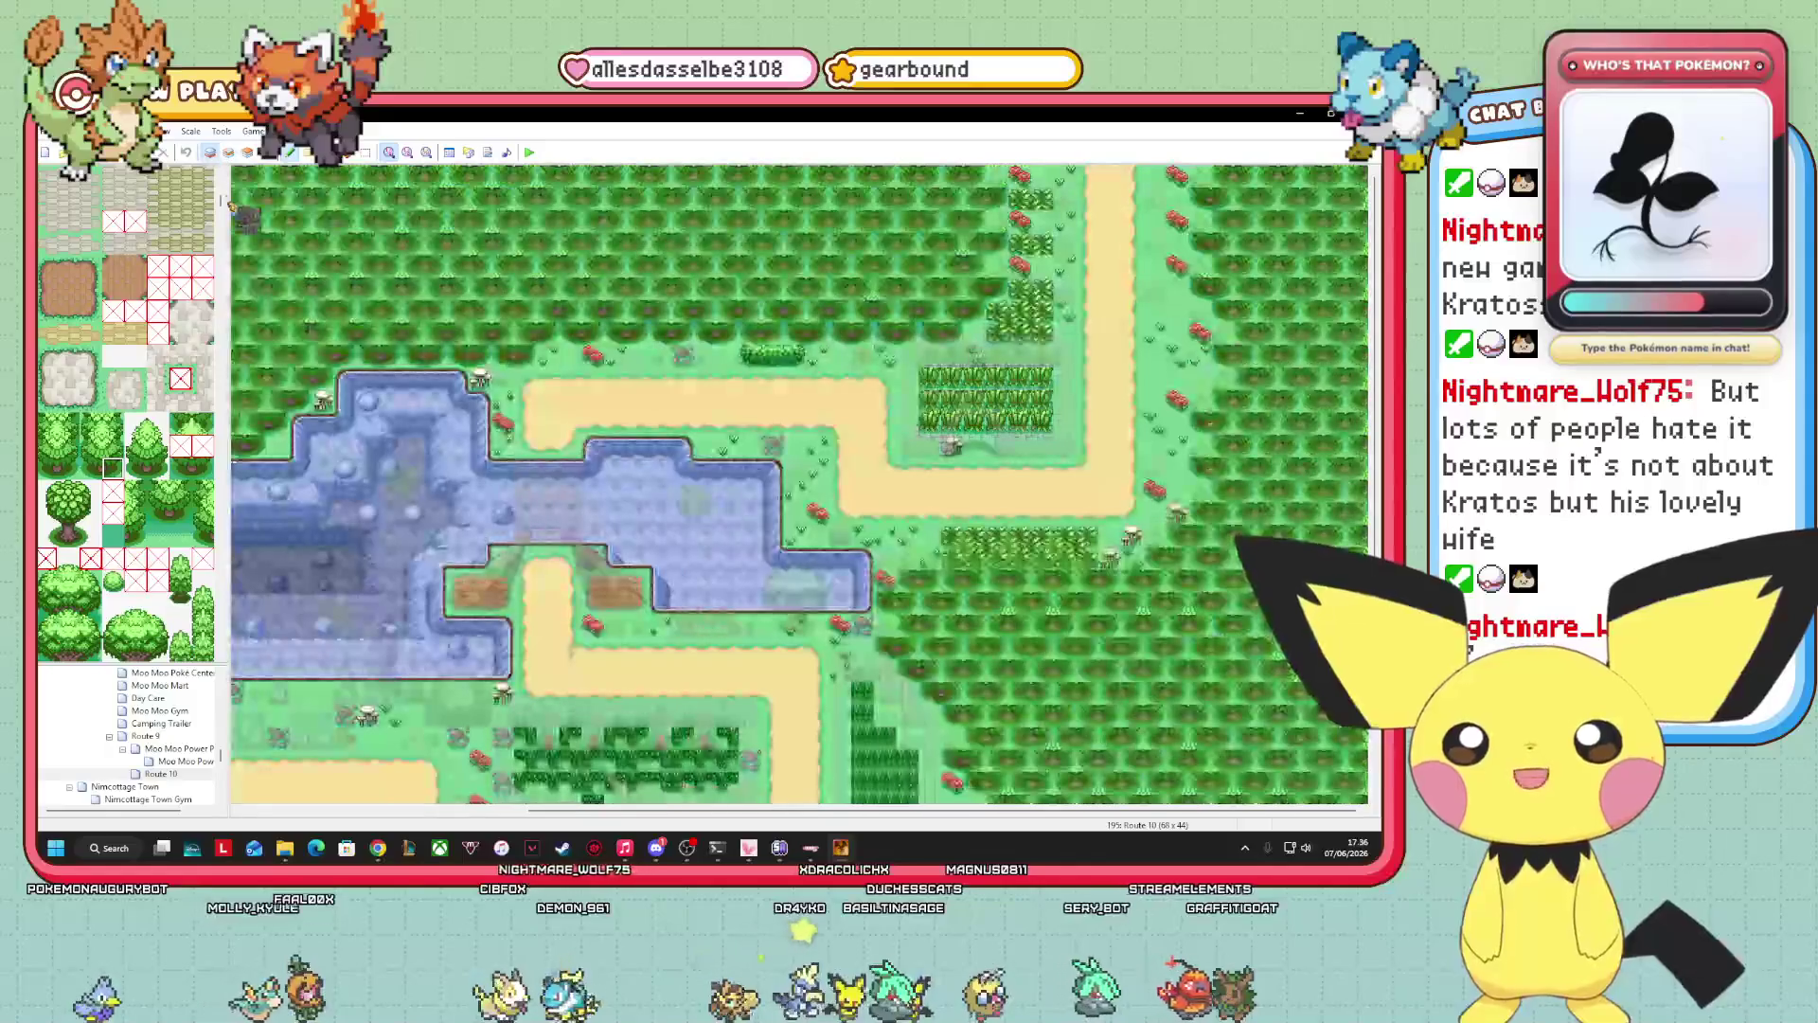
scroll(126, 378, "up", 10)
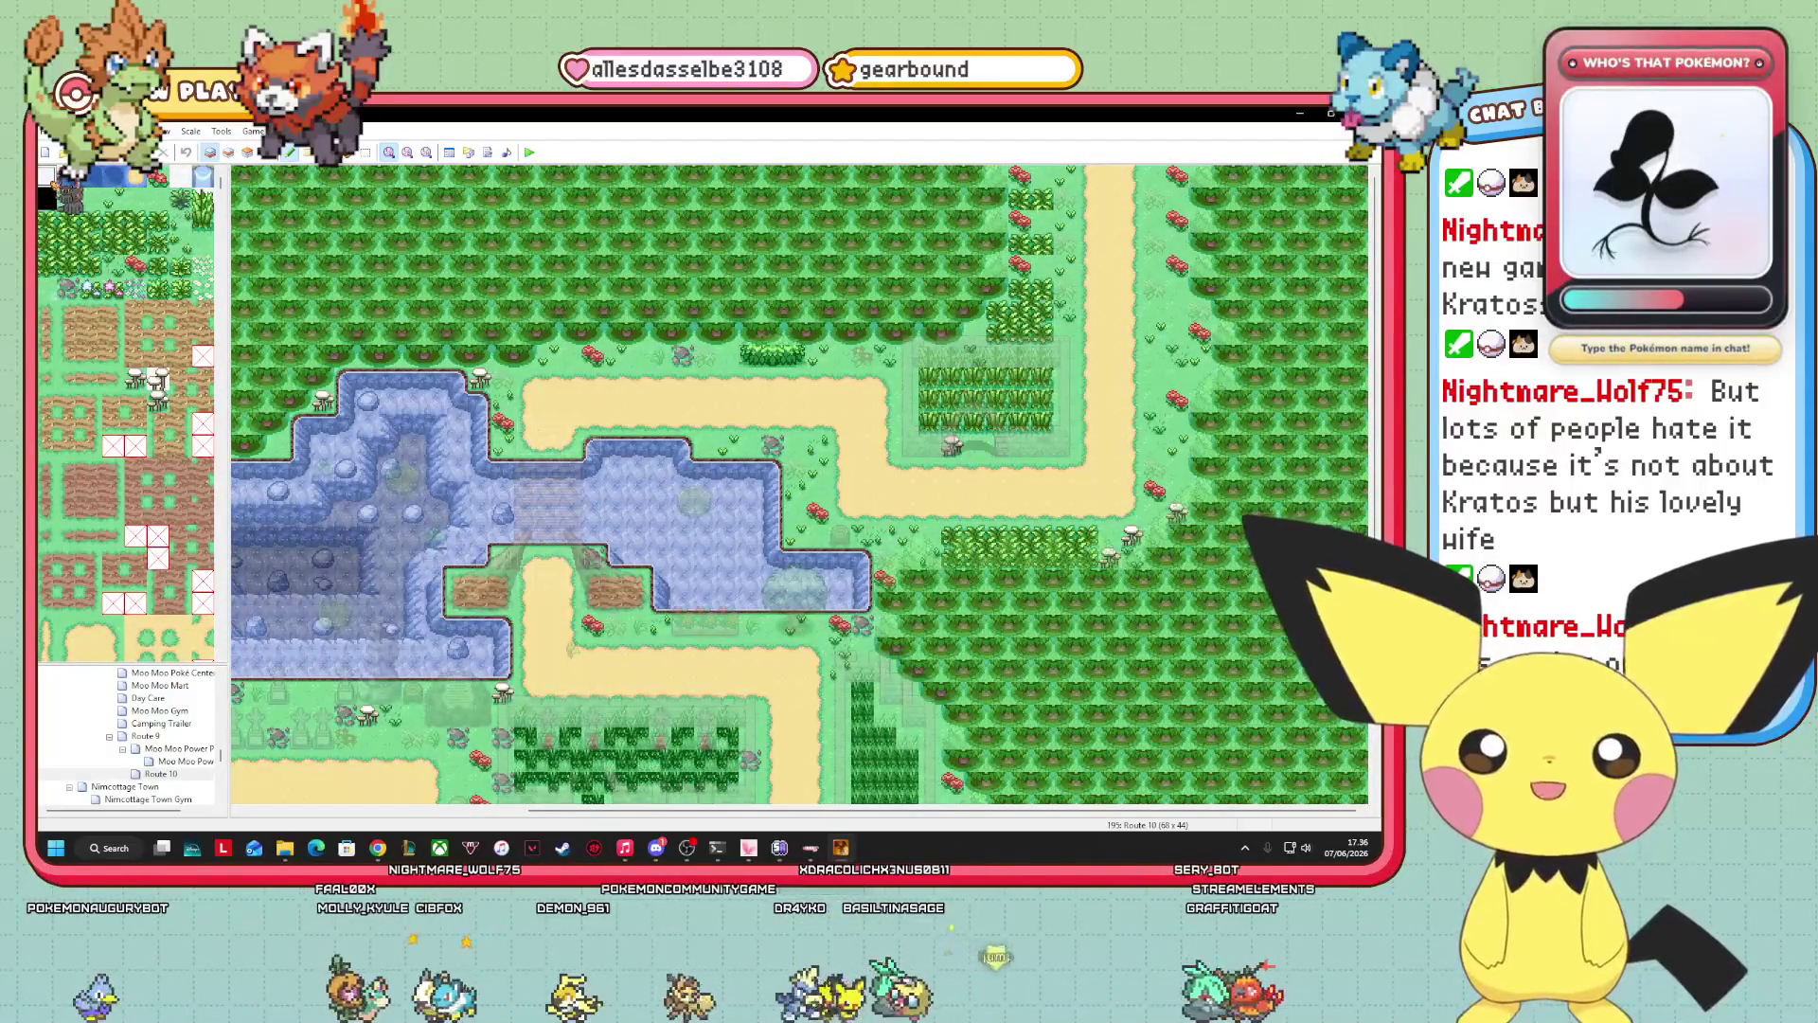
left_click(90, 199)
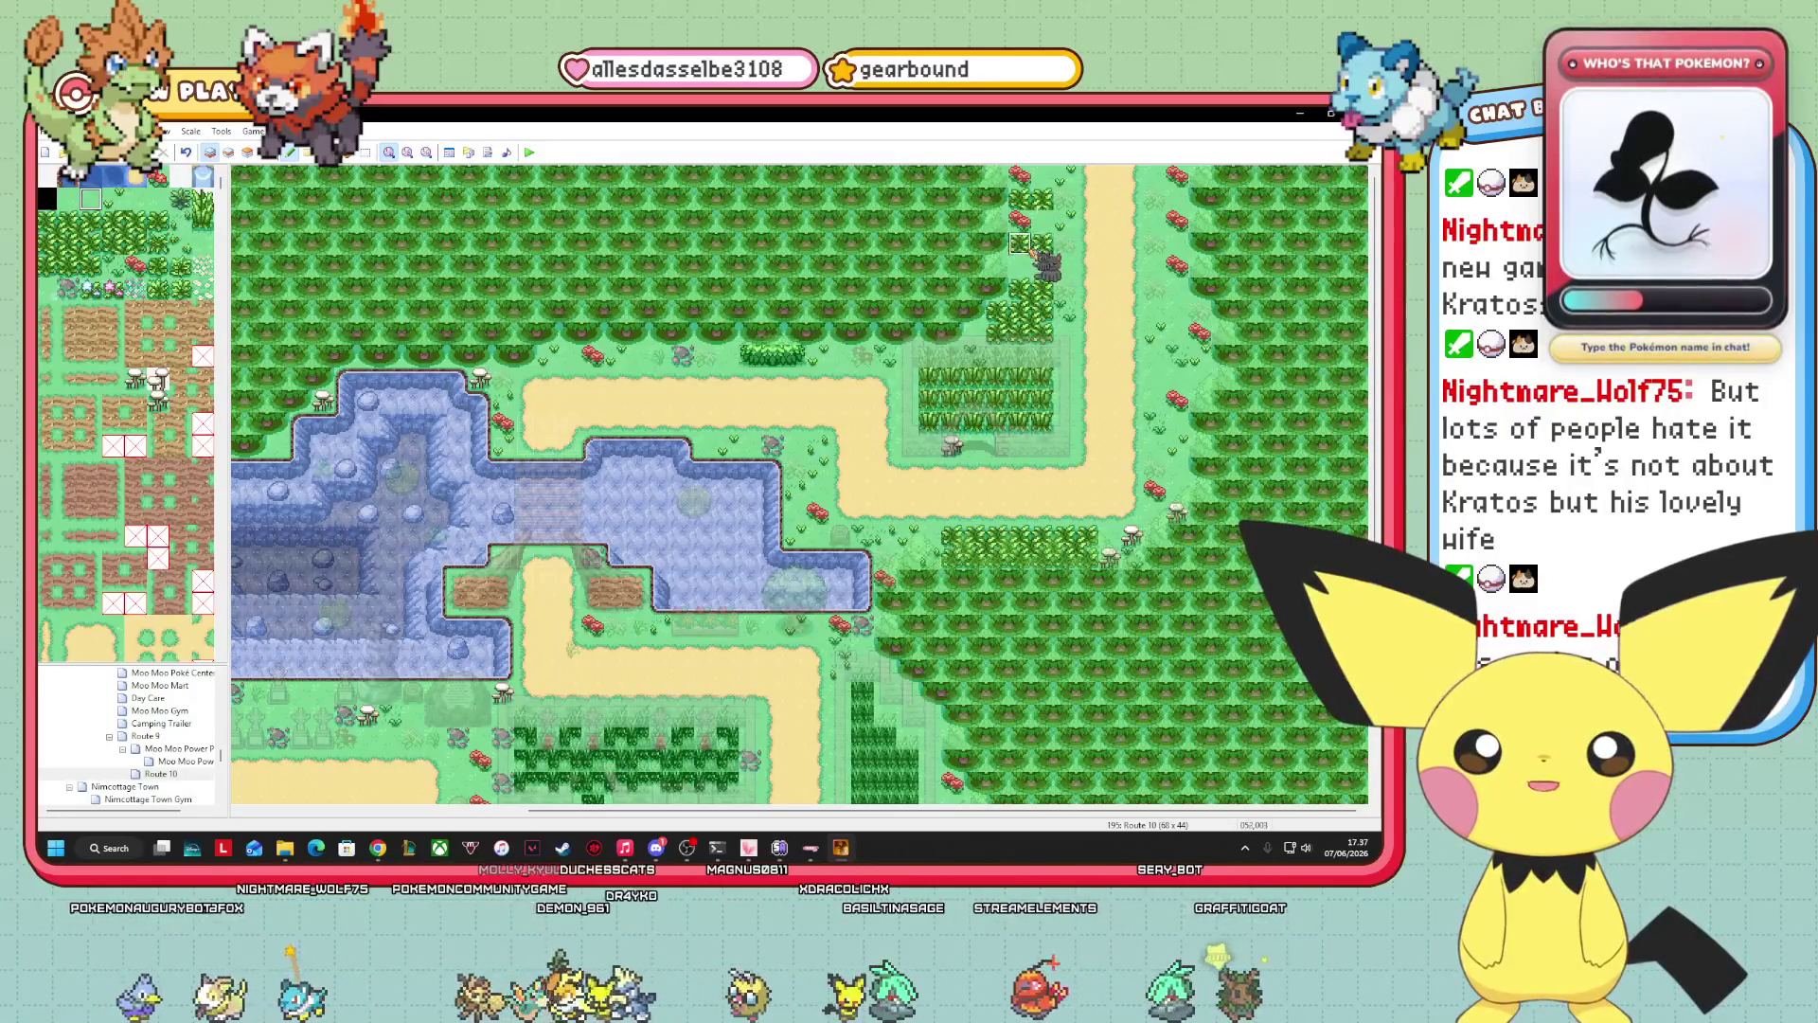
mouse_move(1028, 224)
left_mouse_down()
mouse_move(1061, 227)
mouse_move(1051, 185)
mouse_move(1198, 224)
left_mouse_up()
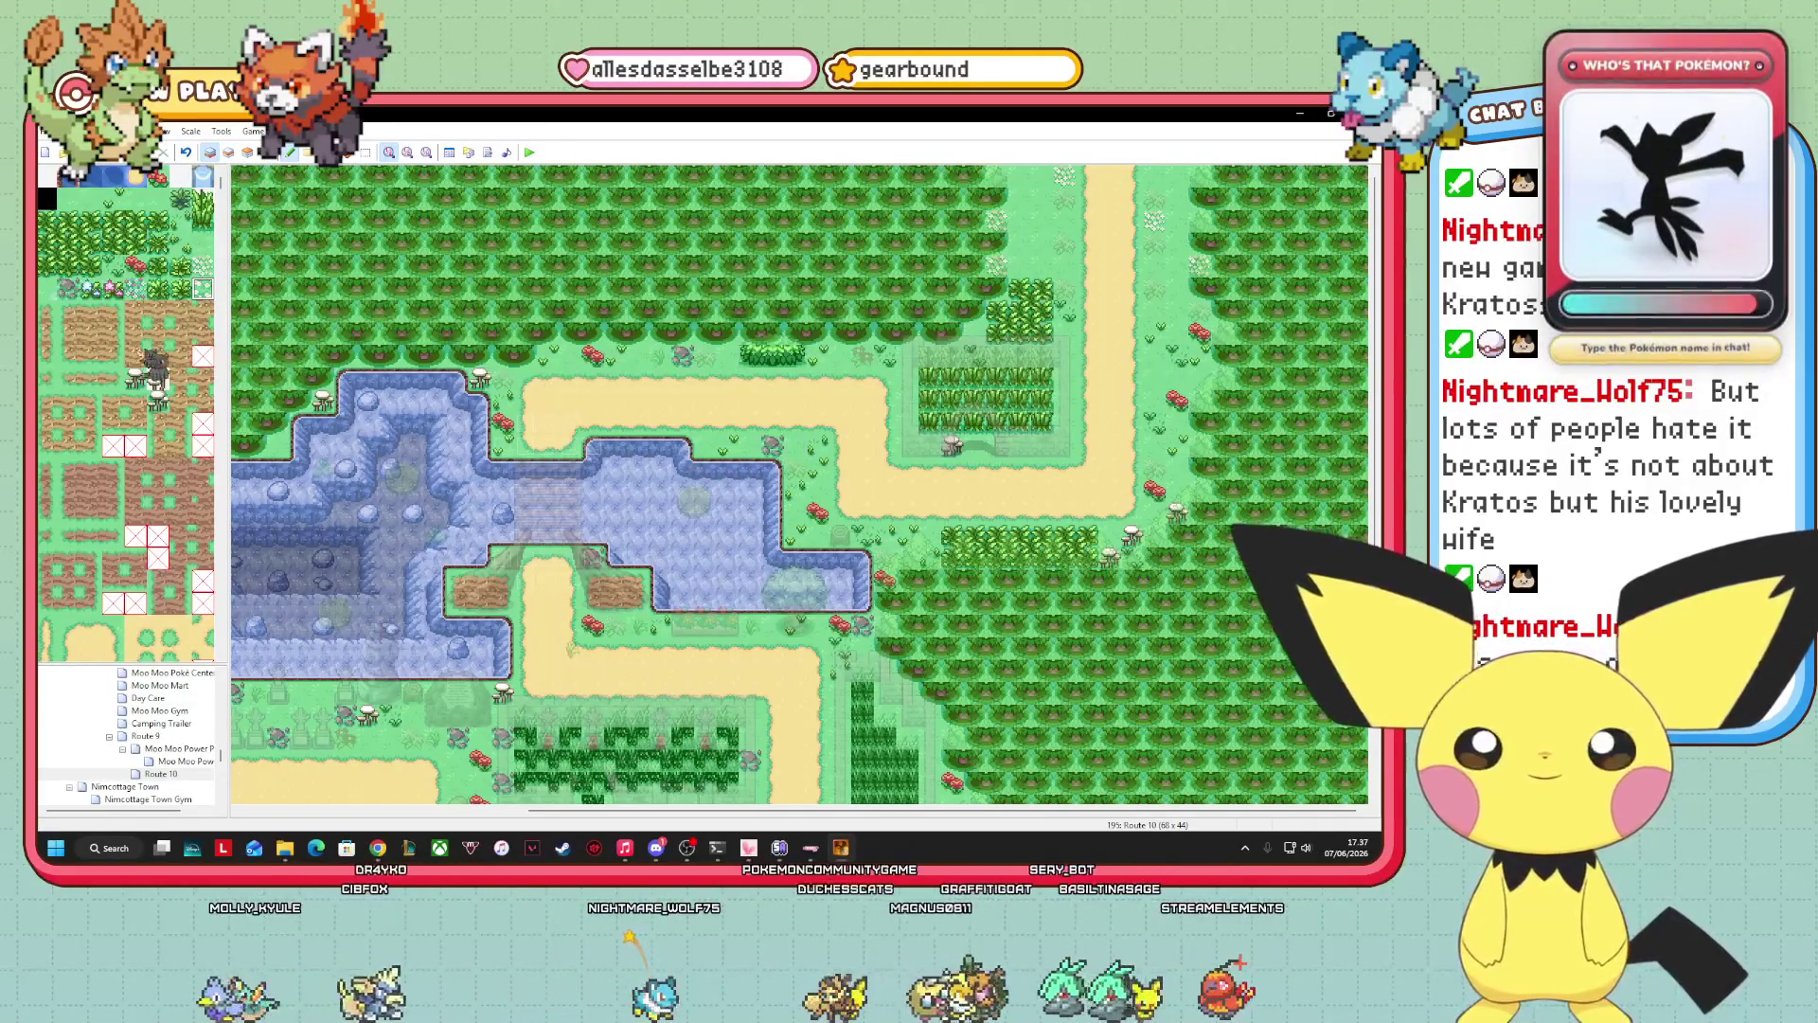
Sample the tree tile and check Layers 2 and 3 before returning to Layer 1.
right_click(1044, 268)
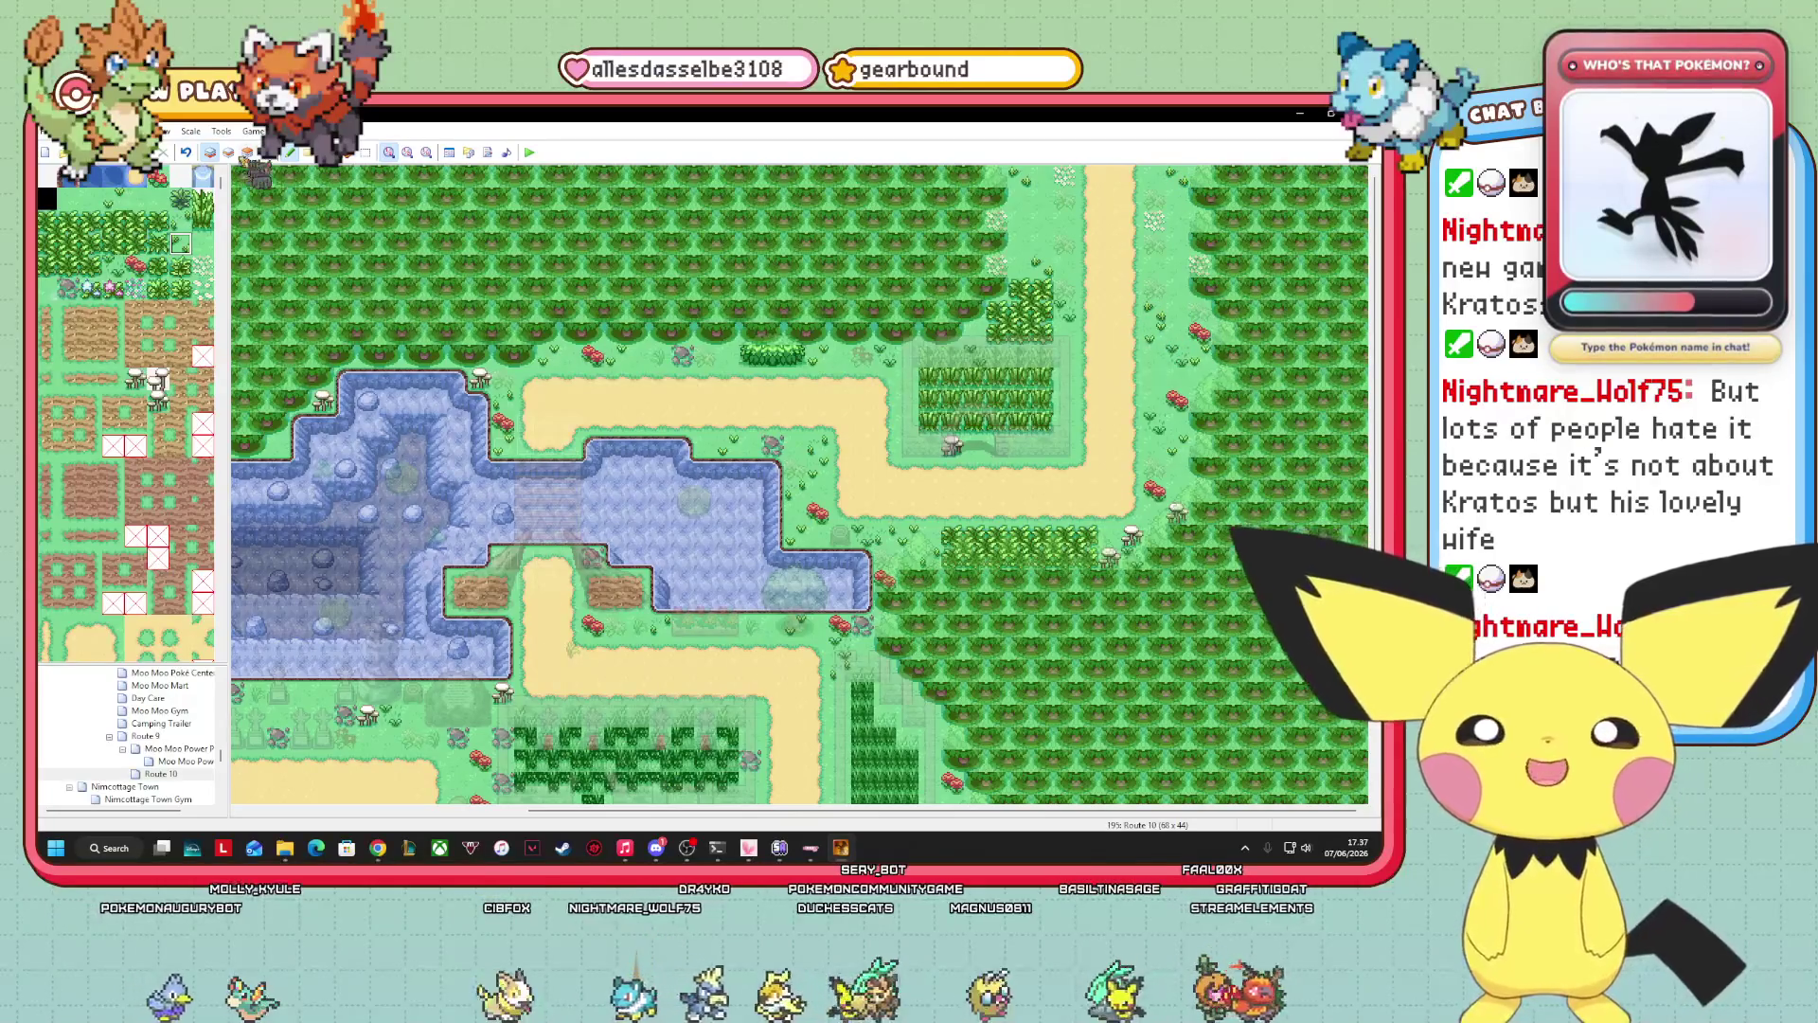
left_click(229, 153)
left_click(248, 152)
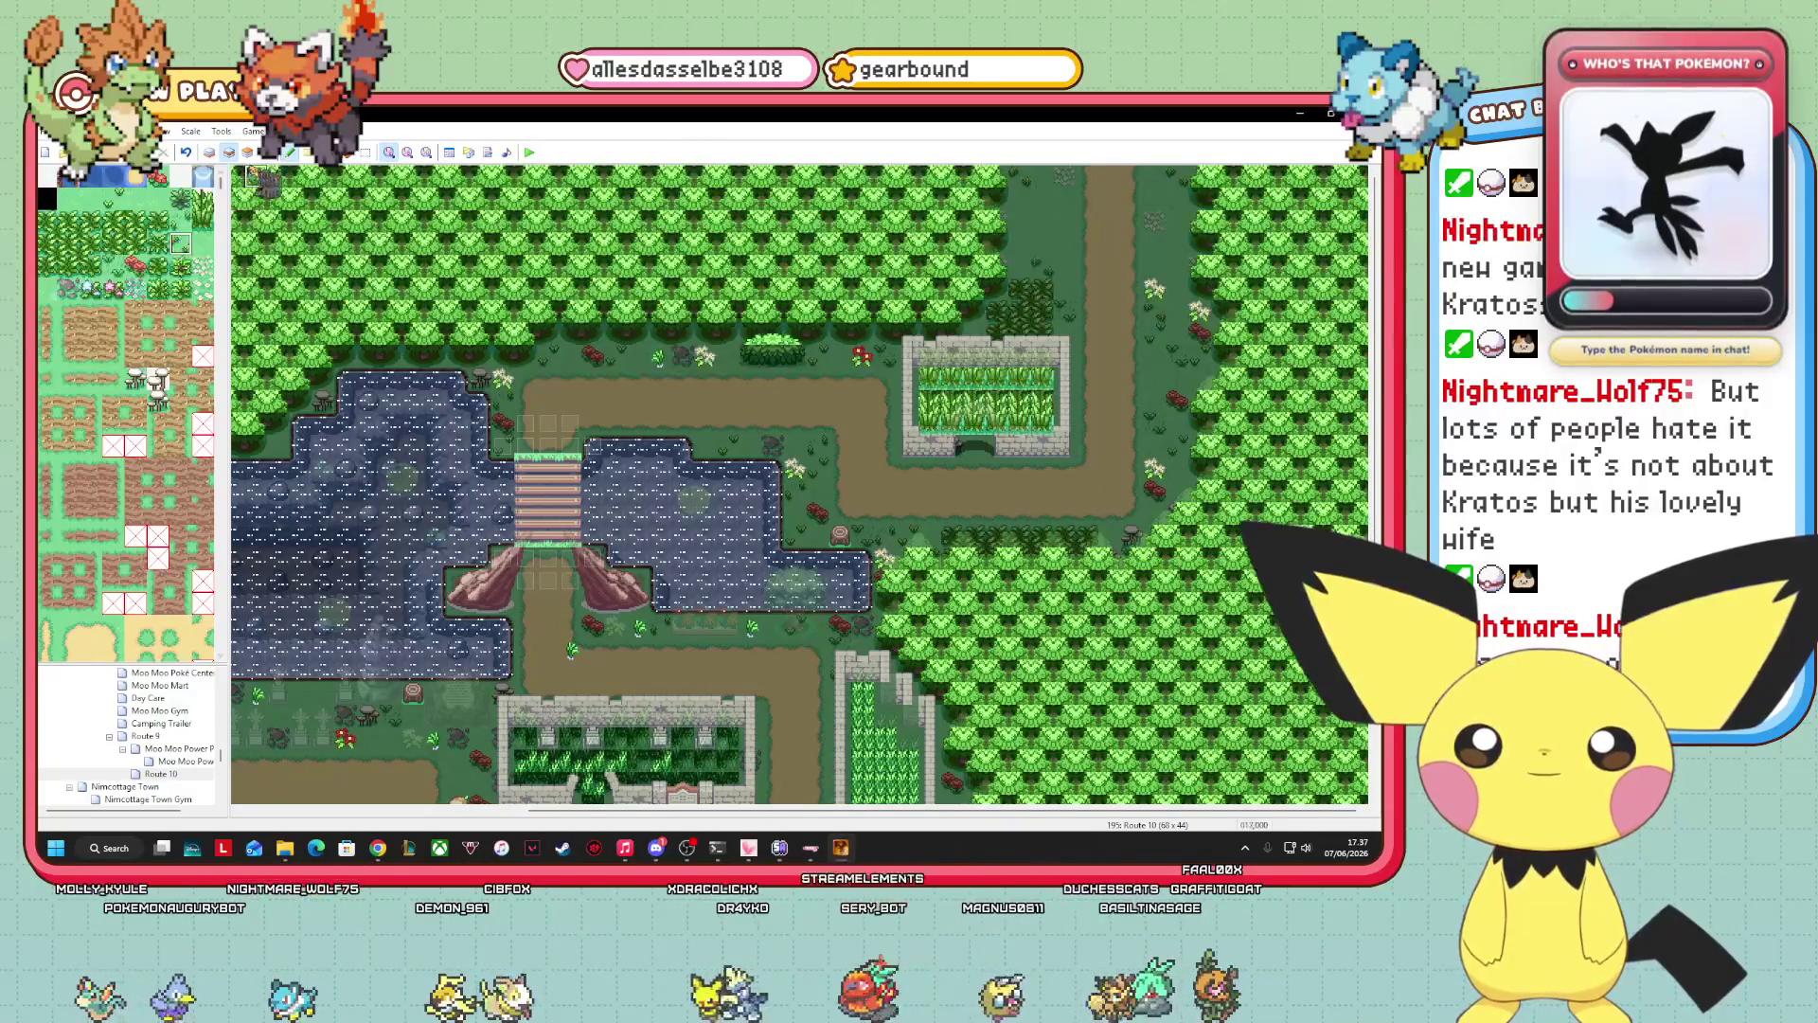
left_click(210, 152)
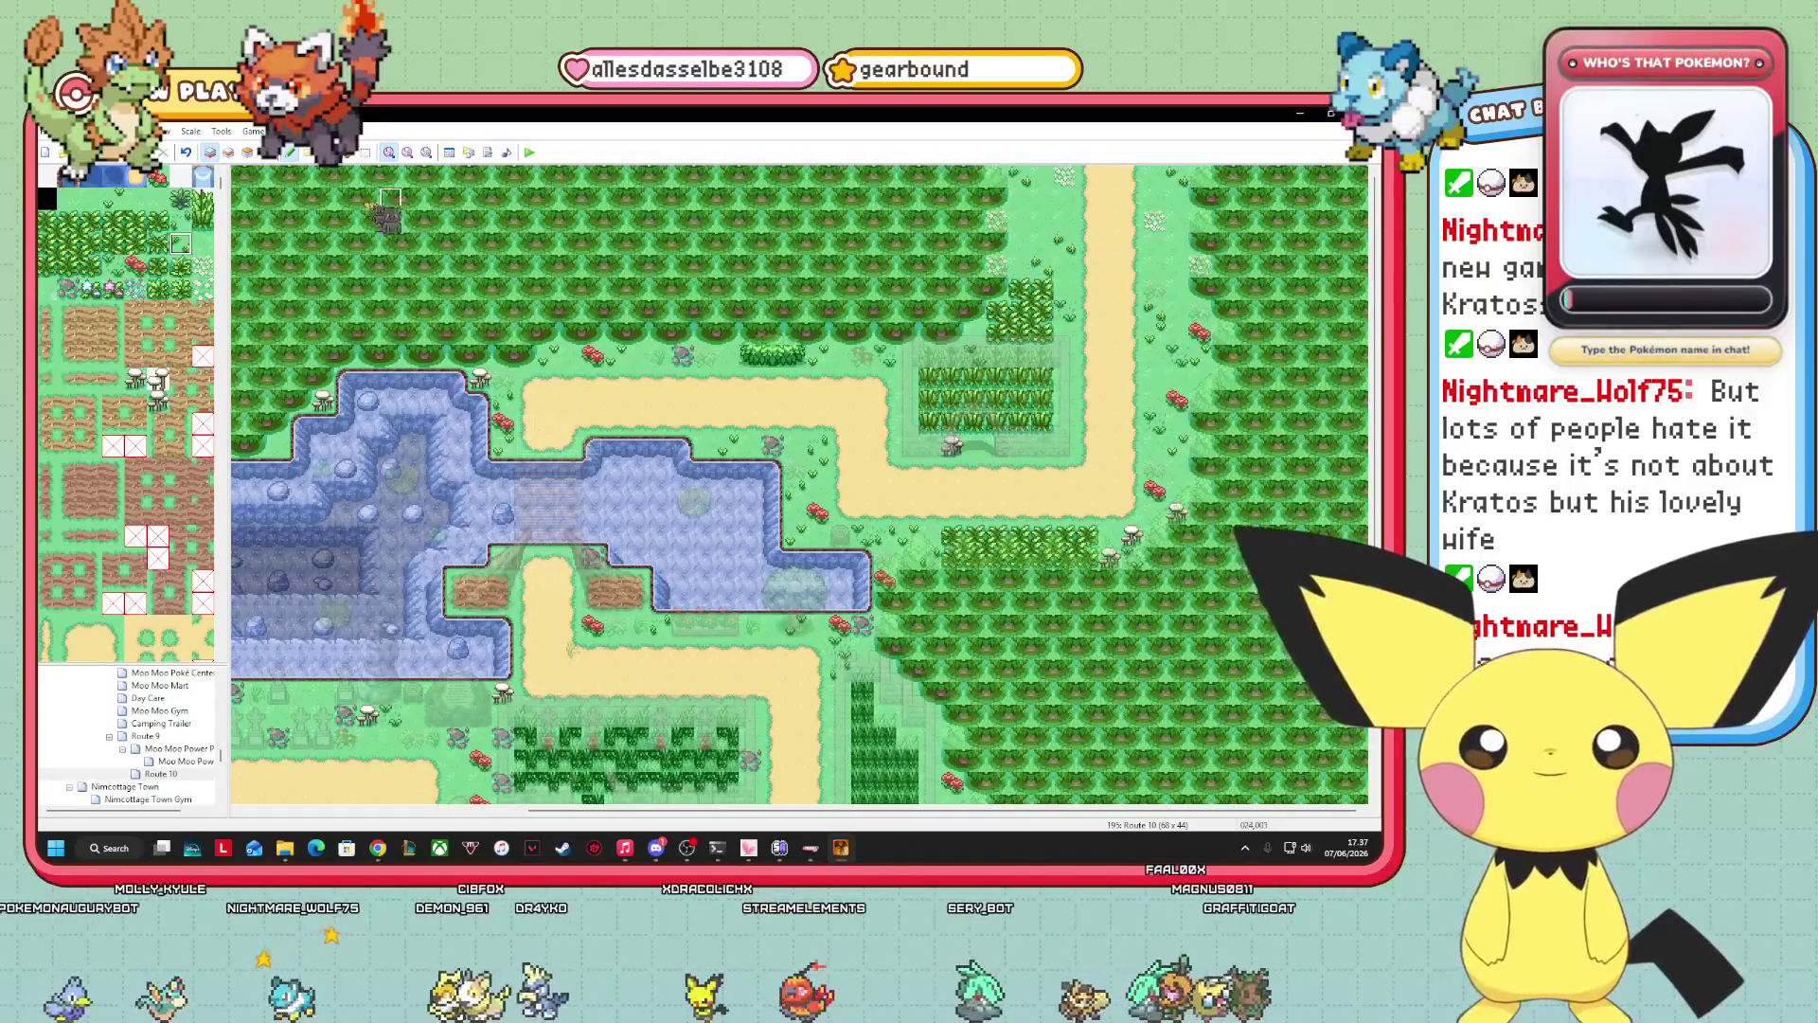
Pick the grey rock tile and place two rocks on the upper-right grass.
left_click(180, 221)
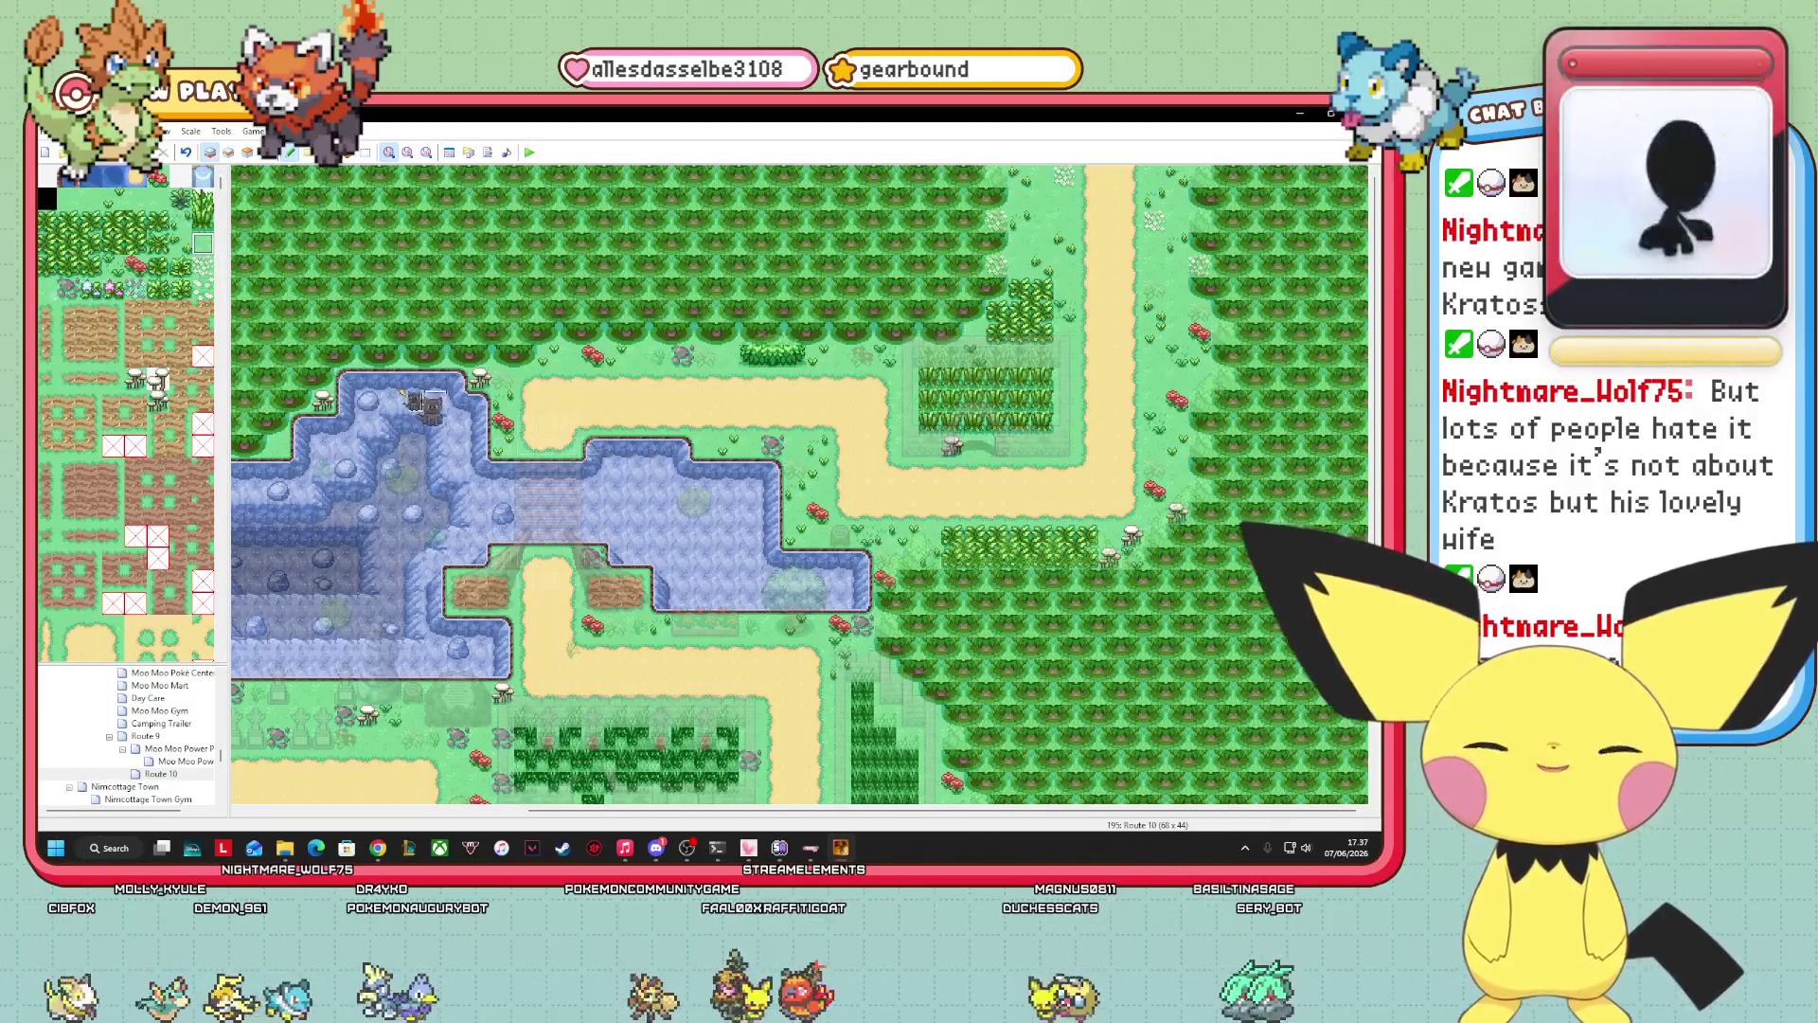
left_click(112, 266)
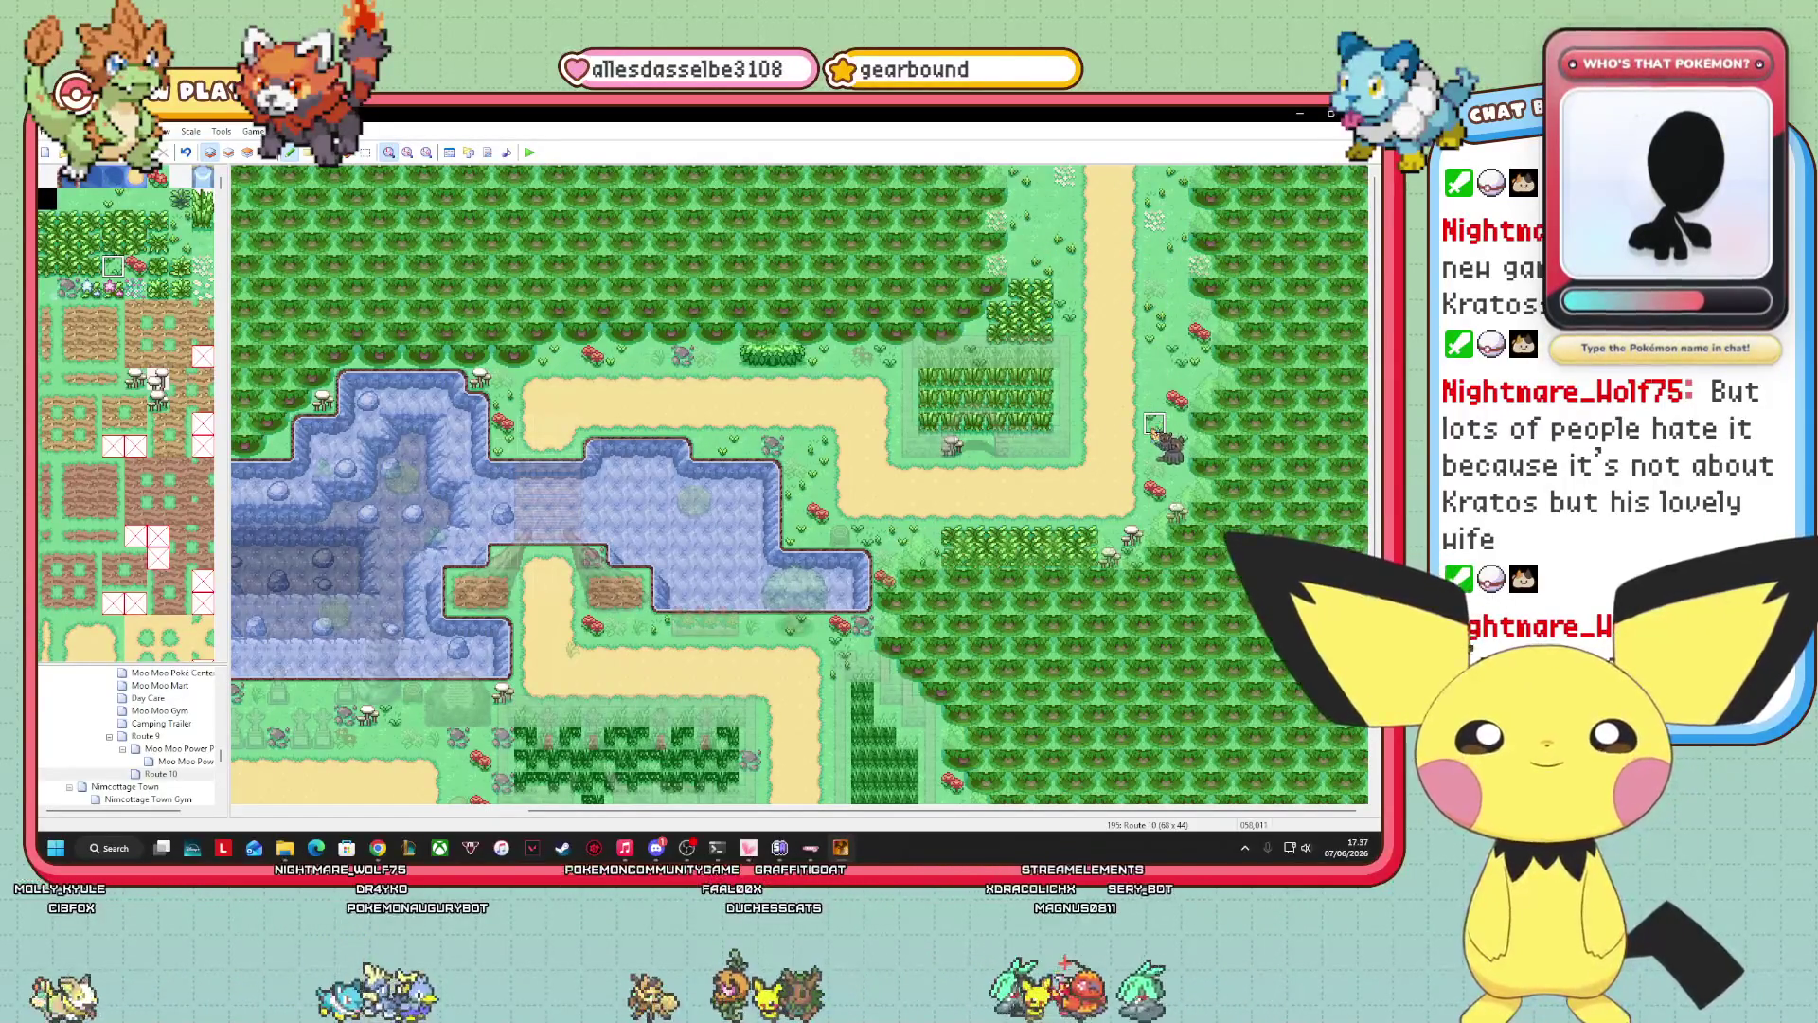
left_click(67, 288)
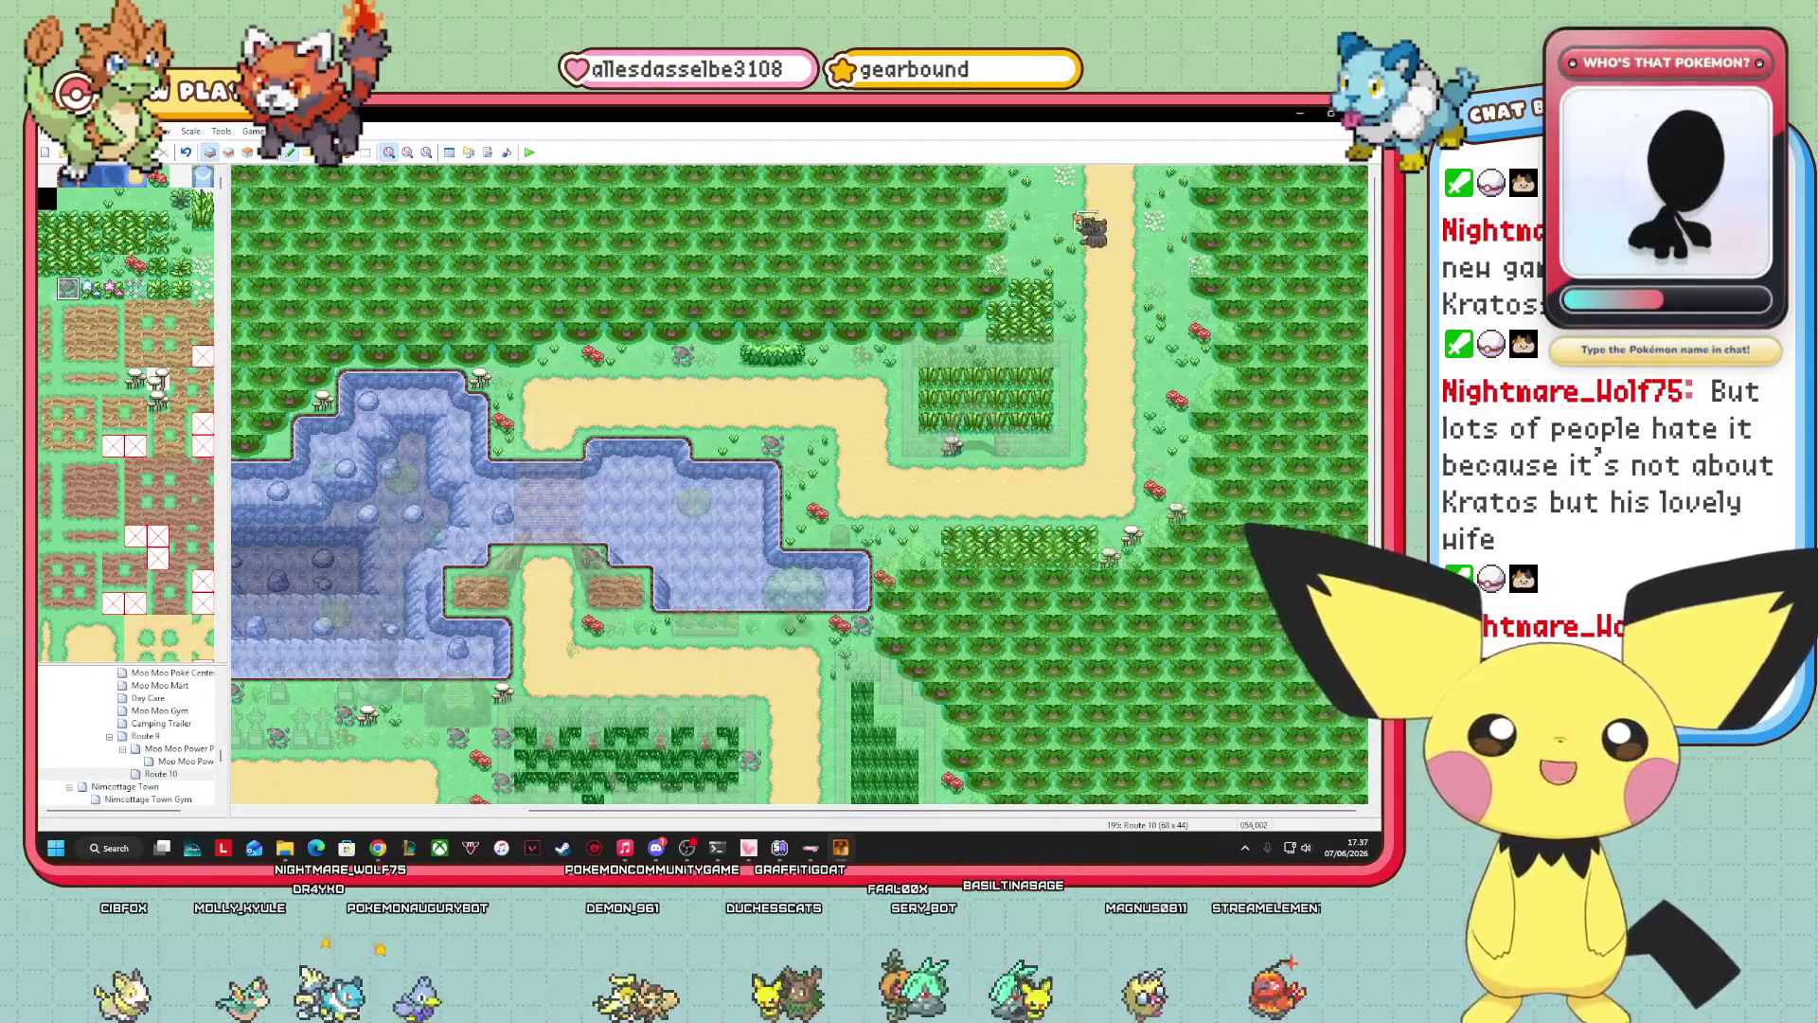
left_click(1041, 196)
left_click(1154, 175)
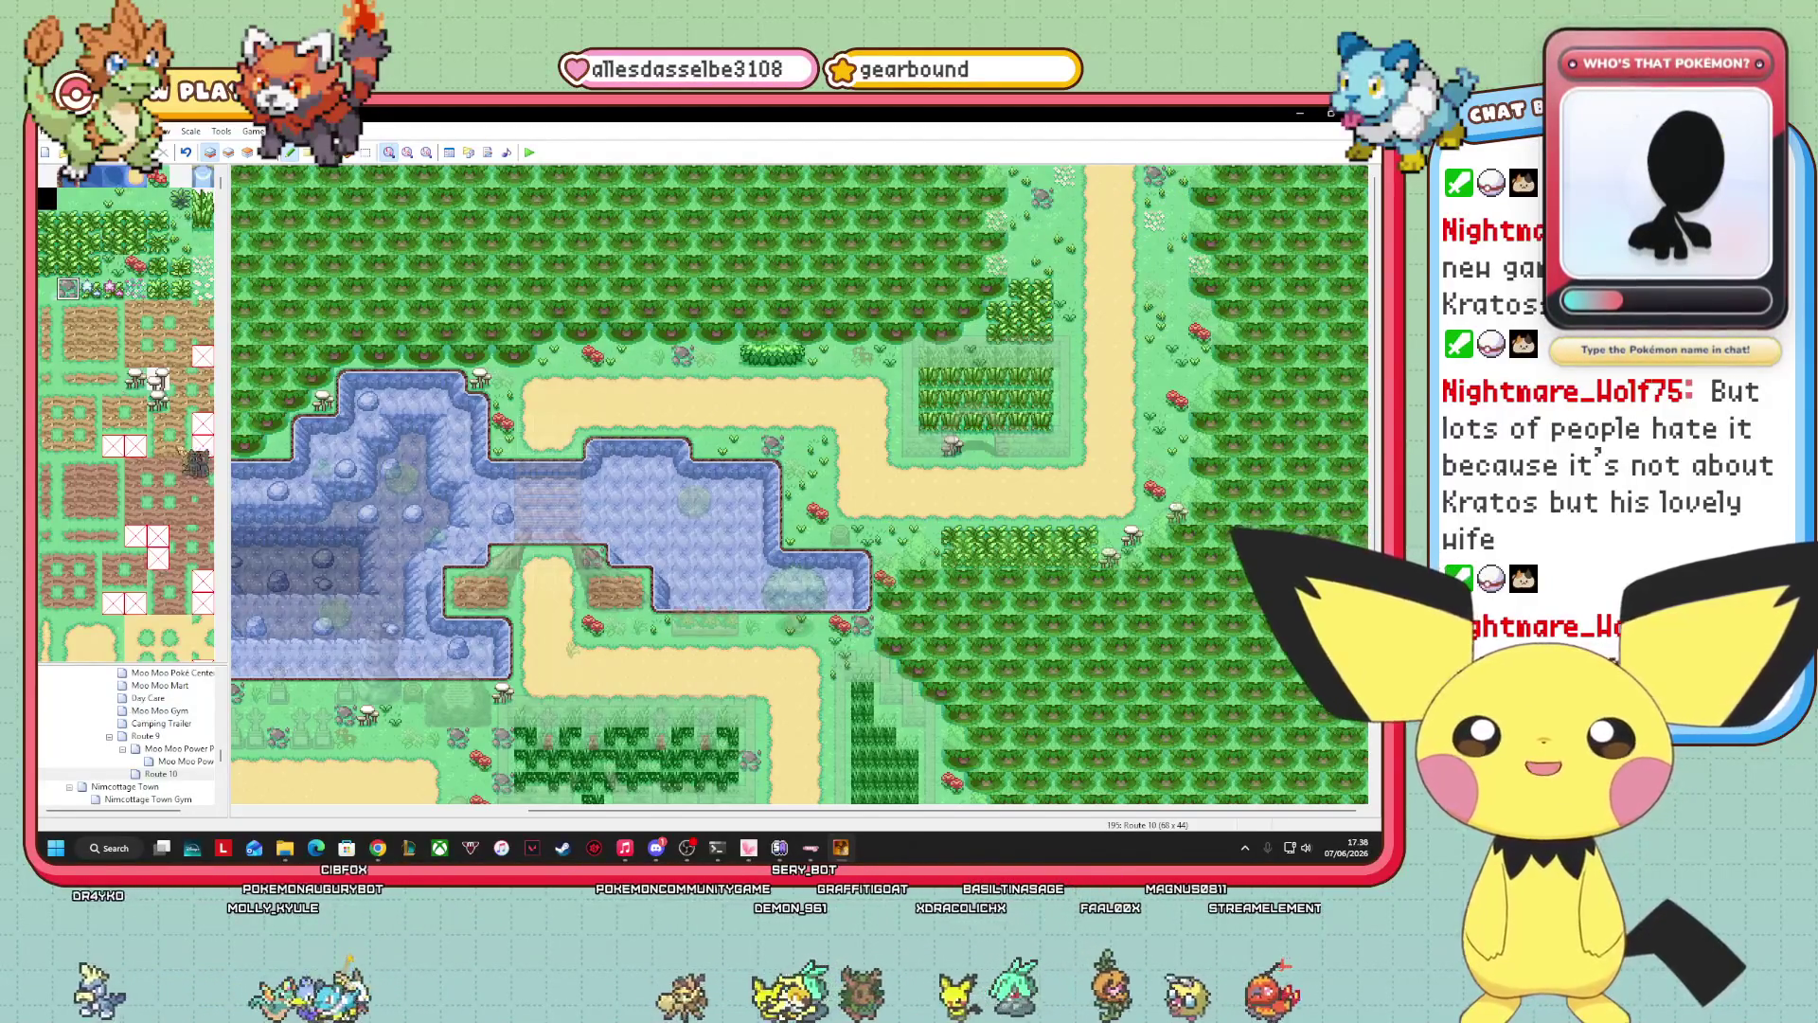
scroll(151, 547, "down", 5)
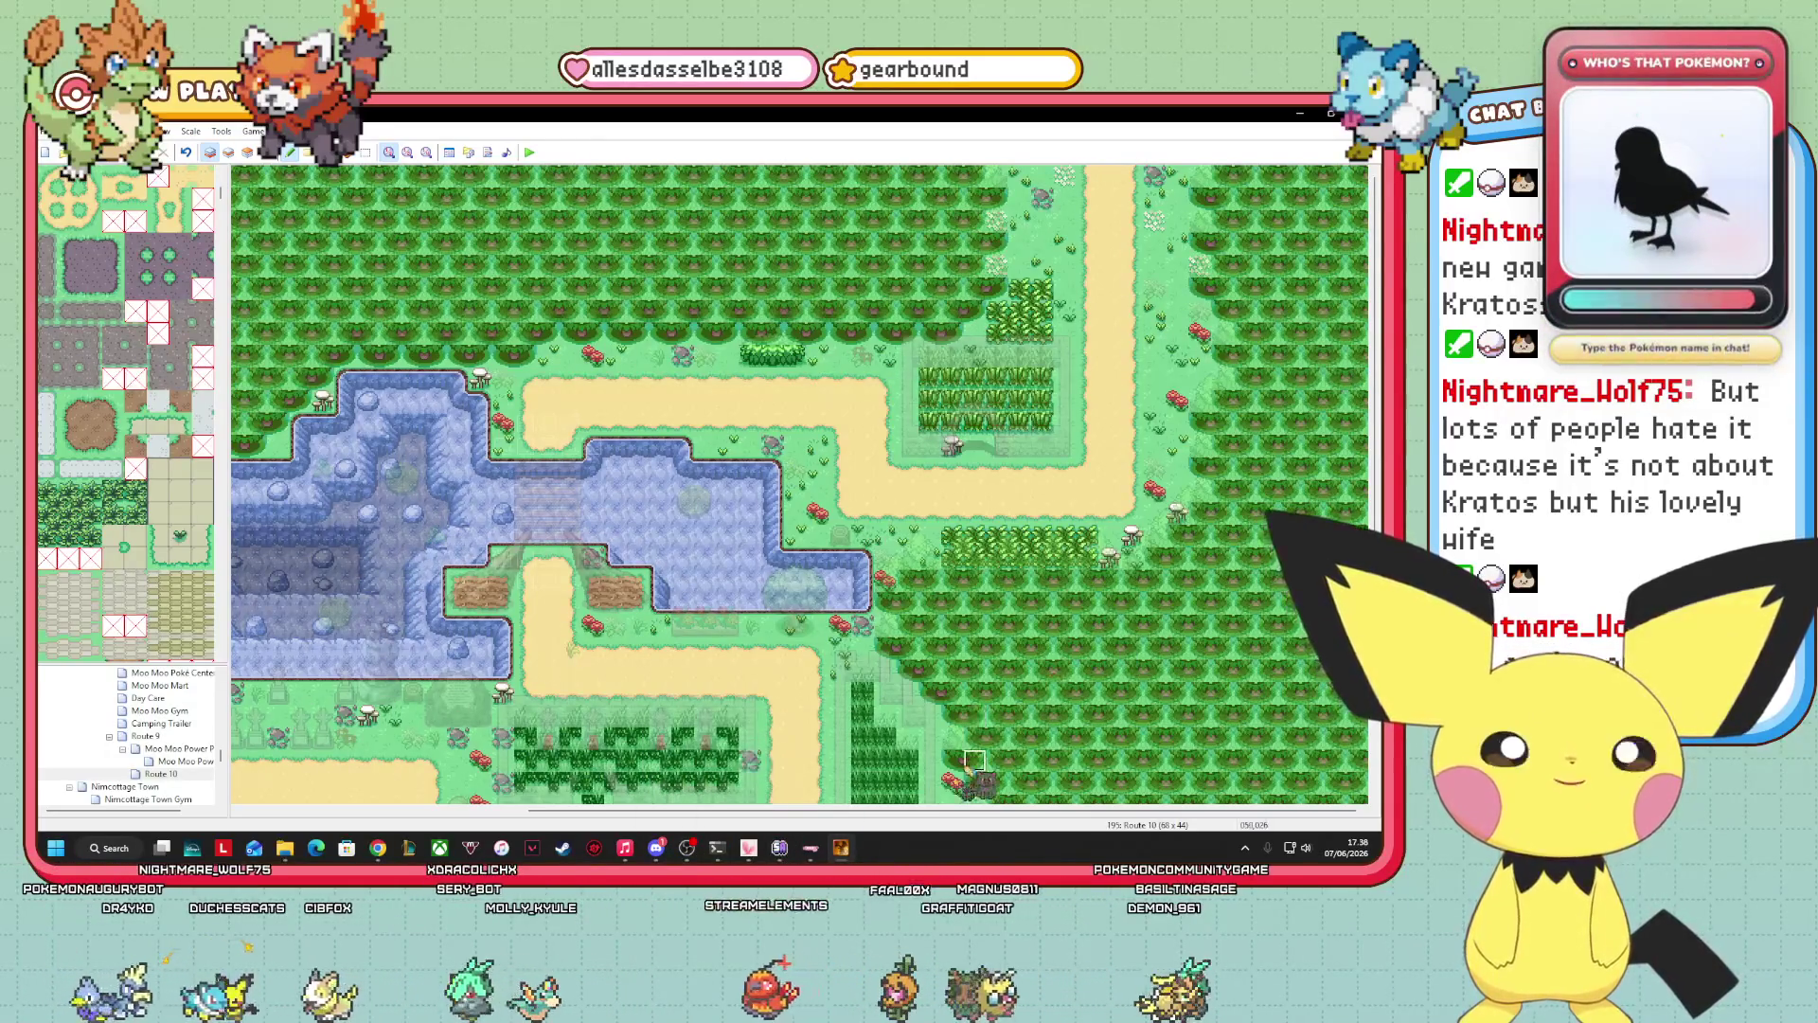
Scroll the map and view Route 10's events over all layers.
left_click_drag(890, 810, 763, 811)
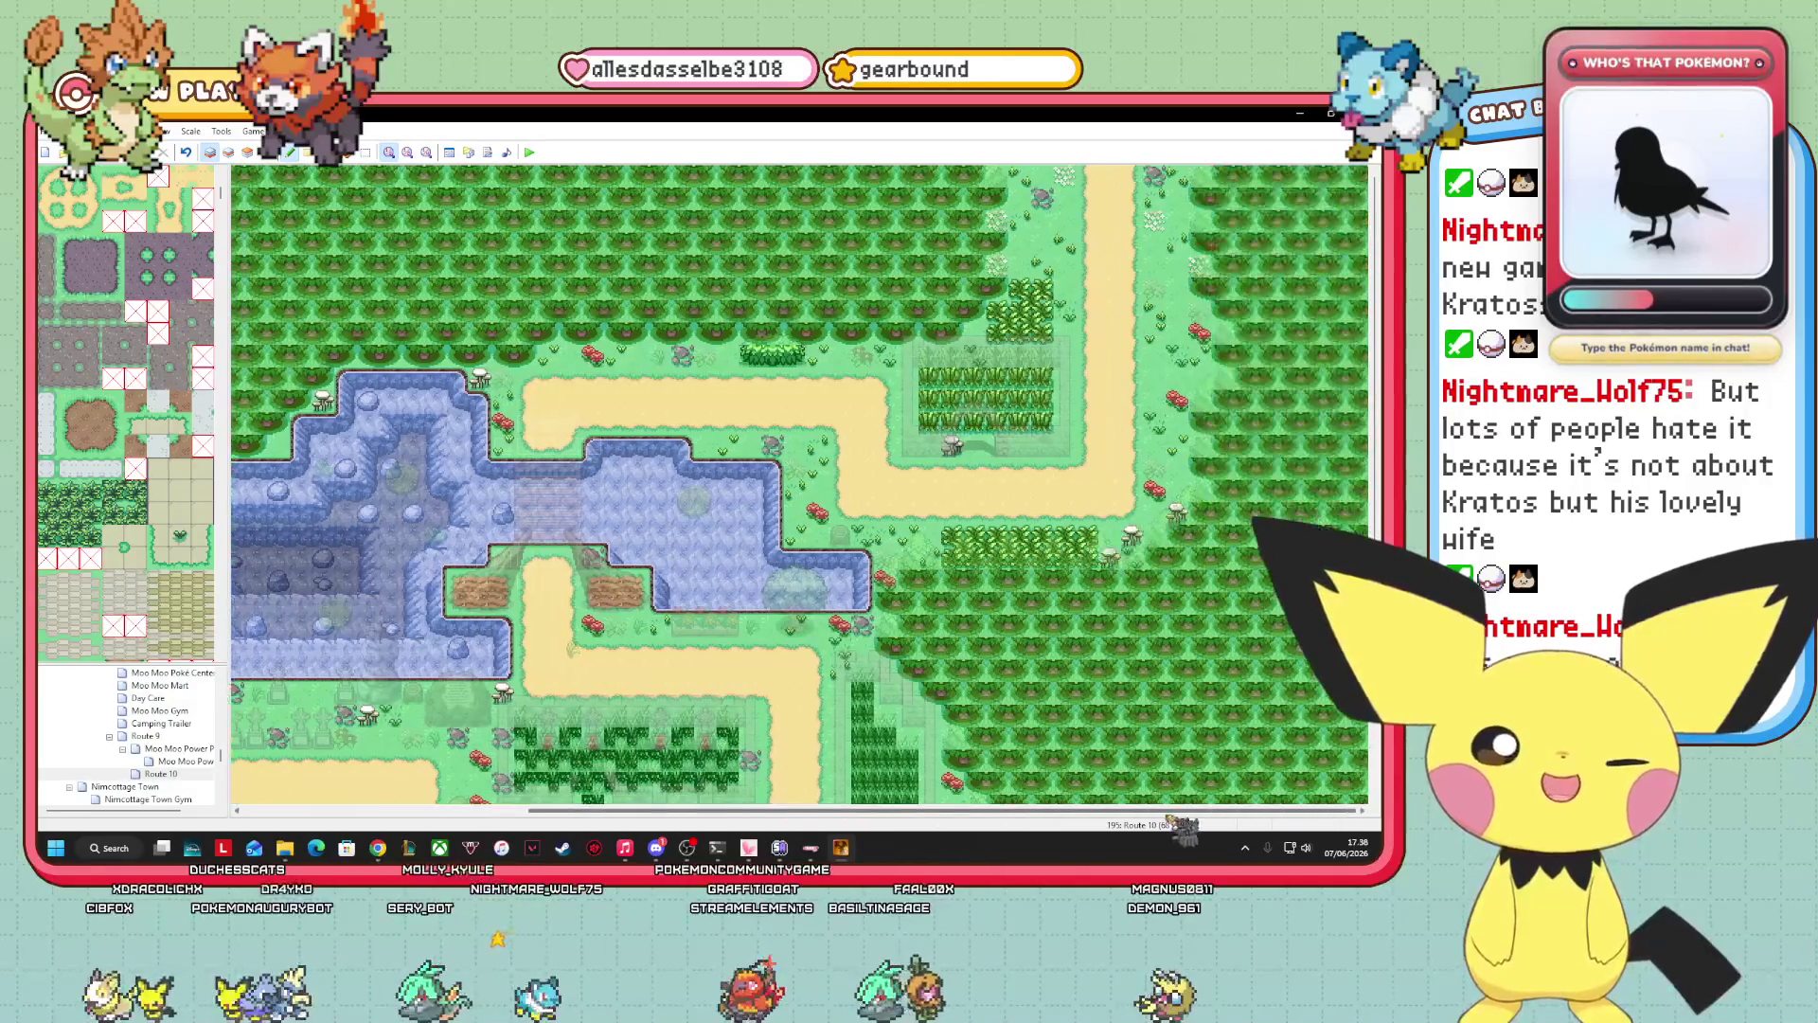
left_click_drag(763, 810, 886, 811)
scroll(800, 485, "left", 5)
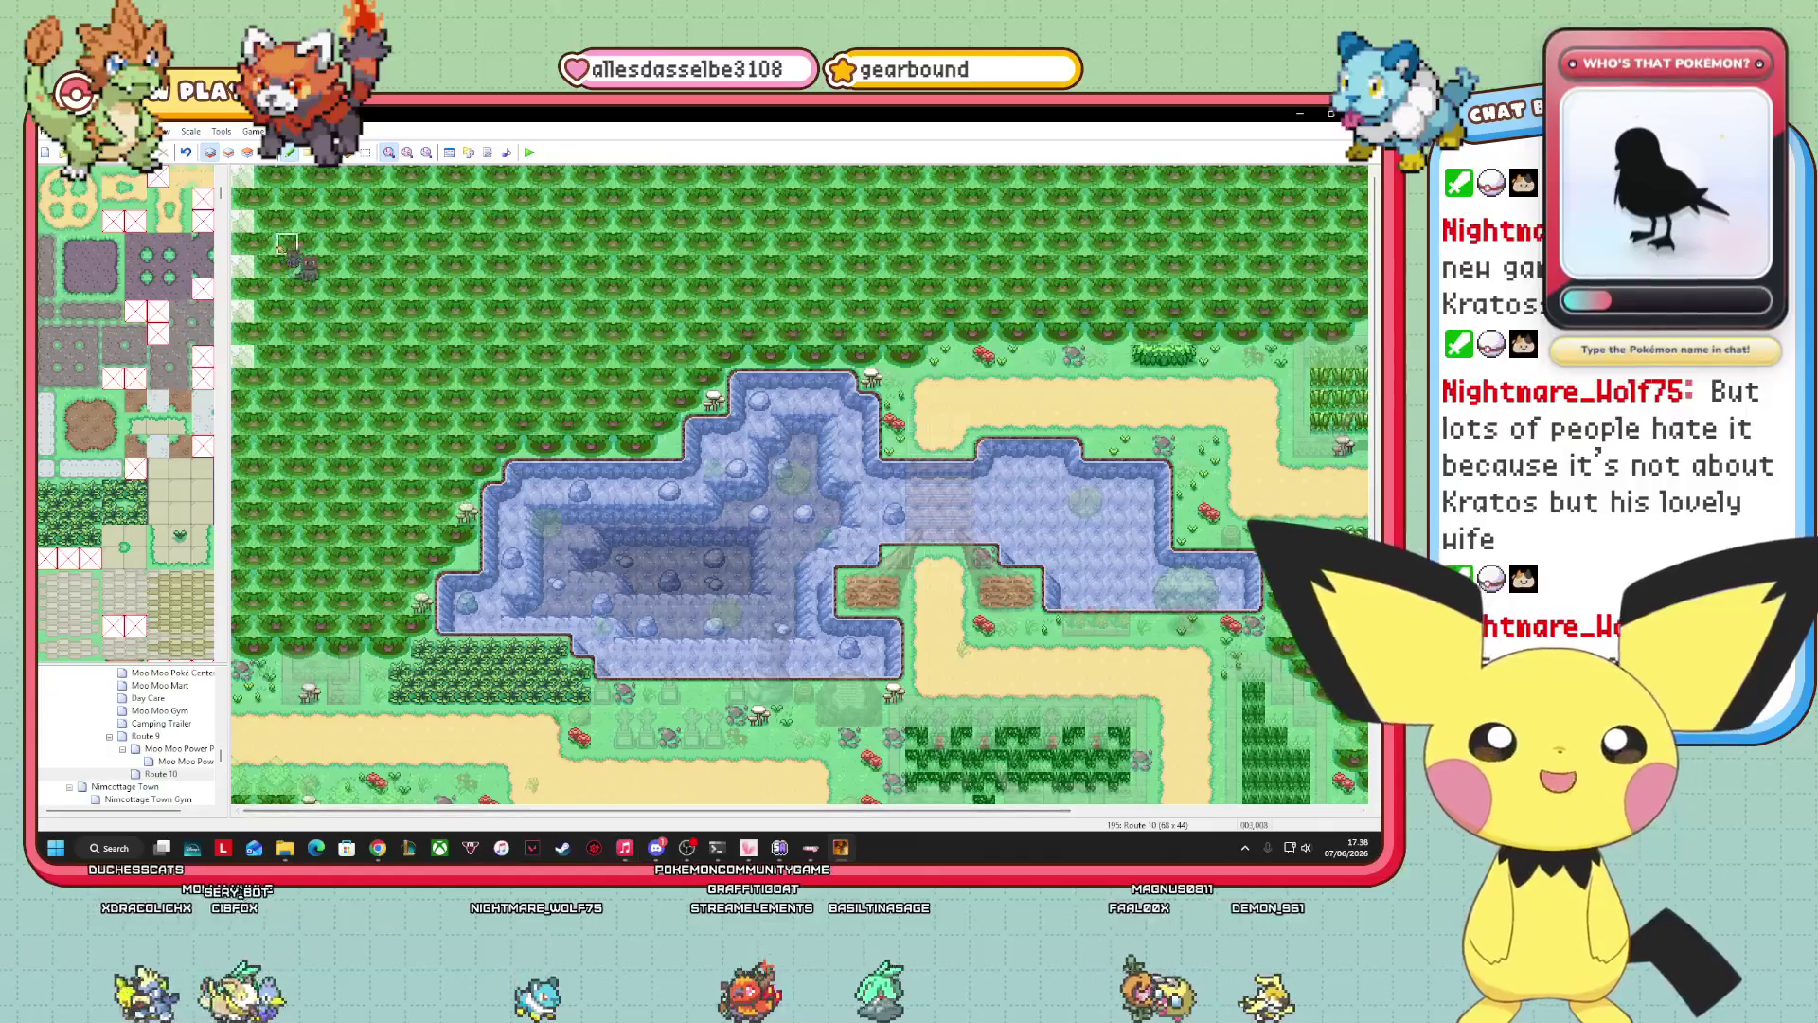
left_click(266, 152)
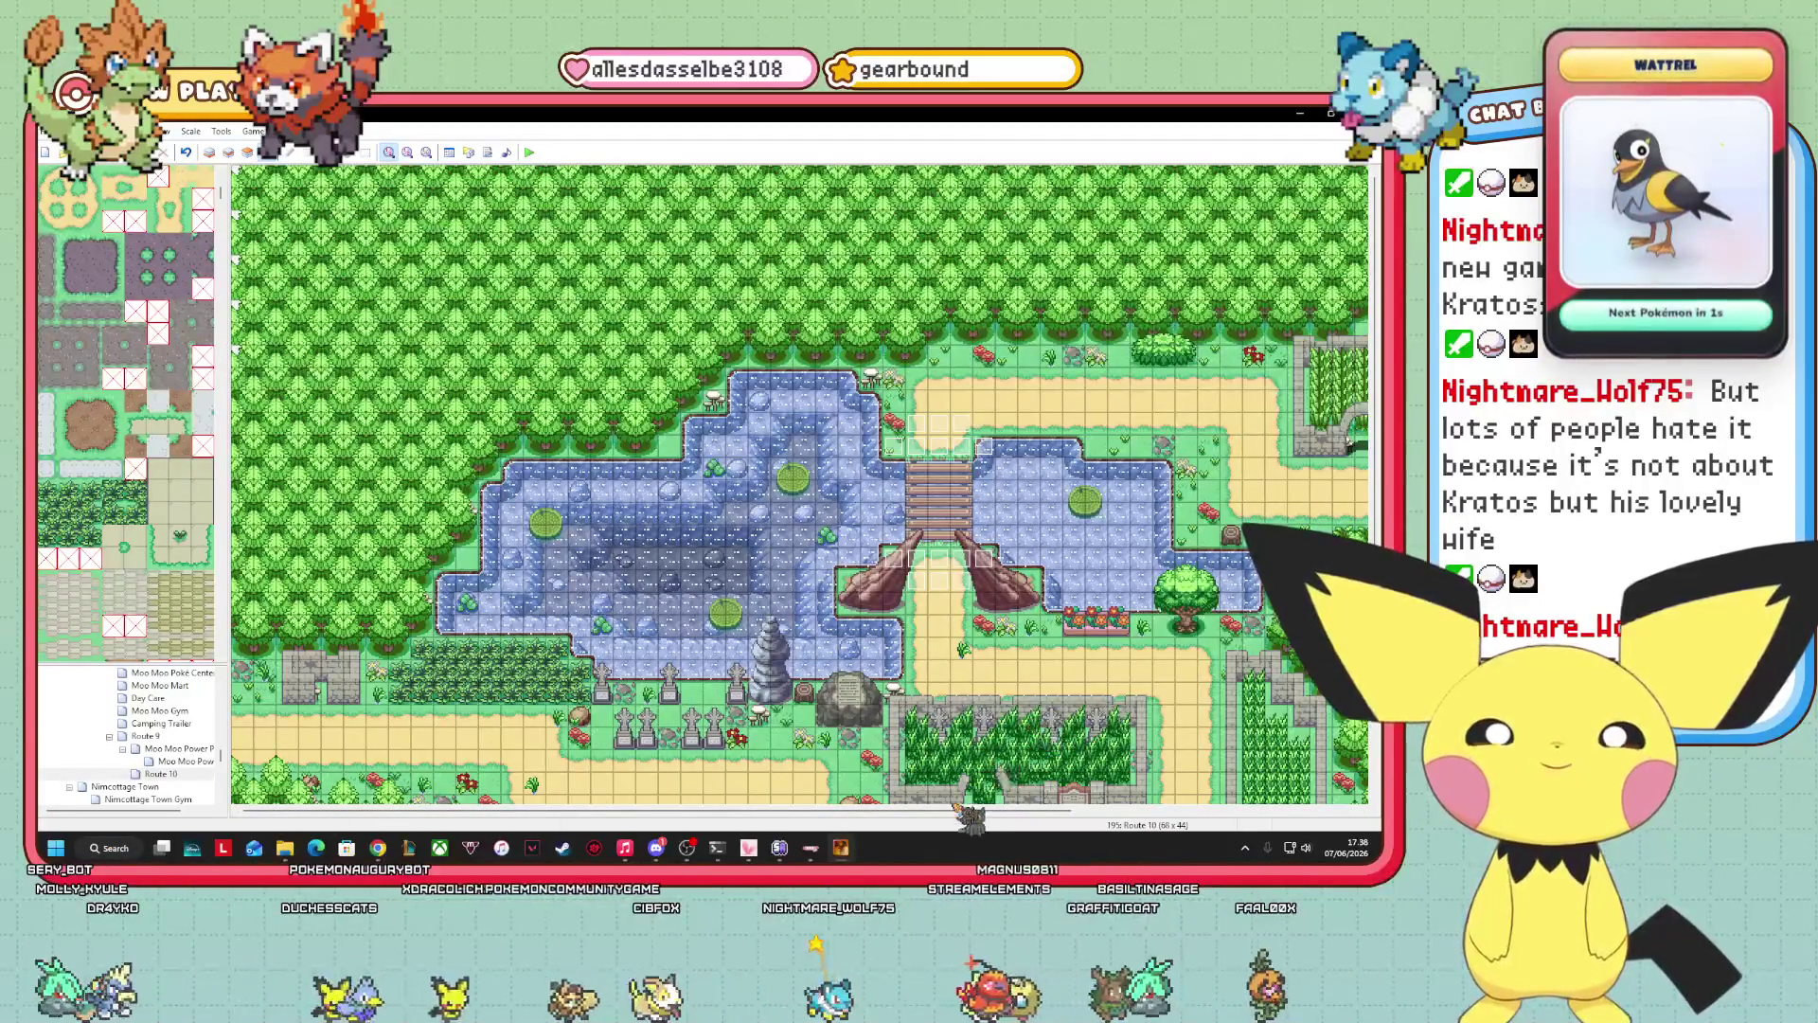
Place a red flower on the grass on Layer 1, then show the events again.
left_click_drag(657, 812, 943, 812)
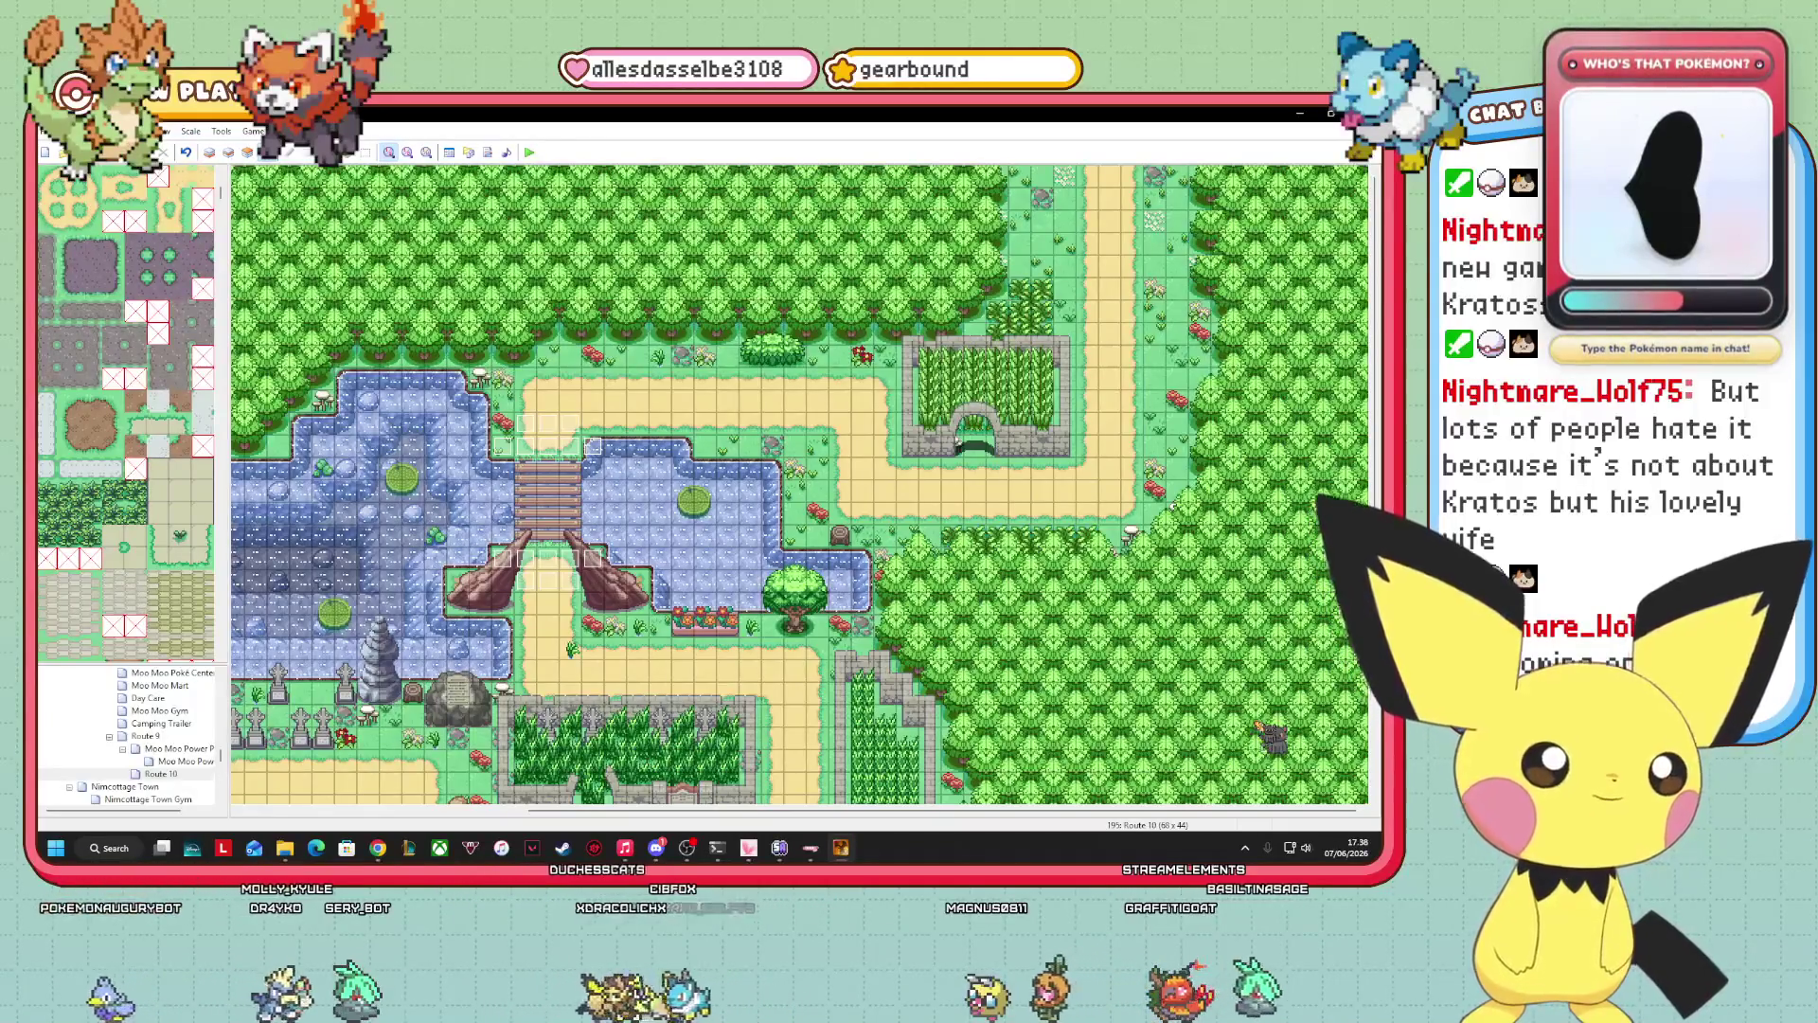
scroll(126, 412, "up", 5)
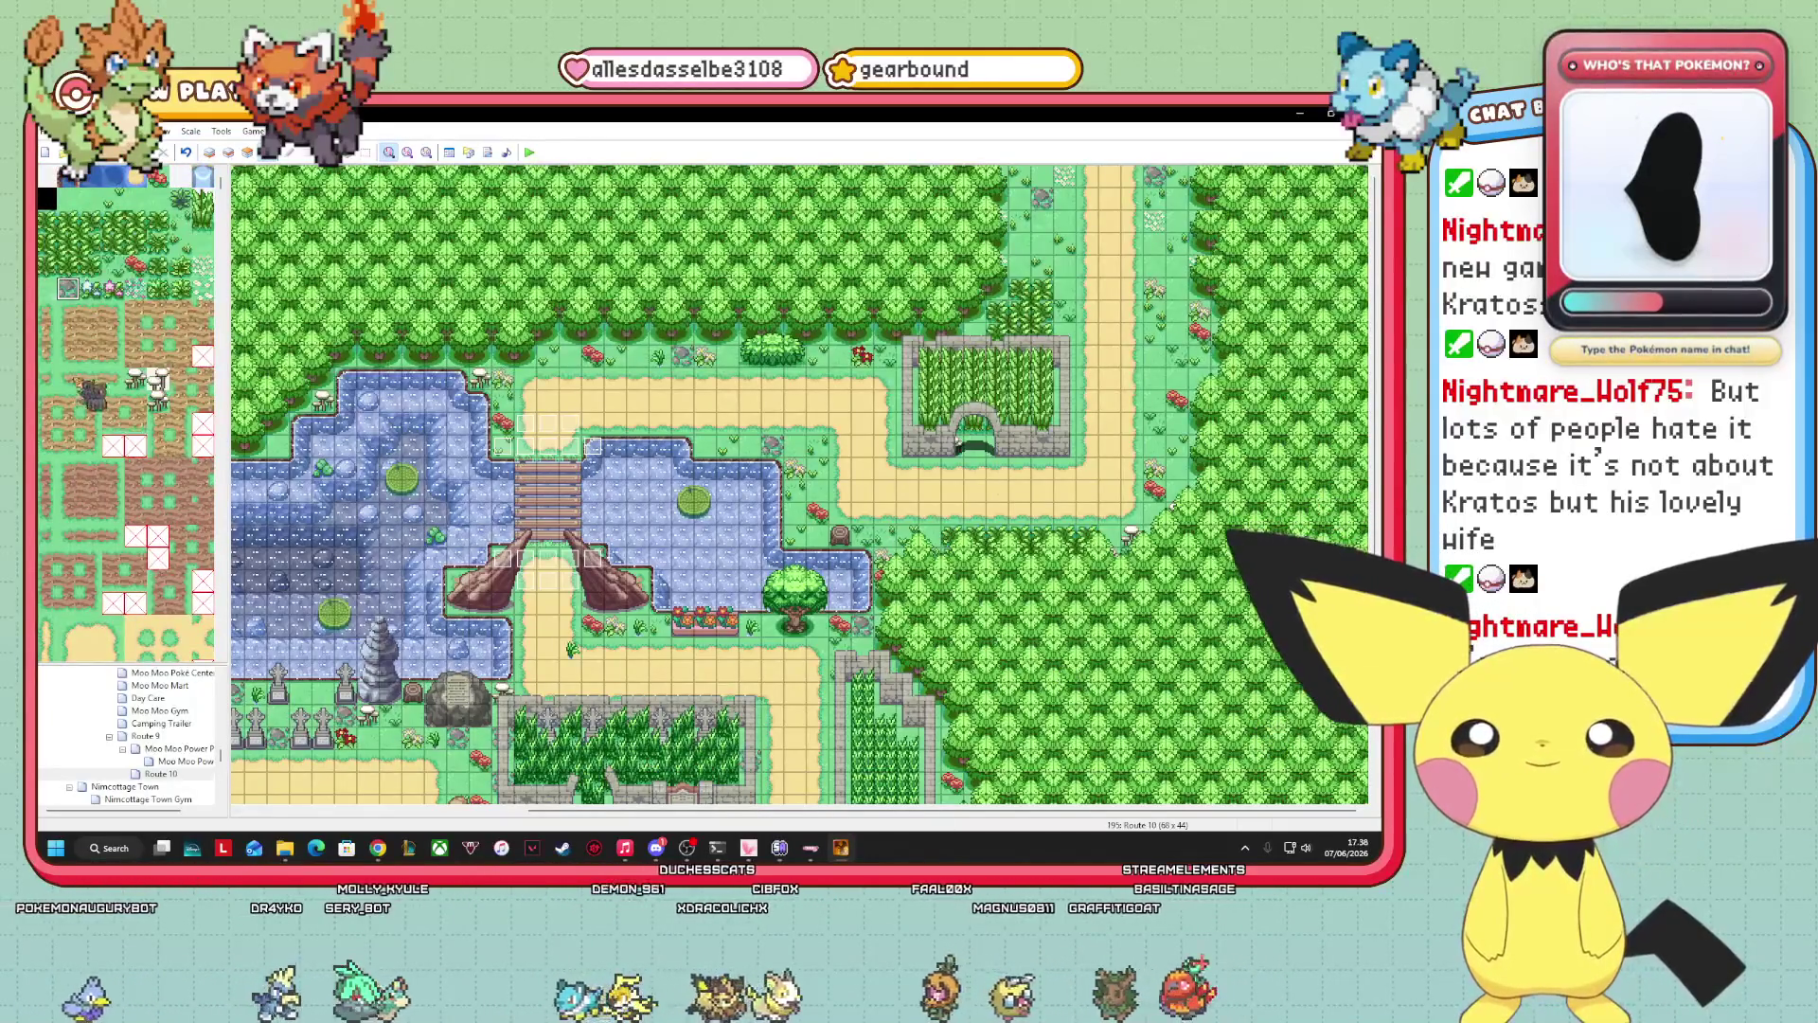
left_click(136, 265)
key("F5")
left_click(1065, 221)
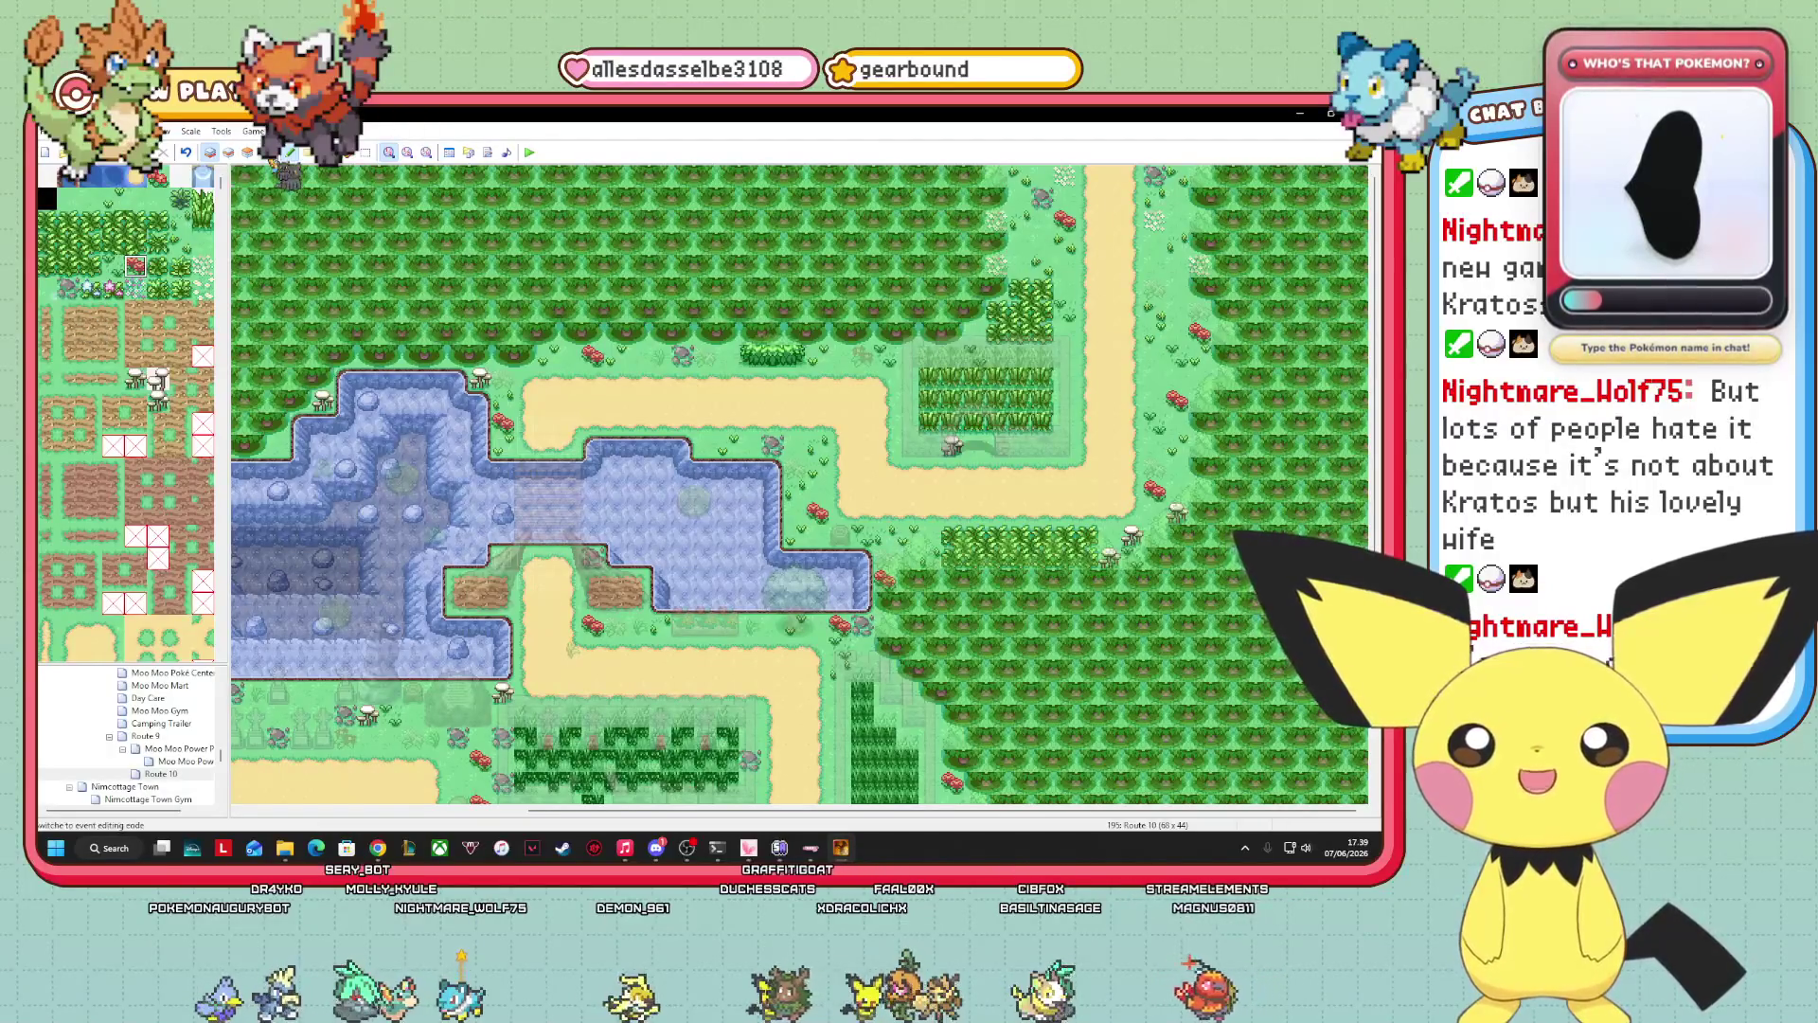
left_click(288, 151)
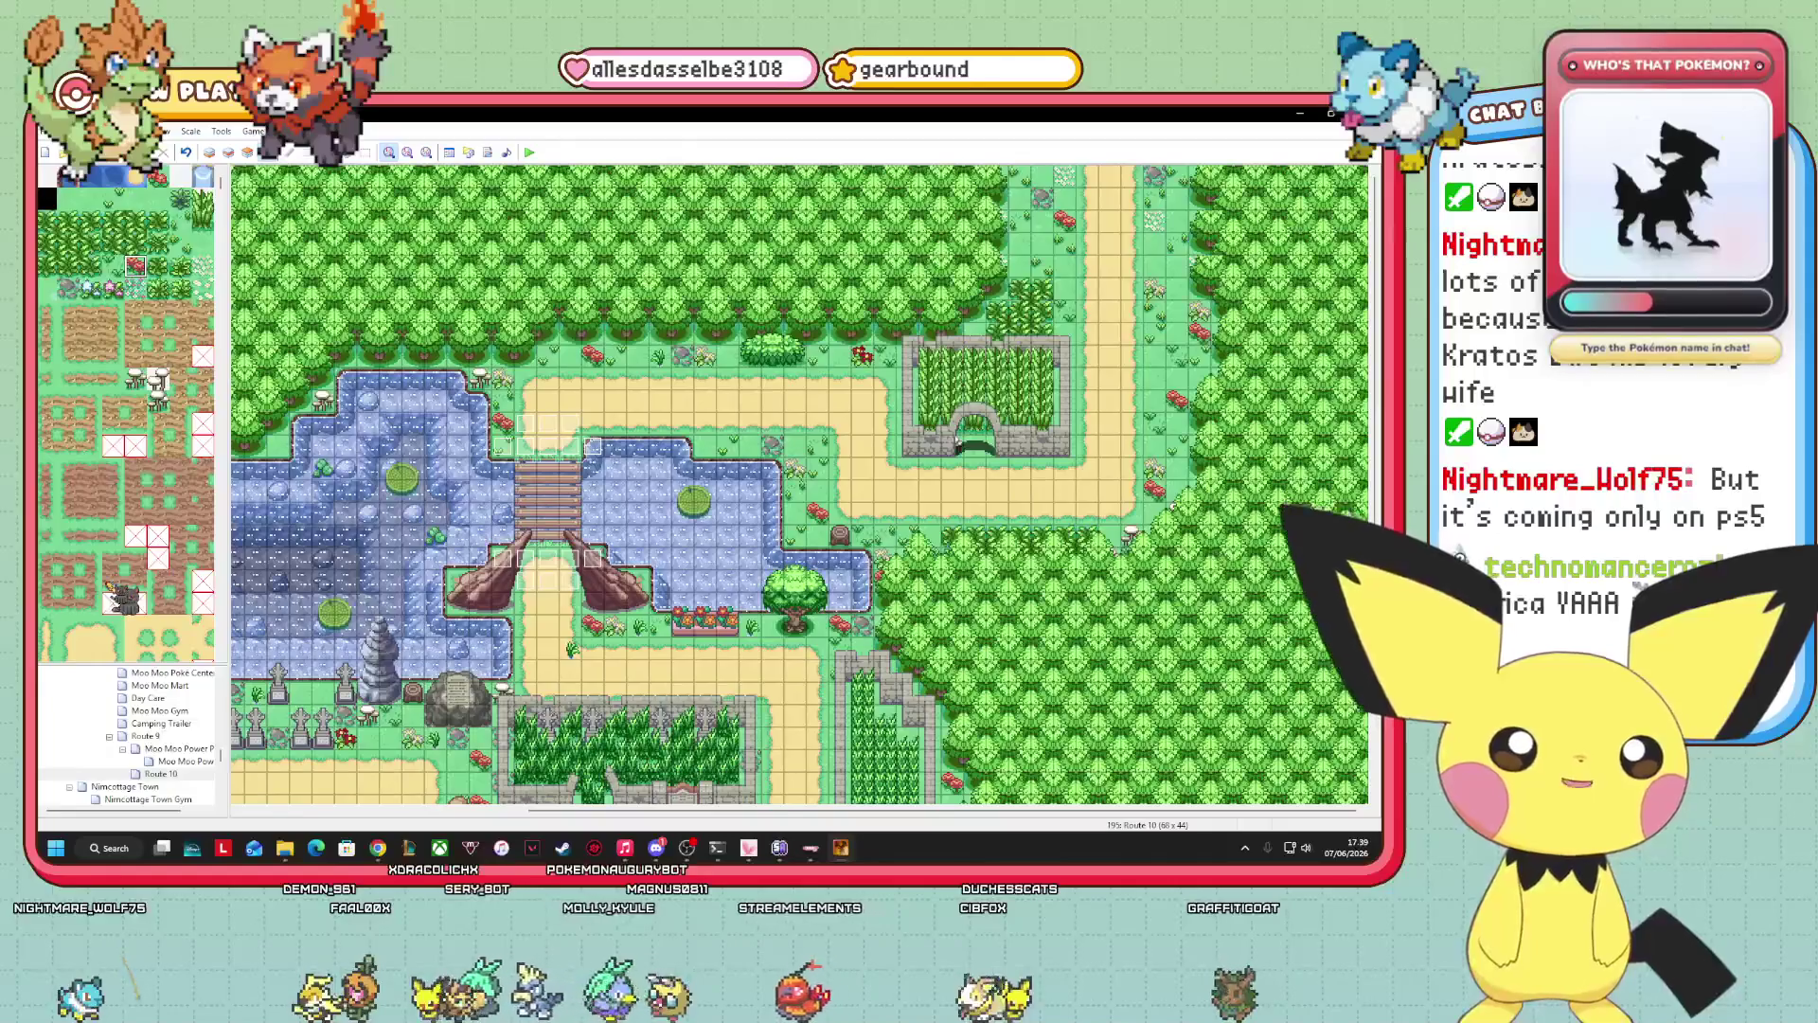
left_click_drag(678, 812, 421, 811)
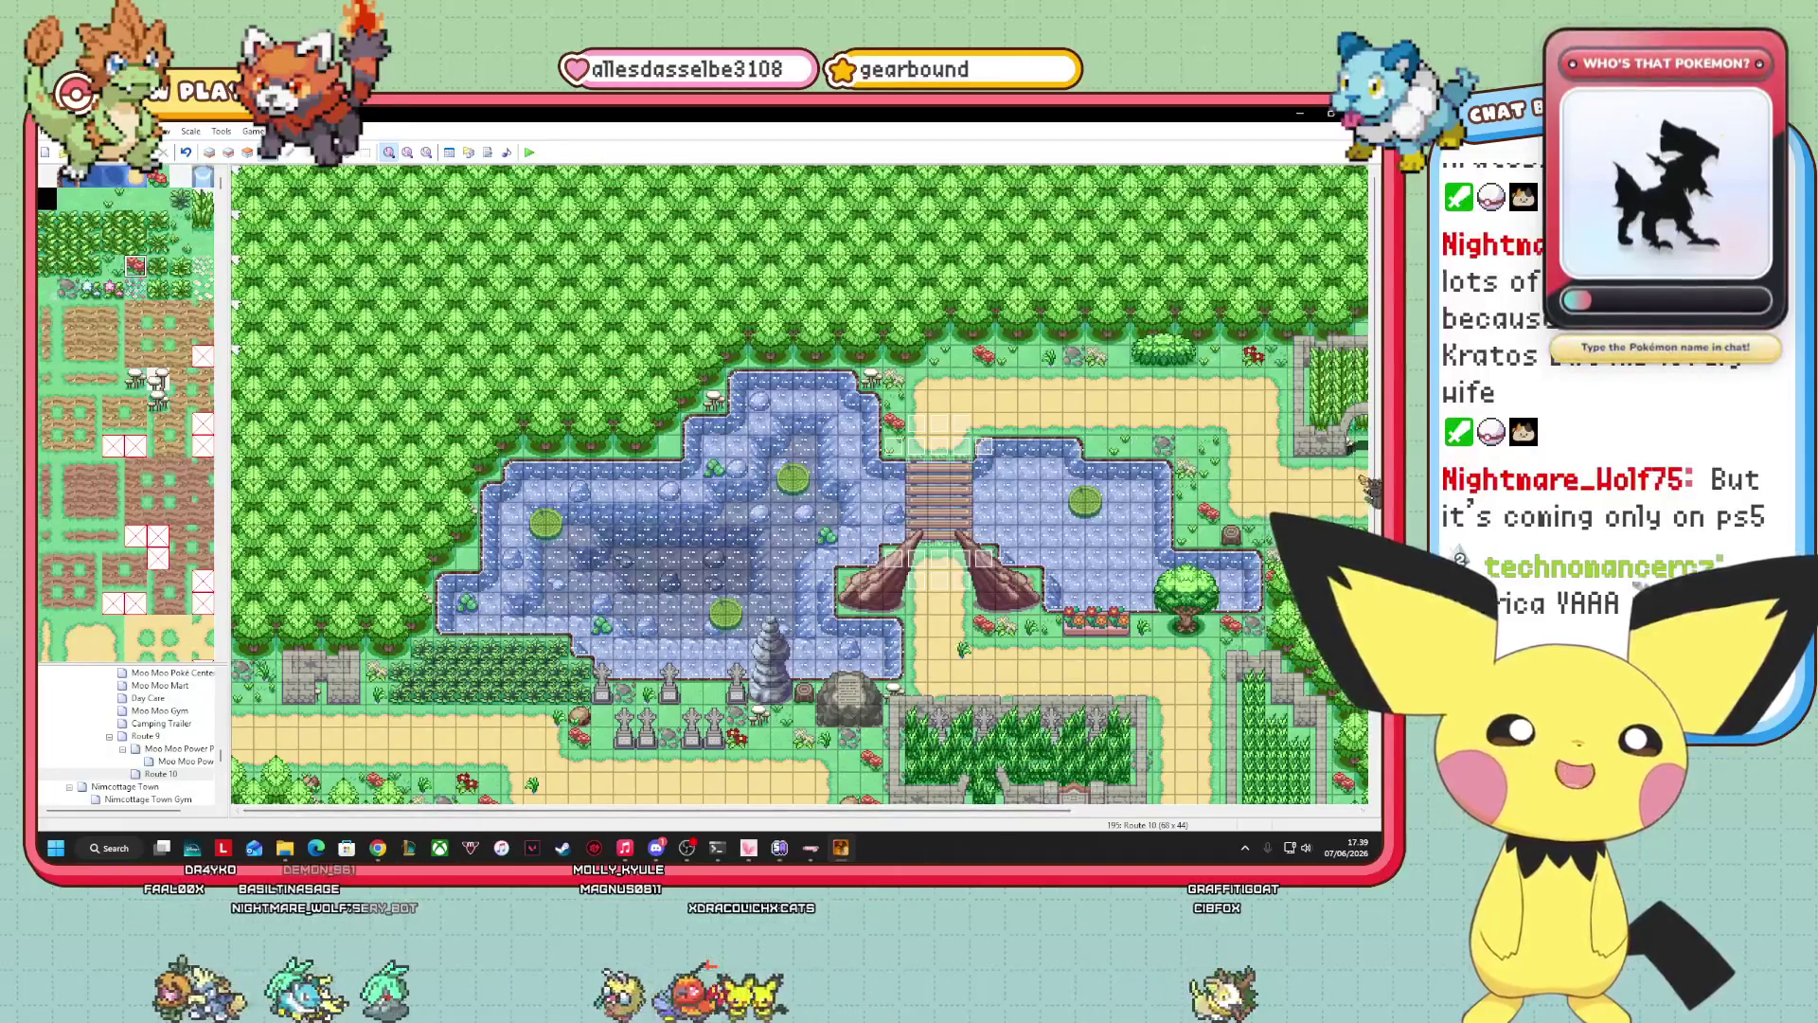
scroll(1376, 467, "down", 5)
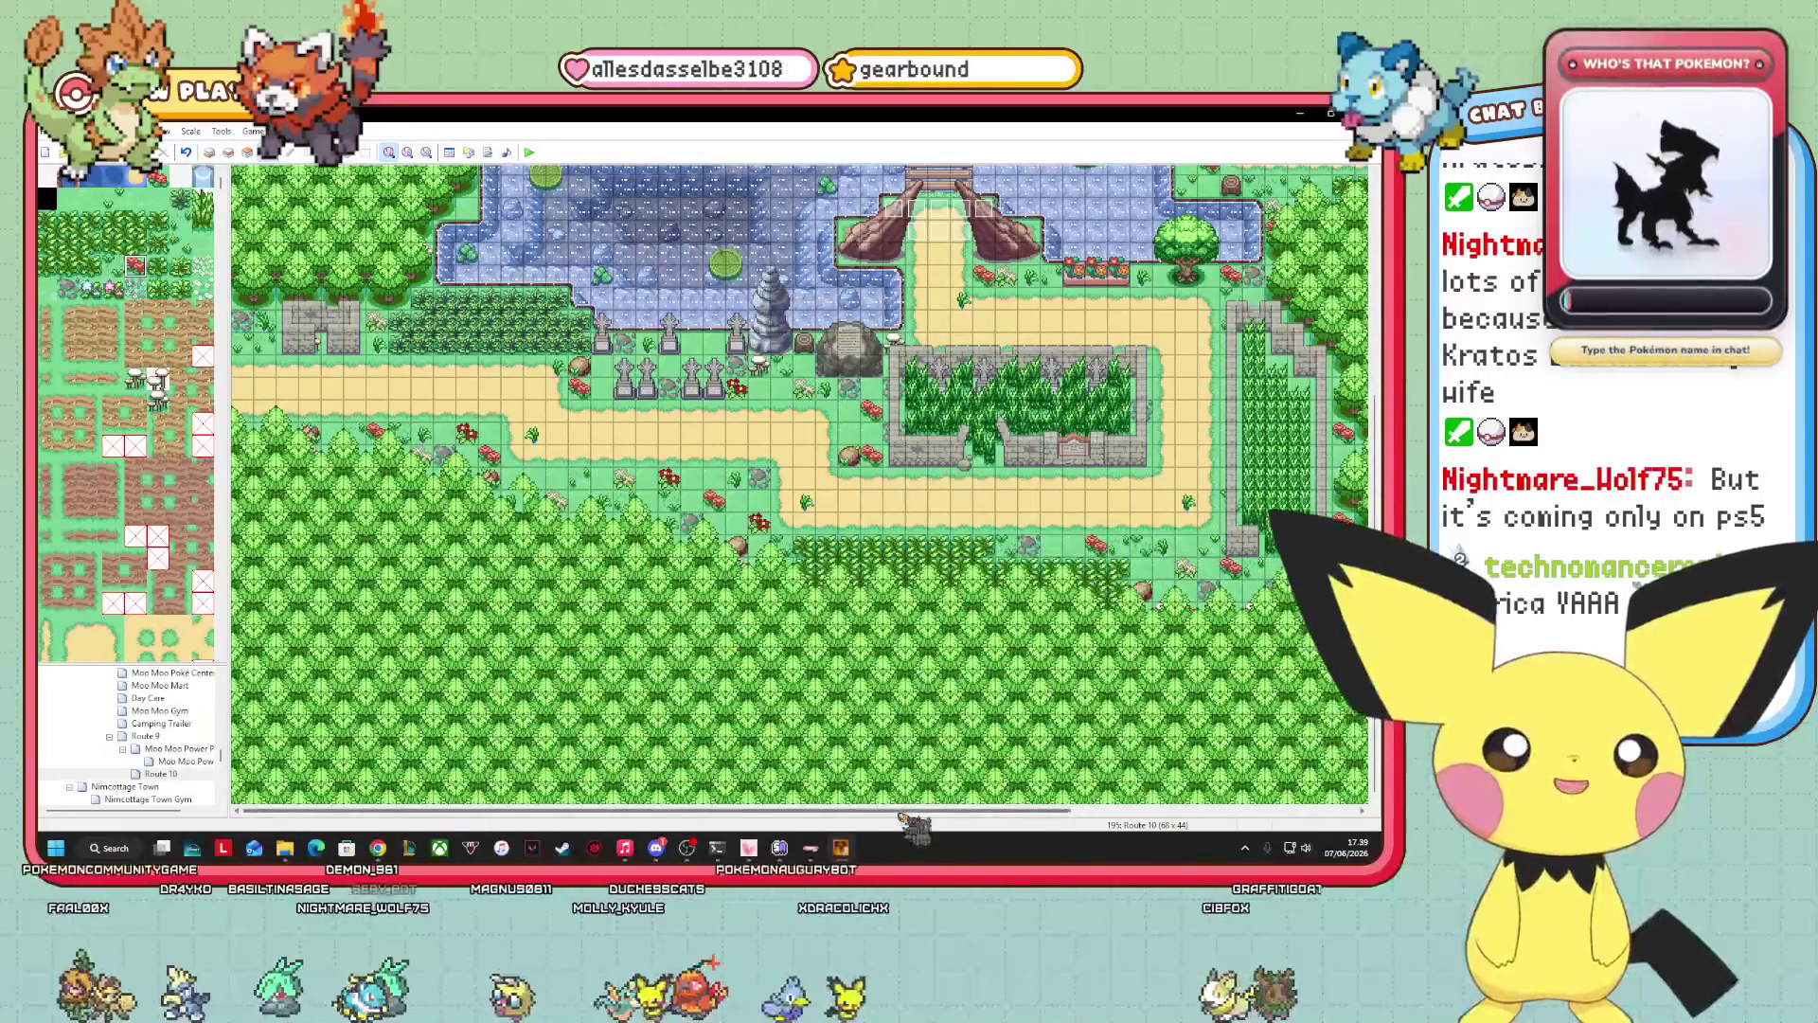
left_click_drag(911, 814, 1195, 848)
scroll(800, 483, "up", 5)
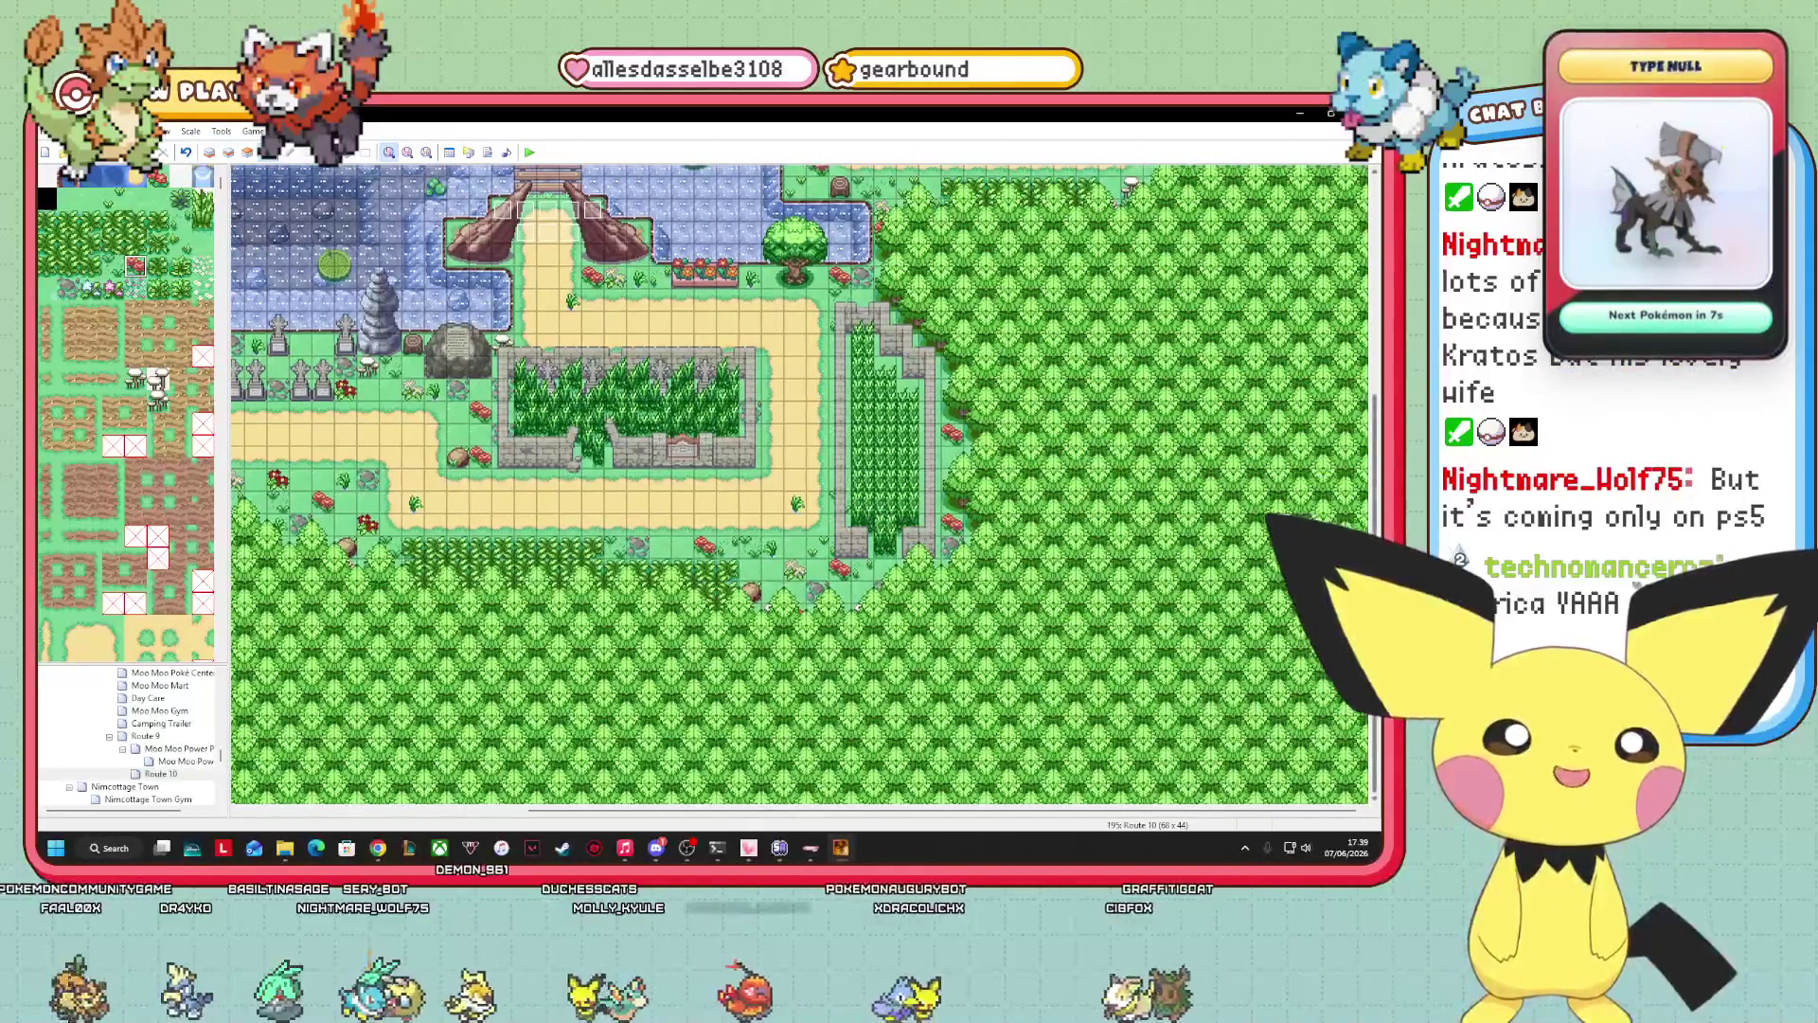
scroll(800, 483, "down", 4)
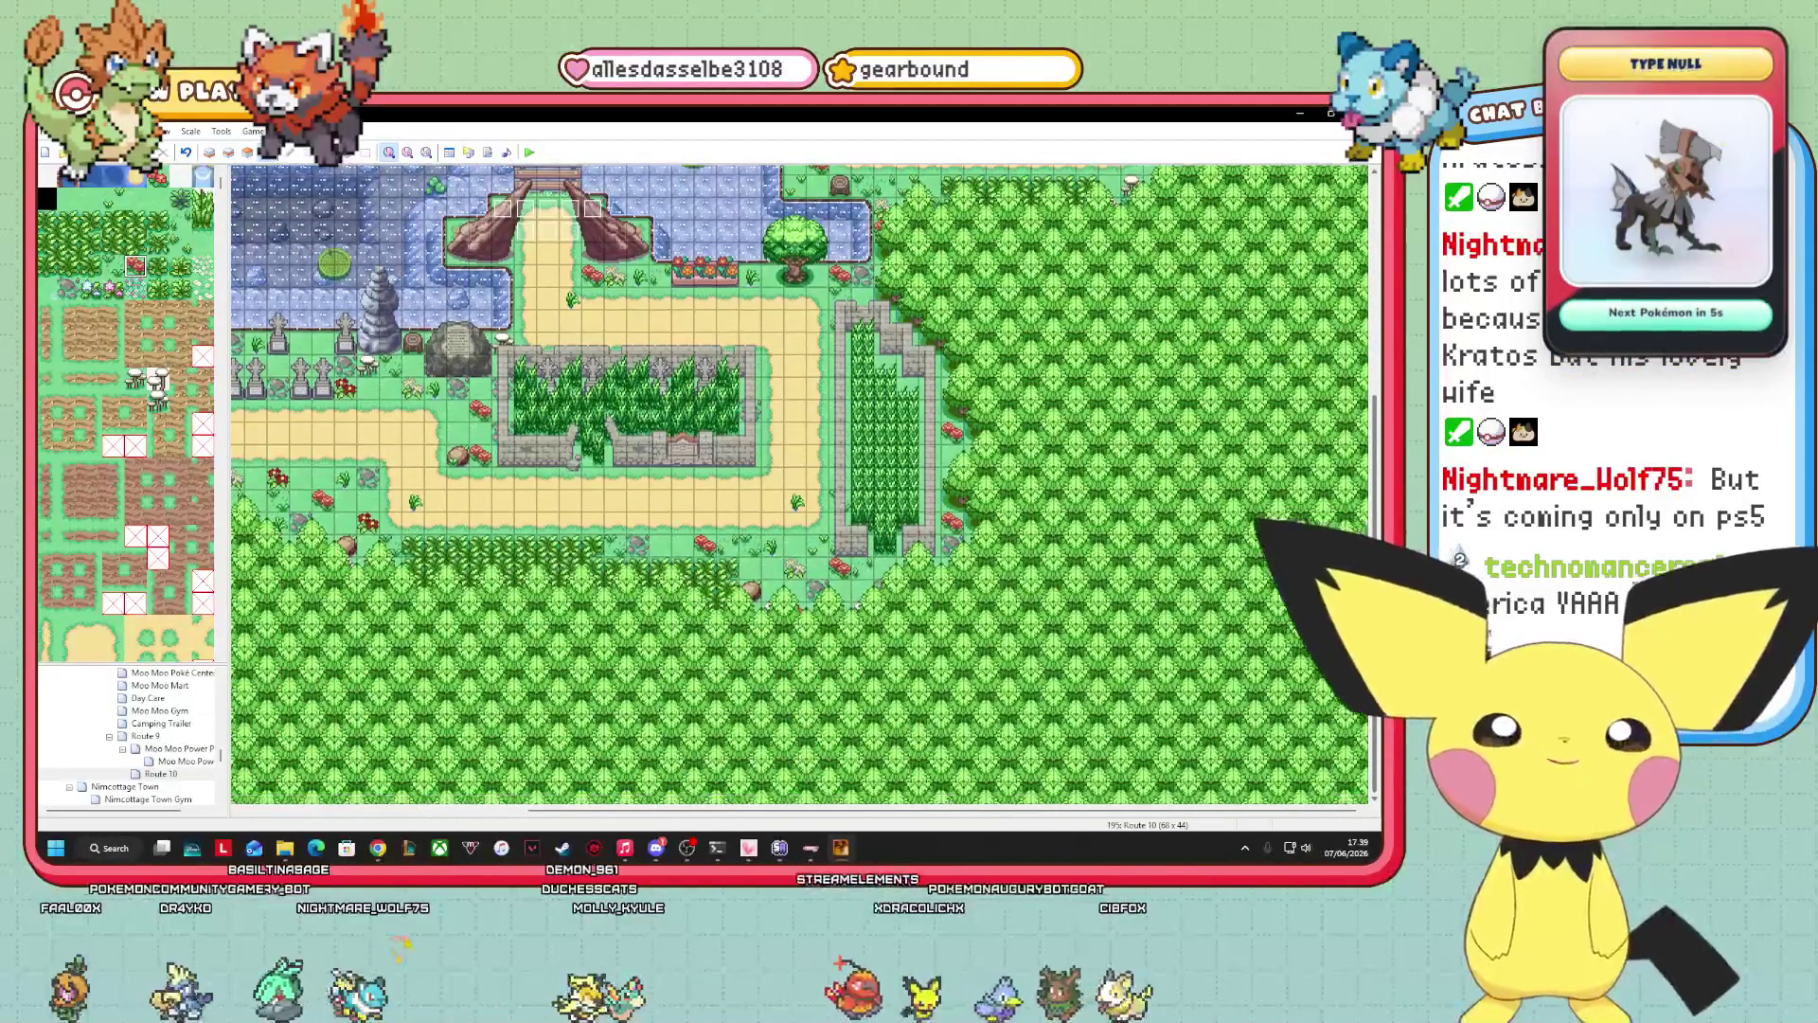
scroll(801, 483, "up", 4)
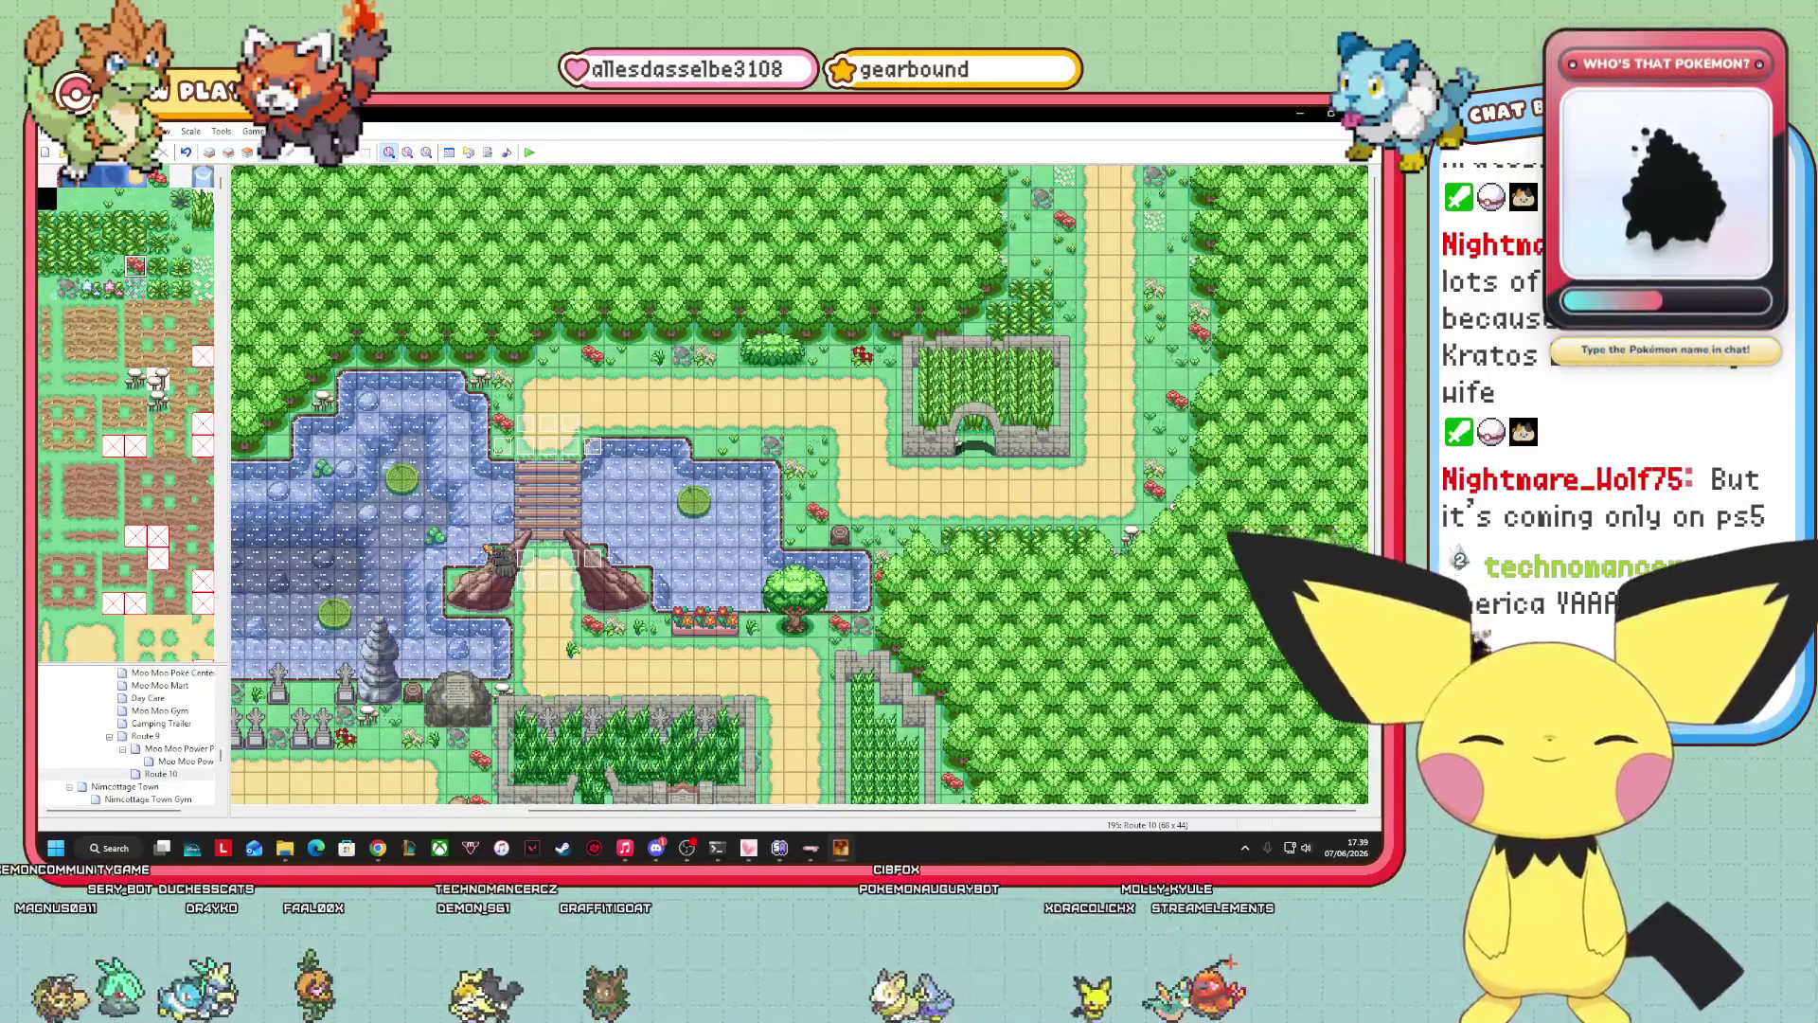
scroll(668, 772, "down", 5)
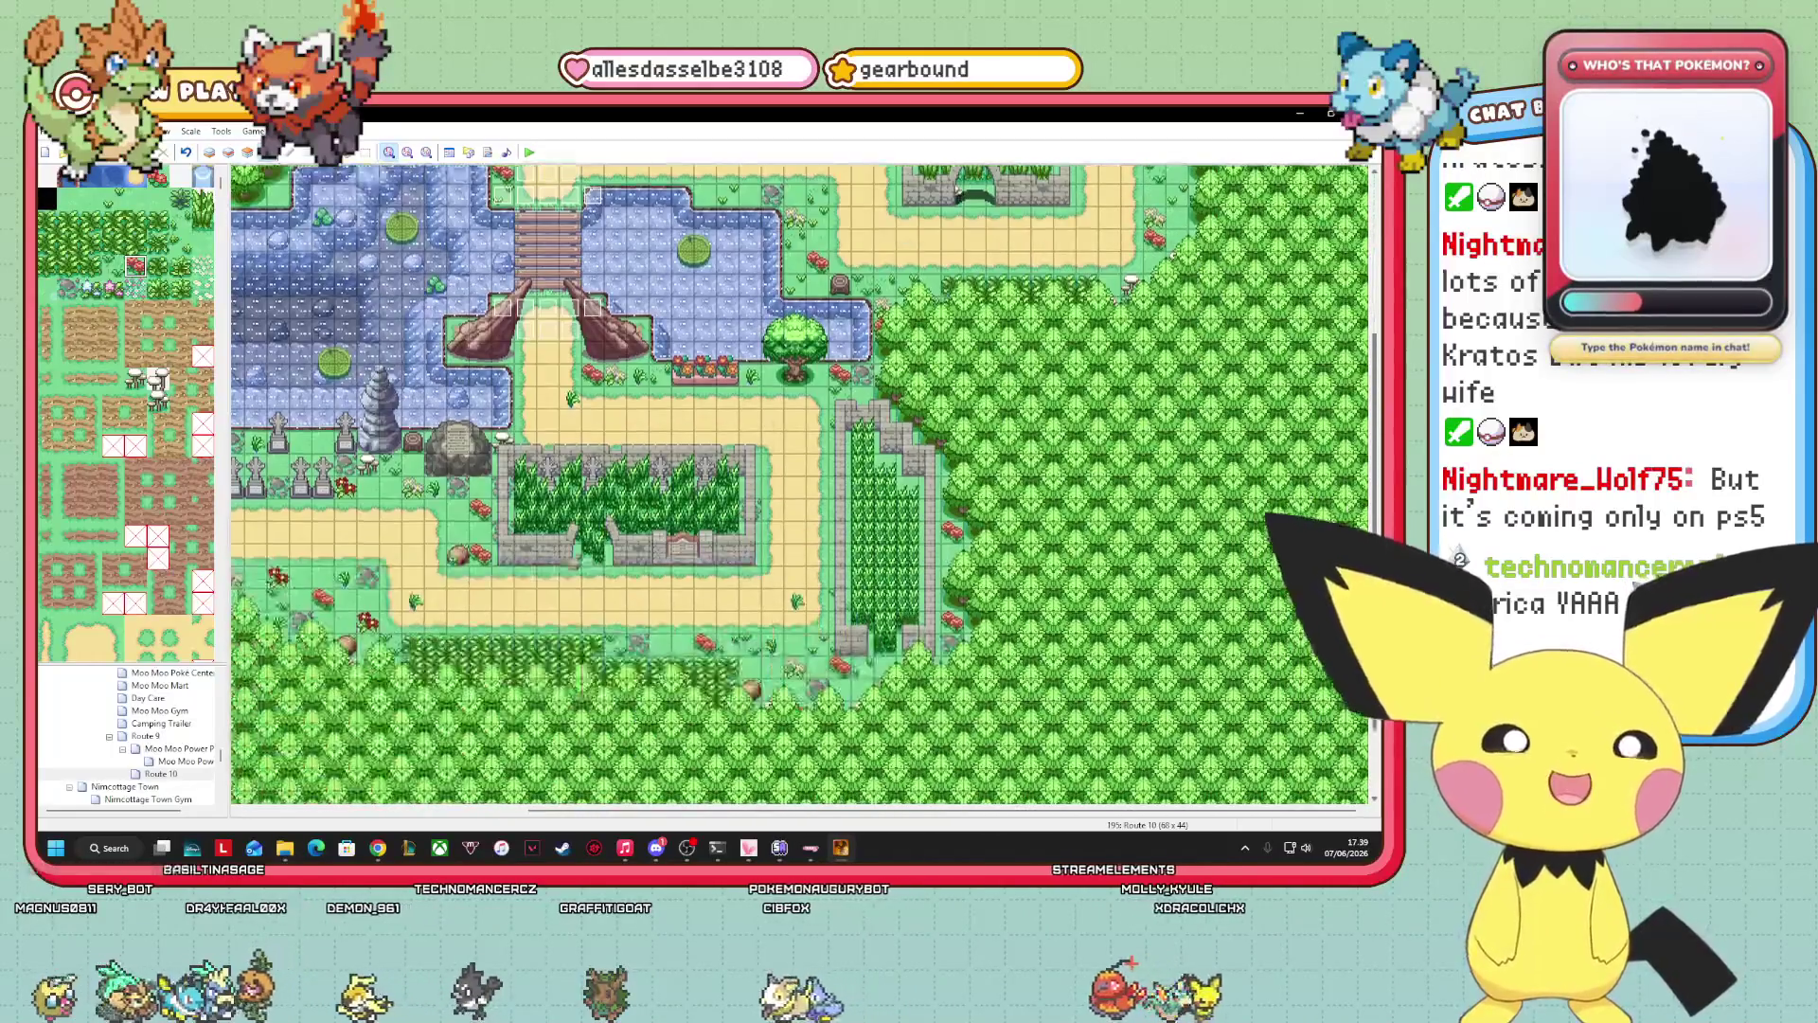
scroll(800, 483, "up", 5)
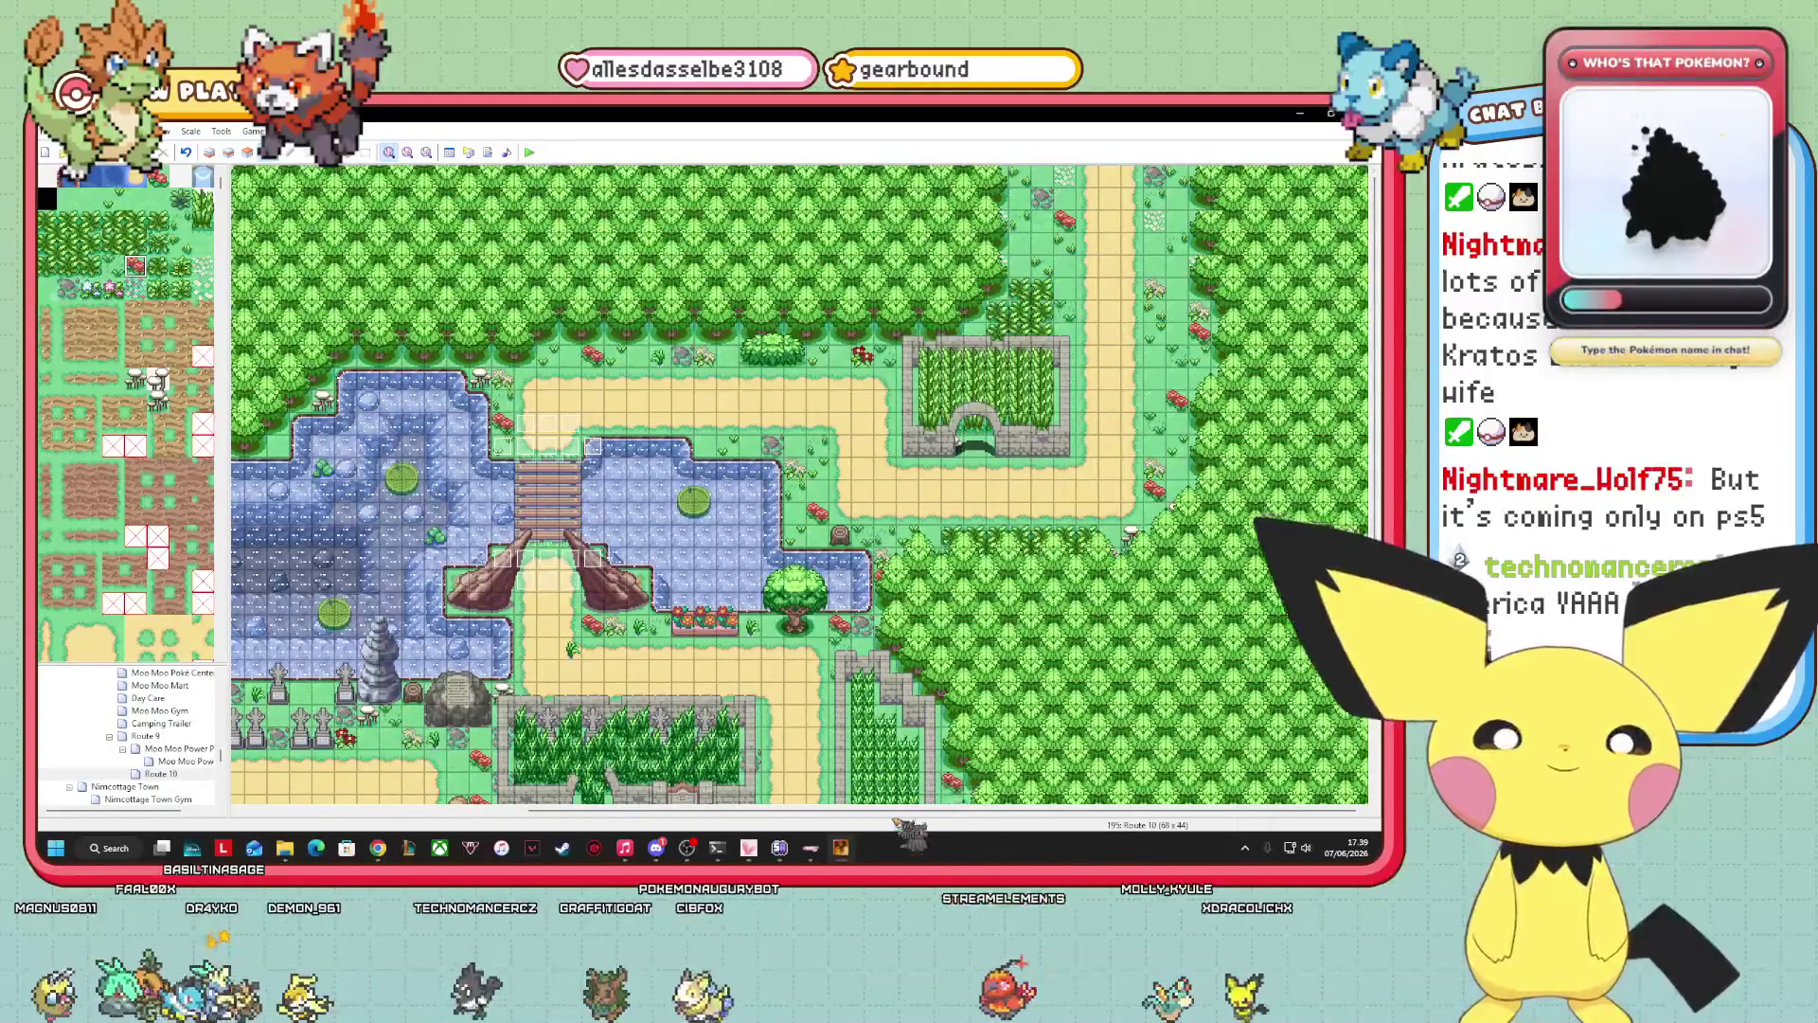
left_click_drag(901, 810, 628, 811)
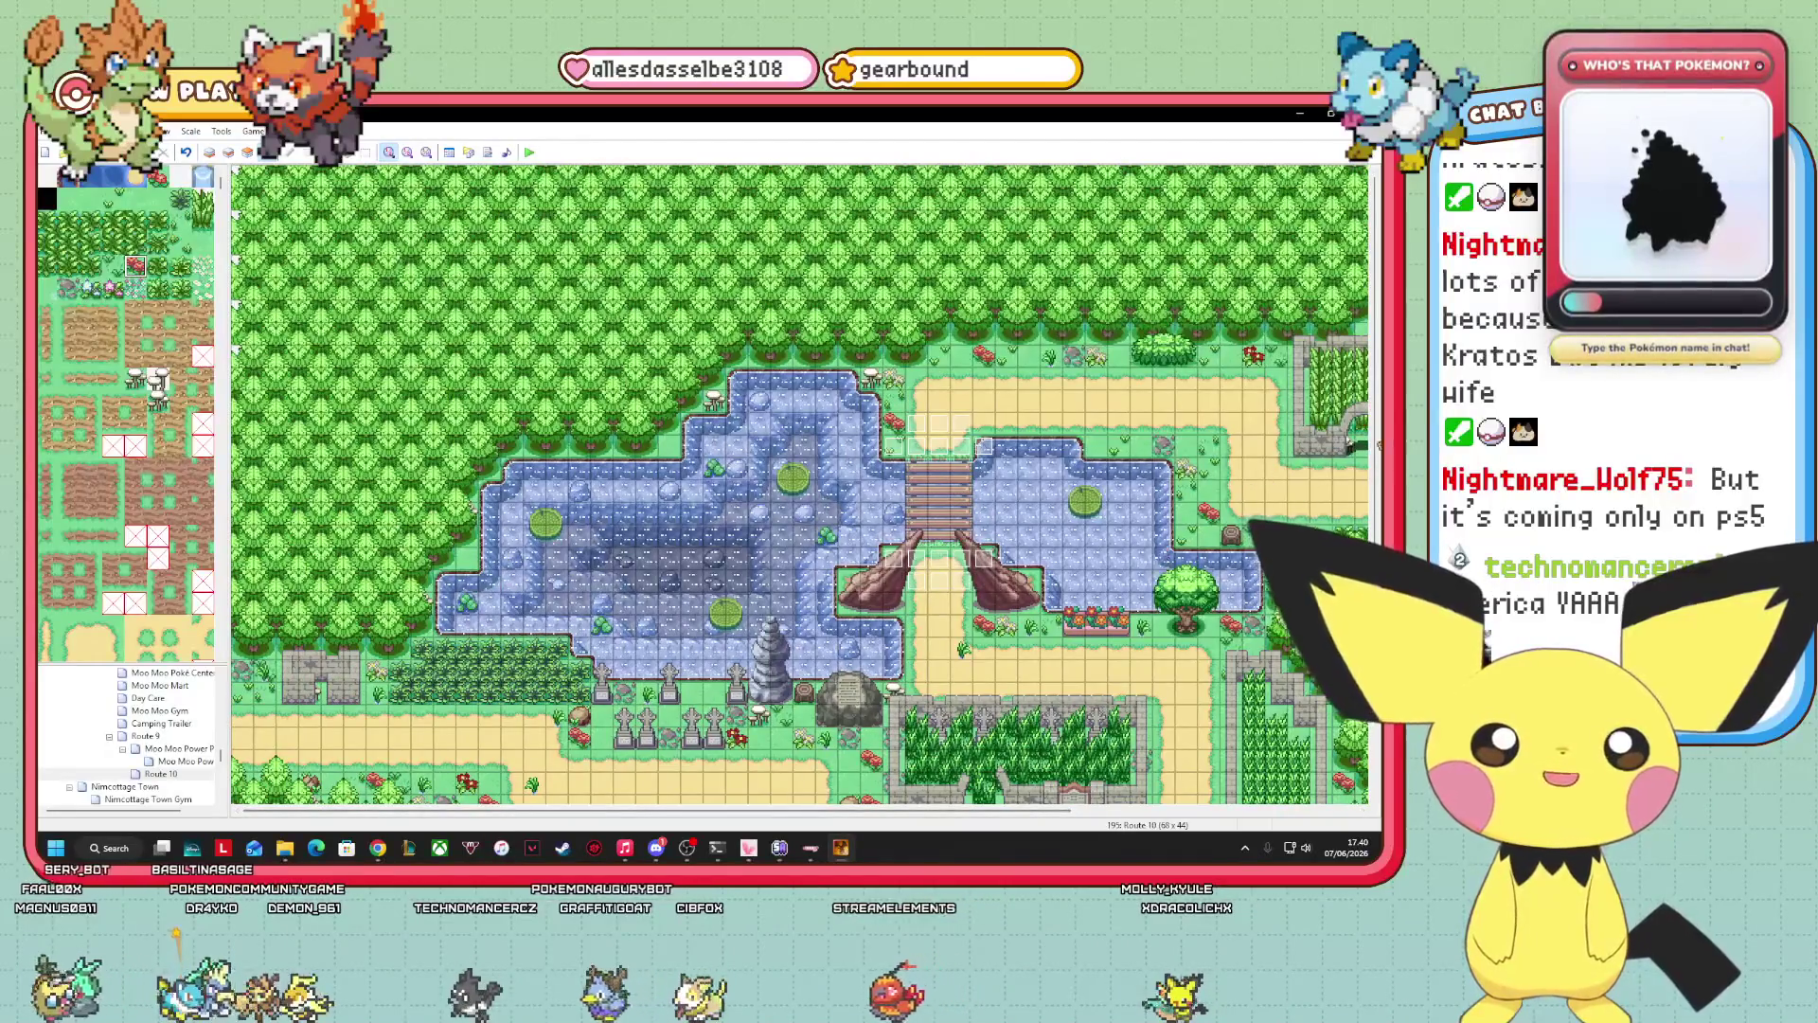
scroll(1372, 734, "down", 5)
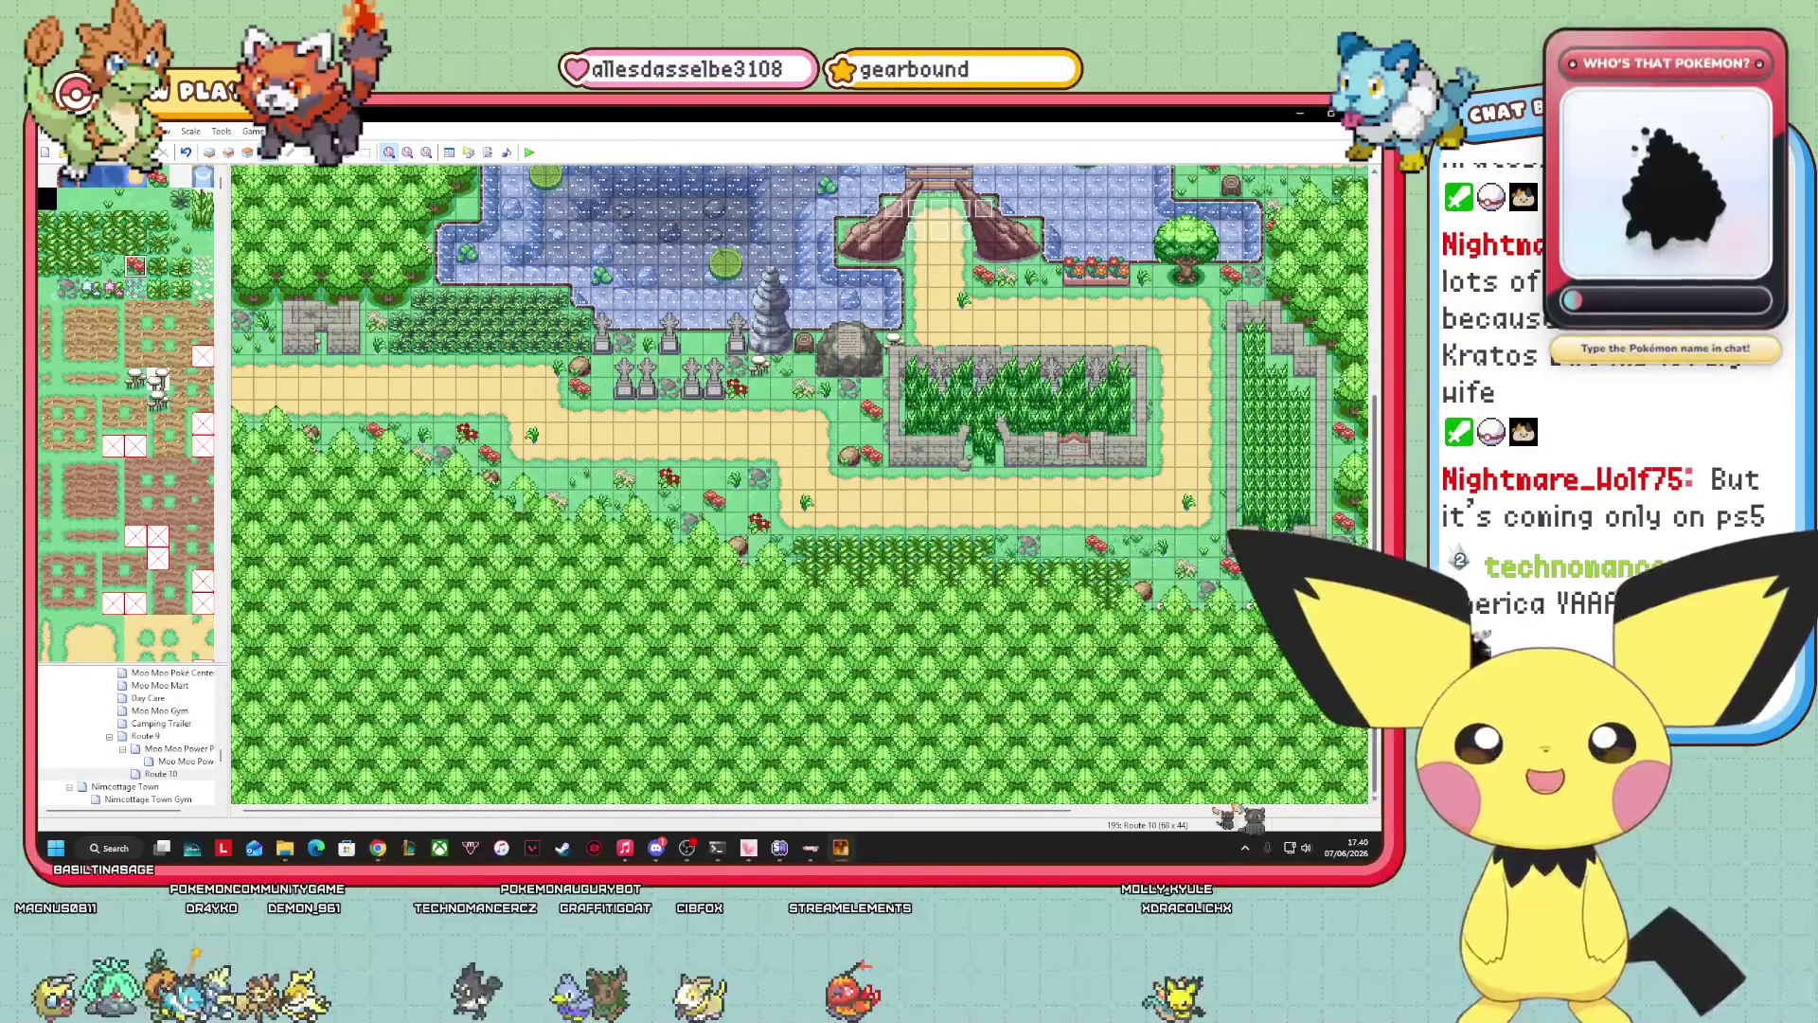
scroll(800, 485, "right", 5)
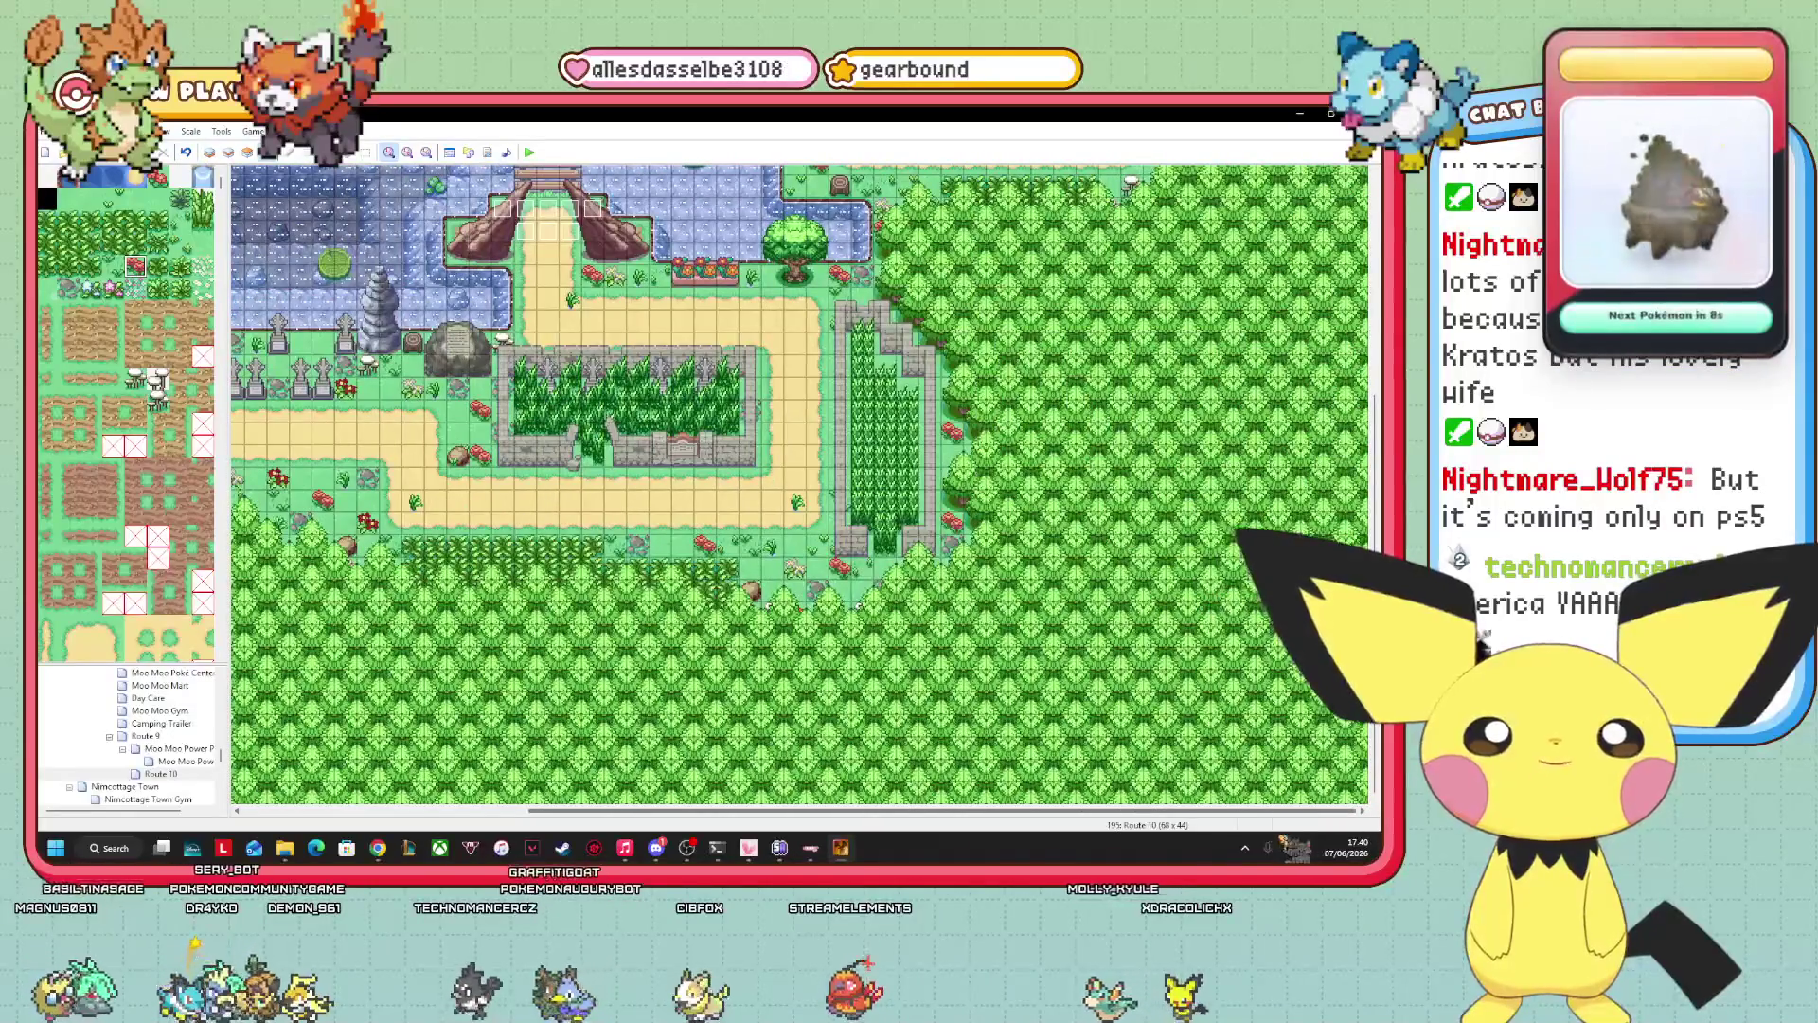
scroll(801, 485, "left", 5)
scroll(800, 485, "right", 1)
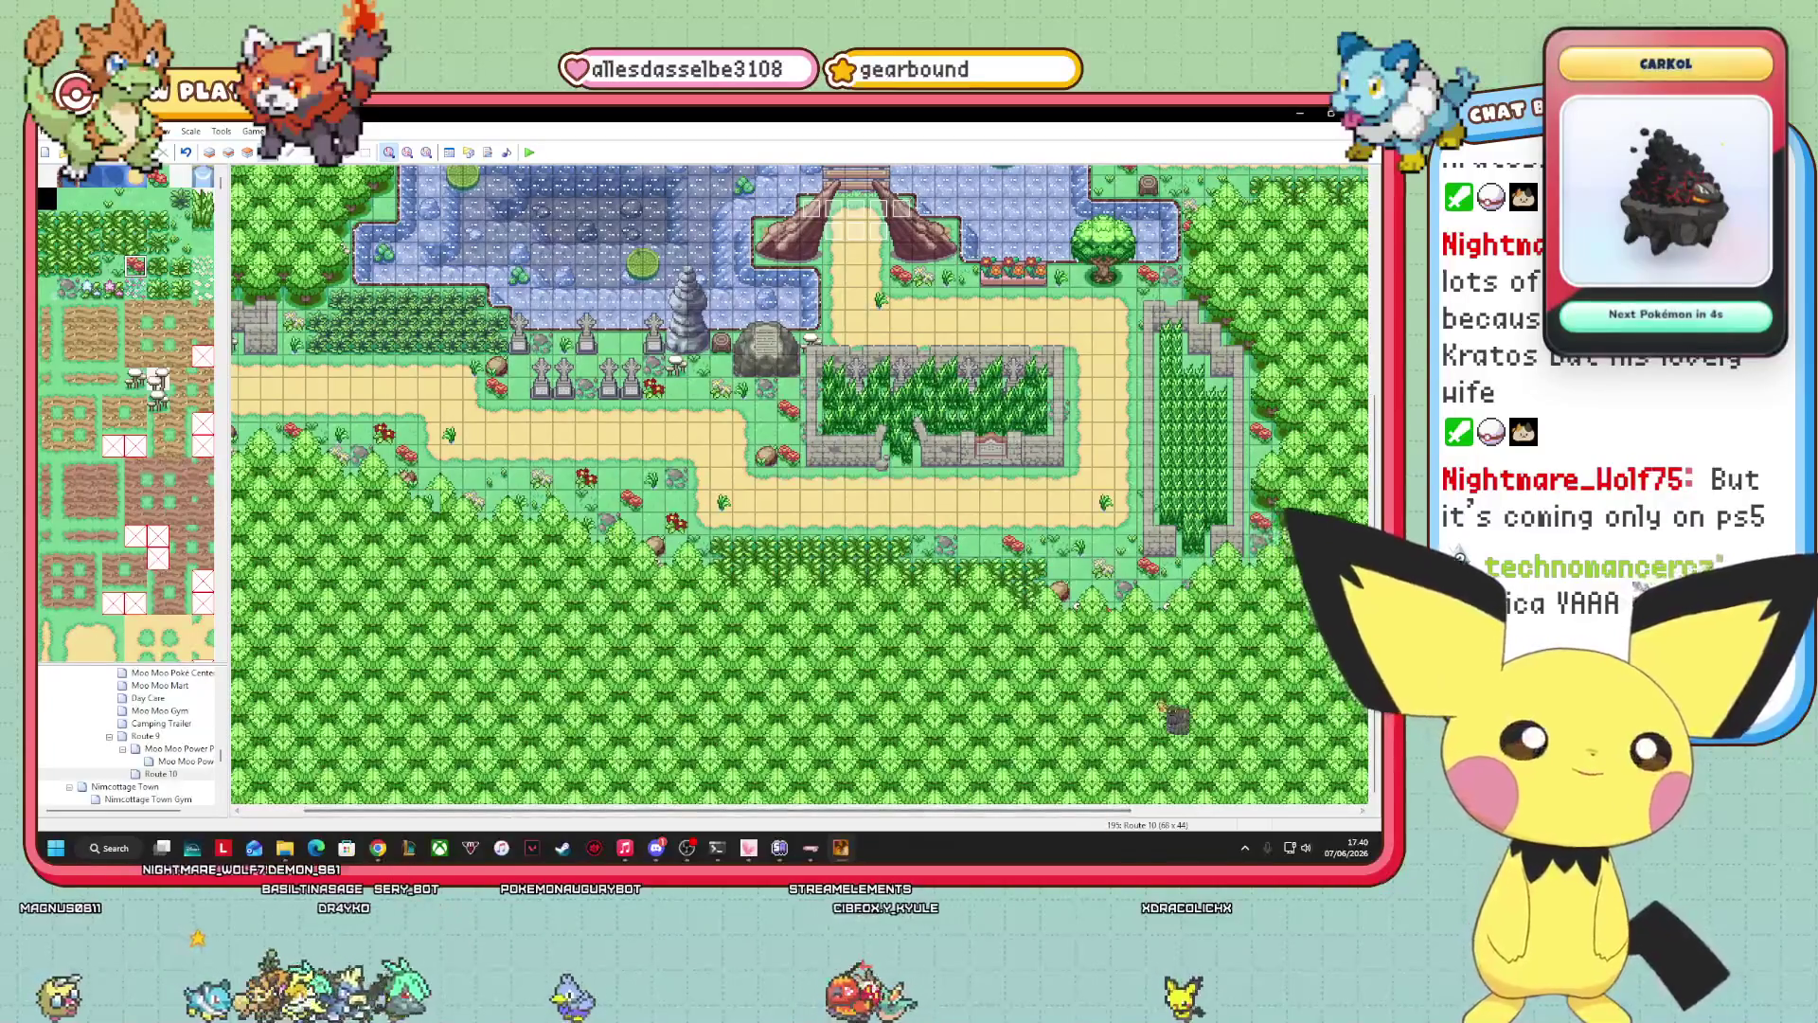
scroll(800, 485, "right", 4)
scroll(800, 485, "up", 4)
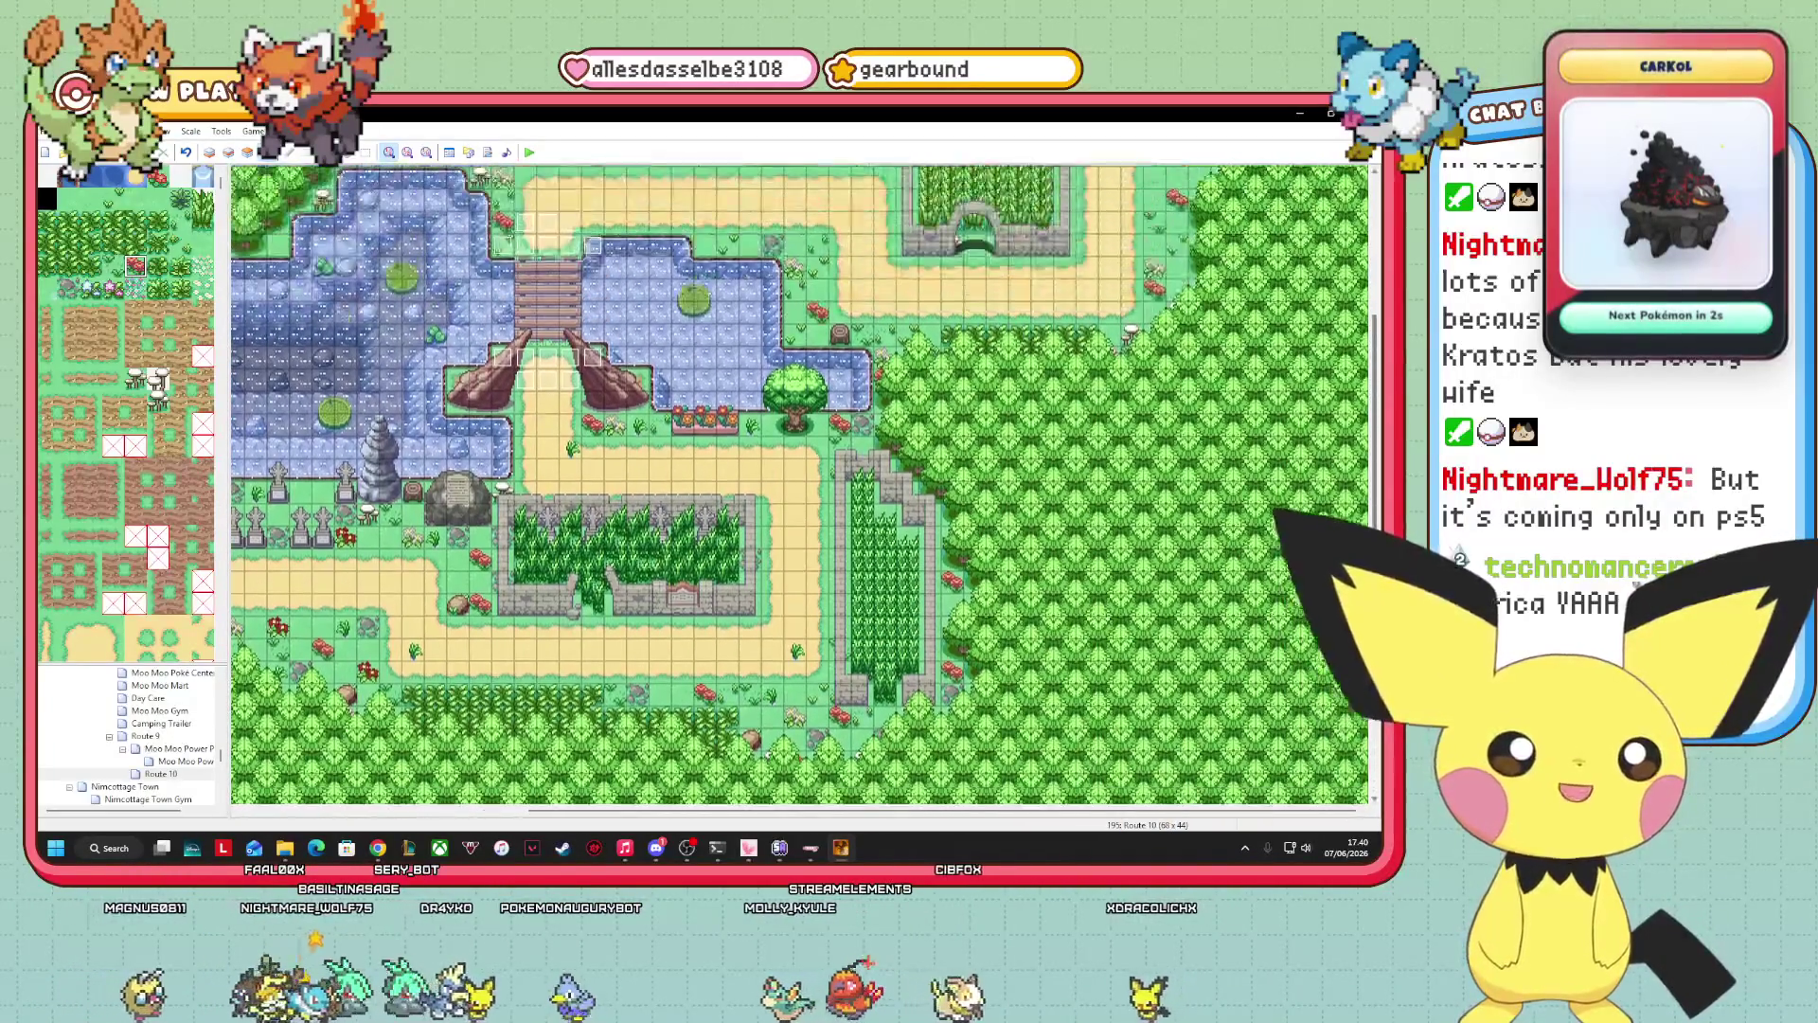
scroll(801, 485, "down", 4)
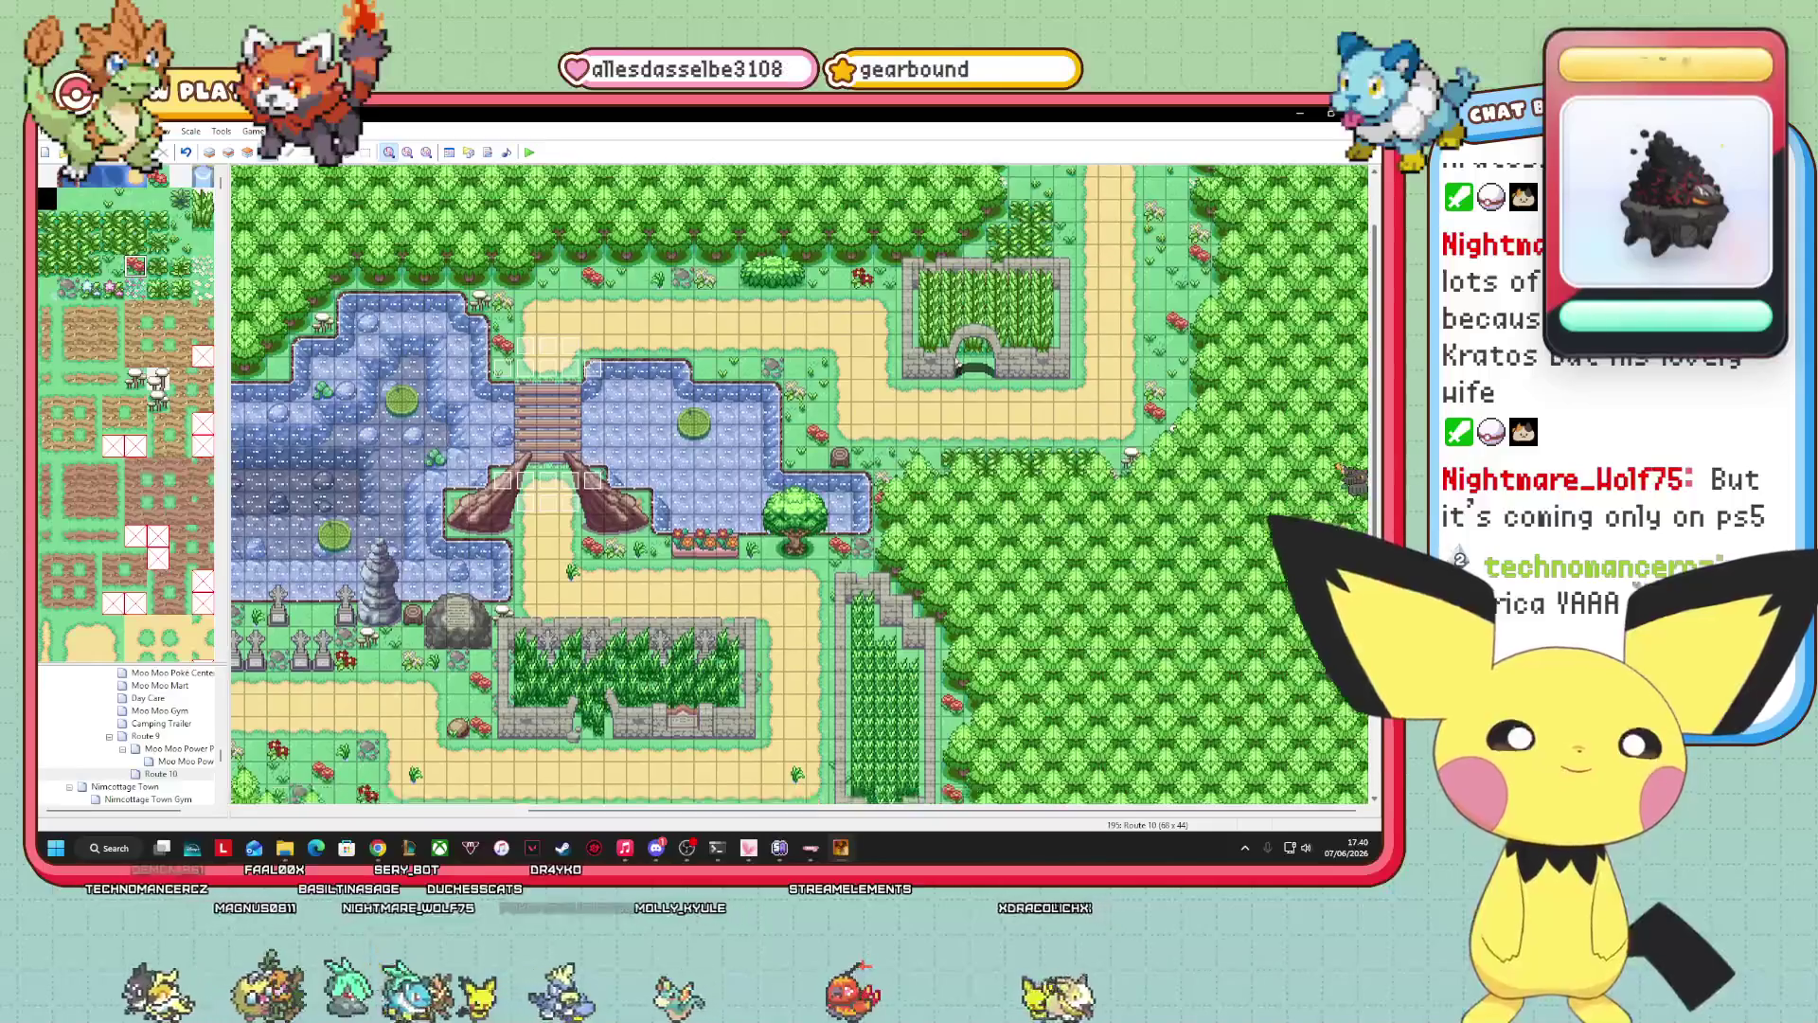
scroll(800, 485, "up", 5)
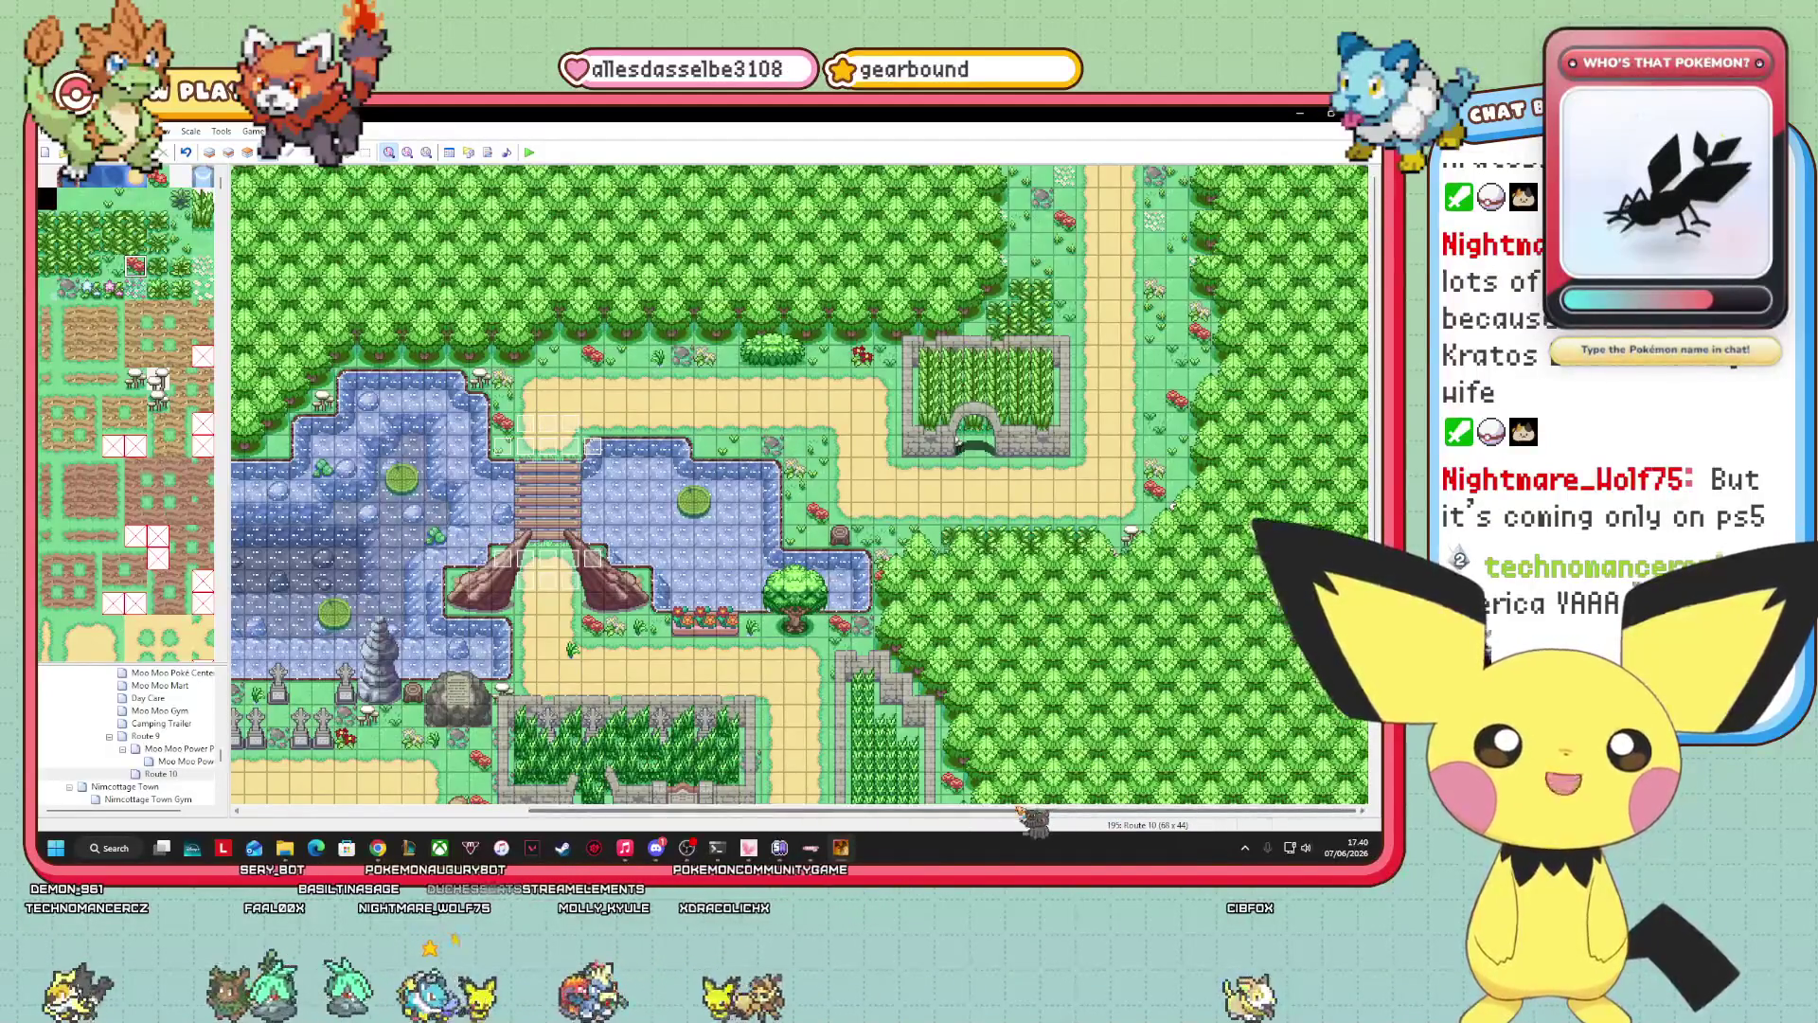
scroll(1020, 812, "left", 5)
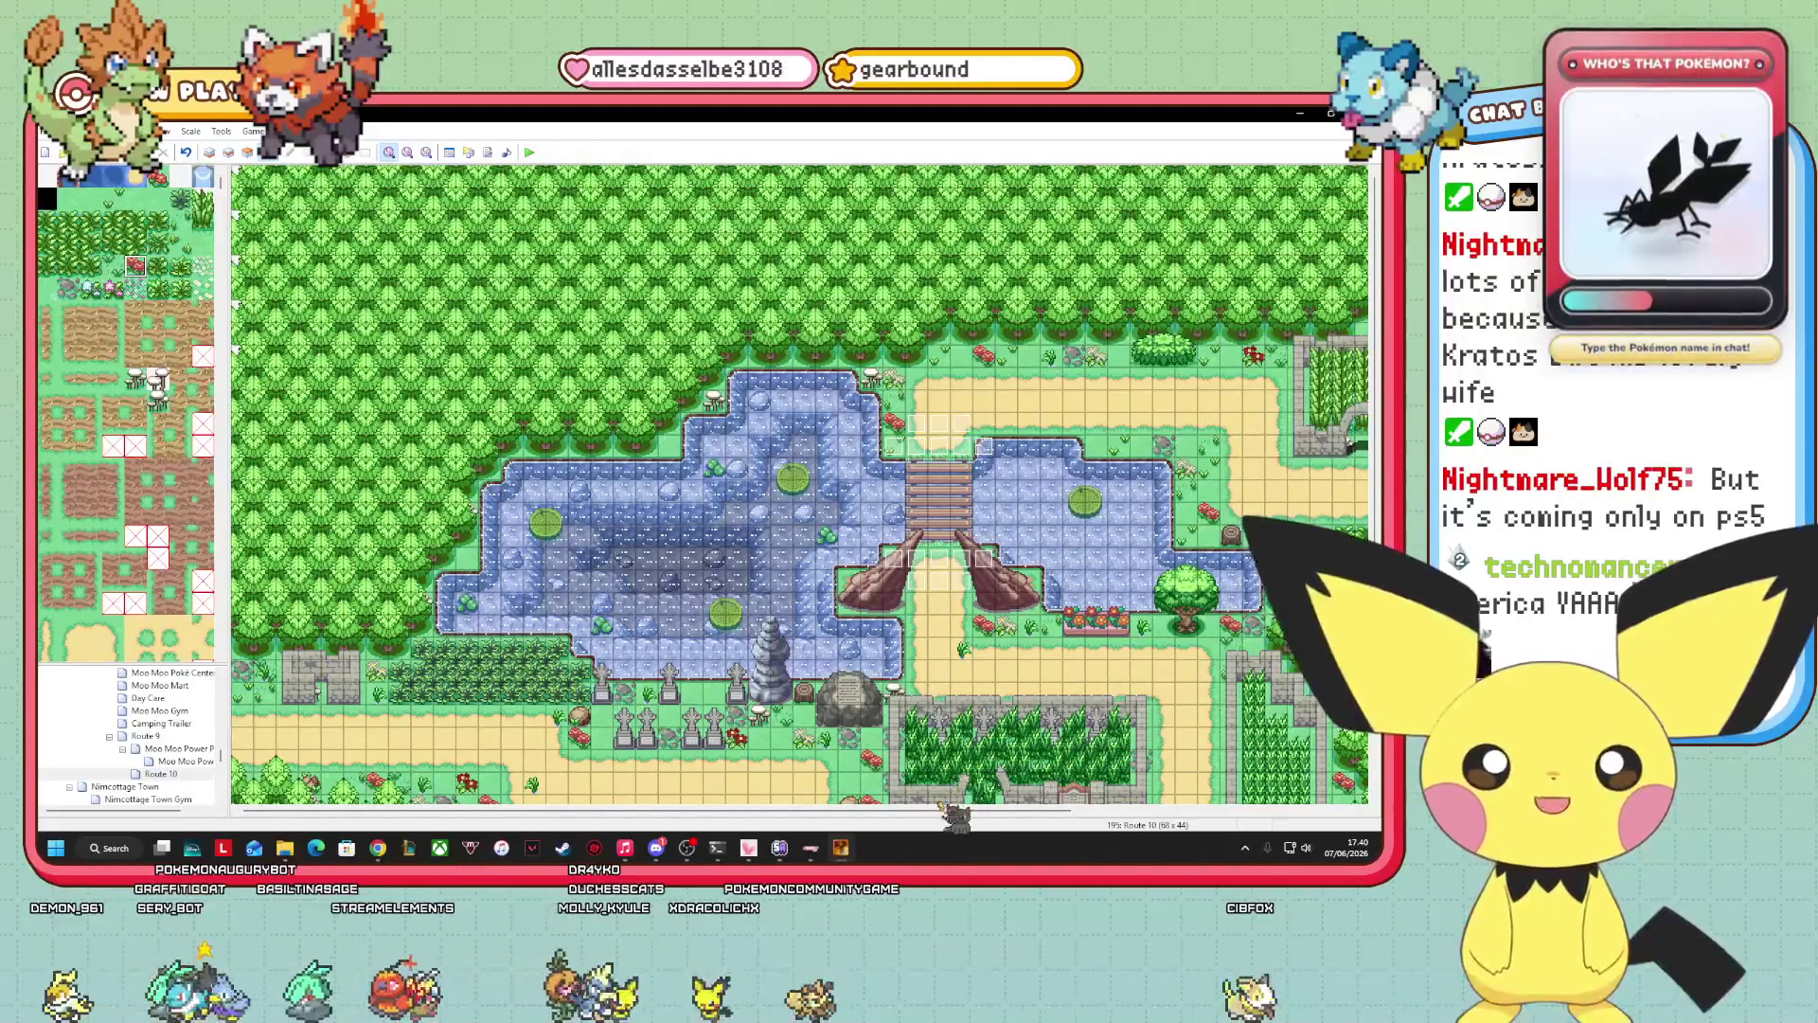
scroll(1378, 490, "down", 4)
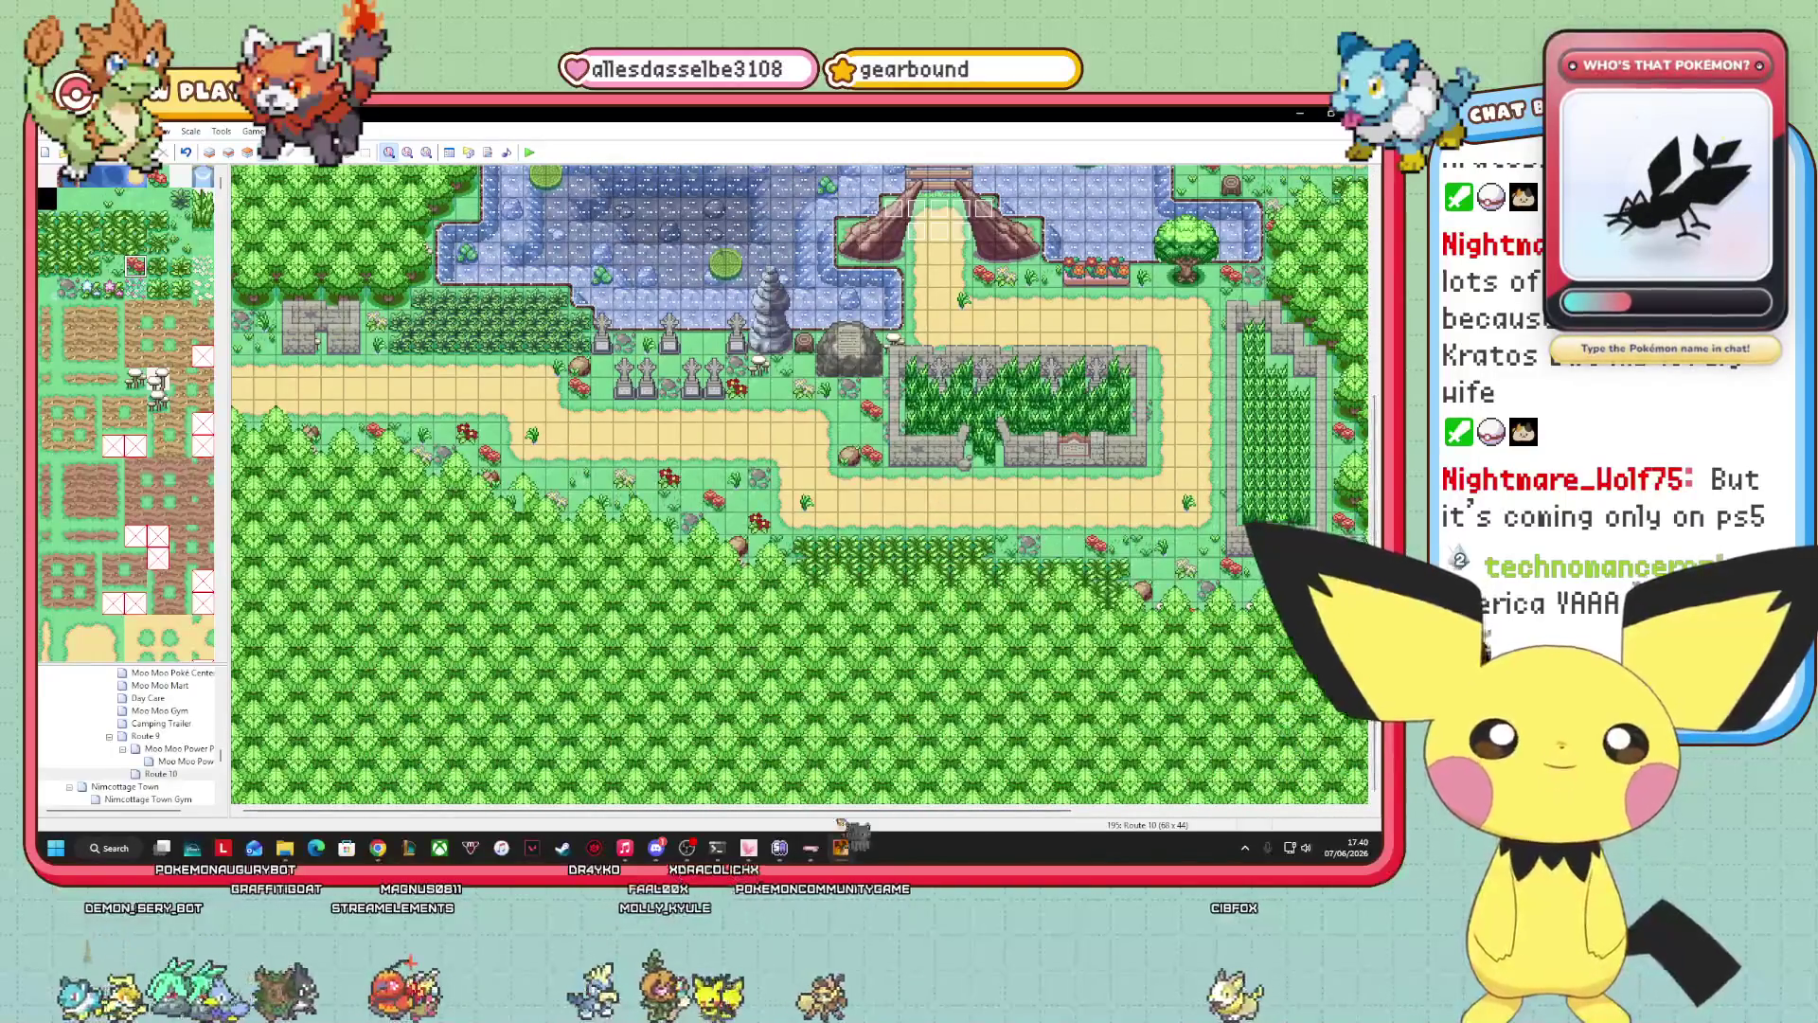
scroll(909, 812, "right", 5)
scroll(800, 486, "left", 5)
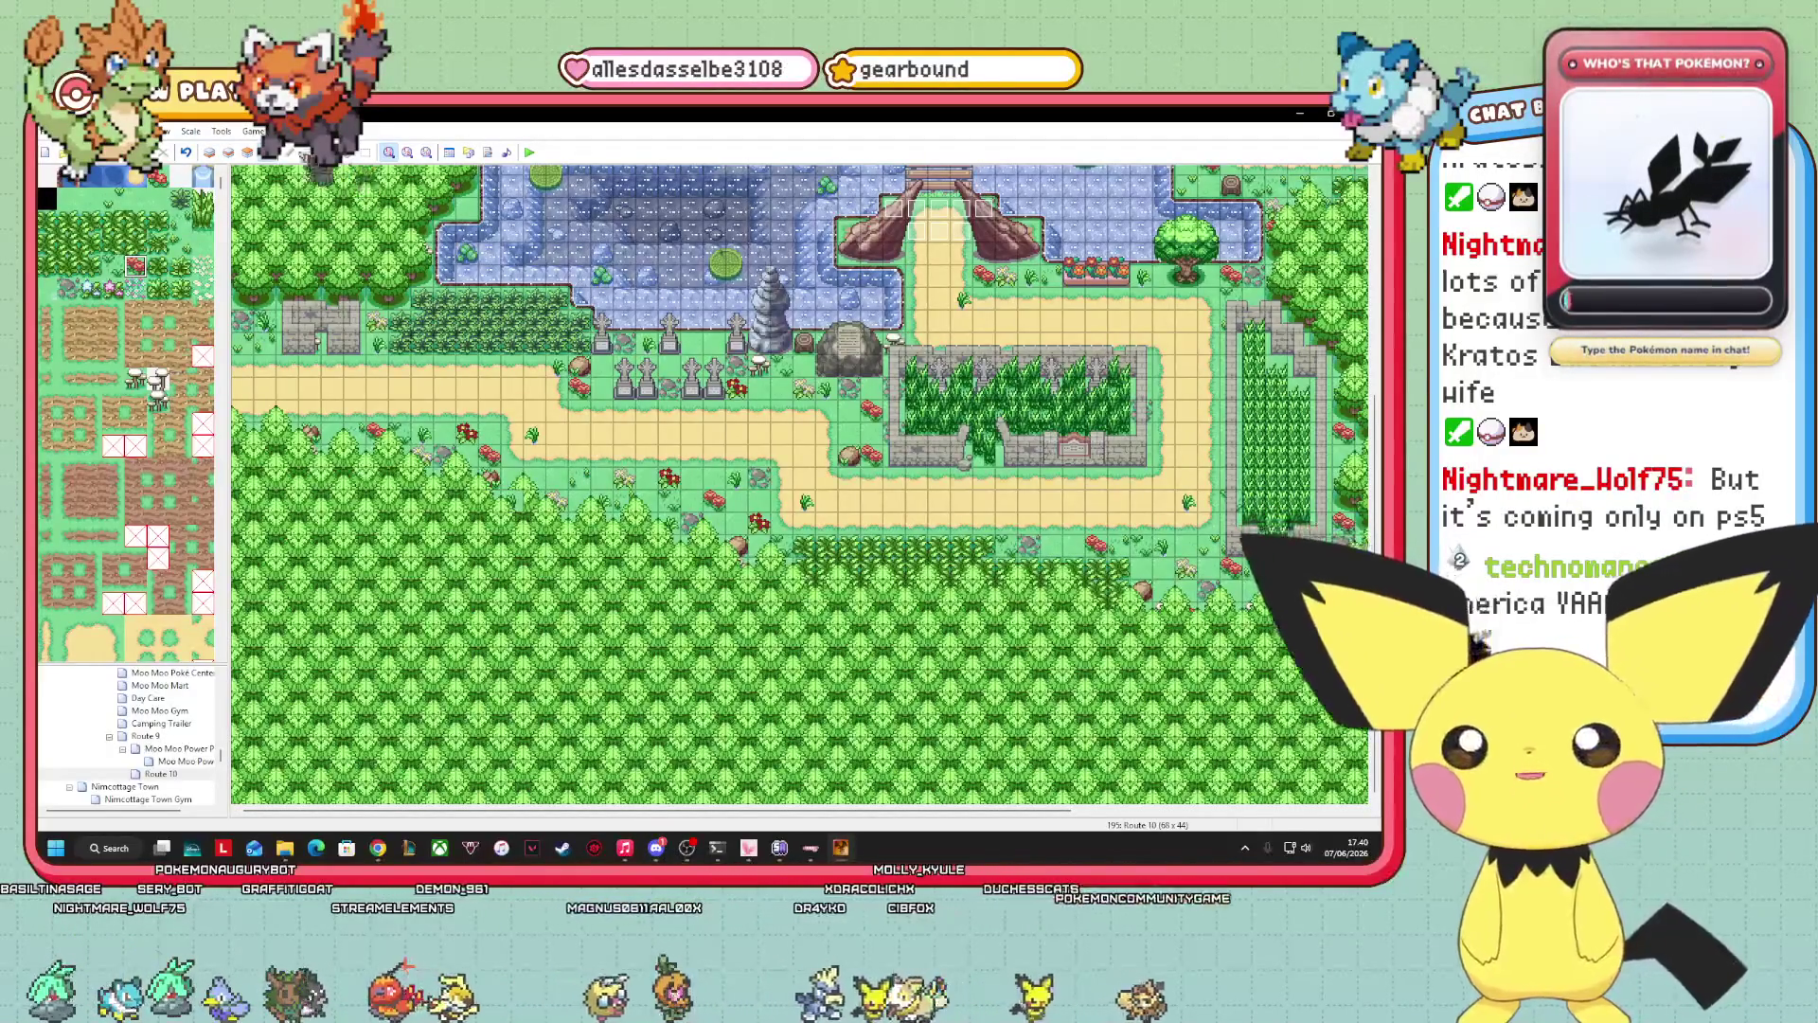
left_click(250, 152)
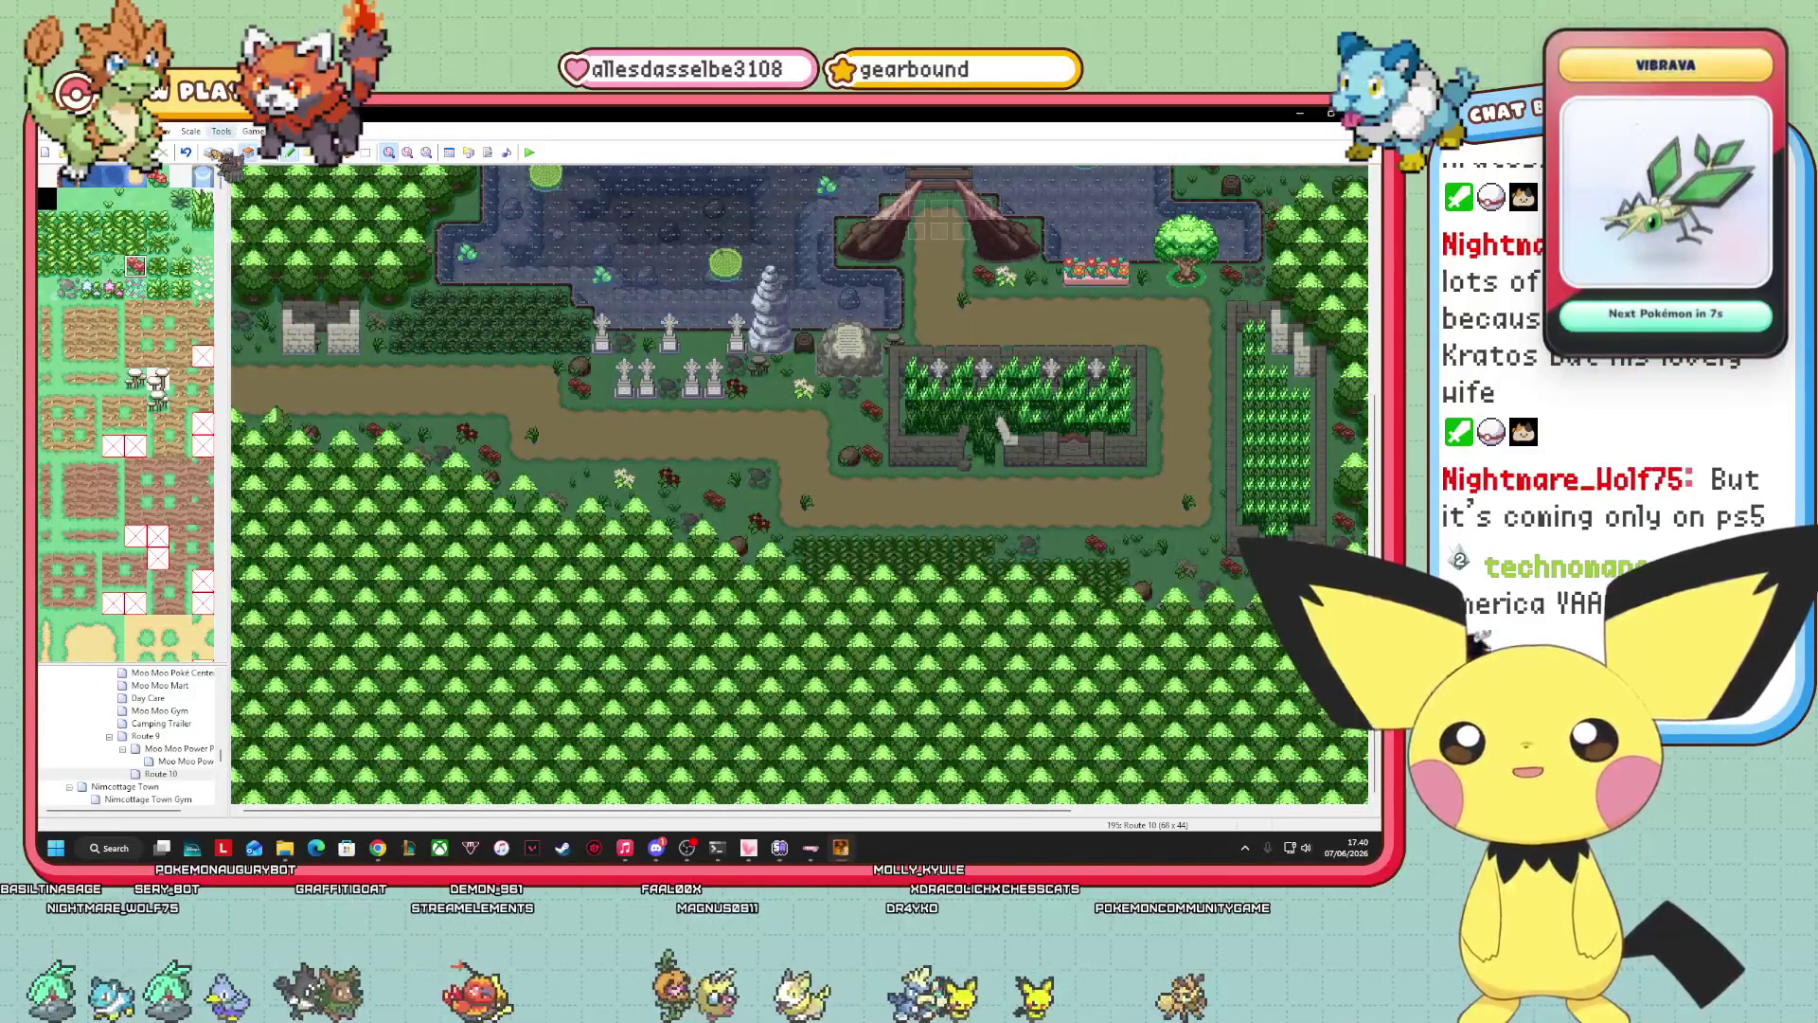
Switch to Layer 1 and sample the sand path tile from the map.
left_click(211, 152)
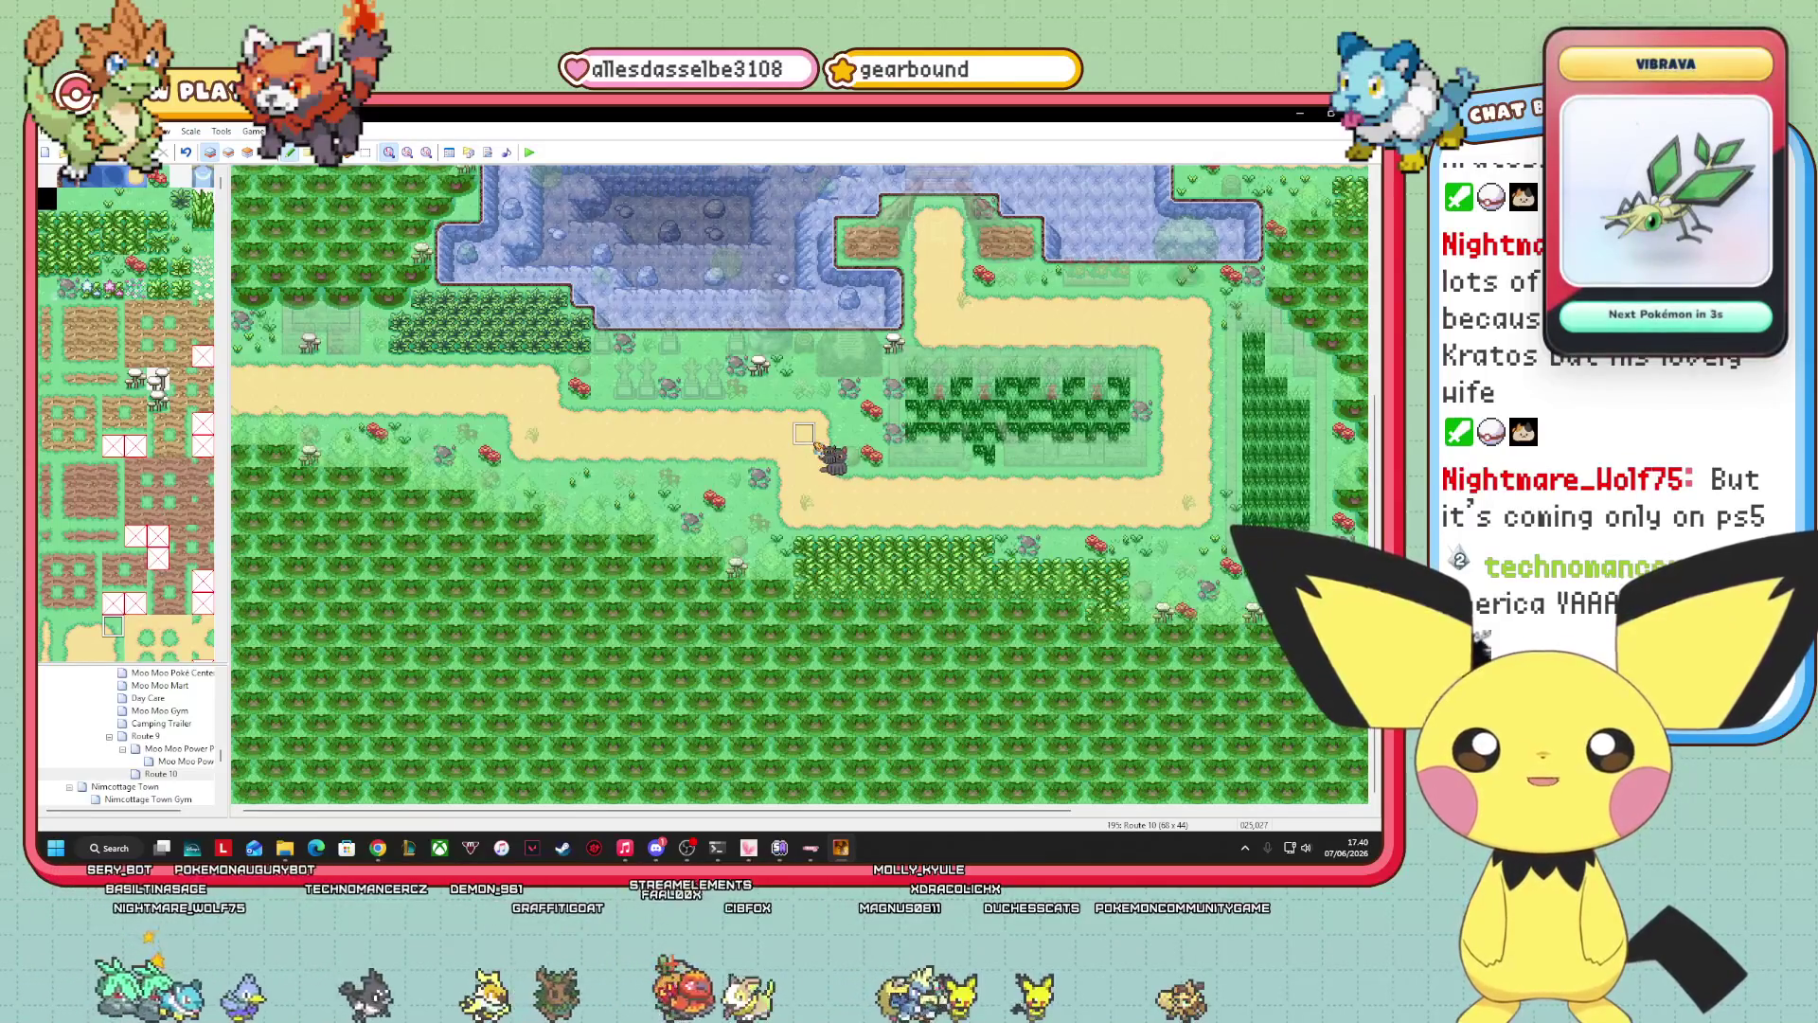
scroll(144, 627, "down", 1)
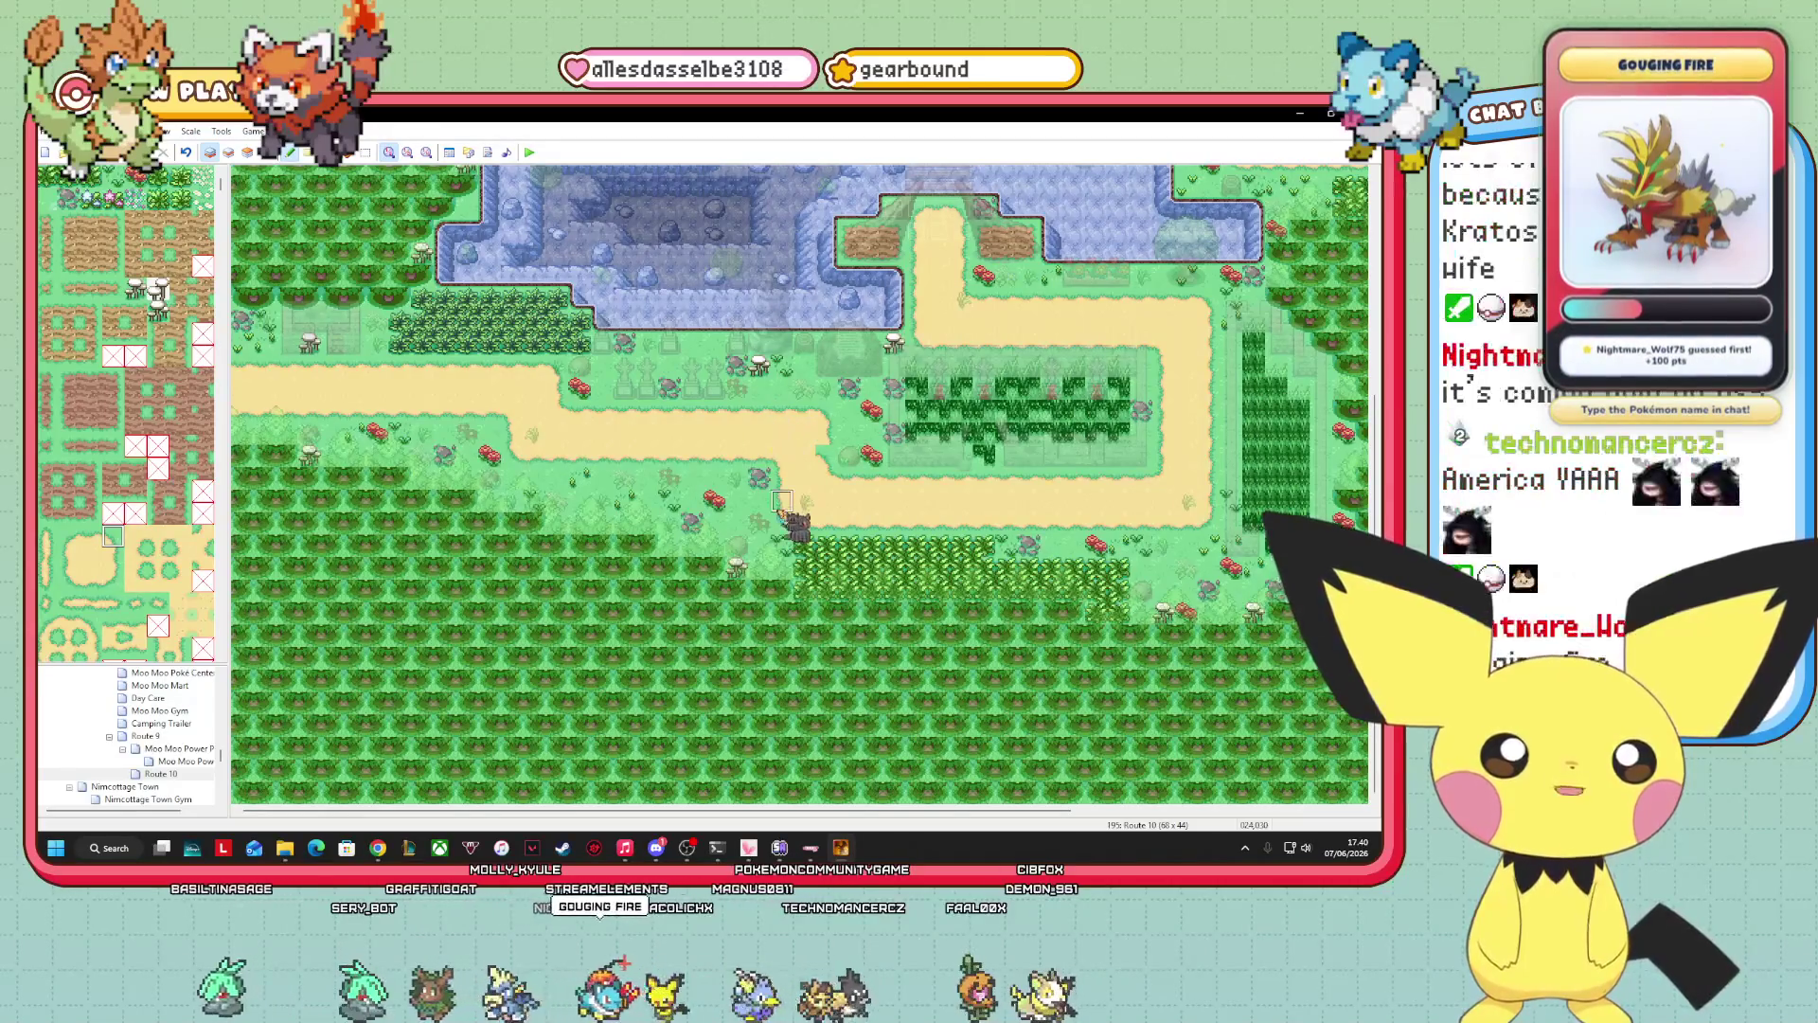
right_click(829, 501)
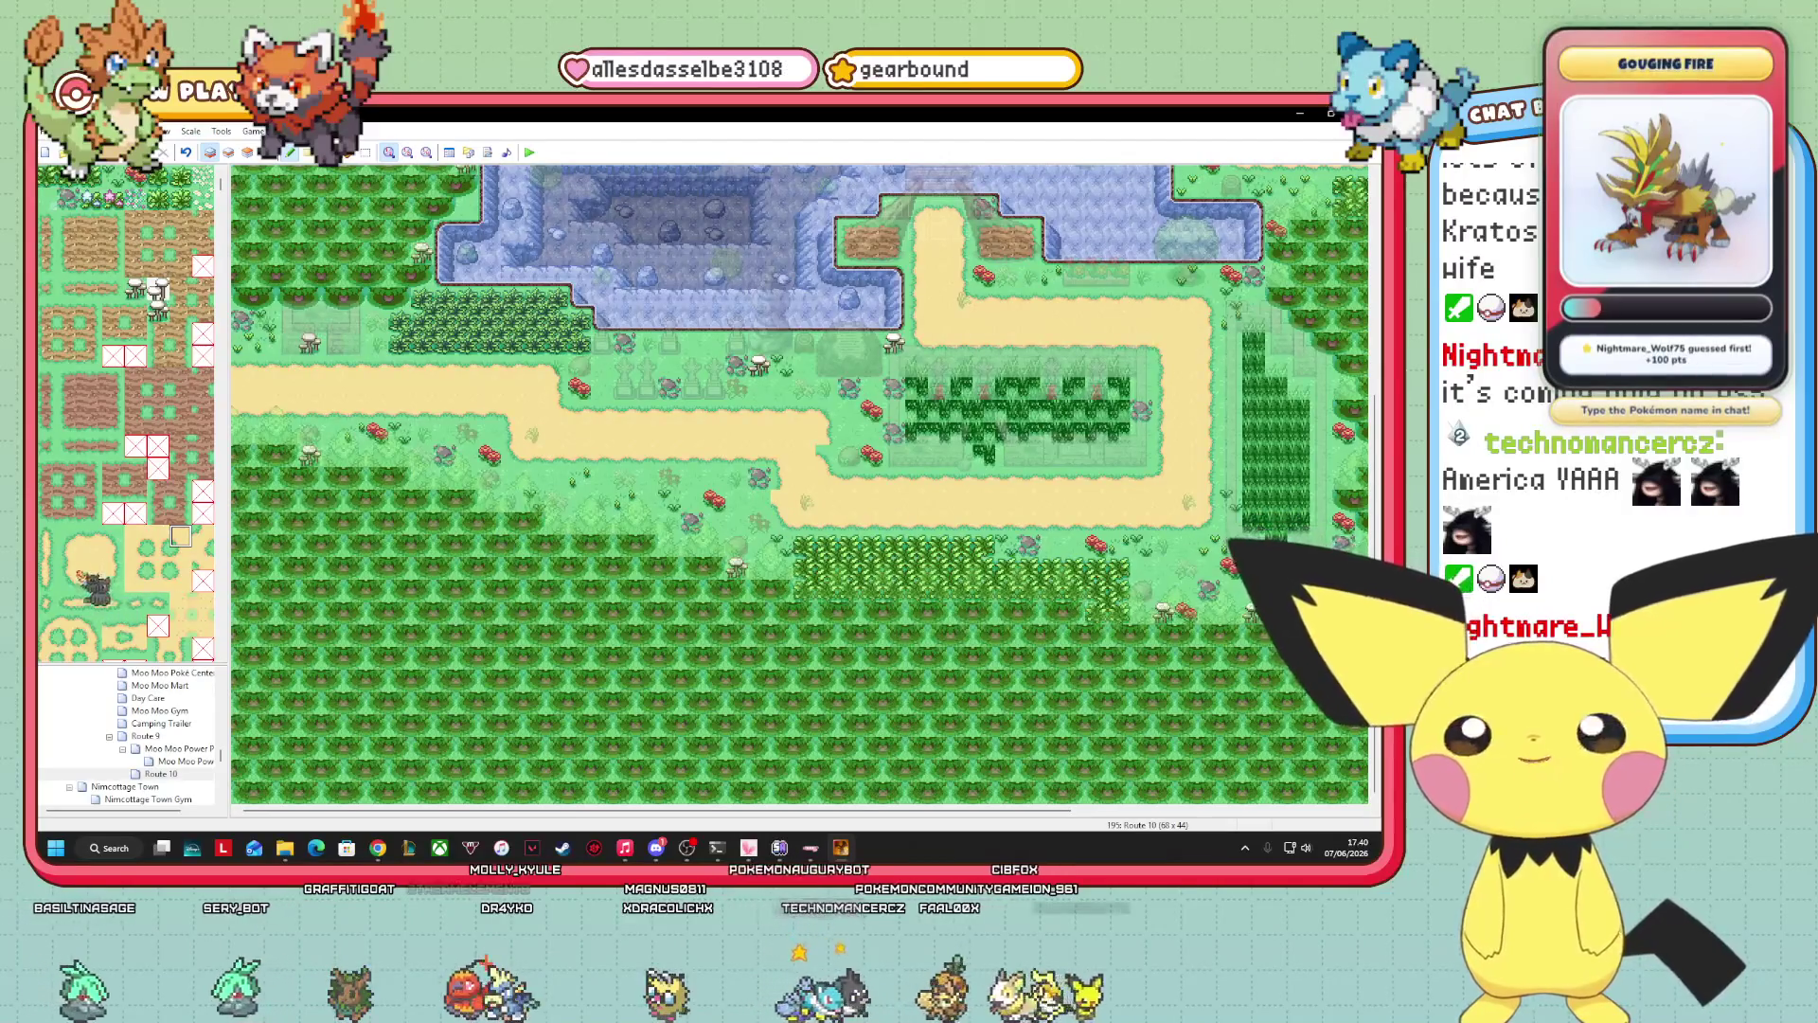
left_click(70, 580)
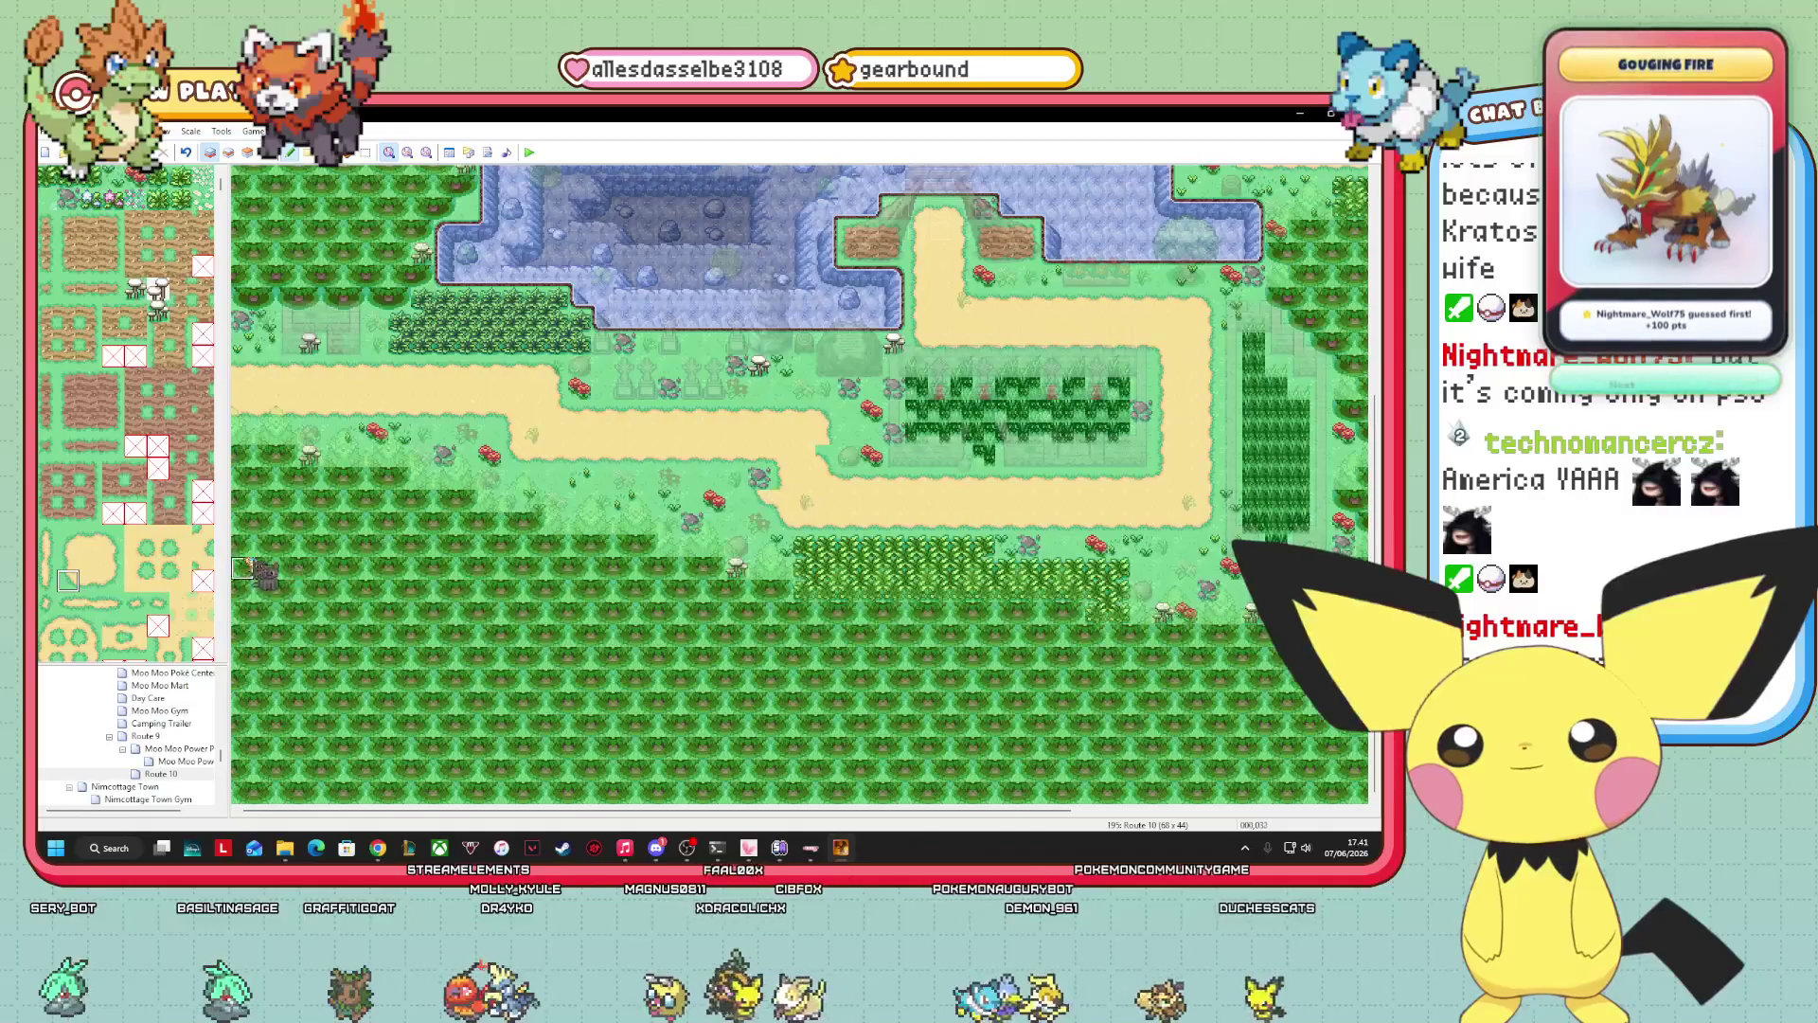
left_click(178, 540)
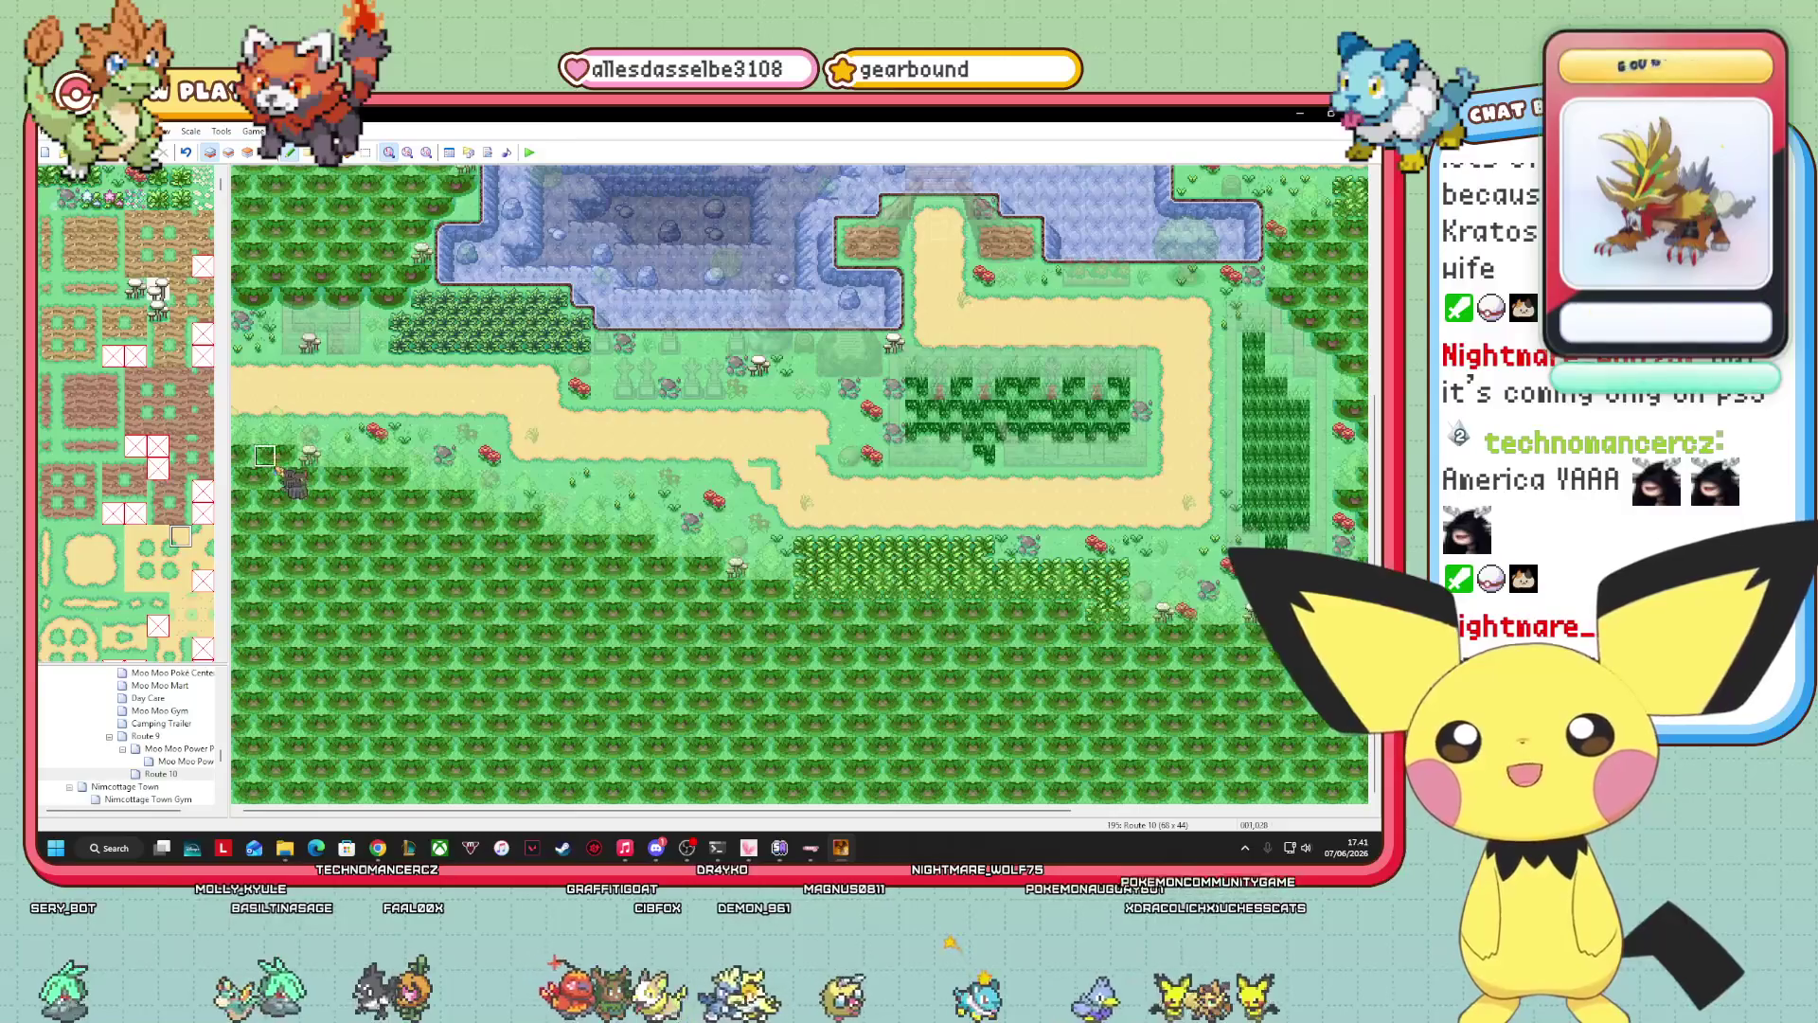
Browse the tileset palette and settle on the grass tiles.
scroll(121, 438, "up", 2)
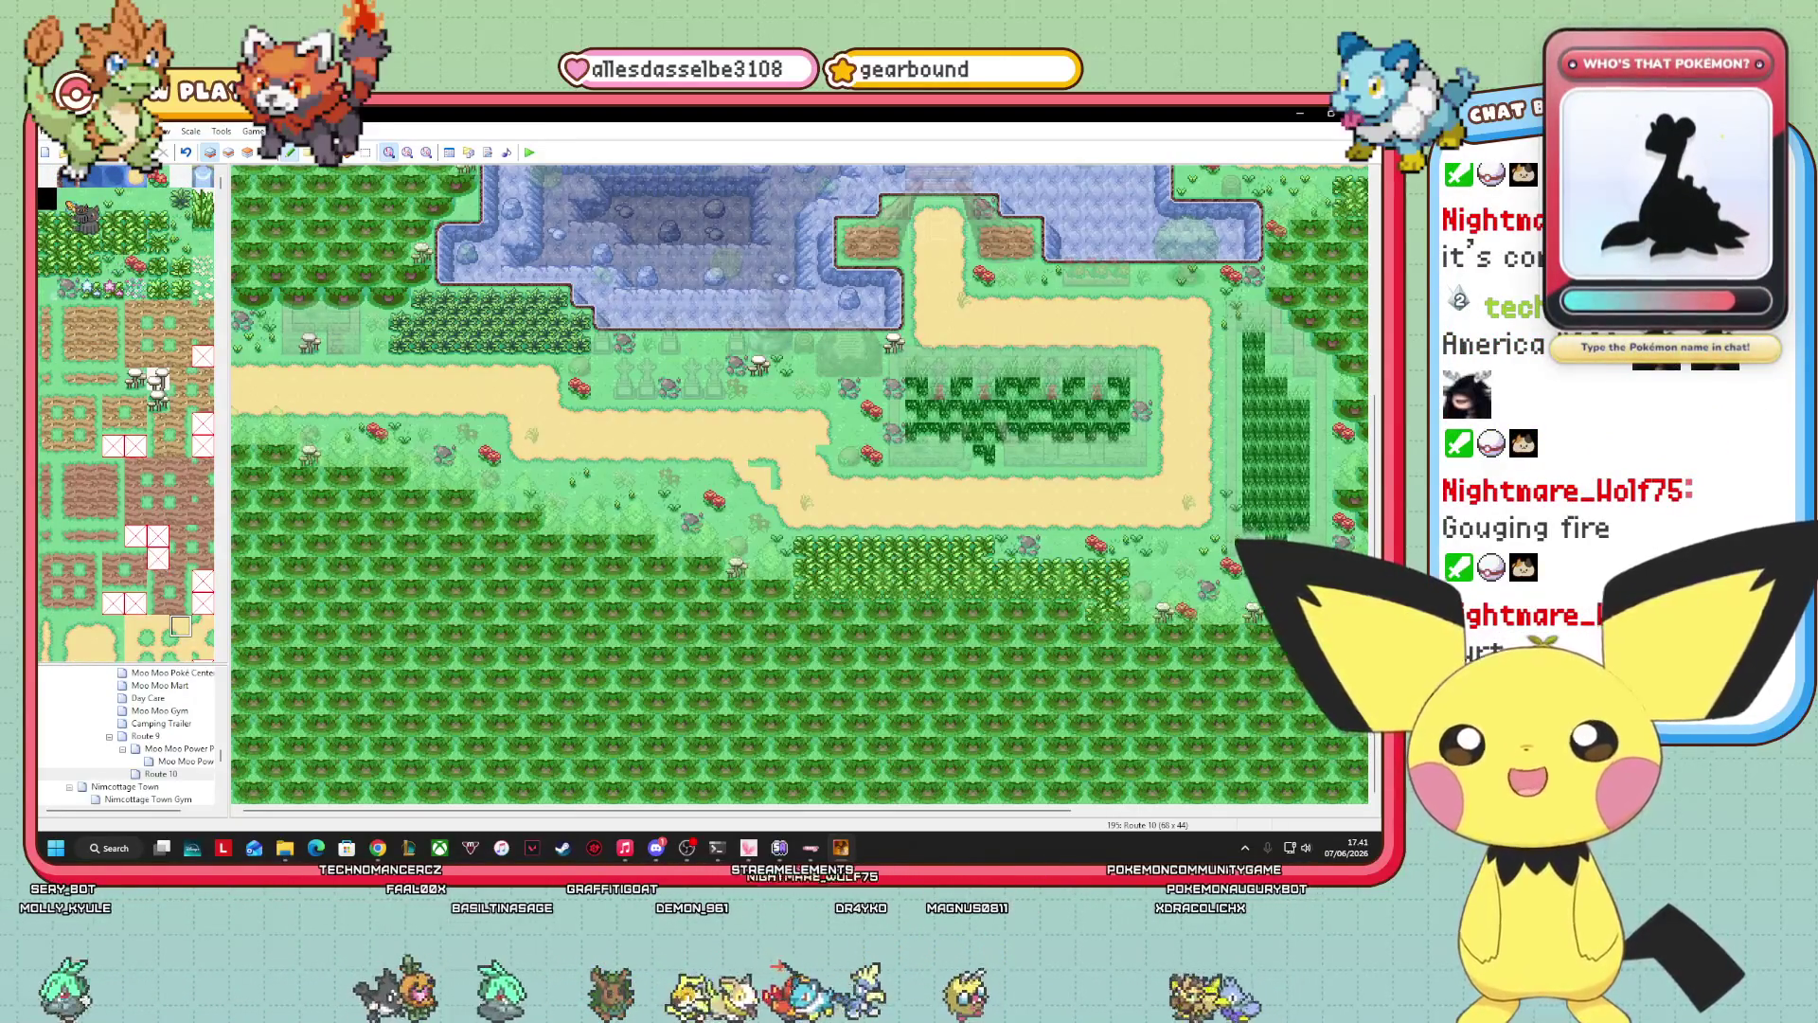
scroll(126, 414, "down", 3)
left_click(91, 512)
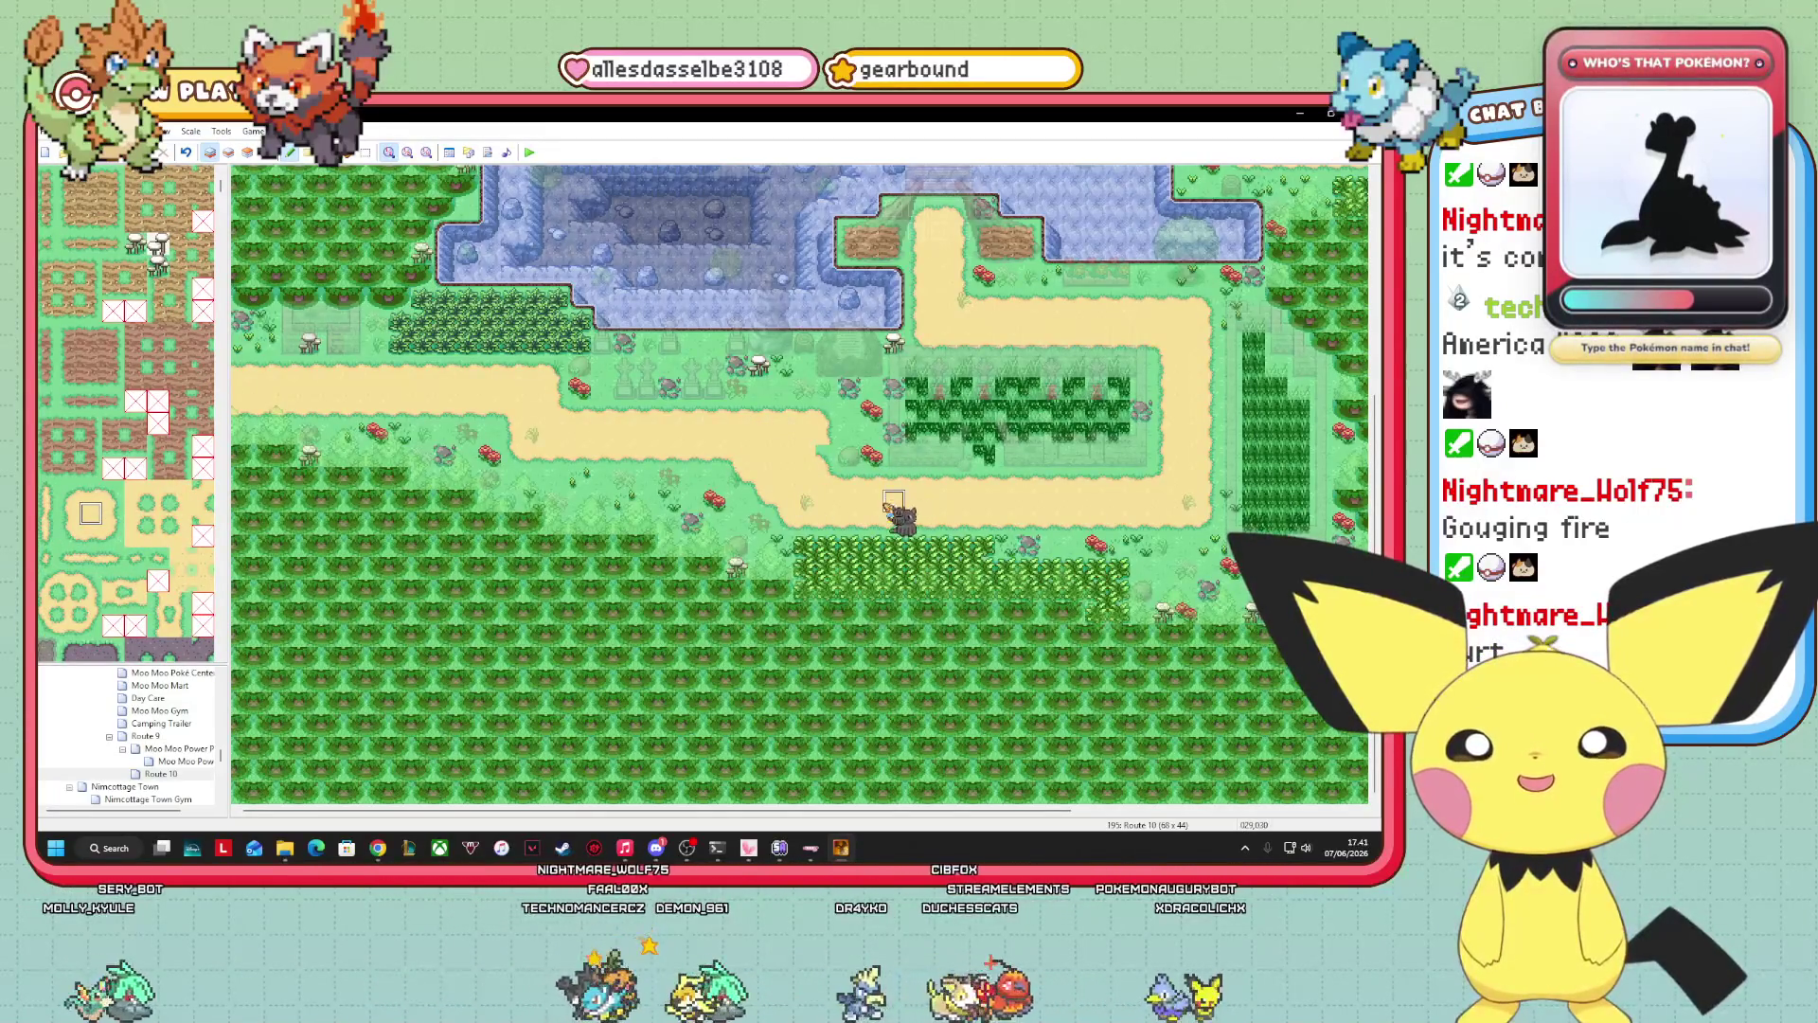
left_click(134, 535)
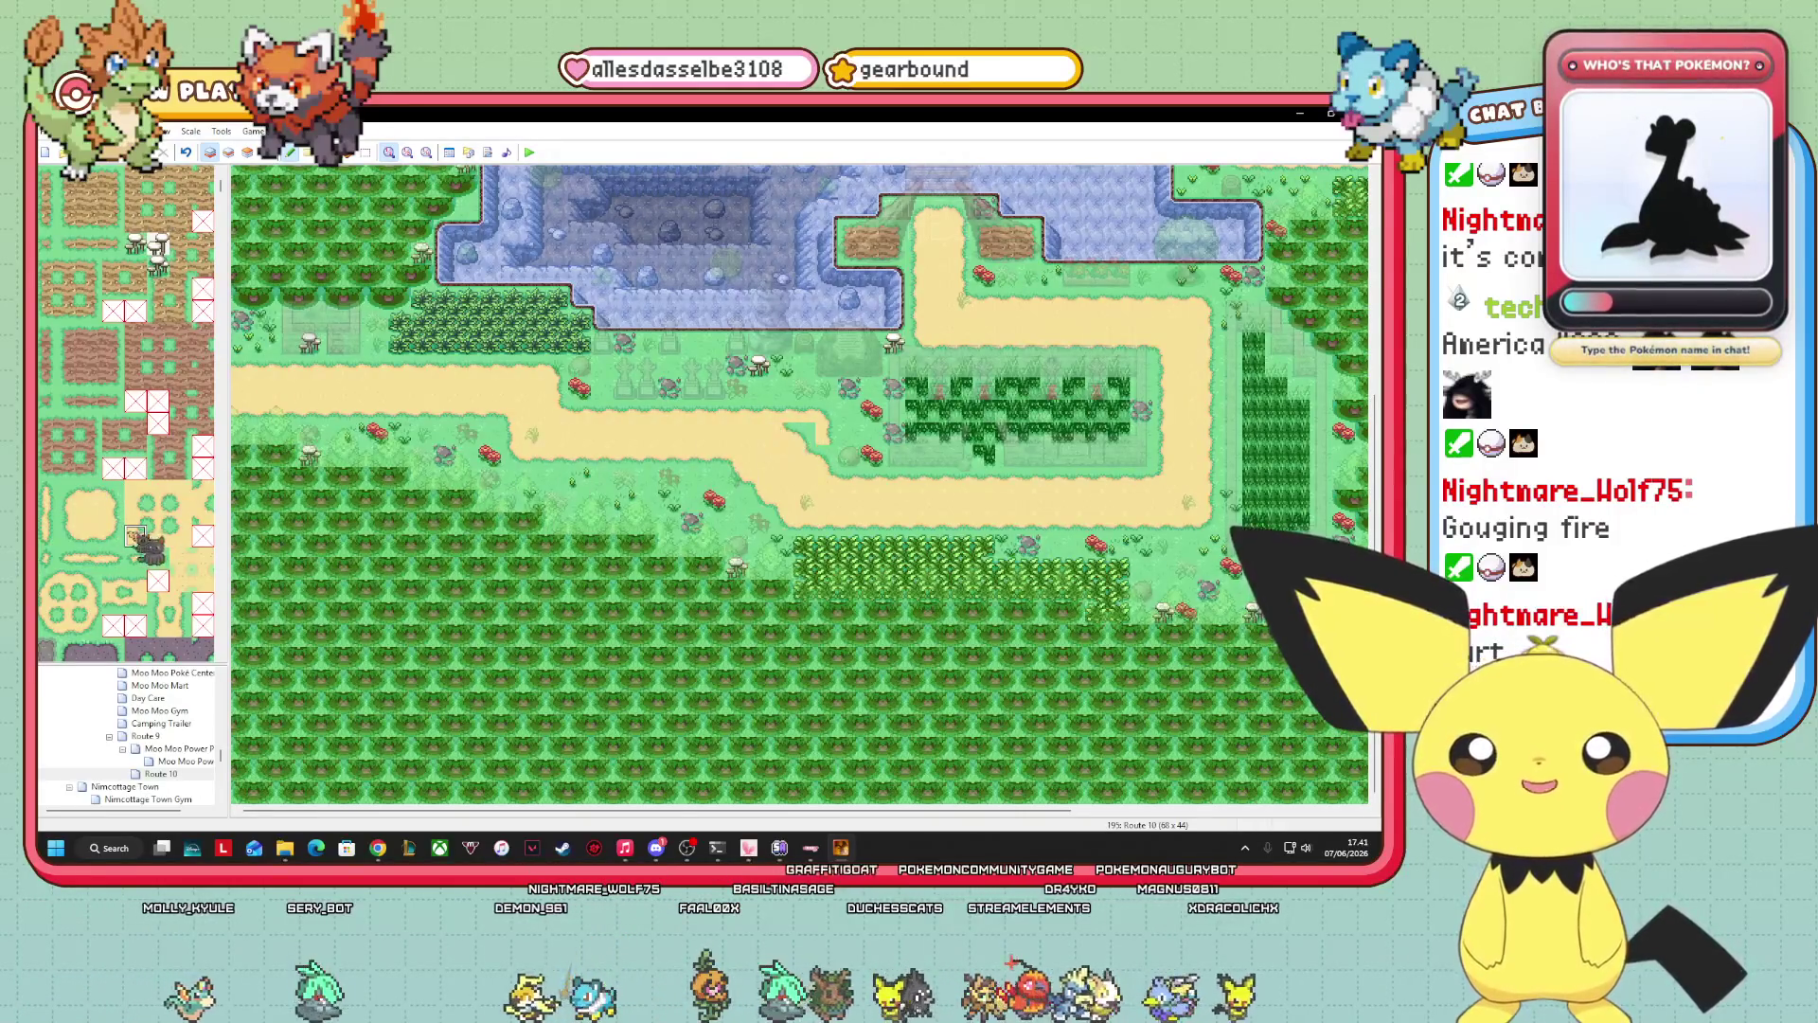
left_click(113, 490)
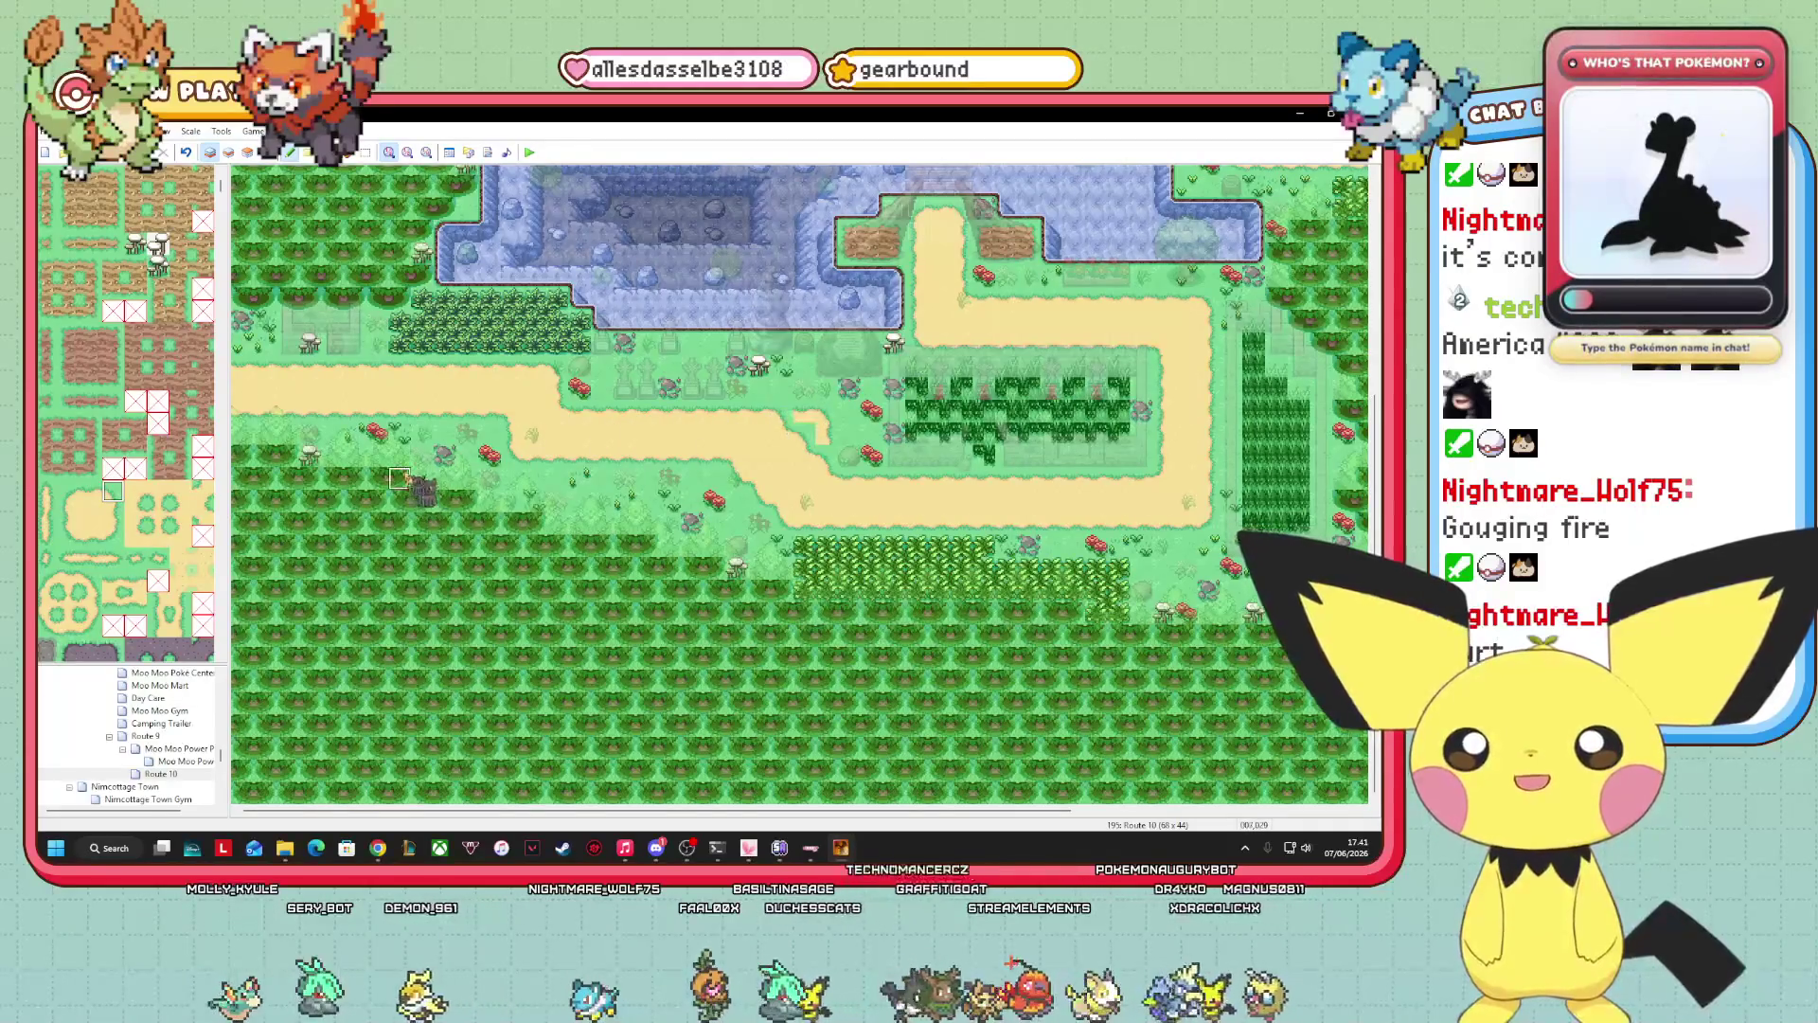
scroll(123, 379, "up", 3)
left_click(113, 197)
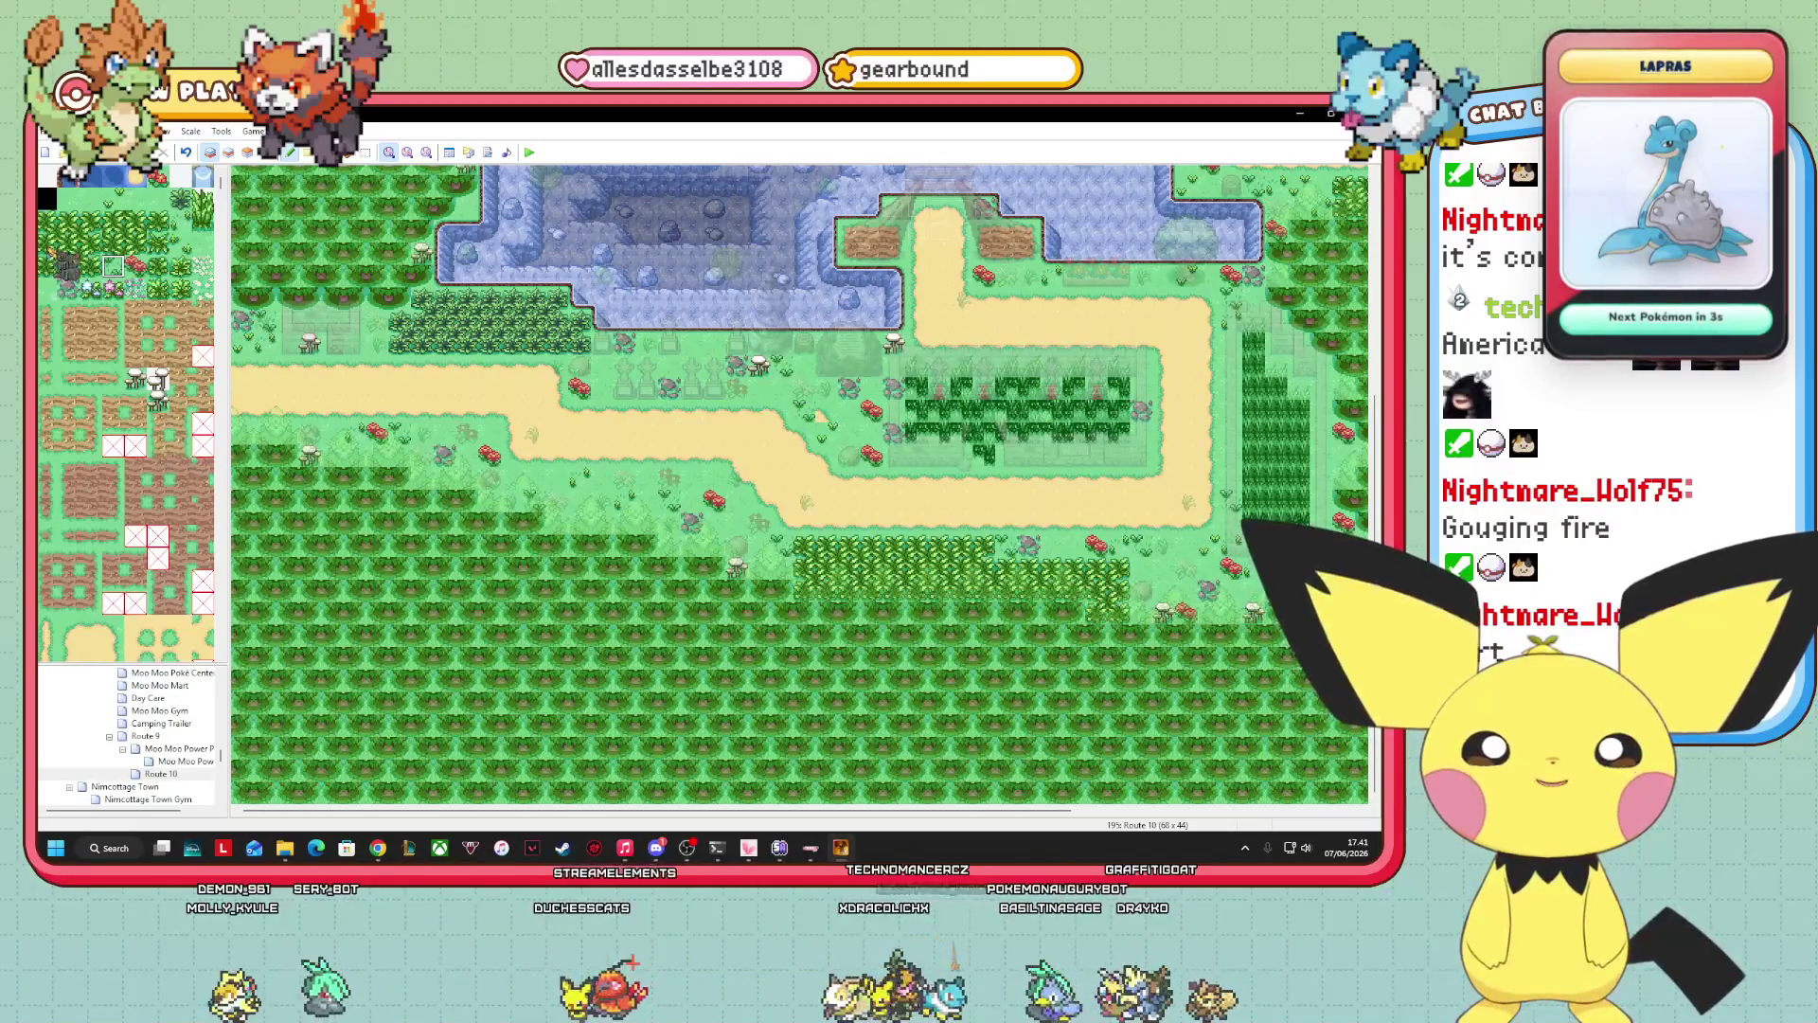
left_click(91, 198)
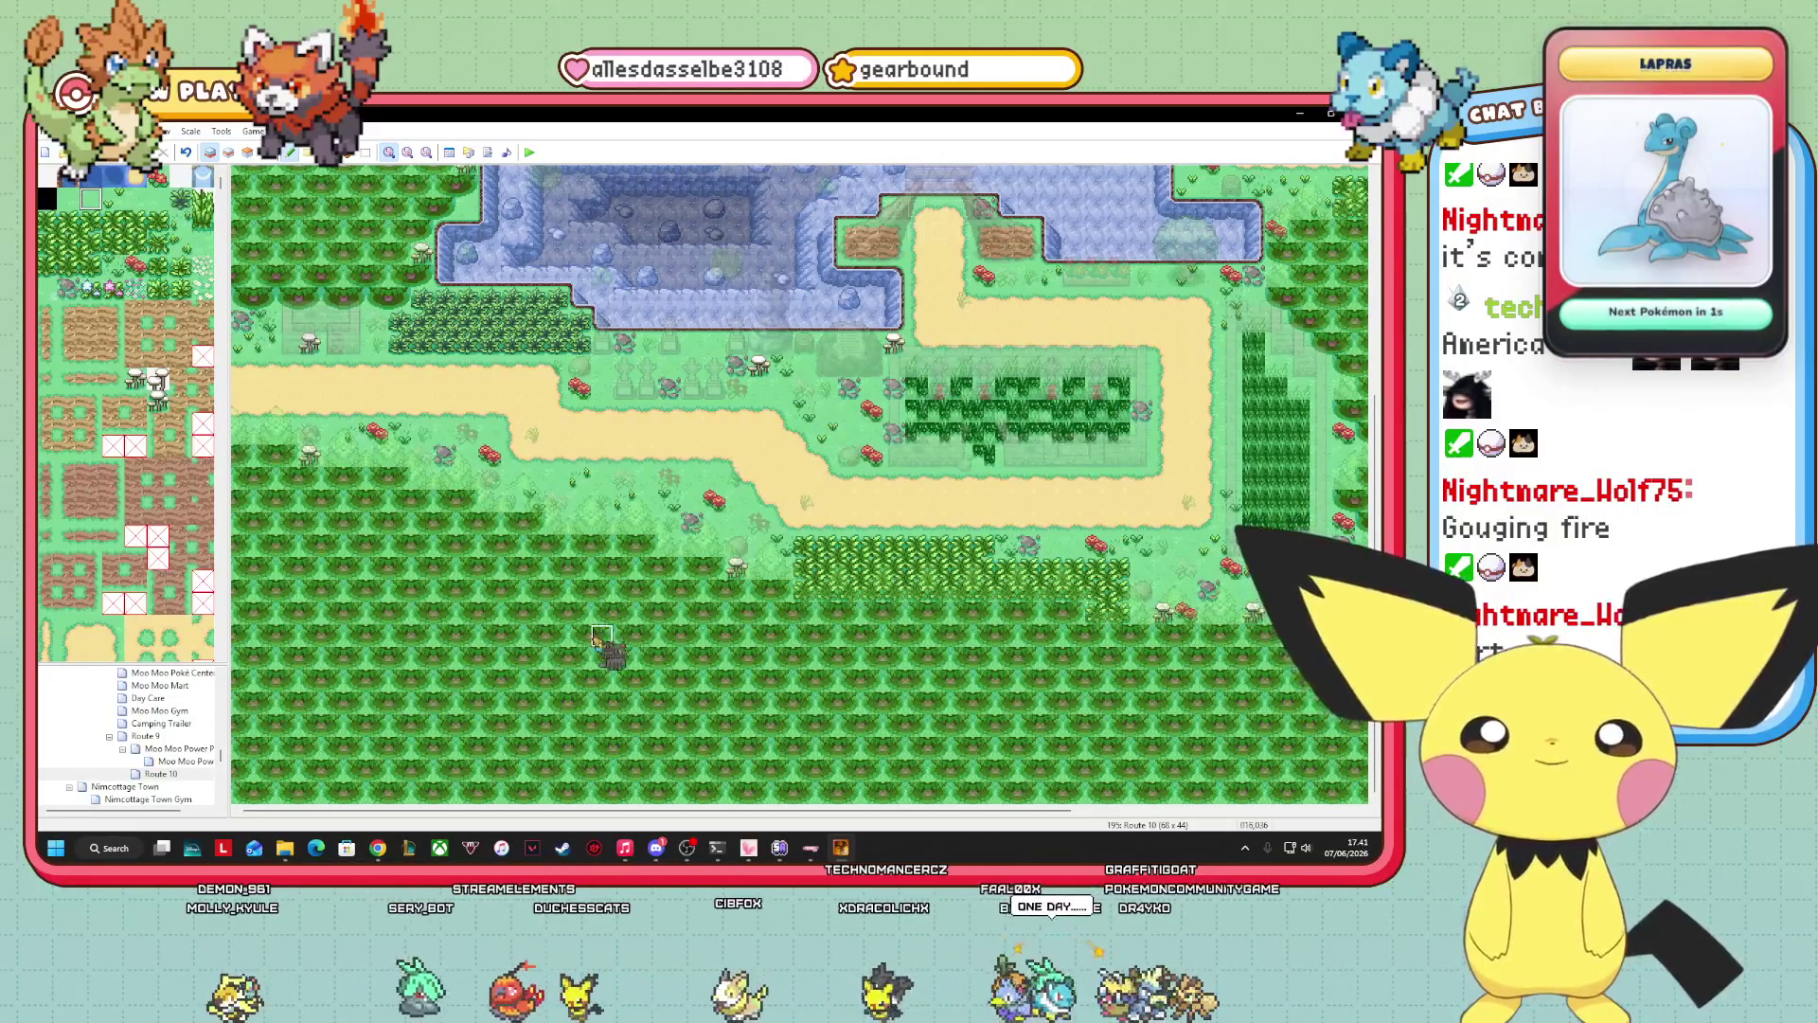
Enter event mode with F8 and look across the tall-grass garden, sandy path and forest.
key("F8")
mouse_move(549, 346)
left_mouse_down()
mouse_move(668, 397)
mouse_move(699, 487)
left_mouse_up()
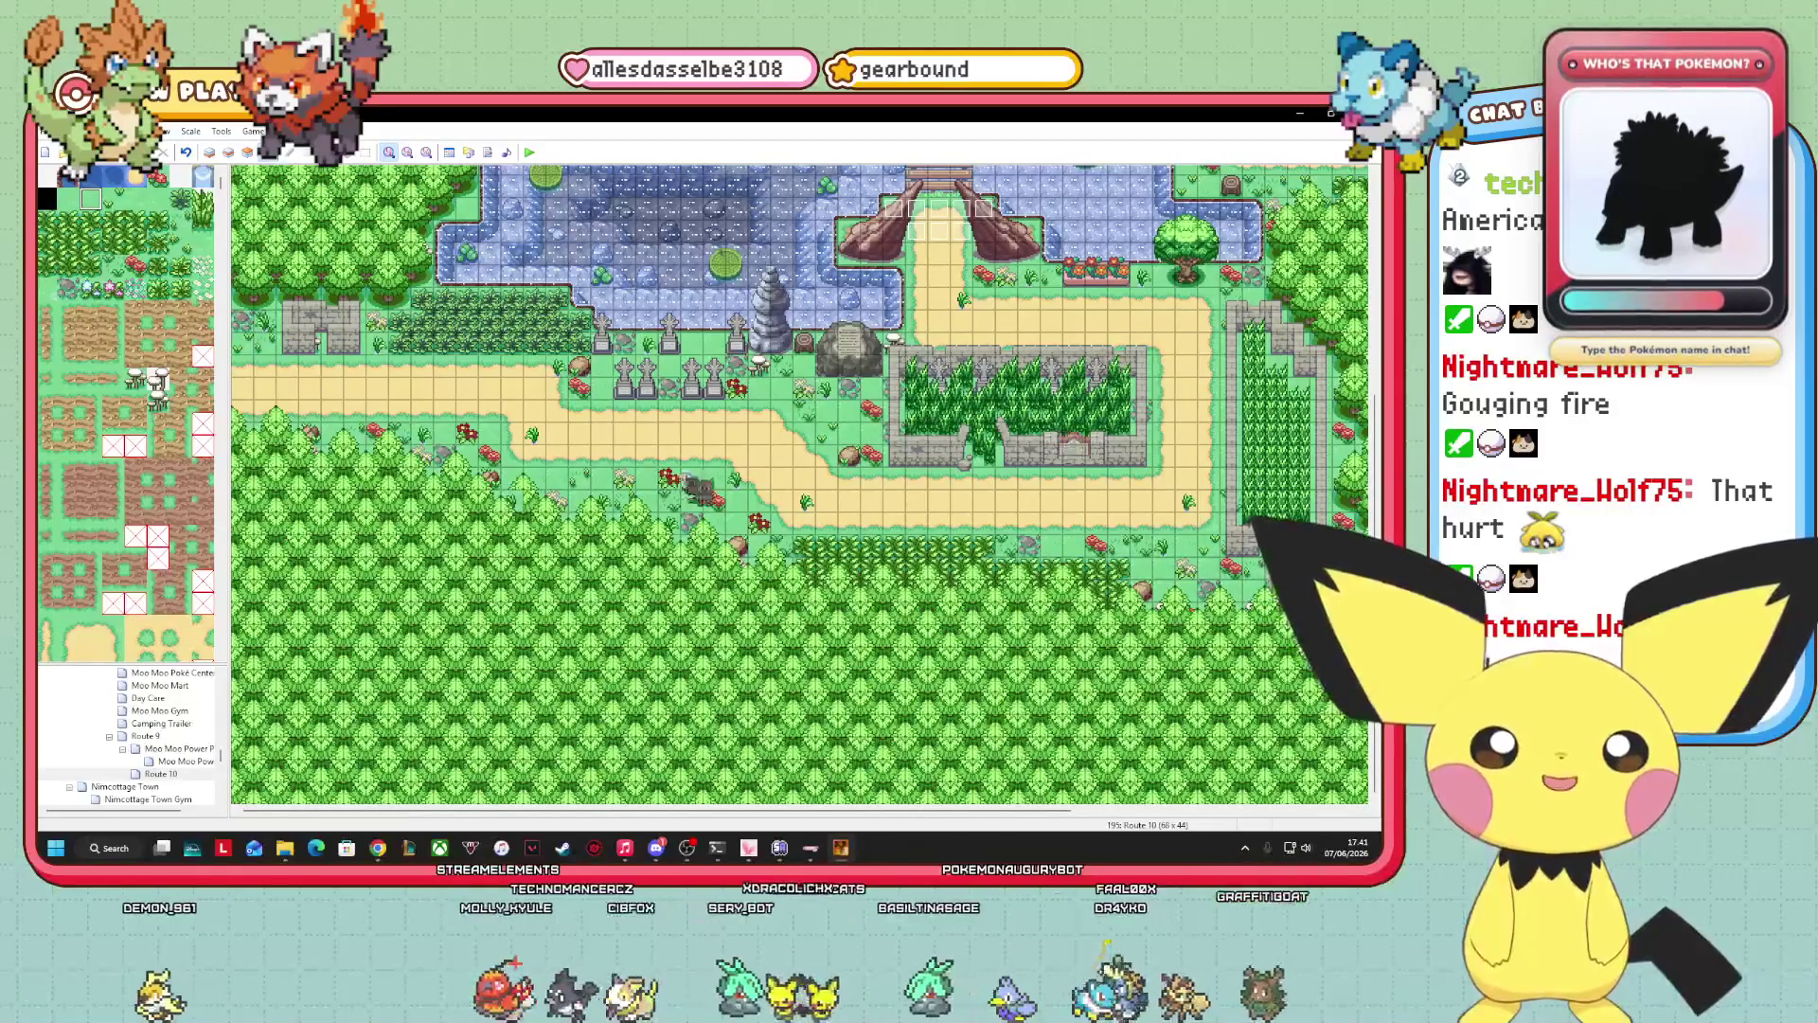
mouse_move(699, 488)
left_mouse_down()
mouse_move(748, 417)
mouse_move(926, 602)
mouse_move(985, 441)
left_mouse_up()
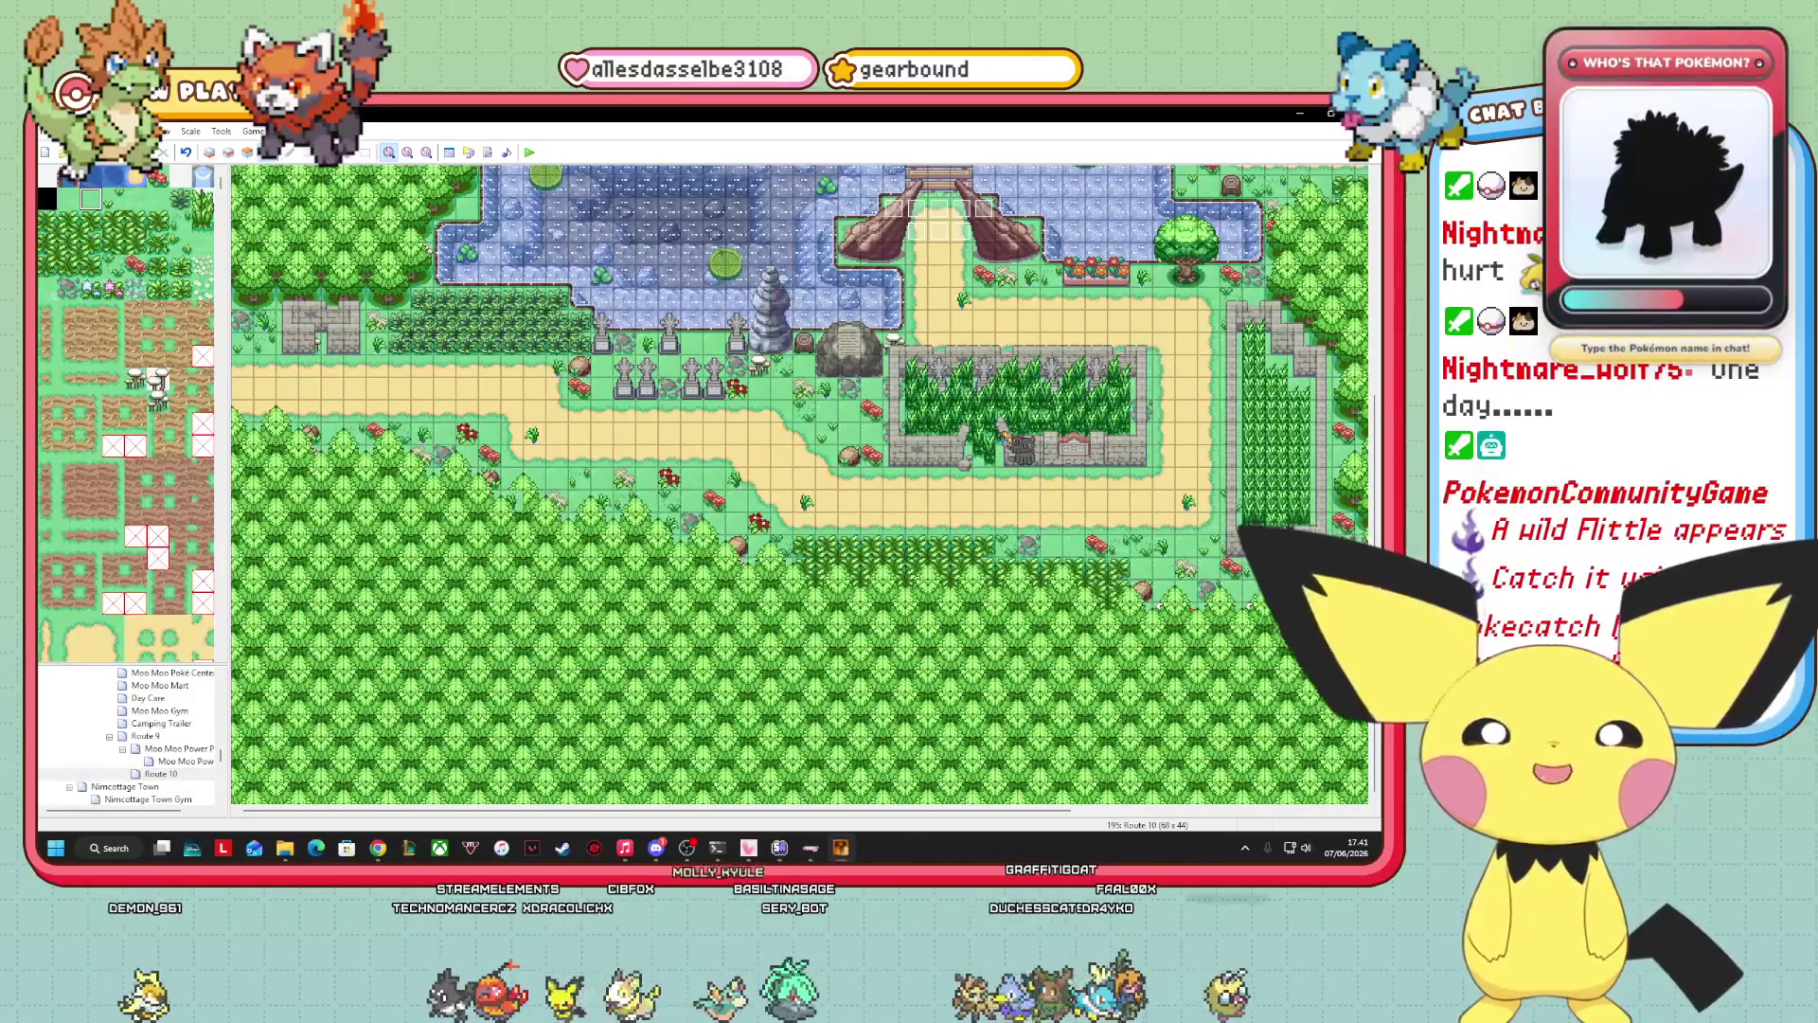
mouse_move(1004, 434)
left_mouse_down()
mouse_move(511, 608)
mouse_move(384, 625)
left_mouse_up()
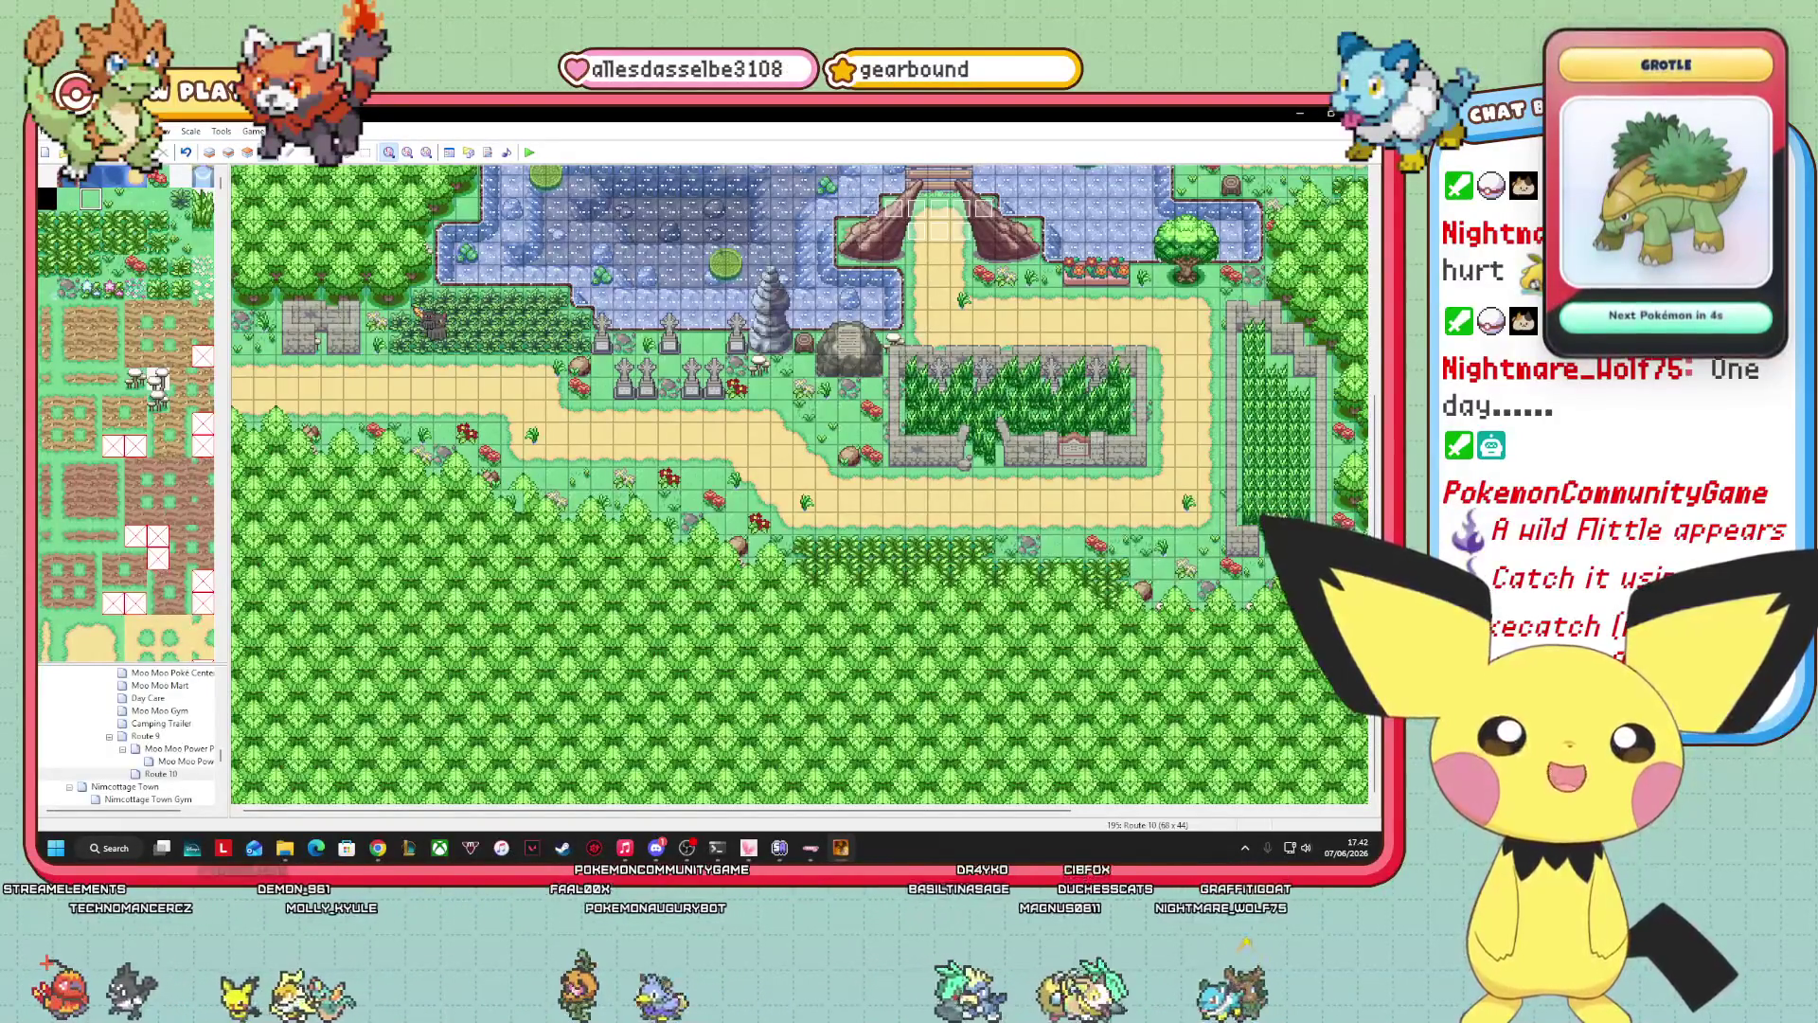
mouse_move(431, 322)
left_mouse_down()
mouse_move(755, 464)
mouse_move(808, 806)
mouse_move(1191, 812)
left_mouse_up()
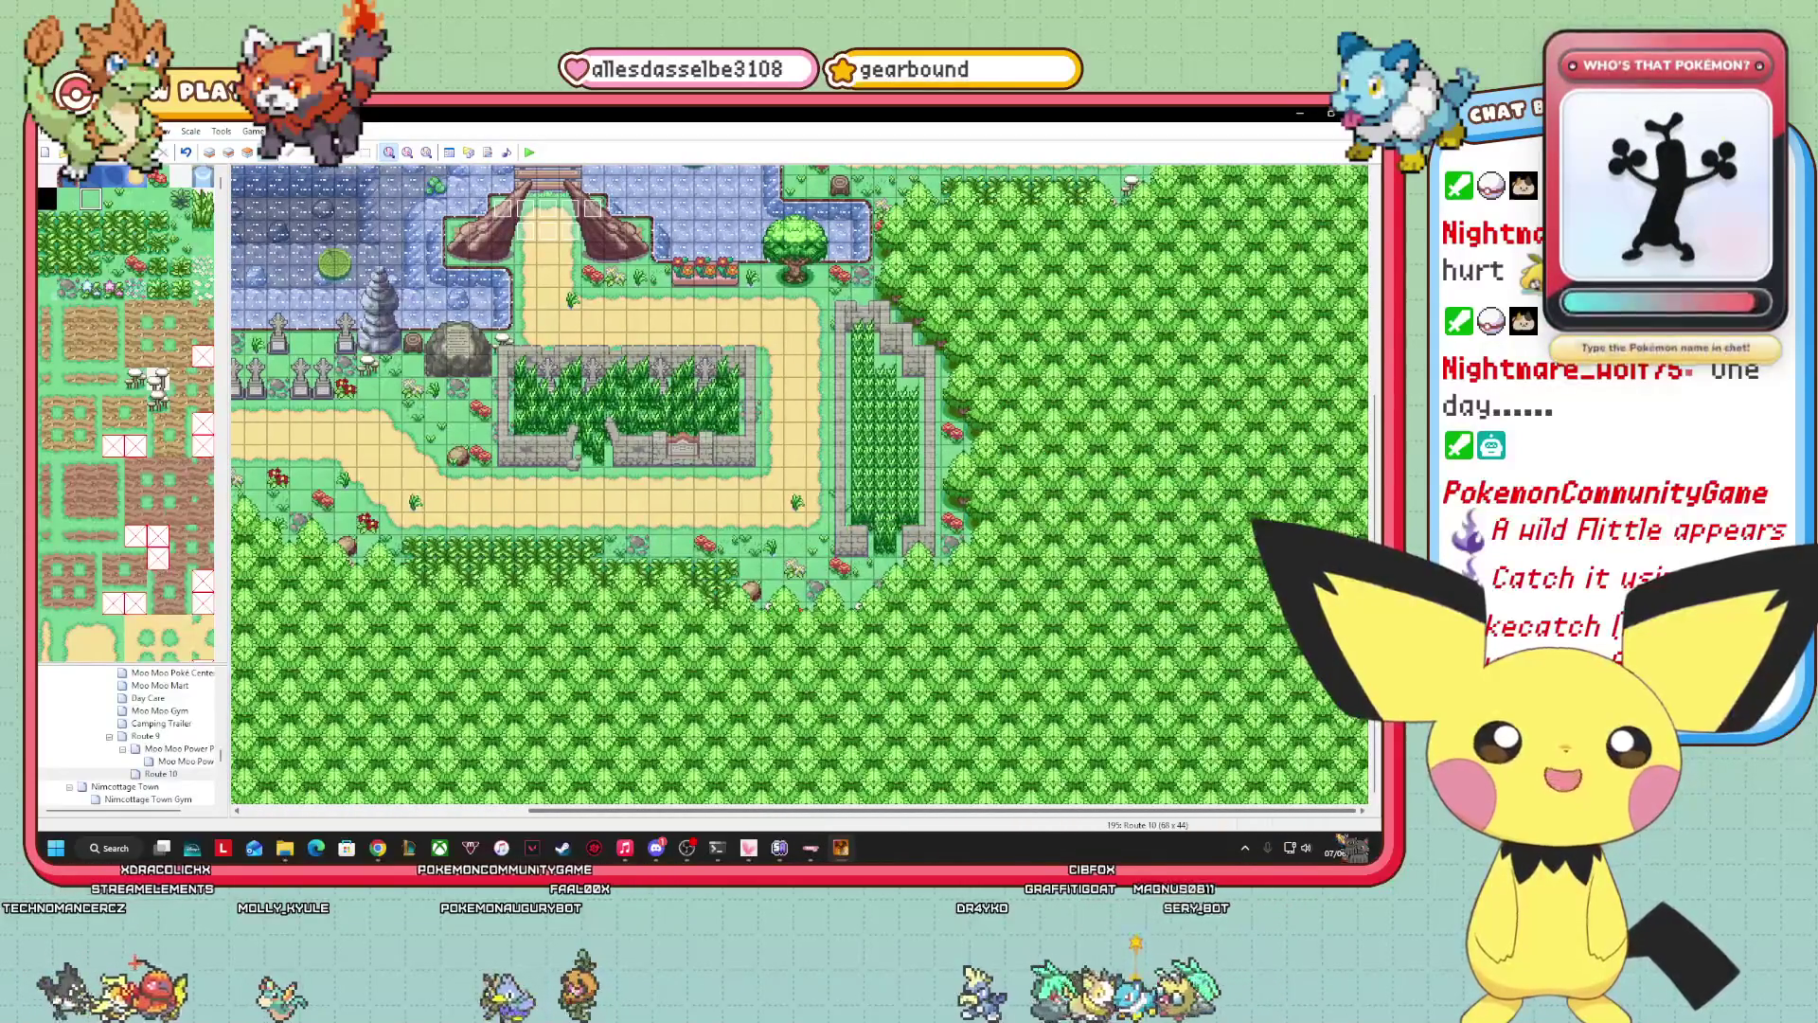
left_click_drag(947, 811, 658, 812)
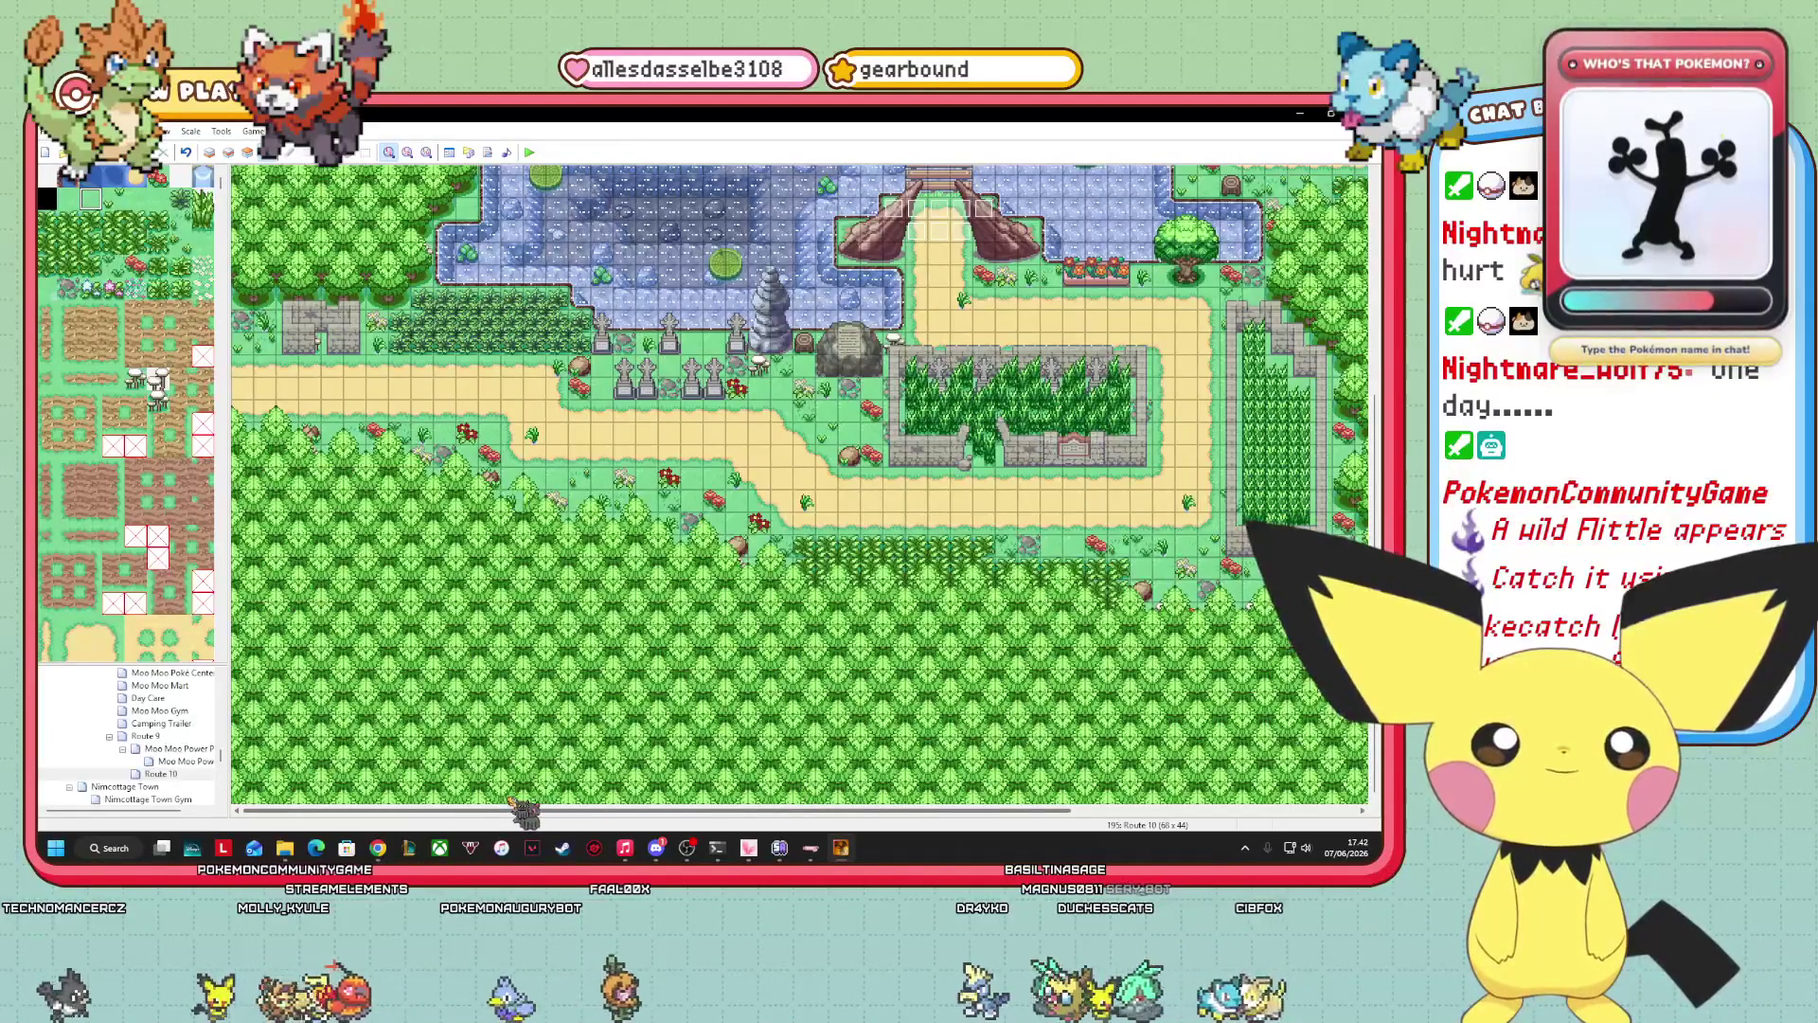
left_click_drag(652, 811, 1243, 820)
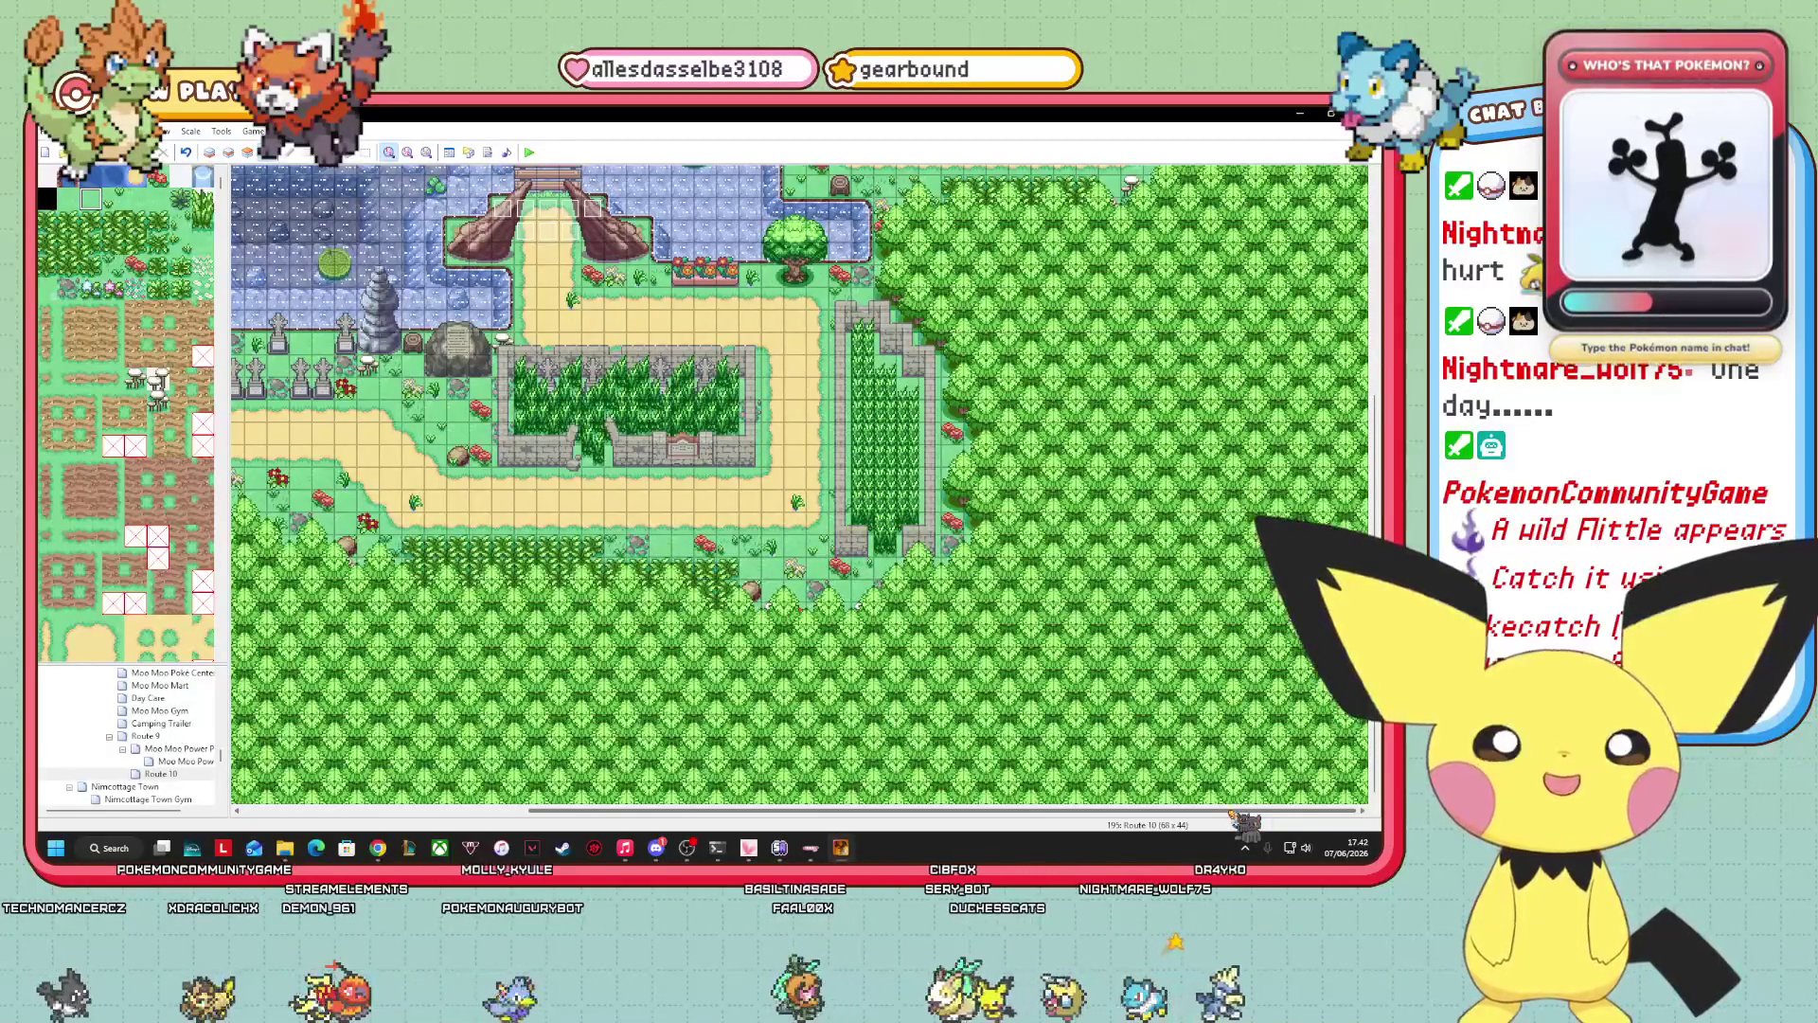
left_click_drag(1243, 812, 954, 812)
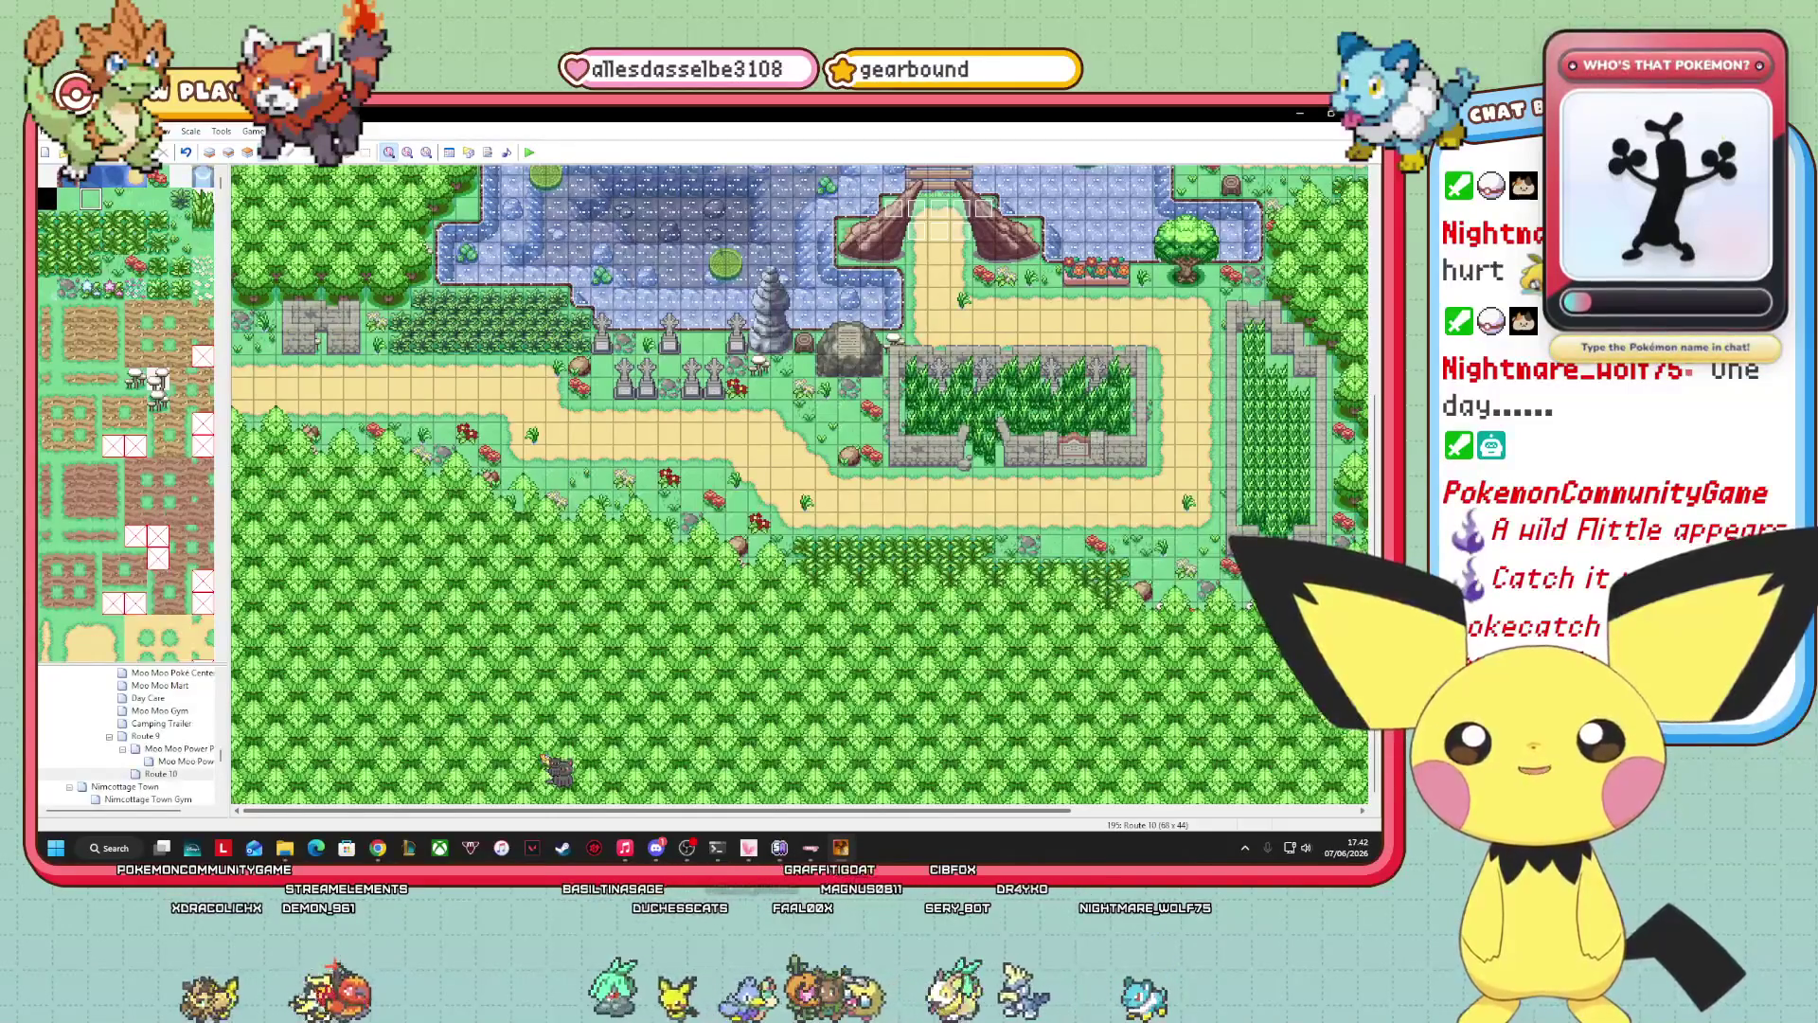
left_click_drag(1066, 812, 1354, 813)
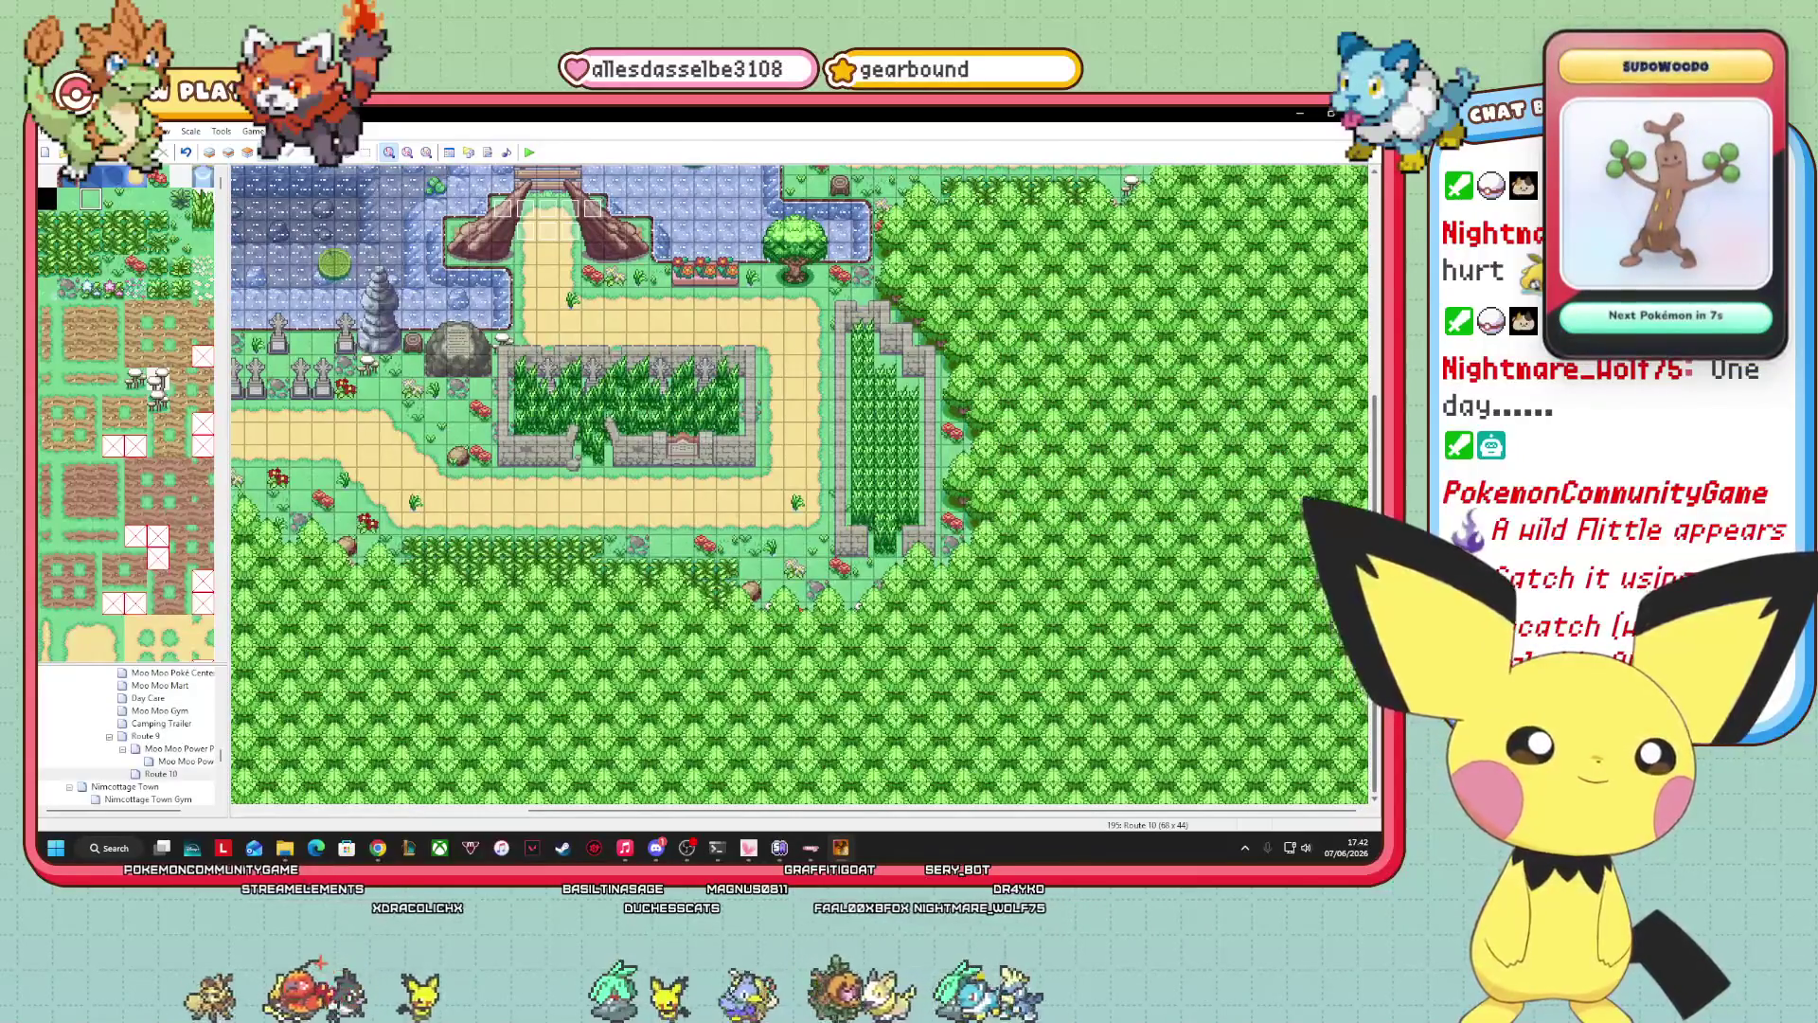
scroll(800, 483, "up", 5)
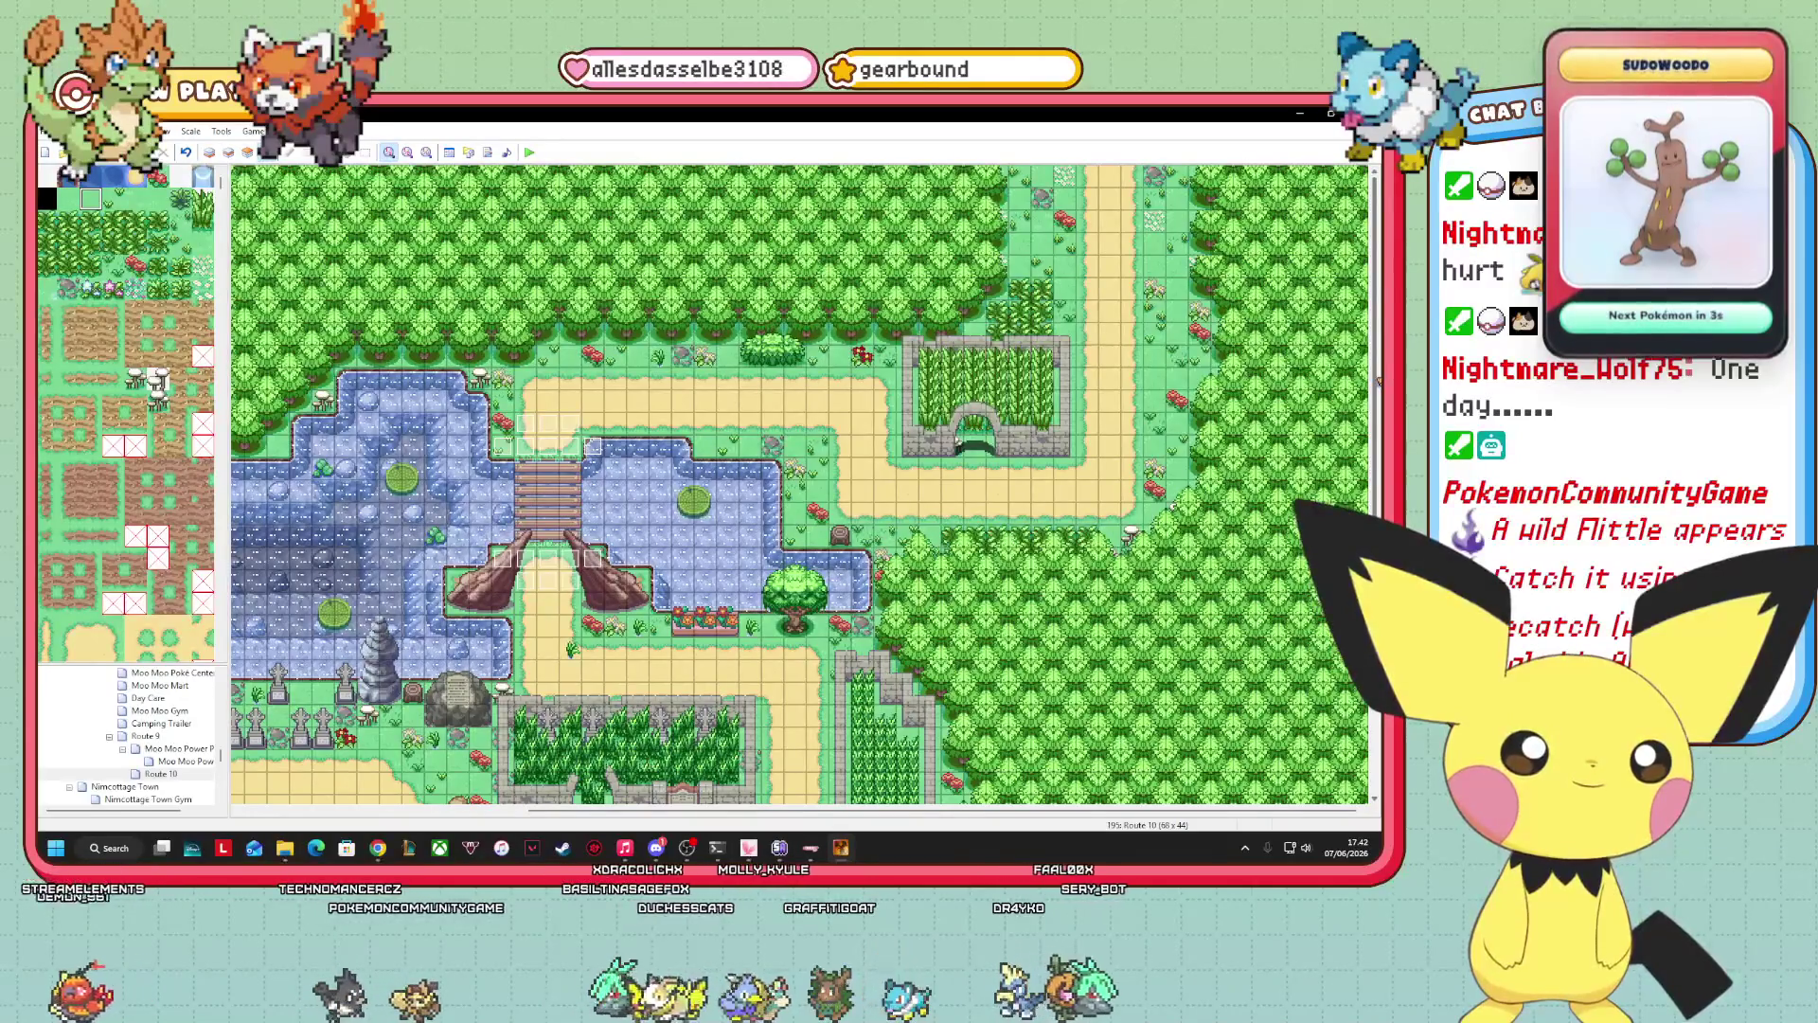
scroll(1373, 398, "down", 1)
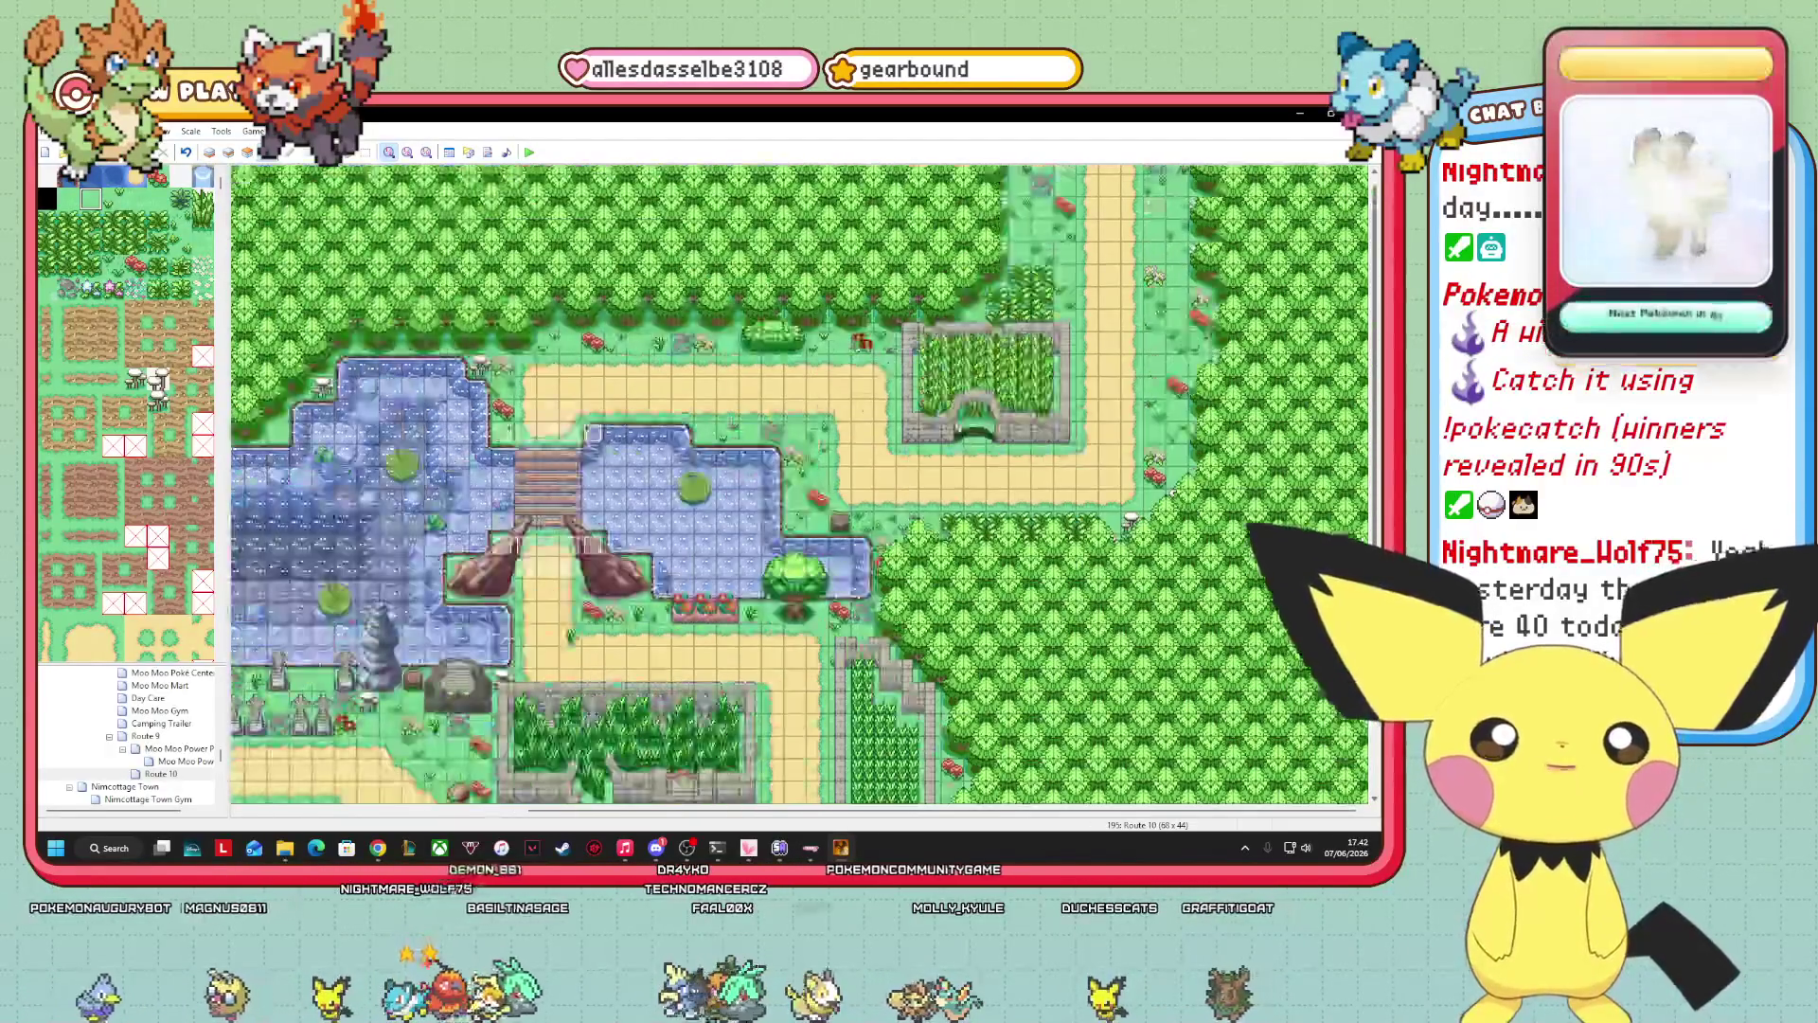
scroll(800, 483, "down", 5)
mouse_move(1155, 810)
left_mouse_down()
mouse_move(691, 798)
mouse_move(1042, 808)
left_mouse_up()
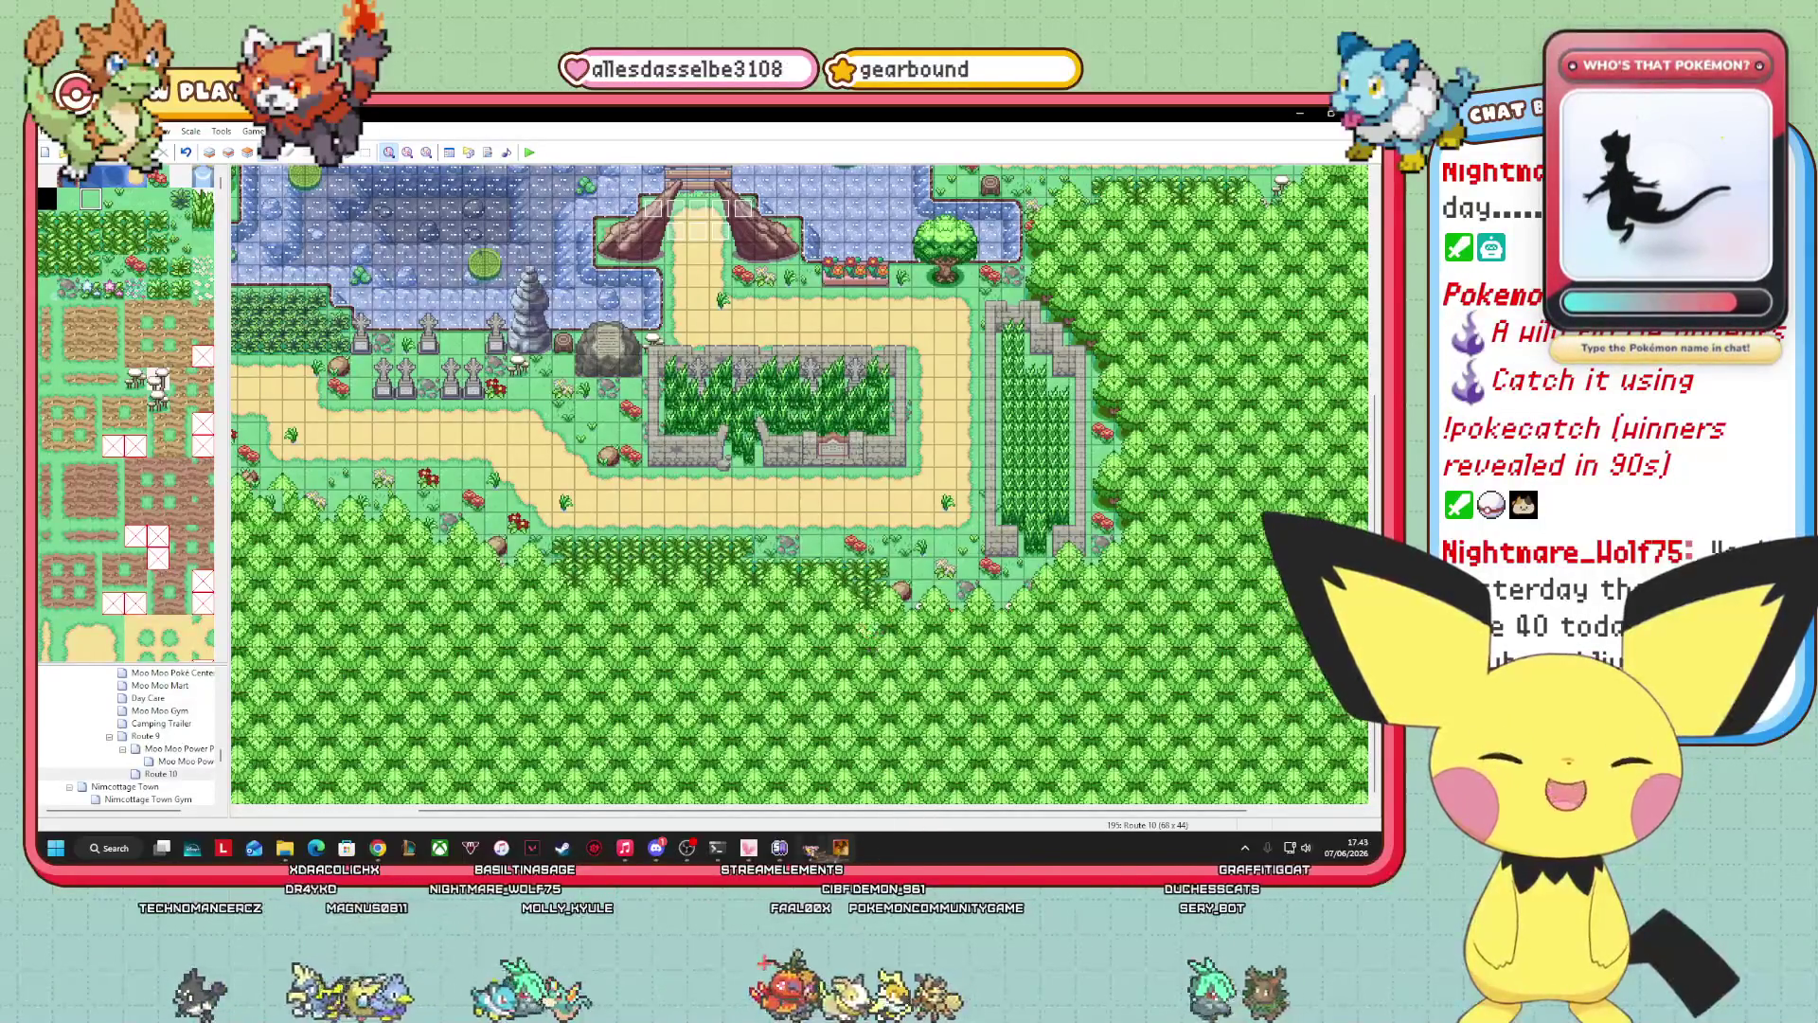
scroll(800, 483, "right", 3)
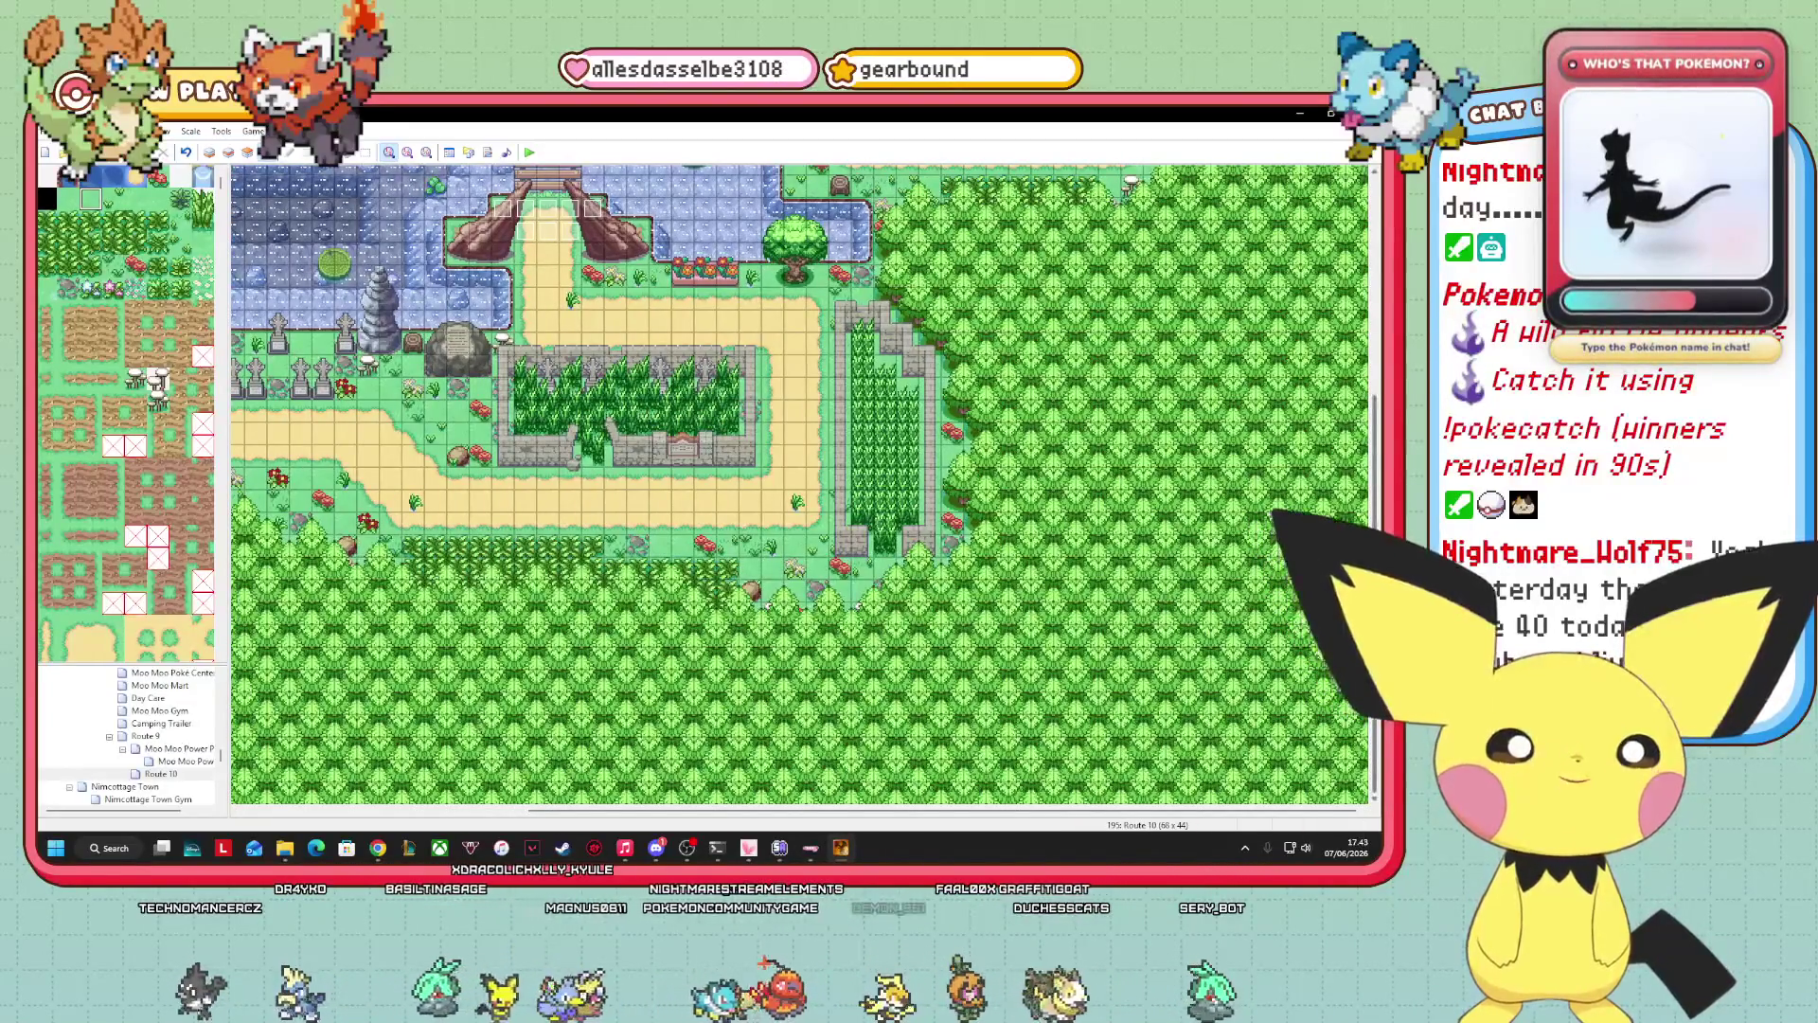
scroll(800, 483, "up", 6)
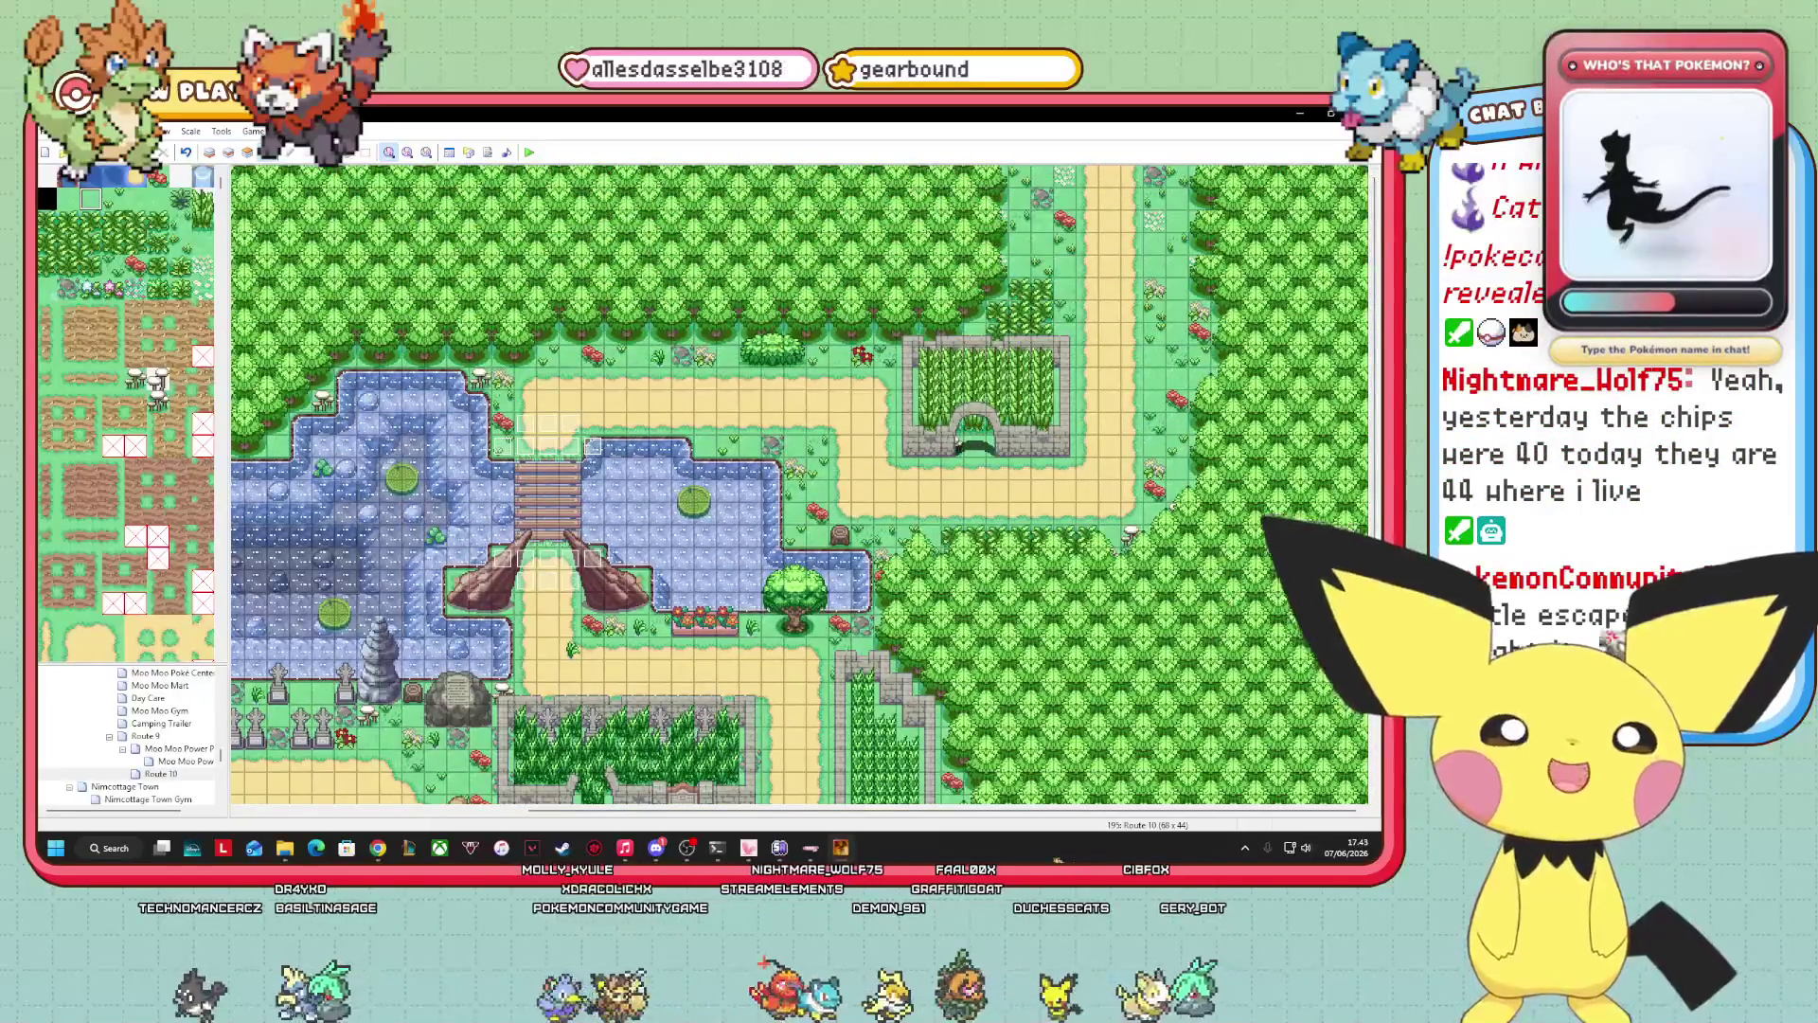
scroll(800, 482, "left", 8)
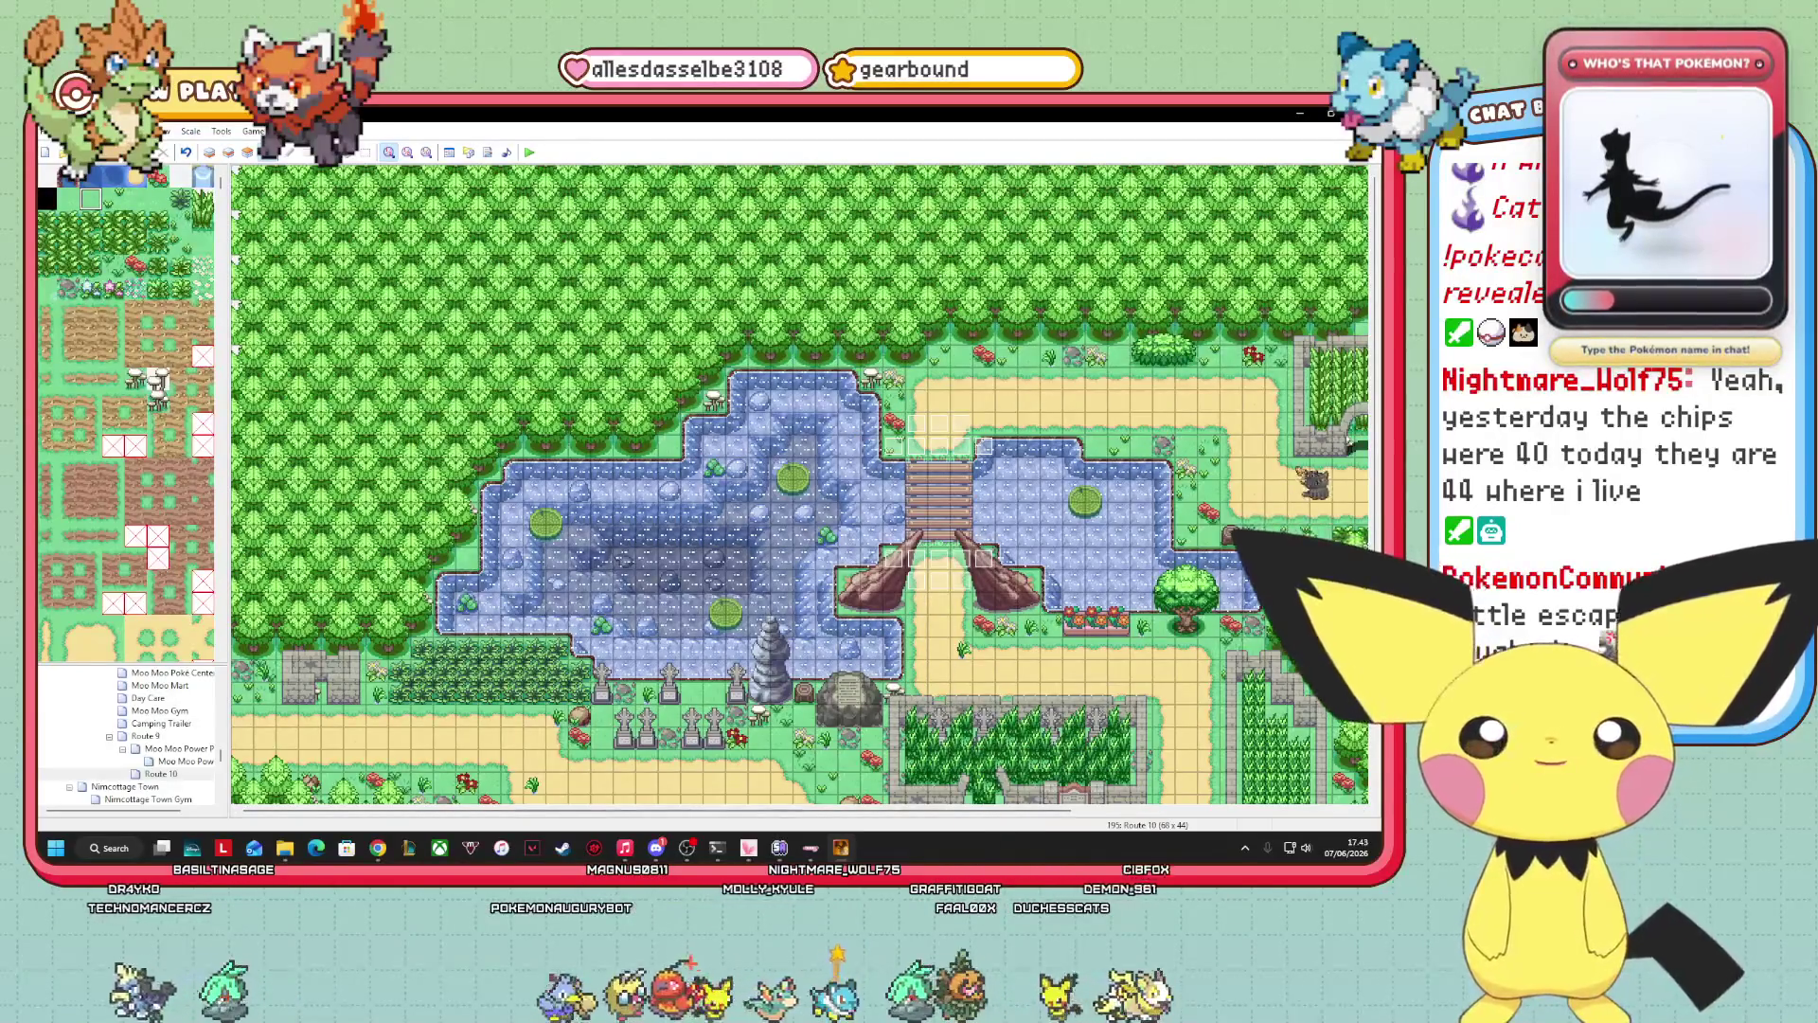
scroll(800, 483, "right", 8)
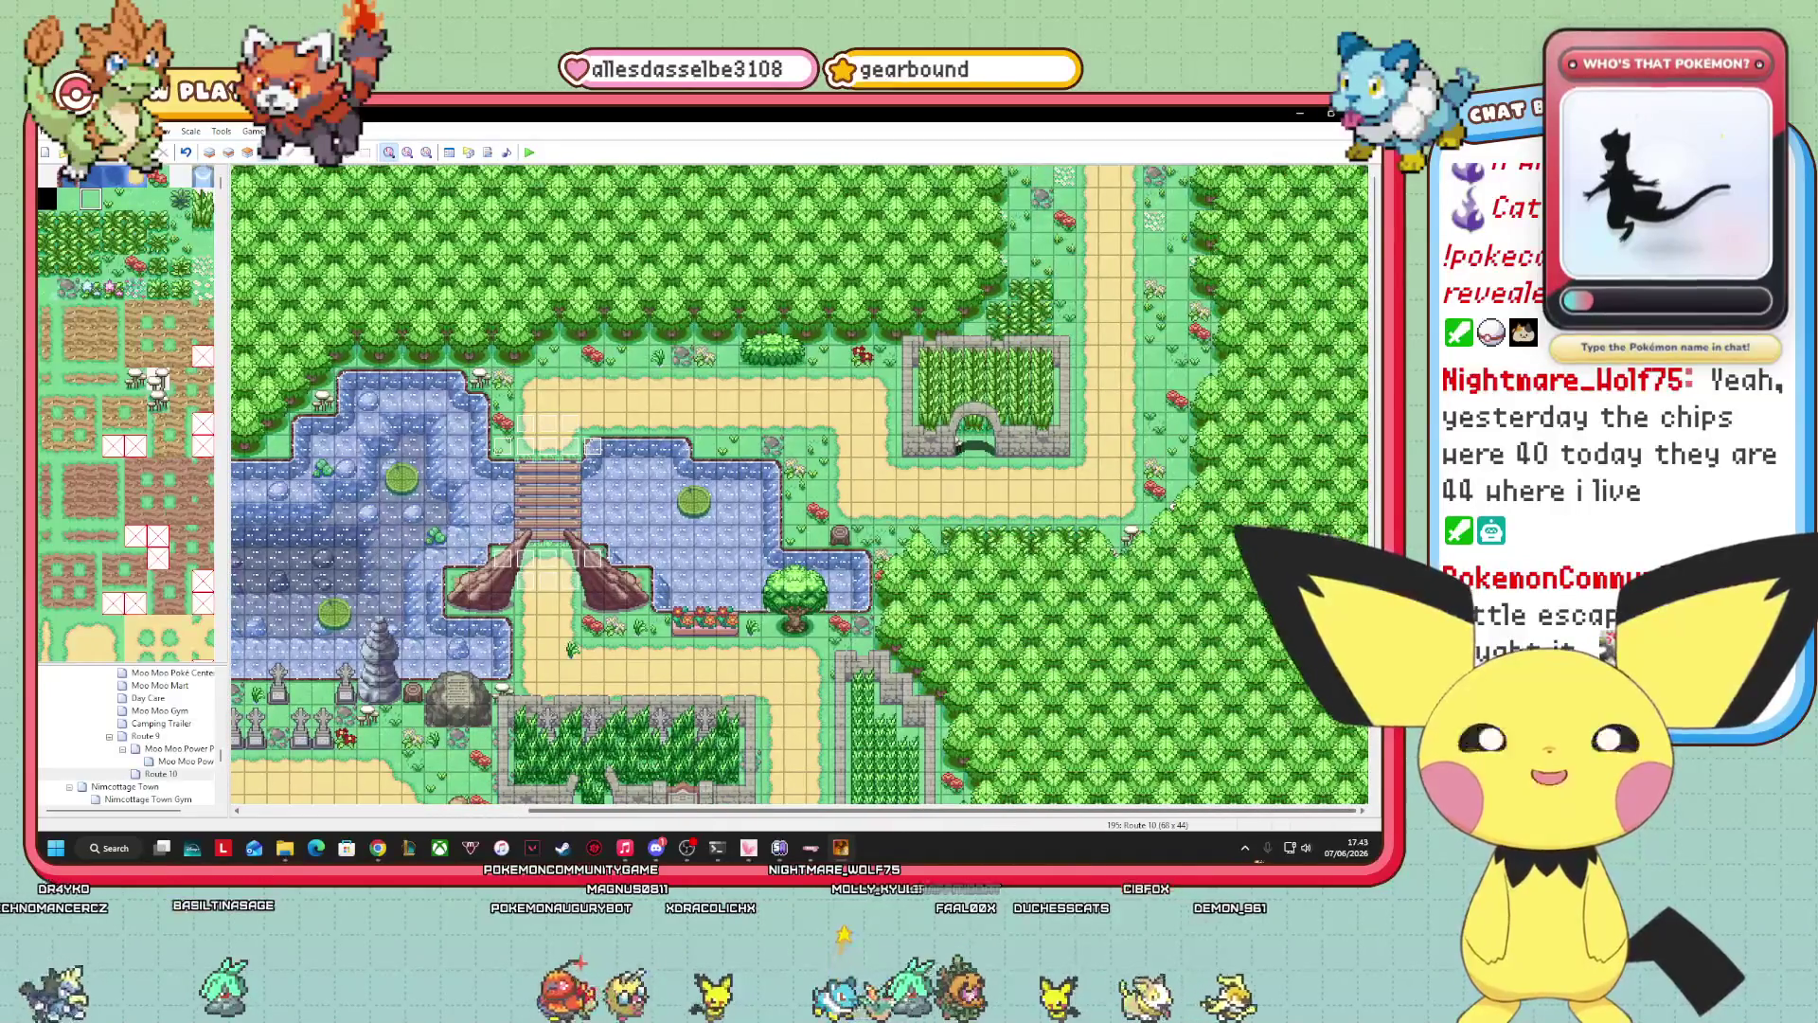
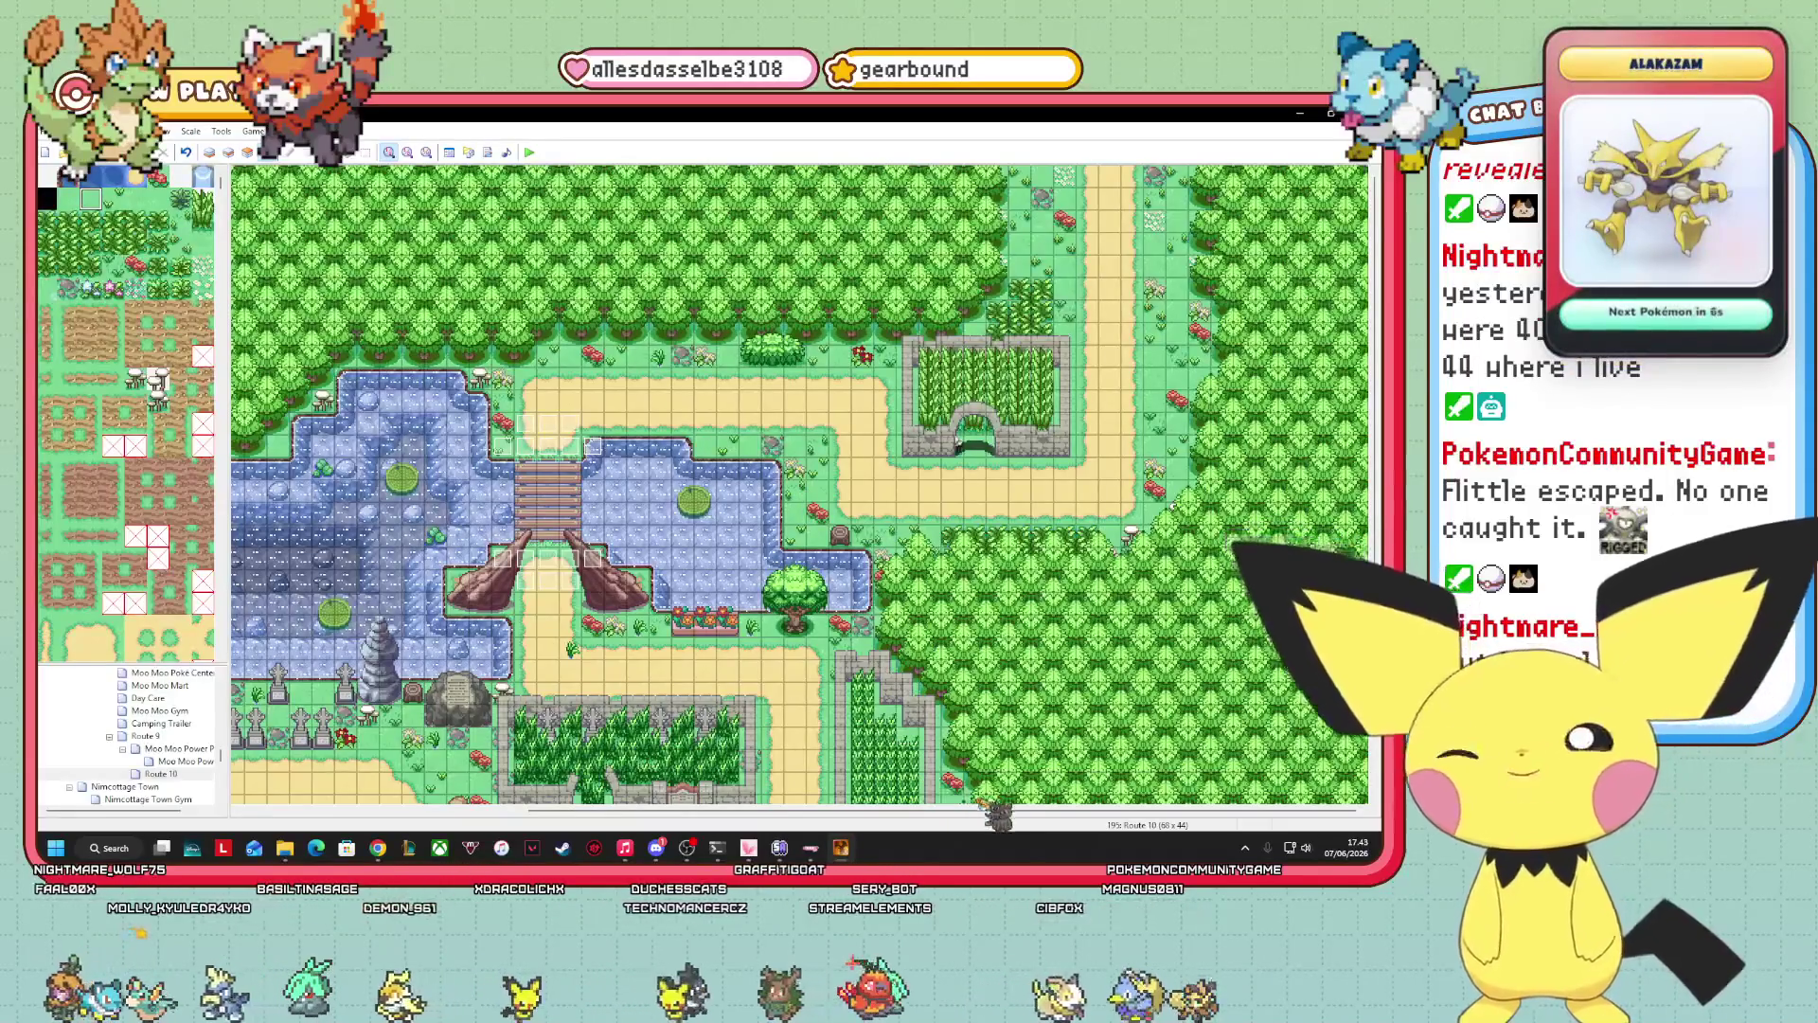
Survey the Route 10 map, then switch to Layer 3 and scroll the tileset to the forest and stone tiles.
scroll(800, 483, "left", 5)
scroll(800, 483, "right", 5)
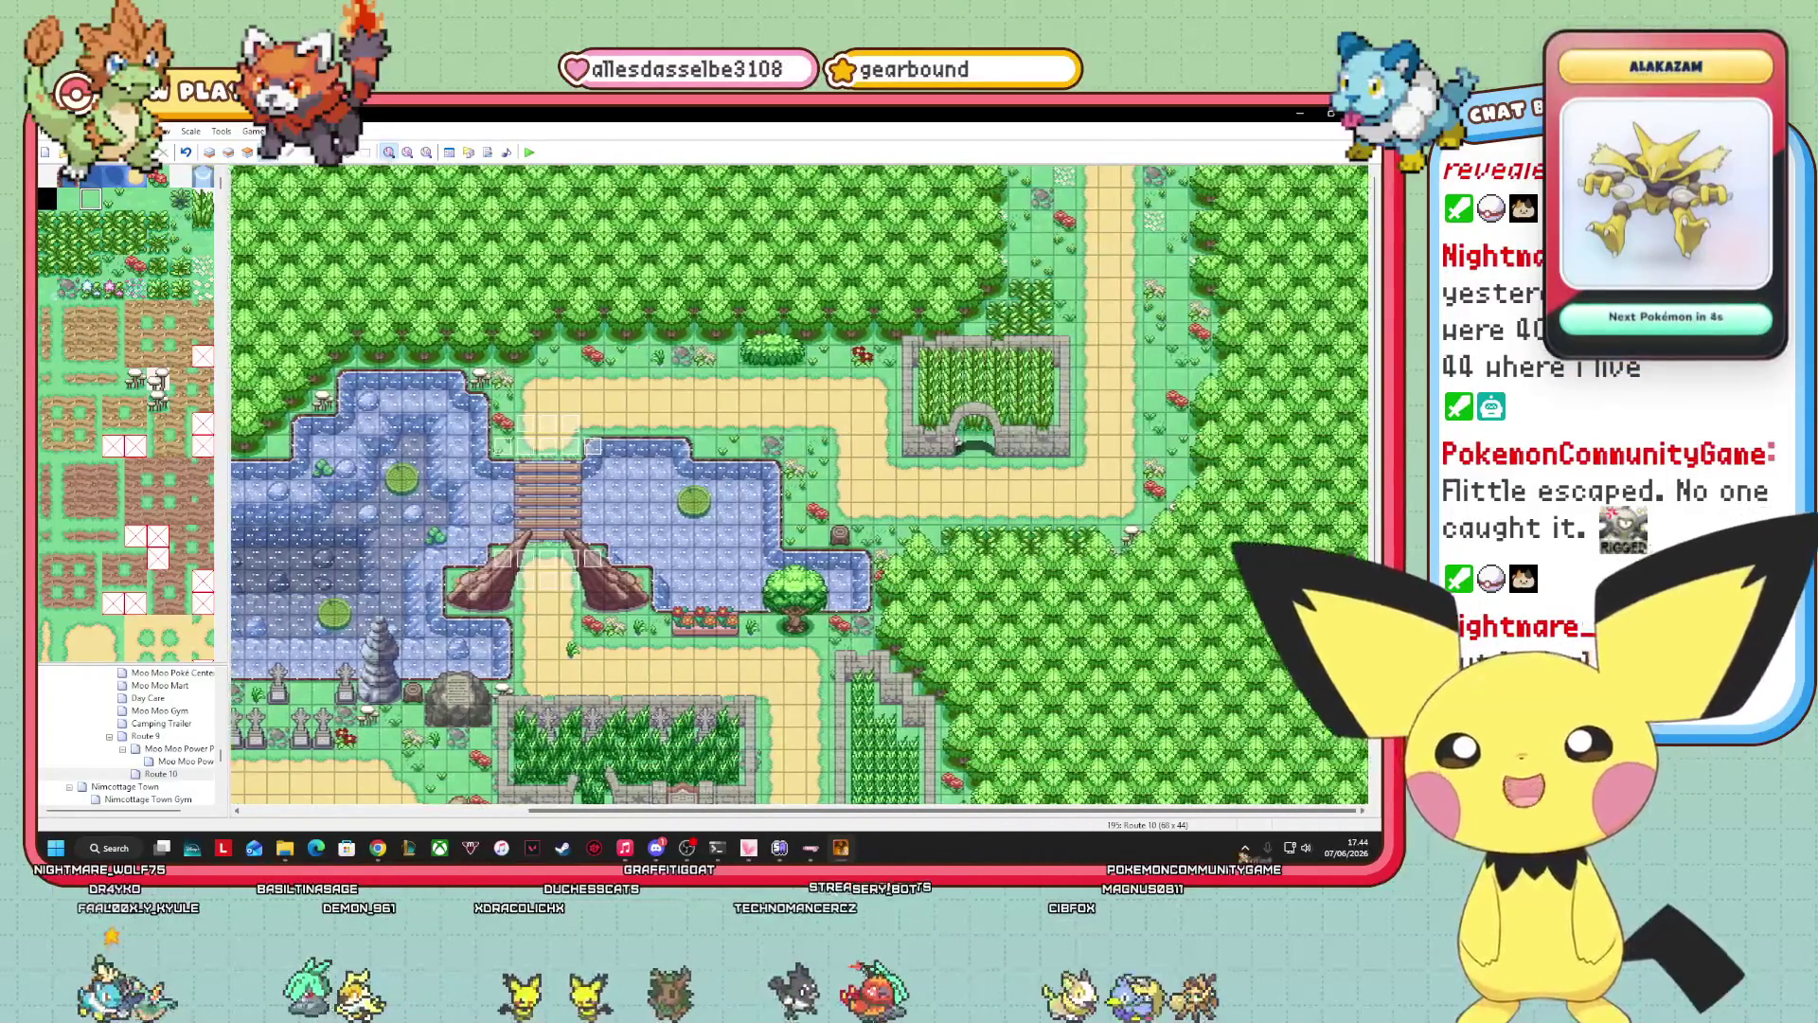
scroll(800, 483, "down", 3)
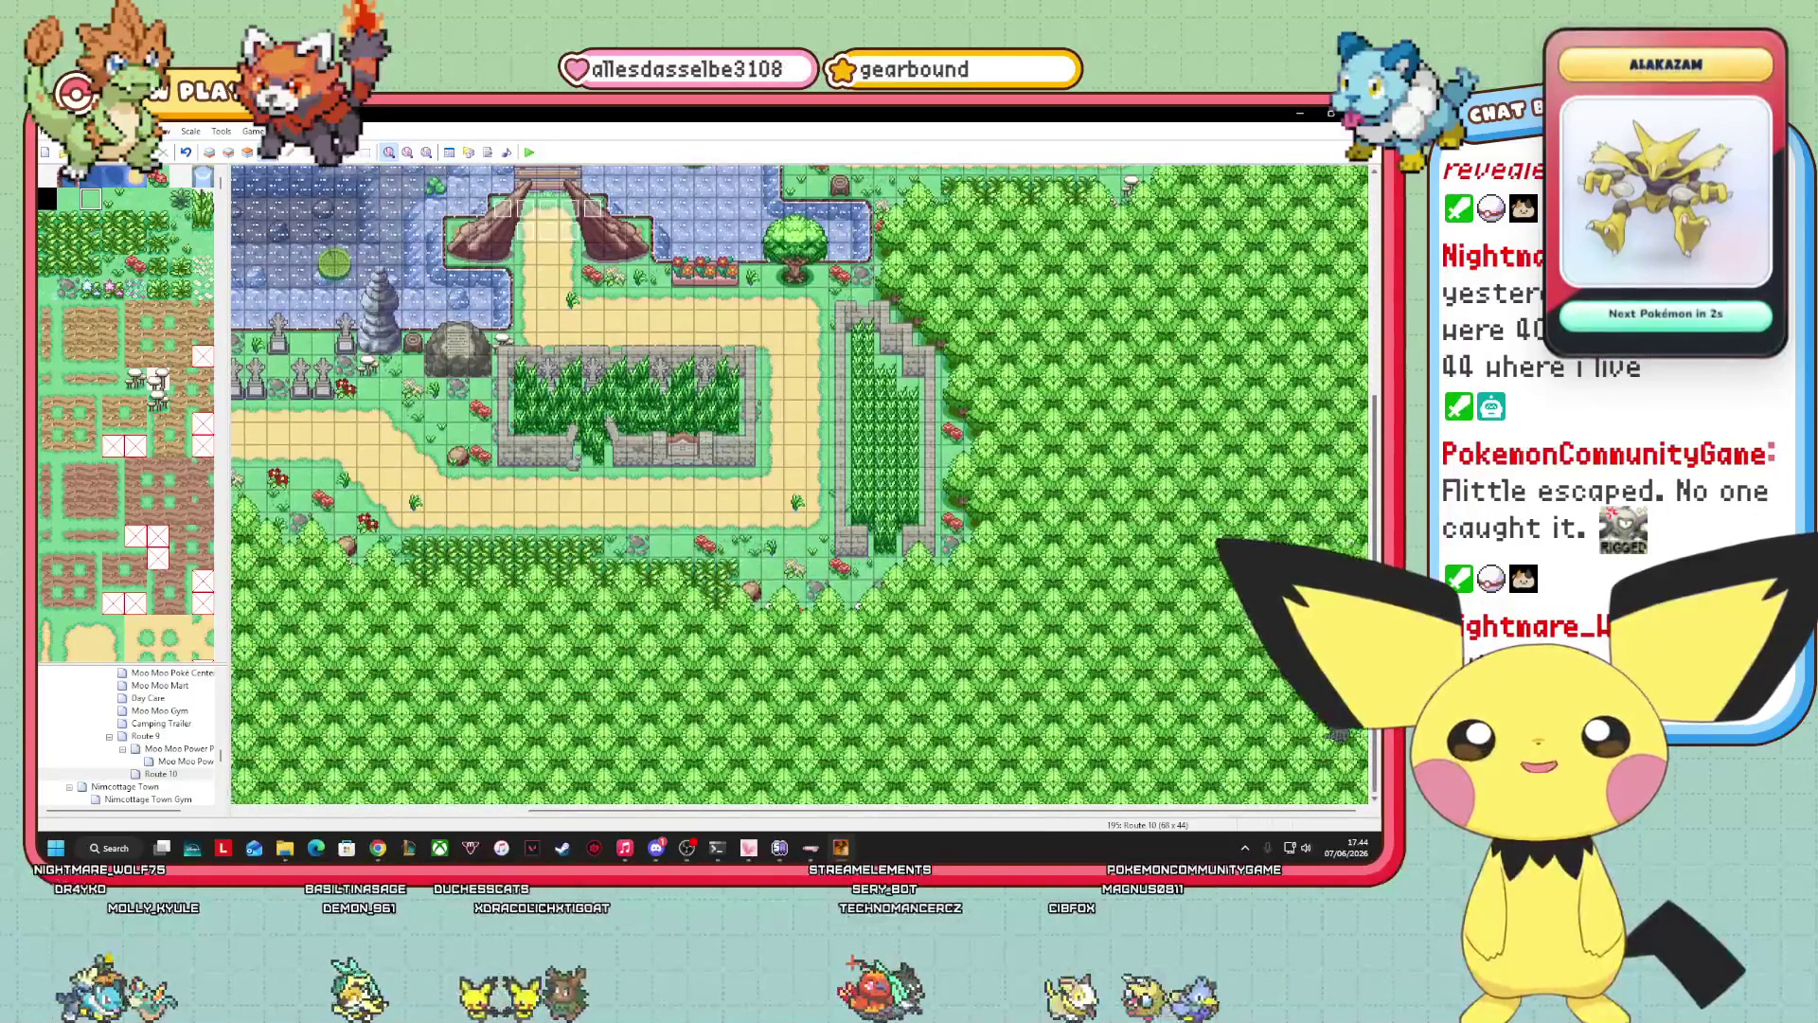
scroll(801, 483, "up", 3)
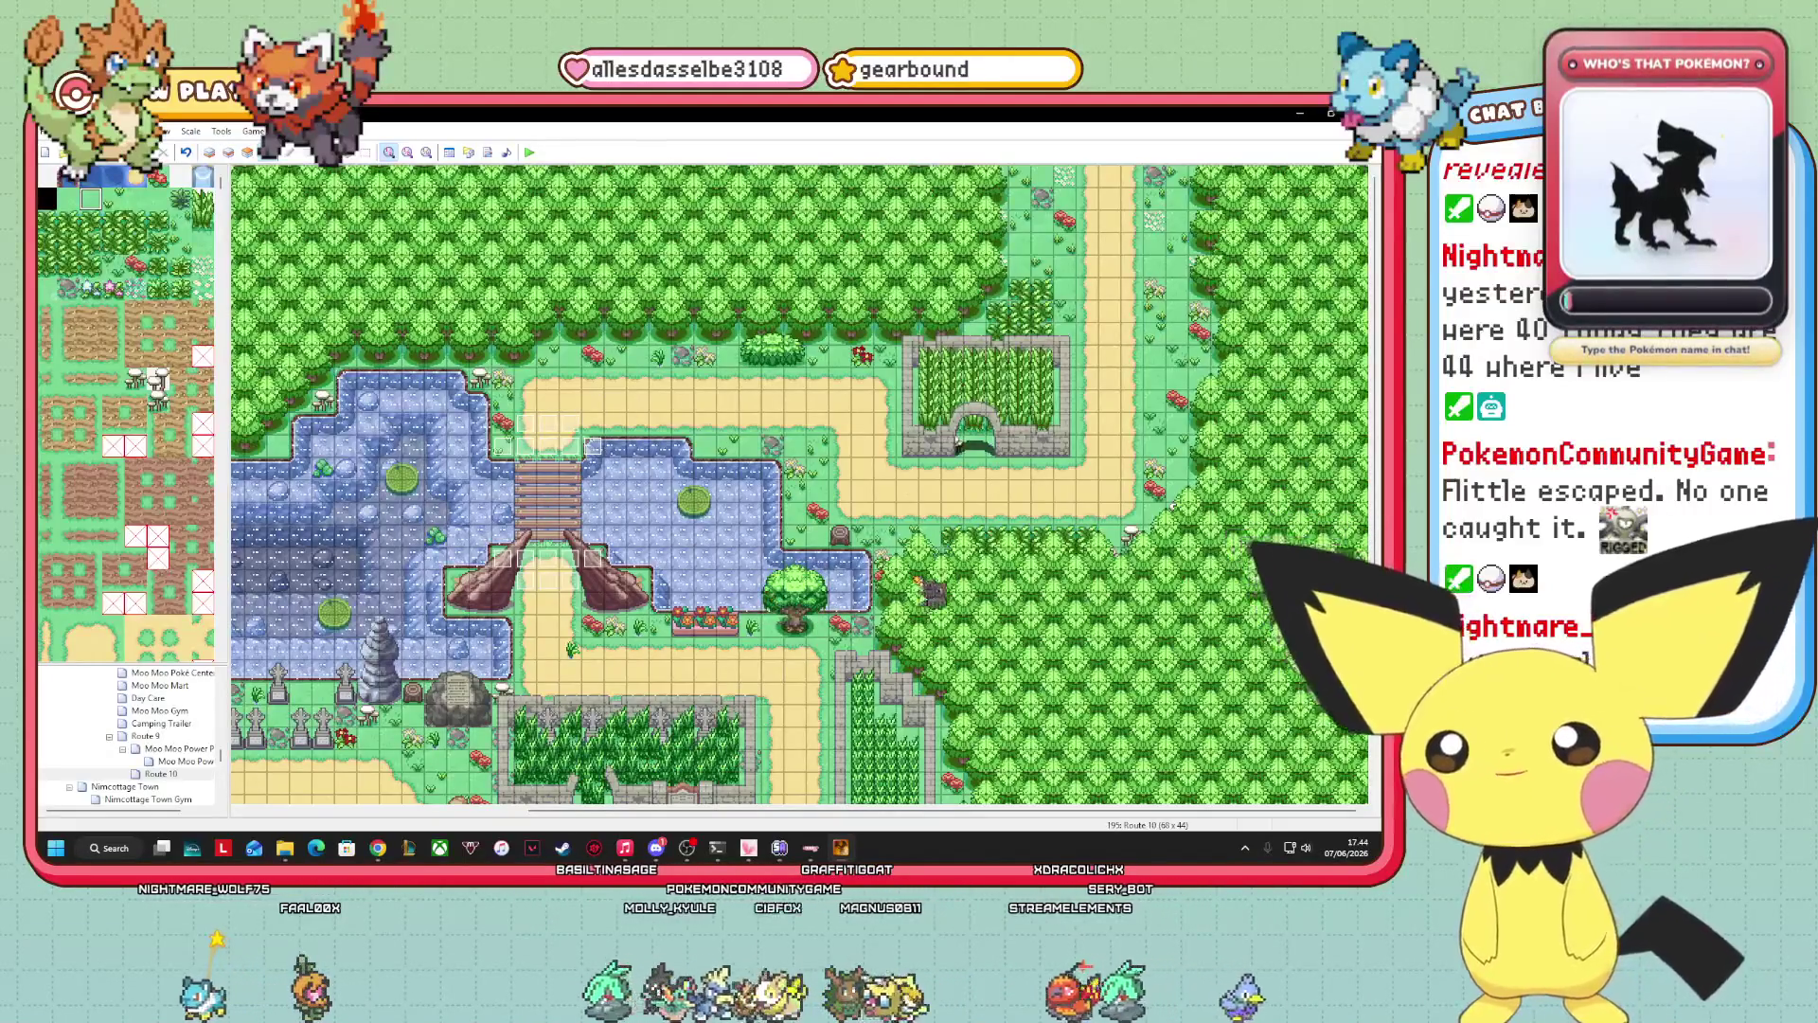
scroll(1377, 484, "down", 5)
scroll(1377, 485, "up", 5)
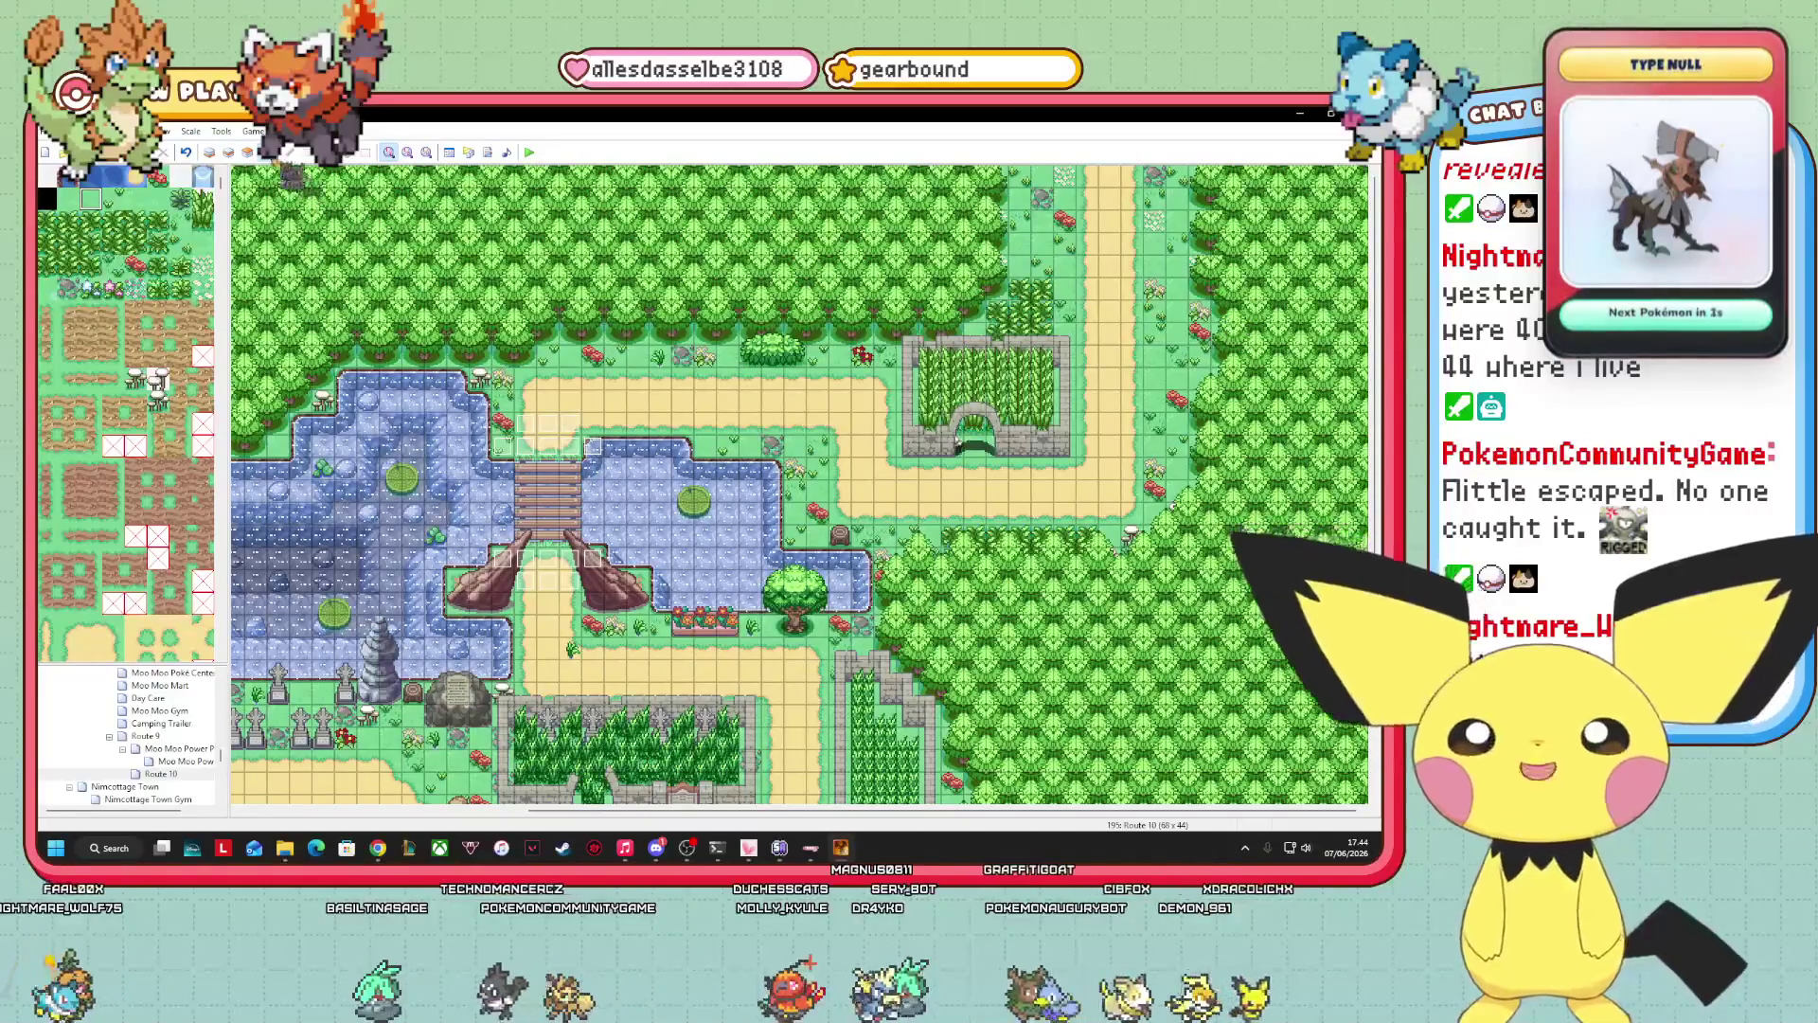
key("F7")
scroll(126, 414, "down", 10)
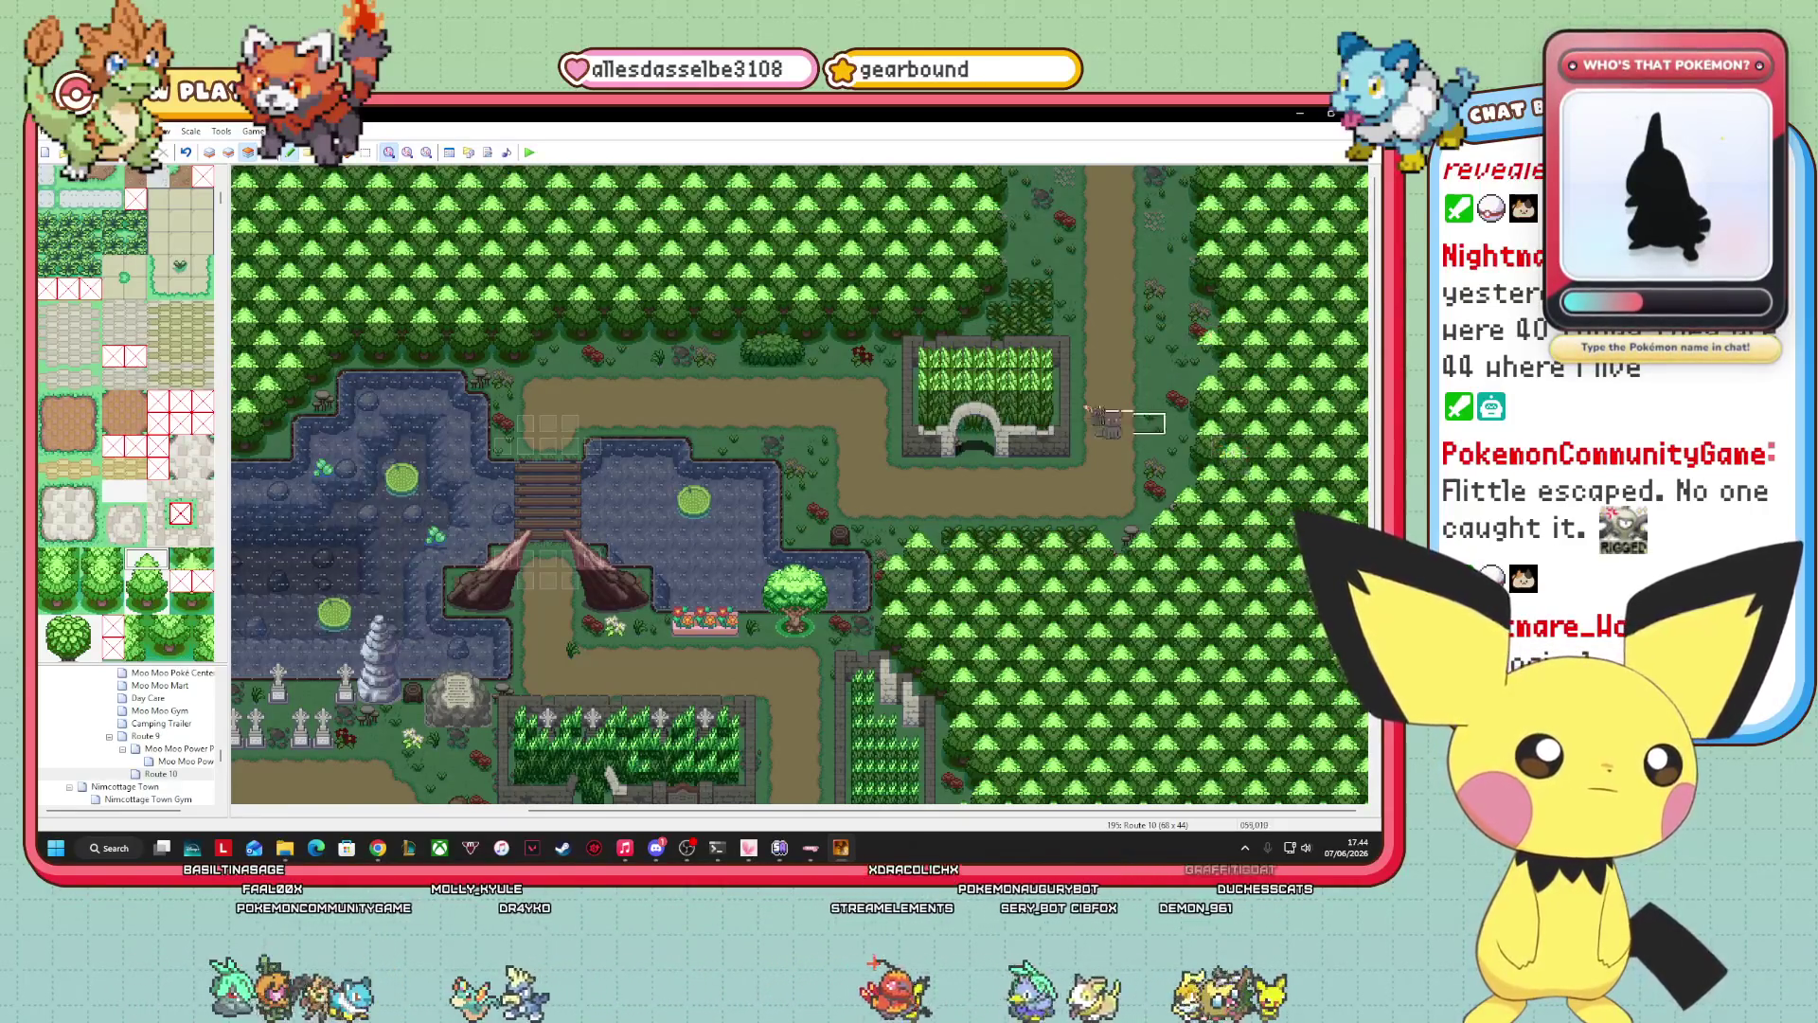
Switch Route 10 from the upper layer back to Layer 1, then into Event mode.
left_click(228, 151)
scroll(94, 483, "down", 1)
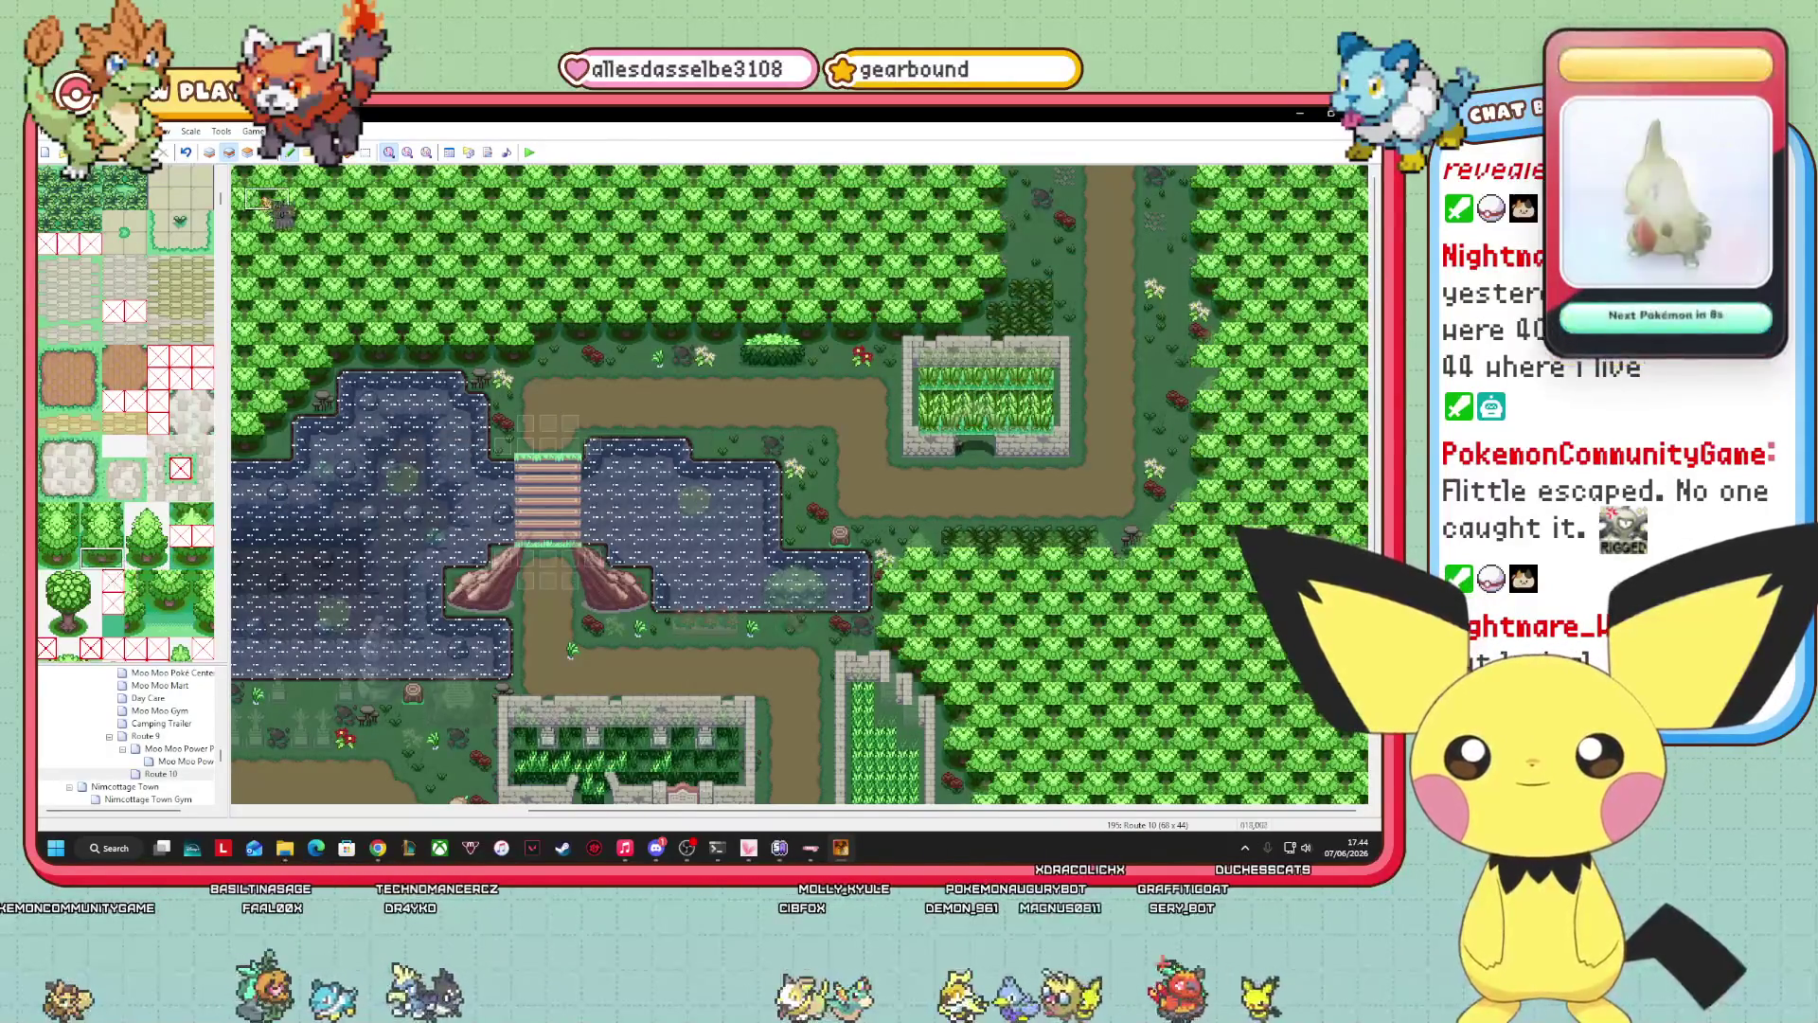
key("F5")
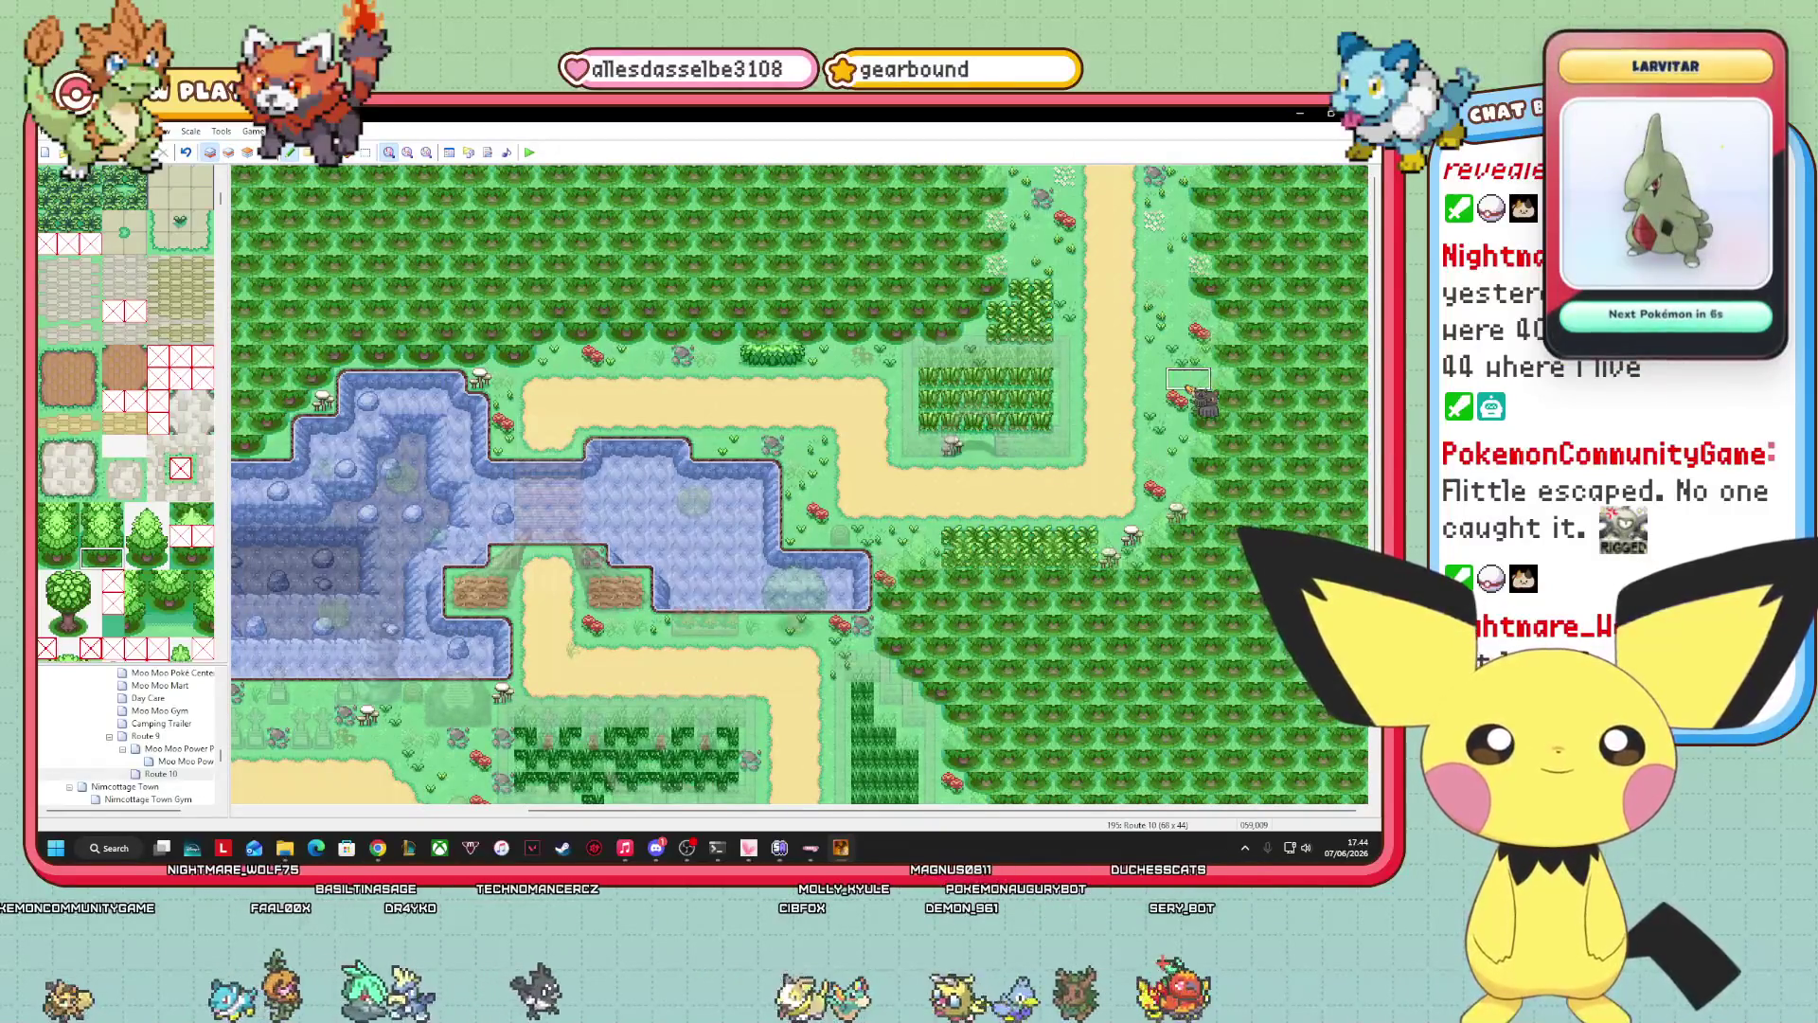
key("F8")
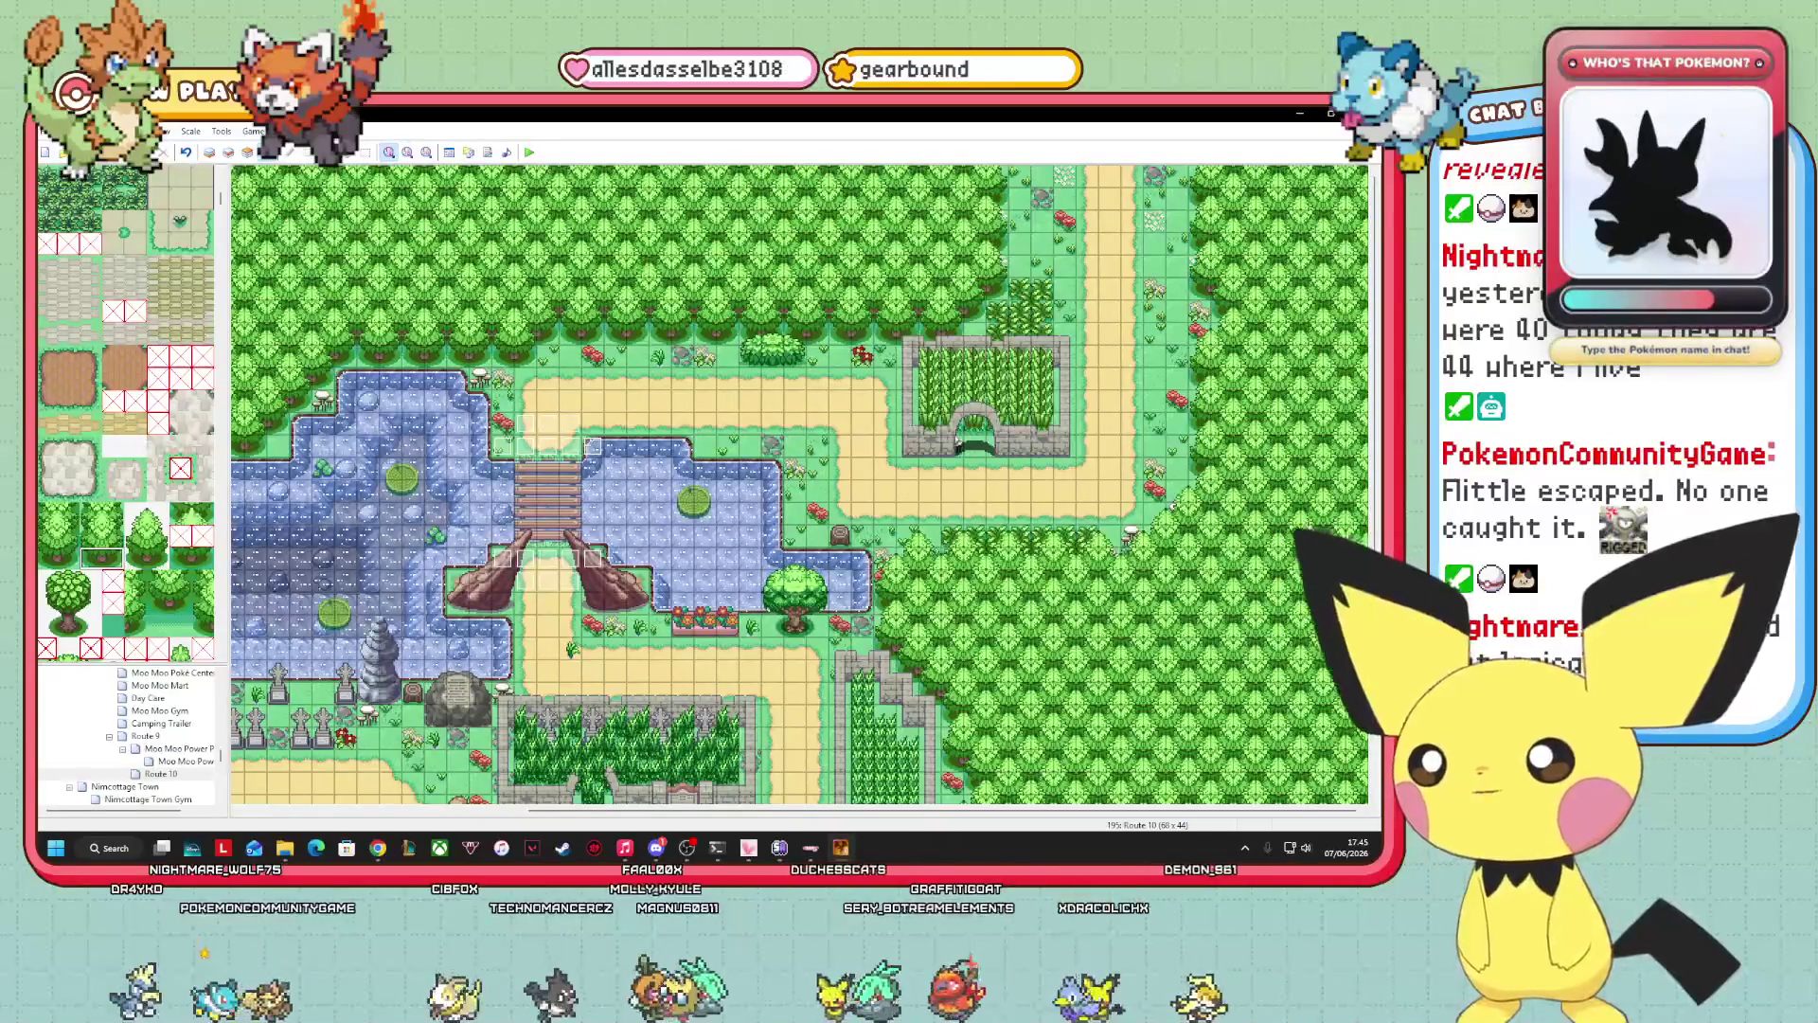
Close Driver Booster from its taskbar preview.
mouse_move(840, 848)
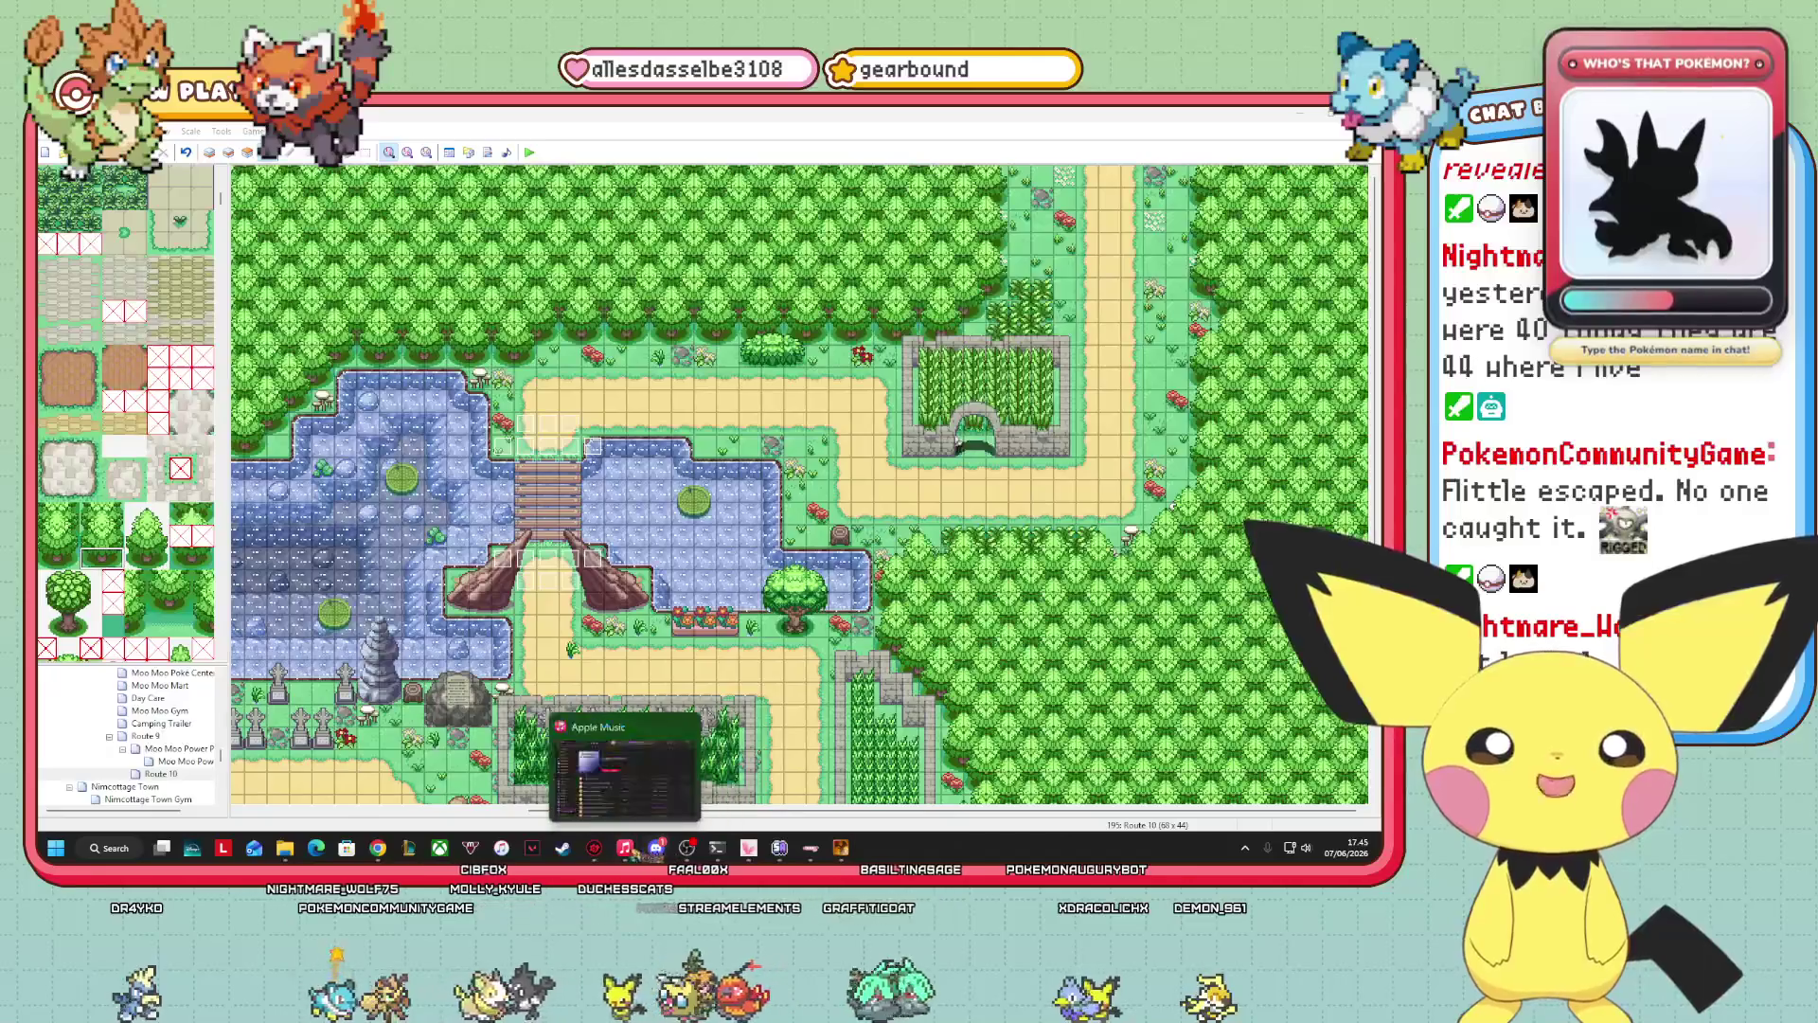
mouse_move(594, 850)
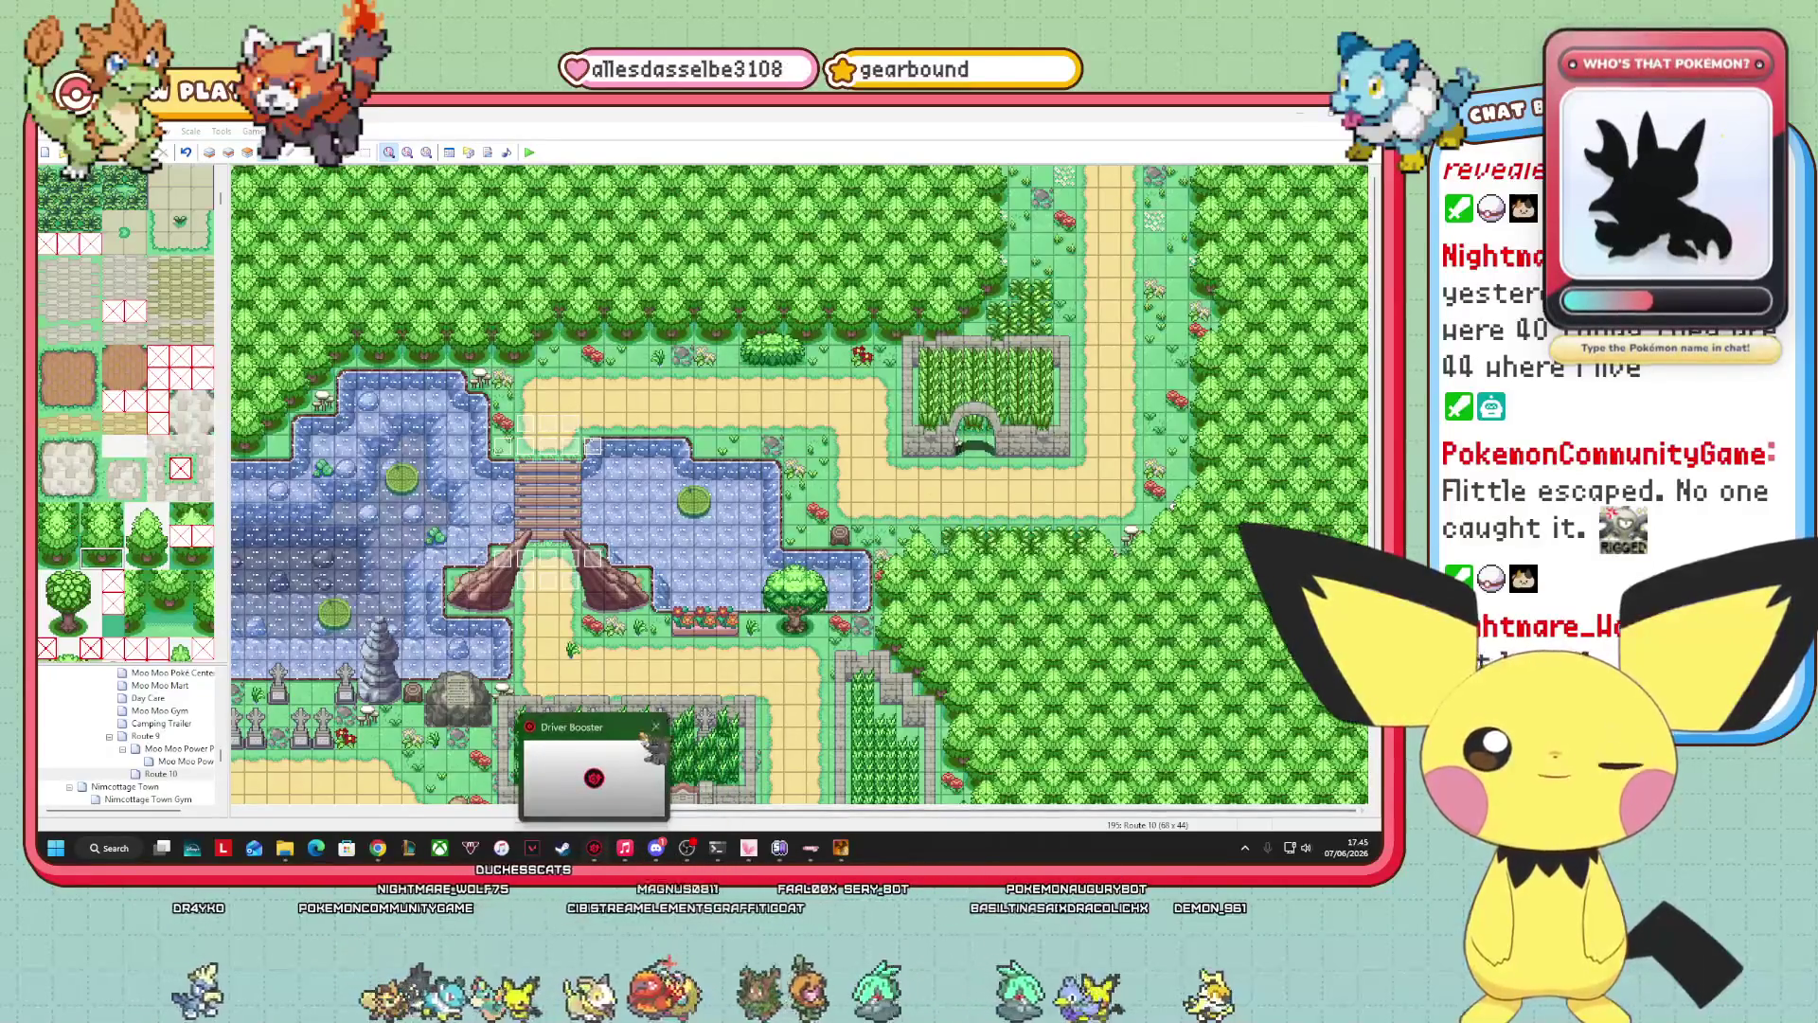
left_click(655, 728)
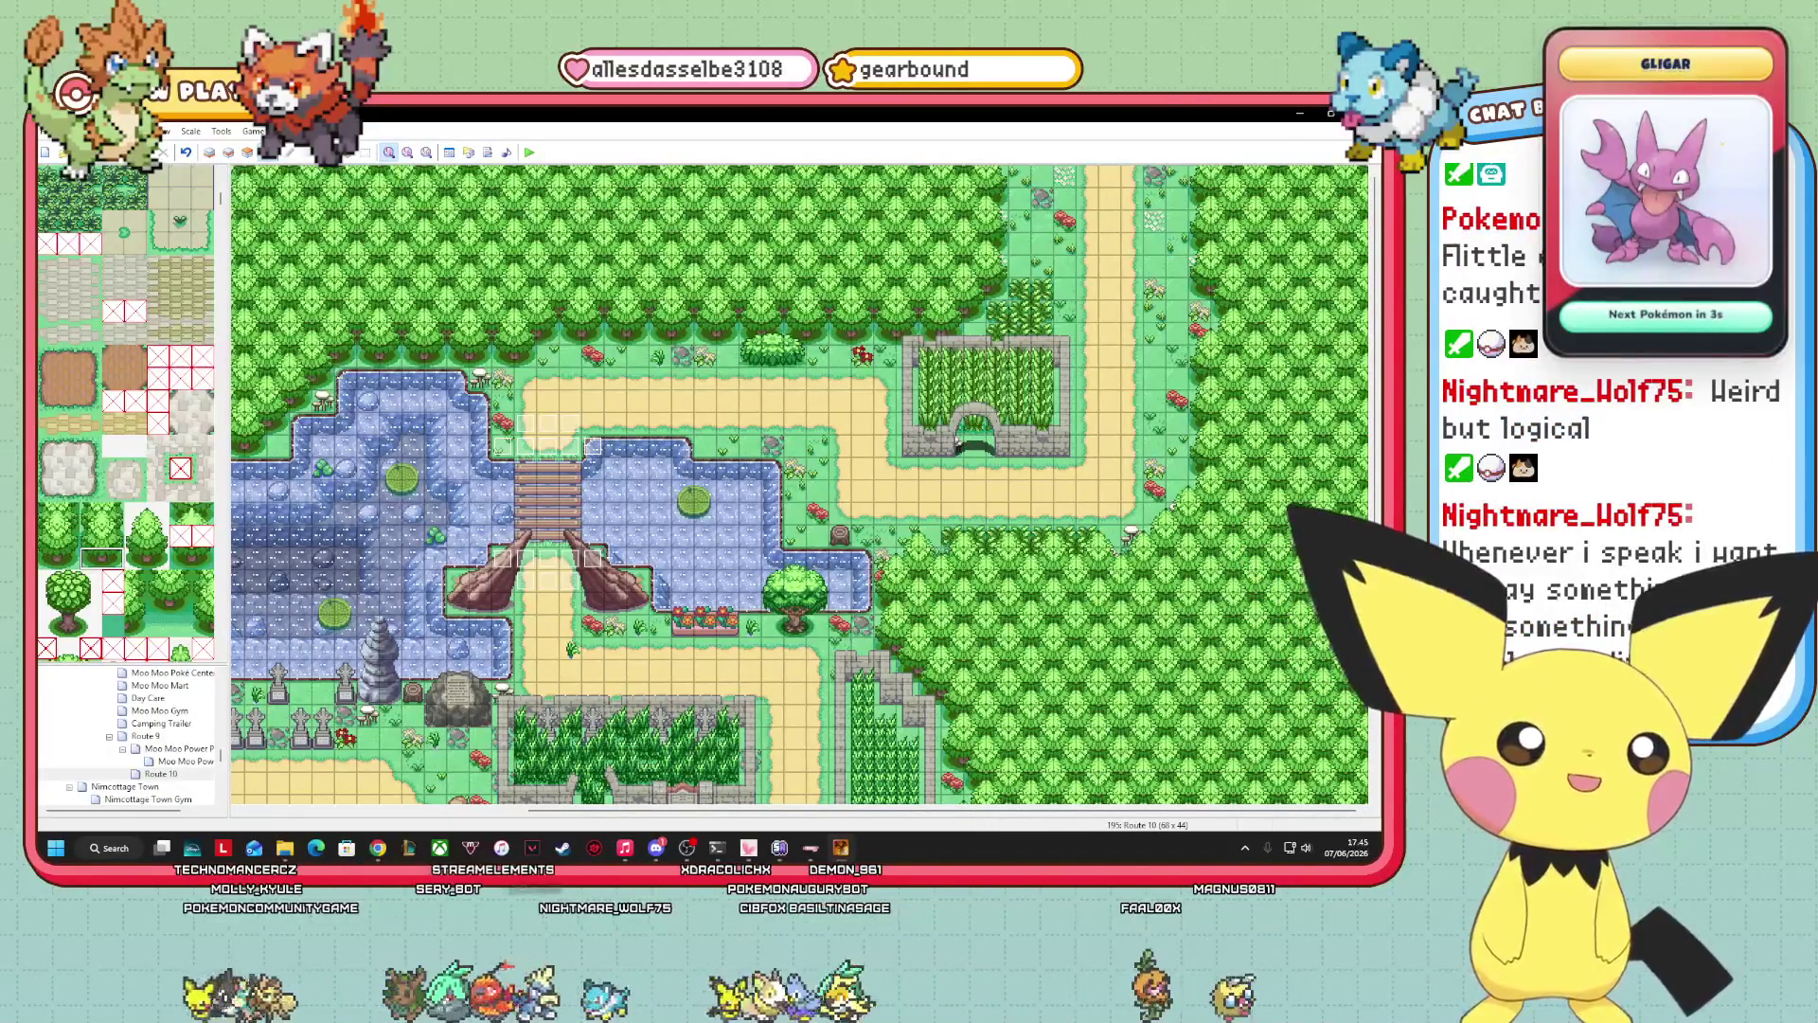
Scroll around the Route 10 map to review the pond, bridge and forest.
scroll(801, 483, "down", 5)
scroll(800, 483, "up", 5)
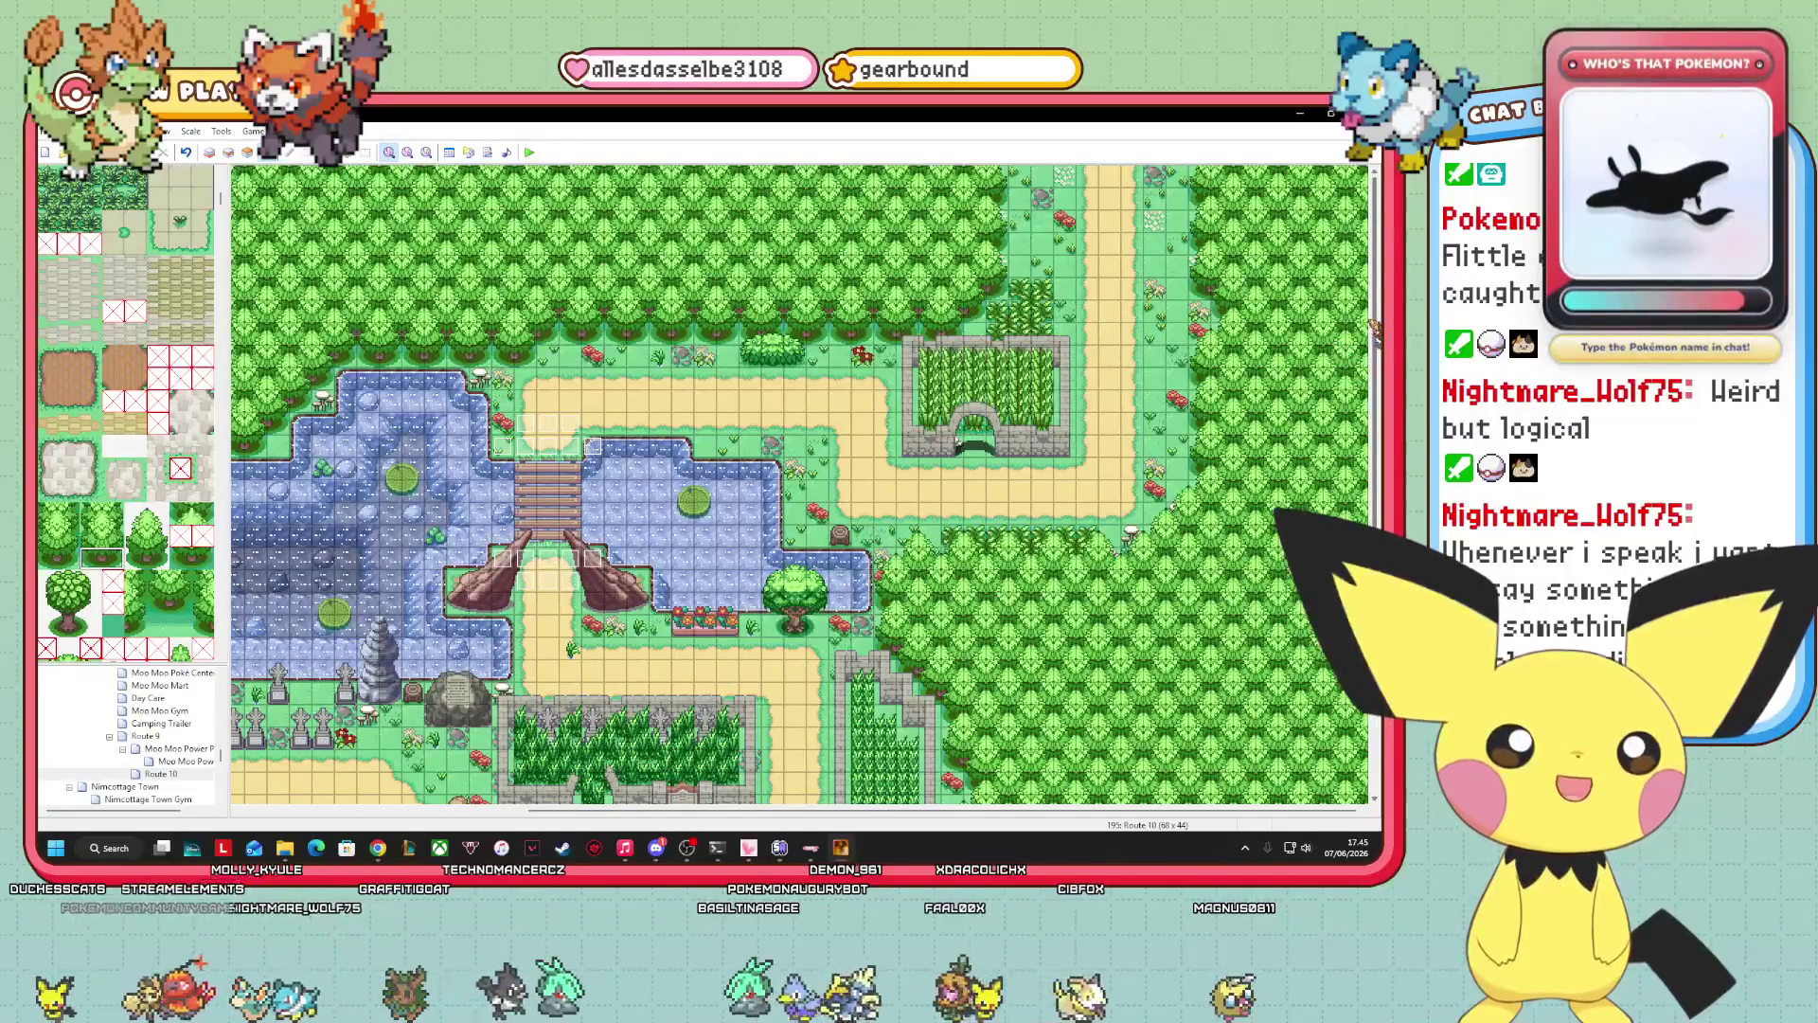
scroll(800, 483, "down", 3)
scroll(801, 483, "up", 3)
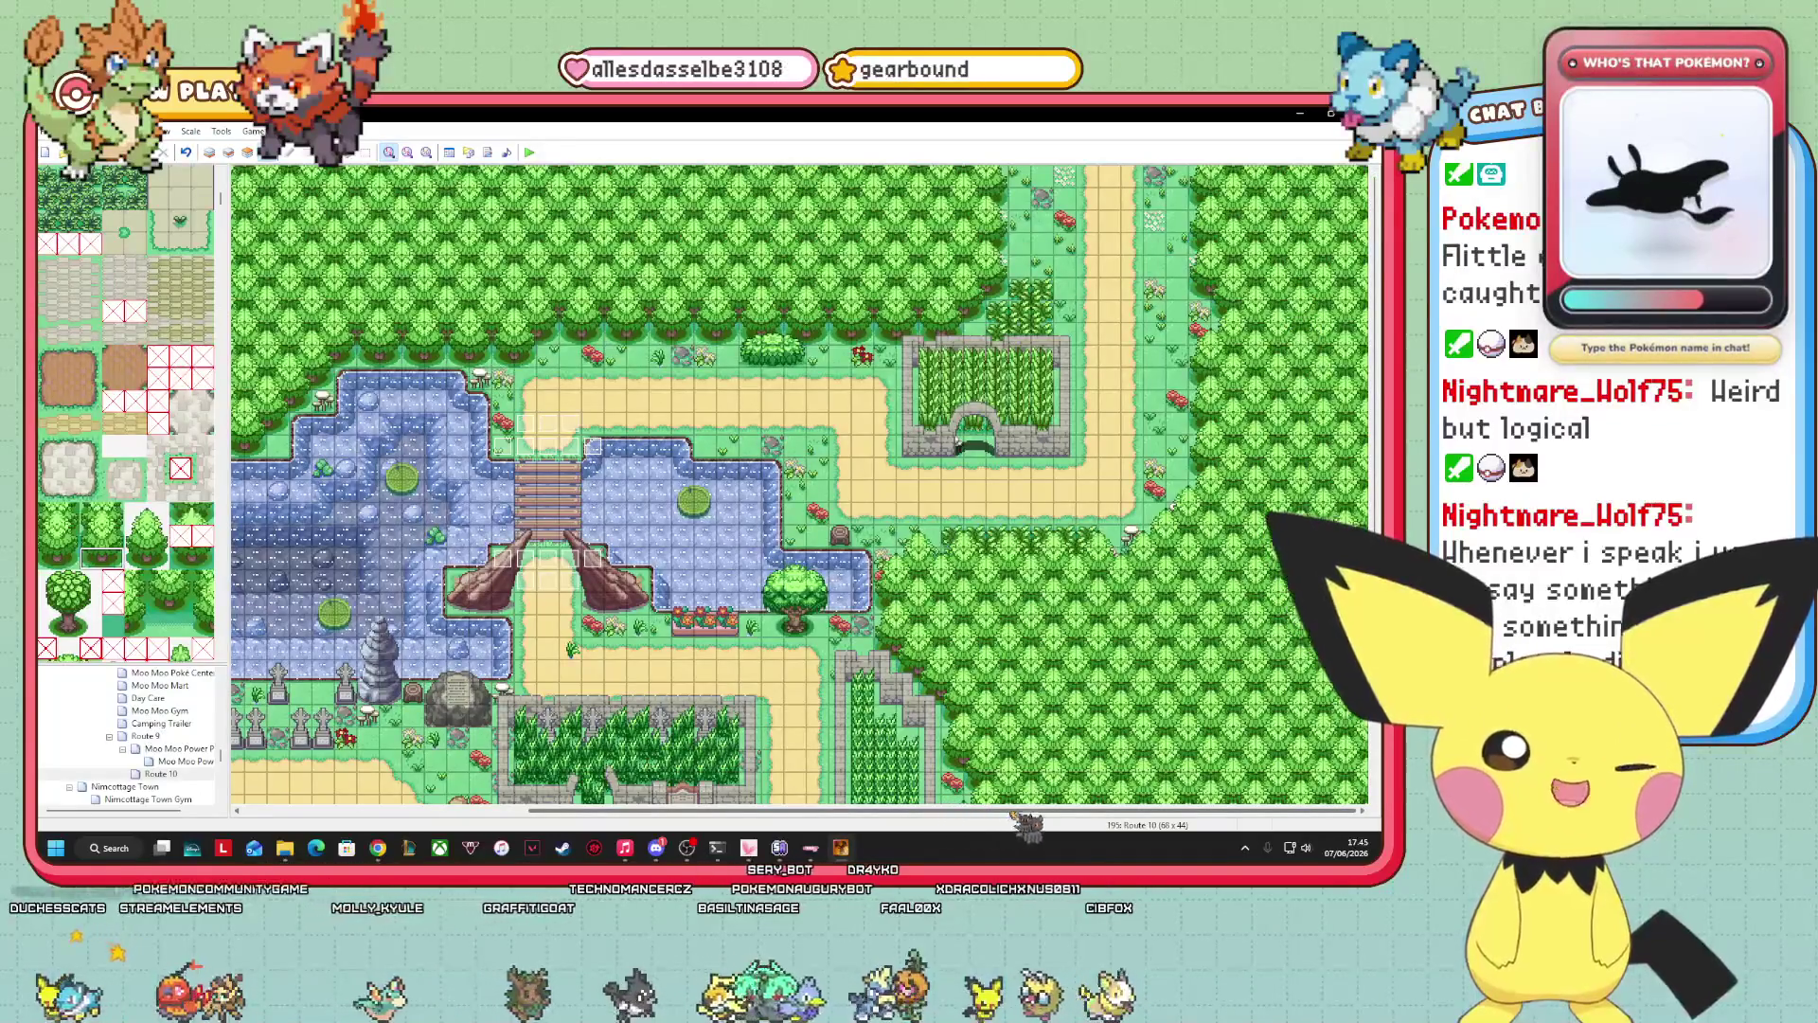
scroll(952, 815, "left", 3)
scroll(800, 483, "left", 5)
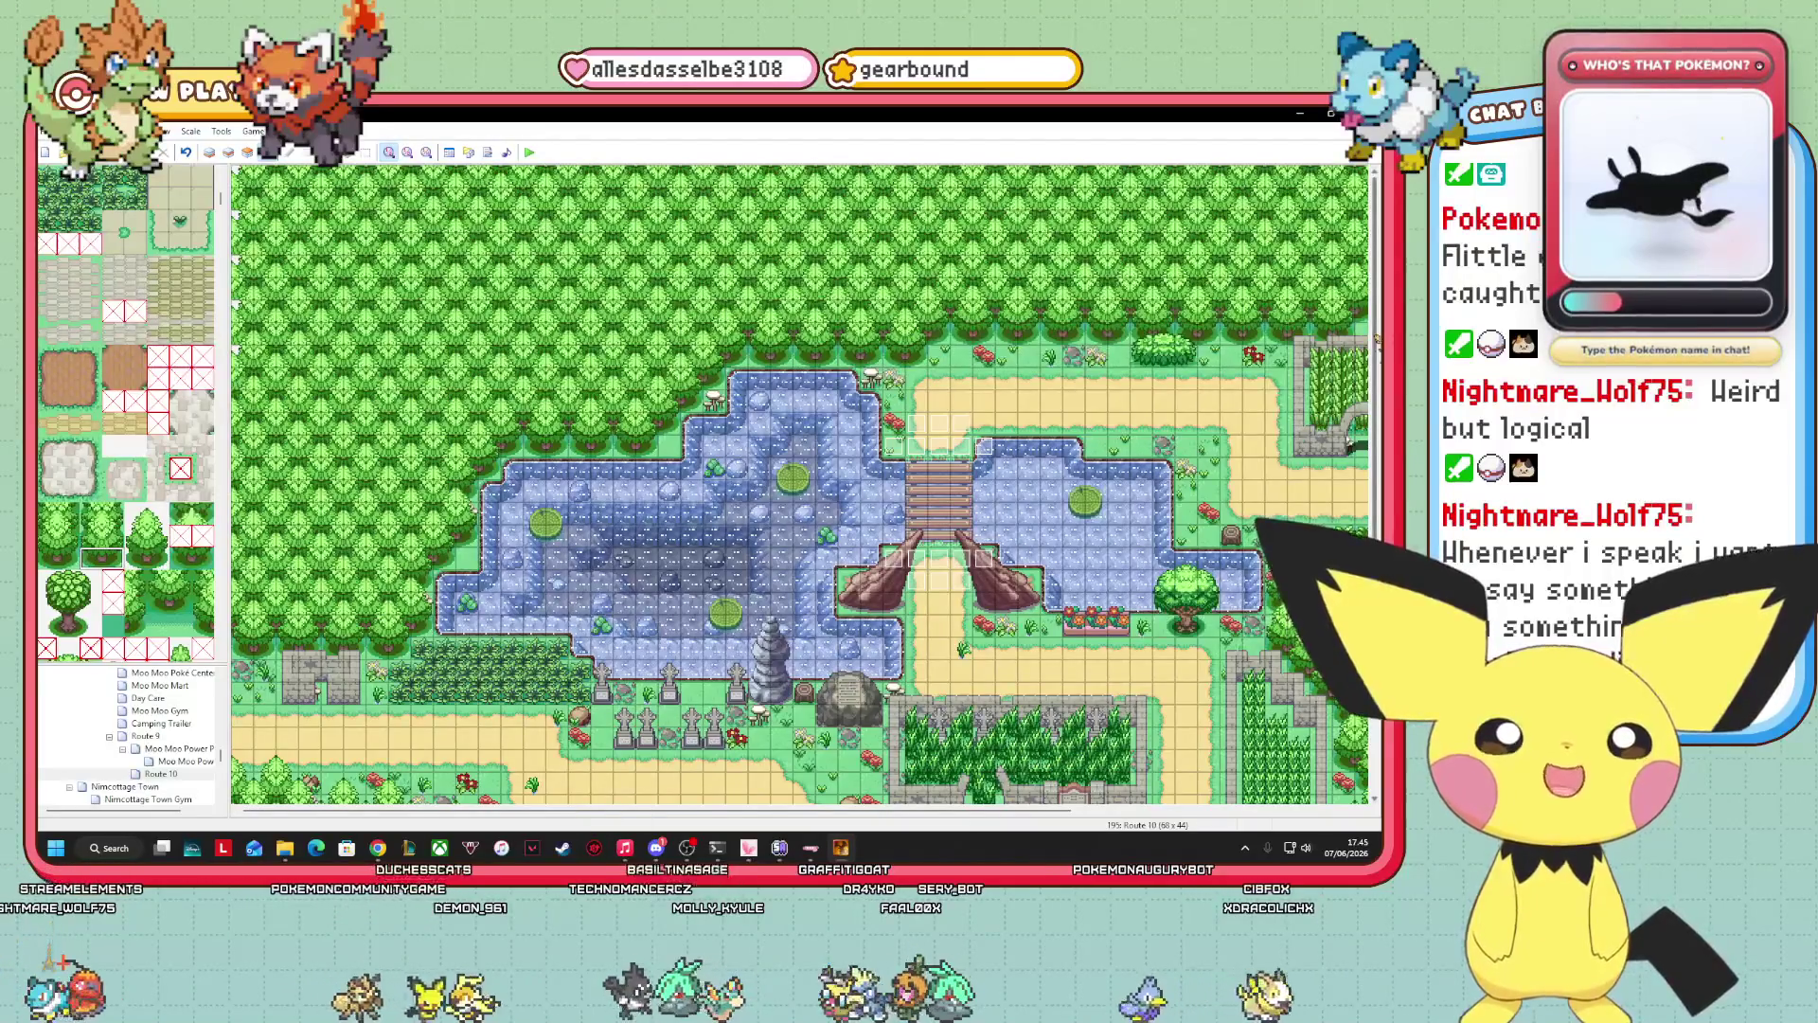
left_click_drag(568, 811, 862, 810)
mouse_move(1372, 507)
left_mouse_down()
mouse_move(1351, 750)
mouse_move(1350, 493)
left_mouse_up()
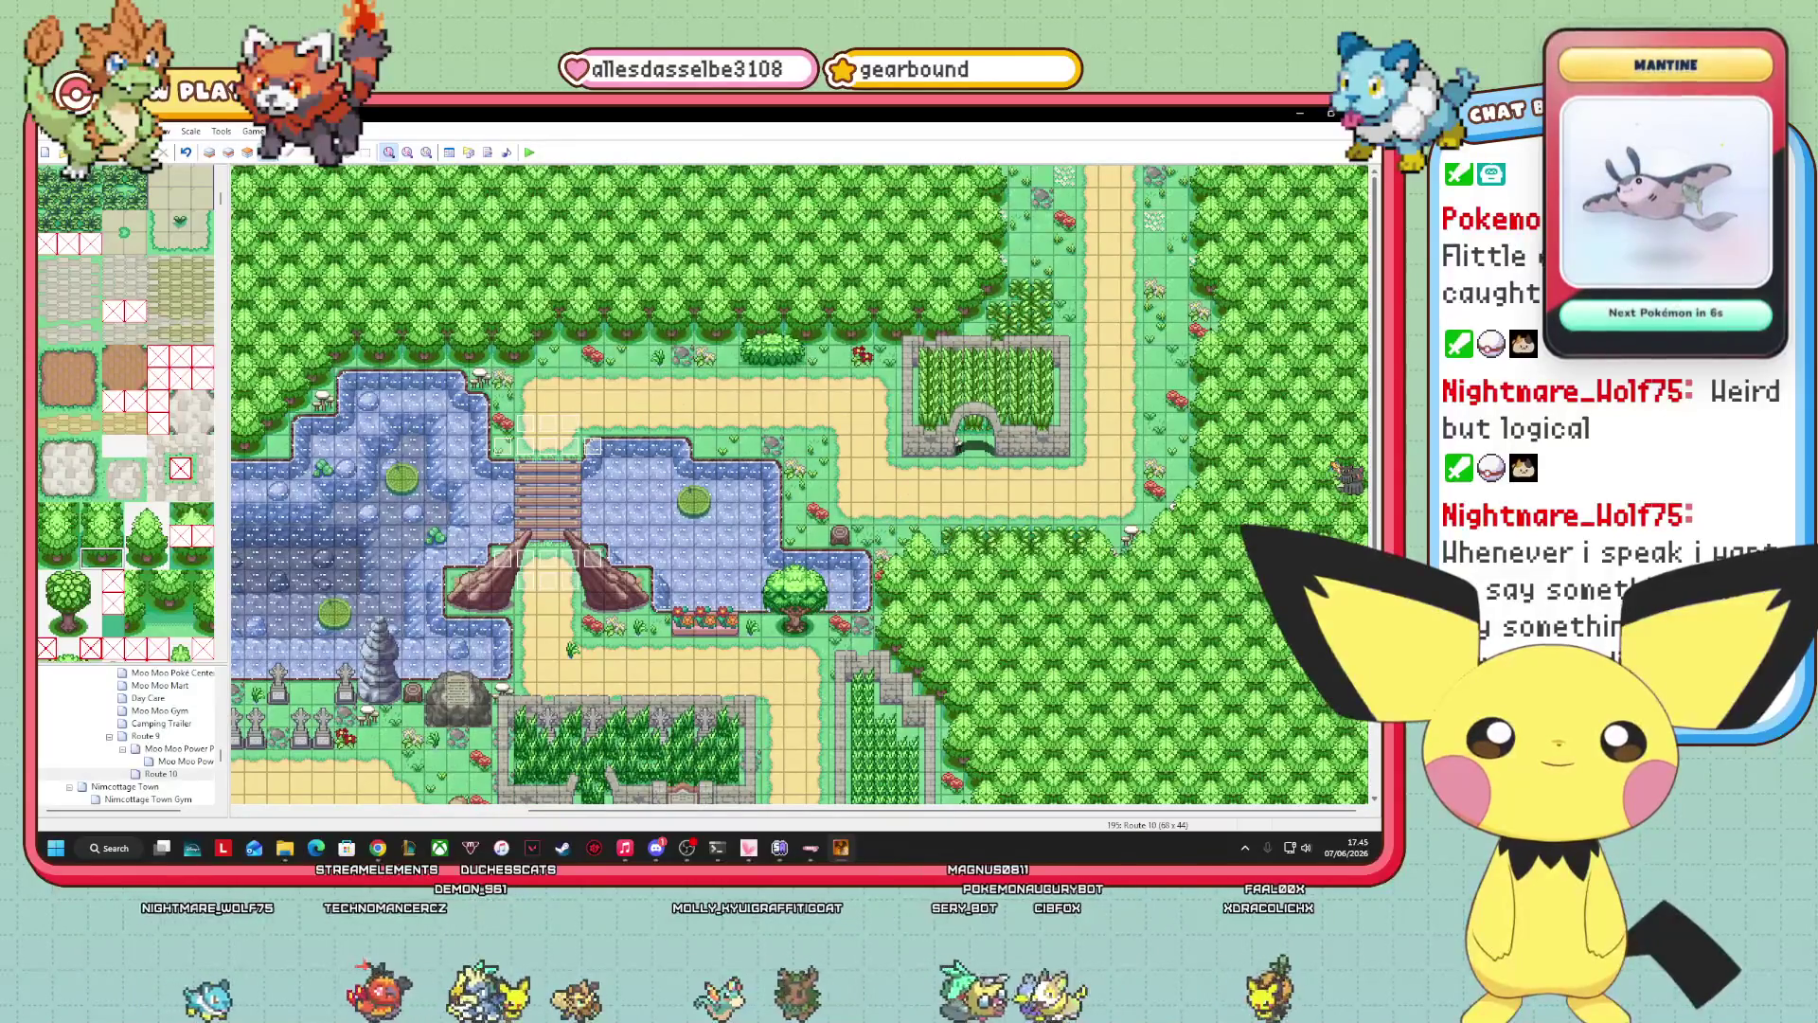
left_click_drag(1350, 478, 1349, 710)
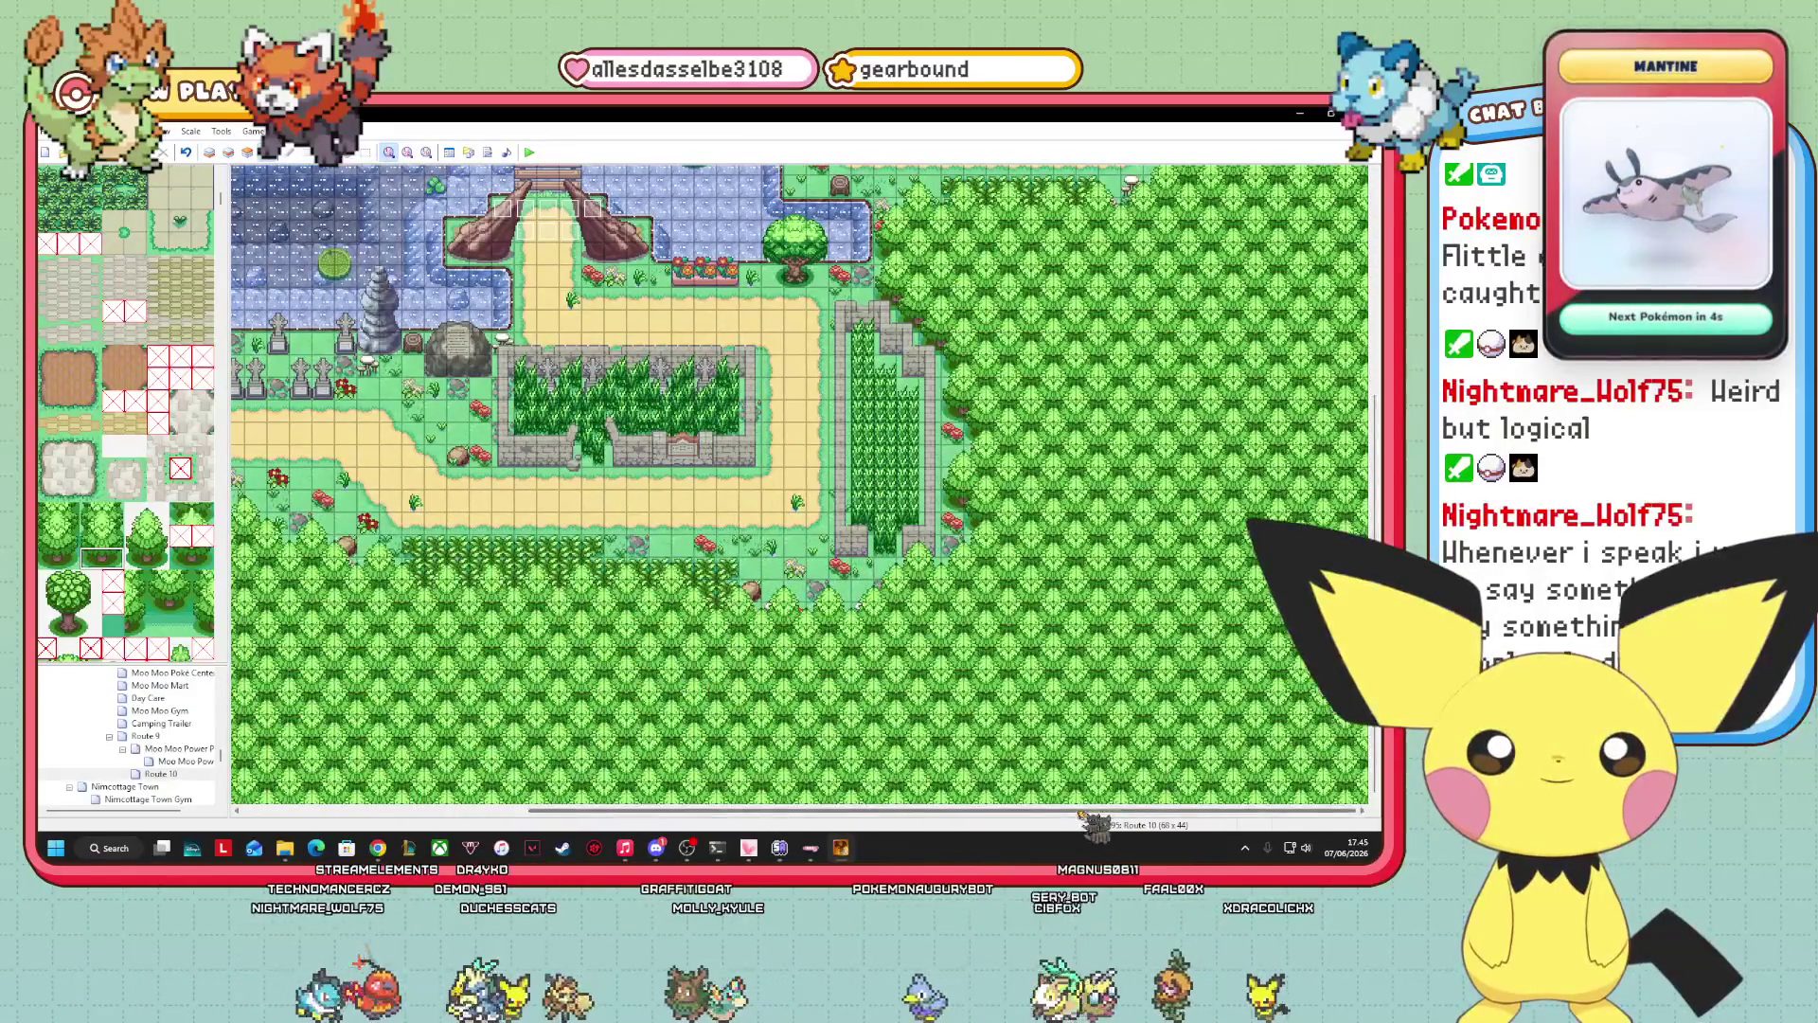
left_click_drag(1023, 811, 734, 826)
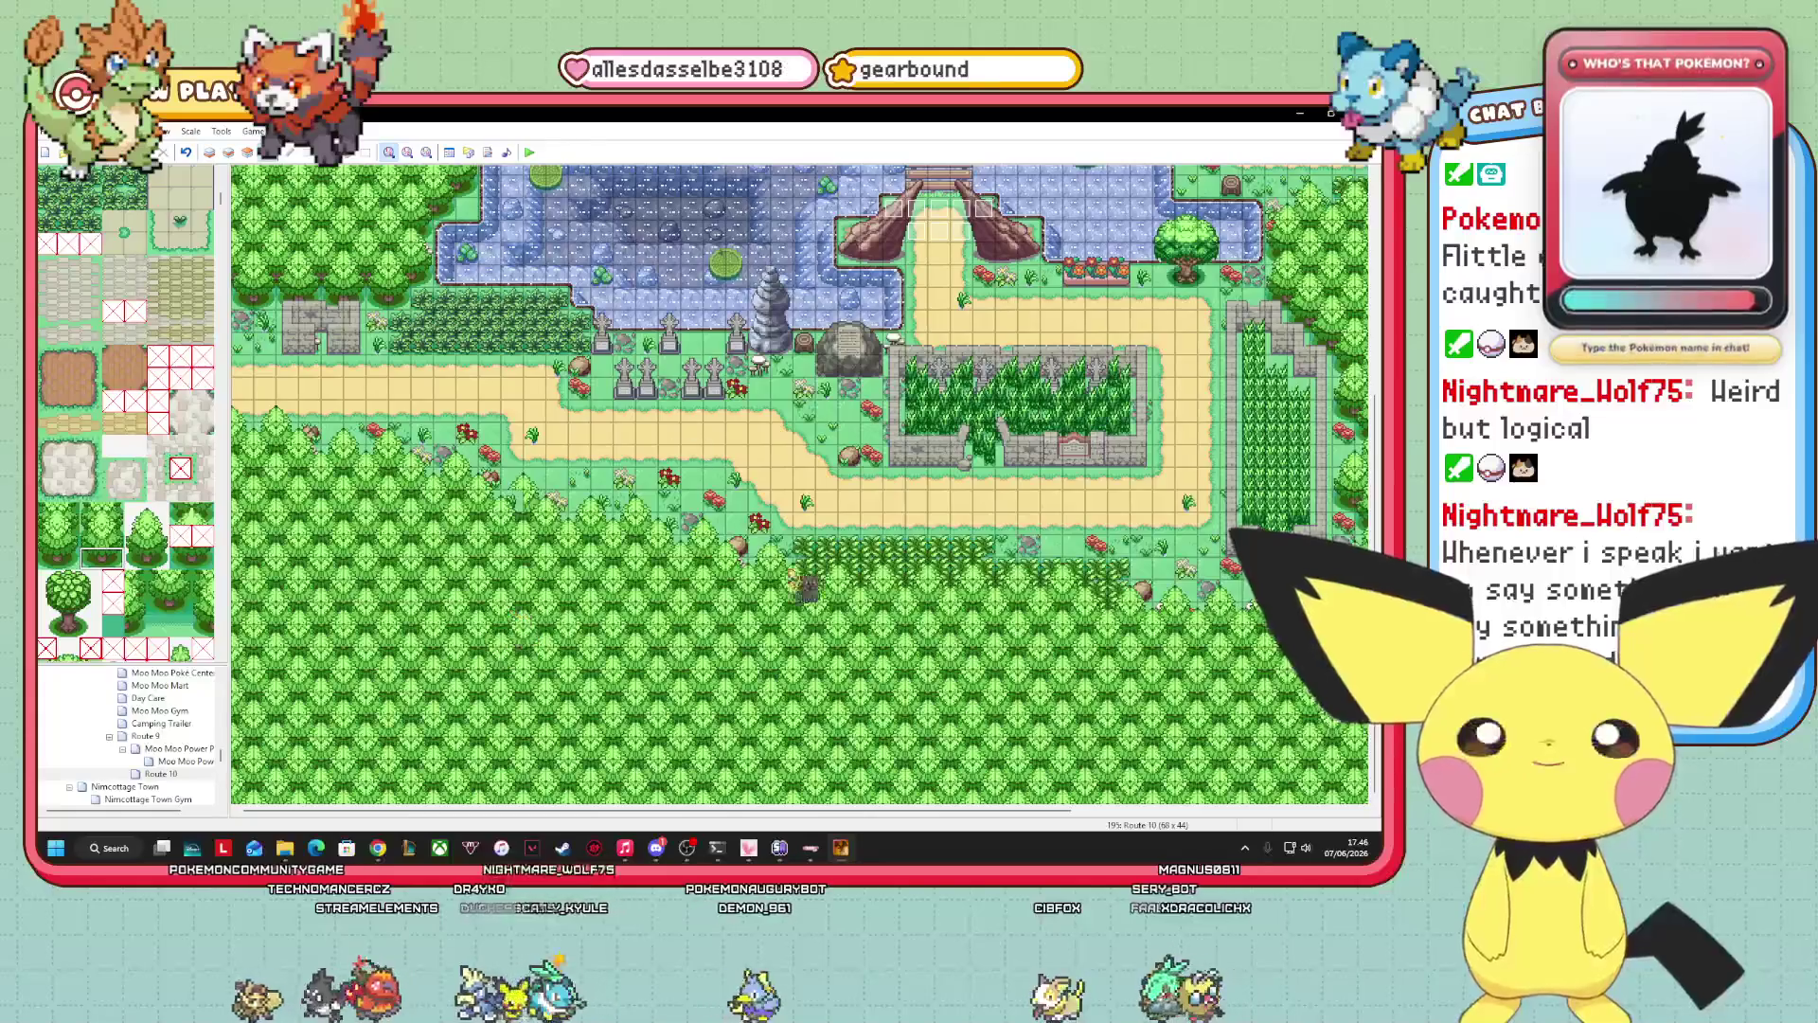
mouse_move(990, 810)
left_mouse_down()
mouse_move(1288, 810)
mouse_move(1053, 812)
left_mouse_up()
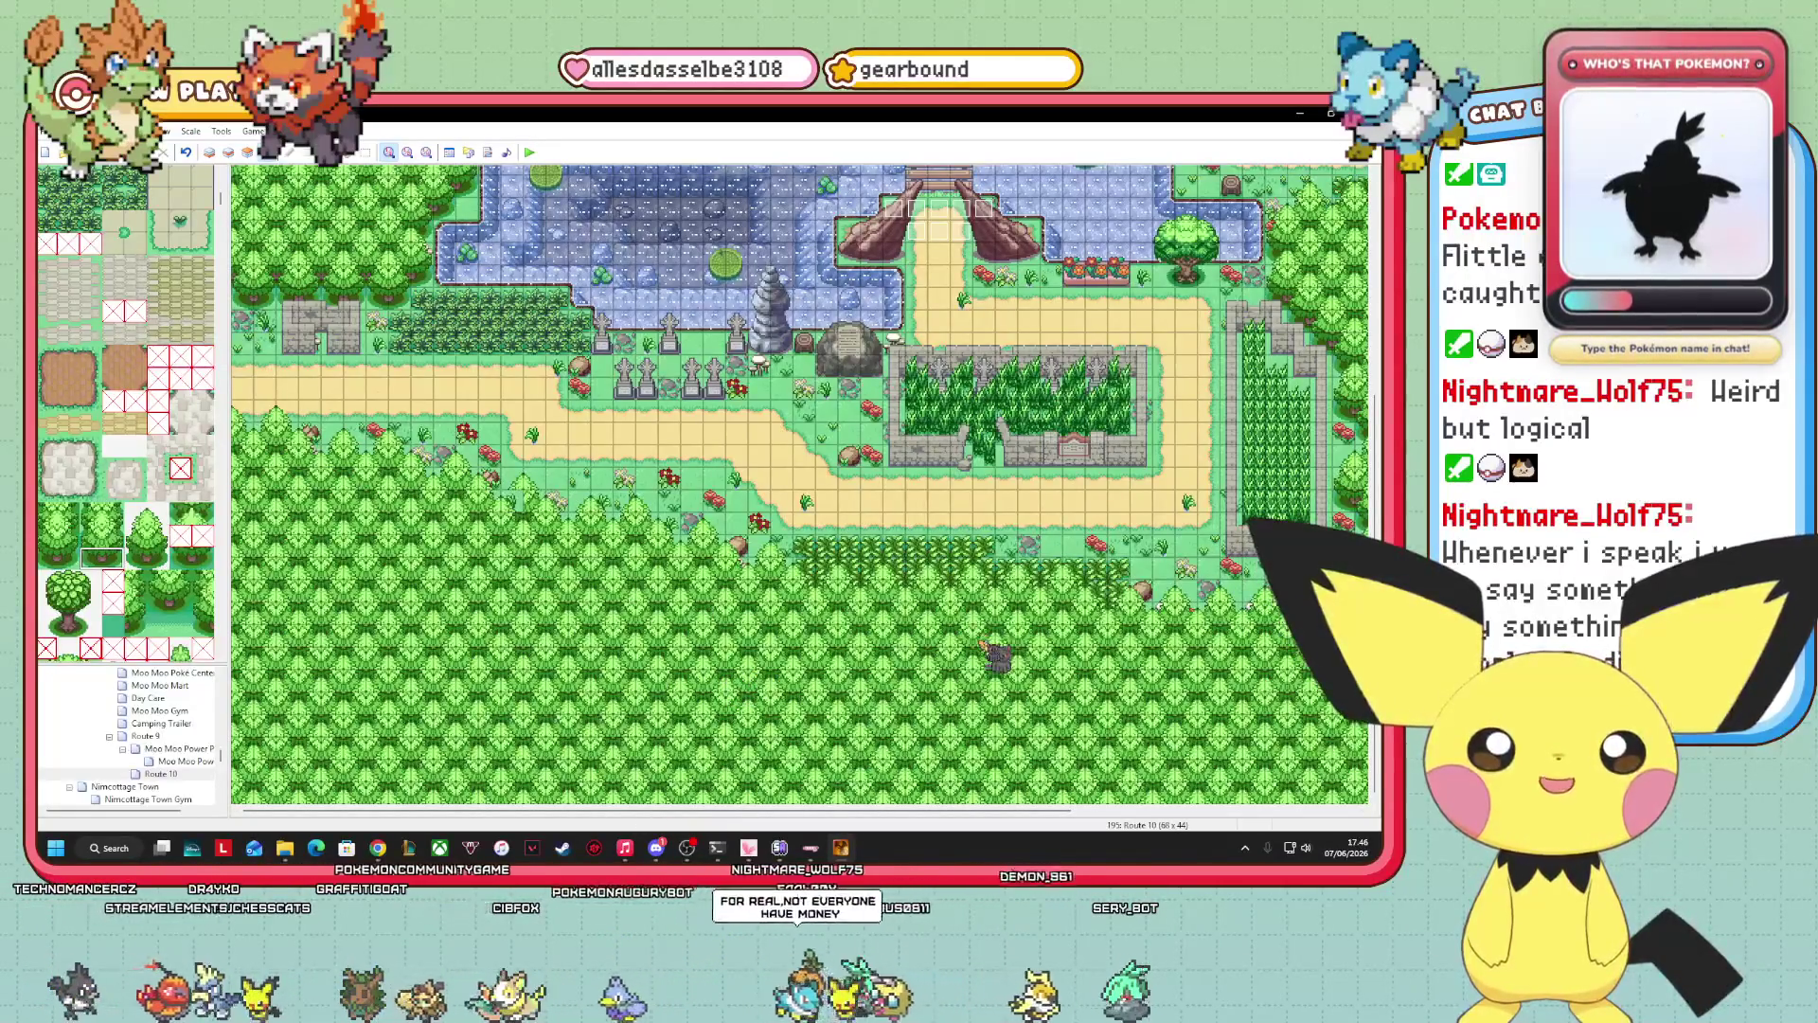
left_click_drag(885, 811, 1179, 813)
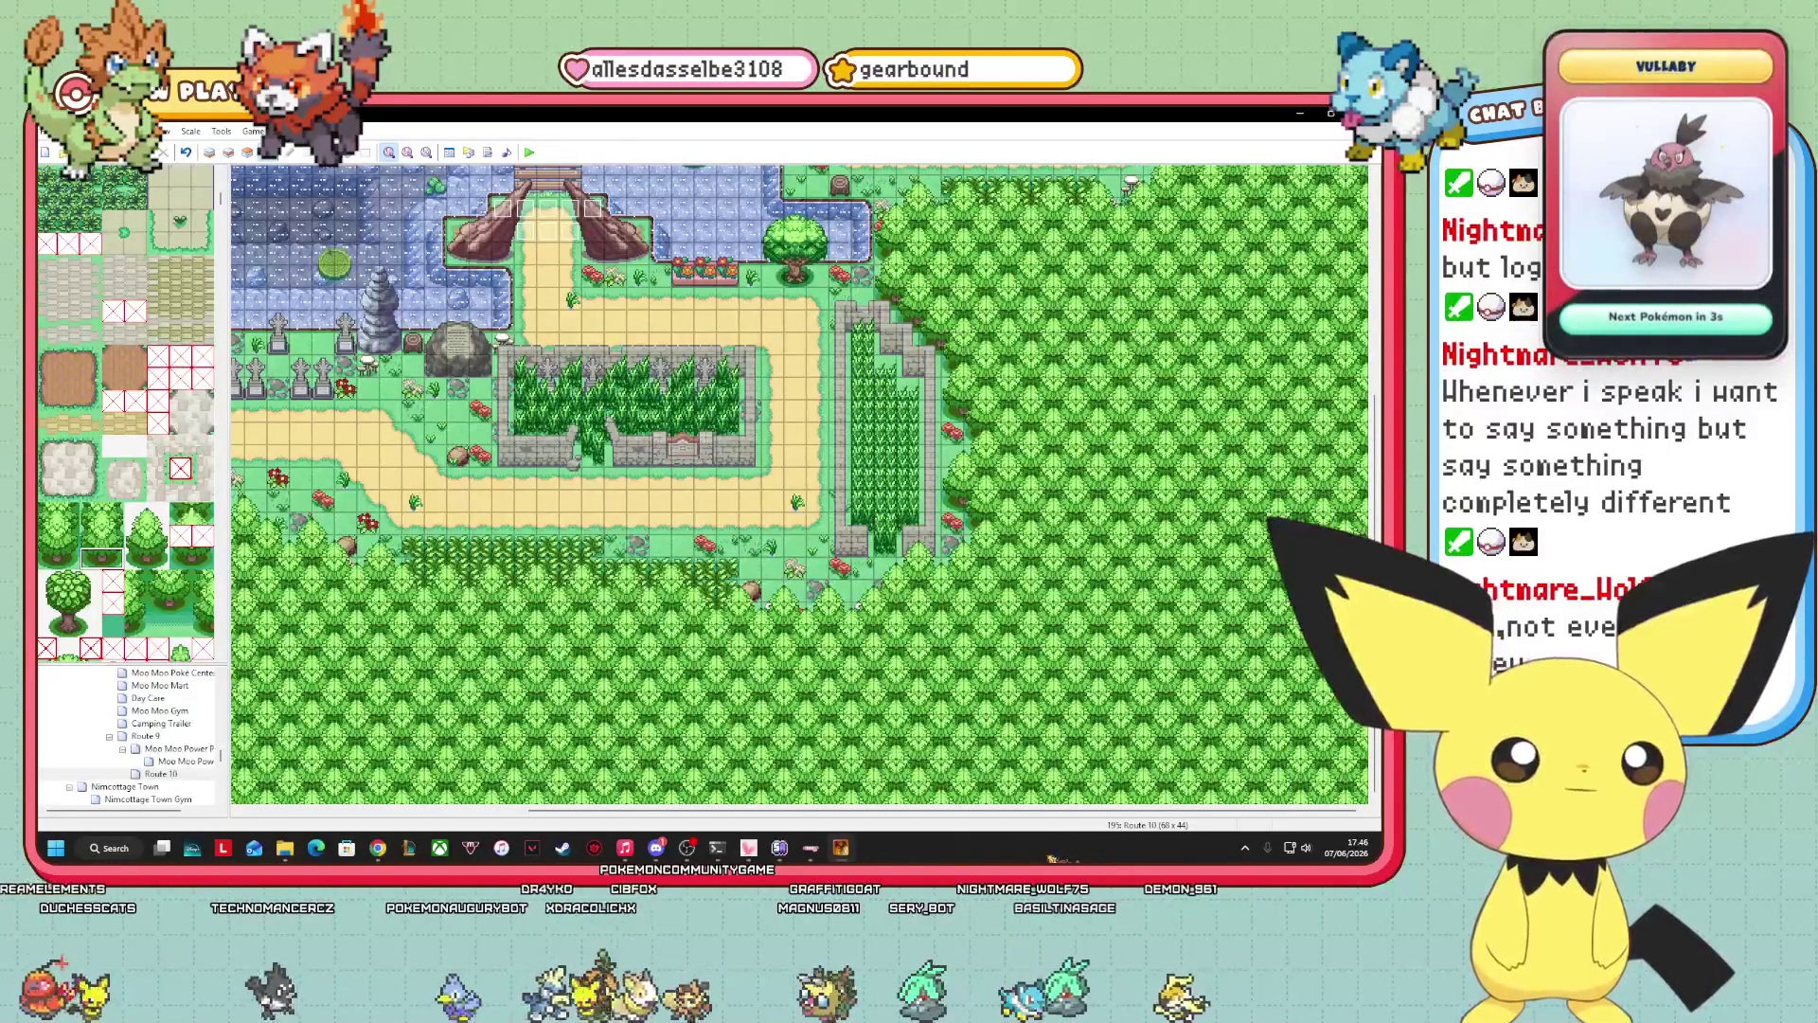
scroll(1364, 360, "up", 5)
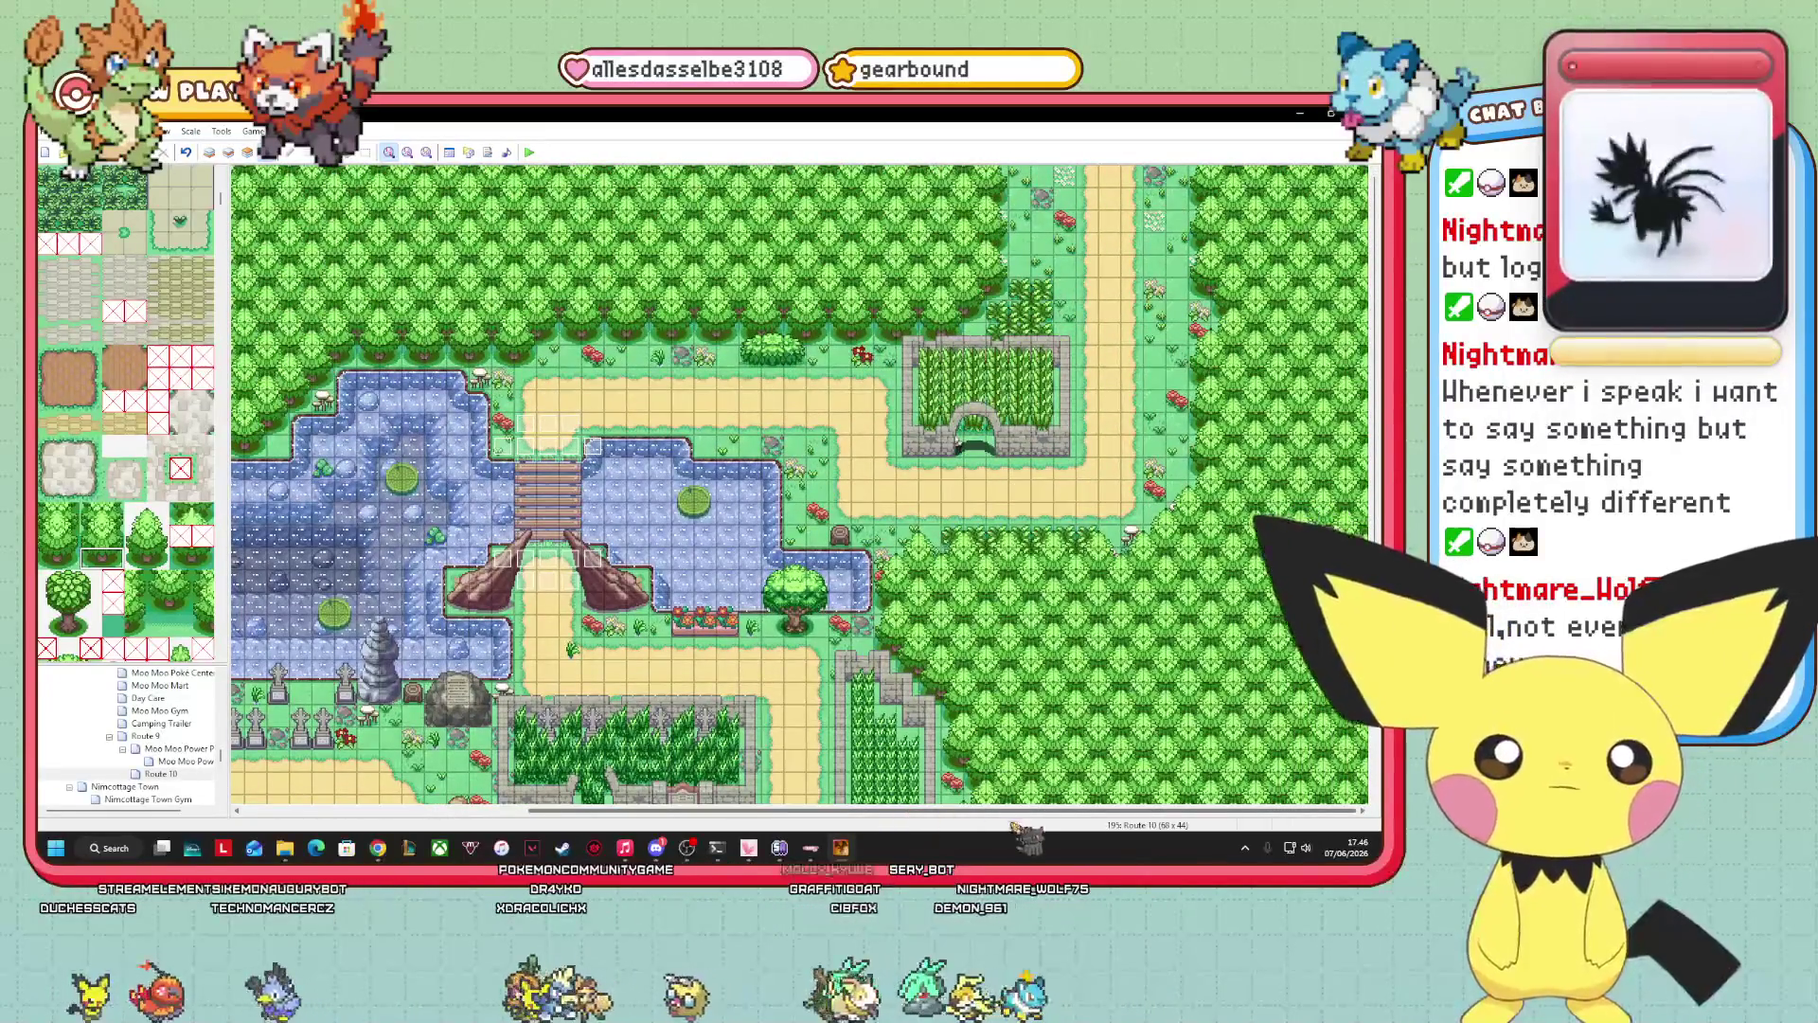
scroll(801, 483, "left", 5)
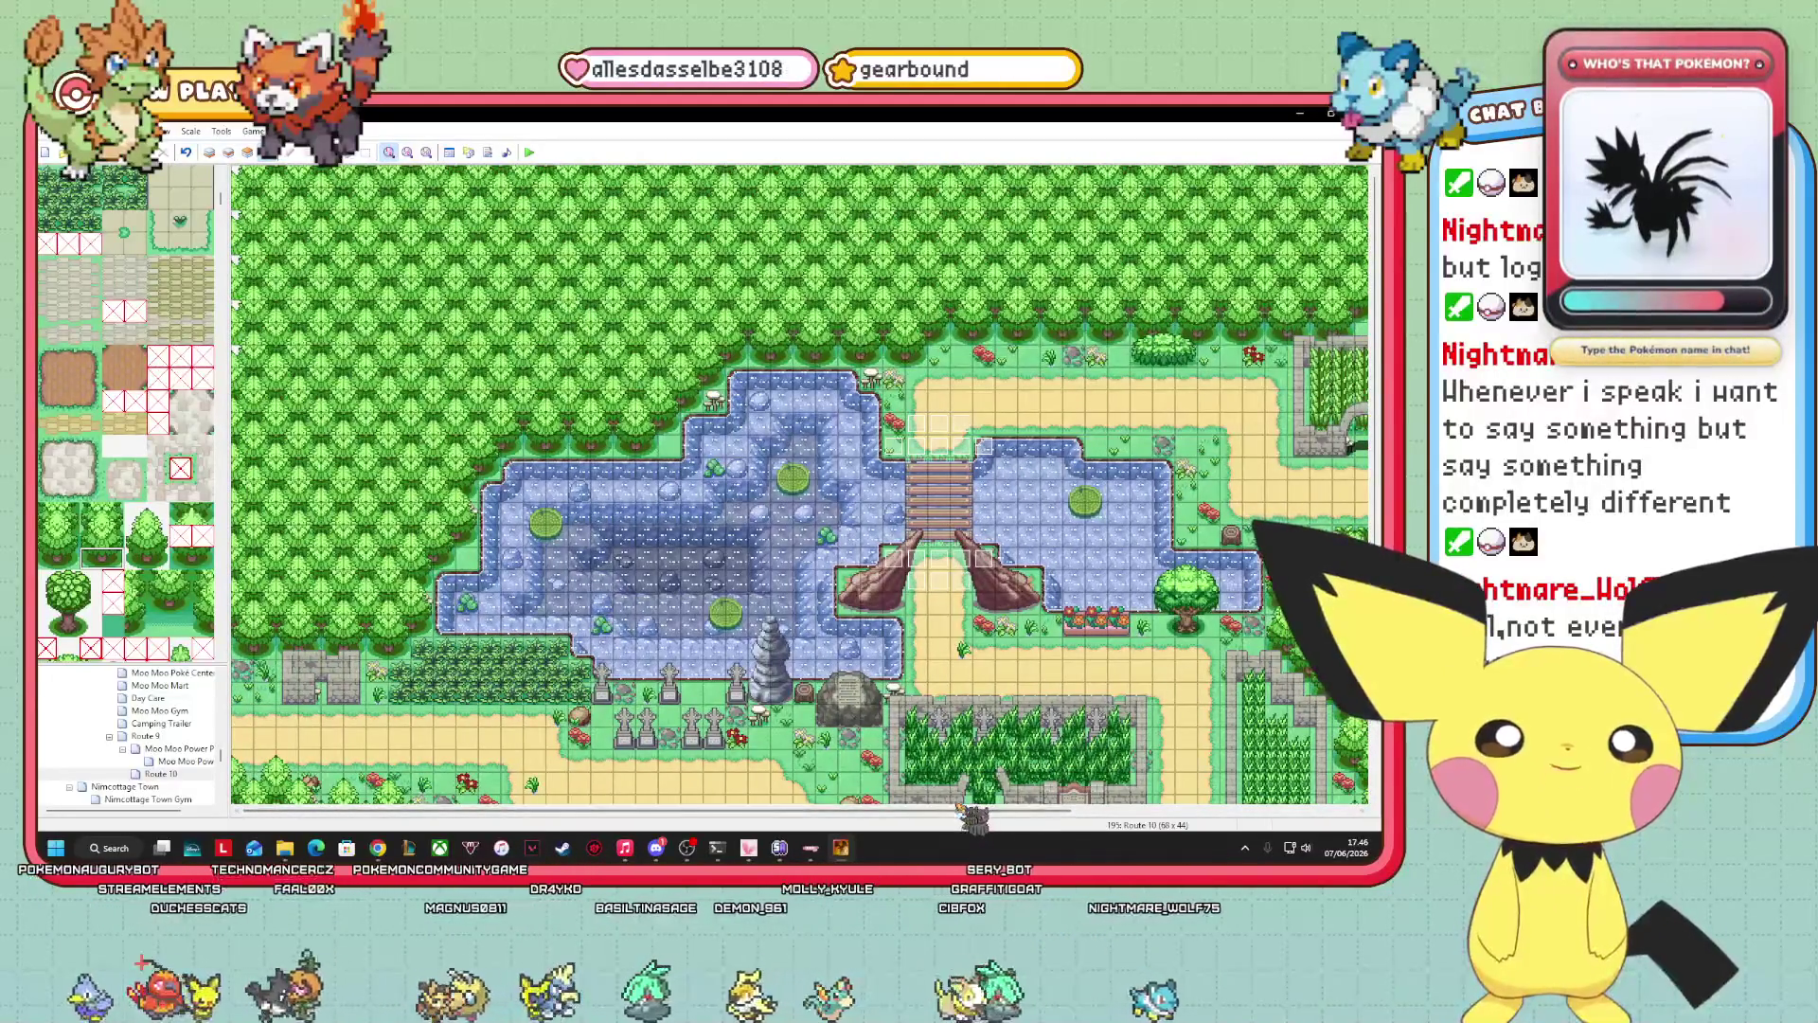
scroll(800, 483, "right", 5)
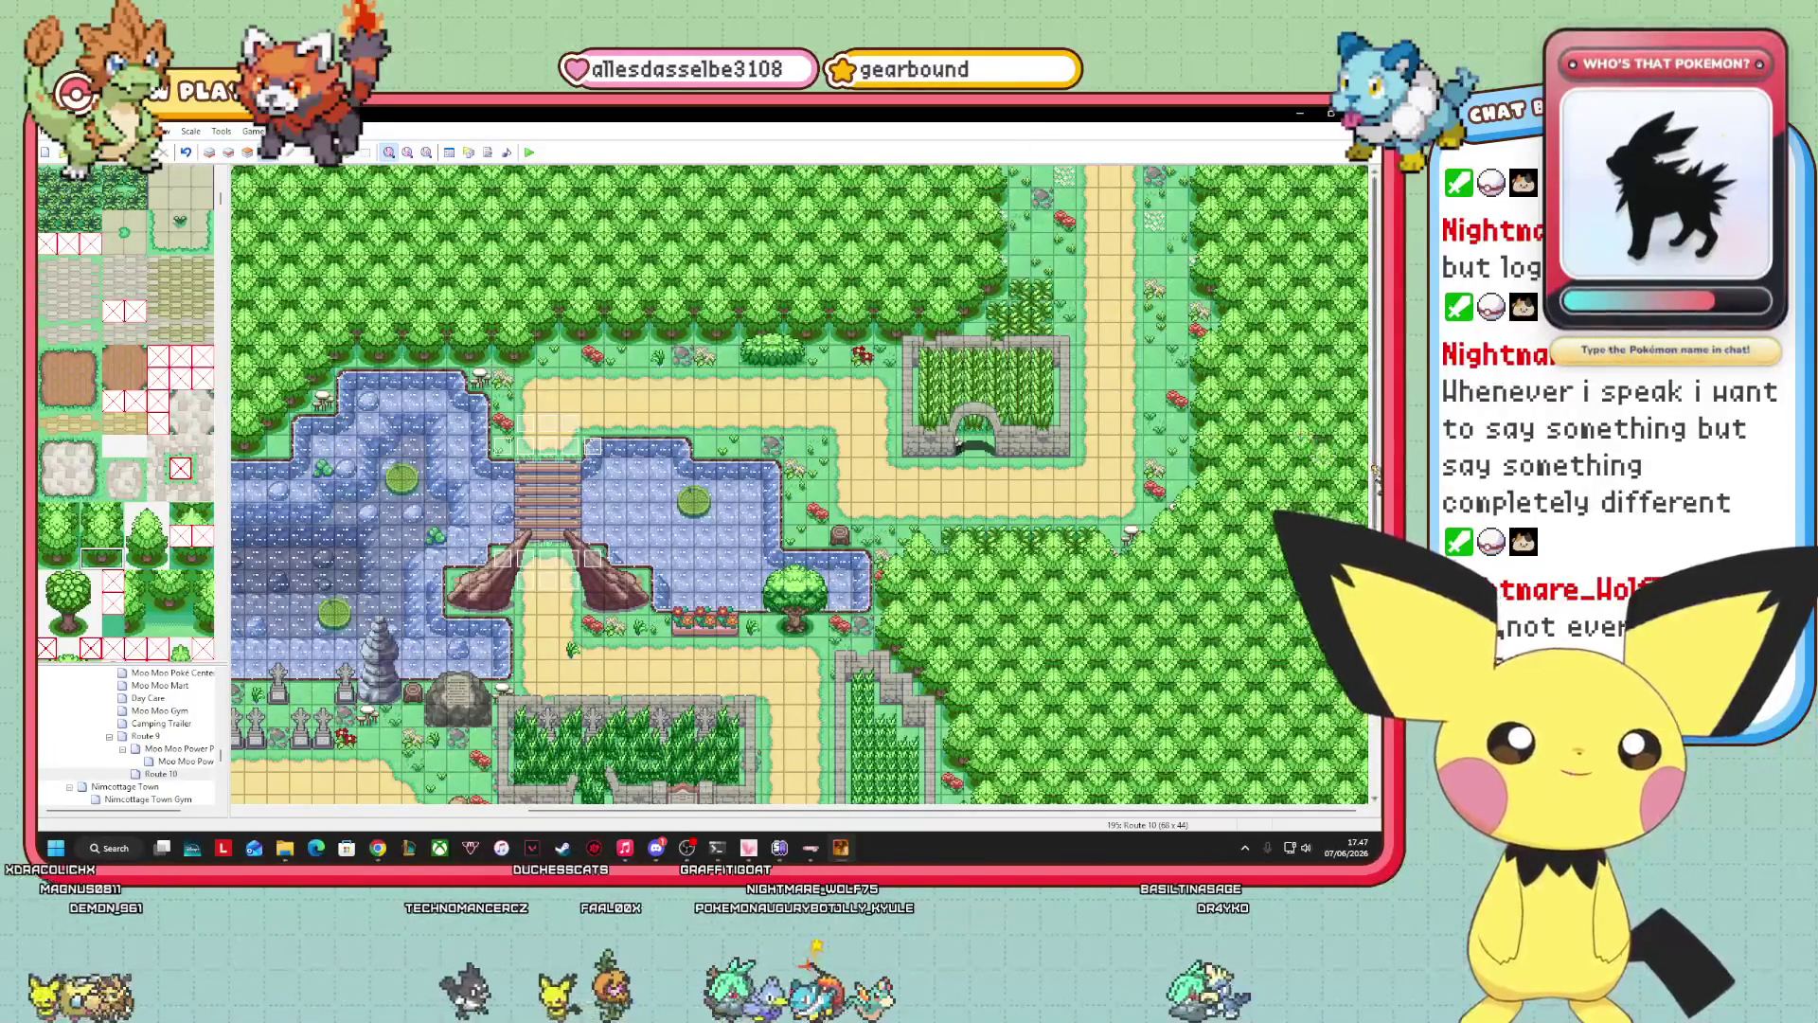
scroll(1127, 754, "down", 5)
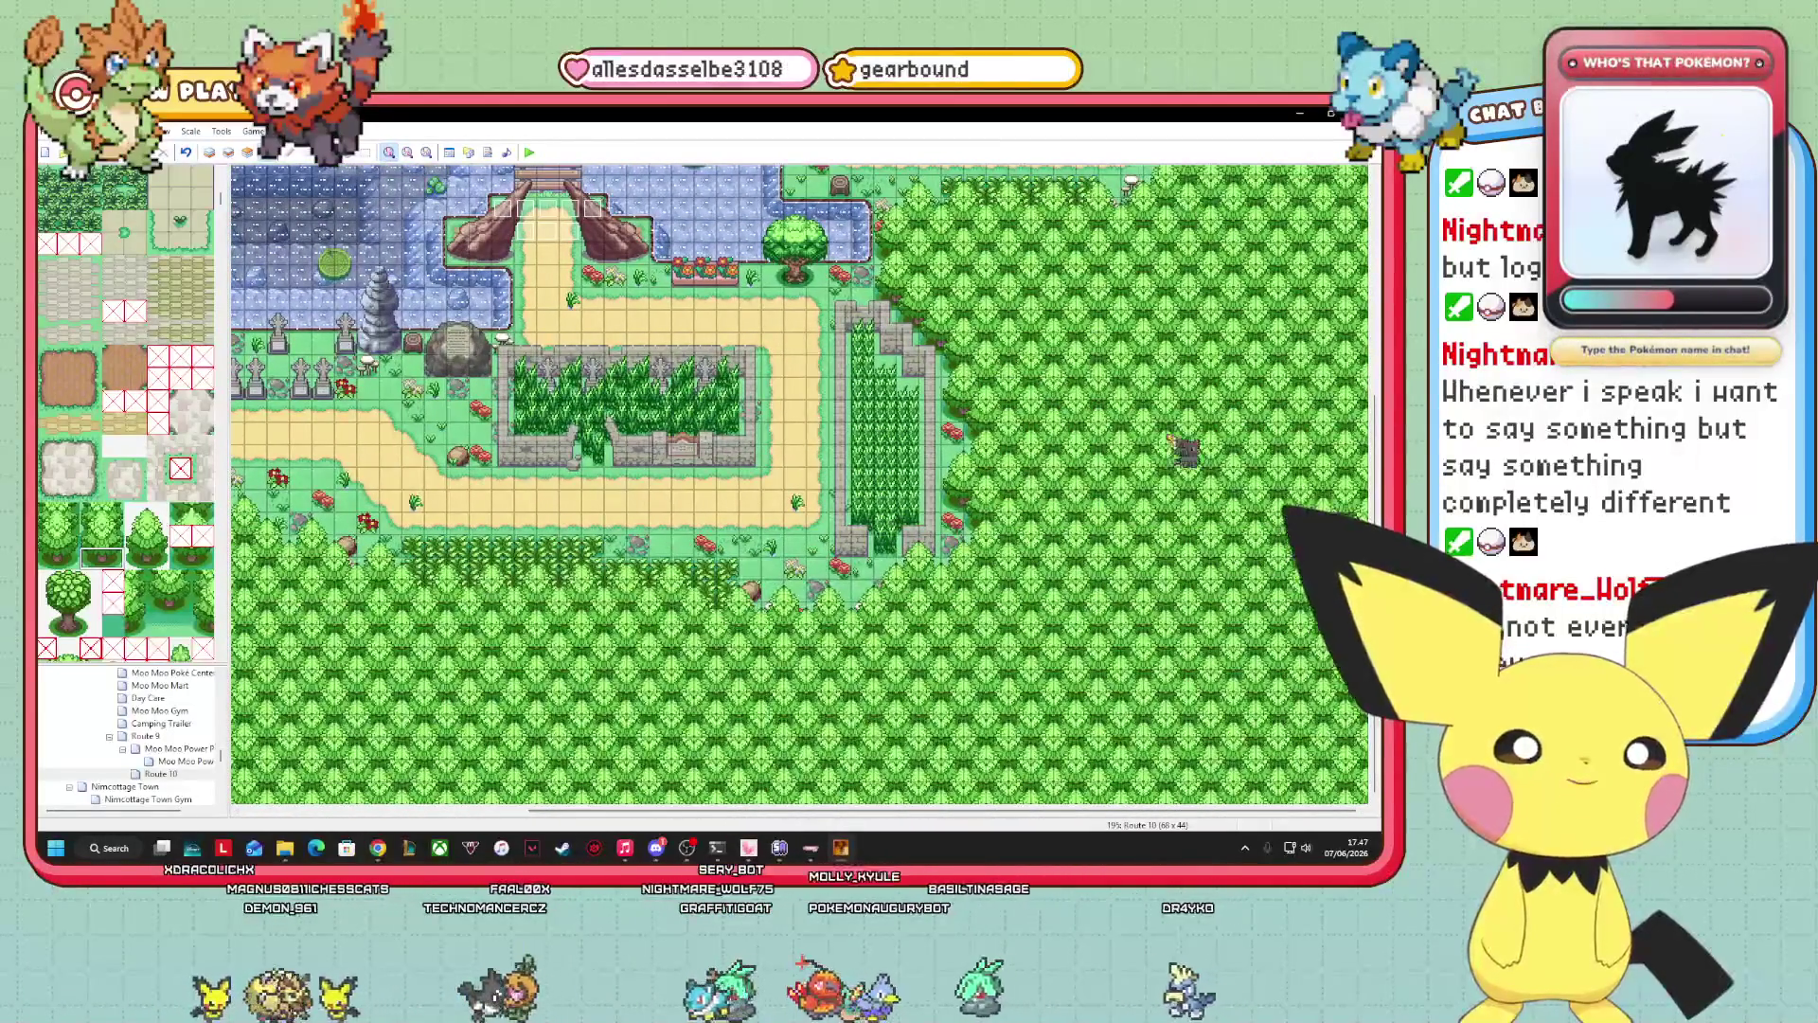
mouse_move(1377, 471)
left_mouse_down()
mouse_move(1375, 185)
mouse_move(1376, 497)
left_mouse_up()
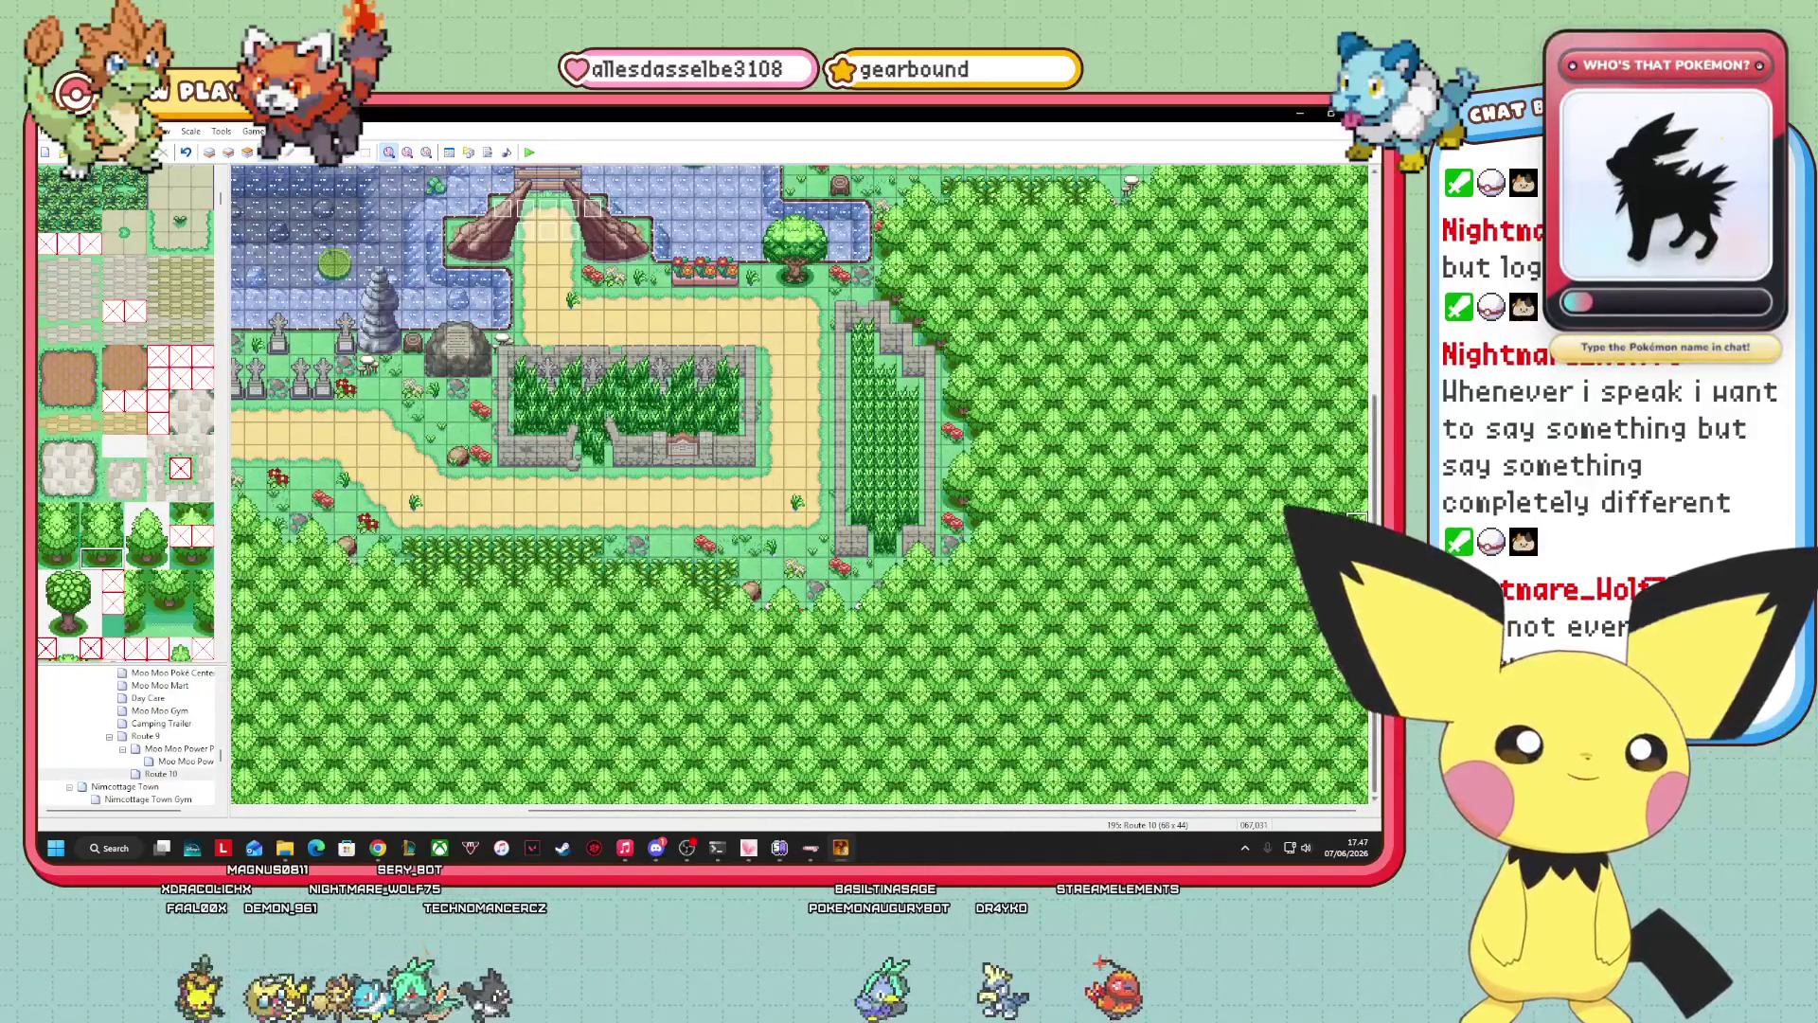
scroll(799, 483, "up", 3)
scroll(799, 484, "down", 3)
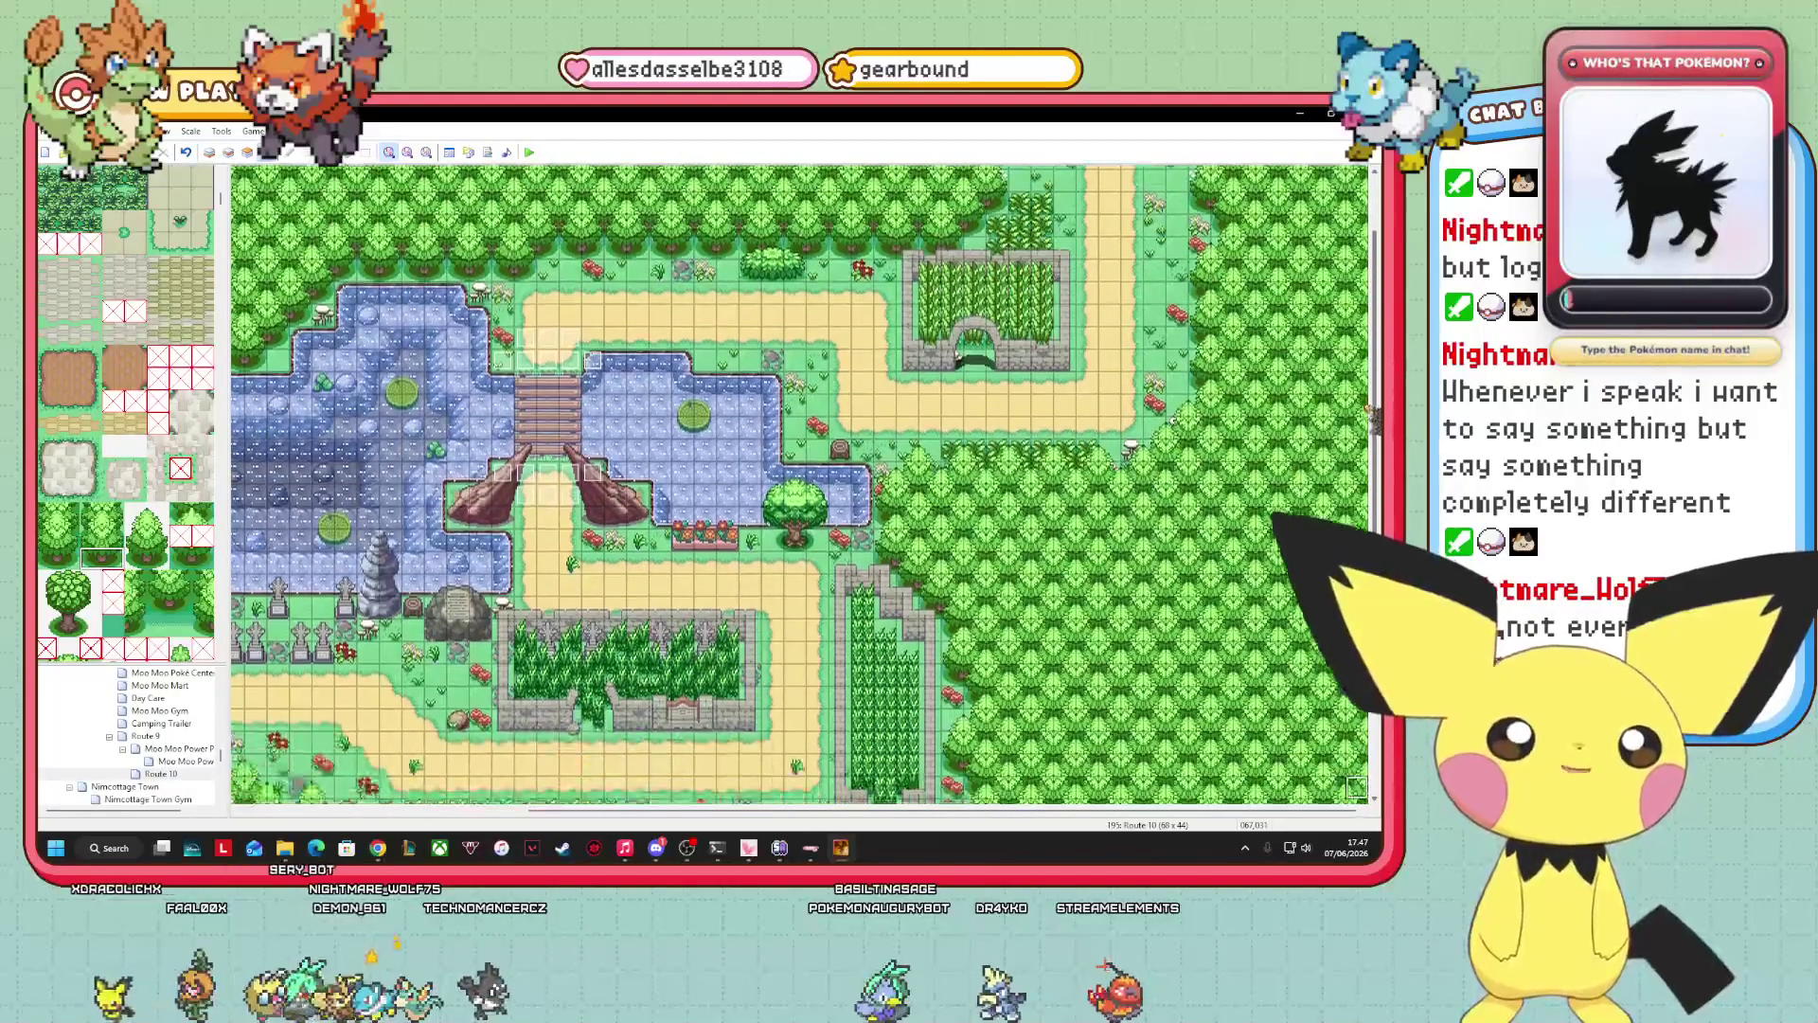
scroll(800, 484, "up", 2)
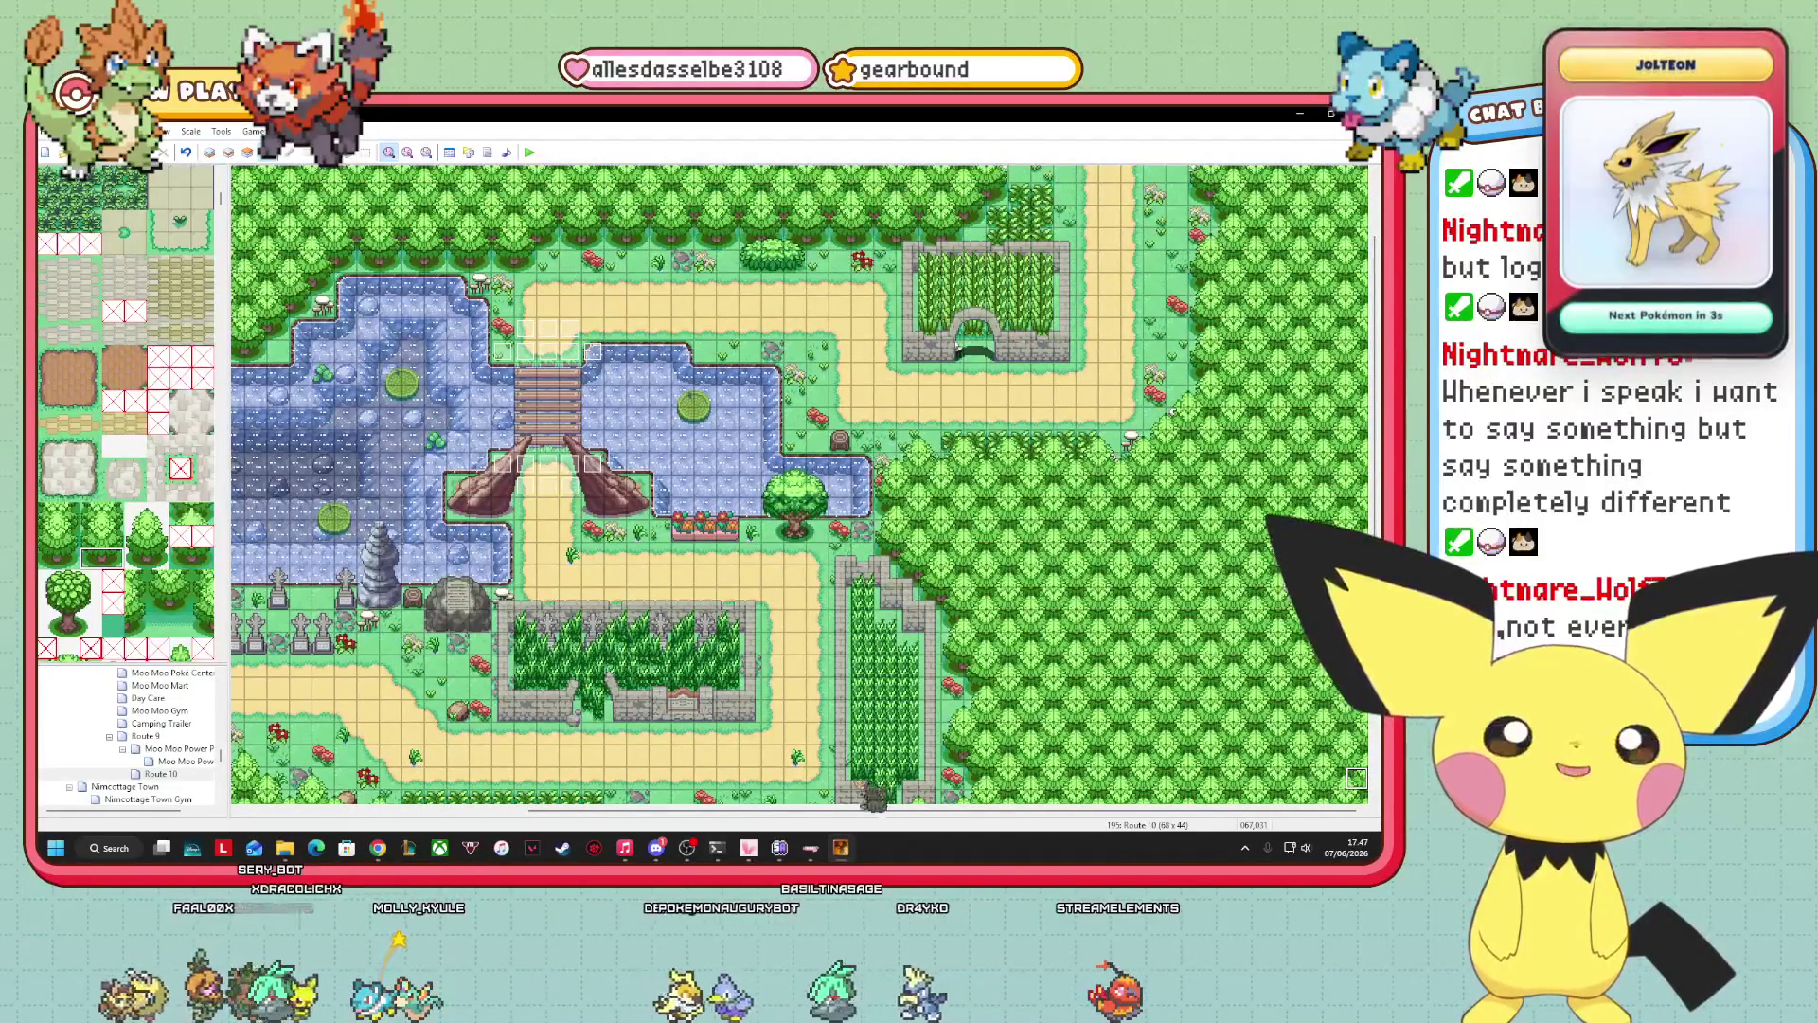
scroll(671, 831, "left", 2)
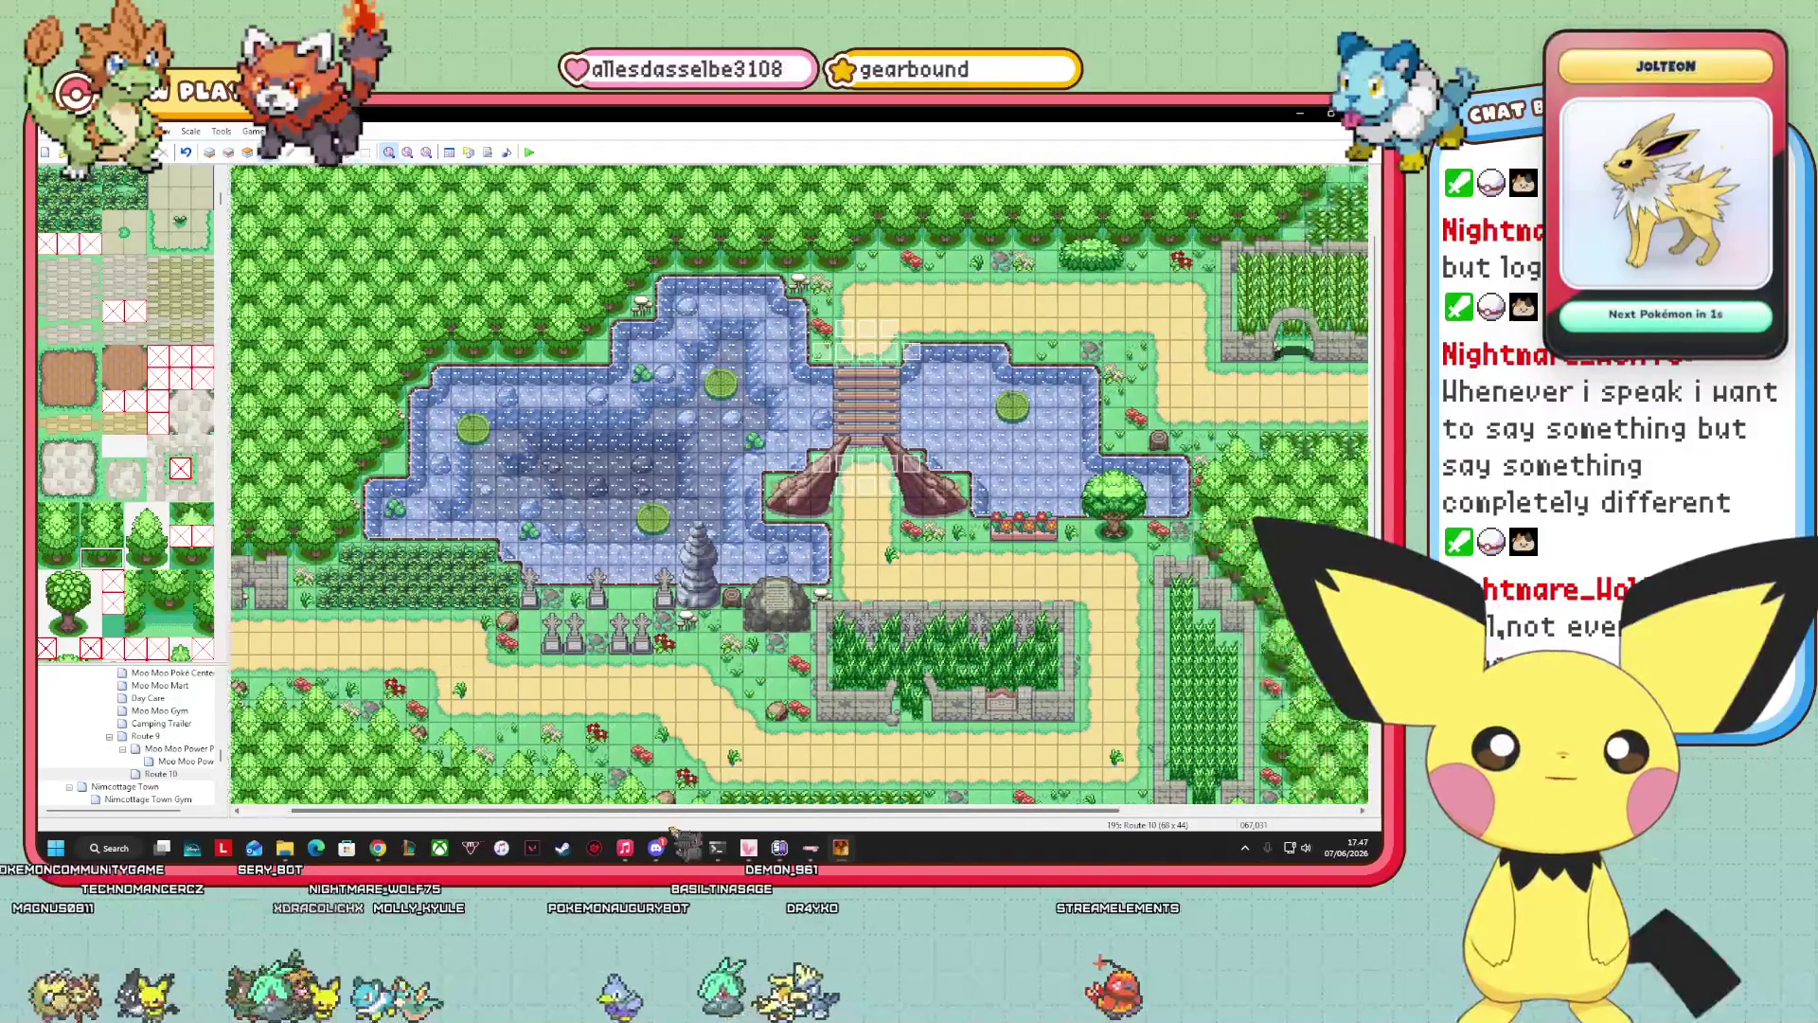
scroll(670, 831, "left", 1)
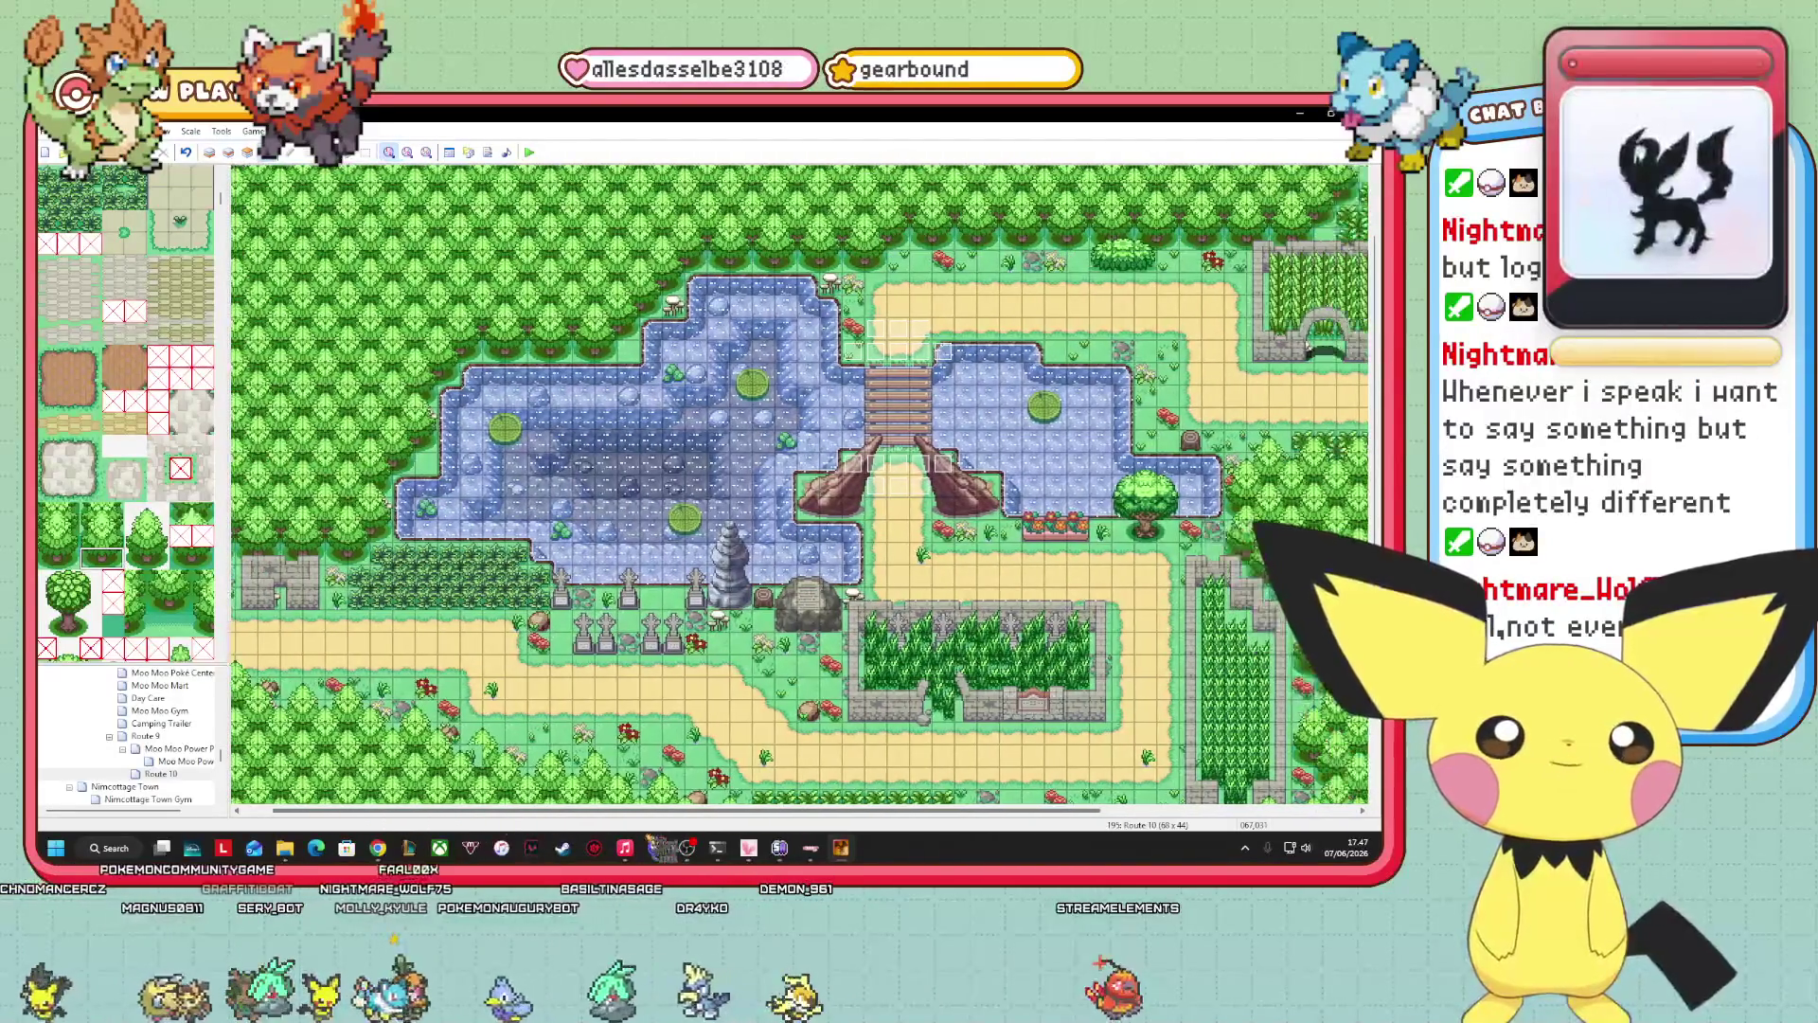
scroll(798, 484, "right", 1)
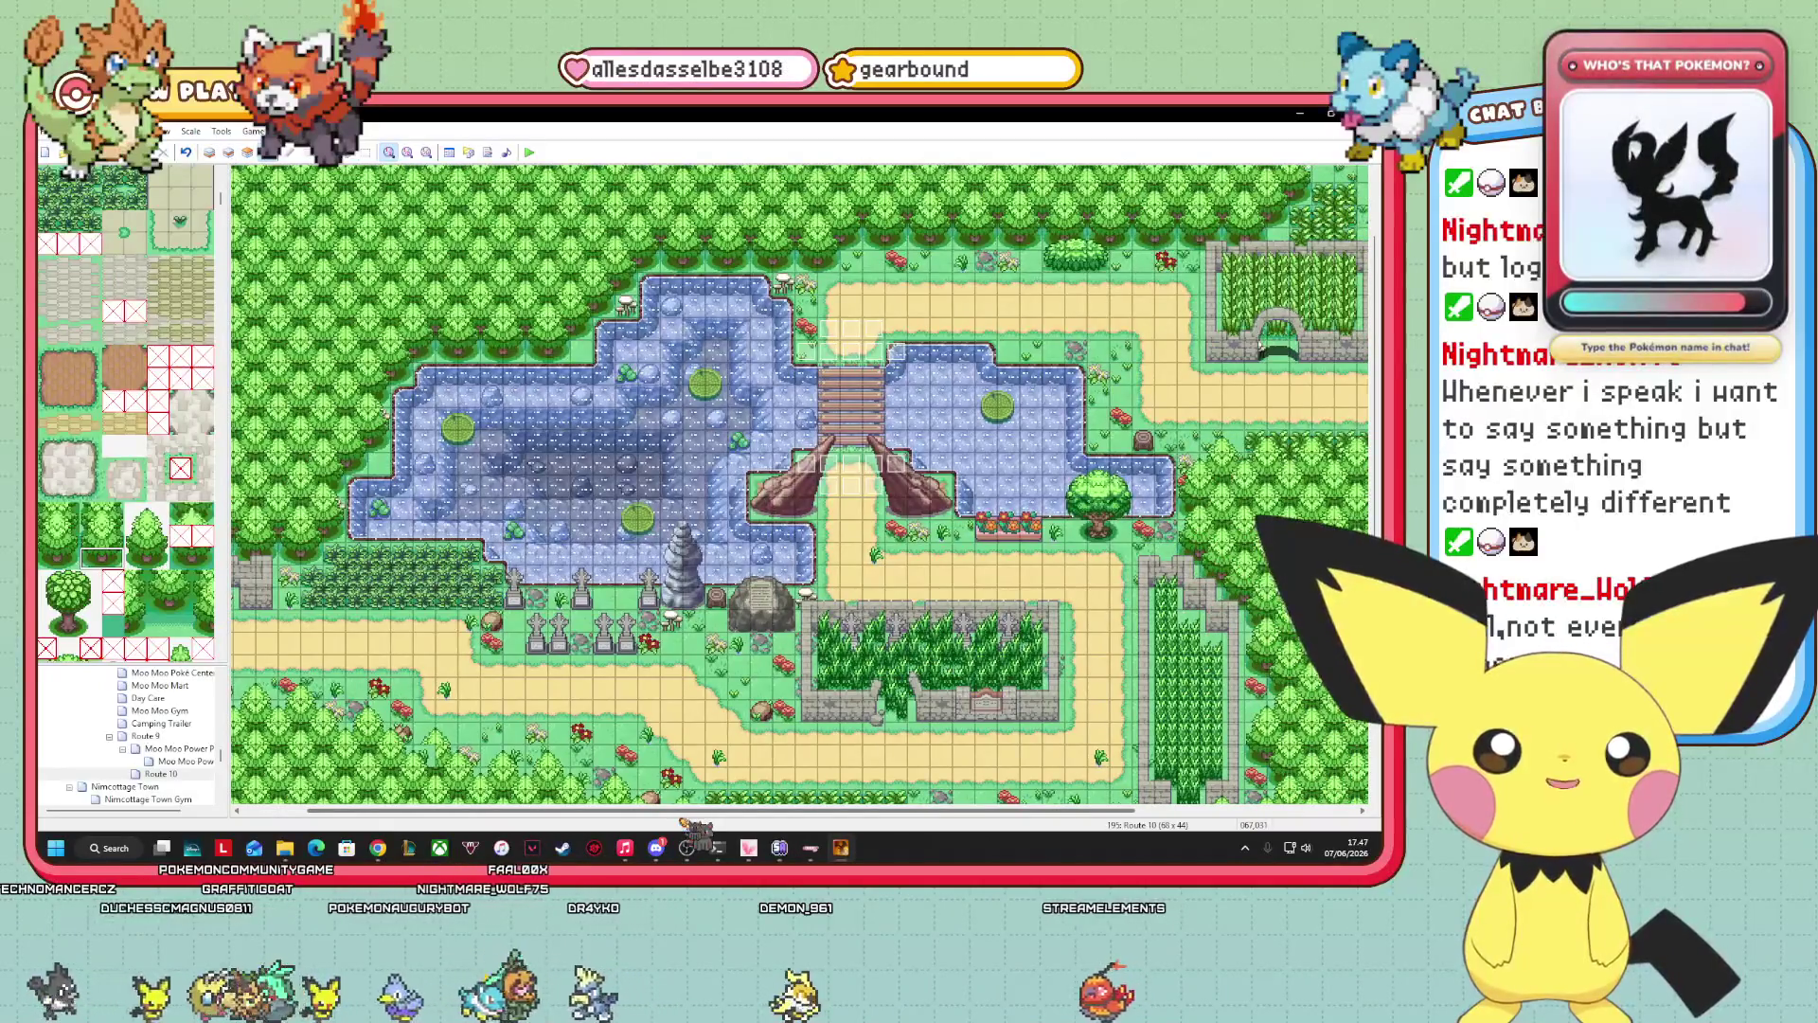
scroll(682, 821, "left", 1)
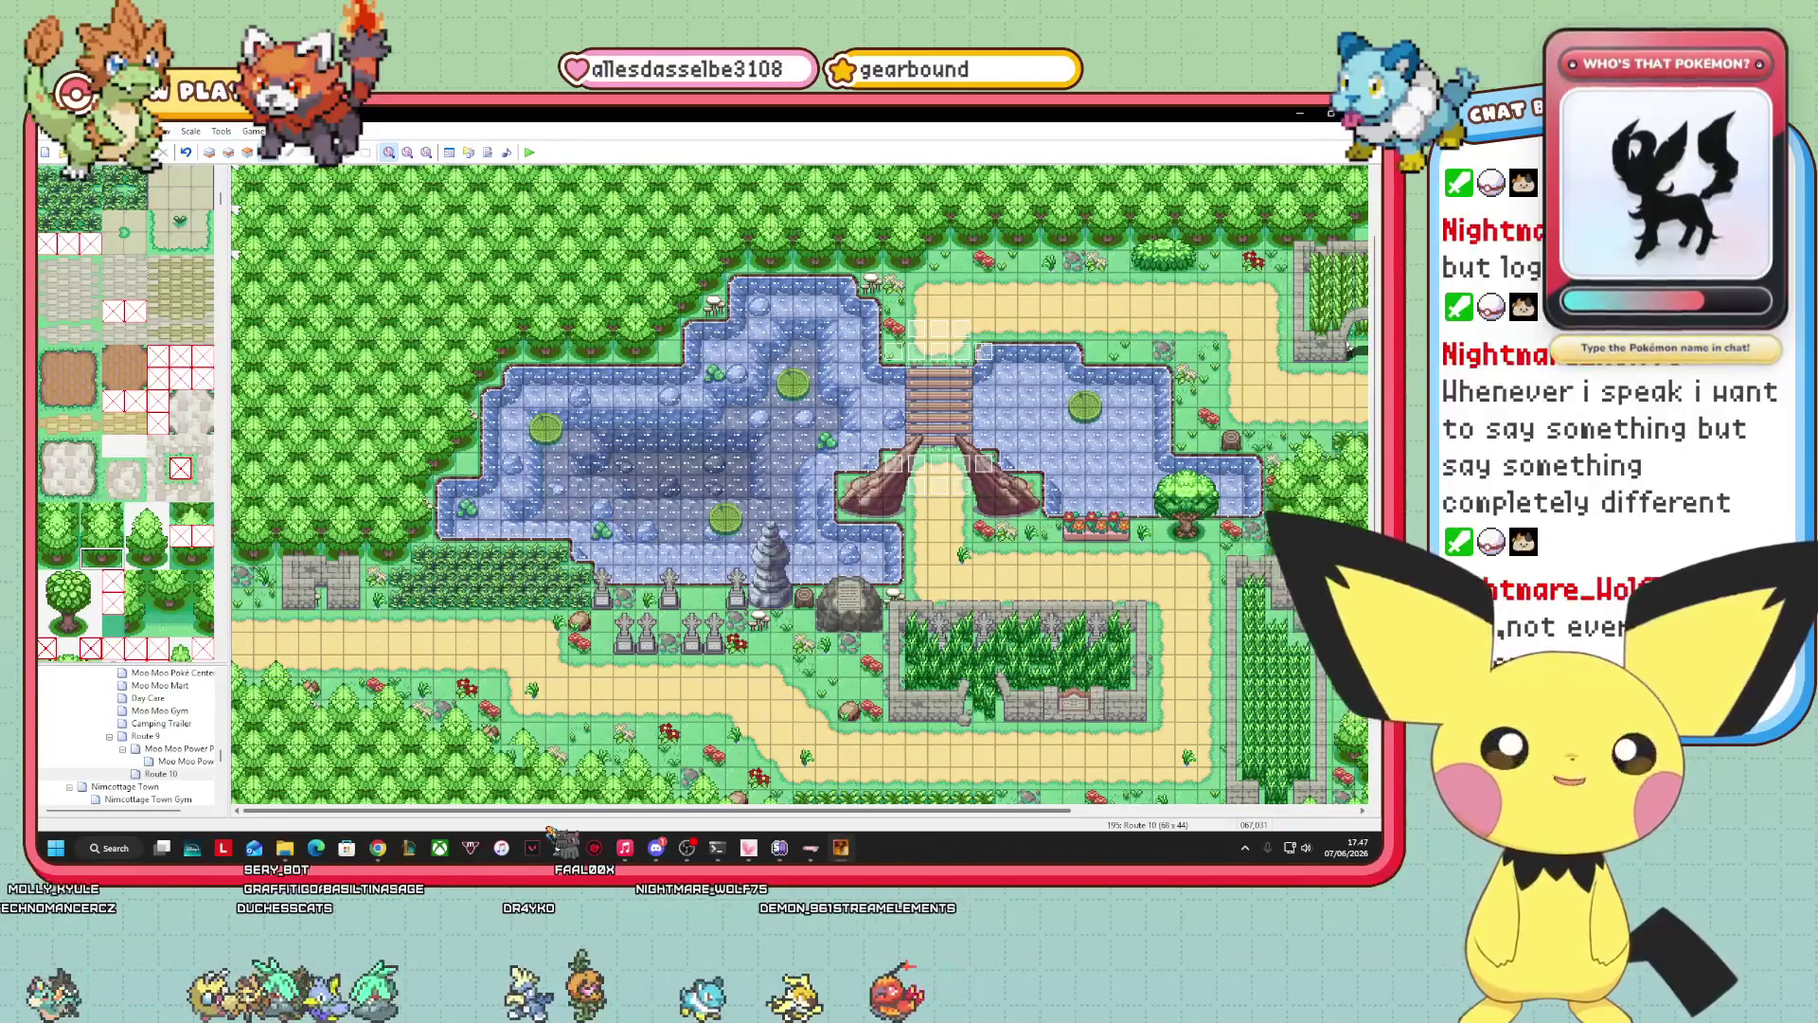
left_click_drag(546, 828, 1021, 825)
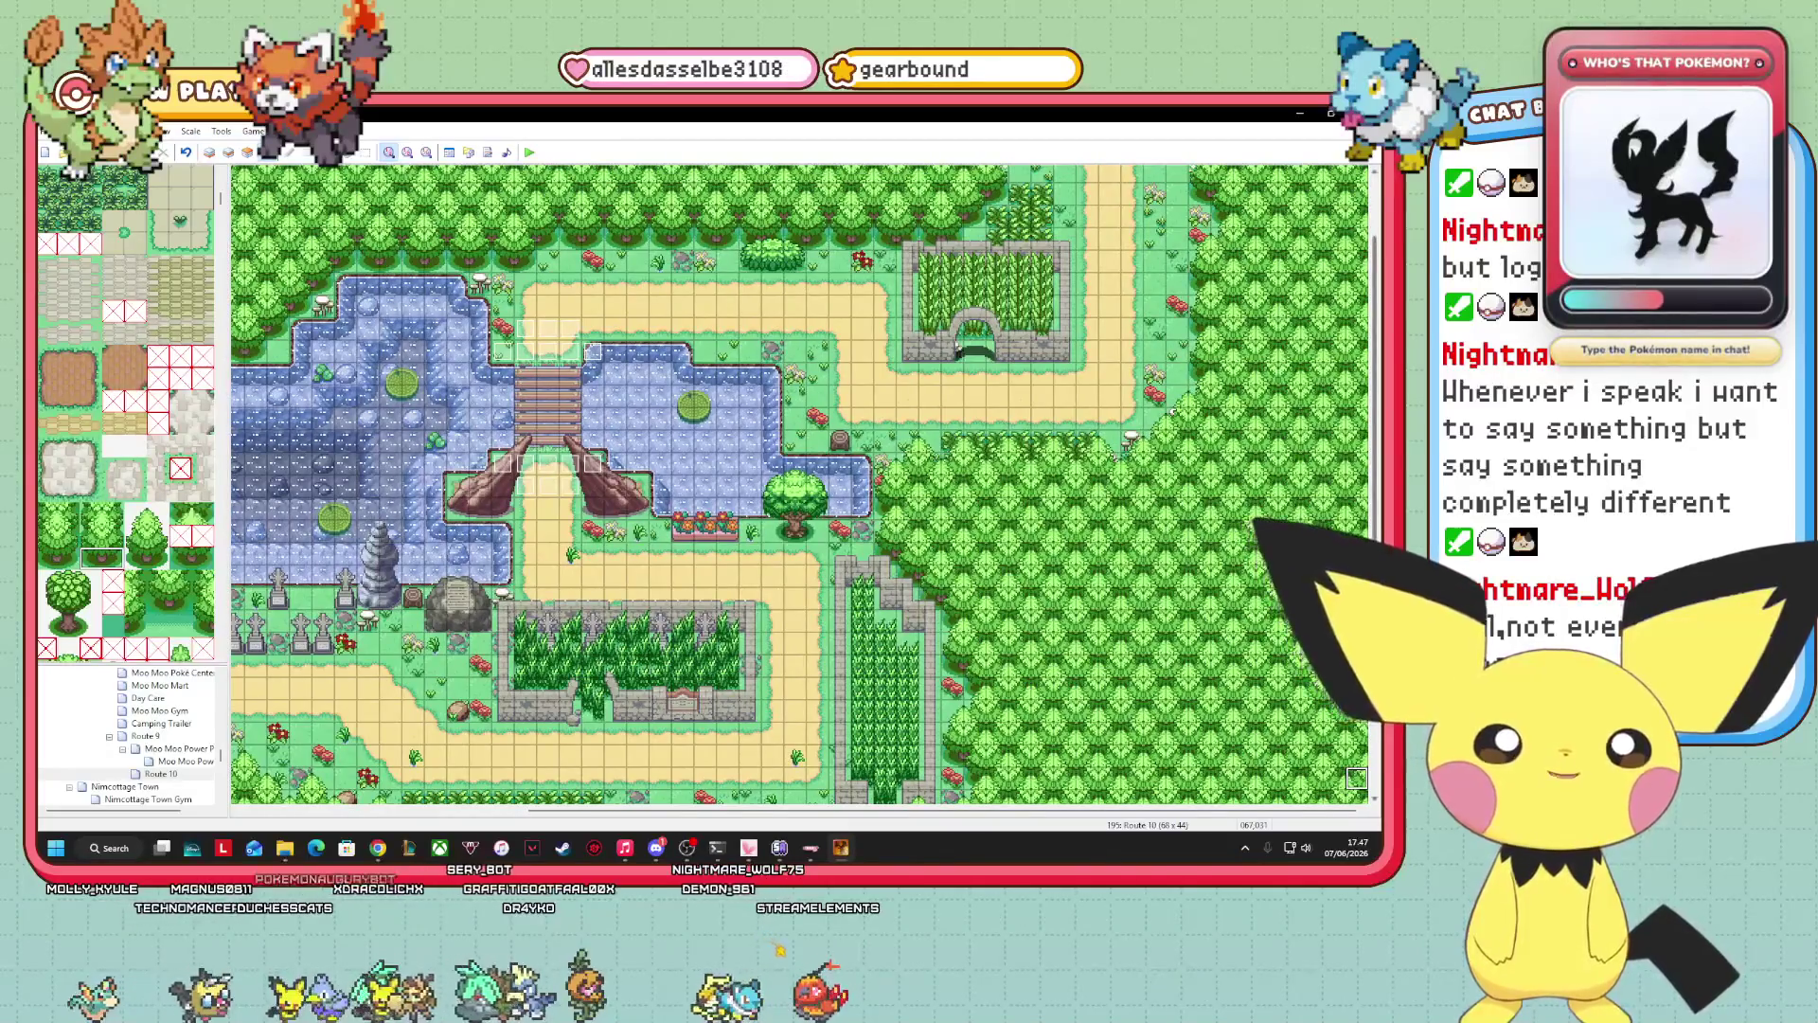
scroll(804, 484, "up", 3)
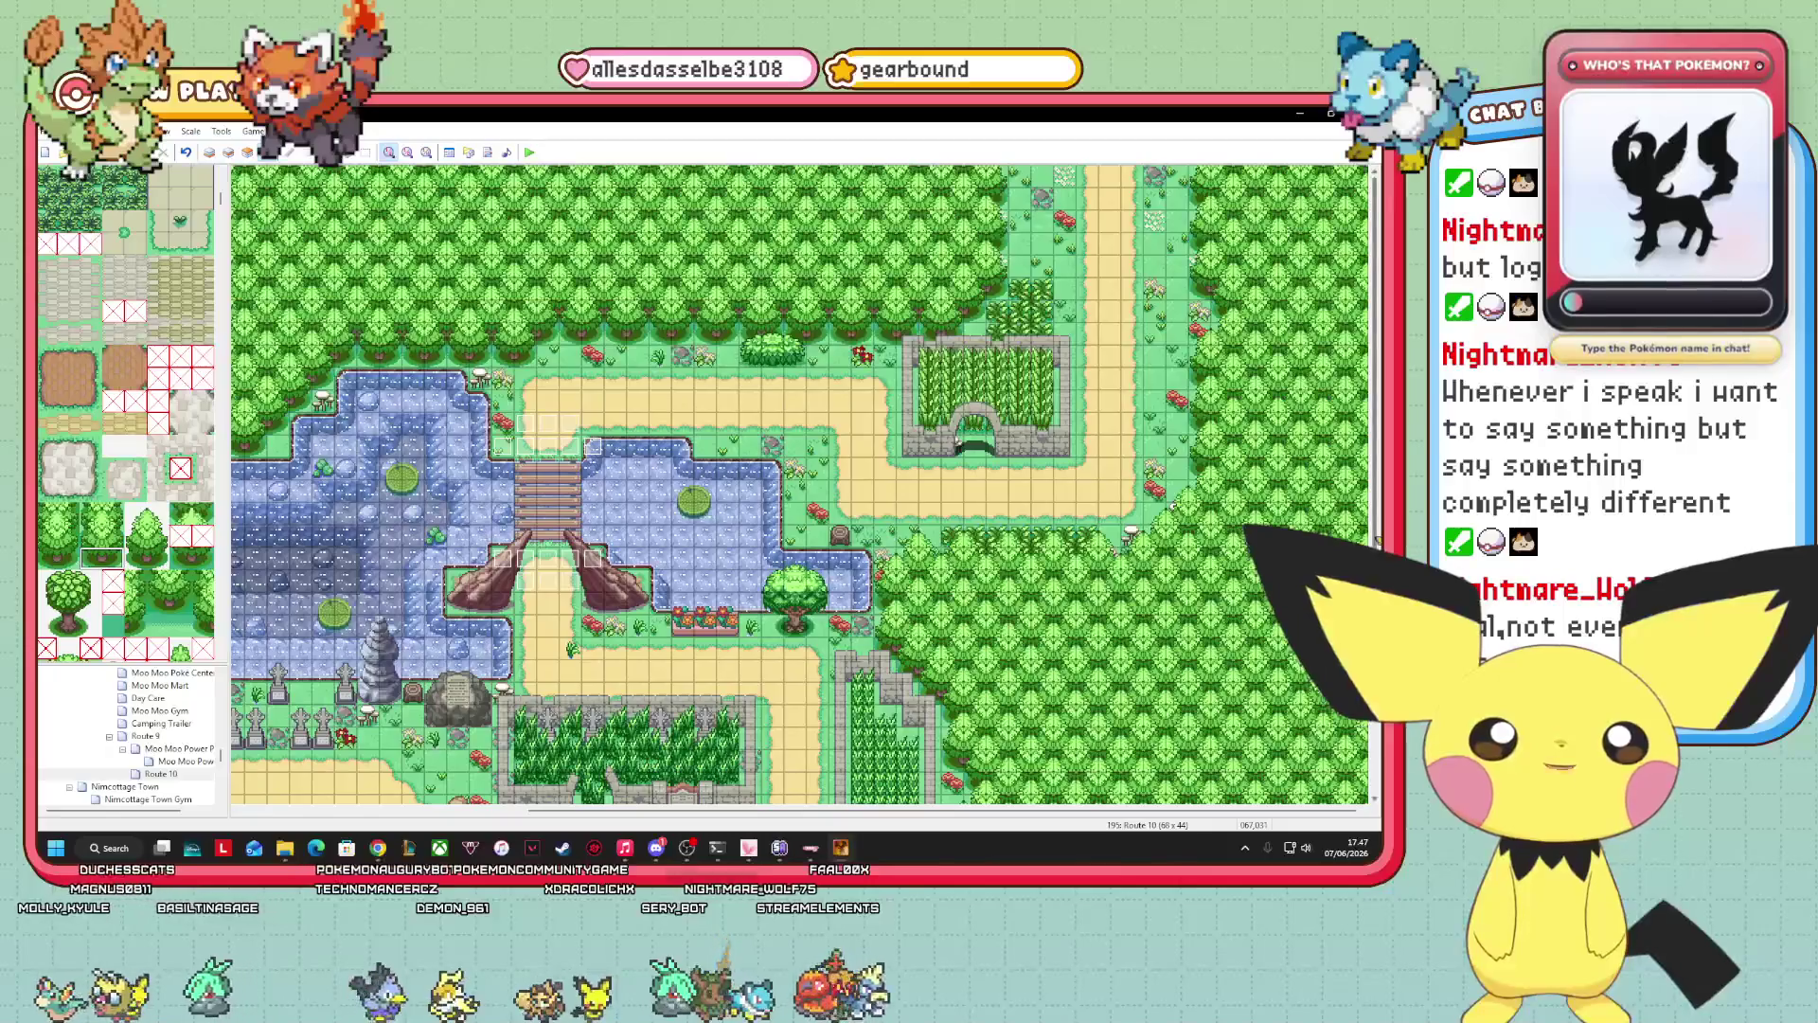
scroll(1335, 497, "down", 5)
scroll(1335, 497, "up", 5)
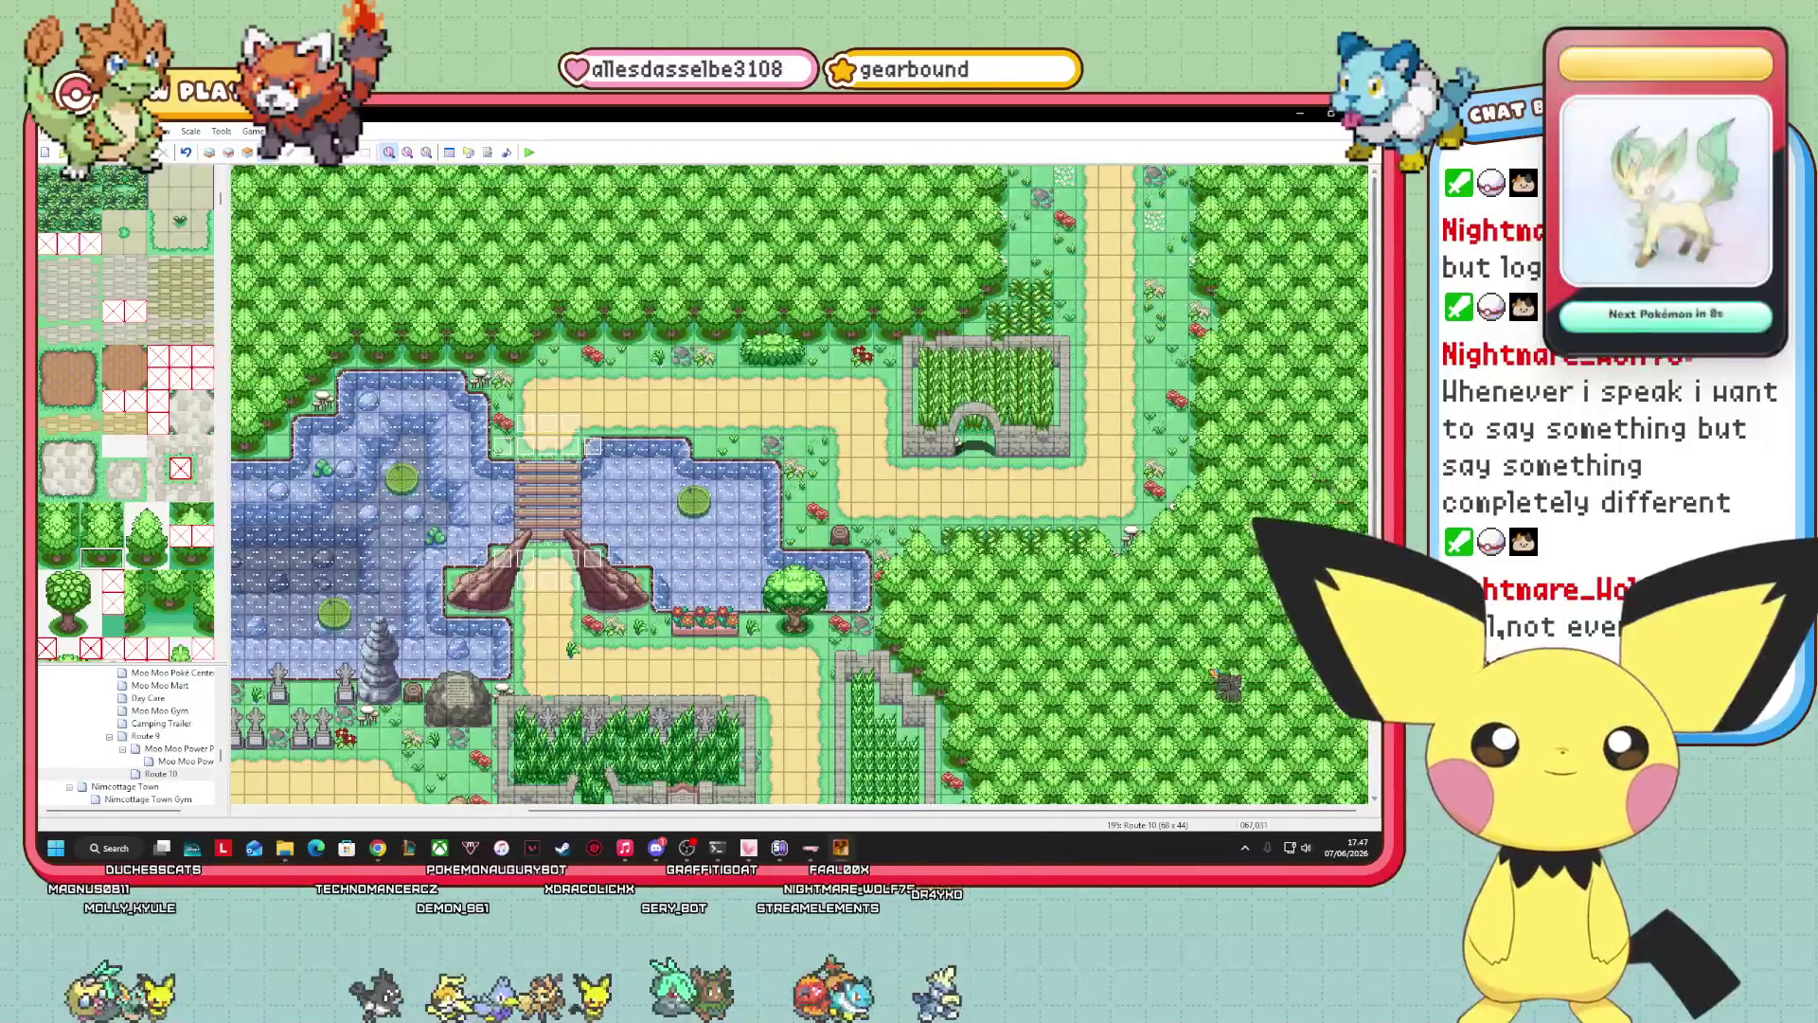
mouse_move(984, 814)
left_mouse_down()
mouse_move(519, 803)
mouse_move(942, 810)
left_mouse_up()
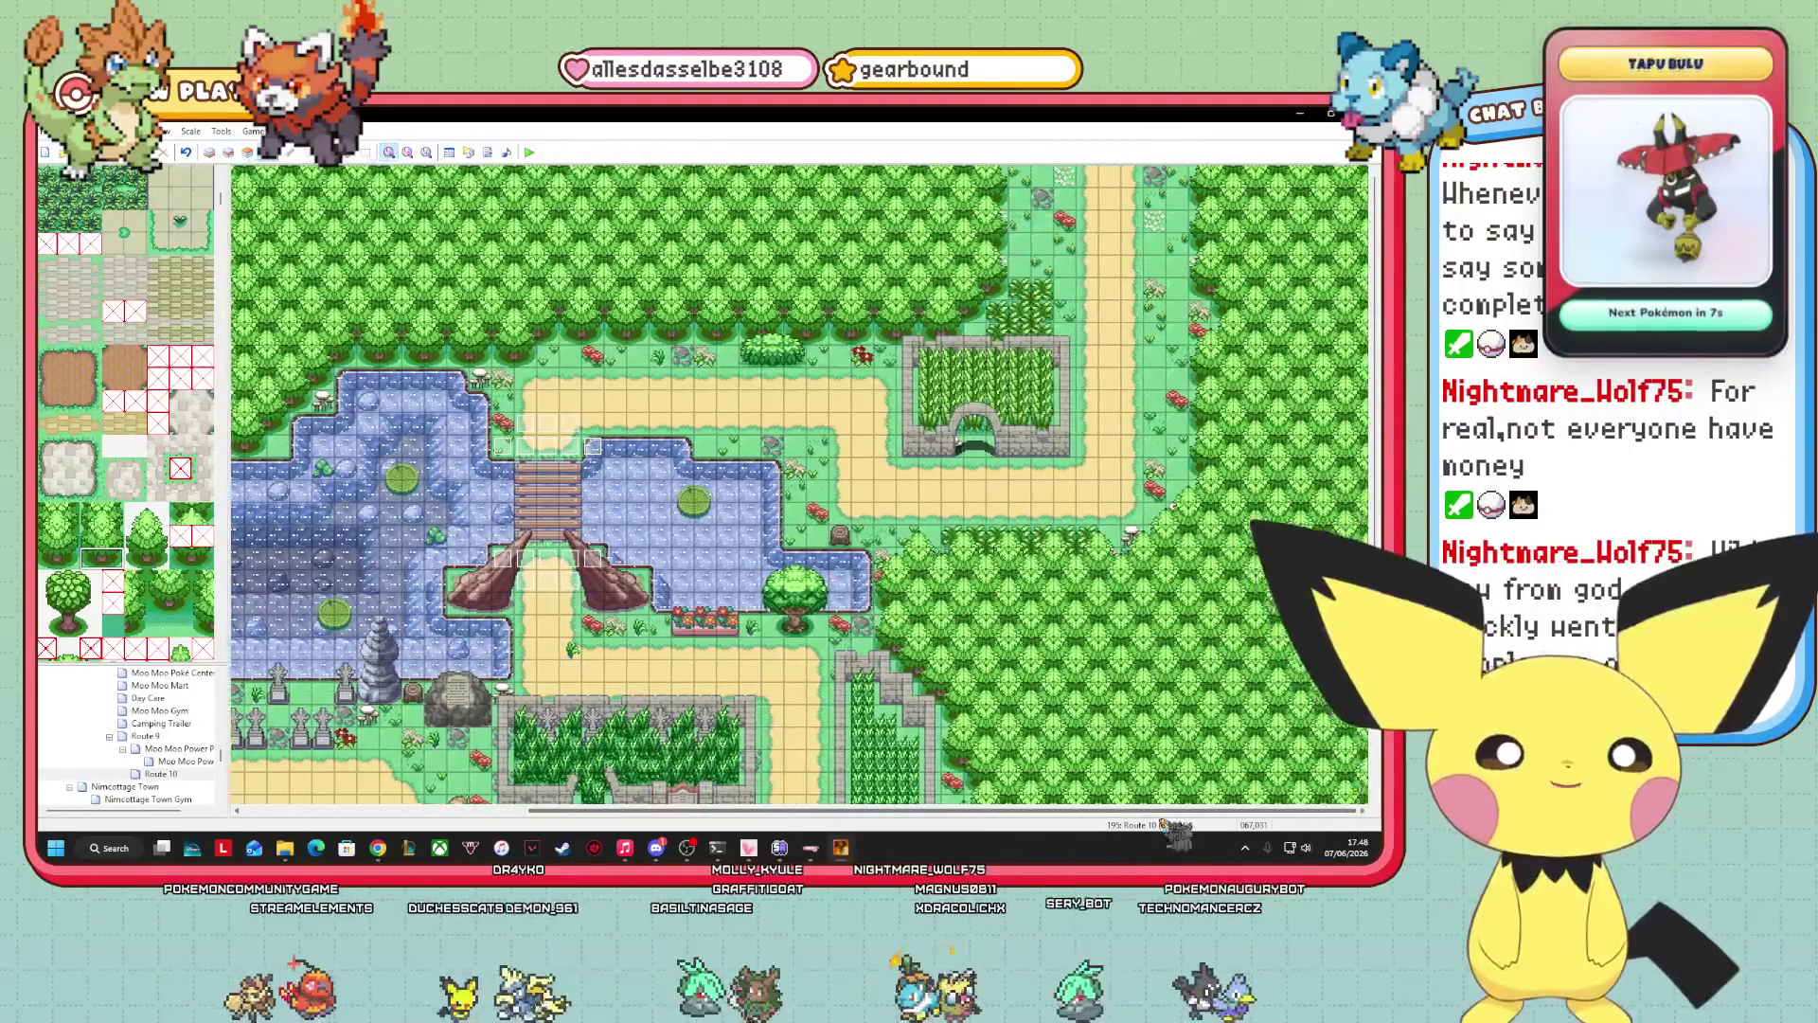
scroll(798, 483, "down", 5)
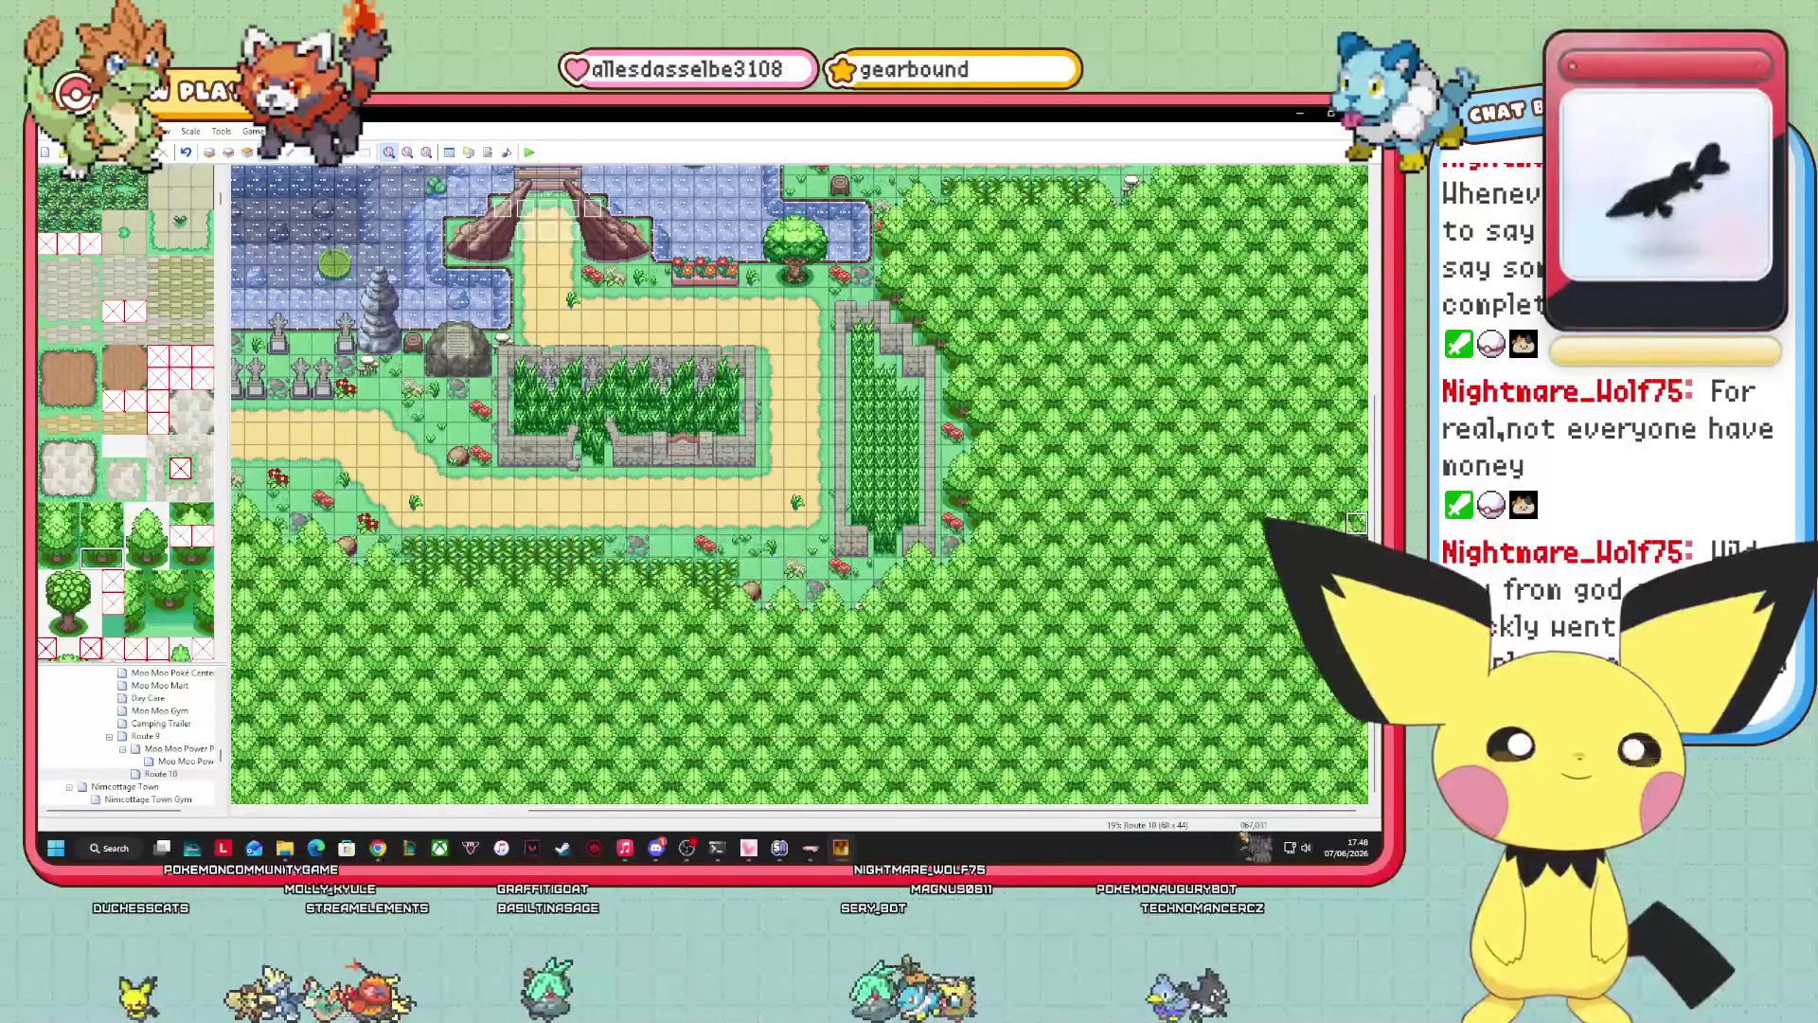
mouse_move(924, 811)
left_mouse_down()
mouse_move(637, 810)
mouse_move(923, 811)
left_mouse_up()
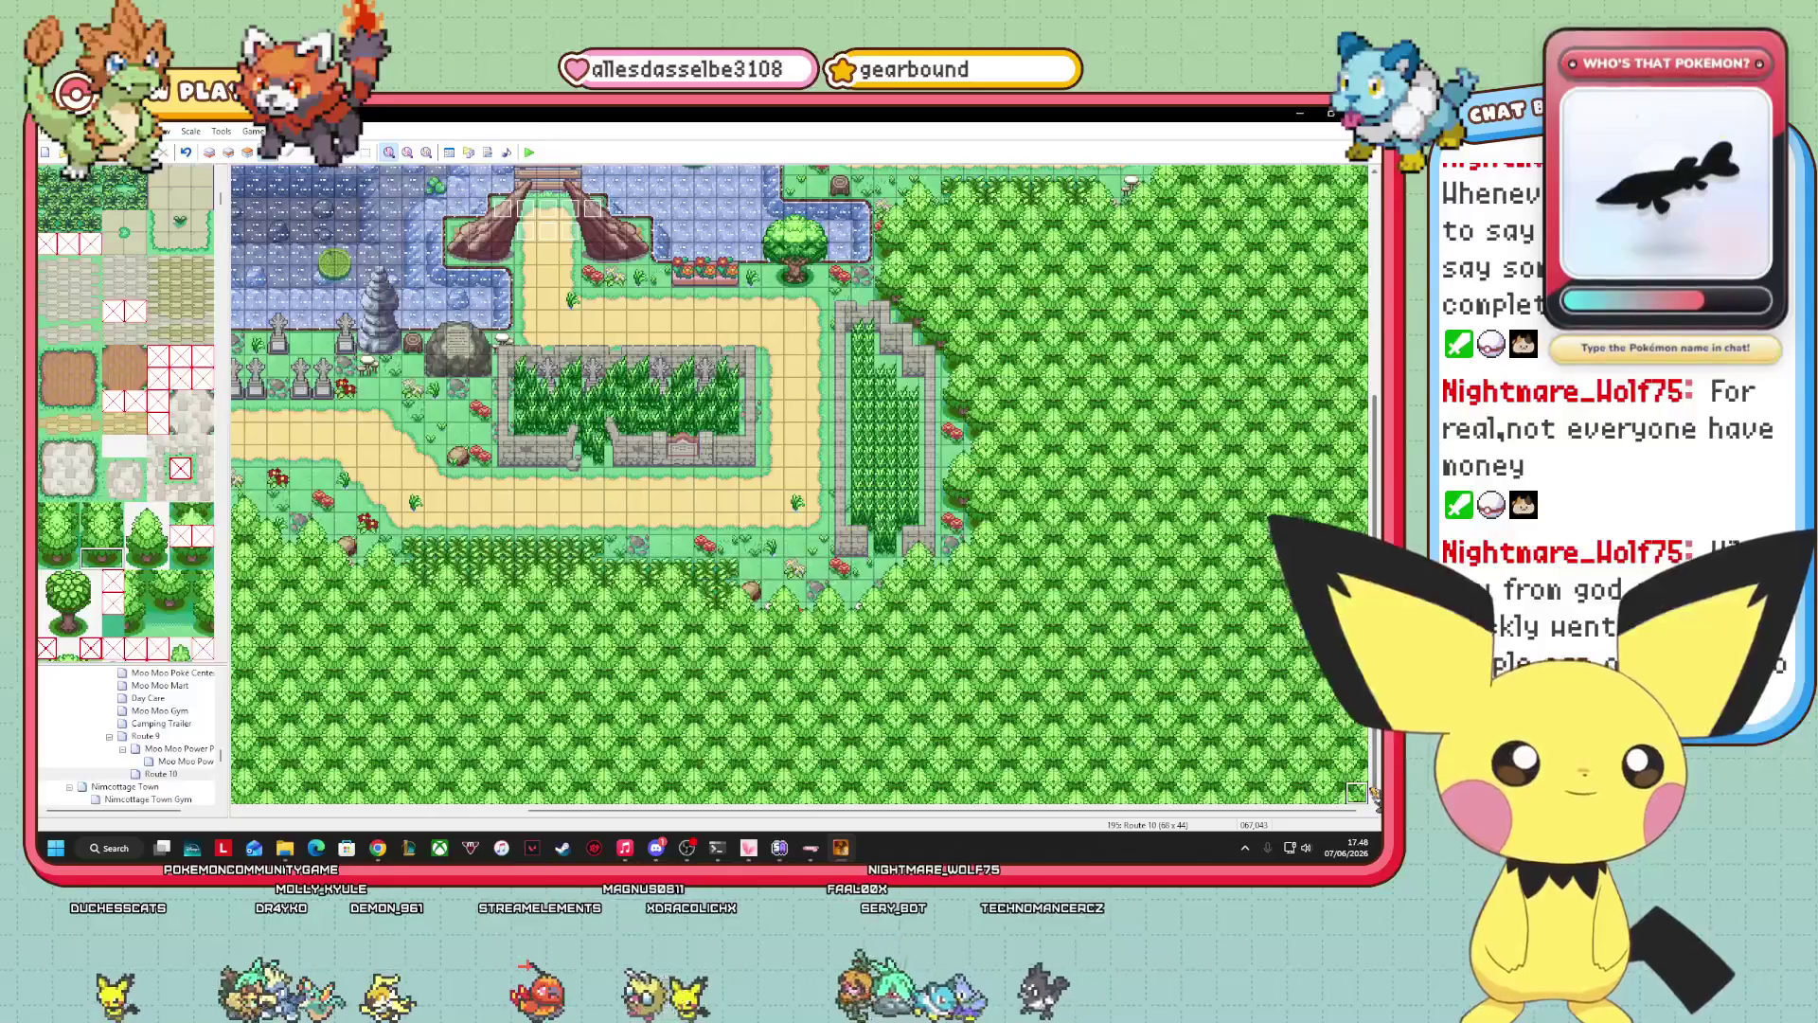
scroll(1374, 796, "up", 5)
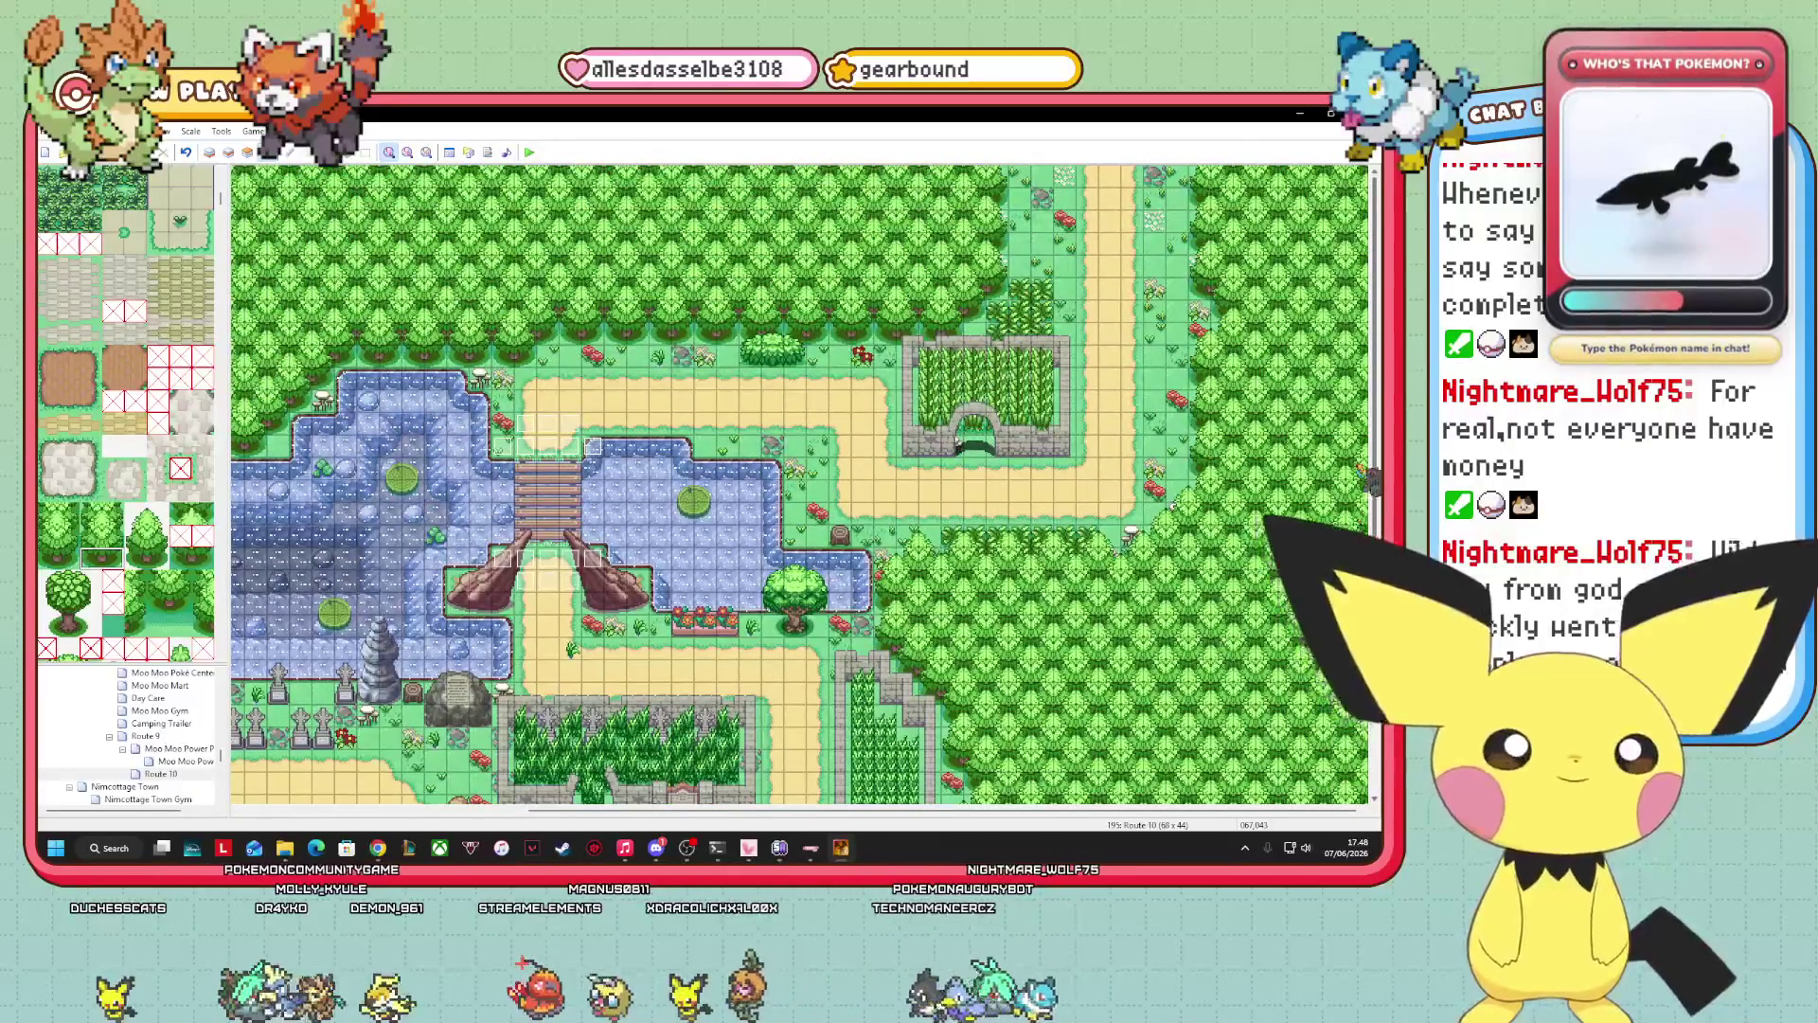
scroll(1356, 791, "down", 5)
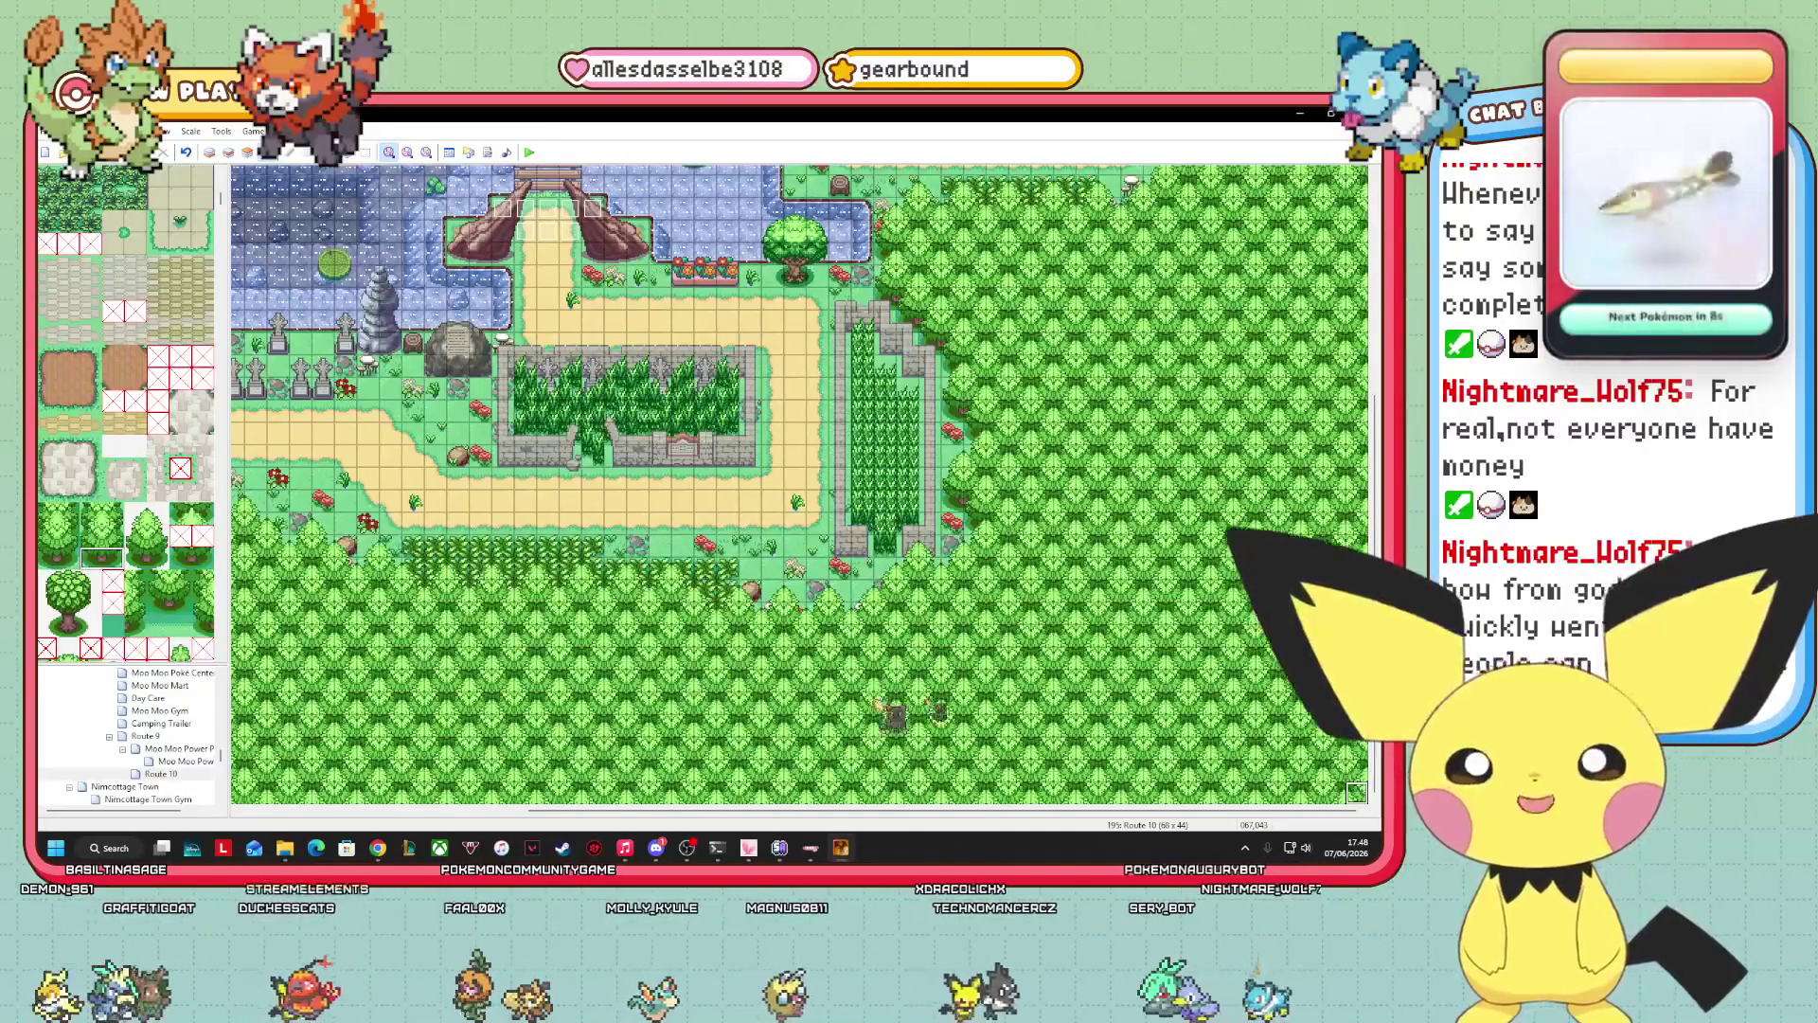
scroll(796, 483, "up", 1)
scroll(795, 483, "up", 1)
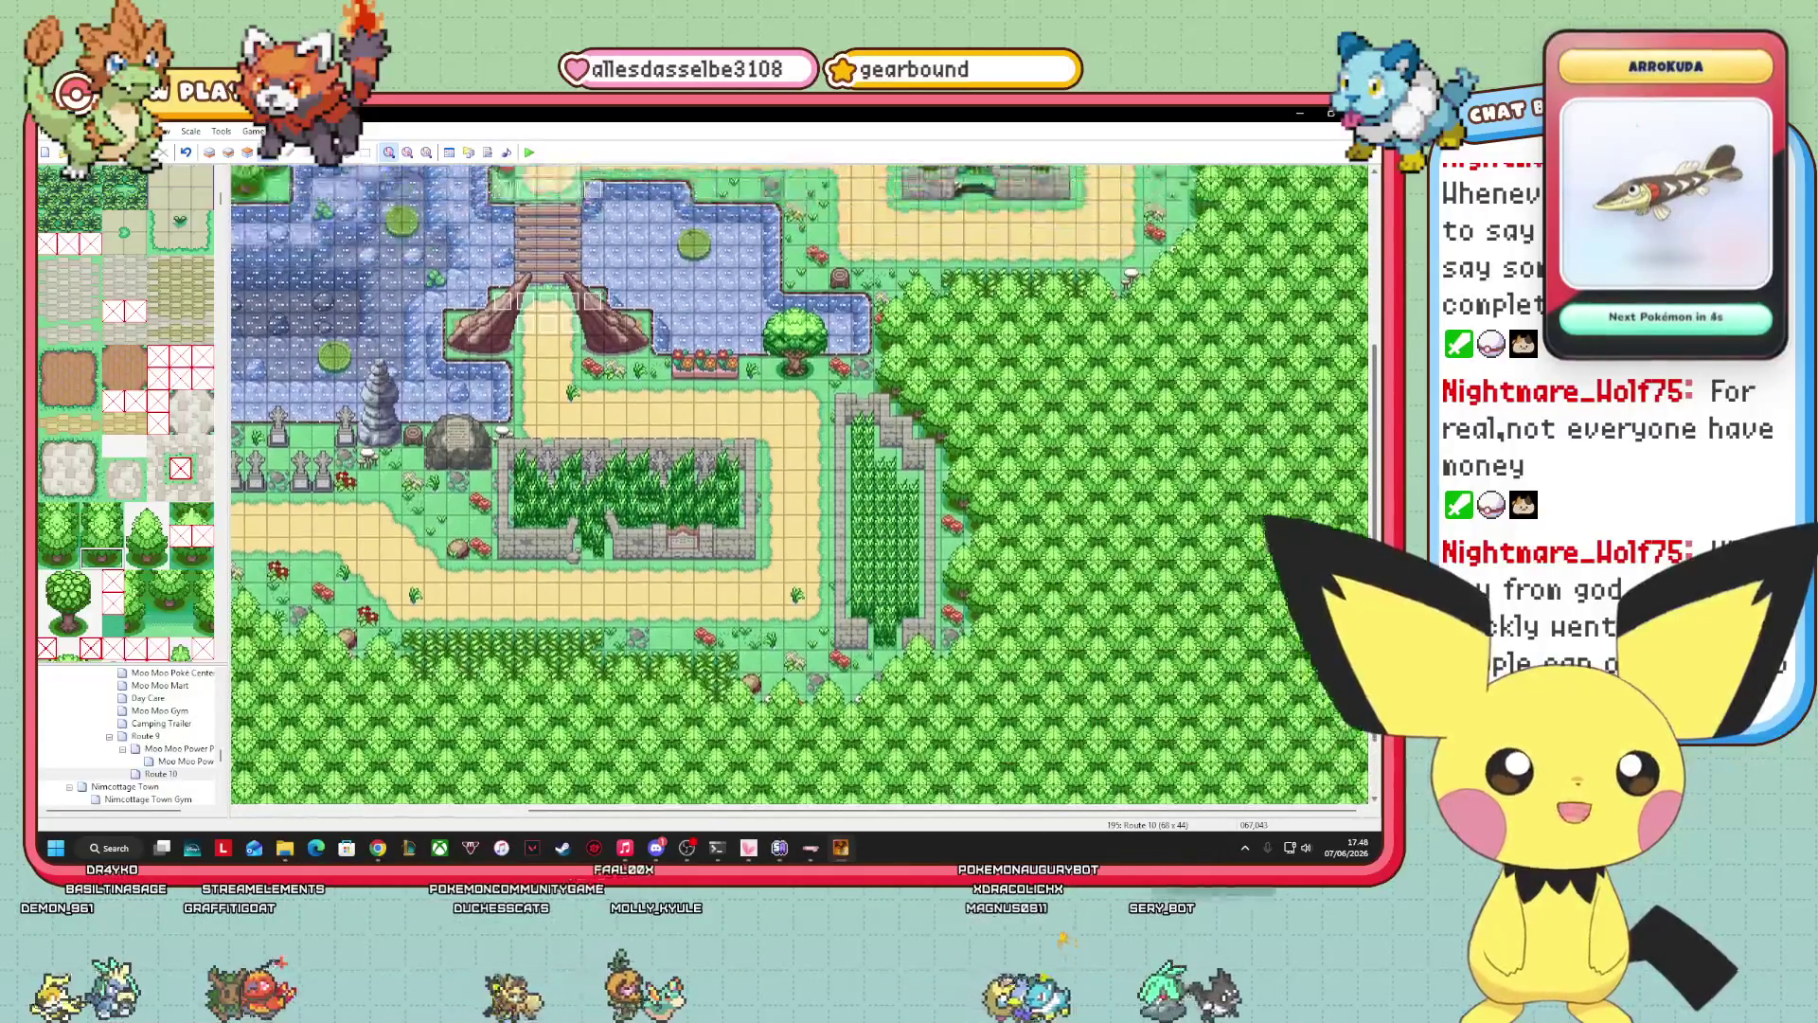
scroll(801, 485, "up", 3)
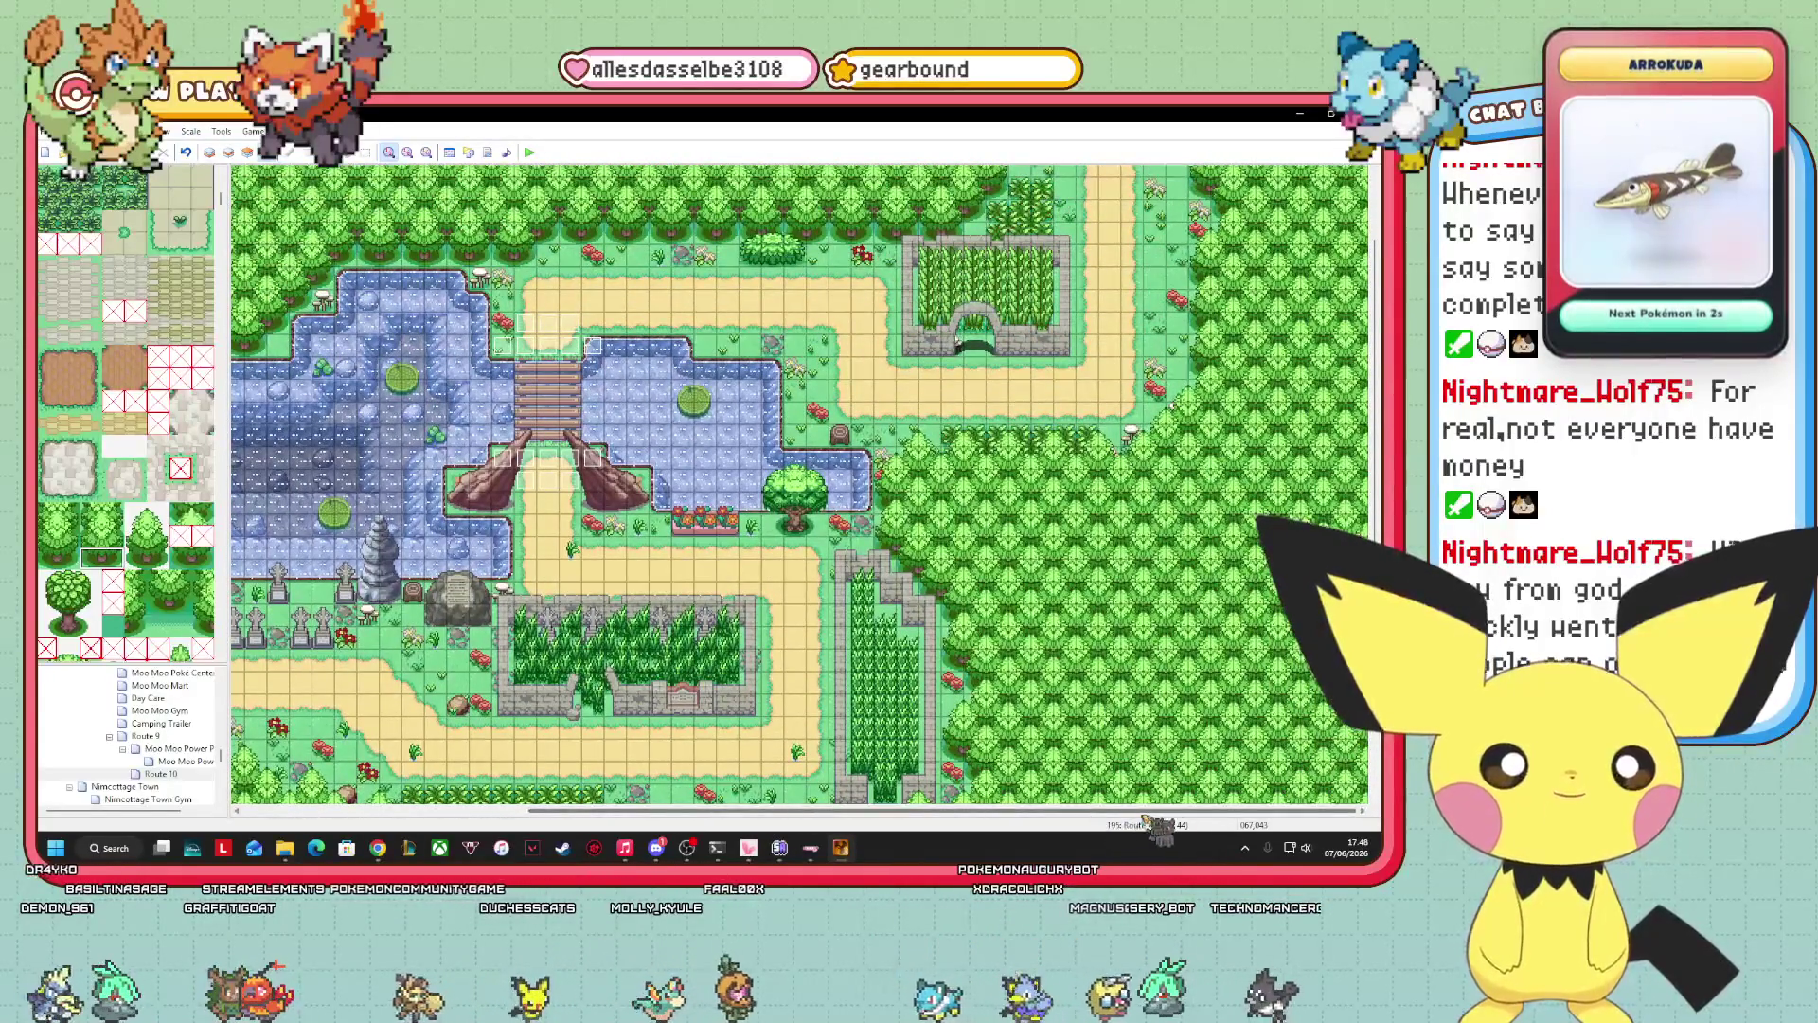
scroll(800, 484, "up", 2)
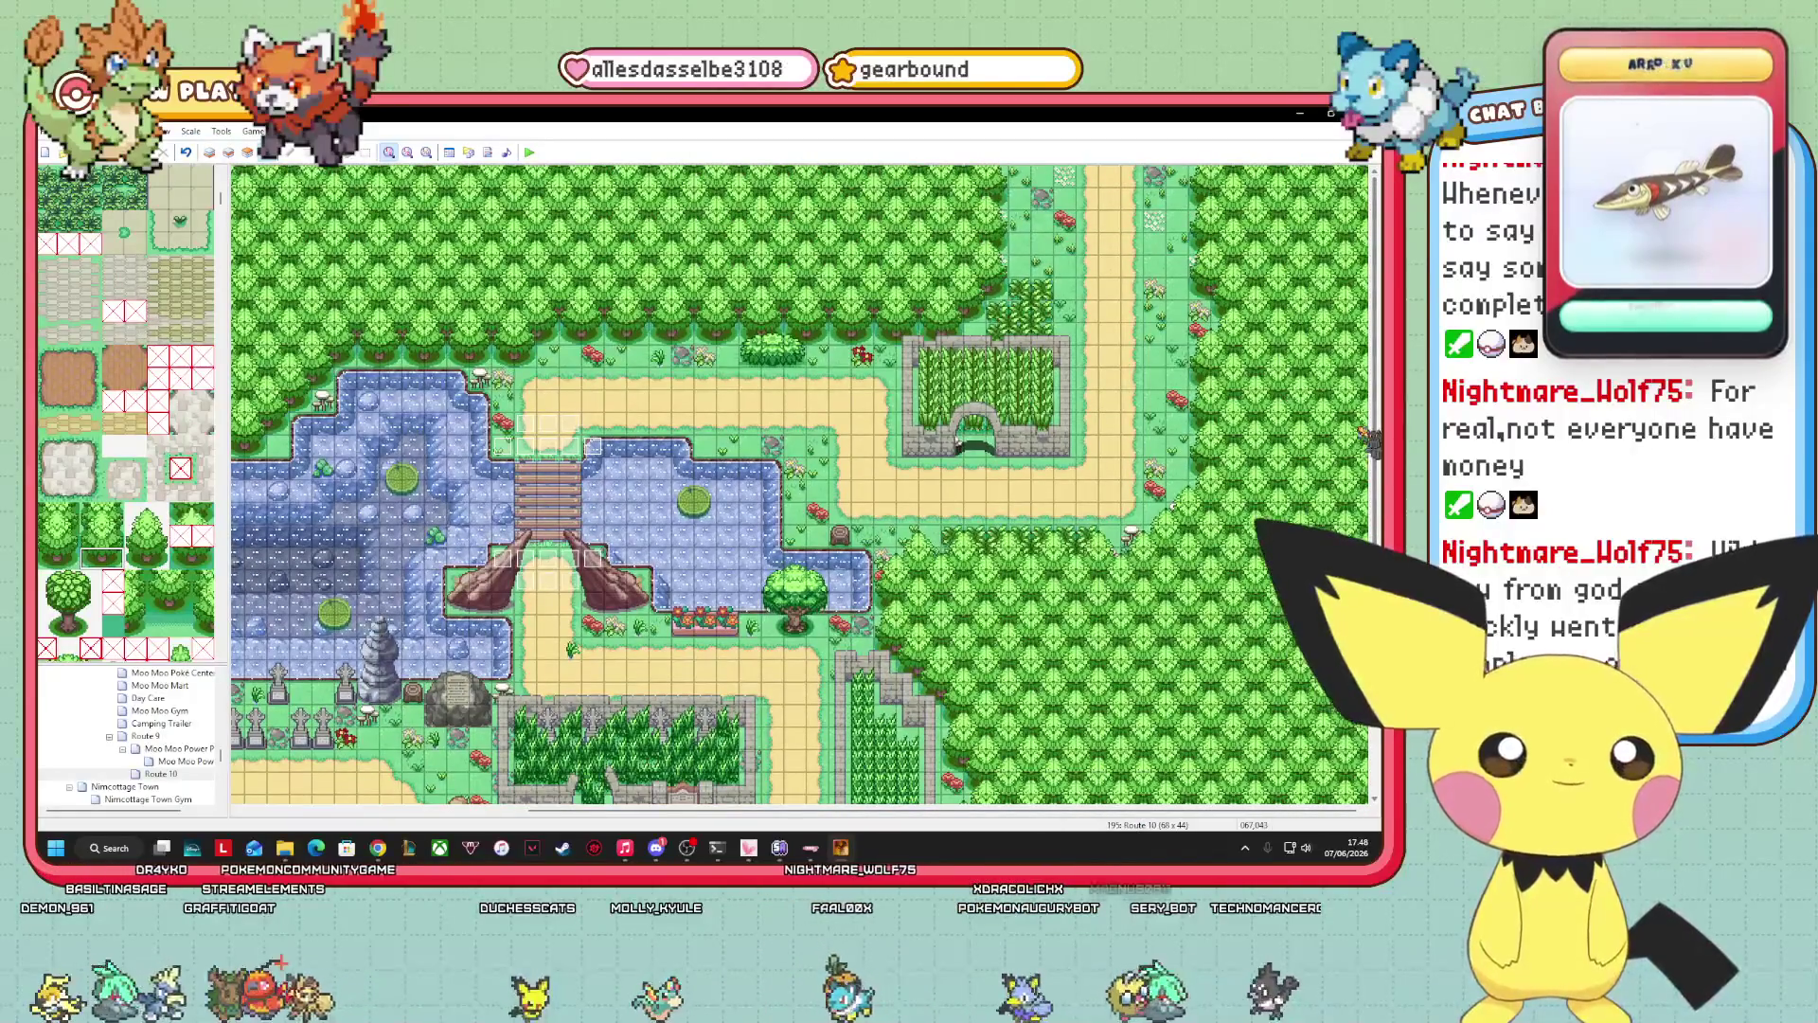
scroll(804, 483, "down", 1)
scroll(800, 484, "down", 3)
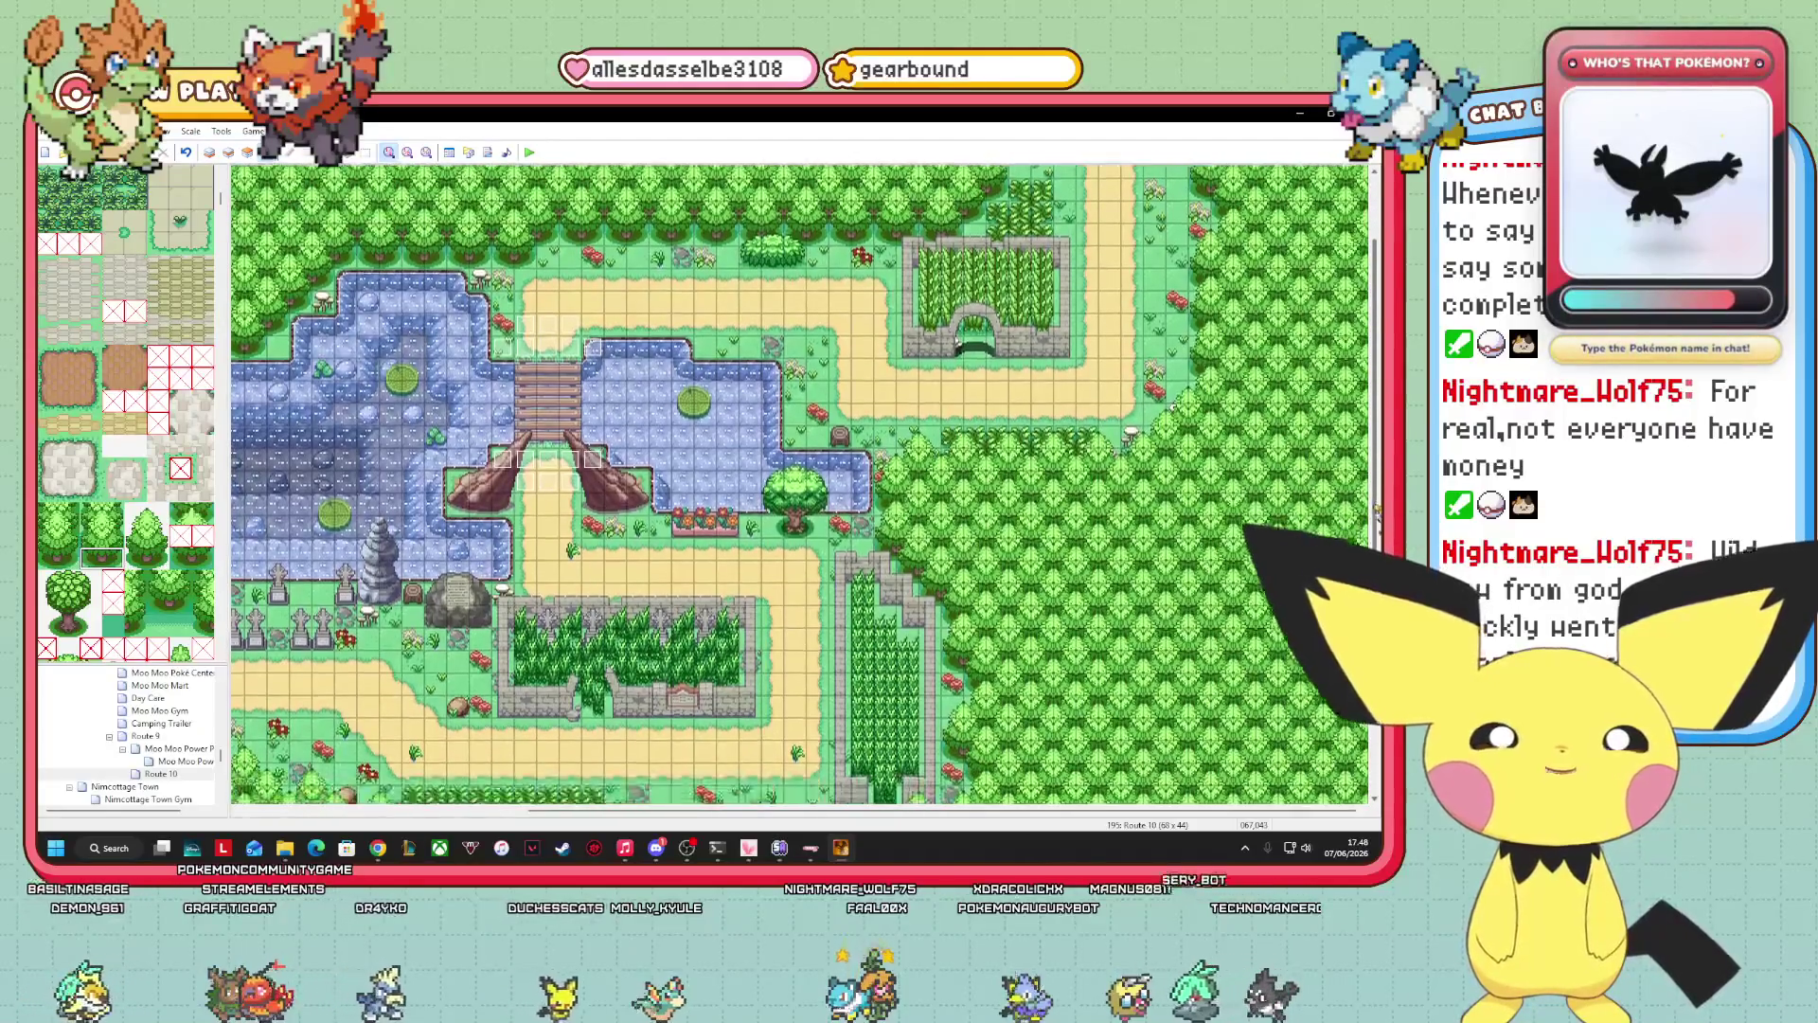
scroll(800, 484, "down", 10)
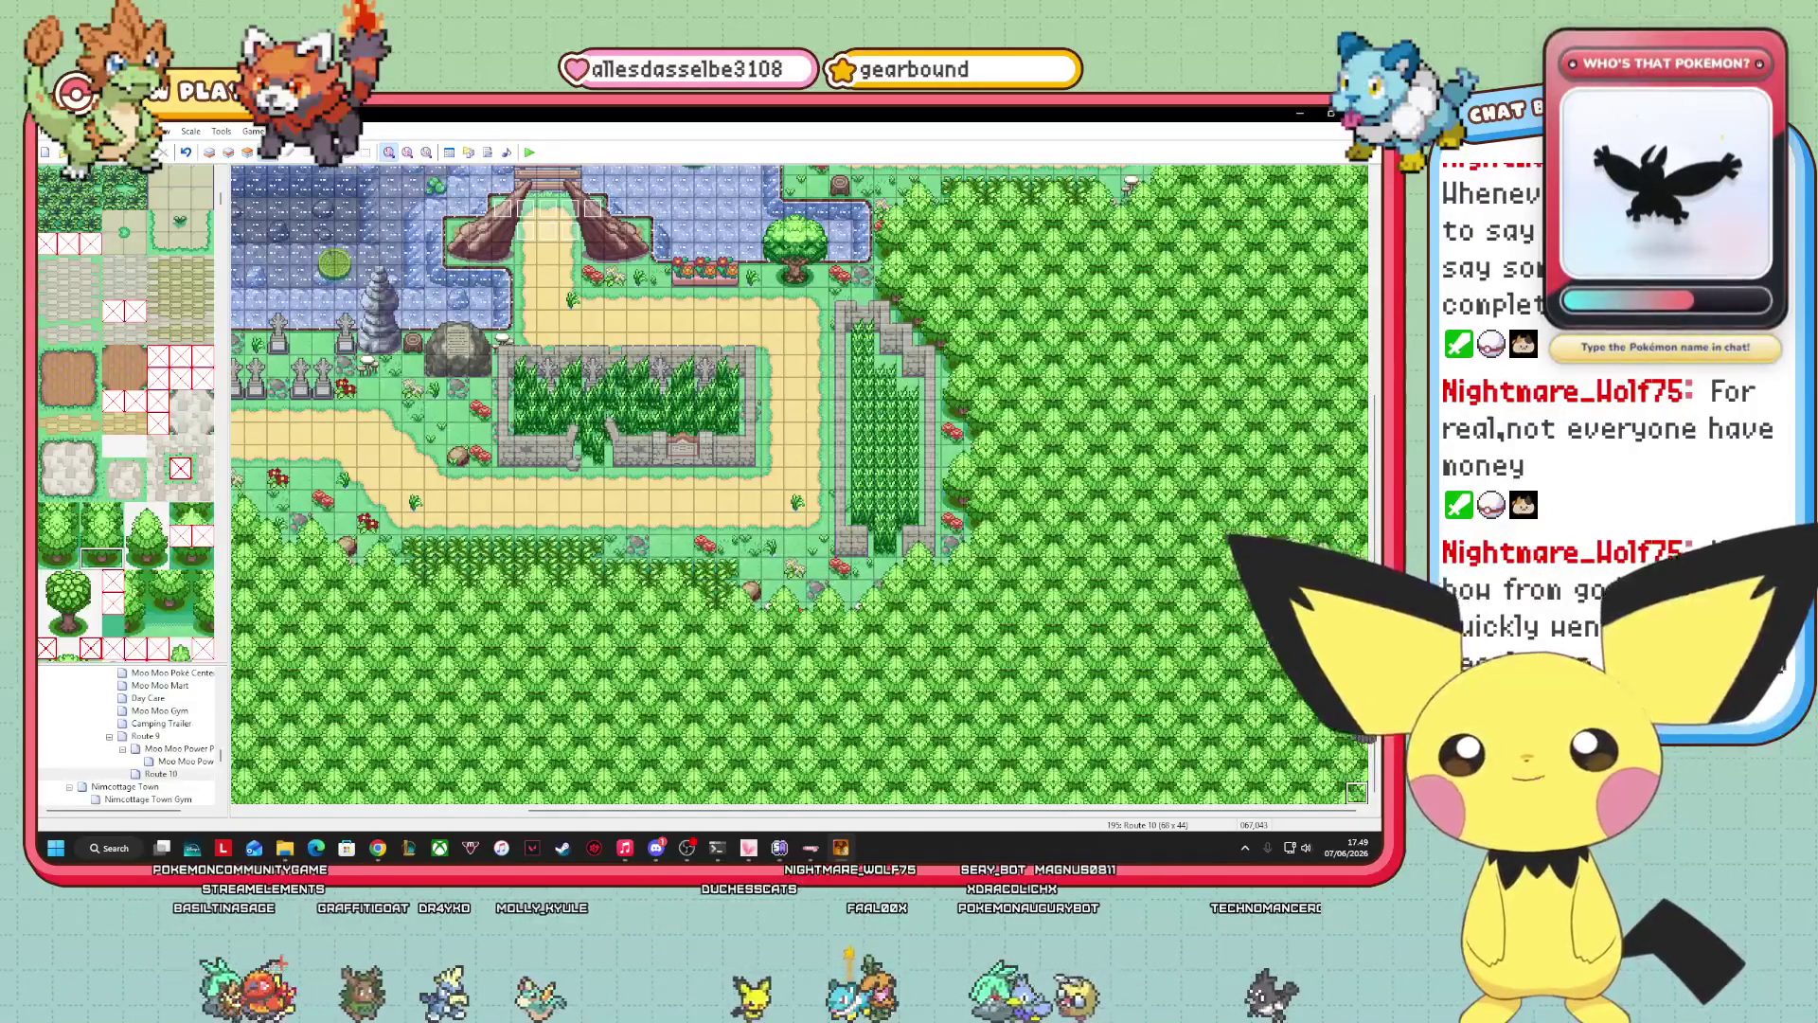
scroll(800, 484, "left", 15)
scroll(800, 484, "right", 15)
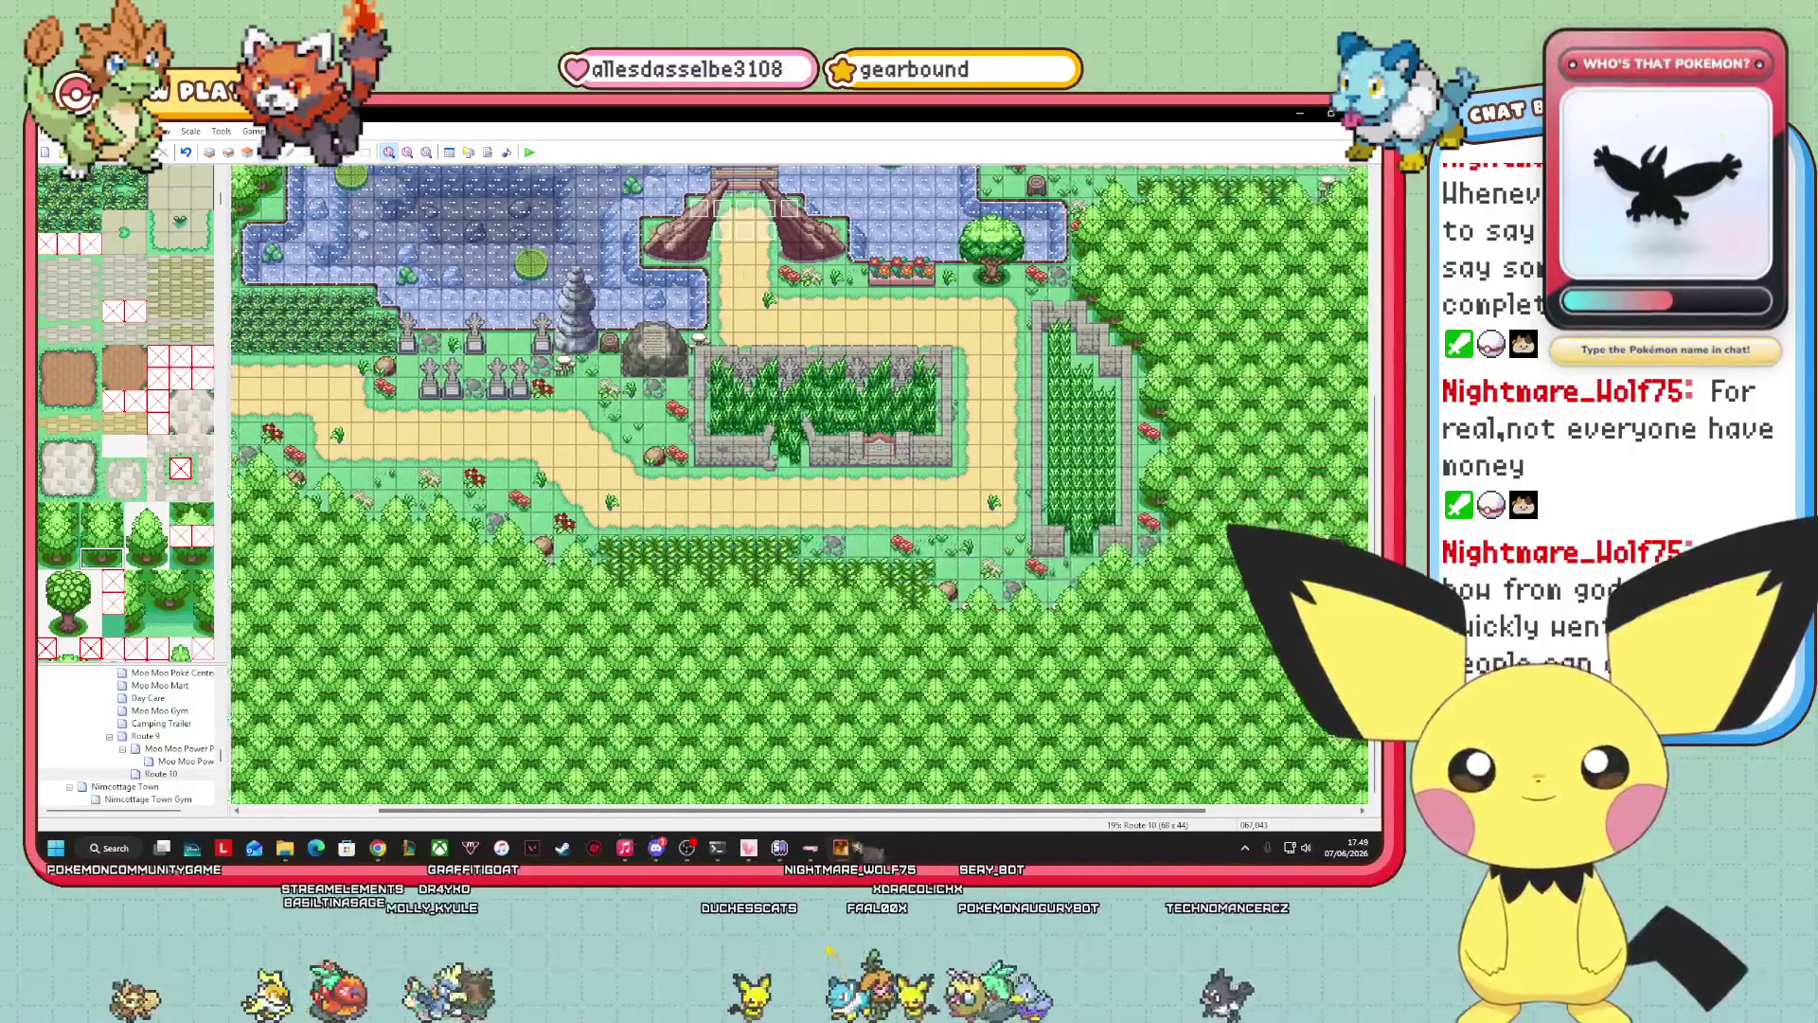
scroll(800, 484, "left", 15)
scroll(800, 484, "right", 15)
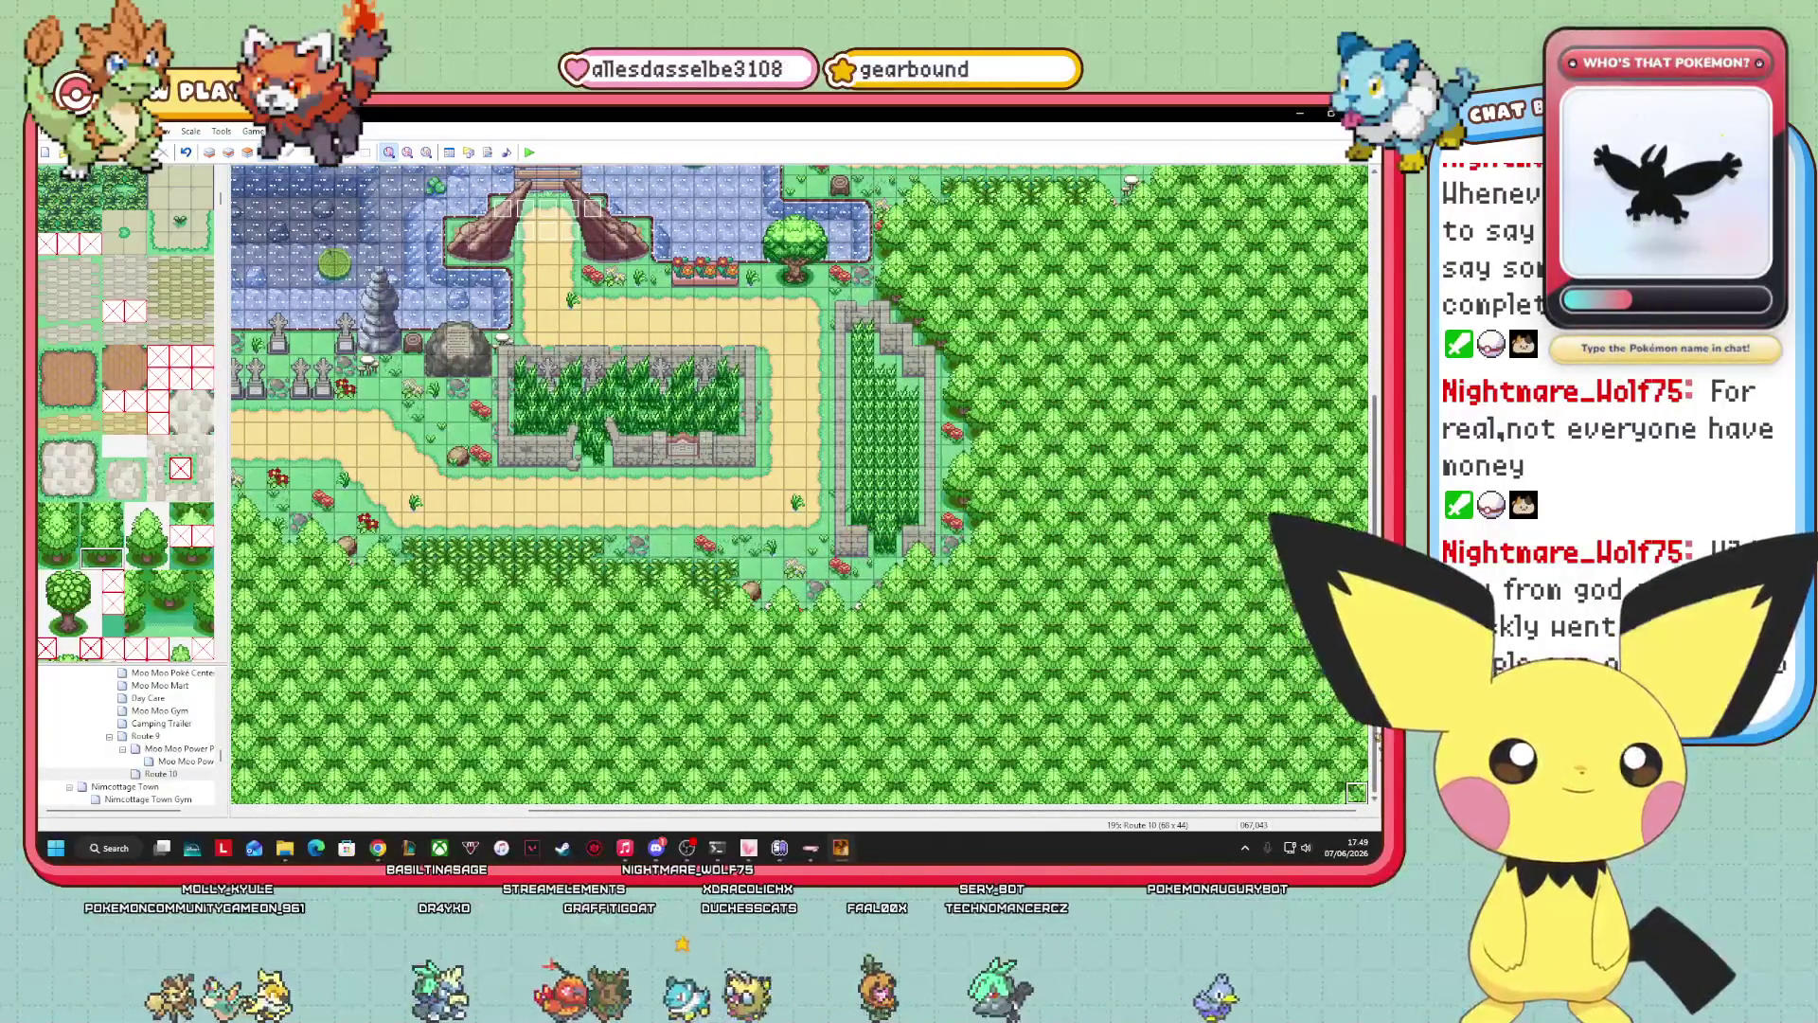
scroll(800, 484, "up", 5)
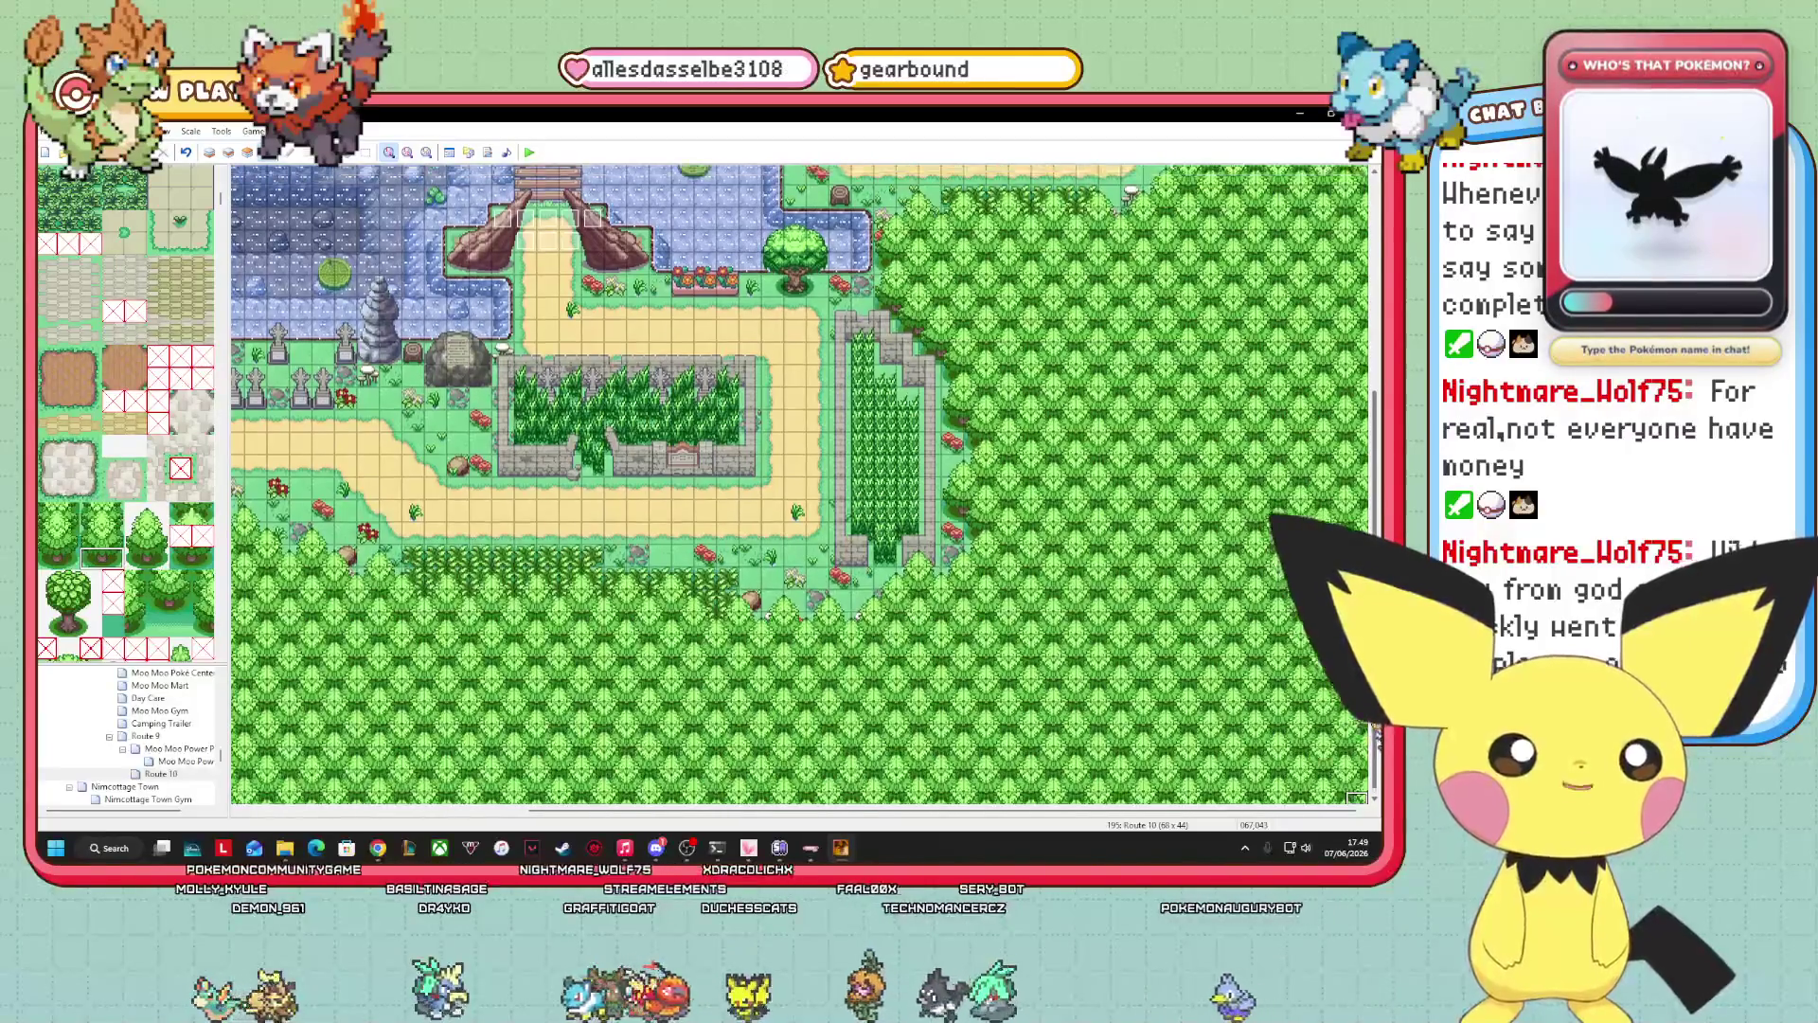
scroll(800, 484, "up", 7)
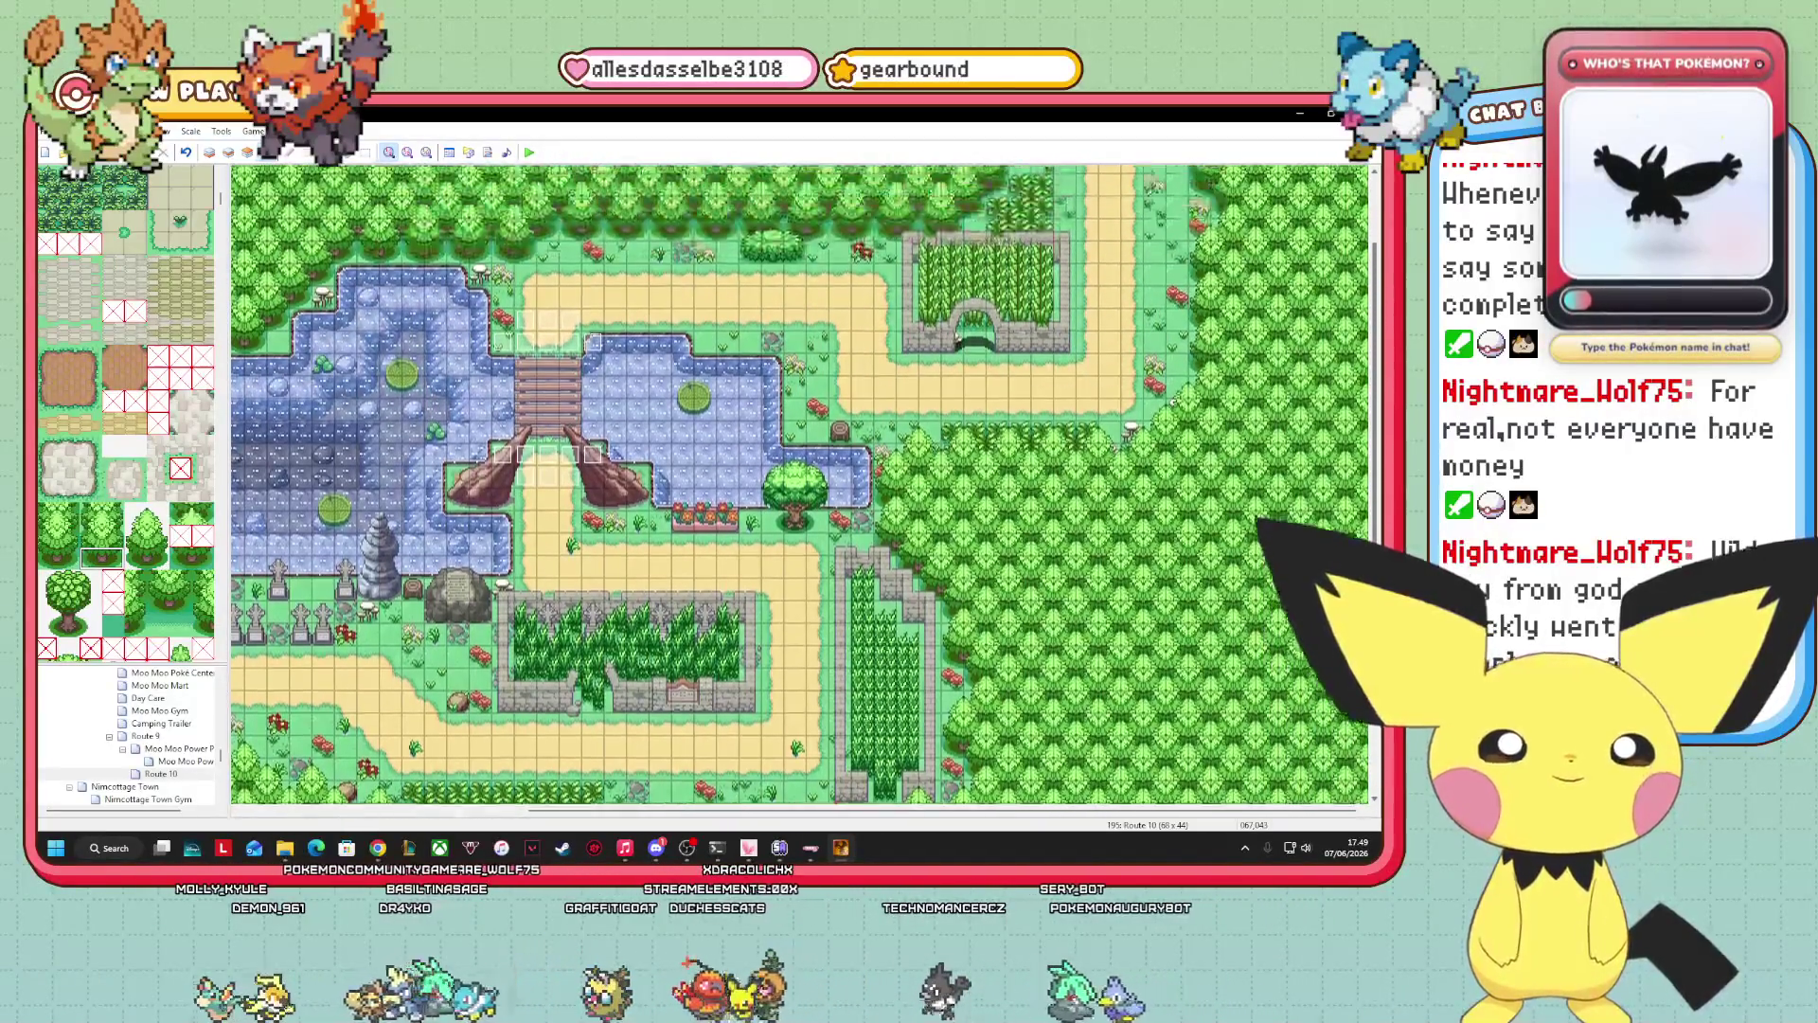
scroll(800, 484, "down", 1)
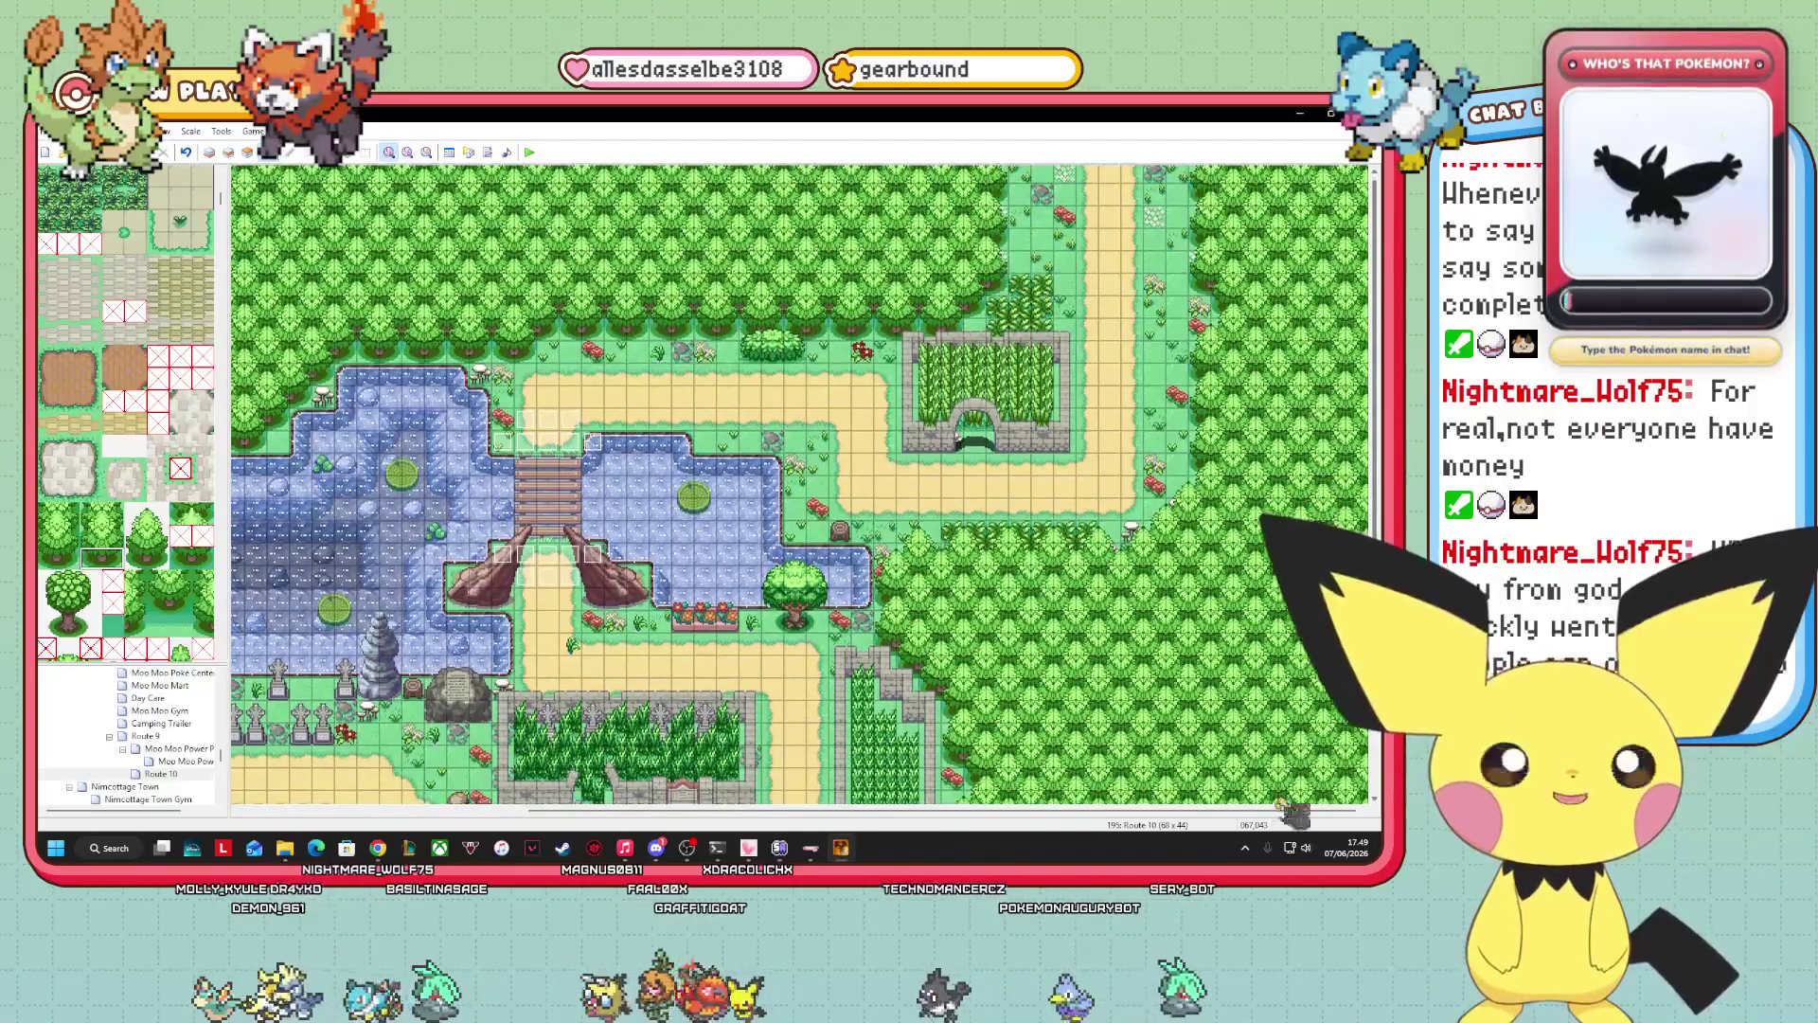
scroll(800, 483, "up", 1)
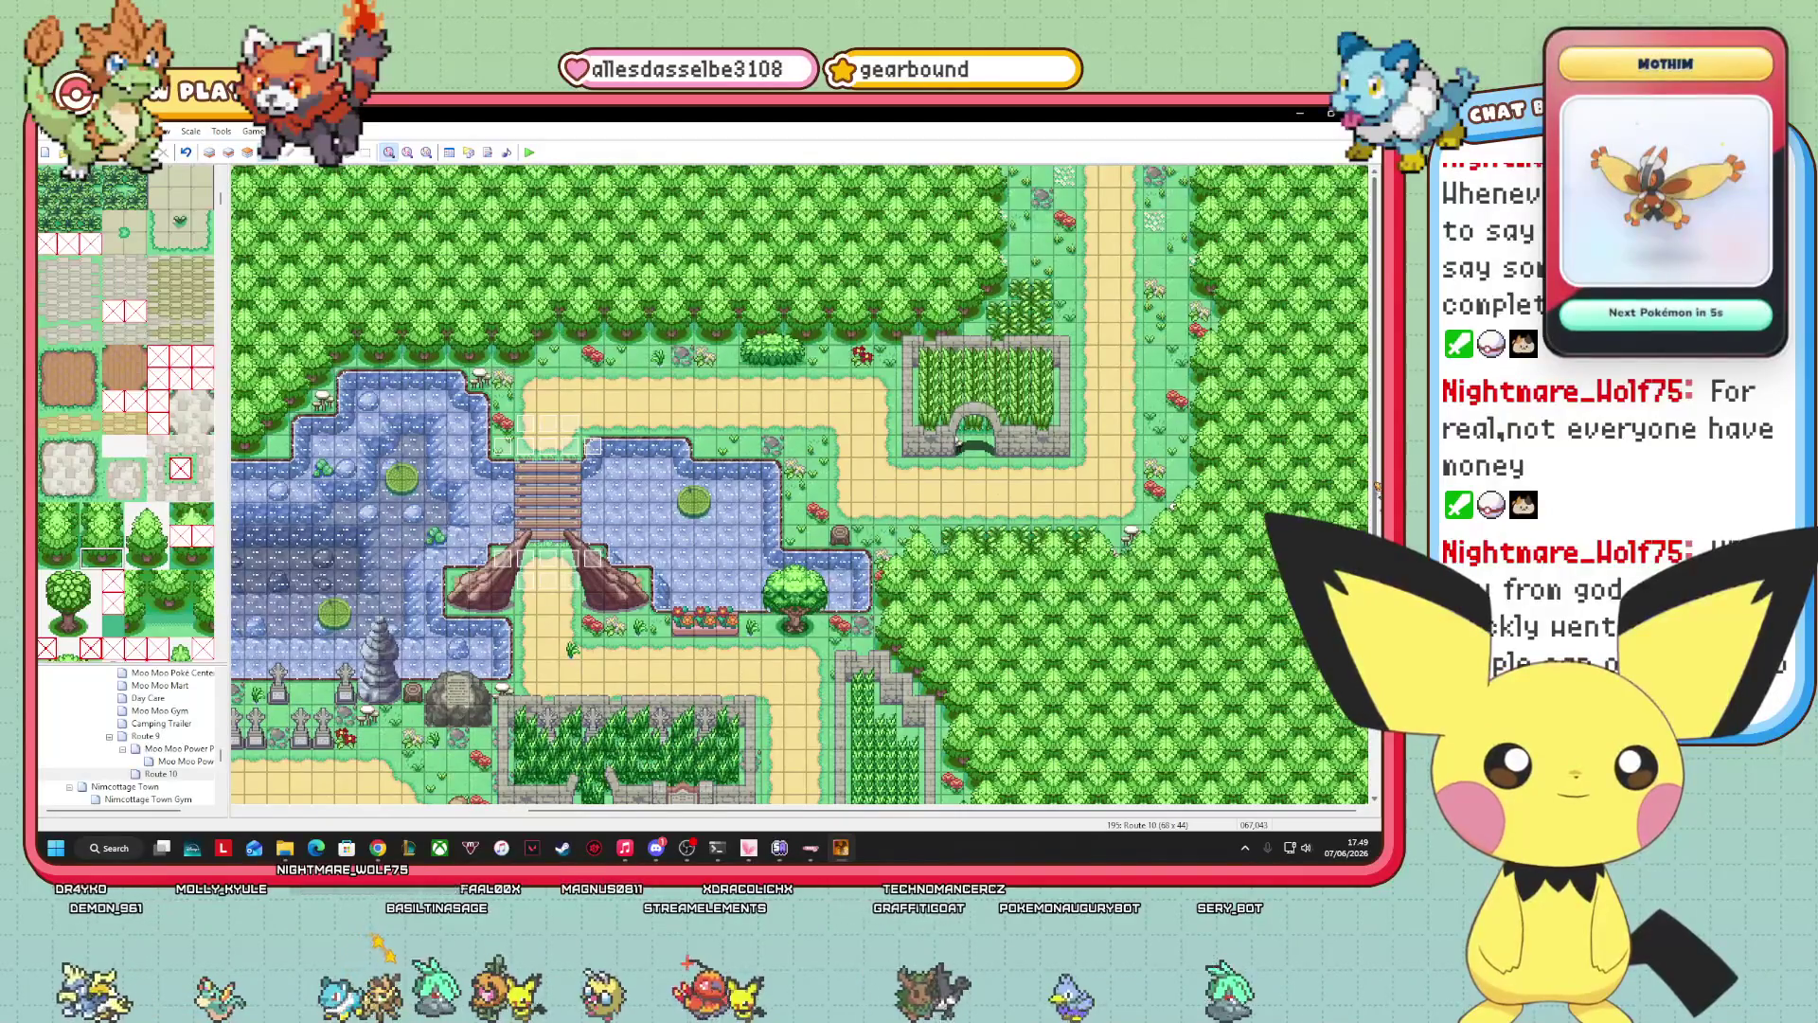
left_click_drag(647, 810, 360, 809)
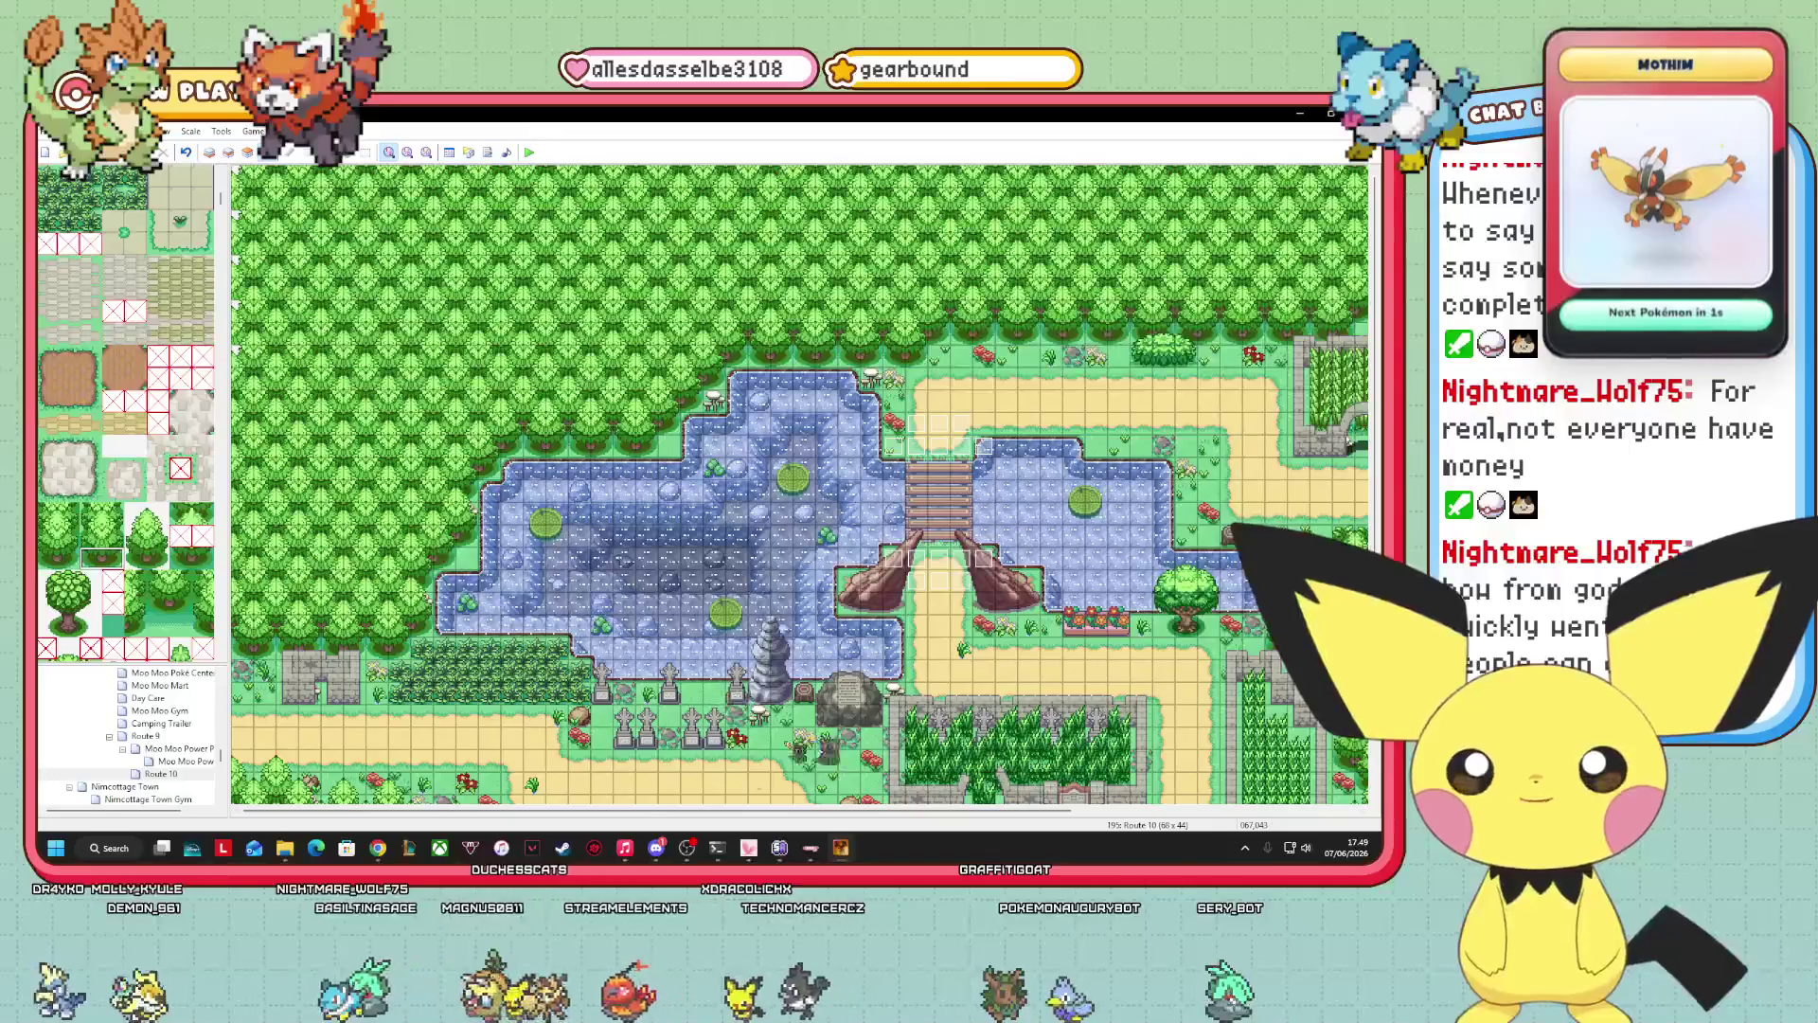
scroll(800, 483, "down", 5)
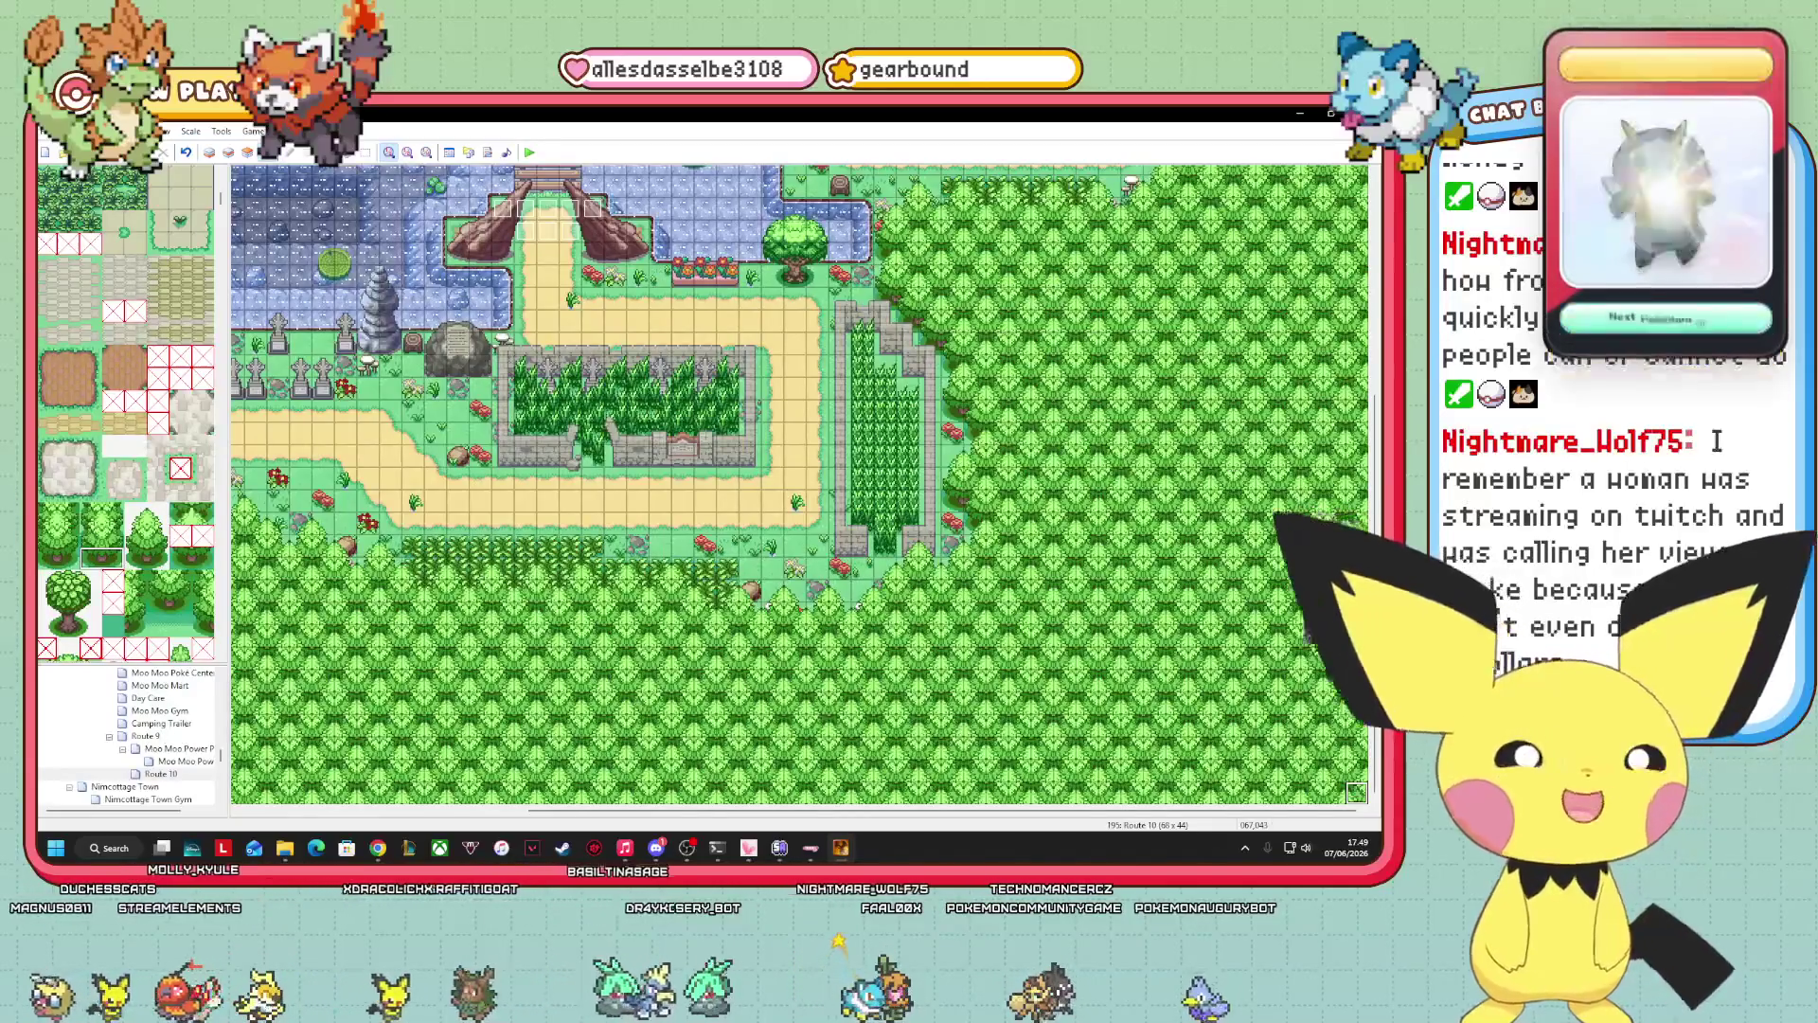
scroll(798, 483, "up", 3)
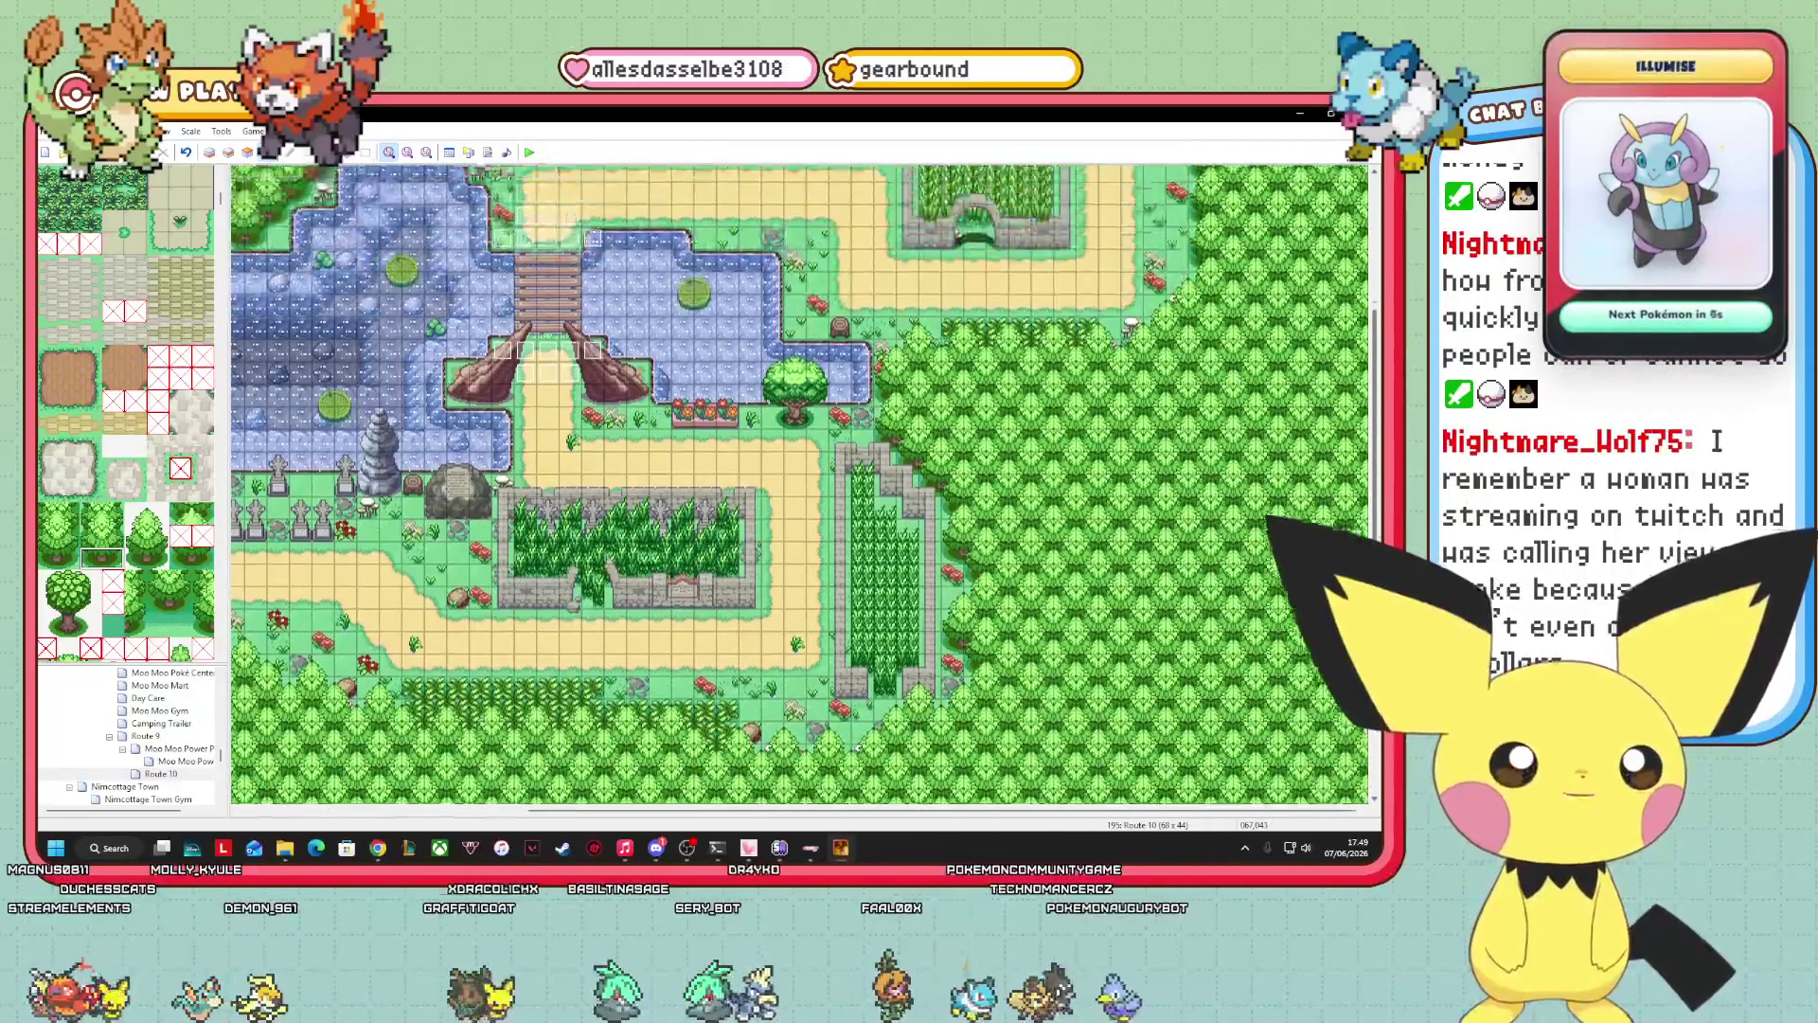
scroll(799, 483, "up", 4)
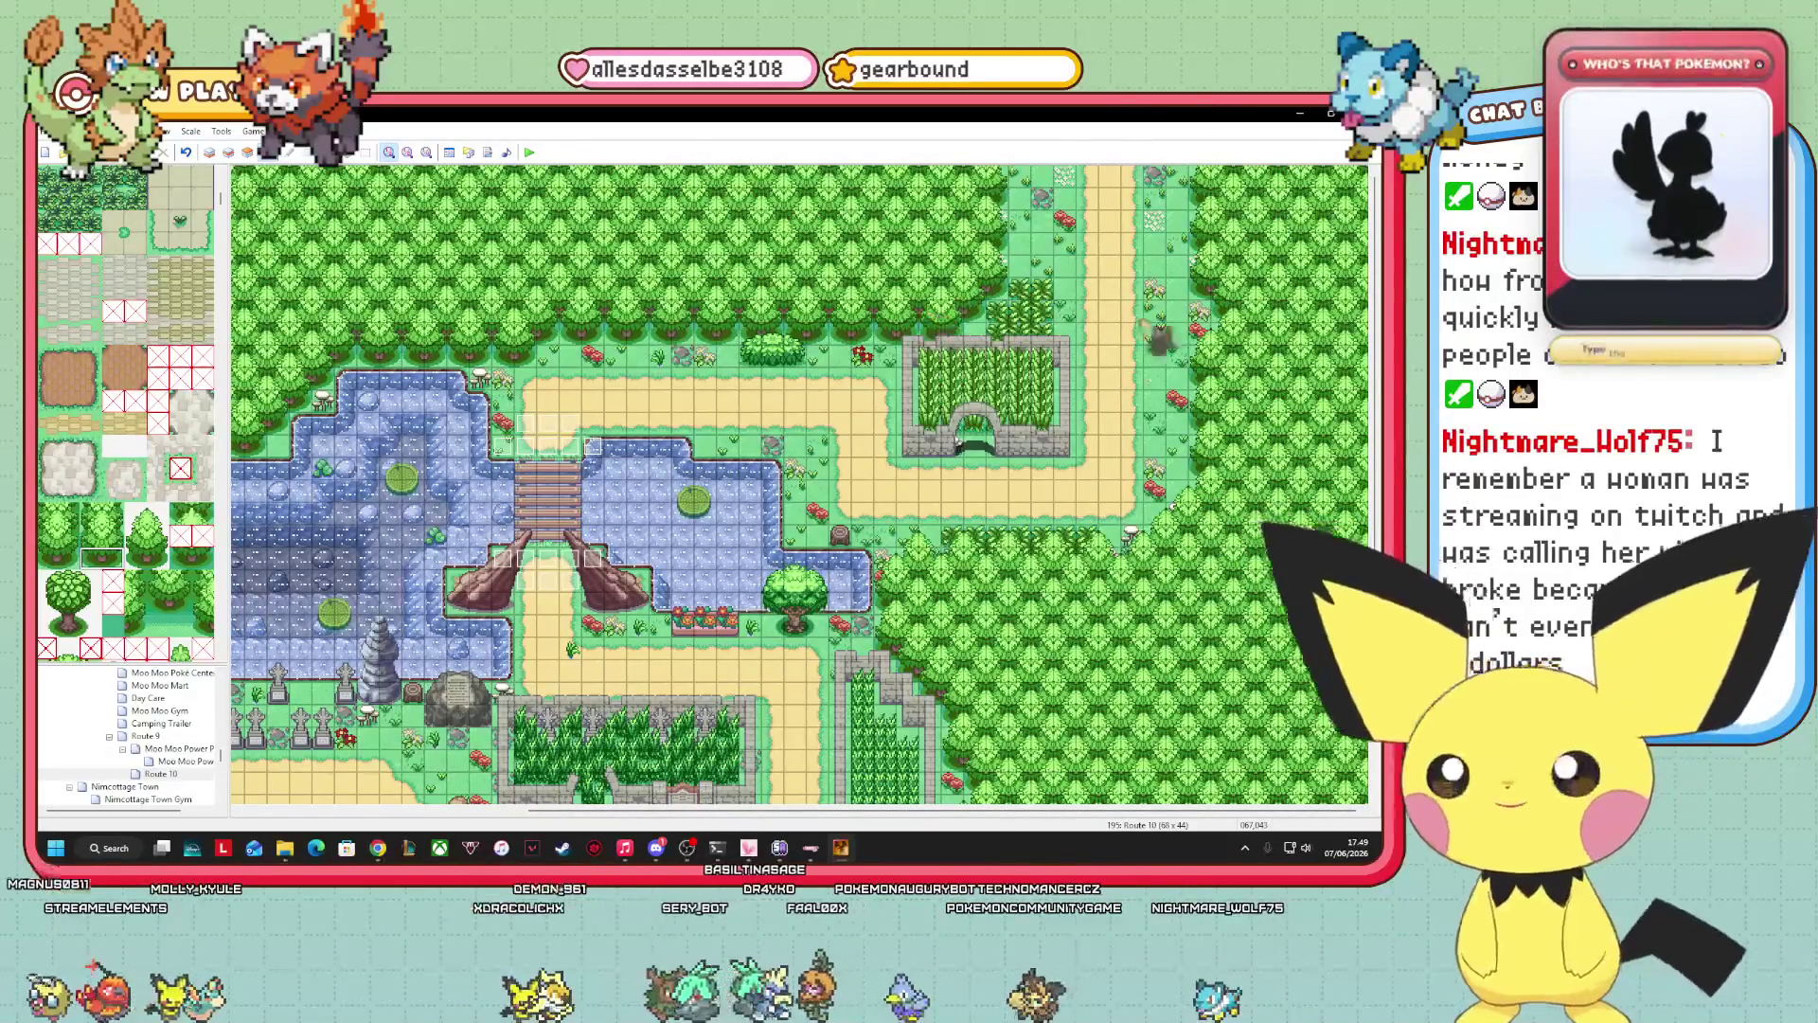
left_click_drag(1143, 811, 852, 812)
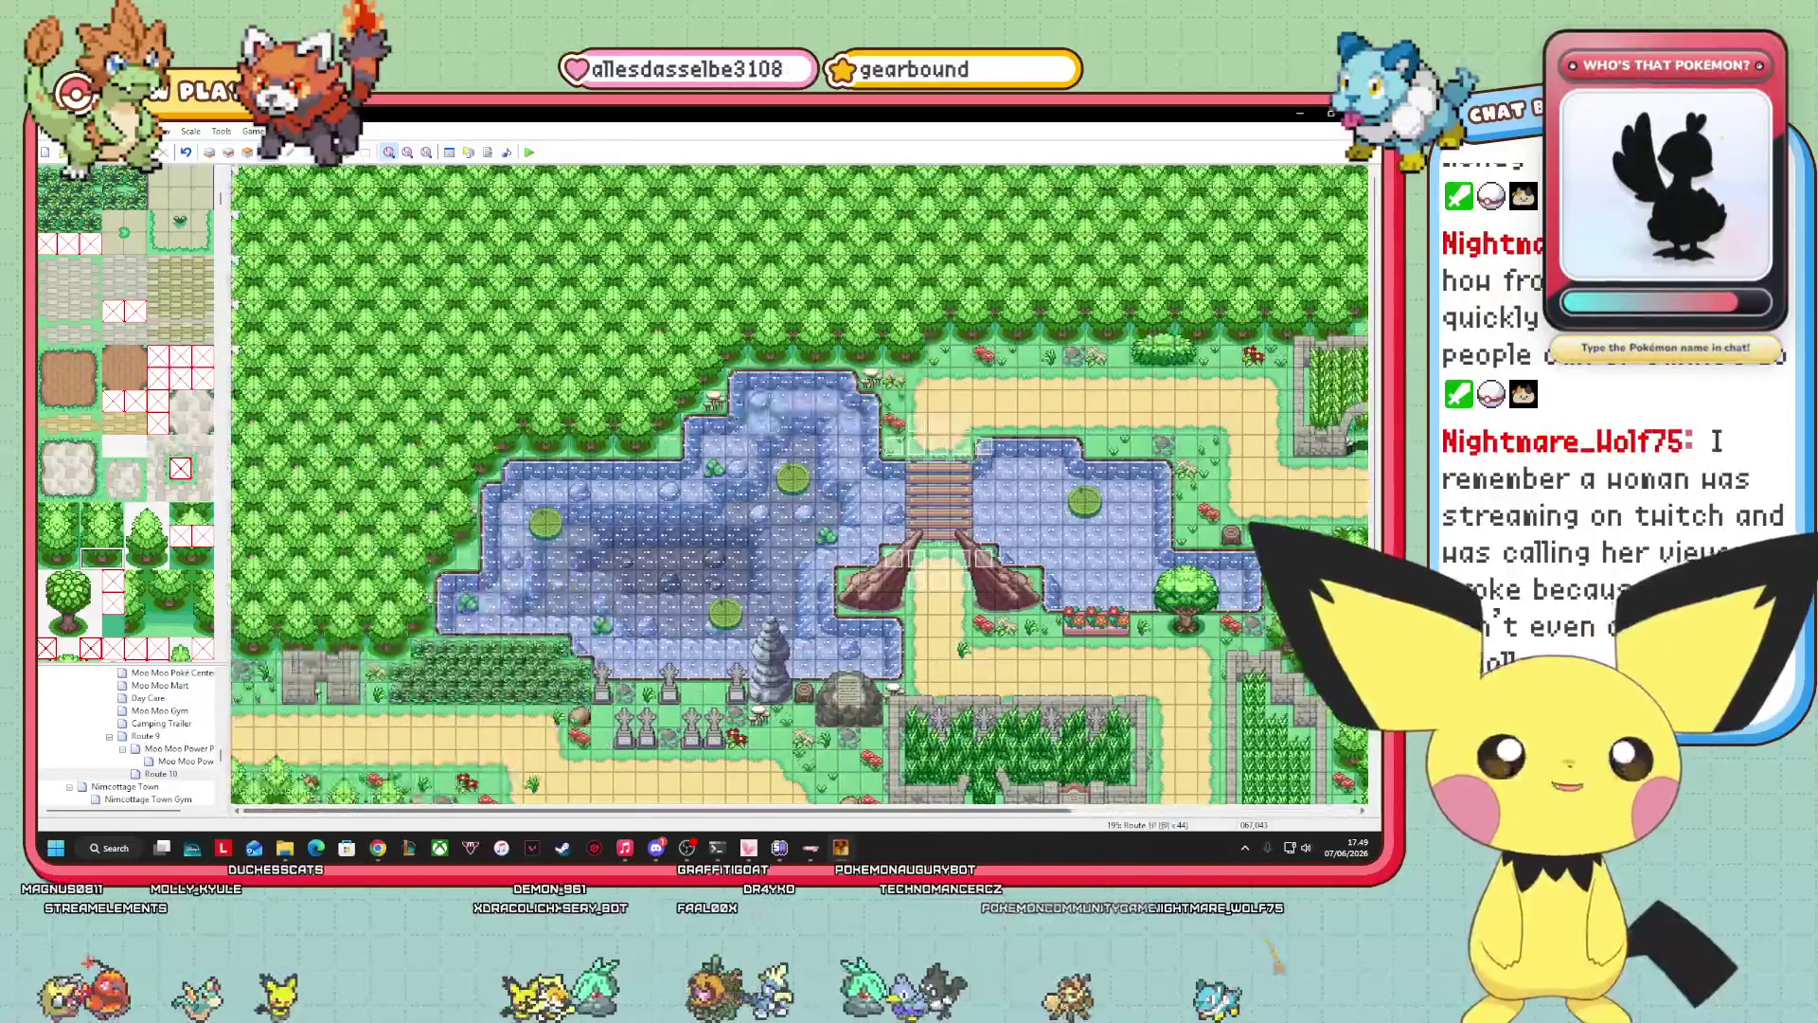
left_click_drag(419, 810, 710, 811)
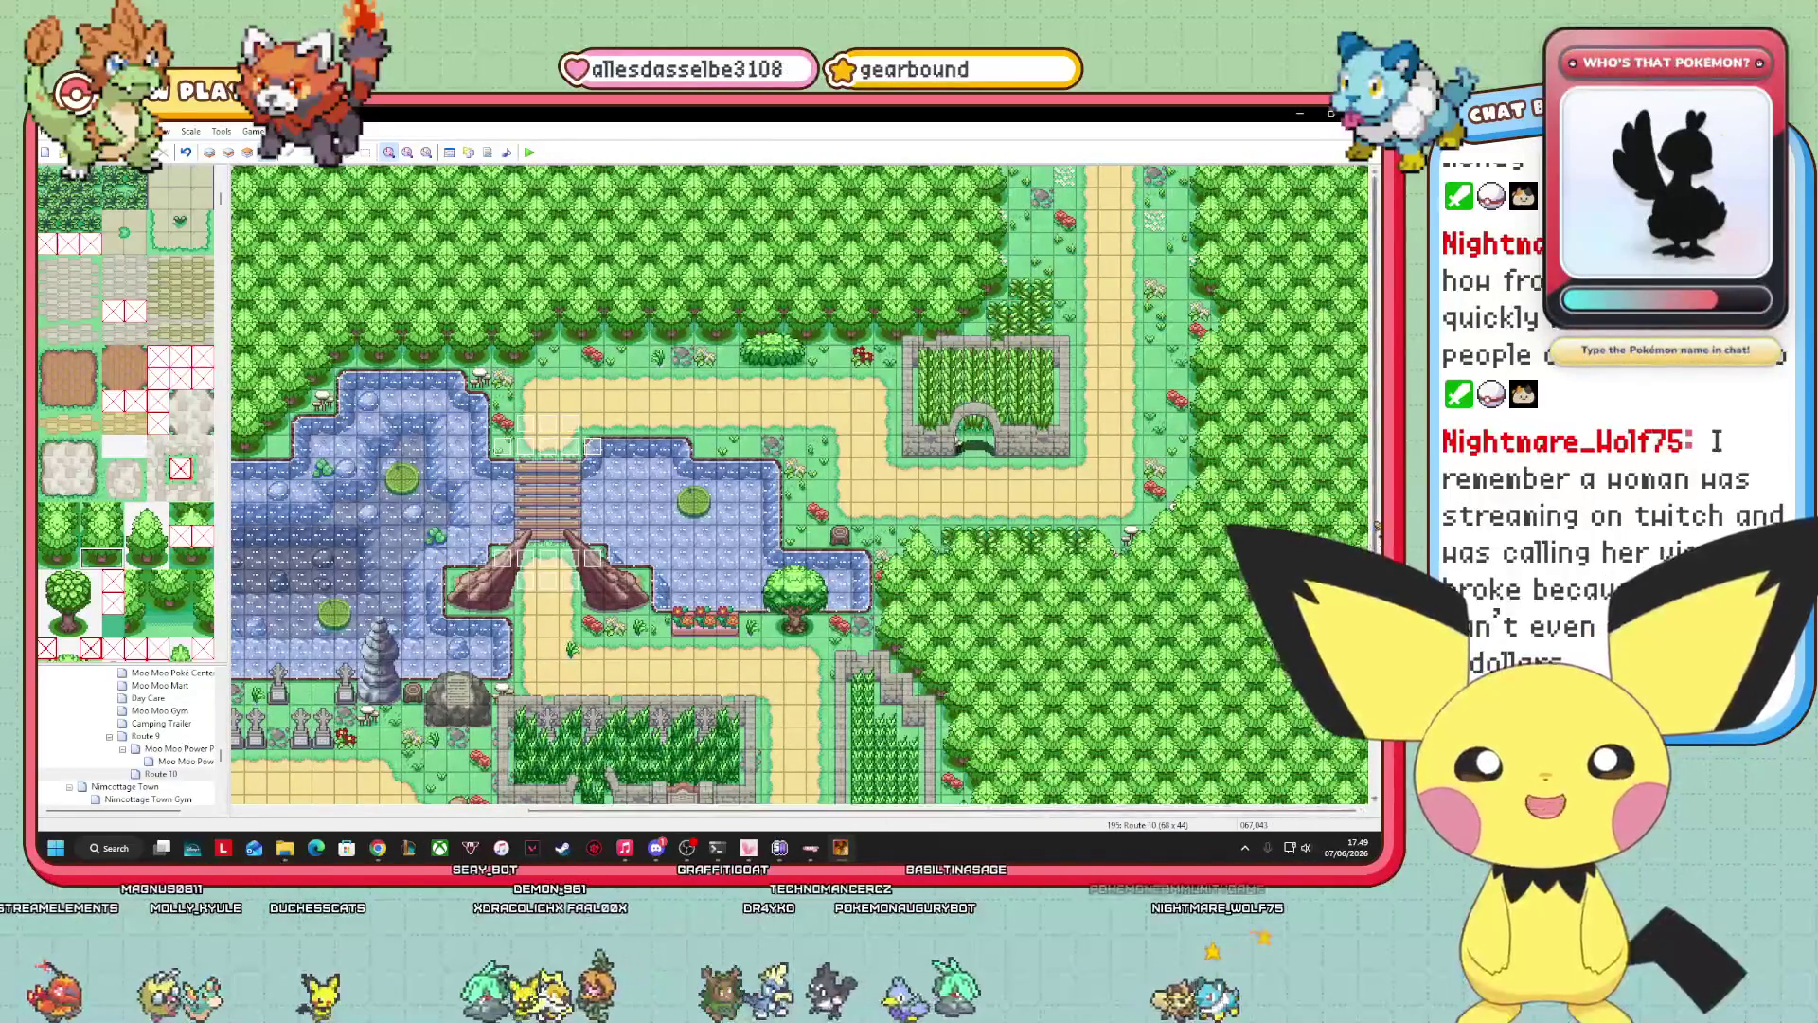
left_click_drag(1375, 313, 1375, 540)
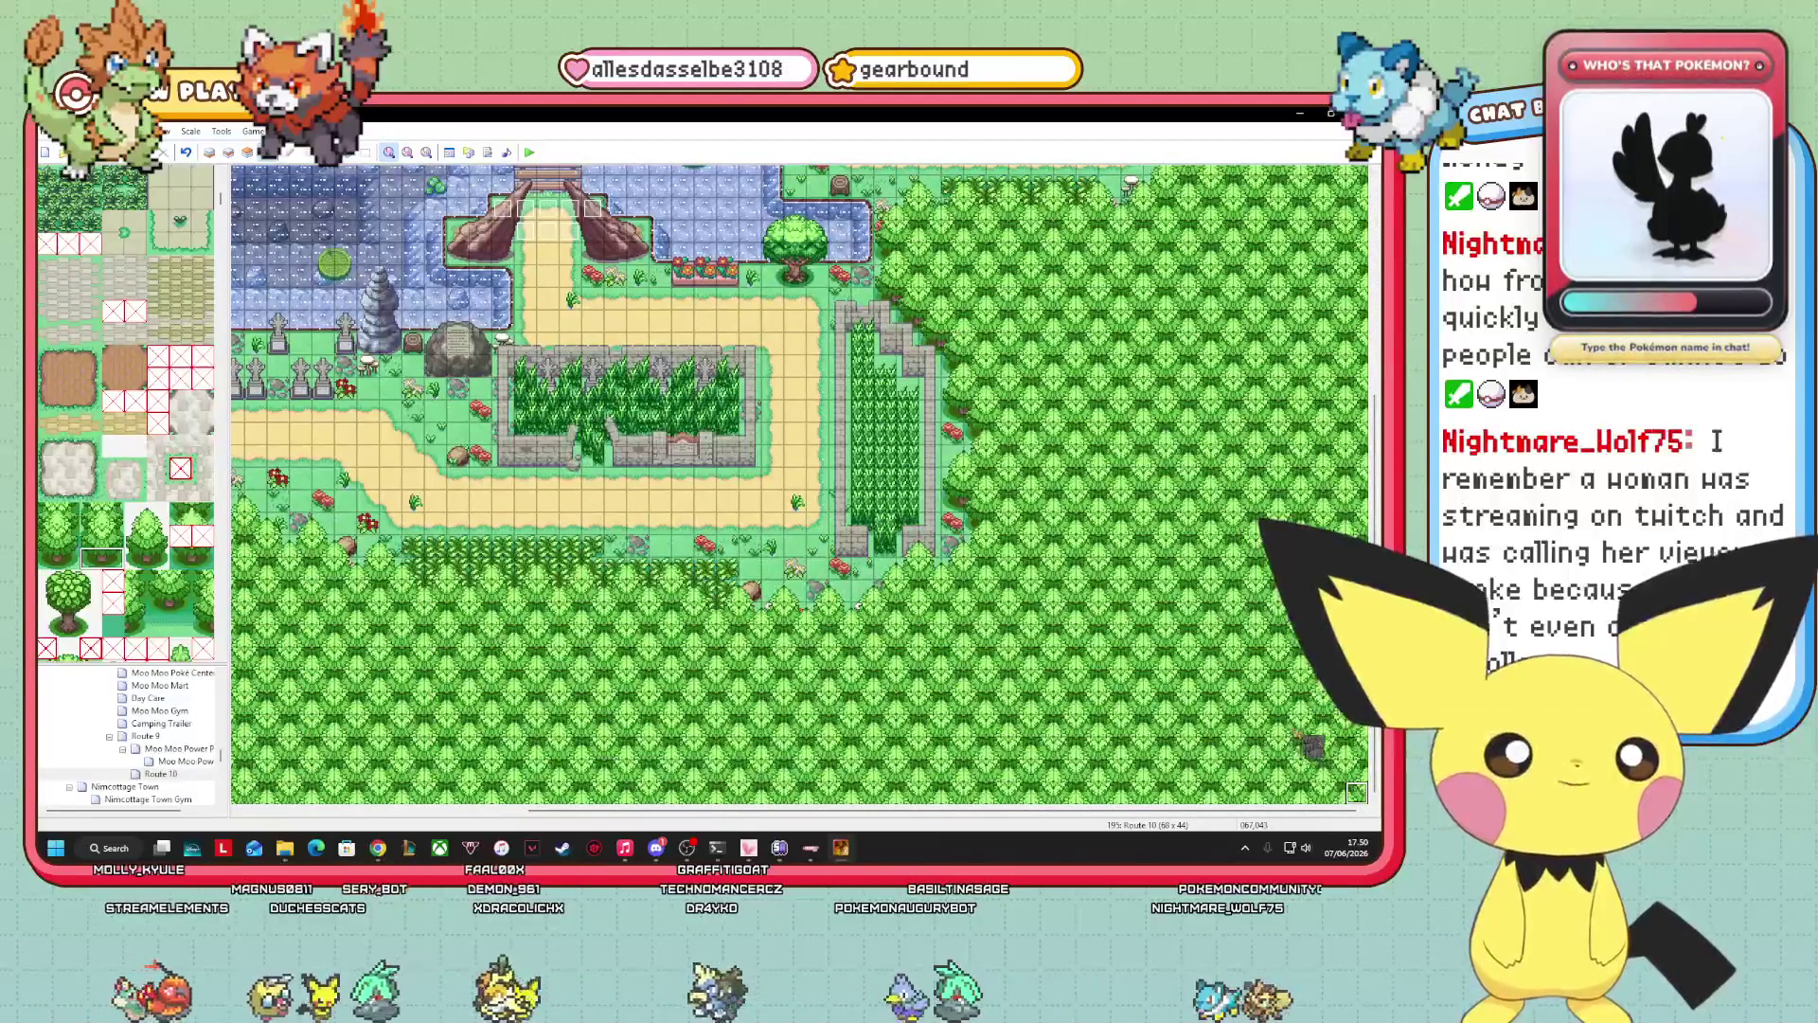
mouse_move(1375, 426)
left_mouse_down()
mouse_move(1375, 313)
mouse_move(1374, 346)
left_mouse_up()
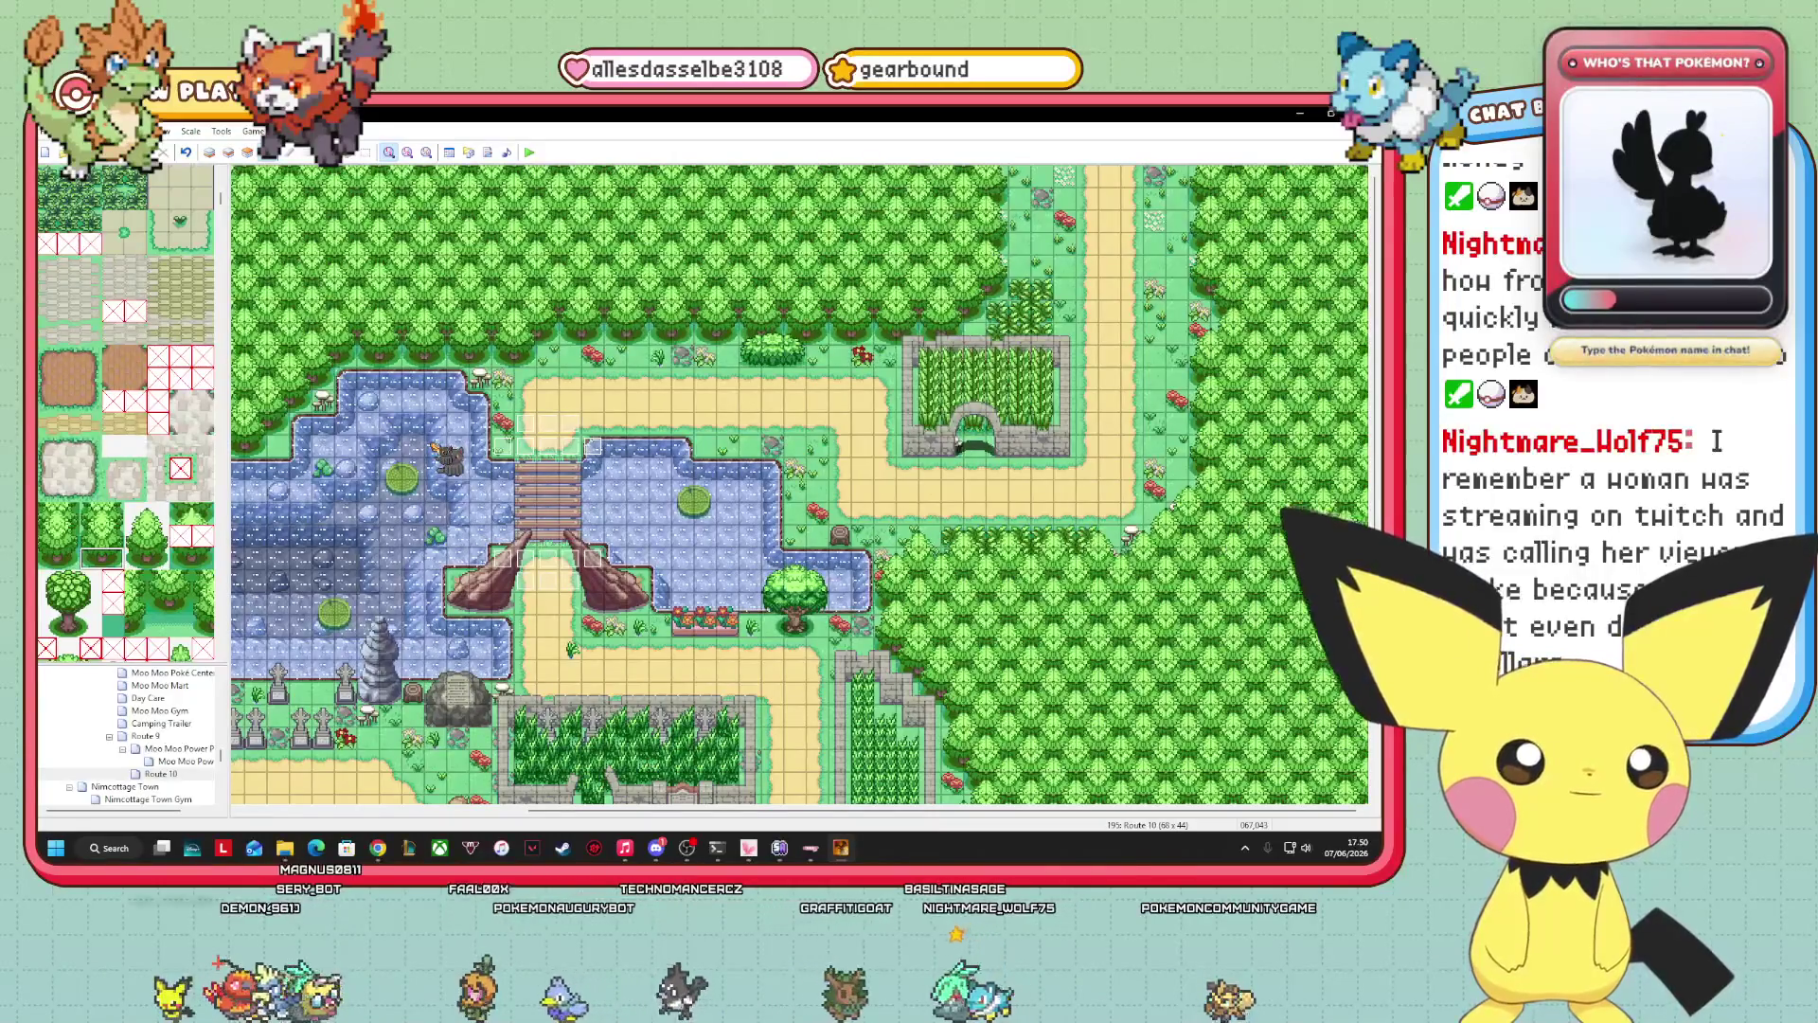
scroll(126, 412, "down", 5)
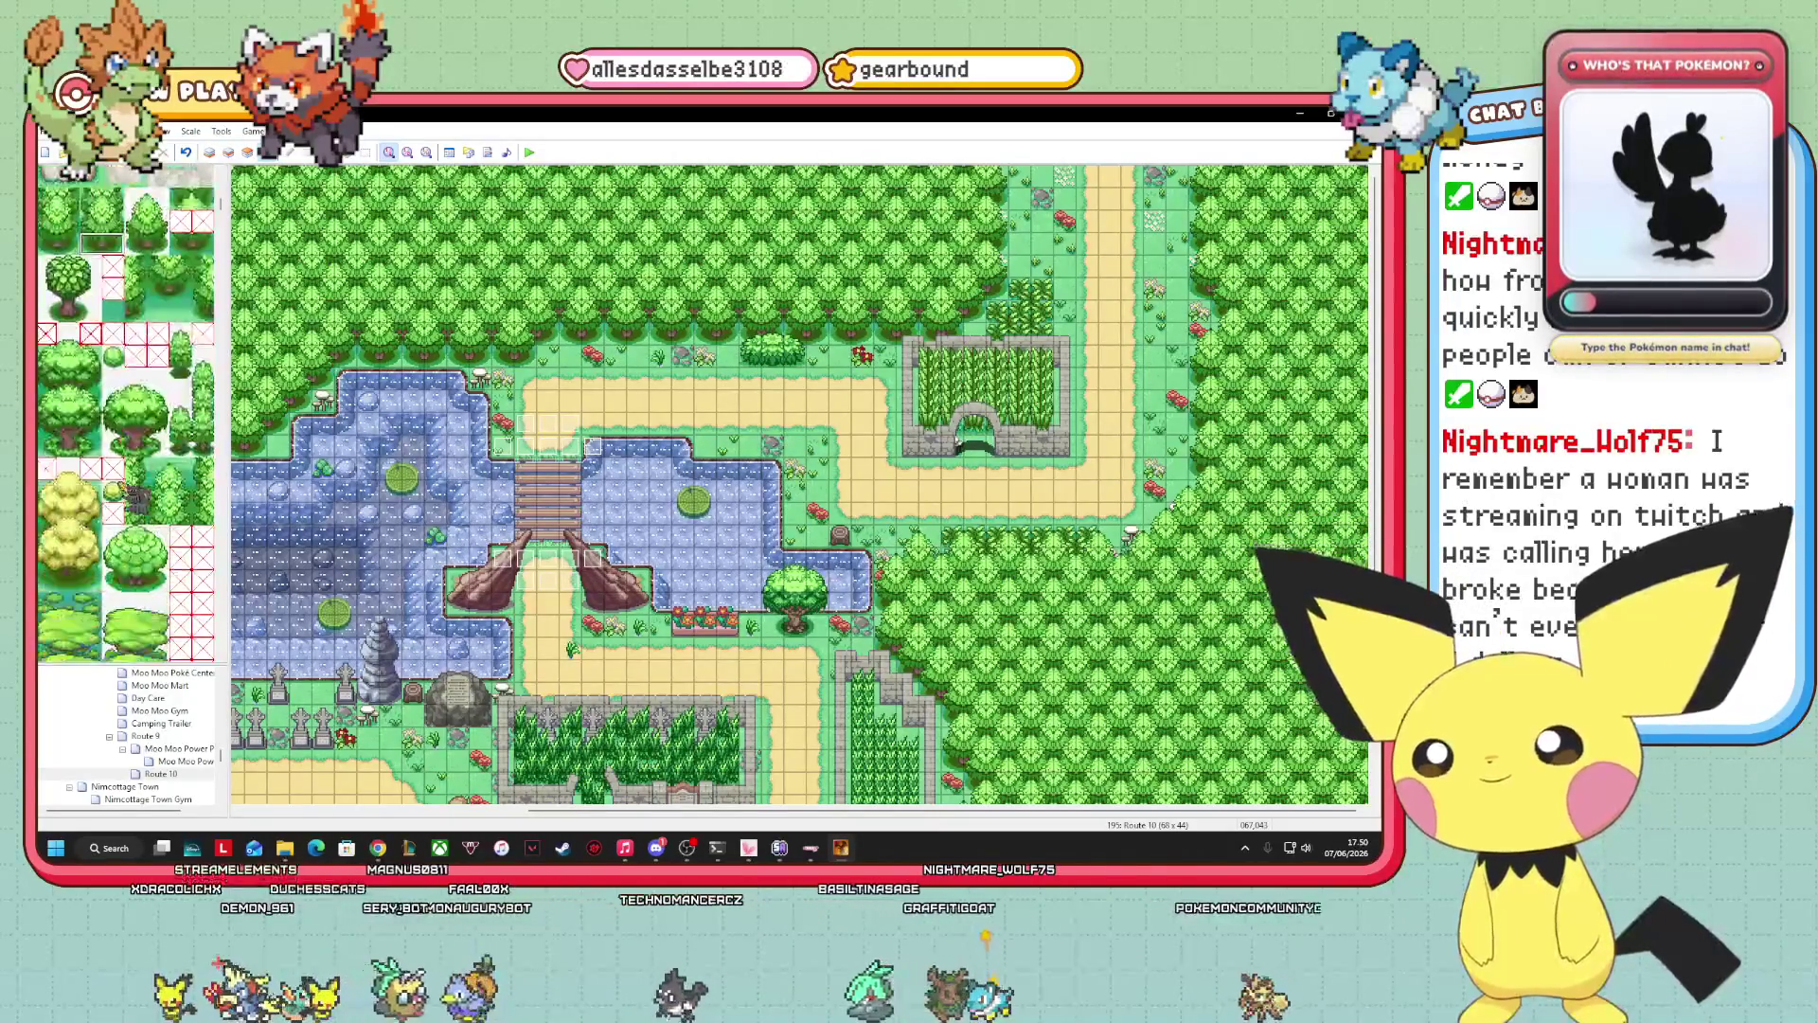
scroll(125, 413, "down", 3)
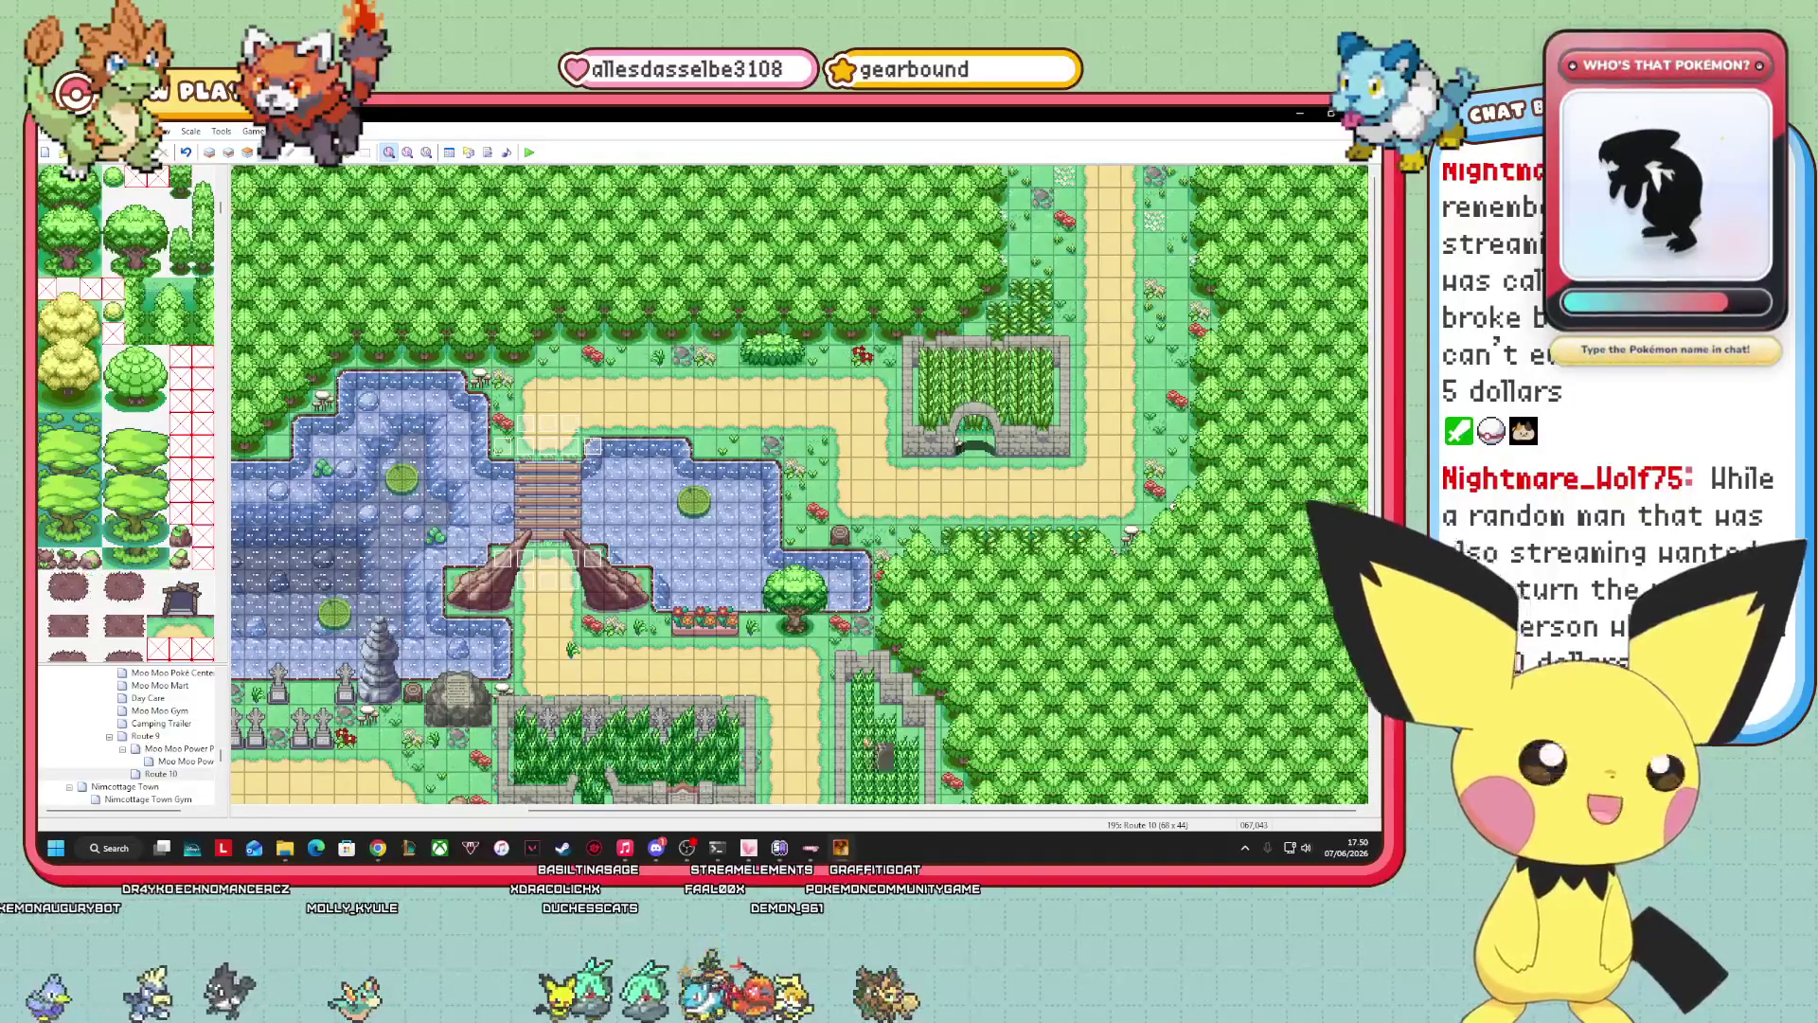
scroll(1174, 832, "left", 3)
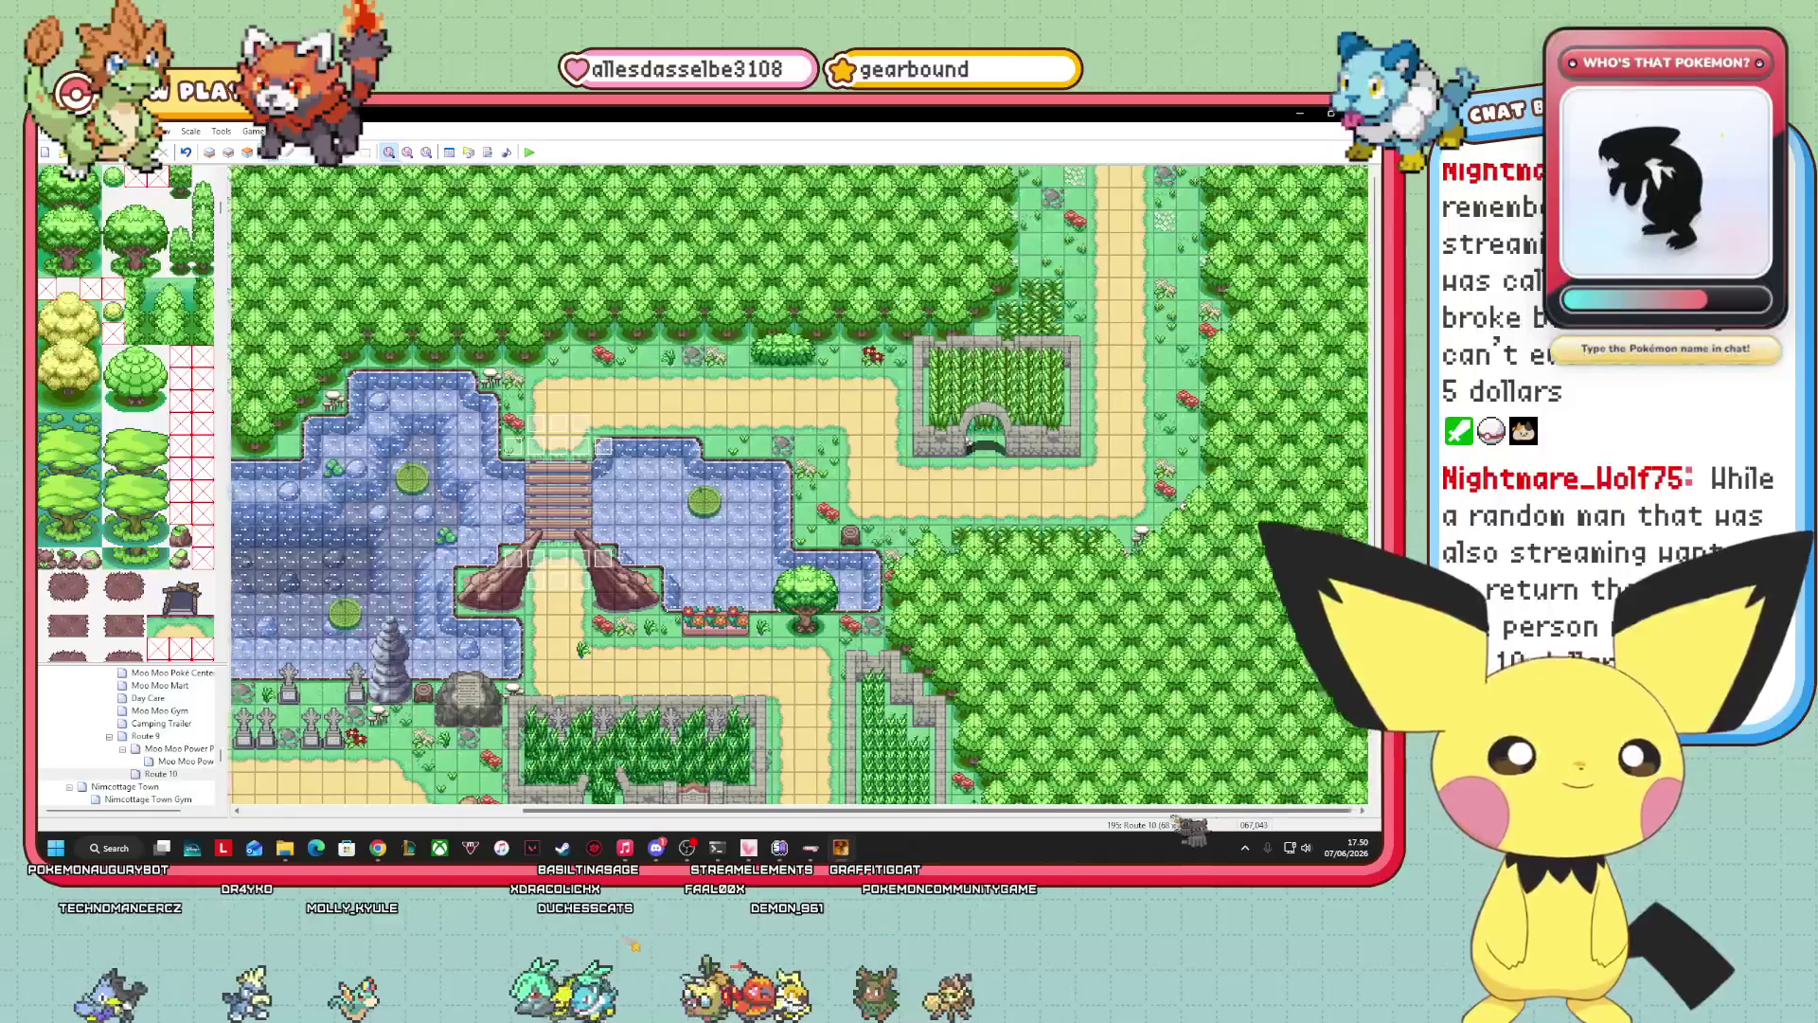
scroll(1122, 825, "right", 3)
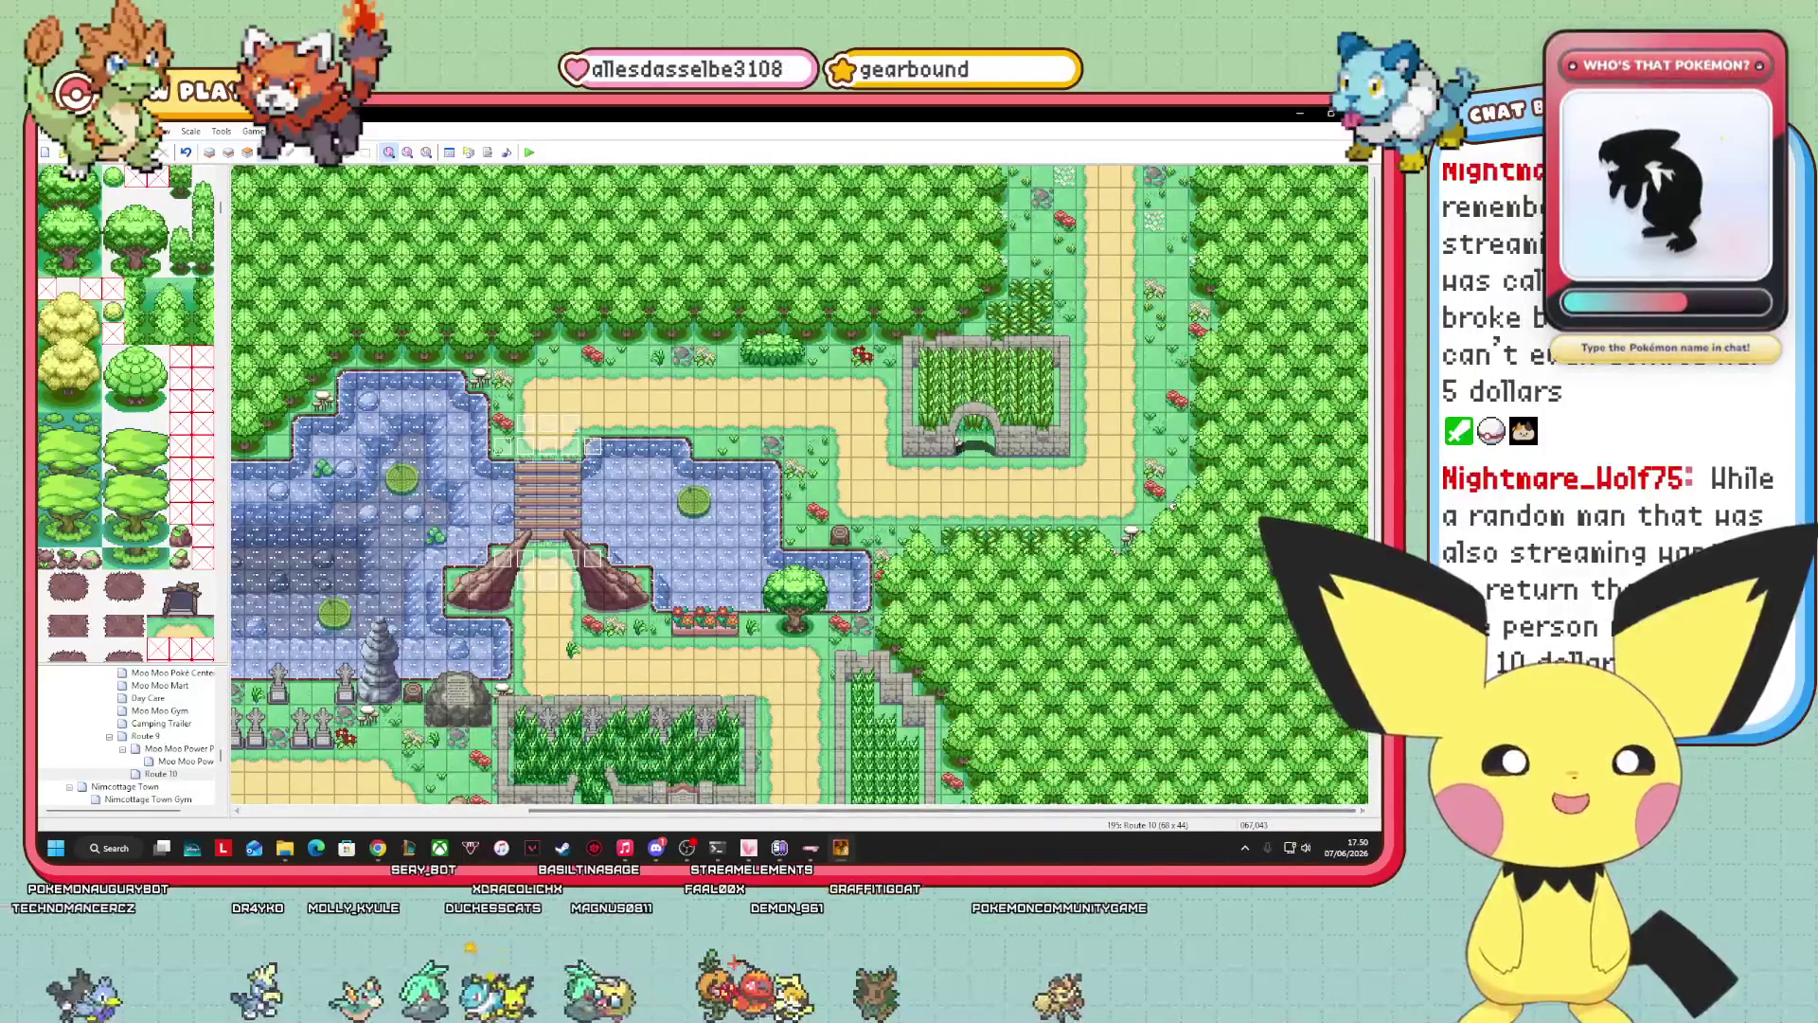
scroll(1356, 790, "down", 5)
scroll(1356, 792, "up", 5)
scroll(1357, 792, "down", 5)
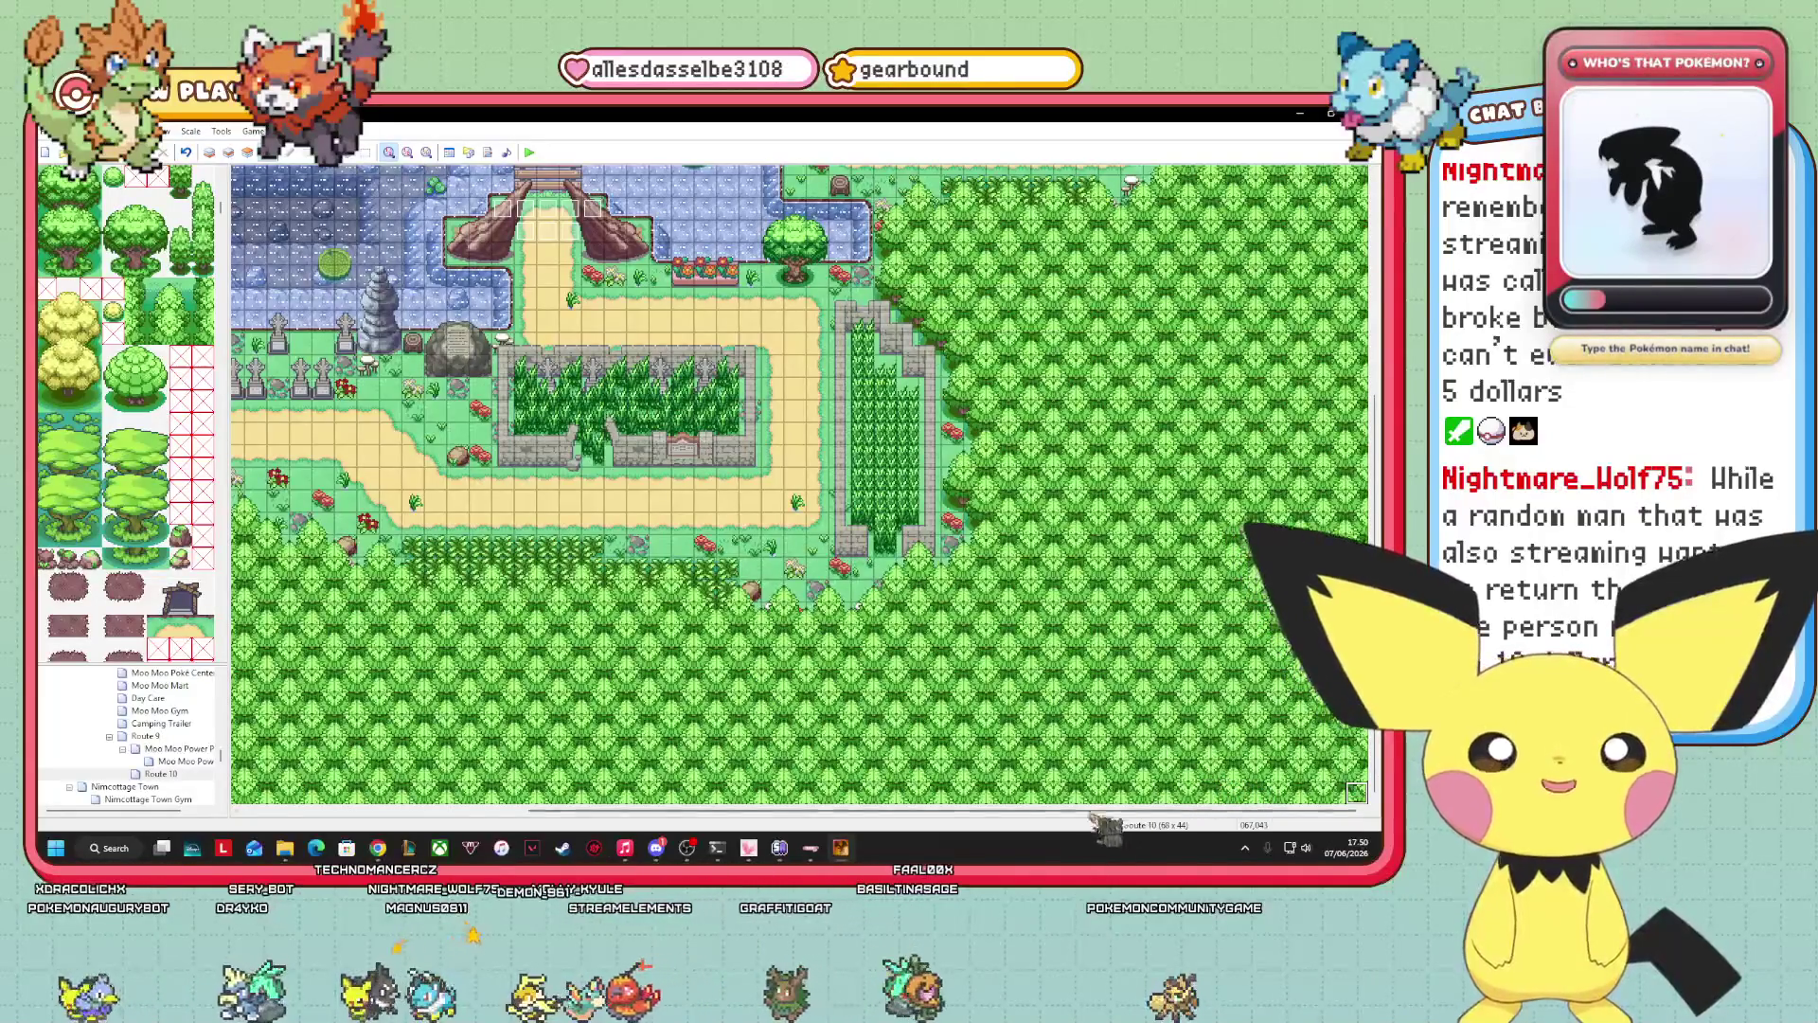
scroll(800, 485, "left", 2)
scroll(800, 485, "right", 2)
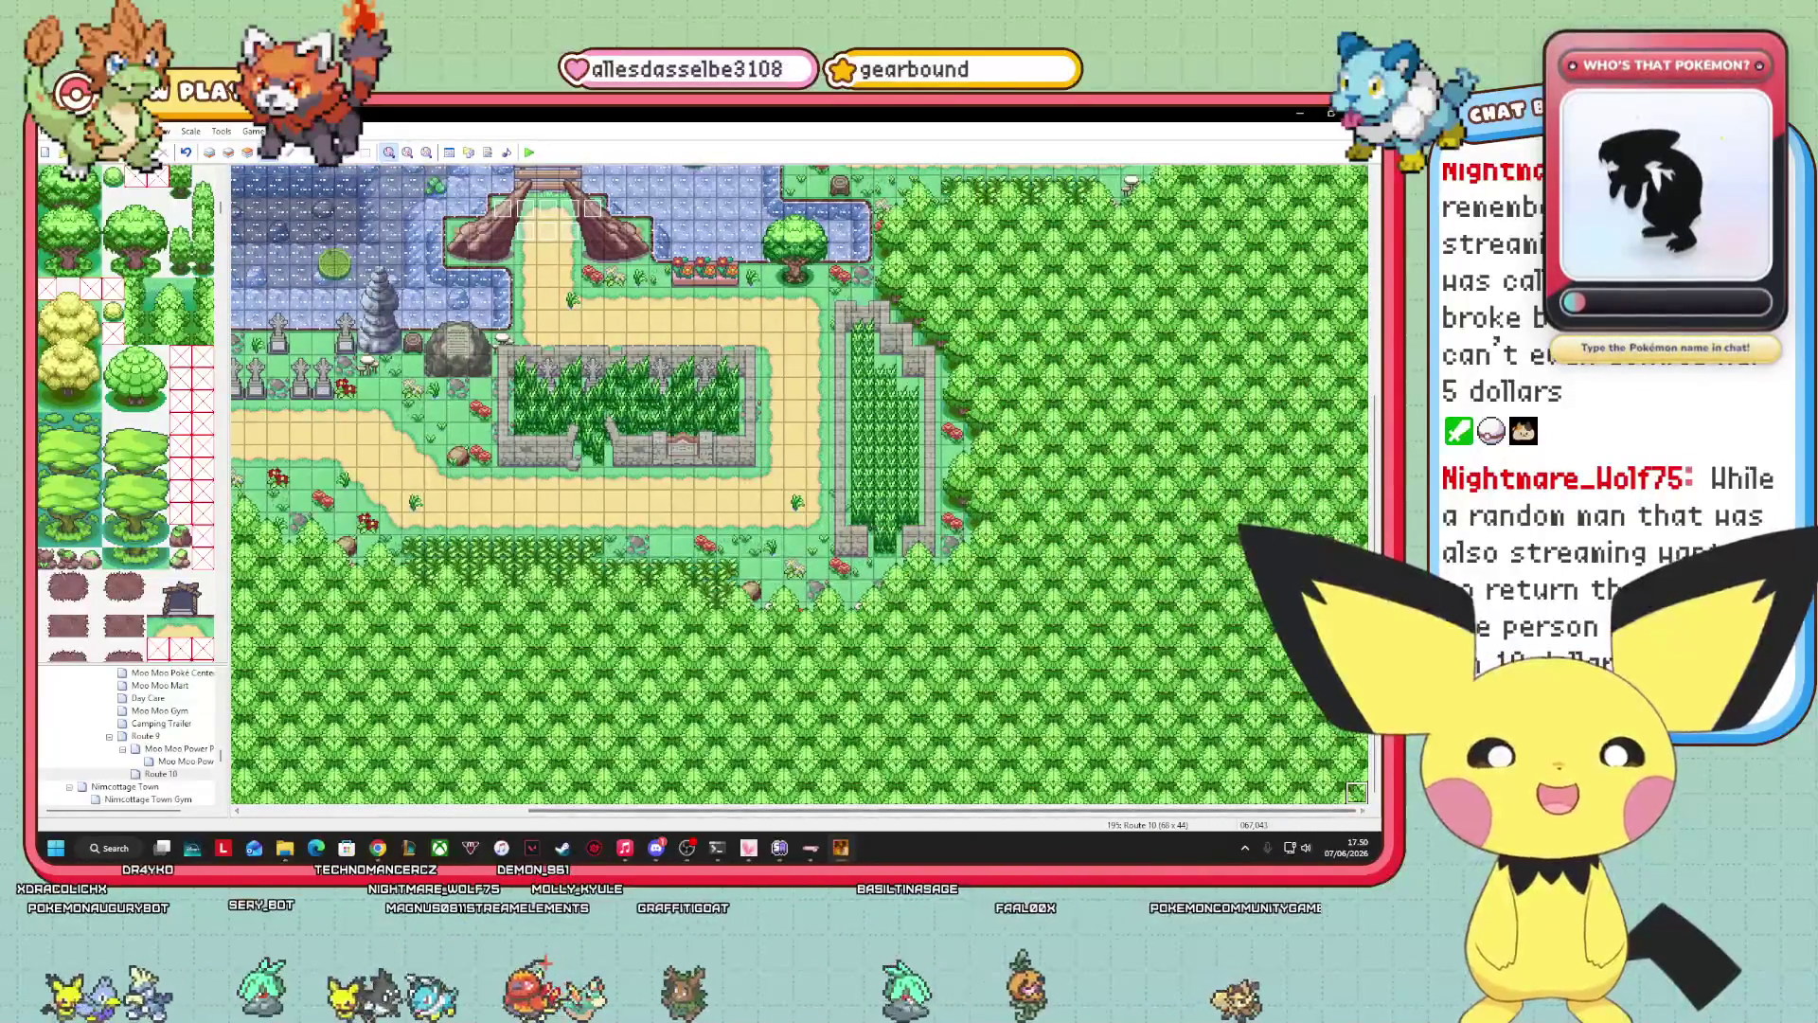
scroll(800, 485, "up", 10)
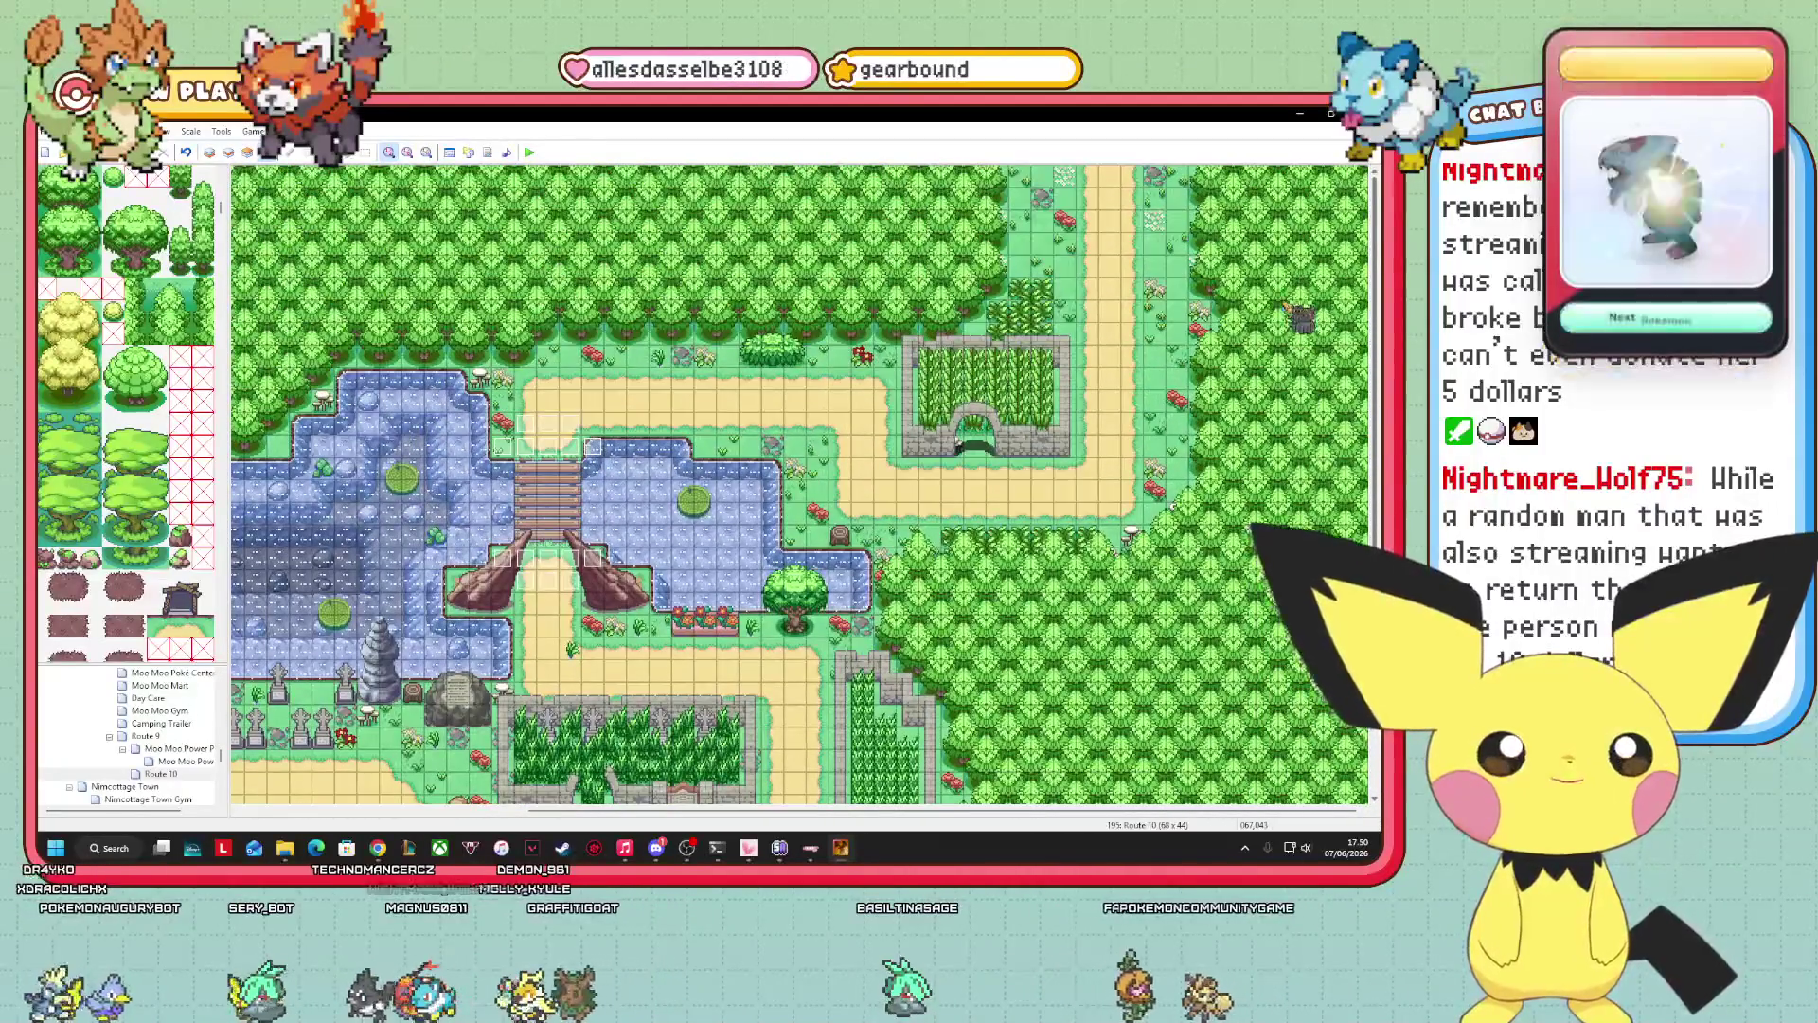
scroll(800, 485, "down", 10)
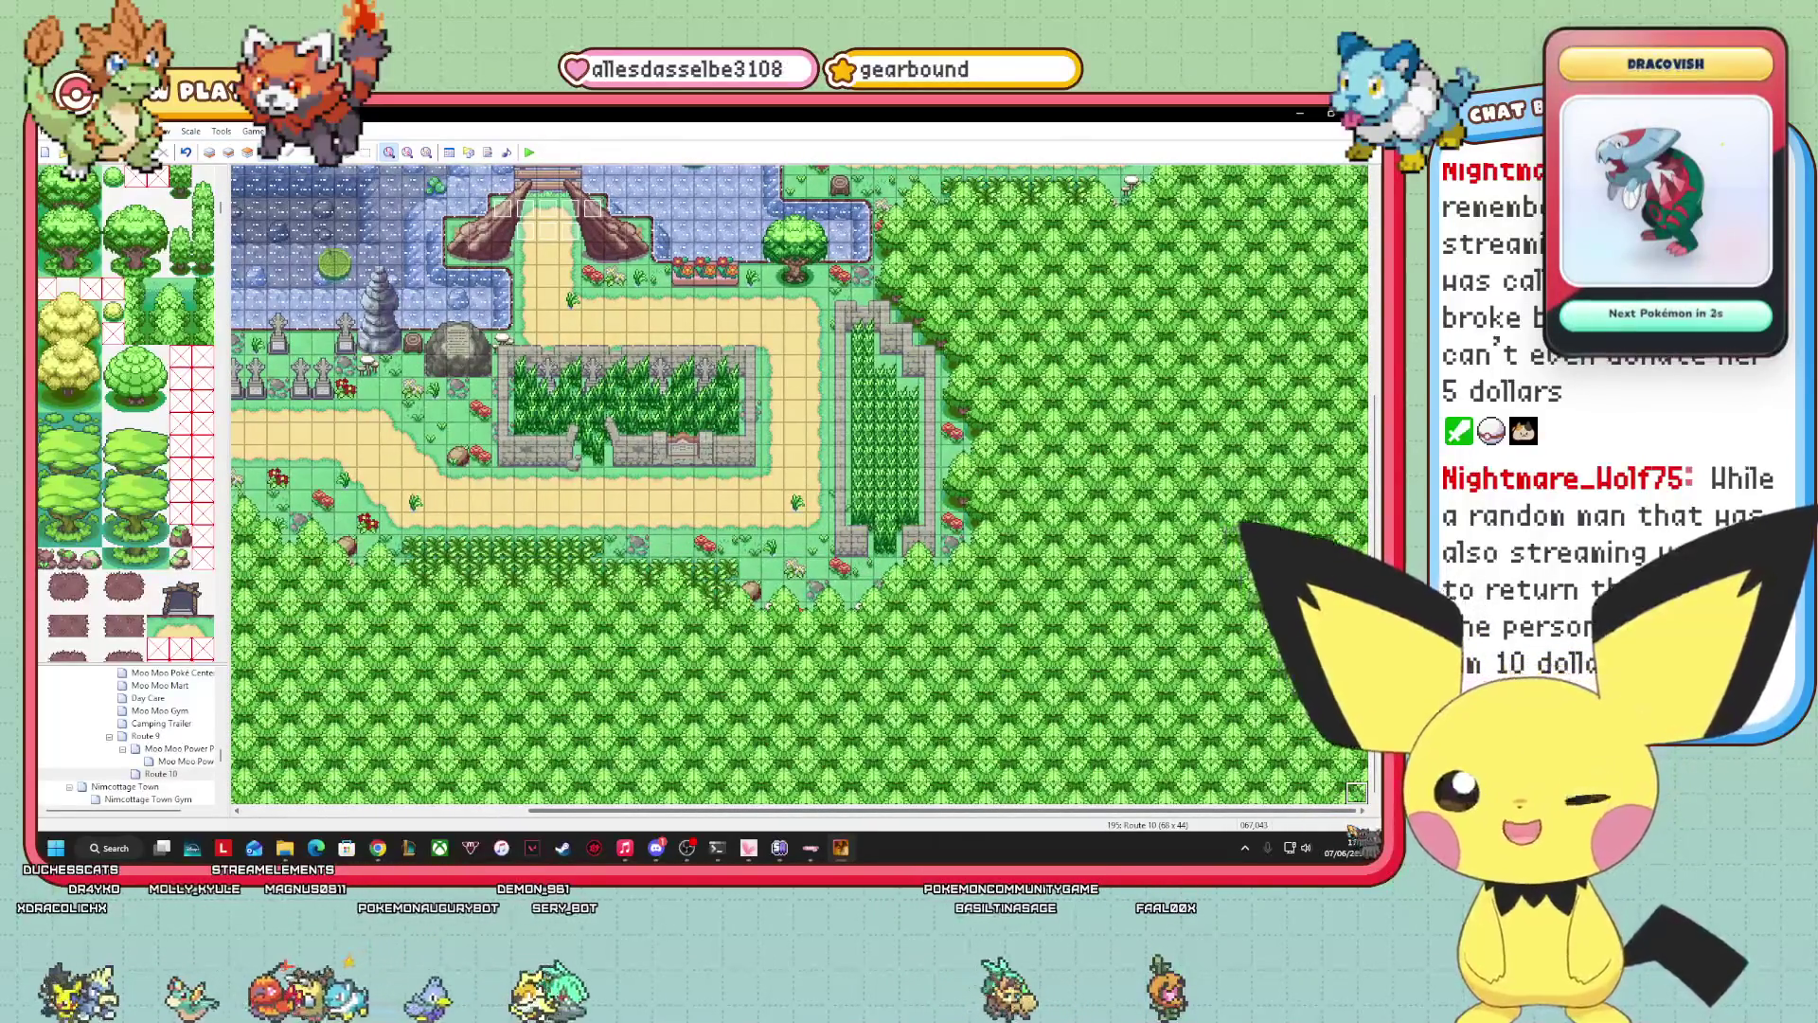
scroll(800, 485, "left", 5)
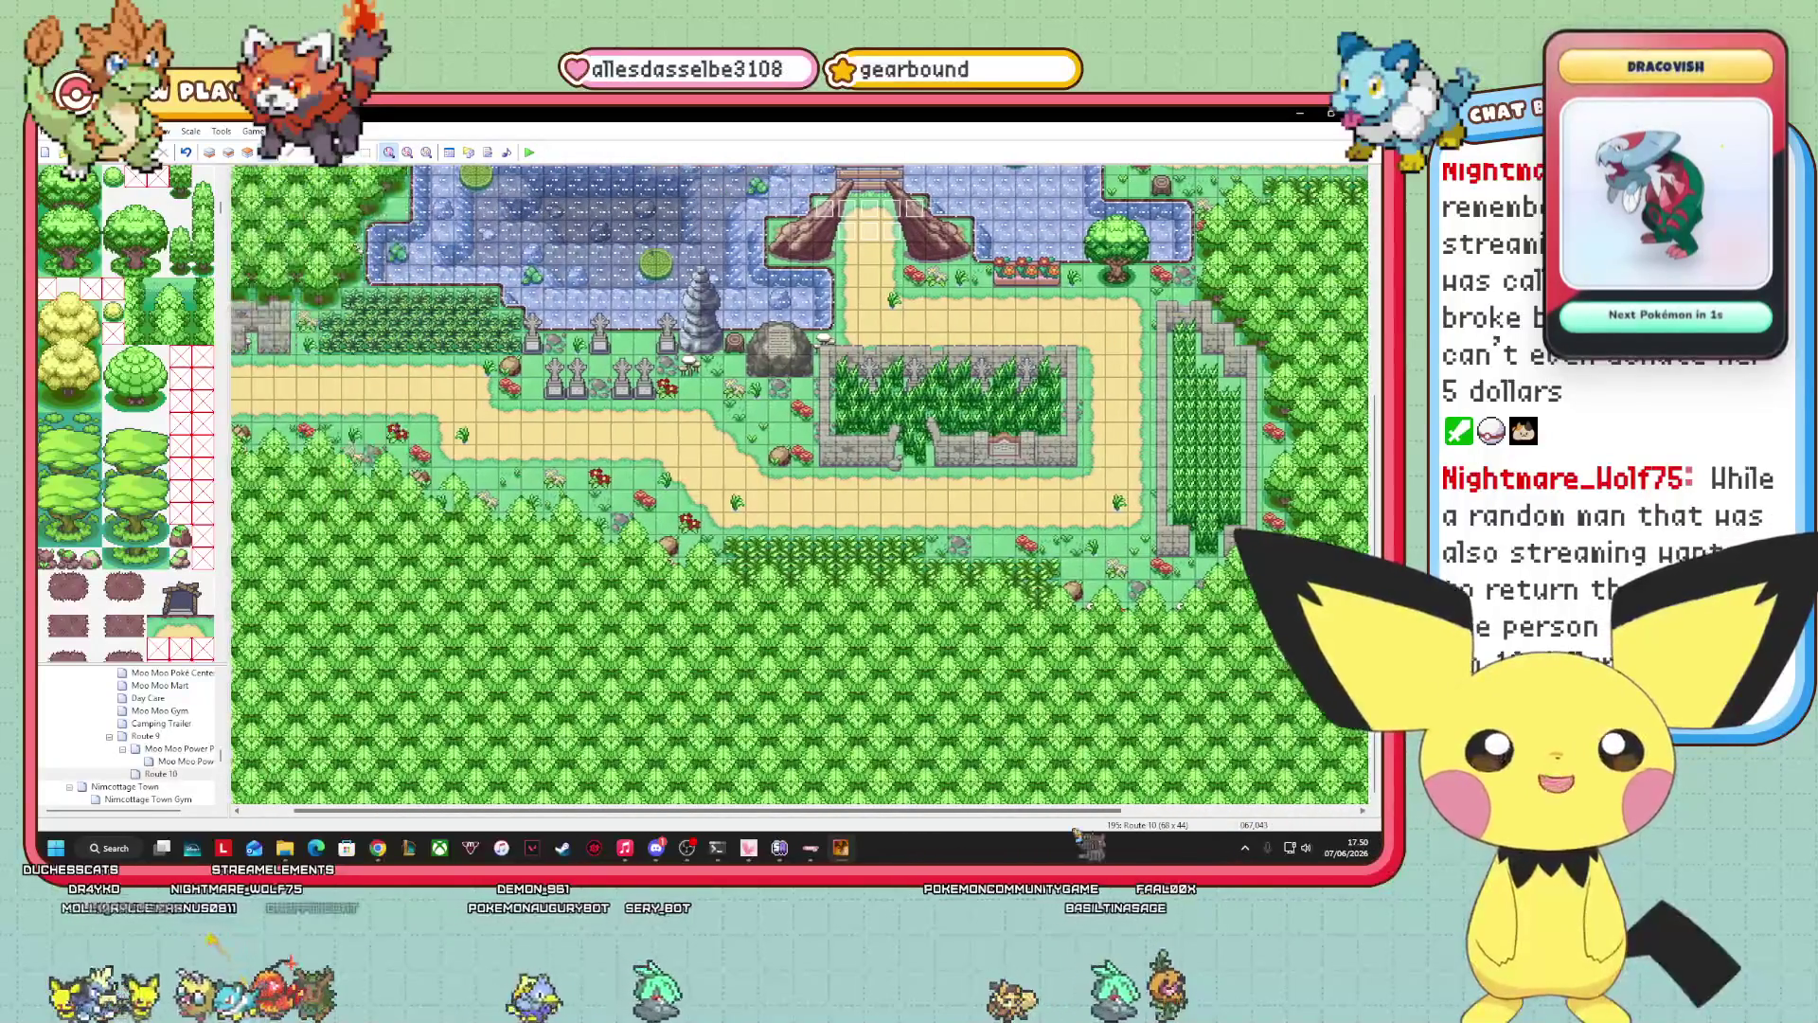
scroll(800, 485, "up", 1)
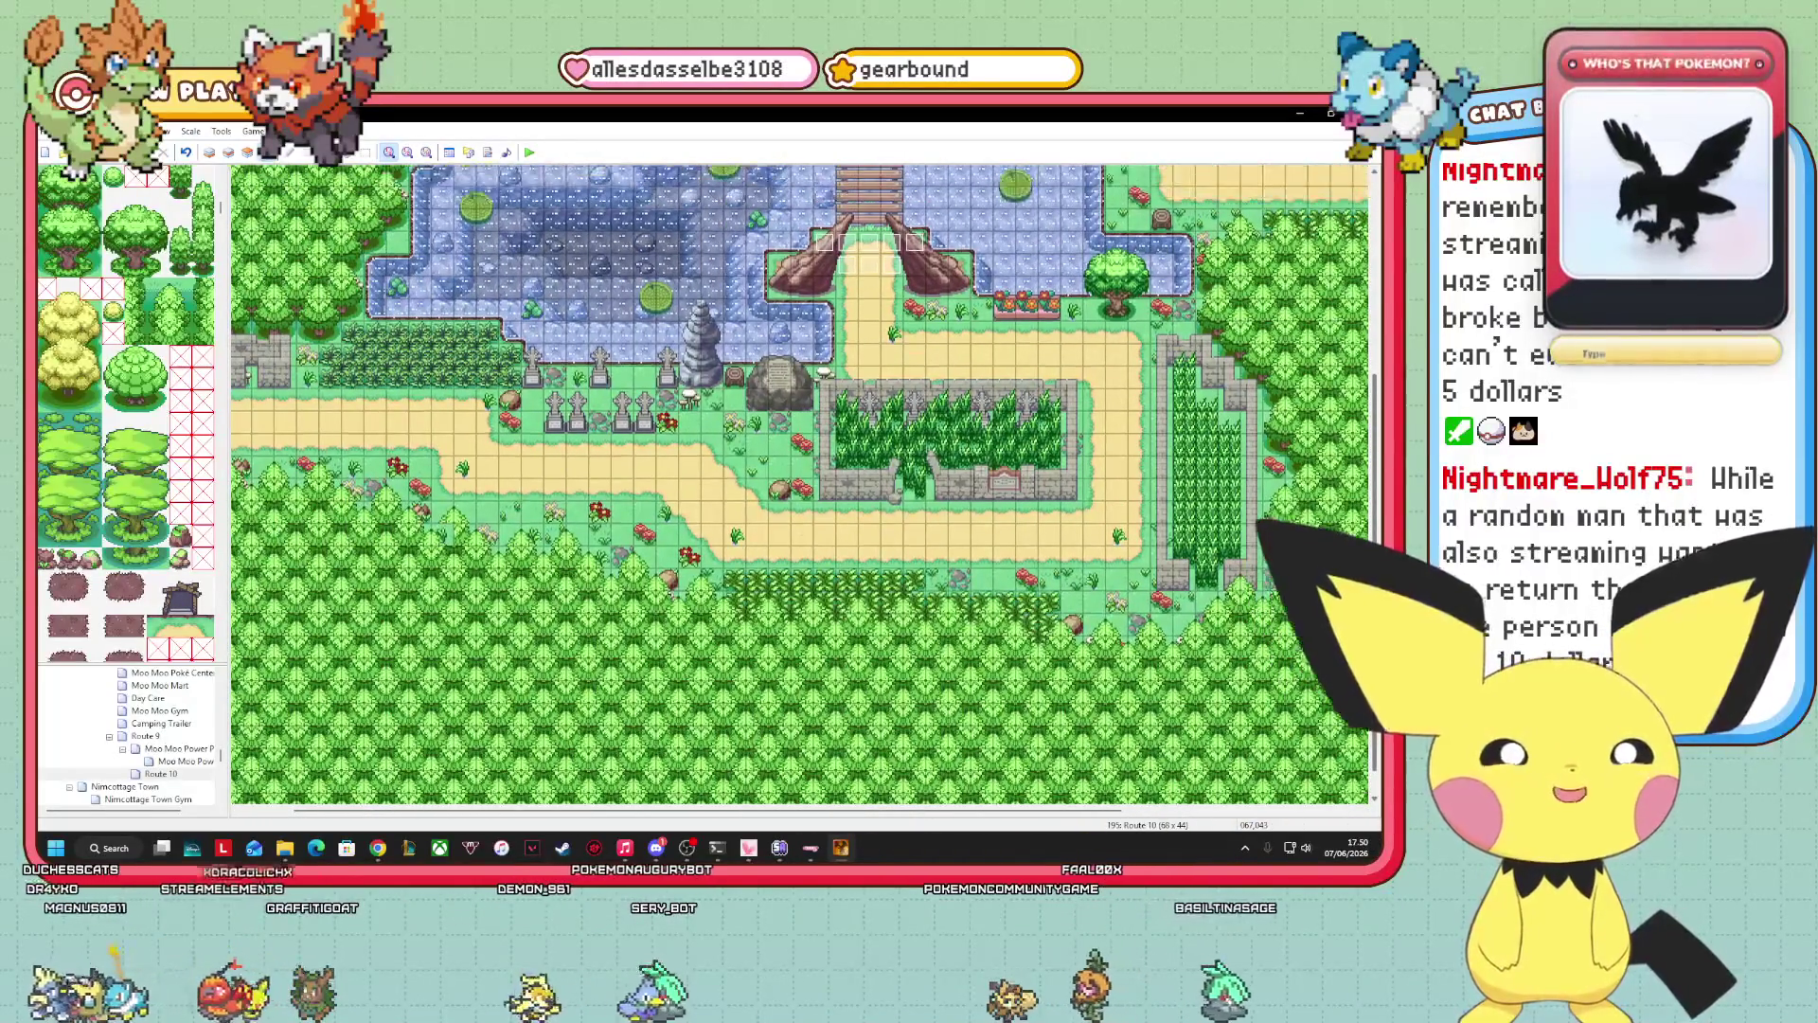
scroll(800, 485, "right", 5)
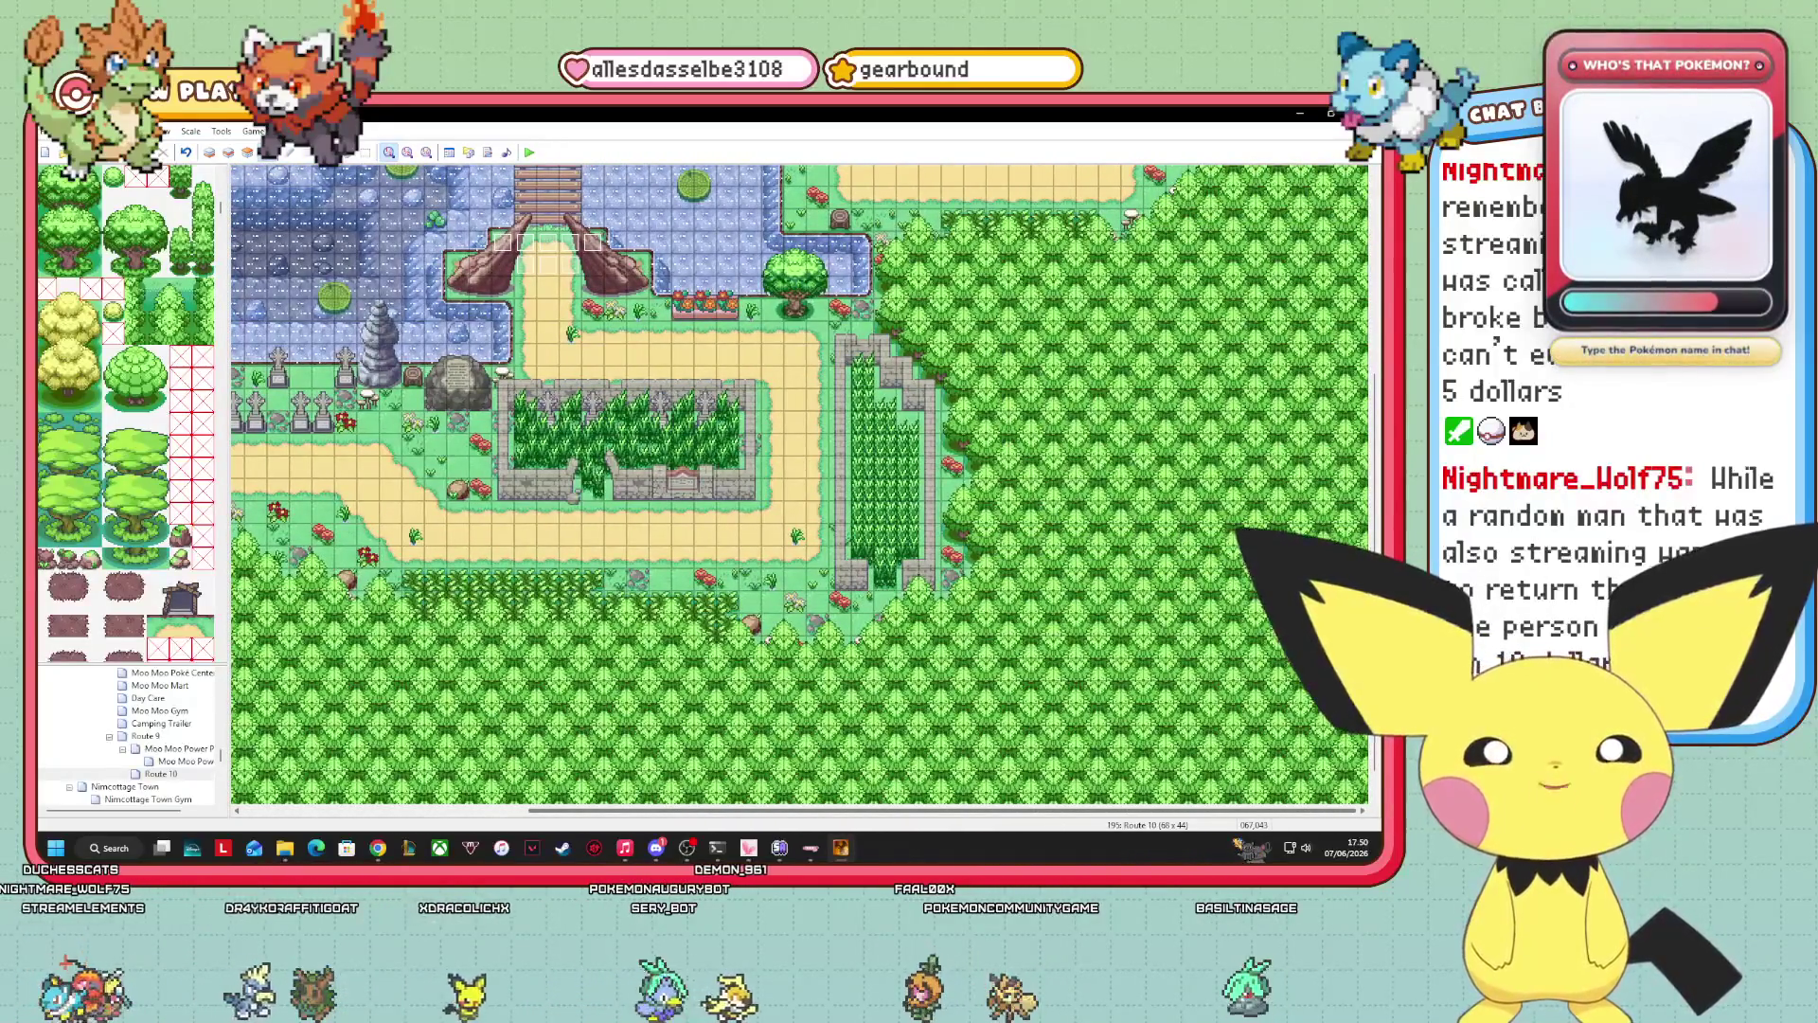
scroll(800, 484, "left", 3)
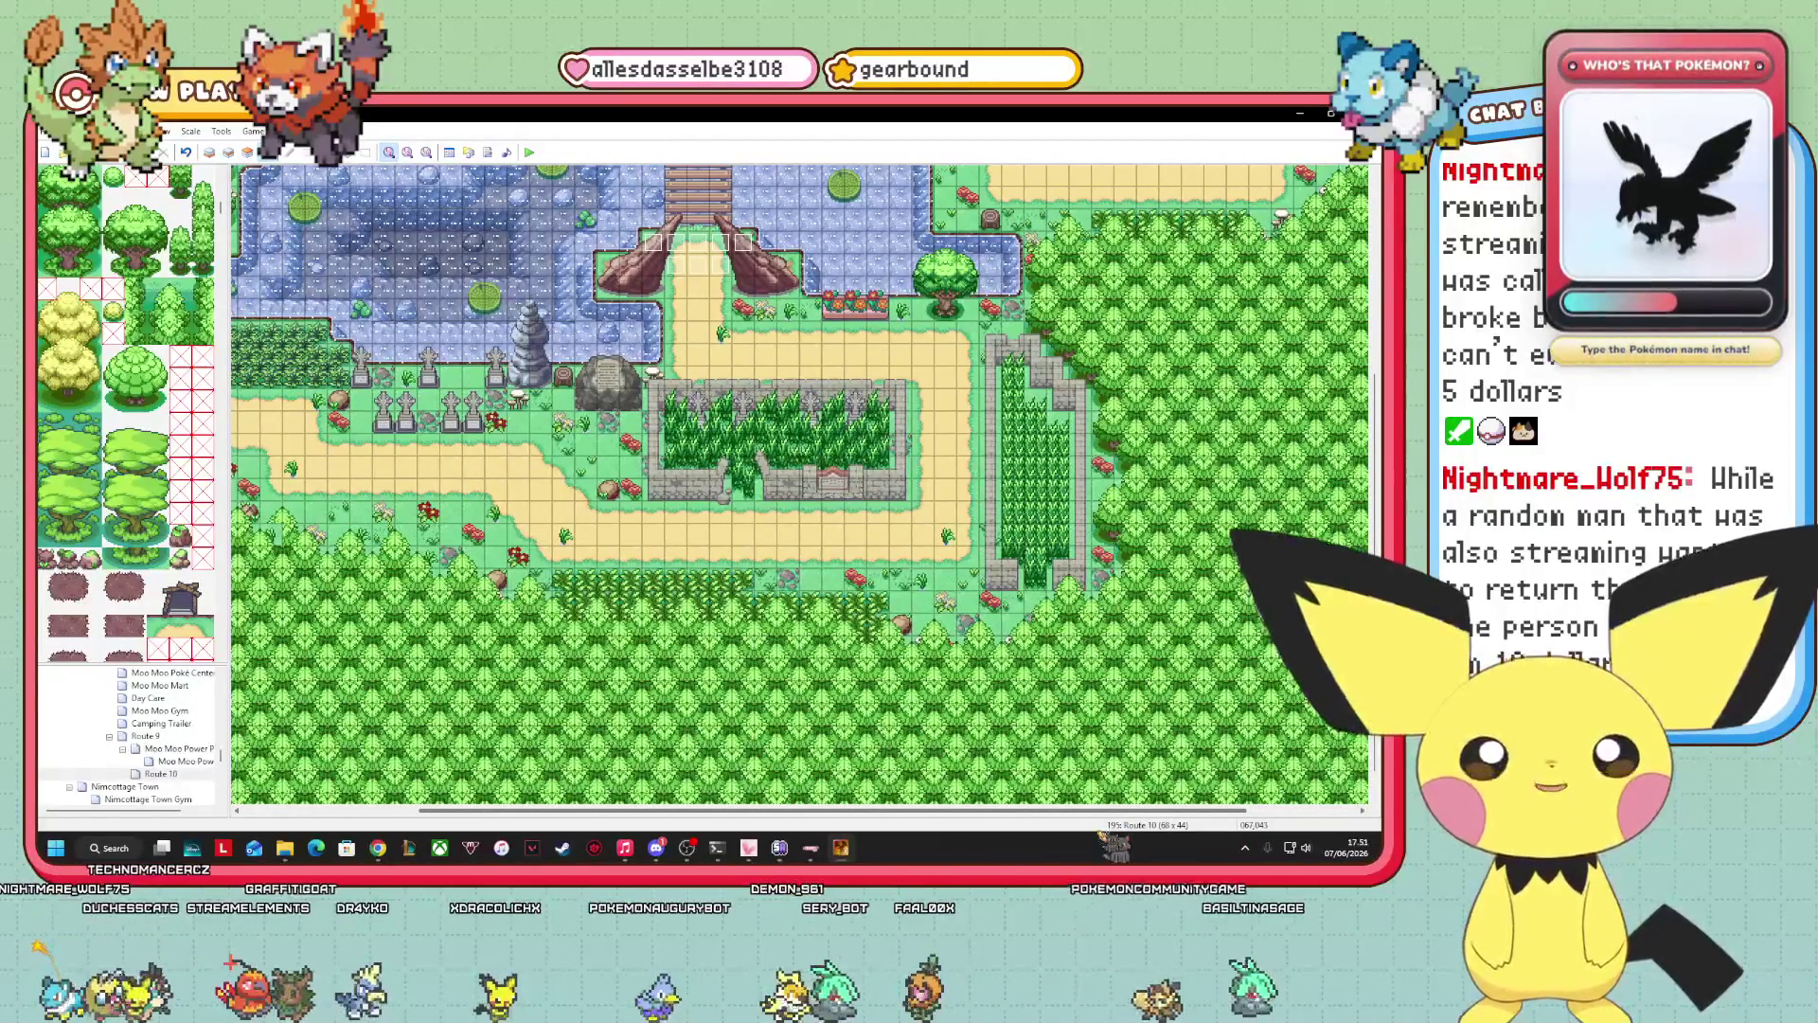
scroll(800, 485, "left", 3)
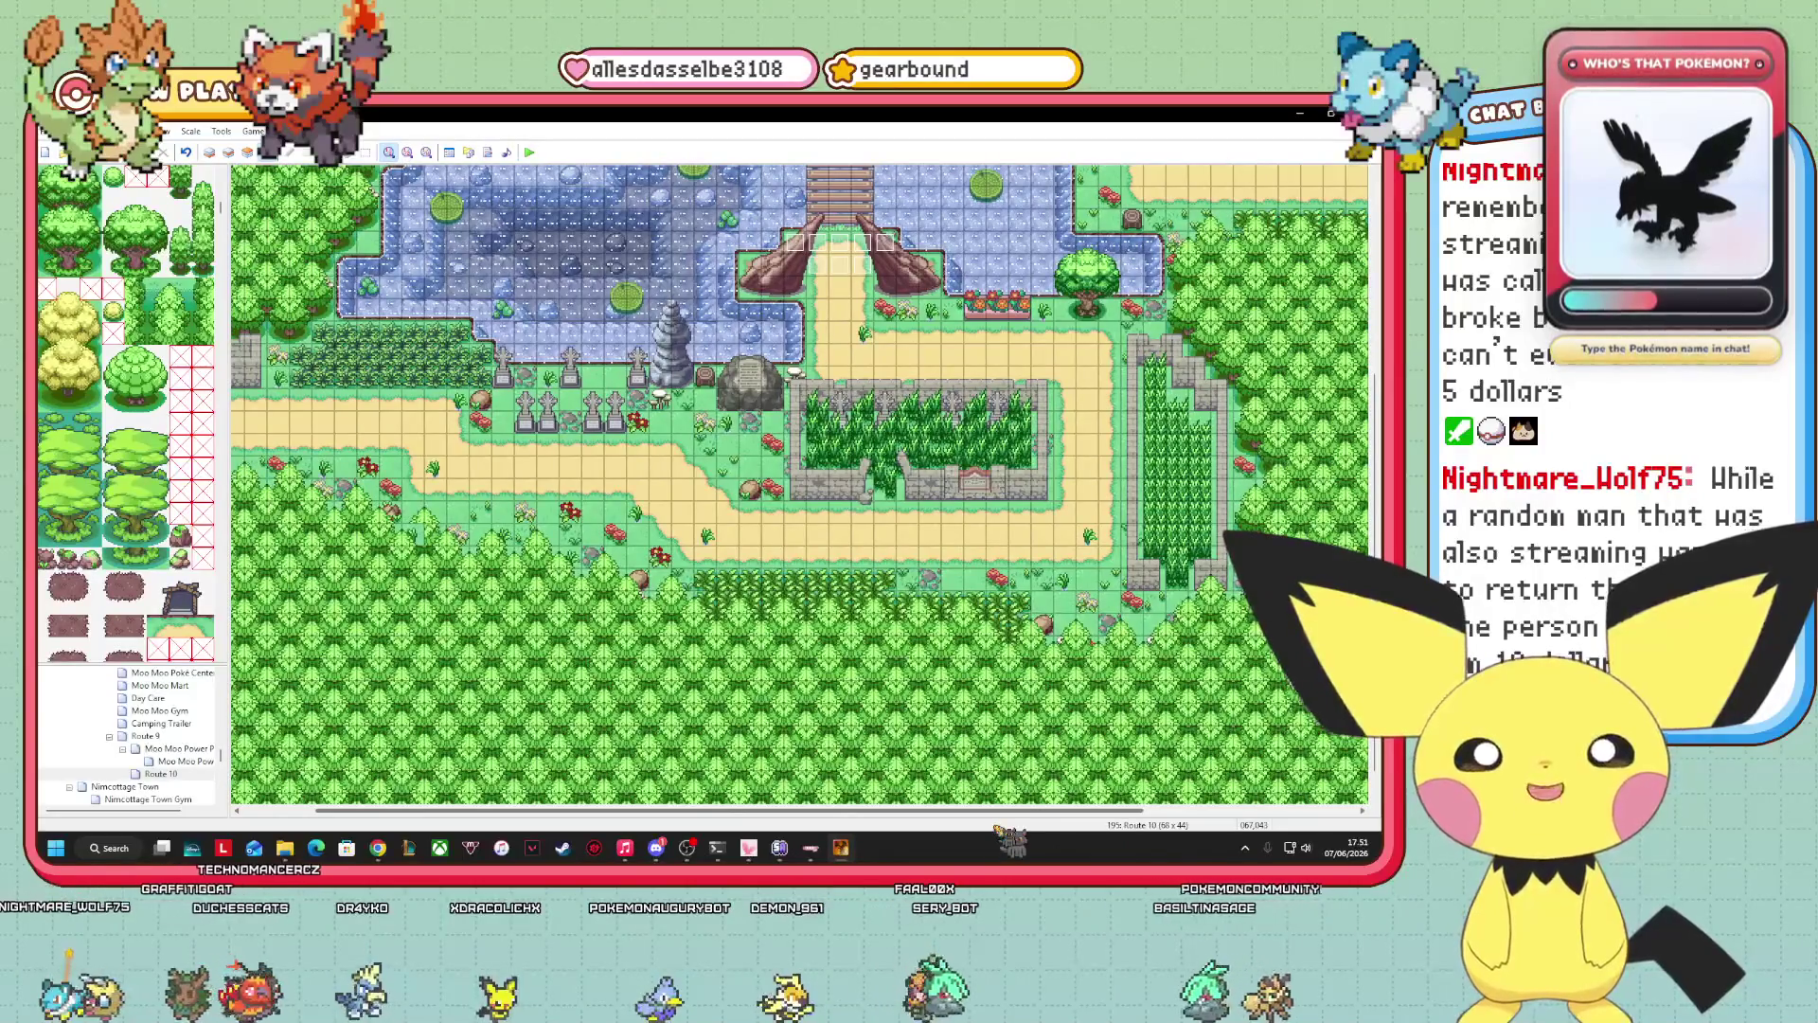
scroll(801, 485, "right", 3)
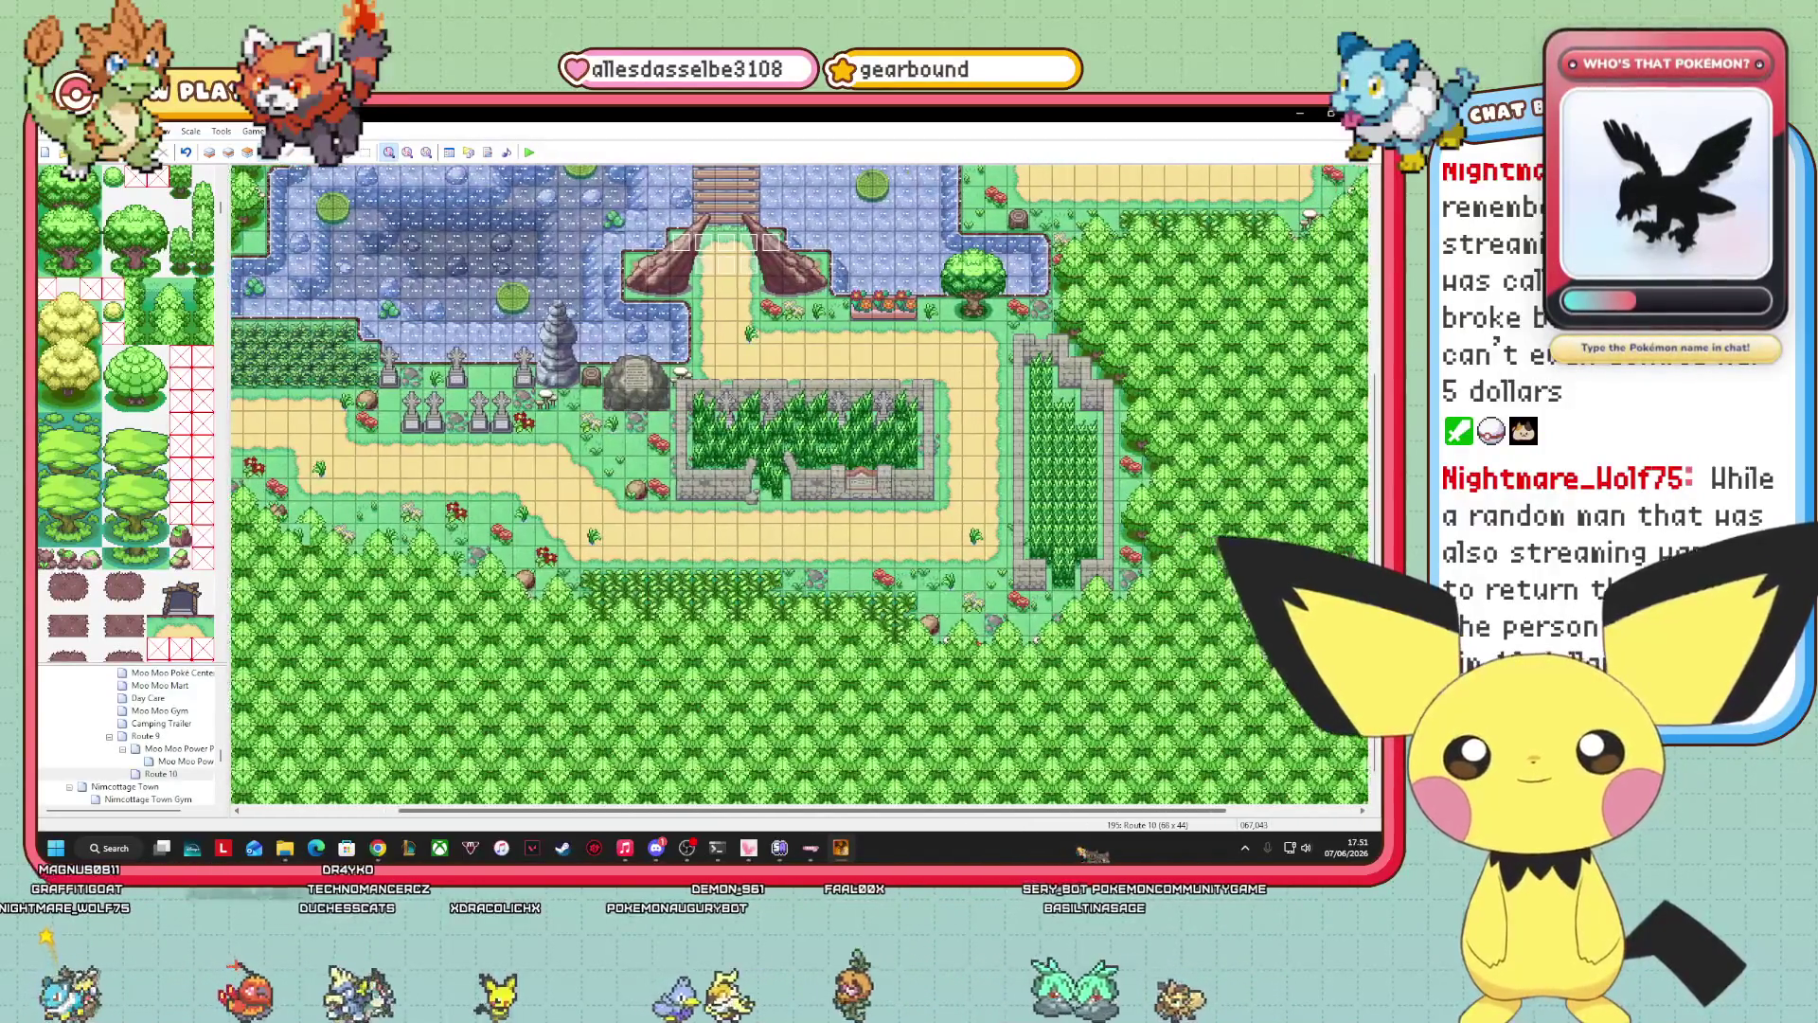
scroll(800, 485, "left", 1)
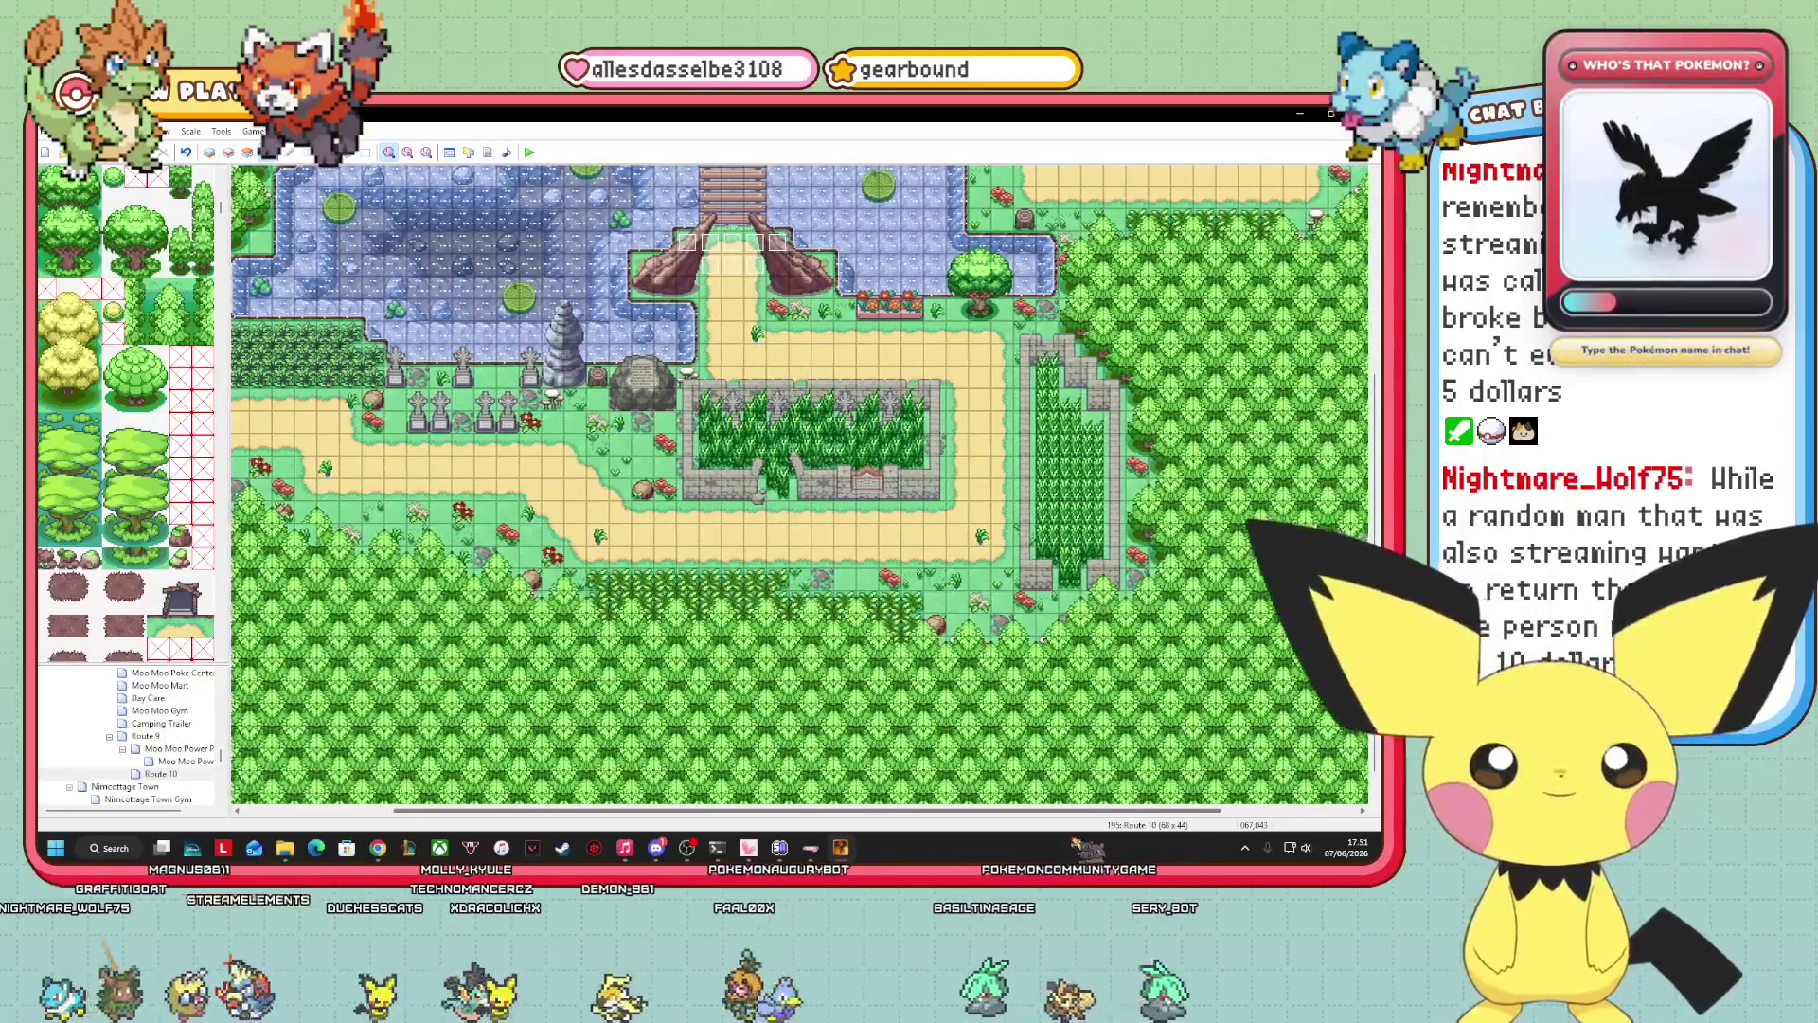
scroll(800, 485, "left", 2)
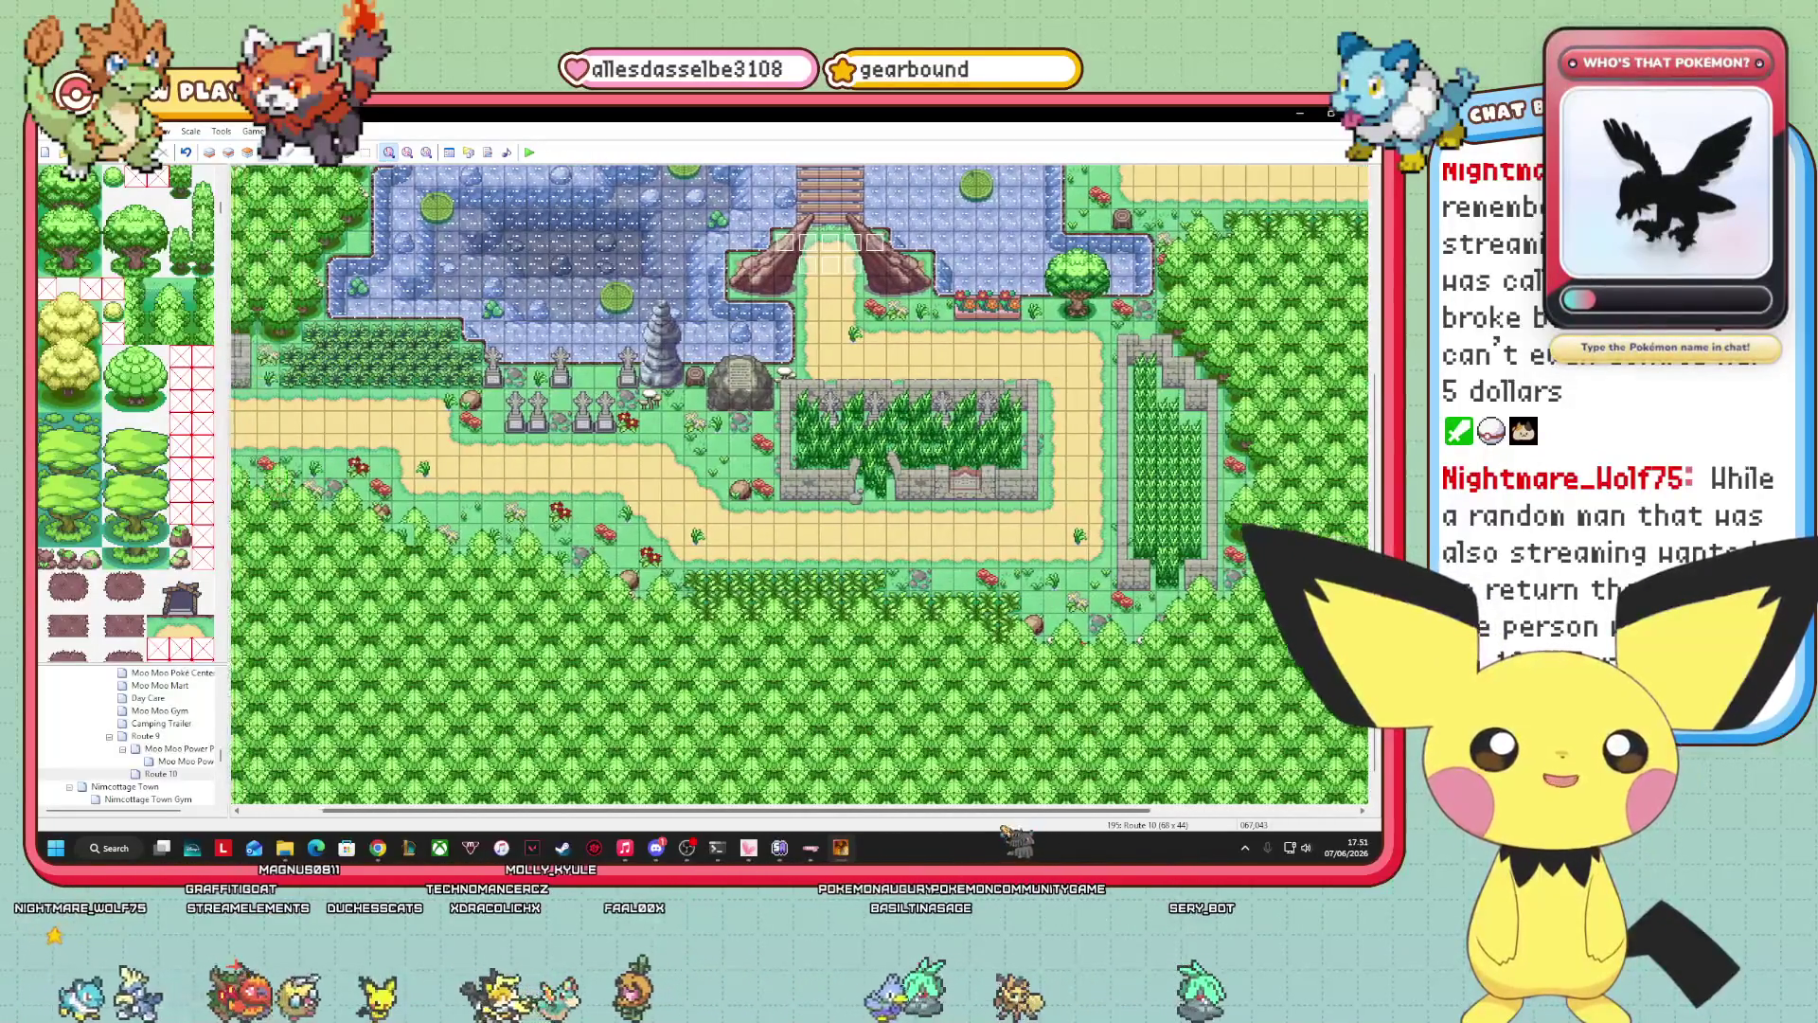
scroll(800, 485, "left", 3)
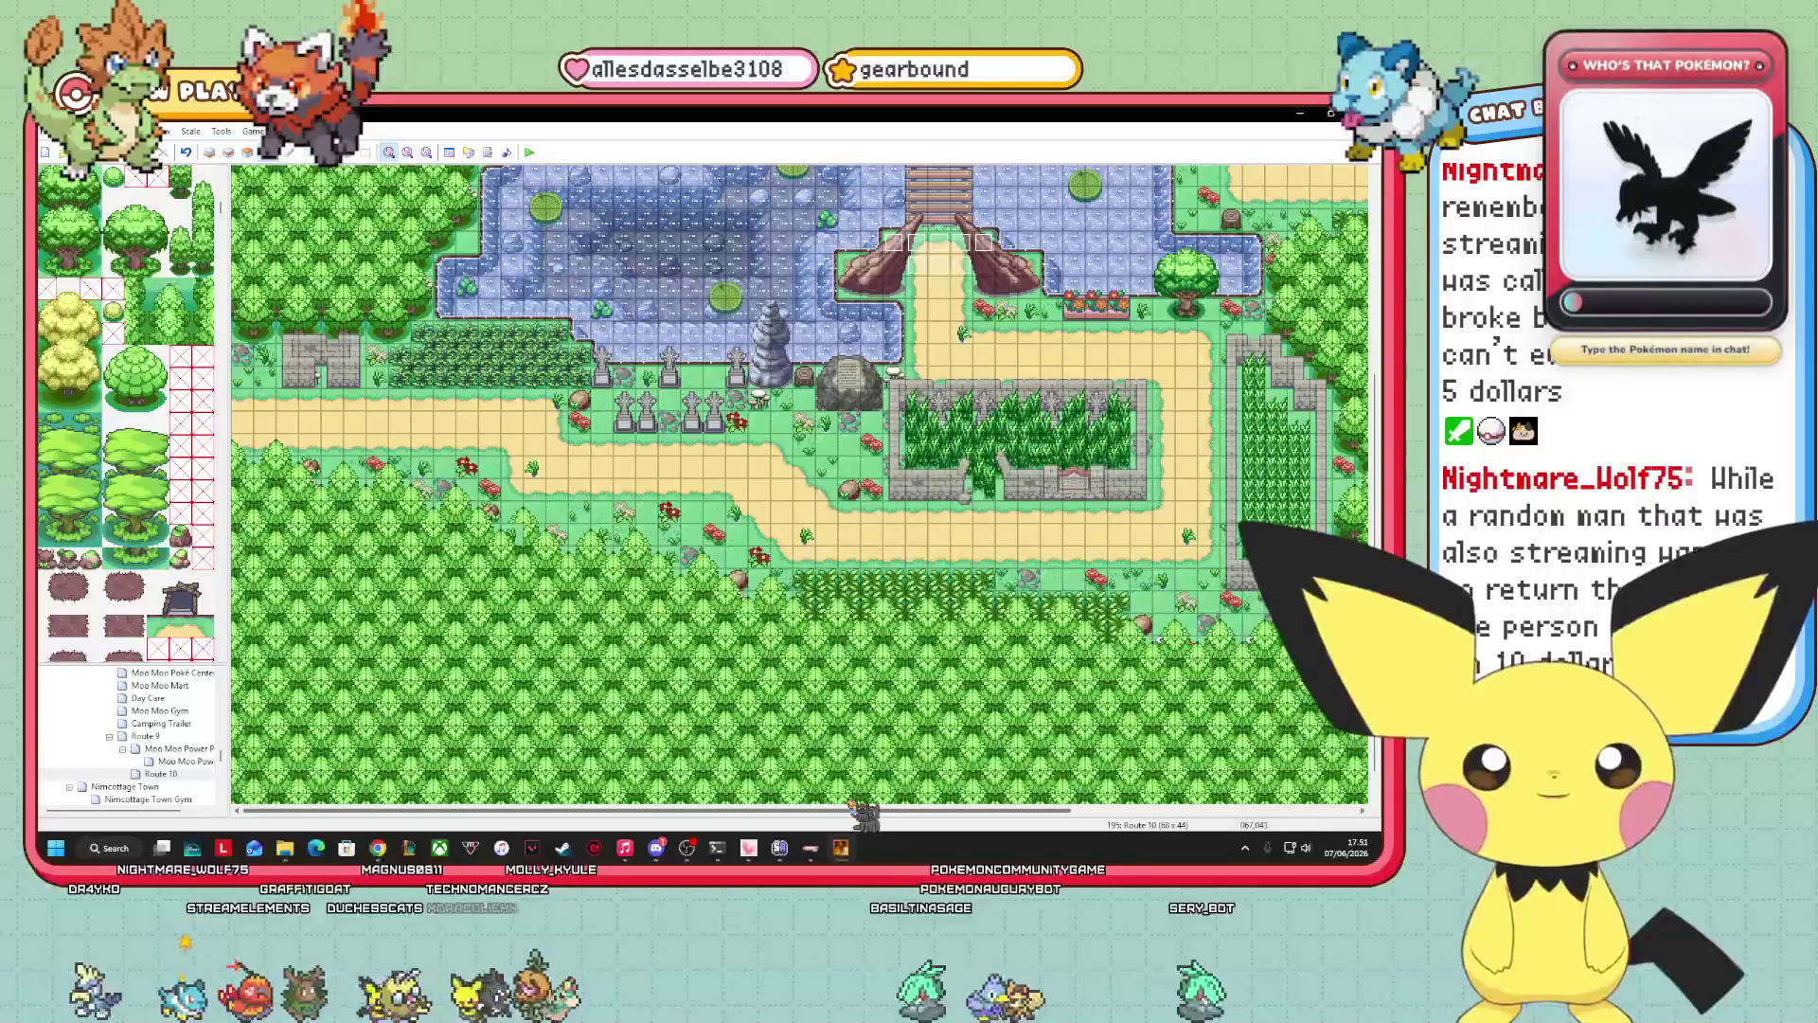
scroll(800, 485, "right", 5)
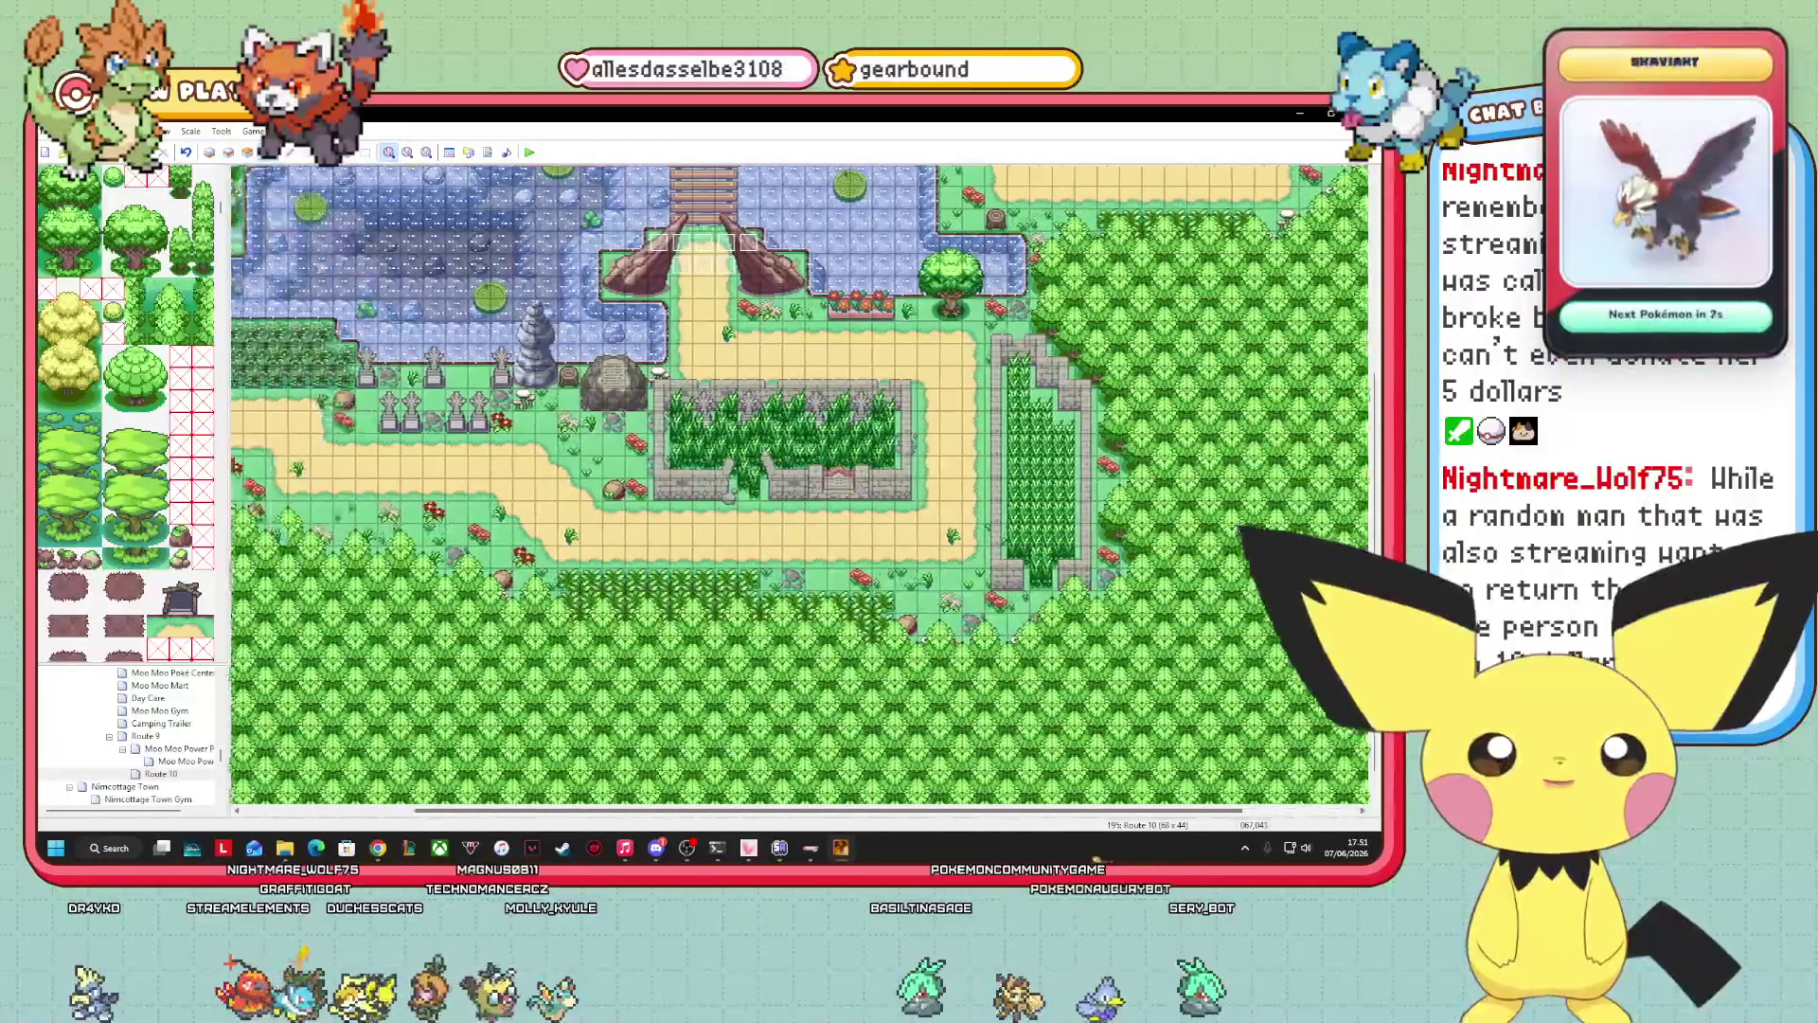
scroll(800, 485, "right", 7)
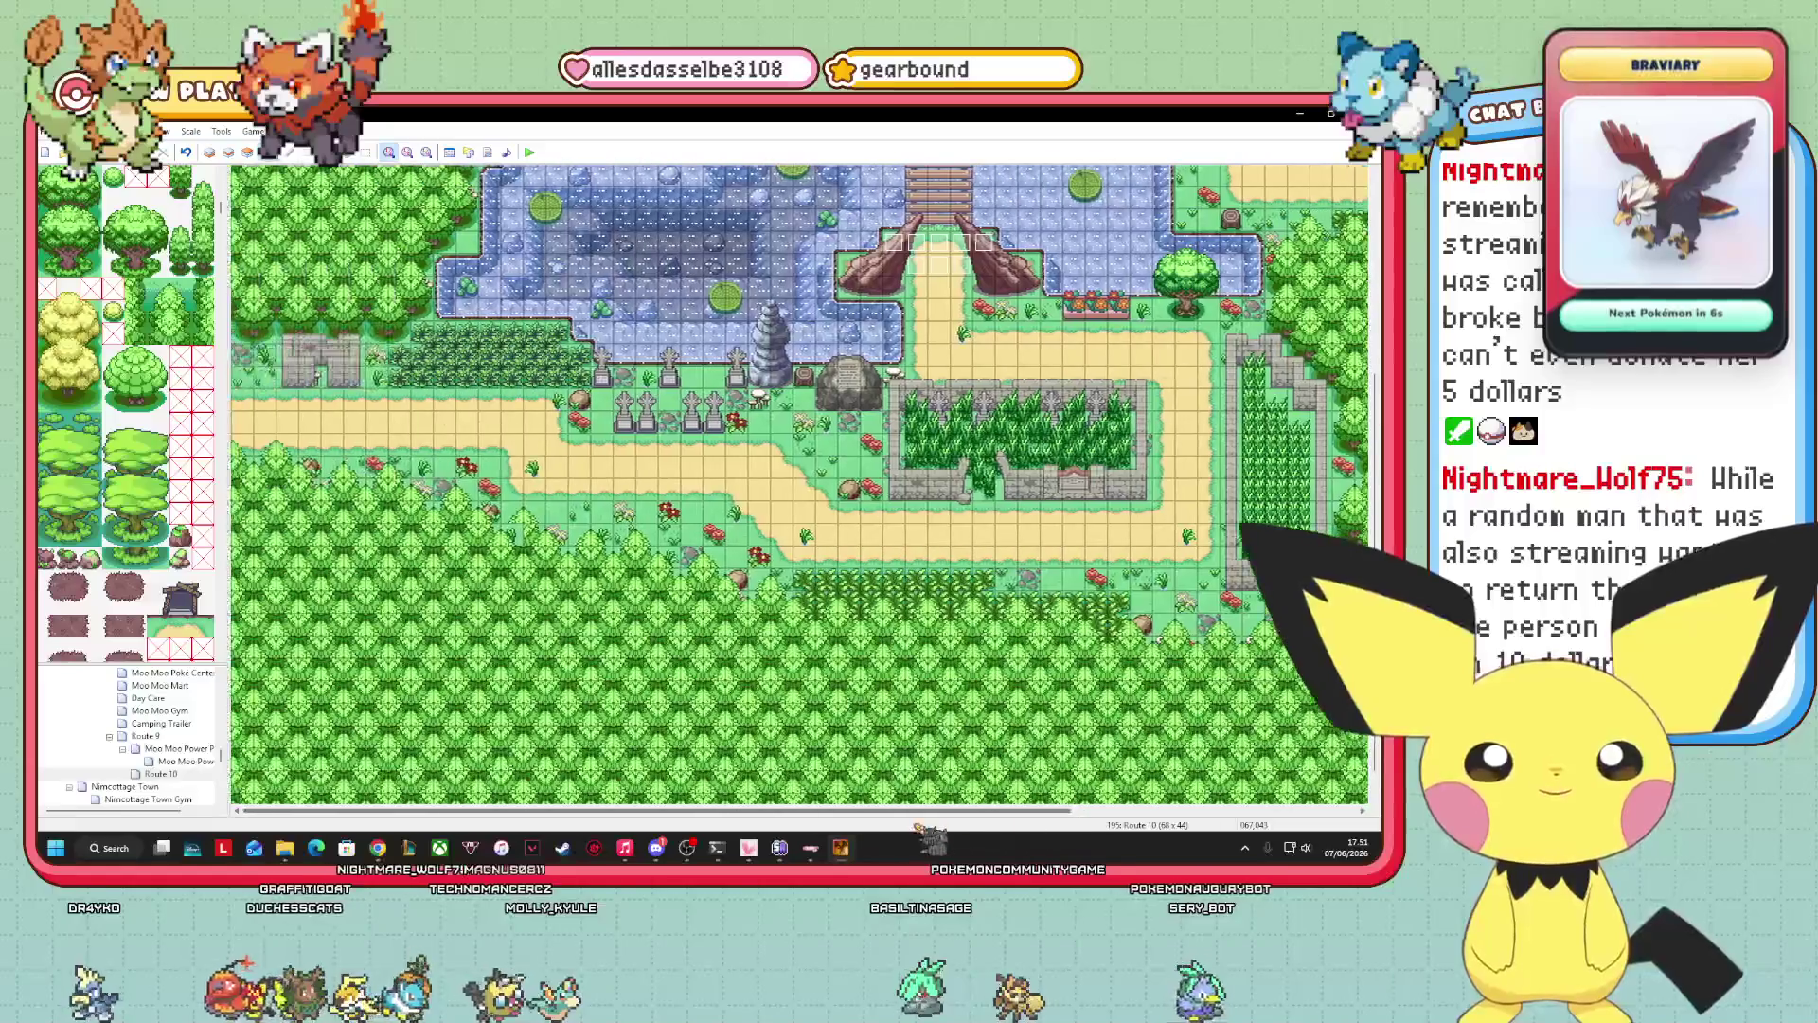
scroll(800, 485, "up", 10)
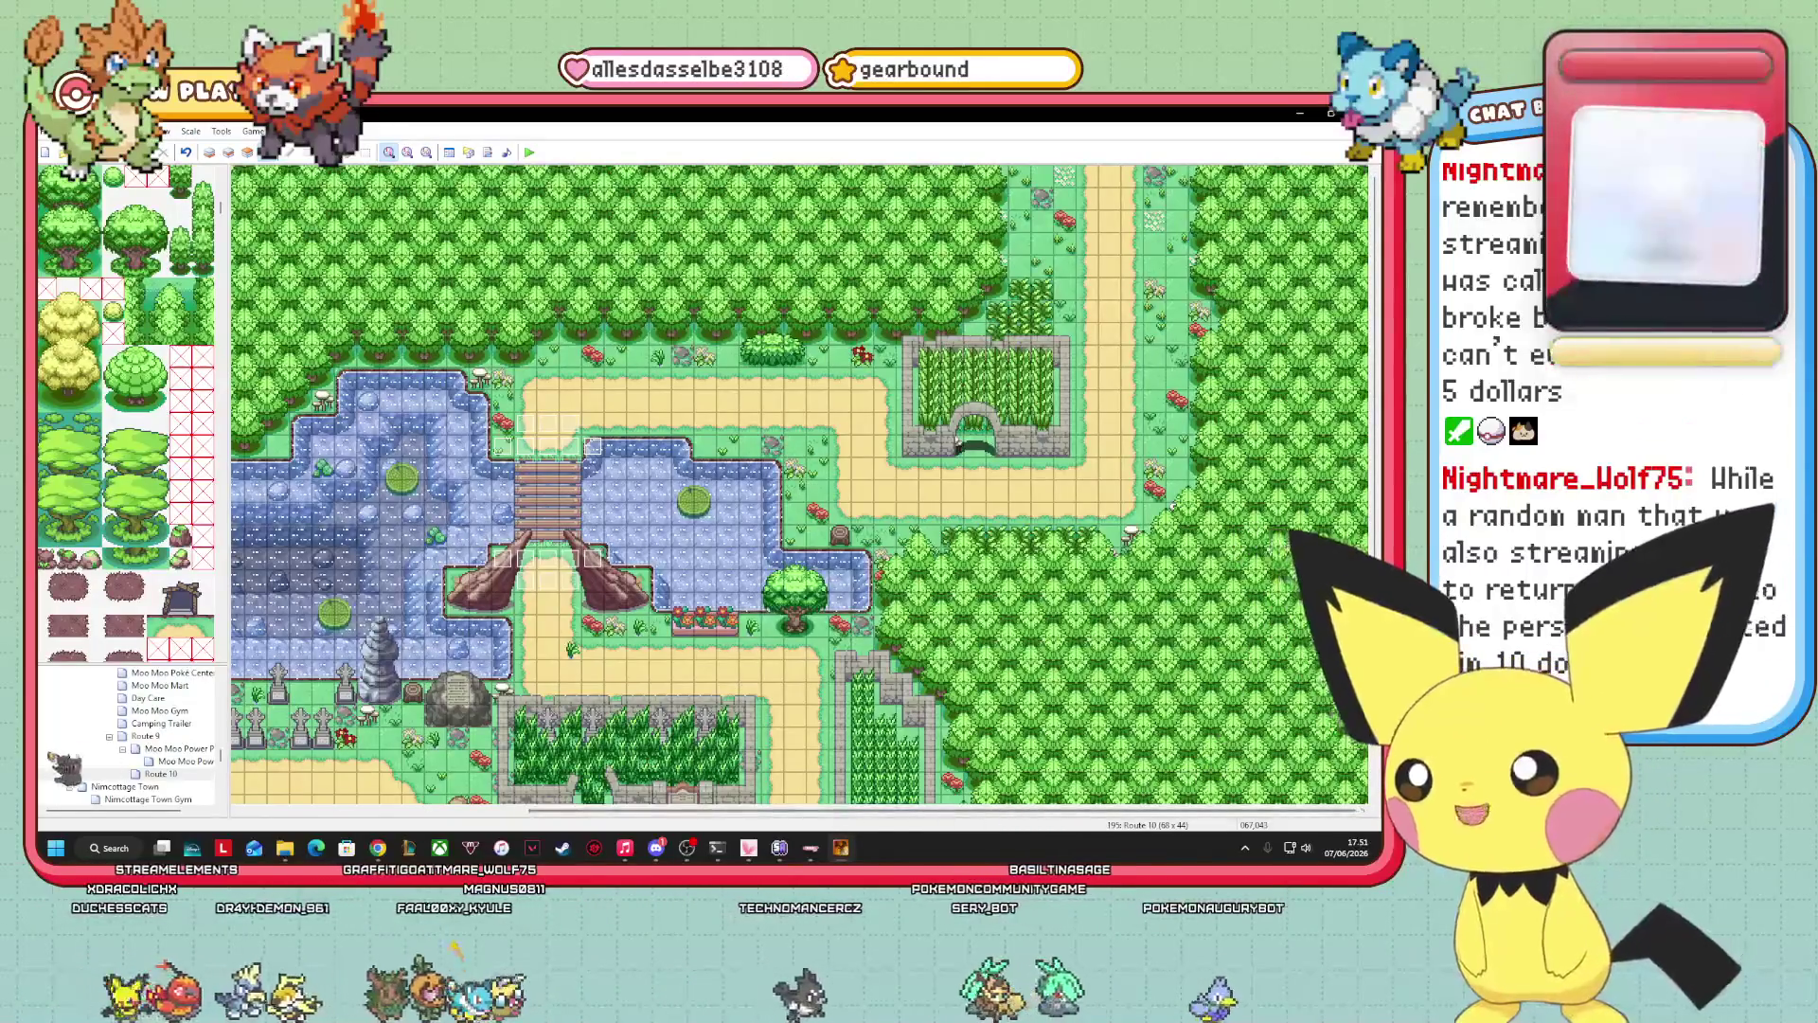
mouse_move(1006, 833)
left_mouse_down()
mouse_move(985, 811)
mouse_move(516, 810)
left_mouse_up()
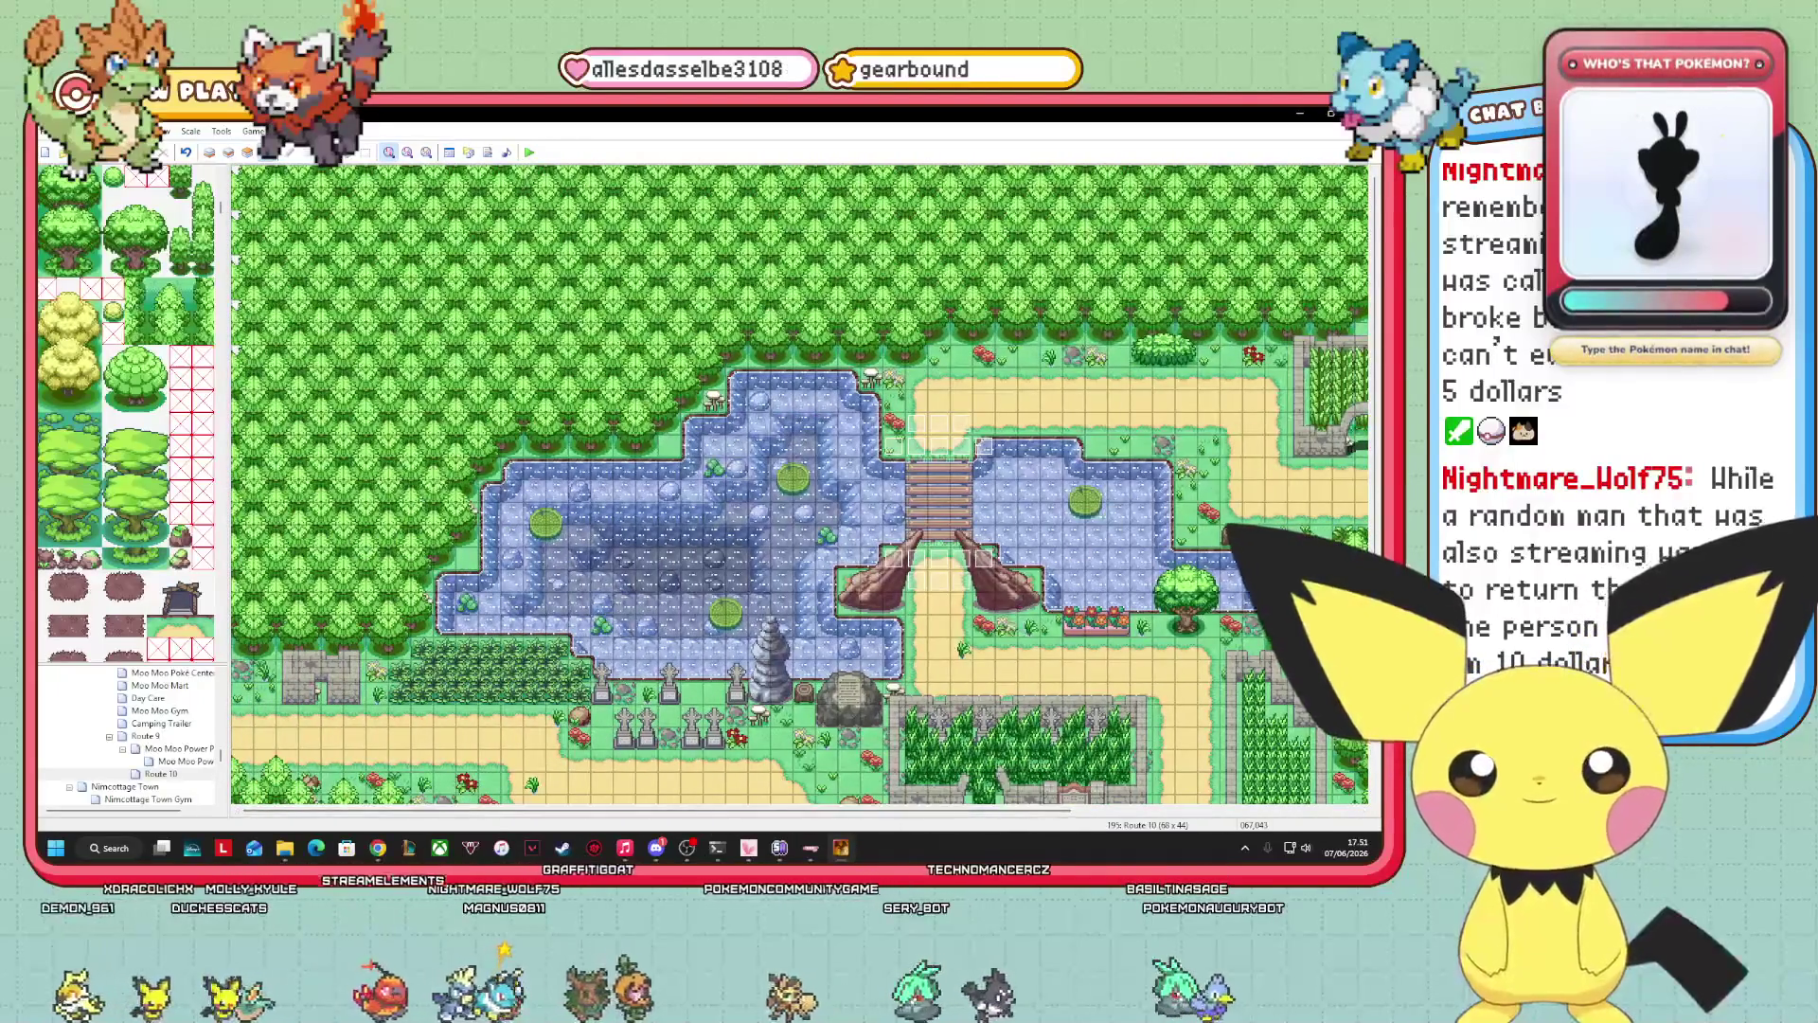
left_click_drag(1378, 315, 1378, 509)
mouse_move(1000, 813)
left_mouse_down()
mouse_move(1326, 815)
mouse_move(1312, 849)
left_mouse_up()
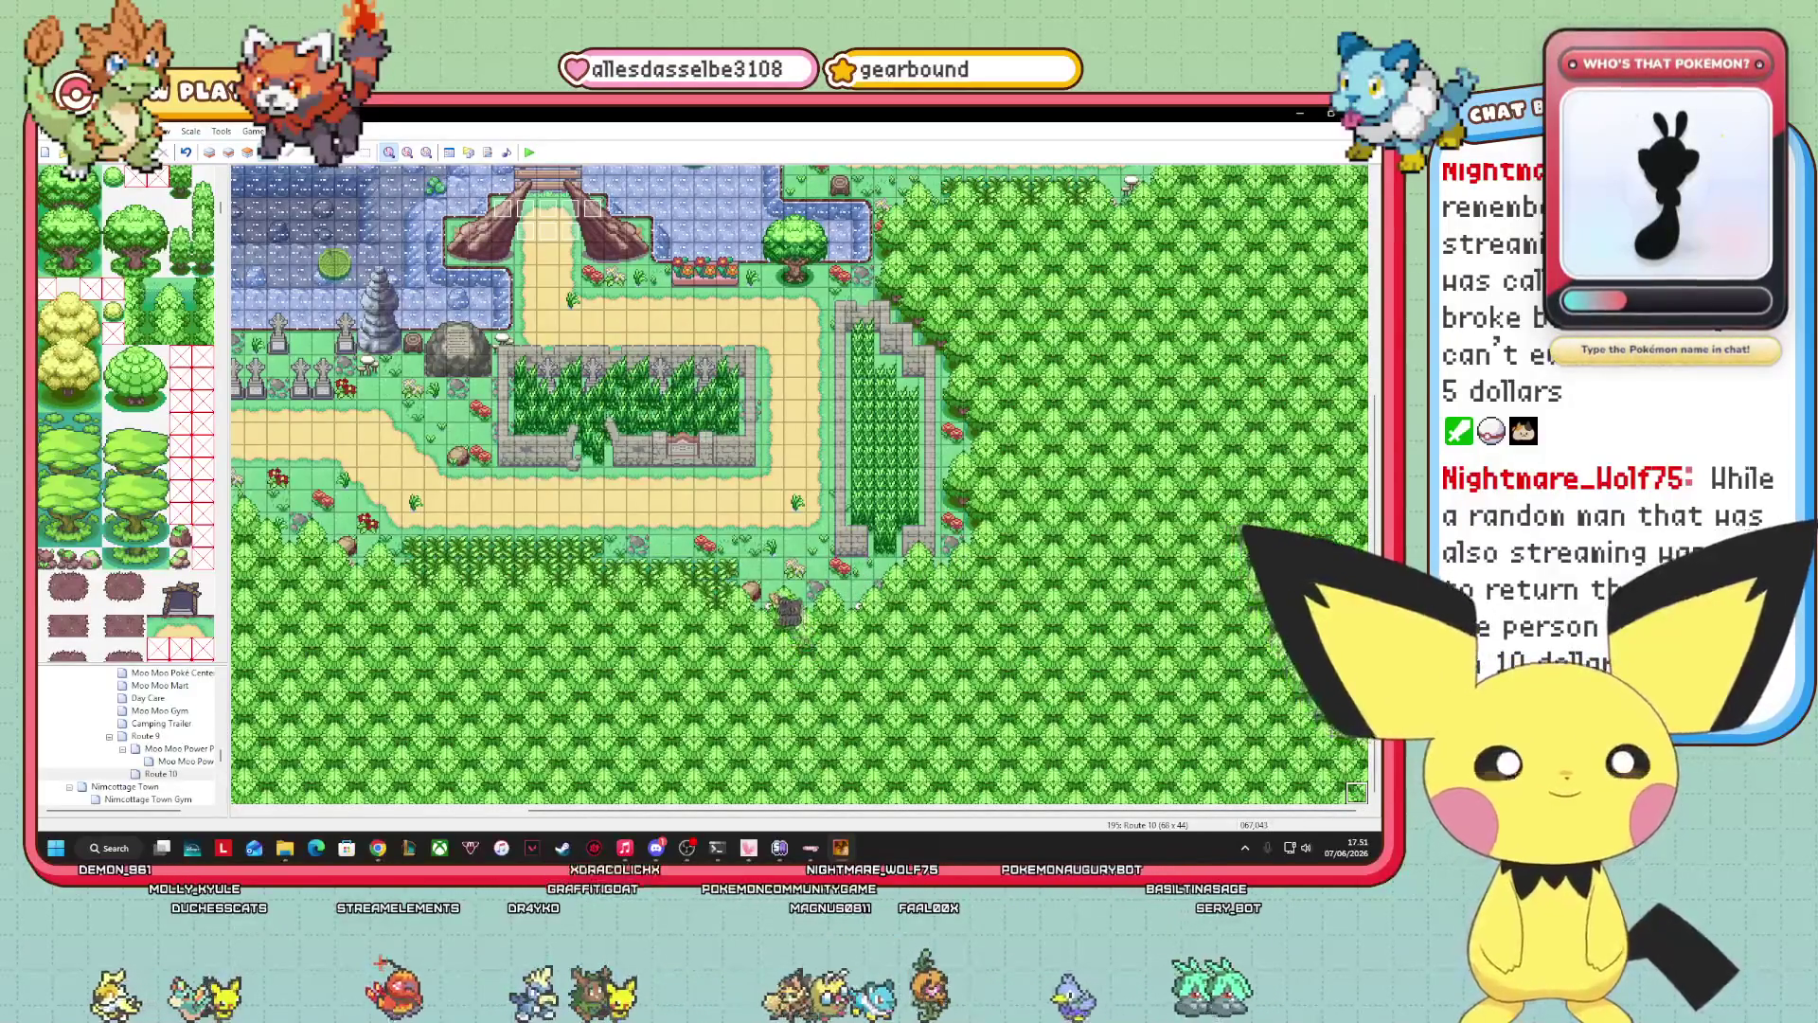
scroll(126, 417, "down", 10)
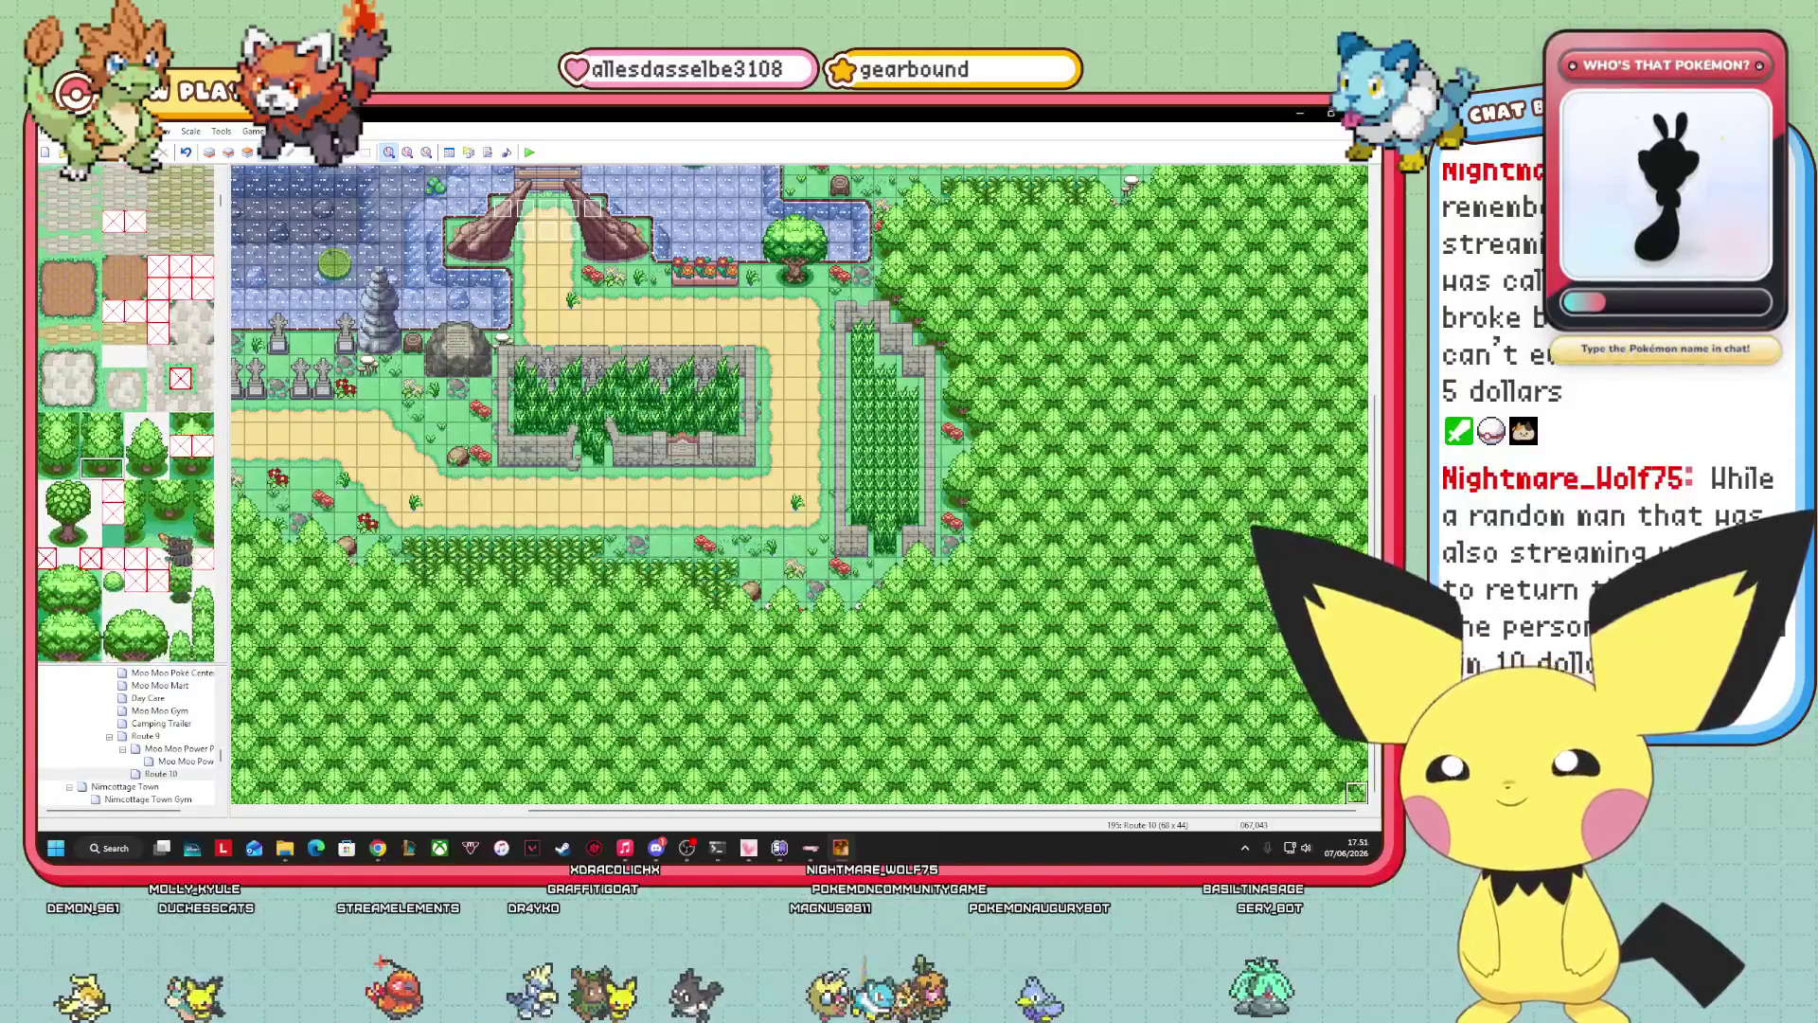
scroll(126, 433, "down", 2)
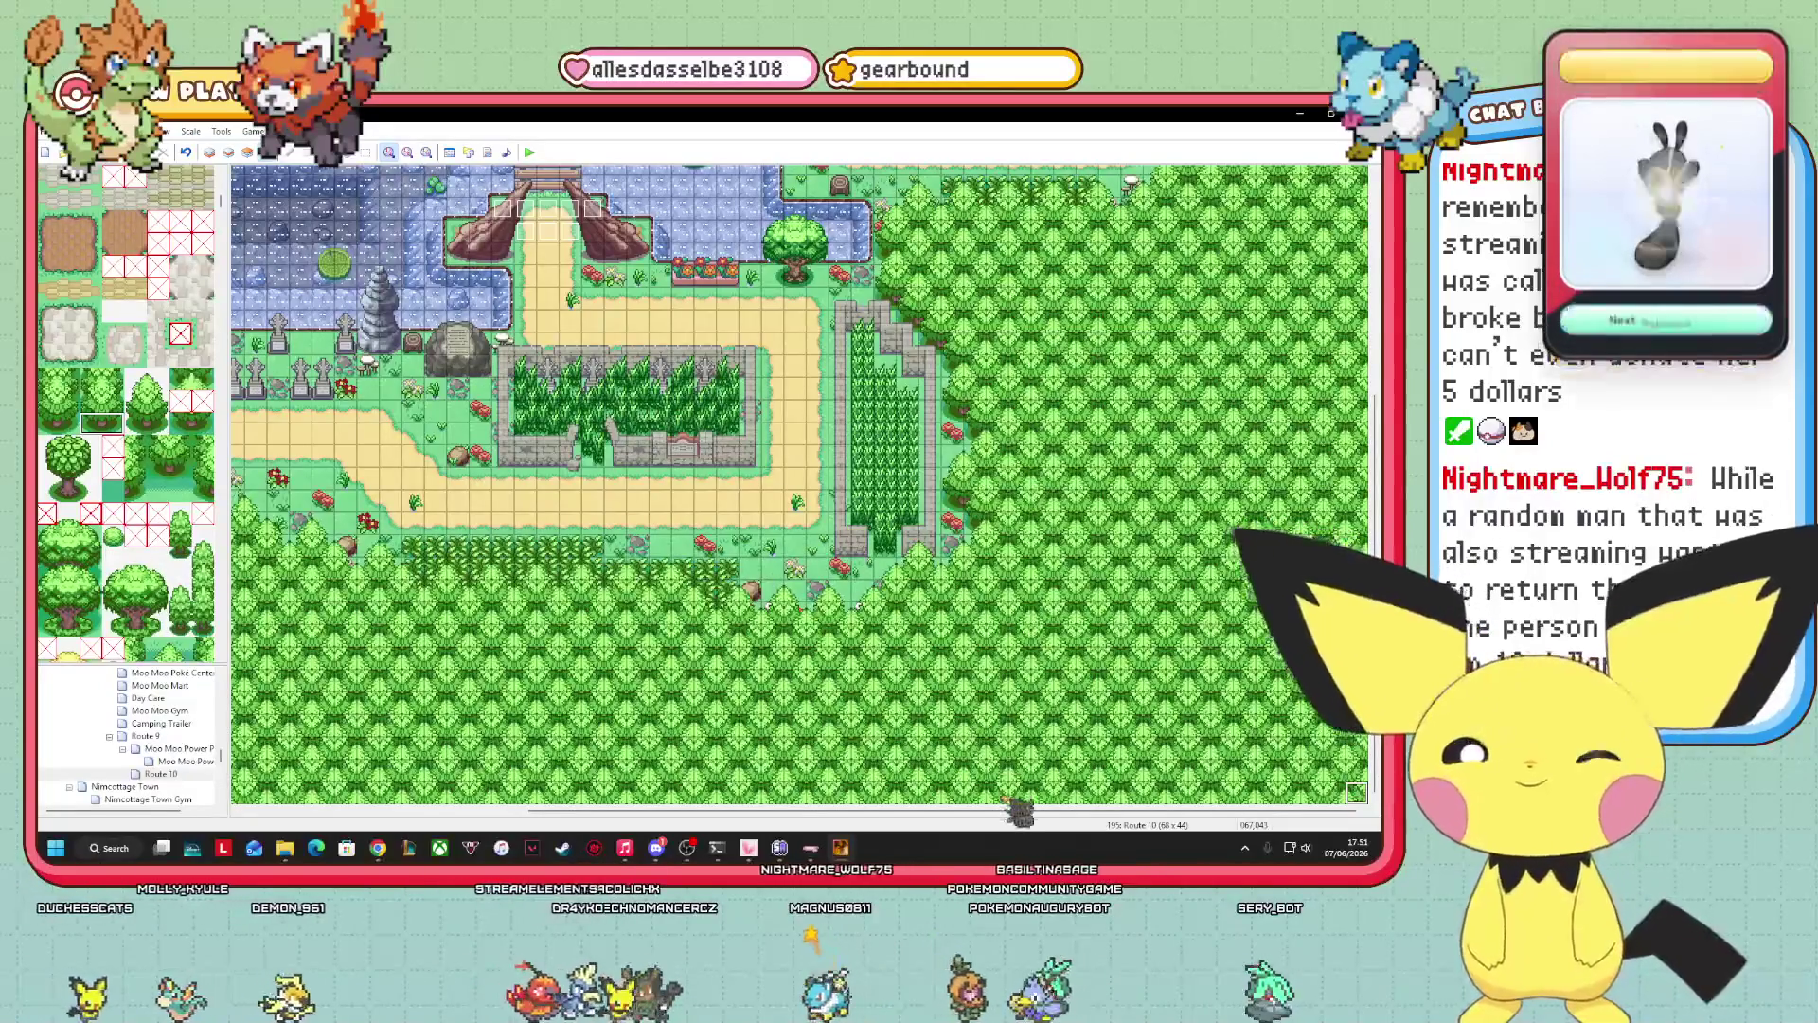
left_click_drag(994, 811, 620, 814)
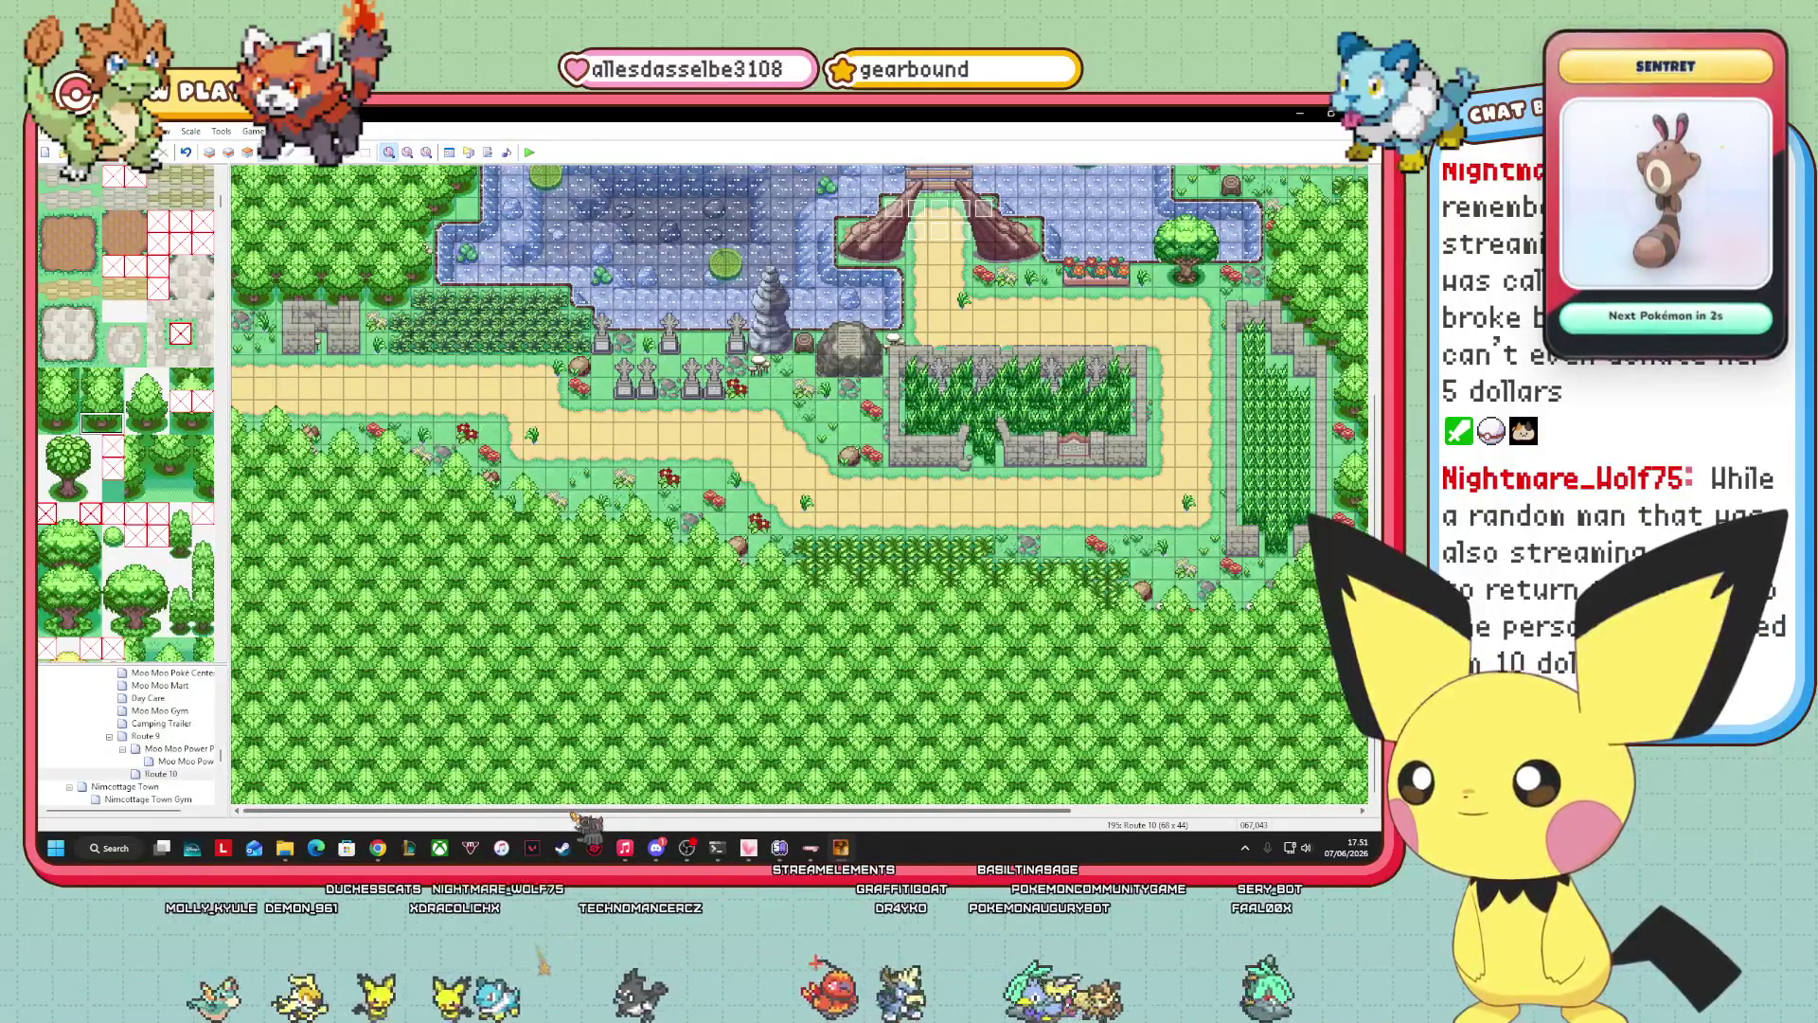
mouse_move(710, 815)
left_mouse_down()
mouse_move(848, 816)
mouse_move(1007, 852)
mouse_move(647, 806)
left_mouse_up()
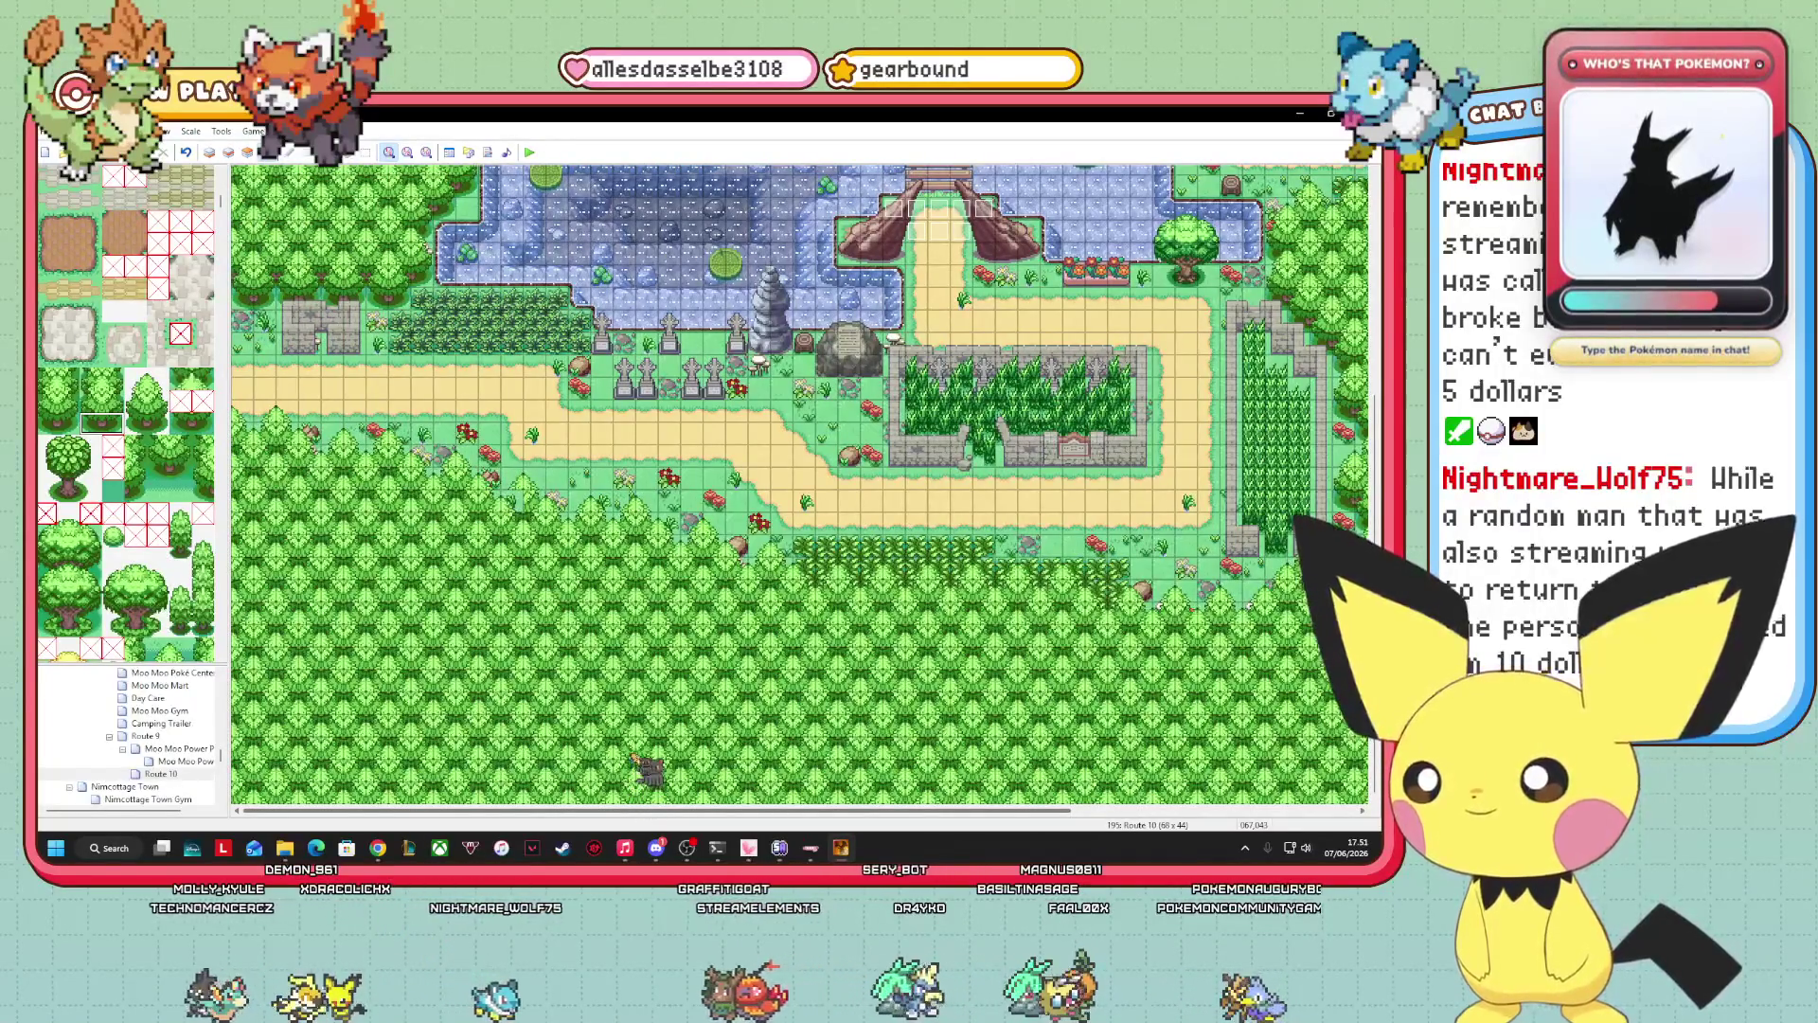
mouse_move(597, 810)
left_mouse_down()
mouse_move(894, 811)
mouse_move(595, 810)
left_mouse_up()
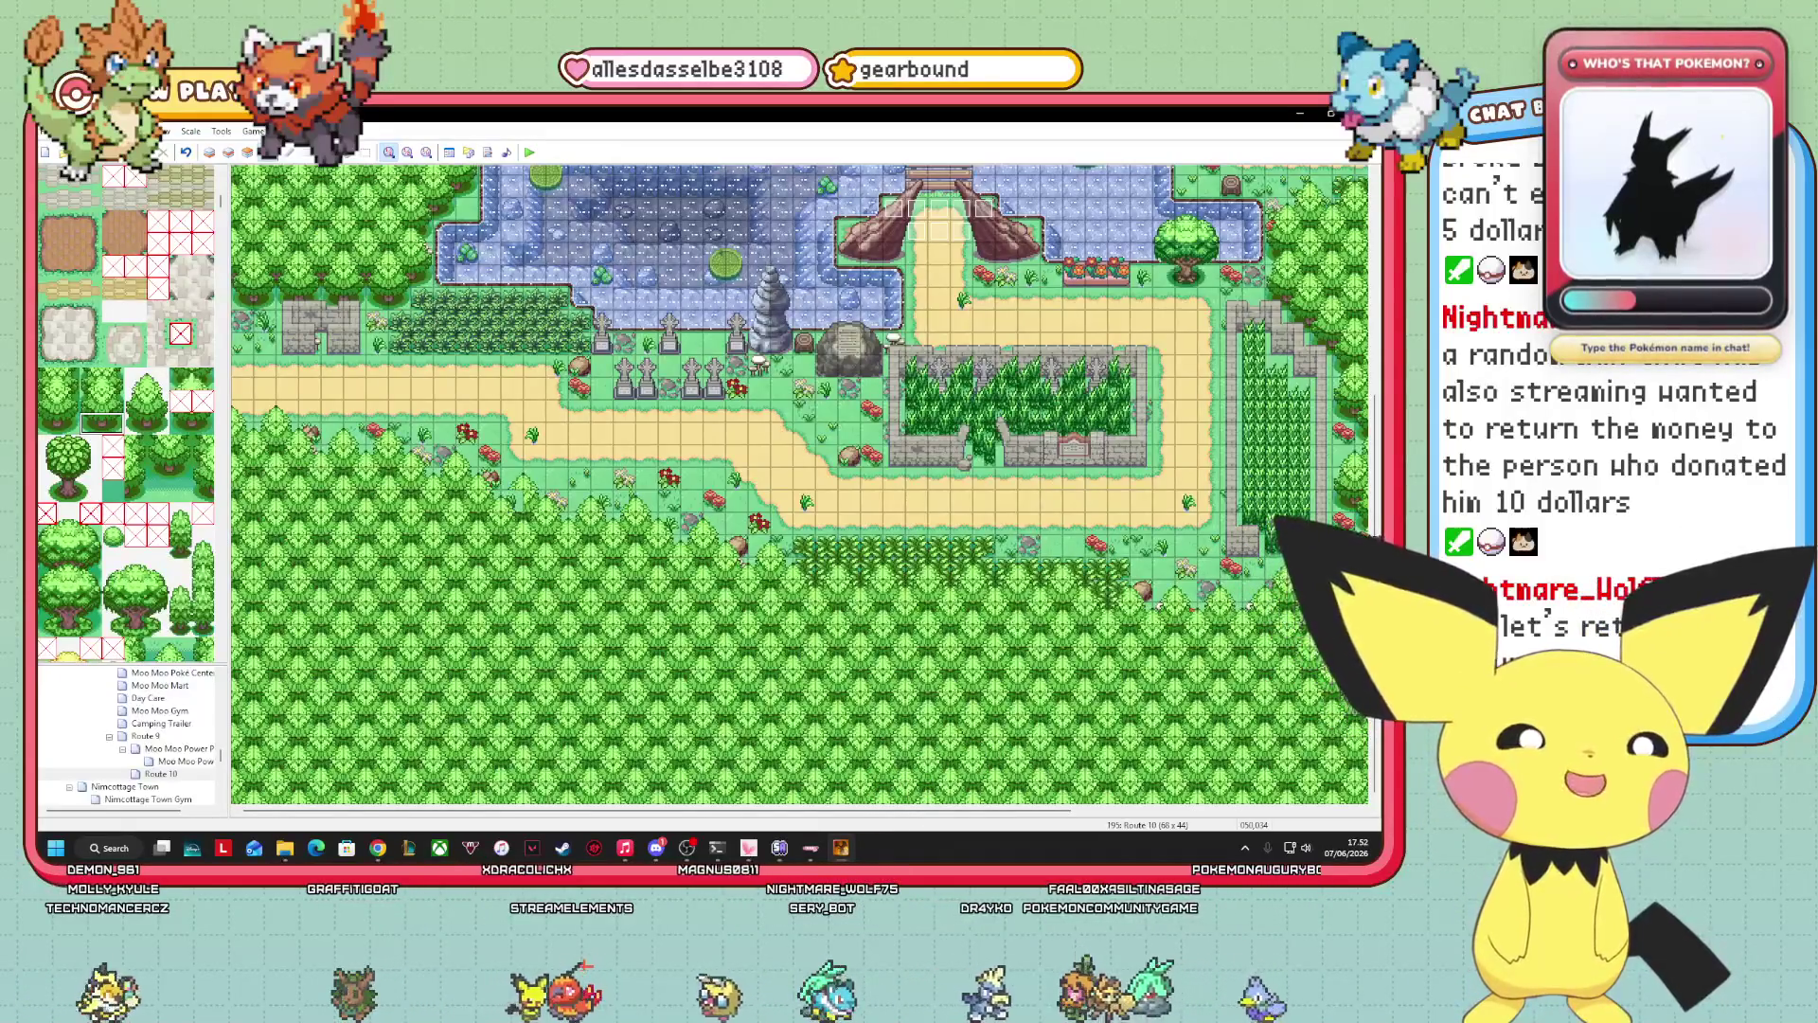
scroll(1361, 721, "up", 3)
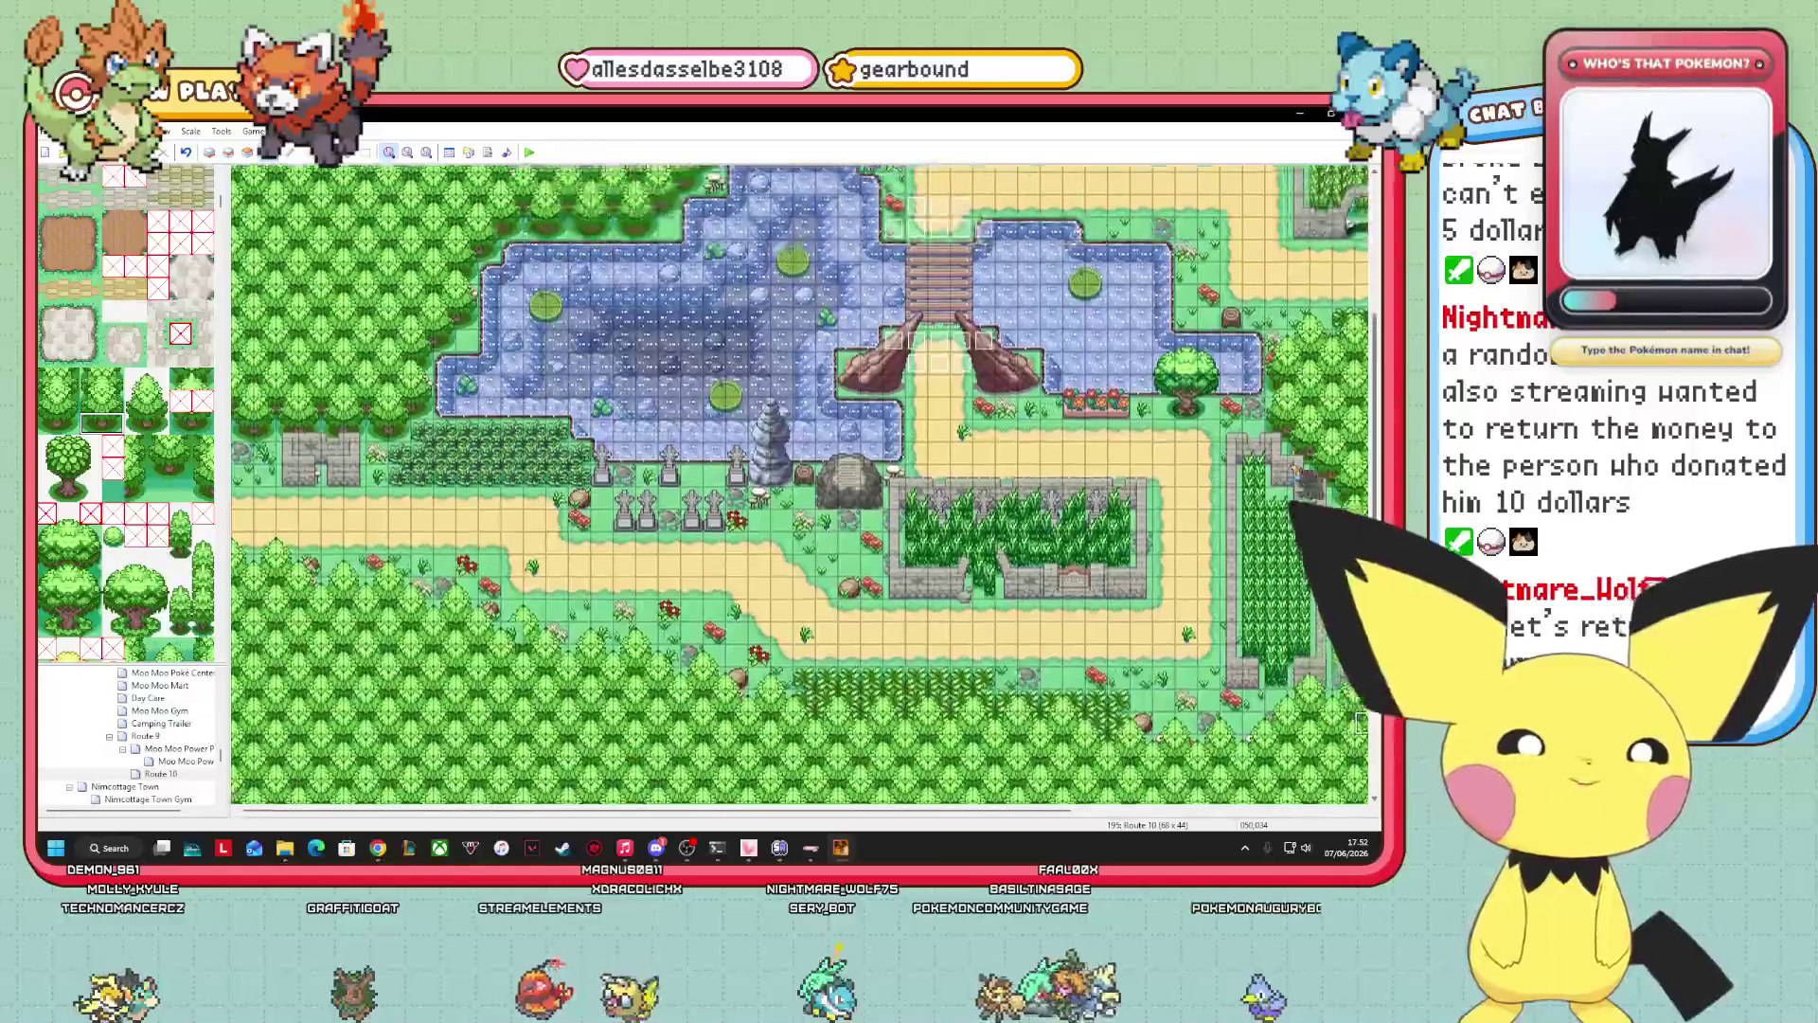
scroll(1361, 721, "up", 3)
left_click_drag(995, 811, 1281, 812)
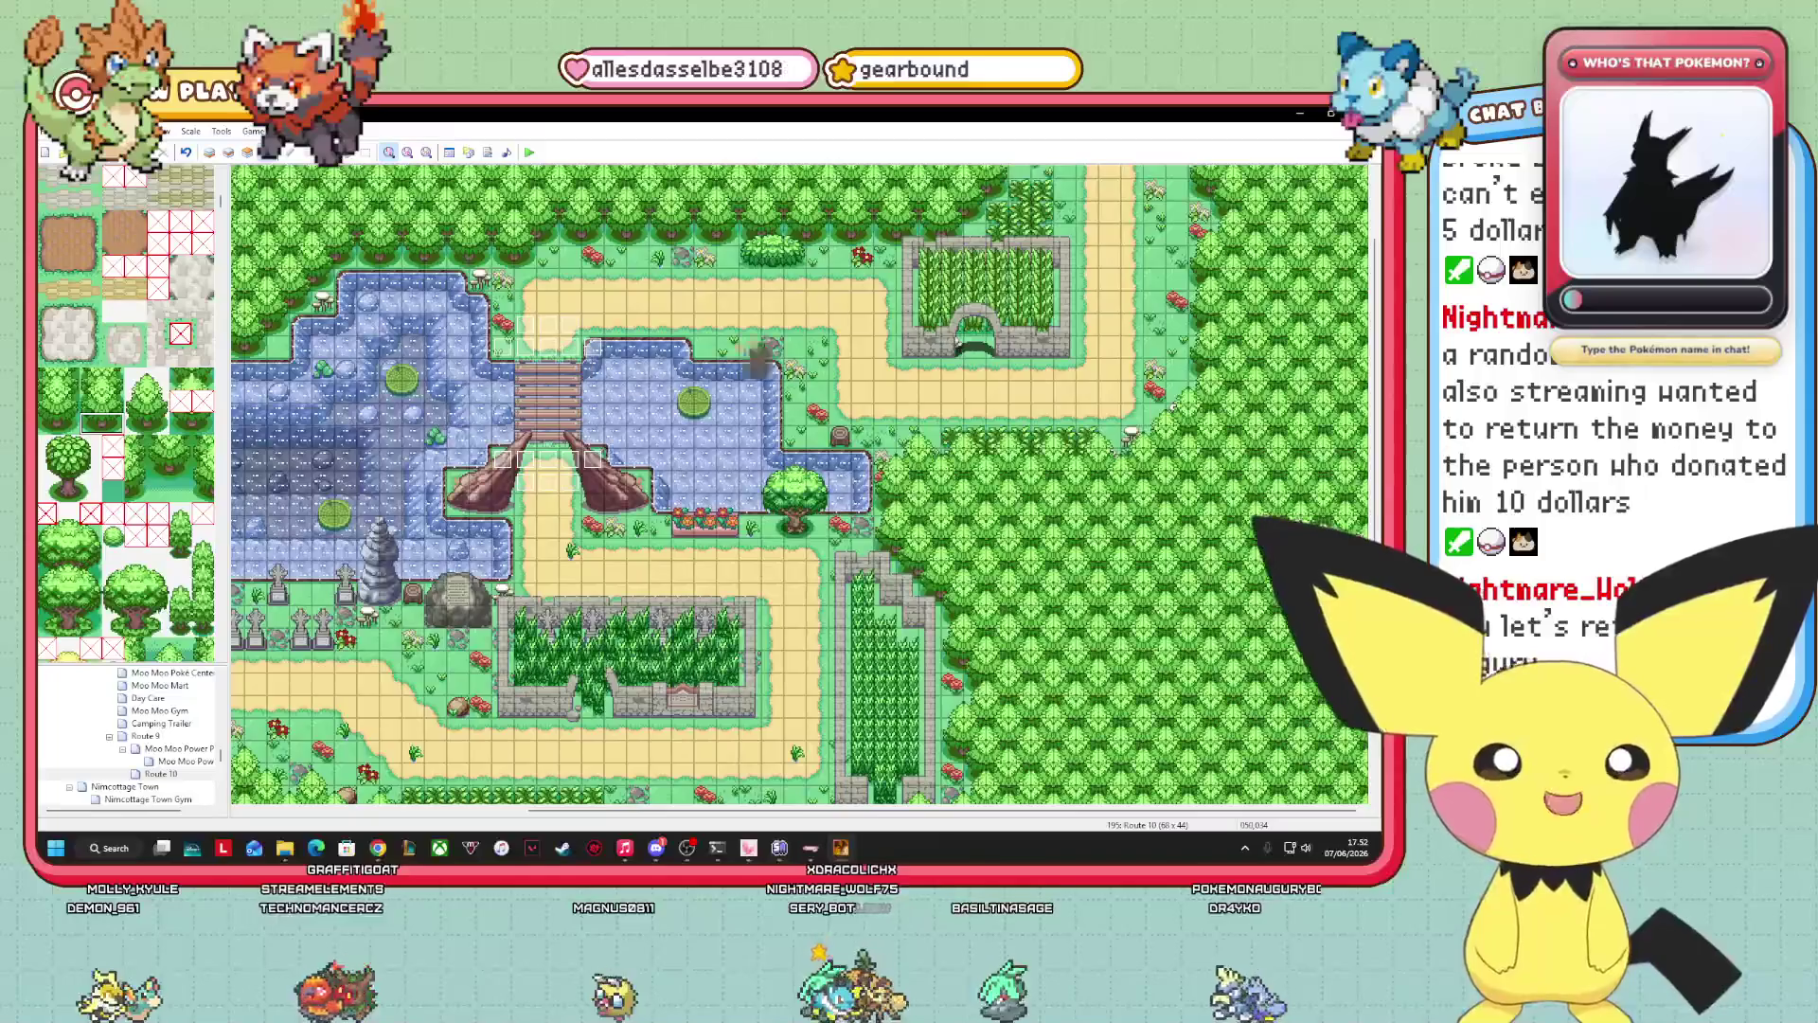
scroll(975, 590, "down", 5)
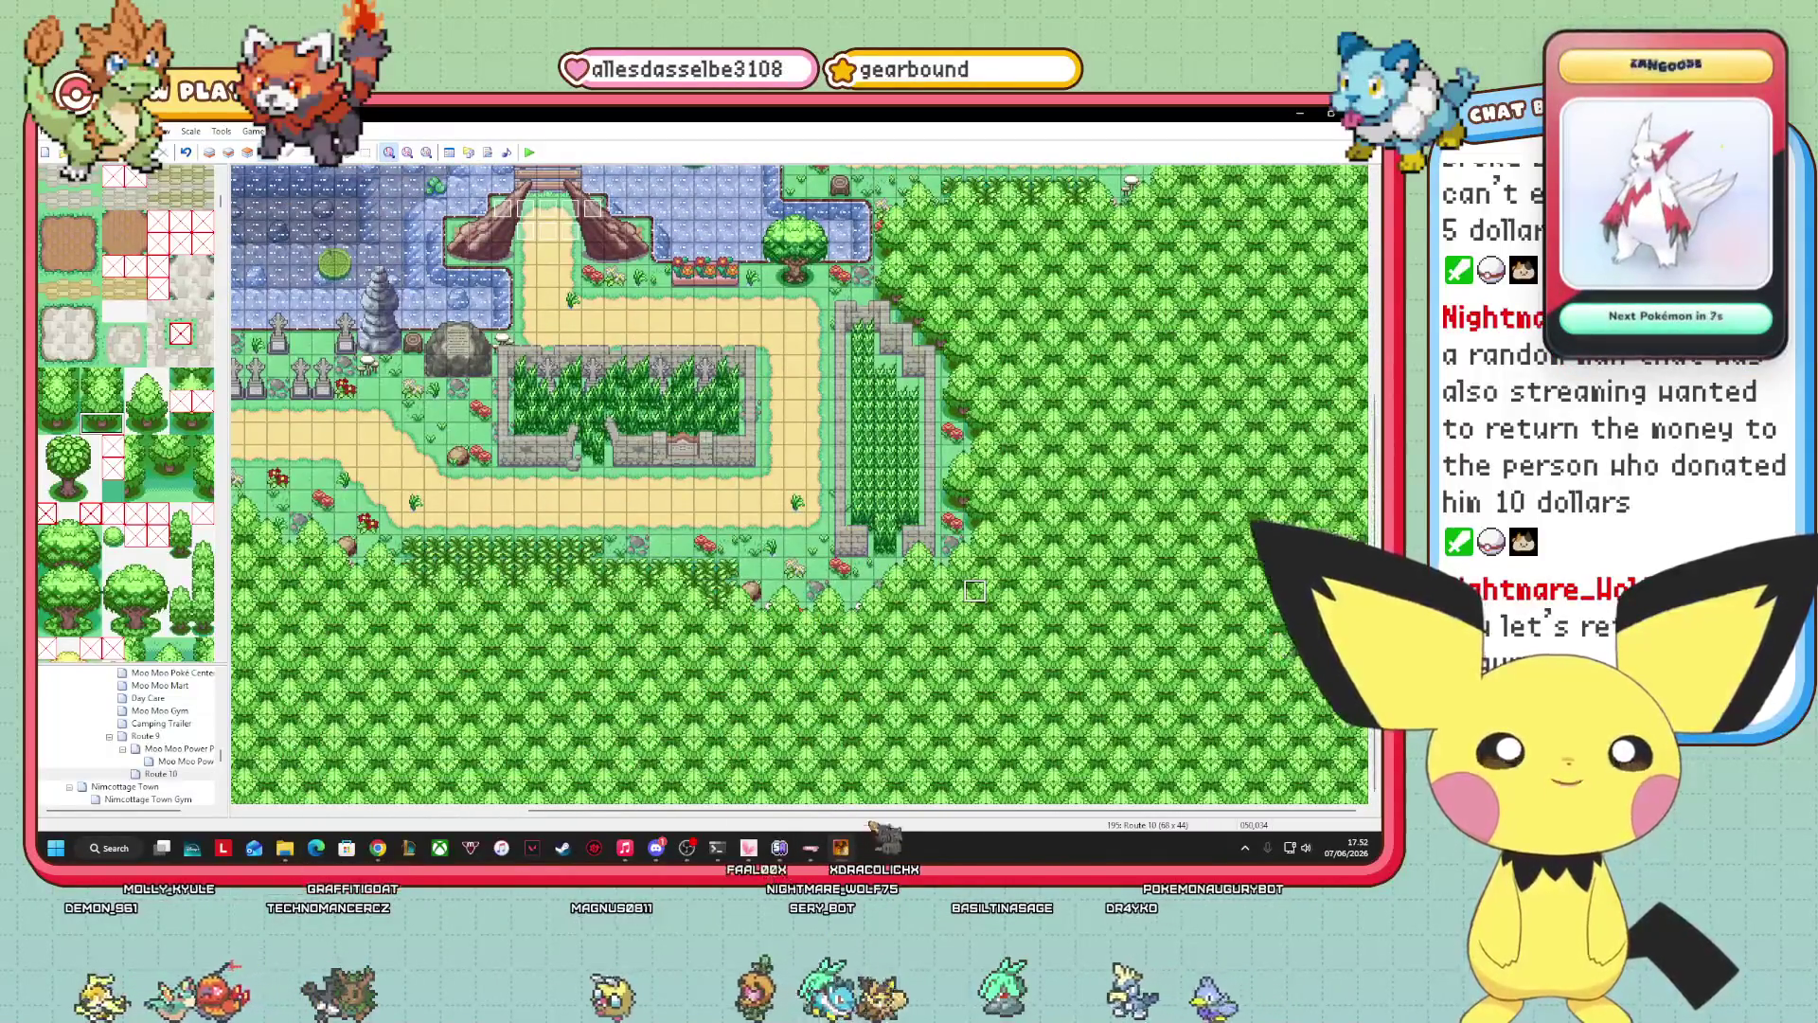
scroll(975, 590, "left", 5)
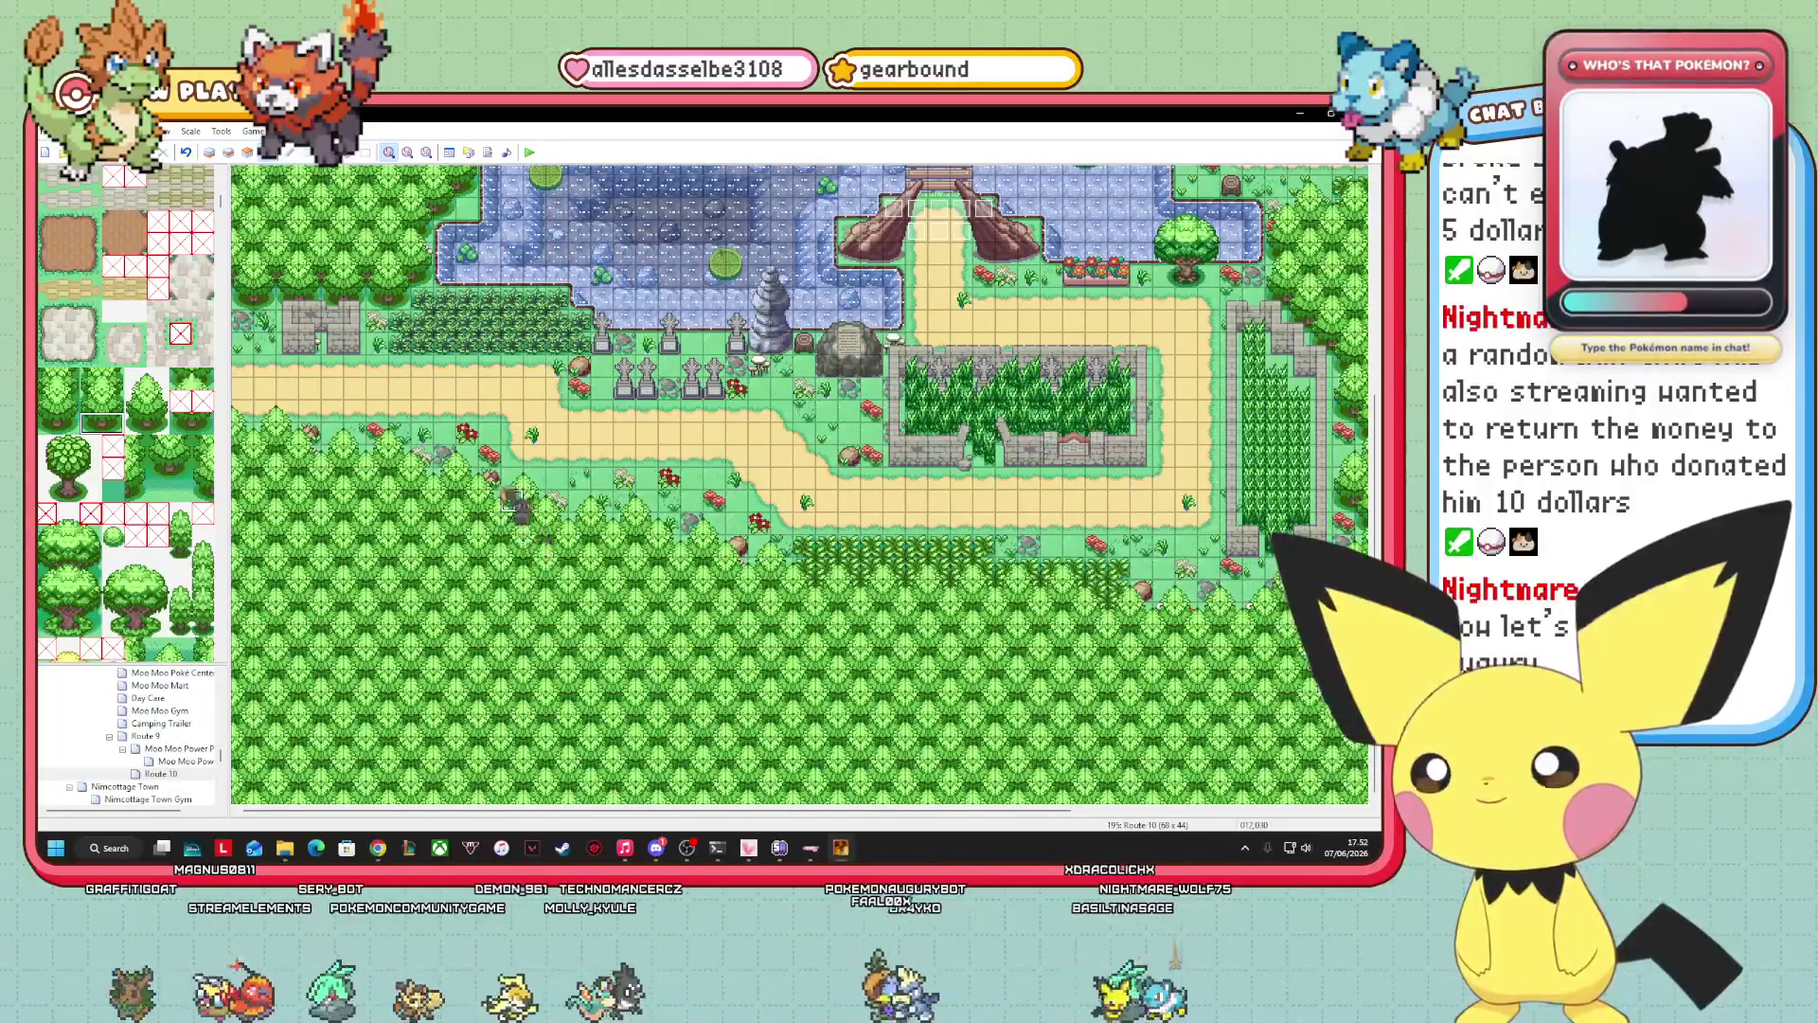
Switch to Layer 2, pick a single tile, then return to event mode.
left_click(228, 151)
left_click(136, 400)
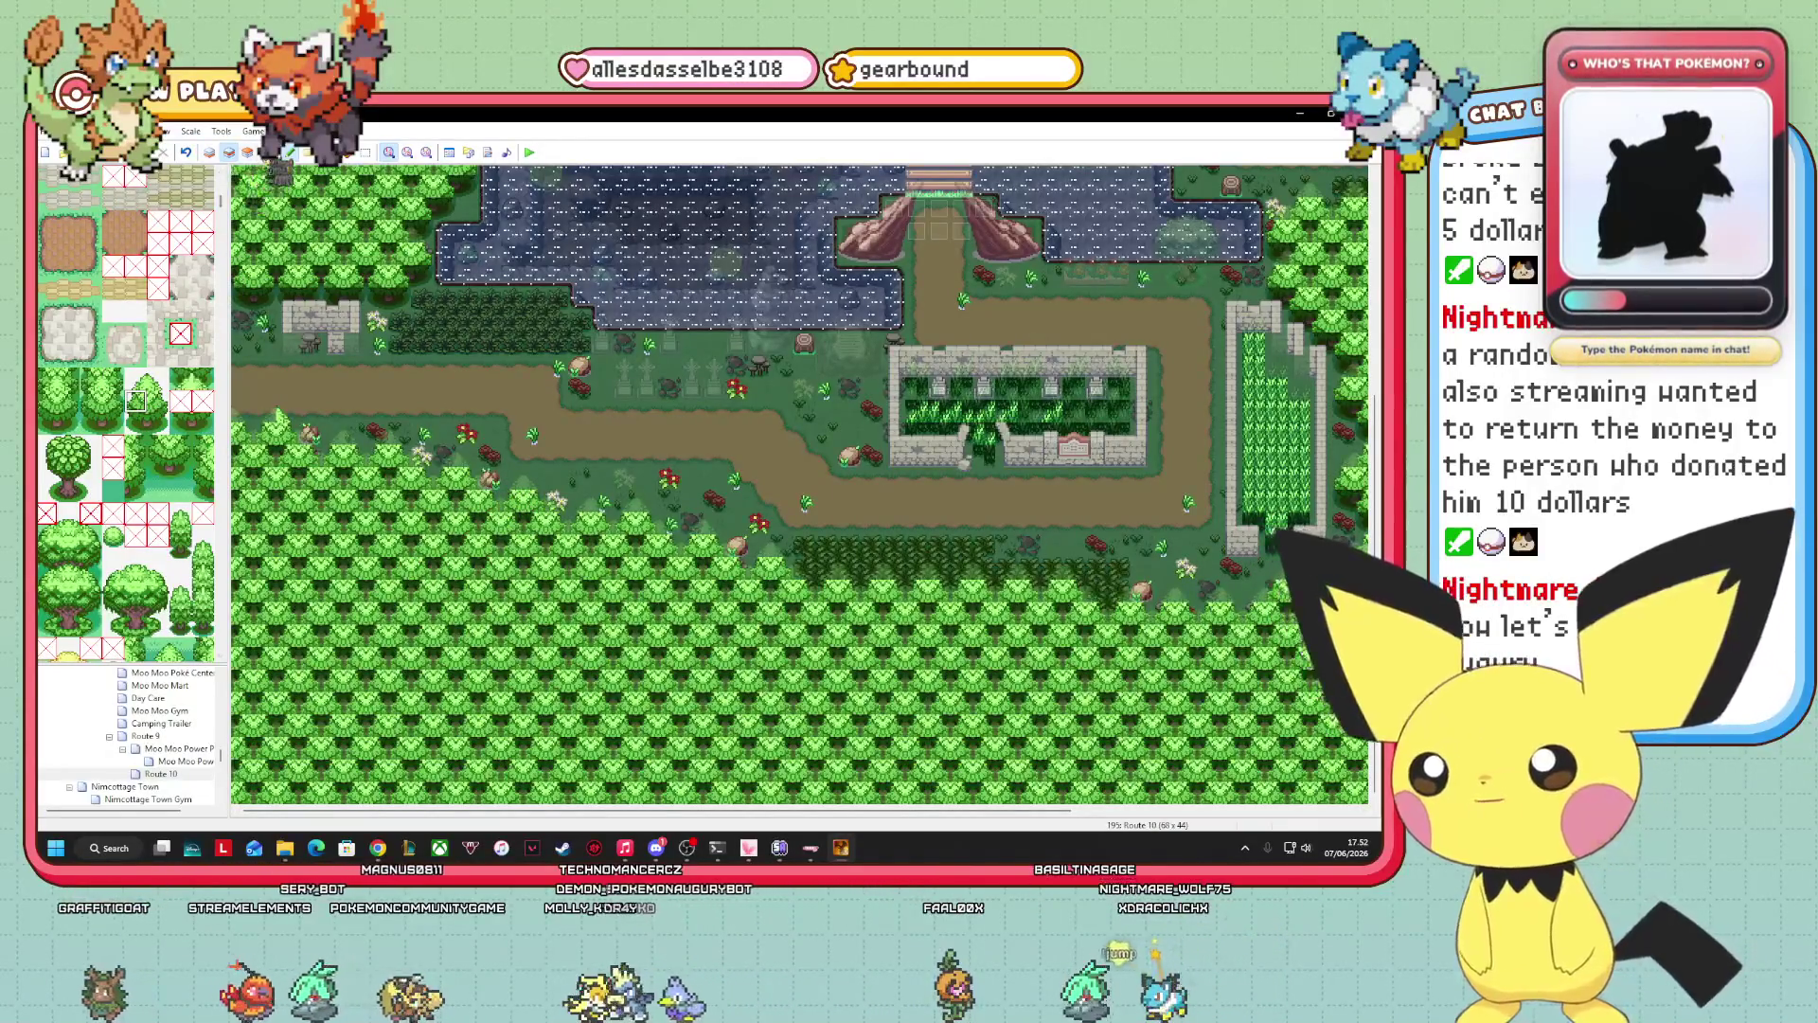
key("F8")
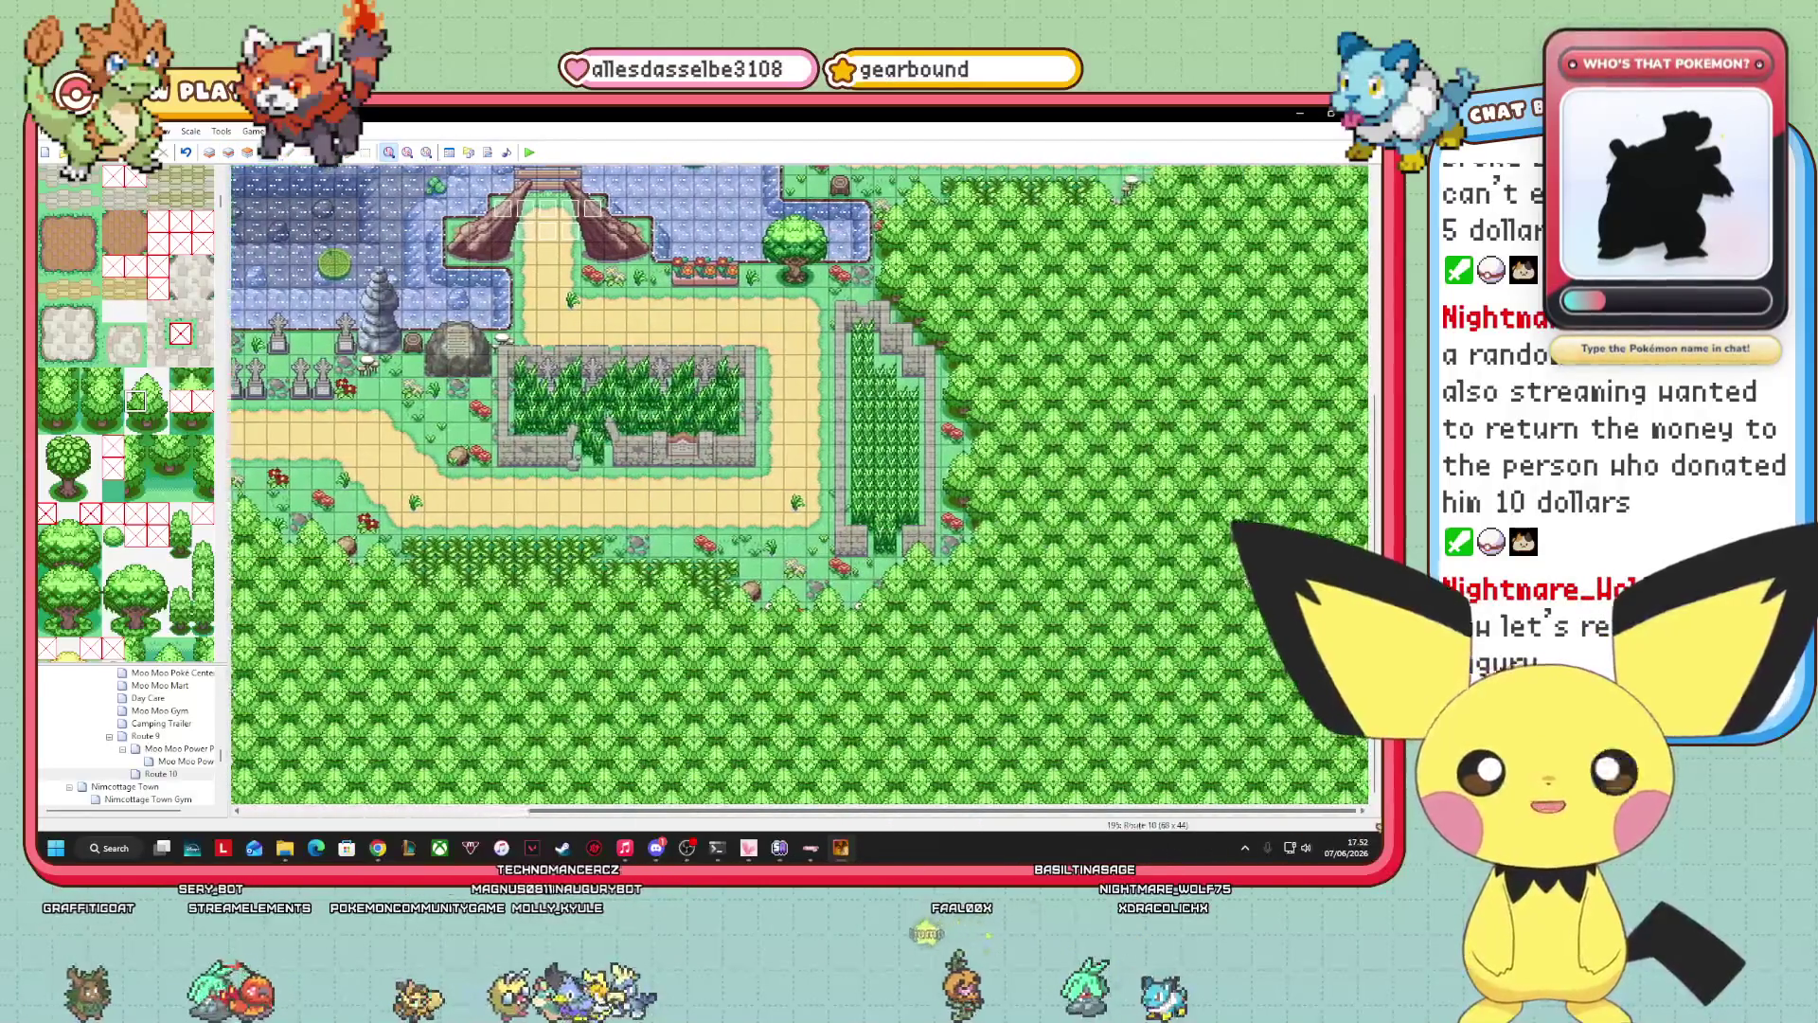
Look around Route 10 and launch a playtest of the game.
scroll(791, 677, "up", 5)
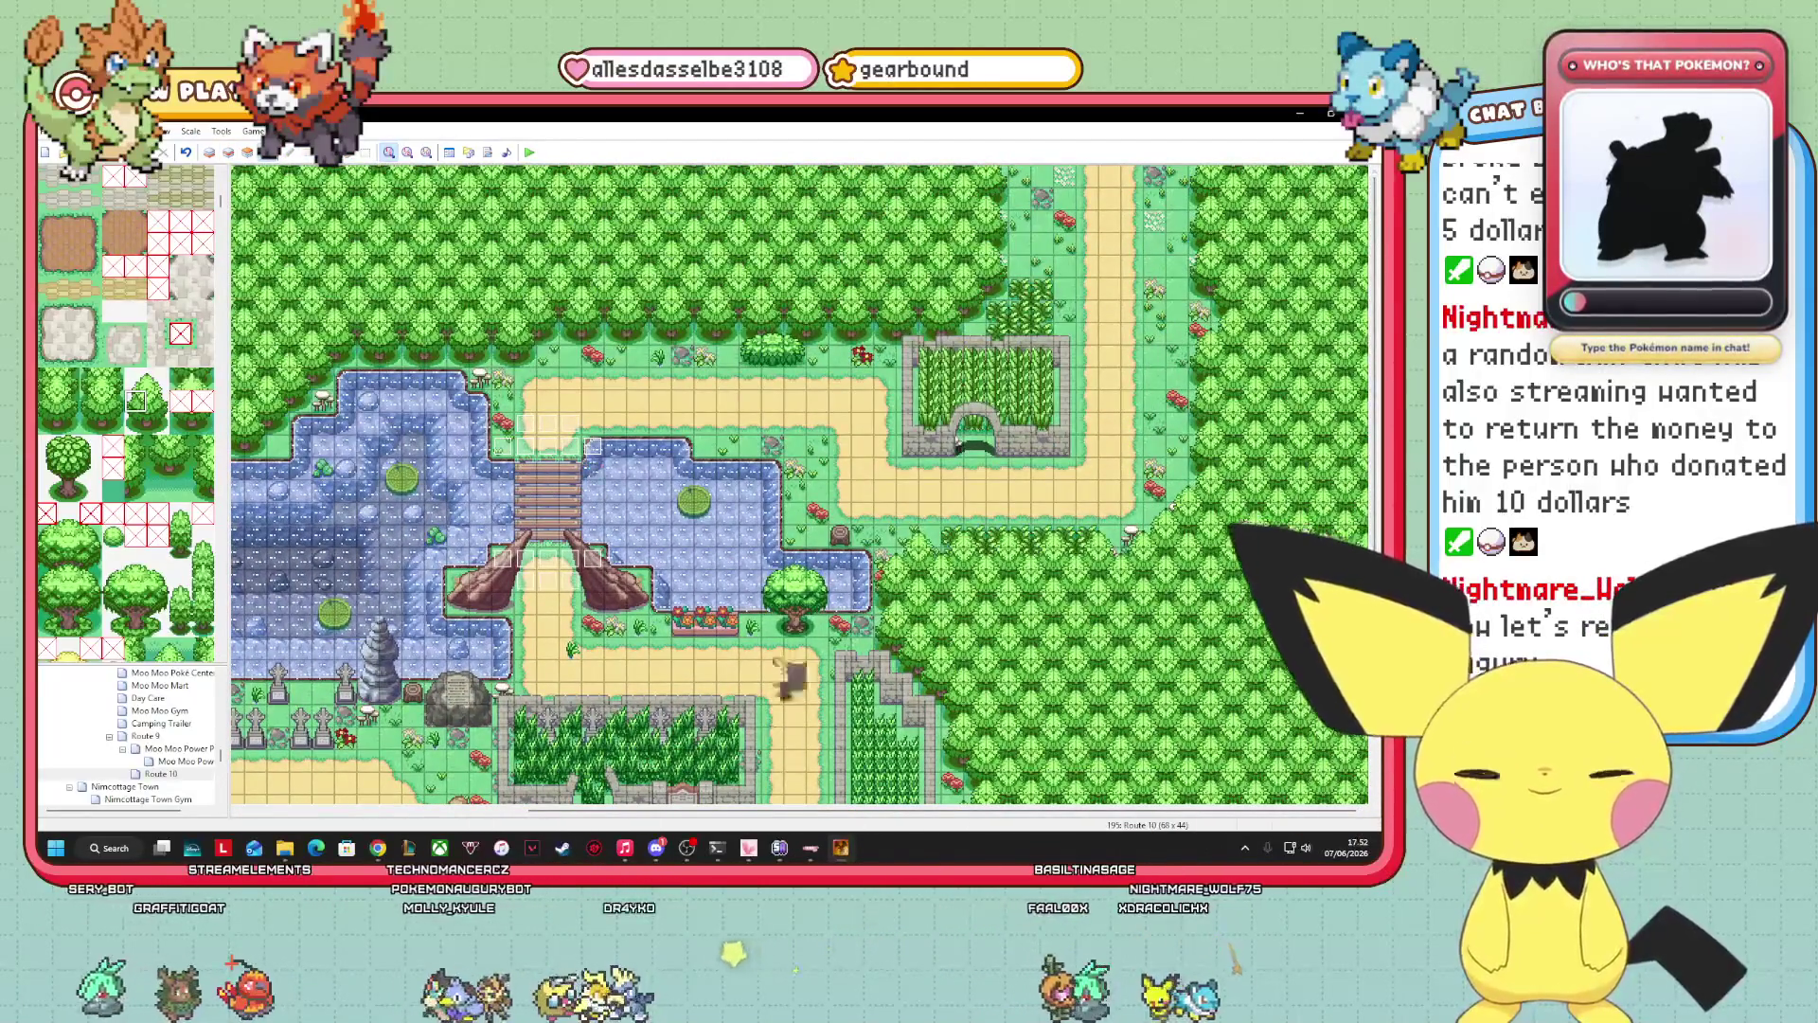
scroll(798, 483, "left", 6)
scroll(799, 483, "right", 6)
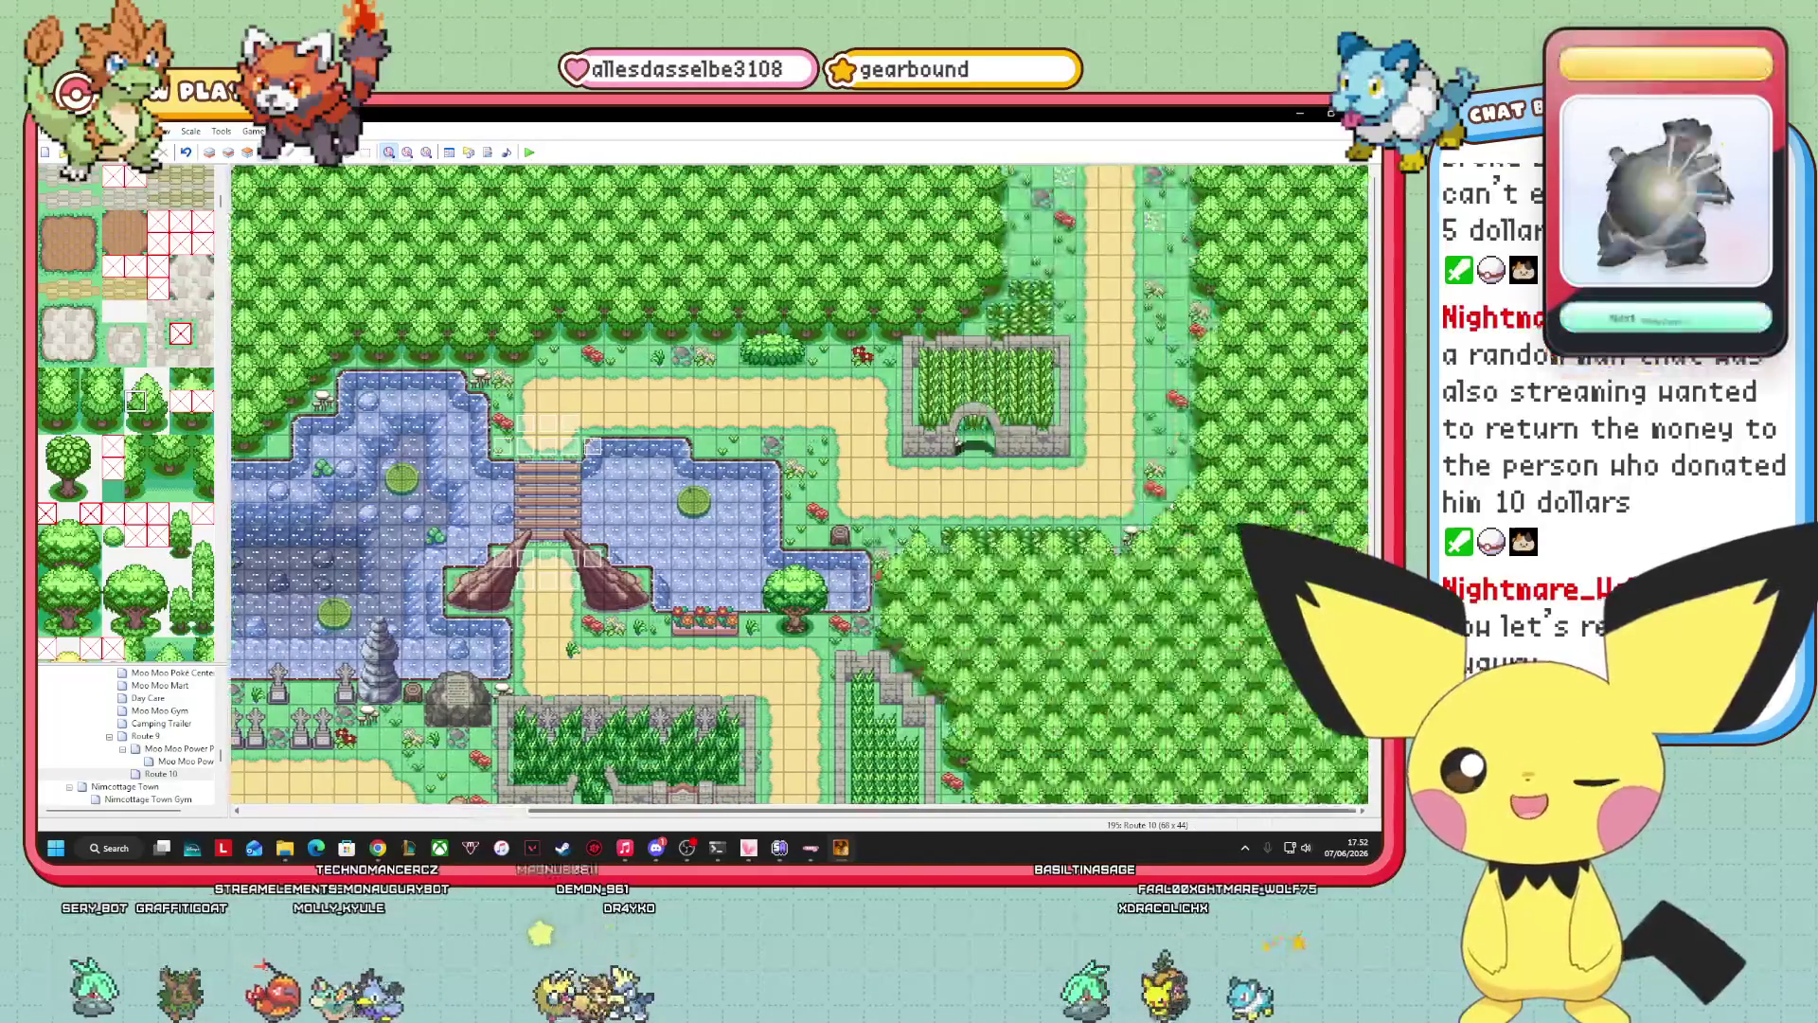
scroll(799, 483, "down", 4)
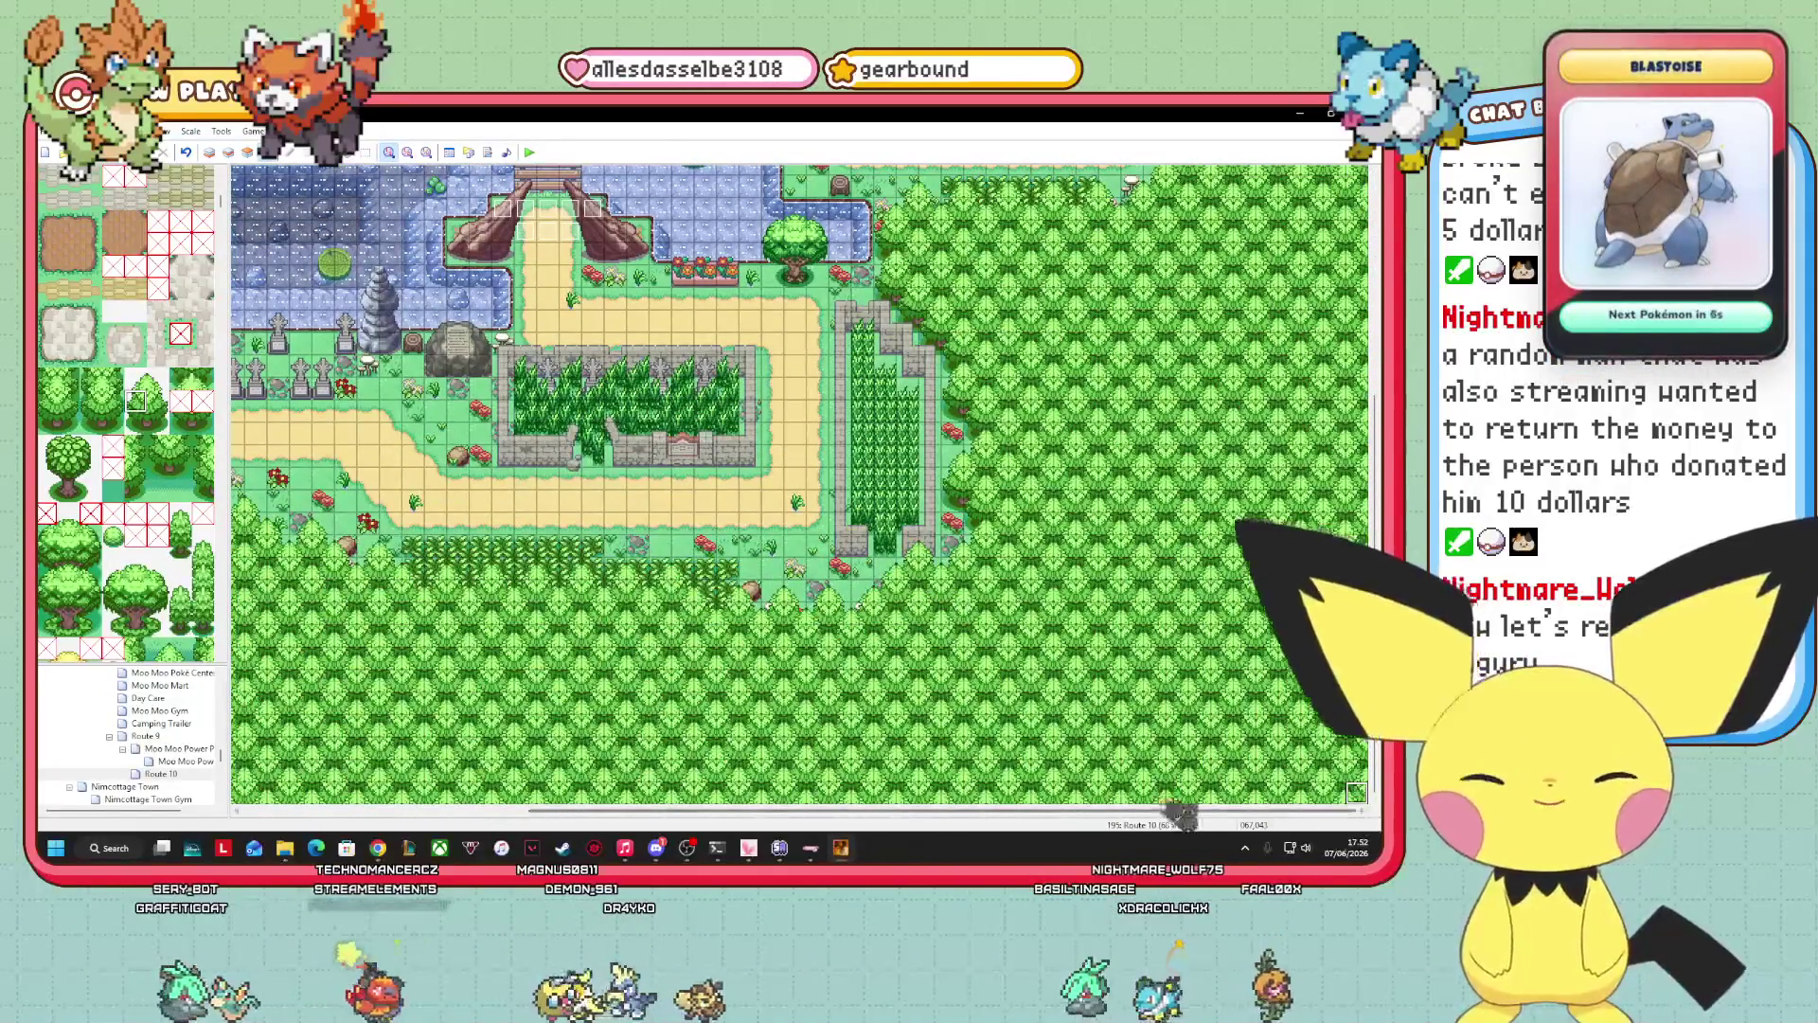
scroll(1075, 809, "left", 6)
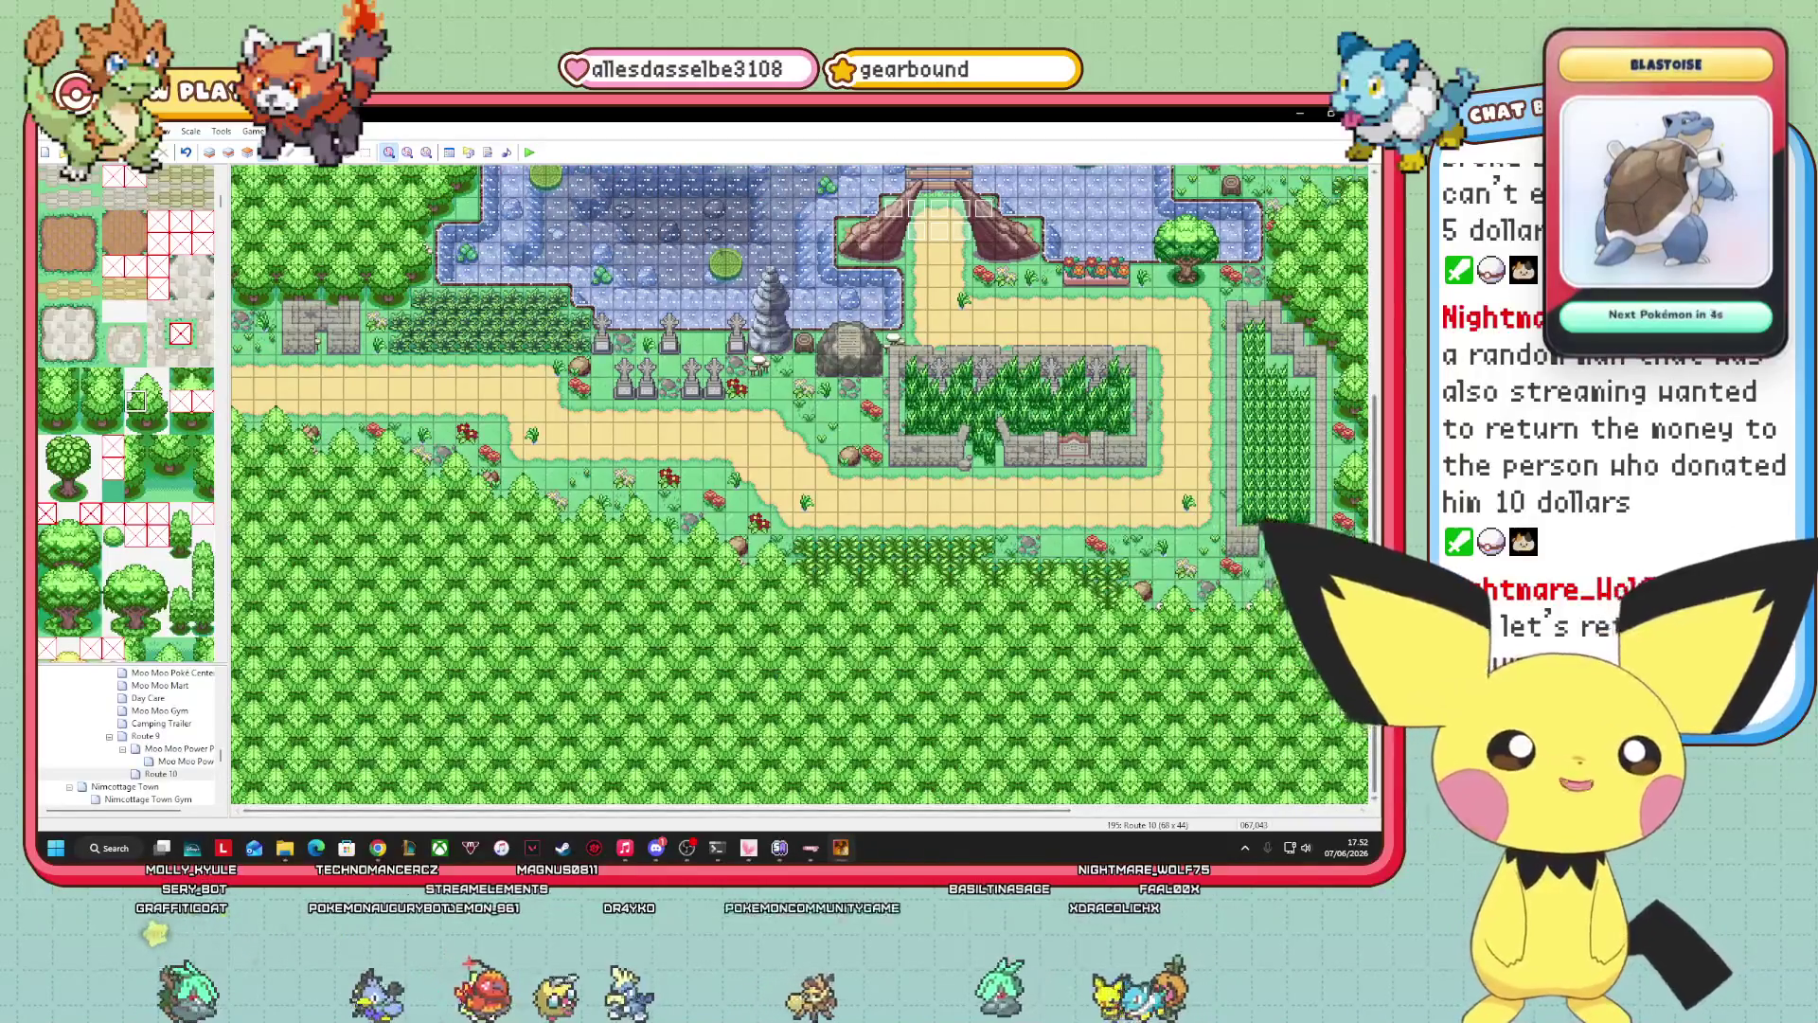
scroll(799, 483, "up", 5)
left_click_drag(893, 812, 1063, 812)
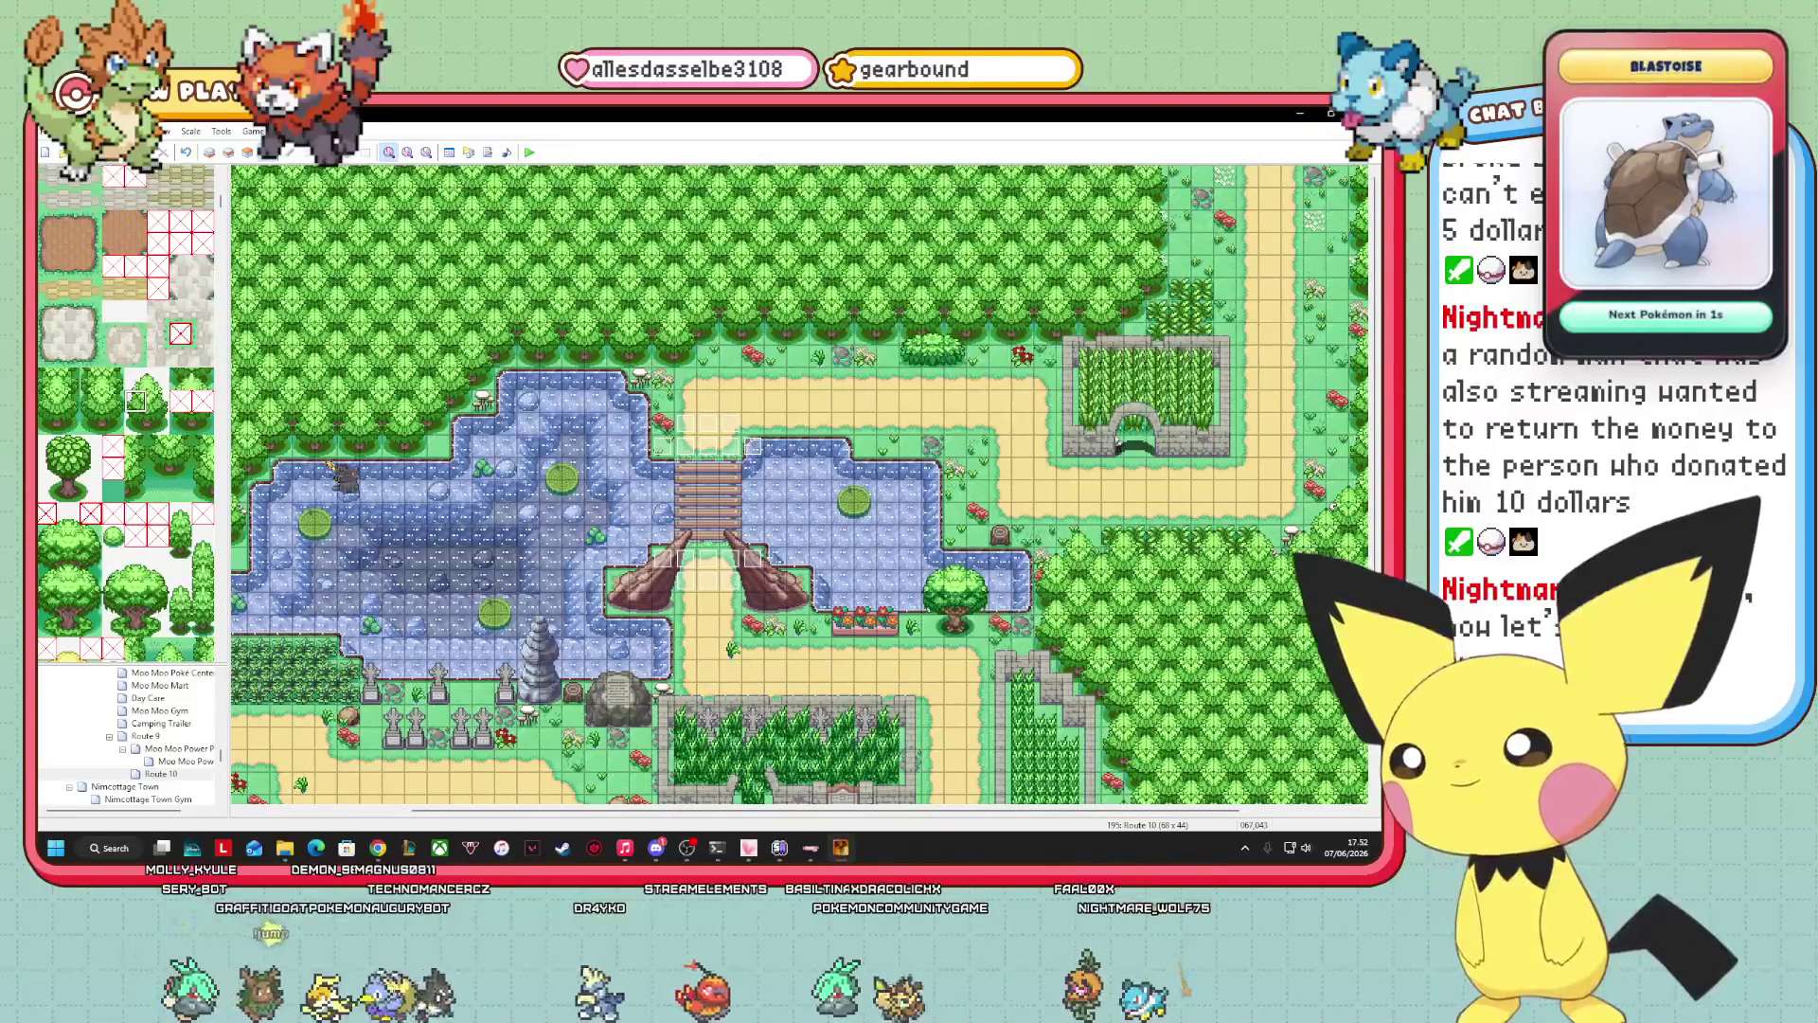
left_click(530, 154)
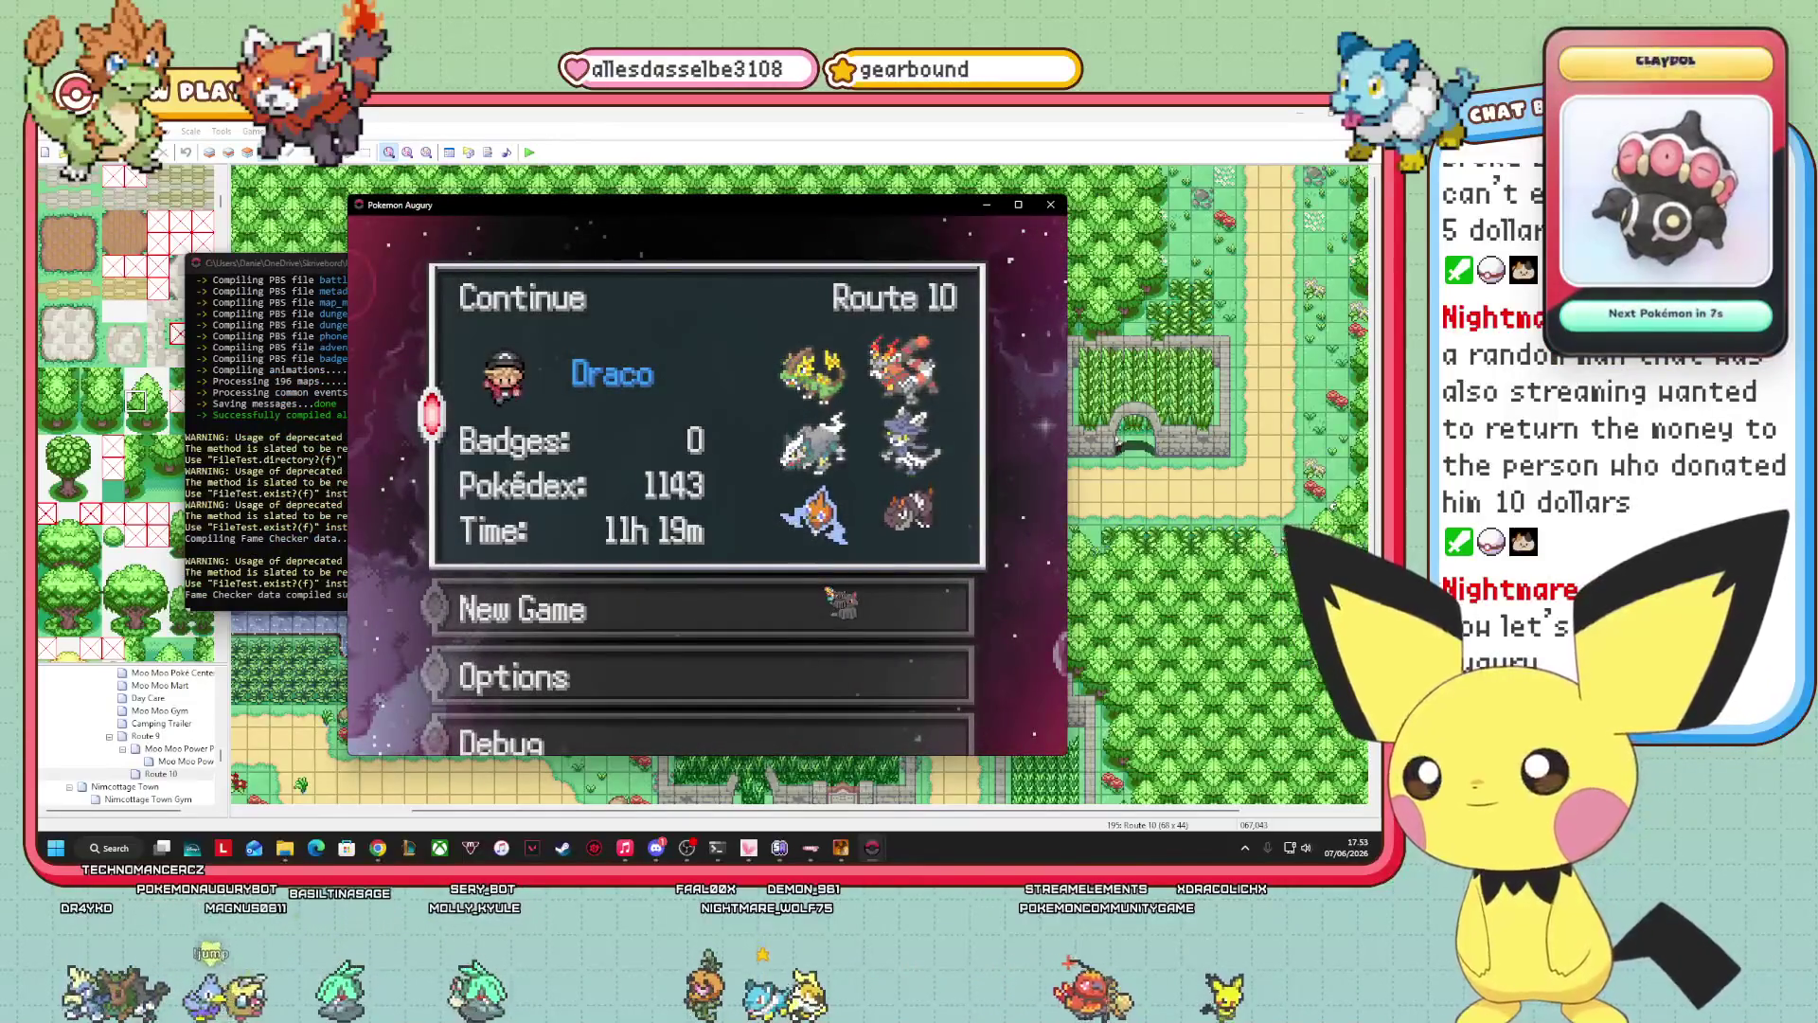
Continue the Route 10 save and walk the player left and down along the forest edge toward the pond.
key("Return")
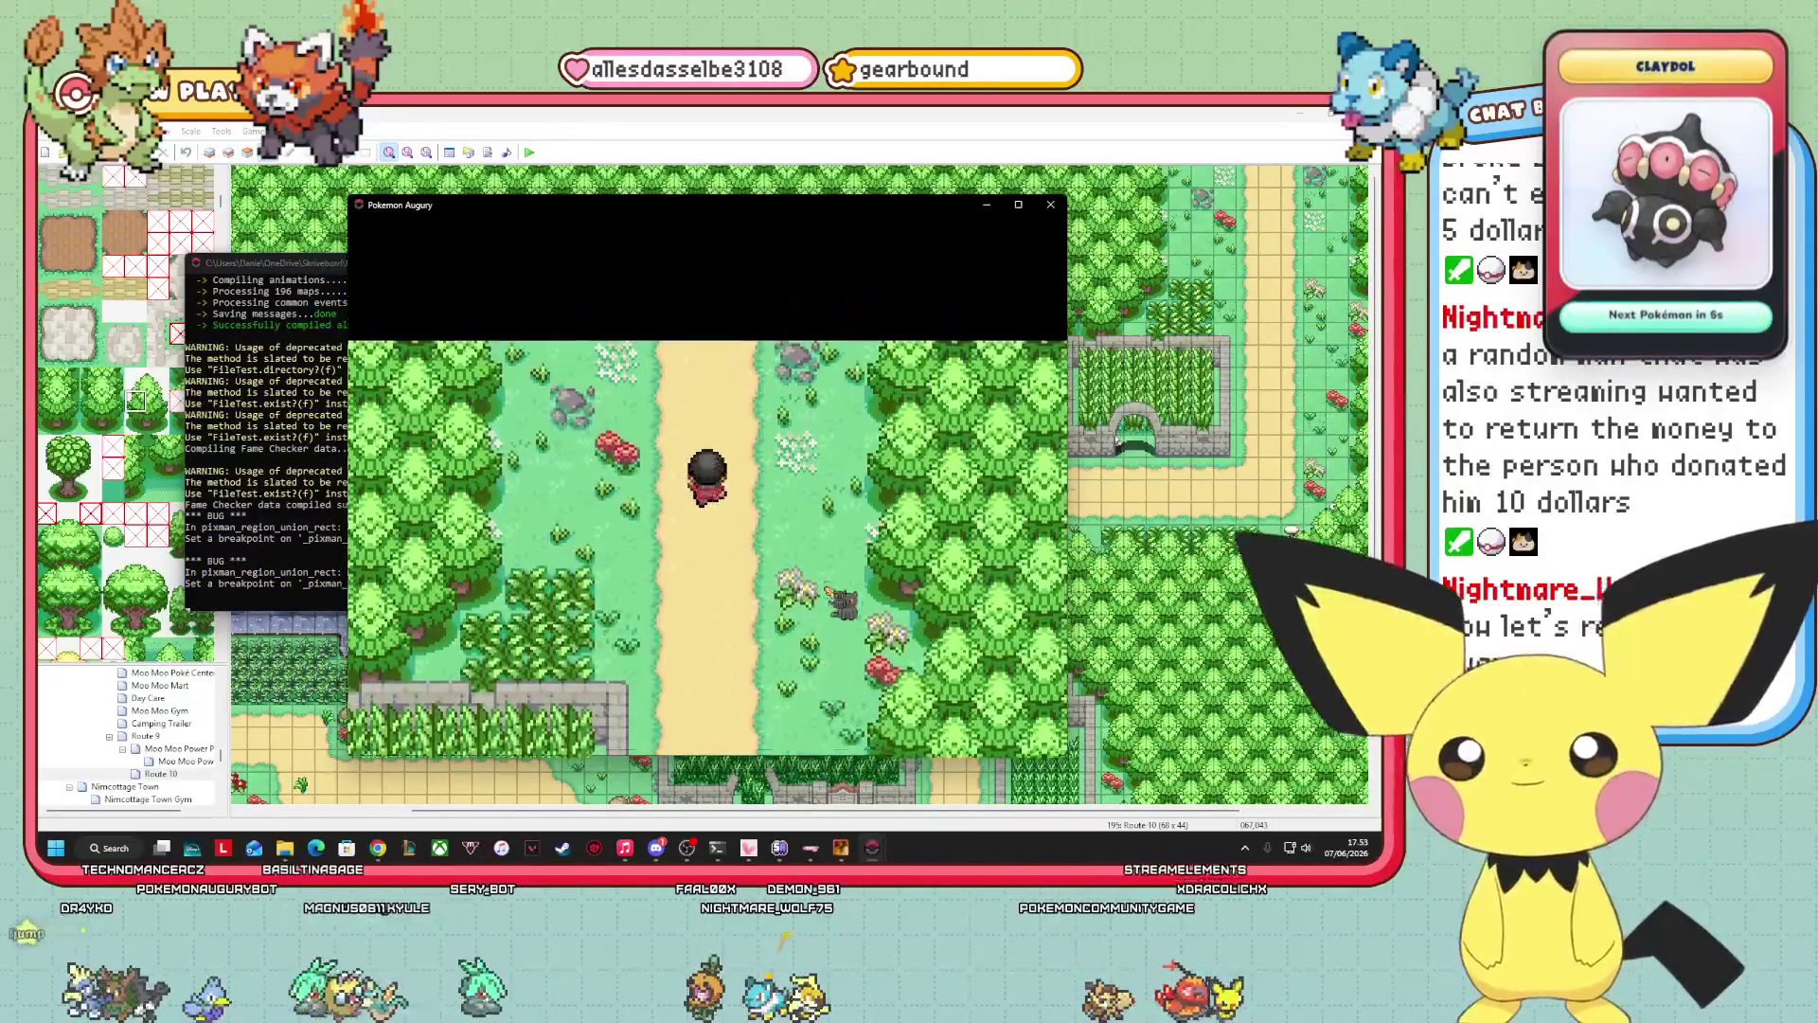
key("Left")
key("Left")
key("Left")
key("Down")
key("Down")
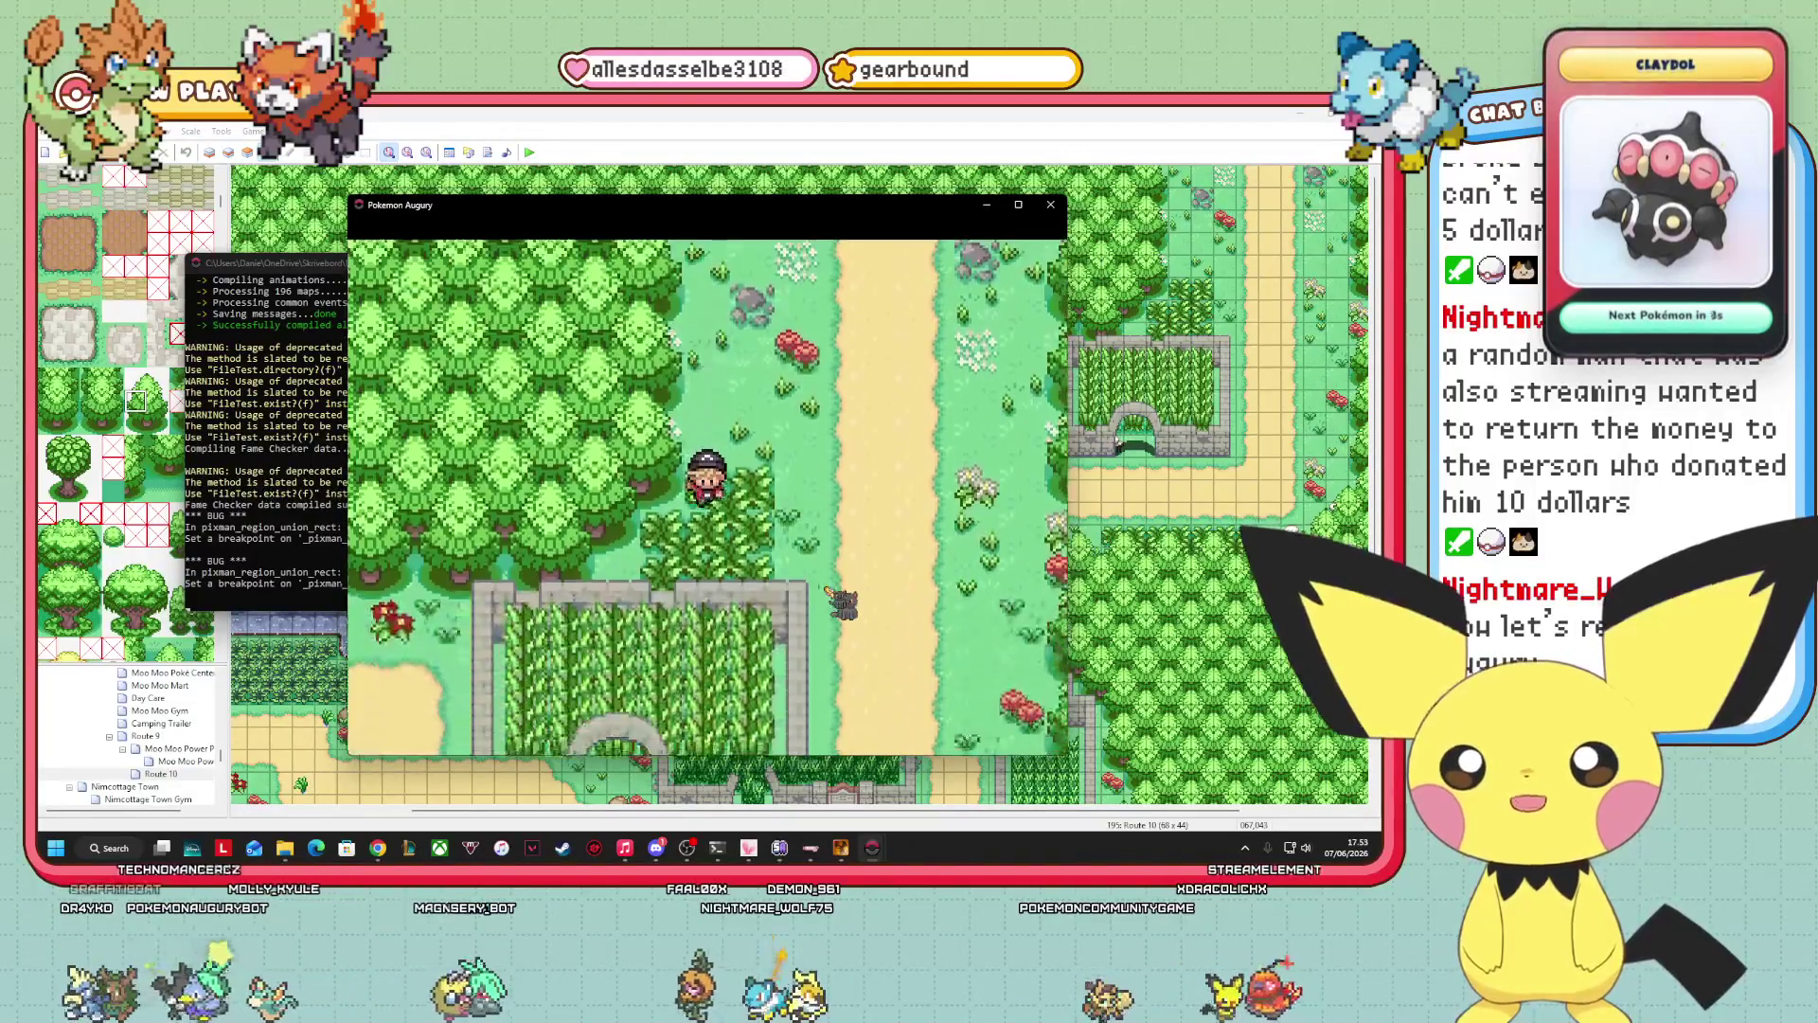
key("Down")
key("Down")
key("Left")
key("Left")
key("Left")
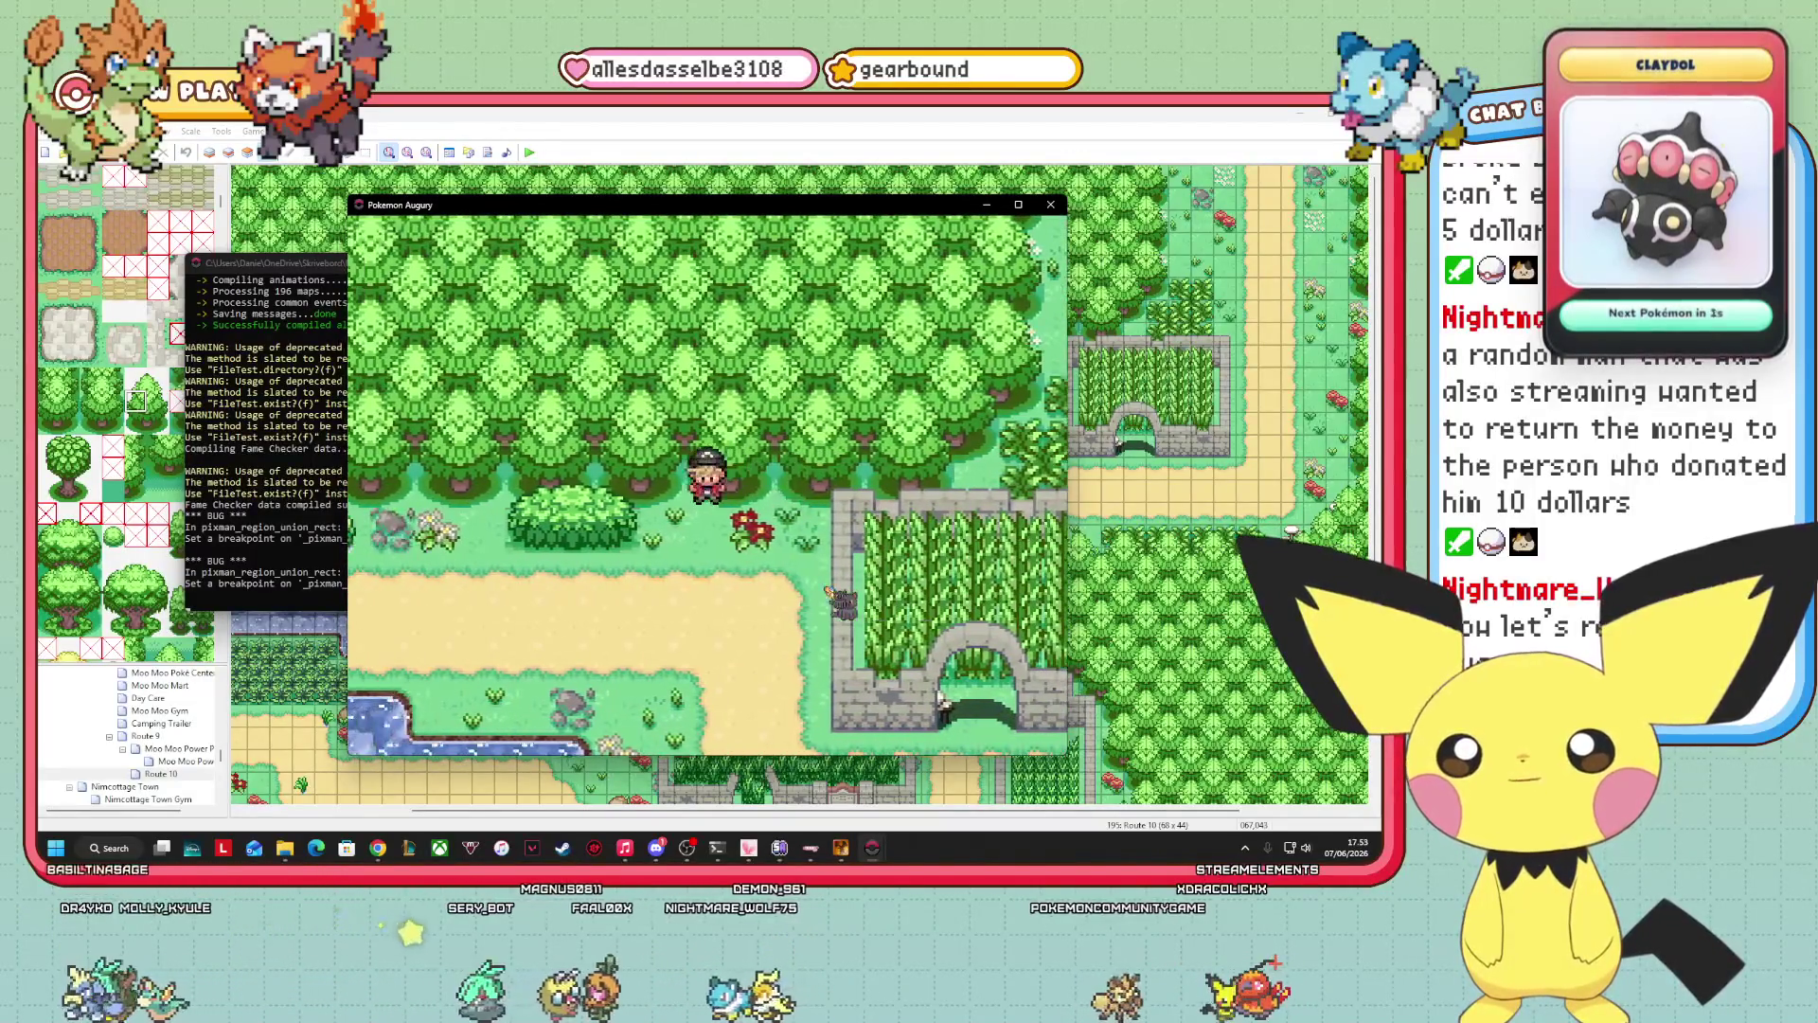
key("Down")
key("Down")
key("Down")
key("Left")
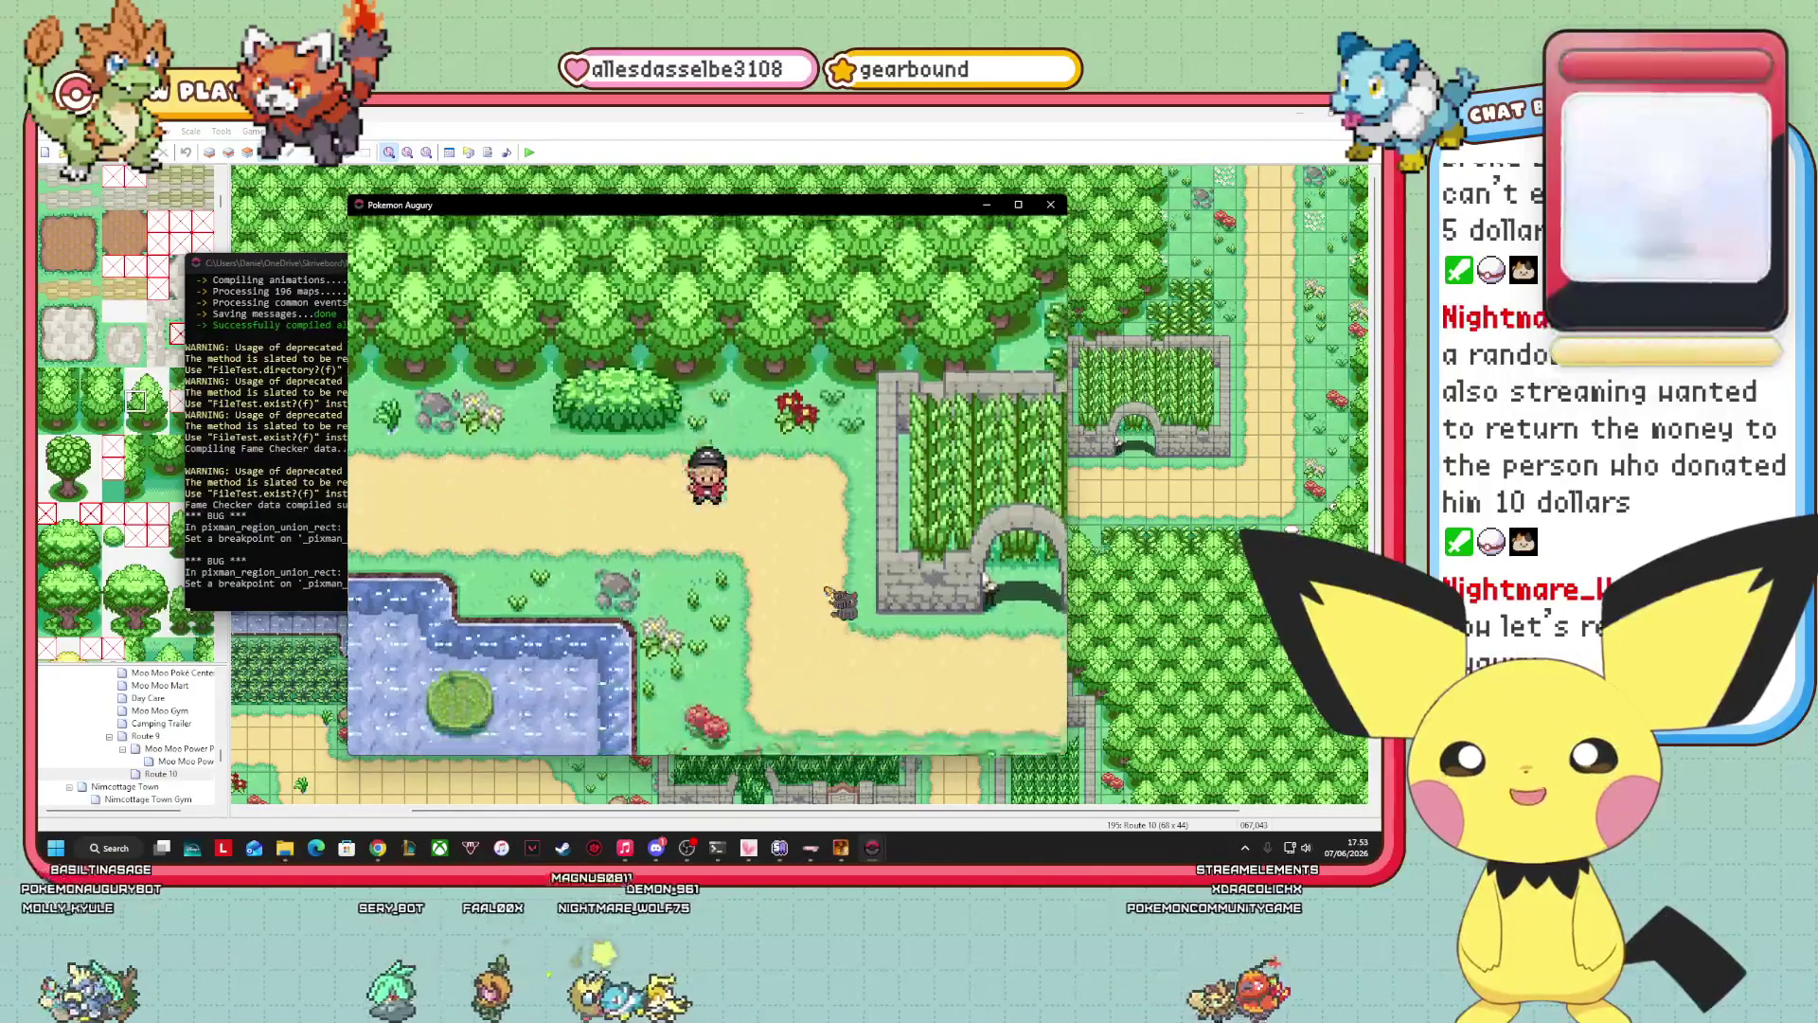
key("Up")
key("Up")
key("Up")
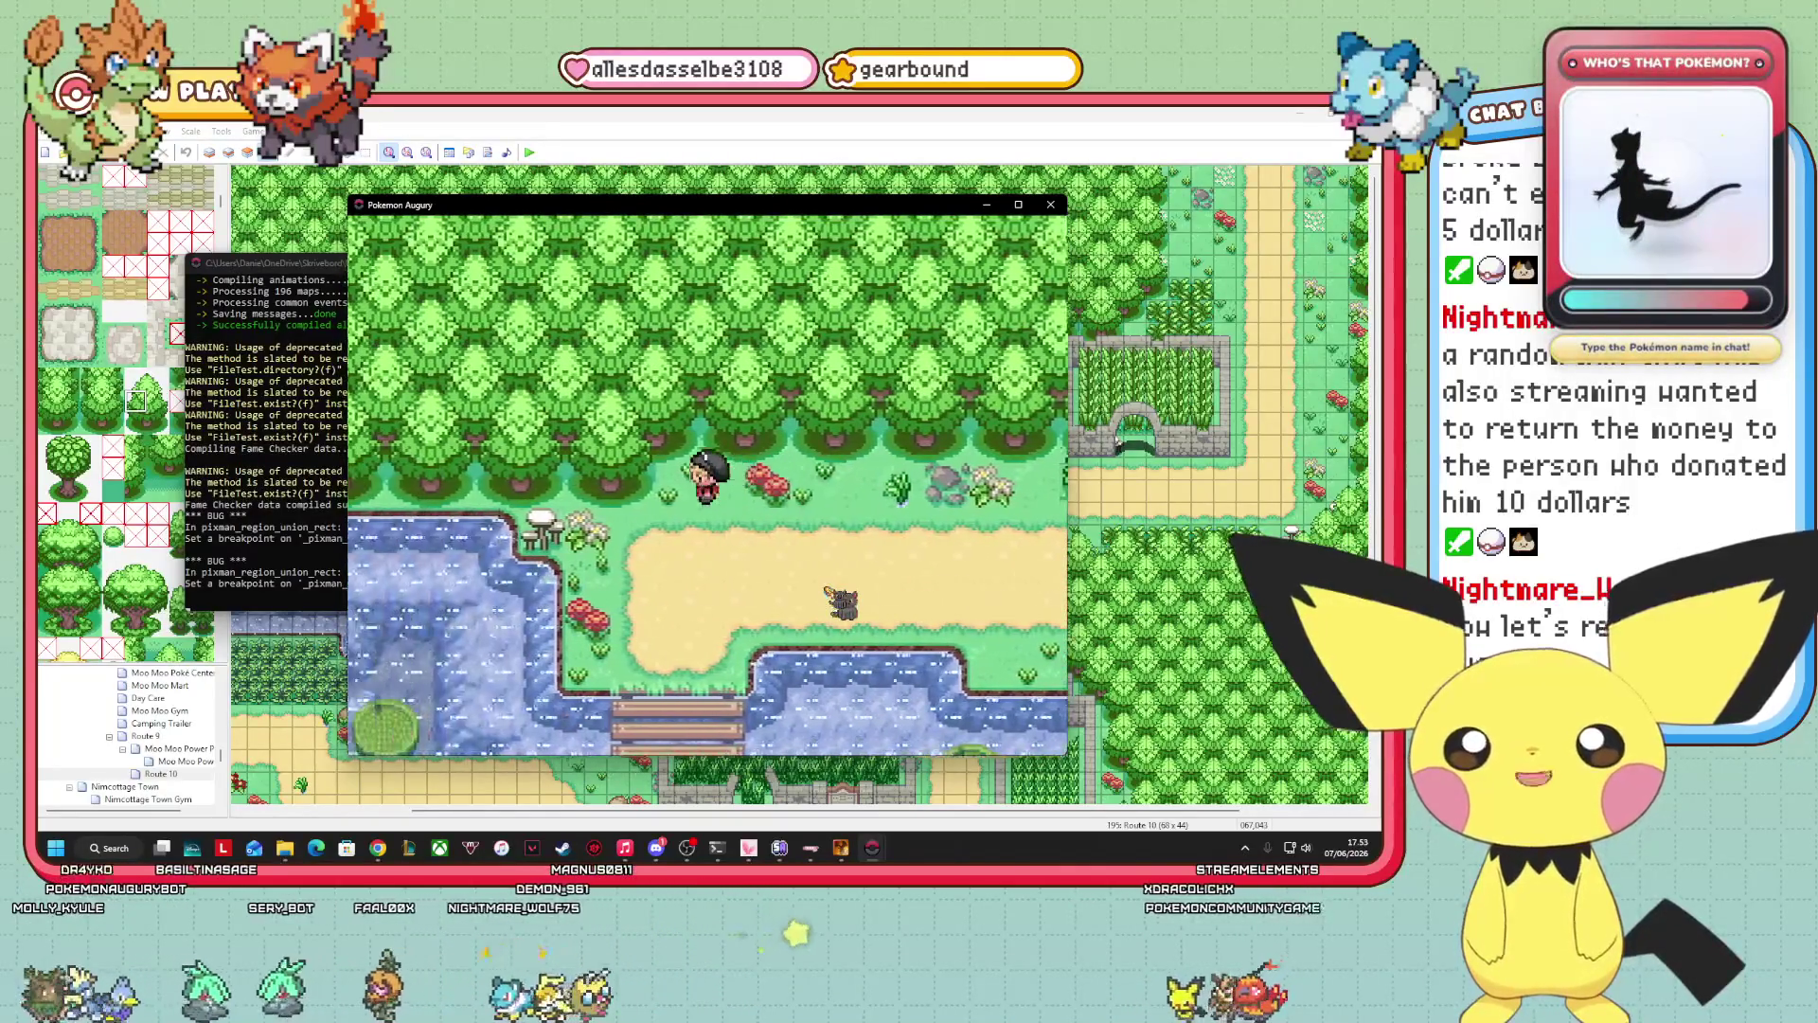
key("Left")
key("Up")
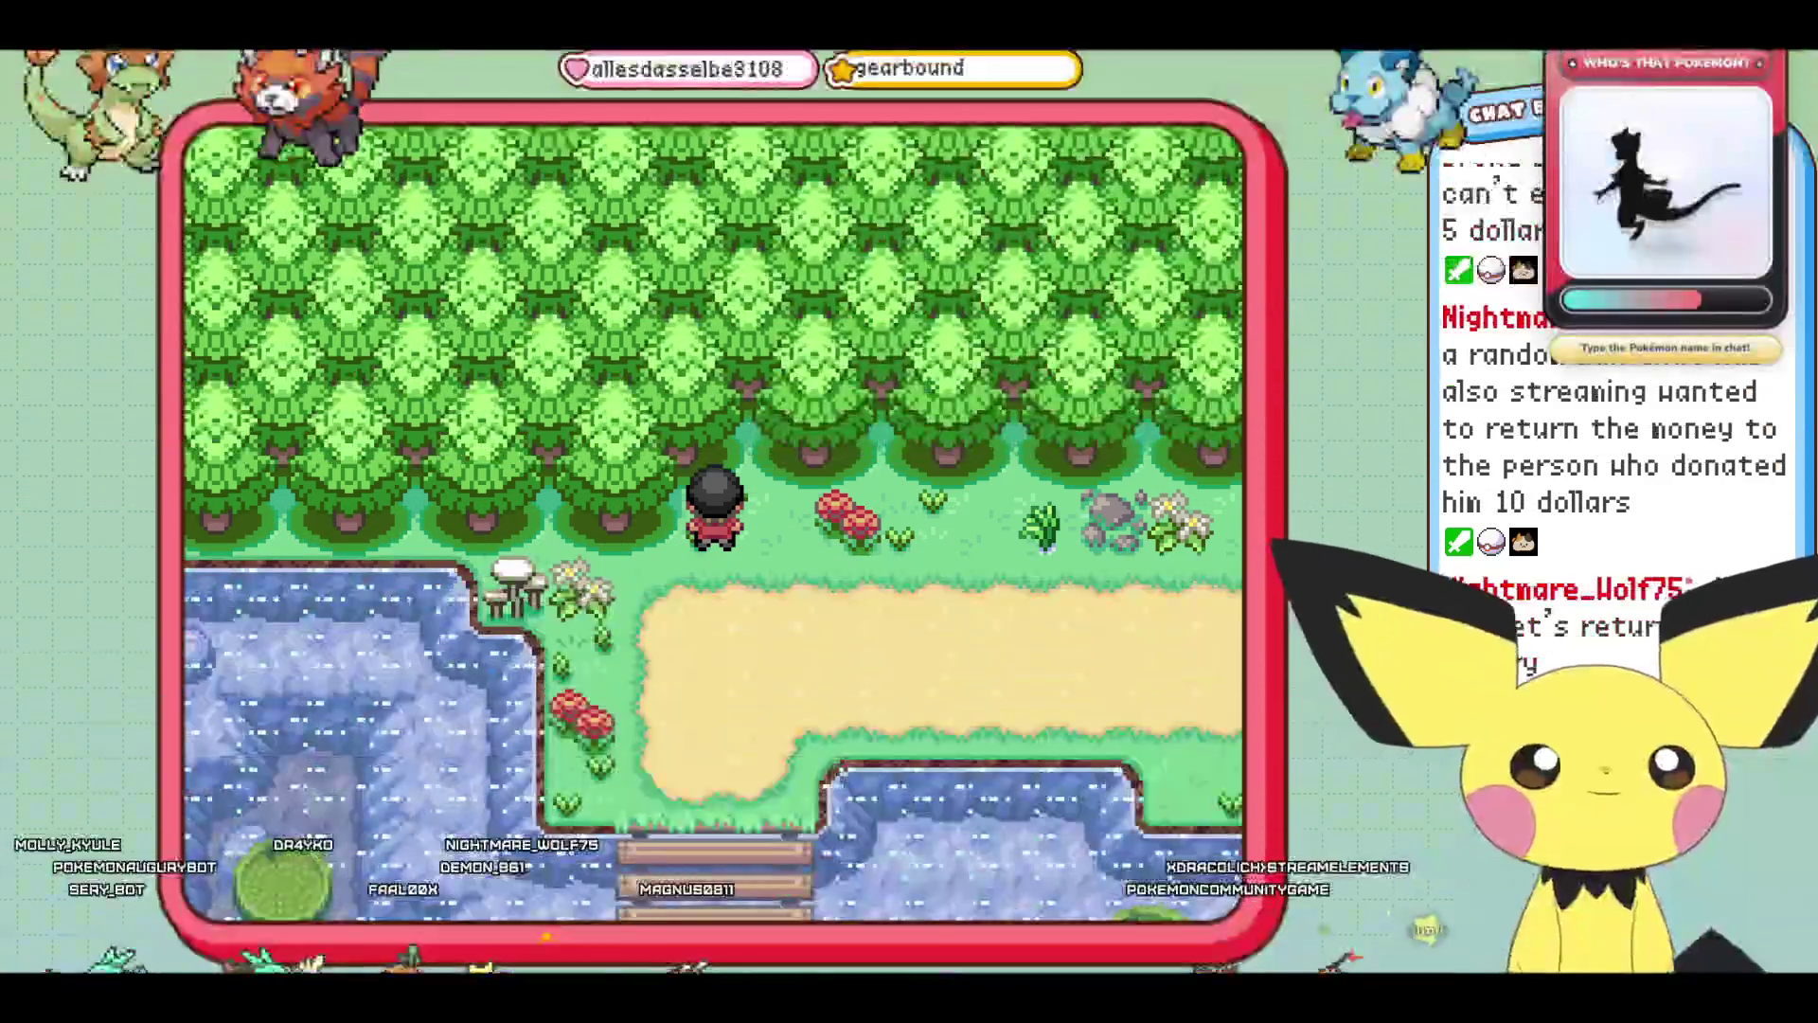
Walk the player right along the grass strip, then up into the trees and back out.
key("Right")
key("Right")
key("Right")
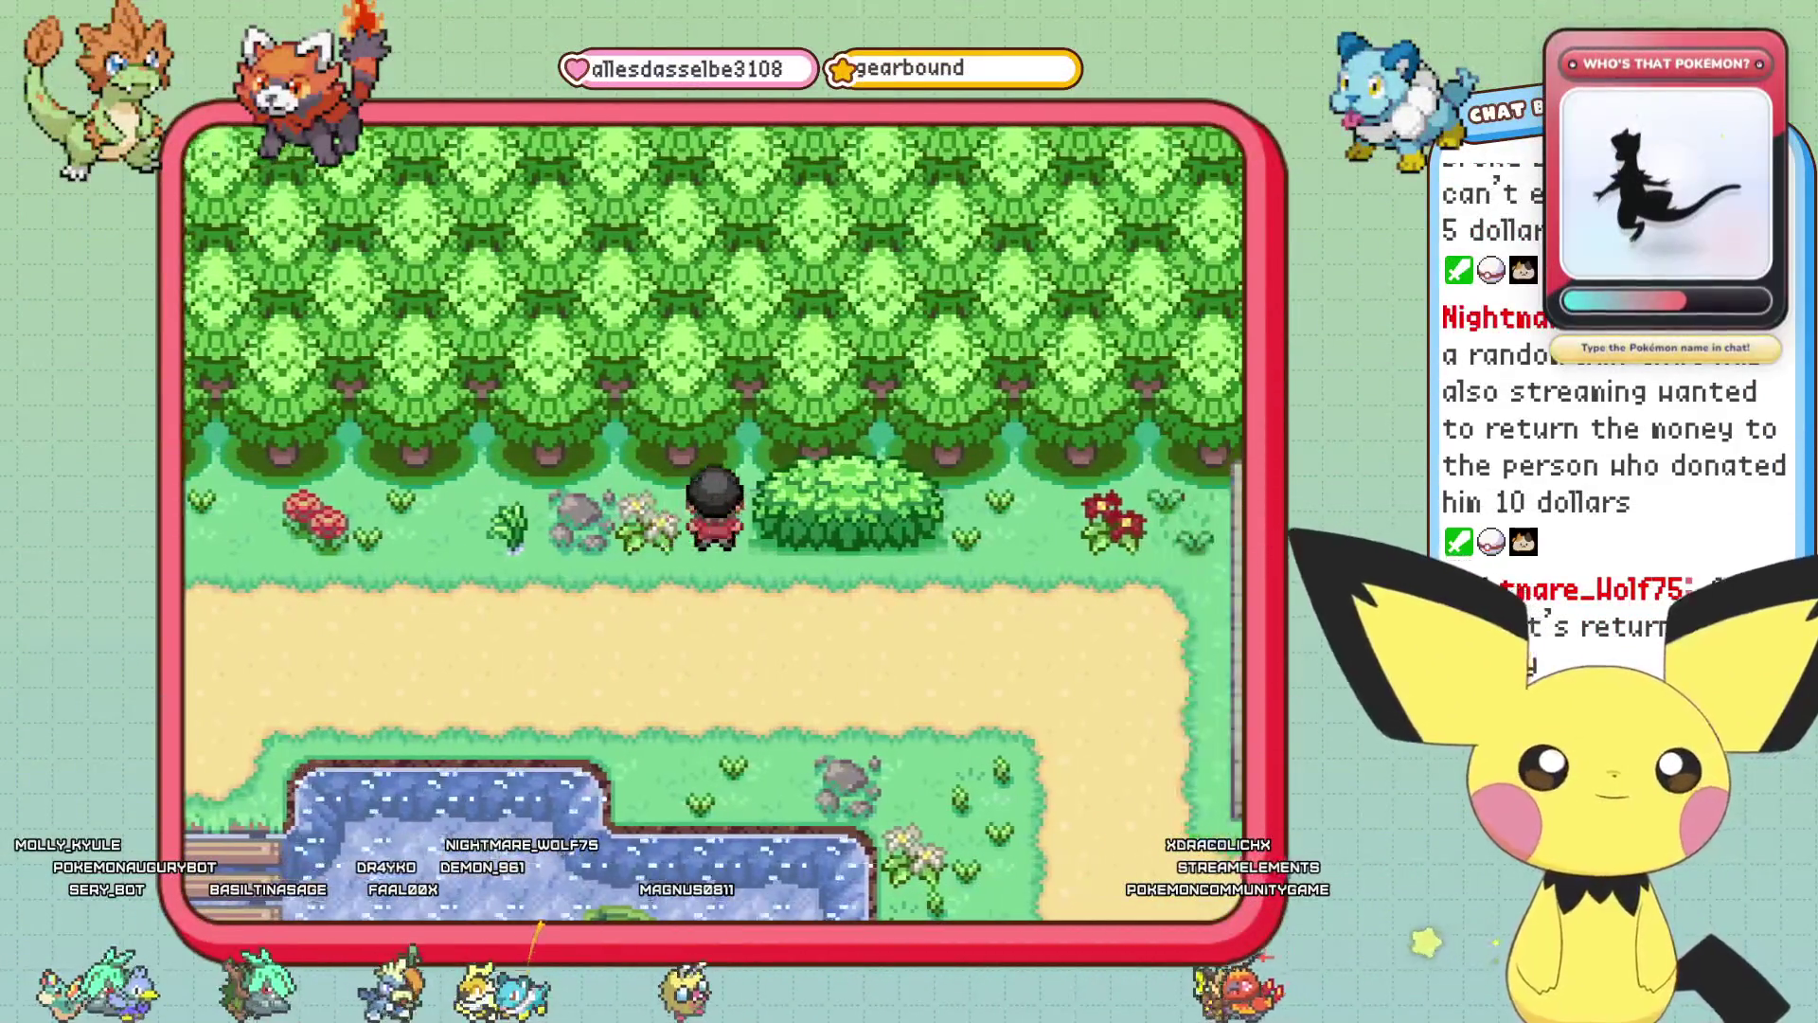
key("Up")
key("Up")
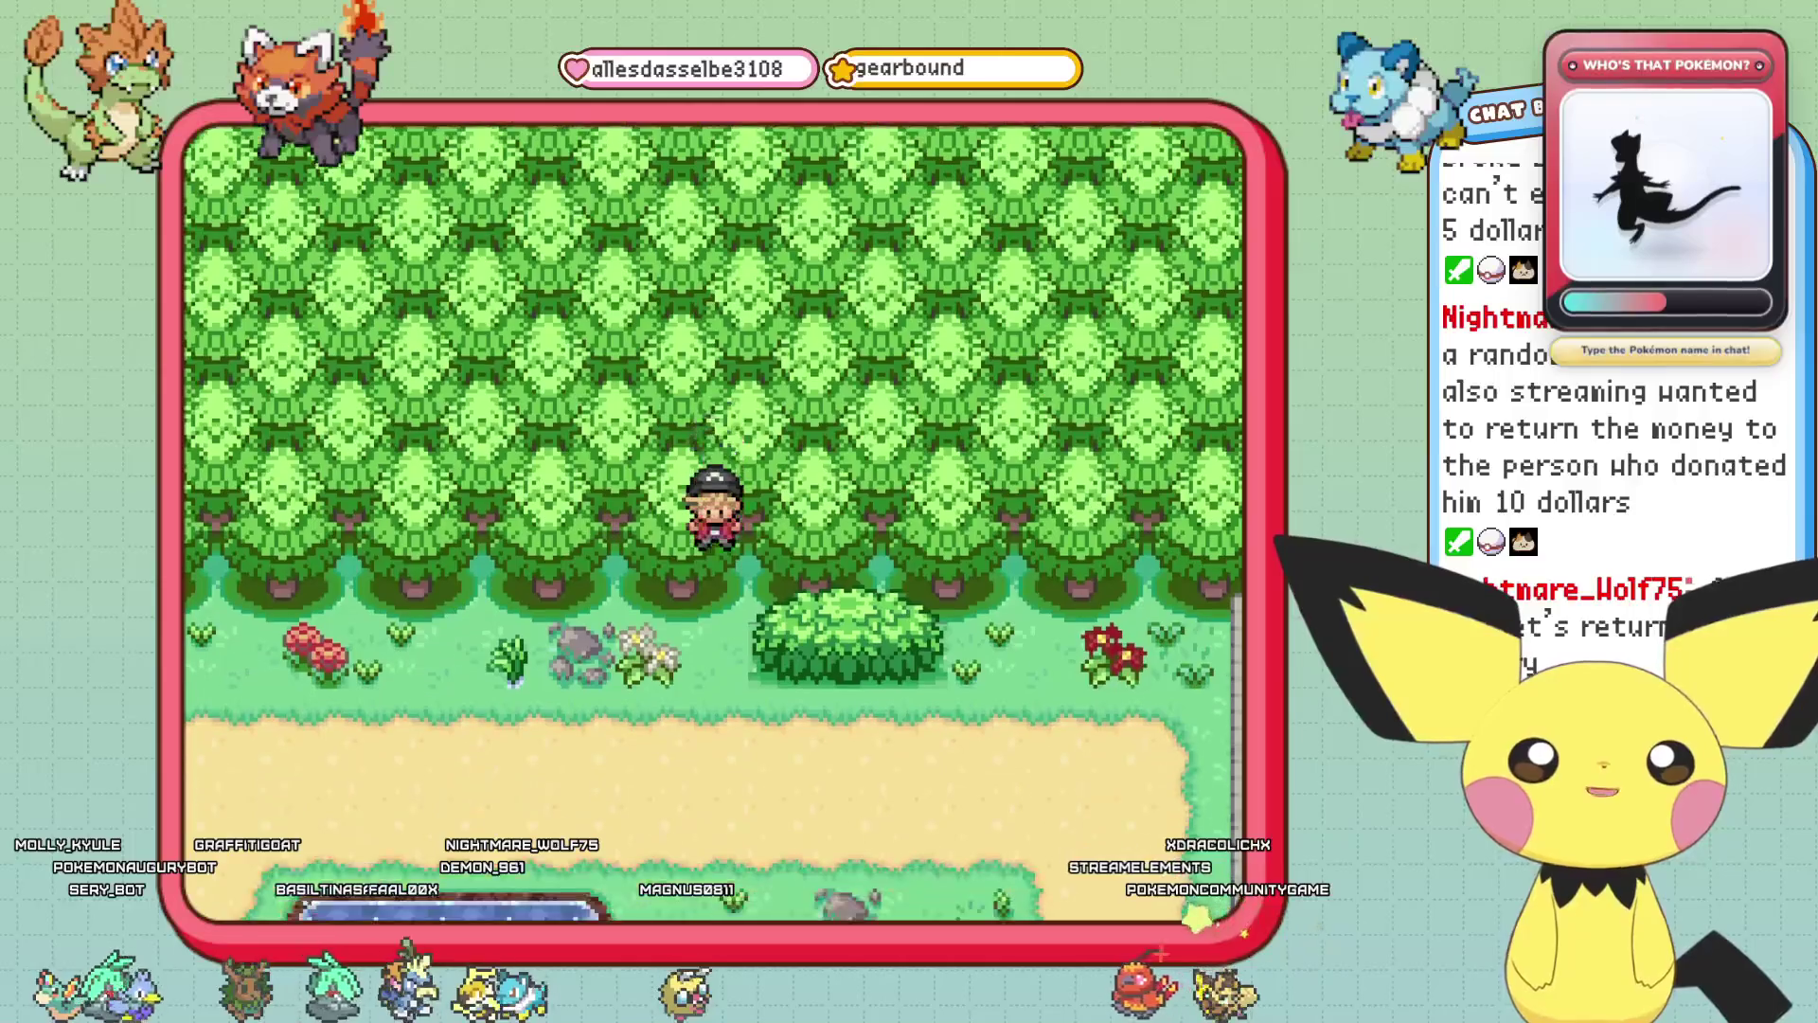
key("Down")
key("Down")
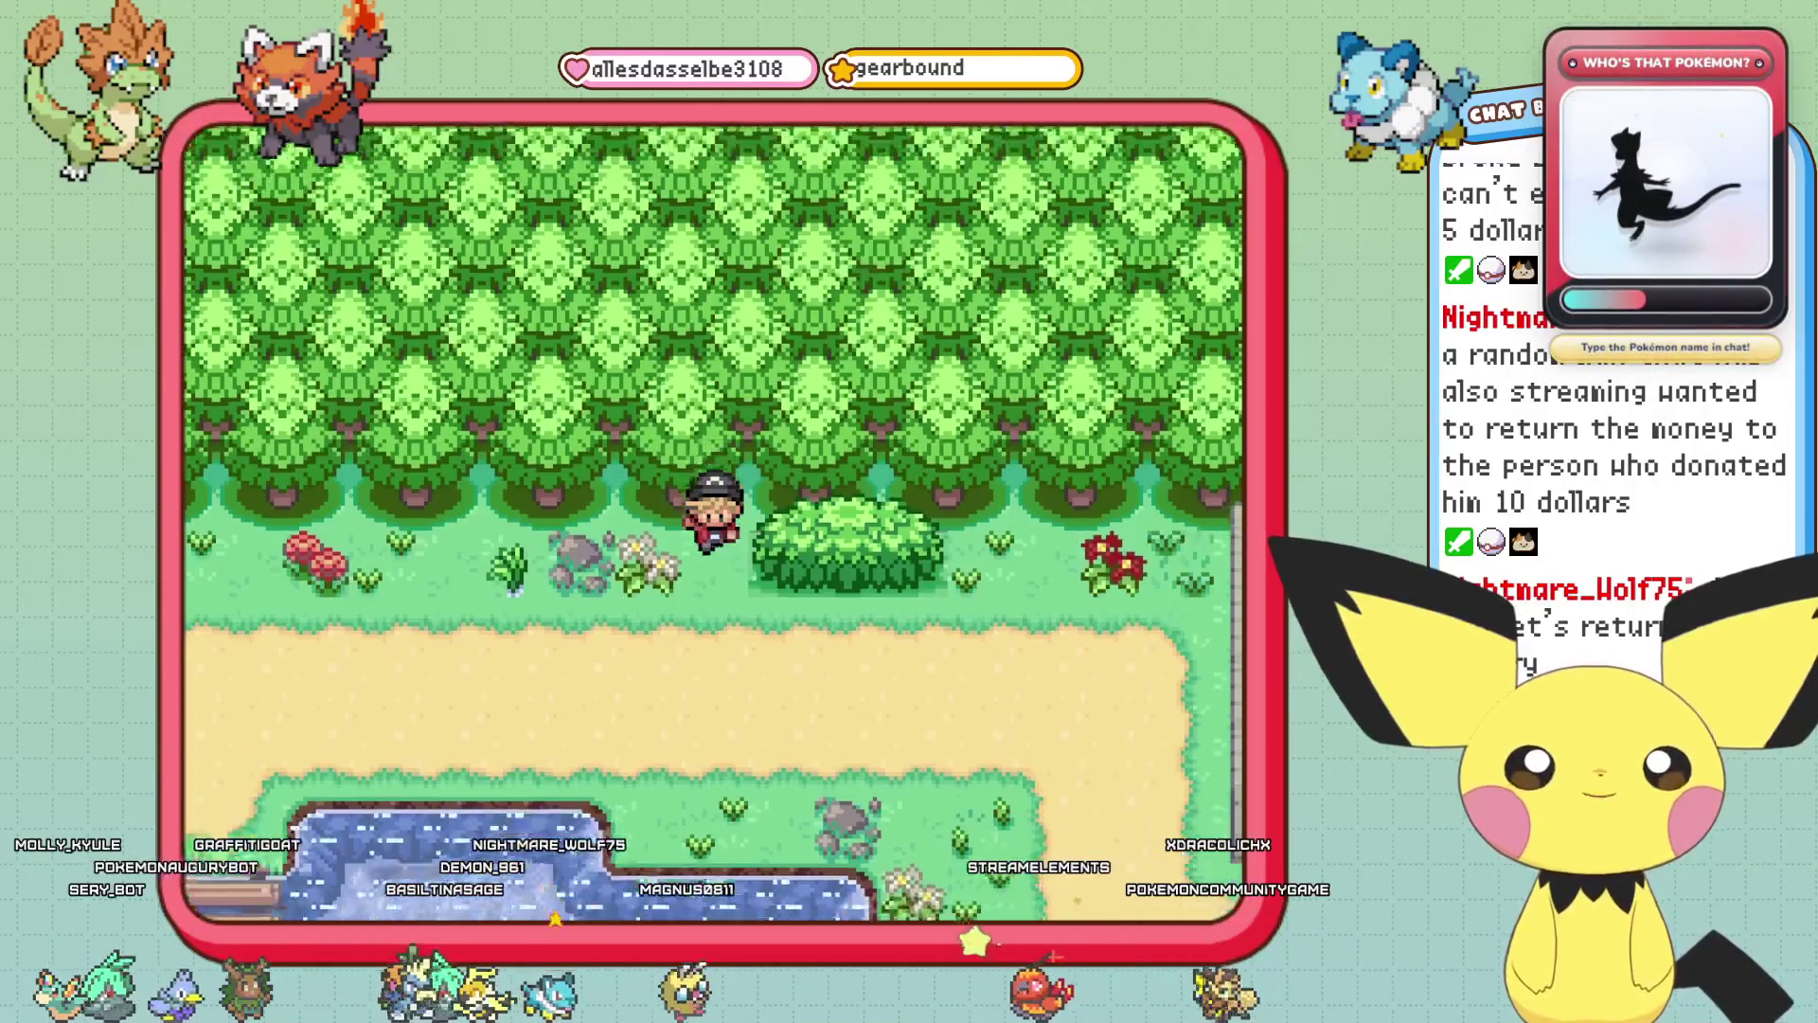
key("Up")
key("Up")
key("Up")
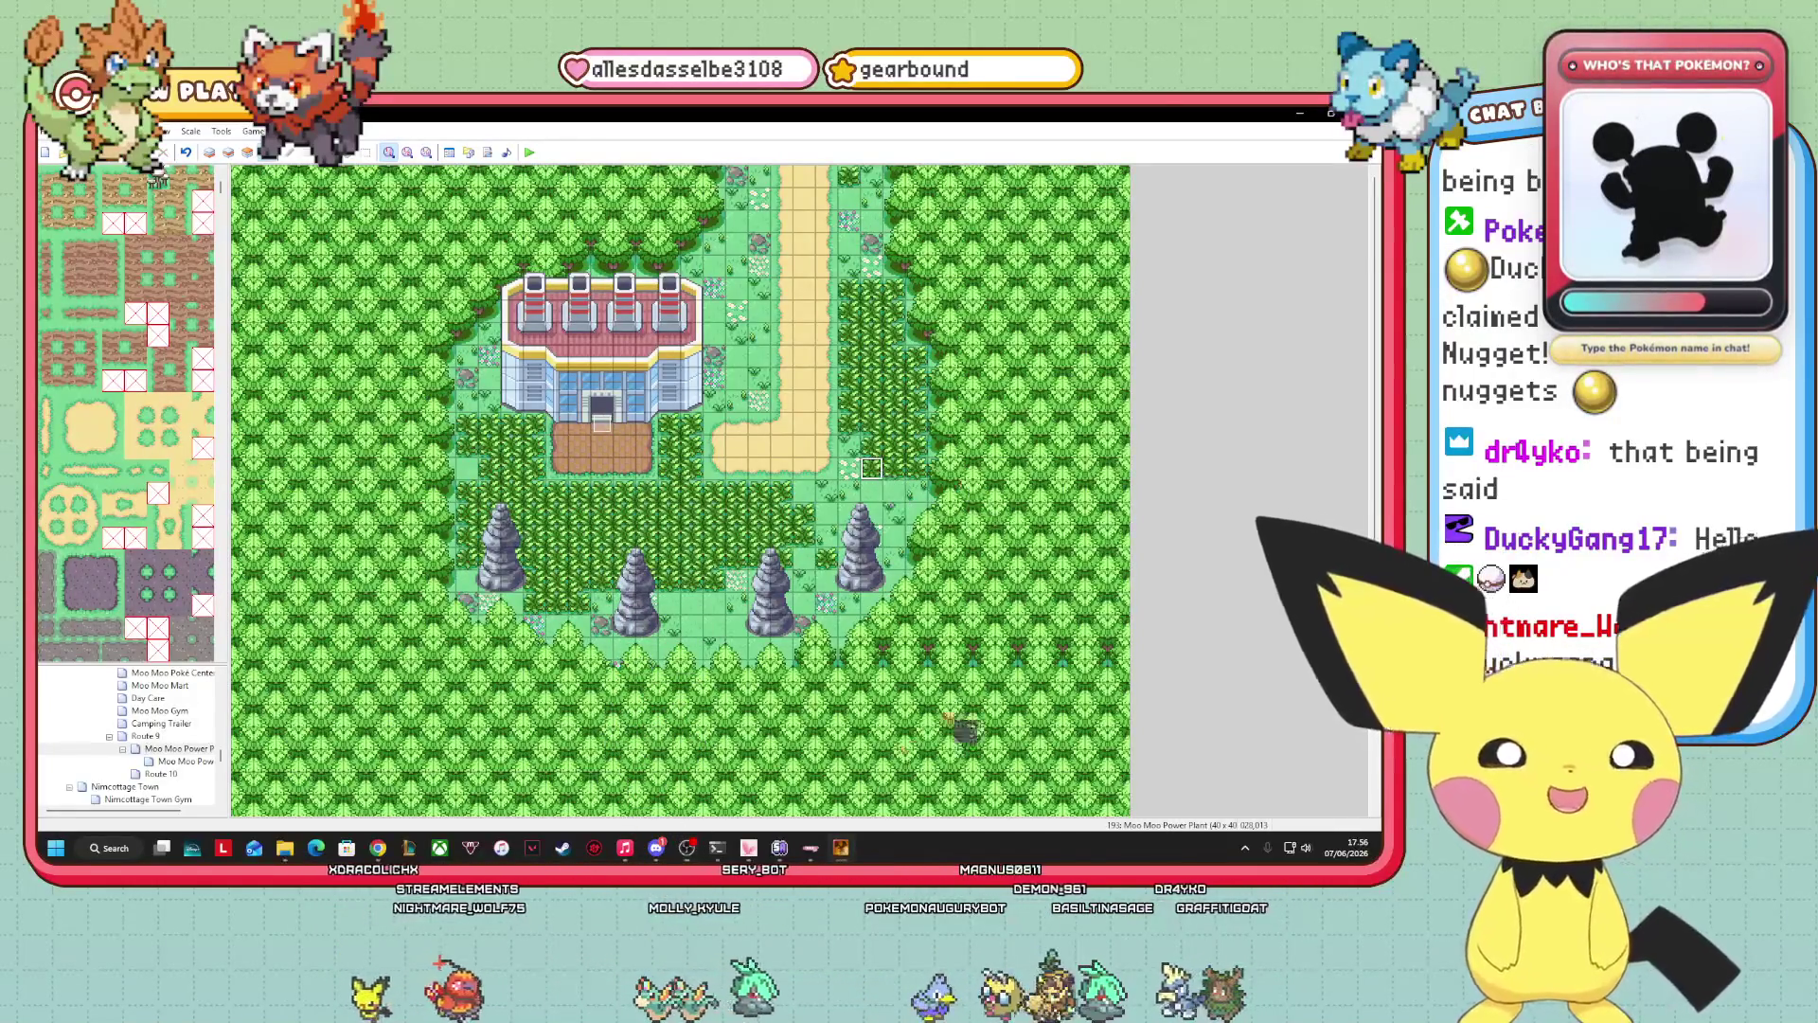
Lay out the power plant, forest border, sandy north path and four rock spires.
mouse_move(826, 847)
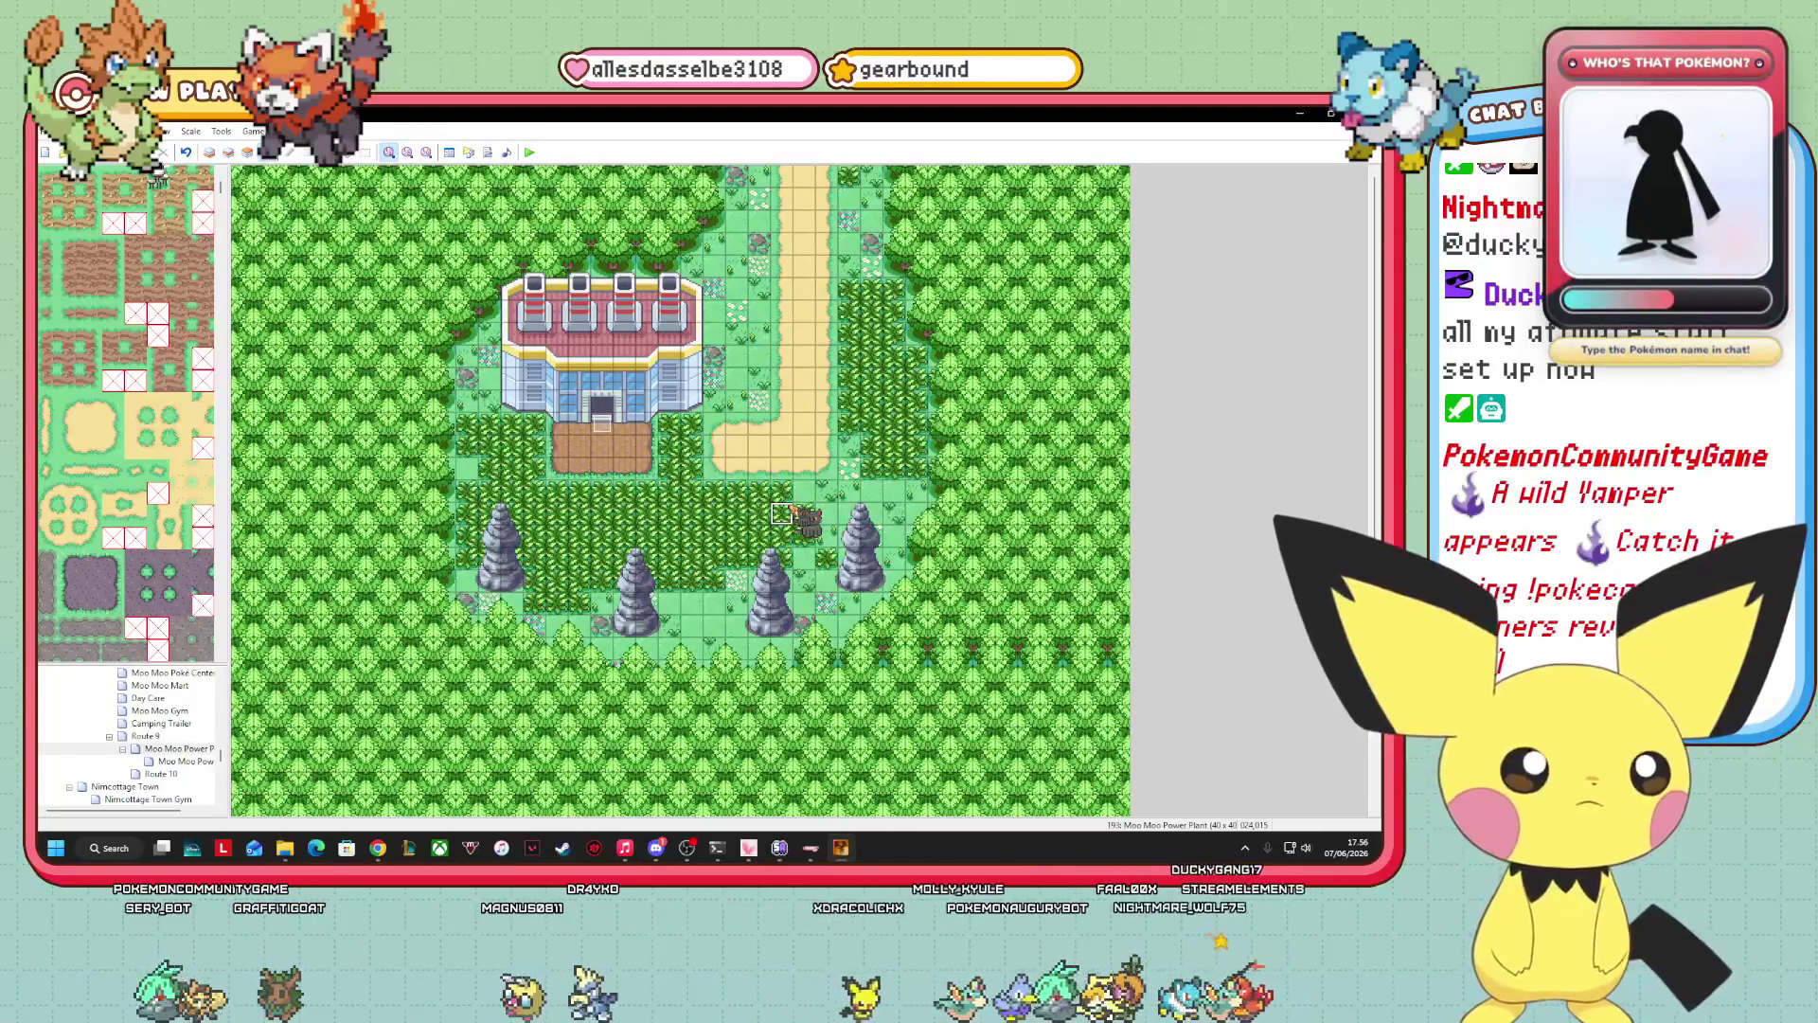
scroll(126, 414, "down", 5)
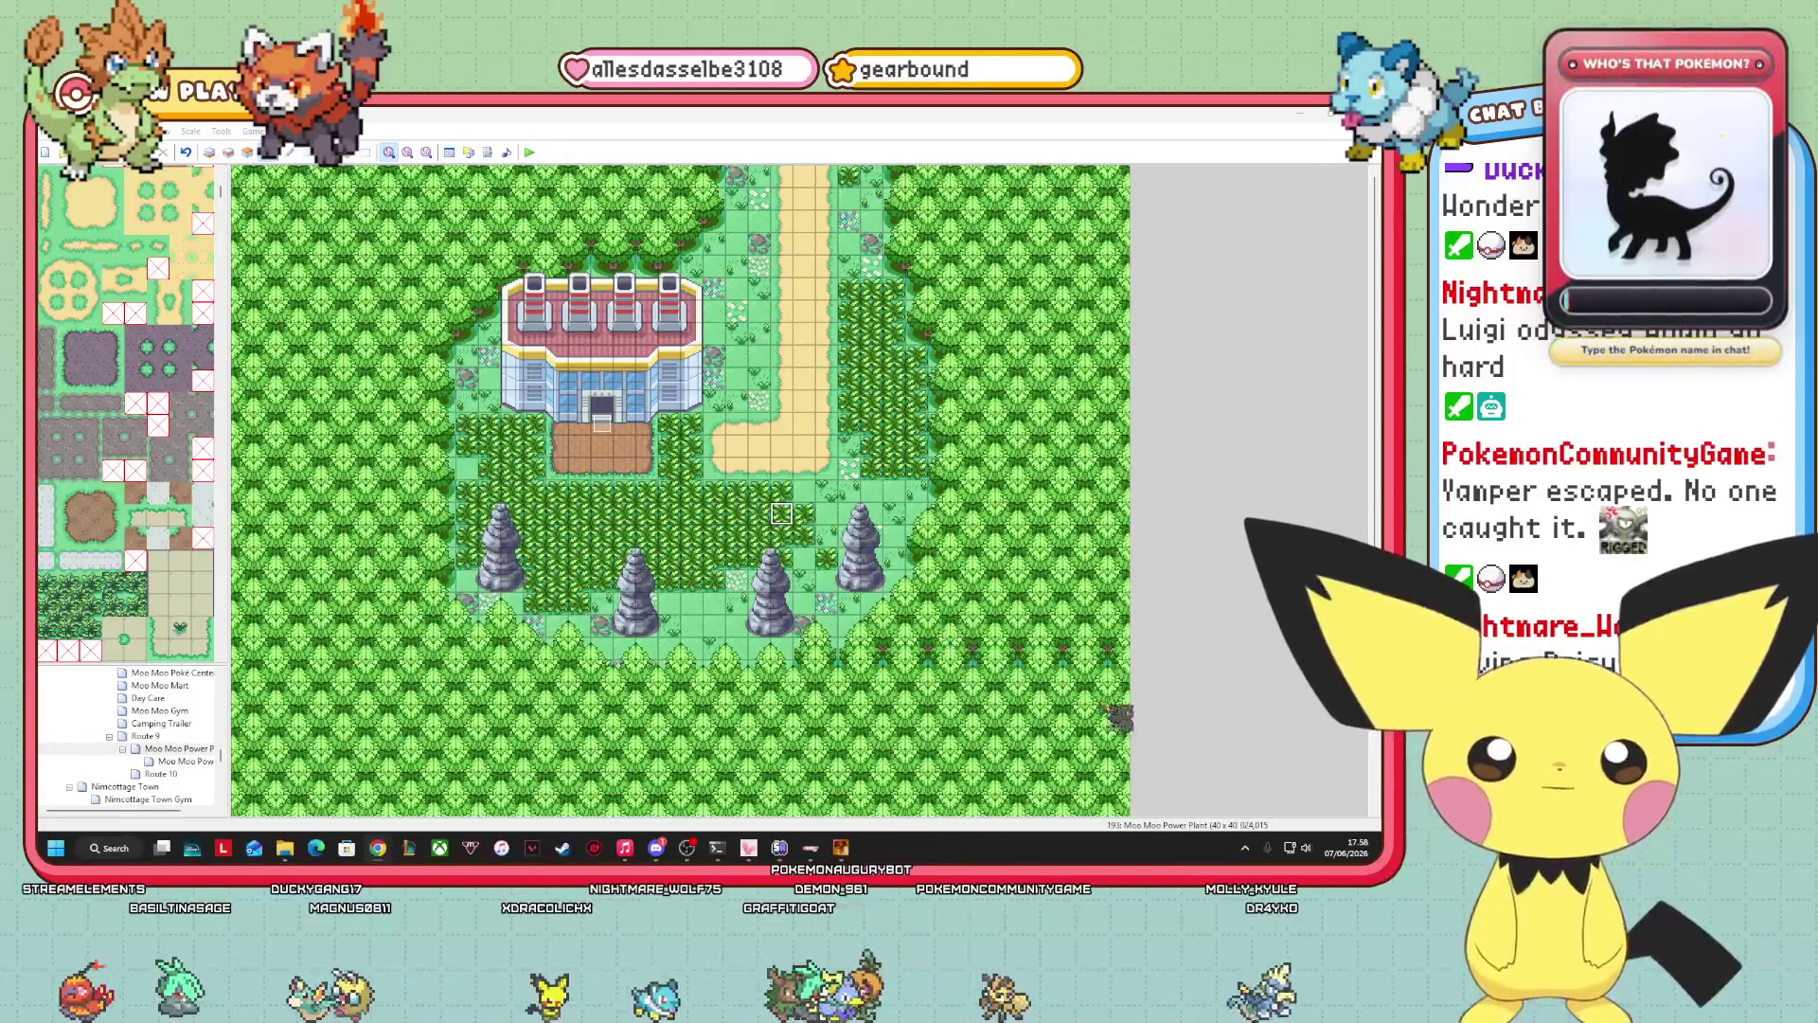
scroll(126, 417, "down", 10)
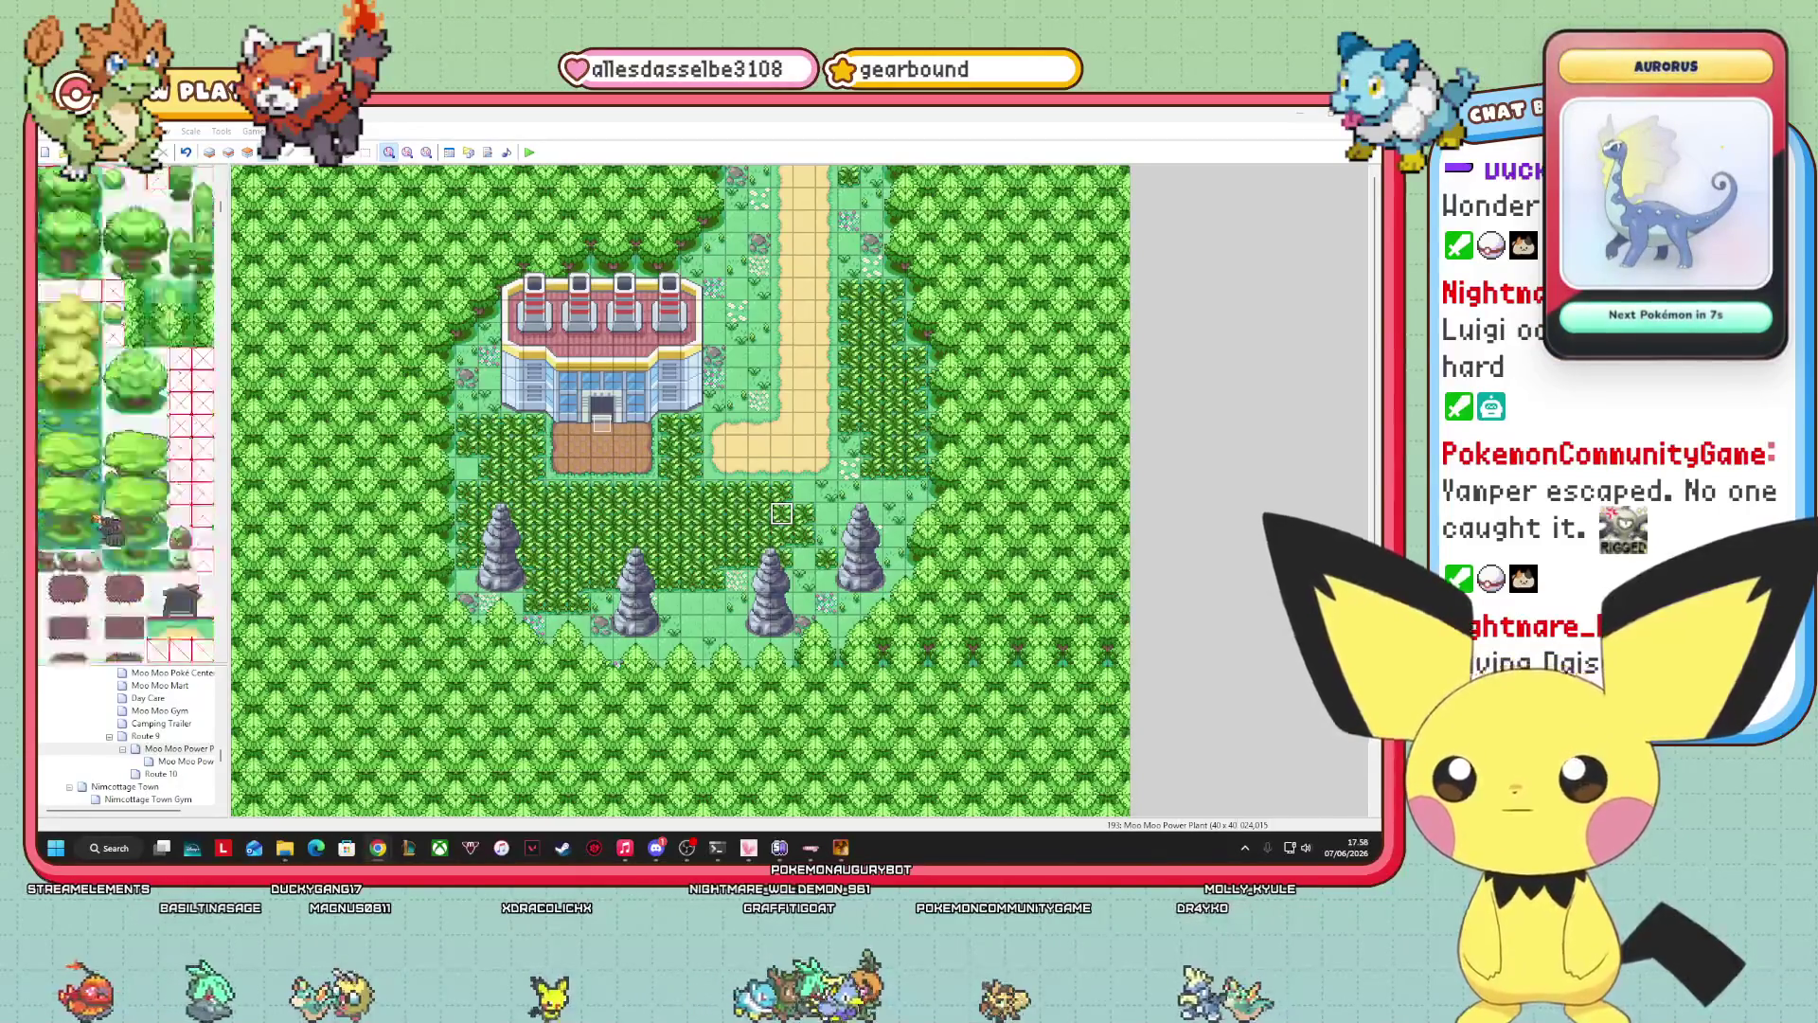
scroll(106, 530, "down", 15)
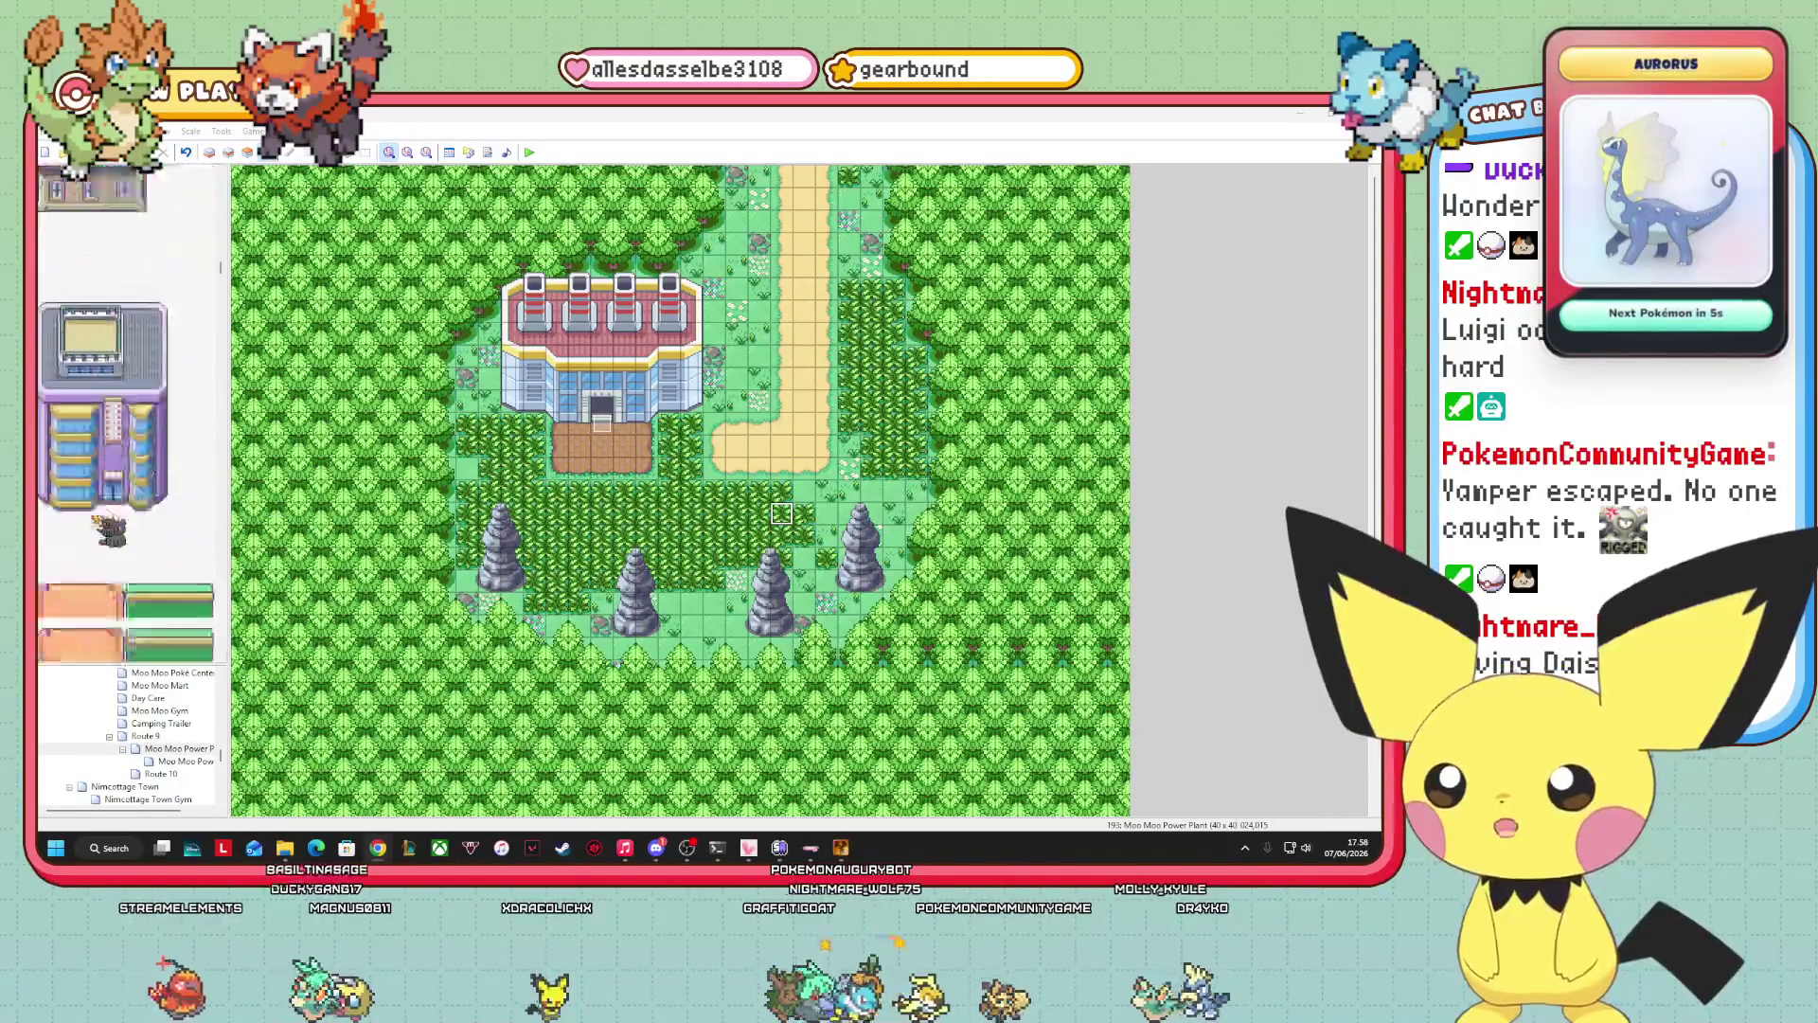
scroll(126, 414, "down", 15)
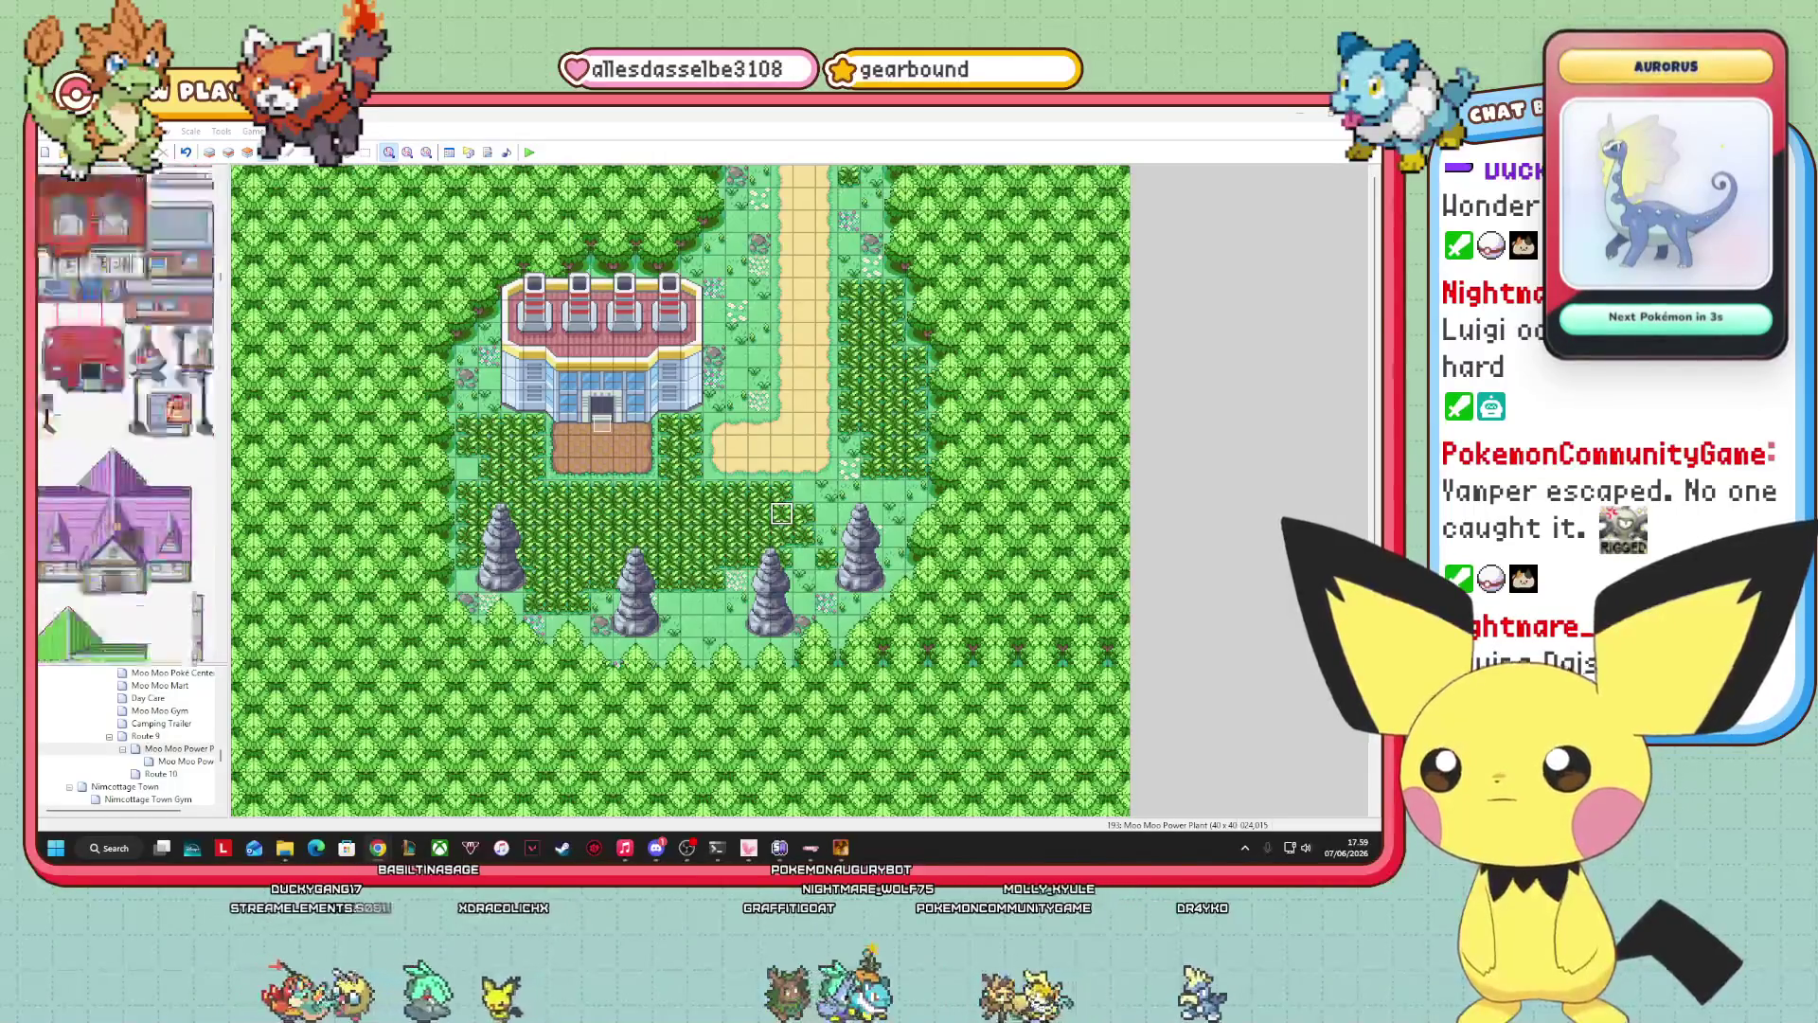
scroll(126, 417, "down", 15)
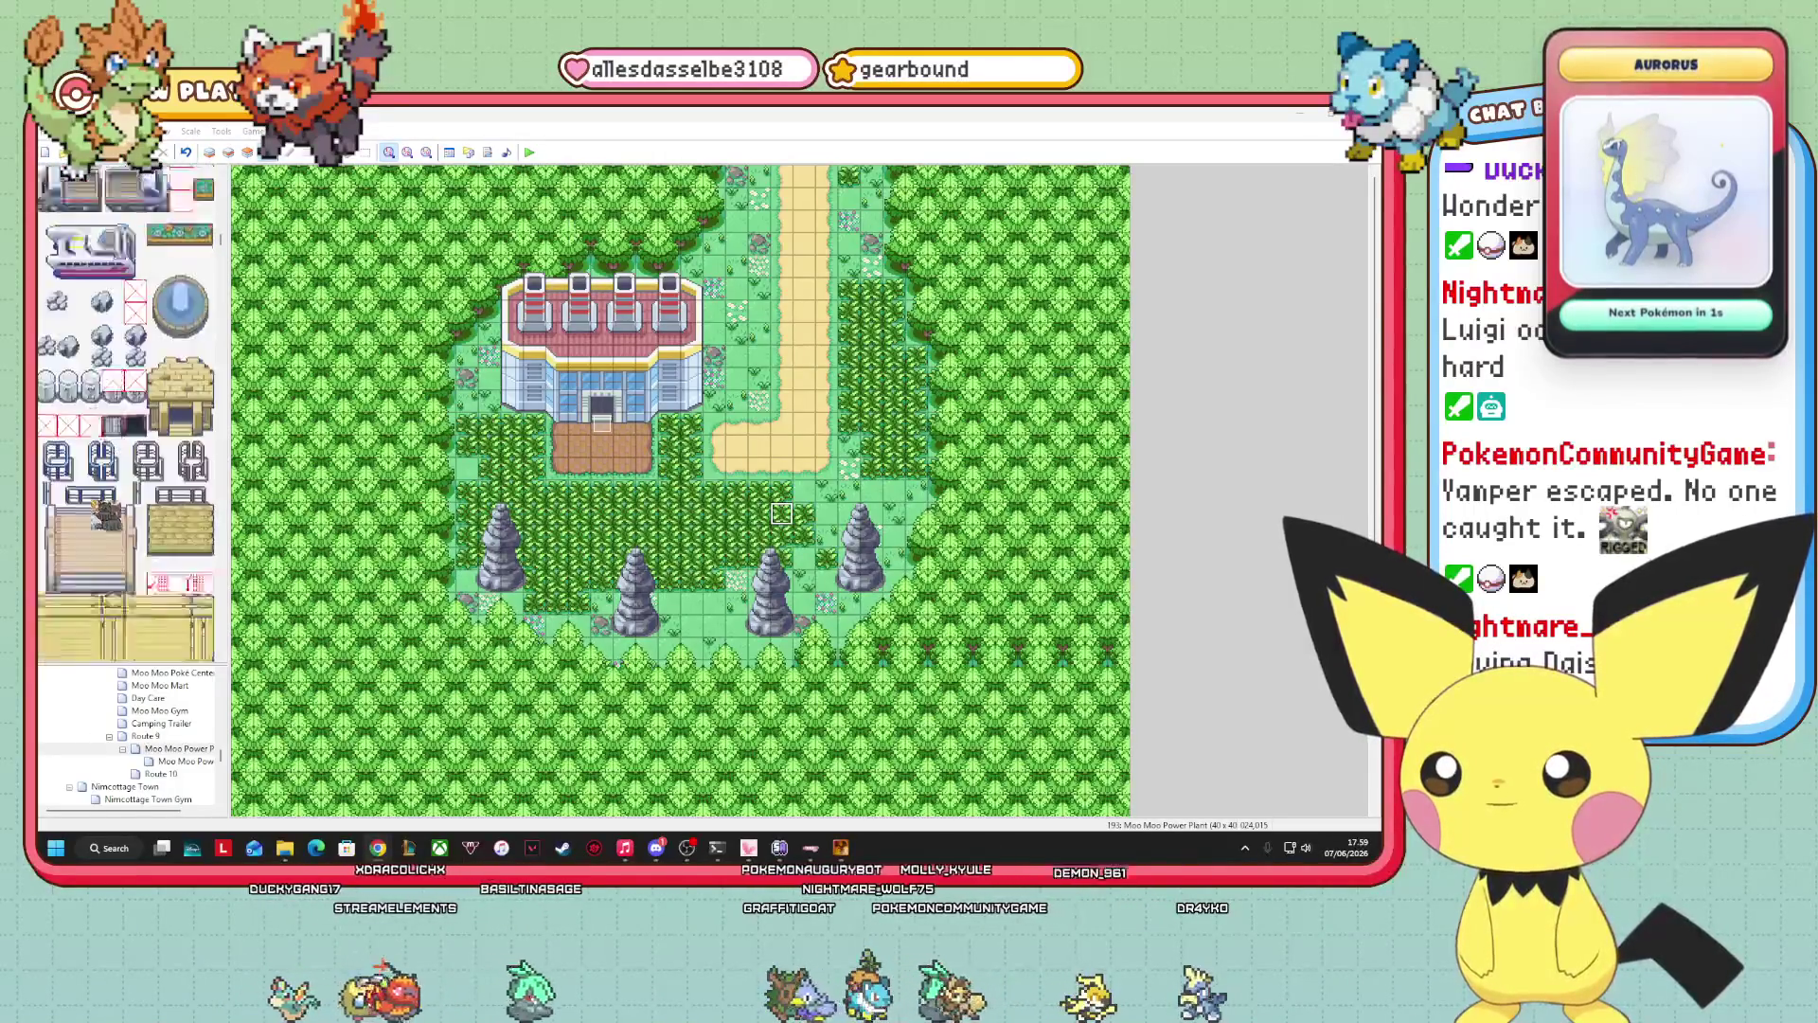
scroll(126, 414, "down", 10)
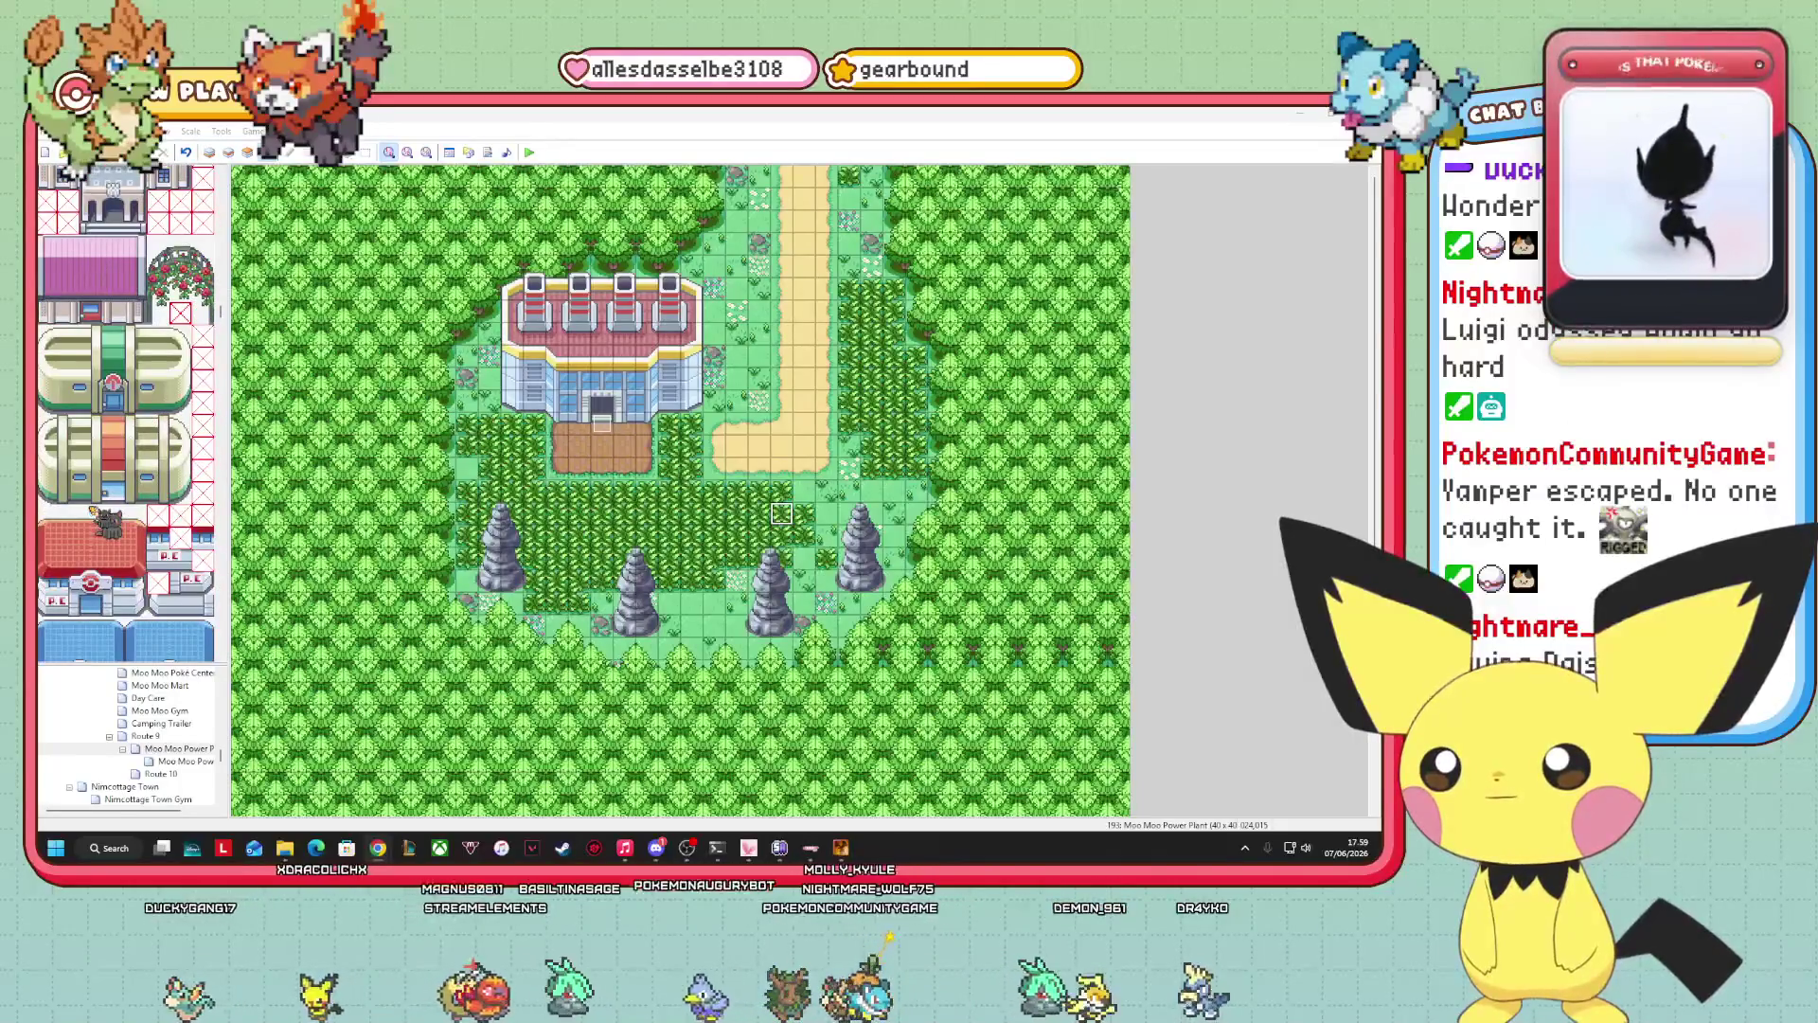
scroll(126, 414, "down", 5)
scroll(118, 582, "down", 15)
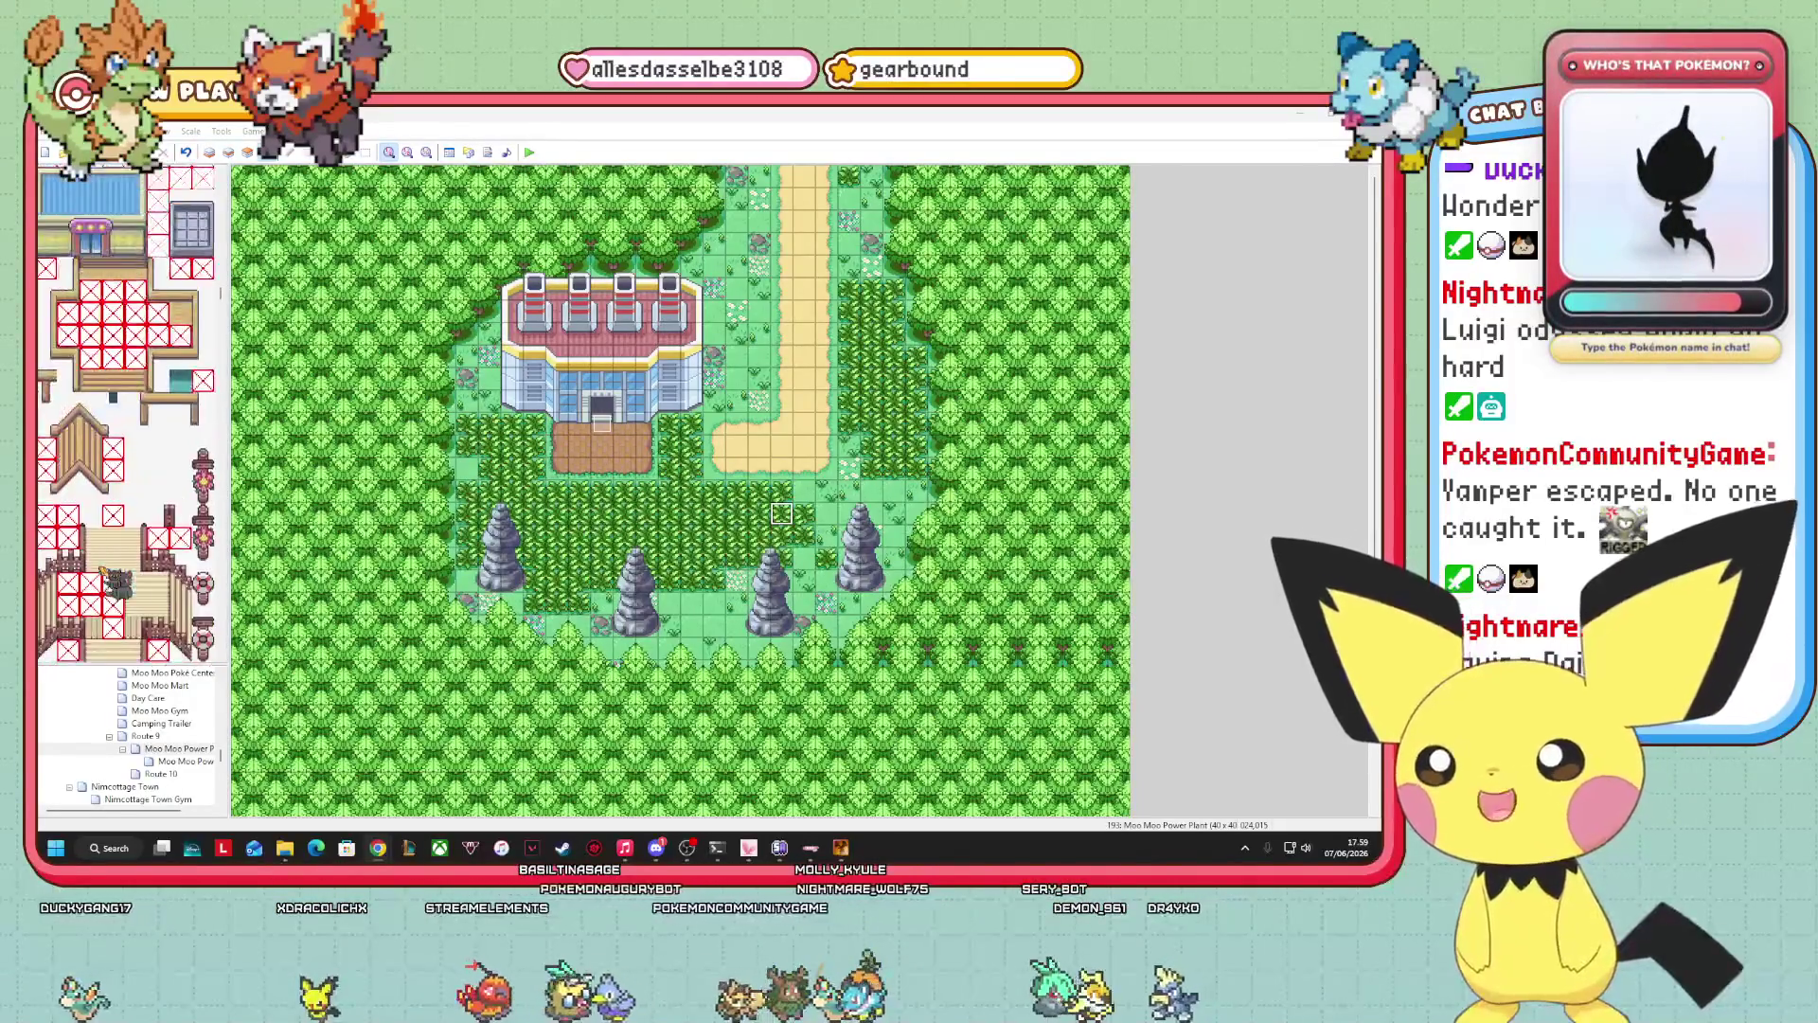
scroll(115, 582, "down", 15)
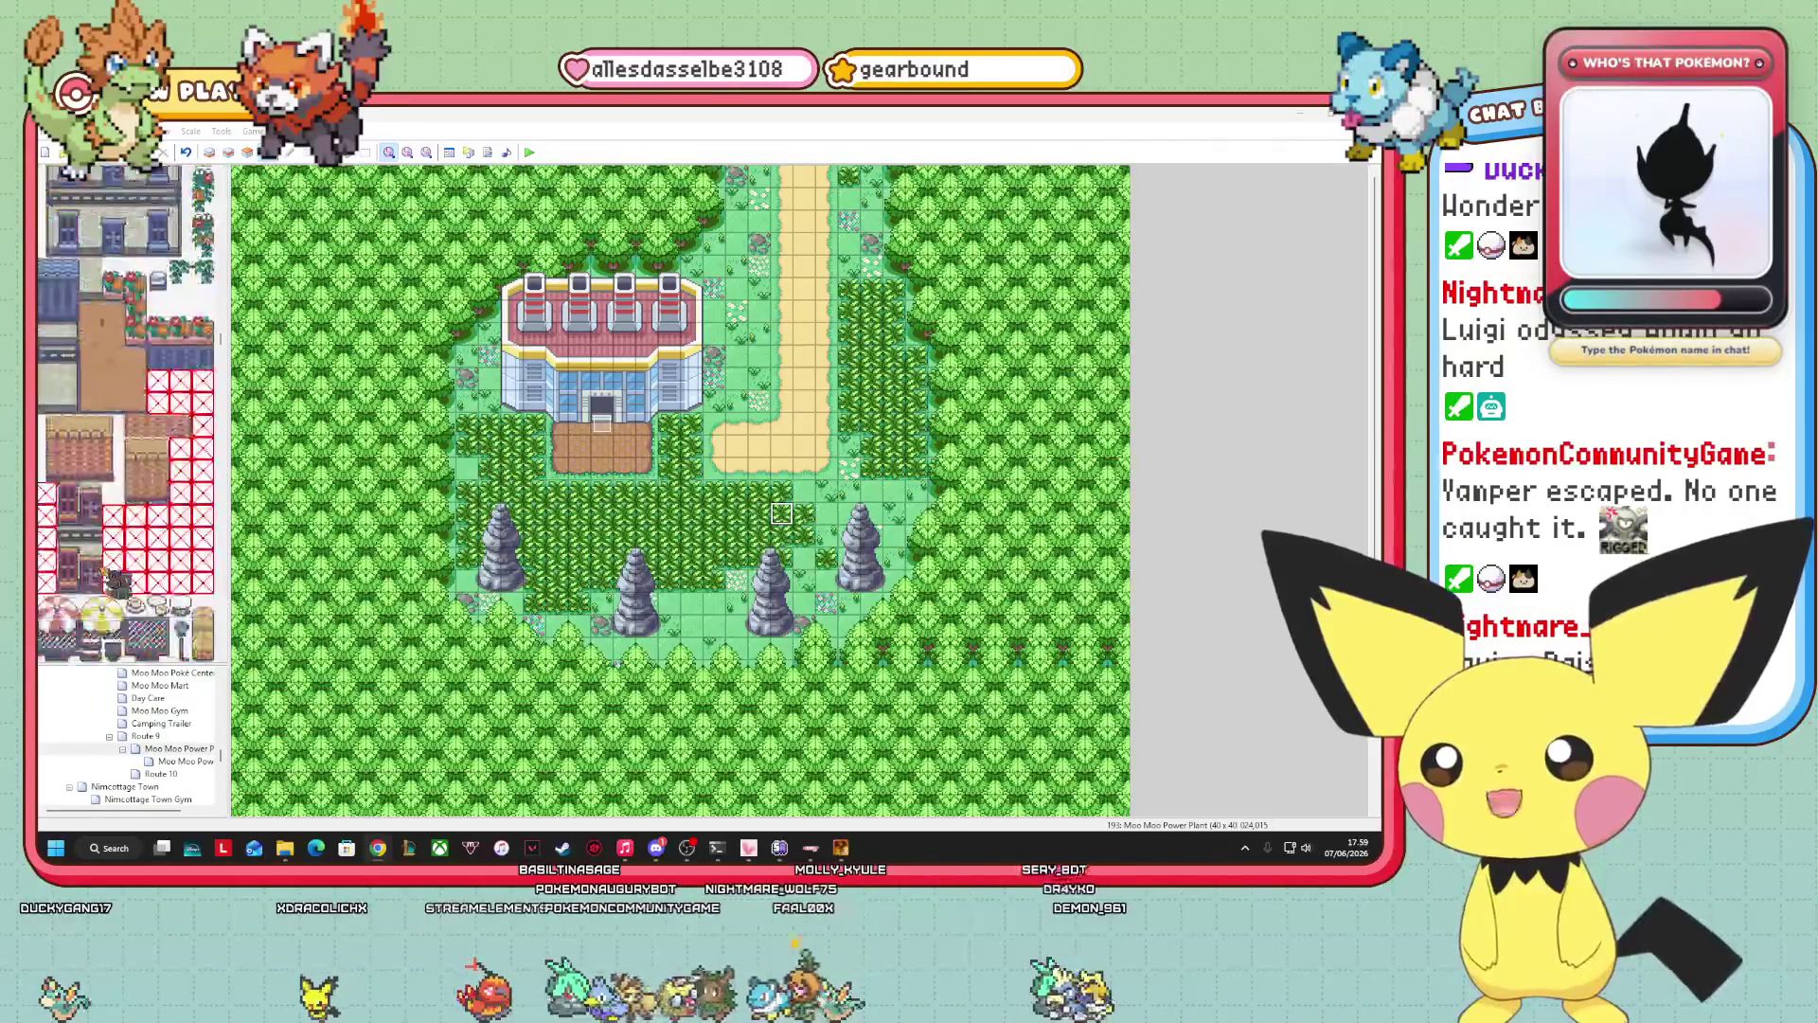
scroll(115, 582, "down", 3)
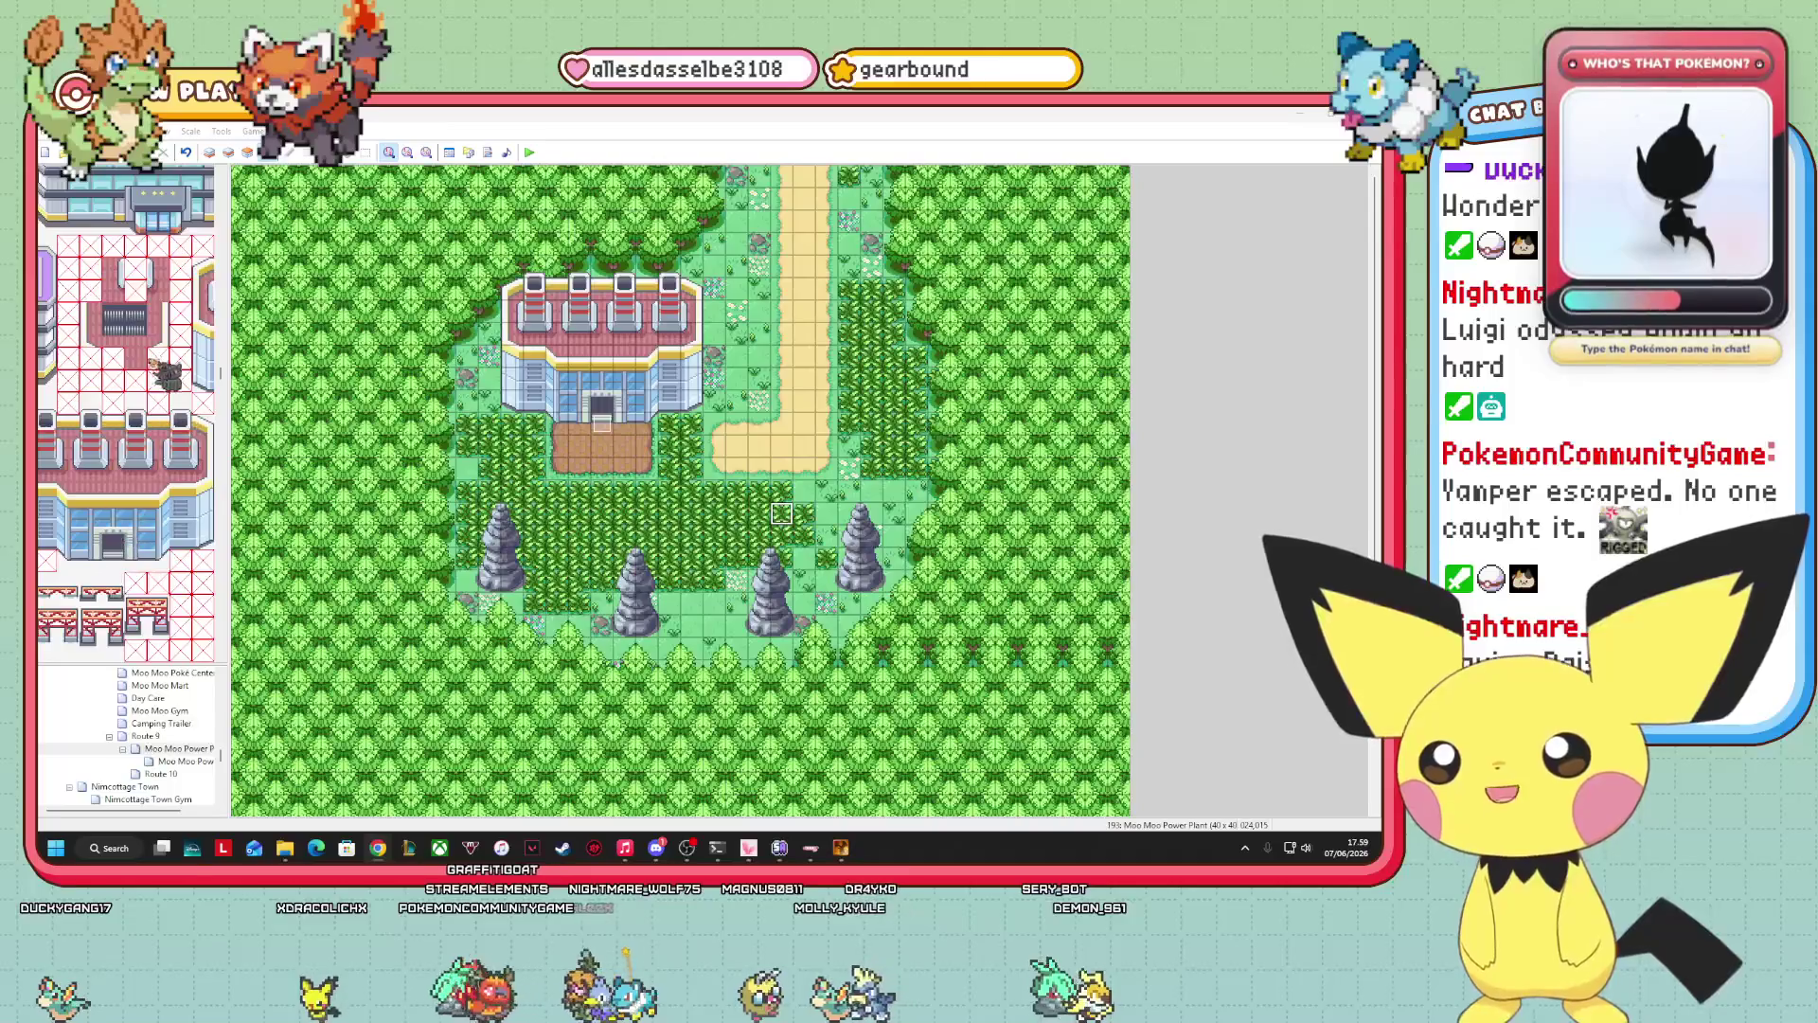
left_click(133, 337)
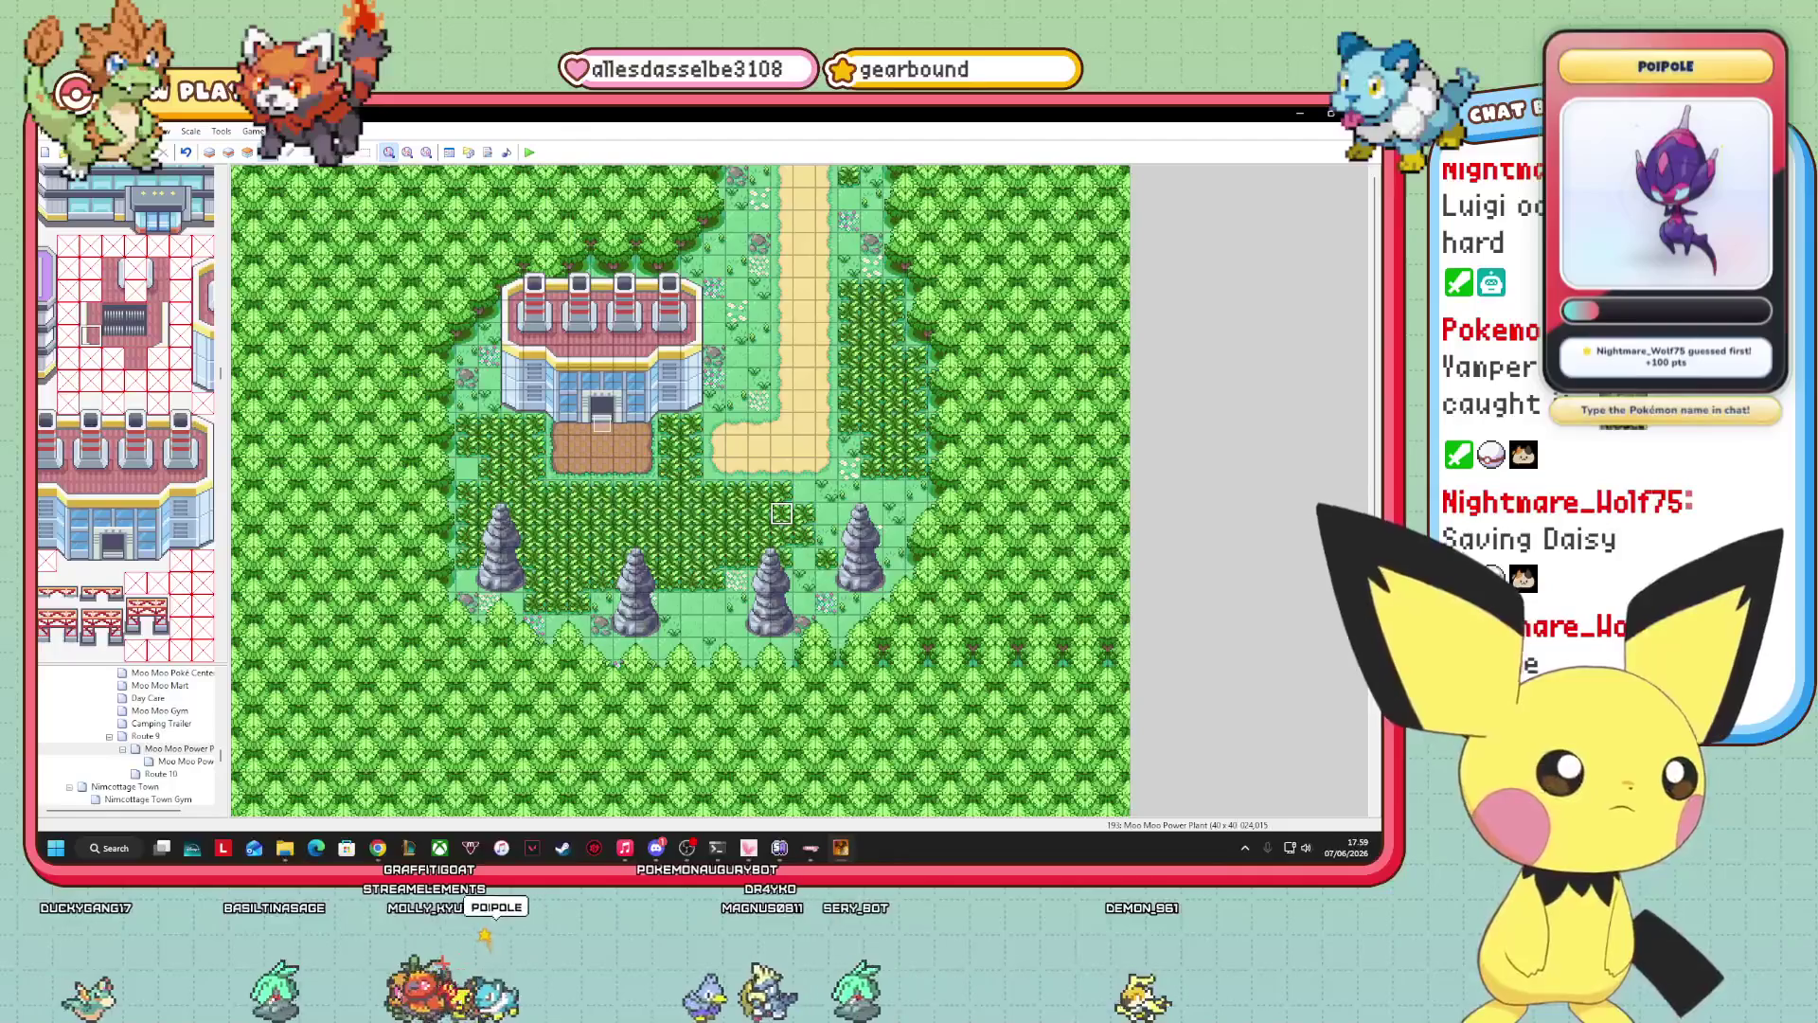
Switch to Layer 3 and paint dark grating tiles along the power plant's roof.
left_click(247, 151)
left_click(229, 152)
left_click(247, 151)
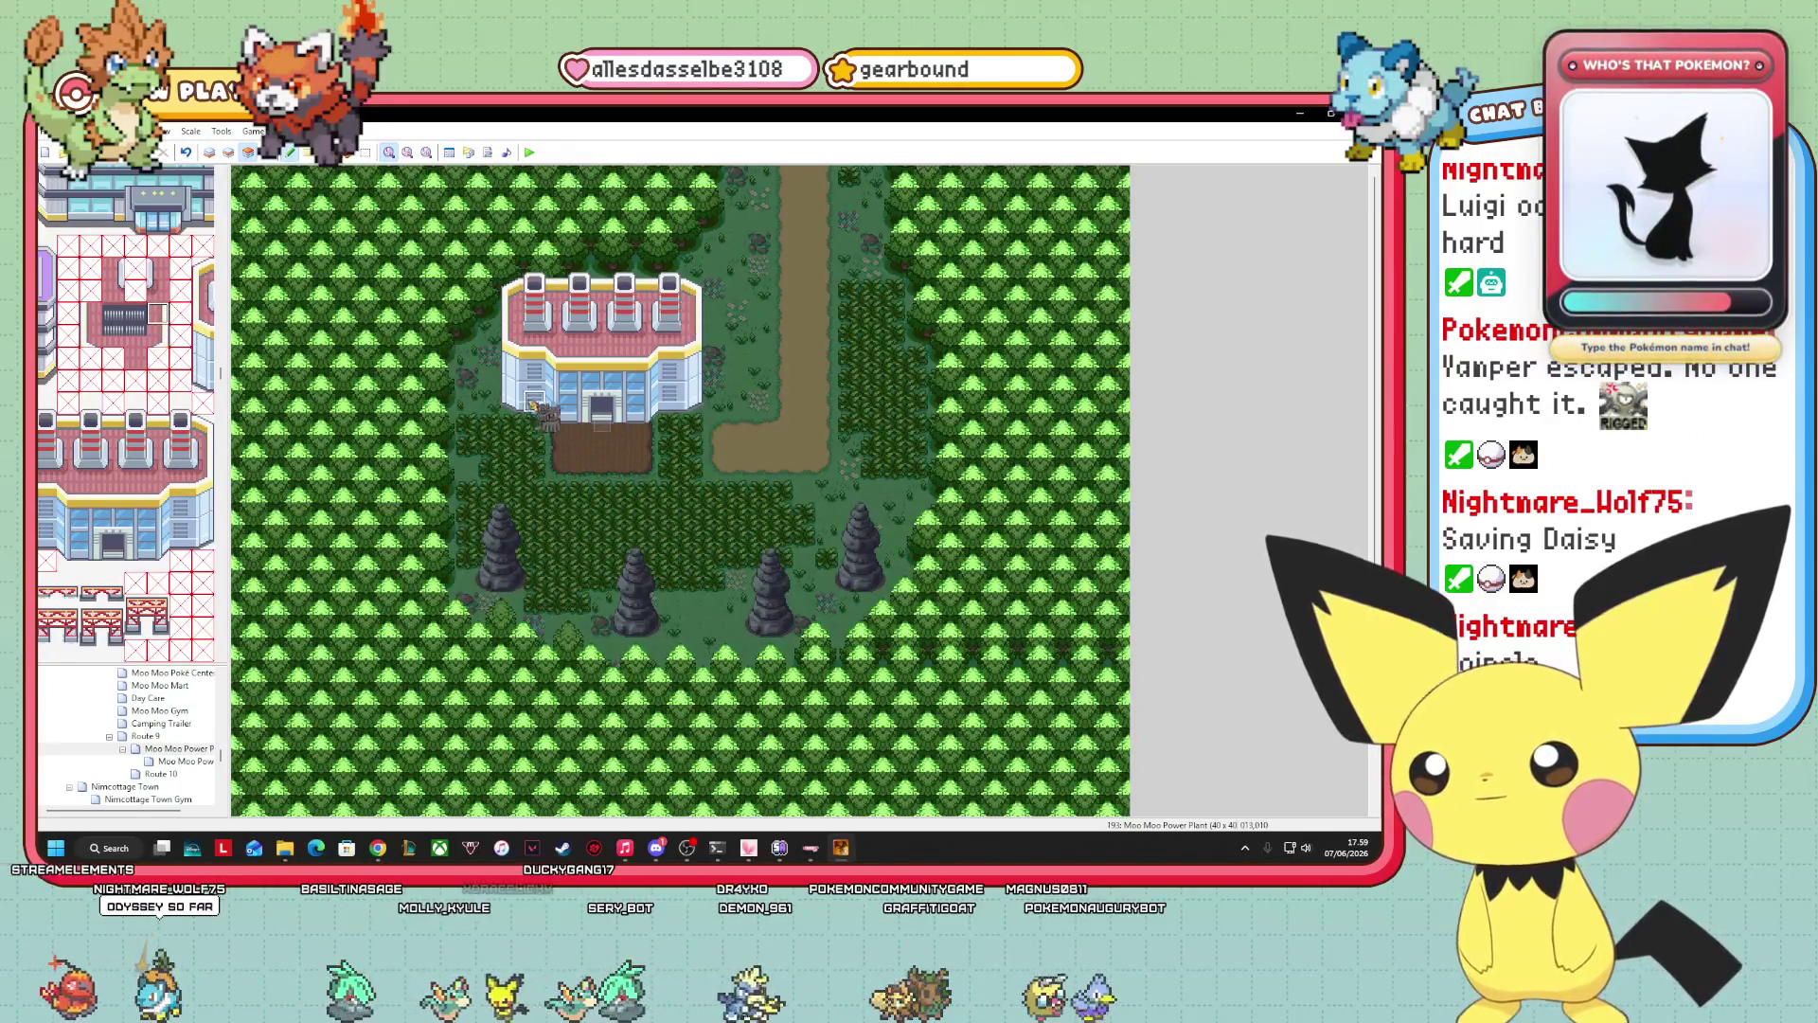
right_click(646, 333)
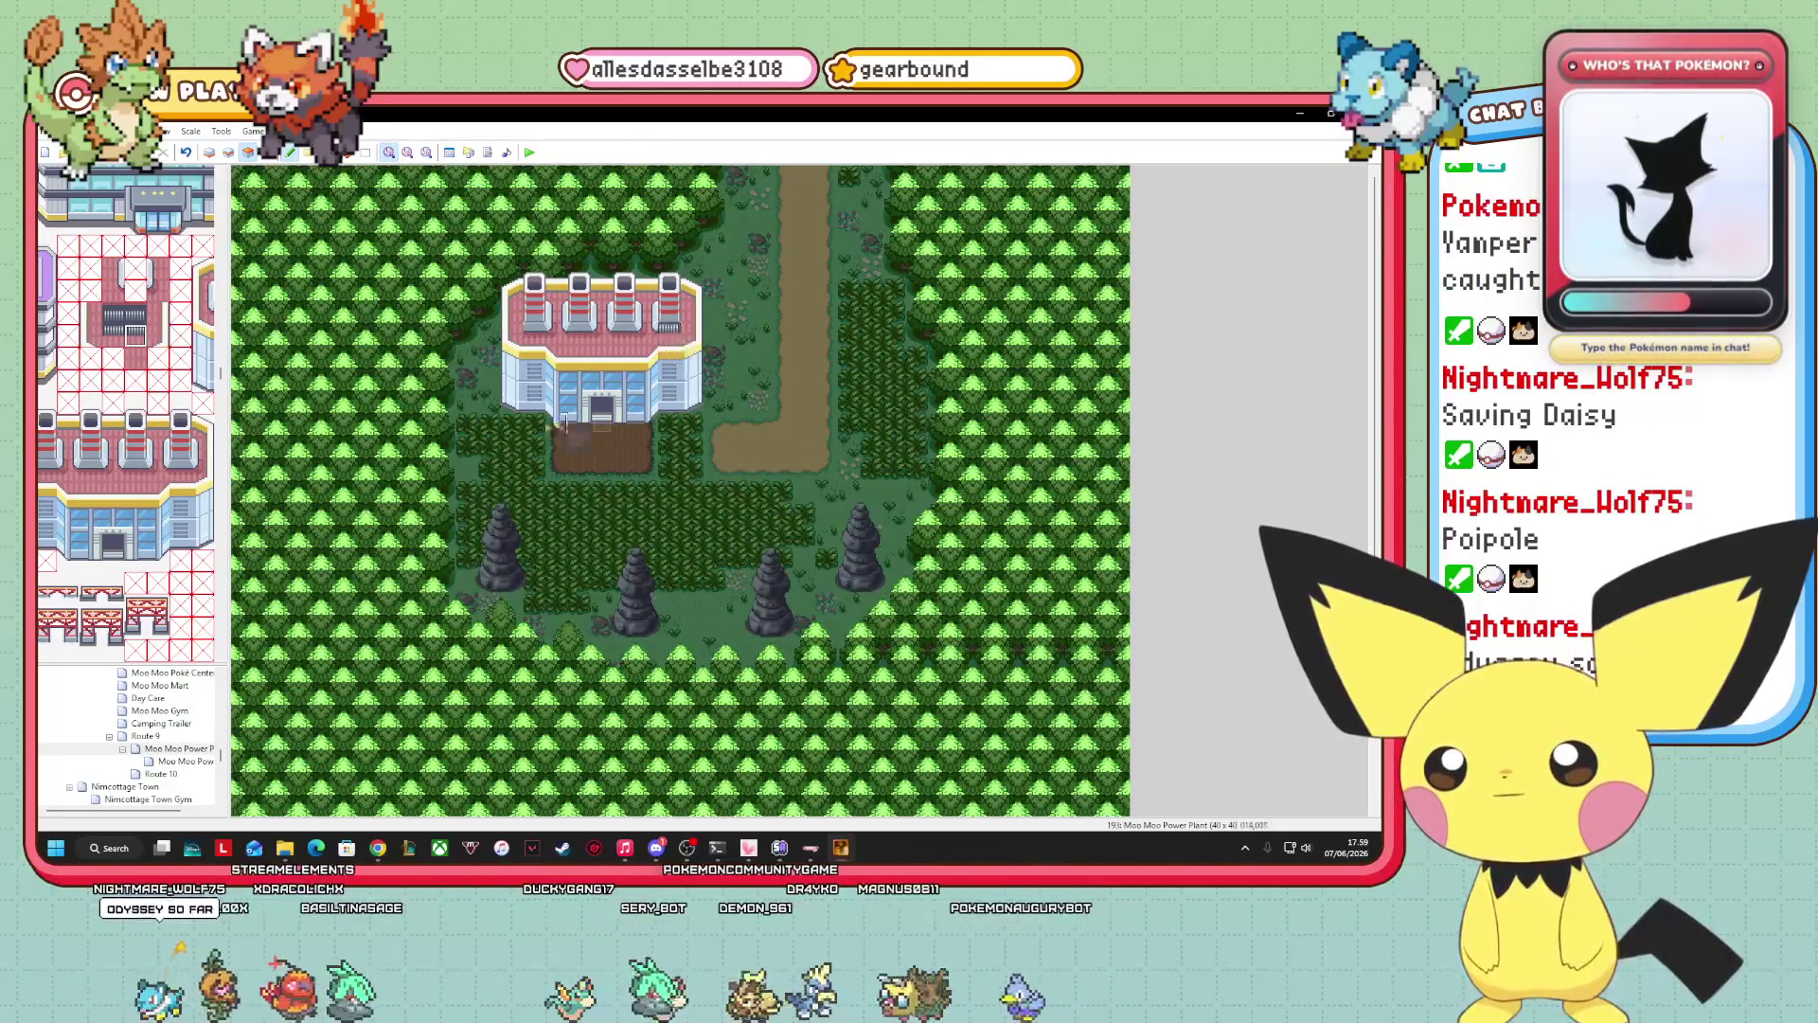
left_click_drag(624, 356, 540, 356)
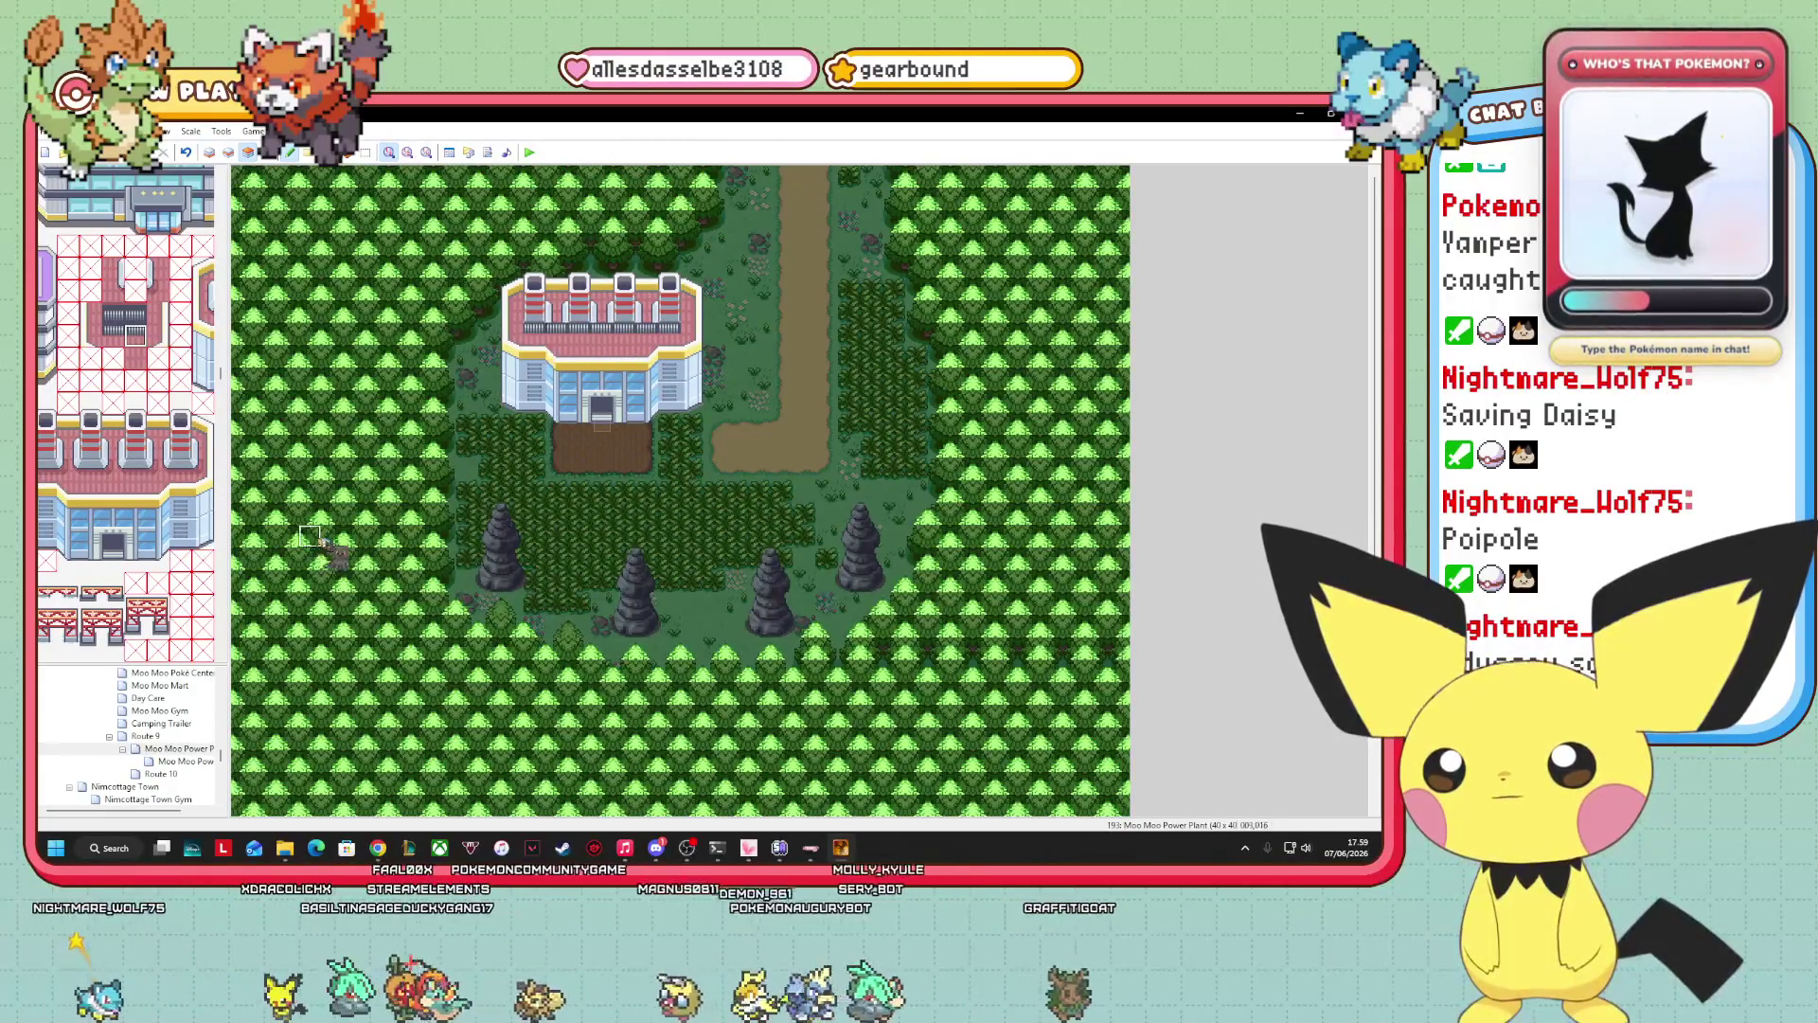
Place a dark machine tile on the roof, then switch to event mode.
left_click(113, 333)
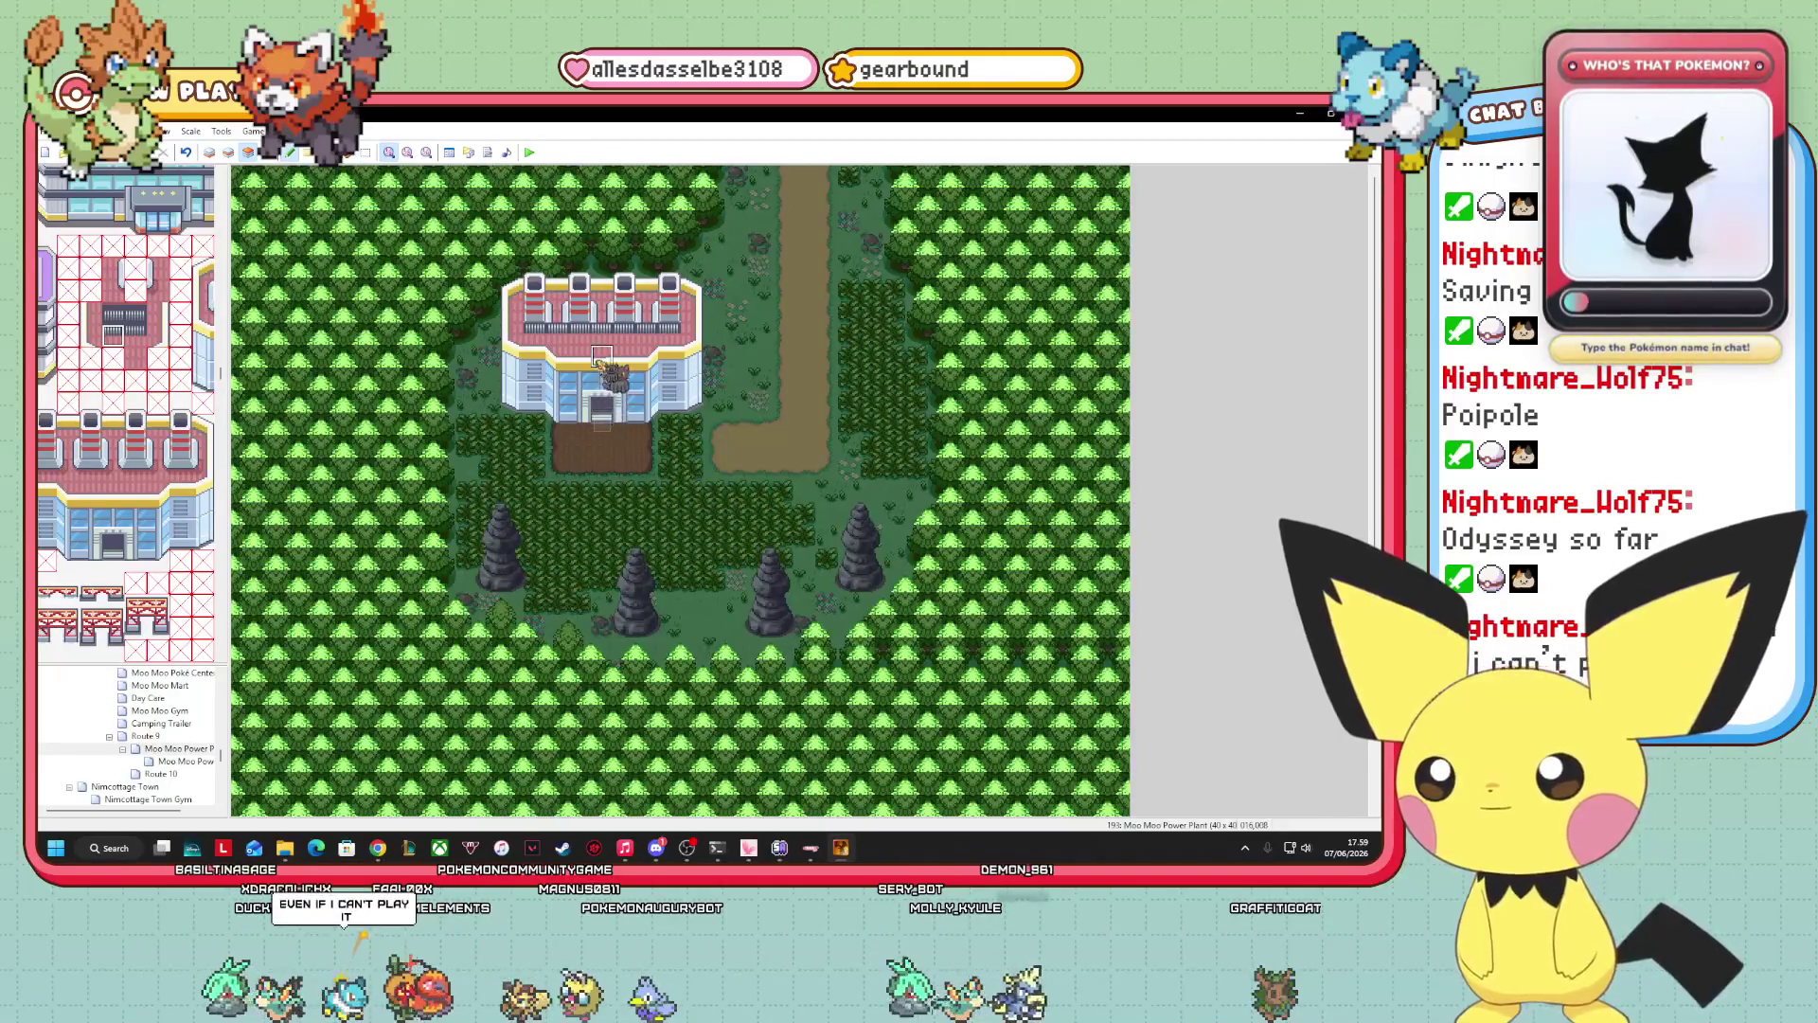
left_click(544, 314)
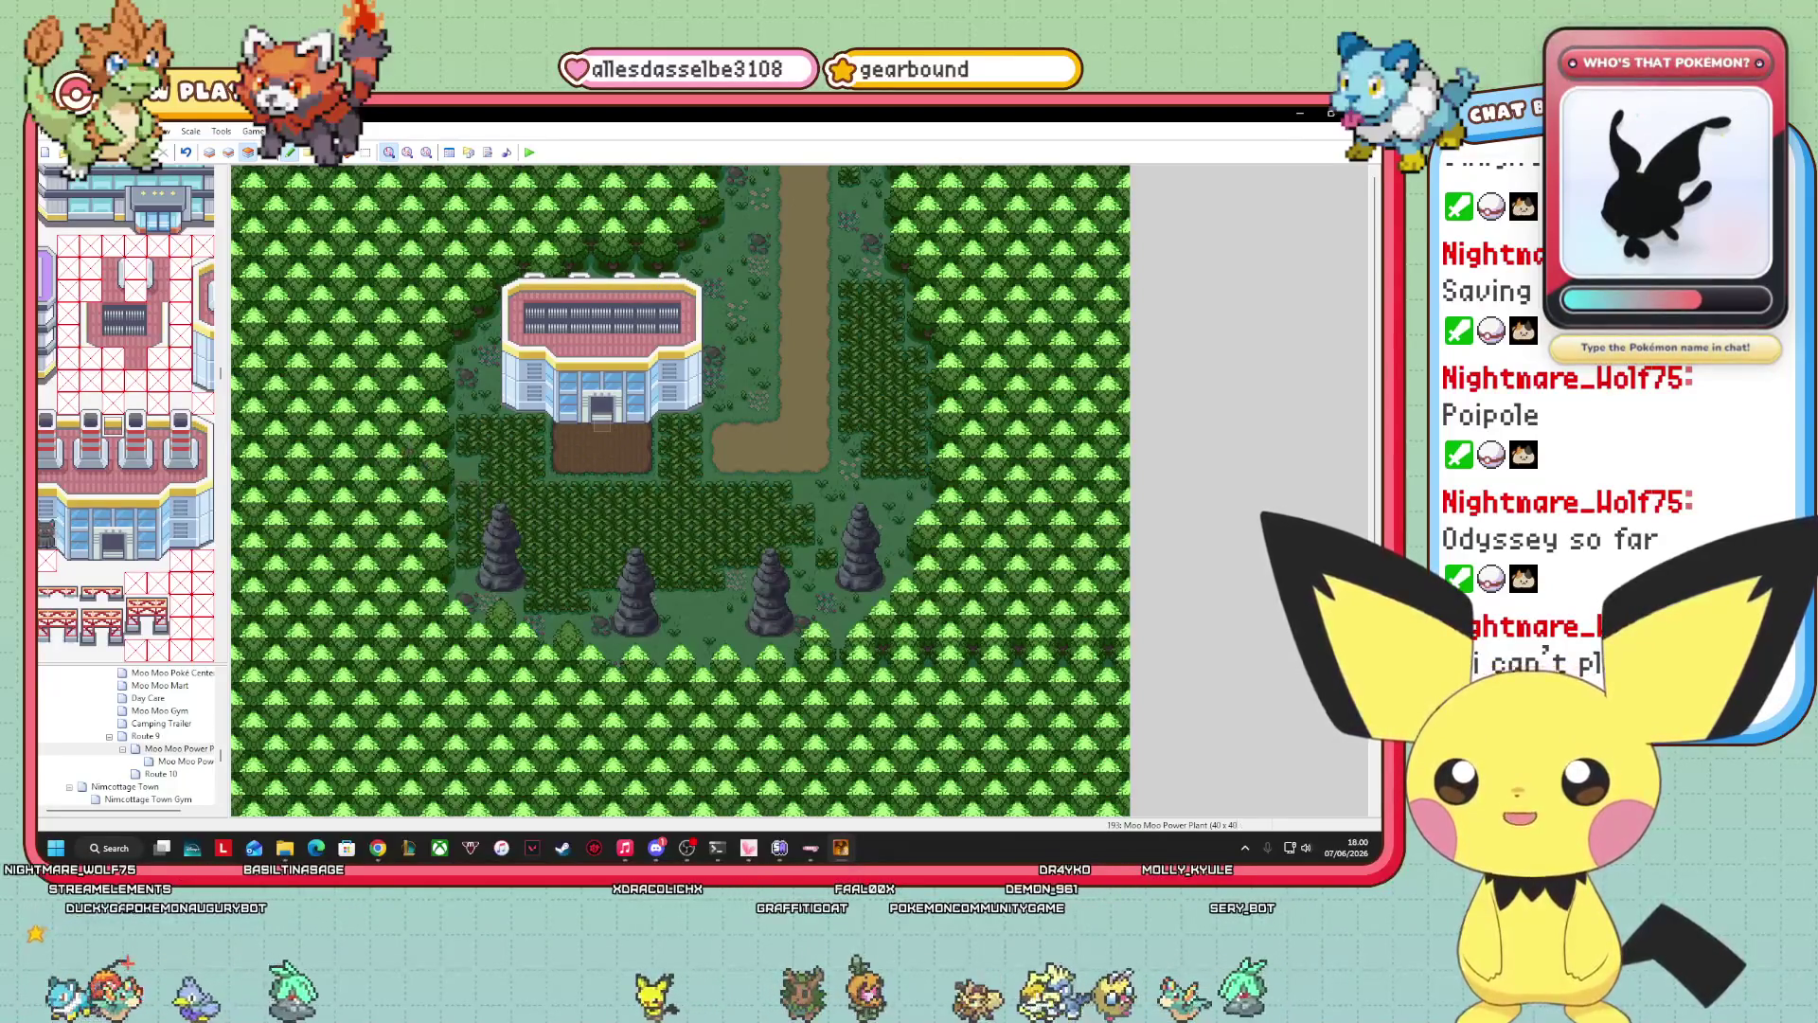
scroll(173, 379, "up", 5)
scroll(142, 379, "up", 10)
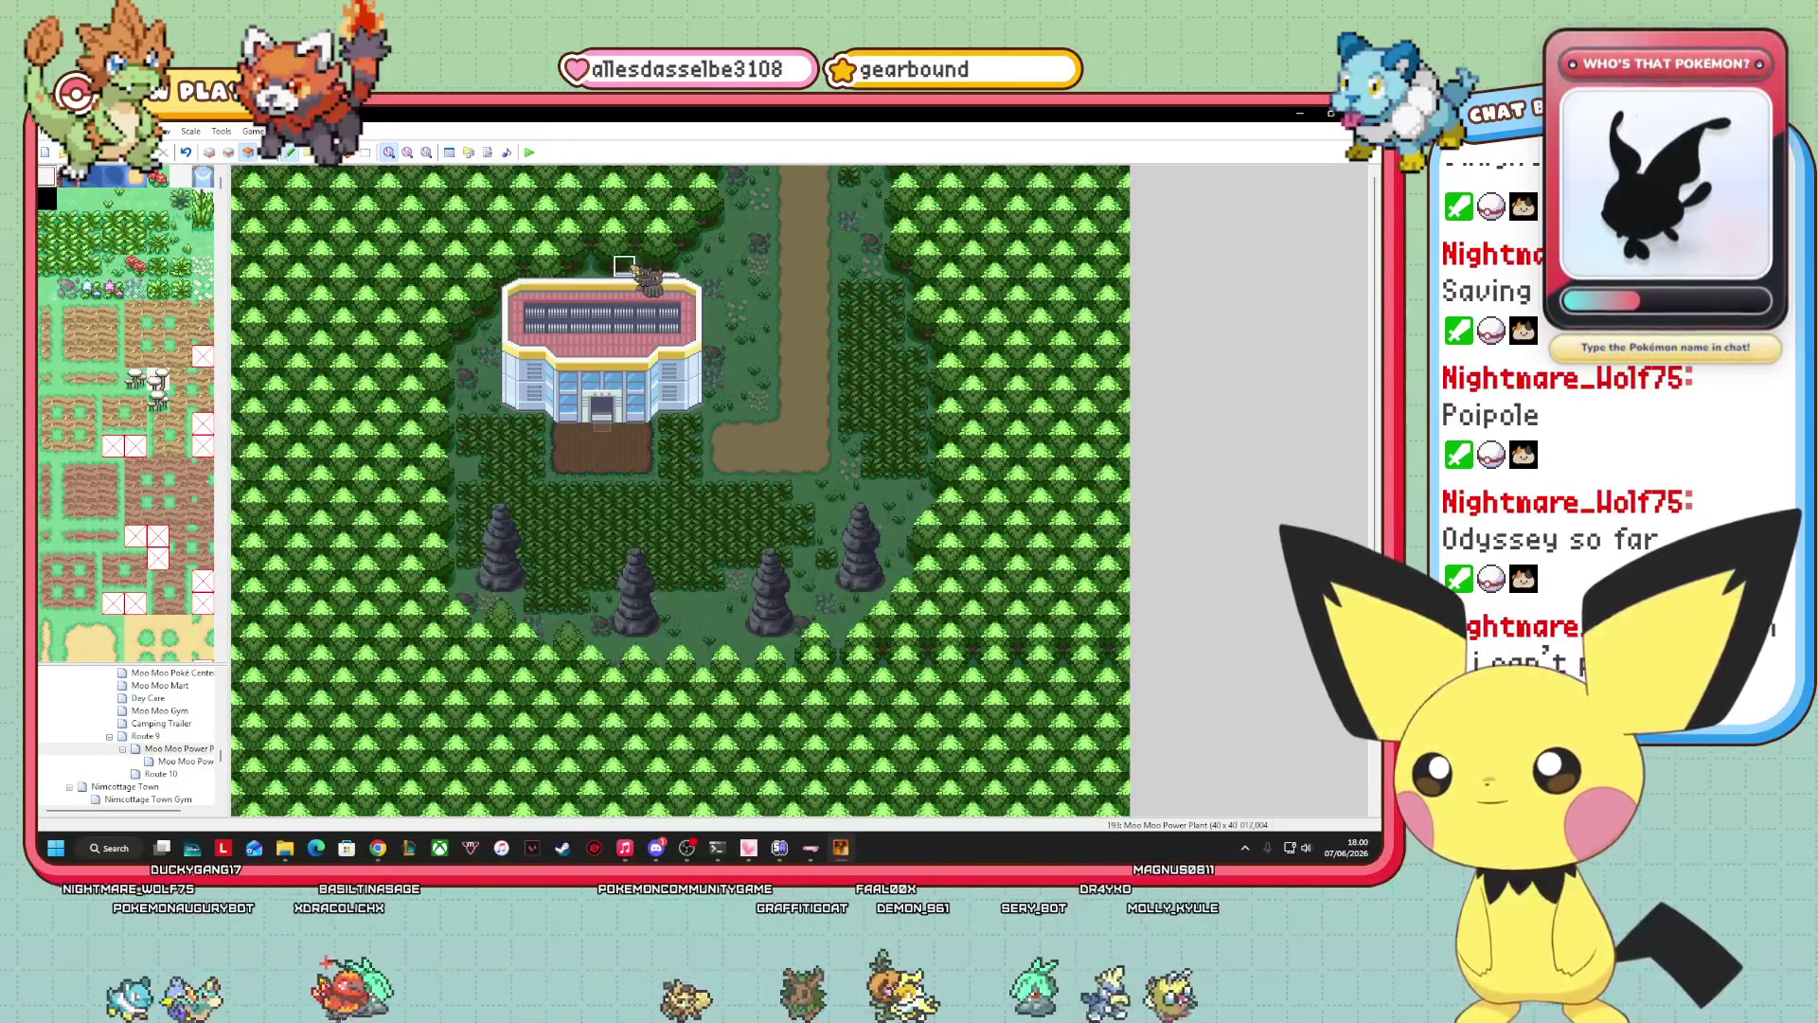
left_click(266, 152)
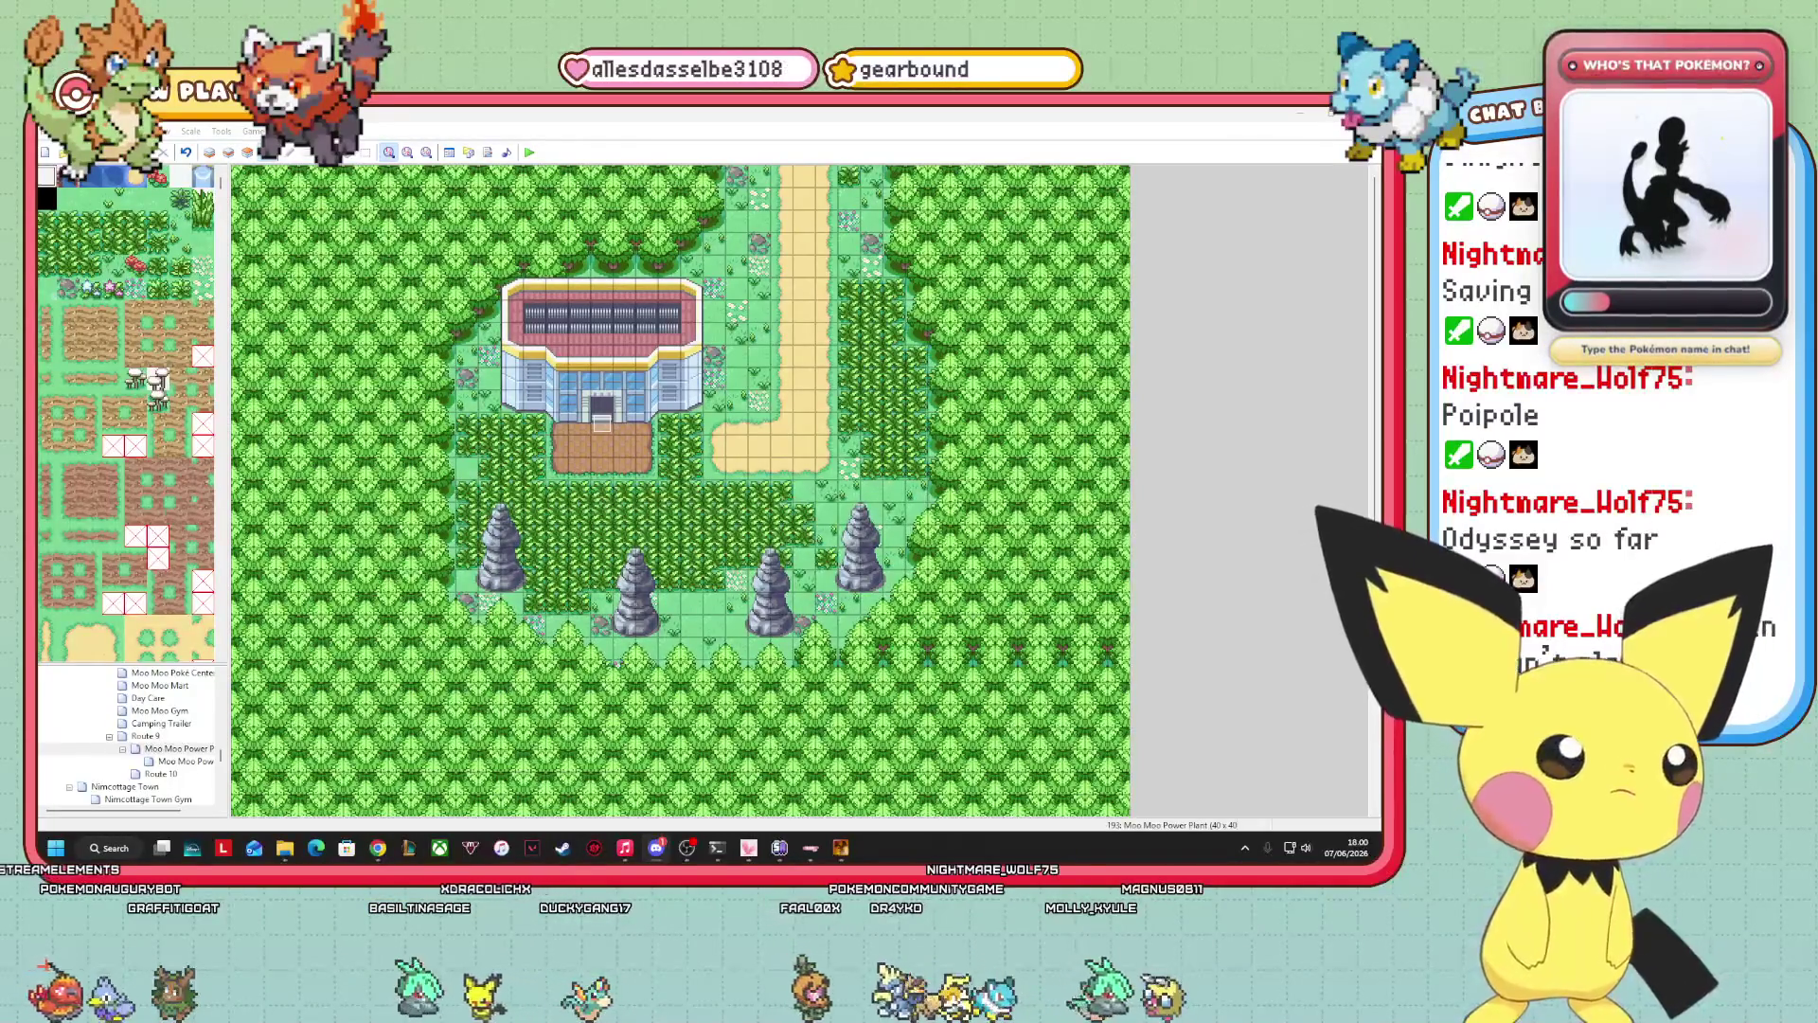
key("alt+Tab")
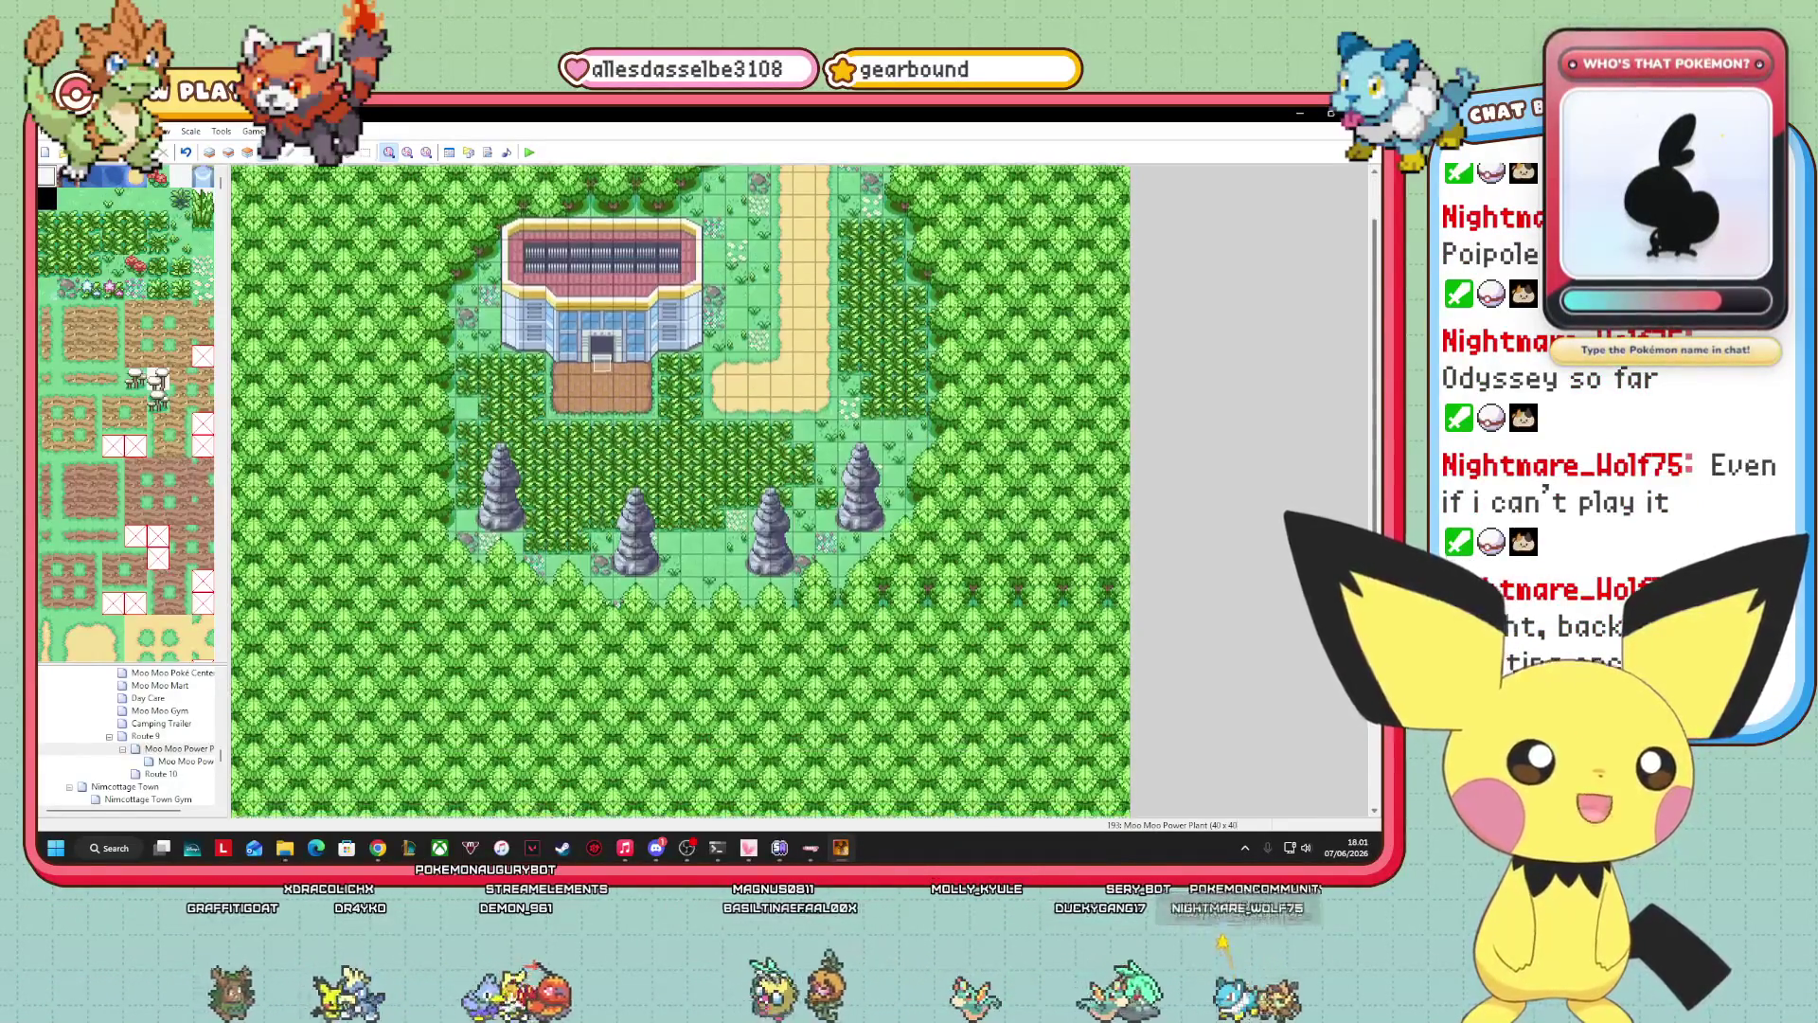
scroll(680, 490, "down", 3)
scroll(680, 490, "up", 3)
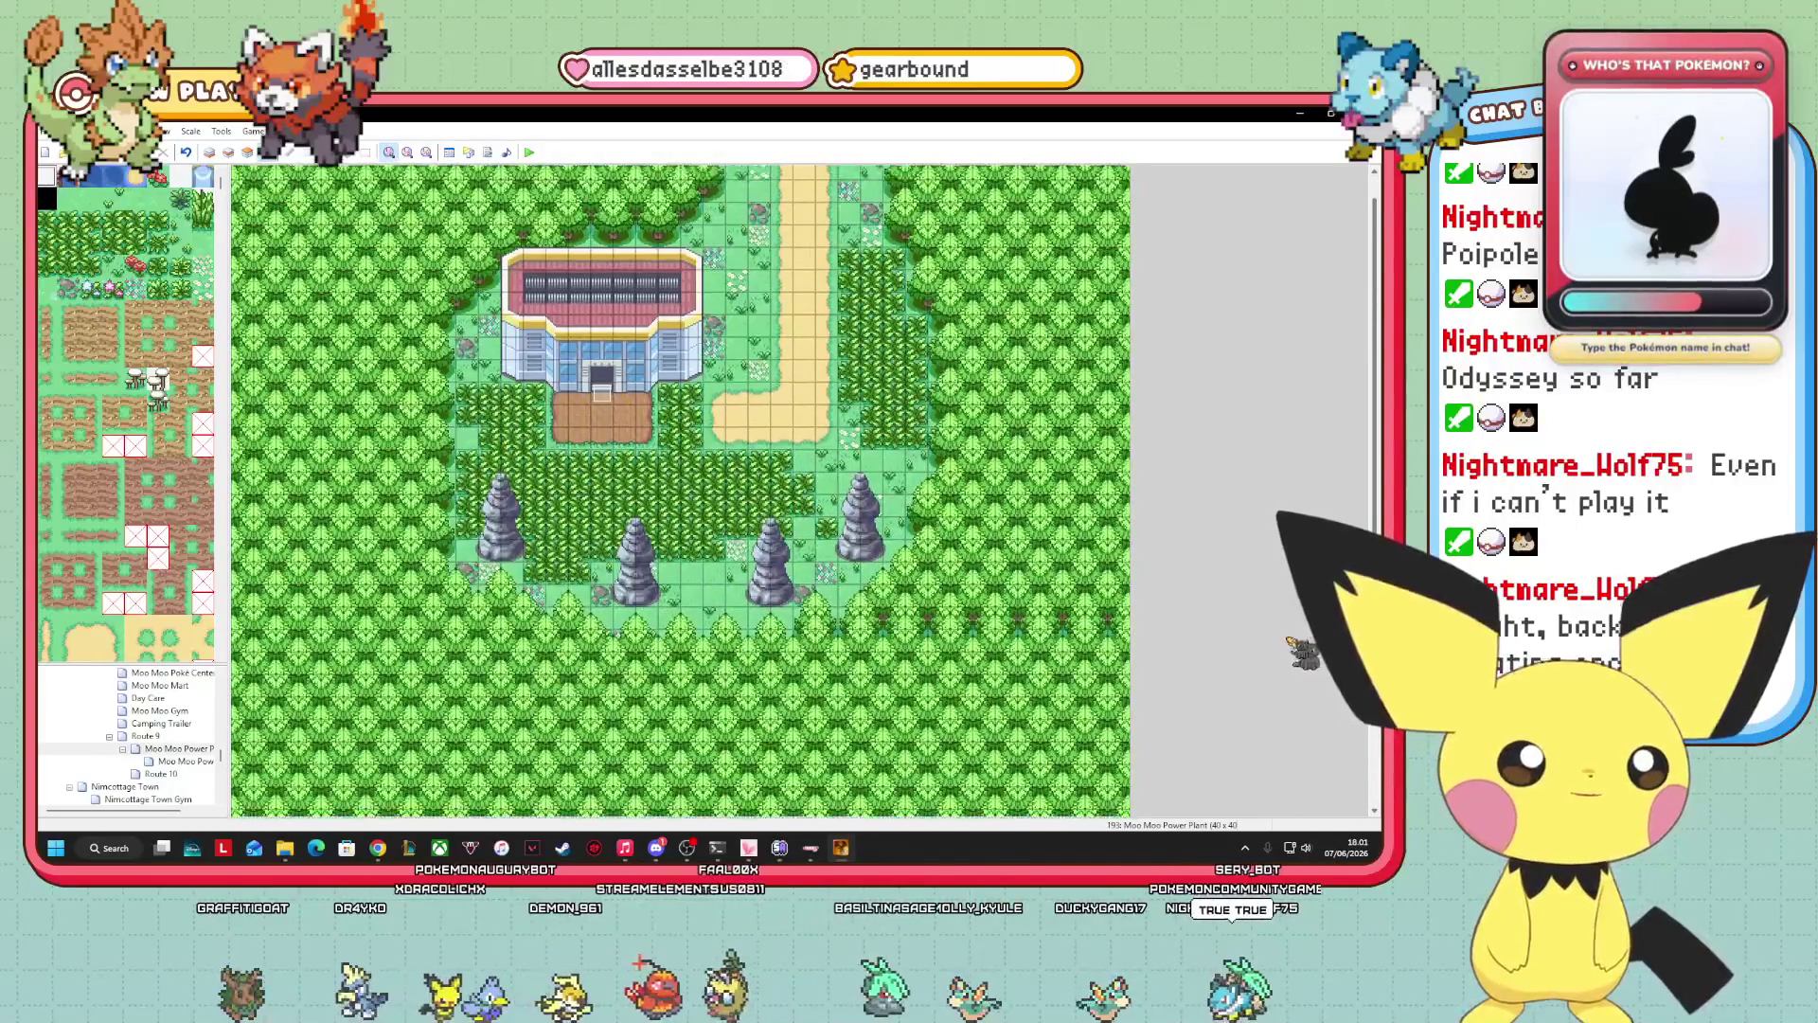
scroll(680, 490, "down", 3)
scroll(680, 490, "up", 3)
scroll(680, 490, "down", 3)
scroll(680, 489, "up", 3)
scroll(680, 490, "down", 3)
scroll(680, 490, "up", 3)
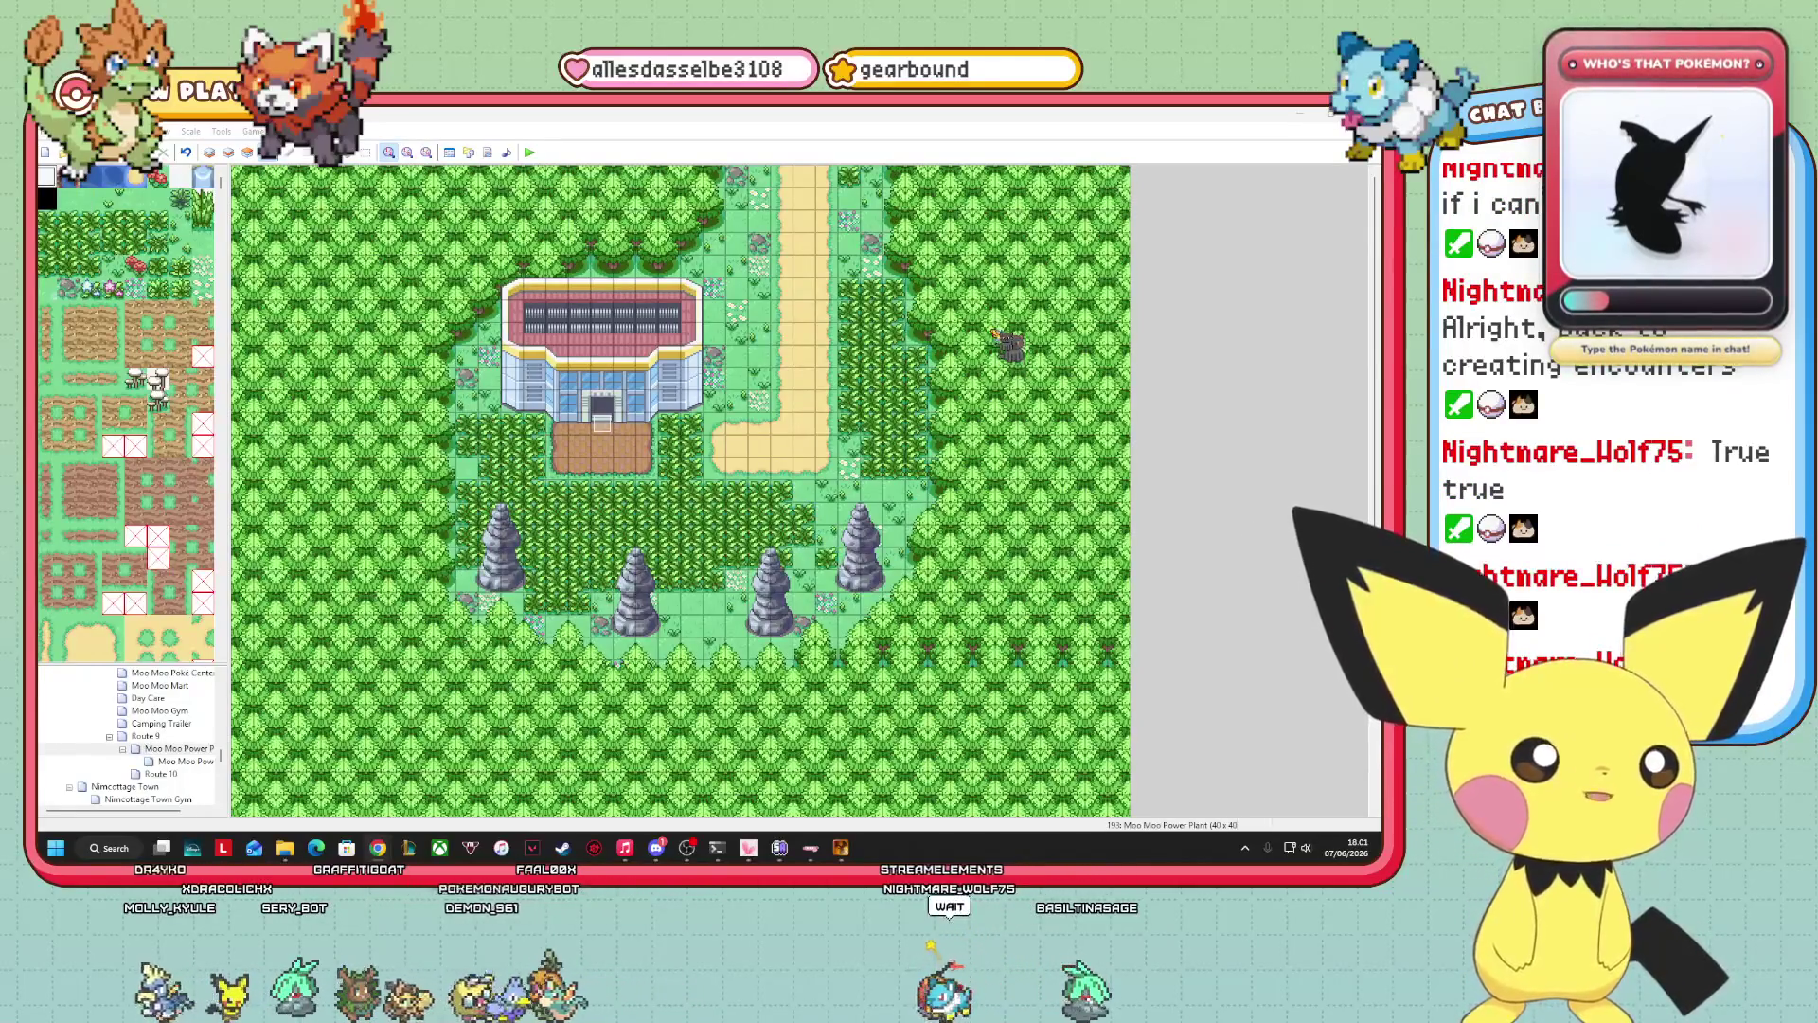
left_click(1031, 481)
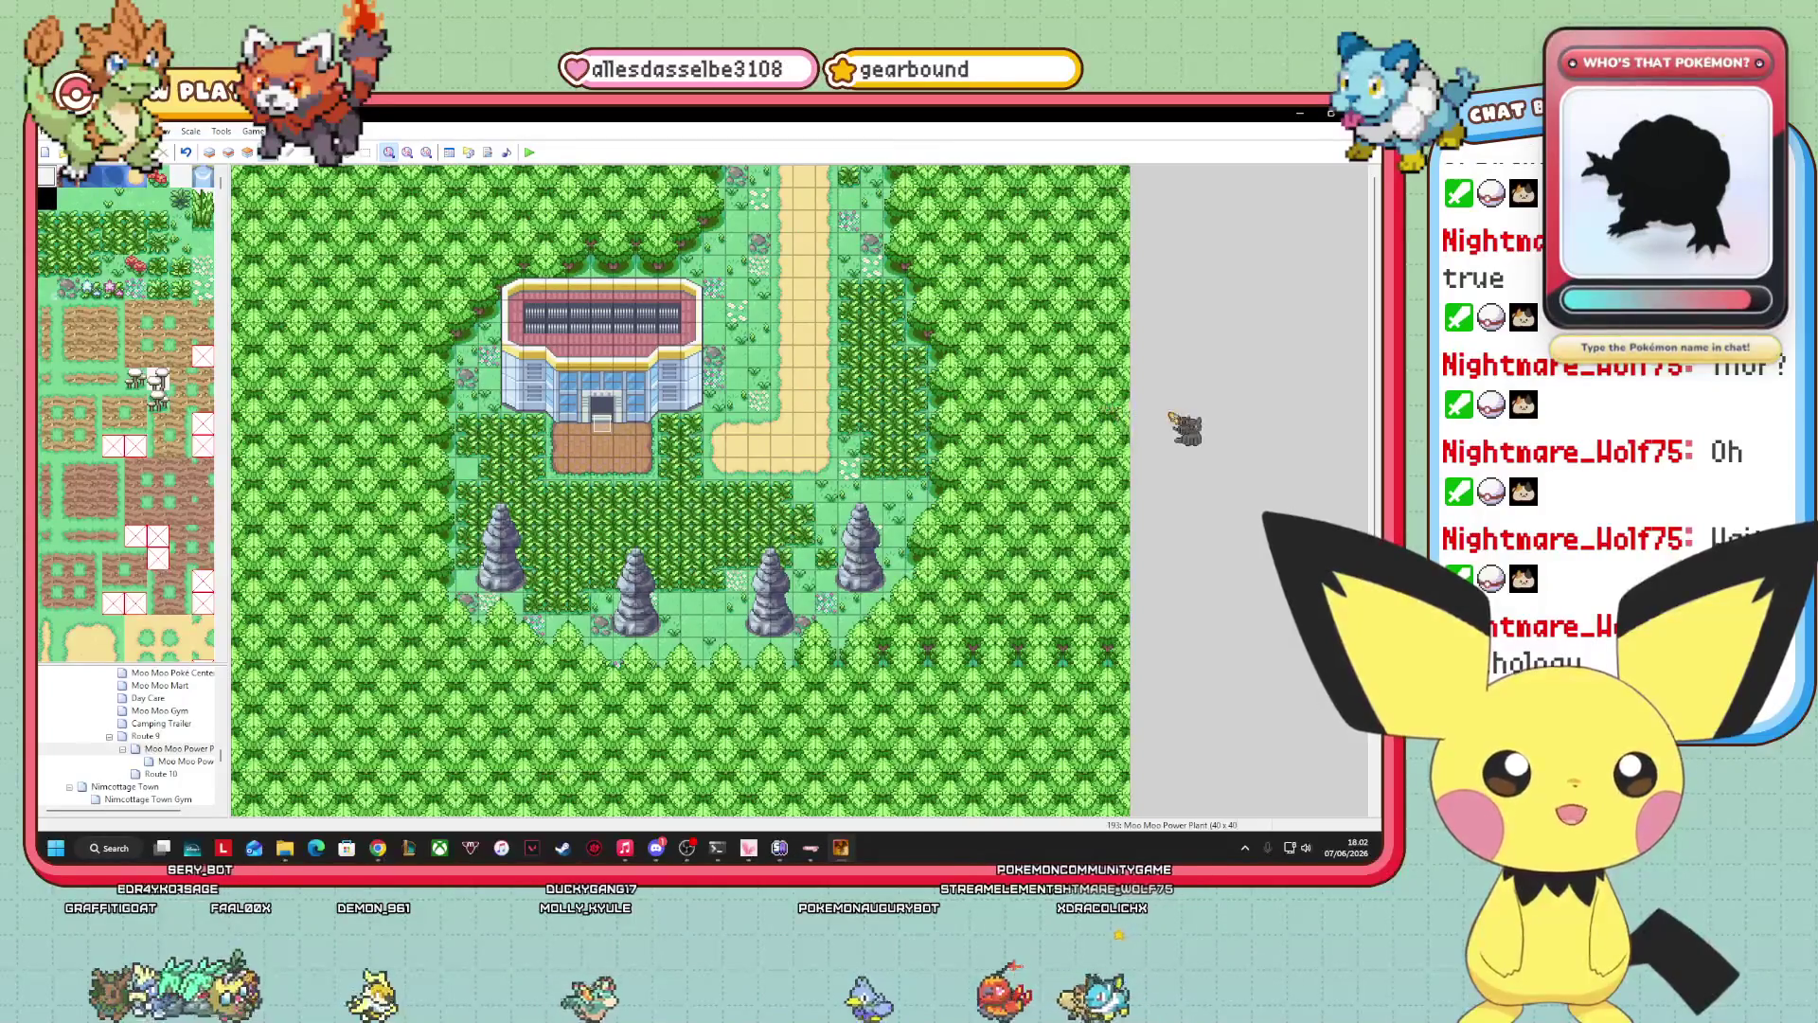
scroll(1184, 426, "down", 5)
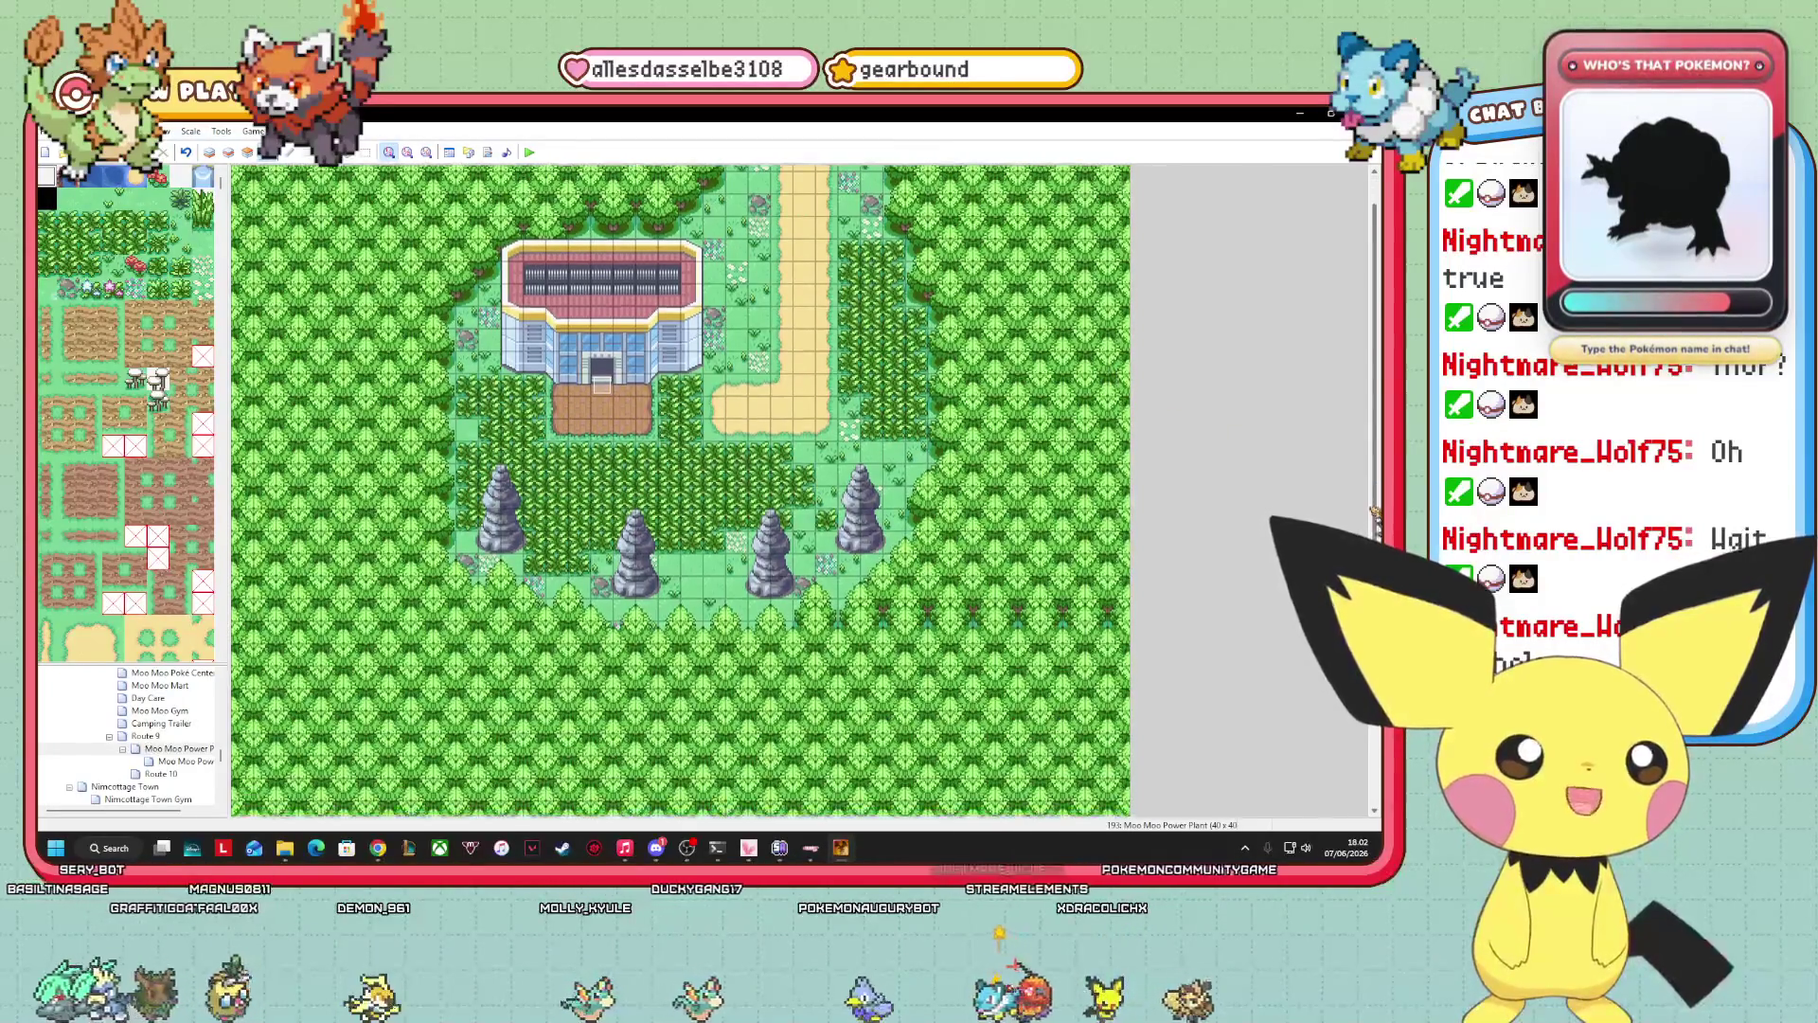
scroll(1327, 440, "up", 5)
scroll(1327, 440, "down", 5)
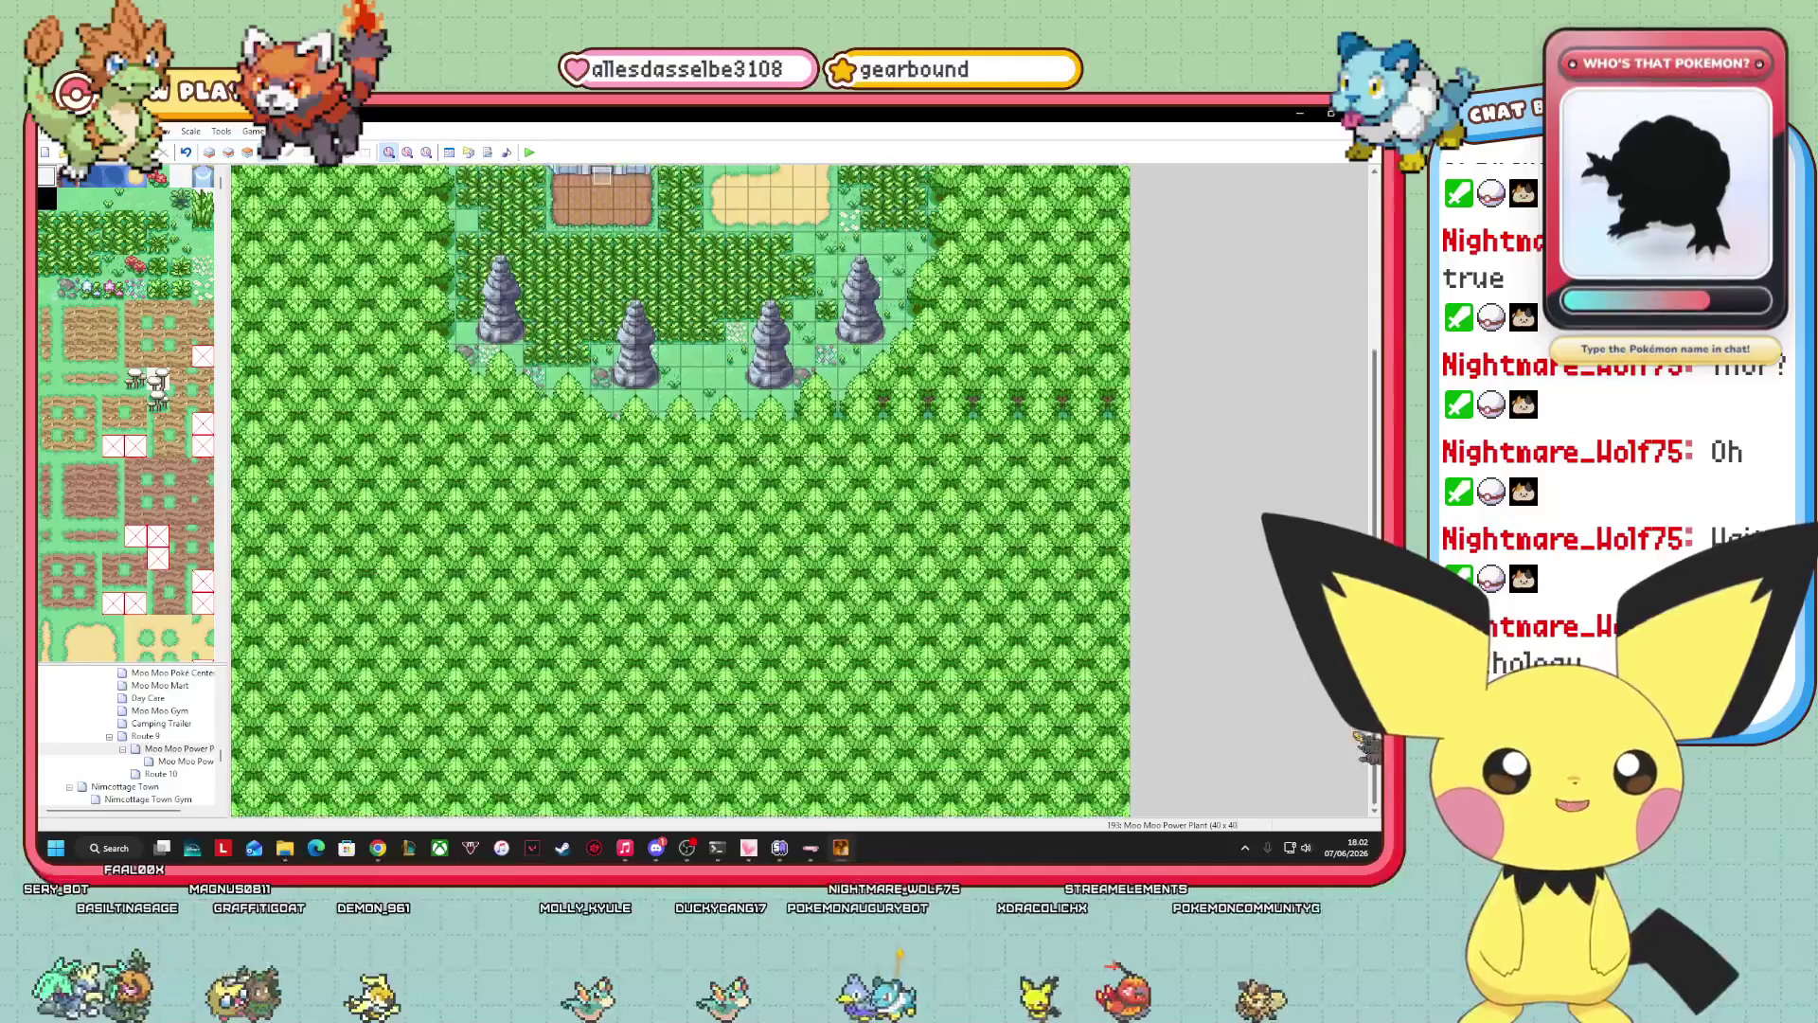
scroll(1331, 450, "up", 5)
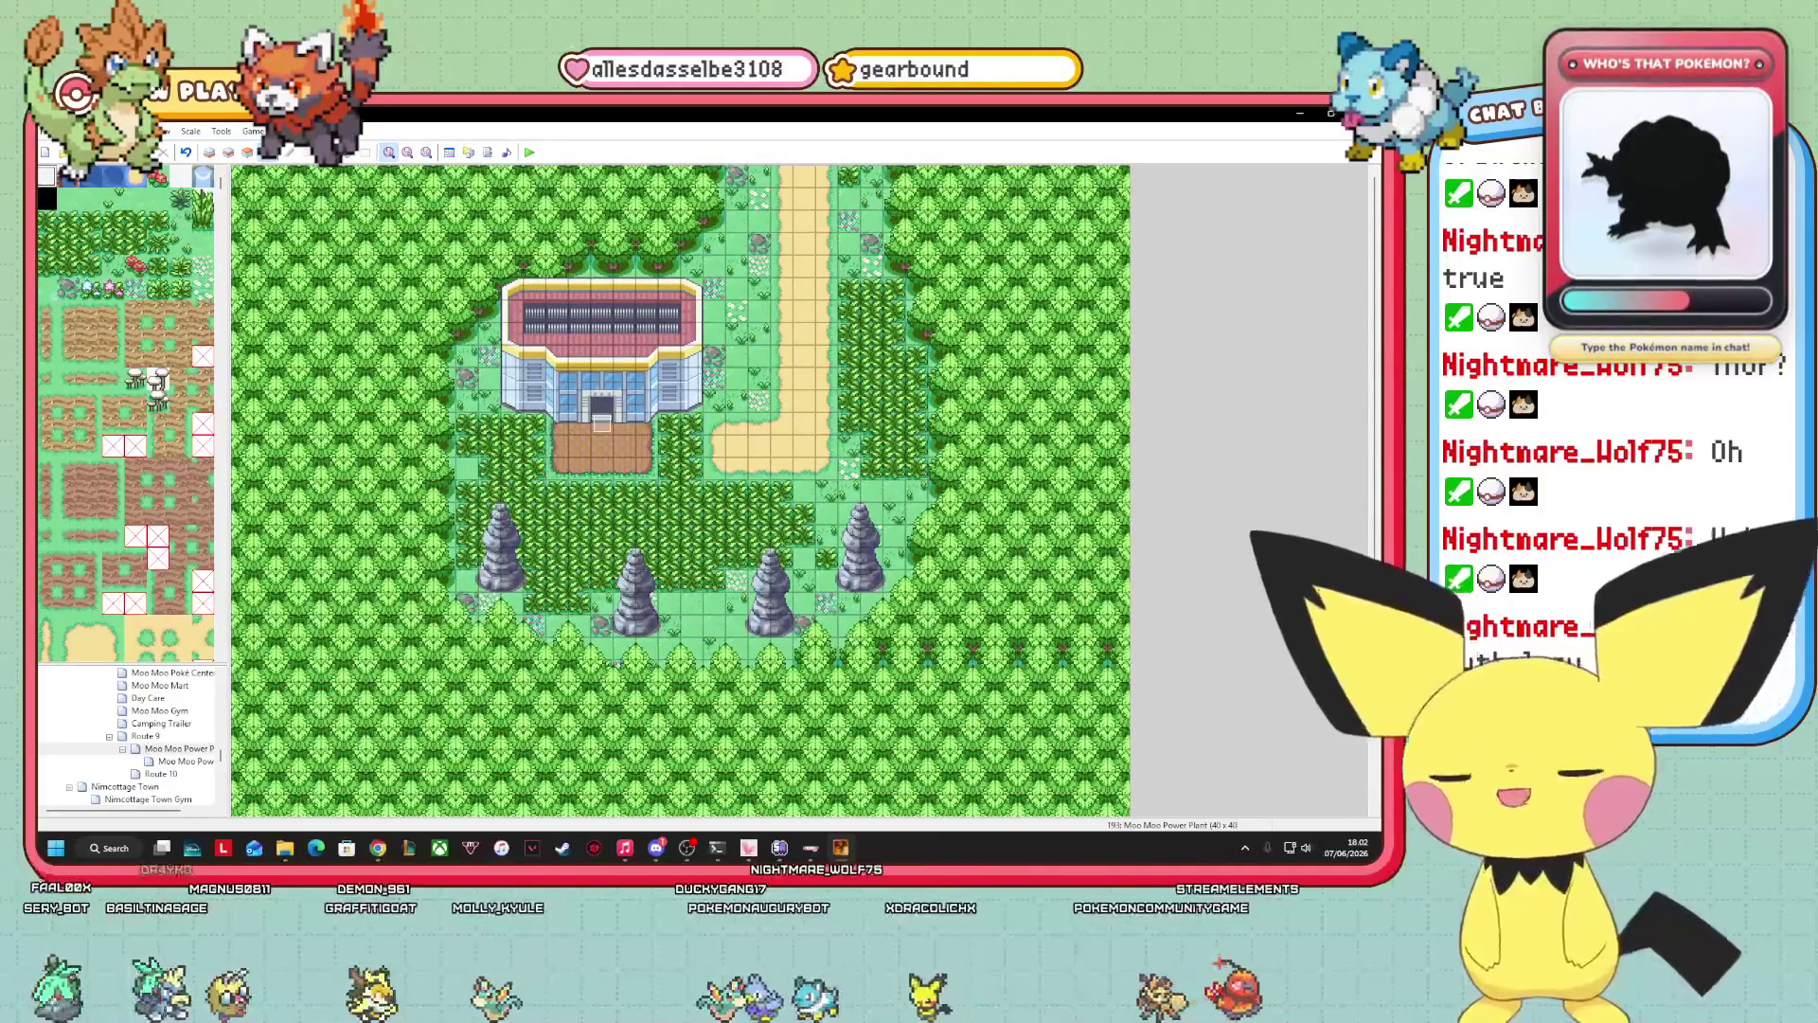
key("alt+Tab")
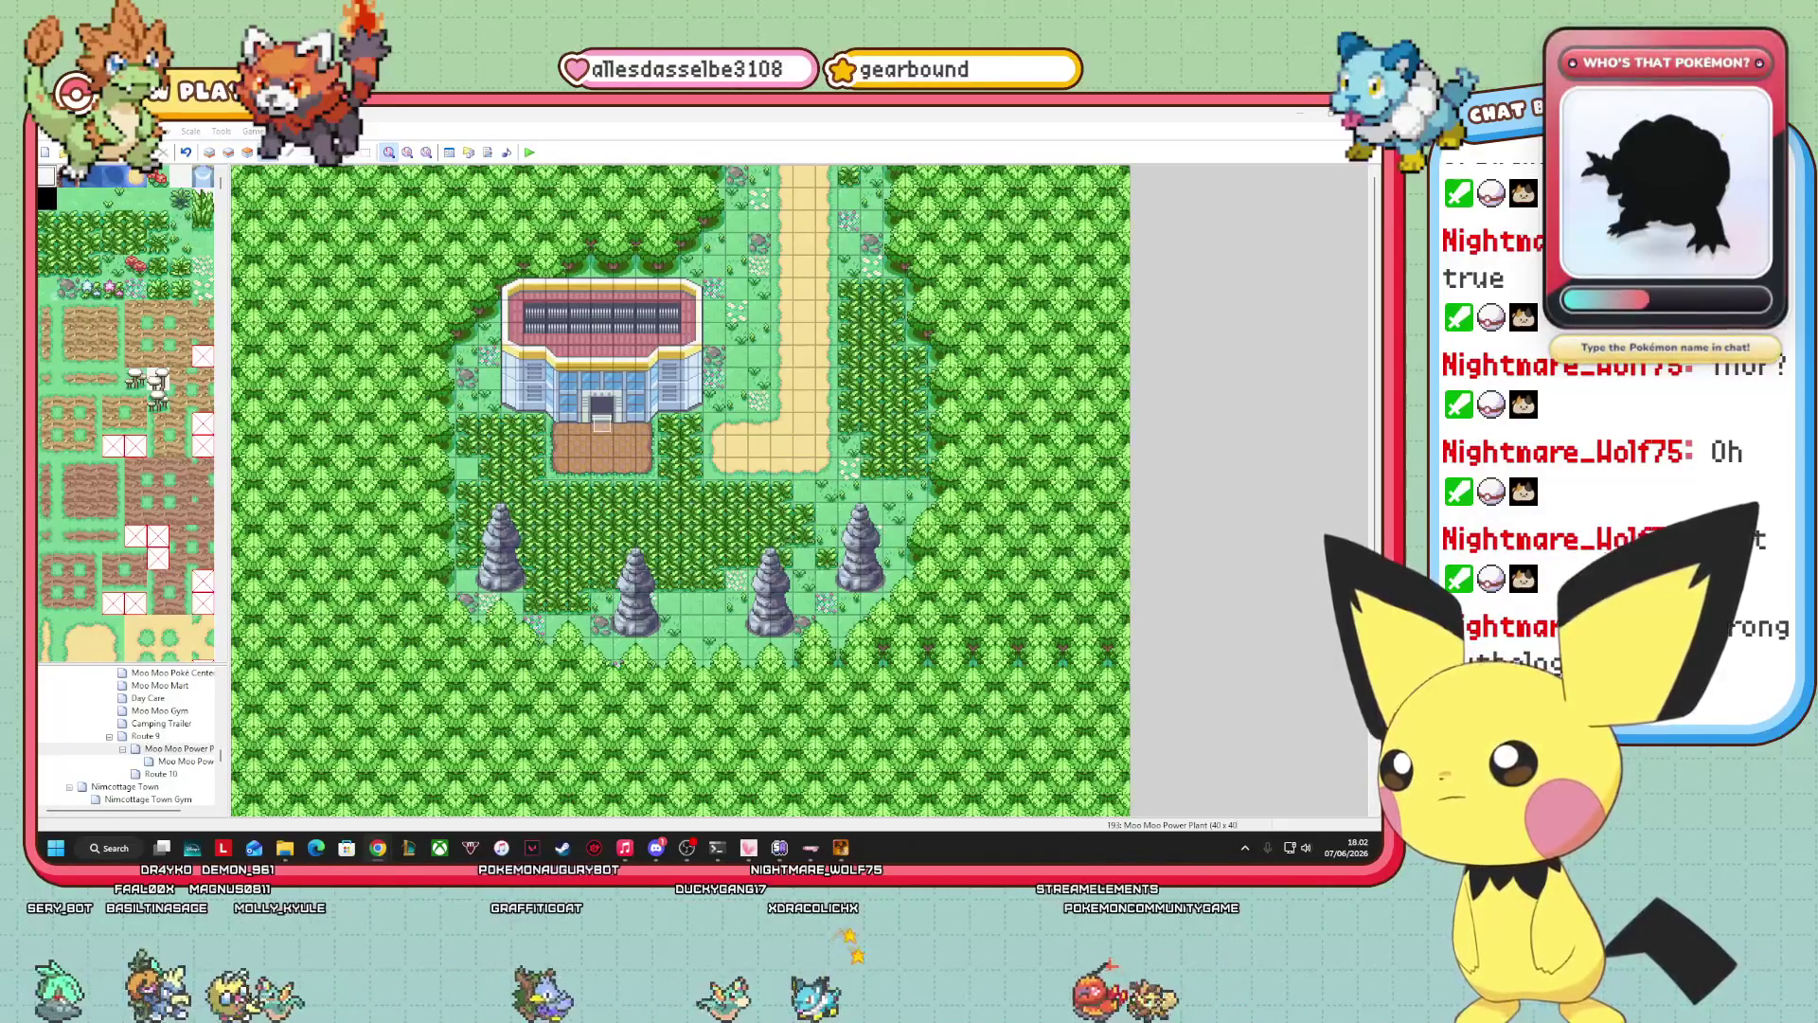
key("alt+Tab")
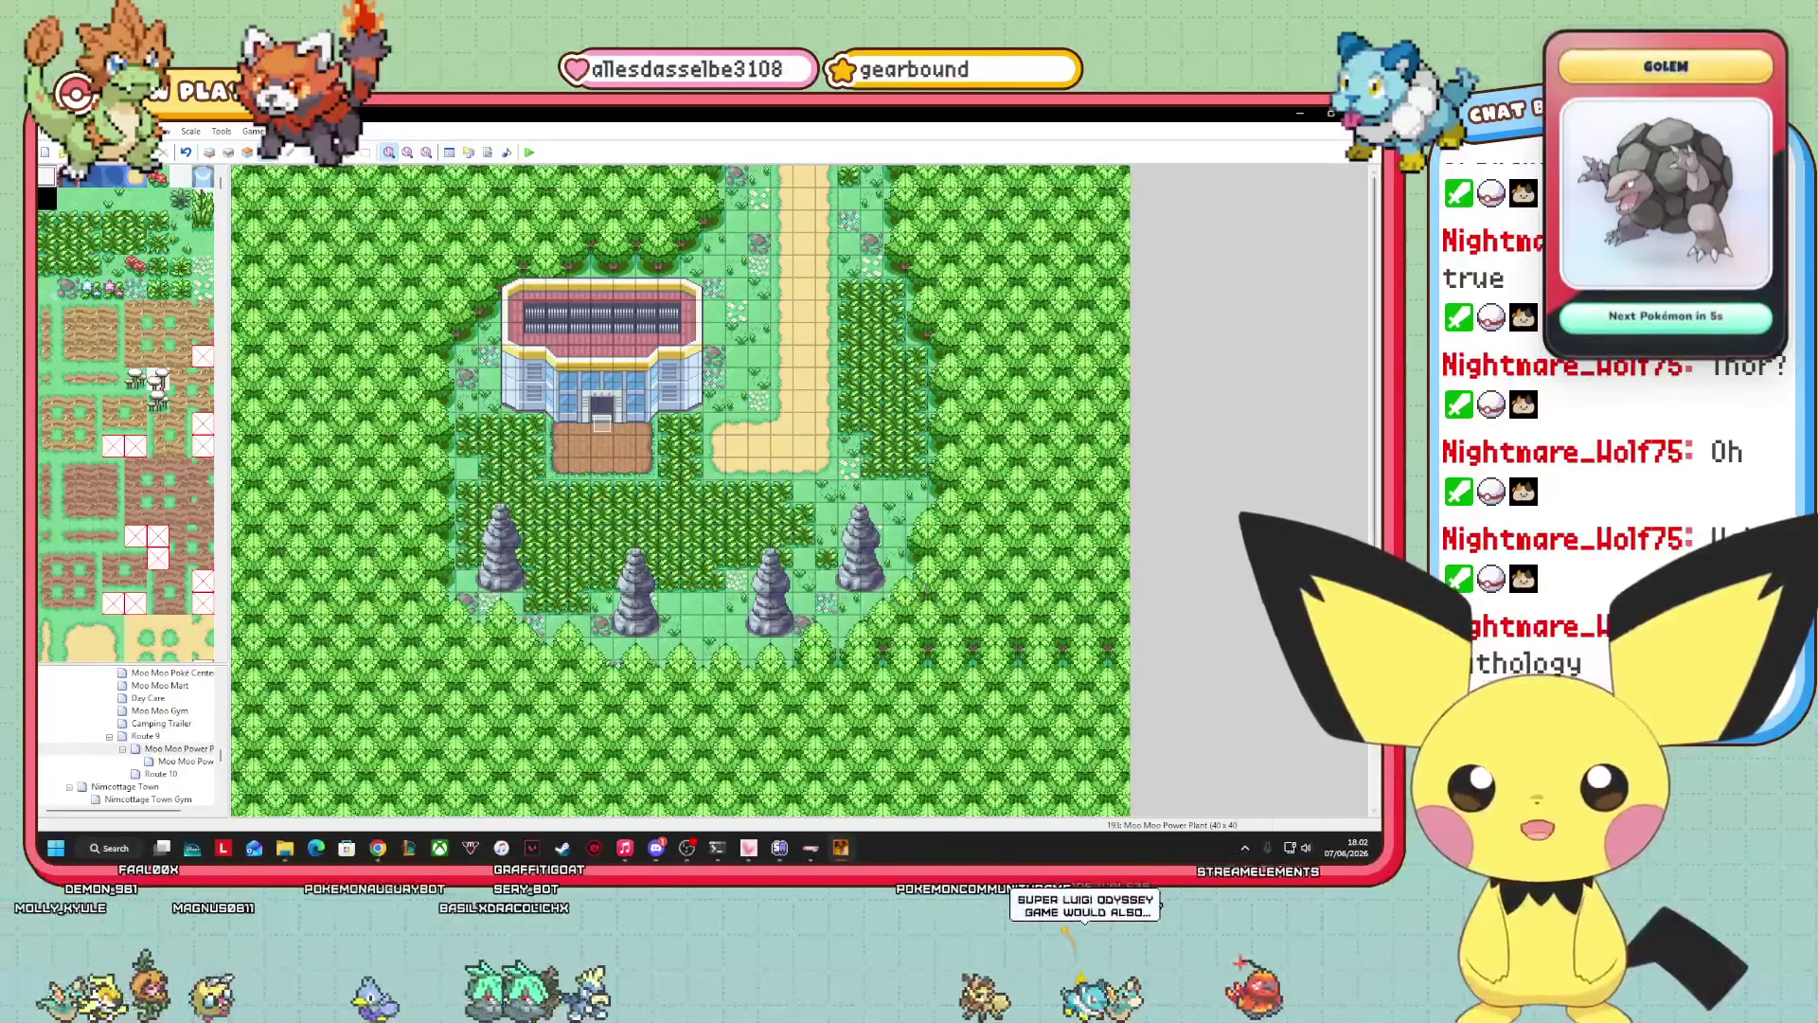
scroll(1354, 810, "down", 5)
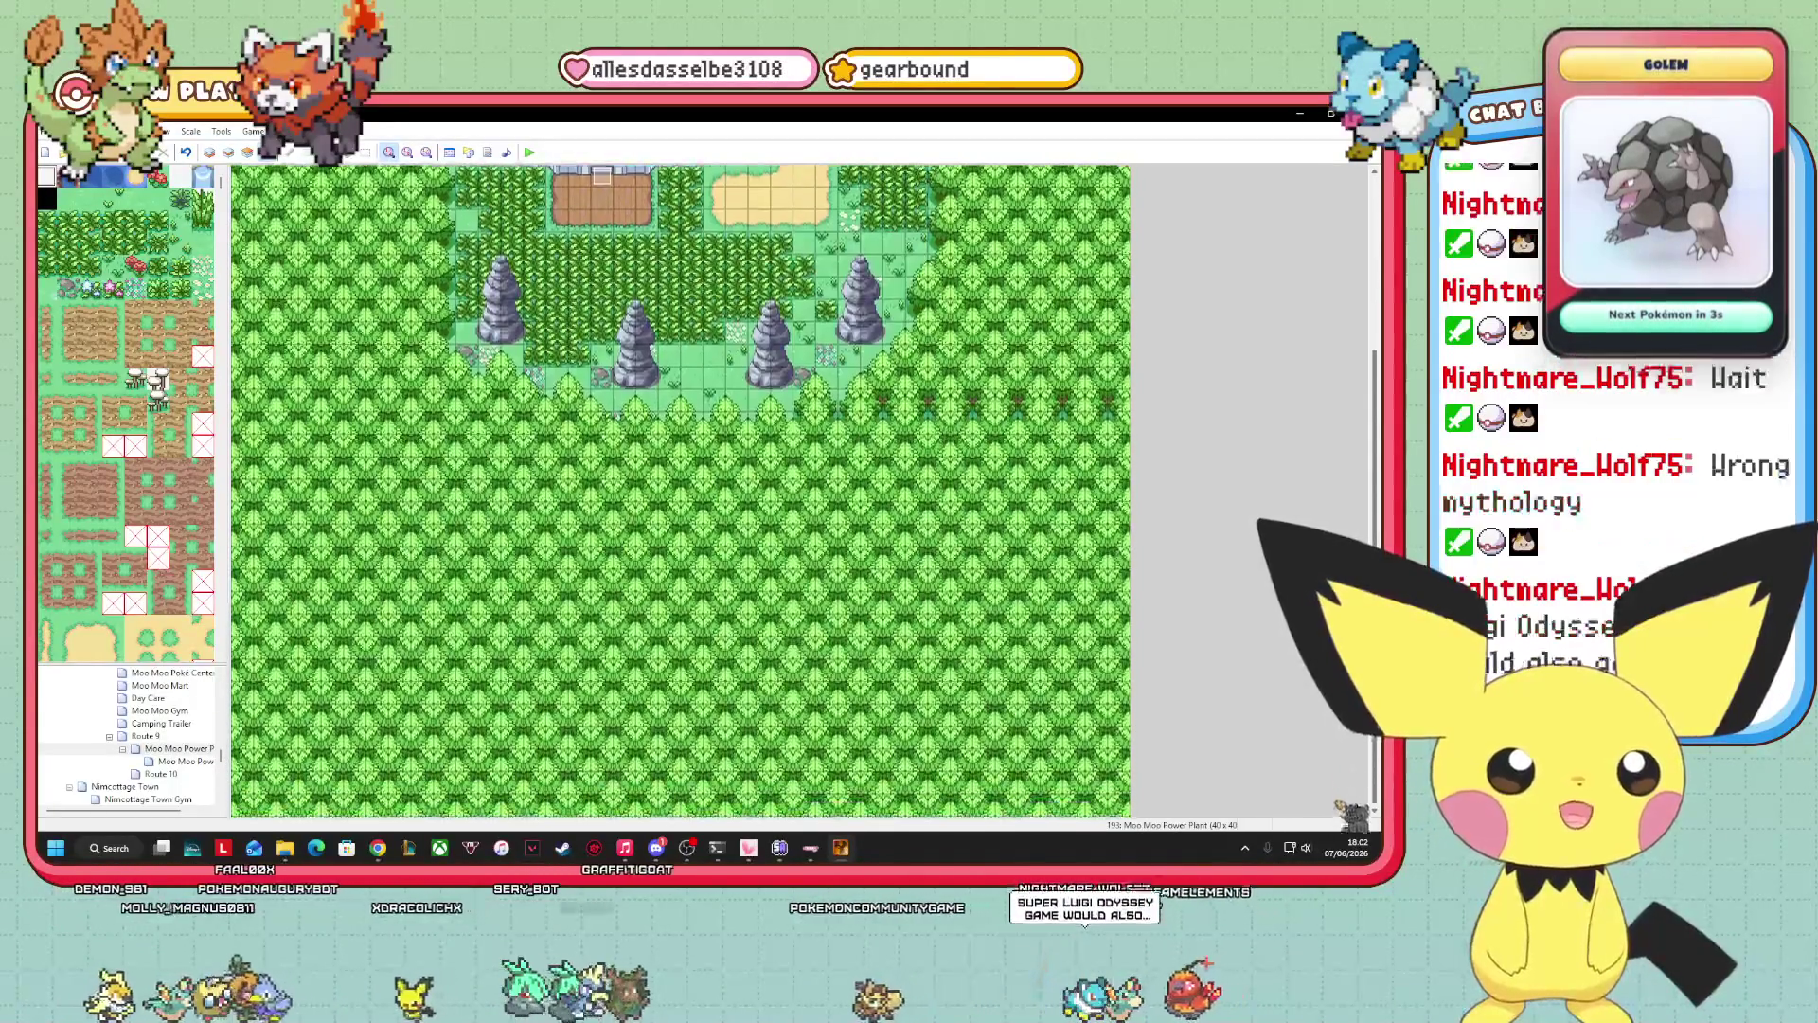
scroll(1345, 812, "up", 5)
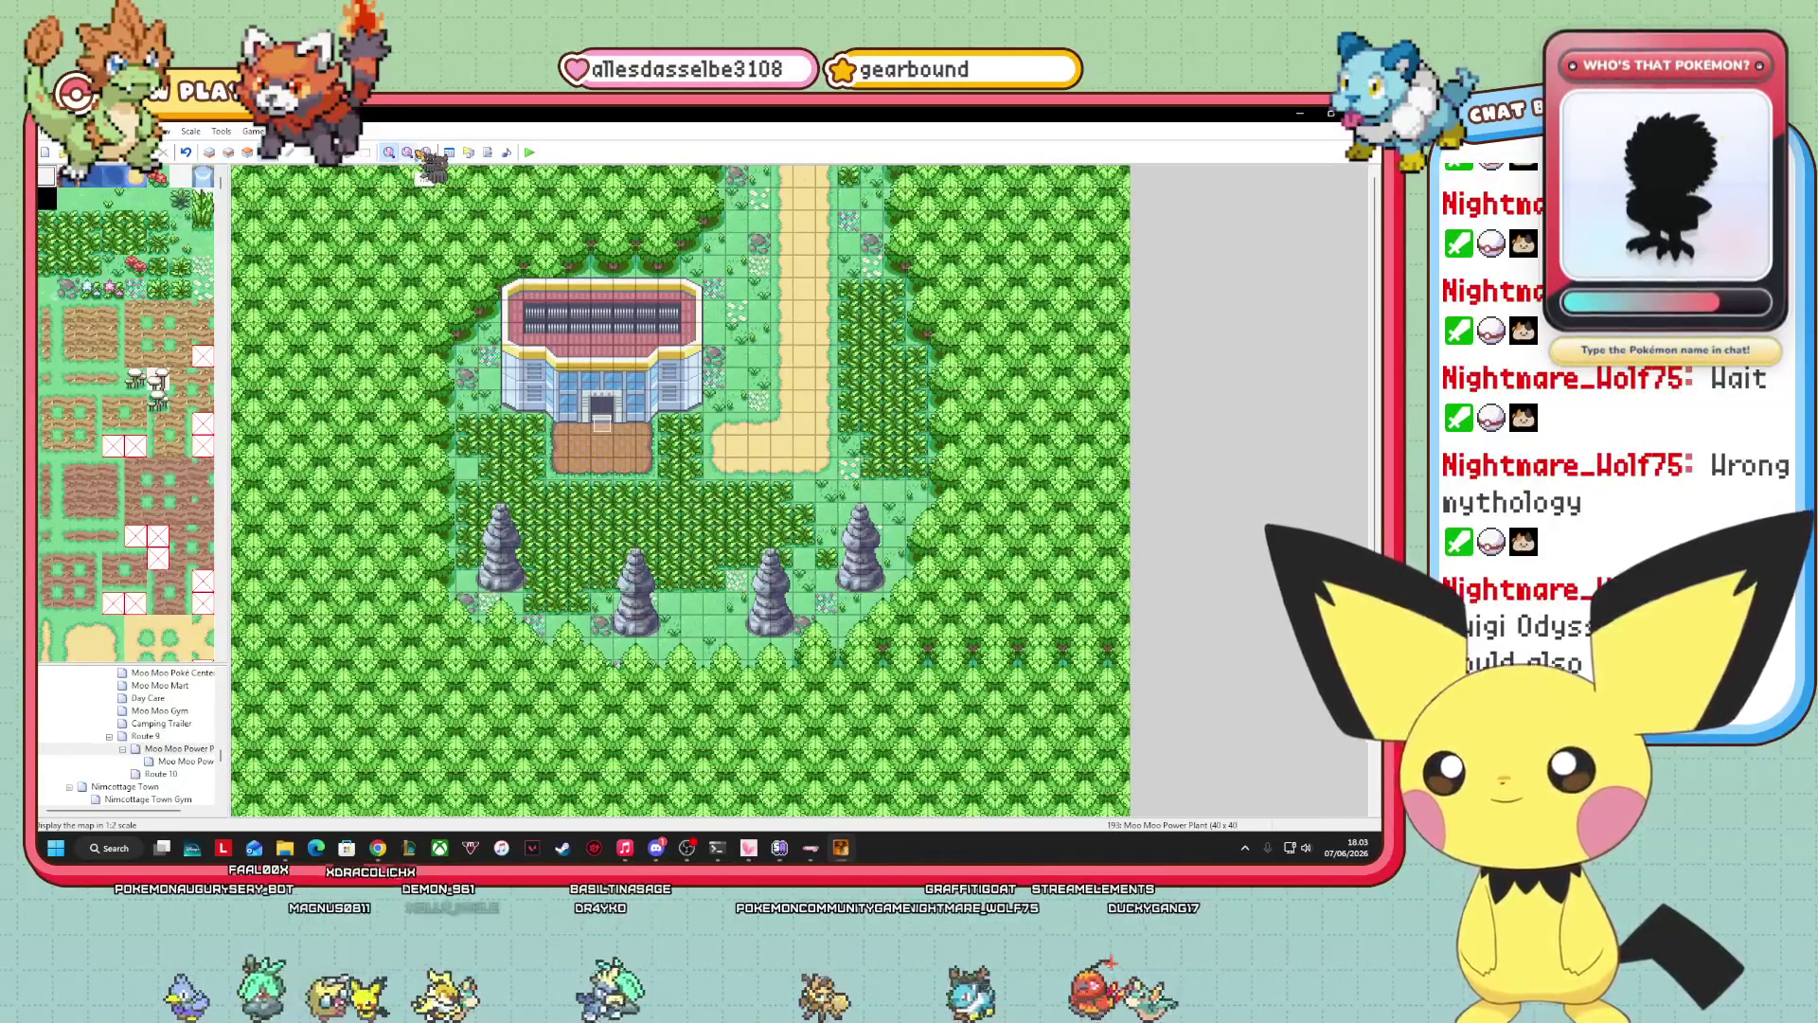
Zoom to 1:2 on Layer 2, then open the Moo Moo Power Plant Map Properties with height 38.
left_click(410, 154)
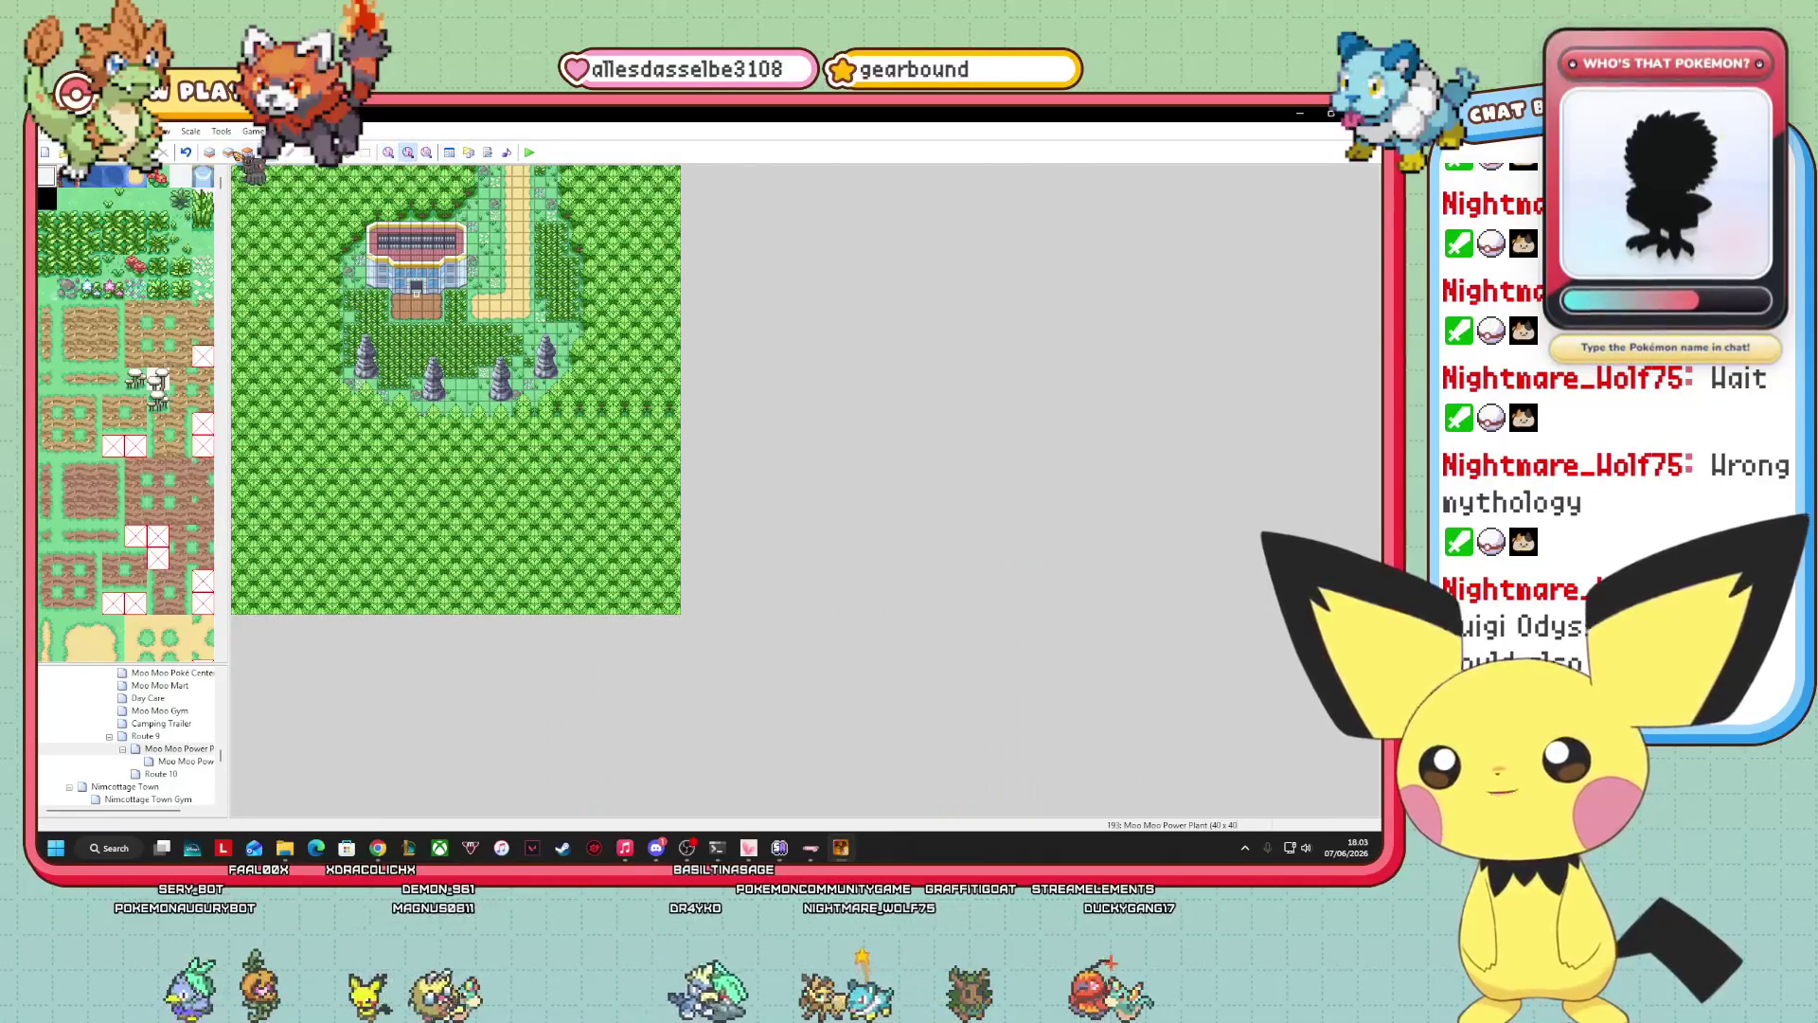
key("F6")
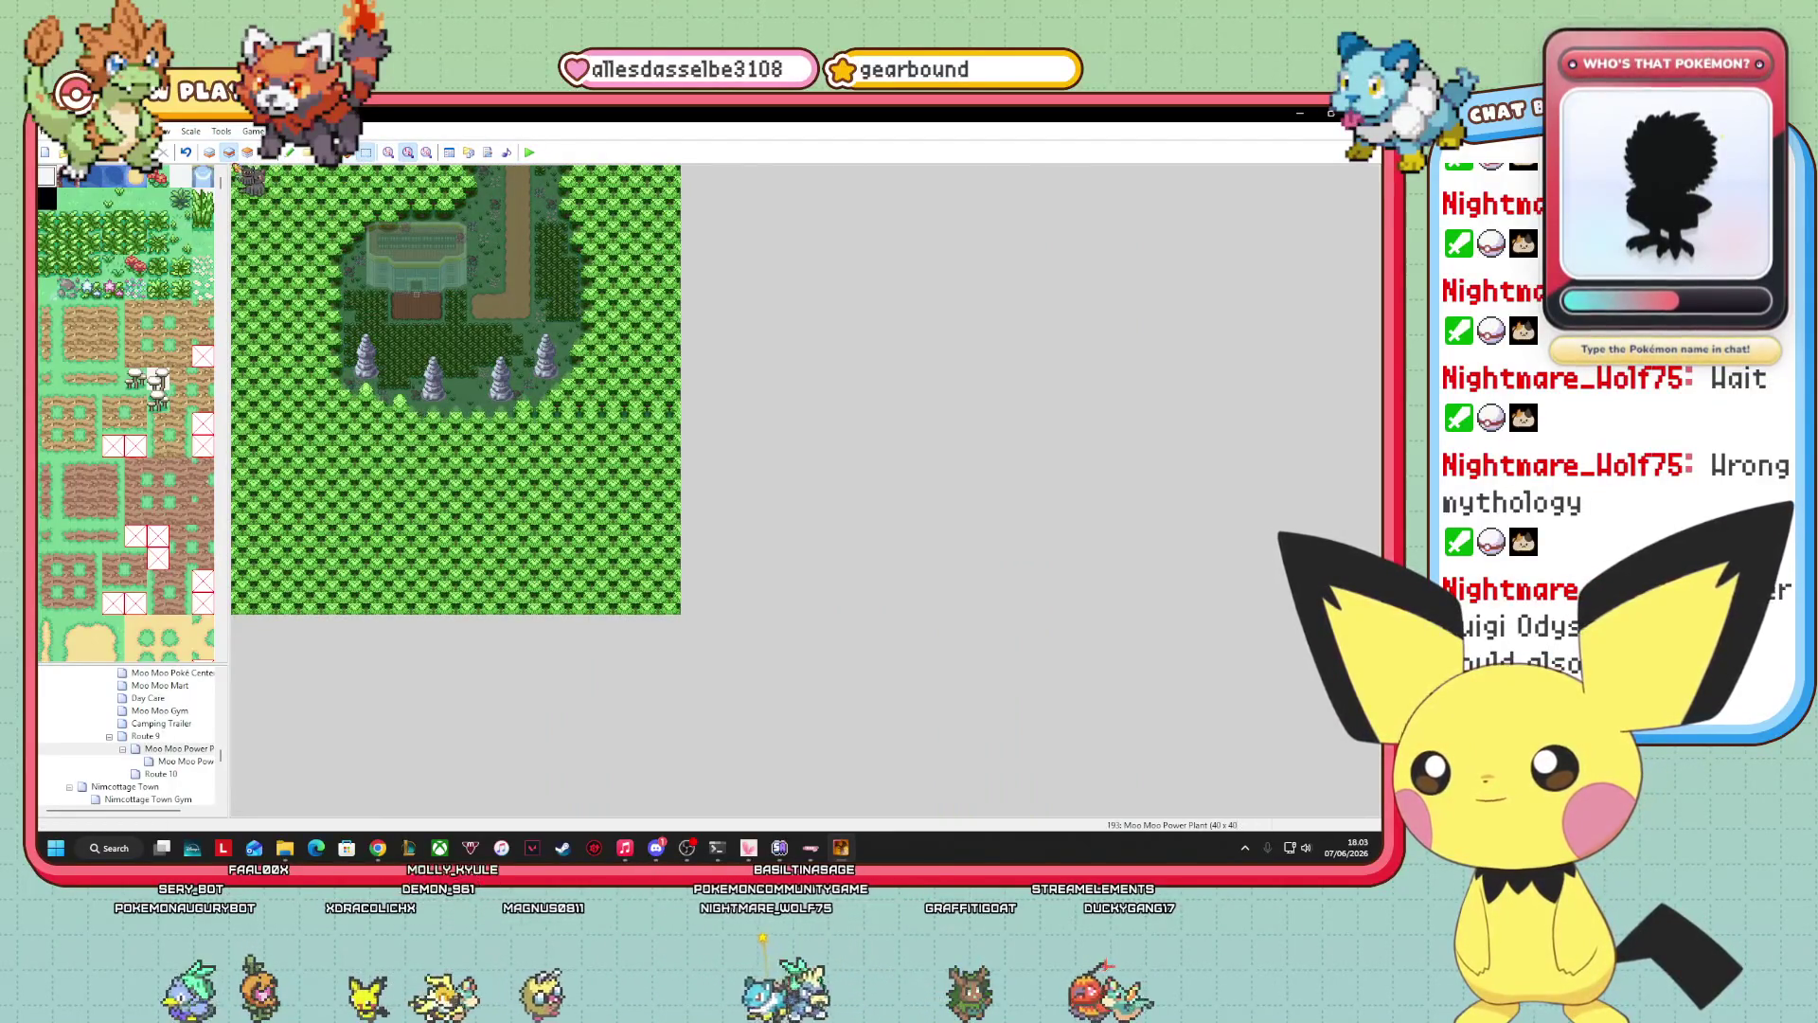
mouse_move(641, 452)
left_mouse_down()
mouse_move(688, 618)
mouse_move(646, 585)
left_mouse_up()
scroll(646, 585, "down", 2)
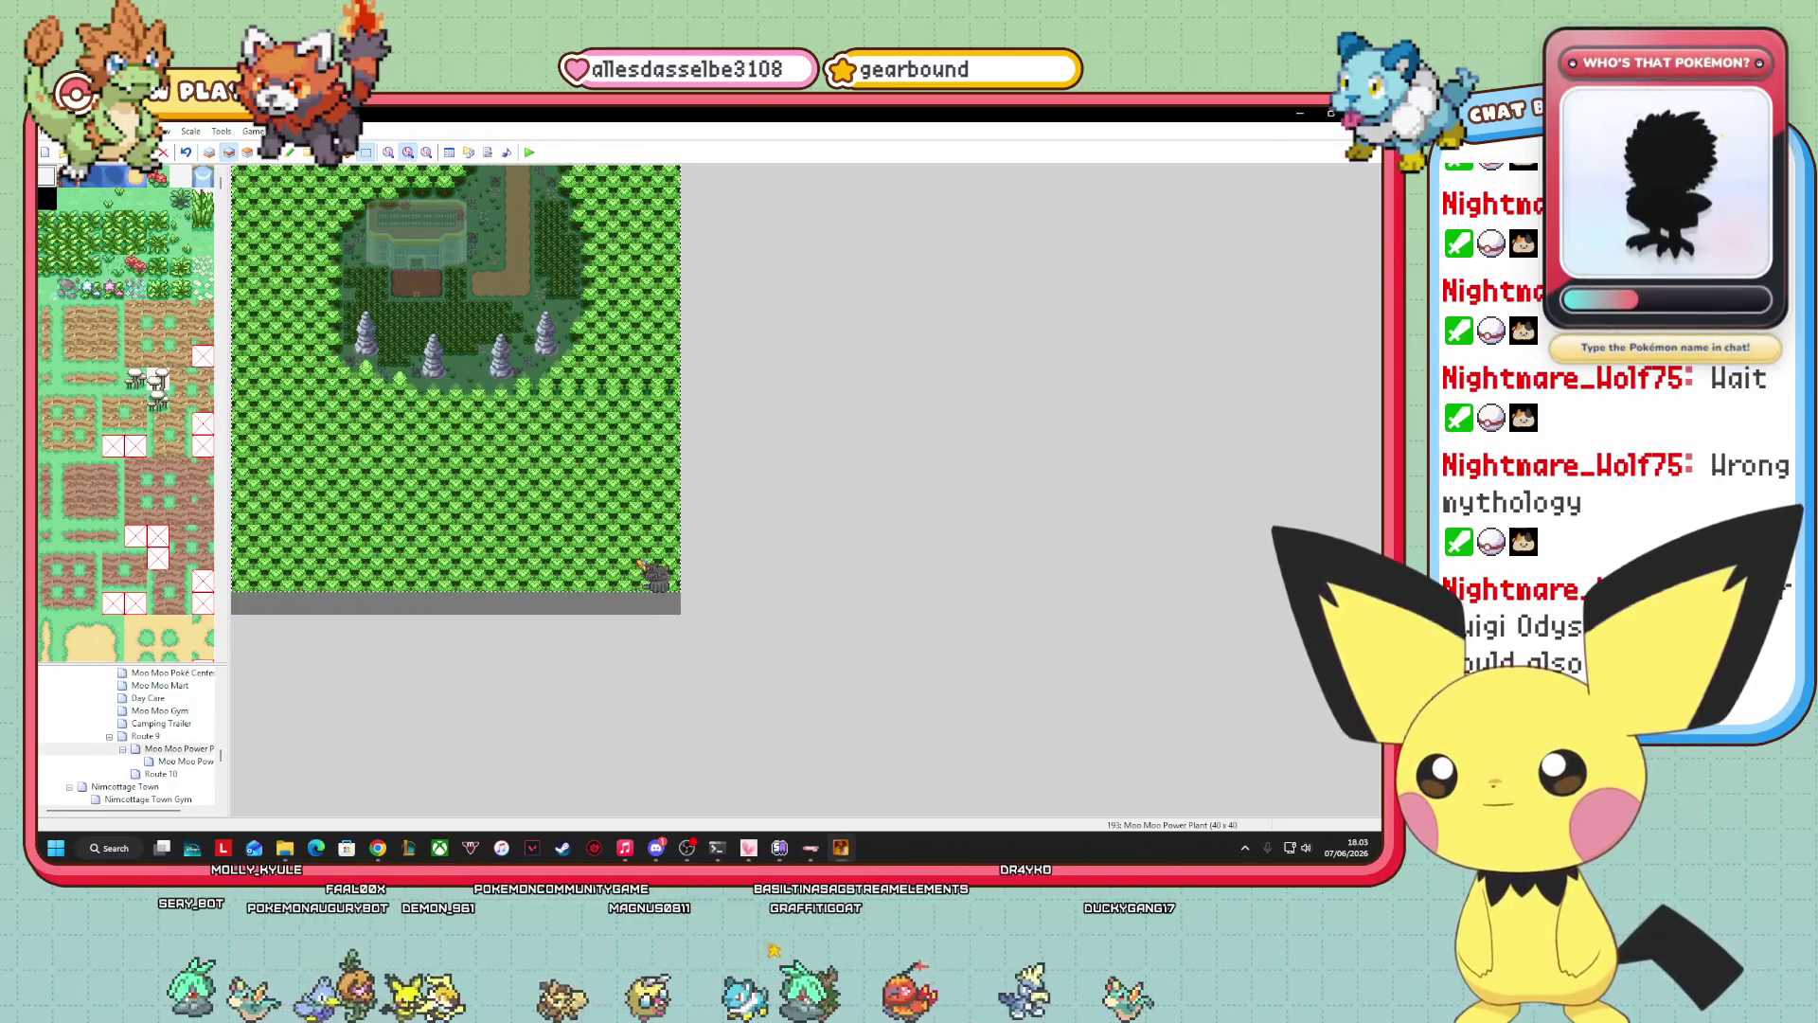
scroll(640, 565, "up", 2)
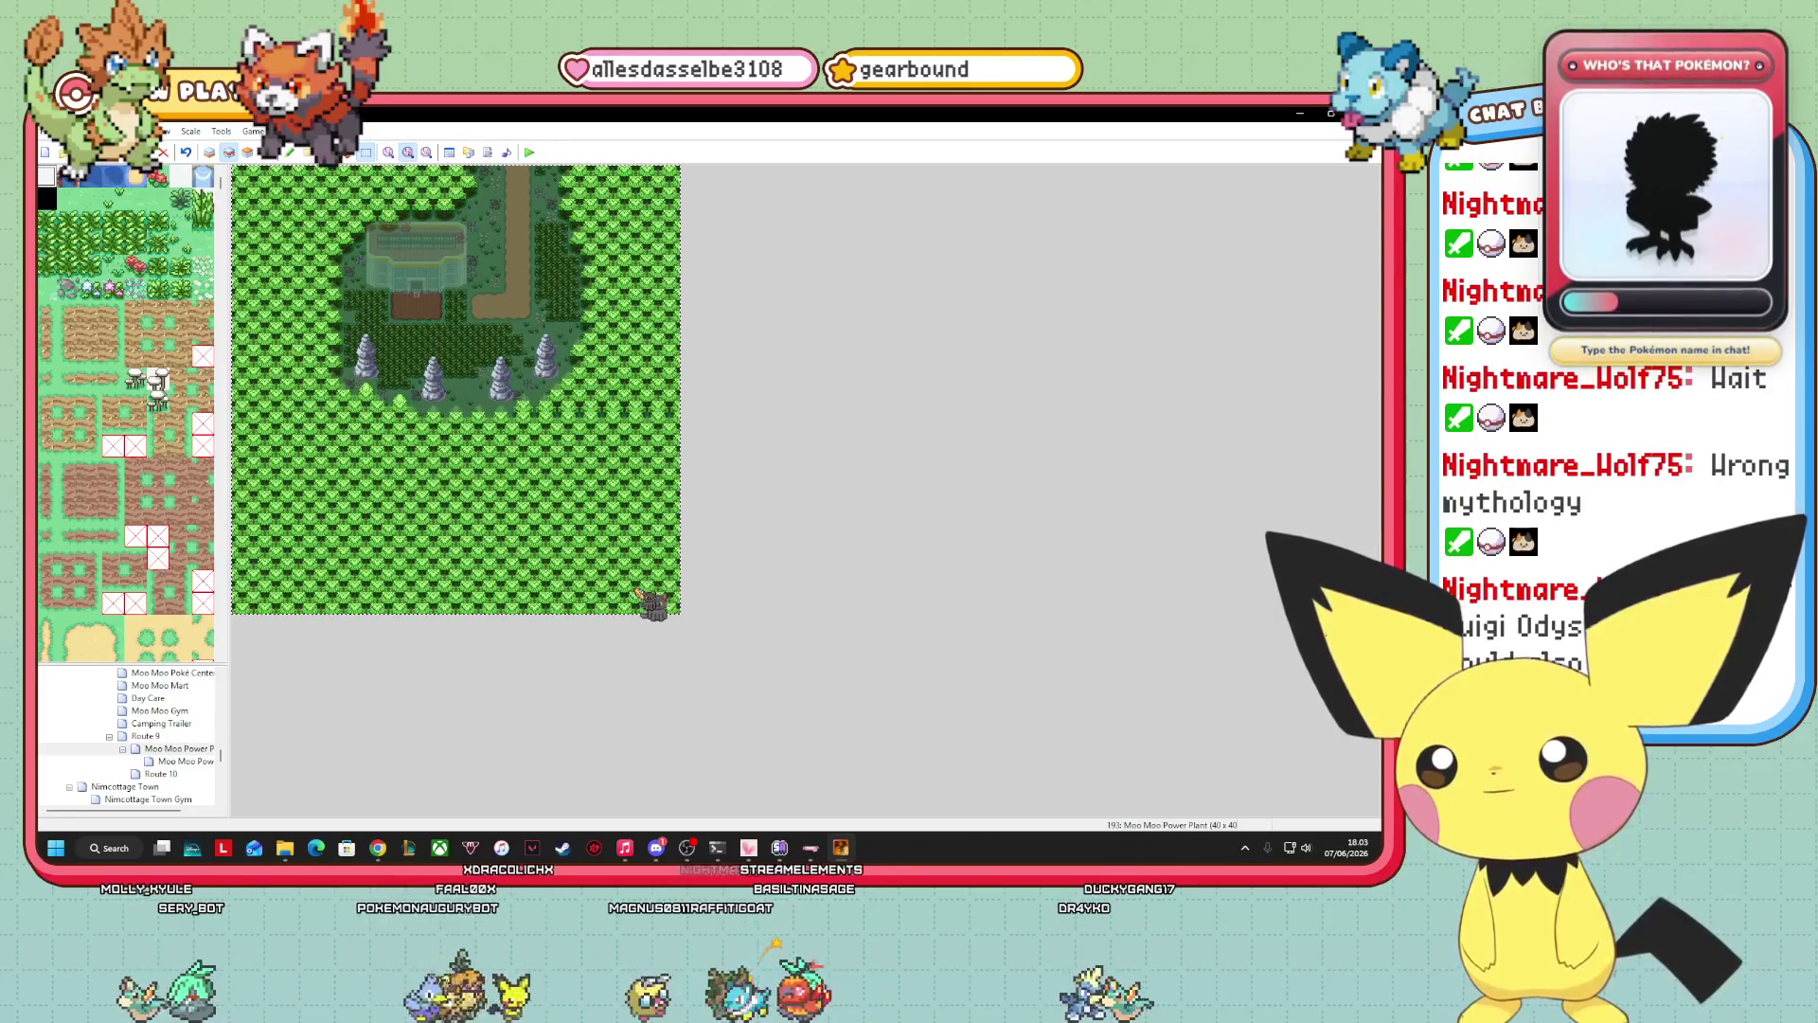
scroll(640, 593, "down", 2)
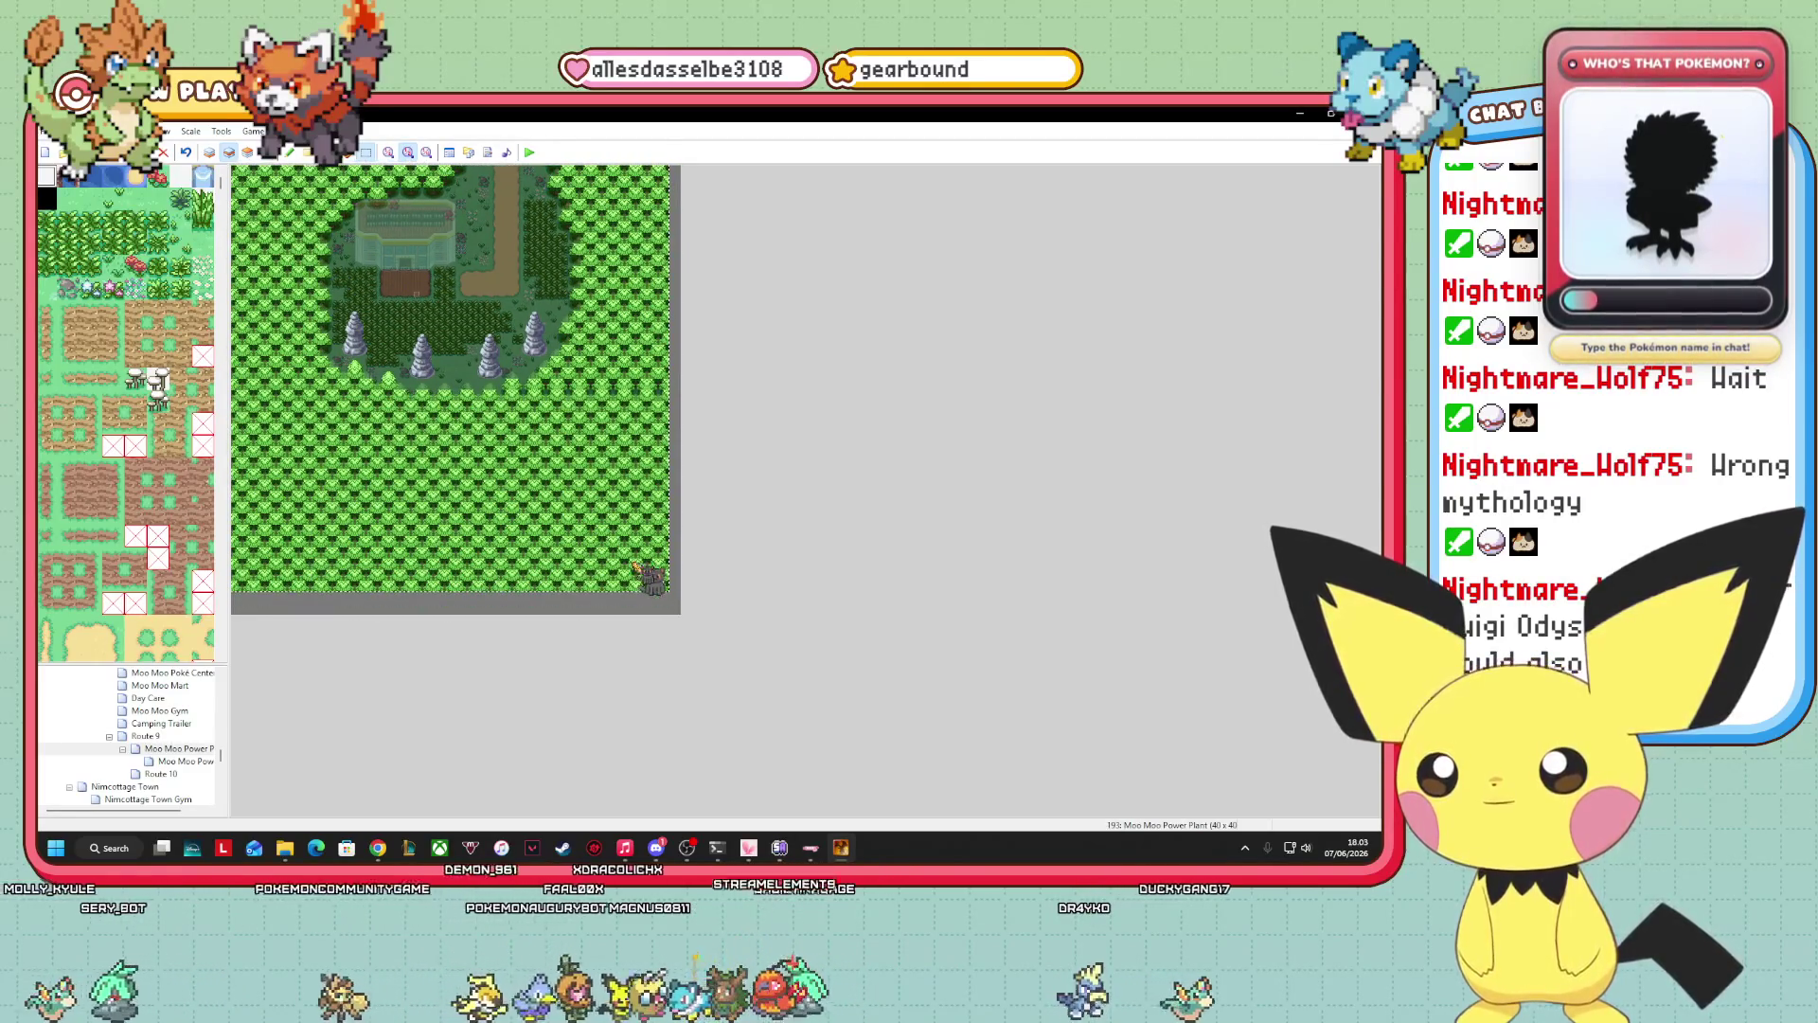
scroll(643, 568, "left", 1)
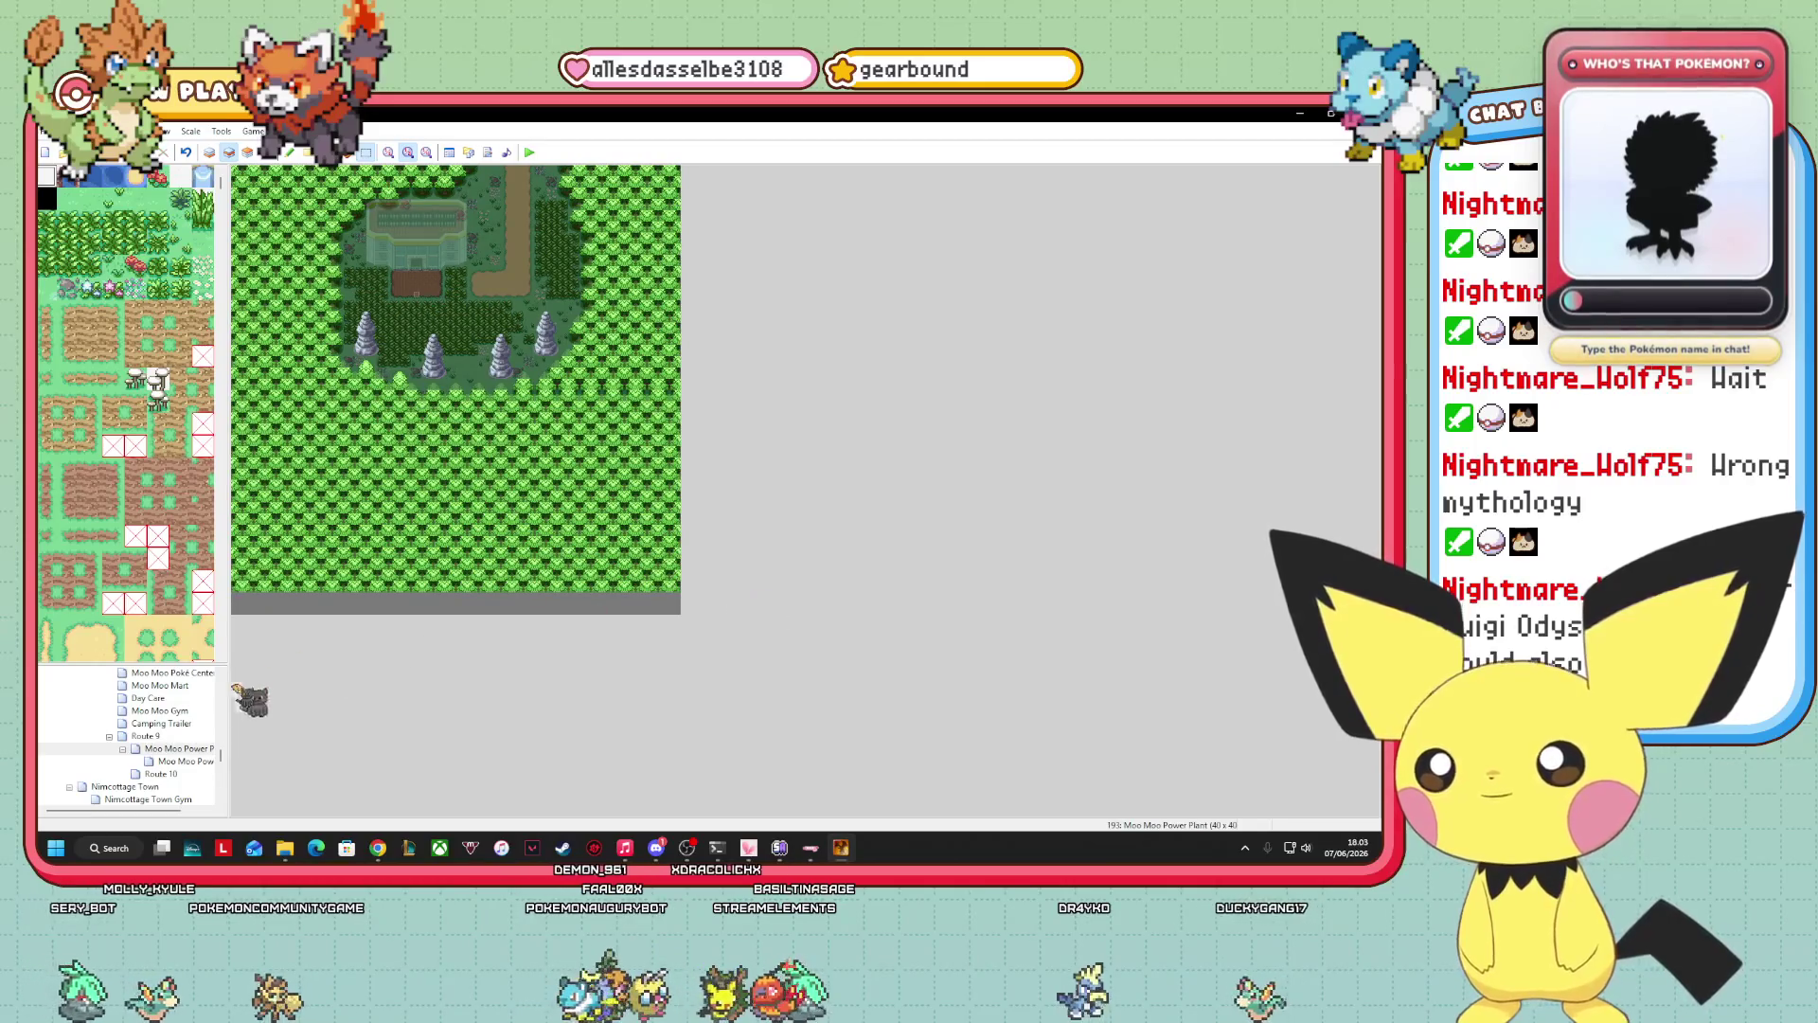
right_click(182, 751)
left_click(274, 650)
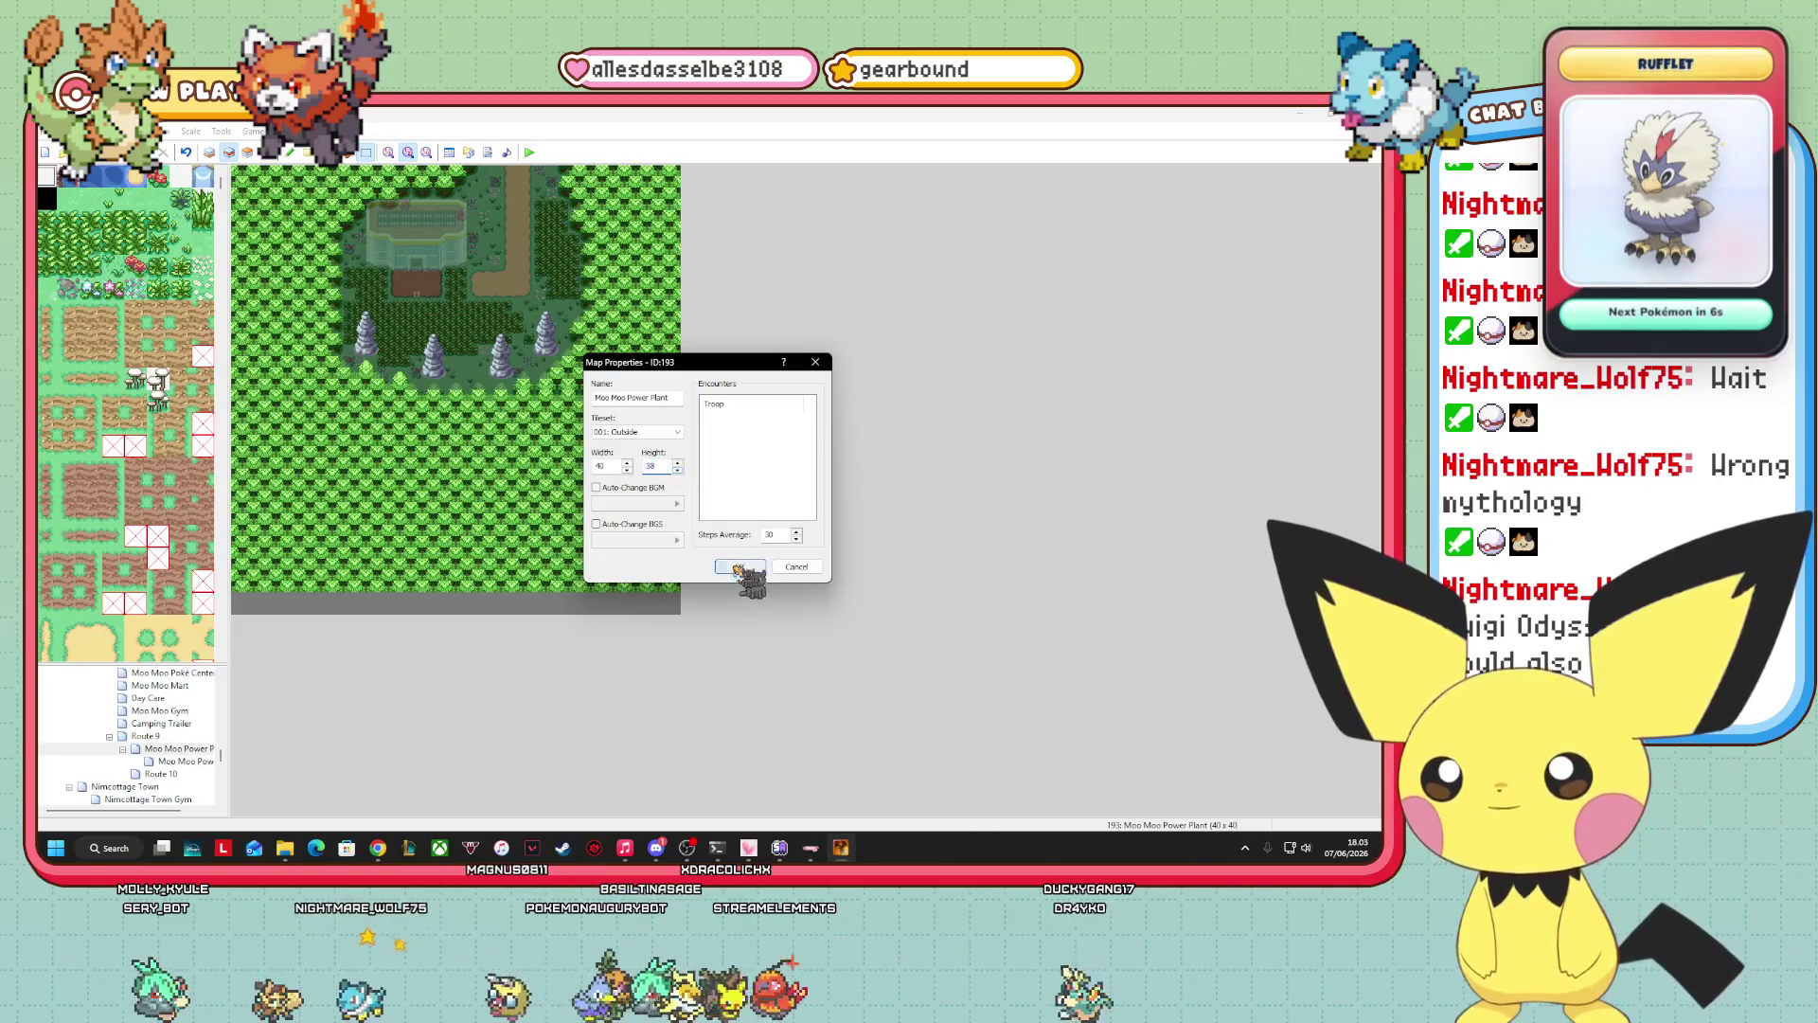
Apply the 38-tile map height, then switch to Layer 1.
left_click(738, 566)
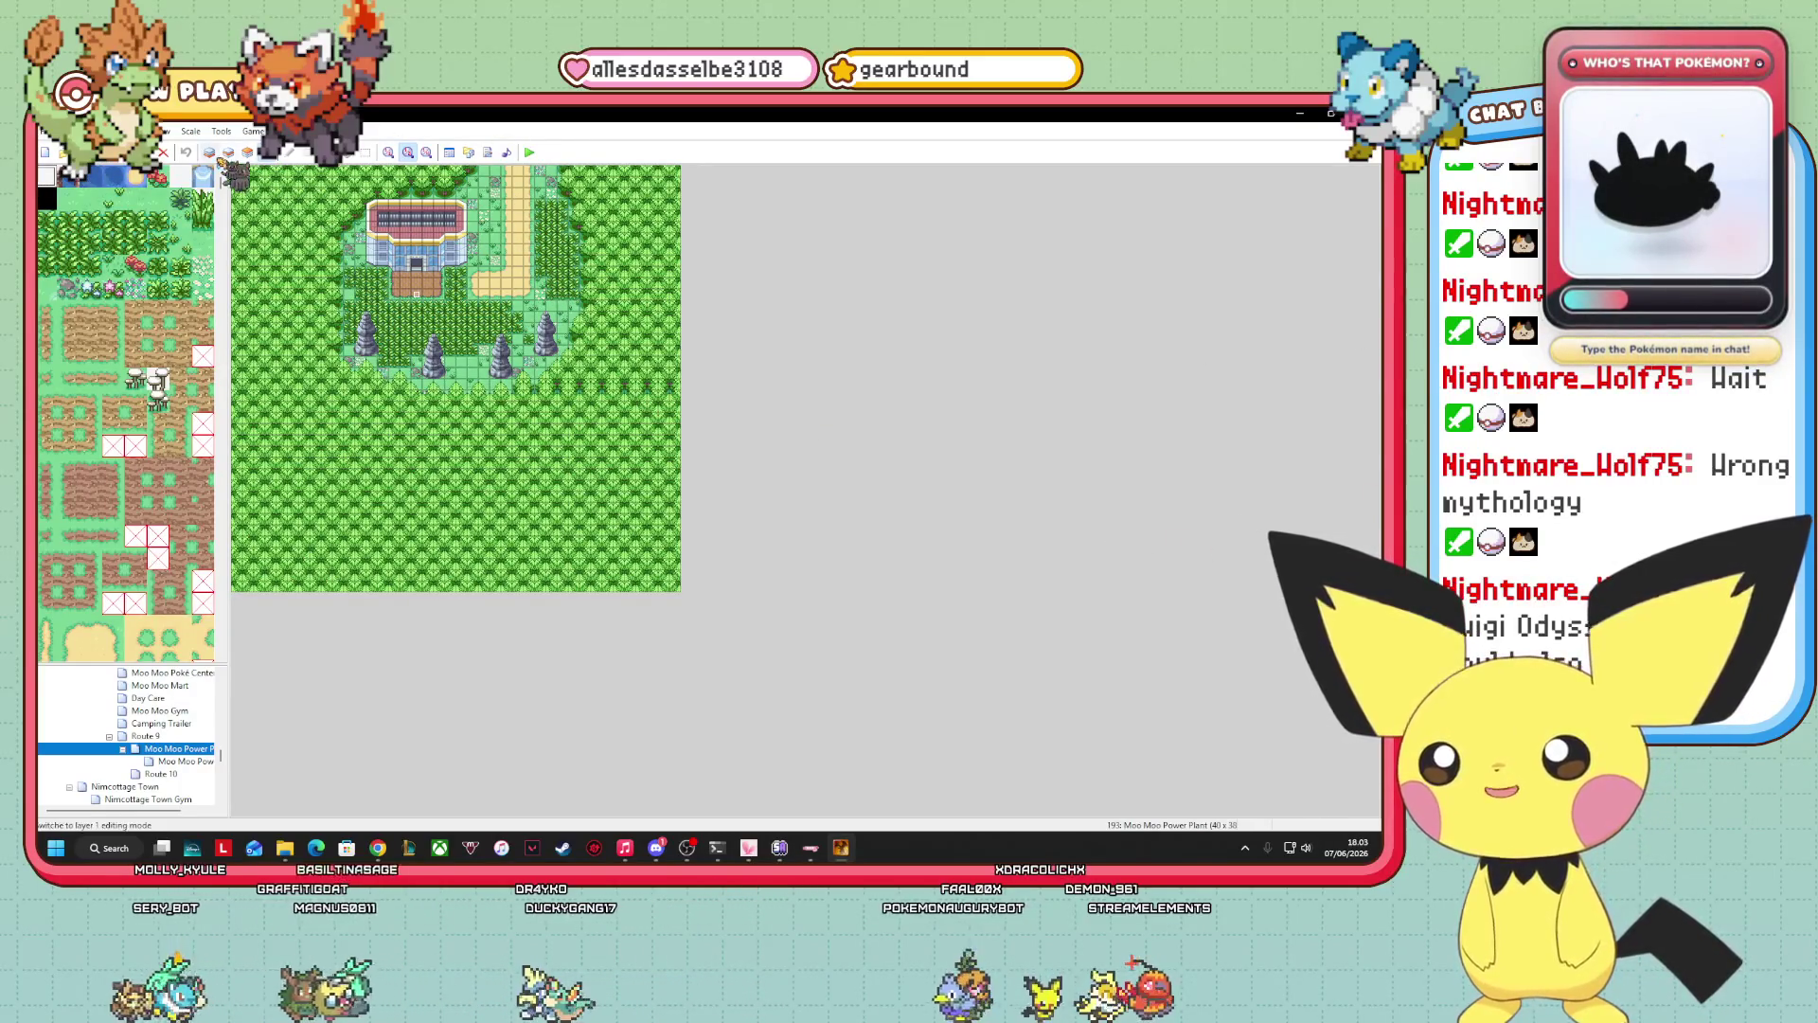
left_click(209, 151)
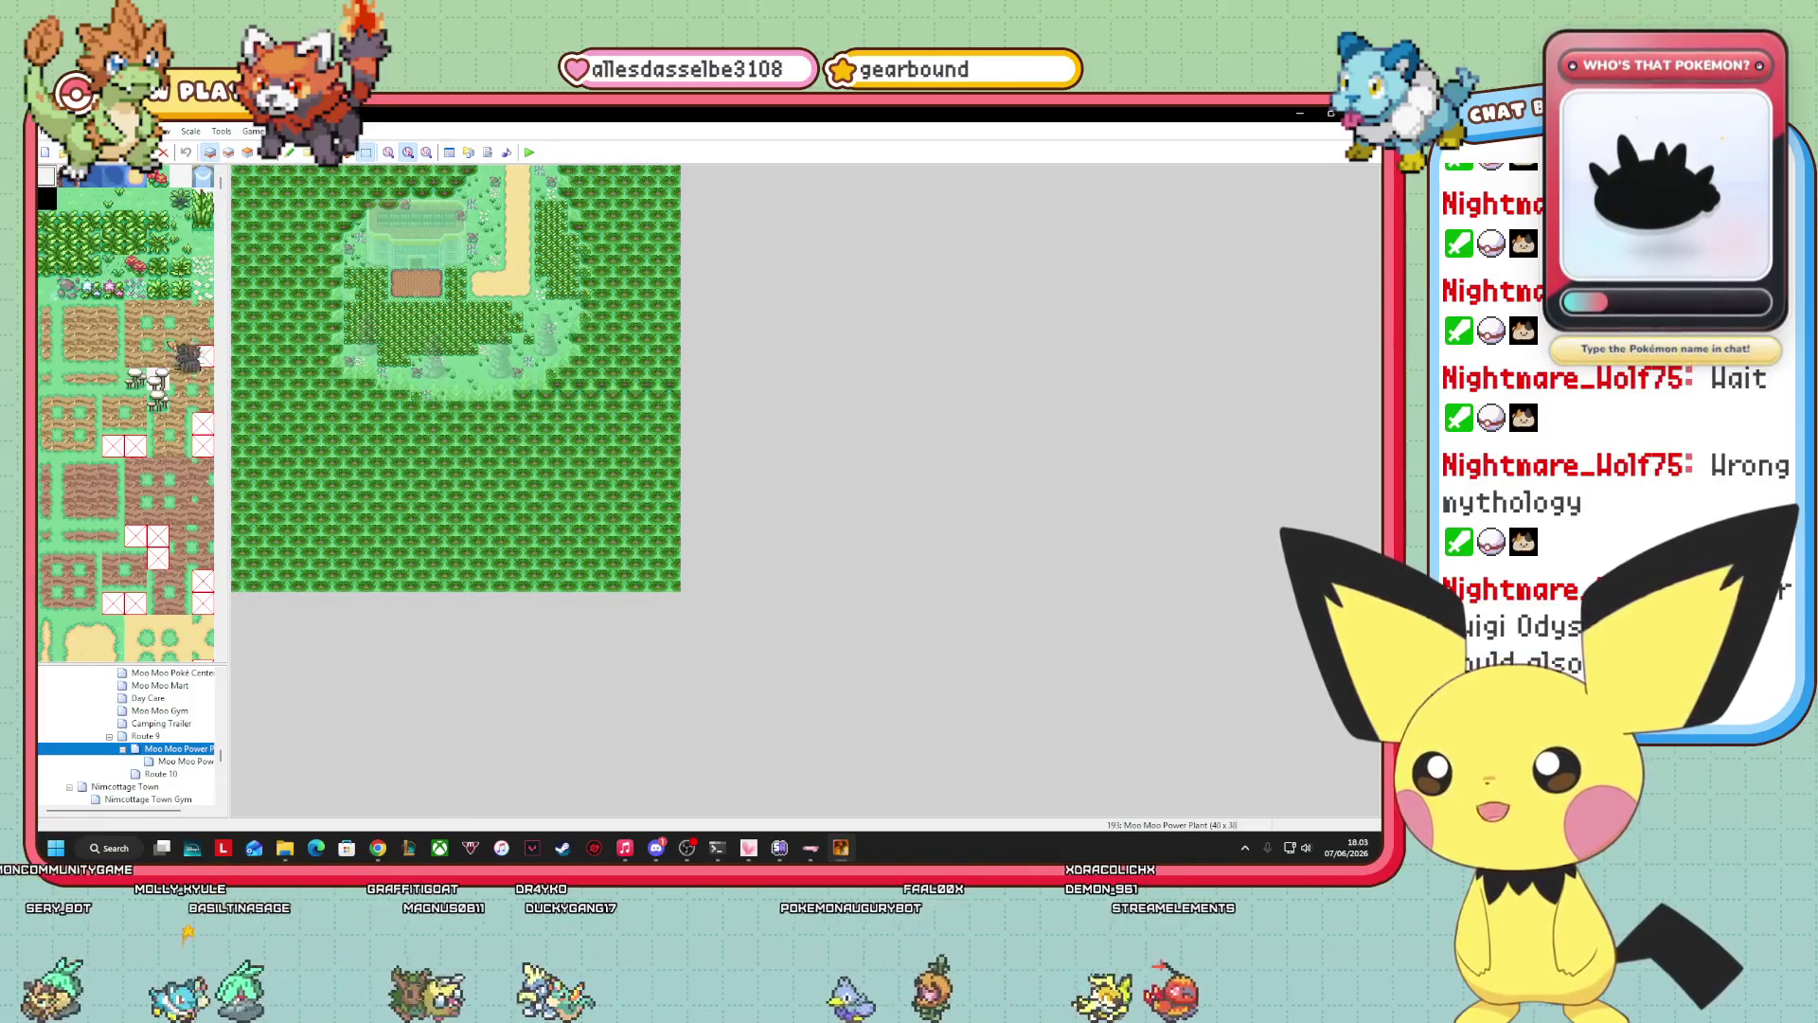
Pick a tree tile, zoom in on the power plant map, and check layers 2 and 3.
left_click(102, 459)
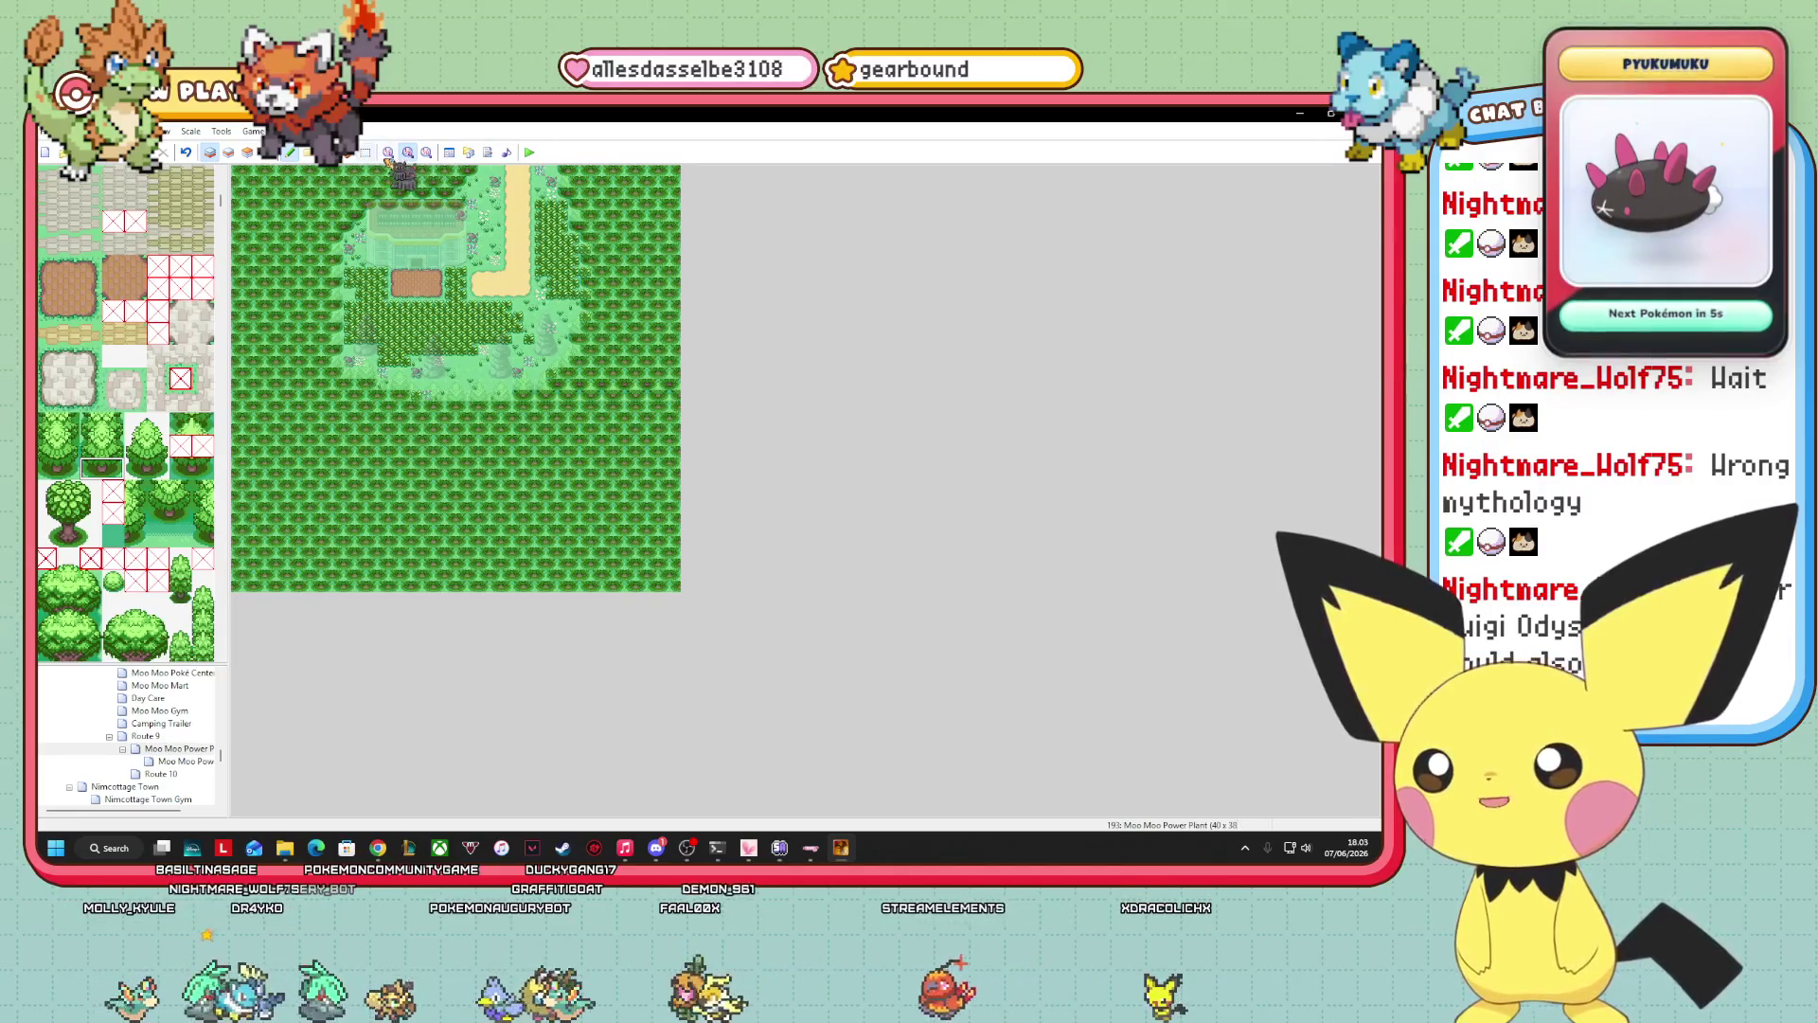
left_click(389, 151)
left_click_drag(1375, 497, 1369, 379)
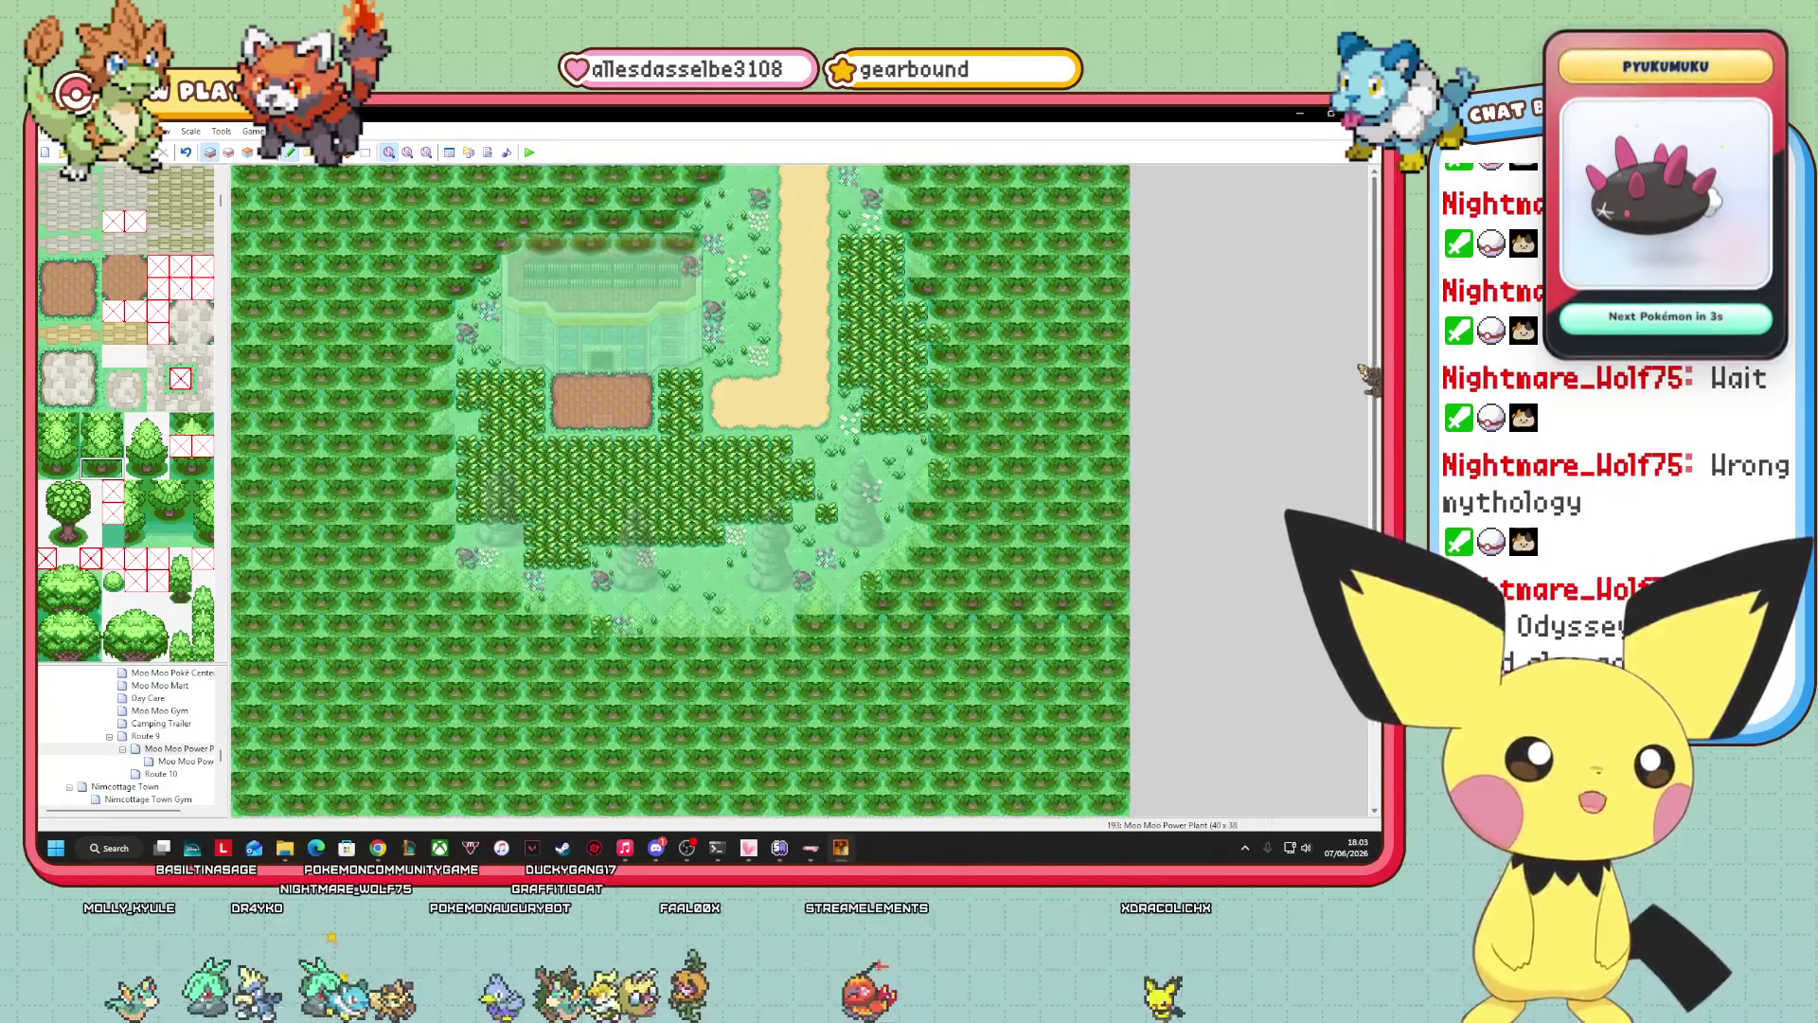
left_click(228, 153)
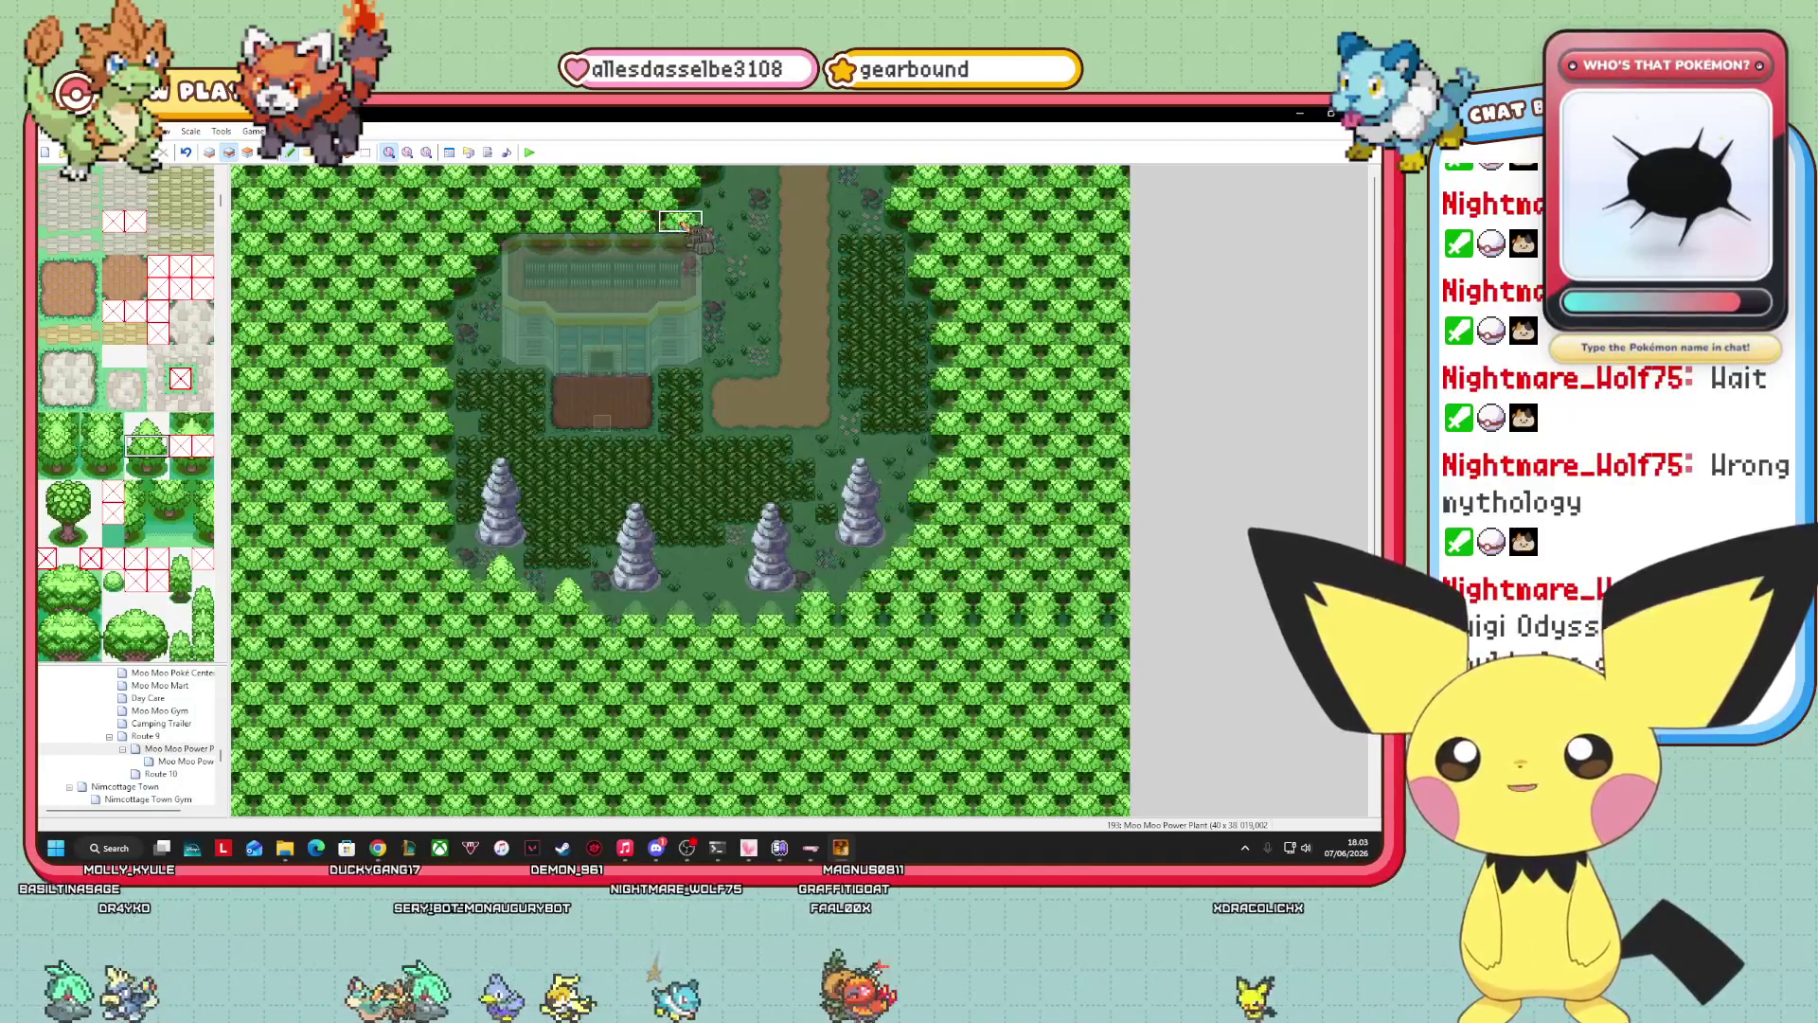
left_click(249, 153)
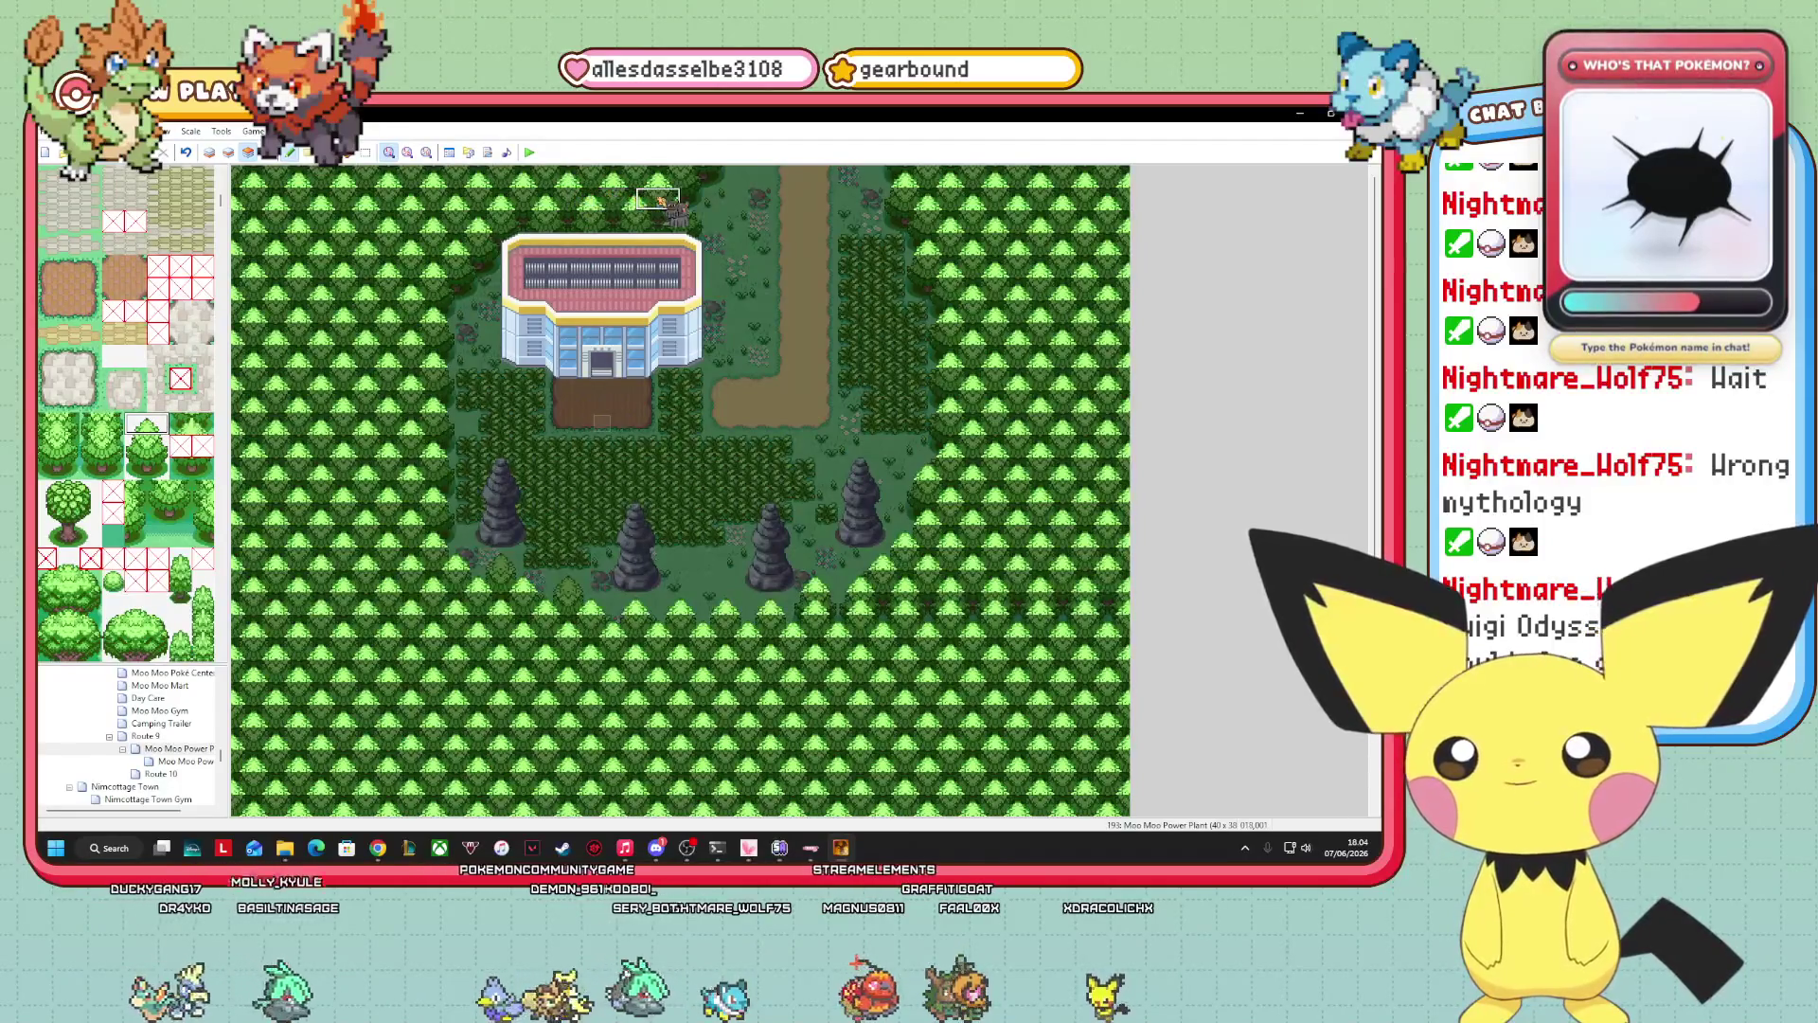
In Event mode, move the dark character event further left, then open the interior map.
left_click(268, 153)
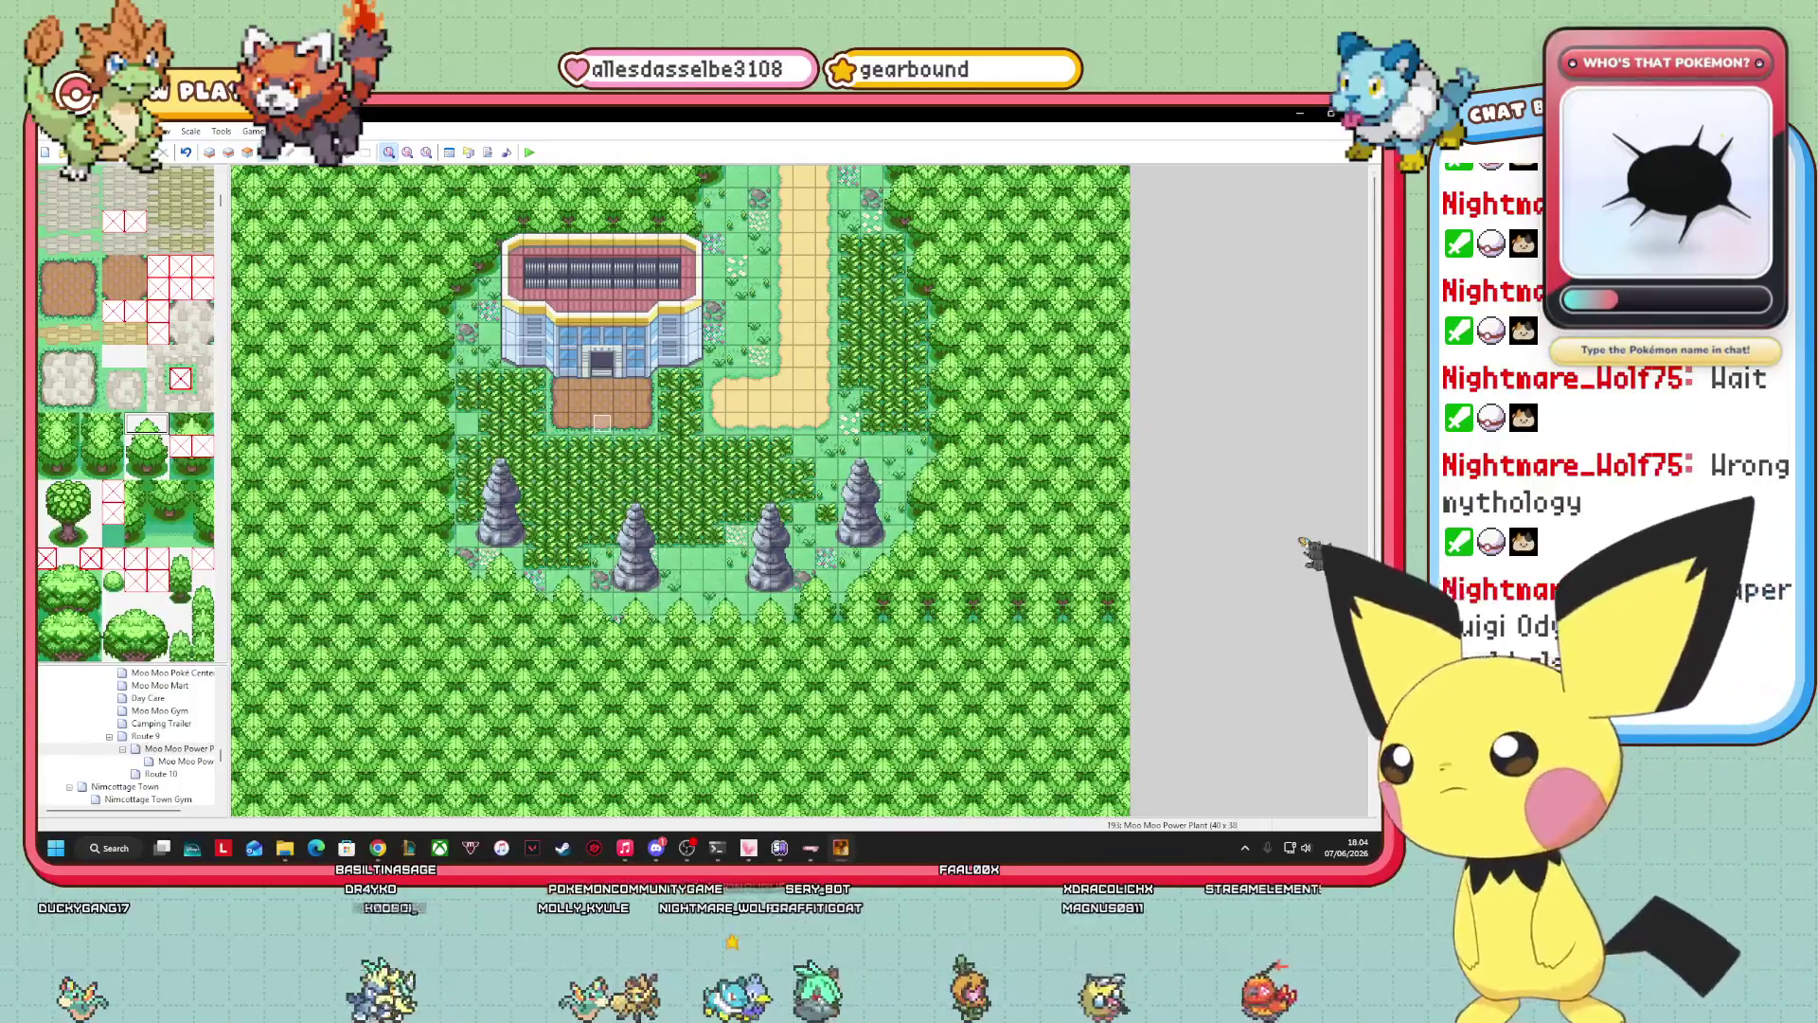
left_click_drag(908, 464, 706, 429)
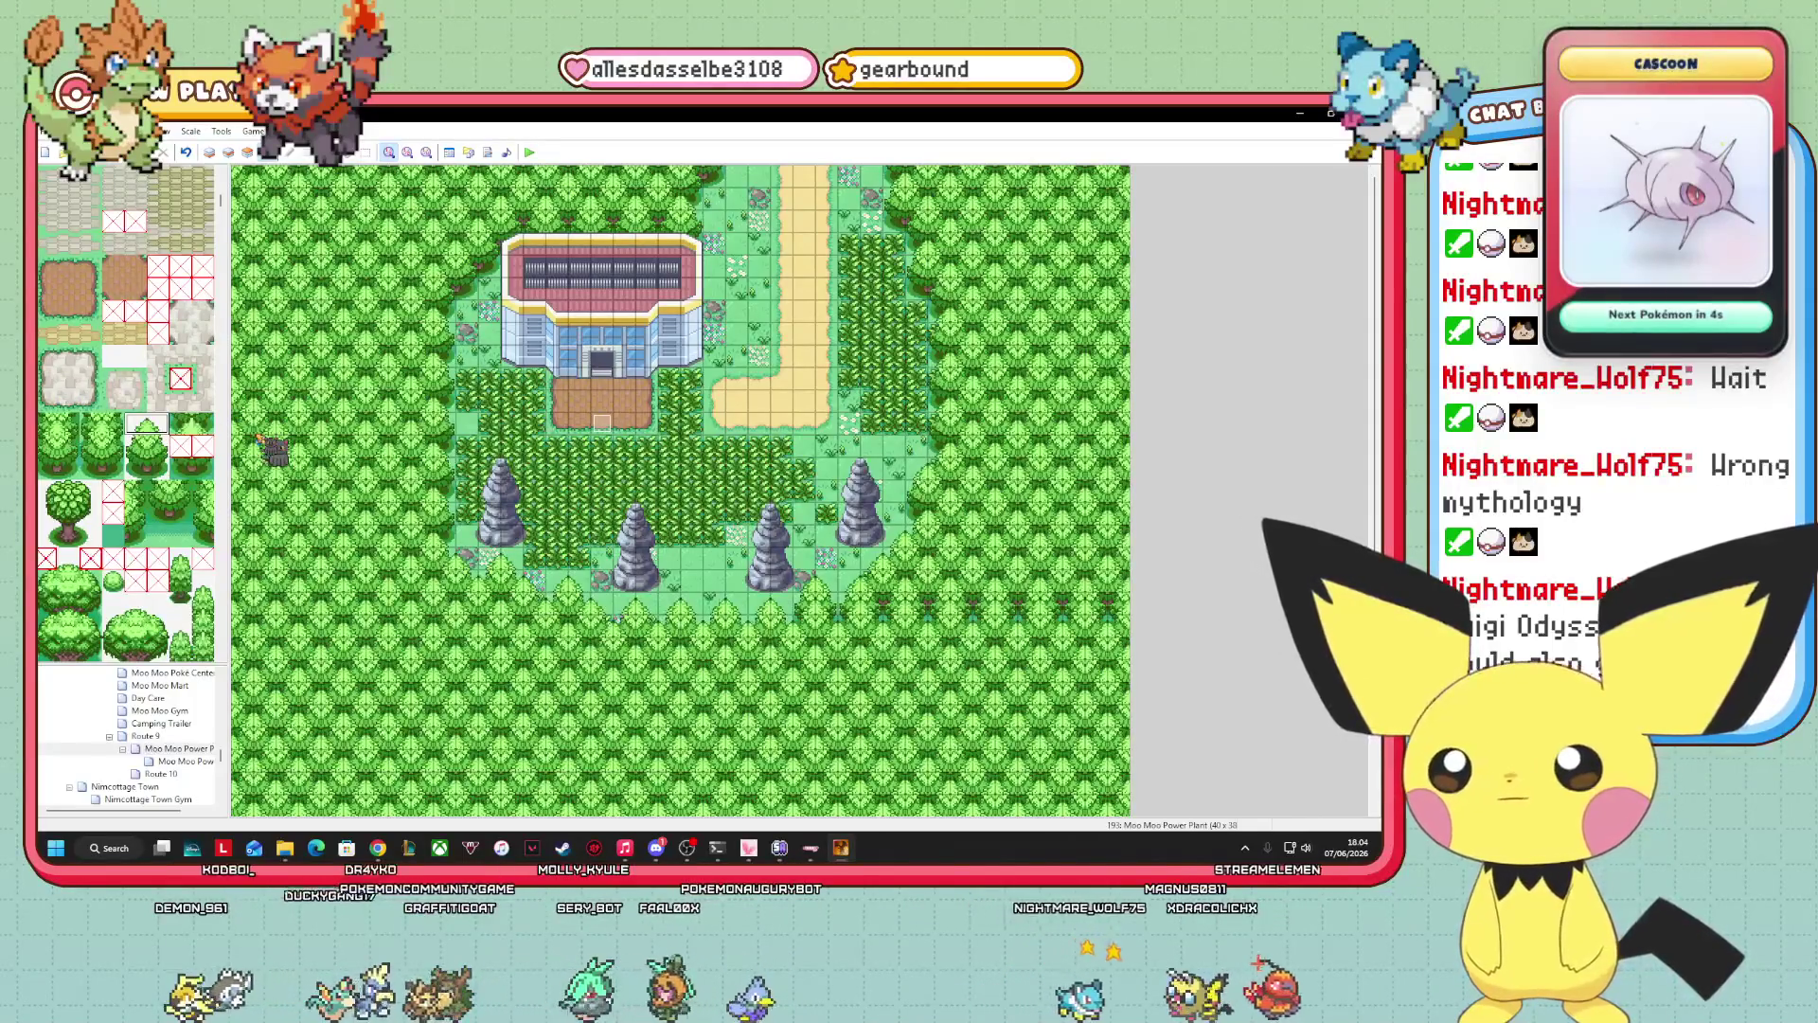
left_click(175, 760)
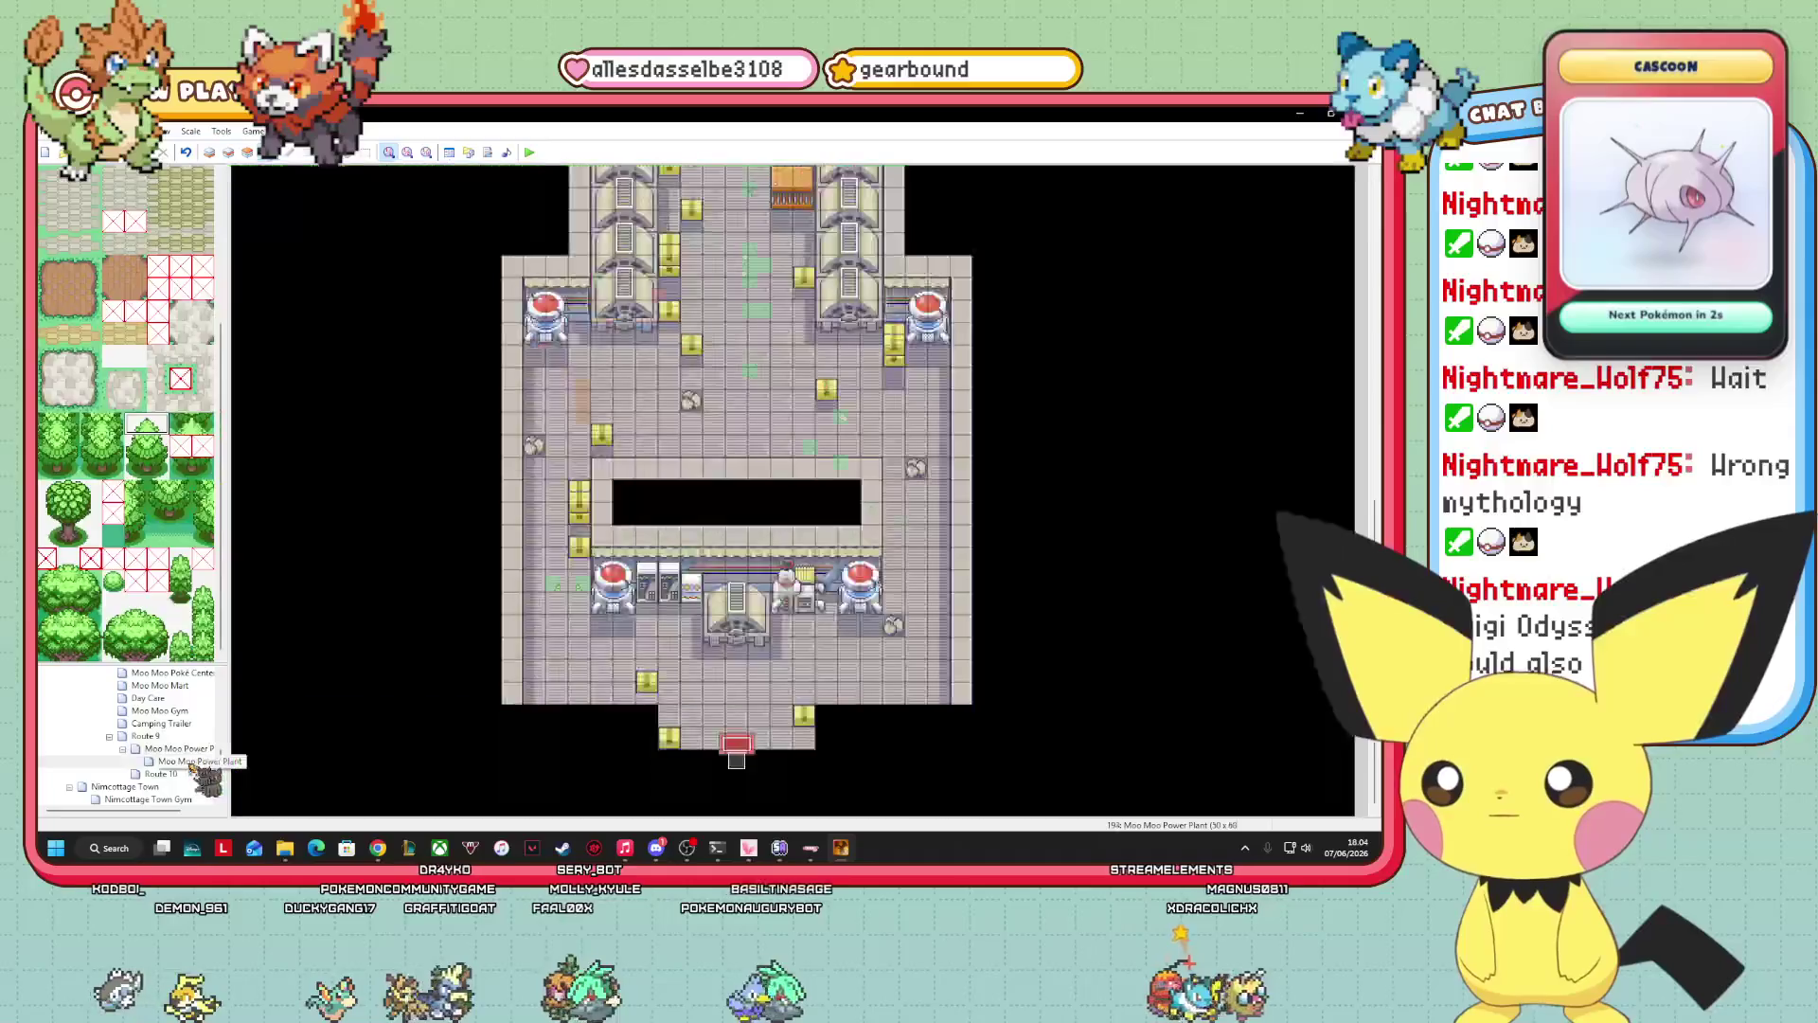
Return to the outdoor Moo Moo Power Plant map and bring the music website in front of it.
left_click(184, 748)
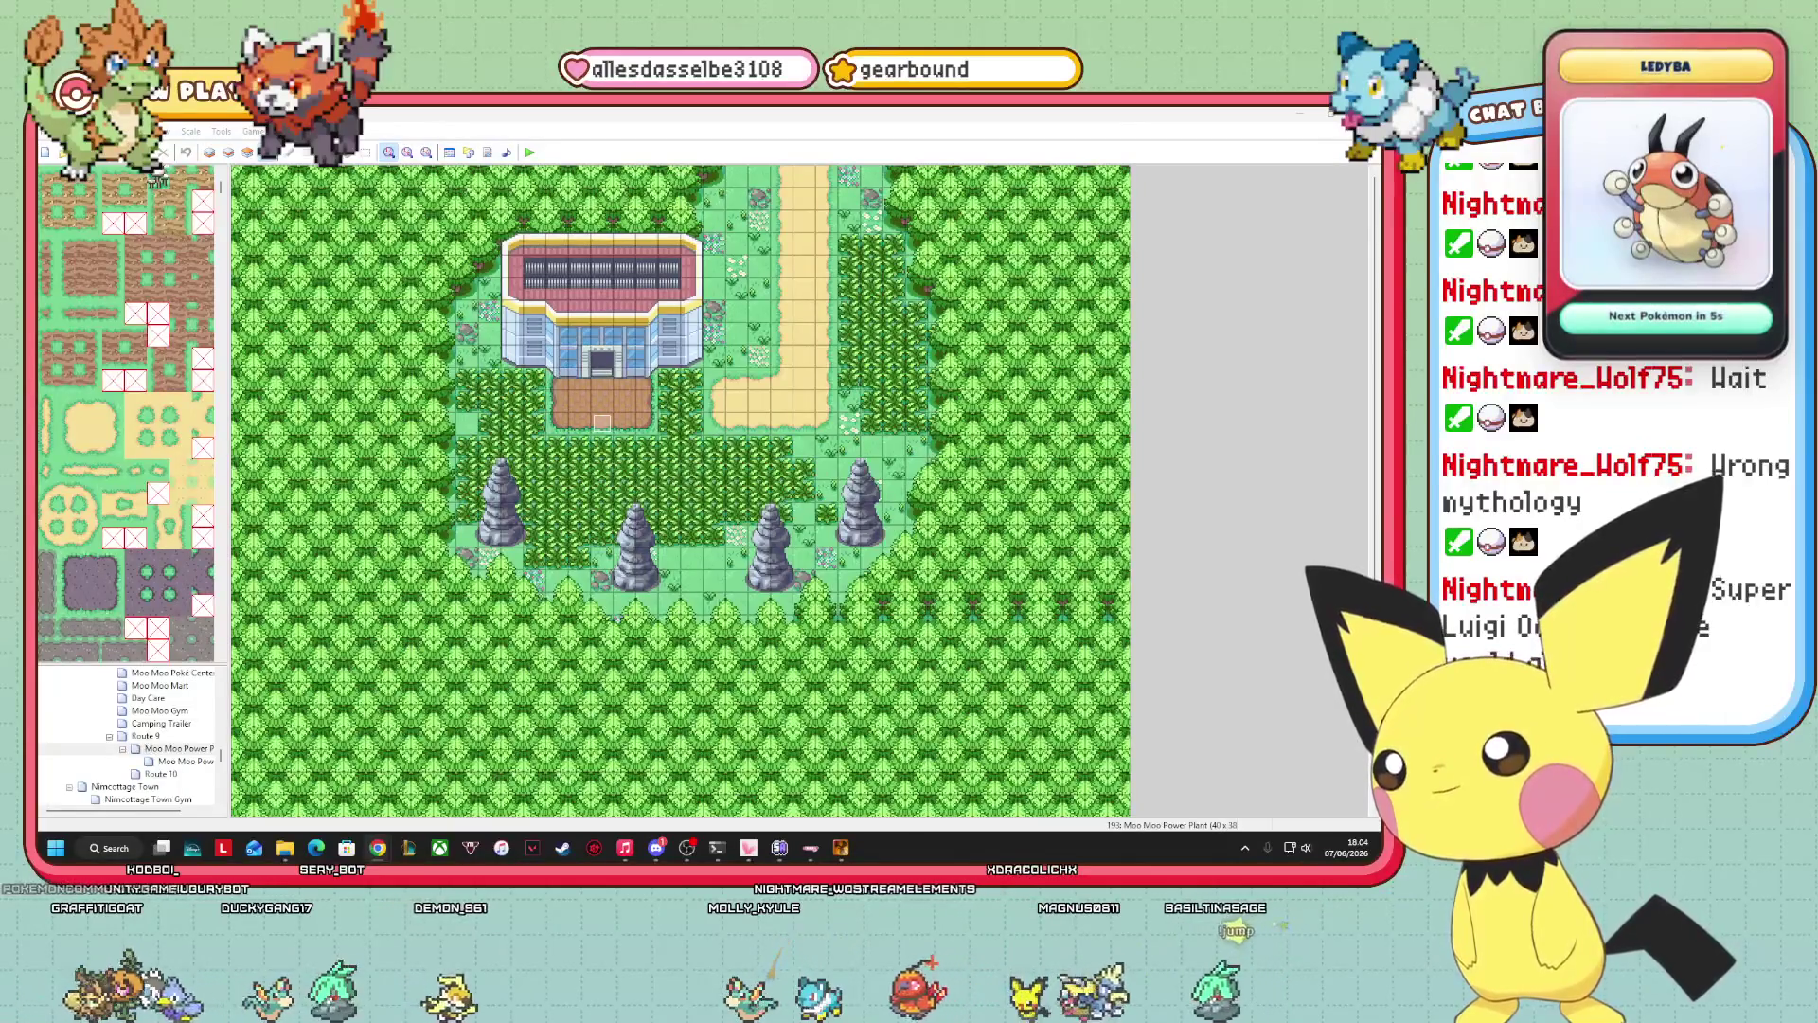
left_click_drag(654, 354, 786, 337)
Go to the Pre-Looped Music Library from the site's Resources menu.
left_click(1080, 348)
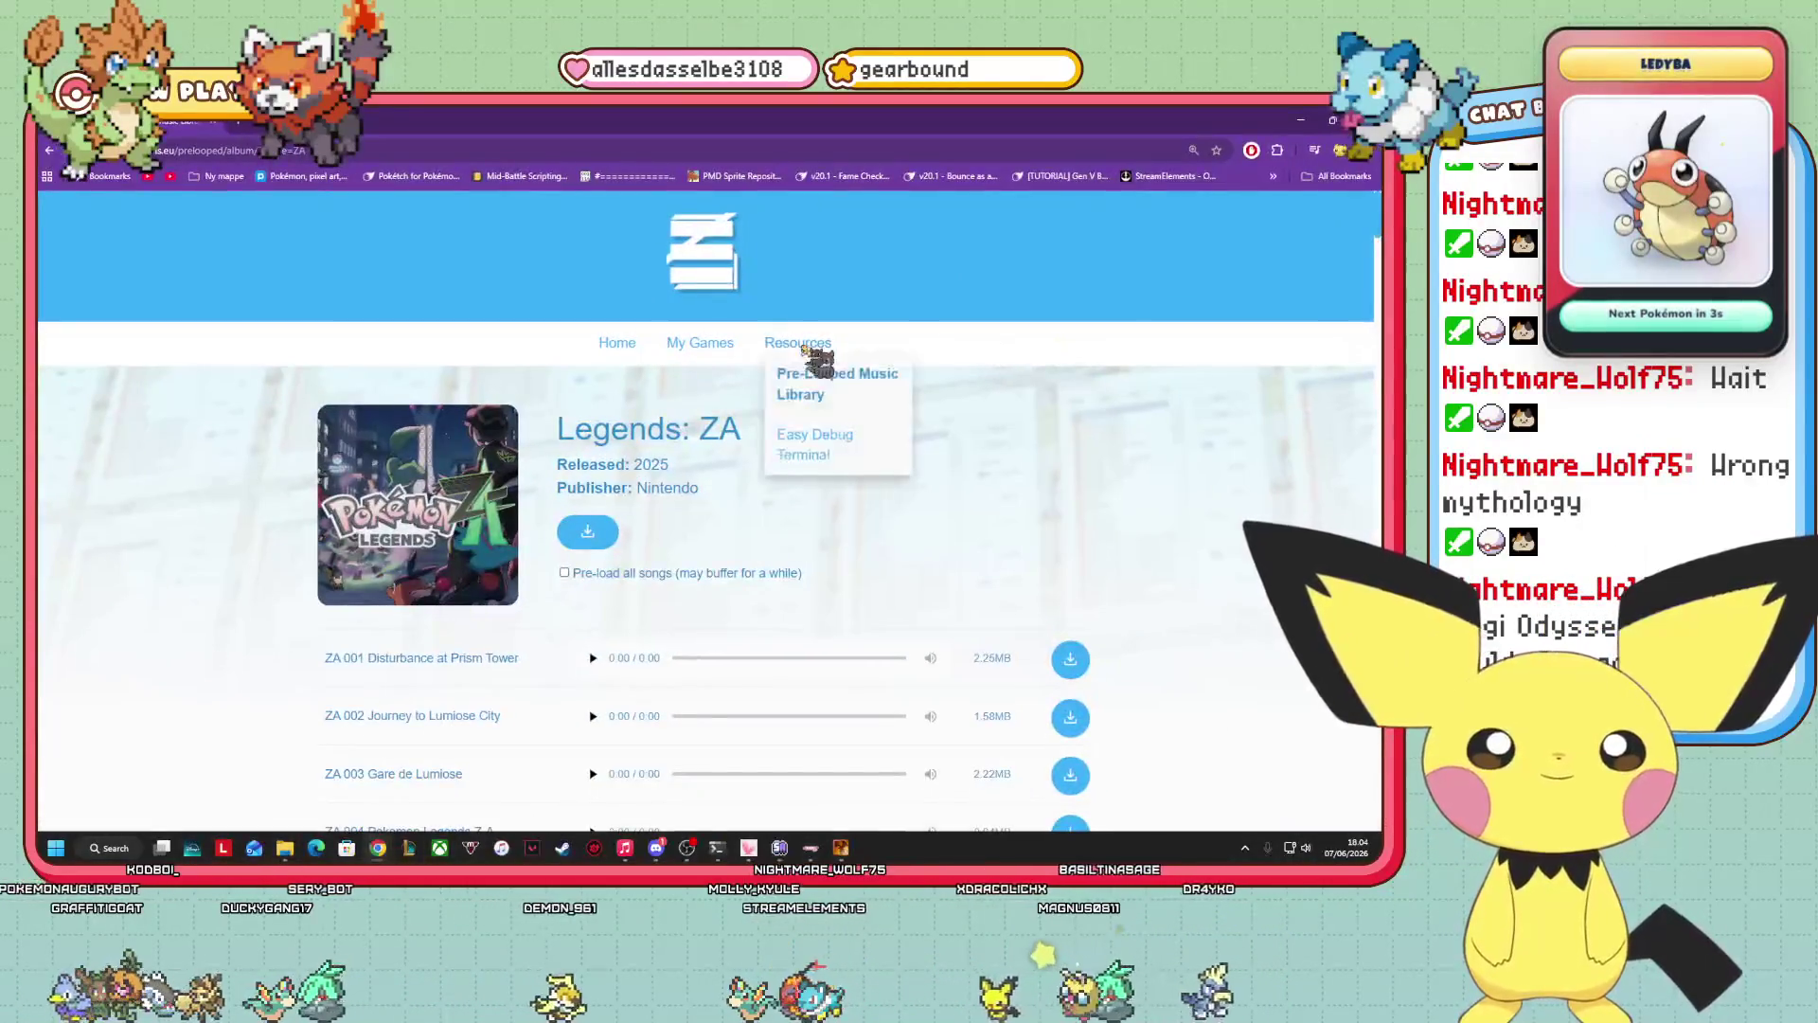
left_click(811, 386)
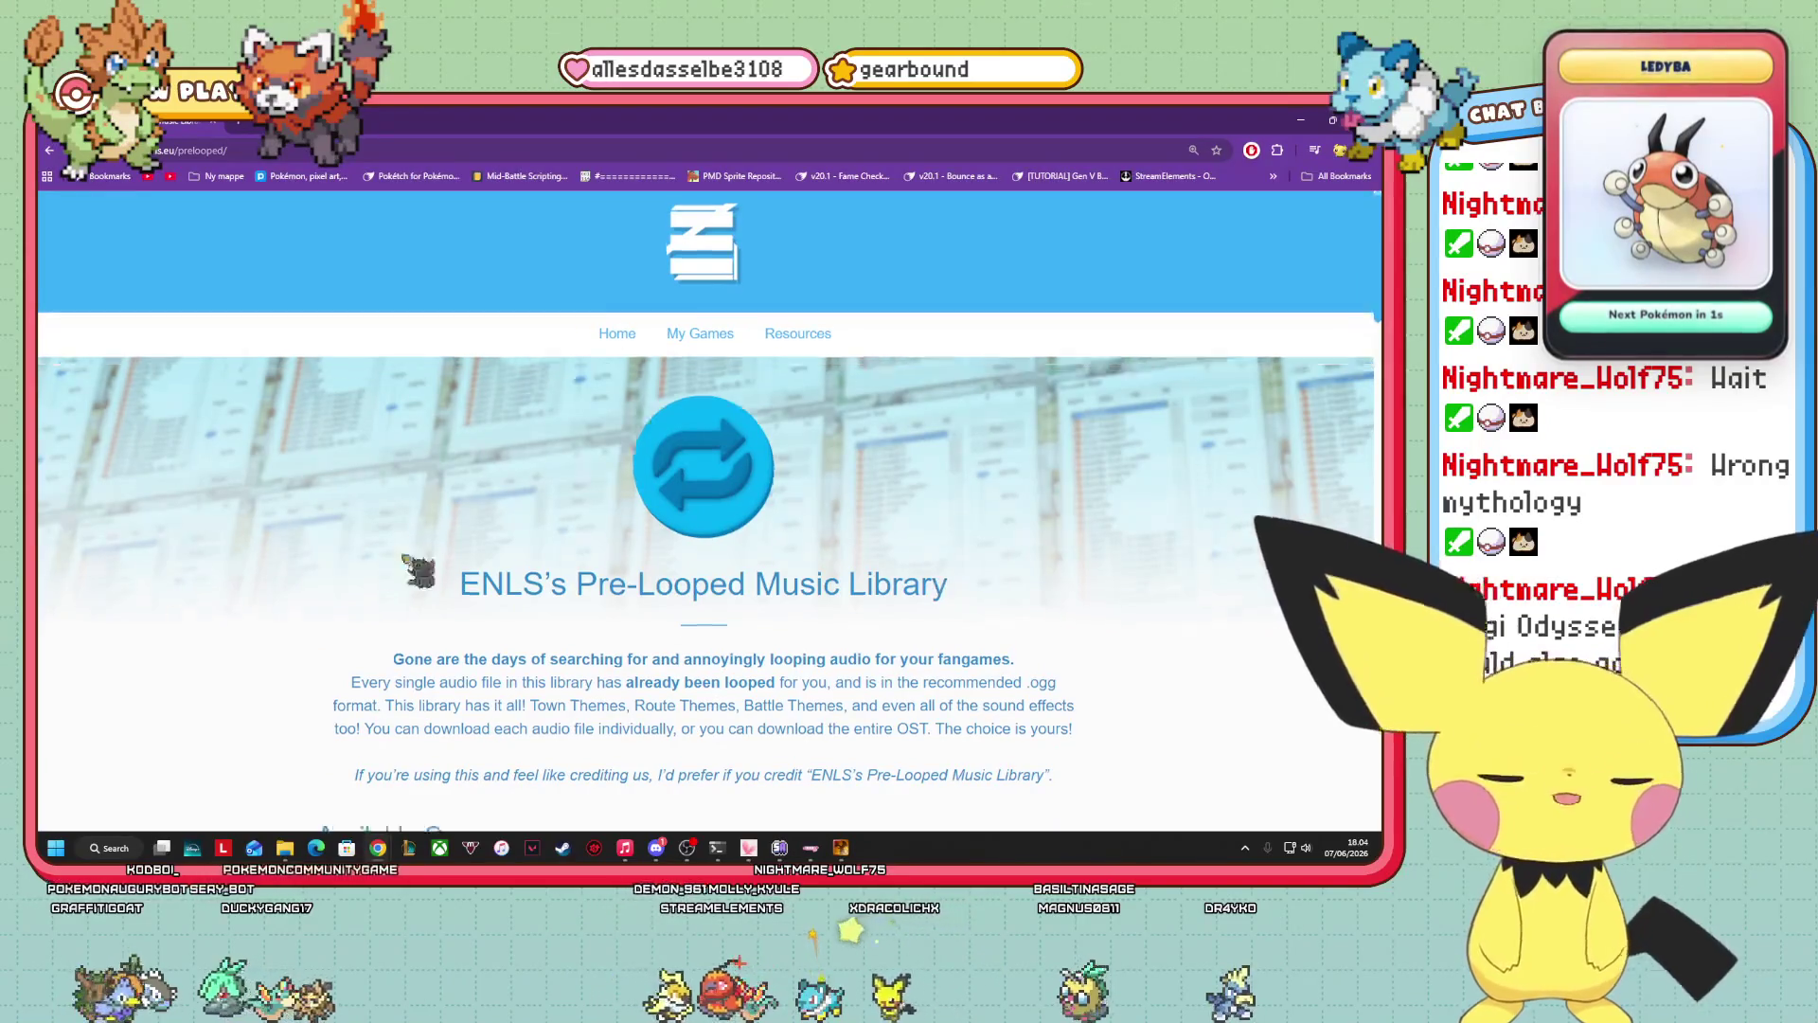
scroll(417, 568, "down", 6)
scroll(1094, 575, "down", 2)
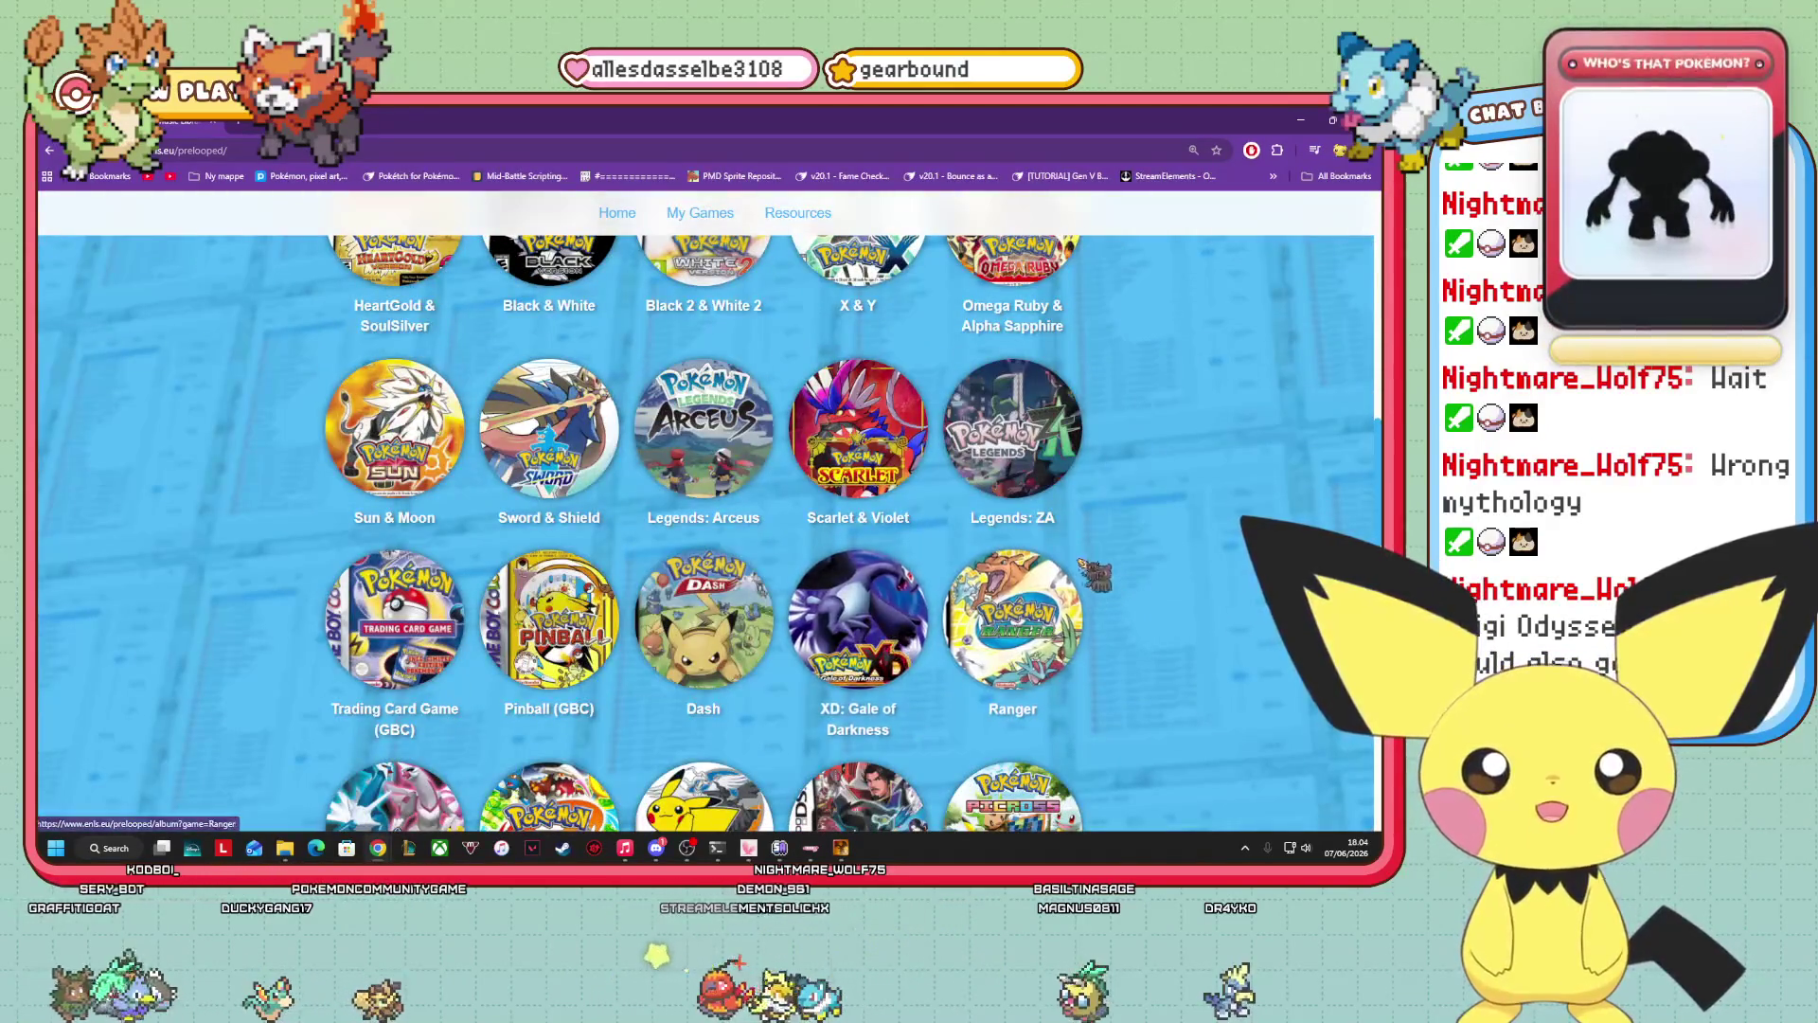
scroll(1137, 551, "up", 1)
scroll(1132, 538, "up", 2)
scroll(1127, 538, "down", 1)
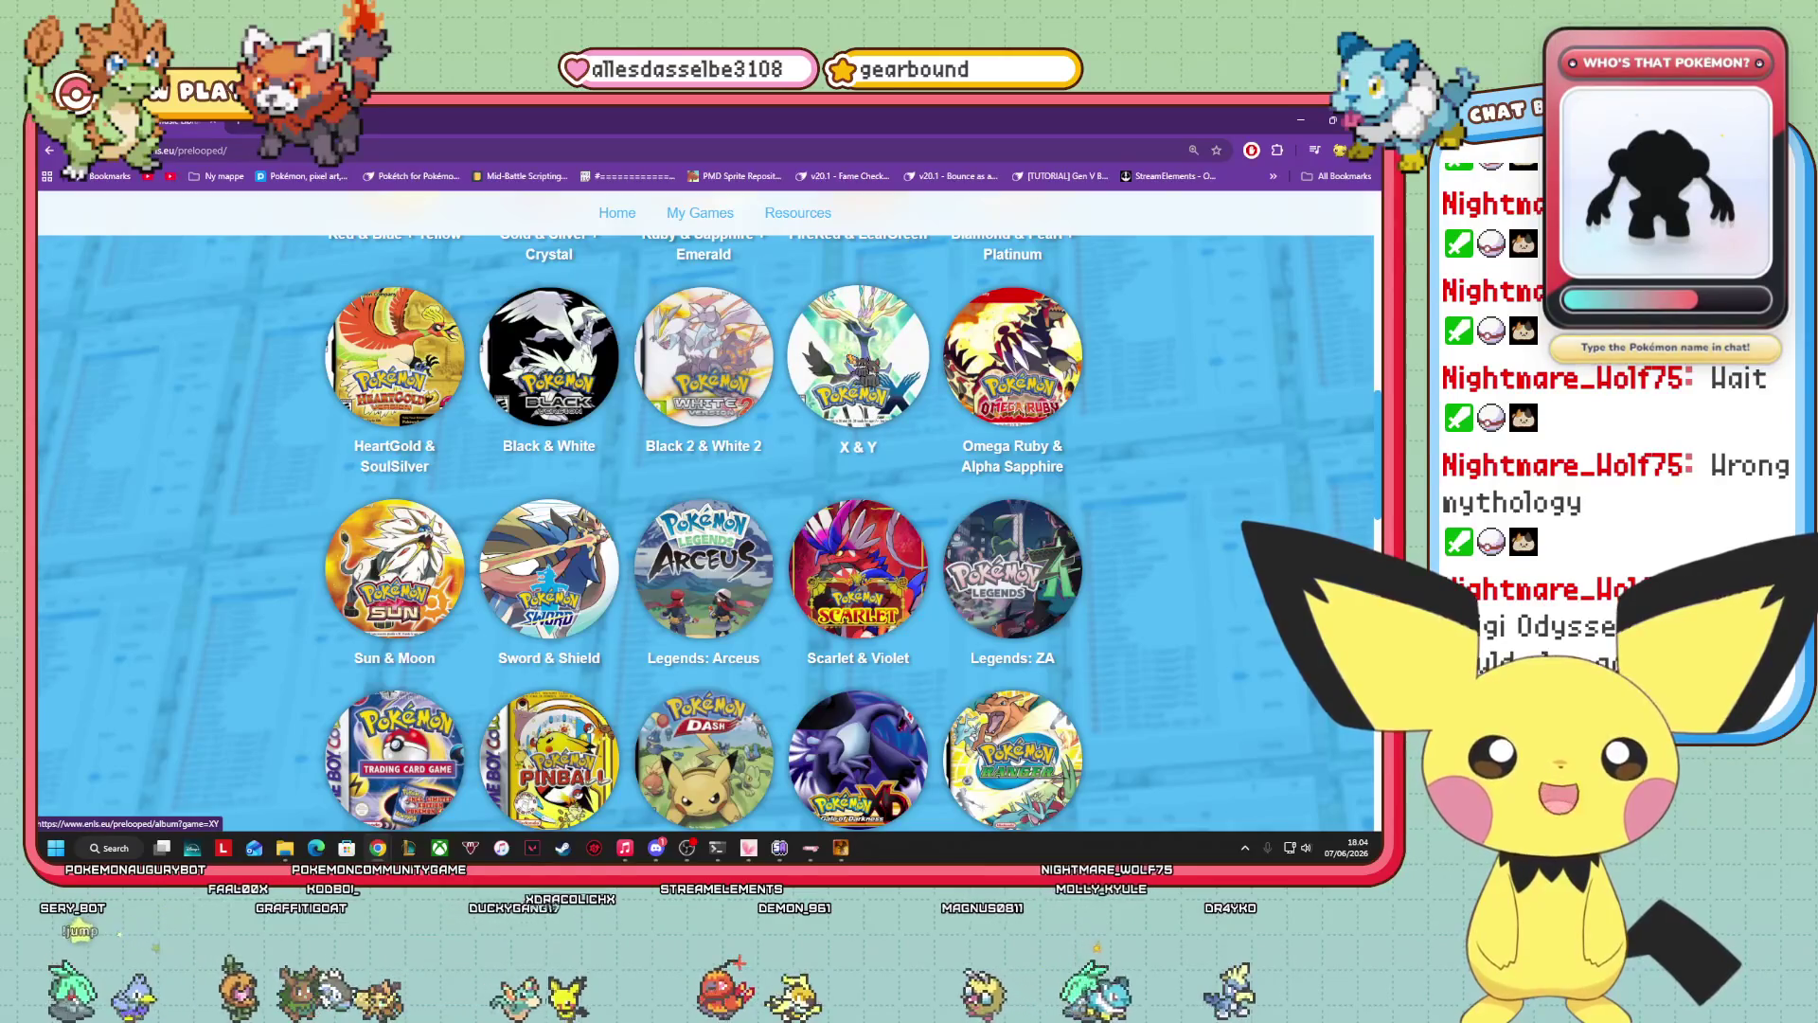
Open the X & Y album and scroll down to XY 078 The Kalos Power Plant.
left_click(858, 360)
scroll(592, 521, "down", 10)
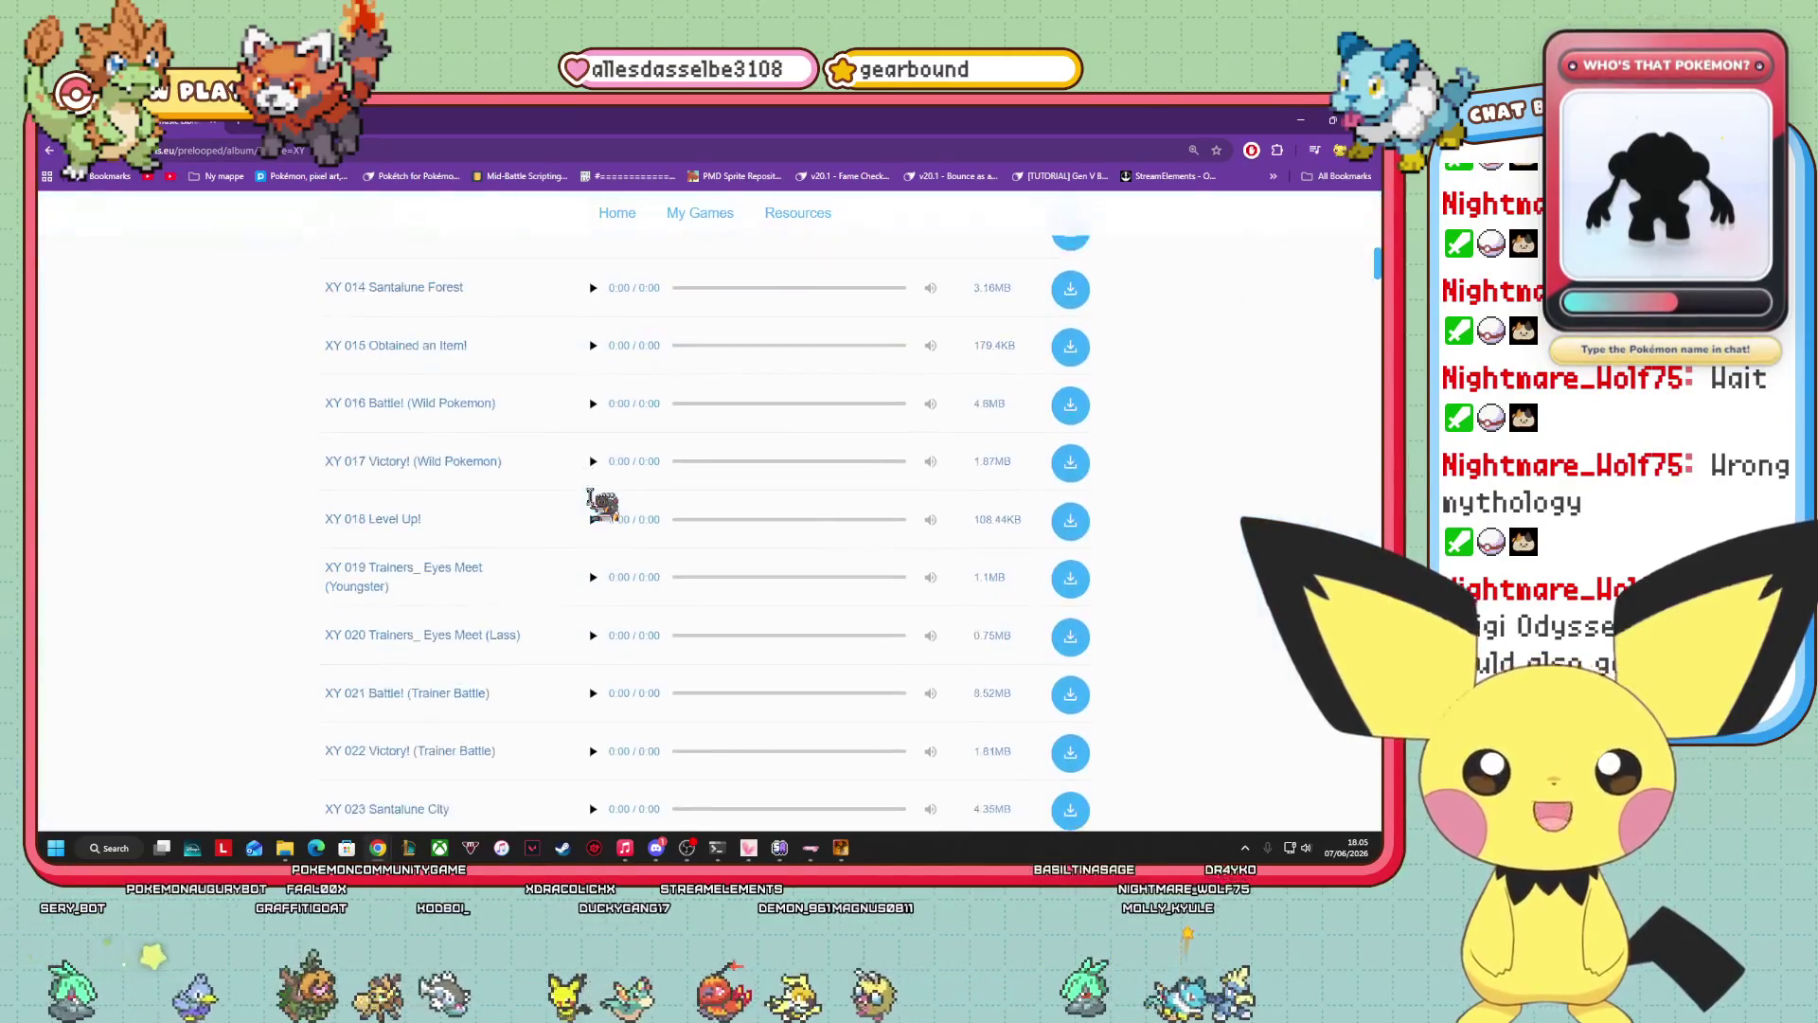
scroll(597, 512, "down", 15)
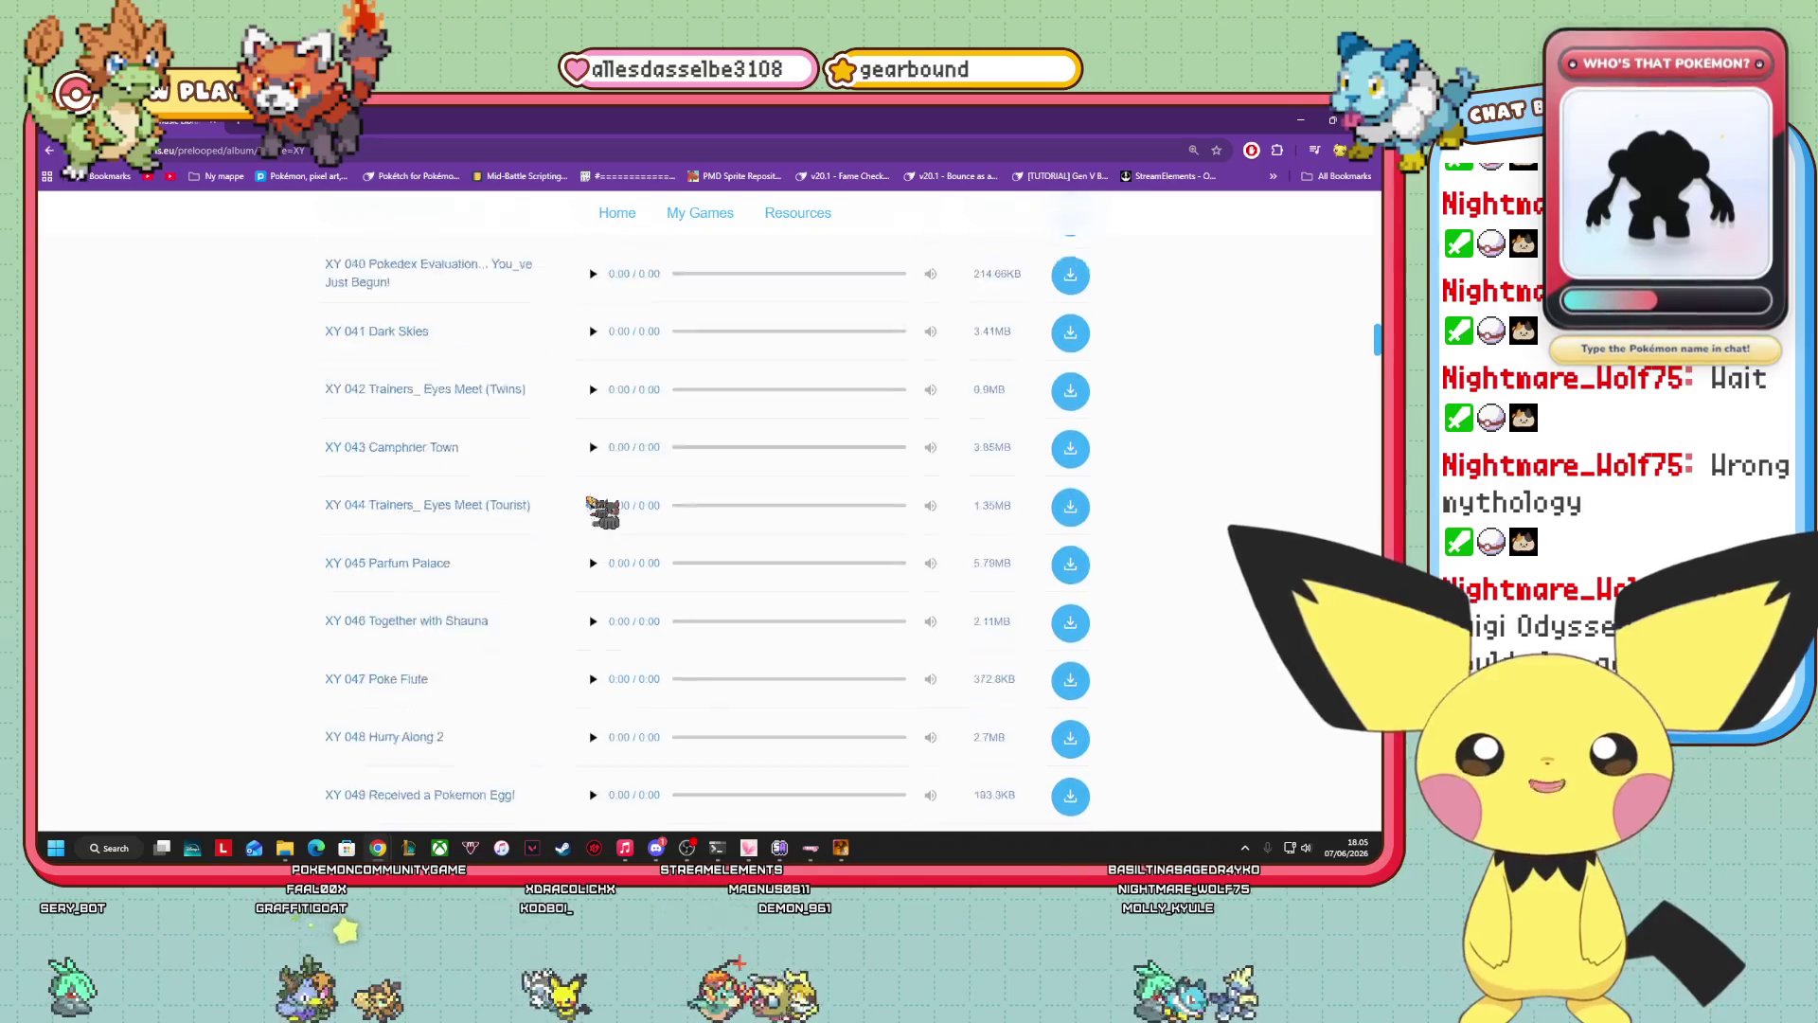
scroll(597, 512, "down", 10)
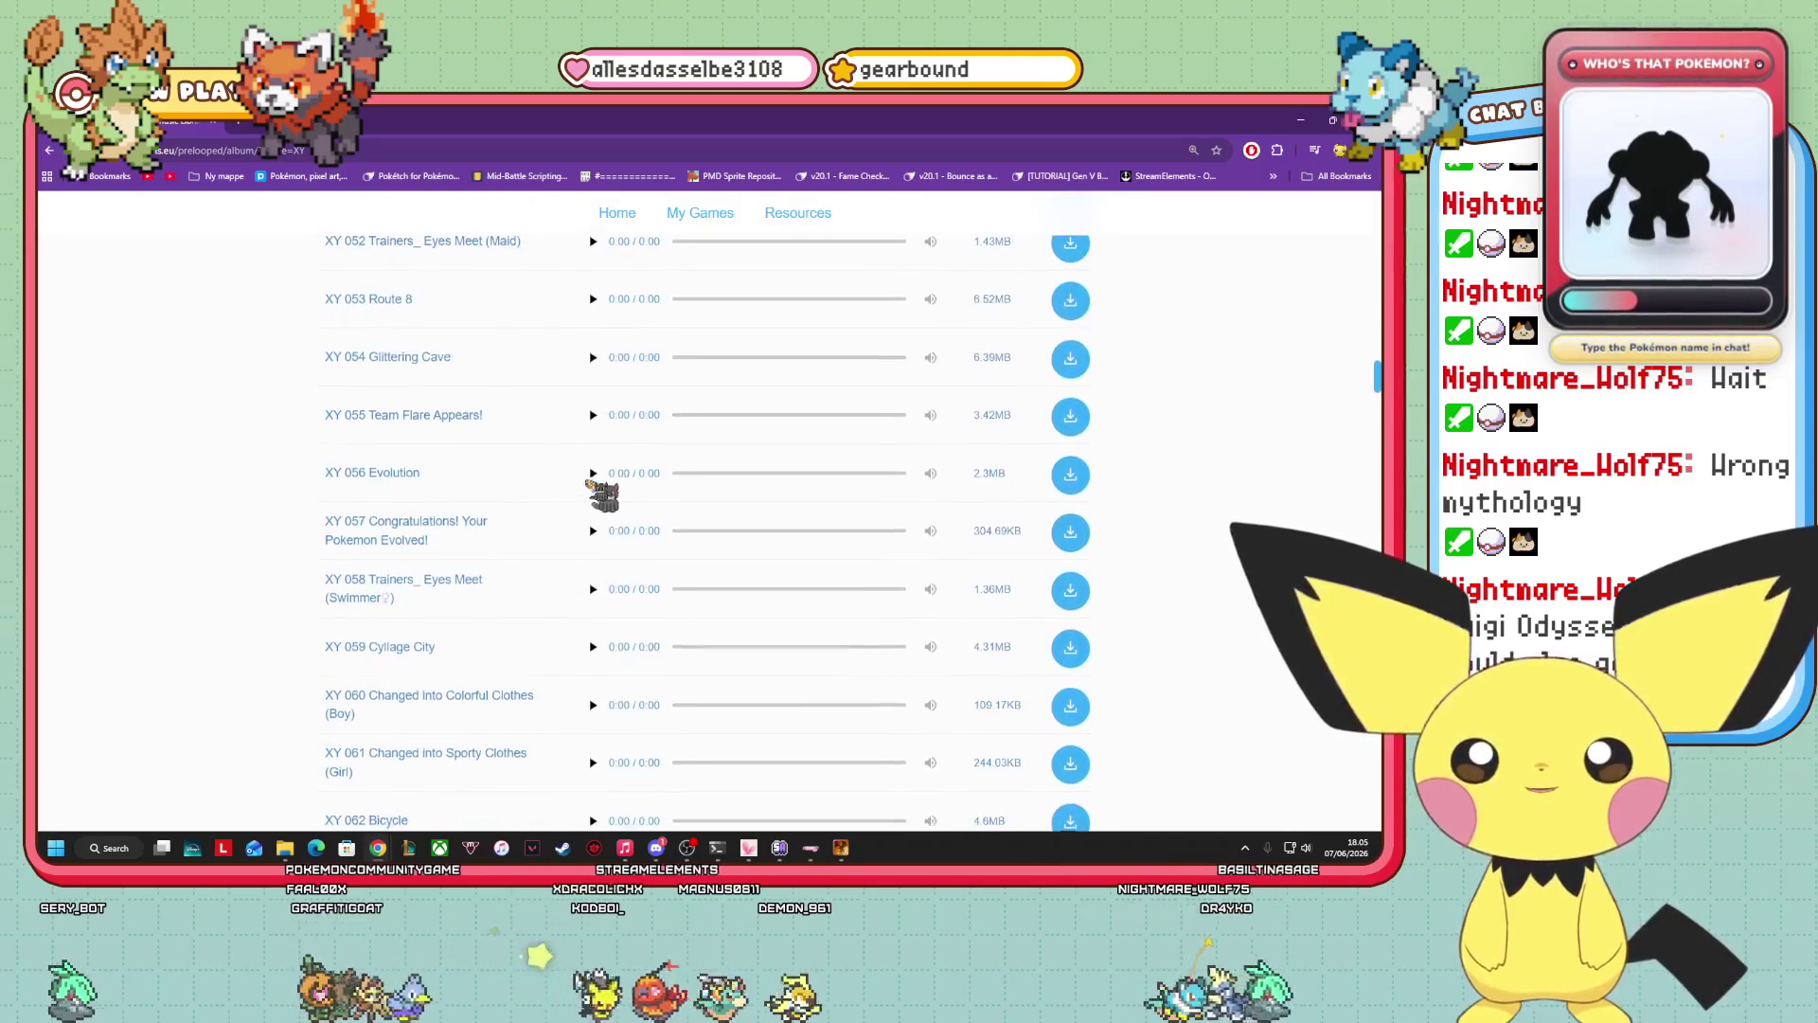
scroll(602, 485, "down", 7)
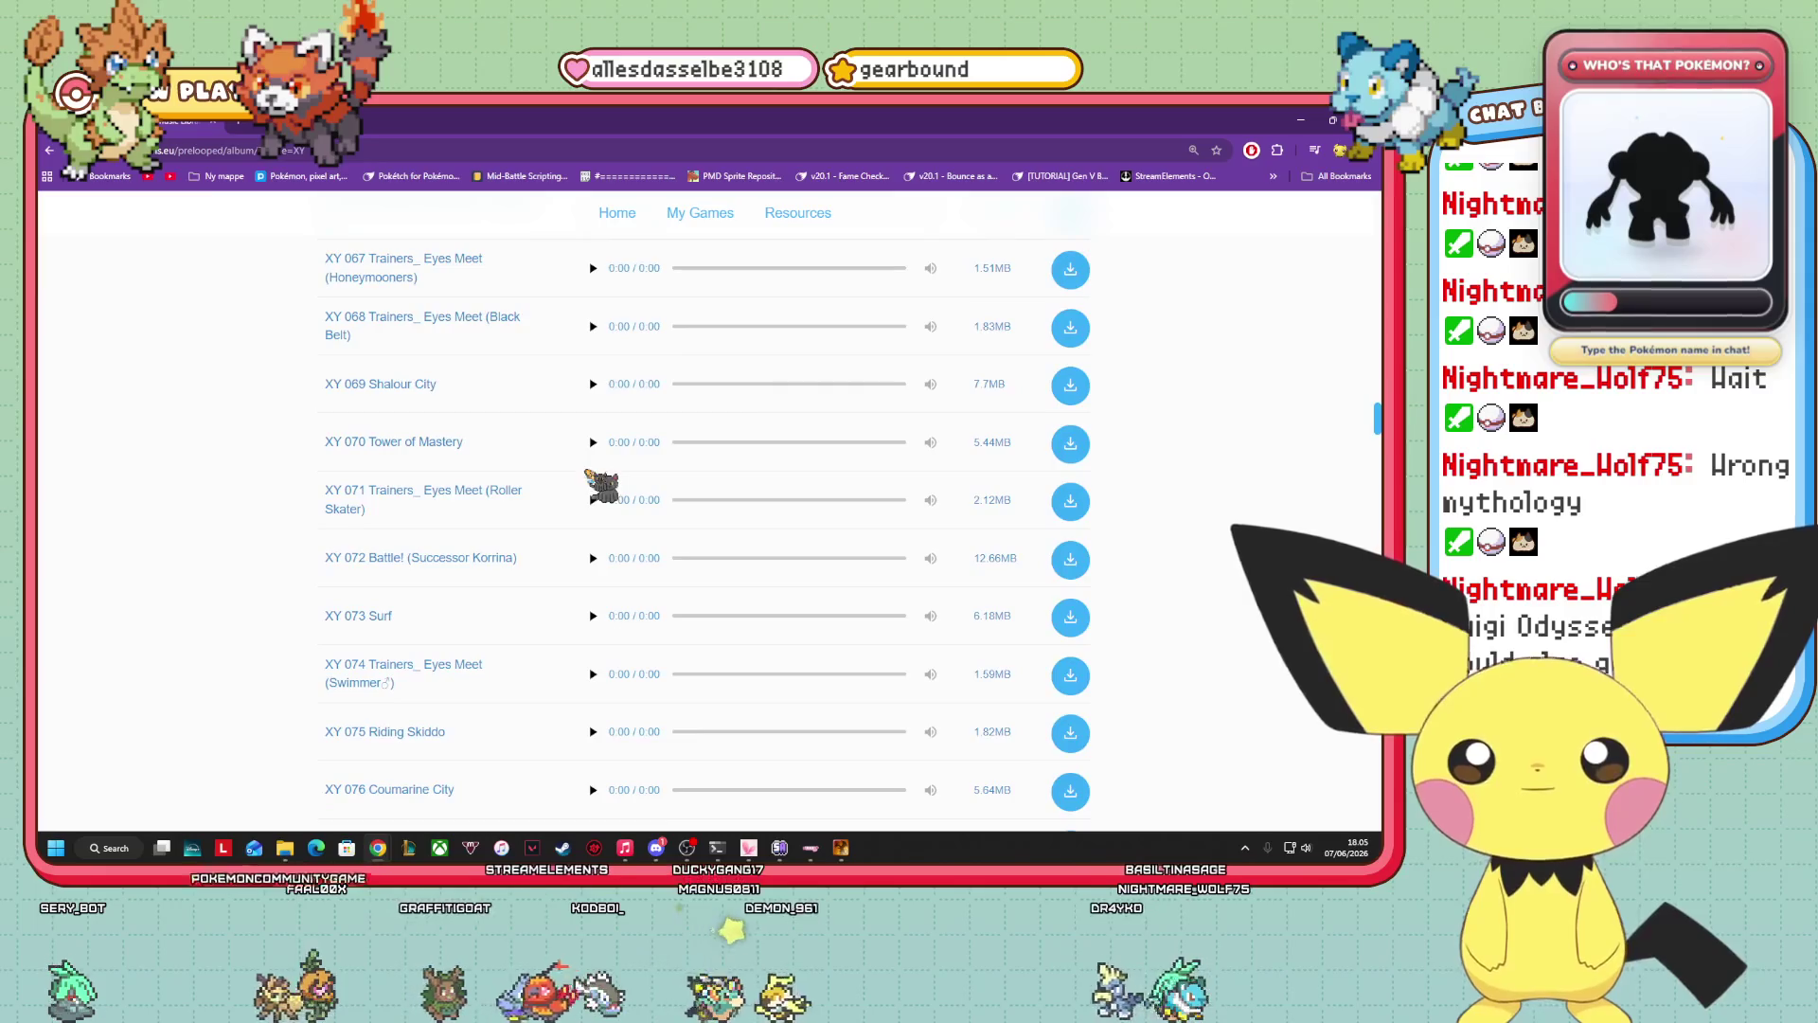
scroll(584, 493, "down", 3)
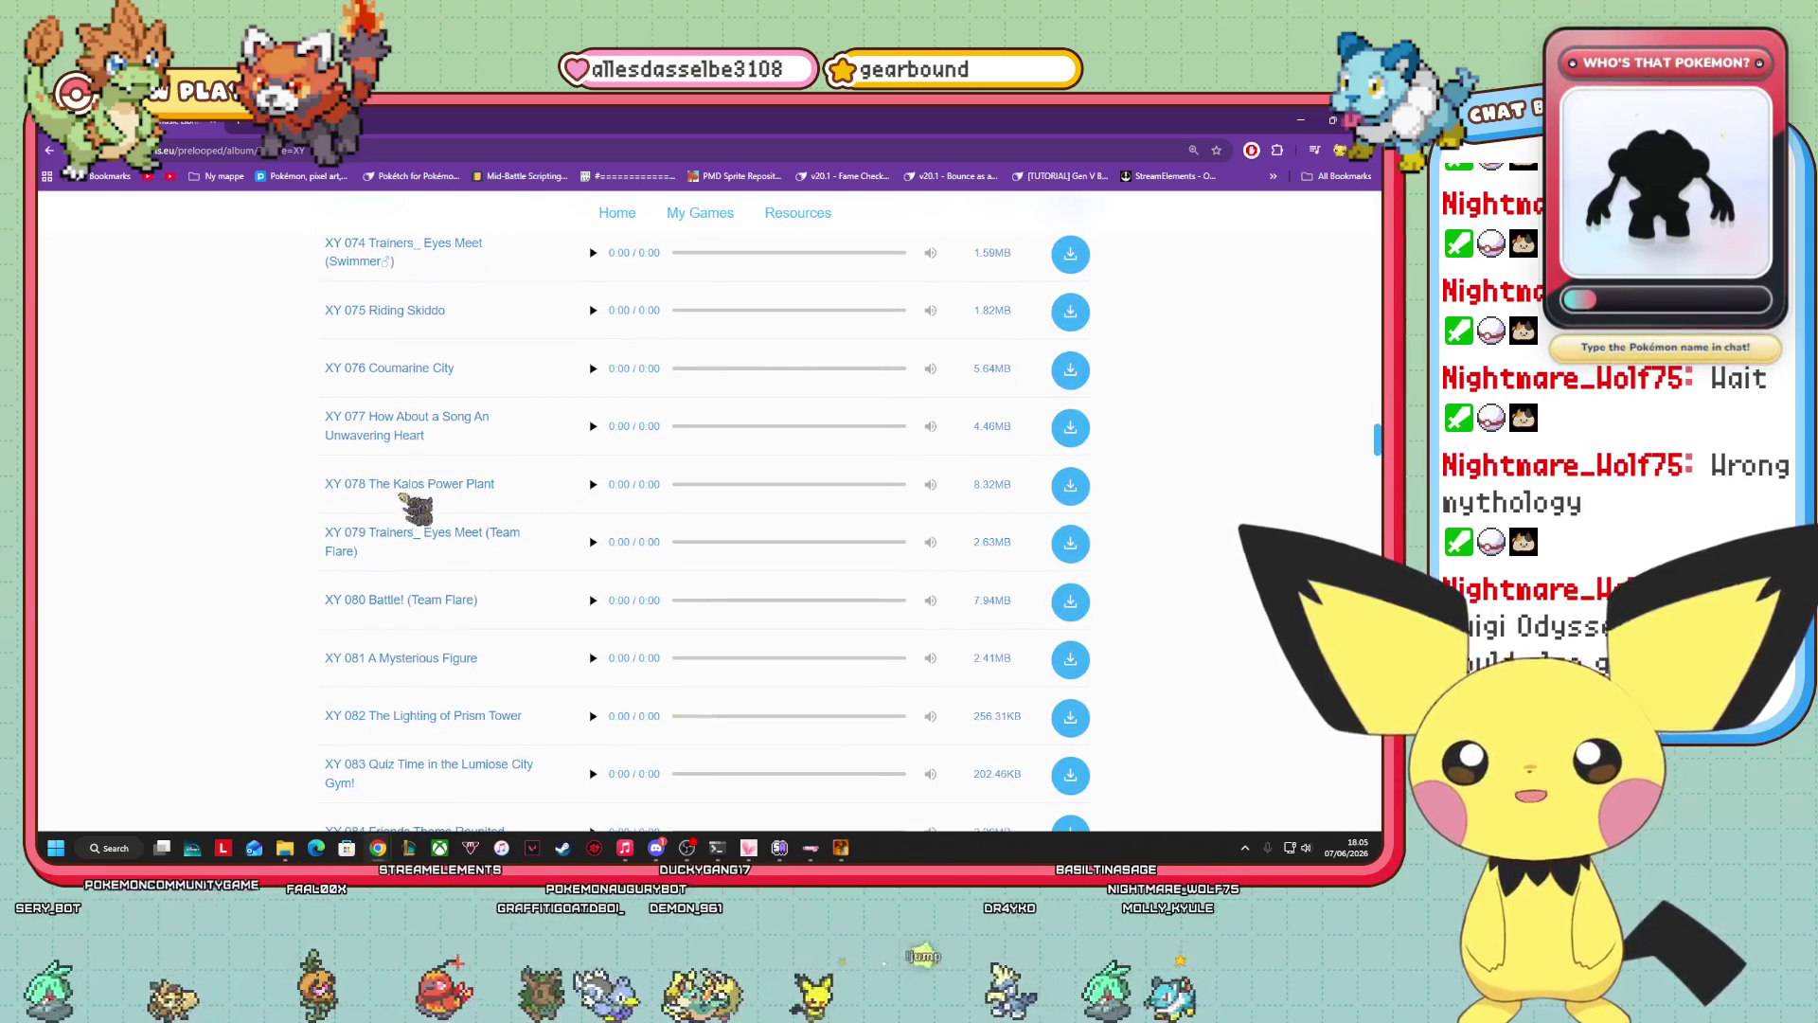
Preview XY 078 The Kalos Power Plant and download its 8.3 MB .ogg file.
left_click(592, 483)
mouse_move(931, 484)
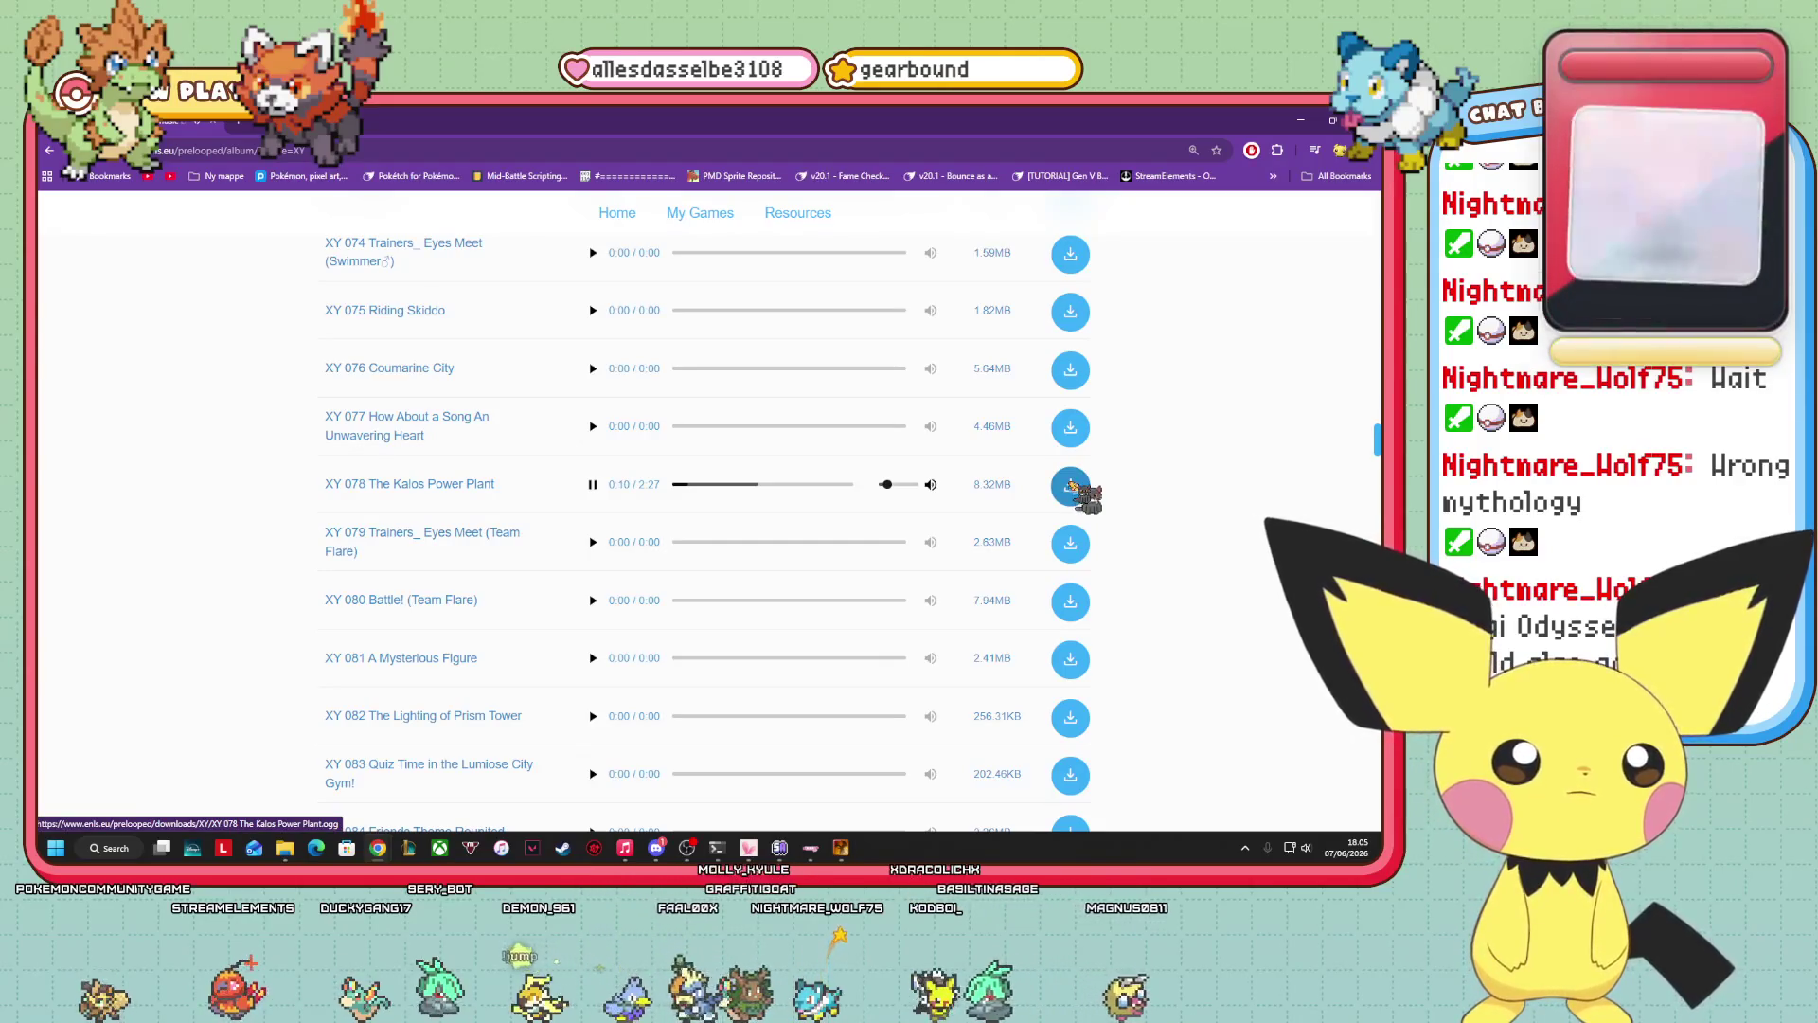
left_click(1070, 486)
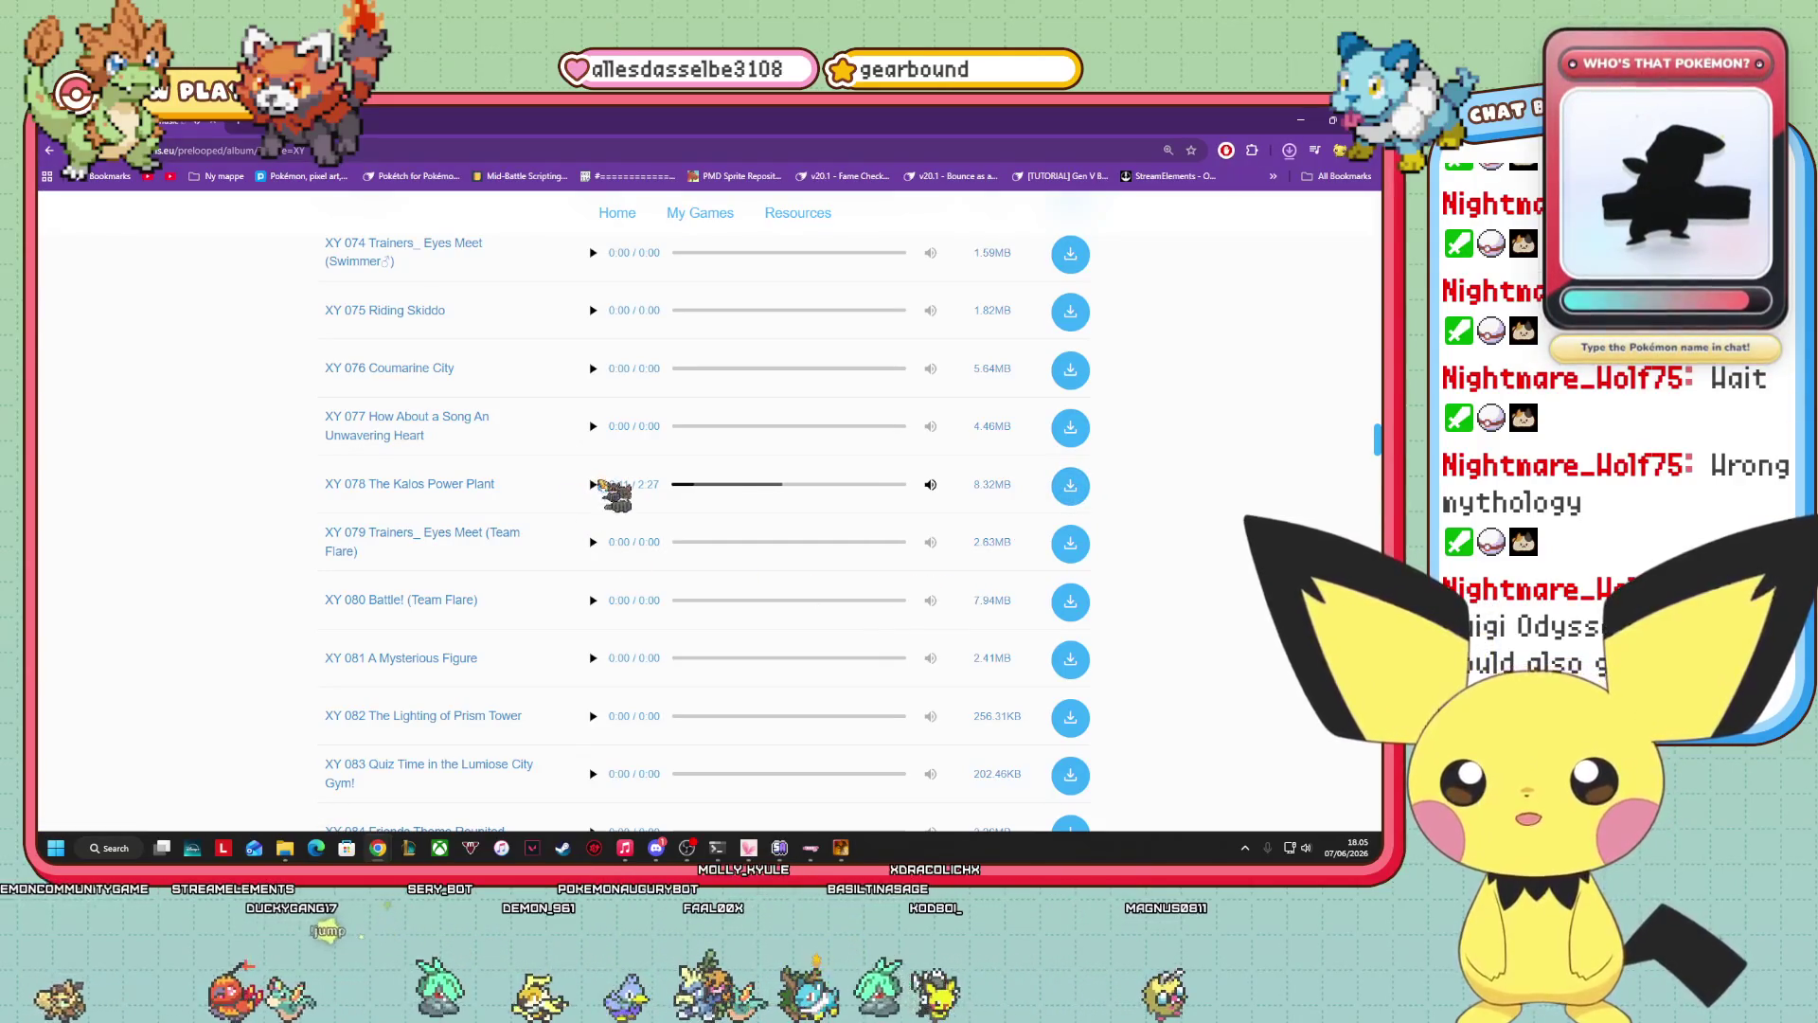
scroll(710, 581, "down", 2)
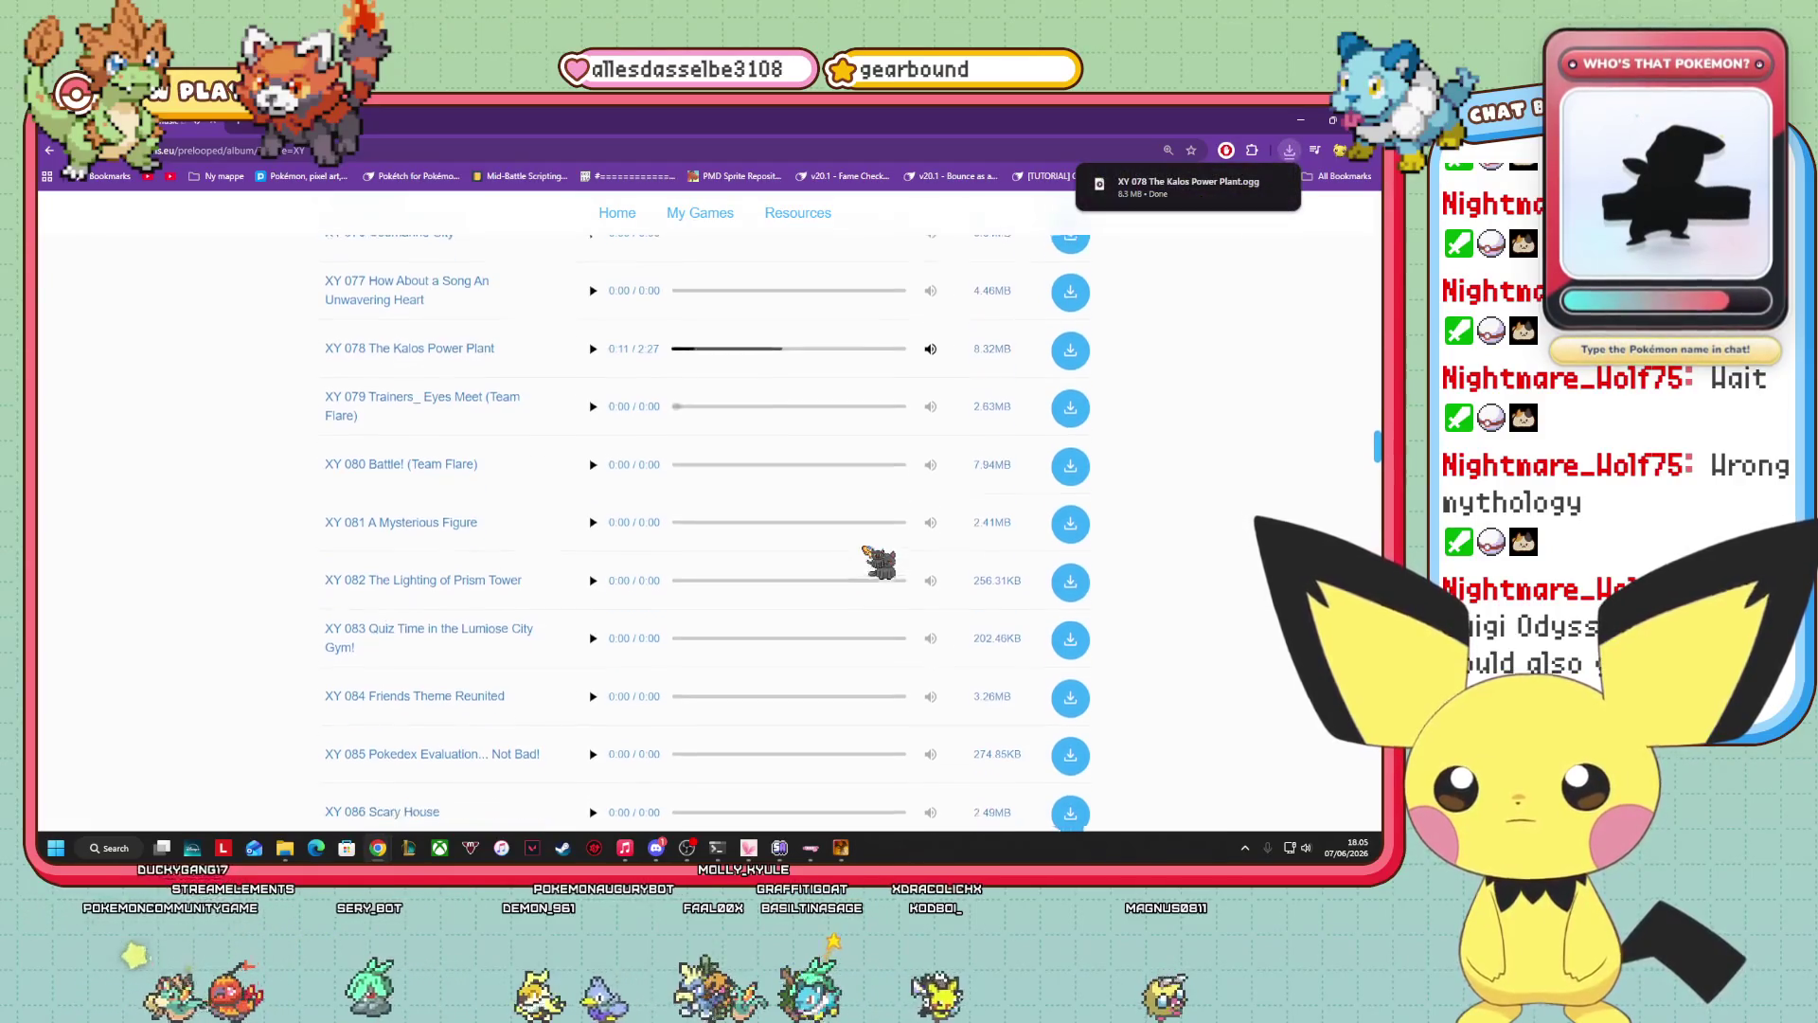
scroll(864, 548, "down", 3)
Scroll down the XY track list, briefly preview XY 179 Hotel Richissime, and stop it.
scroll(863, 548, "down", 7)
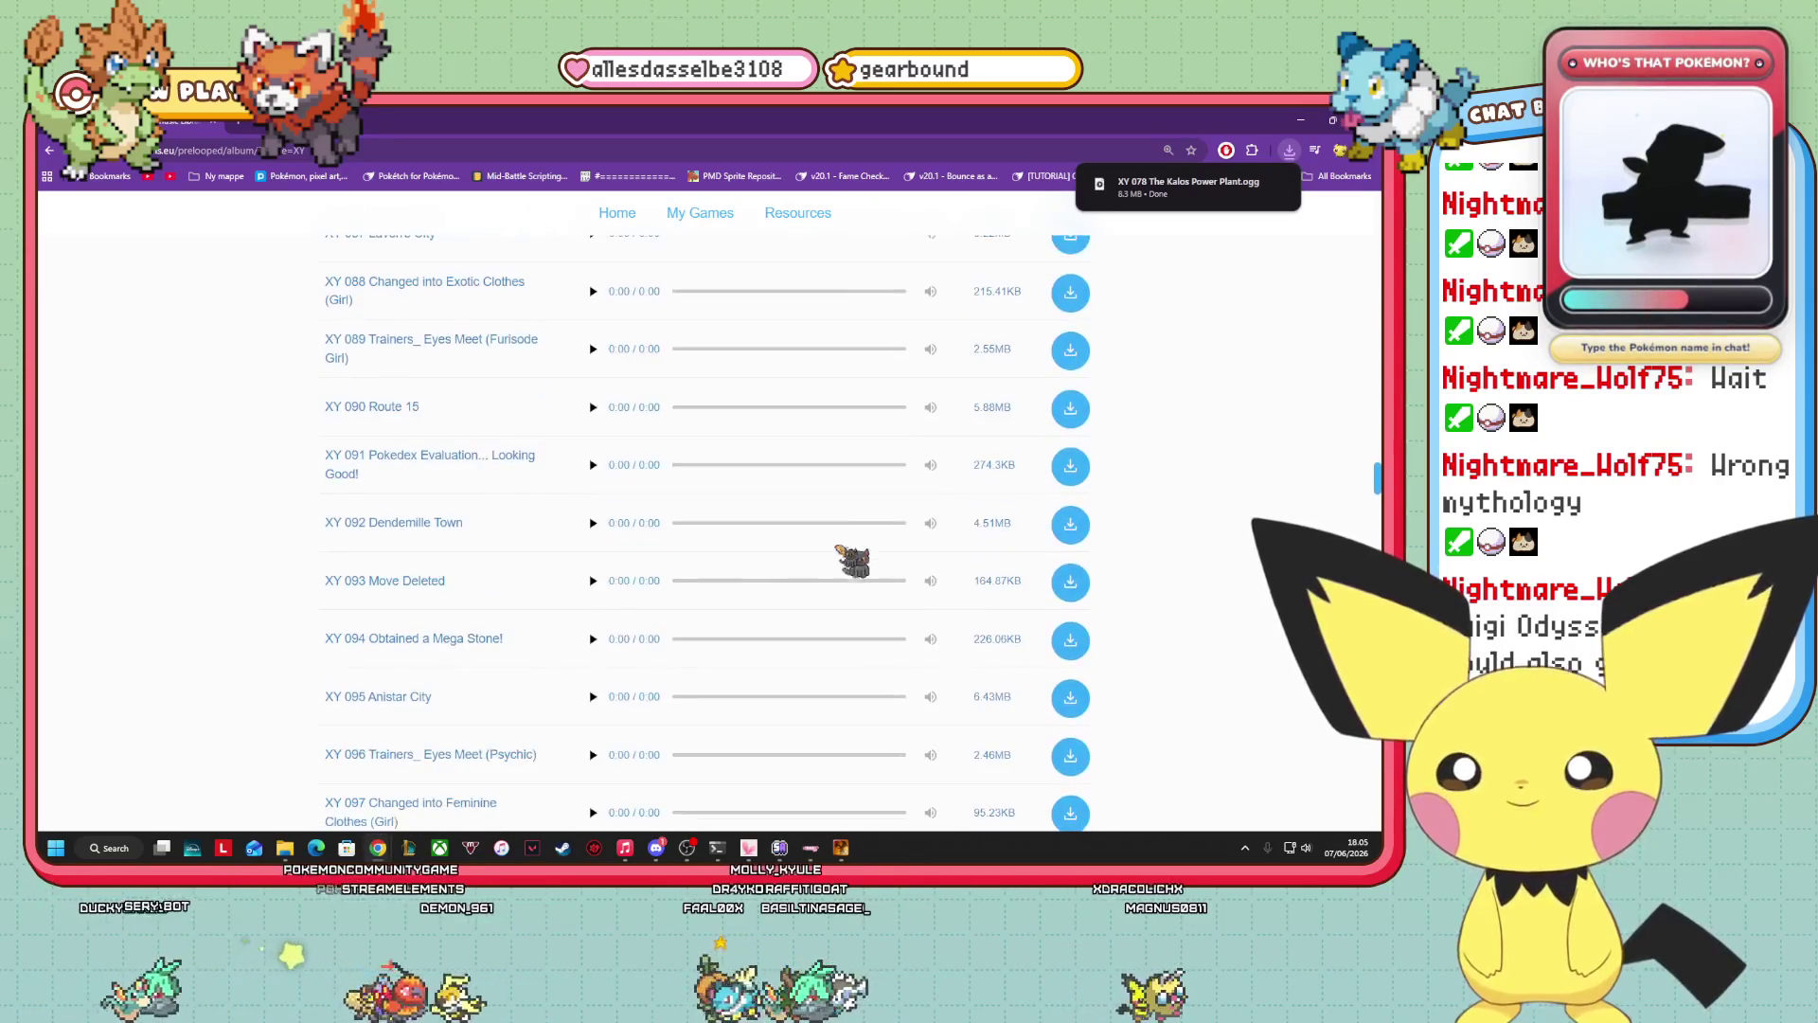
scroll(852, 562, "down", 4)
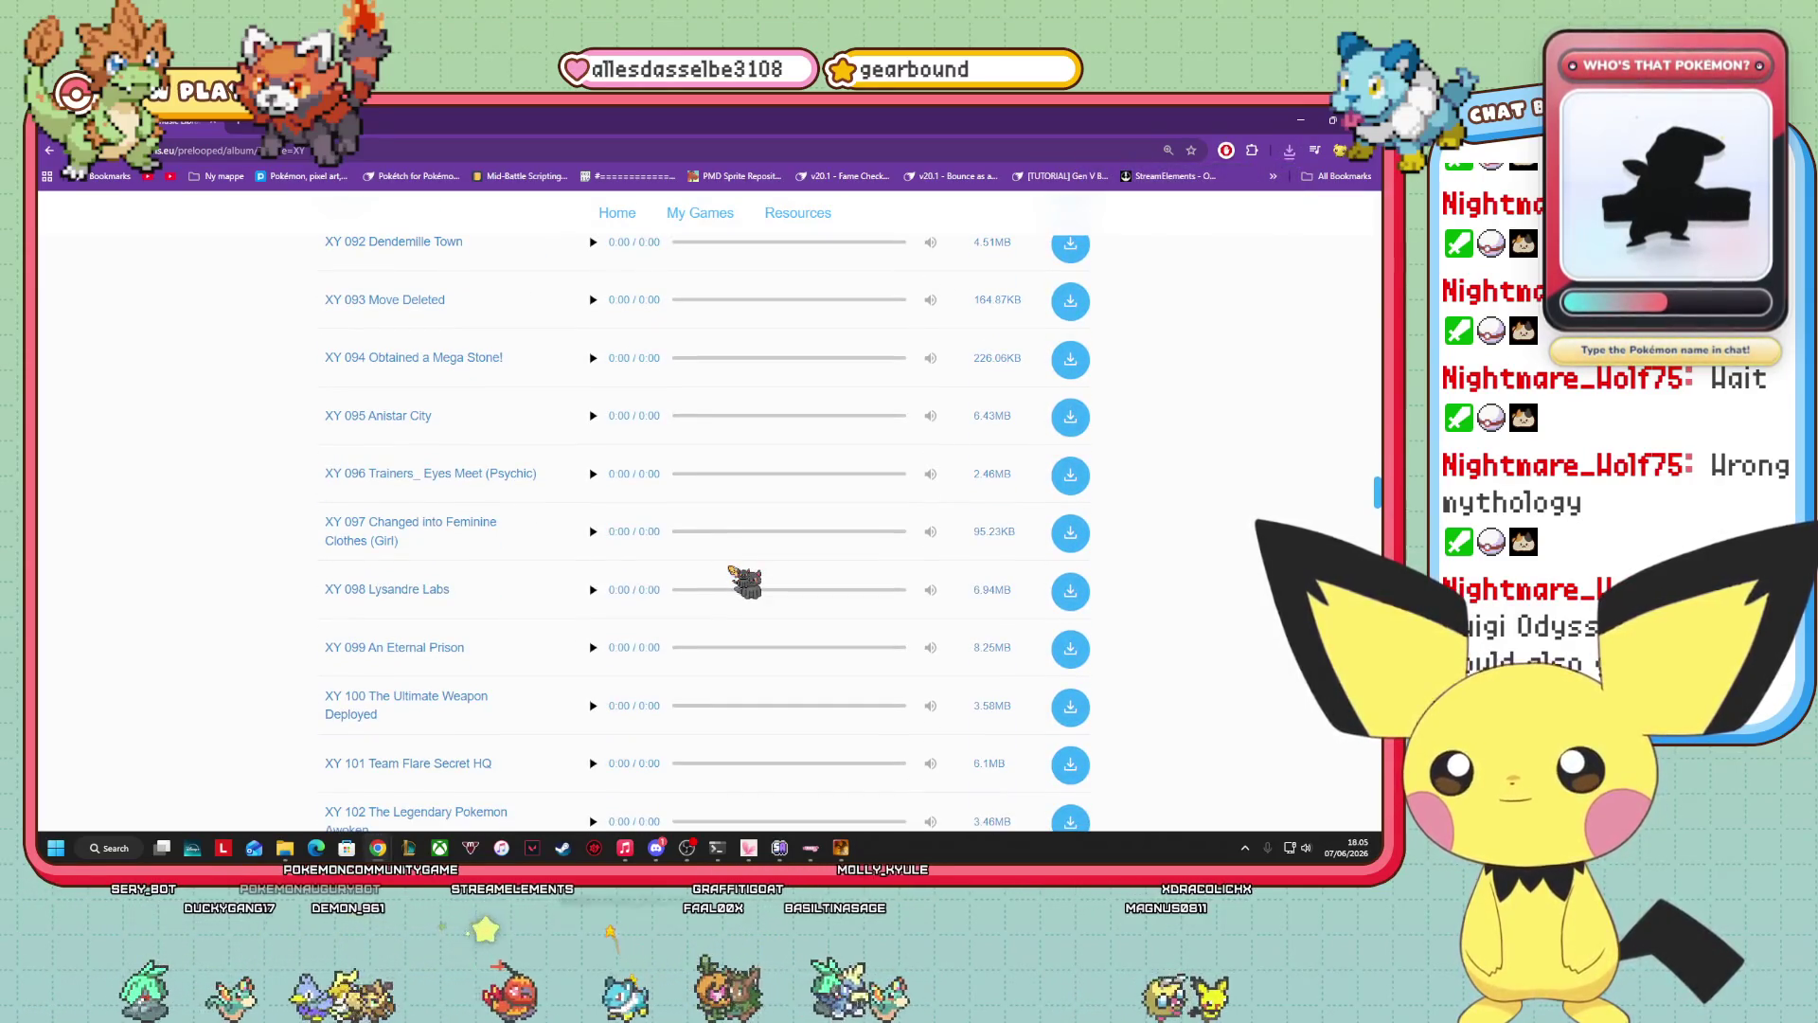
scroll(746, 582, "down", 6)
scroll(726, 576, "down", 8)
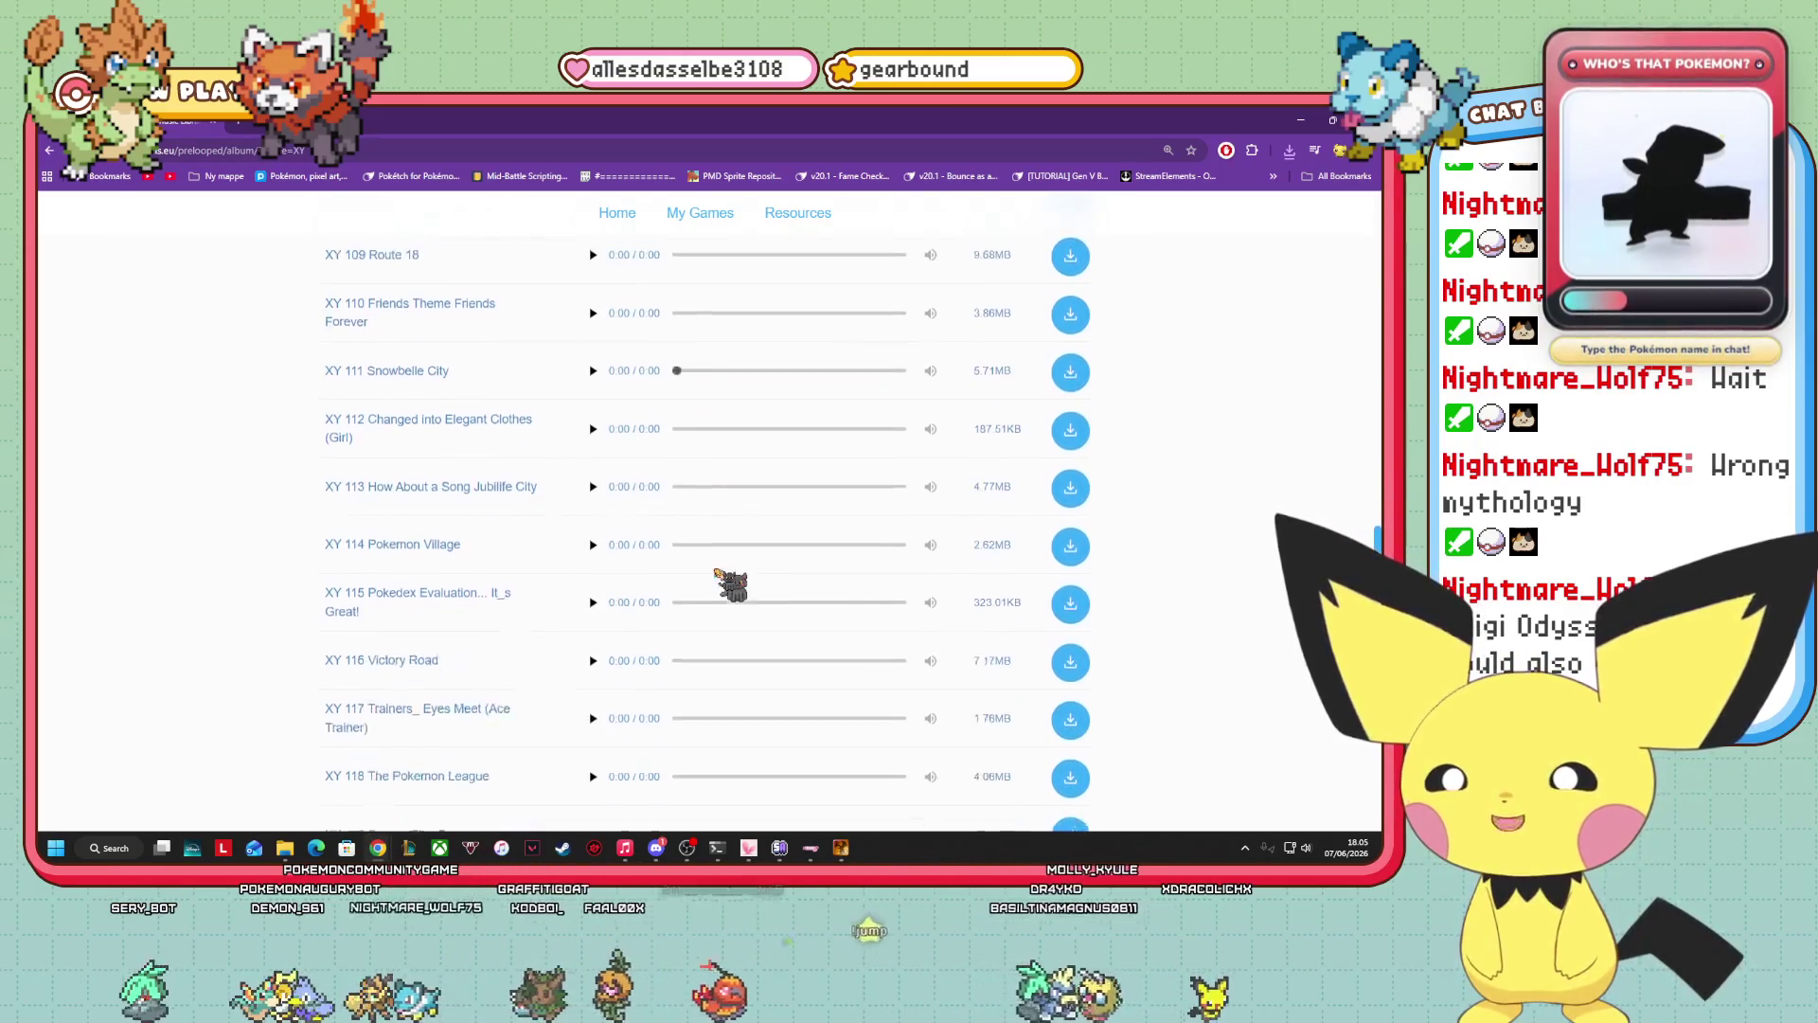
scroll(717, 574, "down", 6)
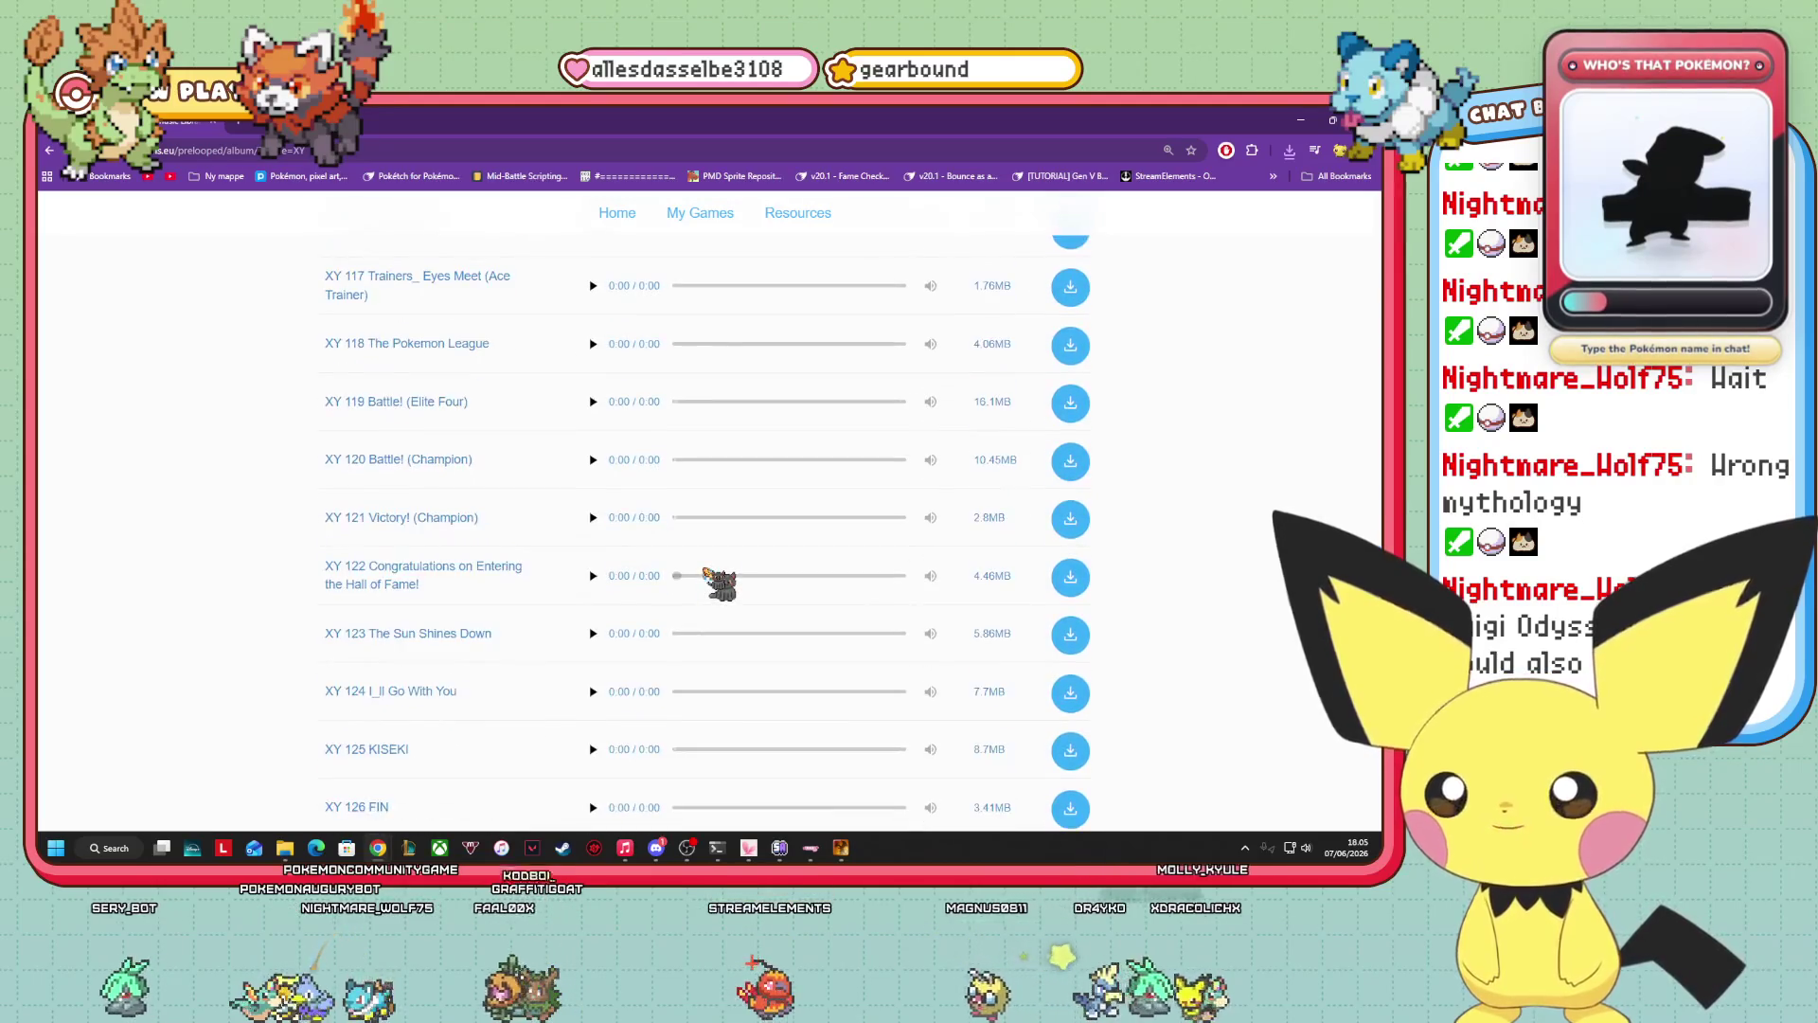
scroll(706, 573, "down", 8)
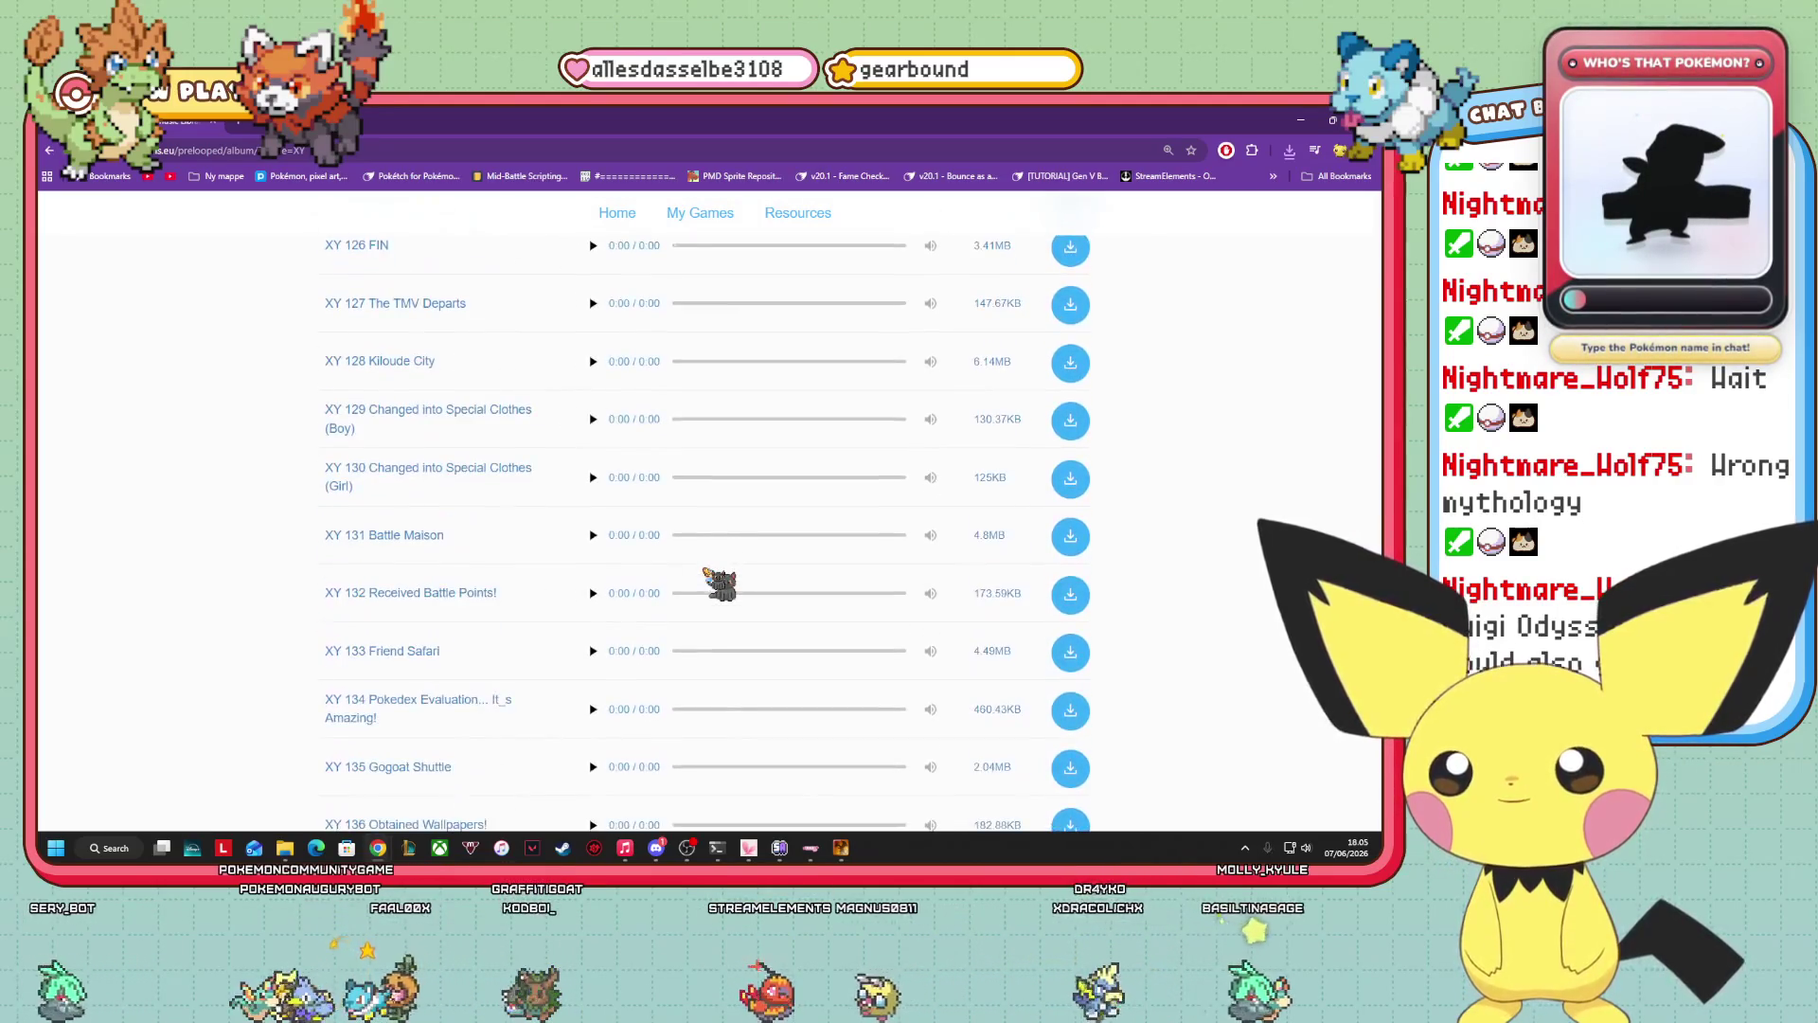
scroll(720, 584, "down", 3)
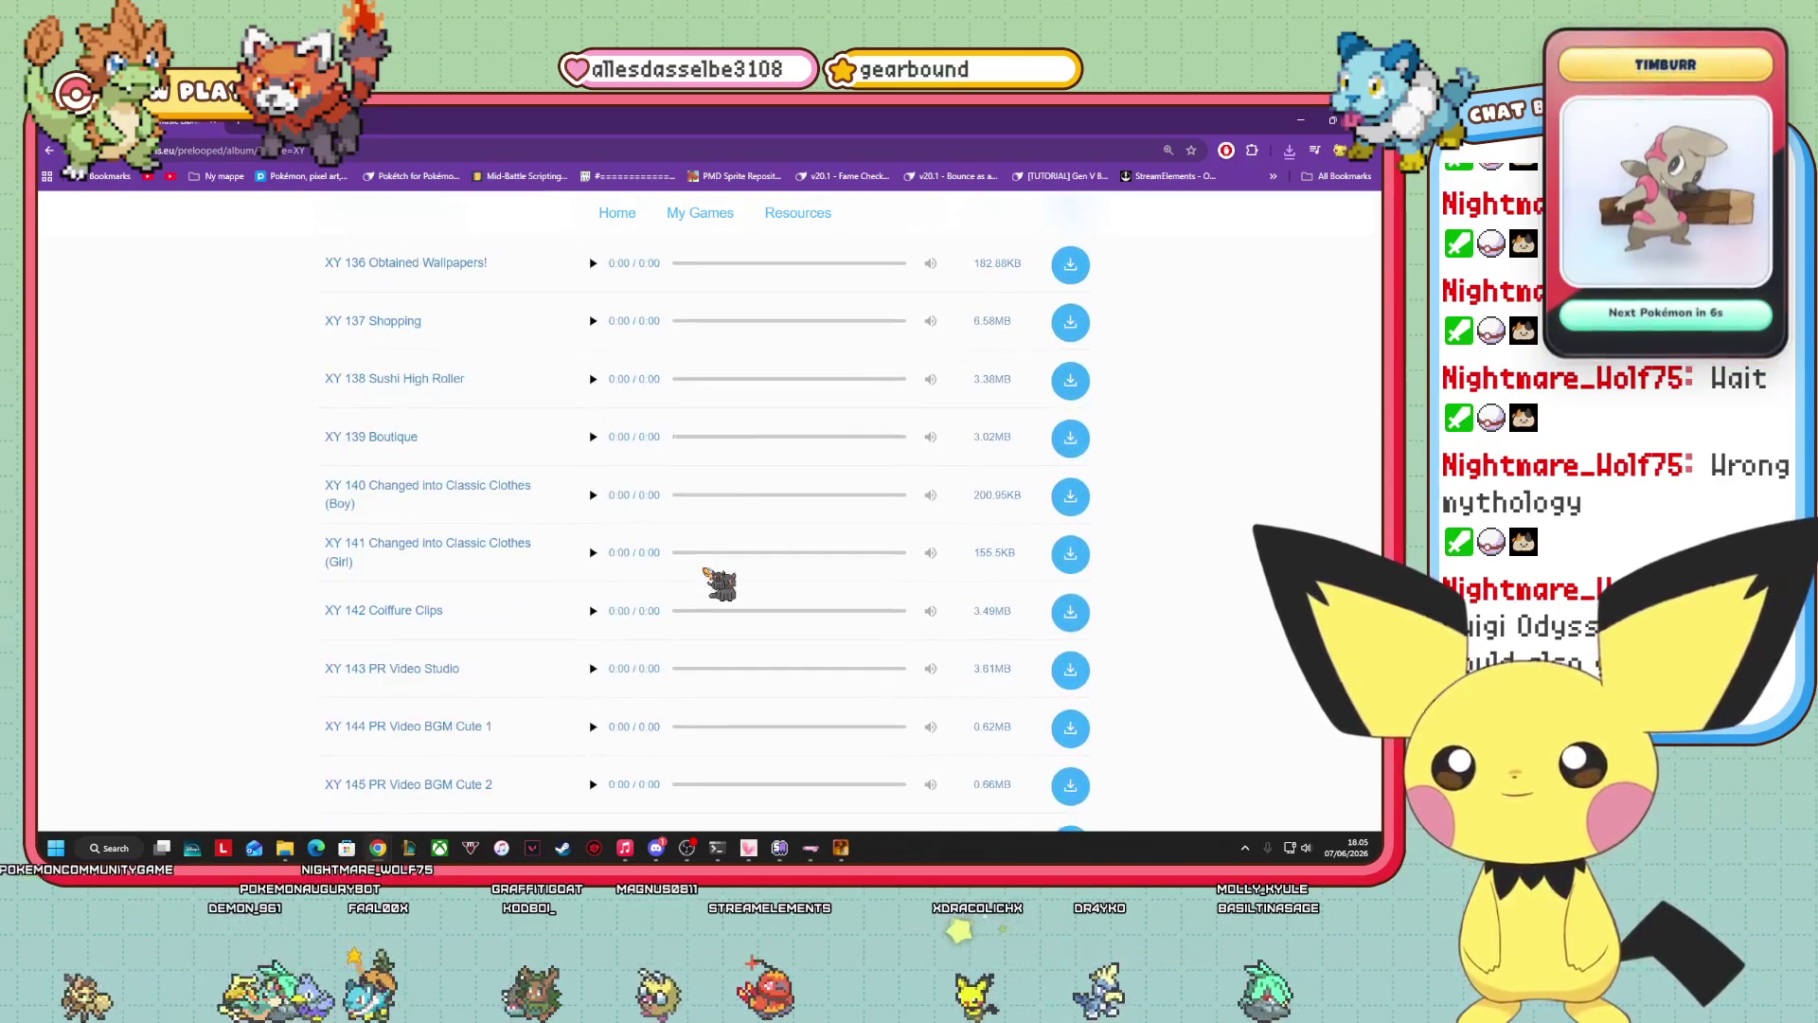
scroll(720, 585, "down", 9)
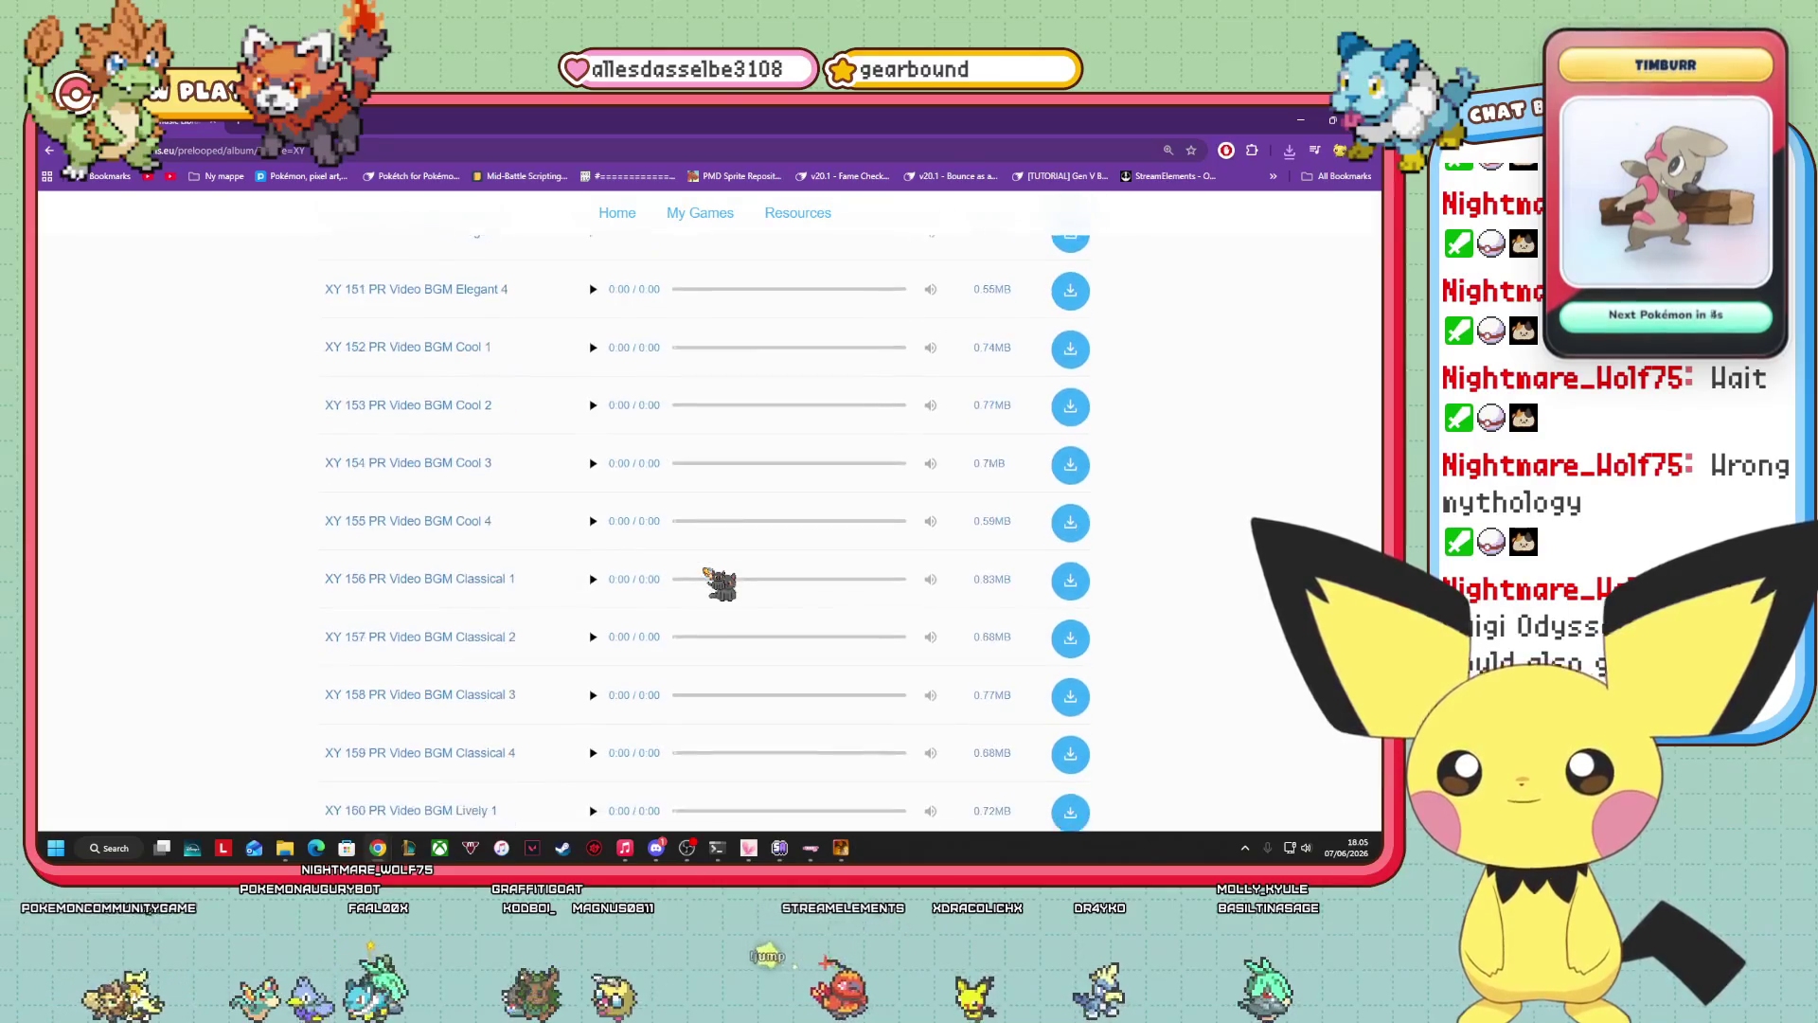
scroll(676, 572, "down", 13)
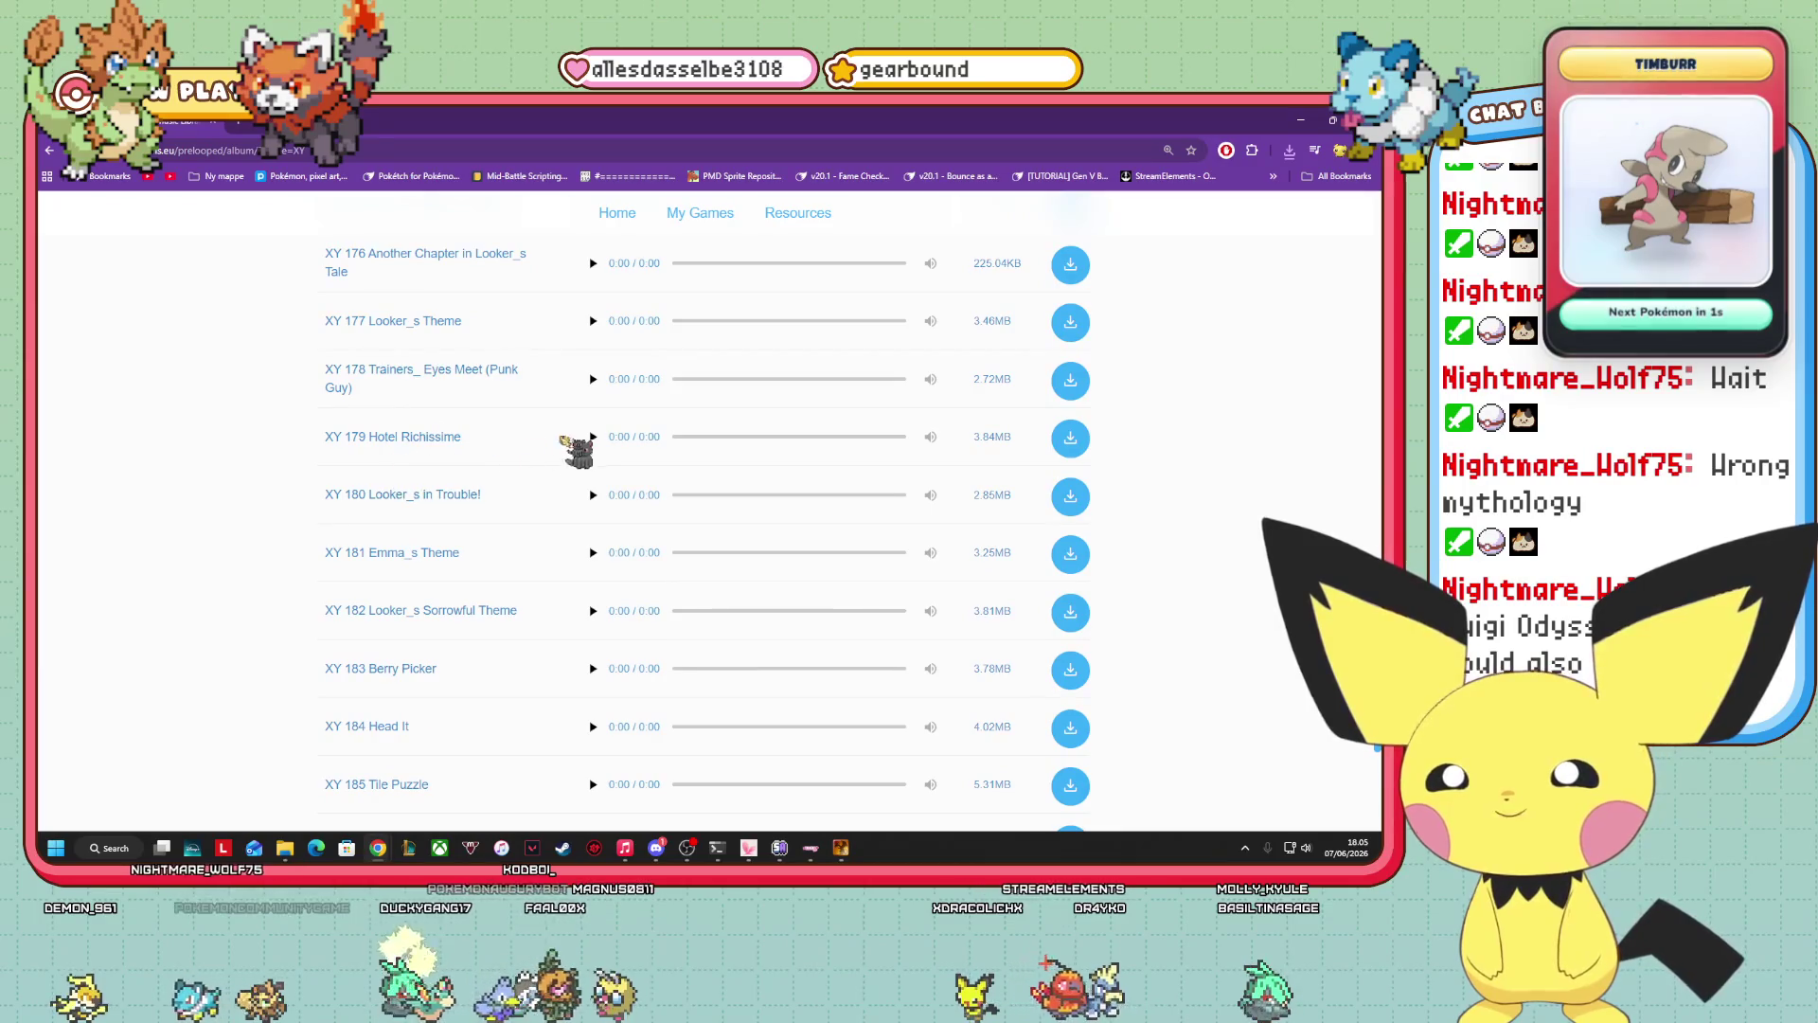
left_click(592, 437)
left_click(593, 437)
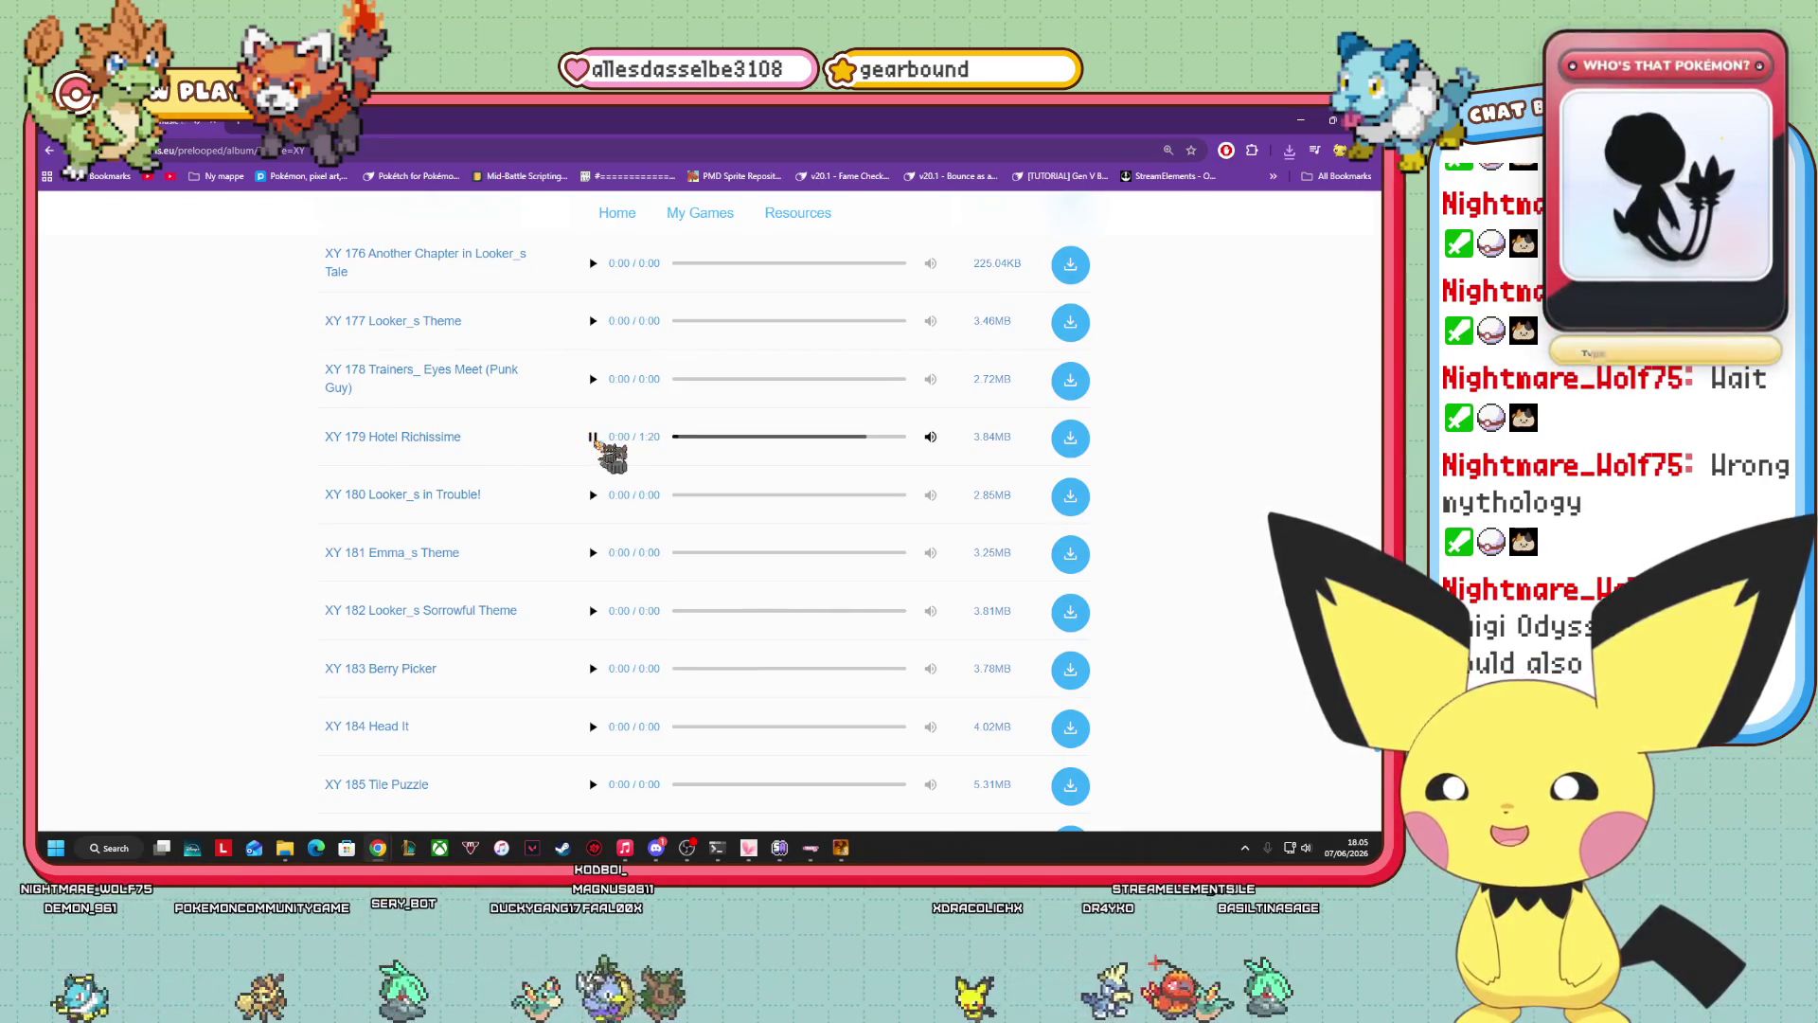
Scroll back up to the XY 059–068 tracks, such as Cyllage City and Geosenge Town.
scroll(596, 537, "down", 2)
scroll(597, 537, "down", 8)
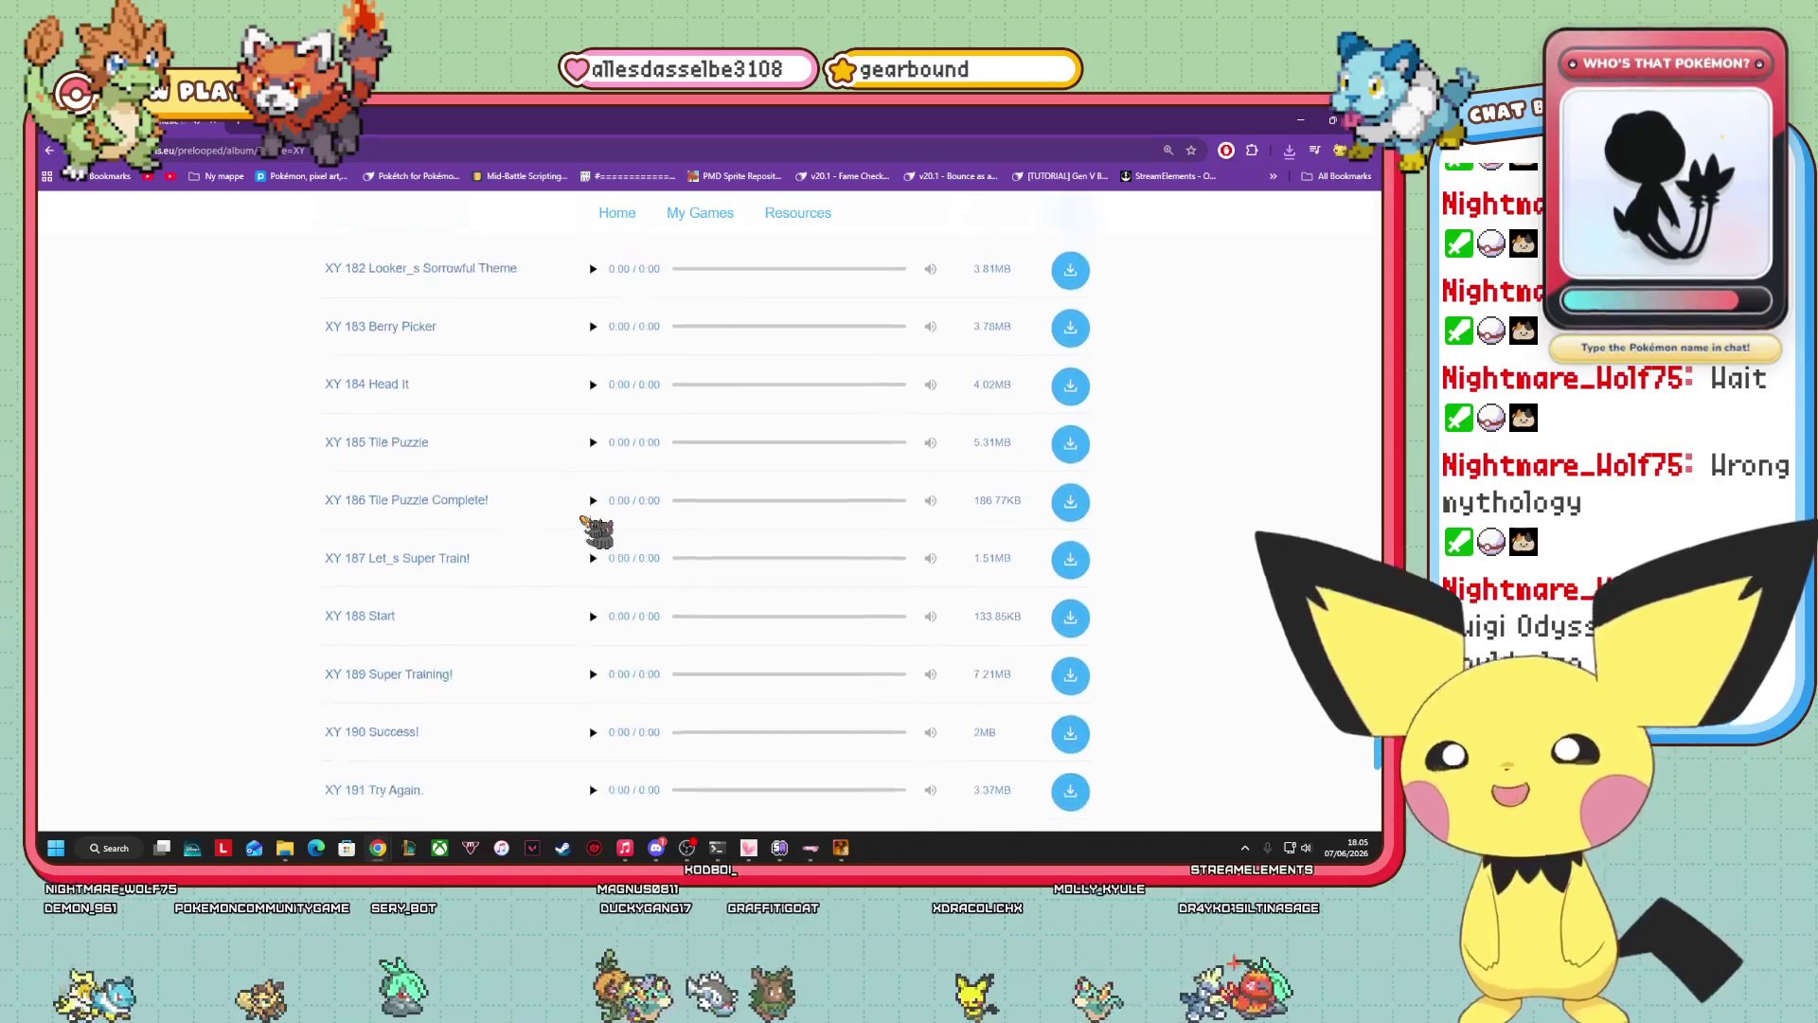
scroll(597, 544, "down", 5)
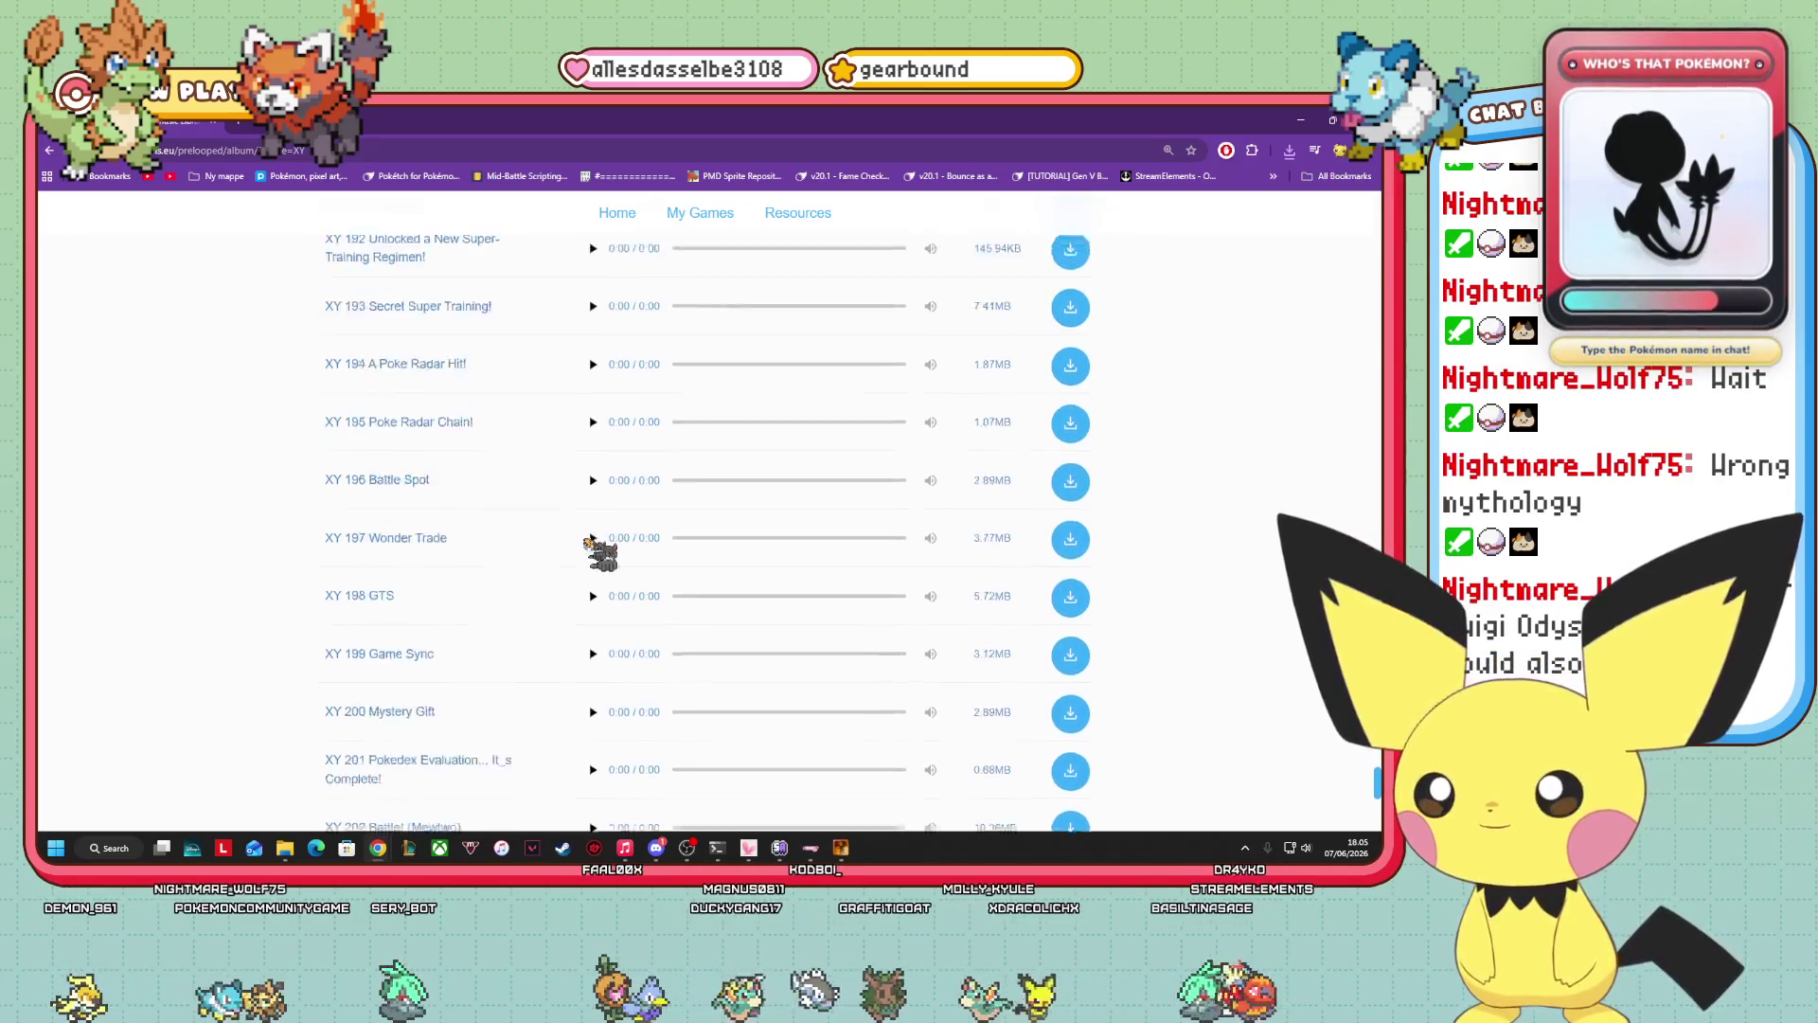
scroll(580, 601, "up", 15)
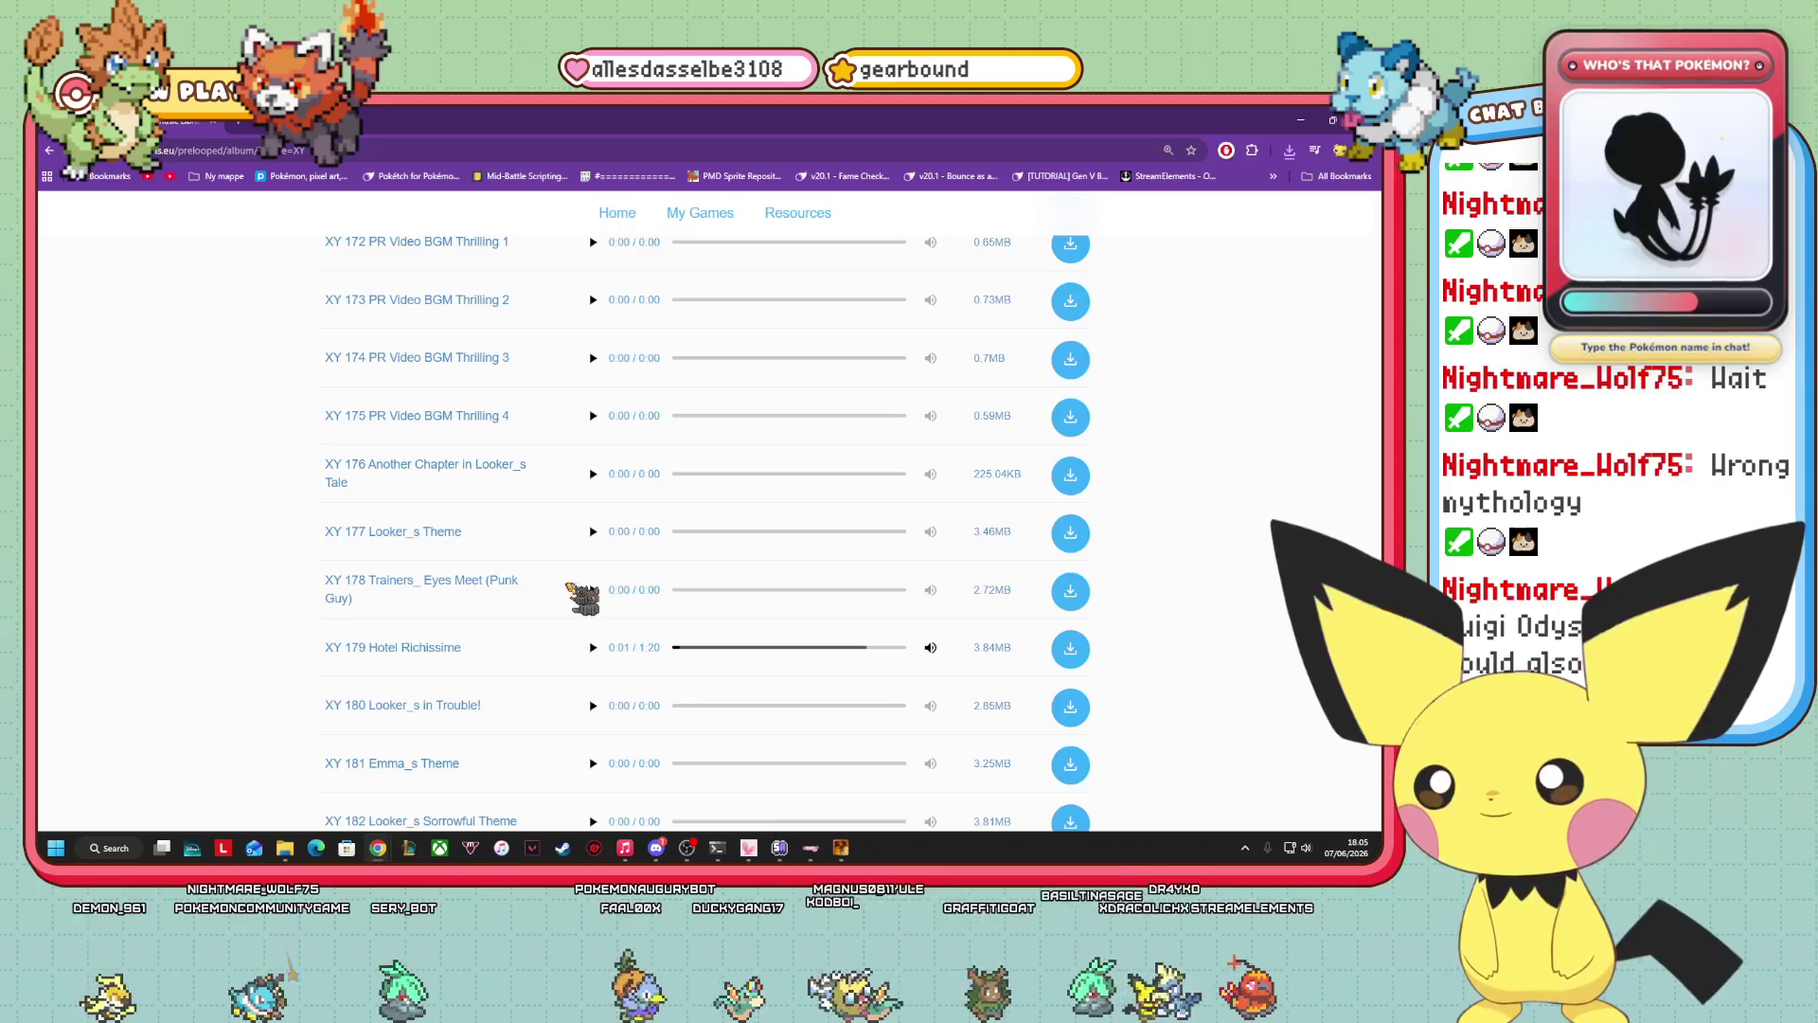
scroll(581, 594, "down", 1)
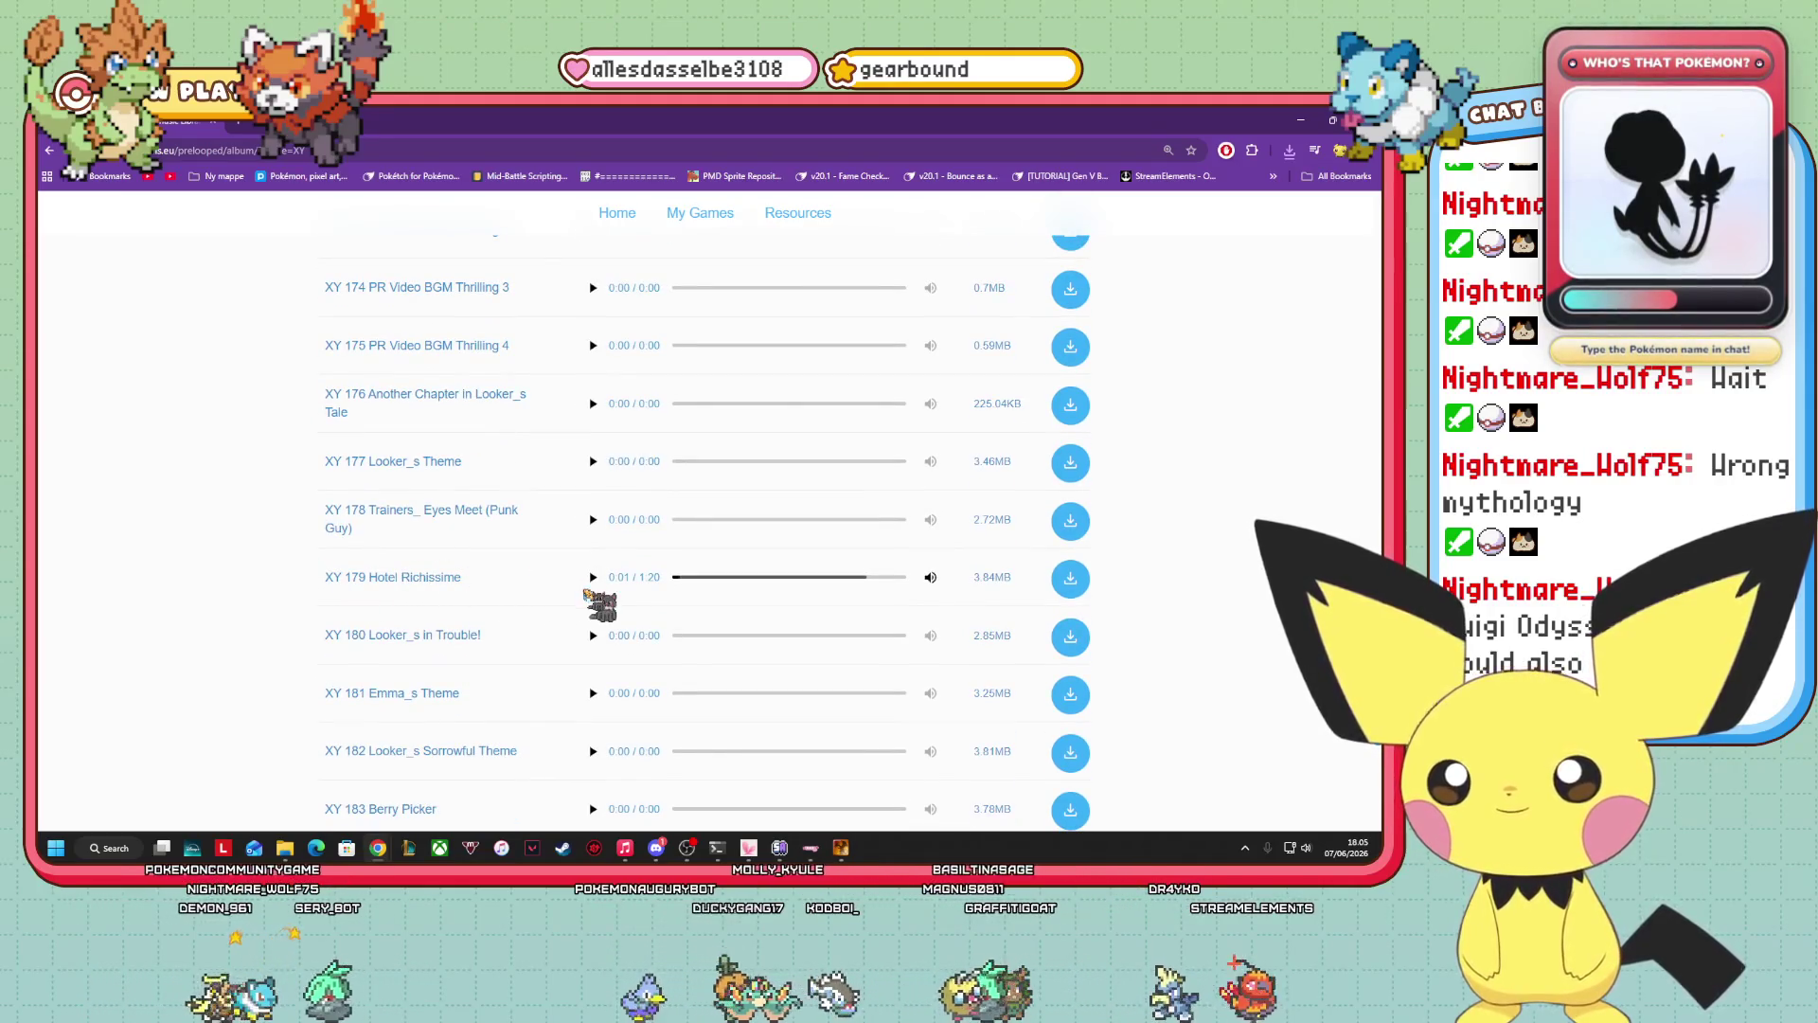
scroll(596, 606, "up", 20)
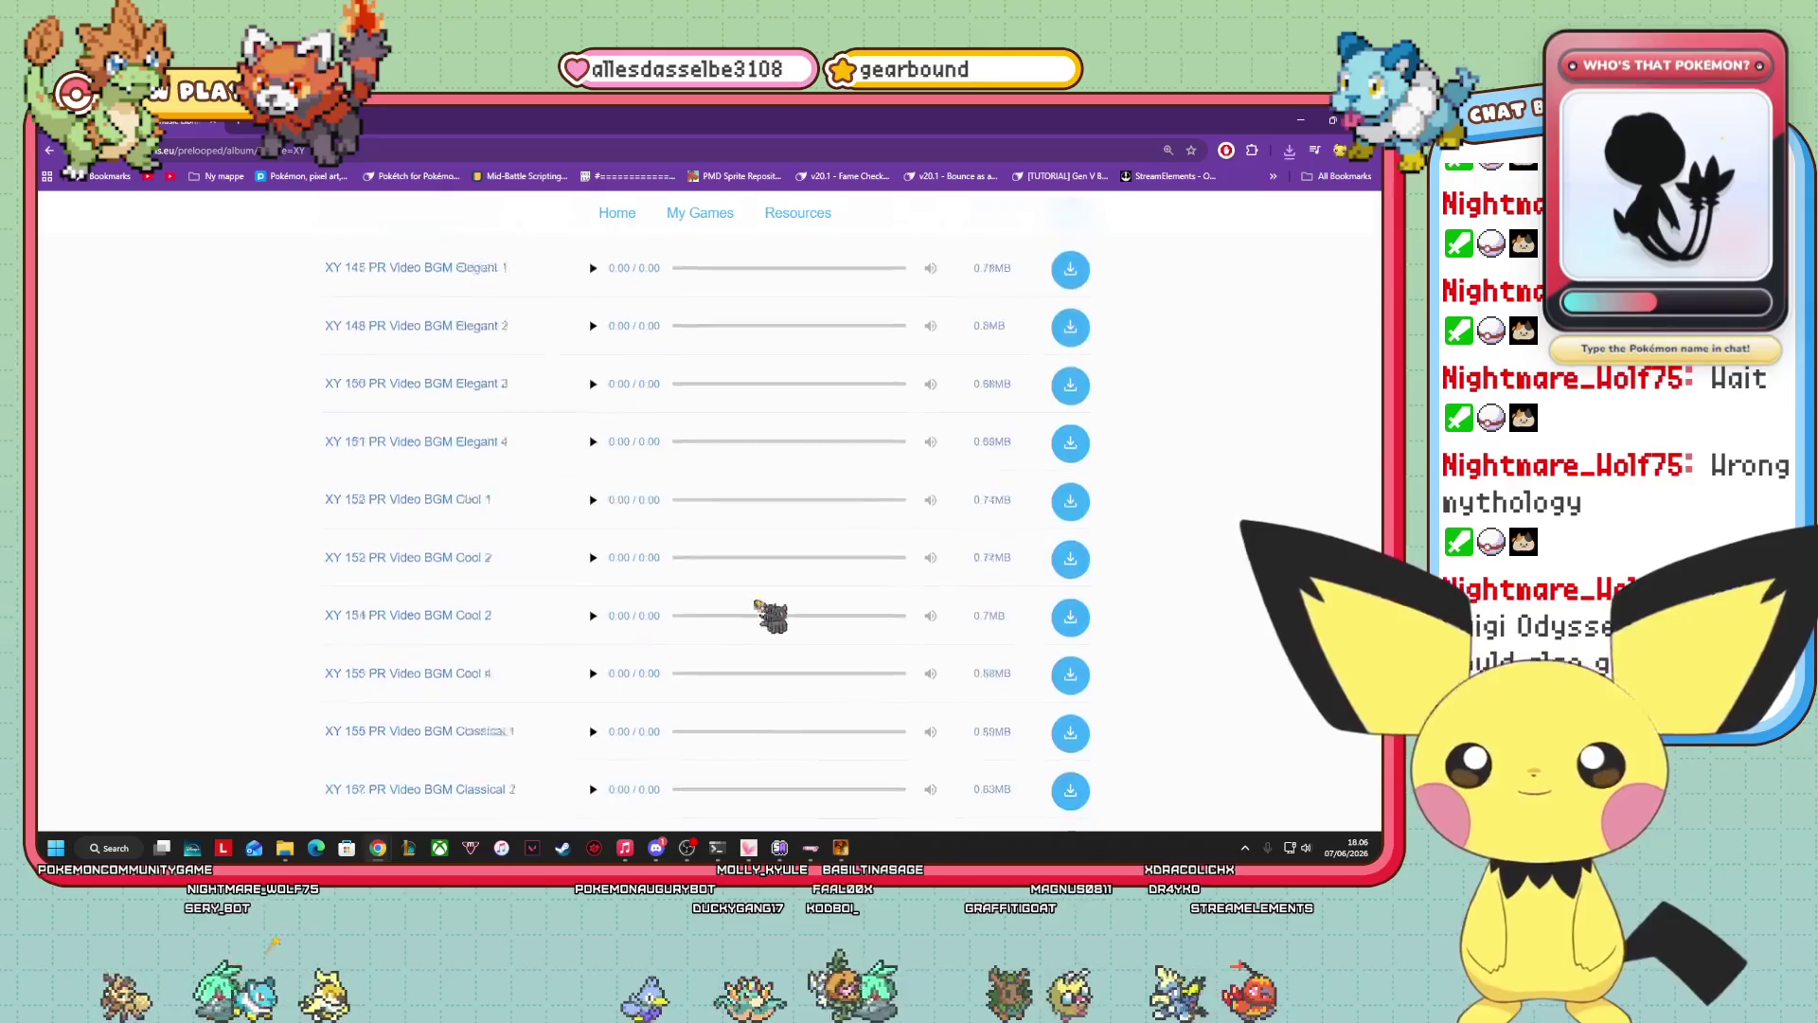
scroll(840, 587, "up", 4)
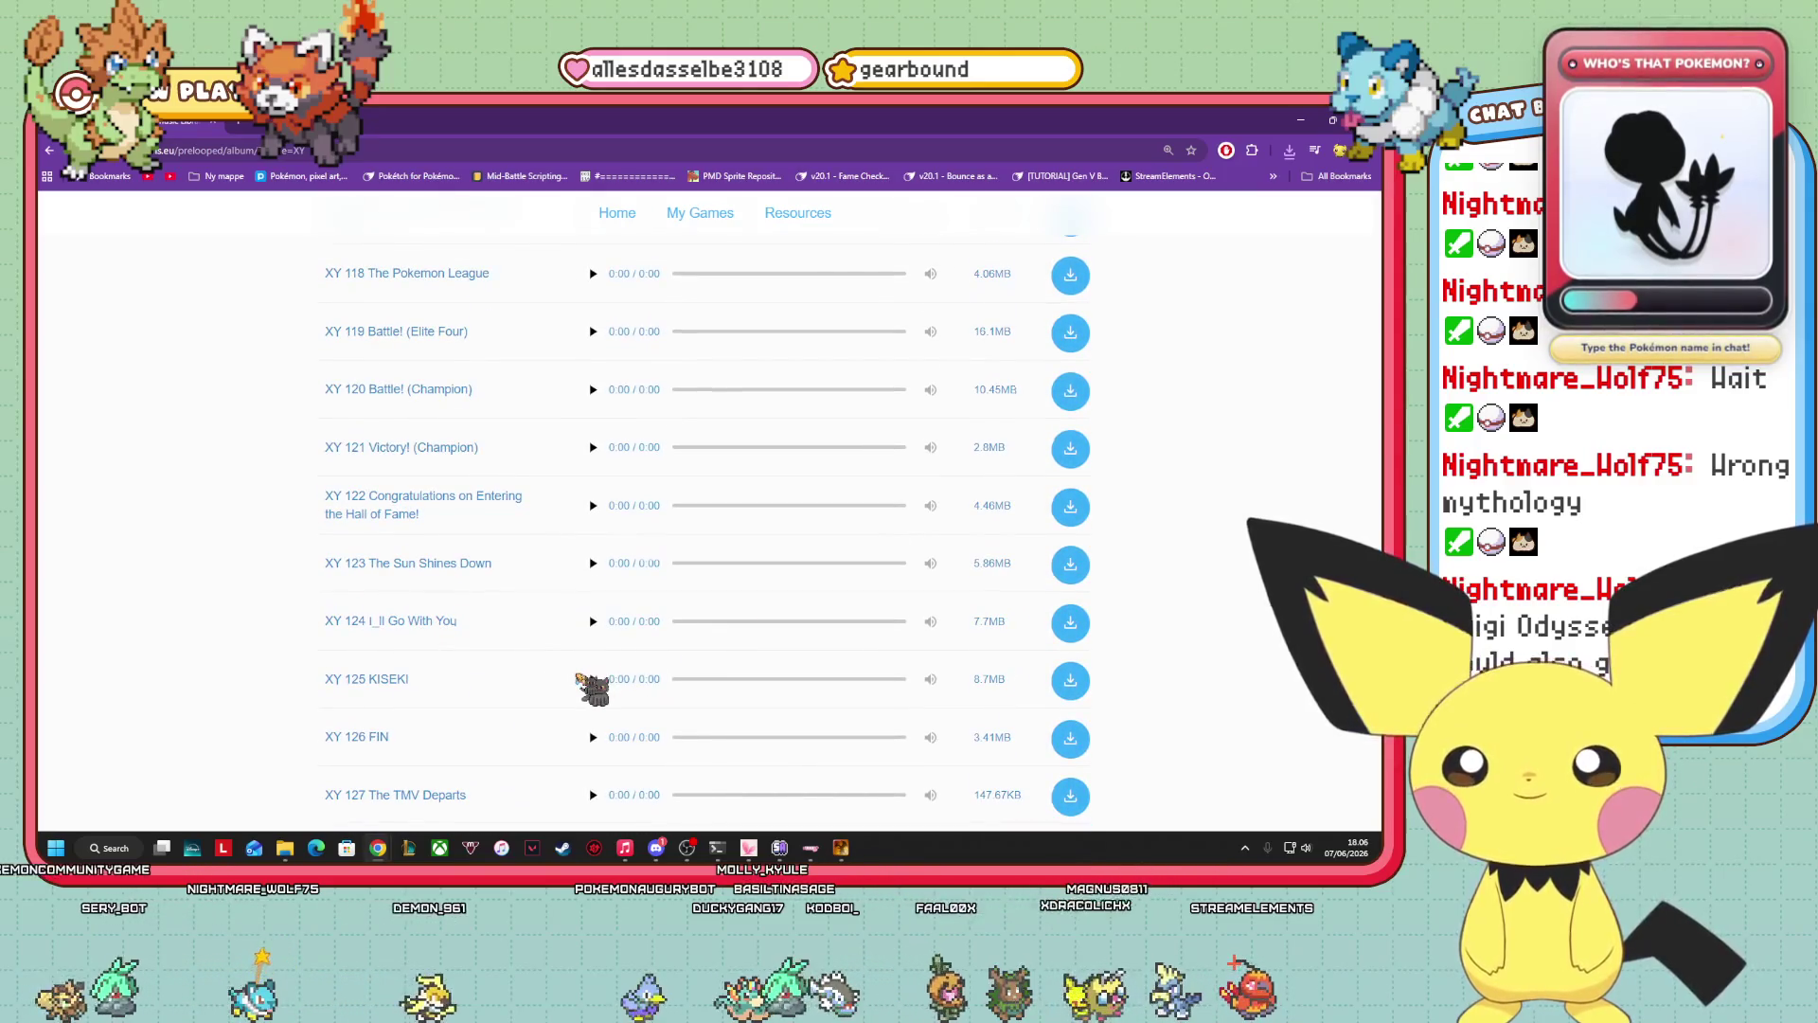
scroll(606, 681, "up", 2)
scroll(654, 660, "up", 1)
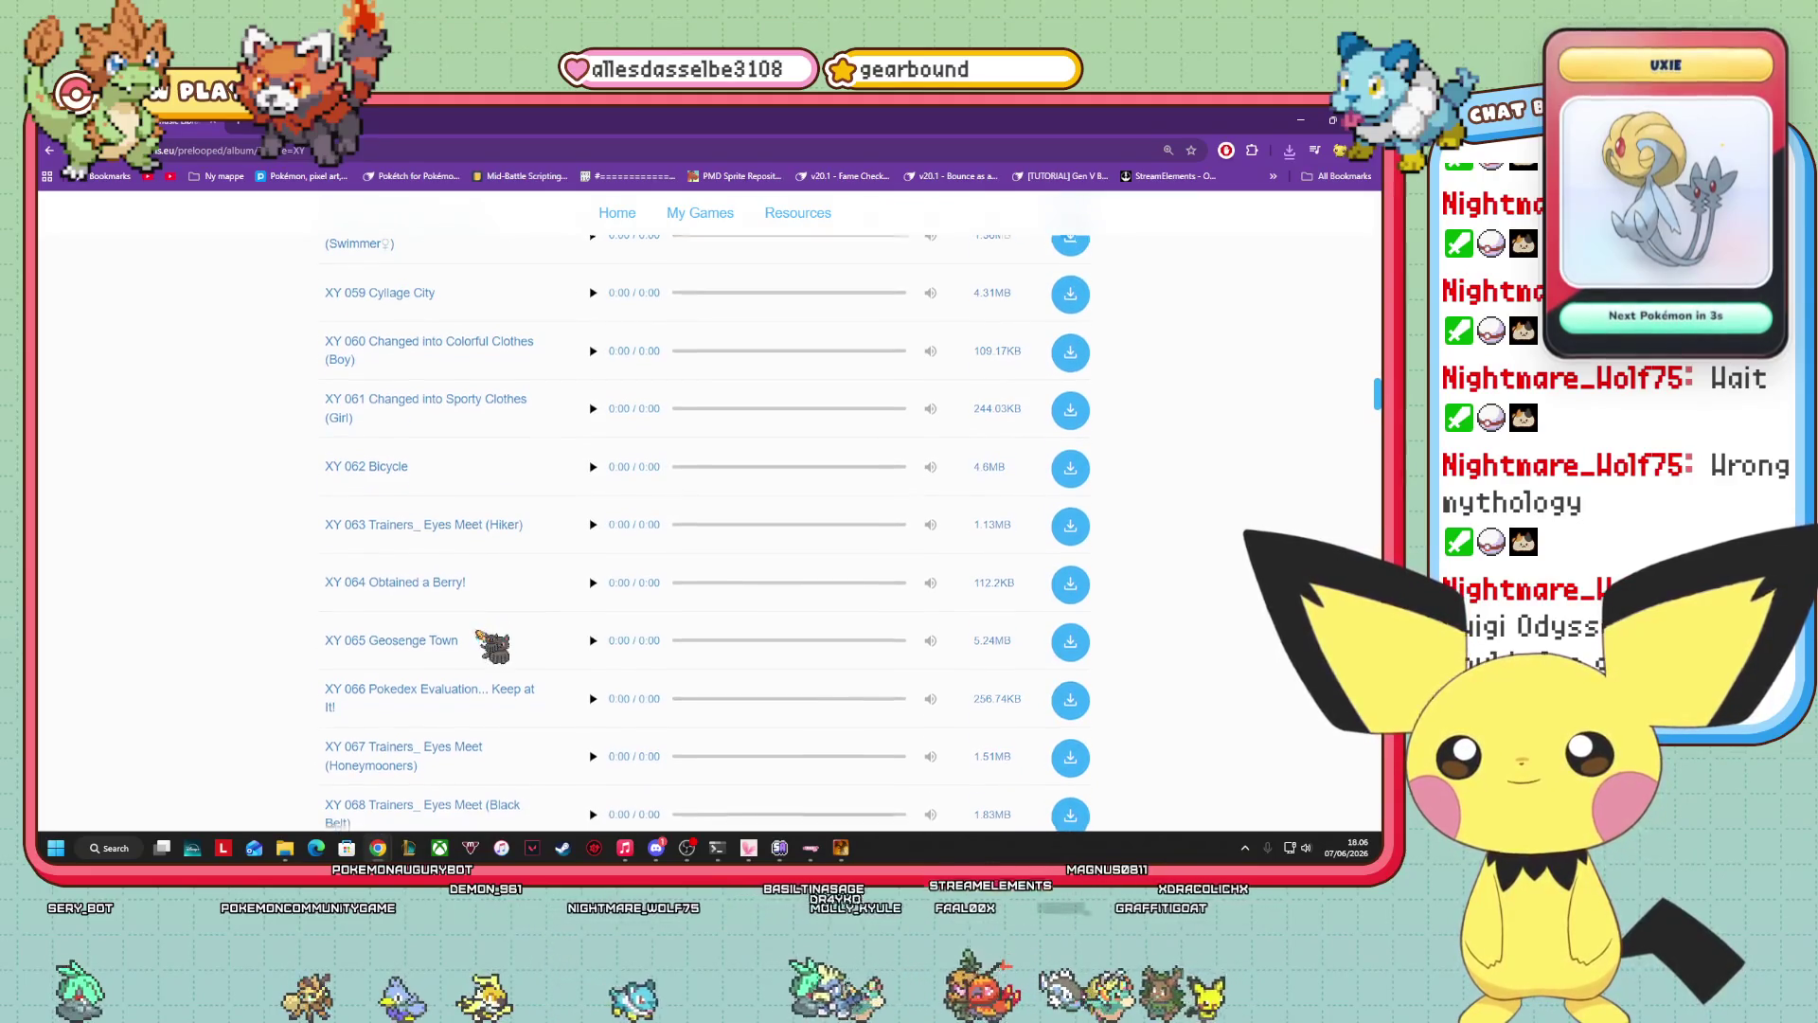
Scroll down the XY track list and preview XY 098 Lysandre Labs.
scroll(569, 663, "down", 1)
scroll(543, 655, "down", 3)
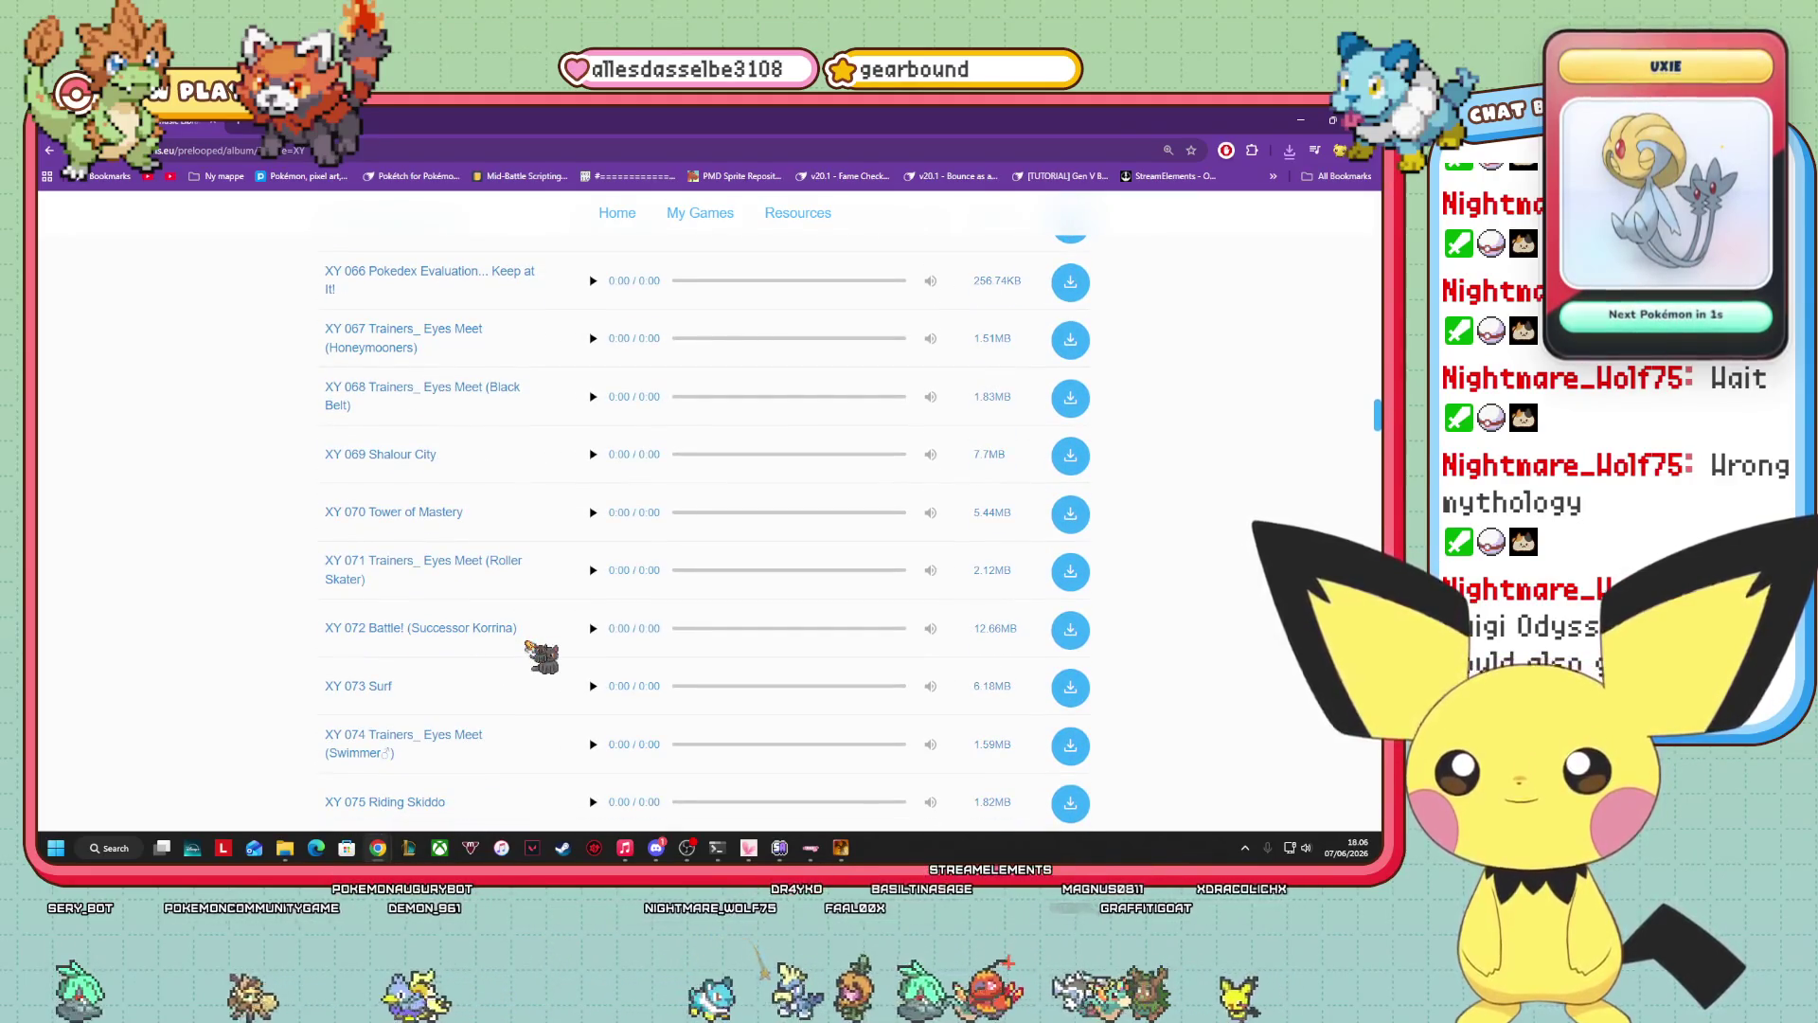
scroll(543, 656, "down", 3)
scroll(543, 655, "down", 2)
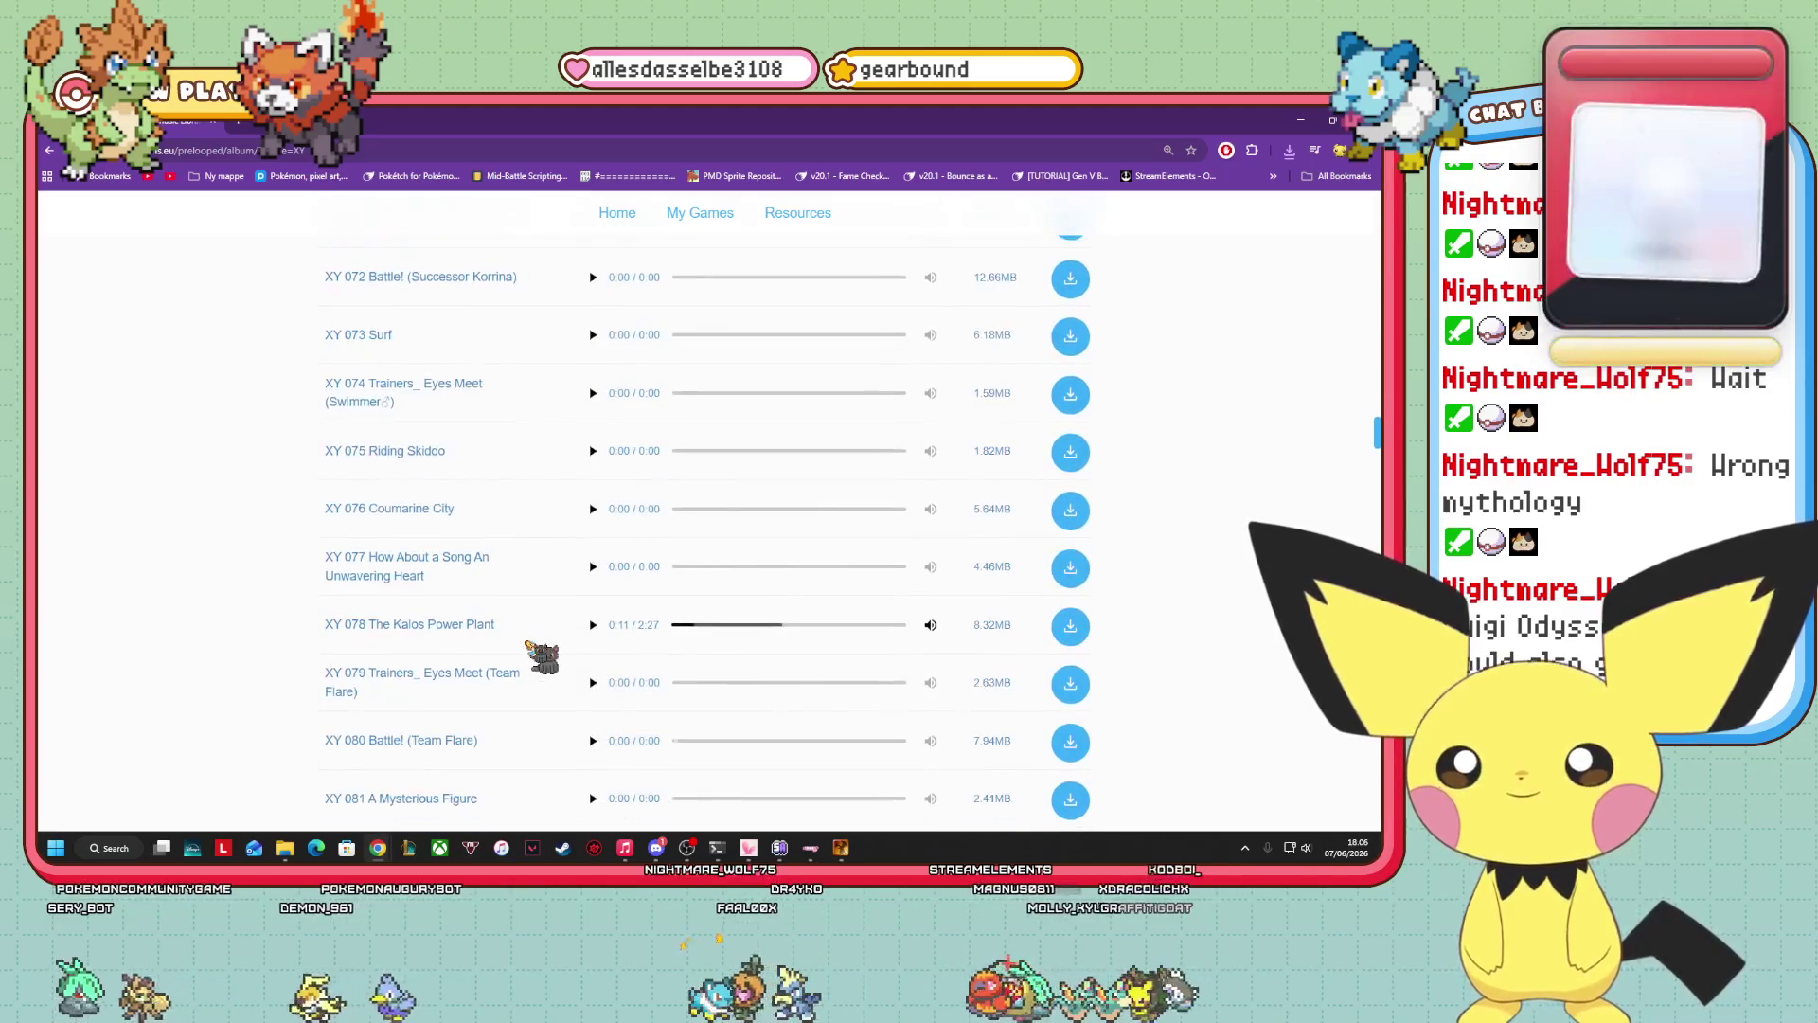
scroll(533, 611, "down", 3)
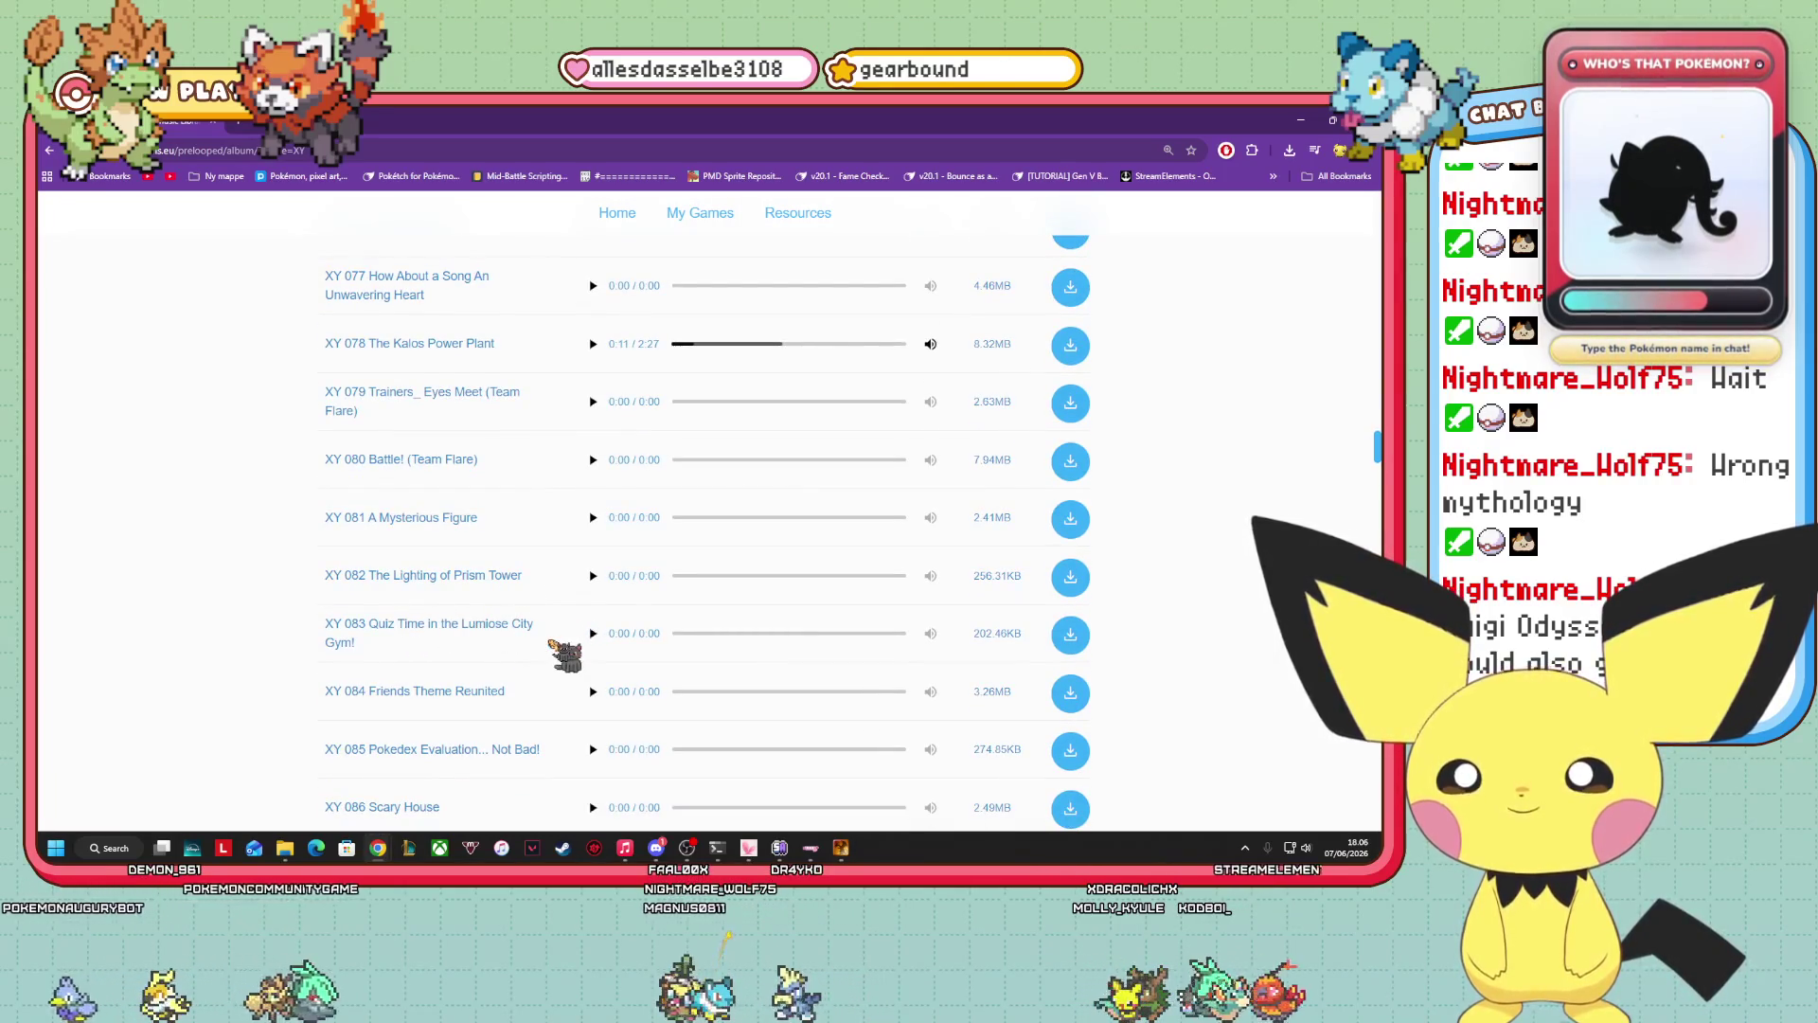
scroll(550, 642, "down", 2)
scroll(511, 596, "down", 3)
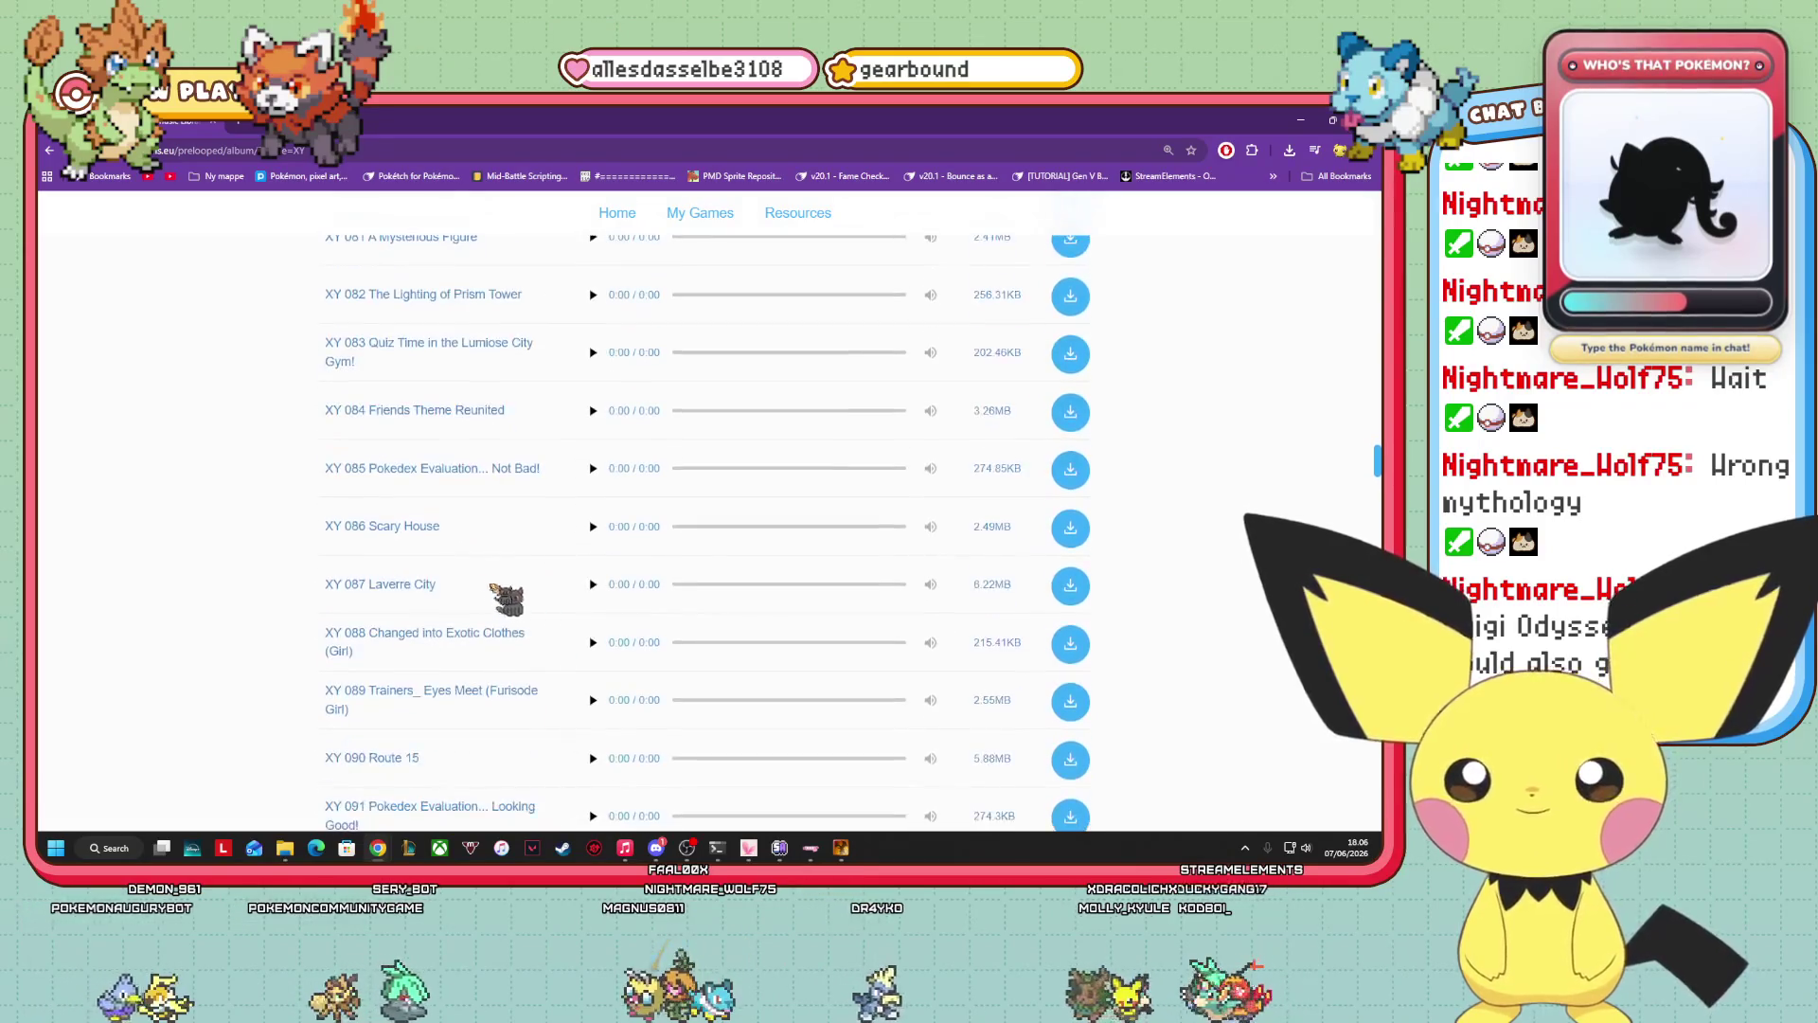
scroll(420, 516, "down", 1)
scroll(457, 523, "down", 2)
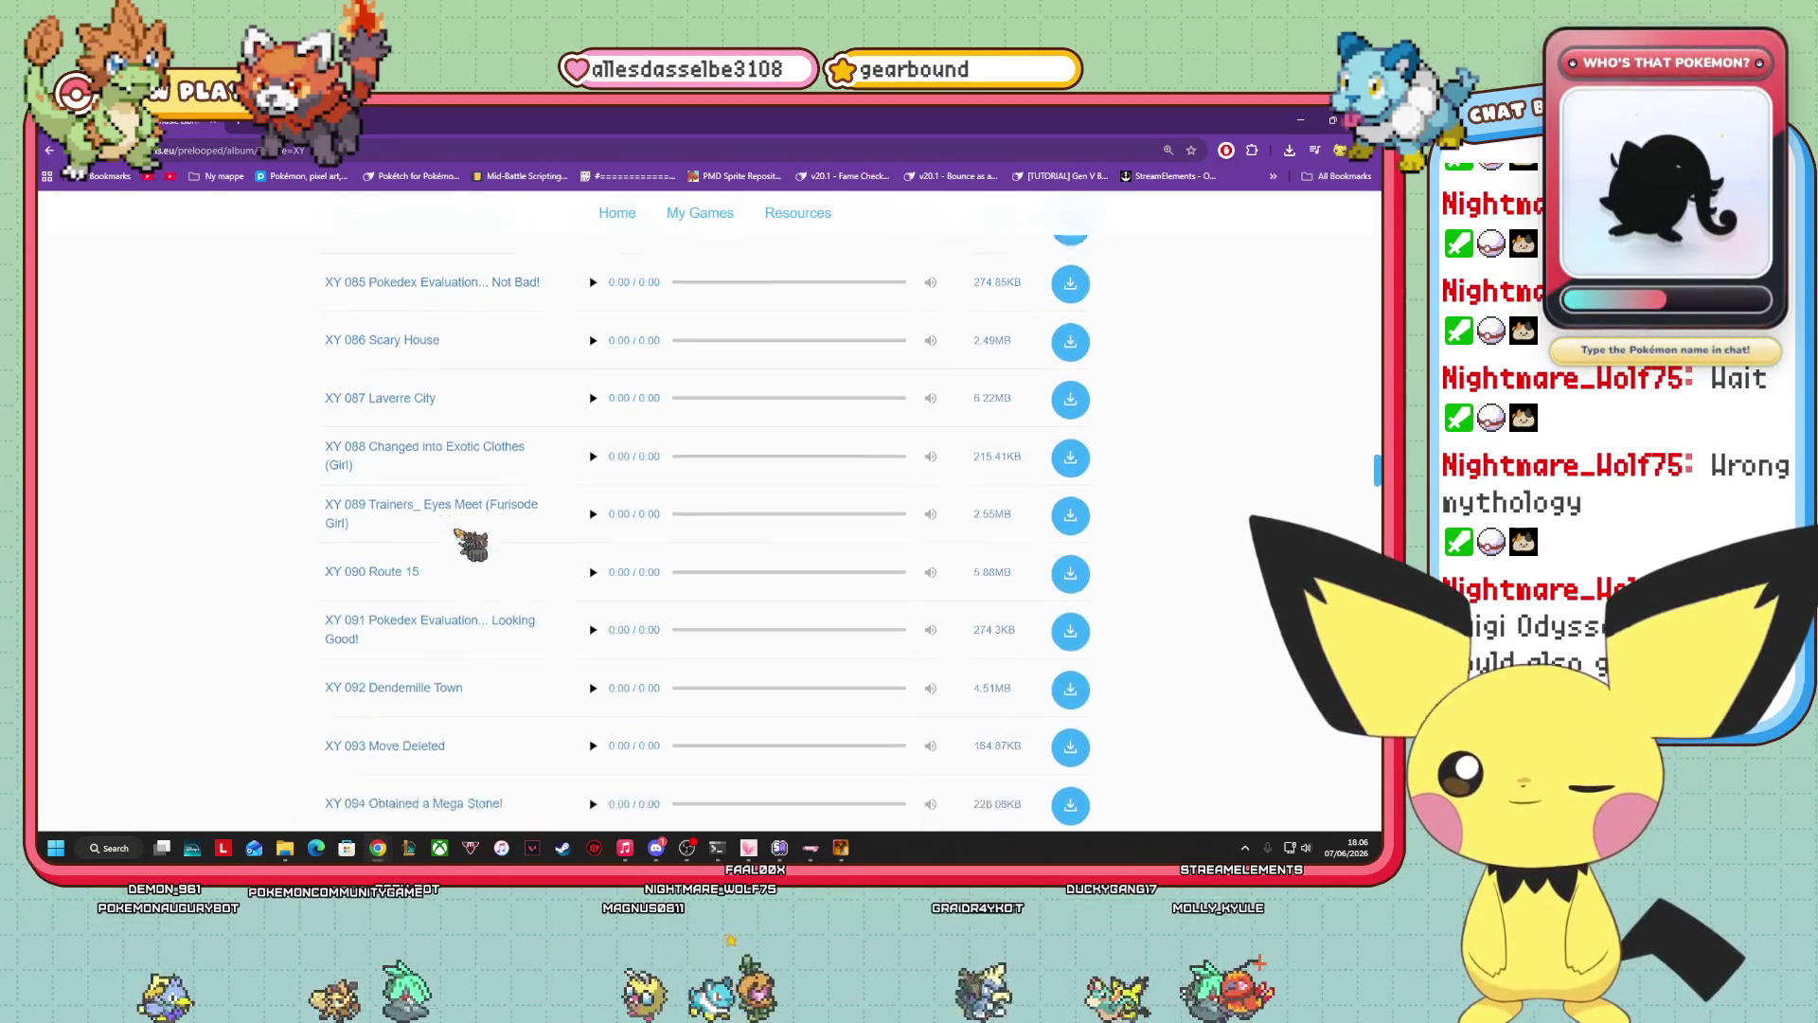
scroll(442, 533, "down", 2)
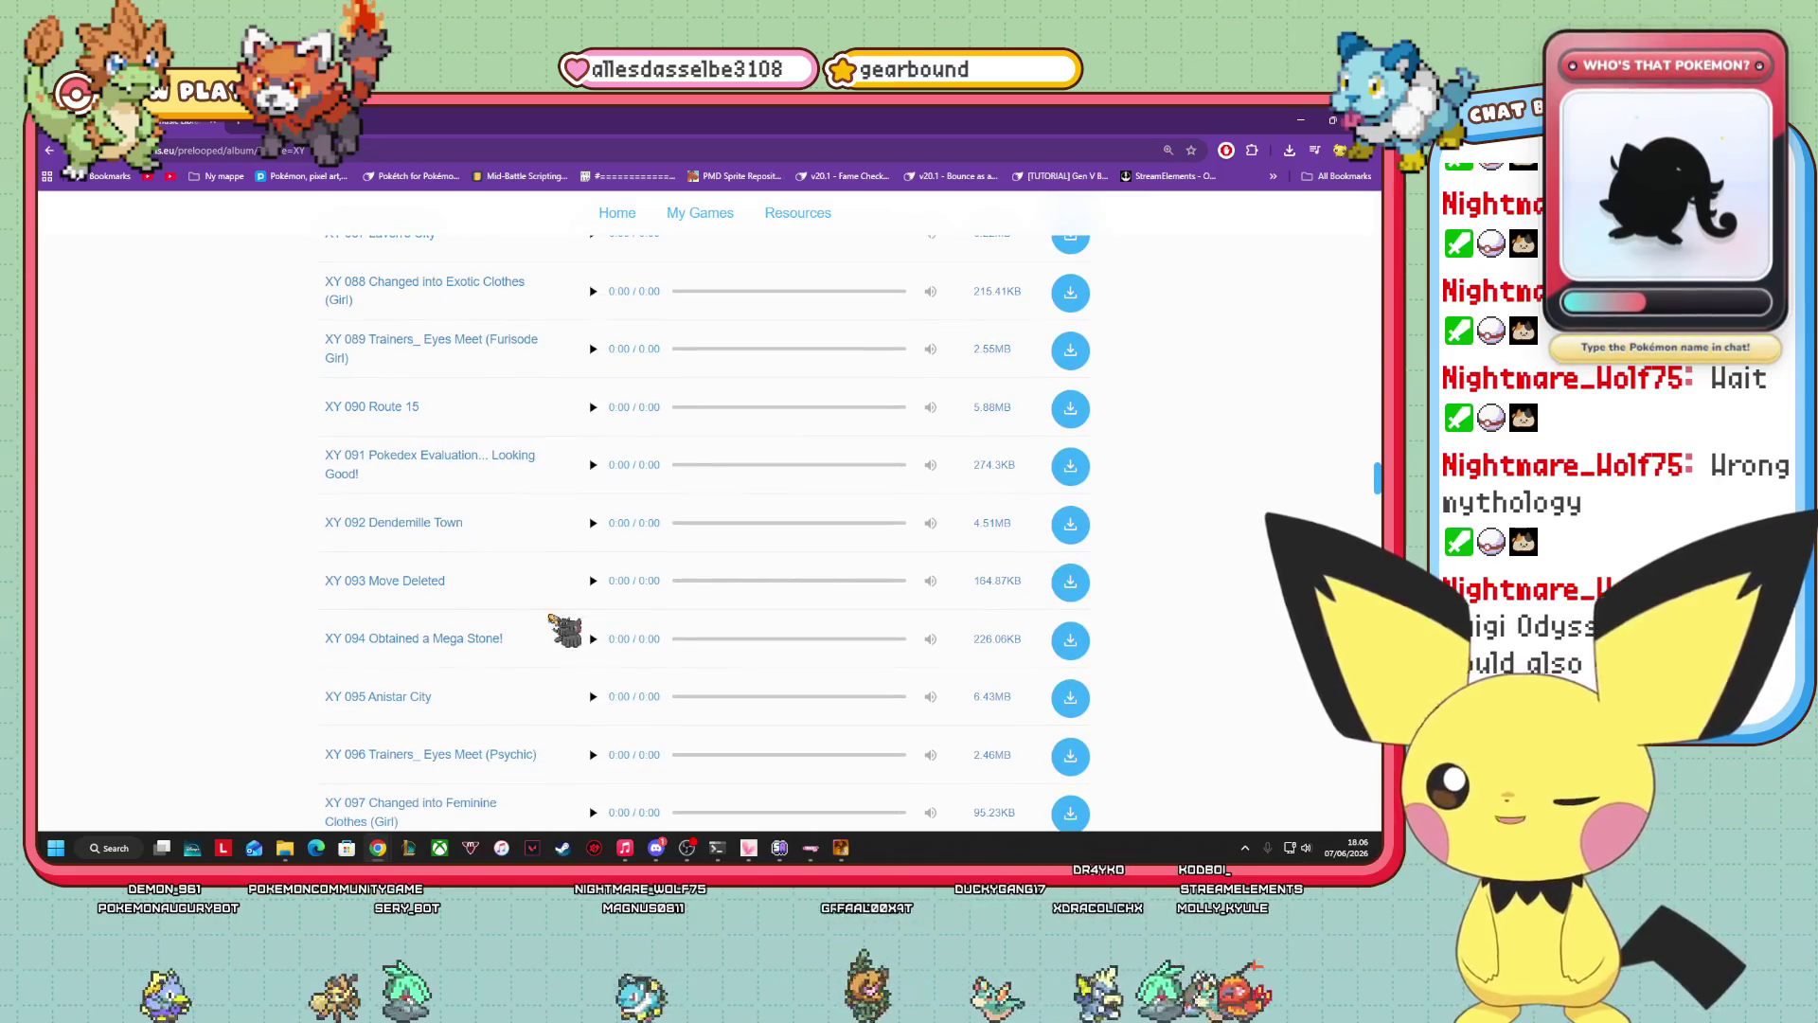
scroll(565, 630, "down", 3)
scroll(559, 610, "up", 1)
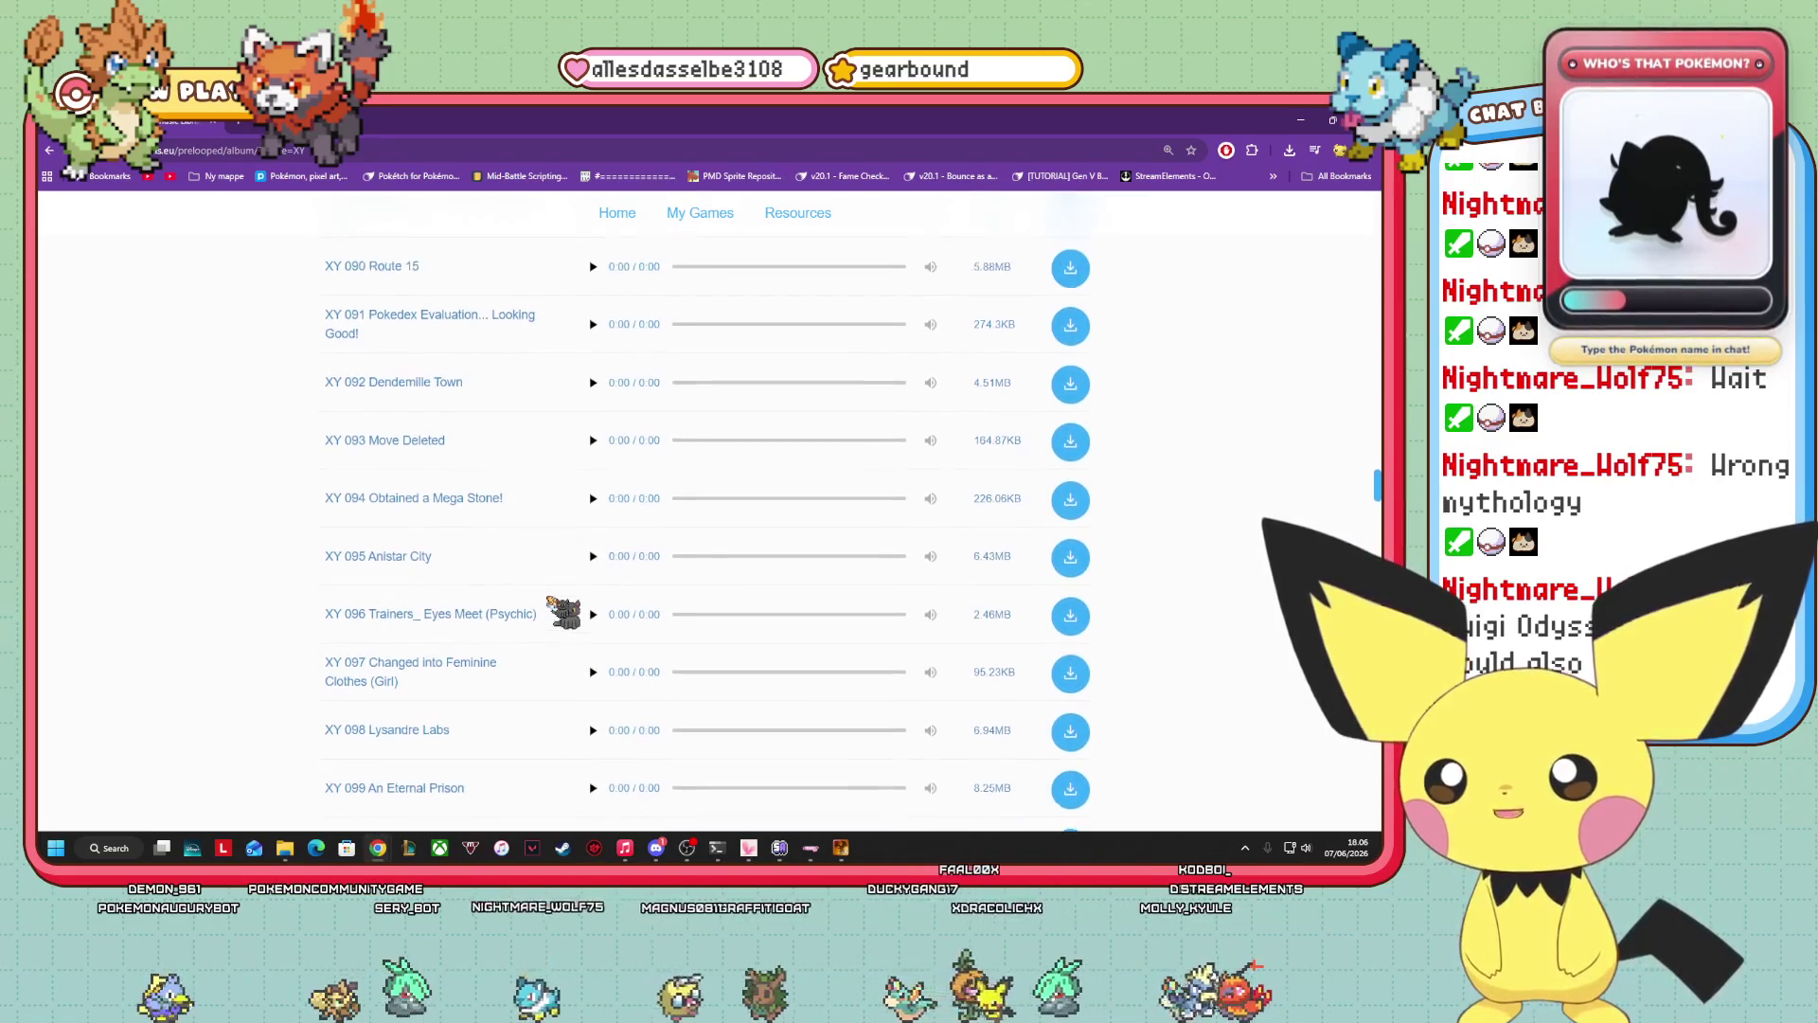
scroll(474, 654, "down", 1)
scroll(507, 617, "down", 1)
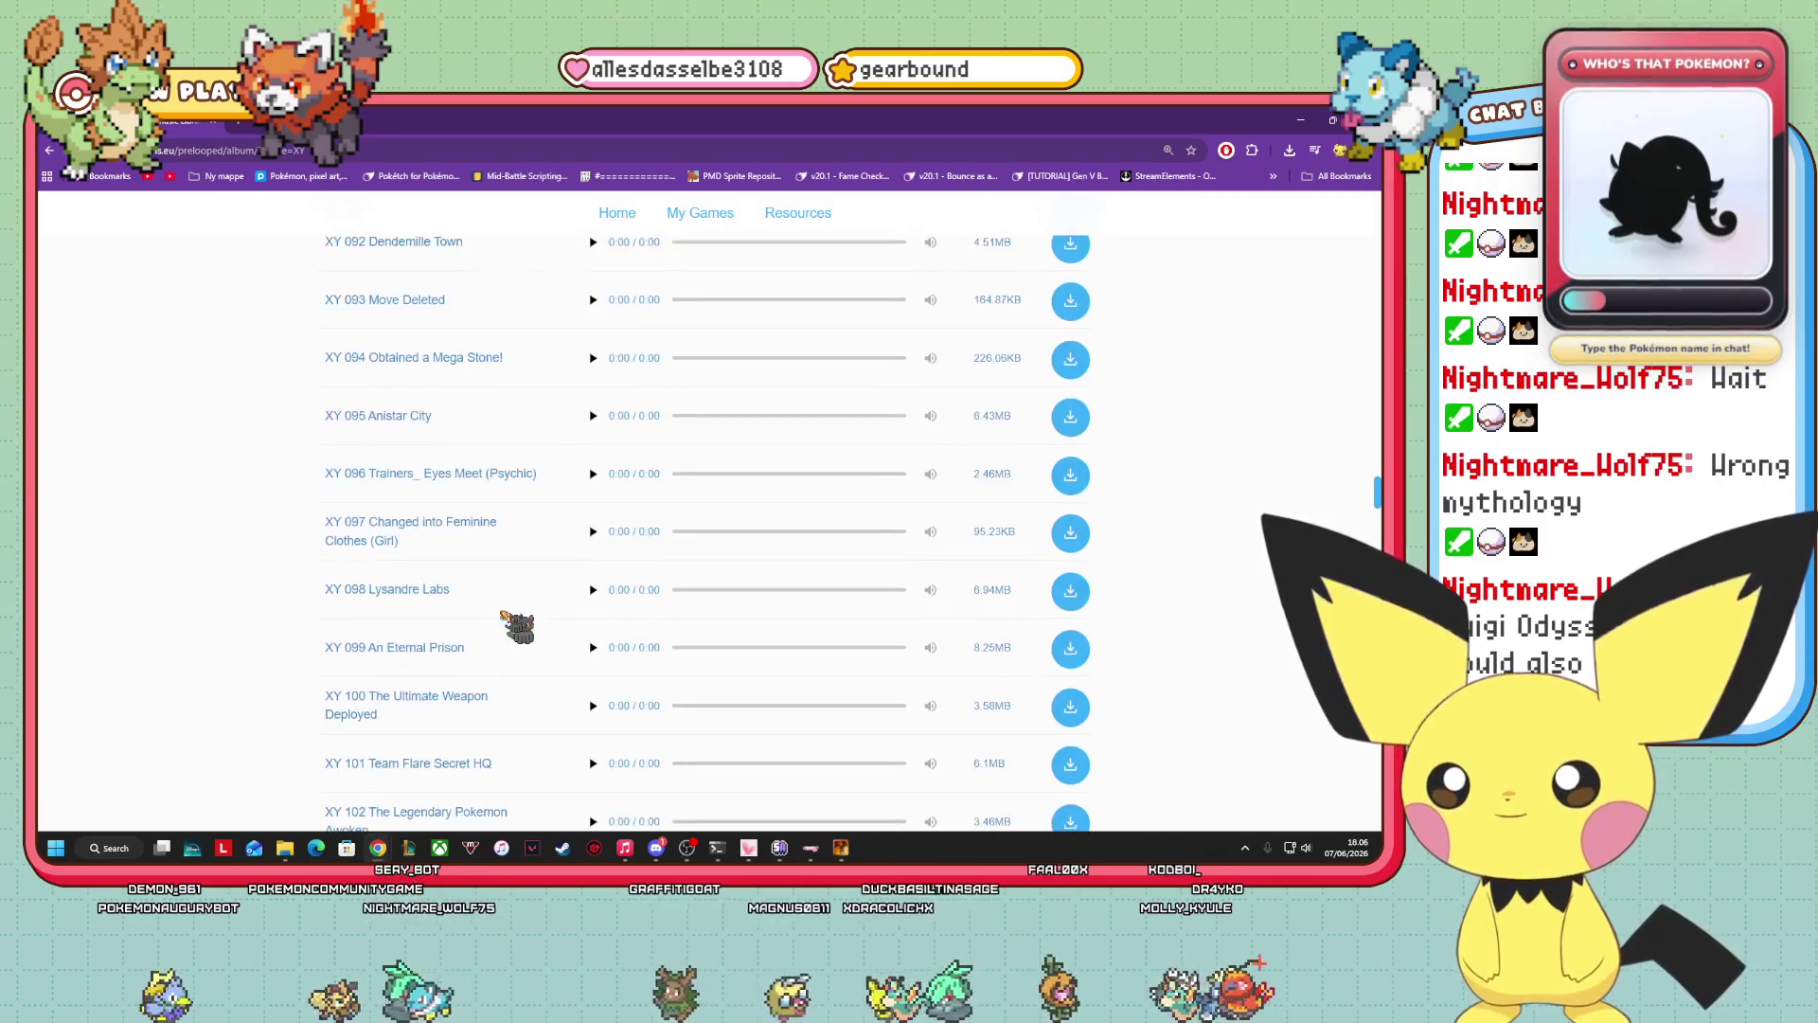
left_click(594, 590)
Scroll a little further down, then back up to XY 078 The Kalos Power Plant.
scroll(594, 595, "down", 1)
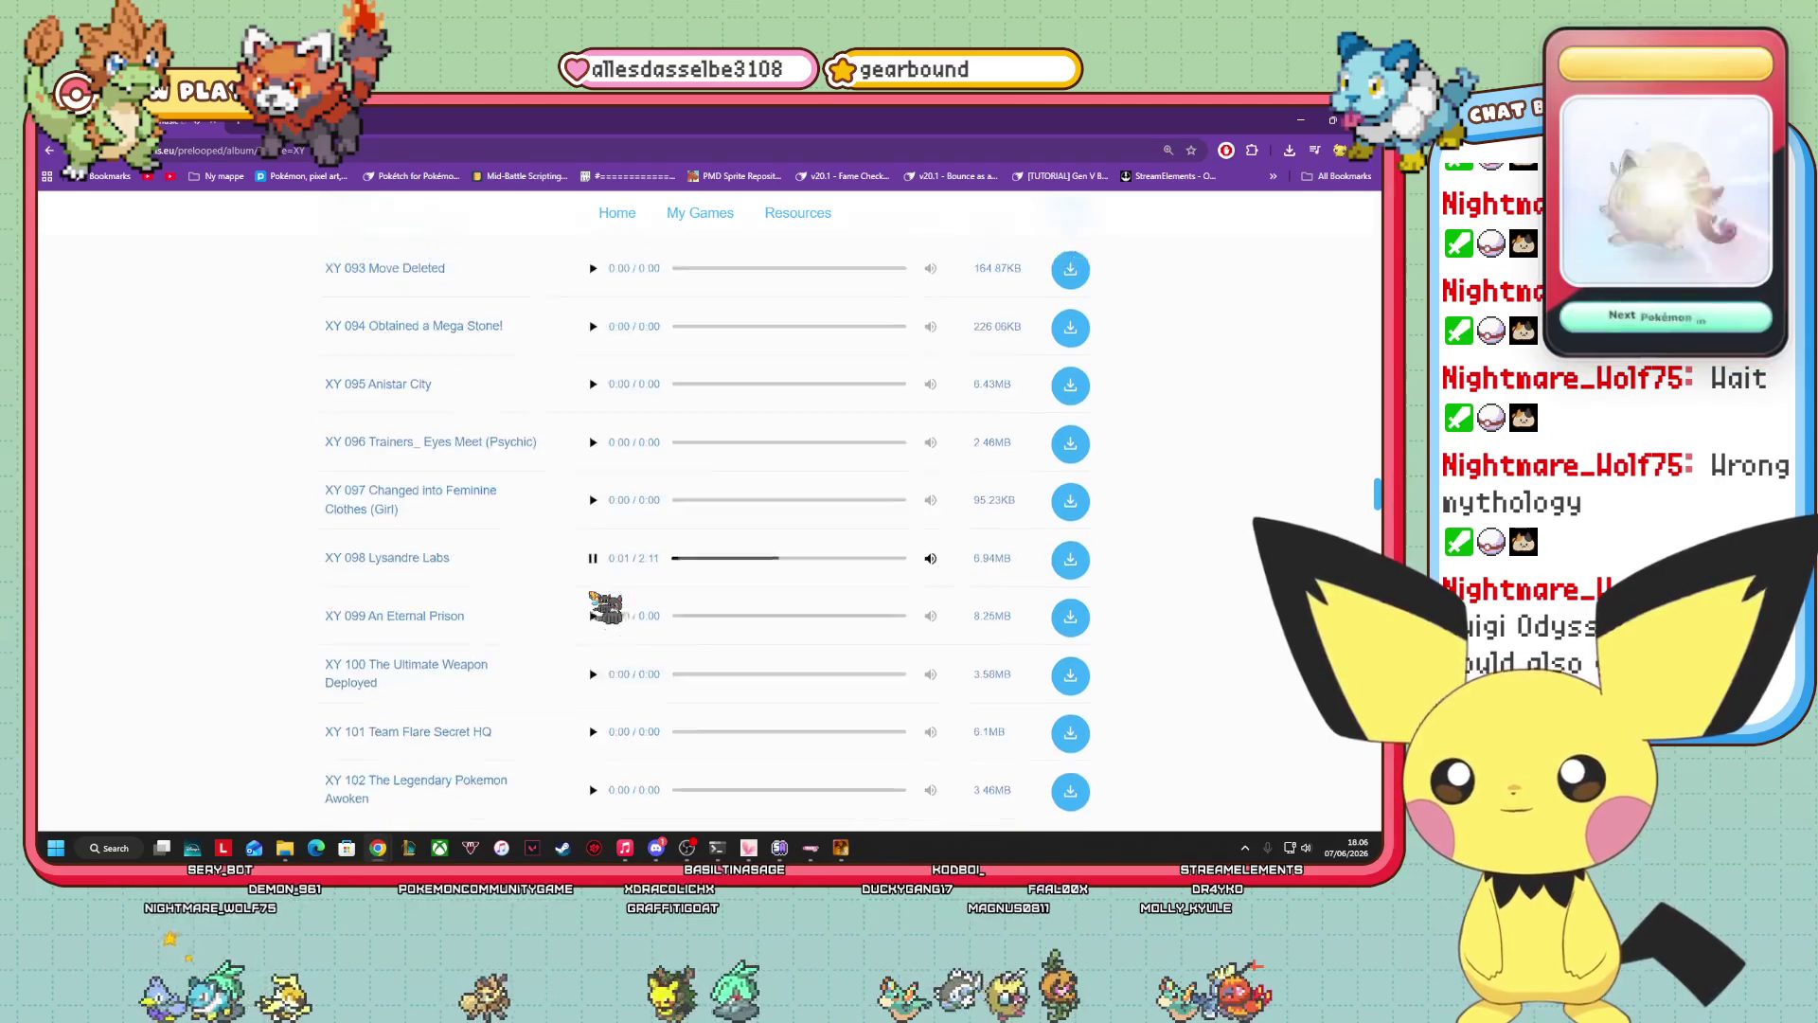
scroll(594, 601, "down", 2)
scroll(591, 587, "down", 2)
scroll(592, 579, "down", 5)
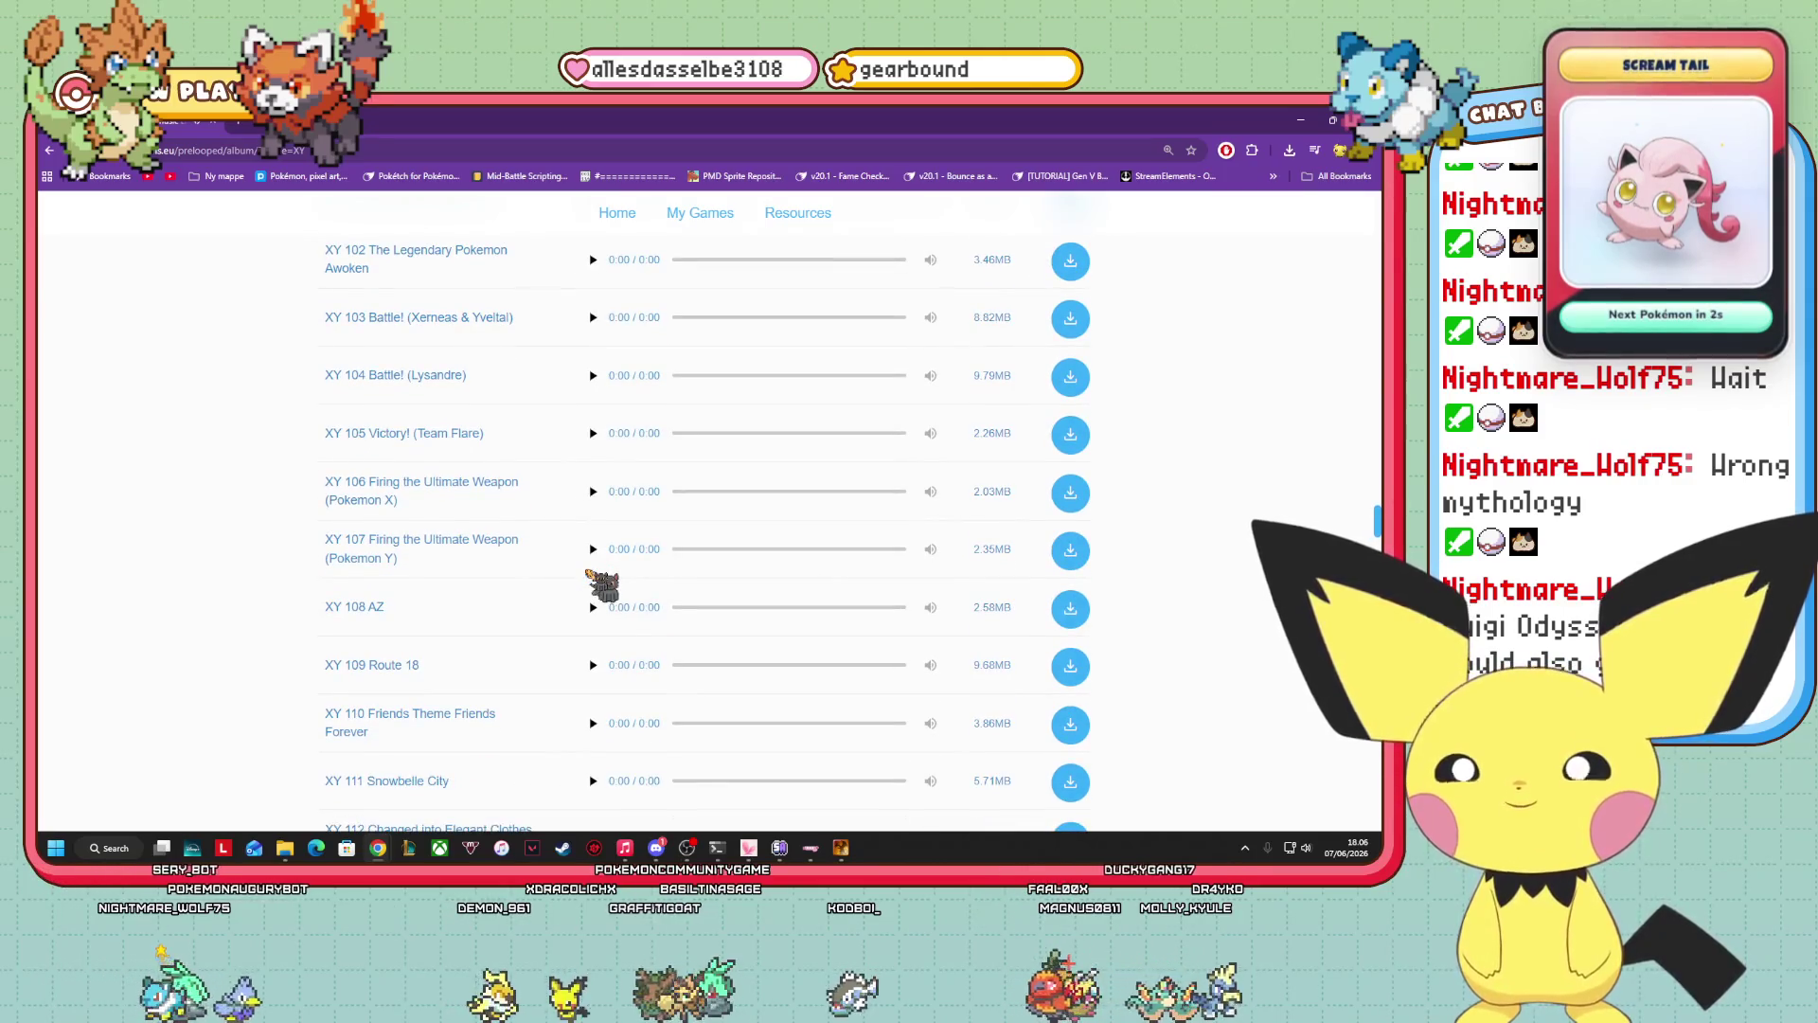
scroll(598, 576, "down", 4)
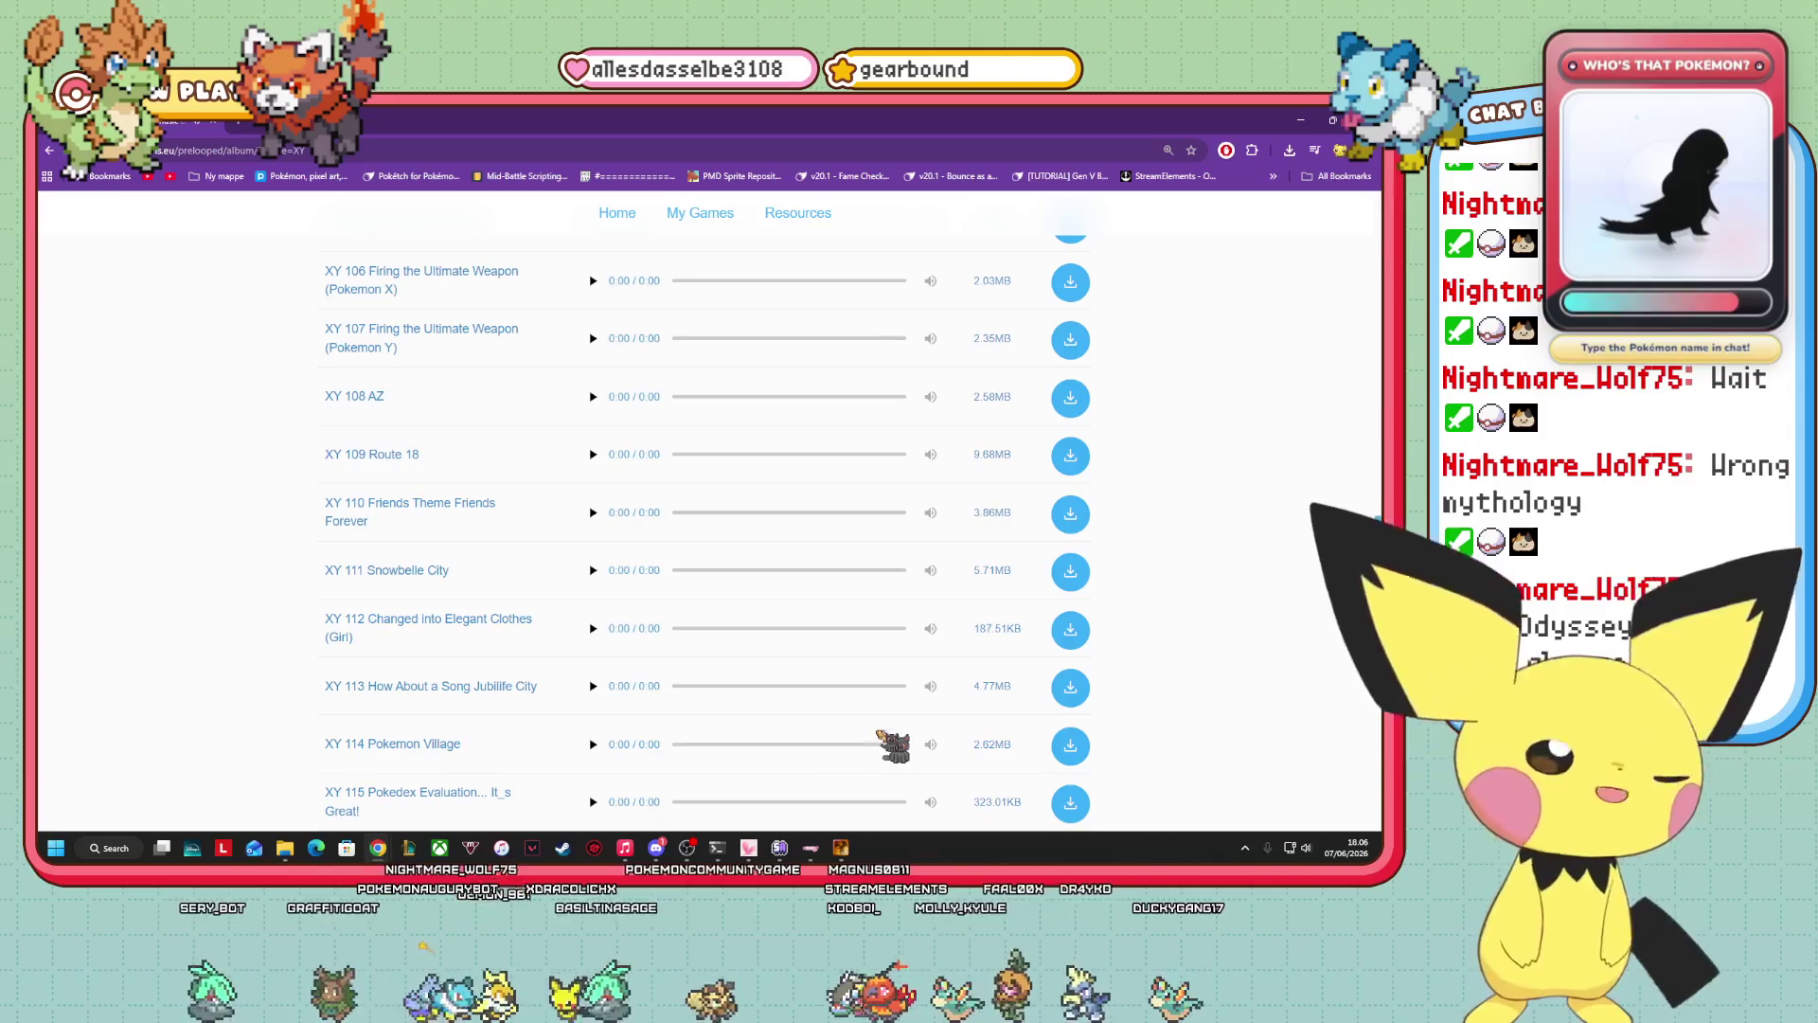
scroll(616, 729, "down", 5)
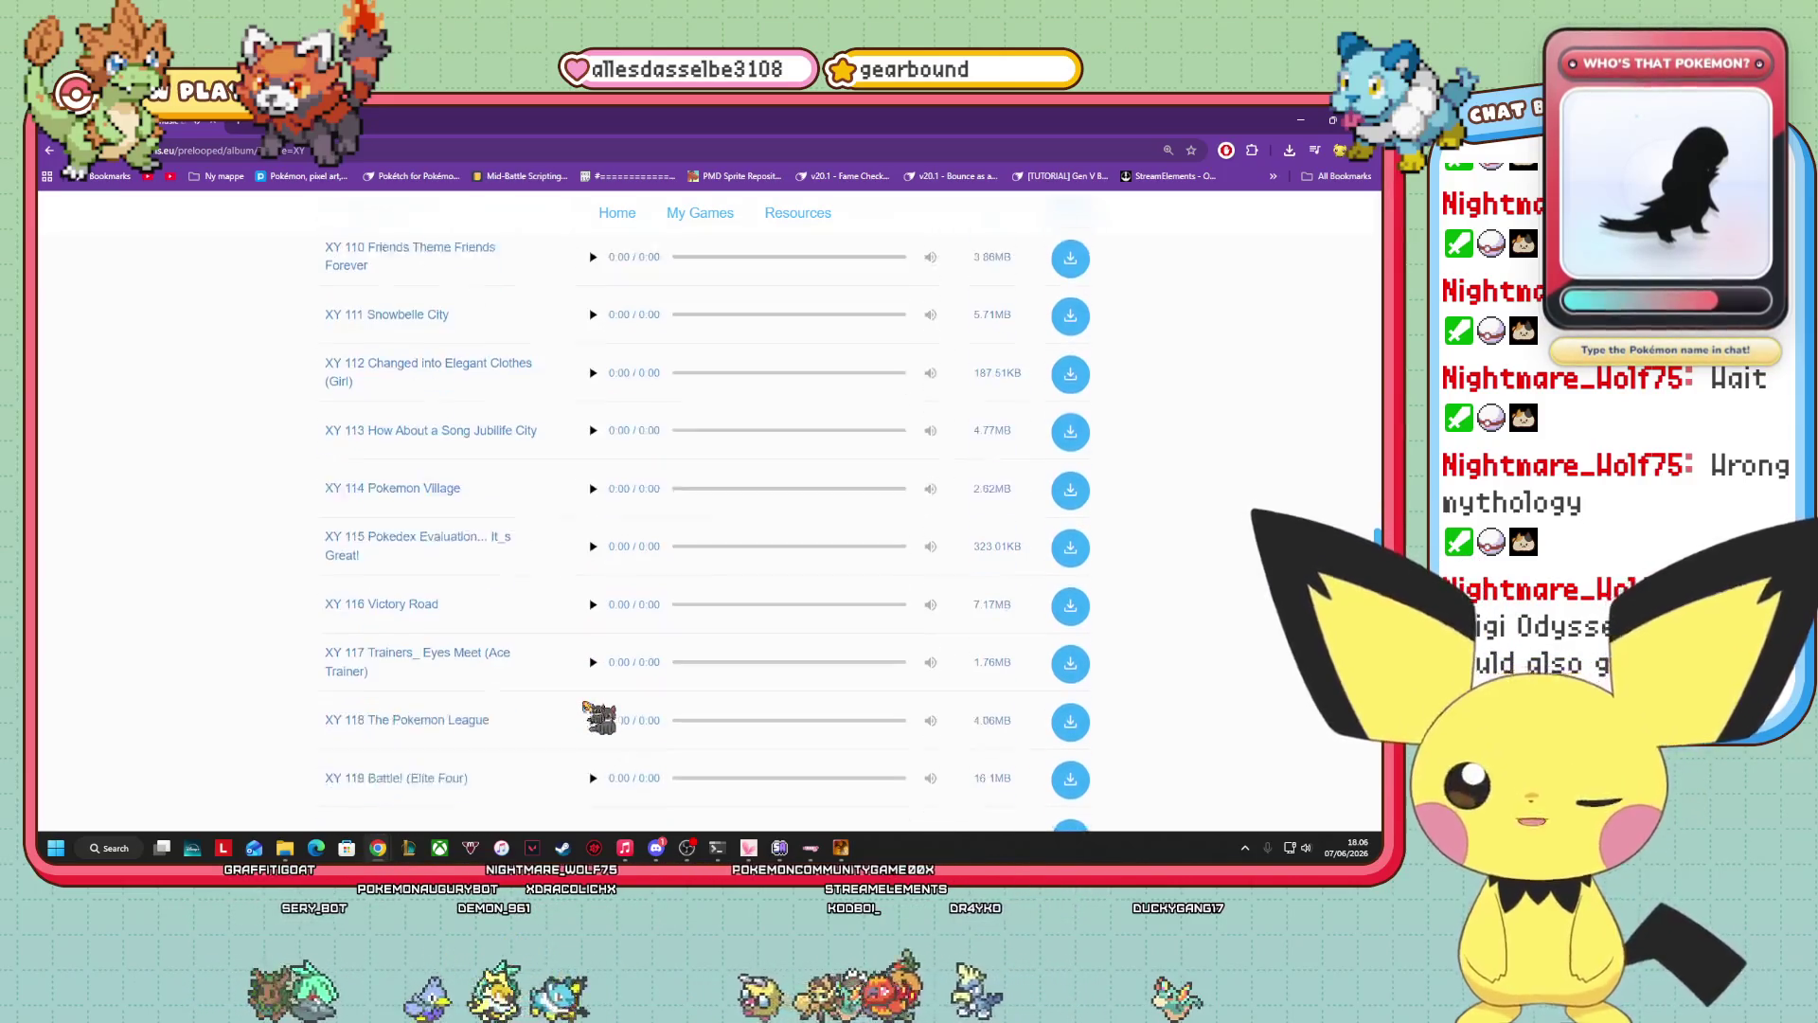
scroll(585, 719, "up", 4)
scroll(571, 709, "up", 3)
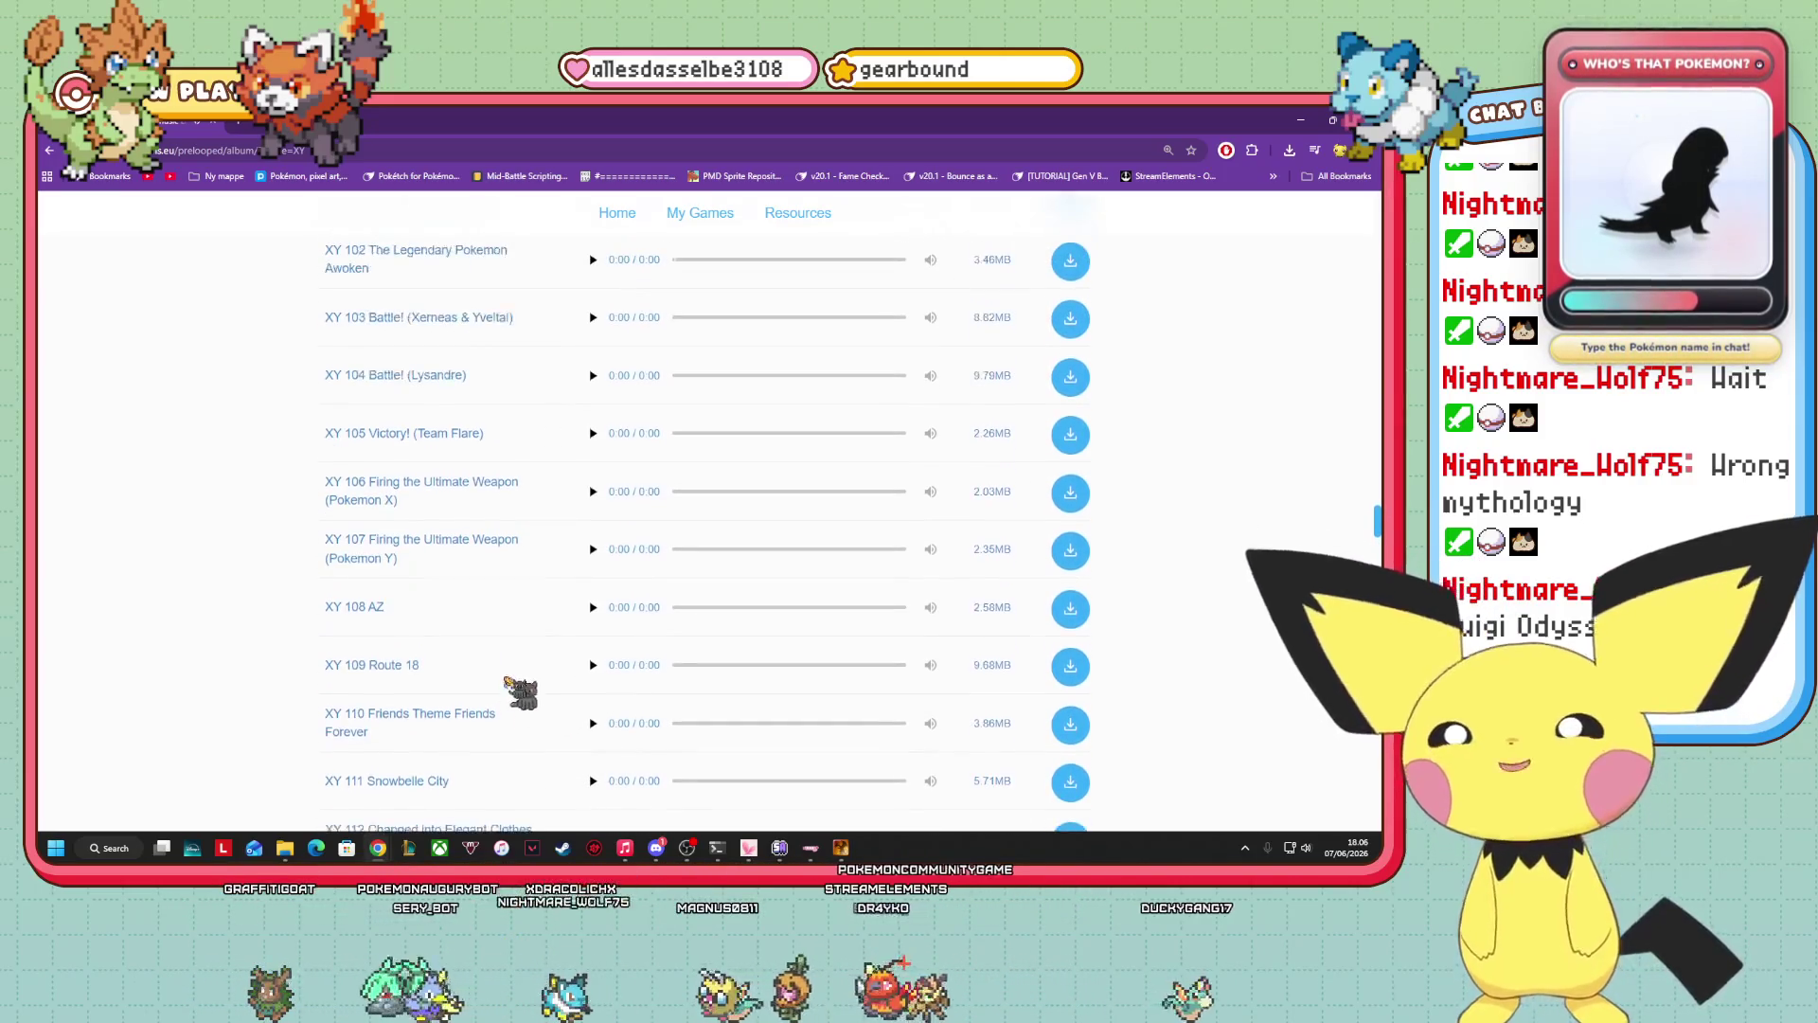
scroll(464, 715, "up", 3)
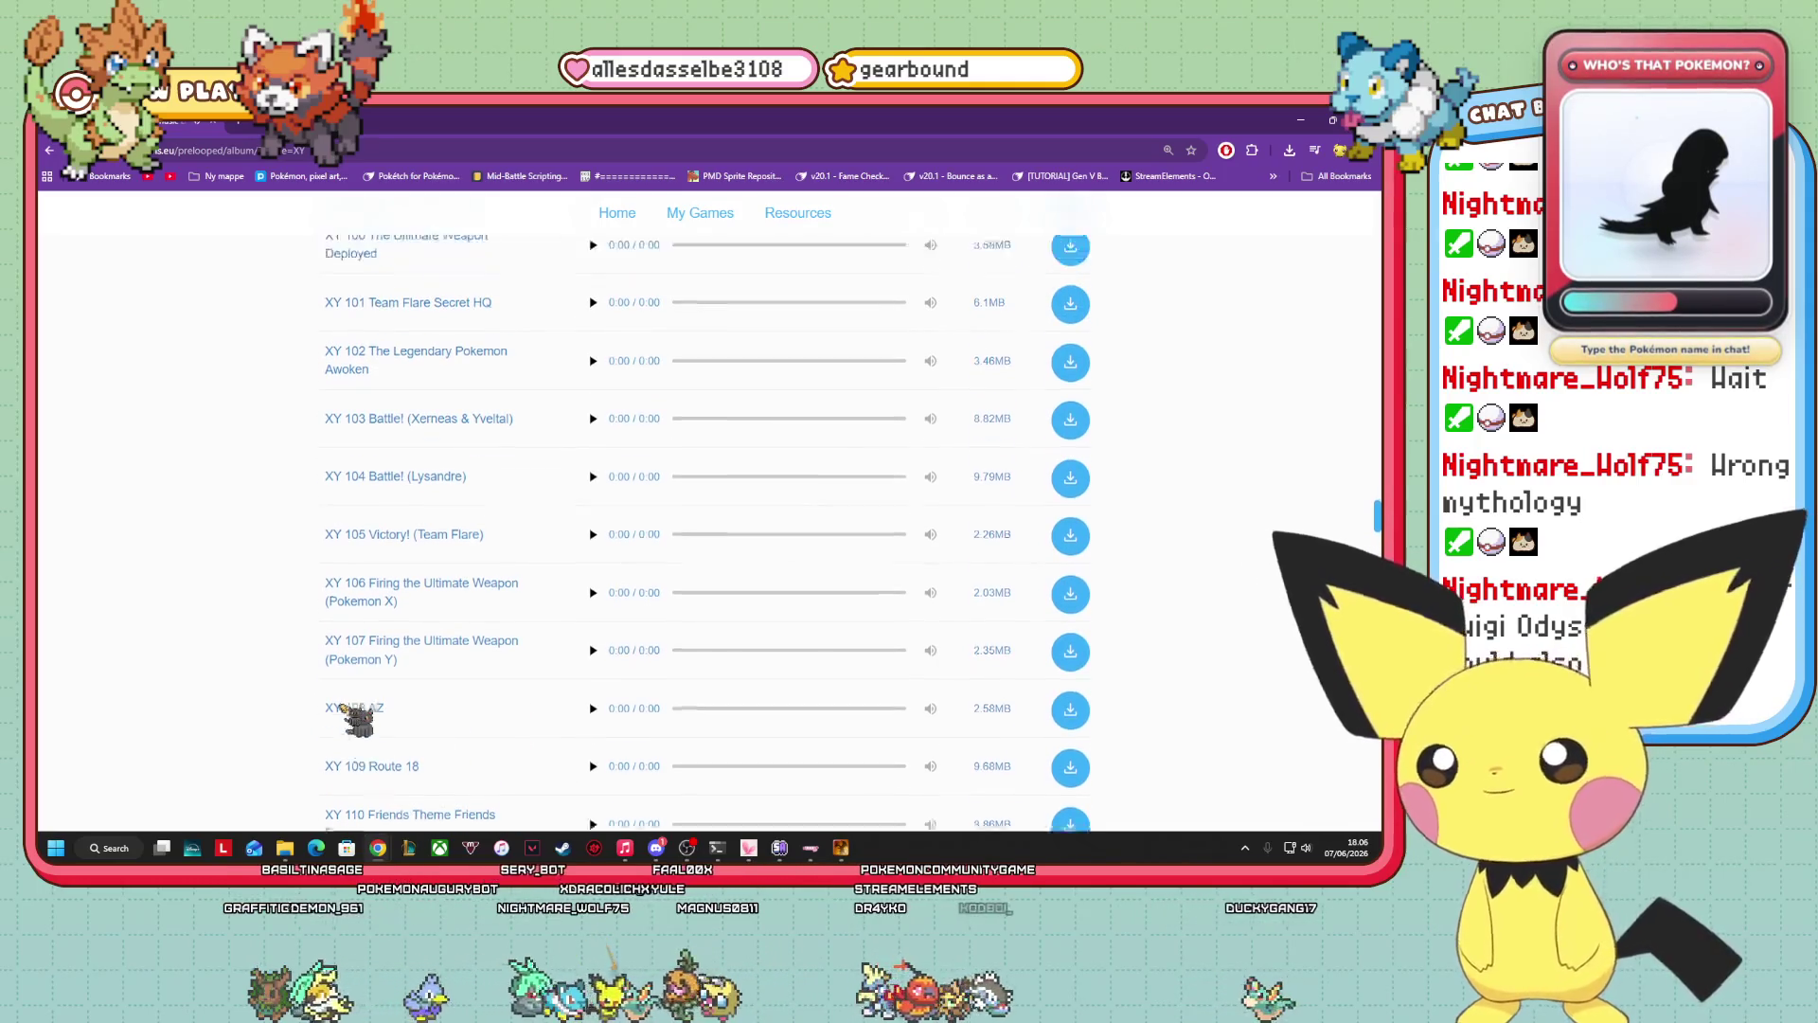
scroll(405, 674, "up", 2)
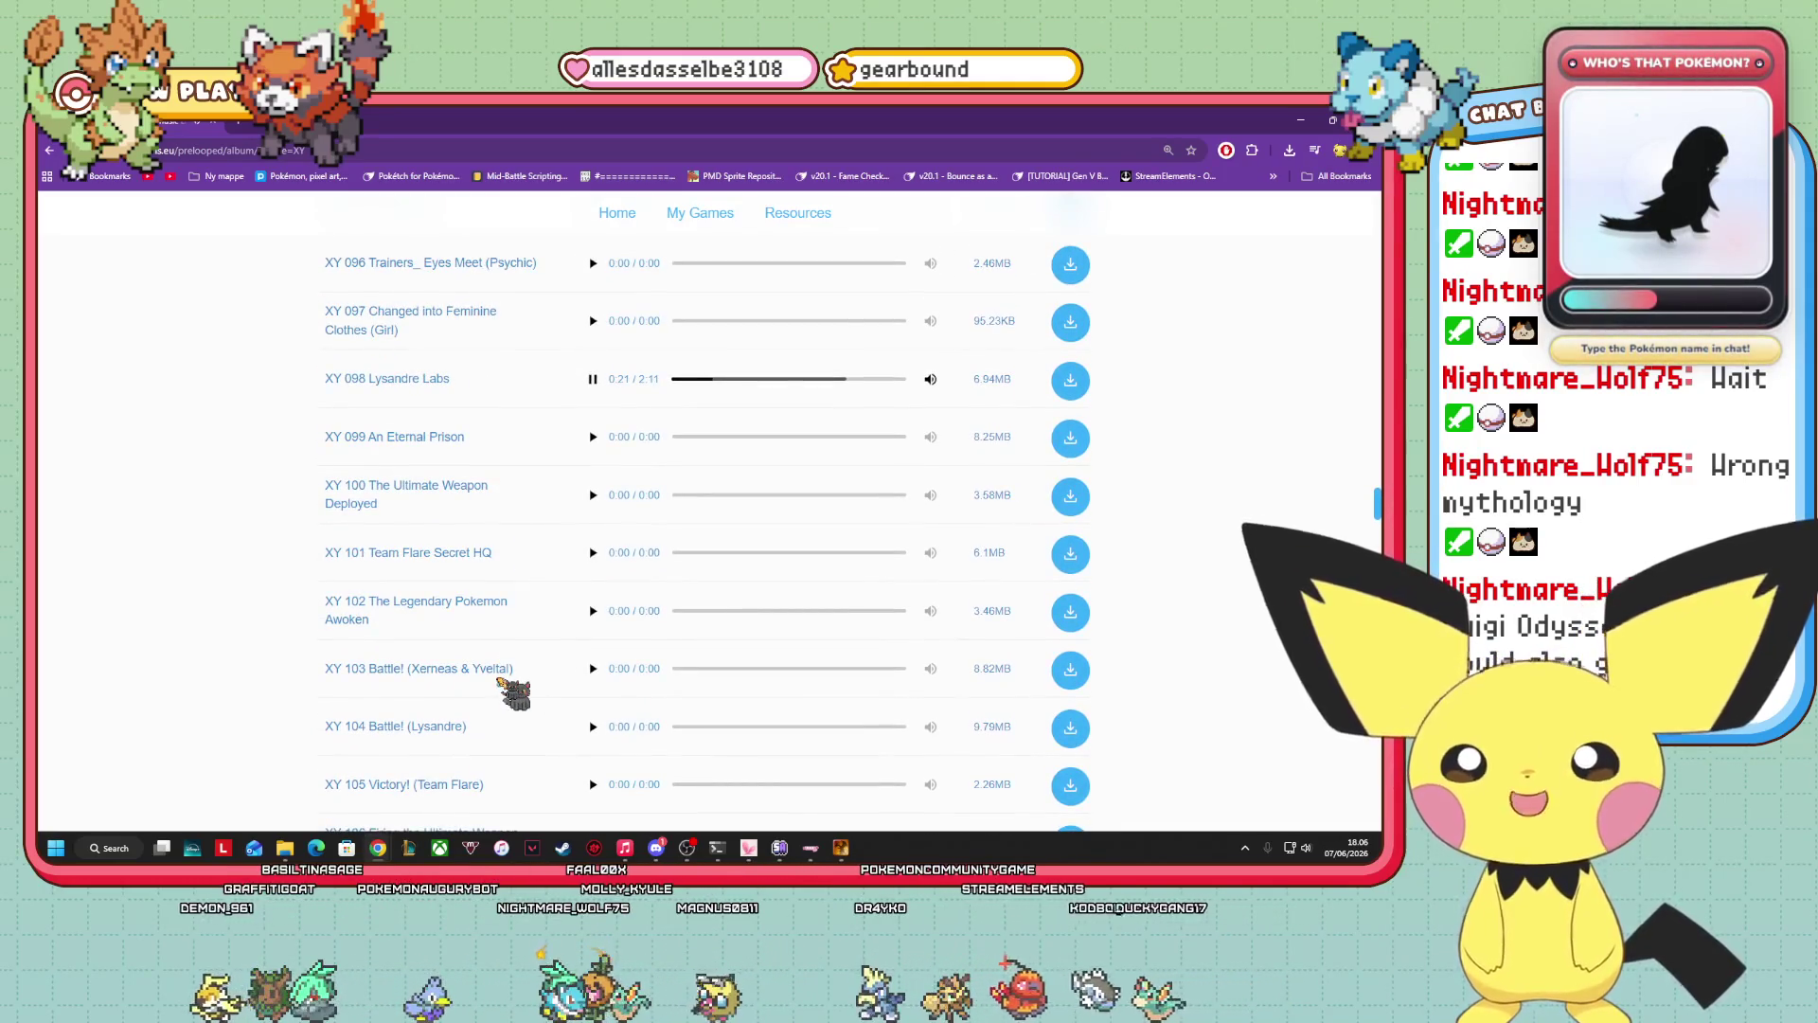
scroll(563, 552, "up", 5)
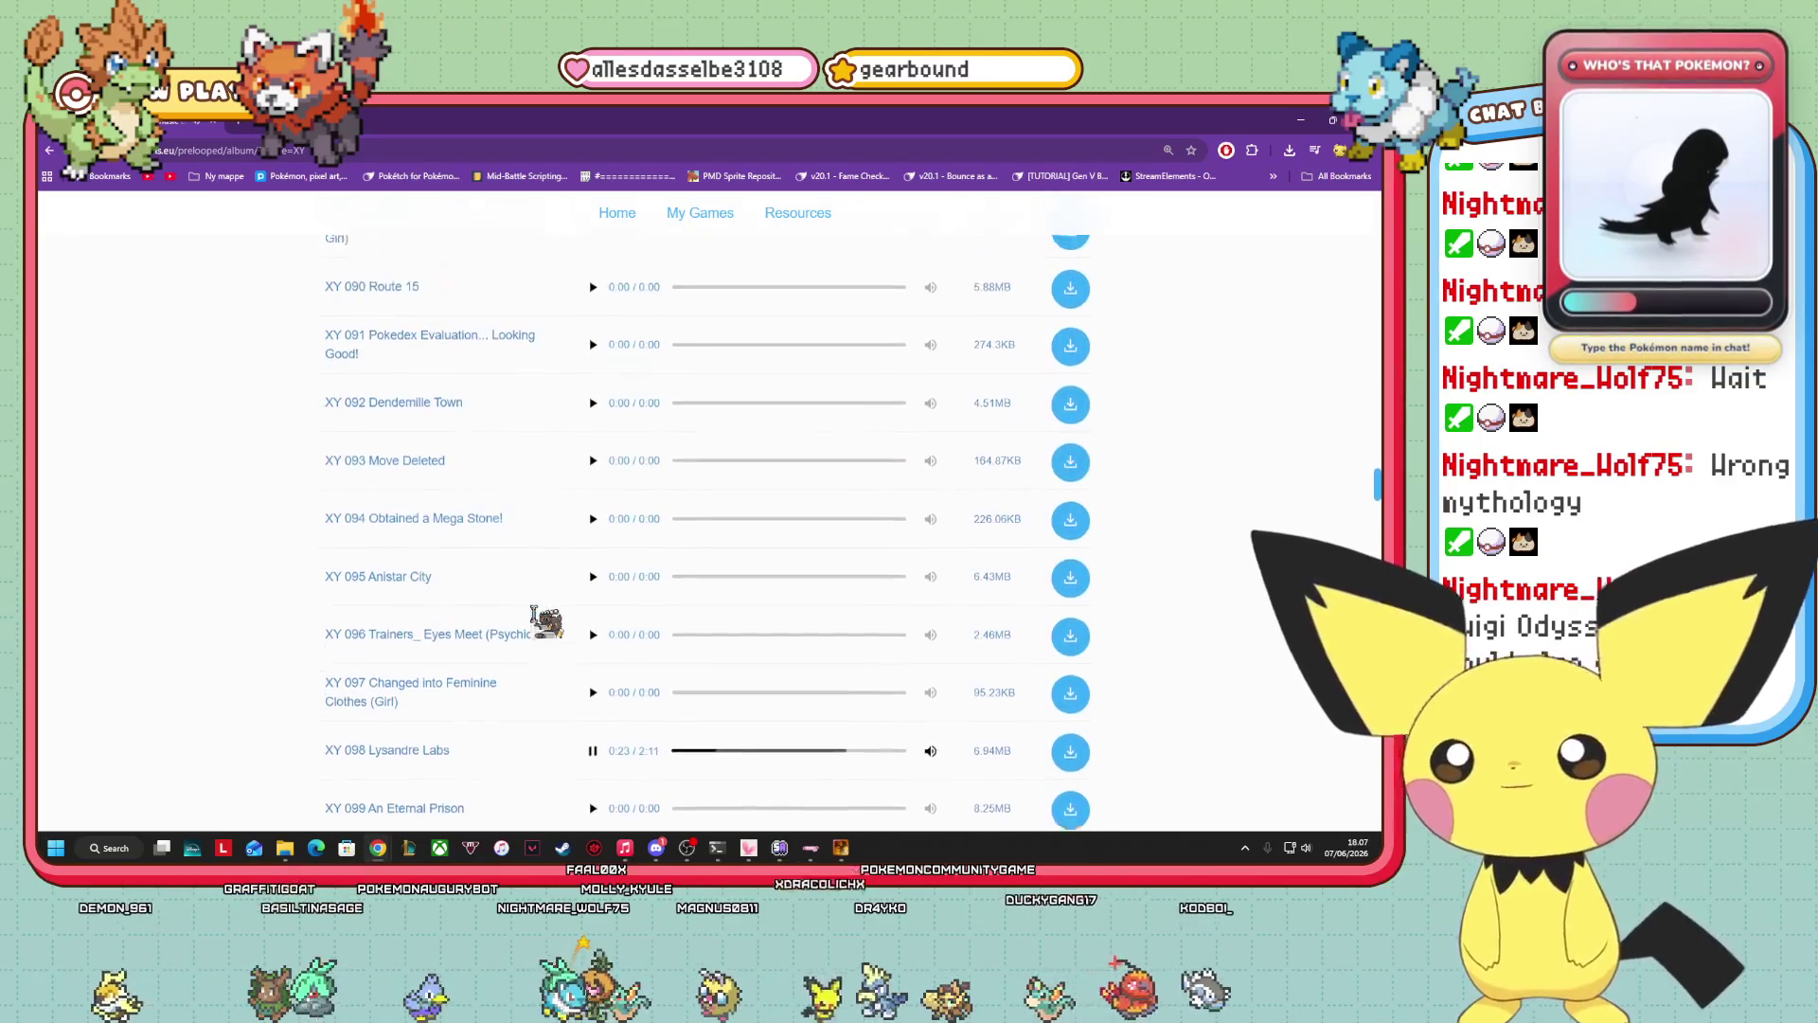
scroll(526, 636, "up", 3)
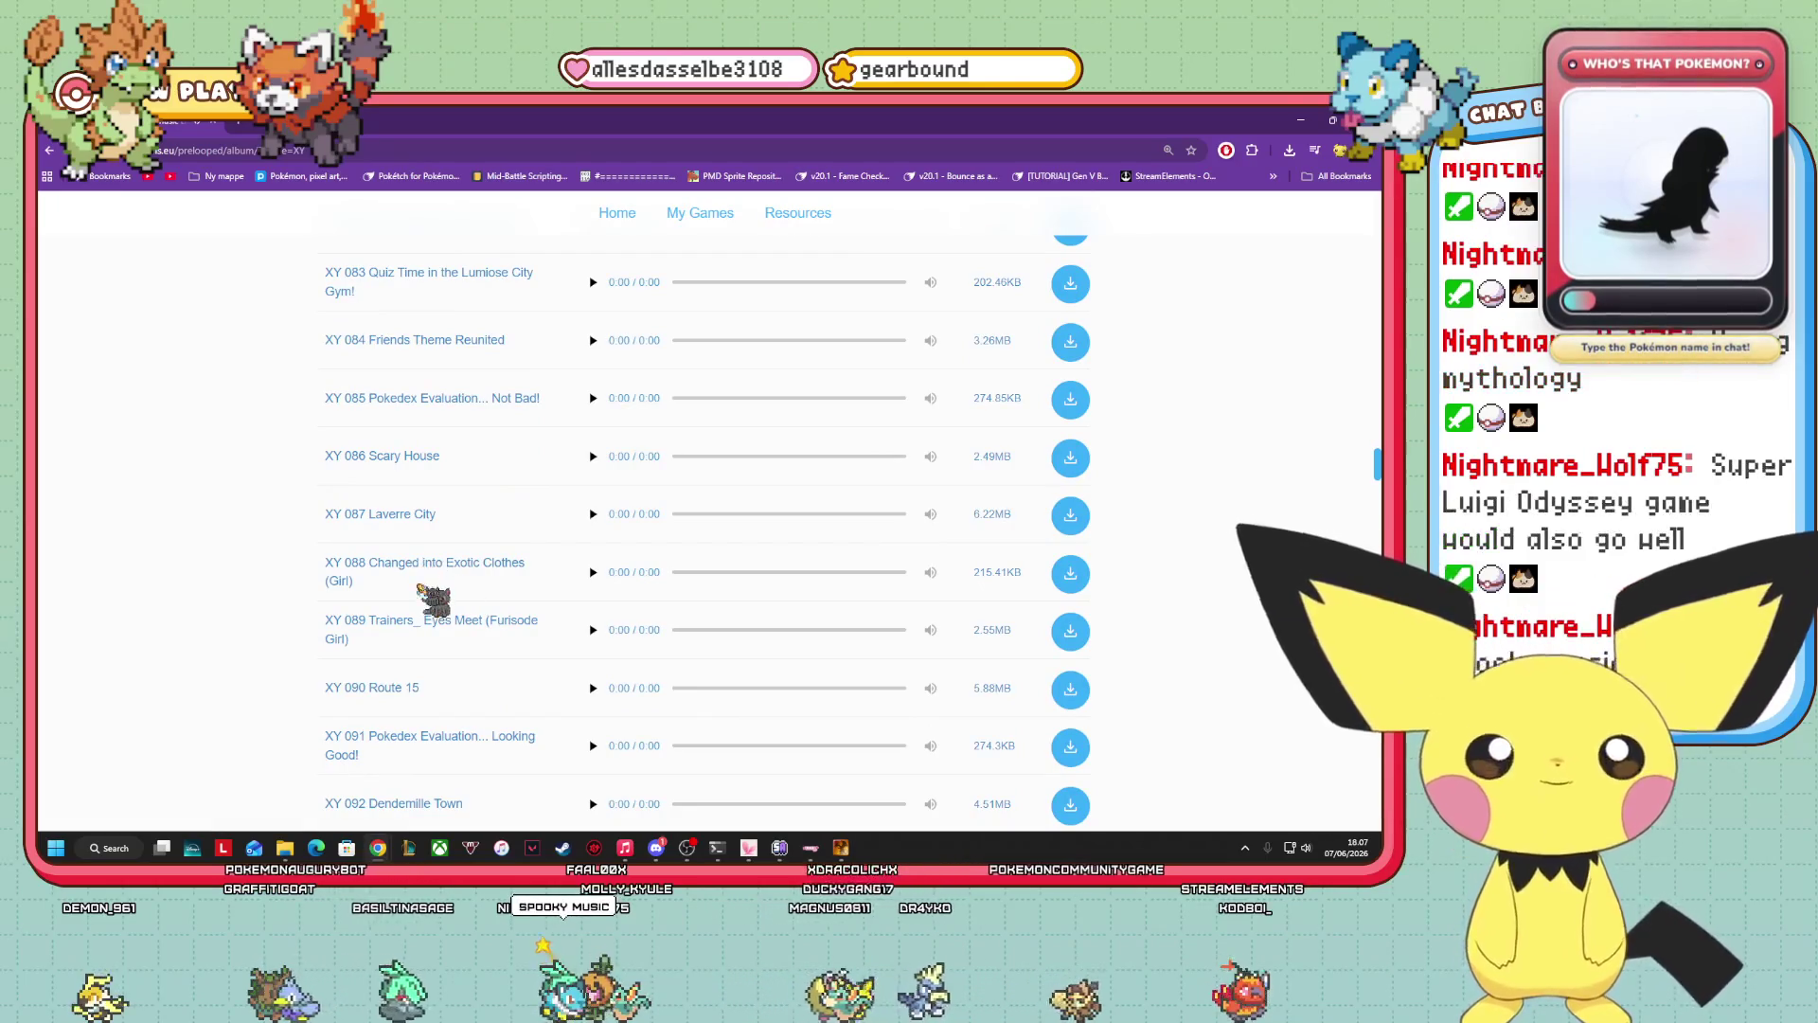
scroll(587, 653, "up", 2)
scroll(568, 637, "up", 2)
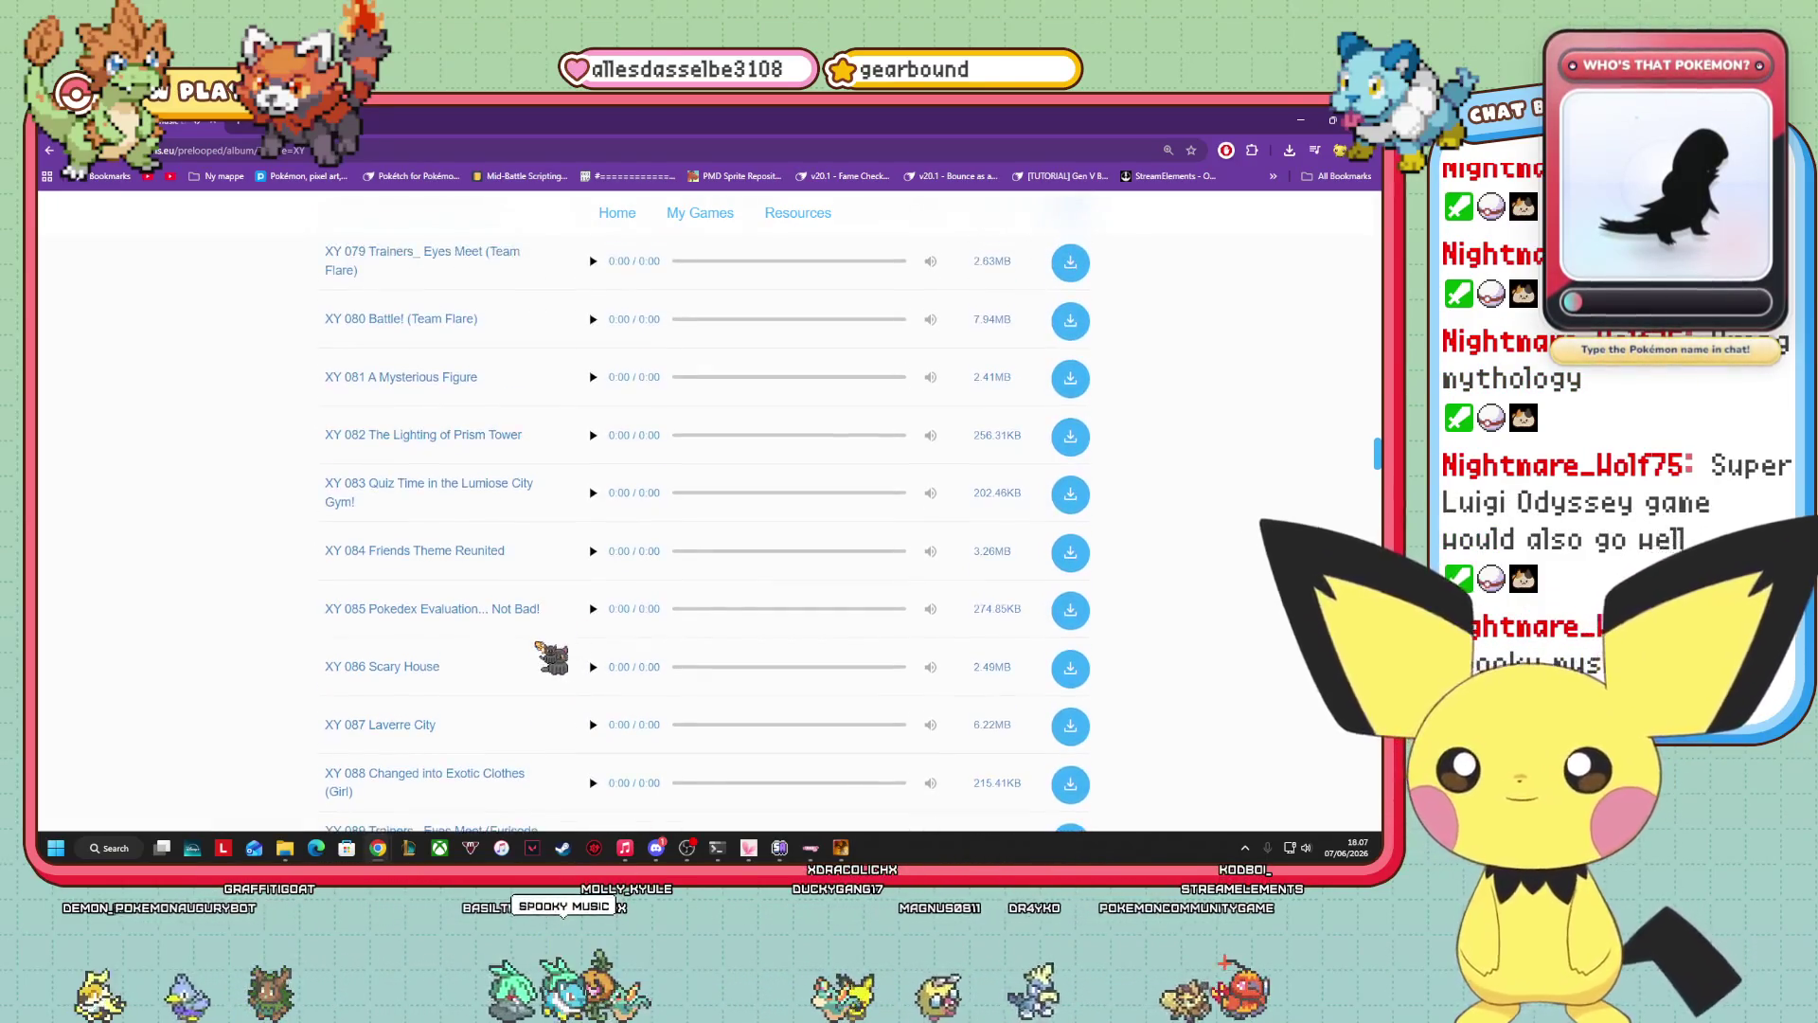